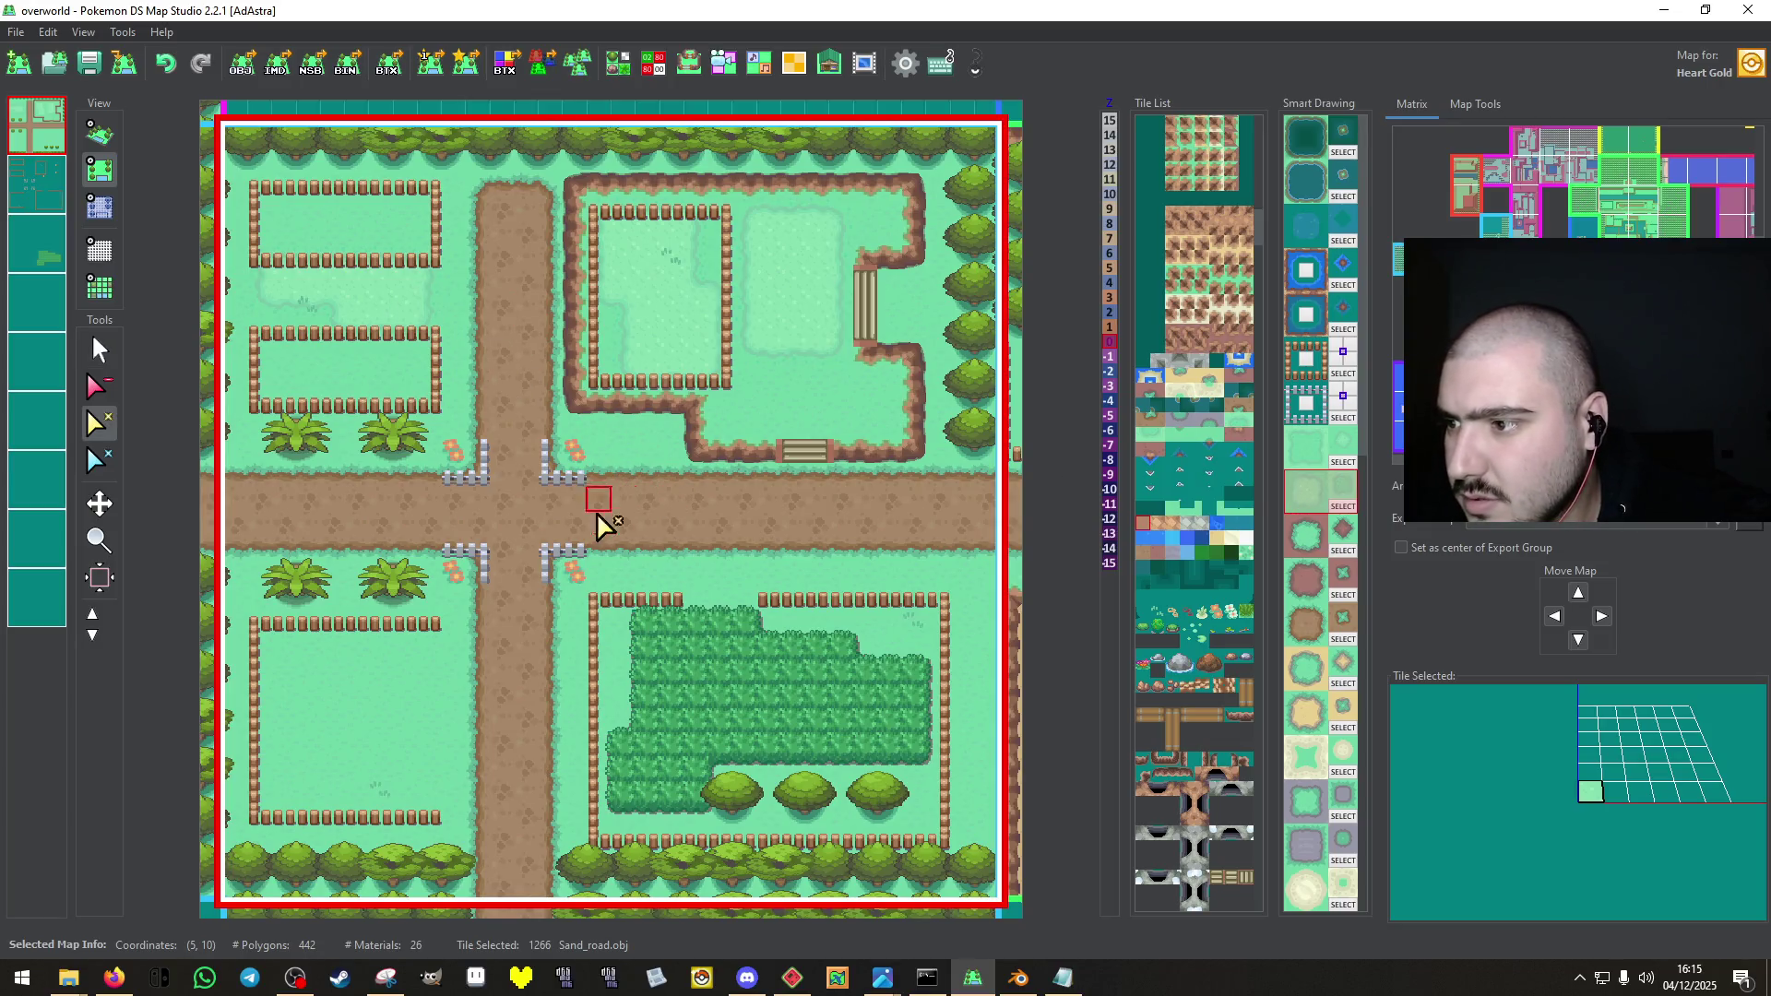
On the first layer, erase a tile to open the lower garden's top fence.
{"action": "left_click", "coordinate": [37, 184]}
{"action": "left_click", "coordinate": [107, 387]}
{"action": "left_click", "coordinate": [299, 309]}
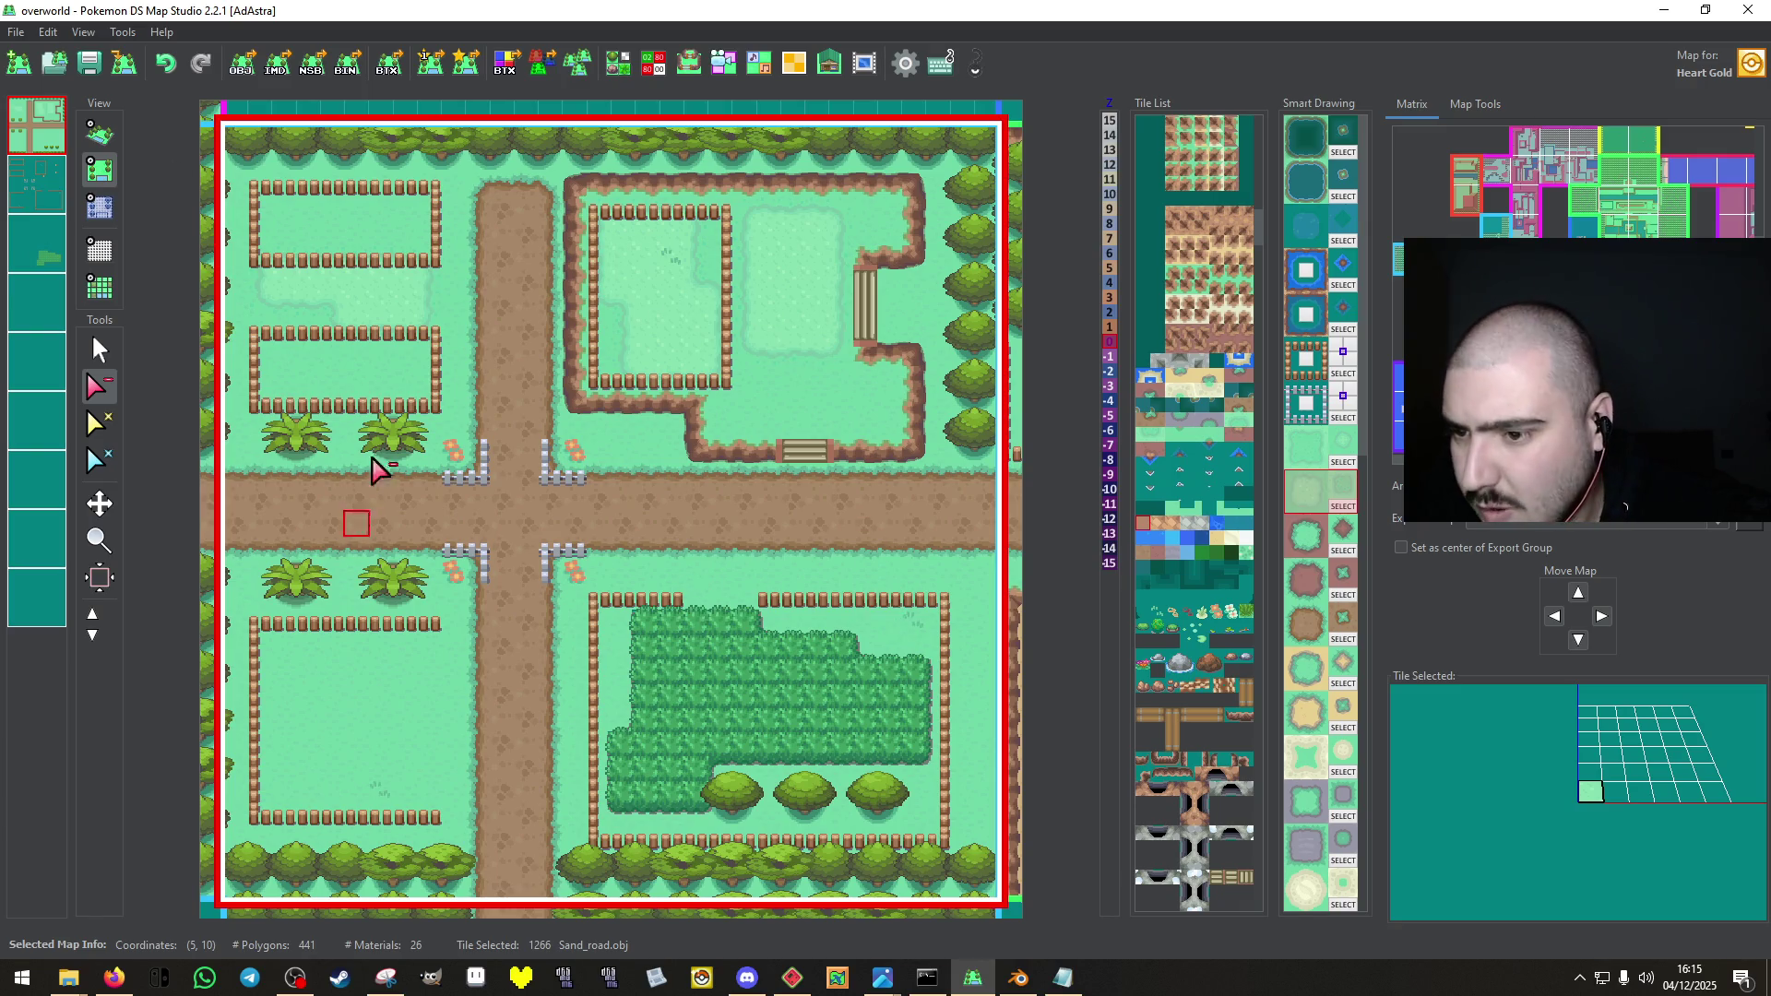
{"action": "key", "text": "Escape"}
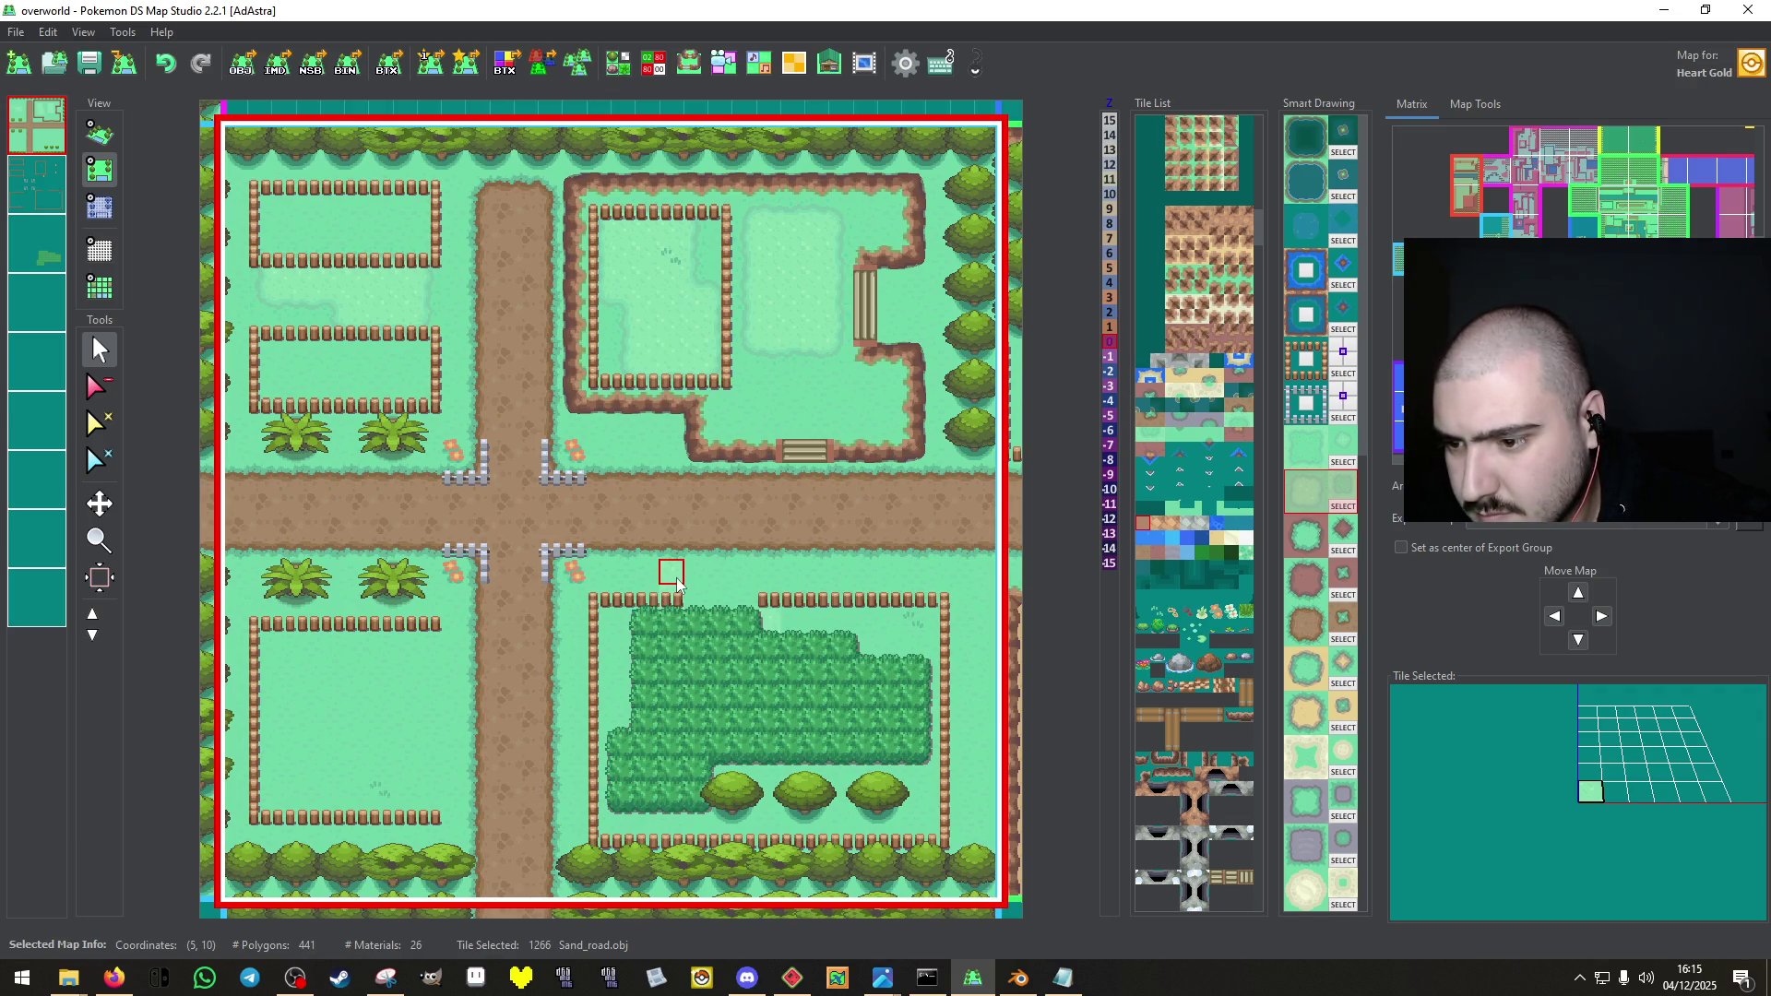
Select a strip of tiles near the lower garden, place tiles there, and preview in 3D.
{"action": "left_click_drag", "start_coordinate": [678, 581], "coordinate": [741, 581]}
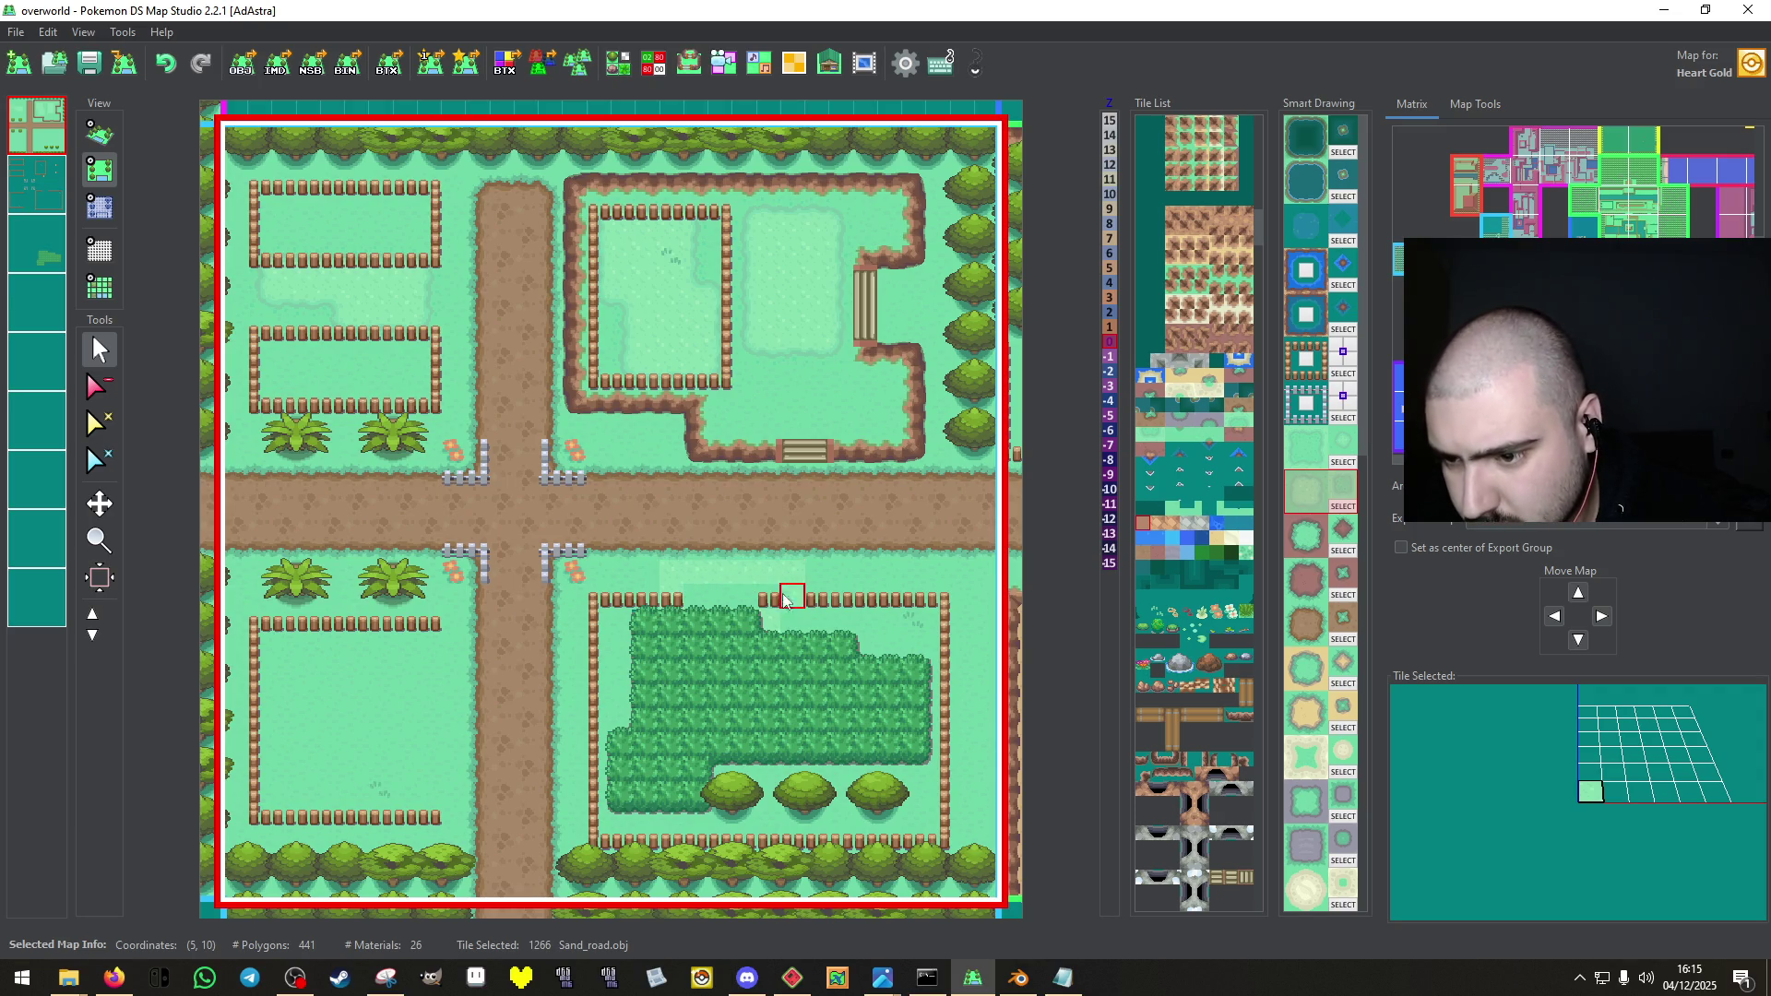
{"action": "key", "text": "3"}
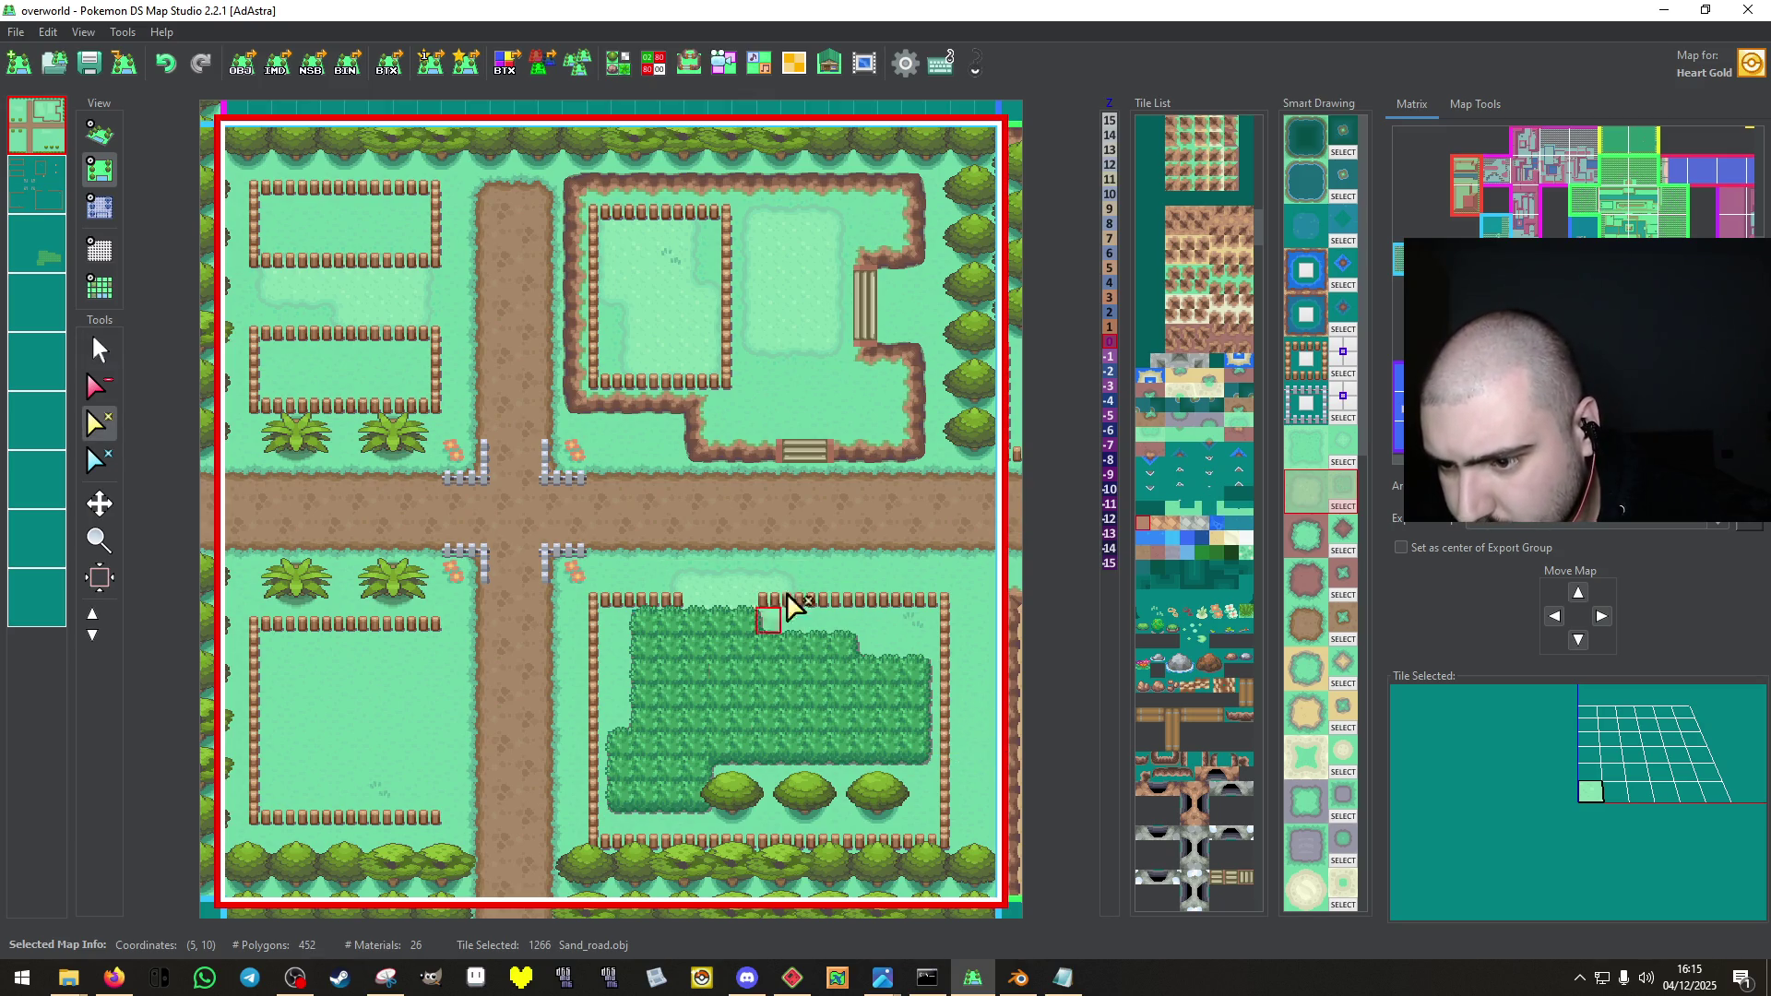
{"action": "key", "text": "space"}
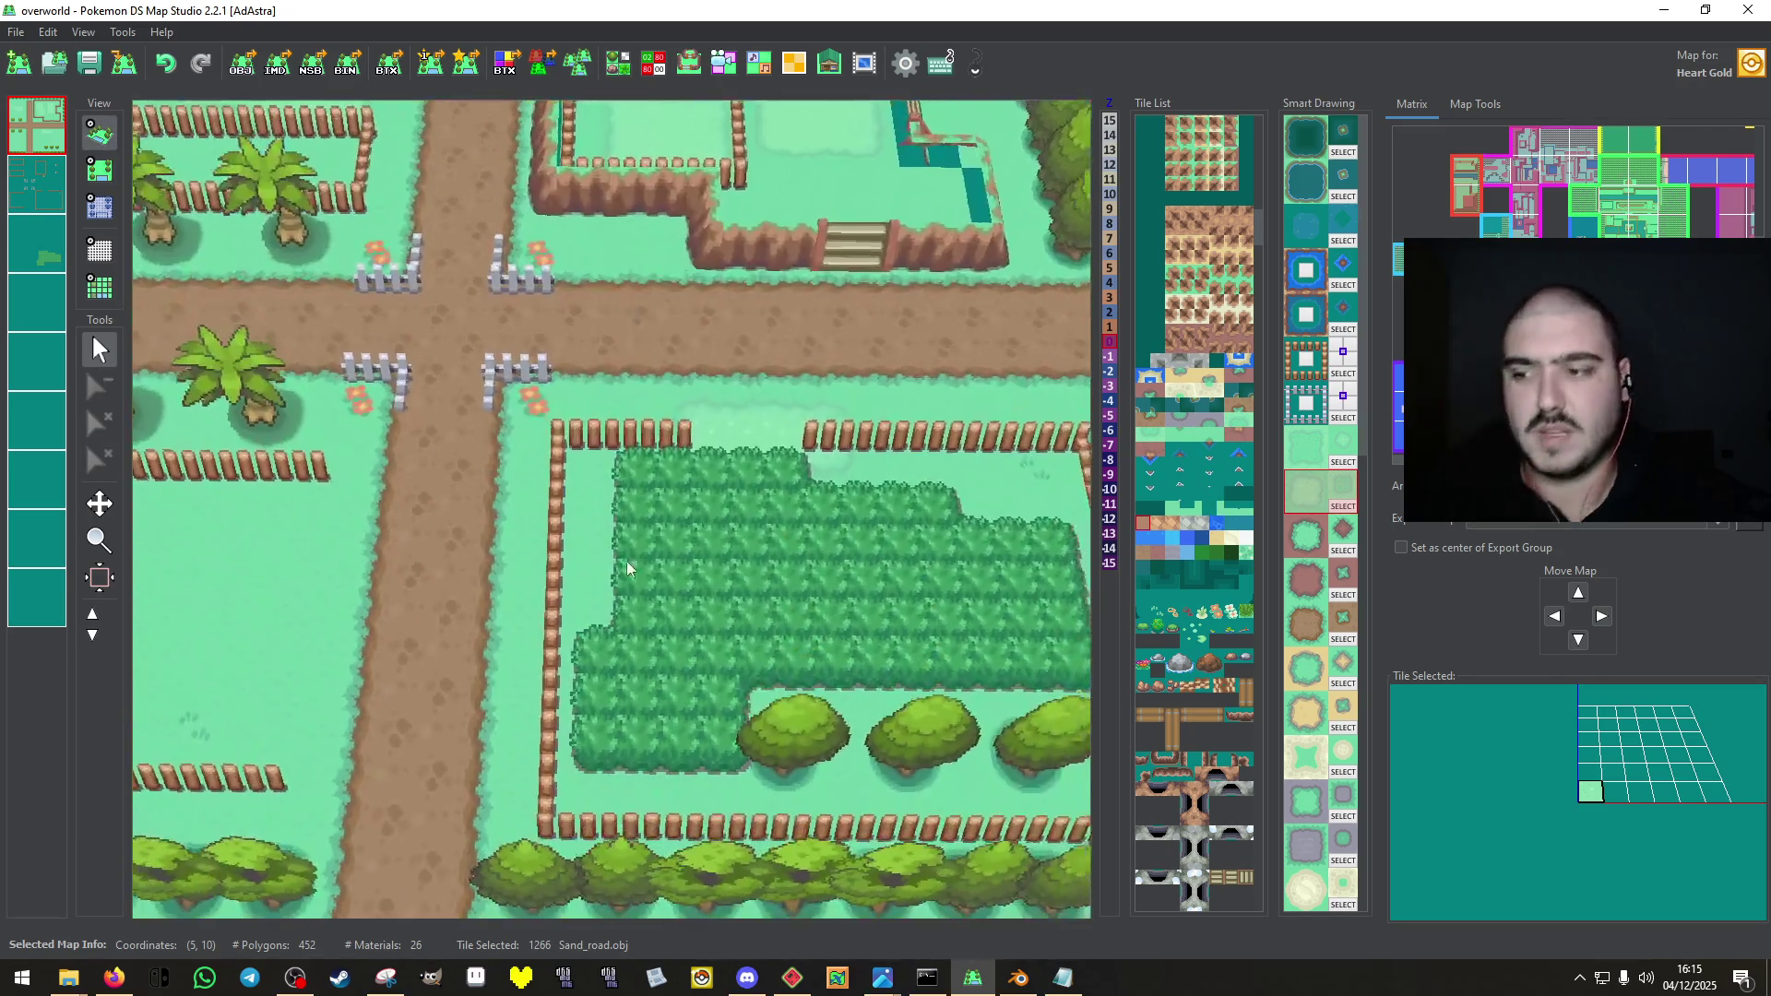
Pick up the Bench_d tile from the left neighbouring map.
{"action": "scroll", "coordinate": [627, 567], "scroll_direction": "down", "scroll_amount": 3}
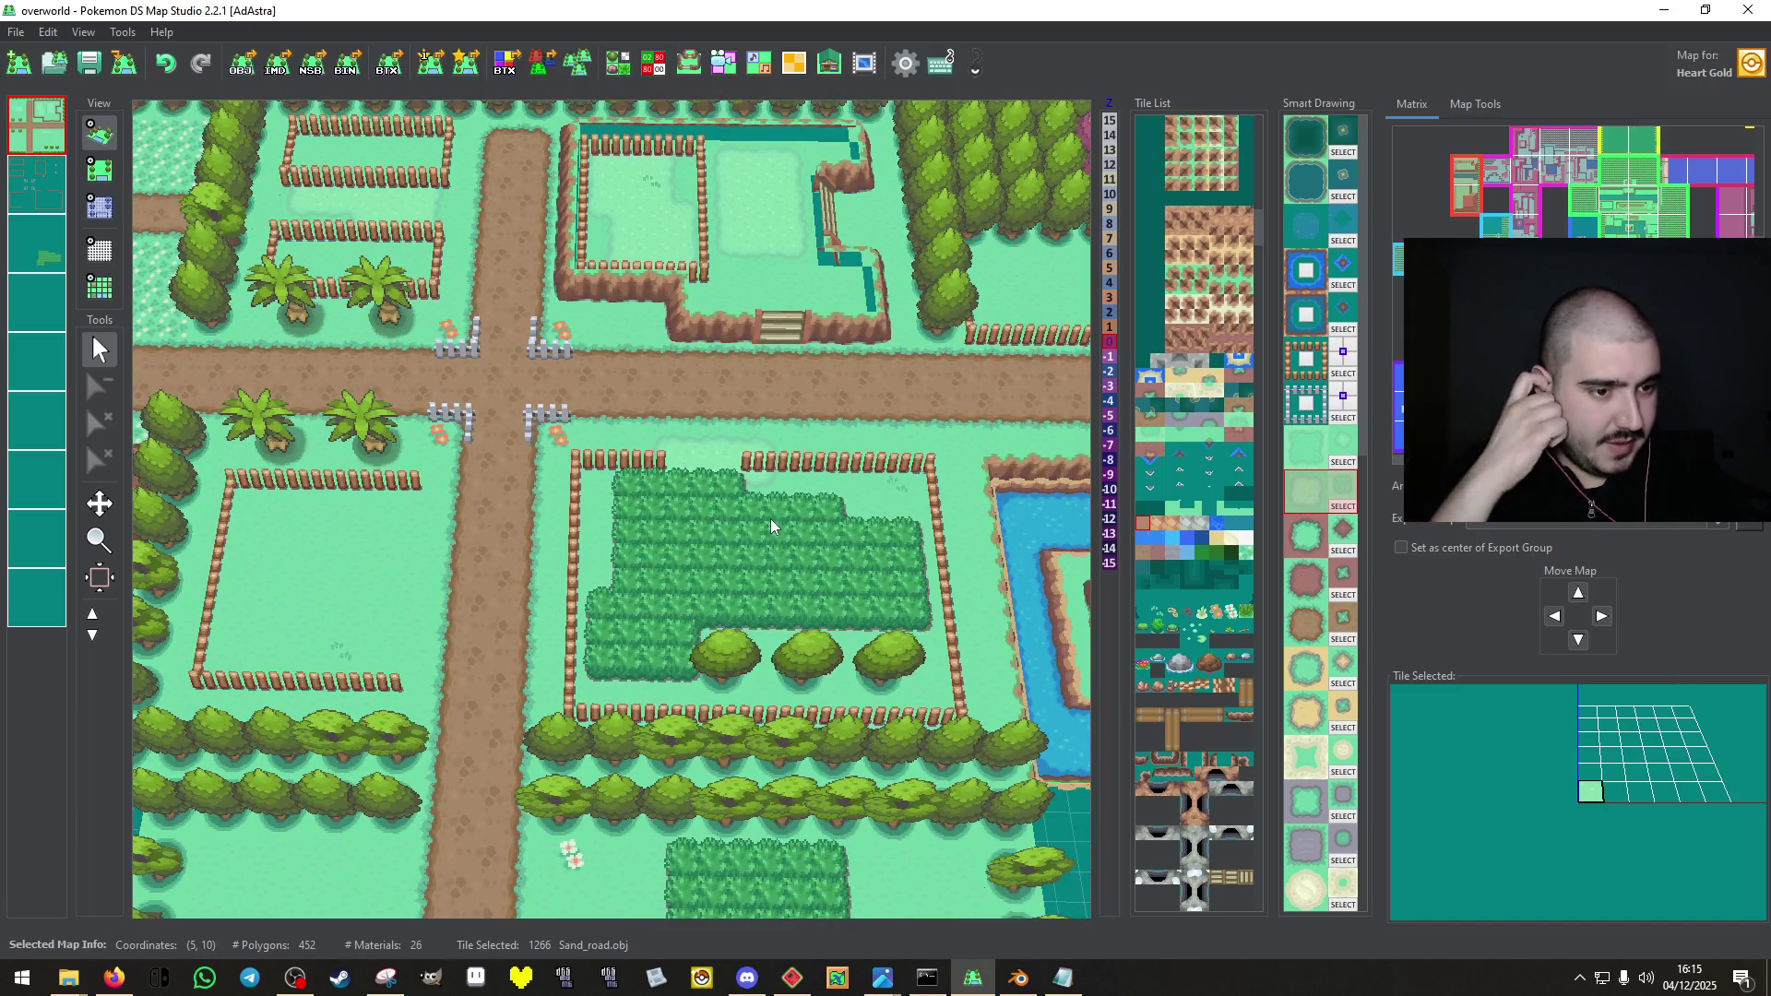
{"action": "key", "text": "space"}
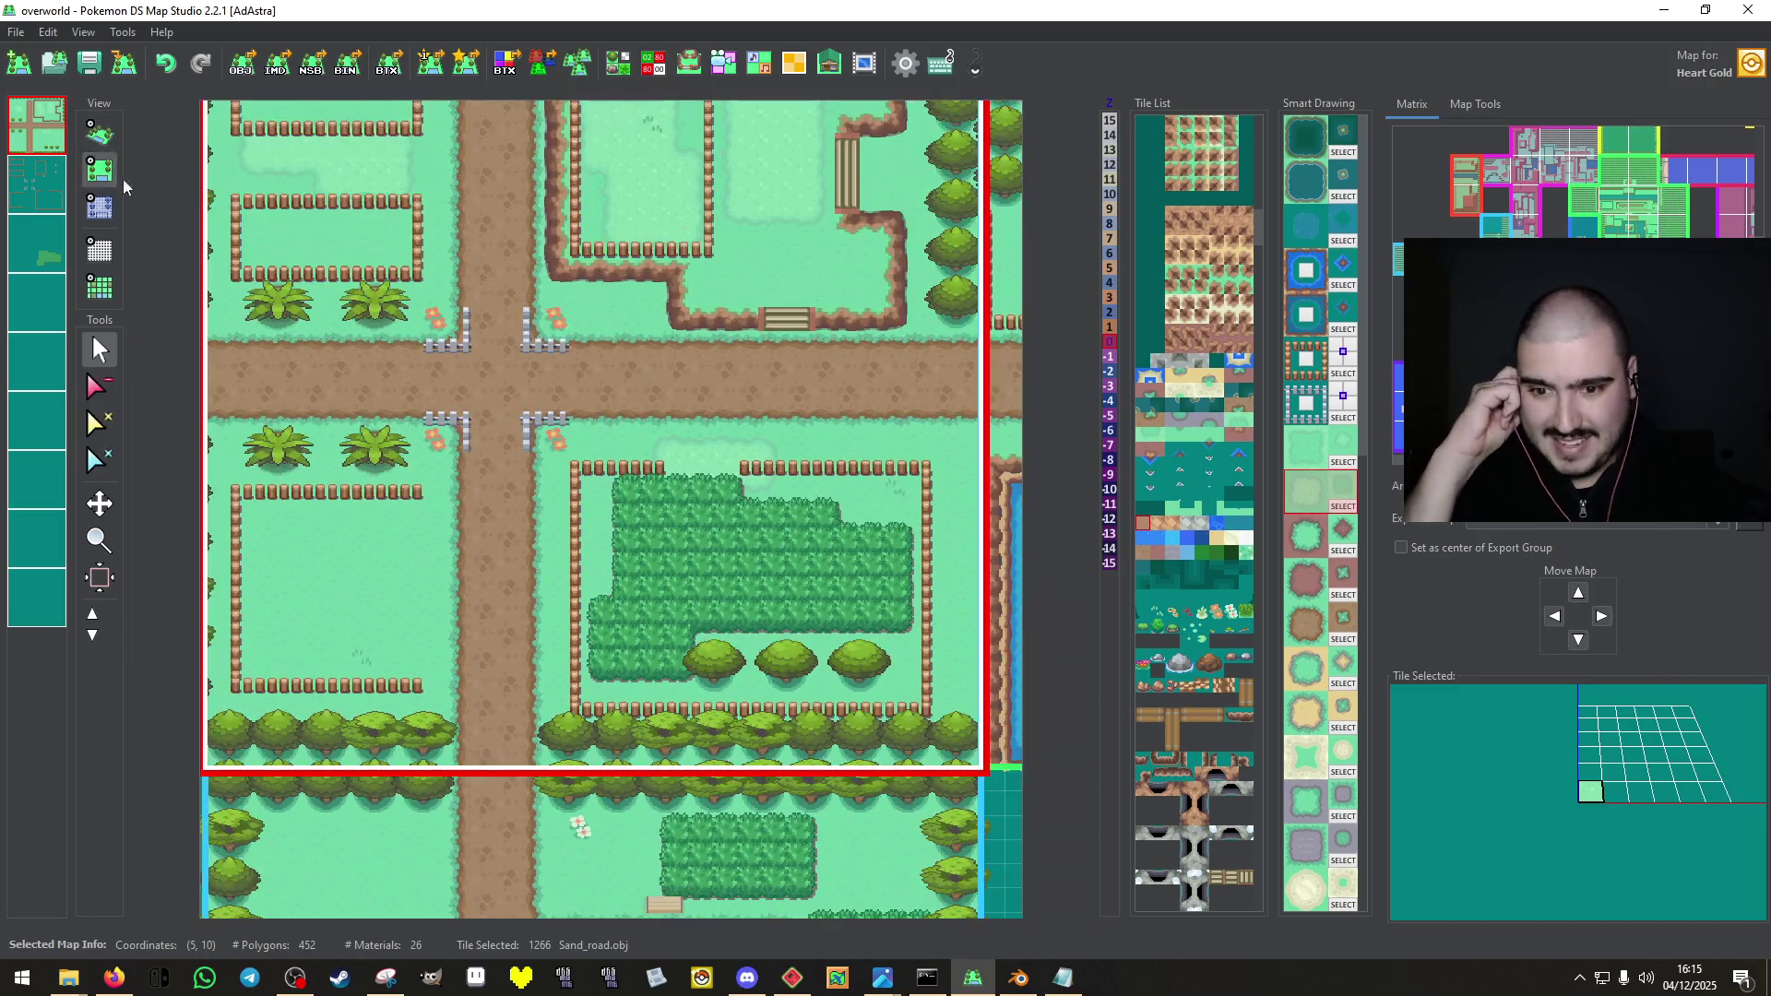
{"action": "scroll", "coordinate": [1239, 662], "scroll_direction": "up", "scroll_amount": 2}
{"action": "left_click", "coordinate": [1632, 189]}
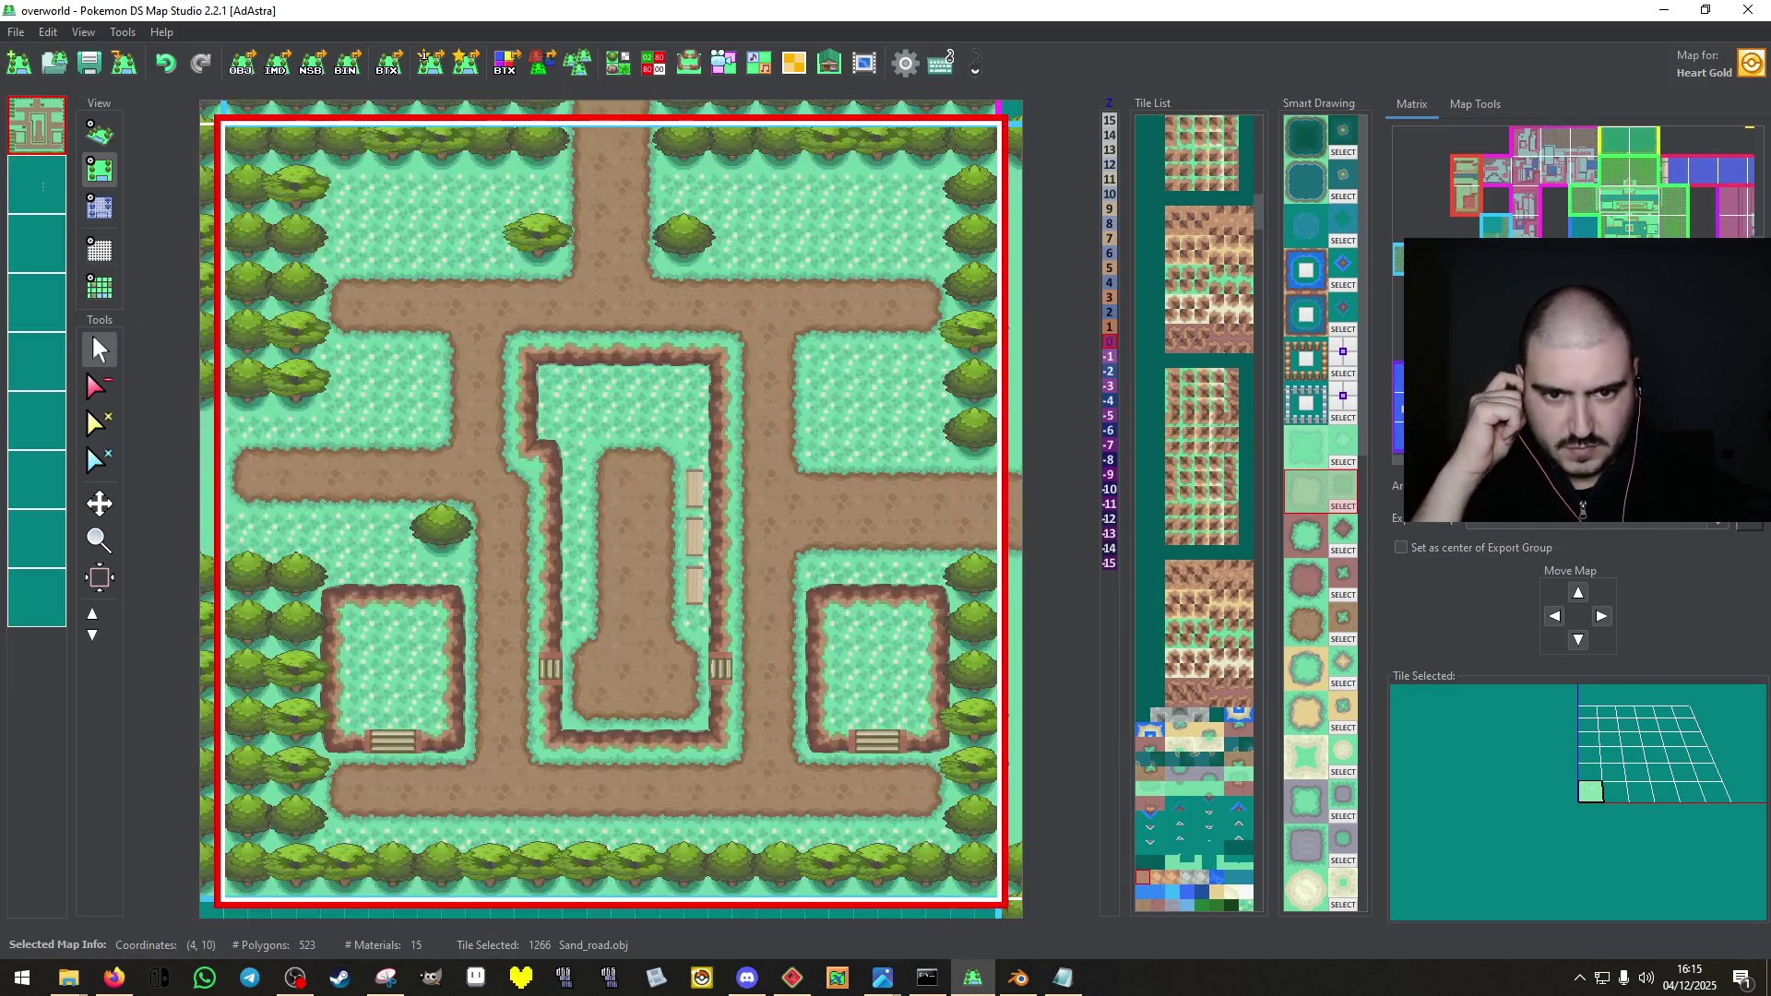
{"action": "right_click", "coordinate": [699, 522]}
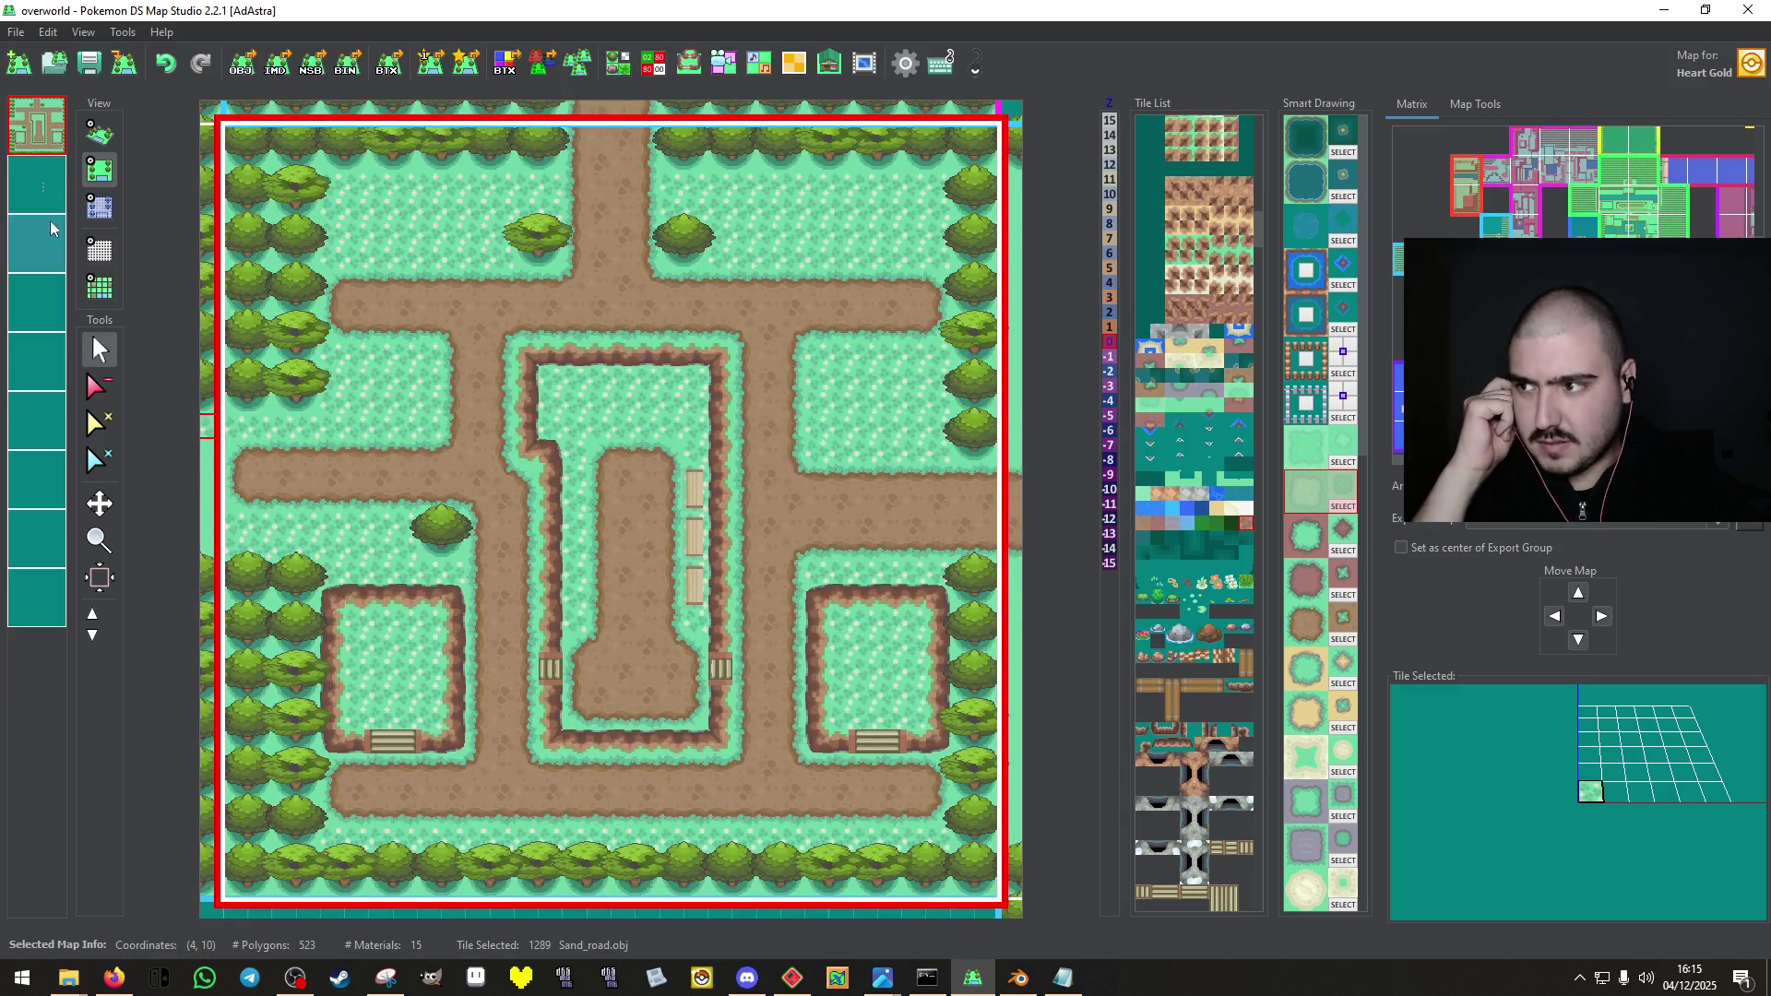
{"action": "right_click", "coordinate": [693, 499]}
Place the bench left of the raised garden's stairs on the farm map and check it in 3D.
{"action": "scroll", "coordinate": [692, 498], "scroll_direction": "up", "scroll_amount": 2}
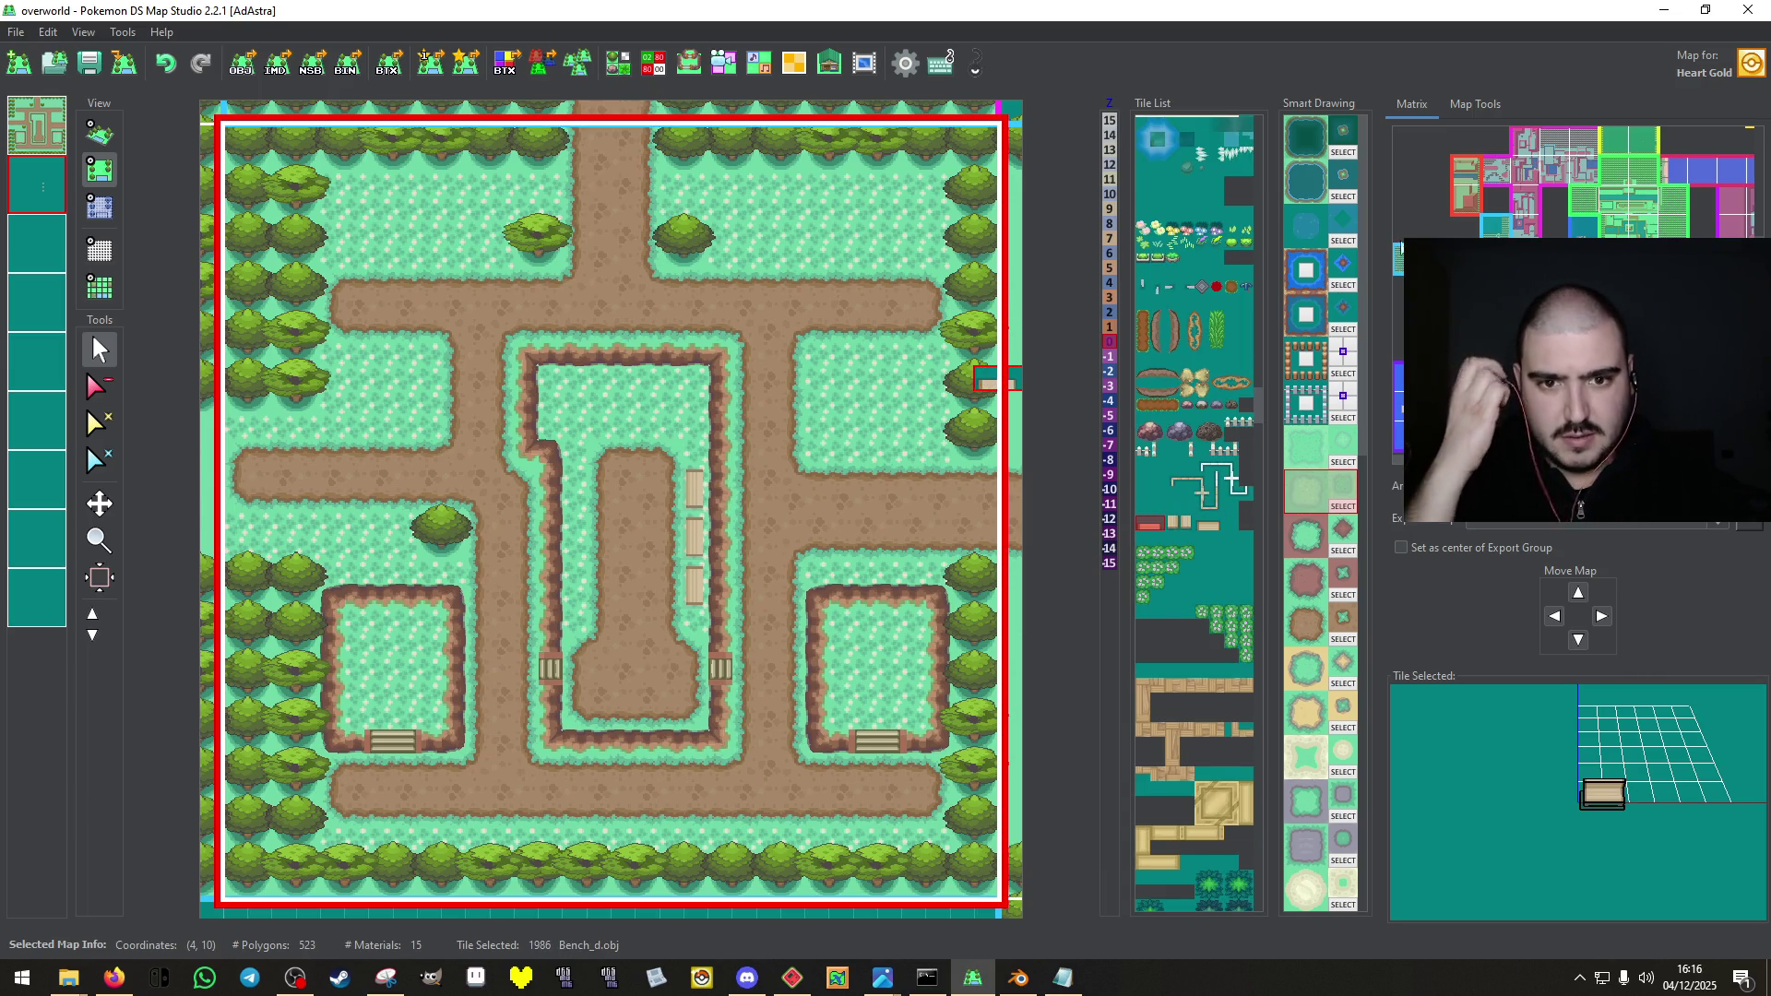
{"action": "left_click", "coordinate": [1010, 379]}
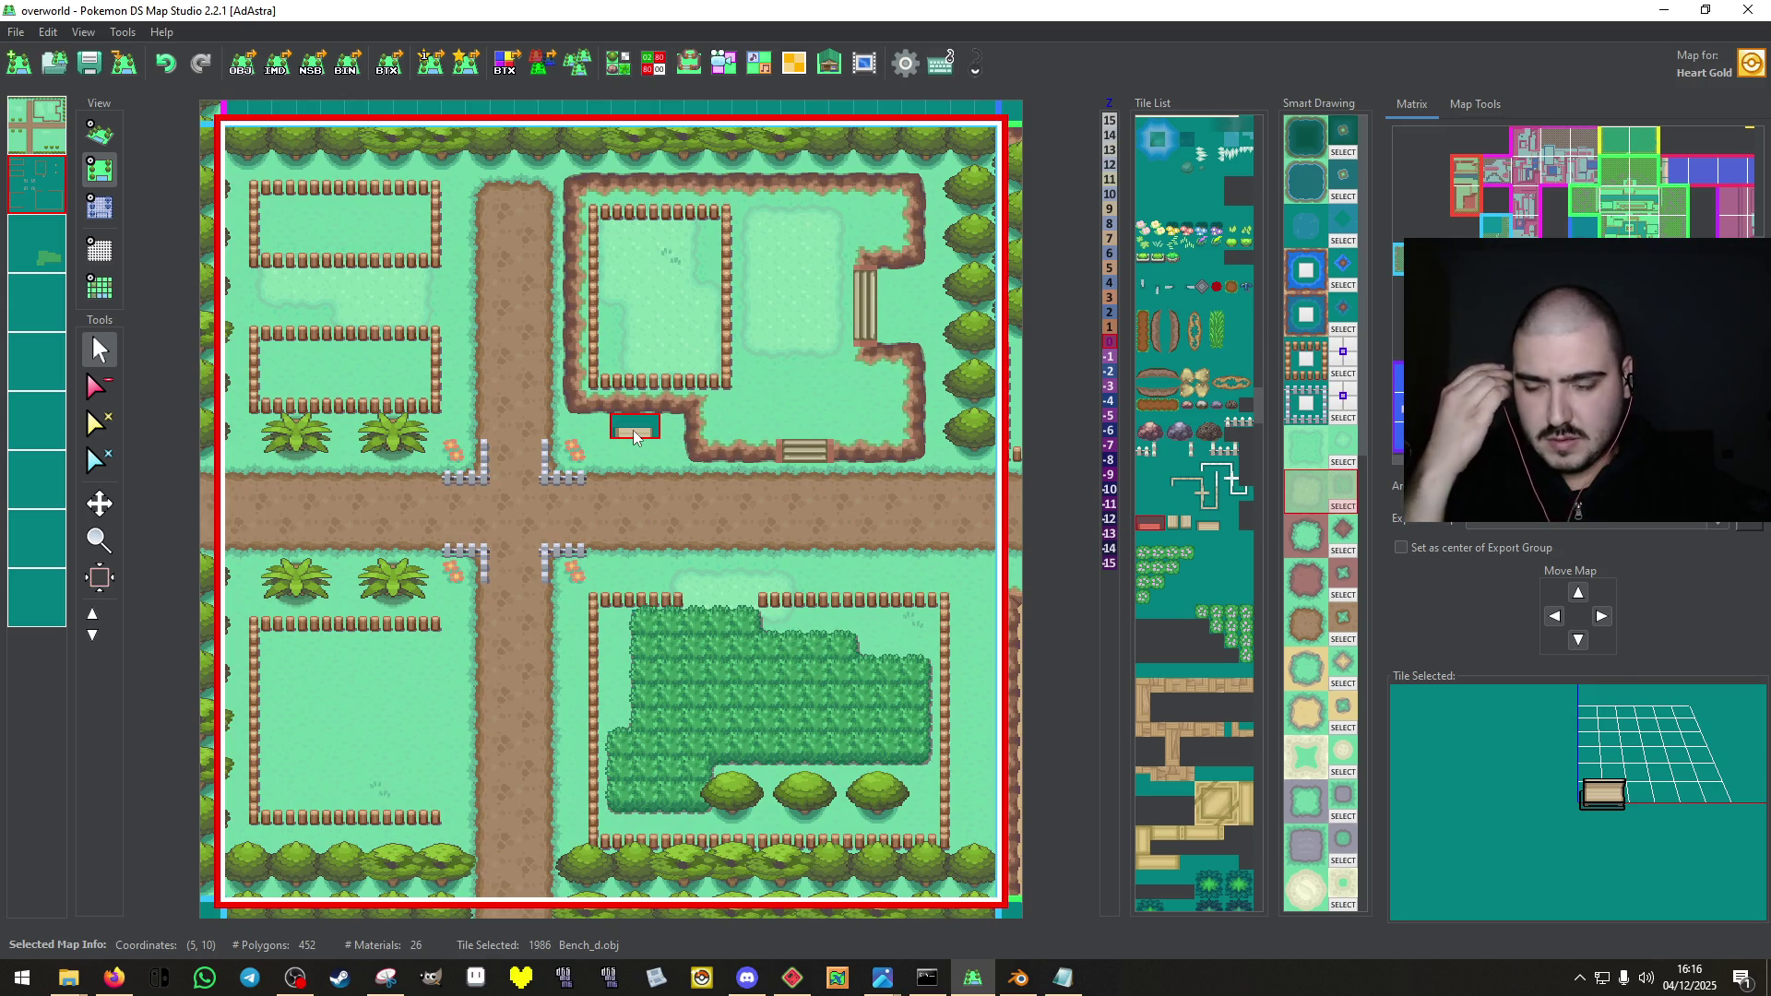
{"action": "left_click", "coordinate": [635, 427]}
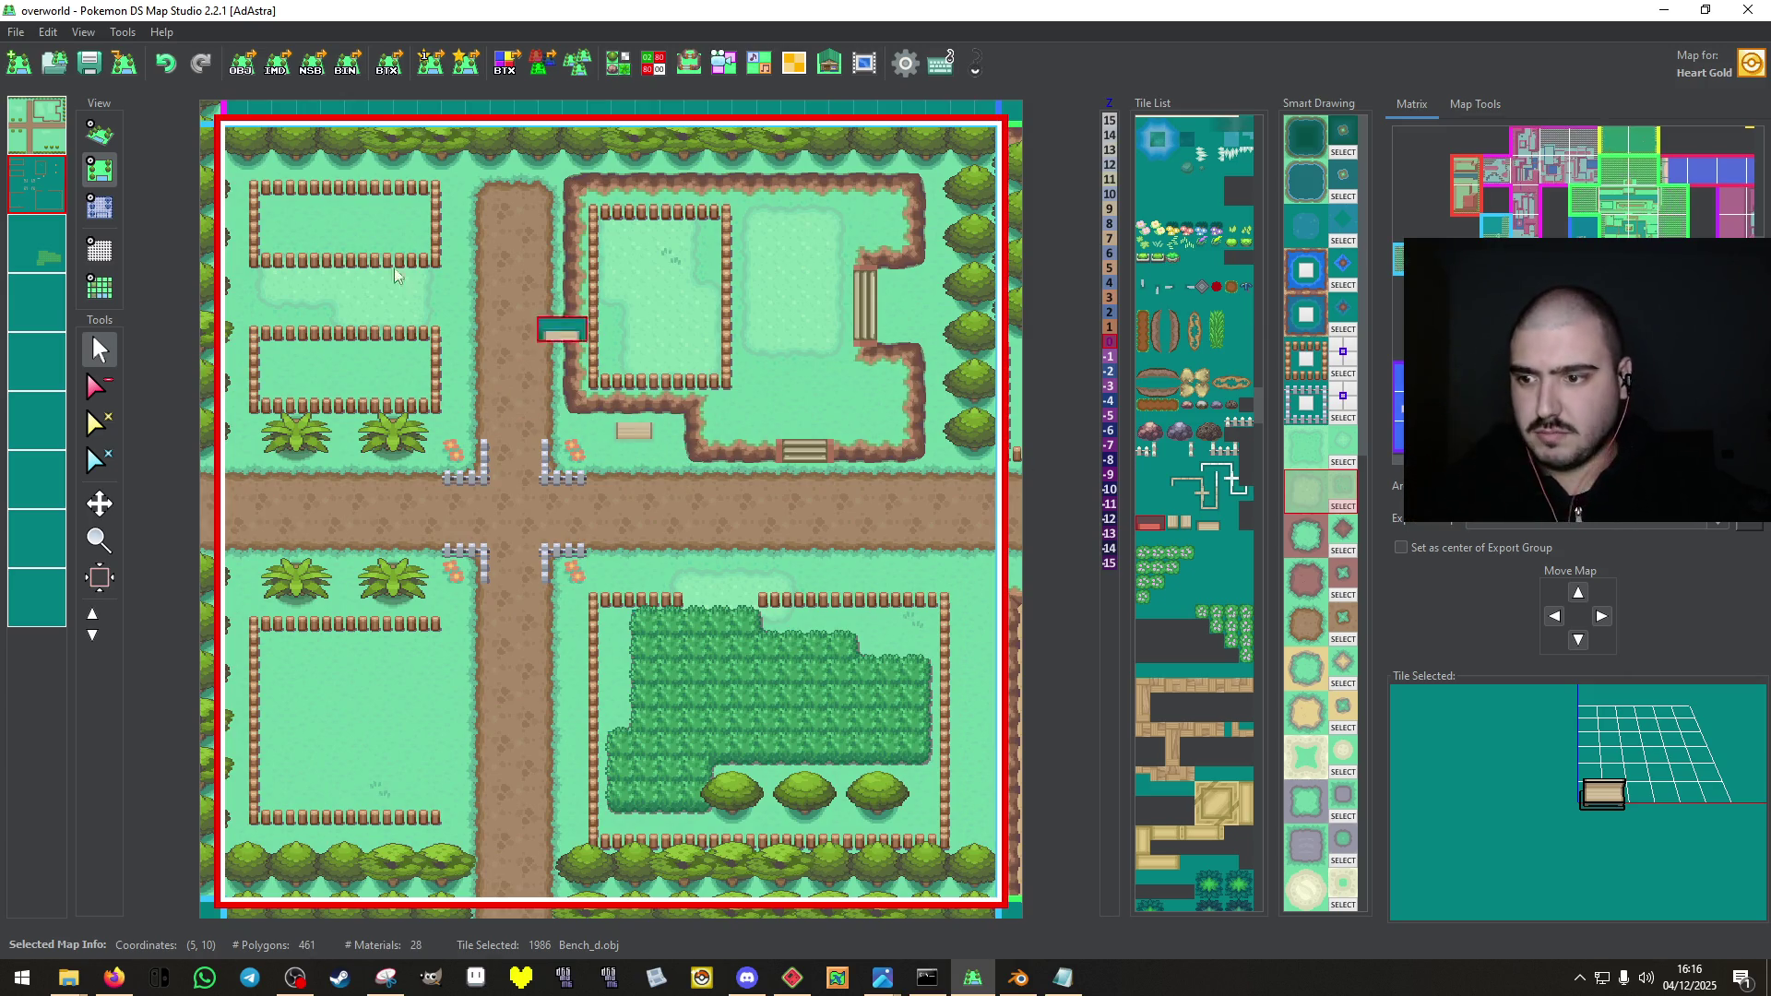
{"action": "left_click", "coordinate": [99, 133]}
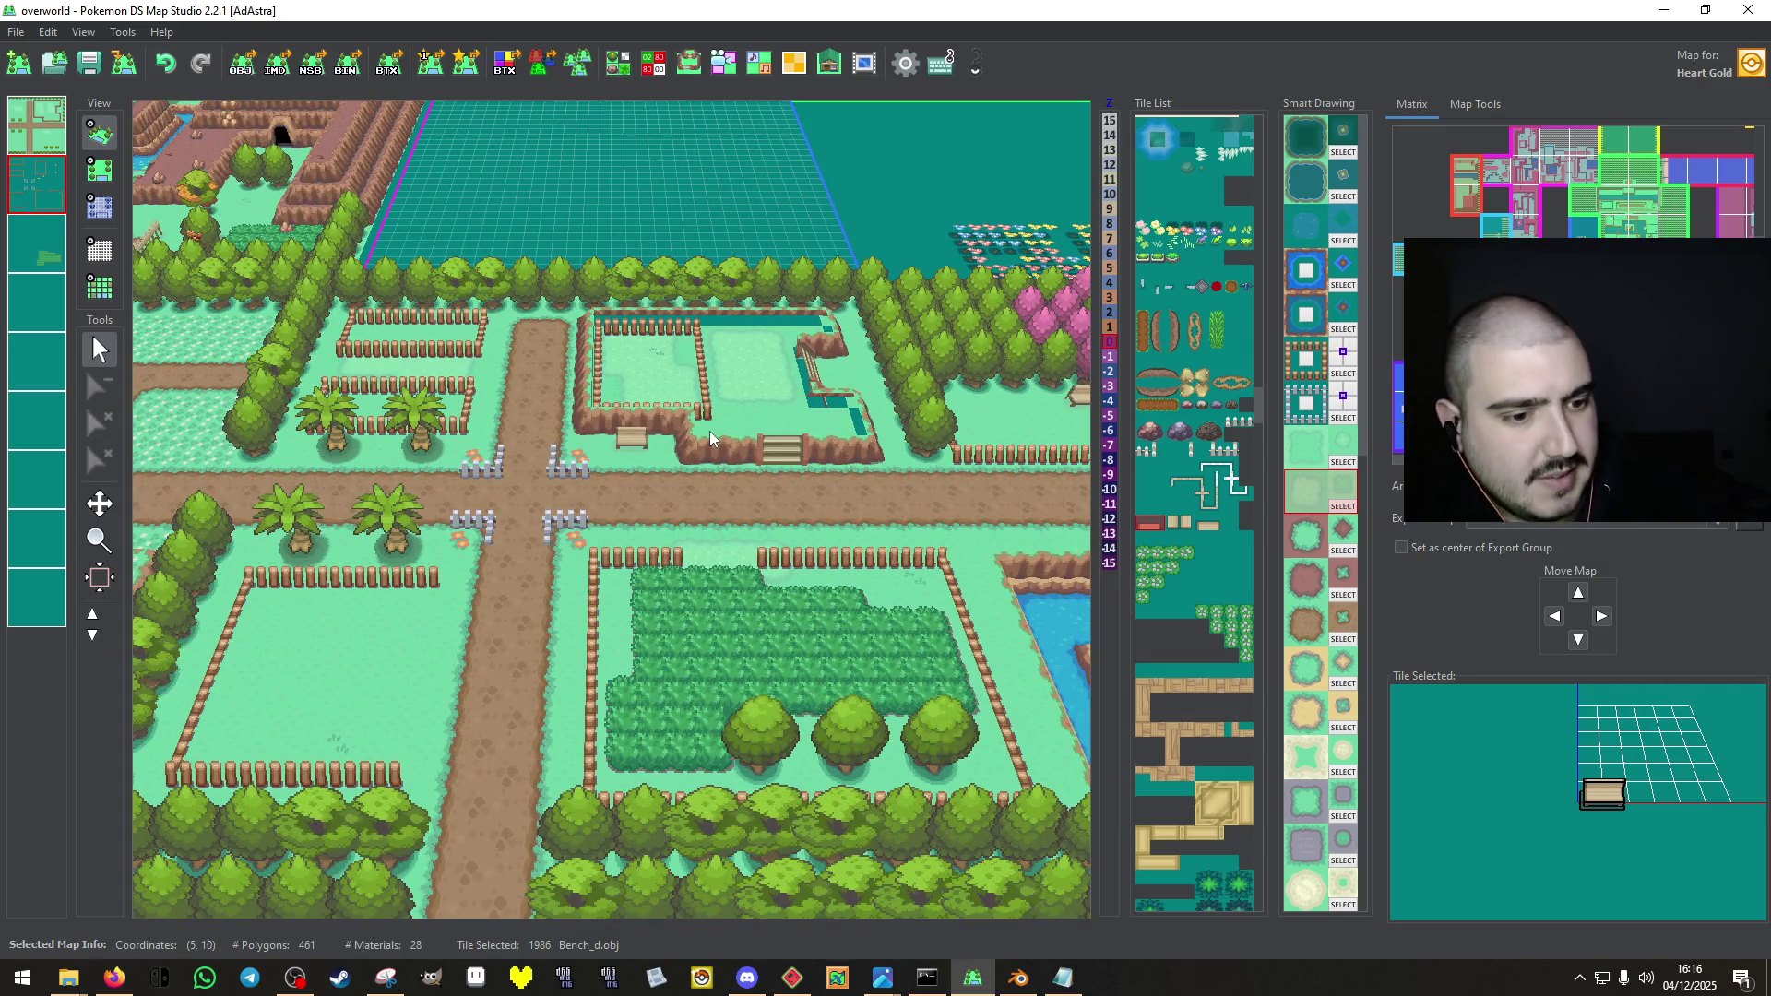
{"action": "left_click", "coordinate": [99, 169]}
{"action": "left_click", "coordinate": [41, 125]}
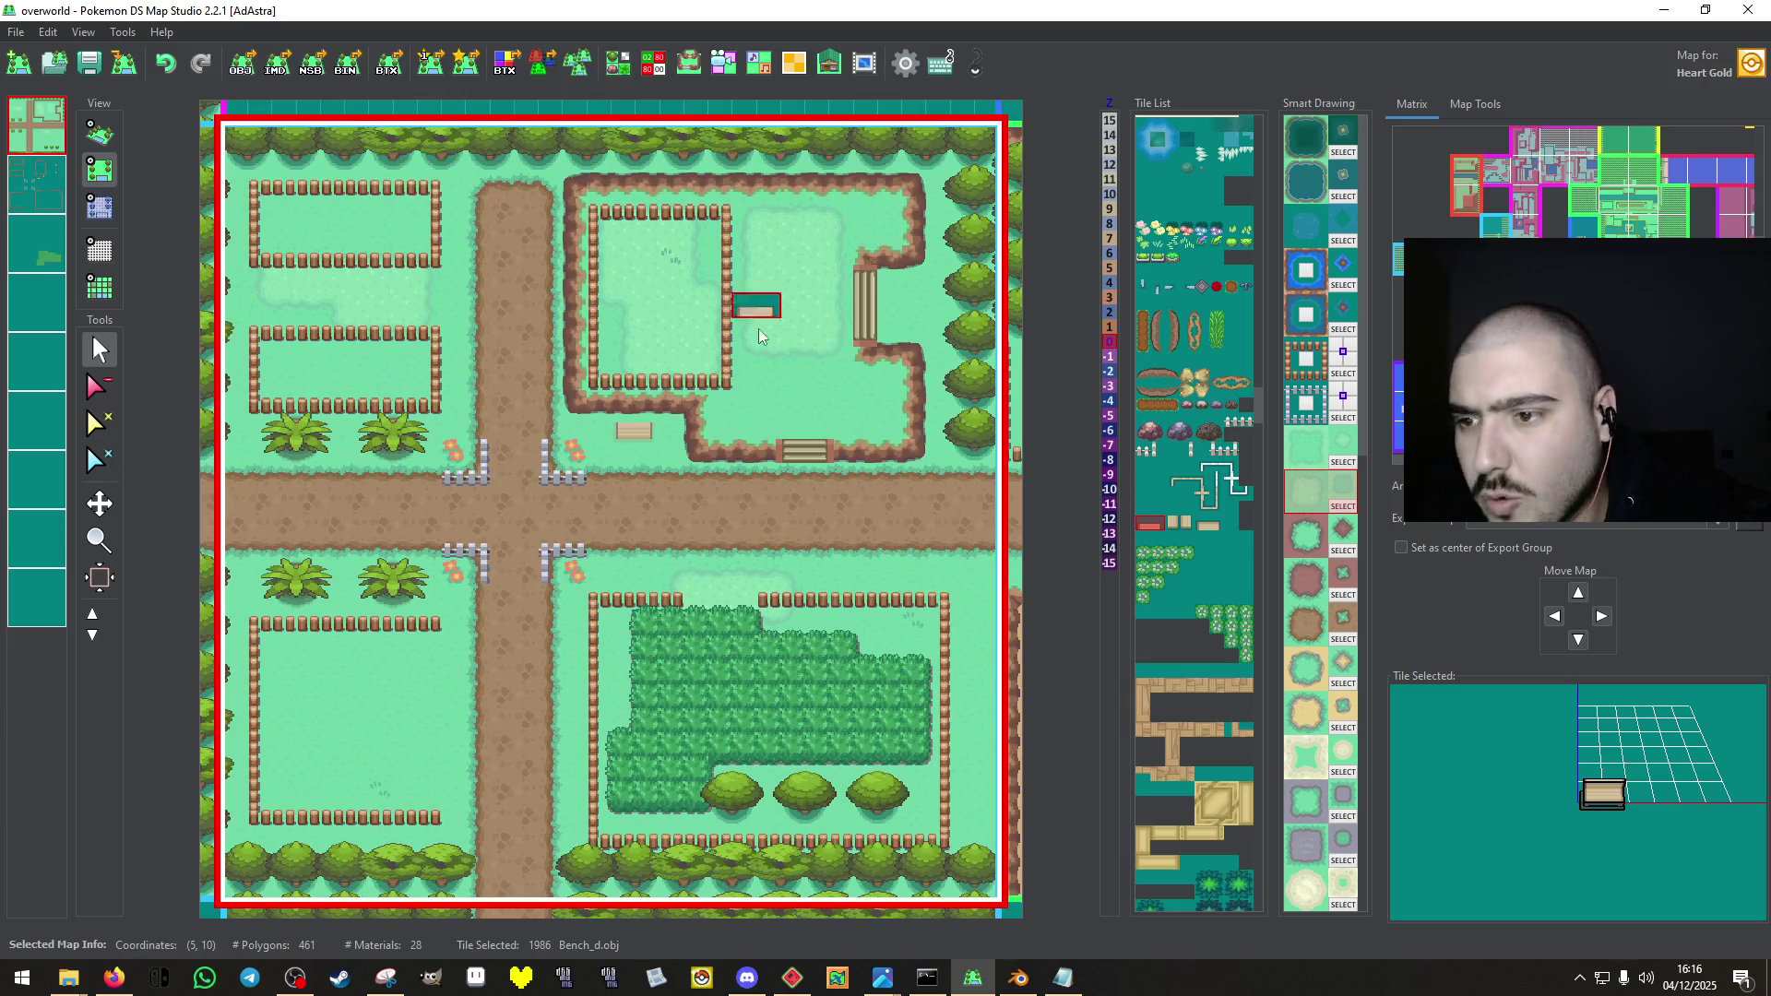
{"action": "left_click", "coordinate": [115, 208]}
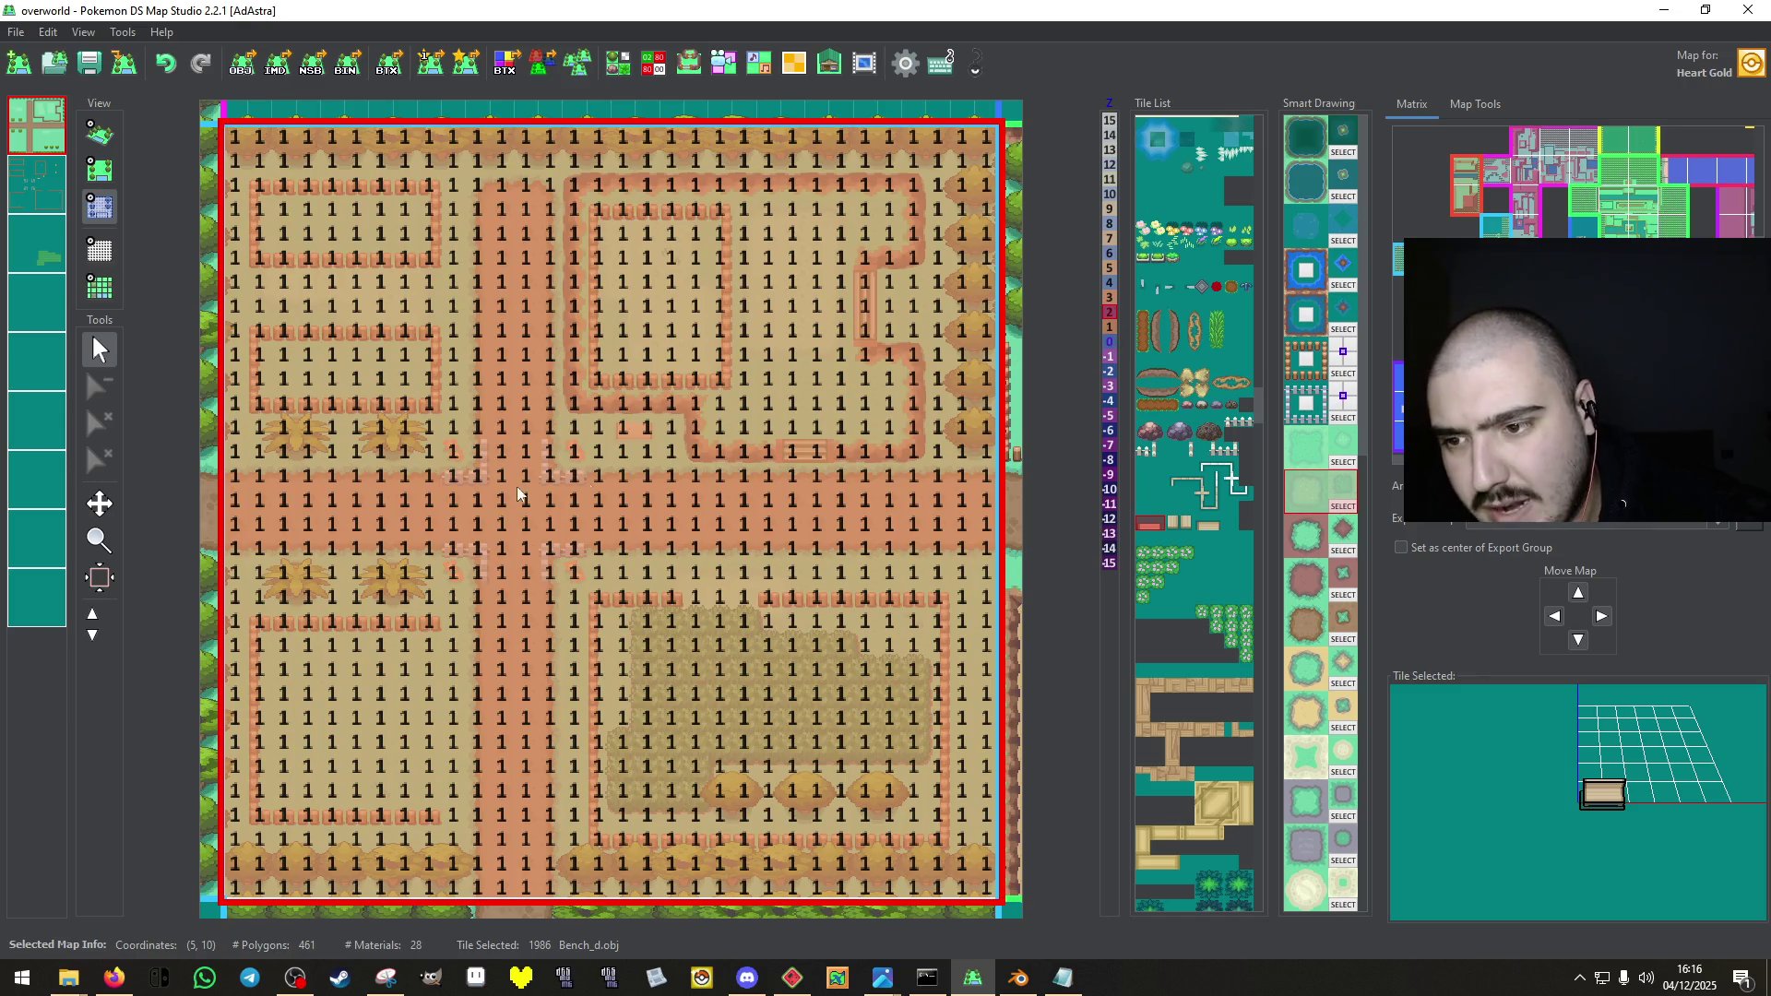
Outline the upper-right raised garden with collision 2, fill its interior, and view in 3D.
{"action": "left_click_drag", "start_coordinate": [719, 430], "coordinate": [716, 387]}
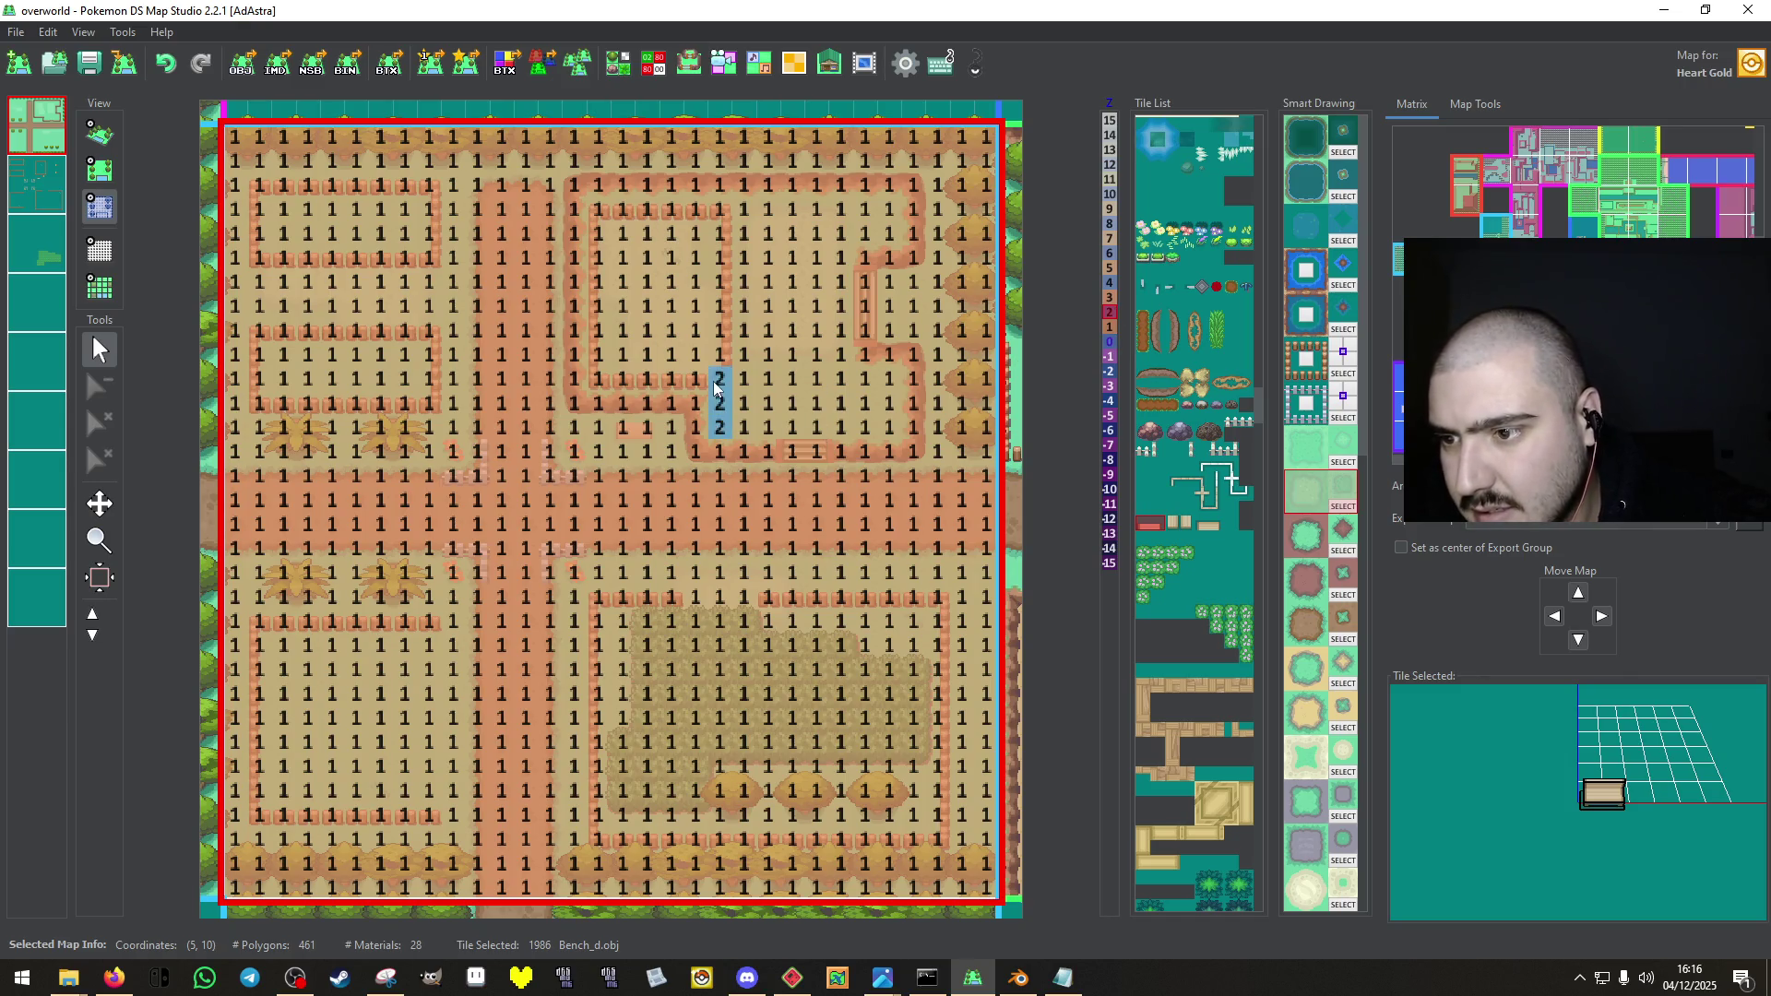
{"action": "mouse_move", "coordinate": [593, 269]}
{"action": "left_mouse_down"}
{"action": "mouse_move", "coordinate": [636, 210]}
{"action": "mouse_move", "coordinate": [888, 220]}
{"action": "left_mouse_up"}
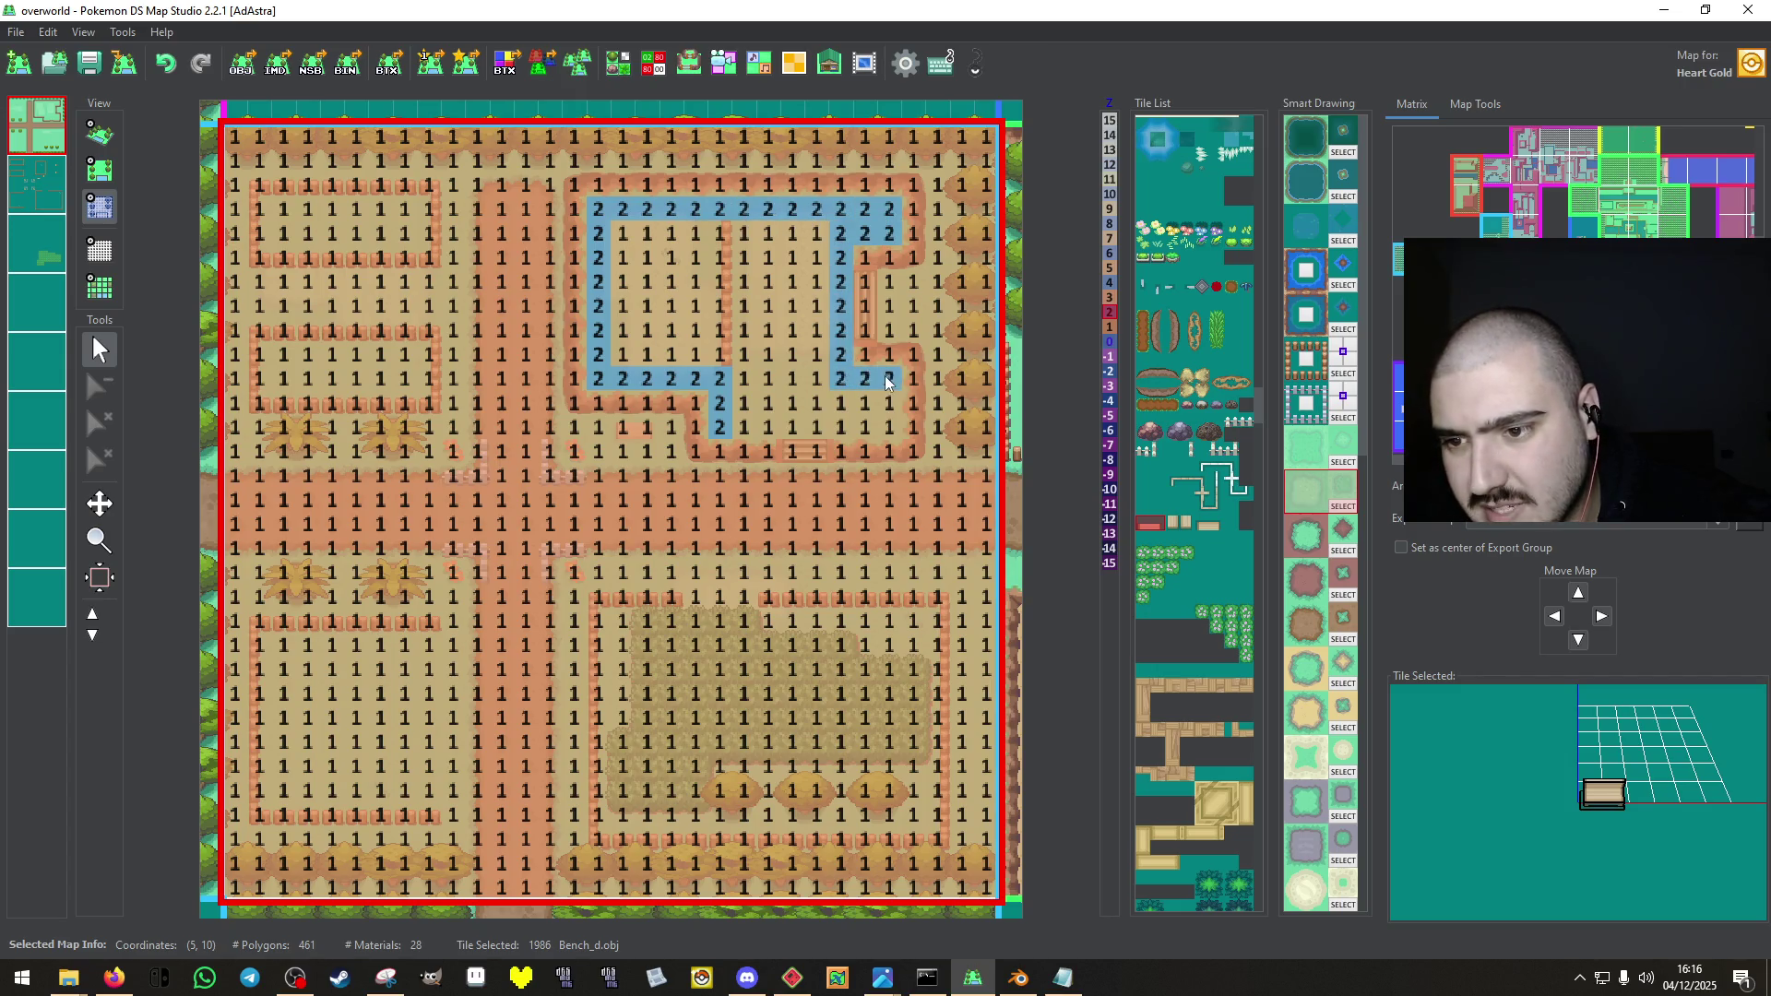
{"action": "left_click_drag", "start_coordinate": [890, 431], "coordinate": [738, 427]}
{"action": "left_click", "coordinate": [780, 372]}
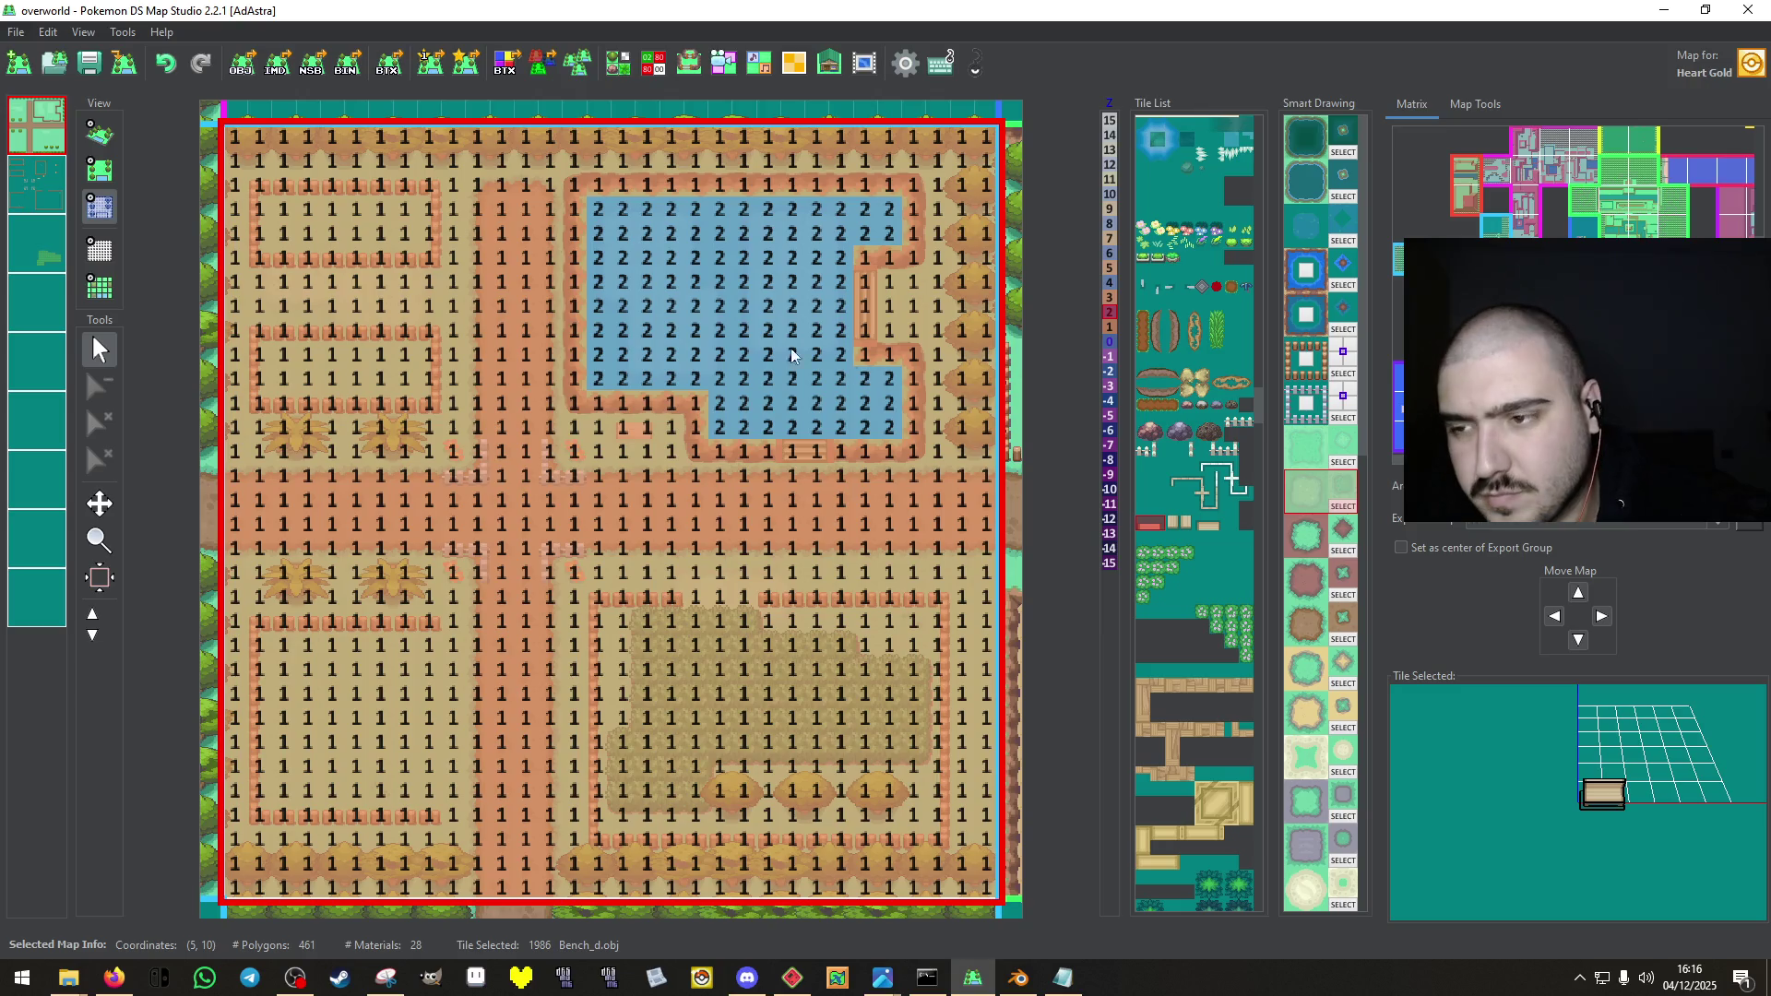
{"action": "left_click", "coordinate": [100, 134]}
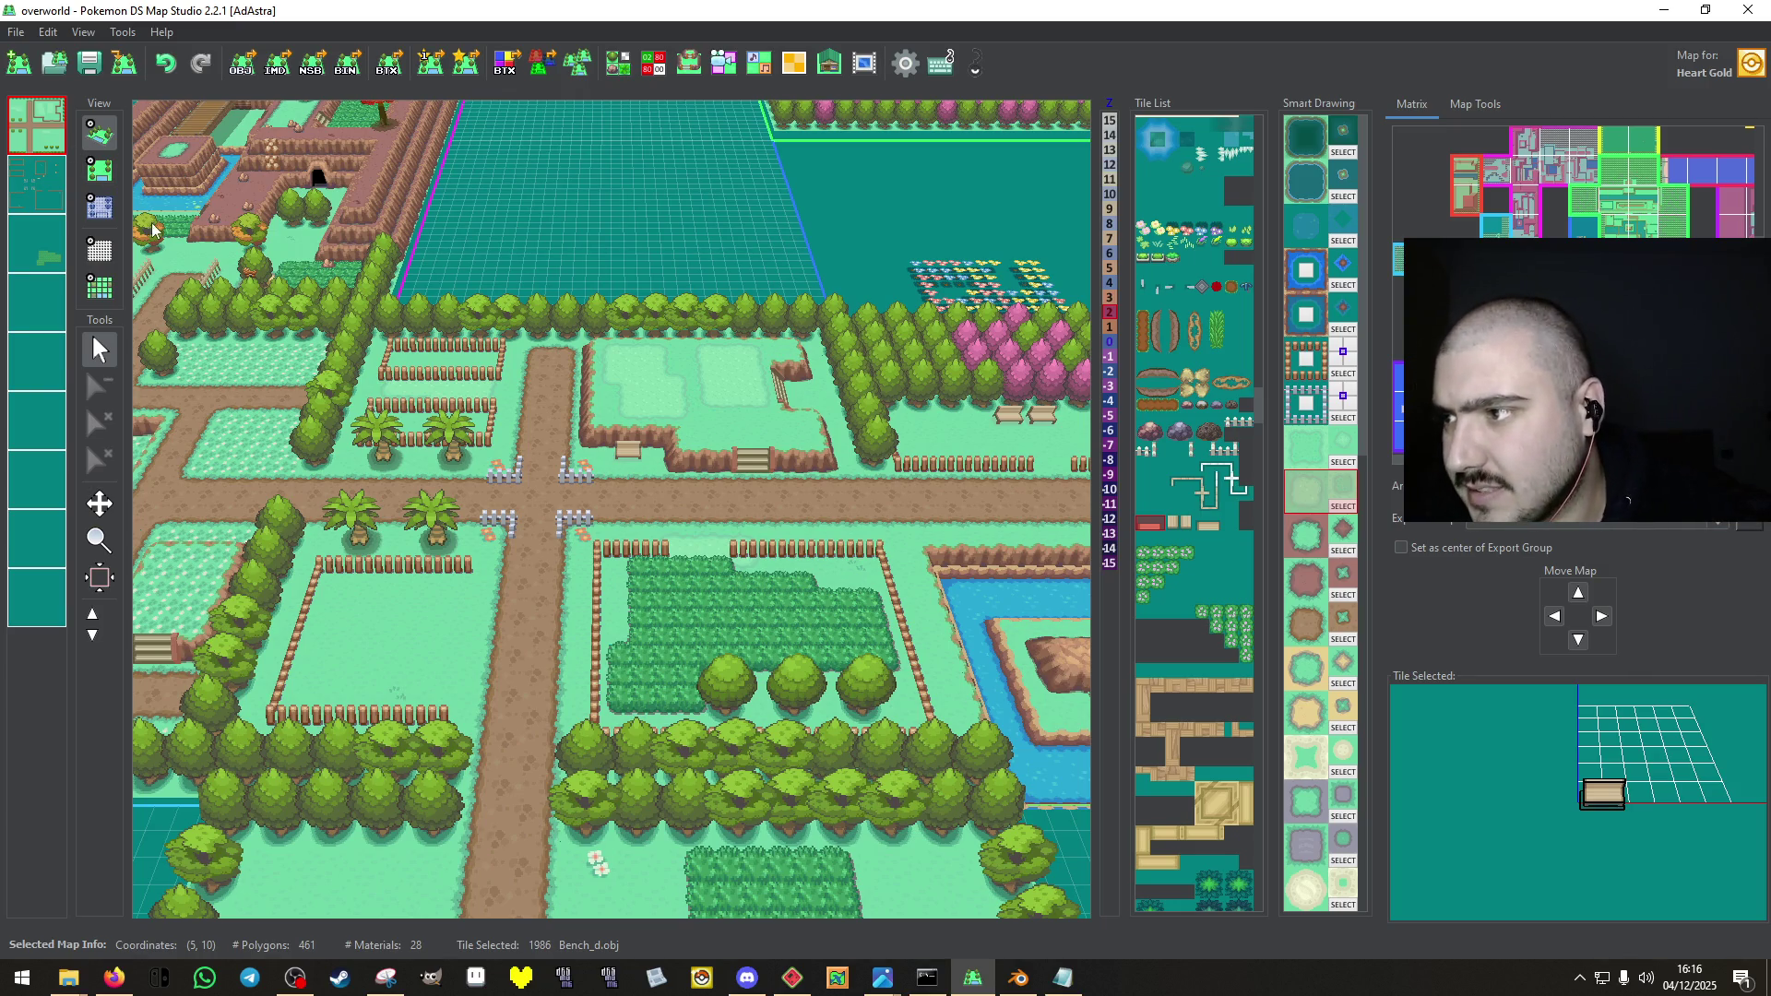
Paste the copied contents back into layers 1, 2 and 3 to restore the garden fences.
{"action": "left_click", "coordinate": [100, 169]}
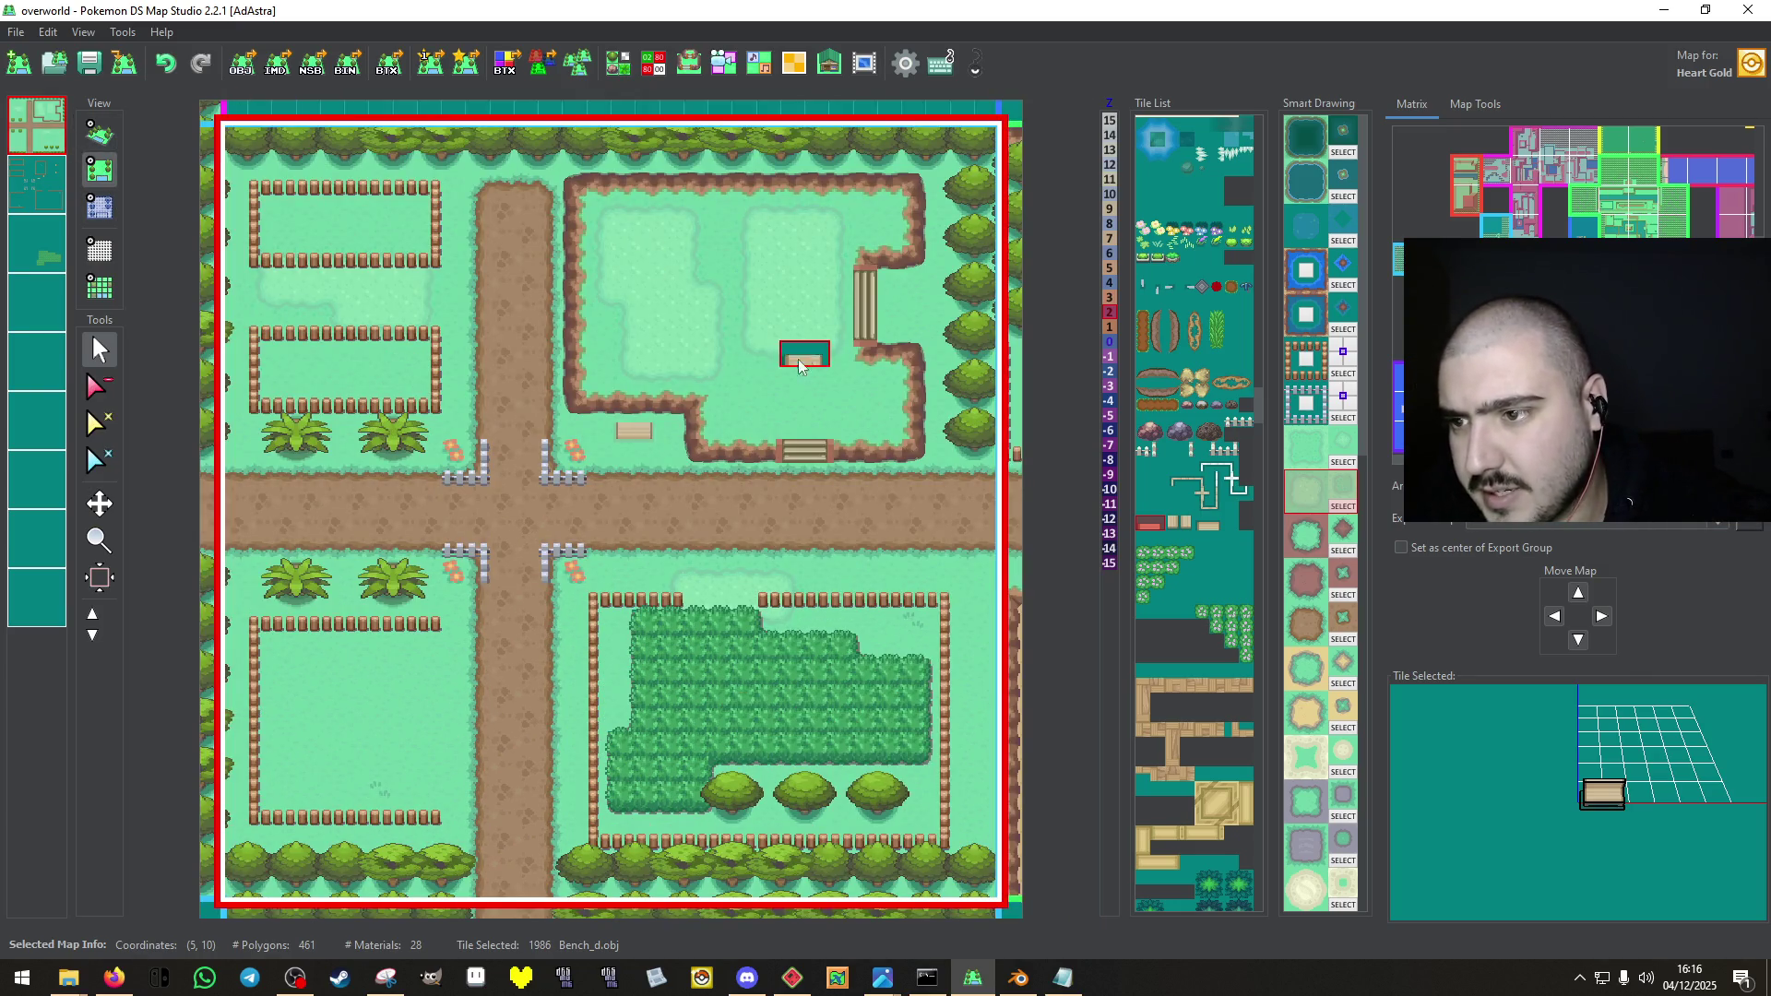
{"action": "right_click", "coordinate": [36, 103]}
{"action": "left_click", "coordinate": [97, 179]}
{"action": "right_click", "coordinate": [23, 175]}
{"action": "left_click", "coordinate": [32, 309]}
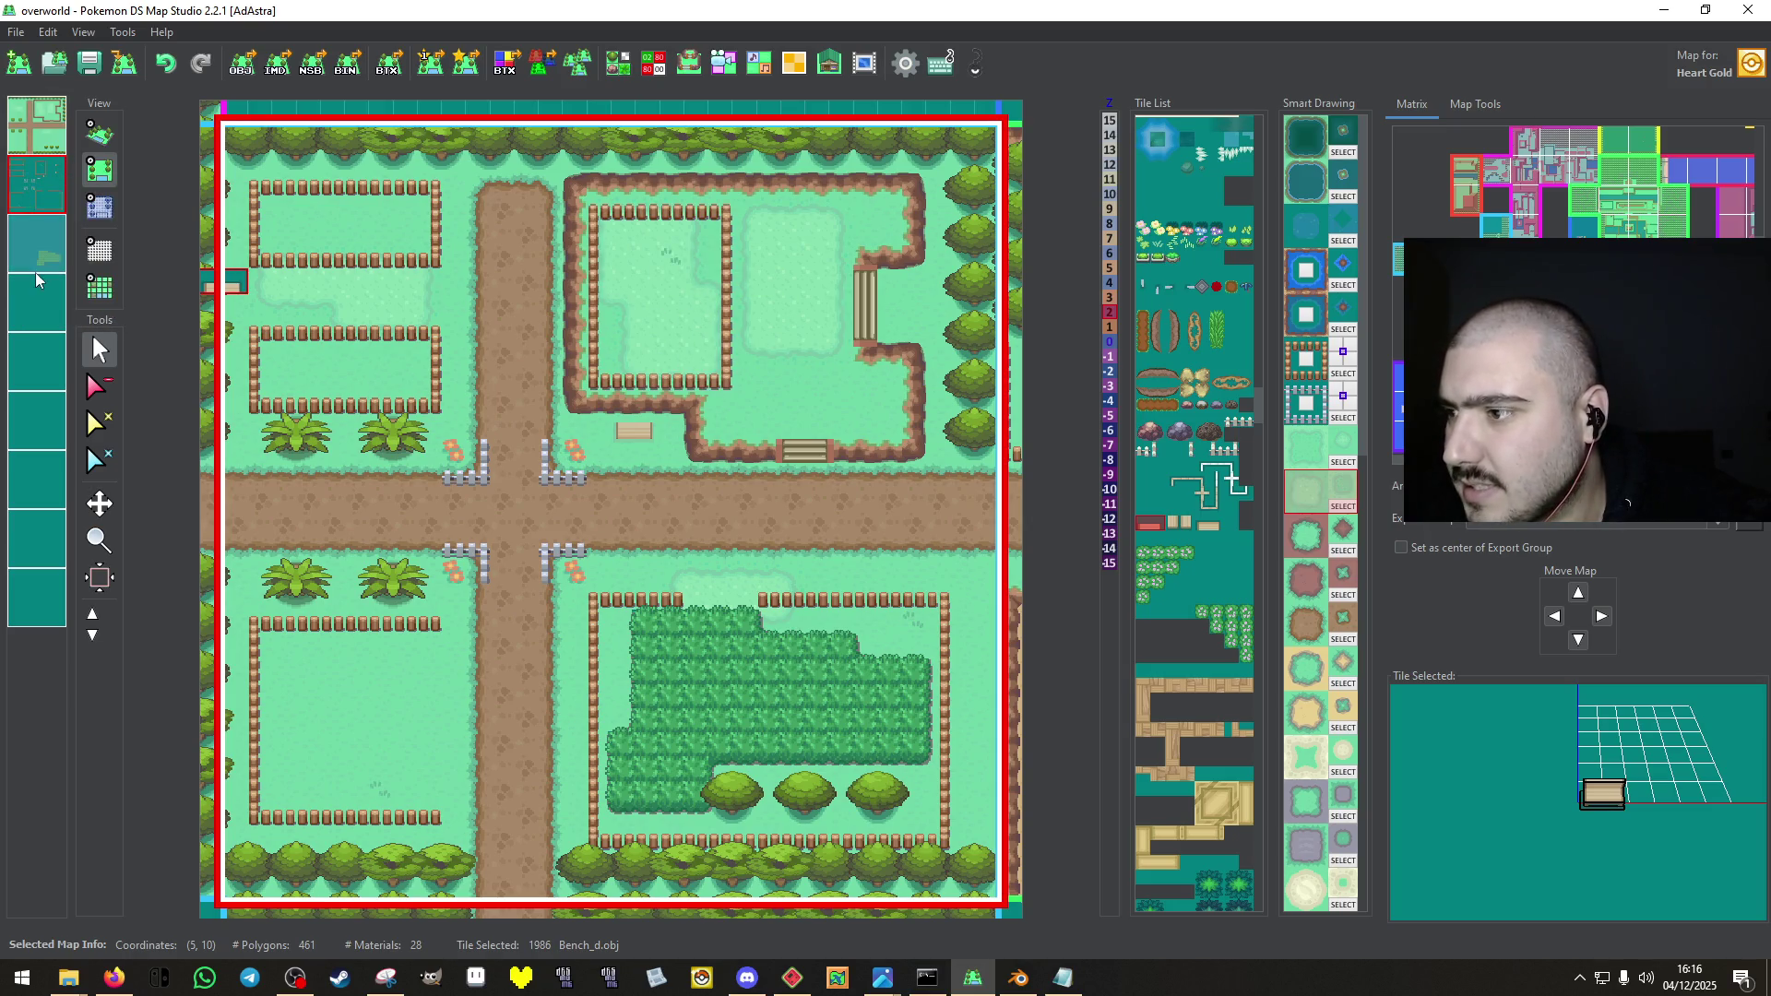
{"action": "right_click", "coordinate": [39, 226]}
{"action": "left_click", "coordinate": [109, 367]}
{"action": "left_click", "coordinate": [42, 141]}
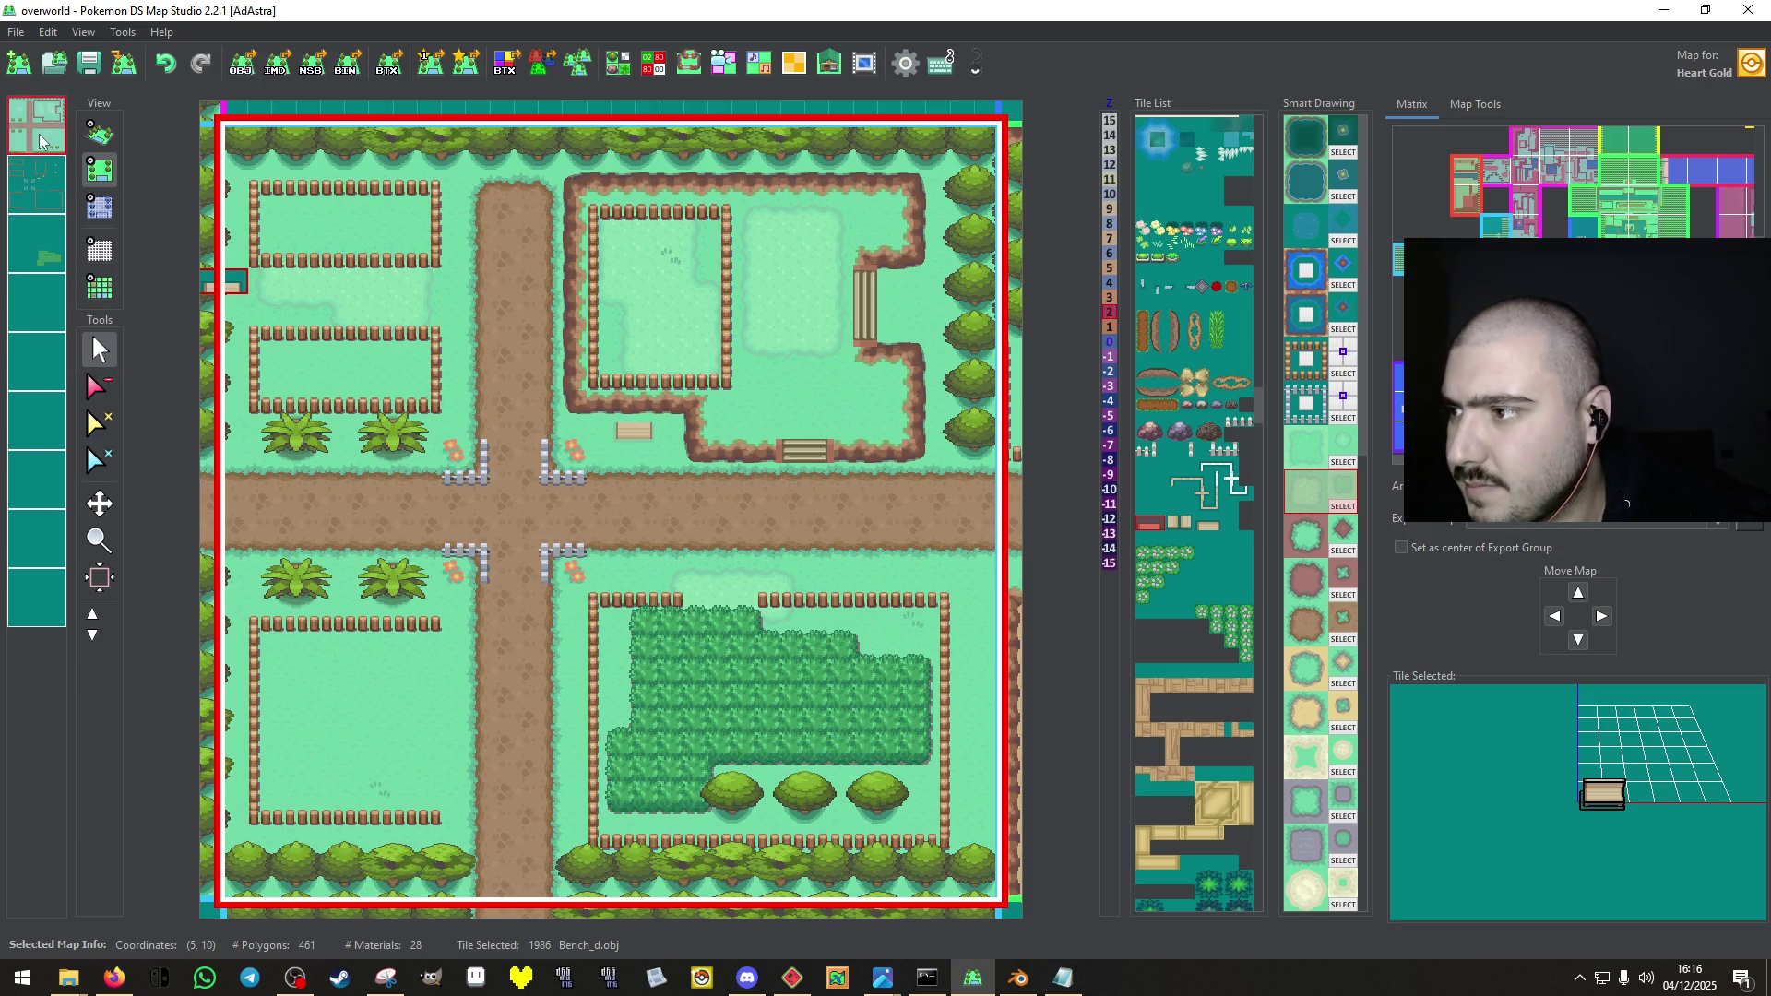
Preview the finished farm map in 3D, zoomed in.
{"action": "left_click", "coordinate": [100, 134]}
{"action": "scroll", "coordinate": [738, 505], "scroll_direction": "up", "scroll_amount": 2}
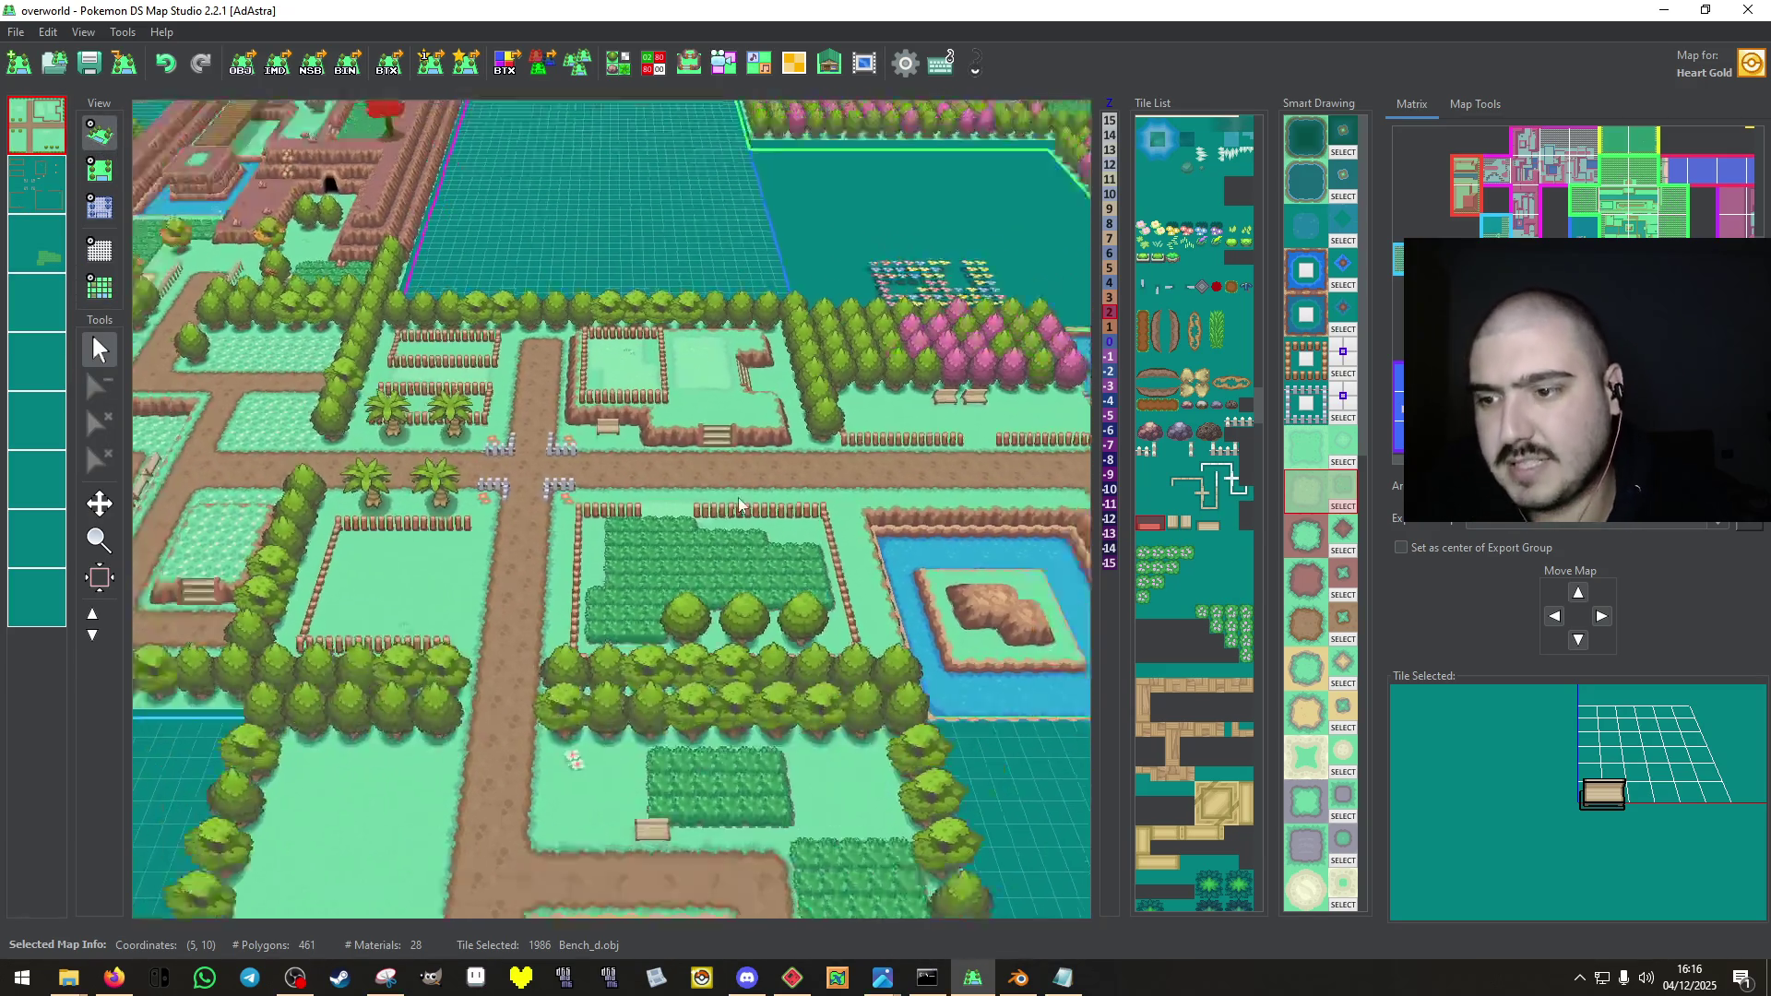
{"action": "scroll", "coordinate": [738, 504], "scroll_direction": "up", "scroll_amount": 2}
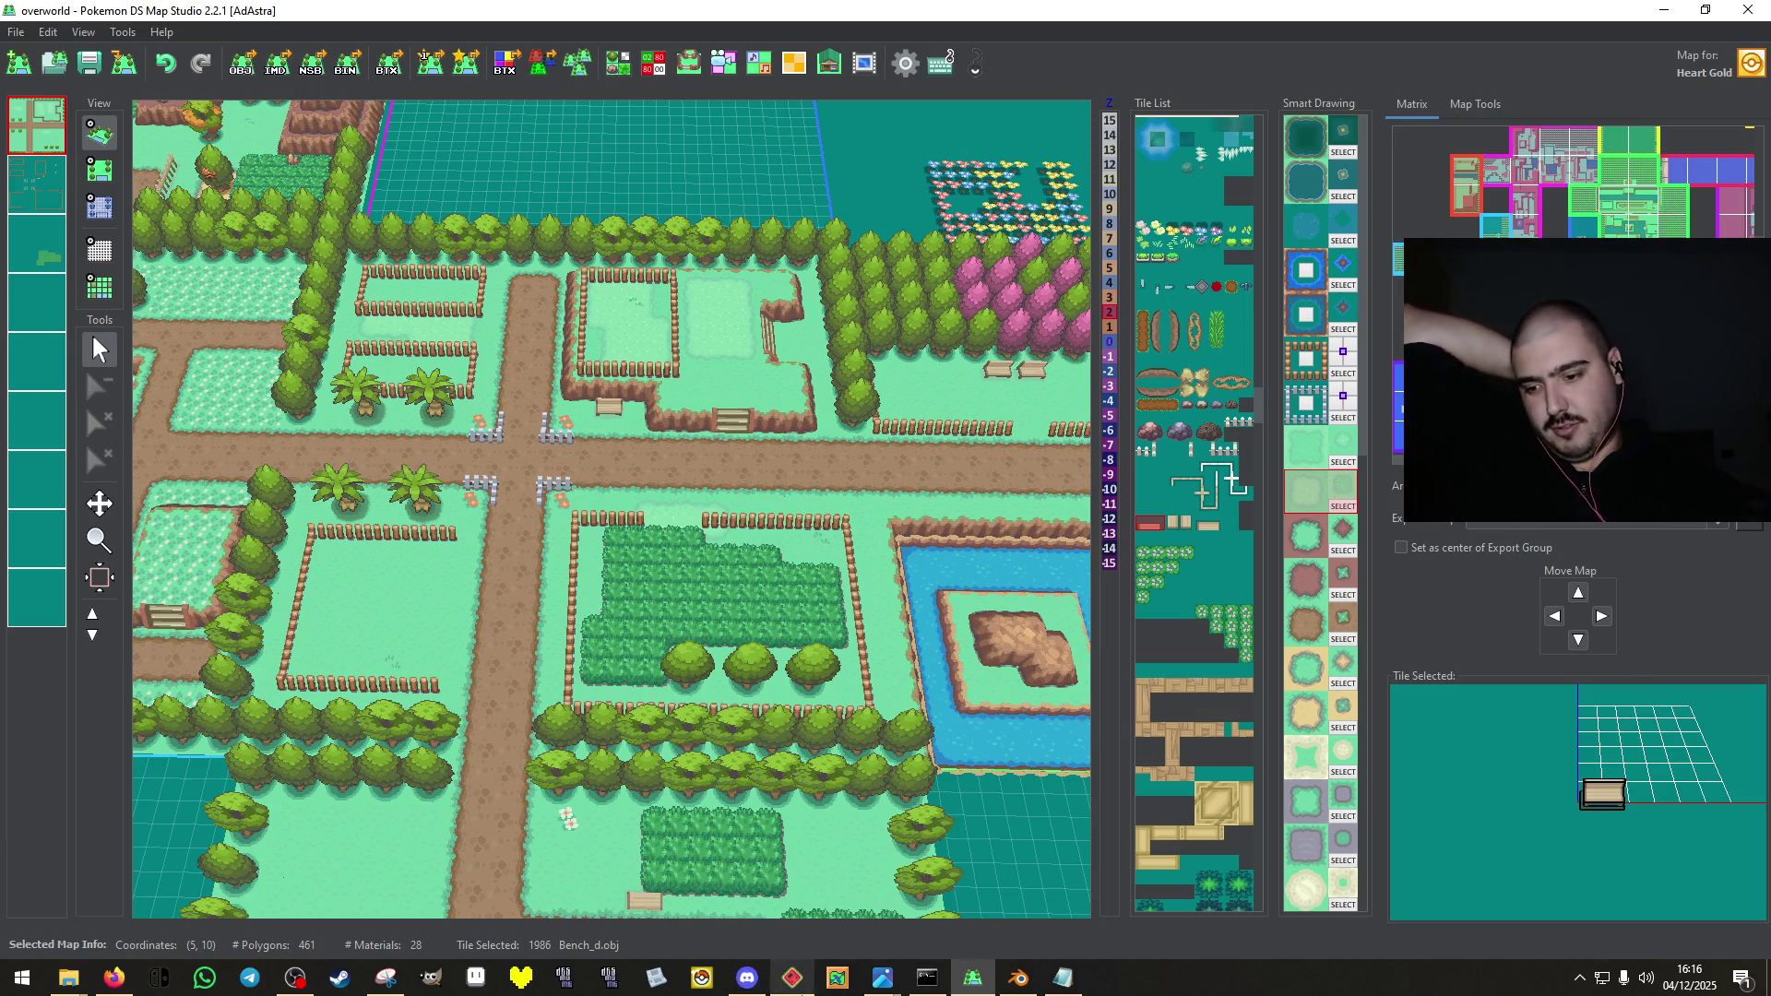
{"action": "left_click", "coordinate": [792, 977]}
Walk along Route 3 and south past the farm building, stepping in and out of it.
{"action": "key", "text": "Left"}
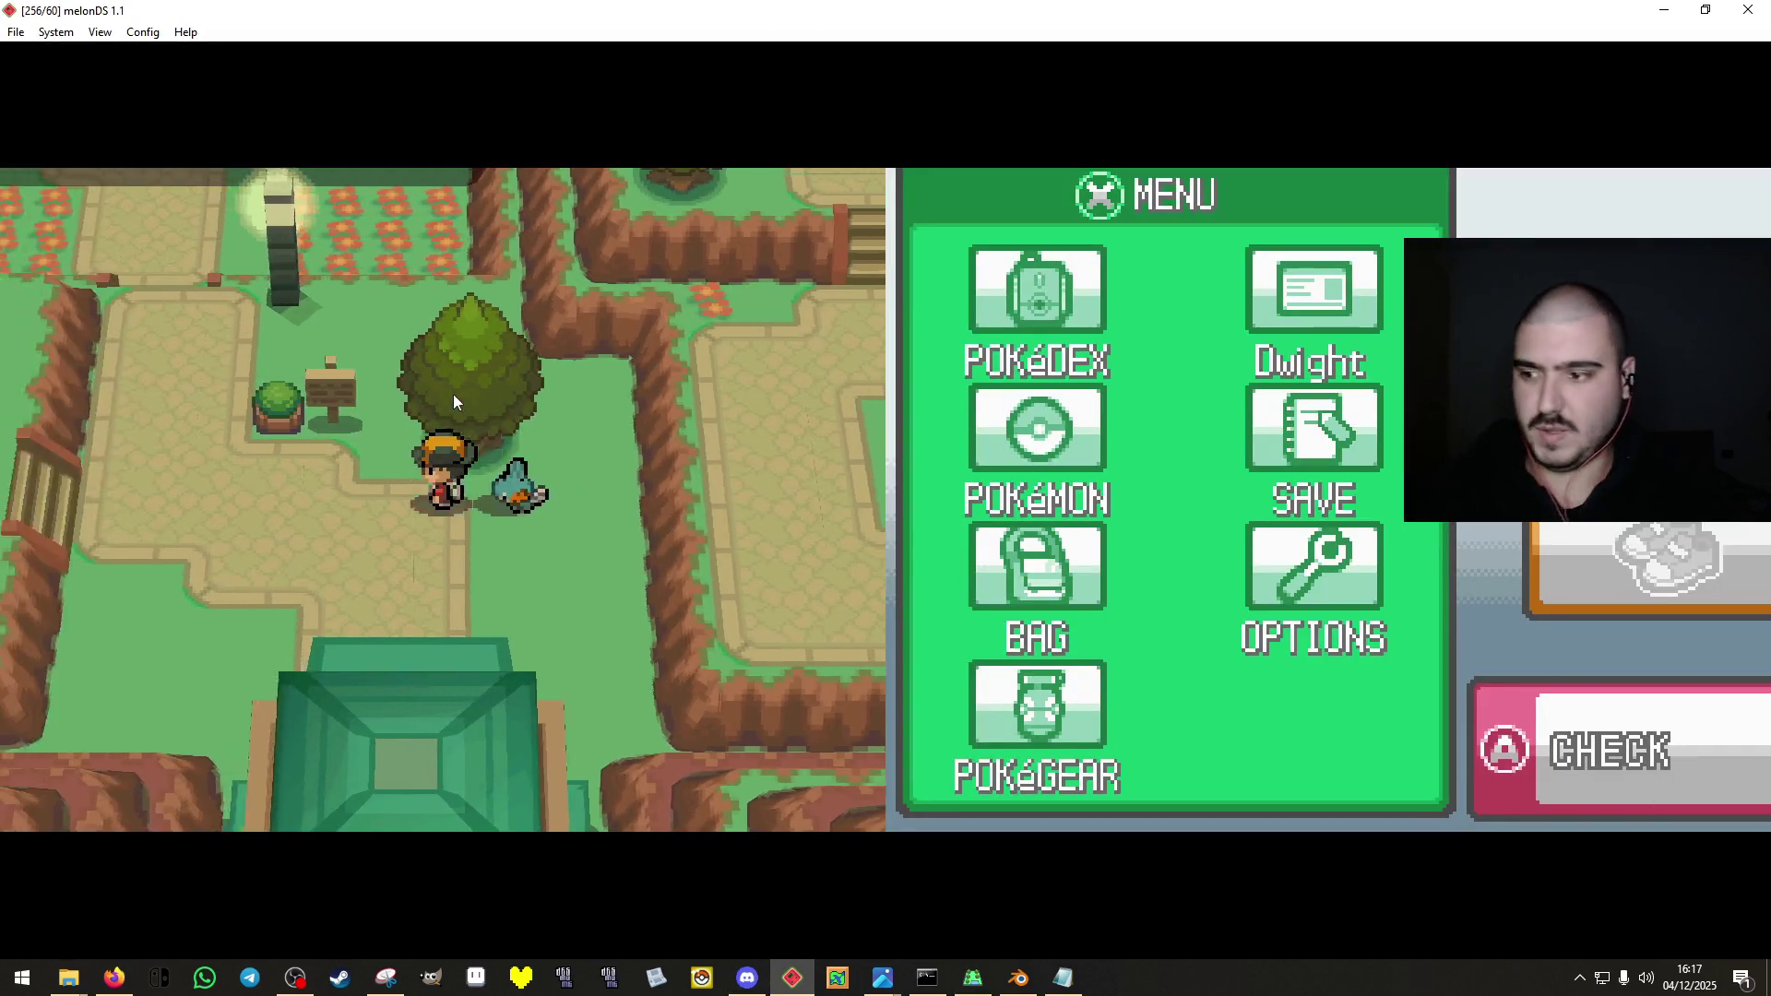
{"action": "key", "text": "Right"}
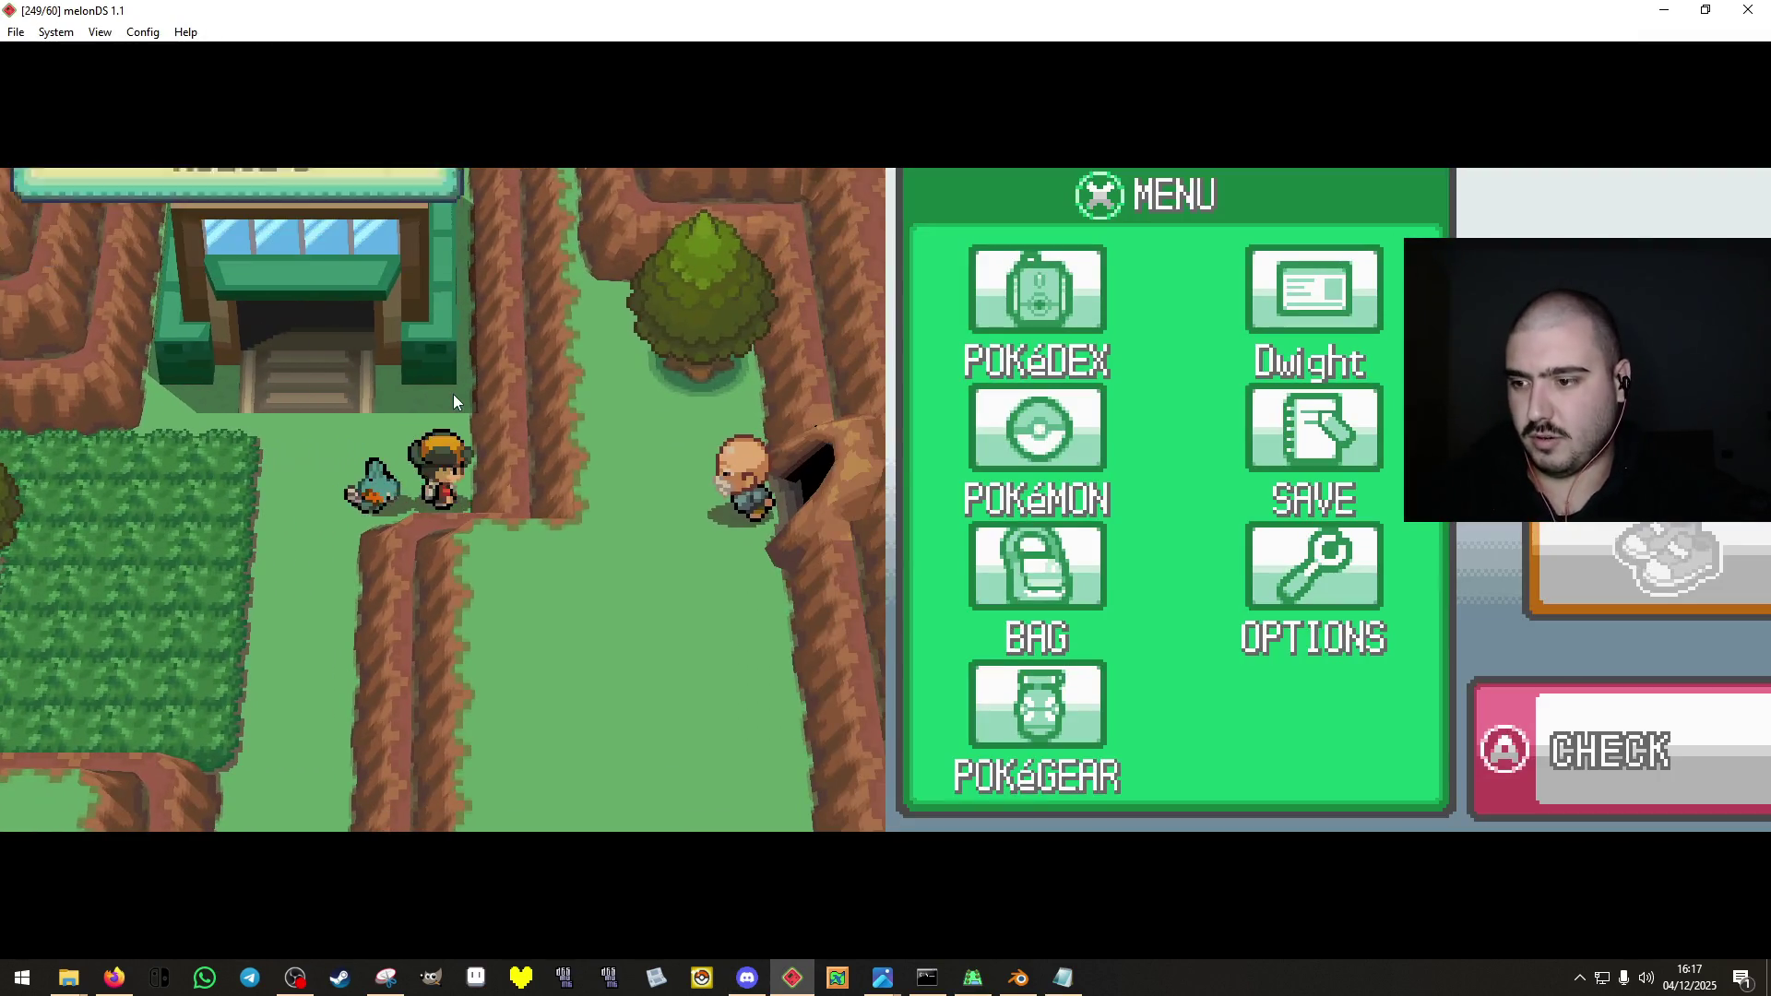
{"action": "key", "text": "Right"}
{"action": "key", "text": "Up"}
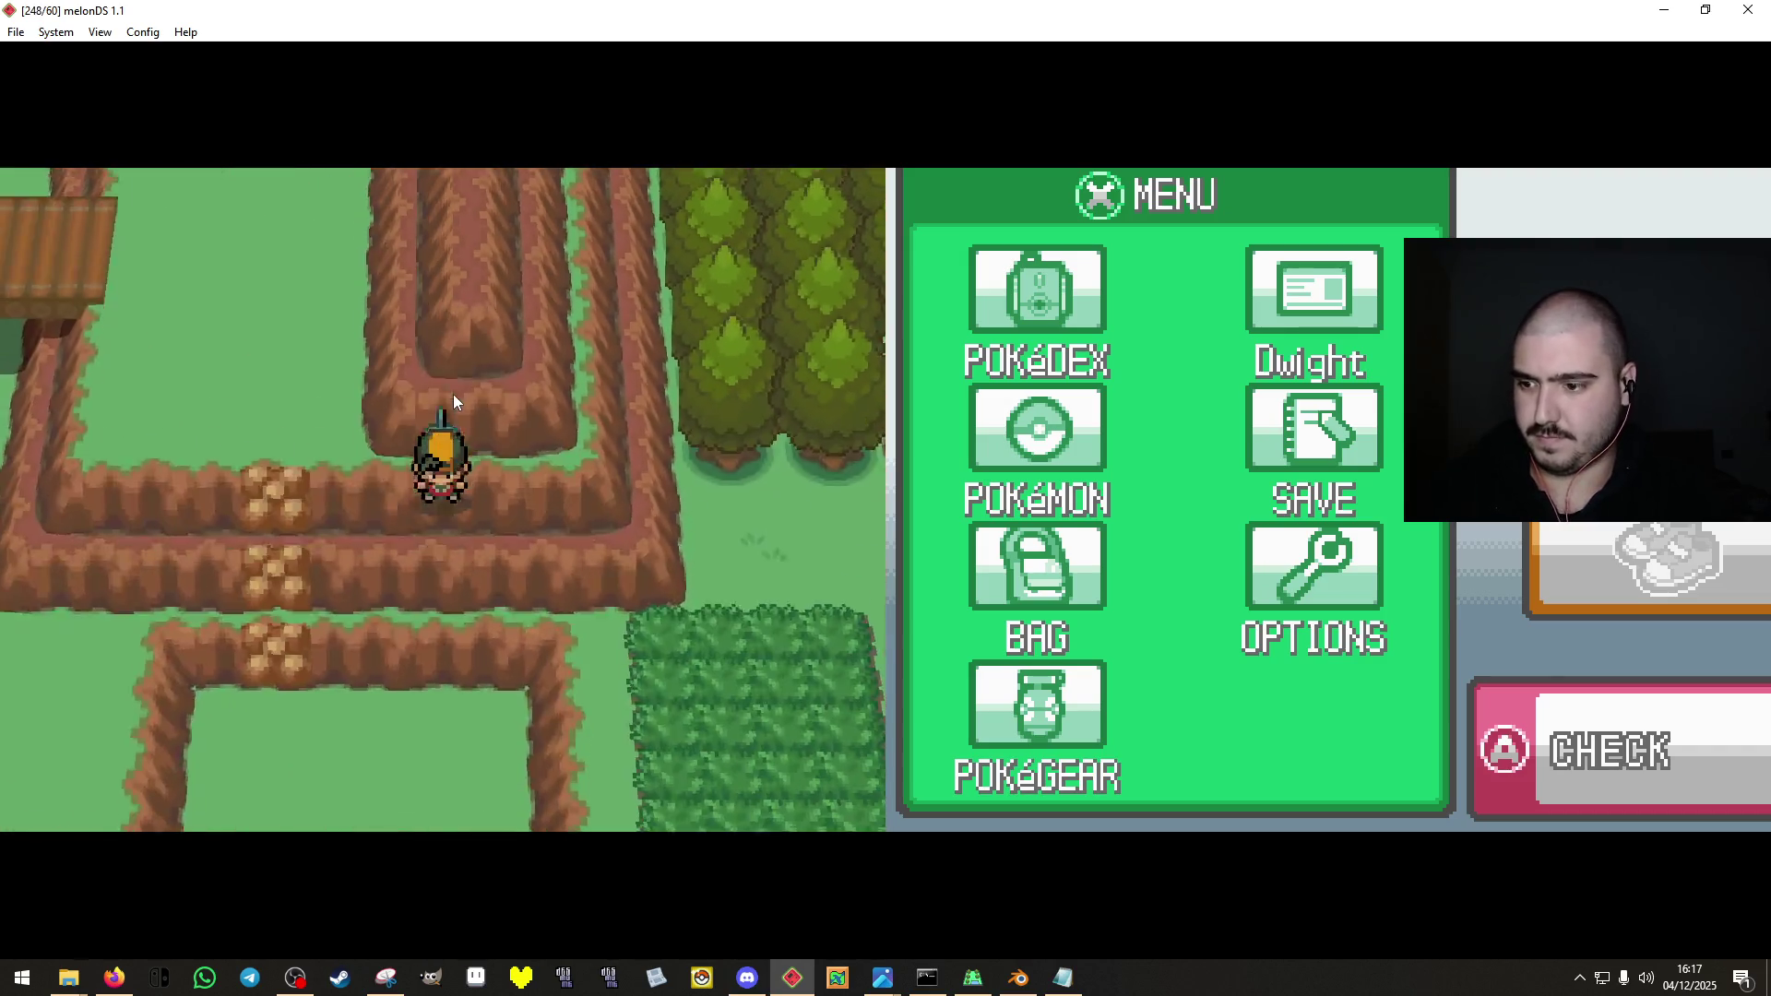
{"action": "key", "text": "Down"}
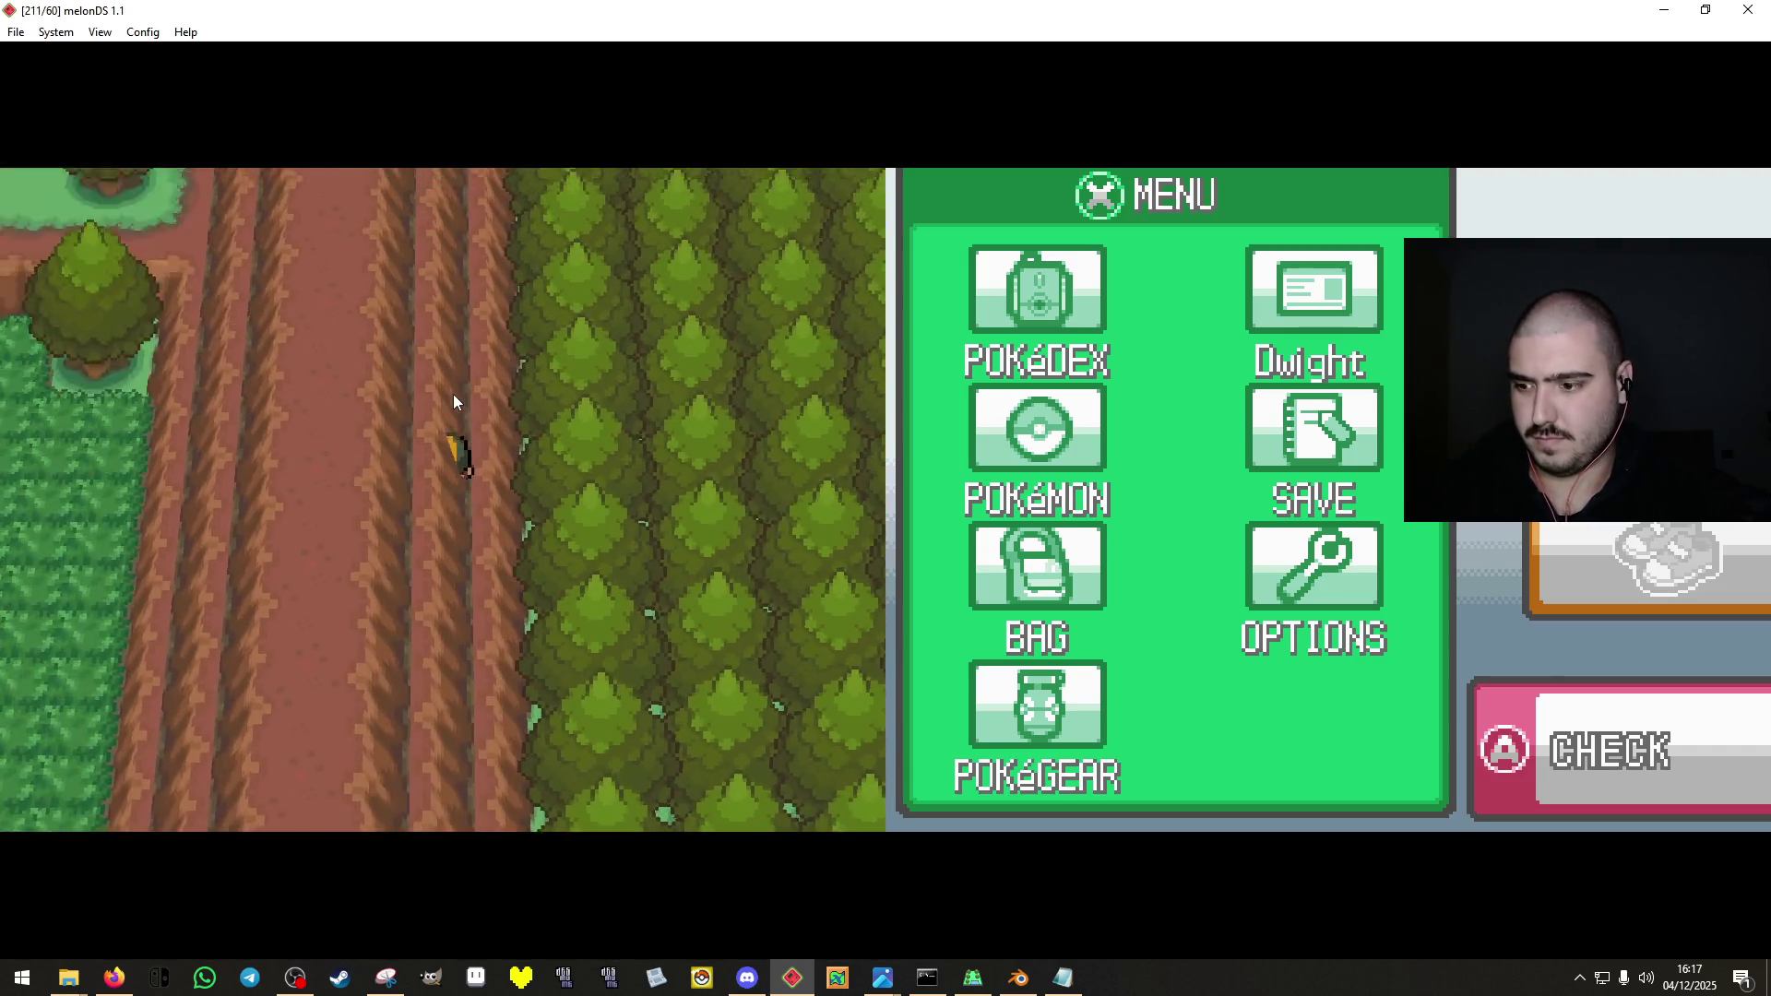
{"action": "key", "text": "Down"}
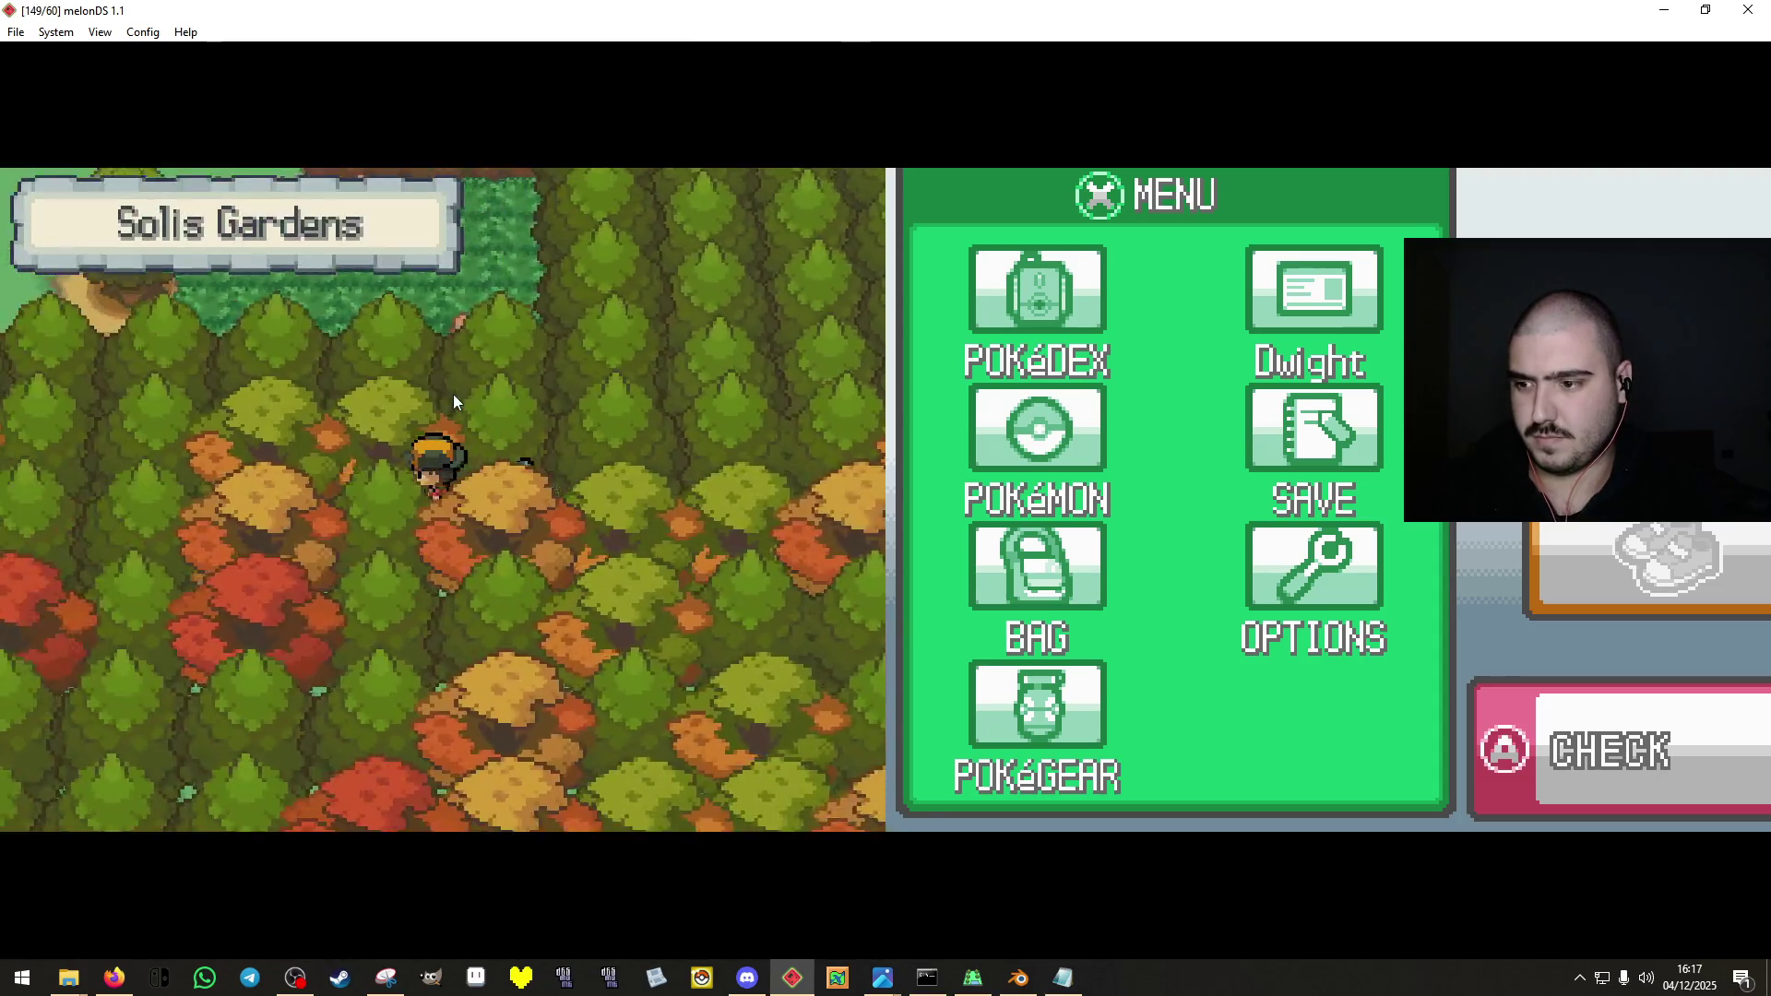
{"action": "key", "text": "Left"}
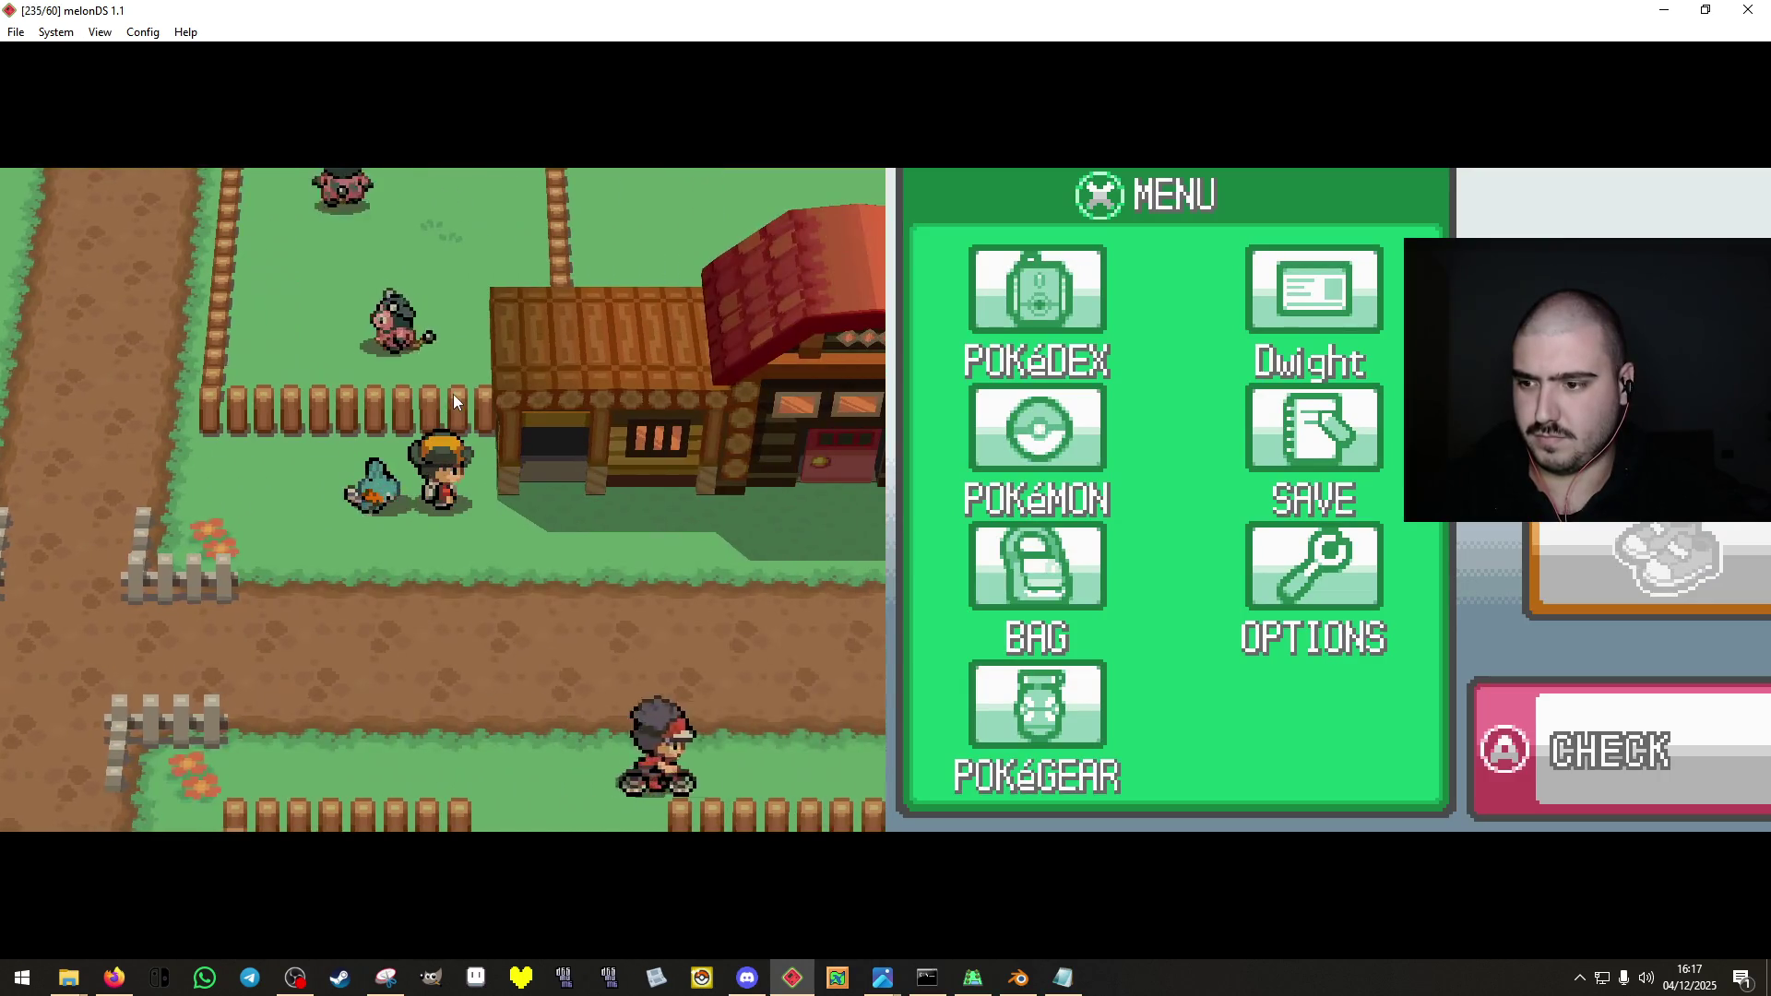
{"action": "key", "text": "Down"}
{"action": "key", "text": "Up"}
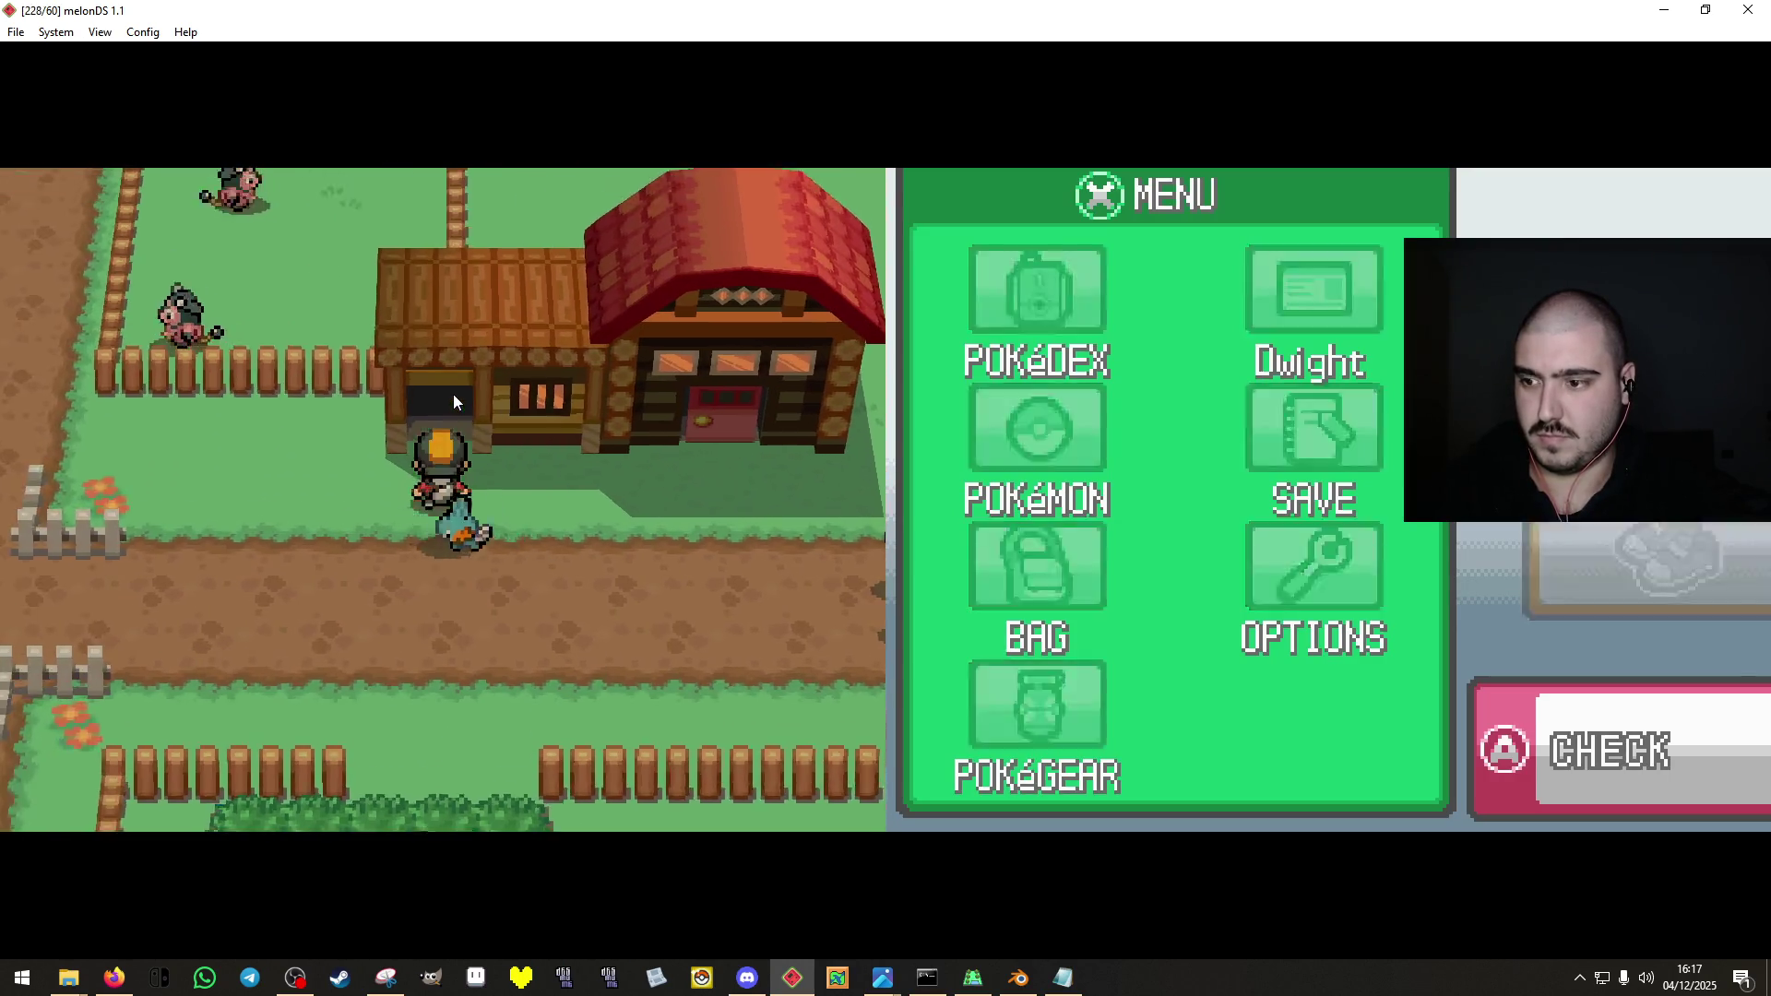
{"action": "key", "text": "Down"}
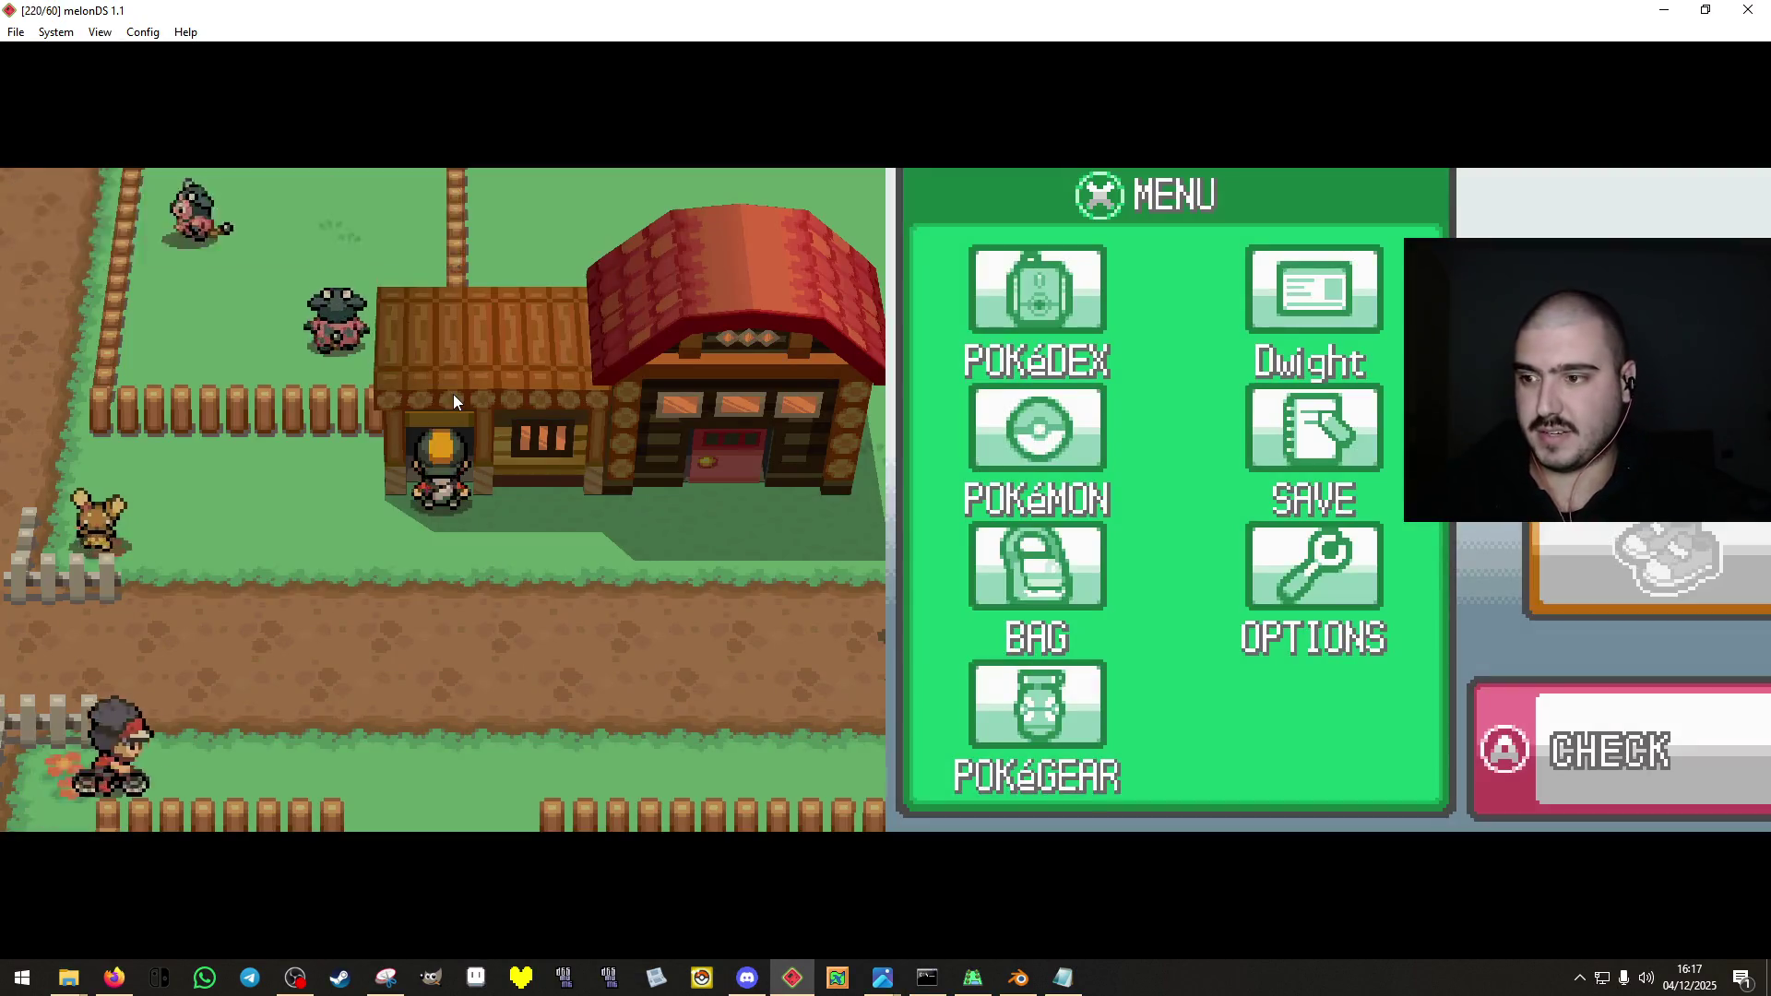
{"action": "key", "text": "Up"}
{"action": "key", "text": "Down"}
{"action": "key", "text": "Right"}
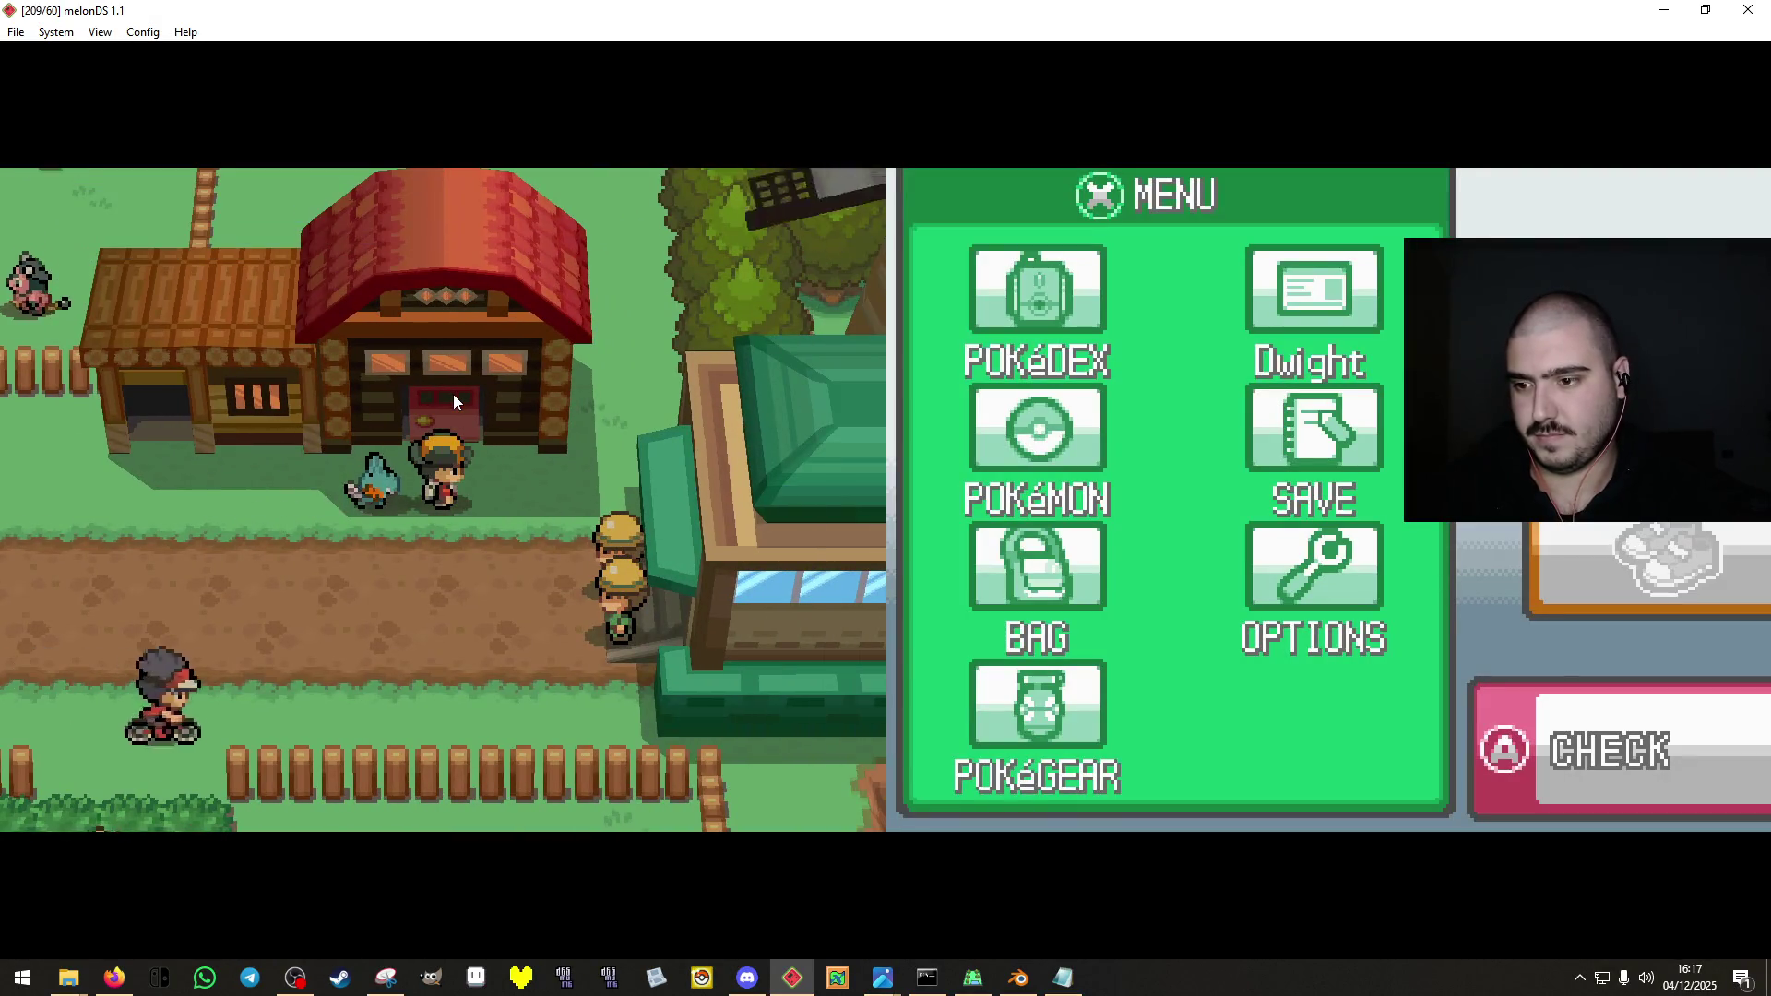
Walk around the red house, the trees and bridge, and the fenced field above it.
{"action": "key", "text": "Up"}
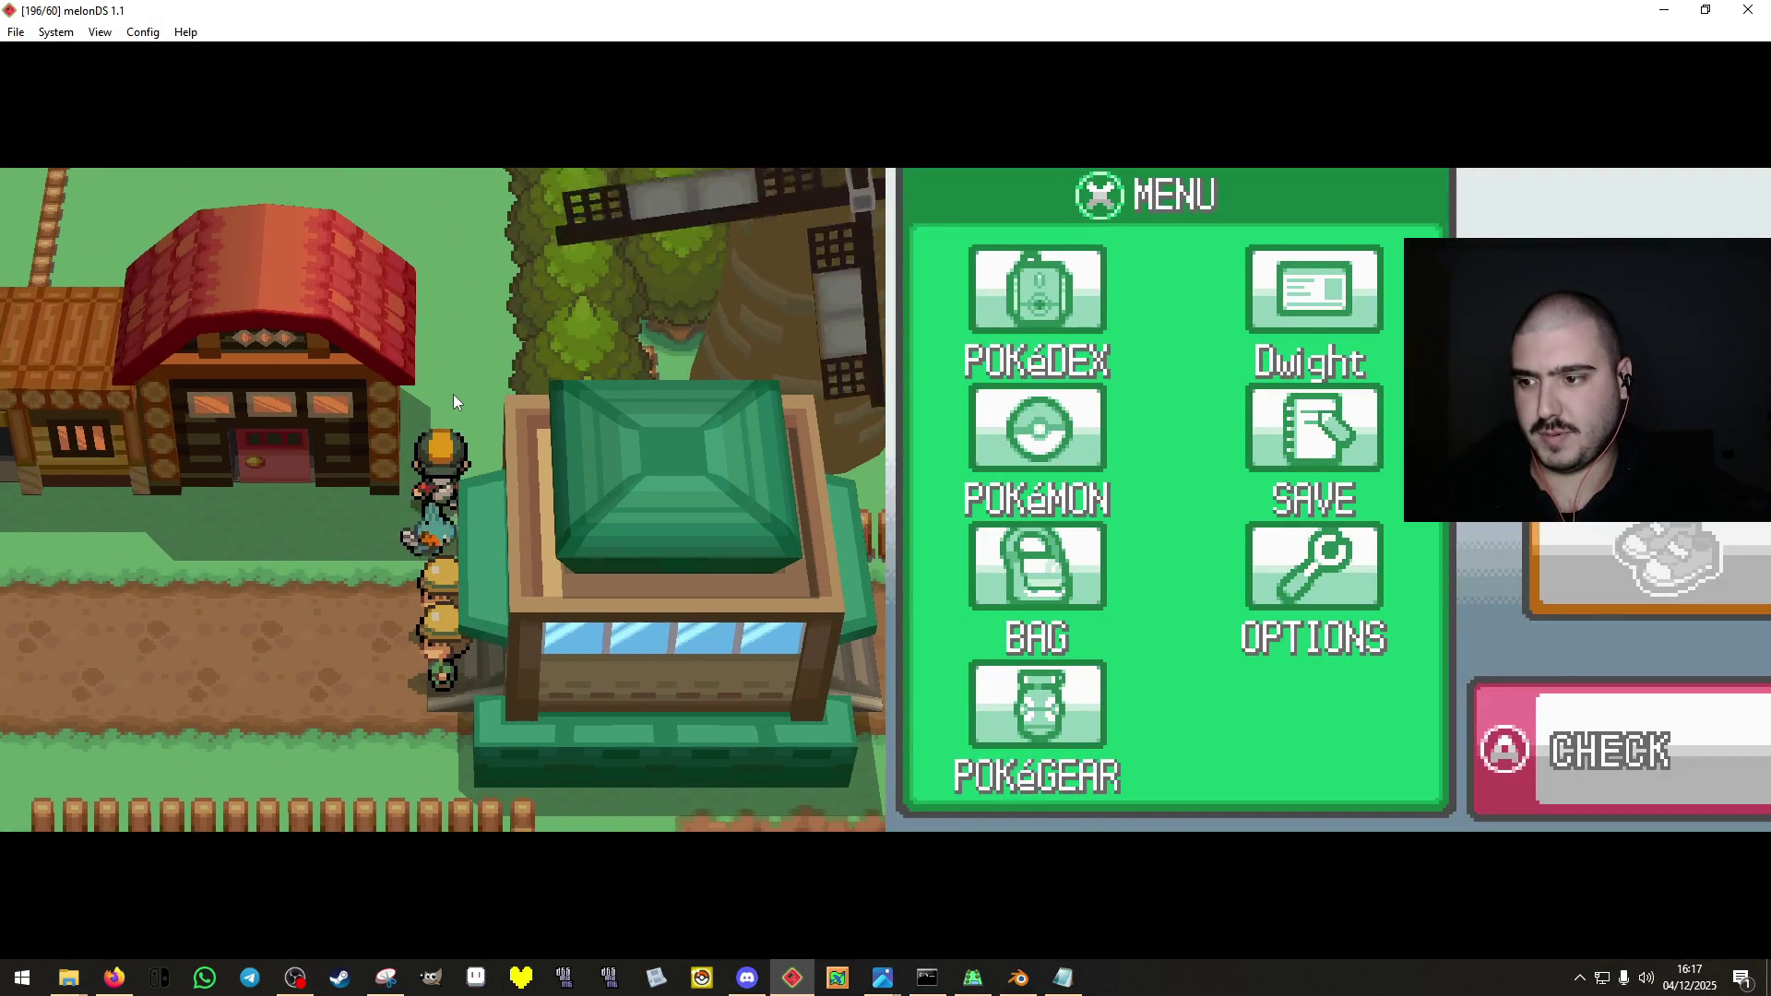
{"action": "key", "text": "Down"}
{"action": "key", "text": "Up"}
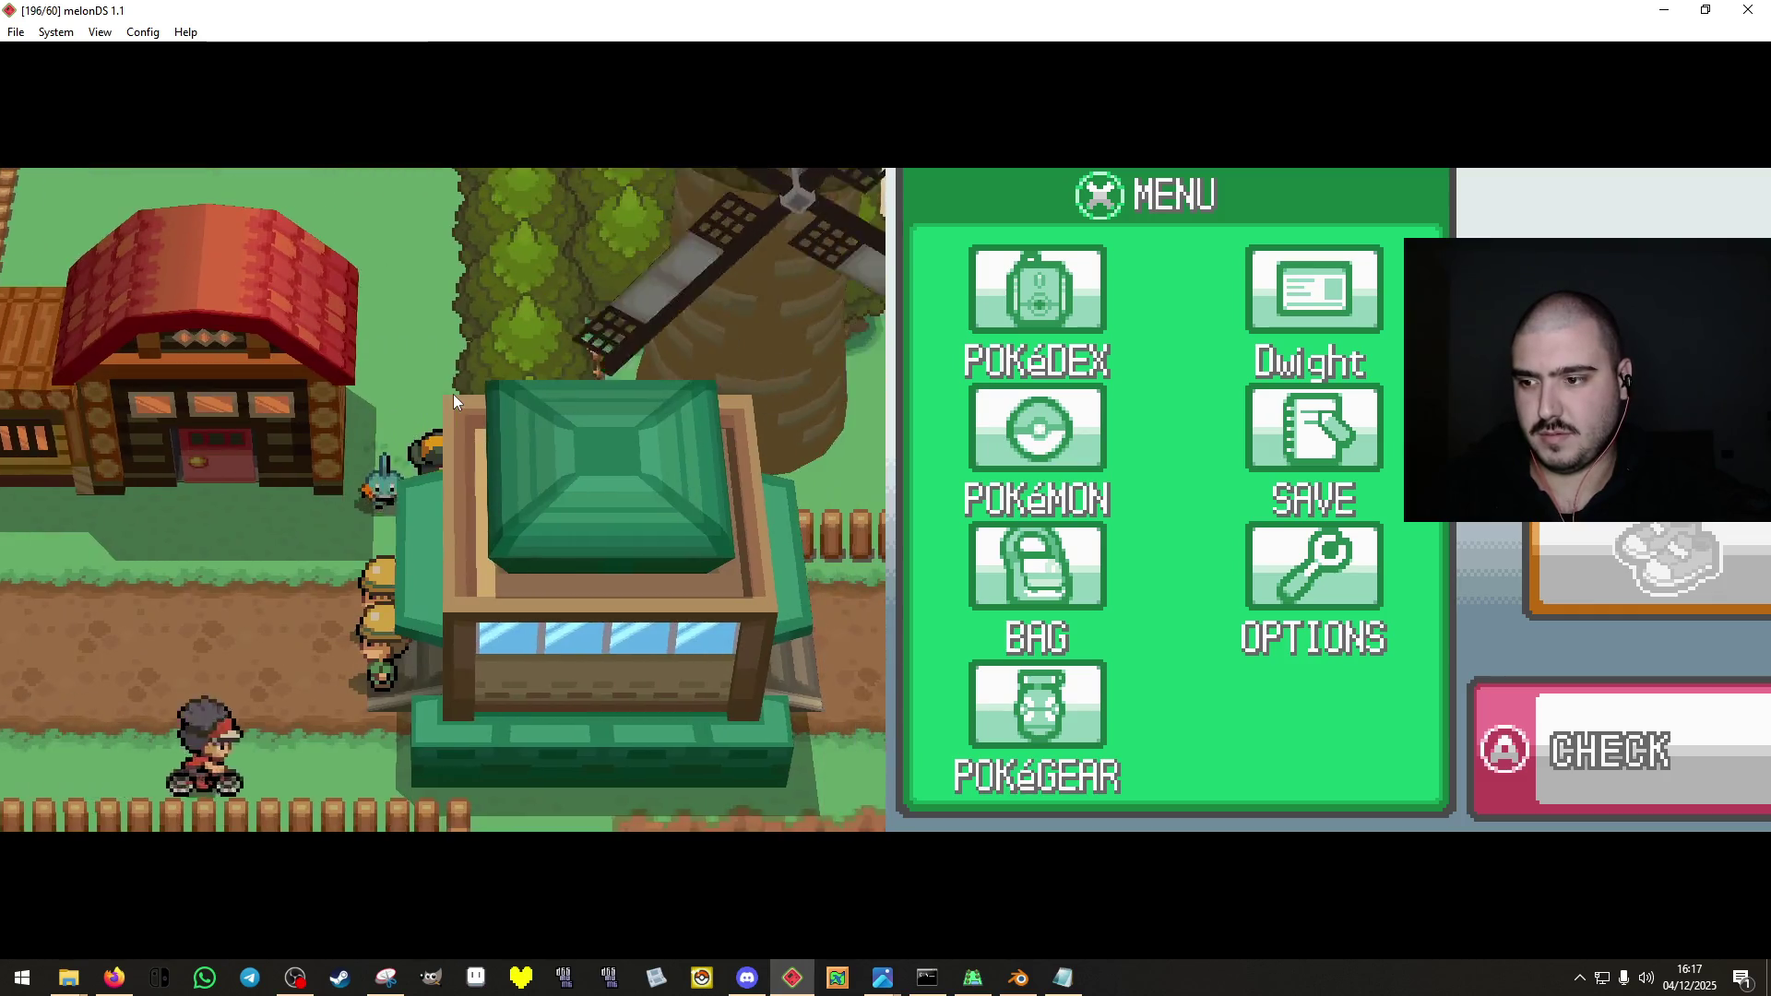
{"action": "key", "text": "Right"}
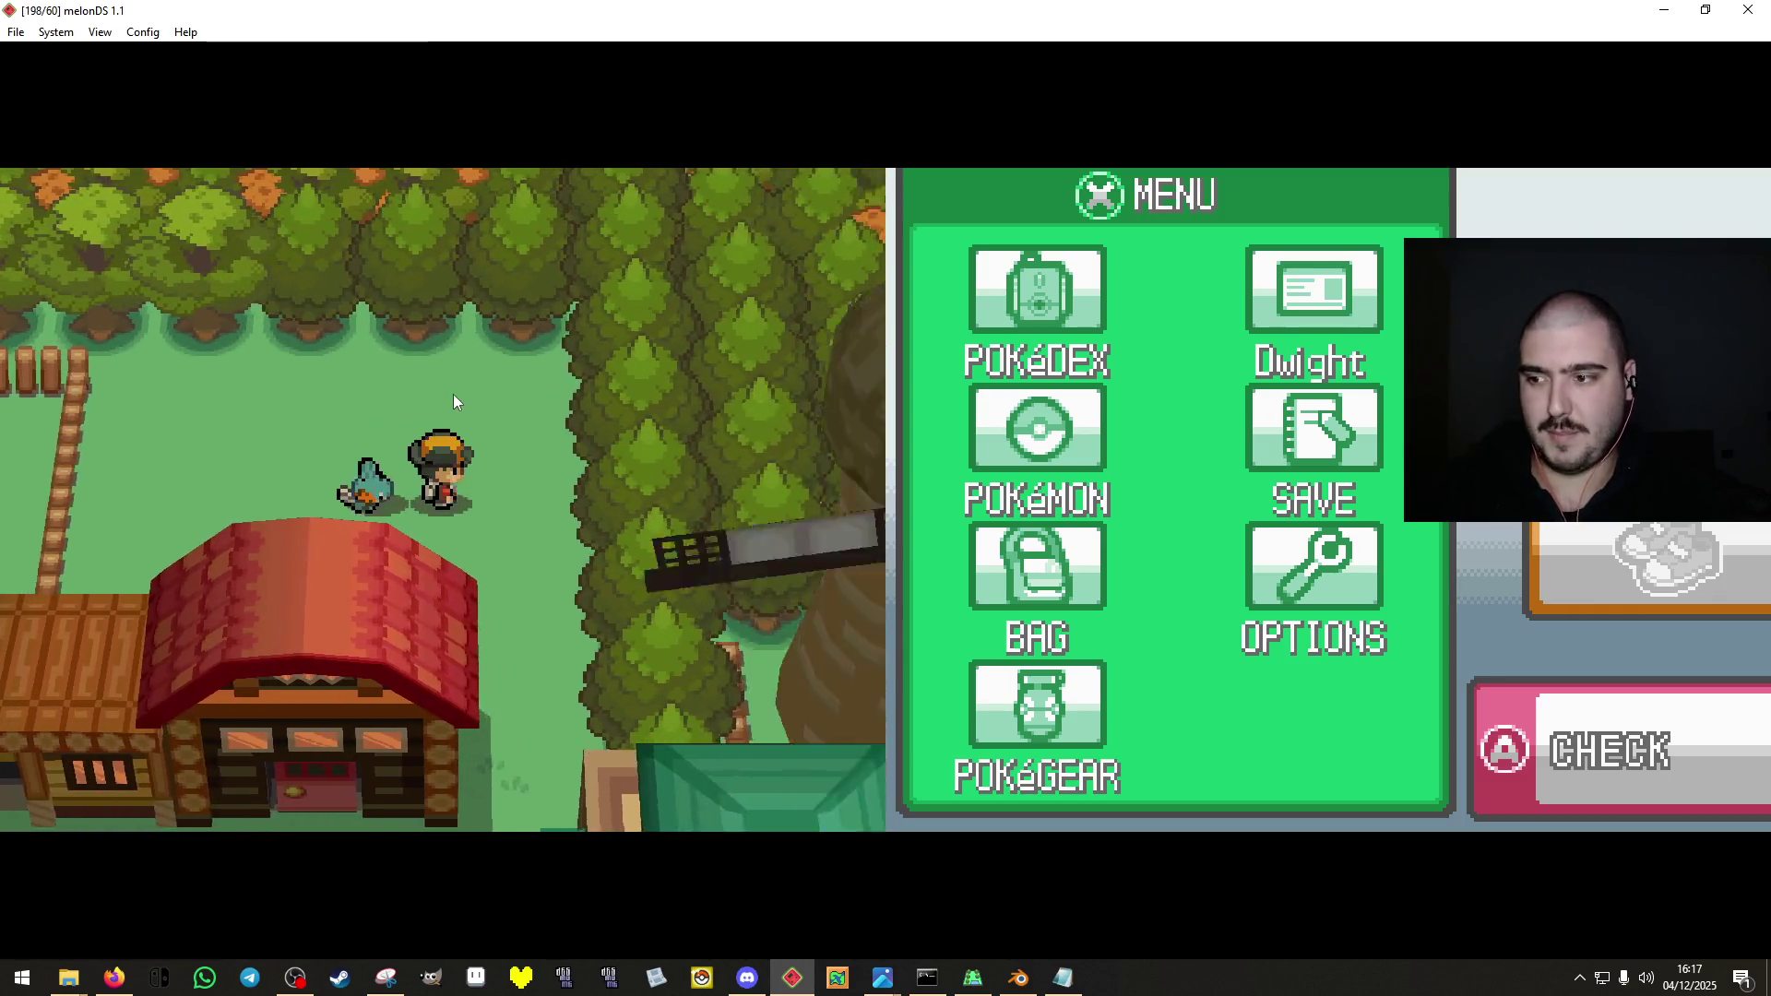
{"action": "key", "text": "Left"}
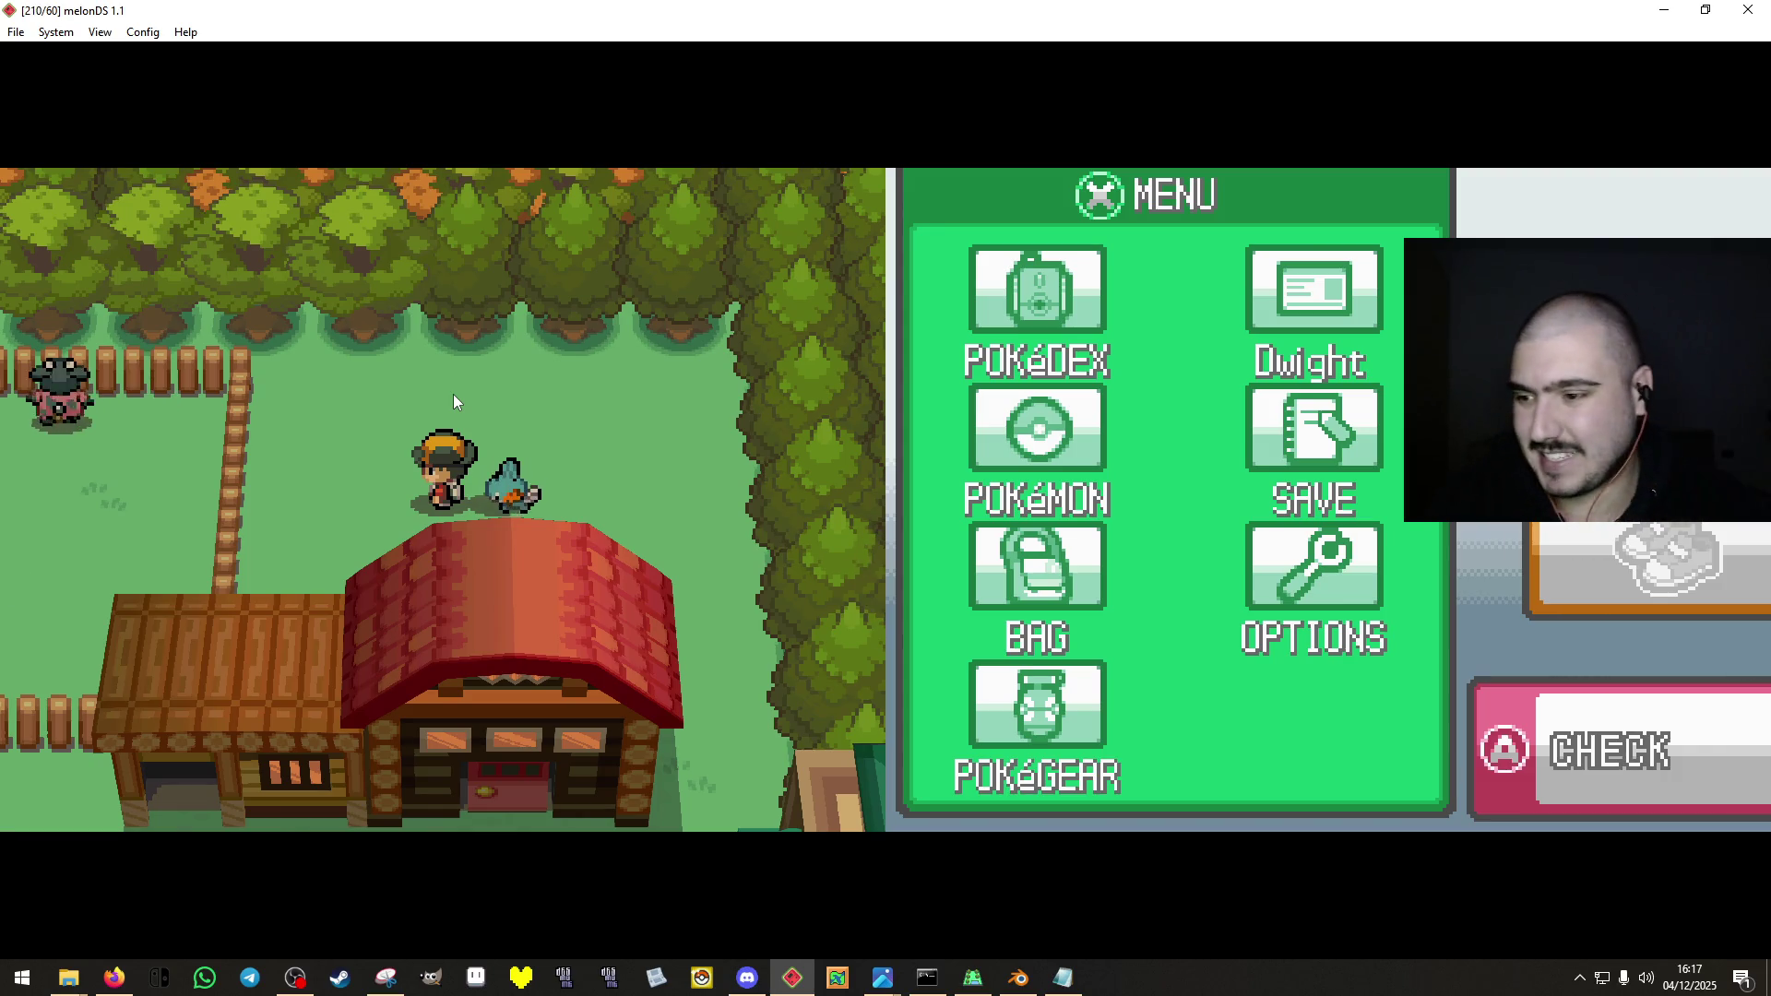
{"action": "key", "text": "Right"}
{"action": "key", "text": "Left"}
{"action": "key", "text": "Right"}
{"action": "key", "text": "Up"}
{"action": "key", "text": "Up"}
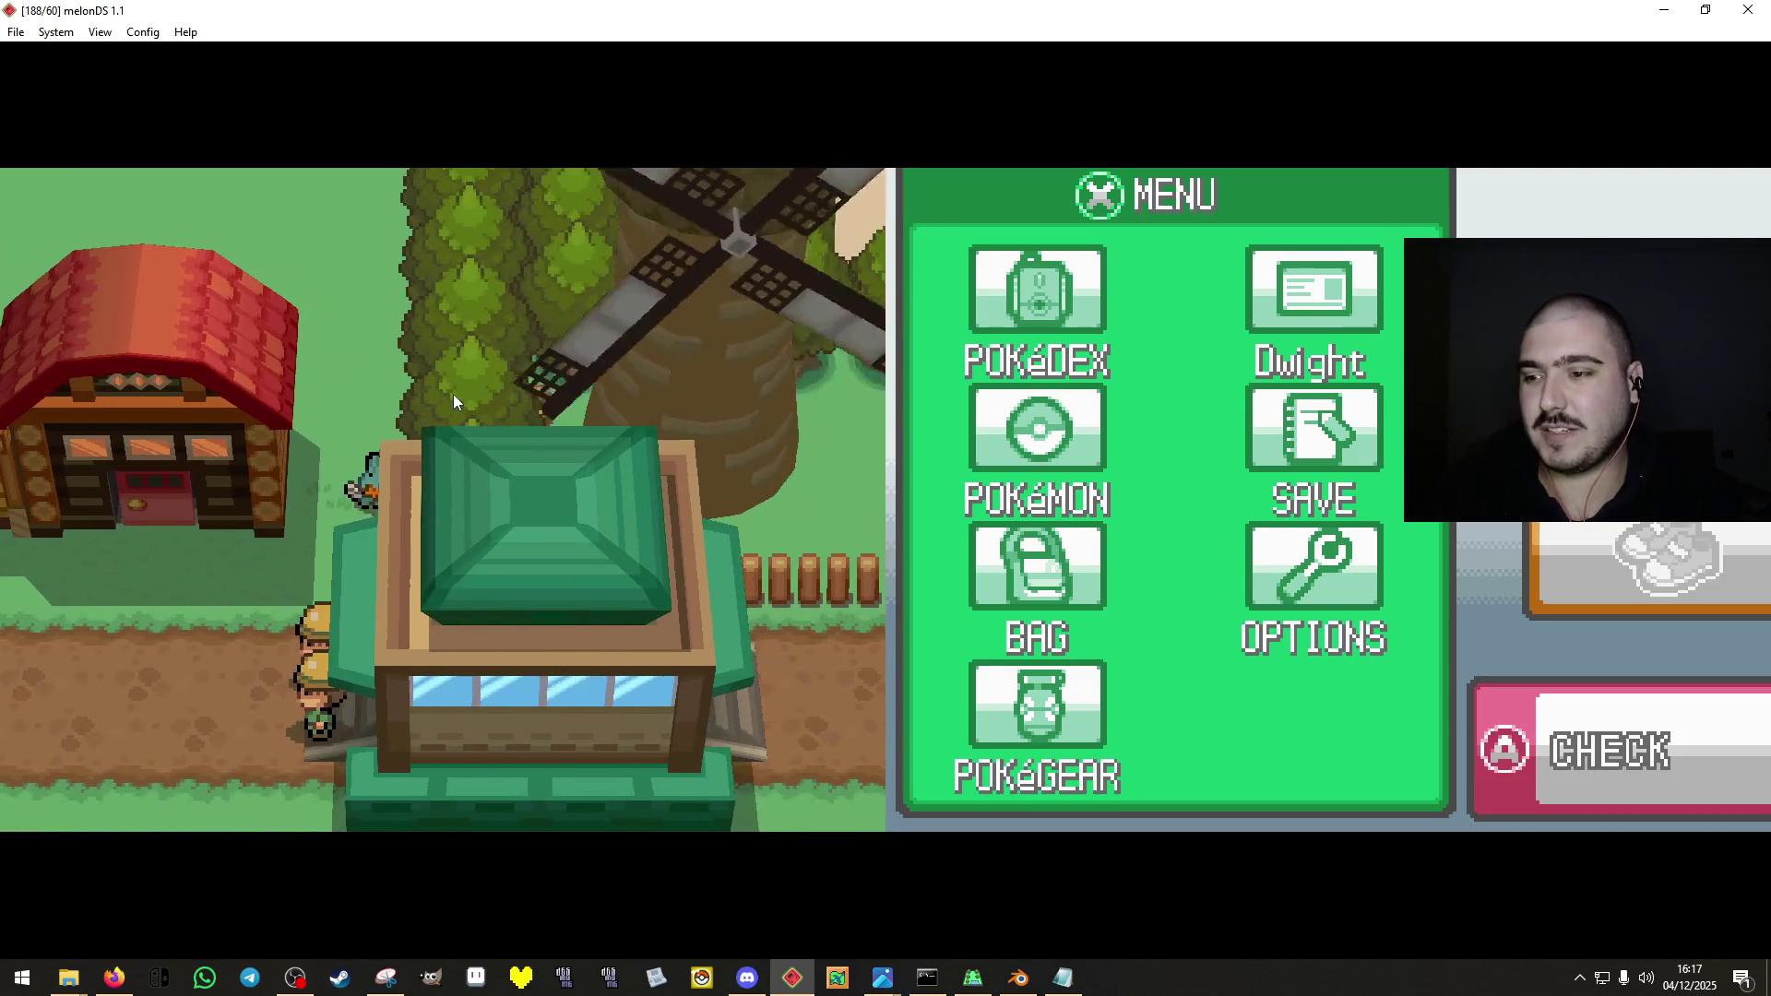
{"action": "key", "text": "Down"}
{"action": "key", "text": "Right"}
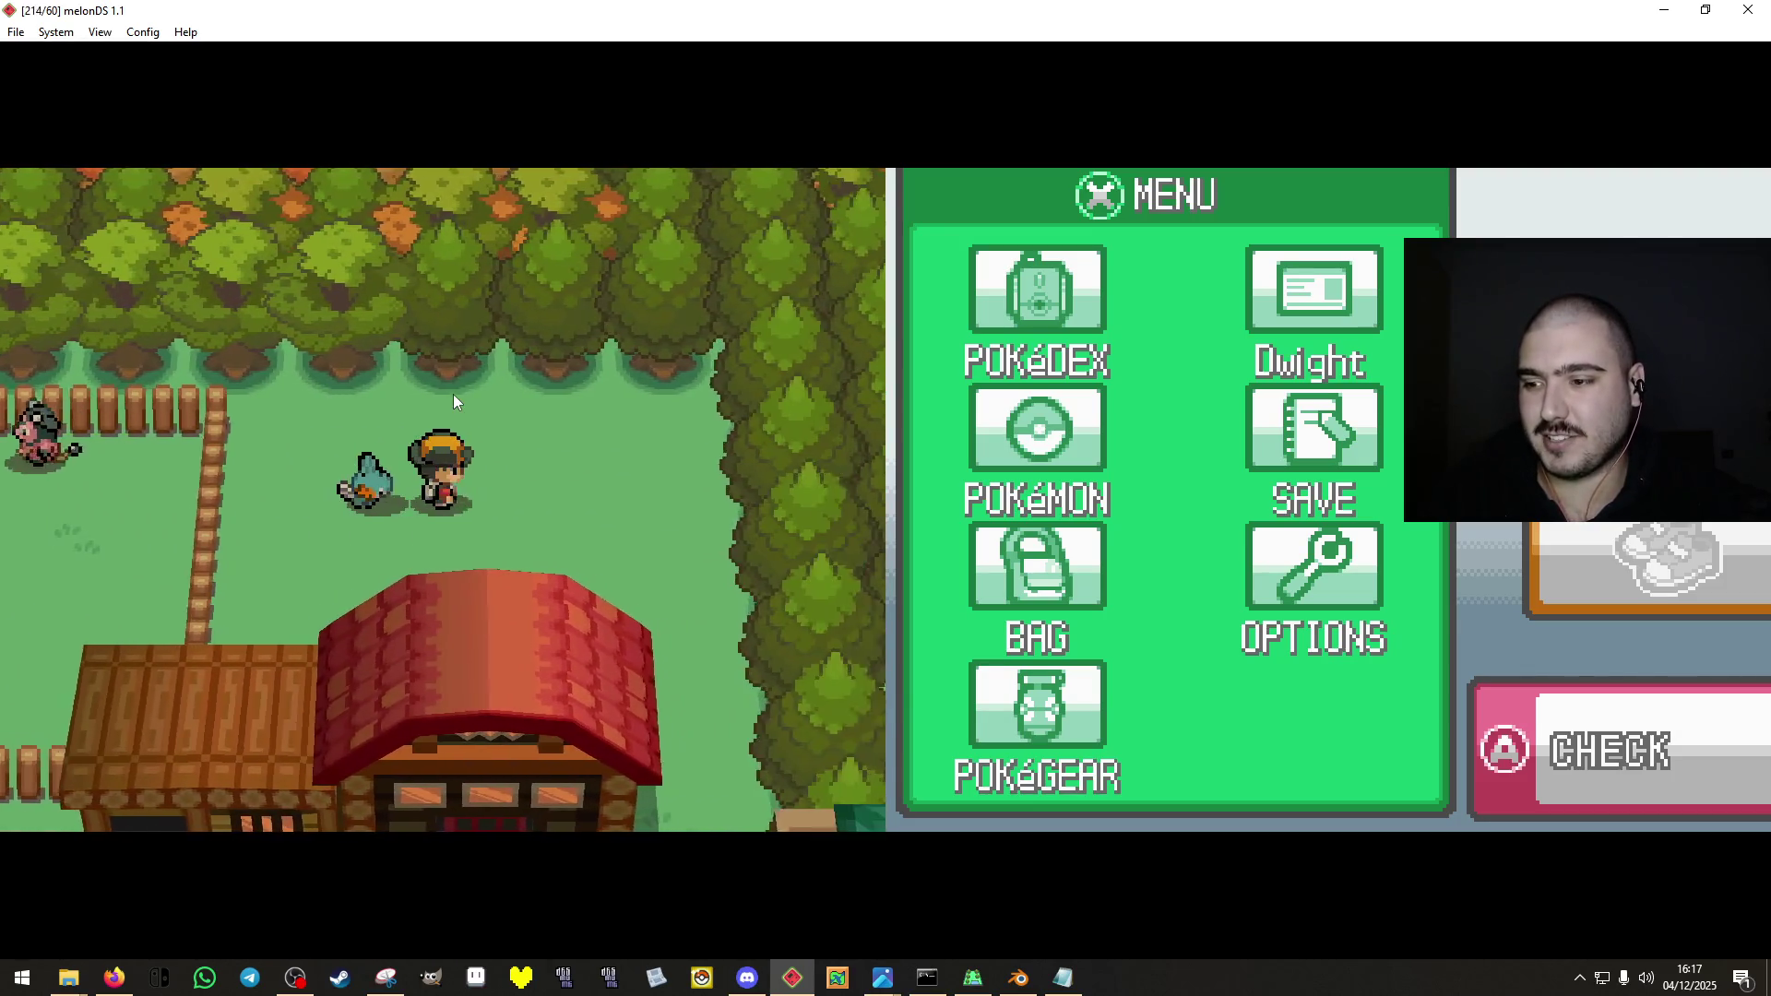
{"action": "key", "text": "Up"}
{"action": "key", "text": "Left"}
{"action": "key", "text": "Down"}
Enter the red house, talk to the old man, and leave.
{"action": "key", "text": "Up"}
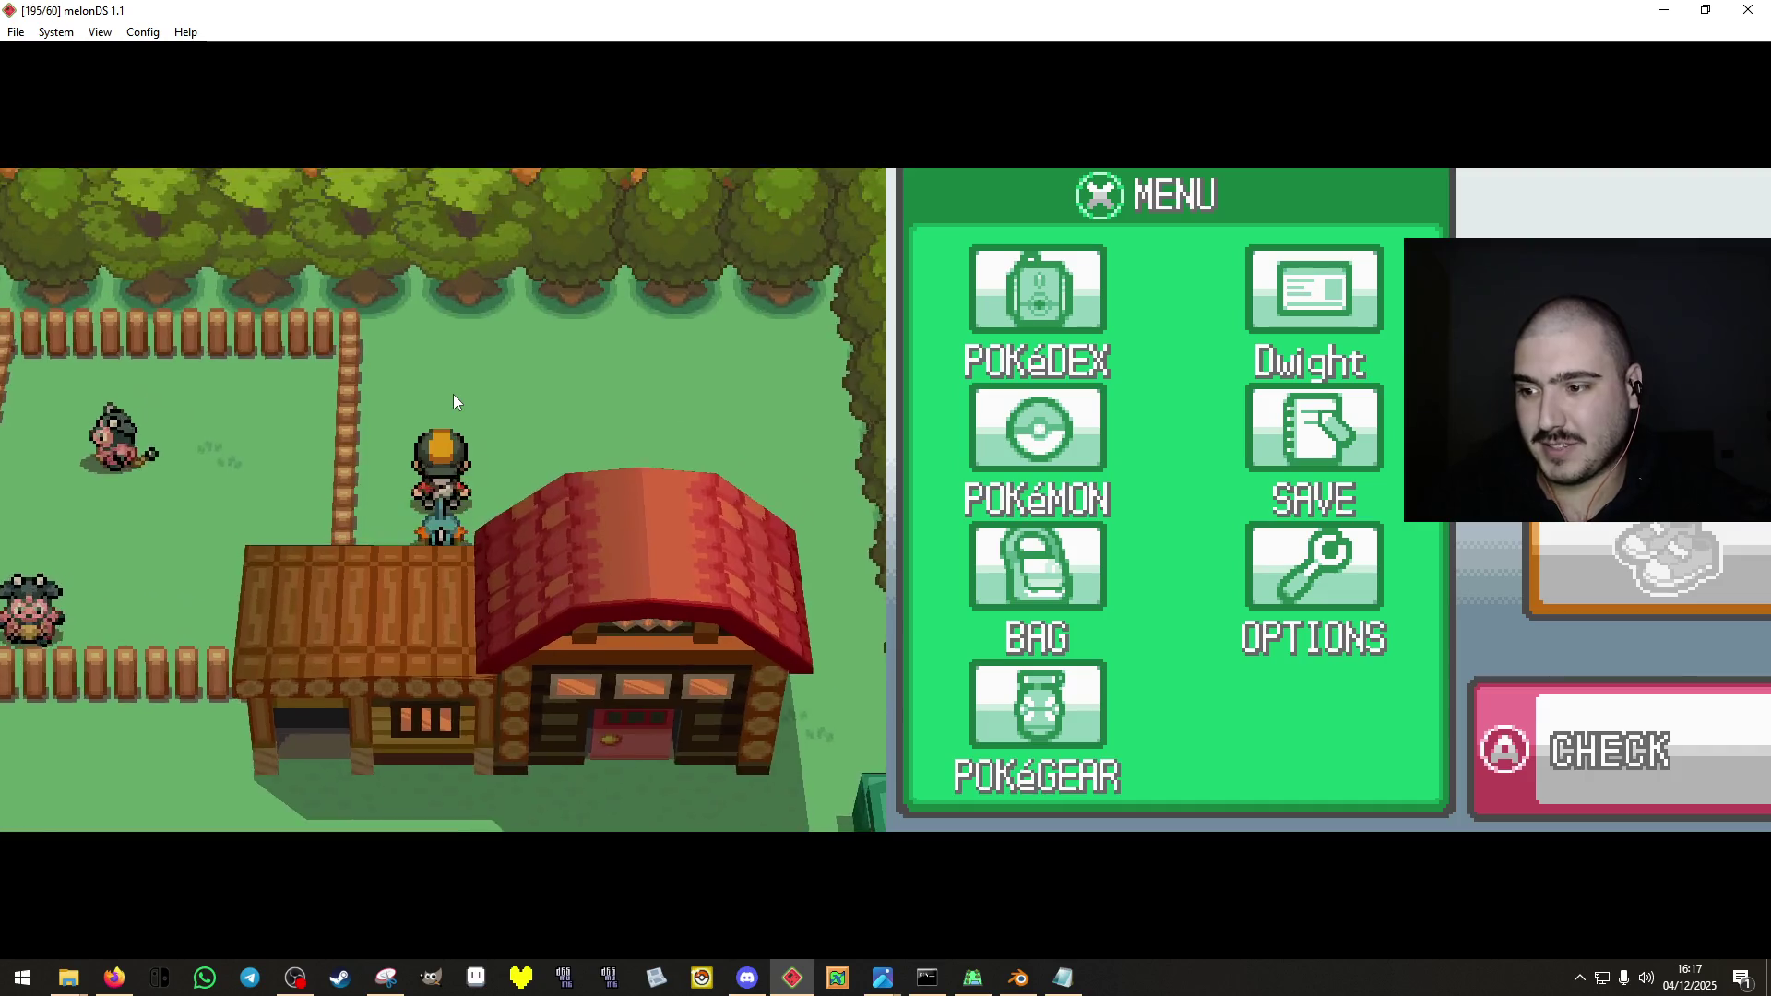
{"action": "key", "text": "Down"}
{"action": "key", "text": "Right"}
{"action": "key", "text": "Up"}
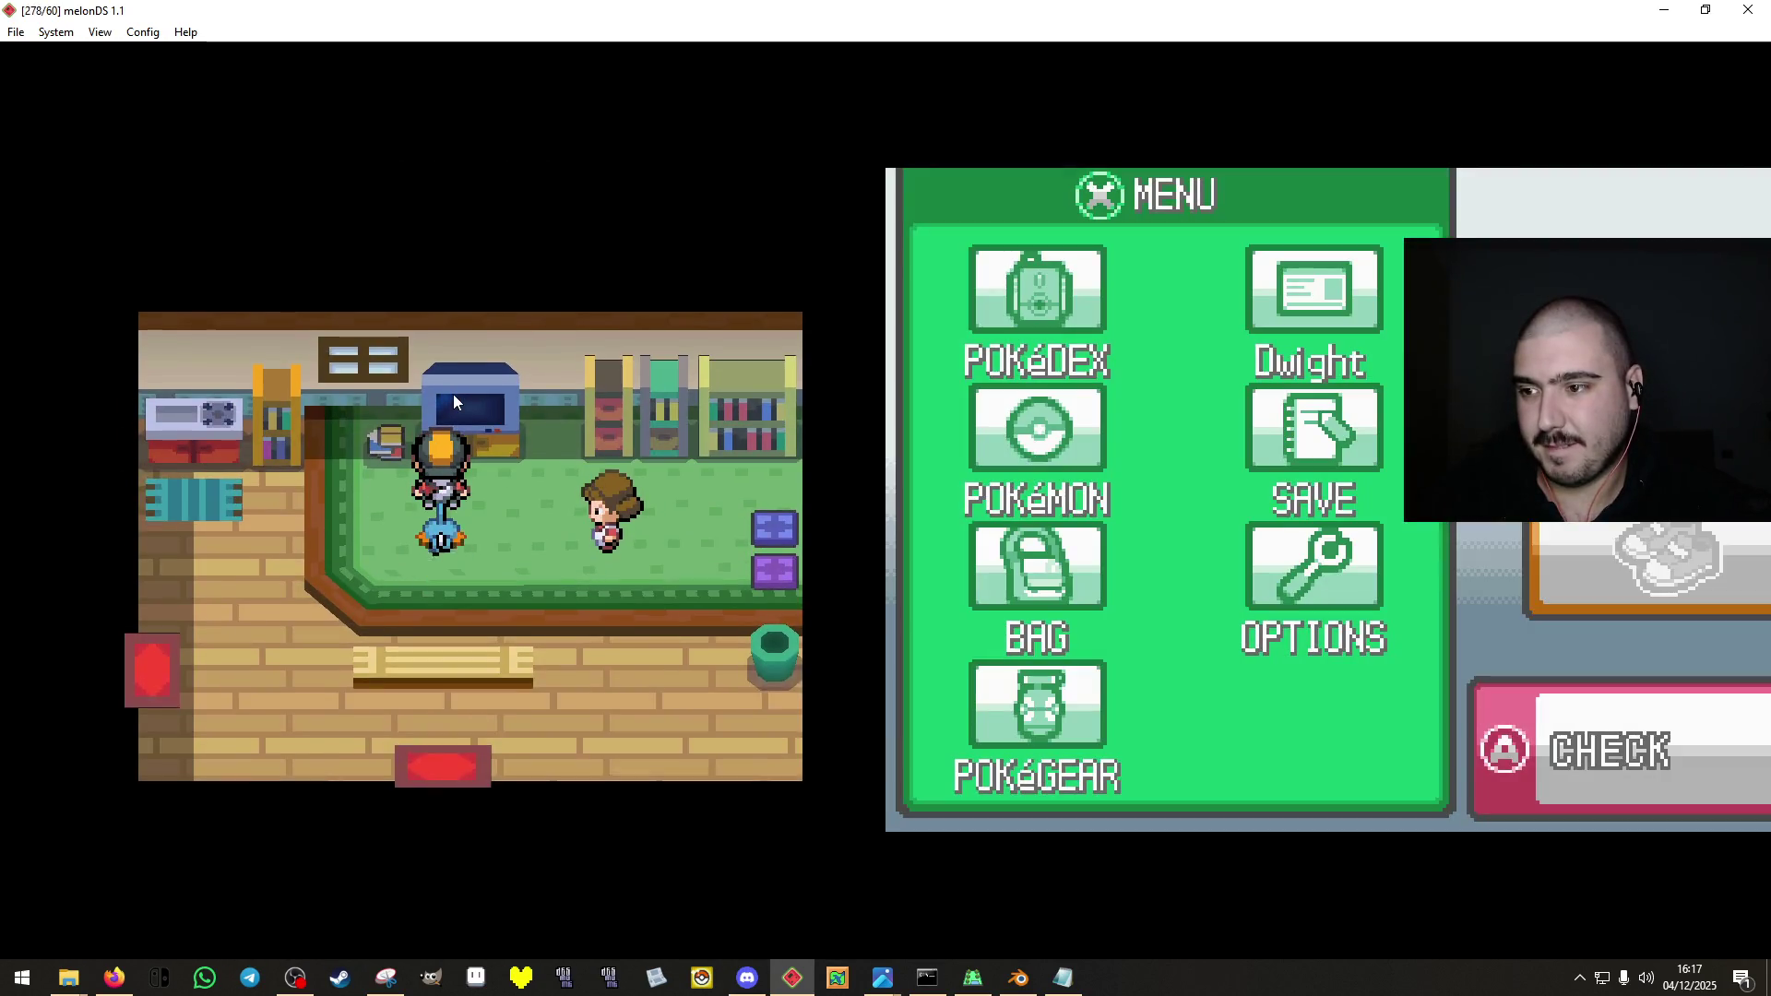
{"action": "key", "text": "Up"}
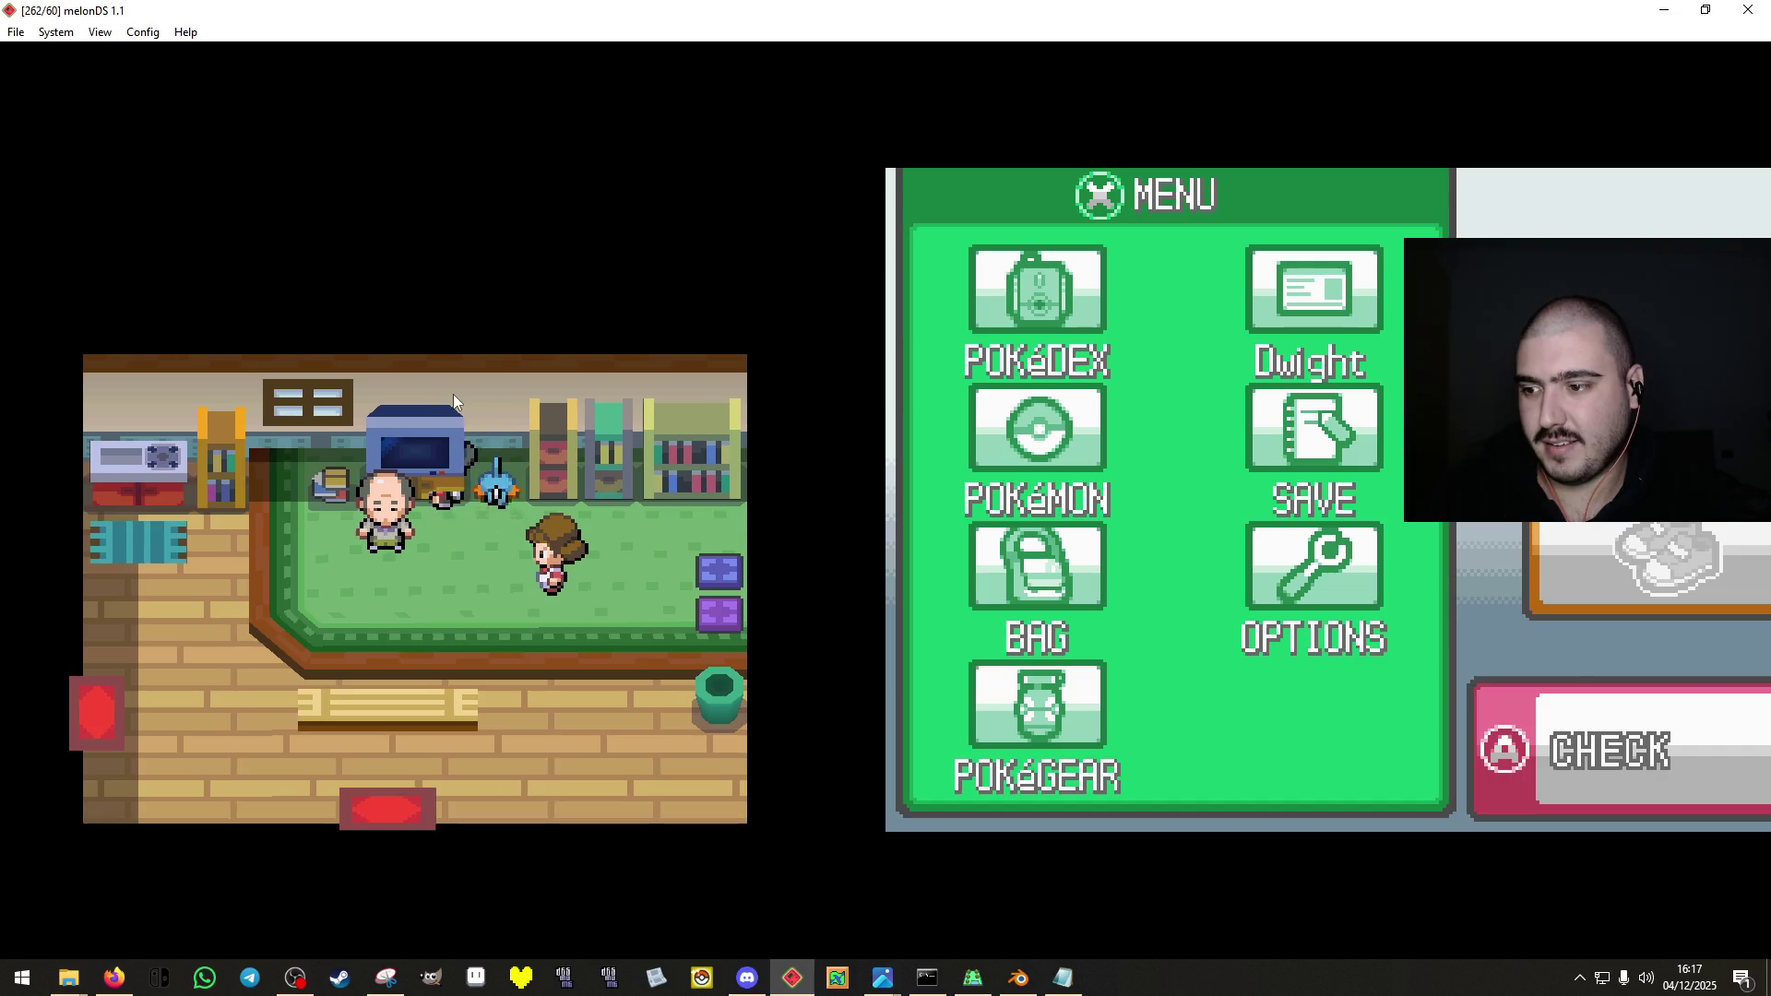
{"action": "key", "text": "Left"}
{"action": "key", "text": "x"}
{"action": "key", "text": "x"}
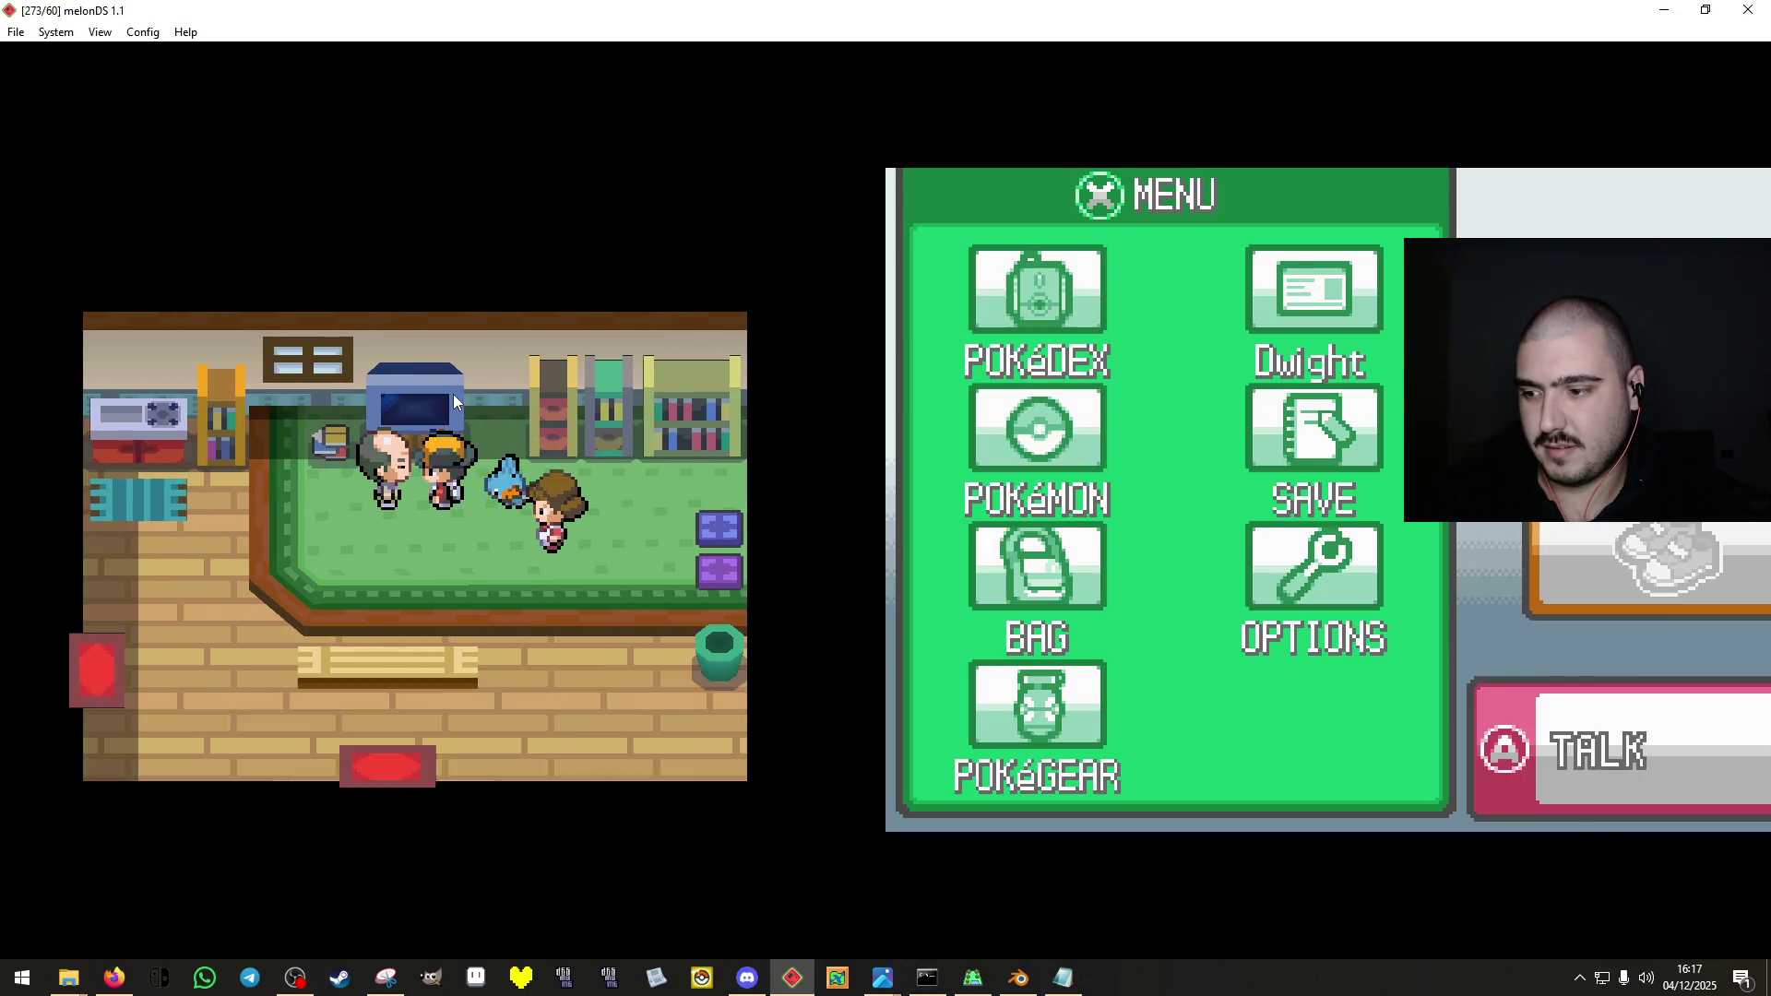
{"action": "key", "text": "Down"}
Walk around the house and north along the forest edge.
{"action": "key", "text": "Right"}
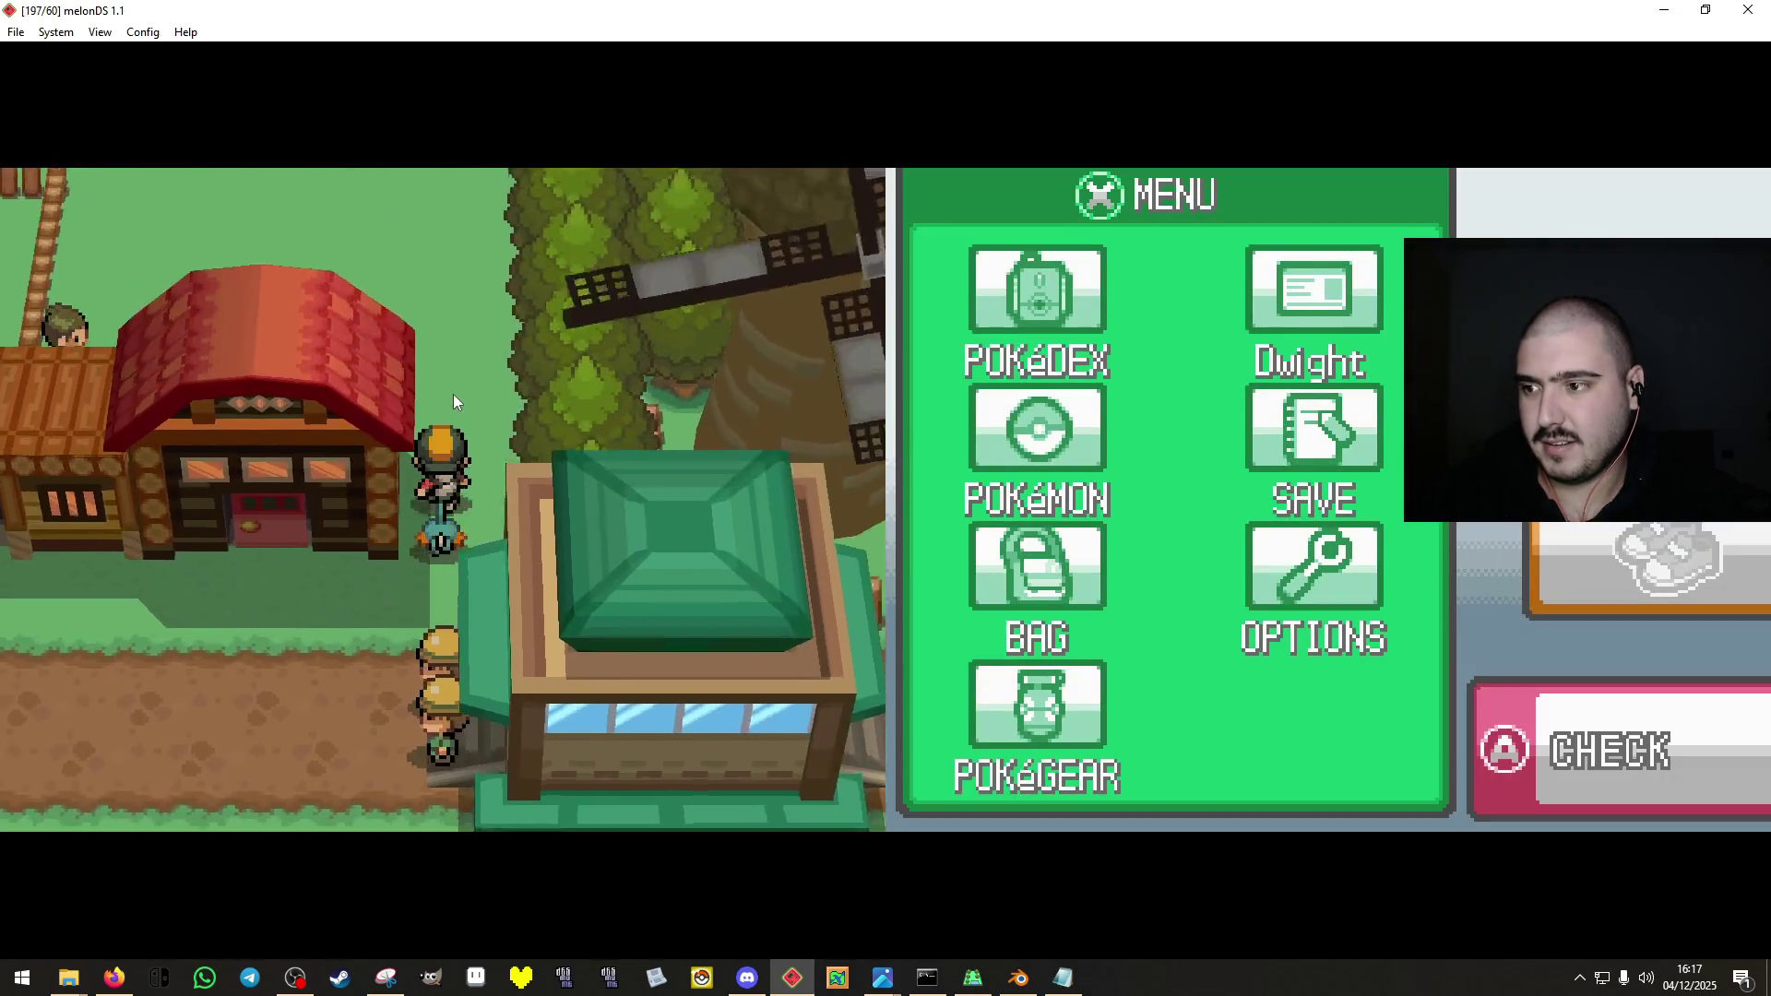
{"action": "key", "text": "Up"}
{"action": "key", "text": "Left"}
{"action": "key", "text": "Up"}
{"action": "key", "text": "Down"}
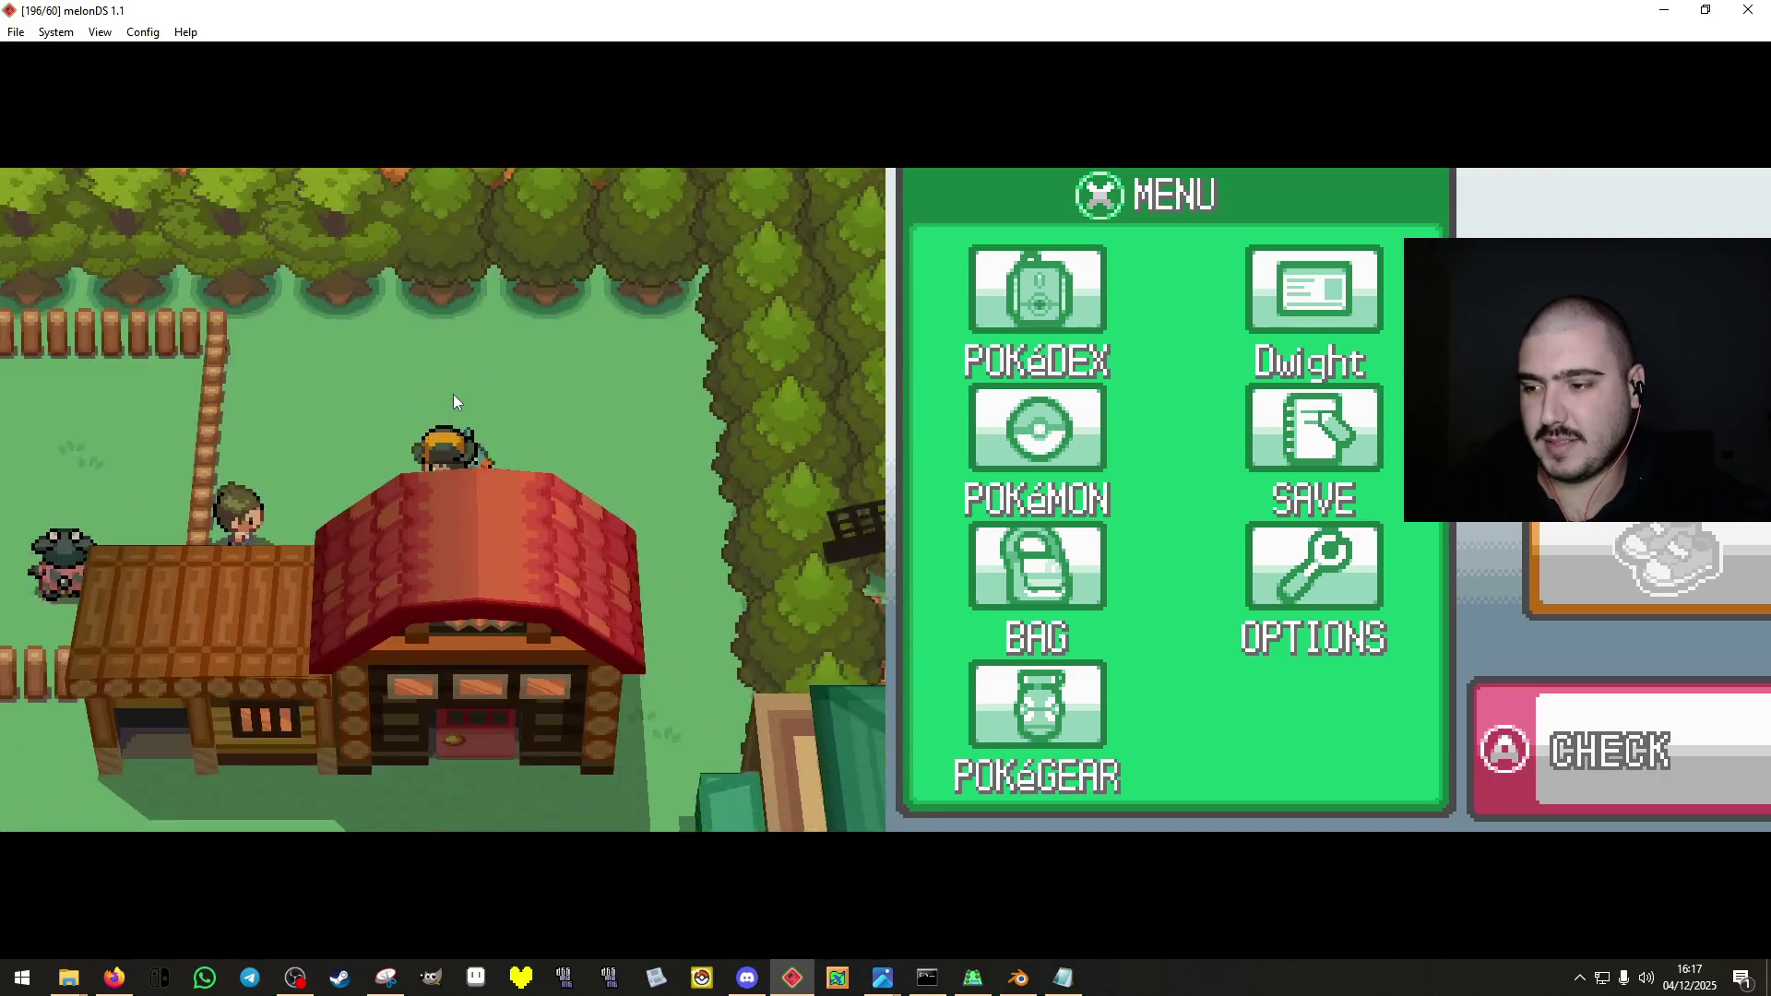
{"action": "key", "text": "Up"}
{"action": "key", "text": "Right"}
{"action": "key", "text": "Up"}
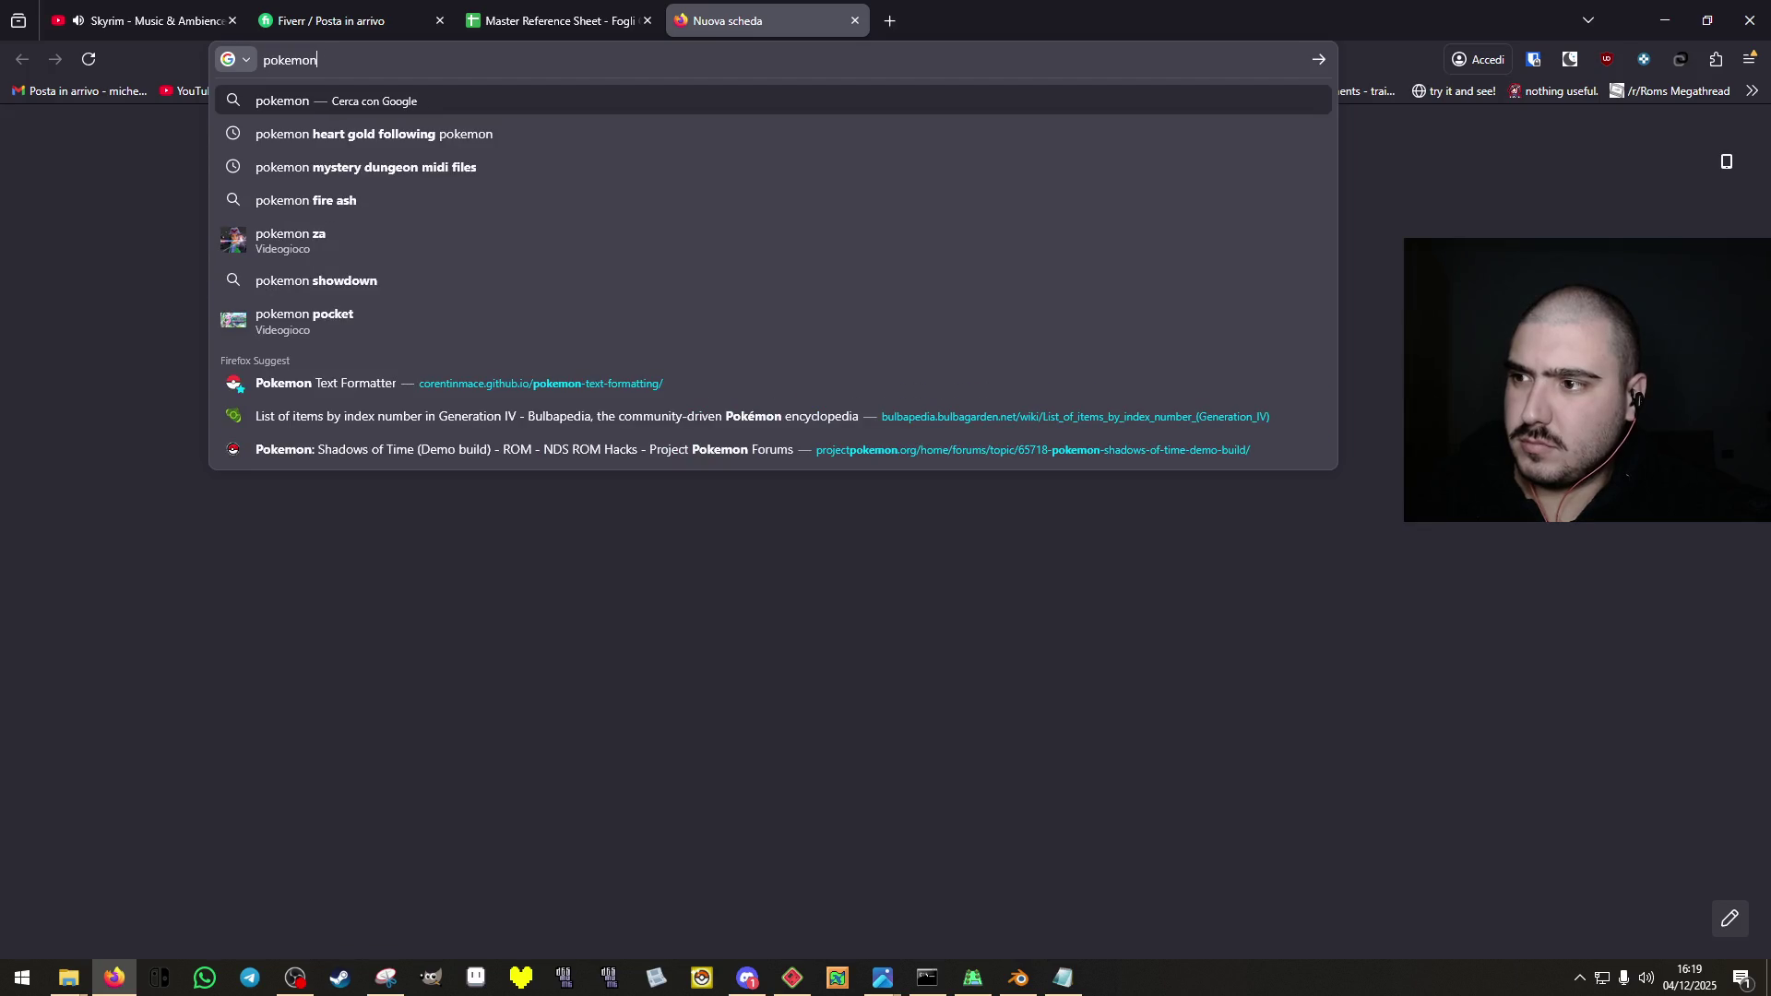
Type 'b2w2 i' to build the search 'pokemon b2w2 i' in the address bar.
{"action": "type", "text": "b2w2 i"}
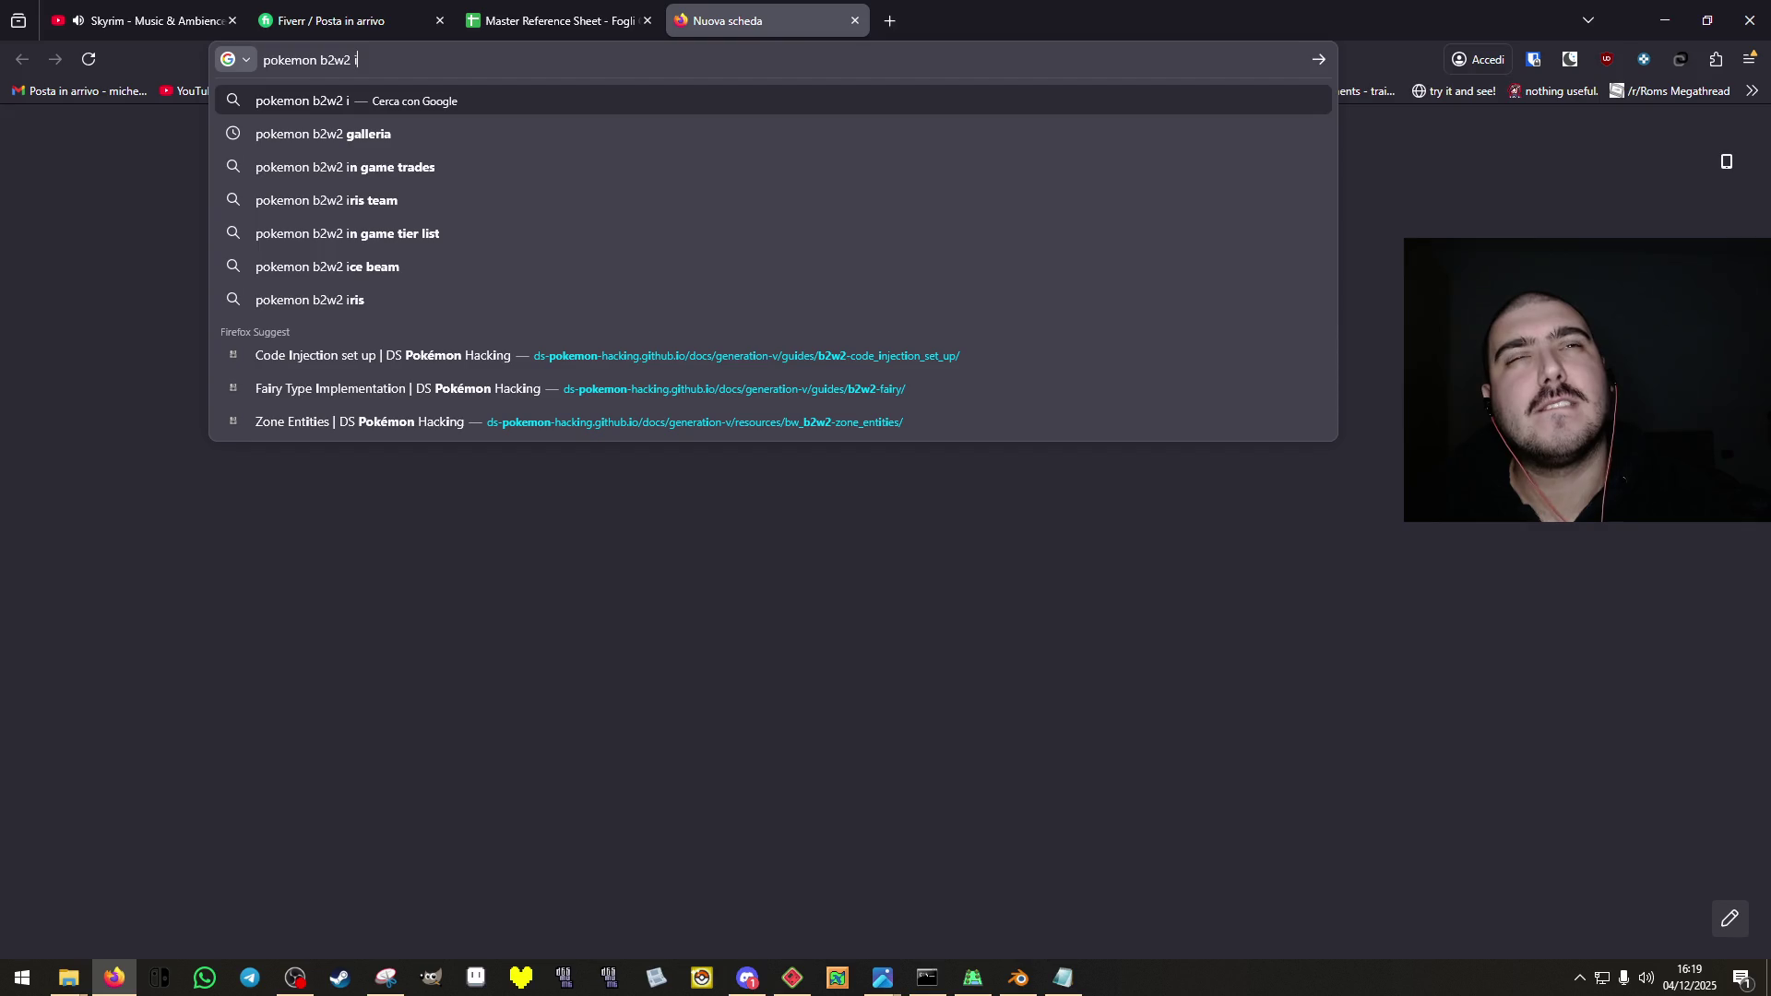
Search for 'pokemon b2w2 icirrus' and open the Mistralopoli wiki article.
{"action": "key", "text": "BackSpace"}
{"action": "type", "text": "cirrus"}
{"action": "key", "text": "Return"}
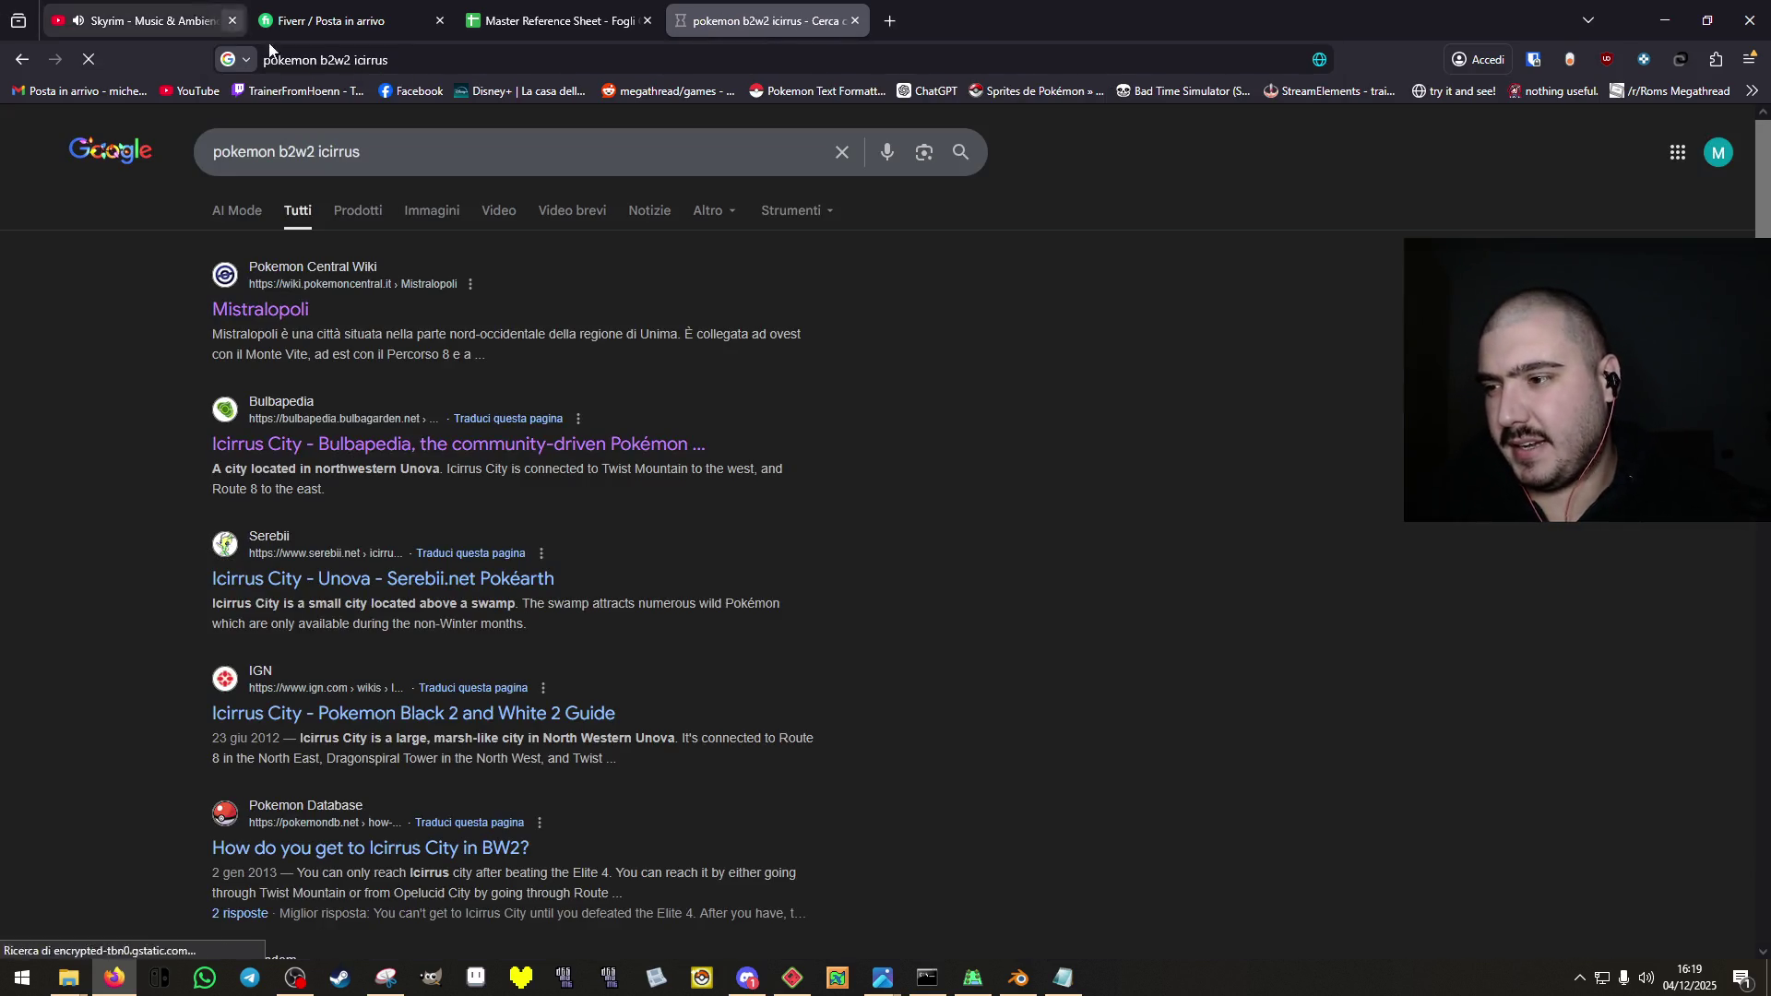
{"action": "left_click", "coordinate": [278, 312]}
{"action": "scroll", "coordinate": [1496, 544], "scroll_direction": "down", "scroll_amount": 3}
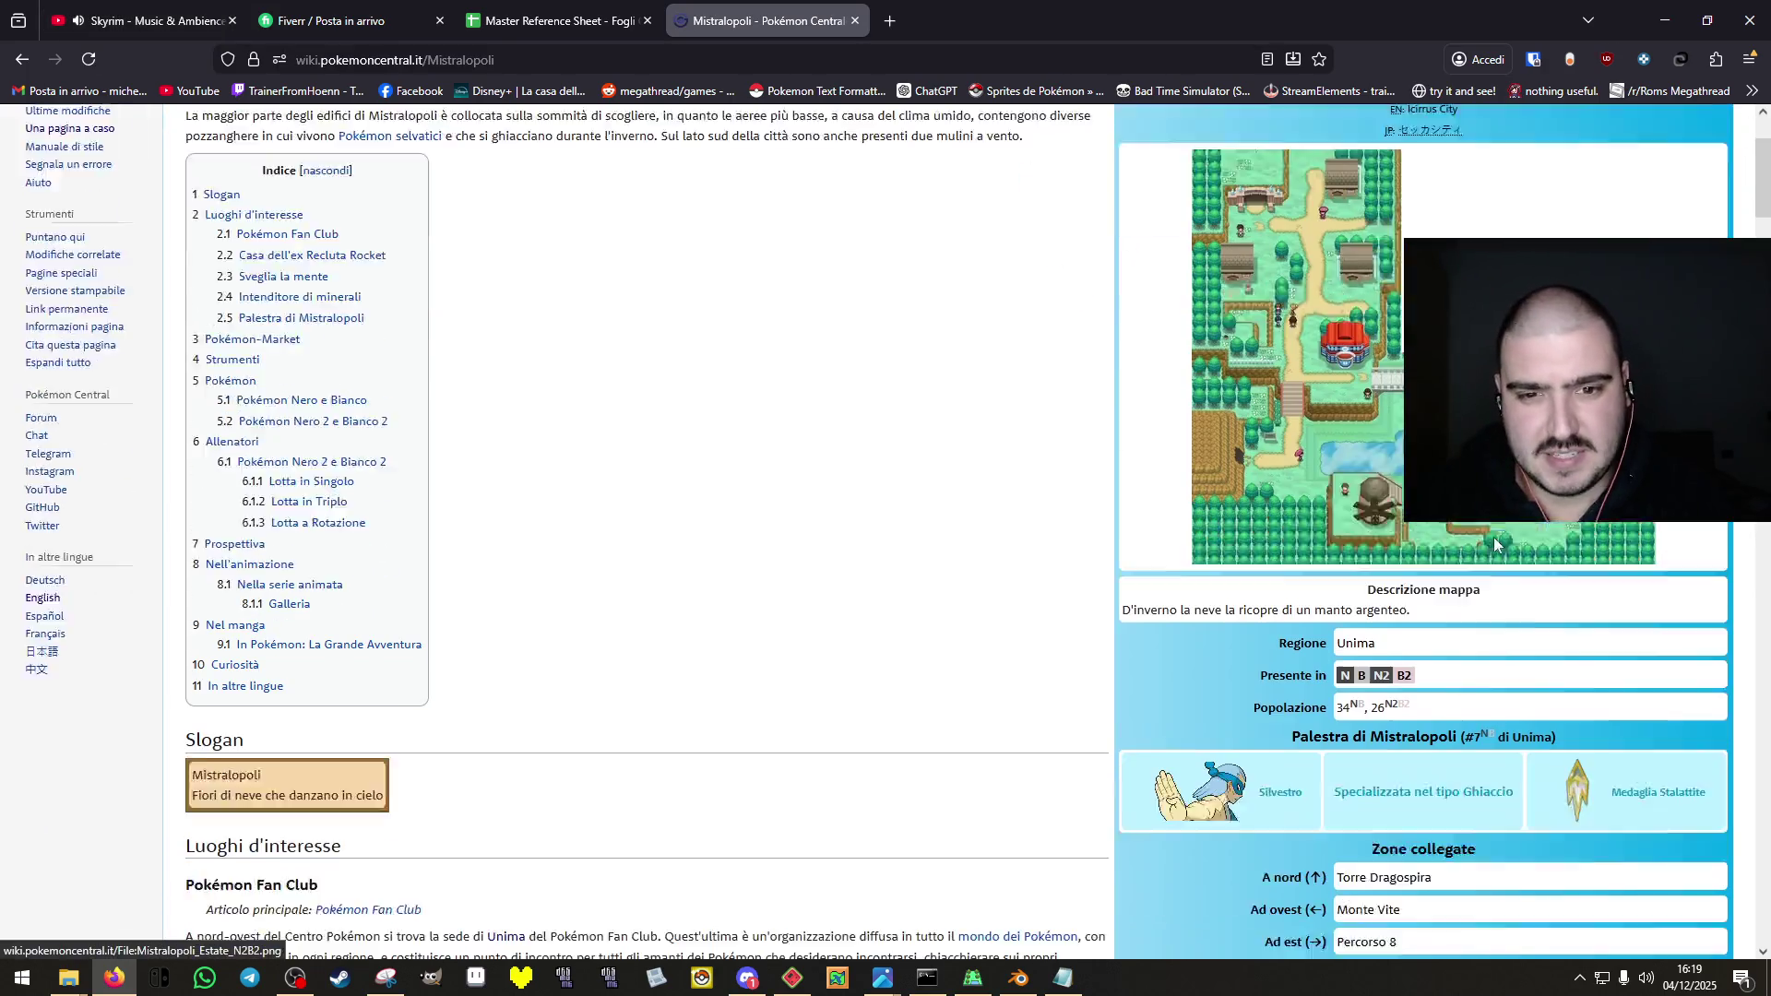
{"action": "scroll", "coordinate": [1496, 544], "scroll_direction": "down", "scroll_amount": 4}
{"action": "scroll", "coordinate": [1414, 633], "scroll_direction": "up", "scroll_amount": 2}
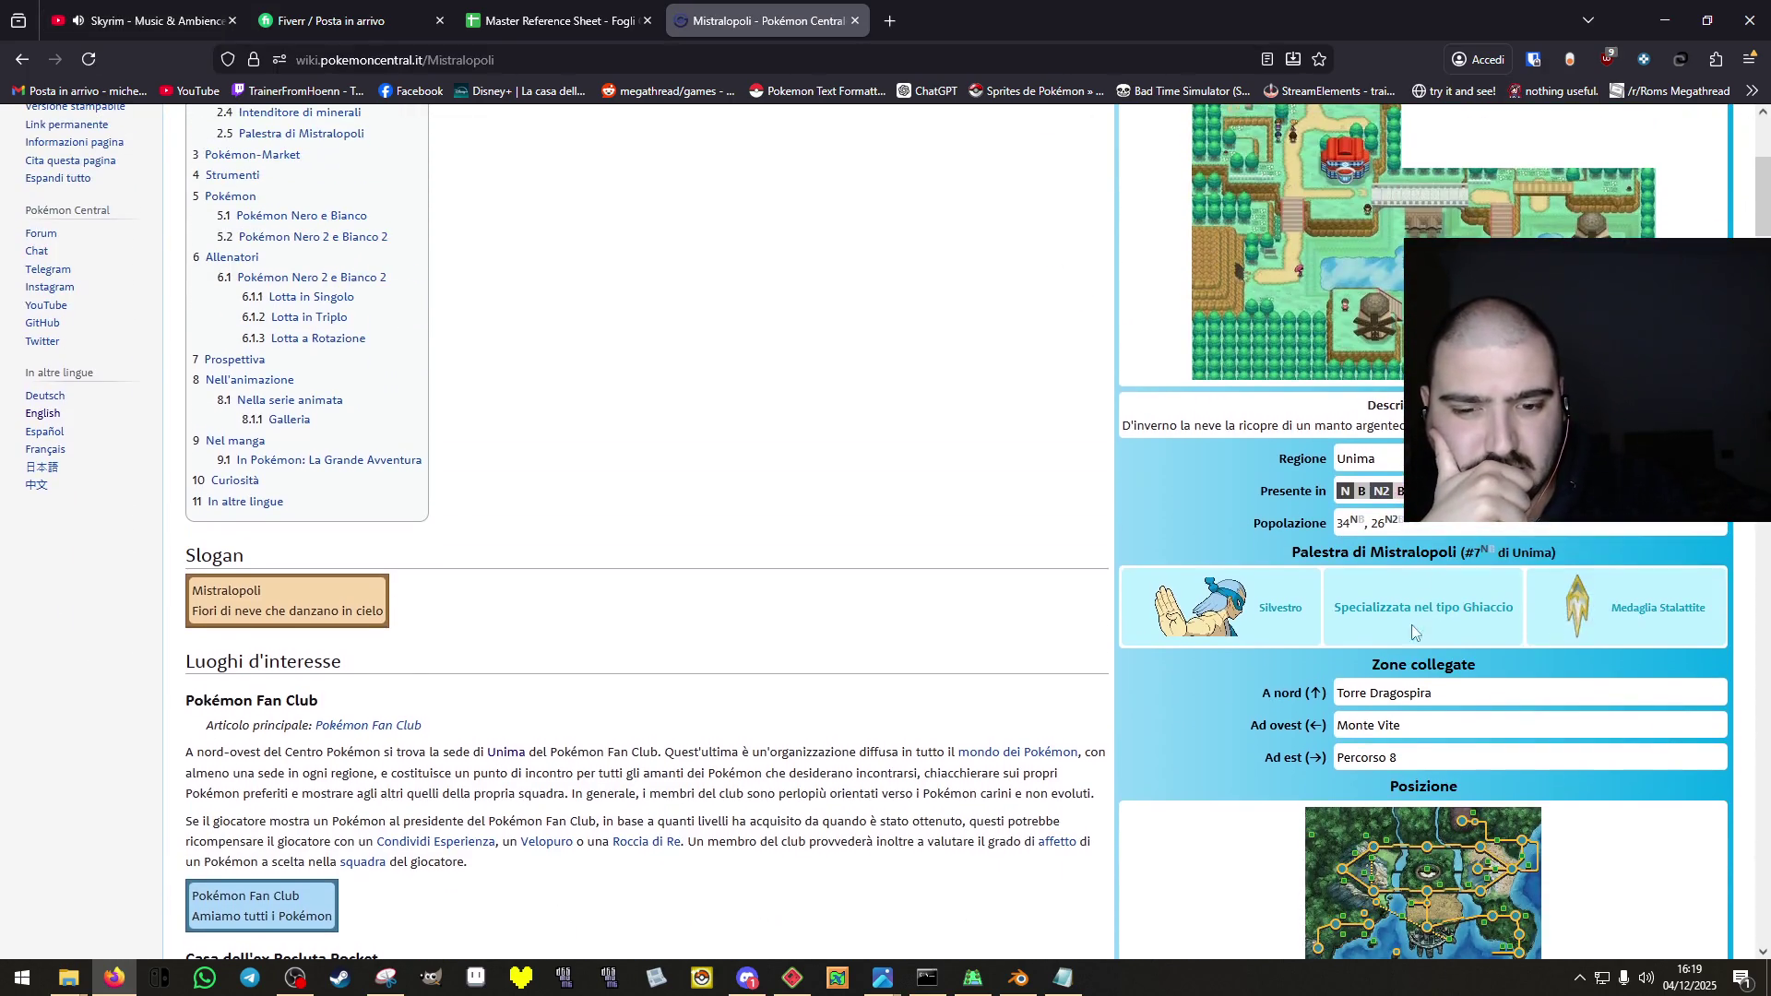
Follow the Monte Vite, Percorso 7 and Ponentopoli links and view Ponentopoli's map full size.
{"action": "left_click", "coordinate": [1383, 722]}
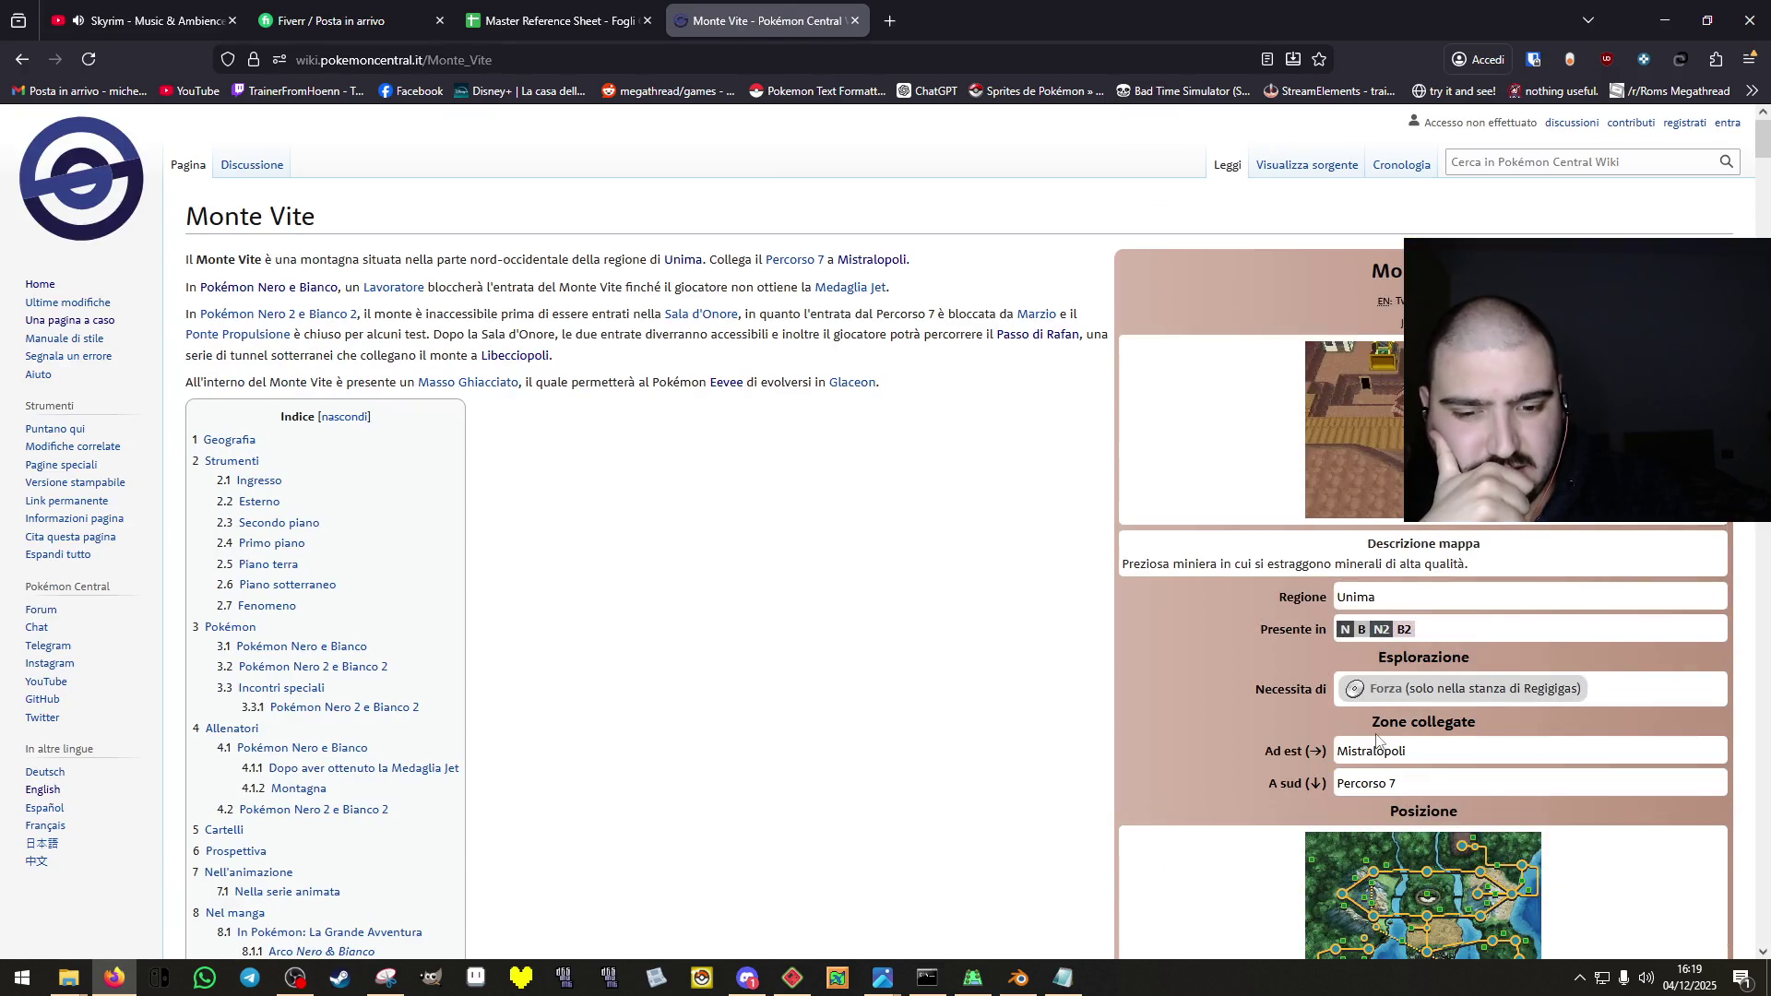
{"action": "left_click", "coordinate": [1367, 786]}
{"action": "scroll", "coordinate": [1421, 664], "scroll_direction": "down", "scroll_amount": 4}
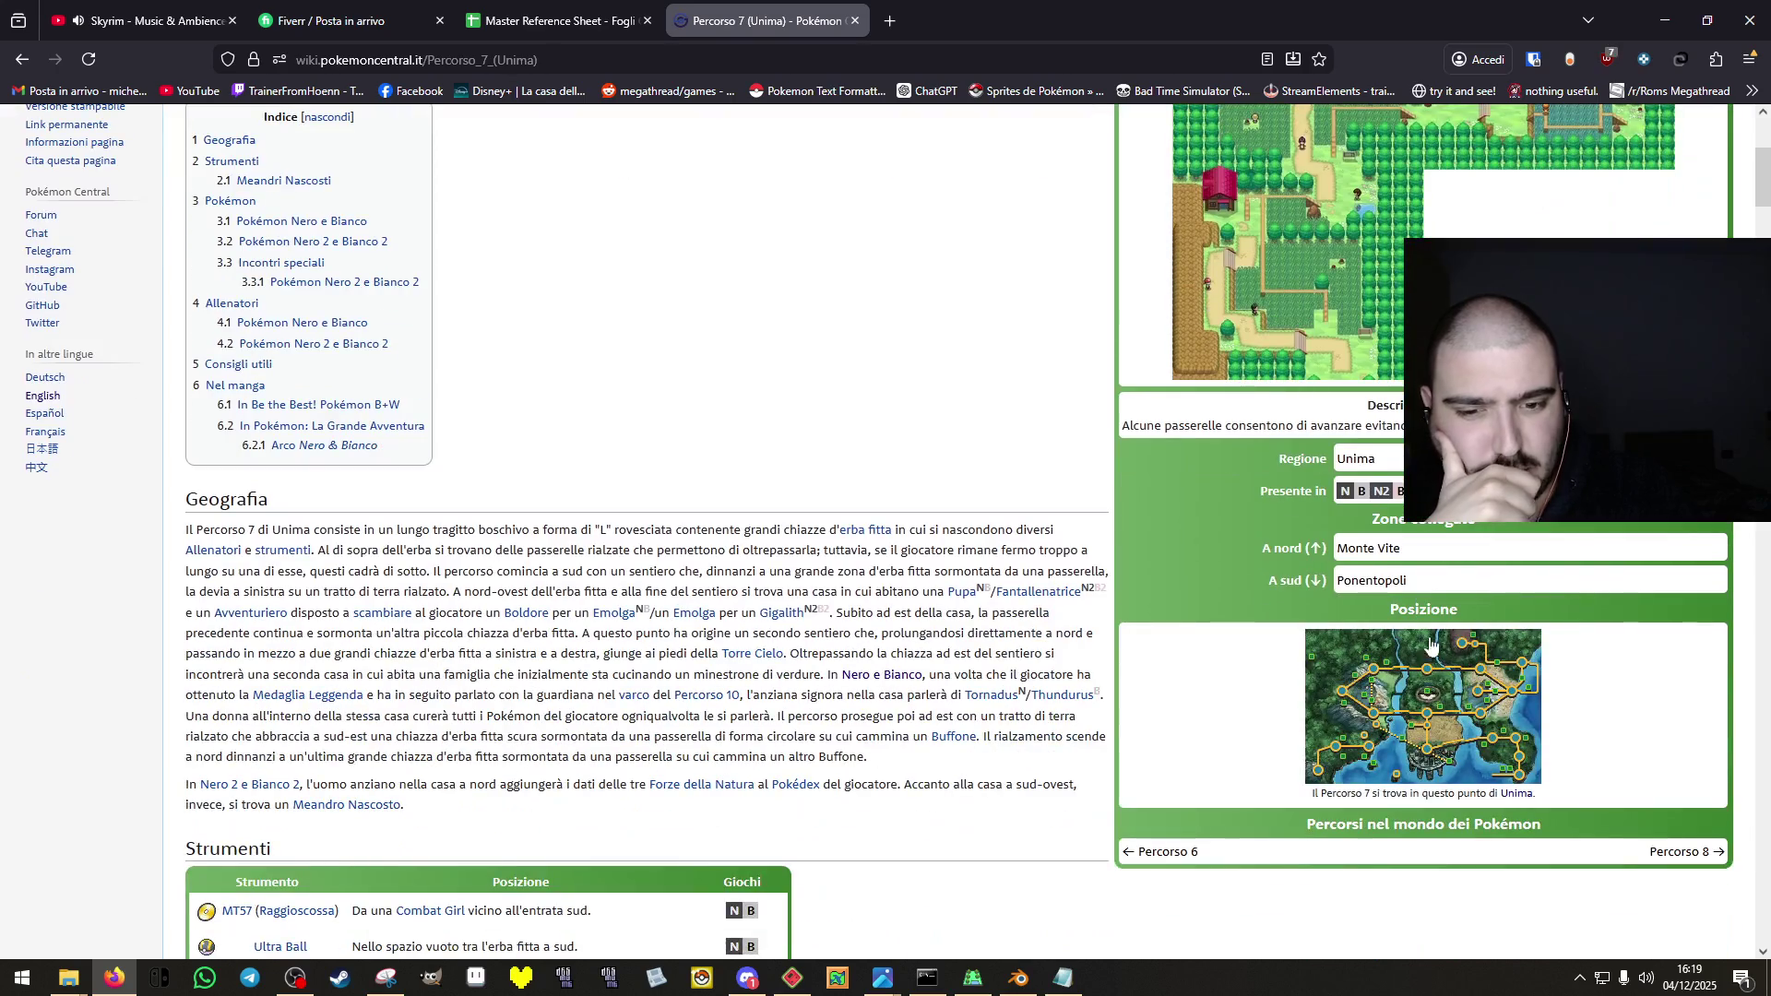
{"action": "left_click", "coordinate": [1366, 583]}
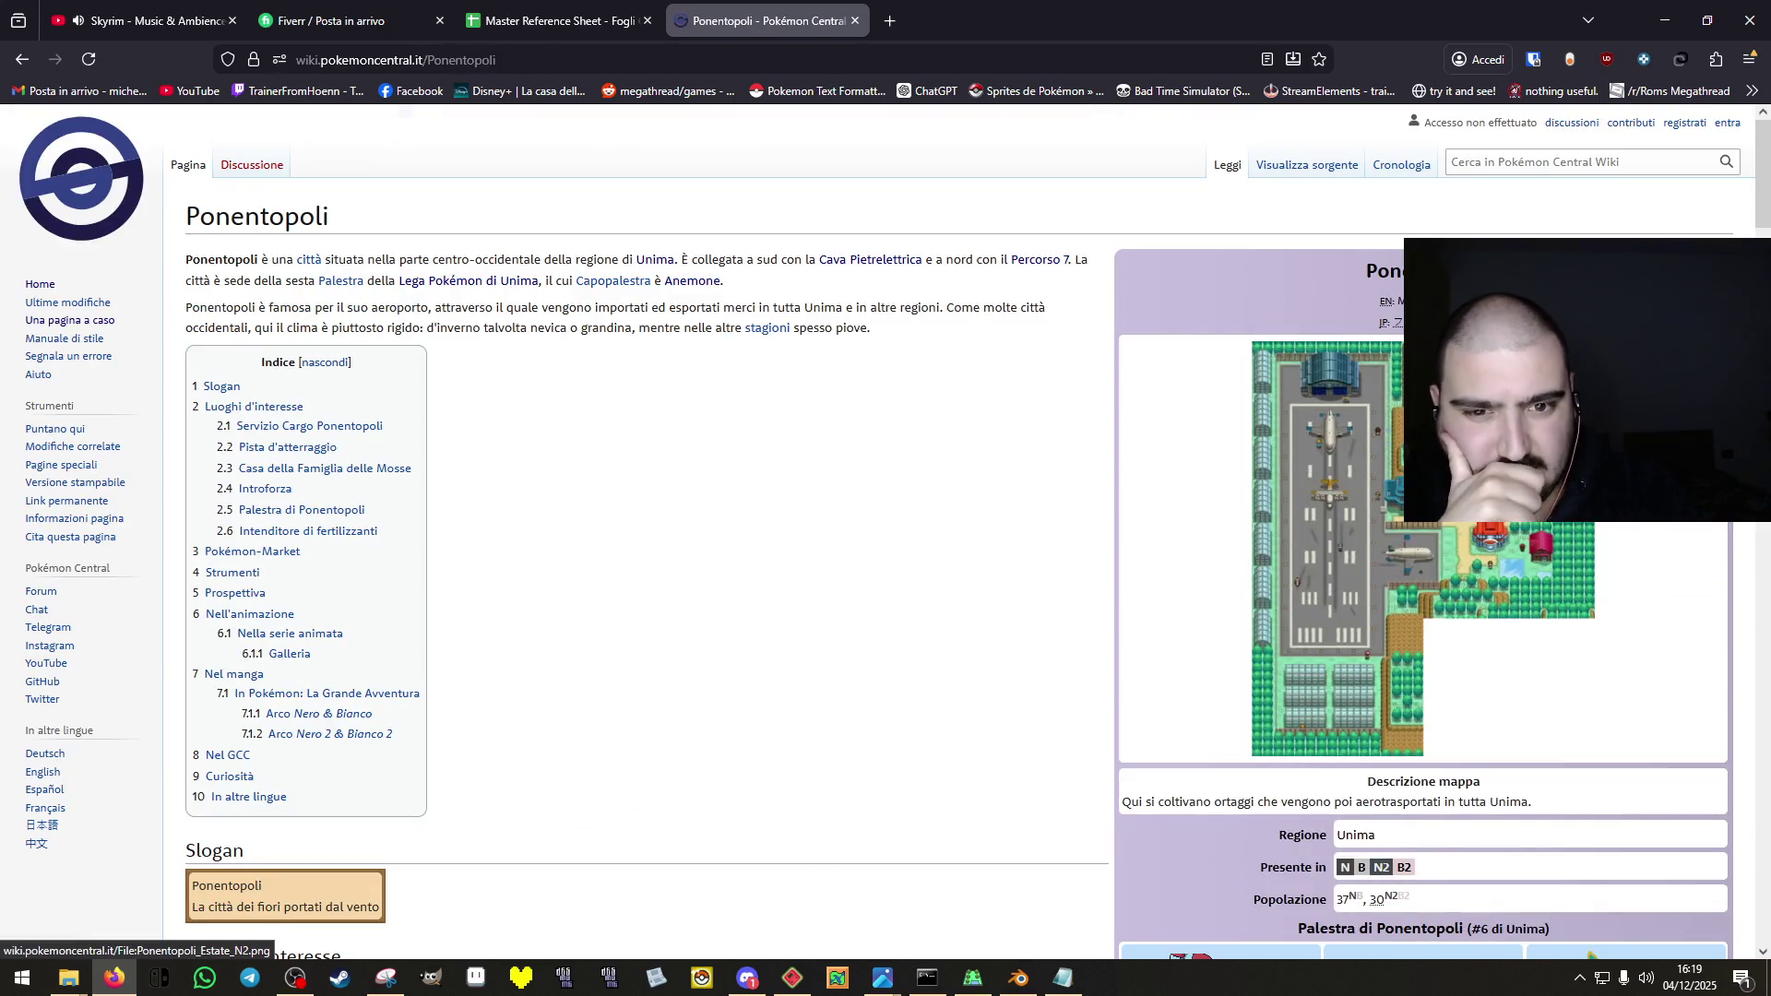
{"action": "left_click", "coordinate": [1333, 673]}
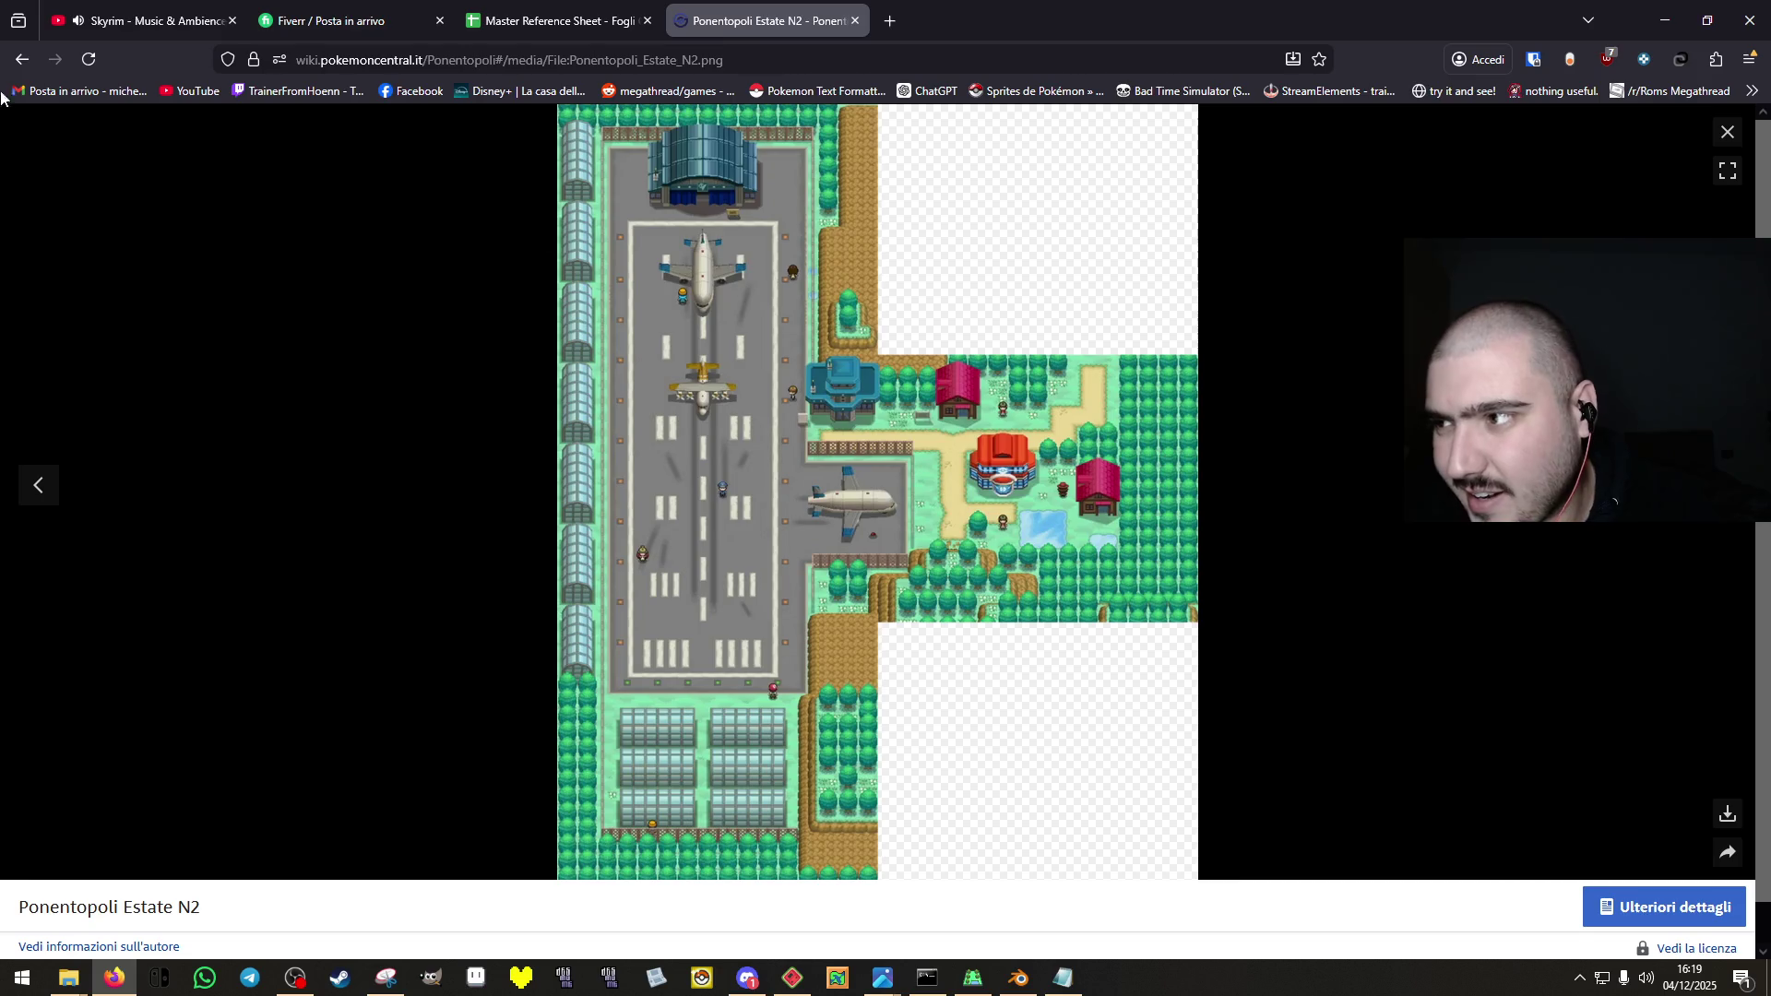
{"action": "key", "text": "alt+Left"}
{"action": "scroll", "coordinate": [1157, 446], "scroll_direction": "down", "scroll_amount": 2}
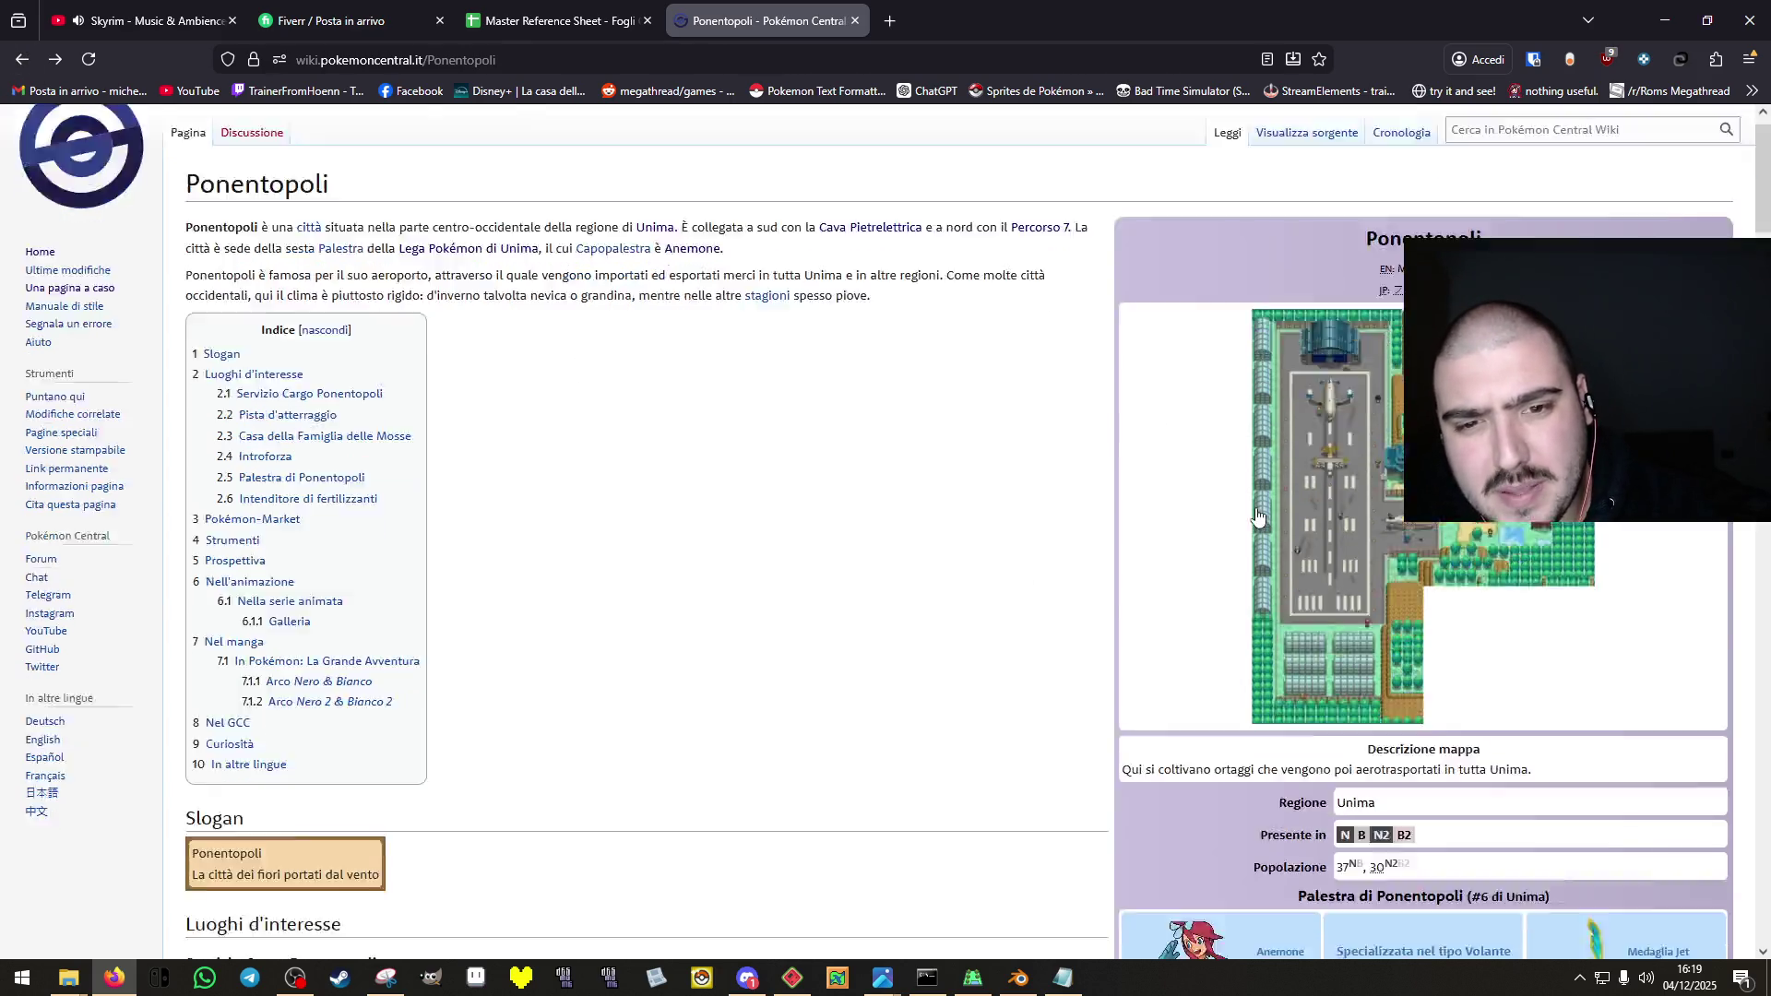
{"action": "scroll", "coordinate": [1157, 445], "scroll_direction": "up", "scroll_amount": 2}
Return to Mistralopoli, view its map full size, then open the list of all cities.
{"action": "left_click", "coordinate": [8, 57]}
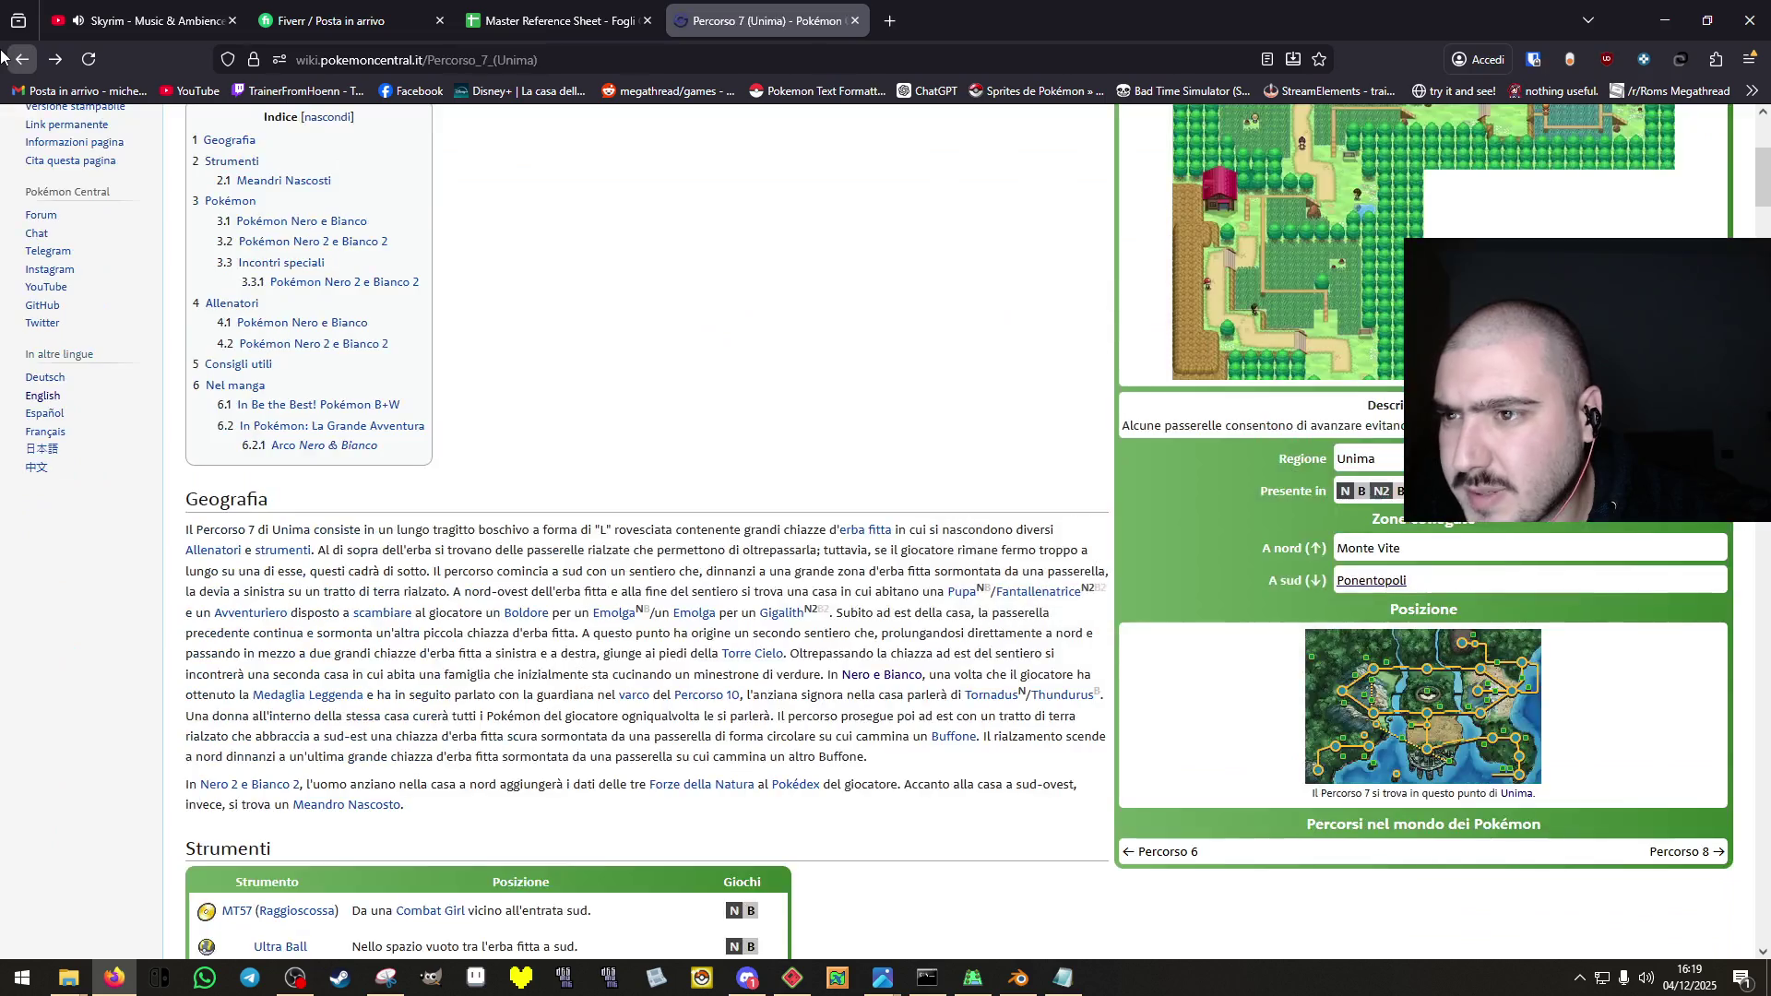
{"action": "left_click", "coordinate": [7, 58]}
{"action": "left_click", "coordinate": [7, 57]}
{"action": "scroll", "coordinate": [1521, 415], "scroll_direction": "up", "scroll_amount": 3}
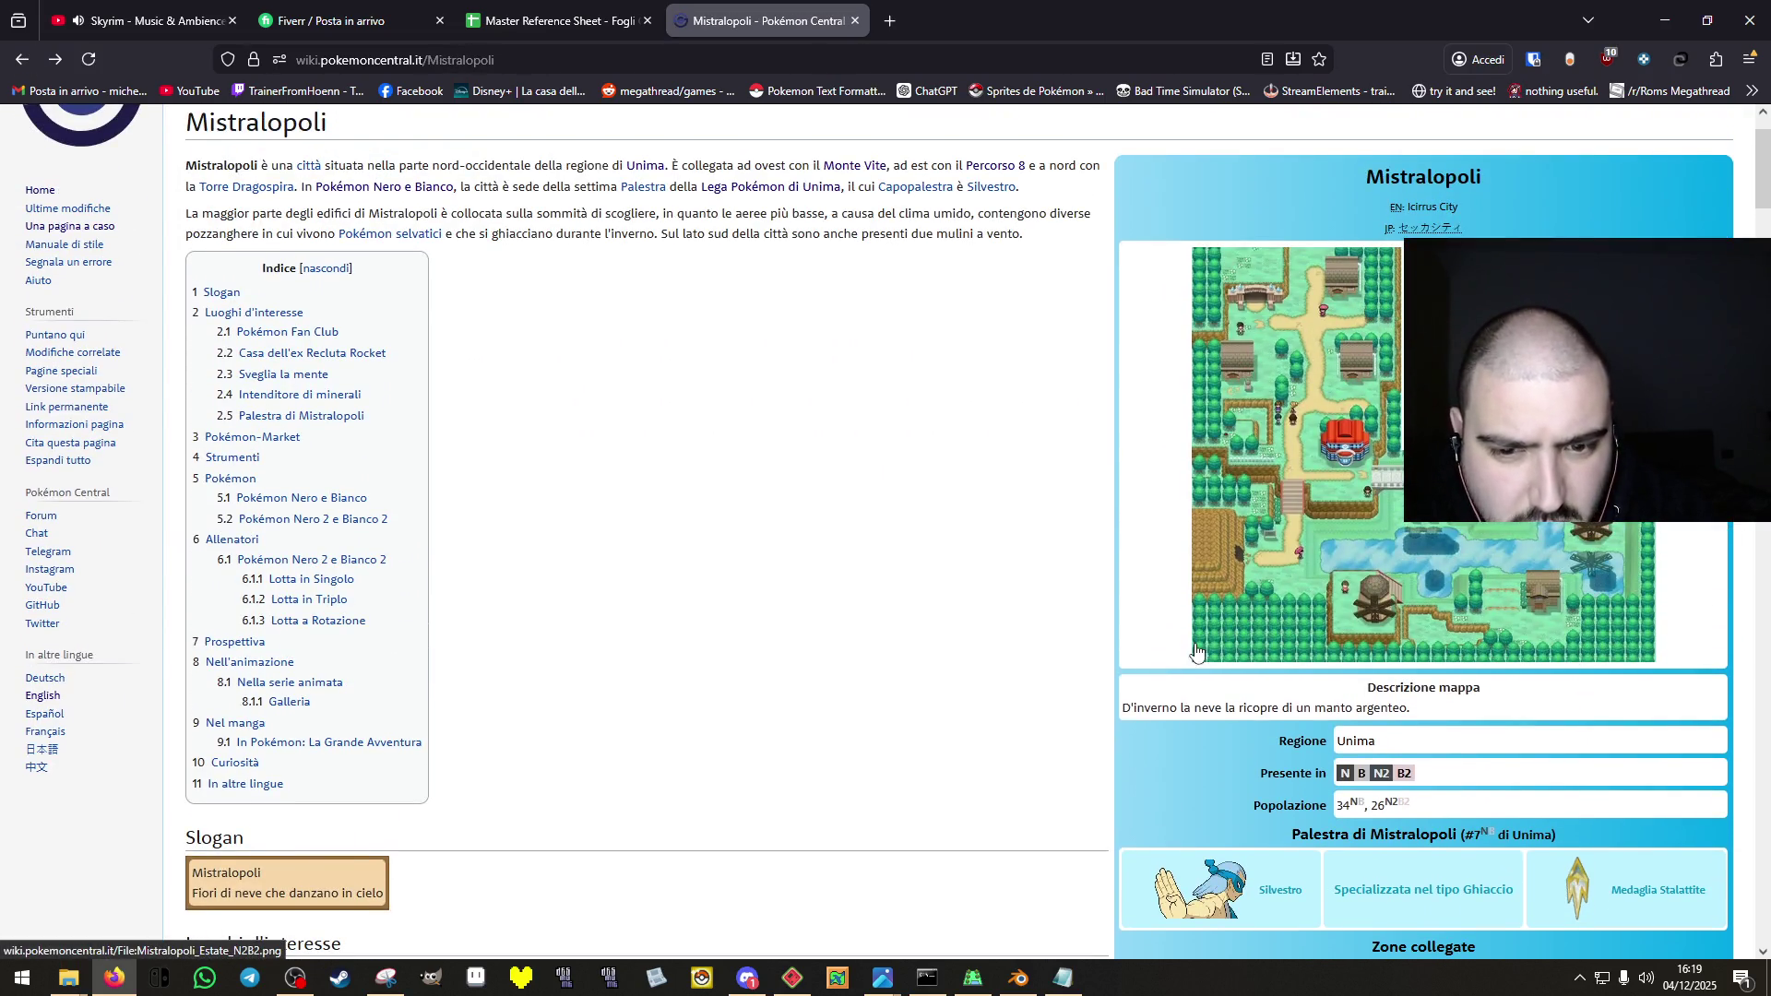
{"action": "left_click", "coordinate": [1629, 554]}
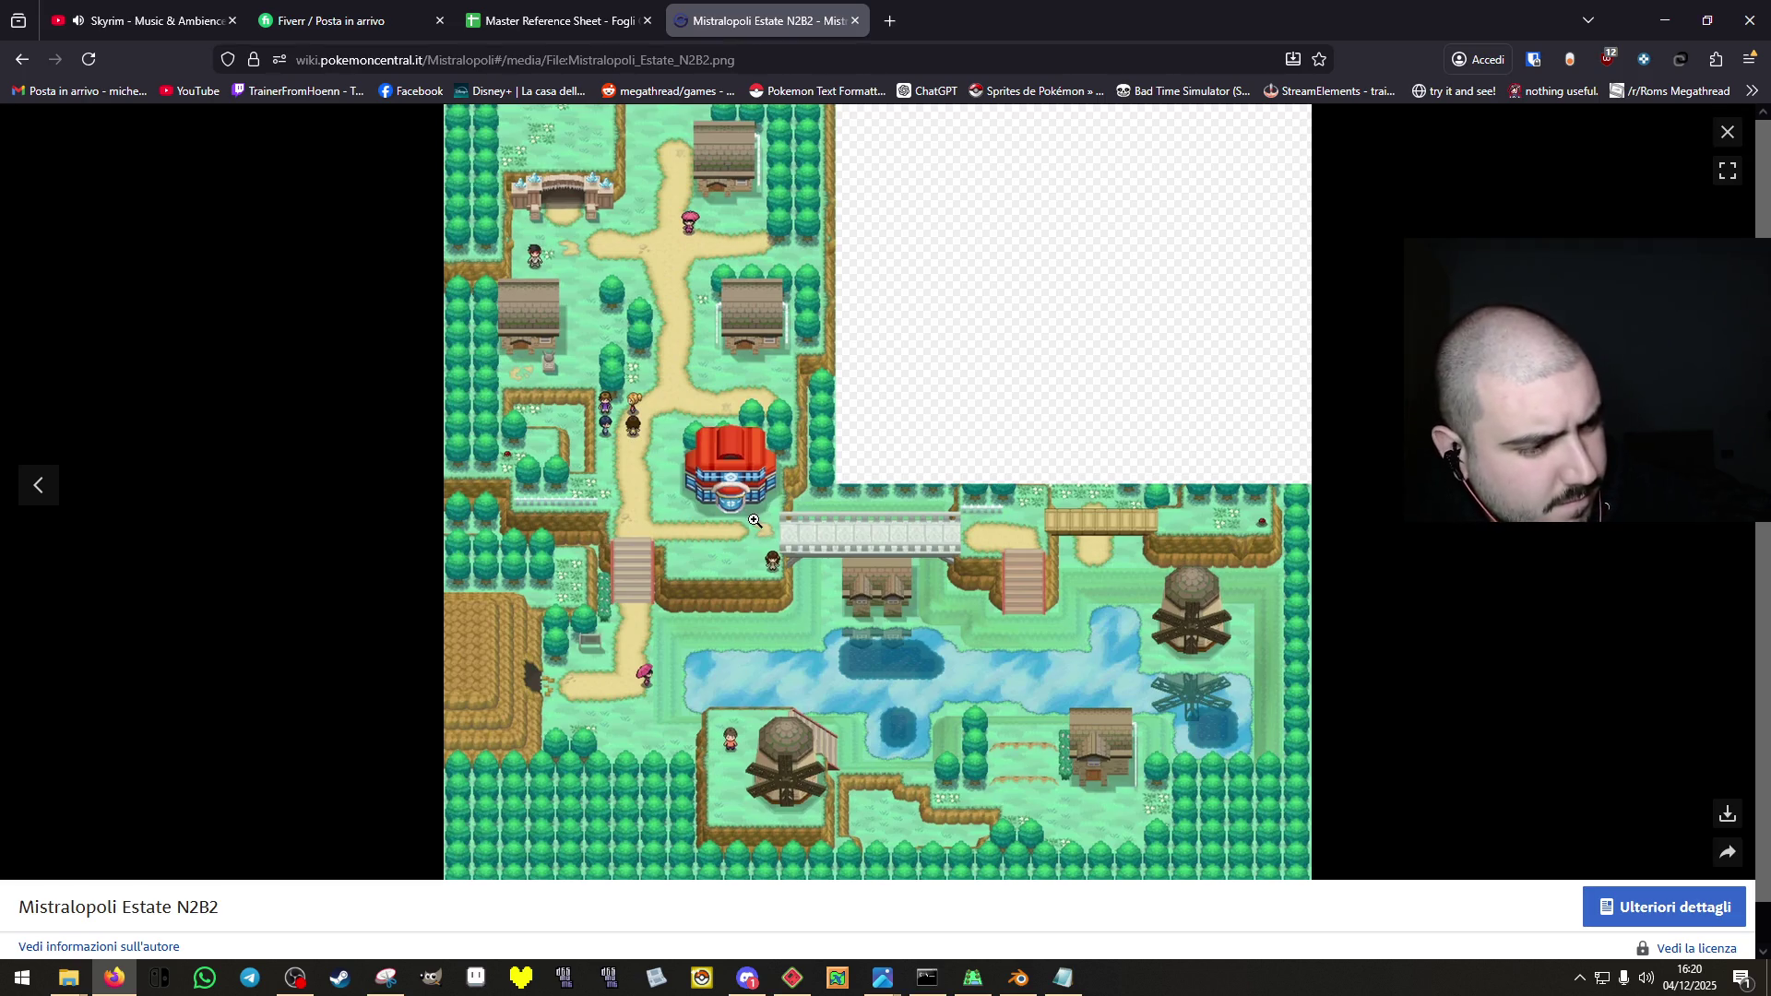
{"action": "key", "text": "alt+Left"}
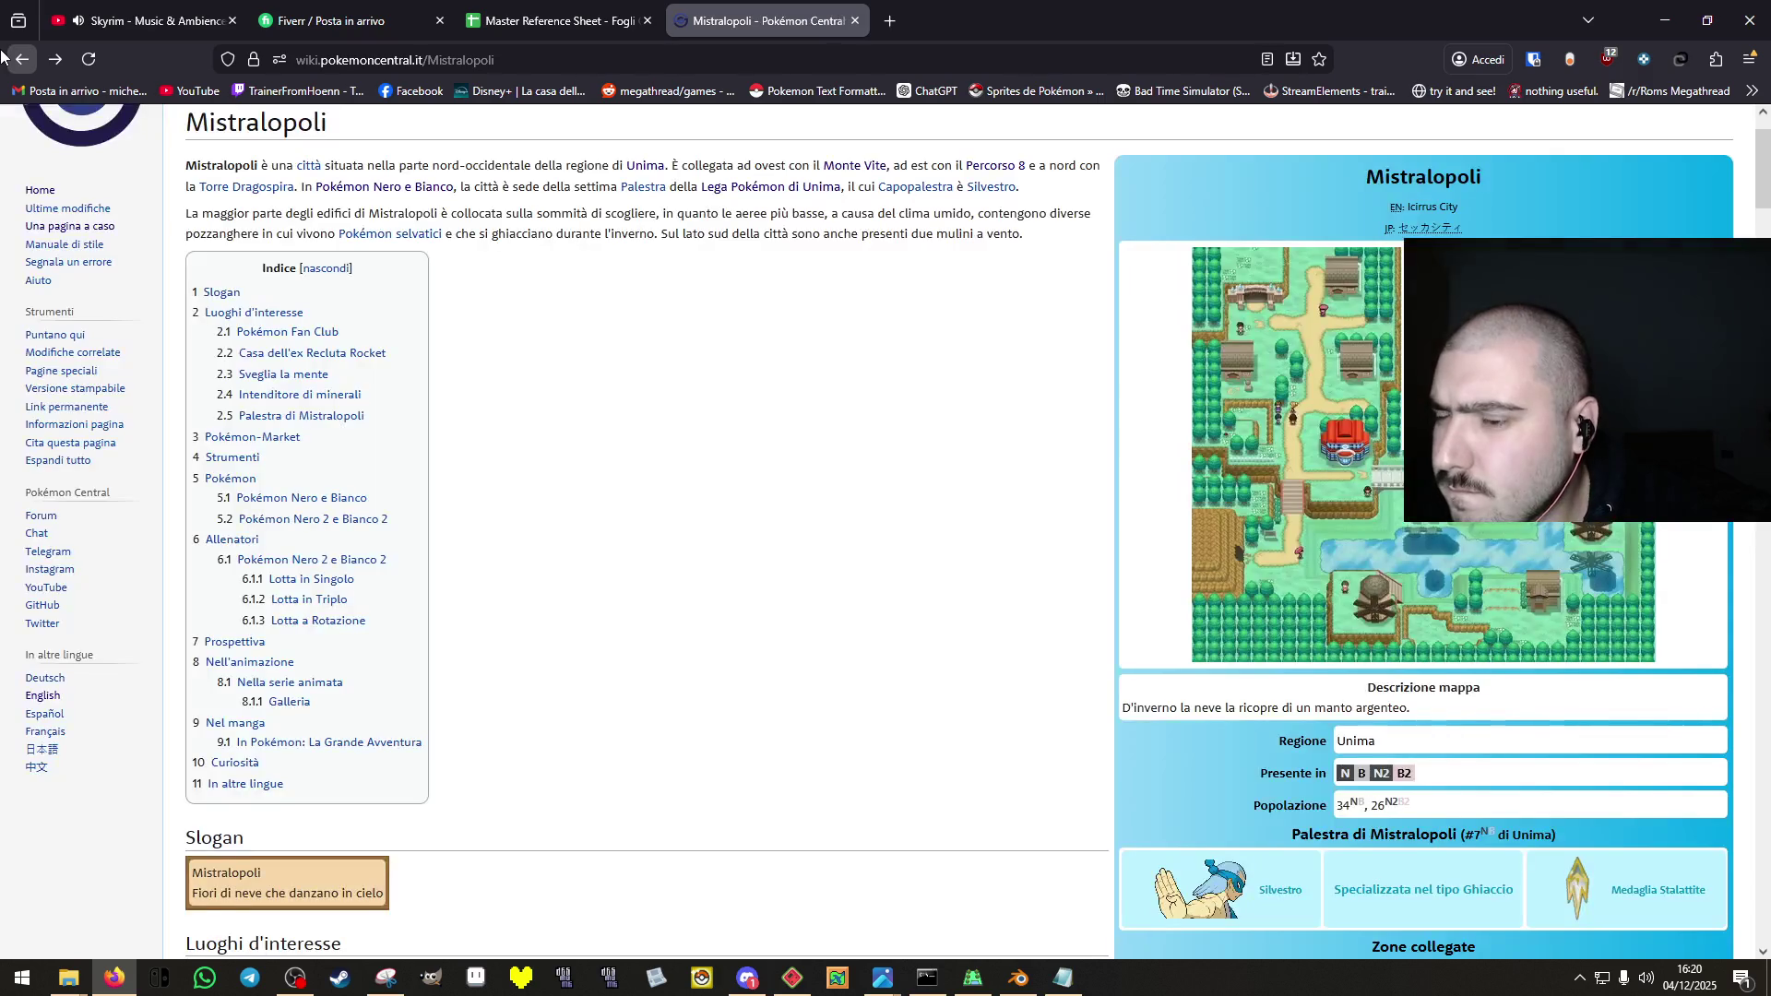
{"action": "scroll", "coordinate": [901, 384], "scroll_direction": "down", "scroll_amount": 5}
{"action": "scroll", "coordinate": [901, 383], "scroll_direction": "down", "scroll_amount": 5}
{"action": "scroll", "coordinate": [901, 384], "scroll_direction": "up", "scroll_amount": 12}
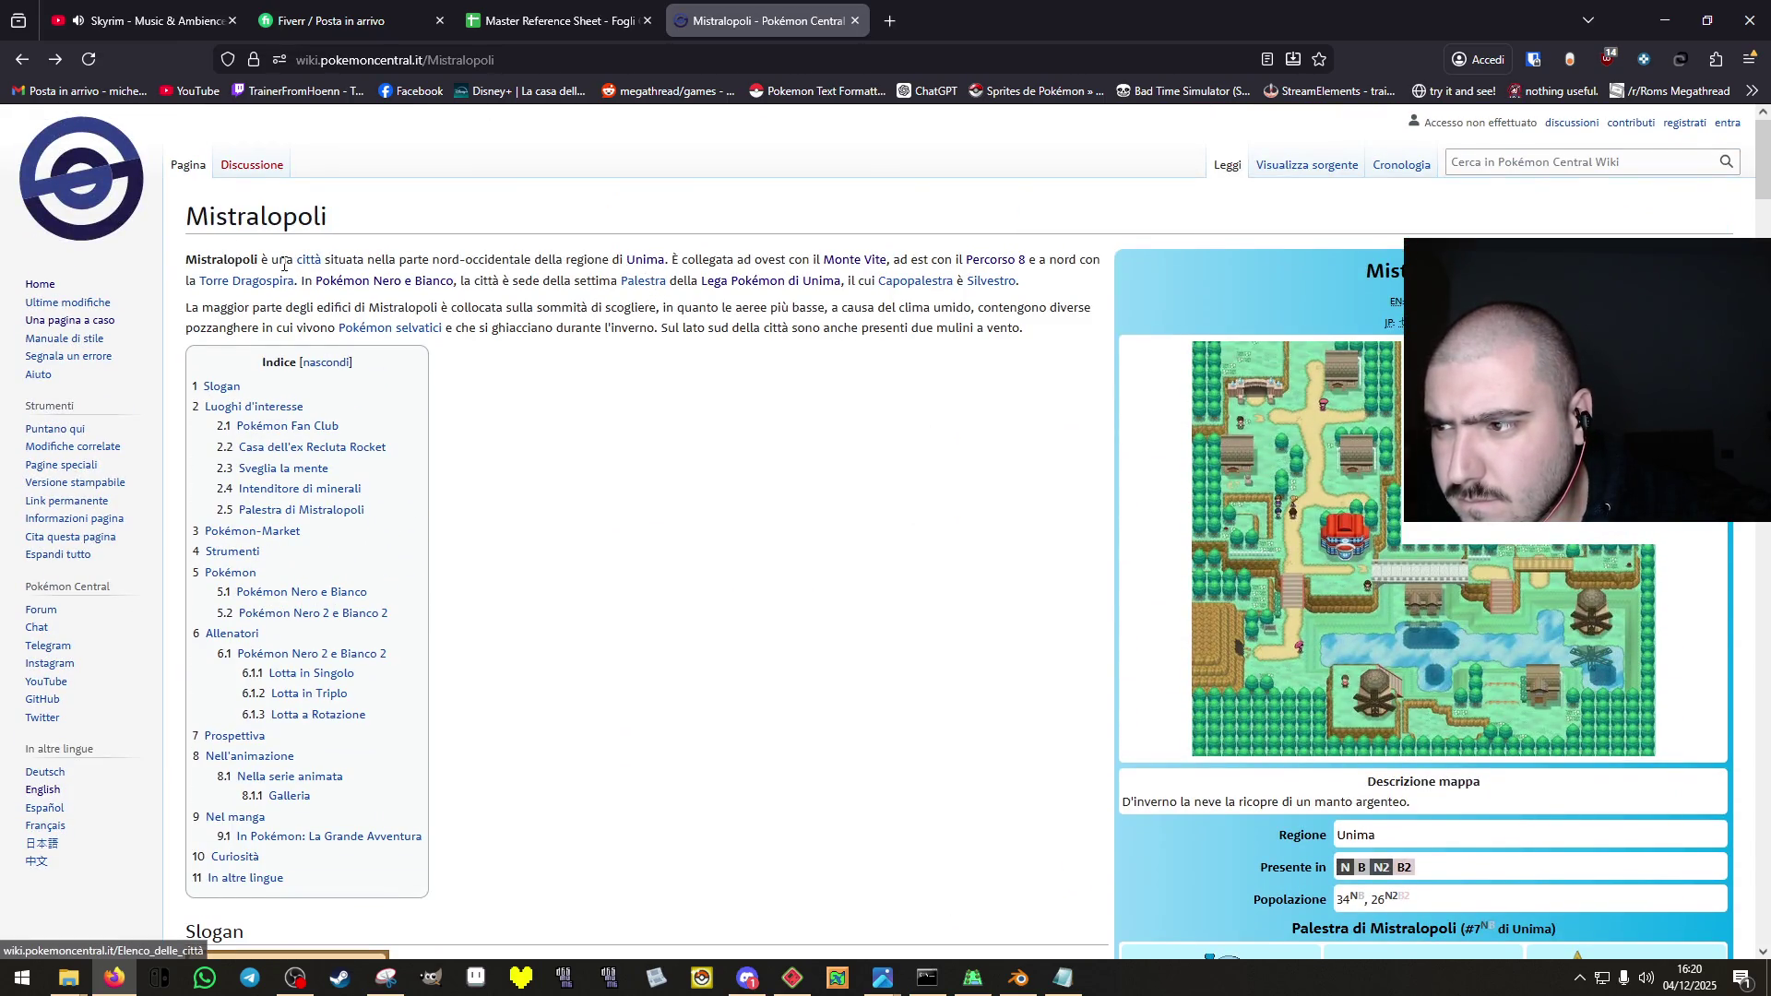
{"action": "left_click", "coordinate": [309, 261]}
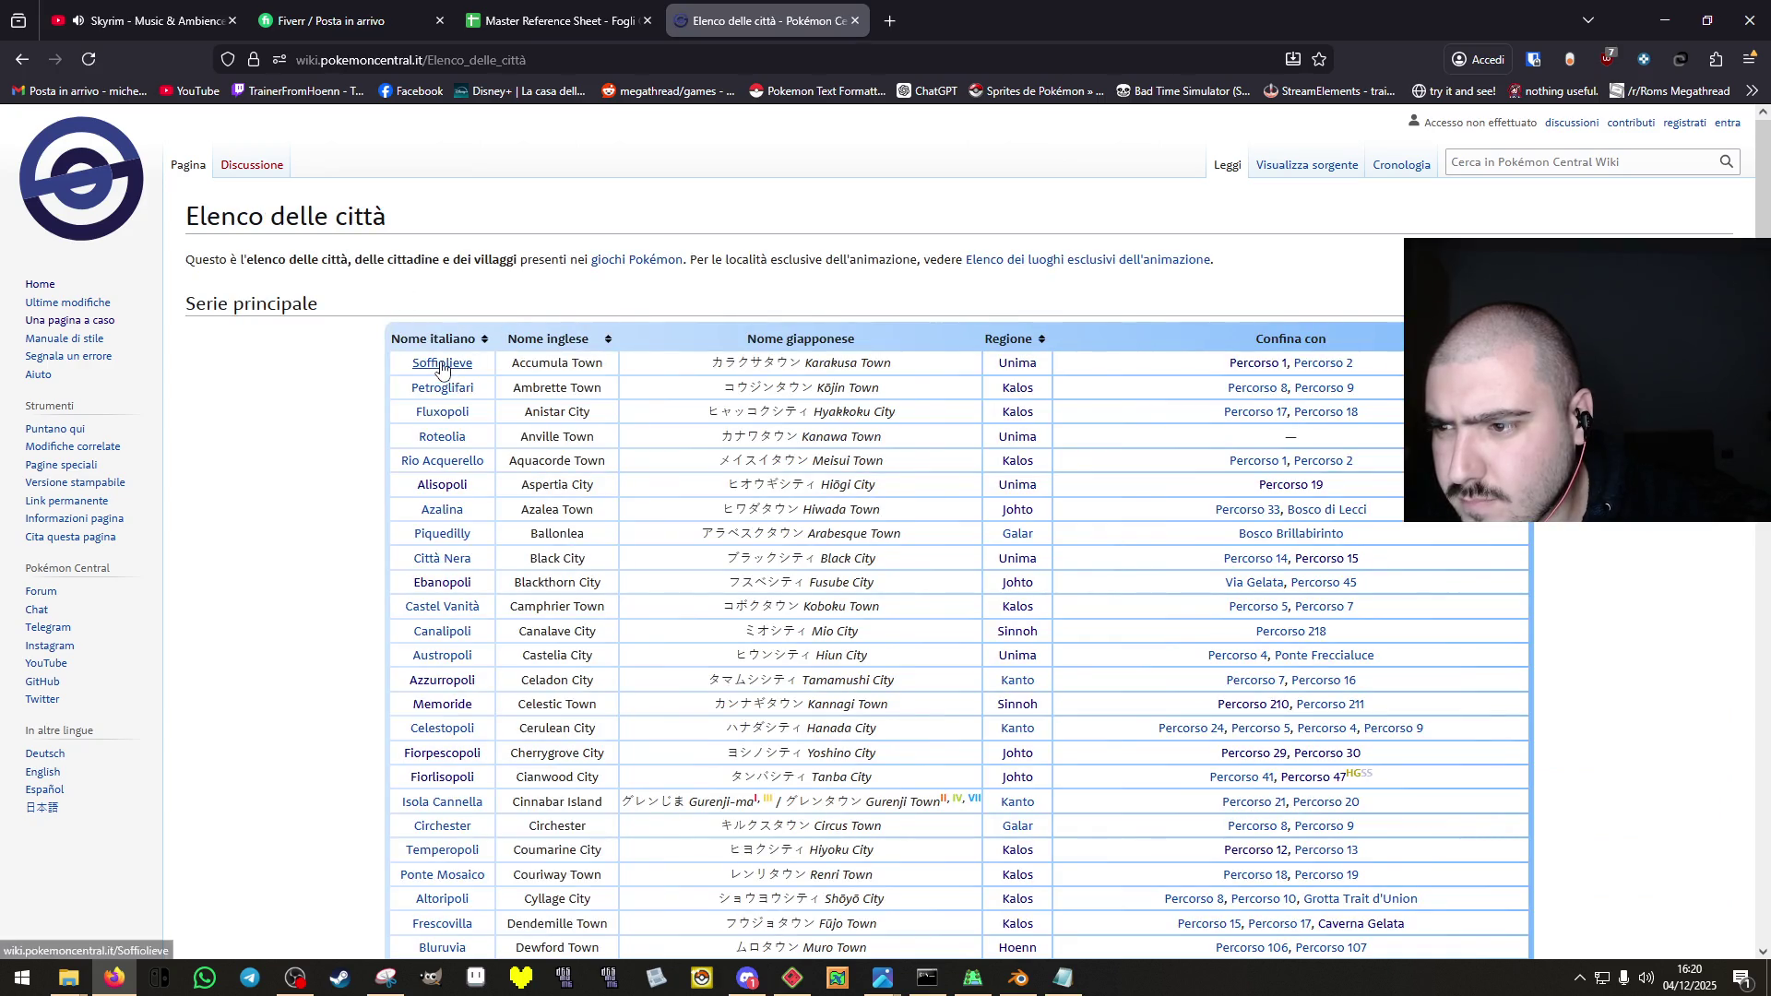
Search the wiki for 'unoima' to reach the Unima page.
{"action": "mouse_move", "coordinate": [444, 370]}
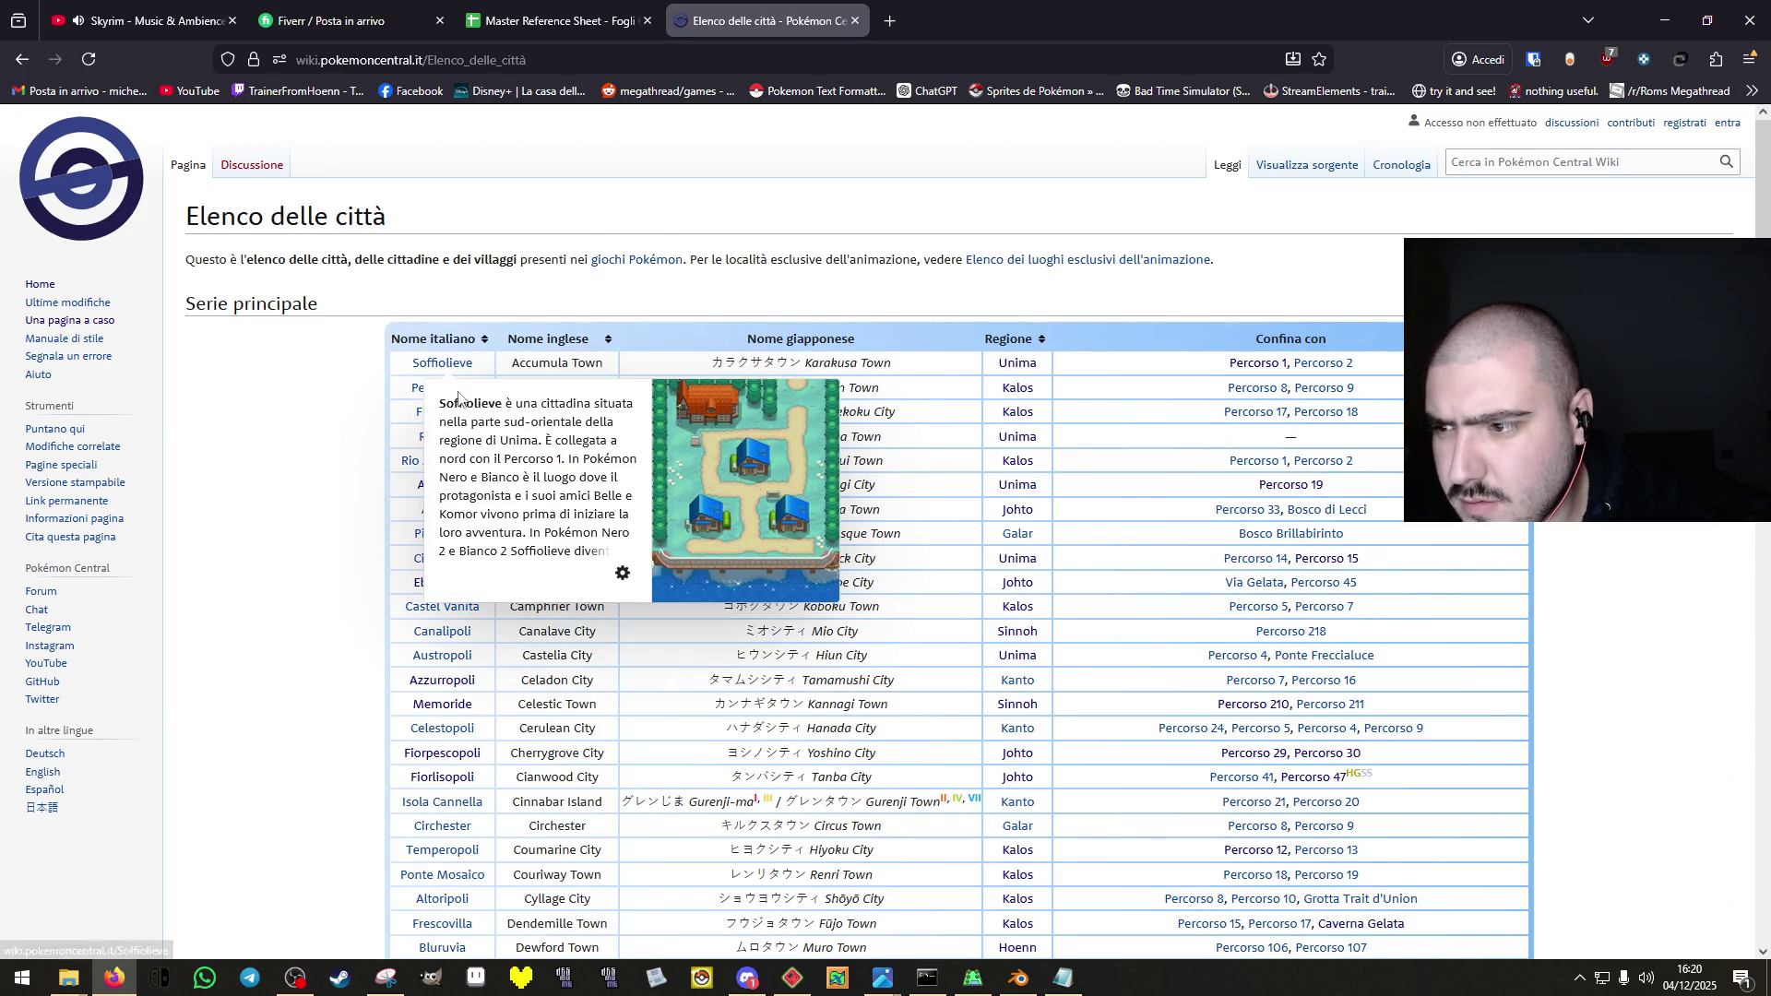
{"action": "mouse_move", "coordinate": [420, 402]}
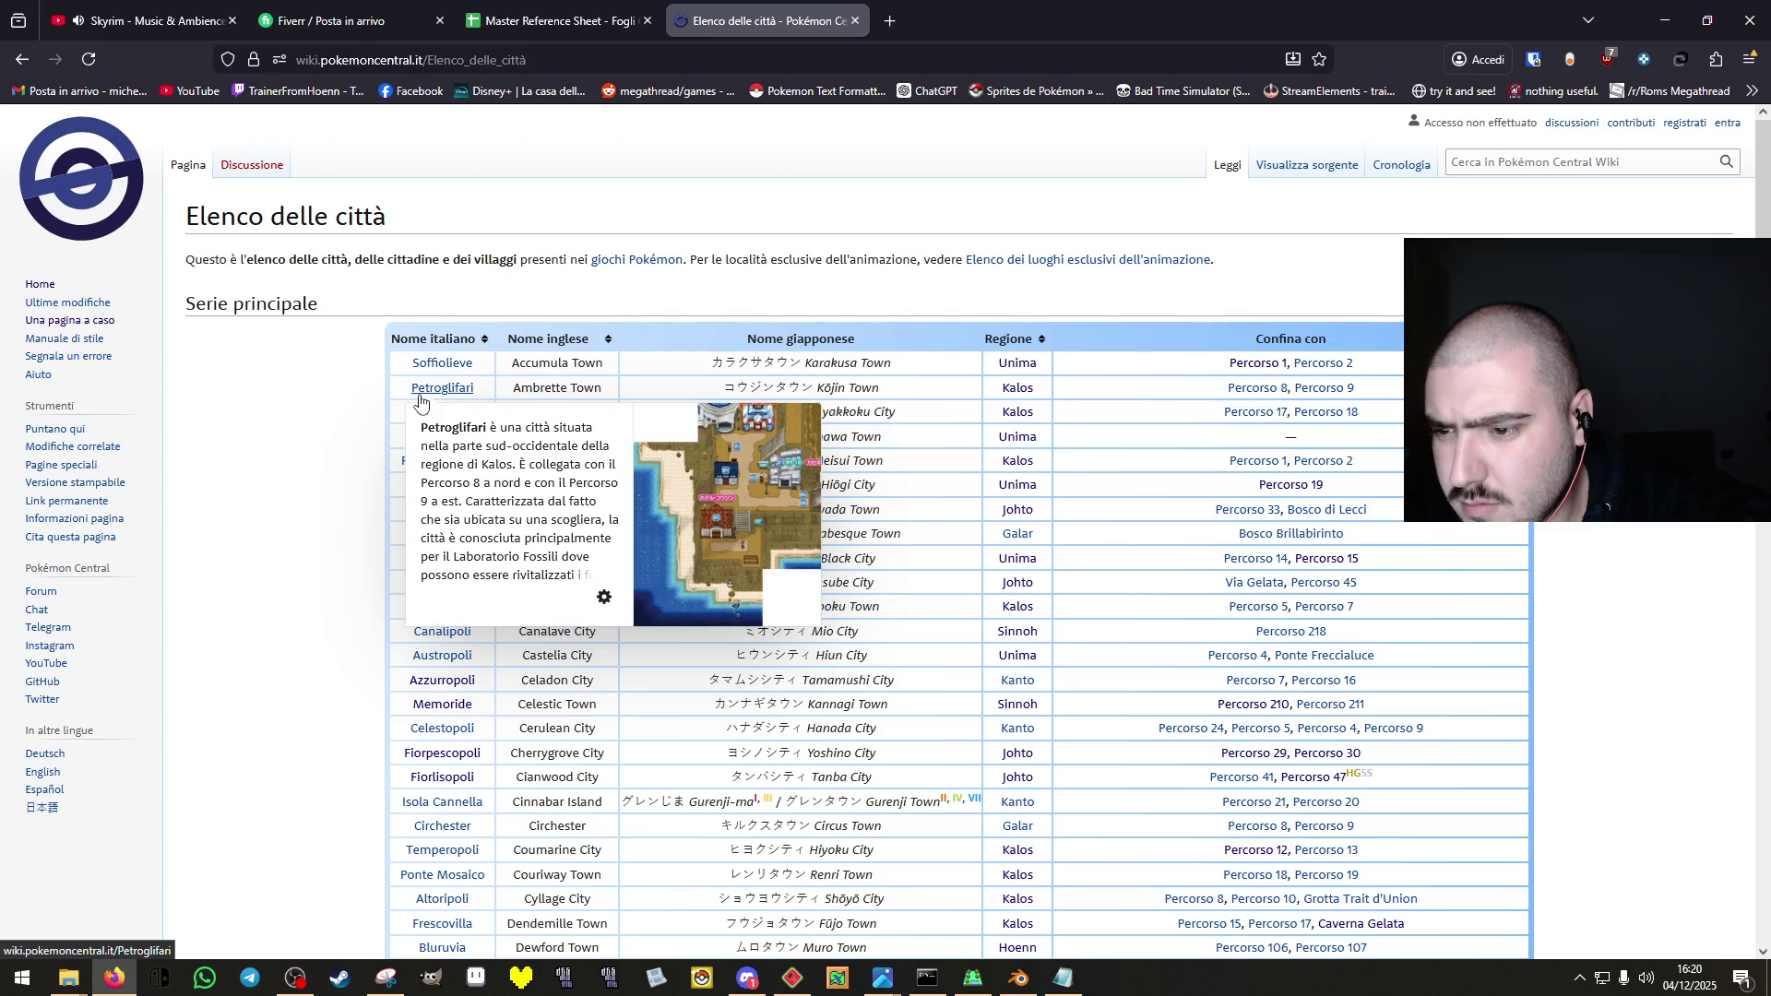
{"action": "scroll", "coordinate": [238, 472], "scroll_direction": "down", "scroll_amount": 2}
{"action": "scroll", "coordinate": [238, 472], "scroll_direction": "up", "scroll_amount": 2}
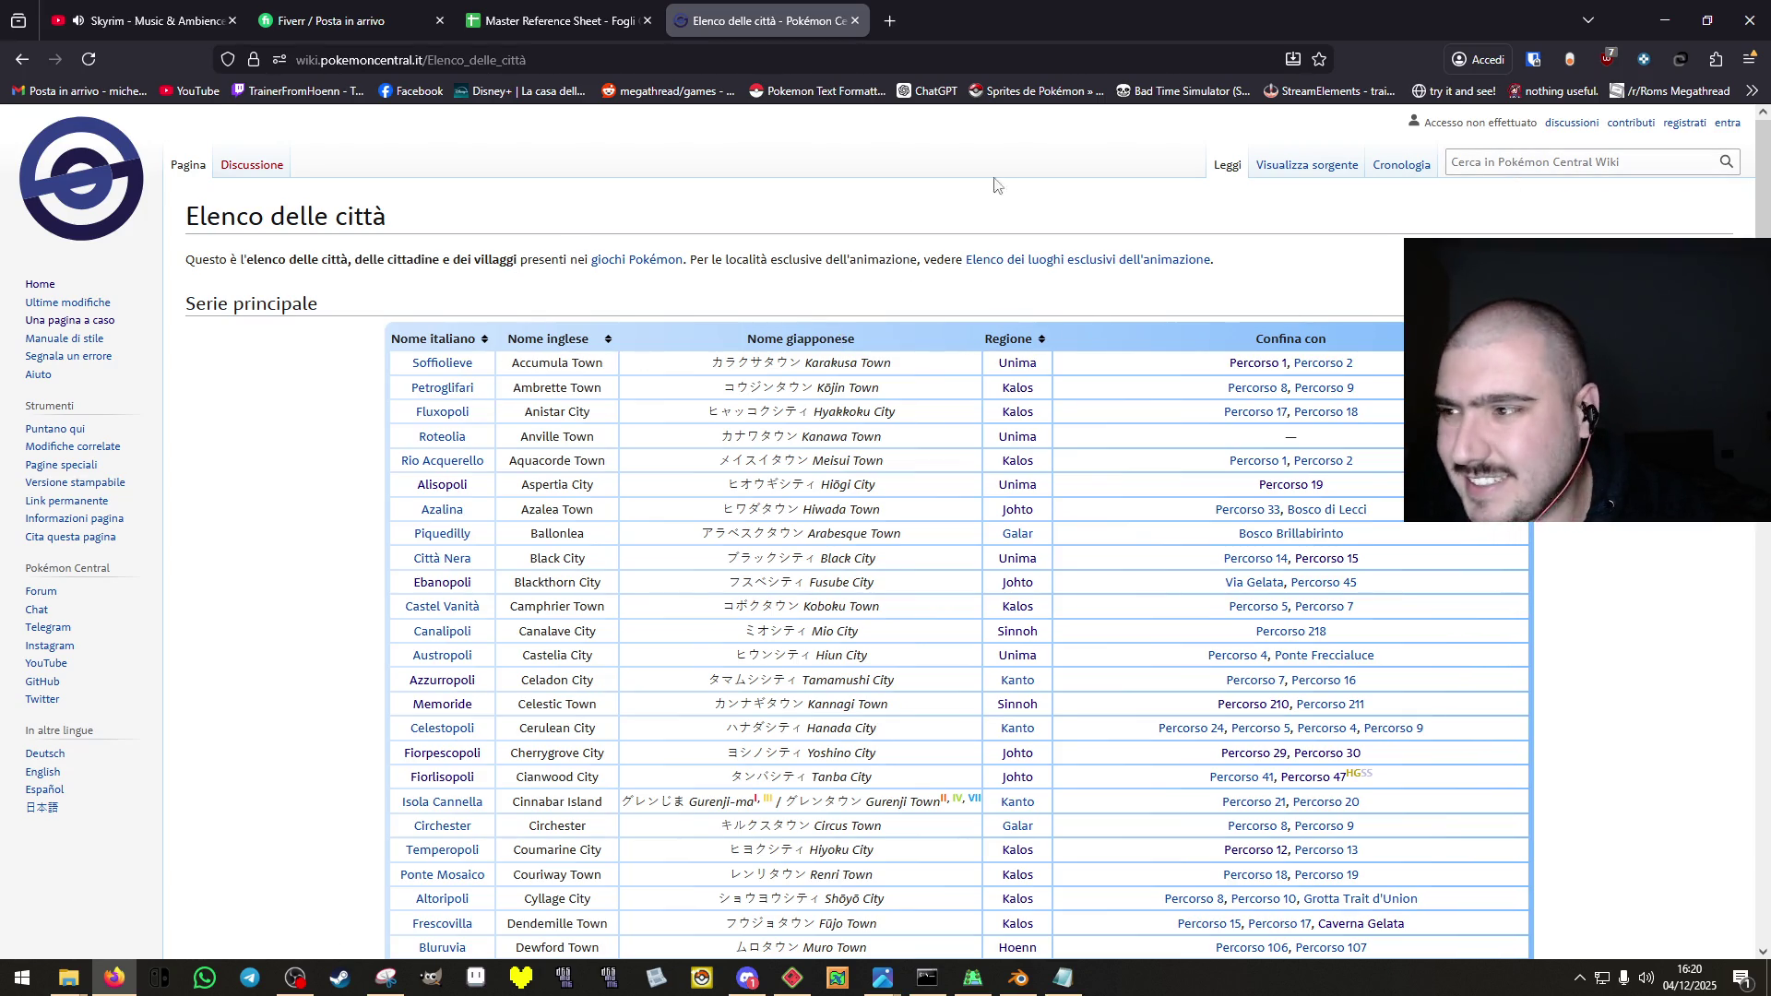
{"action": "left_click", "coordinate": [1536, 162]}
{"action": "type", "text": "u"}
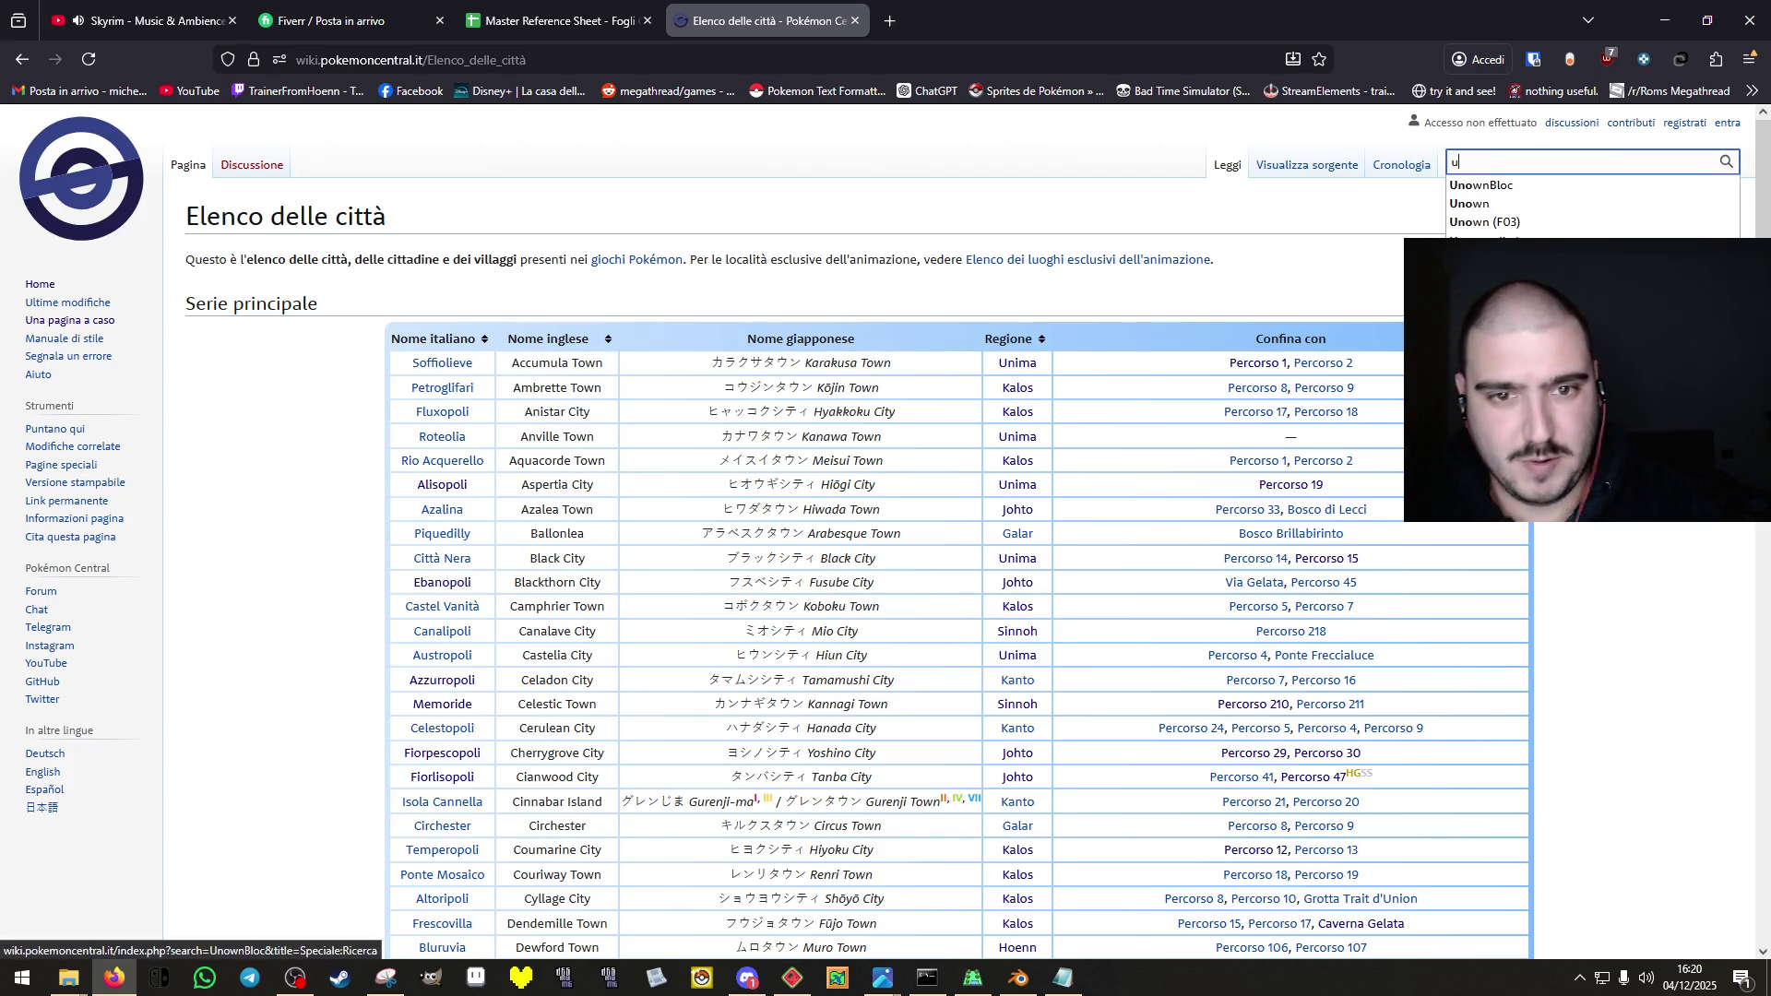
{"action": "type", "text": "noima"}
{"action": "key", "text": "Return"}
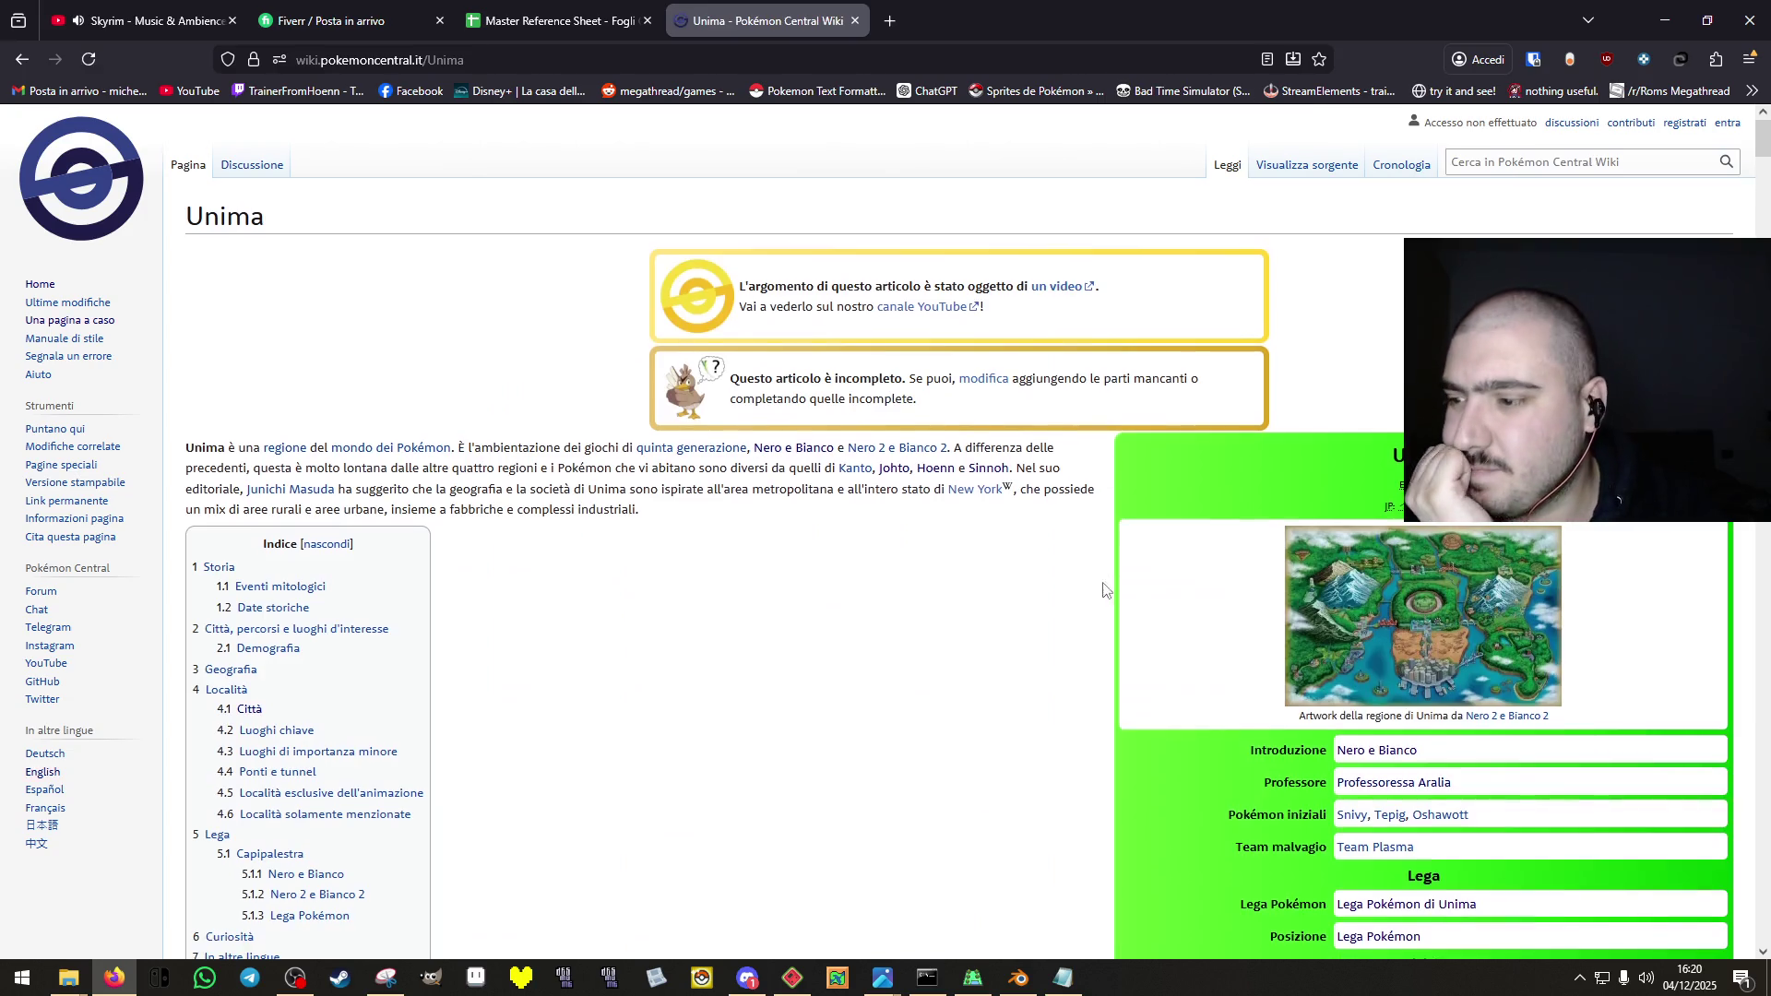
Open the Levantopoli and Zefiropoli city maps, then close those pages.
{"action": "scroll", "coordinate": [1061, 528], "scroll_direction": "down", "scroll_amount": 10}
{"action": "scroll", "coordinate": [1038, 498], "scroll_direction": "down", "scroll_amount": 10}
{"action": "scroll", "coordinate": [1039, 483], "scroll_direction": "up", "scroll_amount": 1}
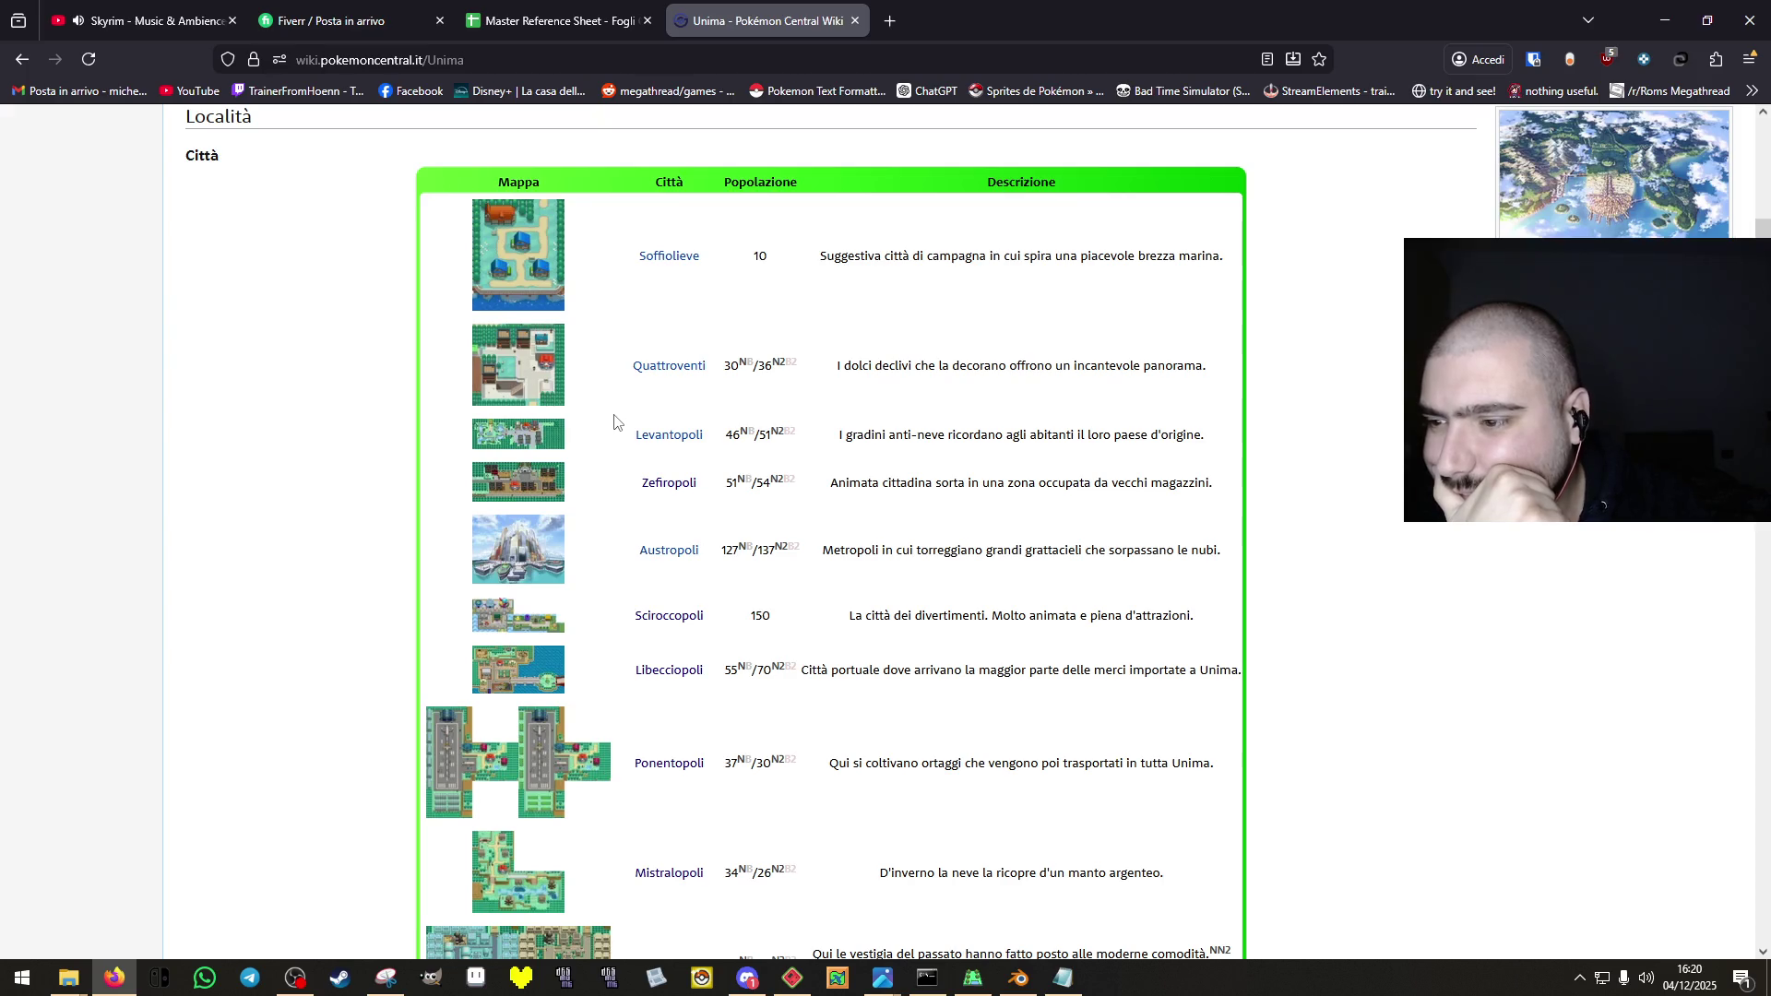
{"action": "middle_click", "coordinate": [527, 449]}
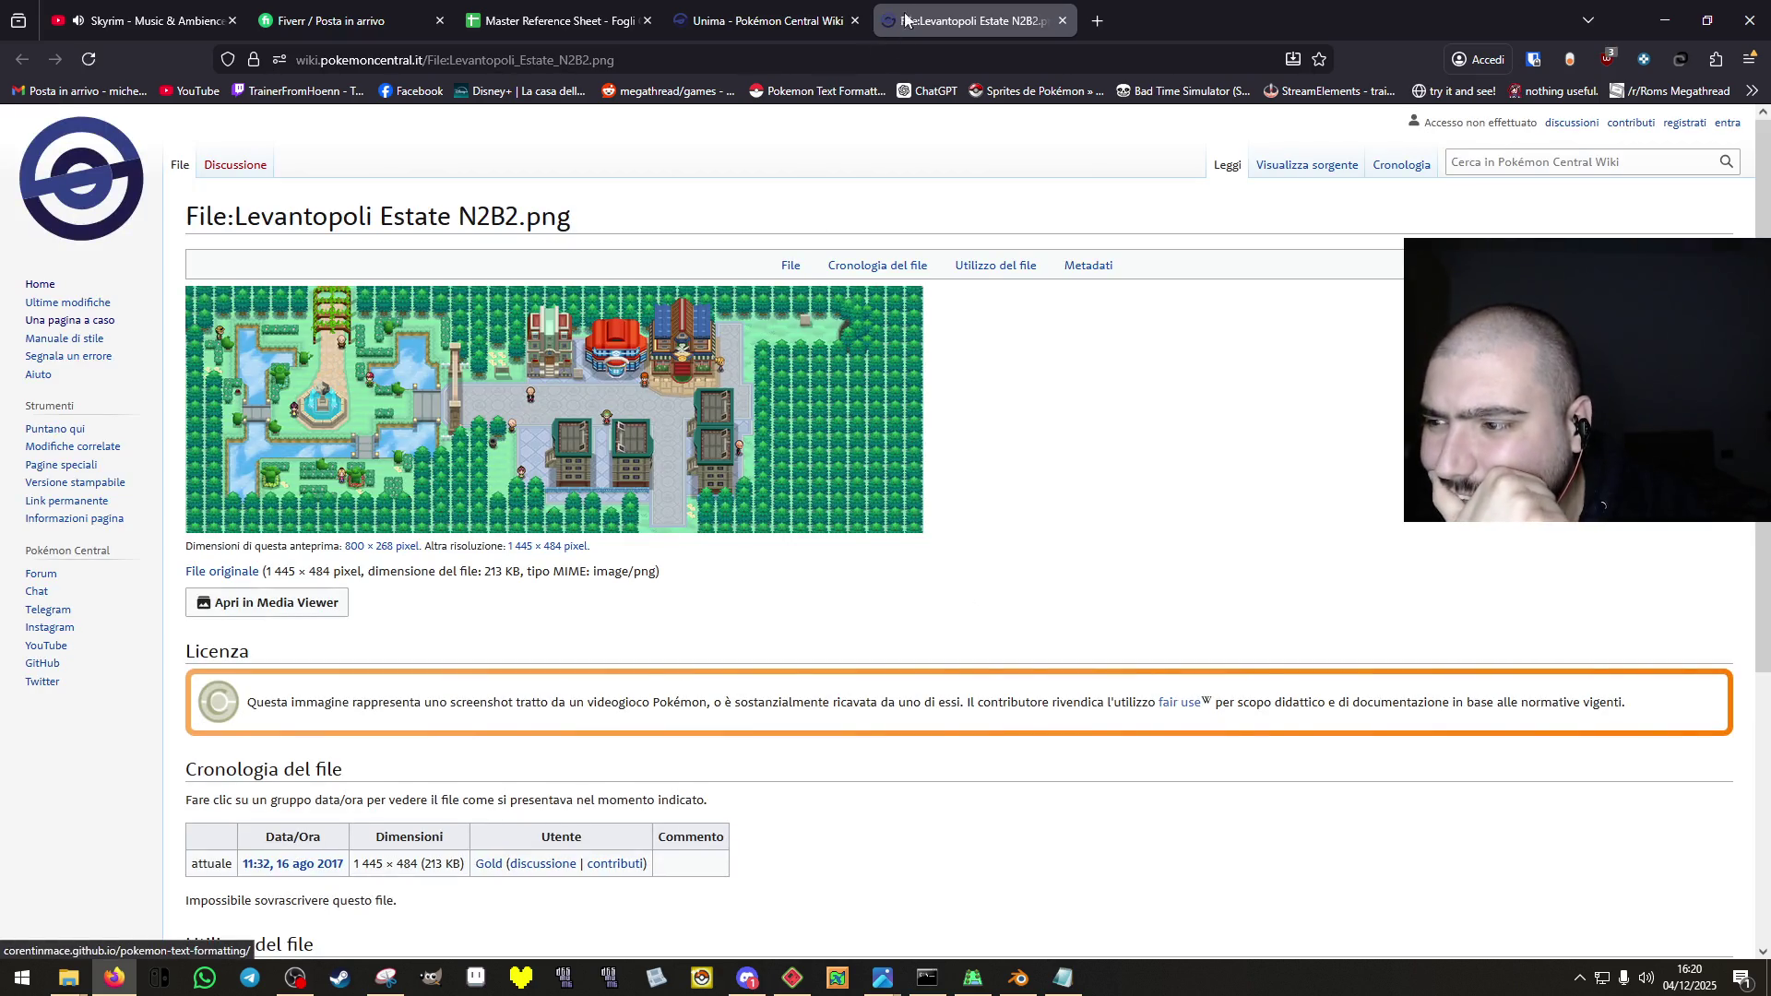
{"action": "left_click", "coordinate": [1062, 28]}
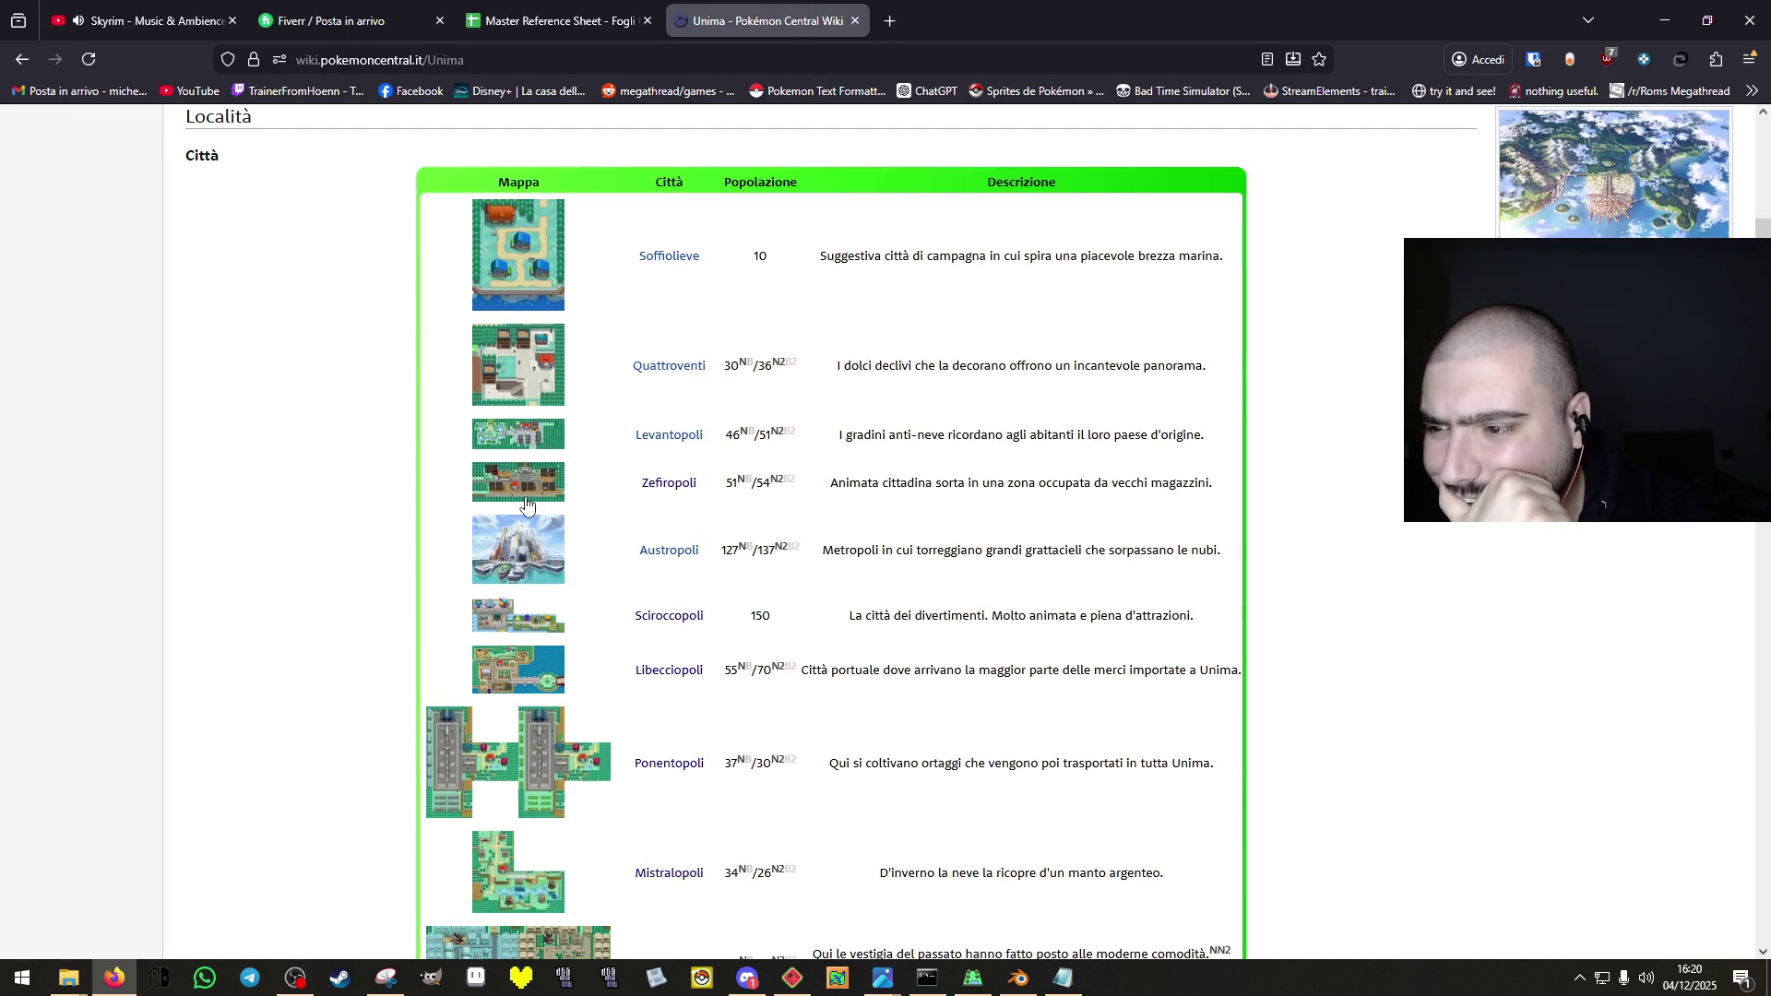
{"action": "left_click", "coordinate": [521, 500]}
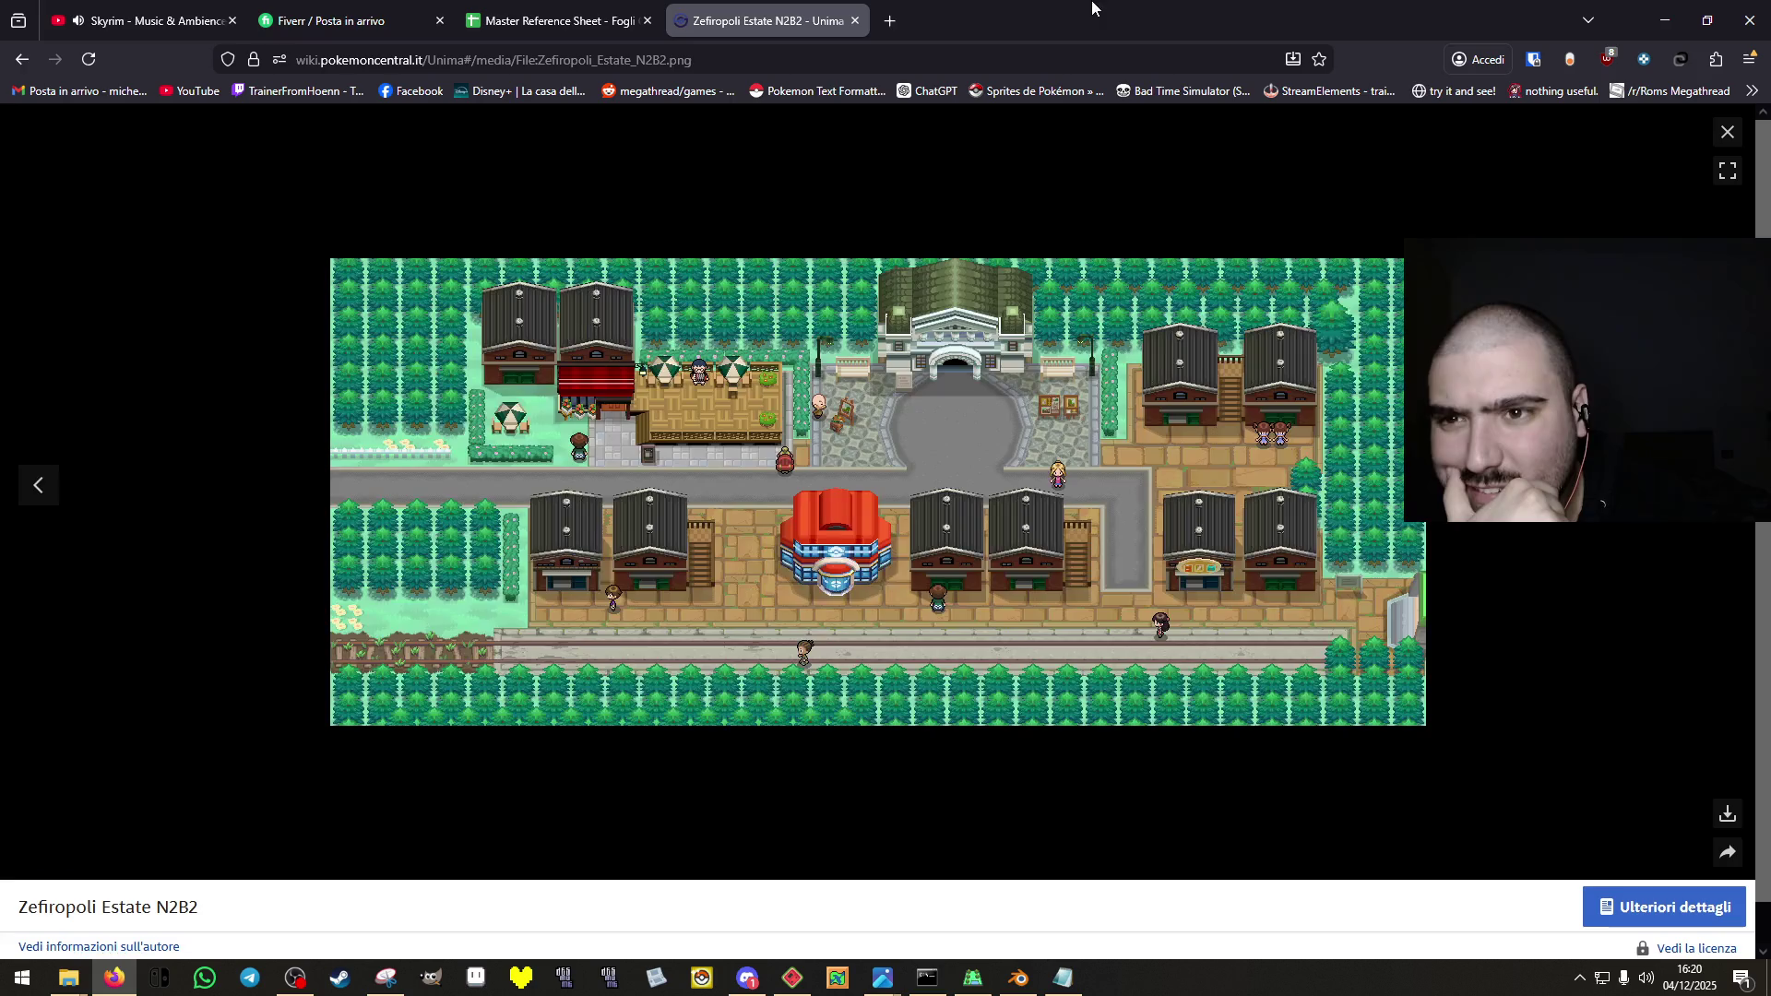
{"action": "left_click", "coordinate": [855, 18]}
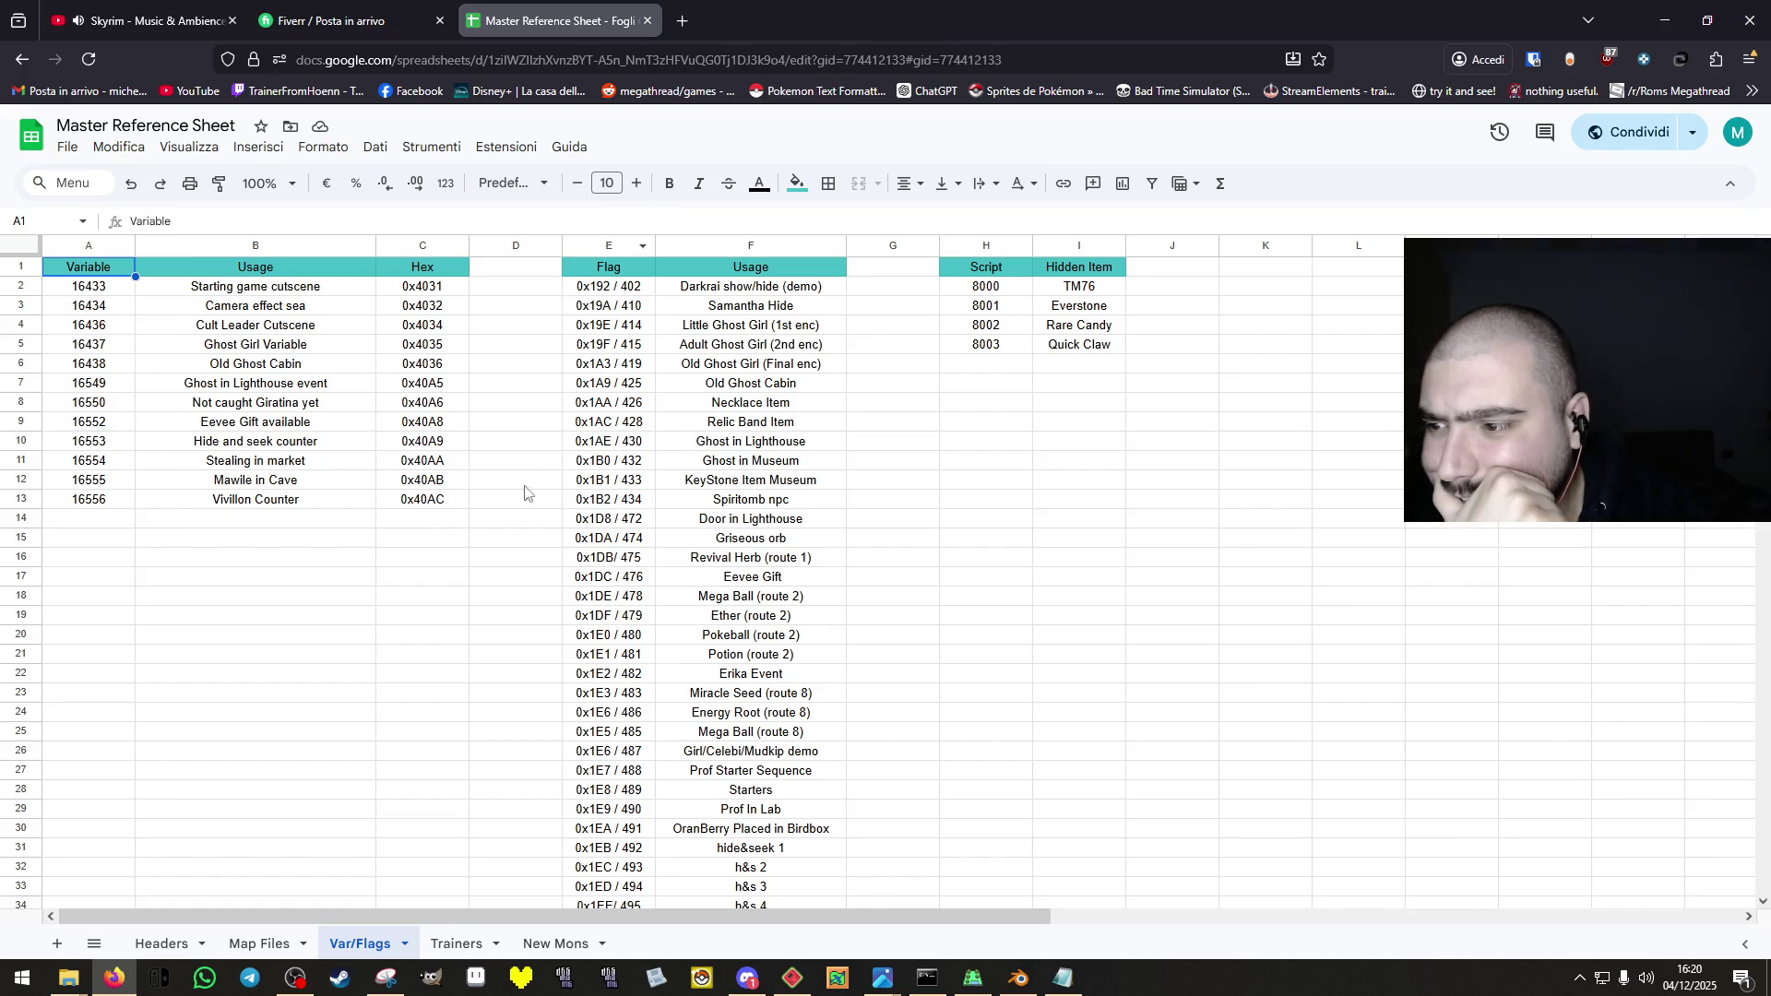
Search 'unima' in a new tab and open the Pokémon Central Wiki Unima page.
{"action": "left_click", "coordinate": [681, 20]}
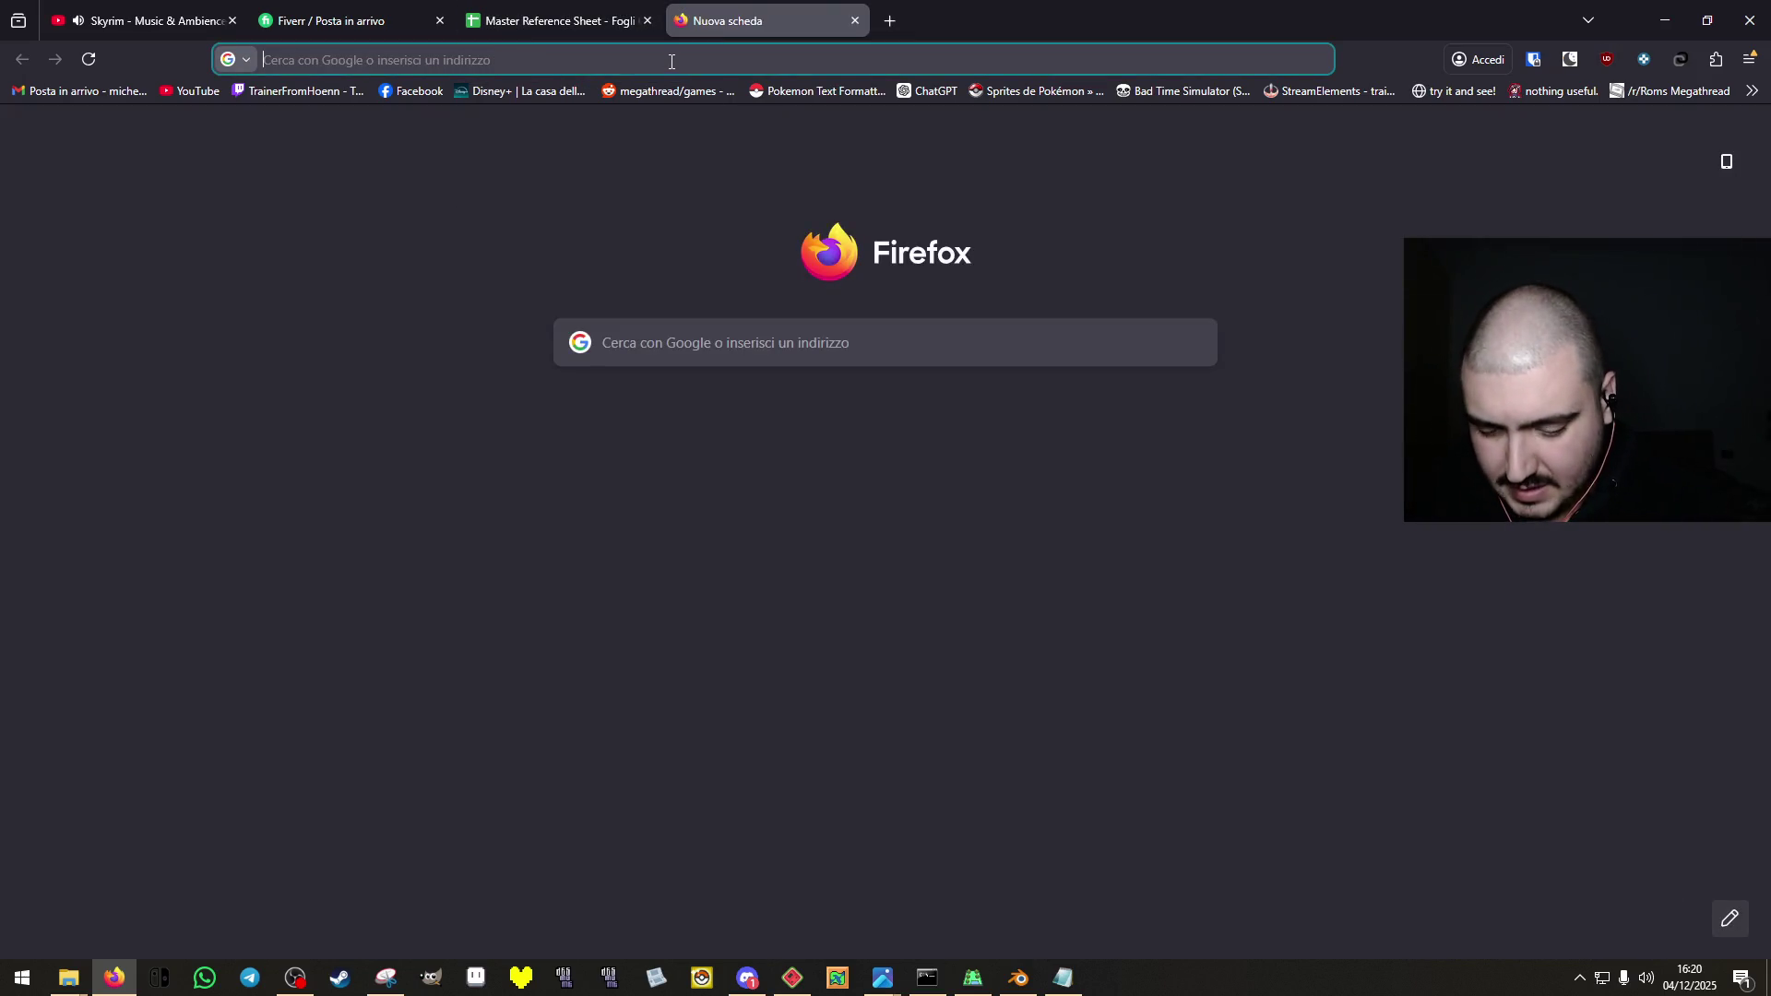
{"action": "type", "text": "unima"}
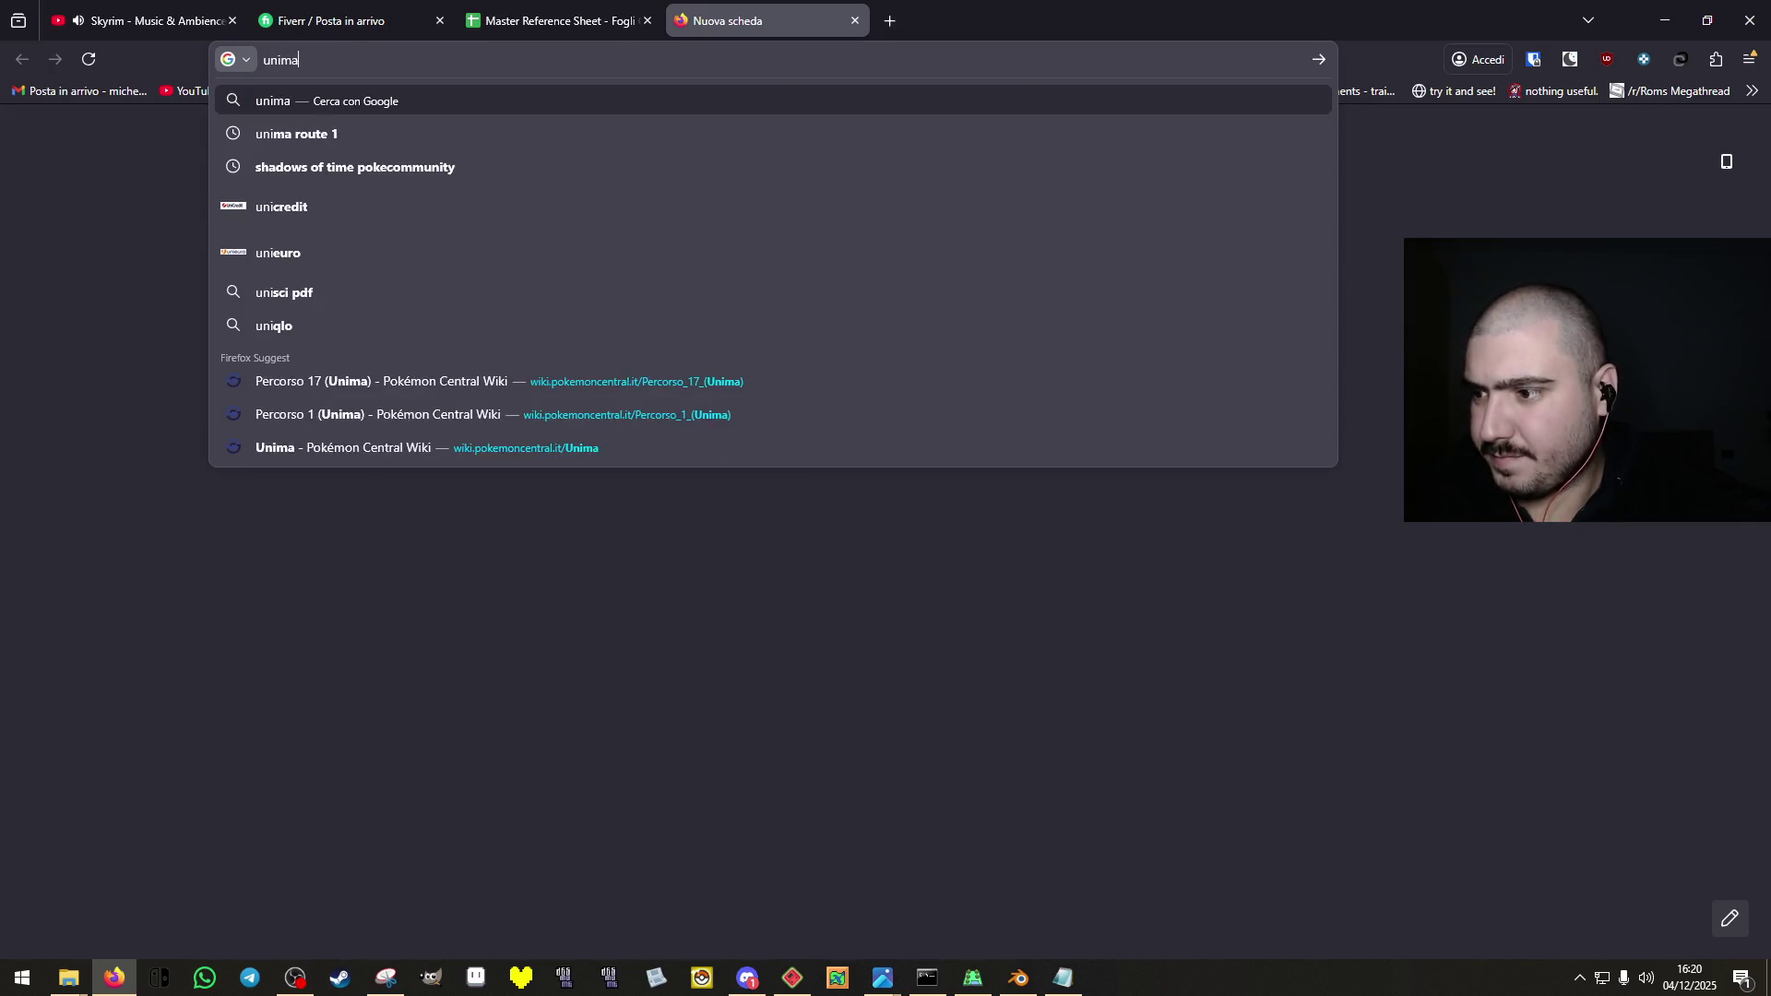
{"action": "key", "text": "Return"}
{"action": "left_click", "coordinate": [240, 350]}
View the Libecciopoli town map from the Unima page in a new tab, then close it.
{"action": "scroll", "coordinate": [778, 678], "scroll_direction": "down", "scroll_amount": 3}
{"action": "scroll", "coordinate": [778, 679], "scroll_direction": "down", "scroll_amount": 15}
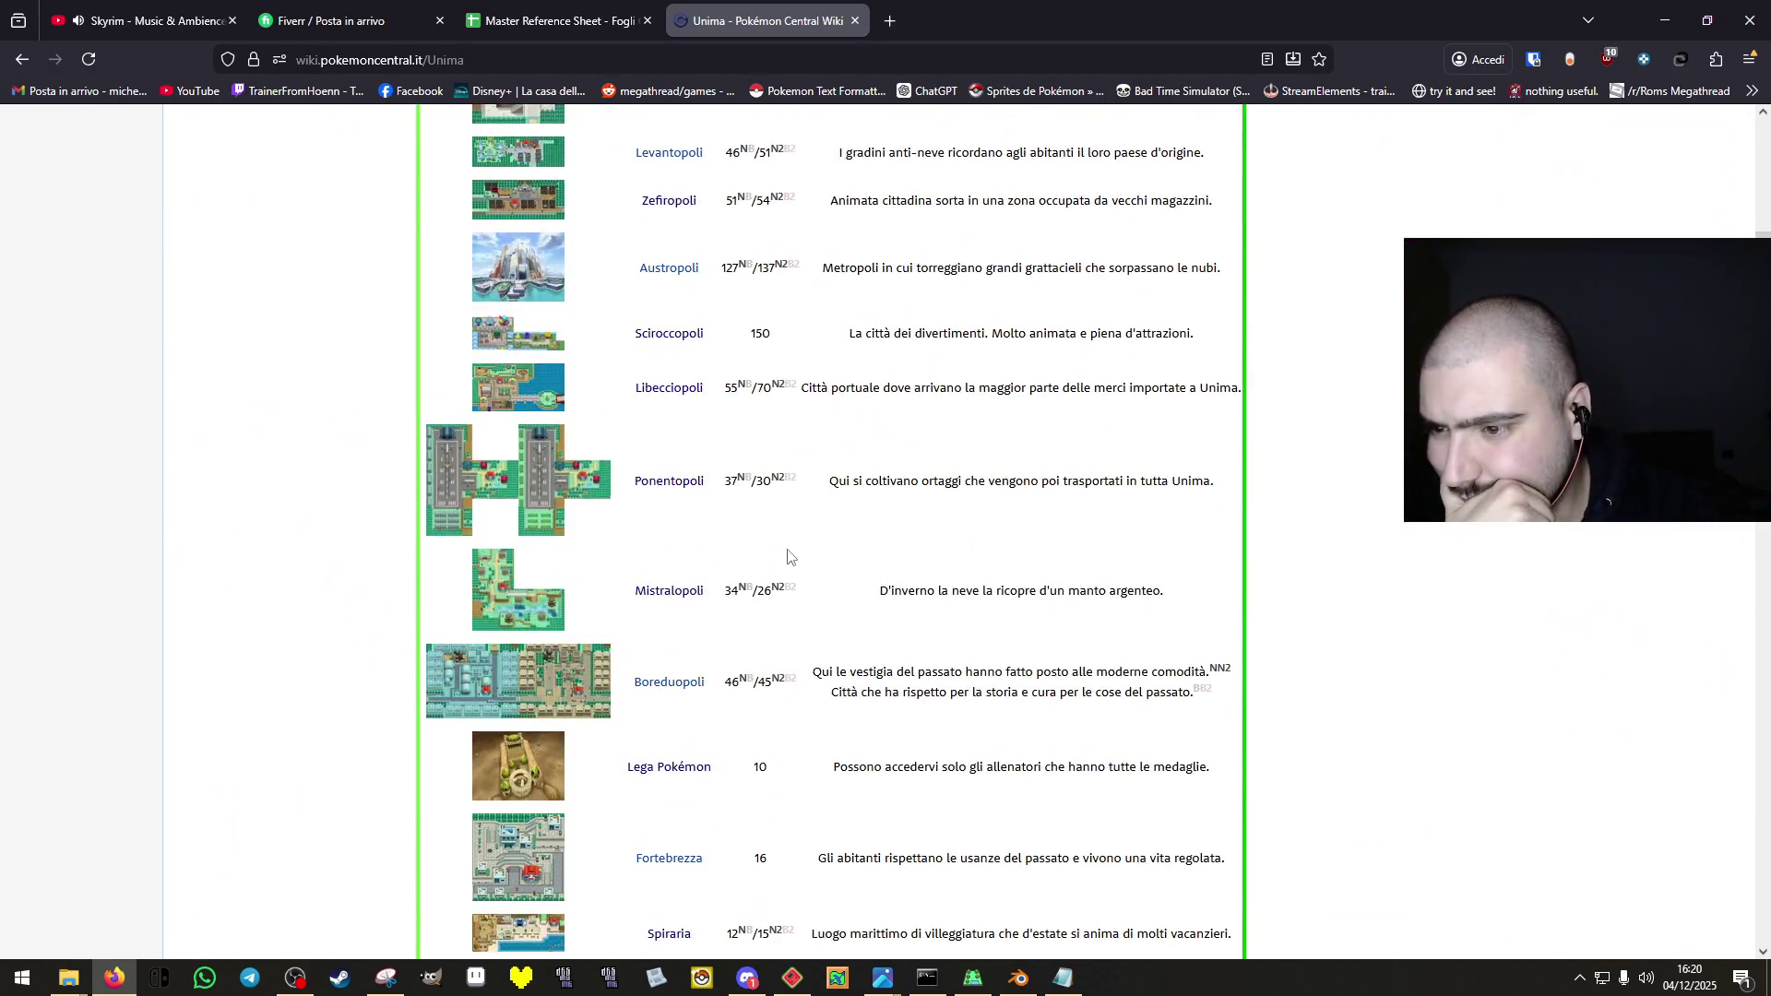
{"action": "scroll", "coordinate": [544, 595], "scroll_direction": "up", "scroll_amount": 2}
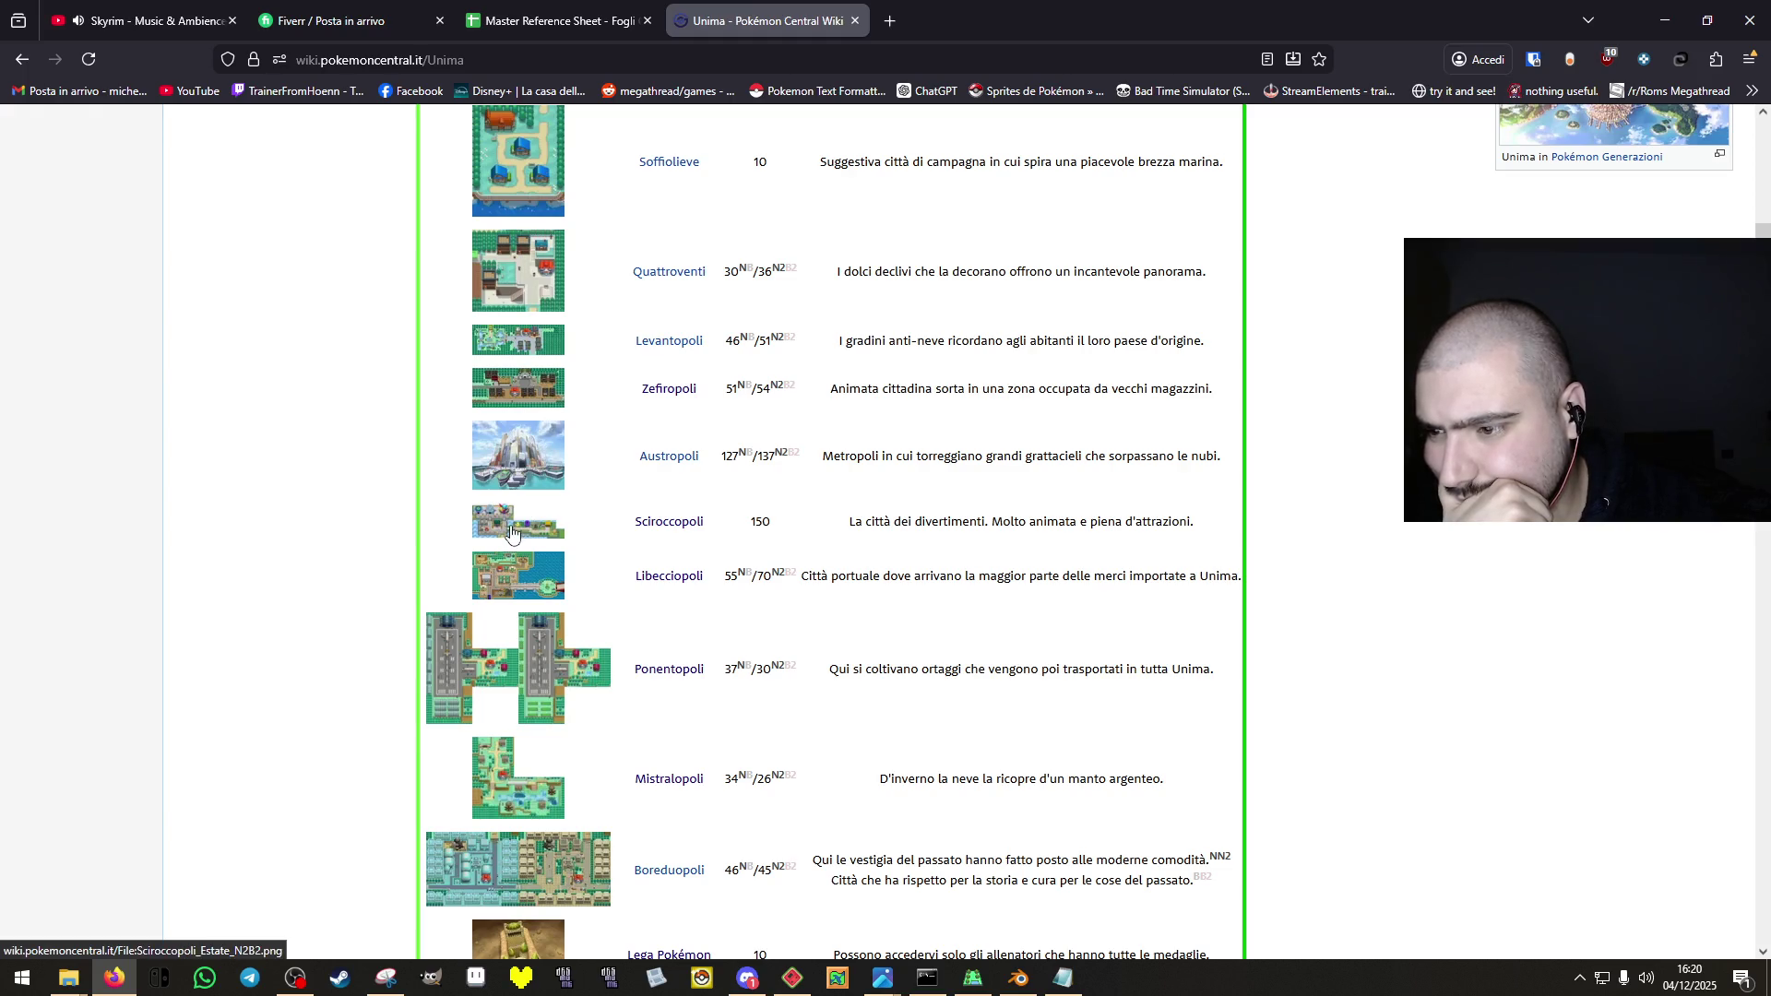
{"action": "middle_click", "coordinate": [513, 576]}
{"action": "left_click", "coordinate": [951, 21]}
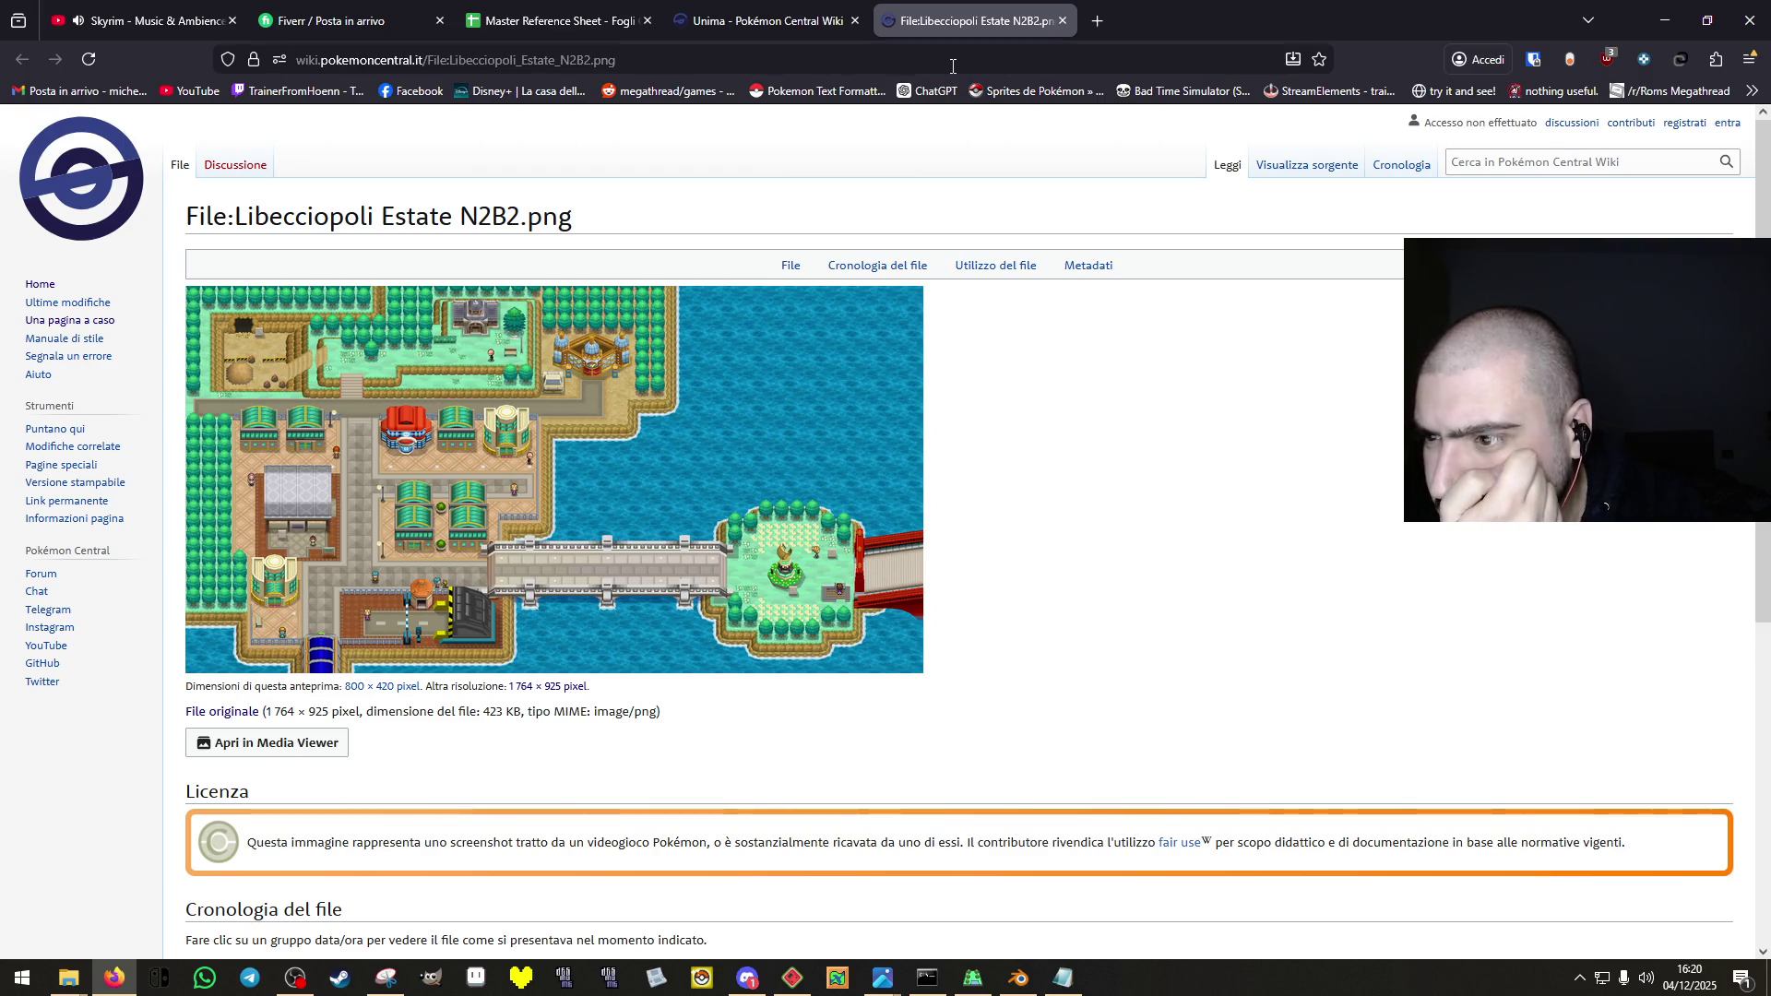
{"action": "left_click", "coordinate": [1059, 20]}
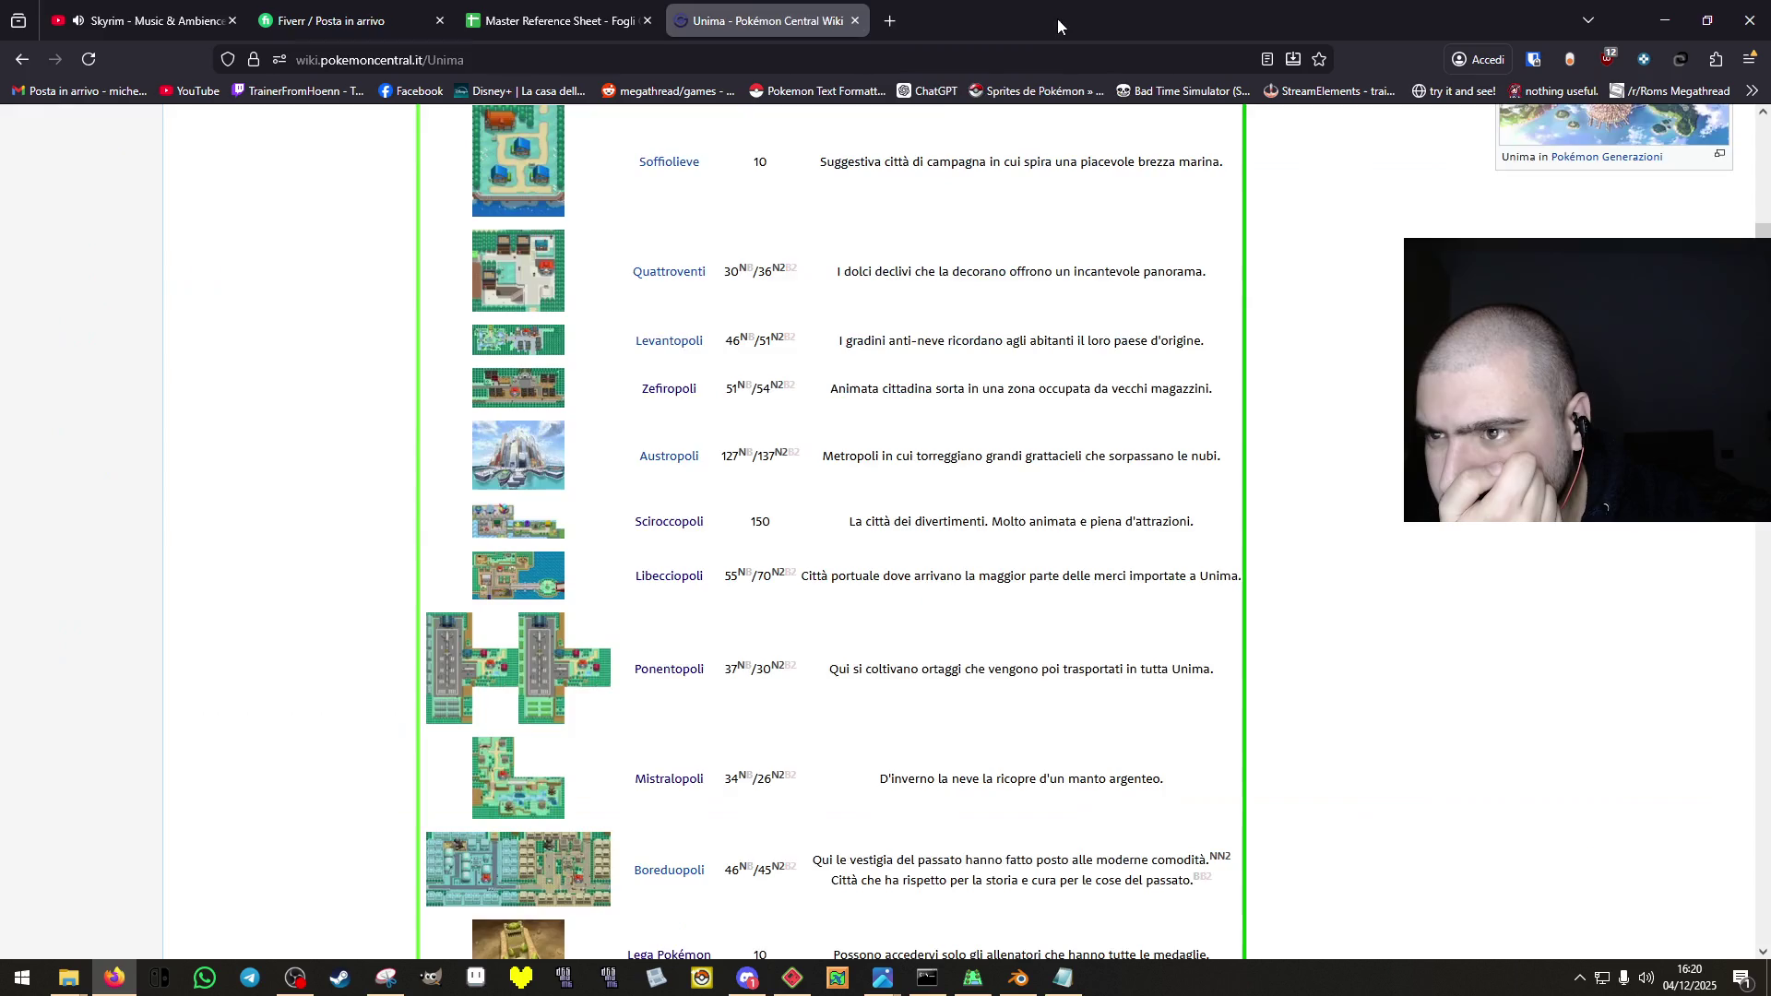
Preview the Ponentopoli and Boreduopoli town maps in new tabs, closing each afterward.
{"action": "middle_click", "coordinate": [536, 678]}
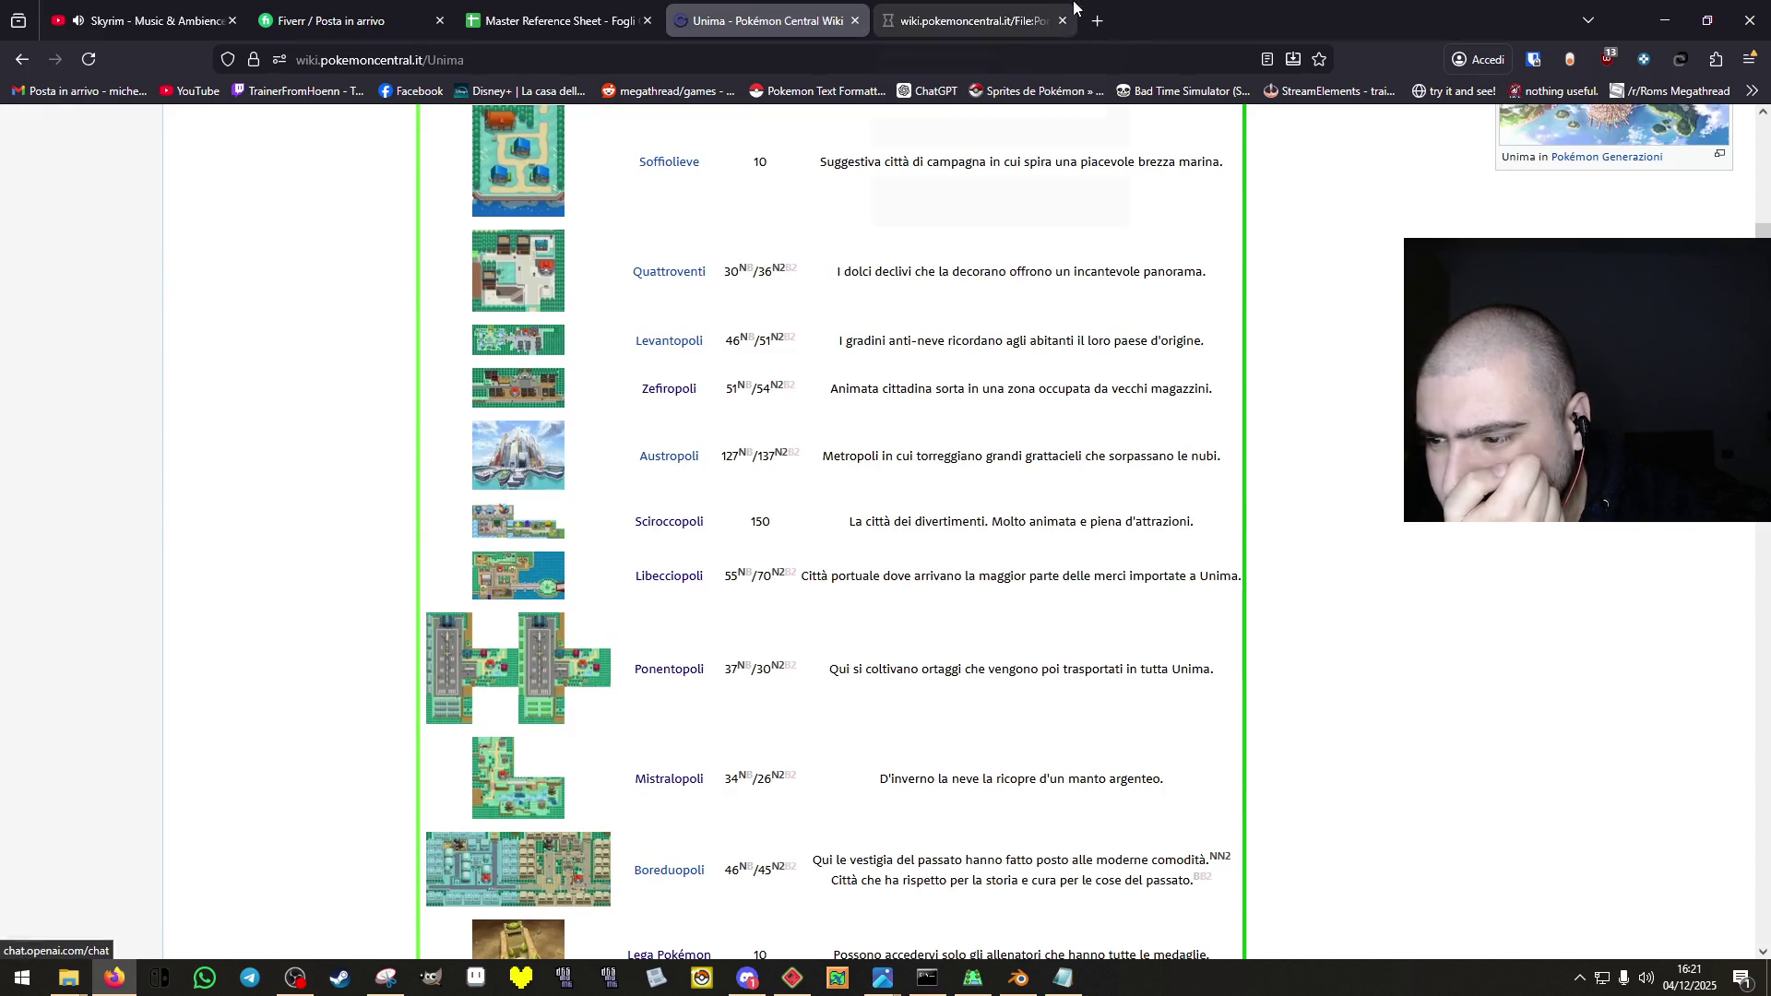
{"action": "left_click", "coordinate": [1022, 11]}
{"action": "left_click", "coordinate": [1062, 20]}
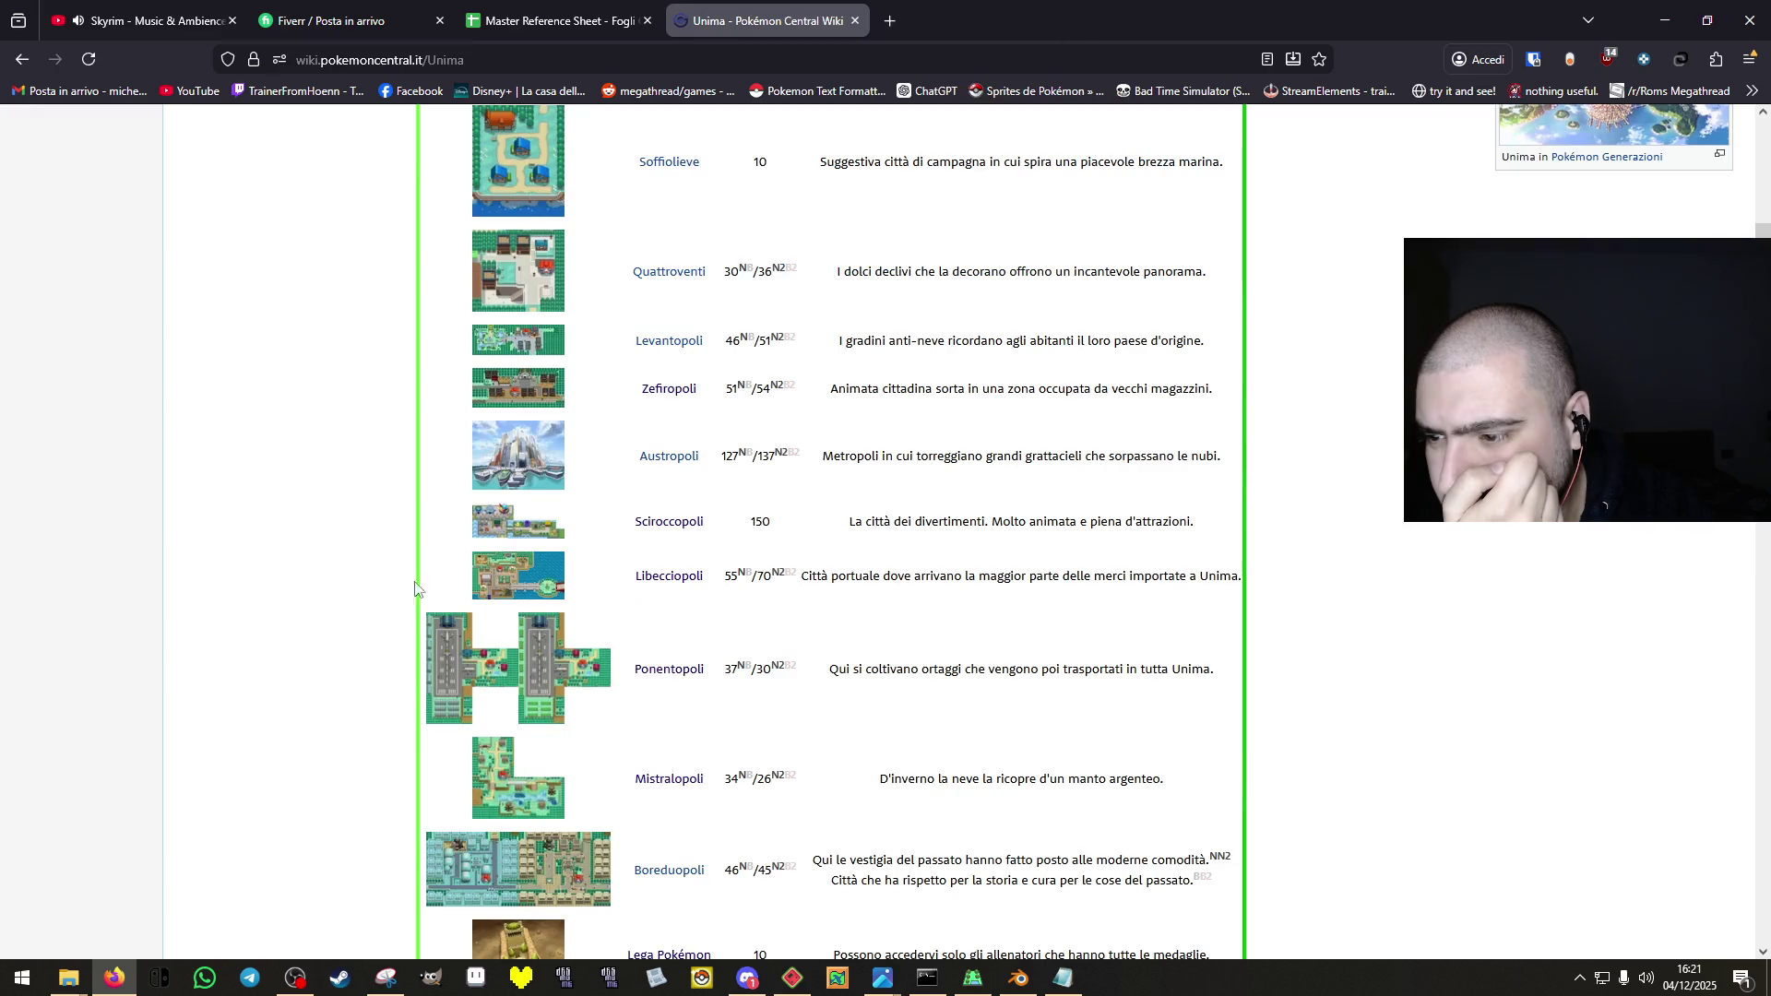
{"action": "scroll", "coordinate": [530, 639], "scroll_direction": "down", "scroll_amount": 2}
{"action": "scroll", "coordinate": [531, 638], "scroll_direction": "down", "scroll_amount": 2}
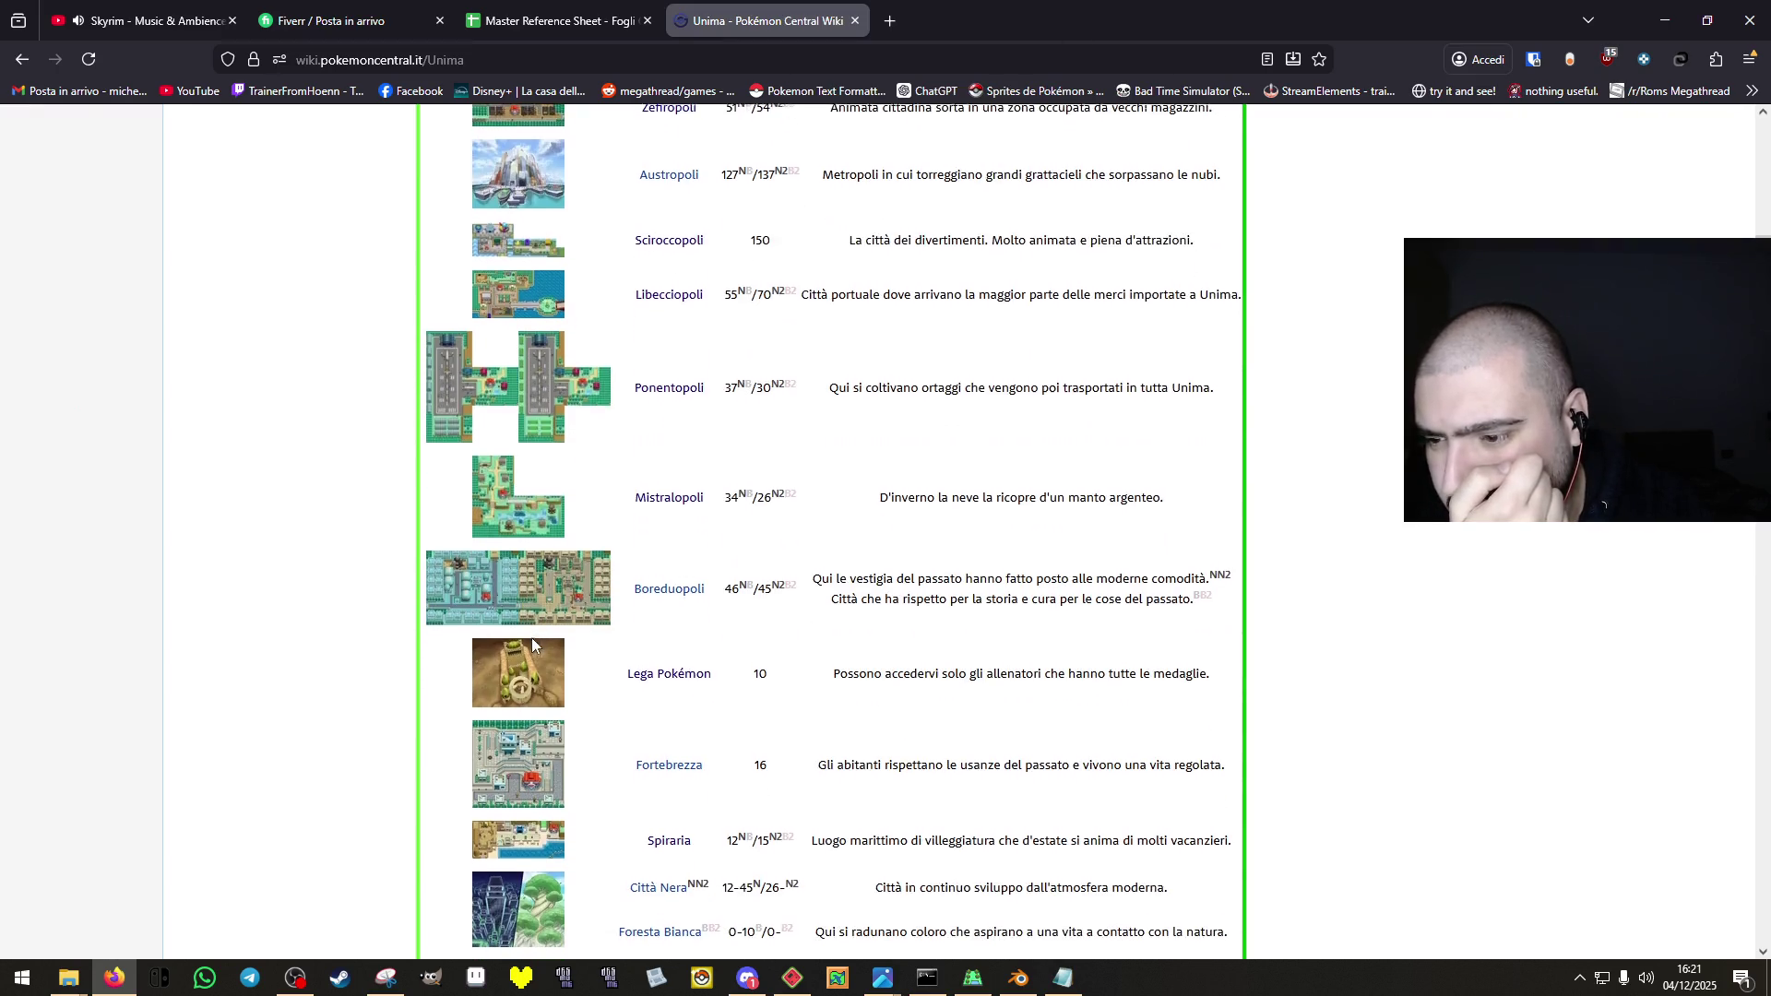
{"action": "middle_click", "coordinate": [523, 606]}
{"action": "left_click", "coordinate": [1033, 20]}
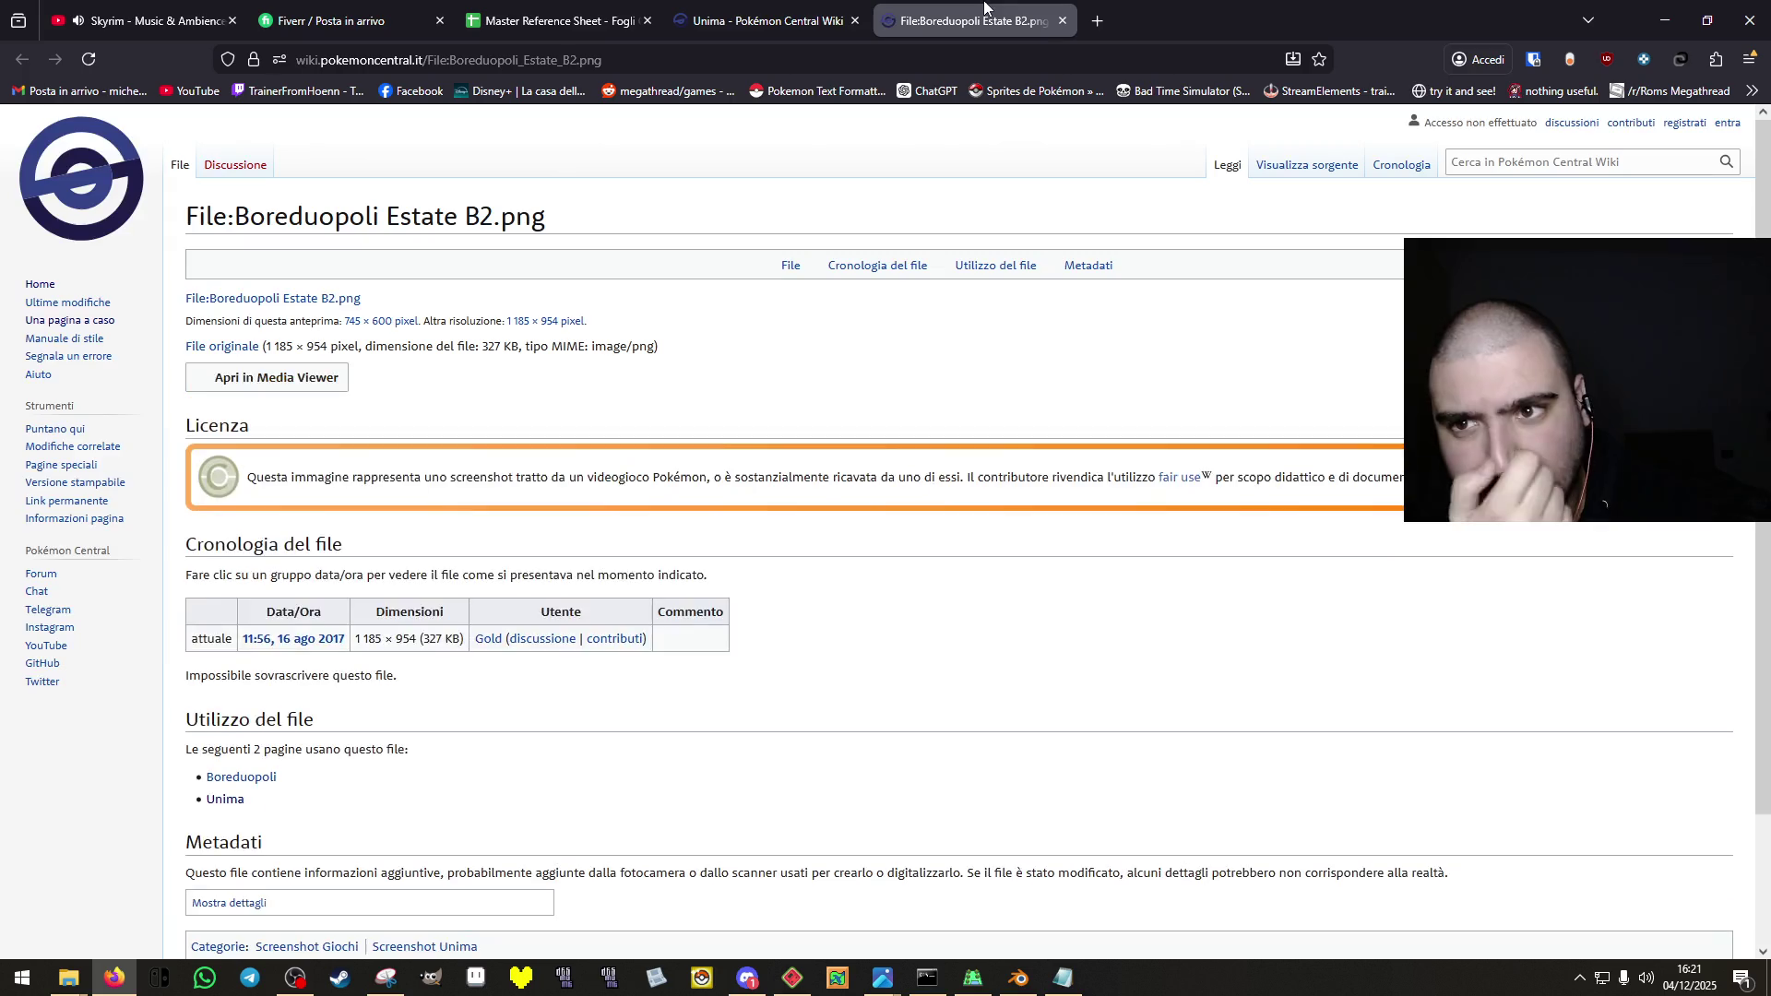
{"action": "left_click", "coordinate": [1063, 20]}
Look further down the list and preview the Roteolia town map.
{"action": "scroll", "coordinate": [723, 612], "scroll_direction": "down", "scroll_amount": 2}
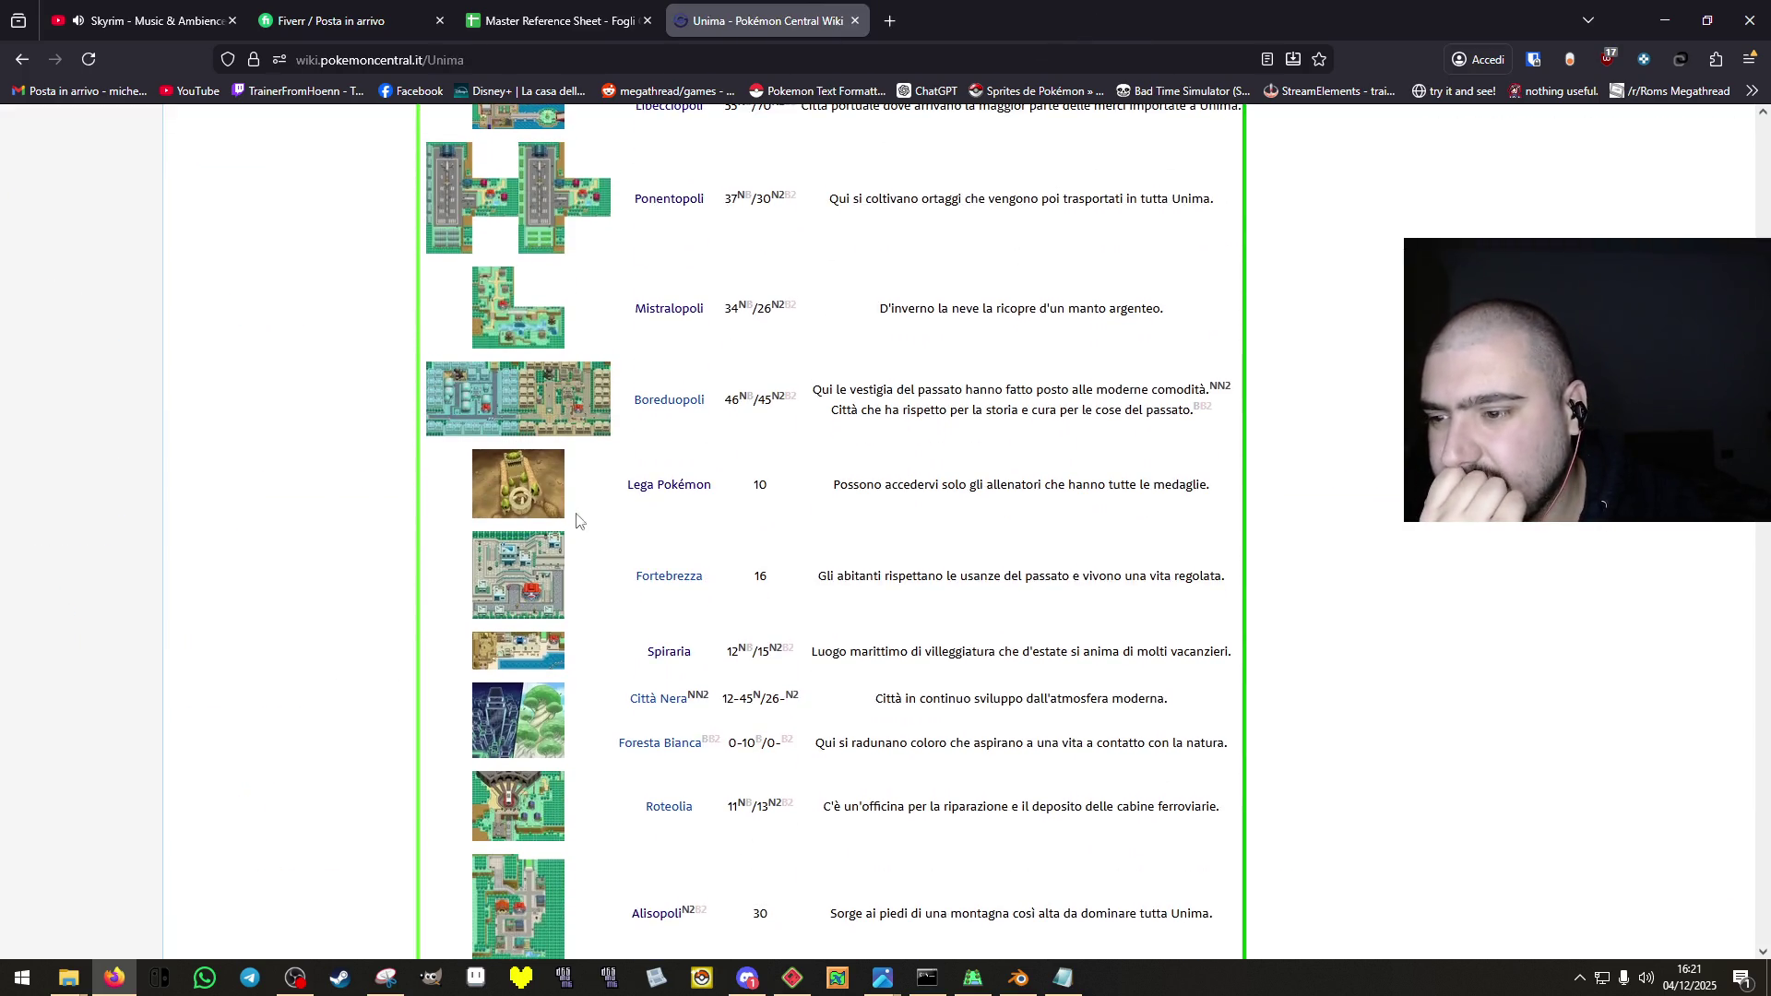
{"action": "scroll", "coordinate": [542, 509], "scroll_direction": "down", "scroll_amount": 1}
{"action": "scroll", "coordinate": [529, 426], "scroll_direction": "down", "scroll_amount": 1}
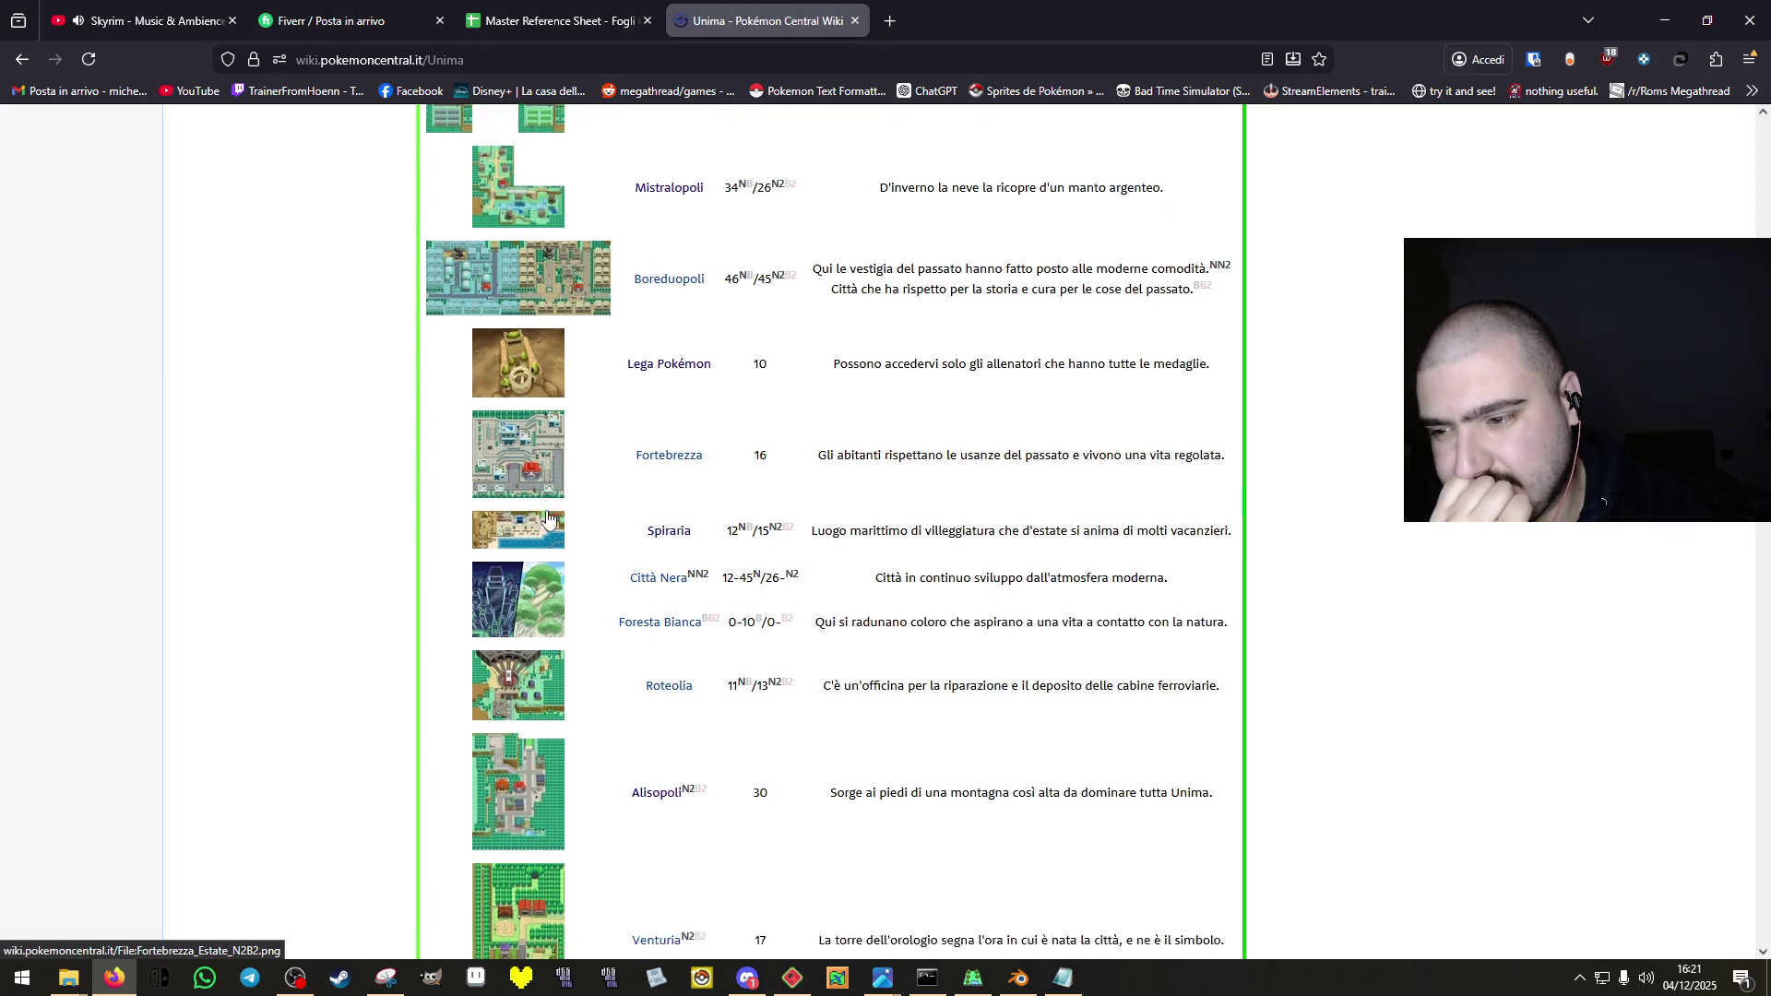
{"action": "scroll", "coordinate": [503, 475], "scroll_direction": "down", "scroll_amount": 1}
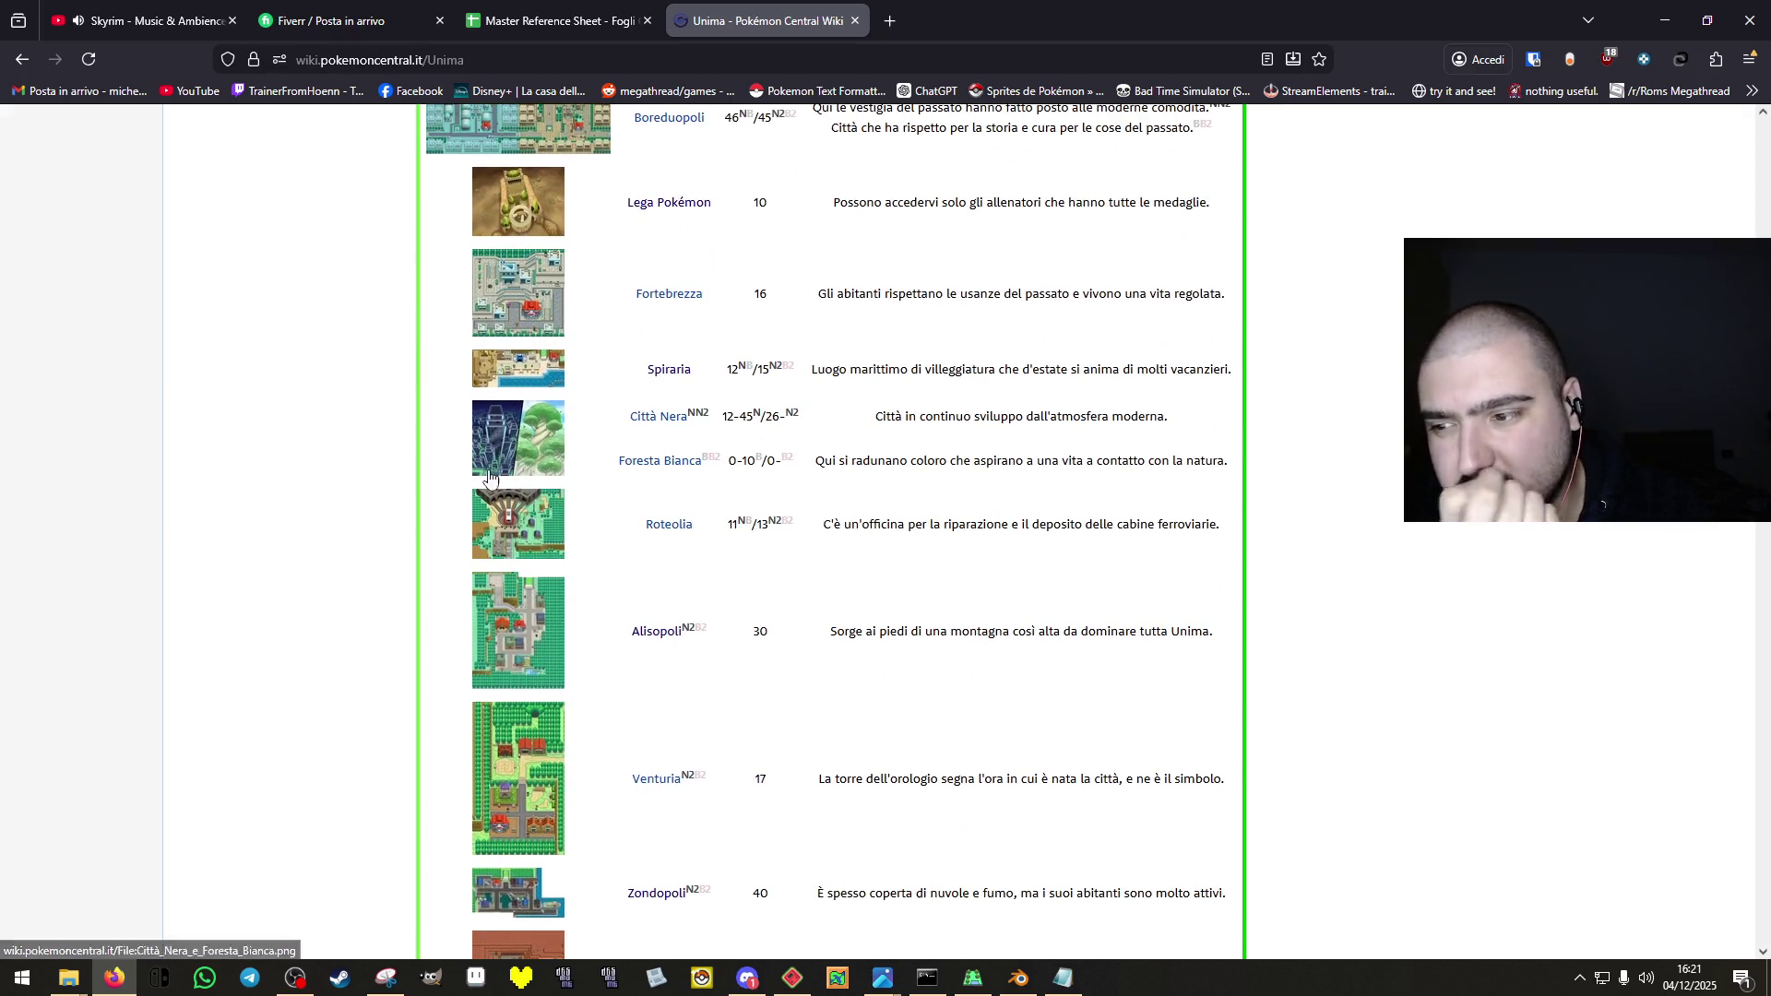
{"action": "middle_click", "coordinate": [550, 550]}
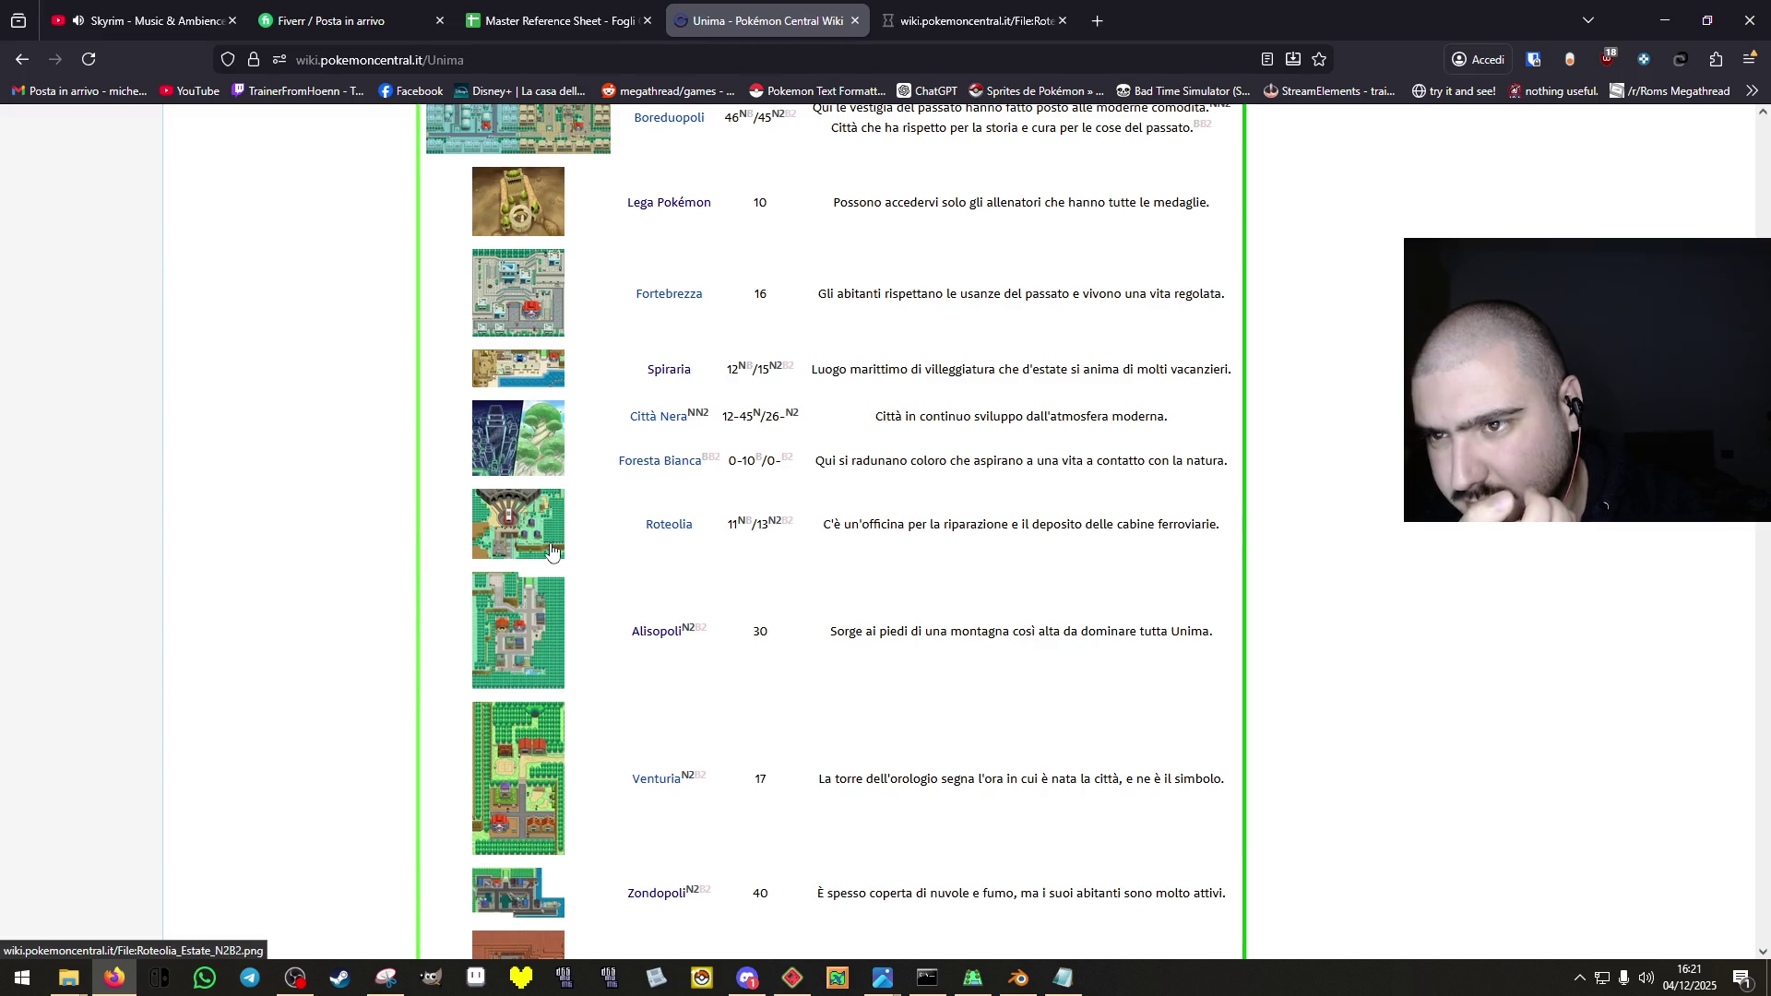
{"action": "left_click", "coordinate": [950, 5]}
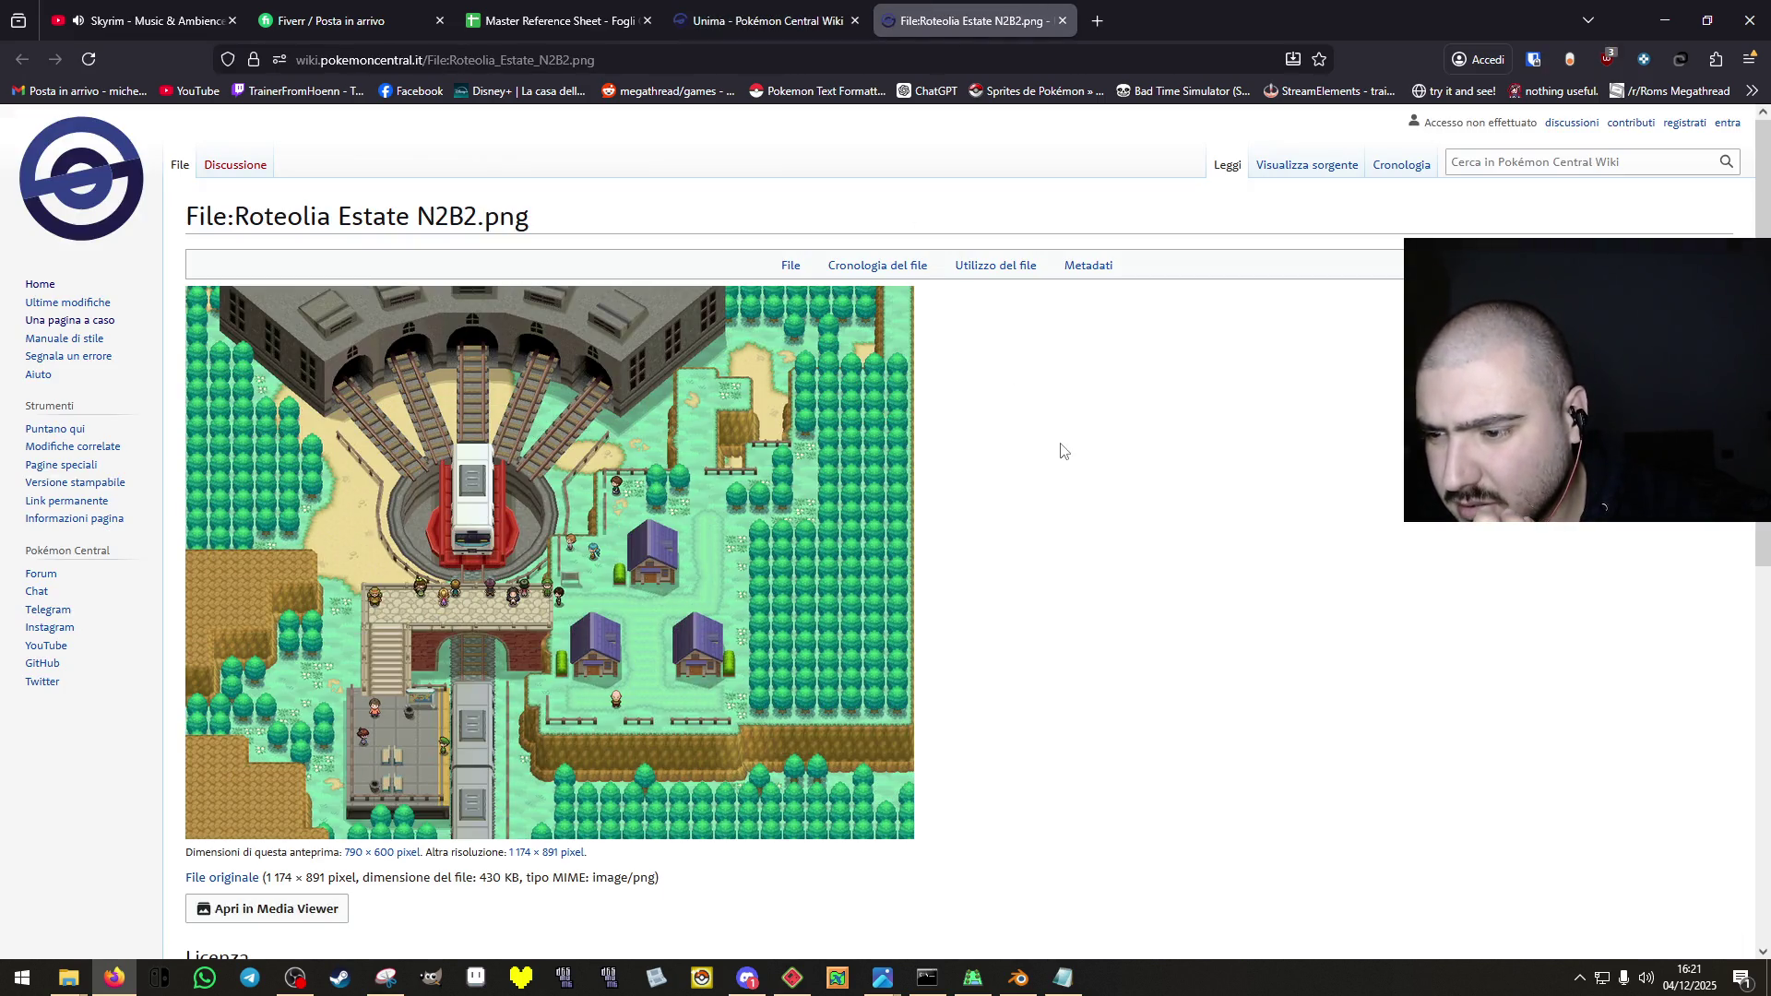
{"action": "left_click", "coordinate": [1062, 20]}
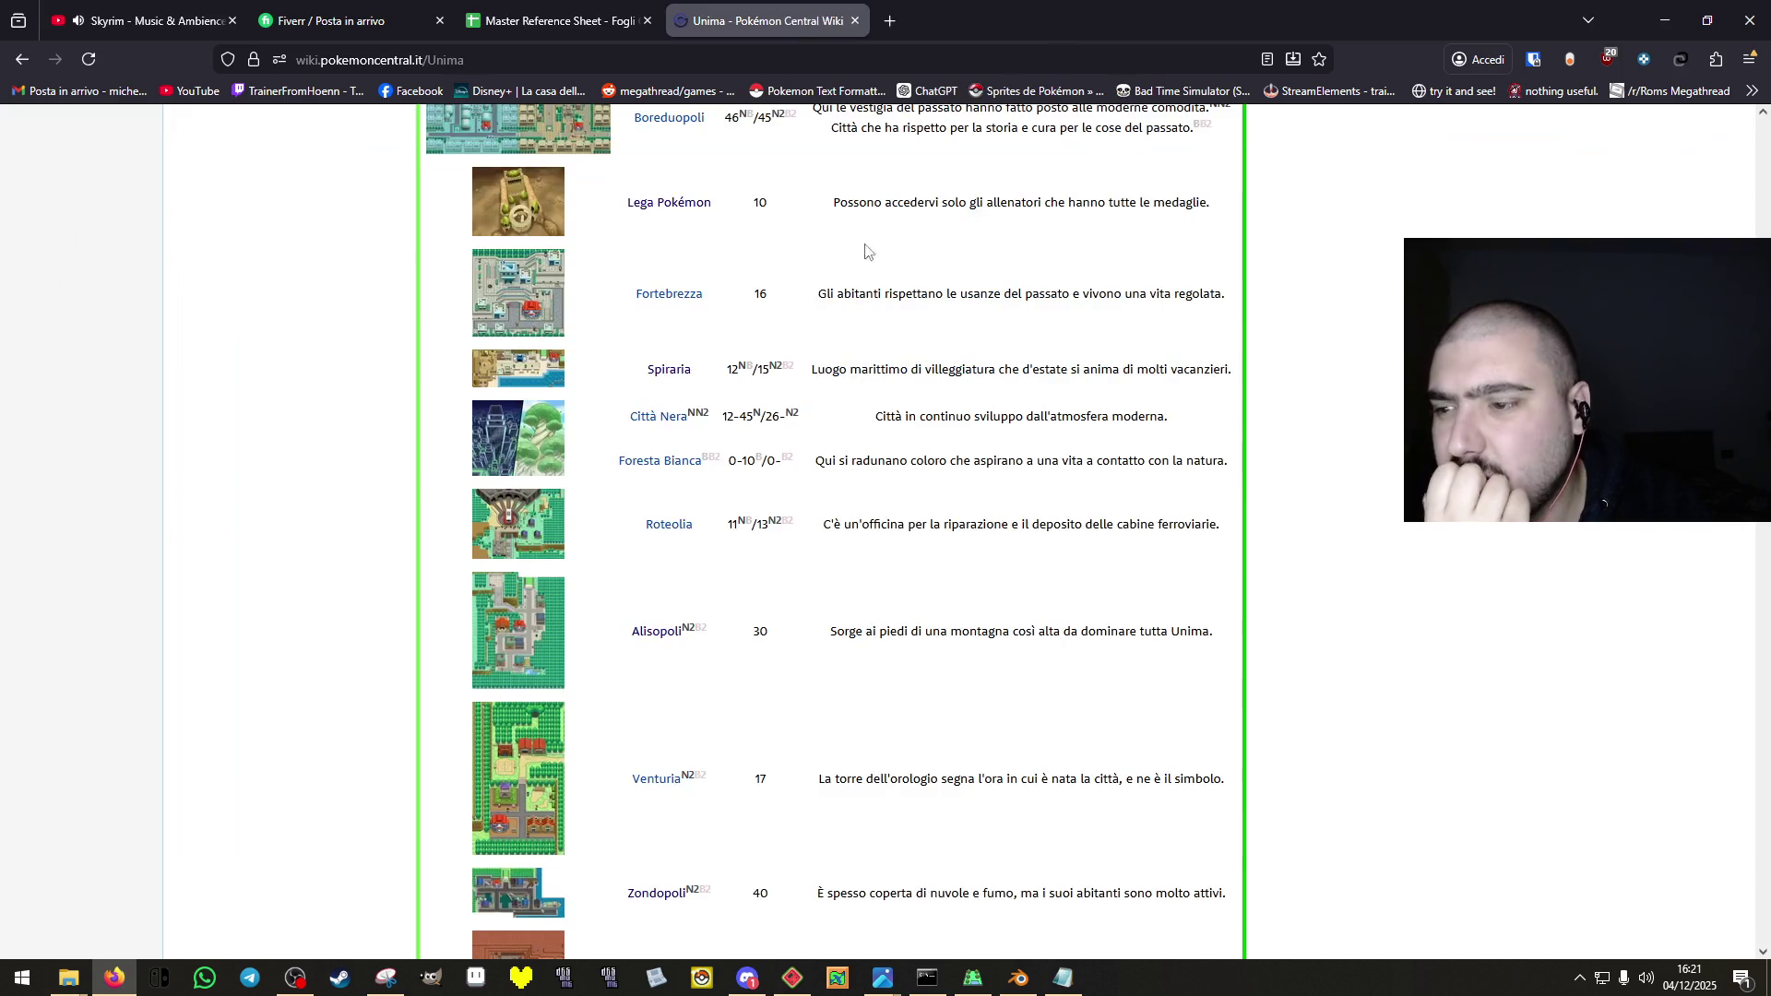
Preview the Alisopoli, Venturia and Zondopoli town maps, closing each tab.
{"action": "scroll", "coordinate": [620, 644], "scroll_direction": "down", "scroll_amount": 1}
{"action": "middle_click", "coordinate": [541, 586]}
{"action": "left_click", "coordinate": [1054, 4]}
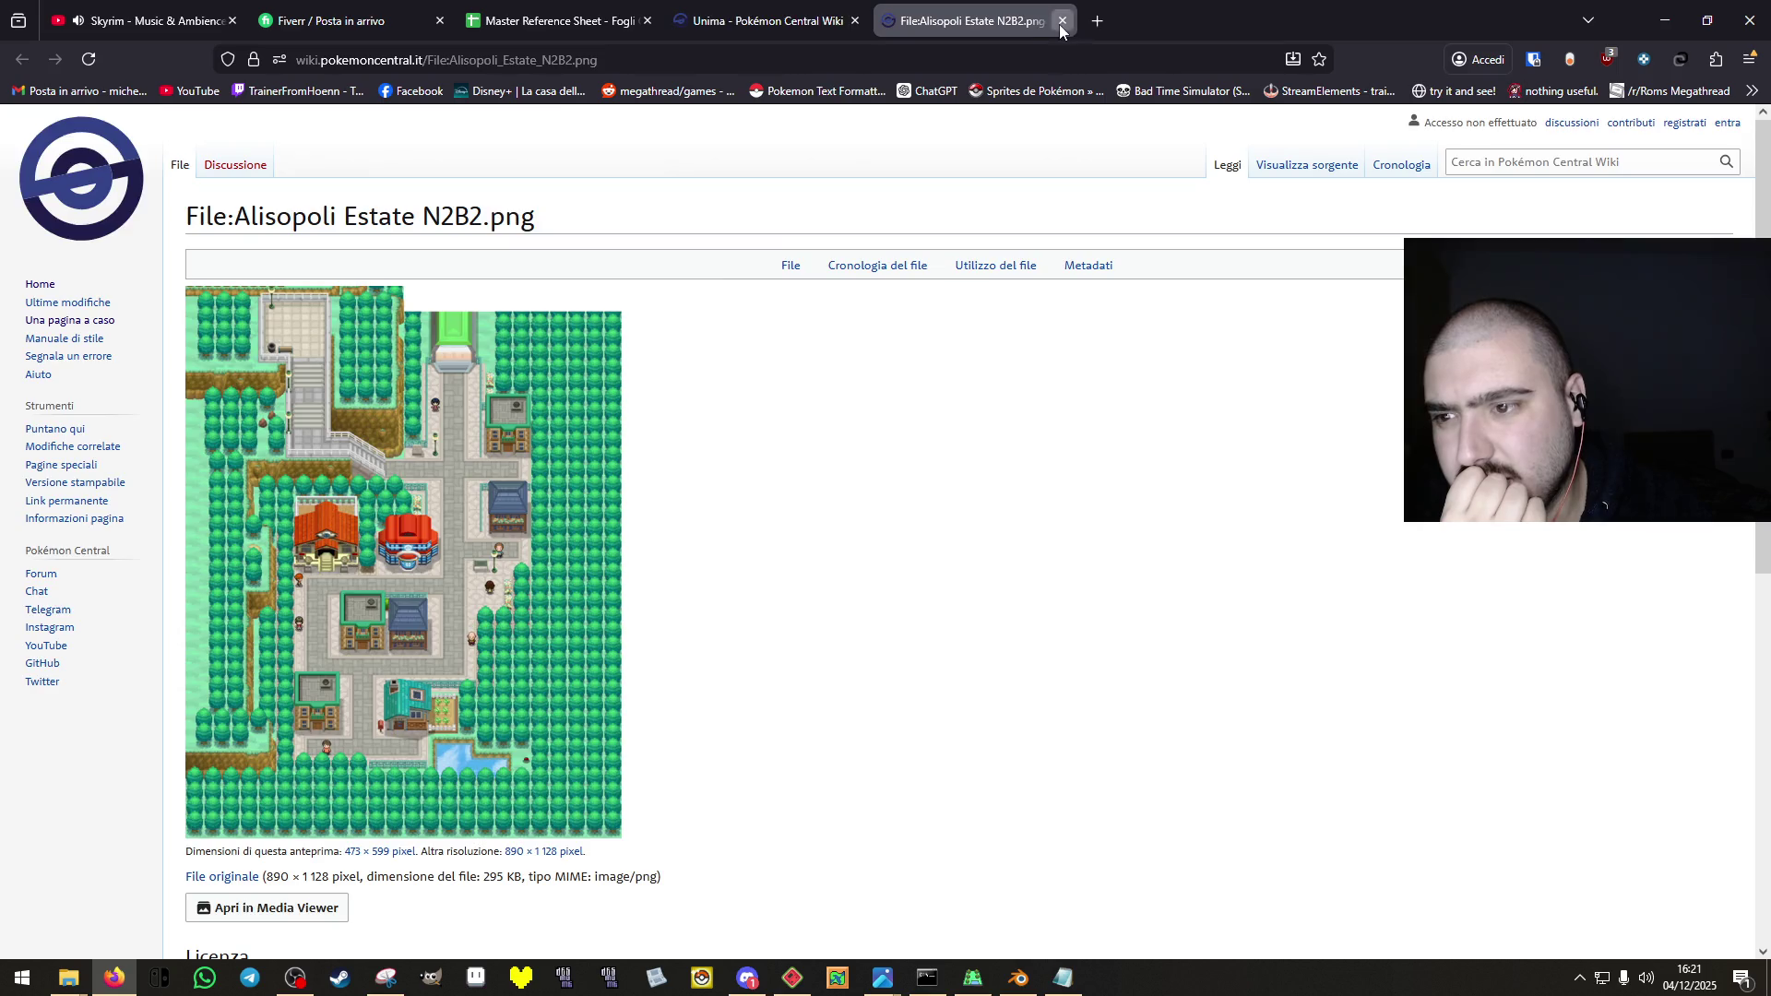
{"action": "left_click", "coordinate": [1060, 21]}
{"action": "middle_click", "coordinate": [494, 655]}
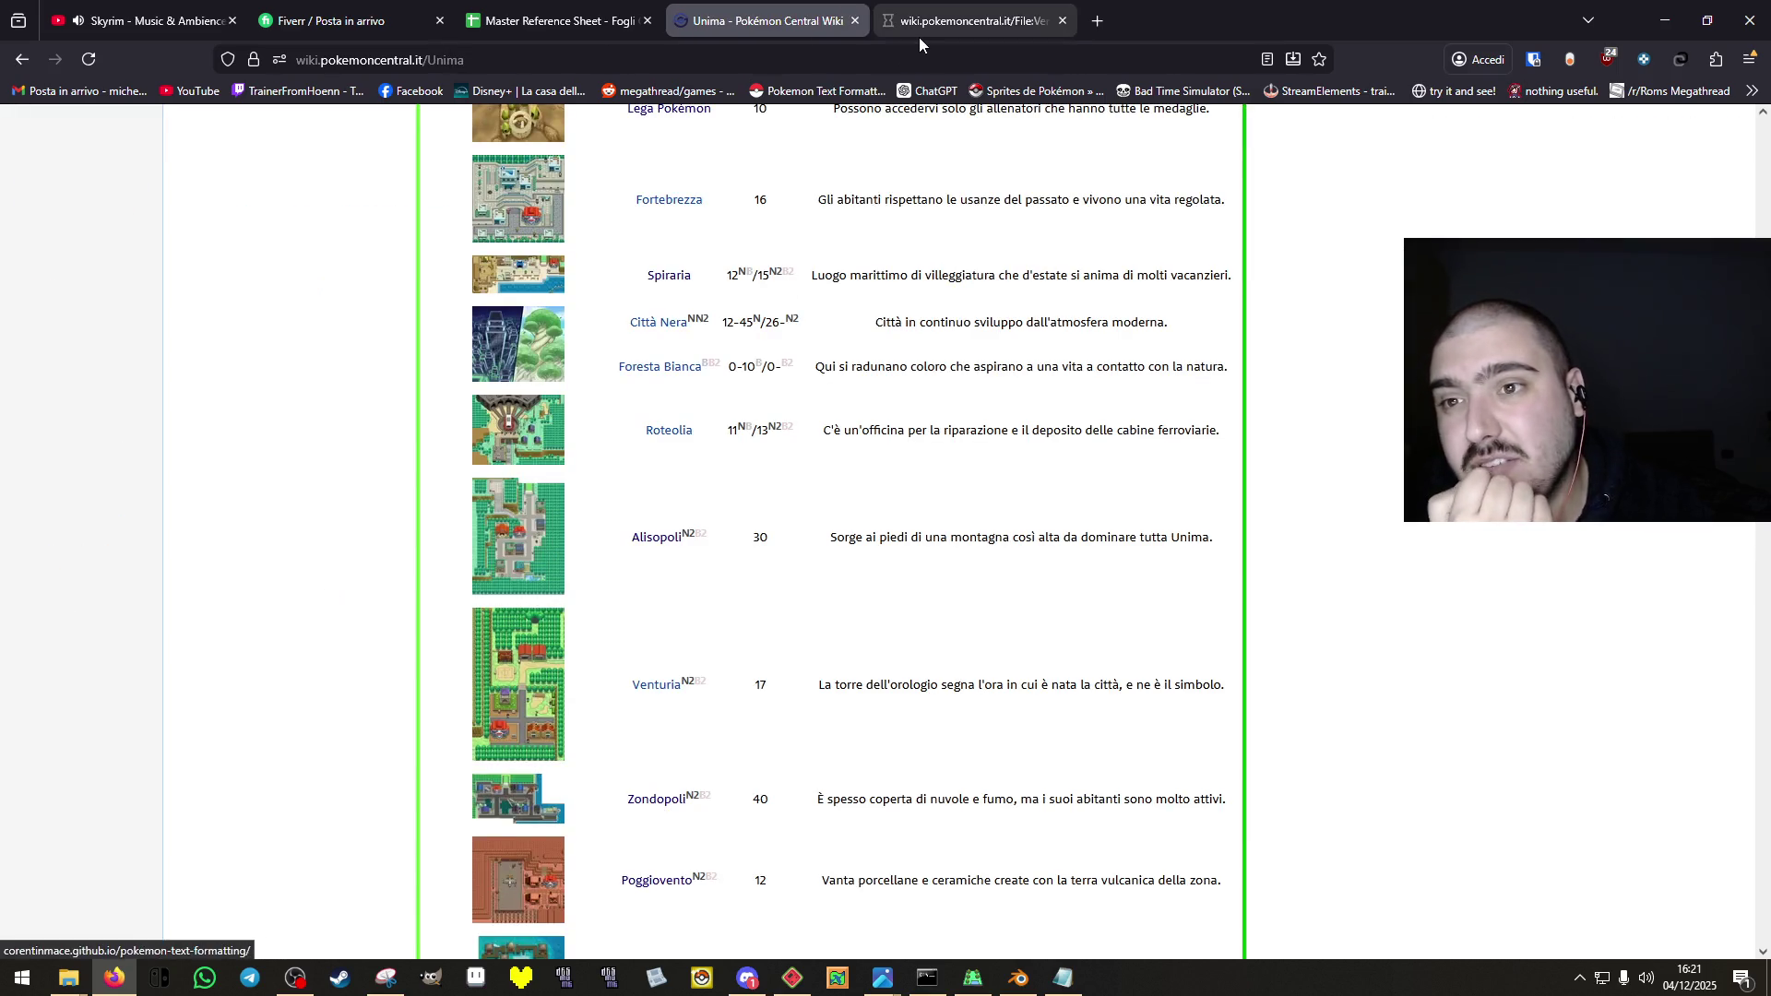
{"action": "left_click", "coordinate": [919, 35]}
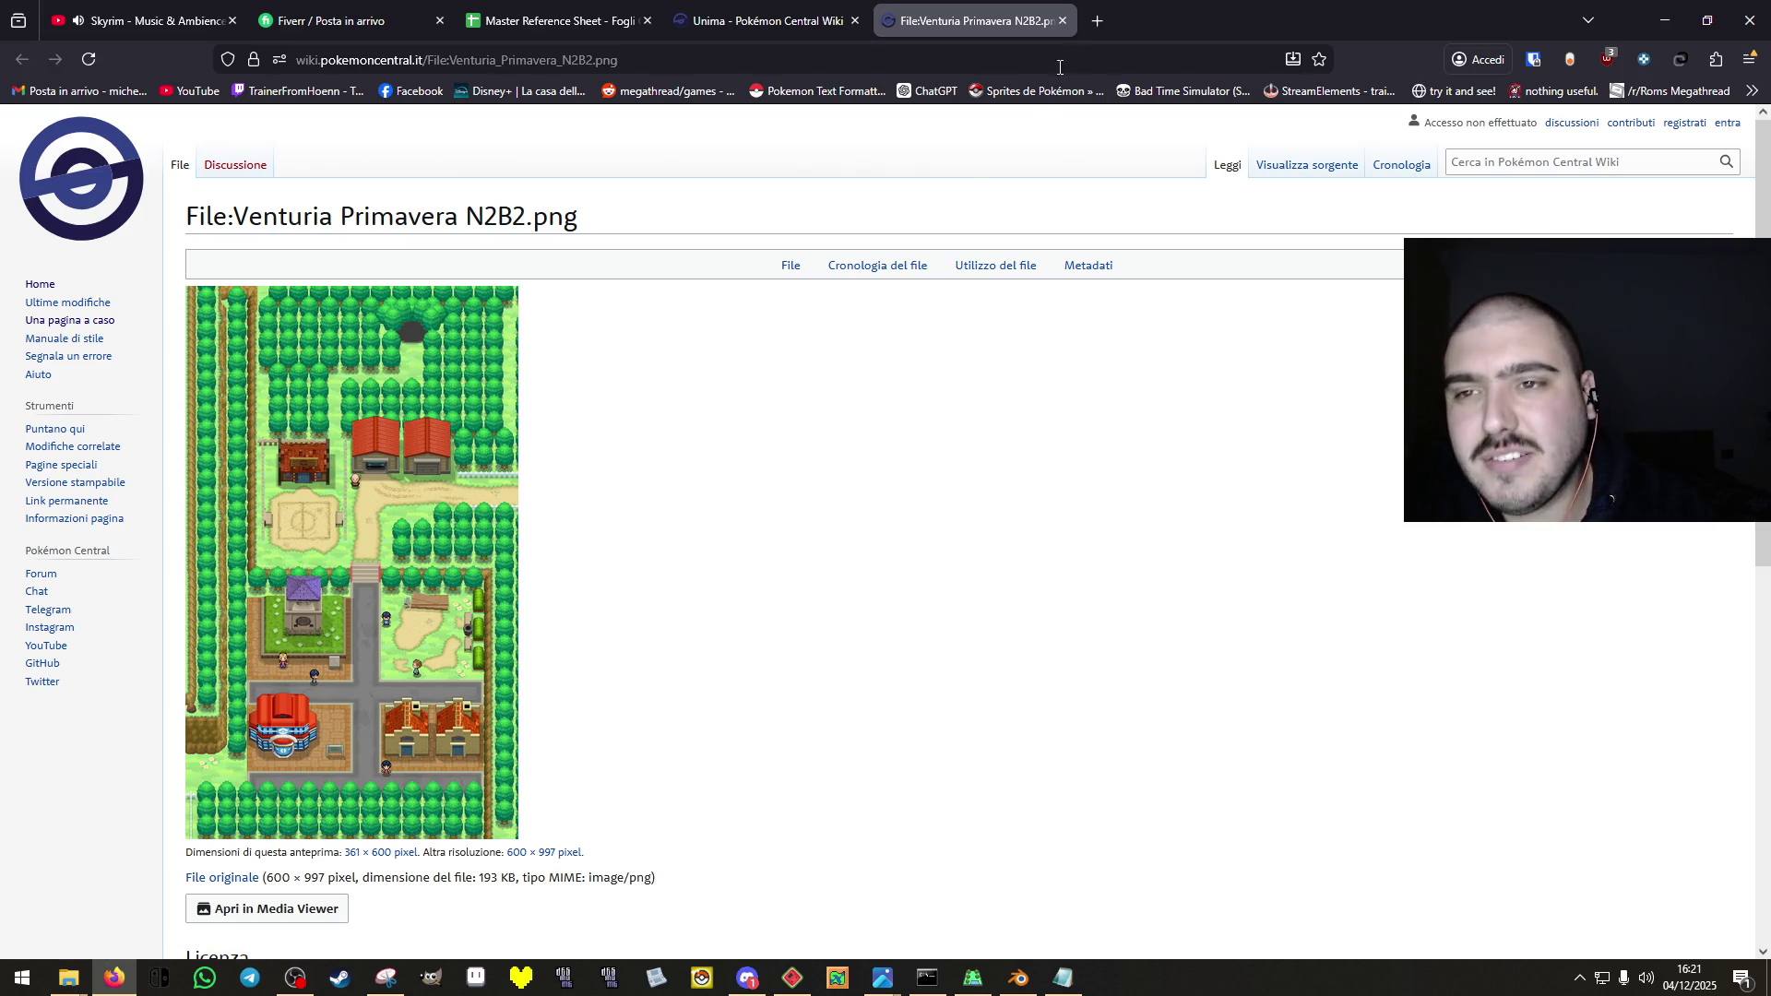
{"action": "left_click", "coordinate": [1062, 20]}
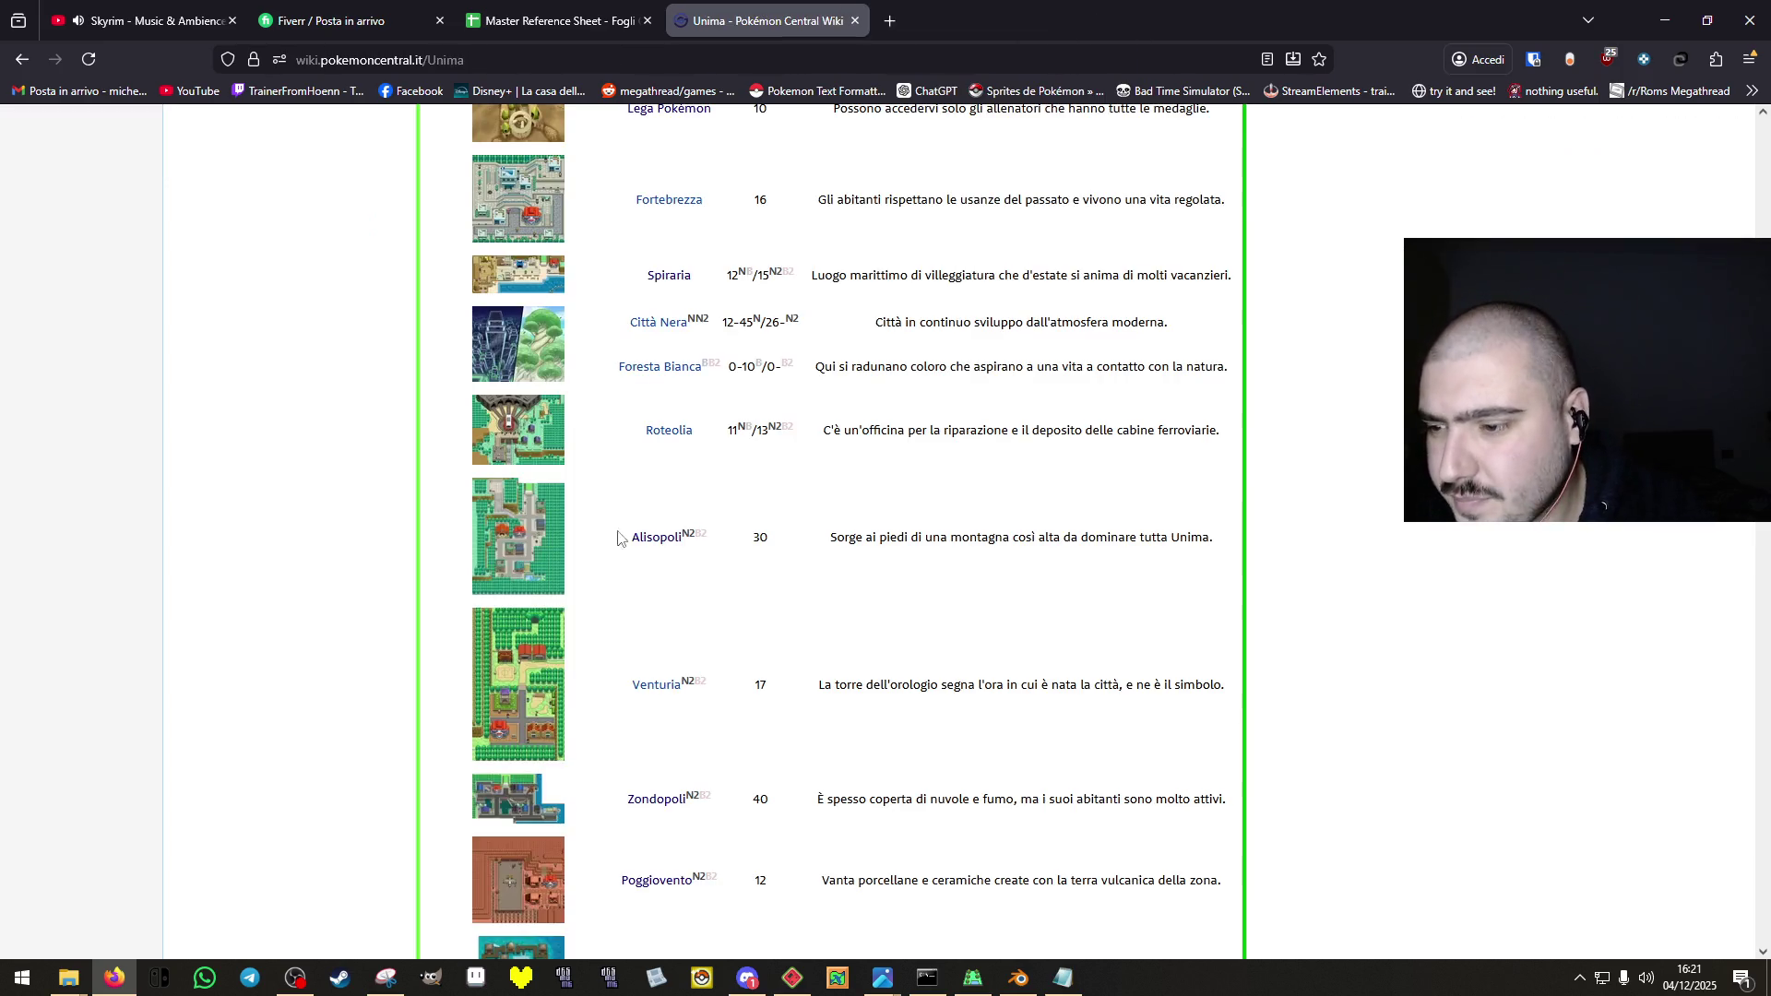
{"action": "scroll", "coordinate": [641, 634], "scroll_direction": "down", "scroll_amount": 1}
{"action": "middle_click", "coordinate": [521, 706]}
{"action": "left_click", "coordinate": [1034, 13]}
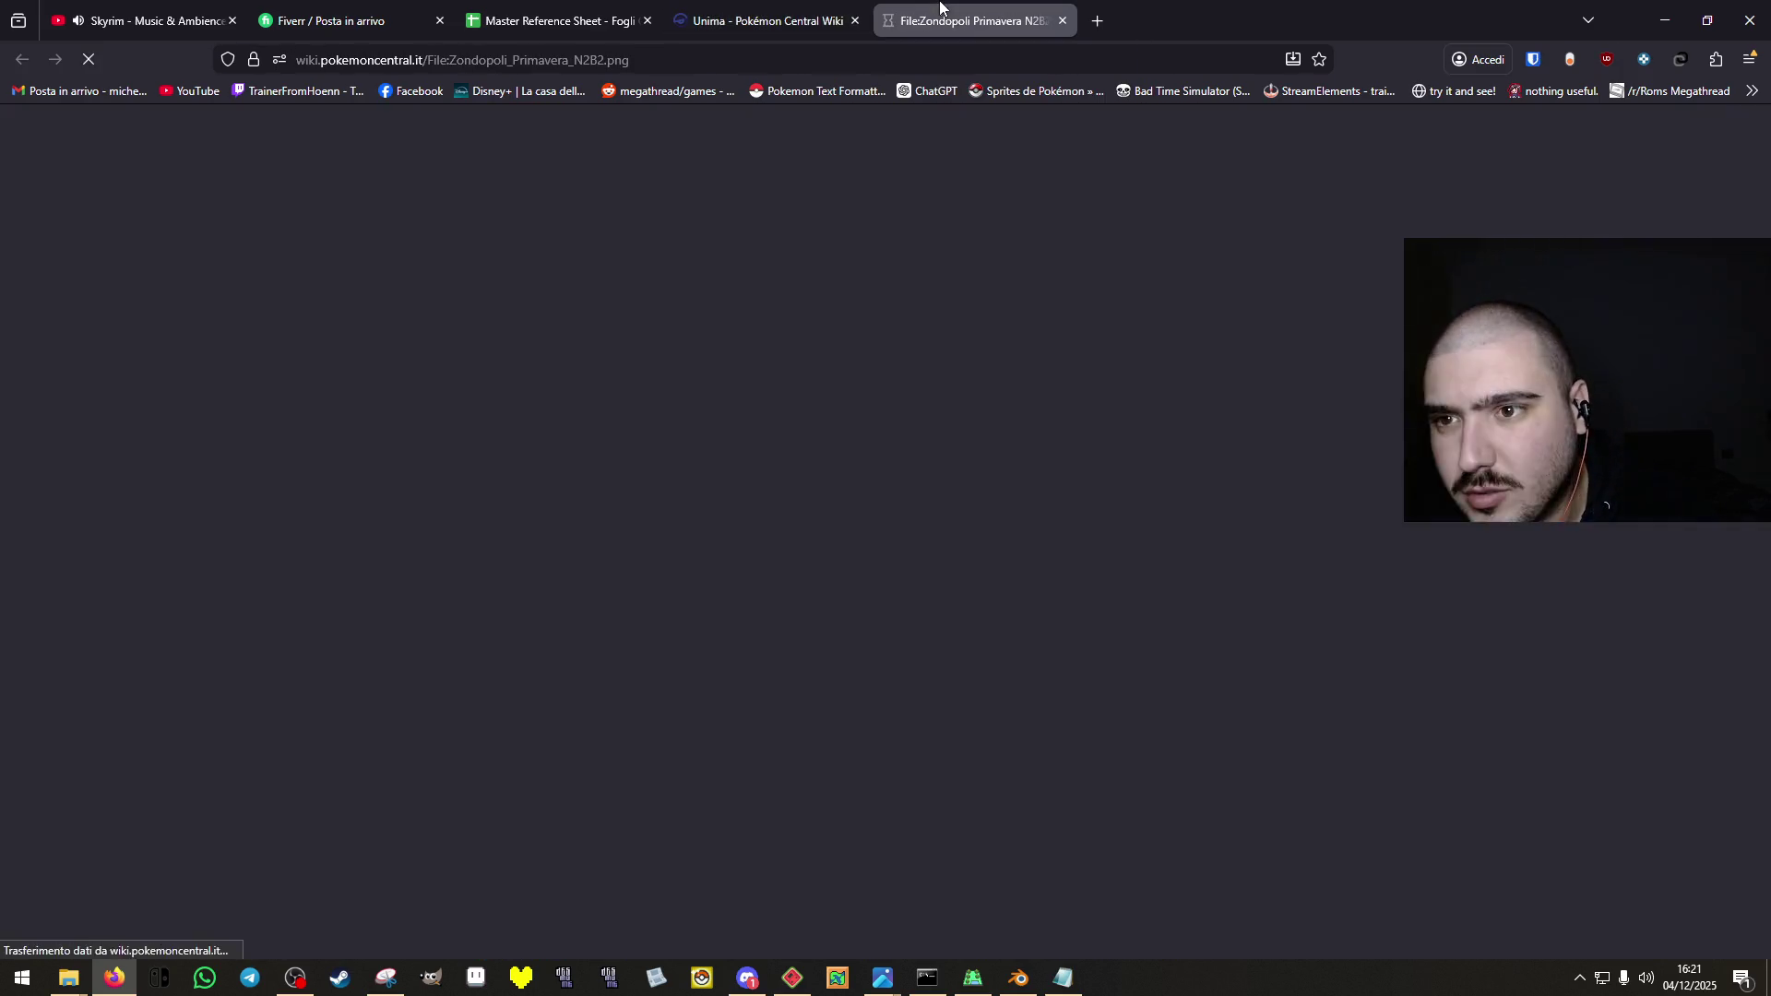
{"action": "left_click", "coordinate": [1062, 21]}
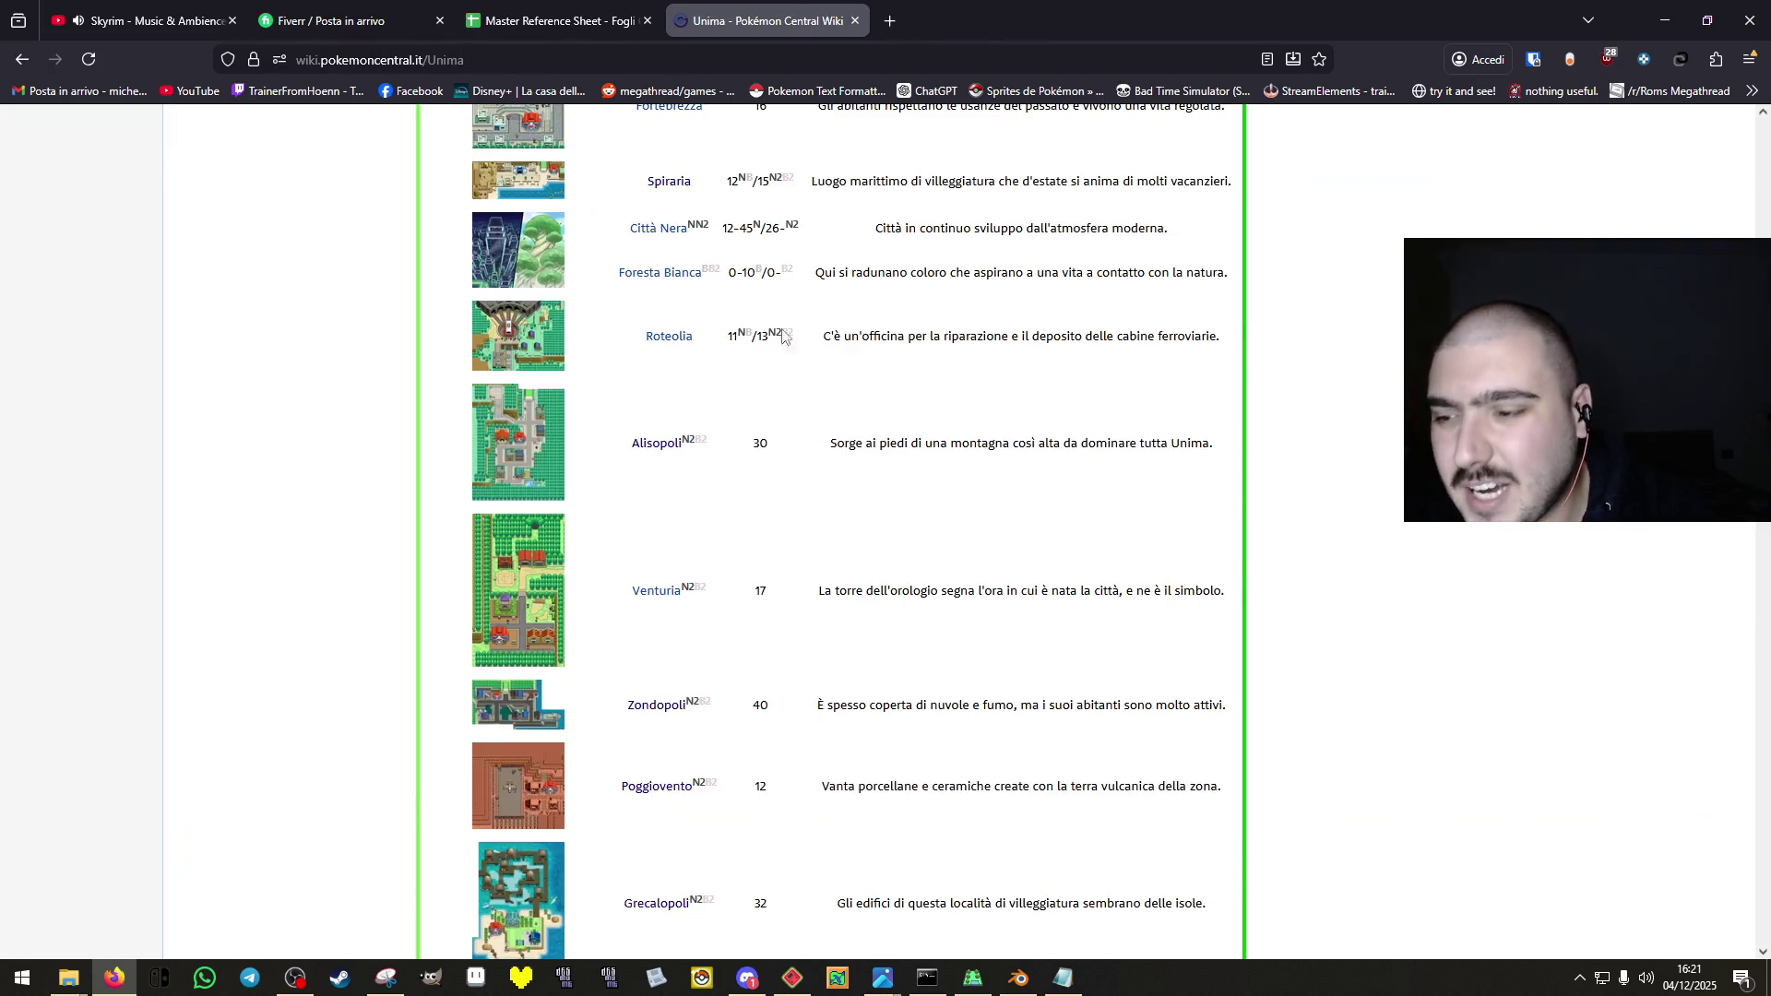
Study the Poggiovento and Grecalopoli map images, then open the farm map's collision editor.
{"action": "middle_click", "coordinate": [523, 803]}
{"action": "left_click", "coordinate": [939, 13]}
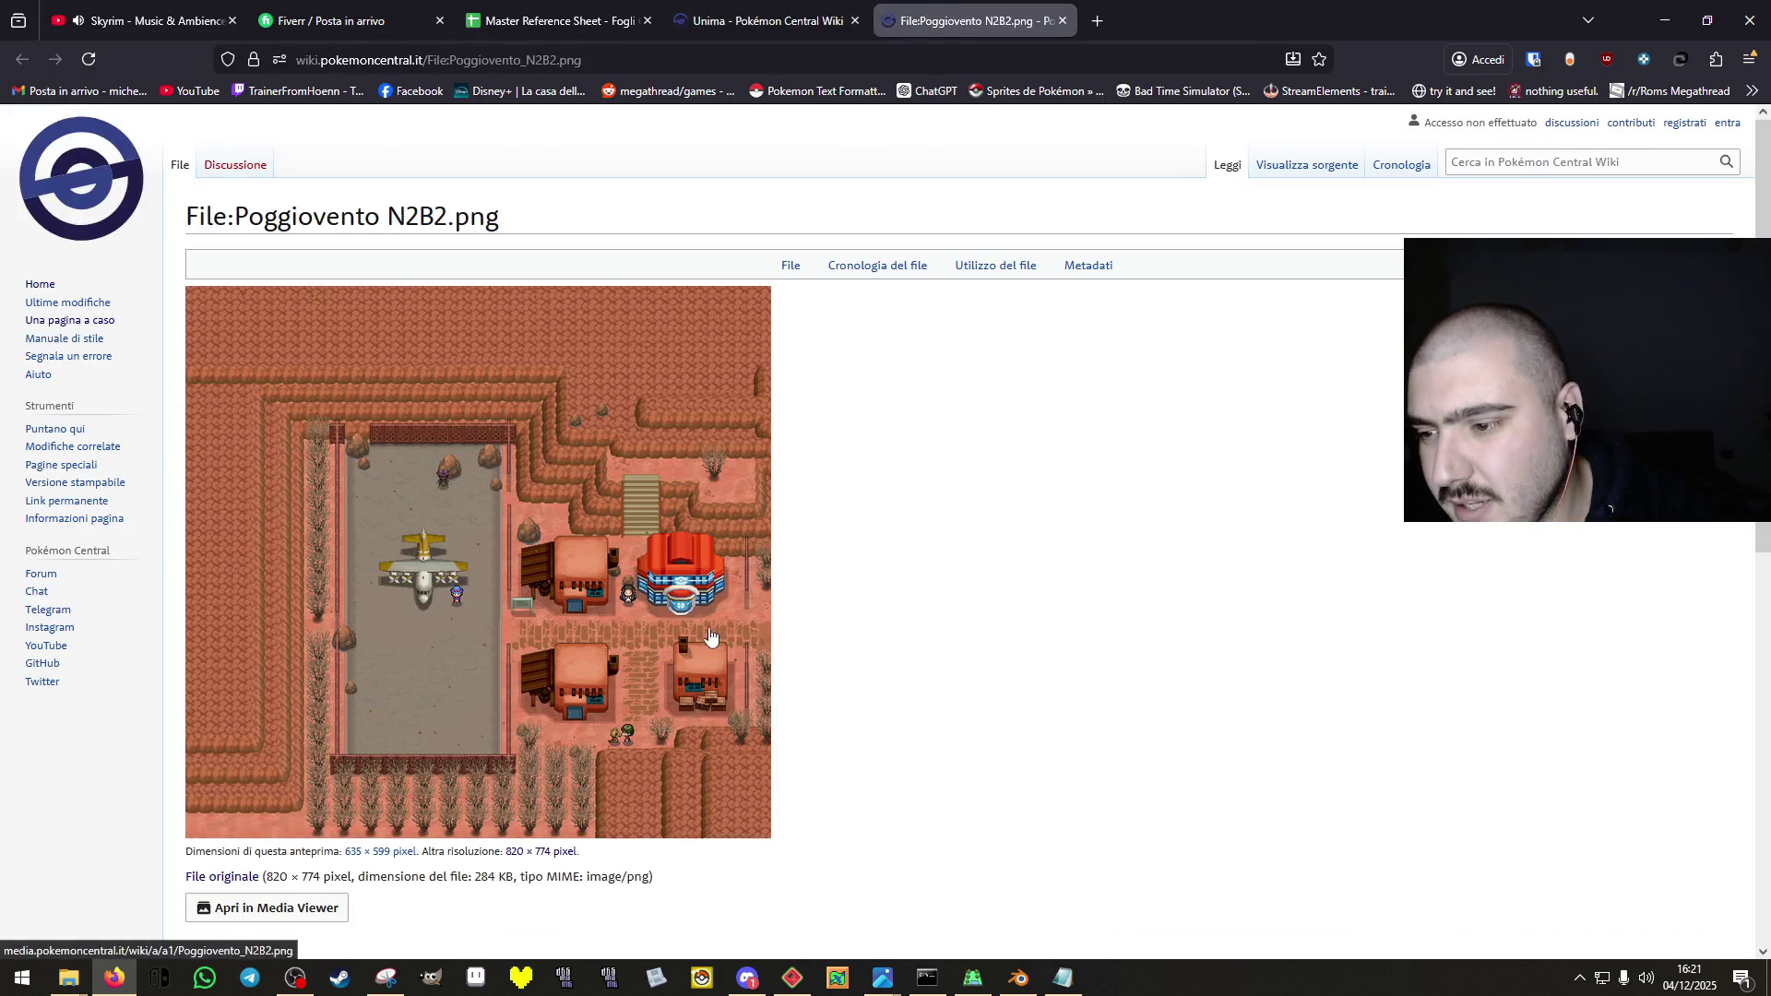
{"action": "left_click", "coordinate": [1062, 20]}
{"action": "scroll", "coordinate": [593, 313], "scroll_direction": "down", "scroll_amount": 2}
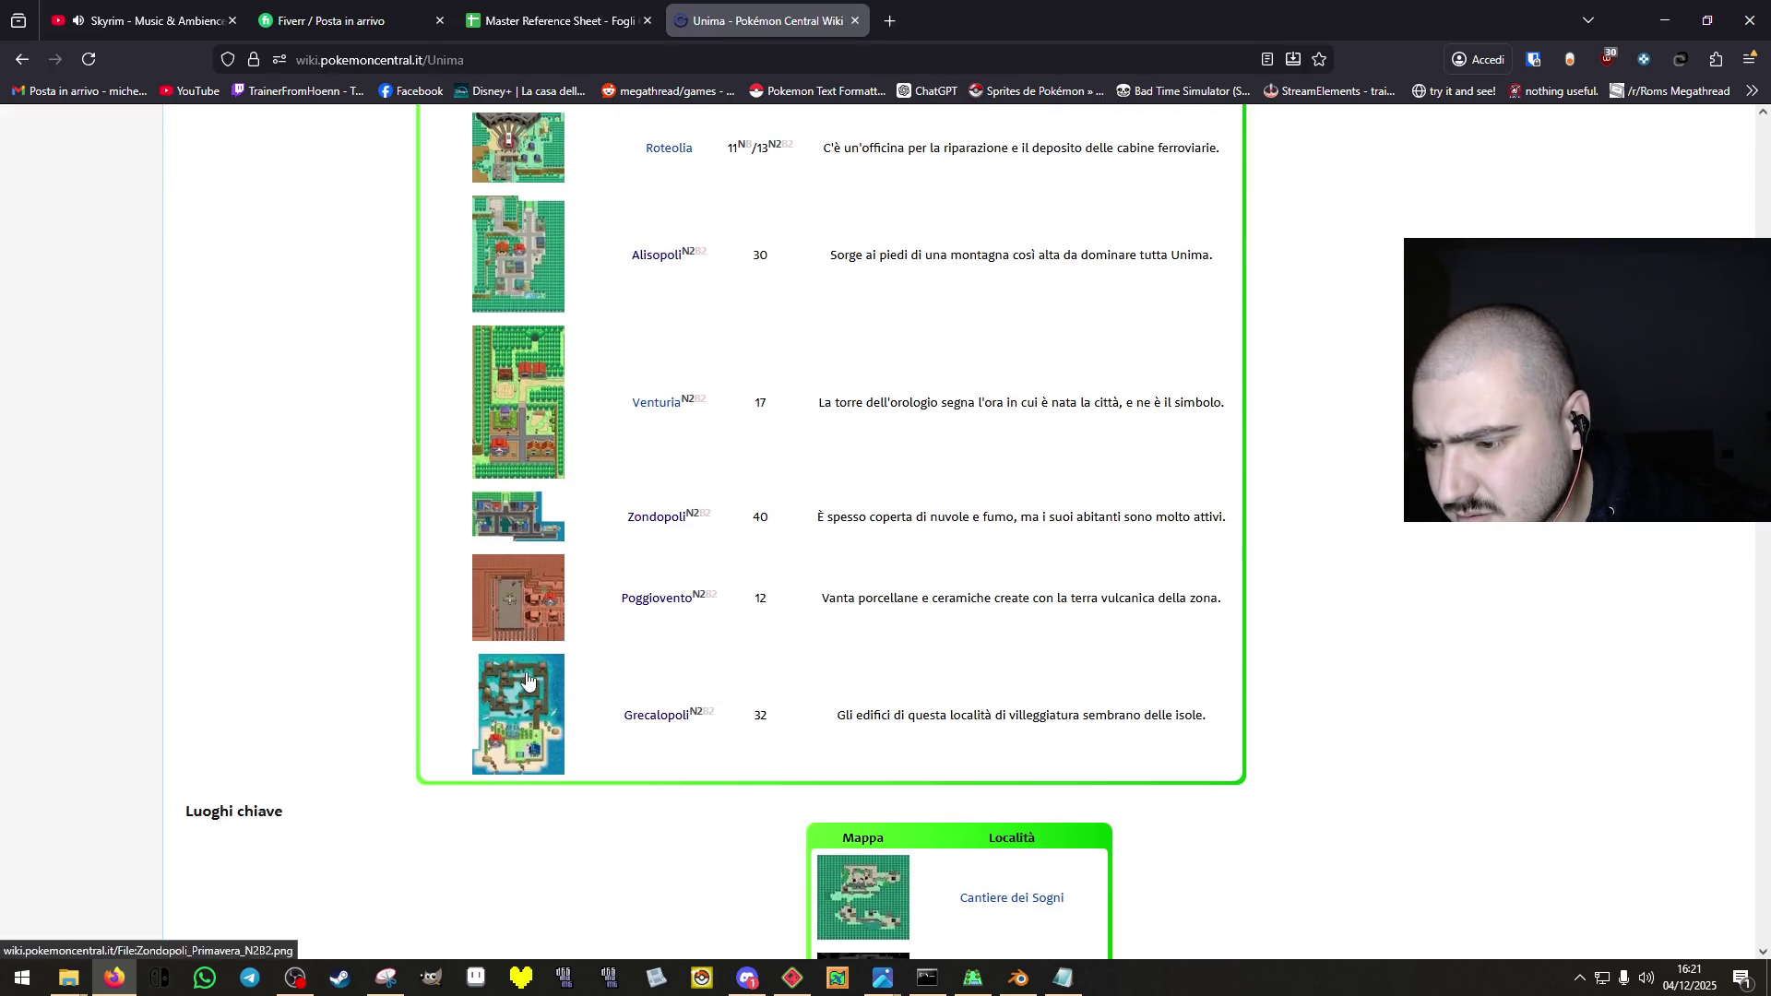
{"action": "middle_click", "coordinate": [549, 693]}
{"action": "left_click", "coordinate": [1018, 24]}
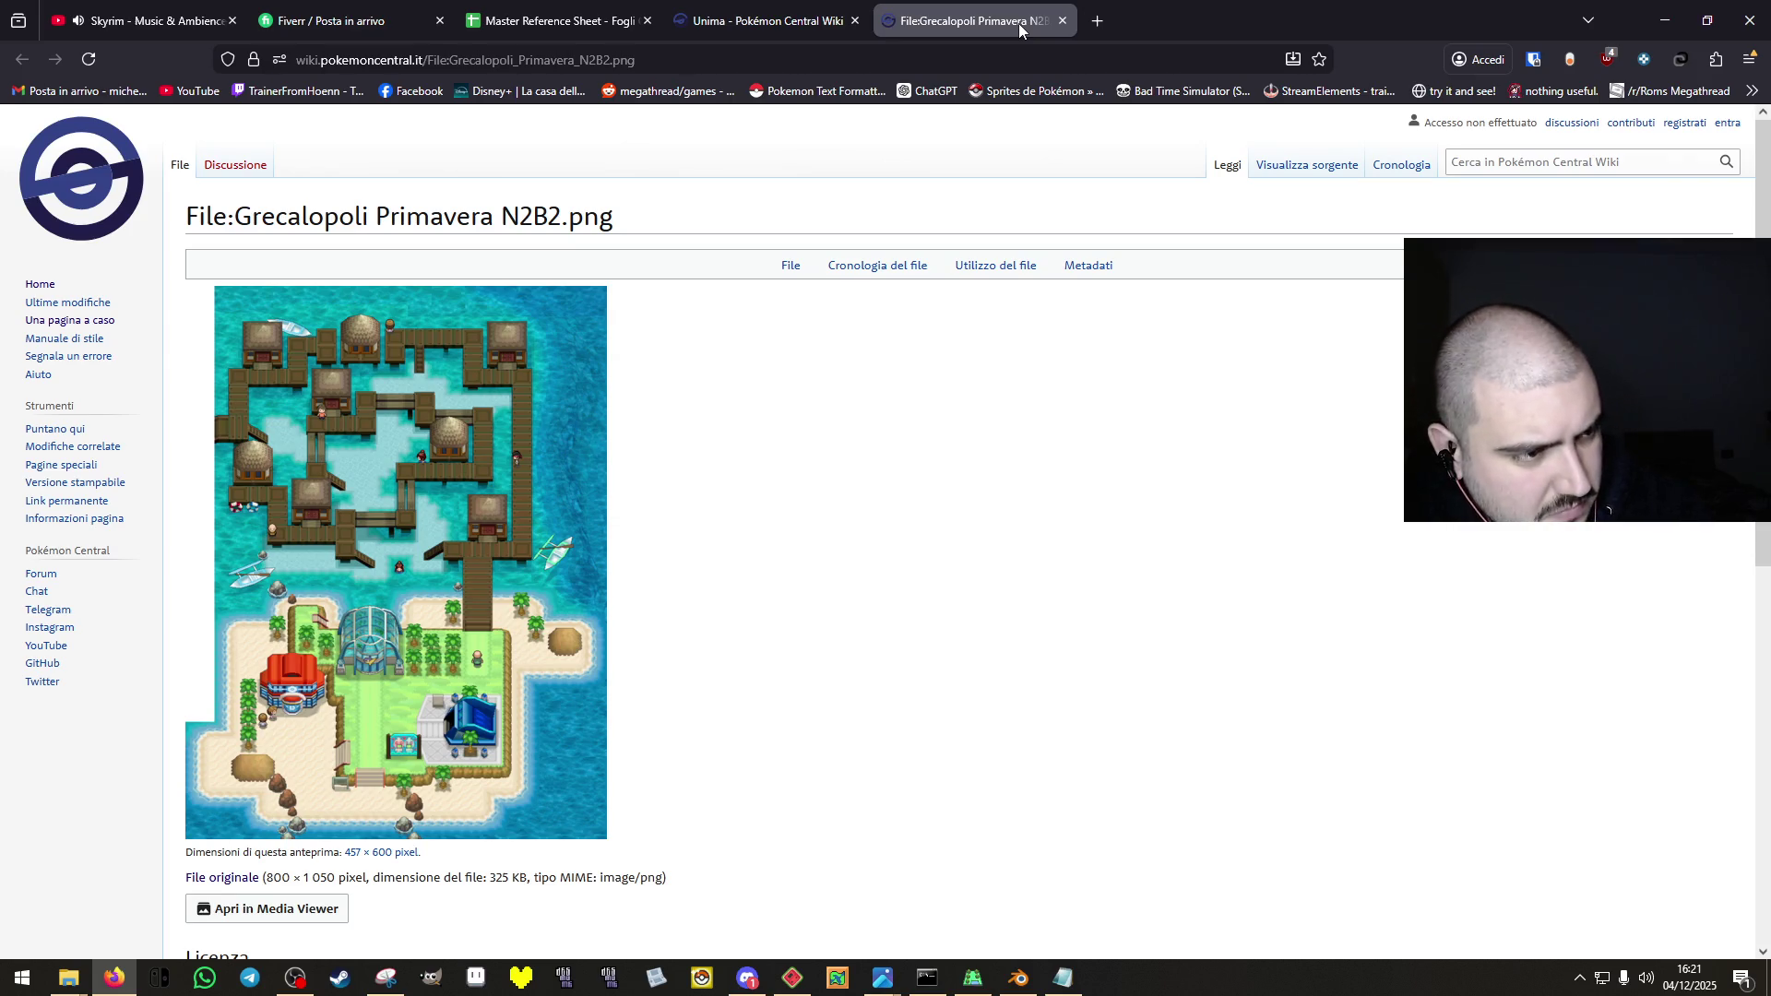
{"action": "left_click", "coordinate": [1068, 26]}
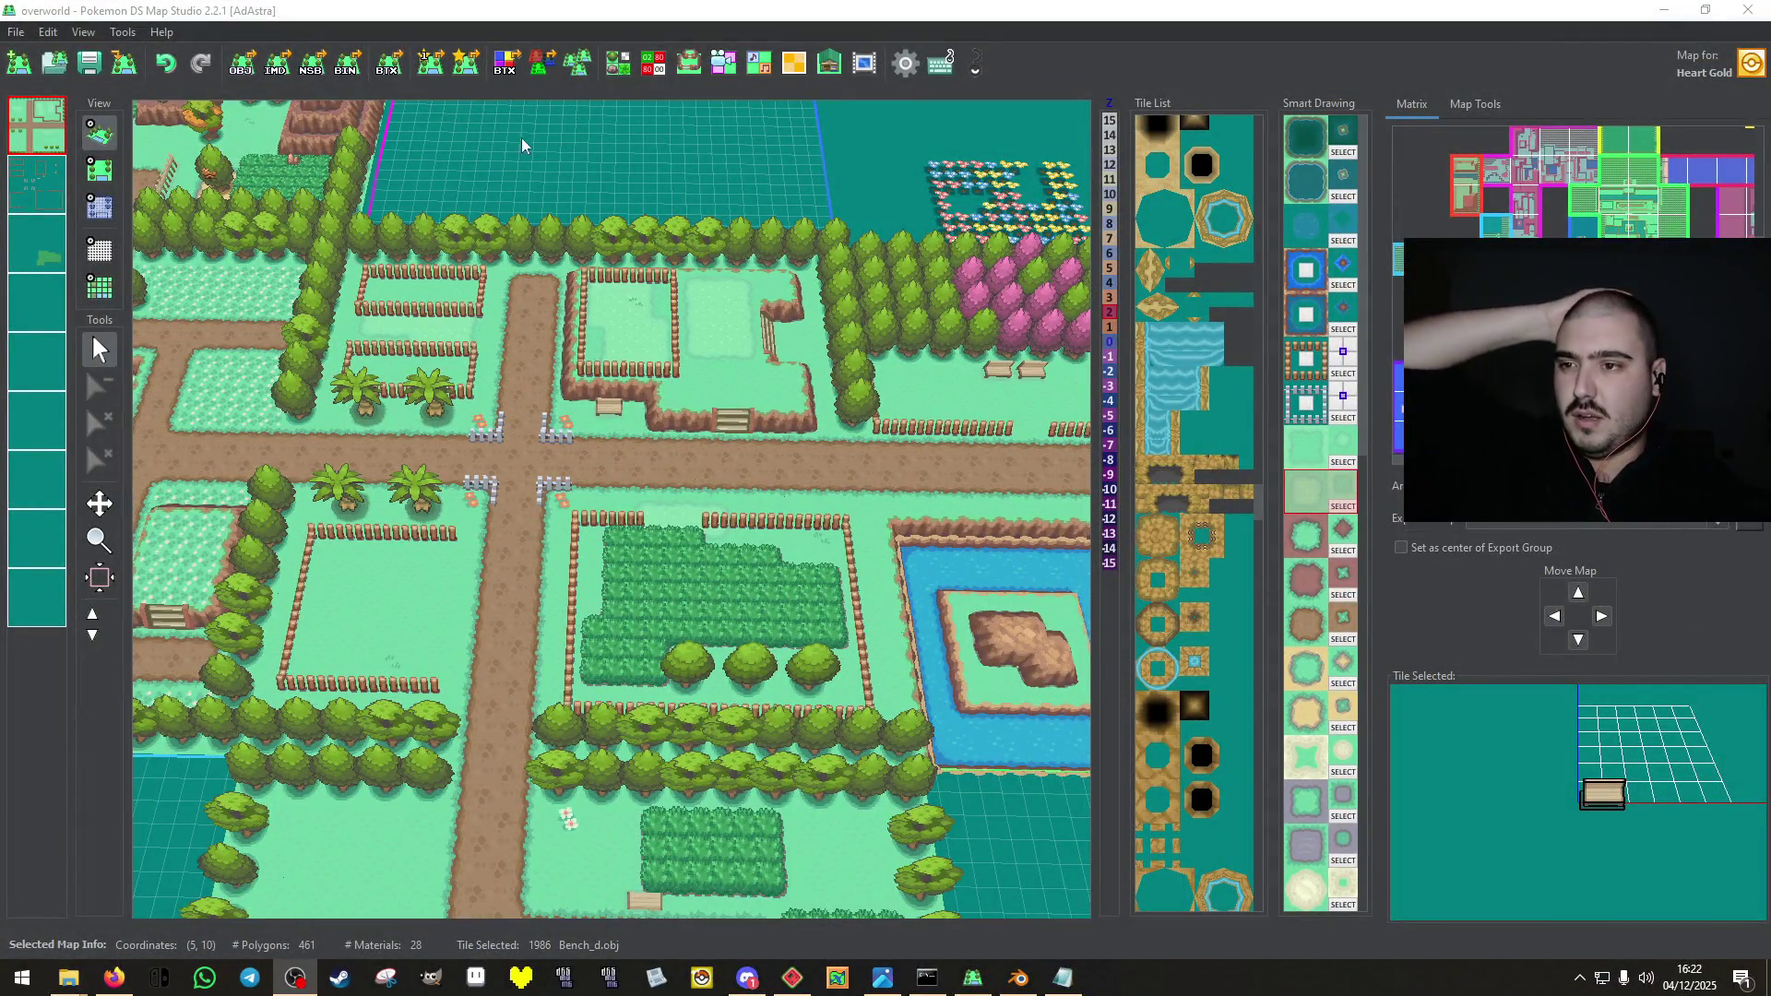
{"action": "left_click", "coordinate": [649, 72]}
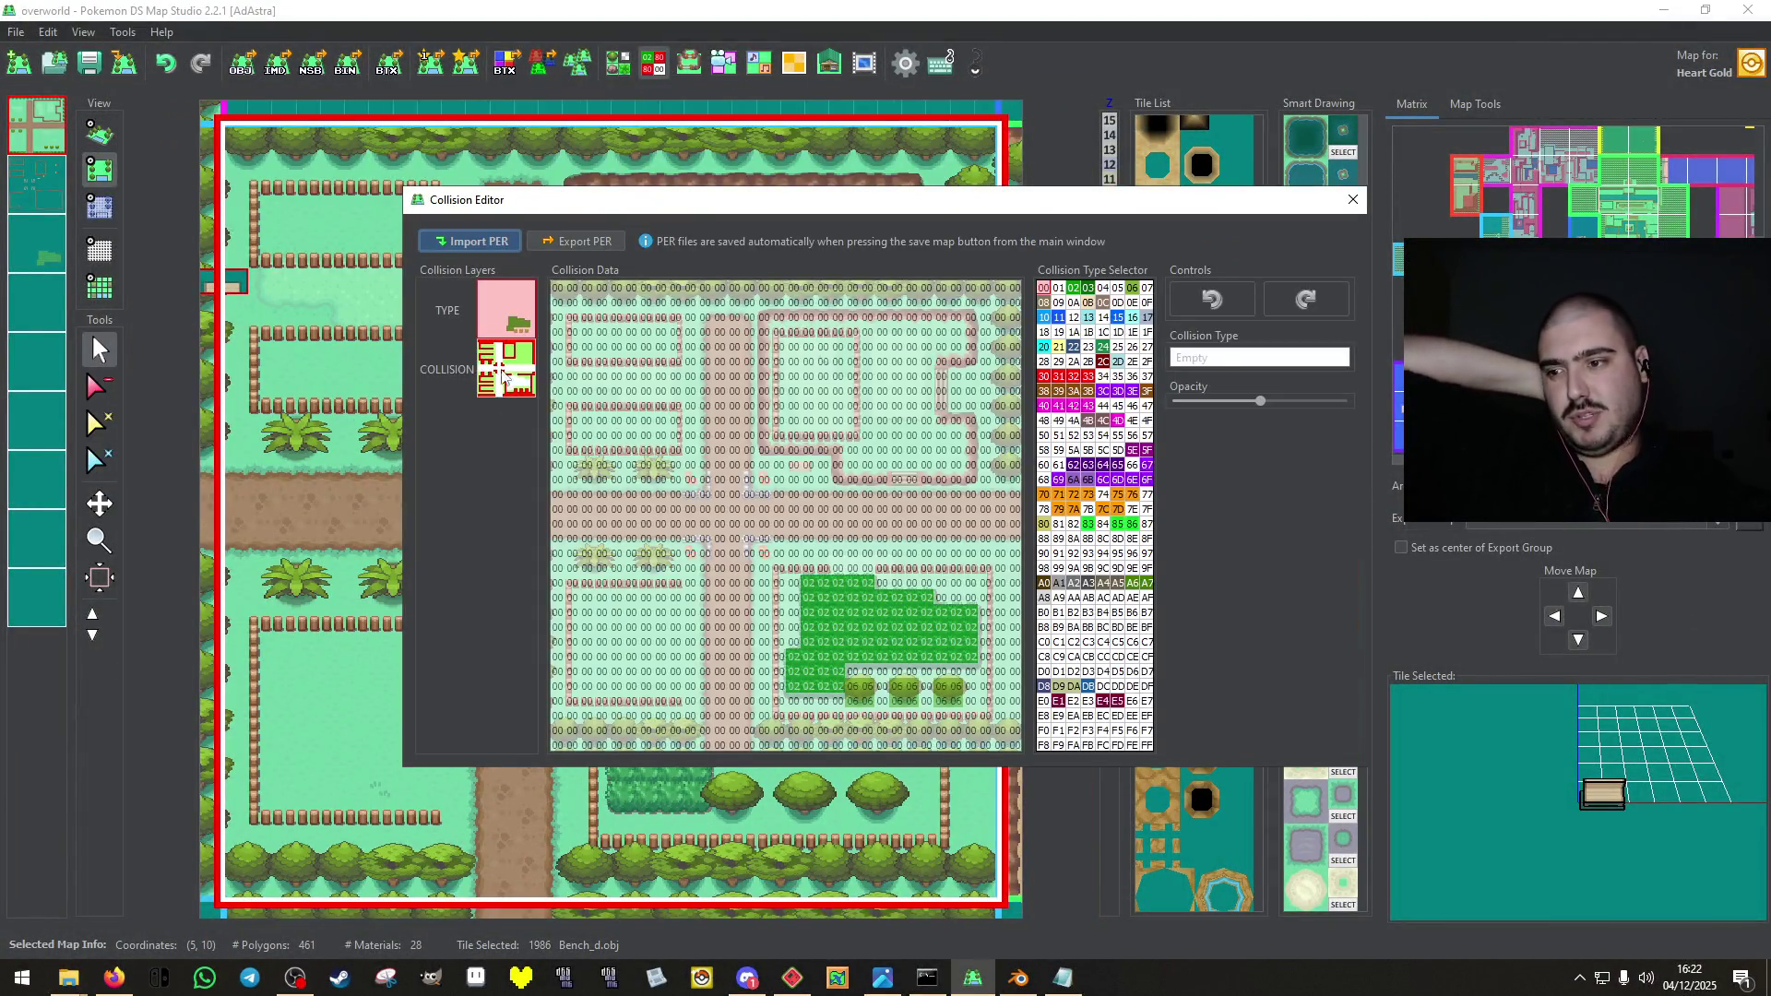
Paint blocking 80 on fence rows and walkable 00/04 values on paths and grass.
{"action": "mouse_move", "coordinate": [764, 451]}
{"action": "left_mouse_down"}
{"action": "mouse_move", "coordinate": [835, 450]}
{"action": "mouse_move", "coordinate": [839, 480]}
{"action": "mouse_move", "coordinate": [942, 498]}
{"action": "mouse_move", "coordinate": [922, 489]}
{"action": "mouse_move", "coordinate": [973, 484]}
{"action": "mouse_move", "coordinate": [974, 417]}
{"action": "mouse_move", "coordinate": [947, 421]}
{"action": "mouse_move", "coordinate": [974, 317]}
{"action": "mouse_move", "coordinate": [867, 320]}
{"action": "left_mouse_up"}
{"action": "right_click", "coordinate": [939, 508]}
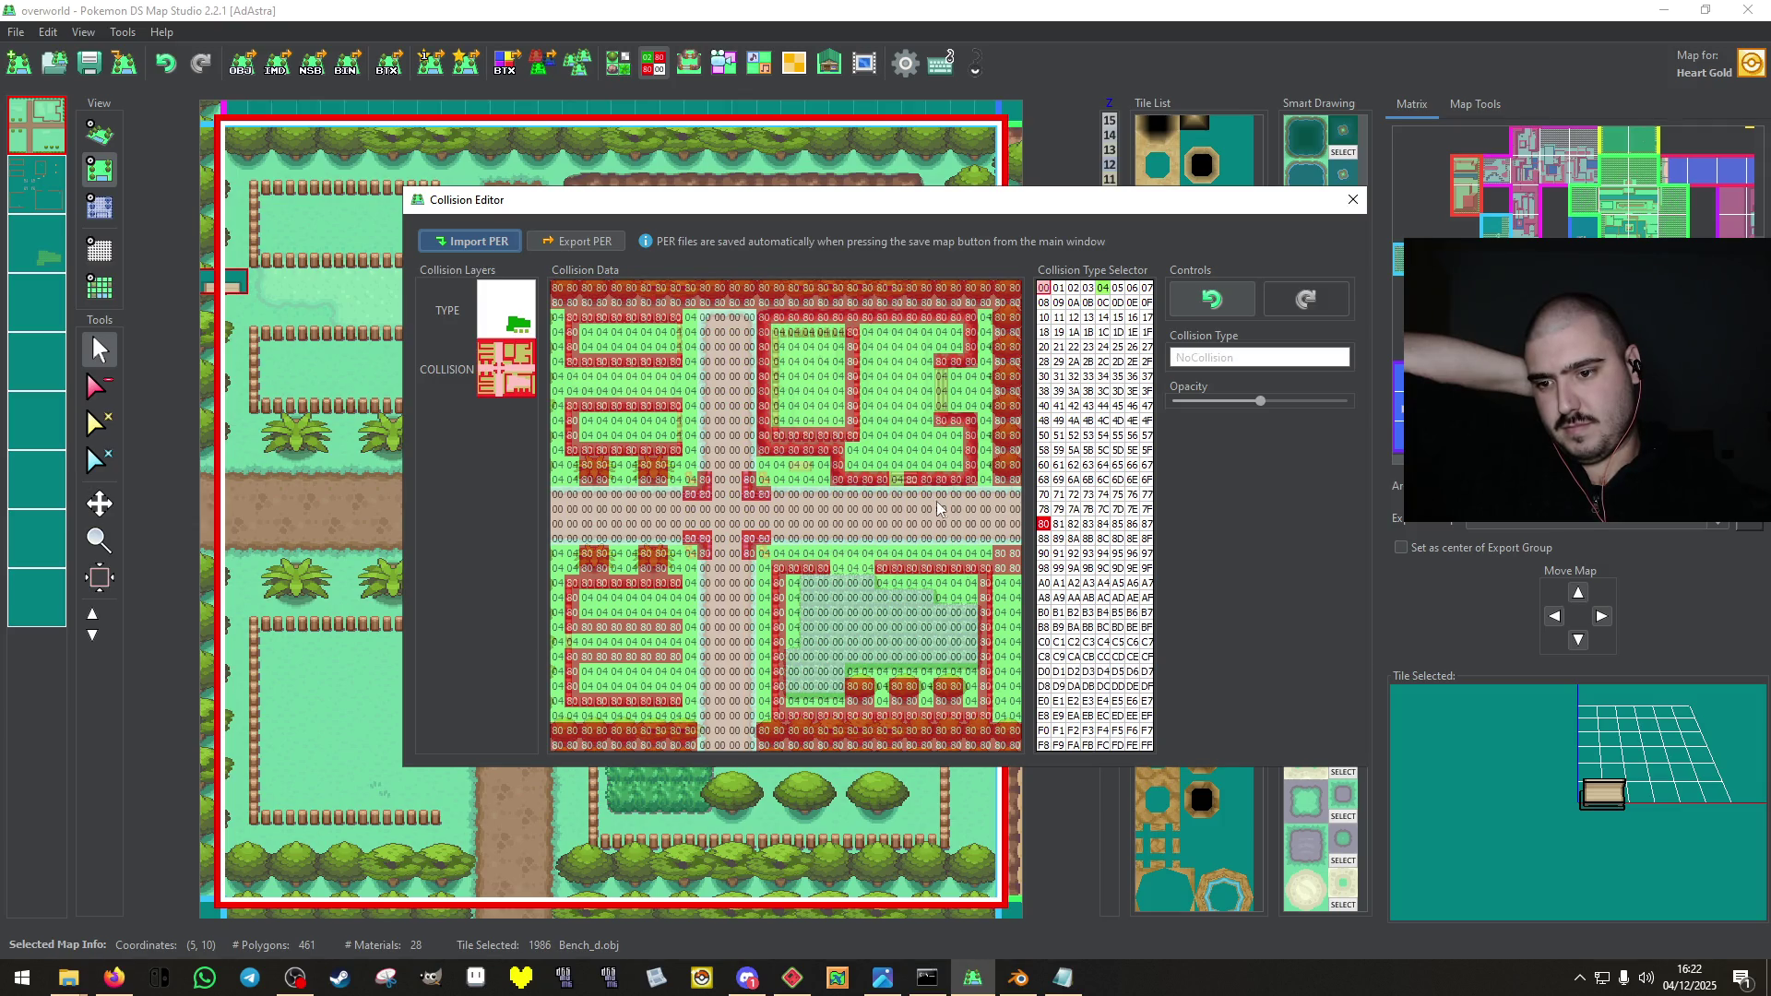
{"action": "left_click_drag", "start_coordinate": [895, 495], "coordinate": [906, 488]}
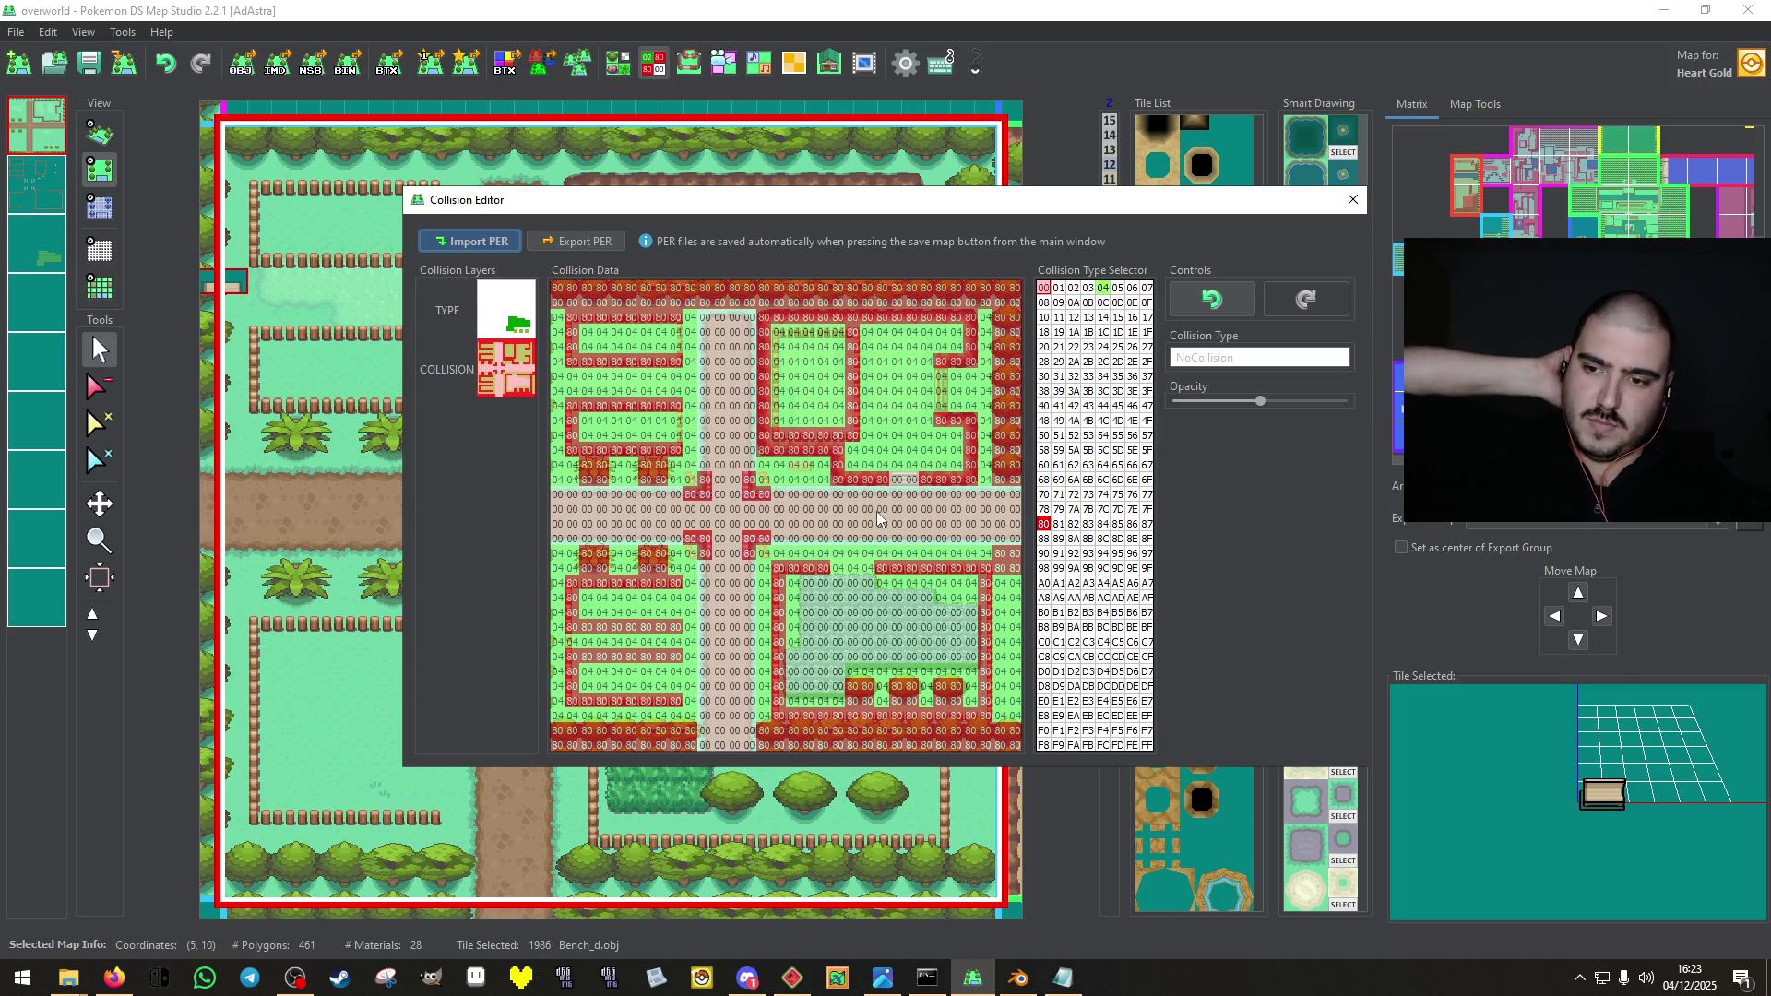
{"action": "right_click", "coordinate": [810, 475]}
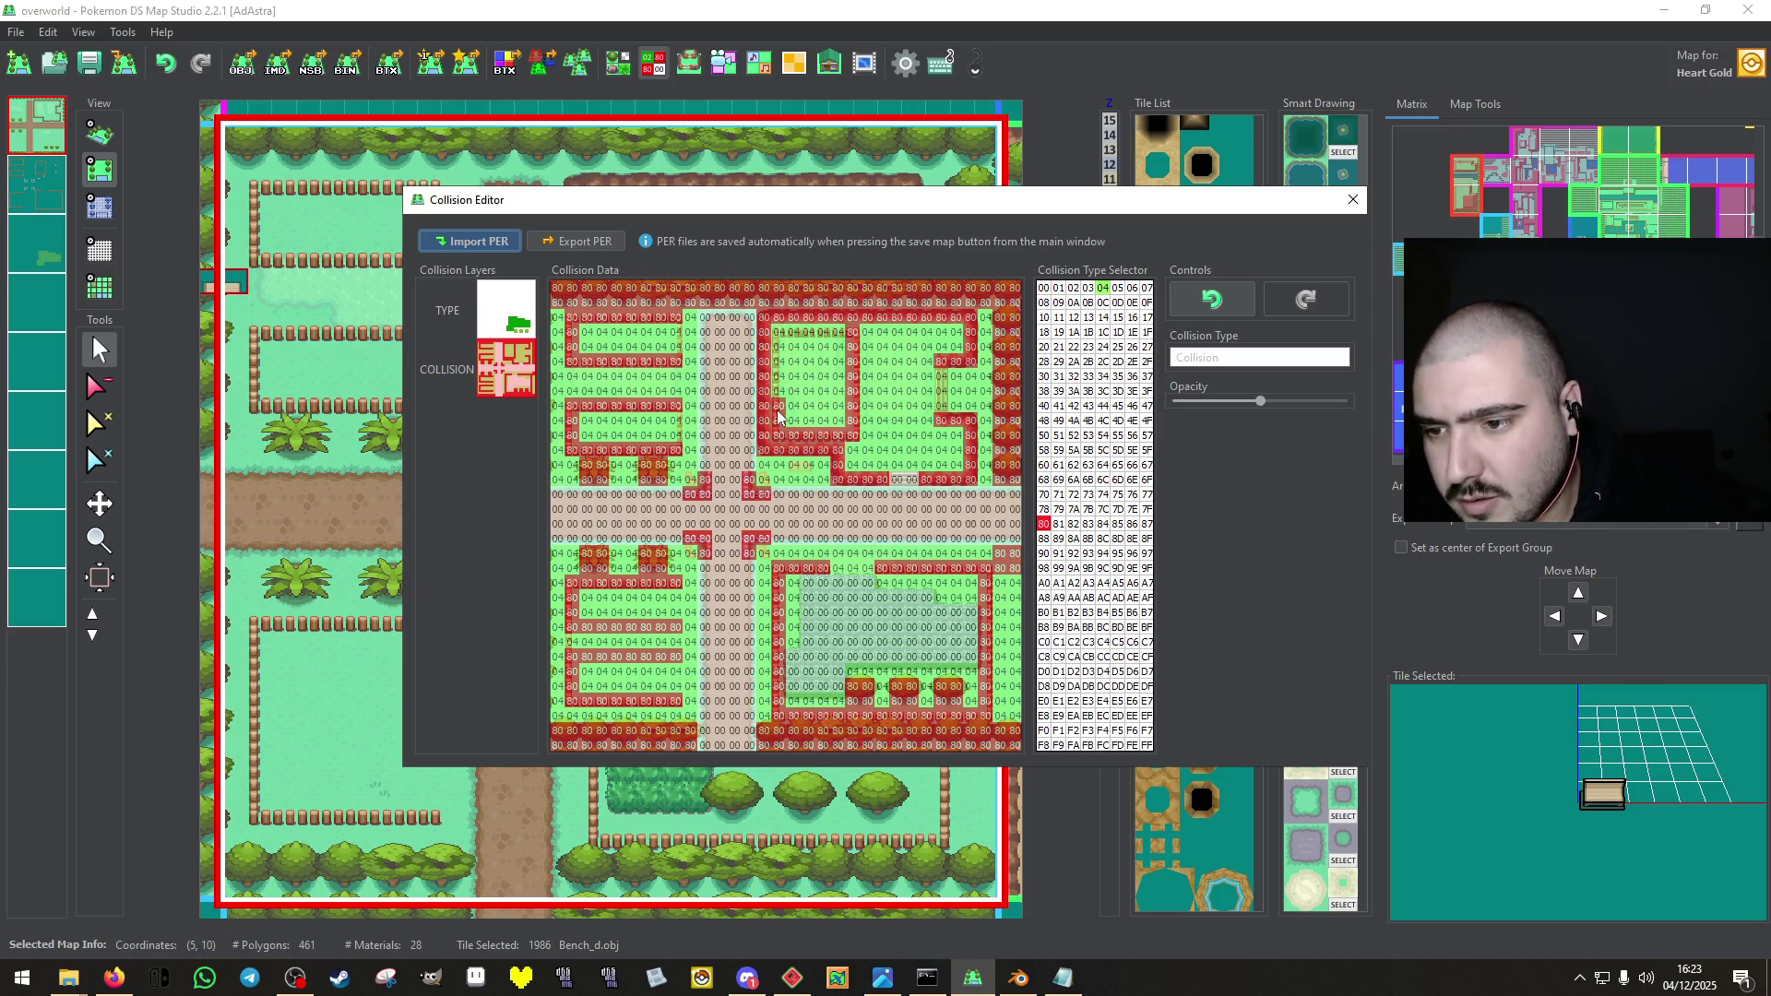
{"action": "left_click_drag", "start_coordinate": [774, 343], "coordinate": [820, 339]}
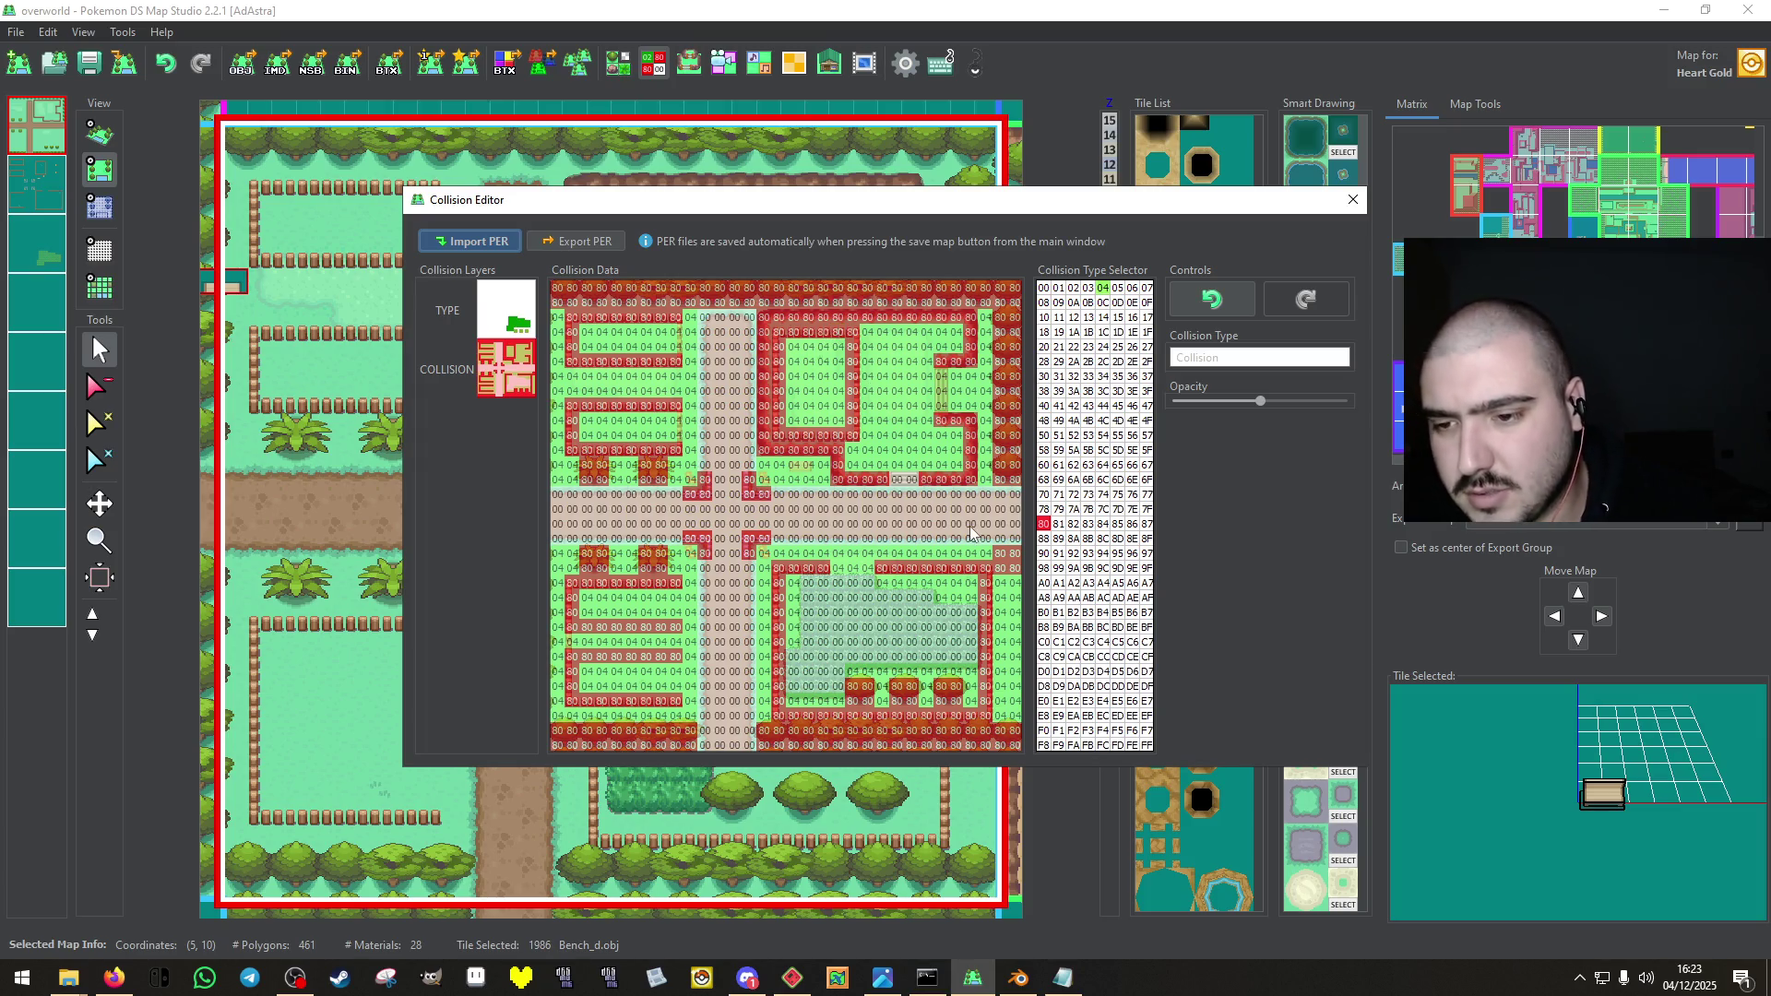
{"action": "right_click", "coordinate": [902, 480]}
{"action": "left_click_drag", "start_coordinate": [943, 407], "coordinate": [947, 373]}
{"action": "right_click", "coordinate": [950, 365]}
{"action": "left_click", "coordinate": [945, 367]}
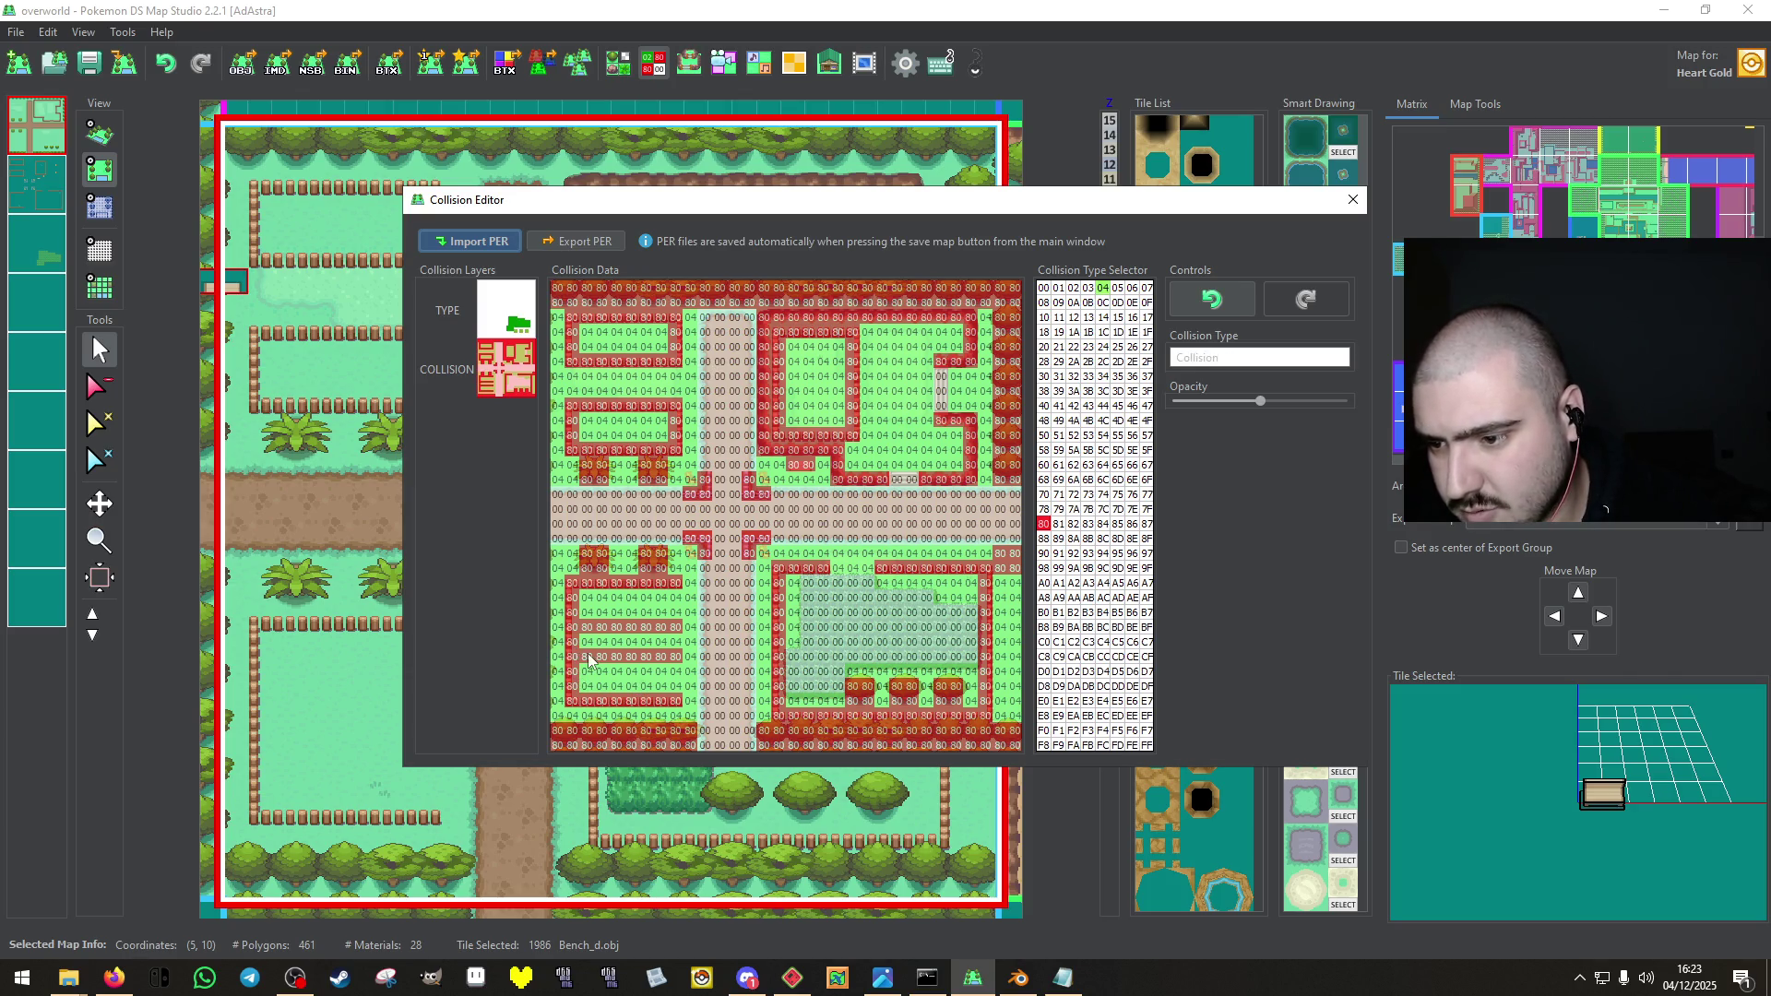
{"action": "mouse_move", "coordinate": [691, 686]}
{"action": "left_mouse_down"}
{"action": "mouse_move", "coordinate": [670, 660]}
{"action": "mouse_move", "coordinate": [597, 663]}
{"action": "mouse_move", "coordinate": [595, 630]}
{"action": "mouse_move", "coordinate": [675, 630]}
{"action": "left_mouse_up"}
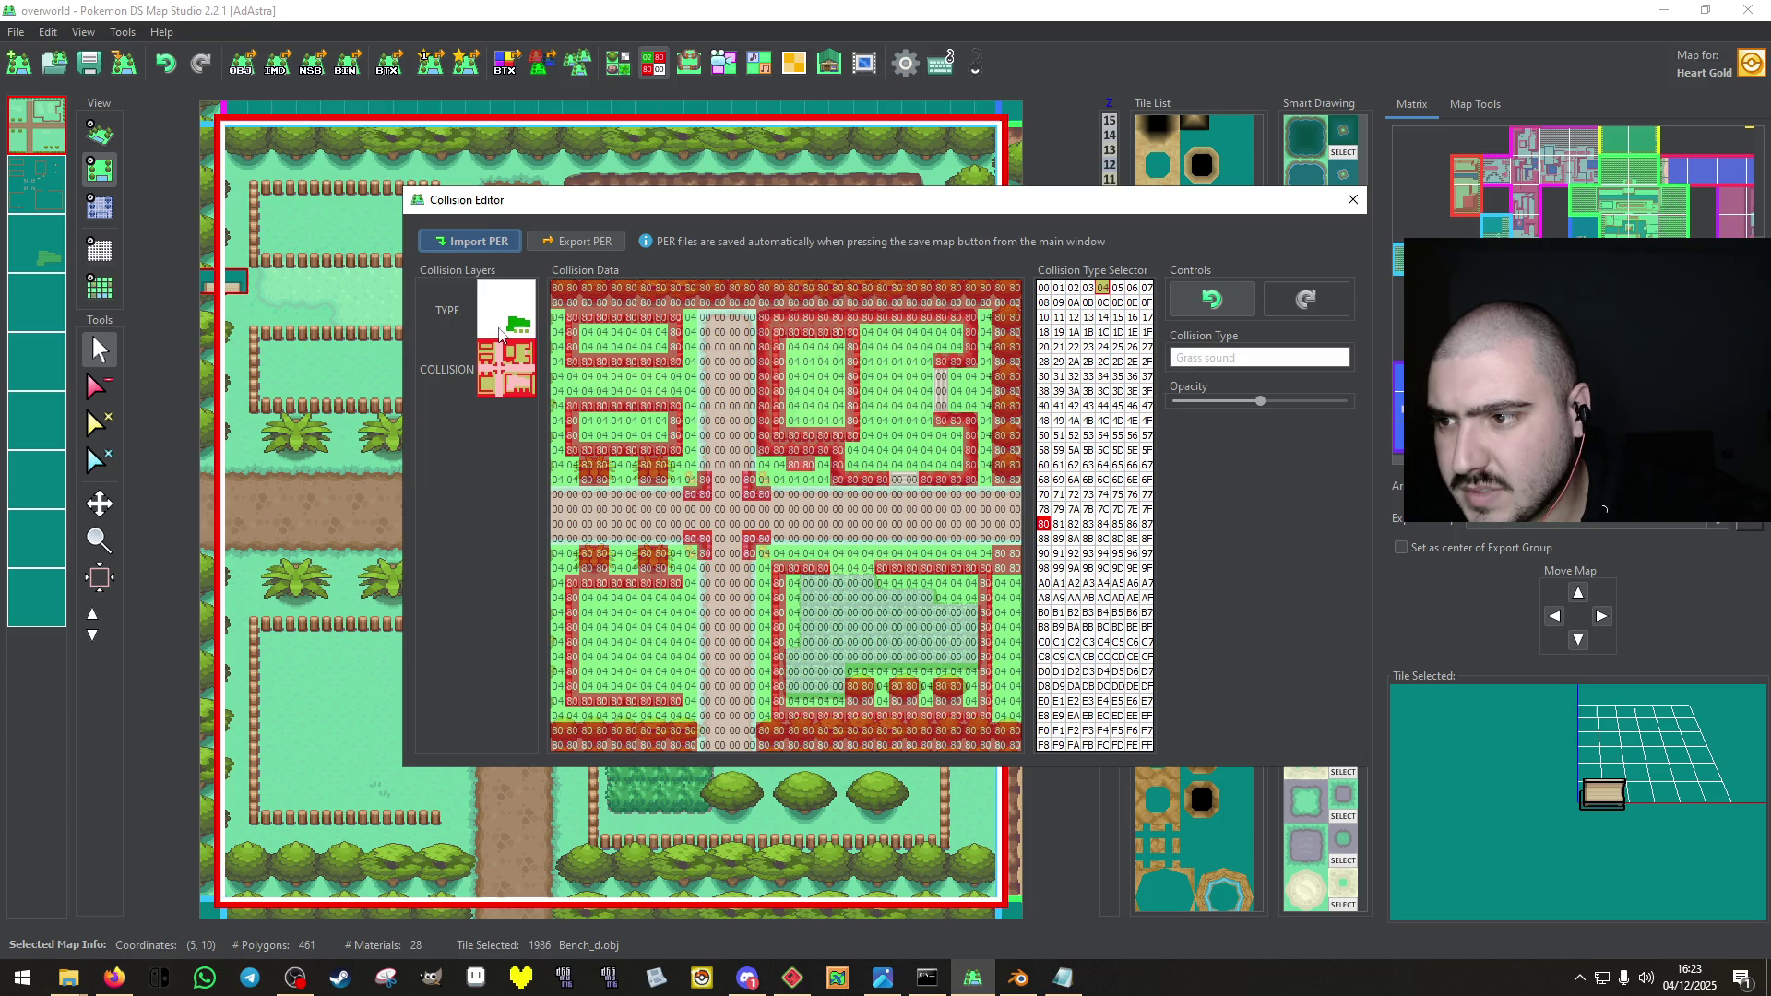
Compare the TYPE and COLLISION layers to check the result, then close the collision editor.
{"action": "left_click", "coordinate": [520, 324]}
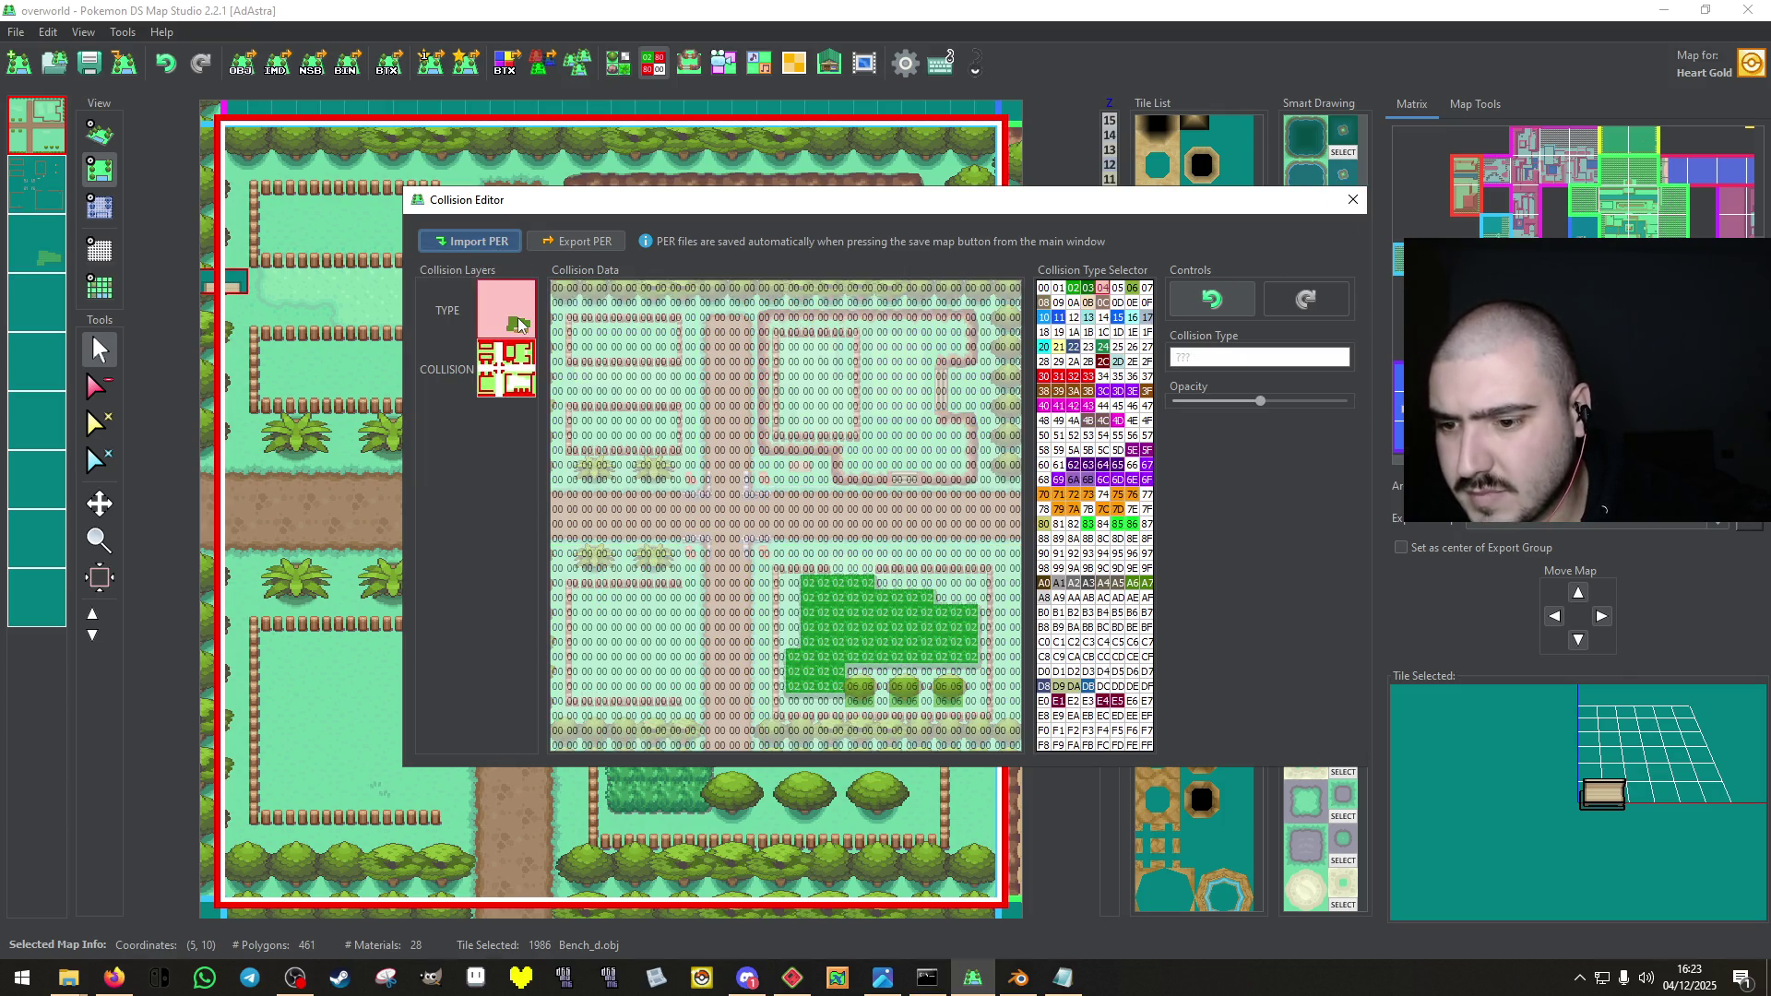
{"action": "left_click", "coordinate": [523, 381]}
{"action": "left_click", "coordinate": [489, 318]}
{"action": "left_click", "coordinate": [510, 388]}
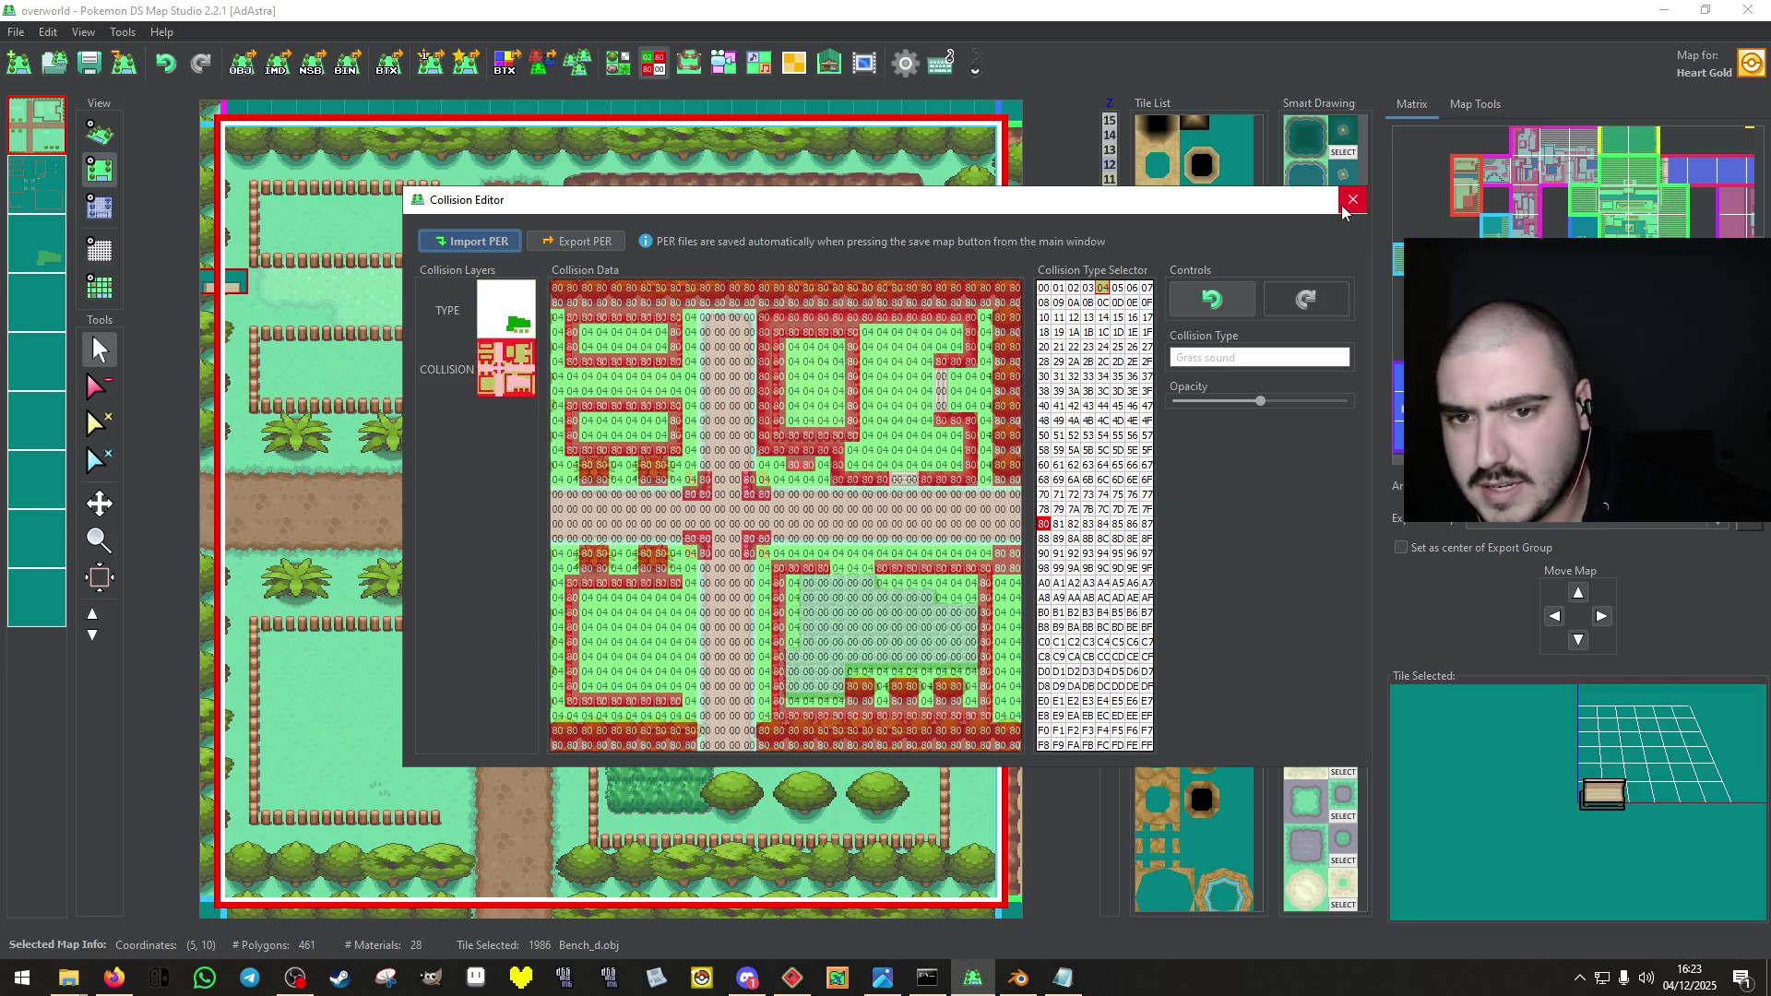
{"action": "left_click", "coordinate": [1347, 205]}
In the BDHC Editor, resize the base plate and duplicate it into plates 1-3 over the farm.
{"action": "left_click", "coordinate": [689, 61]}
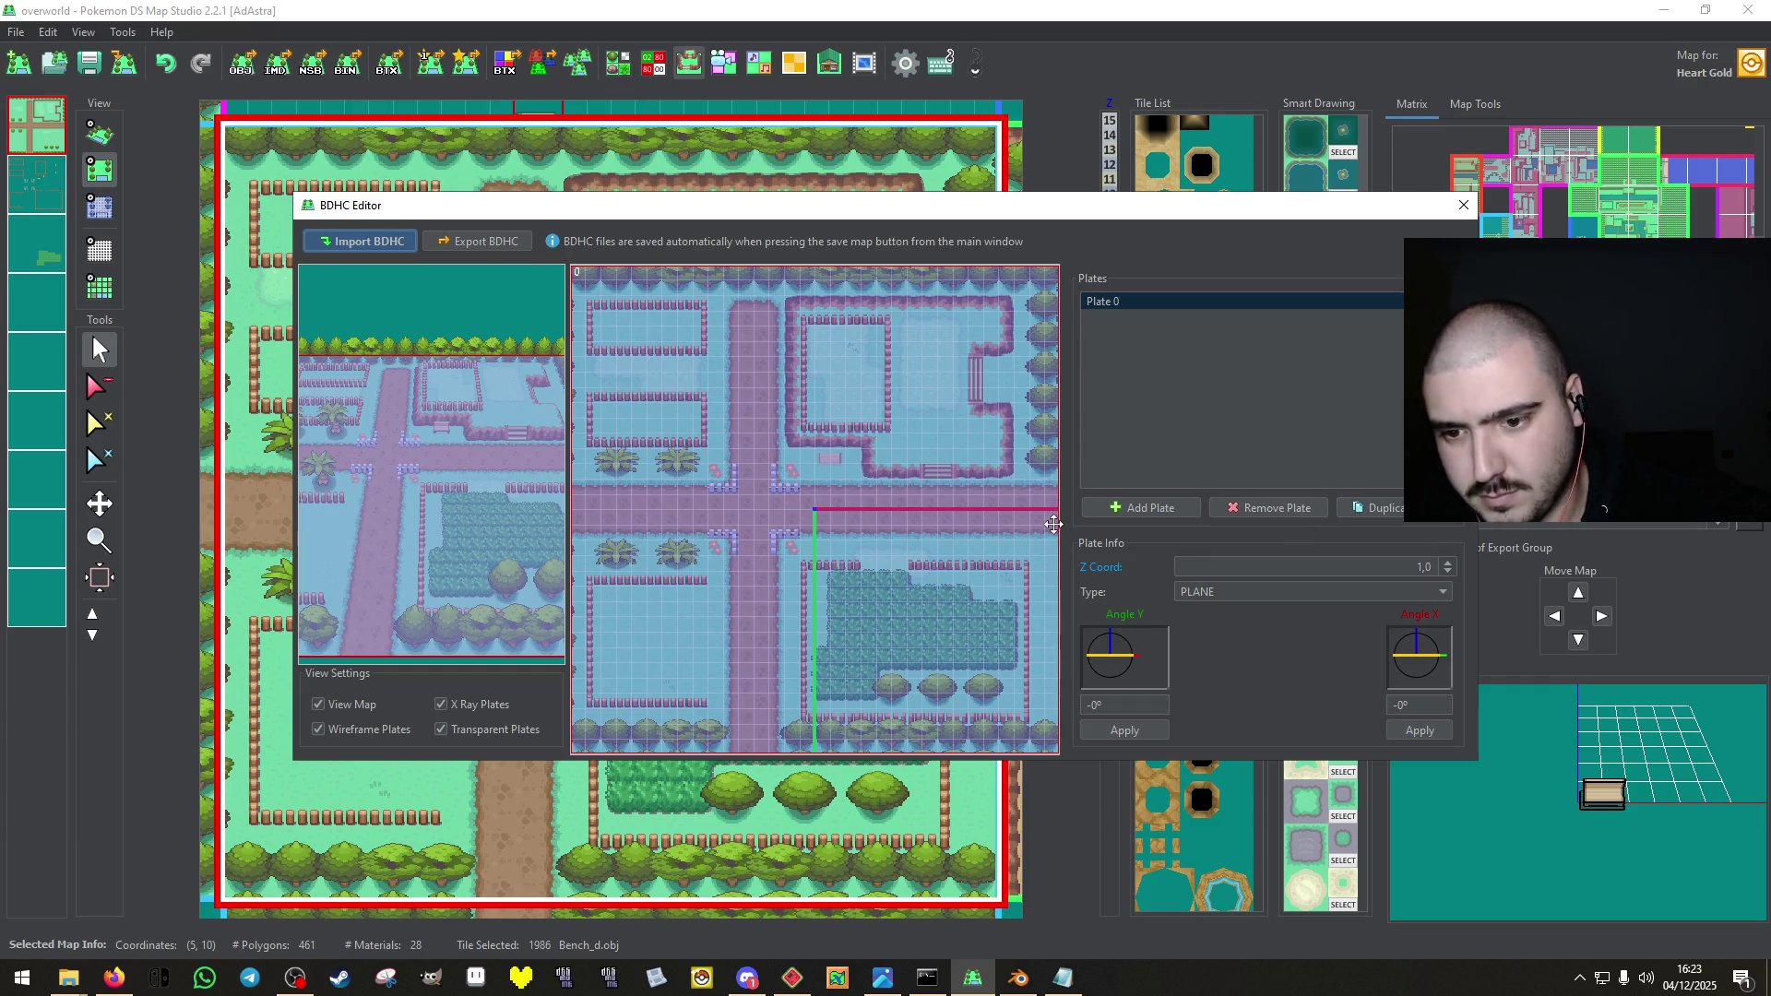
{"action": "mouse_move", "coordinate": [1058, 524]}
{"action": "left_mouse_down"}
{"action": "mouse_move", "coordinate": [783, 517]}
{"action": "mouse_move", "coordinate": [957, 515]}
{"action": "left_mouse_up"}
{"action": "key", "text": "ctrl+d"}
{"action": "left_click_drag", "start_coordinate": [964, 267], "coordinate": [934, 455]}
{"action": "mouse_move", "coordinate": [998, 544]}
{"action": "left_mouse_down"}
{"action": "mouse_move", "coordinate": [859, 548]}
{"action": "mouse_move", "coordinate": [914, 579]}
{"action": "mouse_move", "coordinate": [1051, 559]}
{"action": "mouse_move", "coordinate": [1059, 509]}
{"action": "left_mouse_up"}
{"action": "left_click", "coordinate": [1380, 514]}
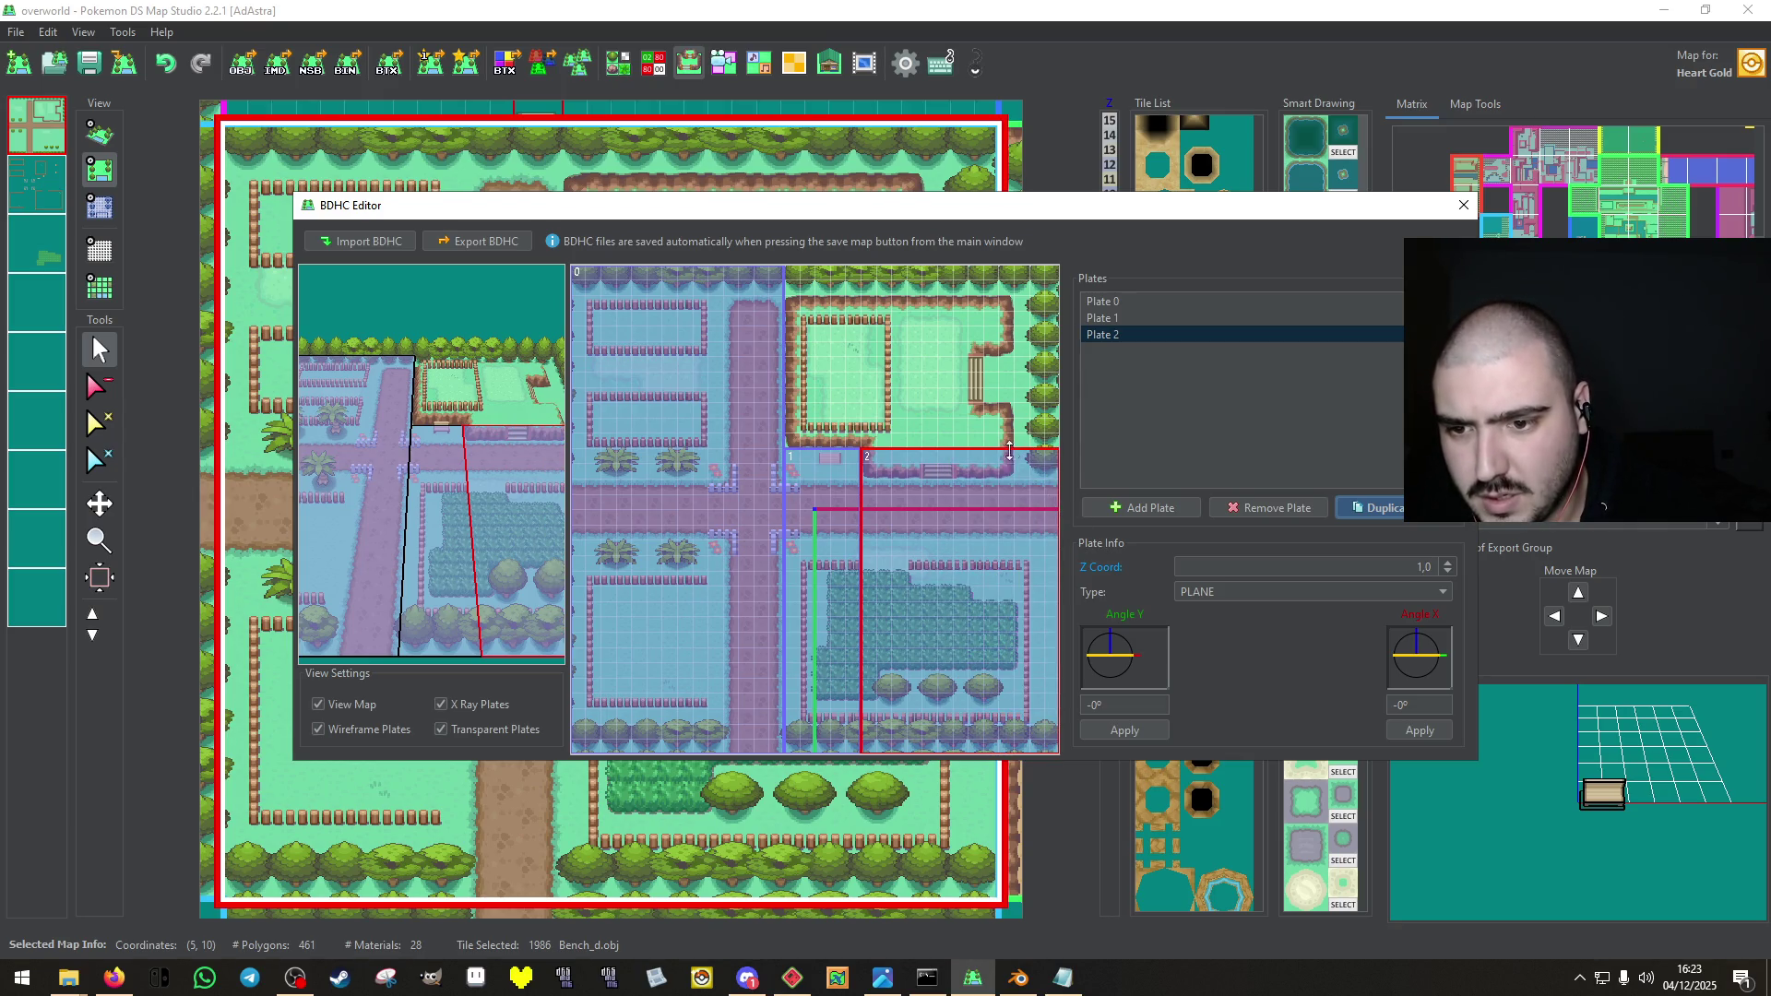
{"action": "left_click_drag", "start_coordinate": [1015, 450], "coordinate": [1017, 487]}
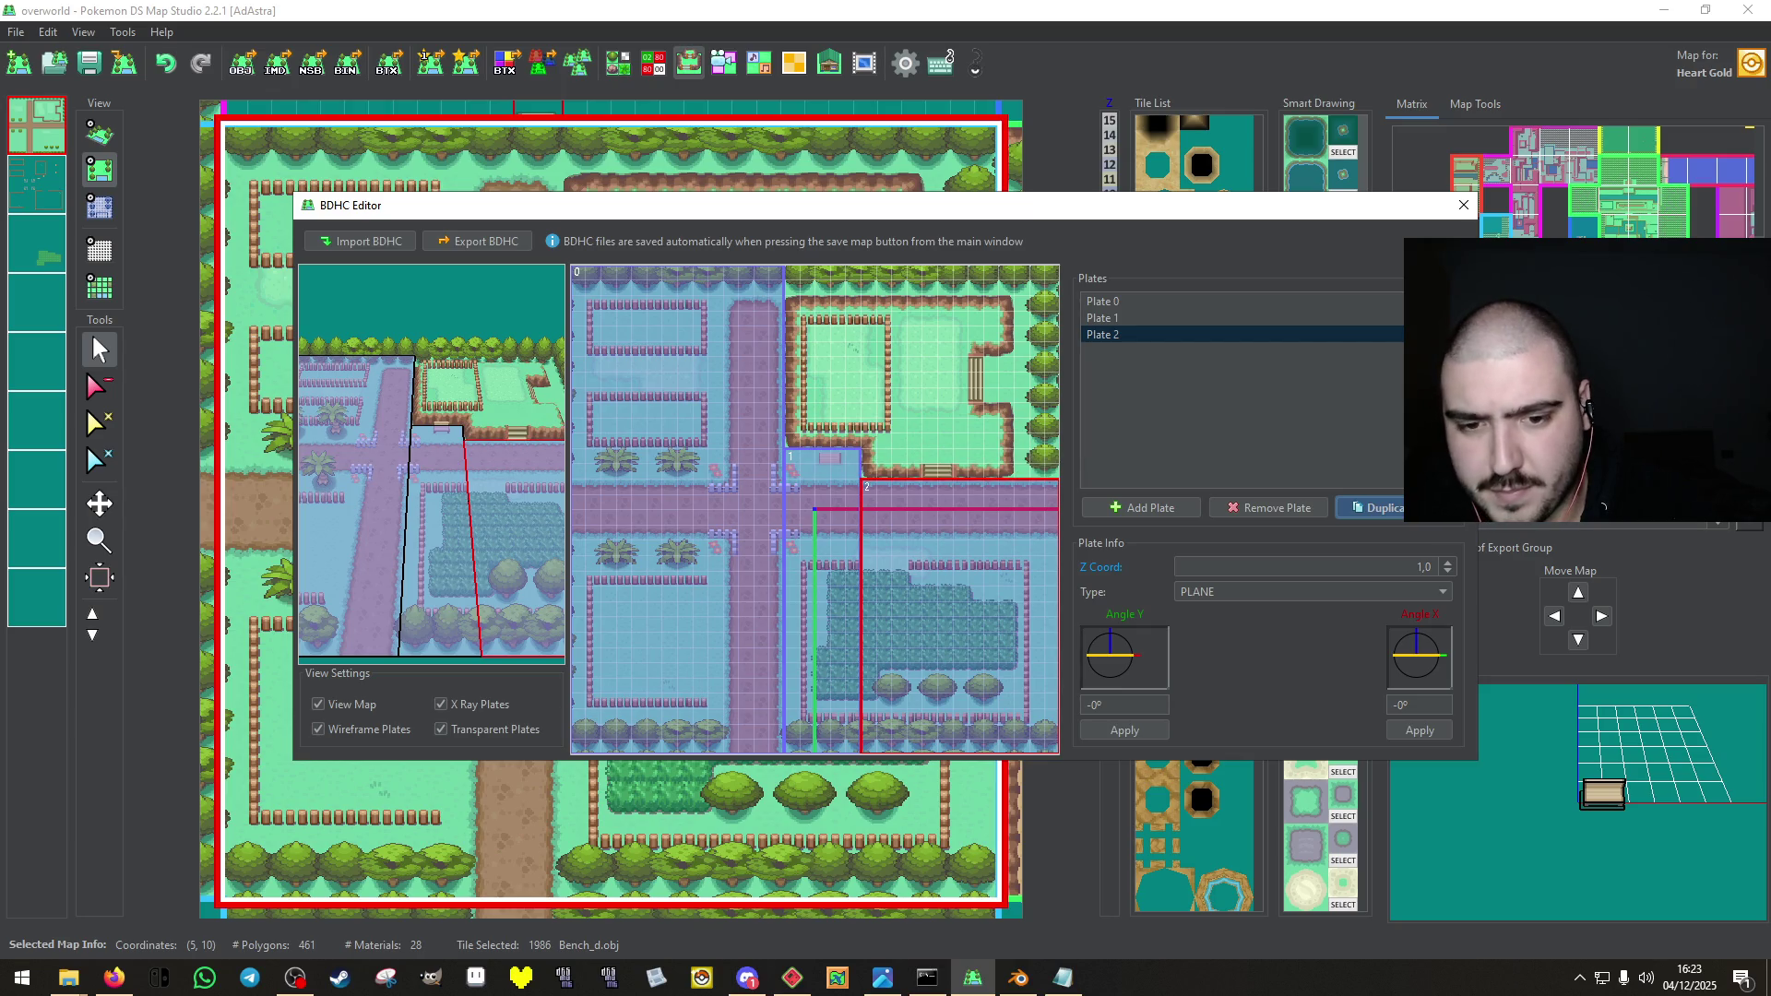
{"action": "left_click", "coordinate": [1379, 507]}
{"action": "left_click_drag", "start_coordinate": [986, 633], "coordinate": [1001, 420]}
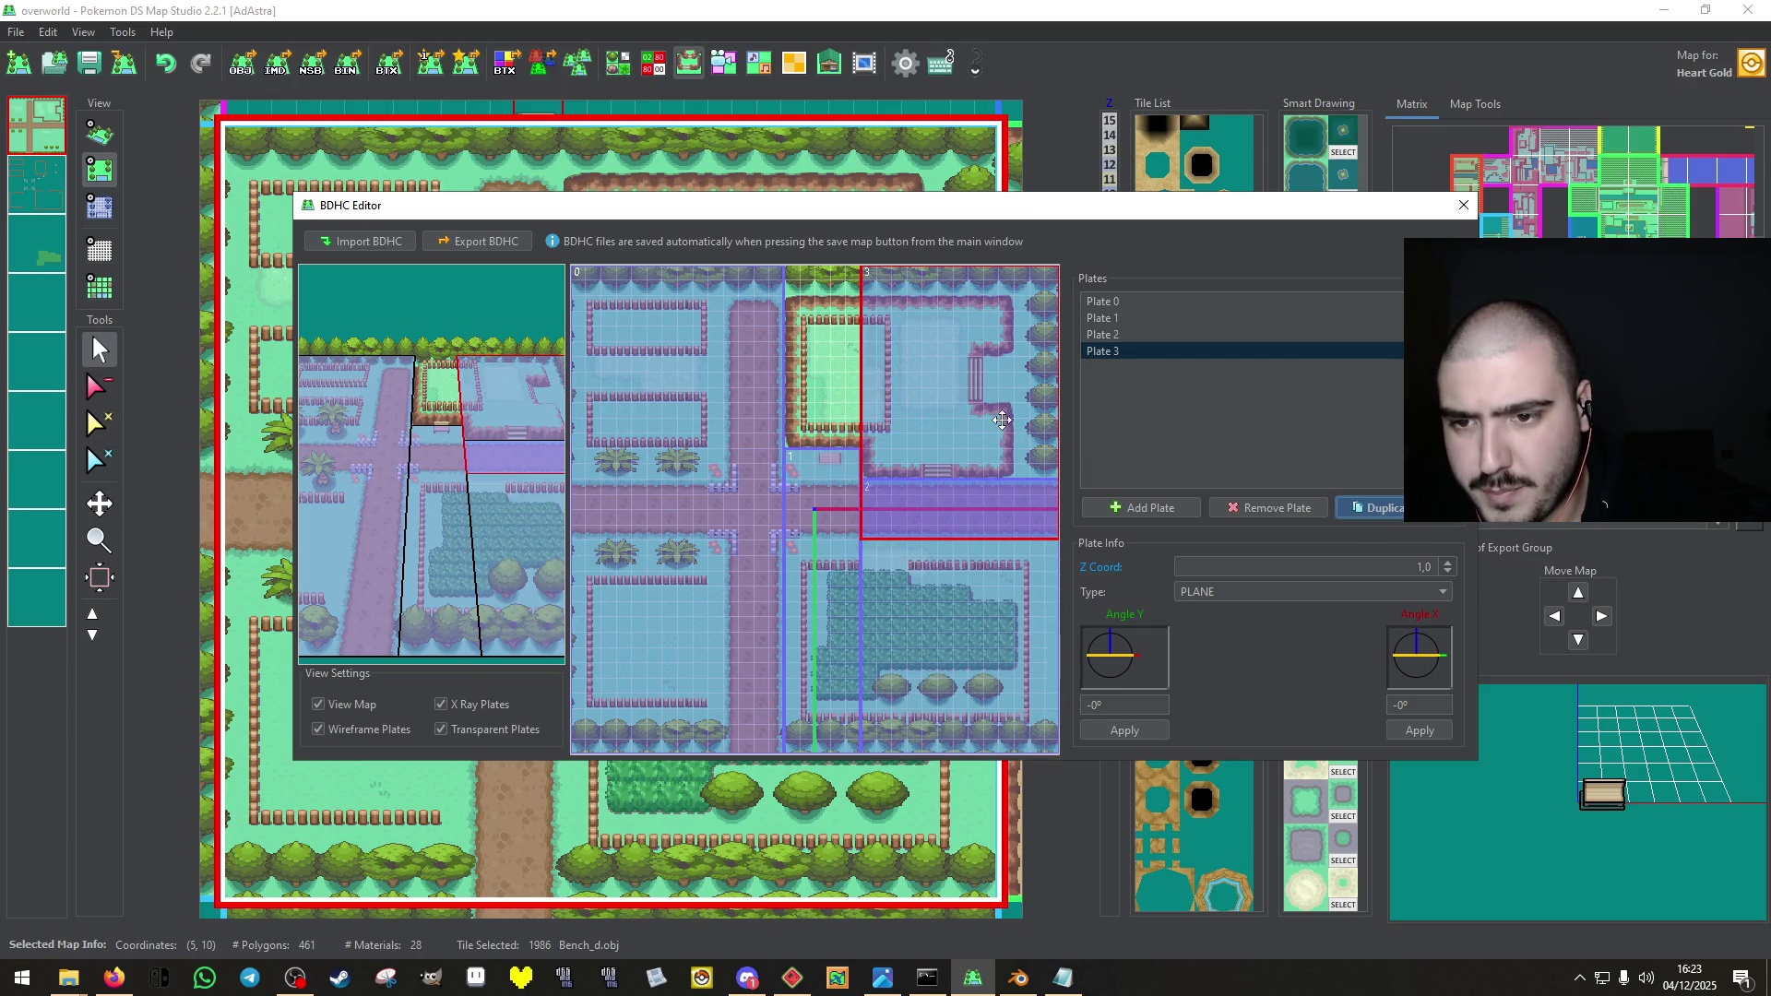
{"action": "mouse_move", "coordinate": [862, 397]}
{"action": "left_mouse_down"}
{"action": "mouse_move", "coordinate": [1042, 397]}
{"action": "mouse_move", "coordinate": [1015, 397]}
{"action": "left_mouse_up"}
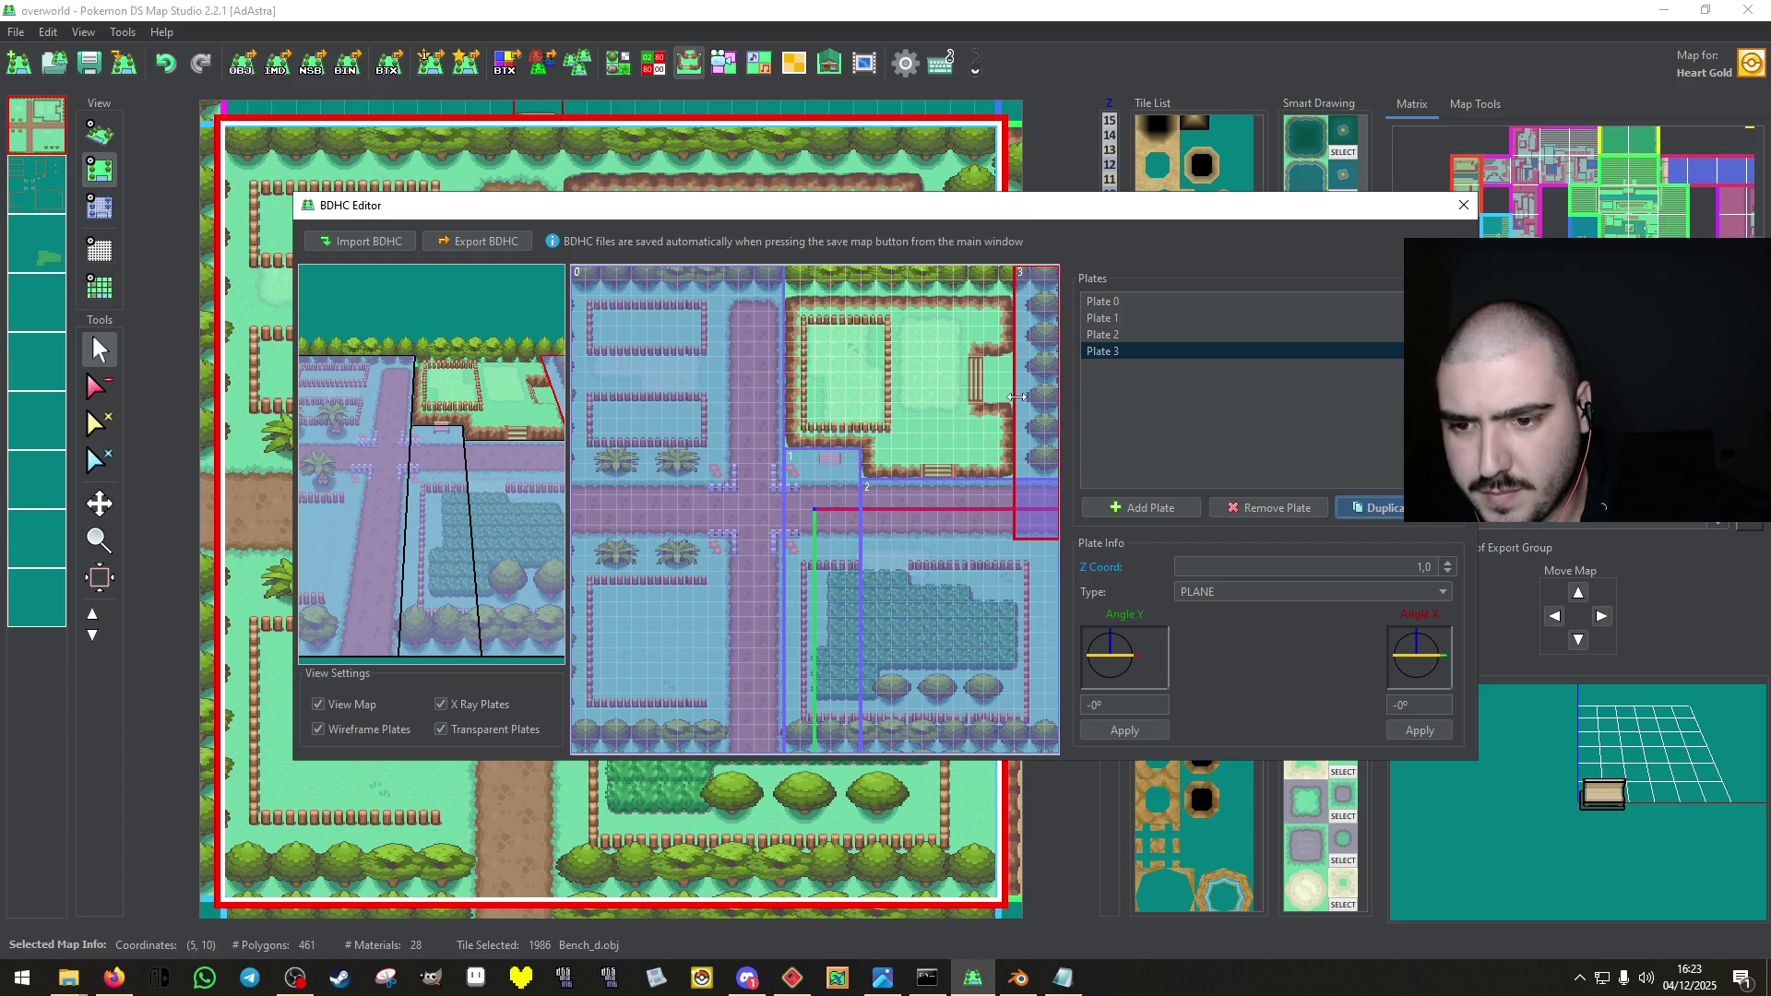
Add plates 4-6 around the upper fenced area, with Plate 5 raised to Z Coord 2.
{"action": "left_click", "coordinate": [1352, 513]}
{"action": "left_click_drag", "start_coordinate": [1038, 456], "coordinate": [1008, 452]}
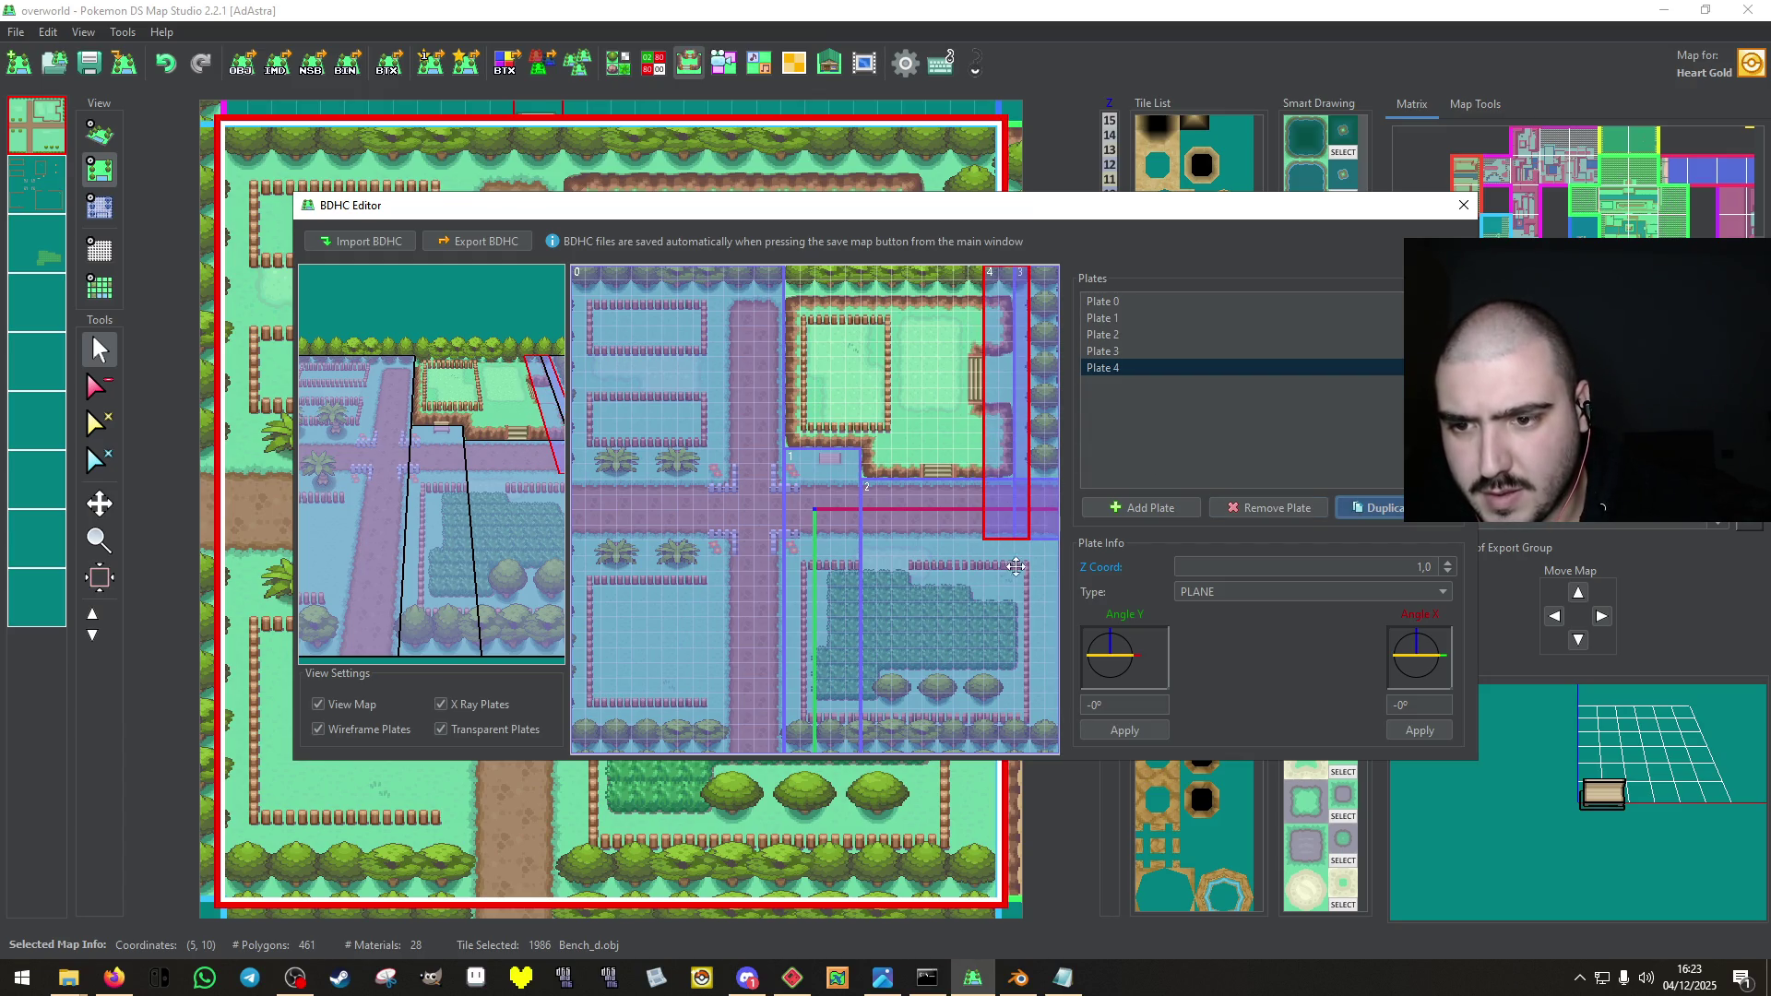
{"action": "left_click_drag", "start_coordinate": [1026, 535], "coordinate": [1016, 391]}
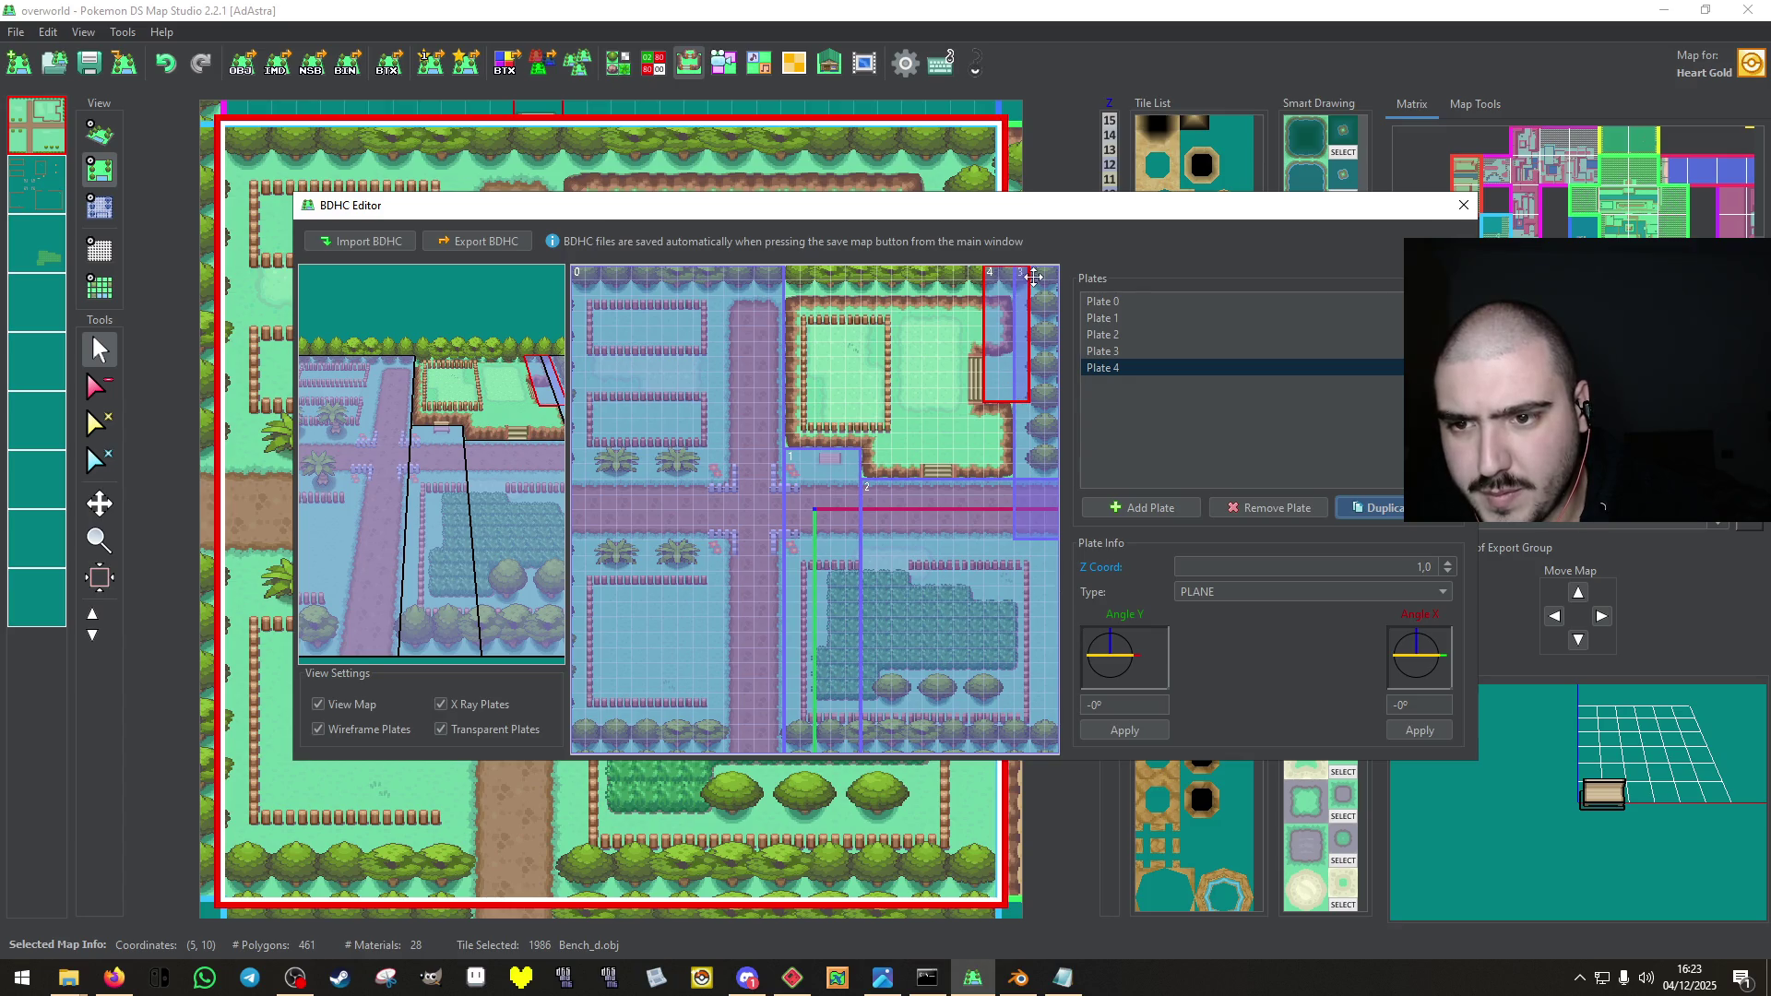
{"action": "mouse_move", "coordinate": [1024, 269]}
{"action": "left_mouse_down"}
{"action": "mouse_move", "coordinate": [1004, 365]}
{"action": "mouse_move", "coordinate": [829, 351]}
{"action": "mouse_move", "coordinate": [937, 437]}
{"action": "mouse_move", "coordinate": [971, 437]}
{"action": "left_mouse_up"}
{"action": "left_click", "coordinate": [1383, 514]}
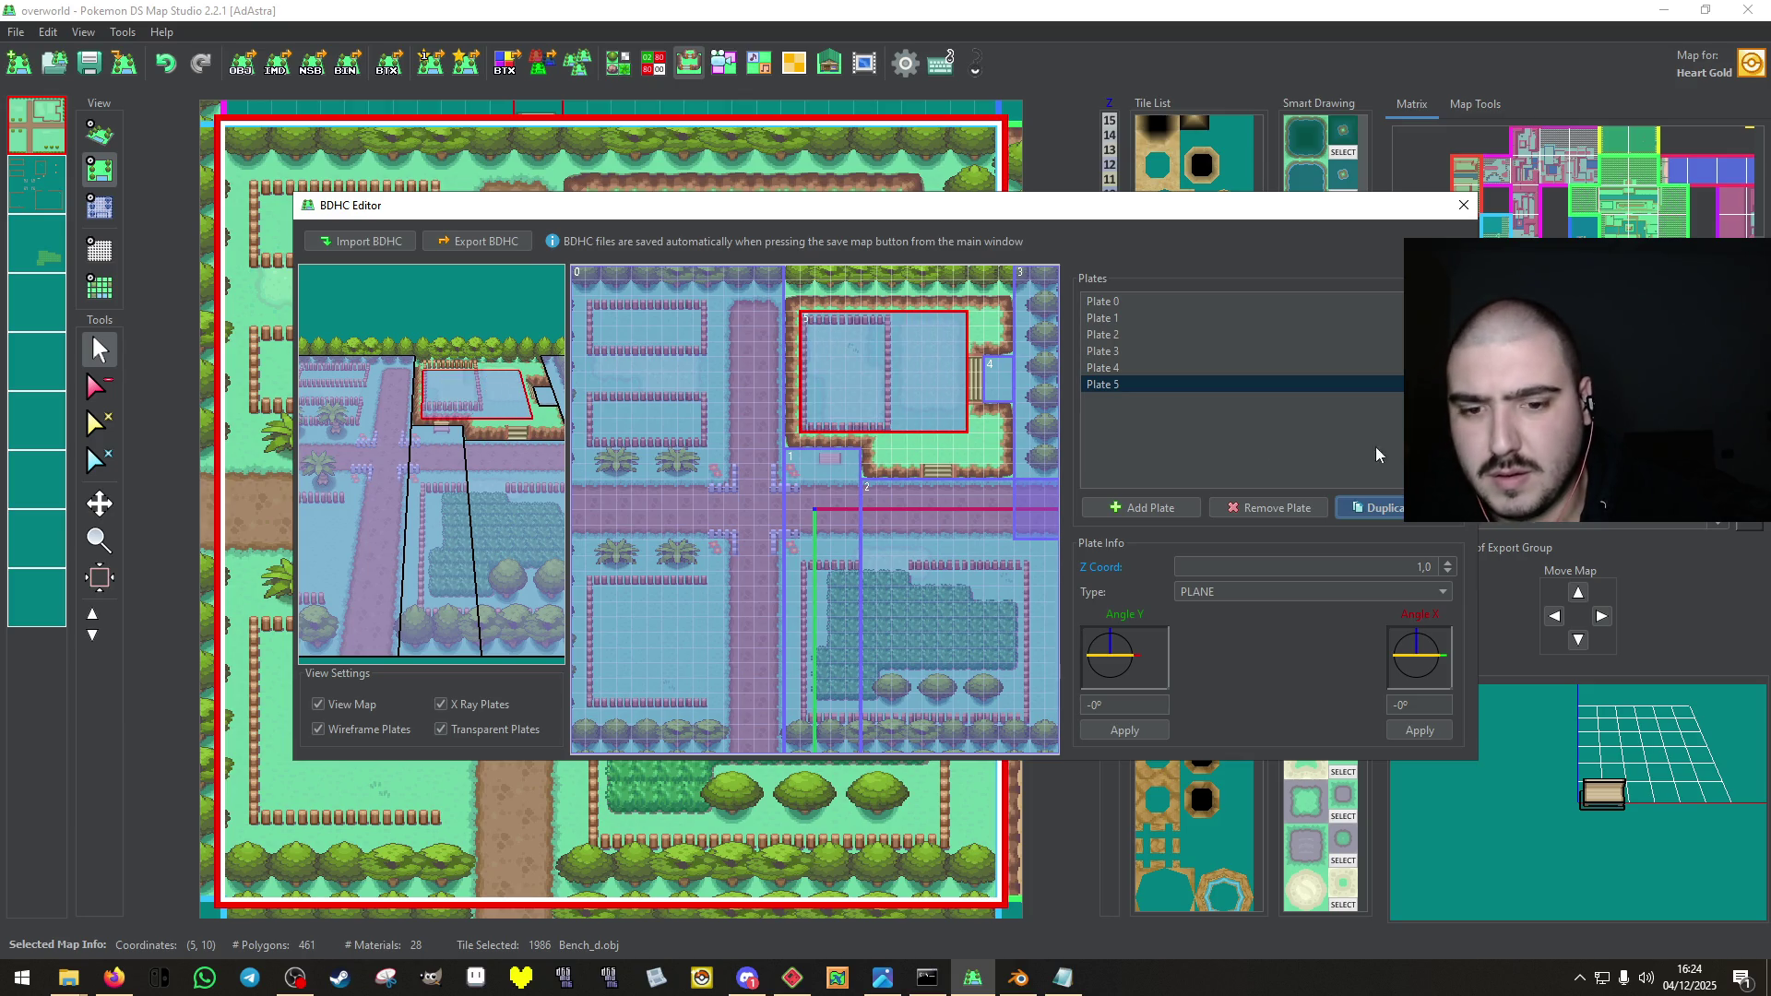
{"action": "left_click", "coordinate": [1447, 563]}
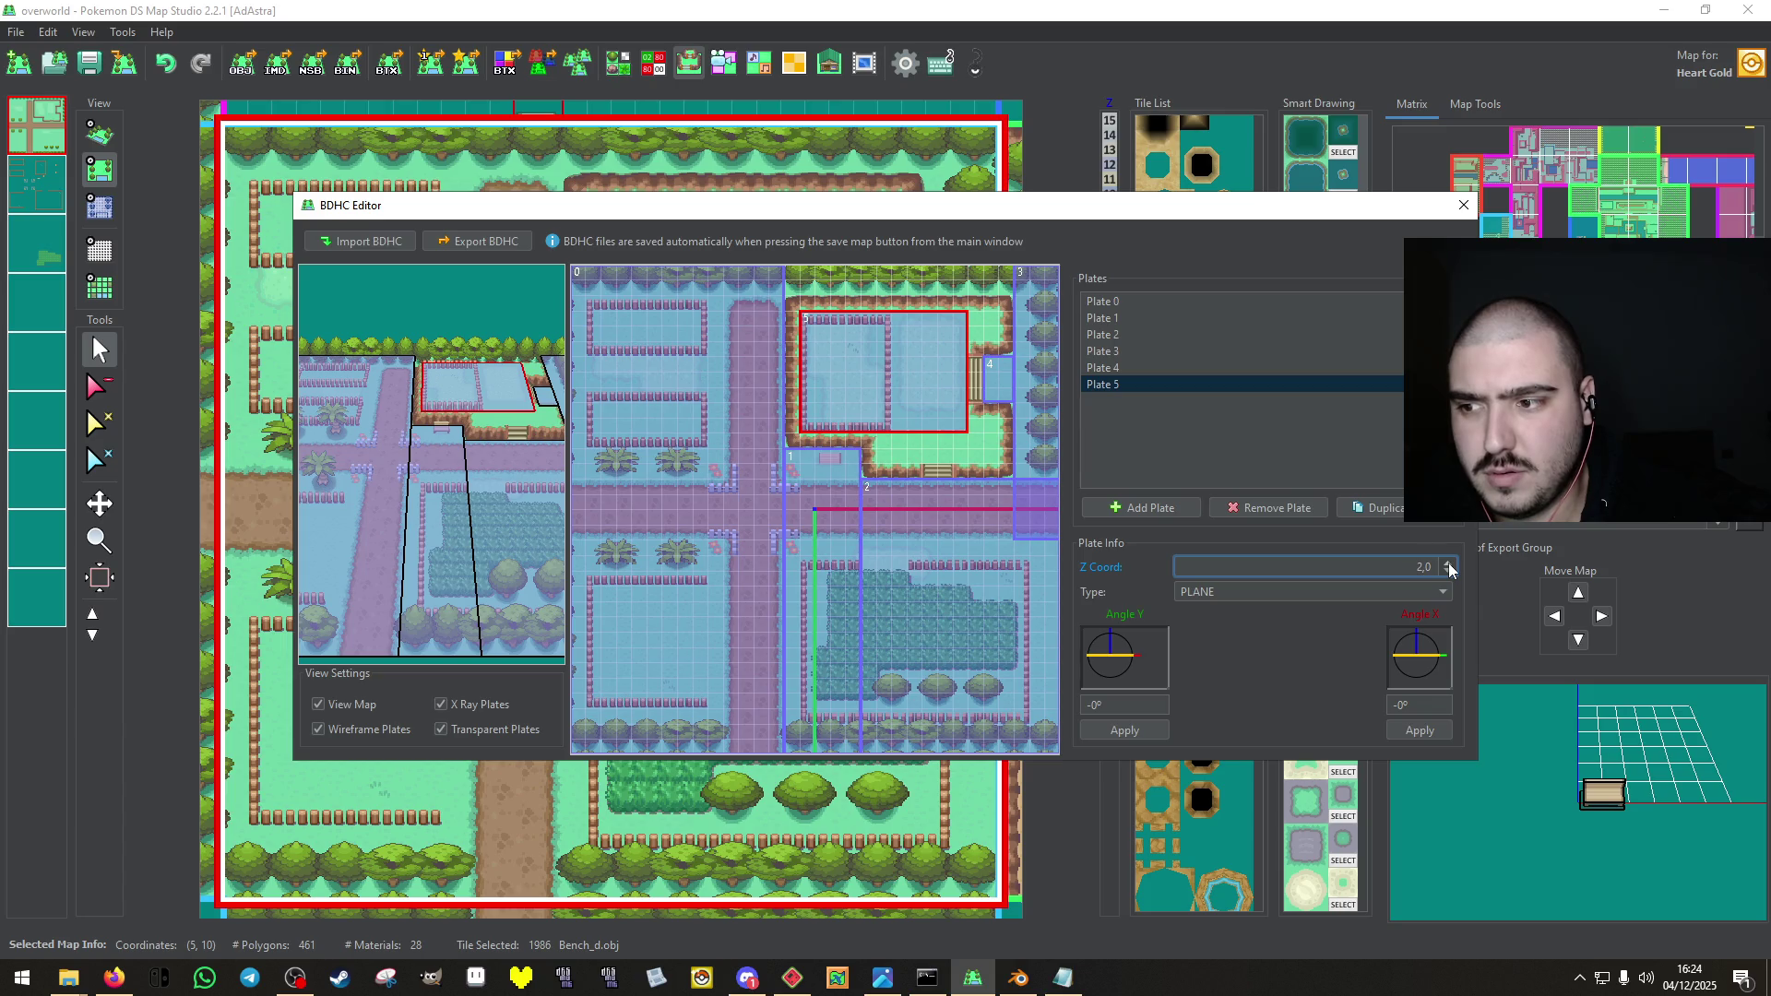
{"action": "left_click", "coordinate": [1386, 517]}
{"action": "left_click_drag", "start_coordinate": [931, 395], "coordinate": [961, 426]}
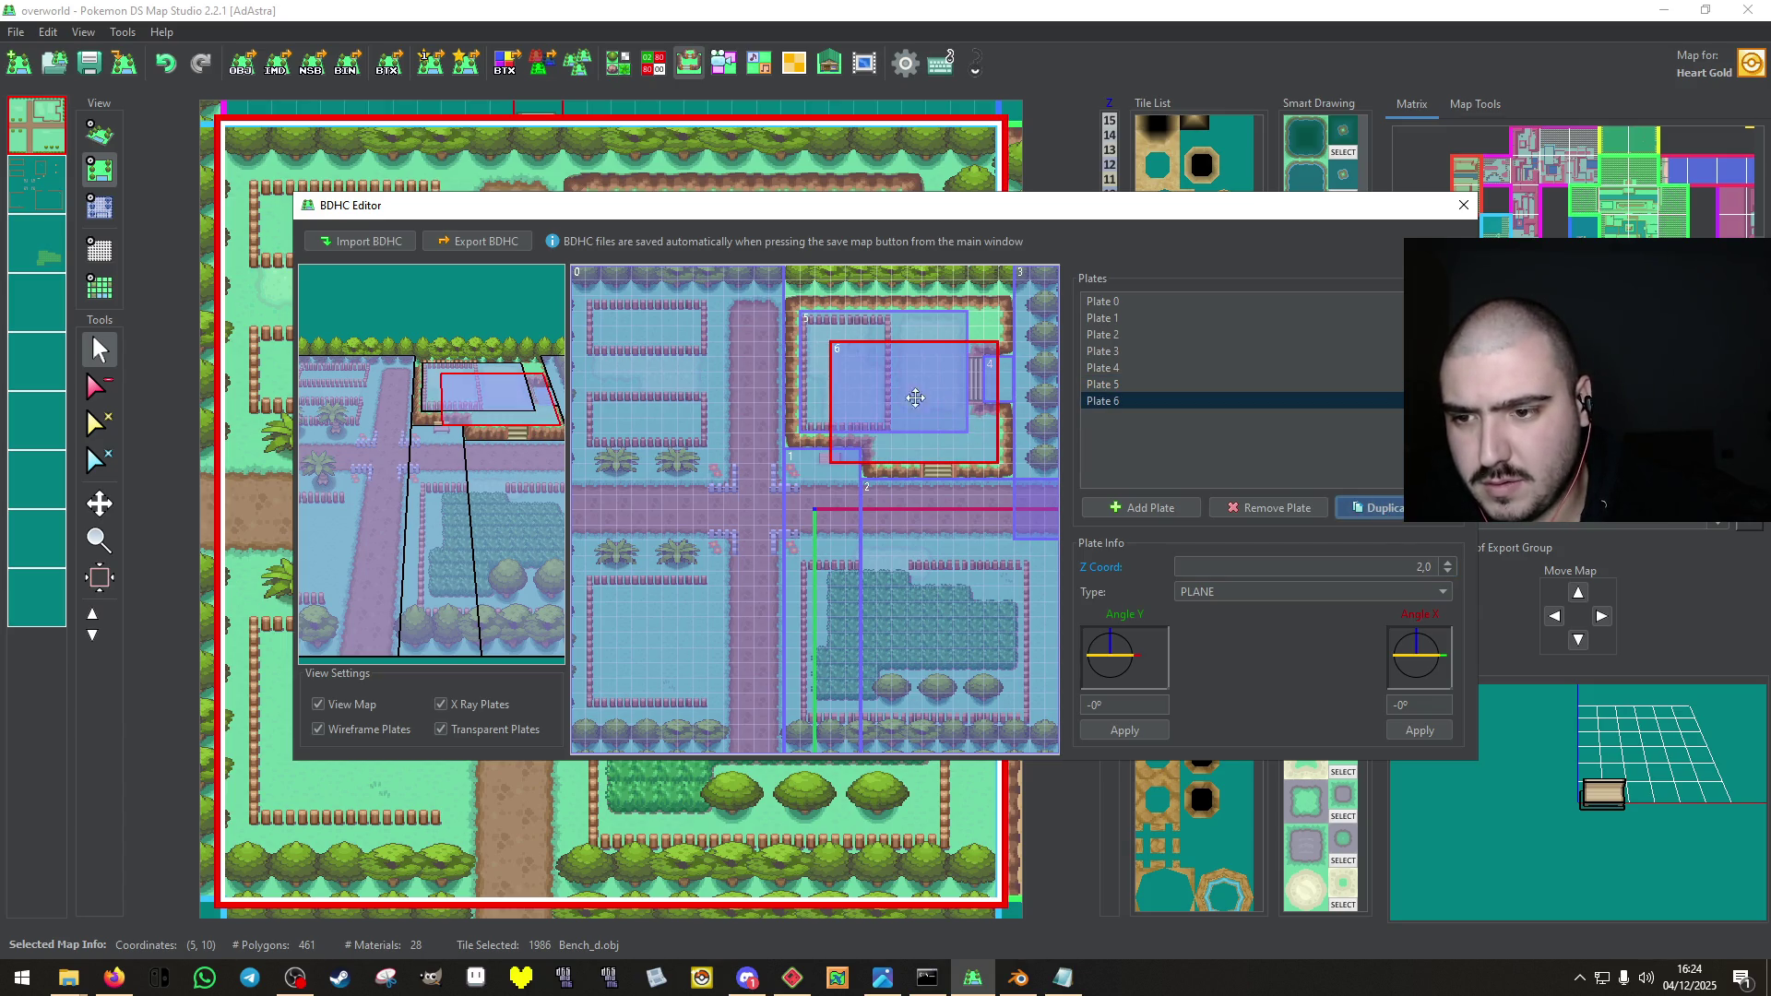
{"action": "mouse_move", "coordinate": [835, 344]}
{"action": "left_mouse_down"}
{"action": "mouse_move", "coordinate": [881, 371]}
{"action": "mouse_move", "coordinate": [883, 422]}
{"action": "mouse_move", "coordinate": [926, 346]}
{"action": "mouse_move", "coordinate": [968, 341]}
{"action": "left_mouse_up"}
{"action": "left_click", "coordinate": [1384, 507]}
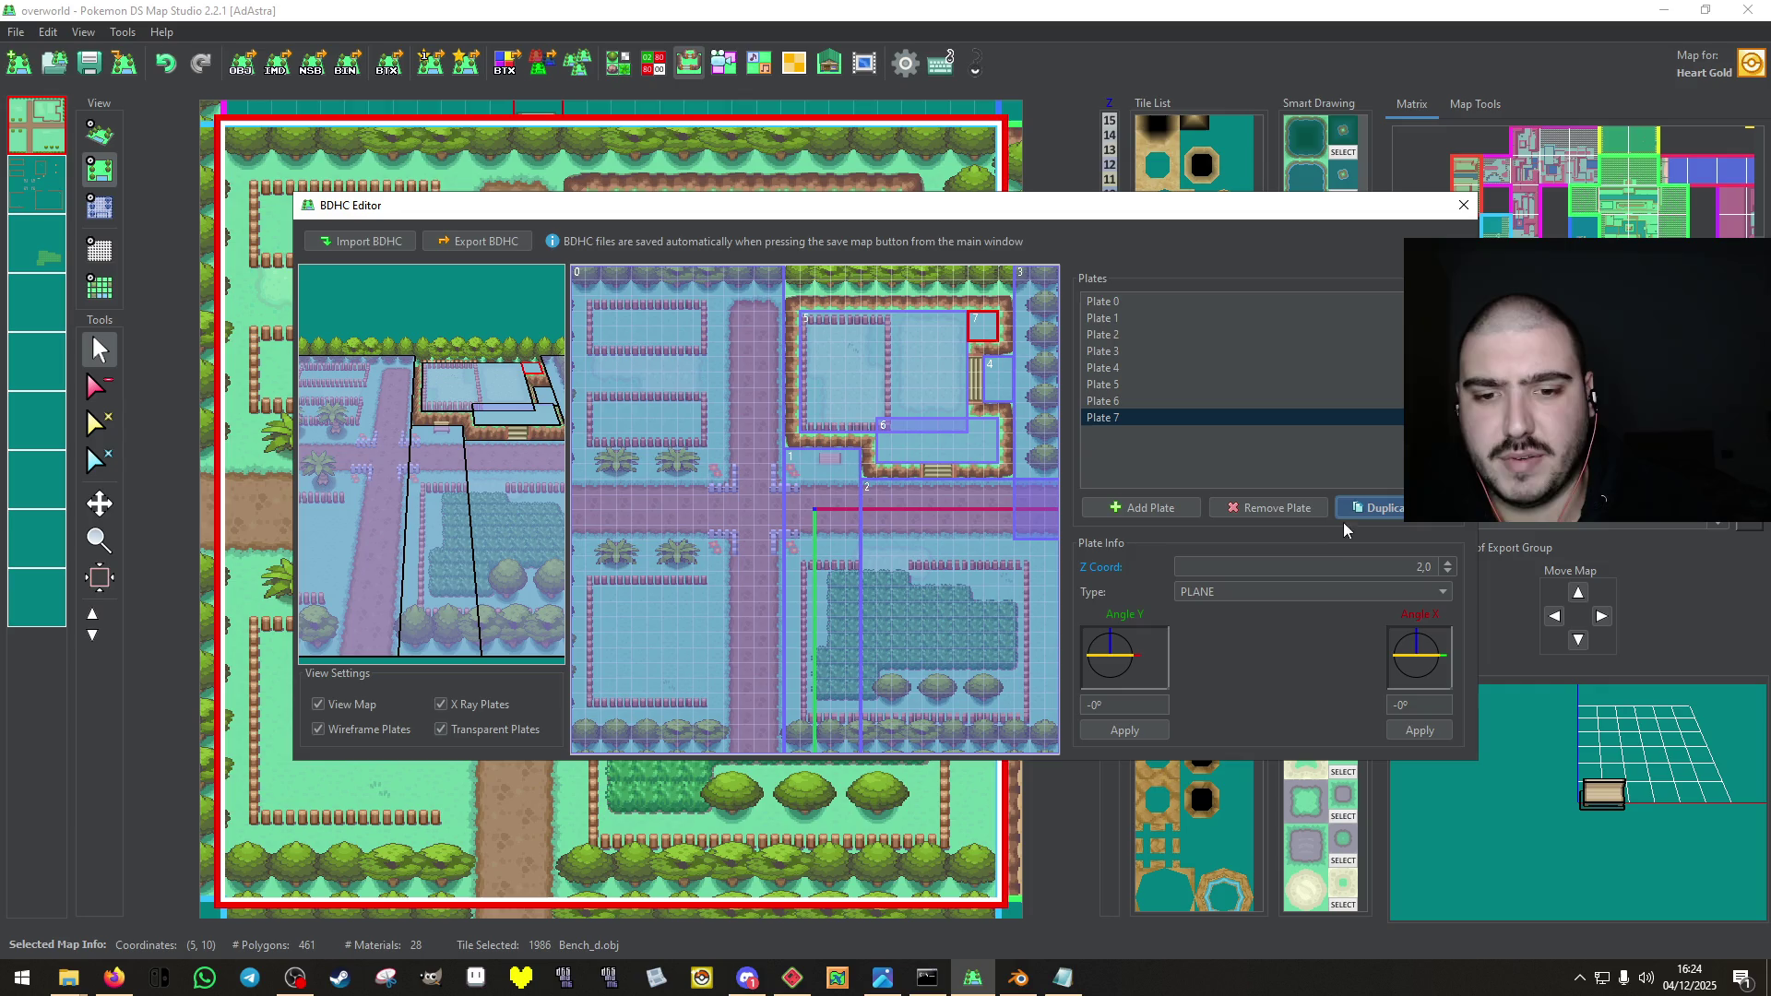
Copy plate 2 into a thin plate 8 on the stairs and set it to STAIRS UP (-Y).
{"action": "left_click", "coordinate": [953, 516]}
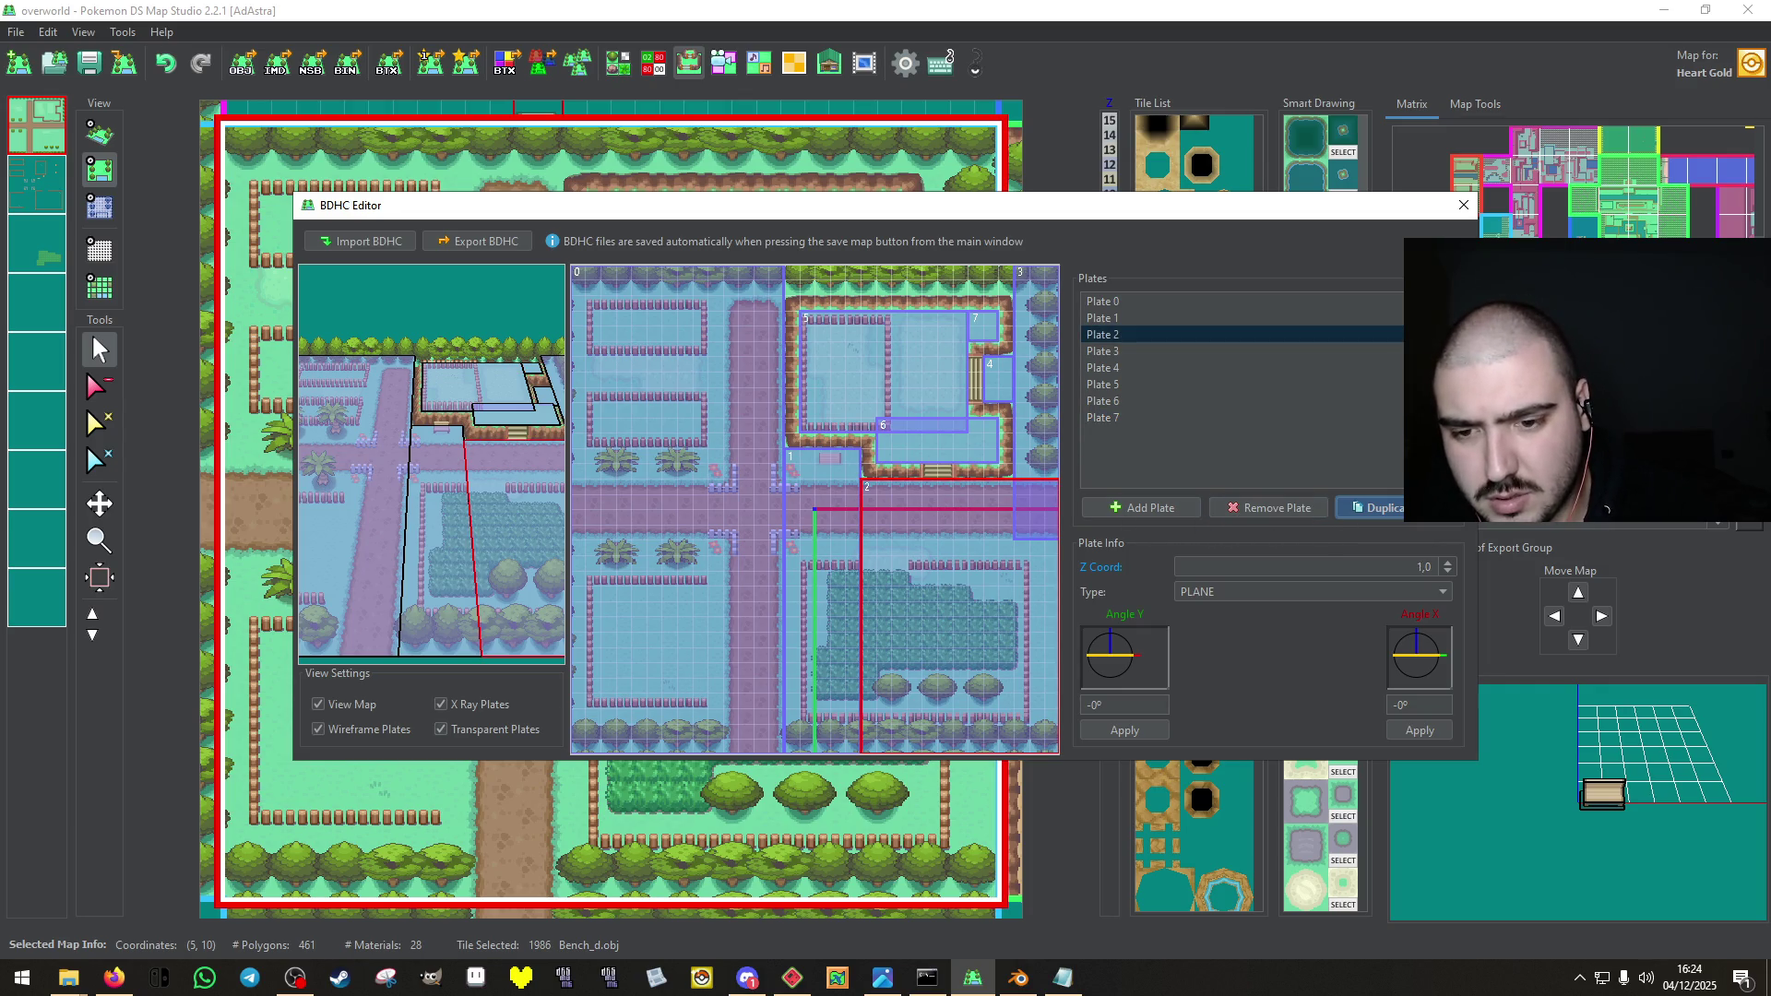
{"action": "left_click", "coordinate": [1420, 509]}
{"action": "left_click_drag", "start_coordinate": [930, 556], "coordinate": [937, 537]}
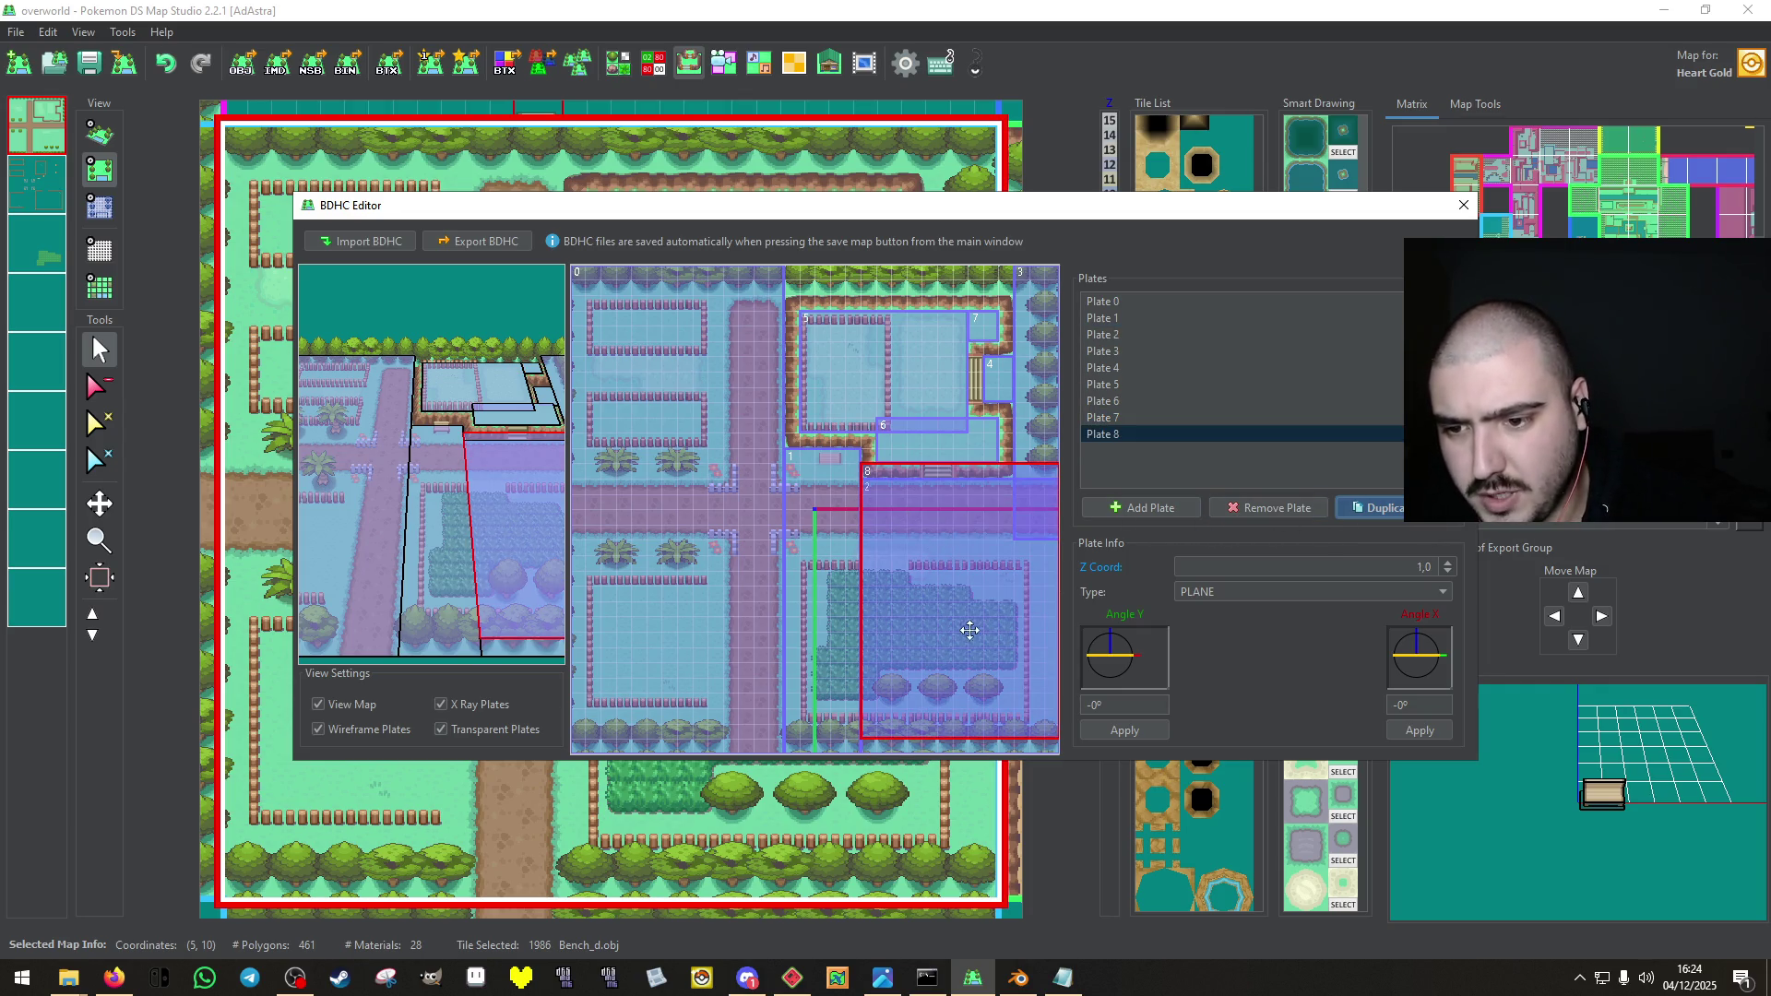
{"action": "left_click_drag", "start_coordinate": [1058, 737], "coordinate": [952, 477]}
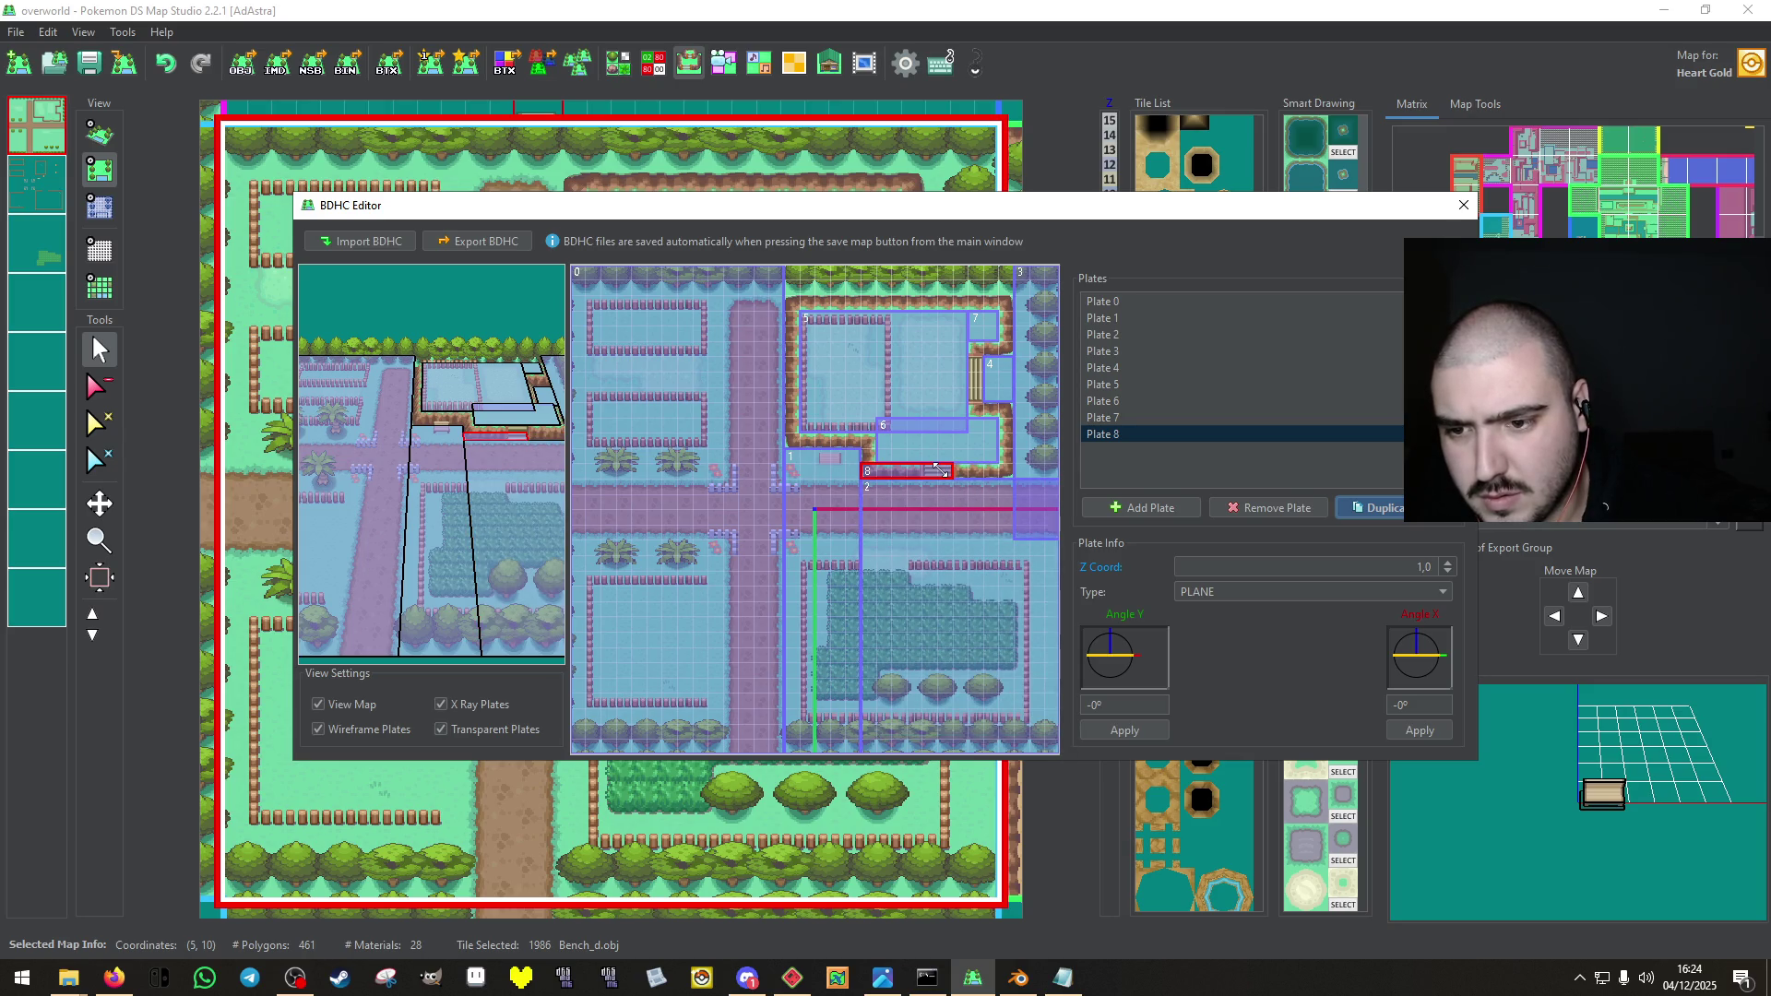
{"action": "left_click", "coordinate": [860, 470]}
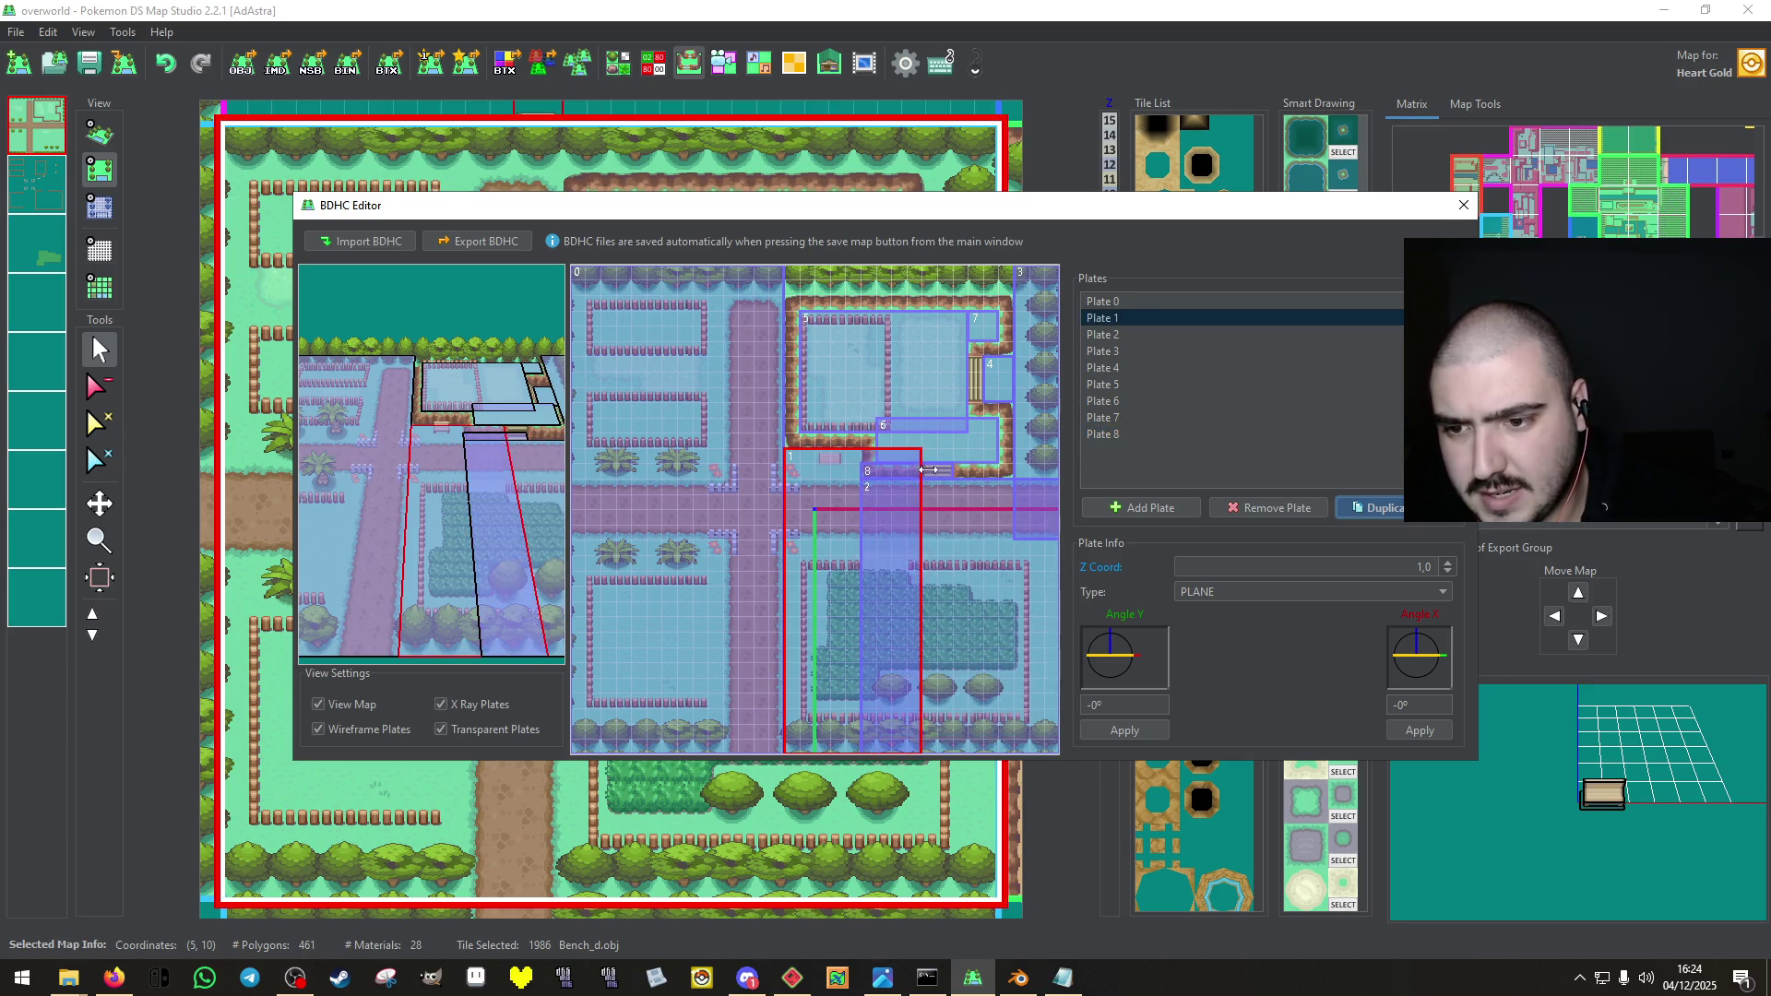
{"action": "left_click", "coordinate": [867, 470]}
{"action": "left_click_drag", "start_coordinate": [872, 470], "coordinate": [923, 471]}
{"action": "left_click", "coordinate": [1339, 592]}
{"action": "left_click", "coordinate": [1256, 699]}
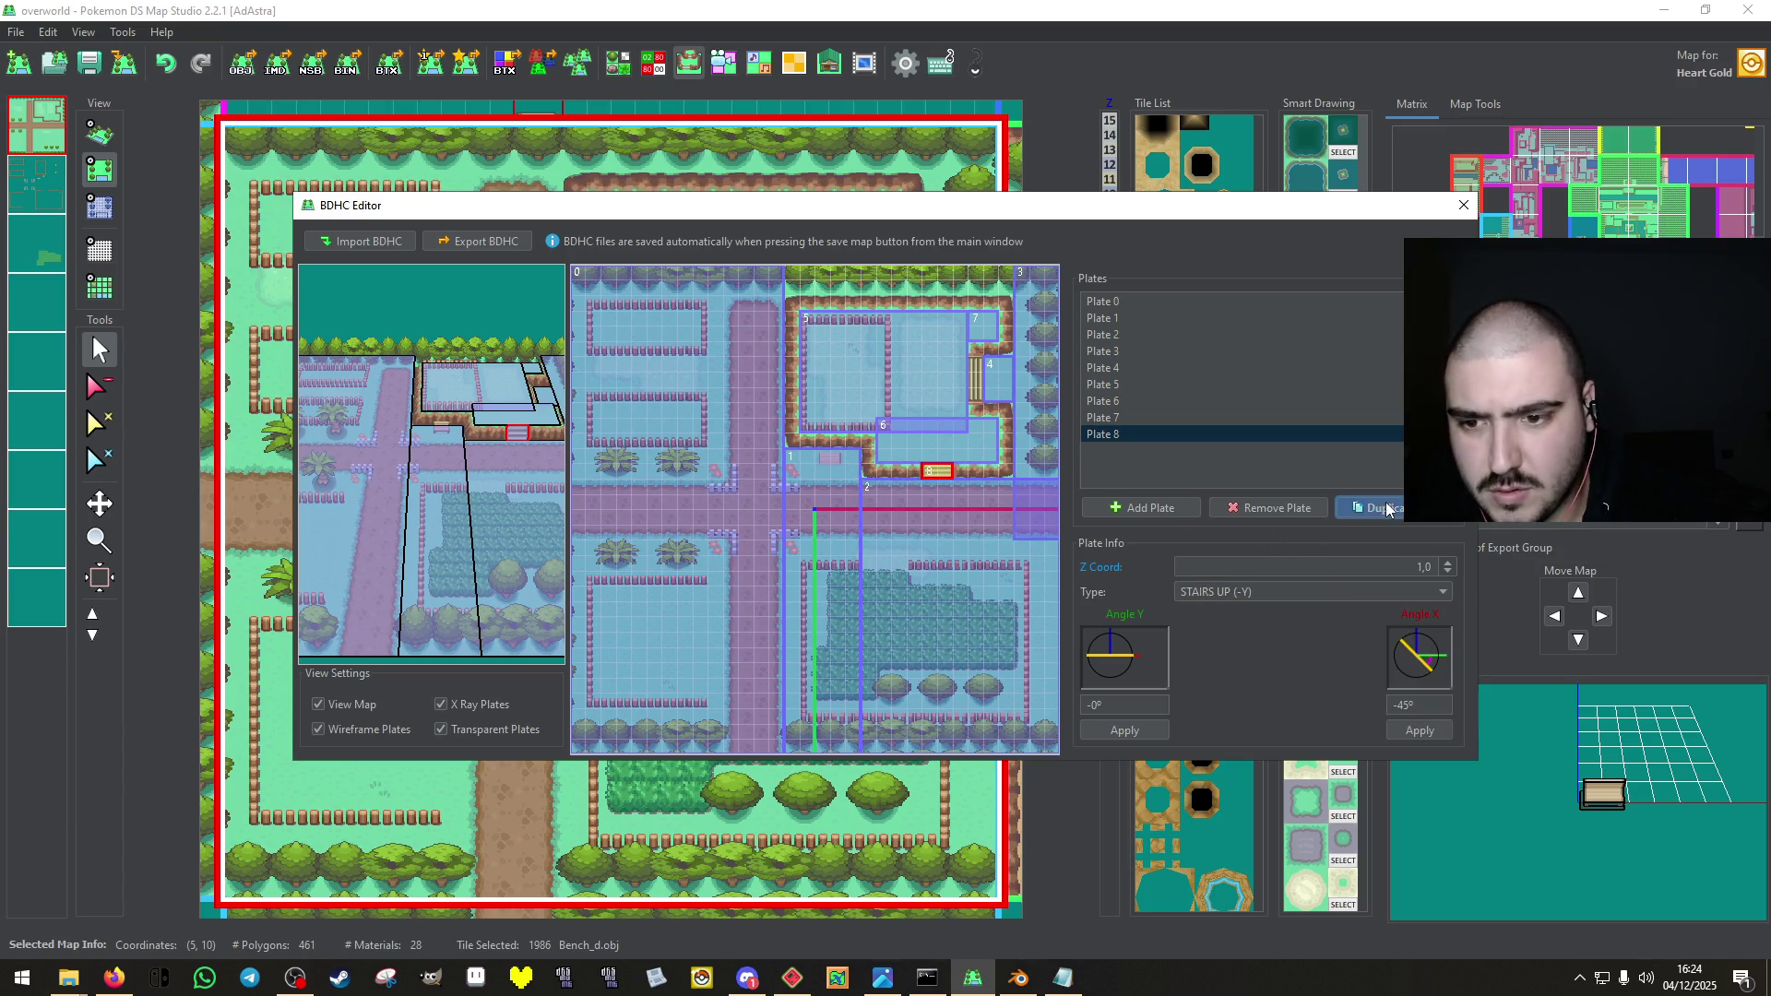
Add plate 9 on the right-side stairs as STAIRS LEFT (-X), check the 3D preview, and close.
{"action": "left_click", "coordinate": [1374, 507]}
{"action": "mouse_move", "coordinate": [937, 471]}
{"action": "left_mouse_down"}
{"action": "mouse_move", "coordinate": [1003, 380]}
{"action": "mouse_move", "coordinate": [985, 386]}
{"action": "mouse_move", "coordinate": [980, 351]}
{"action": "left_mouse_up"}
{"action": "left_click", "coordinate": [1406, 591]}
{"action": "left_click", "coordinate": [1247, 651]}
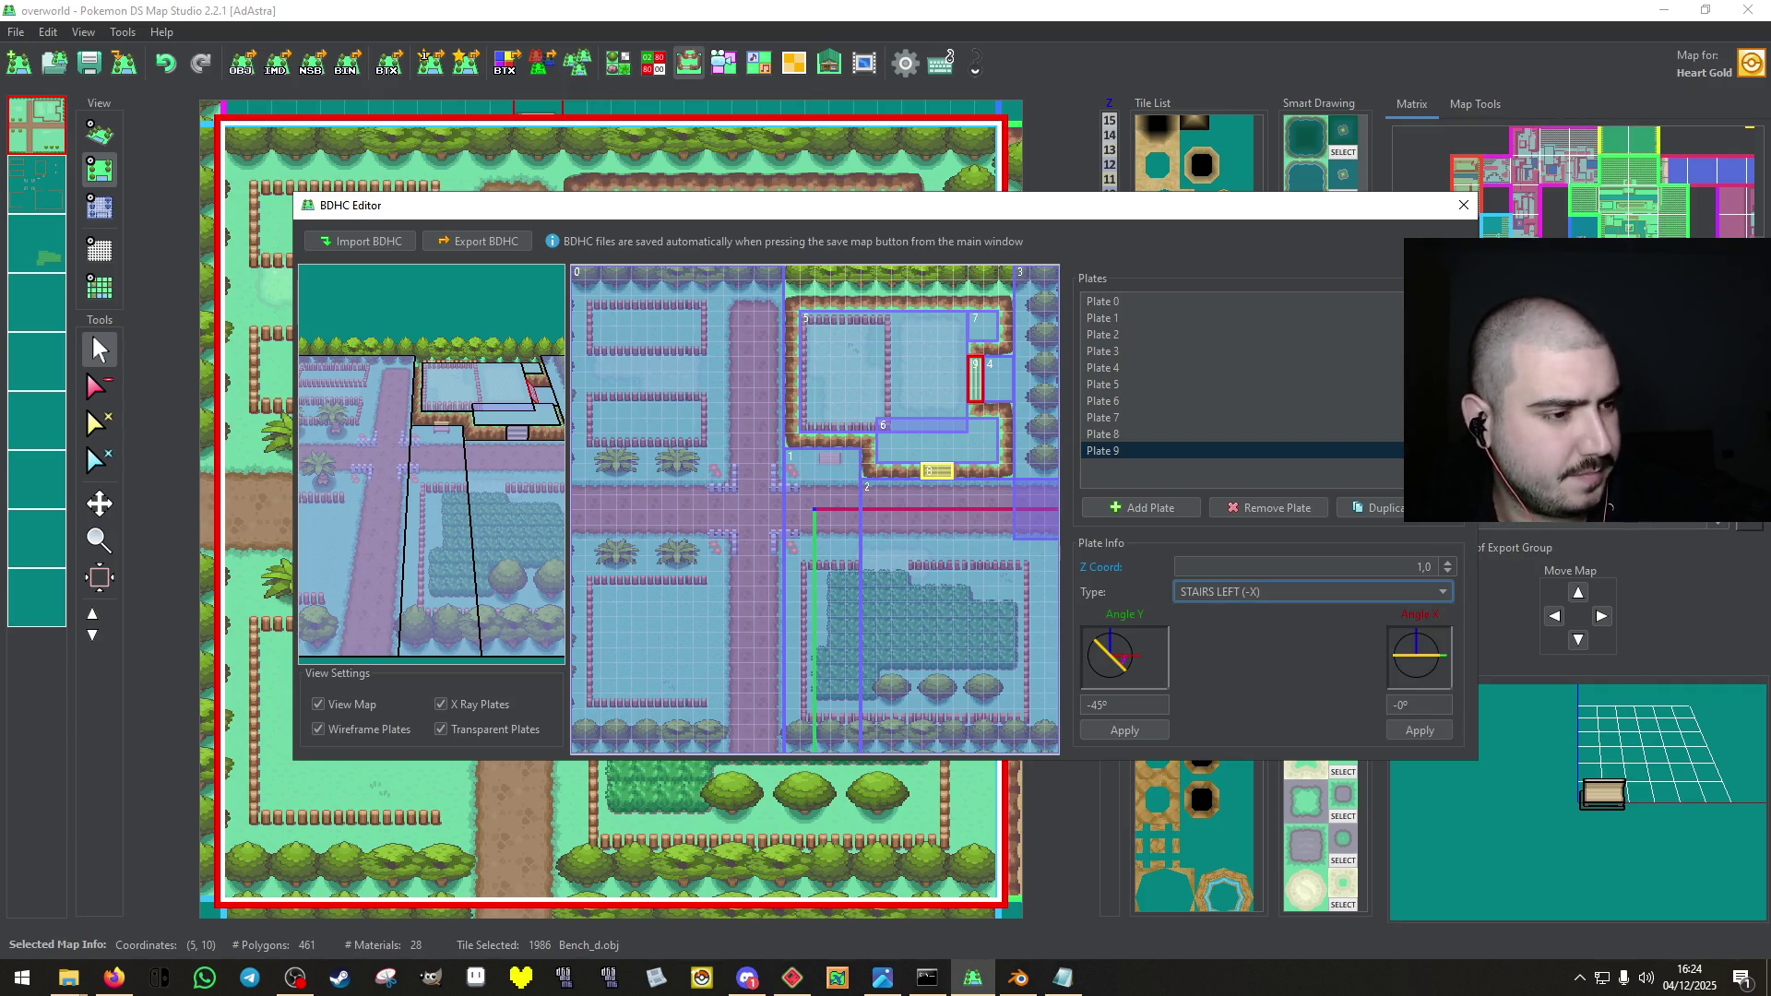
{"action": "mouse_move", "coordinate": [489, 512]}
{"action": "left_mouse_down"}
{"action": "mouse_move", "coordinate": [340, 380]}
{"action": "mouse_move", "coordinate": [310, 492]}
{"action": "mouse_move", "coordinate": [495, 559]}
{"action": "mouse_move", "coordinate": [433, 435]}
{"action": "mouse_move", "coordinate": [397, 461]}
{"action": "mouse_move", "coordinate": [369, 397]}
{"action": "mouse_move", "coordinate": [480, 415]}
{"action": "left_mouse_up"}
{"action": "left_click", "coordinate": [1462, 205]}
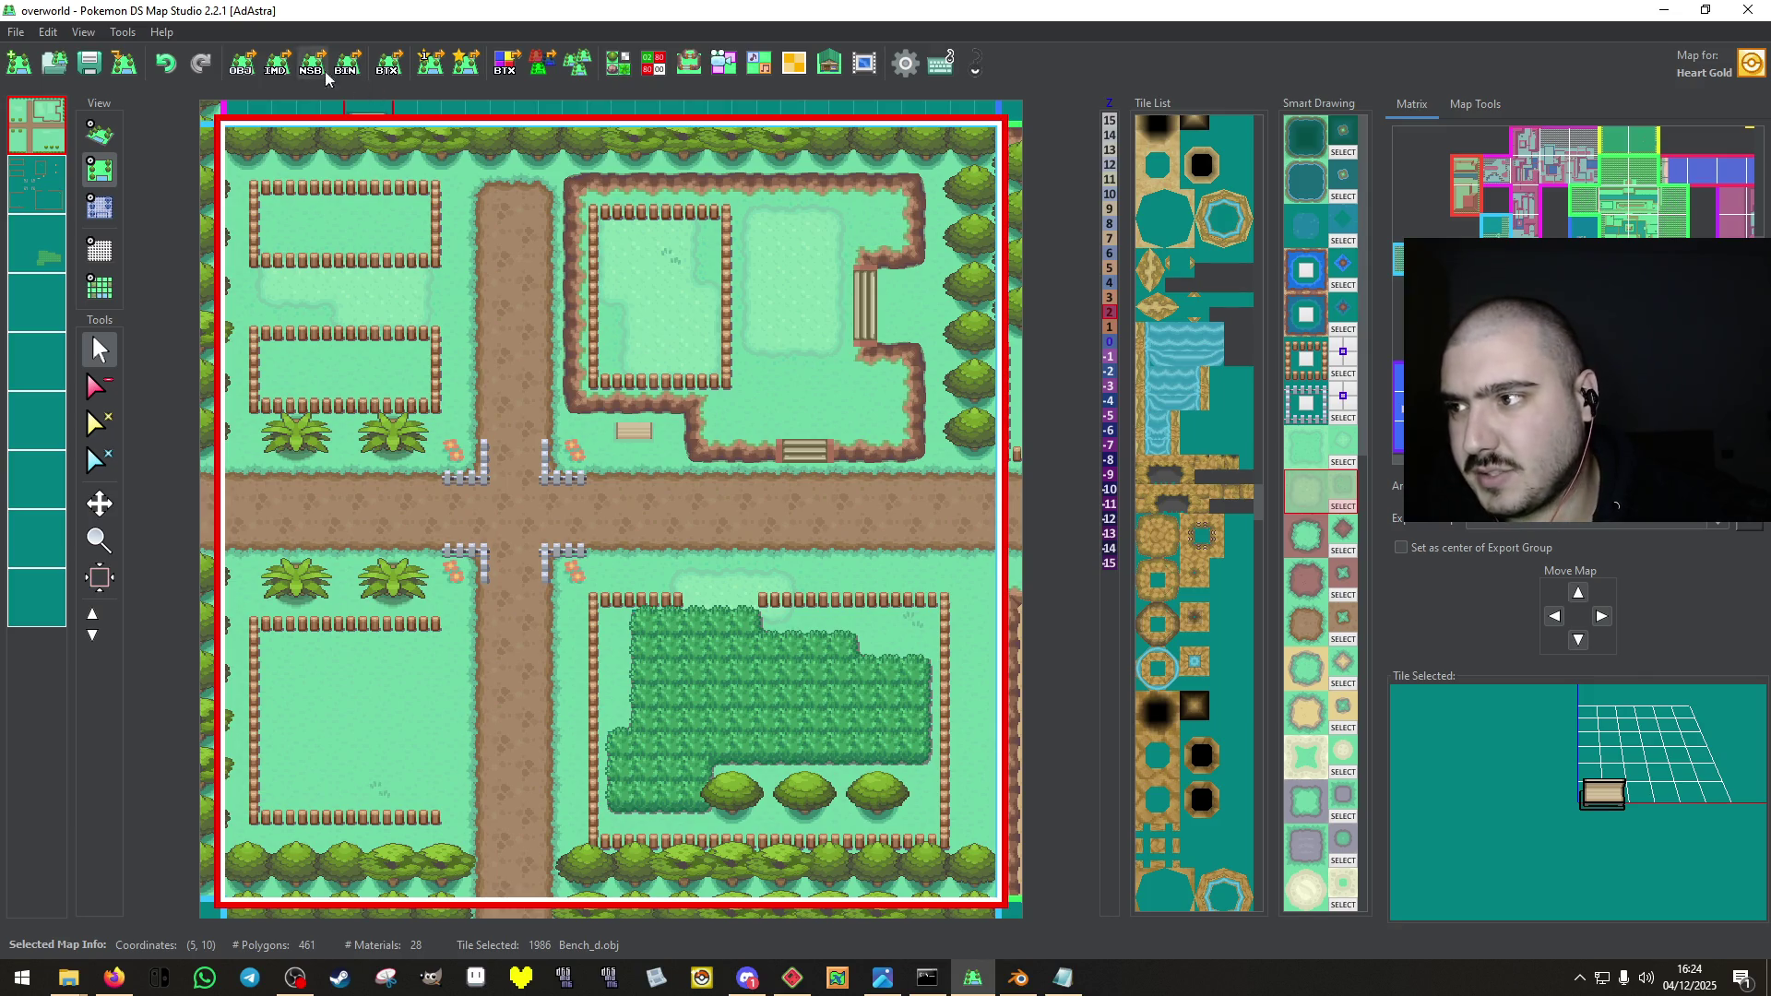
{"action": "left_click", "coordinate": [241, 62]}
Export all maps as OBJ files named overworld with tile upscaling 1,01.
{"action": "double_click", "coordinate": [978, 419]}
{"action": "type", "text": "1,01"}
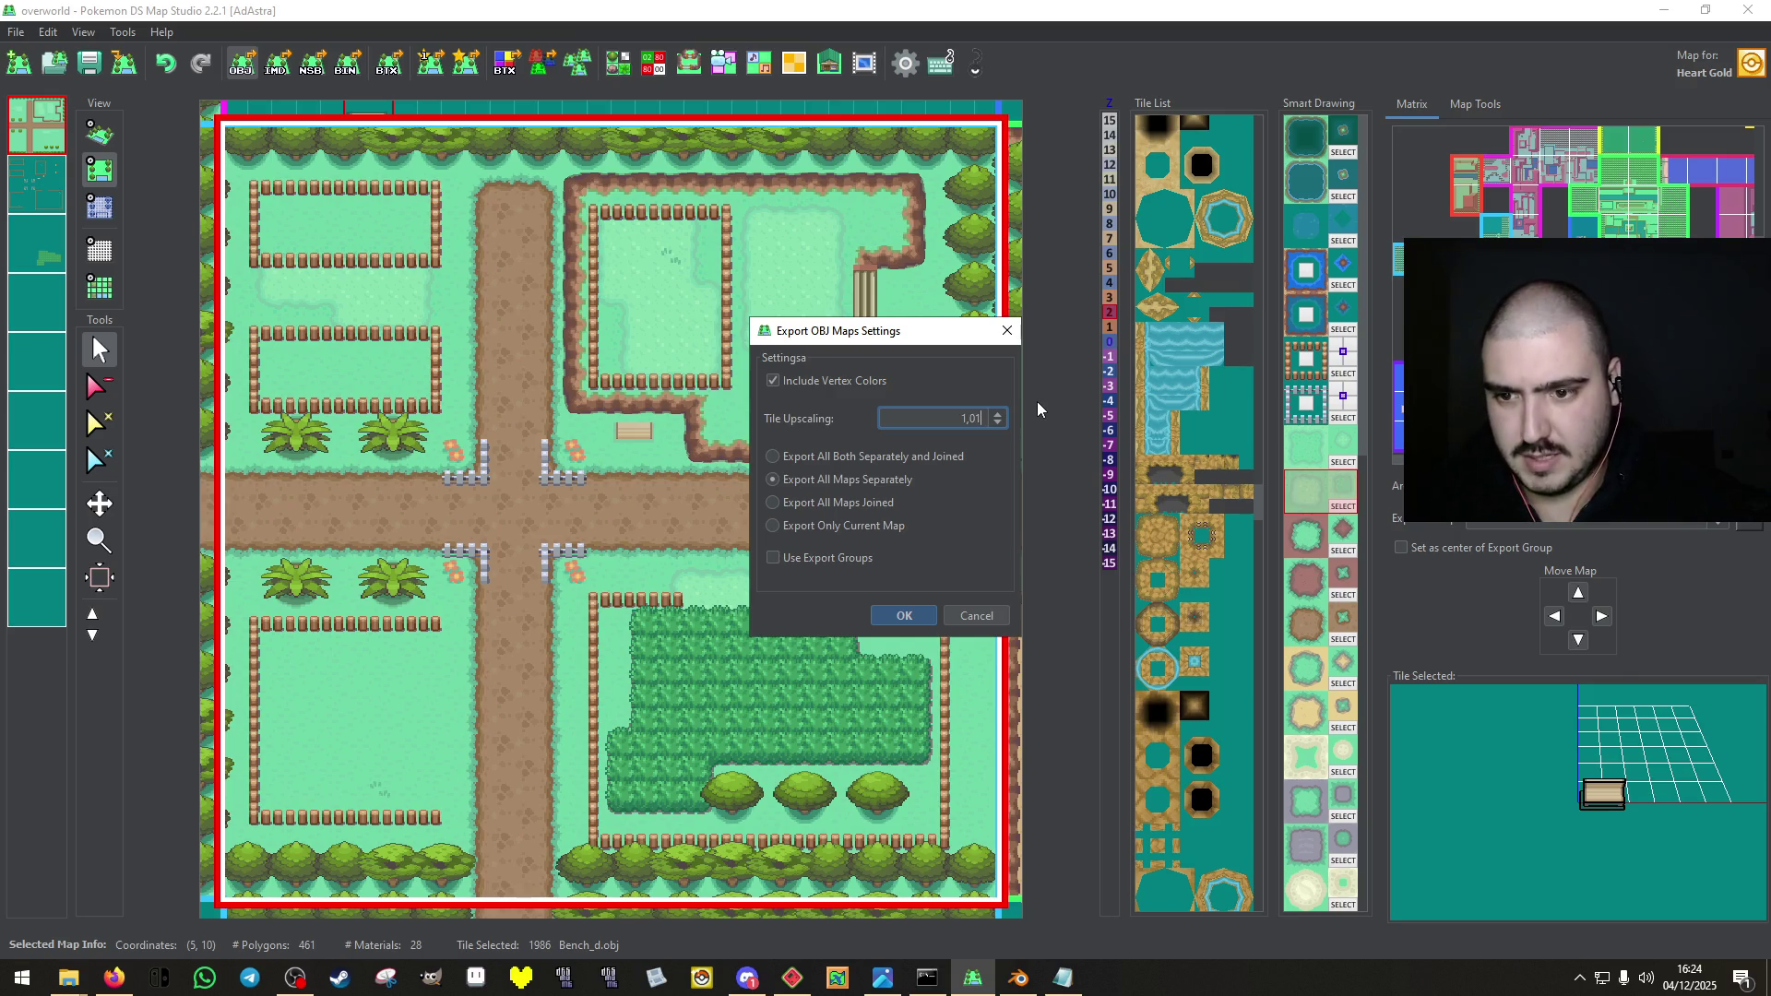
{"action": "key", "text": "Return"}
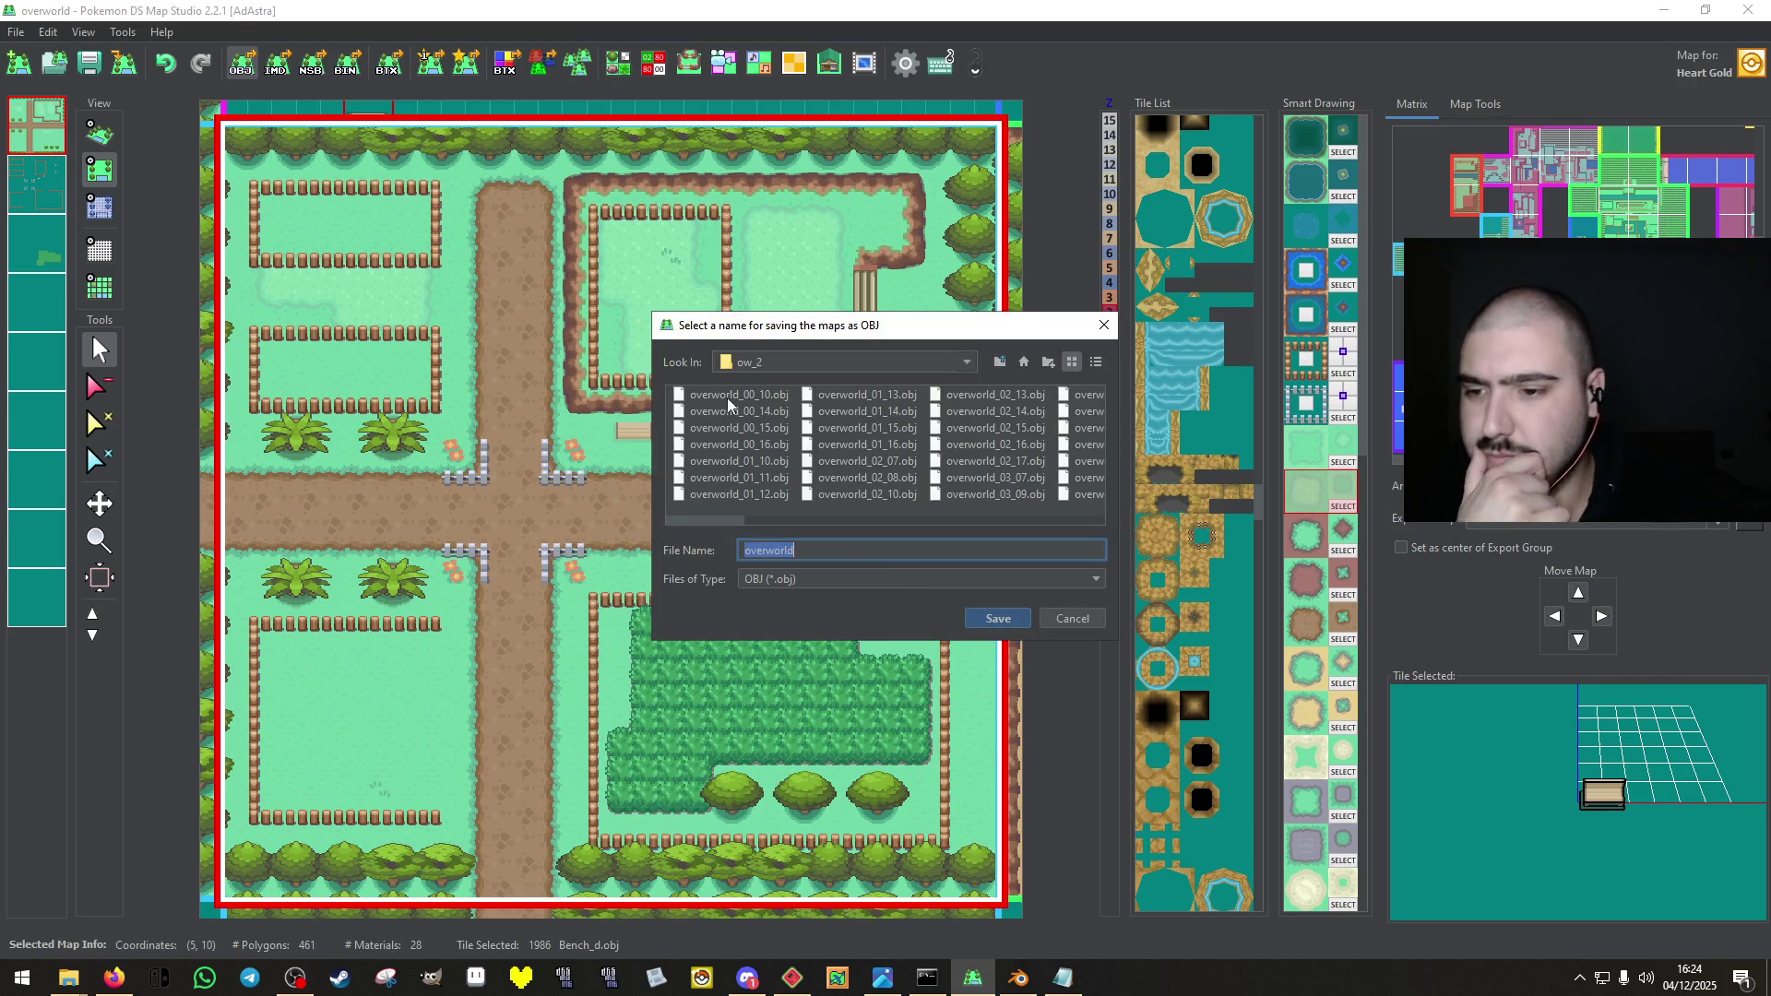
{"action": "key", "text": "Return"}
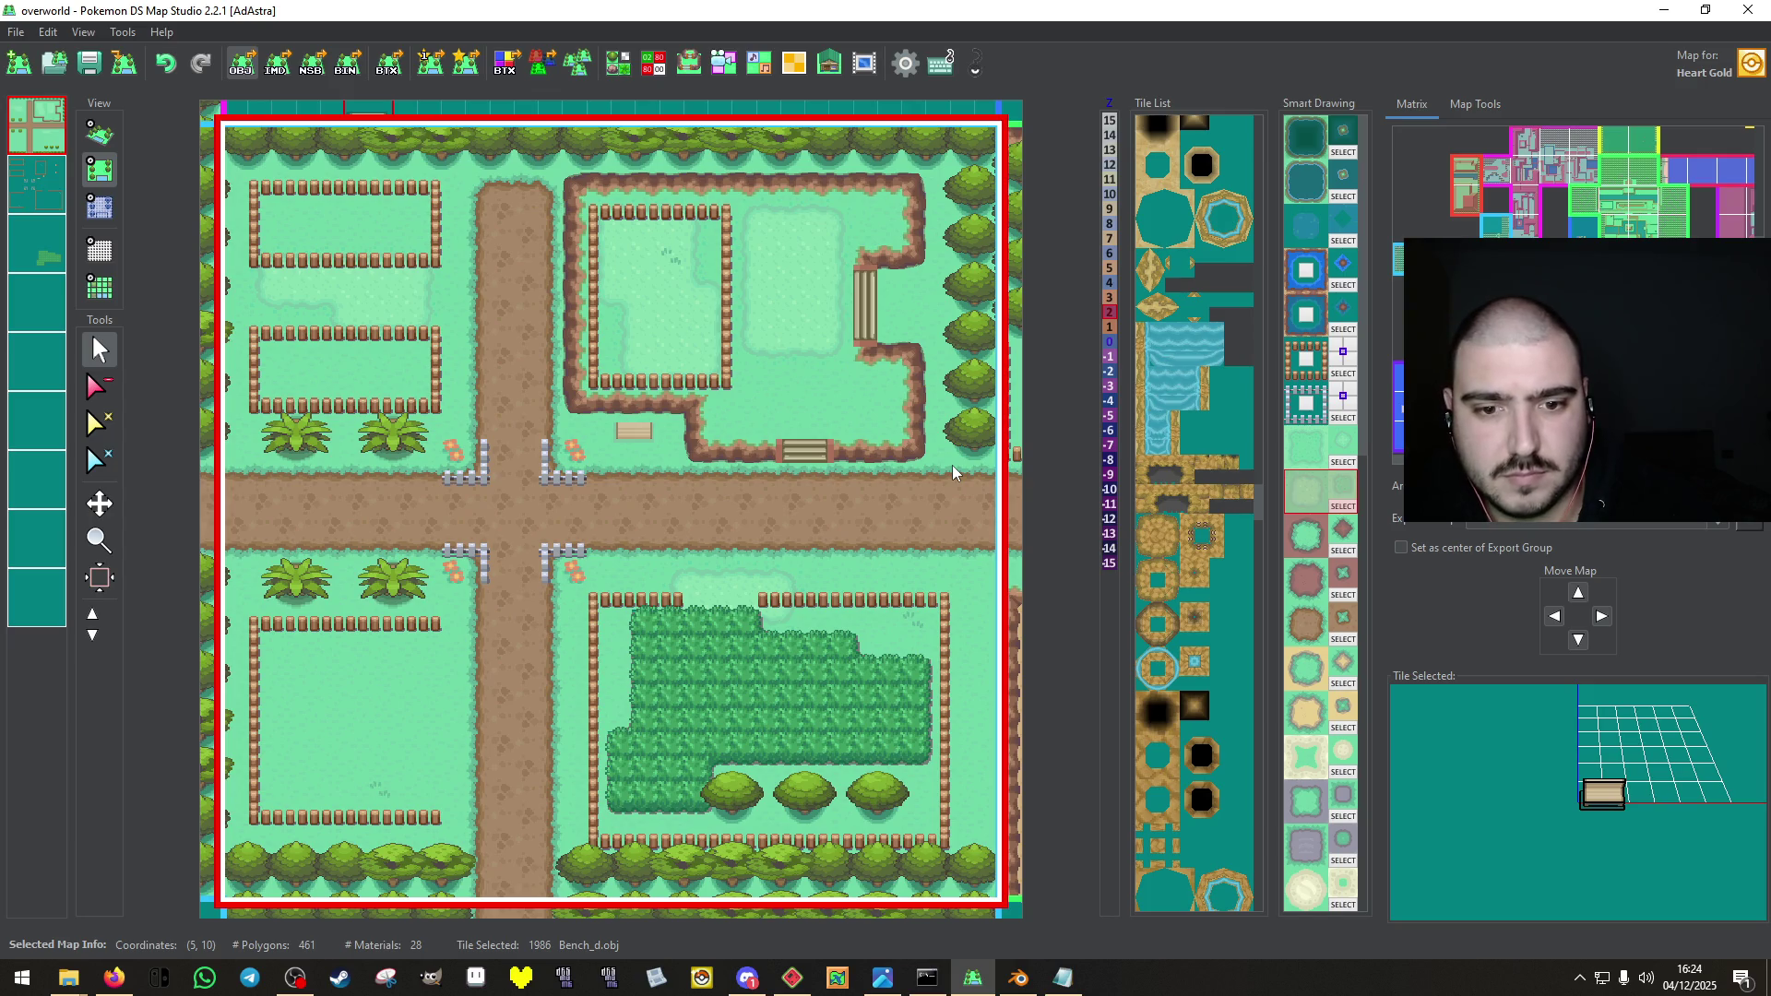
{"action": "key", "text": "Return"}
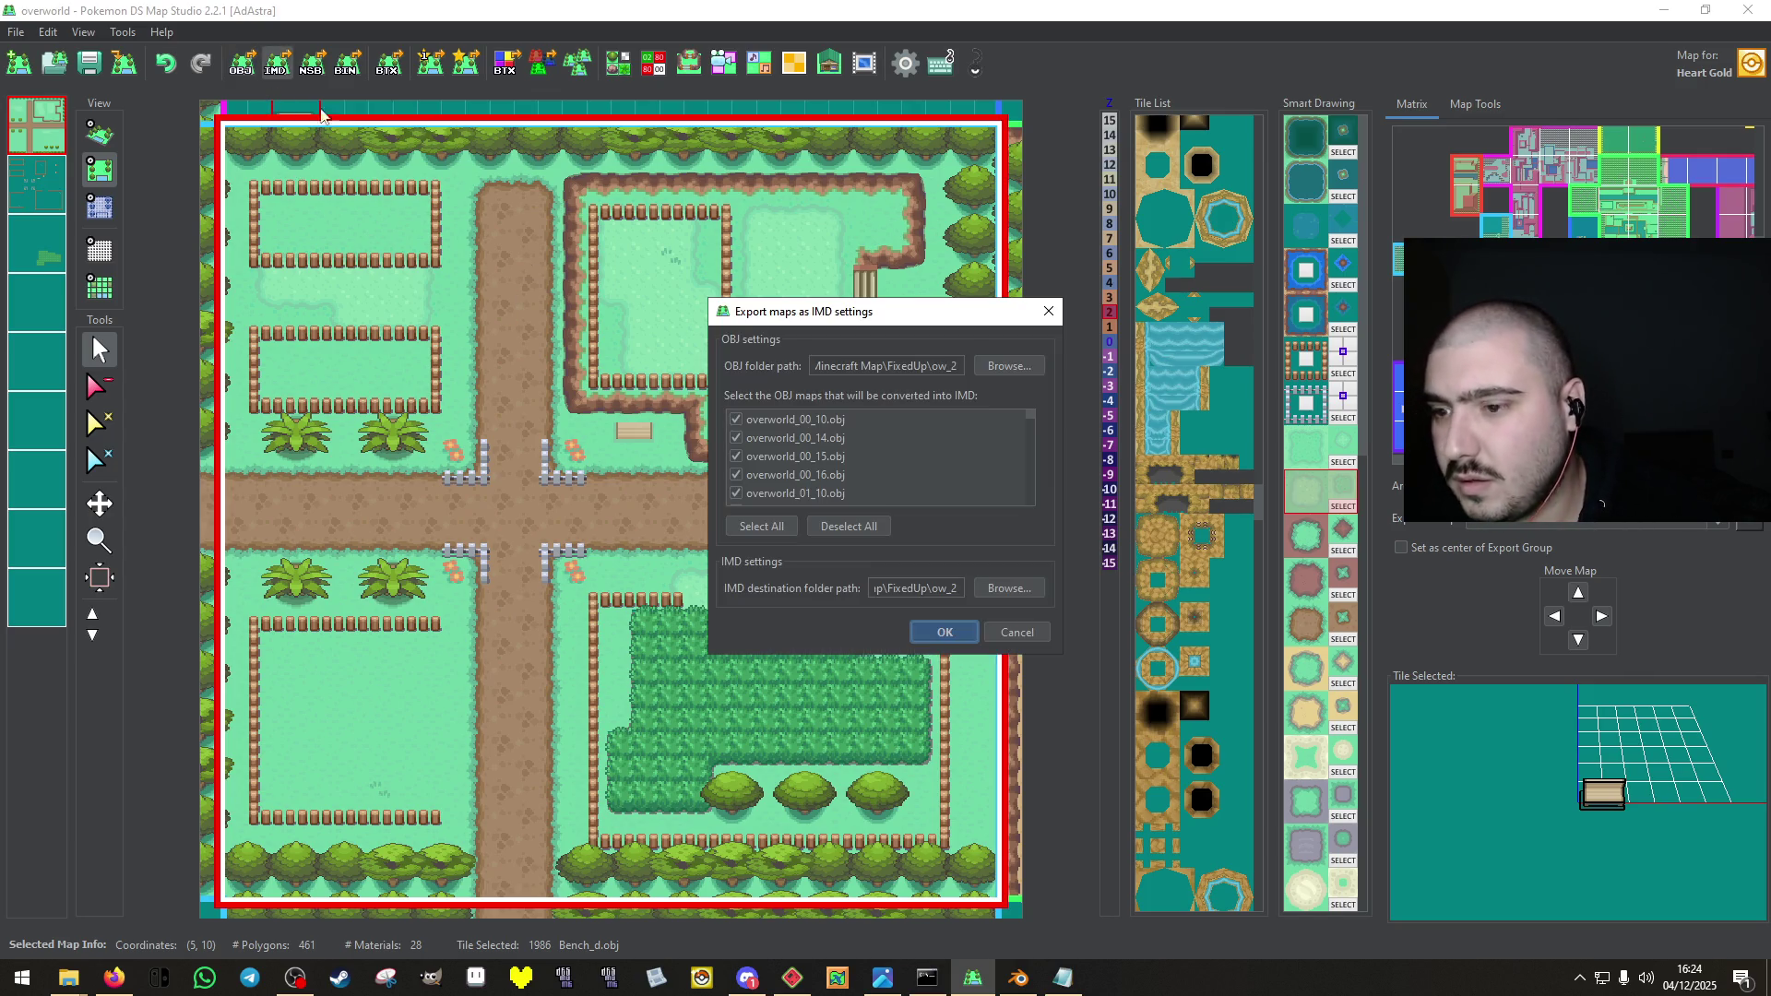
Convert the exported OBJ maps to IMD and then NSBMD, and export them as BIN files.
{"action": "key", "text": "Return"}
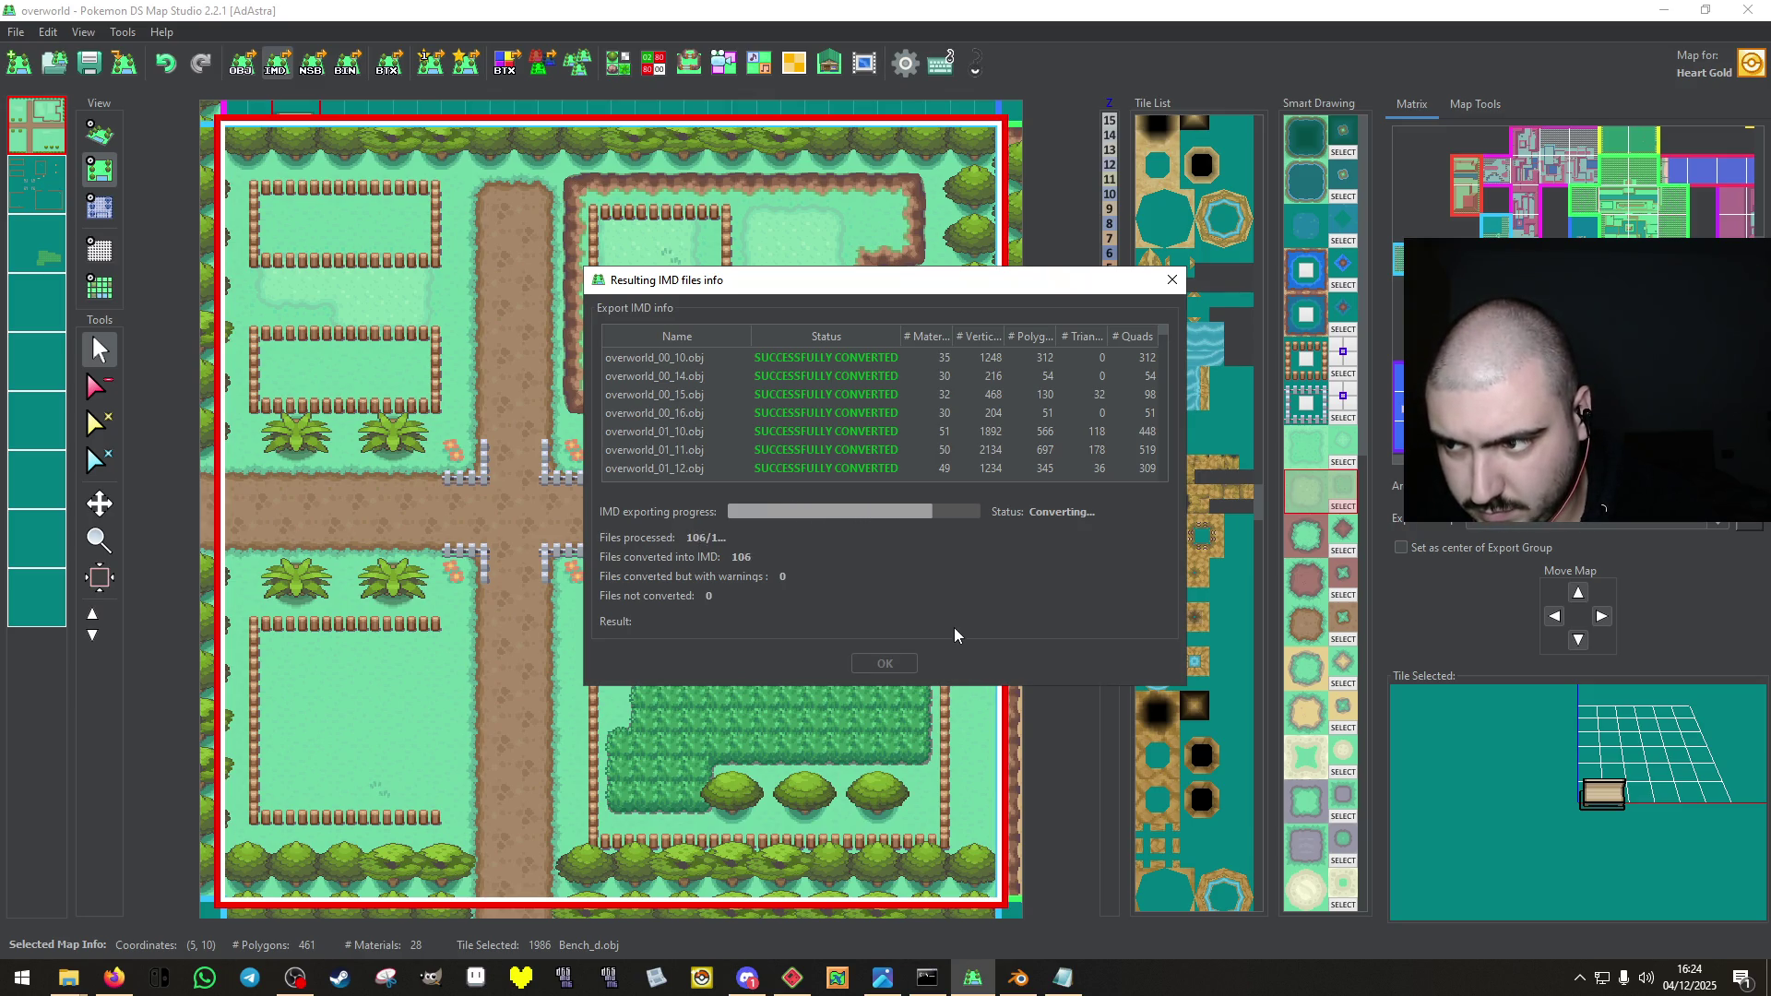
{"action": "key", "text": "Return"}
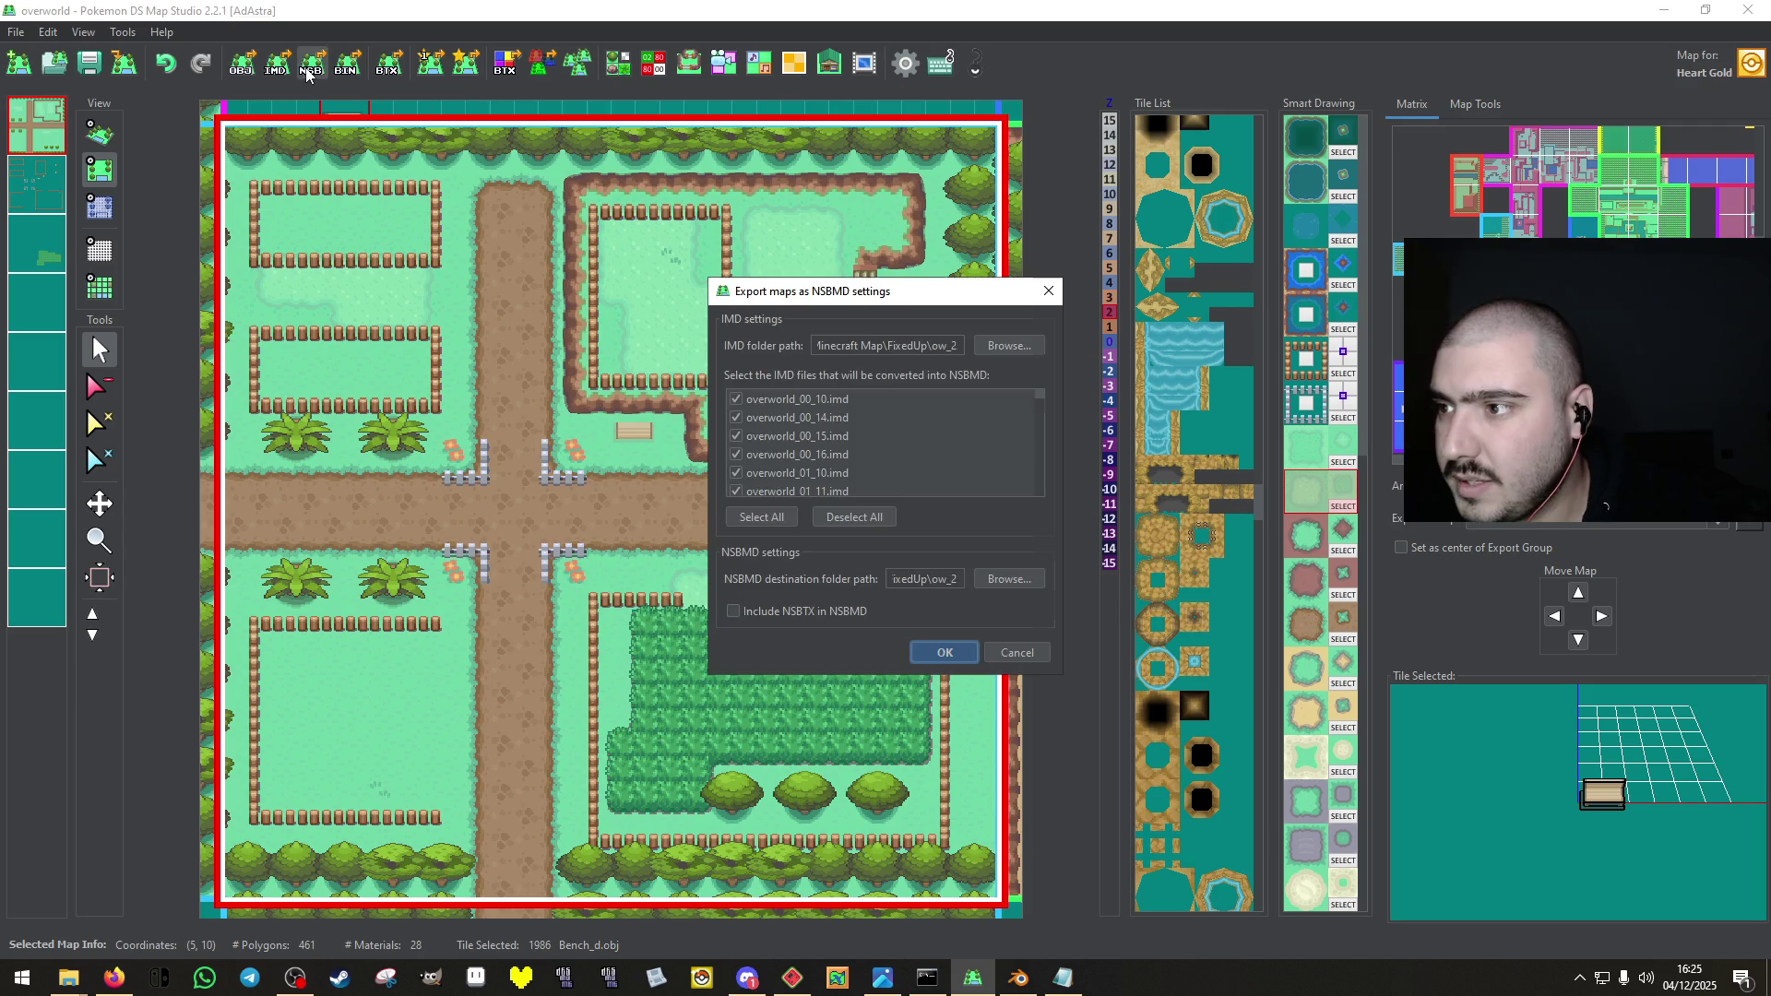
{"action": "left_click", "coordinate": [915, 656]}
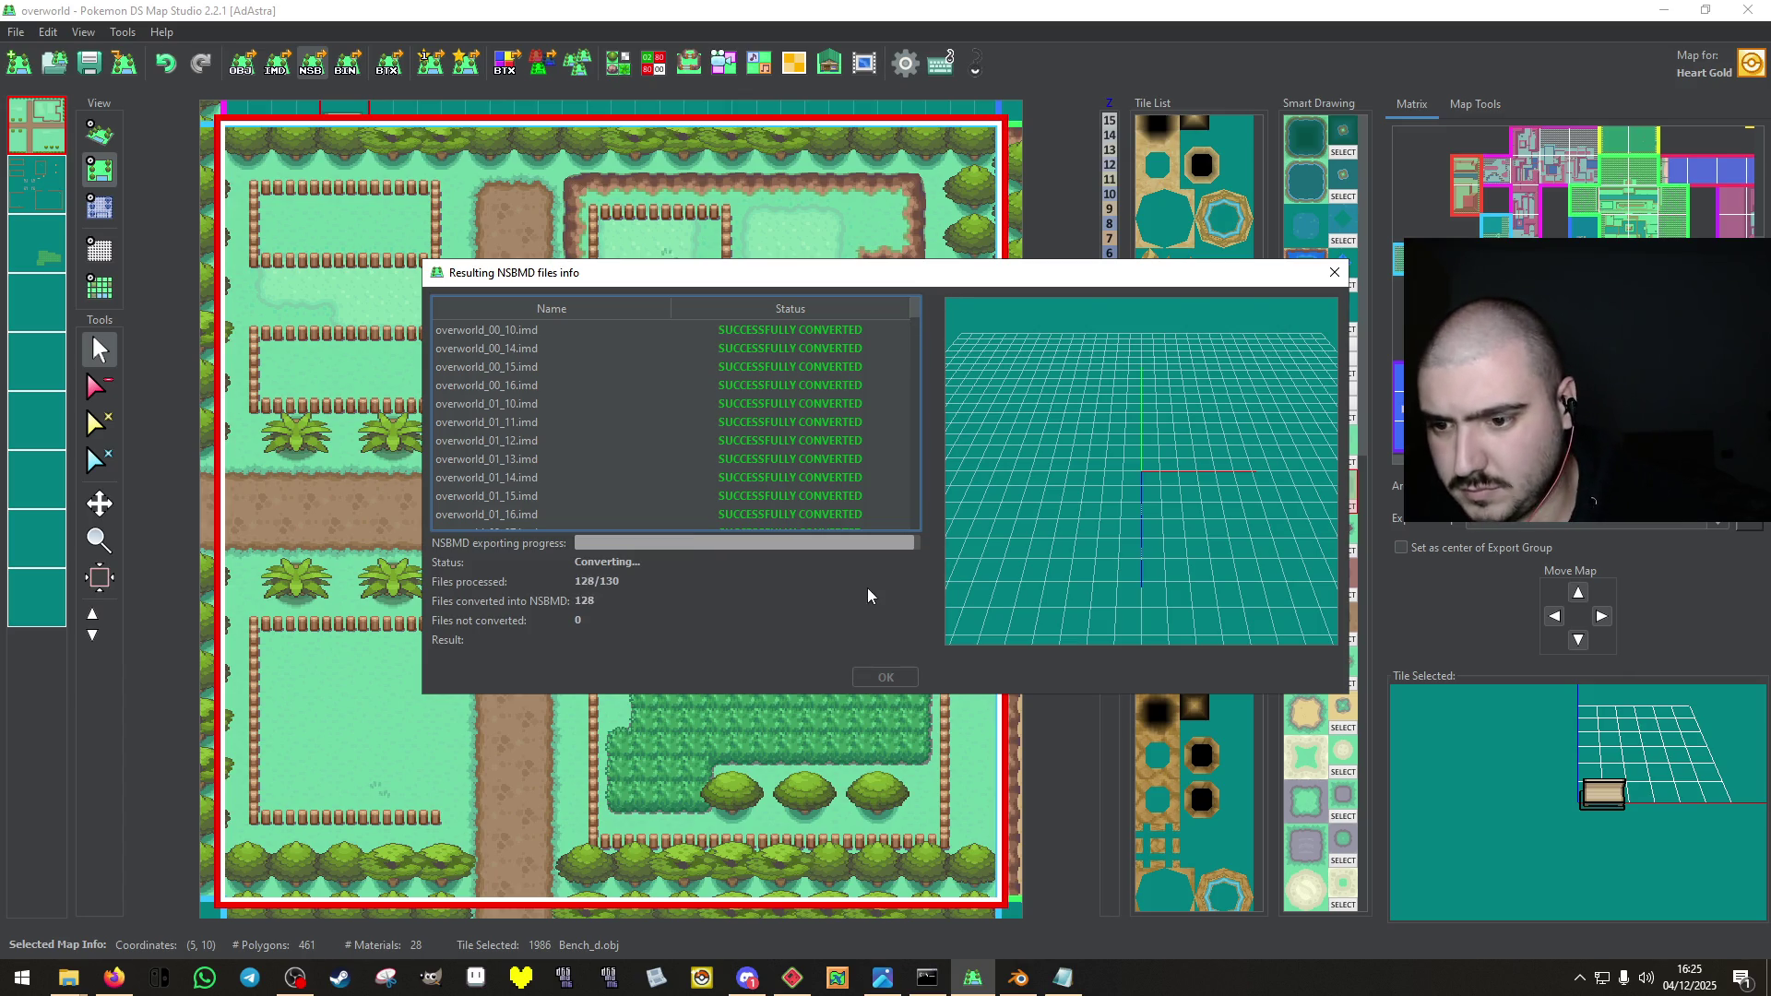
{"action": "left_click", "coordinate": [359, 70]}
{"action": "key", "text": "Return"}
{"action": "key", "text": "Return"}
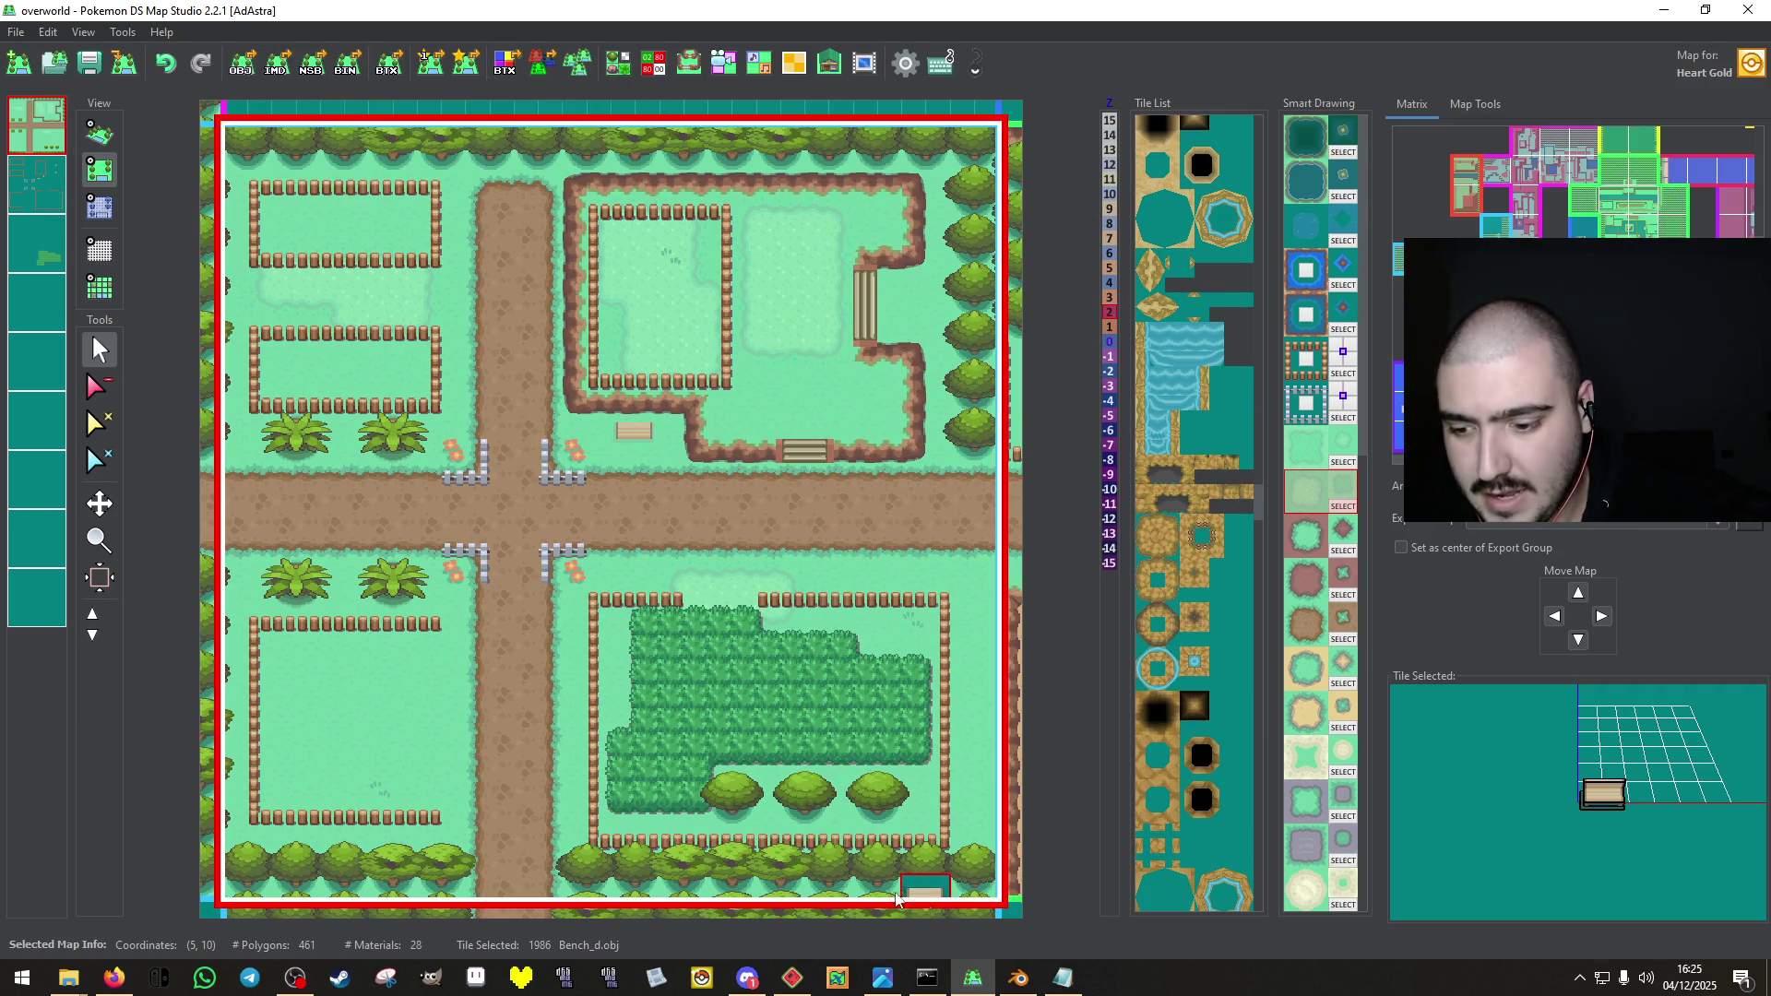
Export the BDHC height plates as TERRENO.bdhc into 3 - FARM REMAKE, then close the BDHC Editor.
{"action": "left_click", "coordinate": [702, 979]}
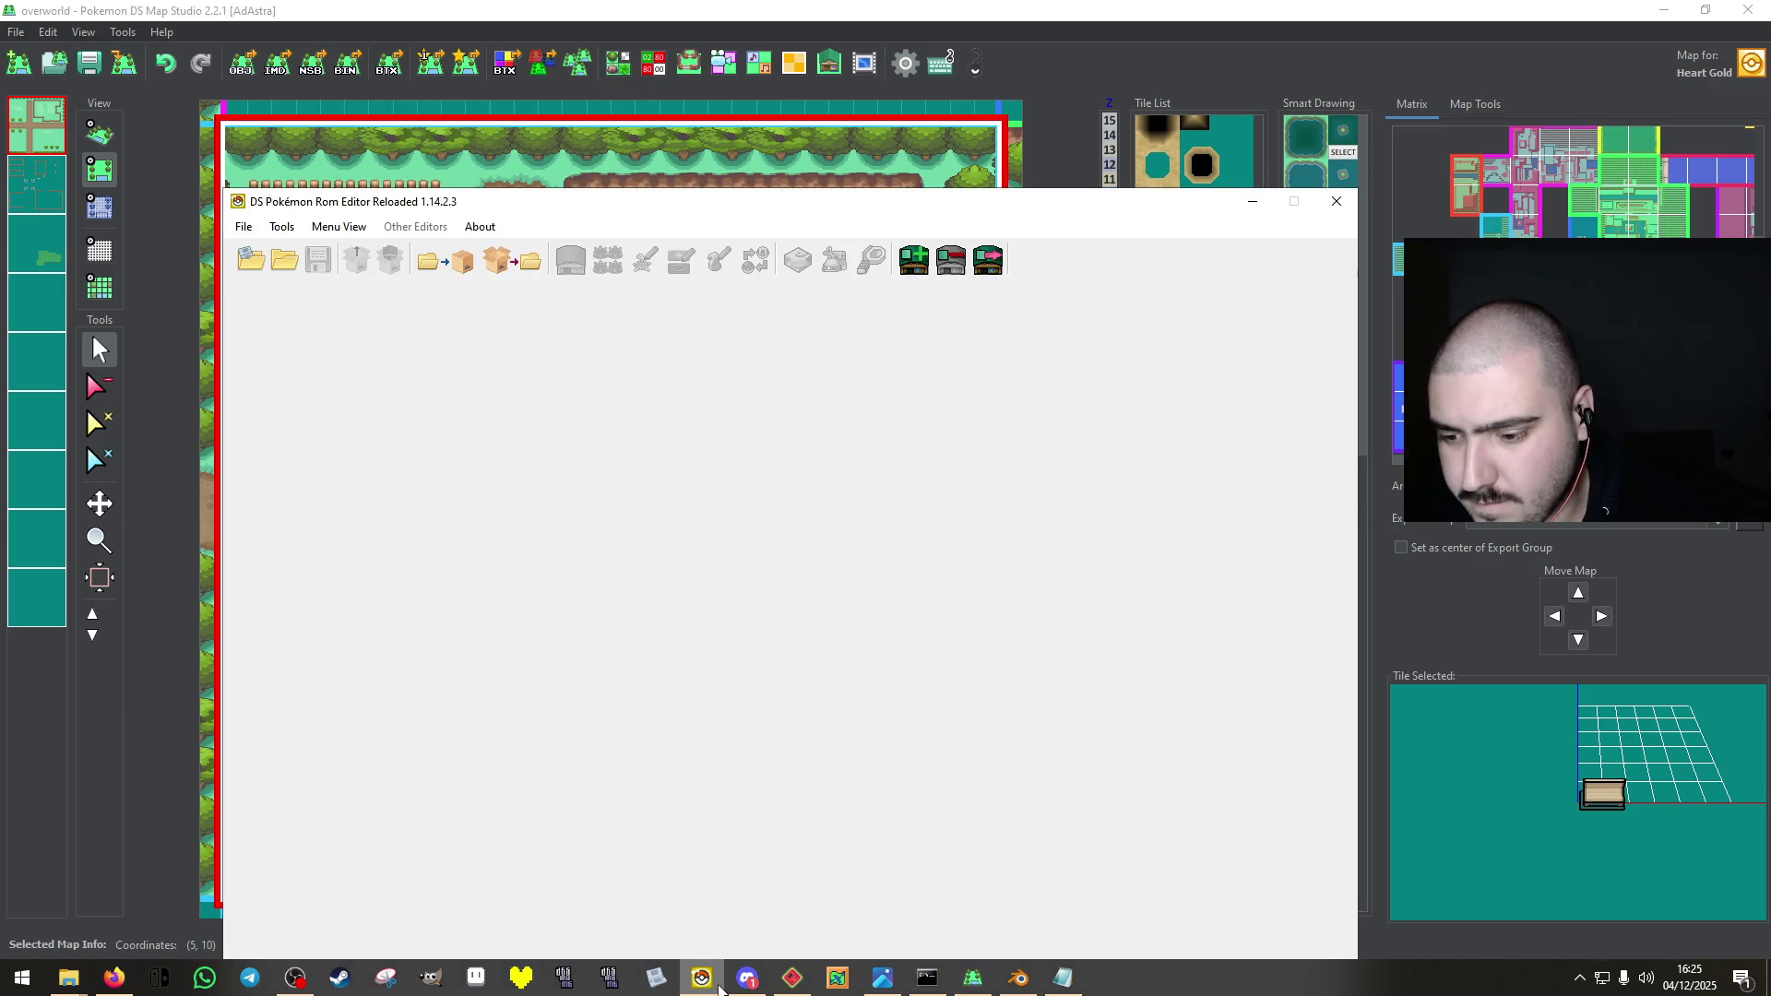
{"action": "mouse_move", "coordinate": [466, 210]}
{"action": "left_mouse_down"}
{"action": "mouse_move", "coordinate": [811, 138]}
{"action": "mouse_move", "coordinate": [762, 138]}
{"action": "left_mouse_up"}
{"action": "left_click", "coordinate": [687, 62]}
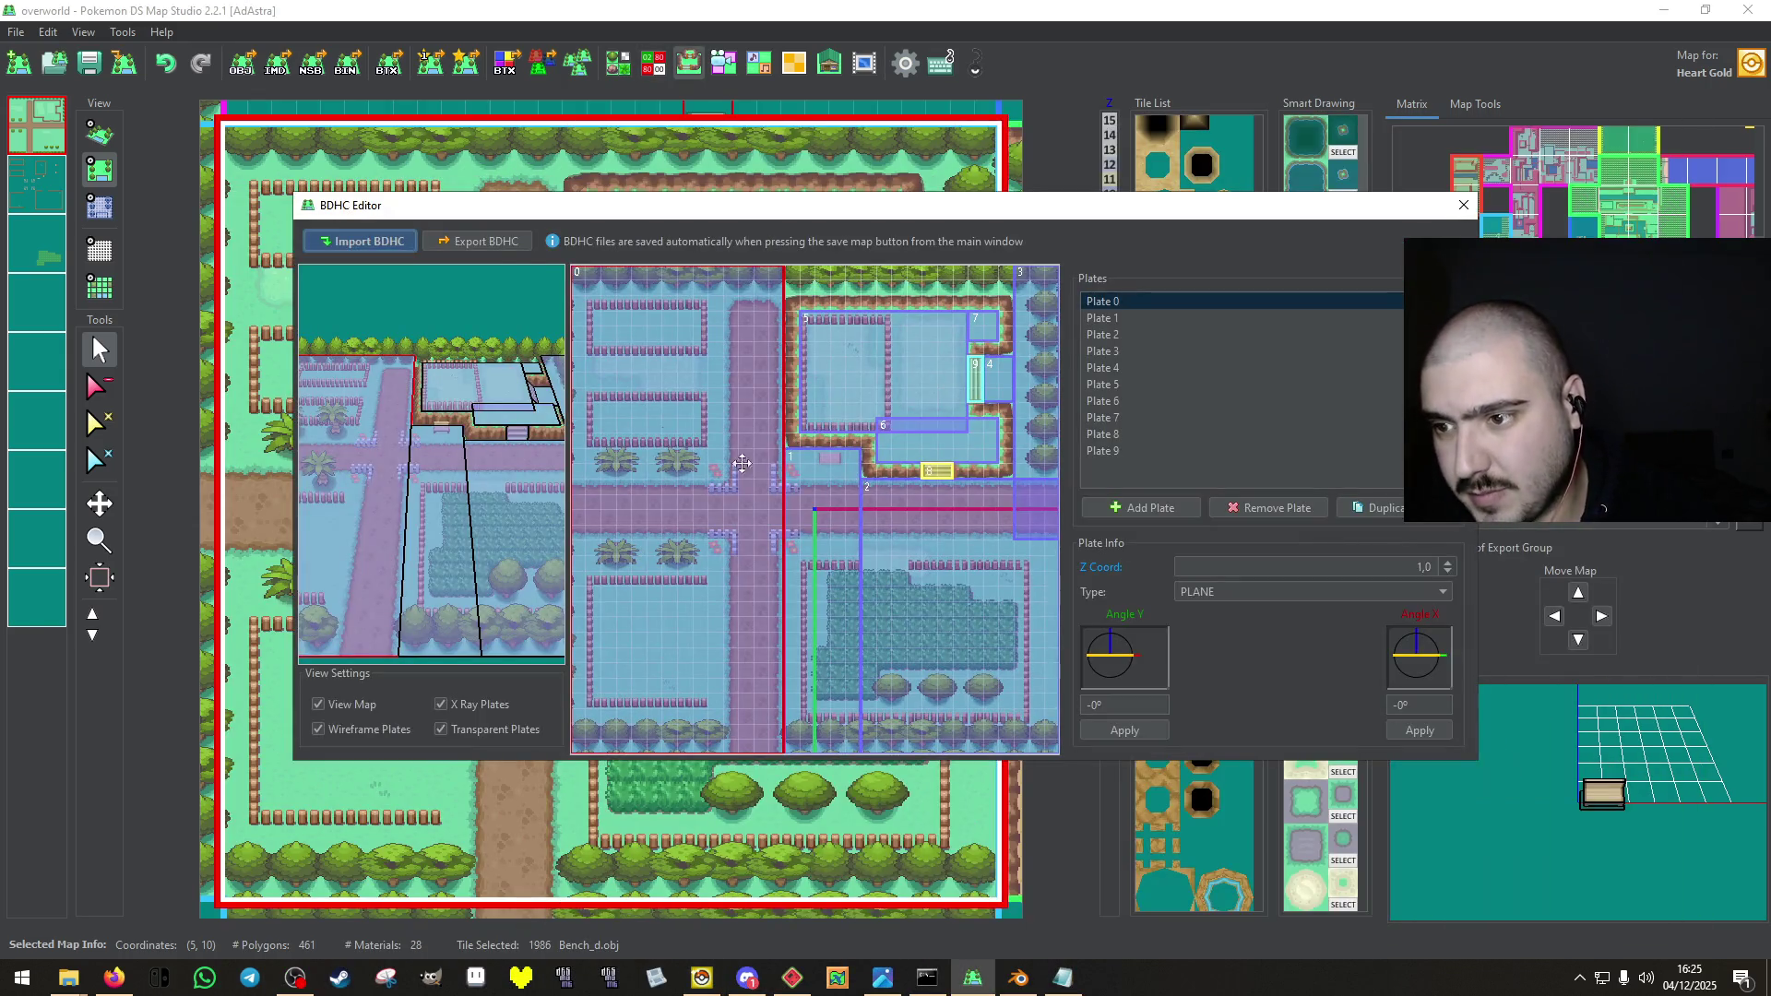
{"action": "left_click", "coordinate": [510, 245]}
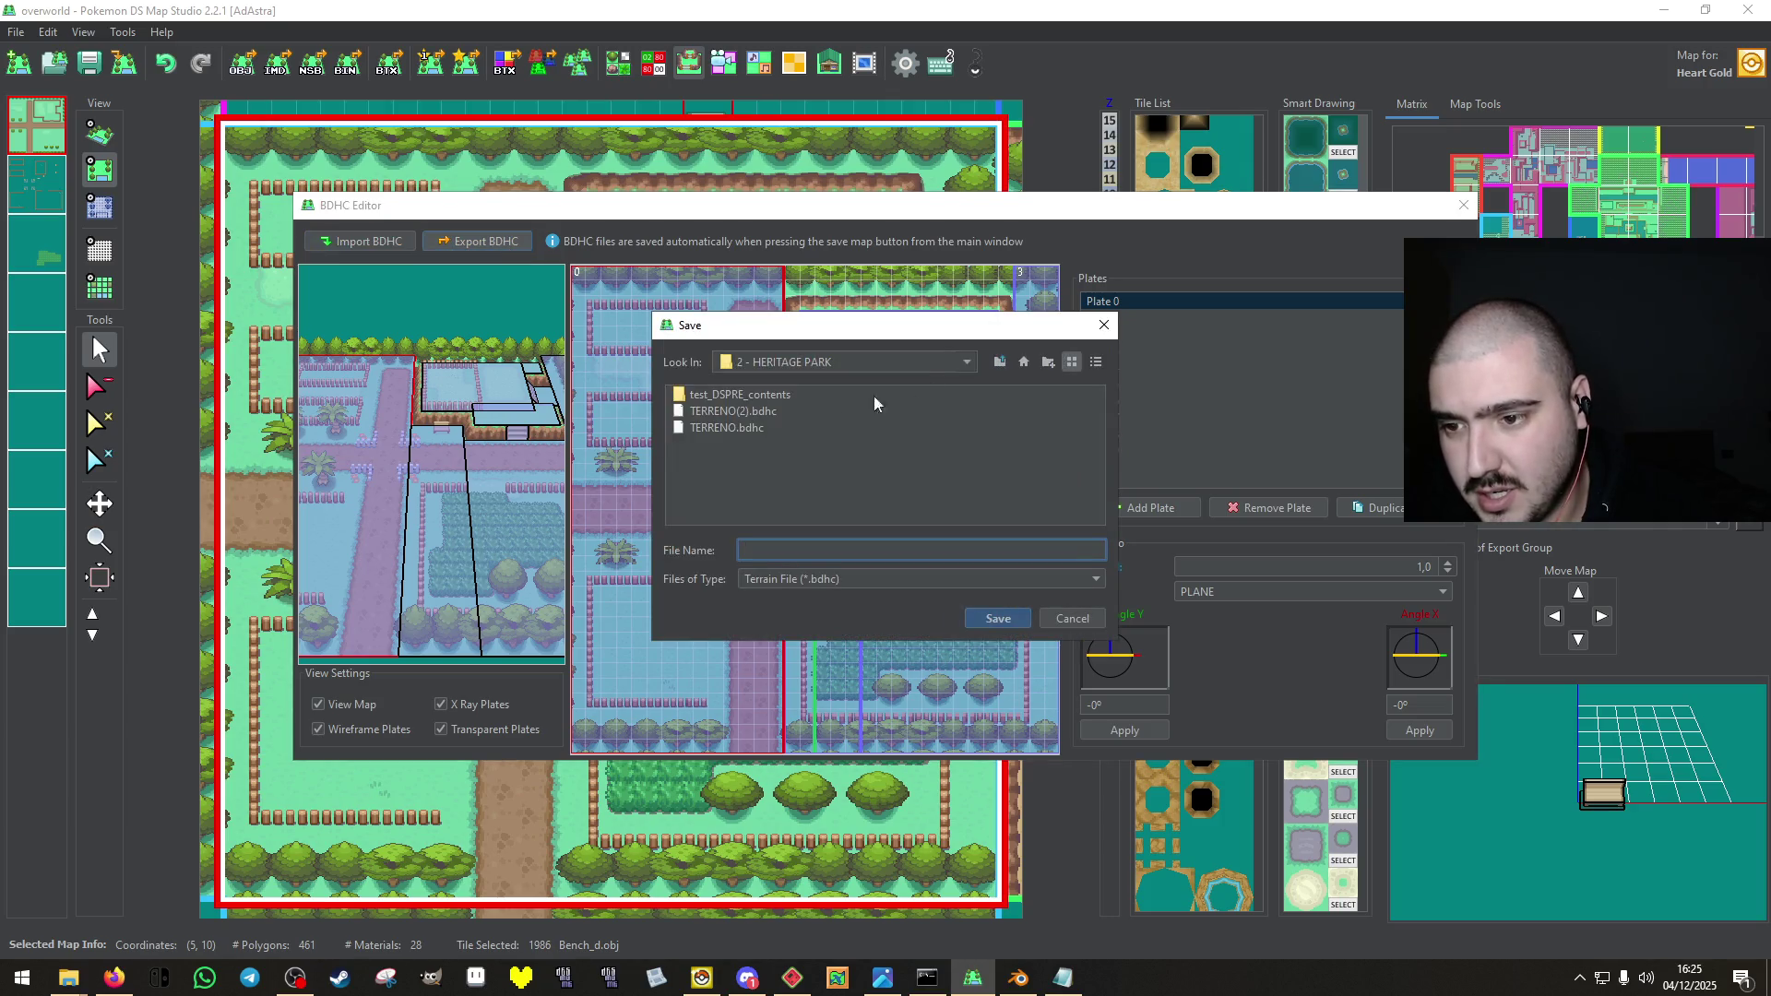
{"action": "left_click", "coordinate": [999, 363]}
{"action": "double_click", "coordinate": [740, 424]}
{"action": "left_click", "coordinate": [749, 553]}
{"action": "type", "text": "TERRENO"}
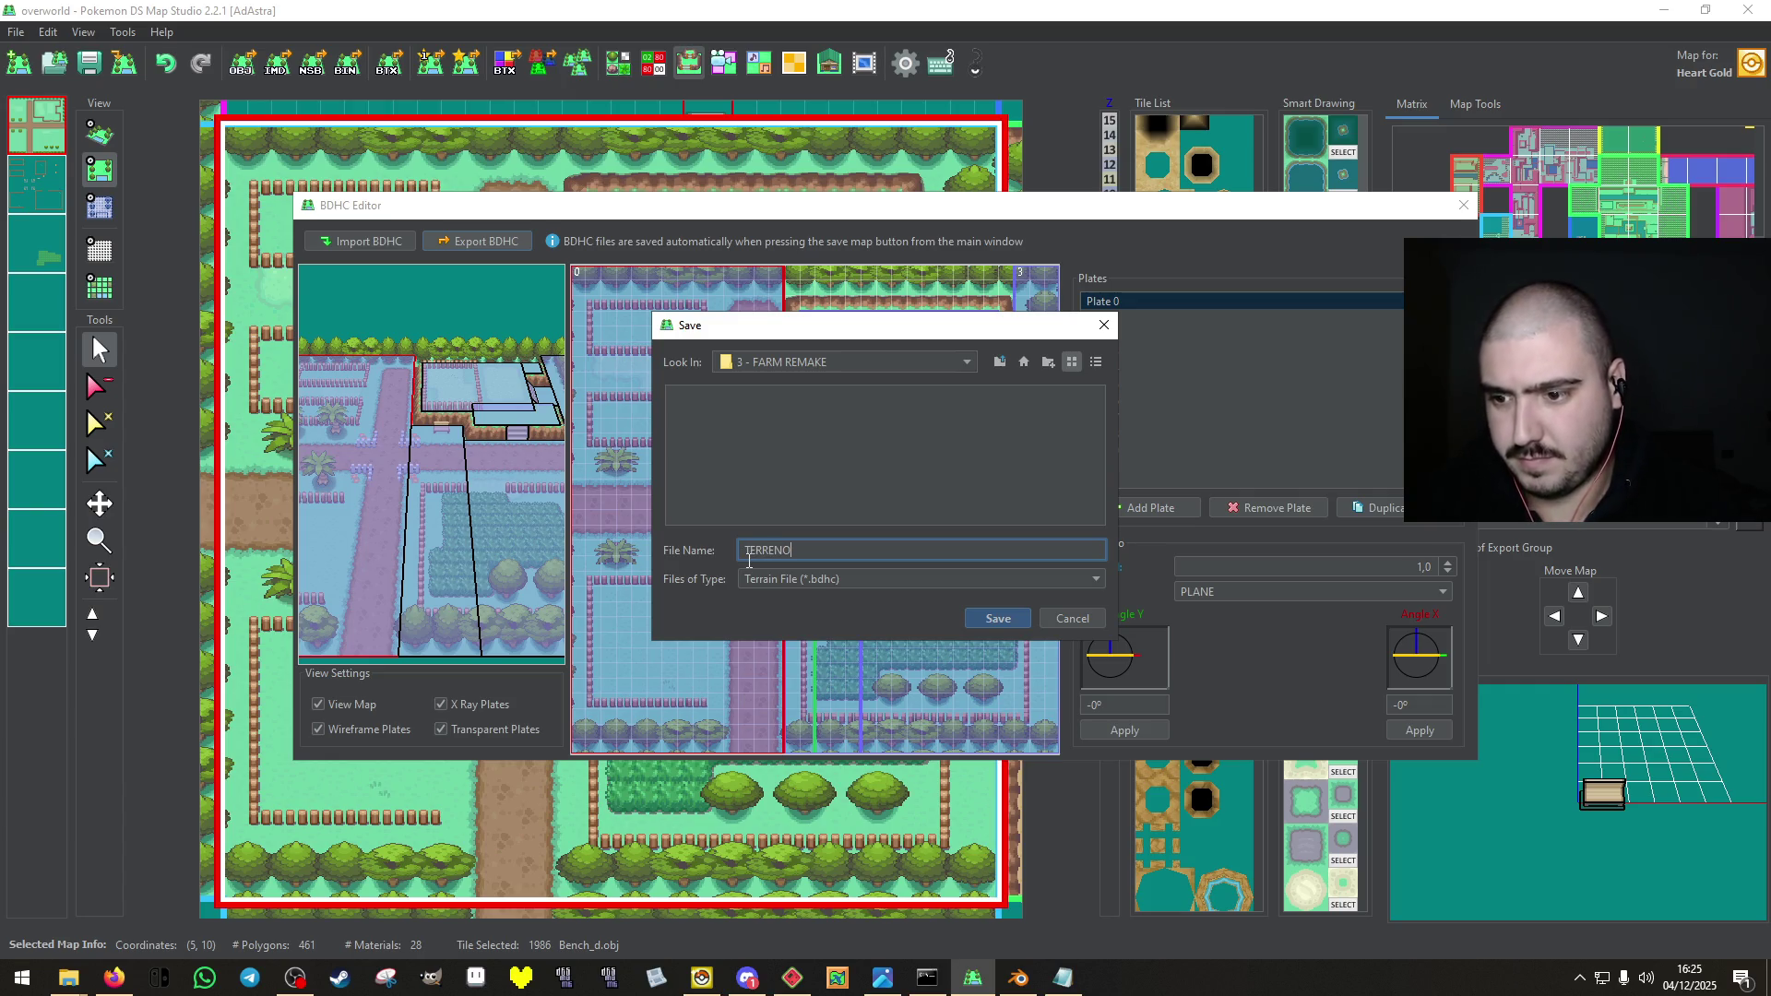
{"action": "key", "text": "Return"}
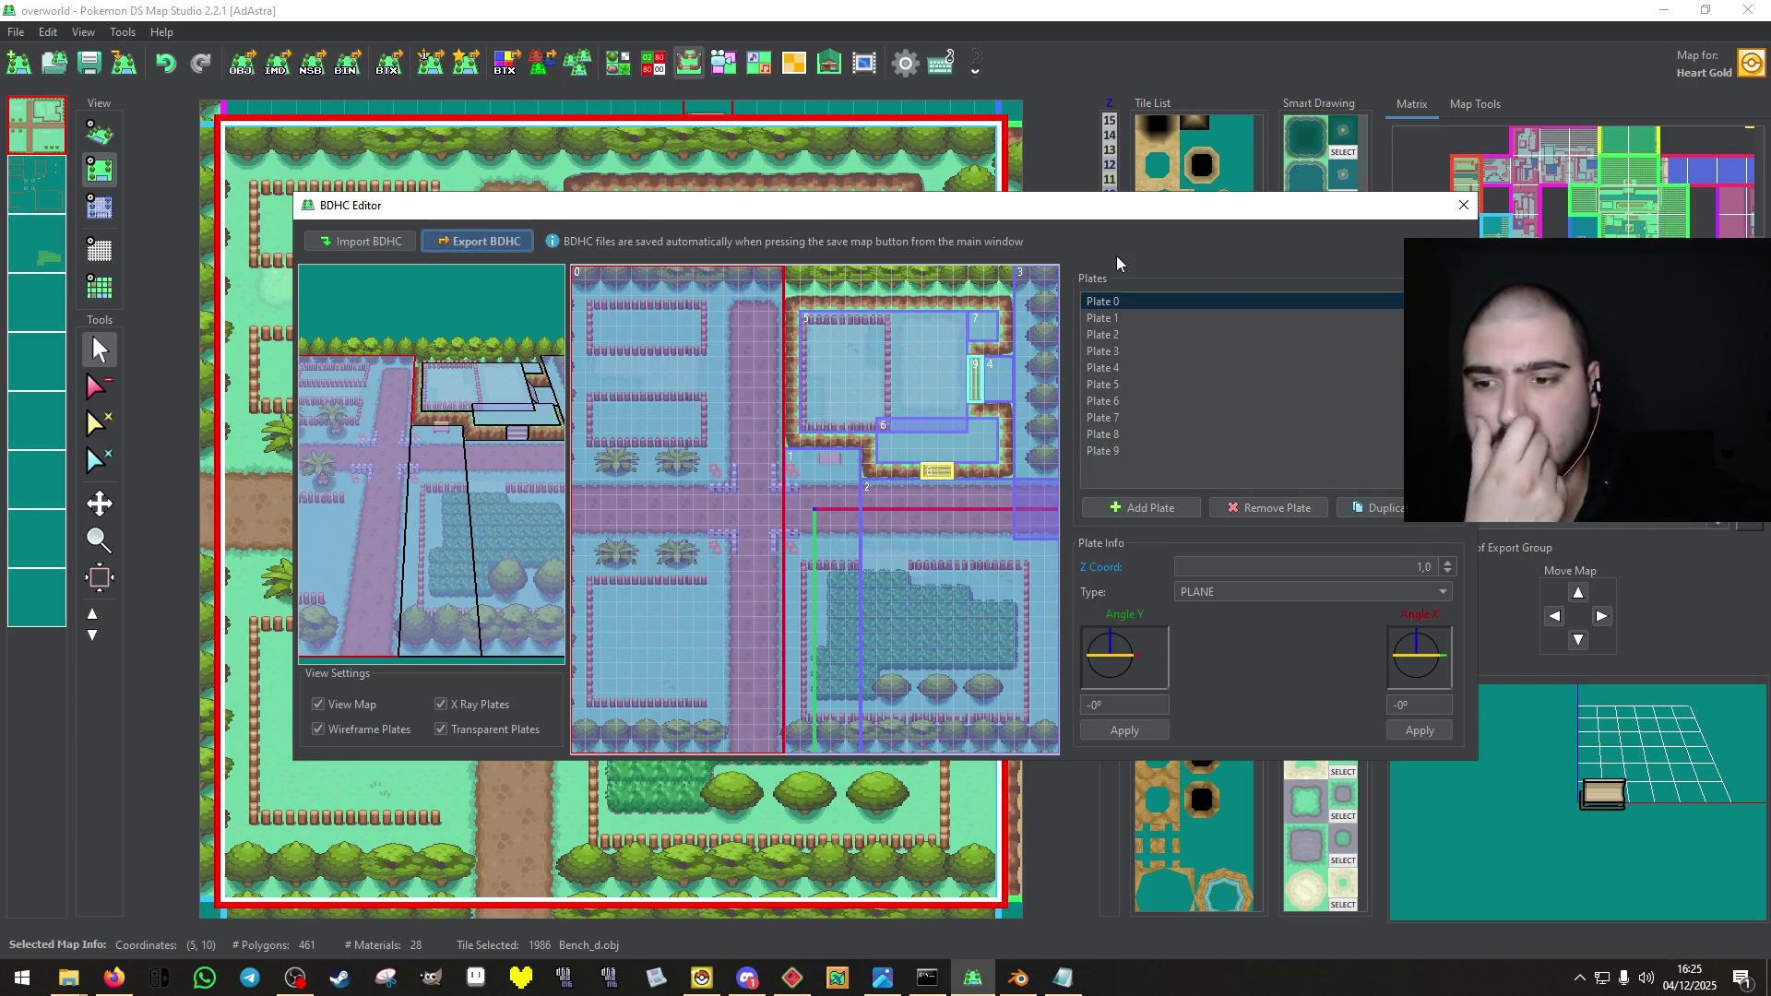
{"action": "left_click", "coordinate": [1463, 206]}
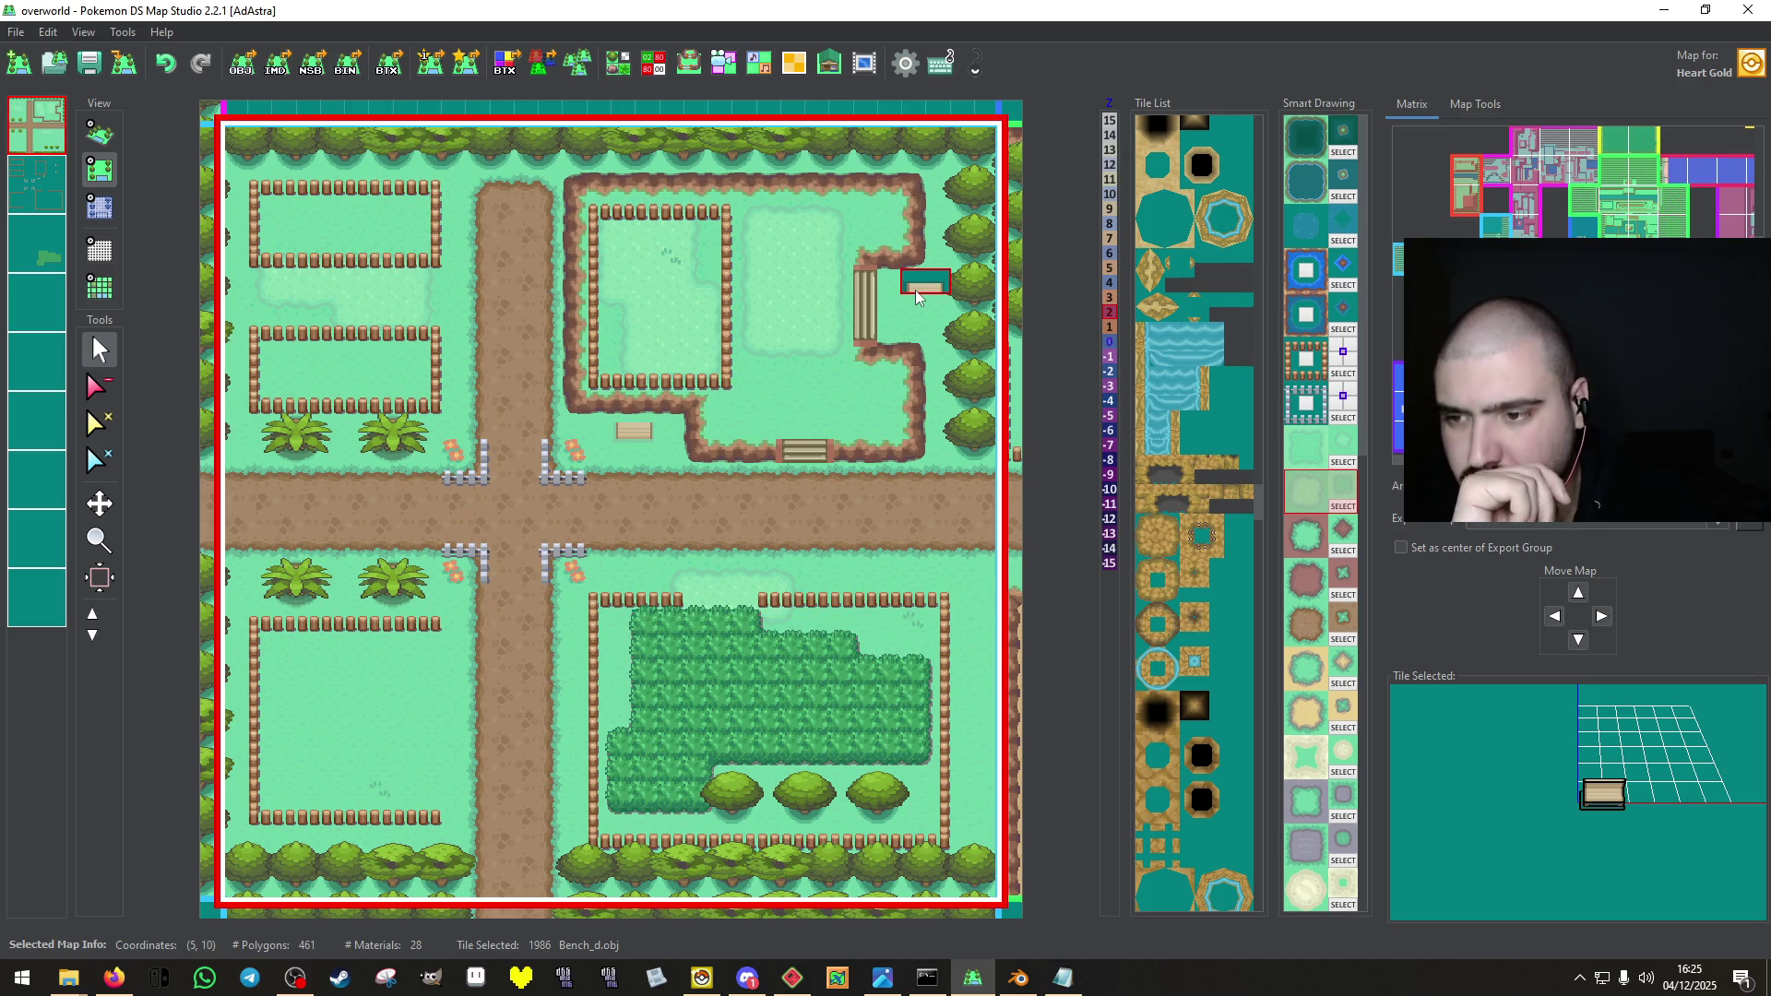
Load the test.nds ROM in DS Pokémon Rom Editor Reloaded.
{"action": "left_click", "coordinate": [701, 978]}
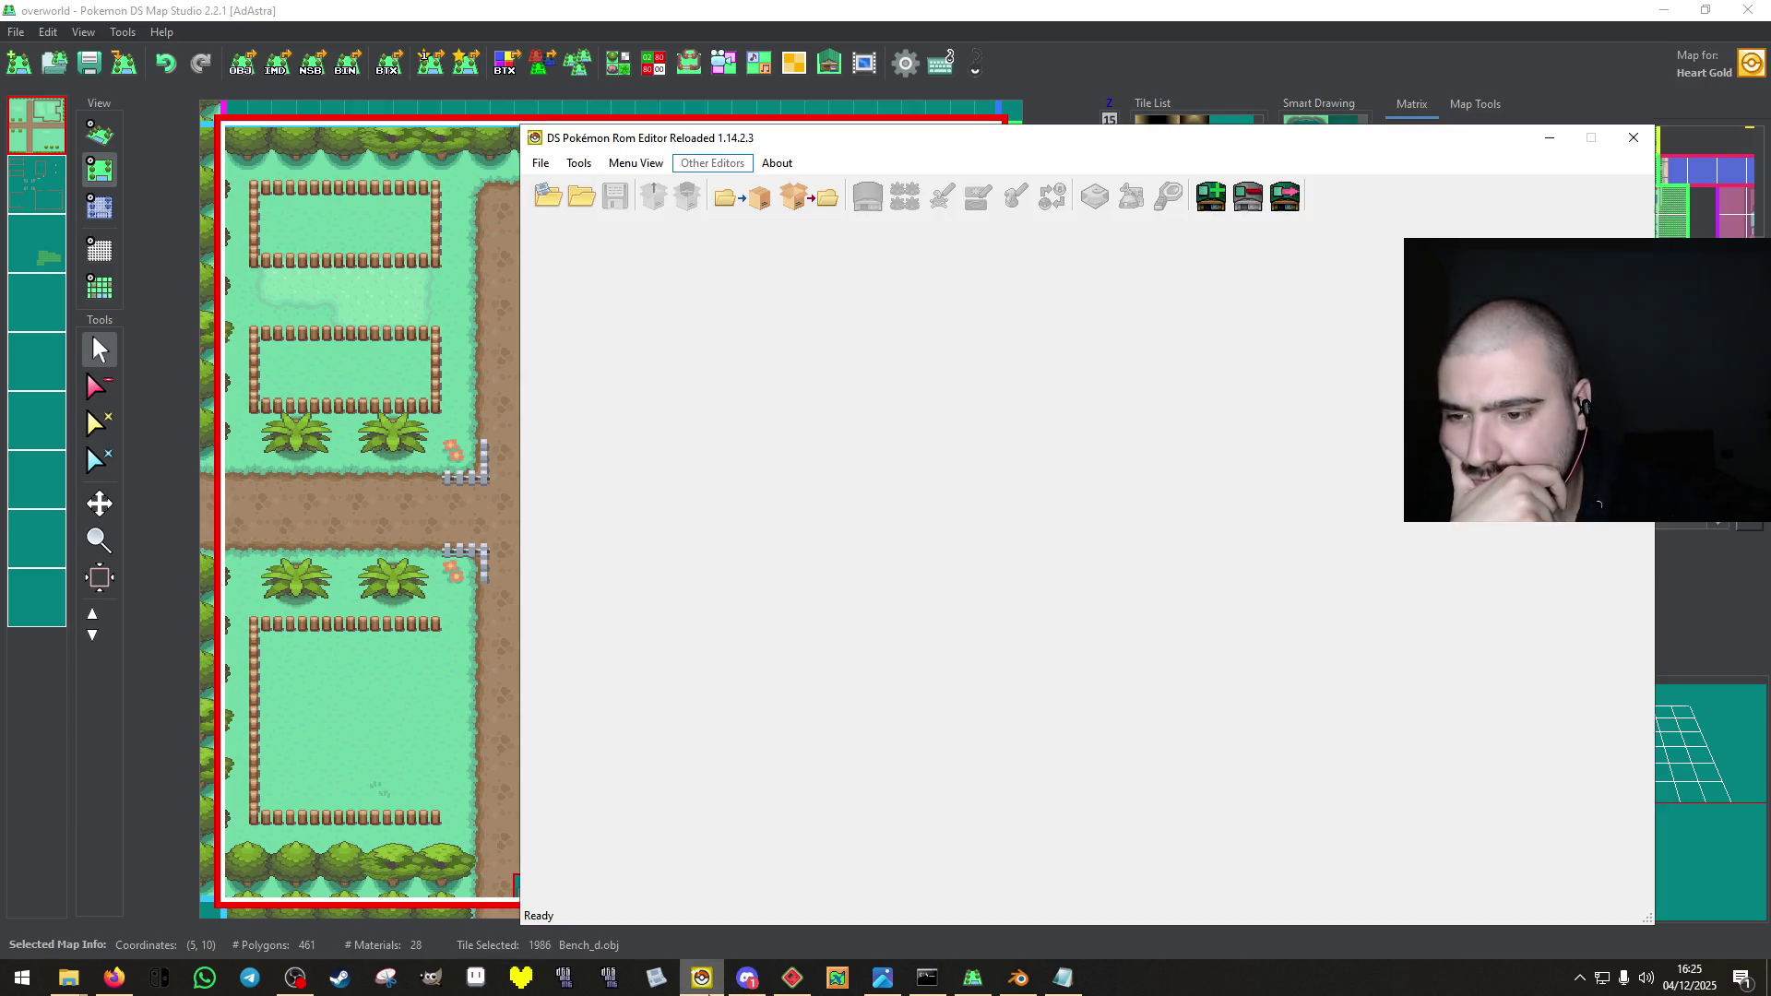
{"action": "left_click", "coordinate": [557, 210]}
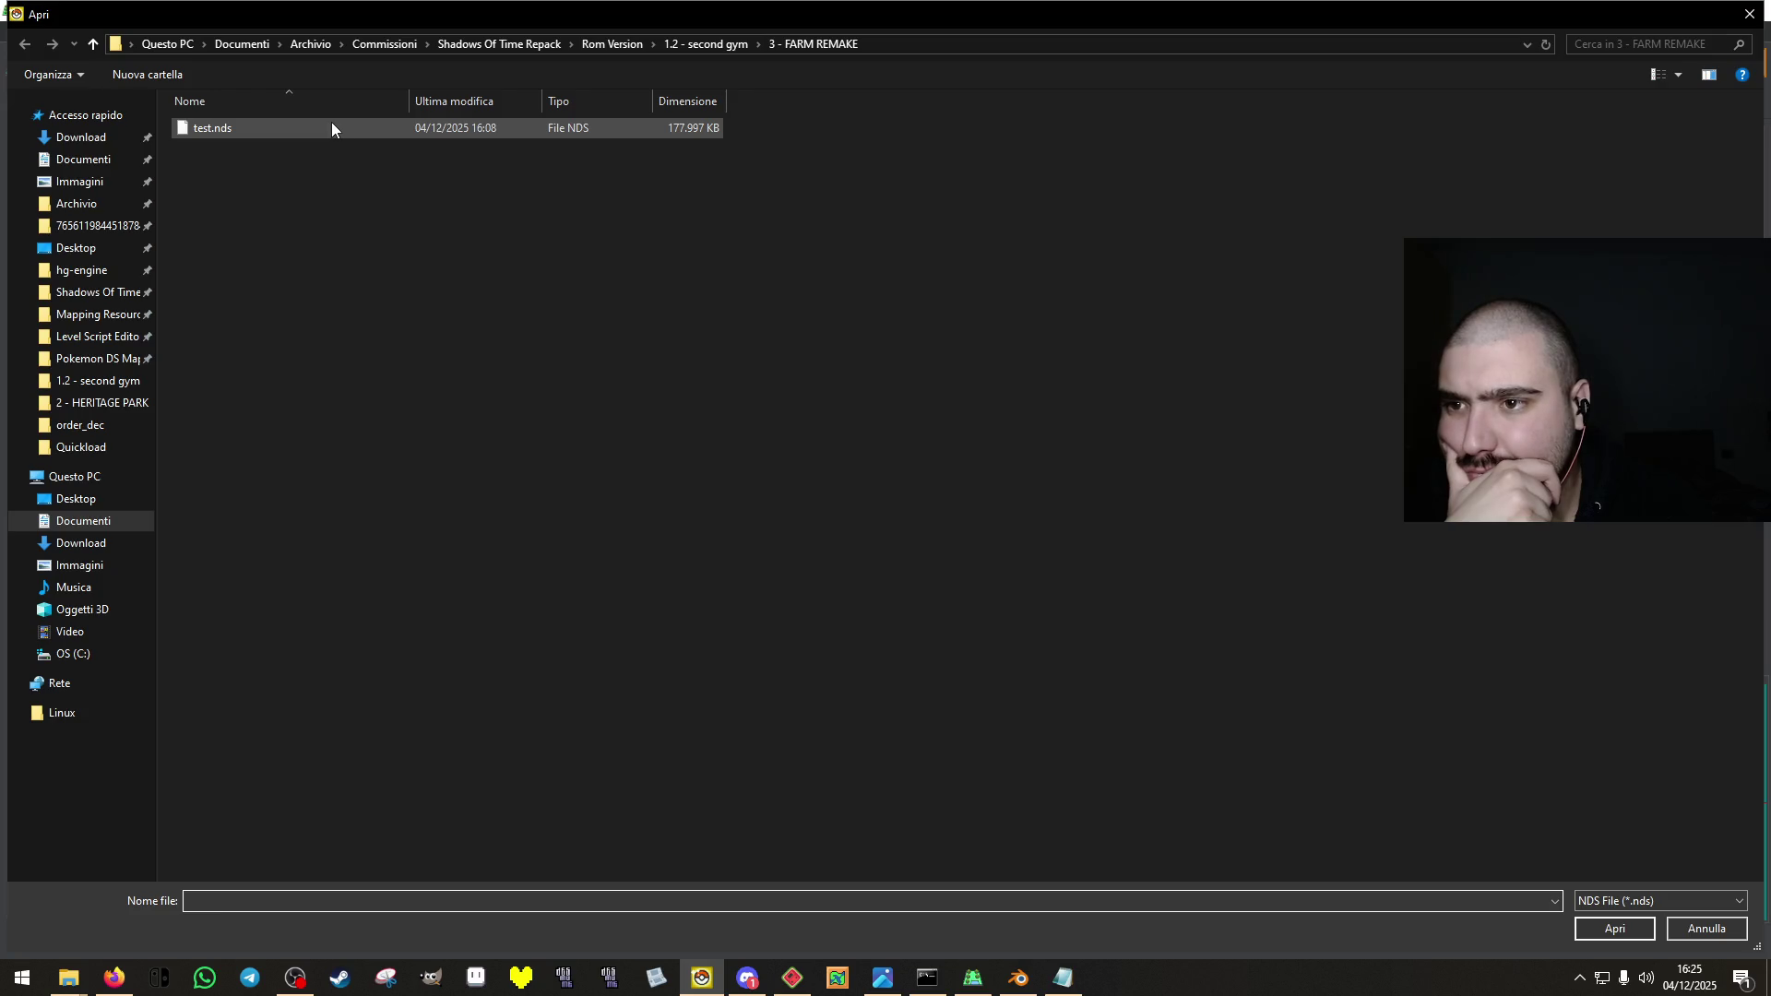
{"action": "left_click", "coordinate": [330, 123]}
{"action": "left_click", "coordinate": [1615, 928]}
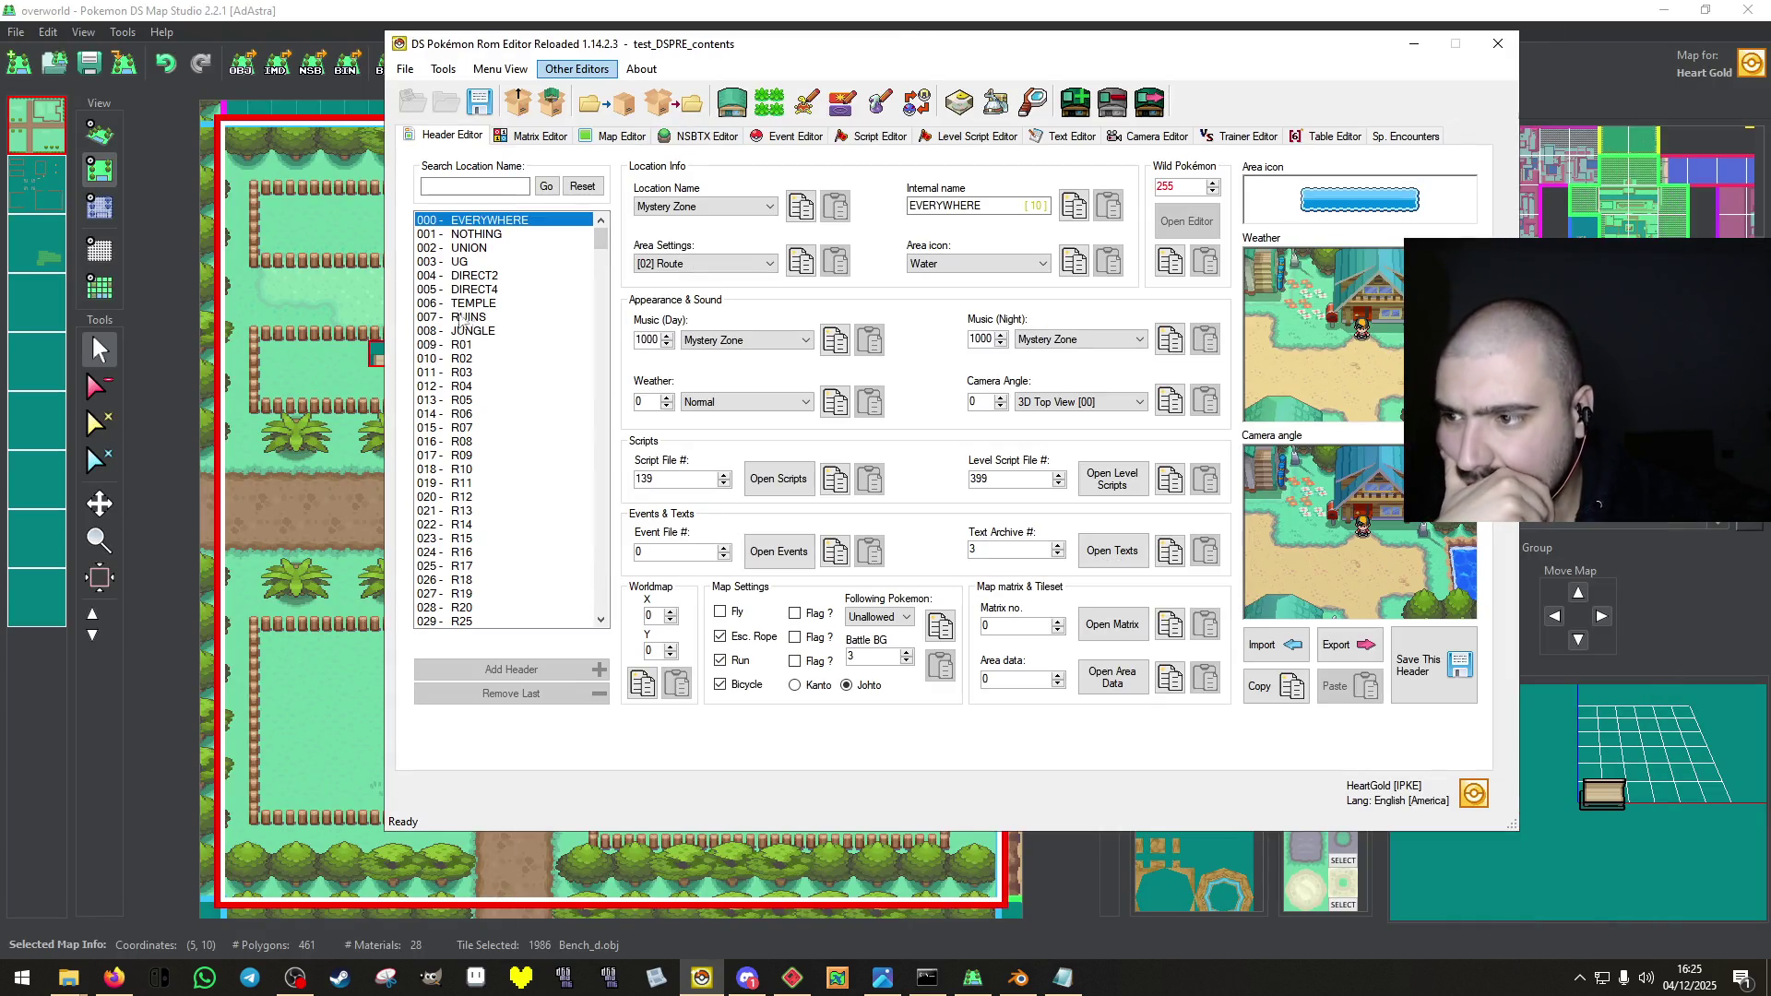
Select header 016 - R08, check its events, and open map 034 at matrix cell 8,14.
{"action": "scroll", "coordinate": [461, 322], "scroll_direction": "down", "scroll_amount": 2}
{"action": "left_click", "coordinate": [461, 358]}
{"action": "left_click", "coordinate": [782, 551]}
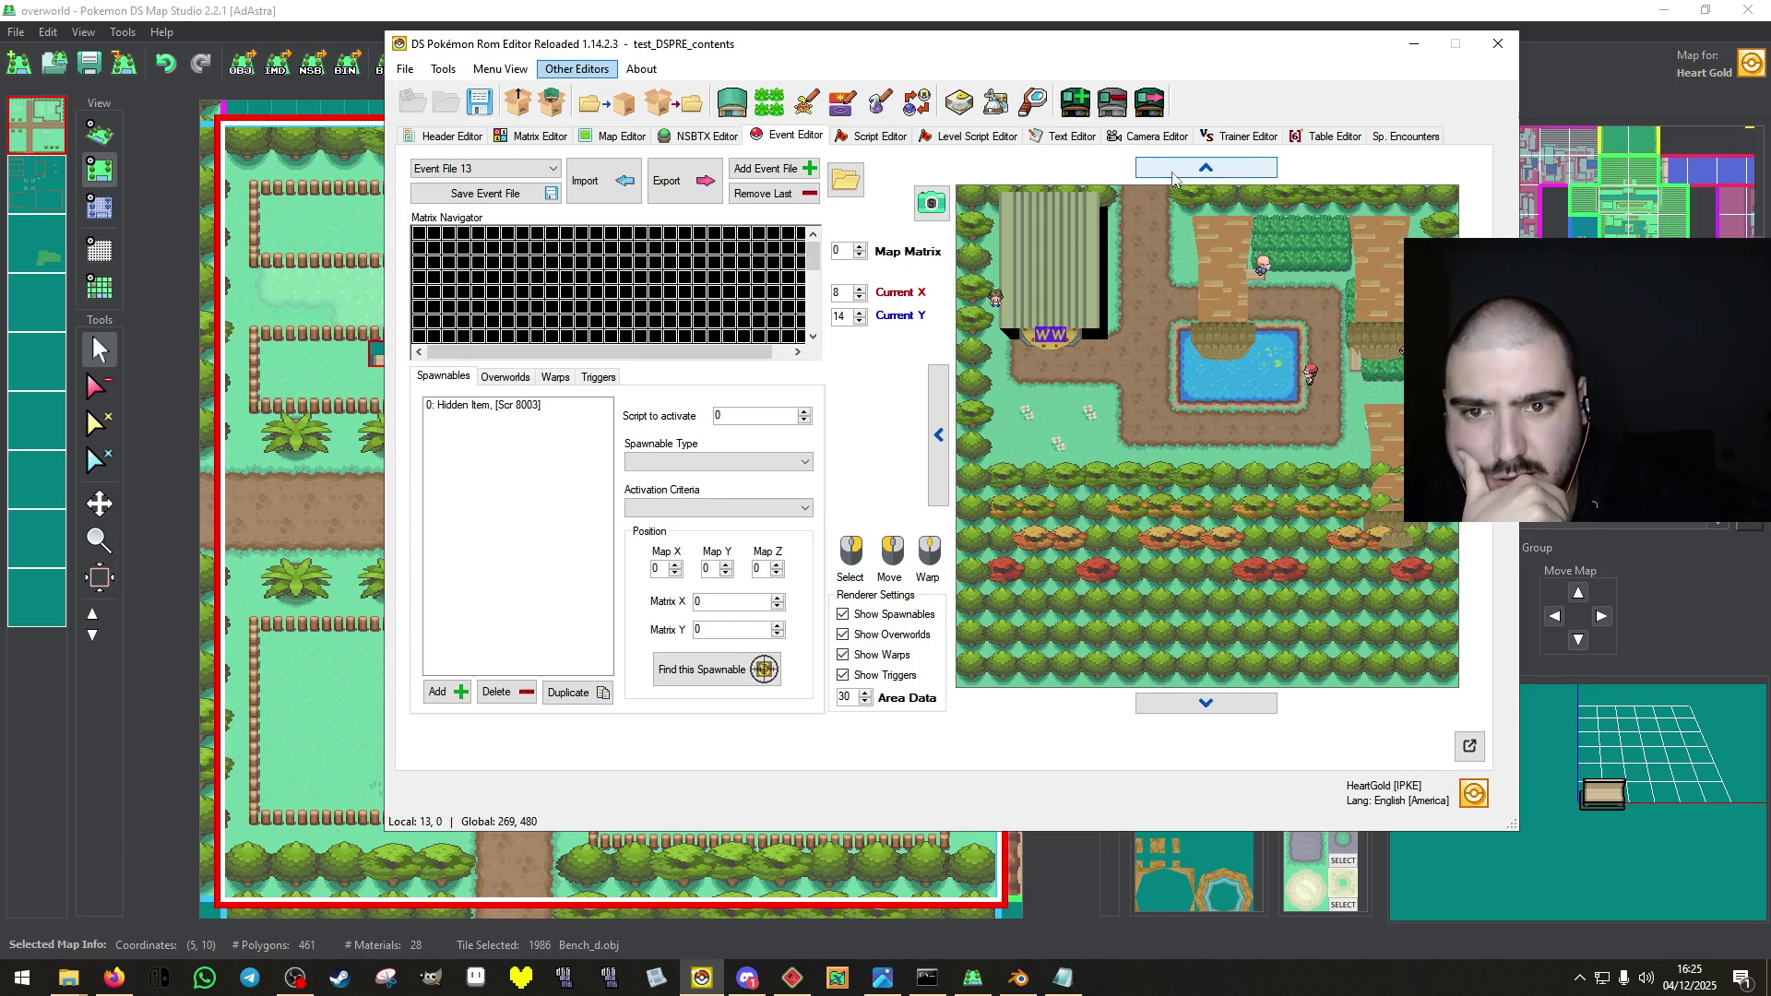
{"action": "left_click", "coordinate": [1174, 178]}
{"action": "left_click", "coordinate": [479, 139]}
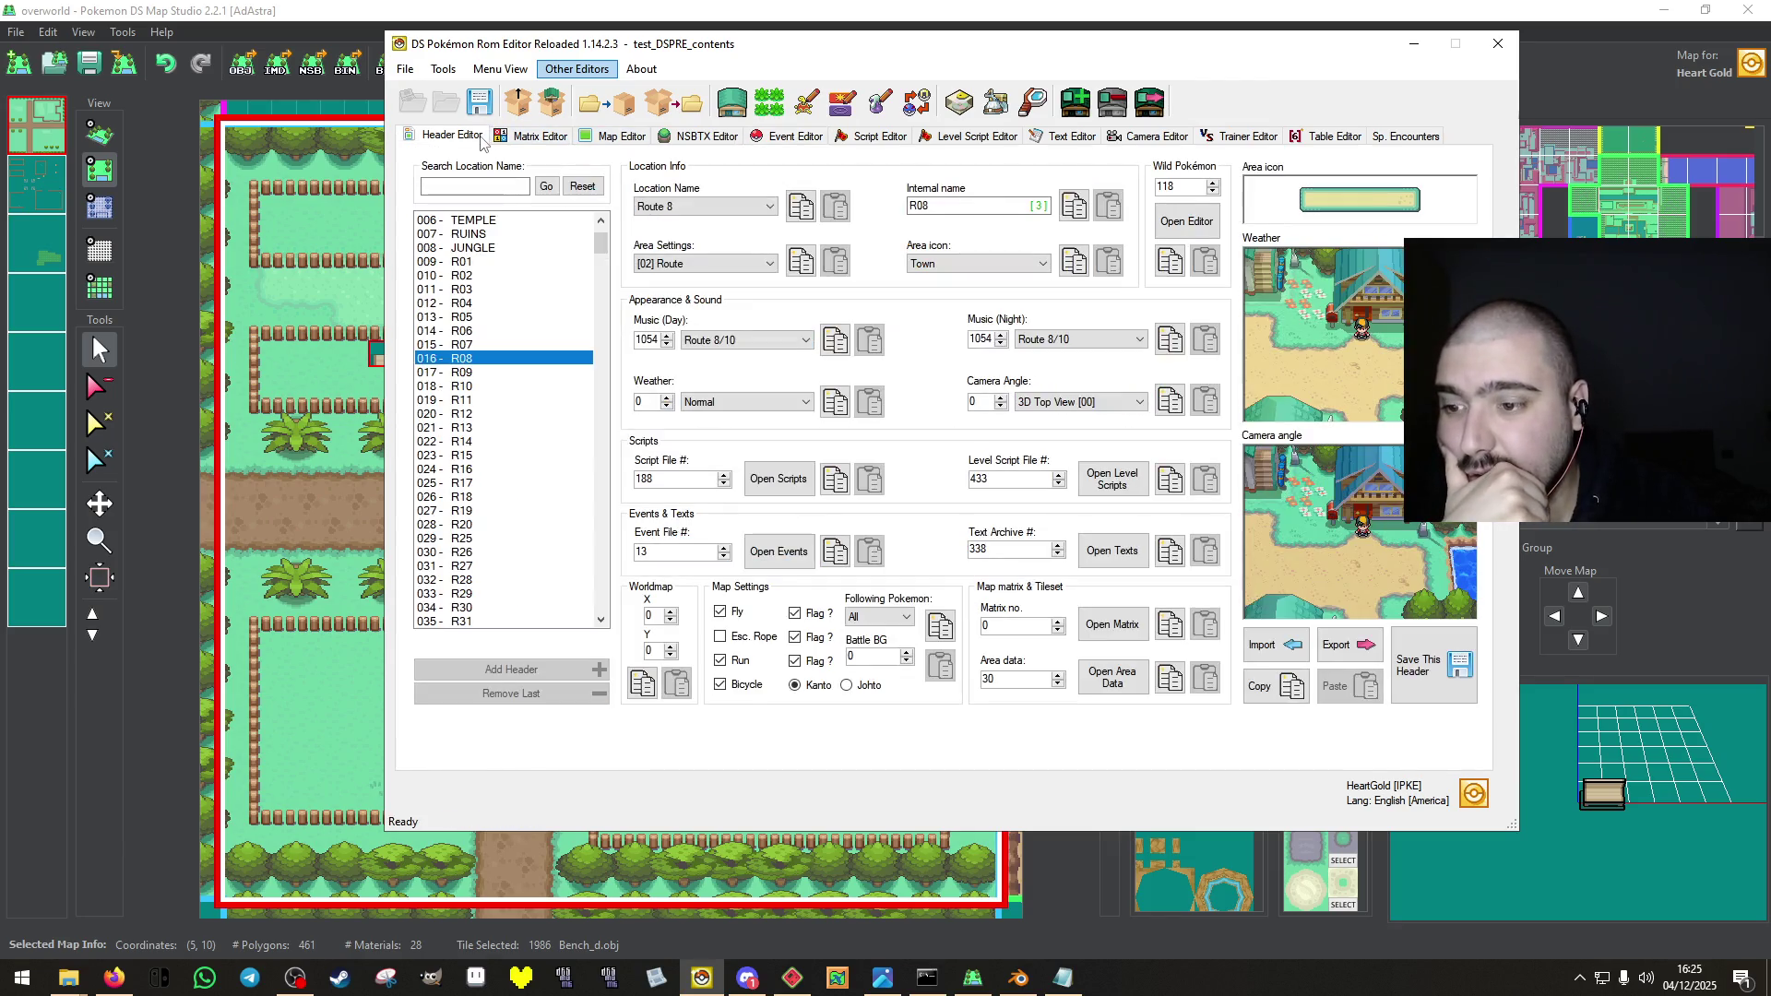
{"action": "left_click", "coordinate": [1111, 625]}
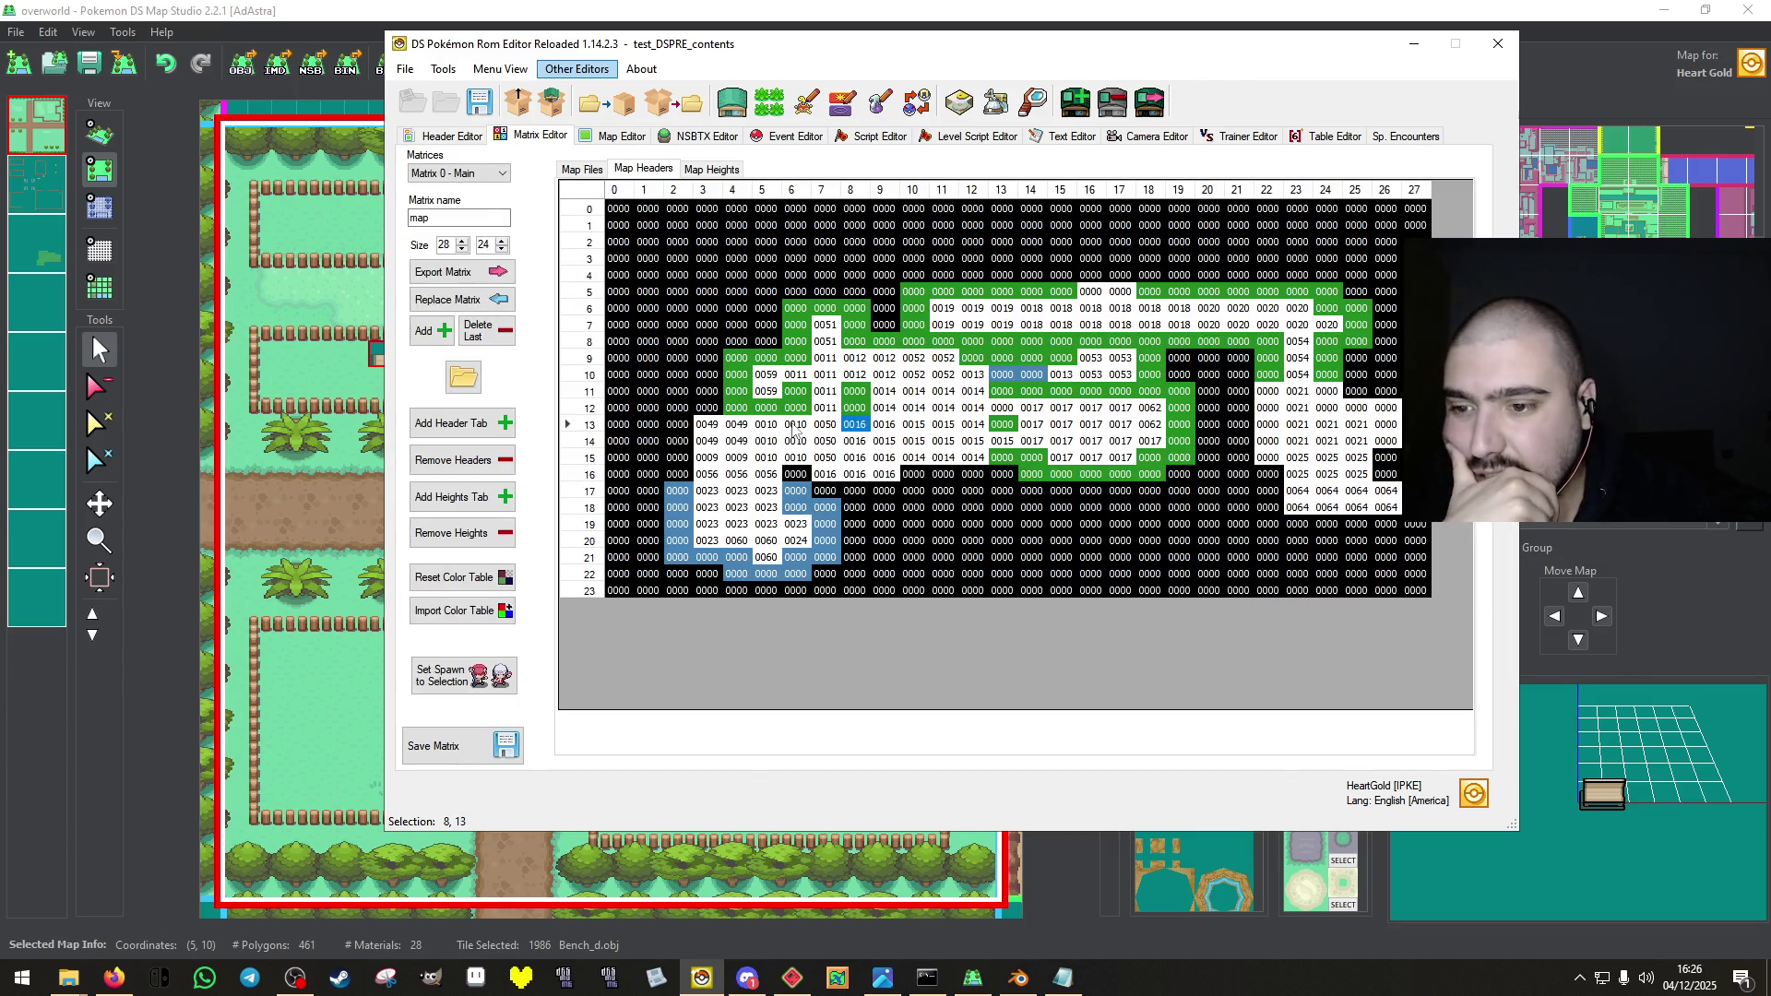
{"action": "left_click", "coordinate": [581, 169]}
{"action": "double_click", "coordinate": [851, 441]}
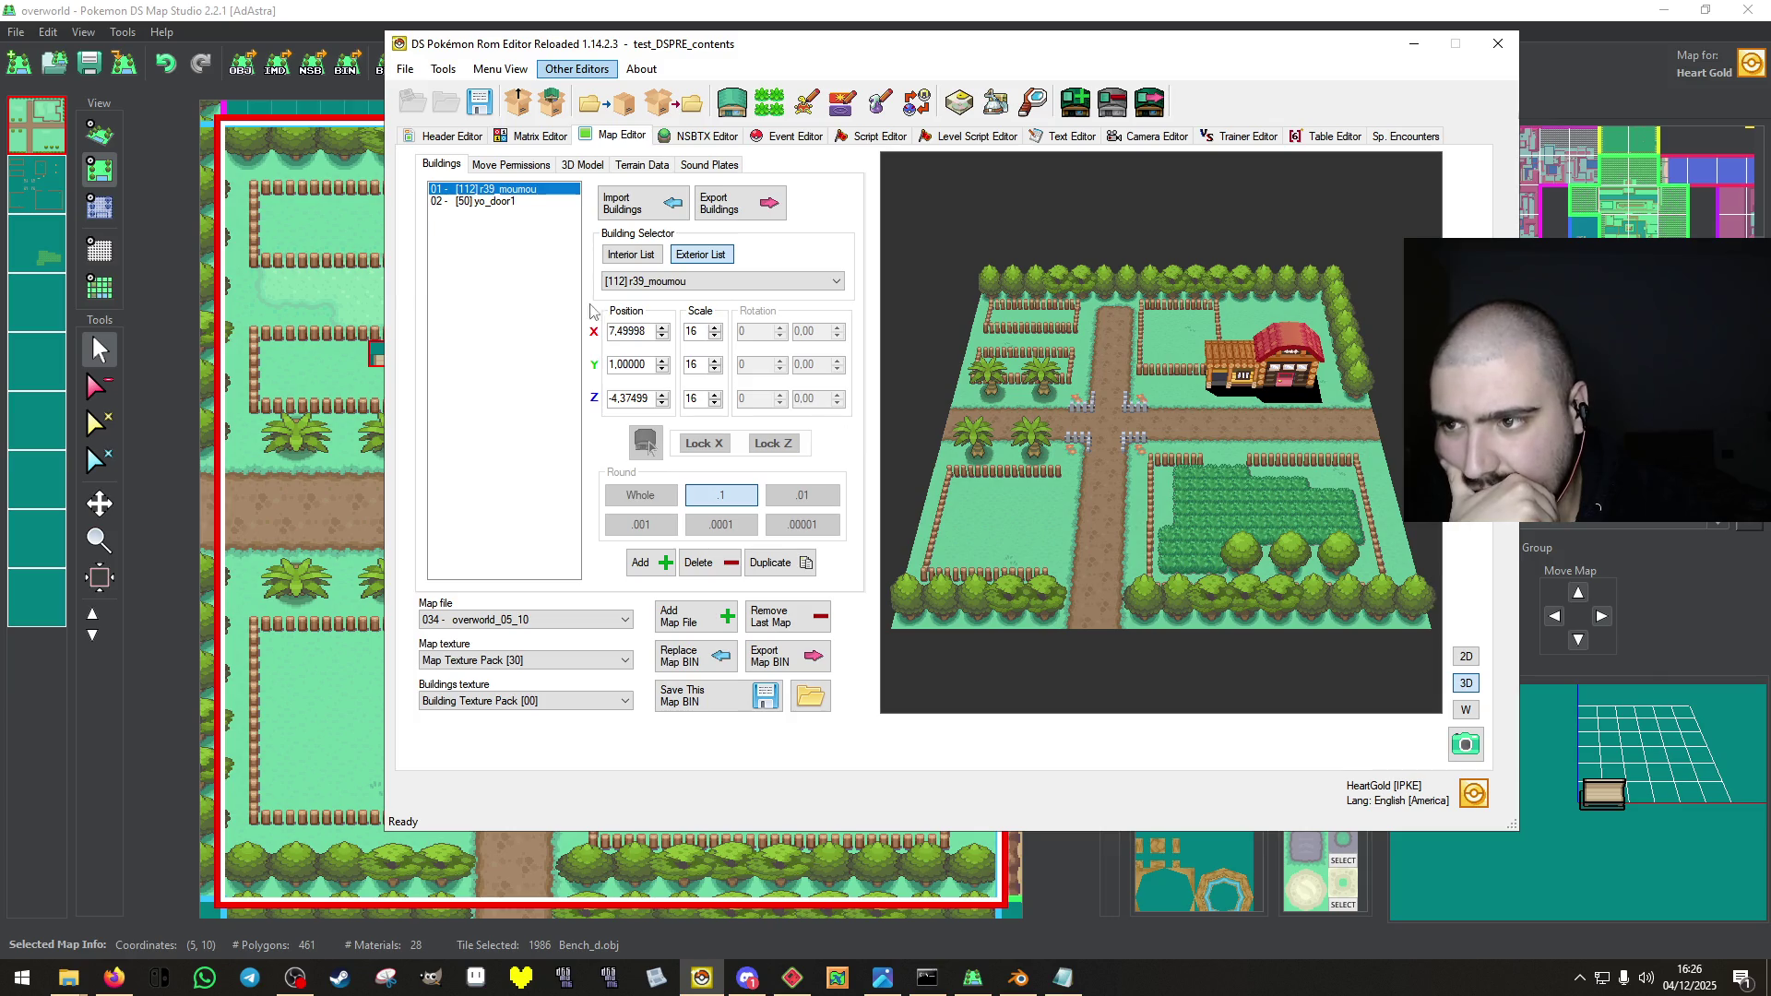
Import overworld_05_10.nsbmd from Giant Minecraft Map\FixedUp\ow_2 as map 034's 3D model.
{"action": "left_click", "coordinate": [591, 166]}
{"action": "left_click", "coordinate": [820, 198]}
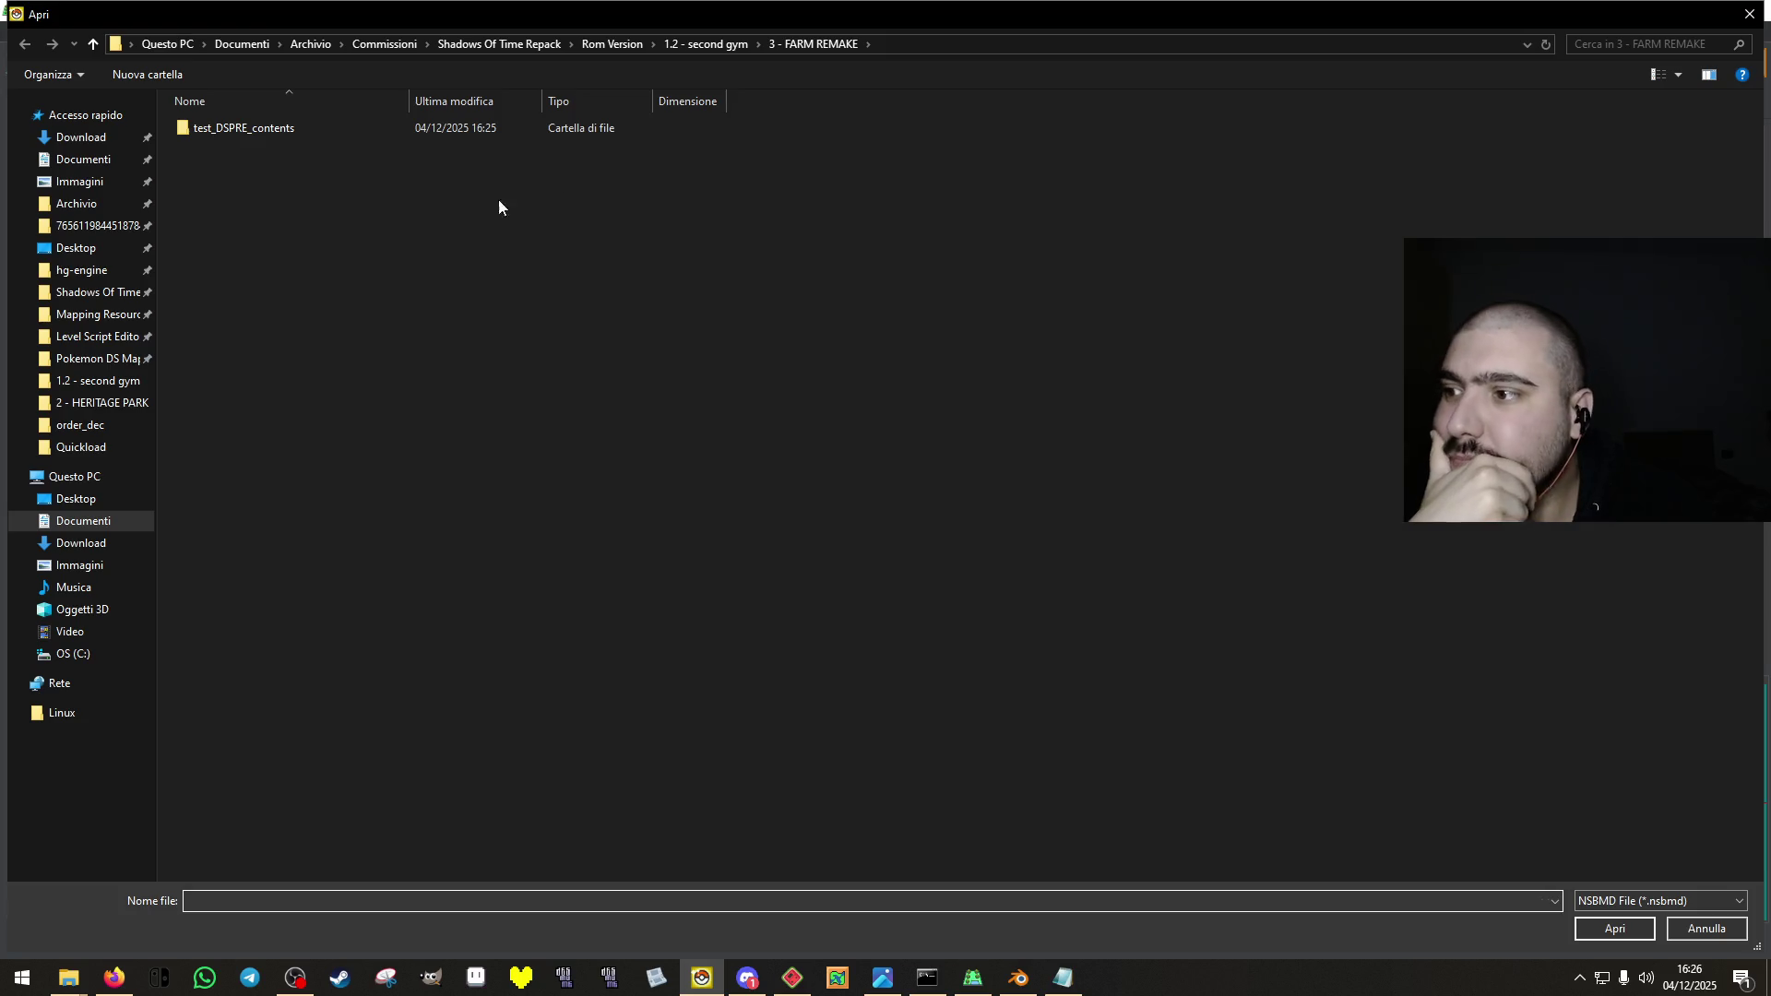
{"action": "left_click", "coordinate": [379, 46]}
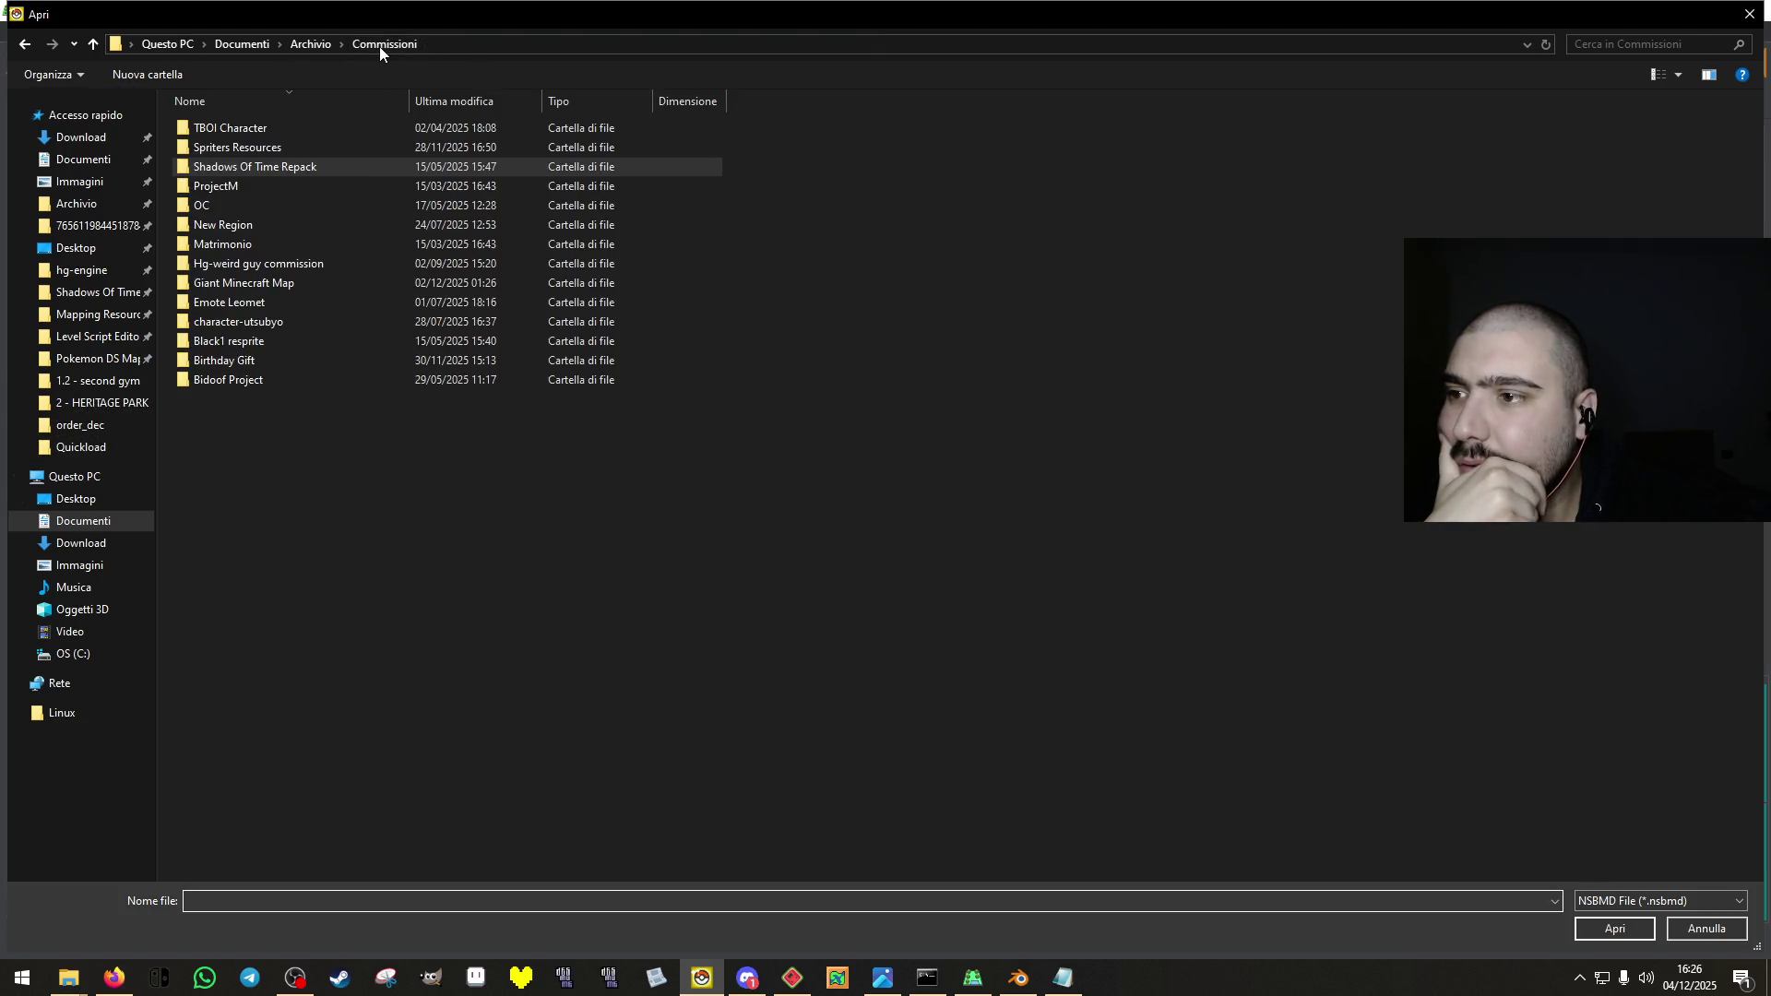
{"action": "double_click", "coordinate": [314, 287]}
{"action": "double_click", "coordinate": [416, 152]}
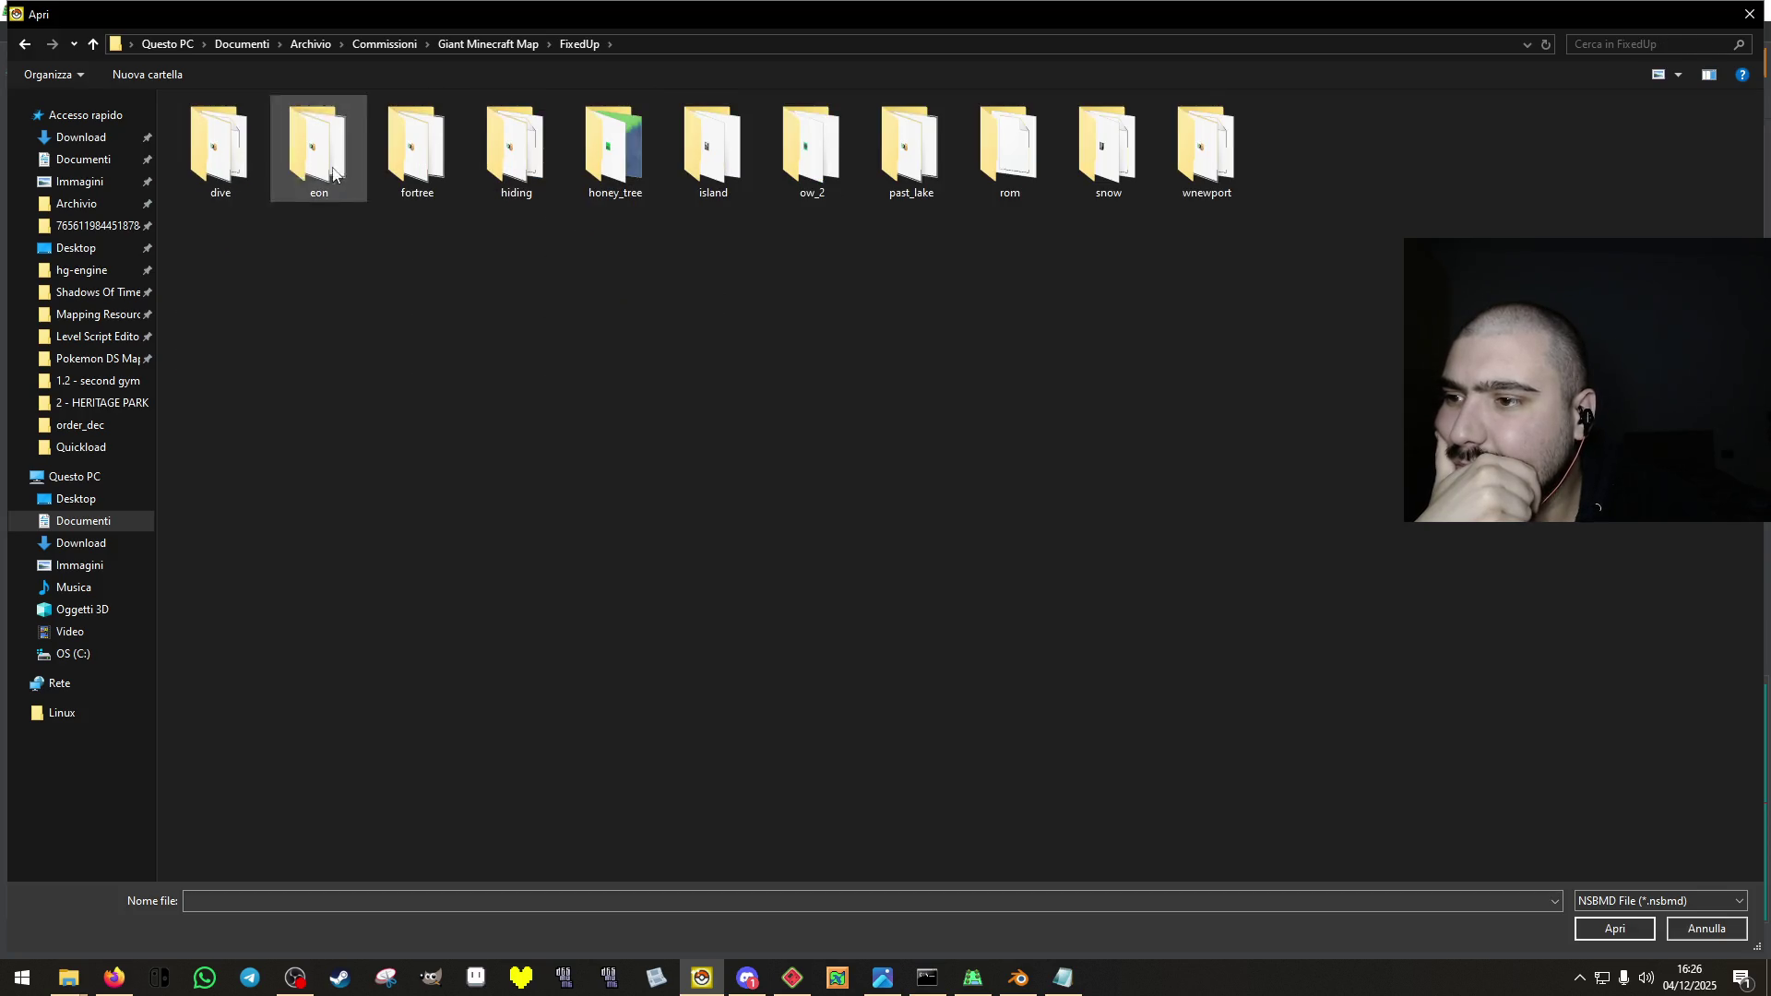
{"action": "double_click", "coordinate": [809, 152]}
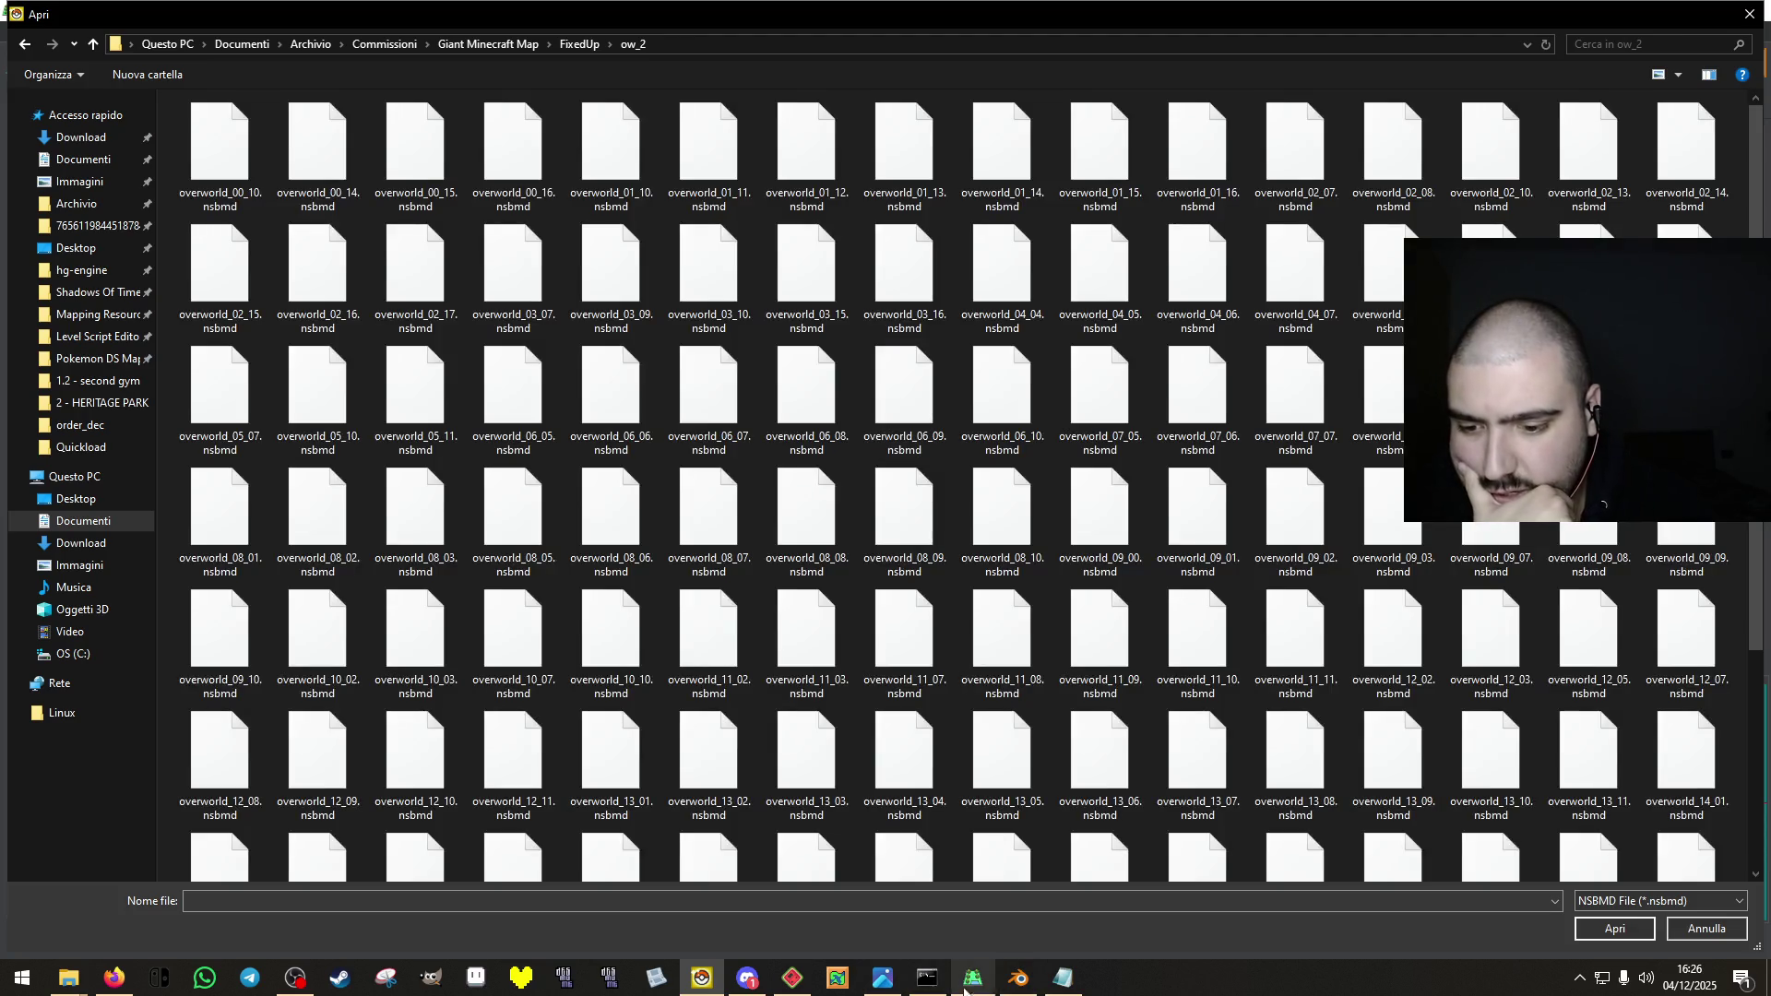
{"action": "left_click", "coordinate": [968, 982]}
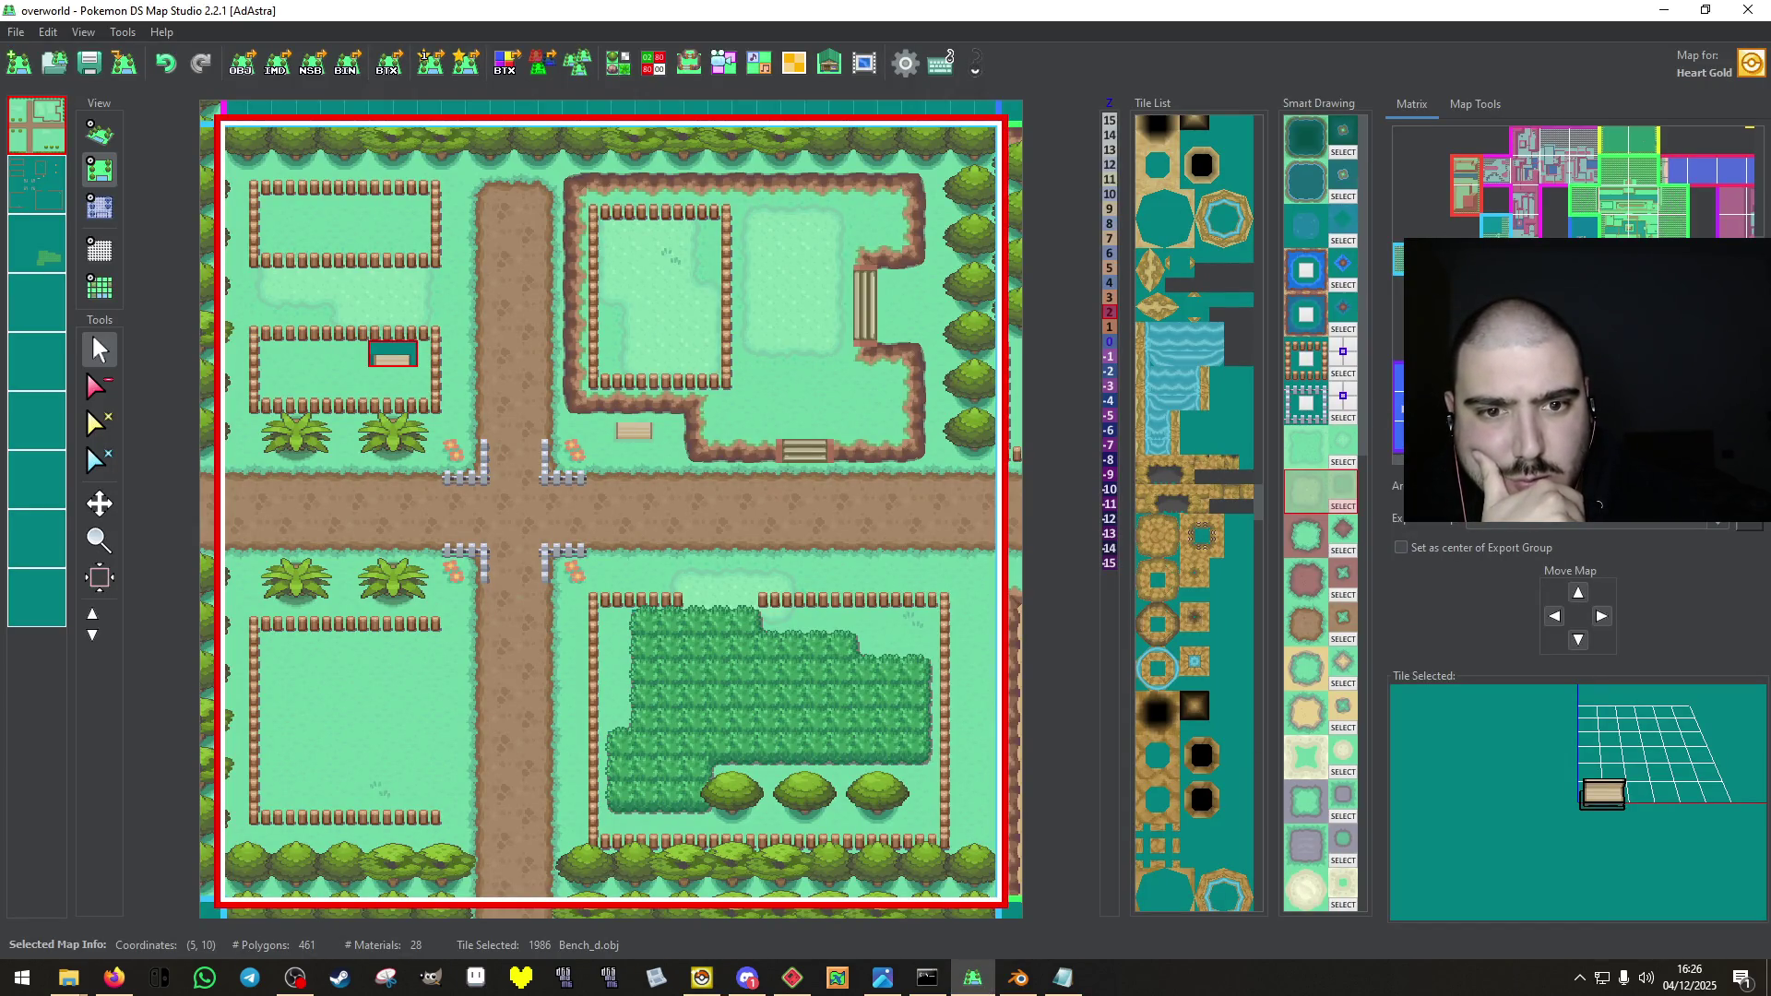
{"action": "left_click", "coordinate": [701, 977]}
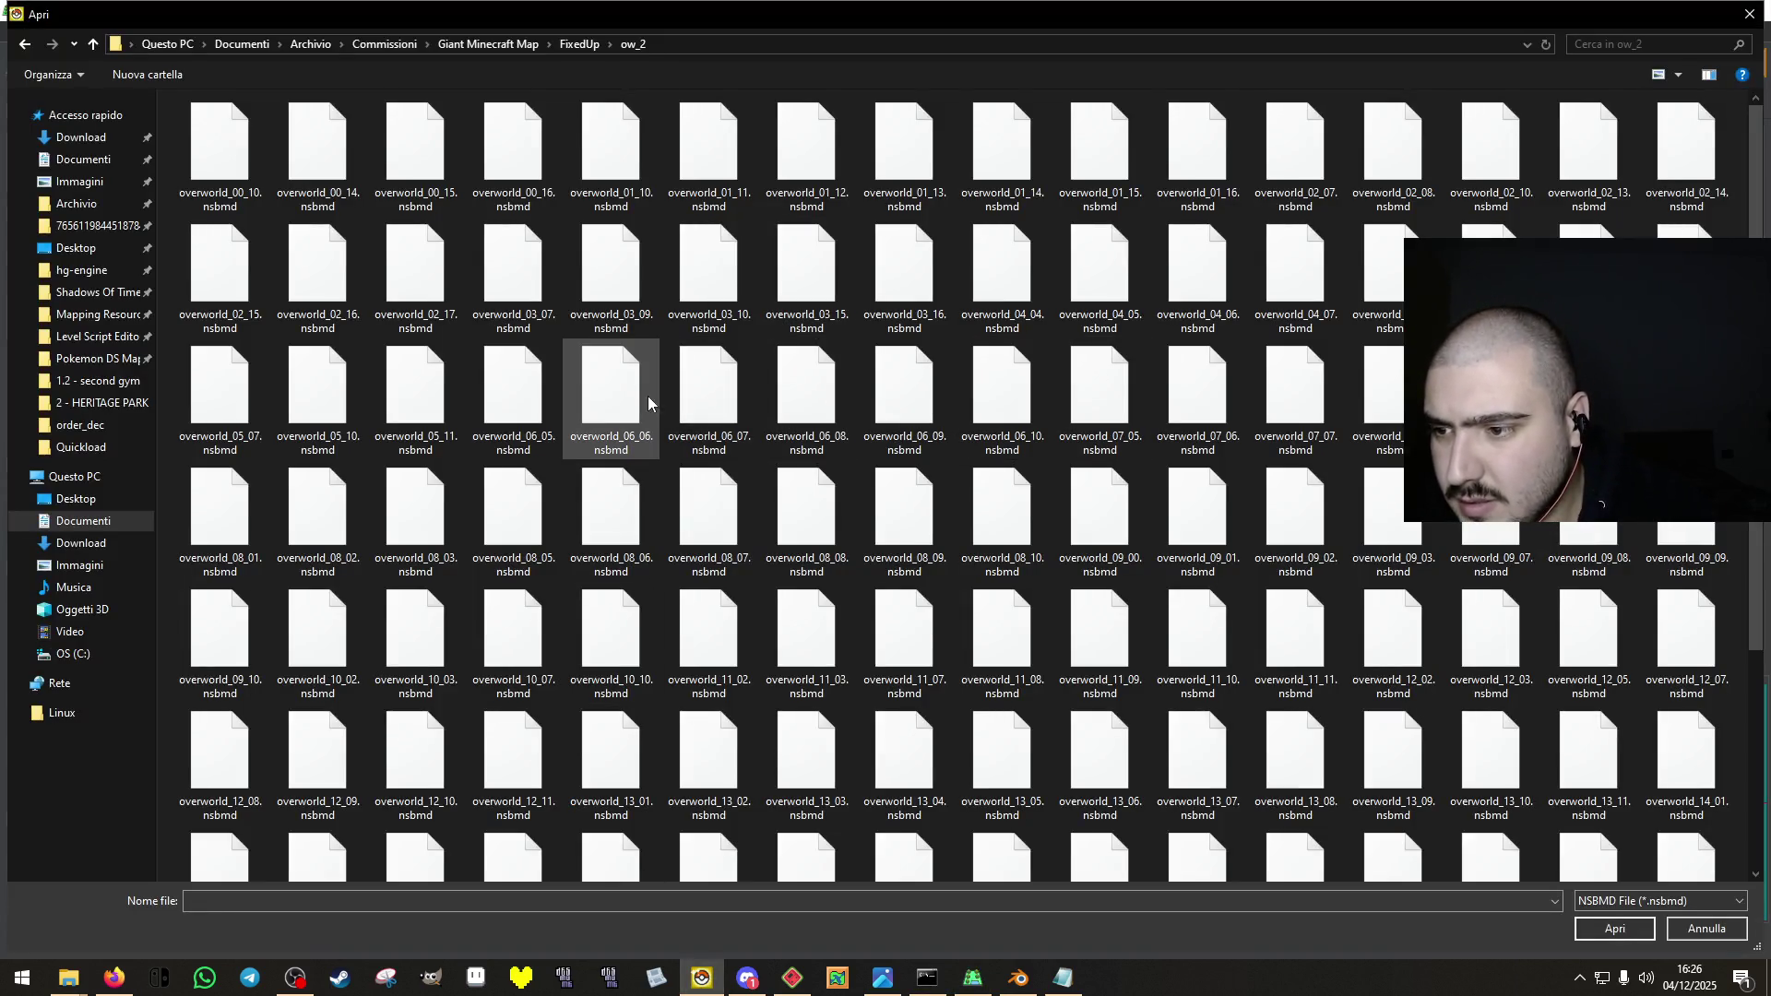
{"action": "left_click", "coordinate": [338, 420]}
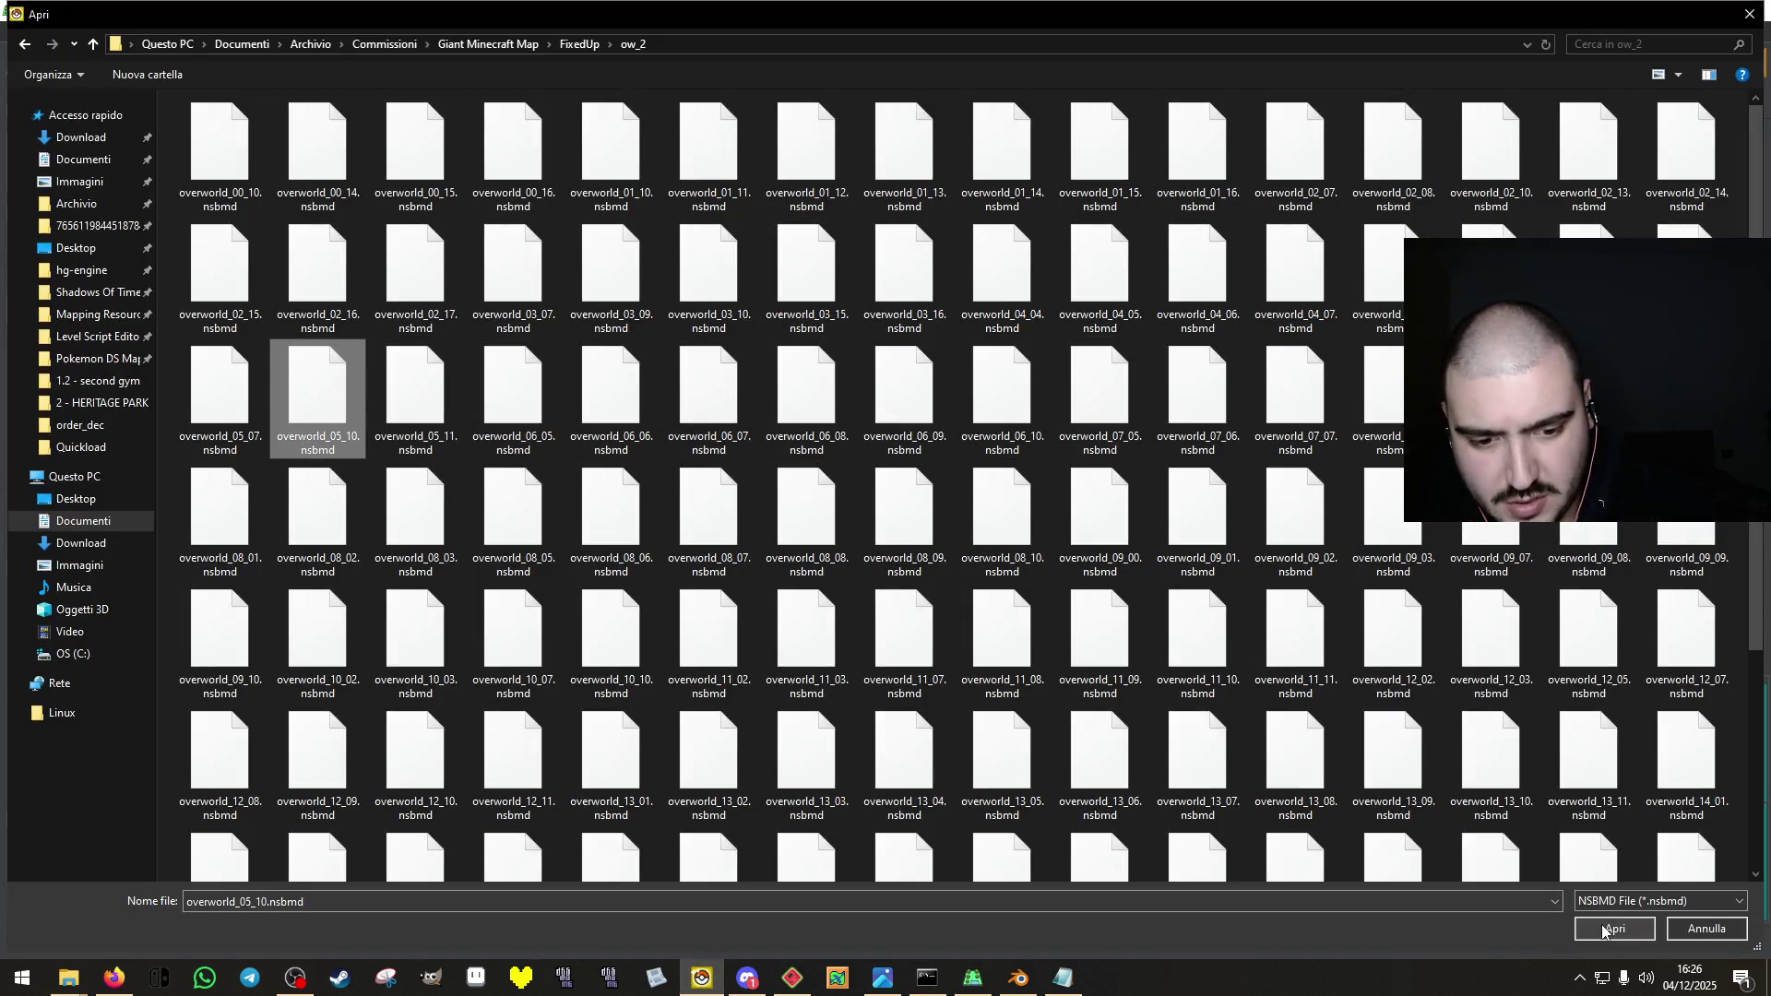
{"action": "left_click", "coordinate": [1604, 928]}
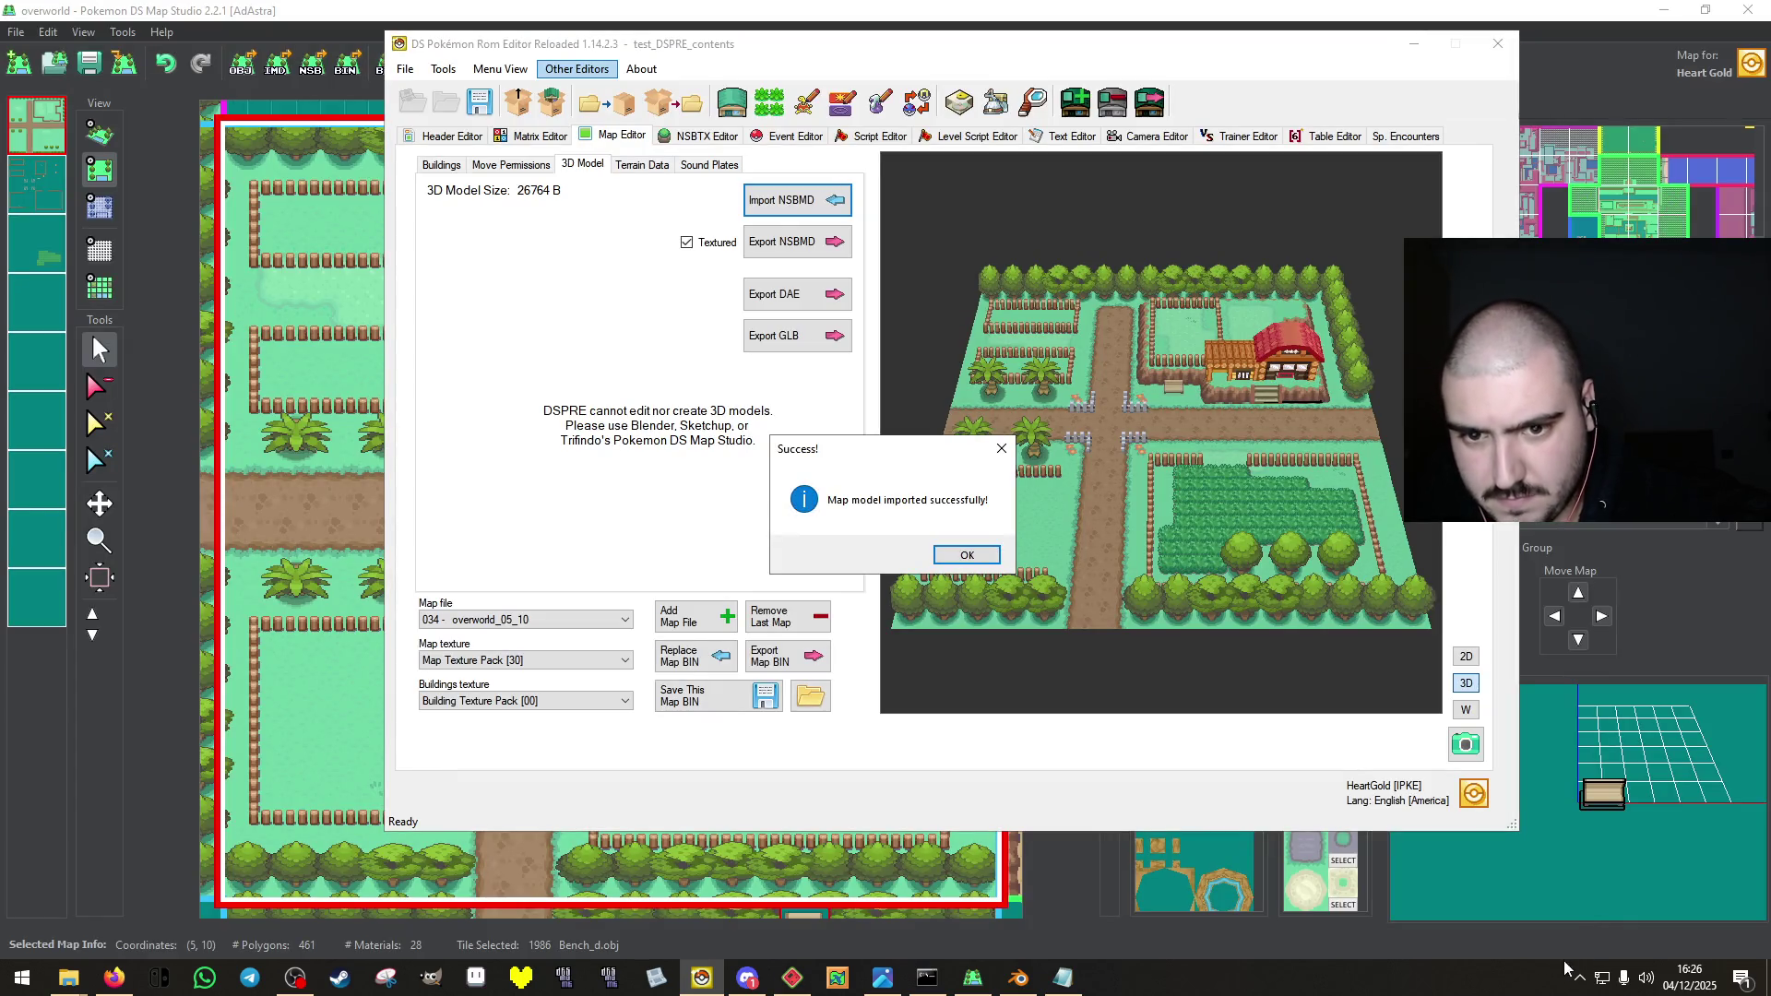
{"action": "left_click", "coordinate": [967, 554]}
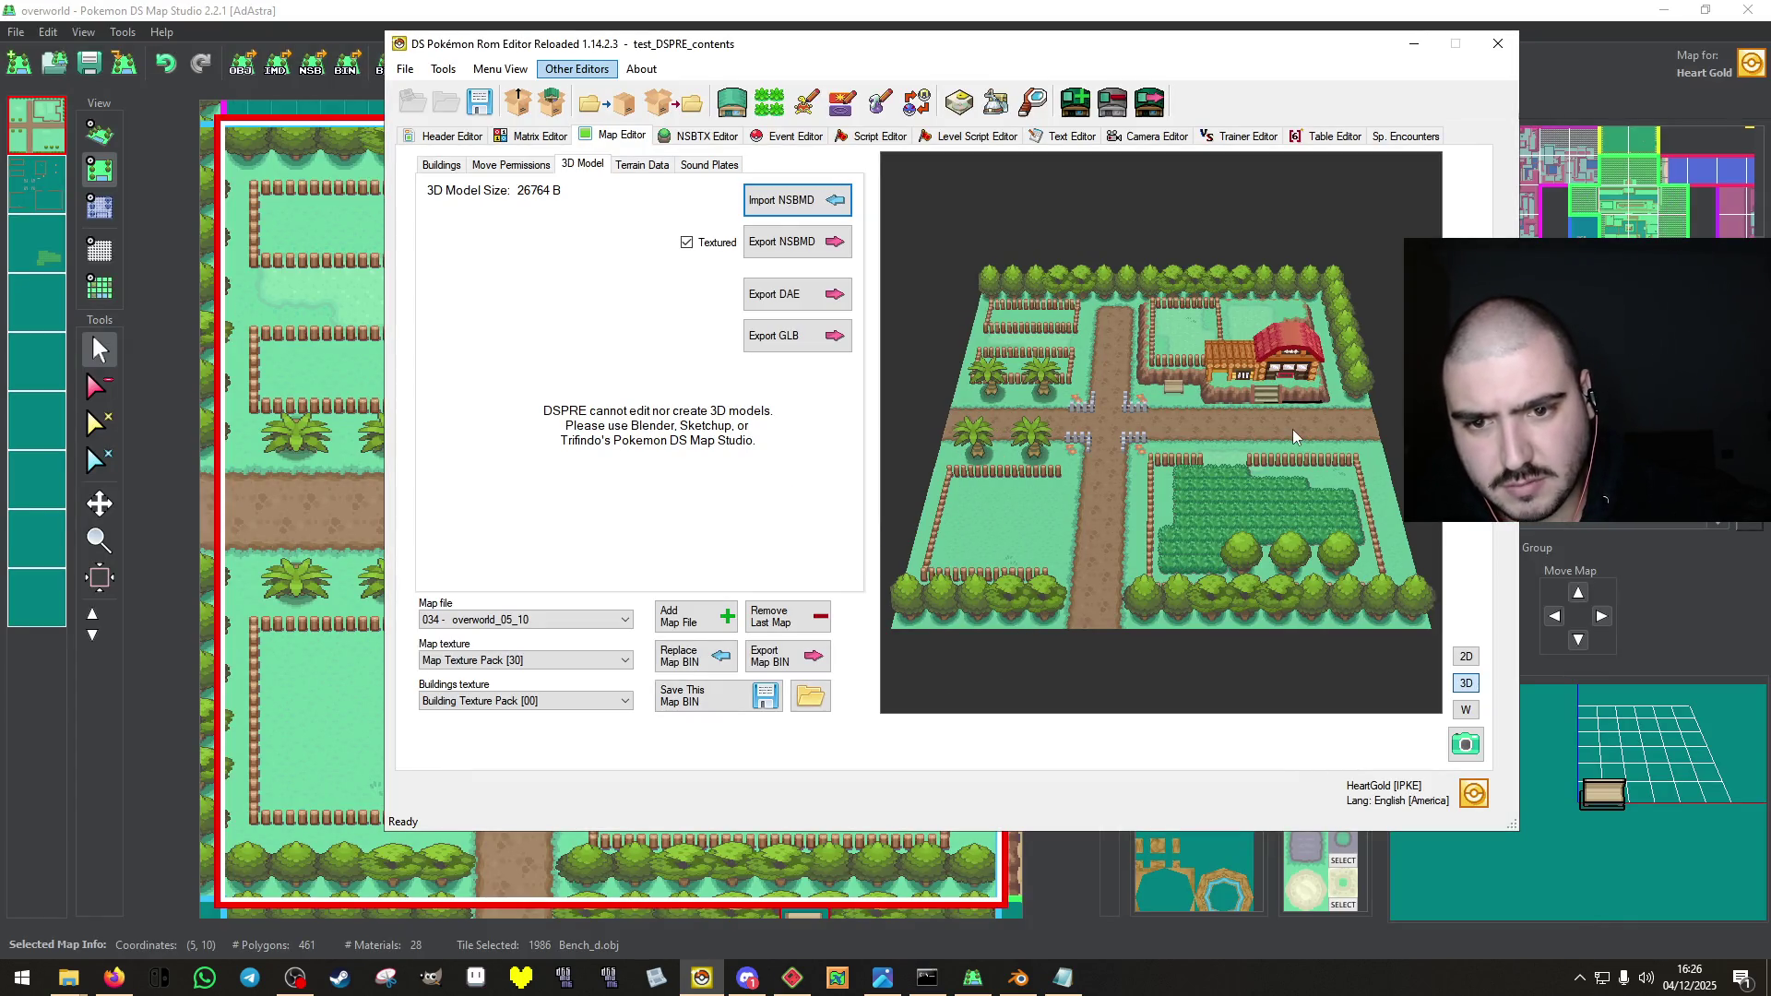
{"action": "scroll", "coordinate": [1291, 428], "scroll_direction": "up", "scroll_amount": 5}
Save map 034's BIN with its current model.
{"action": "scroll", "coordinate": [1291, 427], "scroll_direction": "down", "scroll_amount": 4}
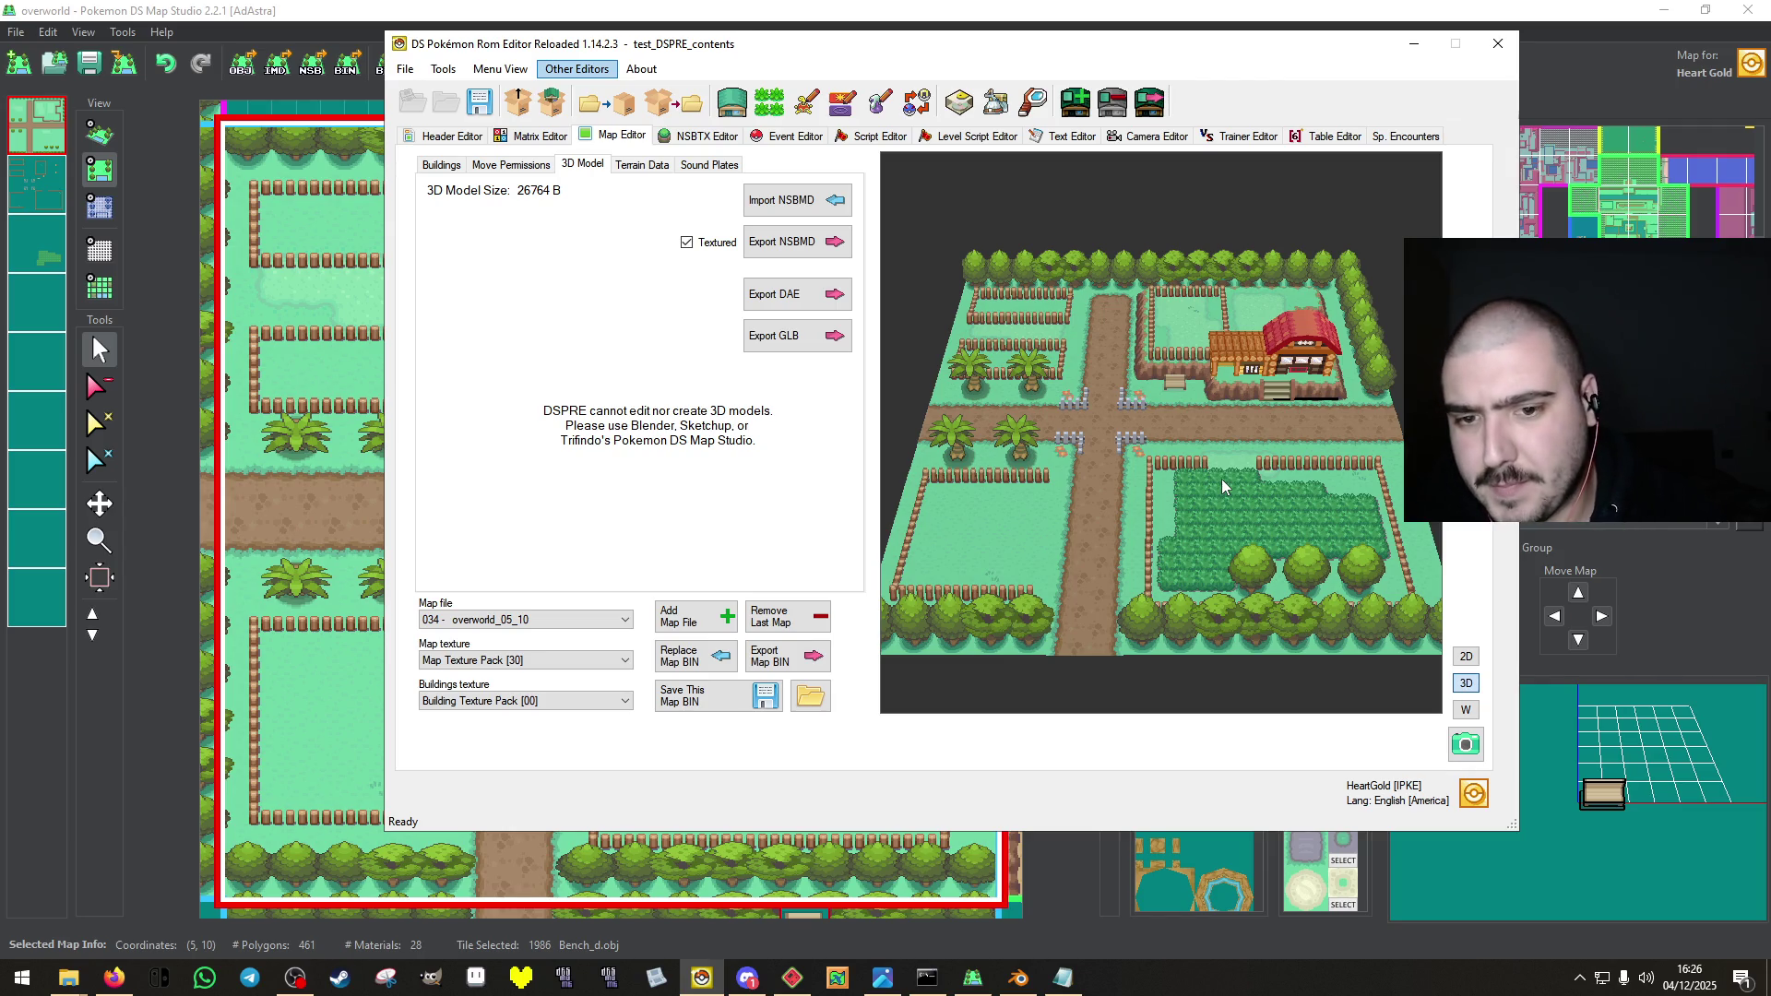
{"action": "left_click", "coordinate": [690, 690]}
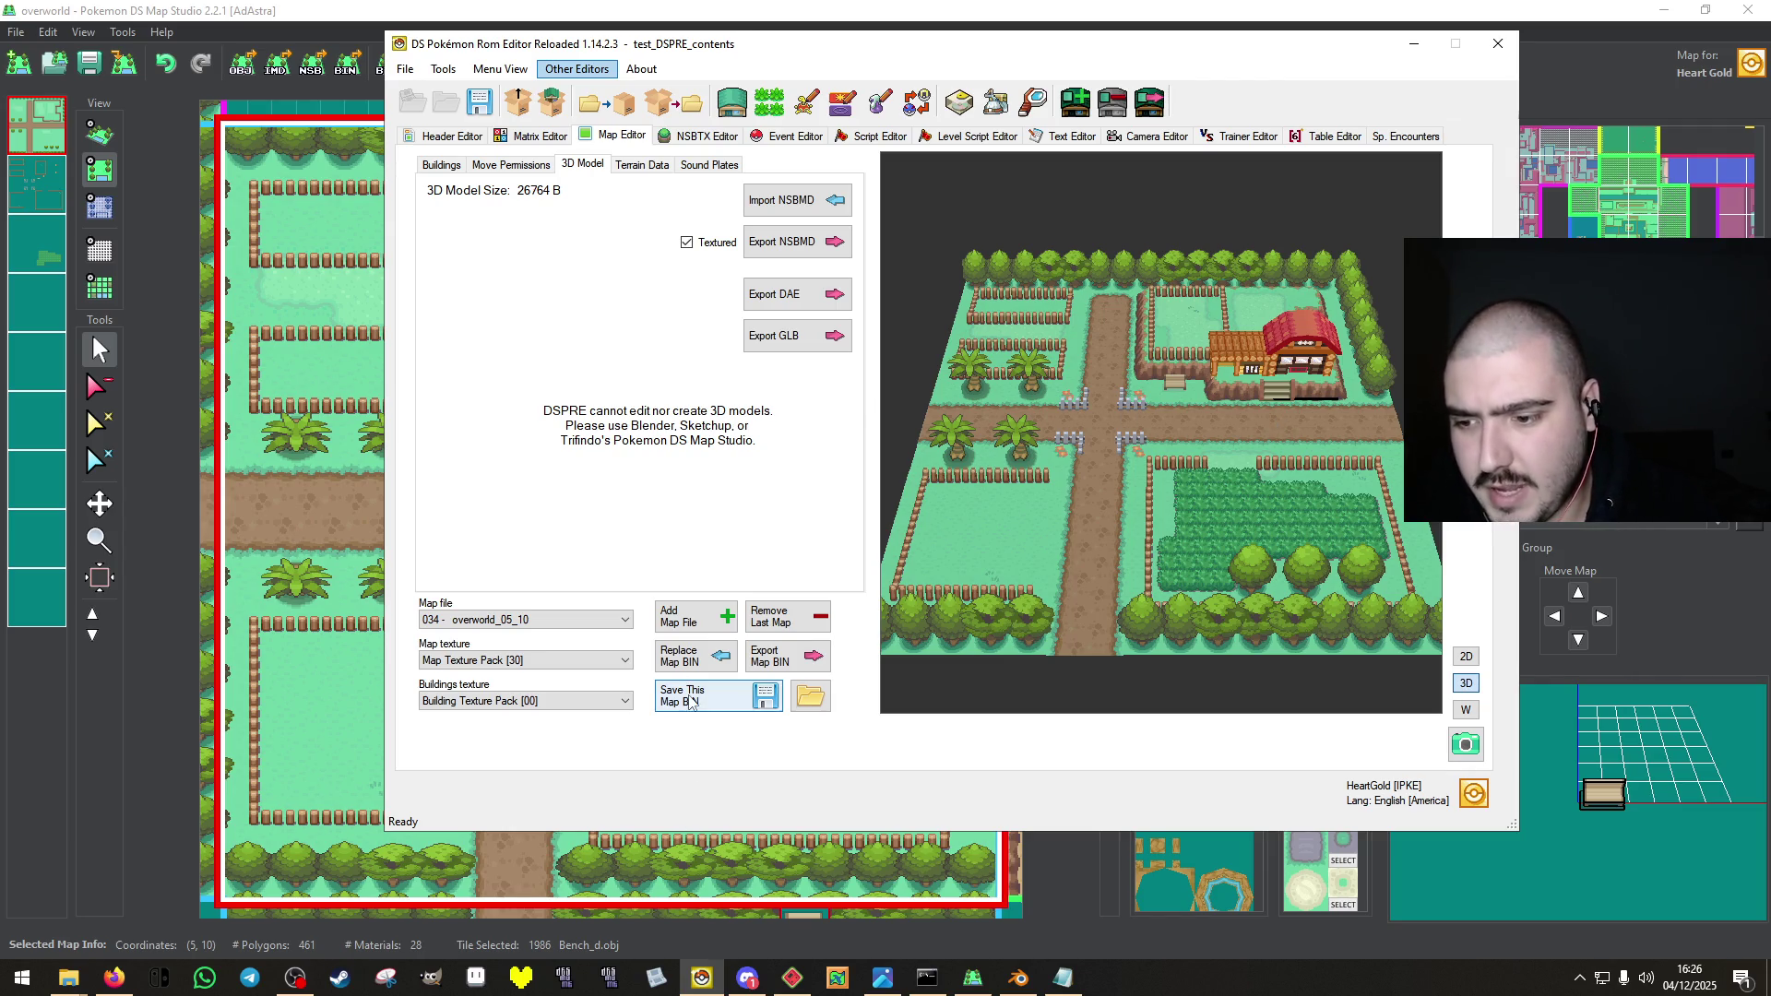
{"action": "left_click", "coordinate": [978, 557]}
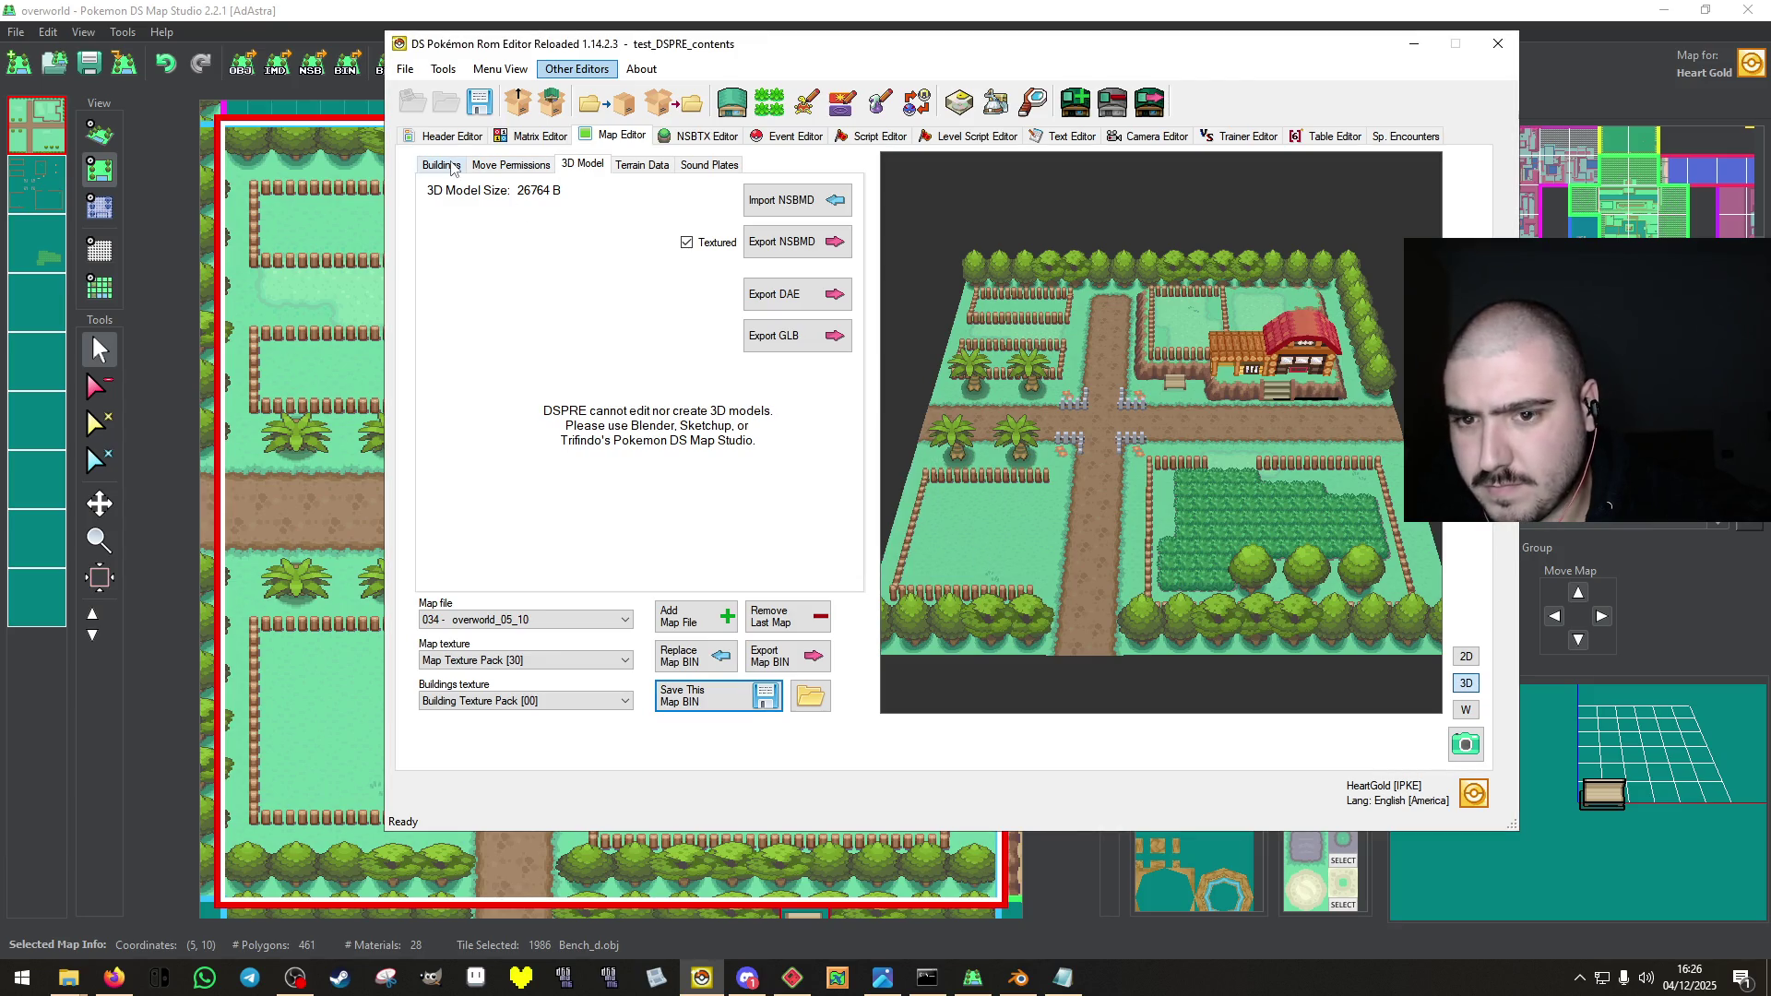
{"action": "scroll", "coordinate": [1191, 318], "scroll_direction": "up", "scroll_amount": 3}
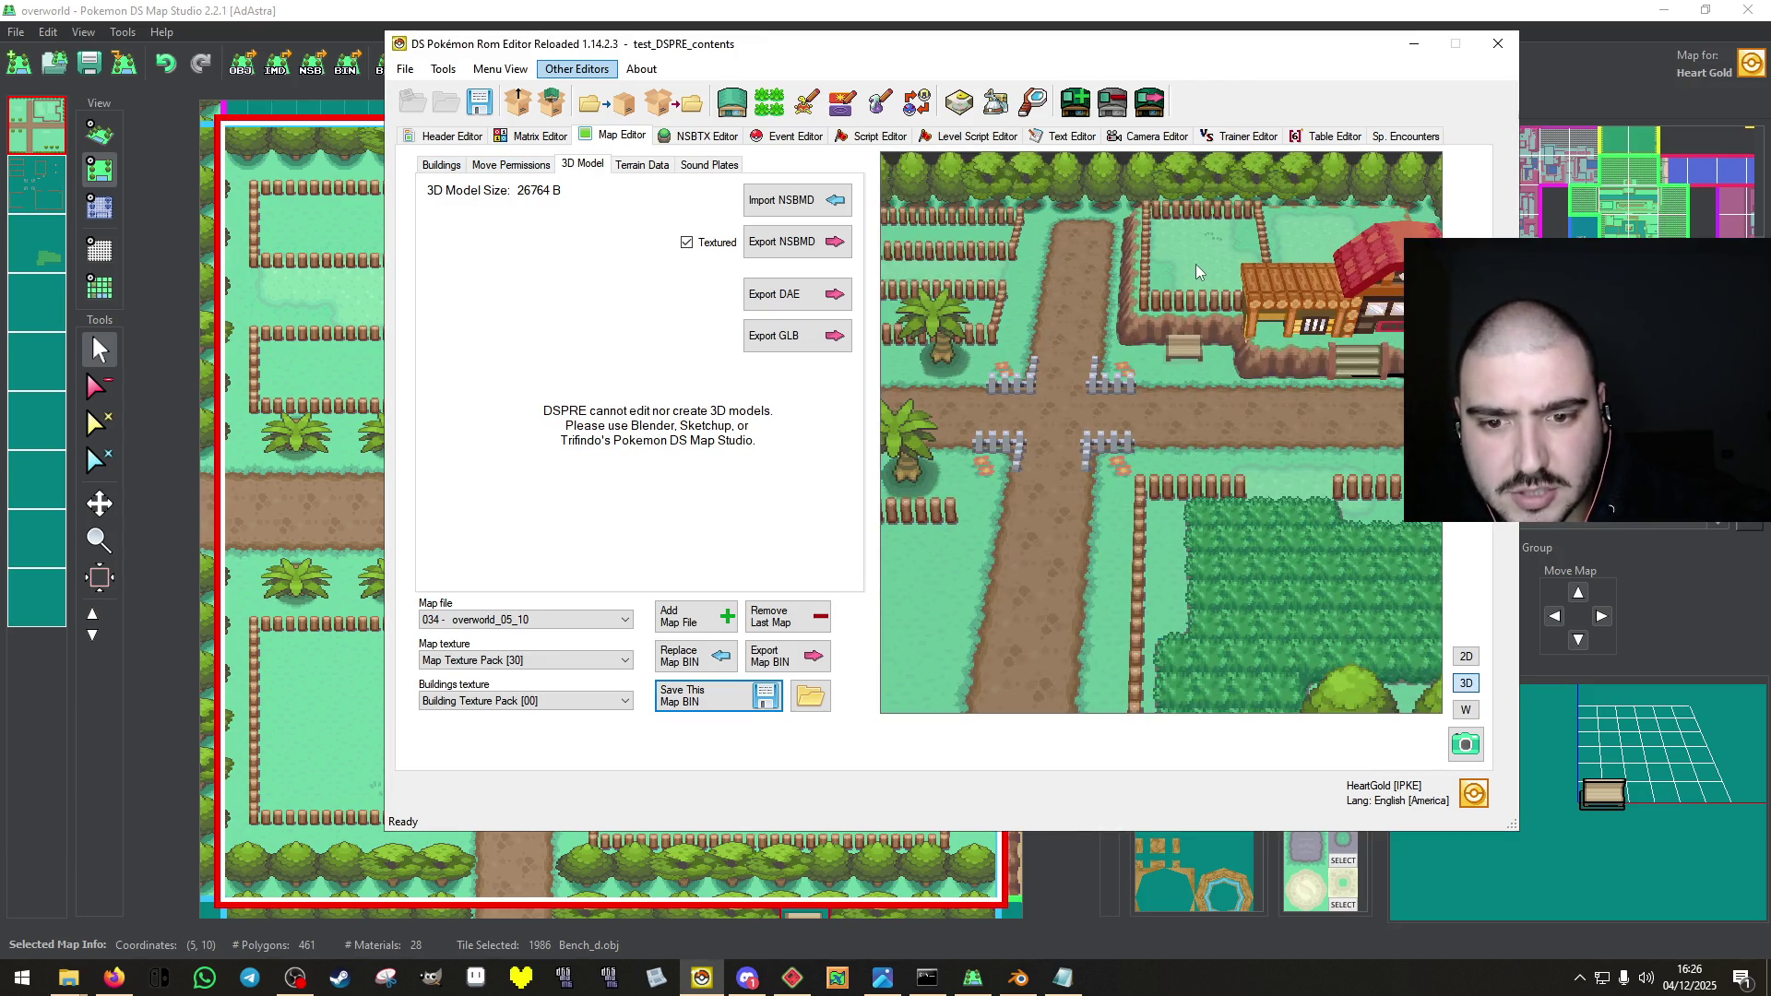
{"action": "scroll", "coordinate": [1195, 264], "scroll_direction": "down", "scroll_amount": 3}
Raise the house and yo_door1 buildings by one Y unit, push each back one Z unit, and save.
{"action": "left_click", "coordinate": [444, 163]}
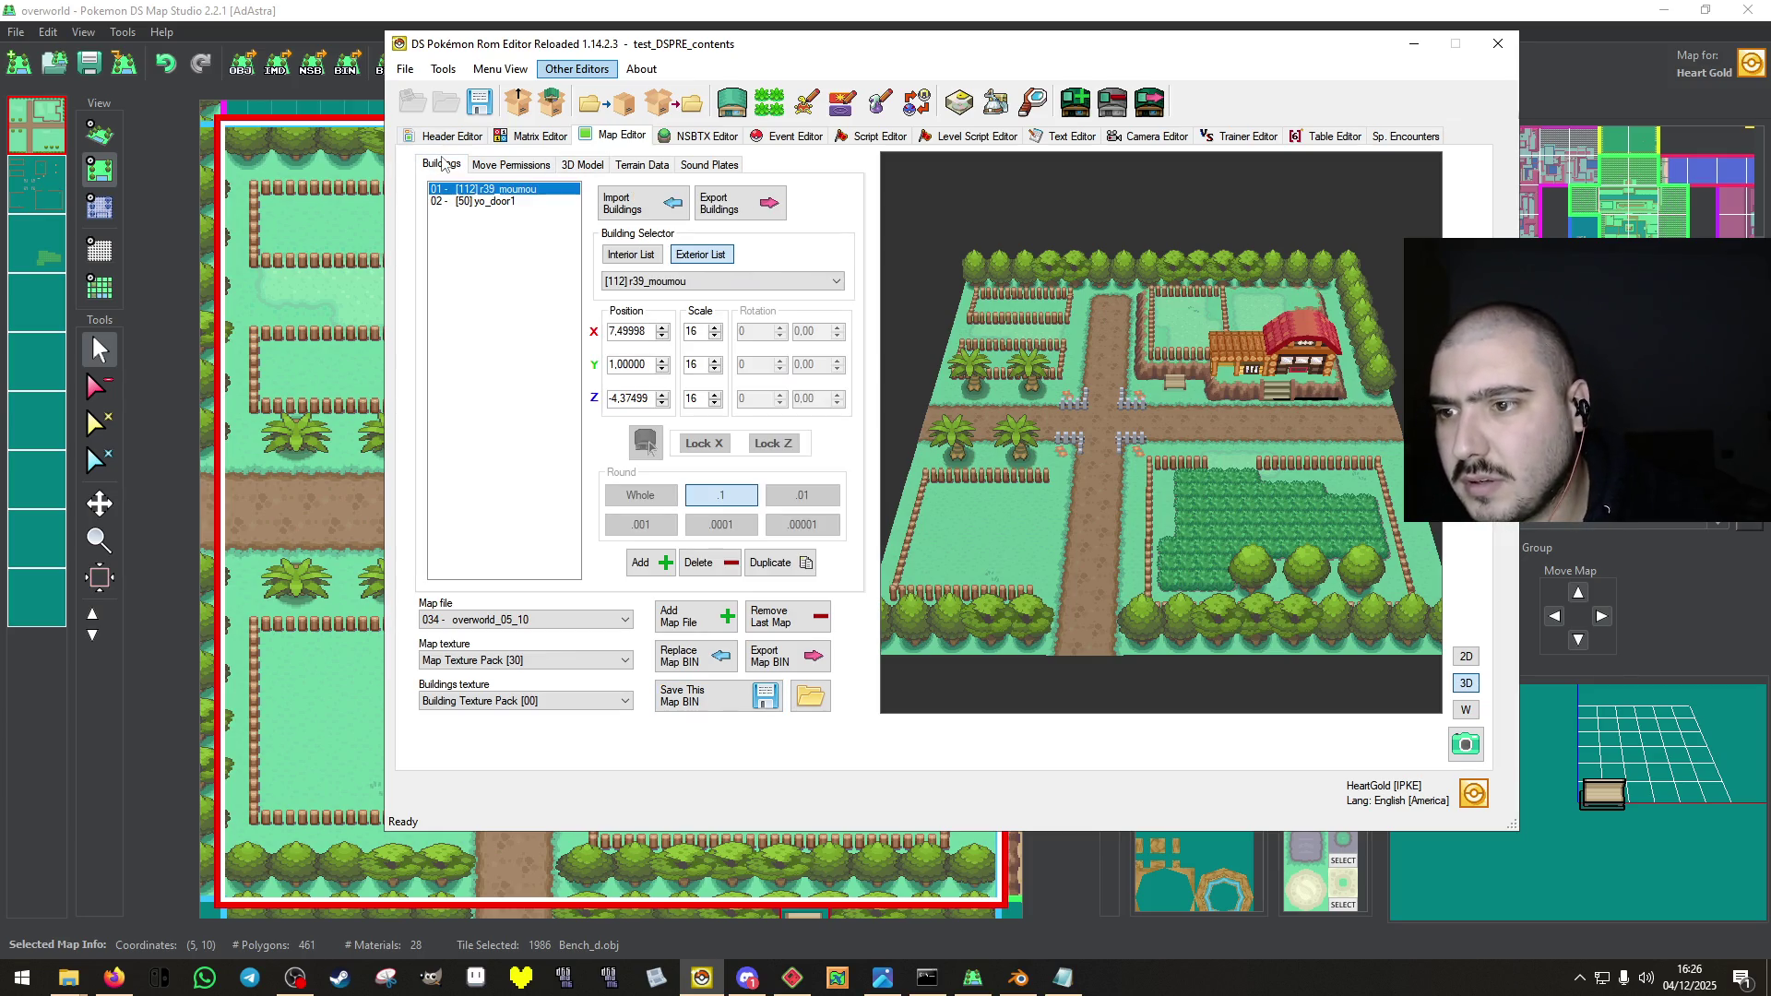
{"action": "left_click", "coordinate": [662, 360]}
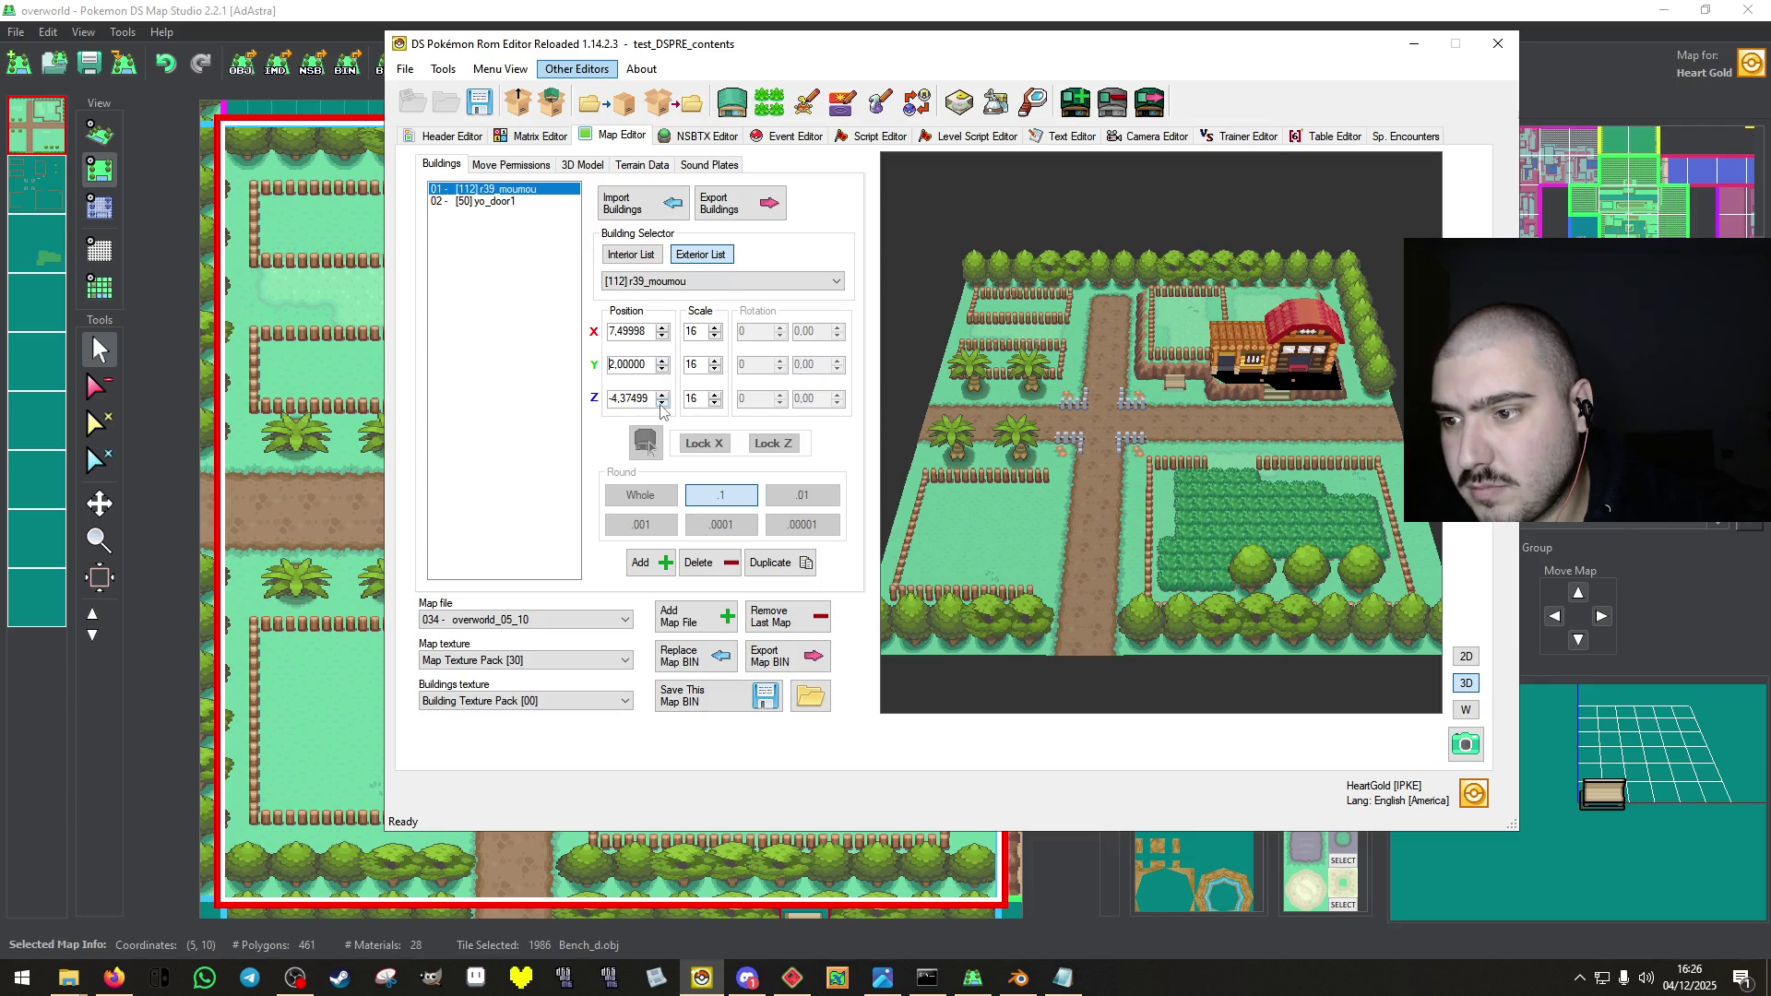
{"action": "left_click", "coordinate": [662, 402]}
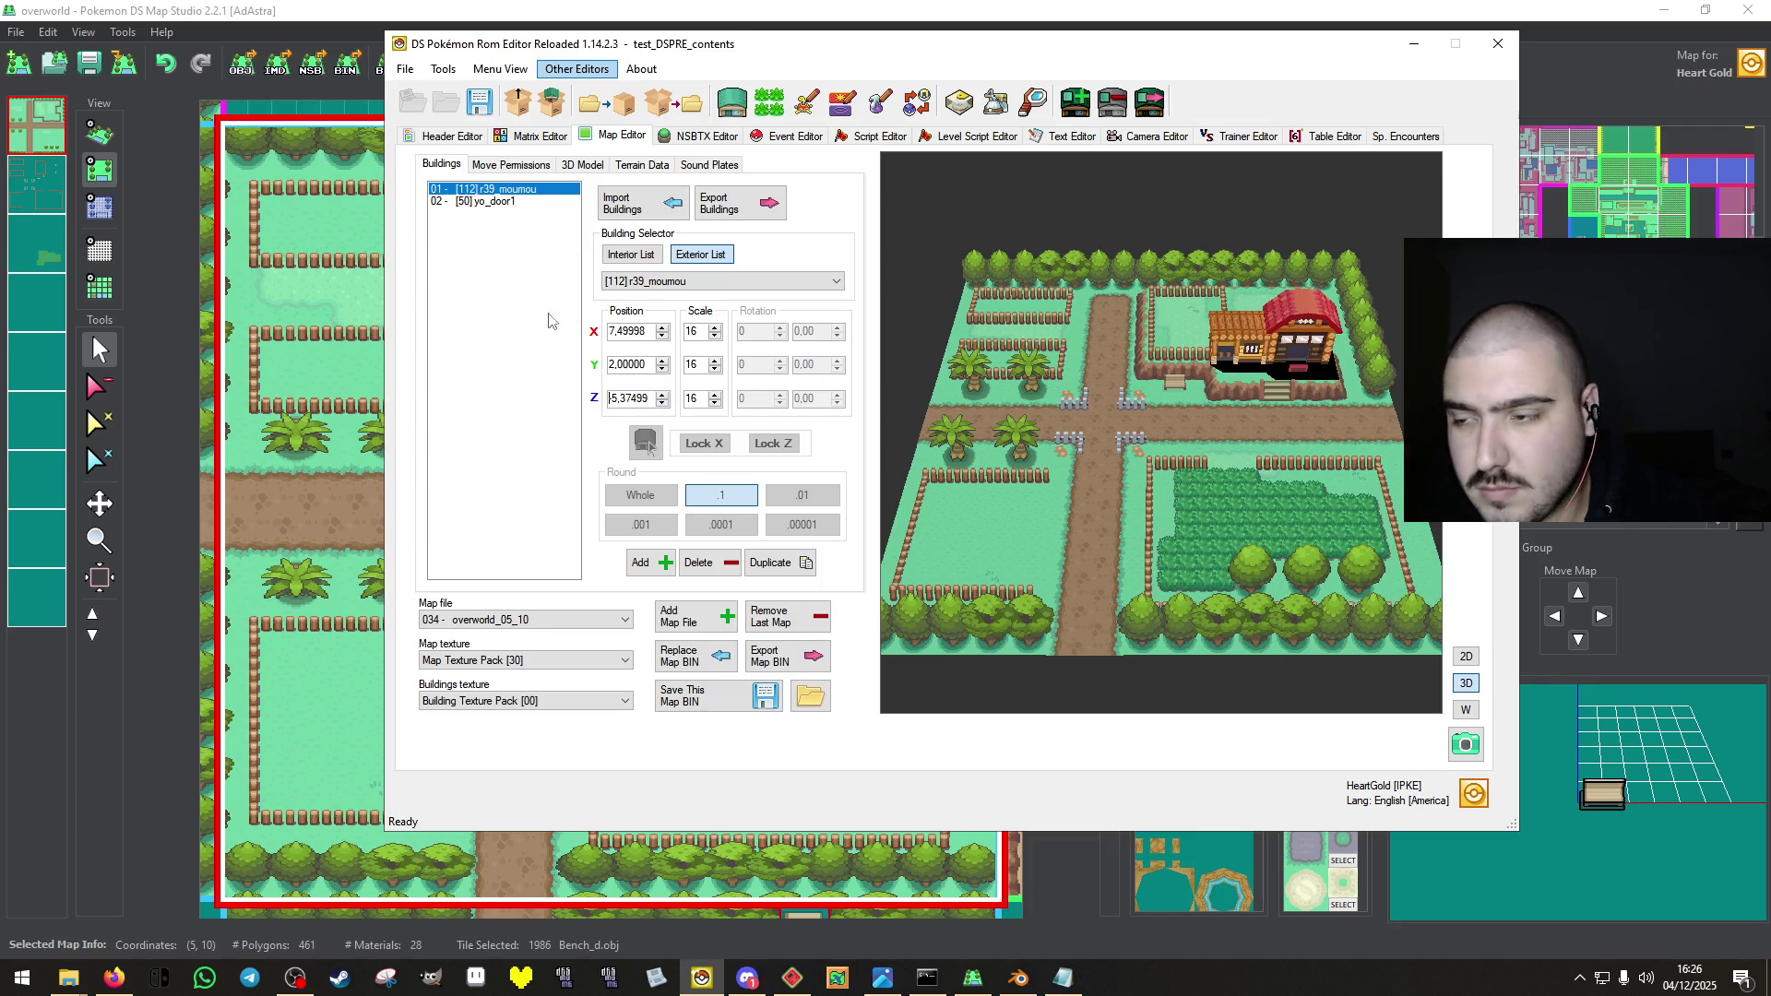
{"action": "left_click", "coordinate": [491, 202]}
{"action": "left_click", "coordinate": [662, 361]}
{"action": "left_click", "coordinate": [662, 403]}
{"action": "left_click", "coordinate": [950, 550]}
{"action": "left_click", "coordinate": [517, 164]}
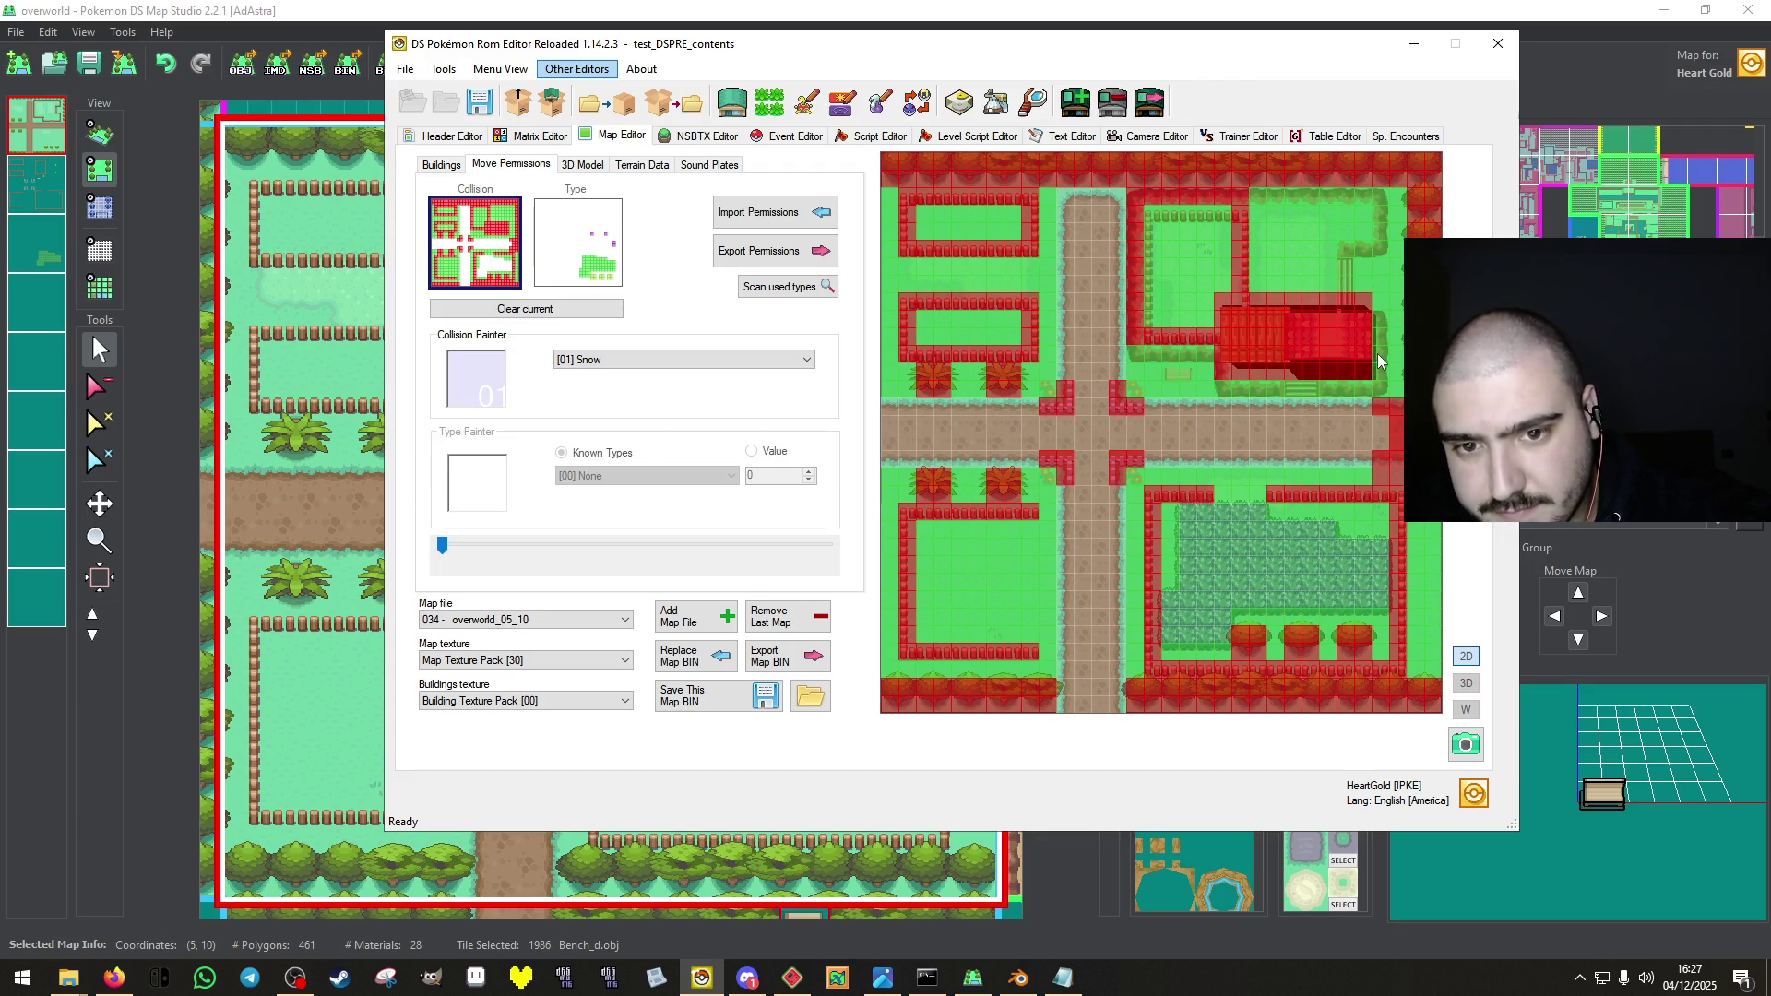
Paint [80] Blocked collision below the house, along the fence's top row and its side columns.
{"action": "right_click", "coordinate": [1379, 303]}
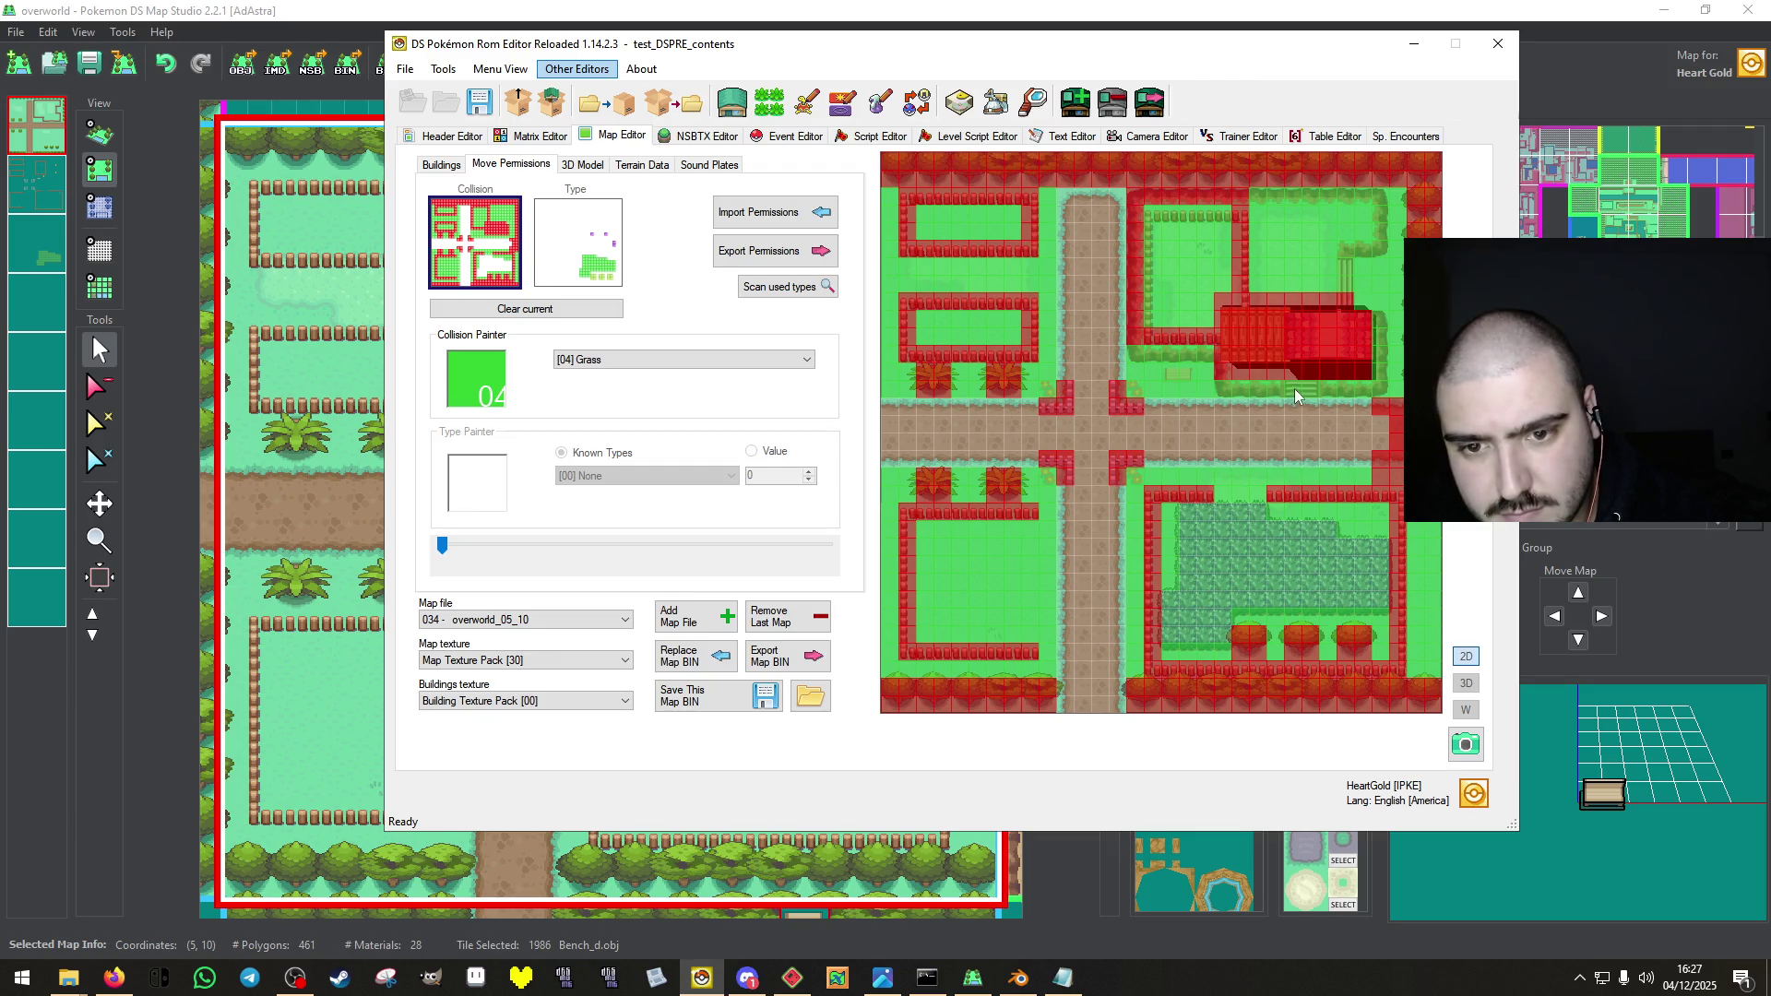
{"action": "right_click", "coordinate": [1210, 373]}
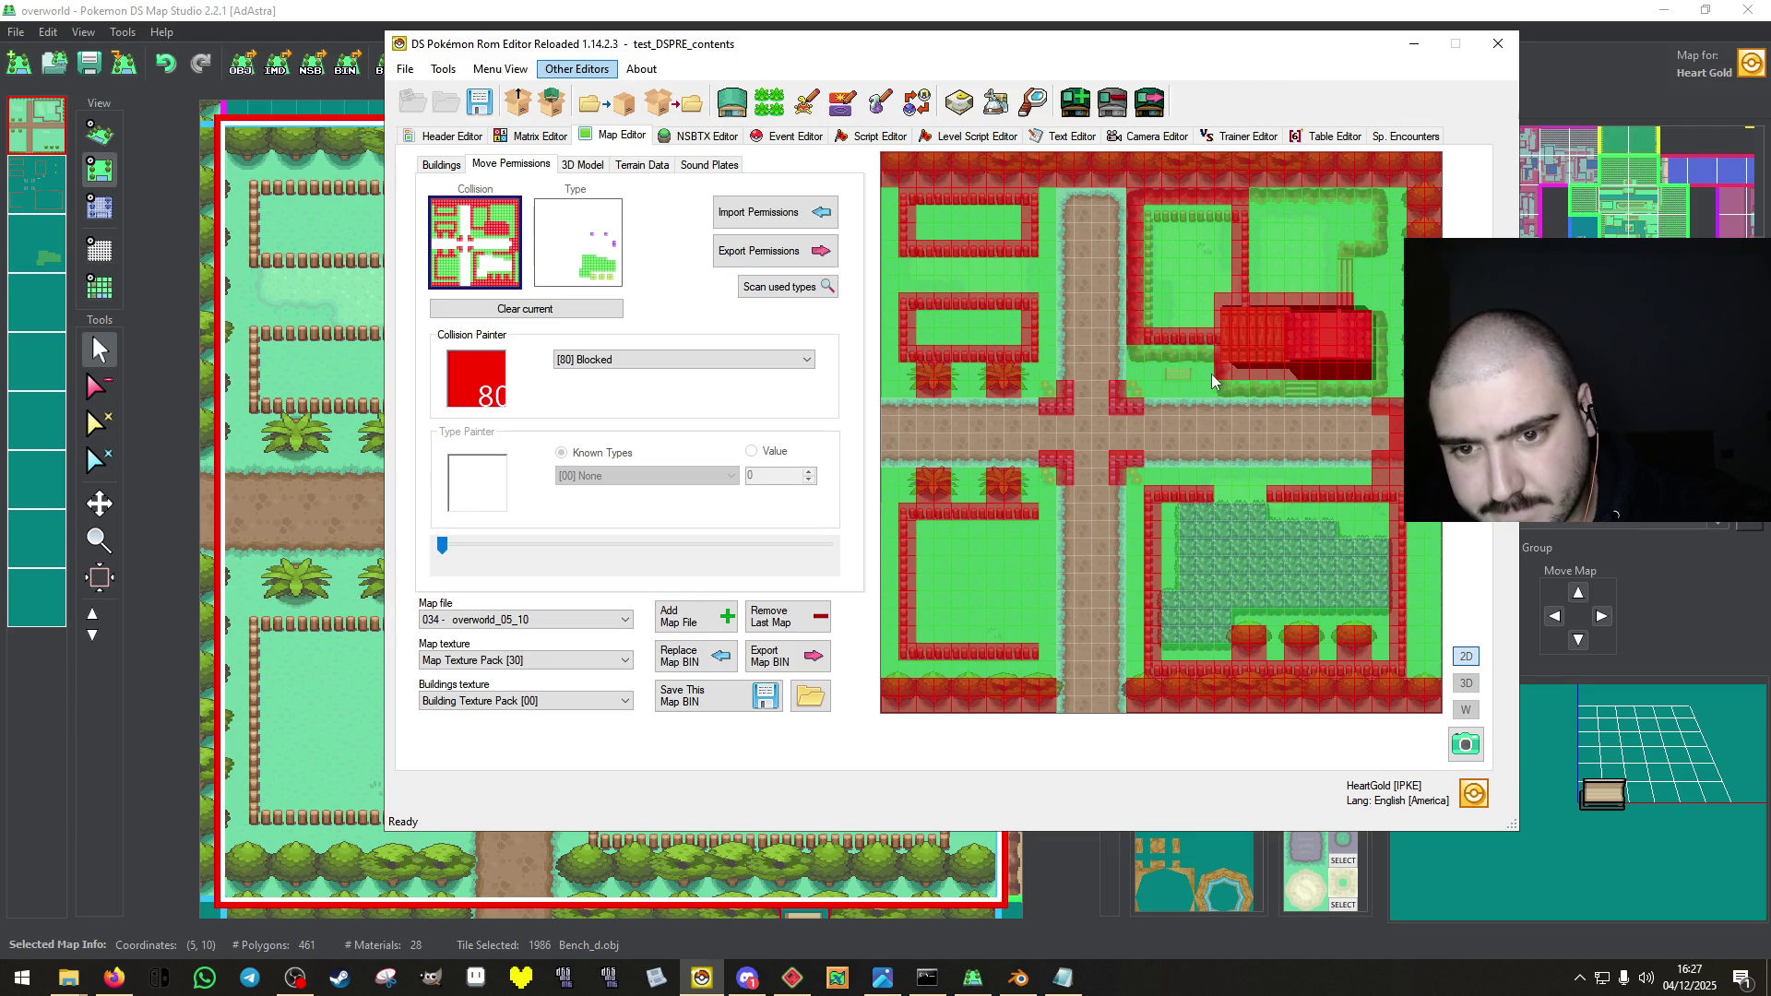
{"action": "left_click_drag", "start_coordinate": [1231, 392], "coordinate": [1268, 395]}
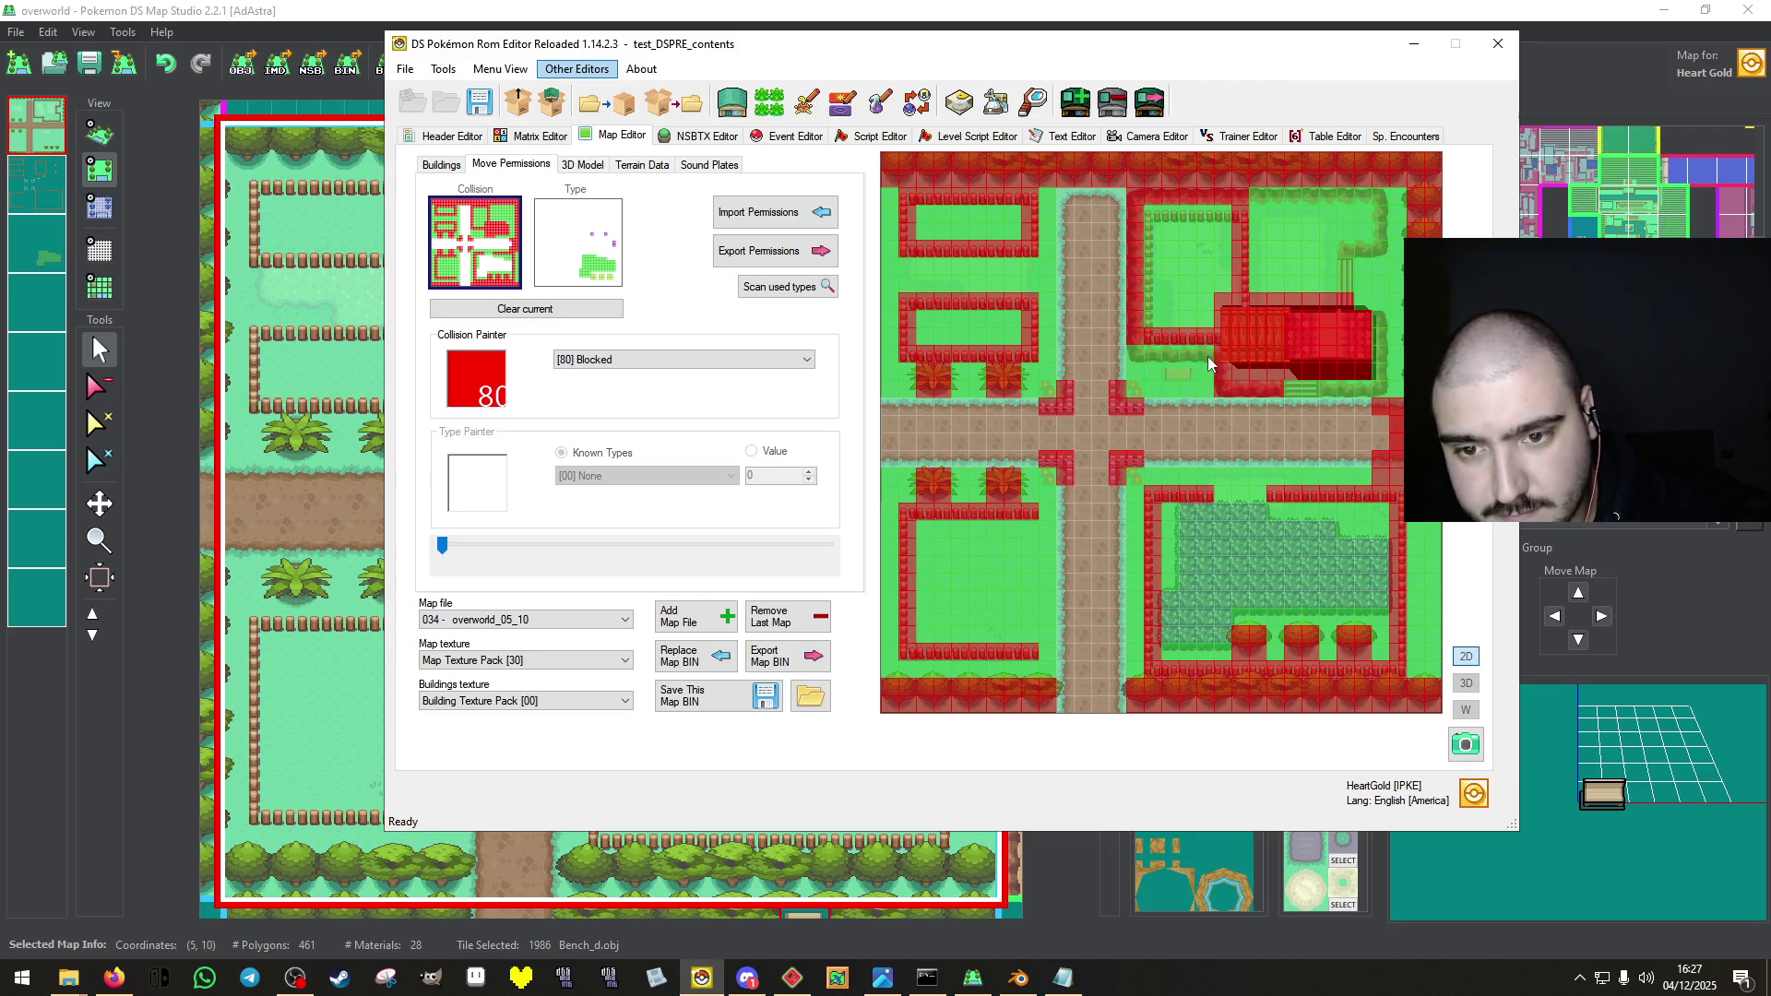
{"action": "mouse_move", "coordinate": [1148, 219]}
{"action": "left_mouse_down"}
{"action": "mouse_move", "coordinate": [1371, 190]}
{"action": "mouse_move", "coordinate": [1381, 249]}
{"action": "left_mouse_up"}
{"action": "mouse_move", "coordinate": [1376, 325]}
{"action": "left_mouse_down"}
{"action": "mouse_move", "coordinate": [1378, 382]}
{"action": "mouse_move", "coordinate": [1336, 385]}
{"action": "left_mouse_up"}
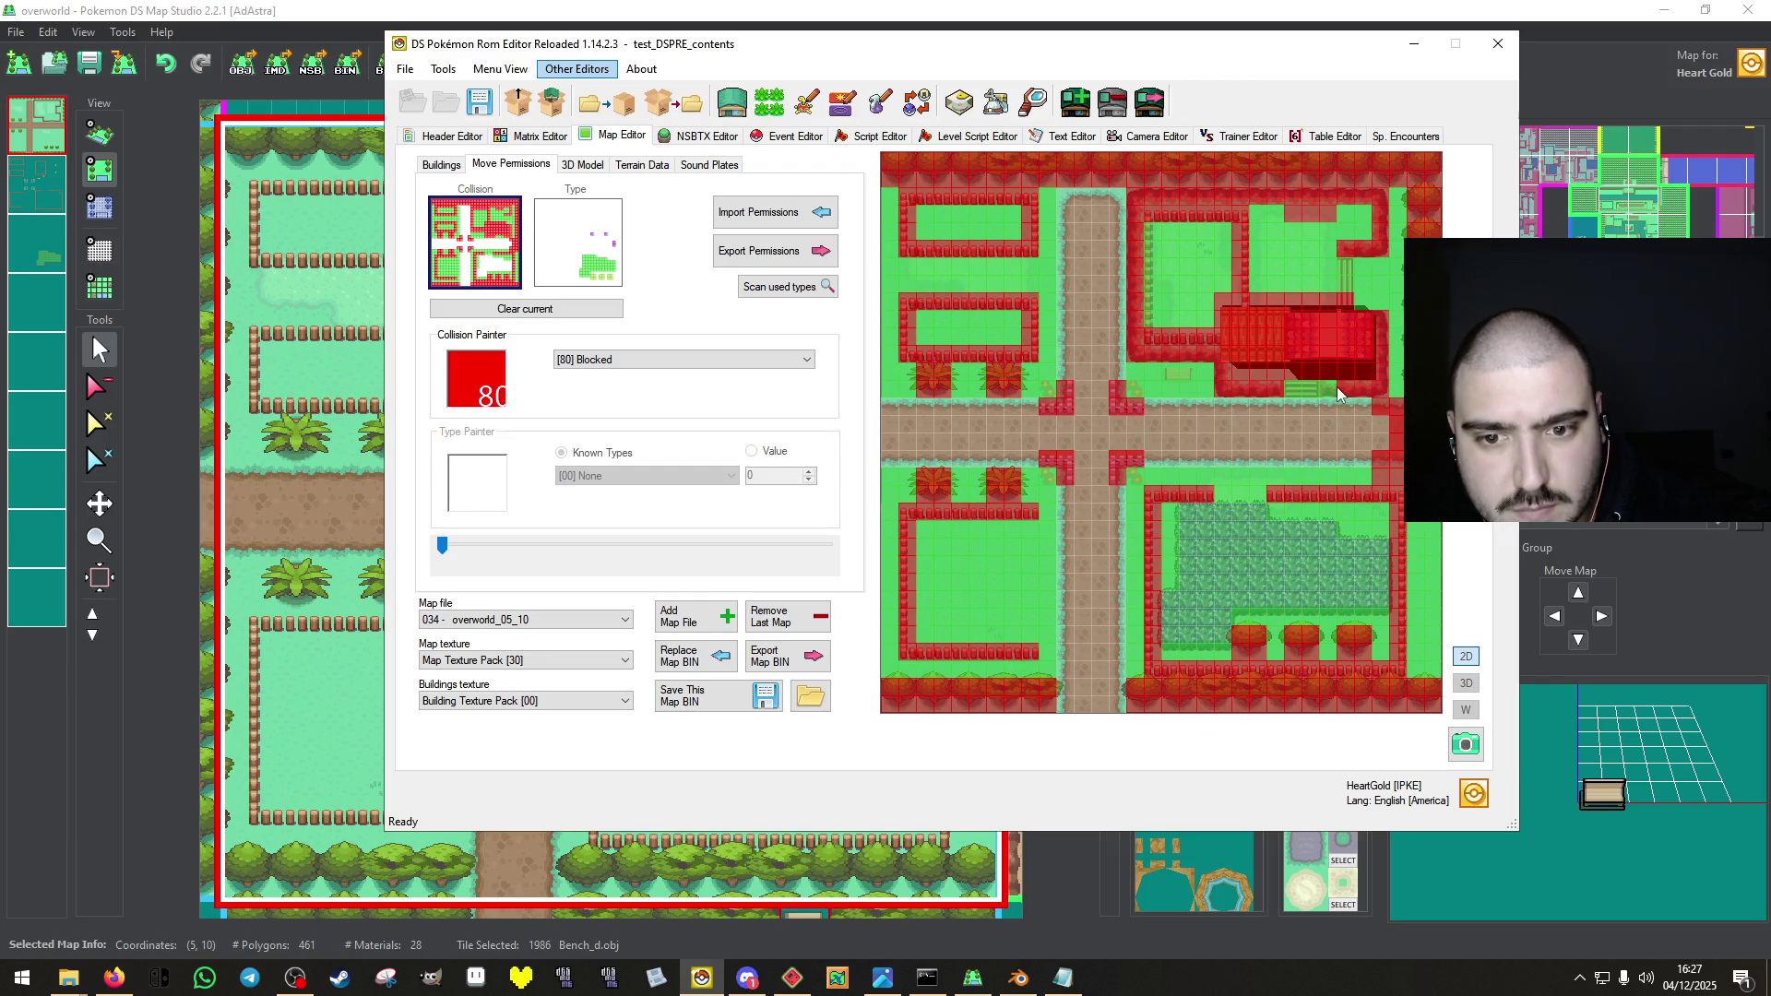
{"action": "right_click", "coordinate": [1292, 244]}
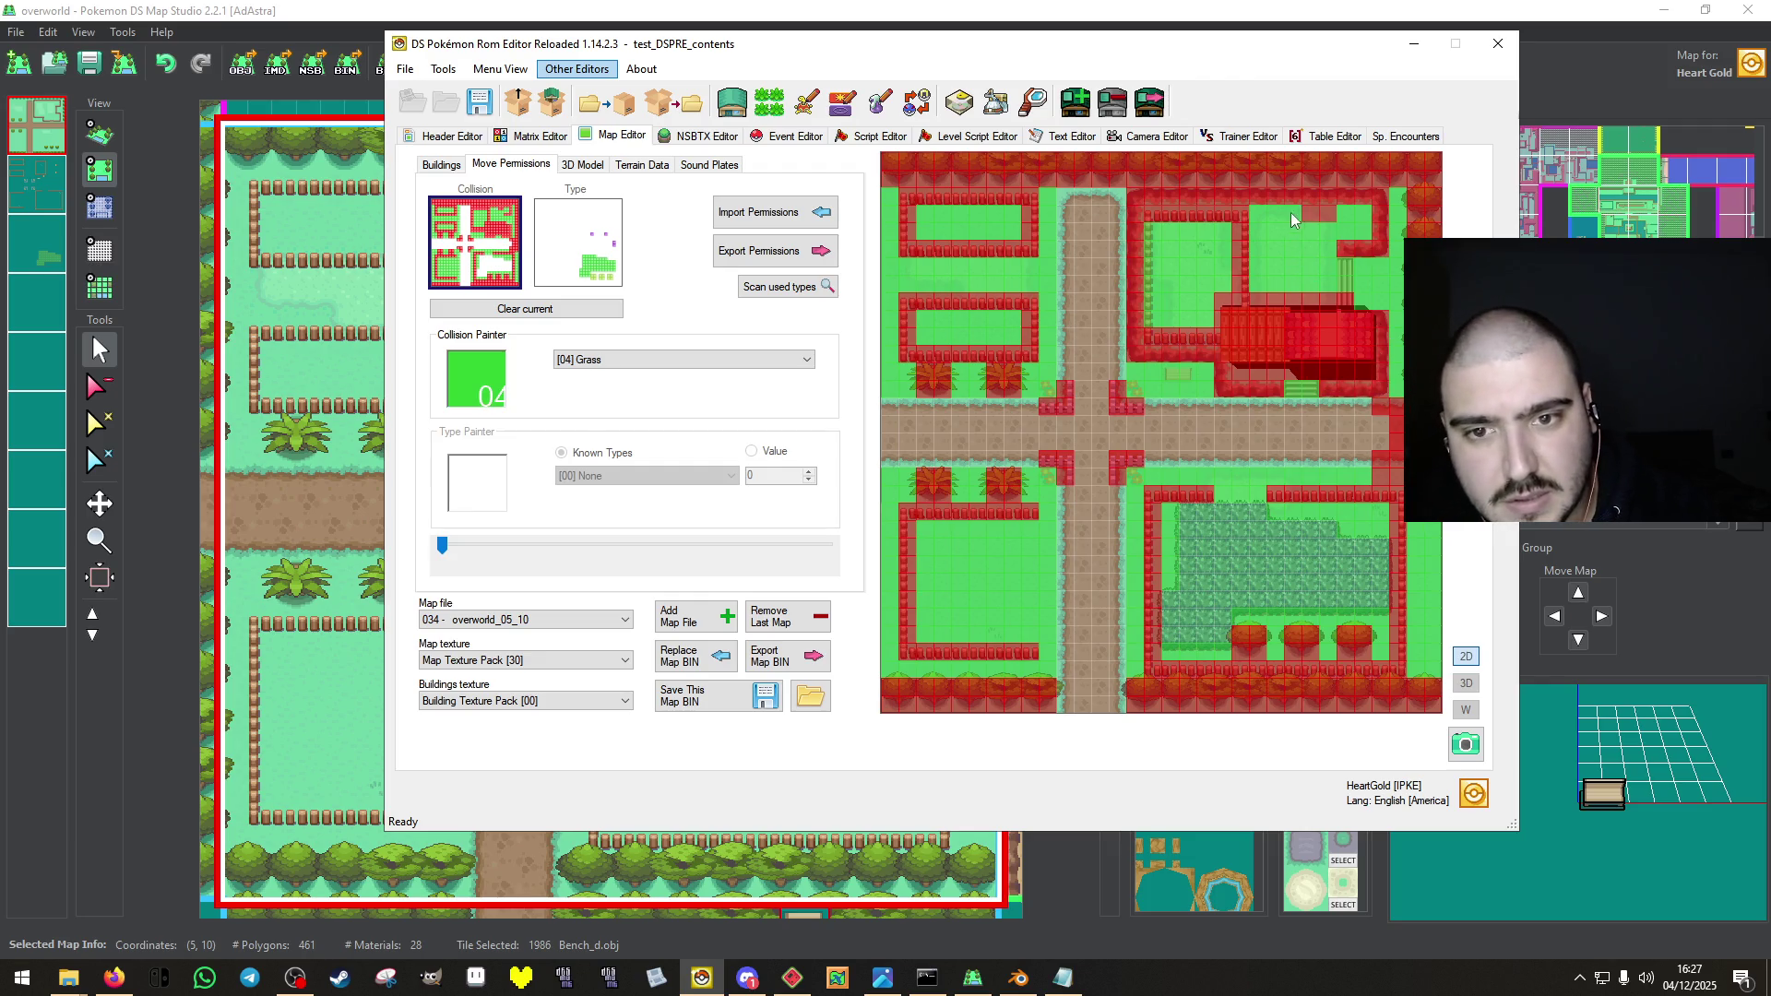
{"action": "right_click", "coordinate": [1245, 269]}
{"action": "mouse_move", "coordinate": [1171, 329]}
{"action": "left_mouse_down"}
{"action": "mouse_move", "coordinate": [1141, 288]}
{"action": "mouse_move", "coordinate": [1149, 242]}
{"action": "left_mouse_up"}
{"action": "left_click_drag", "start_coordinate": [1240, 210], "coordinate": [1241, 304]}
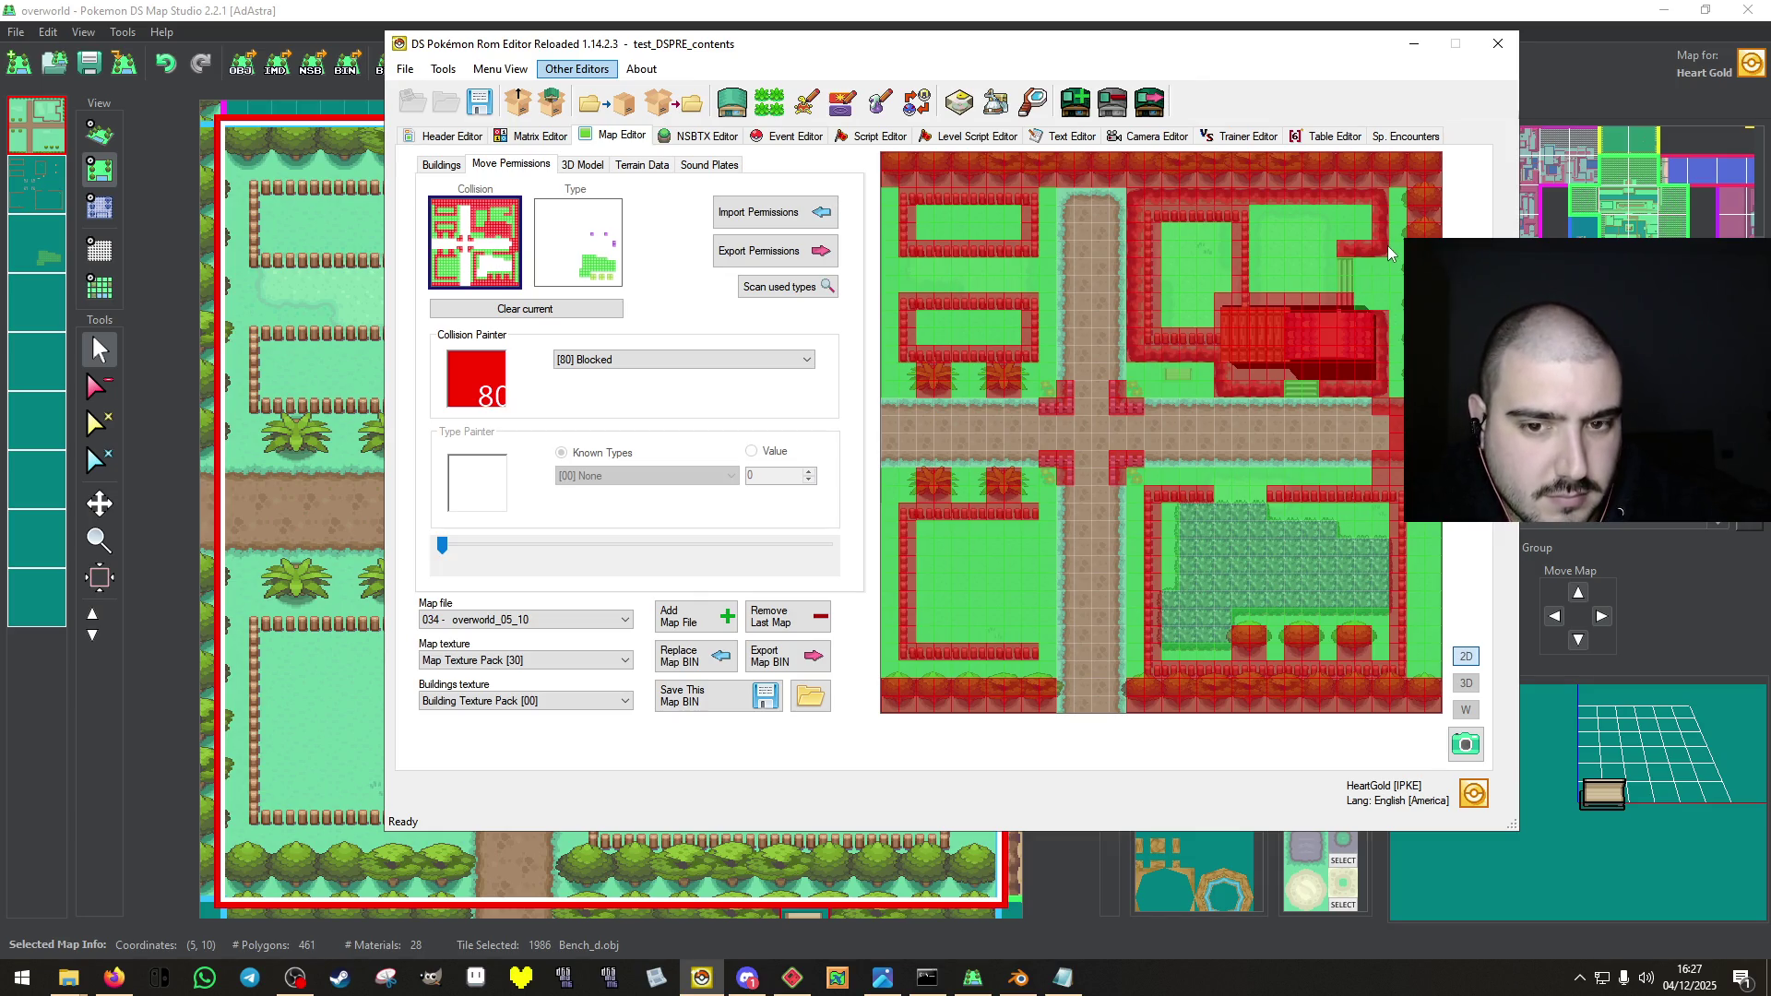
Make the stair tiles [00] Walkable, block the benches, and repaint the house's bottom row as grass.
{"action": "right_click", "coordinate": [1305, 429]}
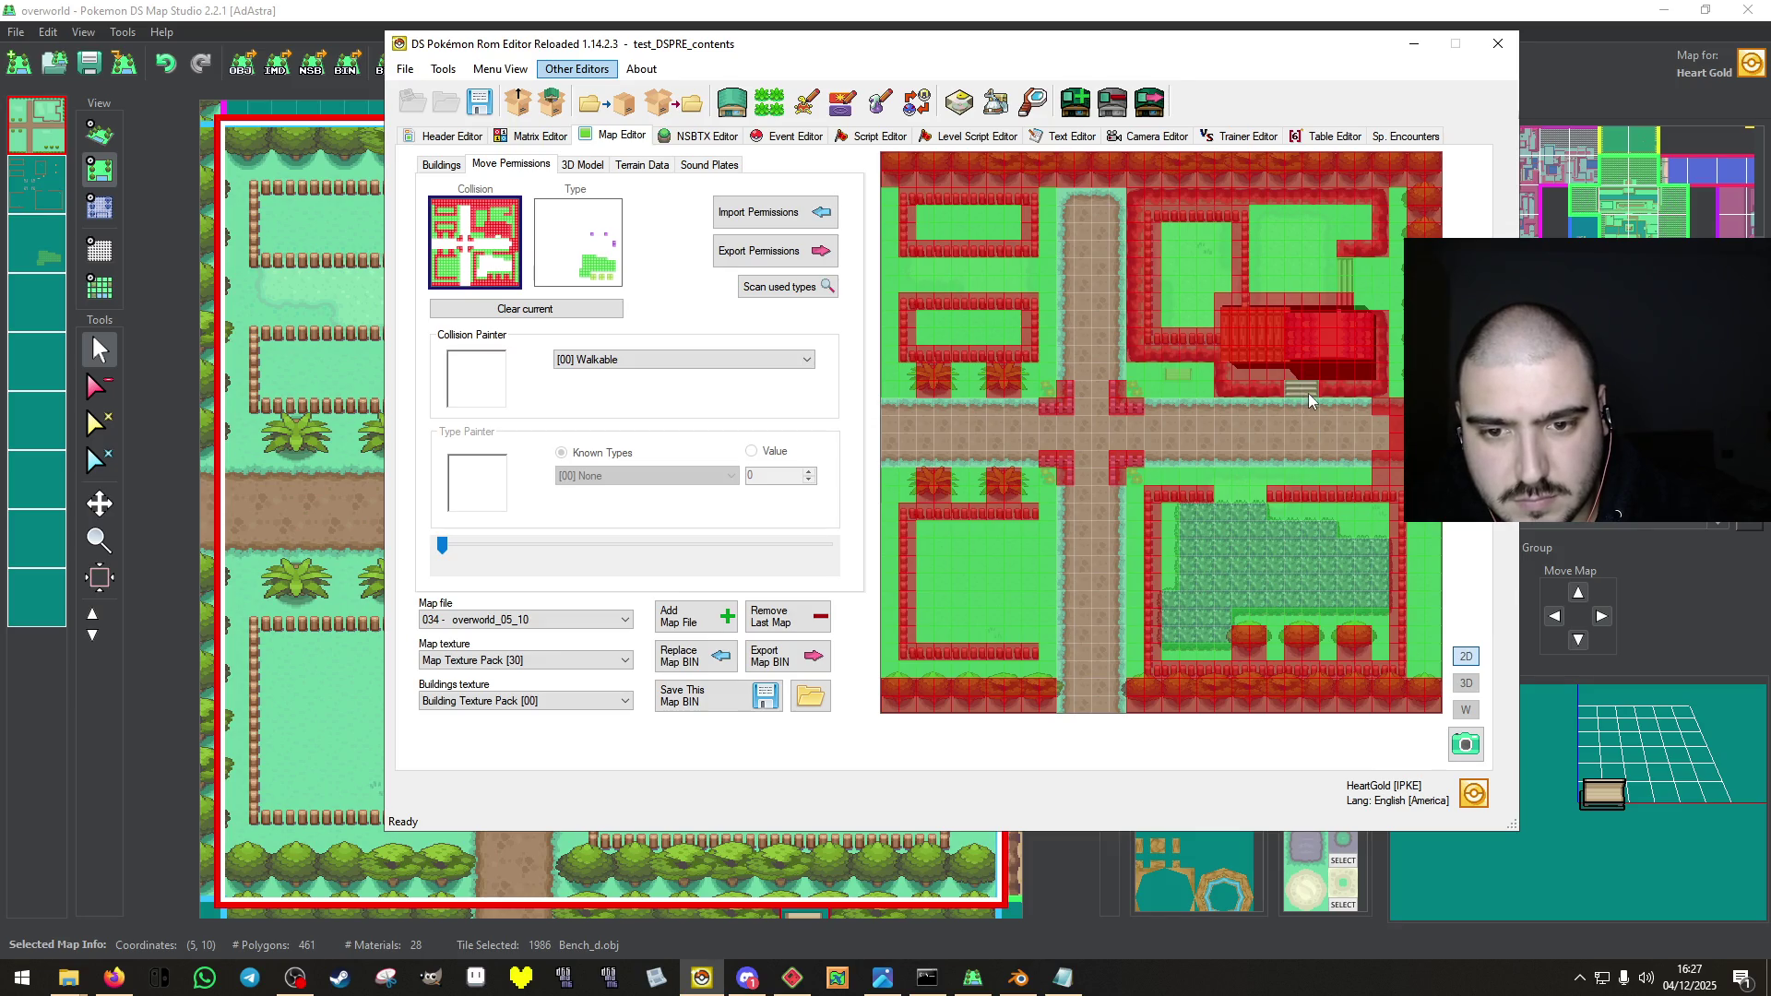
{"action": "left_click", "coordinate": [1301, 387]}
{"action": "left_click_drag", "start_coordinate": [1348, 280], "coordinate": [1350, 268]}
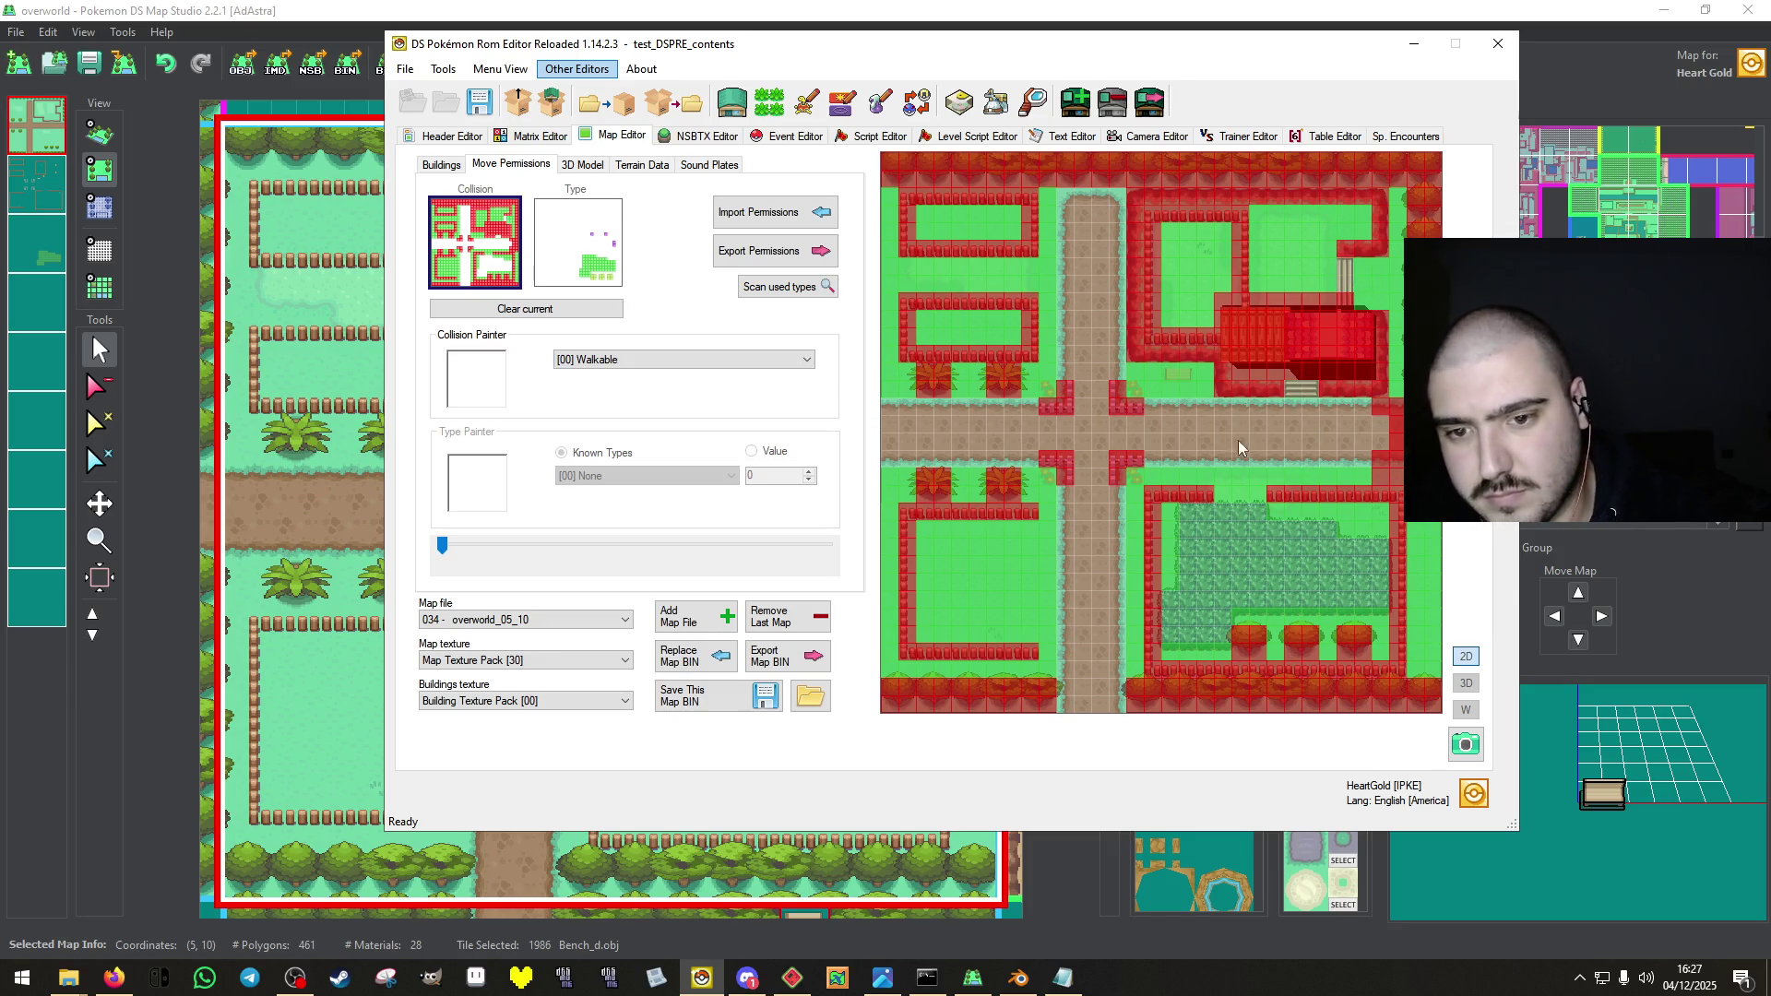
{"action": "right_click", "coordinate": [1204, 355]}
{"action": "left_click_drag", "start_coordinate": [1175, 369], "coordinate": [1361, 376]}
{"action": "right_click", "coordinate": [1210, 391]}
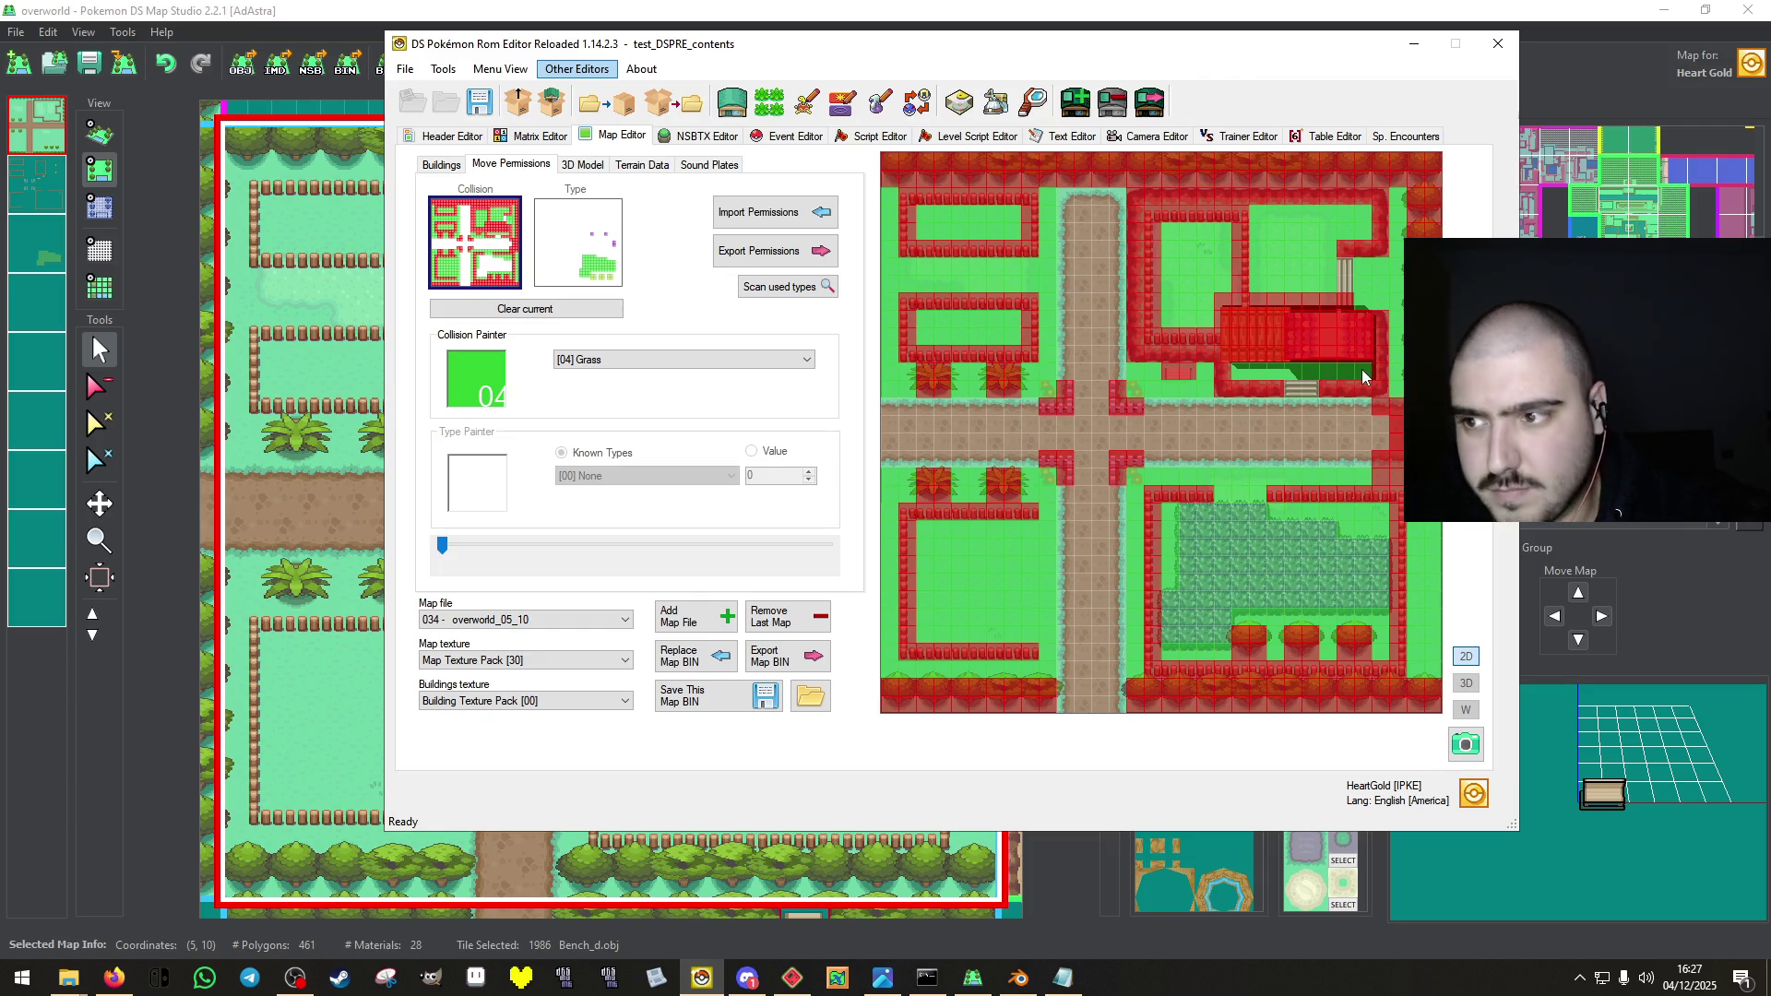
{"action": "left_click", "coordinate": [591, 253]}
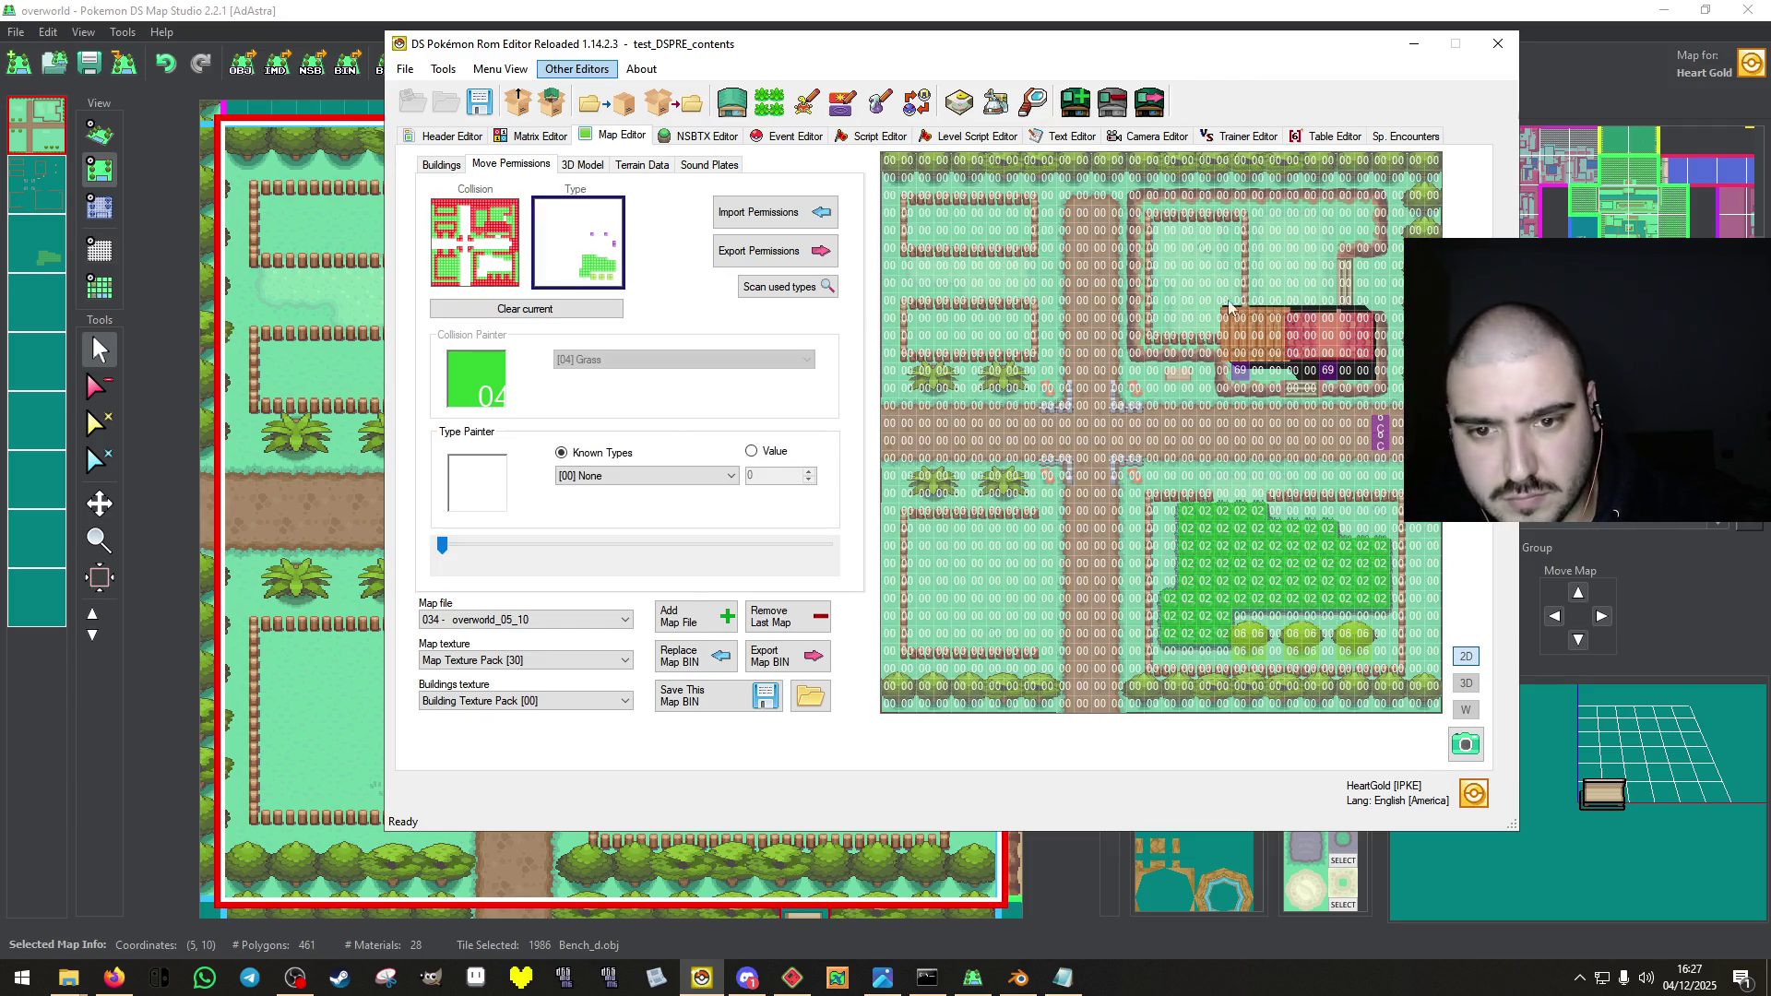
Mark the doorway tile as [69] Door Warp, clear a stray warp tile, and save the map.
{"action": "right_click", "coordinate": [1239, 370]}
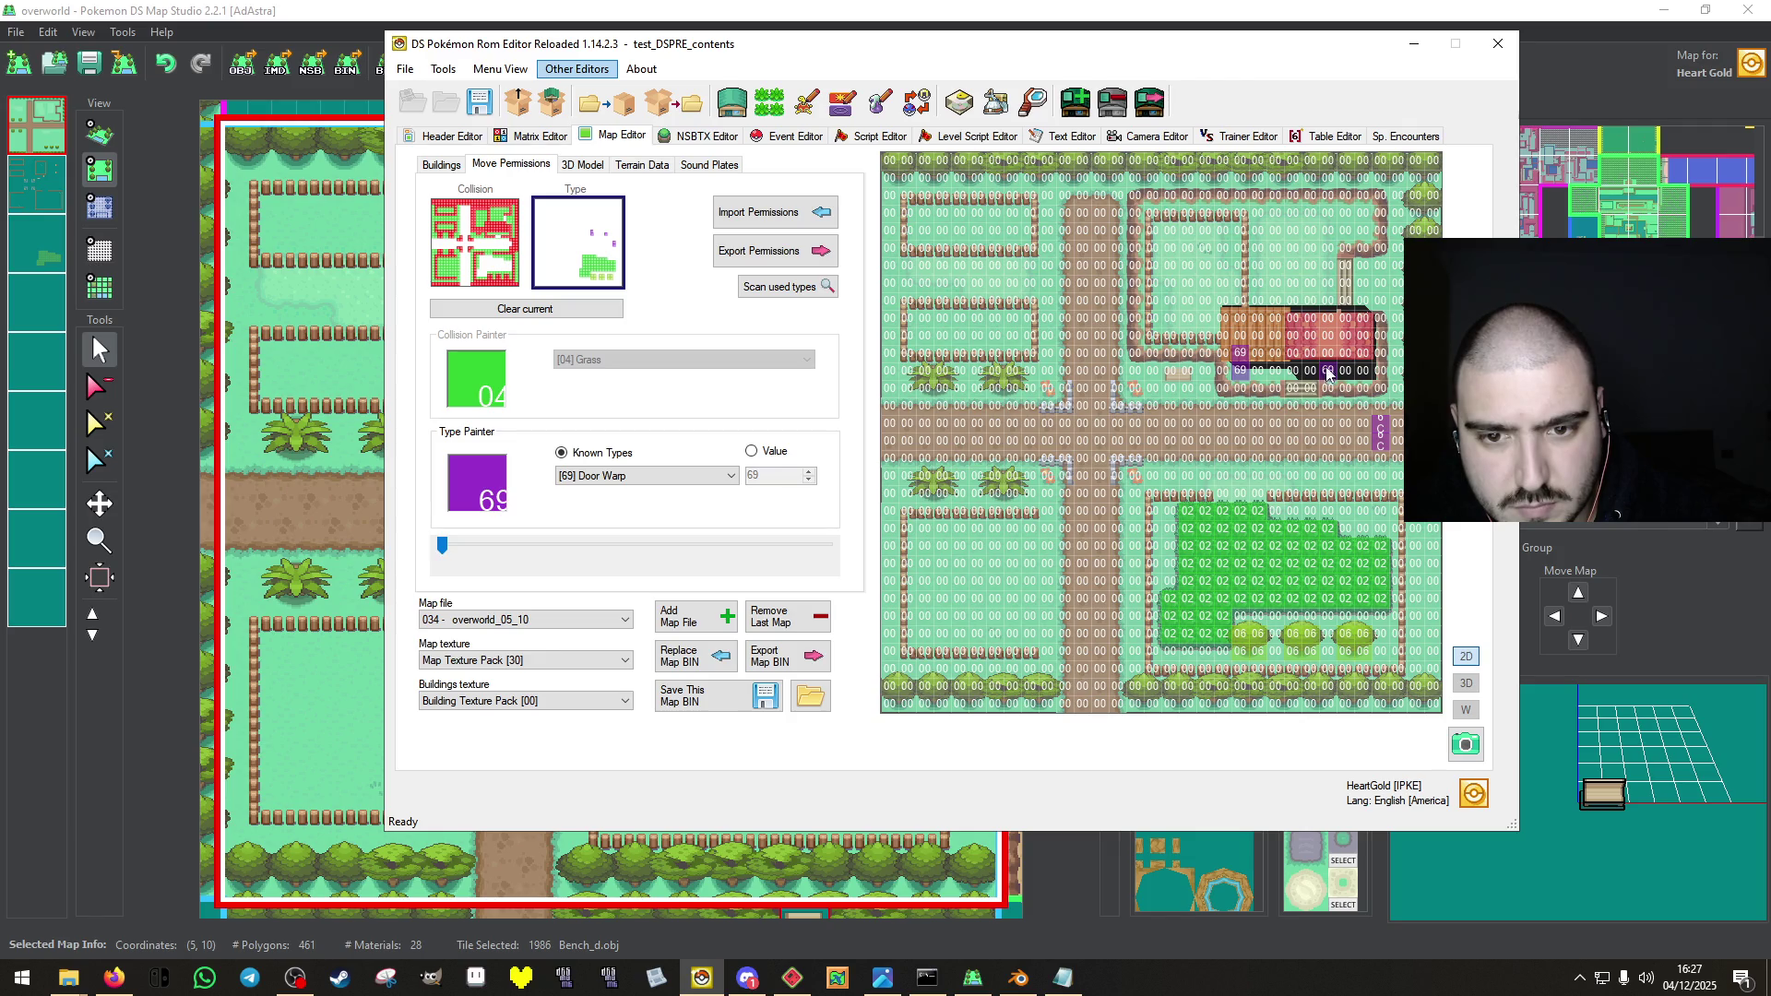
{"action": "left_click", "coordinate": [1327, 354]}
{"action": "right_click", "coordinate": [1255, 372]}
{"action": "left_click", "coordinate": [1241, 371]}
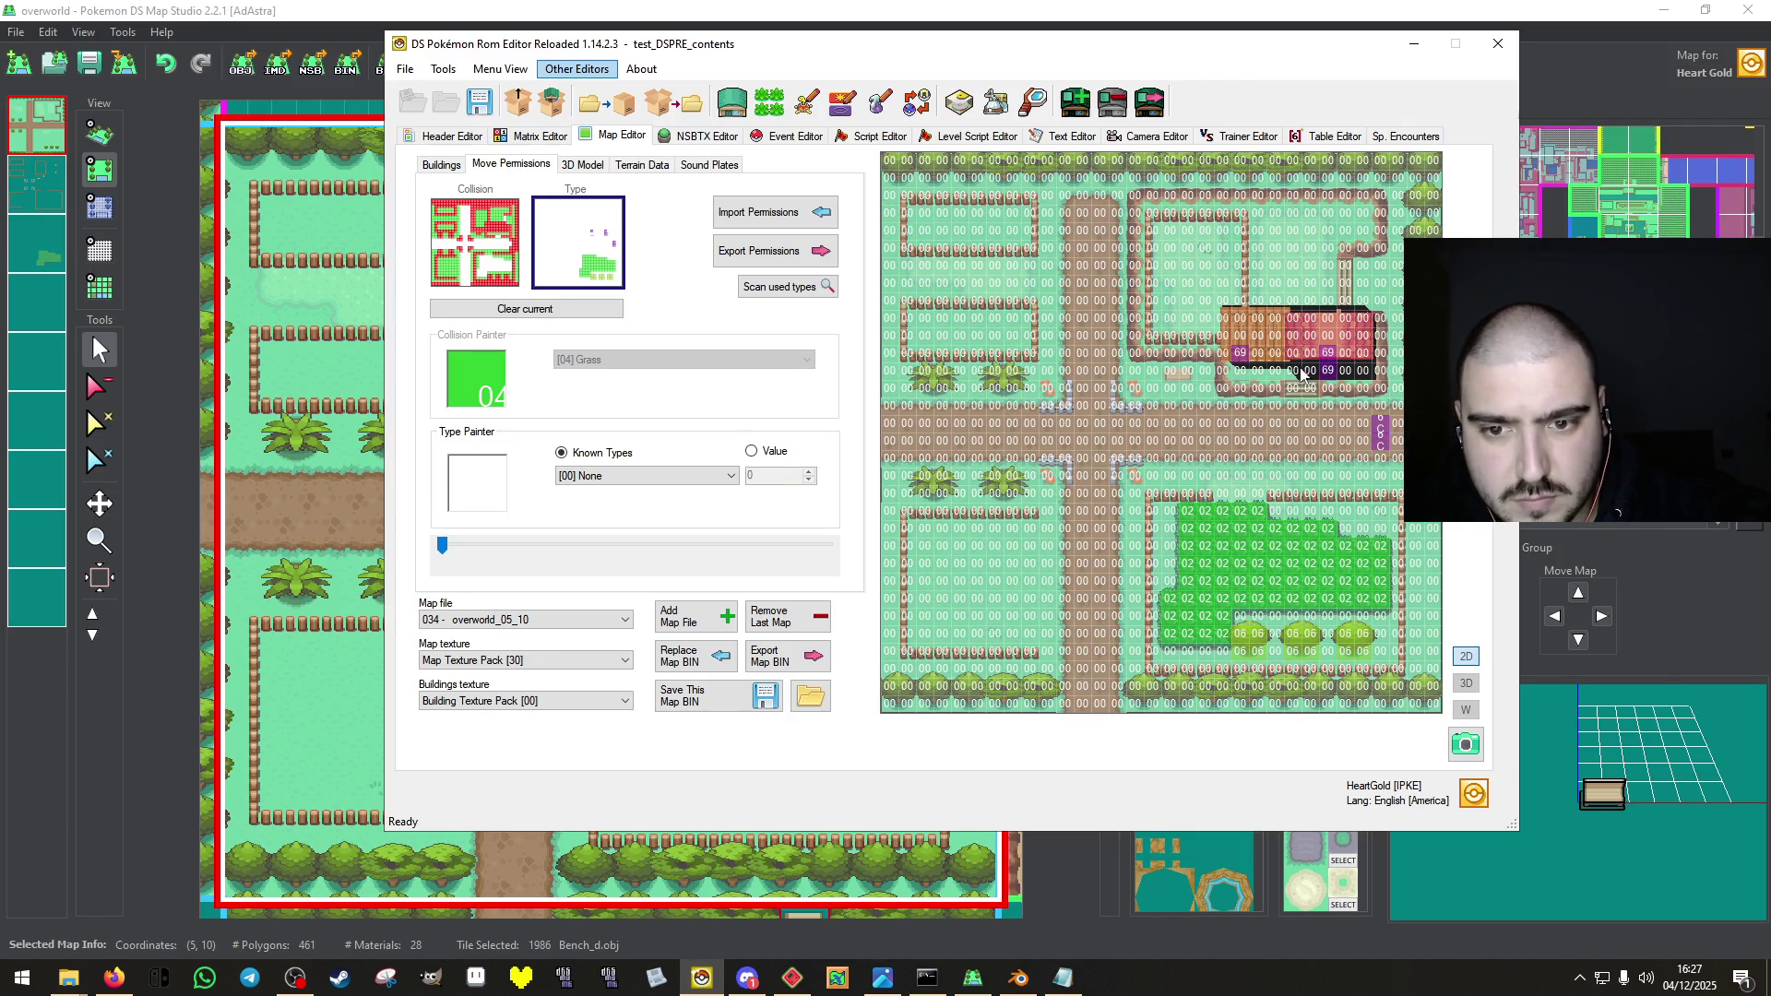
{"action": "left_click", "coordinate": [738, 696]}
{"action": "left_click", "coordinate": [964, 554]}
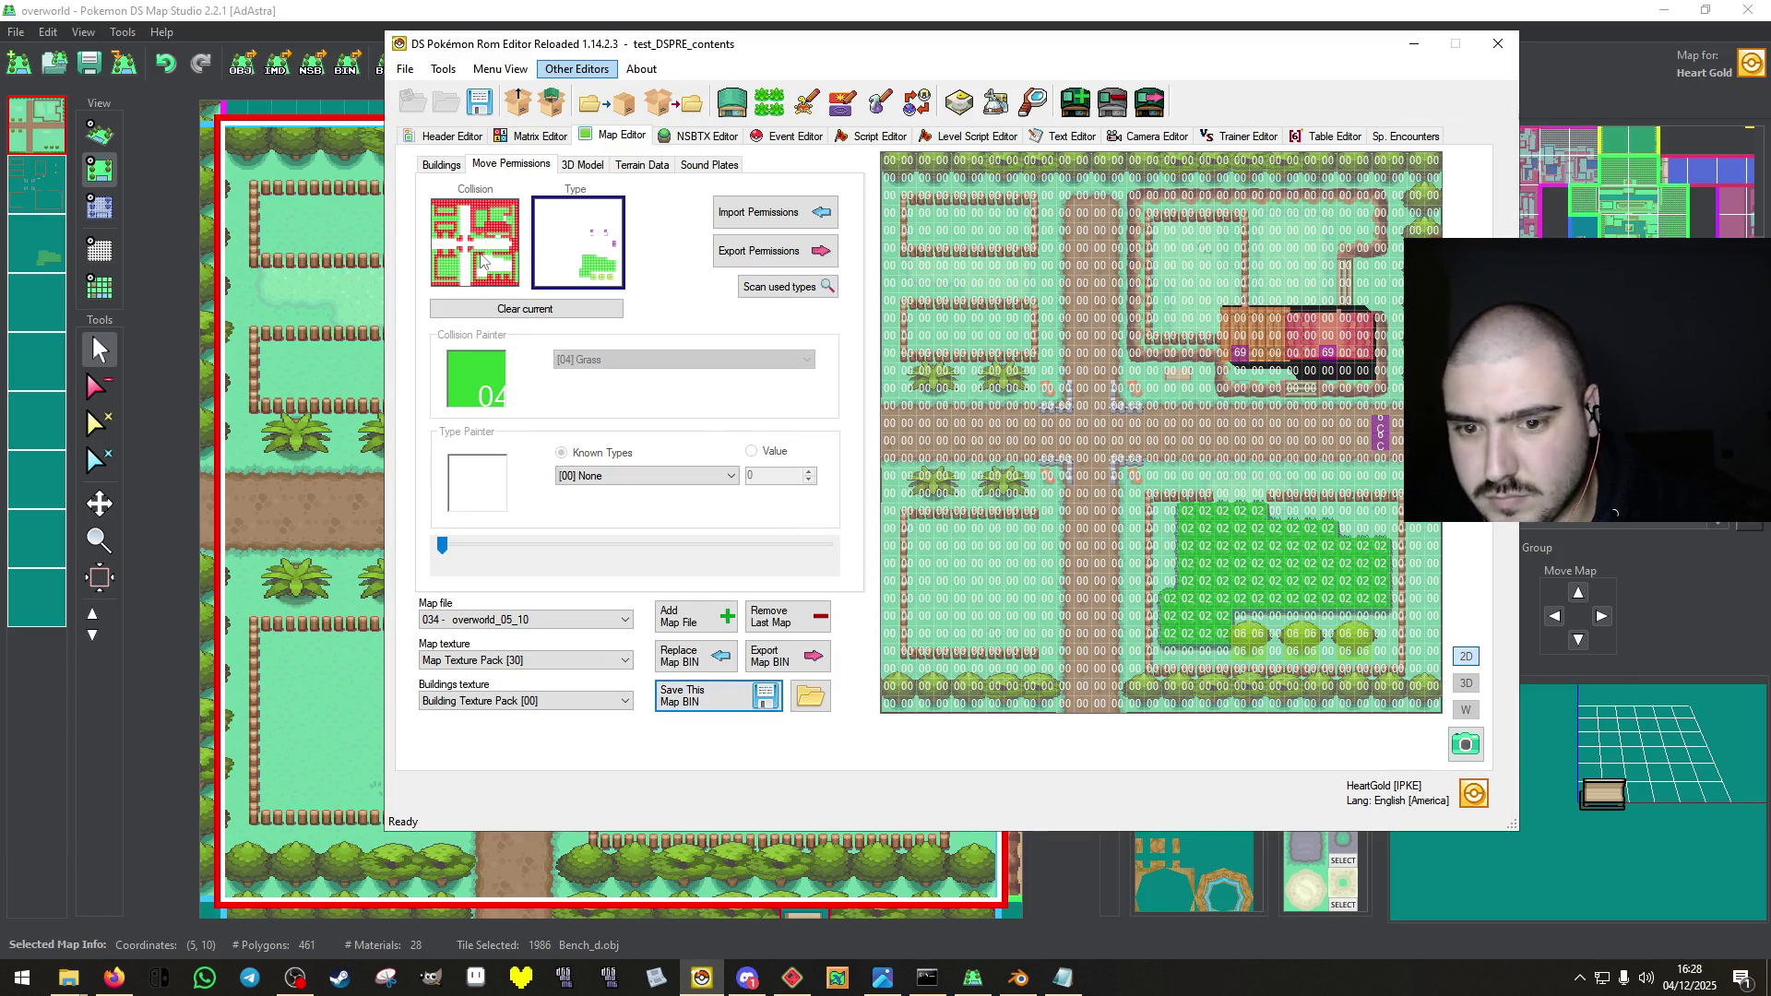
Return to the collision layer and save map 034 again.
{"action": "left_click", "coordinate": [481, 260]}
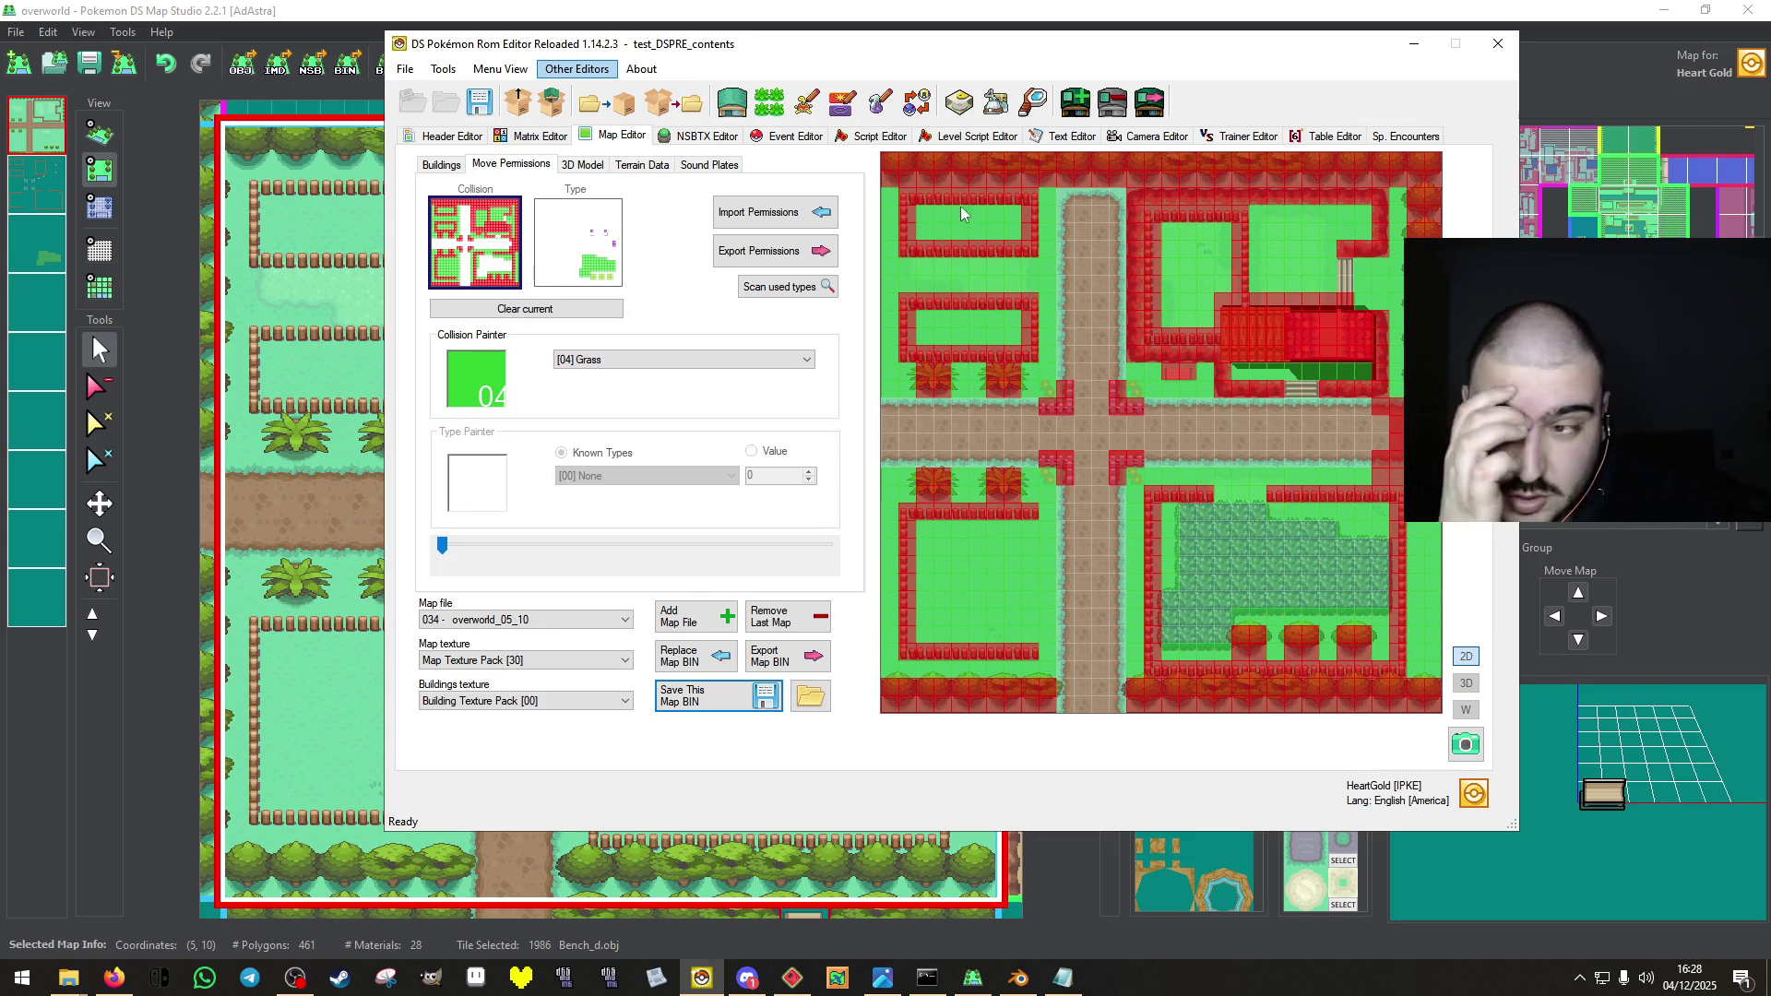
{"action": "left_click", "coordinate": [672, 708]}
{"action": "left_click", "coordinate": [952, 556]}
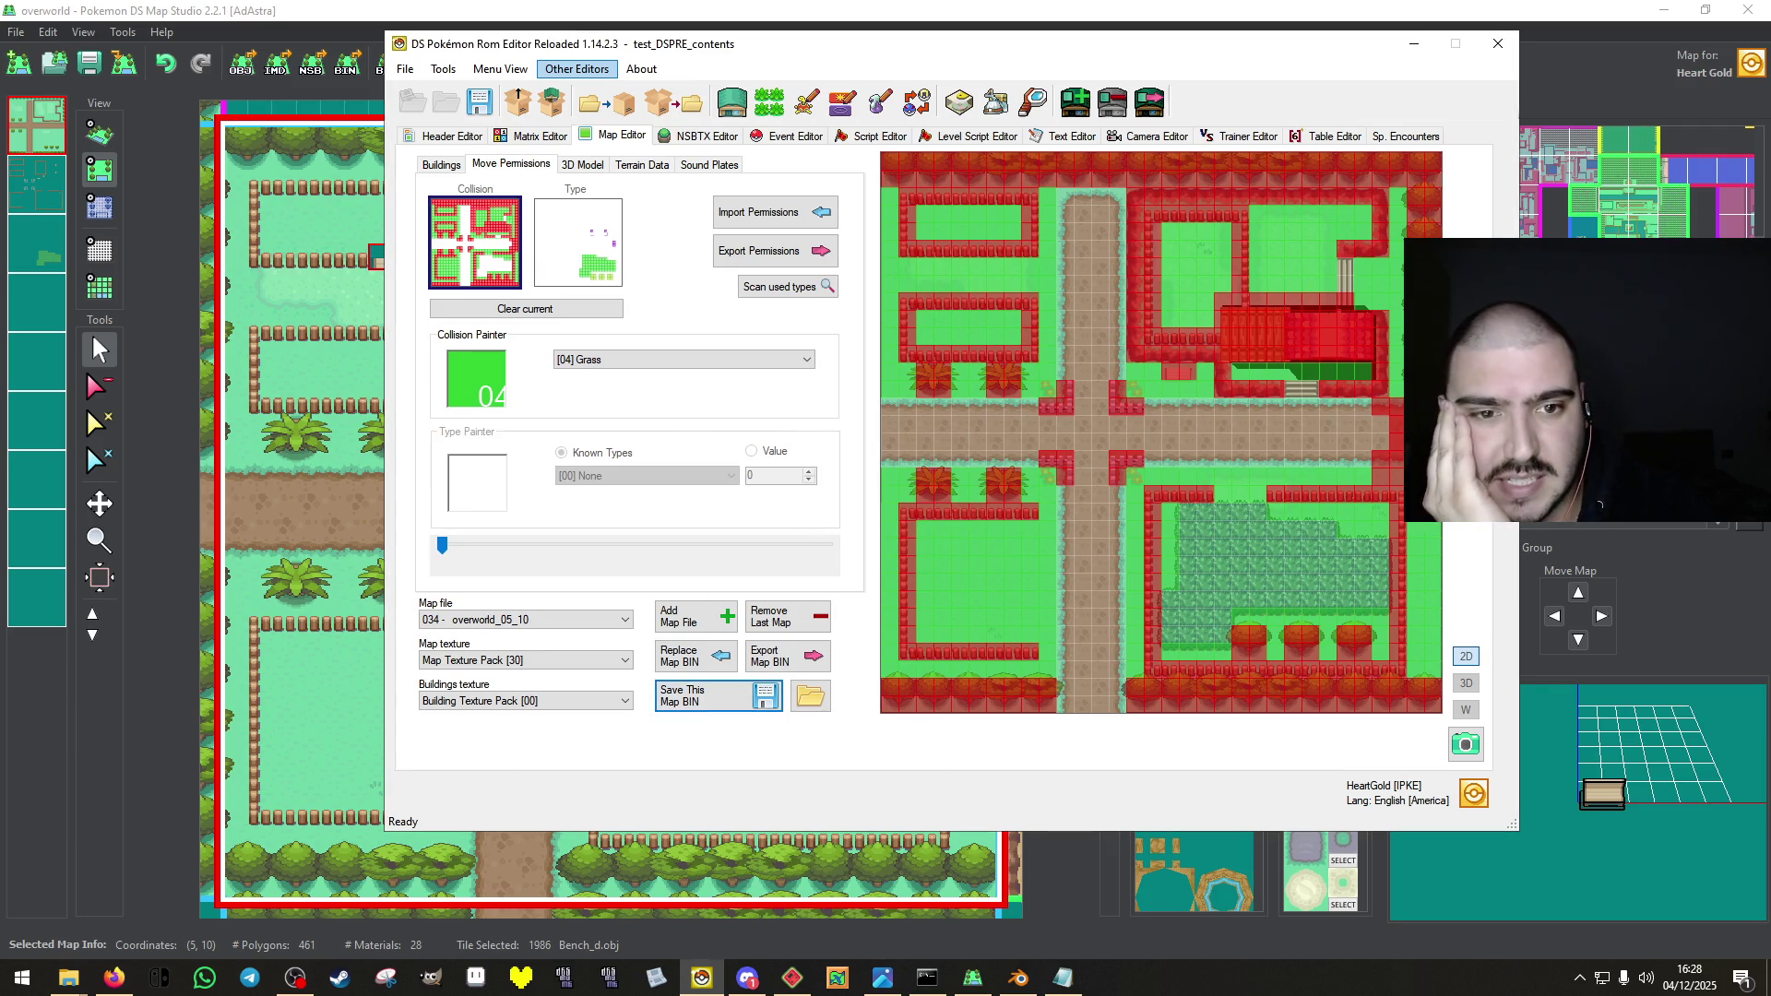
Import TERRENO.bdhc from the 3 - FARM REMAKE folder as map 034's terrain and save the map.
{"action": "left_click", "coordinate": [582, 166]}
{"action": "left_click", "coordinate": [636, 167]}
{"action": "left_click", "coordinate": [793, 200]}
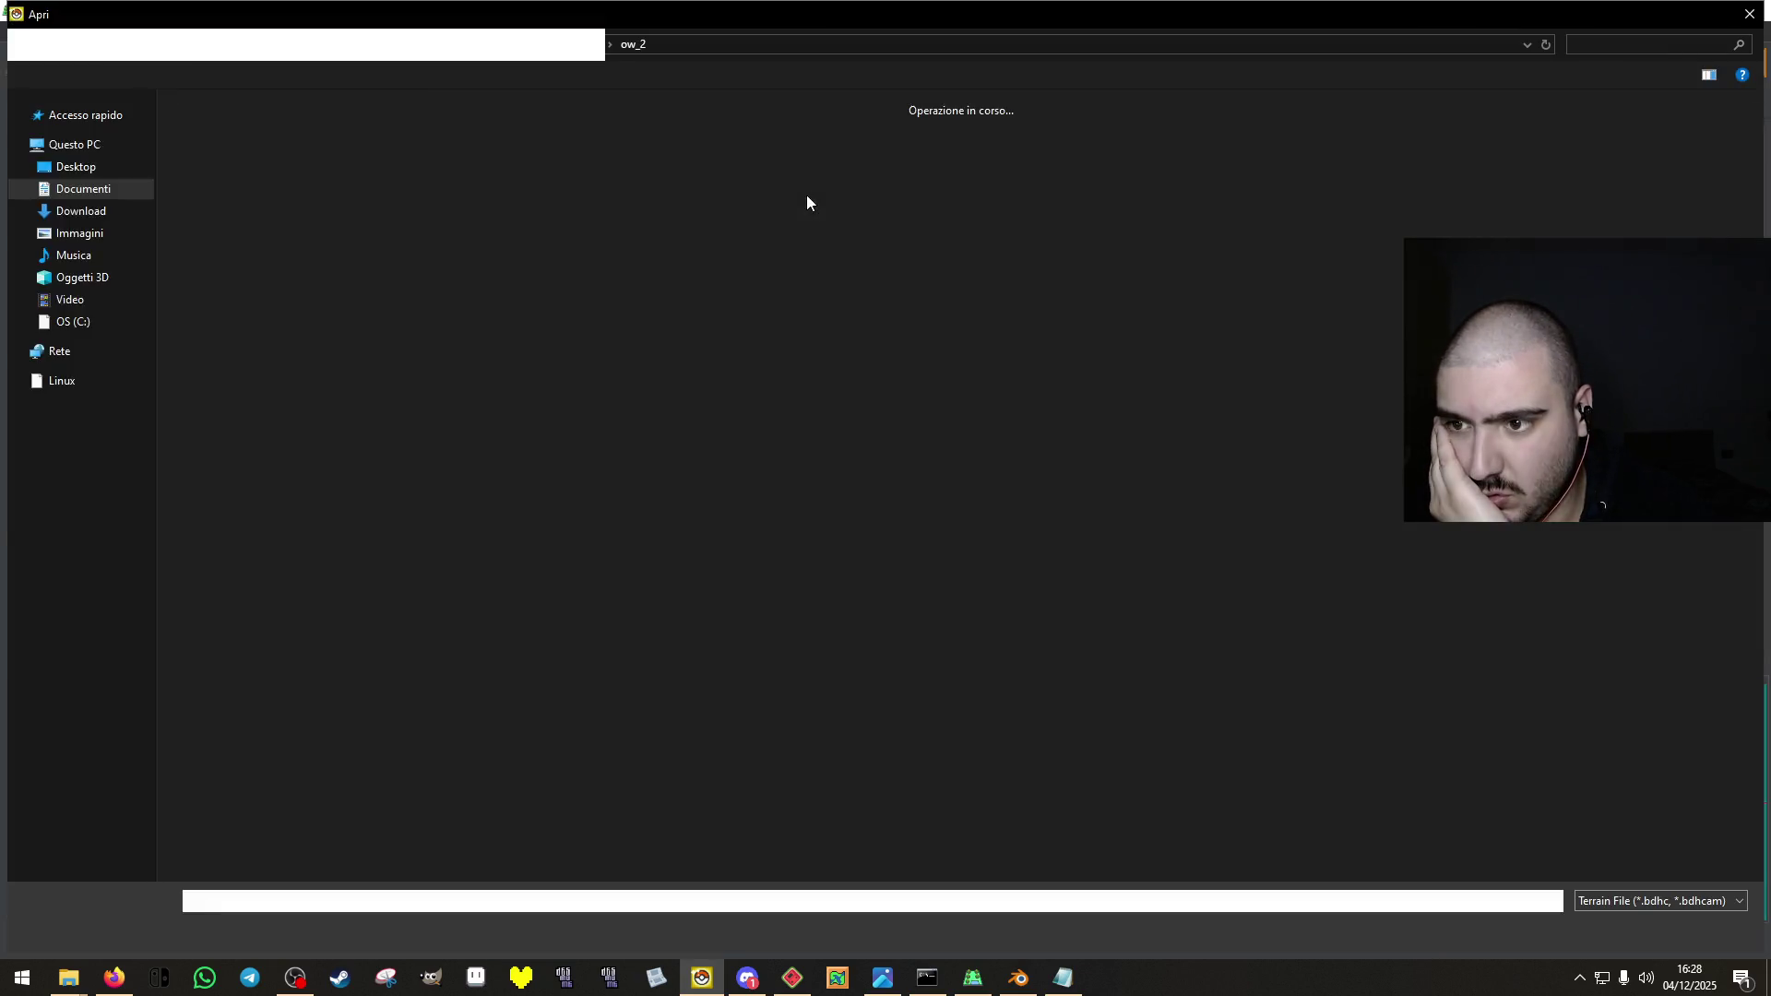
{"action": "left_click", "coordinate": [102, 381]}
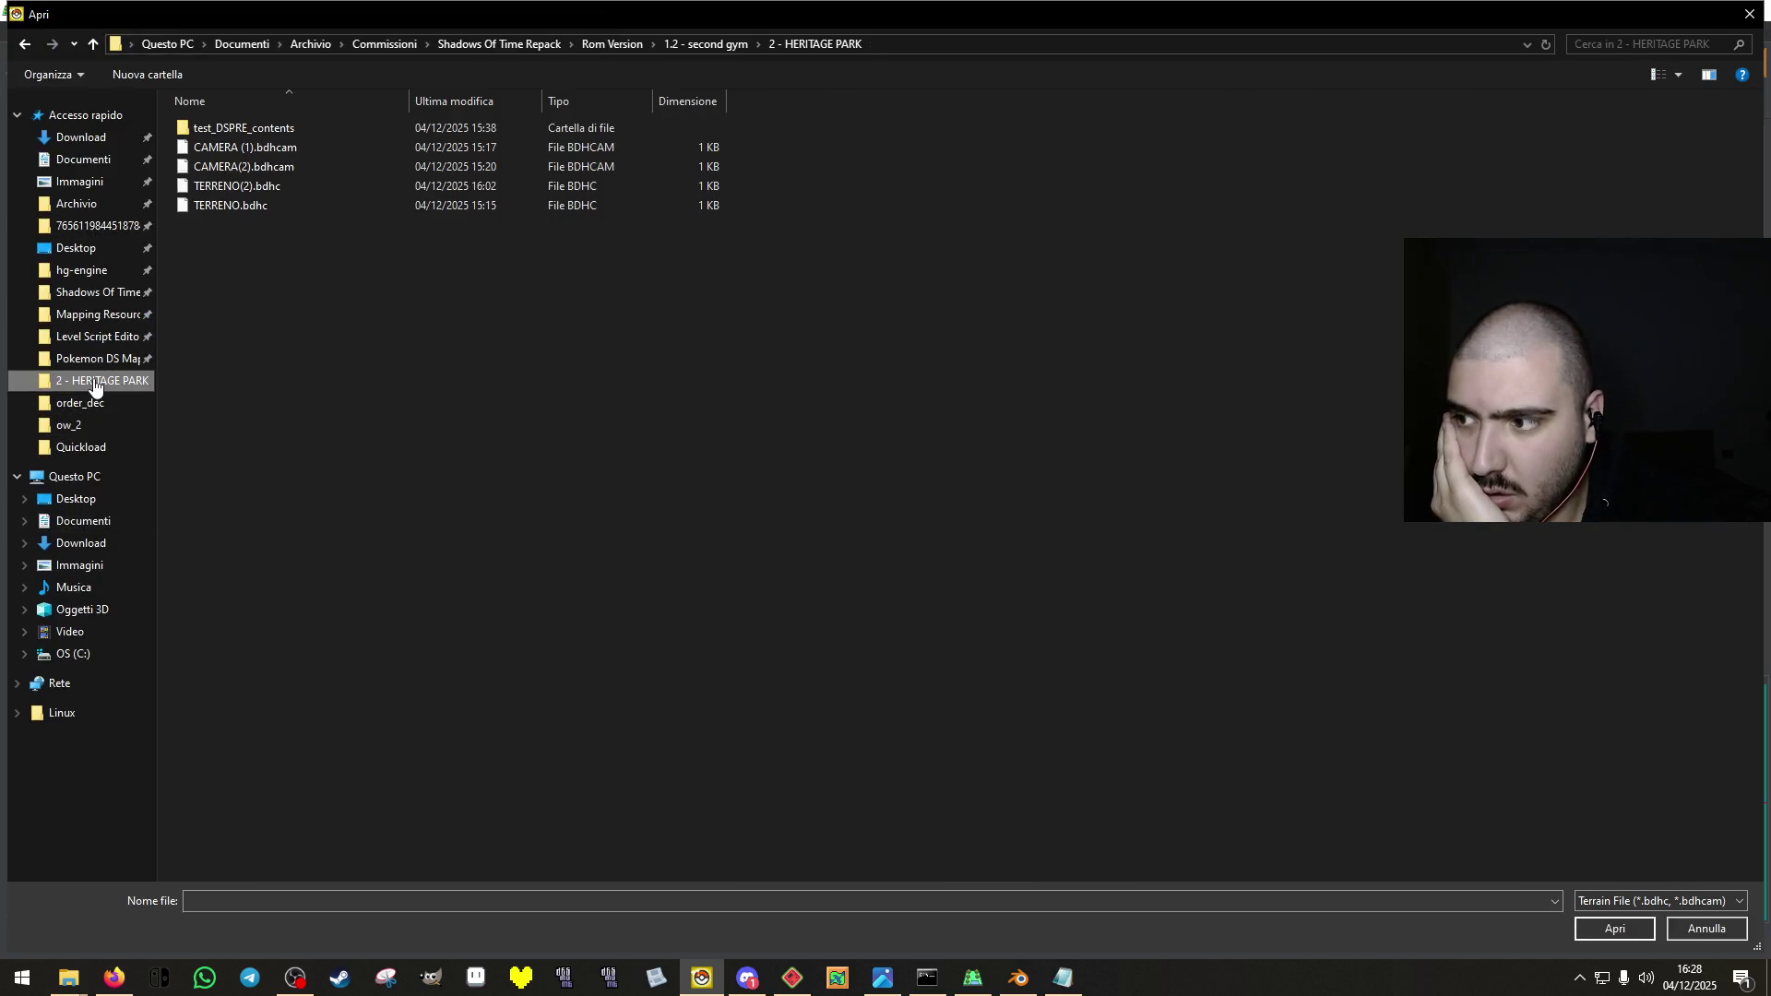
{"action": "left_click", "coordinate": [673, 44]}
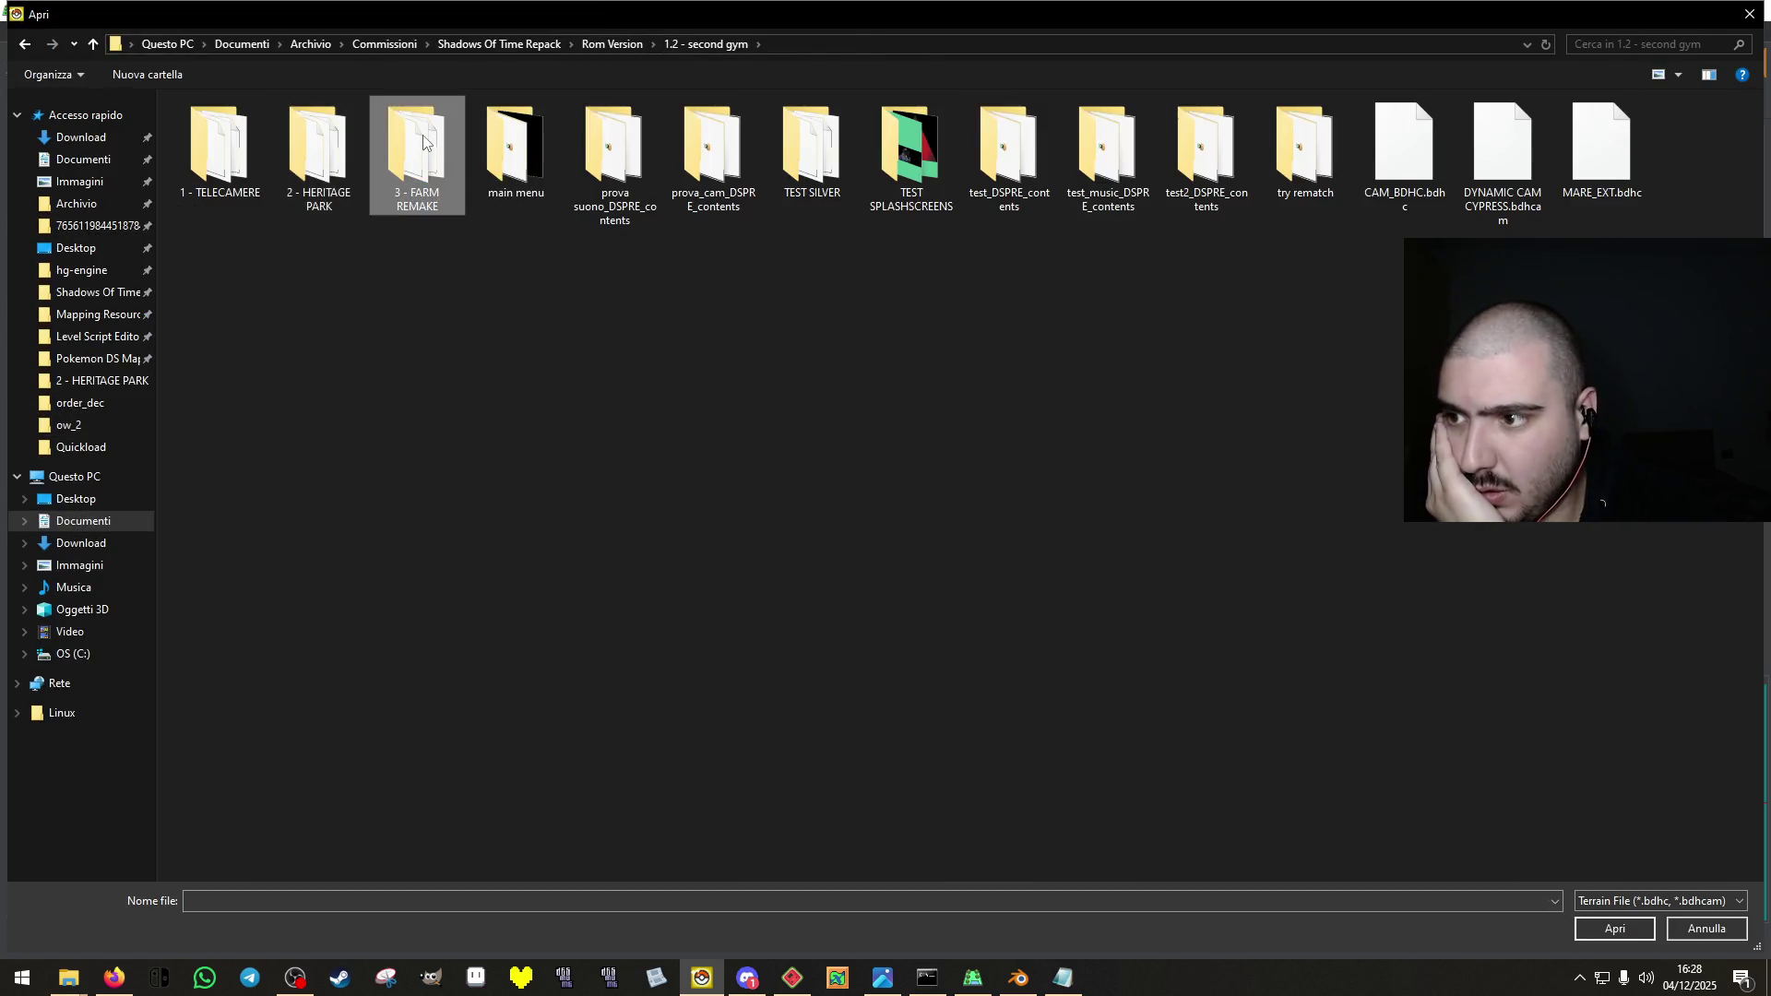
{"action": "double_click", "coordinate": [412, 158]}
{"action": "left_click", "coordinate": [262, 149]}
{"action": "key", "text": "Return"}
{"action": "key", "text": "Return"}
{"action": "left_click", "coordinate": [701, 699]}
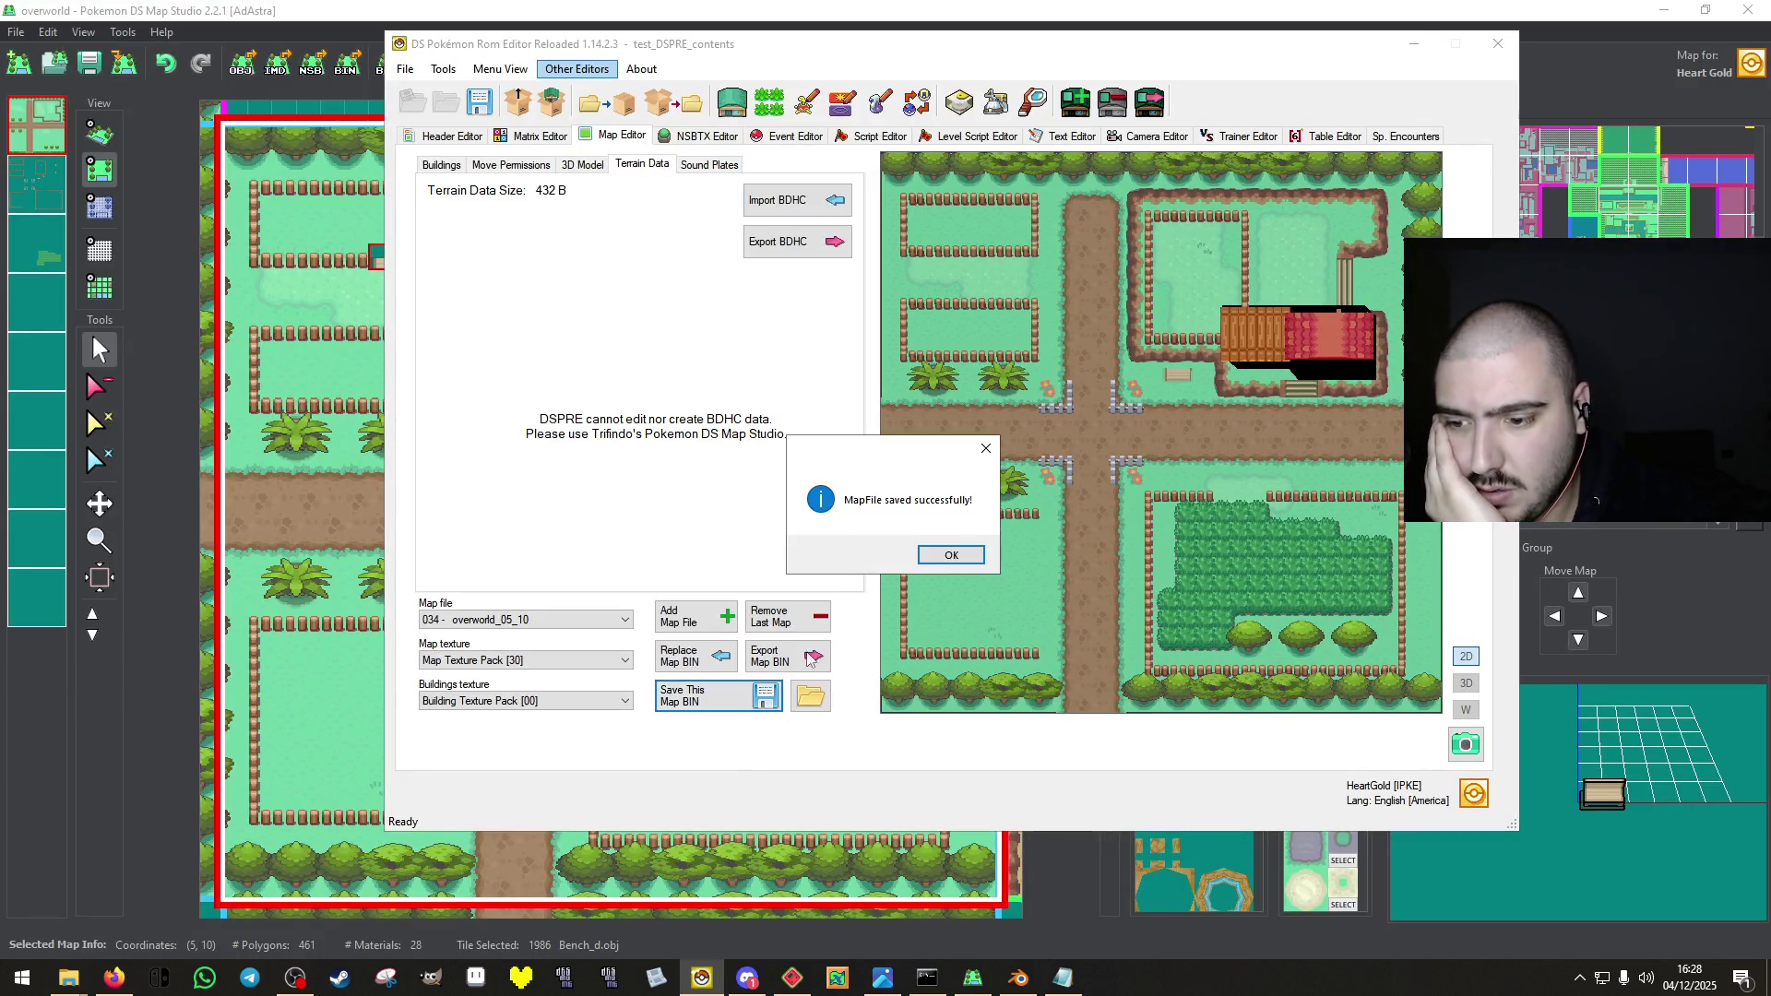
{"action": "left_click", "coordinate": [968, 561]}
{"action": "left_click", "coordinate": [473, 140]}
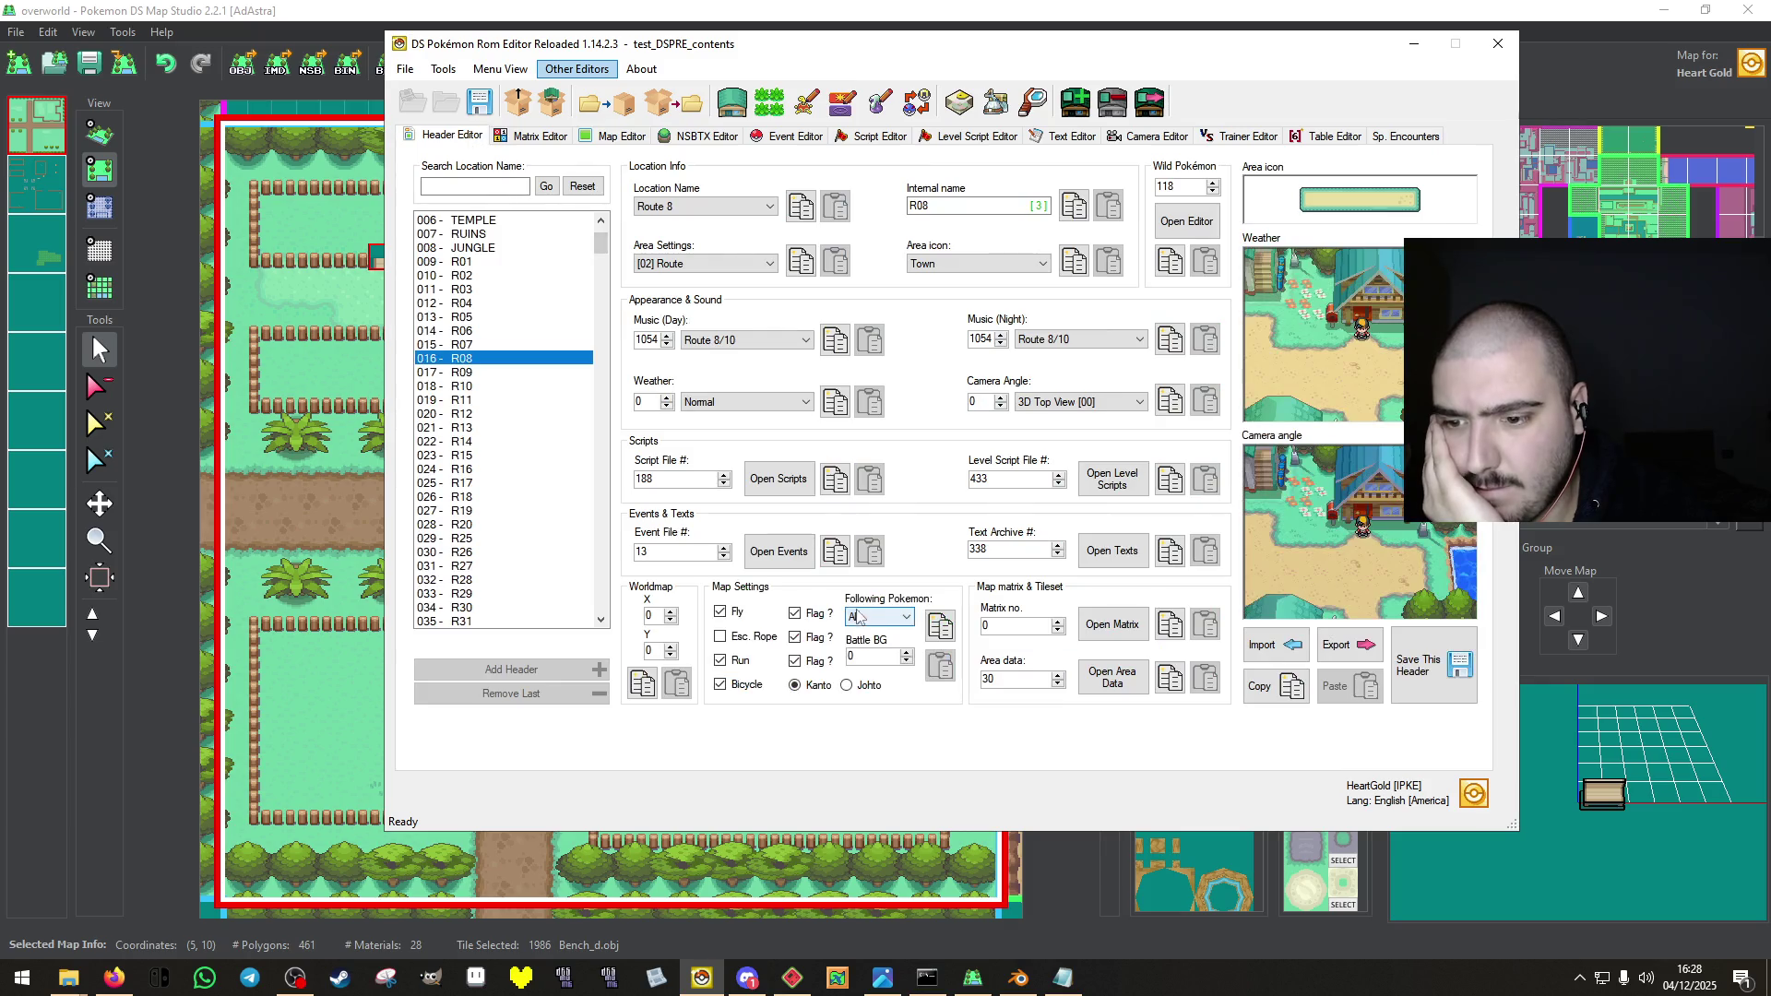
Inspect the door warp and hidden item events, move the hidden item to a new tile, and save.
{"action": "left_click", "coordinate": [785, 543]}
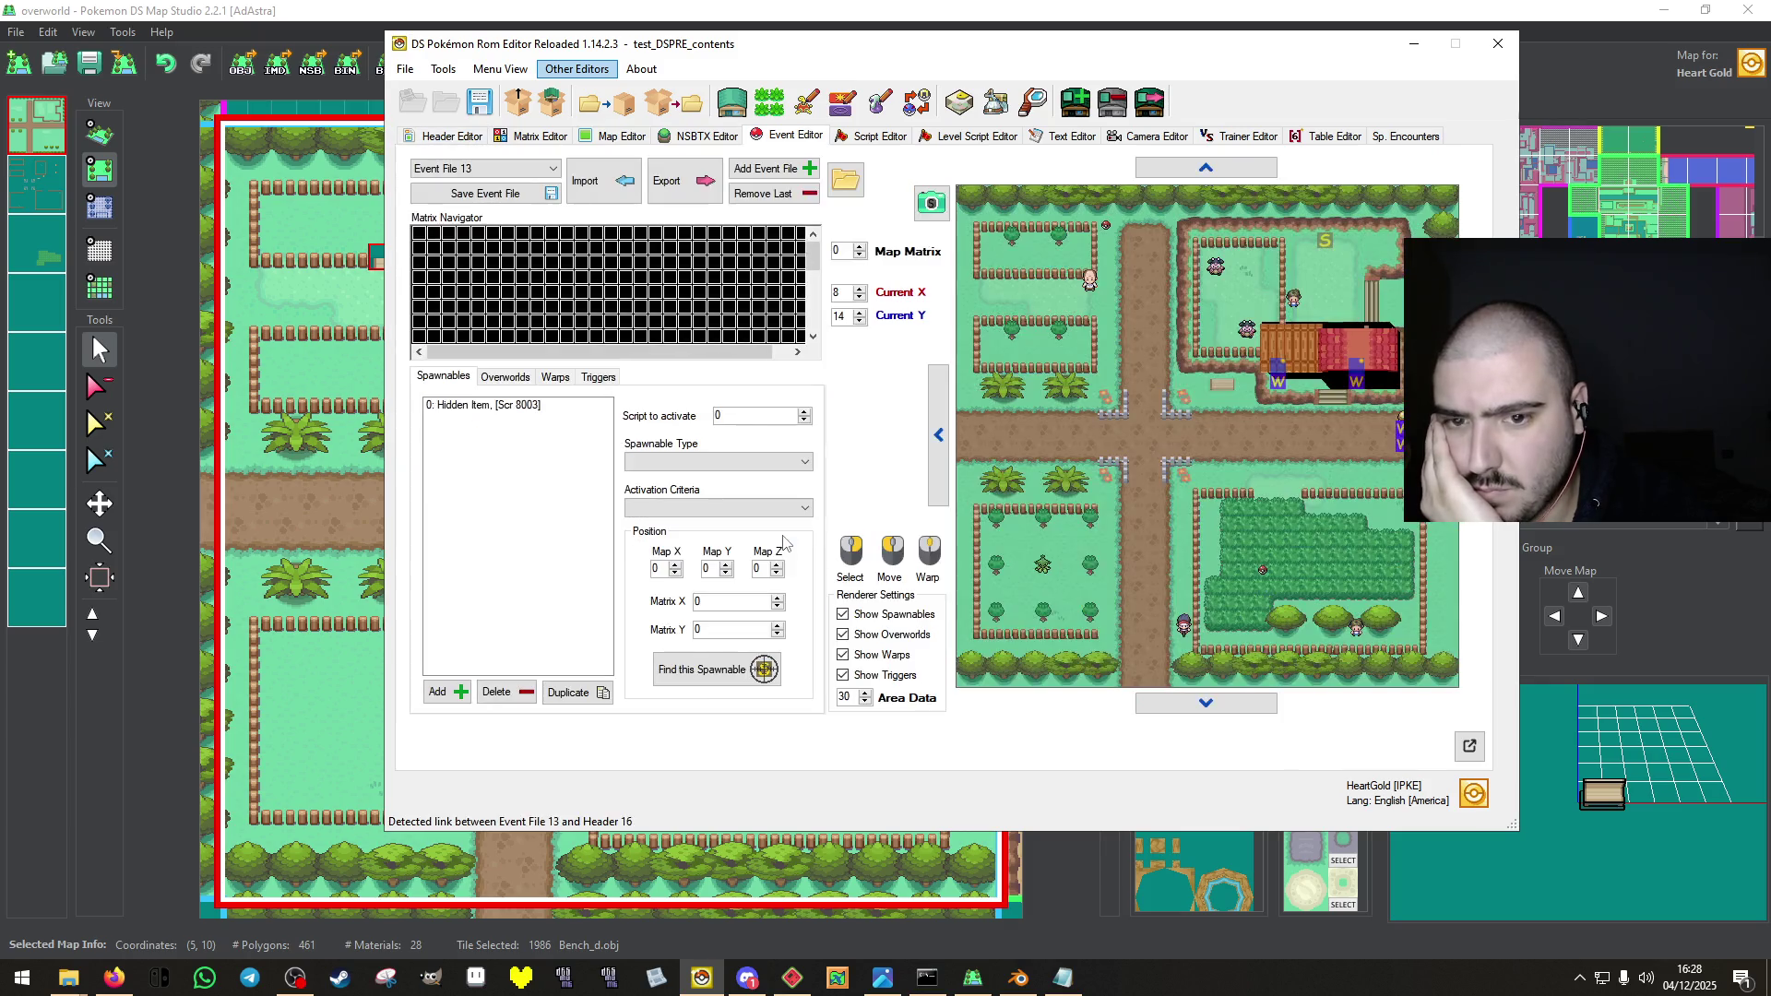
{"action": "left_click", "coordinate": [1283, 368]}
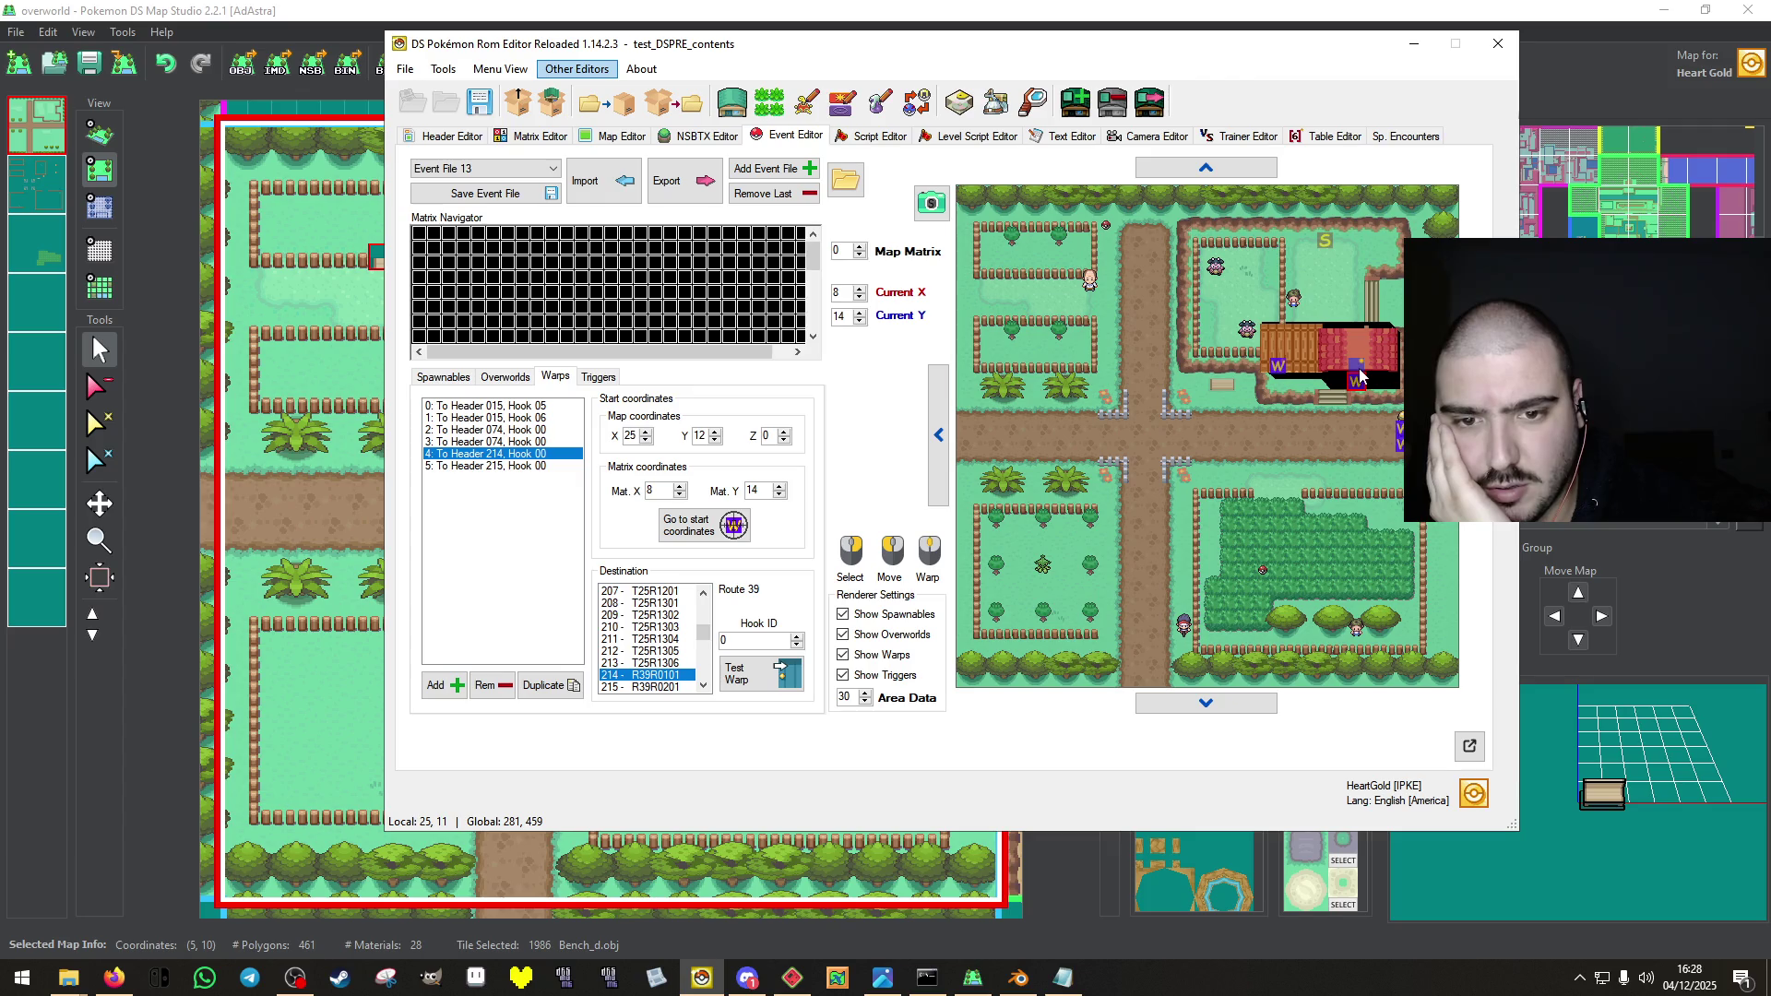
{"action": "left_click", "coordinate": [1324, 242]}
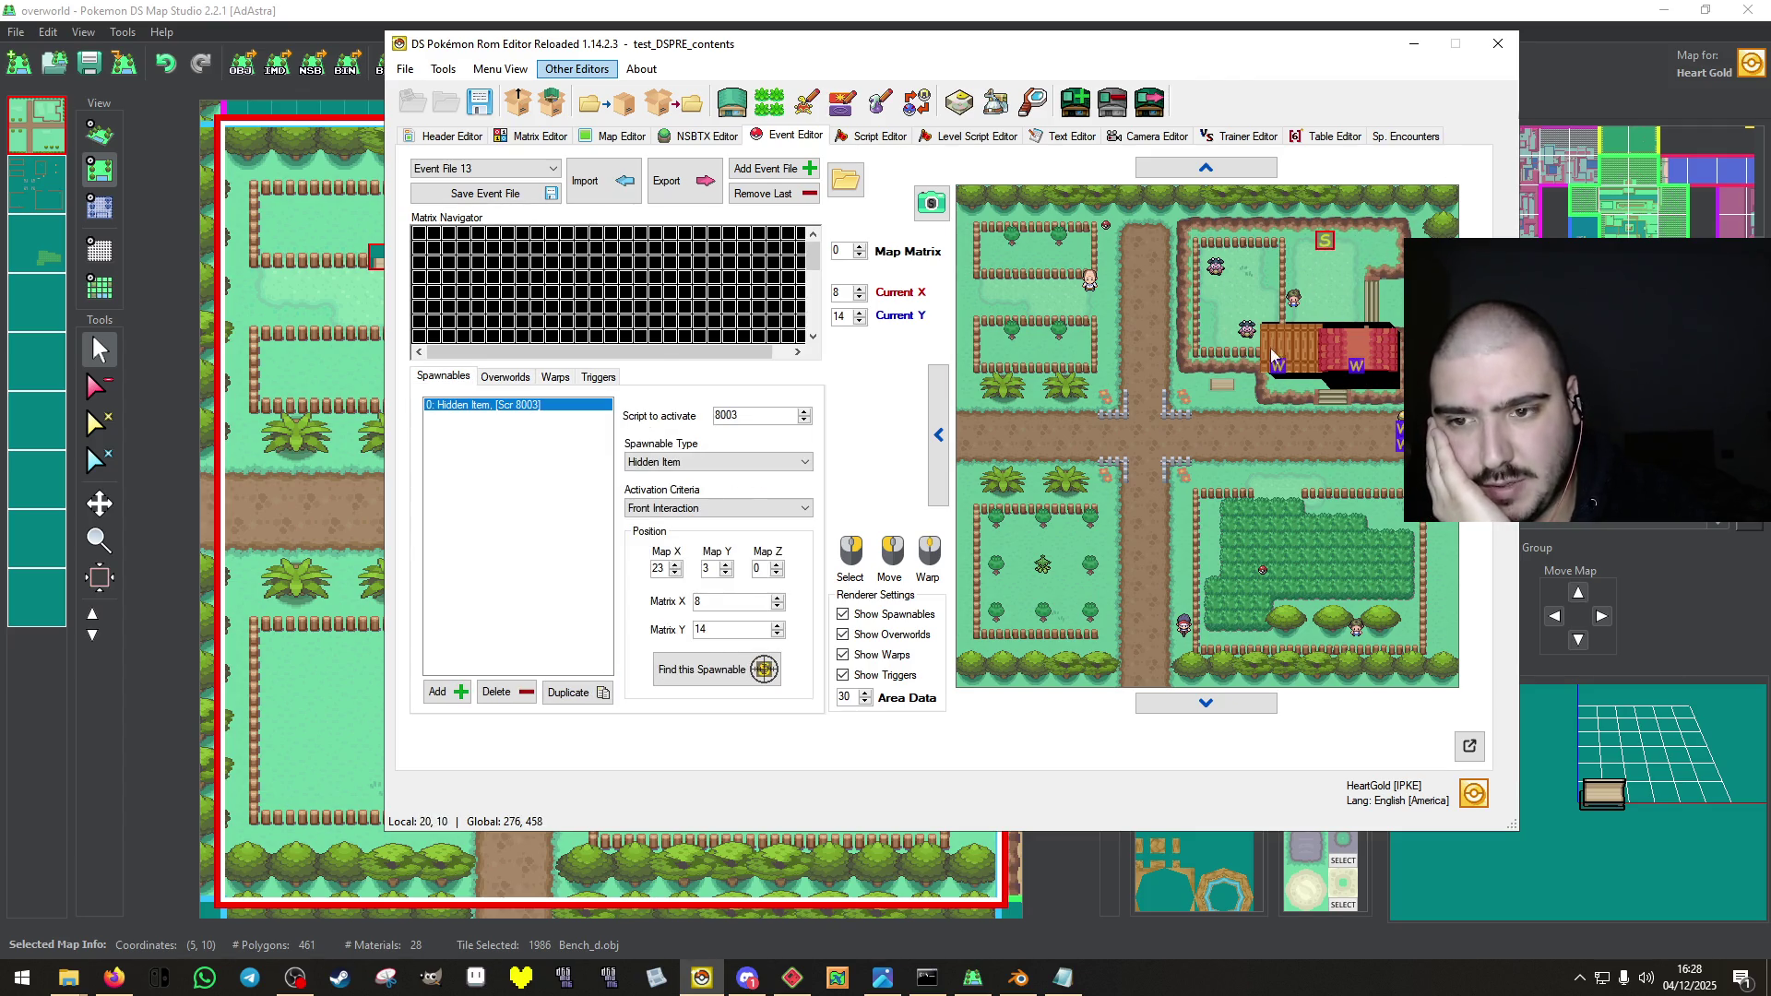
{"action": "left_click", "coordinate": [1185, 397]}
{"action": "left_click", "coordinate": [484, 193]}
{"action": "left_click", "coordinate": [953, 555]}
Move the farm NPC one tile up and save the event file.
{"action": "left_click", "coordinate": [1294, 302]}
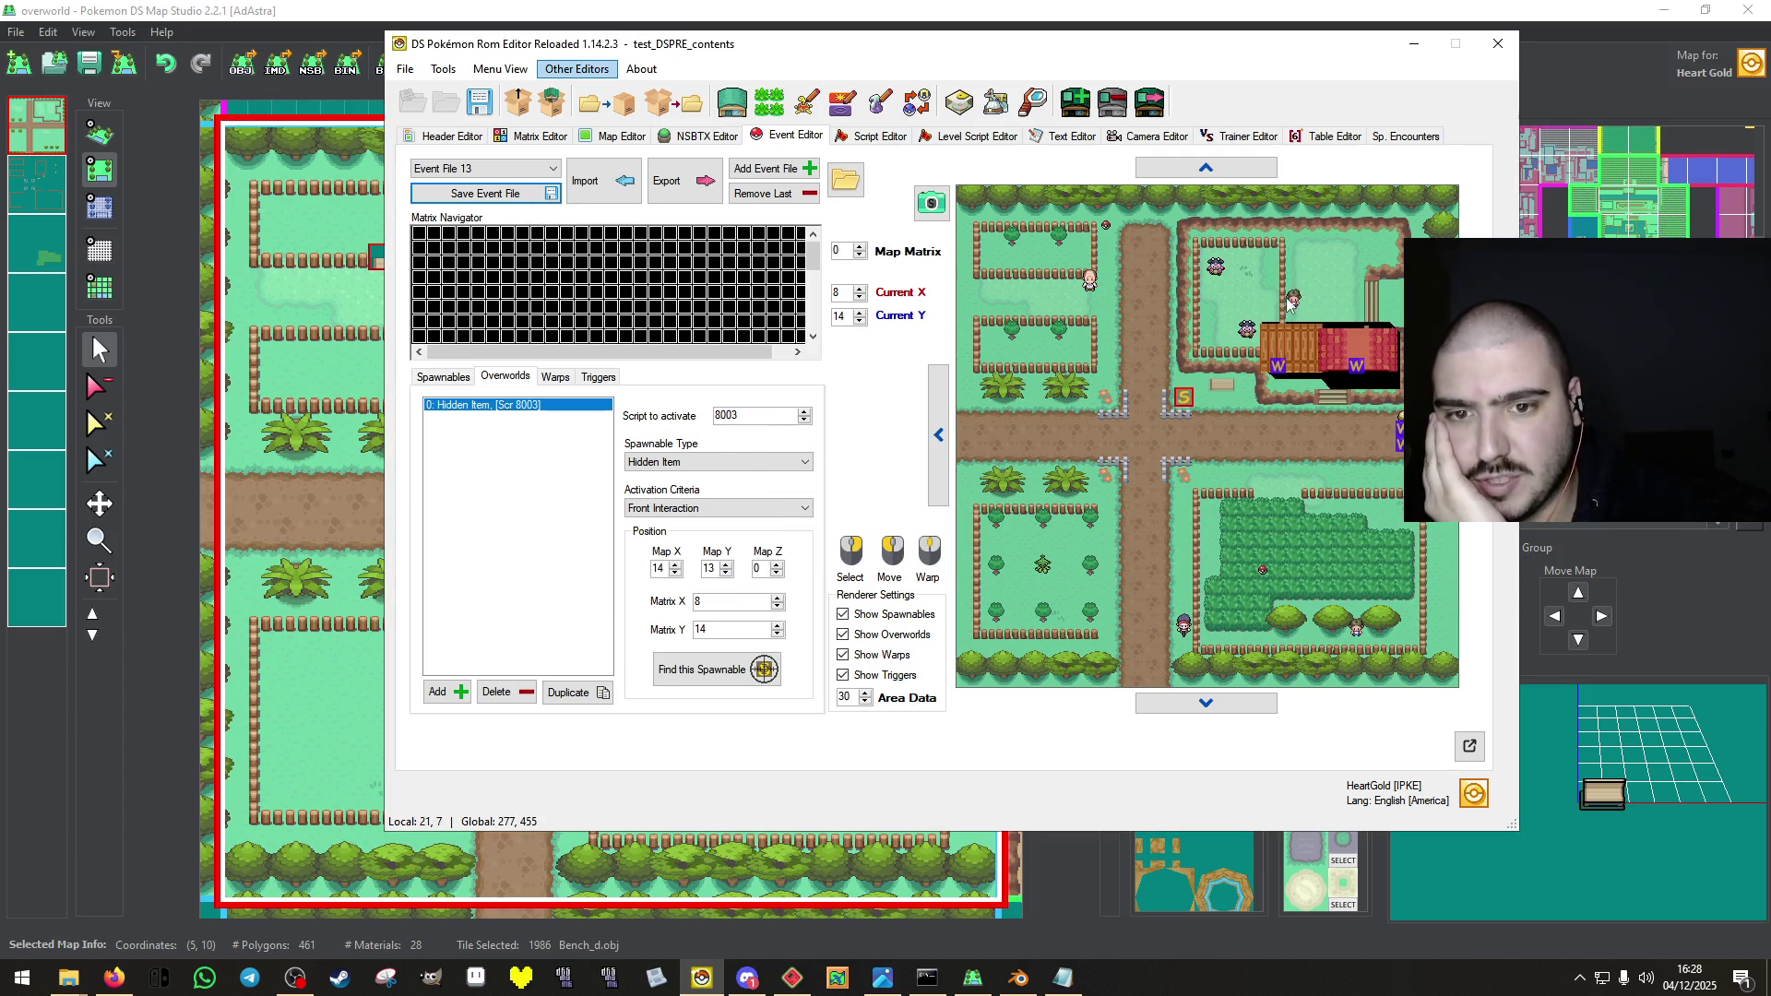
{"action": "right_click", "coordinate": [1292, 292]}
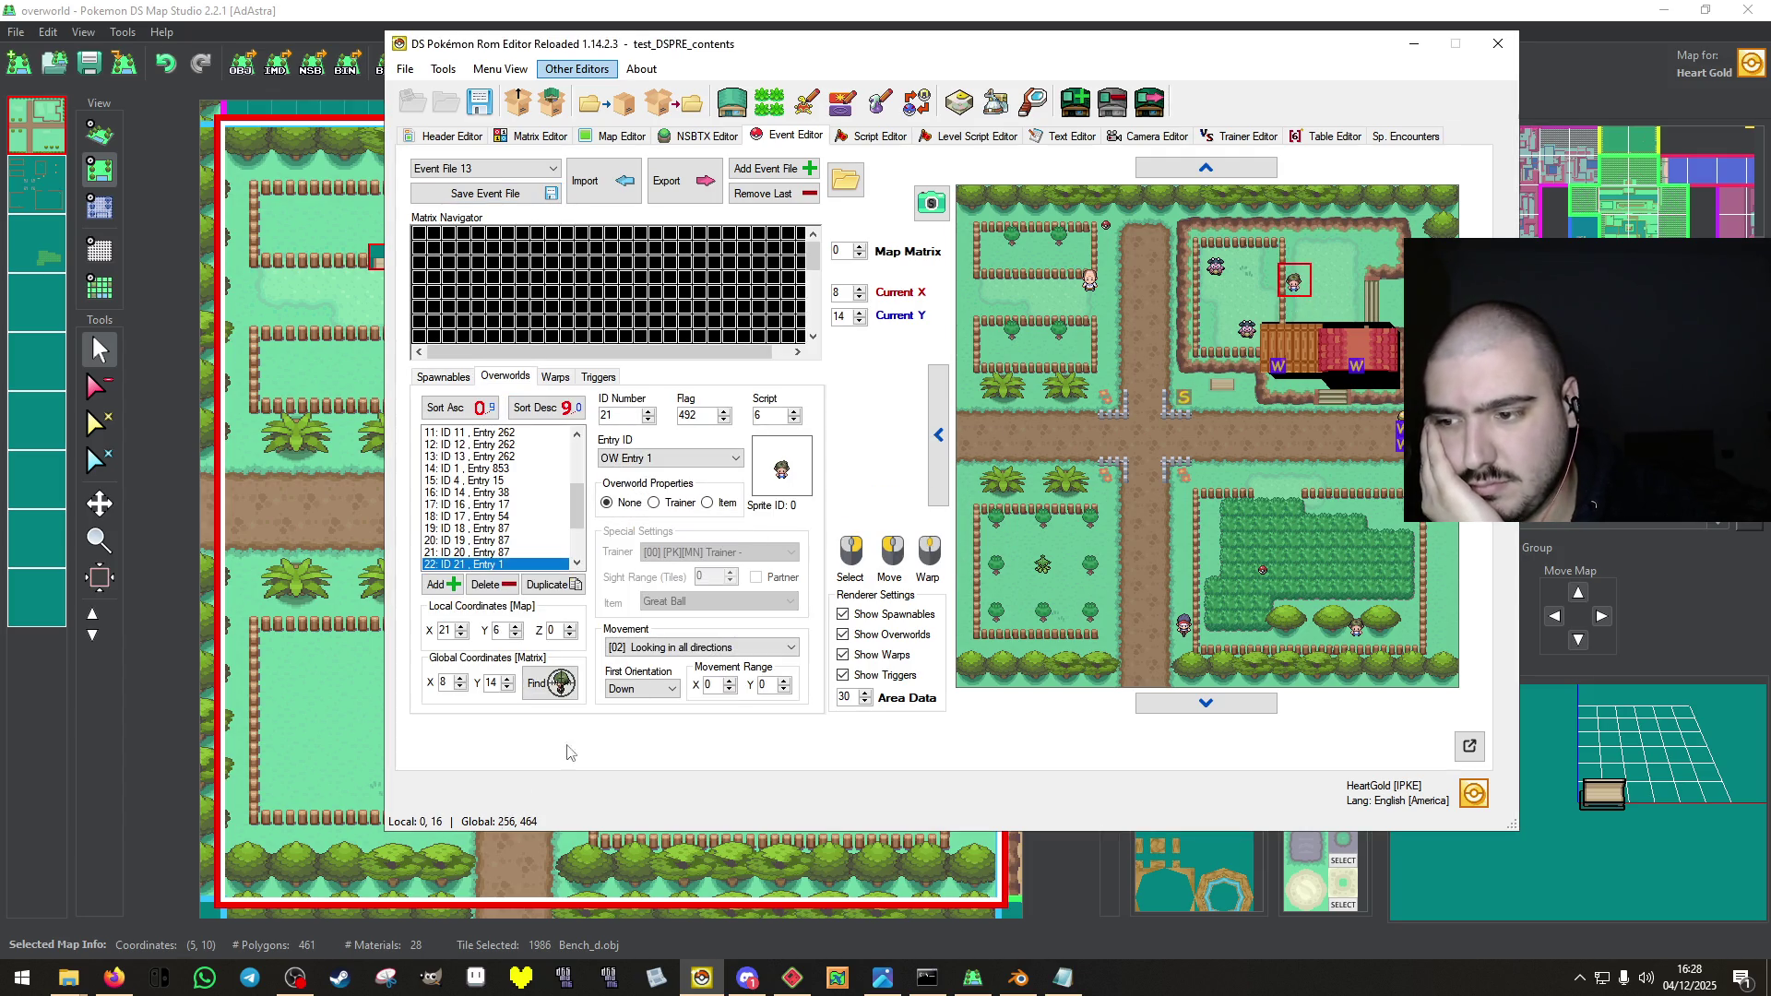
{"action": "left_click", "coordinate": [486, 194]}
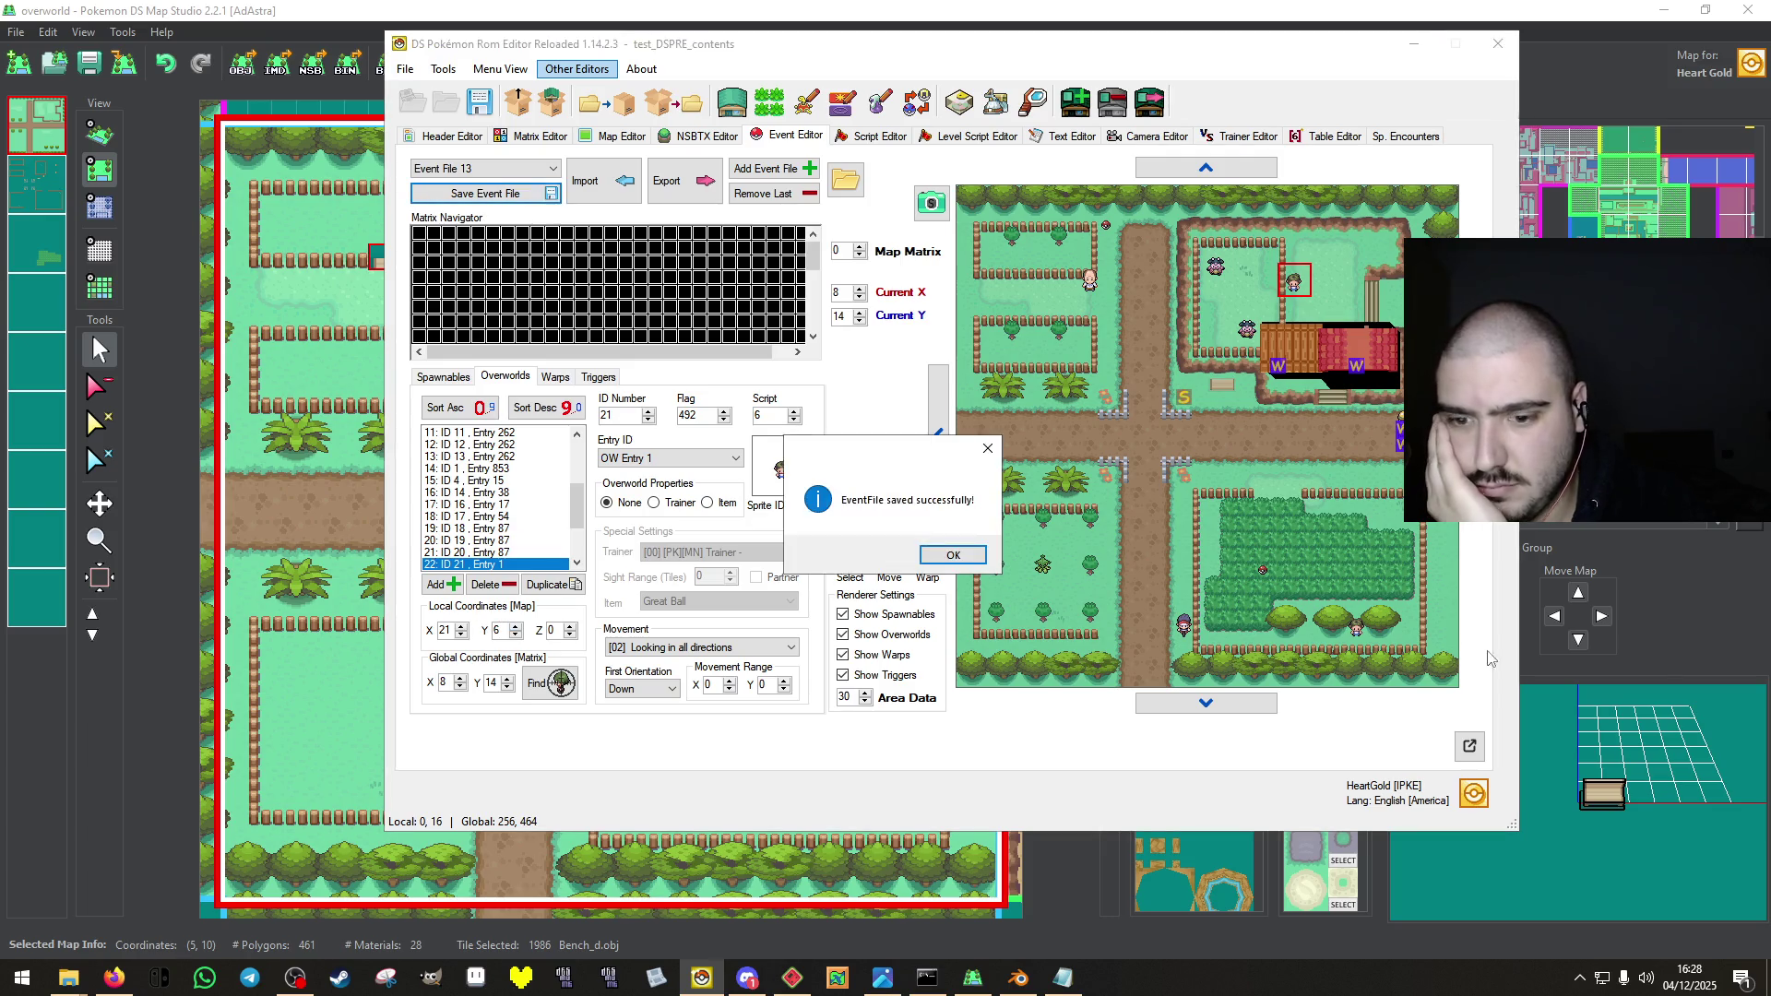
{"action": "left_click", "coordinate": [952, 555]}
After checking the map below, move the NPC back down to Y 7 and save event file 13.
{"action": "left_click", "coordinate": [1238, 706]}
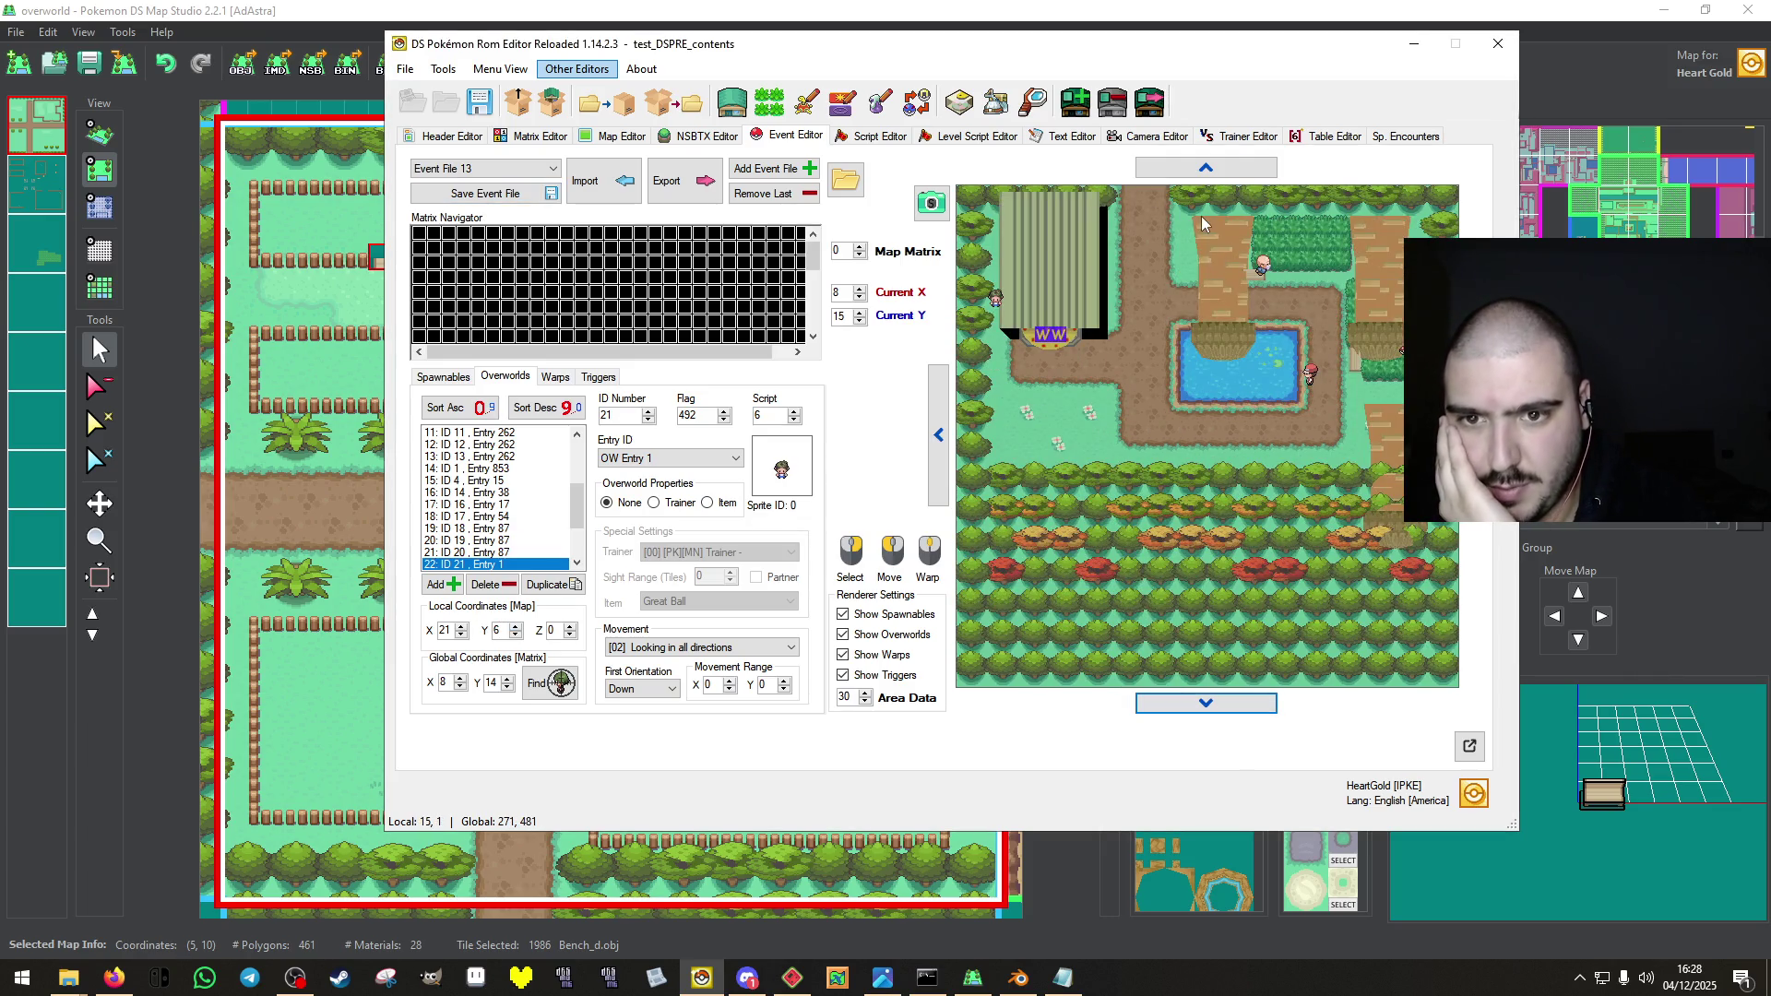
{"action": "left_click", "coordinate": [1202, 169]}
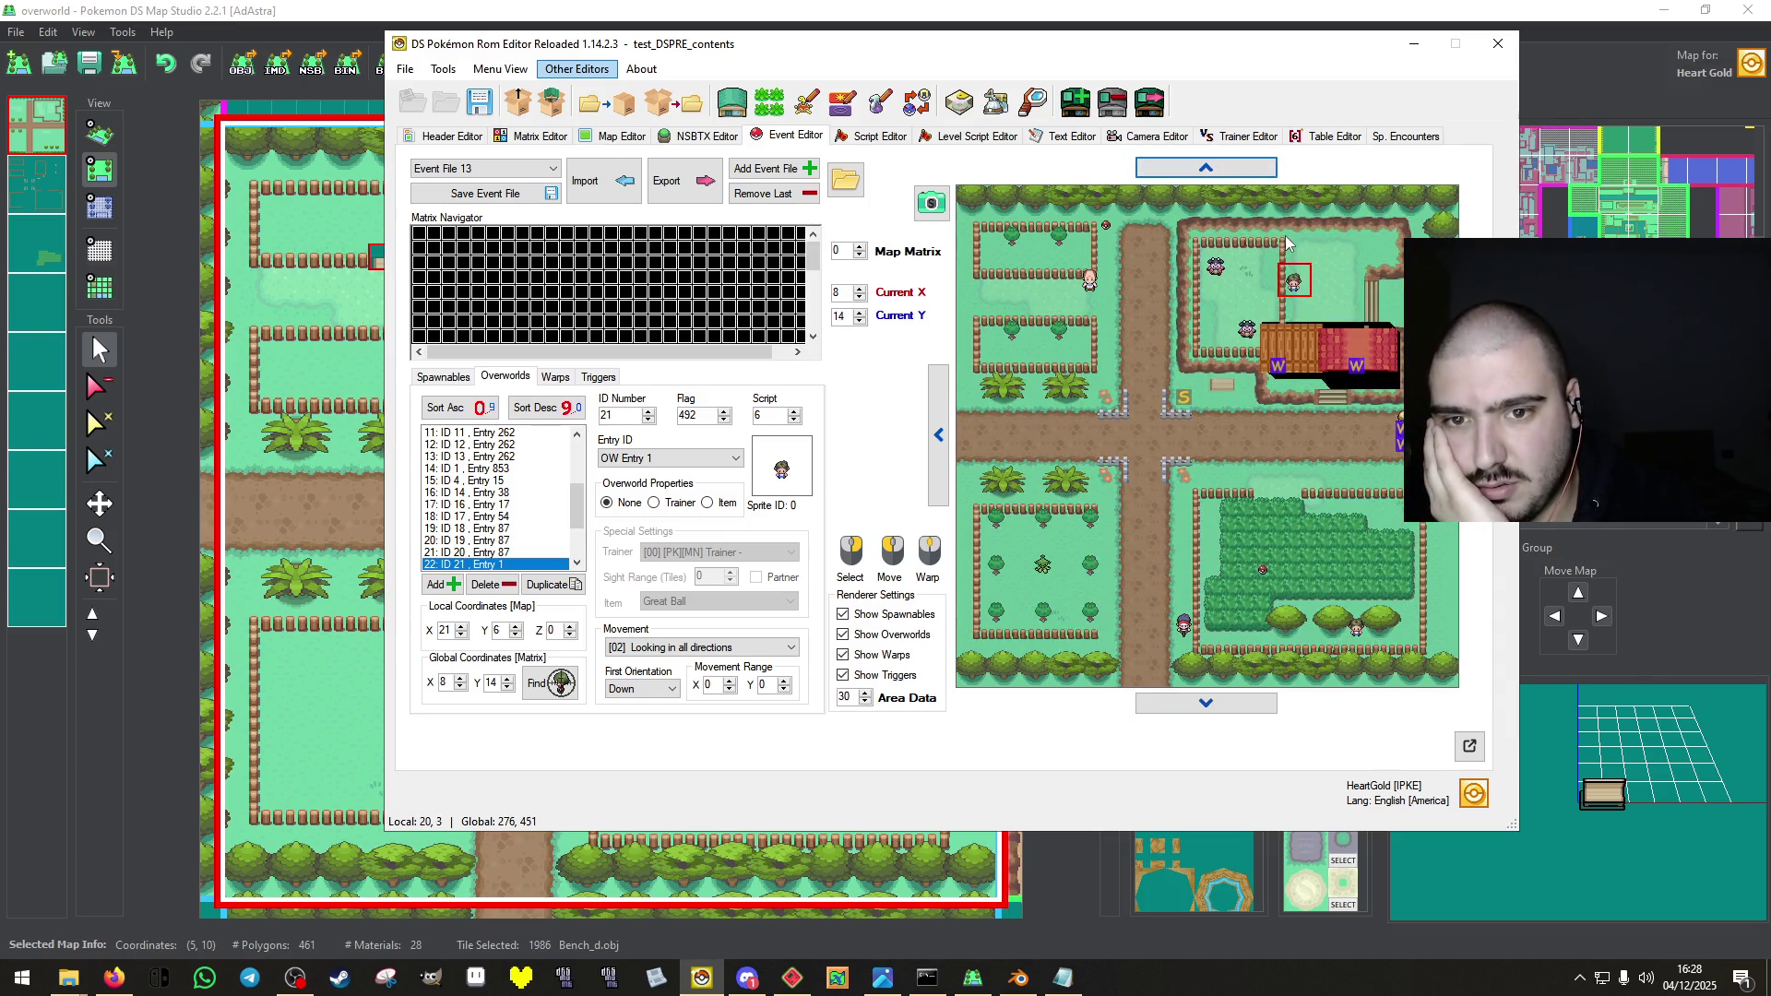
{"action": "left_click", "coordinate": [1296, 308]}
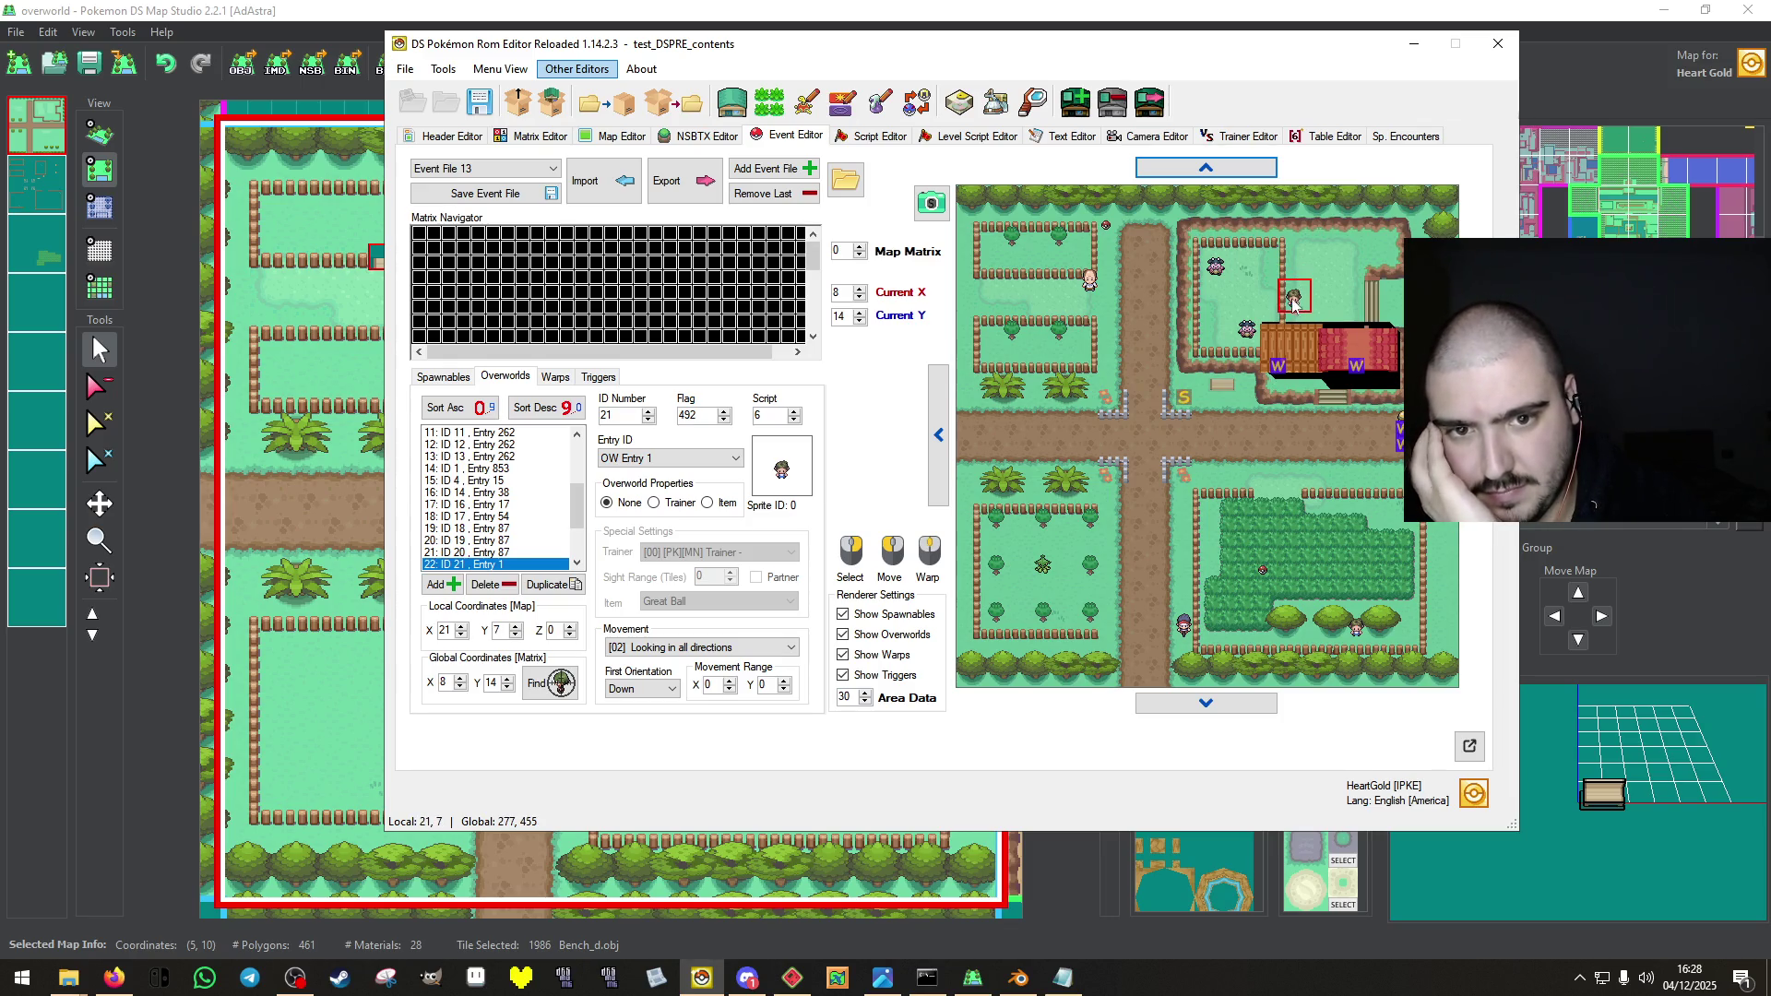
{"action": "left_click", "coordinate": [484, 192]}
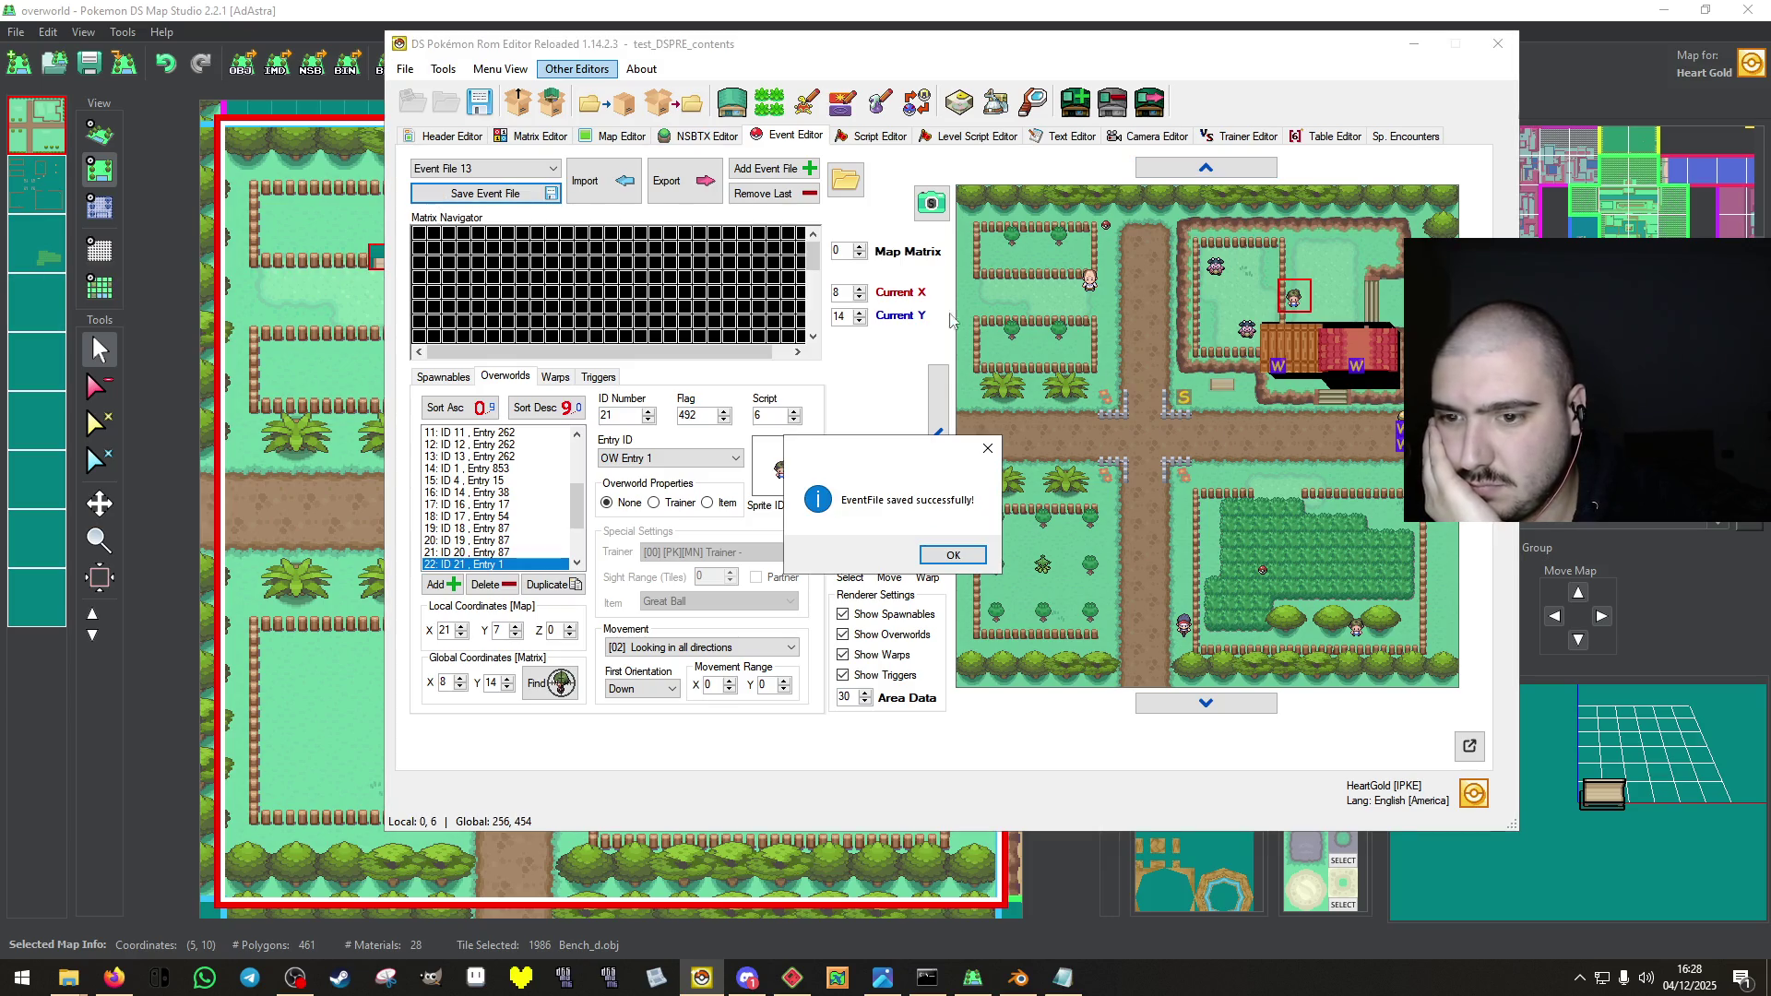
{"action": "left_click", "coordinate": [956, 563]}
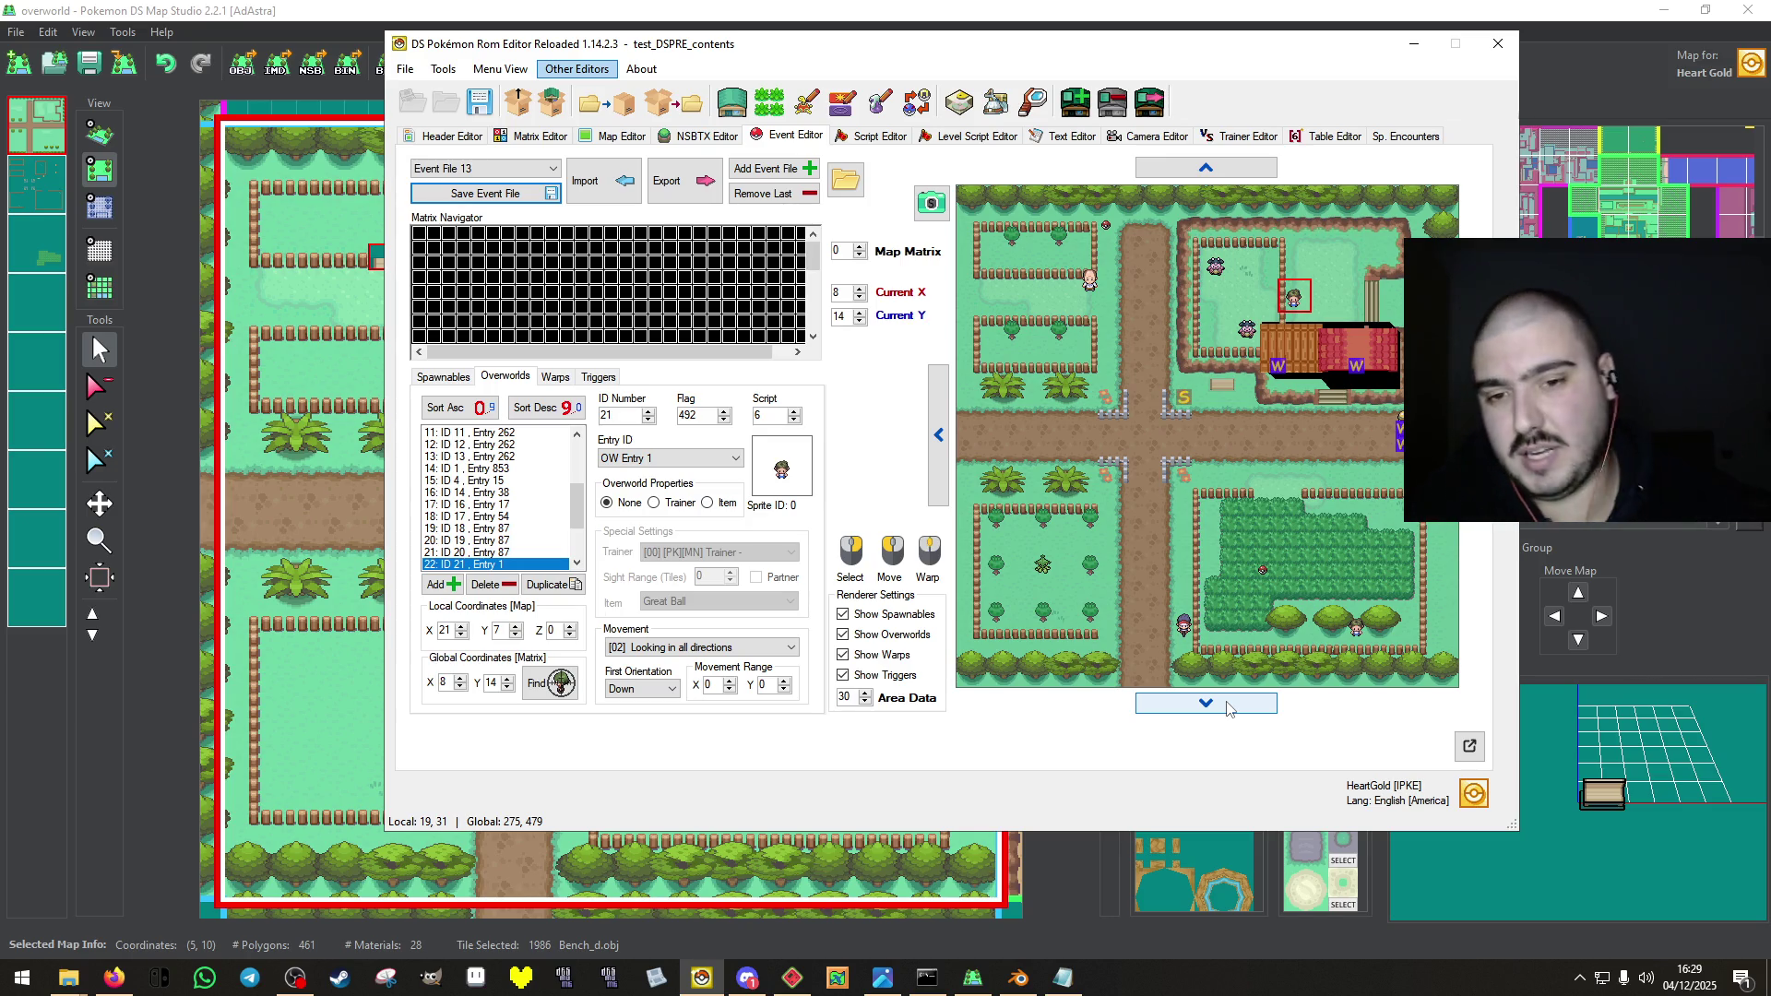
{"action": "left_click", "coordinate": [445, 198]}
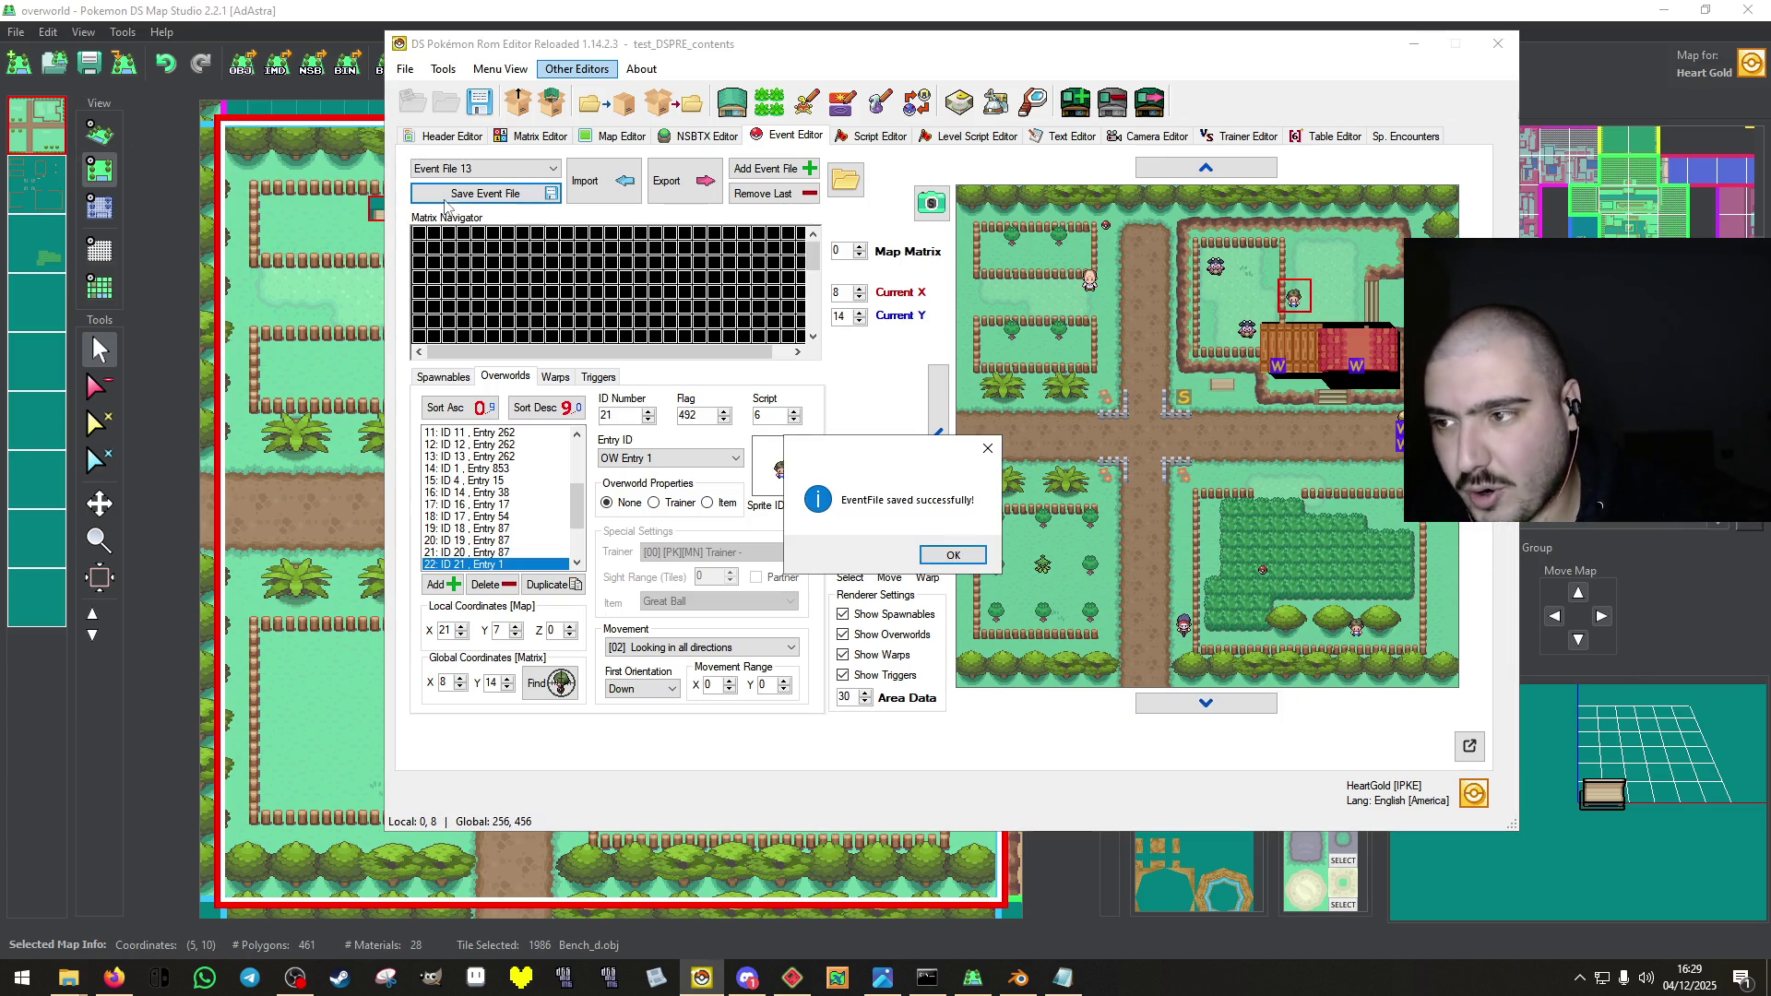
{"action": "left_click", "coordinate": [956, 552]}
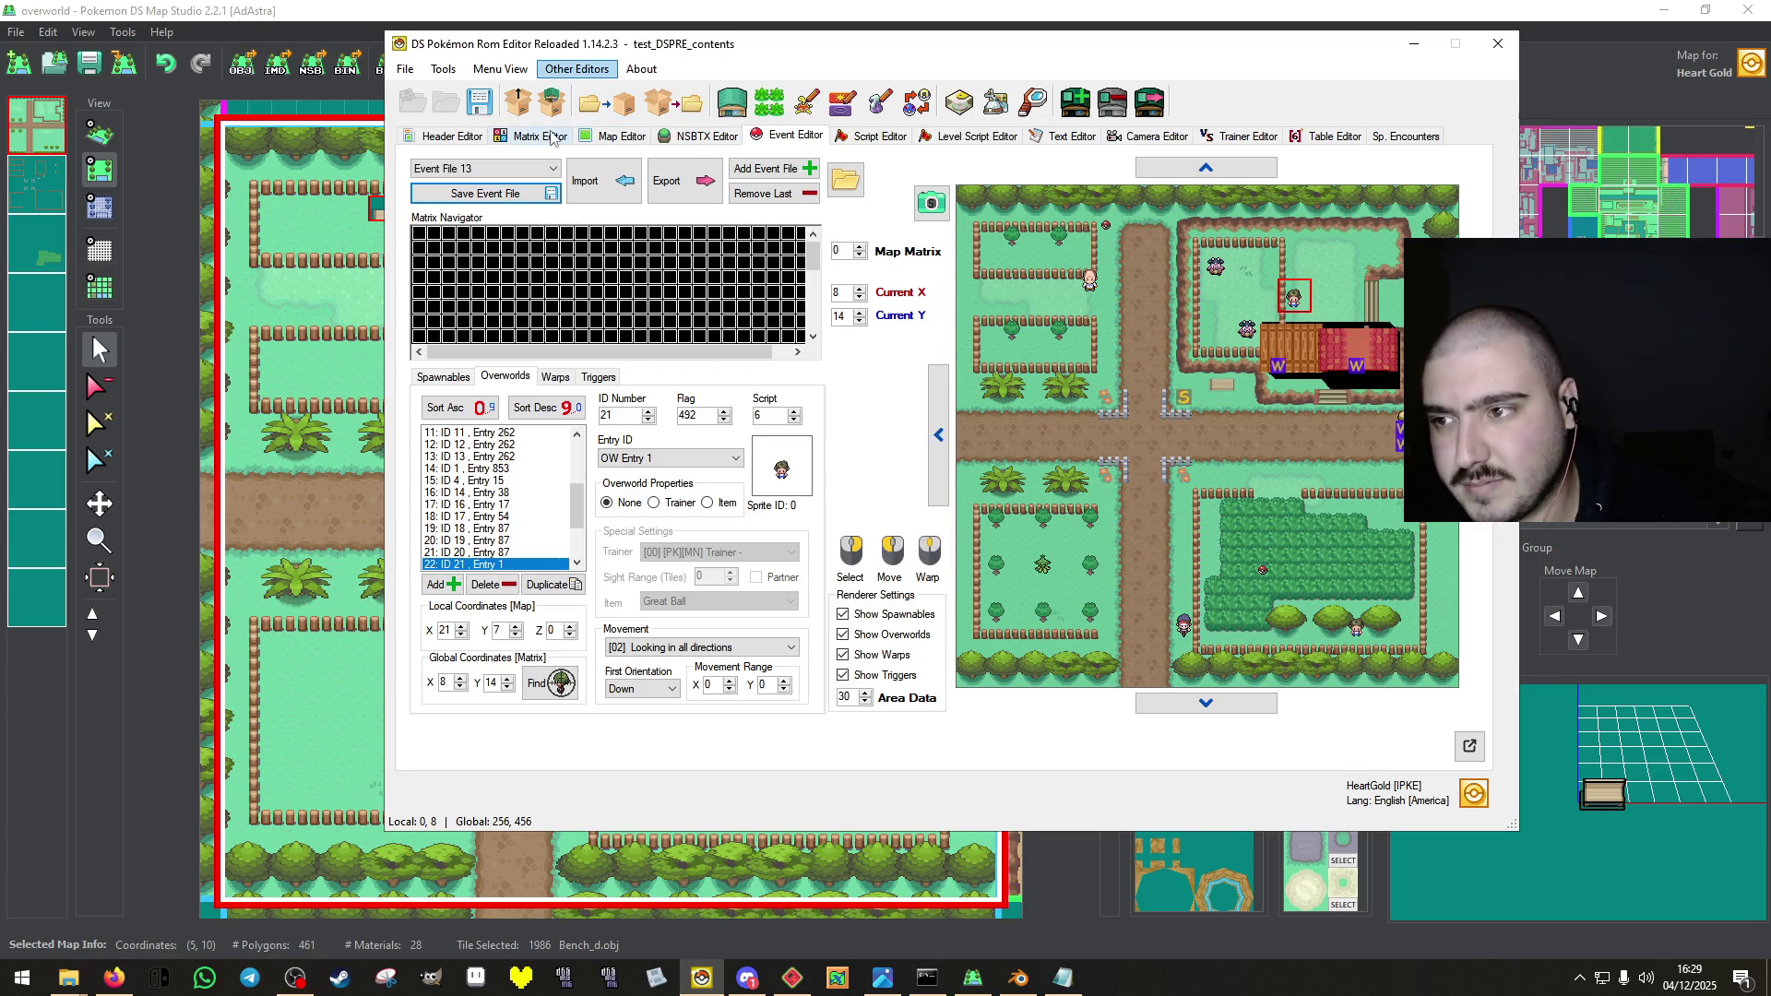
{"action": "left_click", "coordinate": [618, 136]}
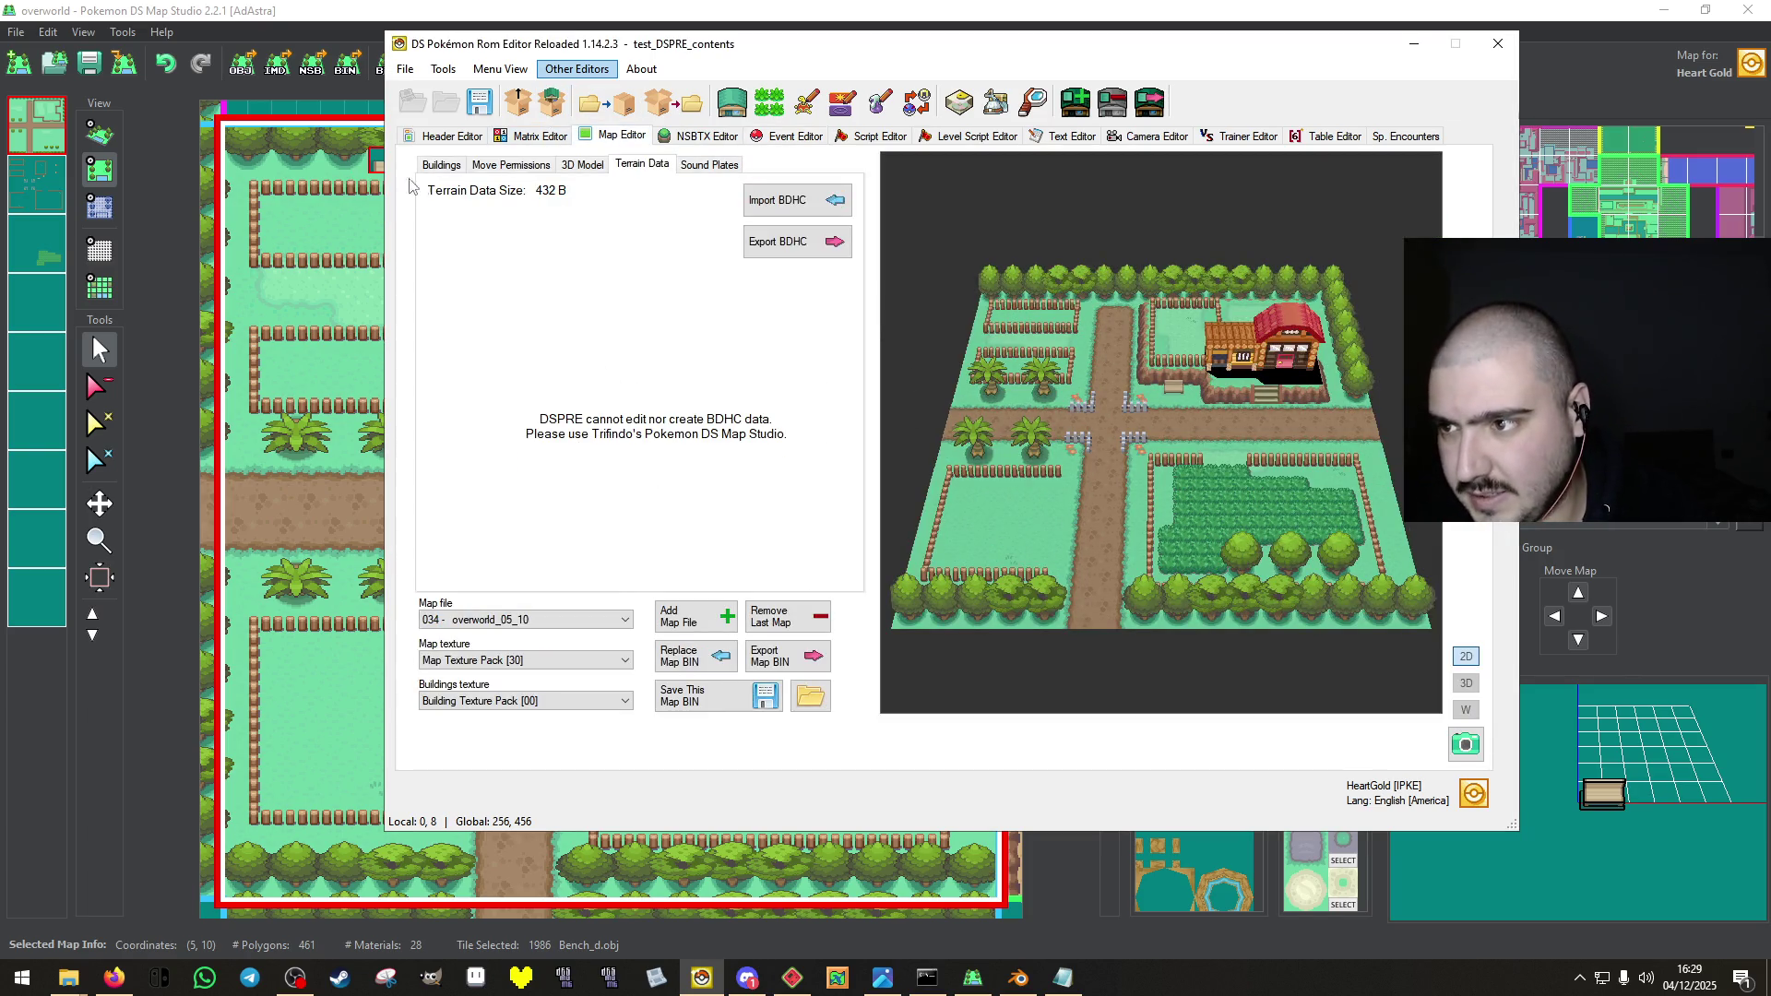
Open map 035 from the matrix to inspect its windmill position and collision, then reopen map 034's buildings.
{"action": "left_click", "coordinate": [450, 166]}
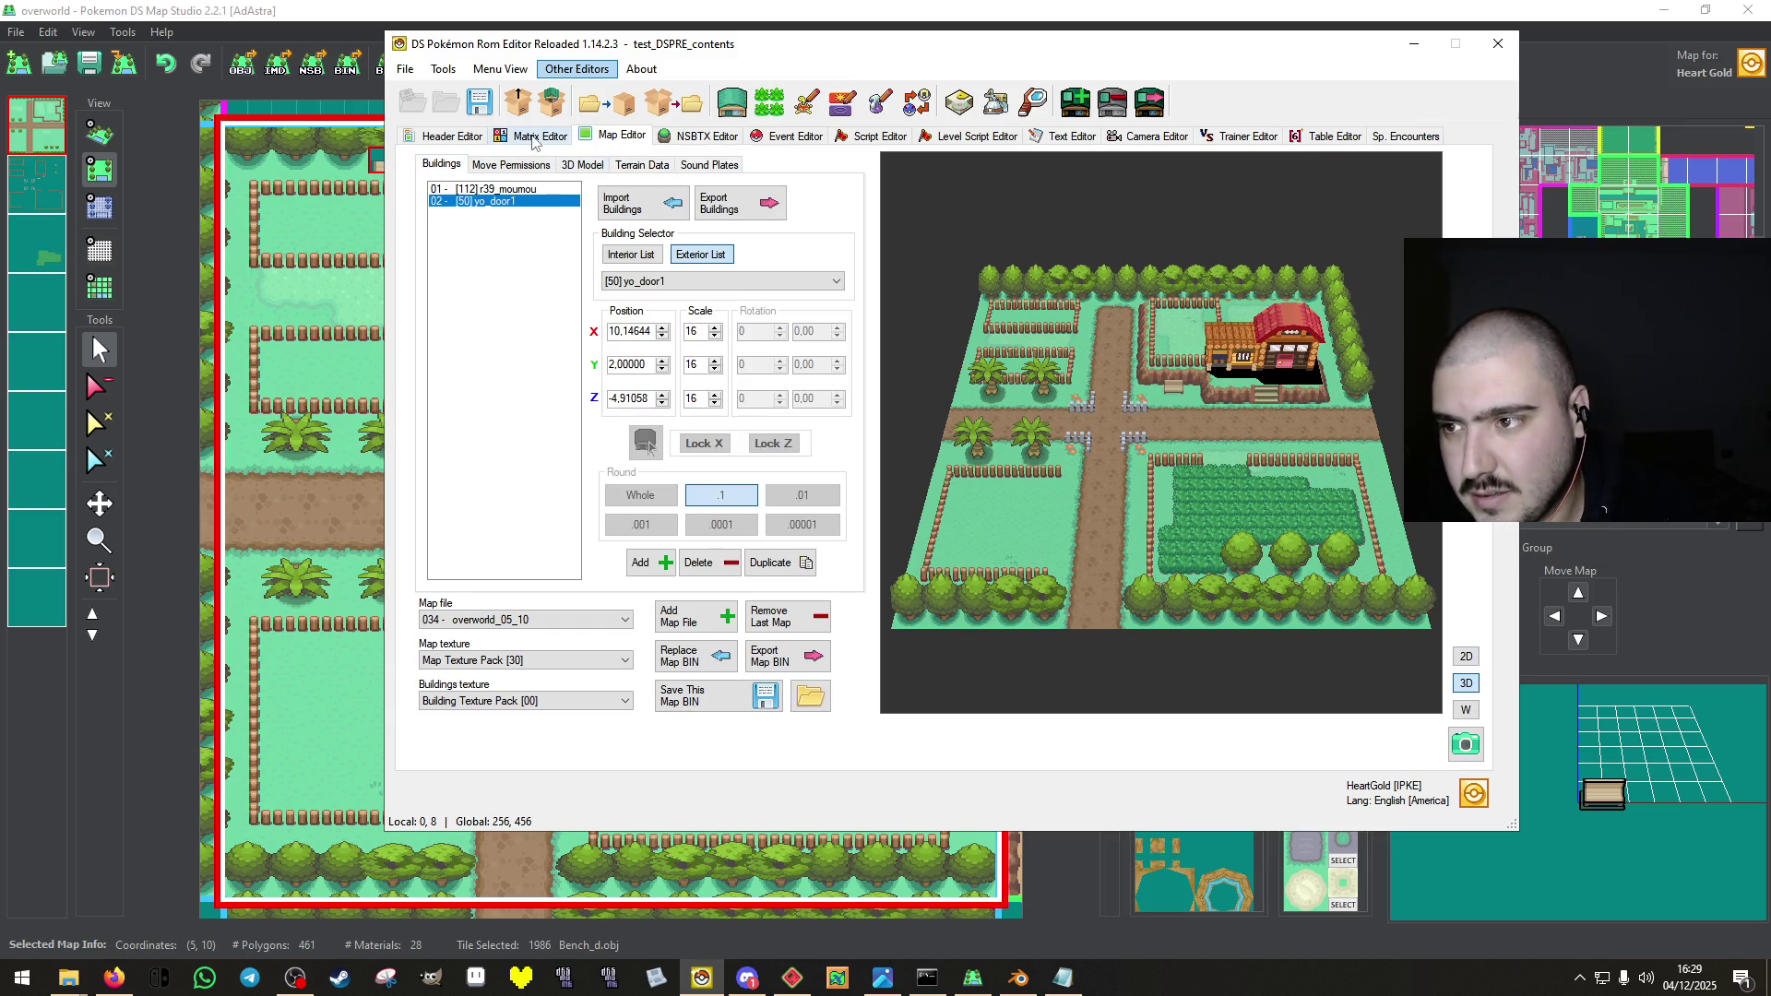
{"action": "left_click", "coordinate": [539, 139]}
{"action": "double_click", "coordinate": [862, 460]}
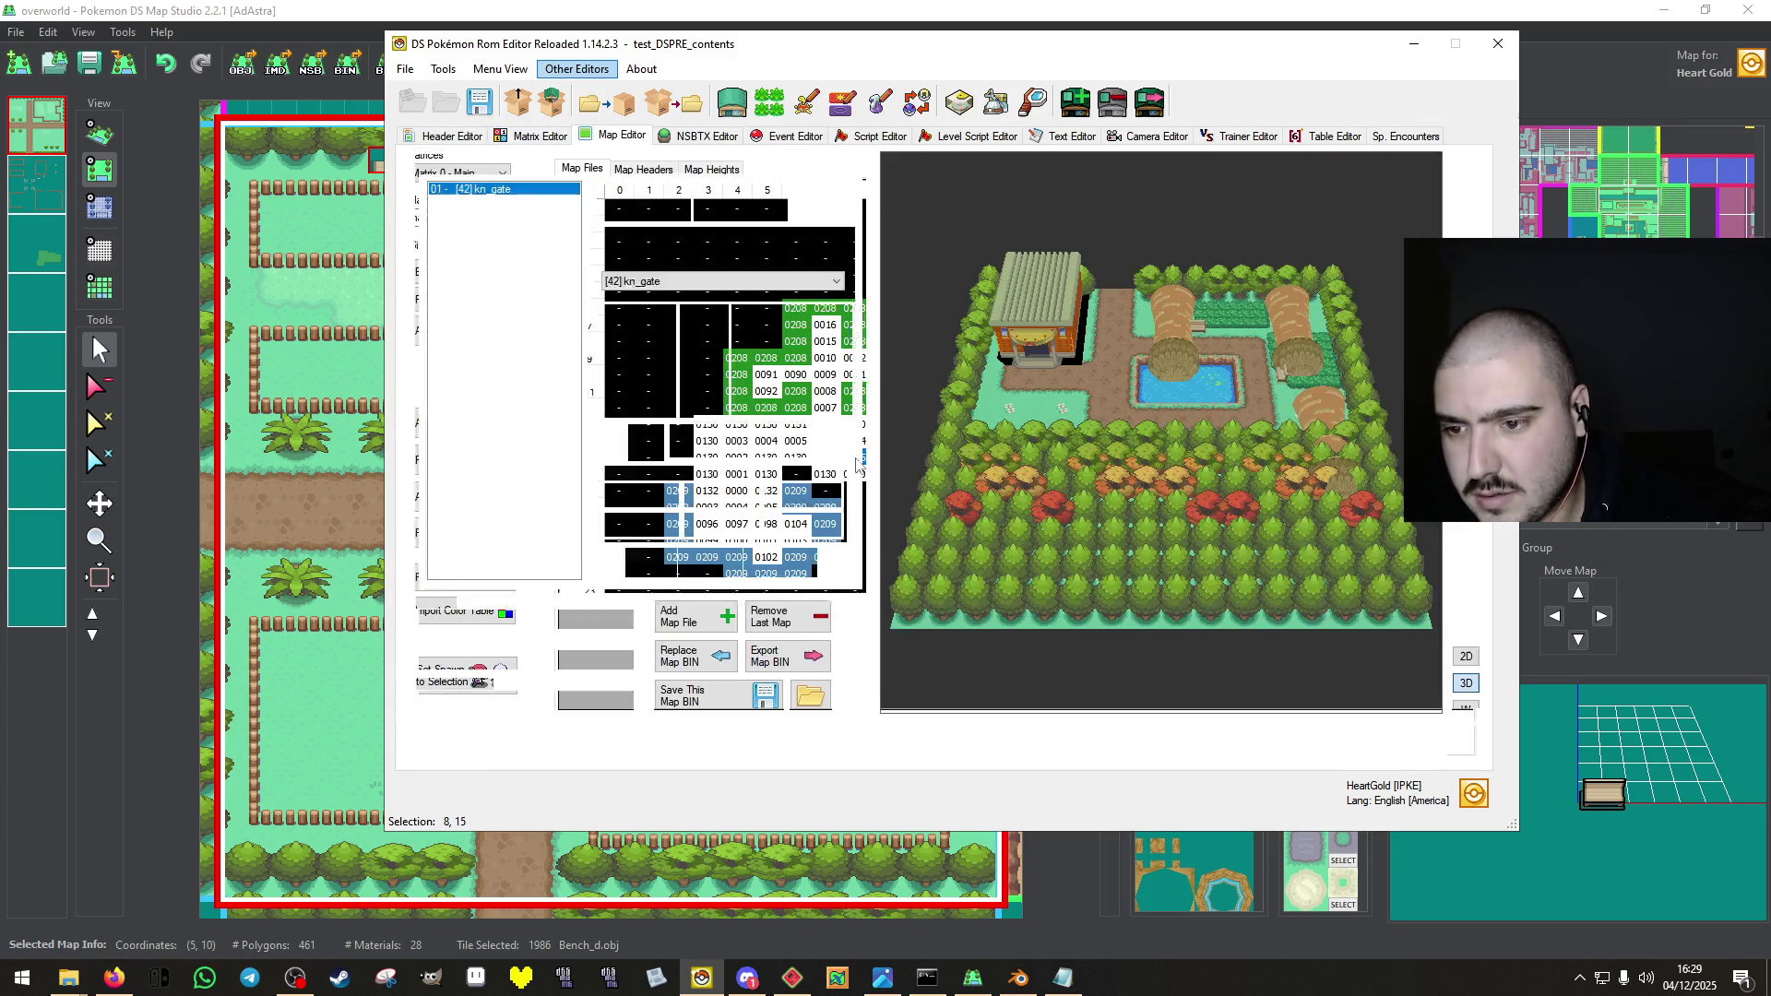
{"action": "left_click", "coordinate": [487, 203]}
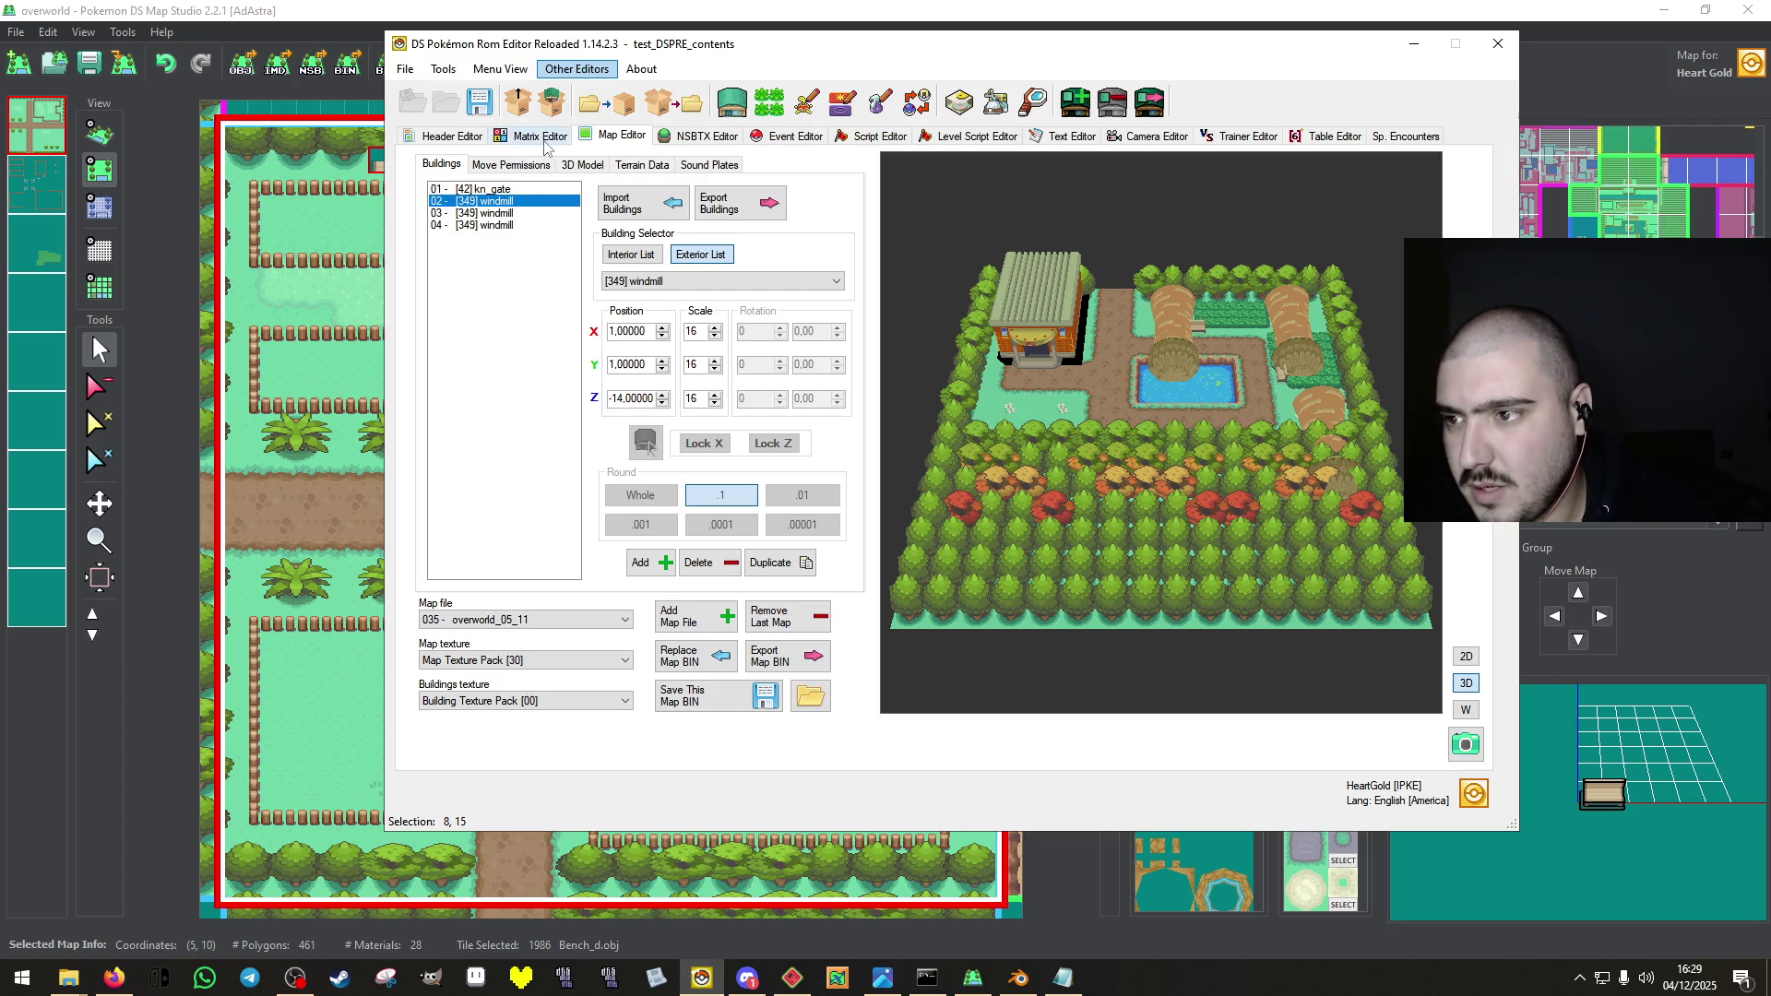
{"action": "left_click", "coordinate": [527, 172]}
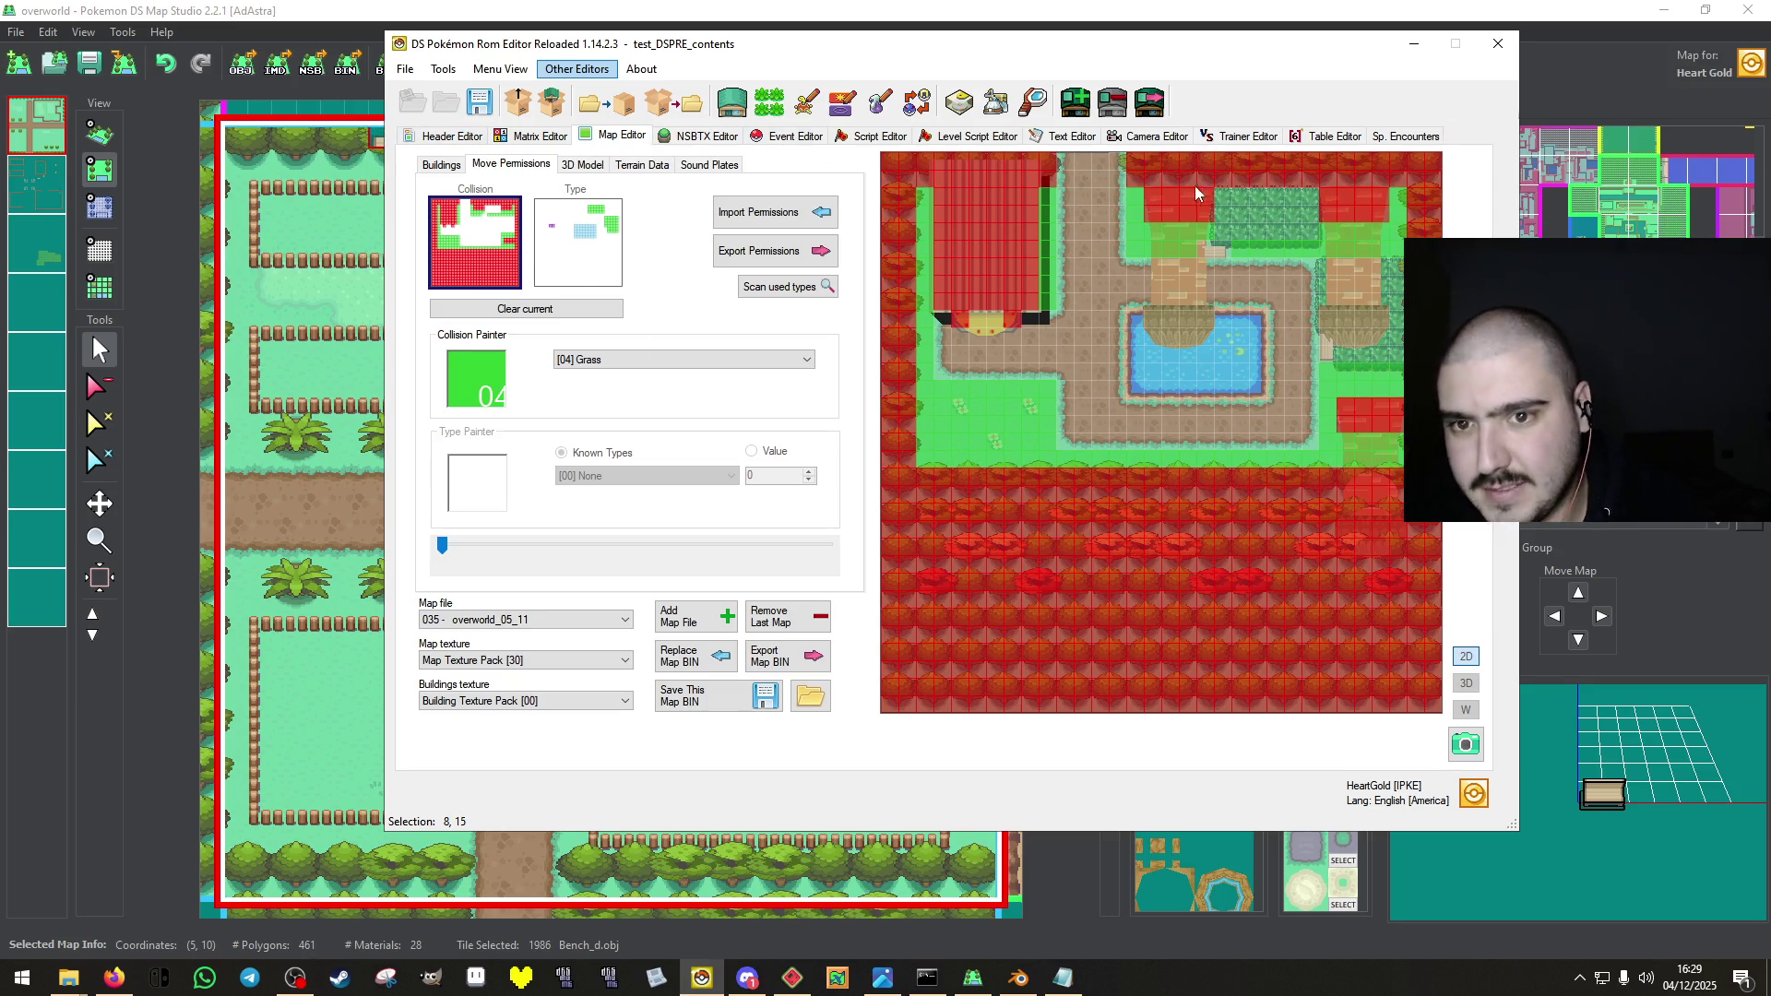
{"action": "left_click", "coordinate": [544, 137]}
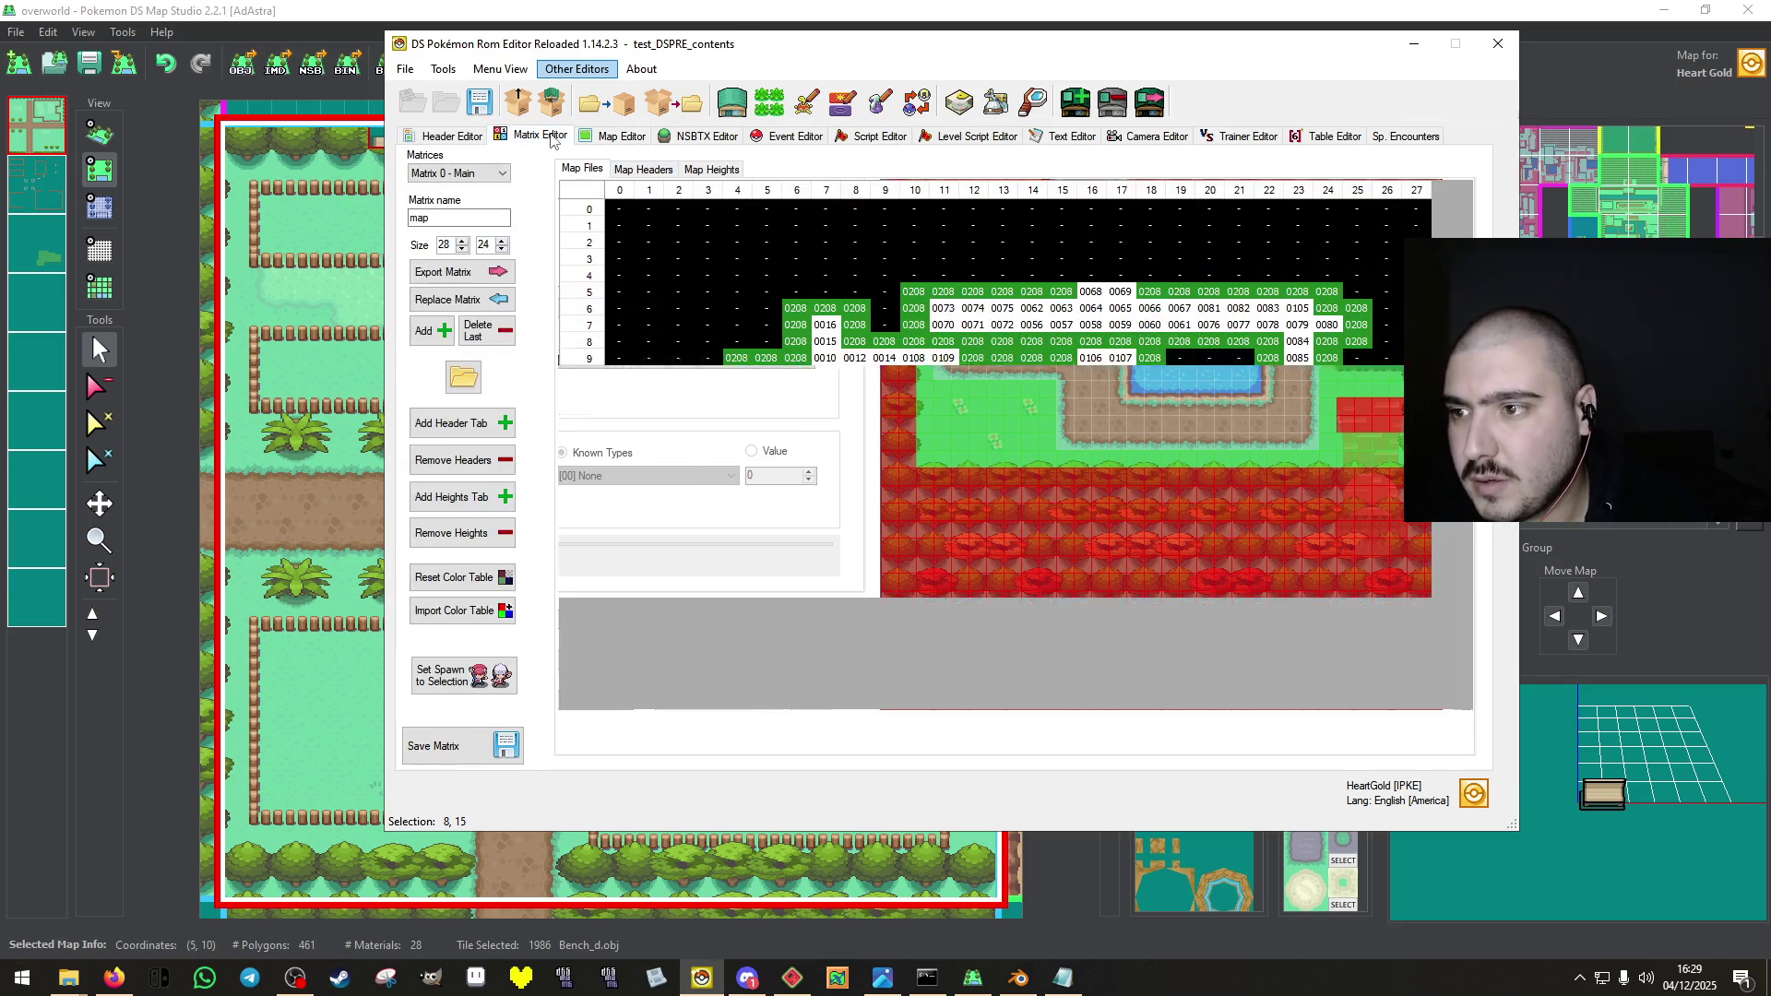
{"action": "double_click", "coordinate": [856, 443]}
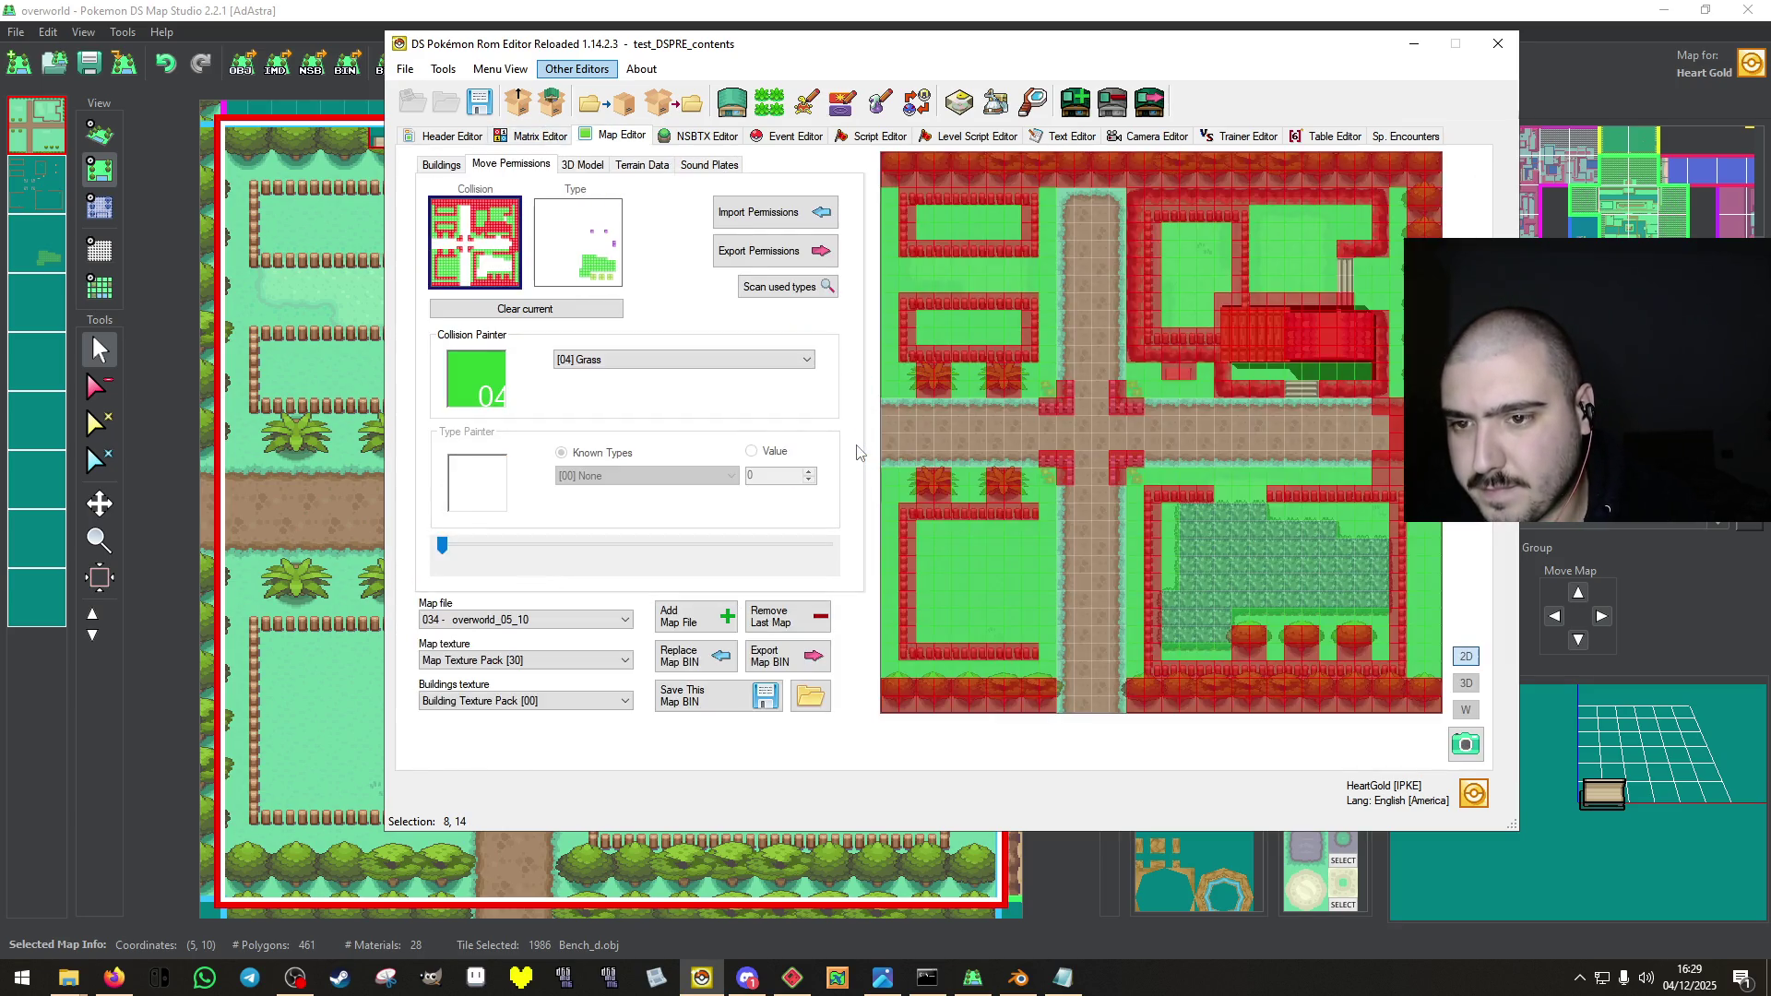
{"action": "left_click", "coordinate": [433, 166]}
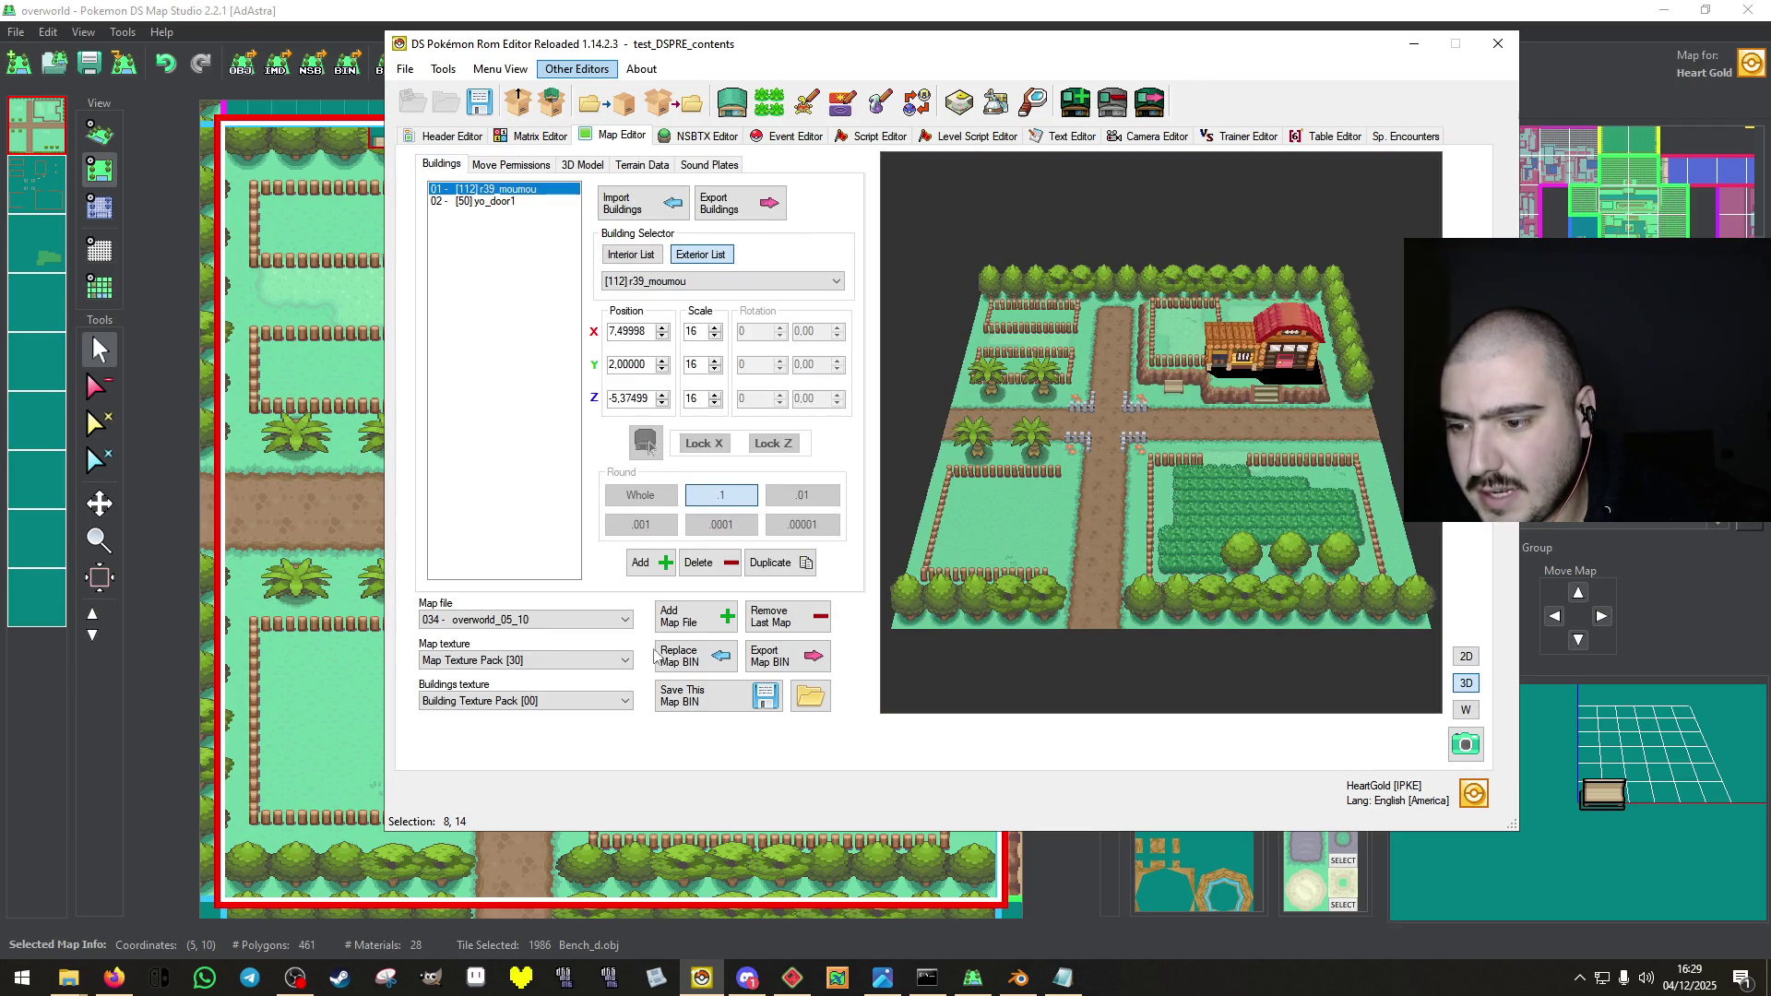
Add a new building to map 034 using the [349] windmill model.
{"action": "left_click", "coordinate": [640, 562]}
{"action": "left_click", "coordinate": [835, 281]}
{"action": "left_click_drag", "start_coordinate": [836, 309], "coordinate": [847, 663]}
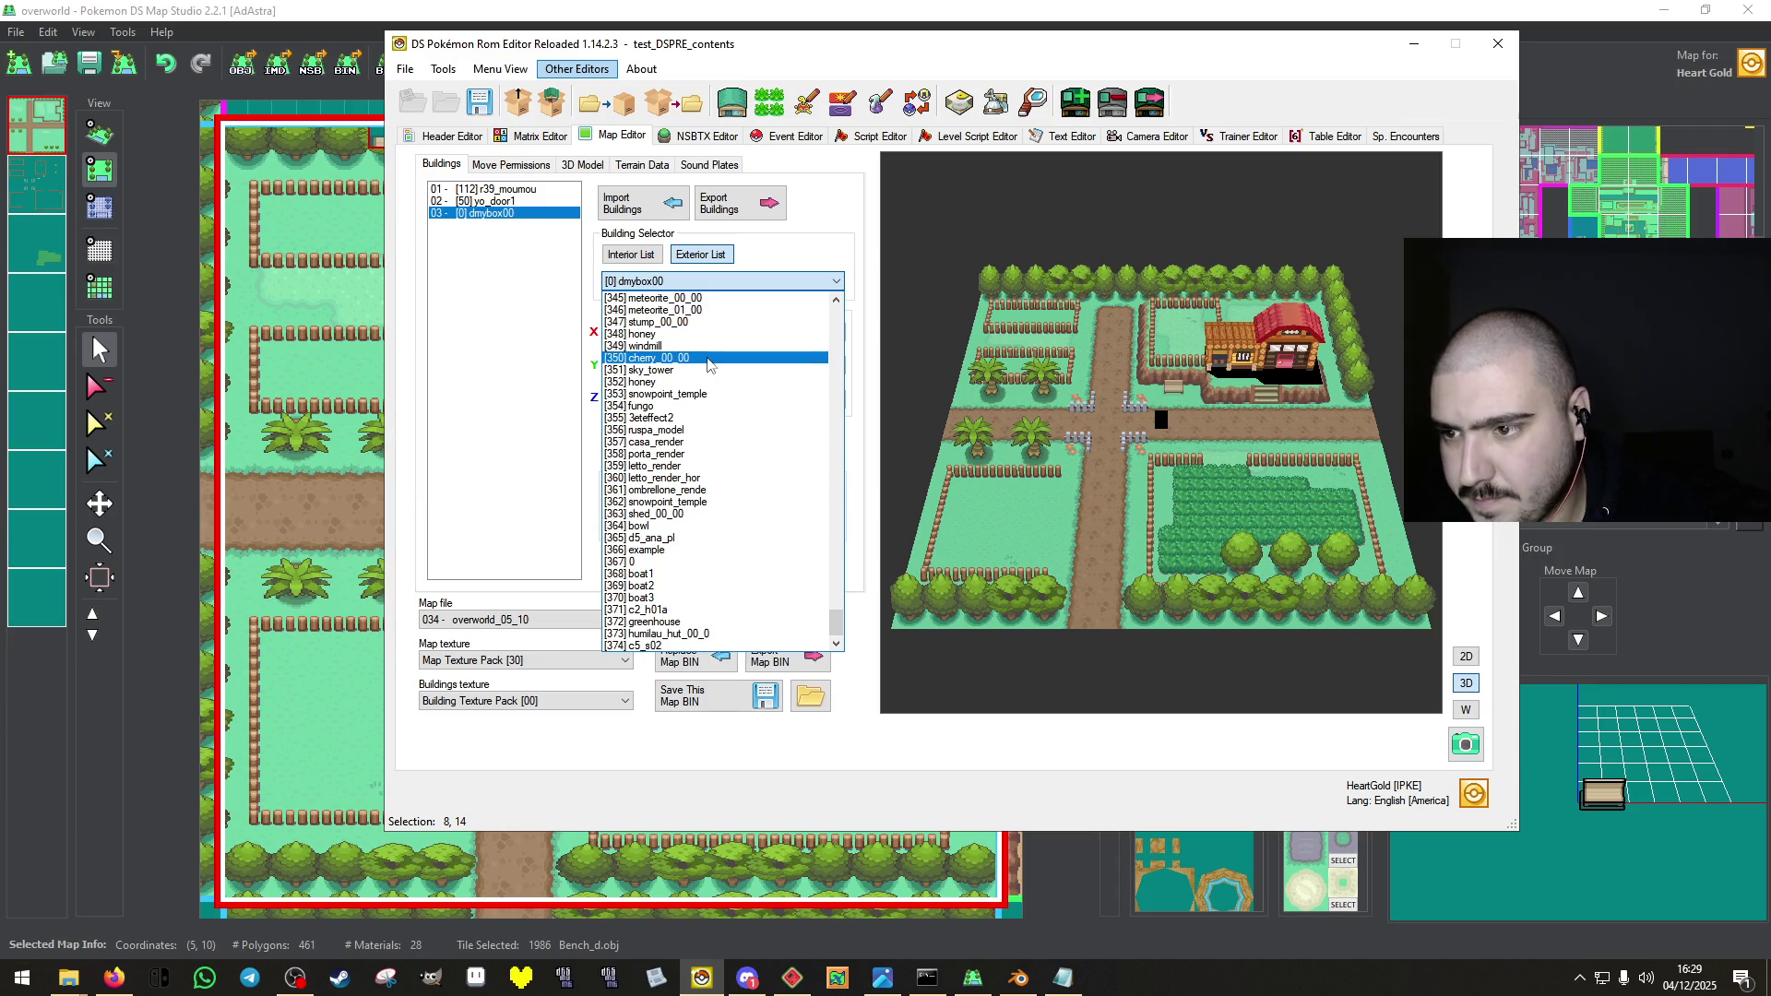
{"action": "key", "text": "Up"}
{"action": "key", "text": "Return"}
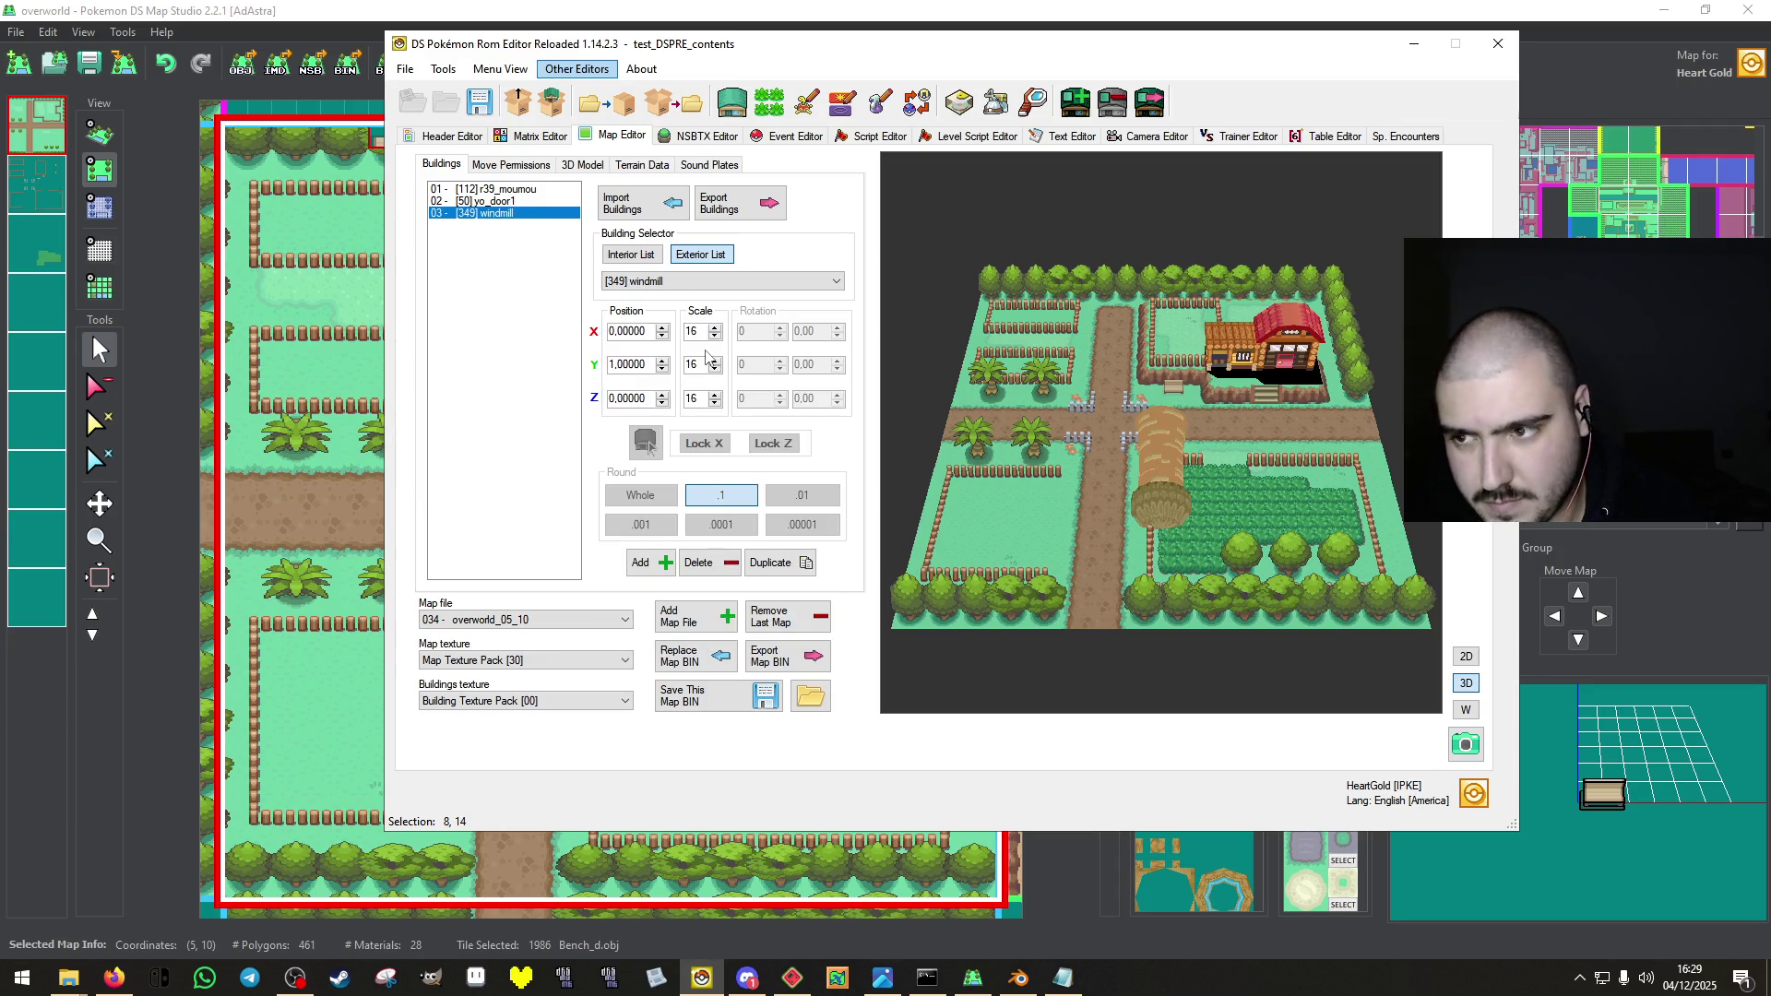
Position the windmill at X 7, Y 2, Z -14, checking it in the top-down view.
{"action": "left_click", "coordinate": [661, 363]}
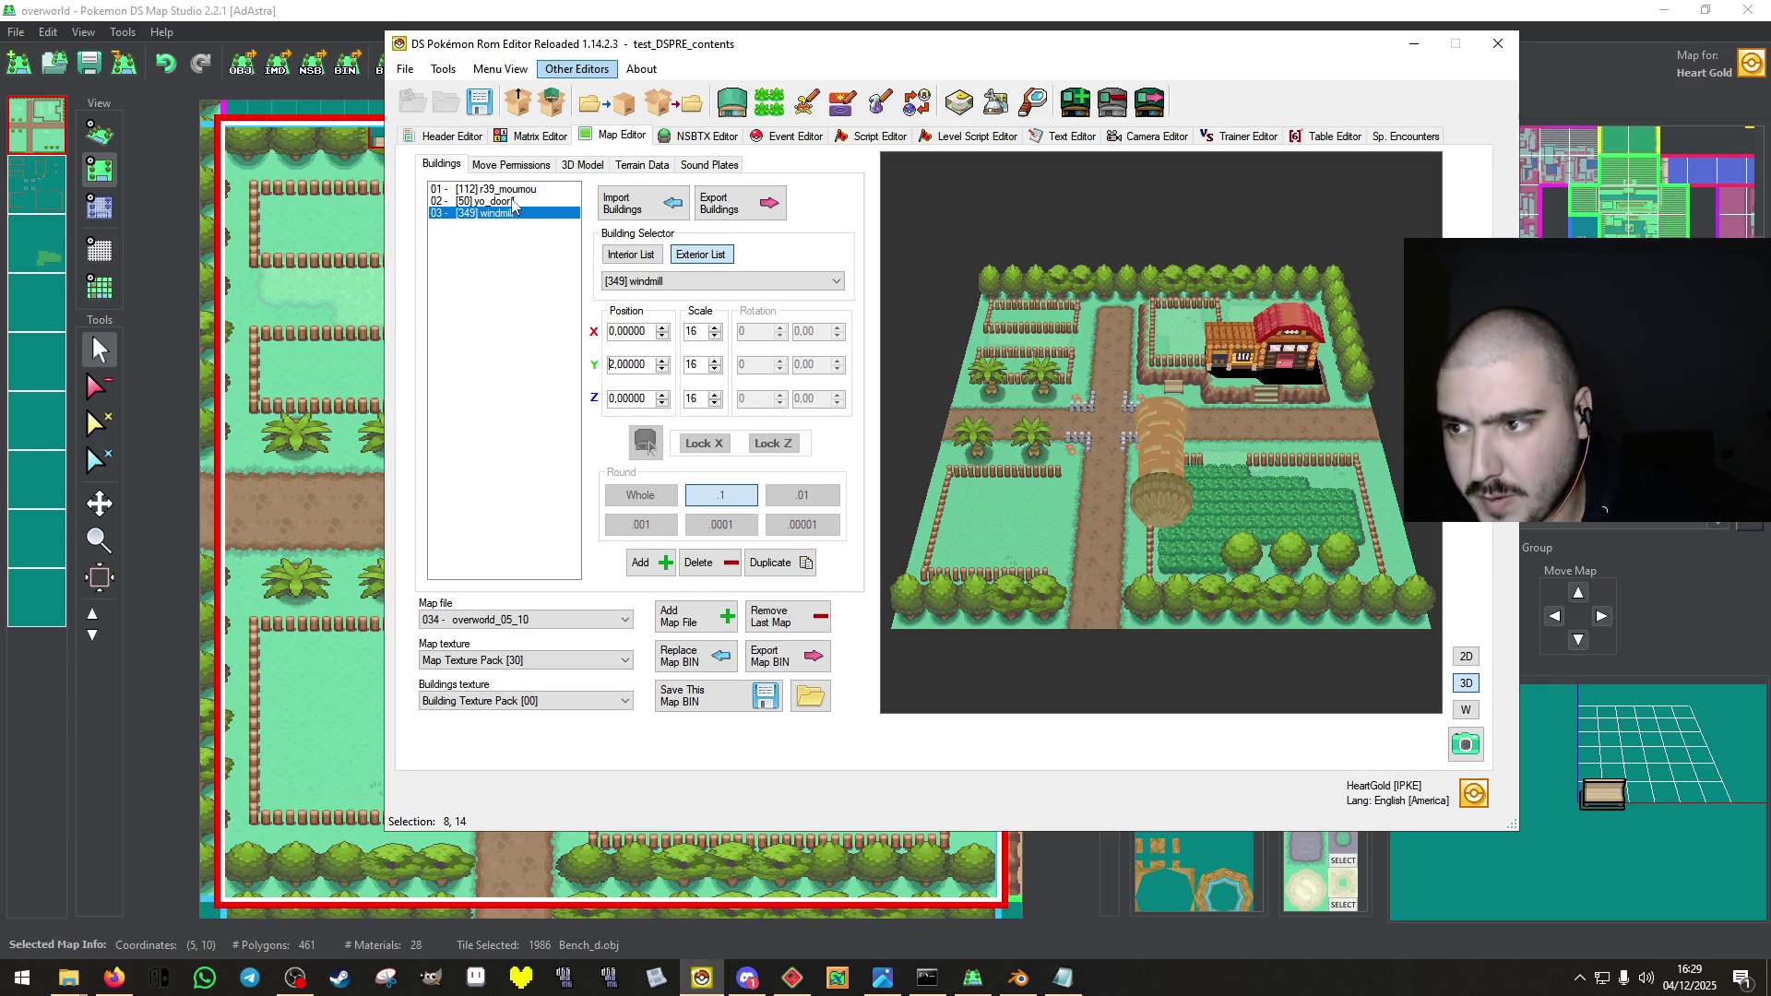
{"action": "left_click_drag", "start_coordinate": [662, 403], "coordinate": [663, 403]}
{"action": "left_click", "coordinate": [662, 403]}
{"action": "left_click", "coordinate": [1465, 655]}
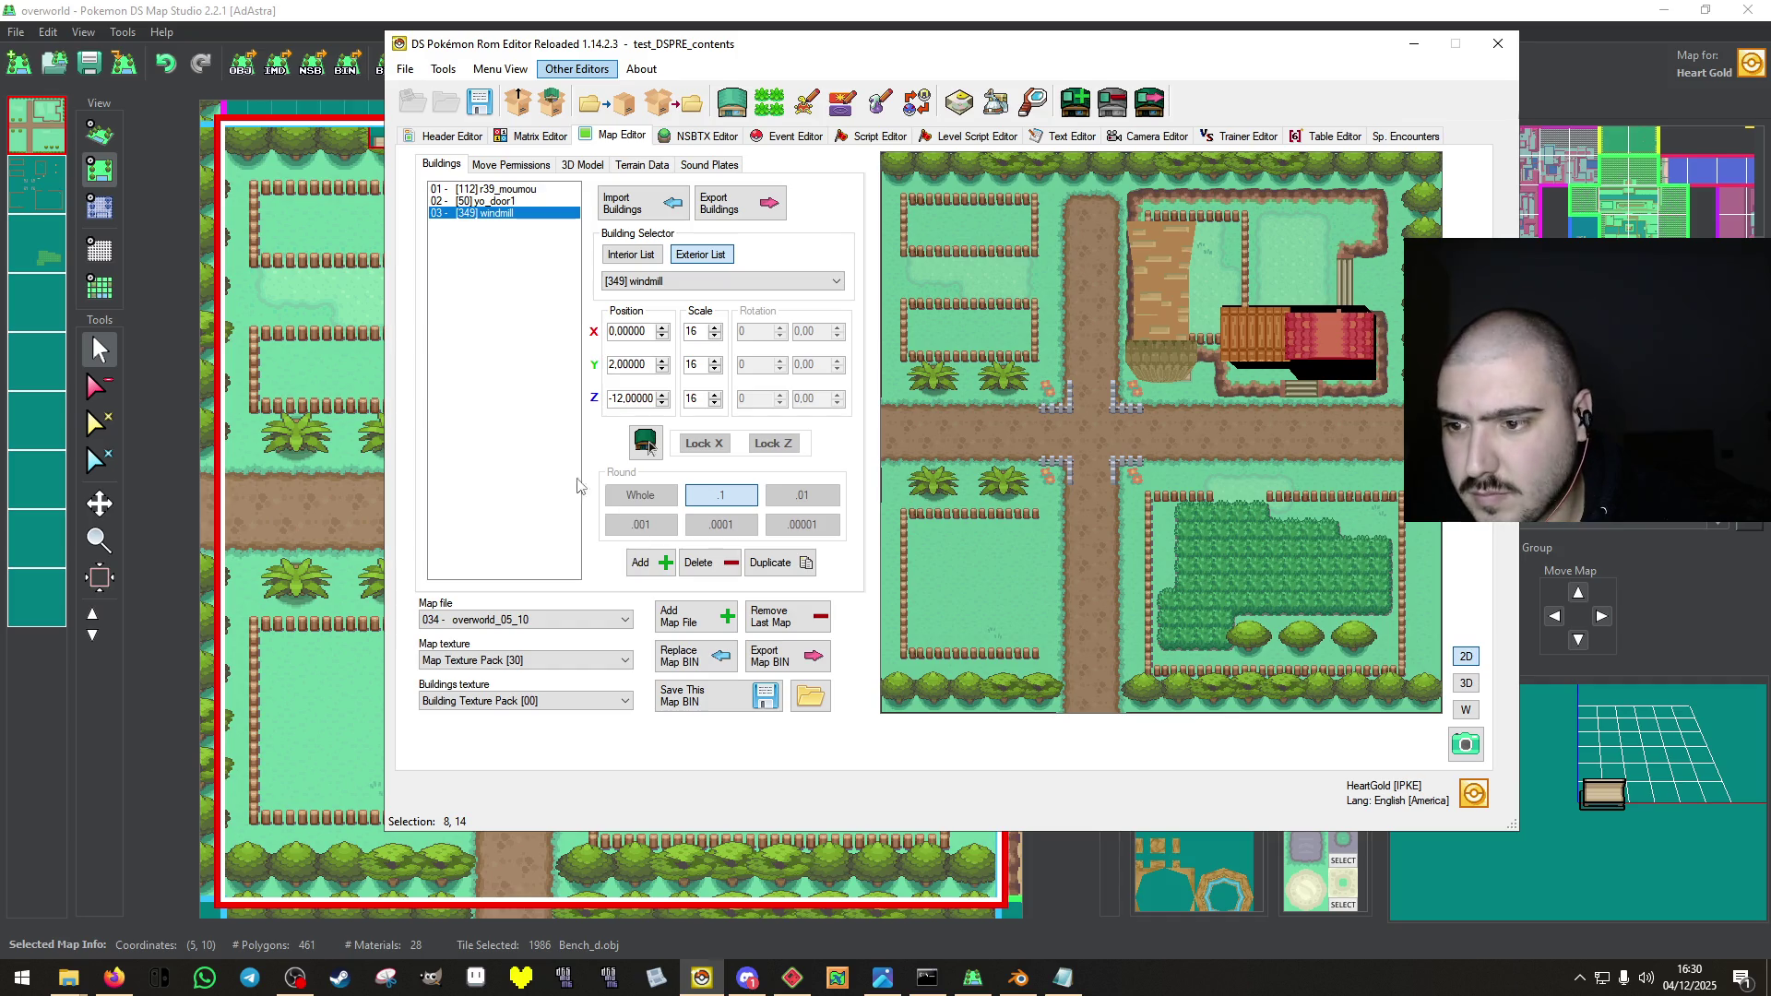
{"action": "left_click", "coordinate": [662, 403]}
{"action": "left_click", "coordinate": [662, 403]}
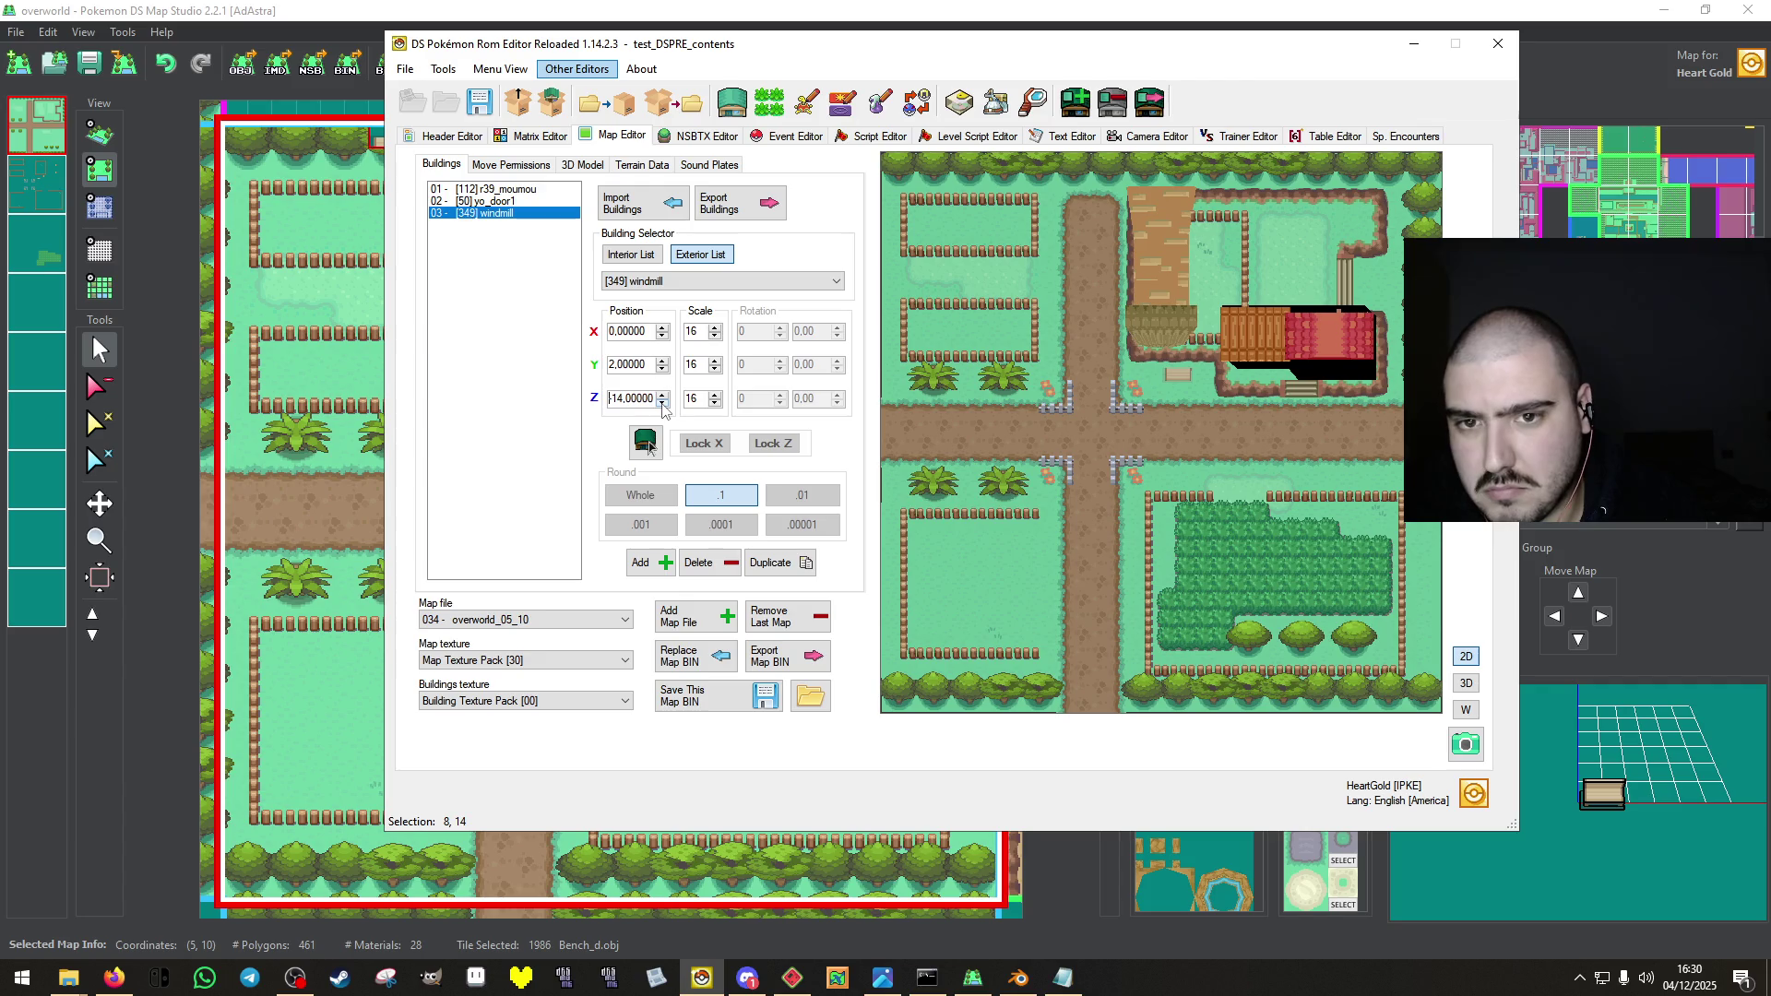
{"action": "left_click", "coordinate": [661, 328]}
{"action": "left_click", "coordinate": [661, 327]}
{"action": "left_click", "coordinate": [661, 328]}
{"action": "left_click", "coordinate": [661, 327]}
{"action": "left_click", "coordinate": [662, 328]}
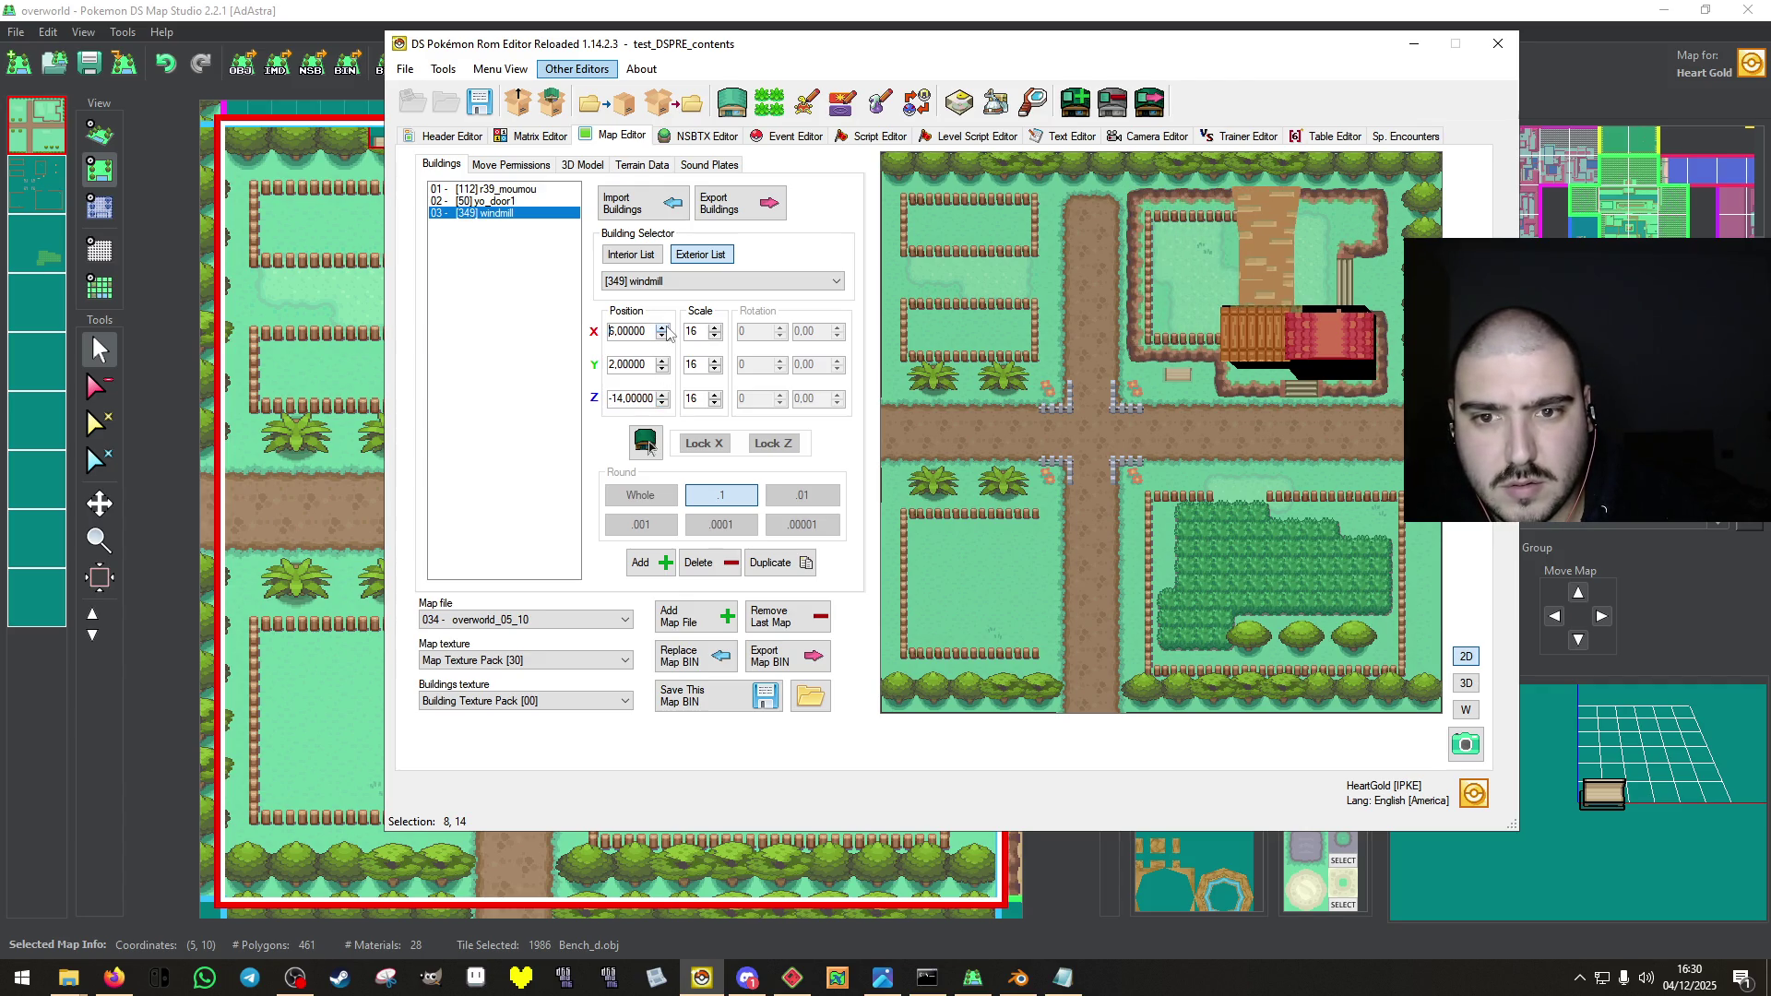
{"action": "left_click", "coordinate": [662, 327]}
{"action": "left_click", "coordinate": [662, 328]}
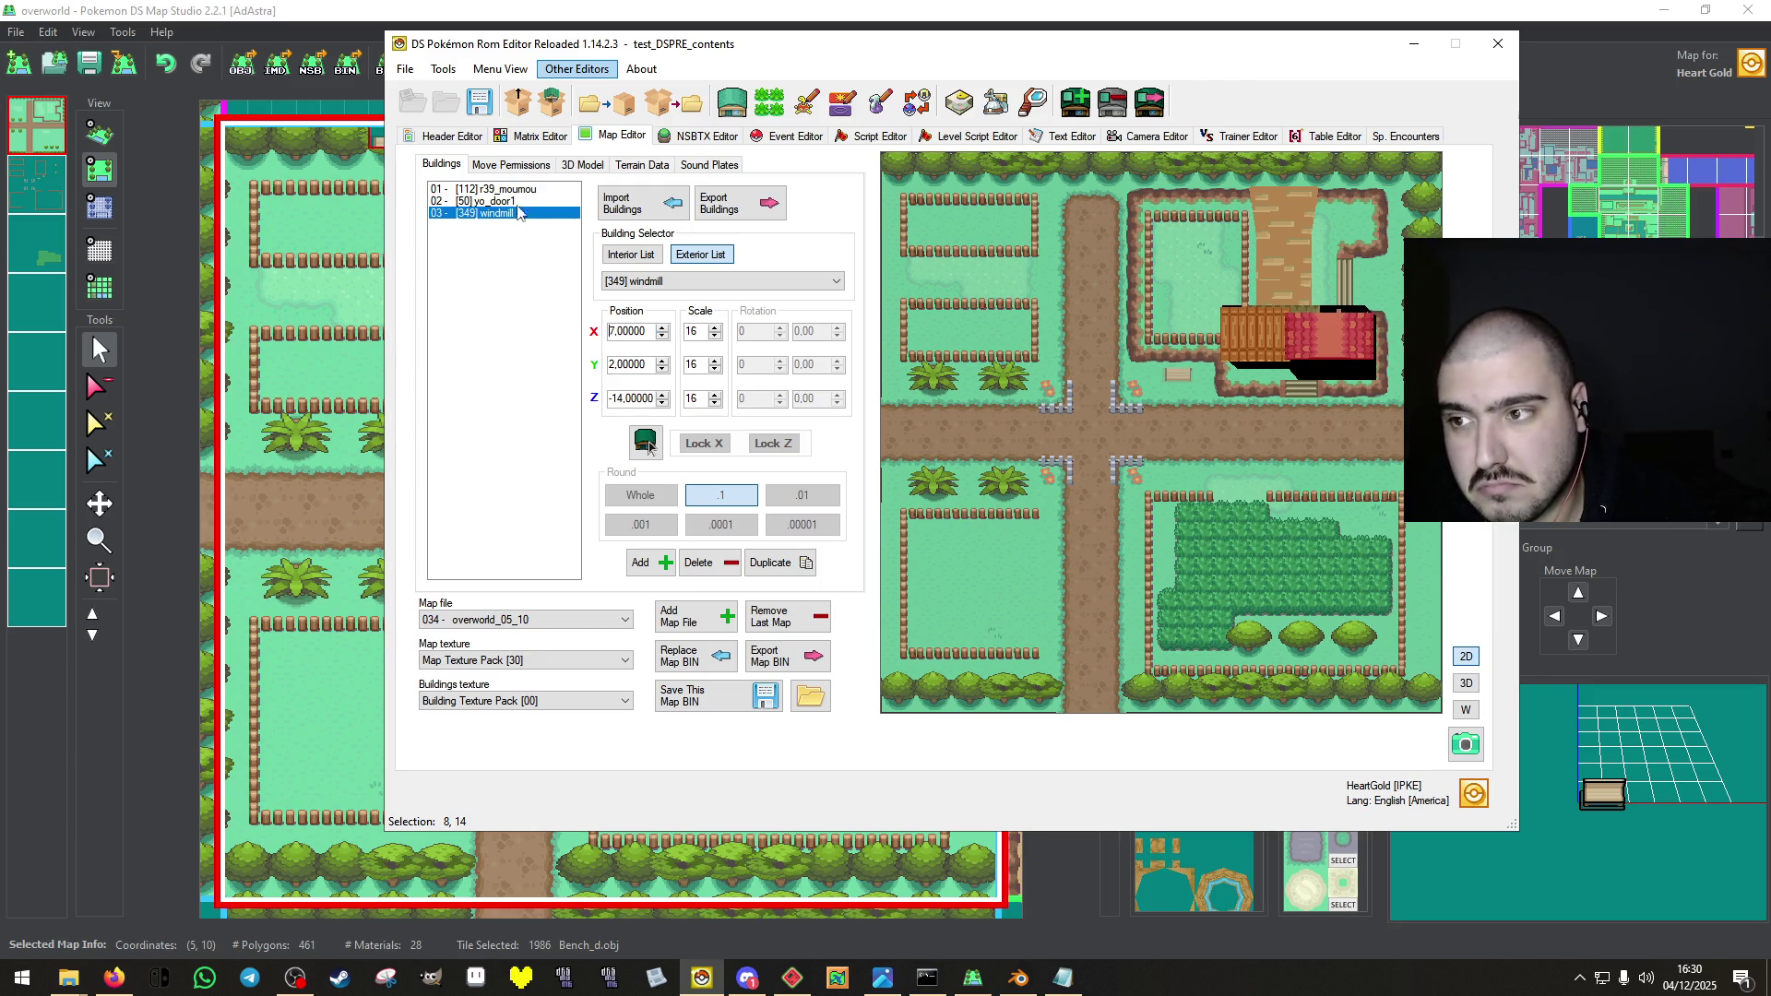
{"action": "left_click", "coordinate": [512, 164]}
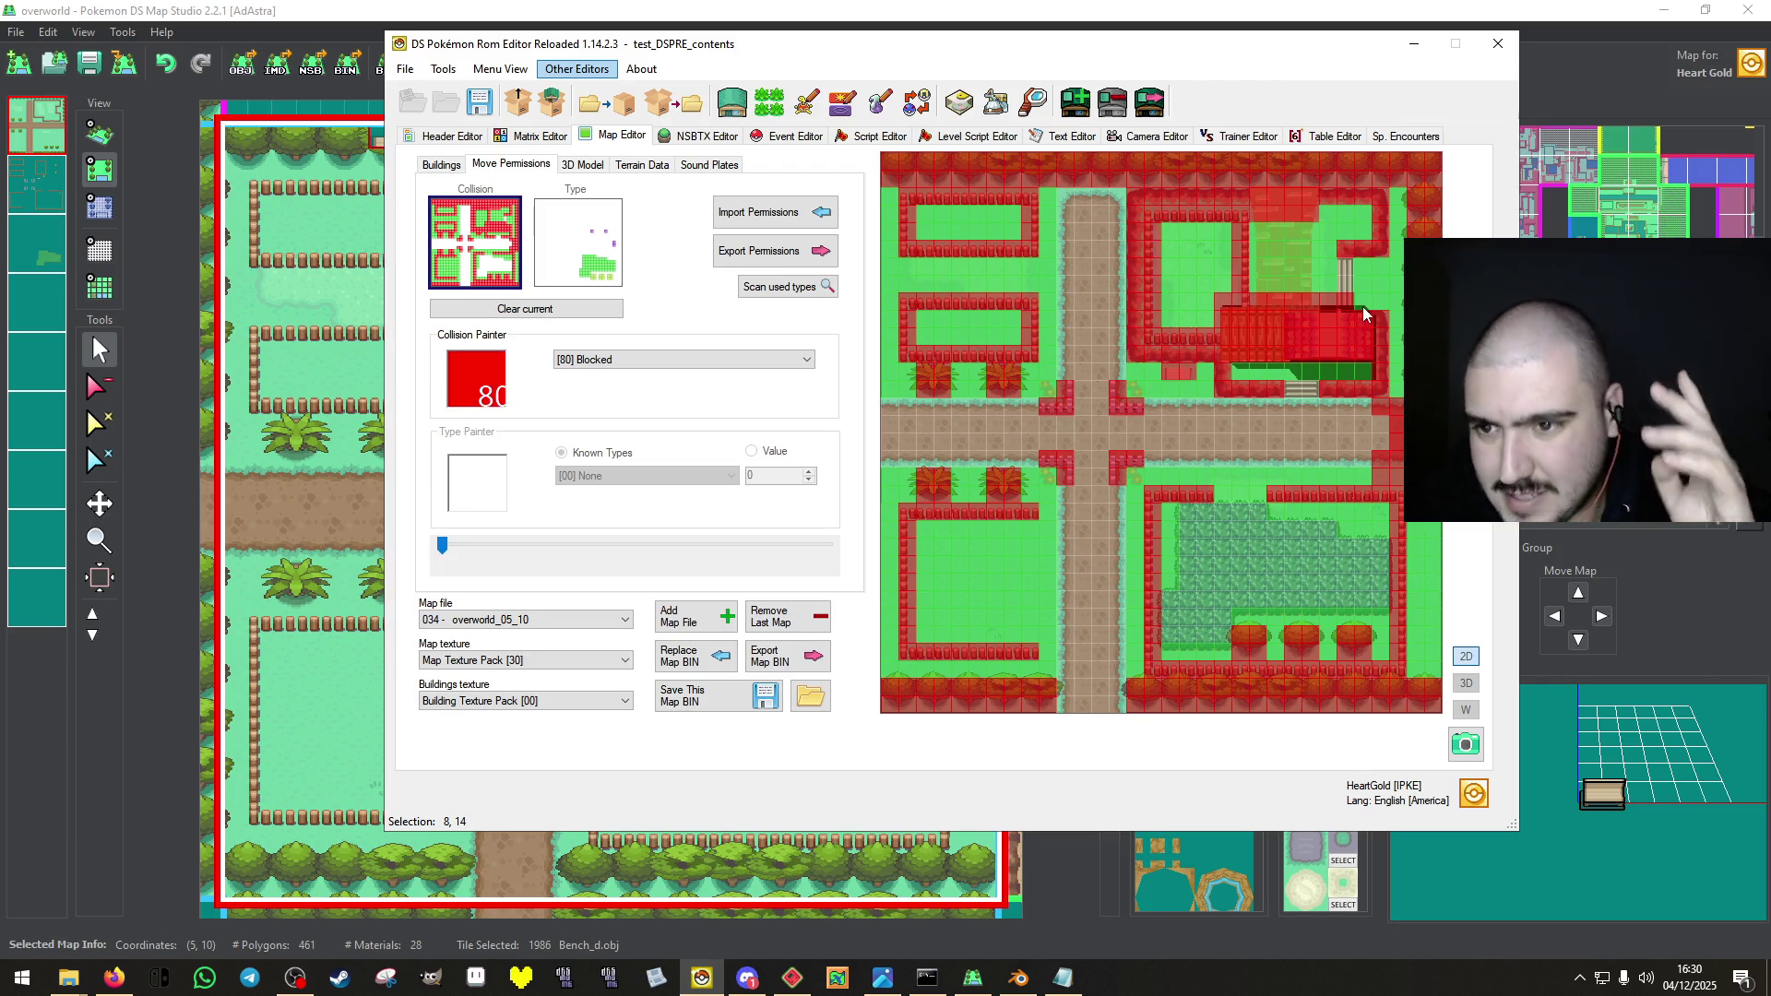
Save map 034's BIN and rebuild the ROM, overwriting test.nds.
{"action": "left_click", "coordinate": [705, 696]}
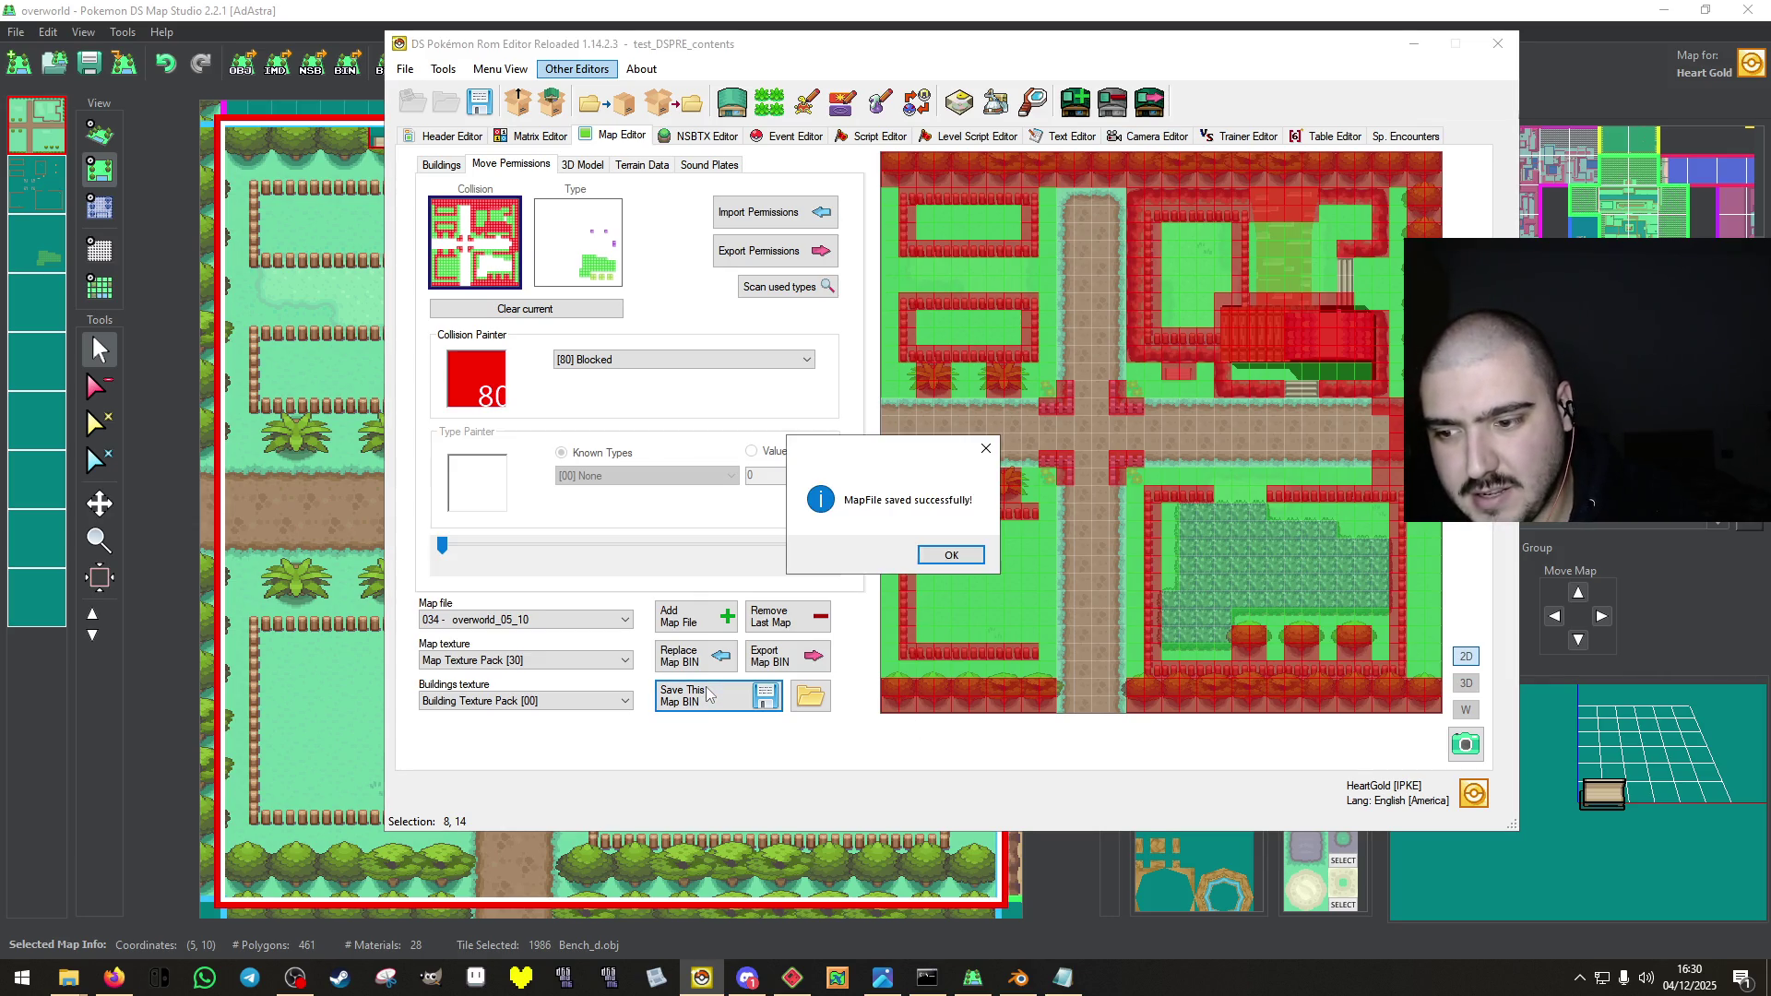
{"action": "left_click", "coordinate": [974, 558]}
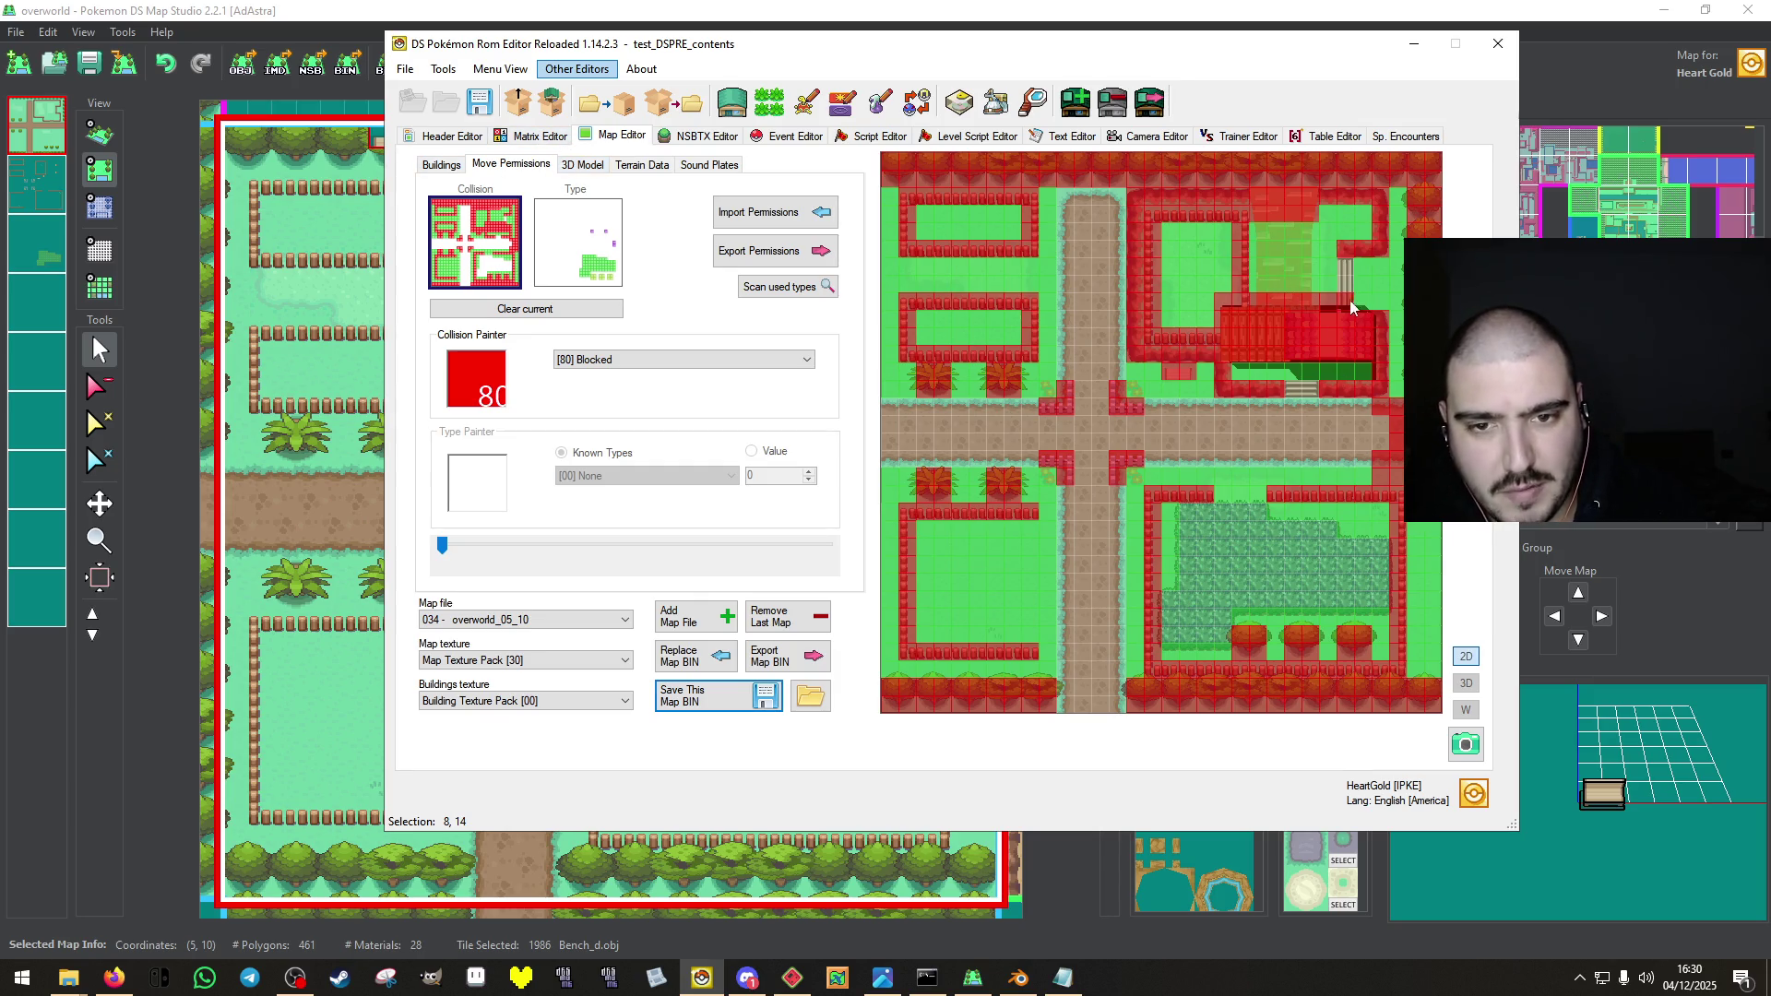
{"action": "left_click", "coordinate": [480, 101]}
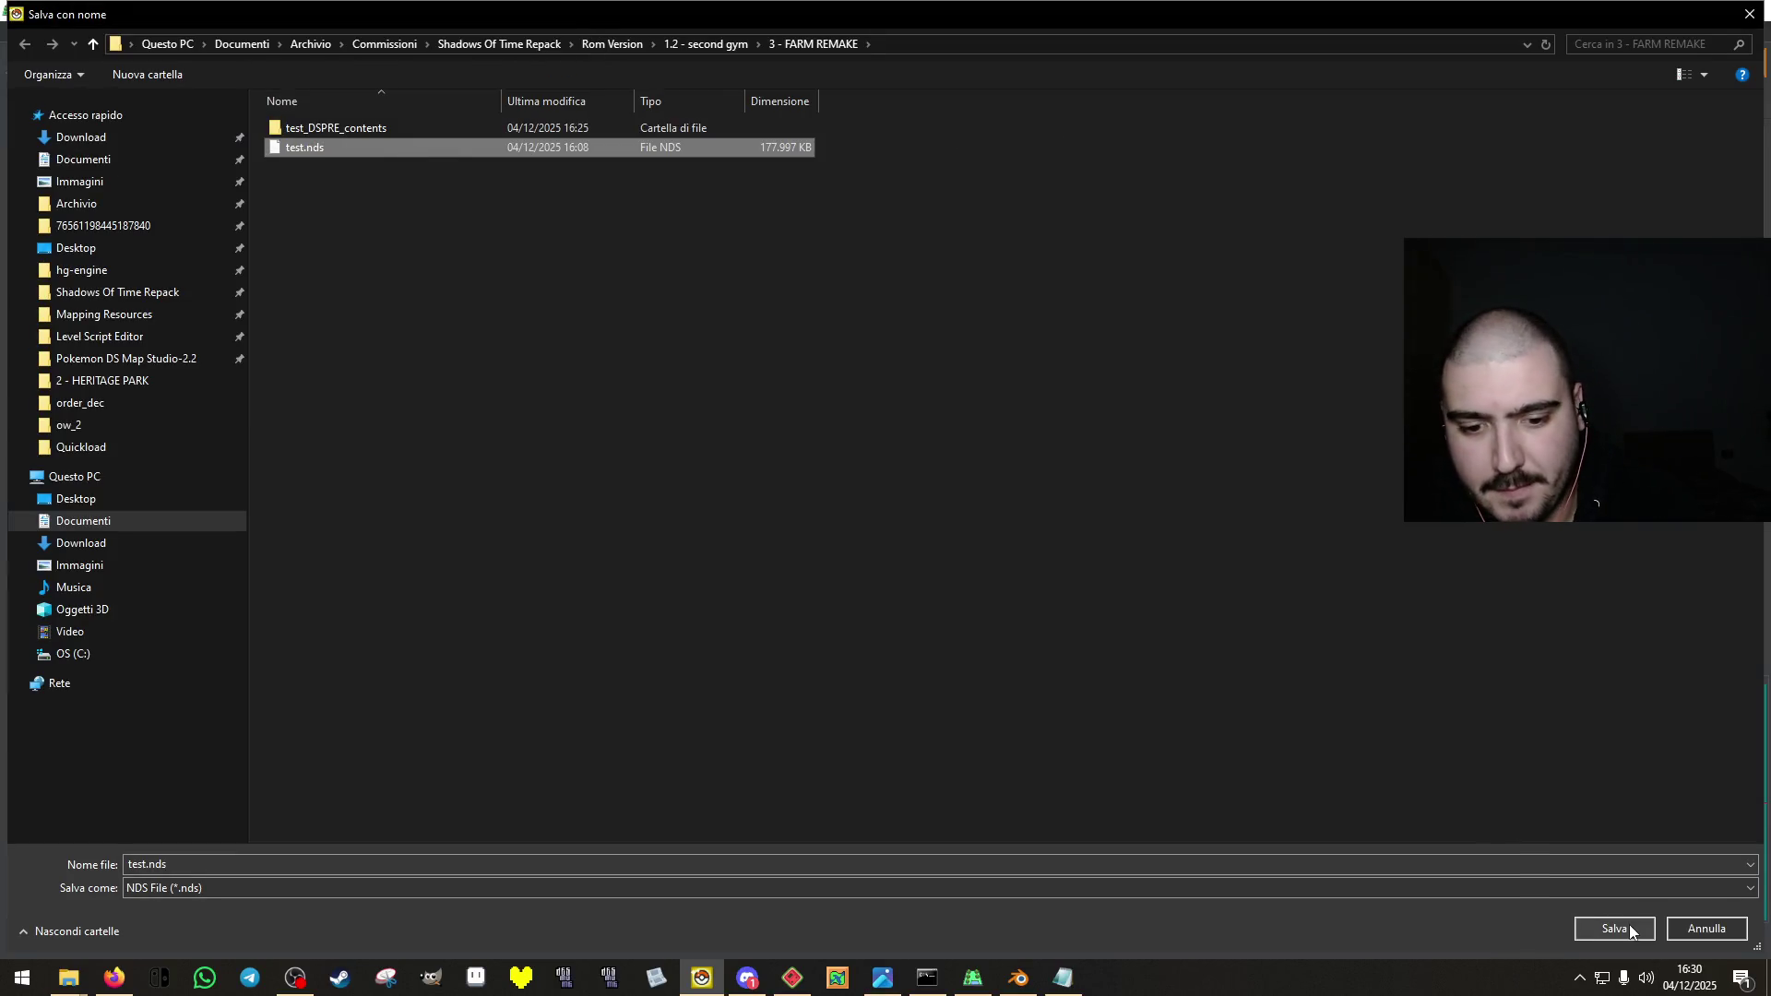
{"action": "left_click", "coordinate": [1630, 931]}
{"action": "left_click", "coordinate": [929, 490]}
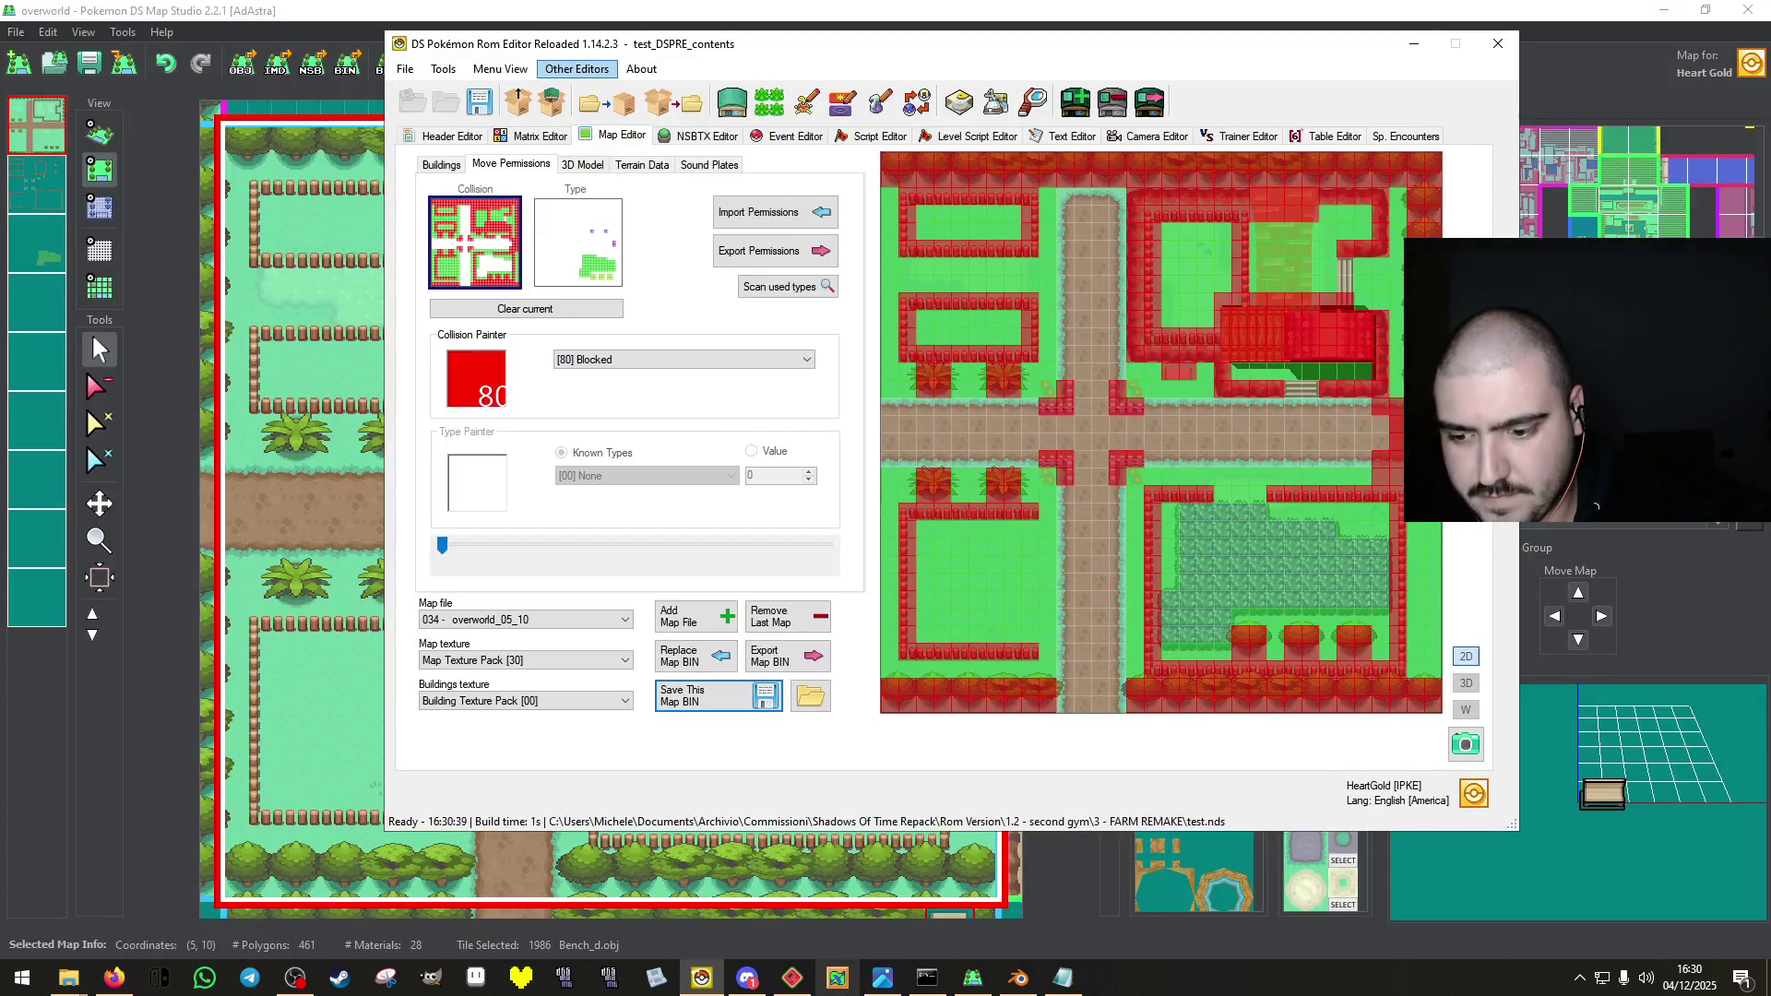
{"action": "mouse_move", "coordinate": [743, 978]}
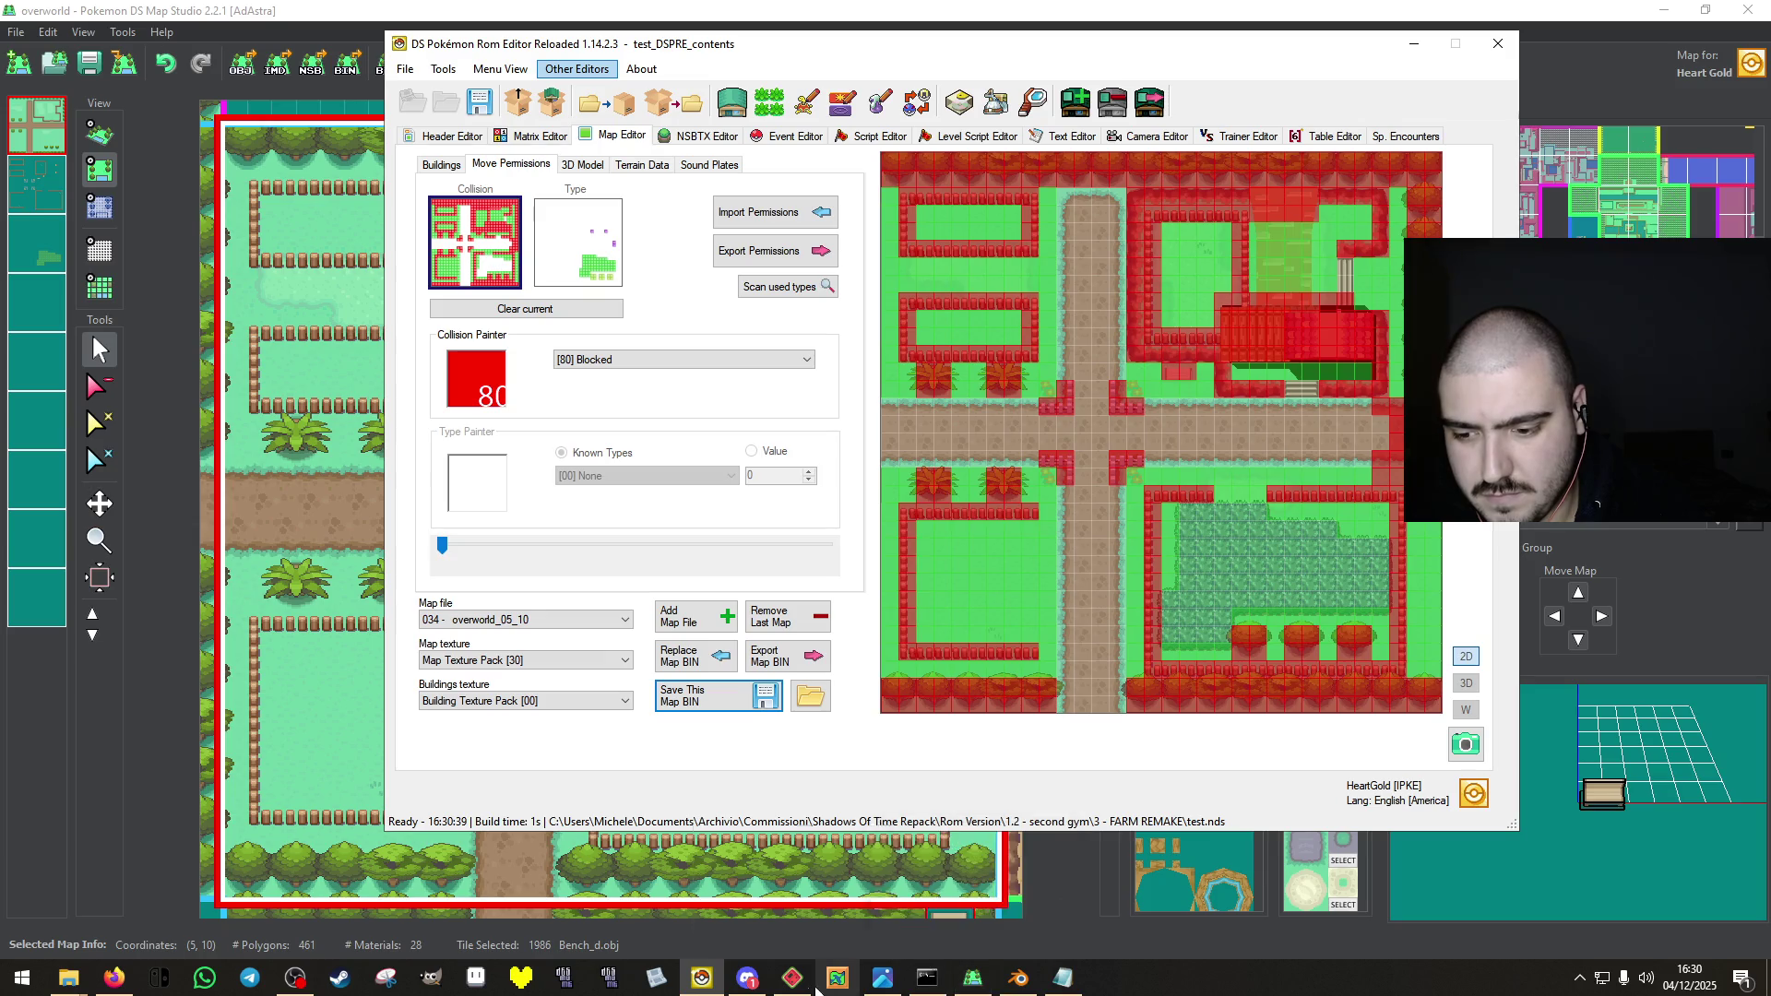
Load the rebuilt ROM from melonDS's recent list and fast-forward through the intro.
{"action": "left_click", "coordinate": [792, 977]}
{"action": "left_click", "coordinate": [16, 32]}
{"action": "mouse_move", "coordinate": [92, 74]}
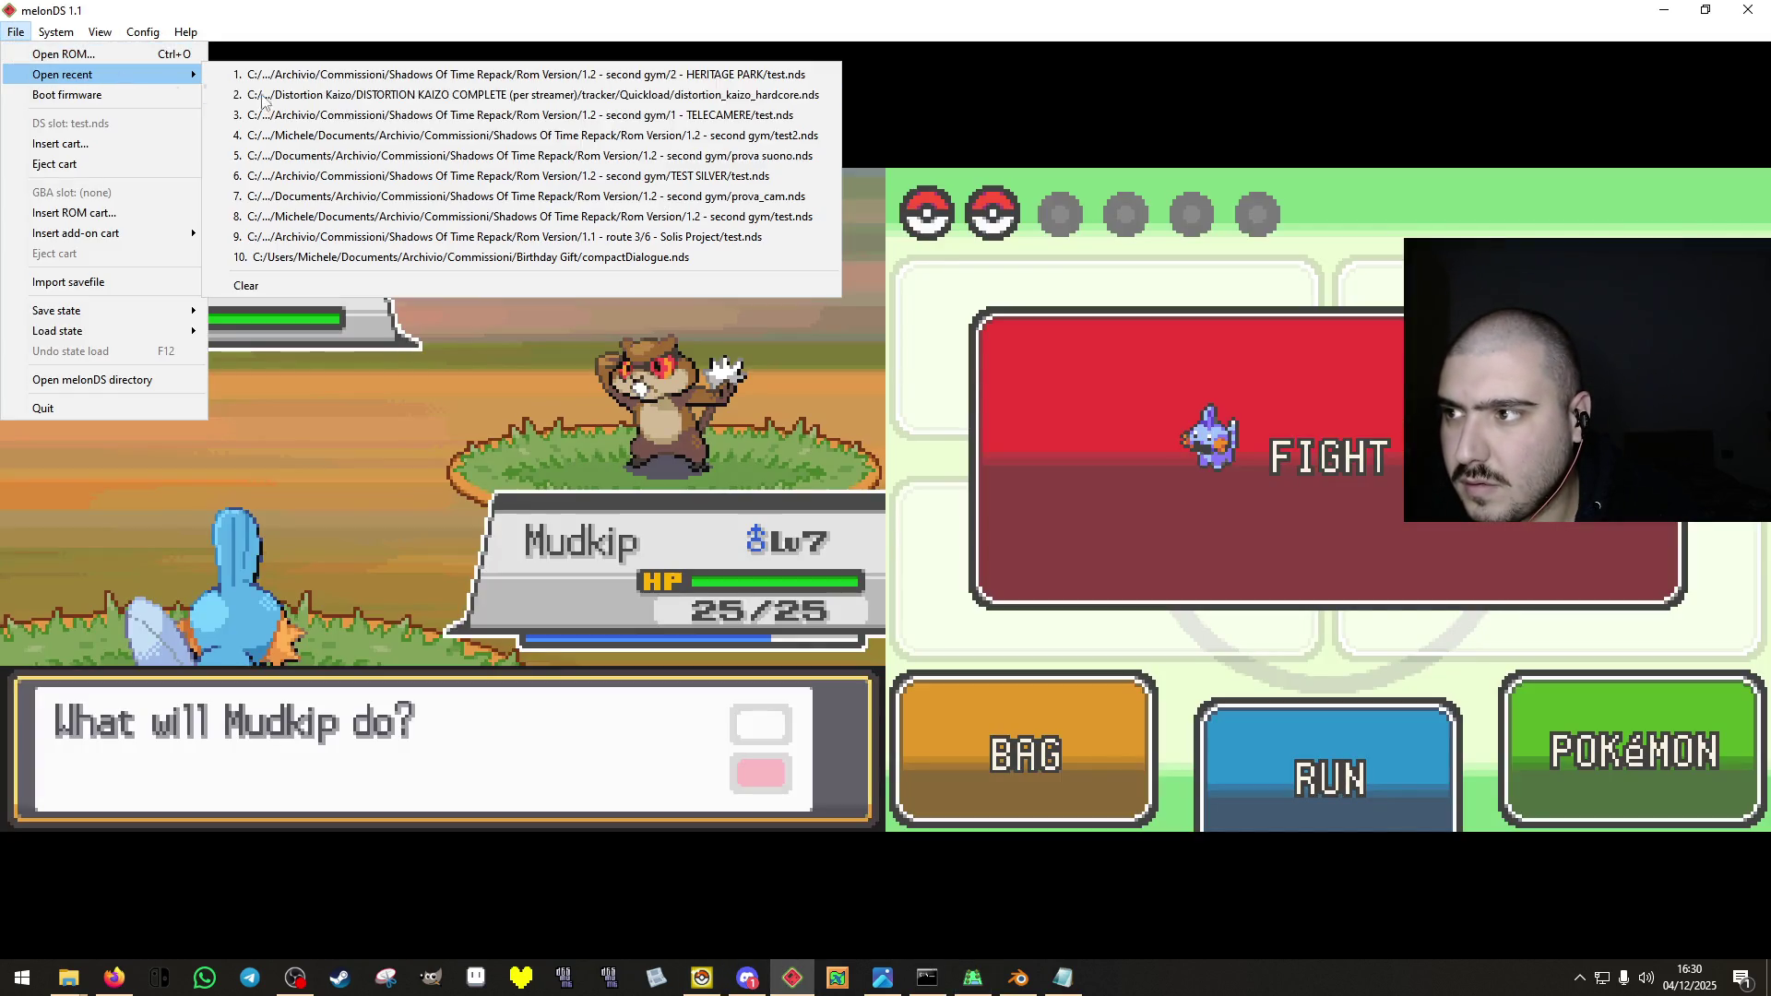
{"action": "left_click", "coordinate": [512, 74]}
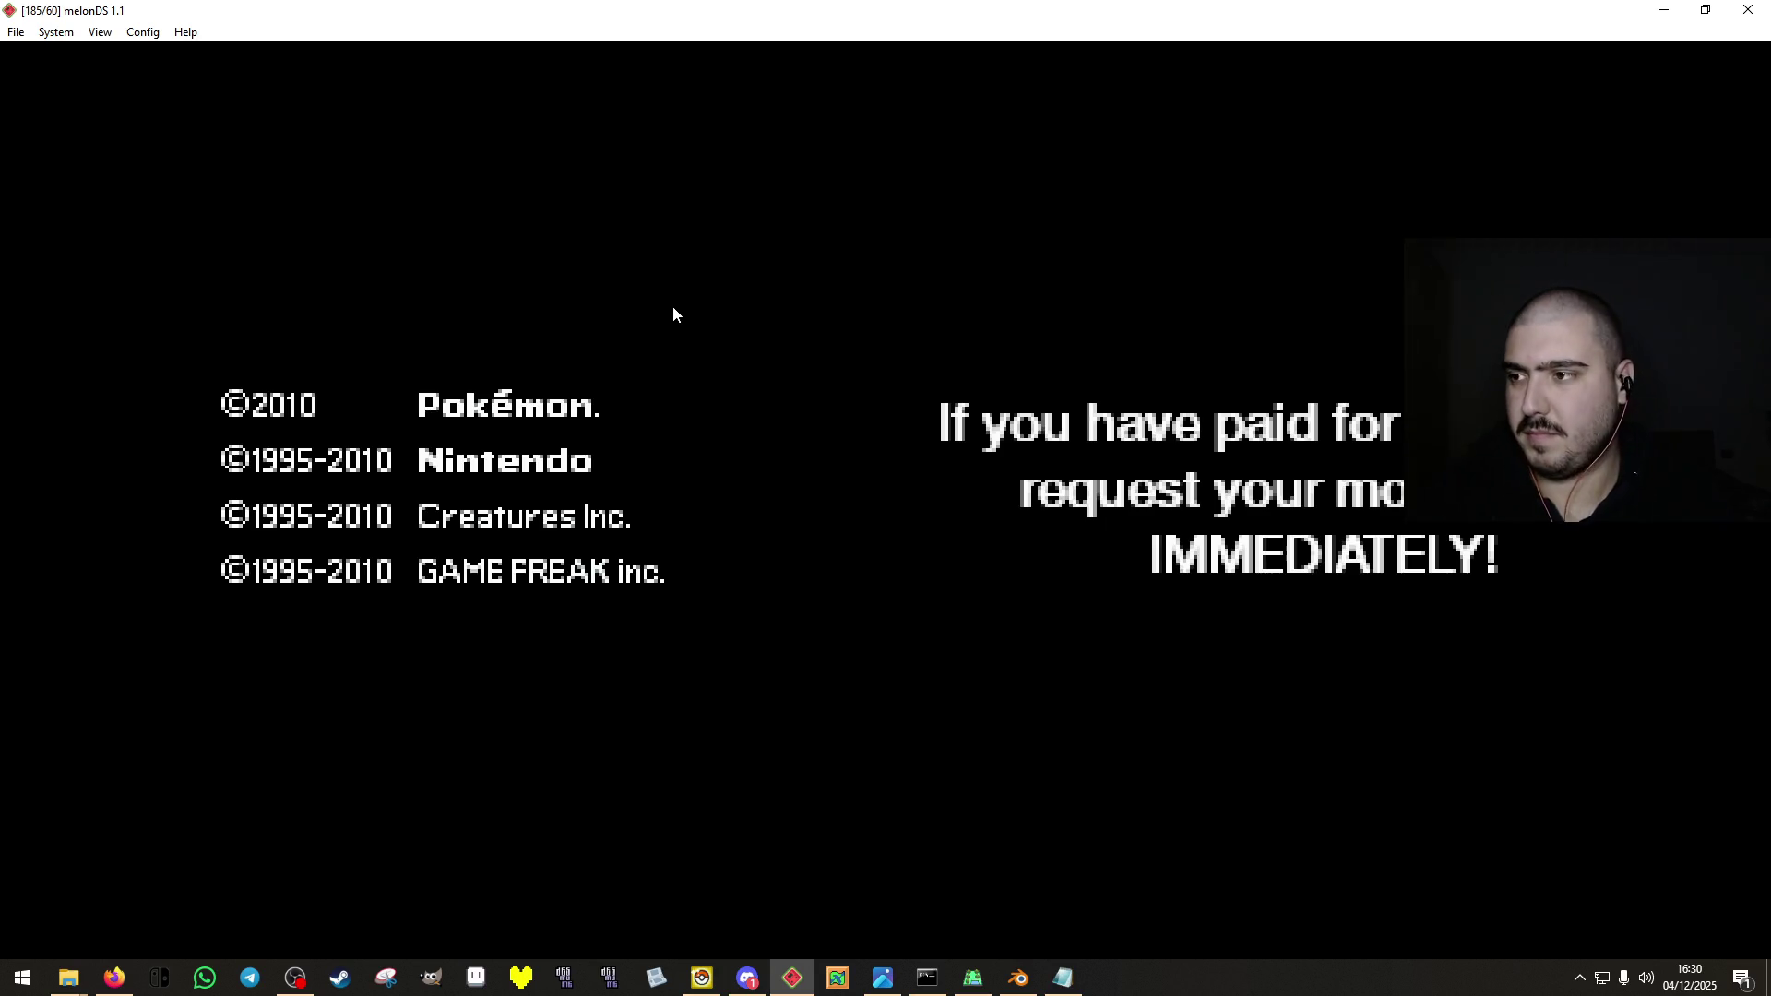
{"action": "key", "text": "Tab"}
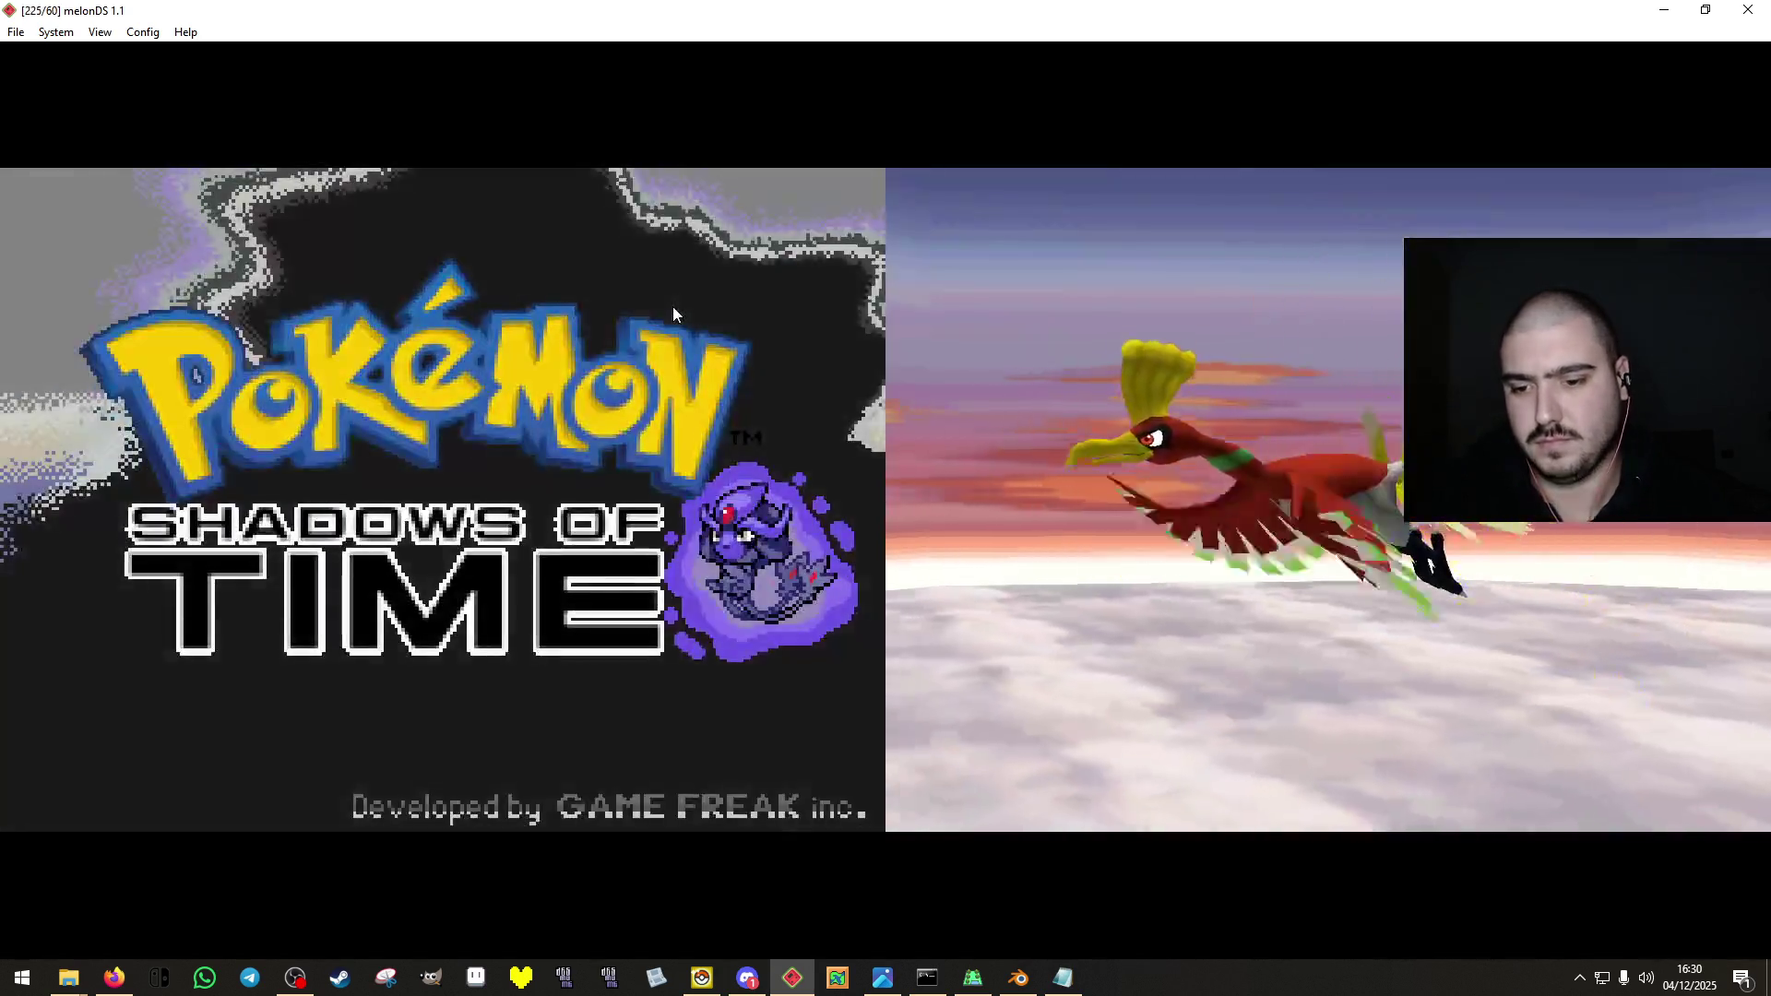
Walk Route 3 and win the trainer battle with Water Gun, learning Mud-Slap in place of Tackle.
{"action": "key", "text": "Down"}
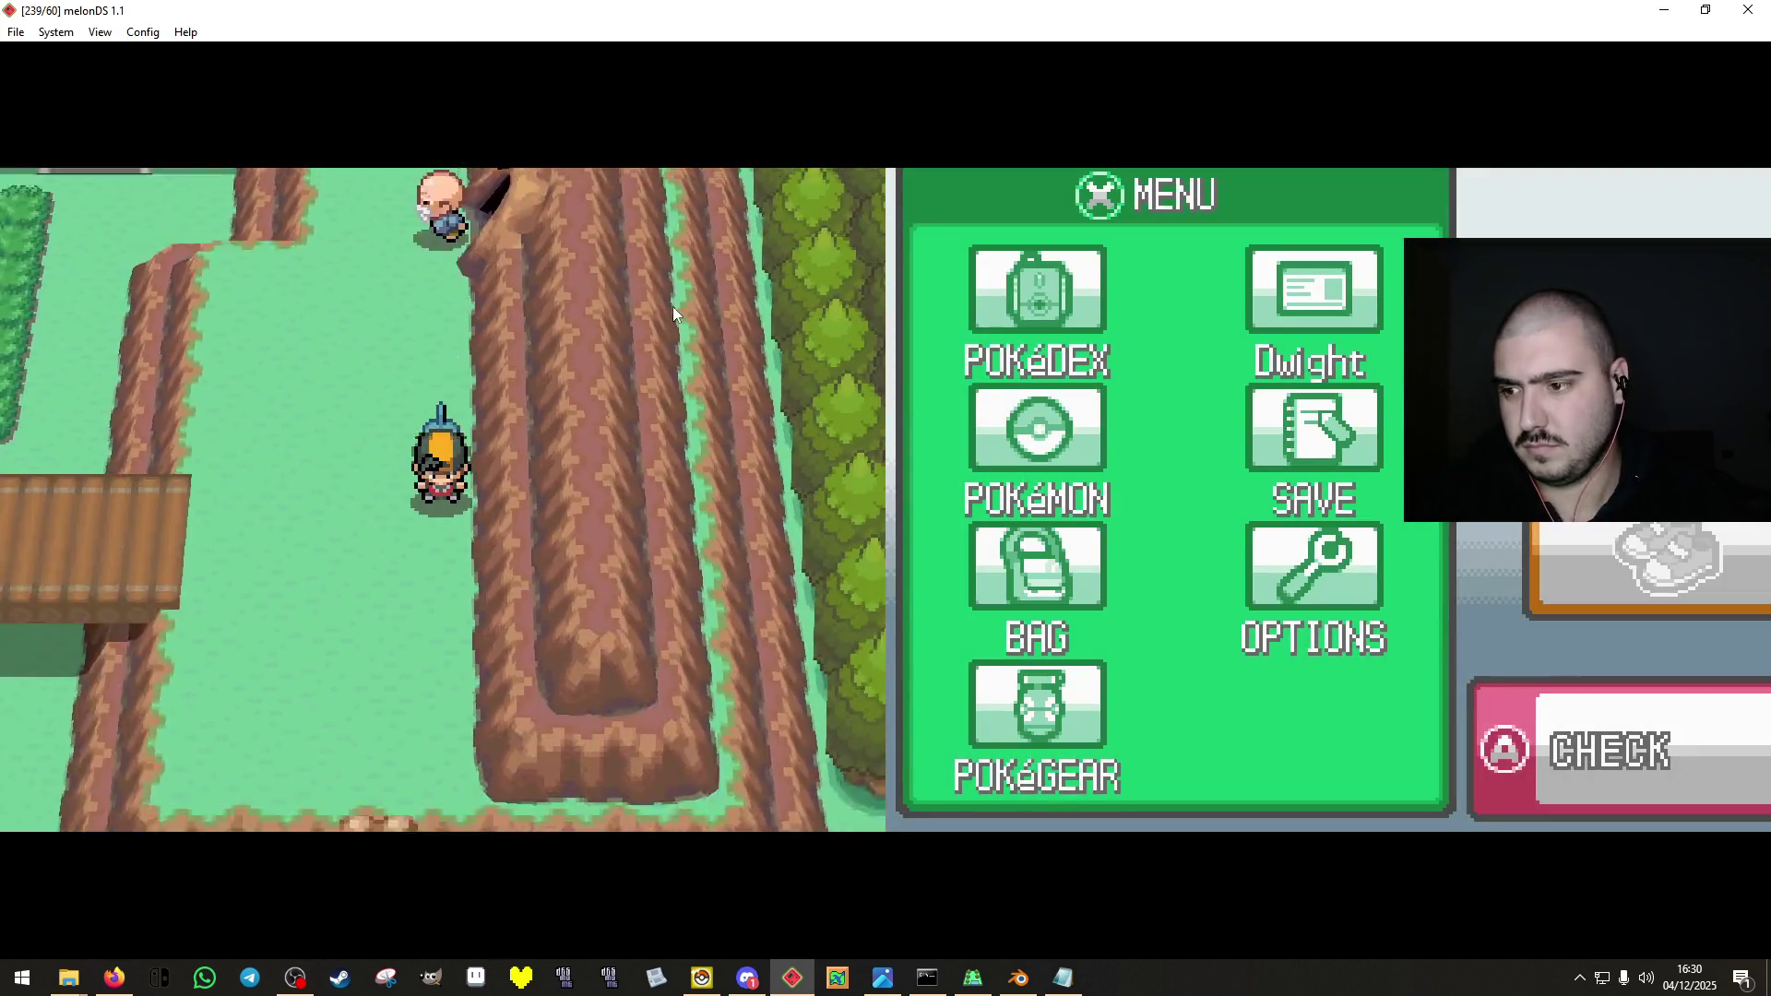
{"action": "key", "text": "Up"}
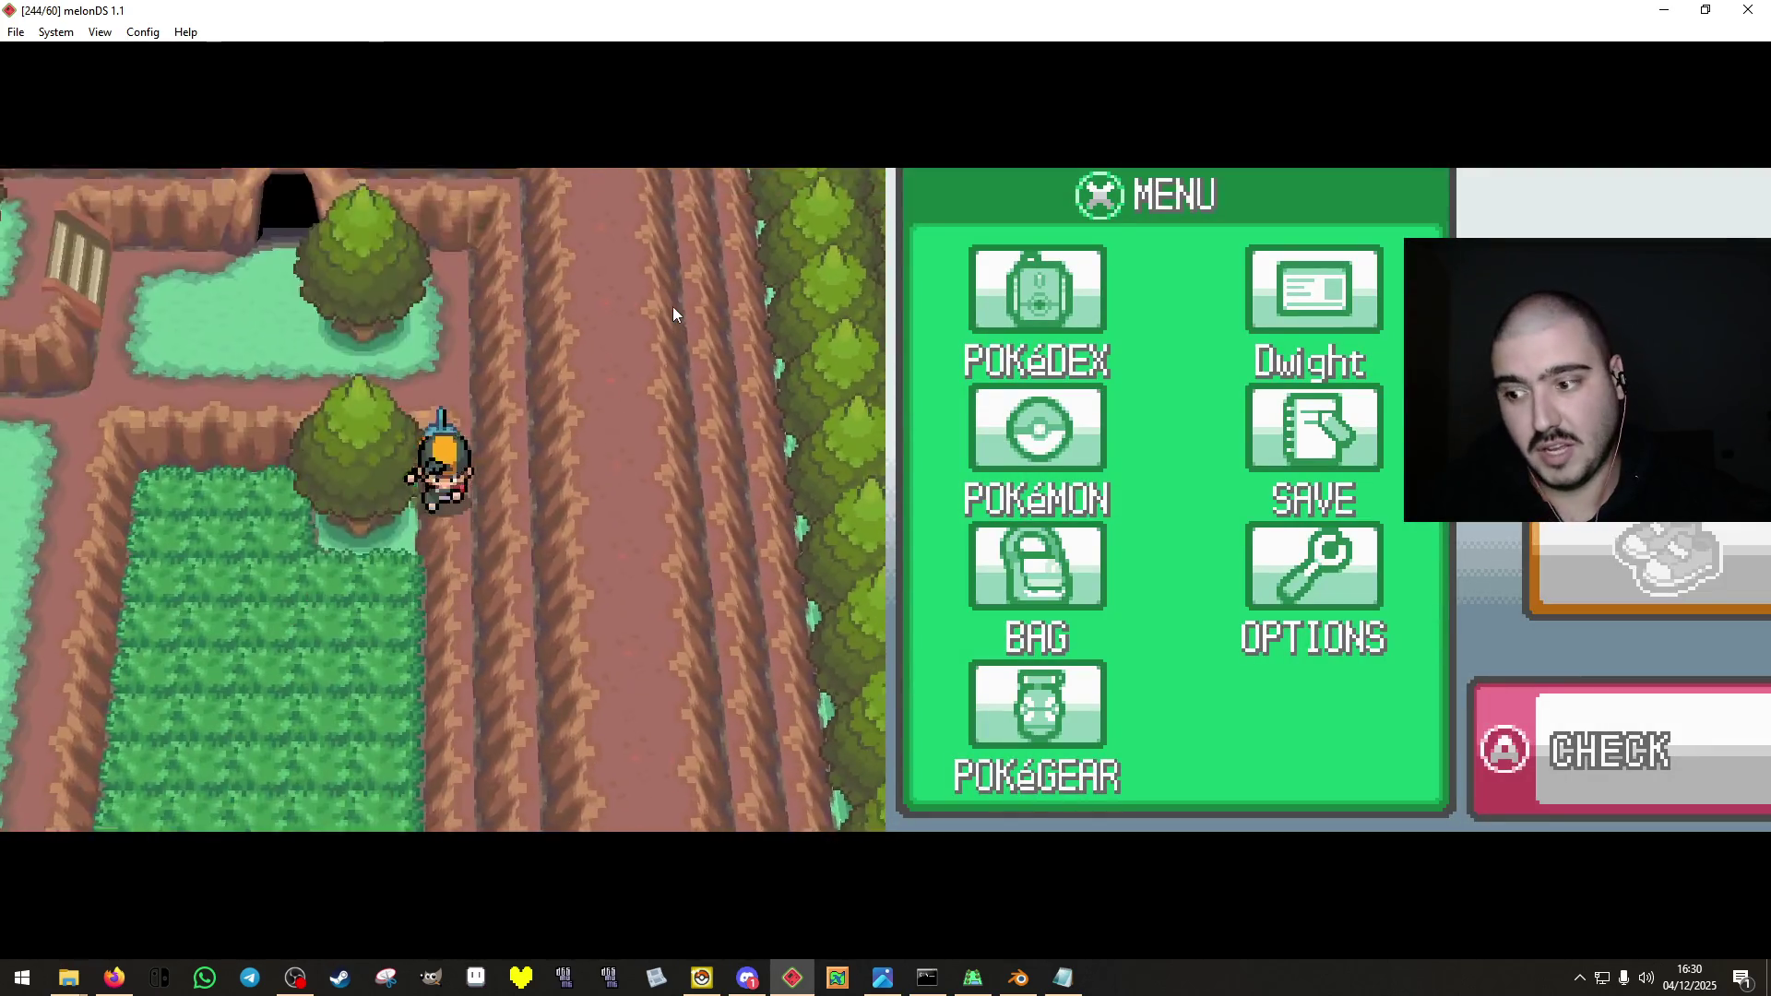
{"action": "key", "text": "Down"}
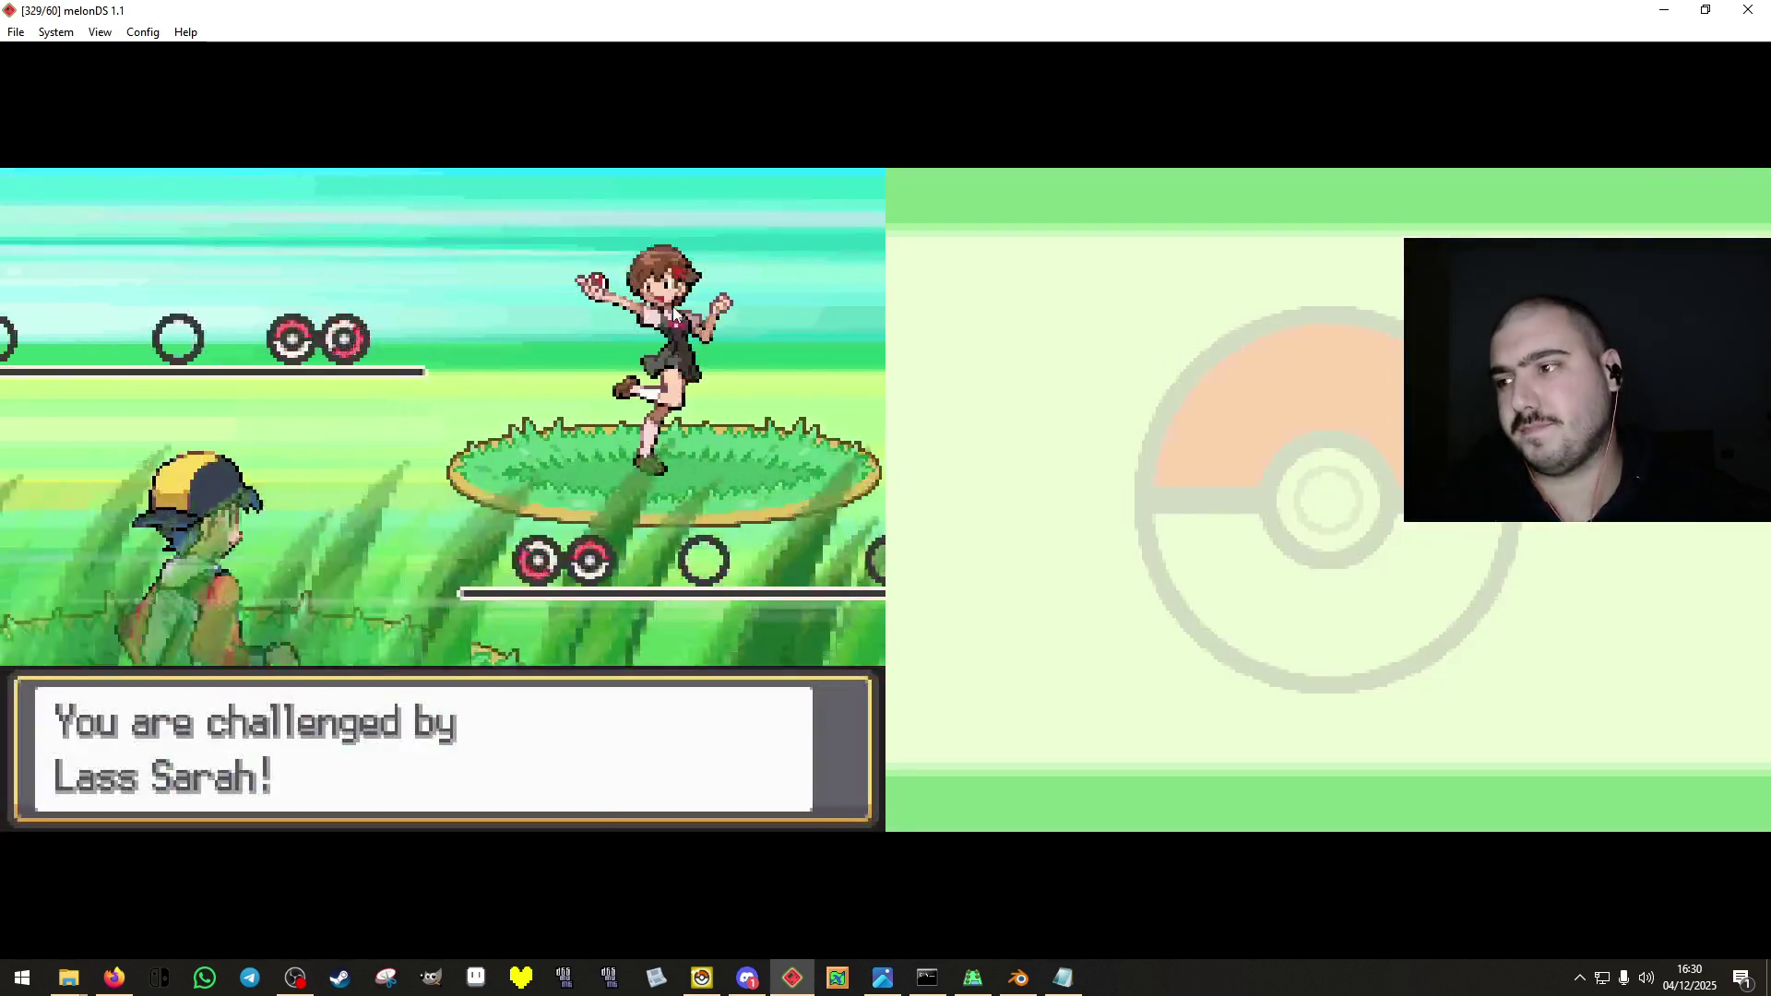
{"action": "key", "text": "x"}
{"action": "key", "text": "Down"}
{"action": "key", "text": "x"}
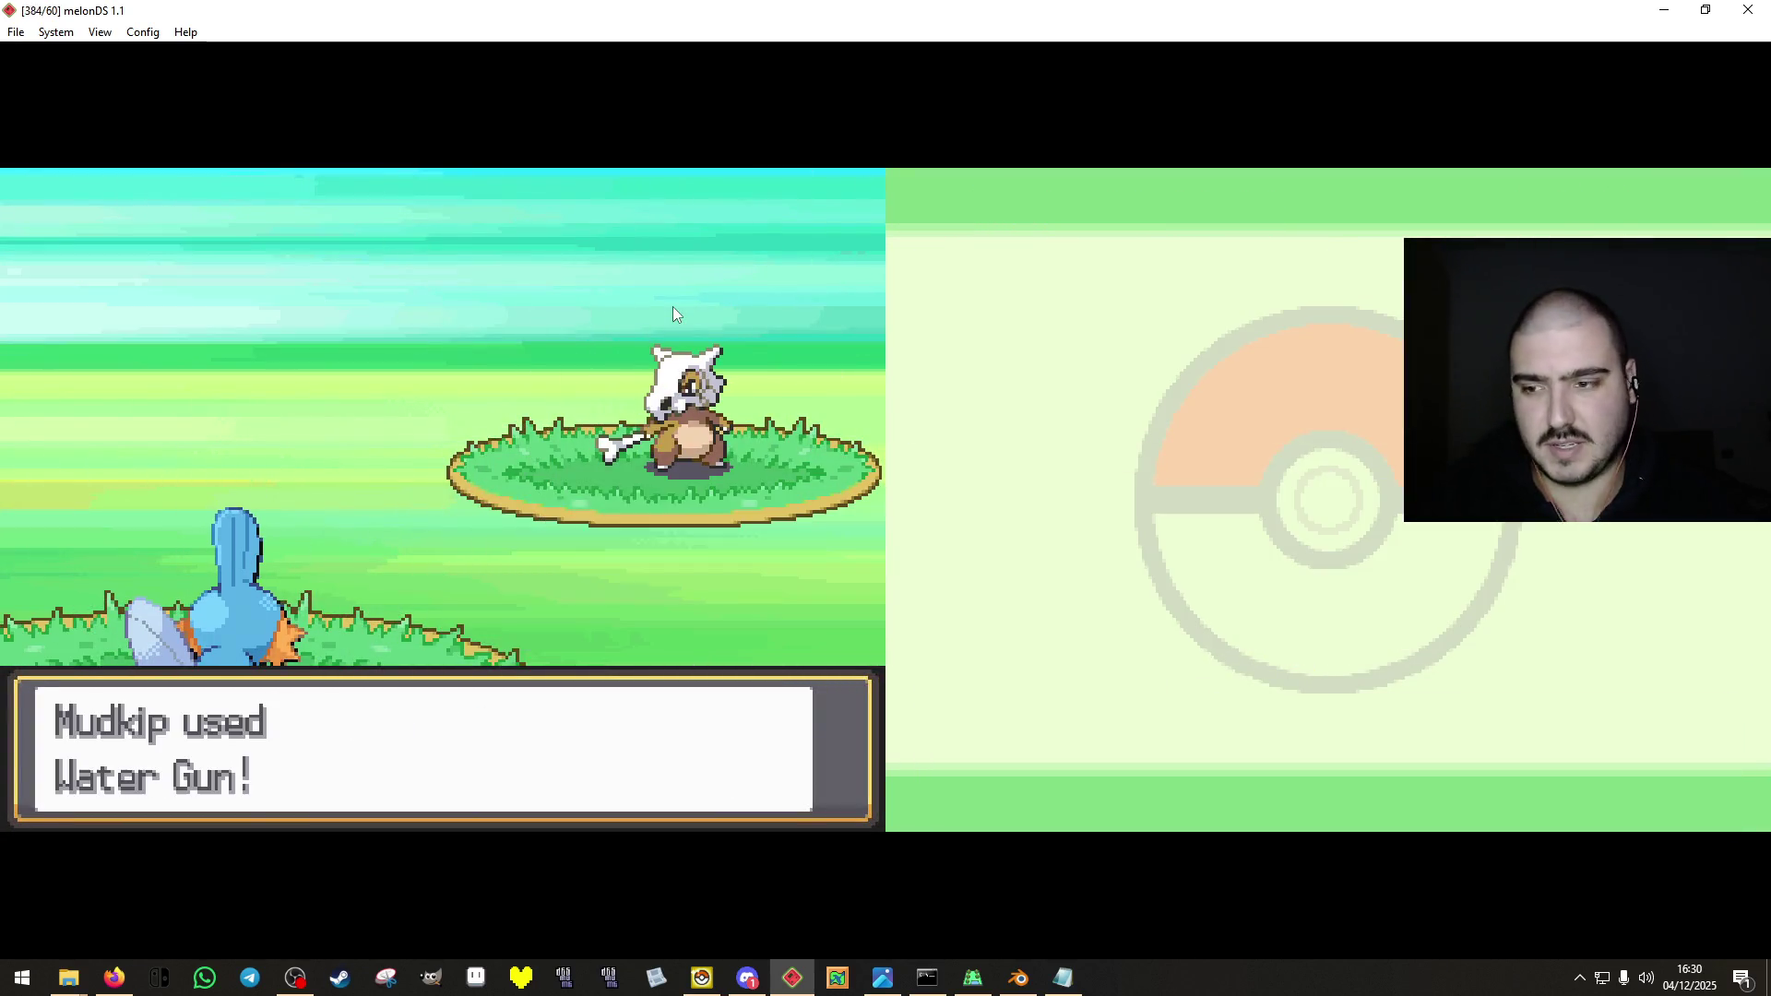
{"action": "key", "text": "x"}
{"action": "key", "text": "x"}
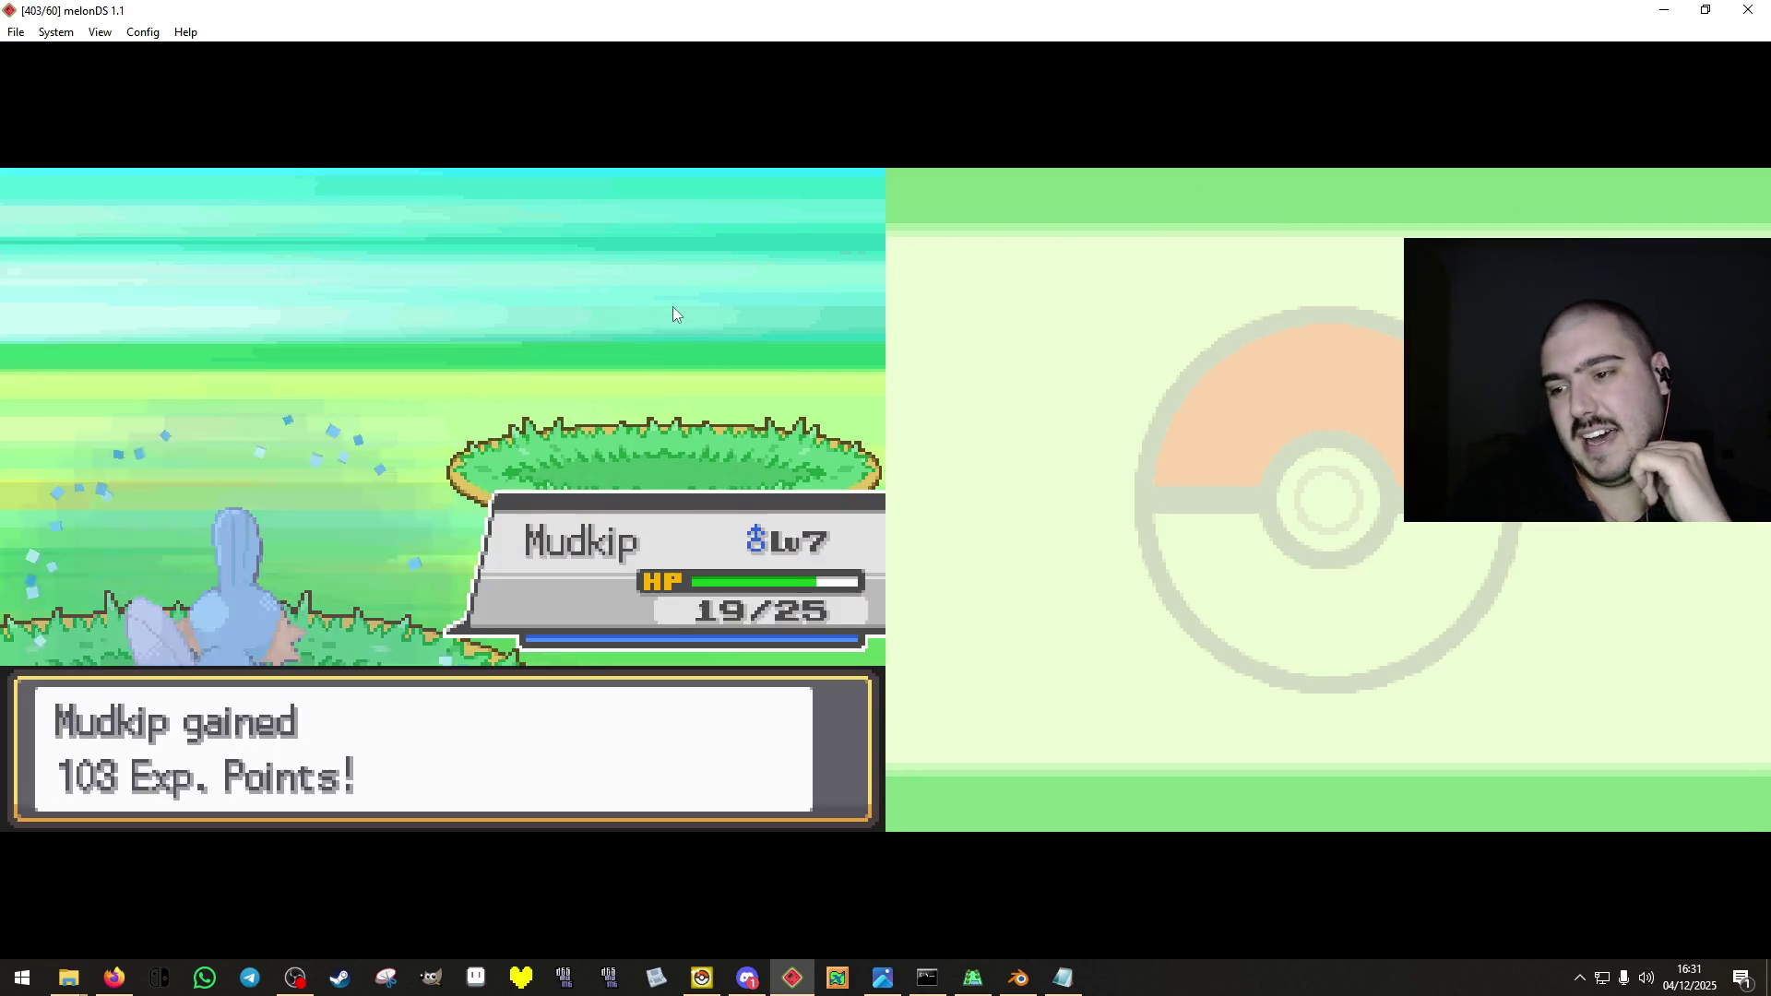
{"action": "key", "text": "x"}
{"action": "key", "text": "x"}
{"action": "key", "text": "x"}
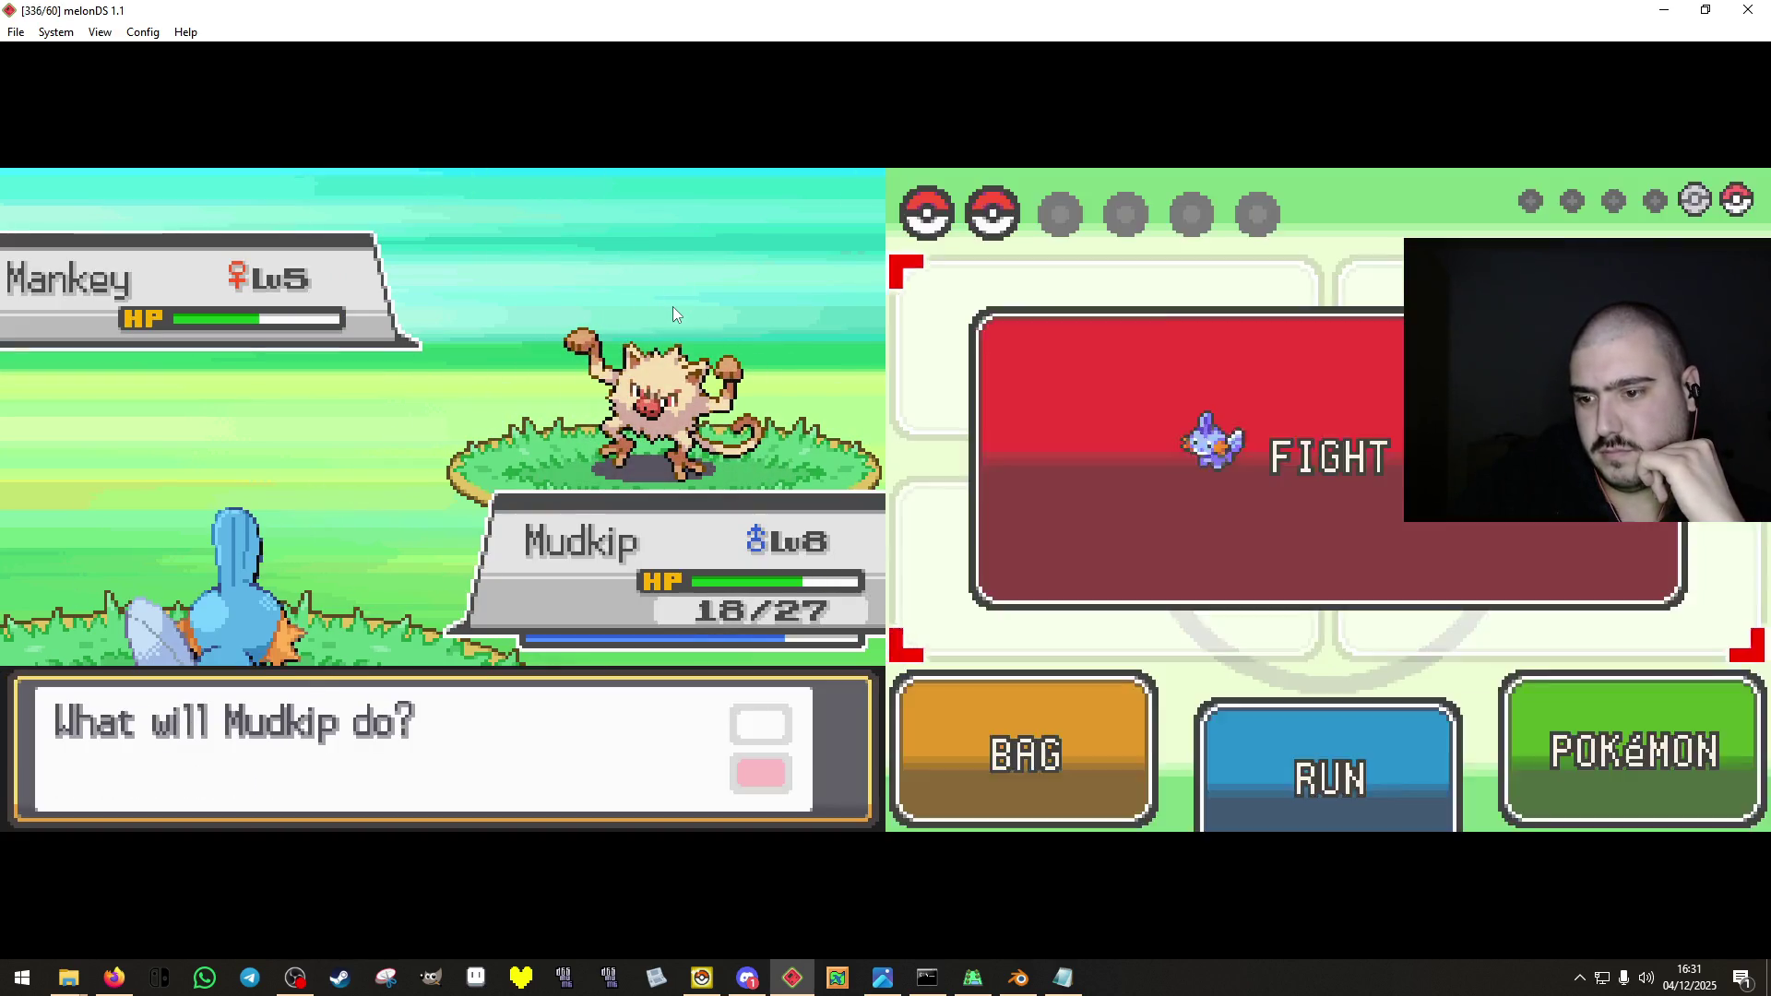
{"action": "key", "text": "x"}
{"action": "key", "text": "x"}
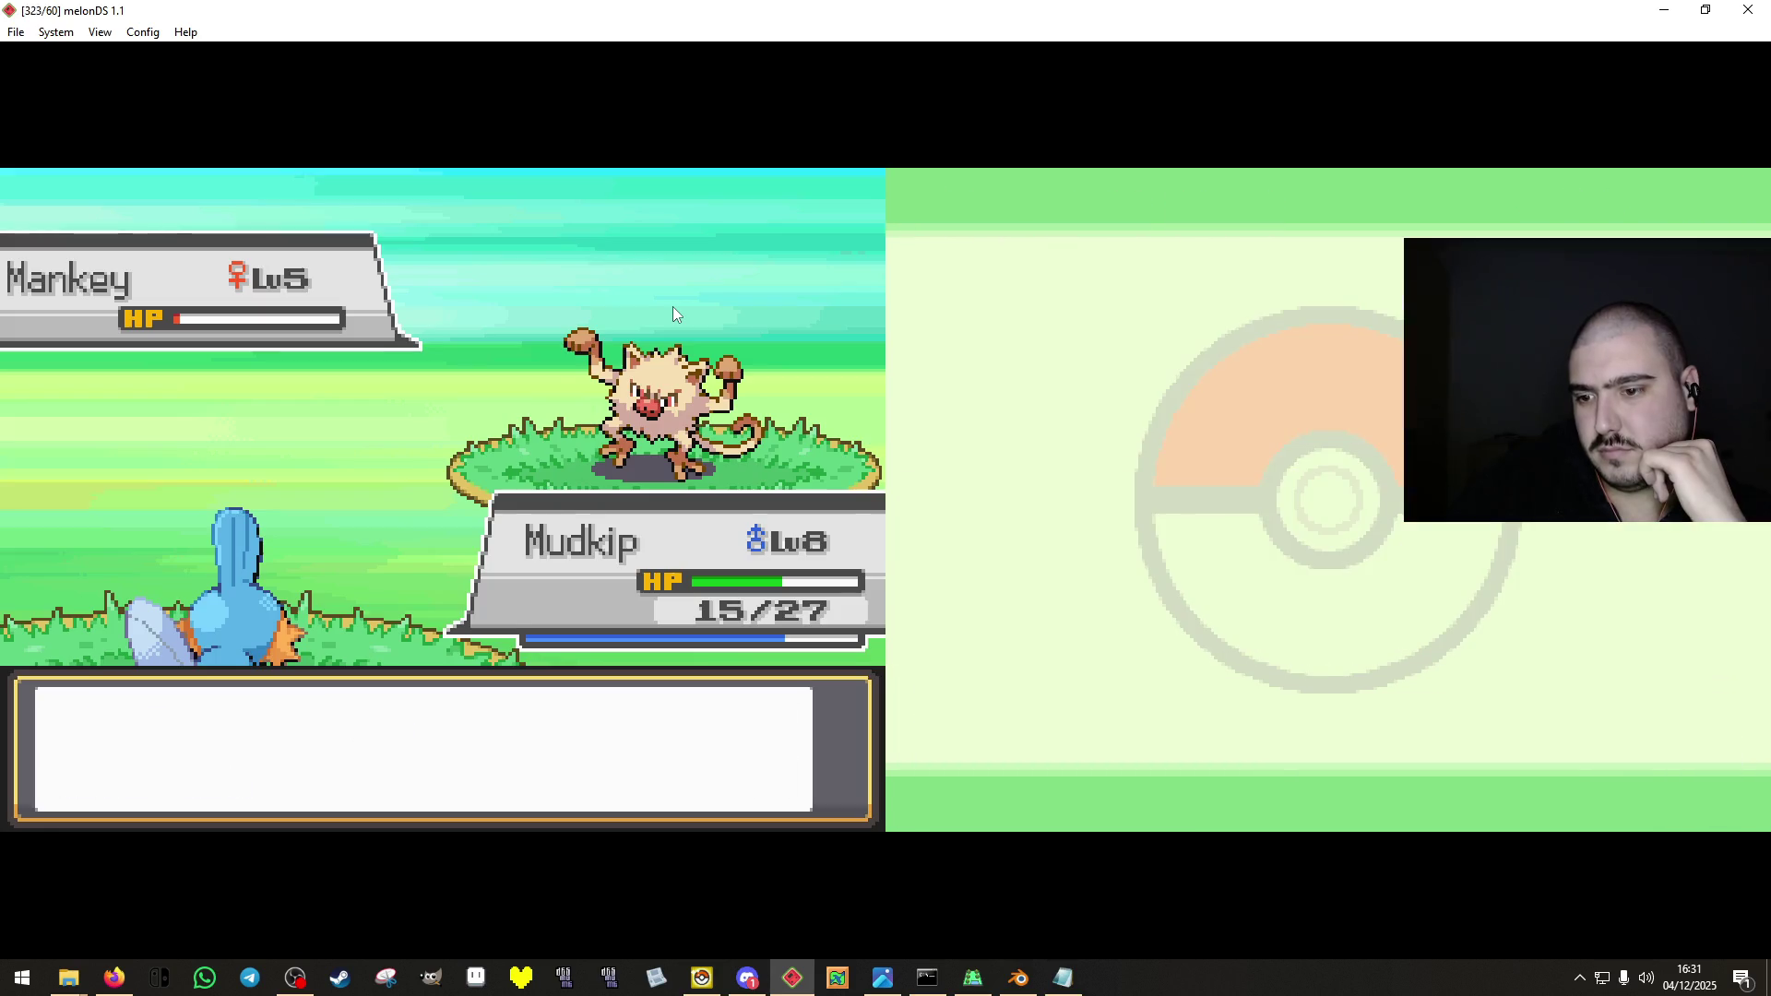
{"action": "key", "text": "x"}
{"action": "key", "text": "x"}
{"action": "key", "text": "x"}
{"action": "key", "text": "x"}
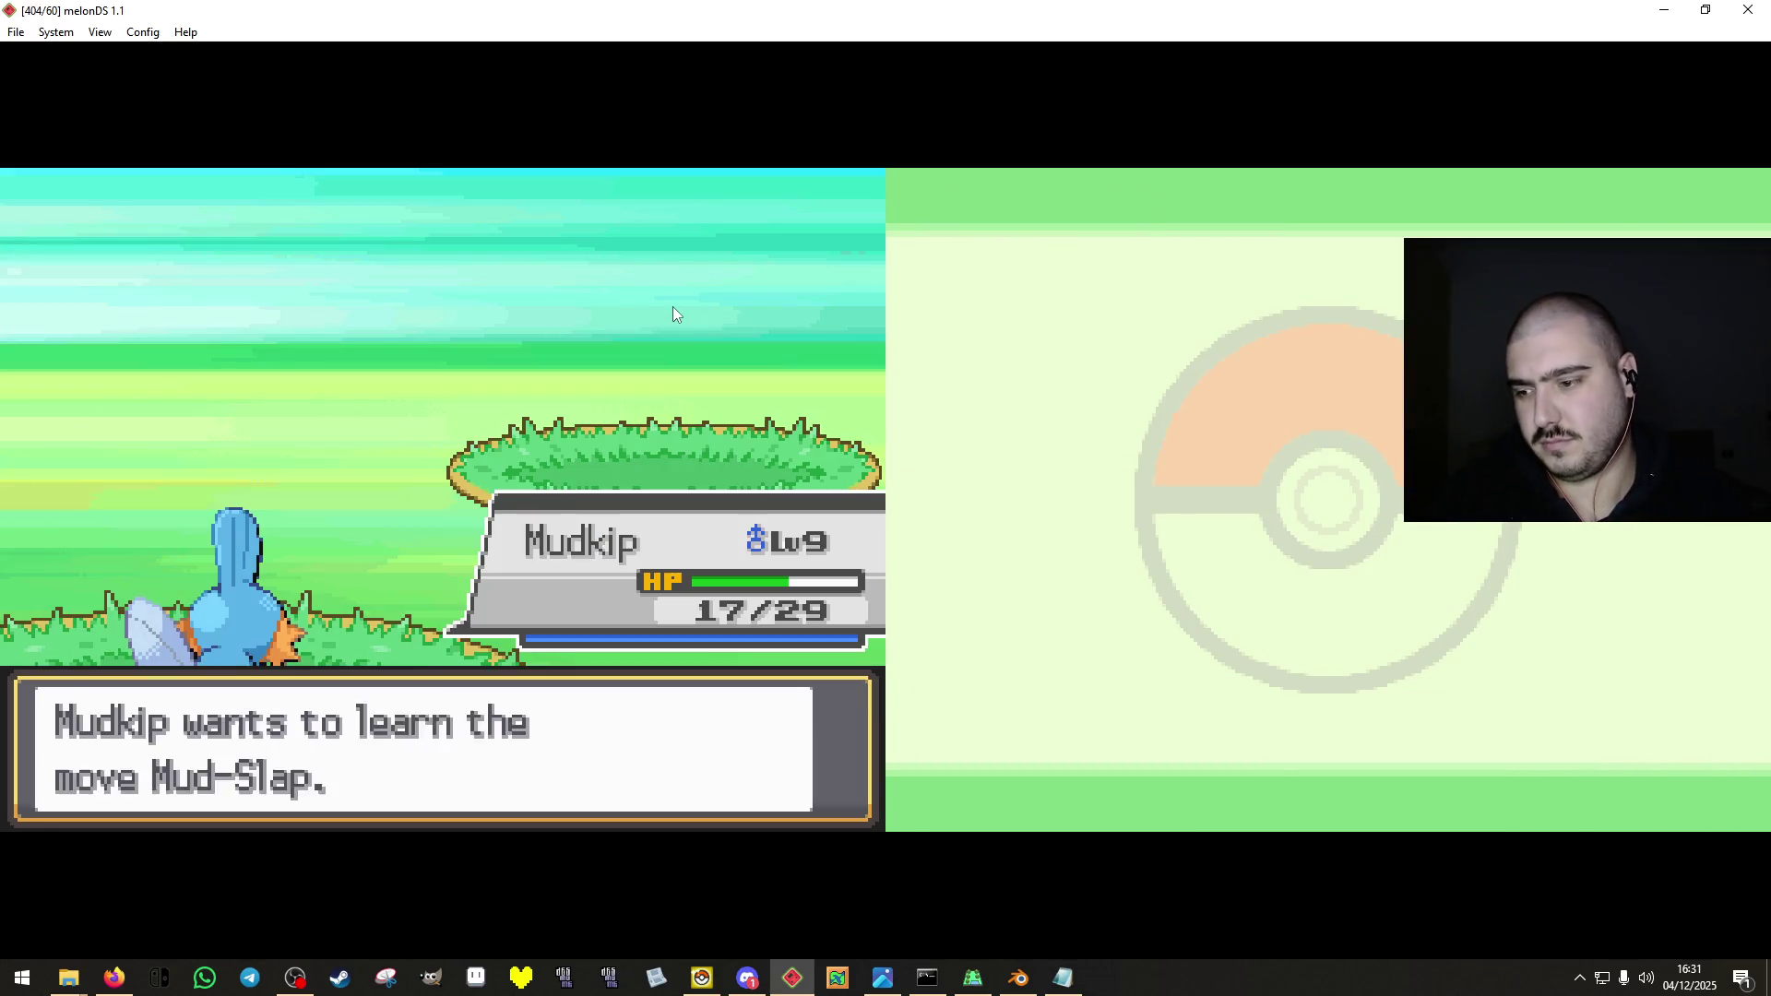
{"action": "key", "text": "z"}
{"action": "key", "text": "z"}
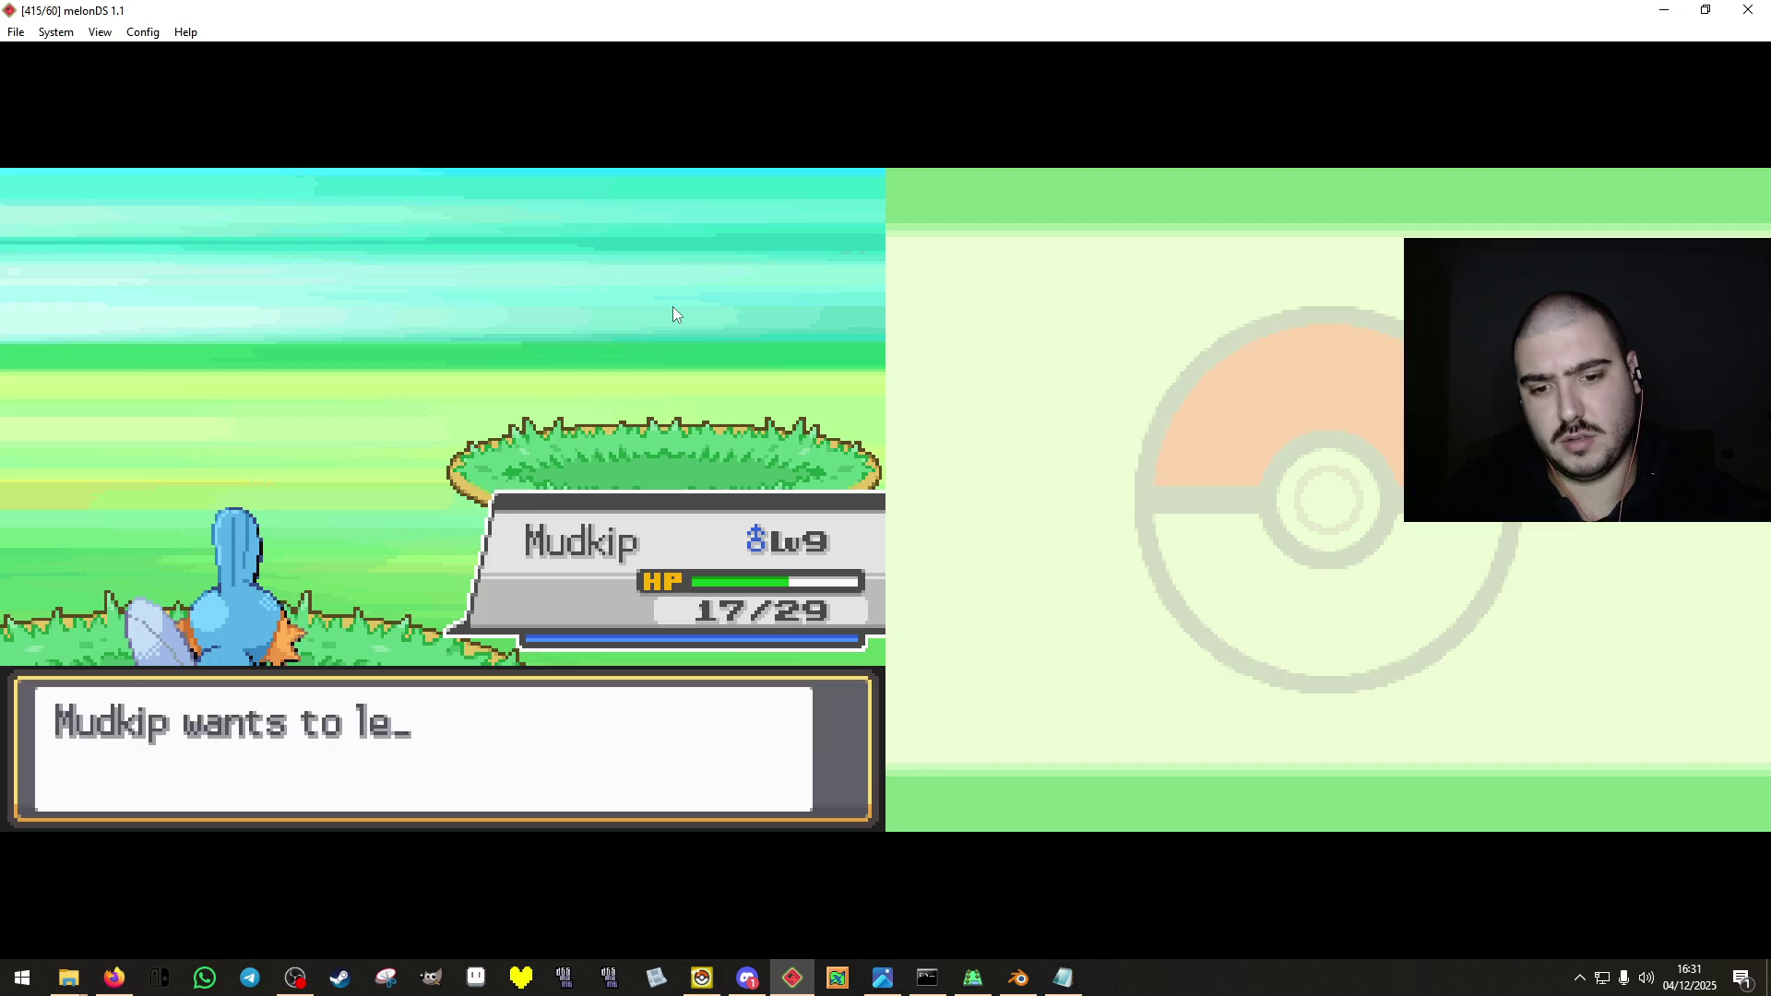
{"action": "key", "text": "x"}
{"action": "key", "text": "x"}
{"action": "key", "text": "x"}
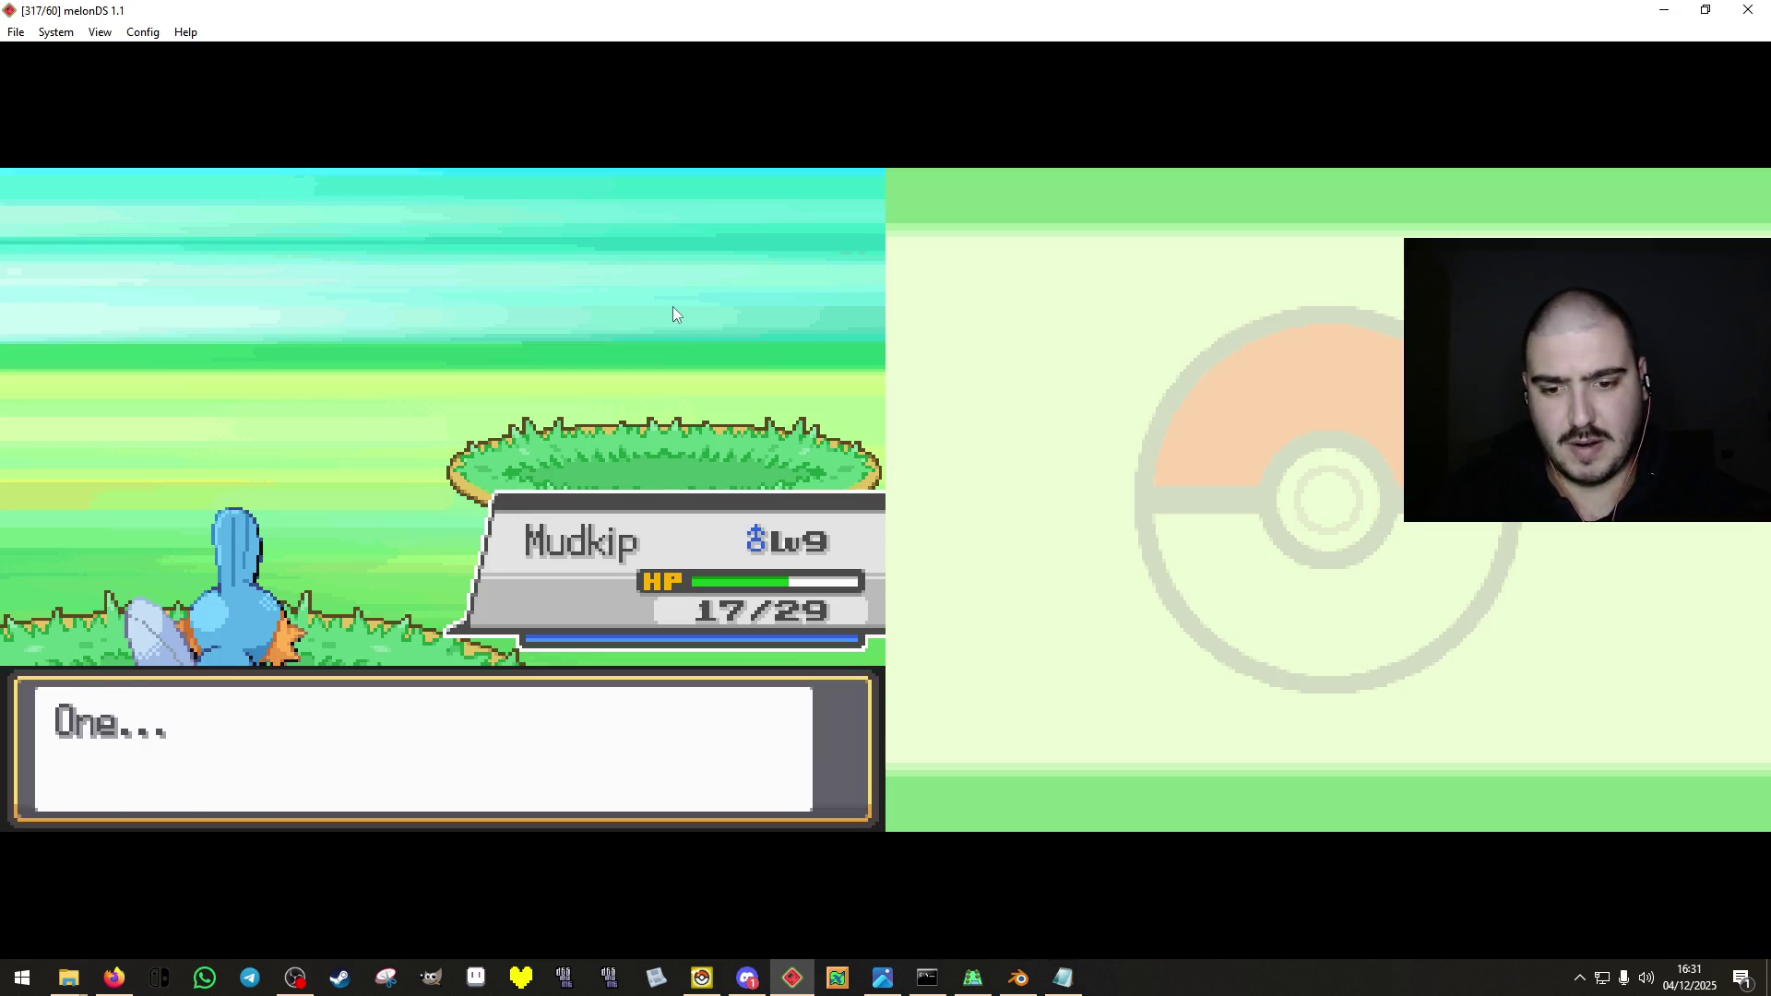
{"action": "key", "text": "x"}
{"action": "key", "text": "x"}
{"action": "key", "text": "x"}
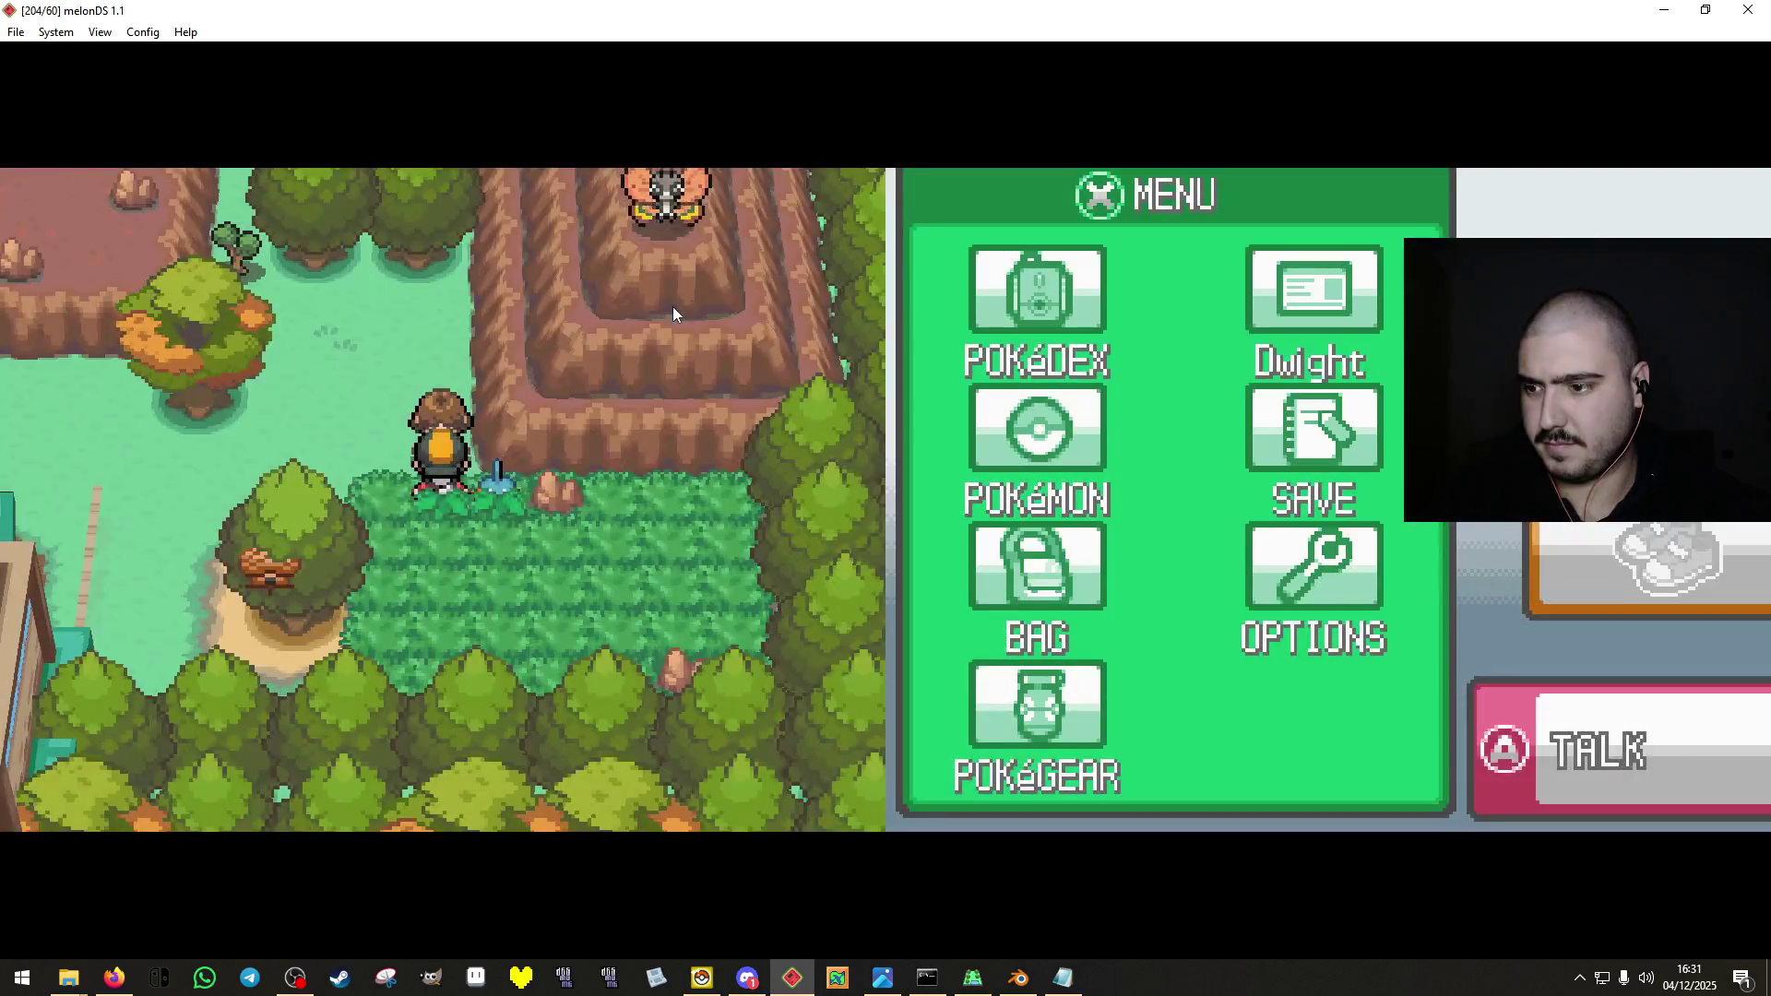
Walk south into Solis Gardens and enter the Pokémon Center to save the game.
{"action": "key", "text": "Down"}
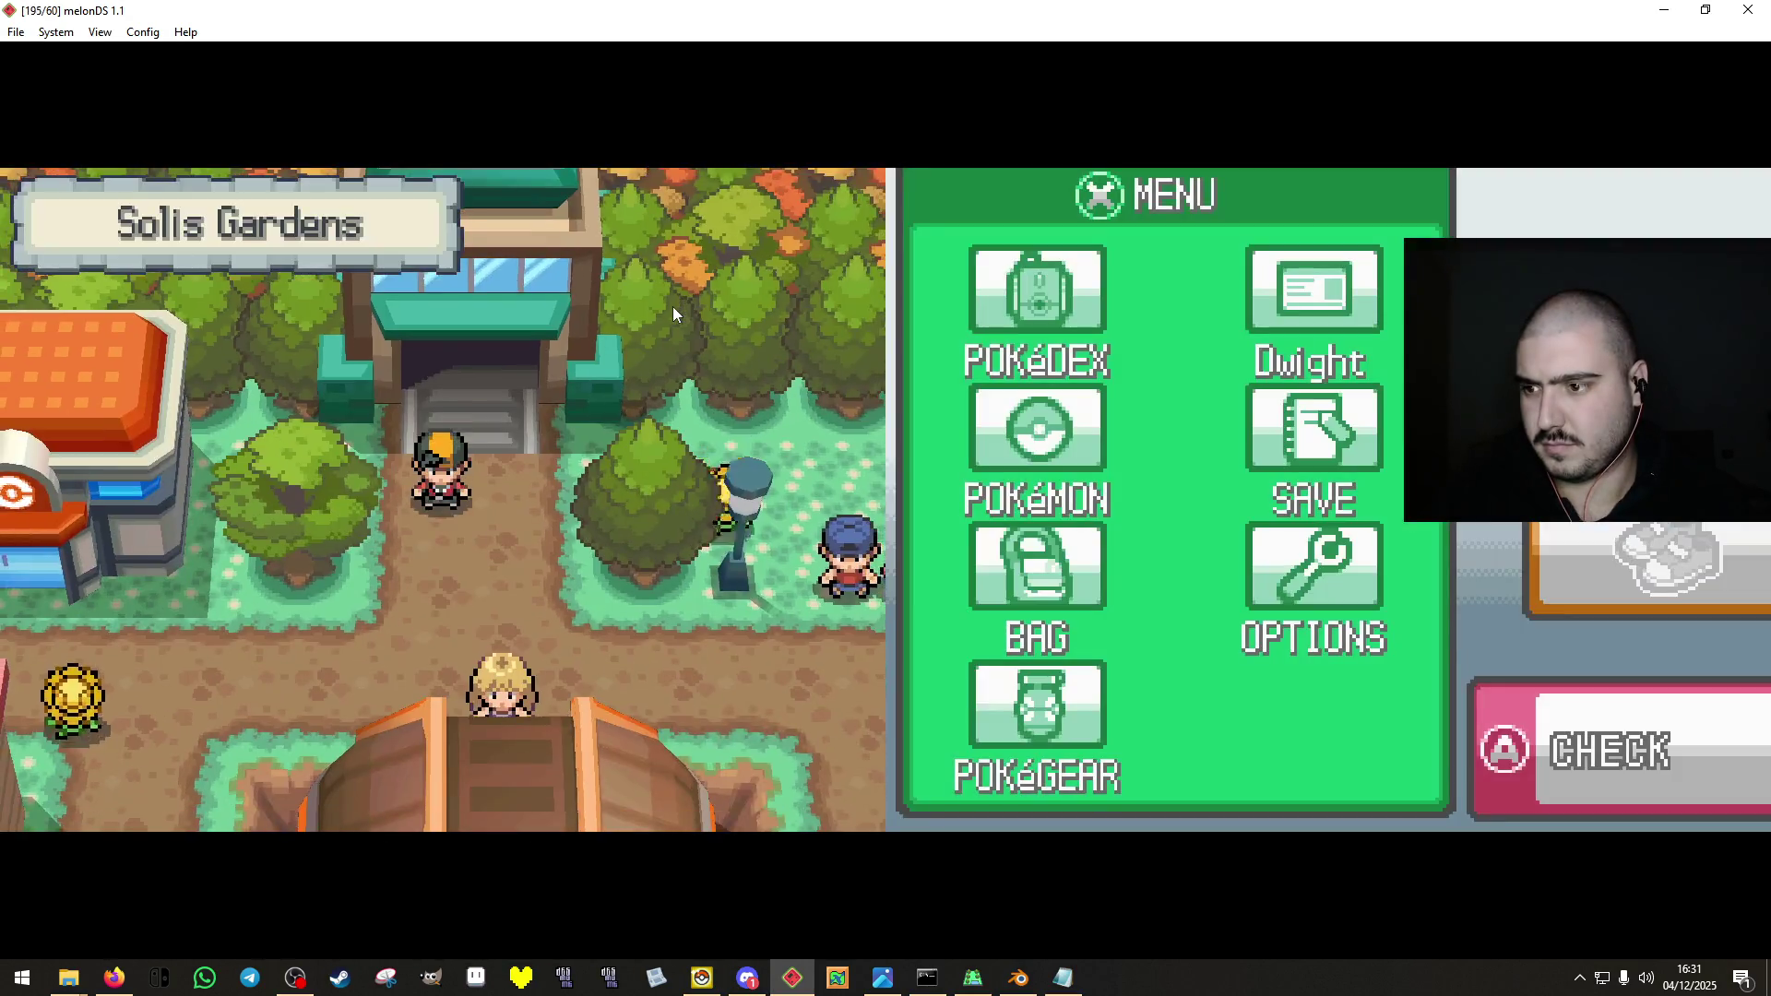
{"action": "key", "text": "Left"}
{"action": "key", "text": "Up"}
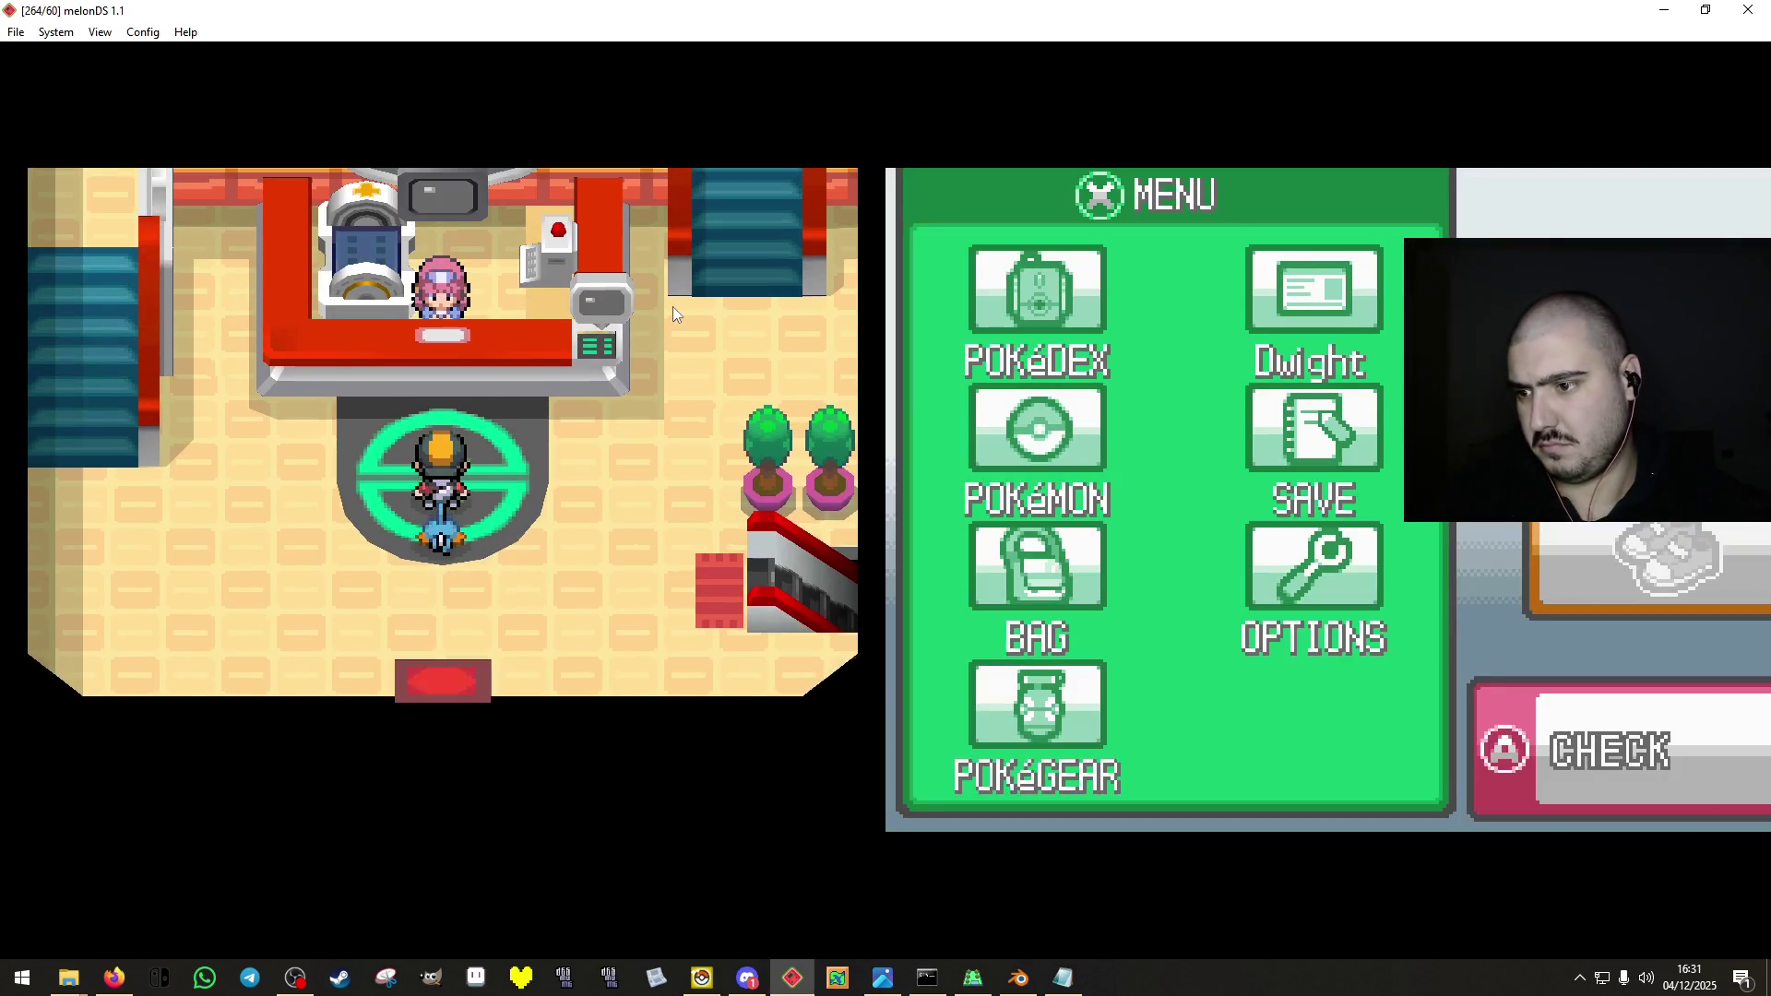
{"action": "key", "text": "x"}
{"action": "key", "text": "x"}
{"action": "key", "text": "x"}
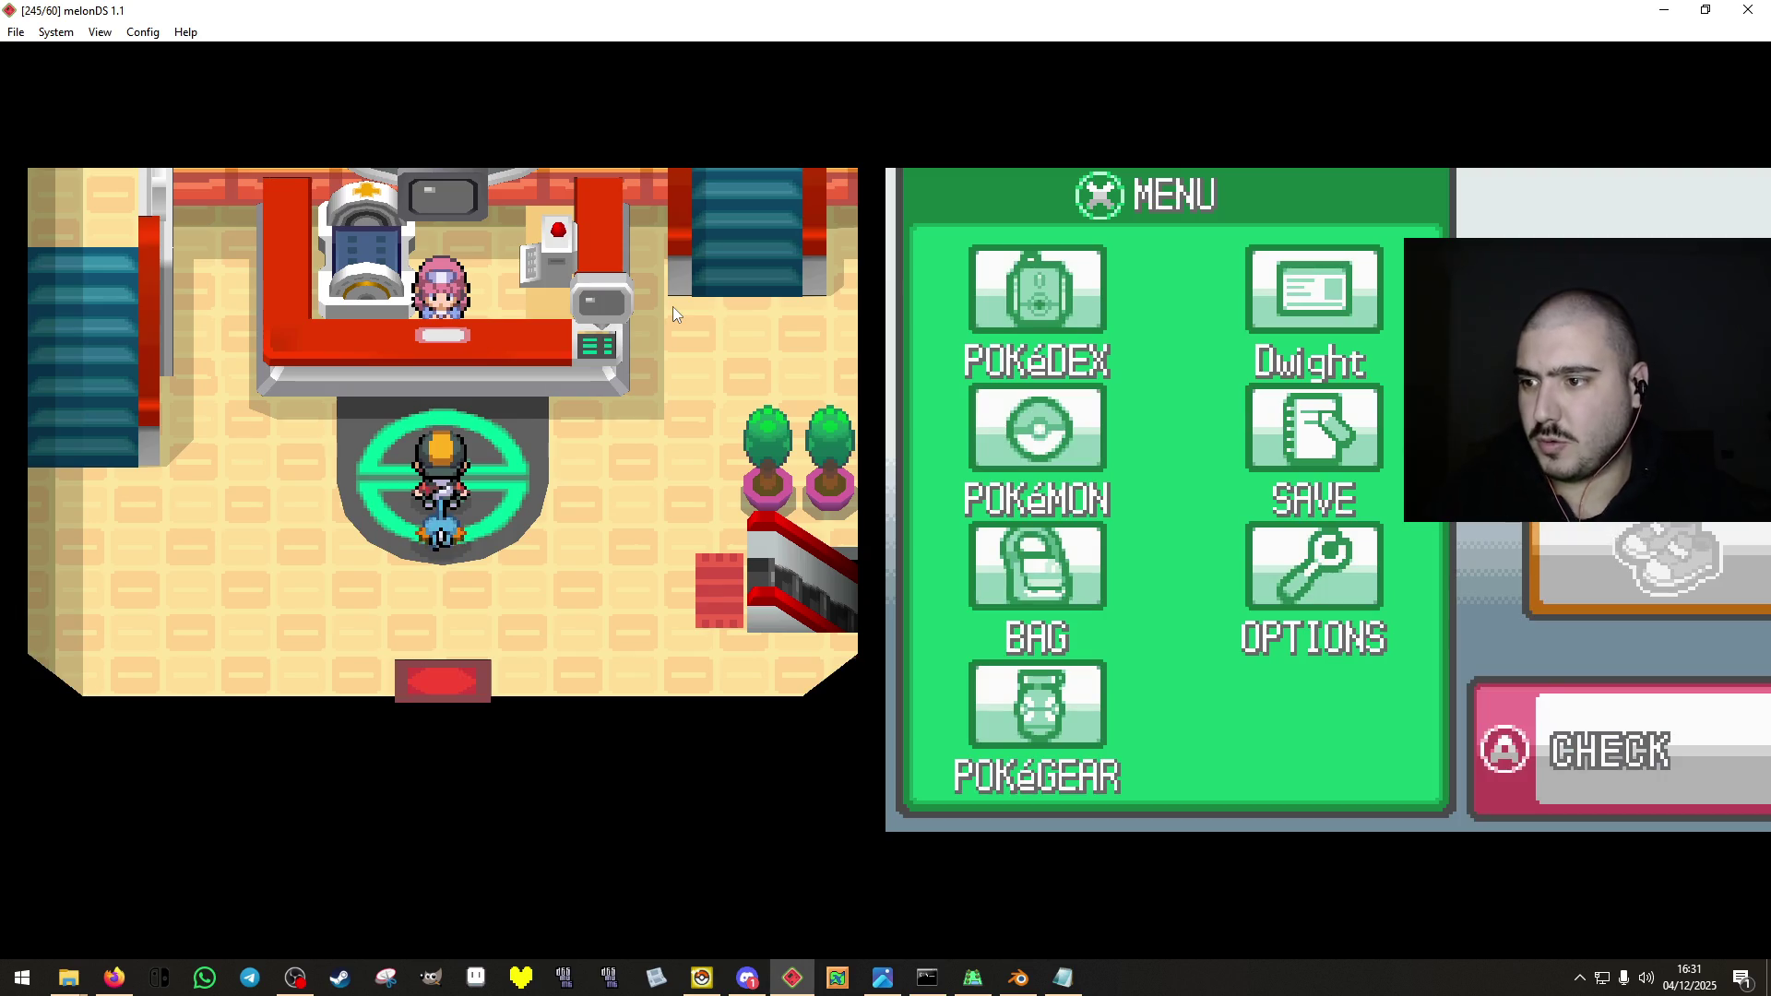
Reload the most recent ROM in melonDS and continue the saved game.
{"action": "left_click", "coordinate": [16, 32]}
{"action": "mouse_move", "coordinate": [80, 77]}
{"action": "left_click", "coordinate": [369, 74]}
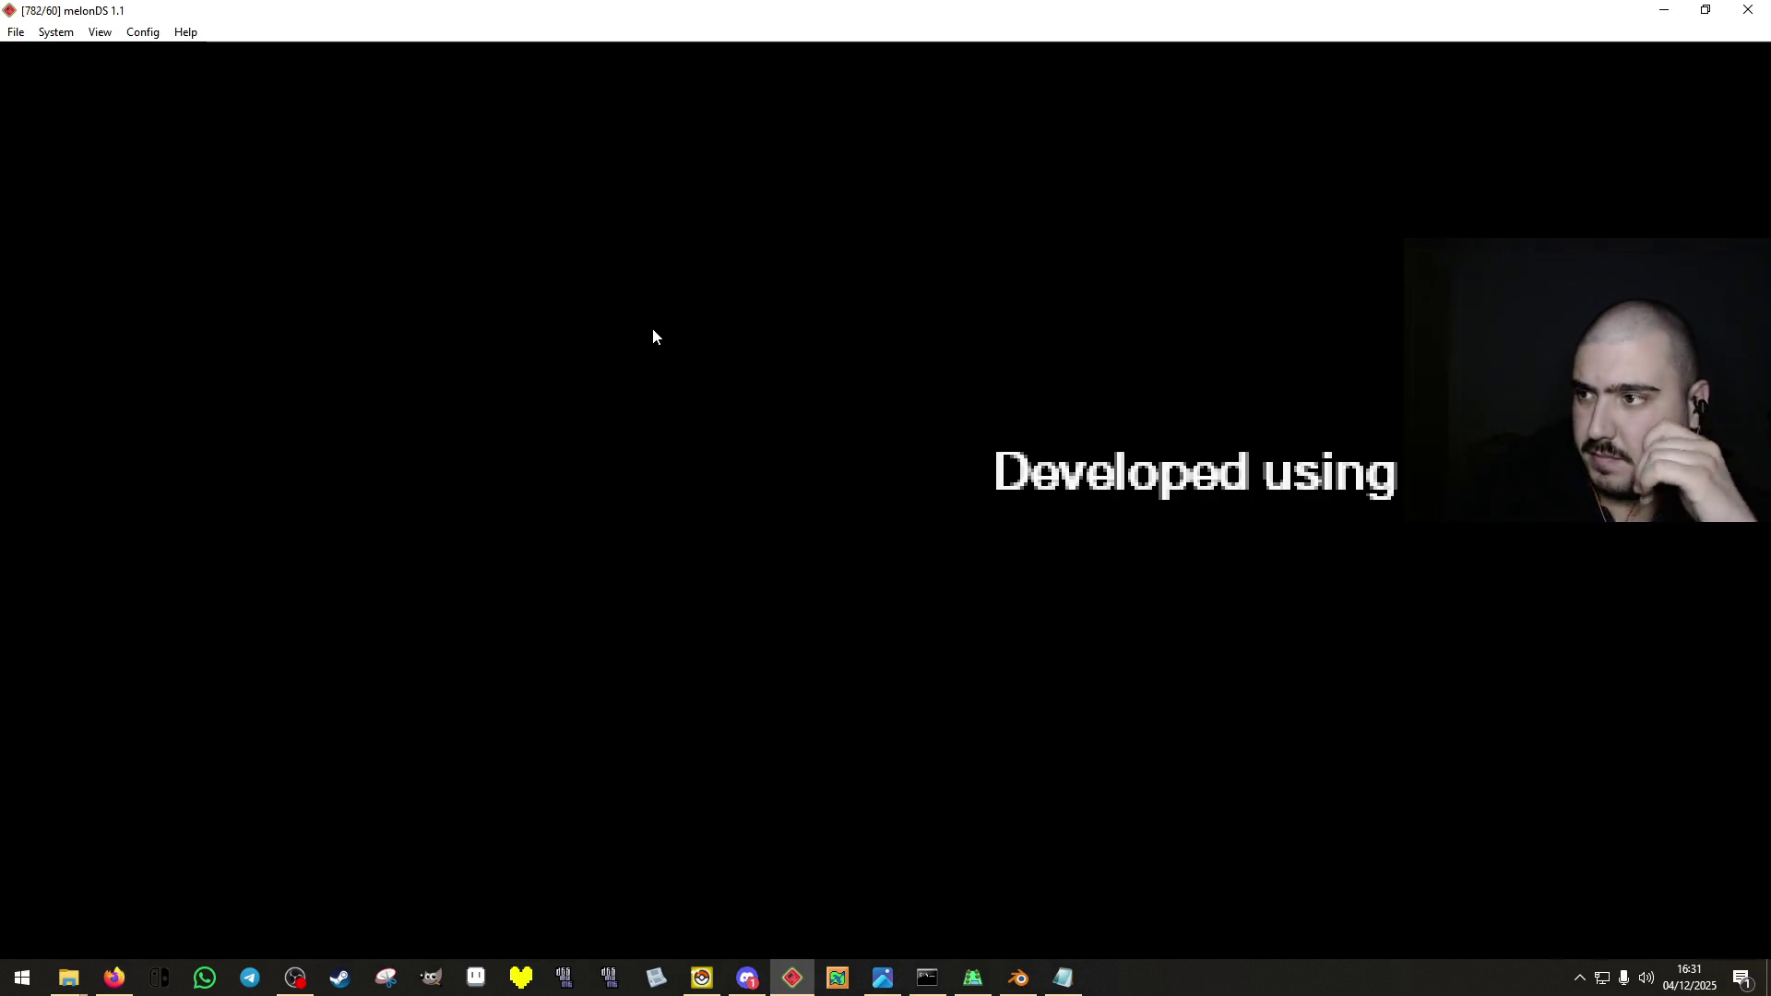
{"action": "key", "text": "Return"}
{"action": "key", "text": "x"}
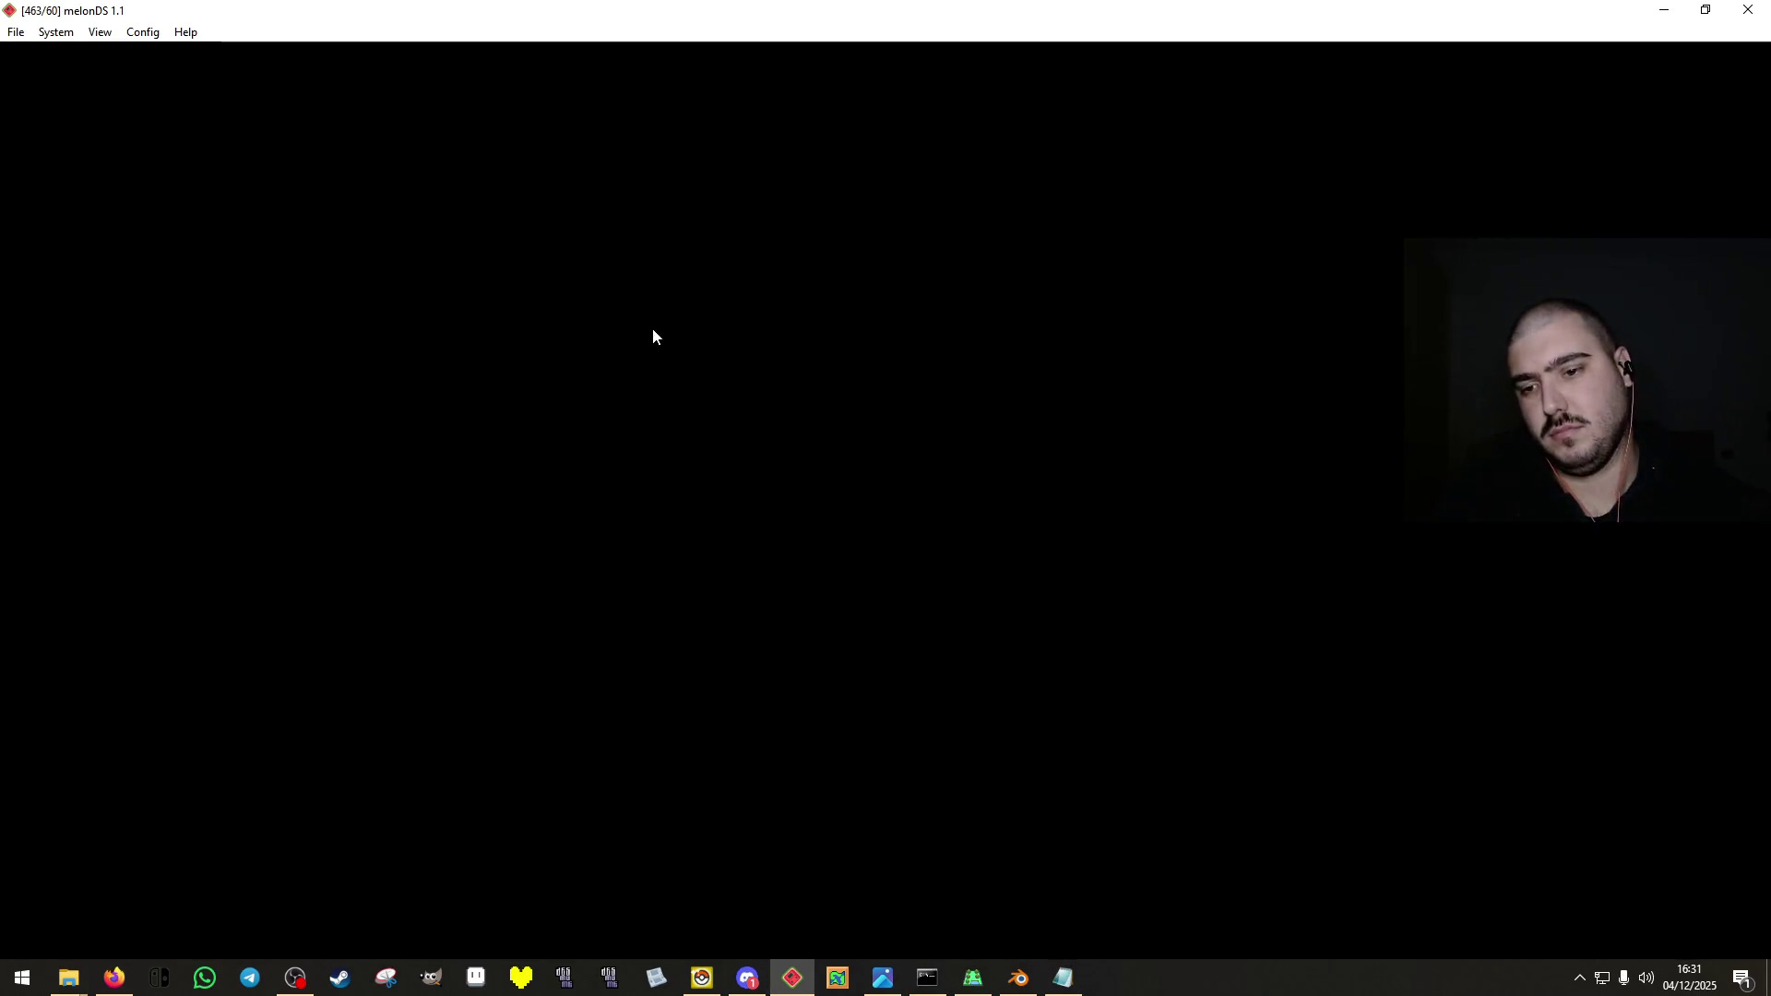
Walk from the Pokémon Center through Solis Gardens into the new farm and its palm-tree orchard.
{"action": "key", "text": "Left"}
{"action": "key", "text": "Right"}
{"action": "key", "text": "Left"}
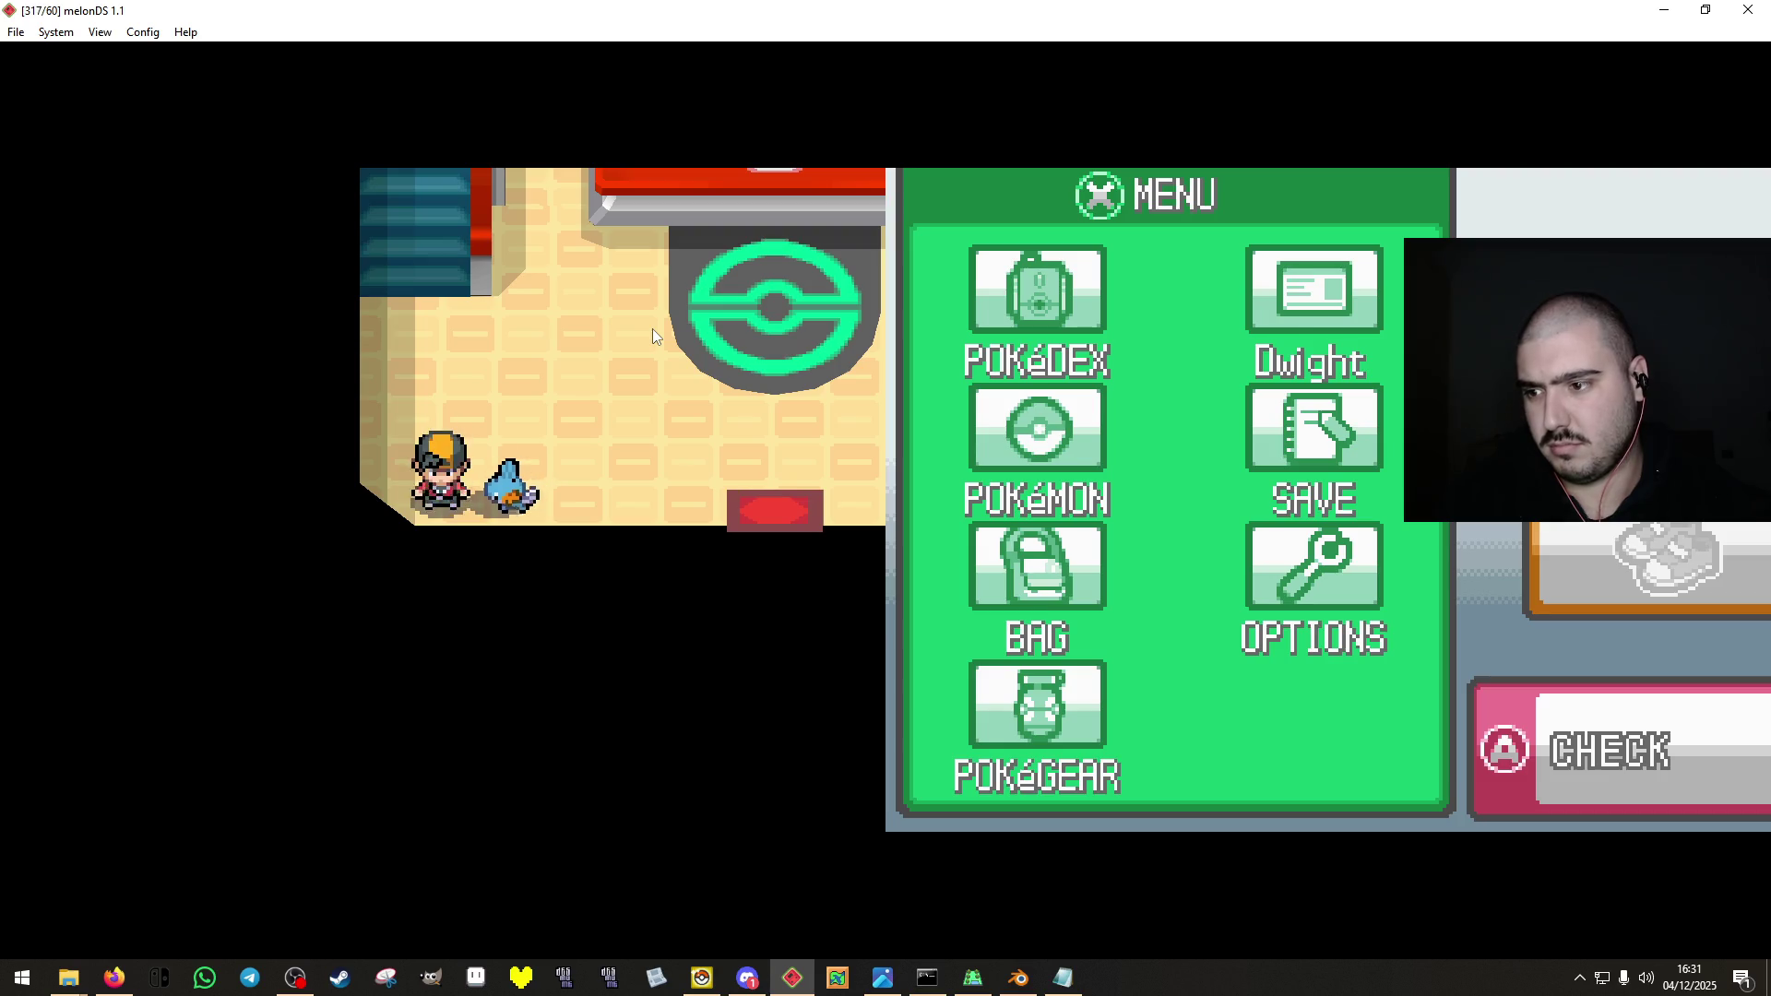
{"action": "key", "text": "Down"}
{"action": "key", "text": "Right"}
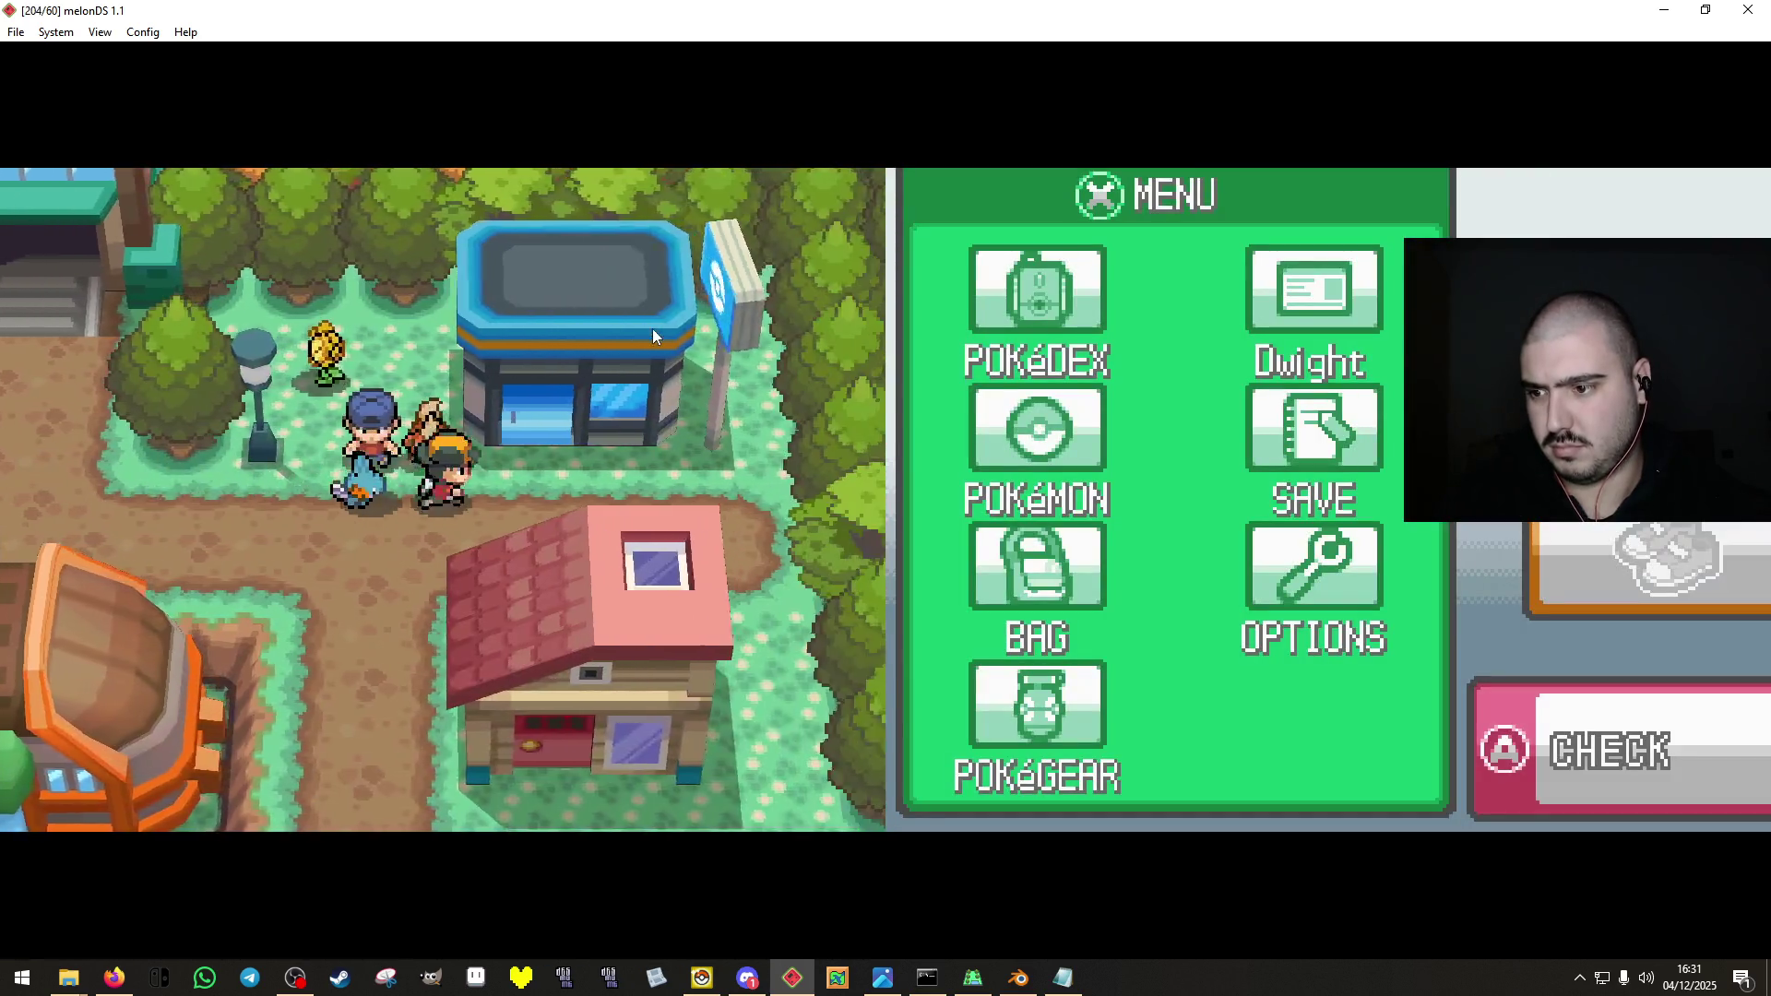
{"action": "key", "text": "Down"}
{"action": "key", "text": "Right"}
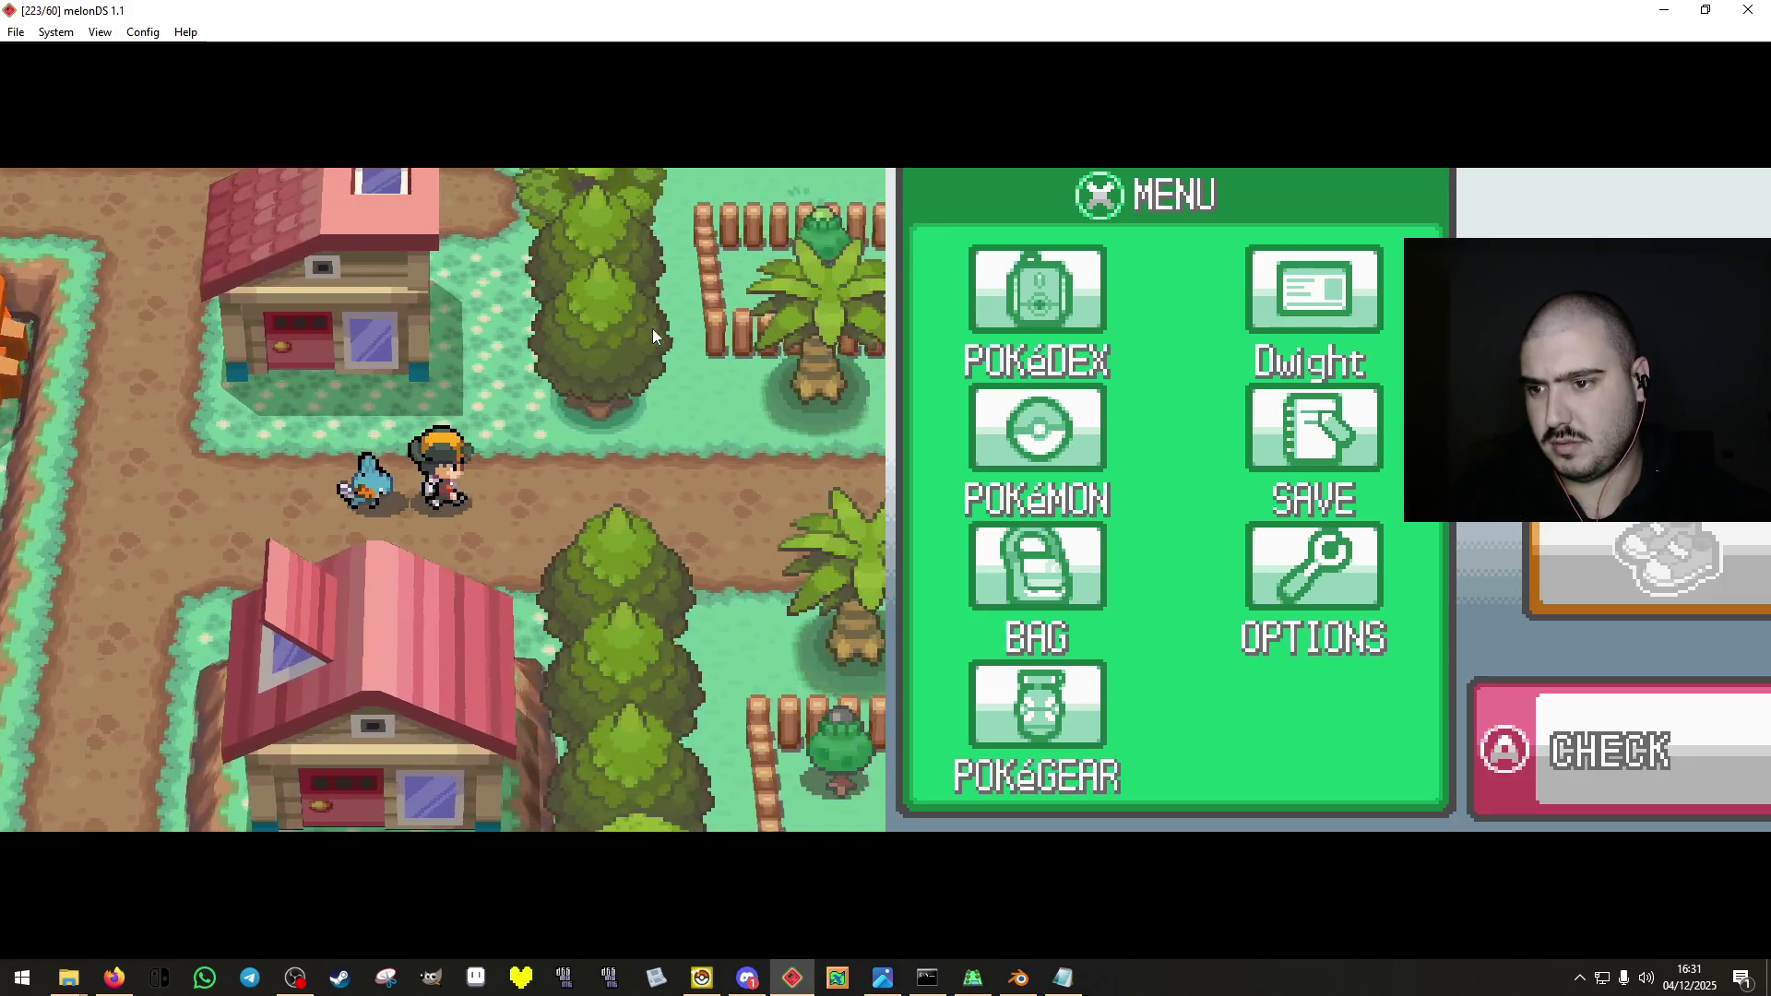
{"action": "key", "text": "Up"}
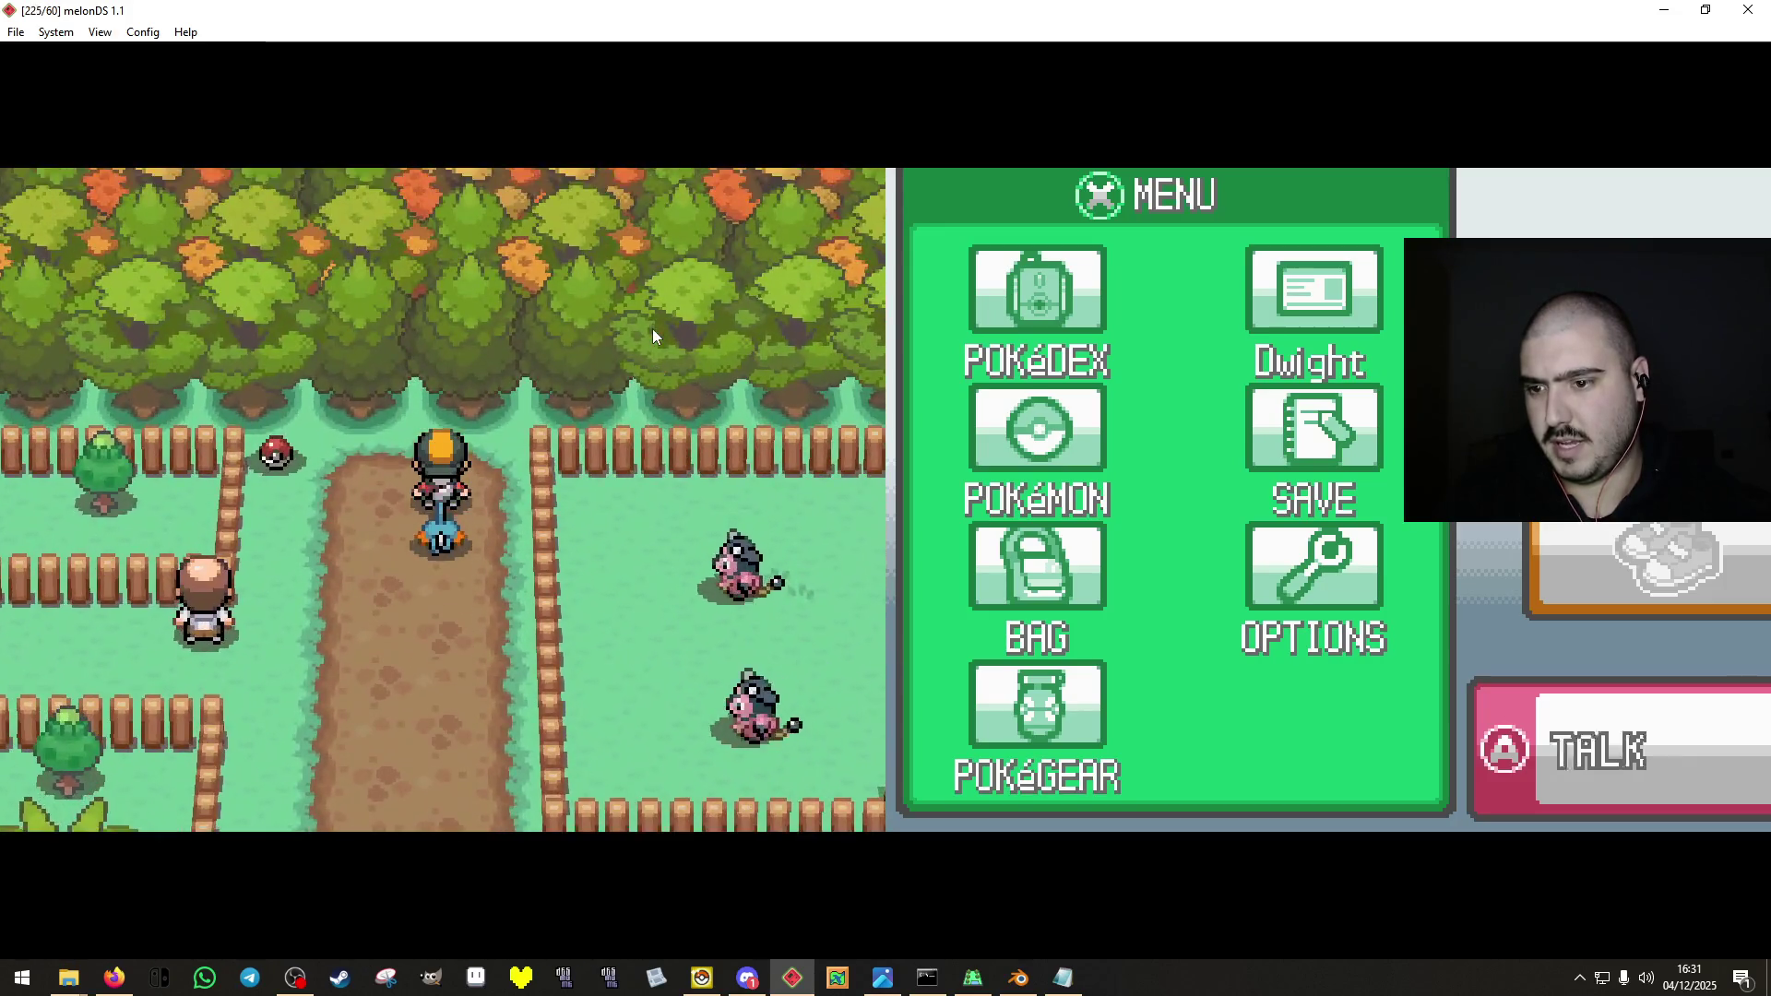
{"action": "key", "text": "Up"}
{"action": "key", "text": "Right"}
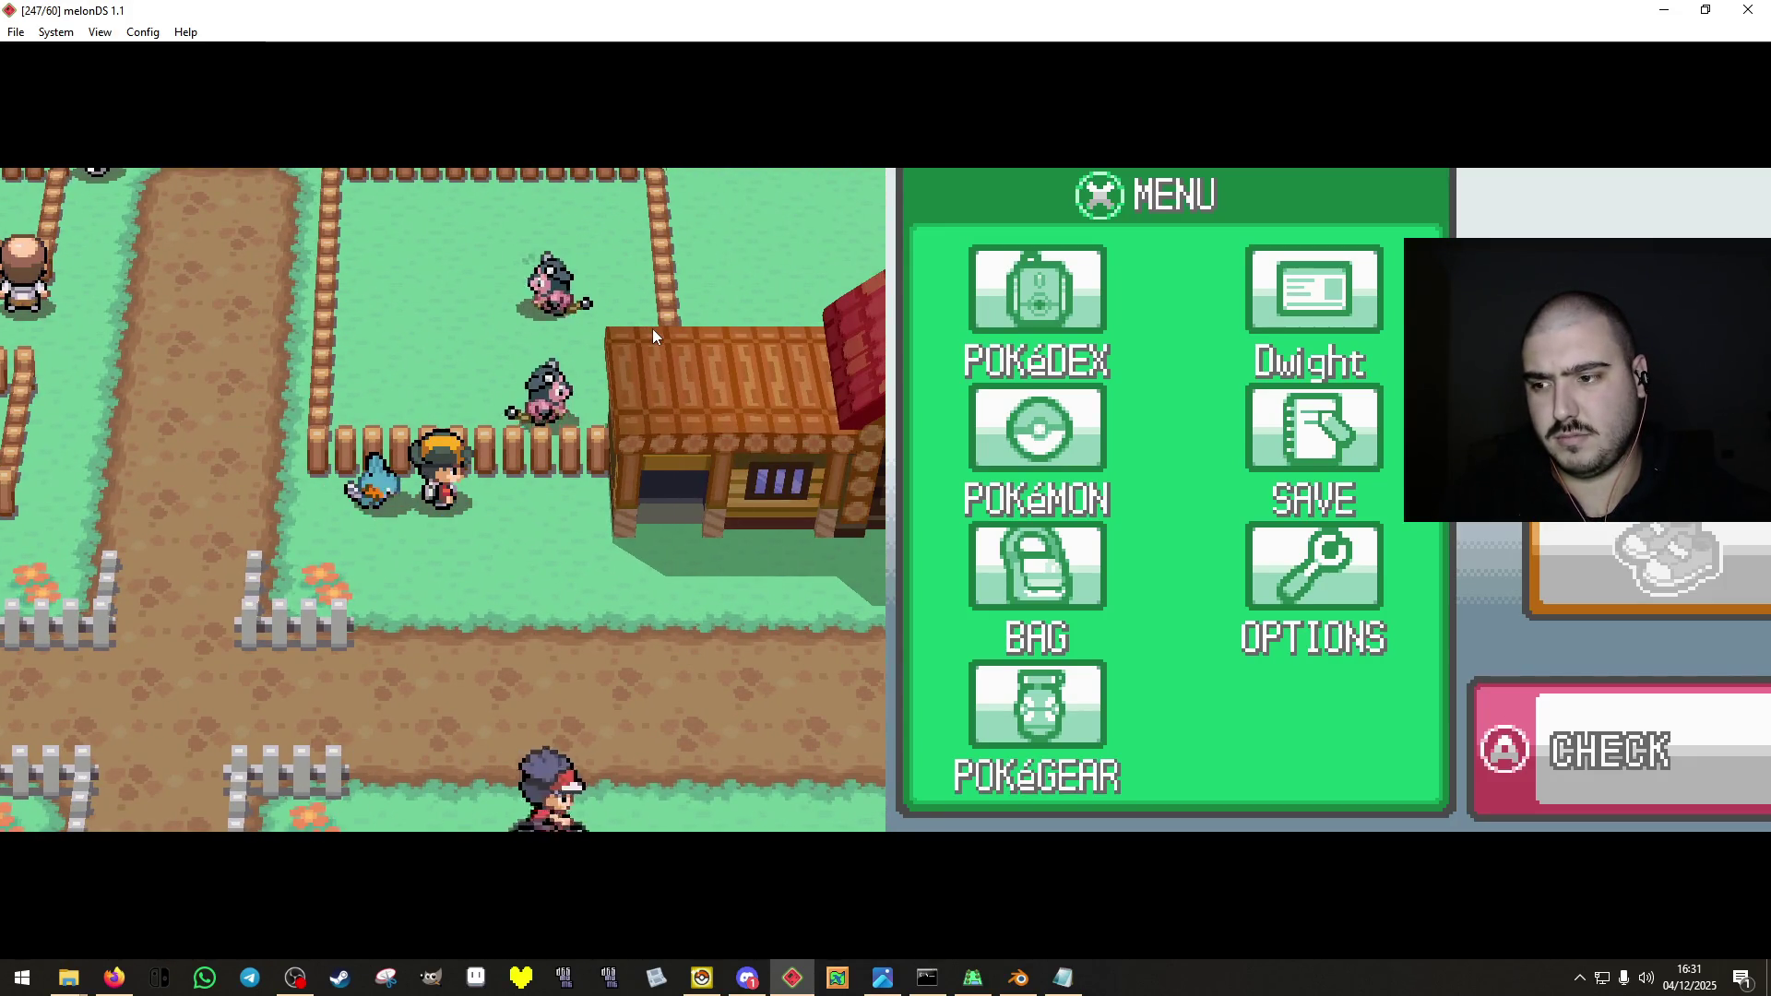
{"action": "key", "text": "Left"}
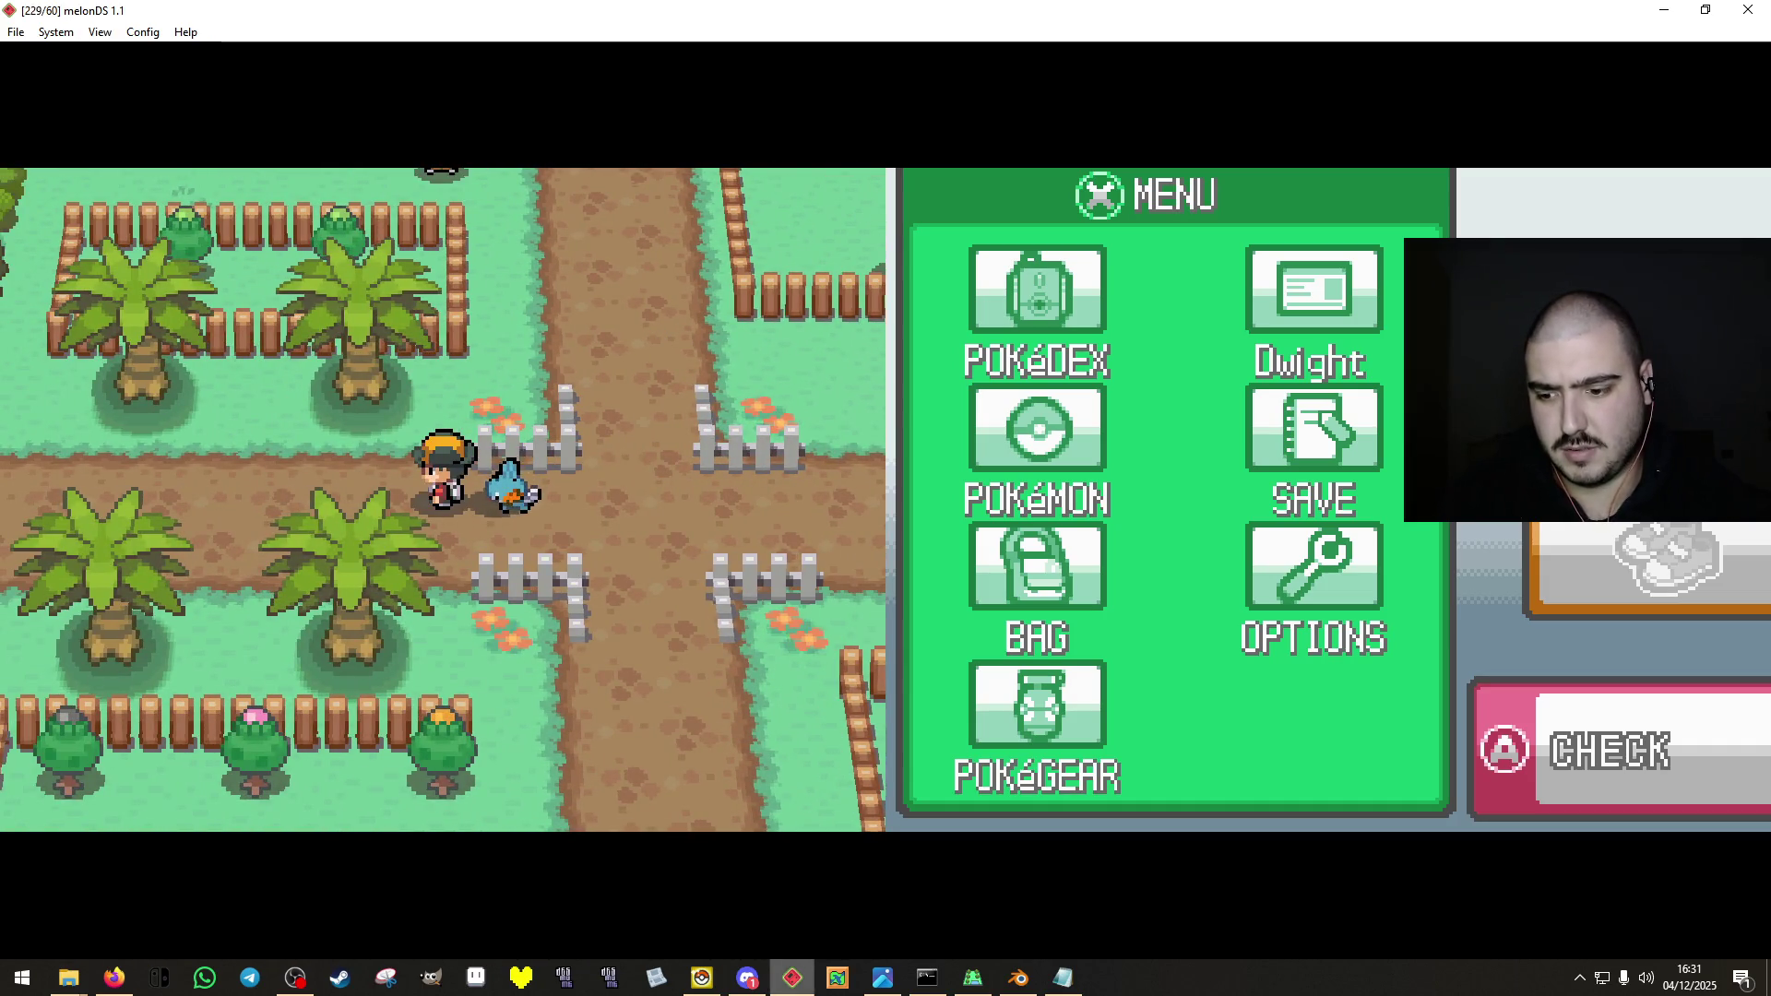
{"action": "left_click", "coordinate": [700, 978]}
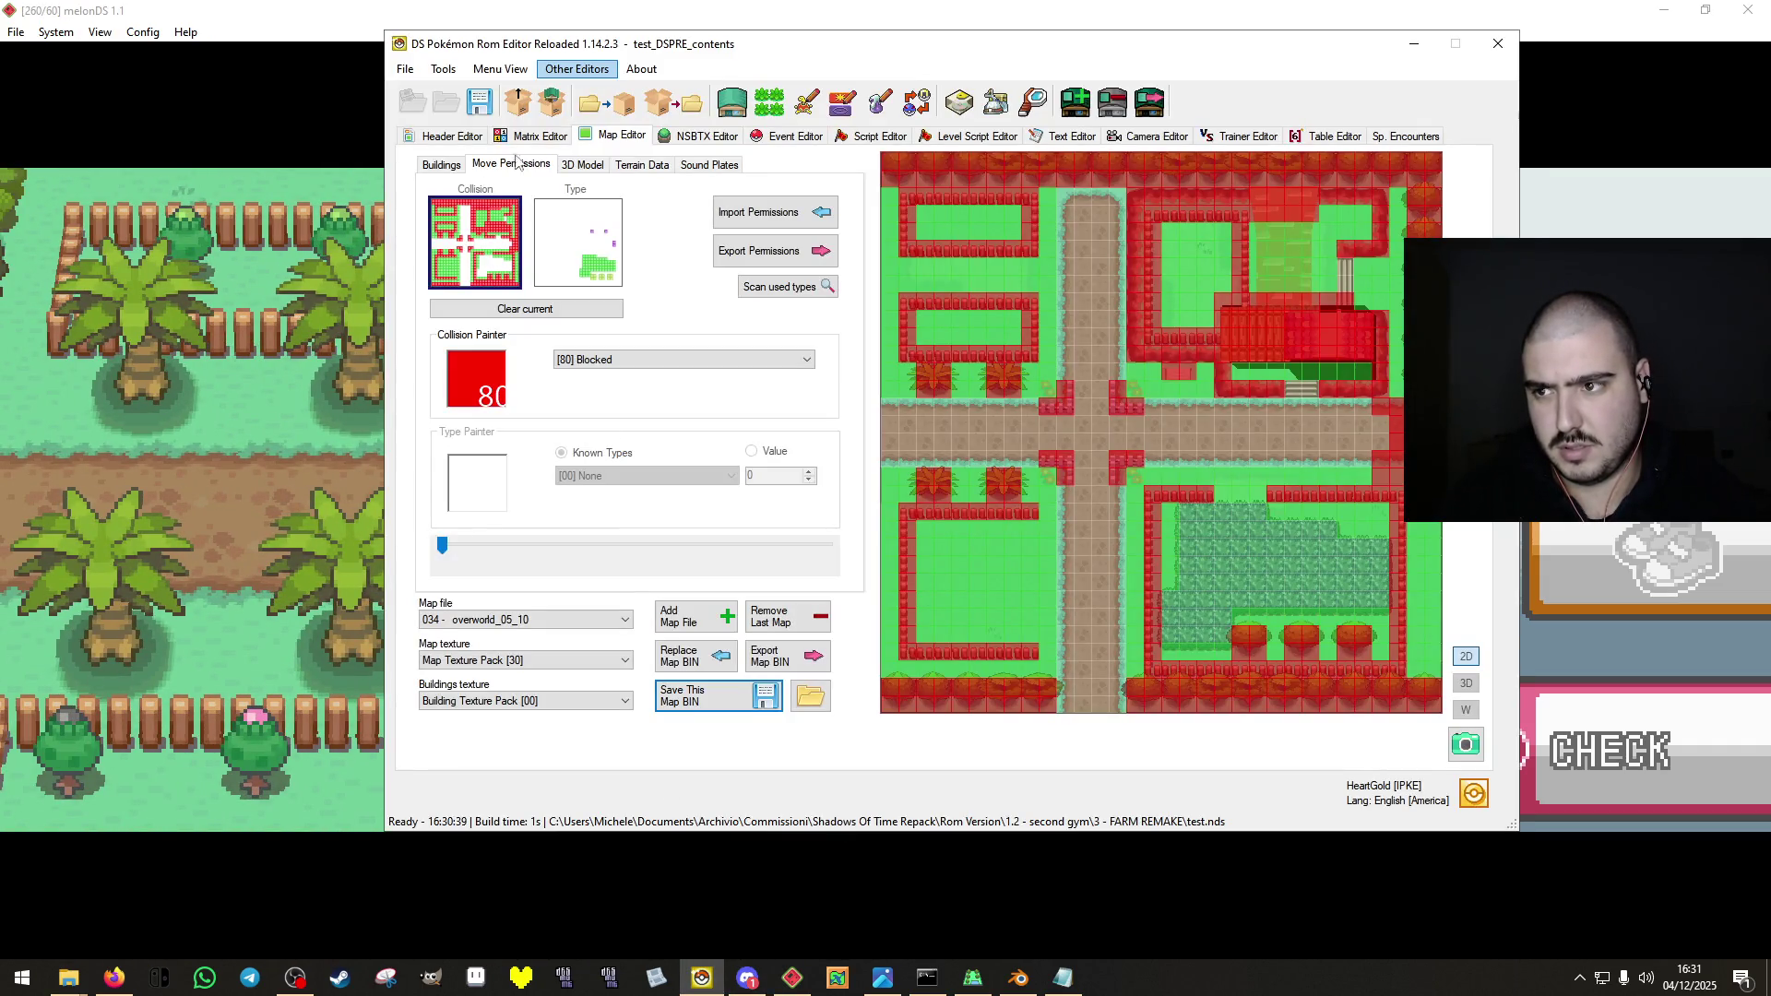
Cancel saving the ROM in DSPRE and boot test.nds from 3 - FARM REMAKE in melonDS.
{"action": "left_click", "coordinate": [481, 103]}
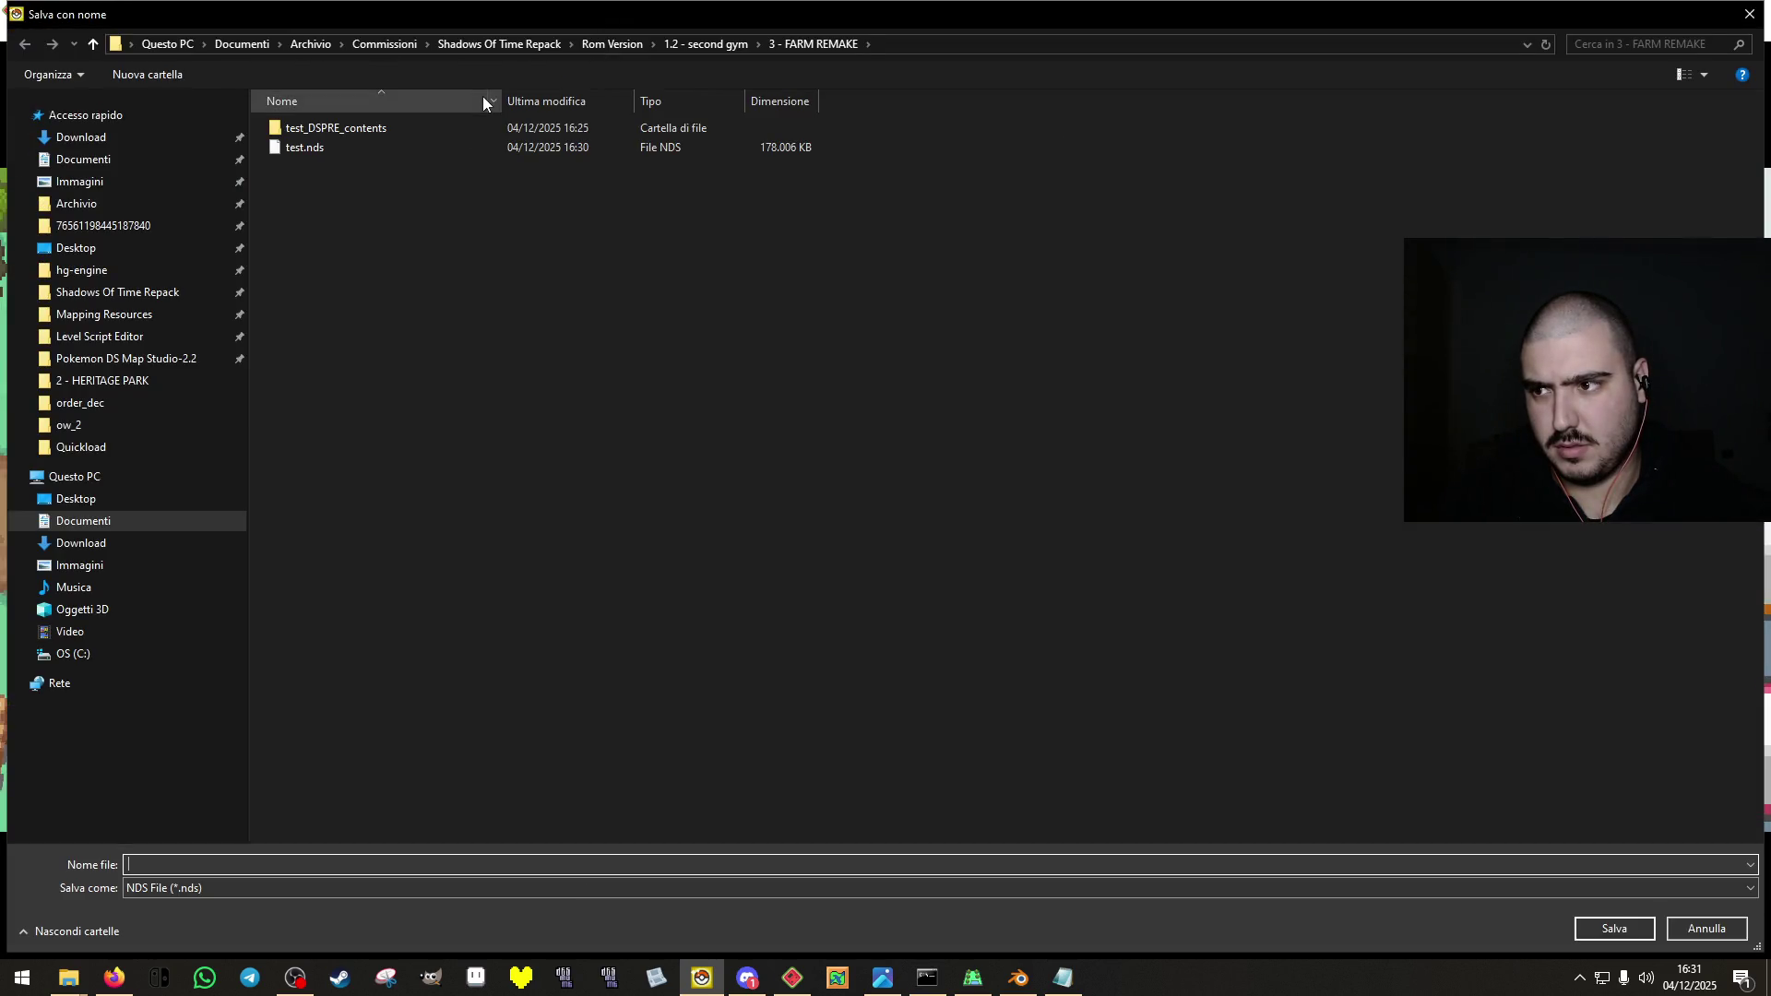
{"action": "left_click", "coordinate": [1691, 933]}
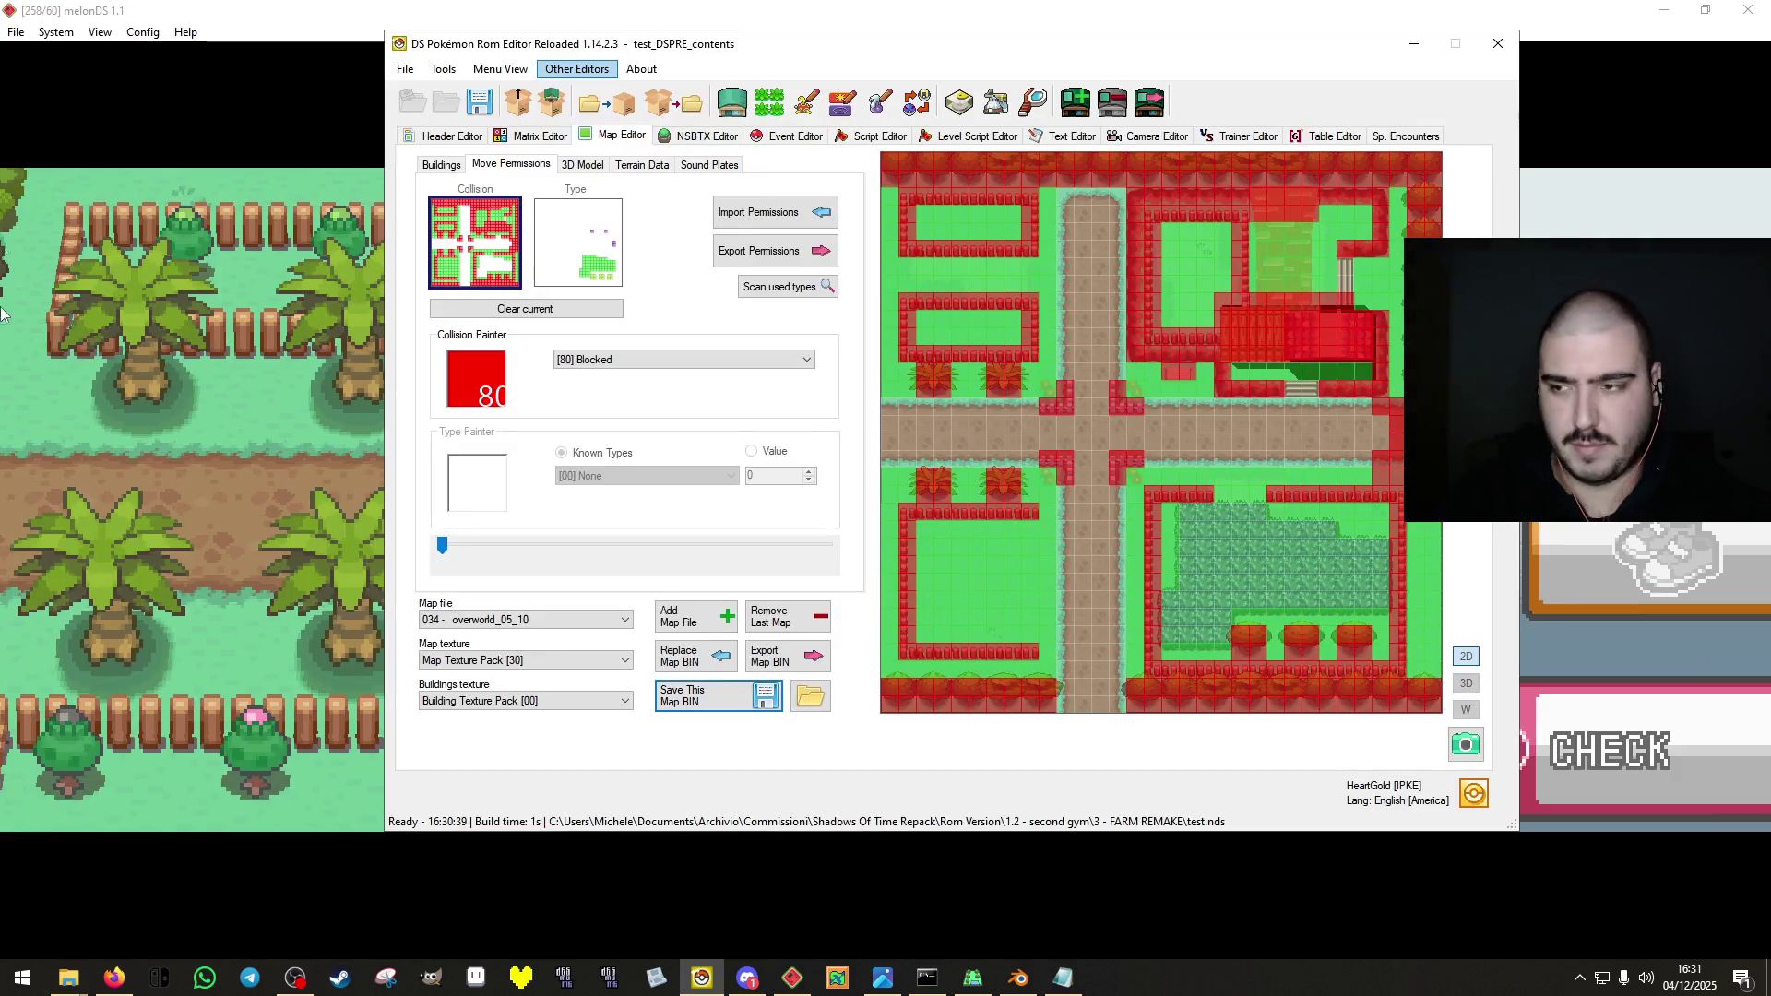
{"action": "left_click", "coordinate": [20, 35]}
{"action": "left_click", "coordinate": [42, 55]}
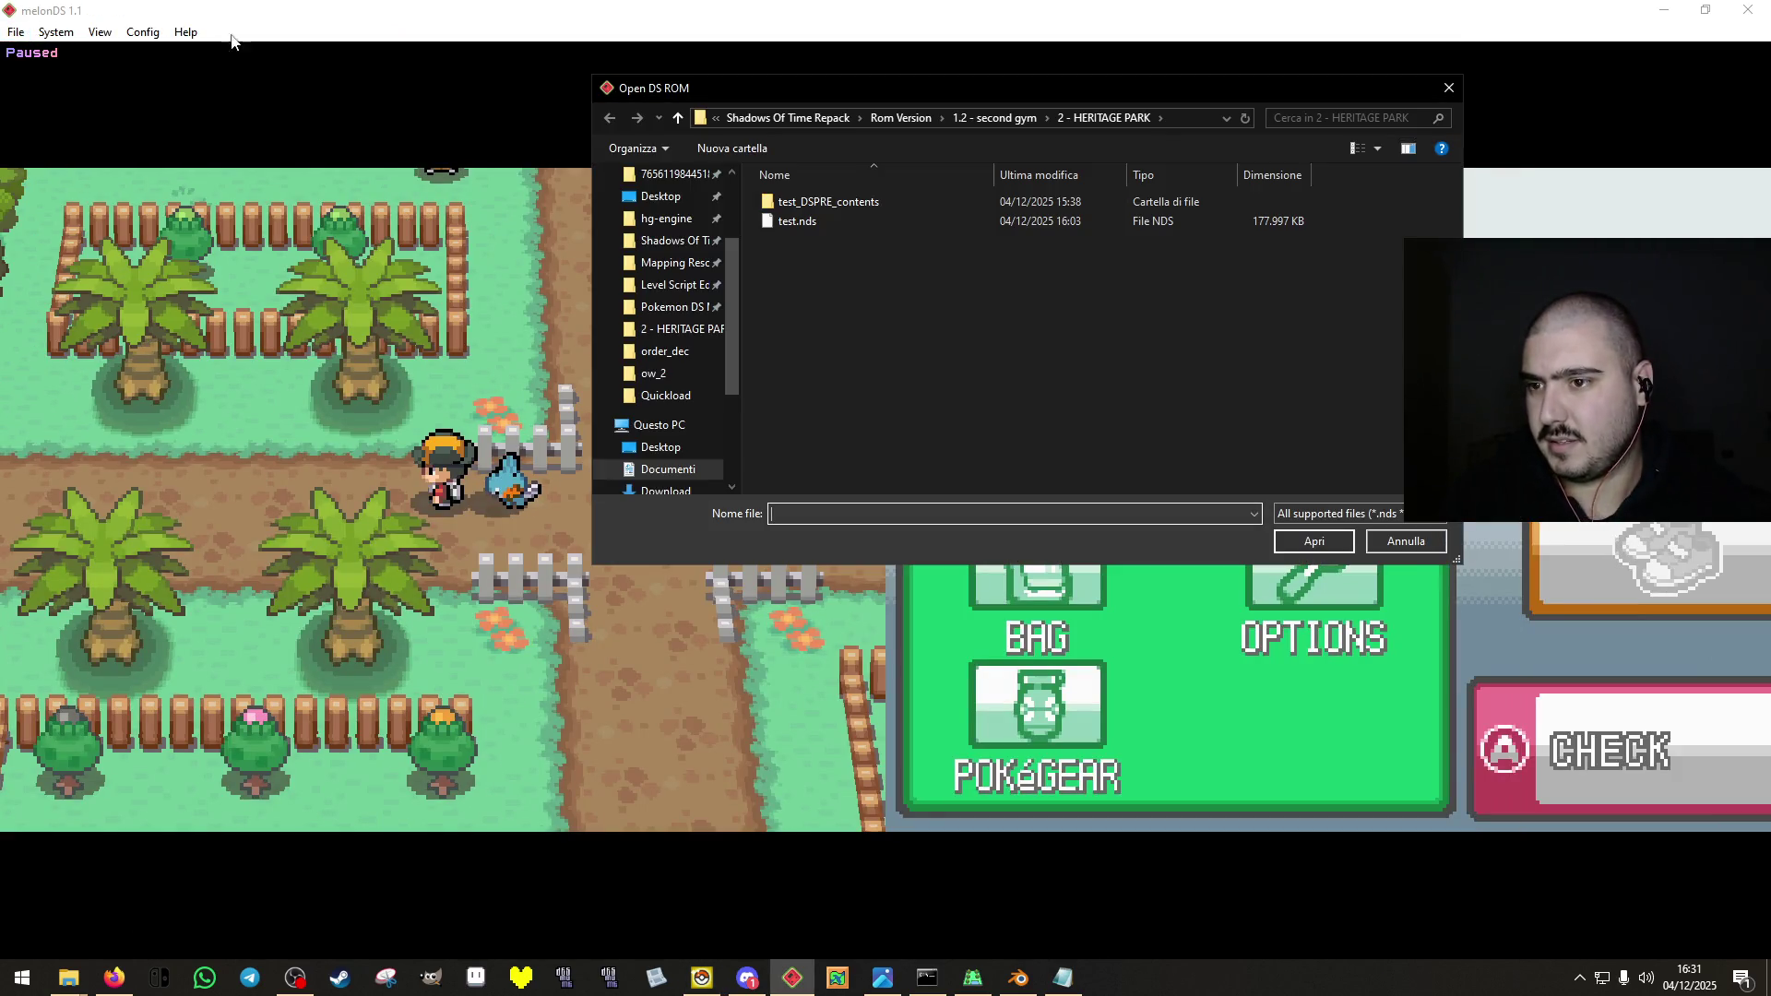
{"action": "left_click", "coordinate": [1003, 115]}
{"action": "double_click", "coordinate": [973, 241]}
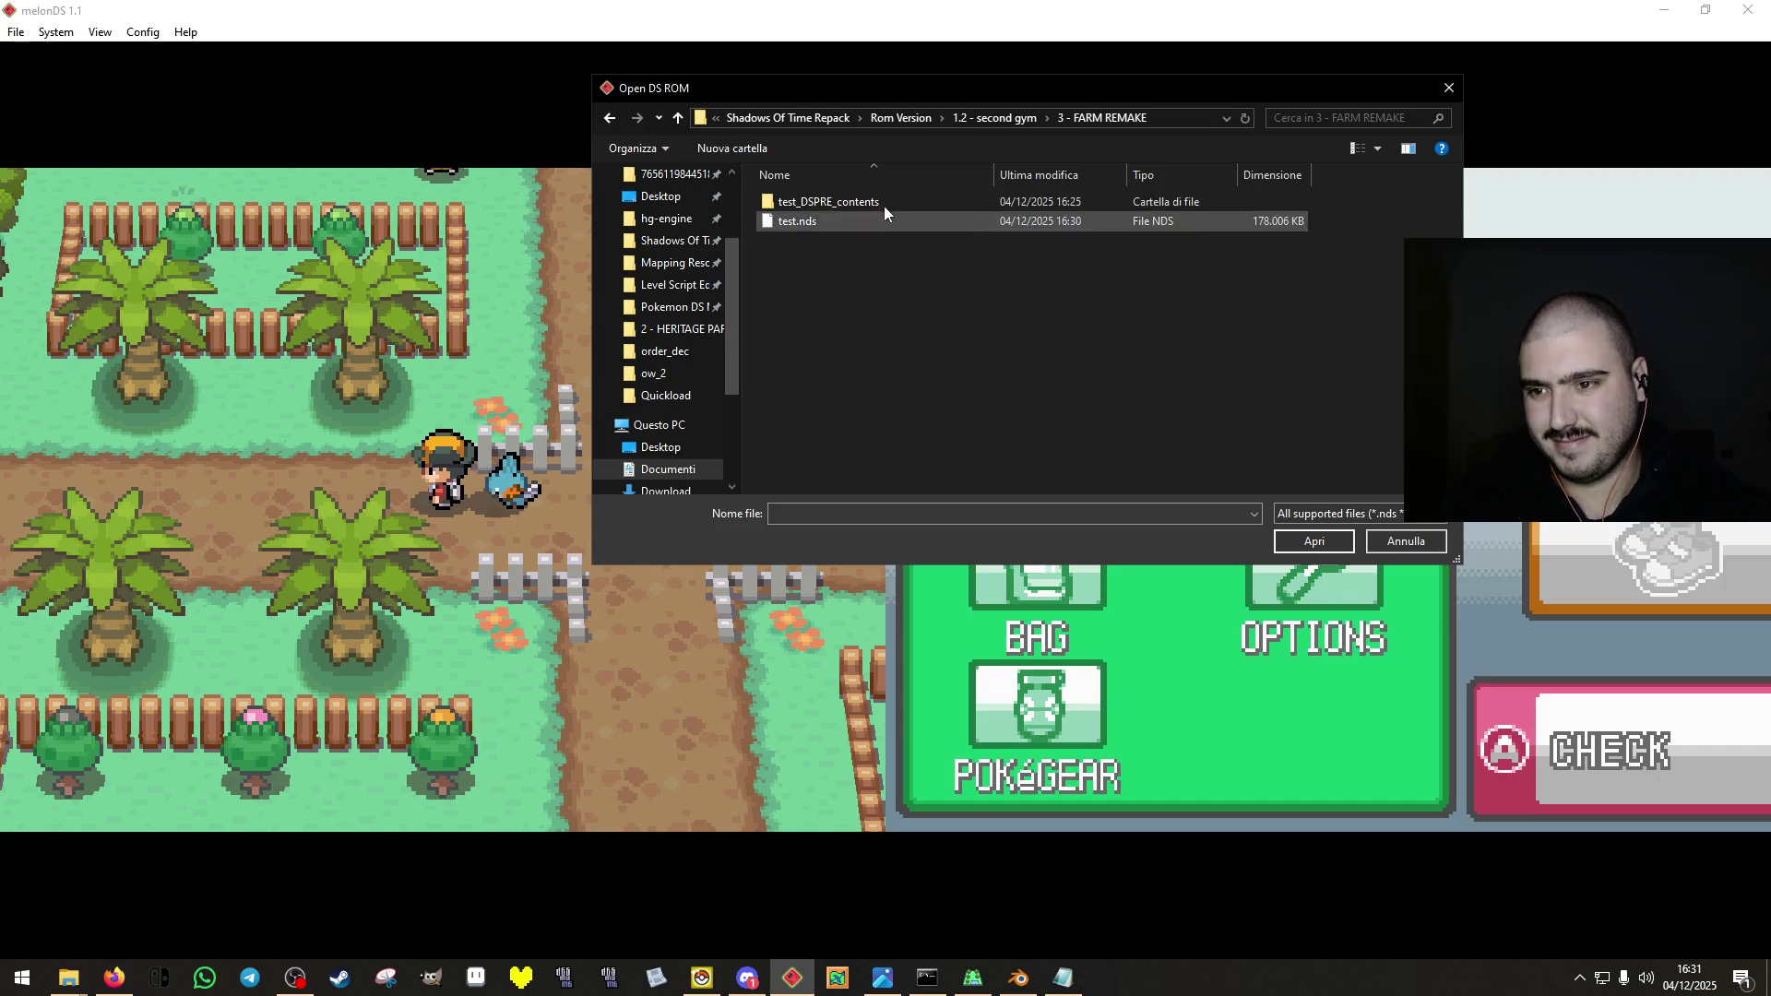
{"action": "left_click", "coordinate": [874, 225]}
{"action": "left_click", "coordinate": [1313, 542]}
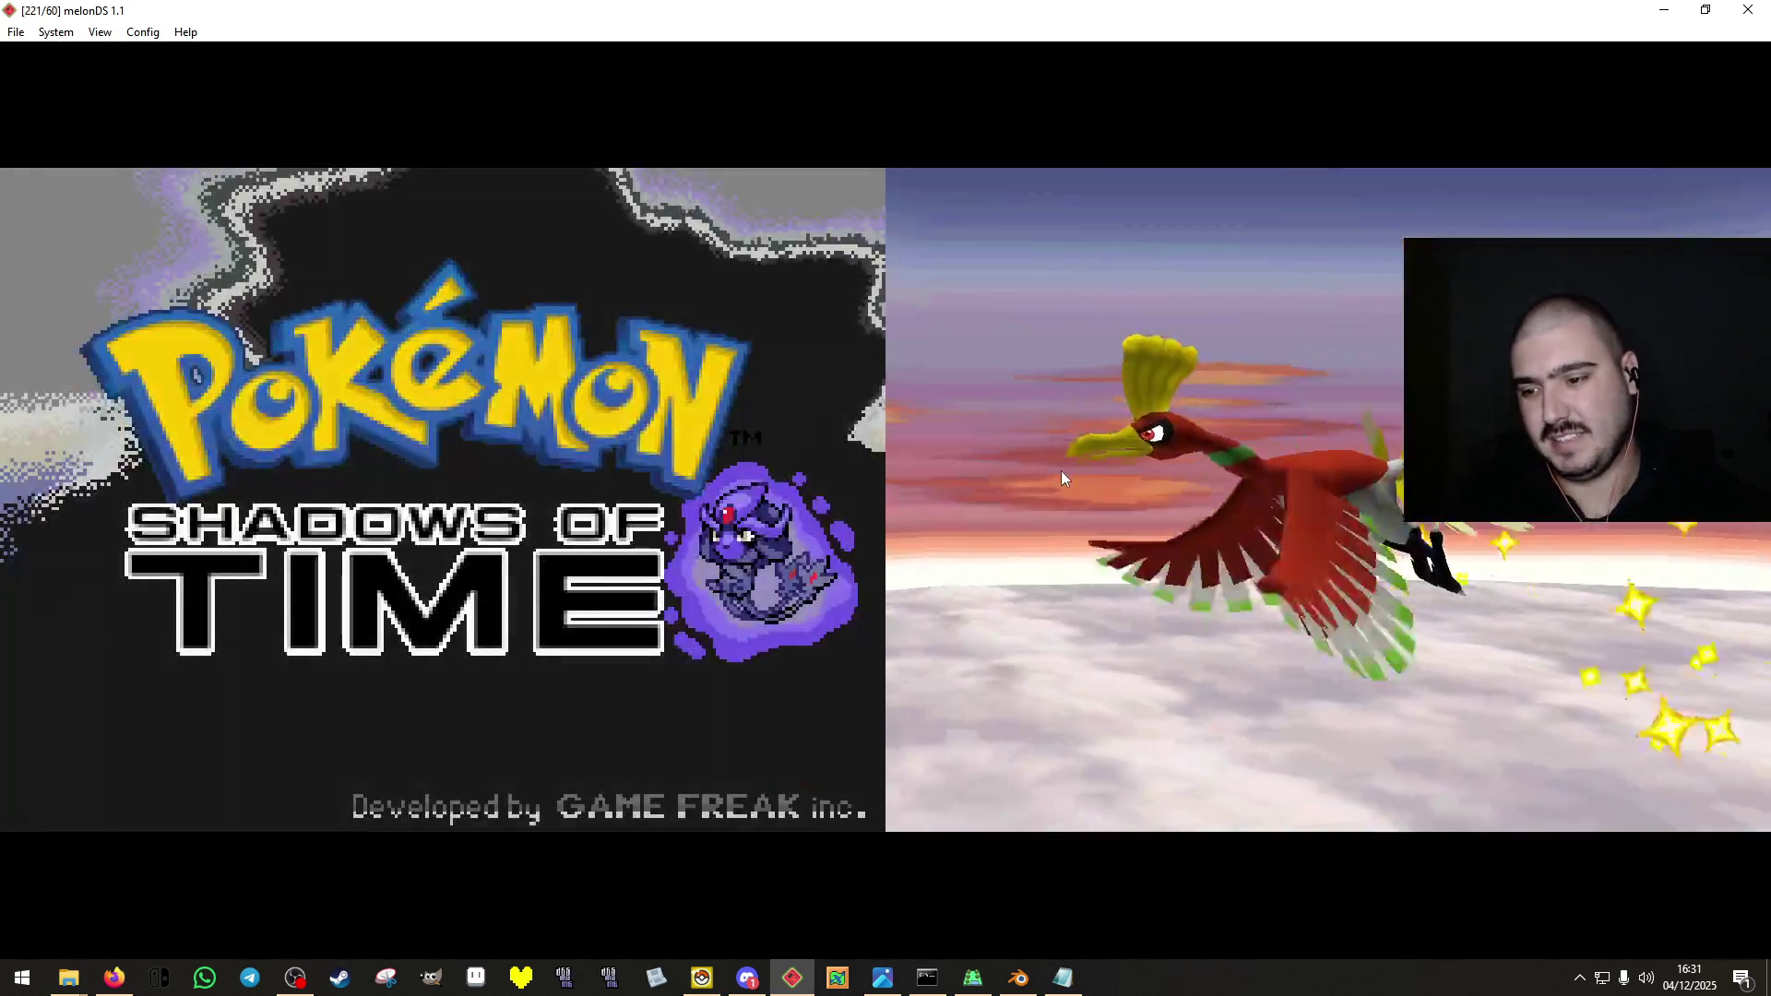
{"action": "left_click", "coordinate": [1061, 470]}
Continue the saved game and walk the trainer through the gate into Solis Gardens' Pokémon Center.
{"action": "left_click", "coordinate": [1060, 470]}
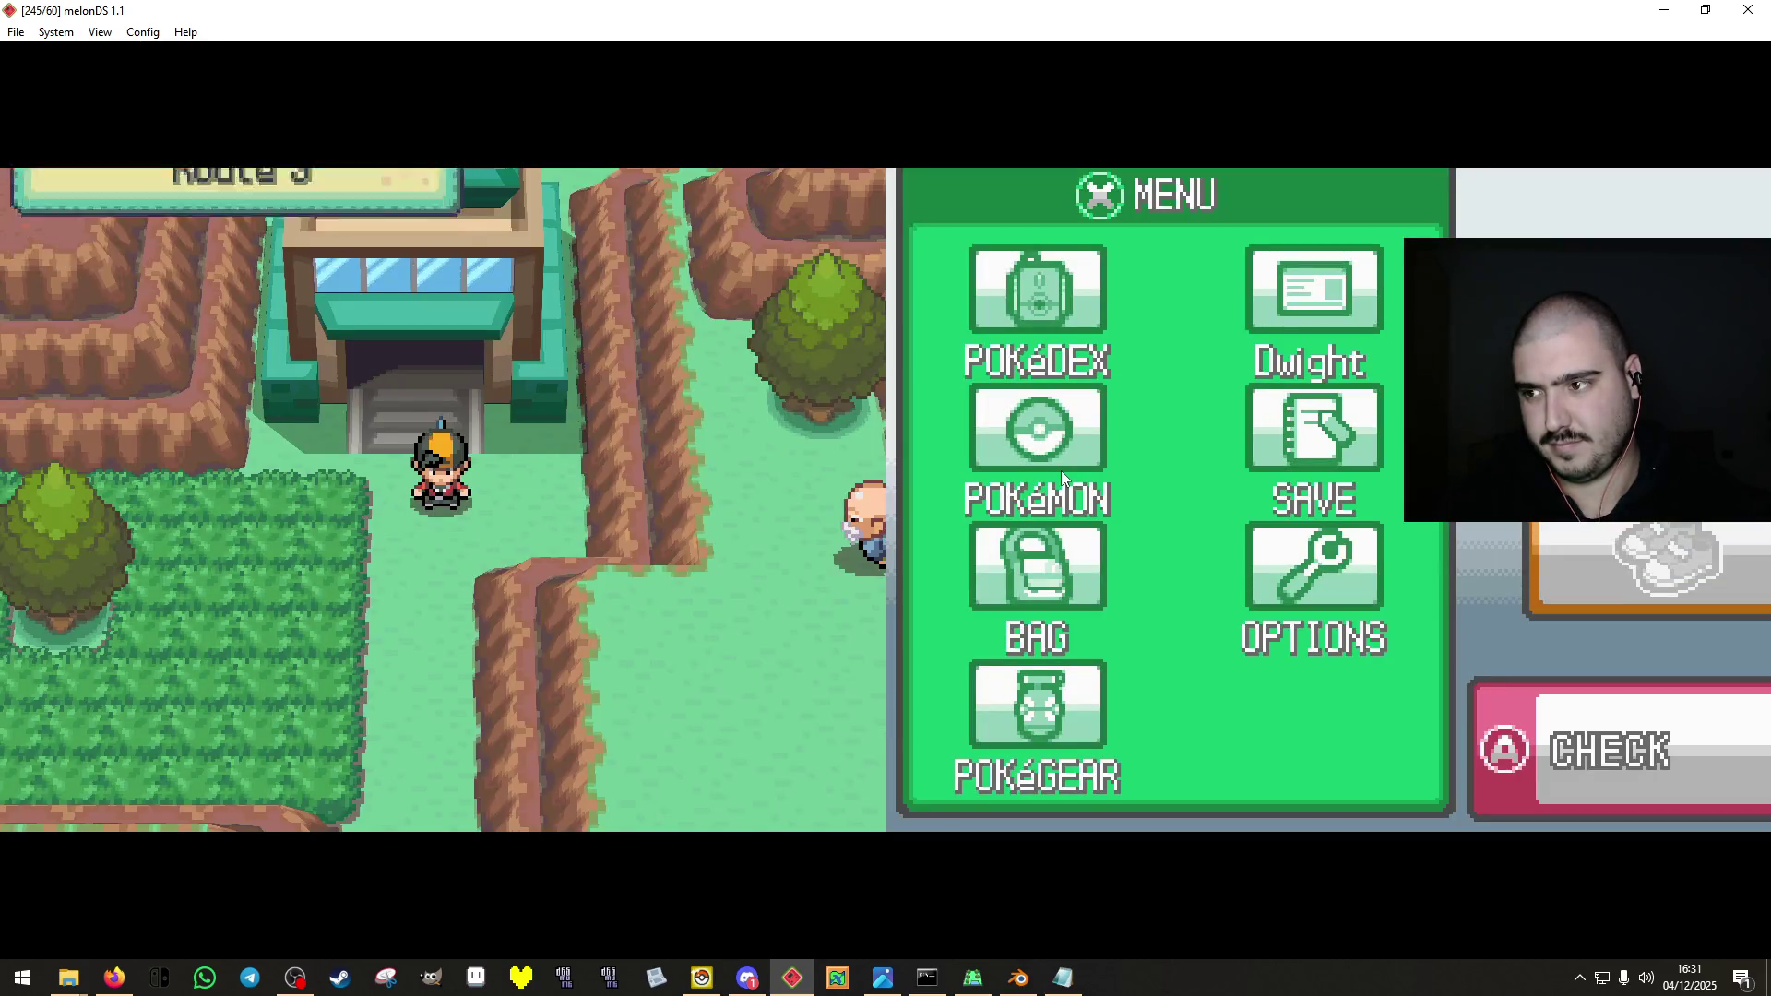
{"action": "key", "text": "Up"}
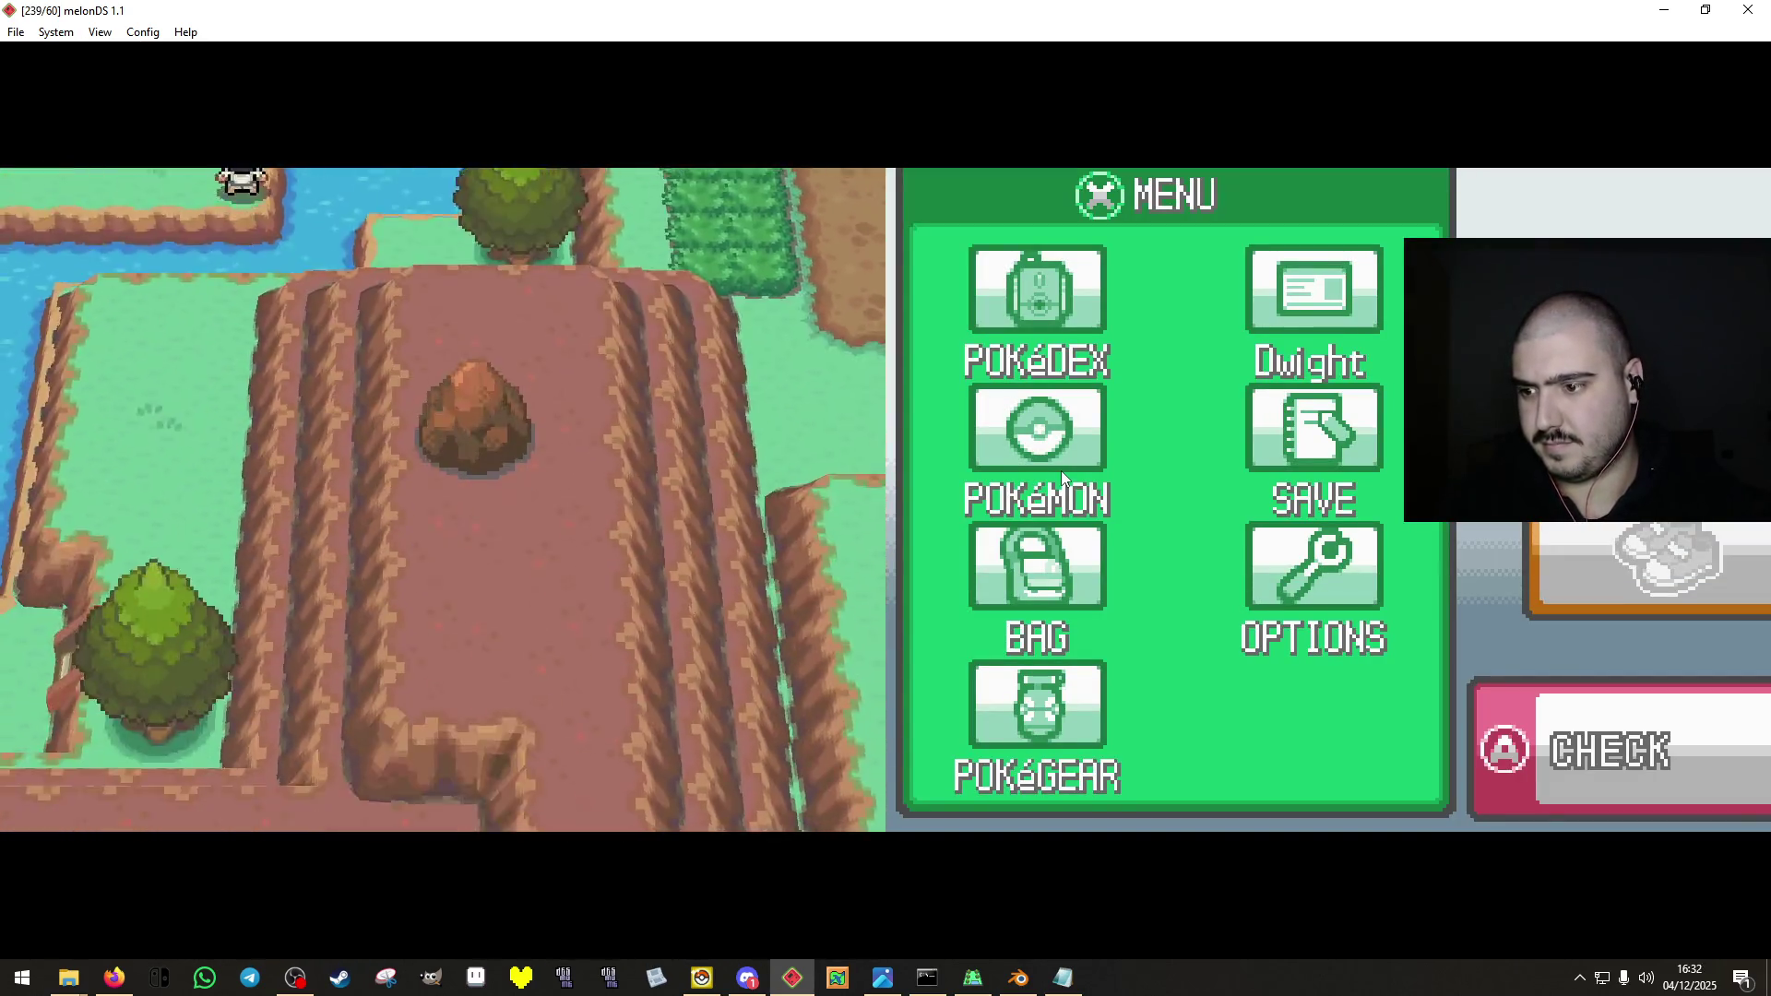
{"action": "key", "text": "Up"}
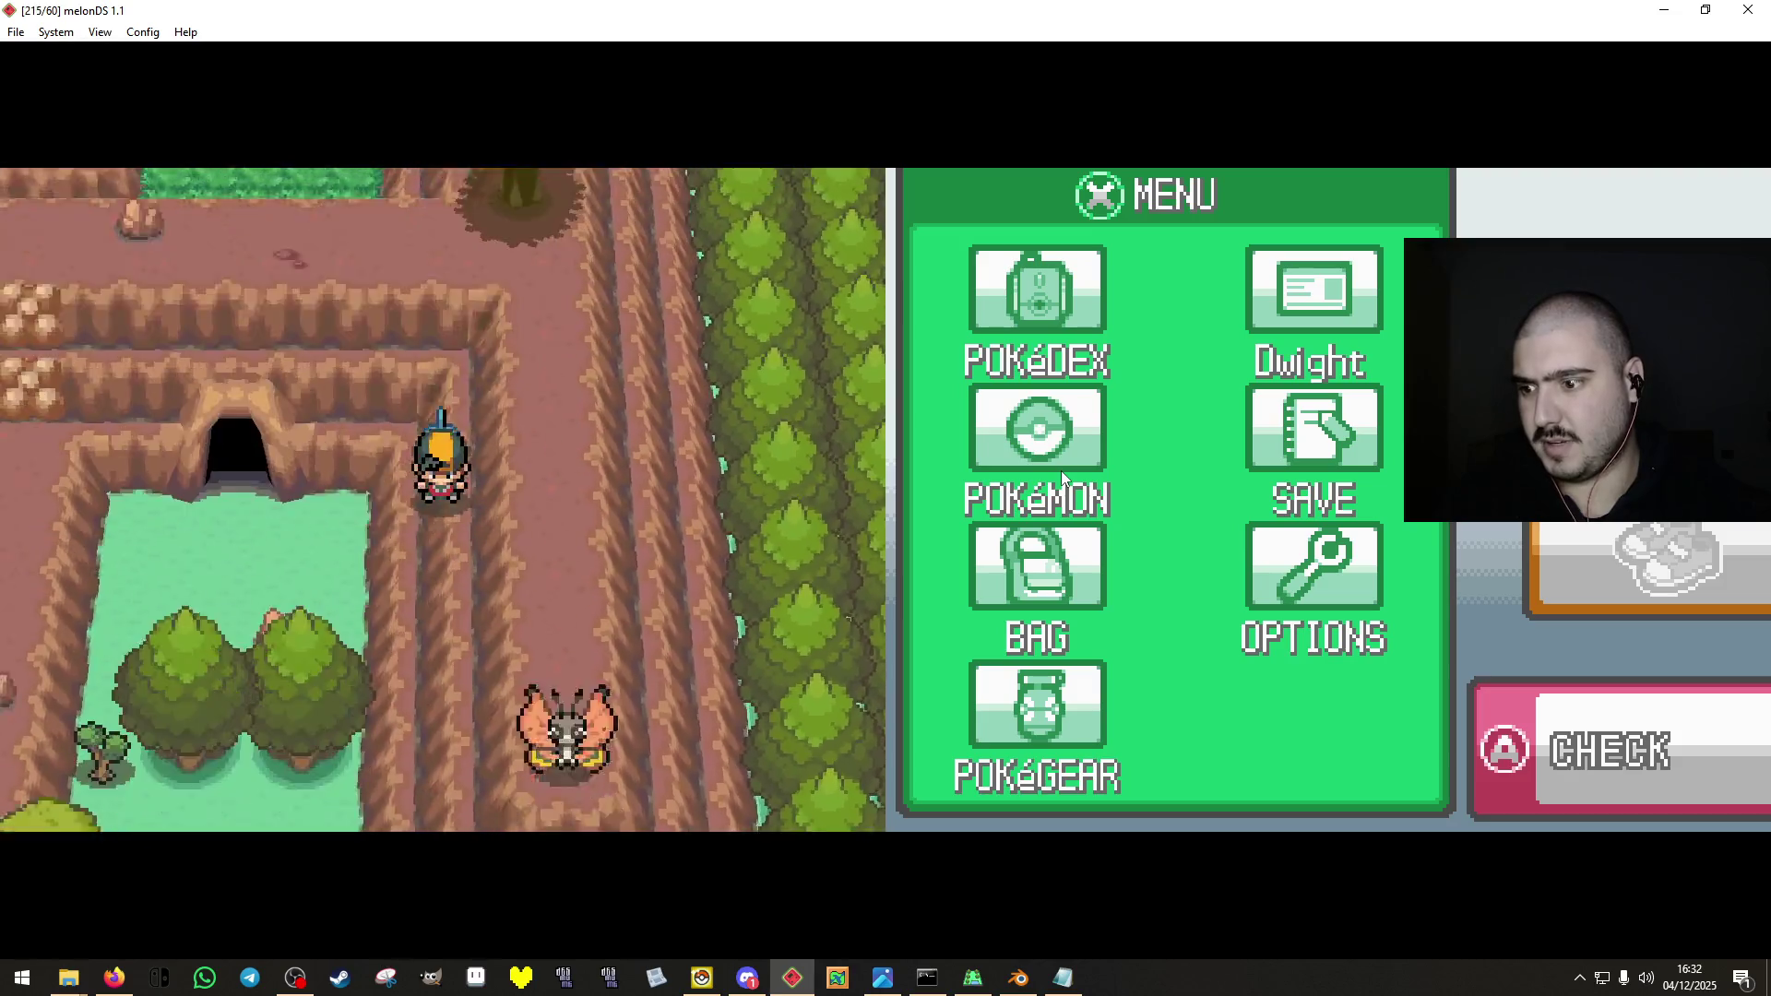
{"action": "key", "text": "Down"}
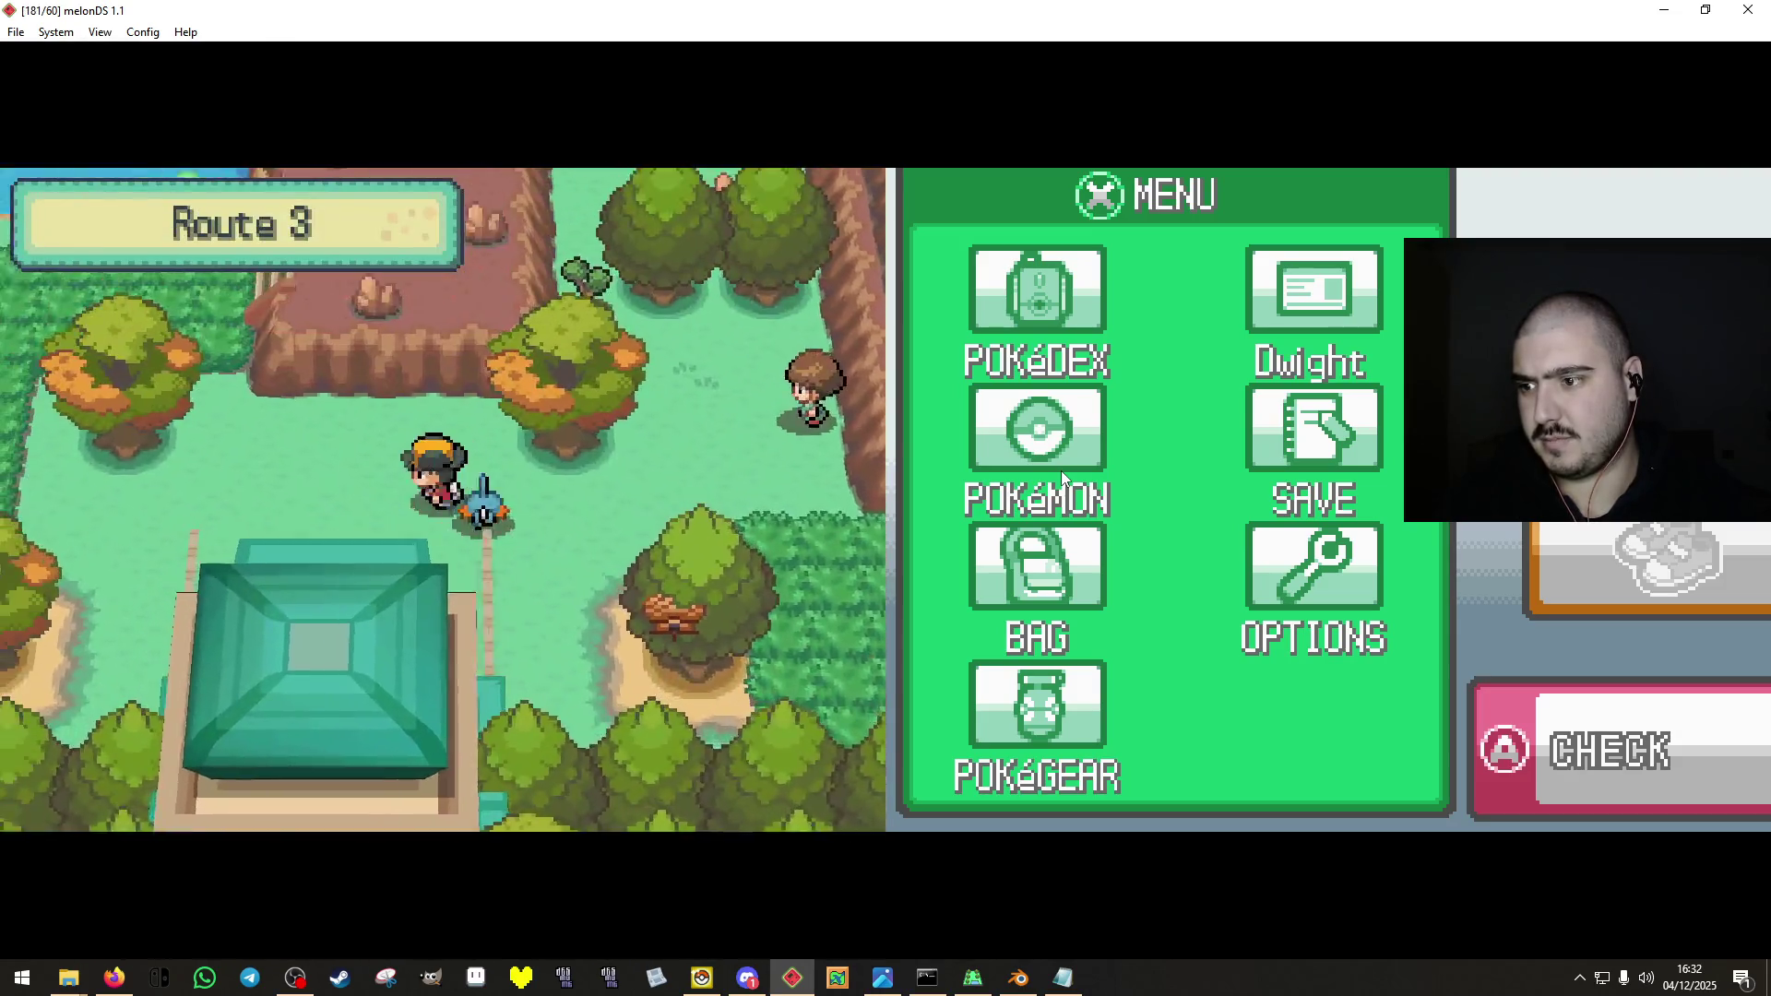
{"action": "key", "text": "Down"}
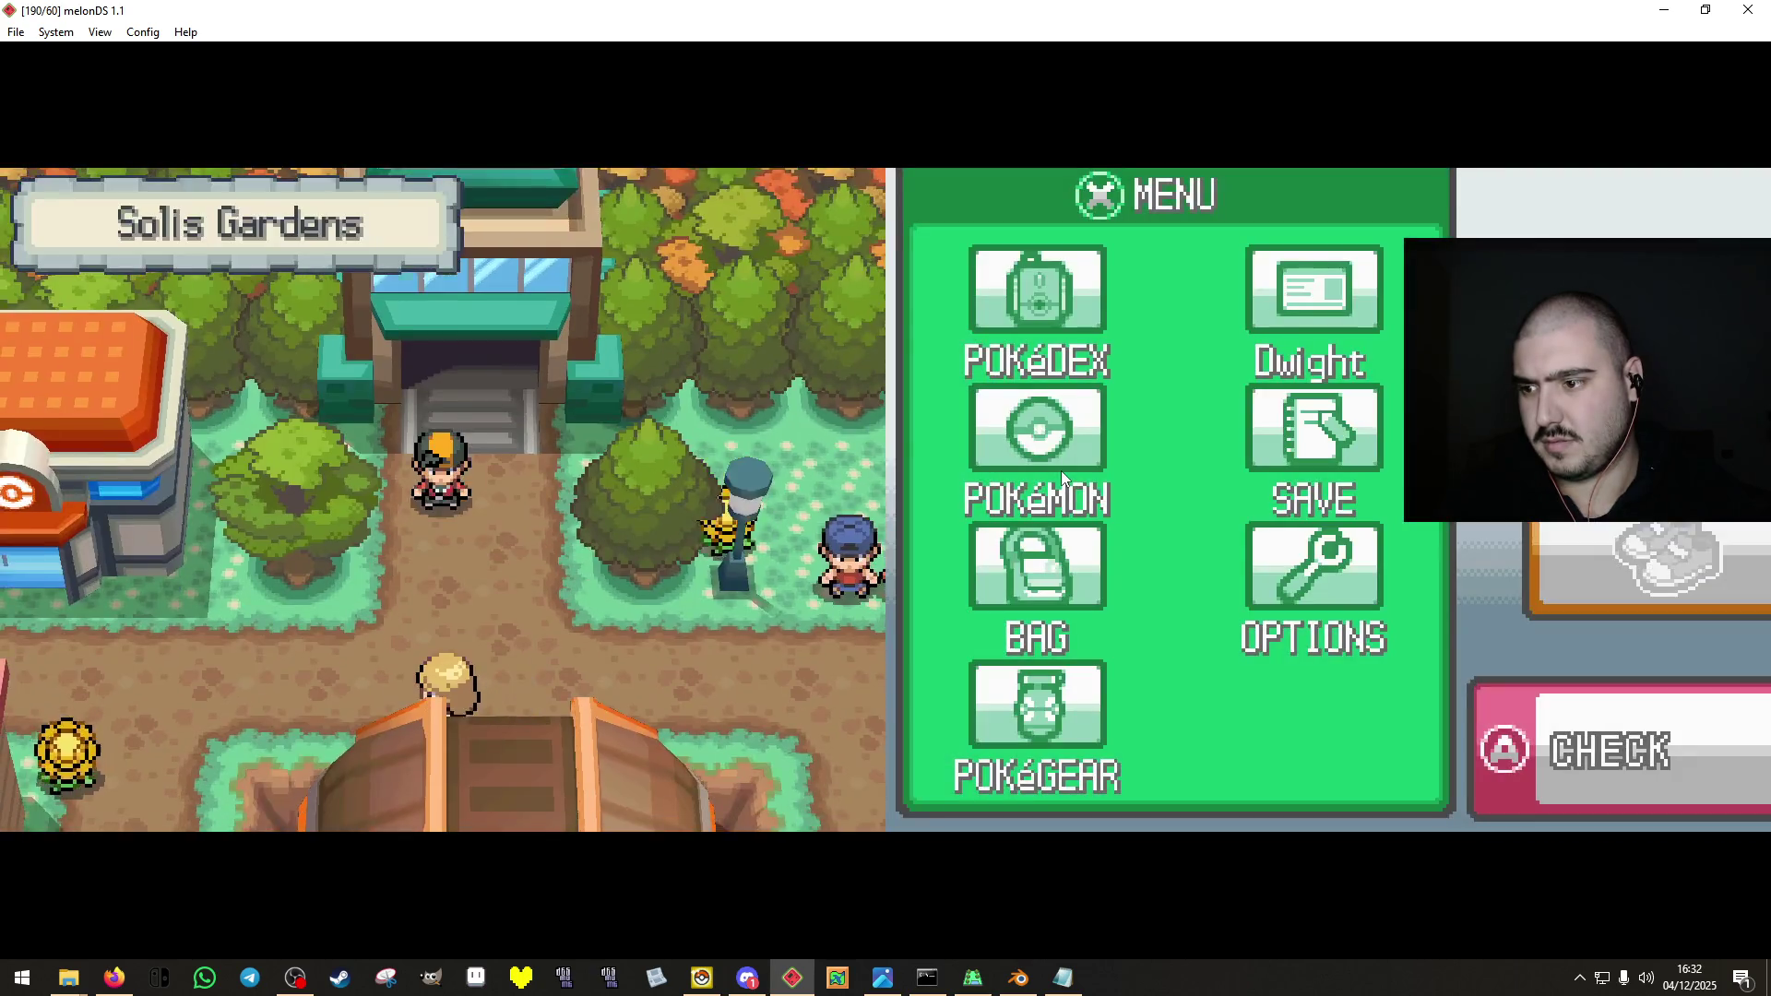
Choose SAVE from the in-game menu and confirm saving the adventure.
{"action": "key", "text": "Down"}
{"action": "key", "text": "Right"}
{"action": "key", "text": "x"}
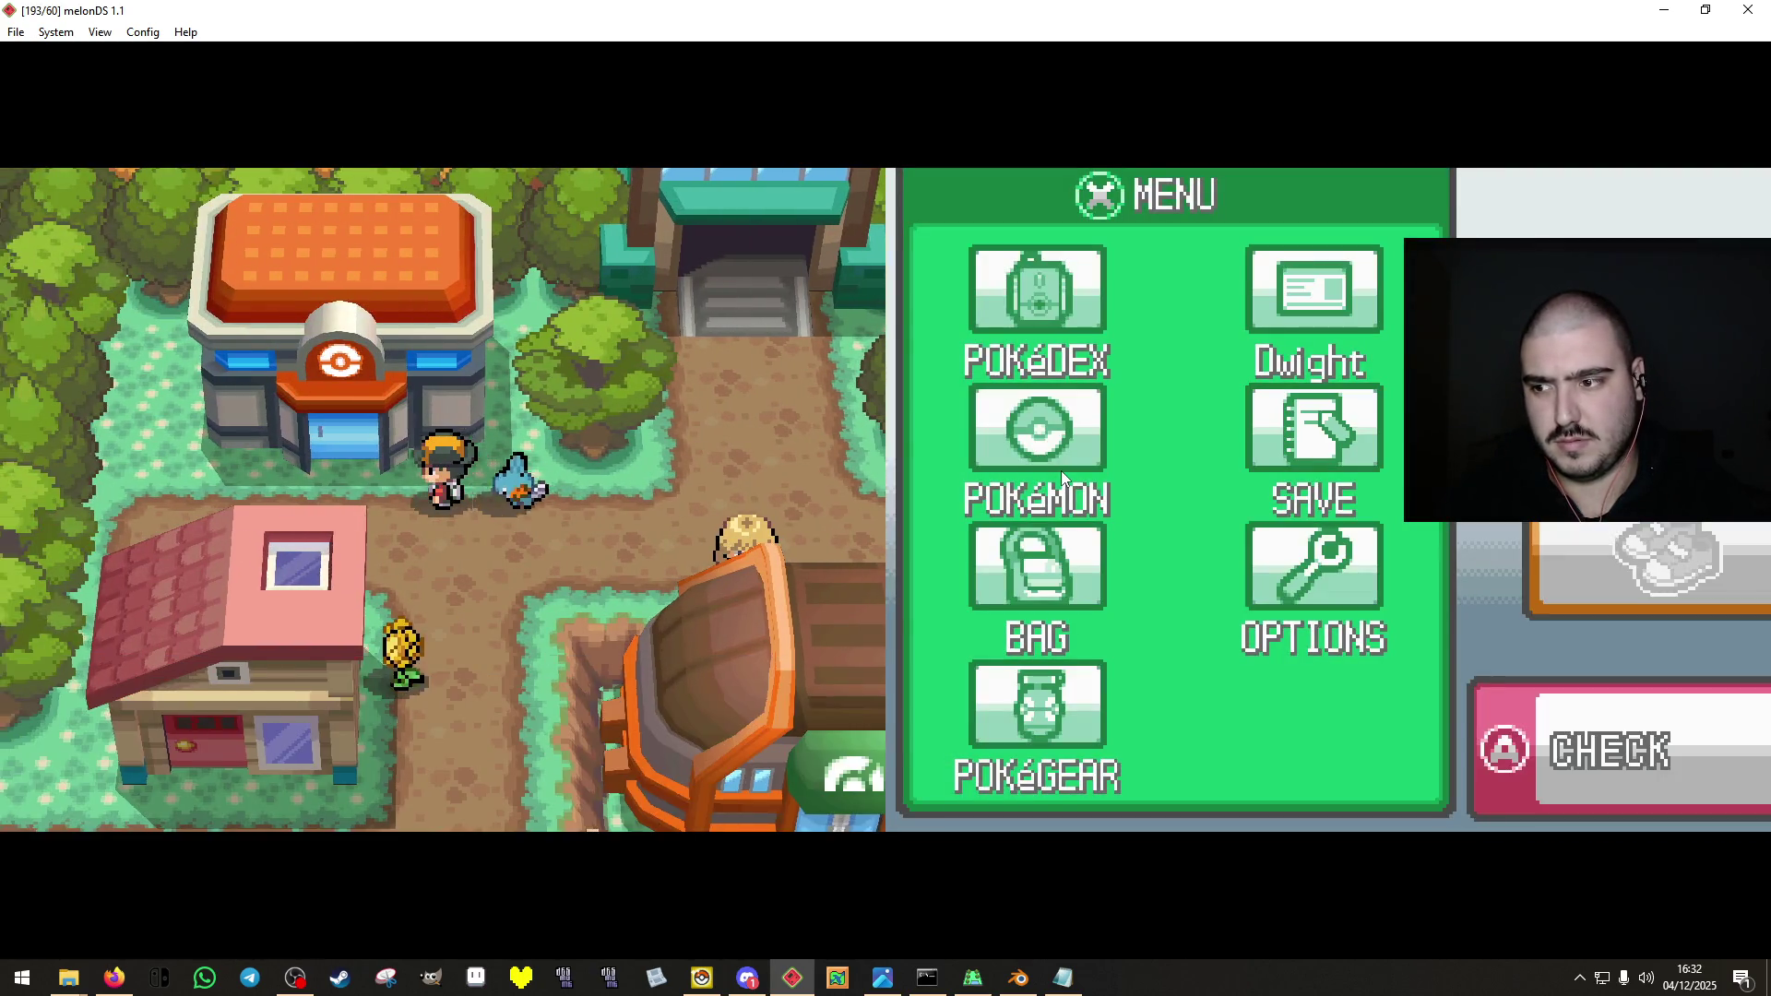
{"action": "key", "text": "Up"}
{"action": "key", "text": "Down"}
{"action": "key", "text": "Up"}
{"action": "key", "text": "x"}
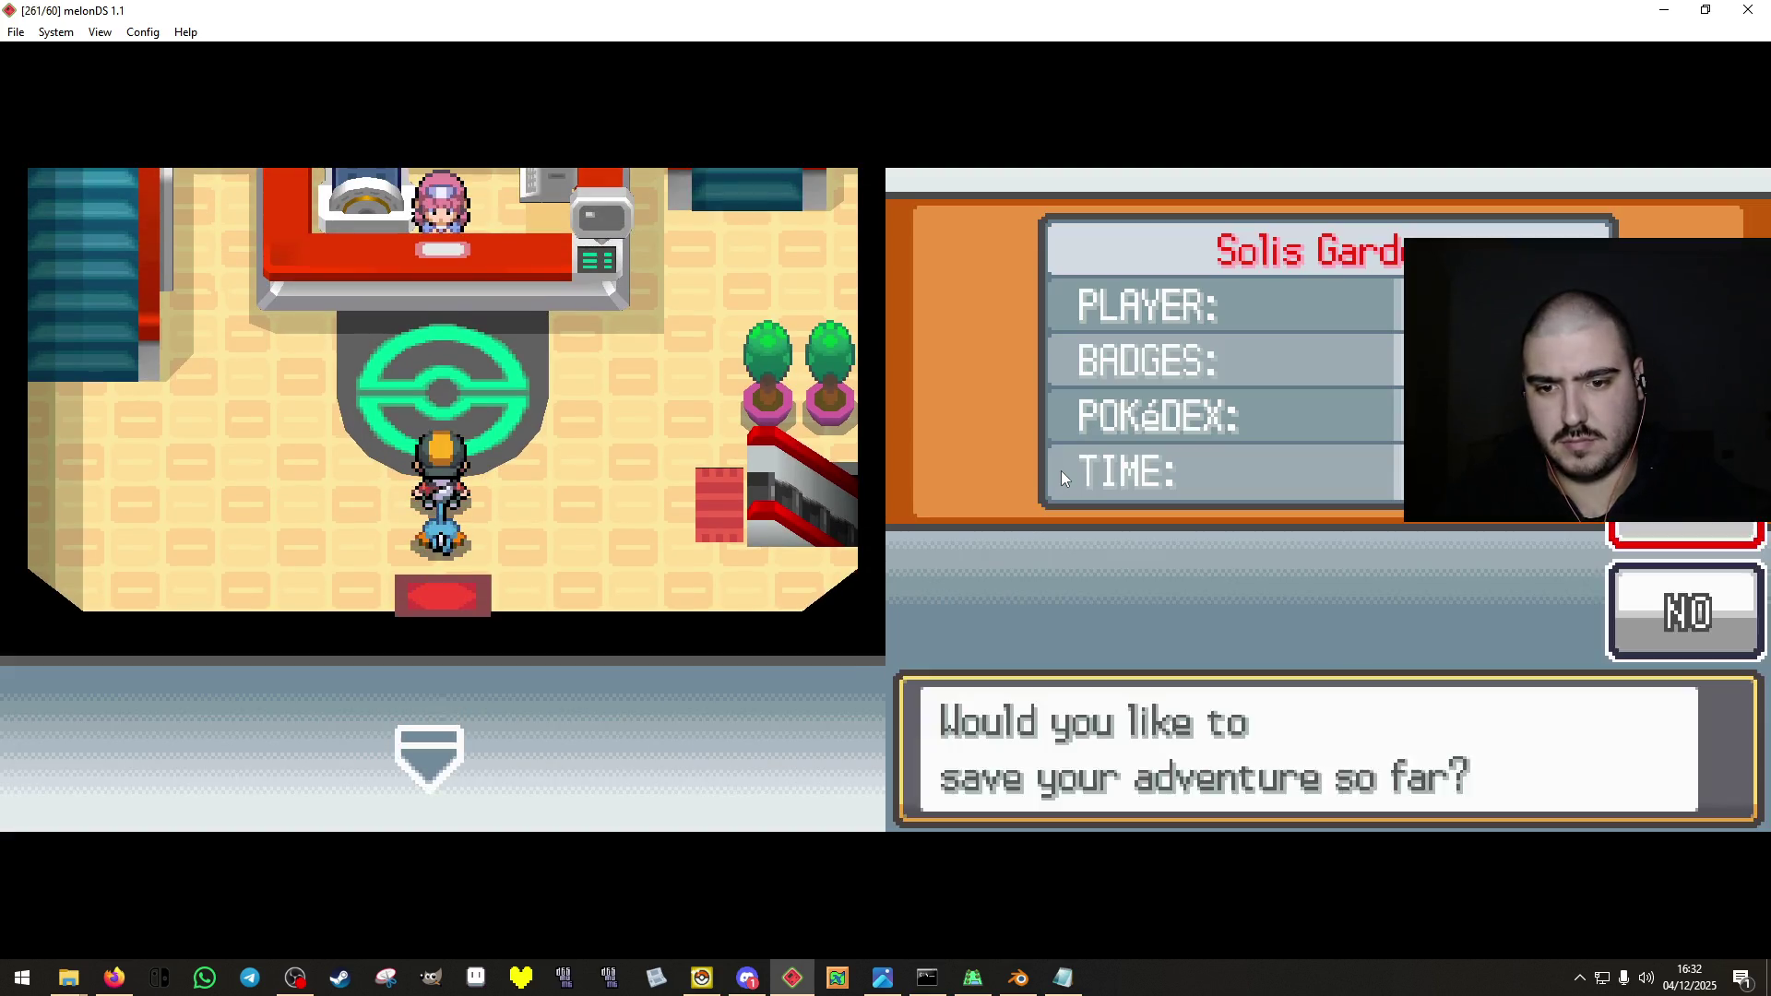
{"action": "key", "text": "x"}
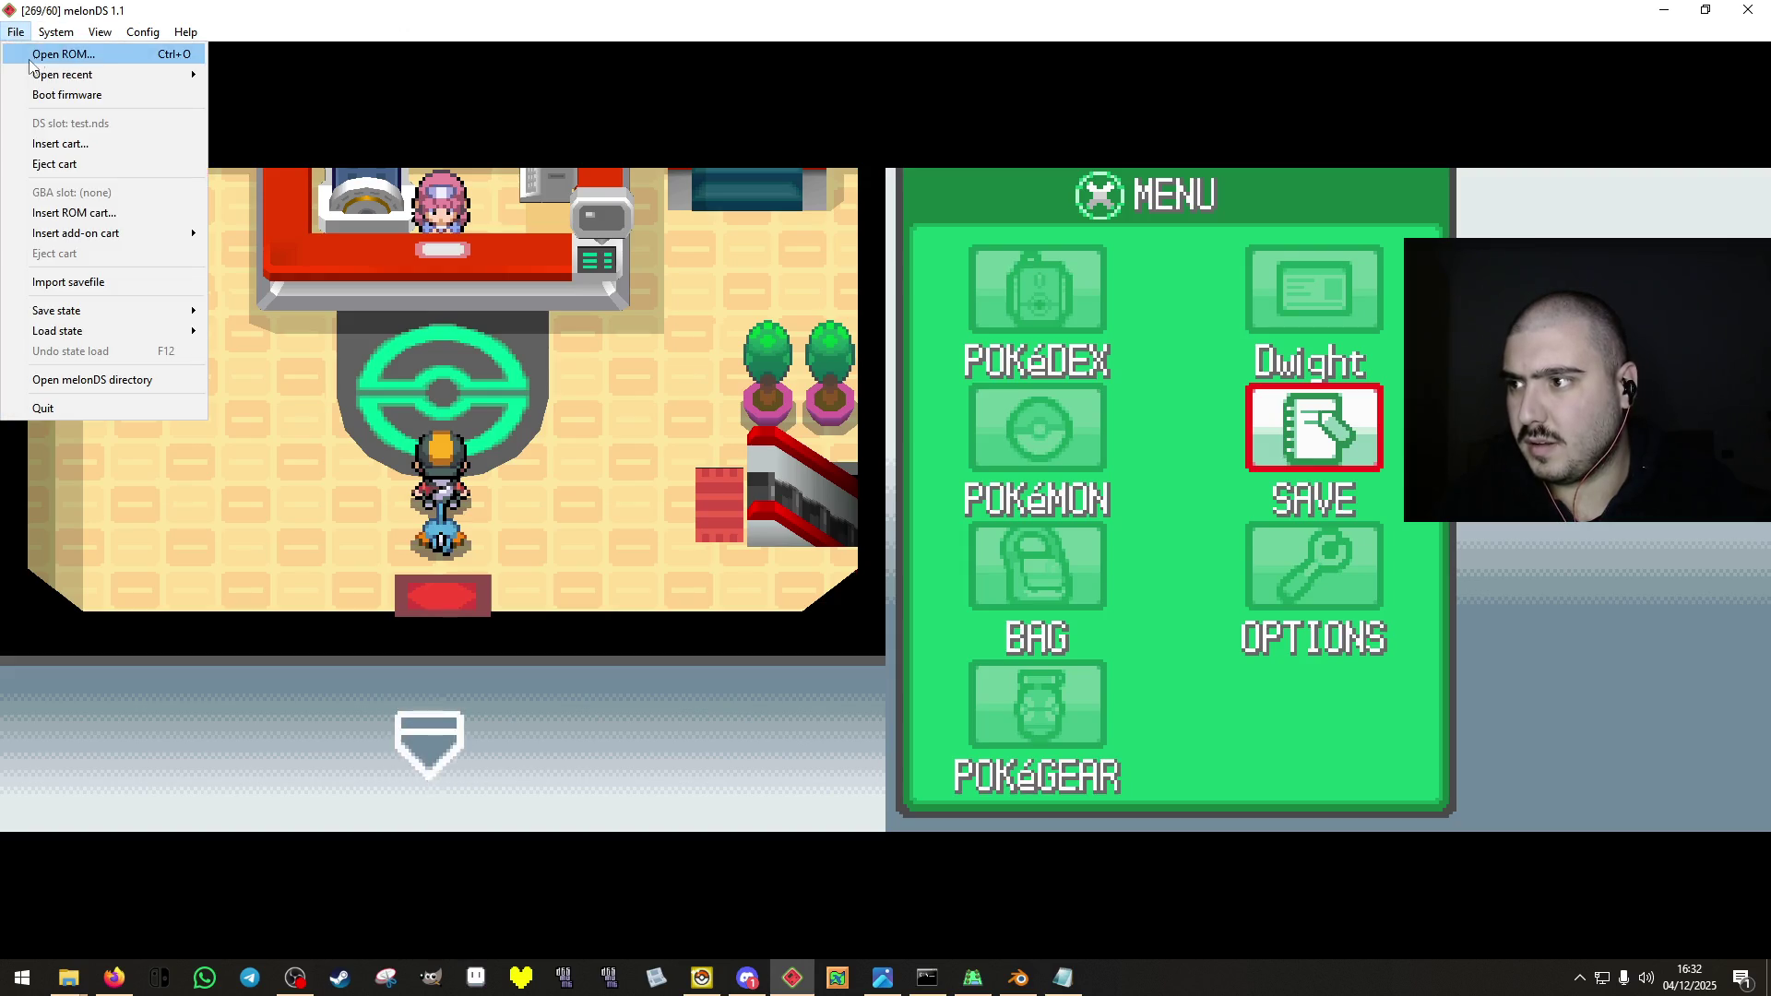
Reset the emulator, continue the saved game, and walk across town onto Route 8.
{"action": "left_click", "coordinate": [77, 77]}
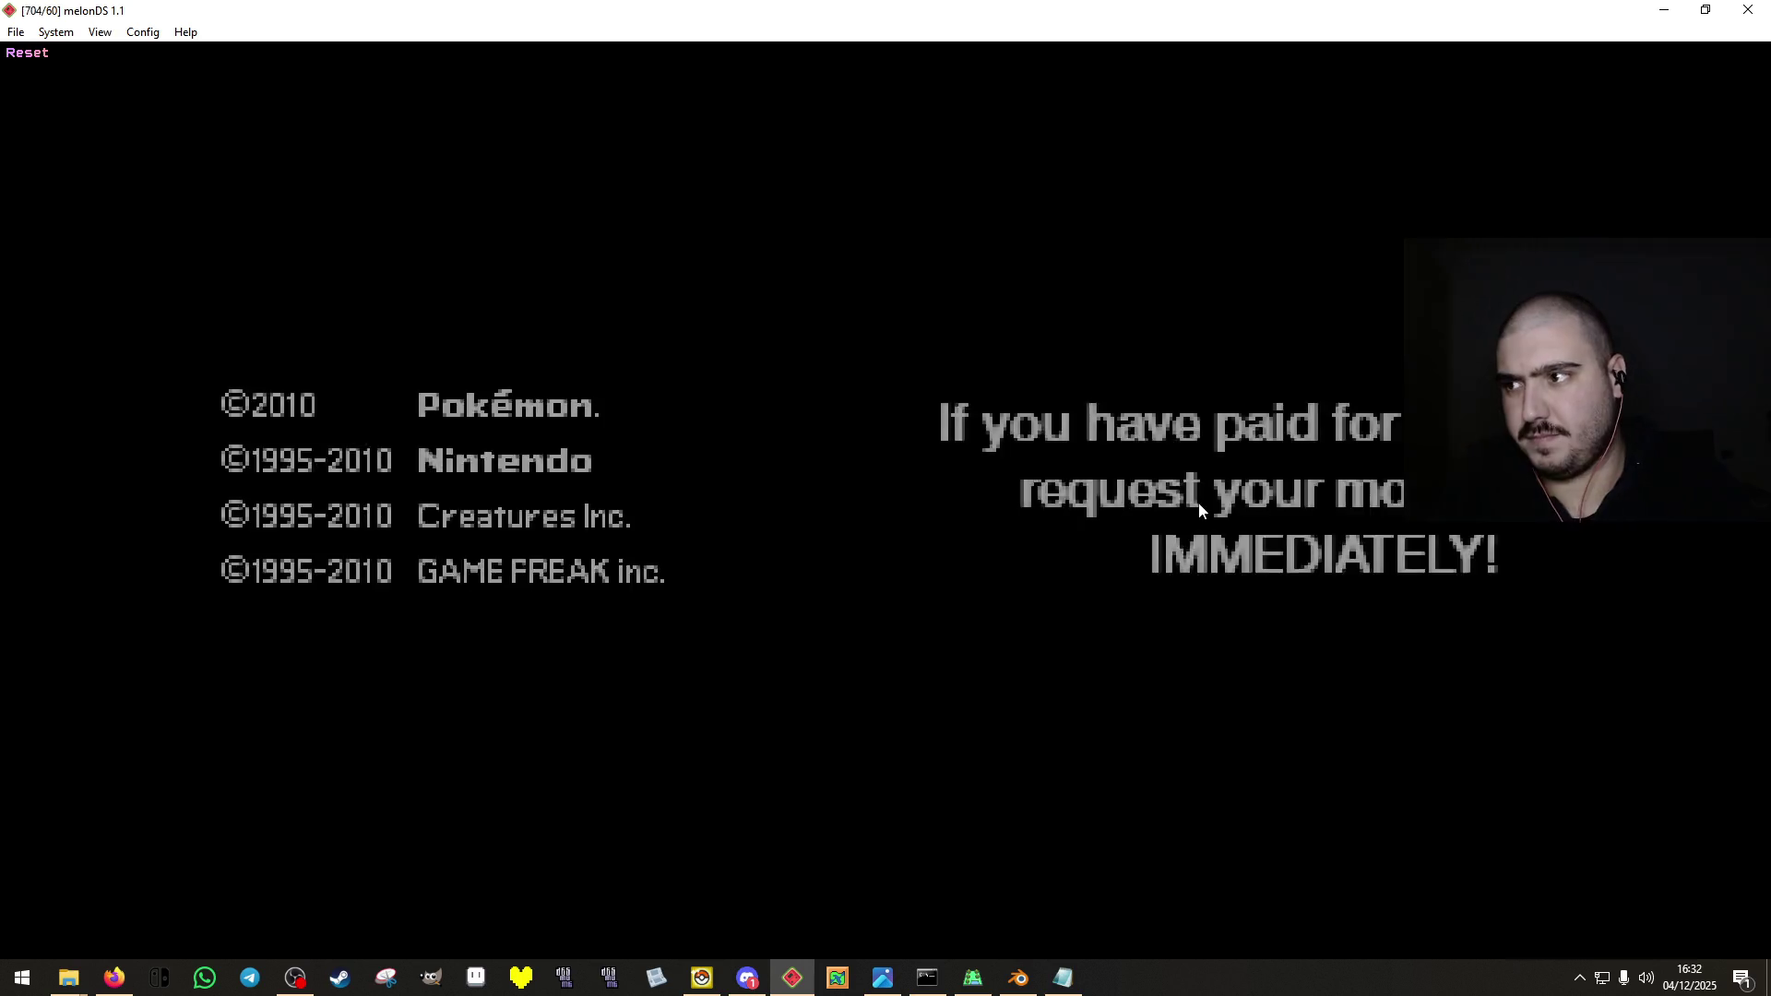
{"action": "key", "text": "x"}
{"action": "key", "text": "x"}
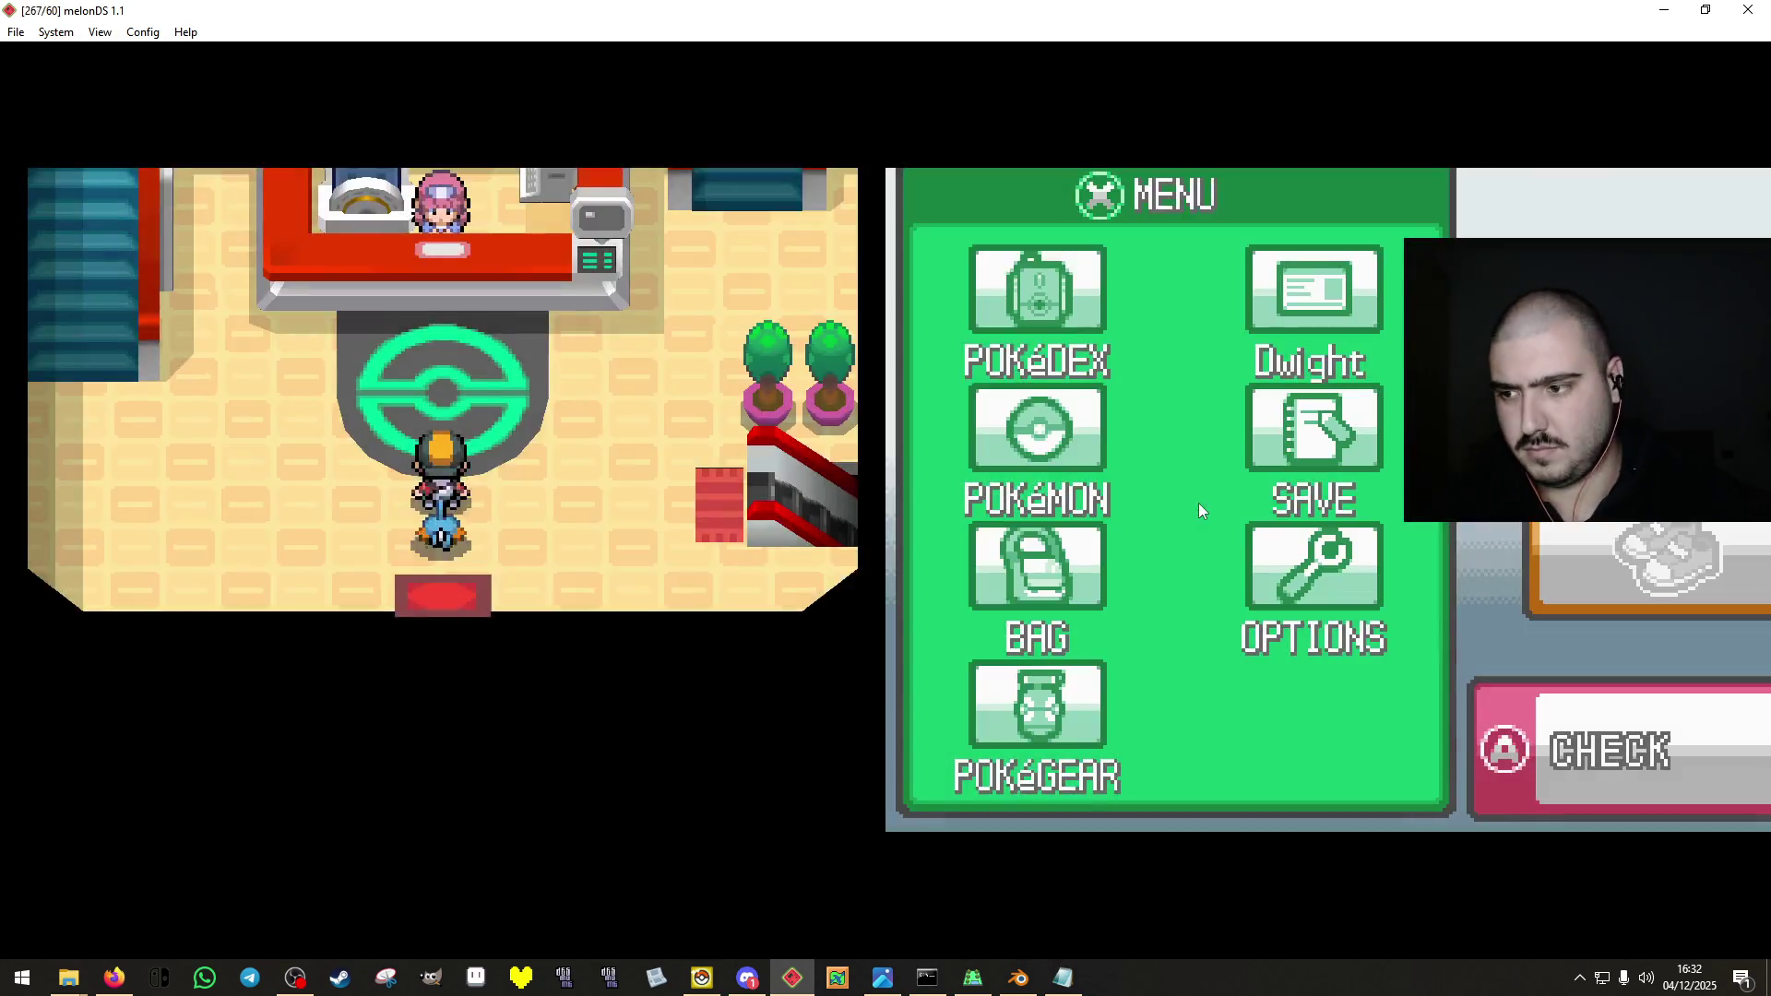
{"action": "key", "text": "Left"}
{"action": "key", "text": "Right"}
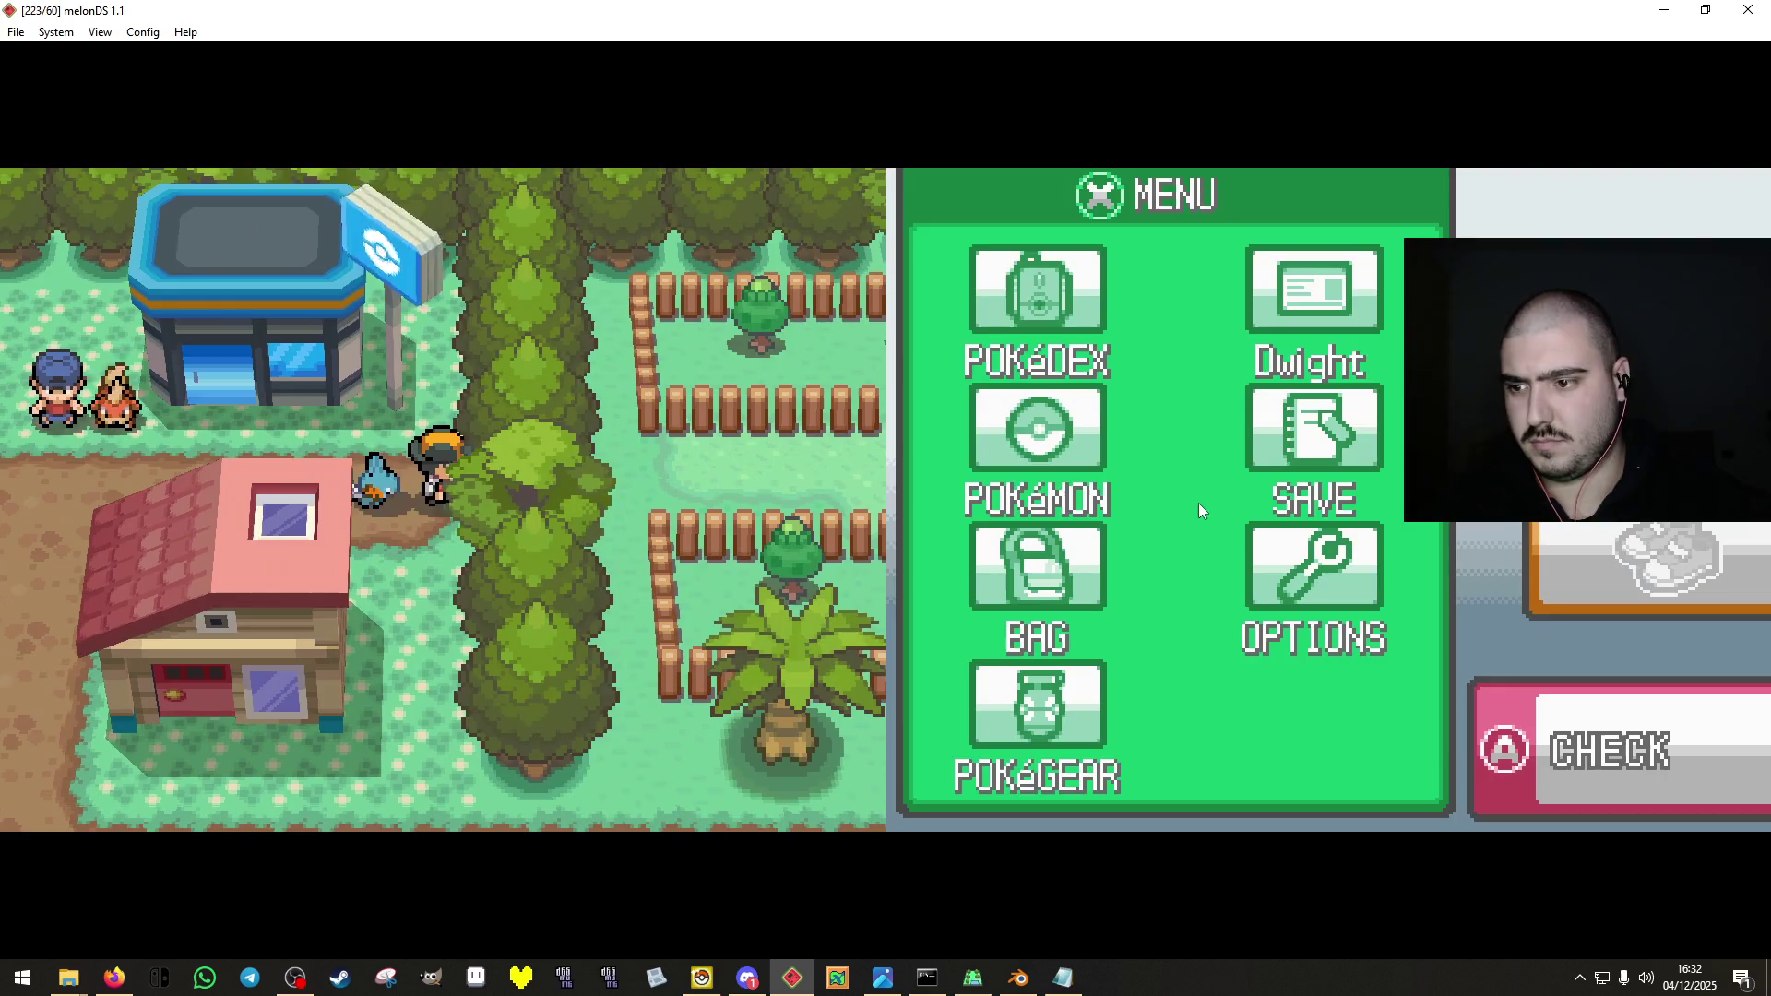
{"action": "key", "text": "Down"}
{"action": "key", "text": "Right"}
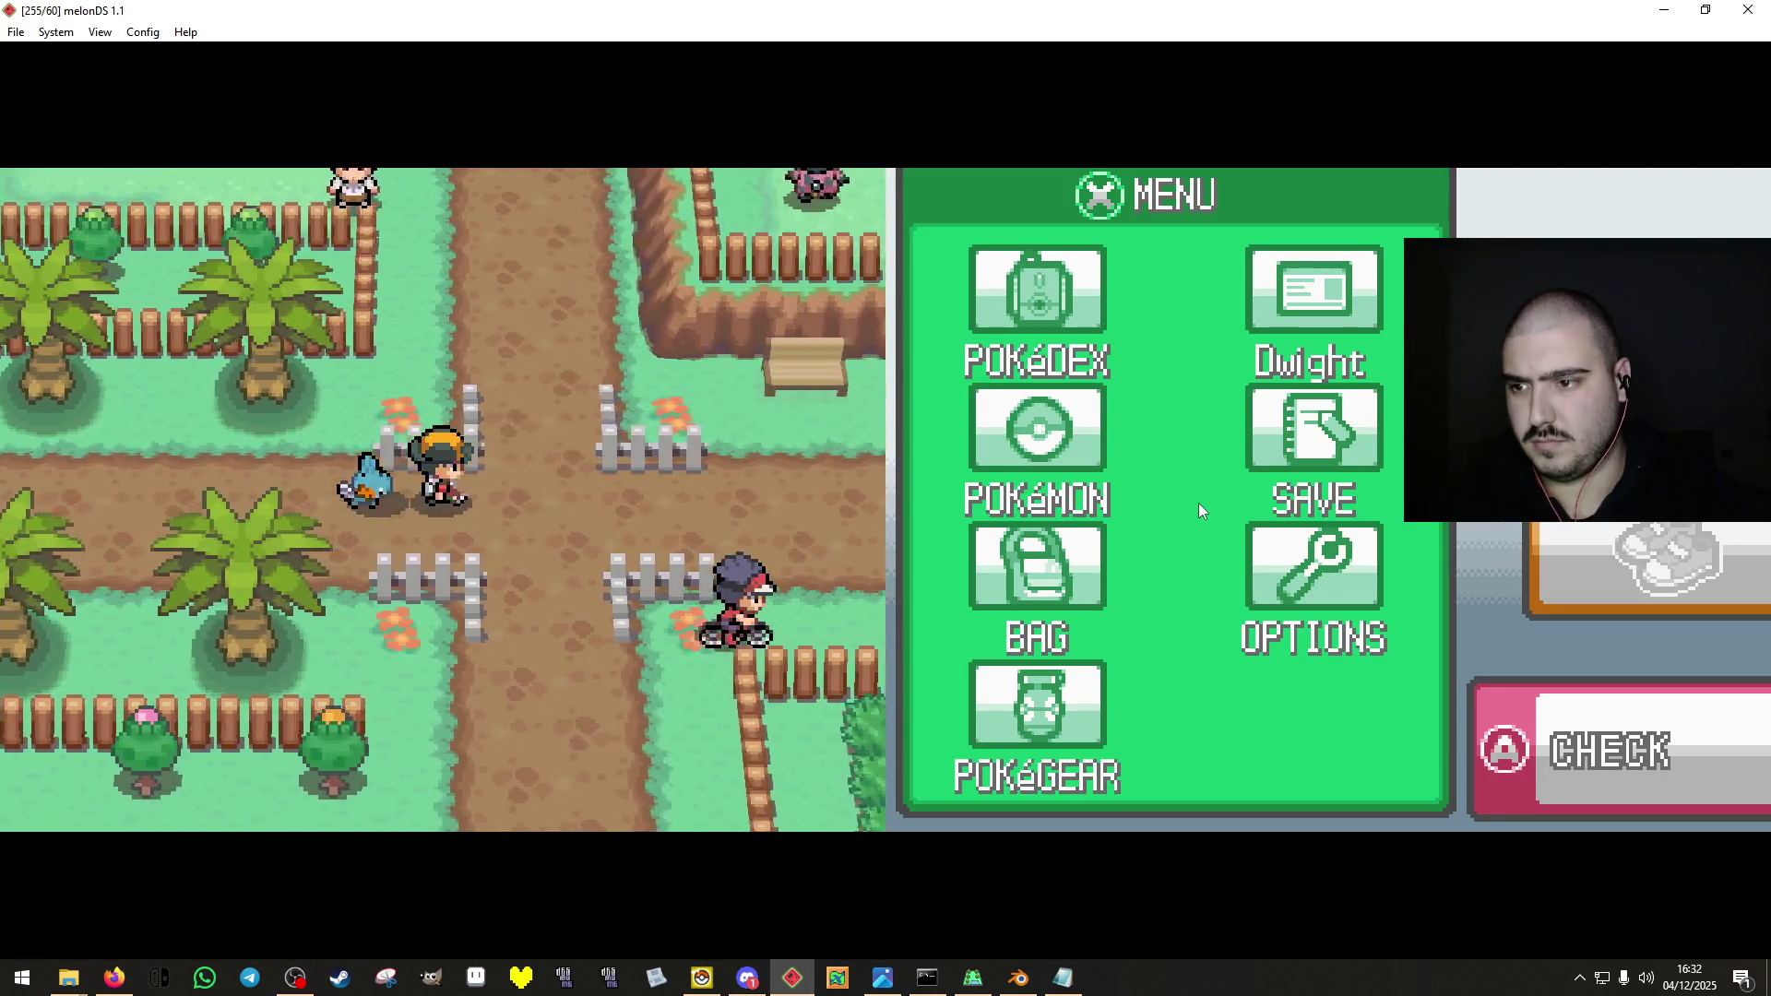
{"action": "key", "text": "Up"}
Walk up the stairs to the barn, enter and exit it twice, then pass it.
{"action": "key", "text": "Right"}
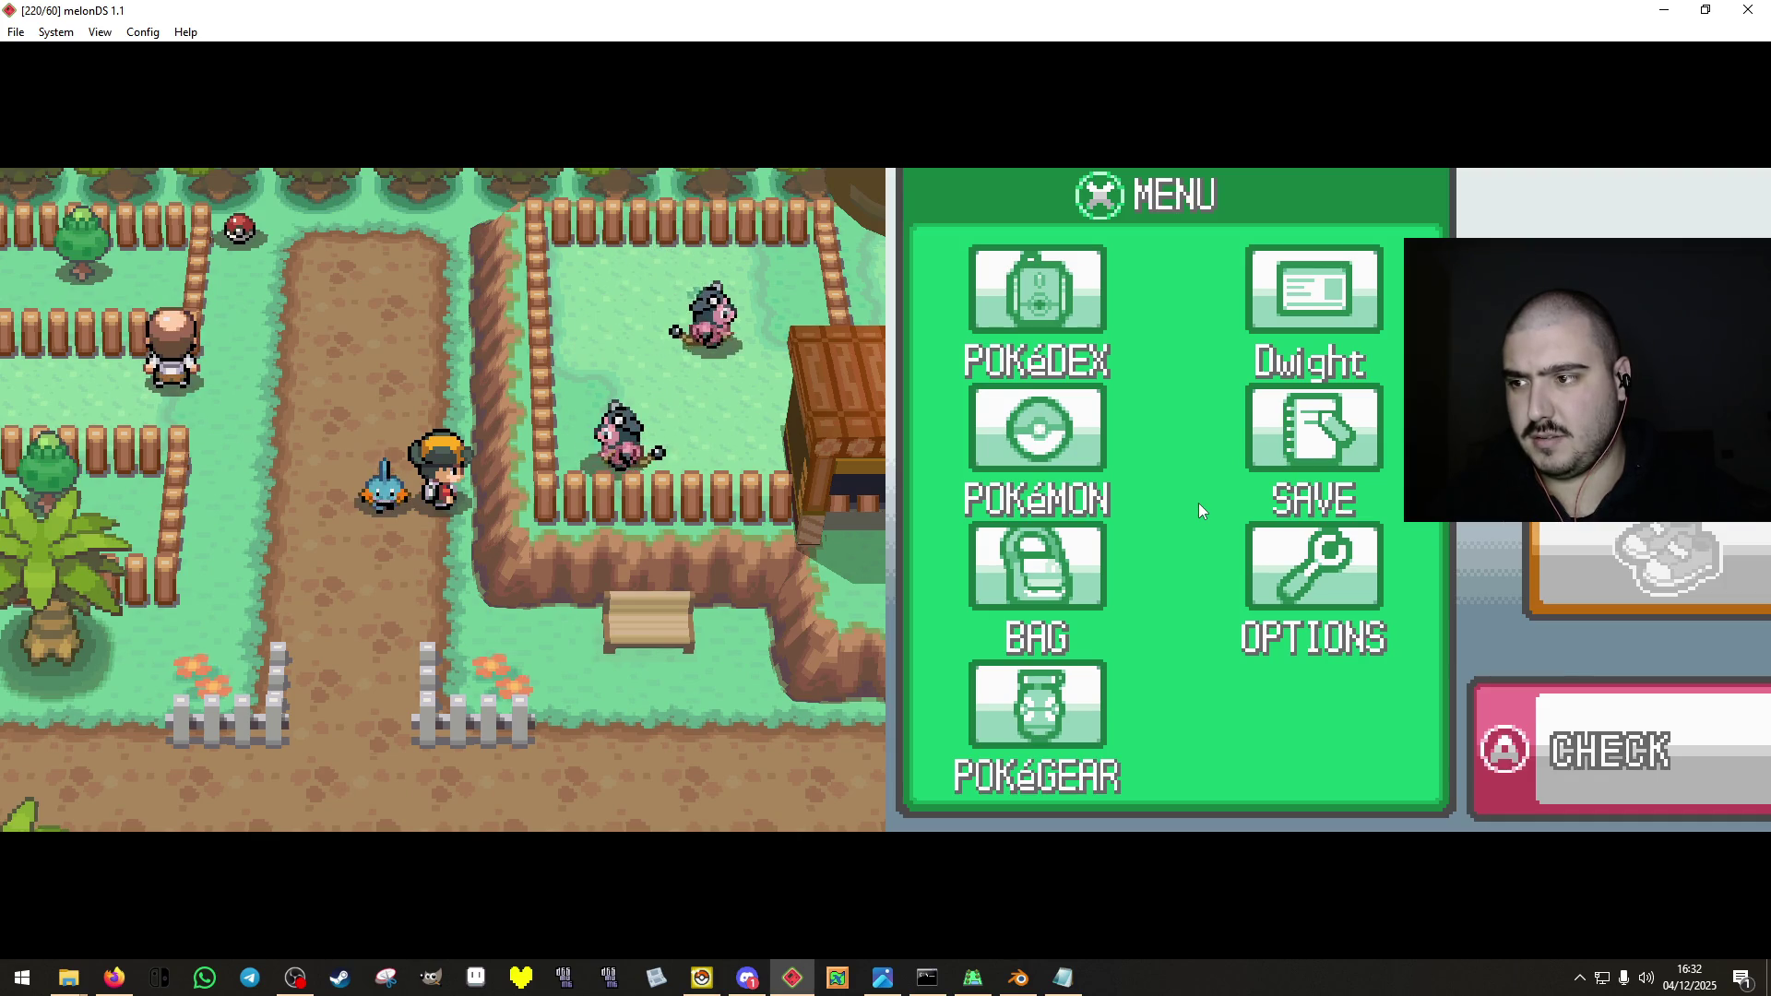
{"action": "key", "text": "Down"}
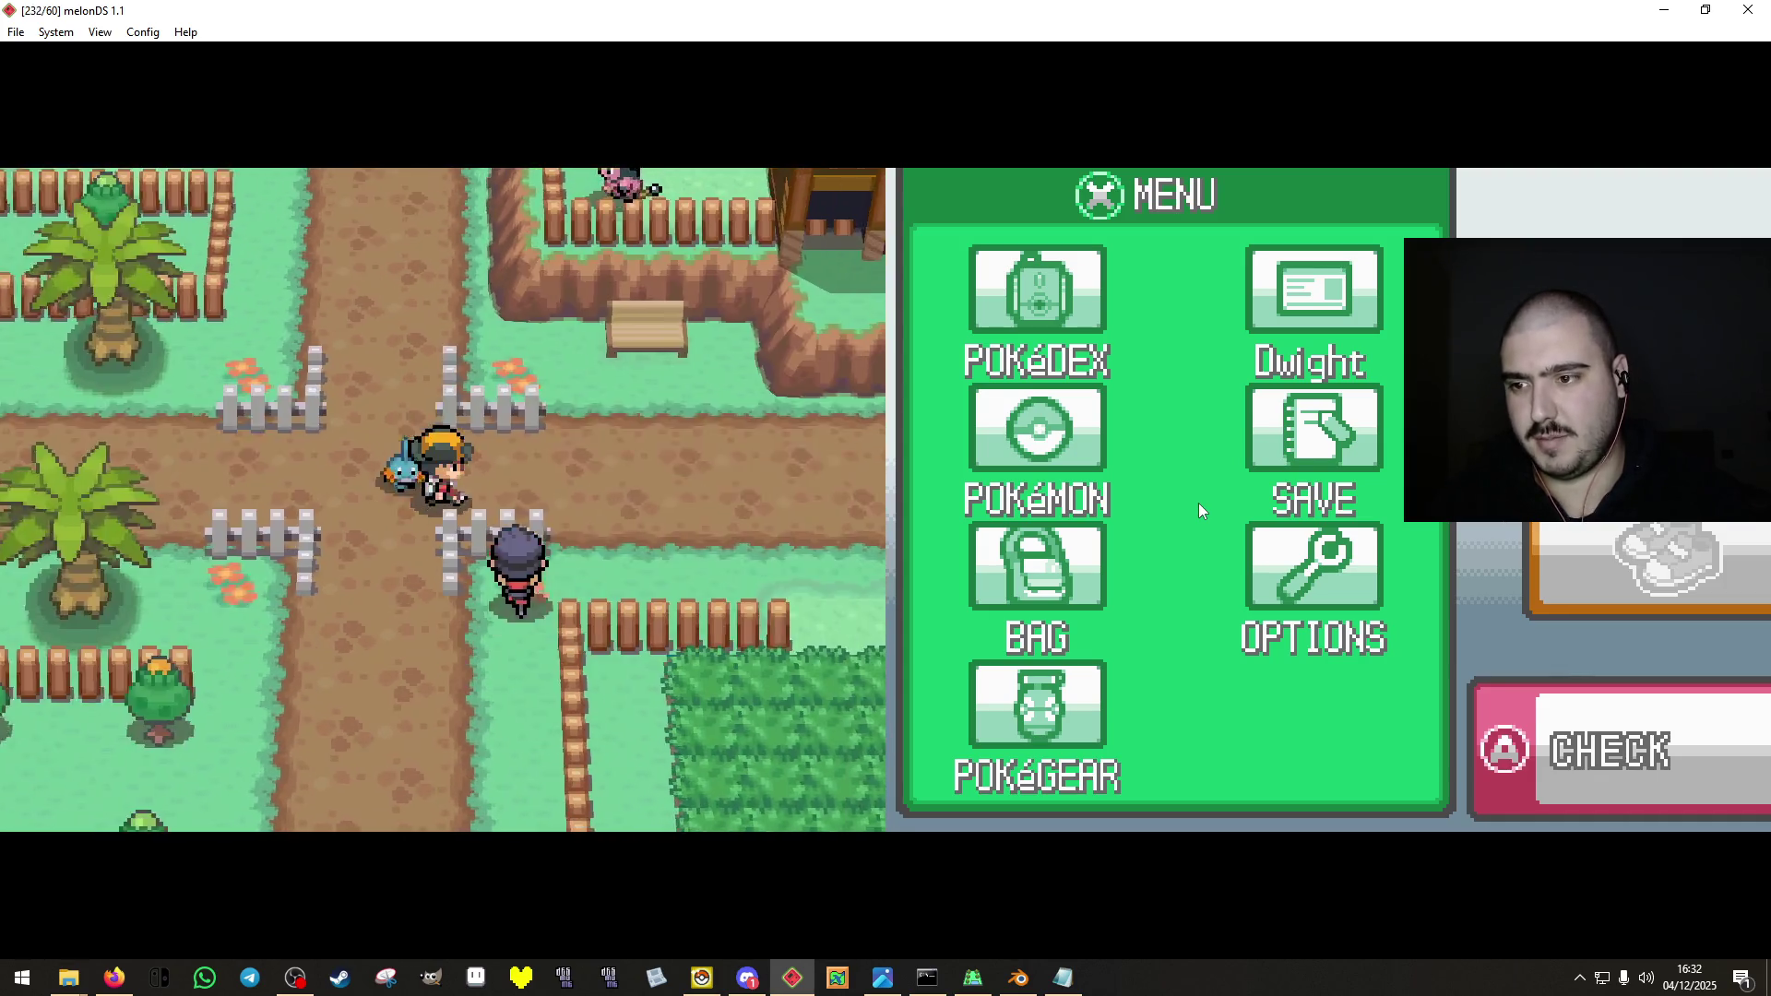
{"action": "key", "text": "Right"}
{"action": "key", "text": "Right"}
{"action": "key", "text": "Up"}
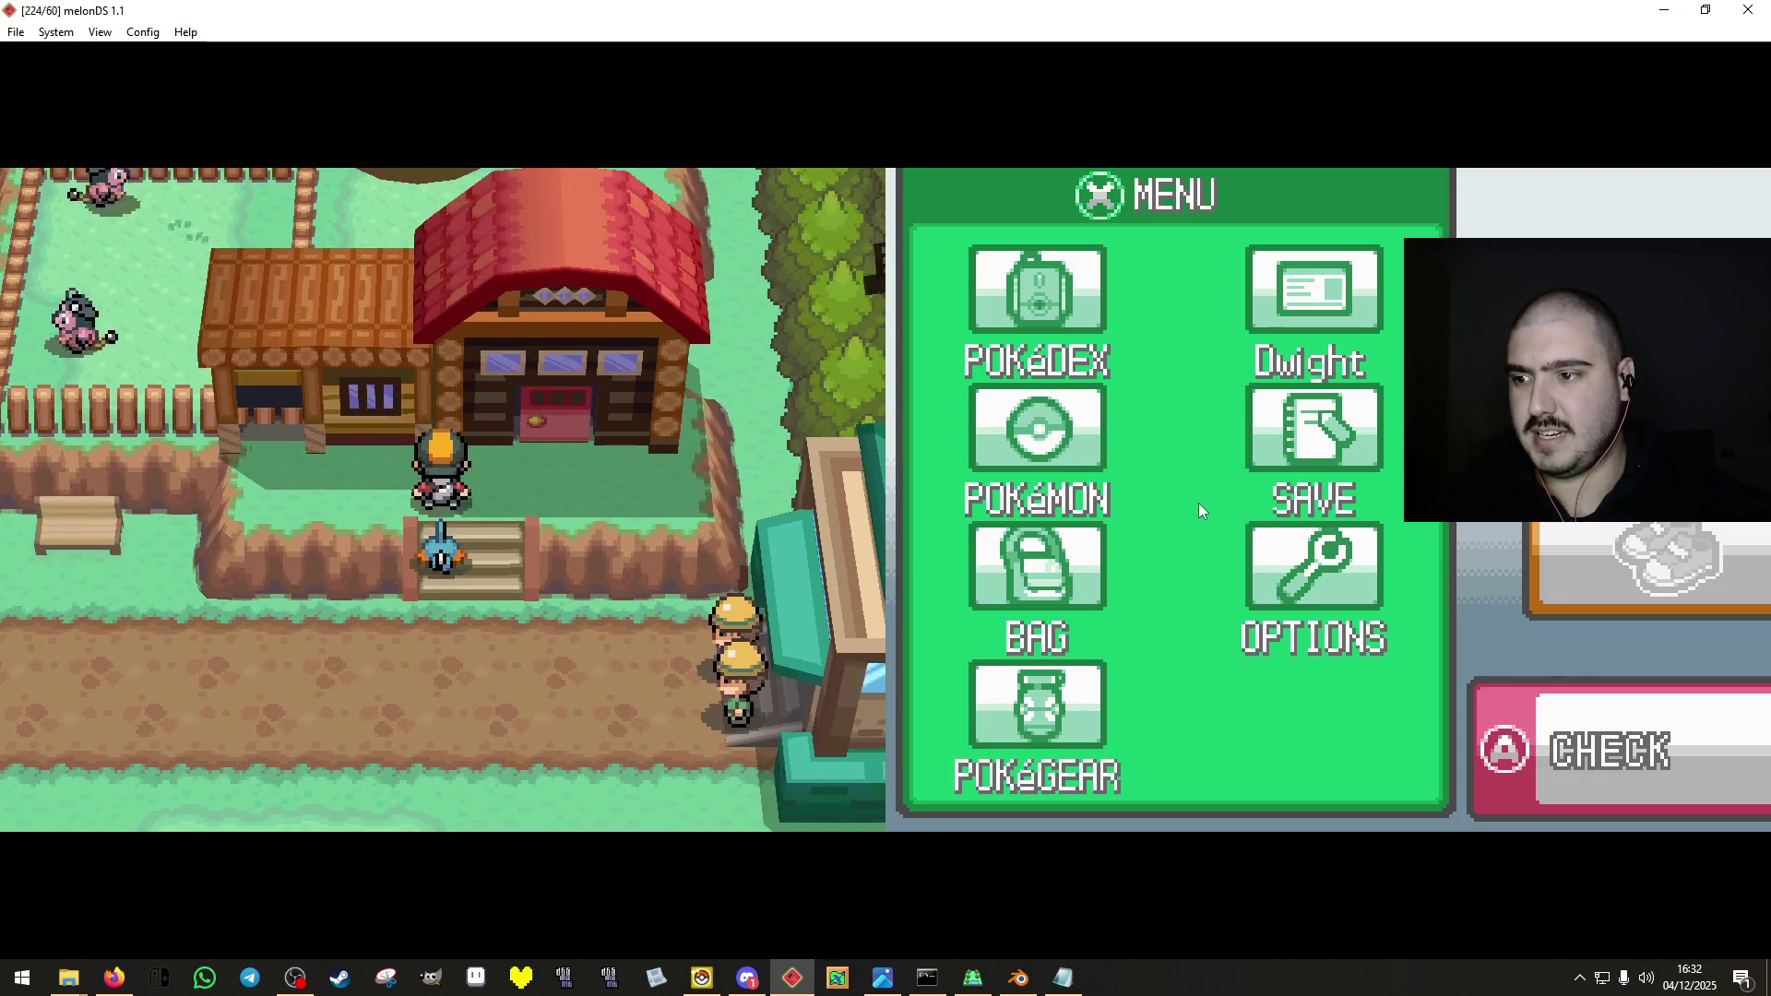
{"action": "key", "text": "Up"}
{"action": "key", "text": "Down"}
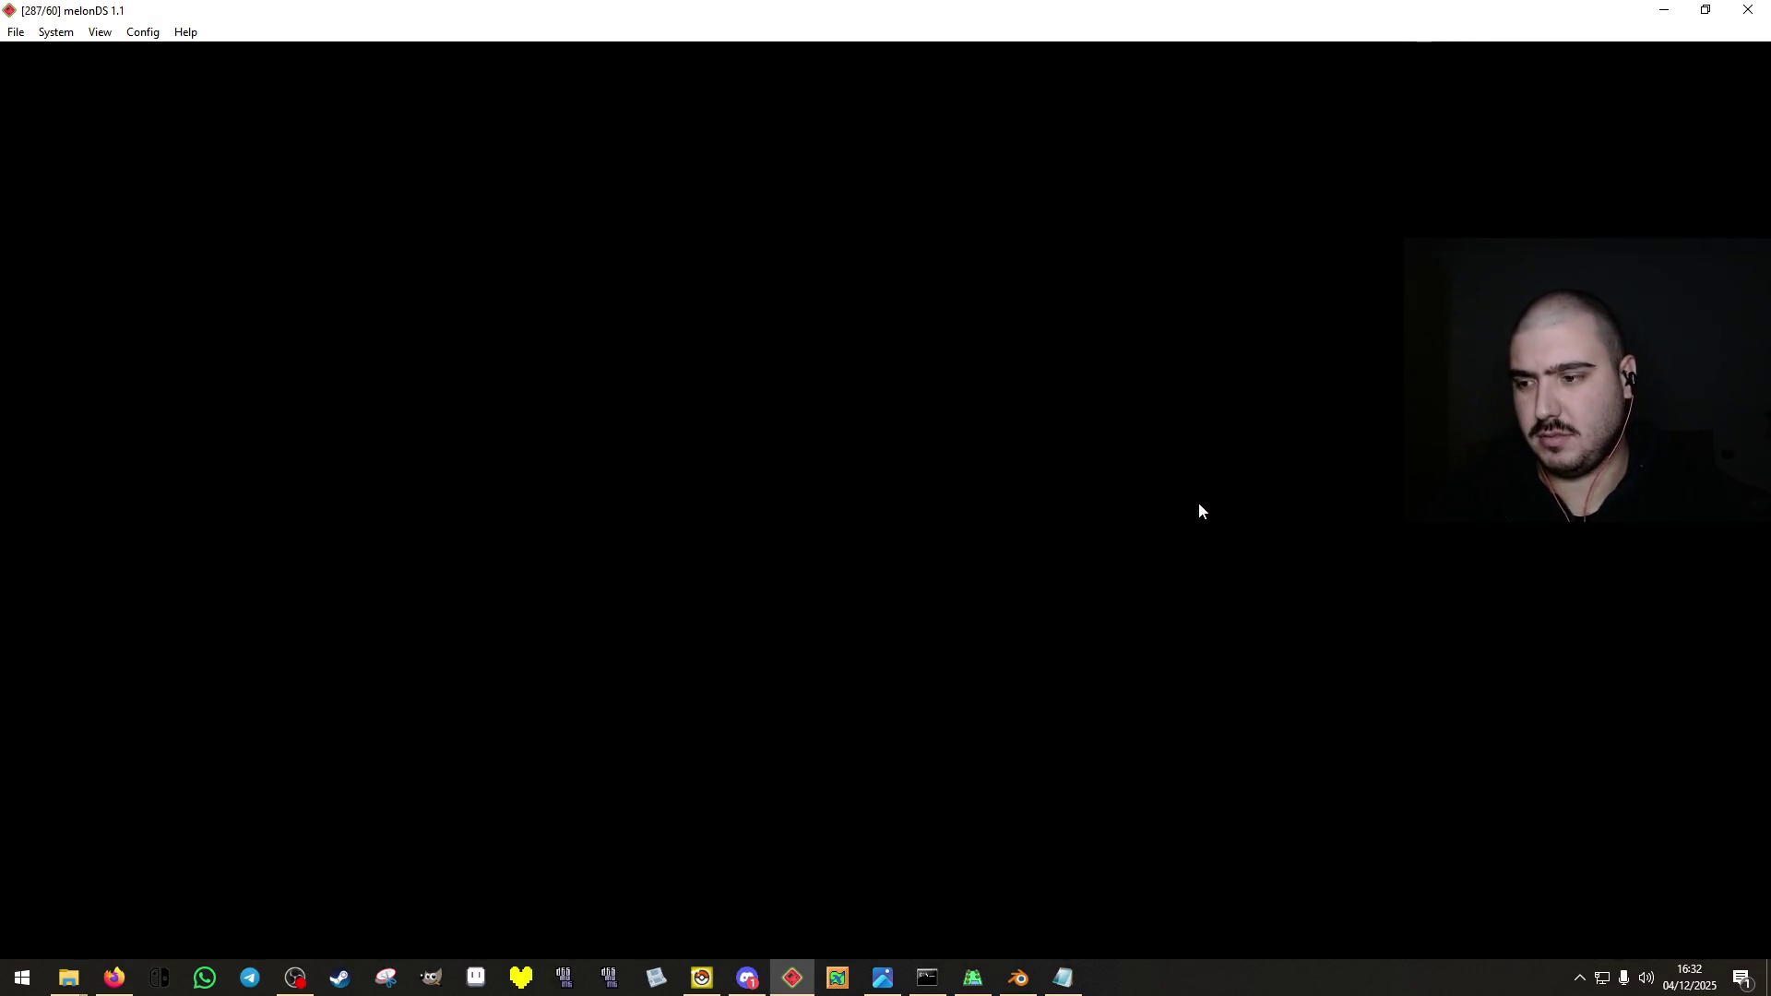
{"action": "key", "text": "Up"}
{"action": "key", "text": "Down"}
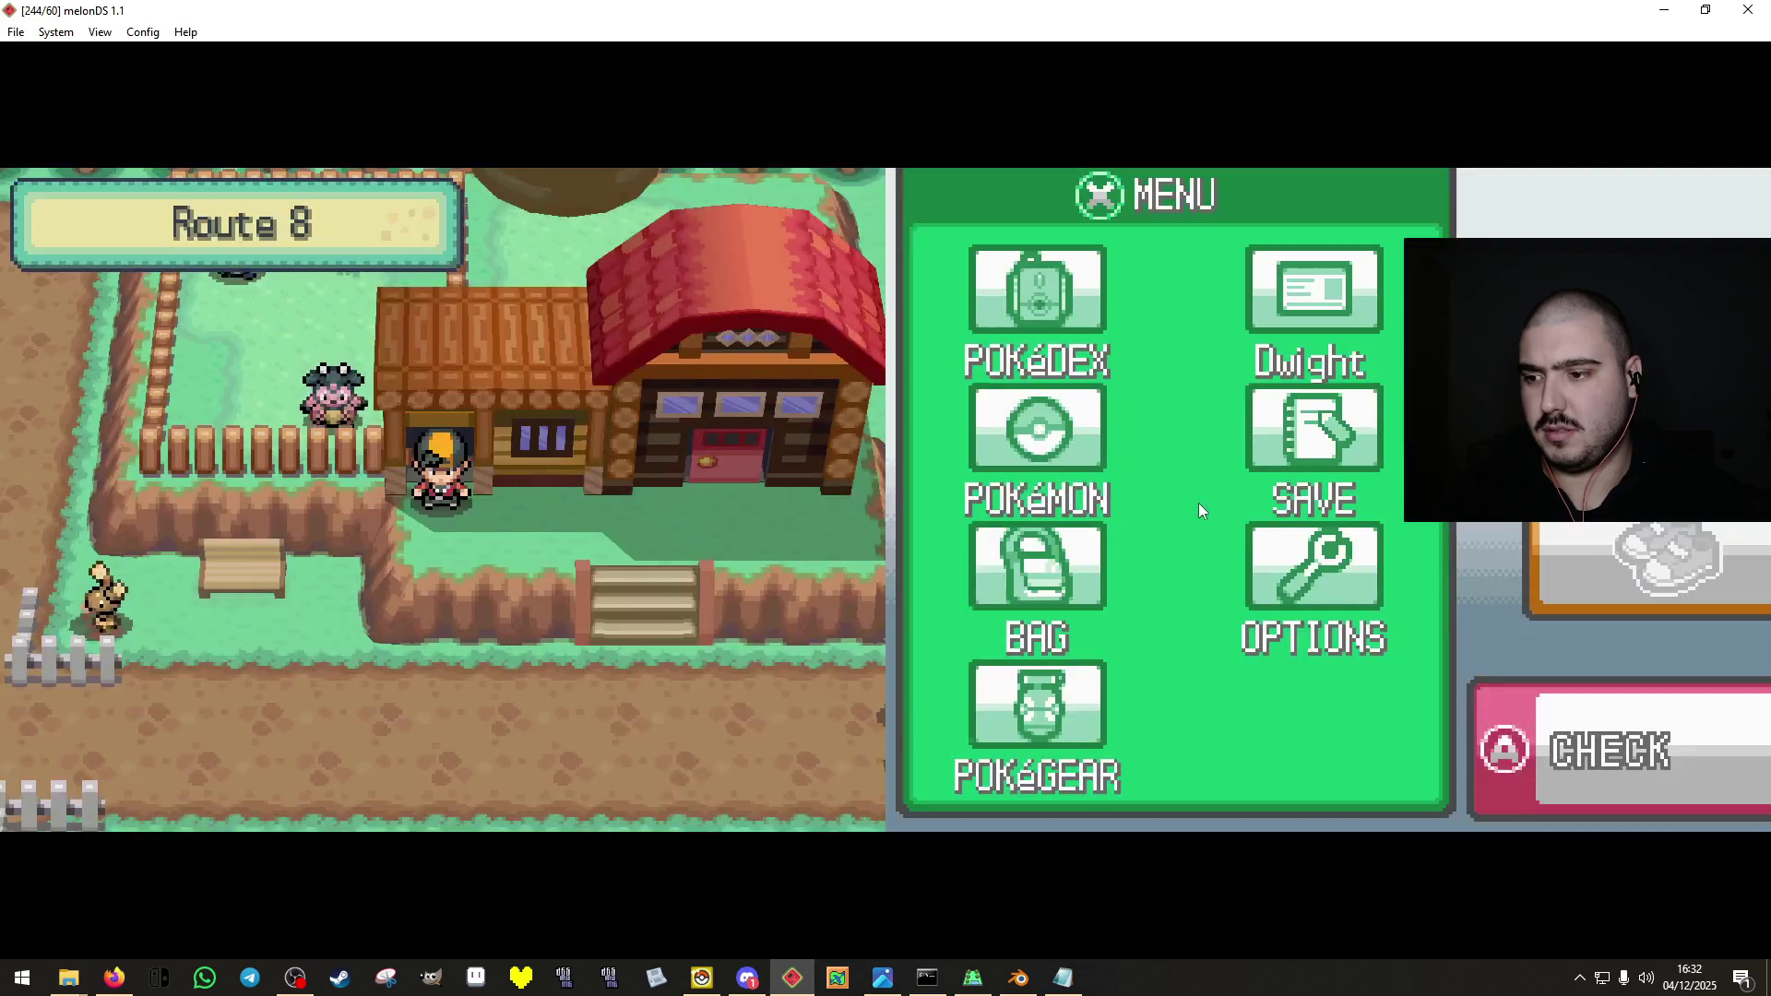
{"action": "key", "text": "Right"}
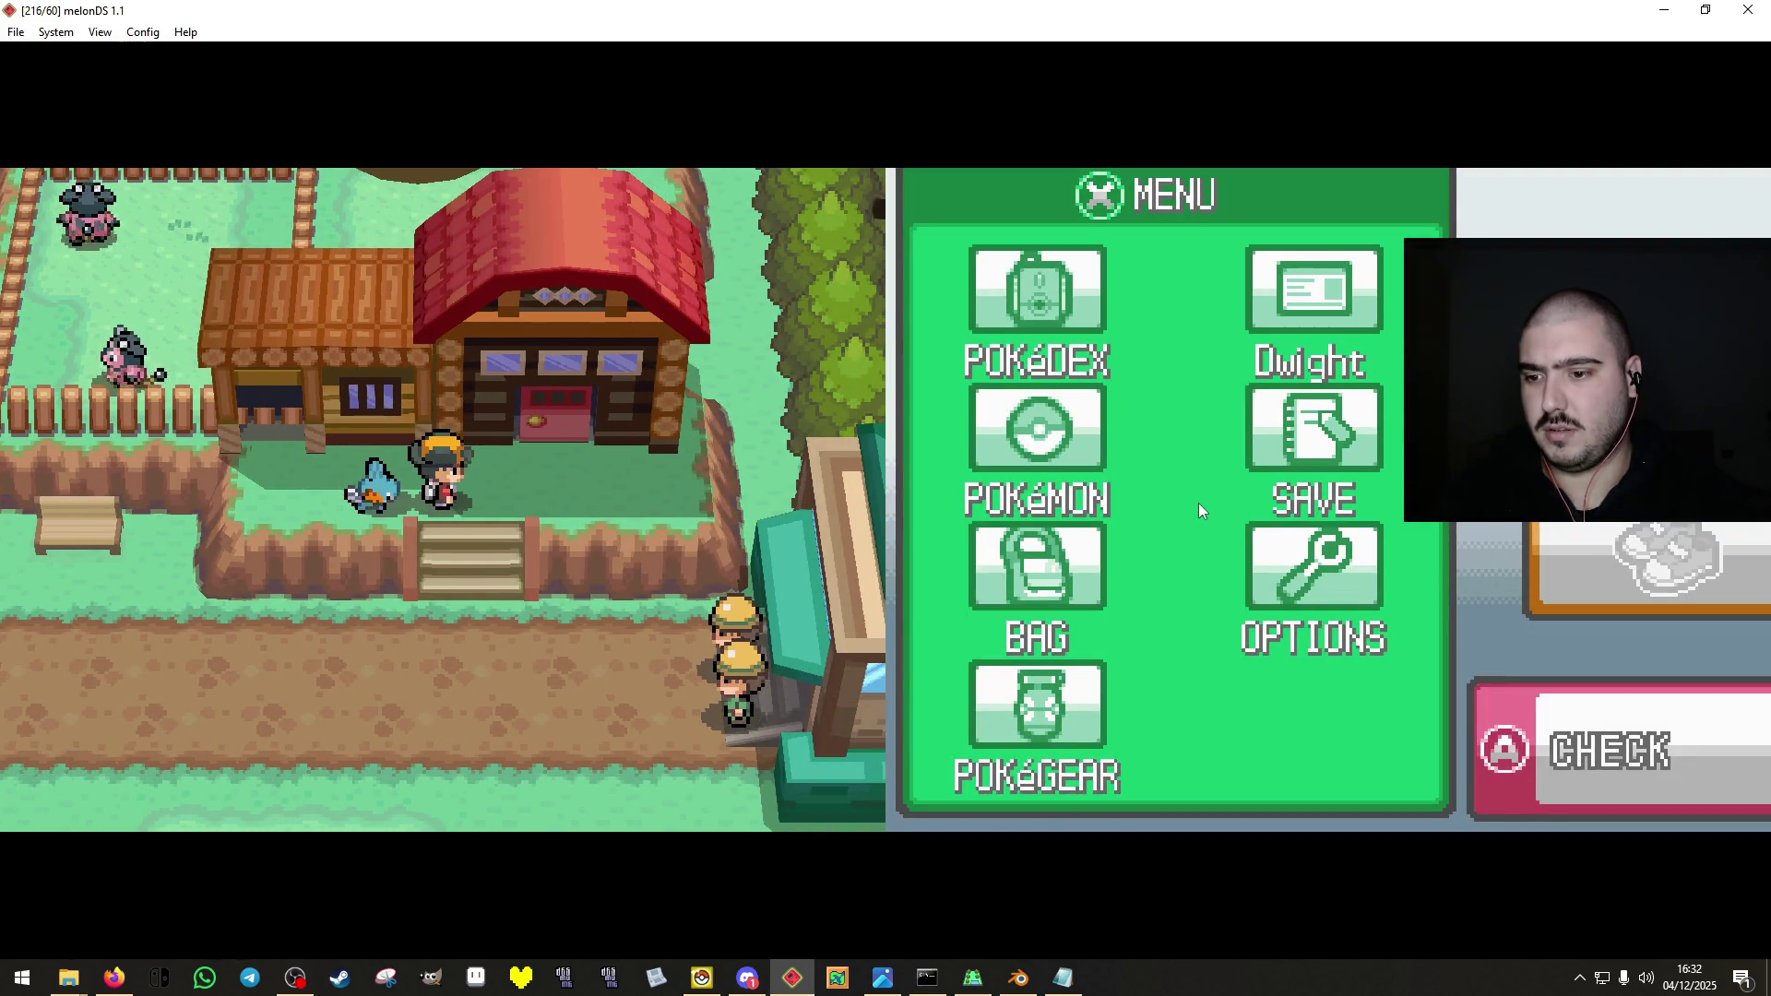
Hop down the ledge, climb the stairs onto the barn ledge, and return to the path.
{"action": "key", "text": "Down"}
{"action": "key", "text": "Right"}
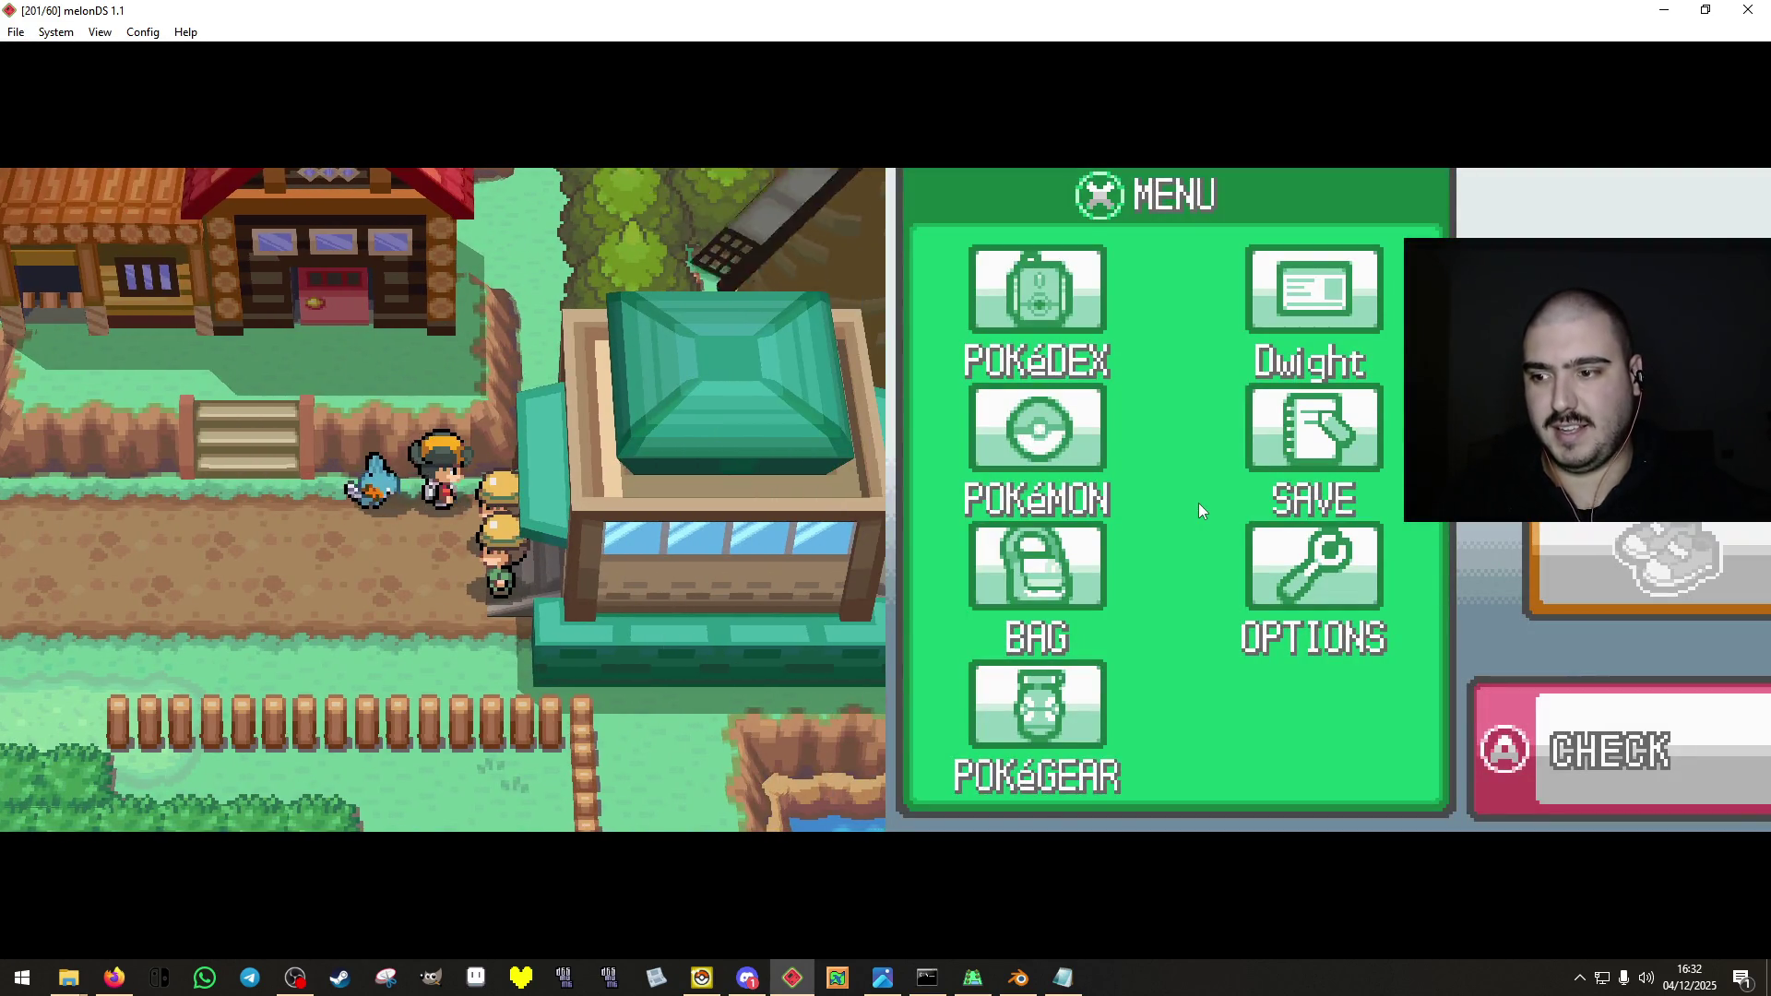
{"action": "key", "text": "Left"}
{"action": "key", "text": "Up"}
{"action": "key", "text": "Right"}
{"action": "key", "text": "Left"}
{"action": "key", "text": "Down"}
{"action": "key", "text": "Right"}
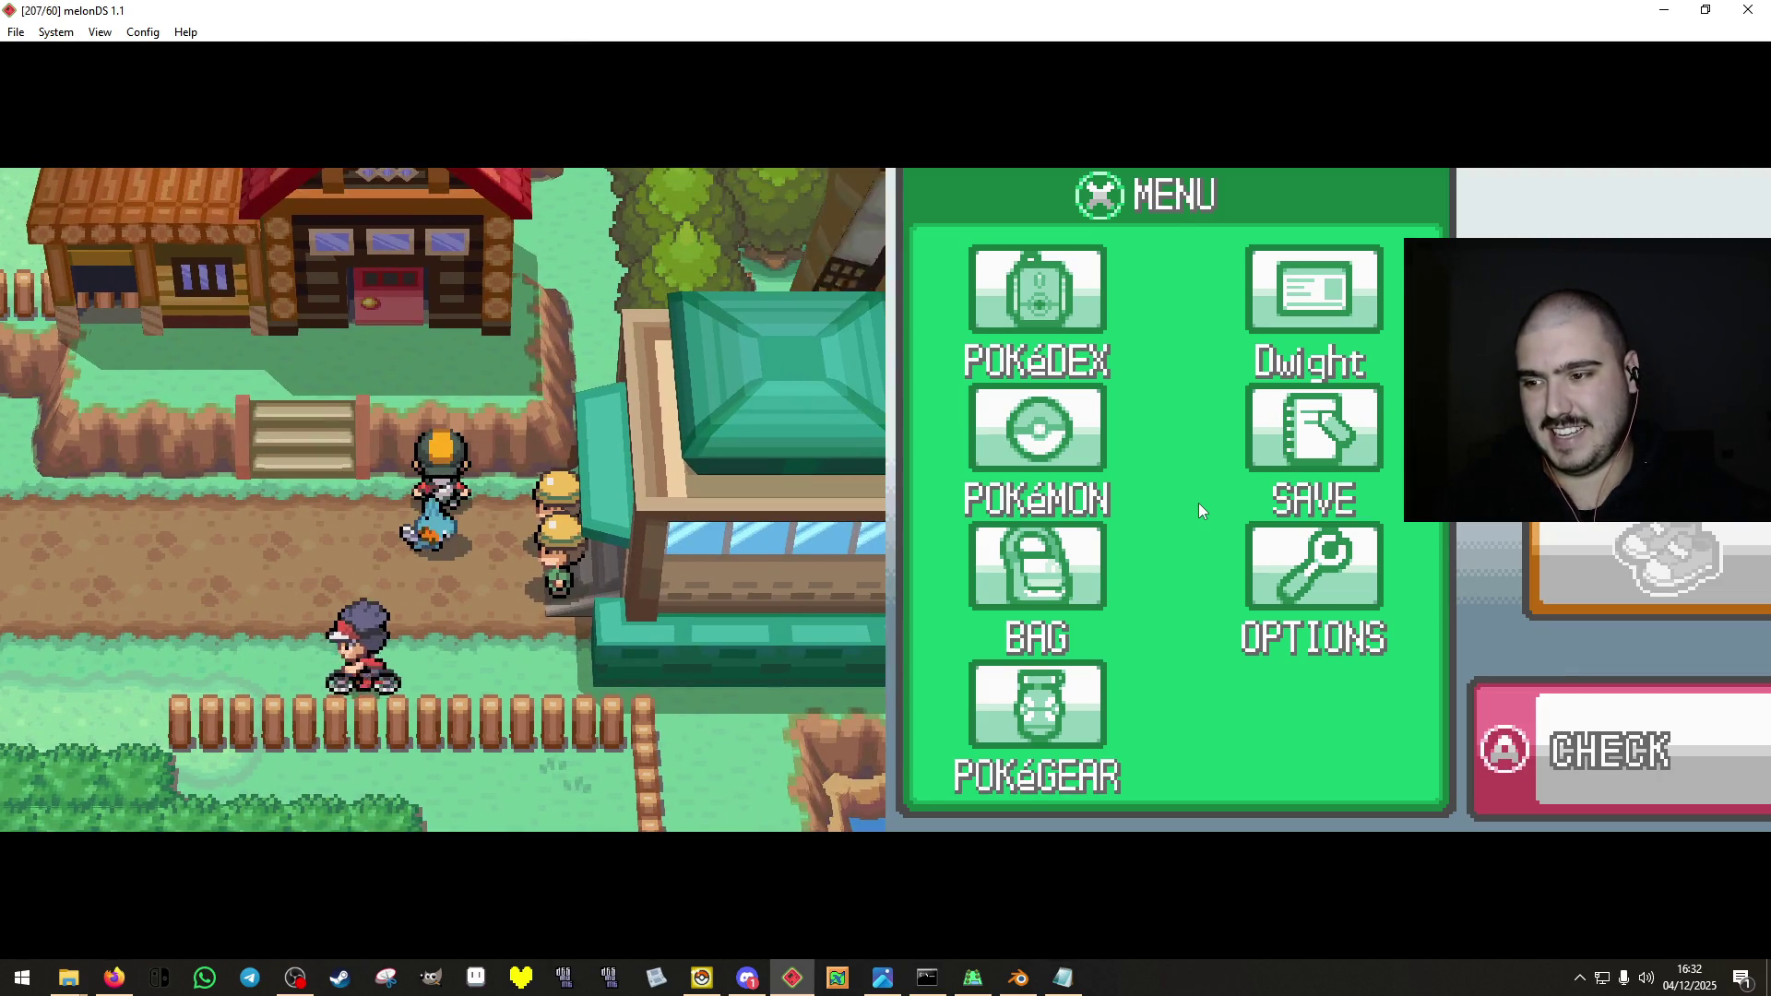
Walk back and forth along the Route 8 road, ending facing north.
{"action": "key", "text": "Left"}
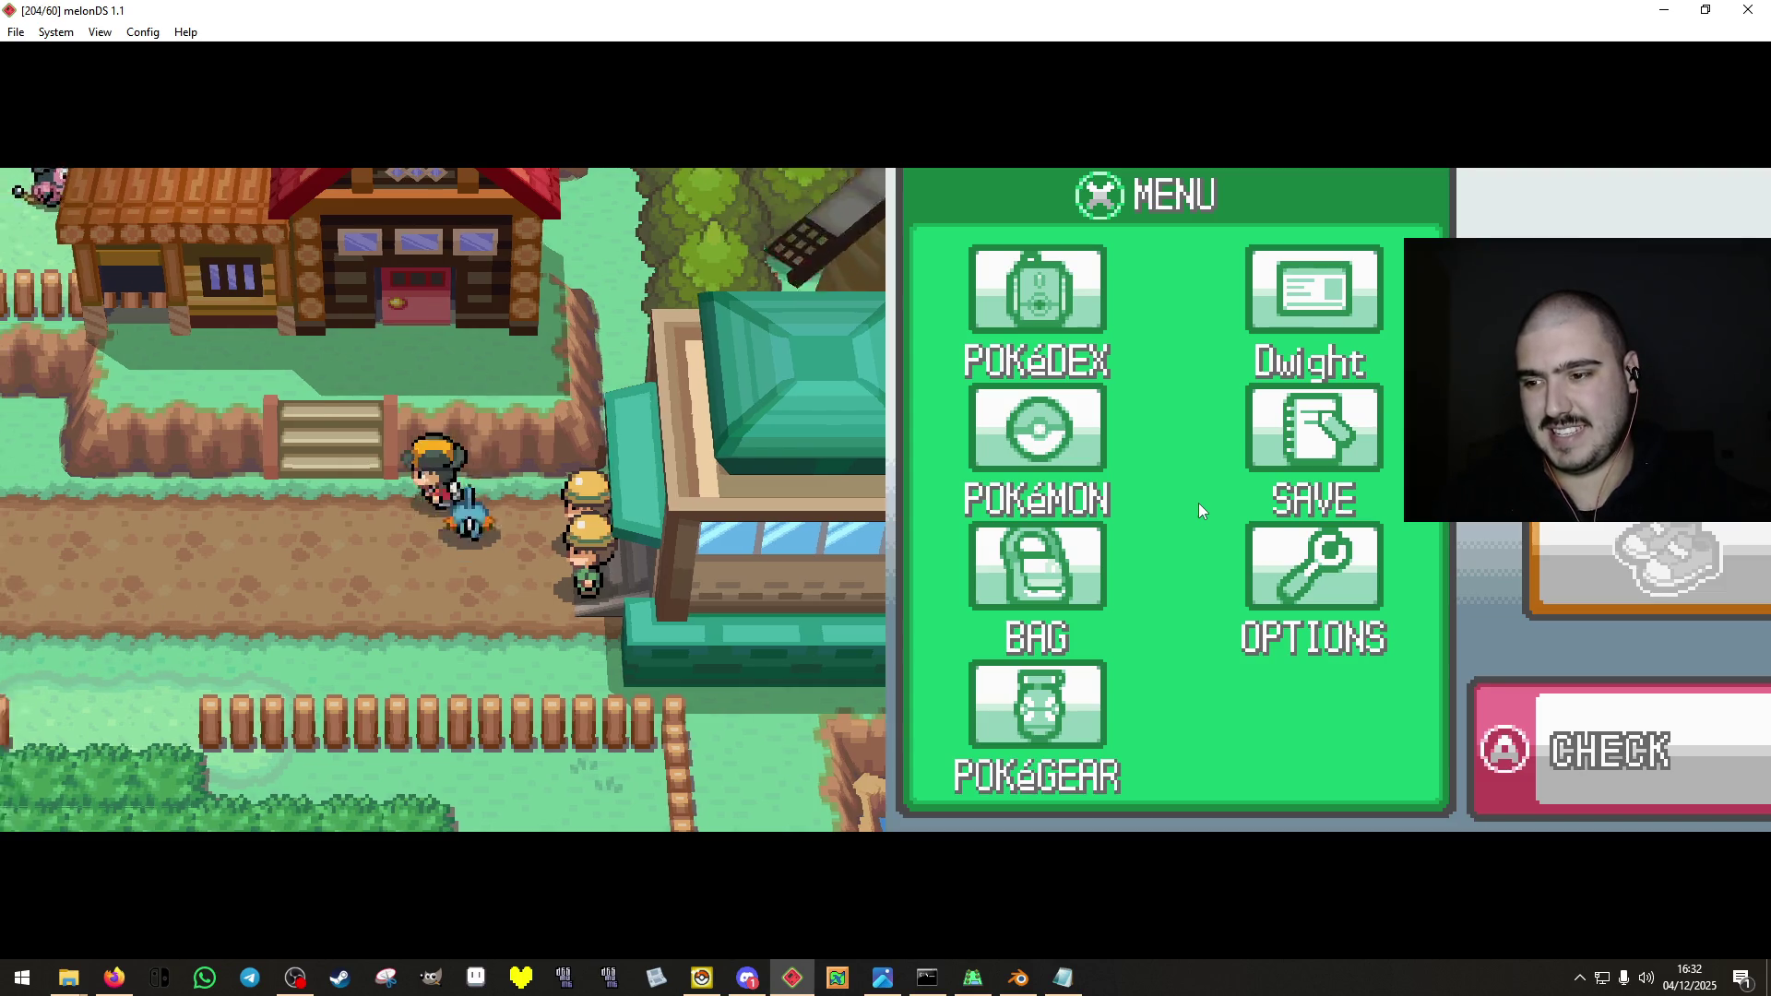
{"action": "key", "text": "Right"}
{"action": "key", "text": "Left"}
{"action": "key", "text": "Right"}
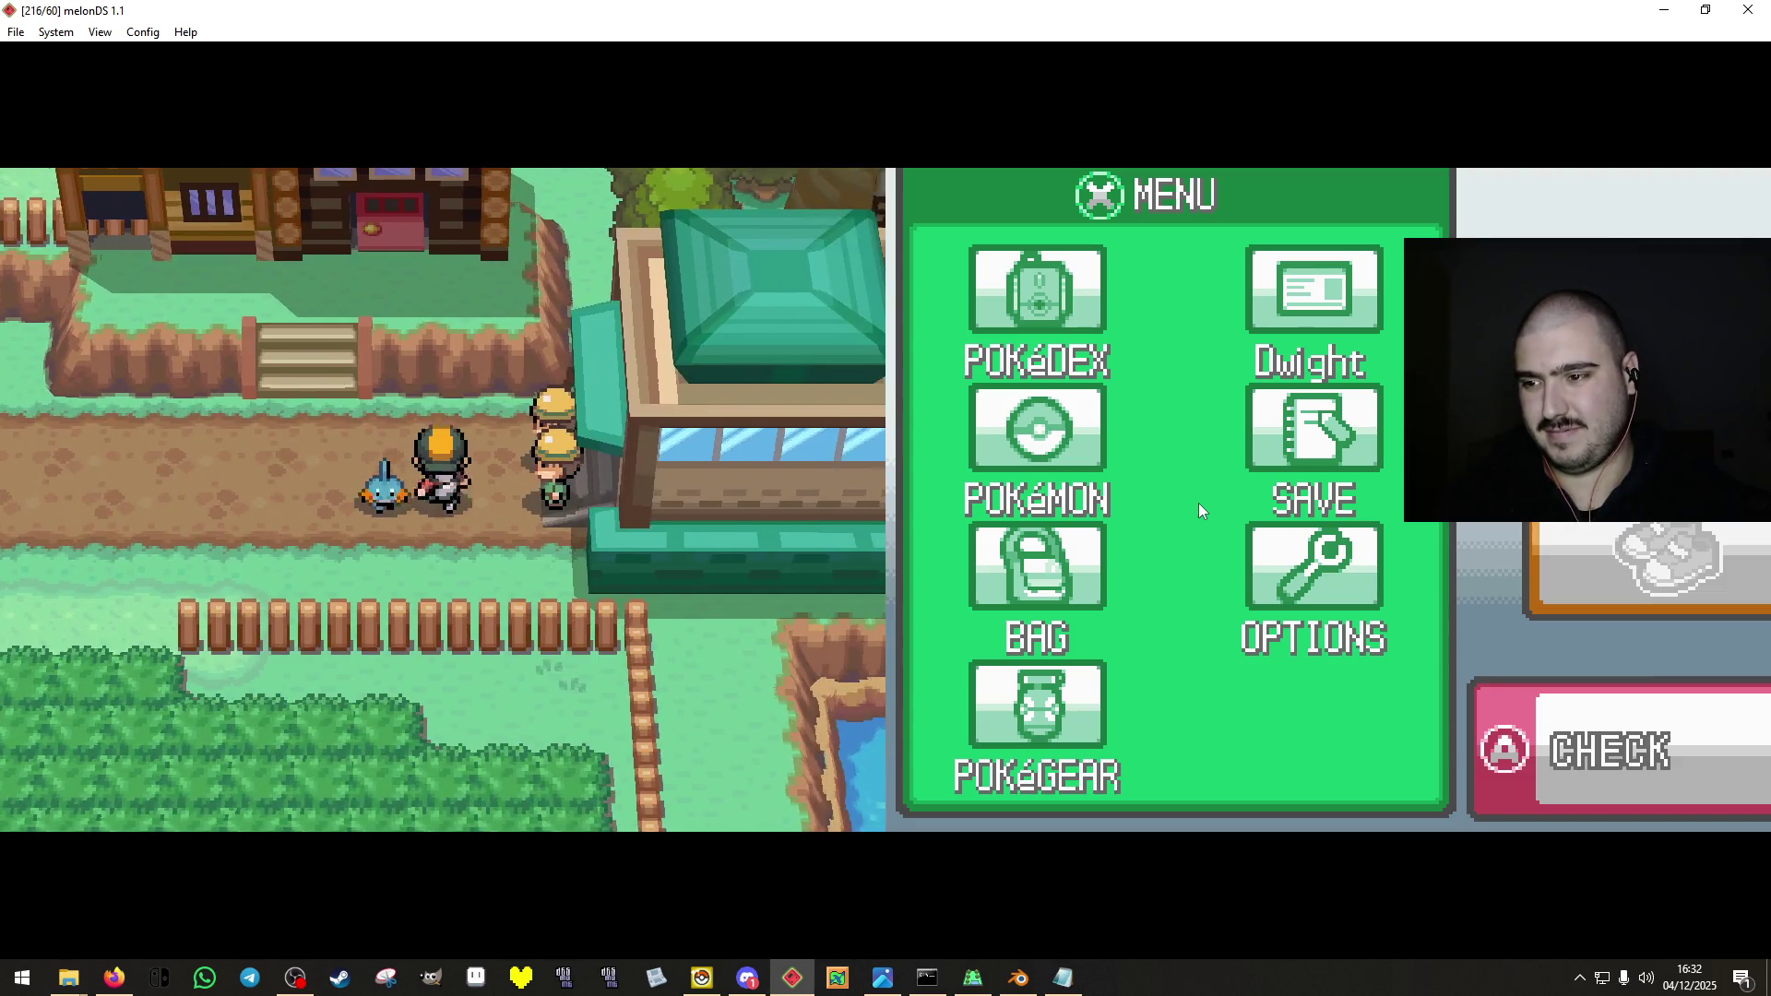
{"action": "key", "text": "Up"}
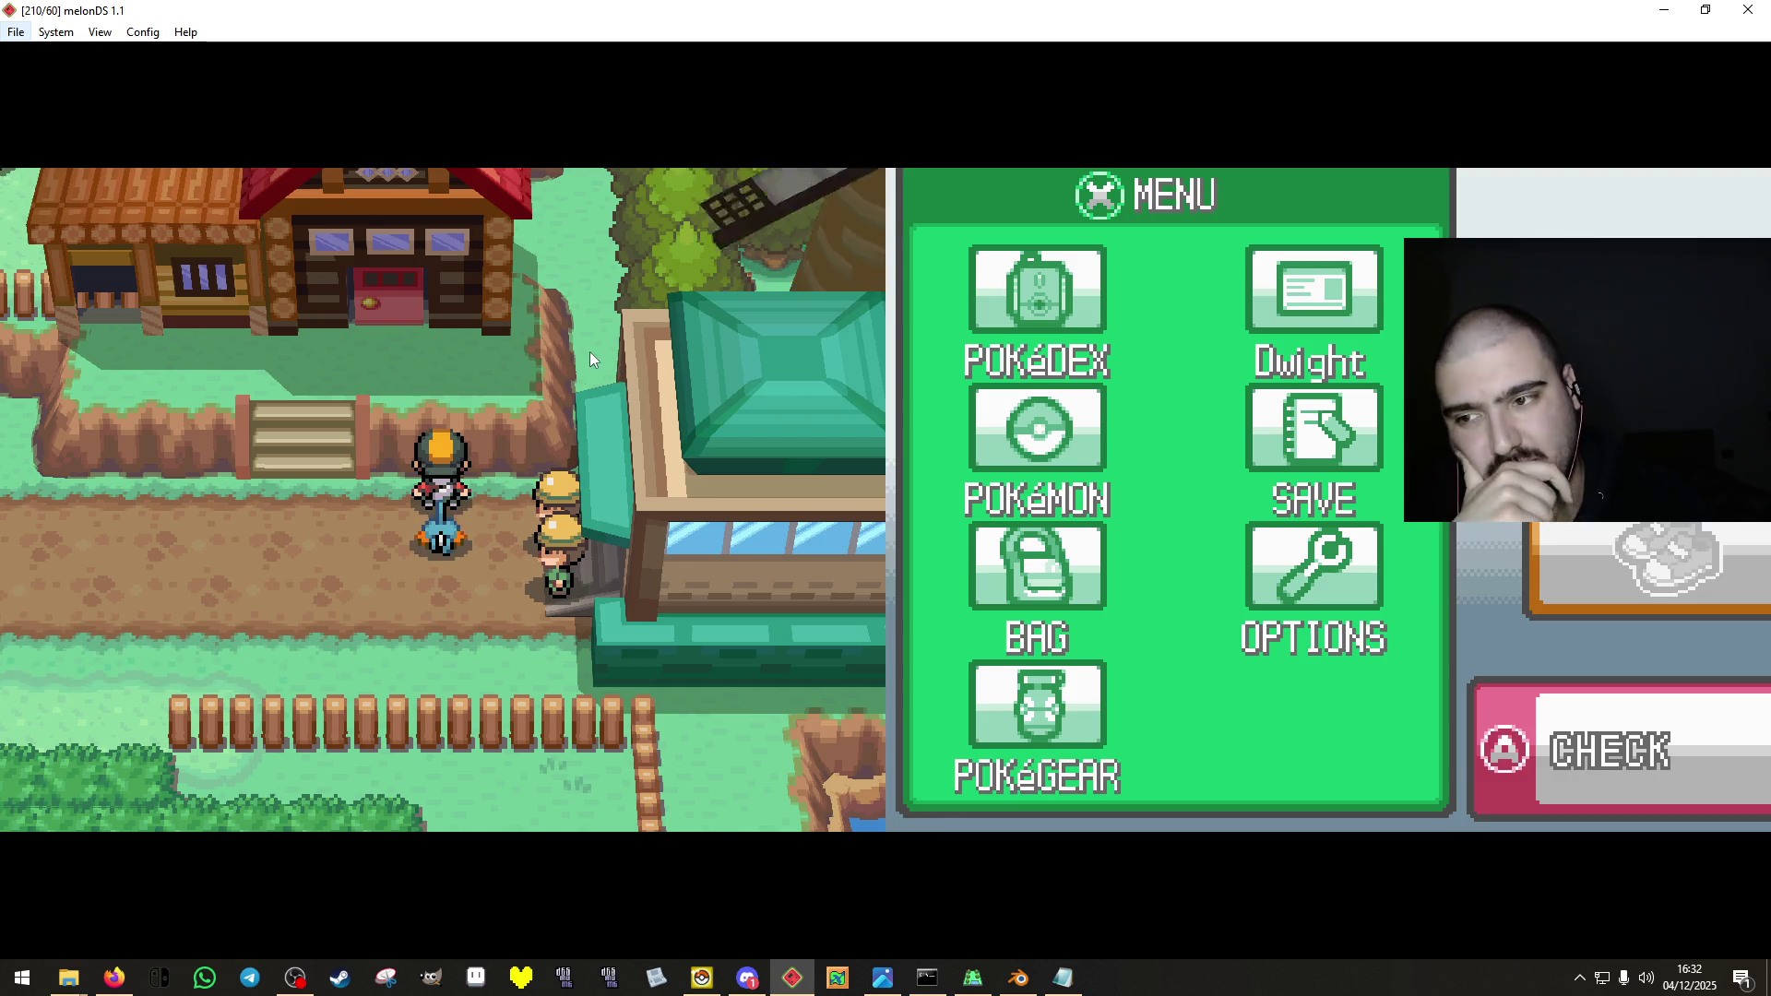
Walk up the dirt path into the farmhouse, come back out, and head toward the stairs.
{"action": "key", "text": "Left"}
{"action": "key", "text": "Up"}
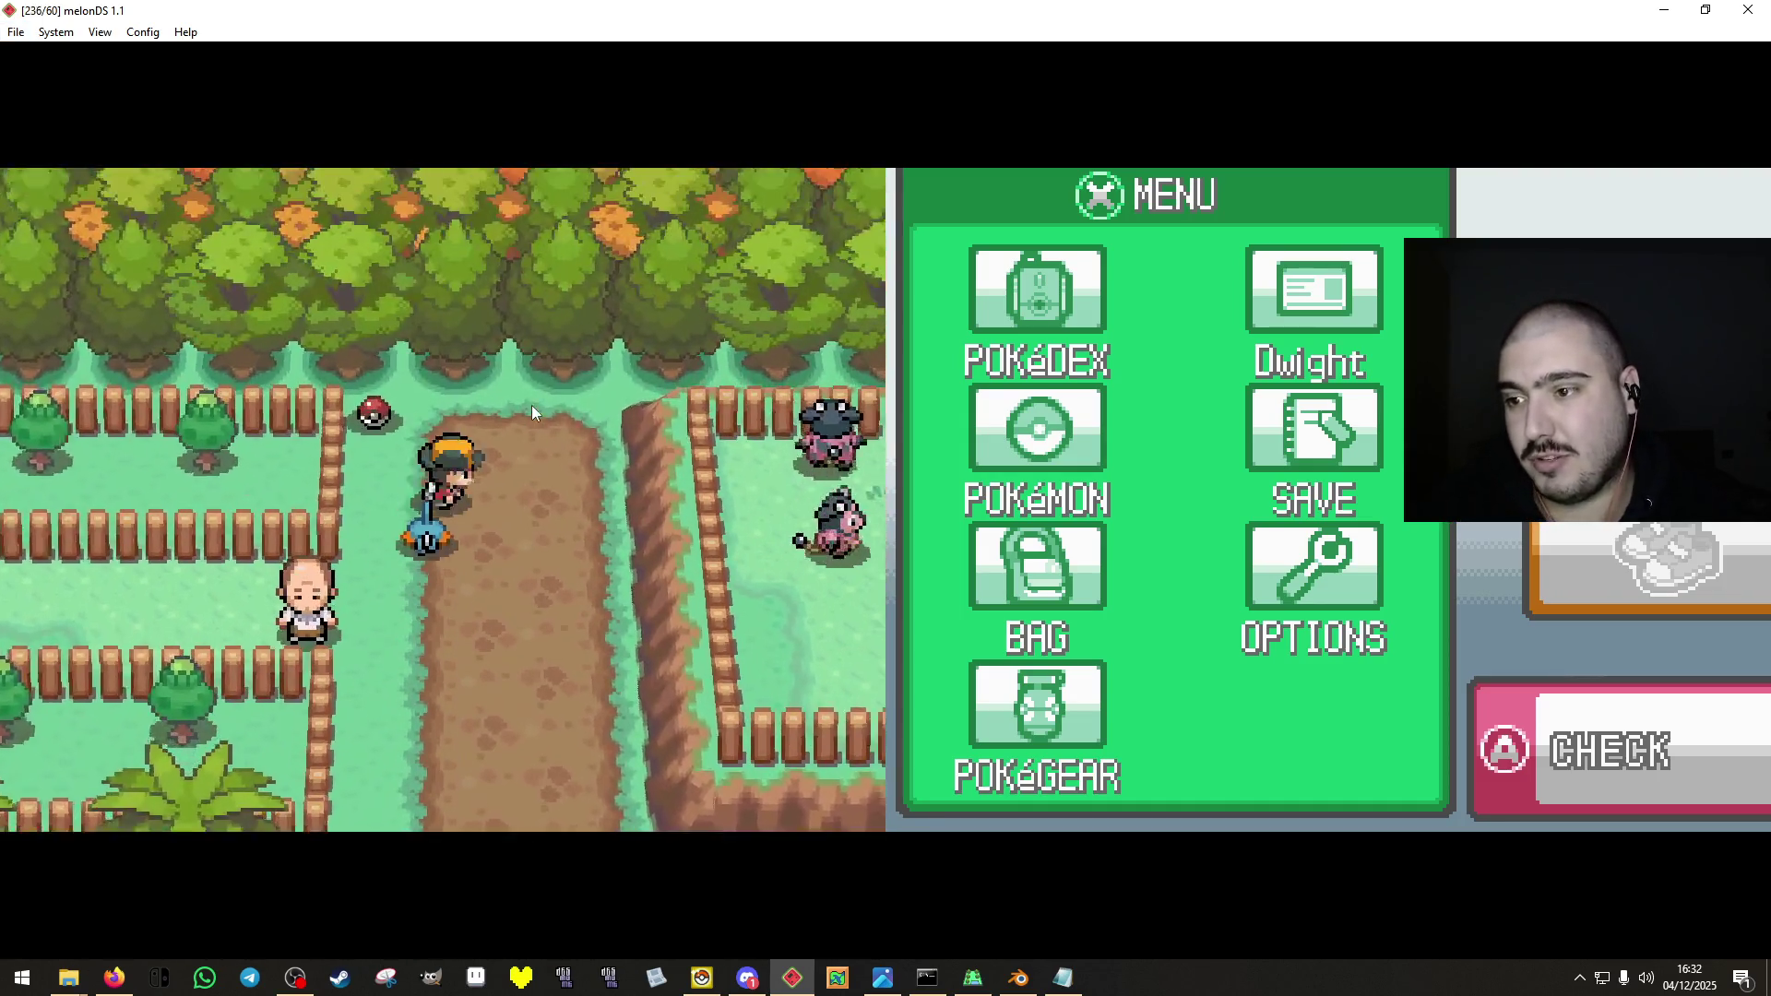
{"action": "key", "text": "Up"}
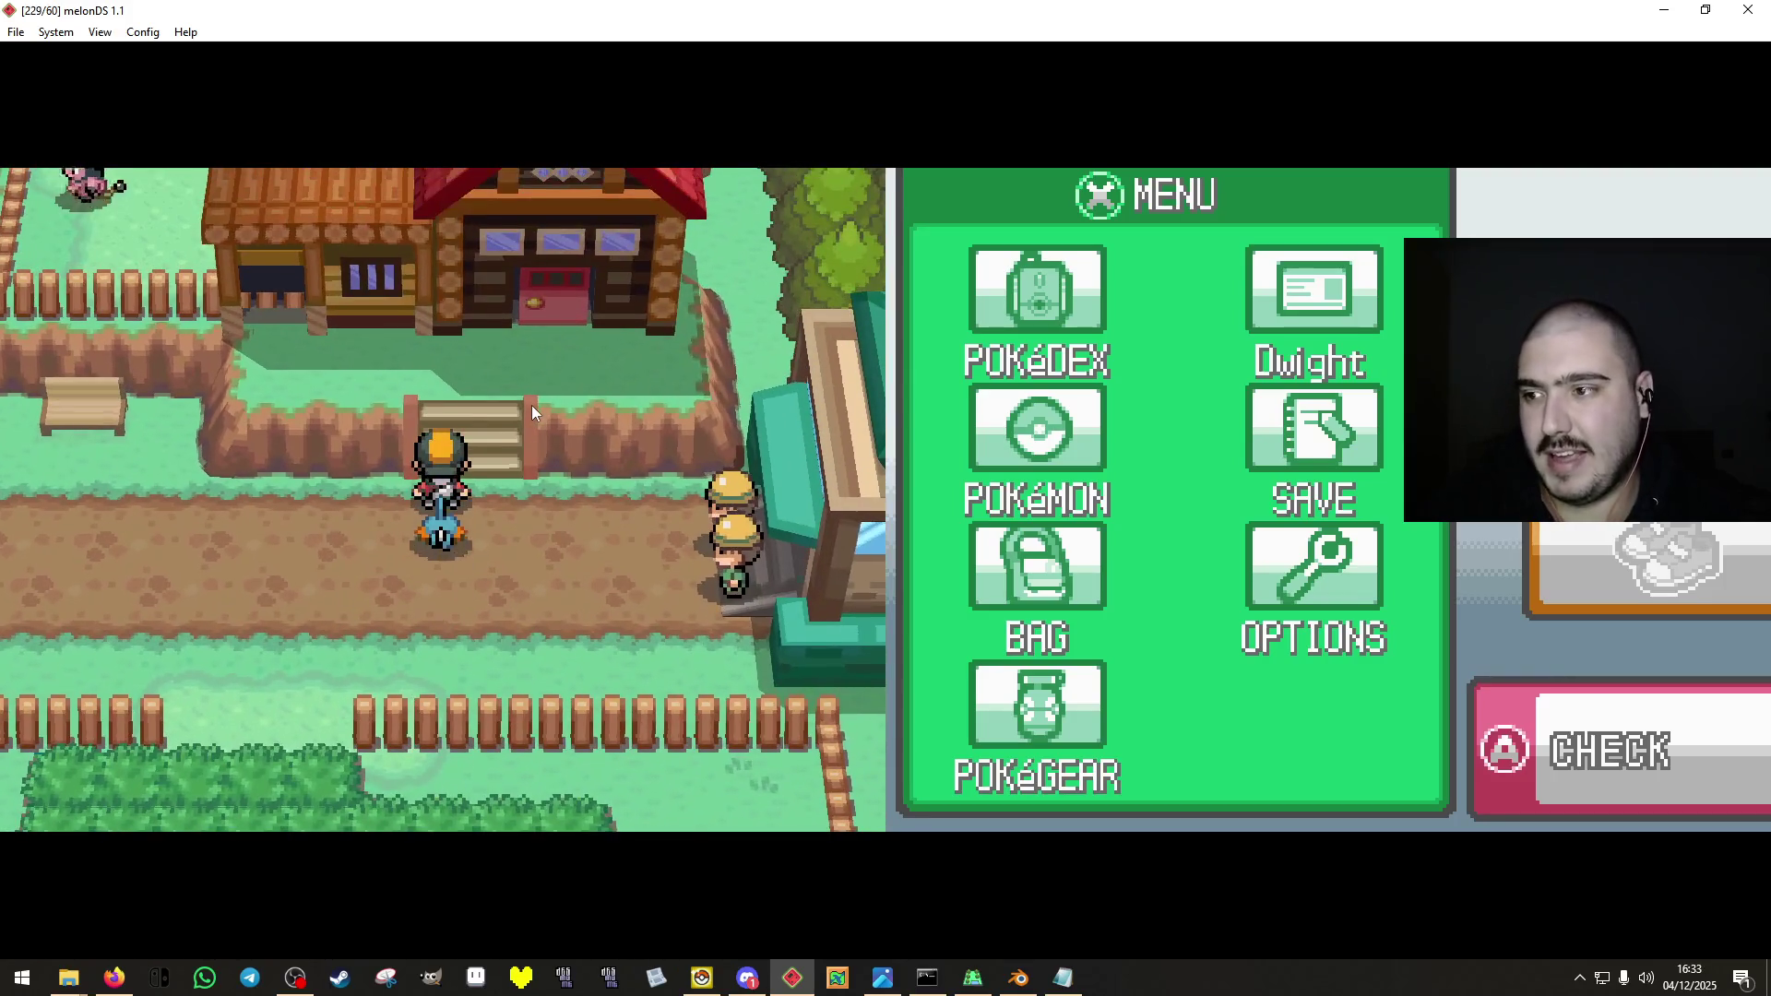
{"action": "key", "text": "Up"}
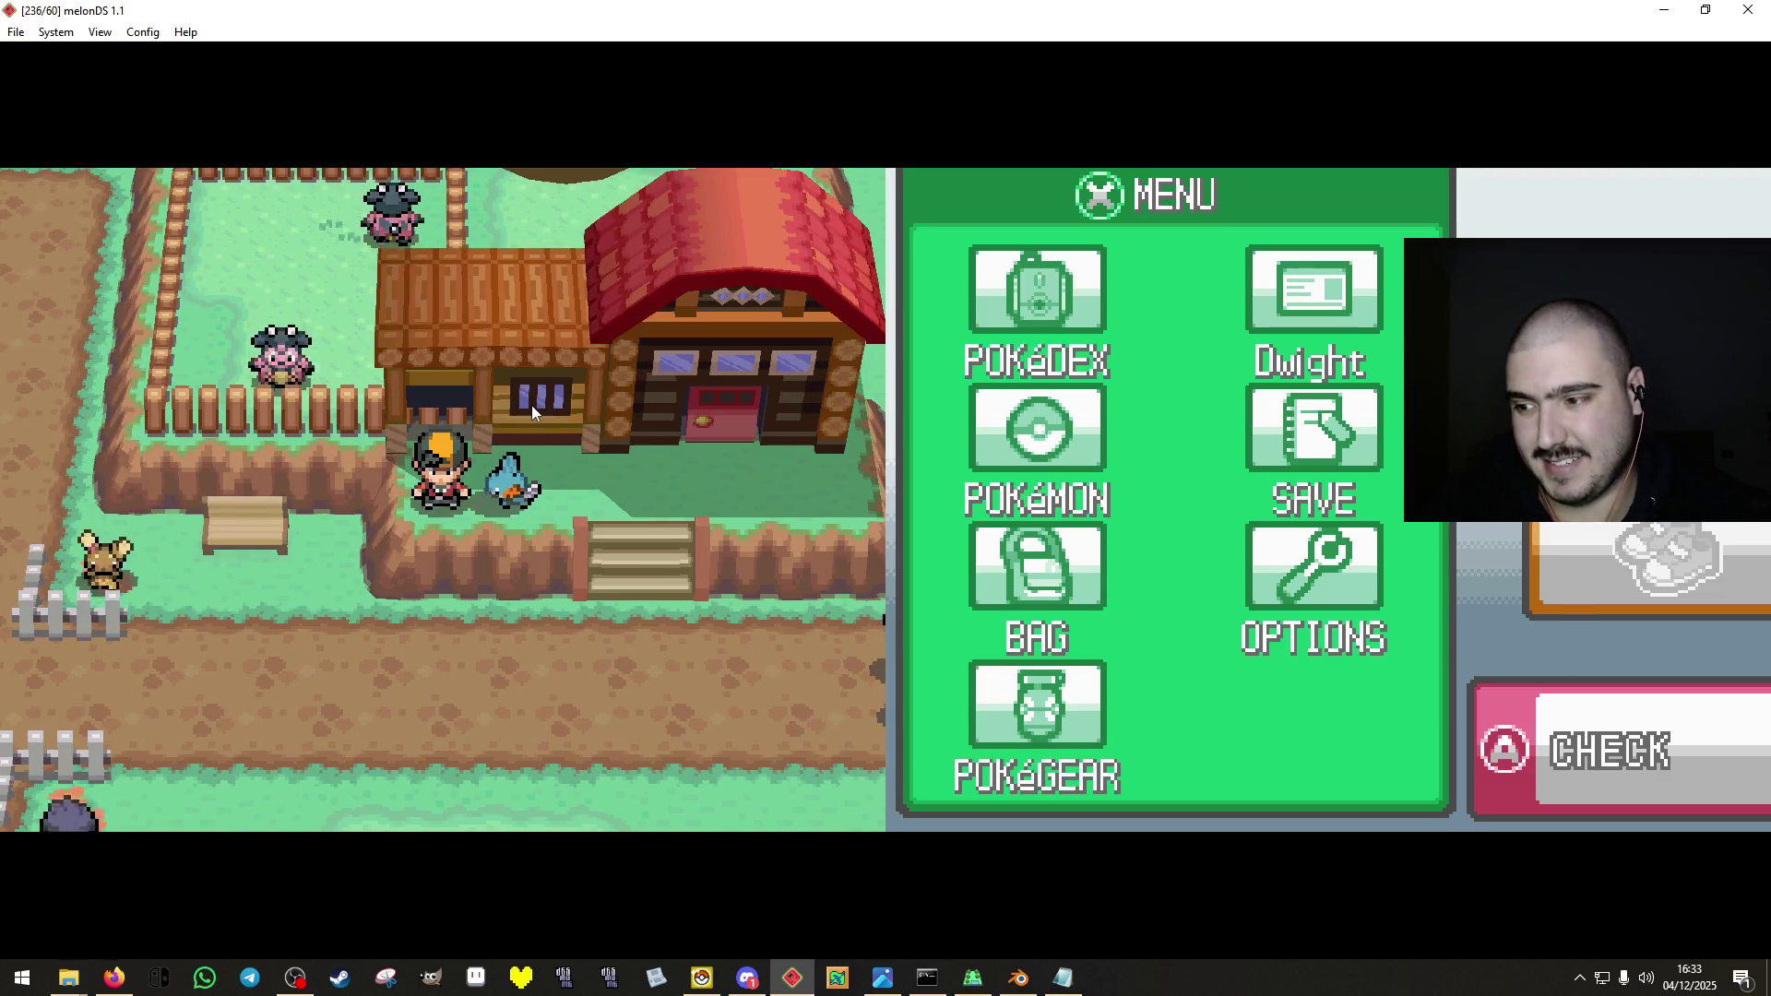
{"action": "key", "text": "Right"}
{"action": "key", "text": "Right"}
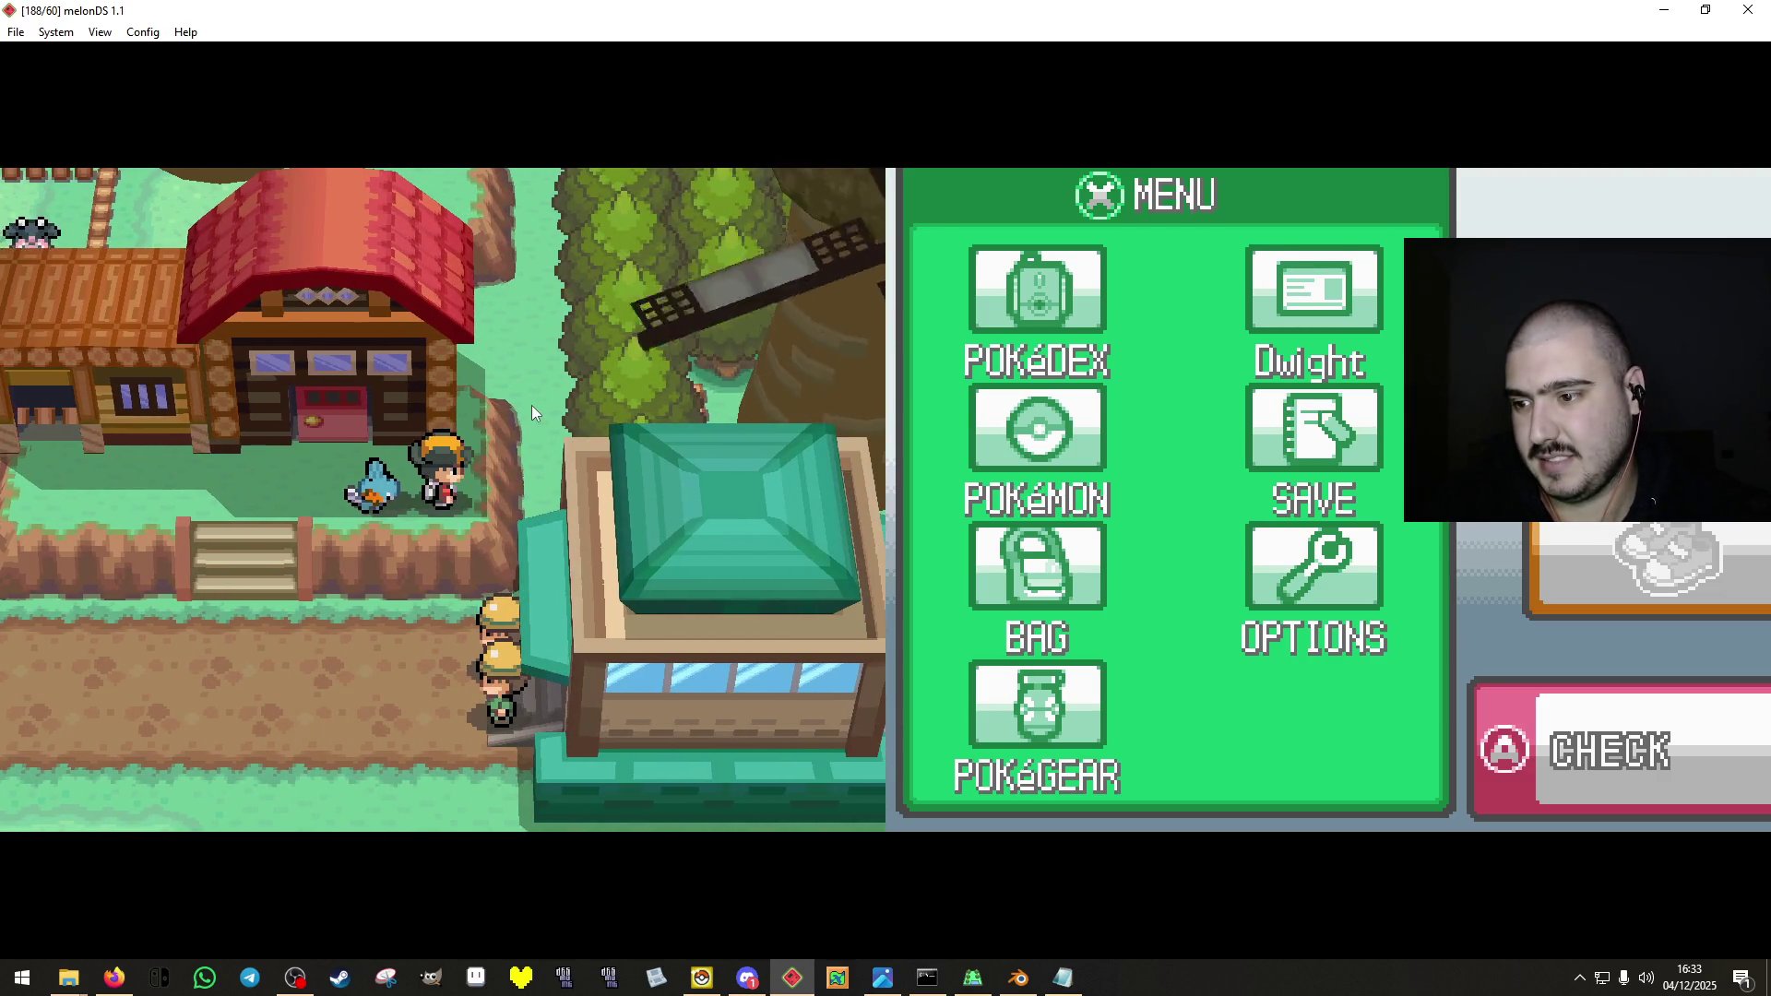
{"action": "key", "text": "Left"}
{"action": "key", "text": "Down"}
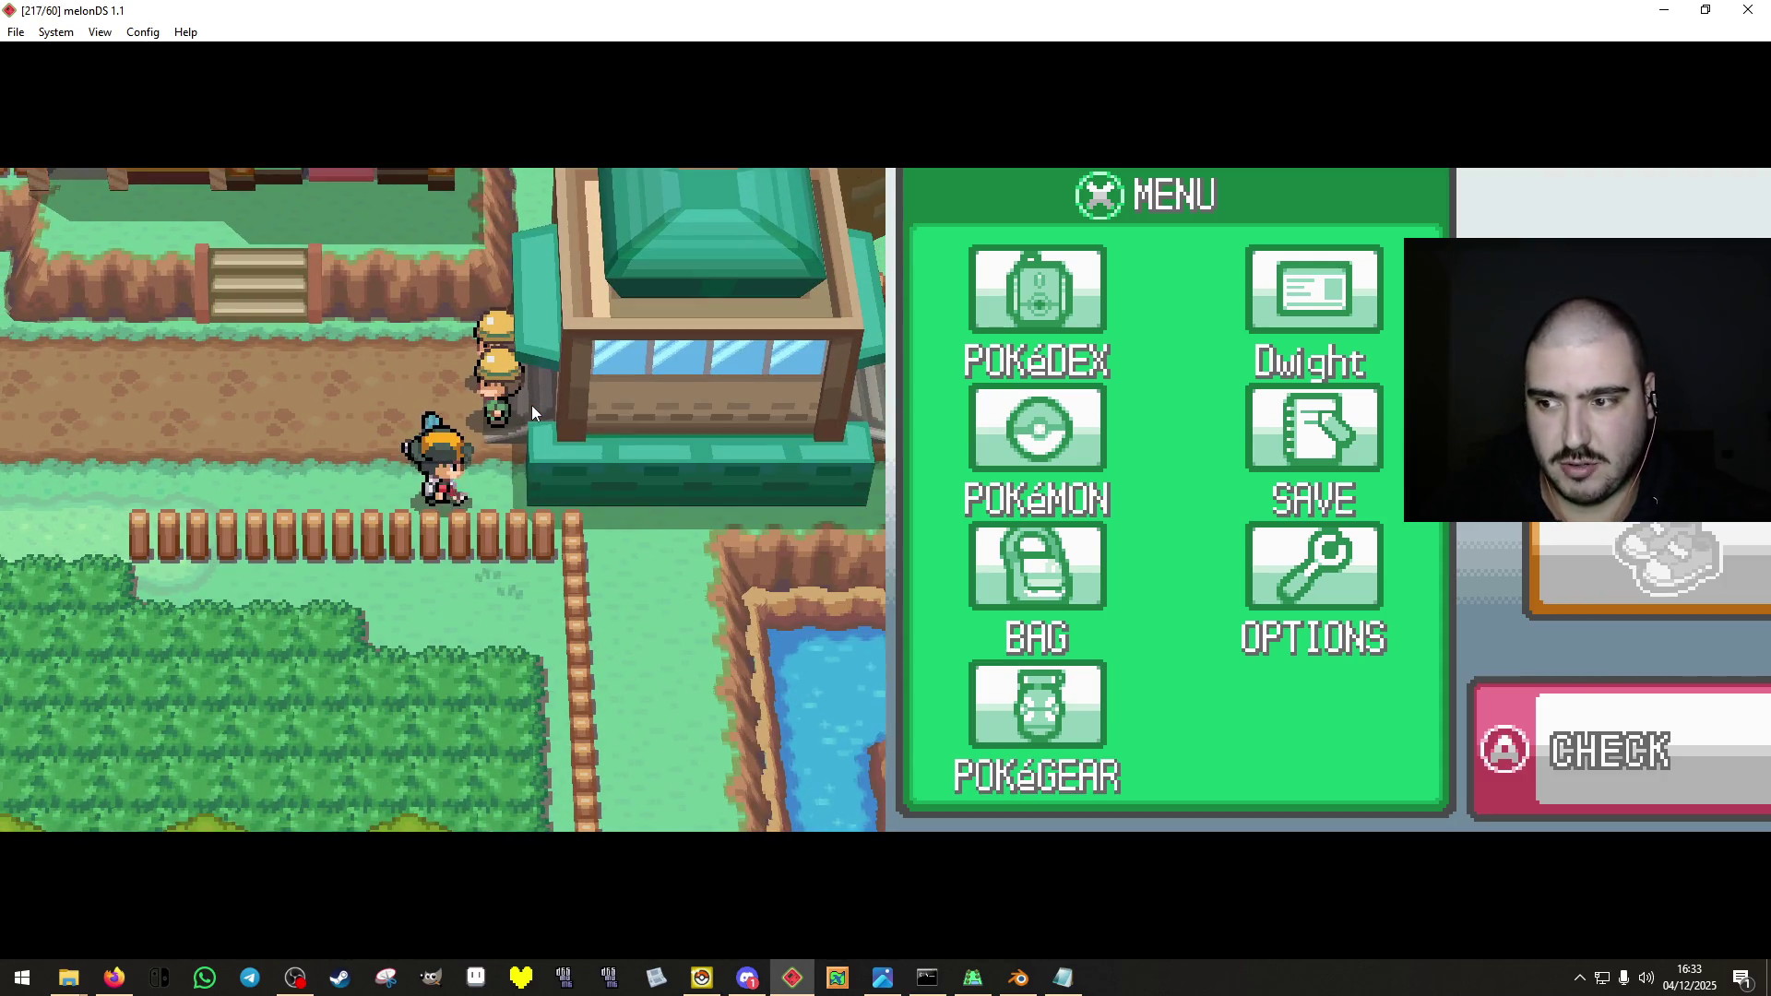
{"action": "key", "text": "Up"}
{"action": "key", "text": "Down"}
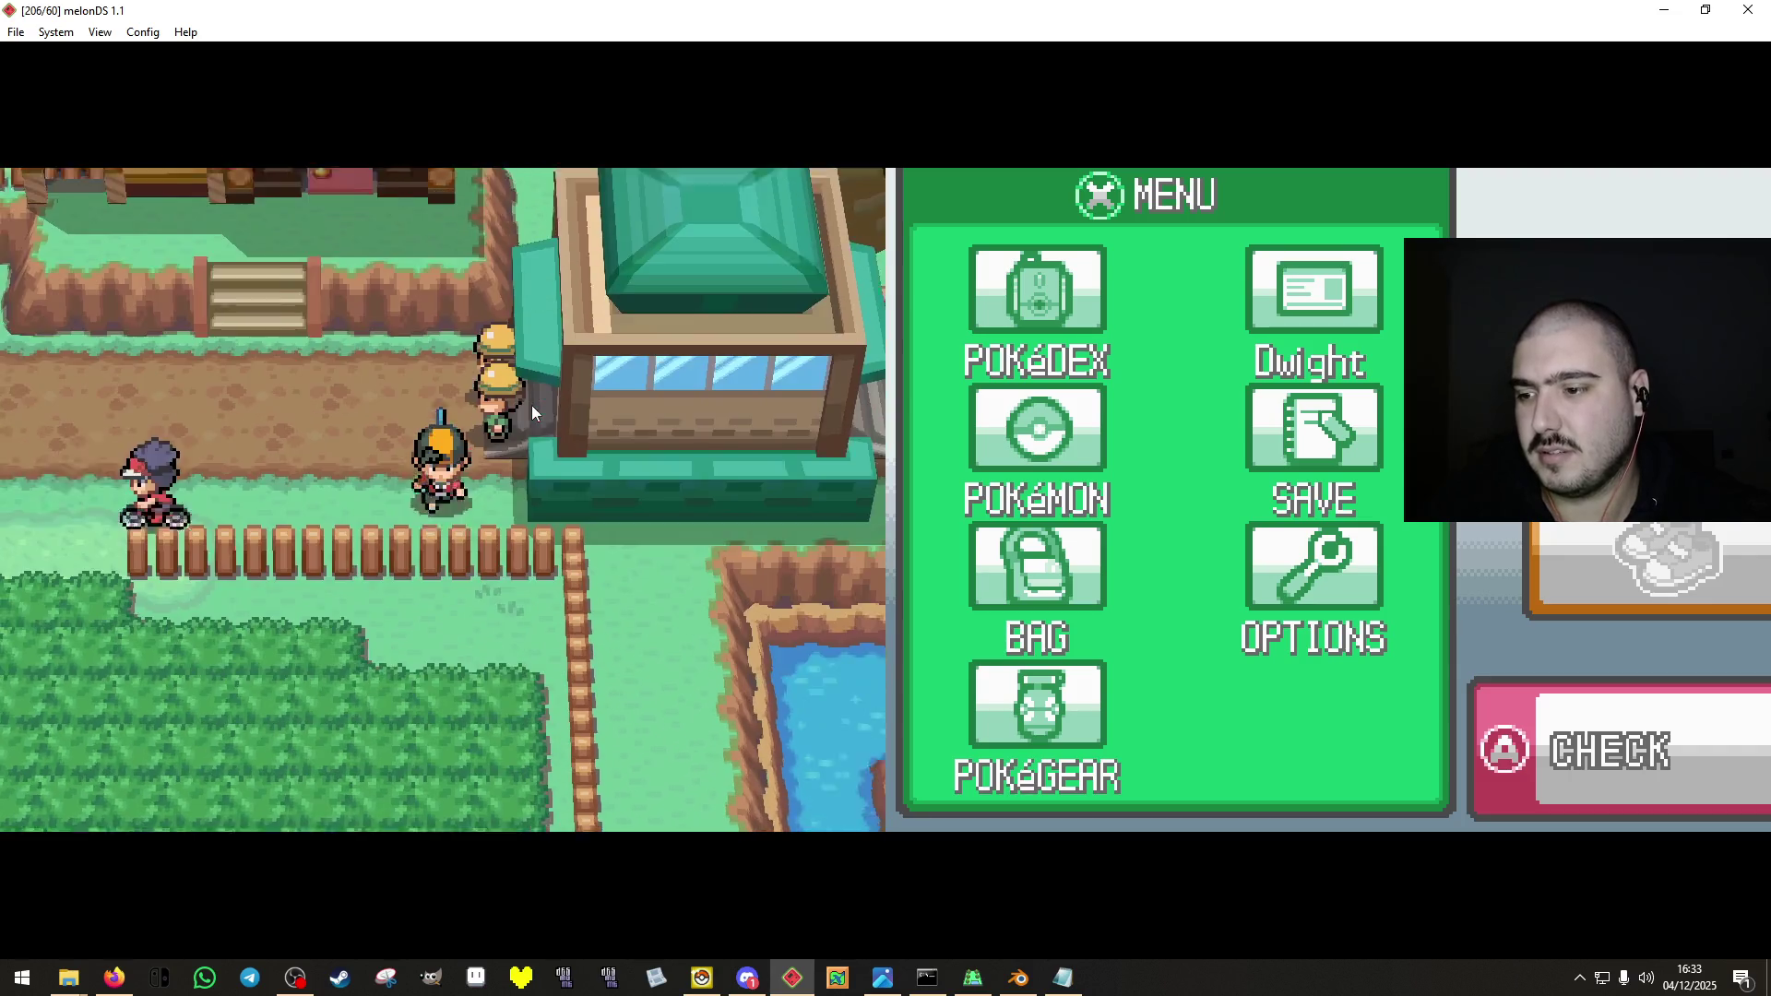
{"action": "key", "text": "Up"}
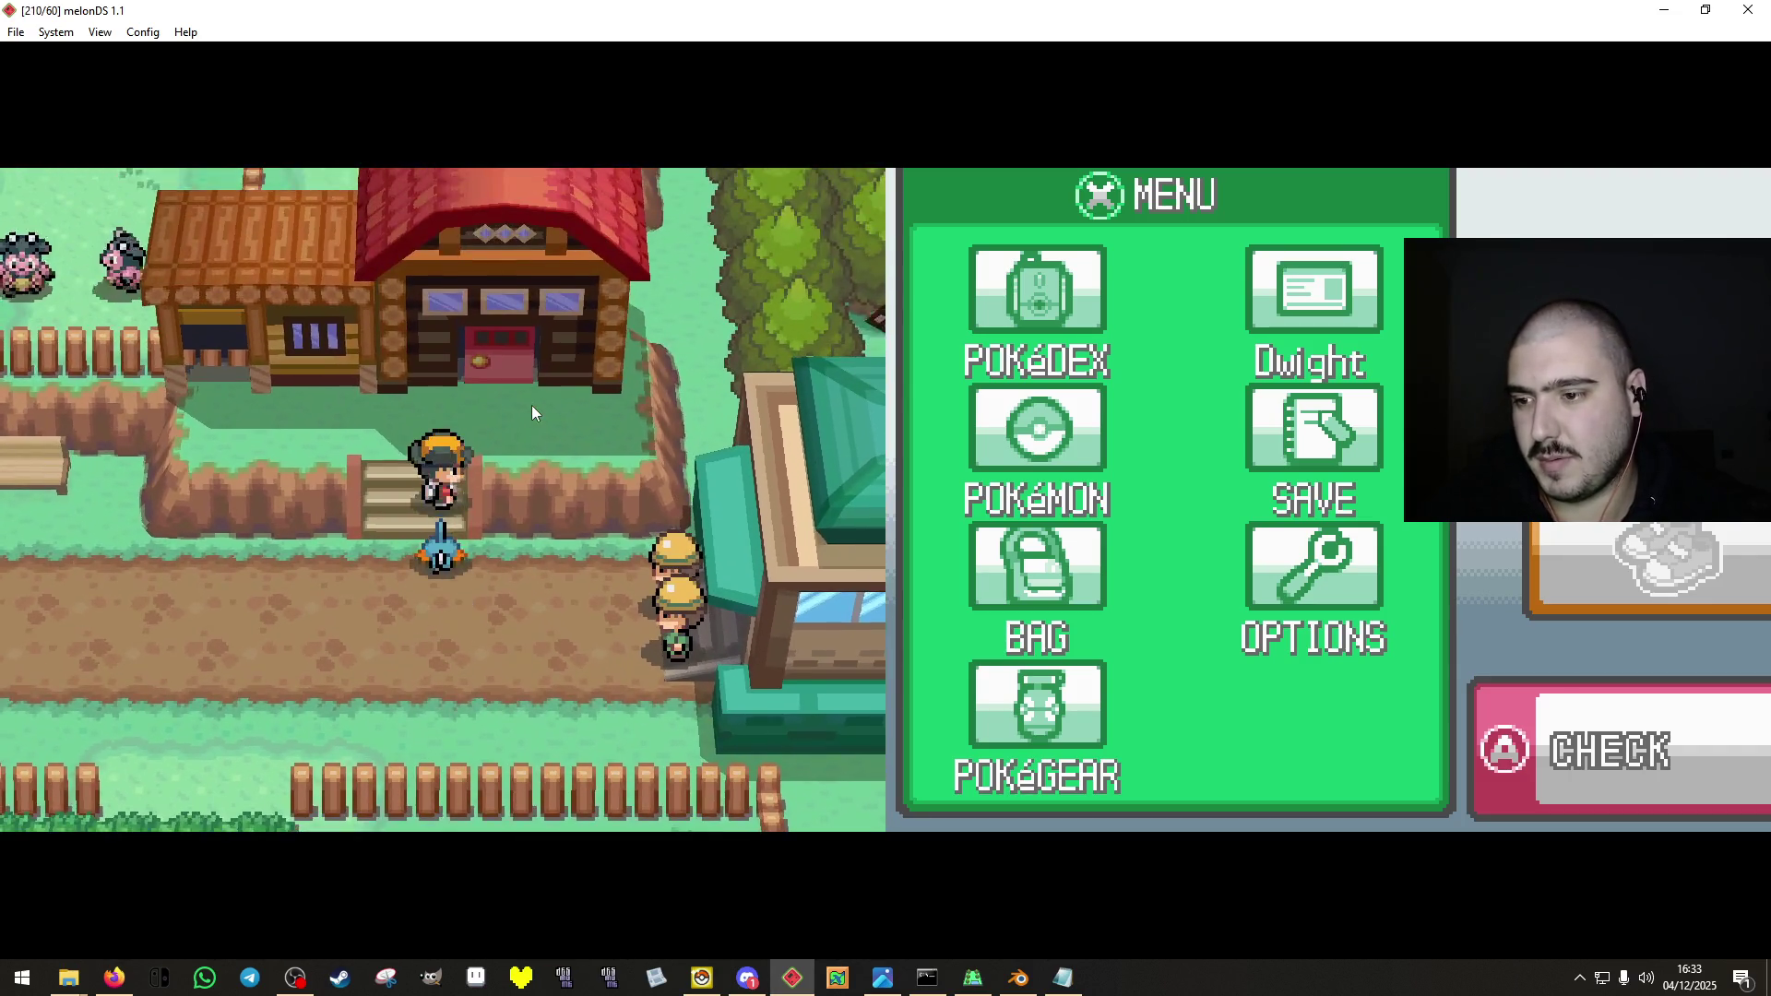
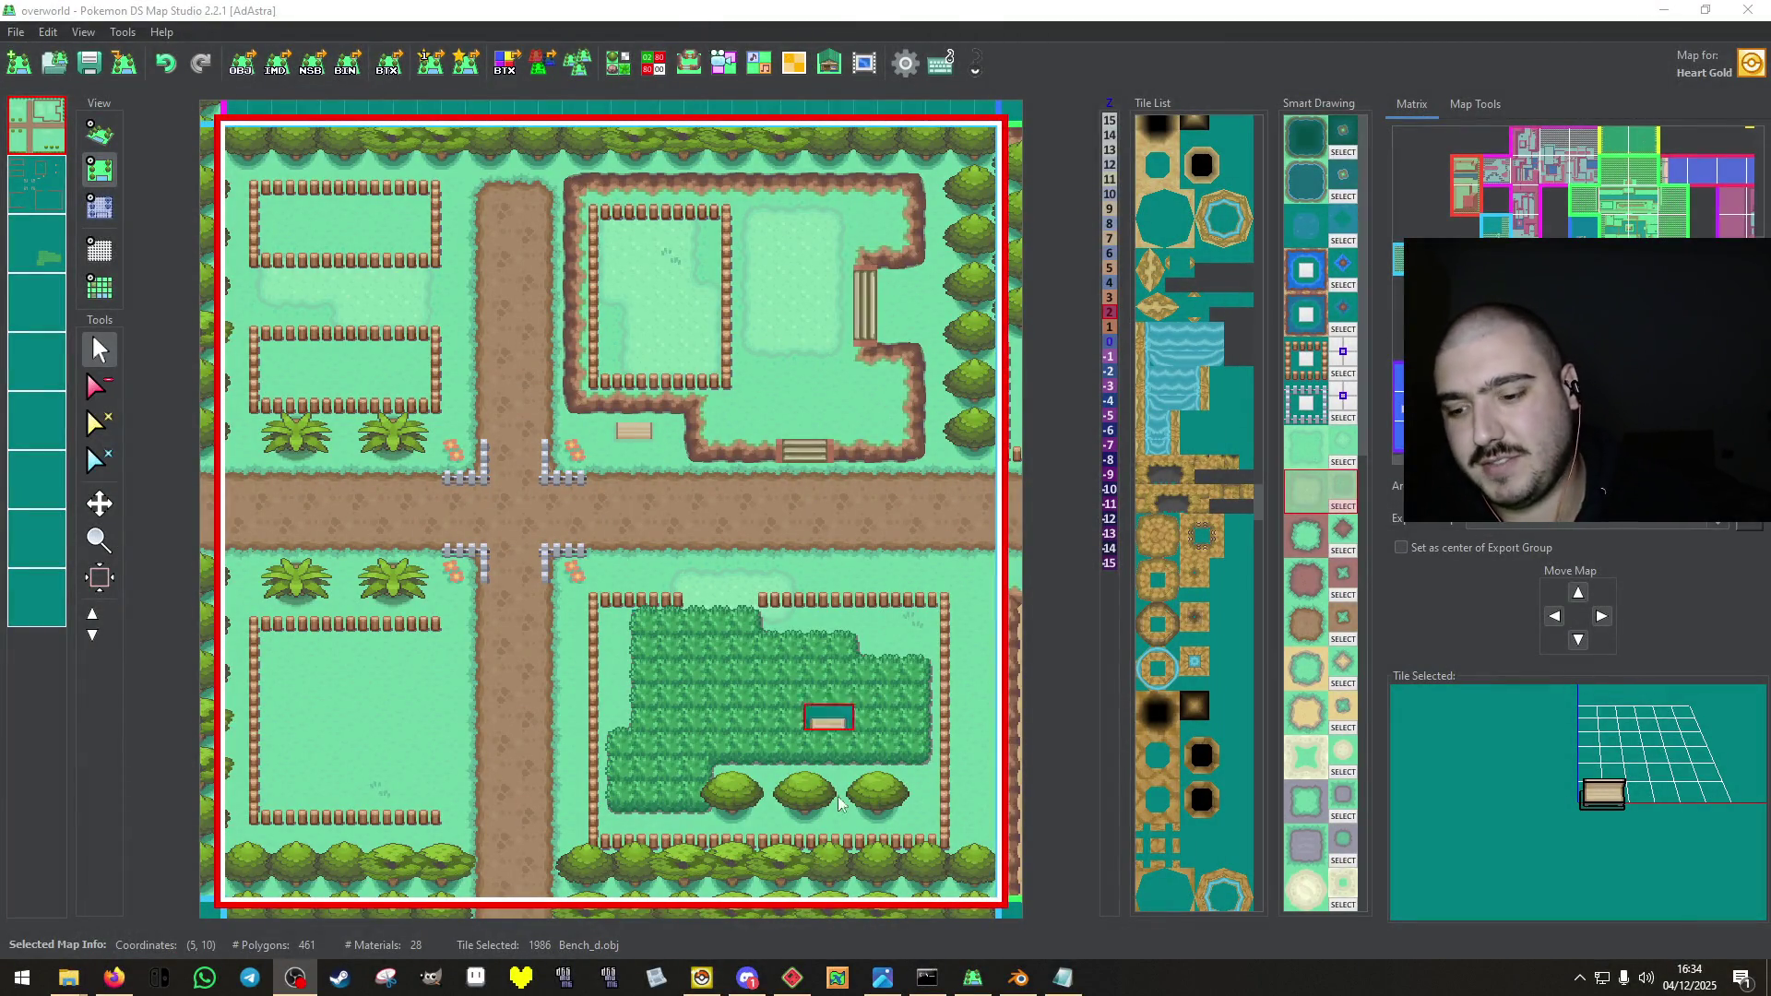
Switch to melonDS and walk north past the windmill and around the red-roofed house.
{"action": "key", "text": "alt+Tab"}
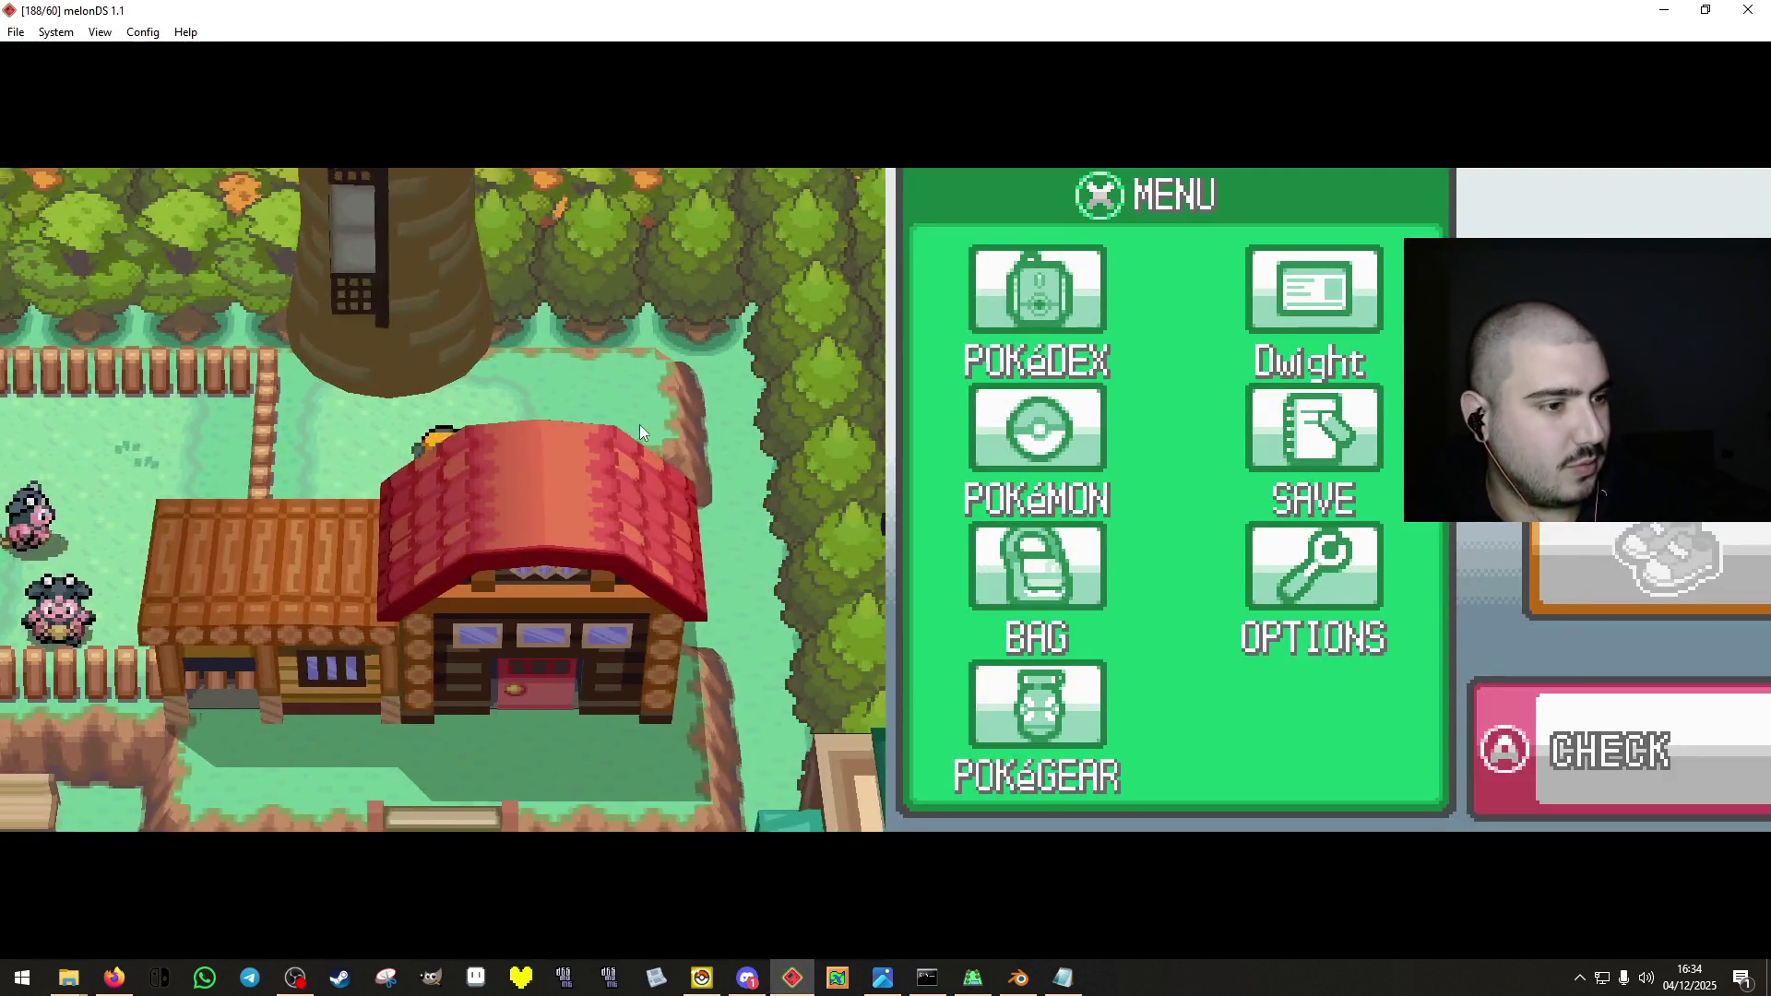
{"action": "key", "text": "Up"}
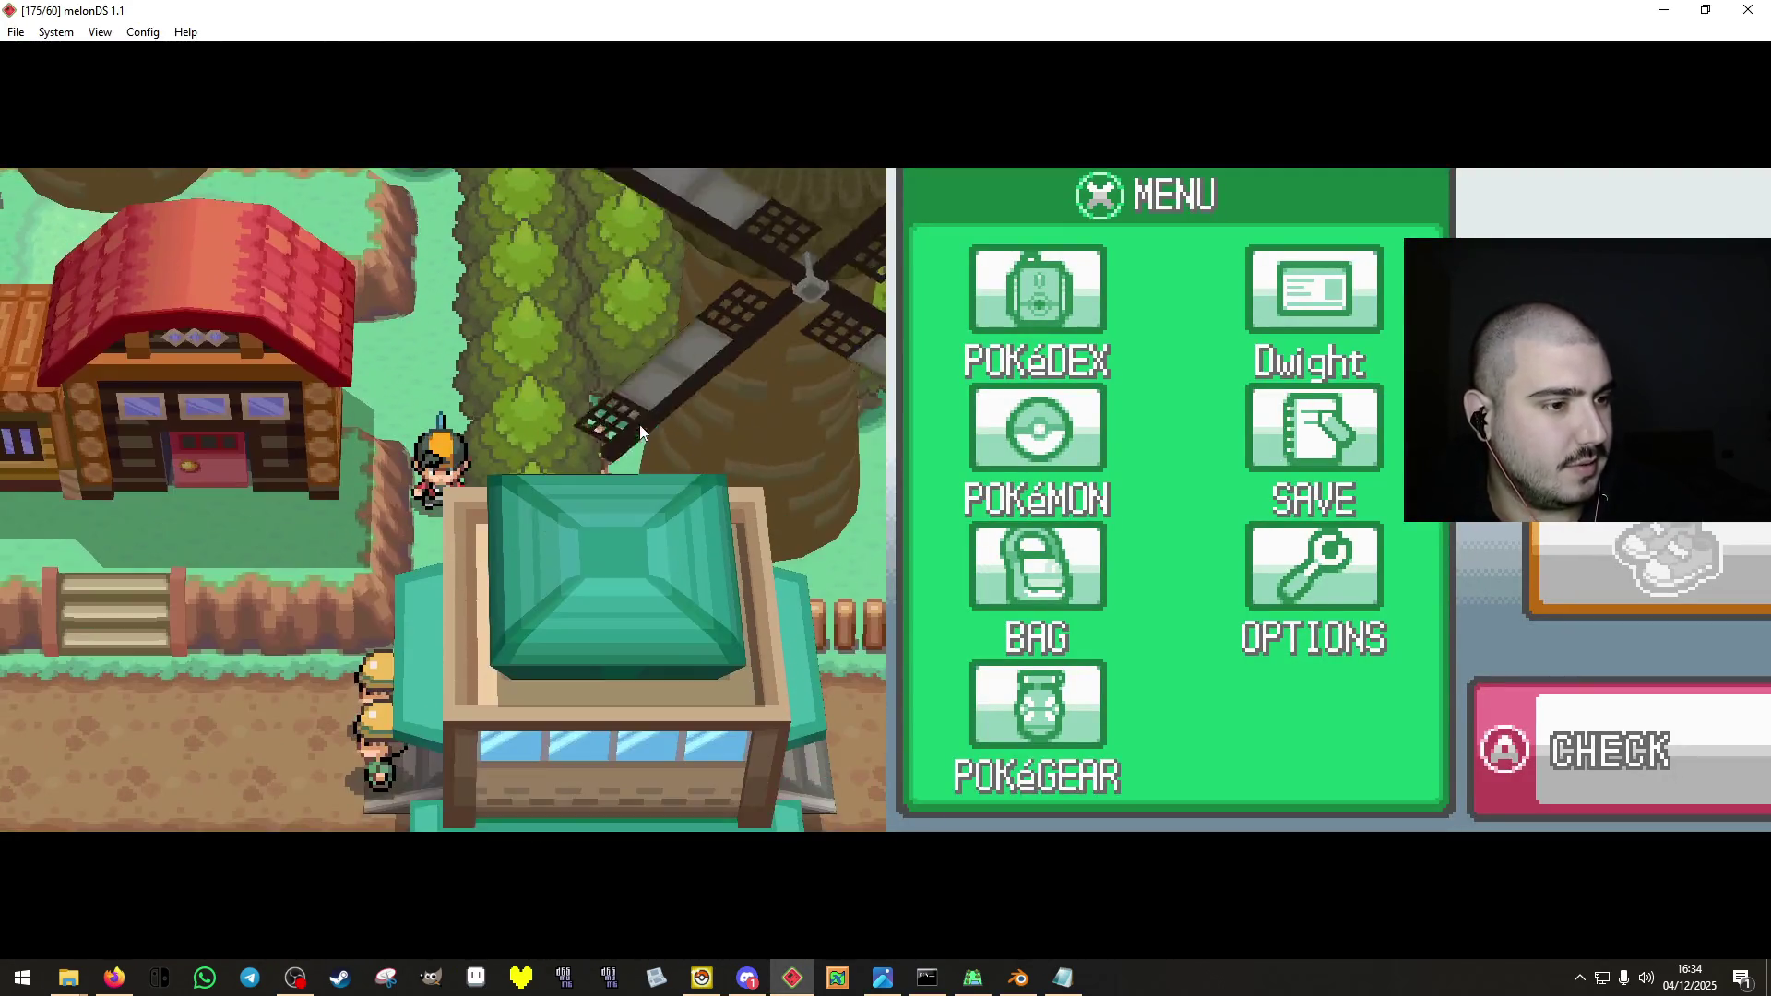
{"action": "key", "text": "Left"}
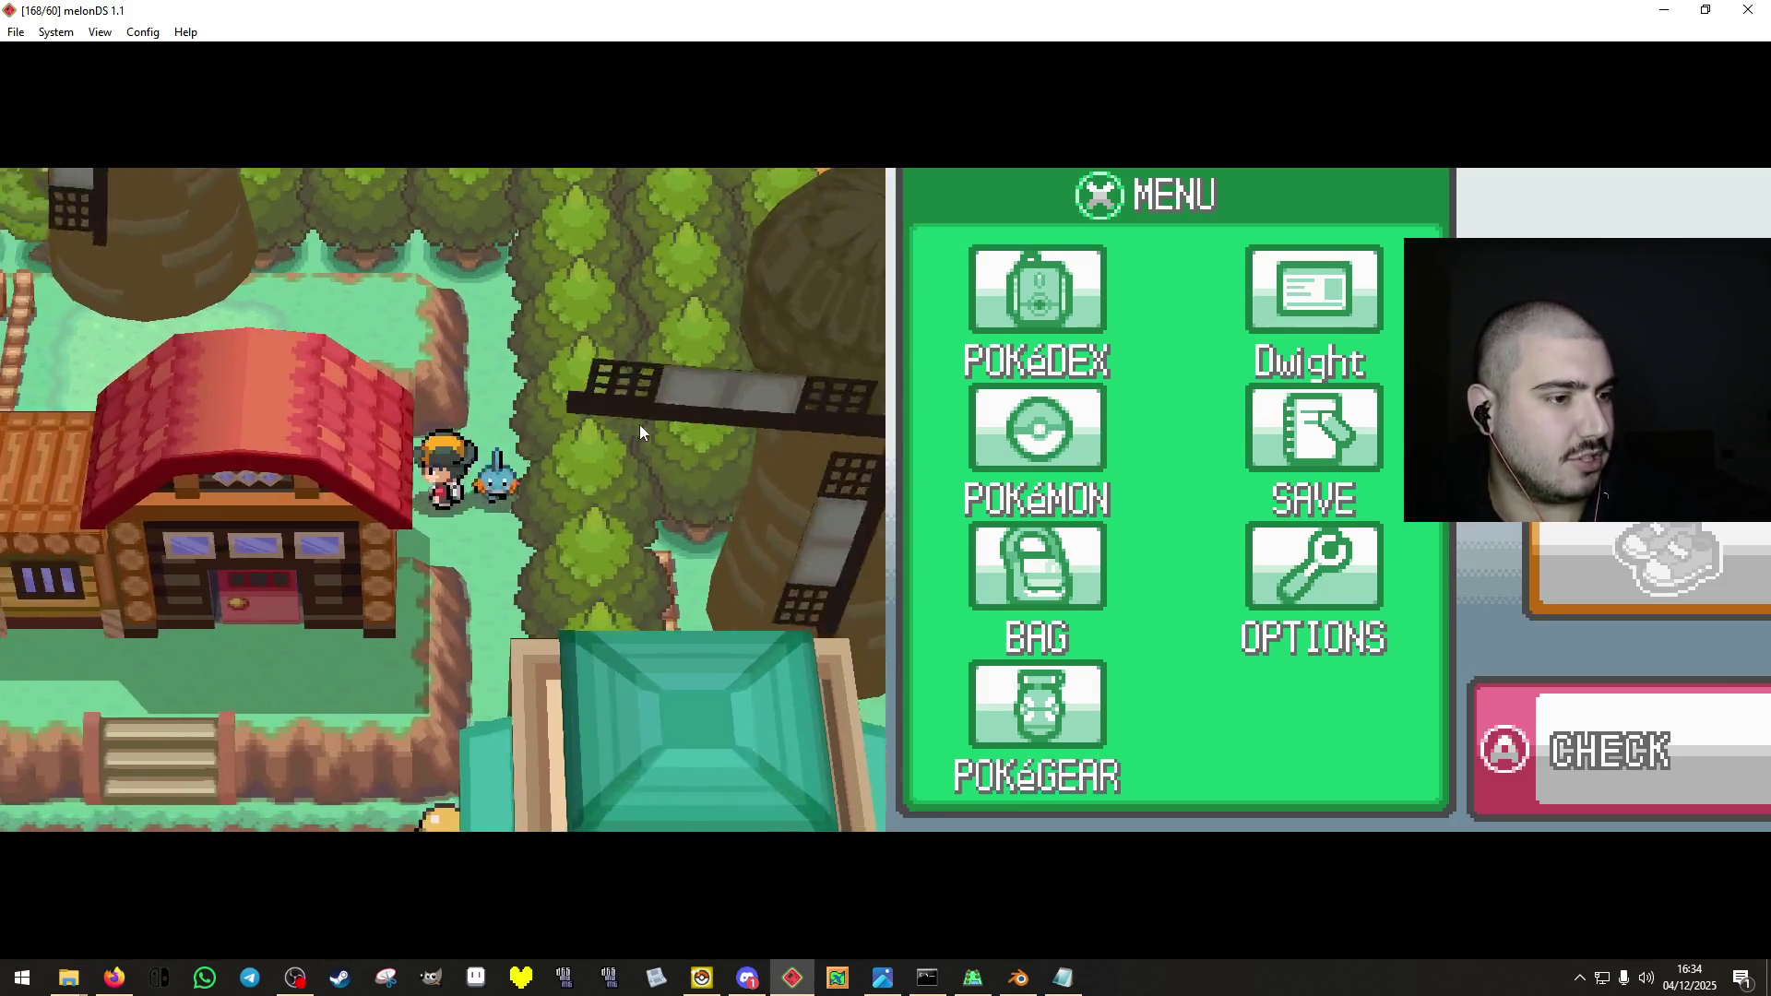
{"action": "key", "text": "Right"}
{"action": "key", "text": "Left"}
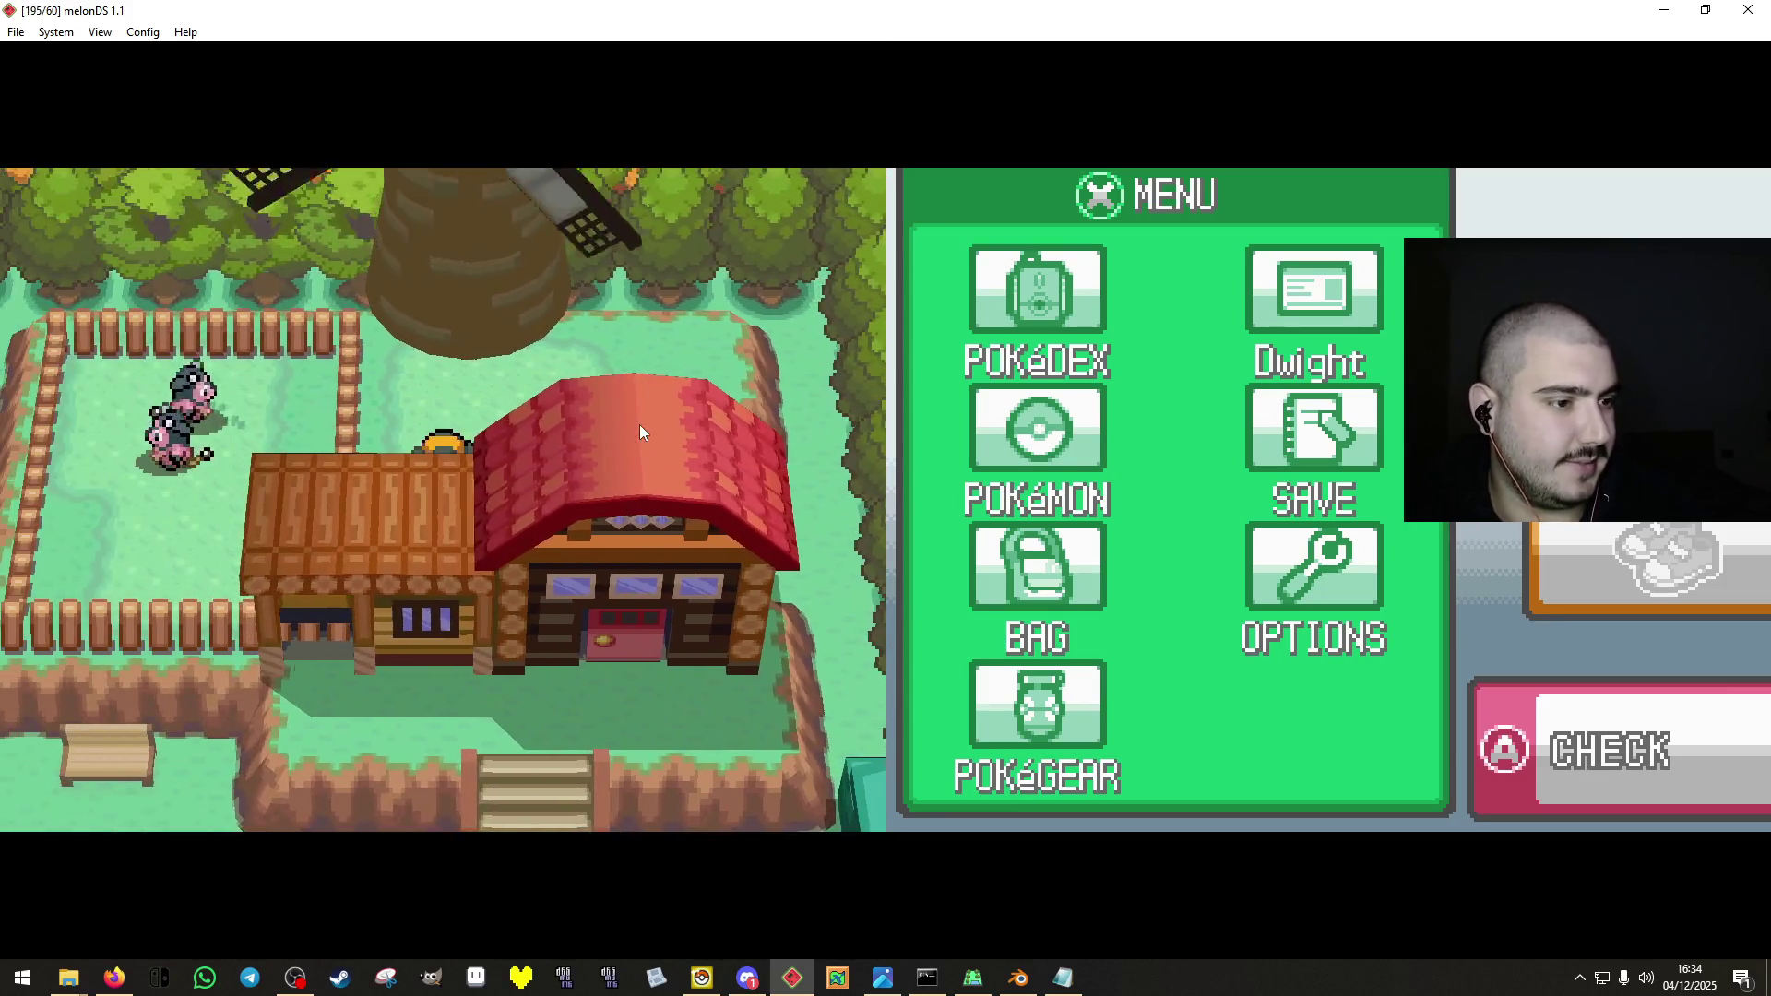
{"action": "key", "text": "Down"}
{"action": "key", "text": "Down"}
{"action": "key", "text": "Left"}
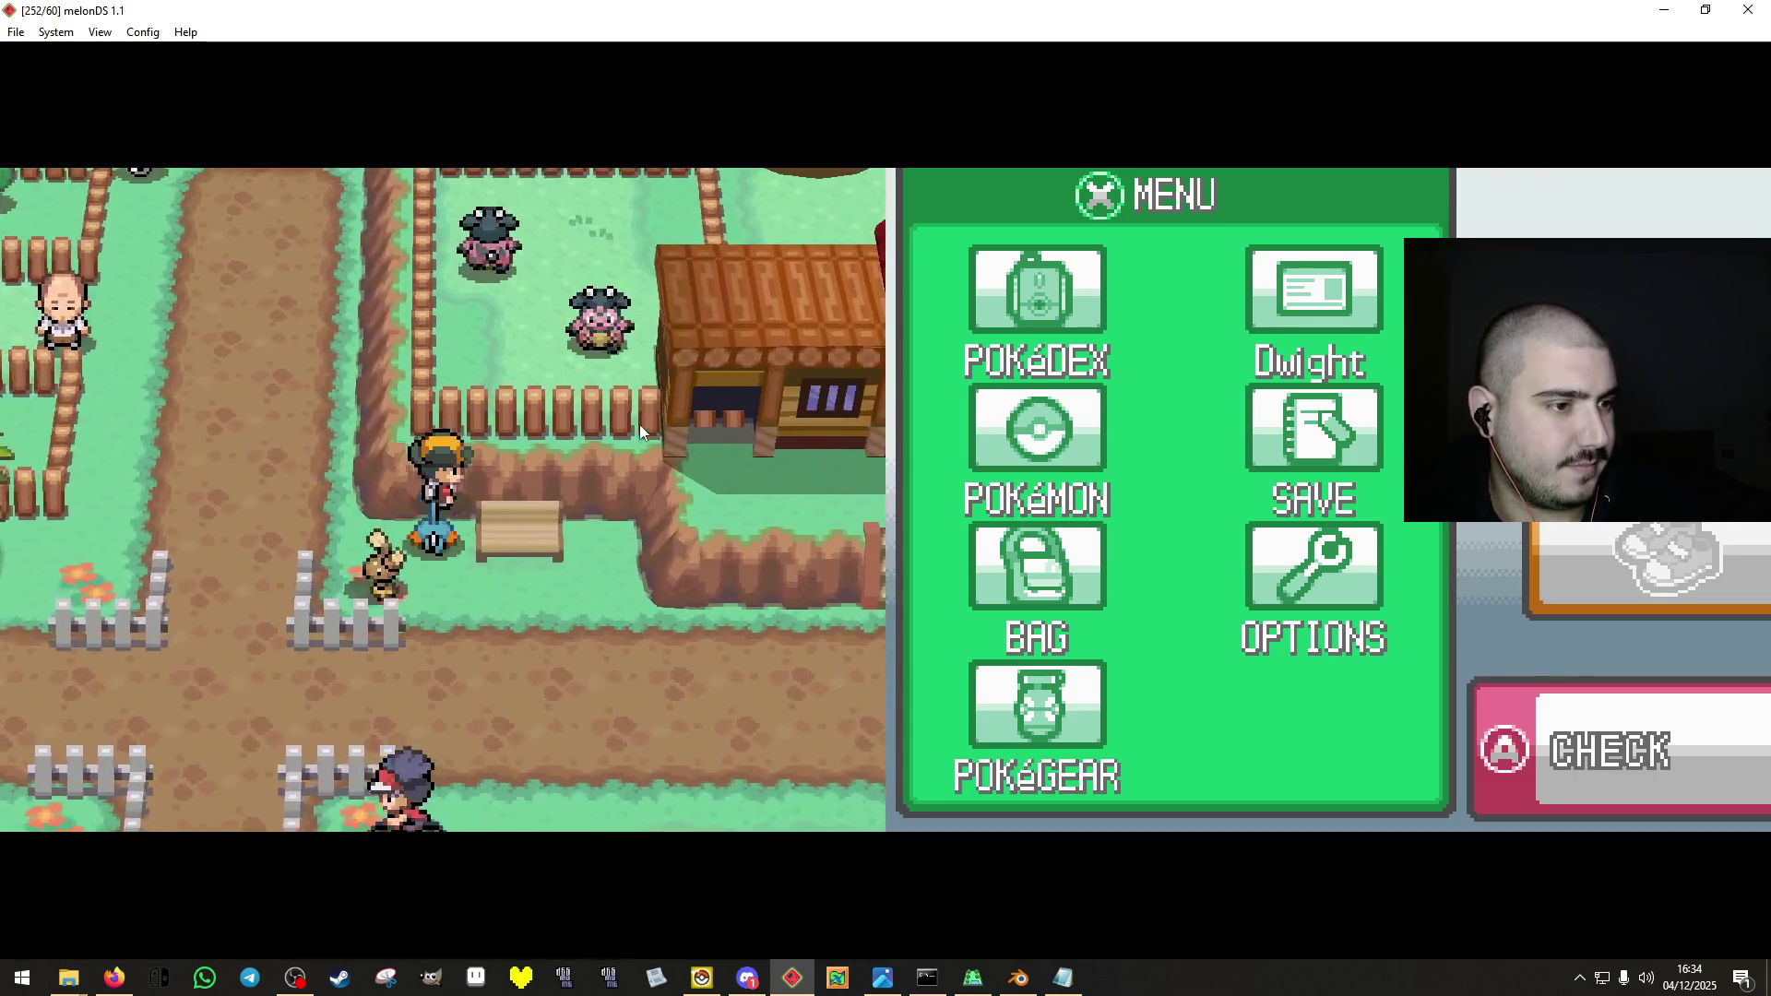
Enter the building, step back out, and walk west then north beside the red-roofed house.
{"action": "key", "text": "Down"}
{"action": "key", "text": "Up"}
{"action": "key", "text": "Down"}
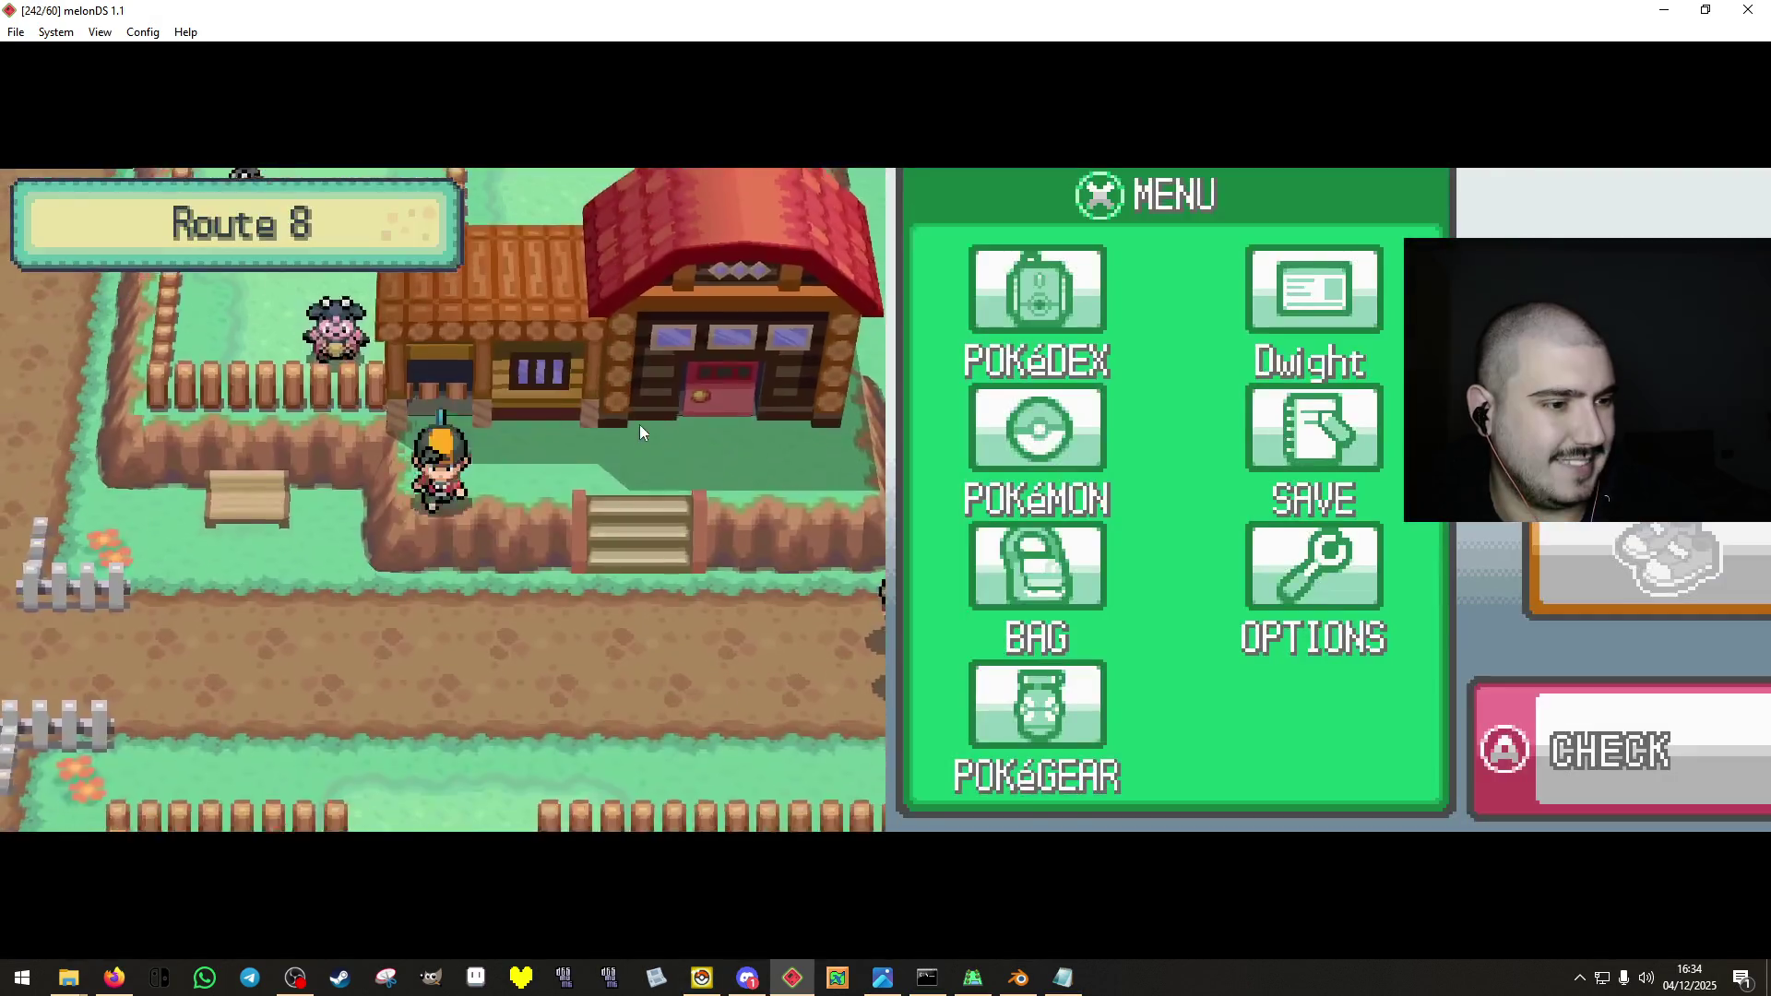
{"action": "key", "text": "Left"}
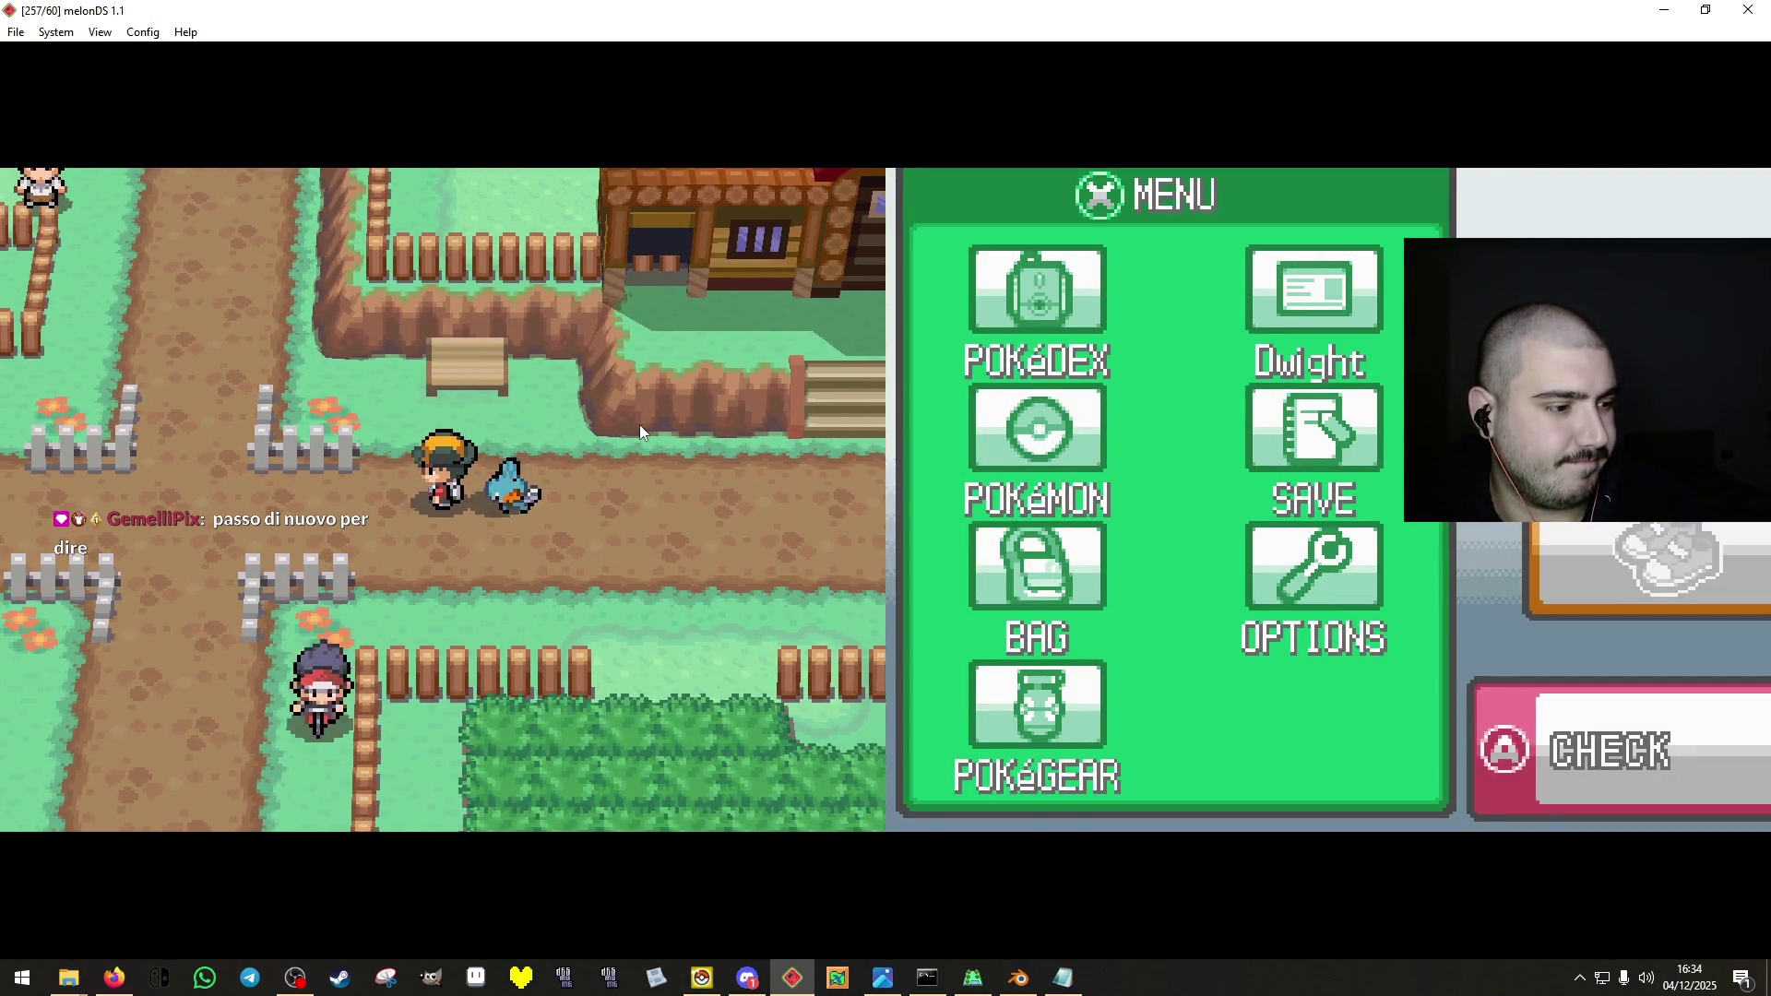
{"action": "key", "text": "Up"}
{"action": "key", "text": "Right"}
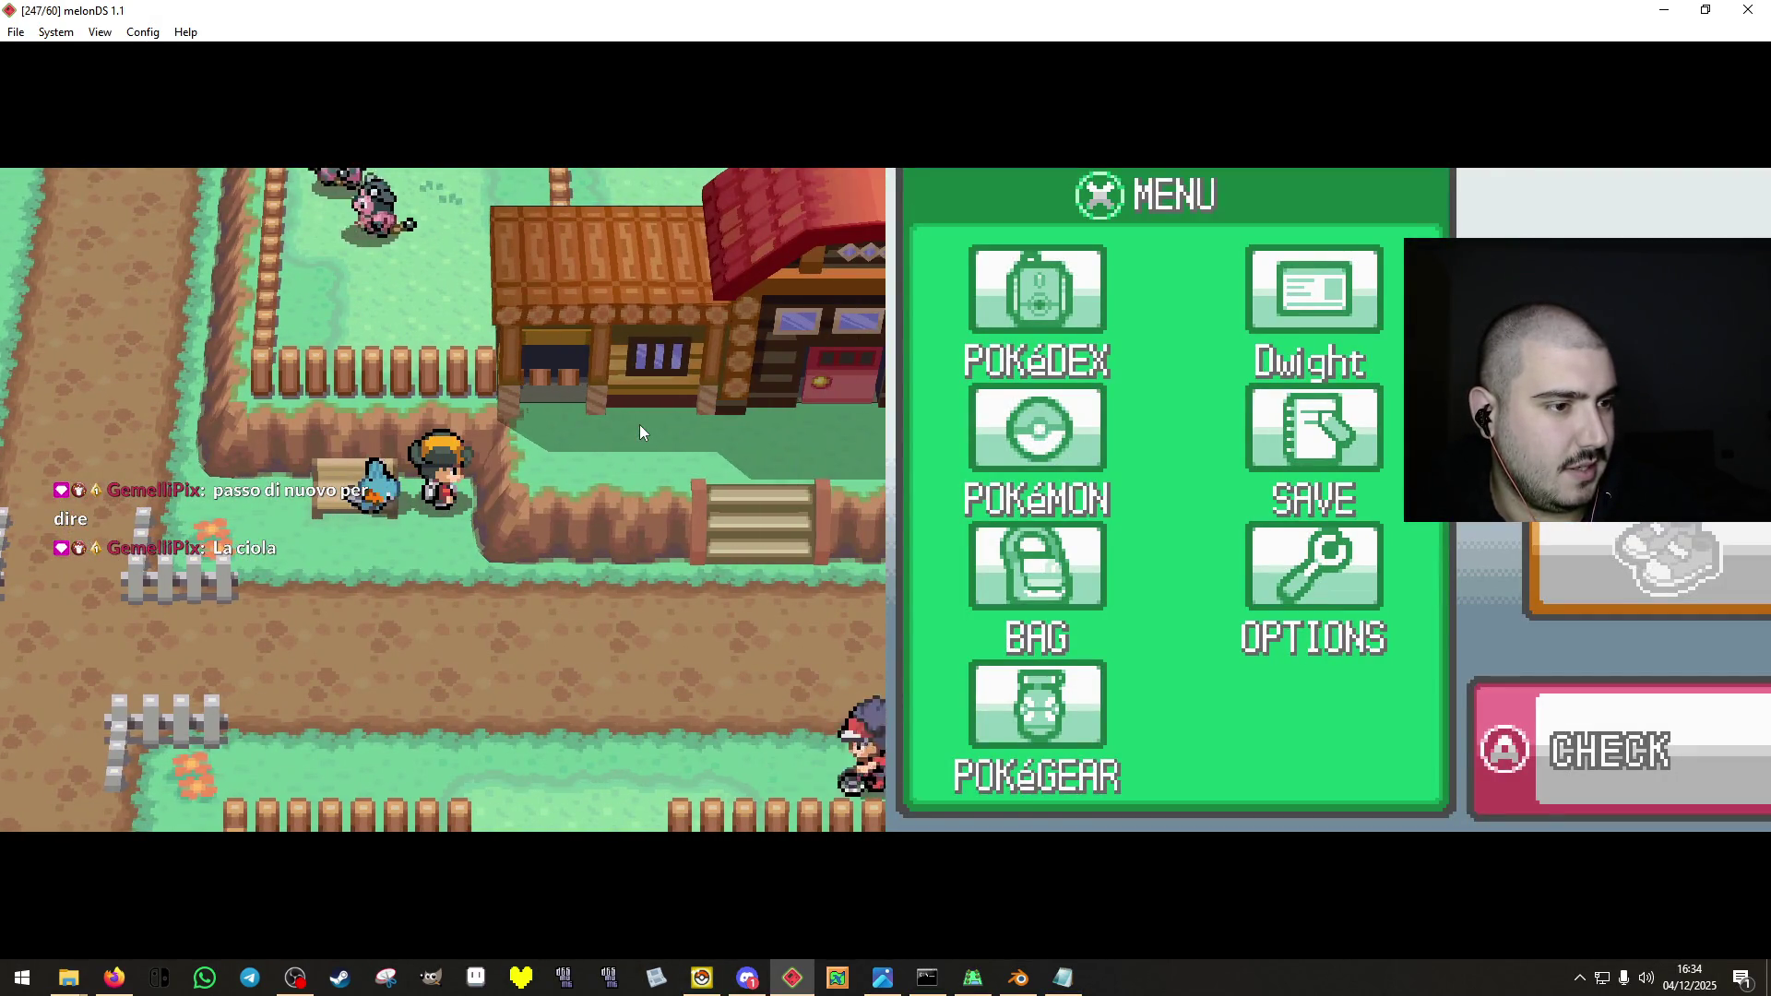
Walk east toward the green-roofed building, then circle the fenced pen.
{"action": "key", "text": "Right"}
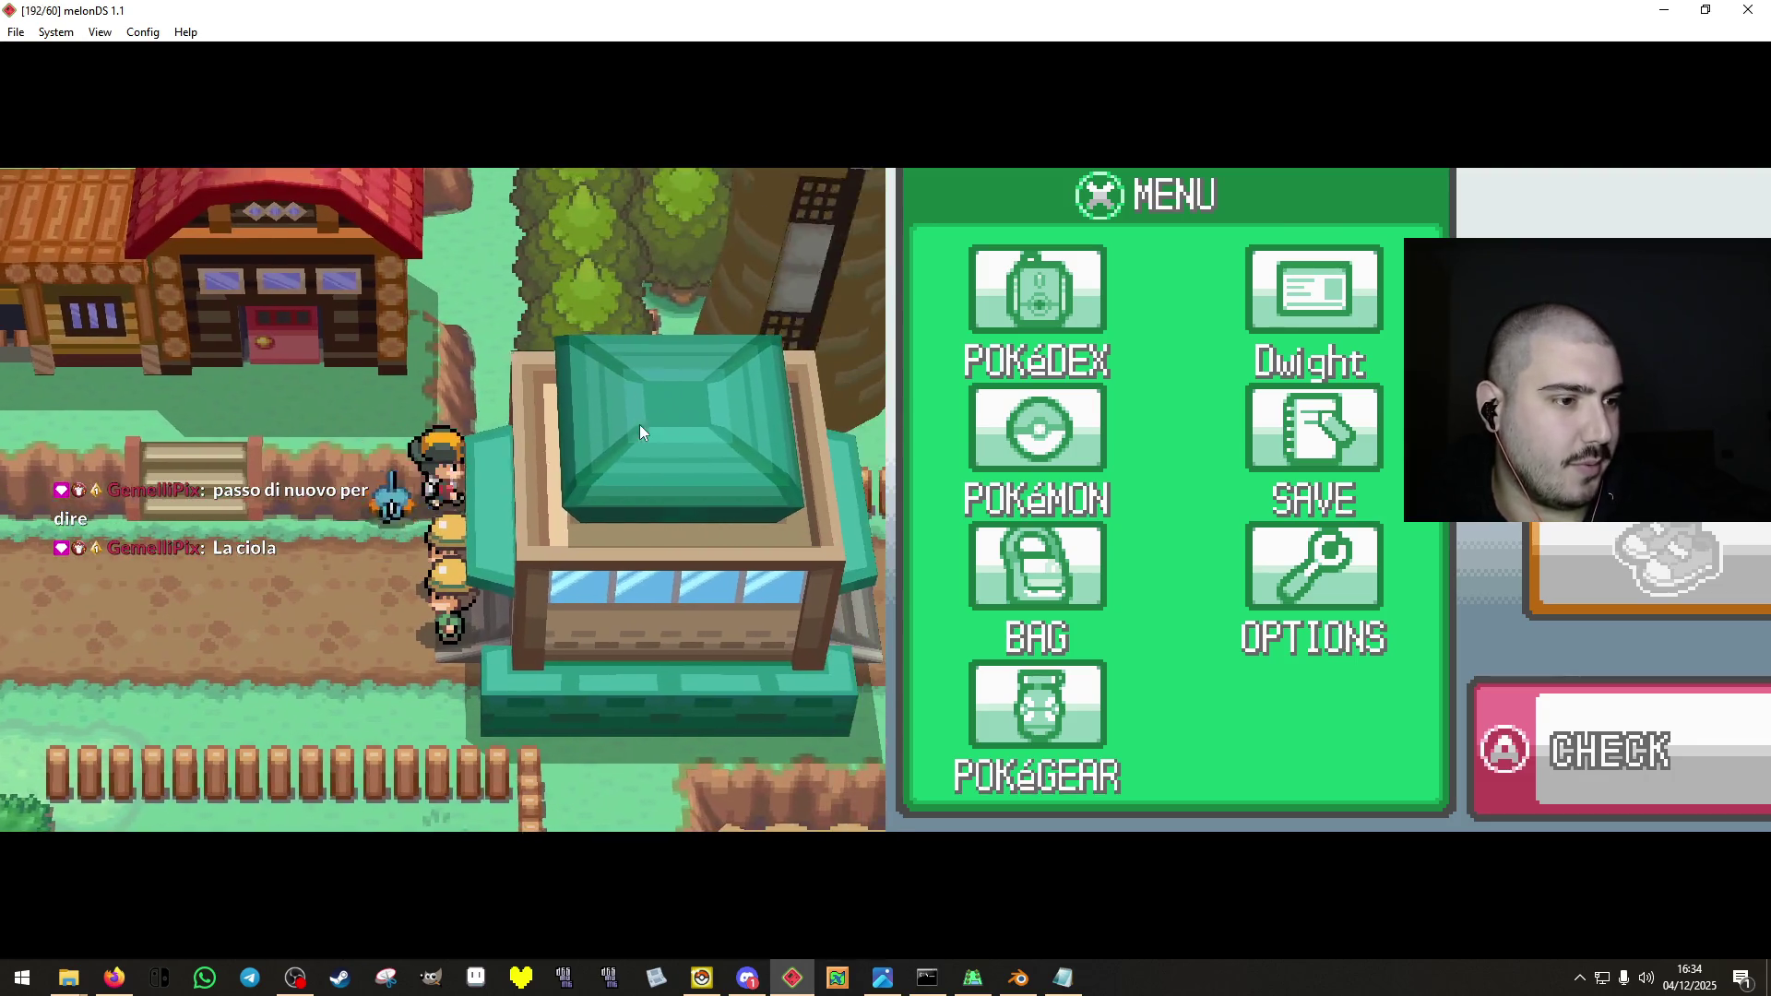
{"action": "key", "text": "Left"}
{"action": "key", "text": "Up"}
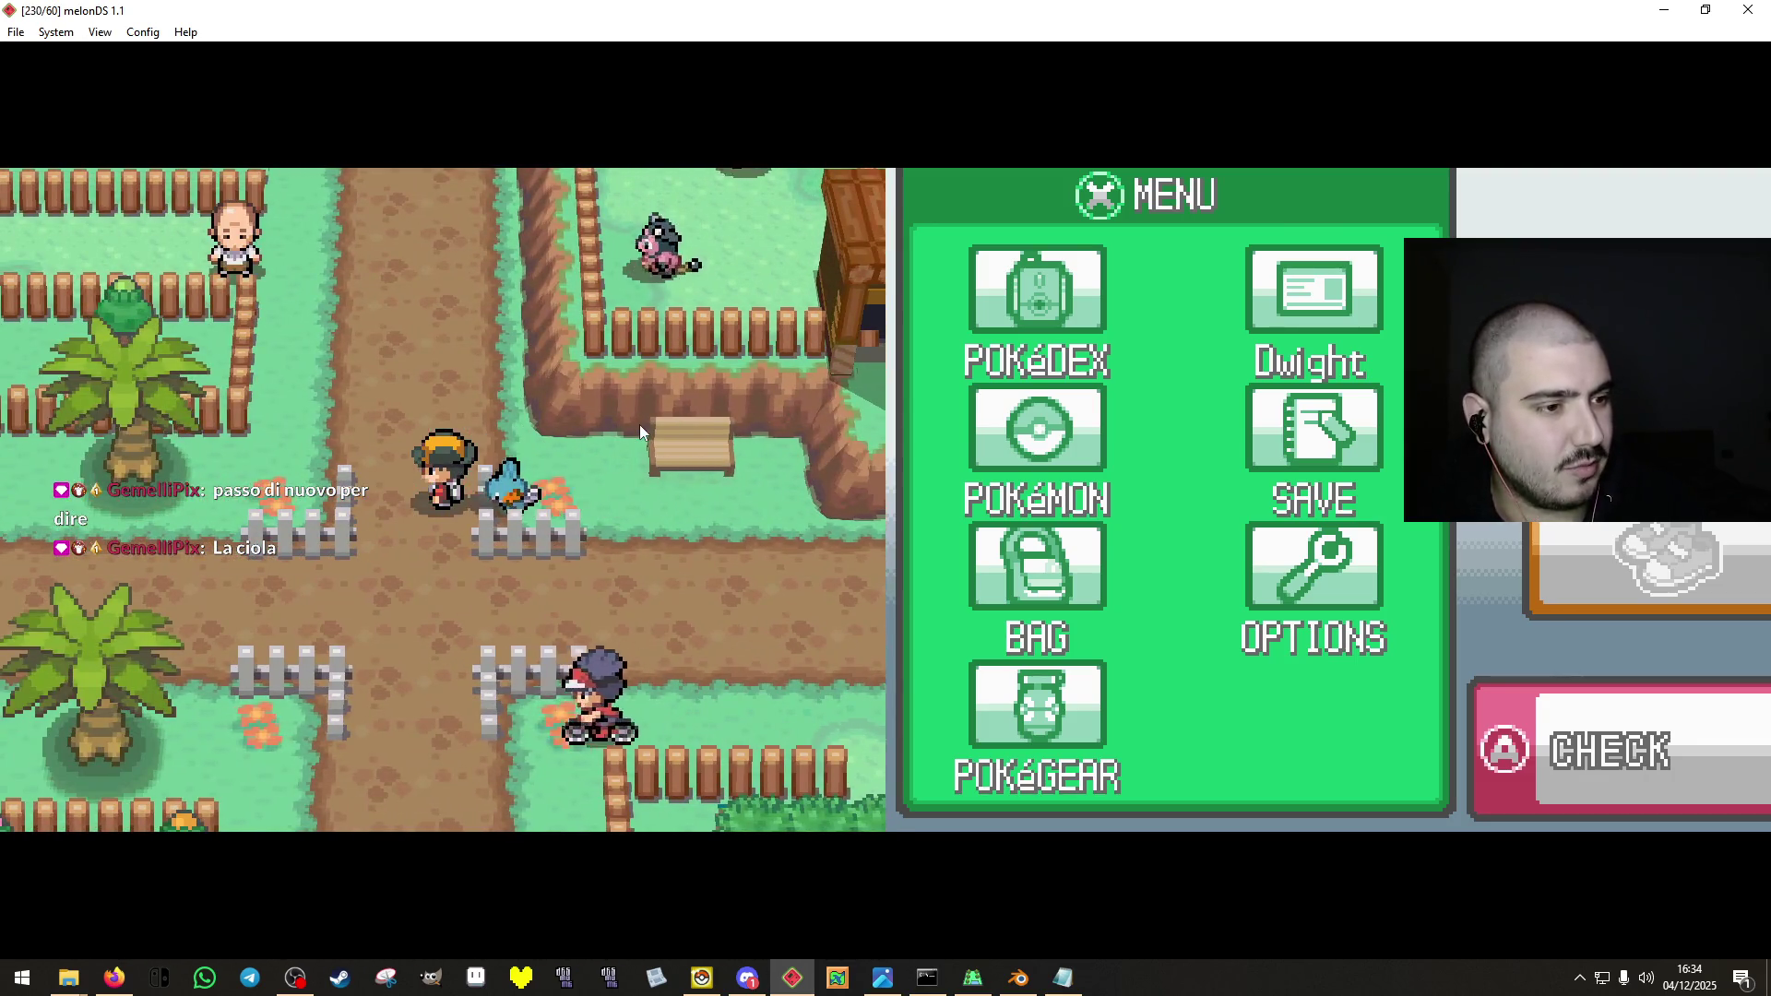
{"action": "key", "text": "Right"}
{"action": "key", "text": "Left"}
{"action": "key", "text": "Down"}
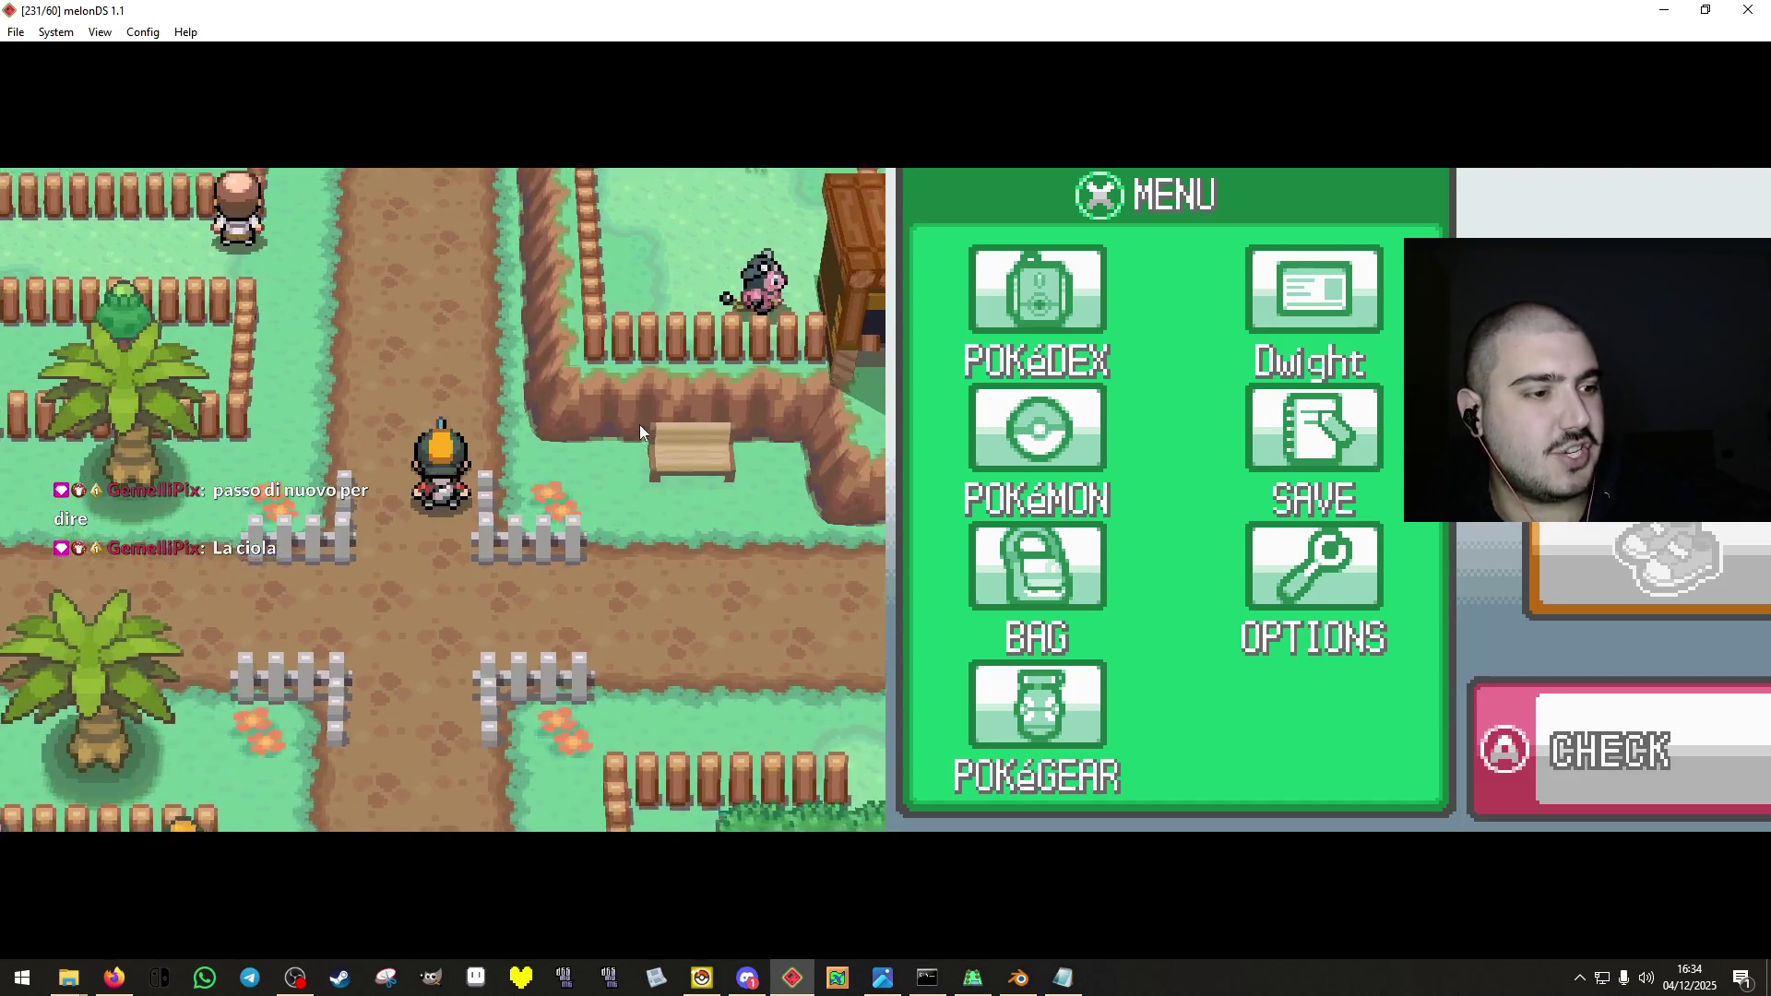
{"action": "key", "text": "Up"}
{"action": "key", "text": "Left"}
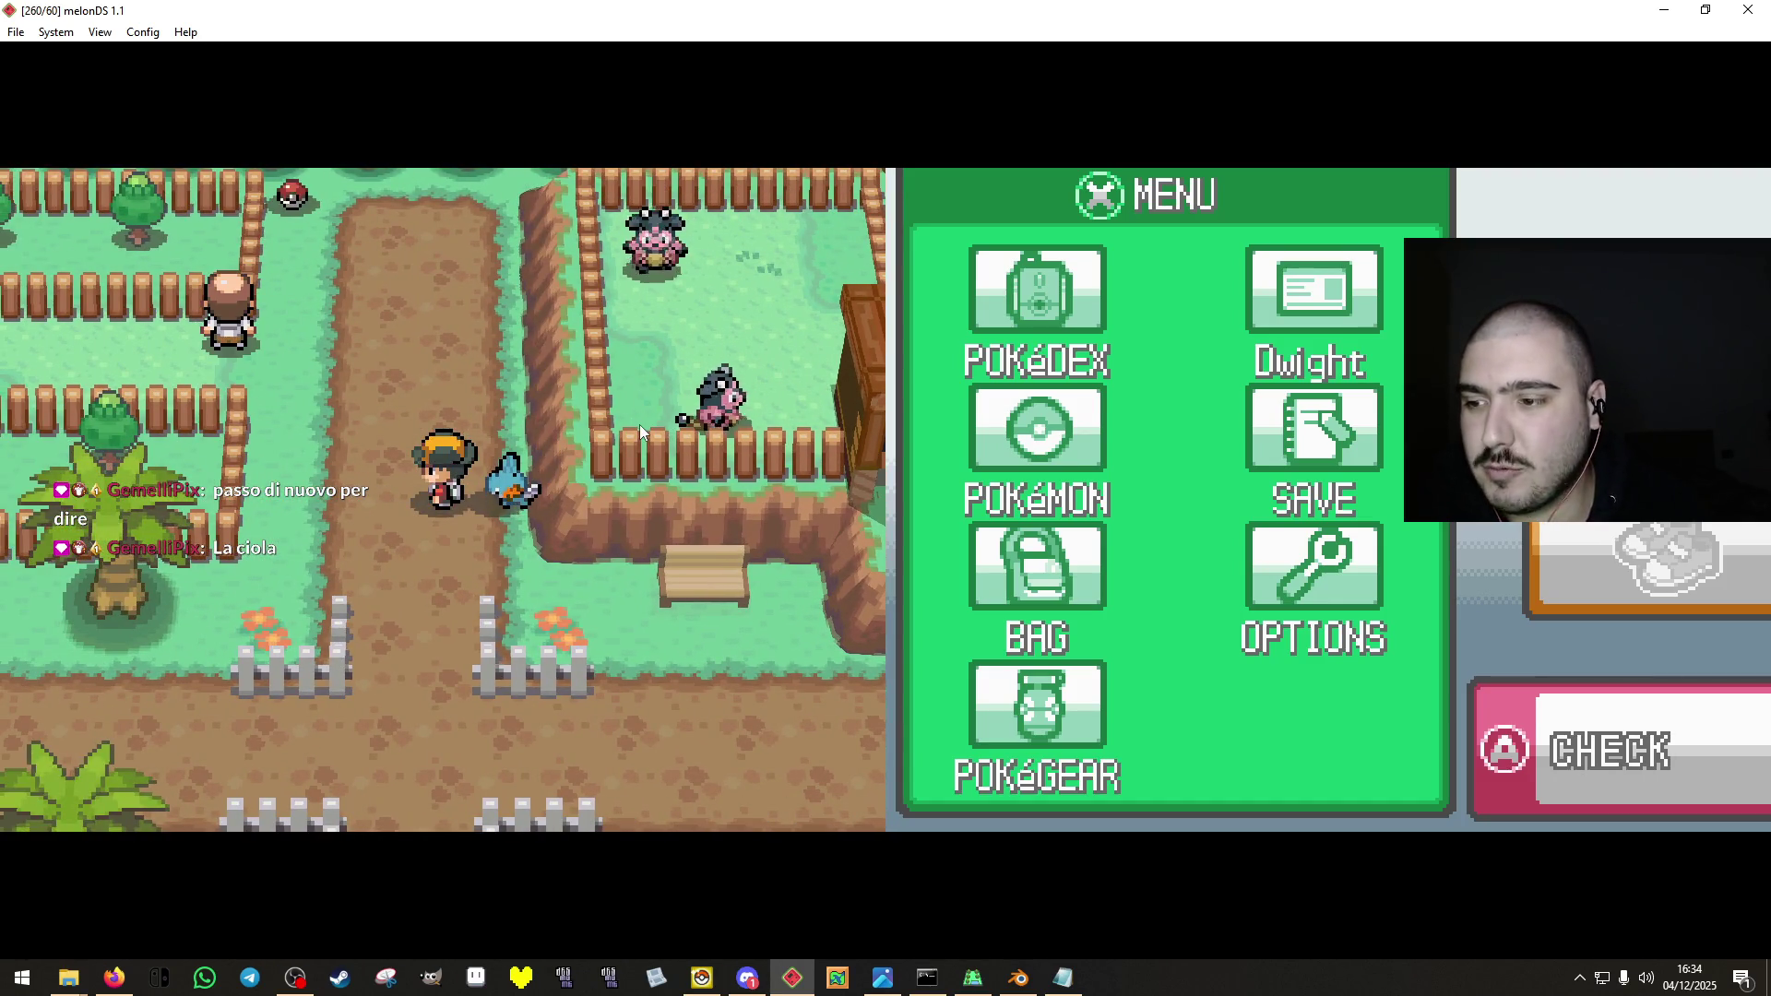
{"action": "key", "text": "Right"}
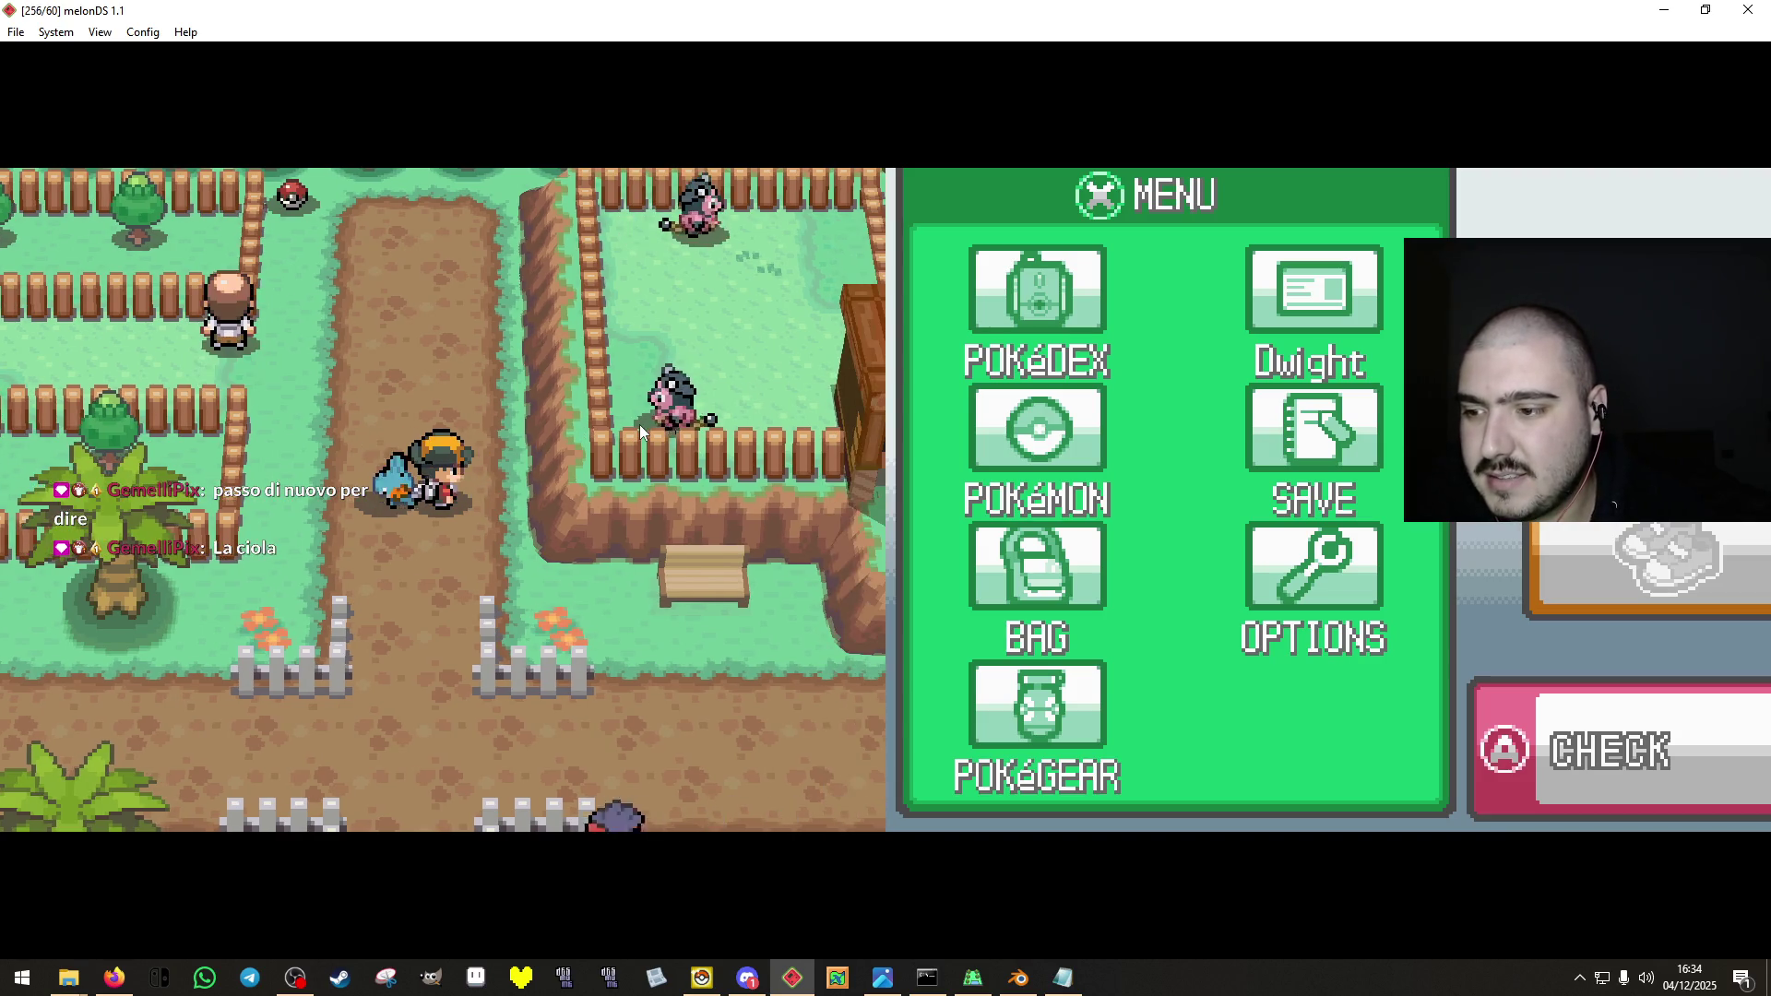
Walk to the forest edge, visit the green-roofed building, then head south to the pond.
{"action": "key", "text": "Up"}
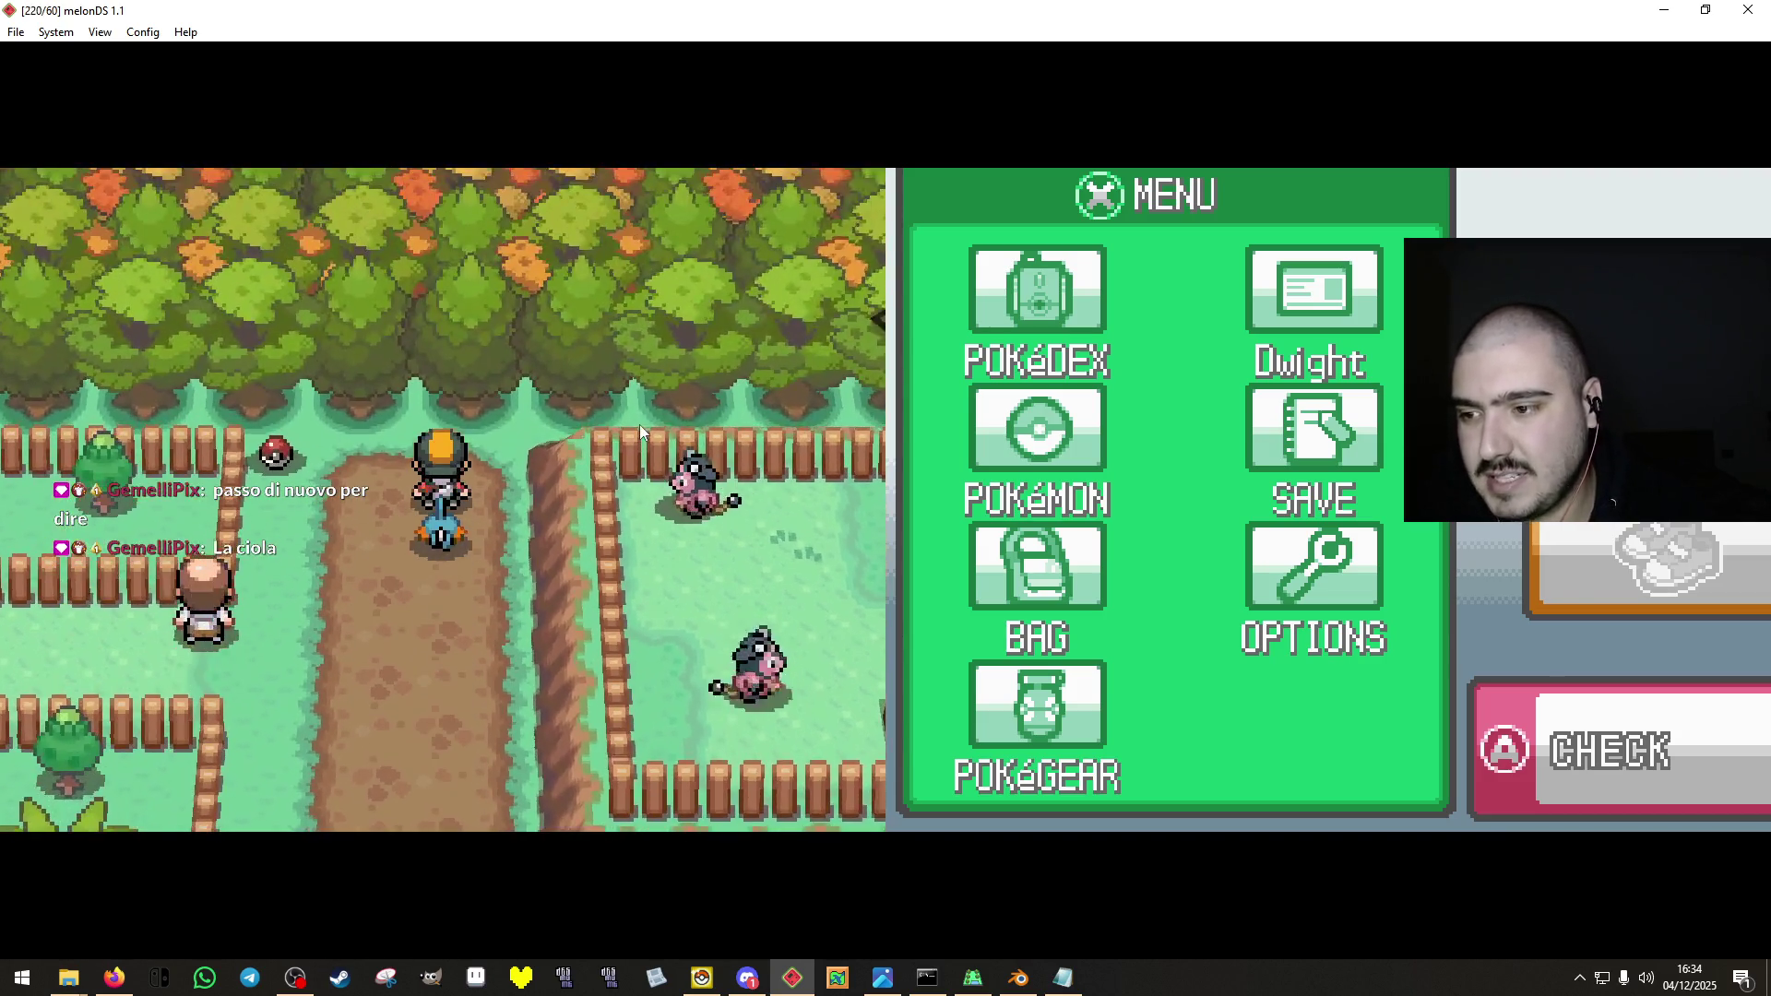
{"action": "key", "text": "Down"}
{"action": "key", "text": "Right"}
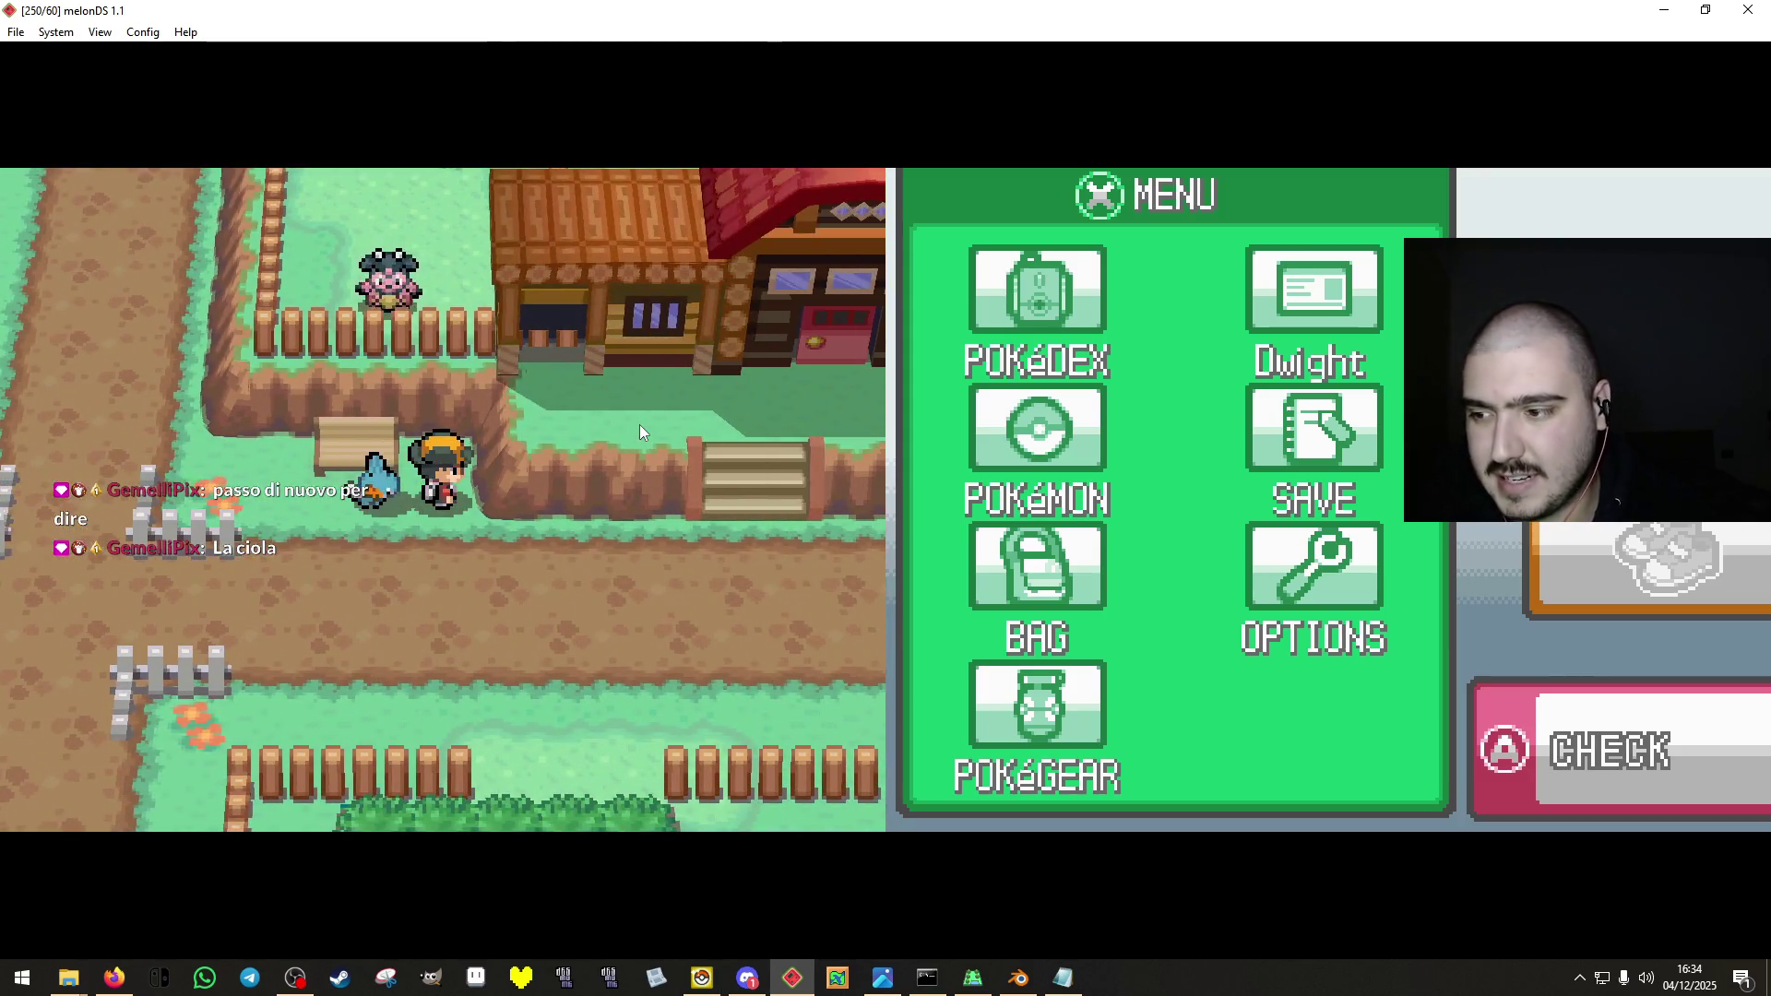
{"action": "key", "text": "Left"}
{"action": "key", "text": "Right"}
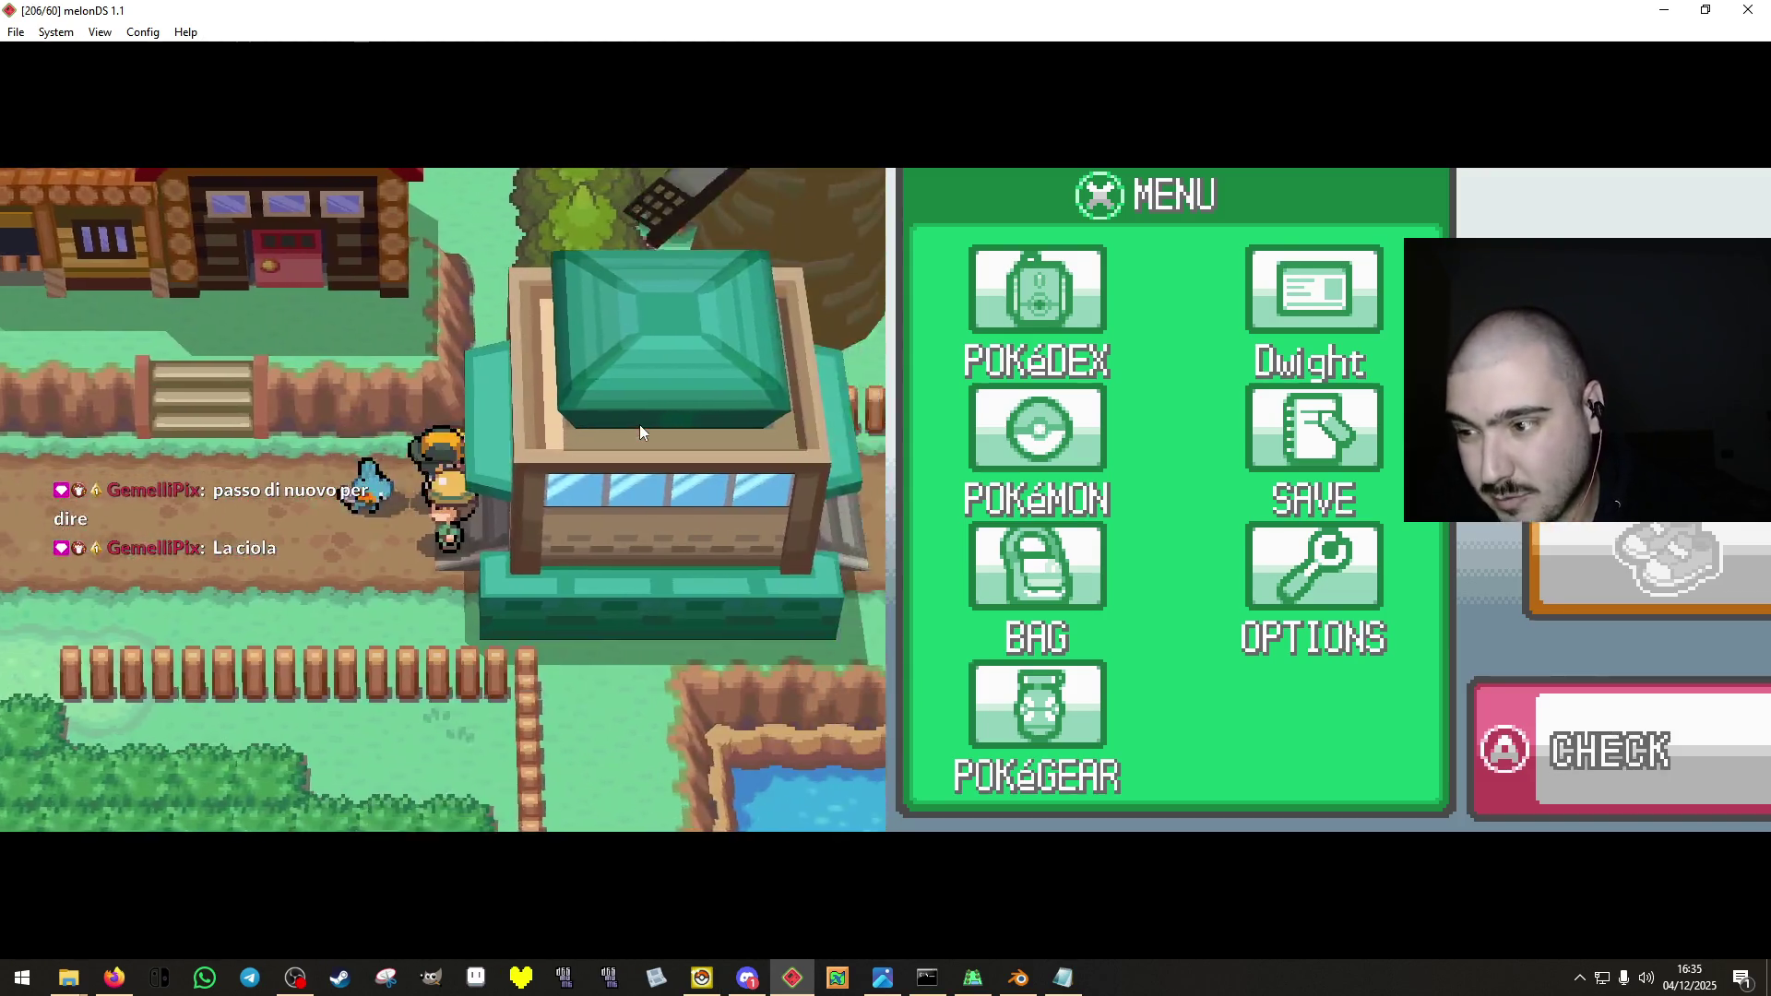
{"action": "key", "text": "Left"}
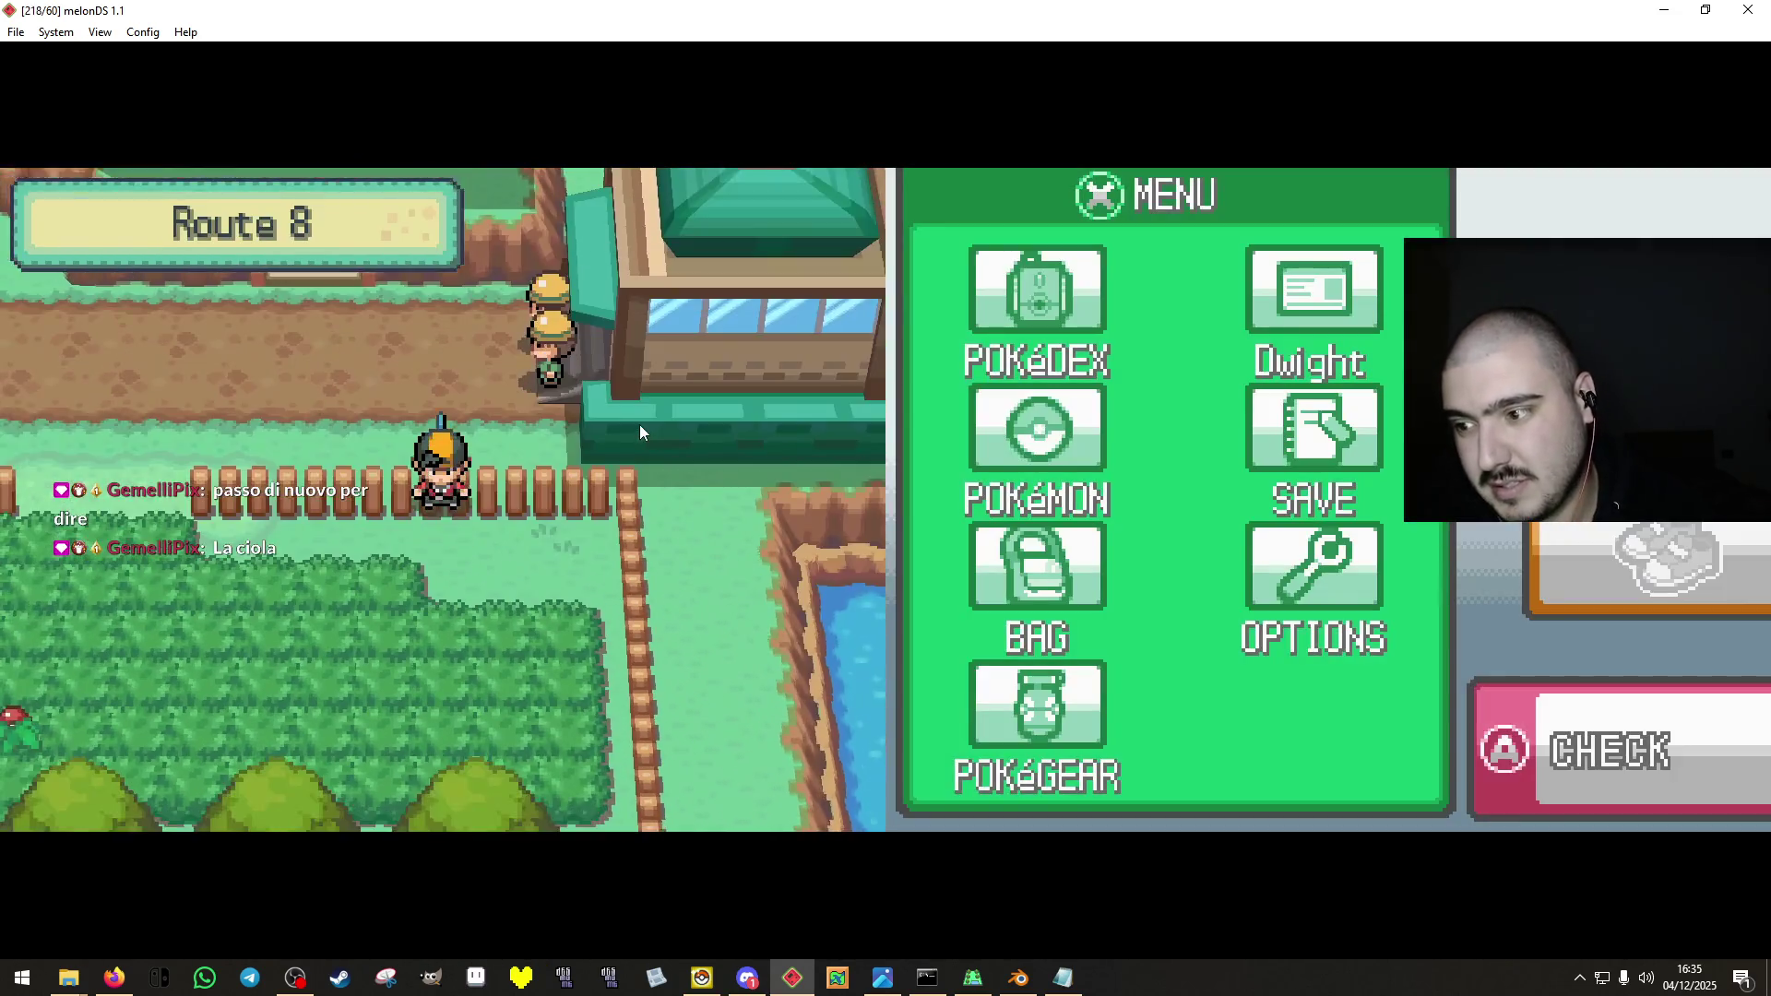
{"action": "key", "text": "Down"}
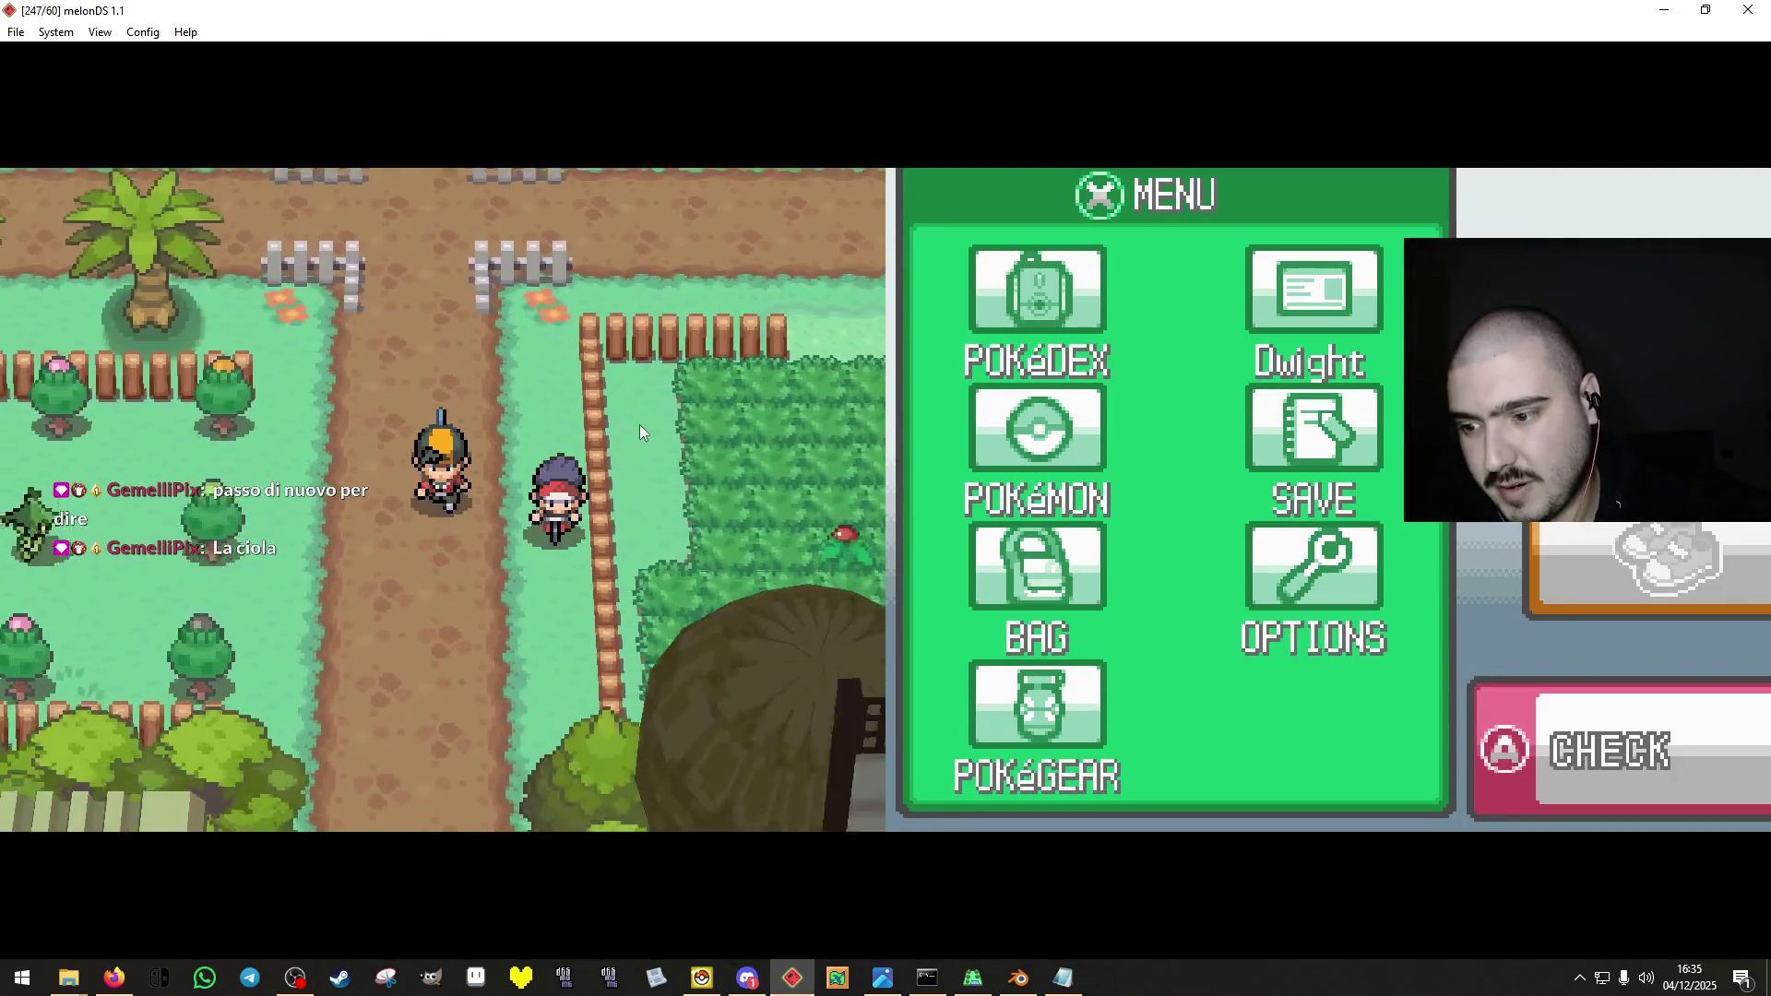
{"action": "key", "text": "Down"}
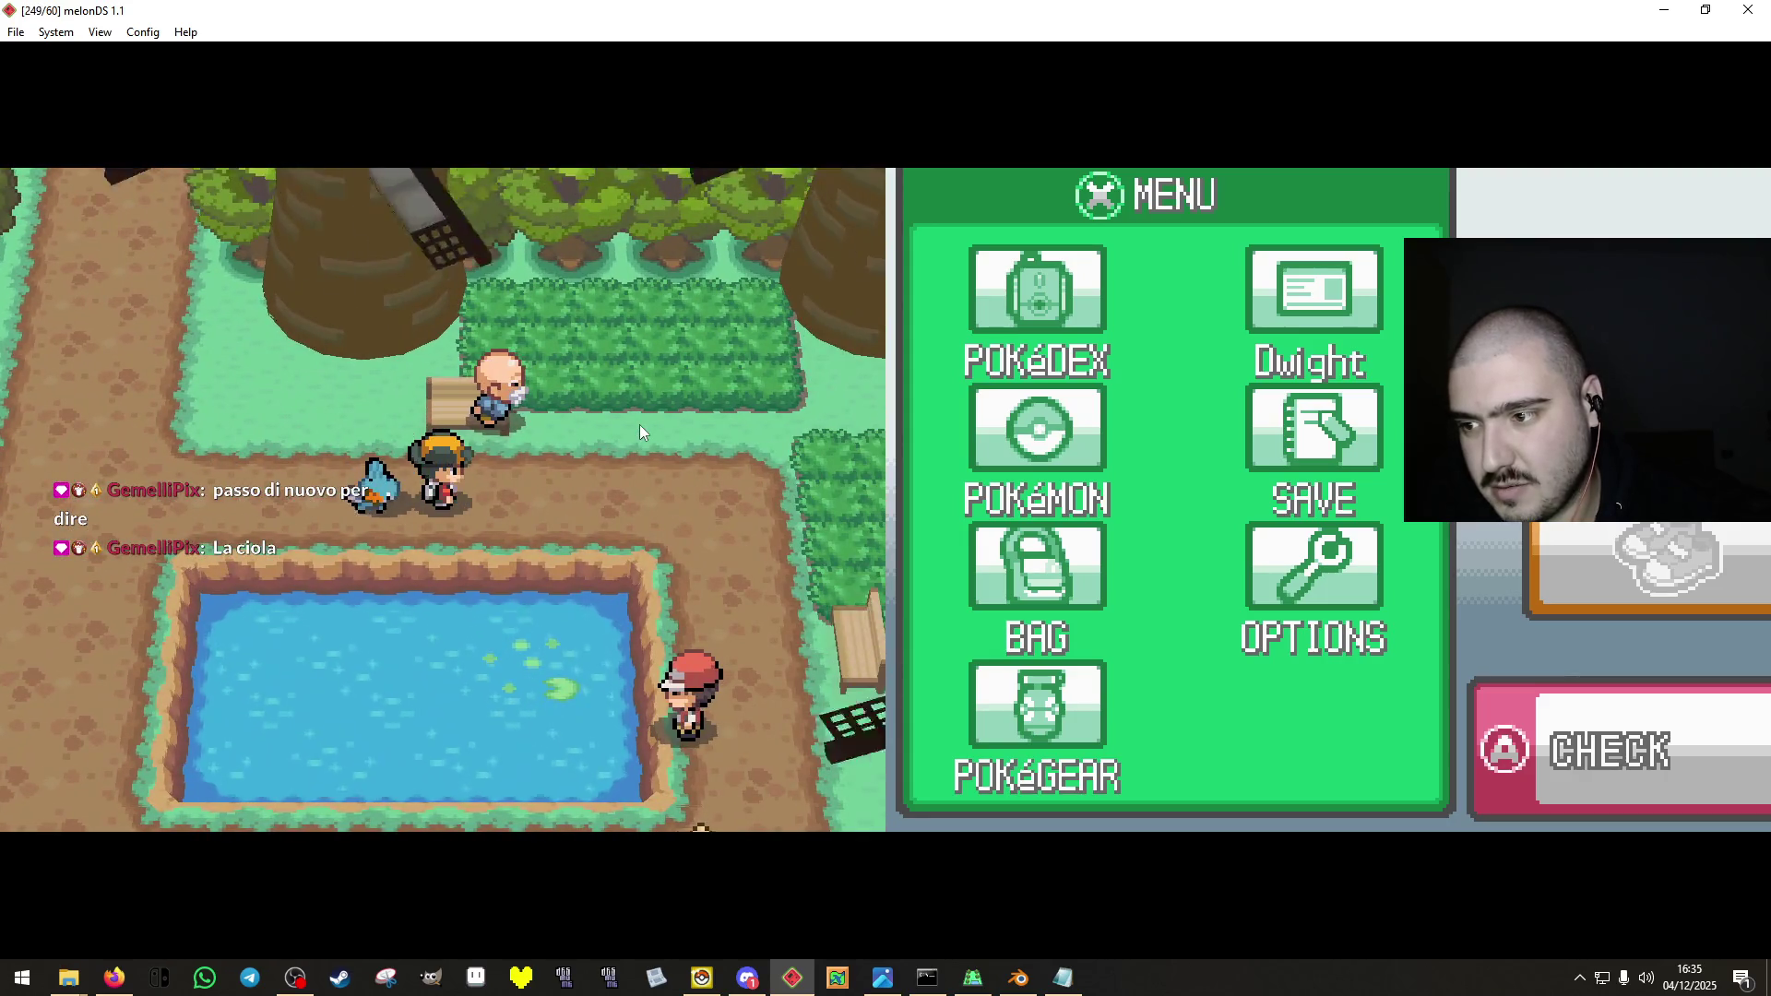
Talk to the bald man by the bench and the trainer beside the pond.
{"action": "key", "text": "Up"}
{"action": "key", "text": "x"}
{"action": "key", "text": "x"}
{"action": "key", "text": "Right"}
{"action": "key", "text": "Down"}
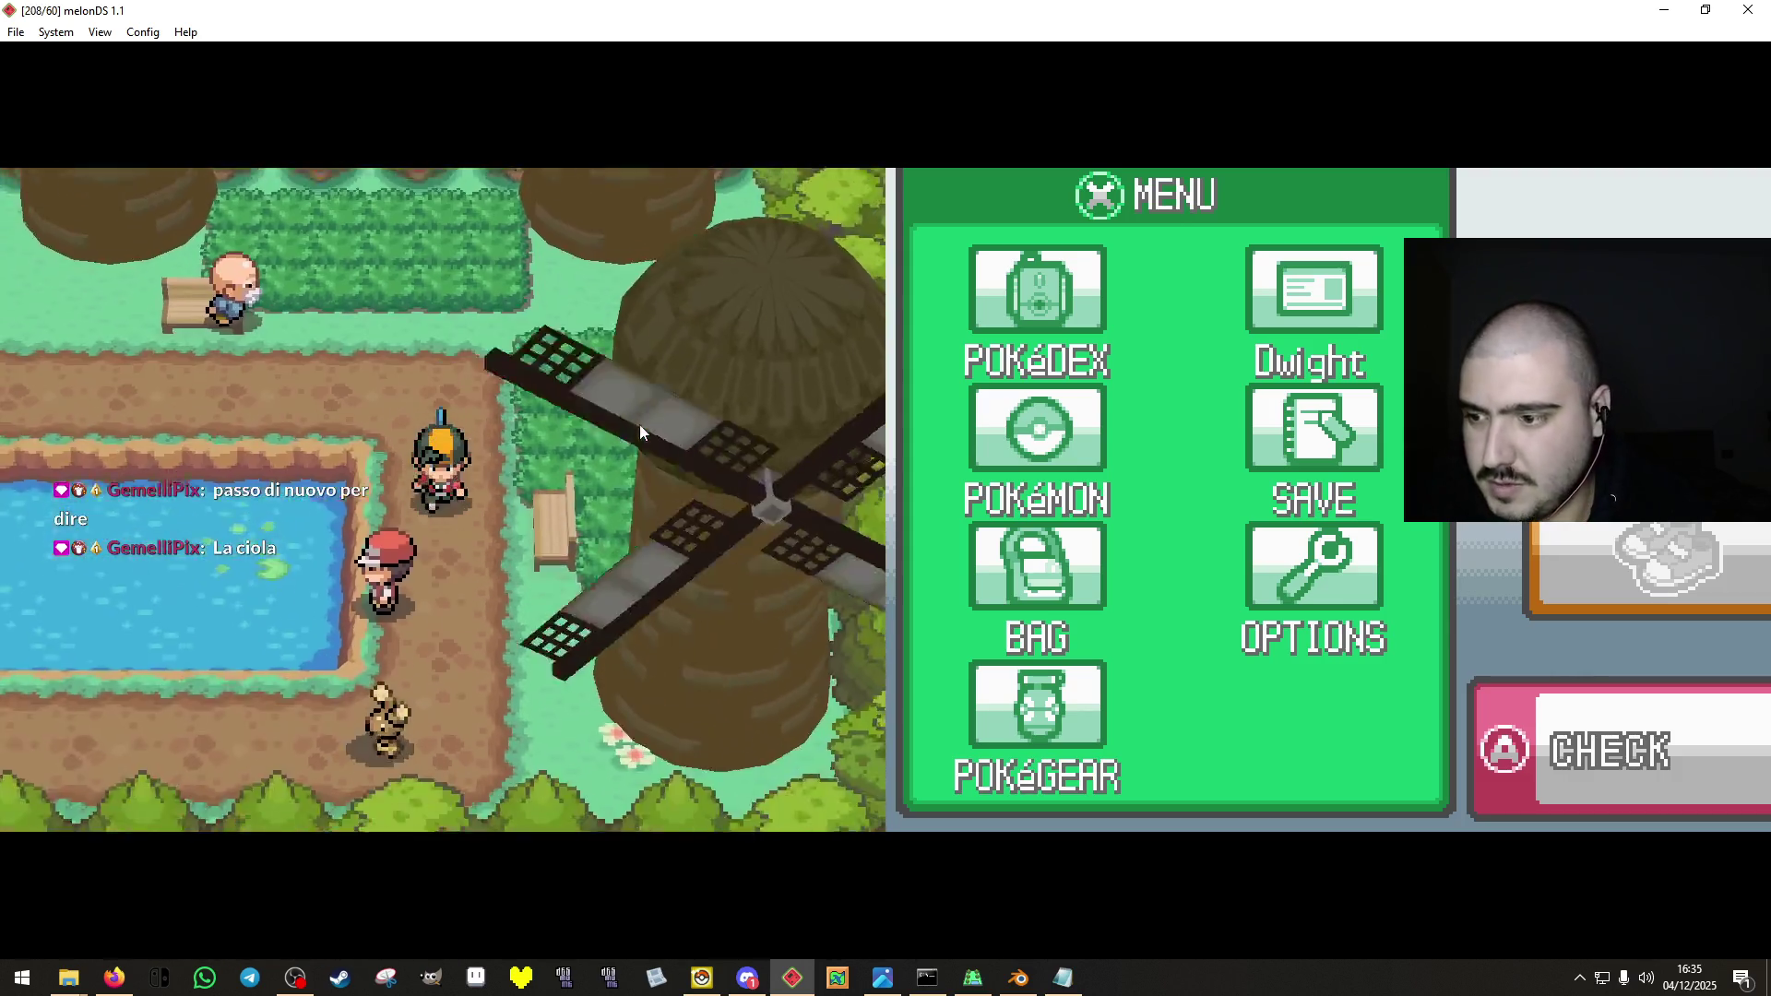
{"action": "key", "text": "Left"}
{"action": "key", "text": "x"}
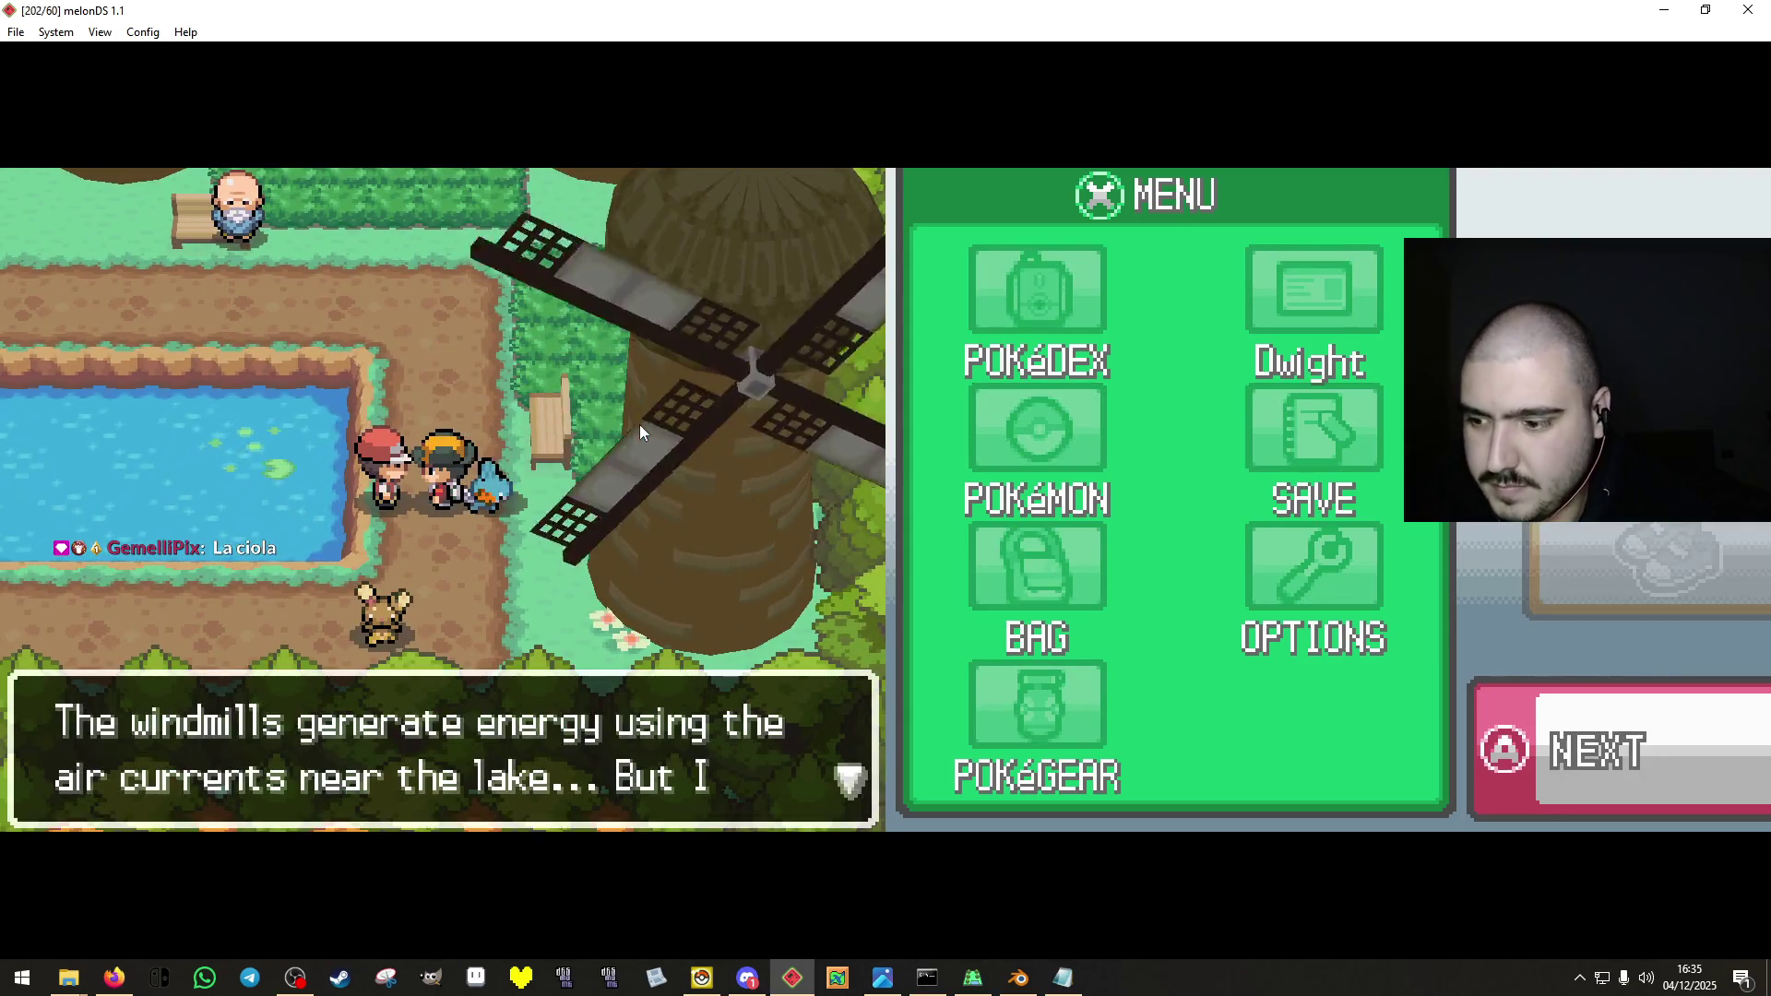
{"action": "key", "text": "x"}
Walk back north past the windmill to the fenced crossroads near the pen.
{"action": "key", "text": "Up"}
{"action": "key", "text": "Left"}
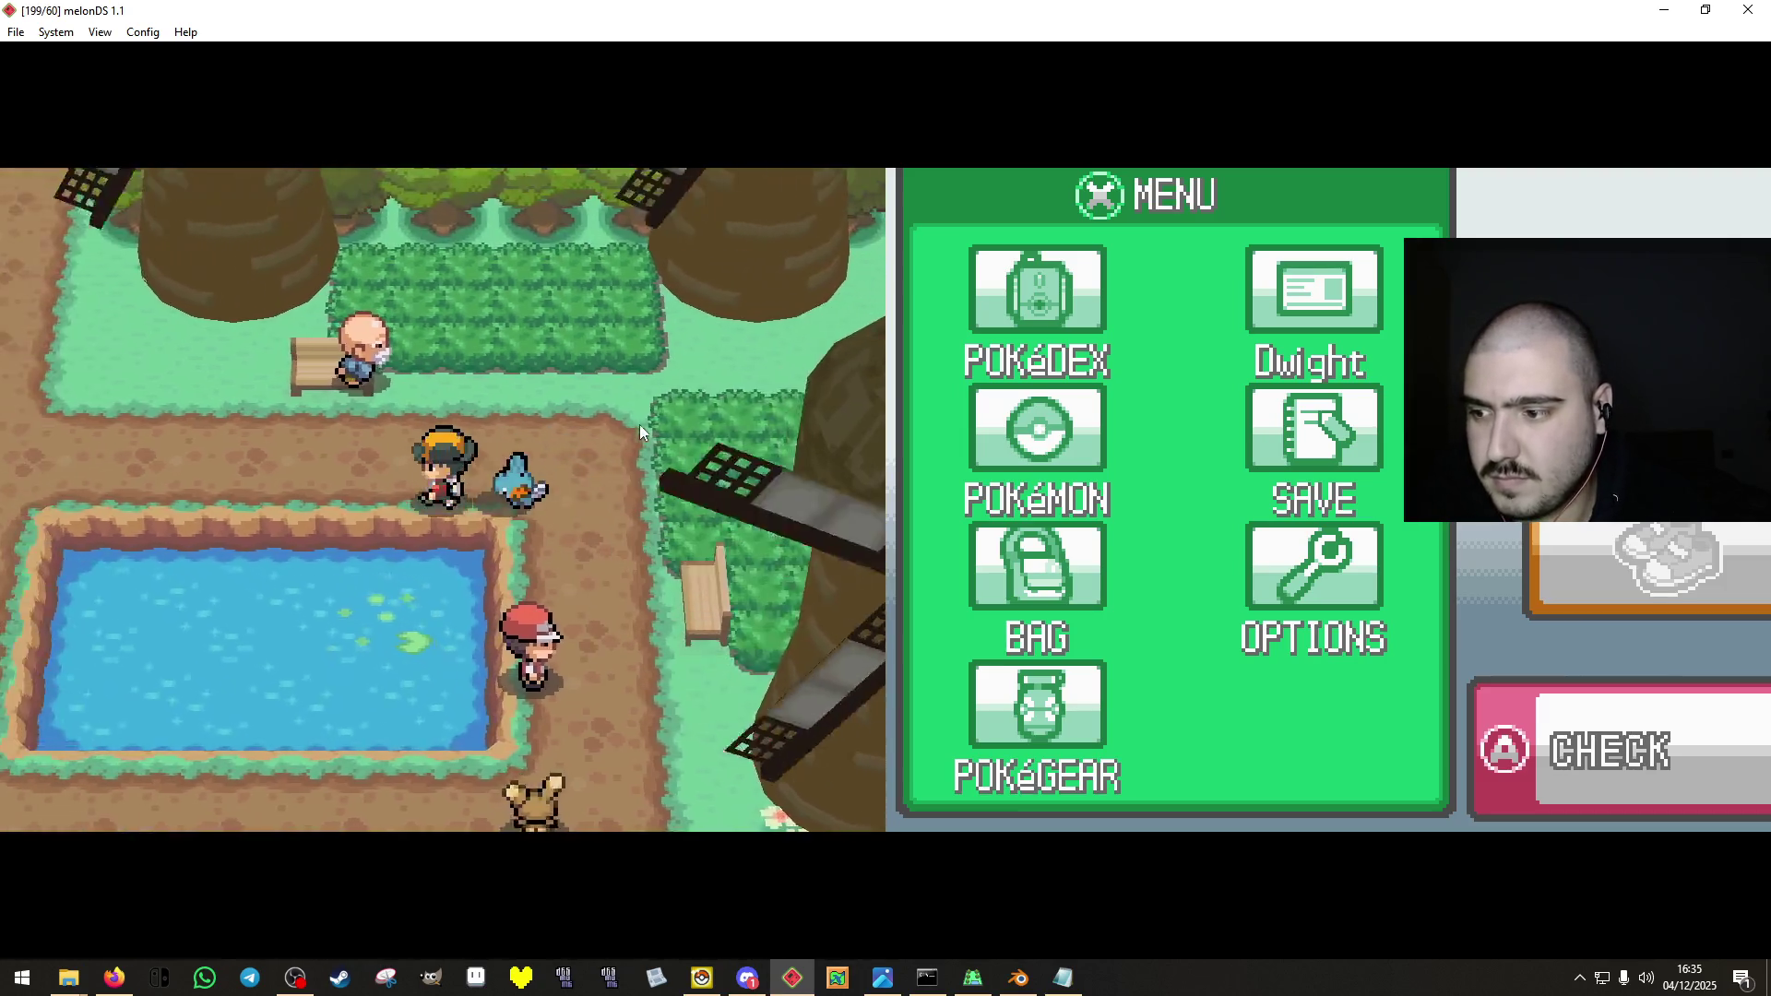
{"action": "key", "text": "Up"}
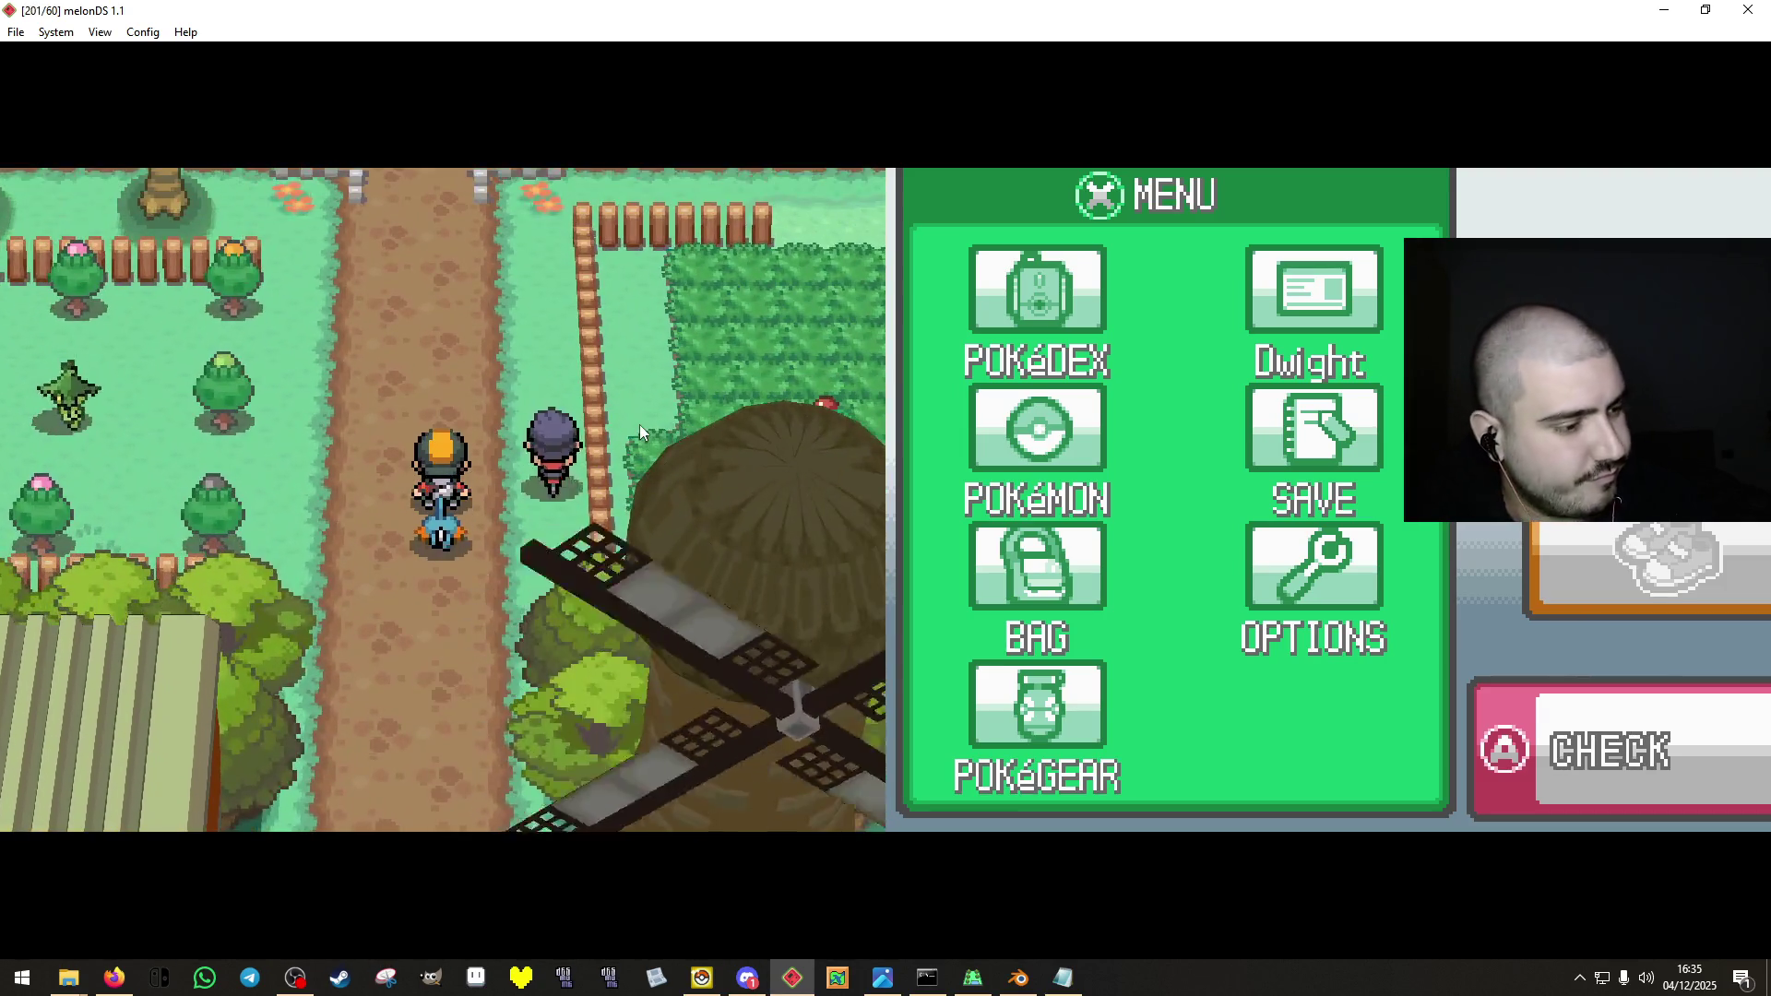
{"action": "key", "text": "Up"}
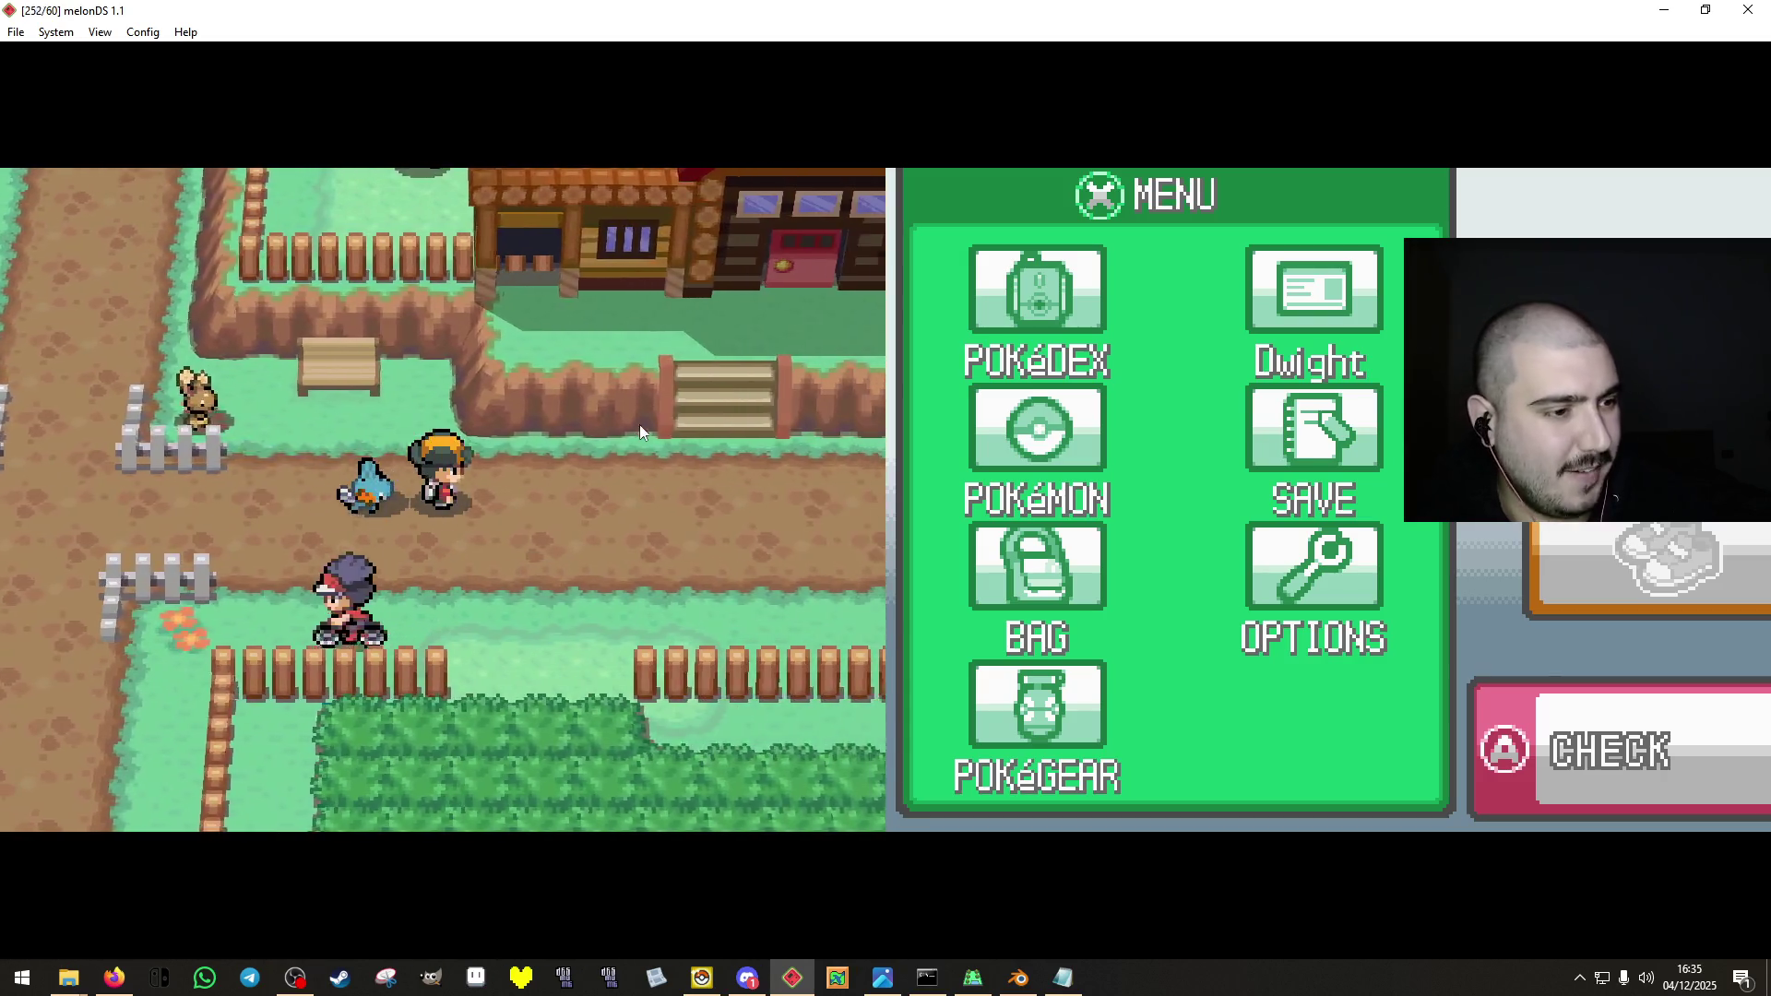
{"action": "key", "text": "Right"}
{"action": "key", "text": "Left"}
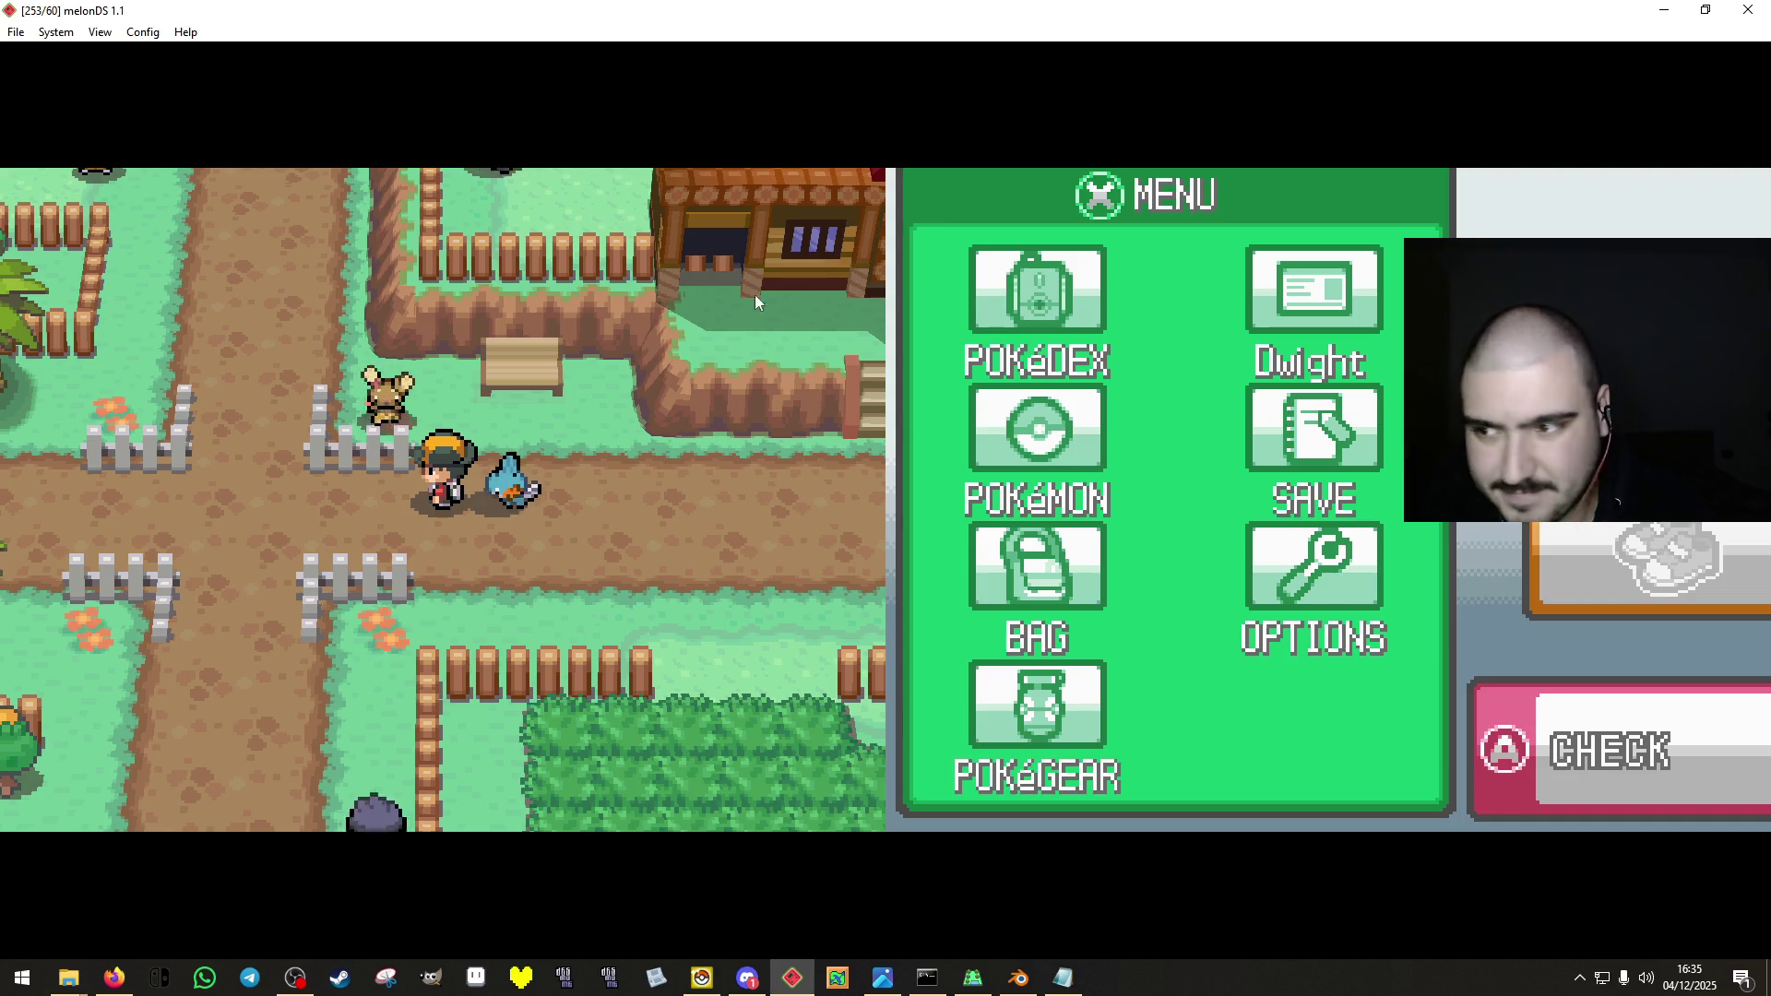
{"action": "key", "text": "Left"}
{"action": "key", "text": "Up"}
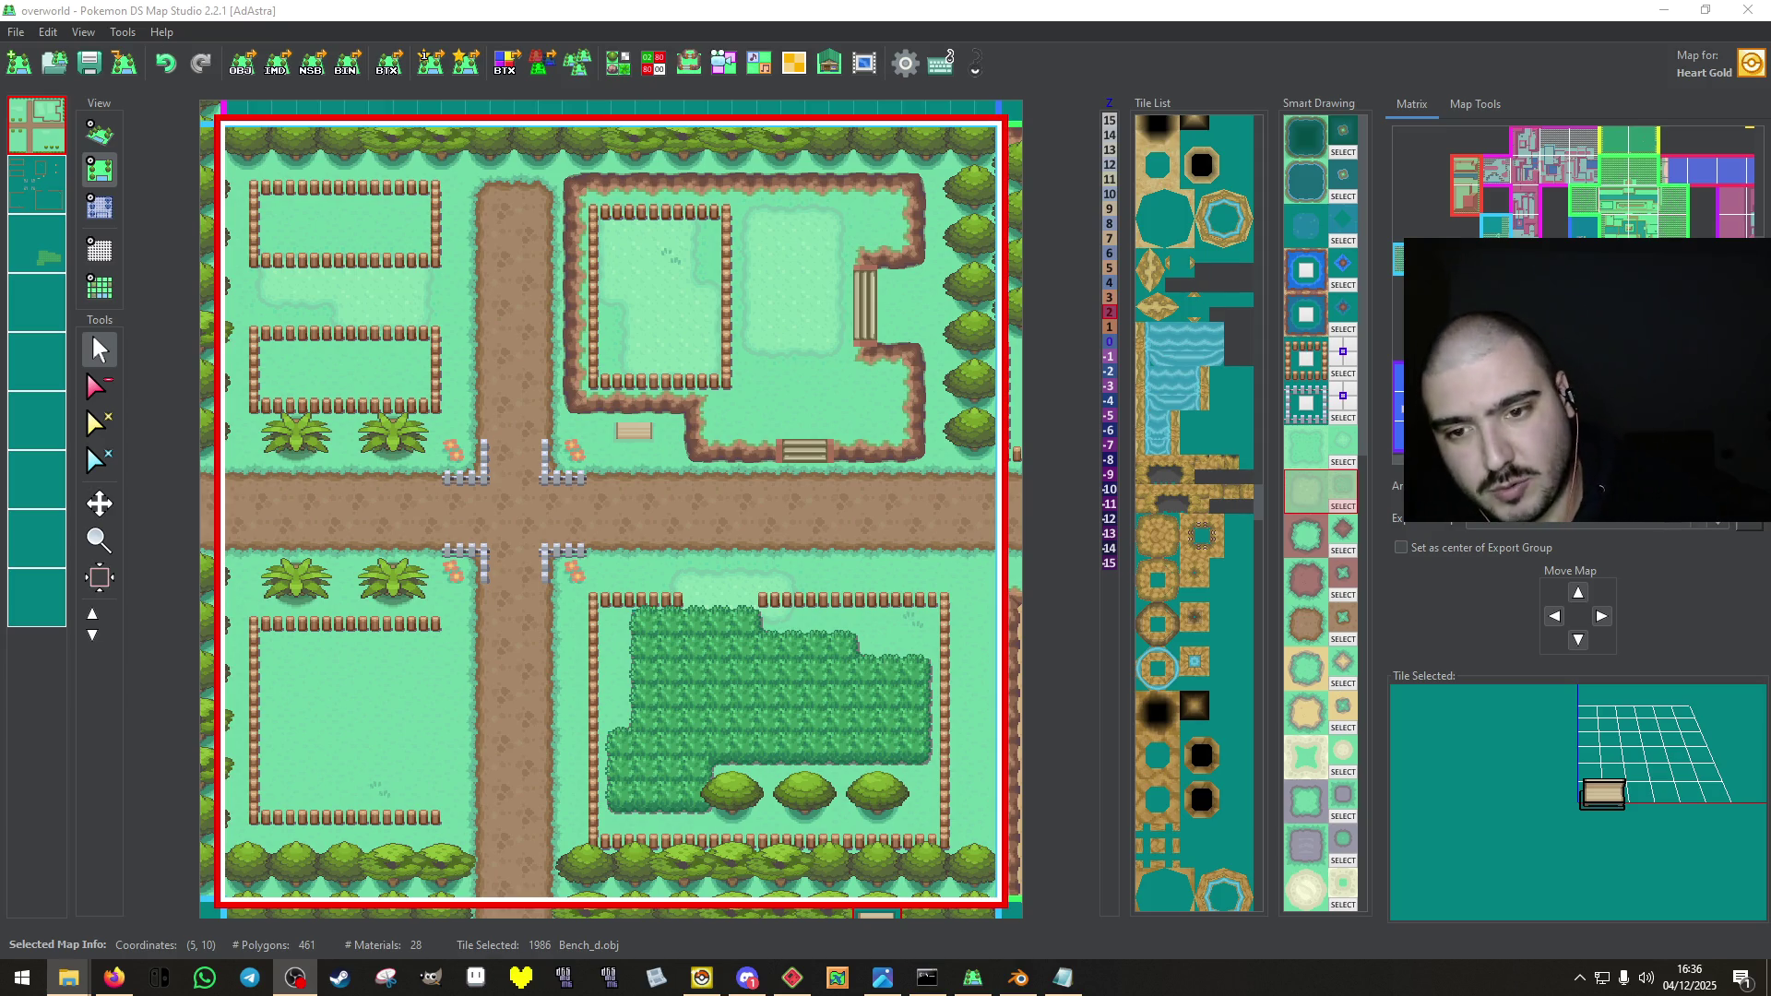
Inspect the two stair tiles and the Mountain_b cliff piece, then save the map with its tileset and textures.
{"action": "left_click", "coordinate": [866, 338]}
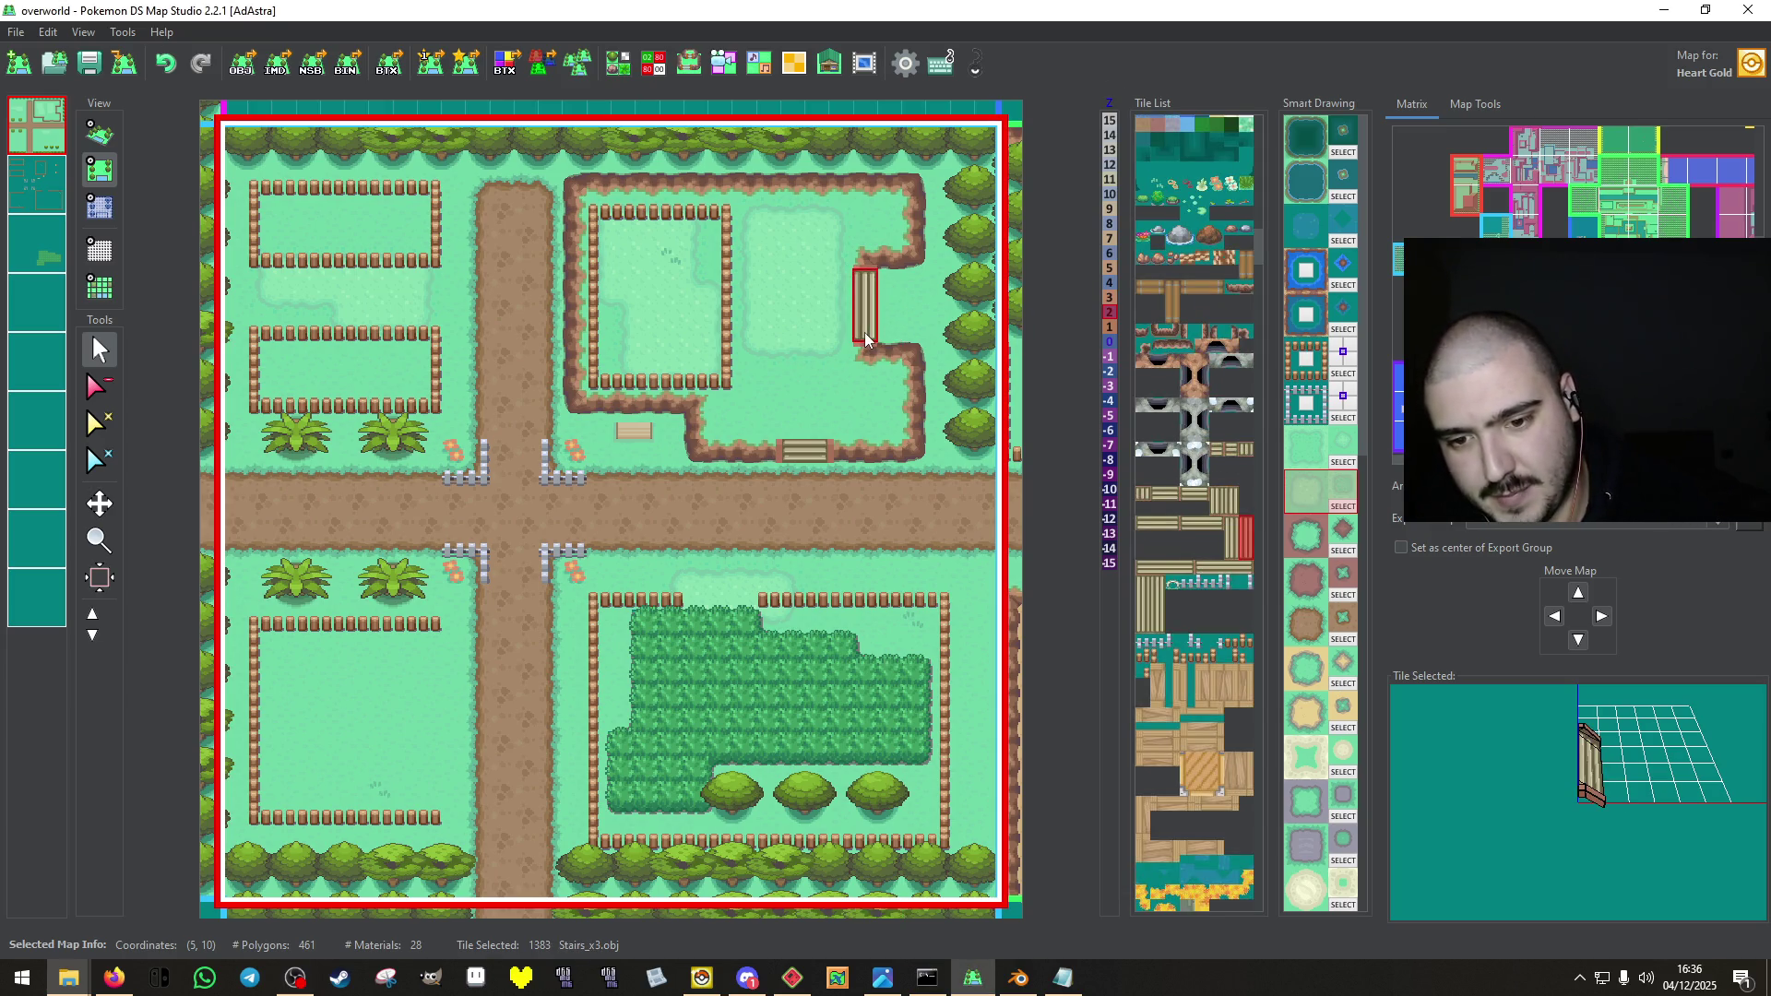
{"action": "left_click", "coordinate": [980, 387]}
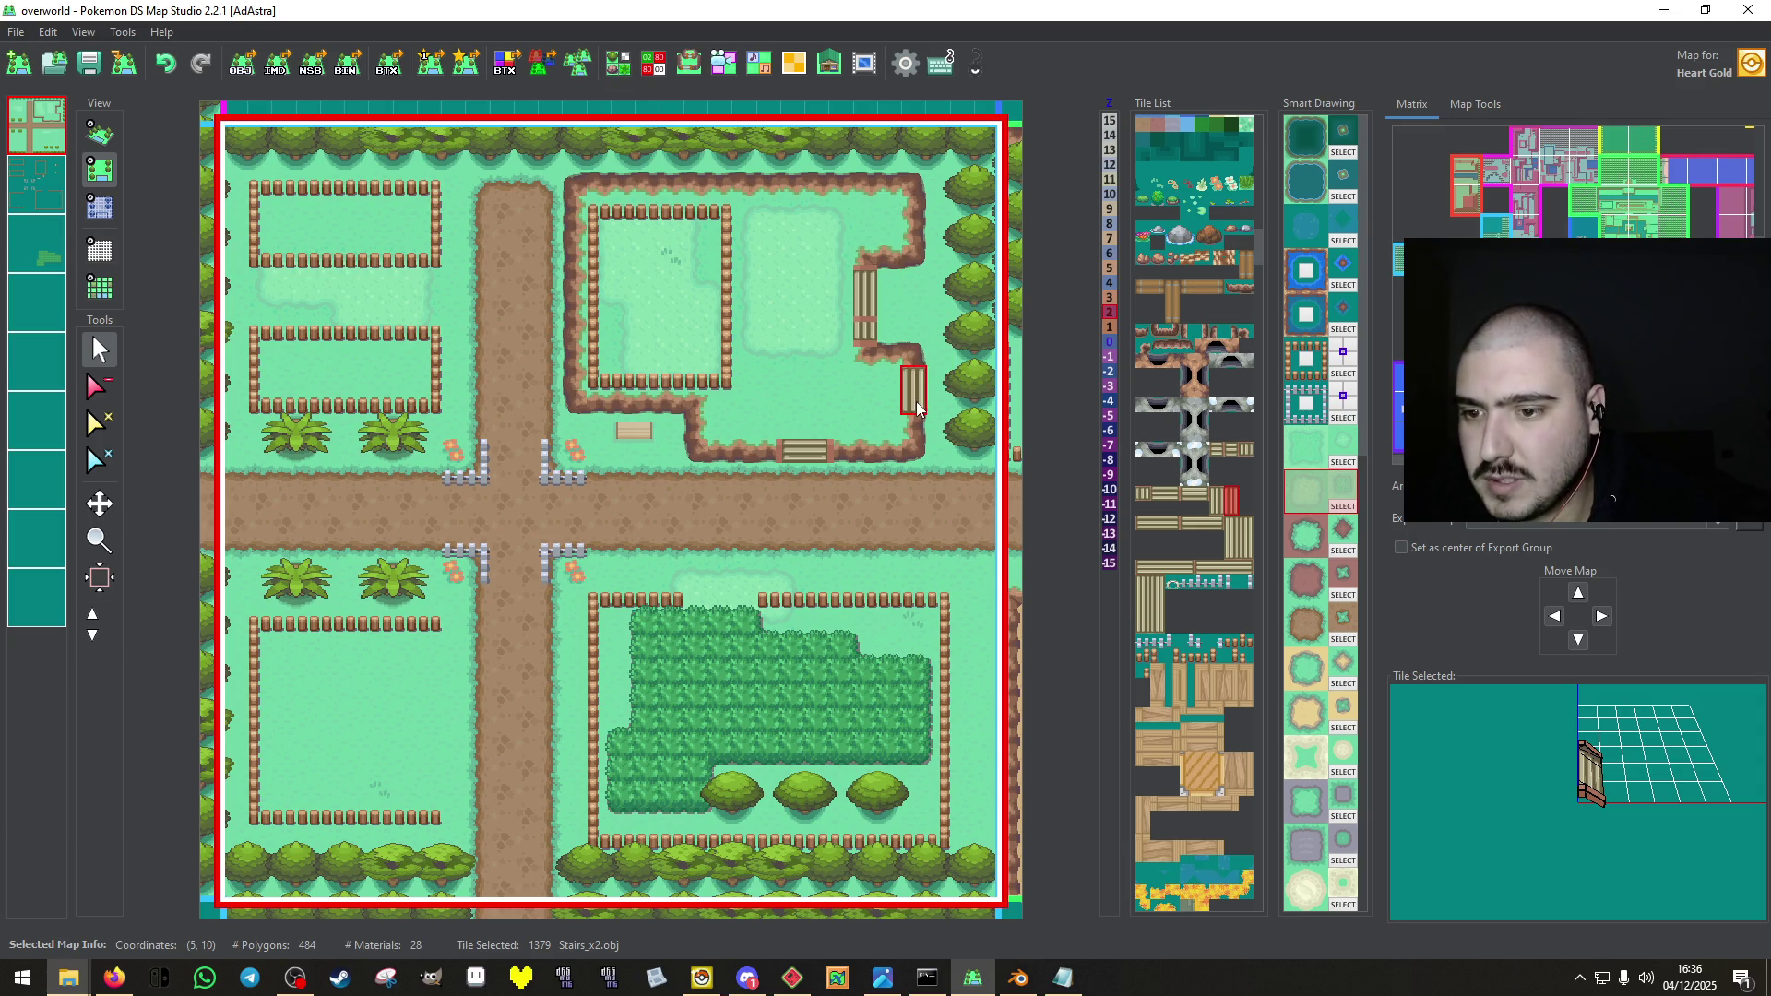
{"action": "left_click", "coordinate": [869, 351]}
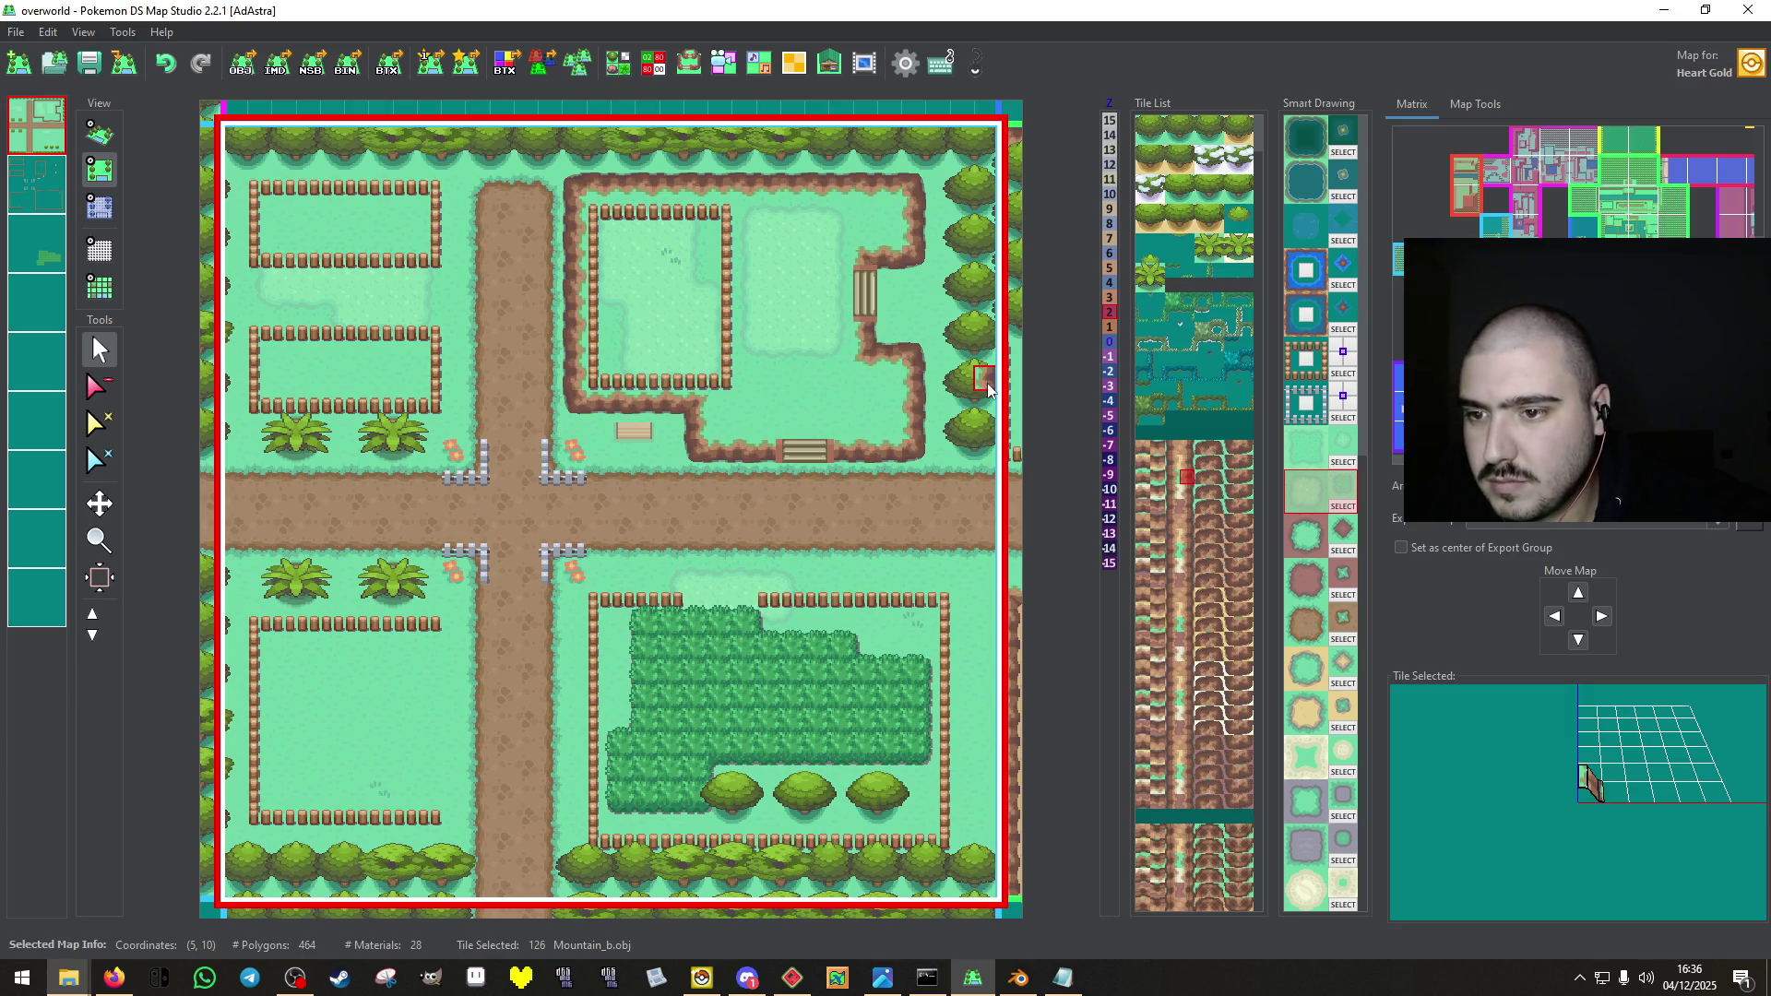
{"action": "left_click", "coordinate": [92, 70]}
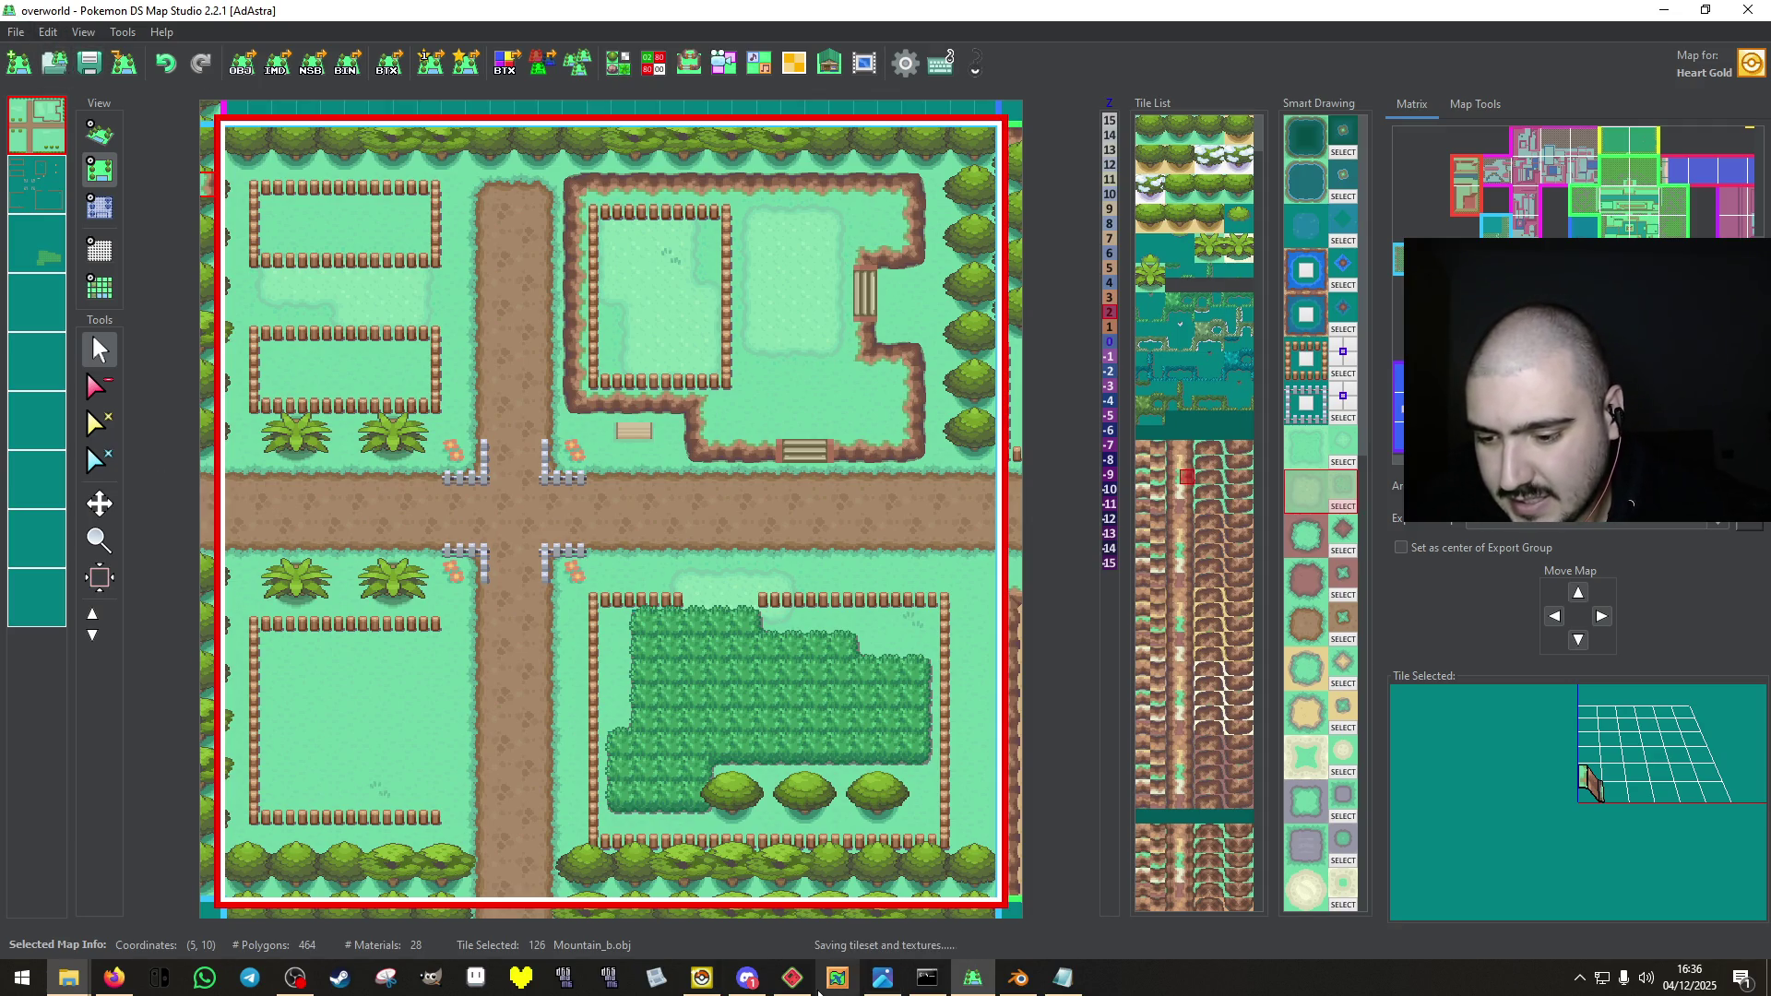
{"action": "left_click", "coordinate": [794, 979]}
Open rom.nds from Documenti > Archivio > Iridium via File > Open ROM.
{"action": "left_click", "coordinate": [16, 31]}
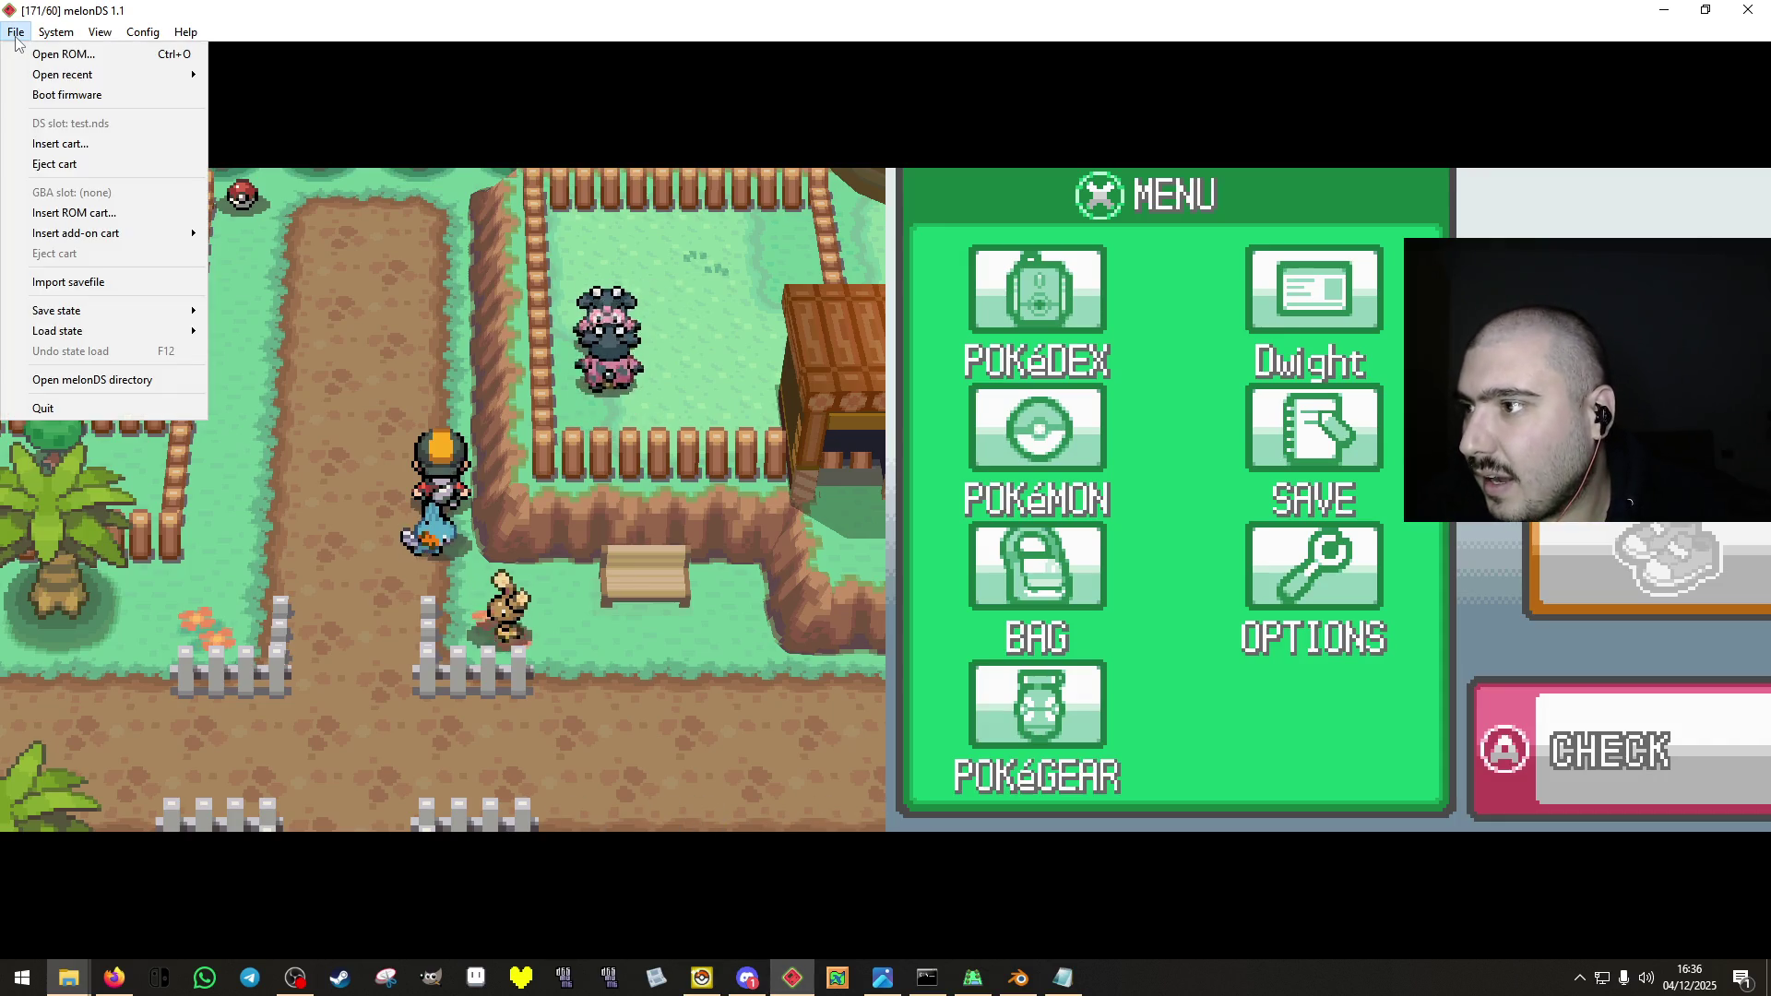
{"action": "left_click", "coordinate": [40, 57]}
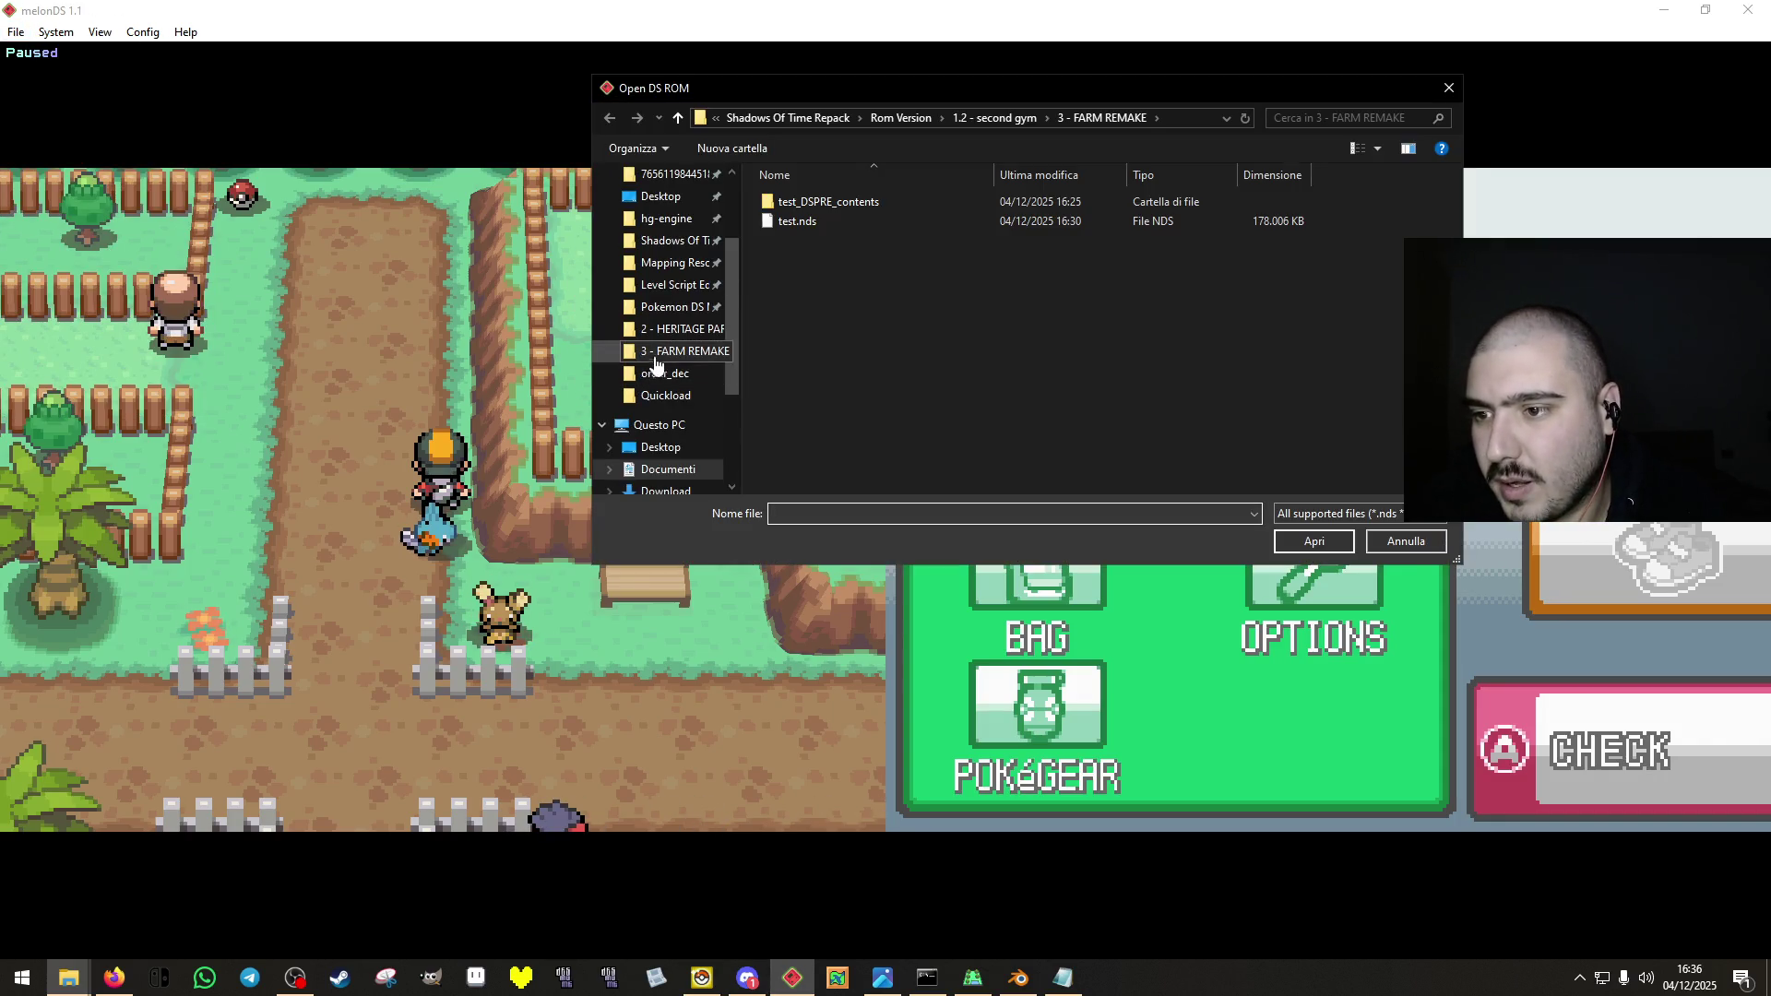
{"action": "scroll", "coordinate": [661, 361], "scroll_direction": "up", "scroll_amount": 2}
{"action": "left_click", "coordinate": [673, 278]}
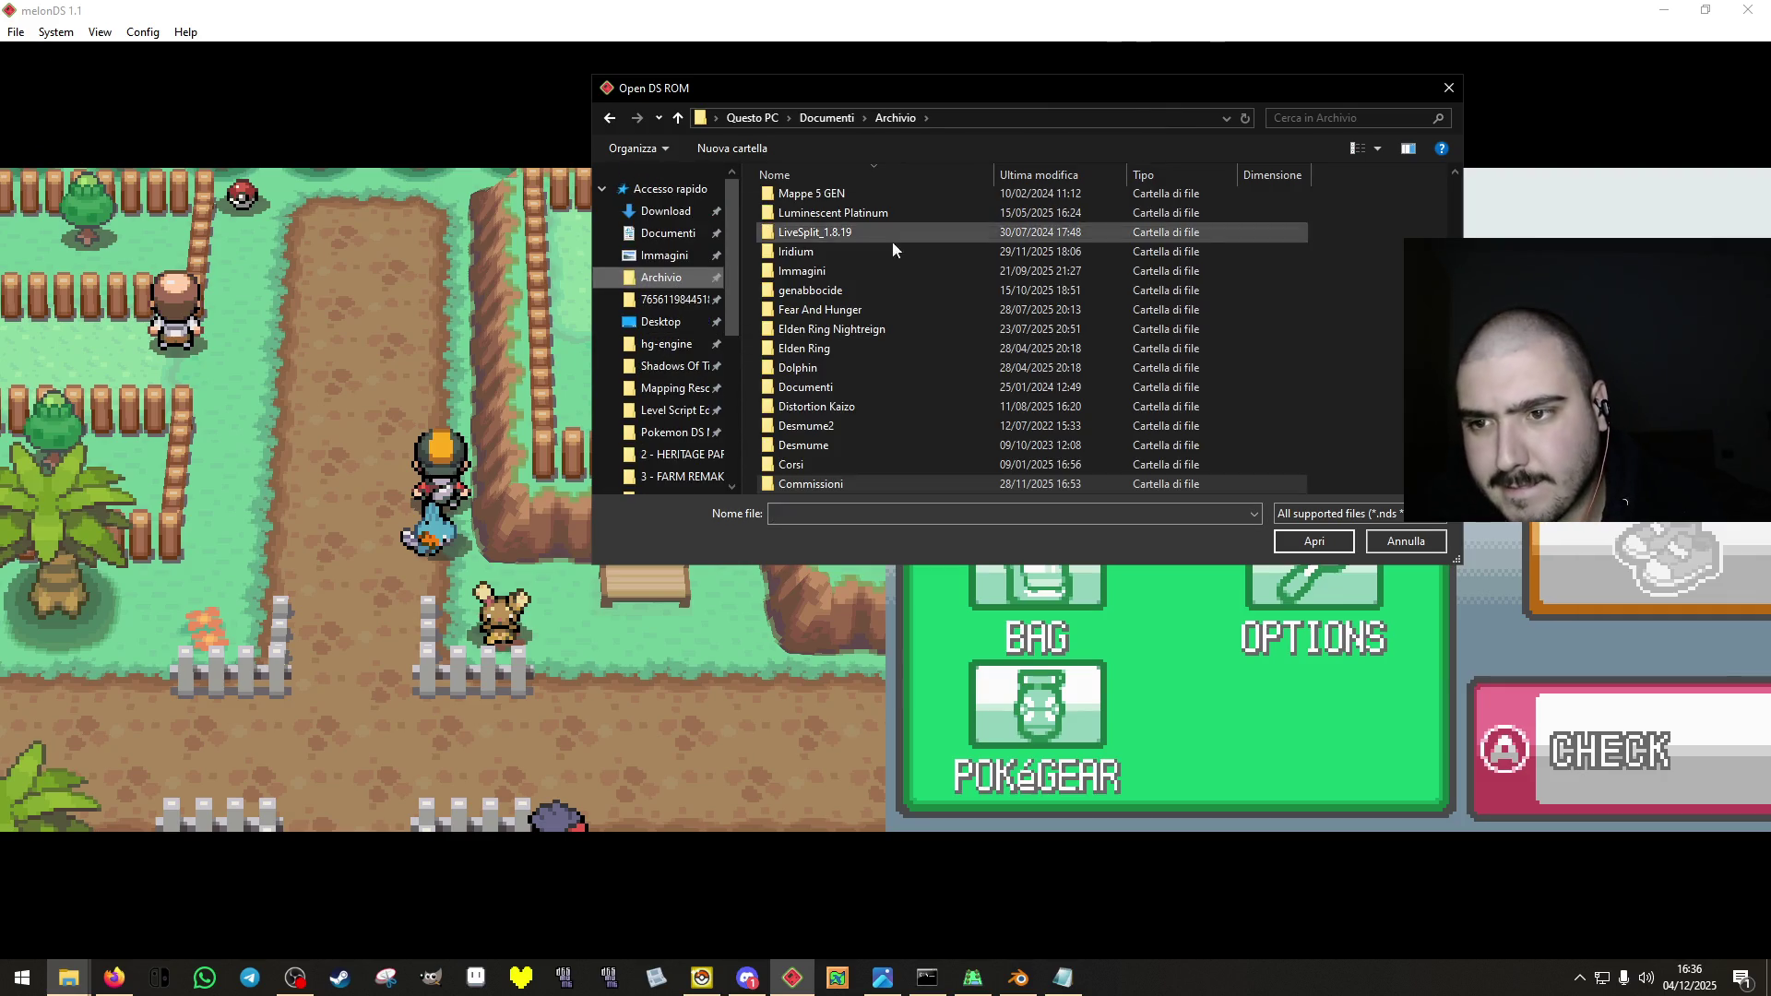
{"action": "scroll", "coordinate": [861, 376], "scroll_direction": "up", "scroll_amount": 6}
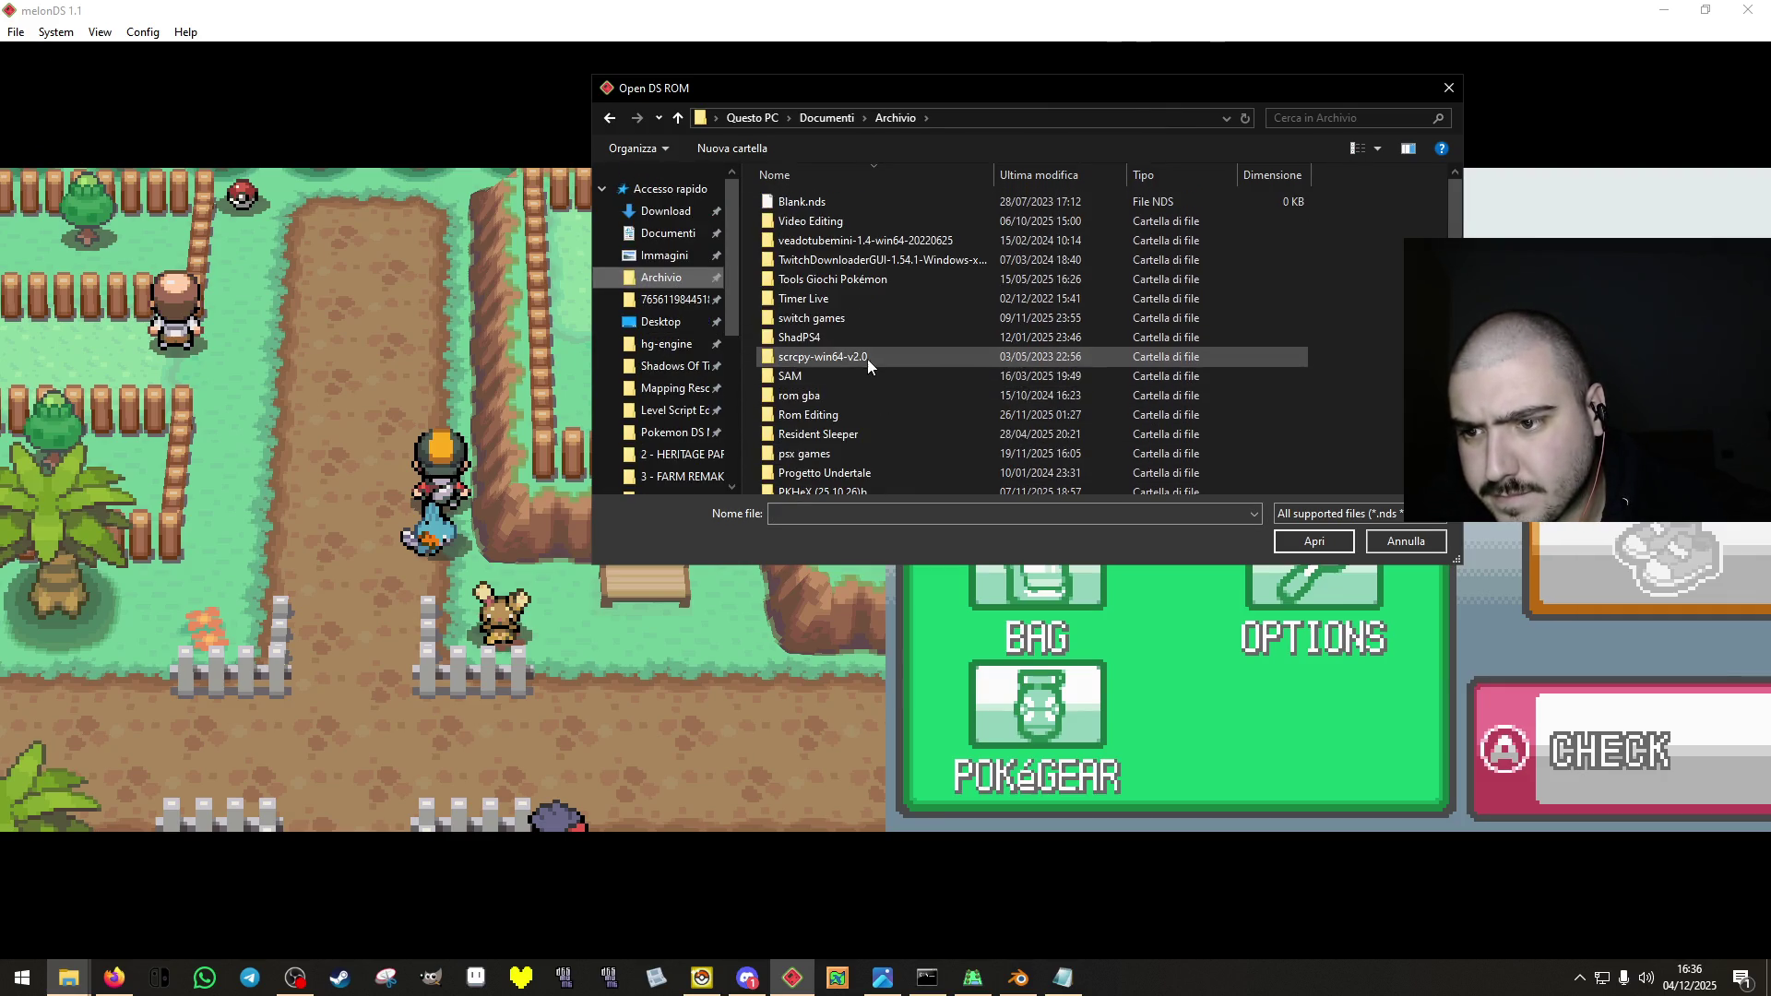
{"action": "scroll", "coordinate": [849, 400], "scroll_direction": "down", "scroll_amount": 3}
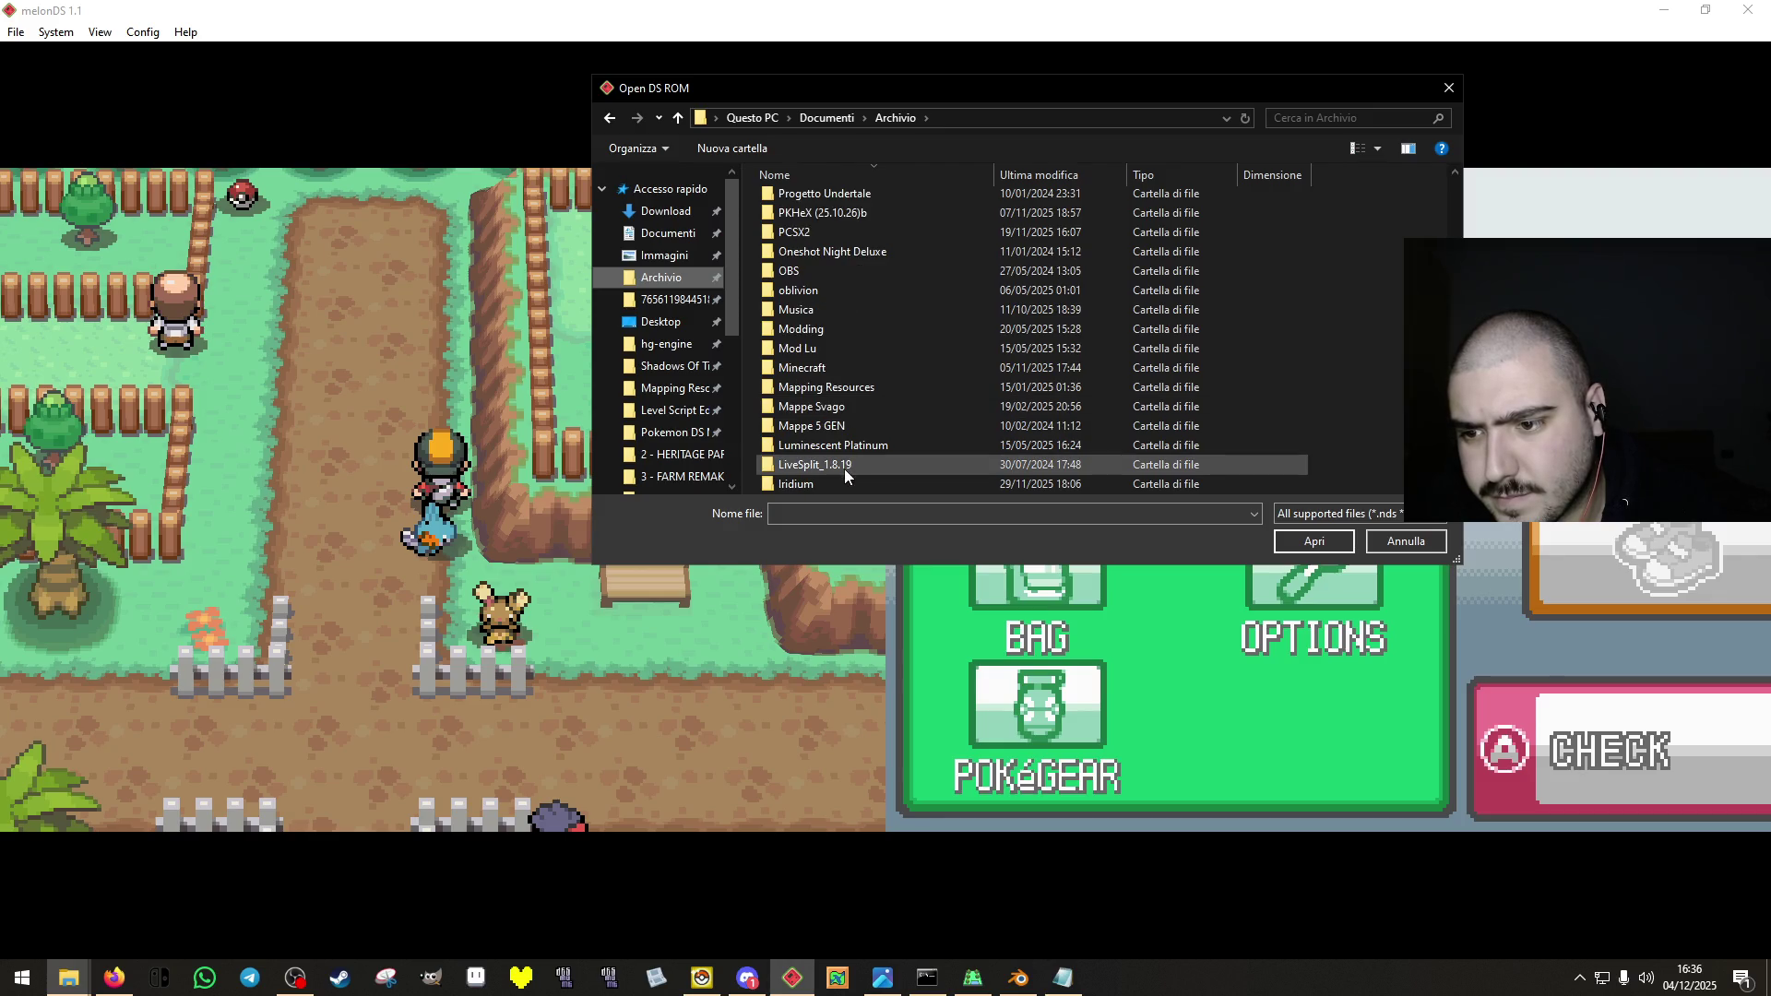
{"action": "double_click", "coordinate": [843, 484]}
{"action": "left_click", "coordinate": [850, 297]}
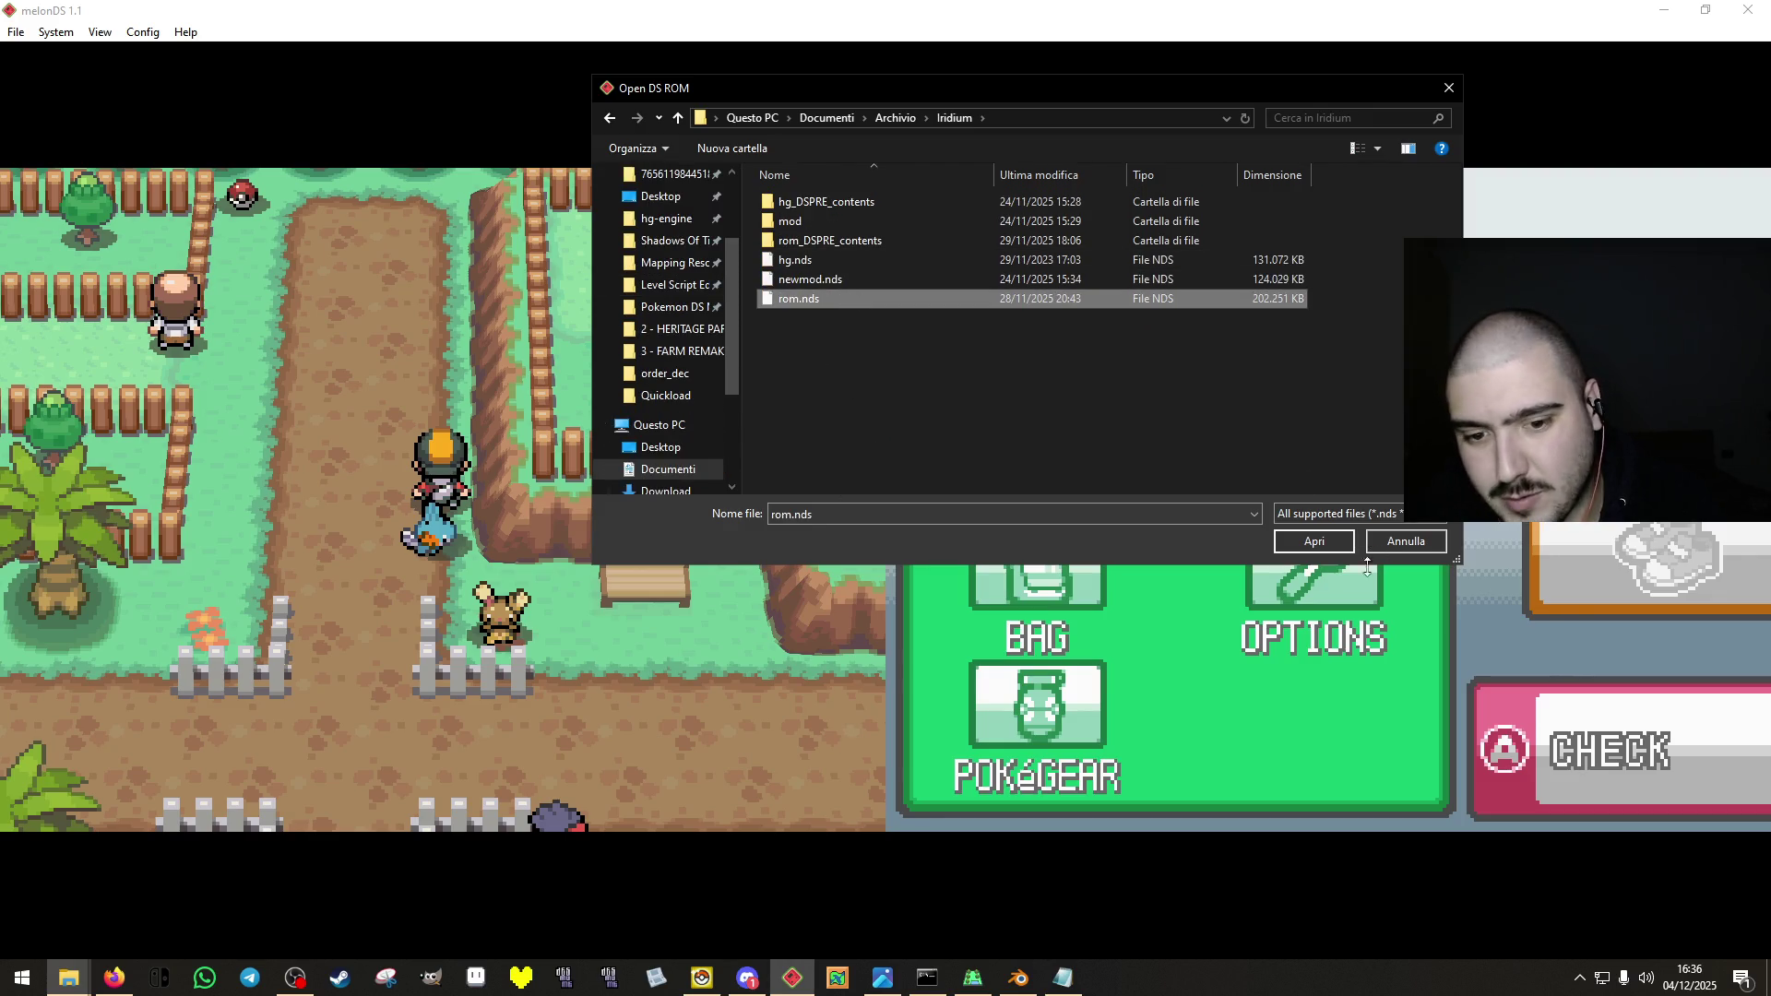
{"action": "left_click", "coordinate": [1313, 543]}
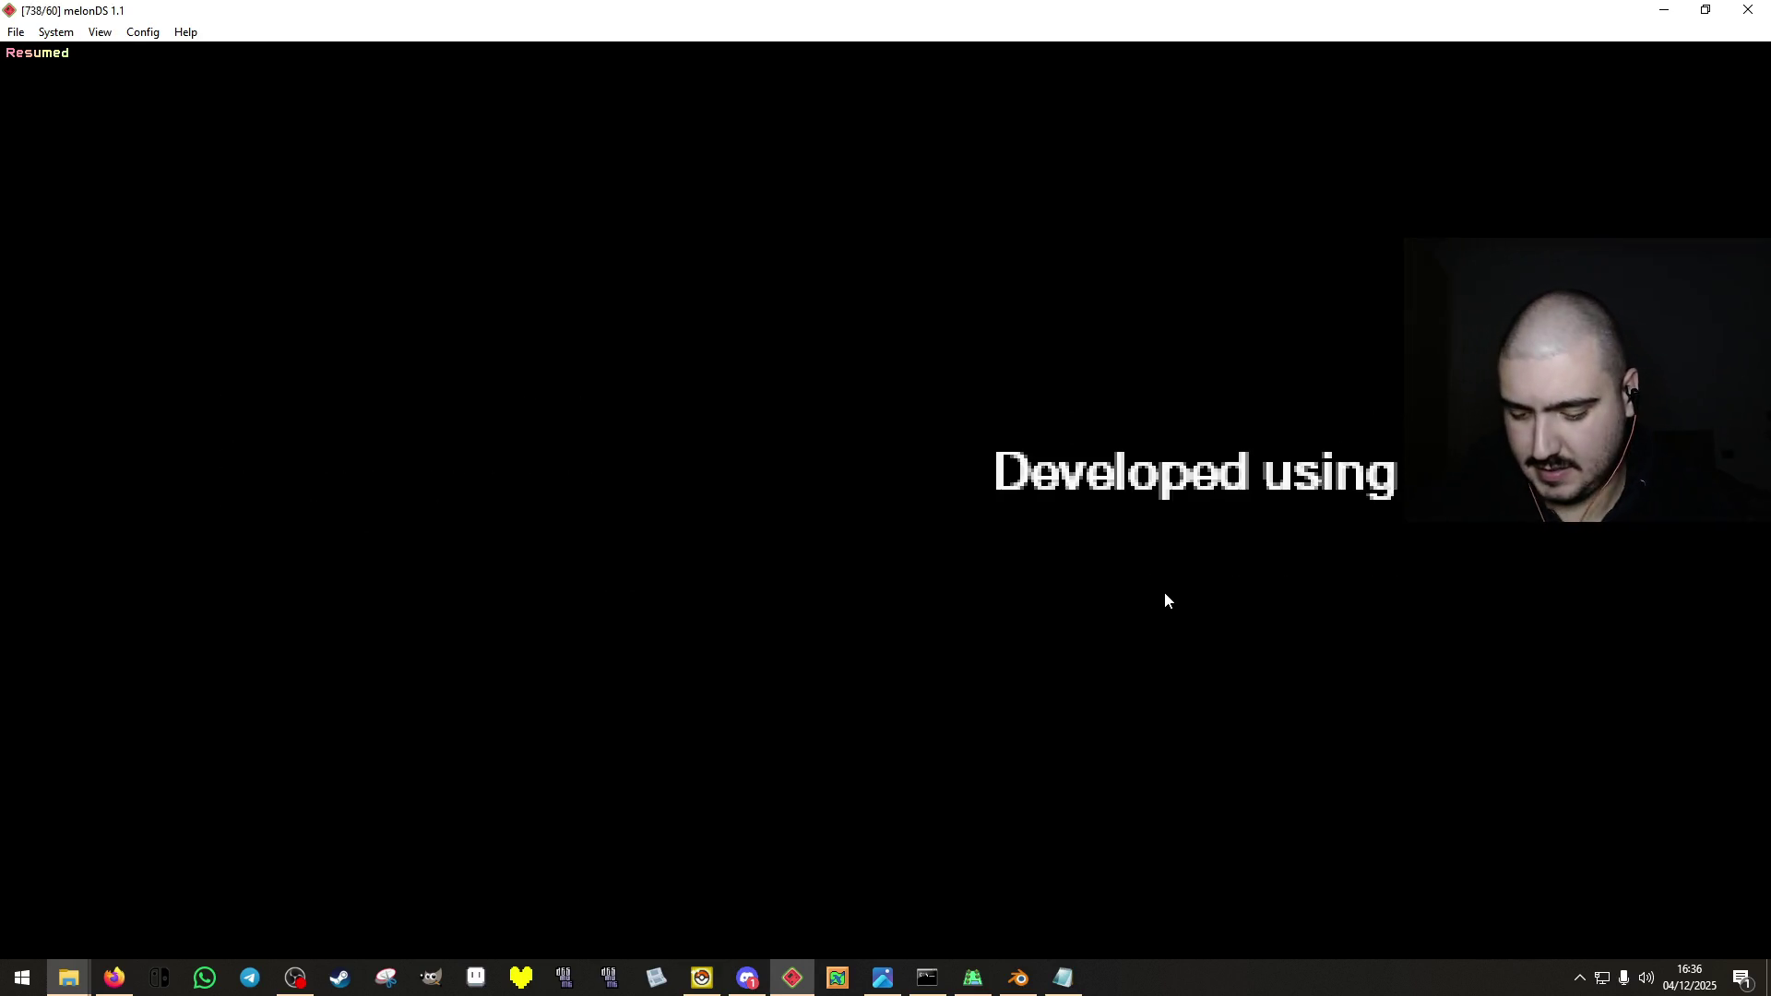
Continue the saved game, browse the menu, and cancel teaching the Bad Egg a move.
{"action": "key", "text": "Return"}
{"action": "key", "text": "x"}
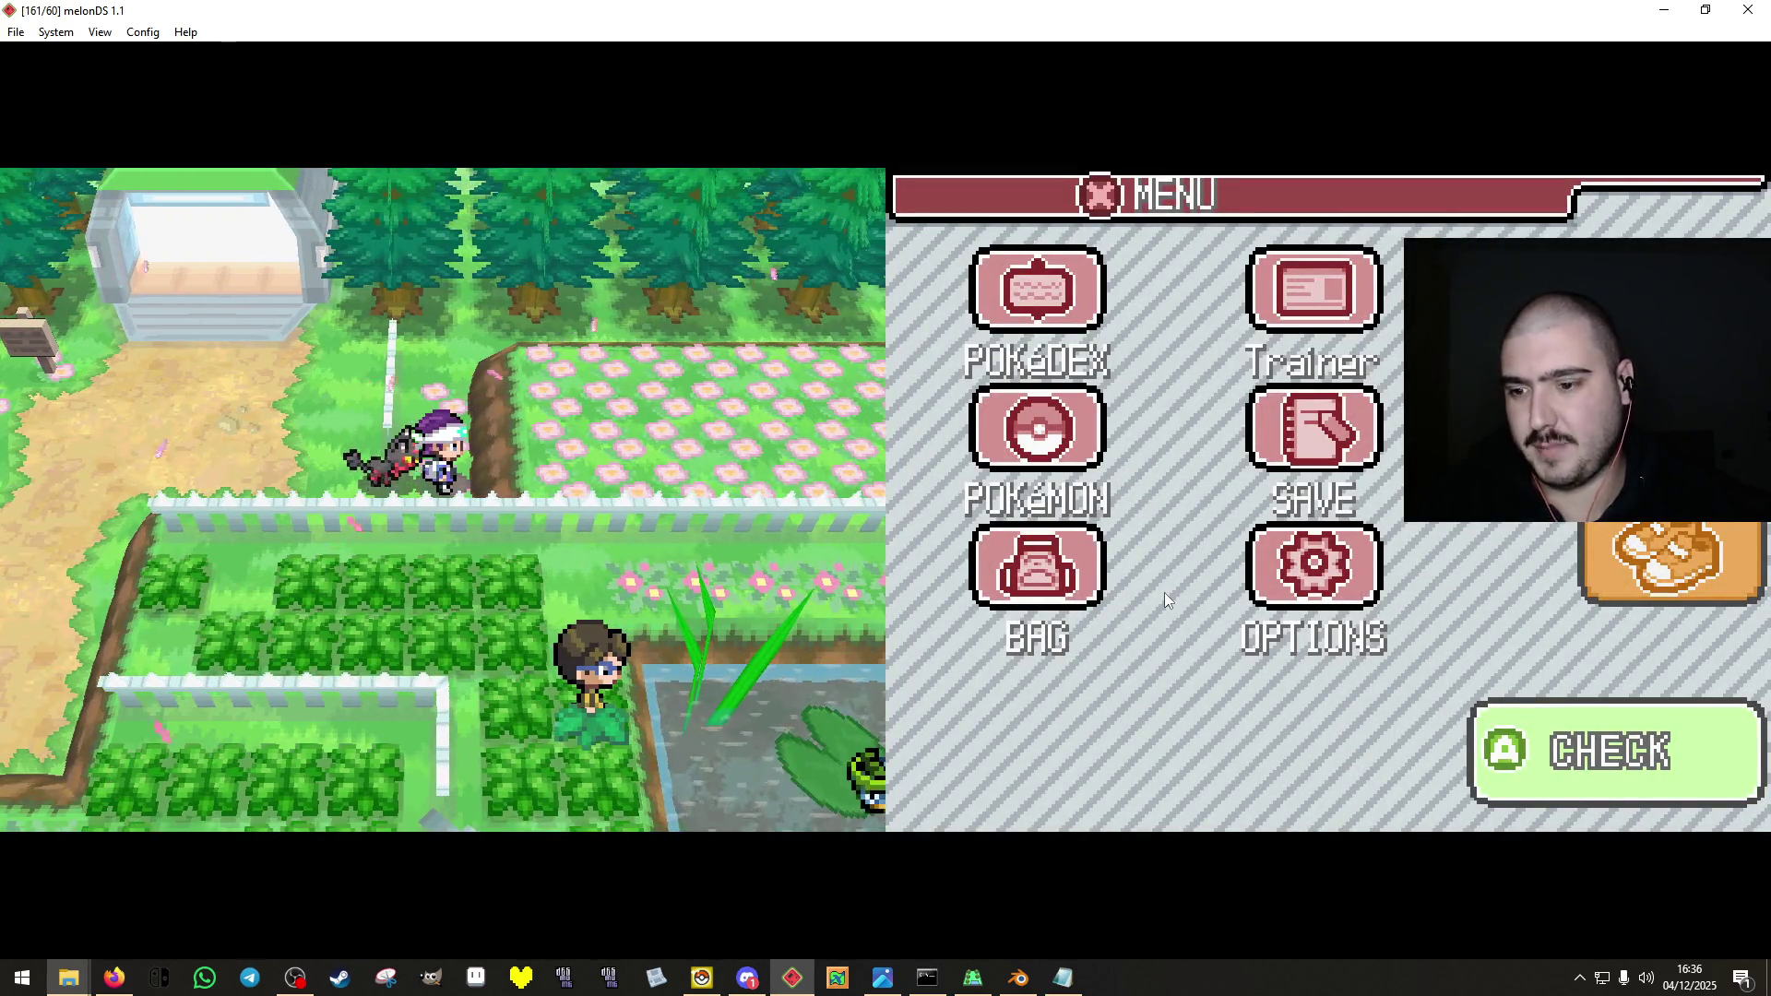
{"action": "key", "text": "x"}
{"action": "key", "text": "z"}
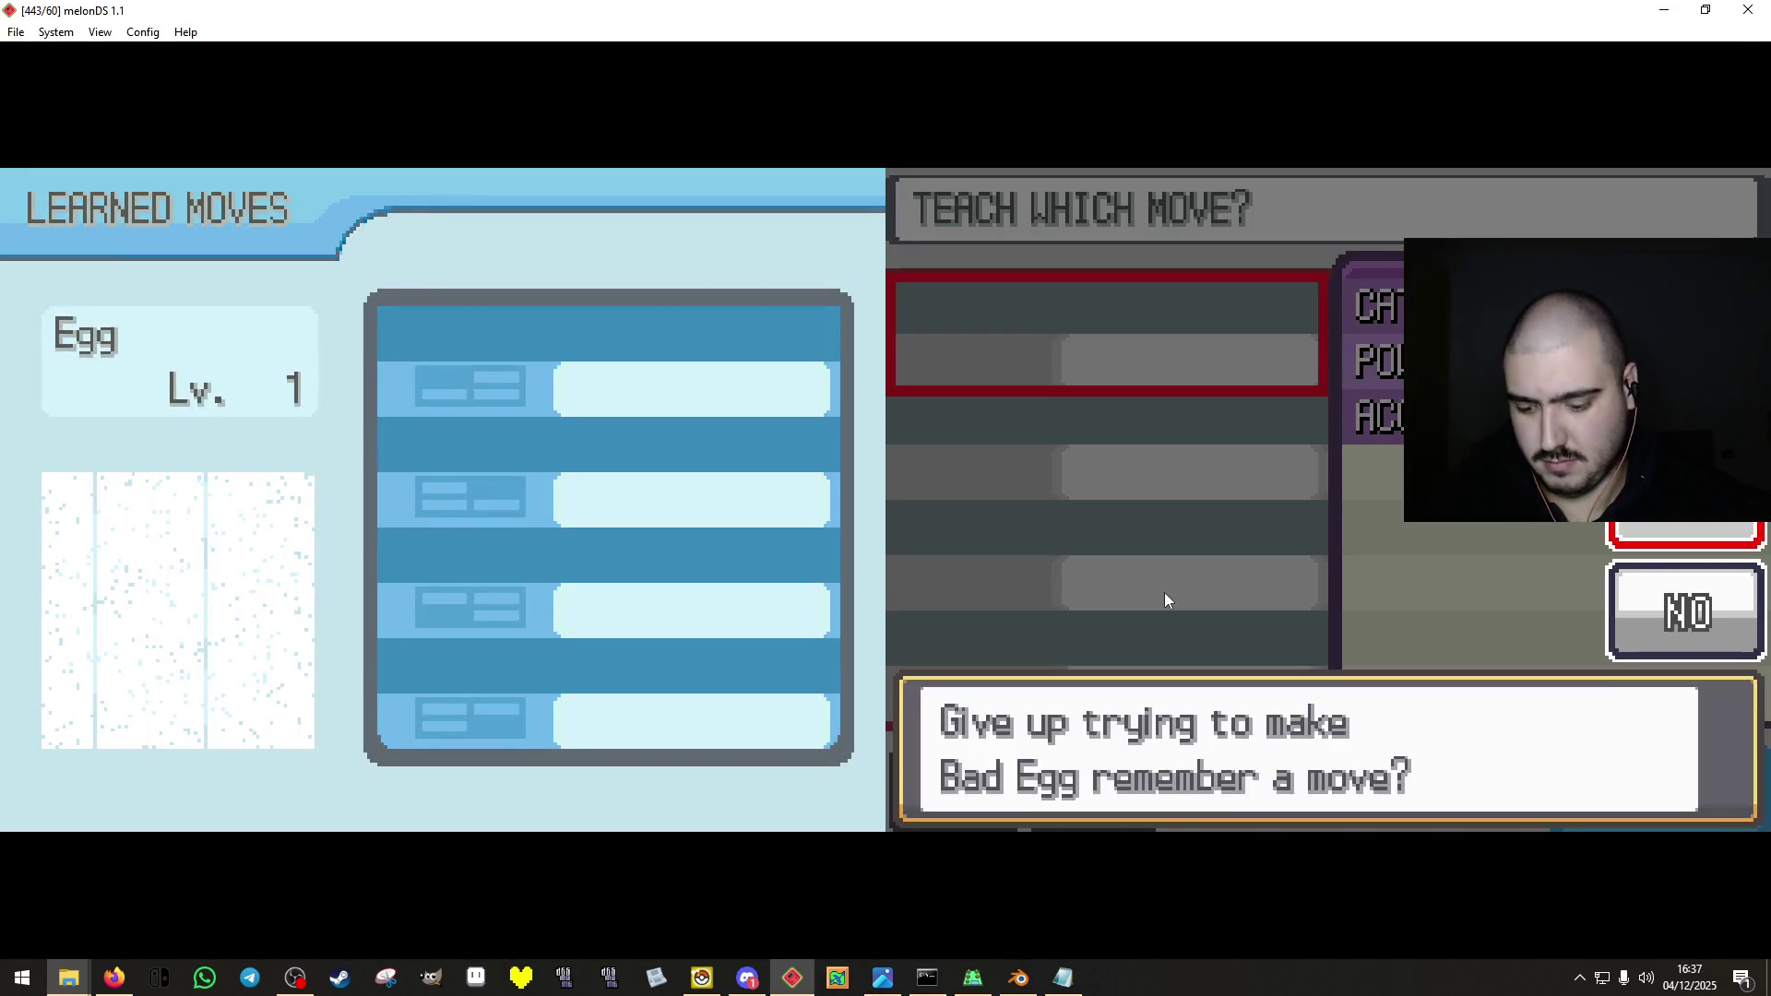
{"action": "key", "text": "x"}
Walk down the stairs to the farm and through the crop field.
{"action": "key", "text": "Down"}
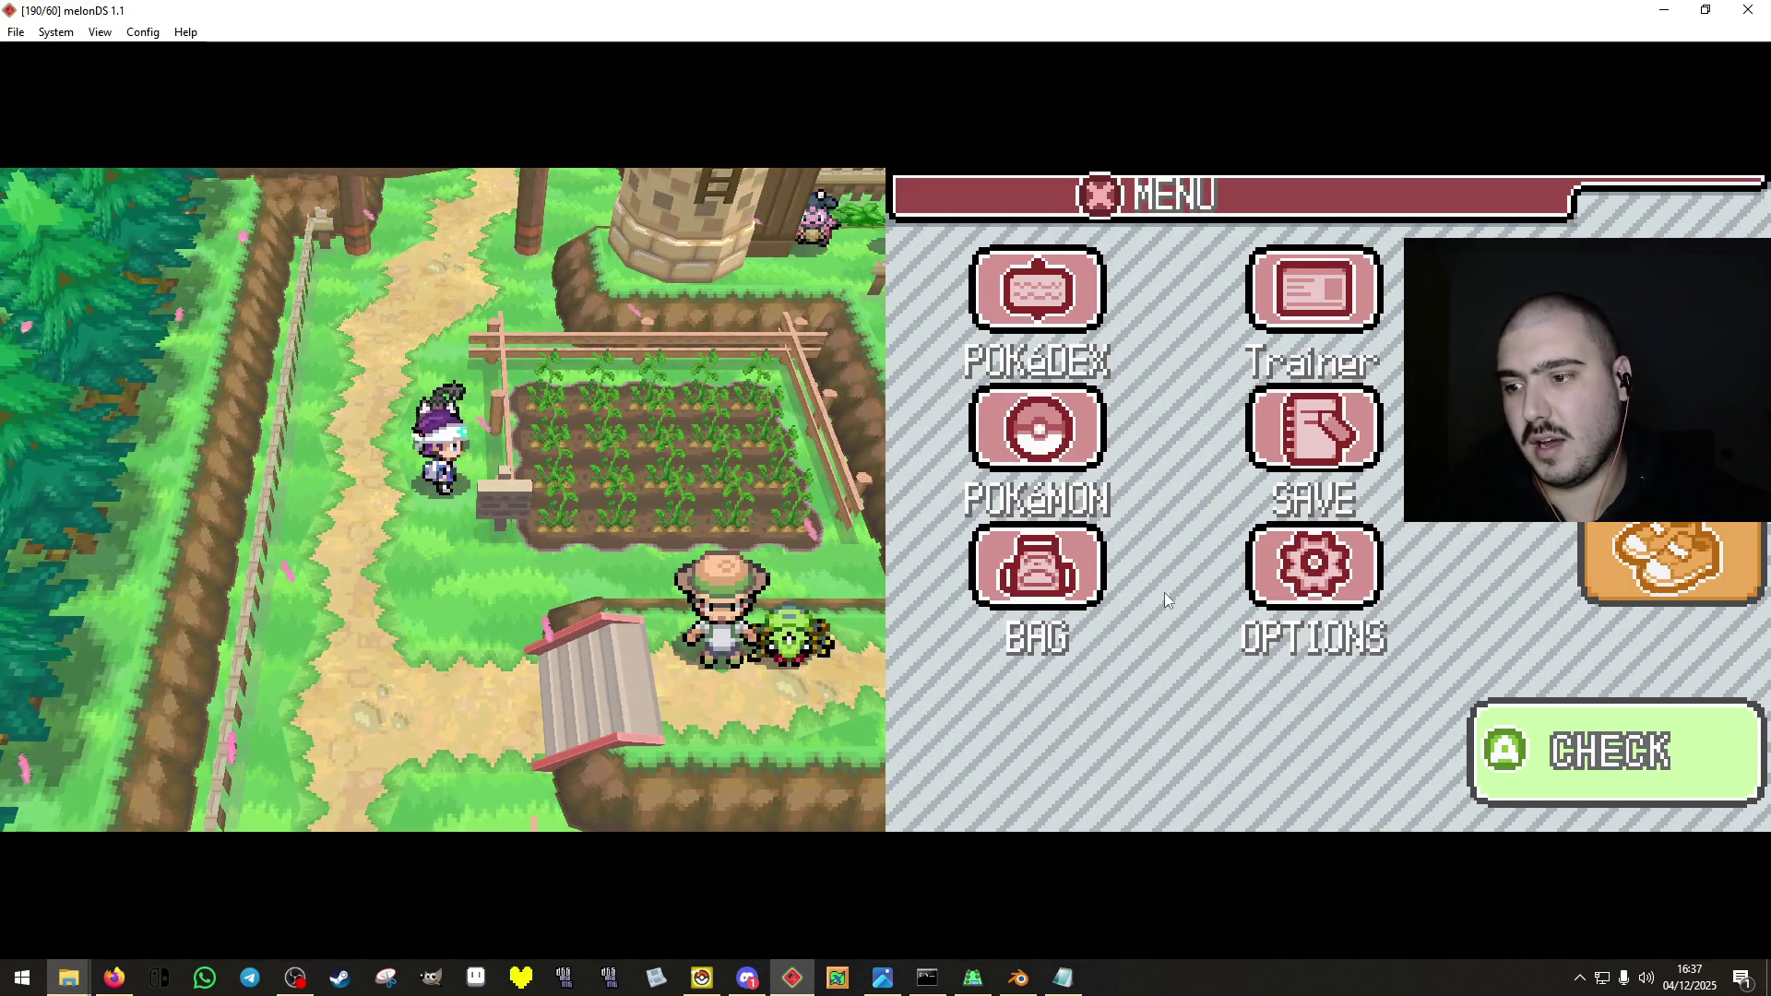
{"action": "key", "text": "Down"}
{"action": "key", "text": "Right"}
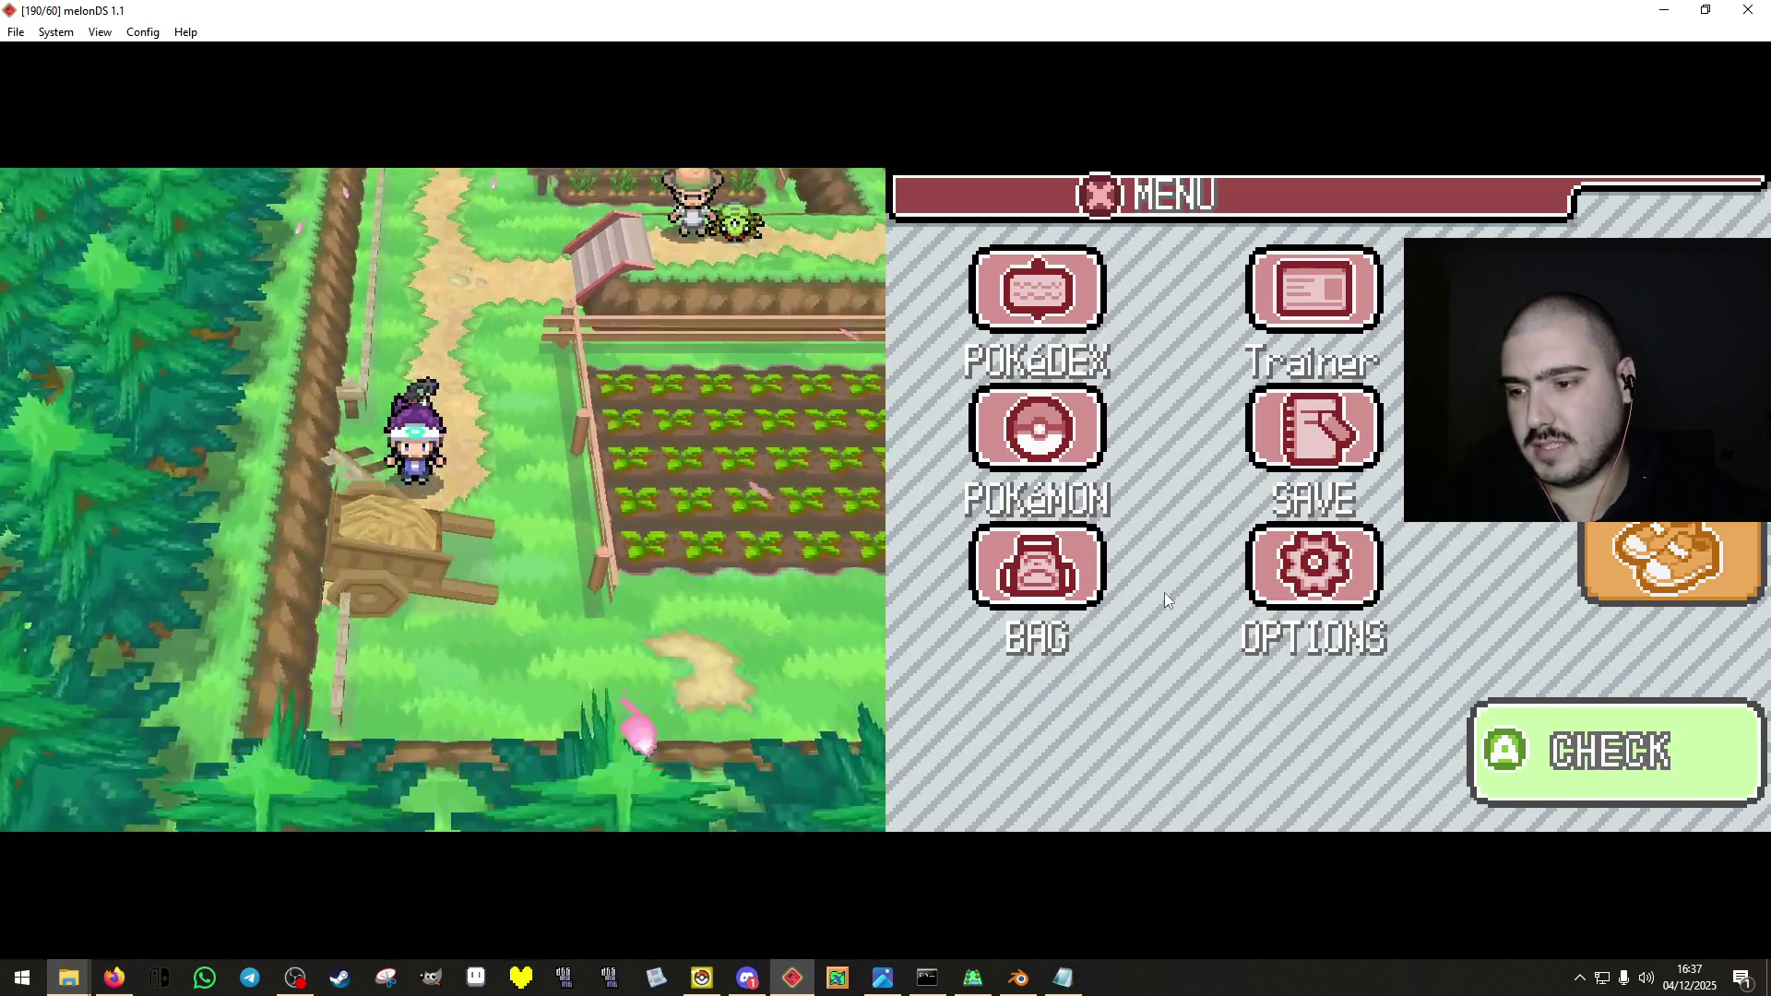
{"action": "key", "text": "Down"}
{"action": "key", "text": "Left"}
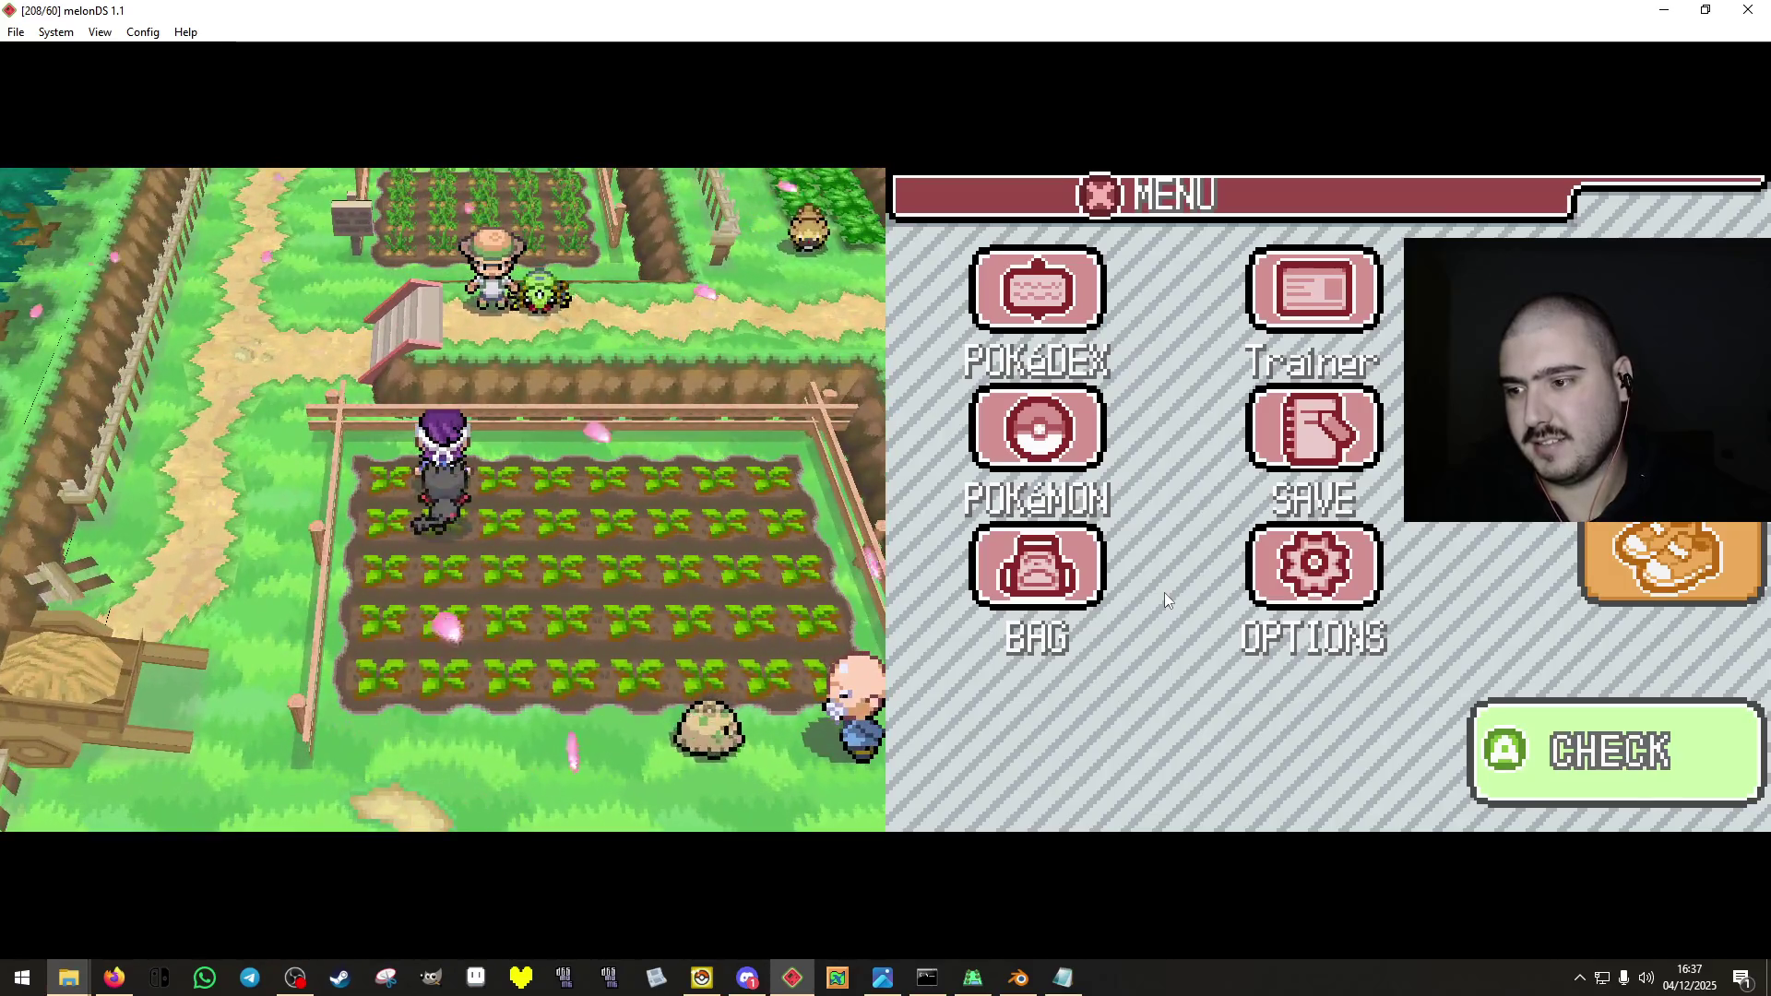
{"action": "key", "text": "Down"}
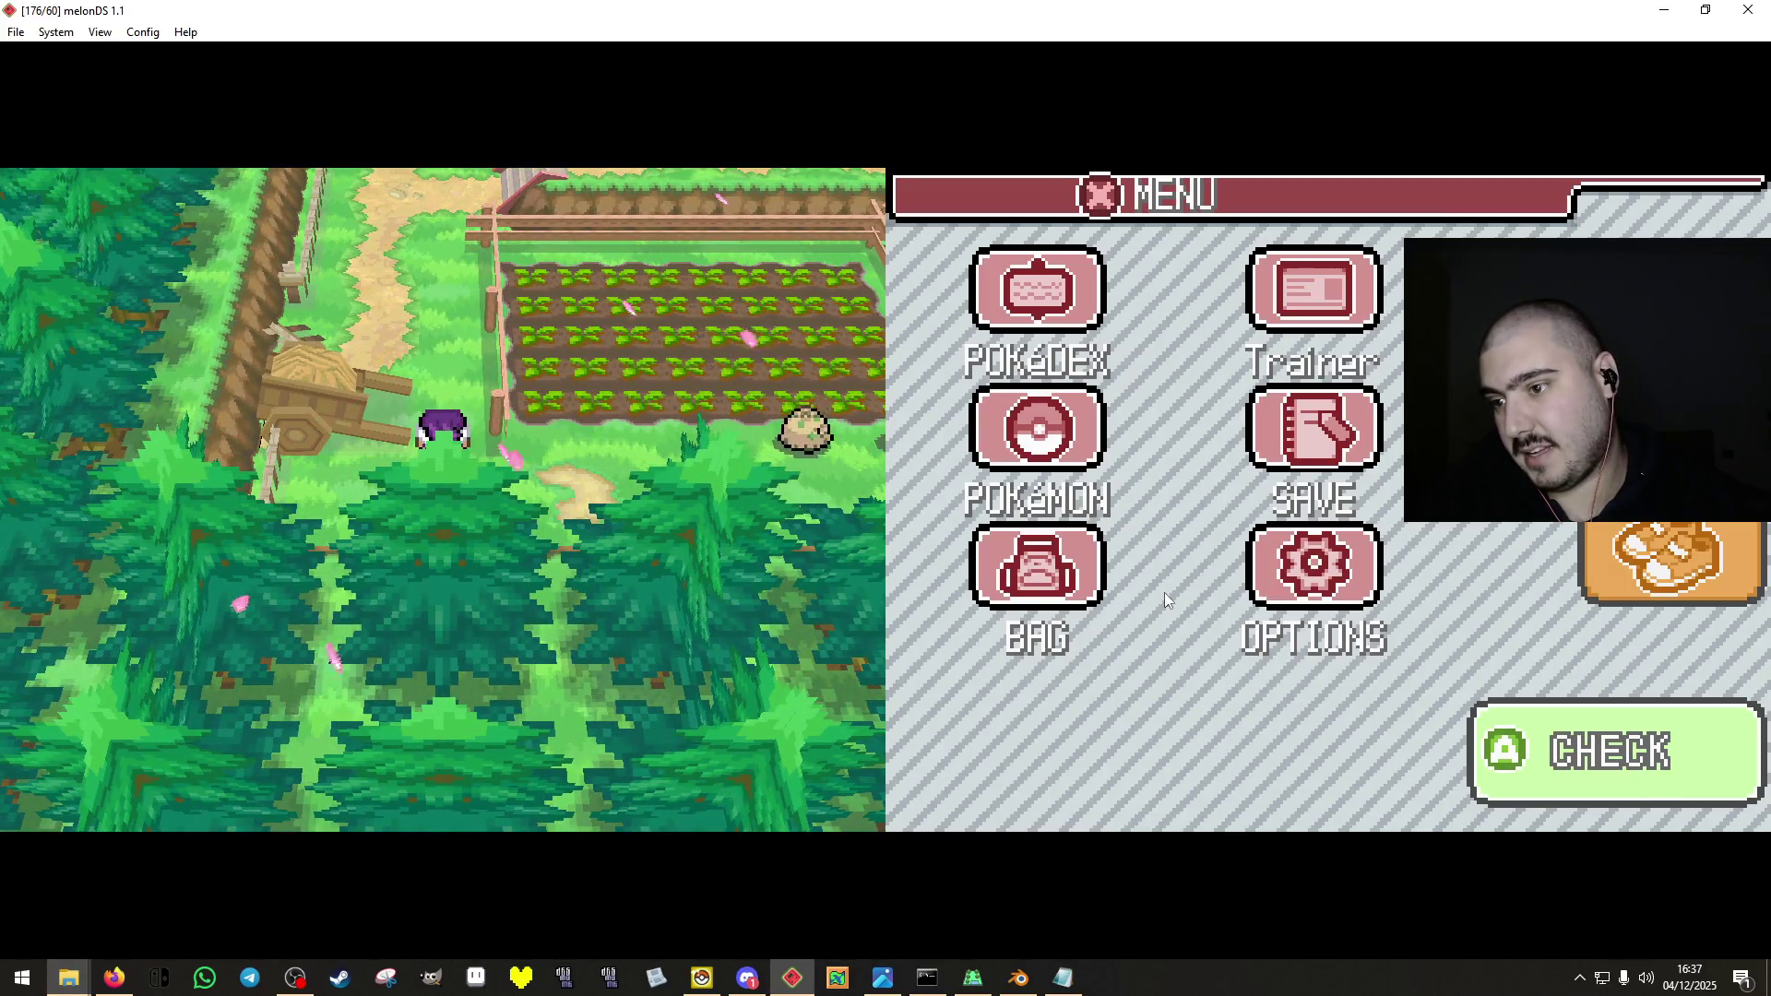
{"action": "key", "text": "Down"}
Walk around the gardener in the crop field and up toward the house.
{"action": "key", "text": "Right"}
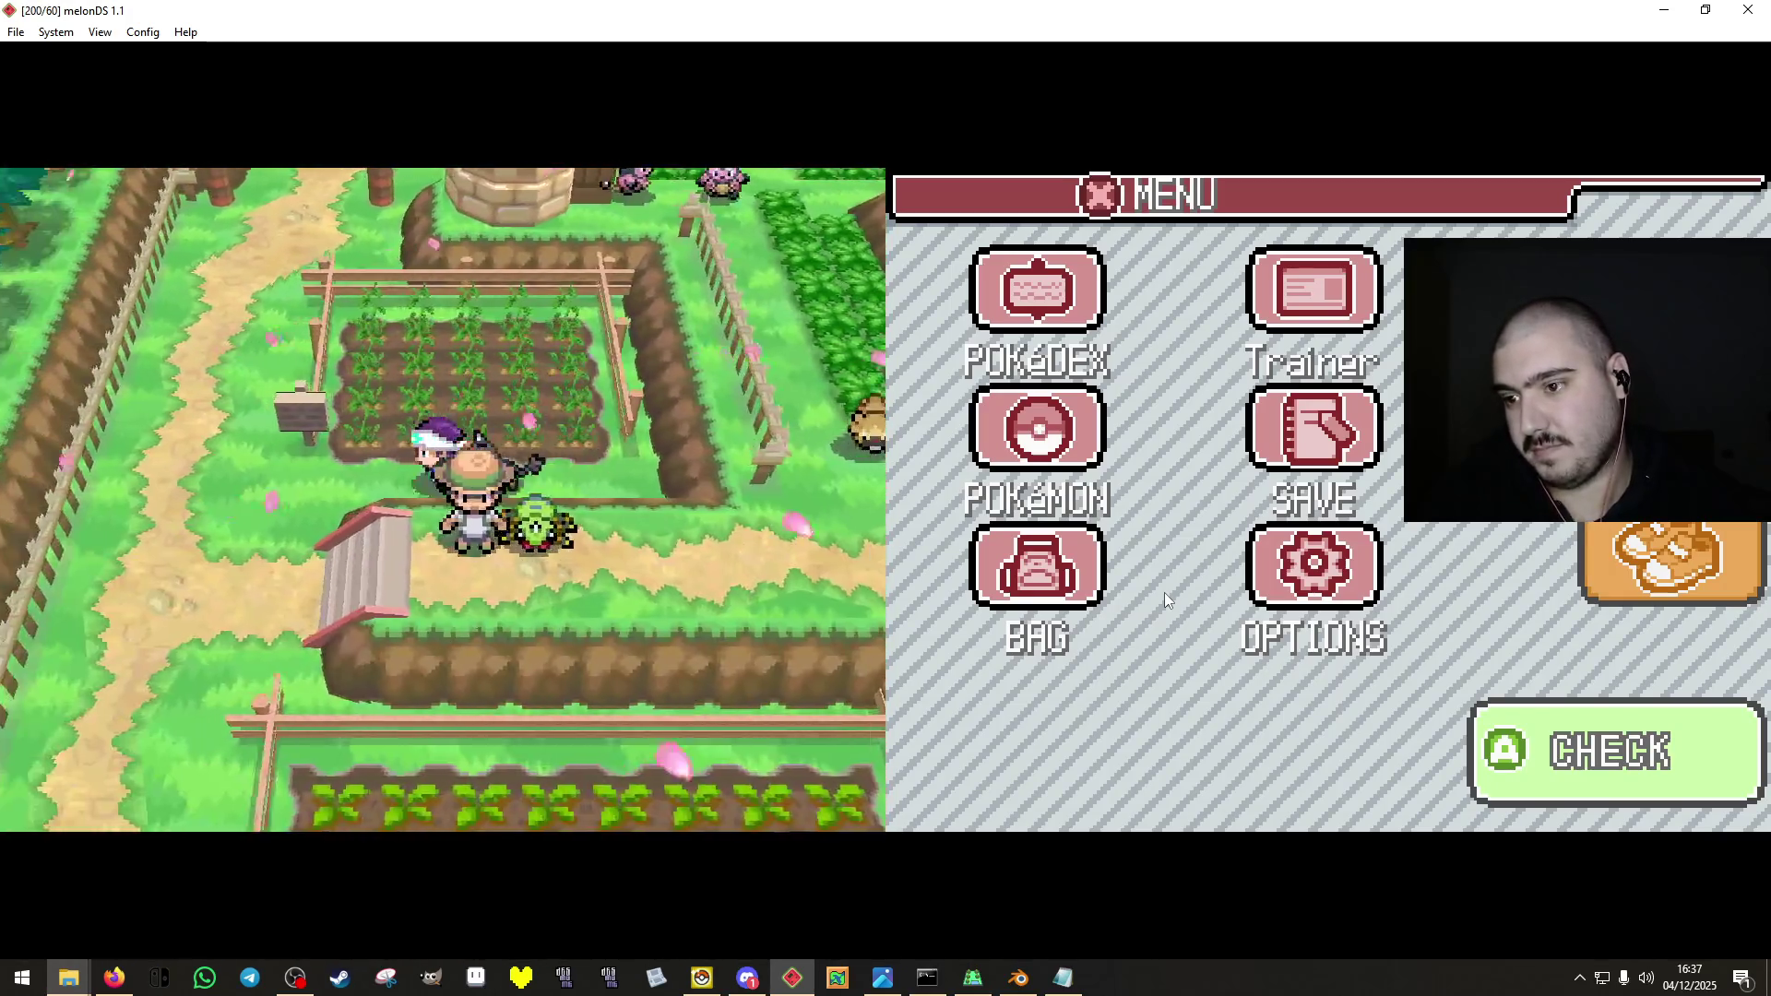
{"action": "key", "text": "Left"}
{"action": "key", "text": "Left"}
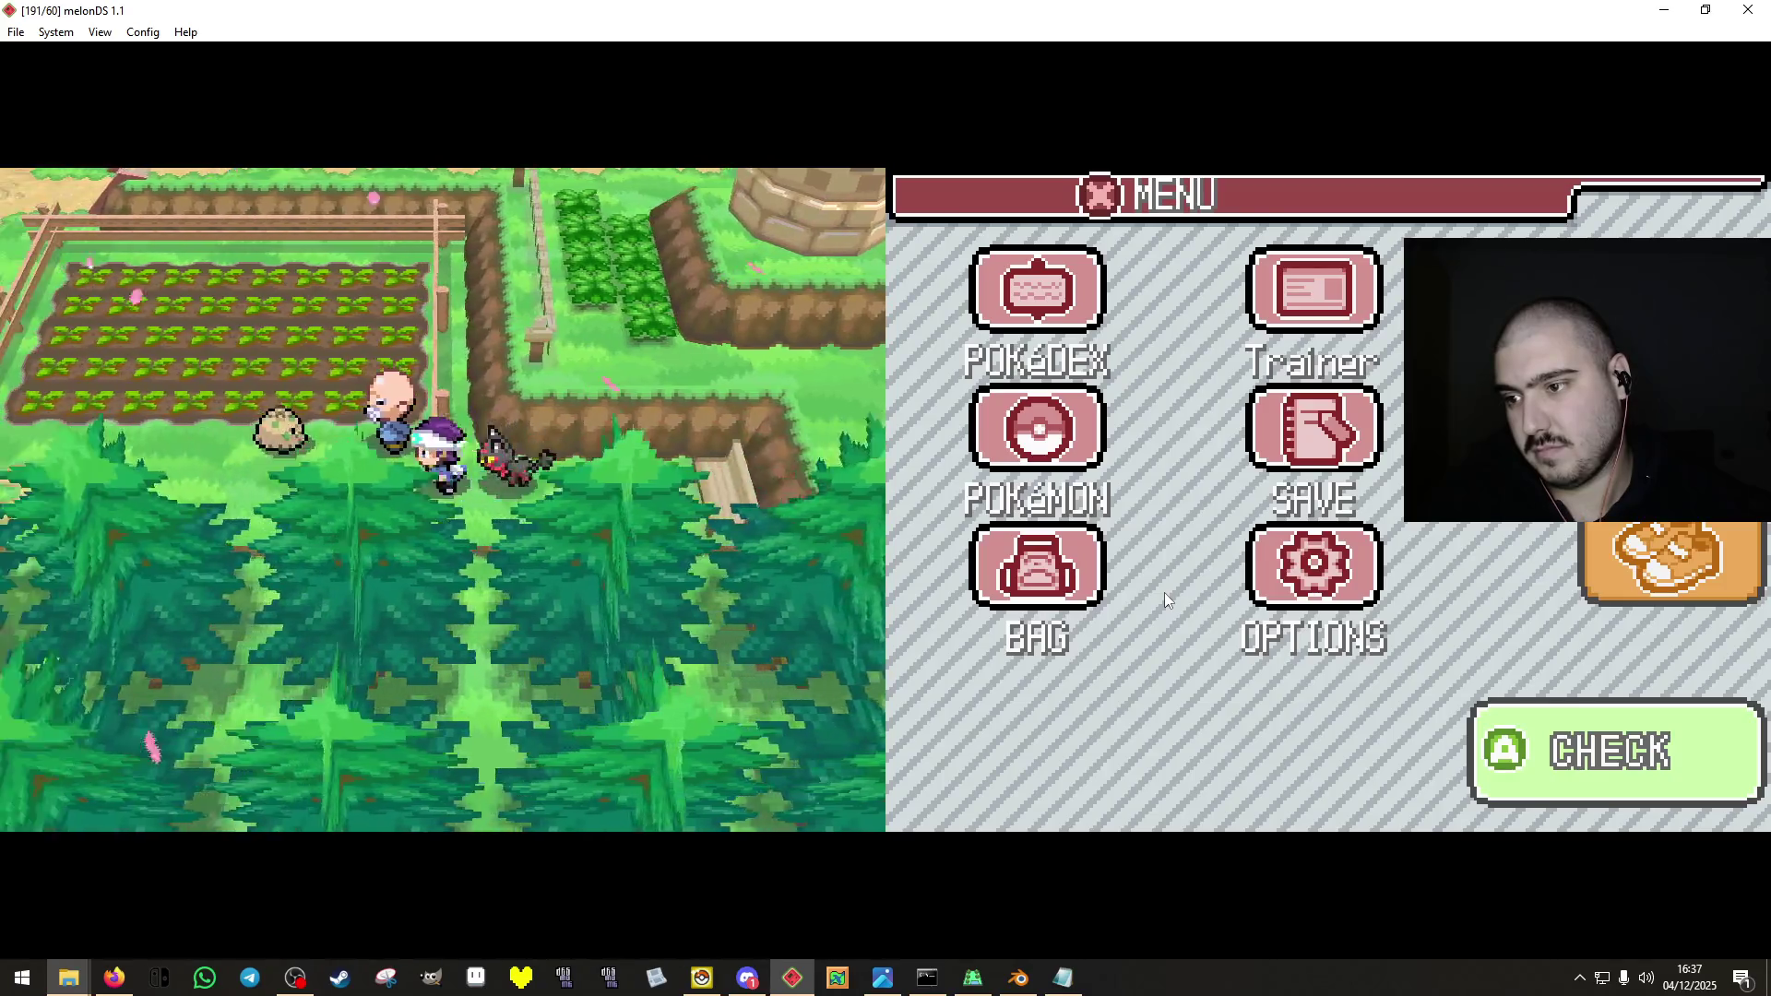
{"action": "key", "text": "Up"}
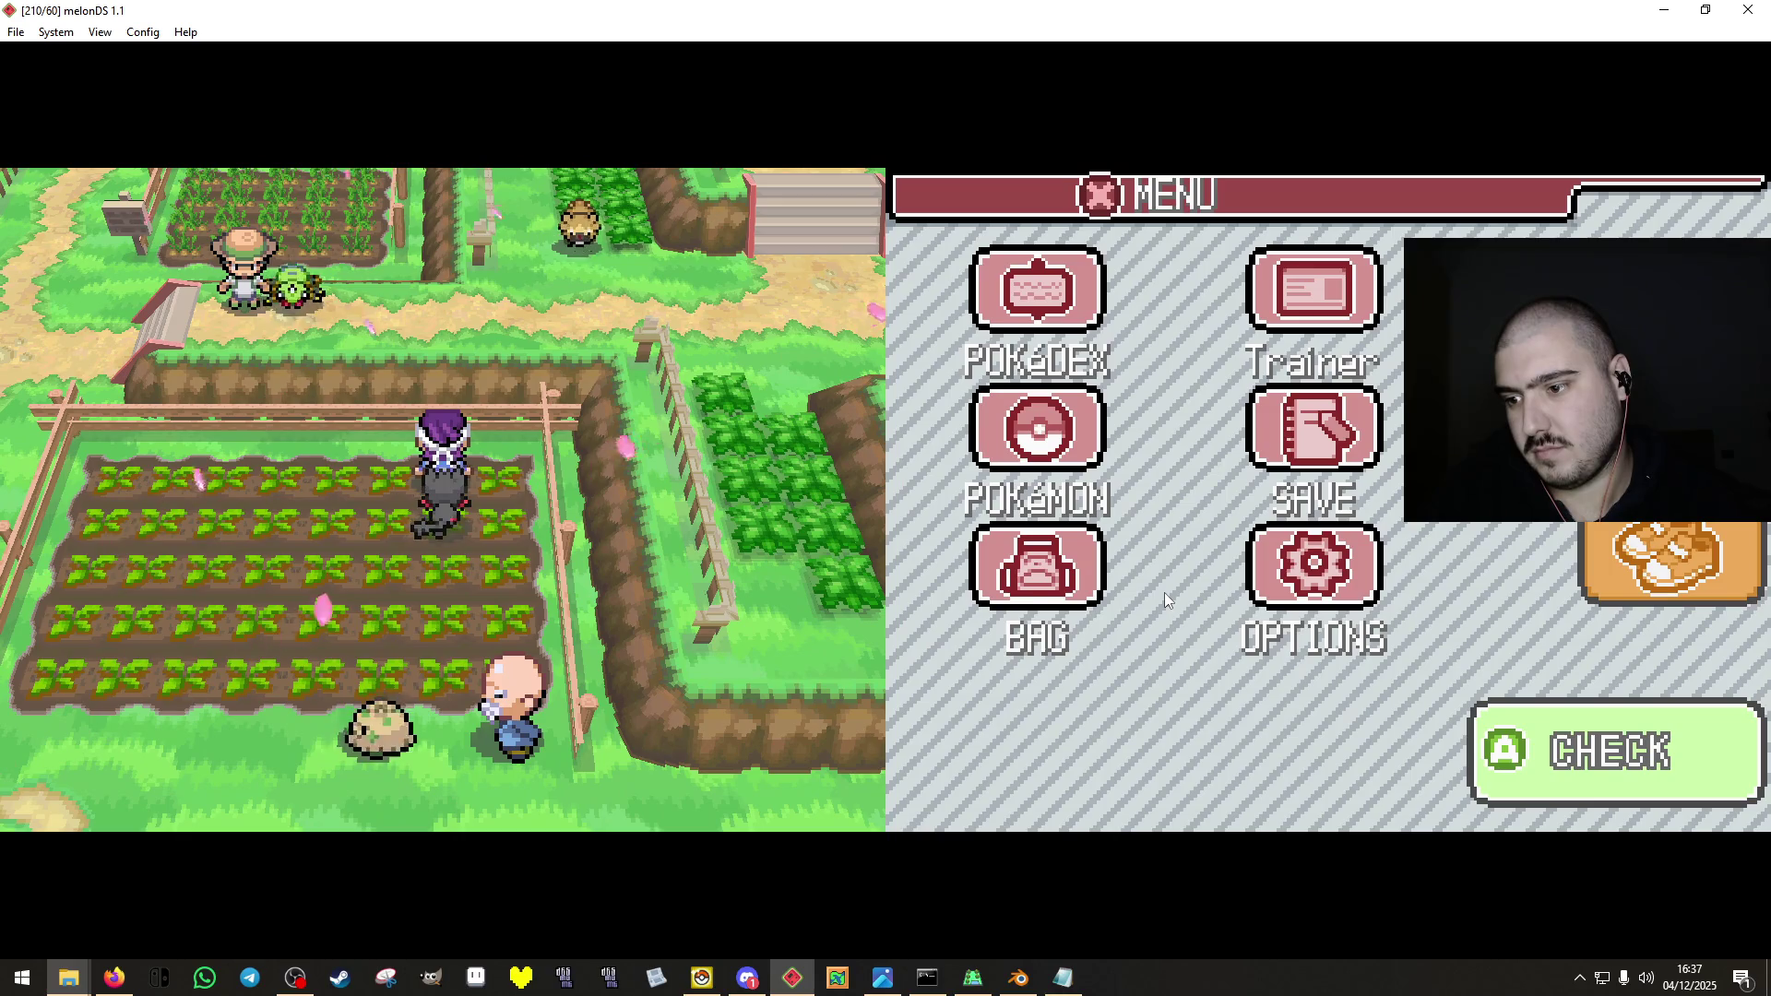
{"action": "key", "text": "Up"}
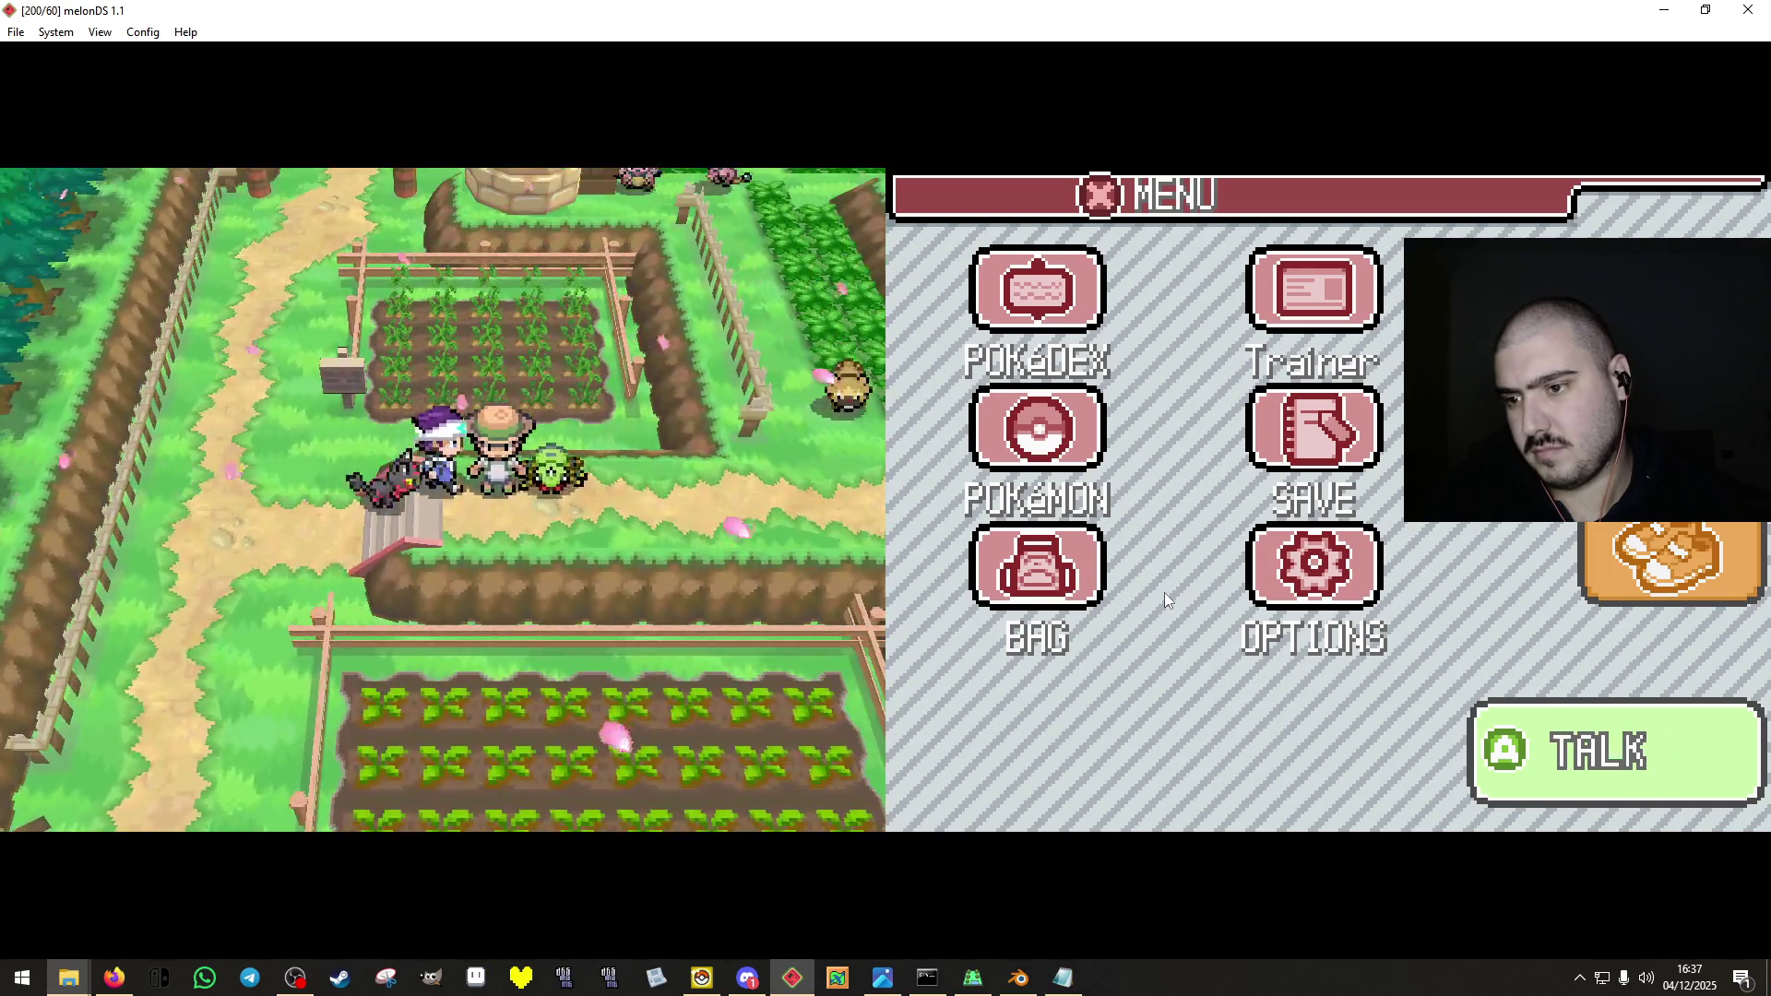
{"action": "key", "text": "Right"}
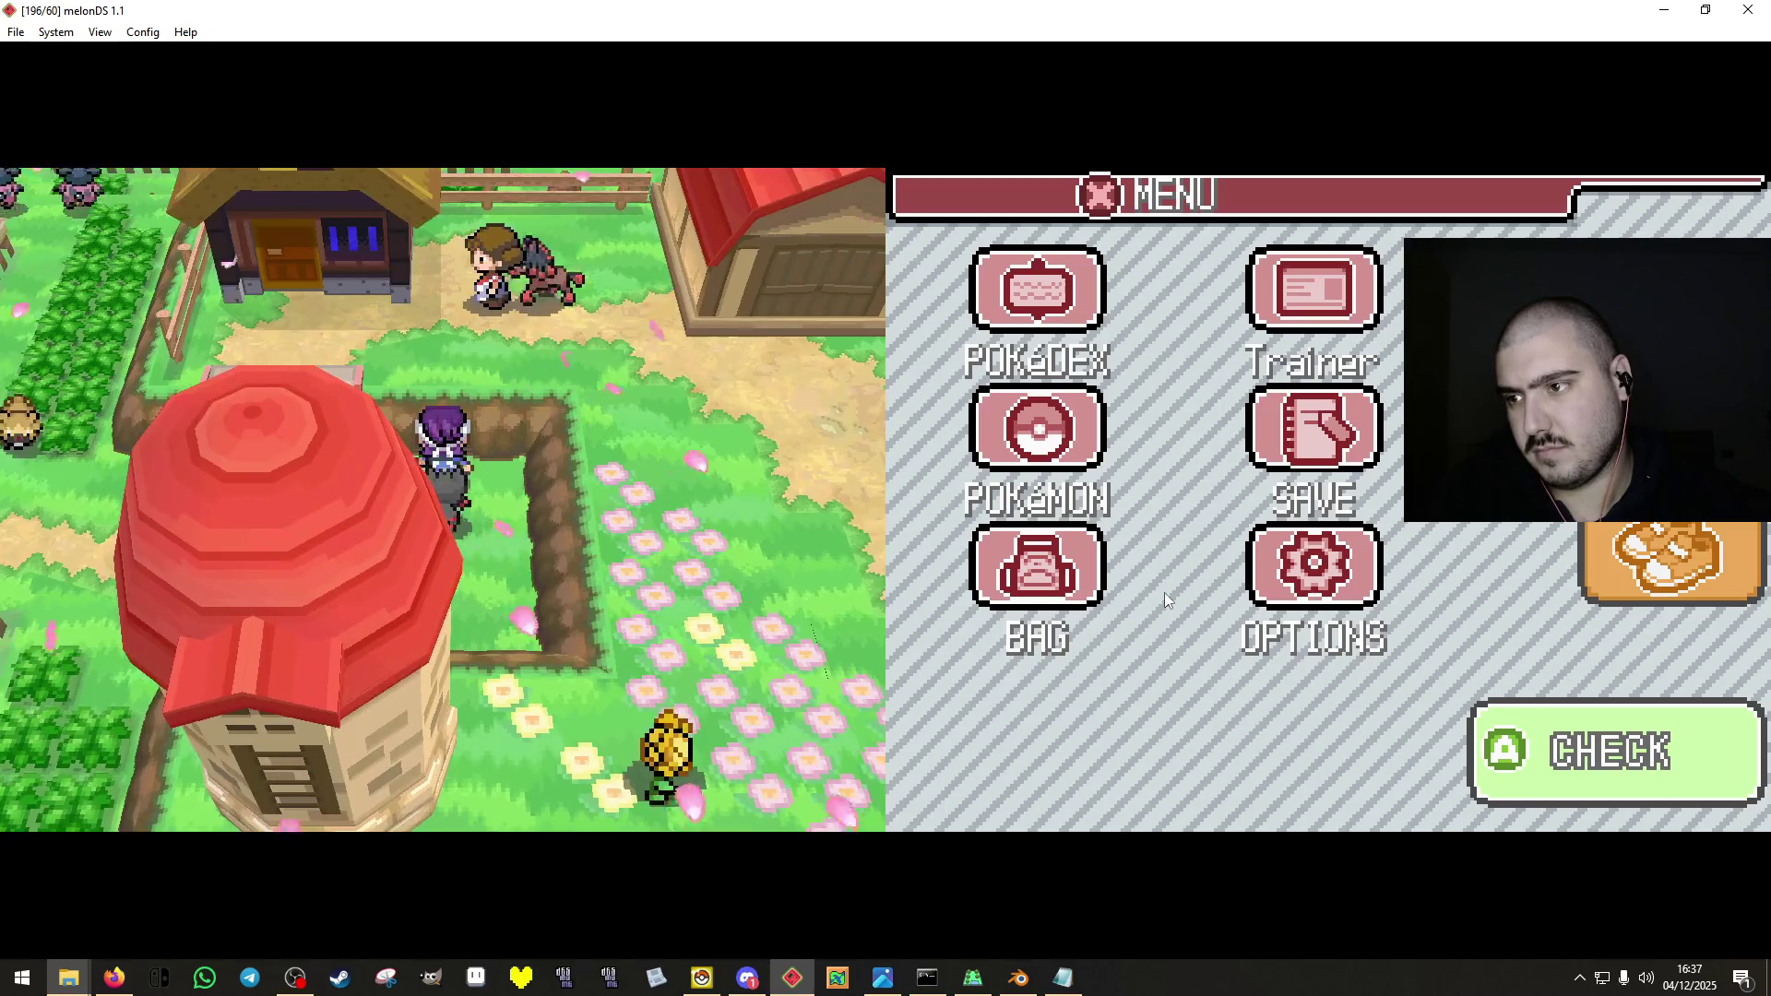
{"action": "key", "text": "Up"}
{"action": "key", "text": "Up"}
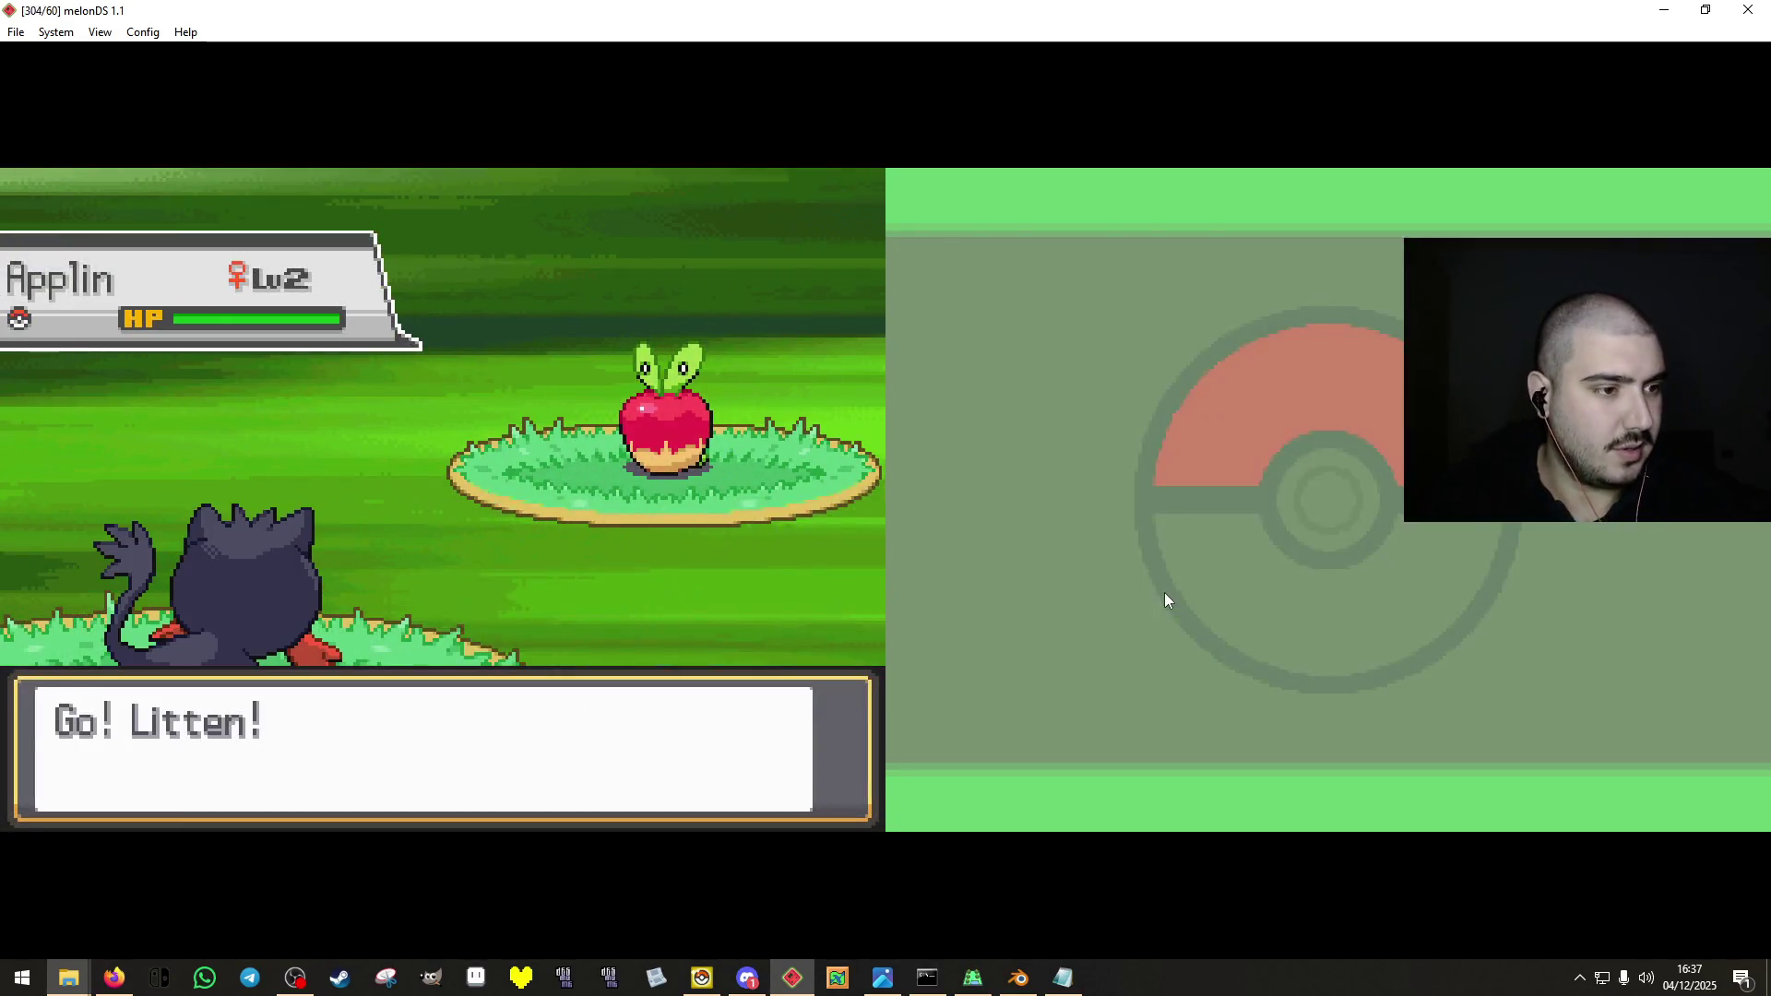
Flee the wild Applin, walk around the red barn, then flee a wild Sunkern.
{"action": "key", "text": "Down"}
{"action": "key", "text": "x"}
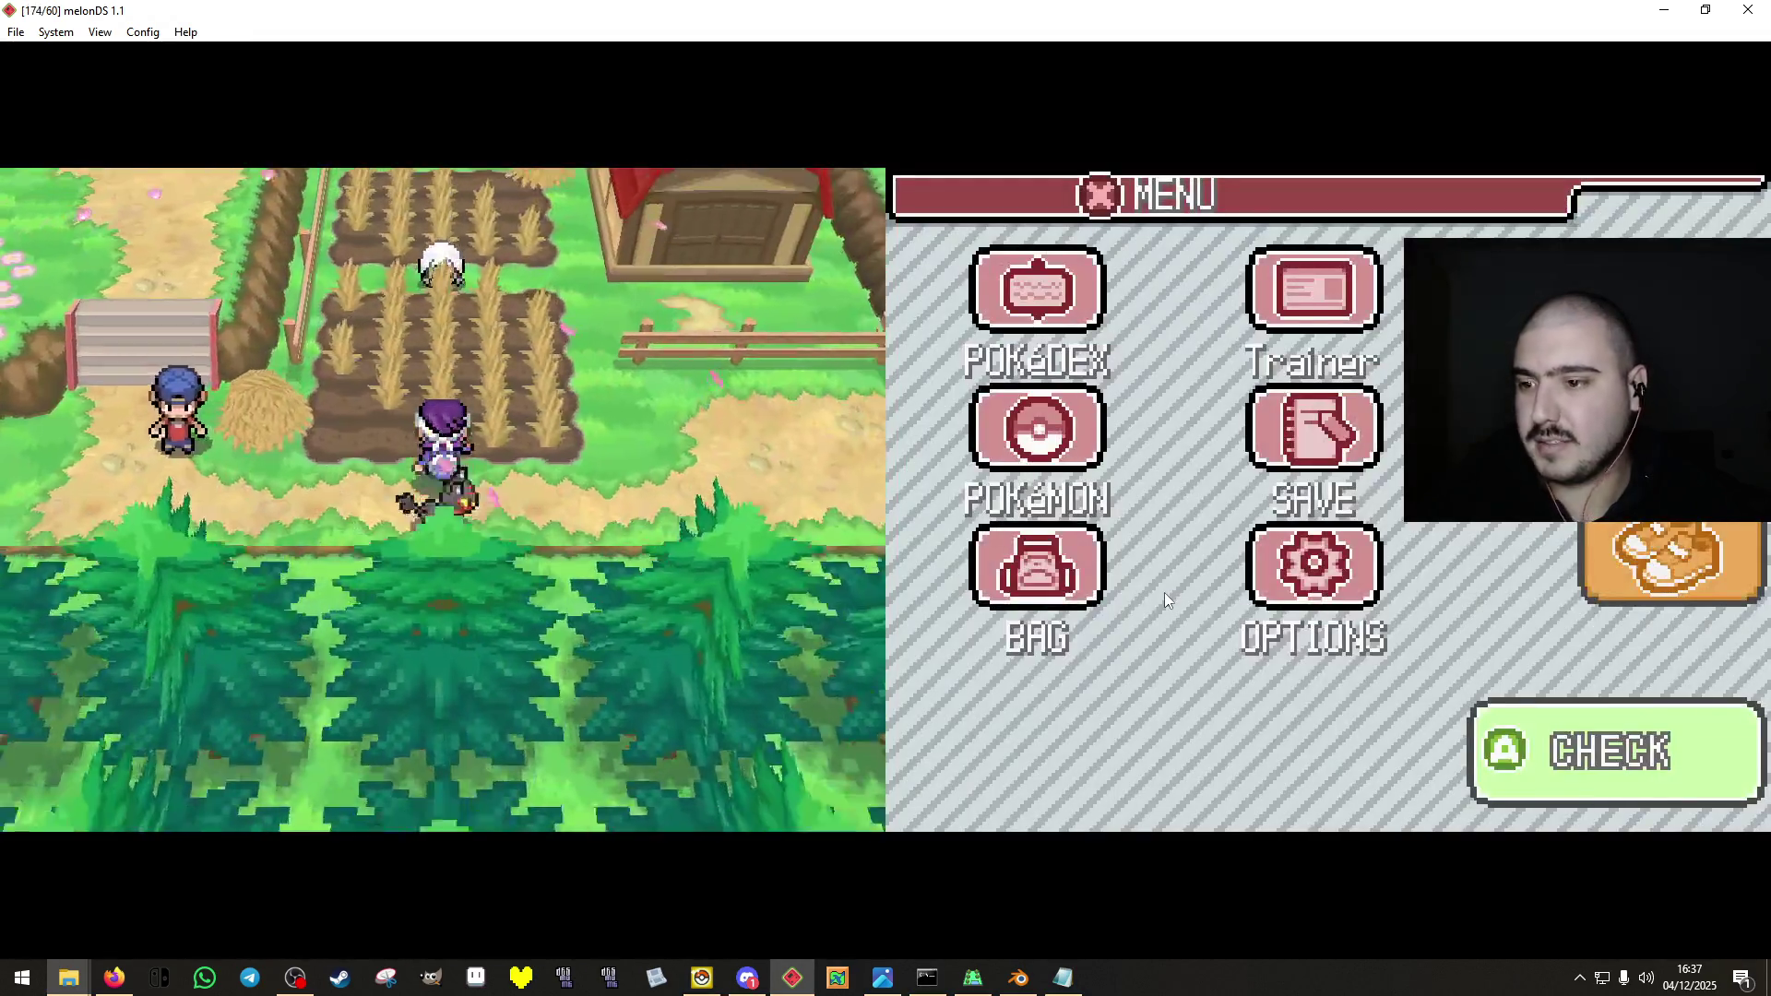
{"action": "key", "text": "Up"}
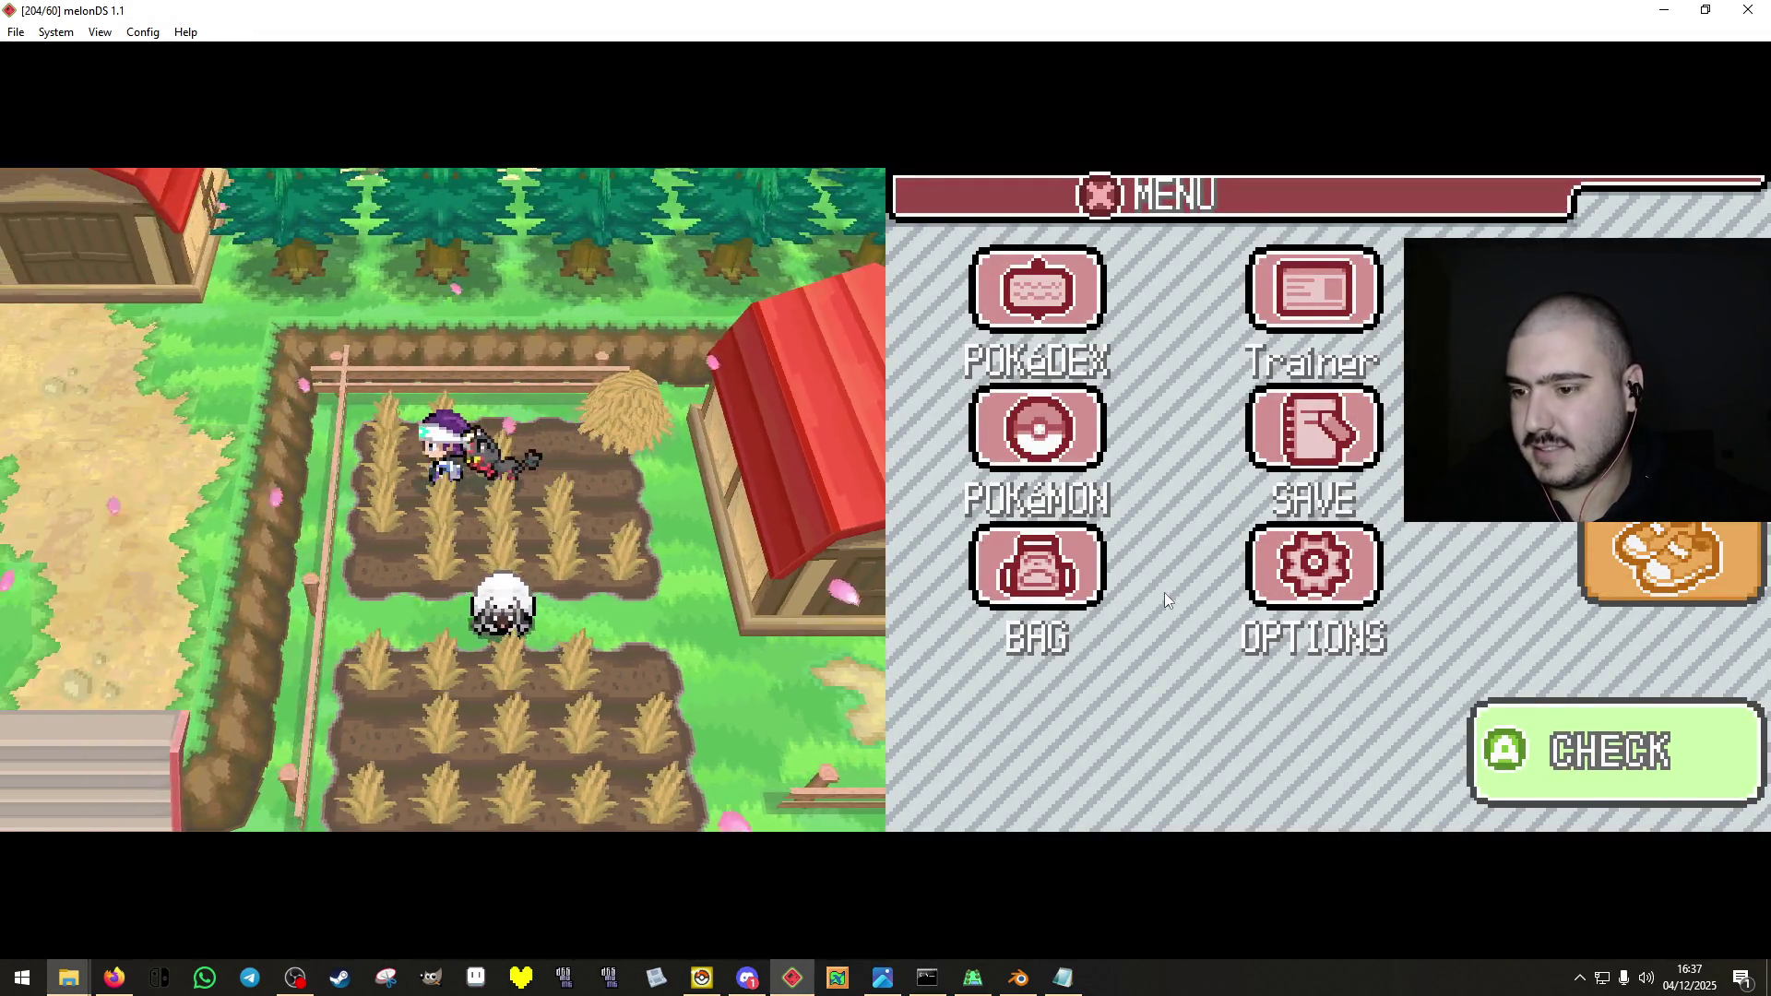
{"action": "key", "text": "Down"}
{"action": "key", "text": "Left"}
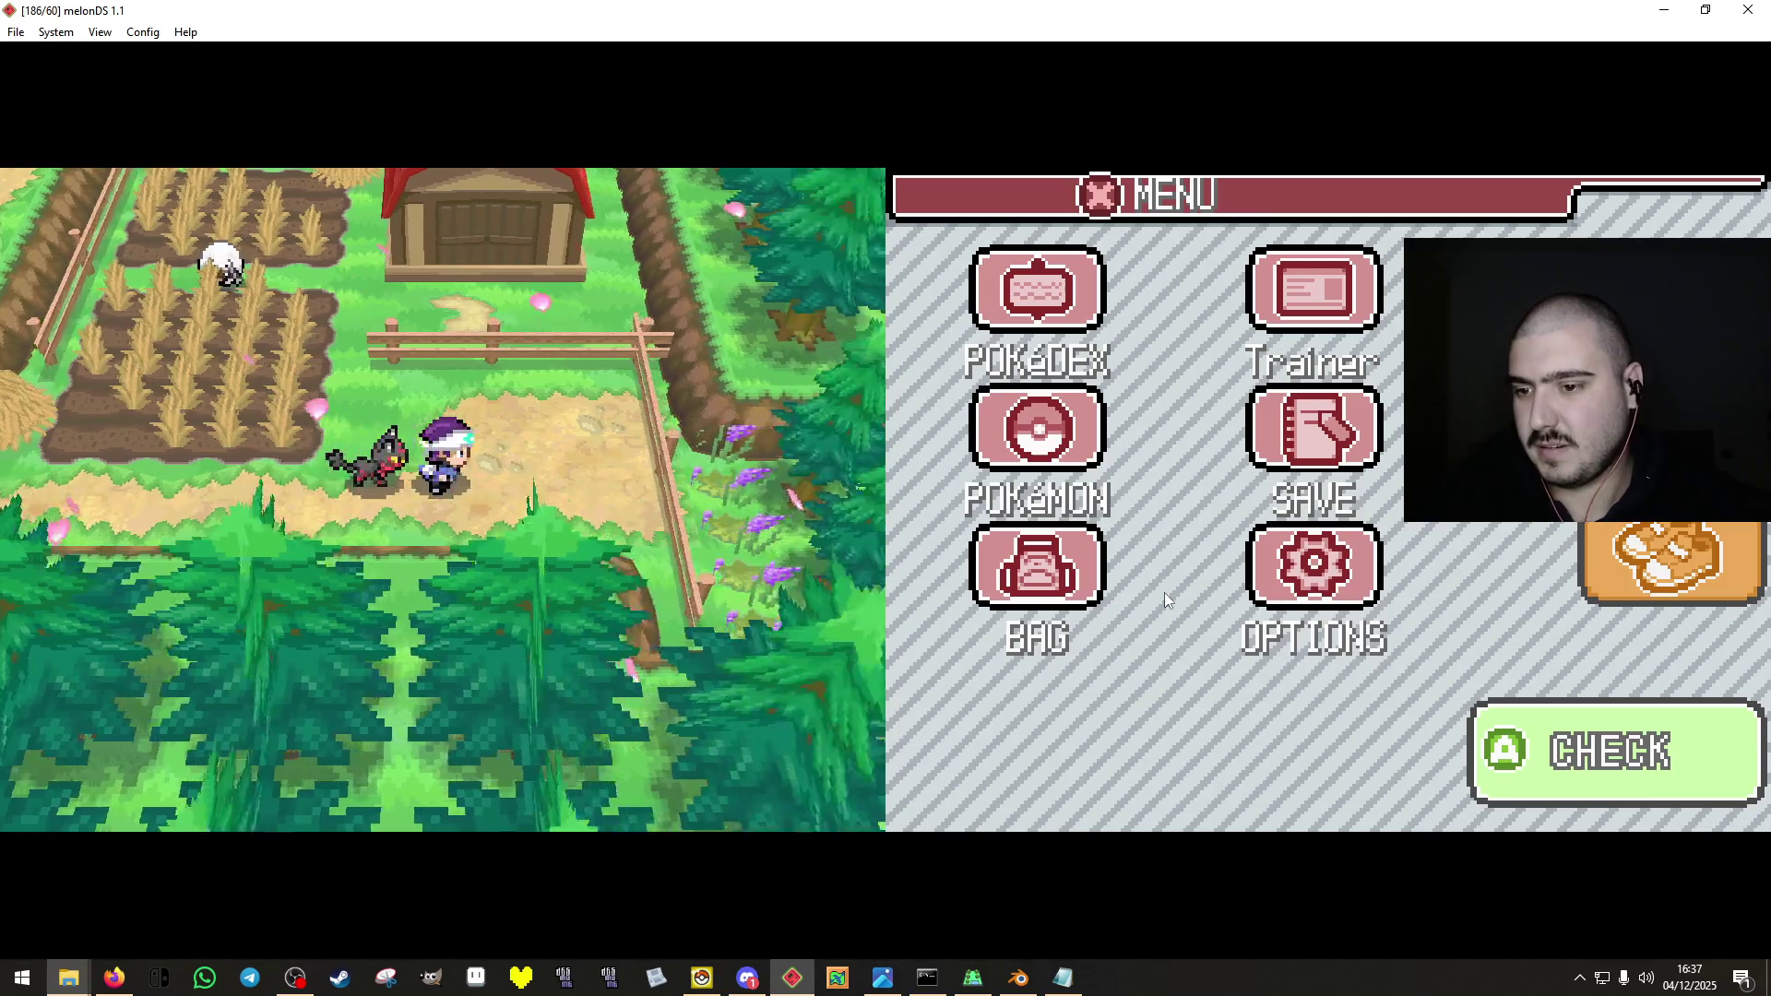
{"action": "key", "text": "Right"}
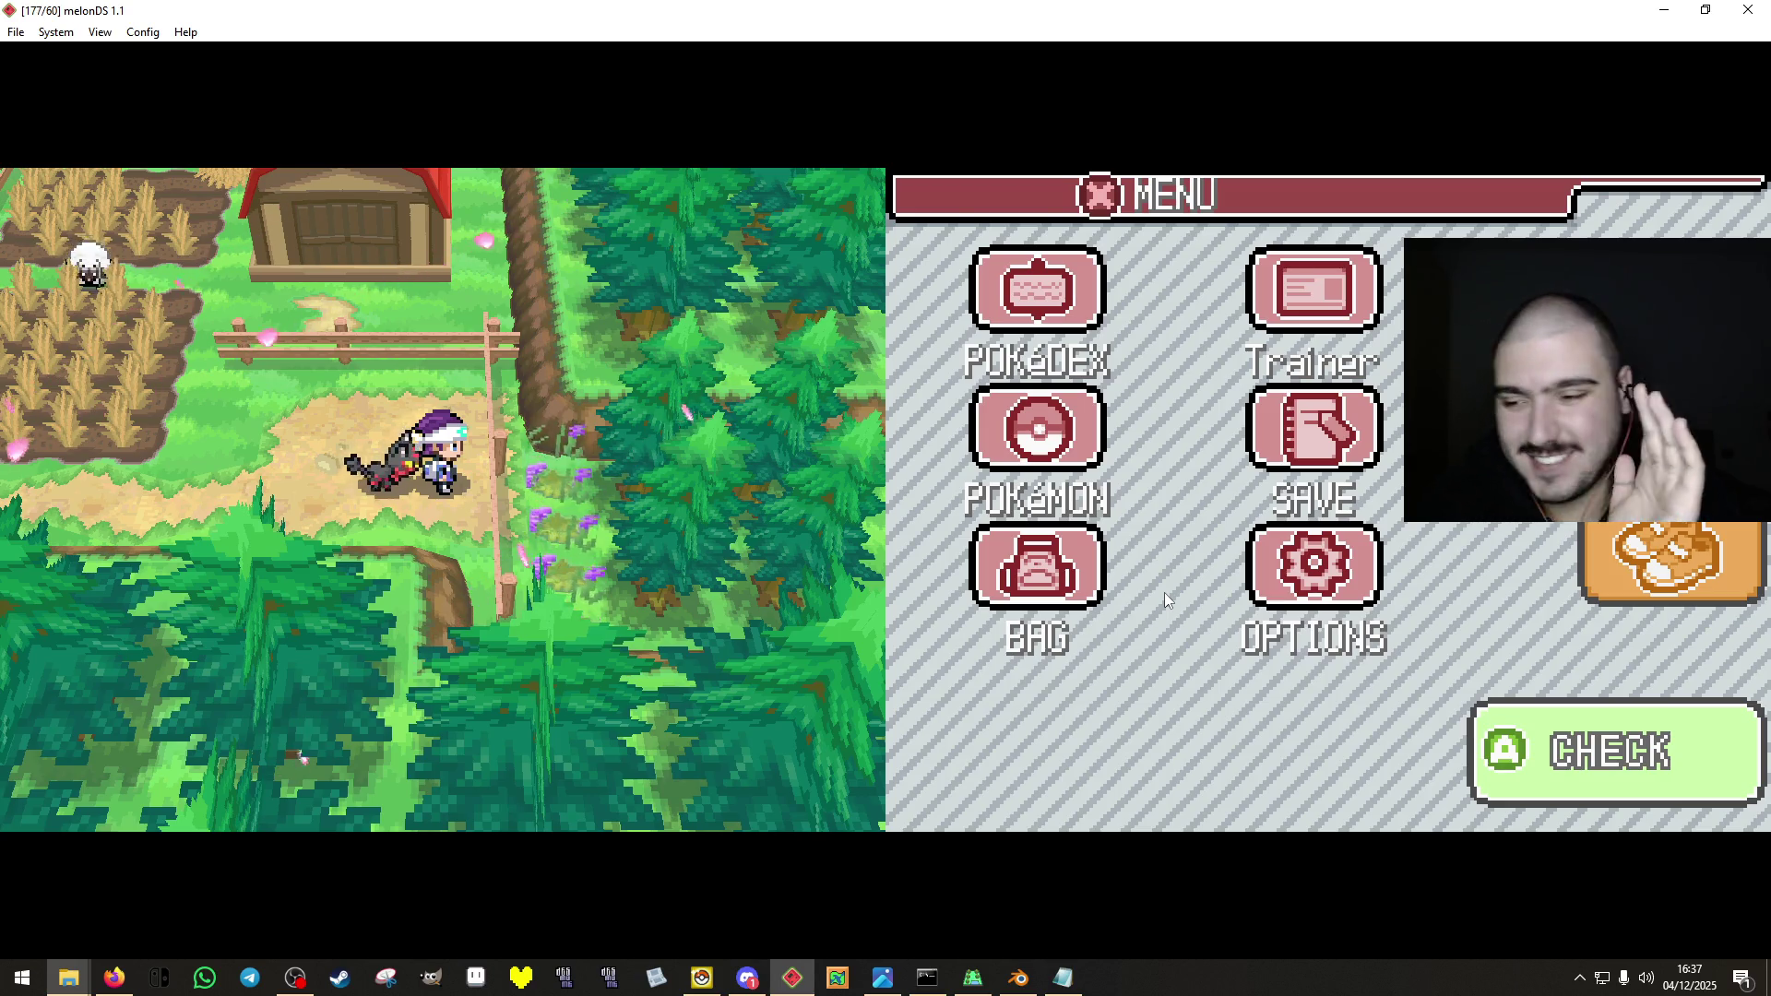
{"action": "key", "text": "Left"}
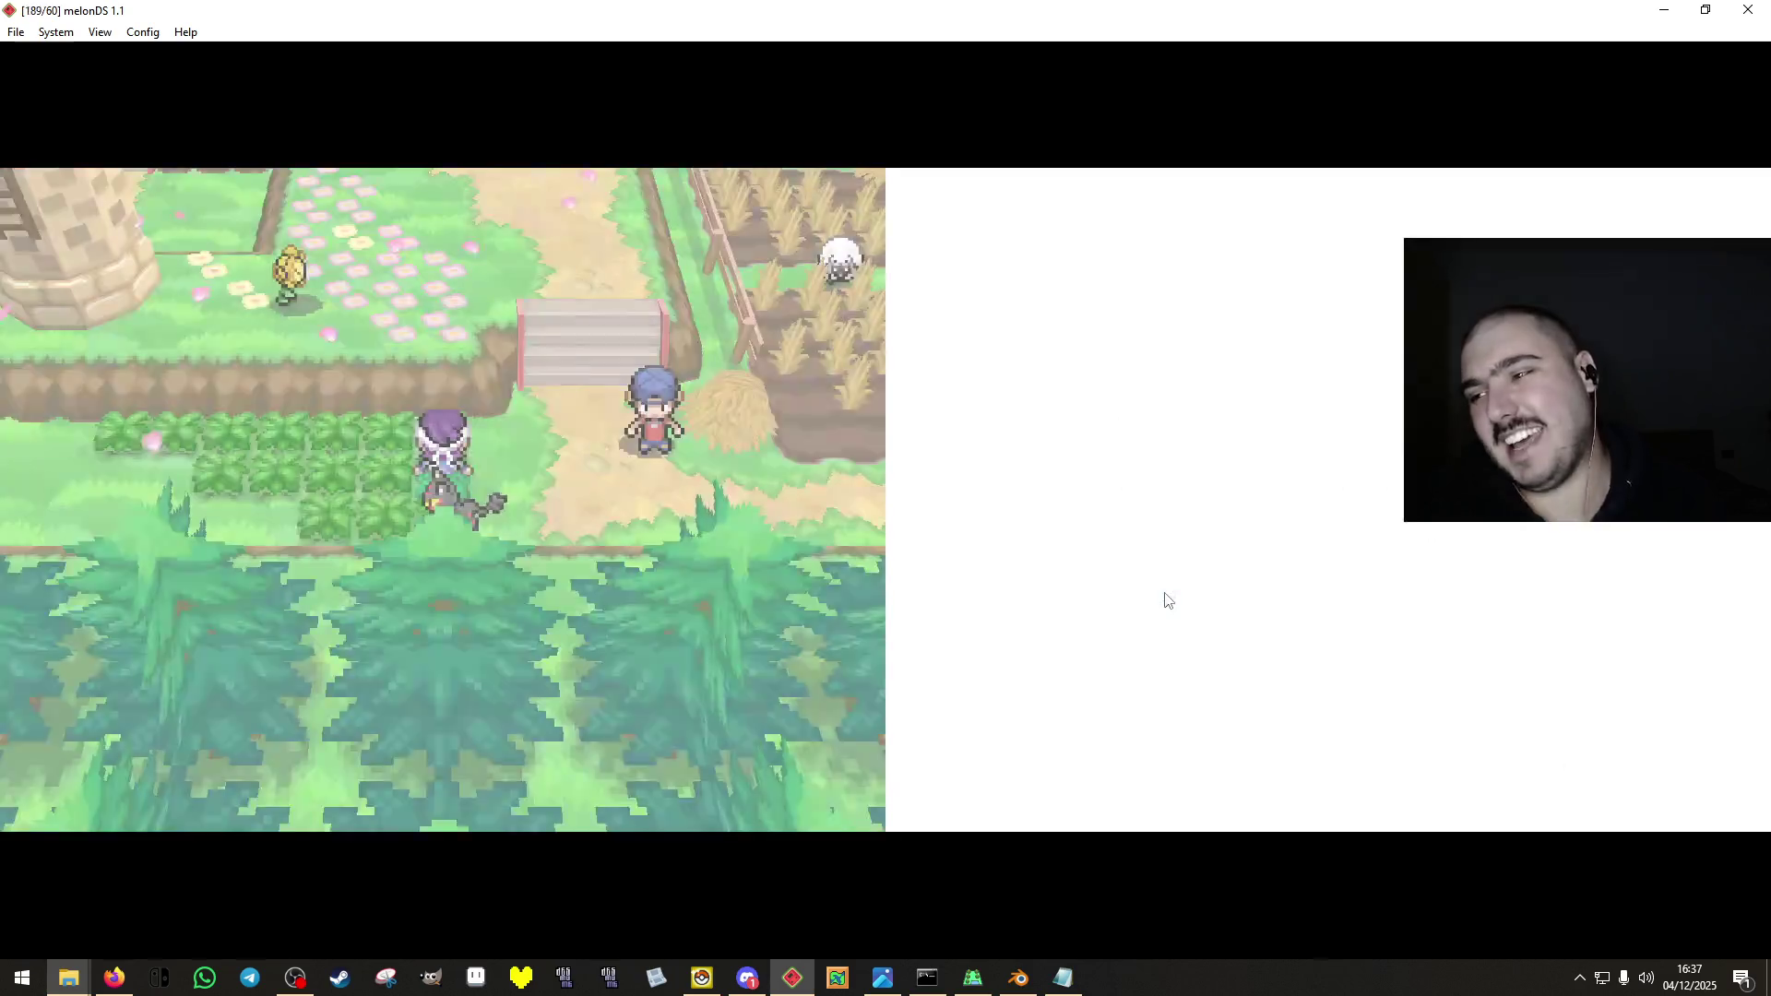
{"action": "key", "text": "Down"}
{"action": "key", "text": "x"}
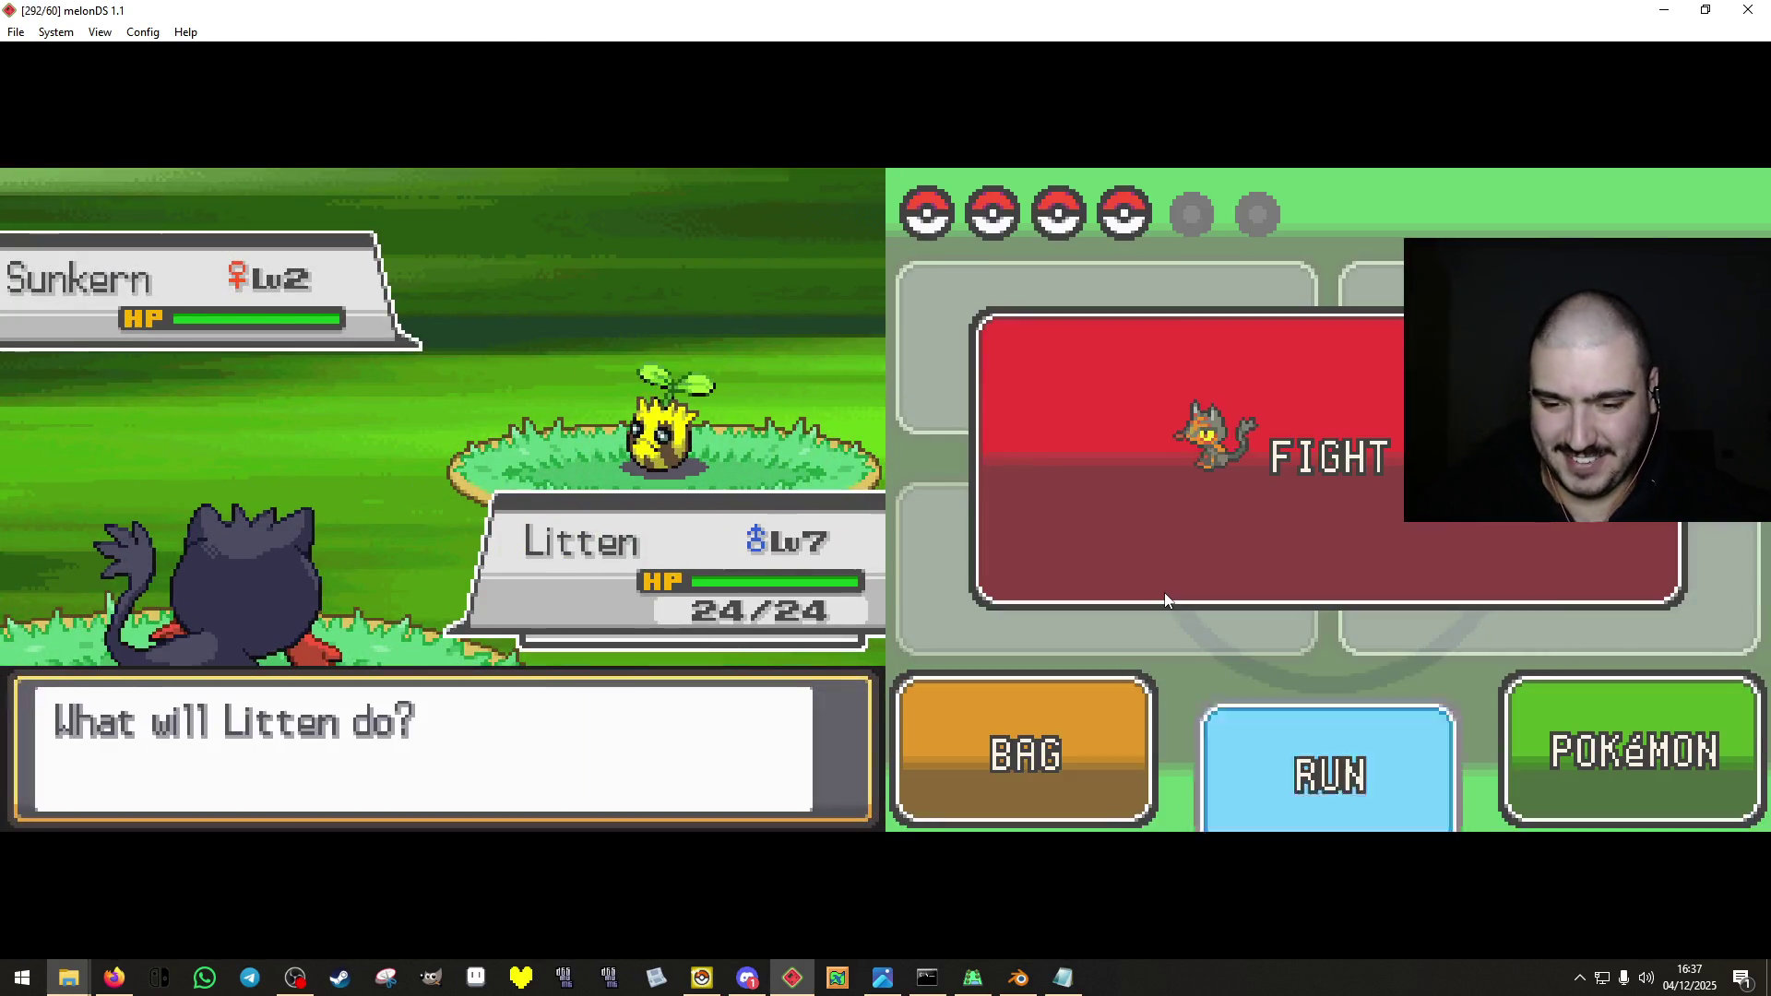
Walk past the red-roofed tower and garden plot to the NPC, then return to the ROM editor.
{"action": "key", "text": "Down"}
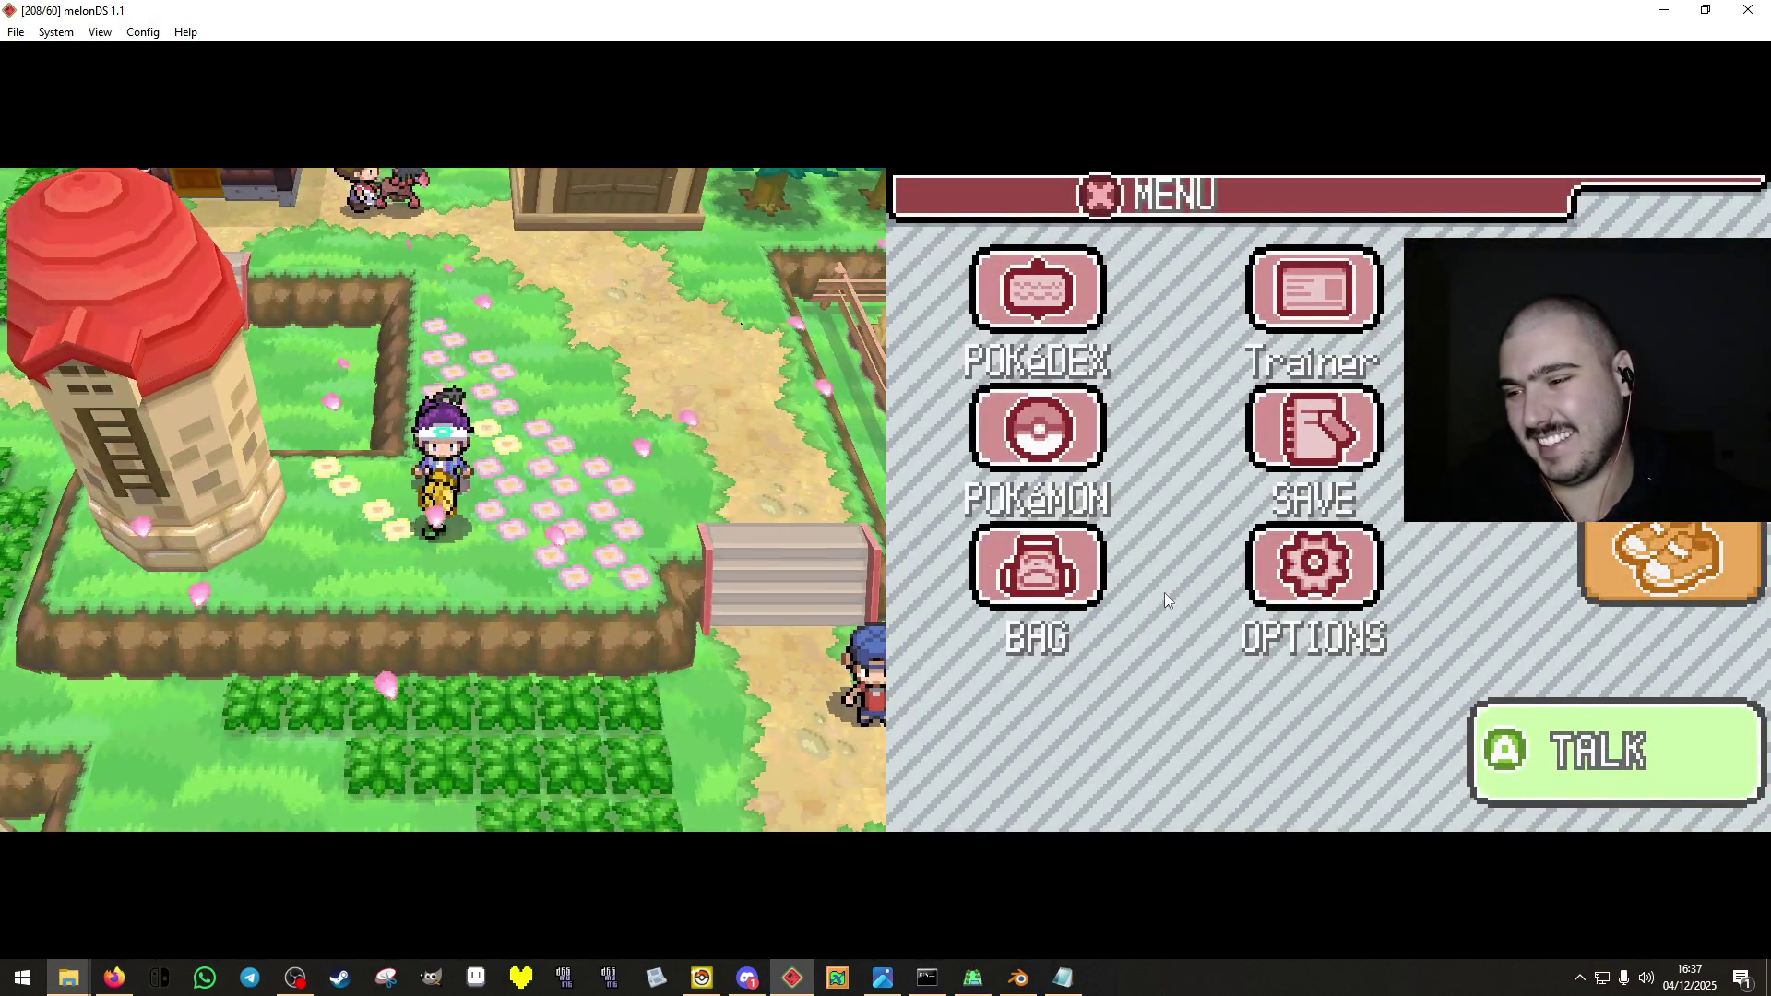
{"action": "key", "text": "Down"}
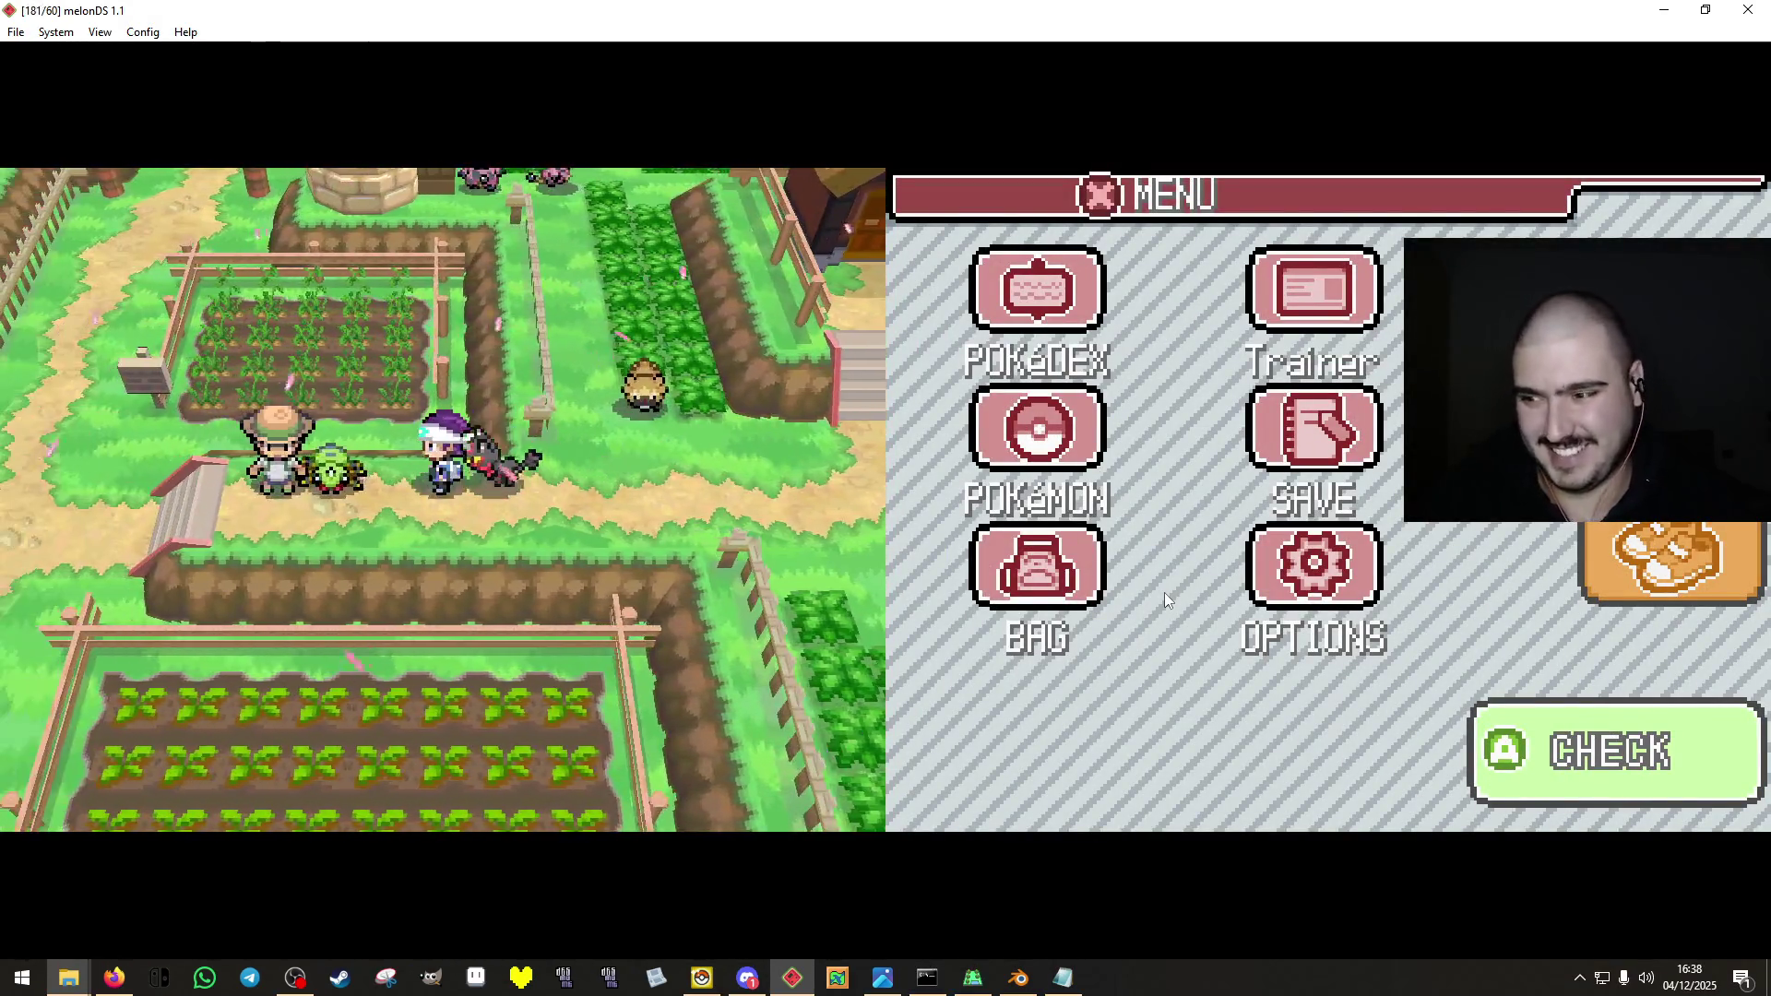
{"action": "key", "text": "Right"}
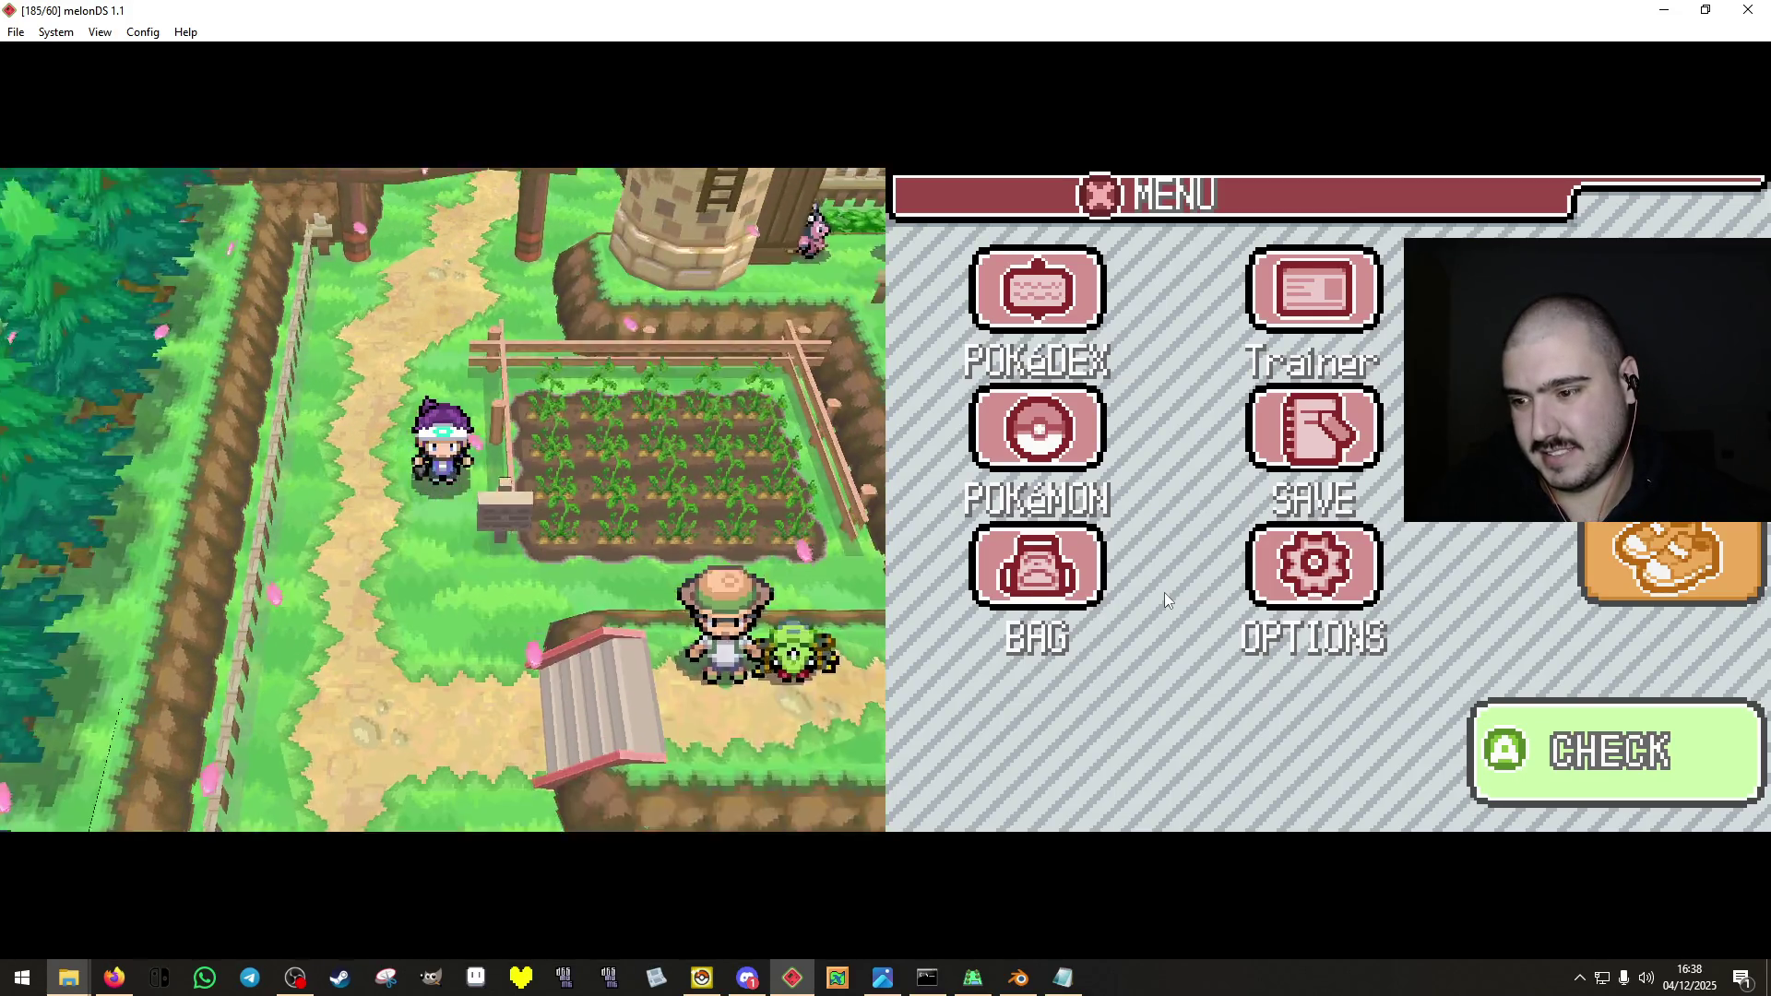
{"action": "key", "text": "Left"}
{"action": "key", "text": "Down"}
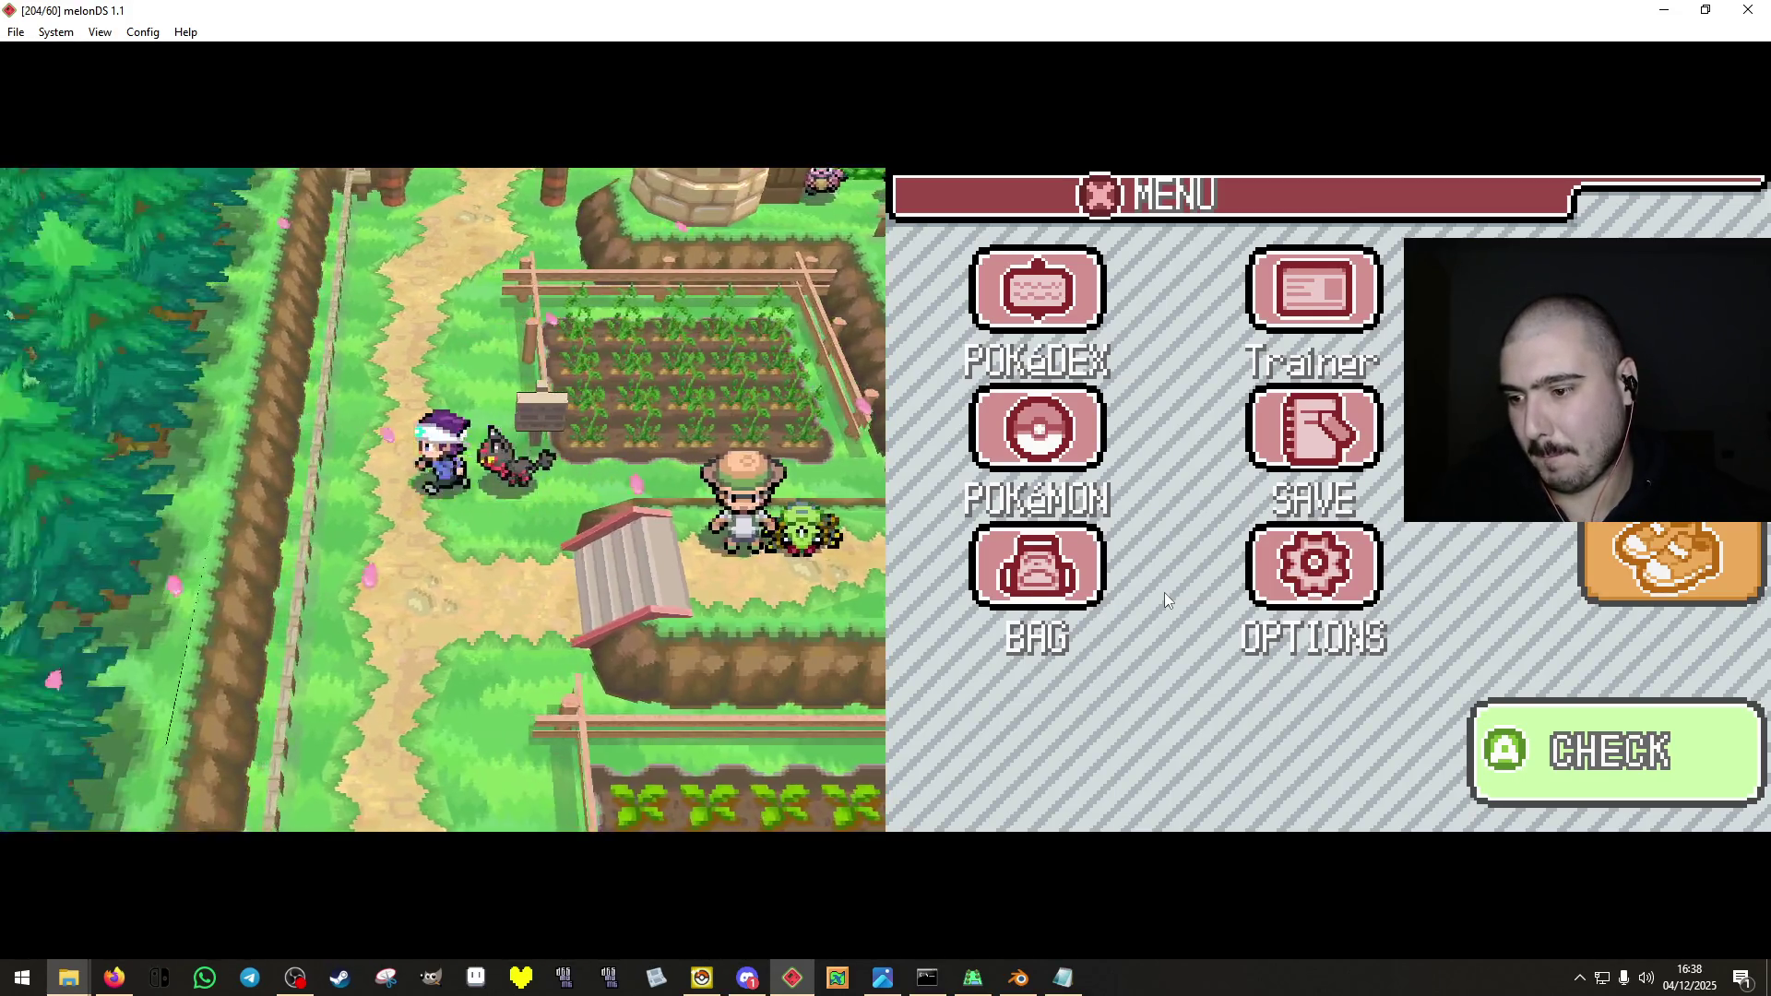
{"action": "key", "text": "Down"}
{"action": "key", "text": "Right"}
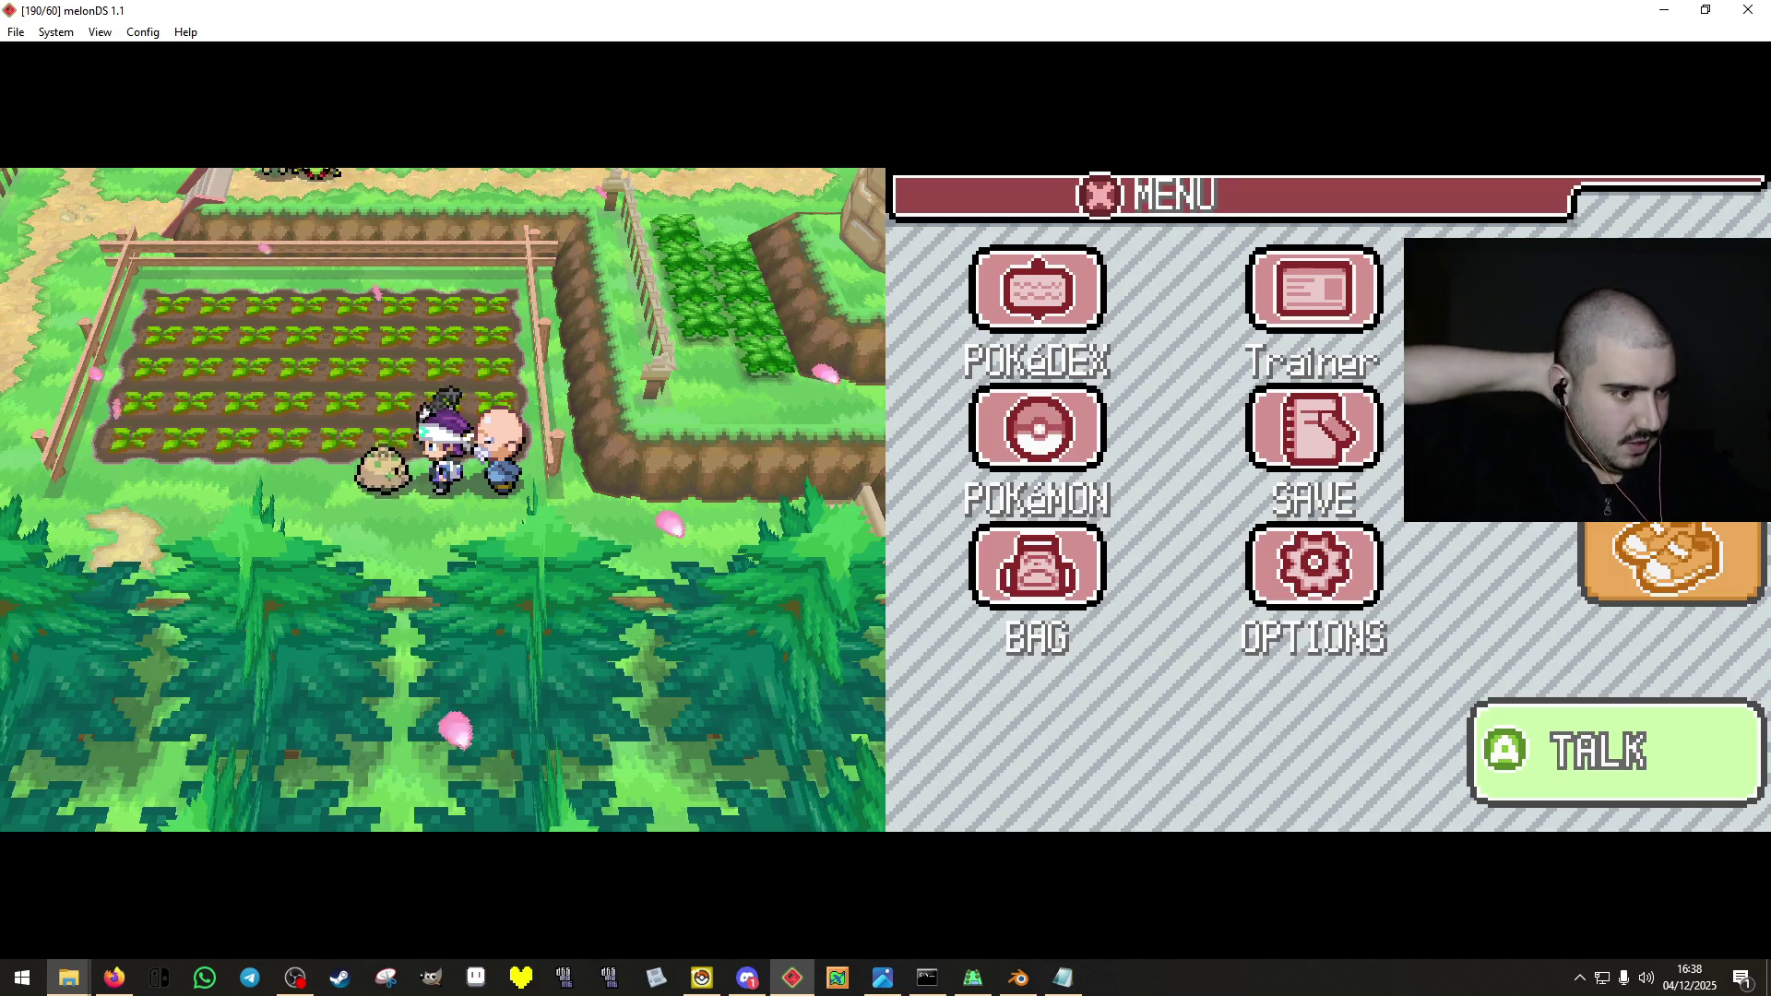
{"action": "key", "text": "alt+Tab"}
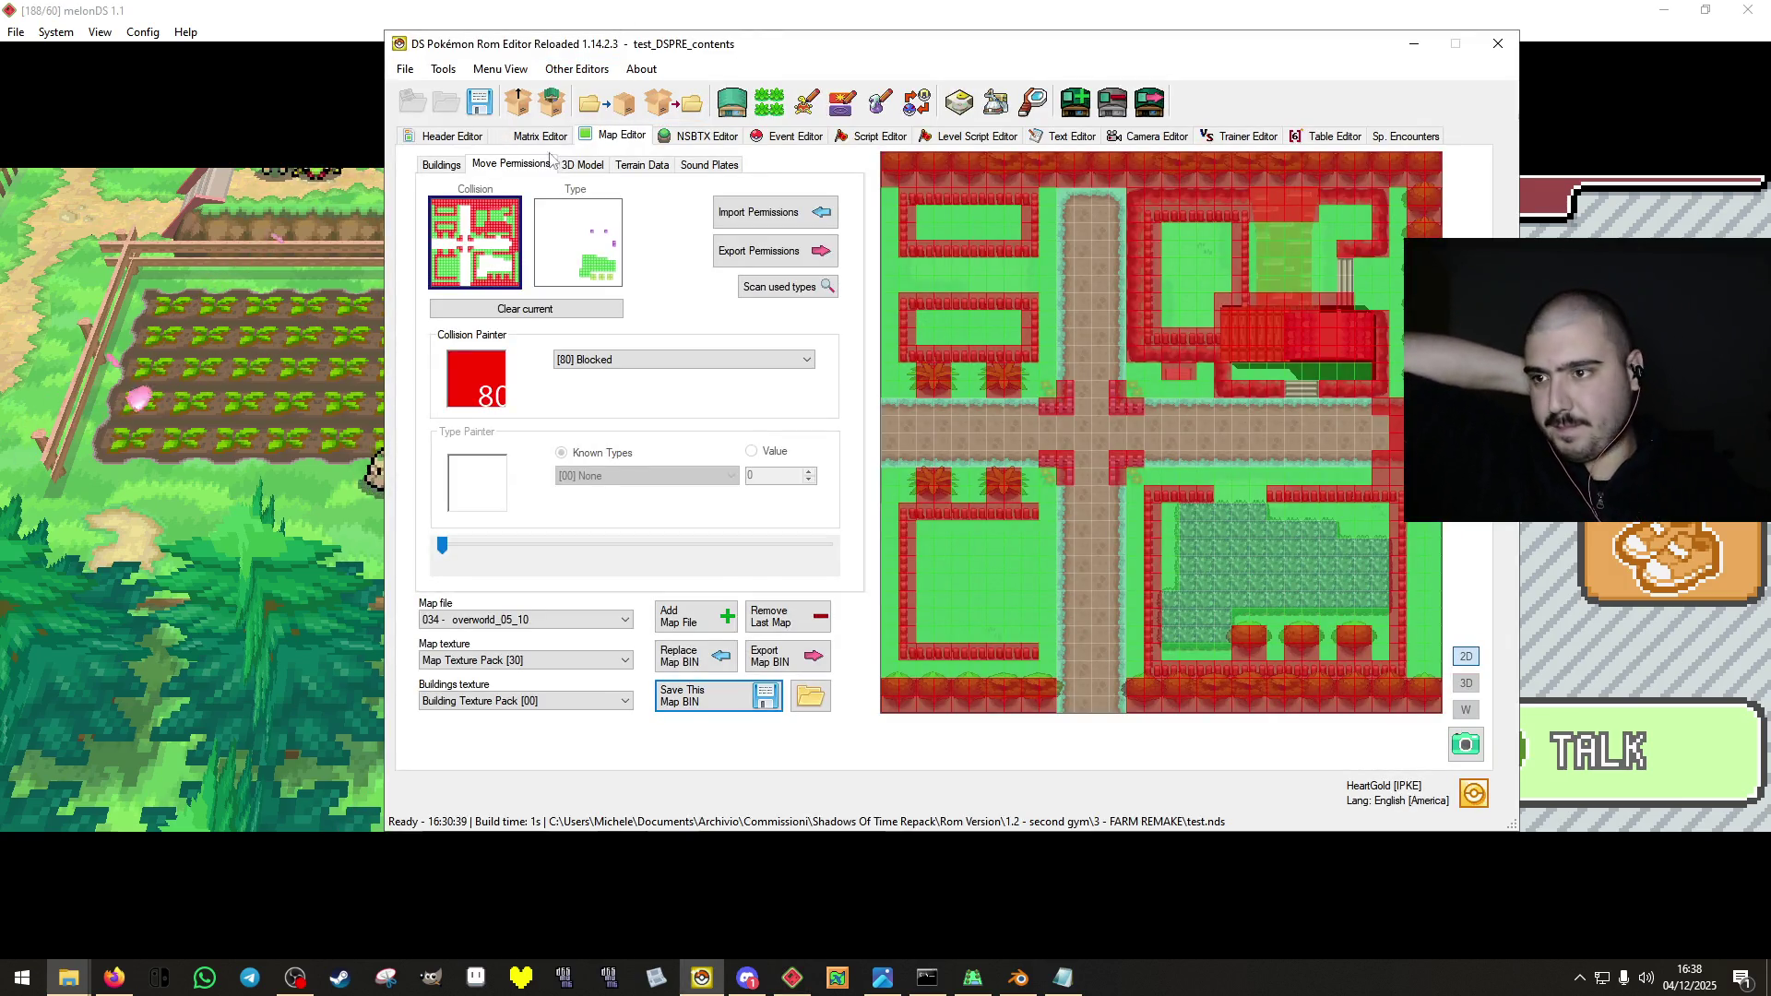
Open matrix cell 0015 (overworld_04_05) in the Map Editor and list its buildings with 3D preview.
{"action": "left_click", "coordinate": [535, 136]}
{"action": "left_click", "coordinate": [828, 343]}
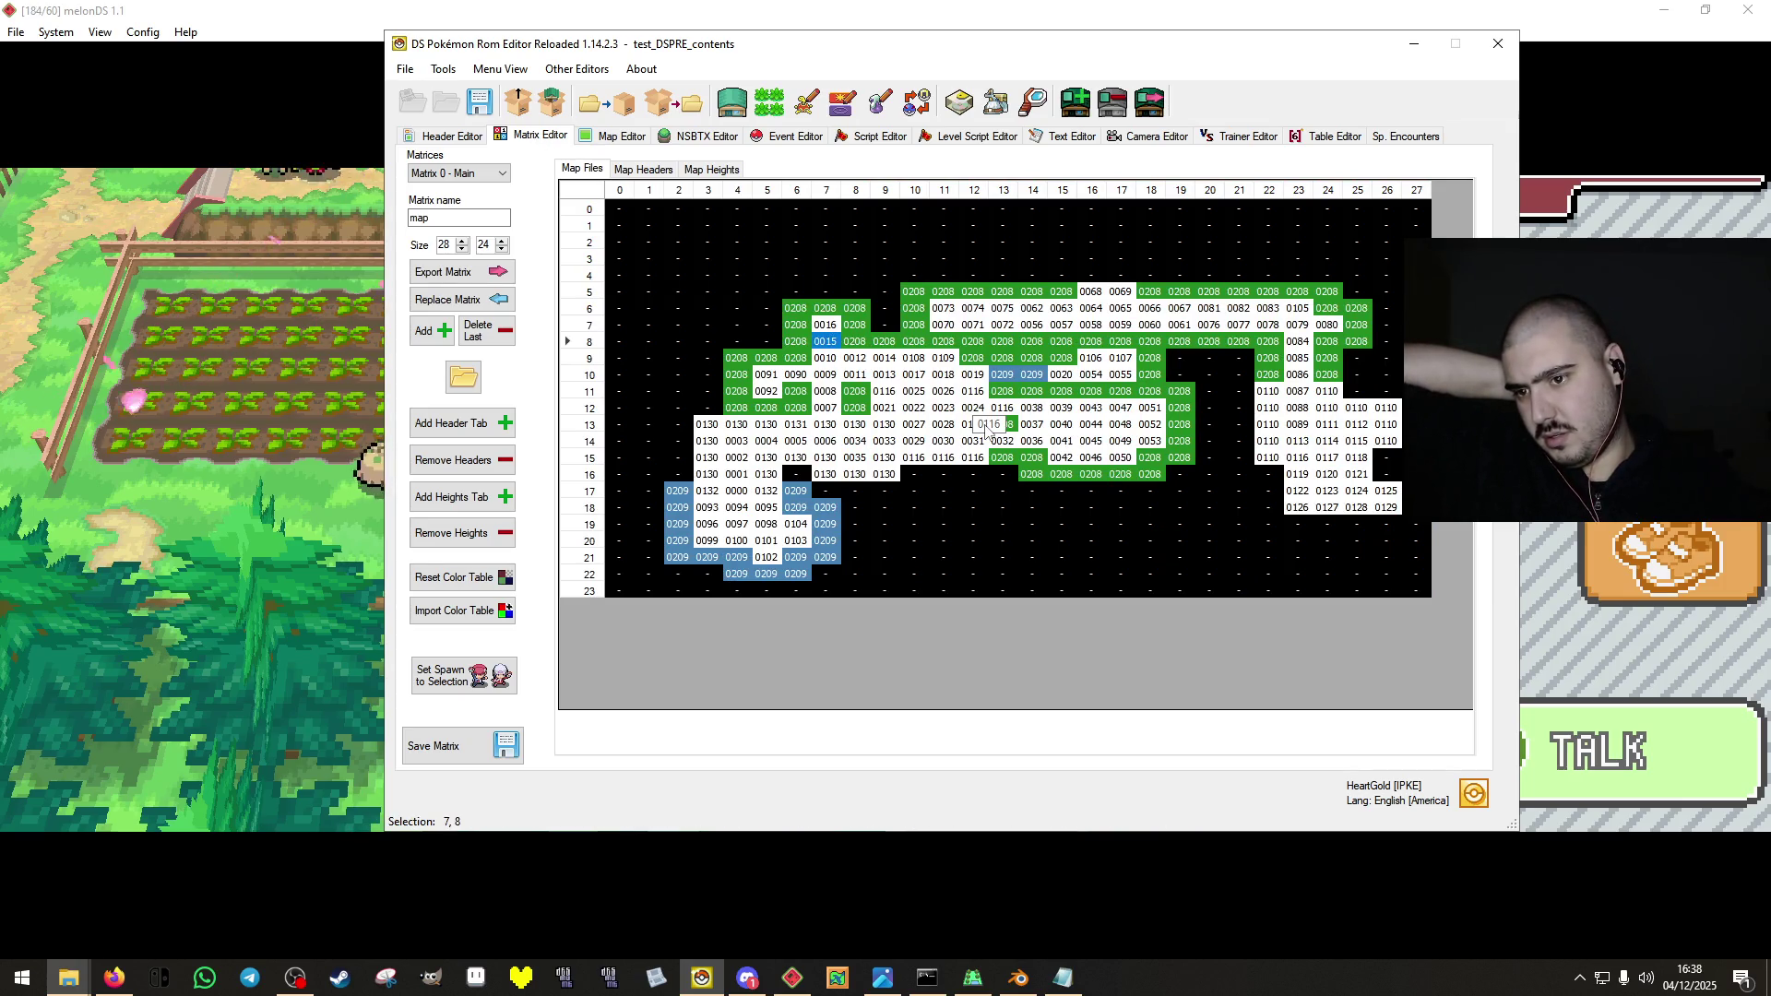
{"action": "double_click", "coordinate": [820, 348]}
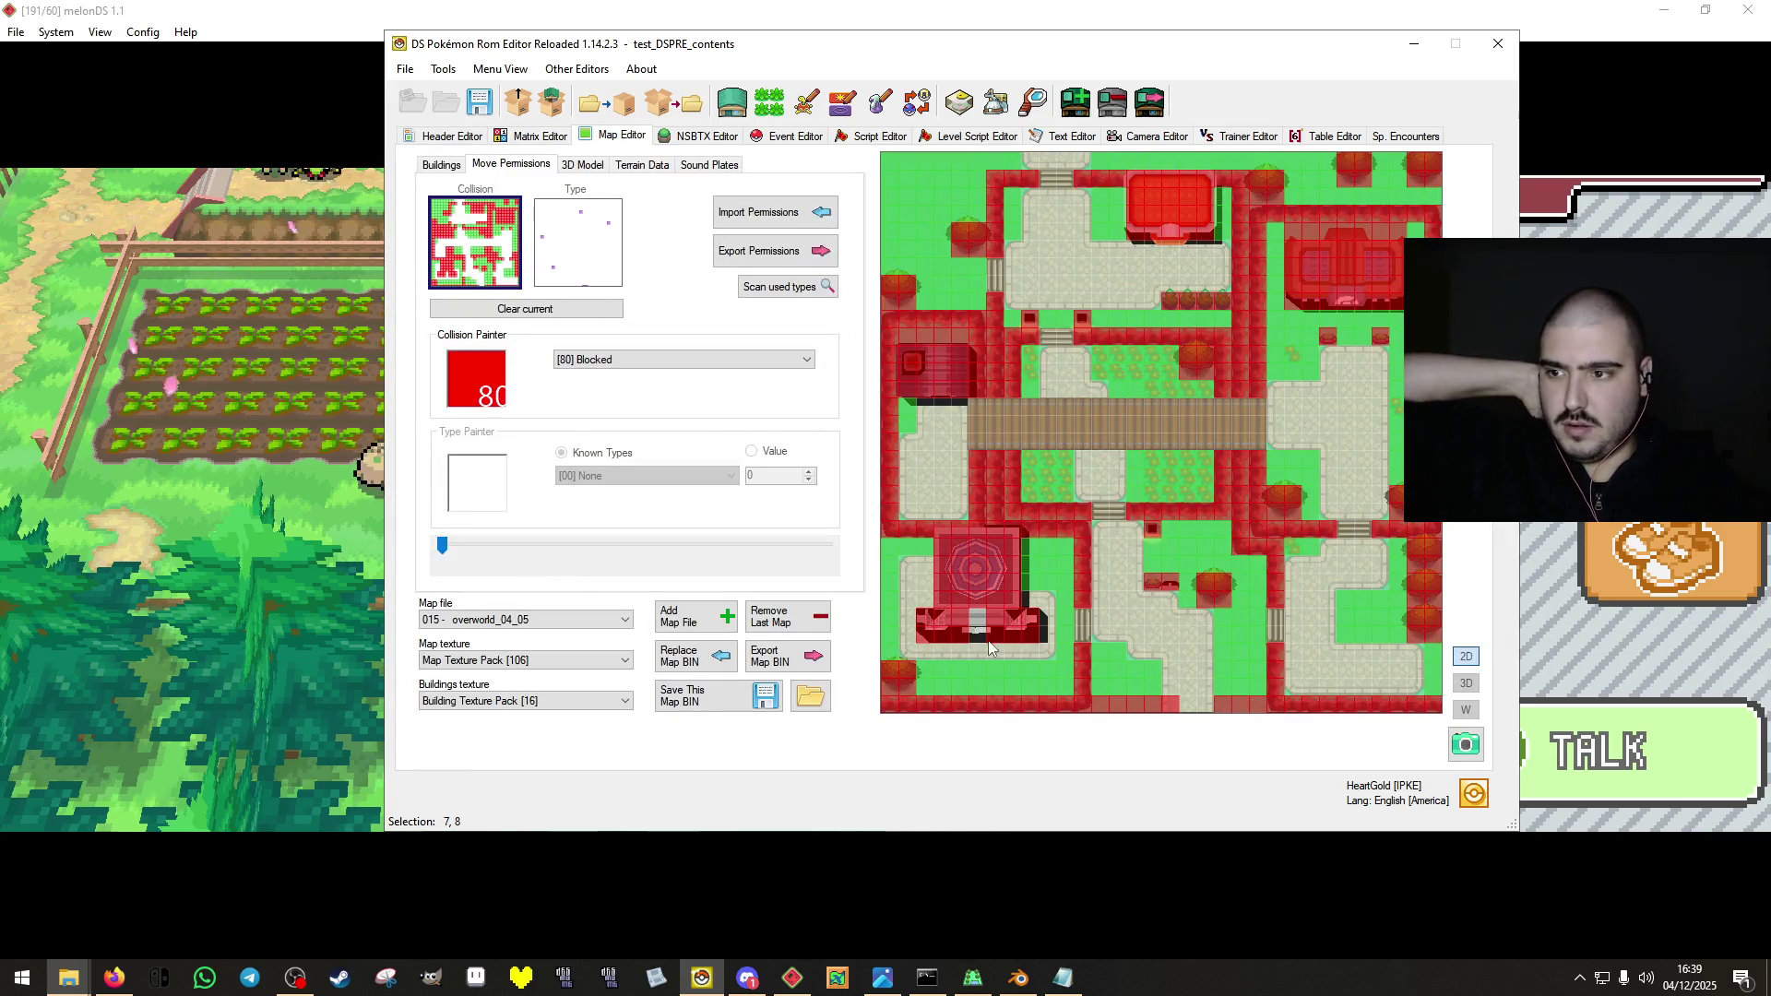
{"action": "left_click", "coordinate": [446, 168]}
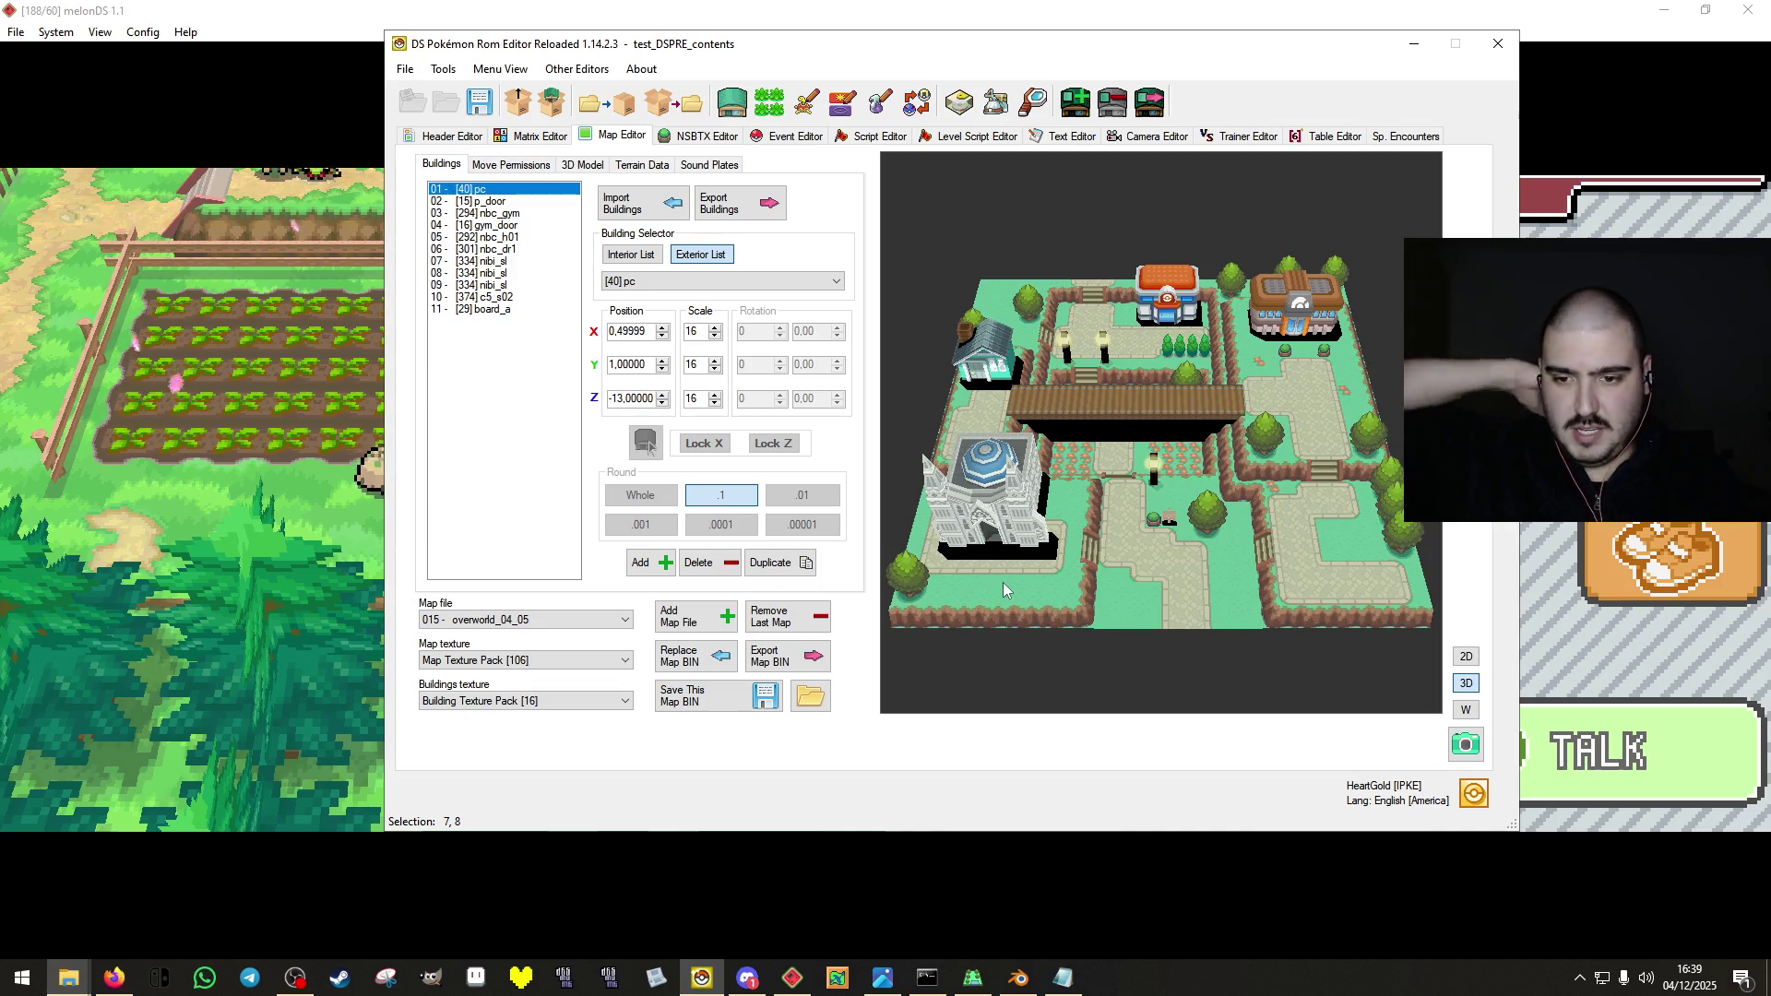
Duplicate the 07 nibi_sl building and shift the copy along X and Z.
{"action": "left_click", "coordinate": [507, 262]}
{"action": "left_click", "coordinate": [778, 566]}
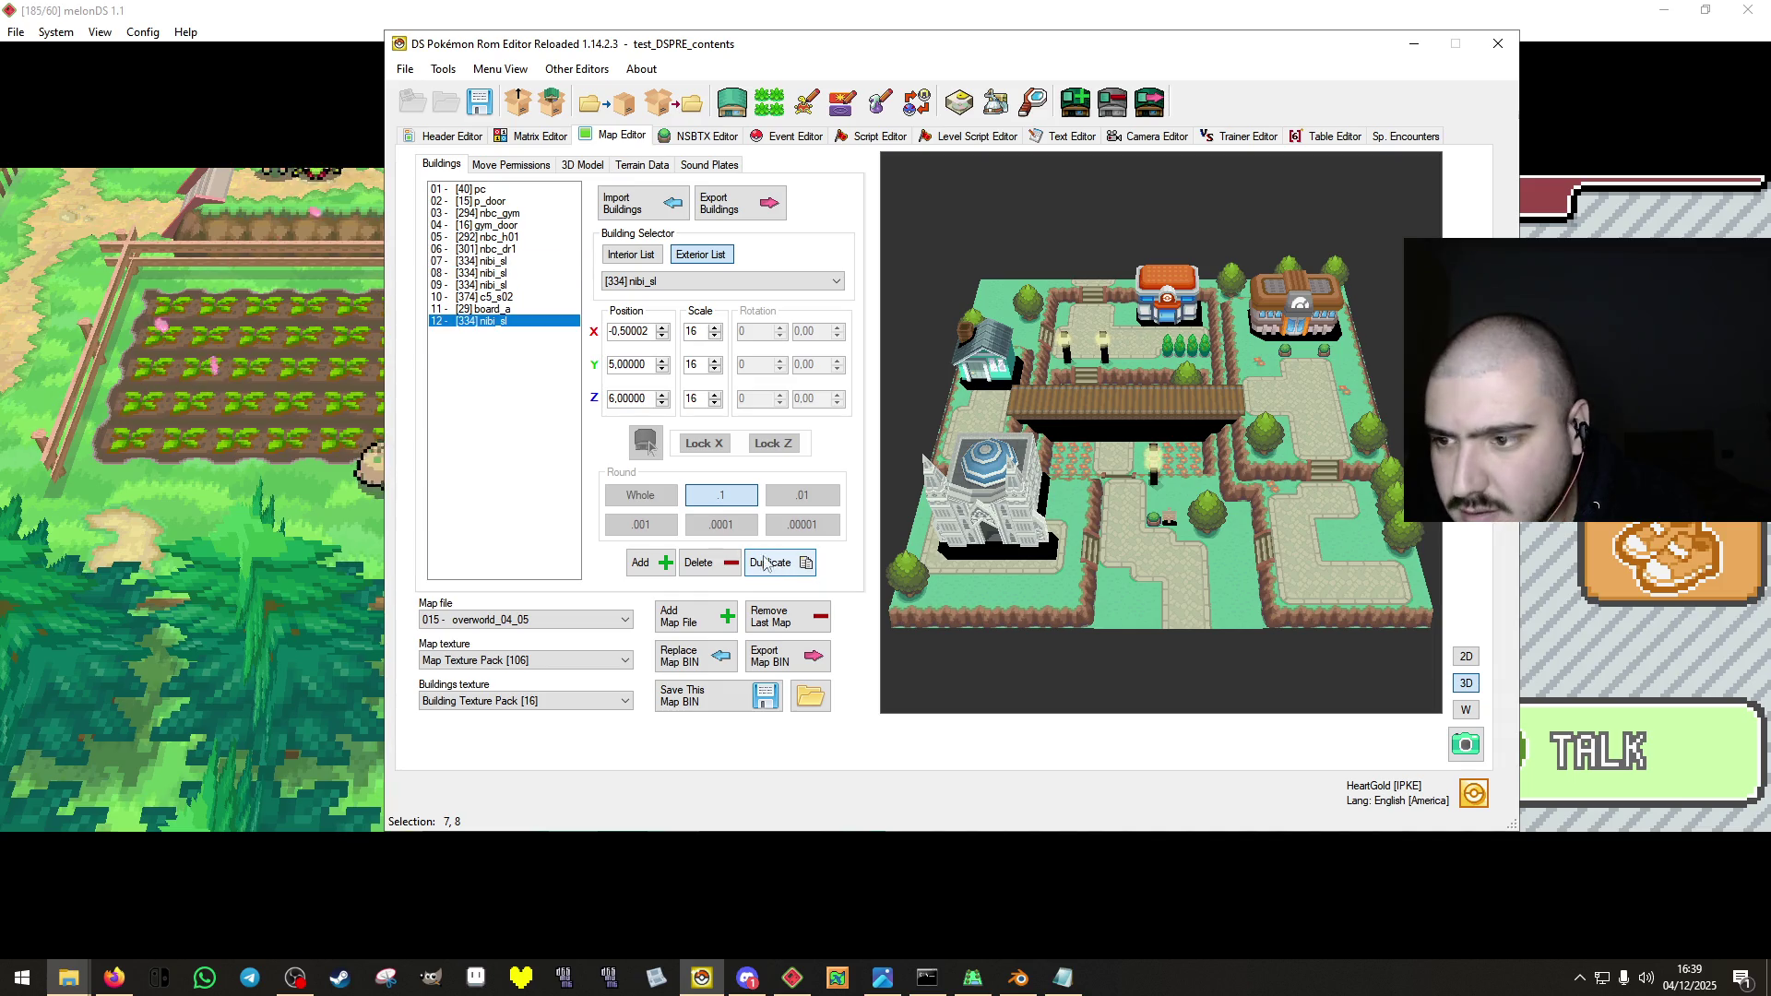
{"action": "left_click", "coordinate": [662, 334]}
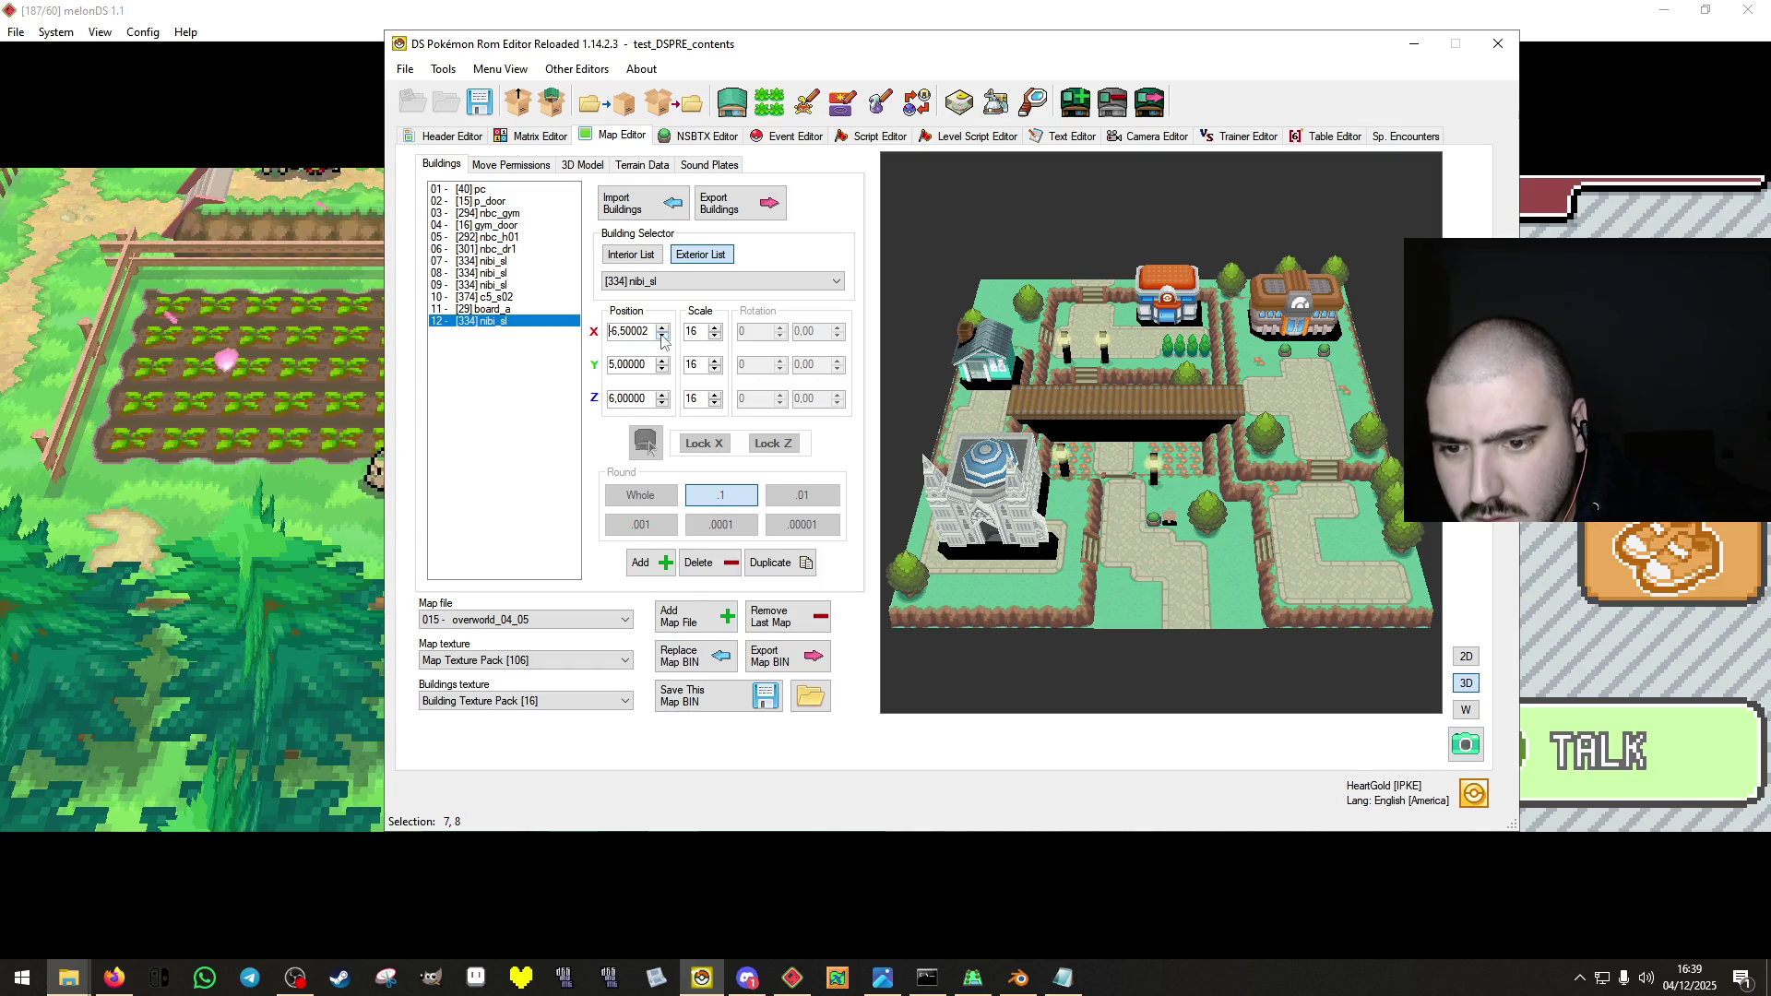
{"action": "left_click", "coordinate": [662, 395]}
{"action": "left_click", "coordinate": [661, 394]}
{"action": "left_click", "coordinate": [661, 394]}
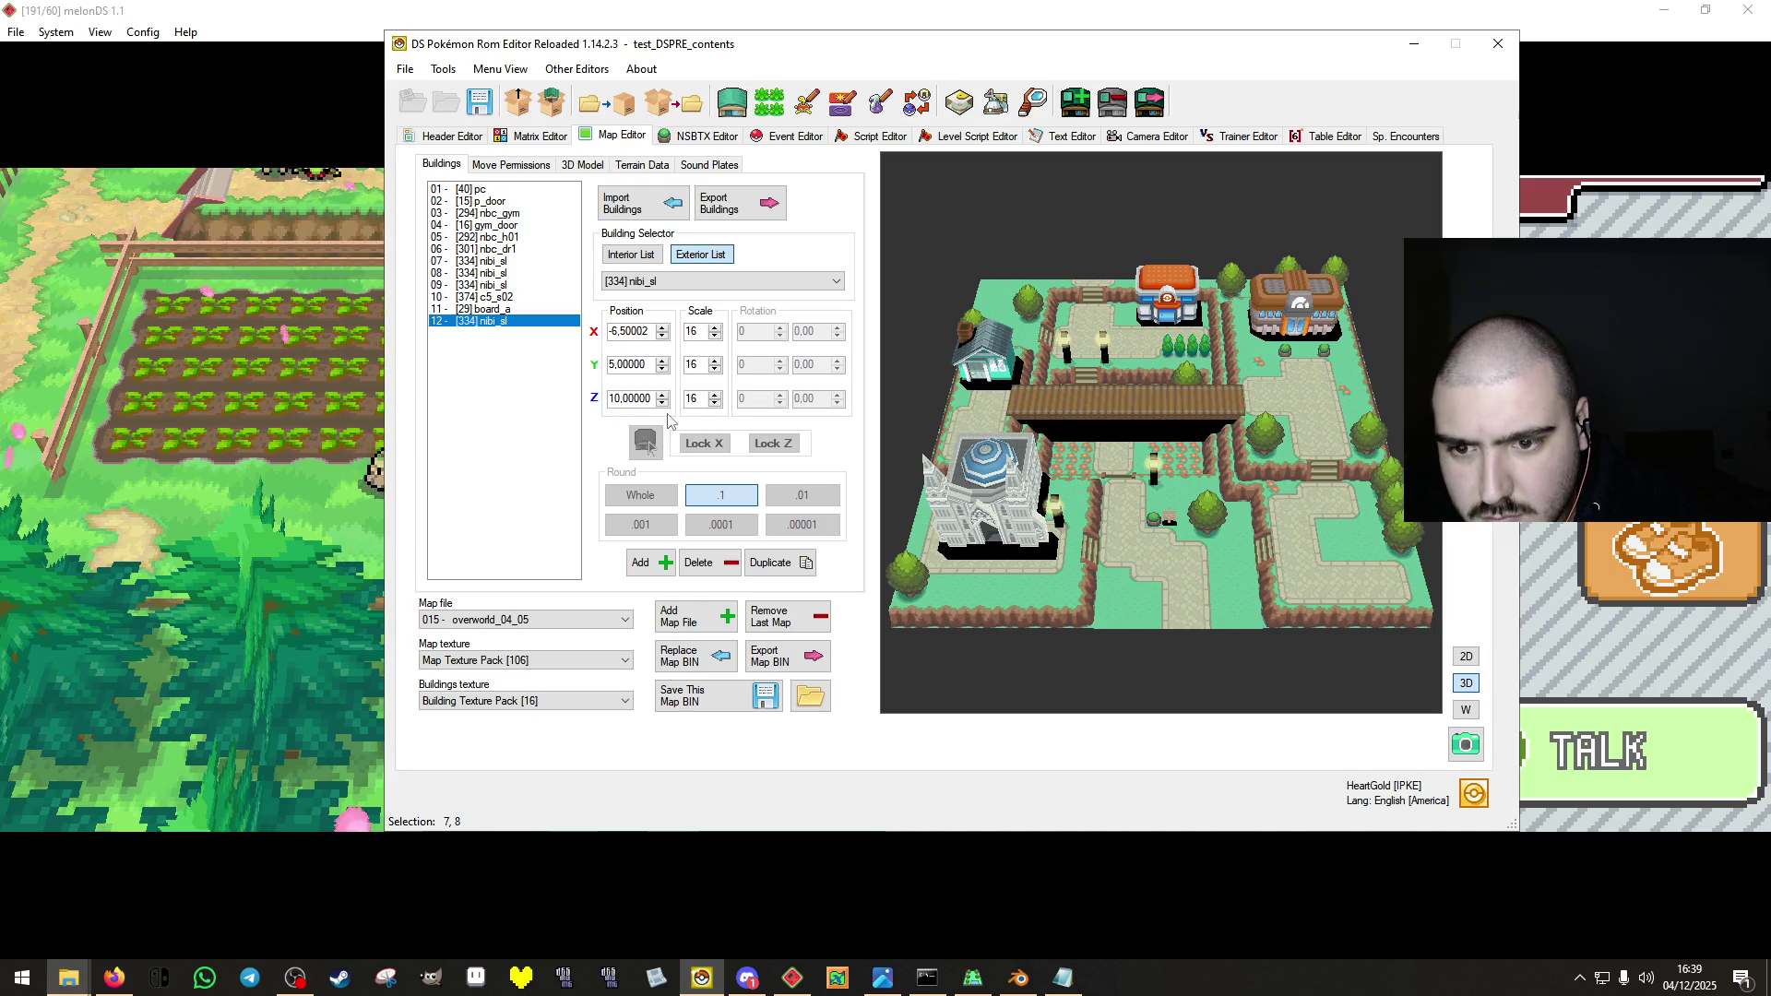
{"action": "left_click", "coordinate": [661, 328]}
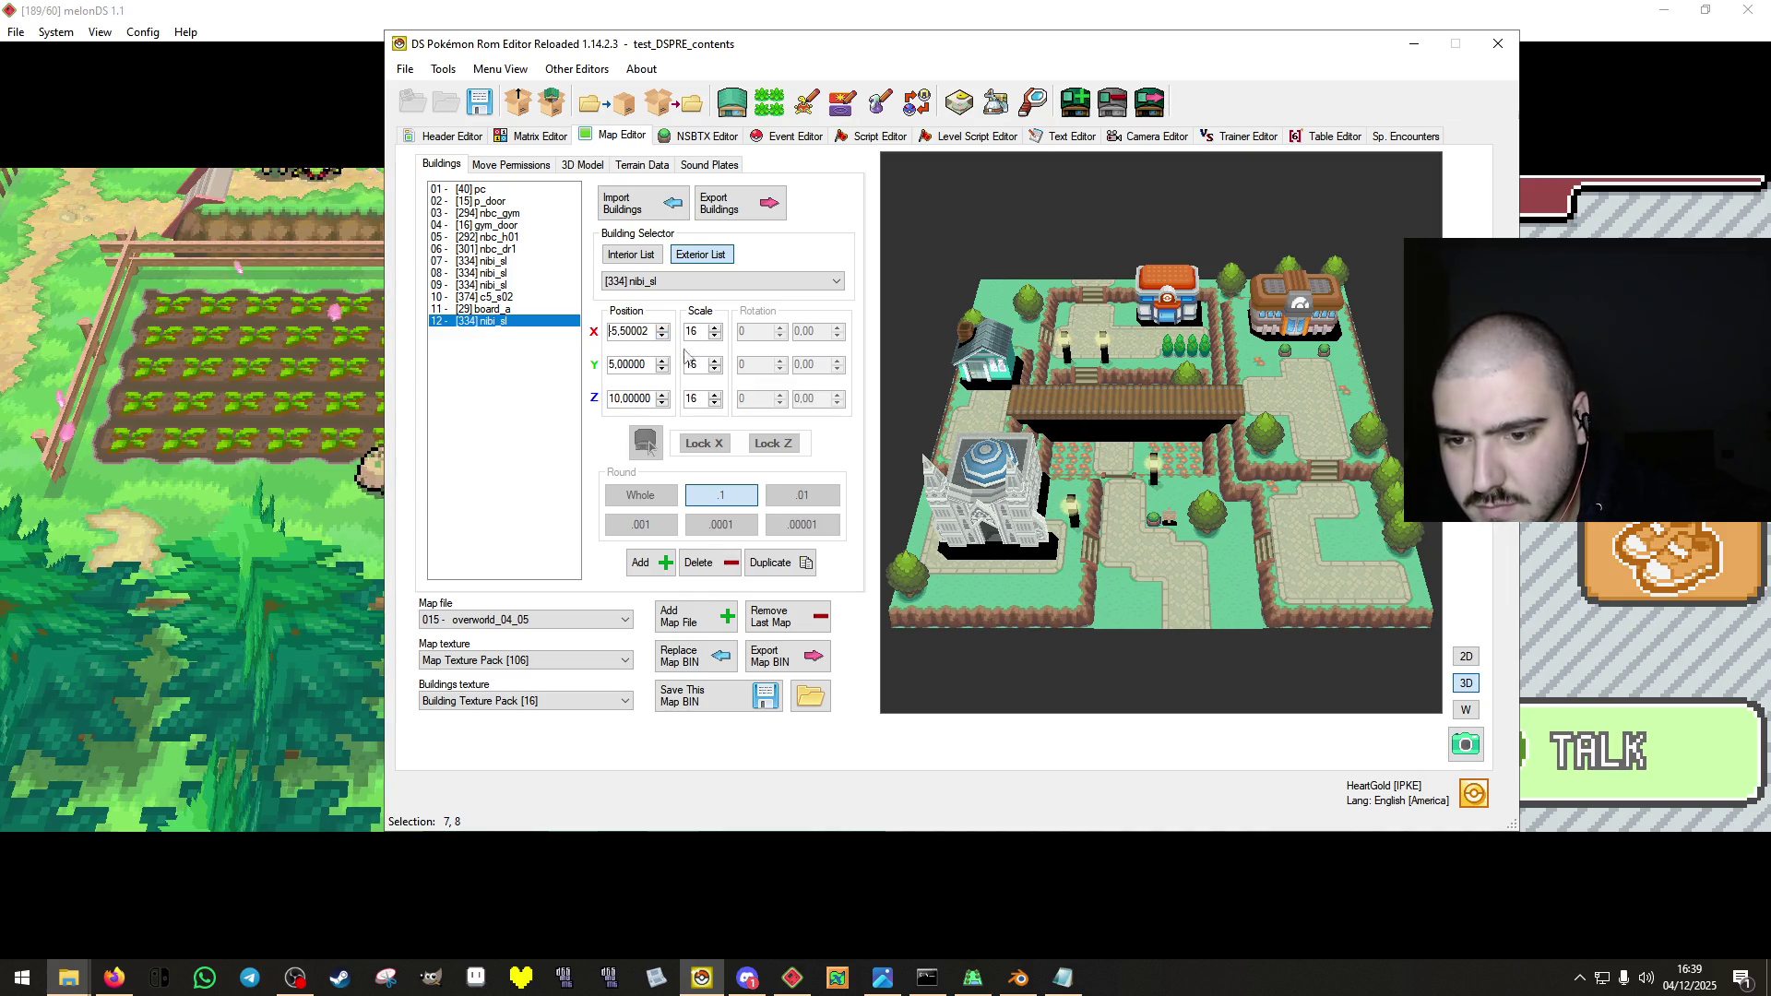
Save the map BIN and export the ROM, replacing test.nds.
{"action": "left_click", "coordinate": [533, 169]}
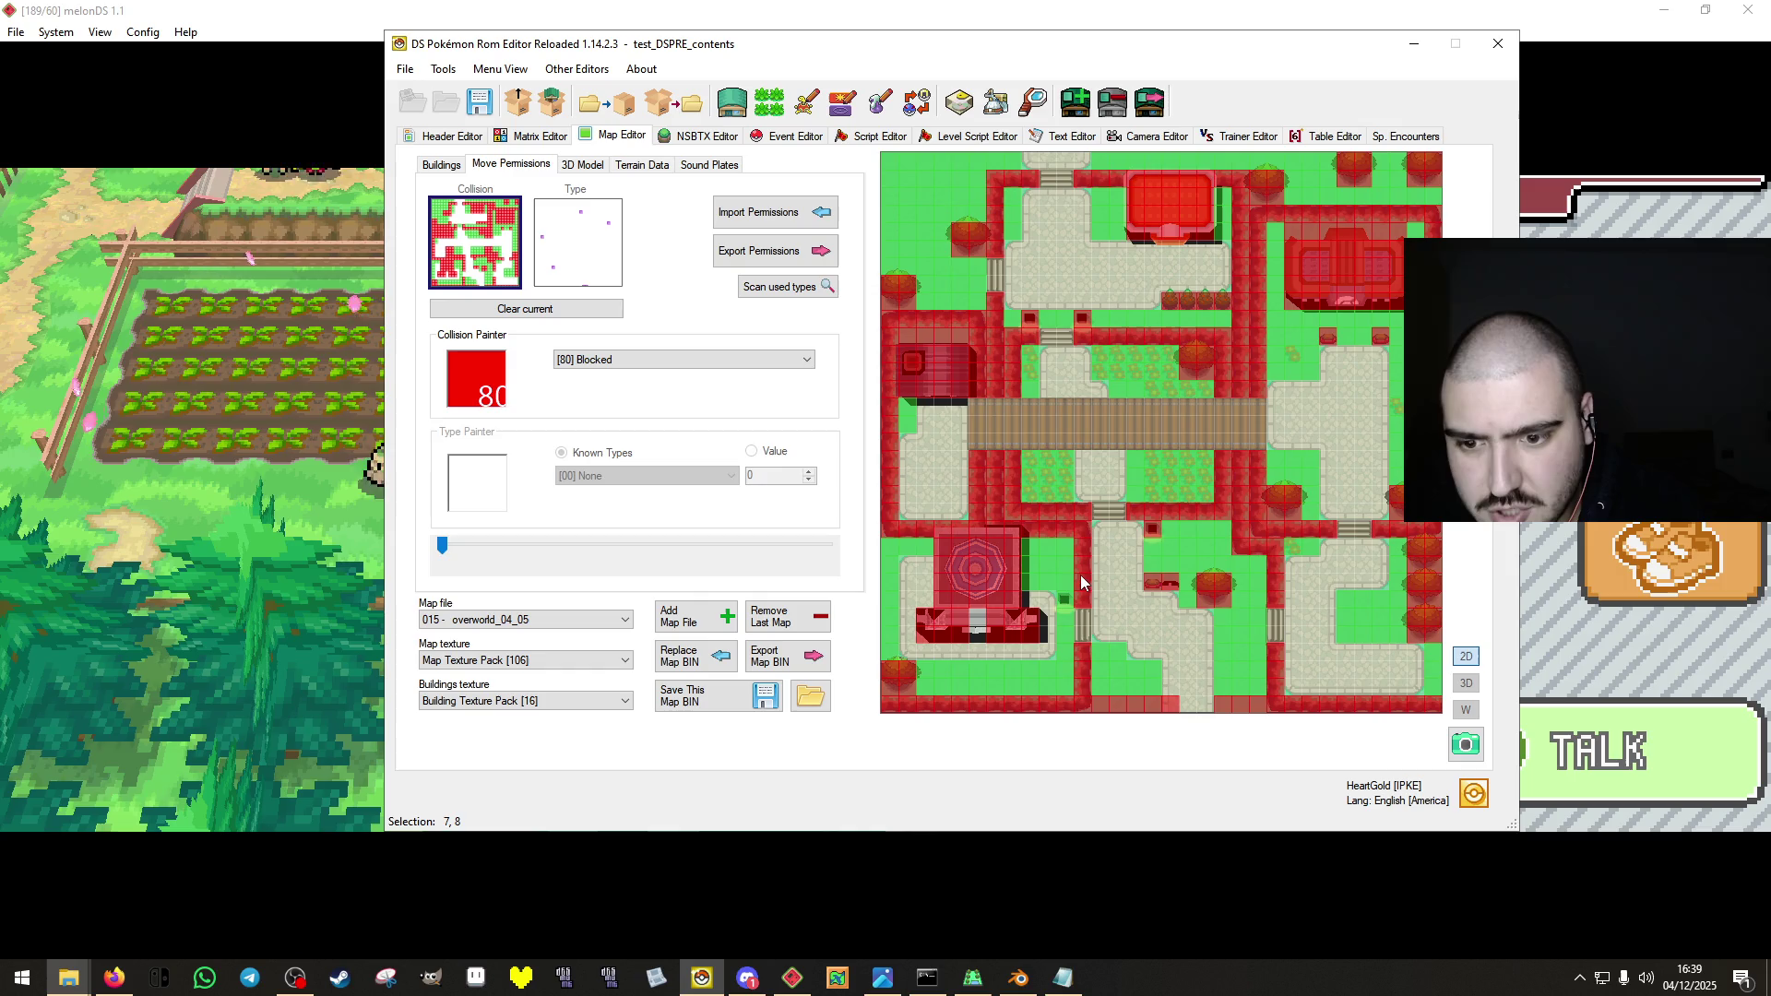
{"action": "left_click", "coordinate": [687, 697]}
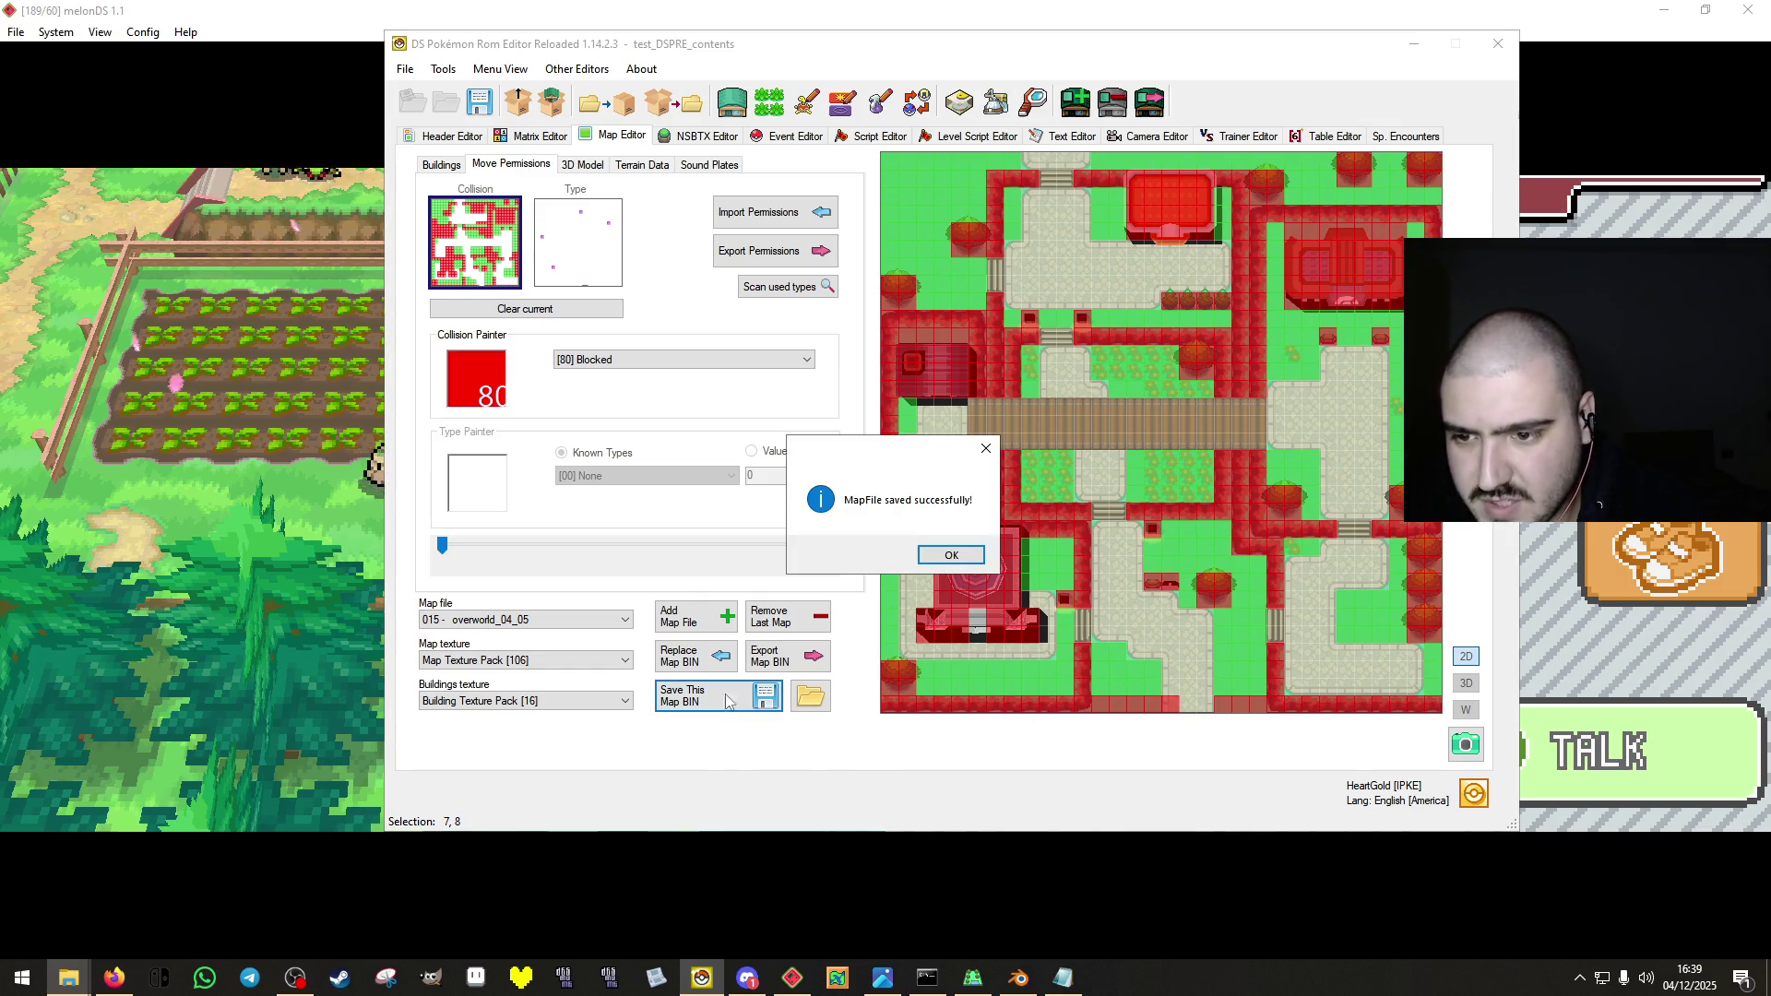
{"action": "left_click", "coordinate": [951, 555]}
{"action": "left_click", "coordinate": [489, 98]}
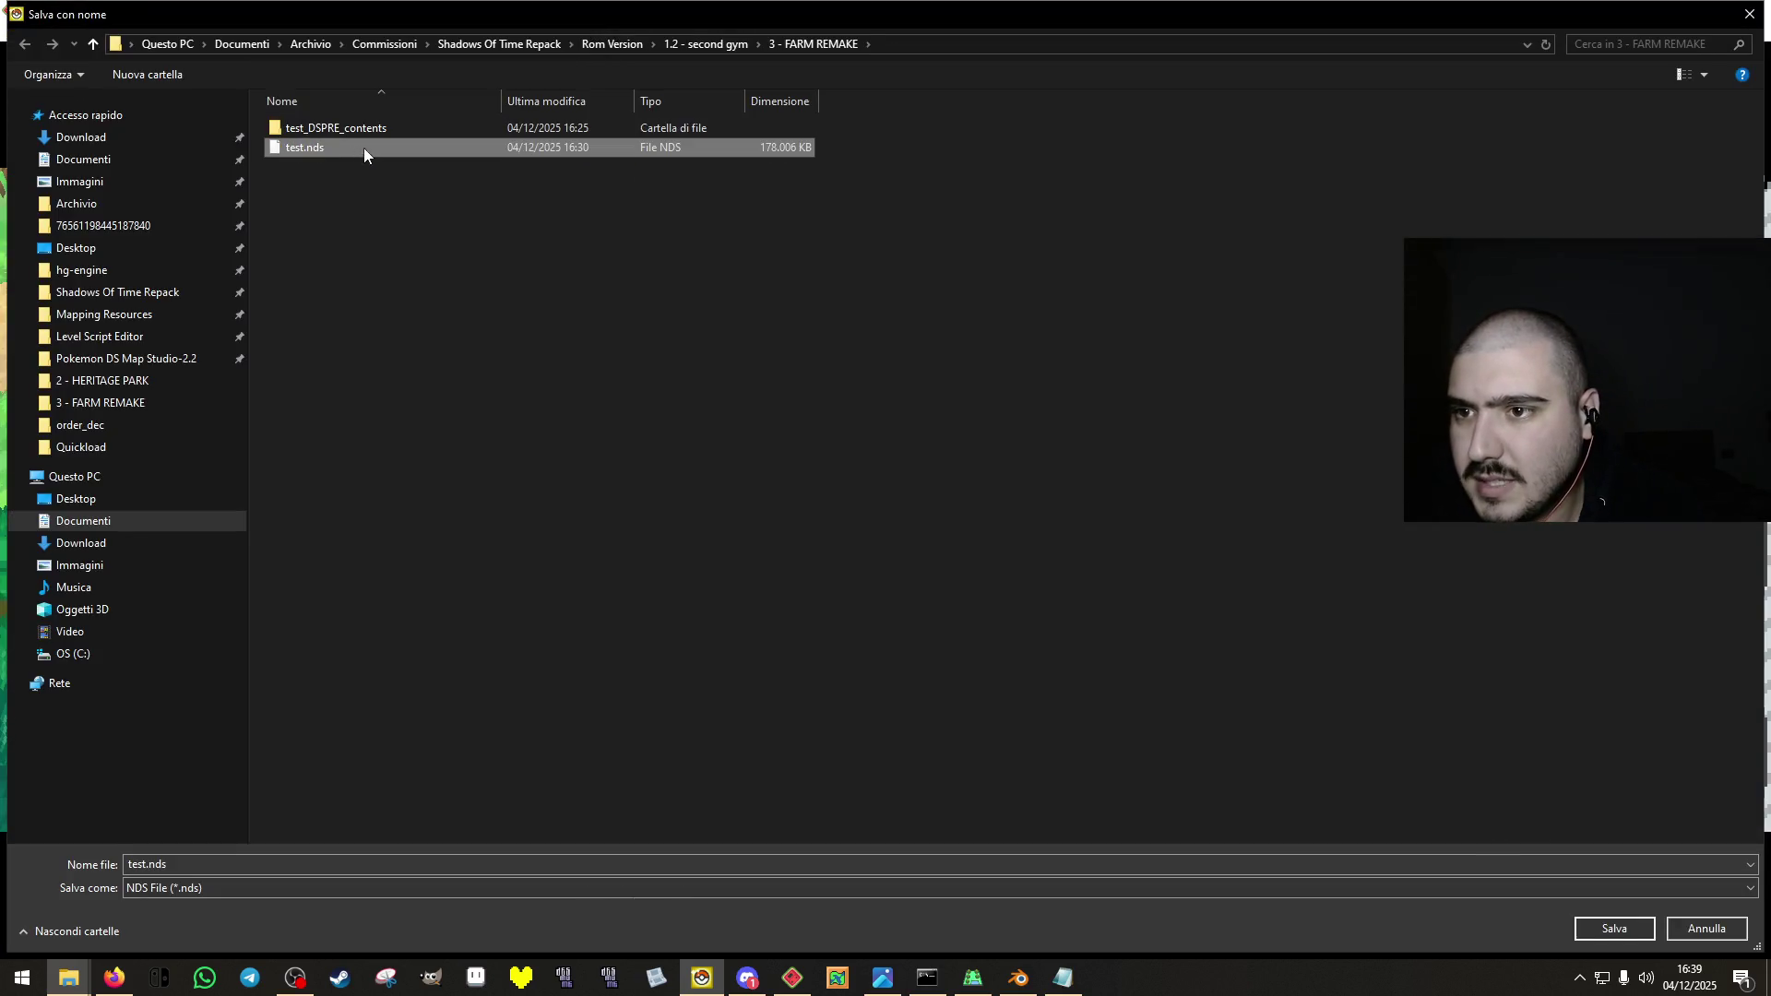
{"action": "left_click", "coordinate": [1628, 931]}
{"action": "left_click", "coordinate": [926, 492]}
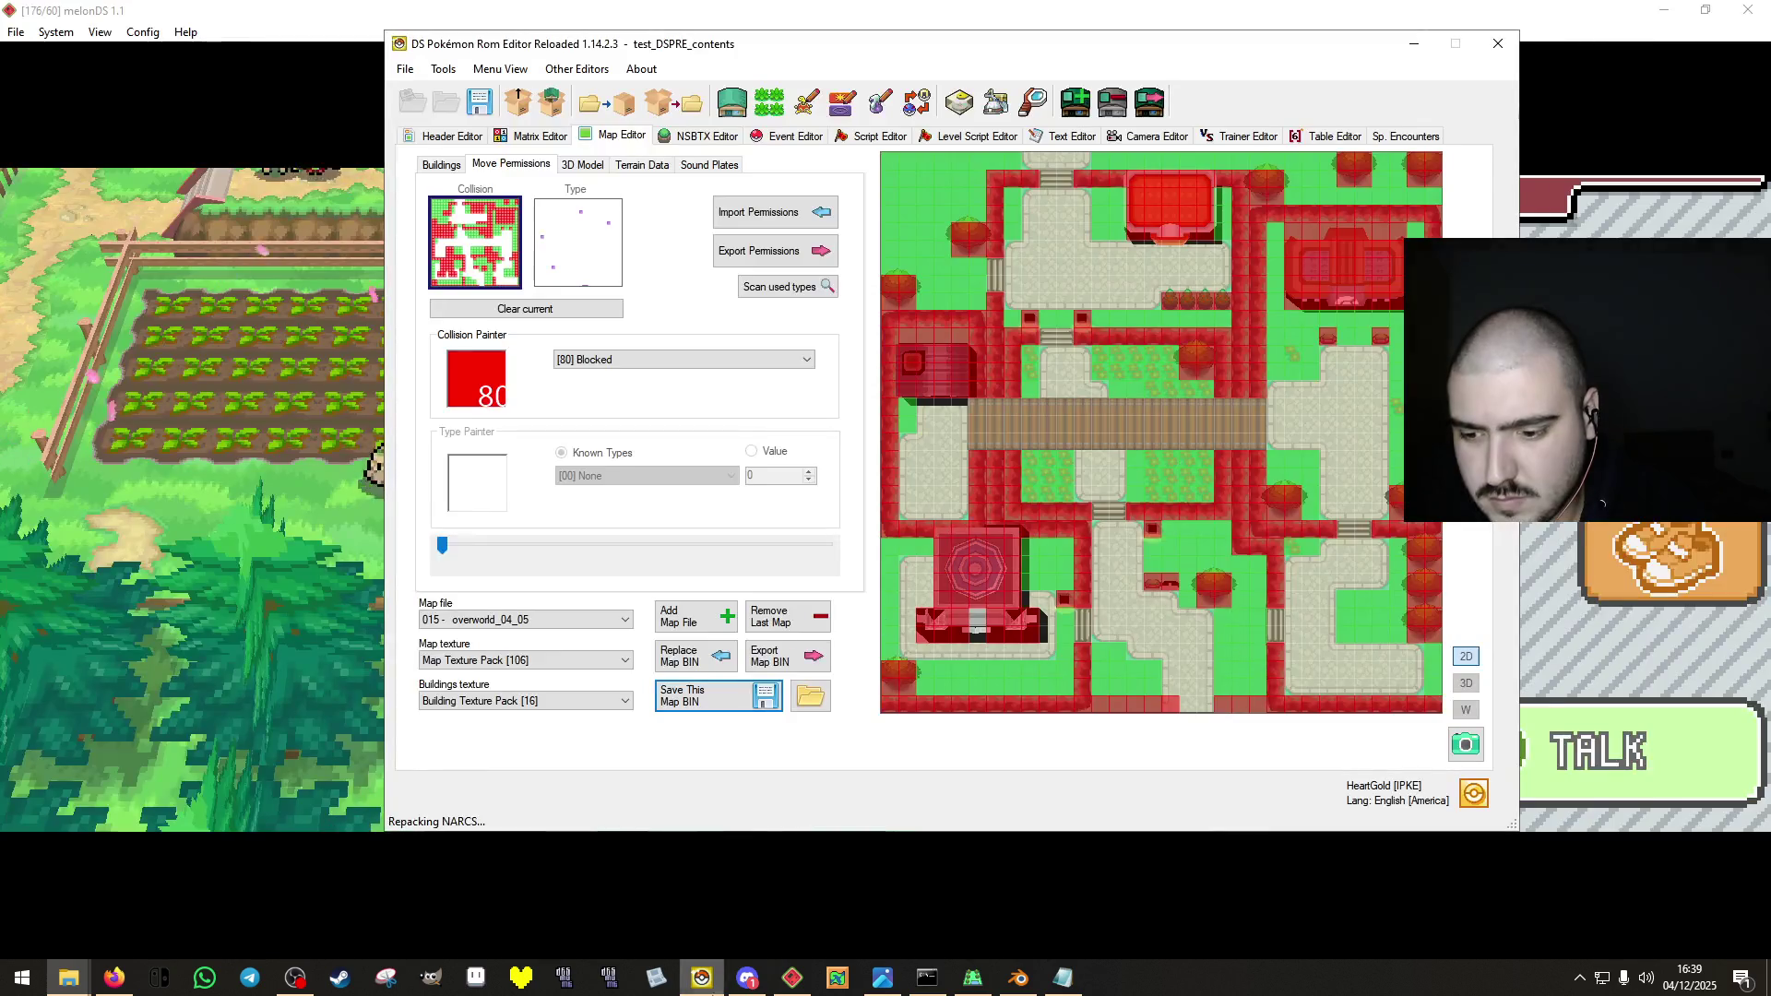
{"action": "left_click", "coordinate": [791, 979]}
{"action": "left_click", "coordinate": [16, 32]}
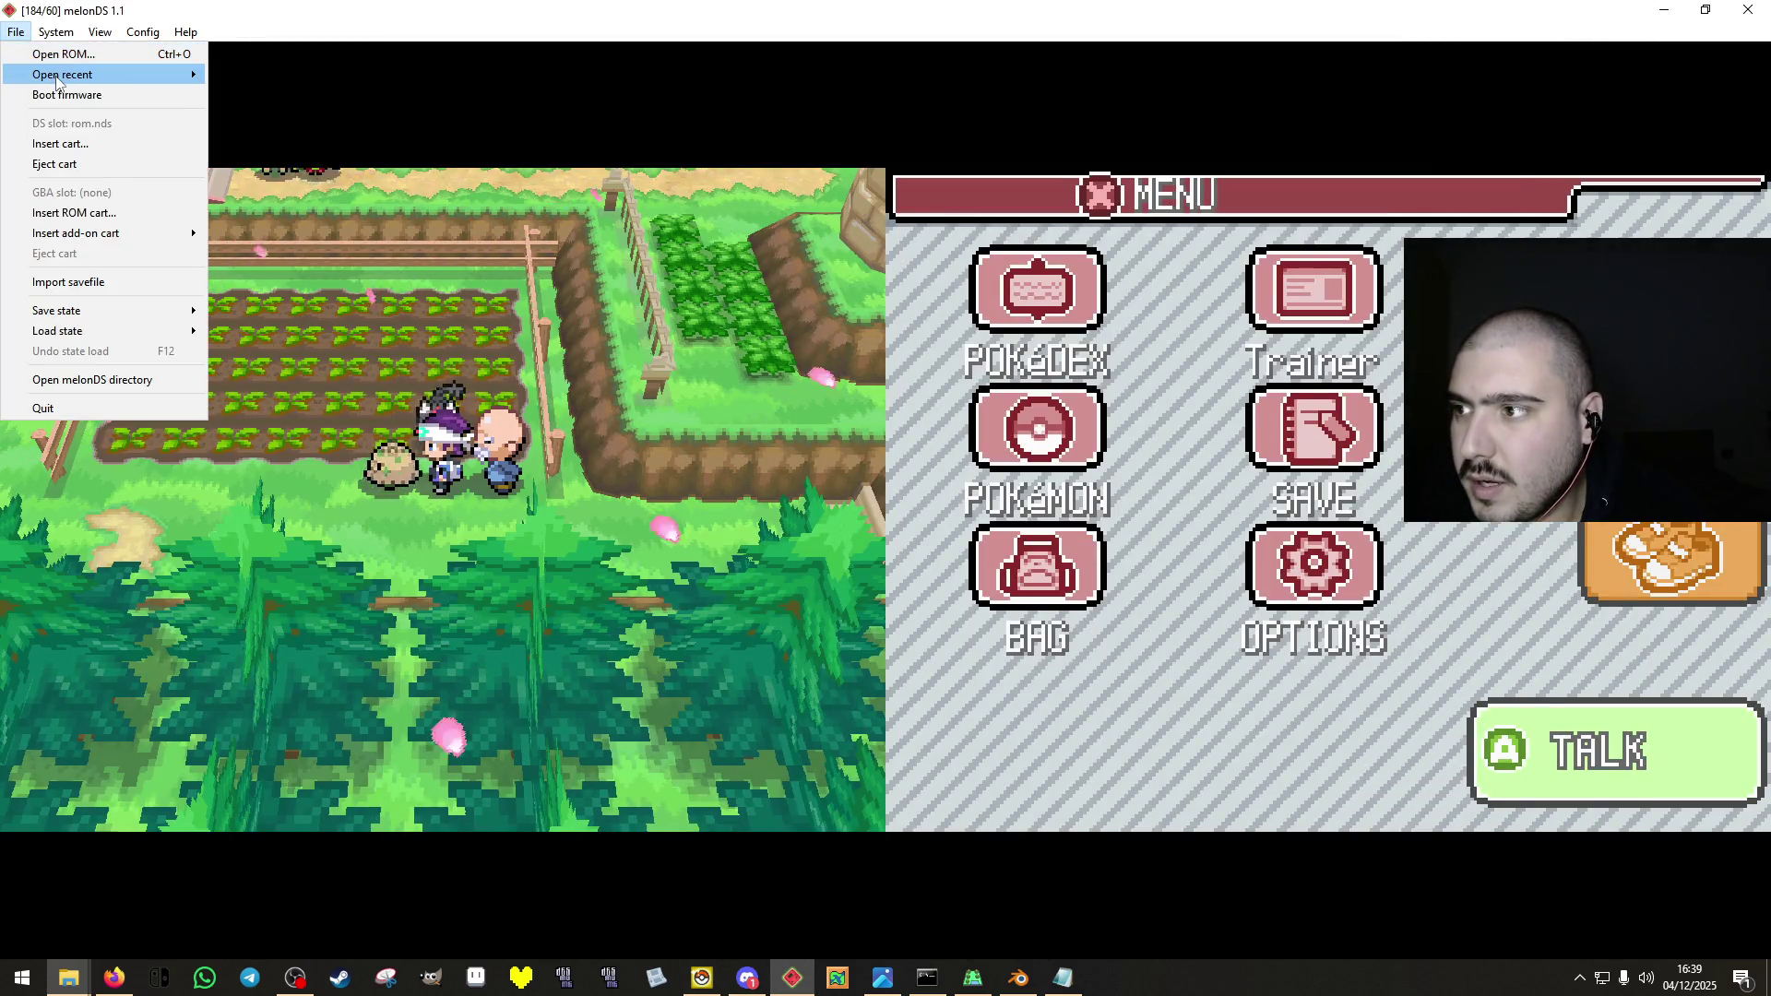
Reload the most recent ROM in melonDS and skip the title screens.
{"action": "mouse_move", "coordinate": [112, 74]}
{"action": "left_click", "coordinate": [277, 74]}
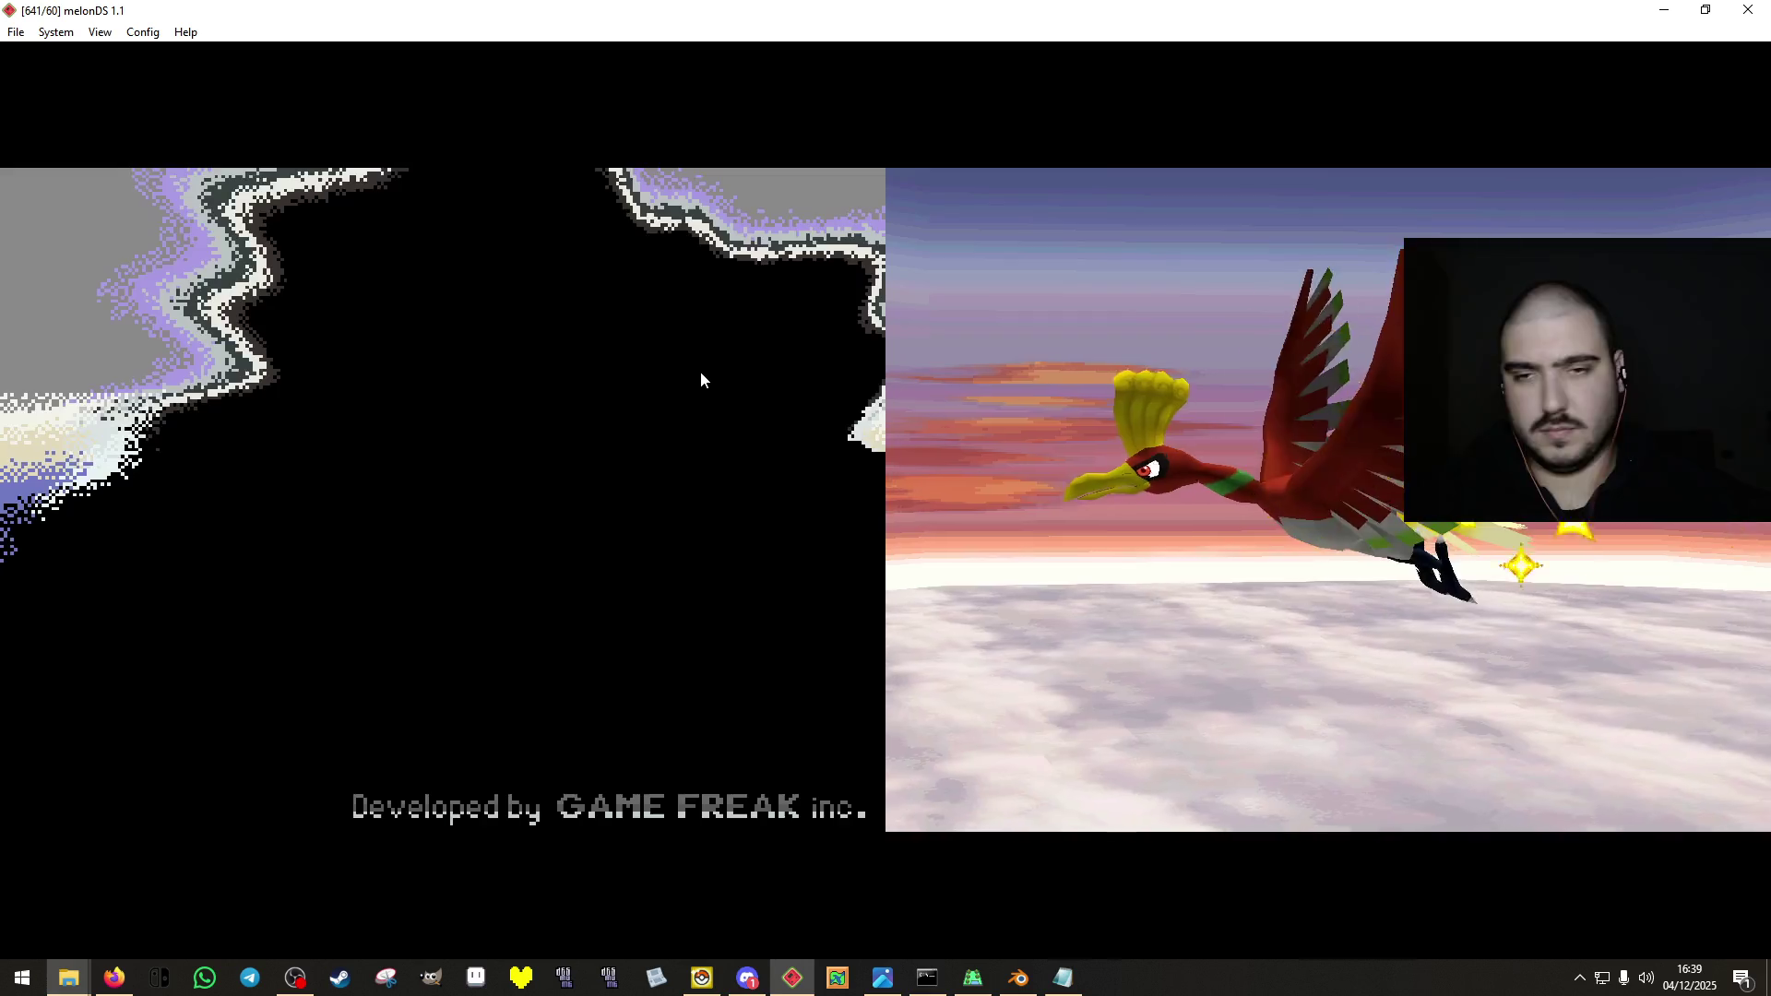
{"action": "key", "text": "Return"}
{"action": "key", "text": "Return"}
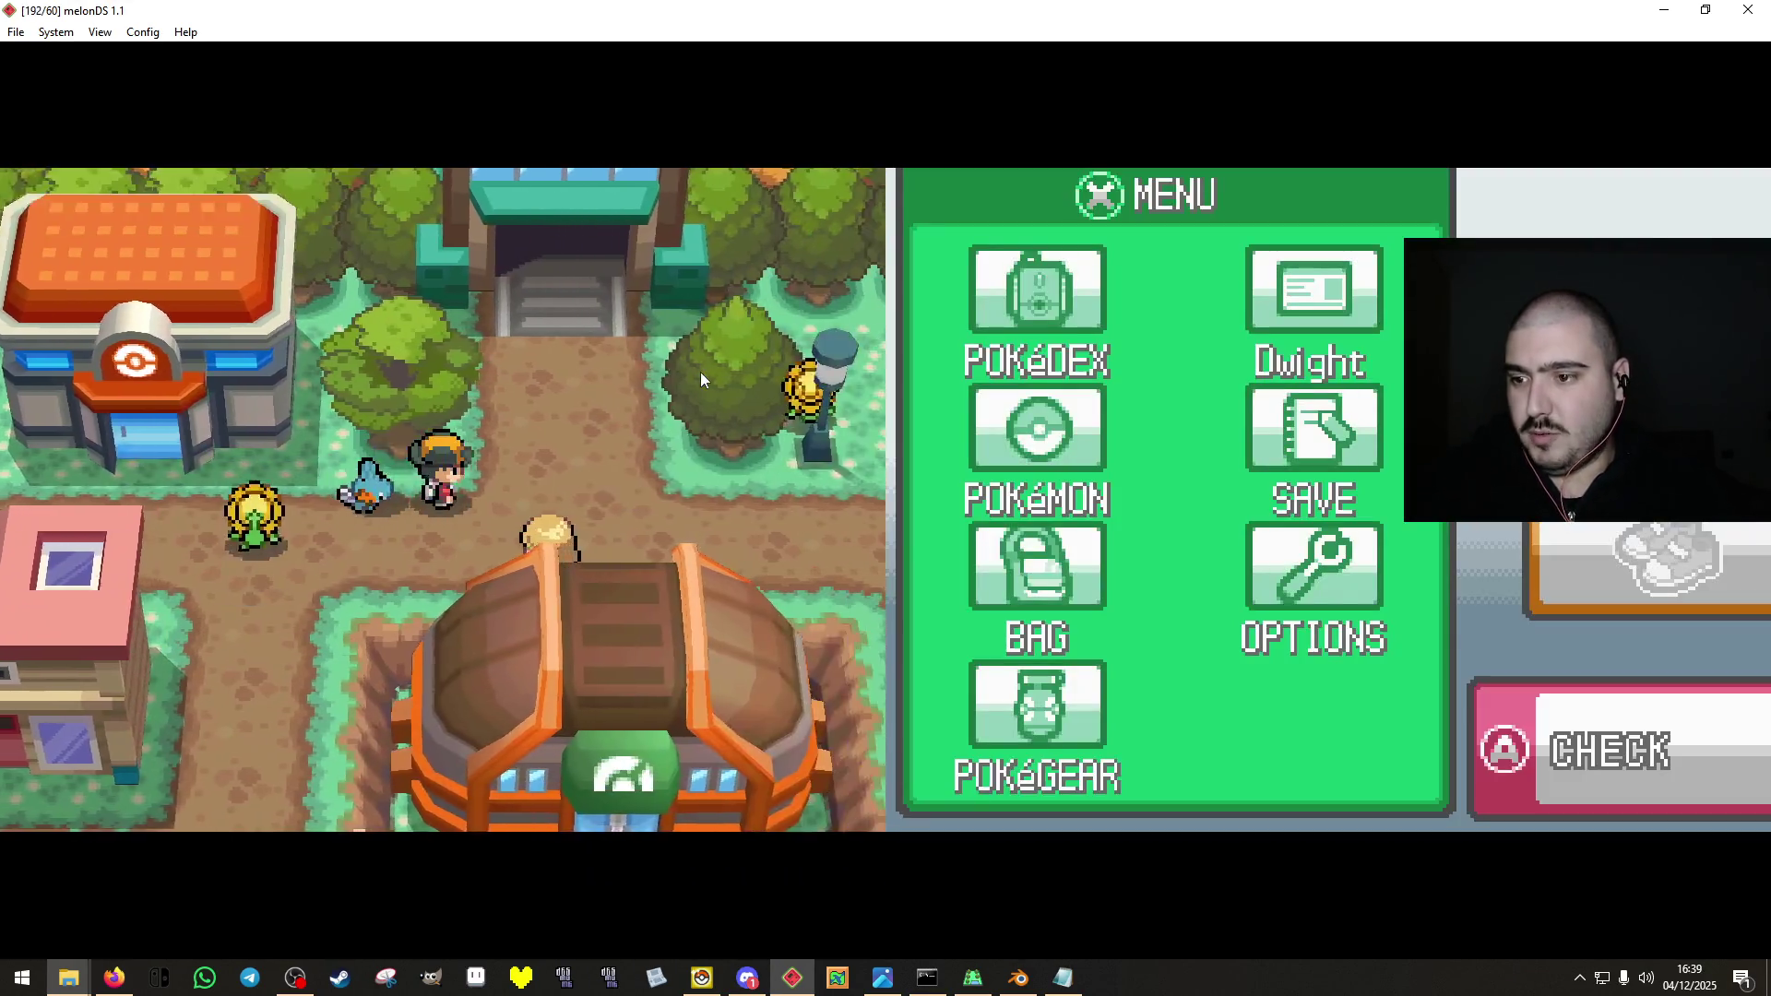
Walk the player north past the forest to the cathedral and inspect it.
{"action": "key", "text": "Up"}
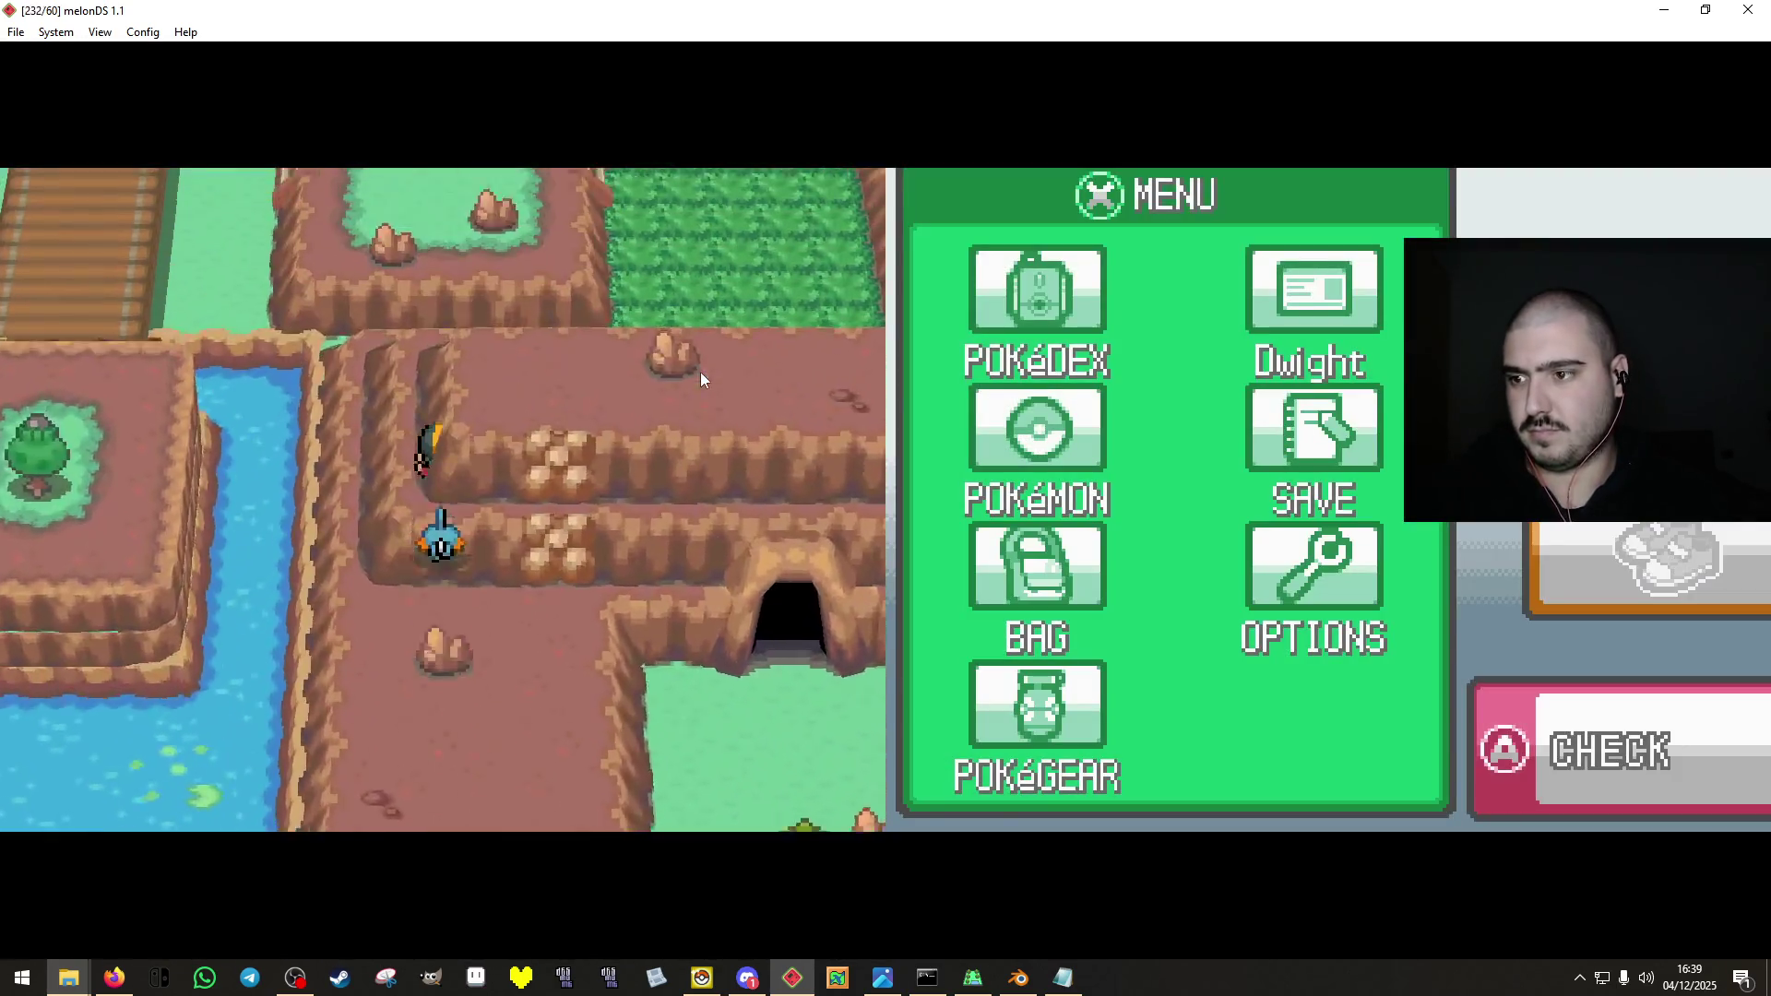
{"action": "key", "text": "Up"}
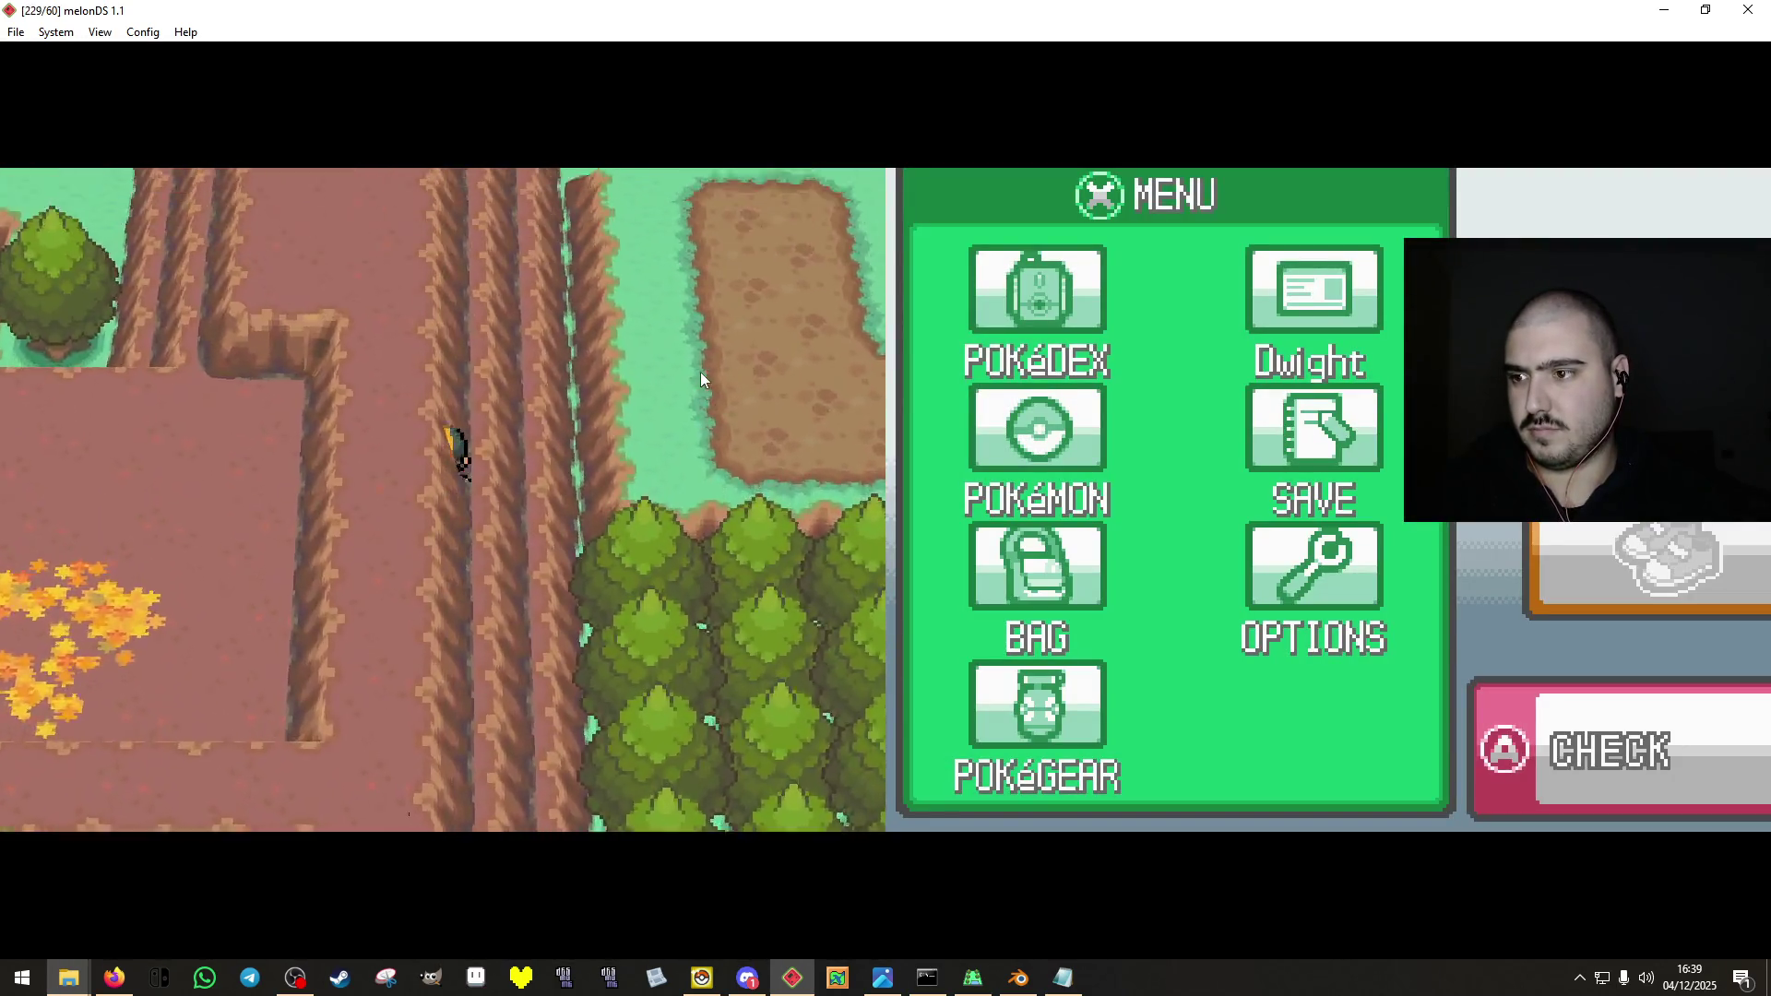
{"action": "key", "text": "Up"}
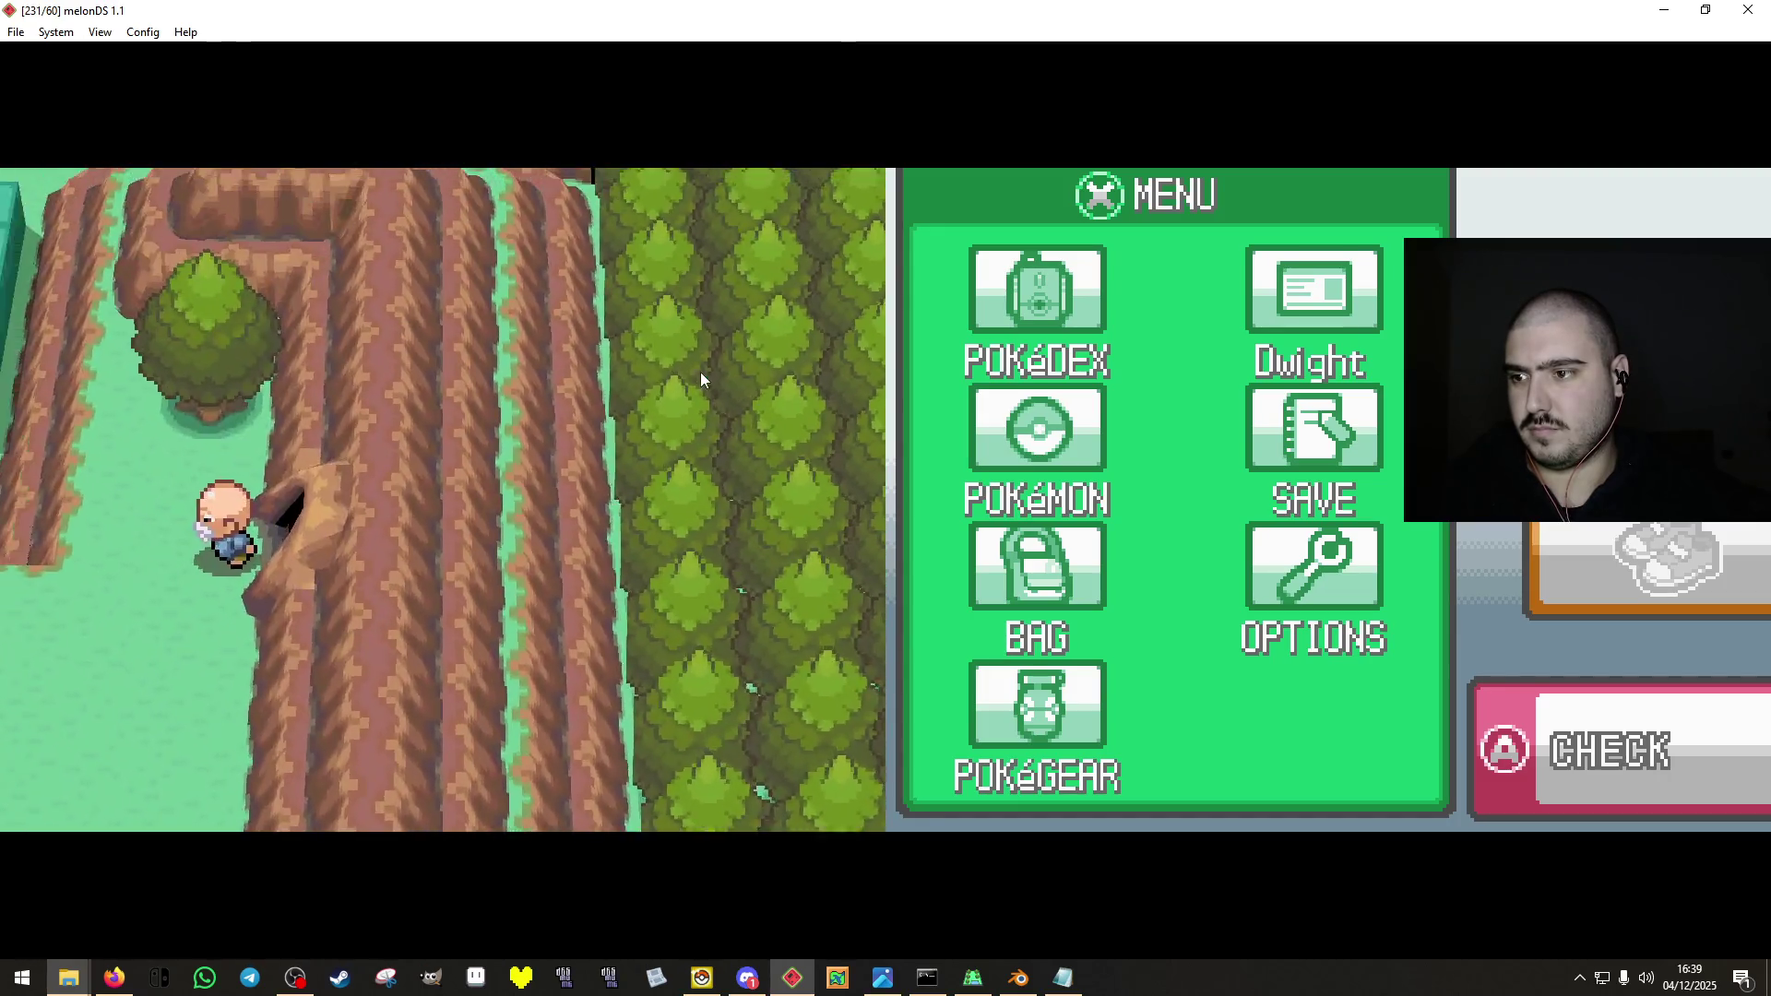
{"action": "key", "text": "Up"}
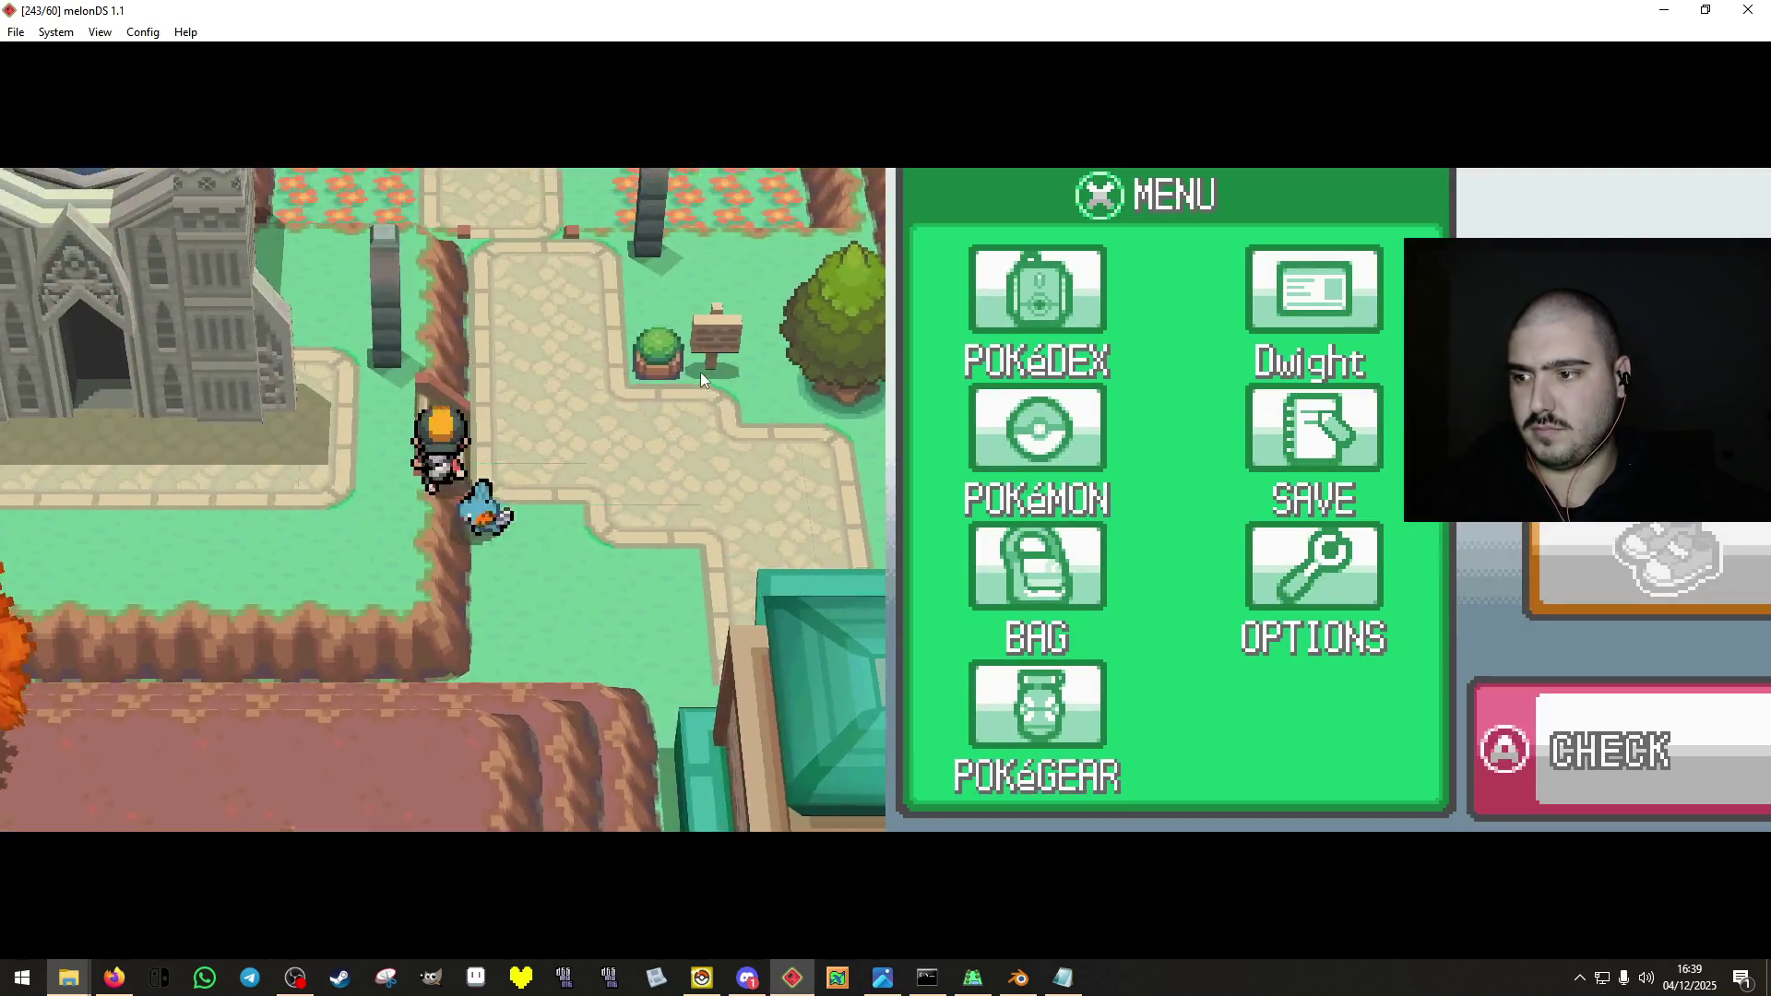
{"action": "key", "text": "Left"}
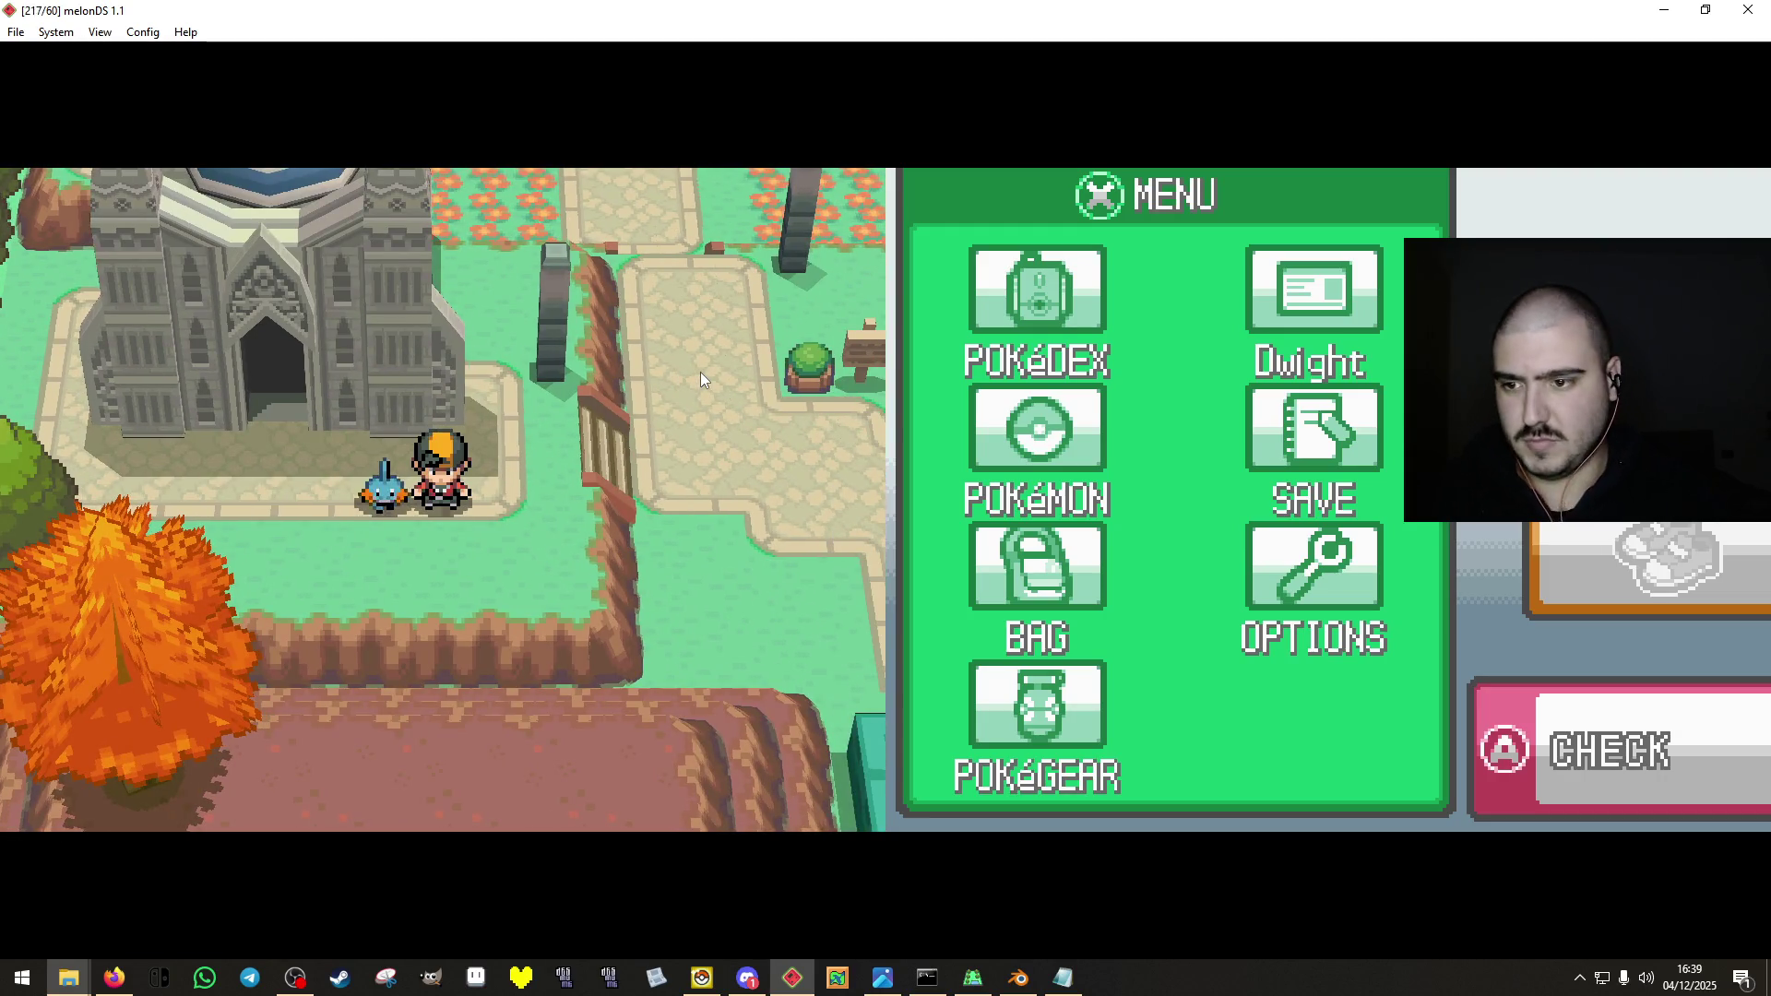
{"action": "left_click", "coordinate": [115, 977]}
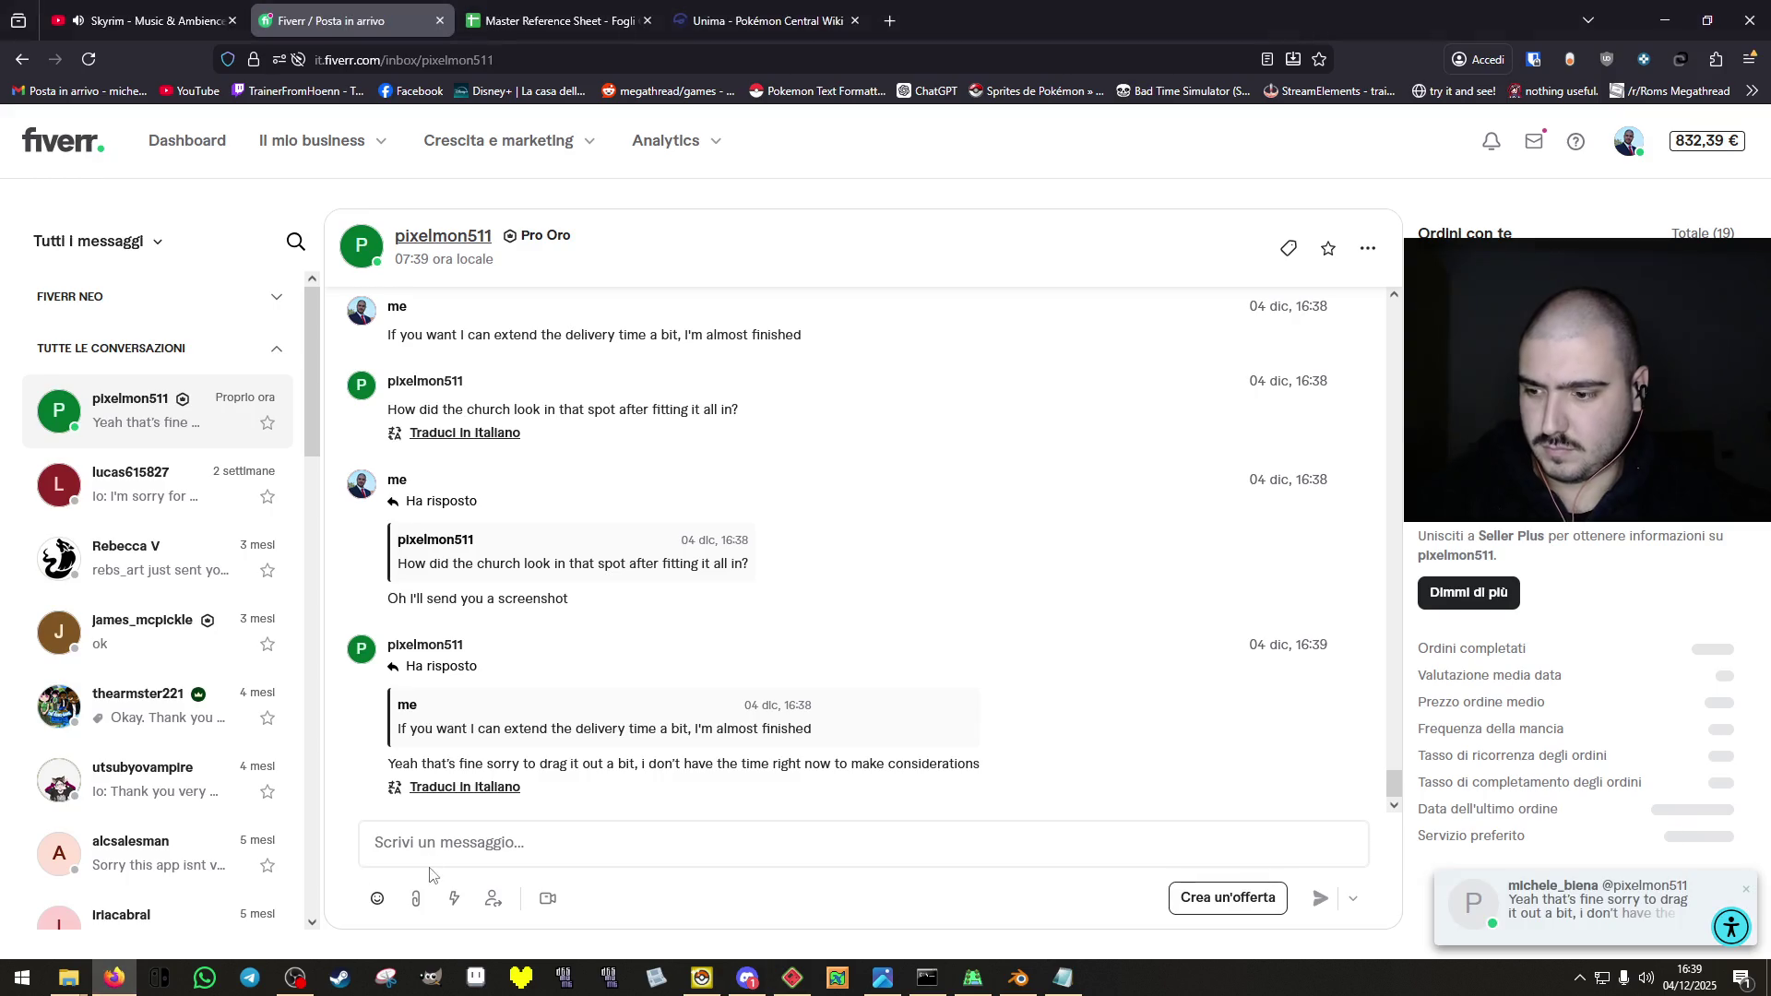
Paste and send the church screenshot in the Fiverr chat, then walk south in melonDS.
{"action": "key", "text": "ctrl+v"}
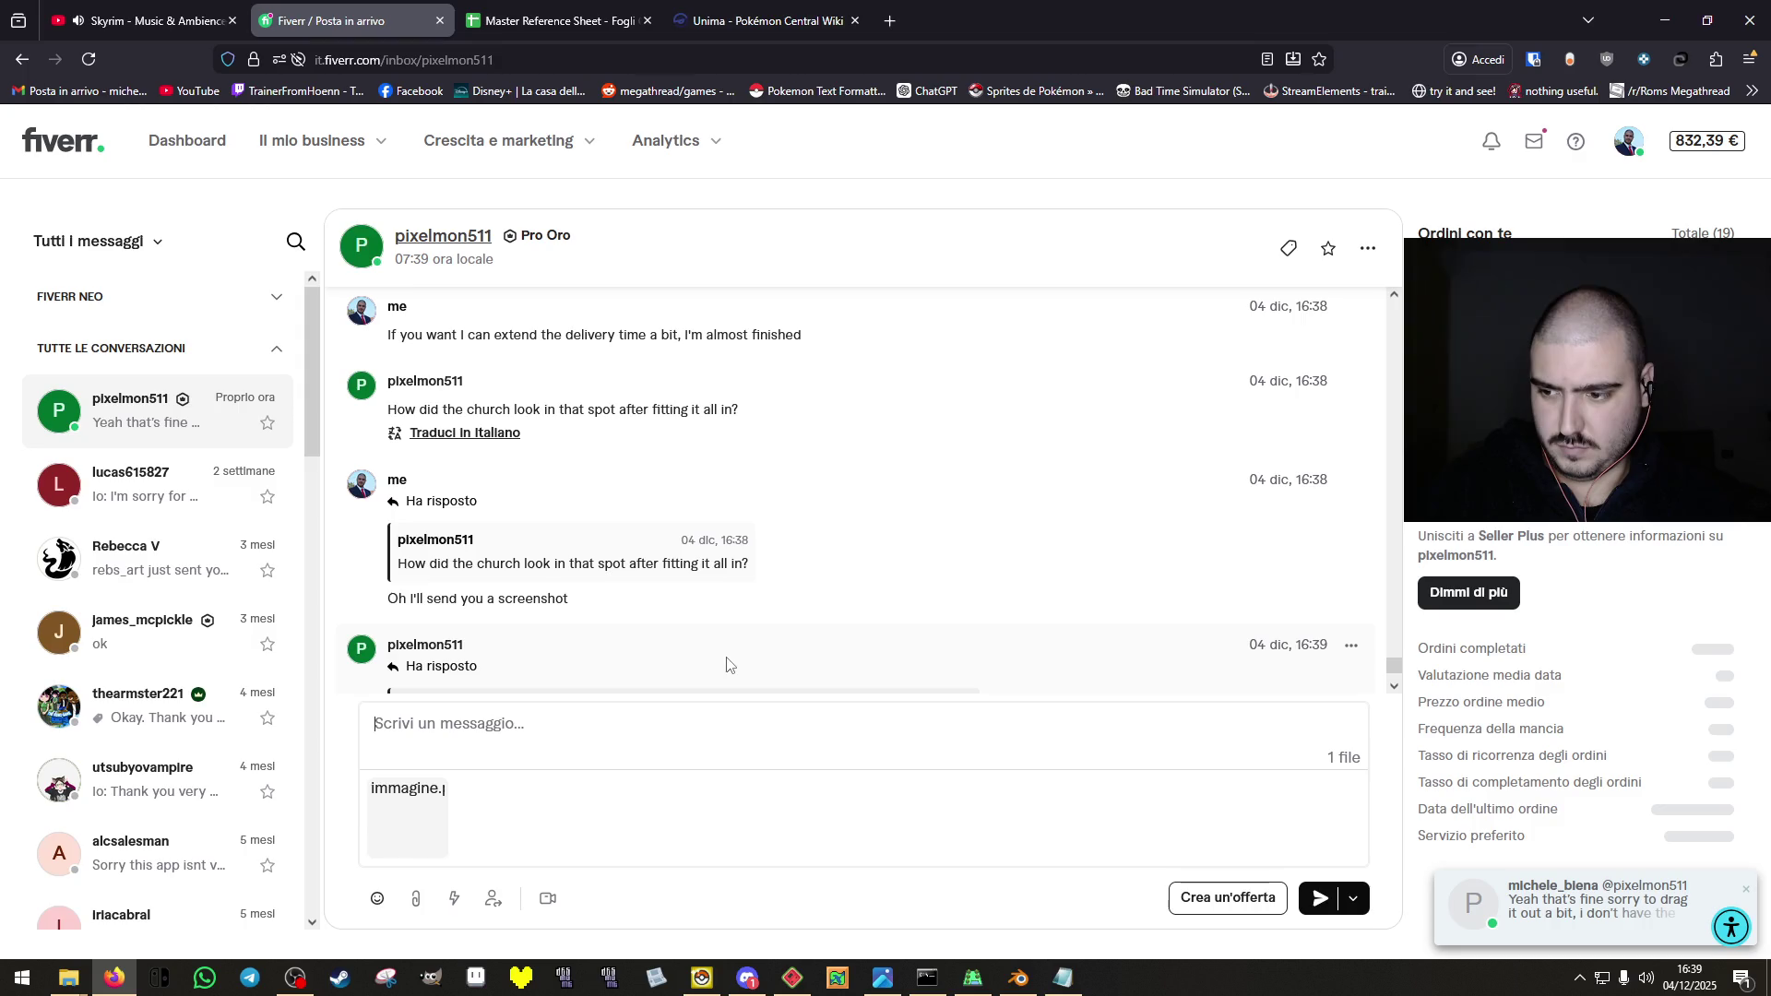
{"action": "key", "text": "Return"}
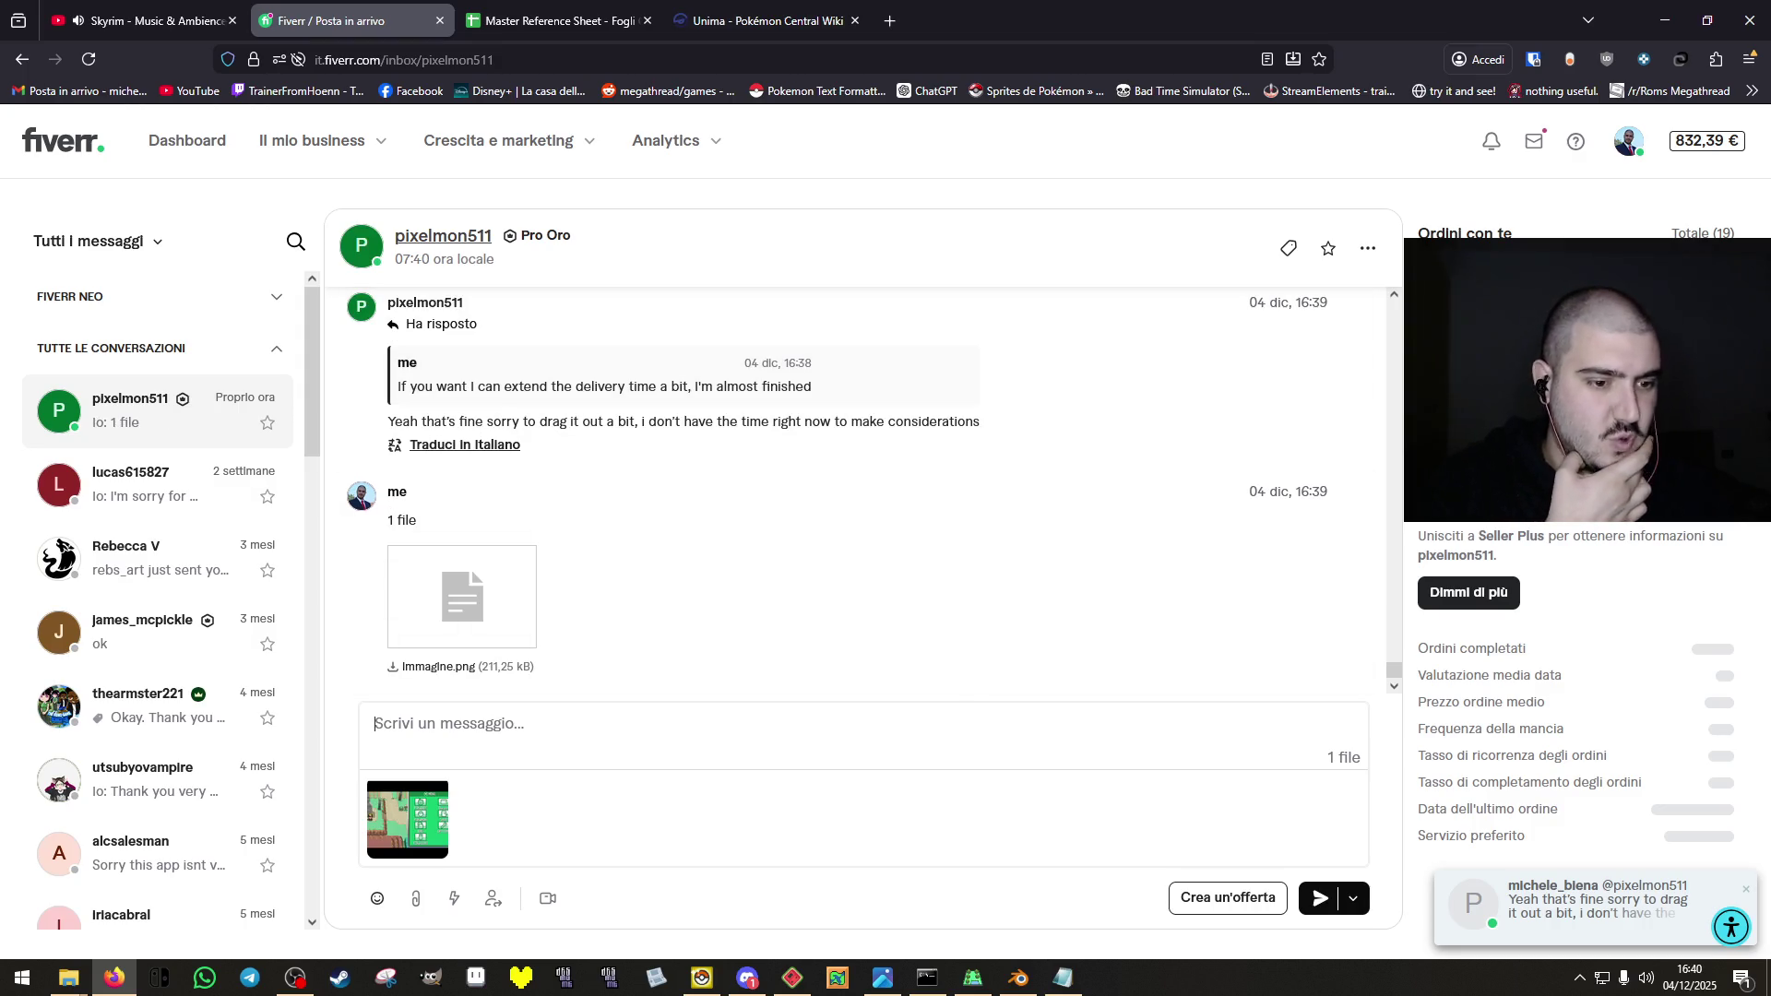
{"action": "key", "text": "alt+Tab"}
{"action": "key", "text": "Down"}
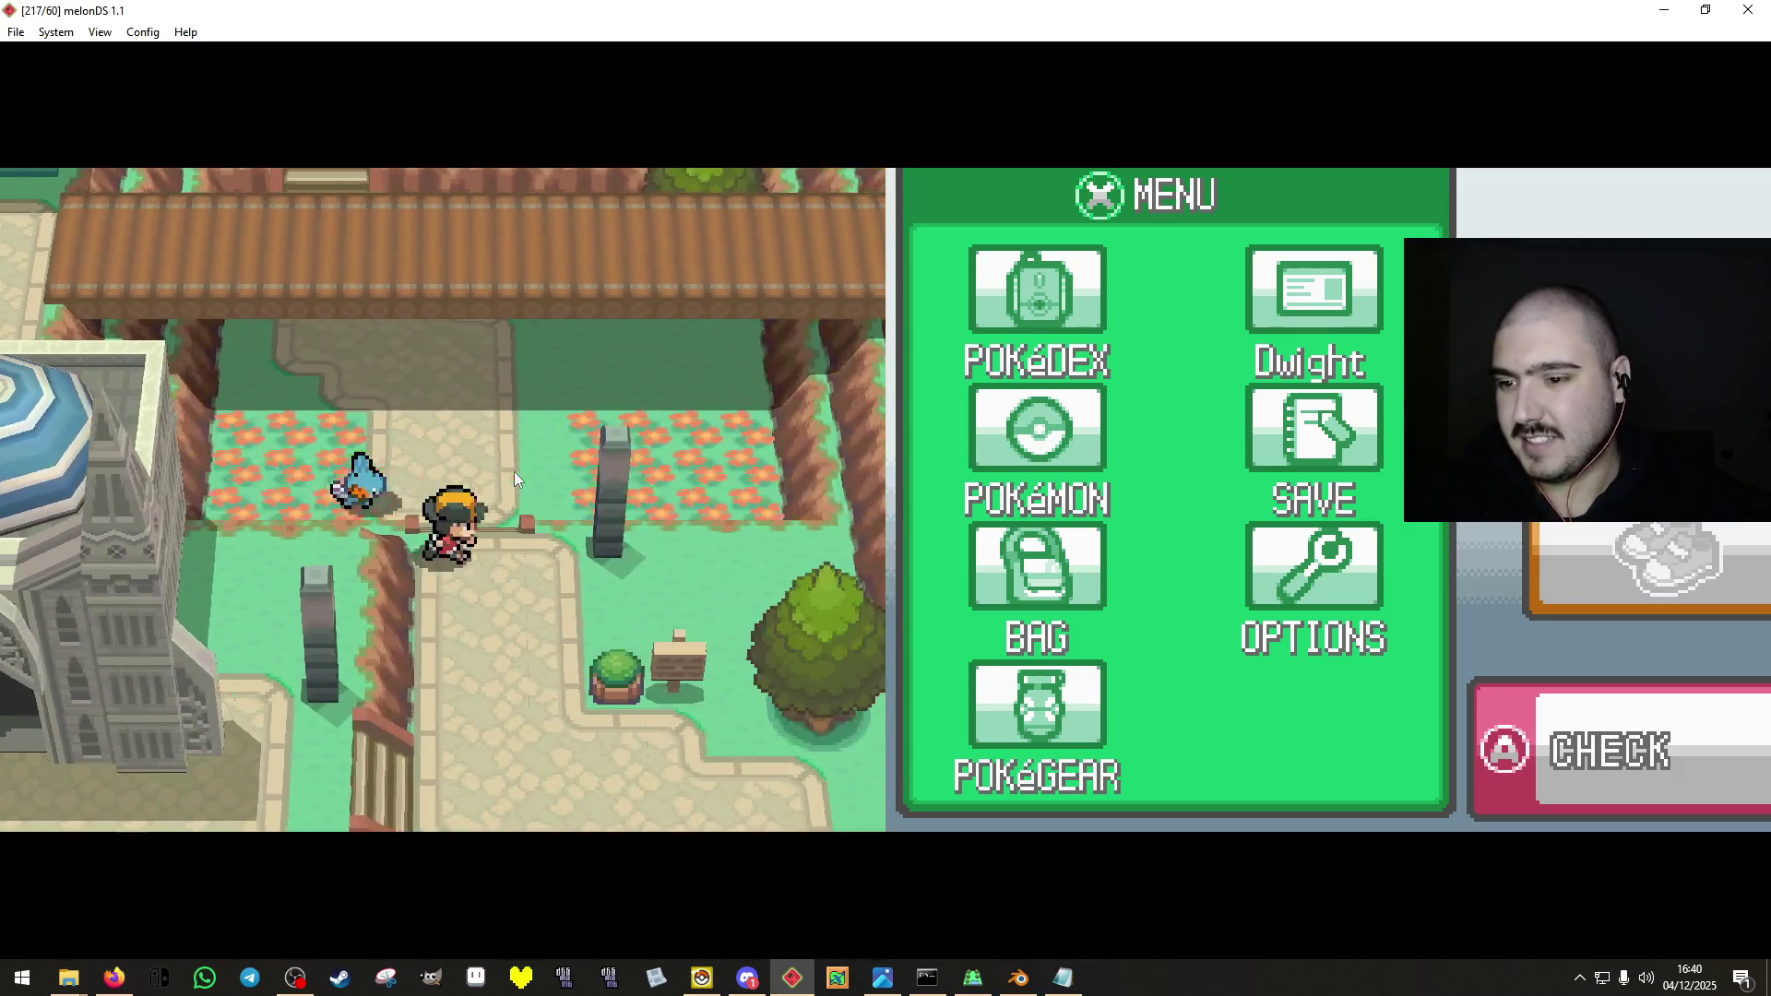
Walk the character south, west across the wooden bridge, and around the grey tower.
{"action": "key", "text": "Down"}
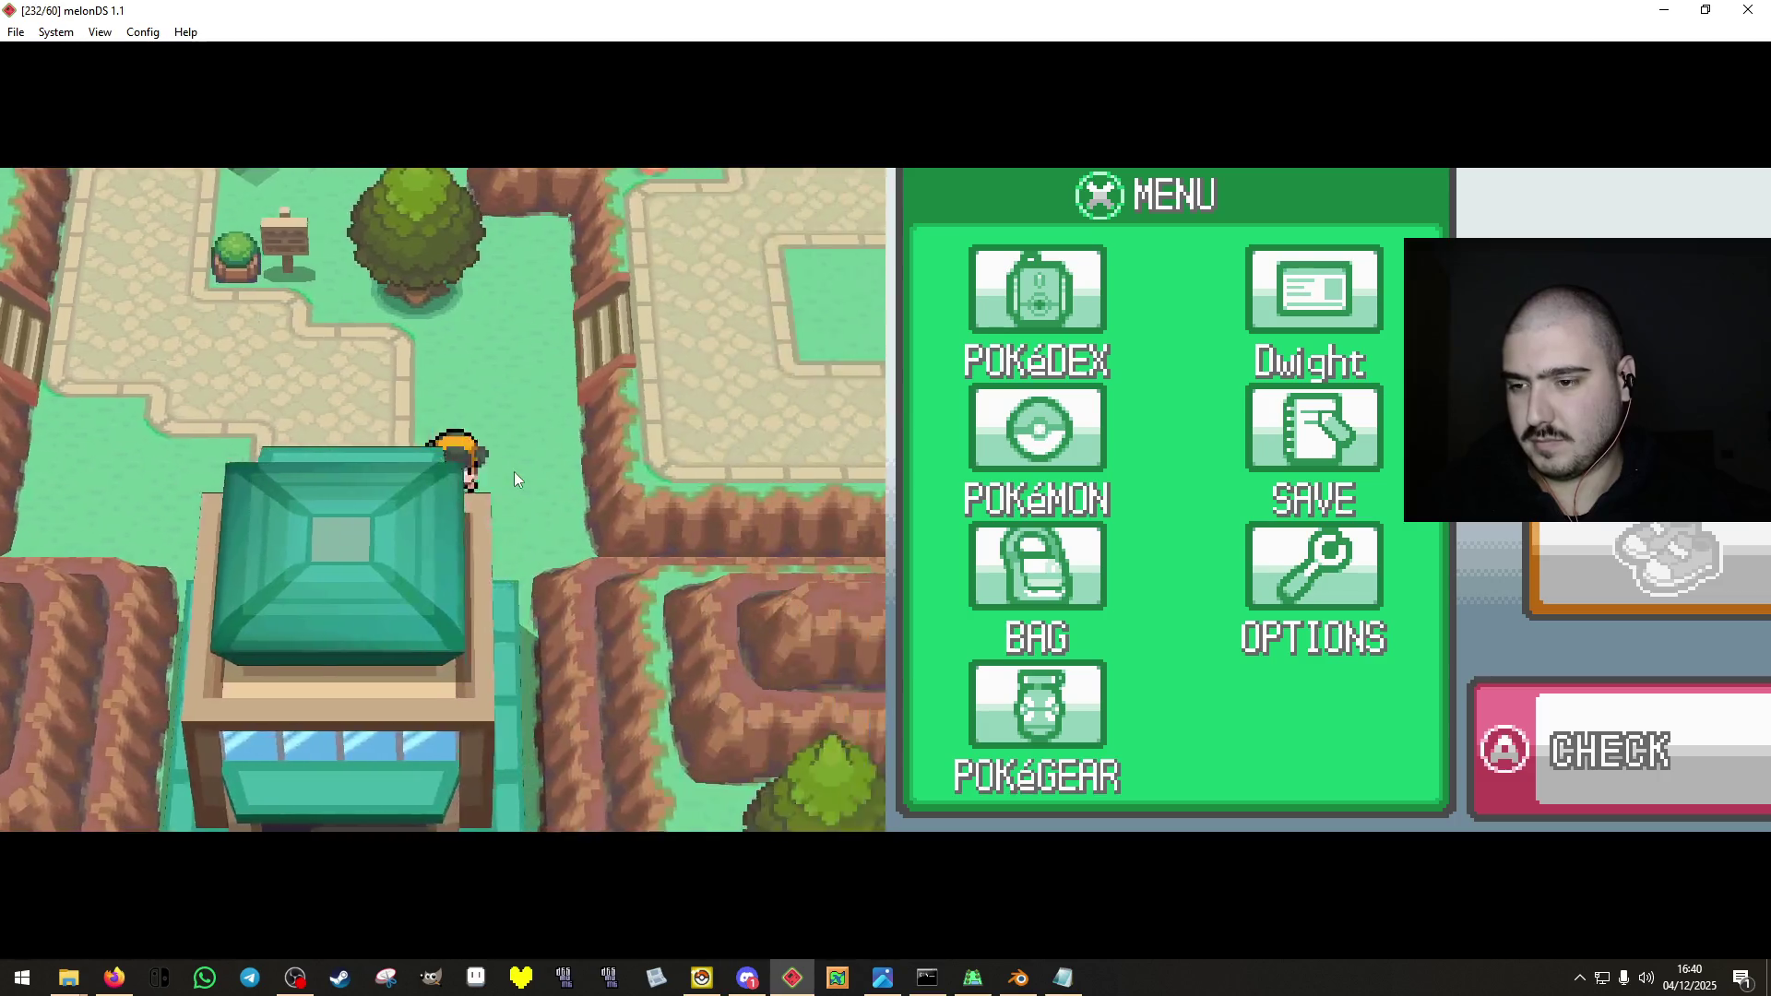
{"action": "key", "text": "Down"}
{"action": "key", "text": "Left"}
{"action": "key", "text": "Left"}
{"action": "key", "text": "Down"}
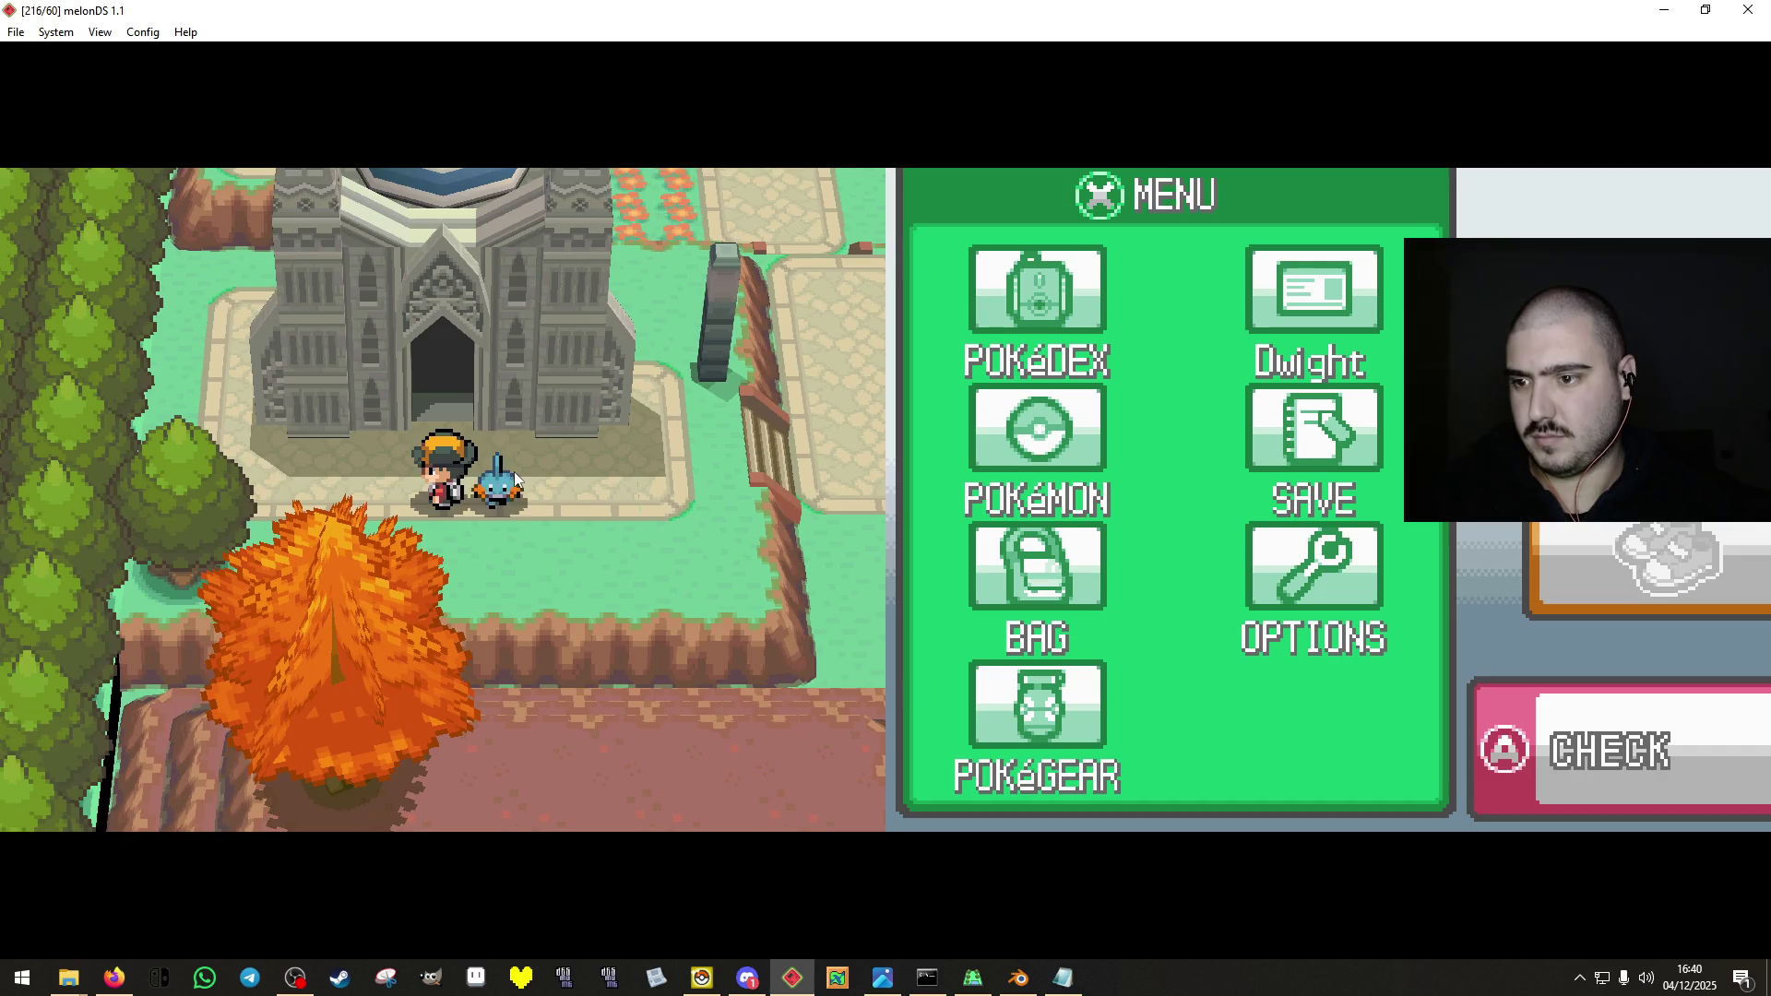
{"action": "key", "text": "Right"}
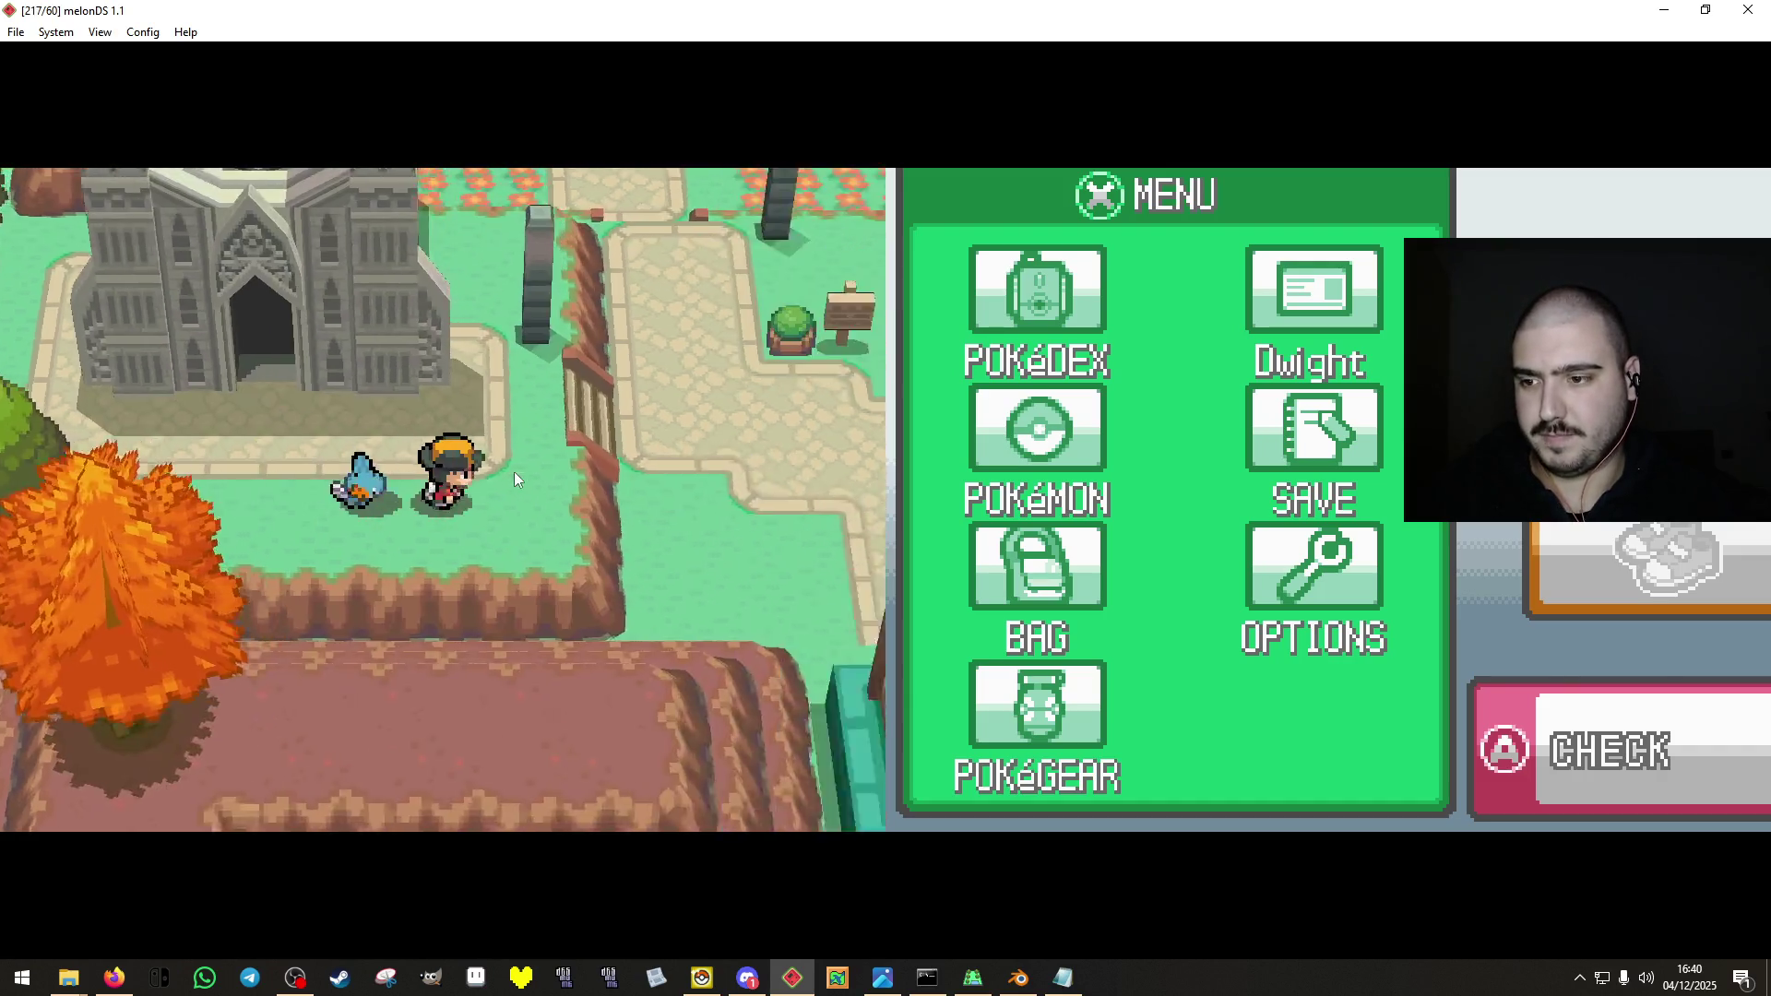
{"action": "key", "text": "Up"}
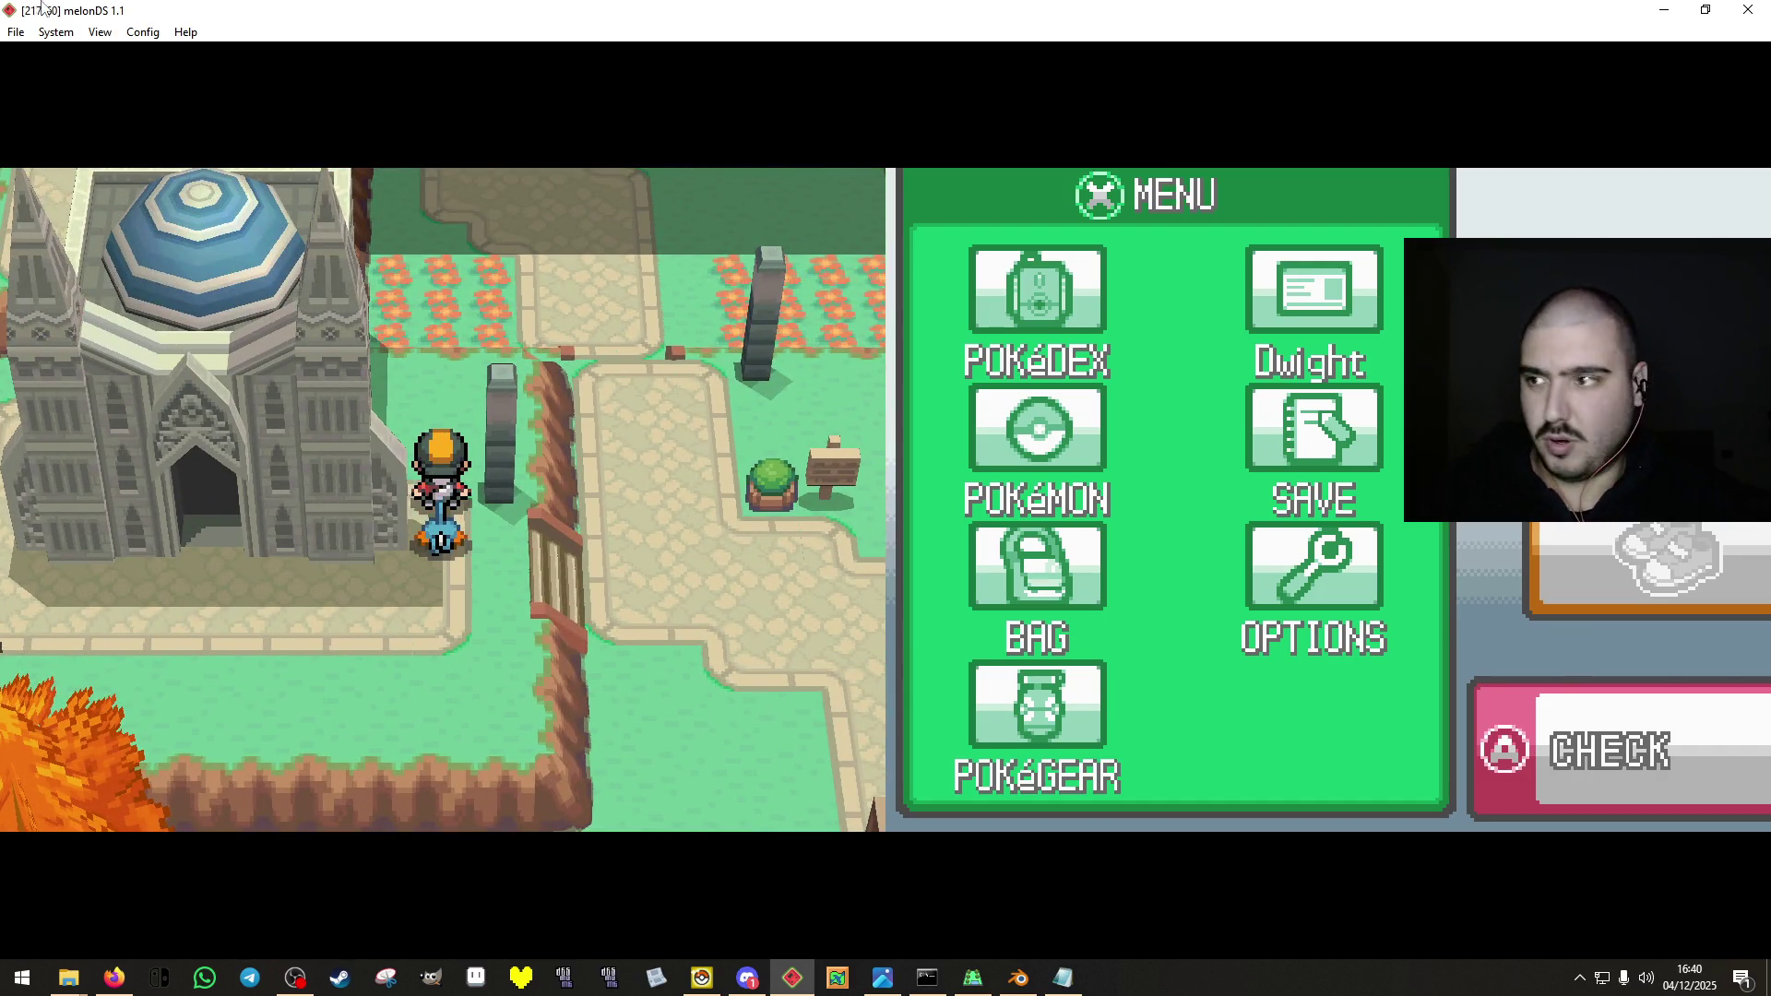
Browse the emulator settings' DS-mode, DSi-mode, CPU, DLDI and Devtools pages, then close without changes.
{"action": "left_click", "coordinate": [56, 32]}
{"action": "mouse_move", "coordinate": [143, 31]}
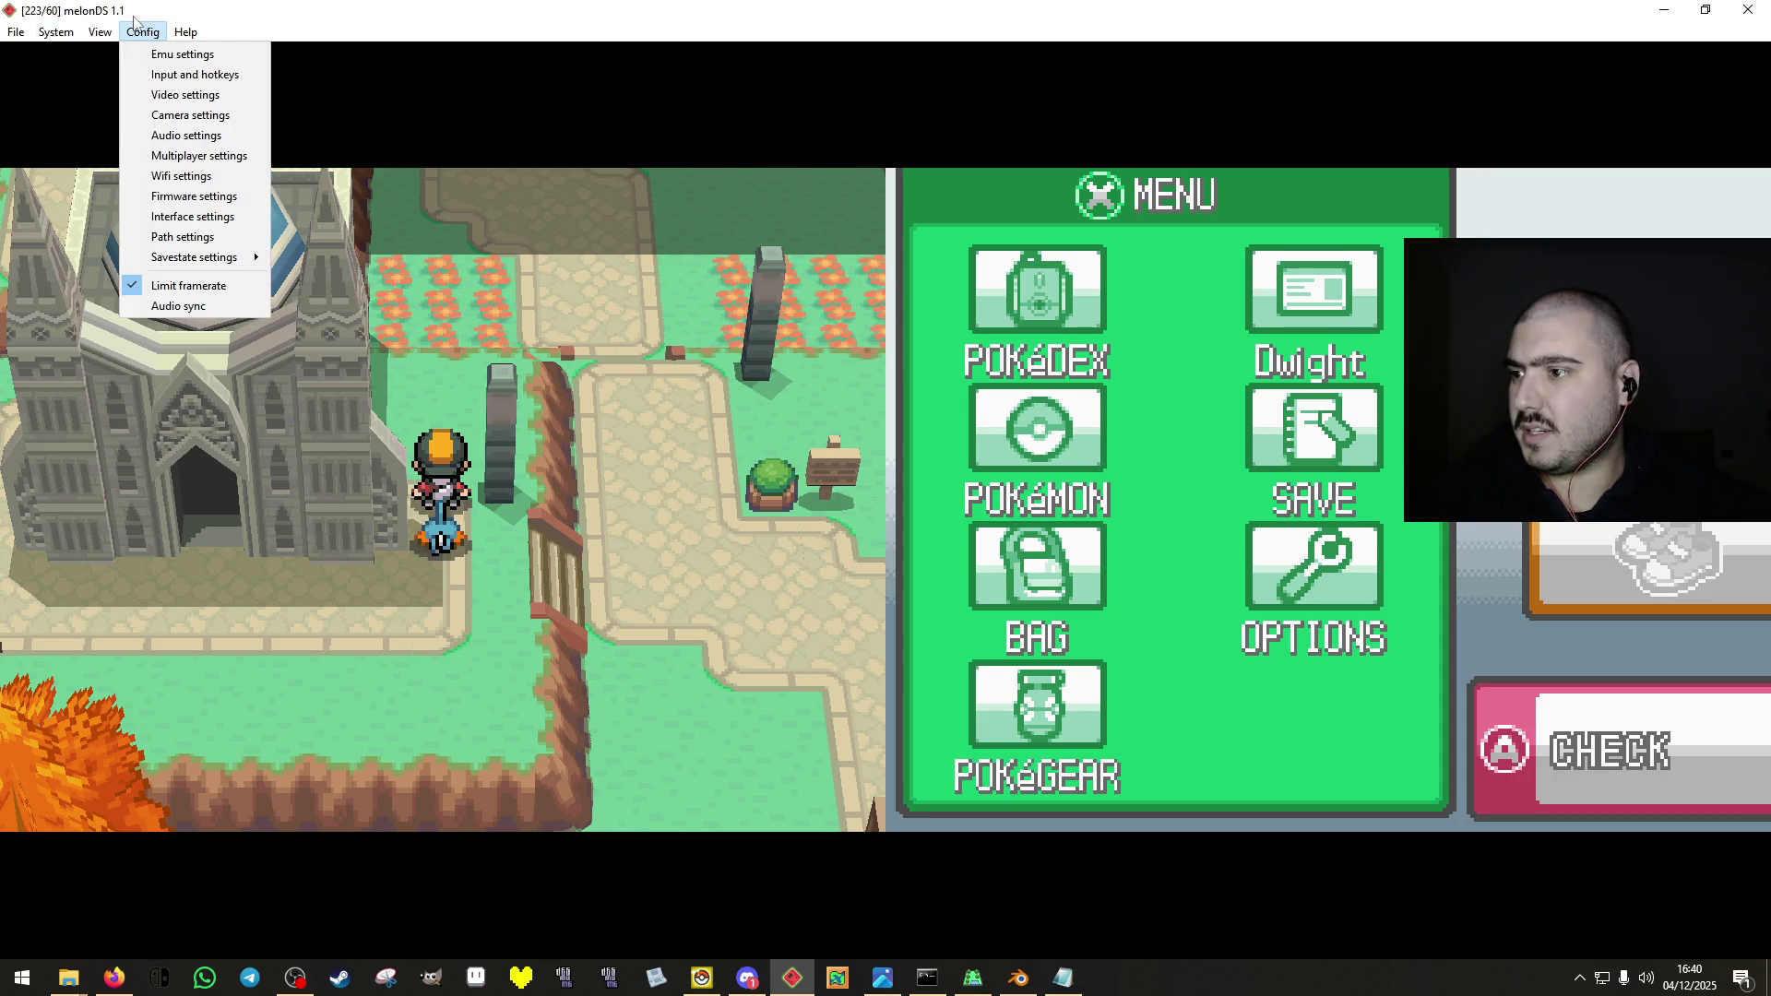
{"action": "left_click", "coordinate": [212, 53]}
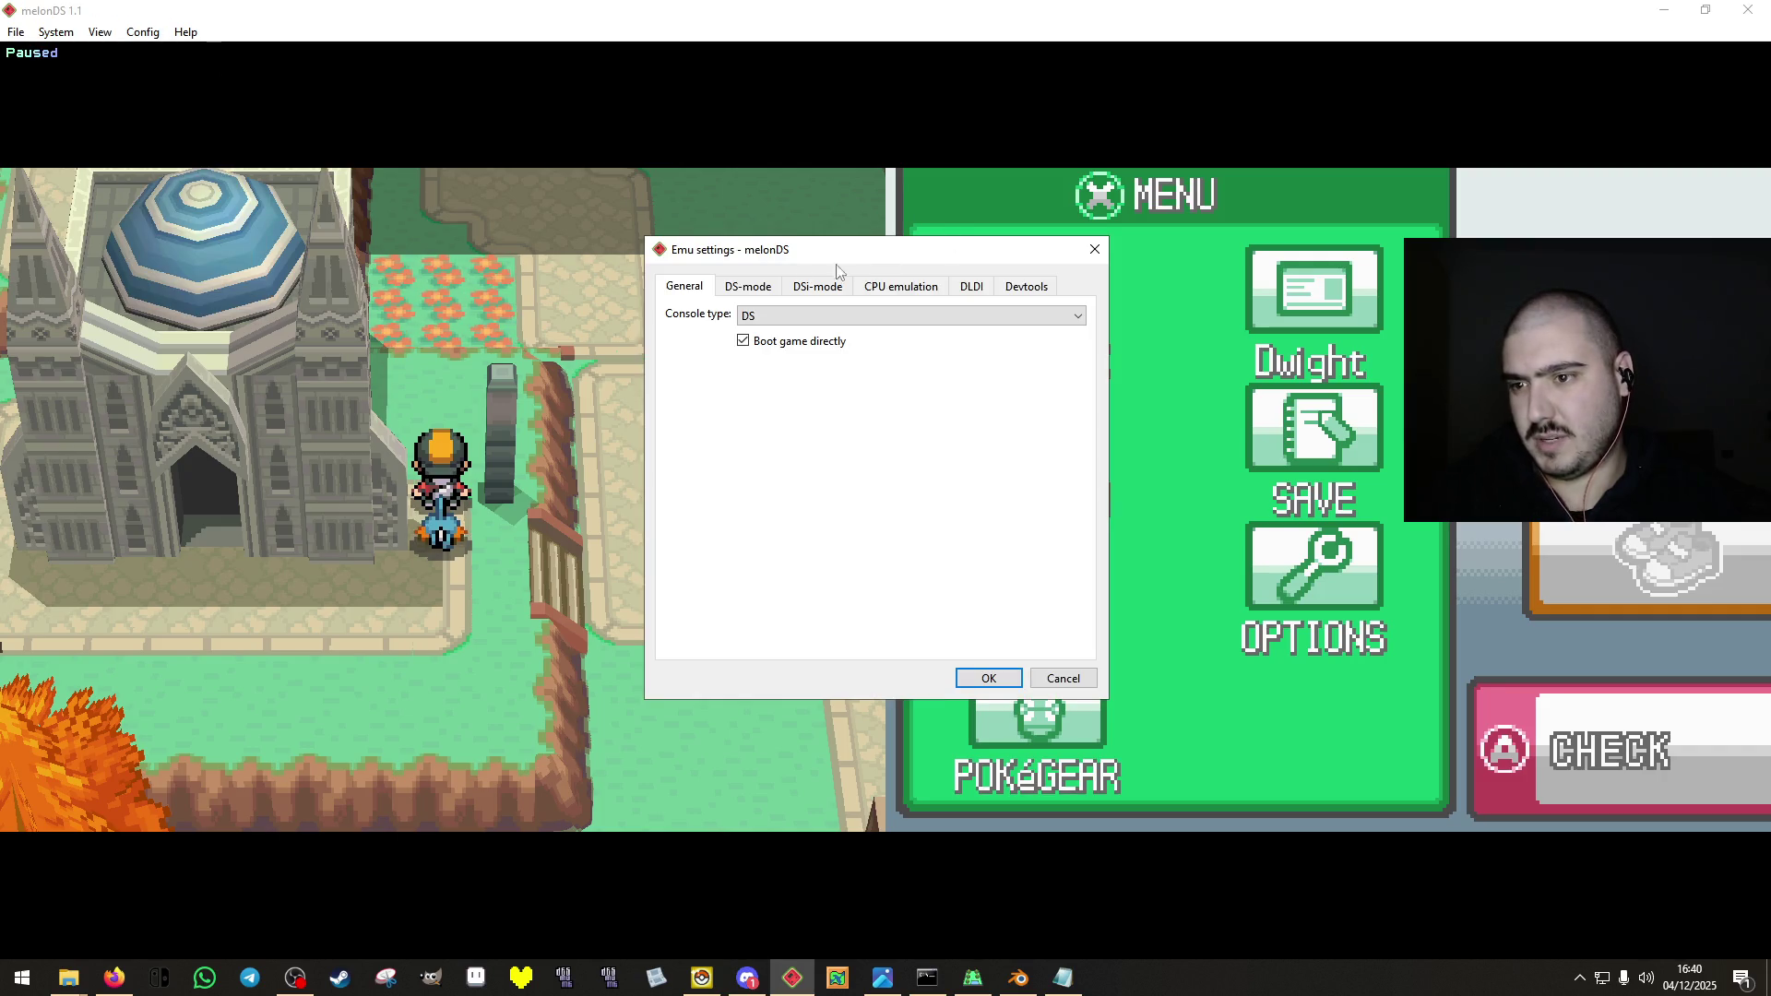
{"action": "left_click", "coordinate": [754, 288]}
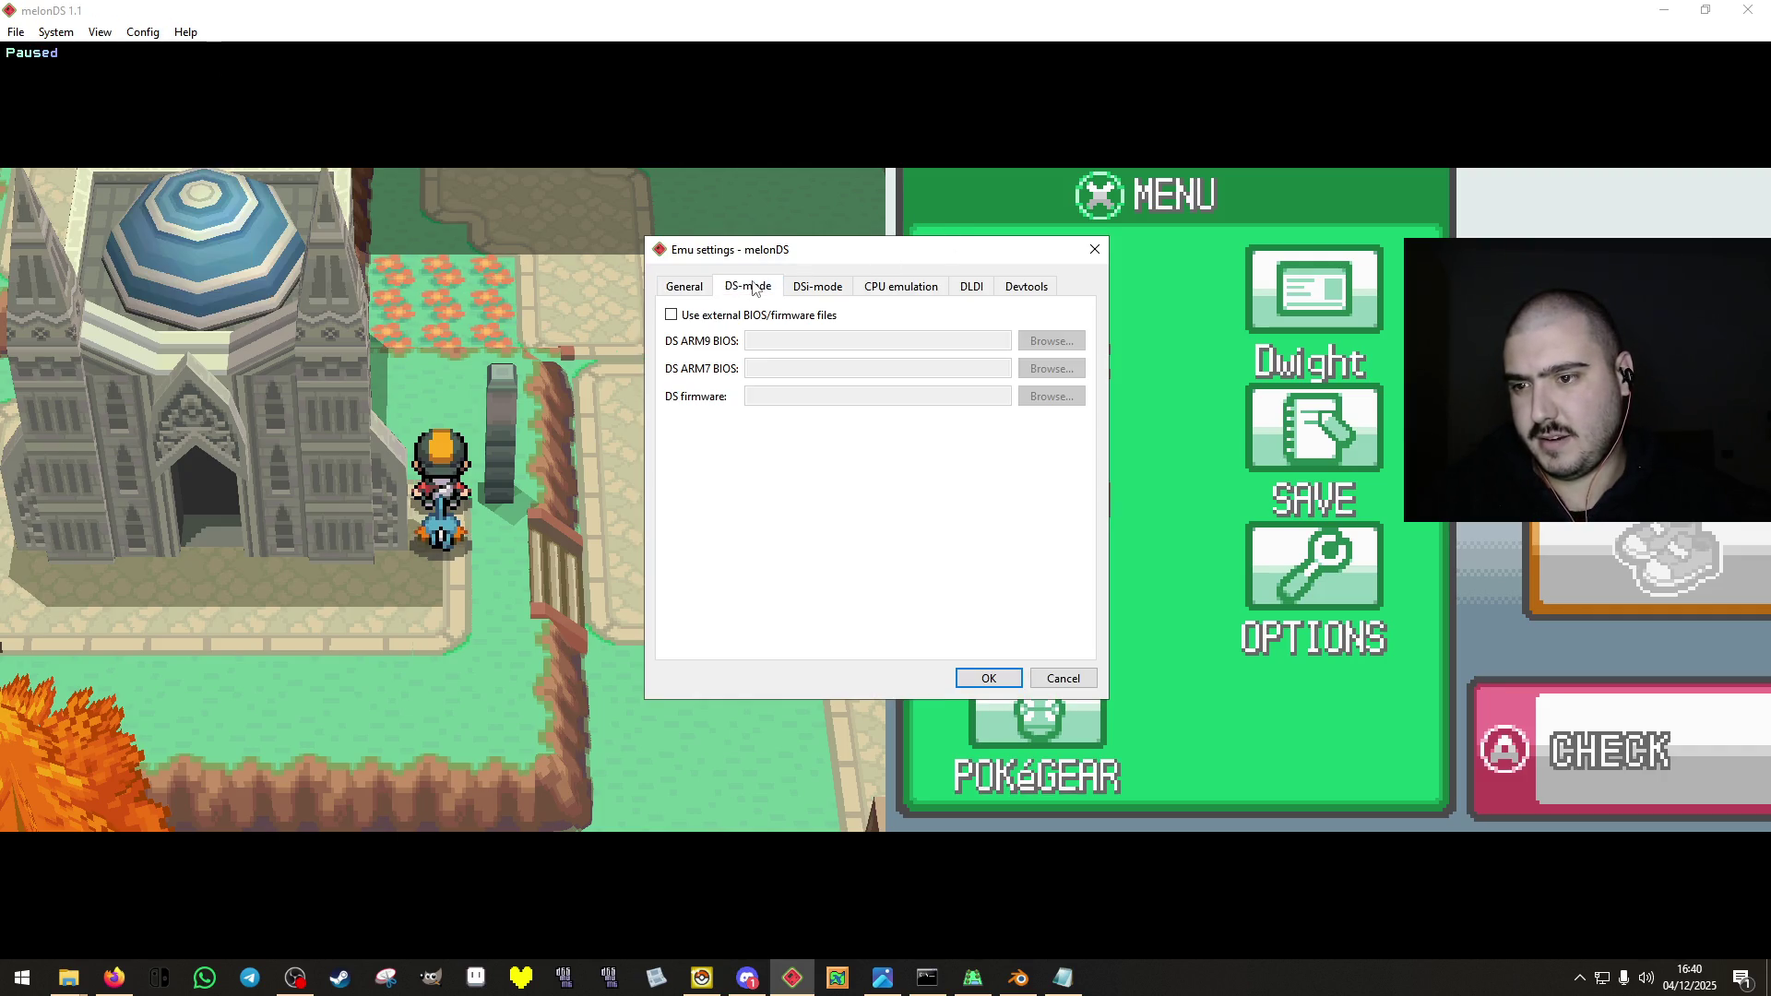
{"action": "left_click", "coordinate": [811, 289]}
{"action": "left_click", "coordinate": [891, 293]}
{"action": "left_click", "coordinate": [970, 290]}
{"action": "left_click", "coordinate": [1029, 291]}
{"action": "left_click", "coordinate": [683, 284]}
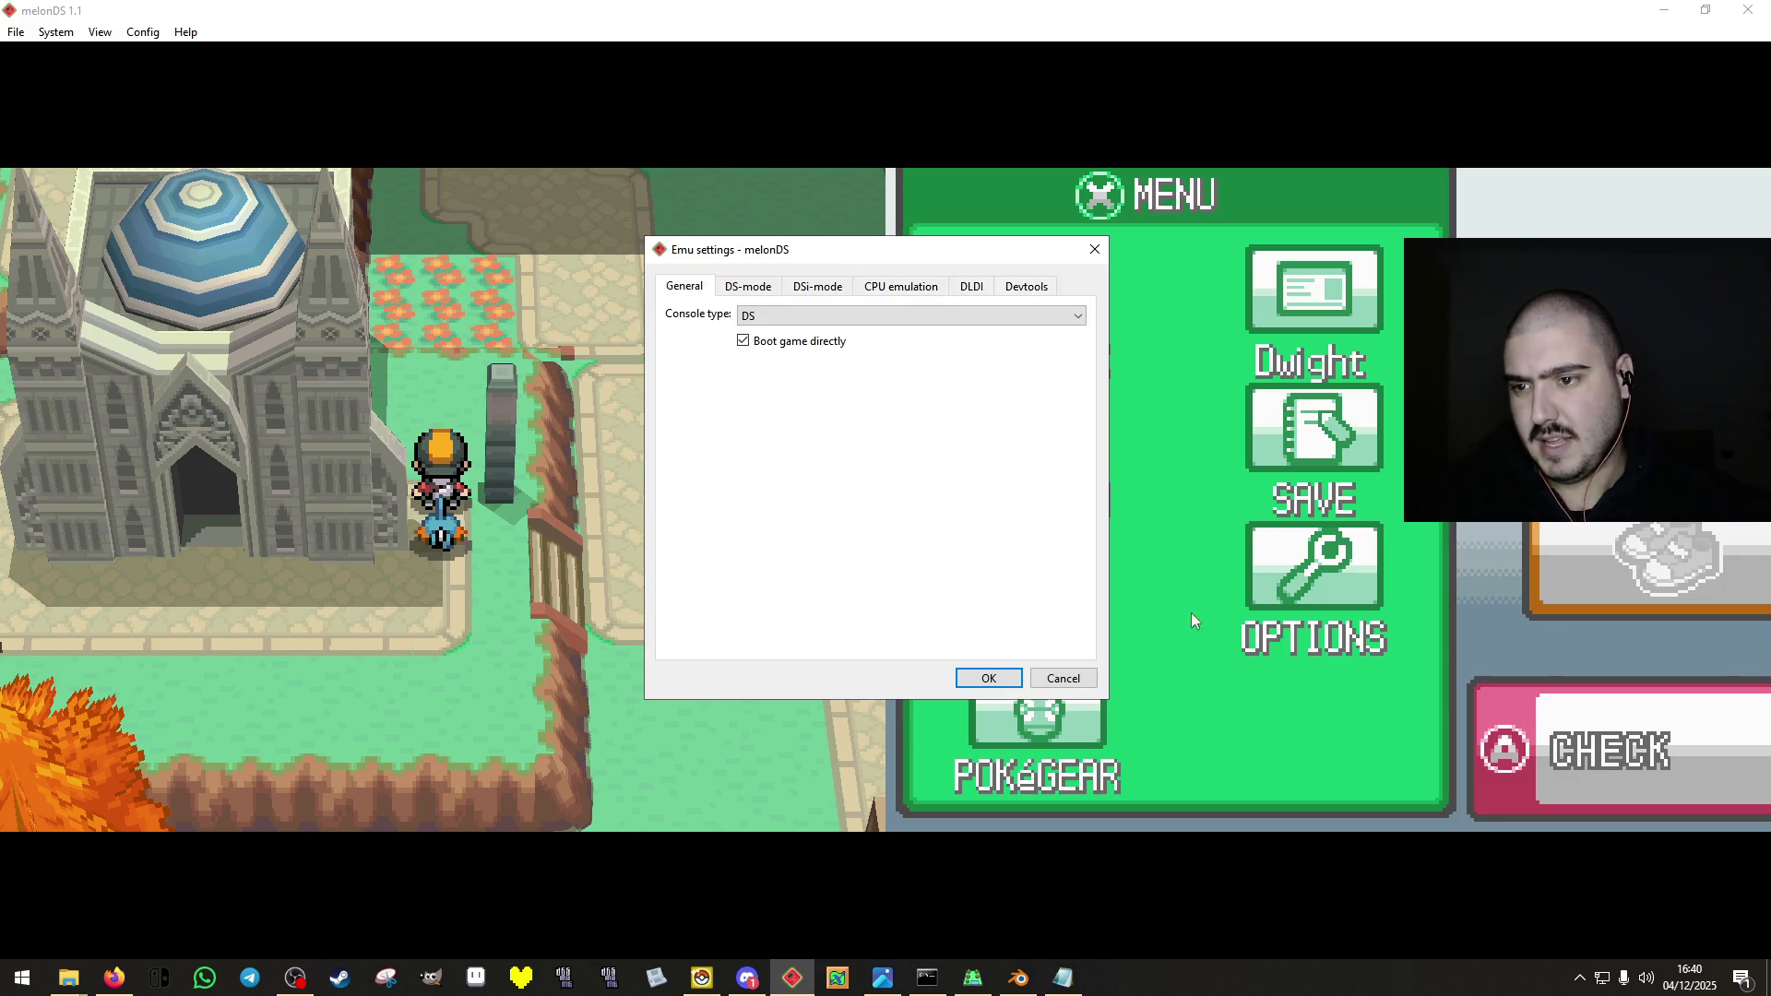
{"action": "left_click", "coordinate": [1061, 679]}
Review the firmware settings without changes, then open Windows Date and time settings from the clock.
{"action": "left_click", "coordinate": [138, 32]}
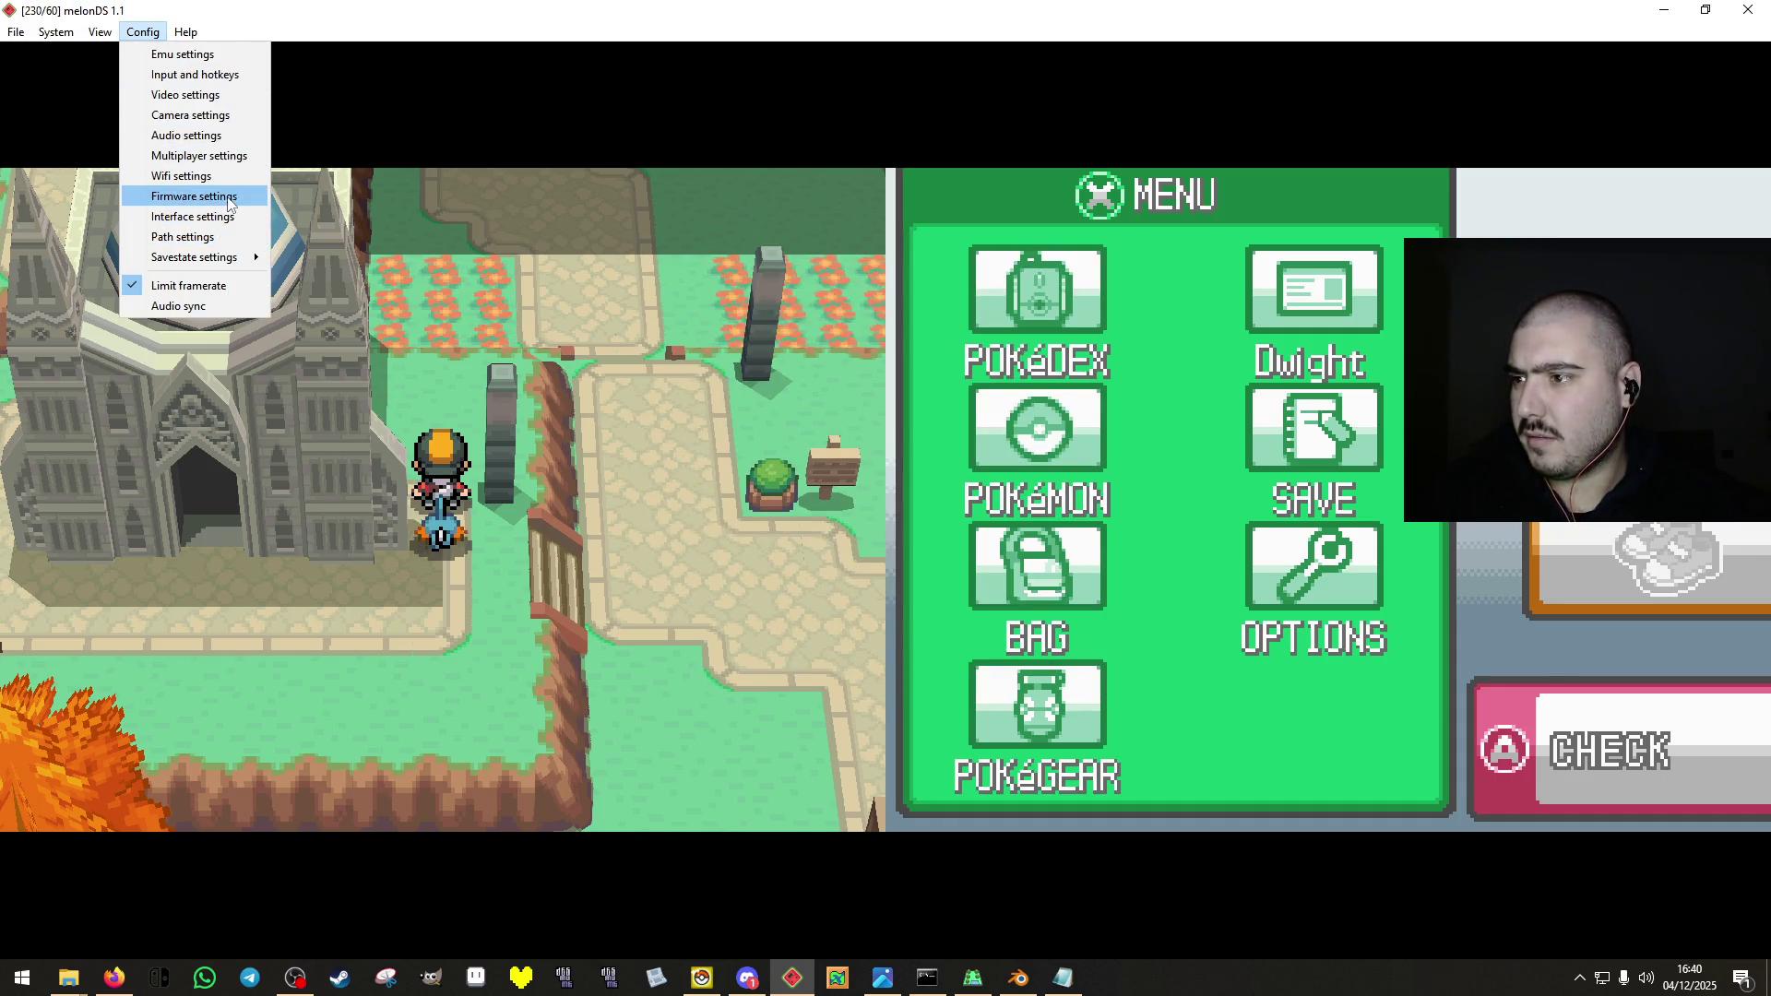
{"action": "left_click", "coordinate": [193, 197]}
{"action": "left_click_drag", "start_coordinate": [913, 307], "coordinate": [1023, 217]}
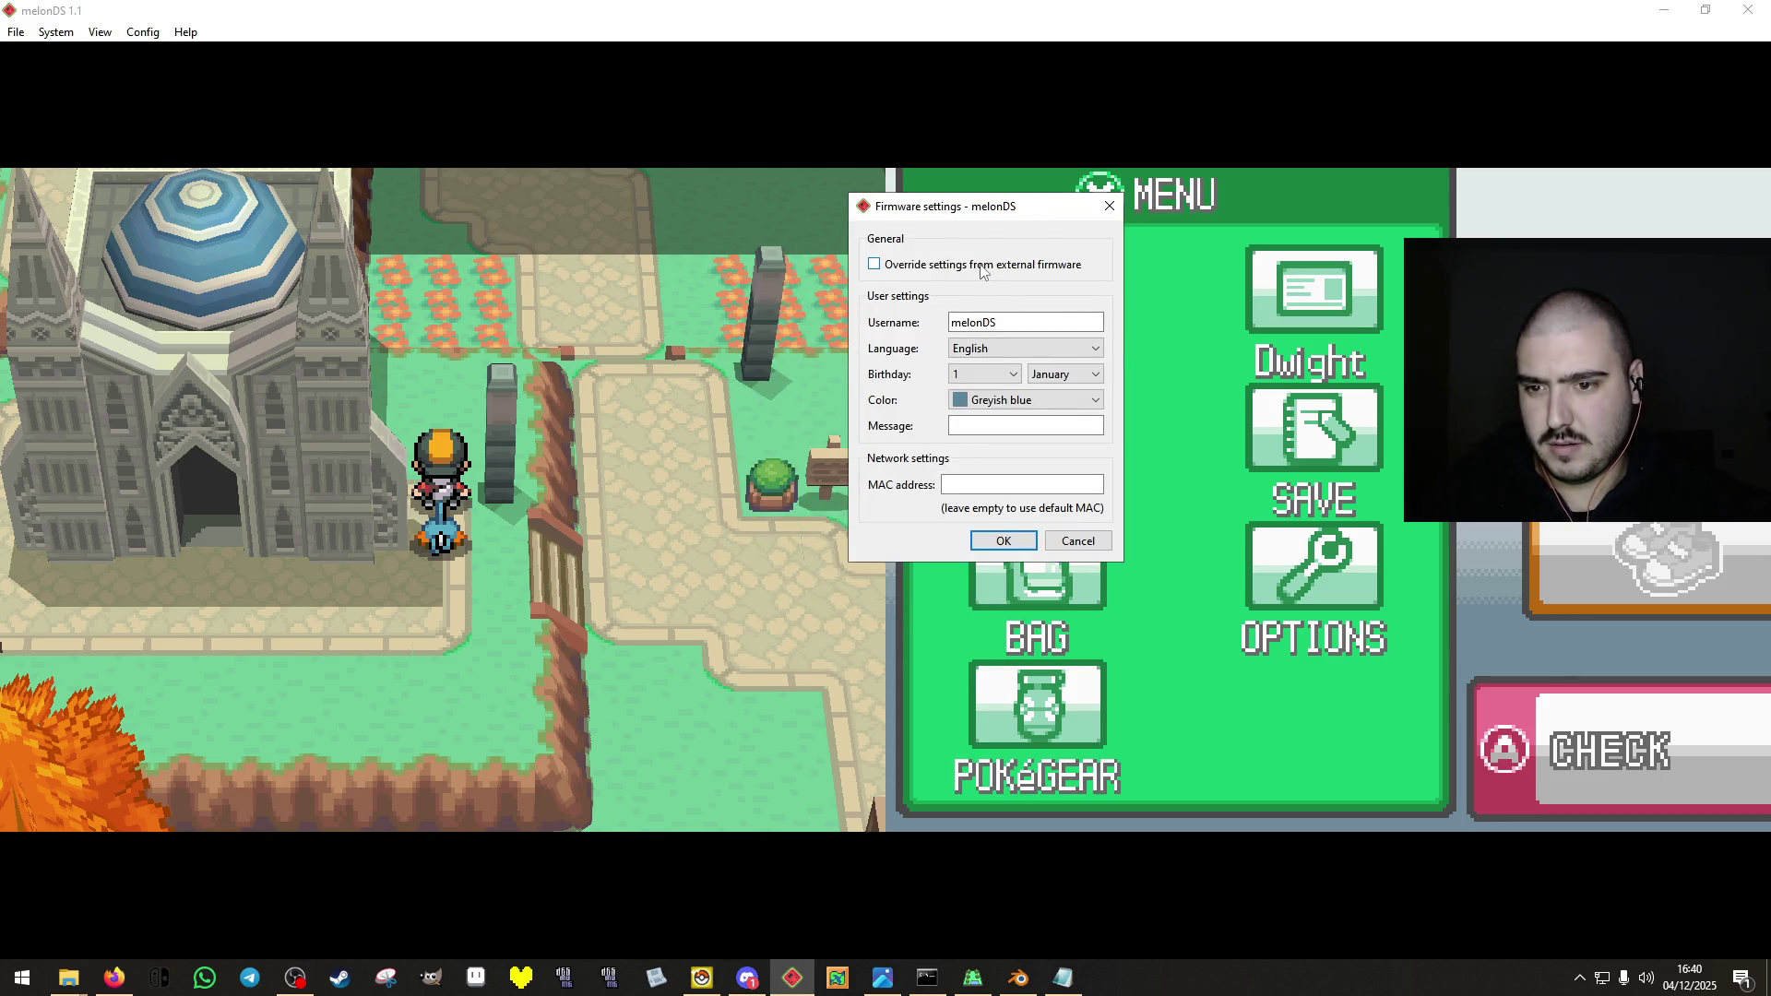
{"action": "left_click", "coordinate": [1078, 541]}
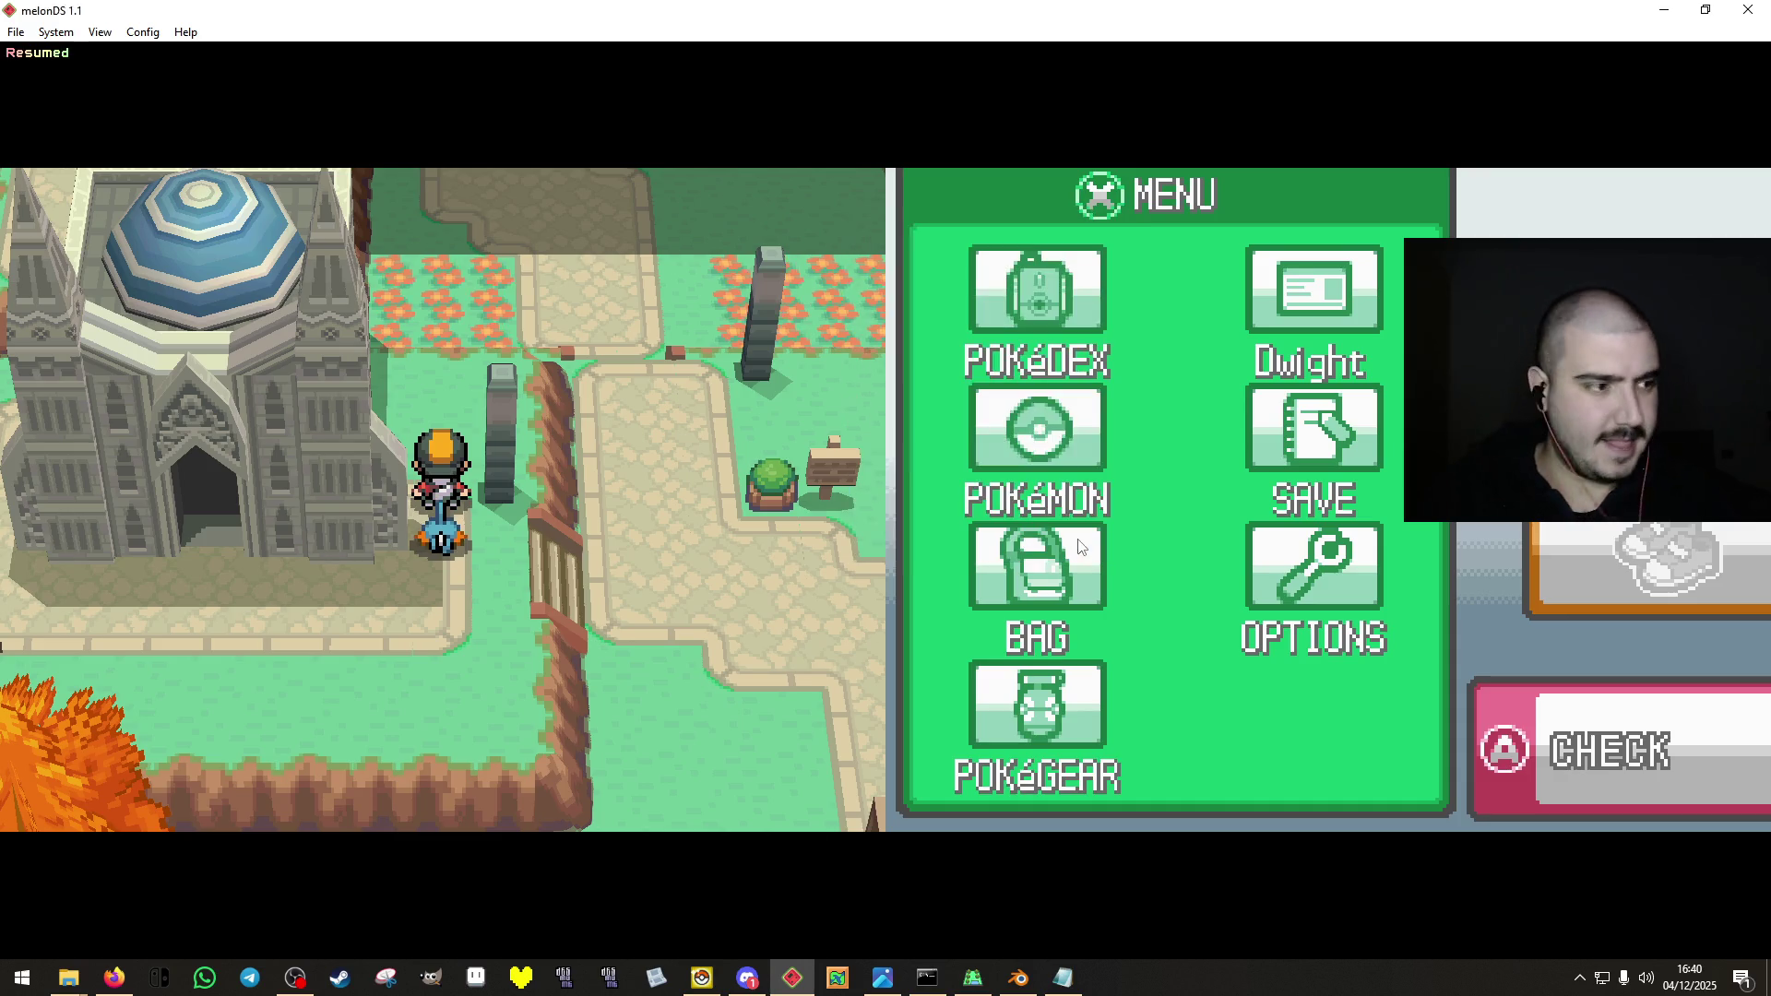
{"action": "left_click", "coordinate": [1689, 978]}
{"action": "left_click", "coordinate": [1563, 942]}
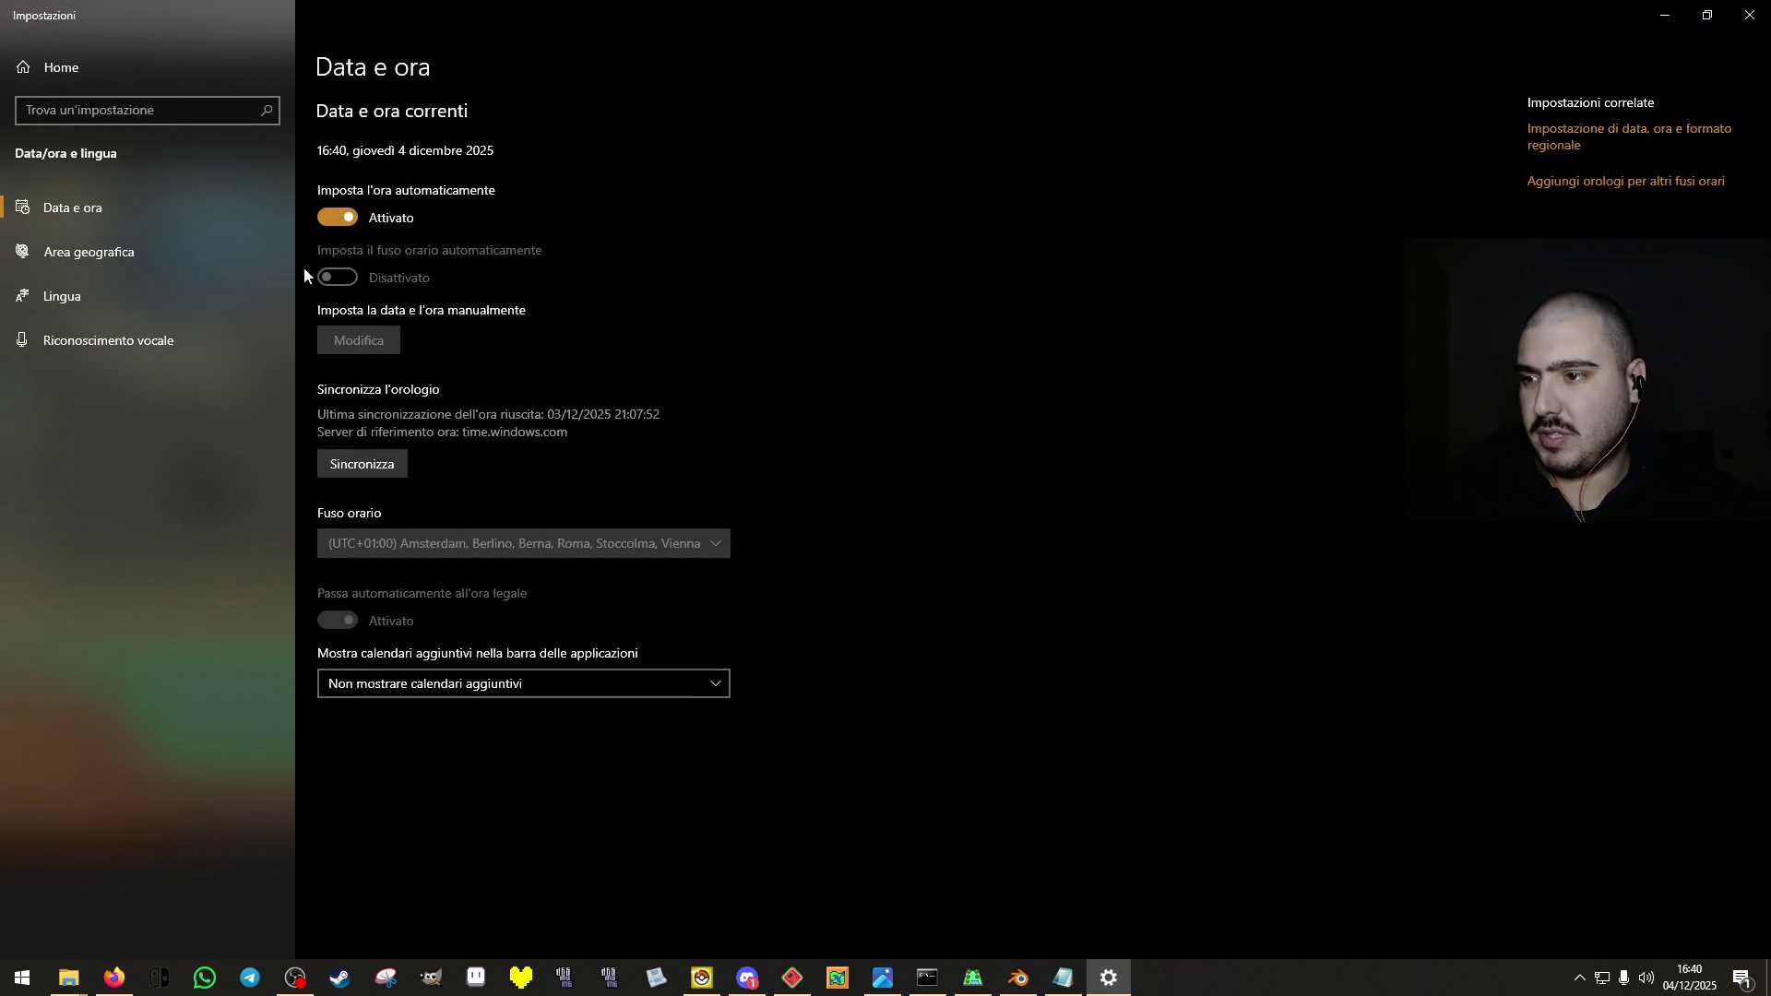
Turn off automatic time, set the clock manually to 21:40, and return to the game.
{"action": "left_click", "coordinate": [375, 345]}
{"action": "left_click", "coordinate": [655, 526]}
{"action": "scroll", "coordinate": [651, 533], "scroll_direction": "down", "scroll_amount": 1}
{"action": "left_click", "coordinate": [639, 511]}
{"action": "left_click", "coordinate": [1042, 595]}
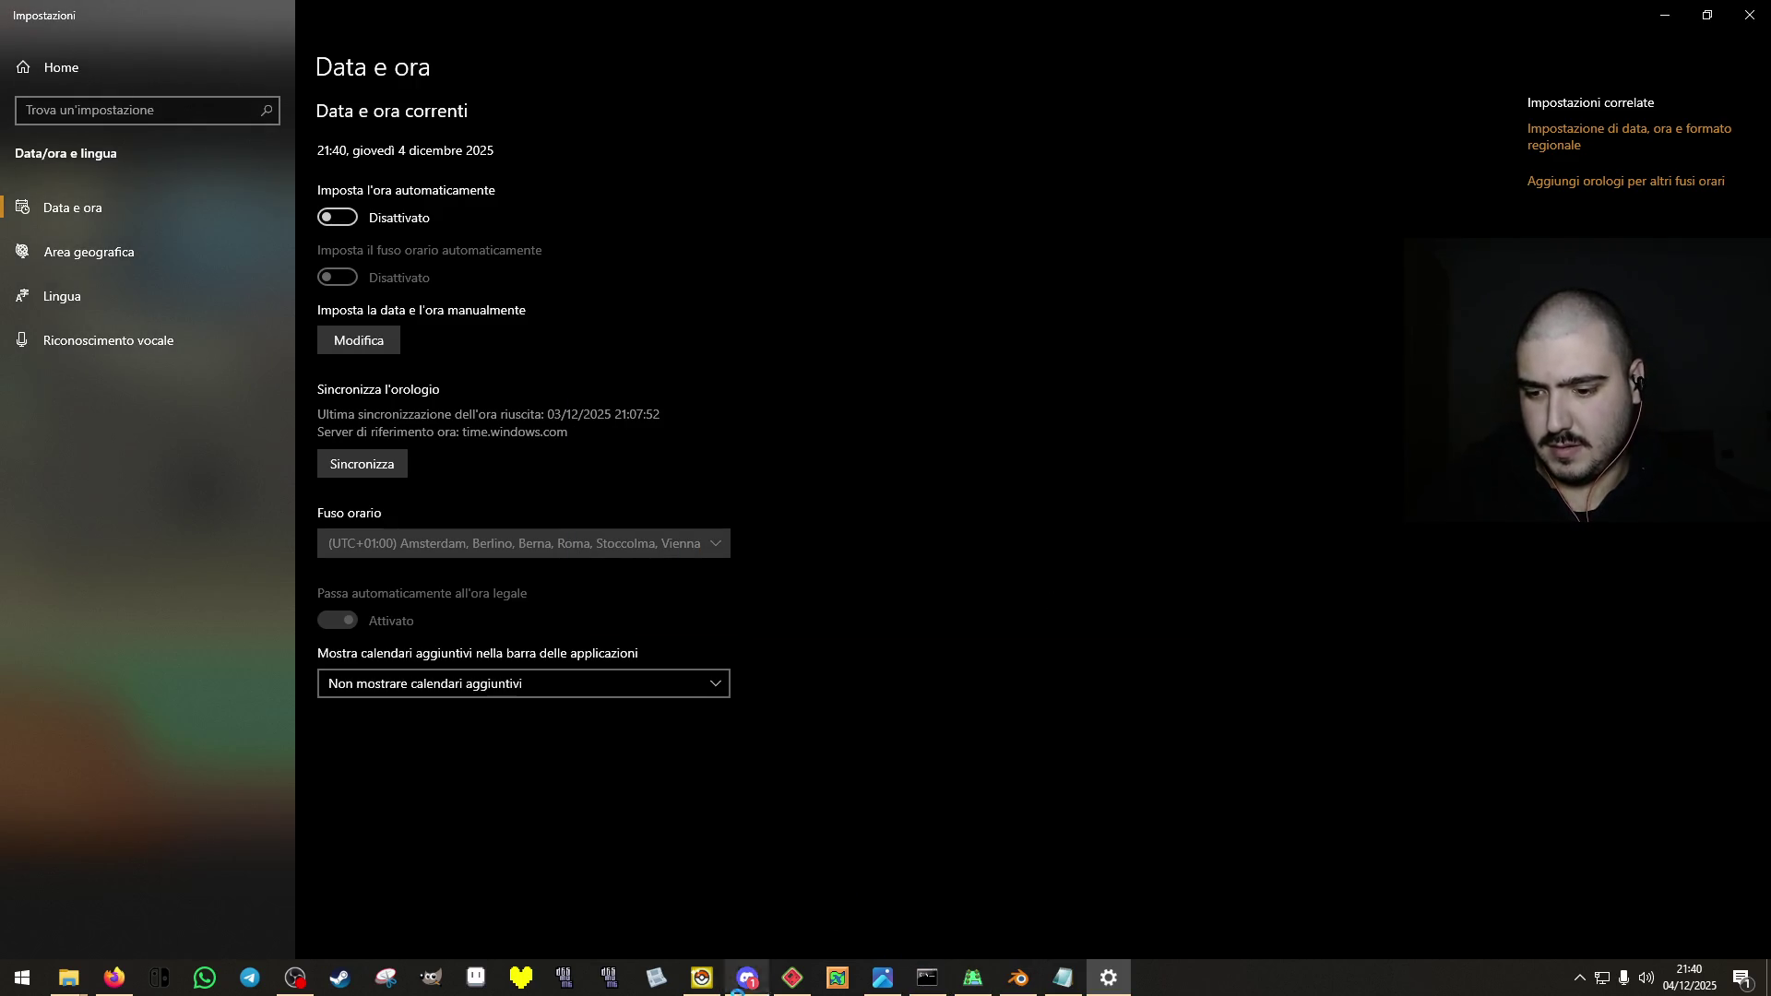
{"action": "left_click", "coordinate": [792, 977]}
{"action": "key", "text": "Right"}
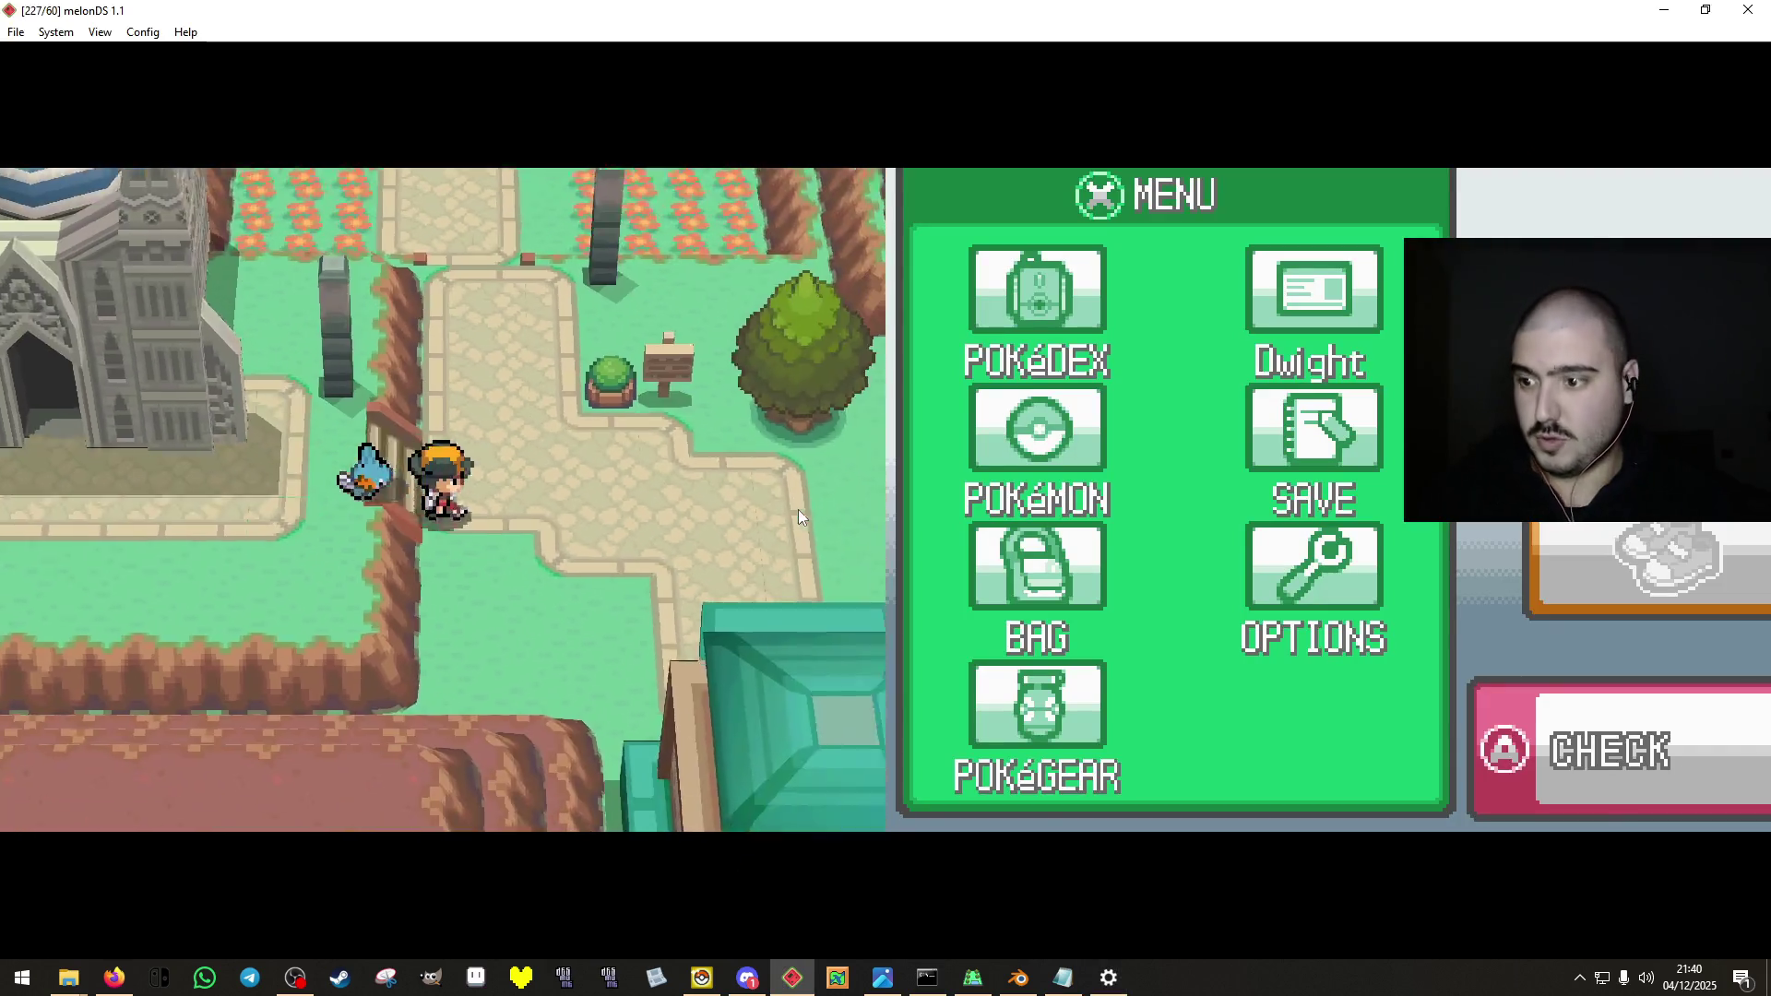
Walk up through the park, then reload test.nds from the recent ROMs list.
{"action": "key", "text": "Up"}
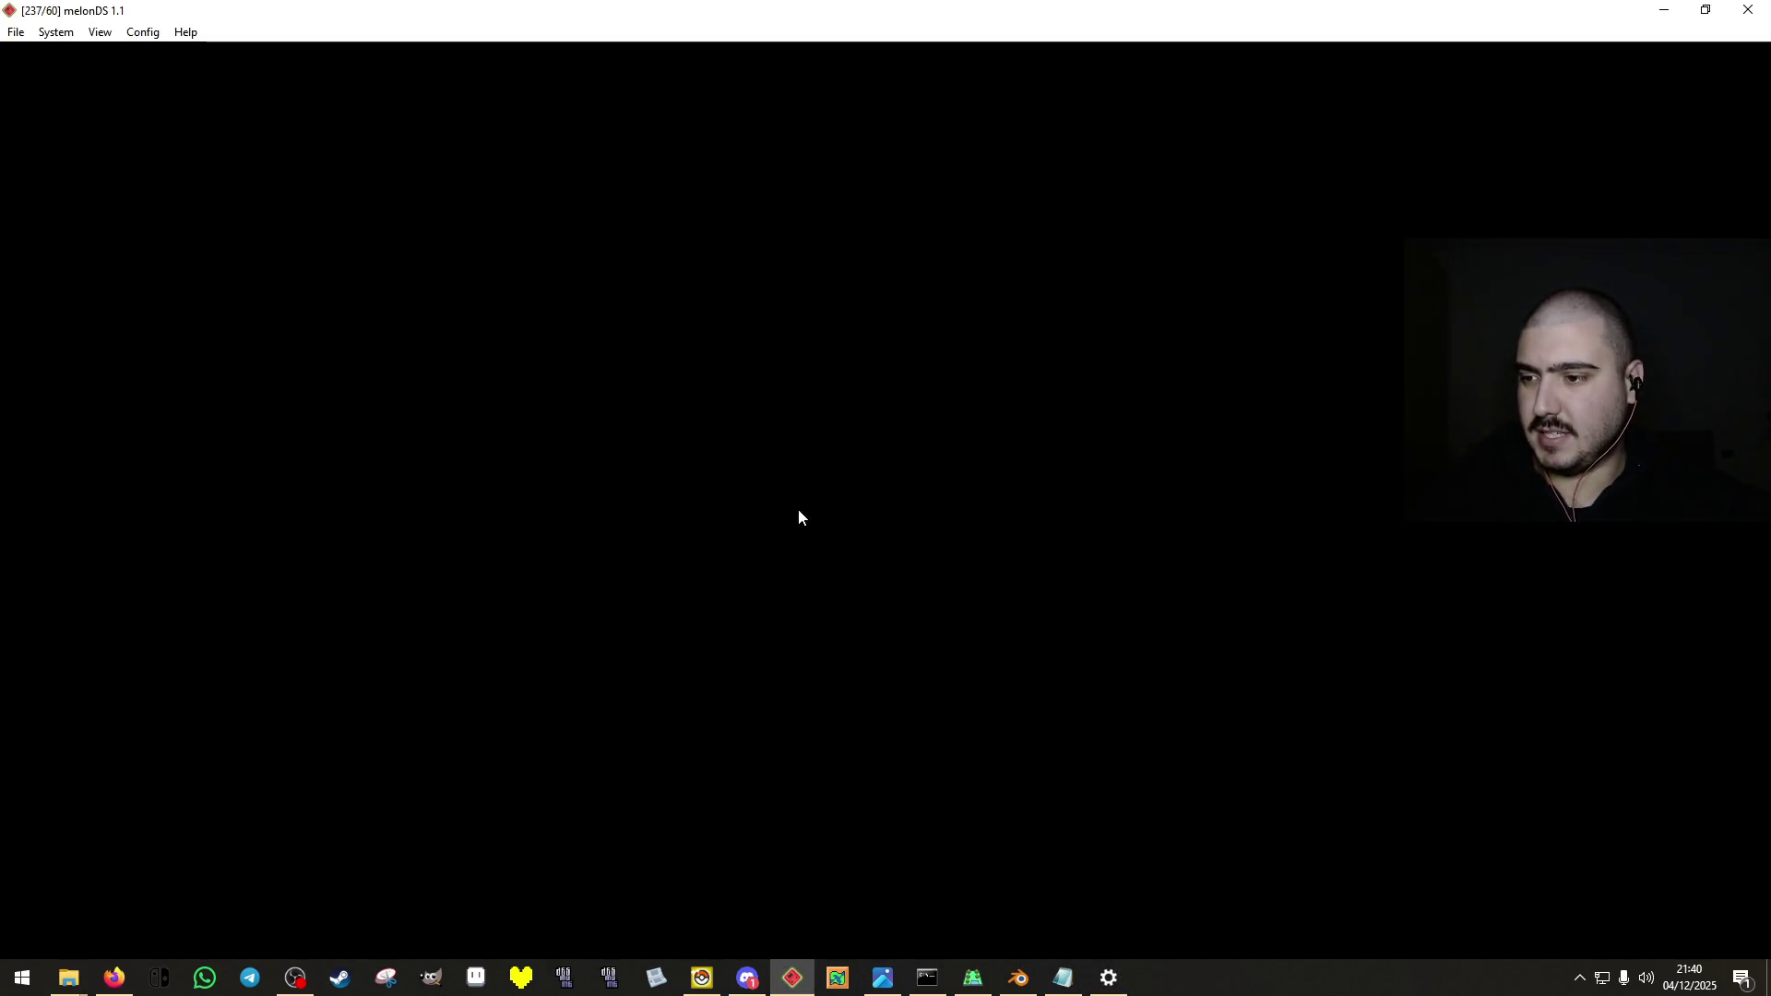
{"action": "key", "text": "Up"}
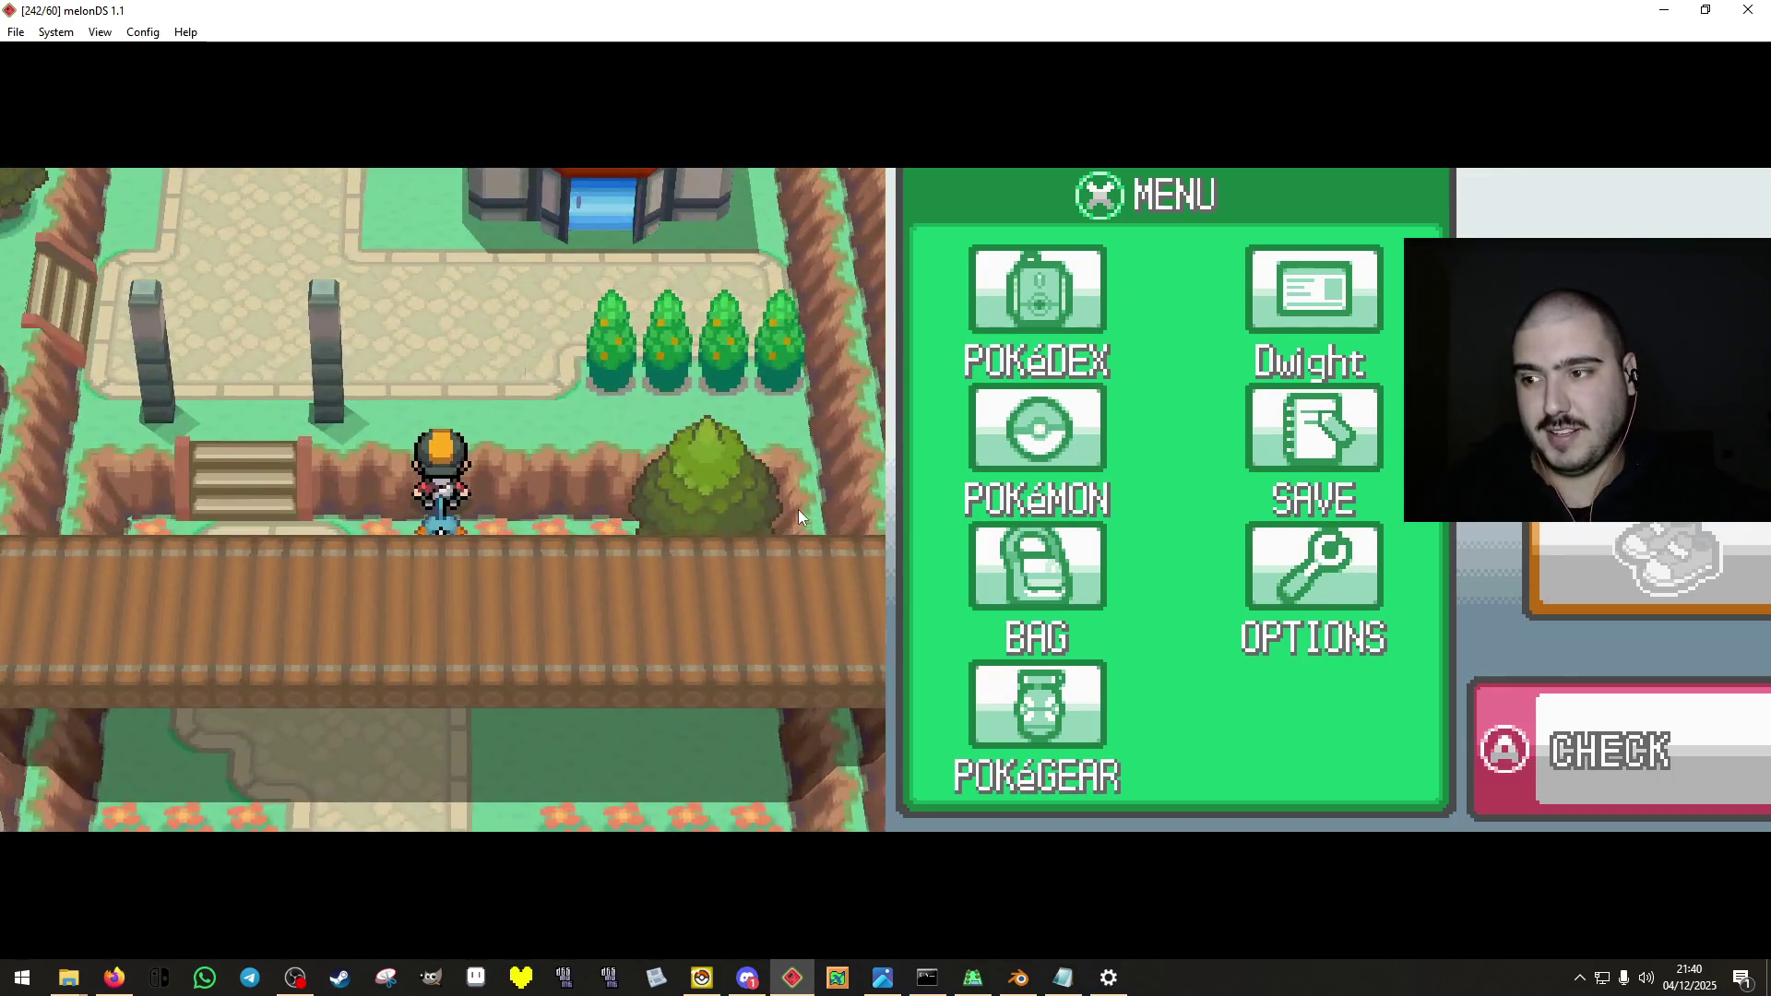
{"action": "key", "text": "Down"}
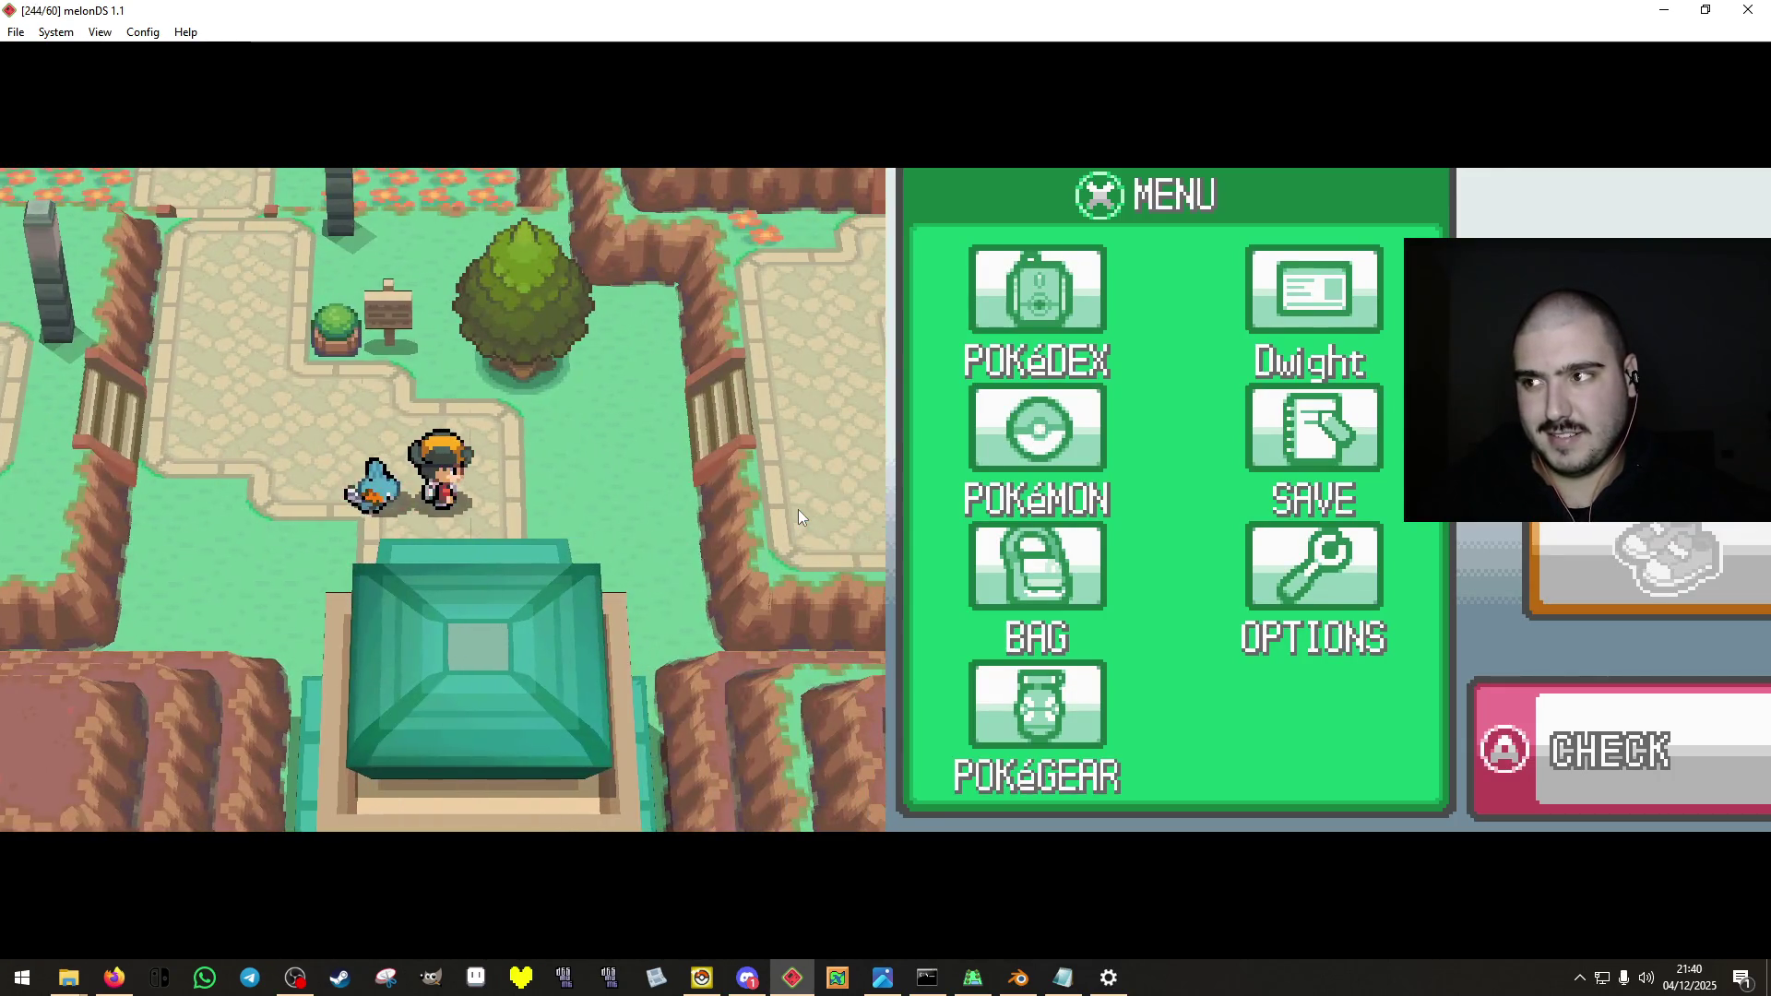
{"action": "left_click", "coordinate": [15, 33]}
{"action": "mouse_move", "coordinate": [92, 74]}
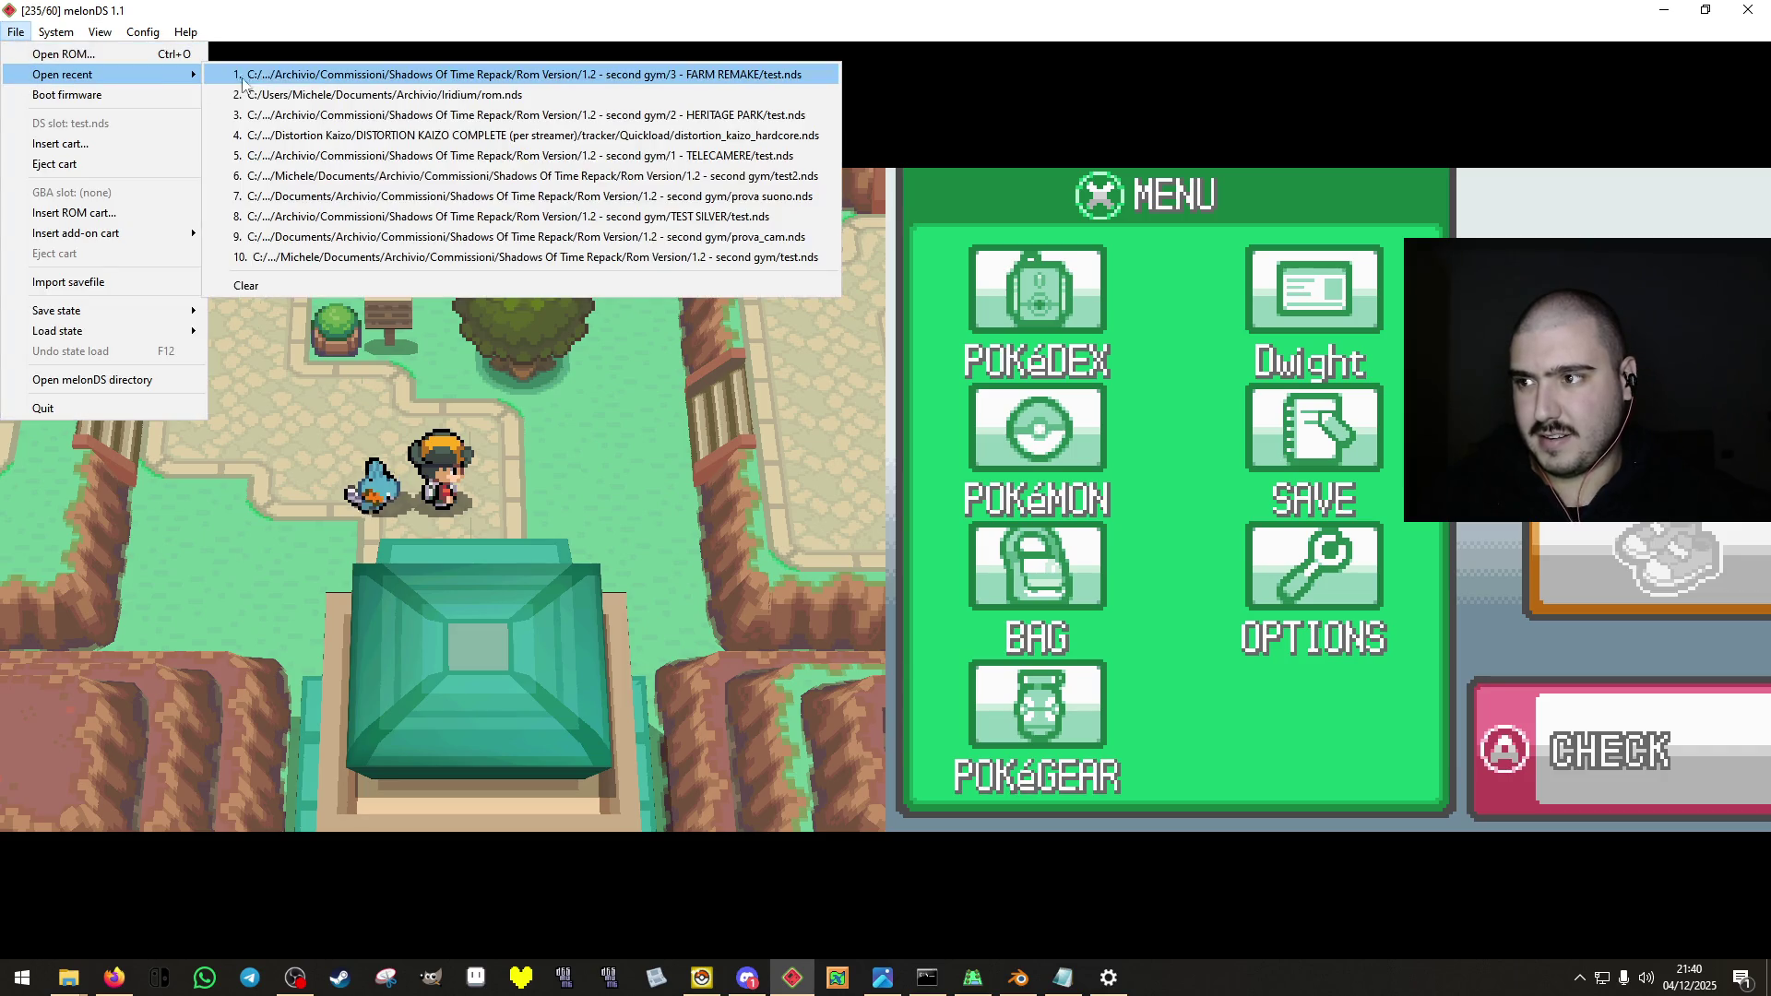
{"action": "left_click", "coordinate": [295, 69]}
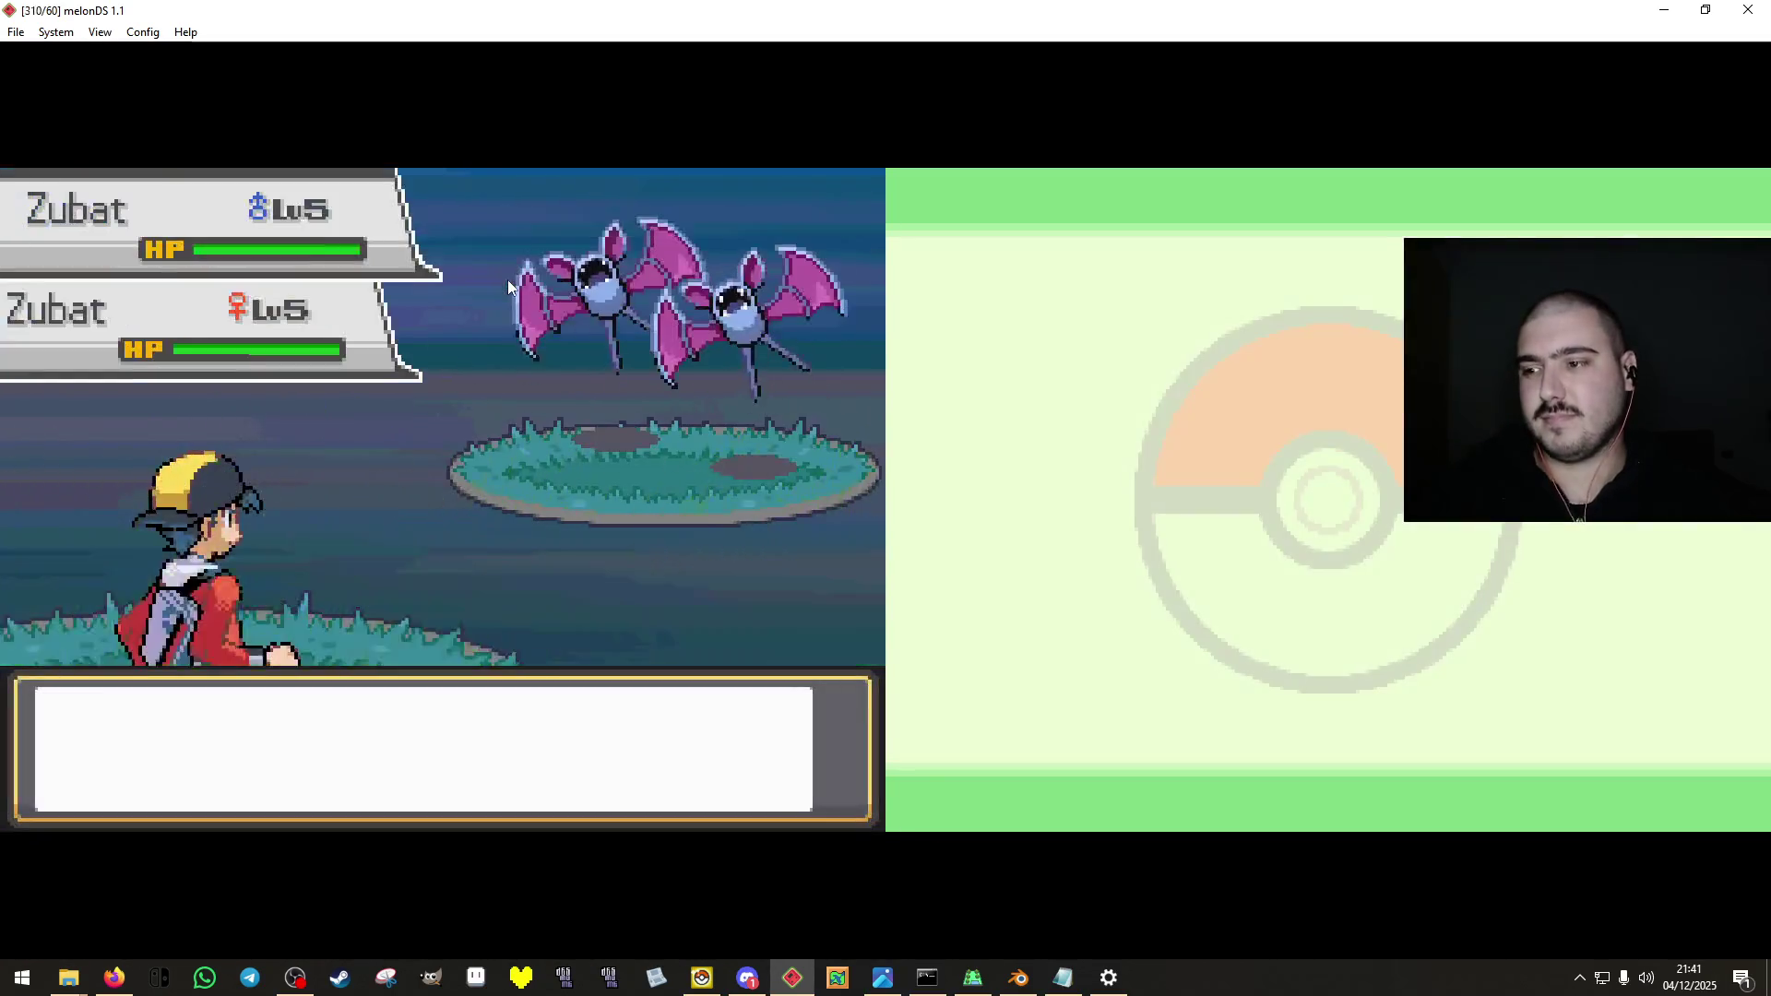
Flee the Zubat battle and walk through the Heritage Park gate and up the stairs.
{"action": "key", "text": "Down"}
{"action": "key", "text": "x"}
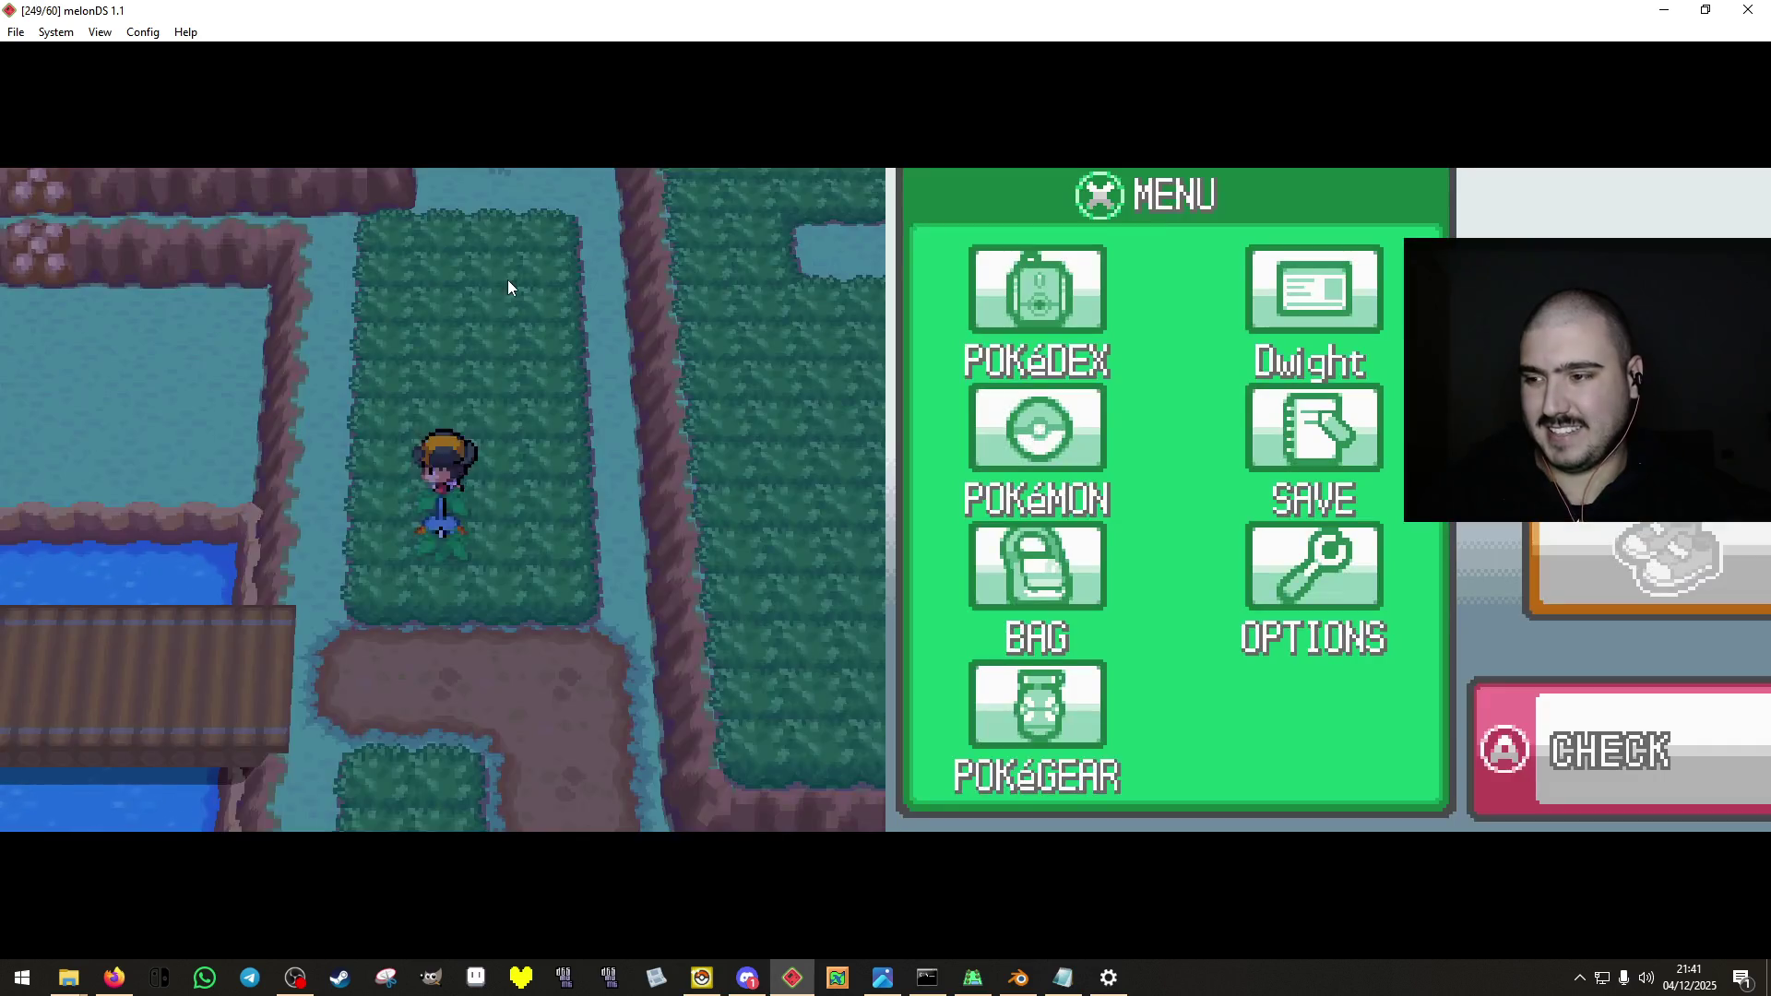
{"action": "key", "text": "Up"}
{"action": "key", "text": "Left"}
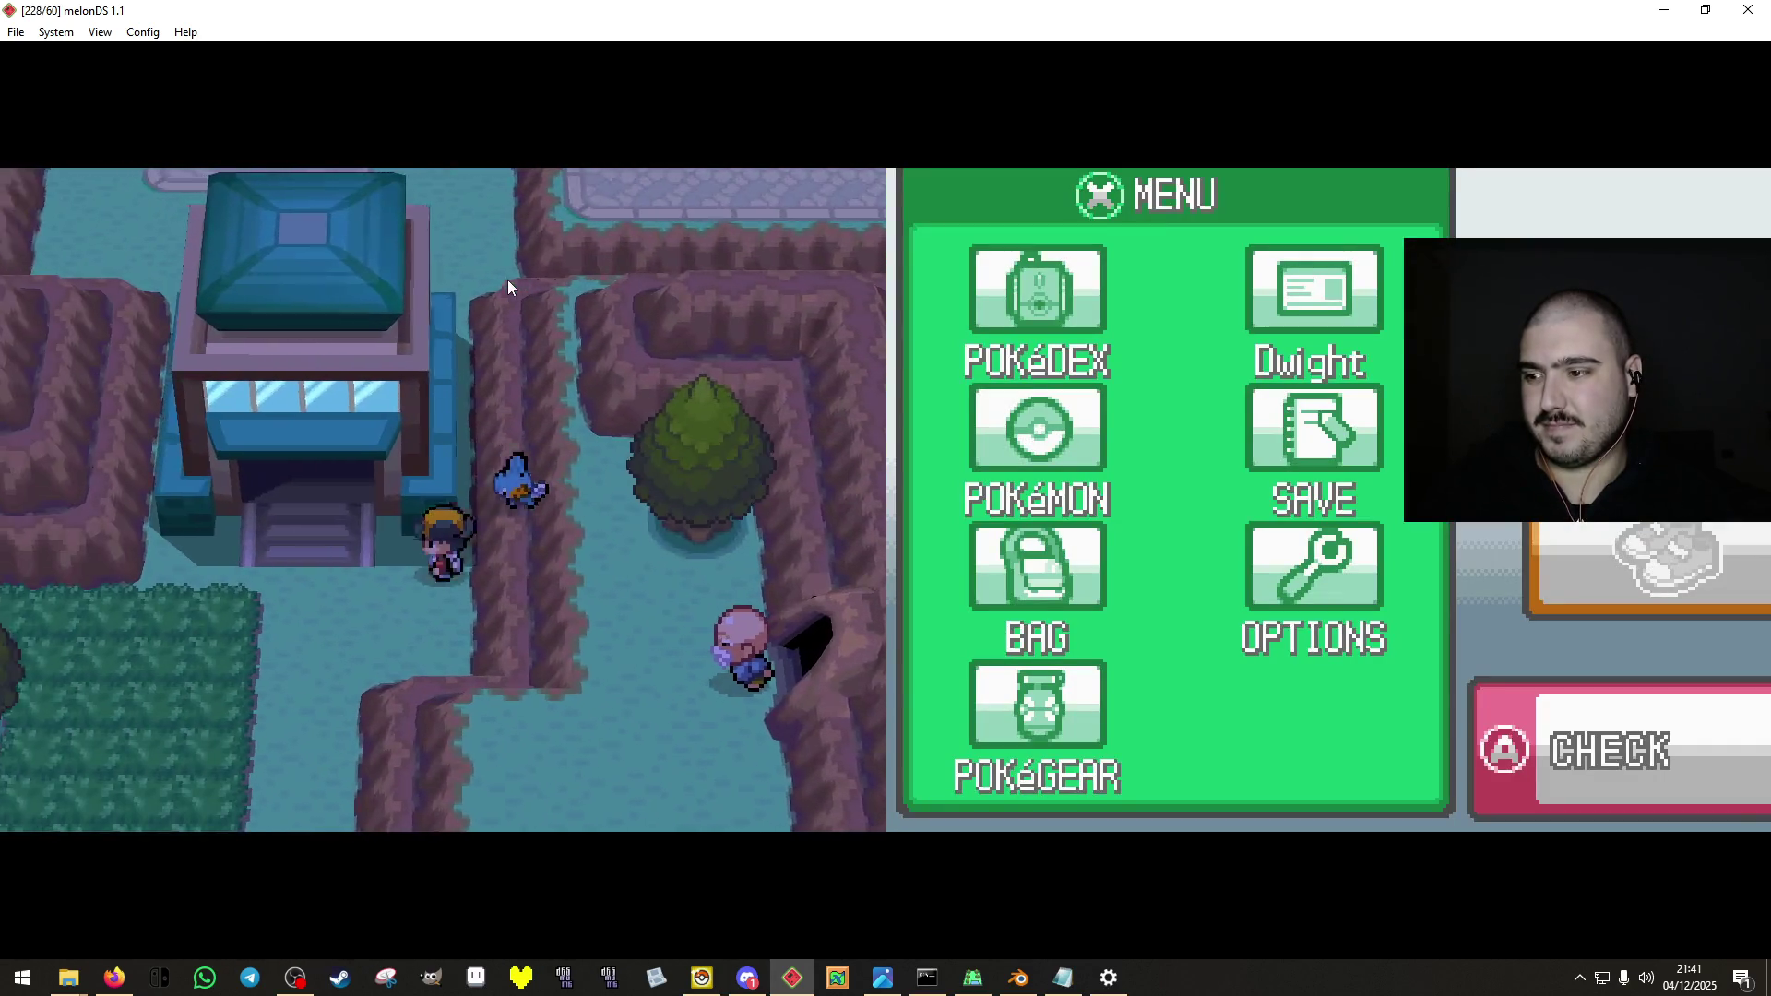
{"action": "key", "text": "Up"}
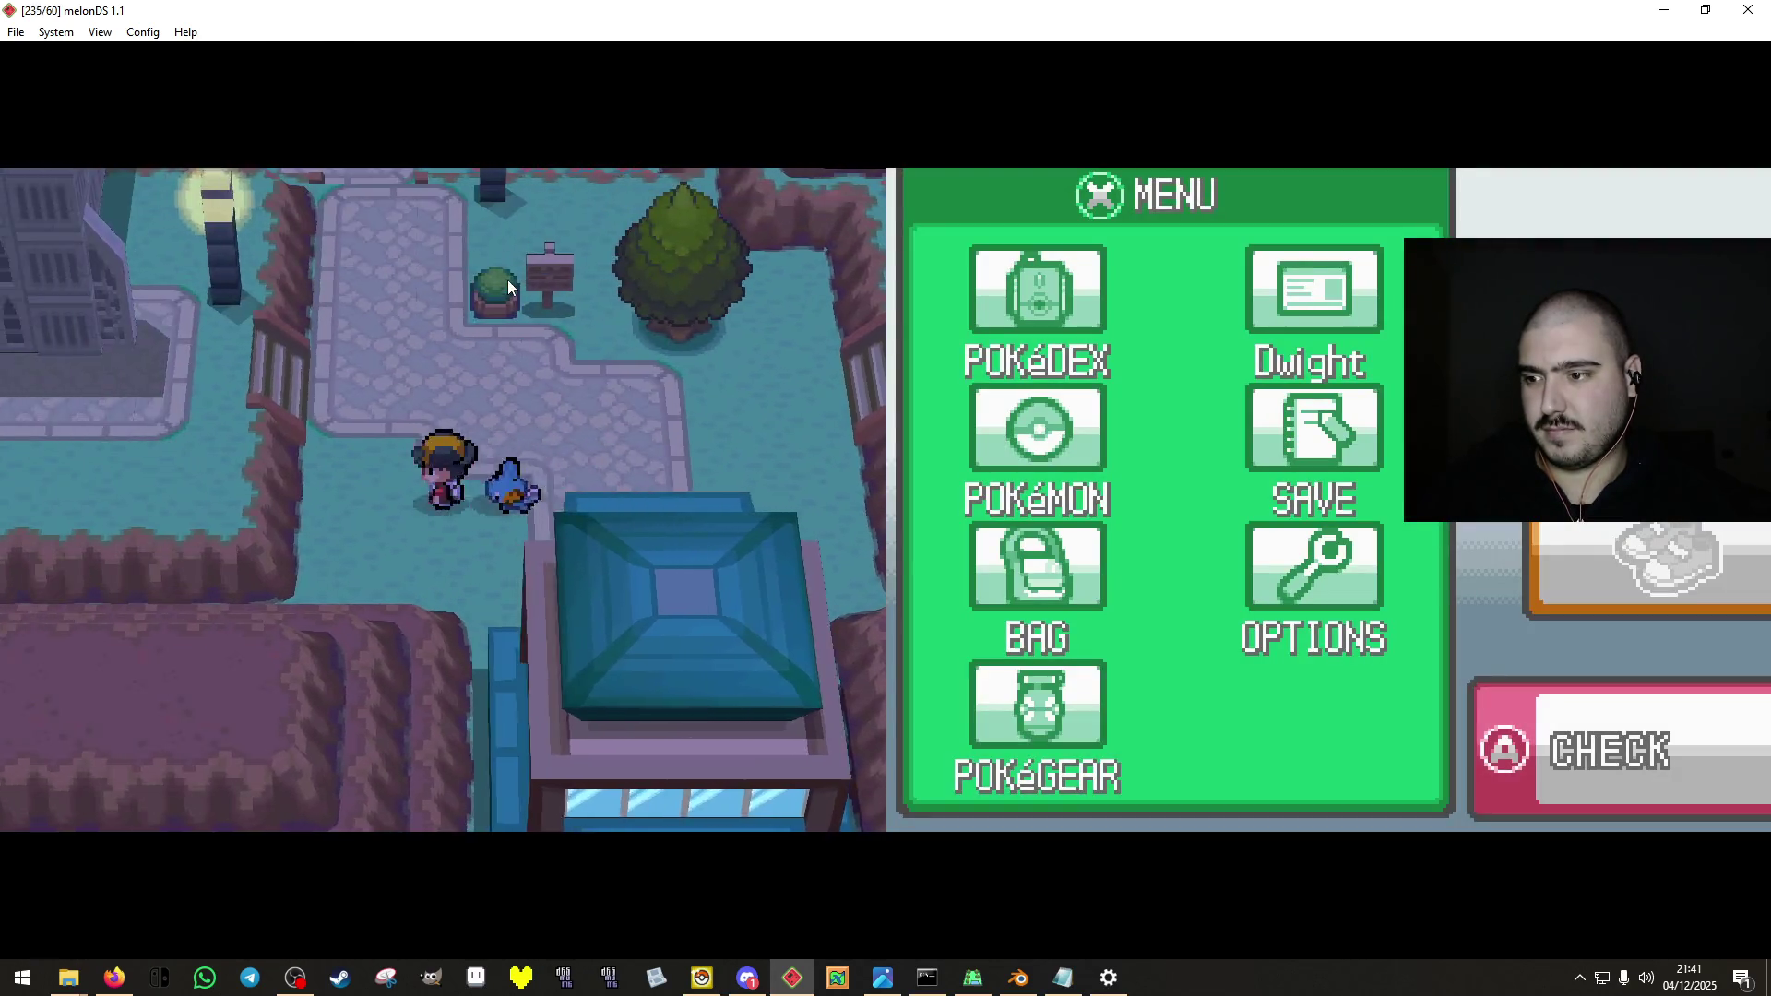
{"action": "key", "text": "Right"}
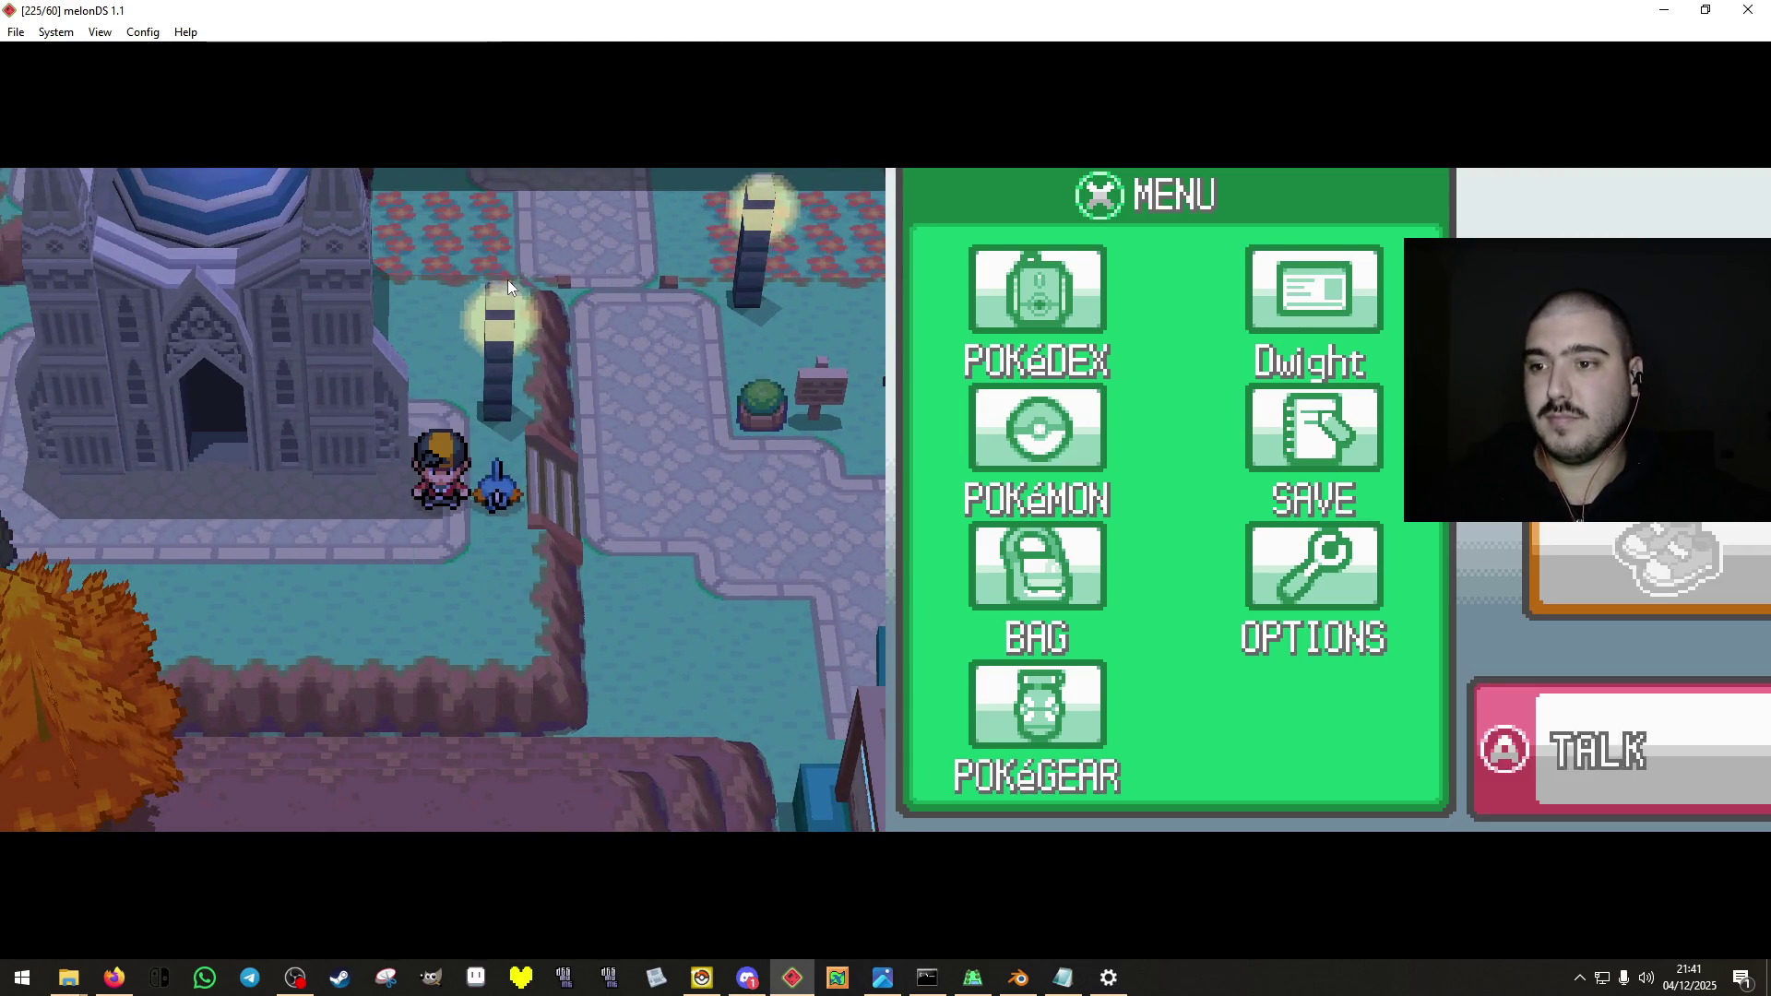
{"action": "key", "text": "Up"}
Walk west along the bridge past the domed church and east toward the lit lamps.
{"action": "key", "text": "Left"}
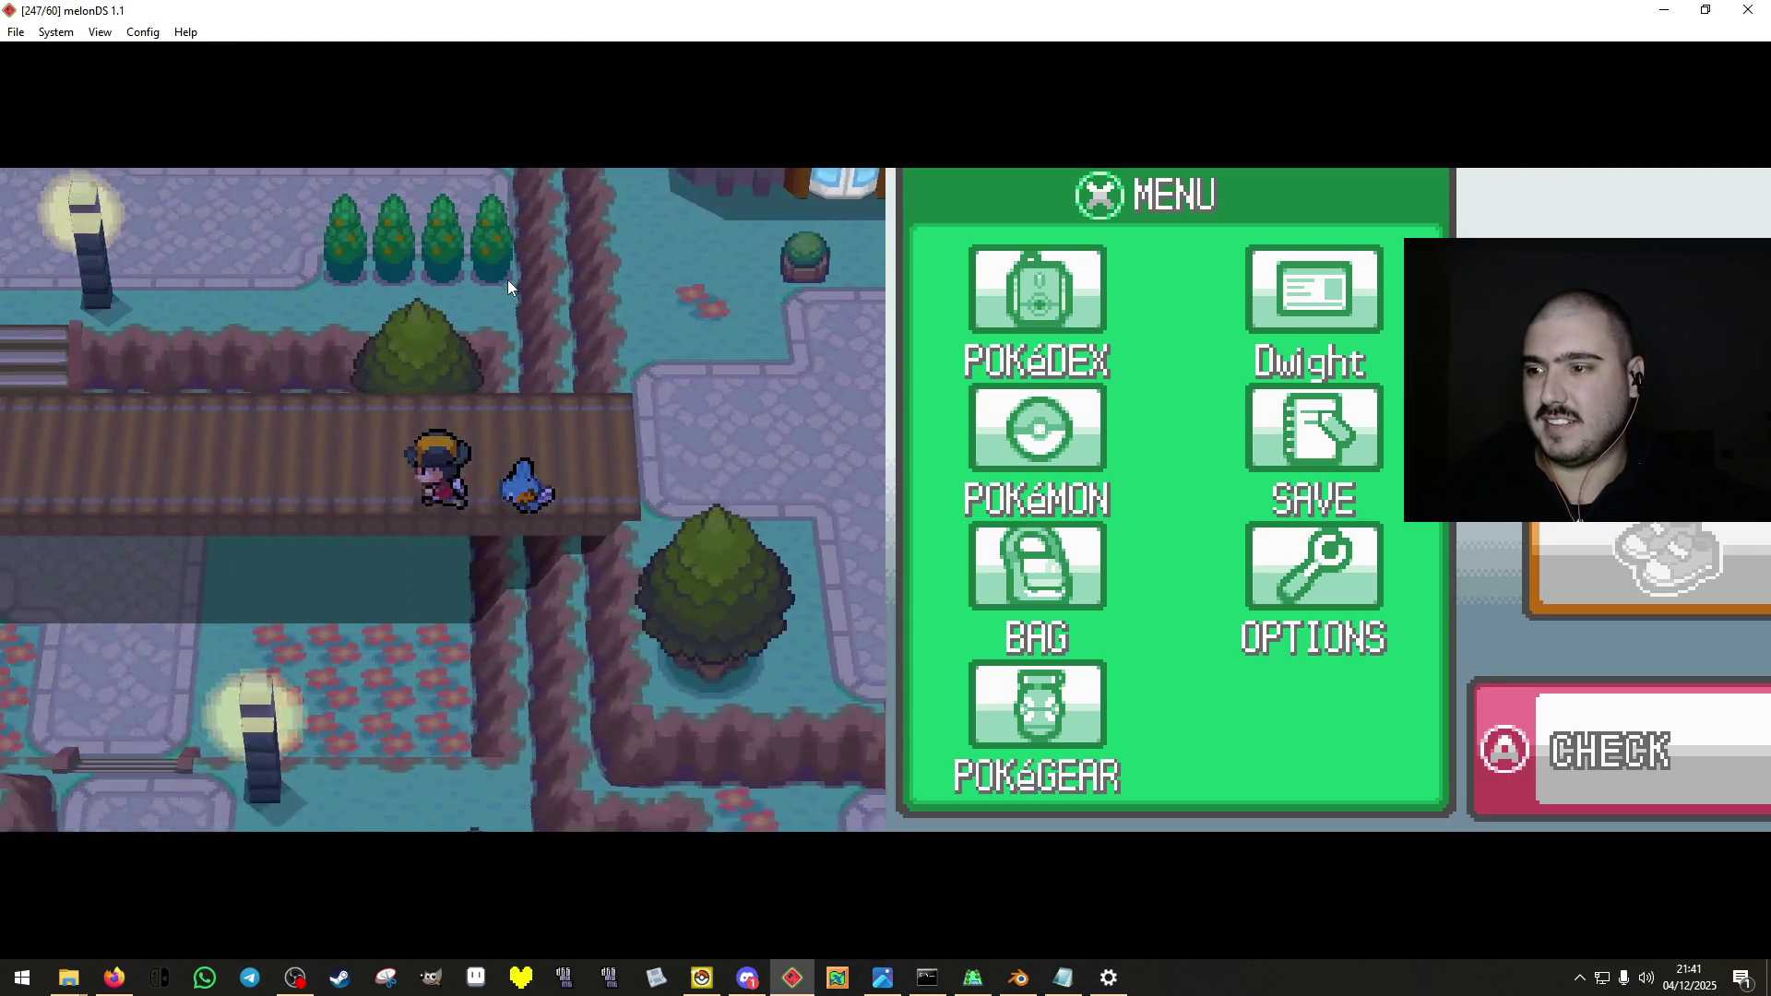
{"action": "key", "text": "Down"}
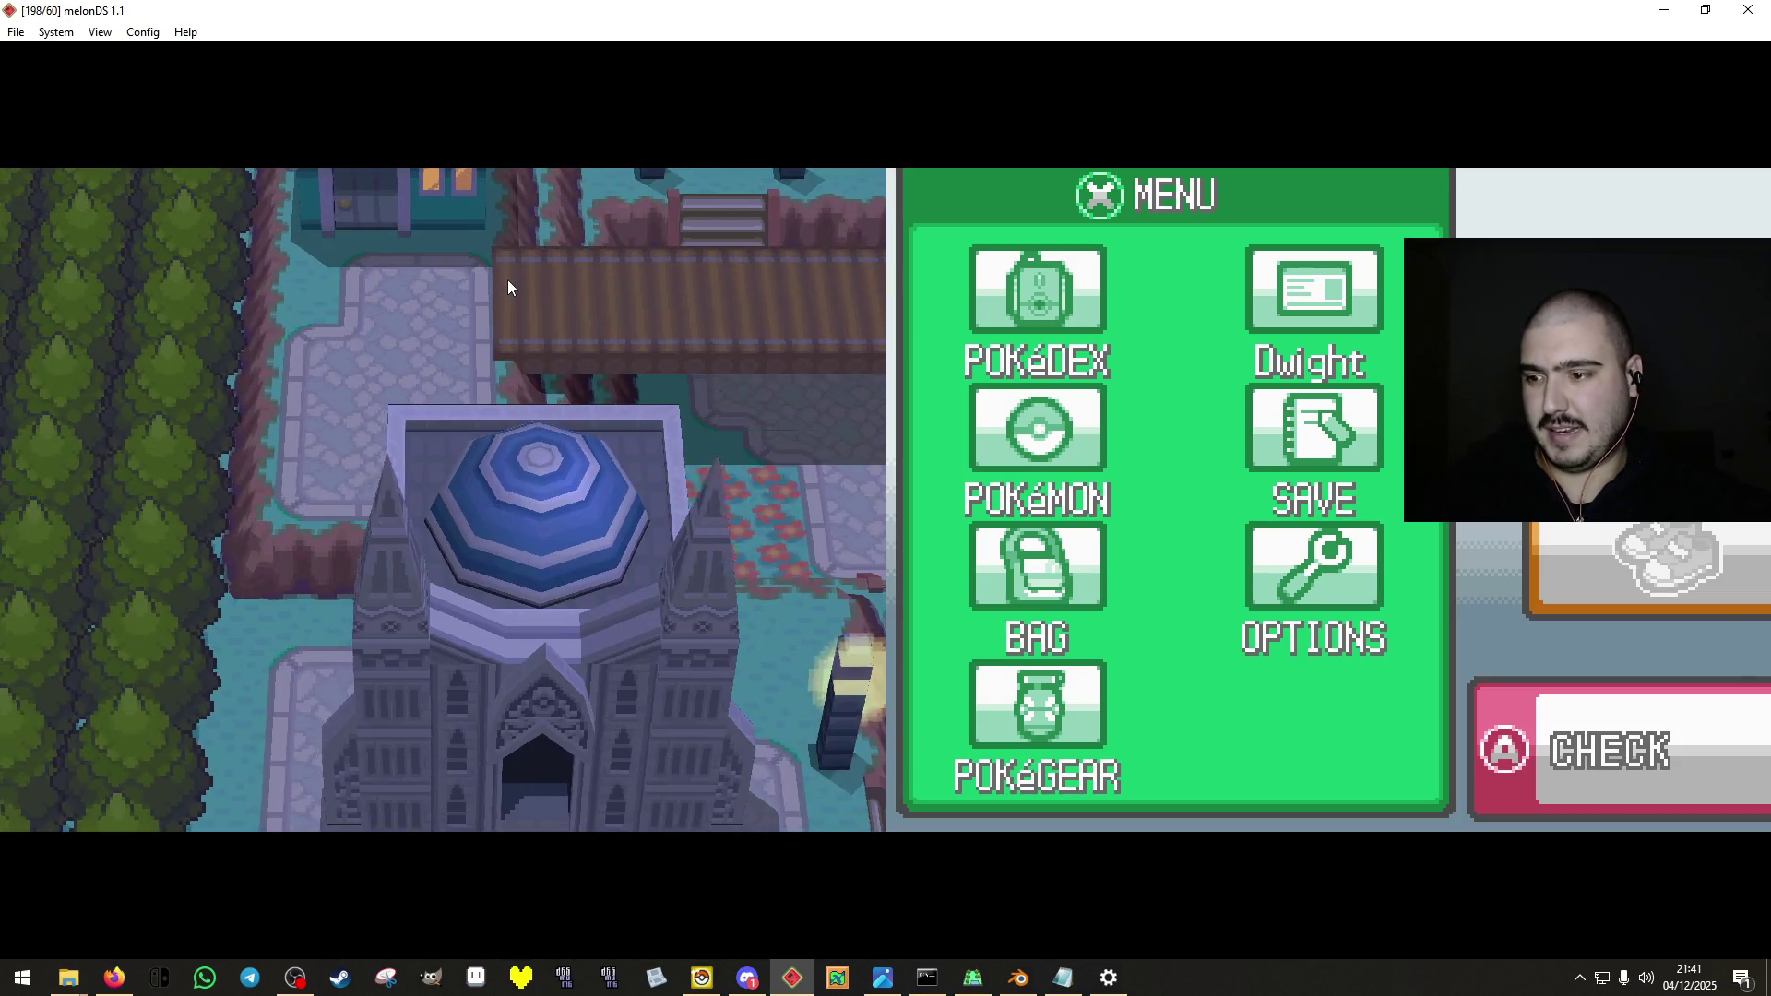
{"action": "key", "text": "Up"}
{"action": "key", "text": "Down"}
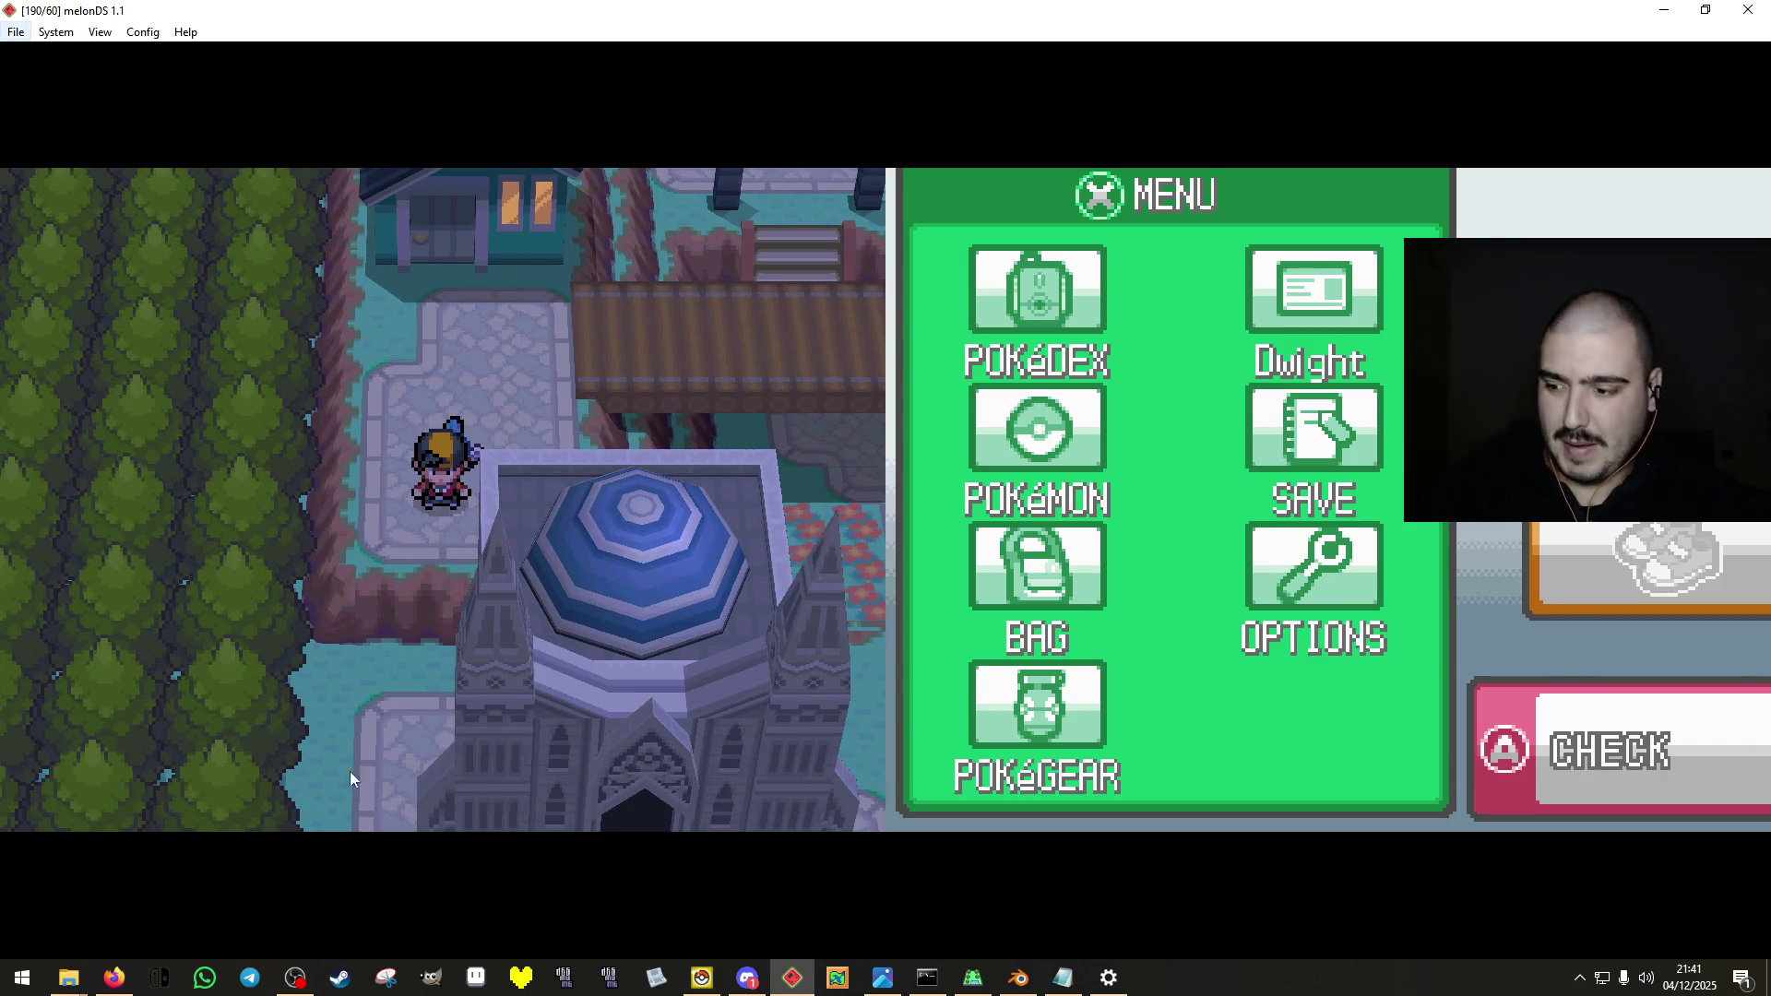
{"action": "key", "text": "Right"}
{"action": "key", "text": "Right"}
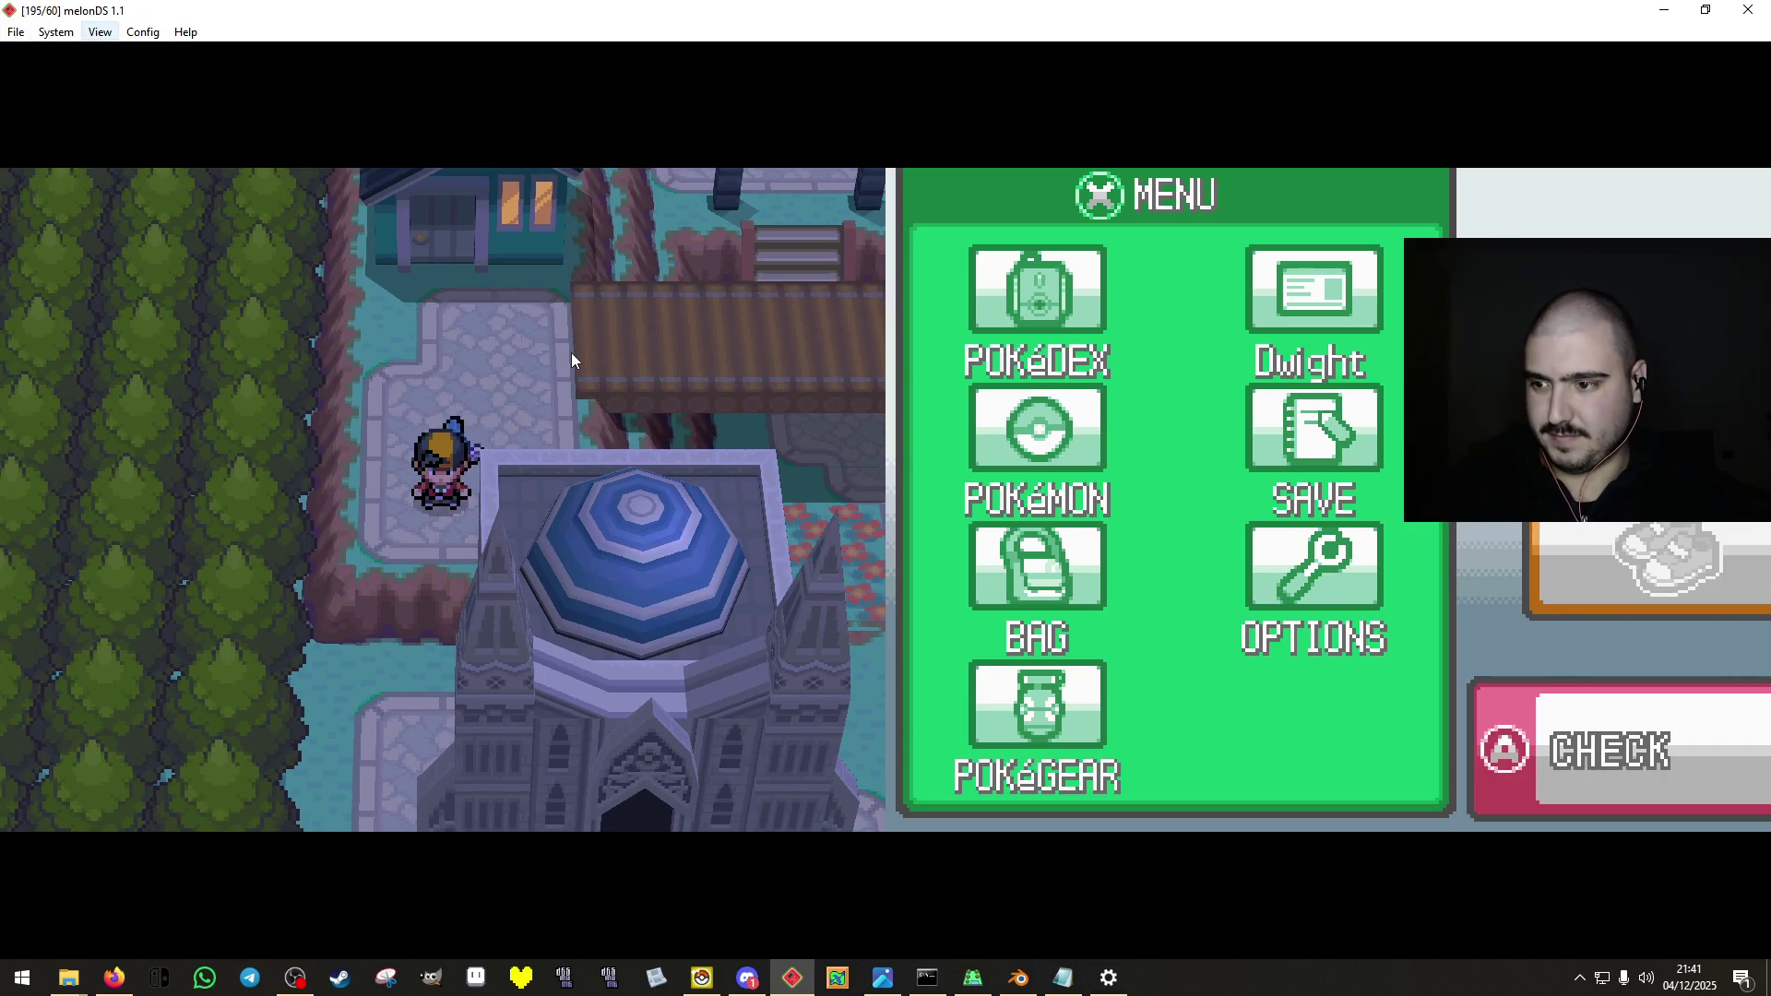
{"action": "key", "text": "Right"}
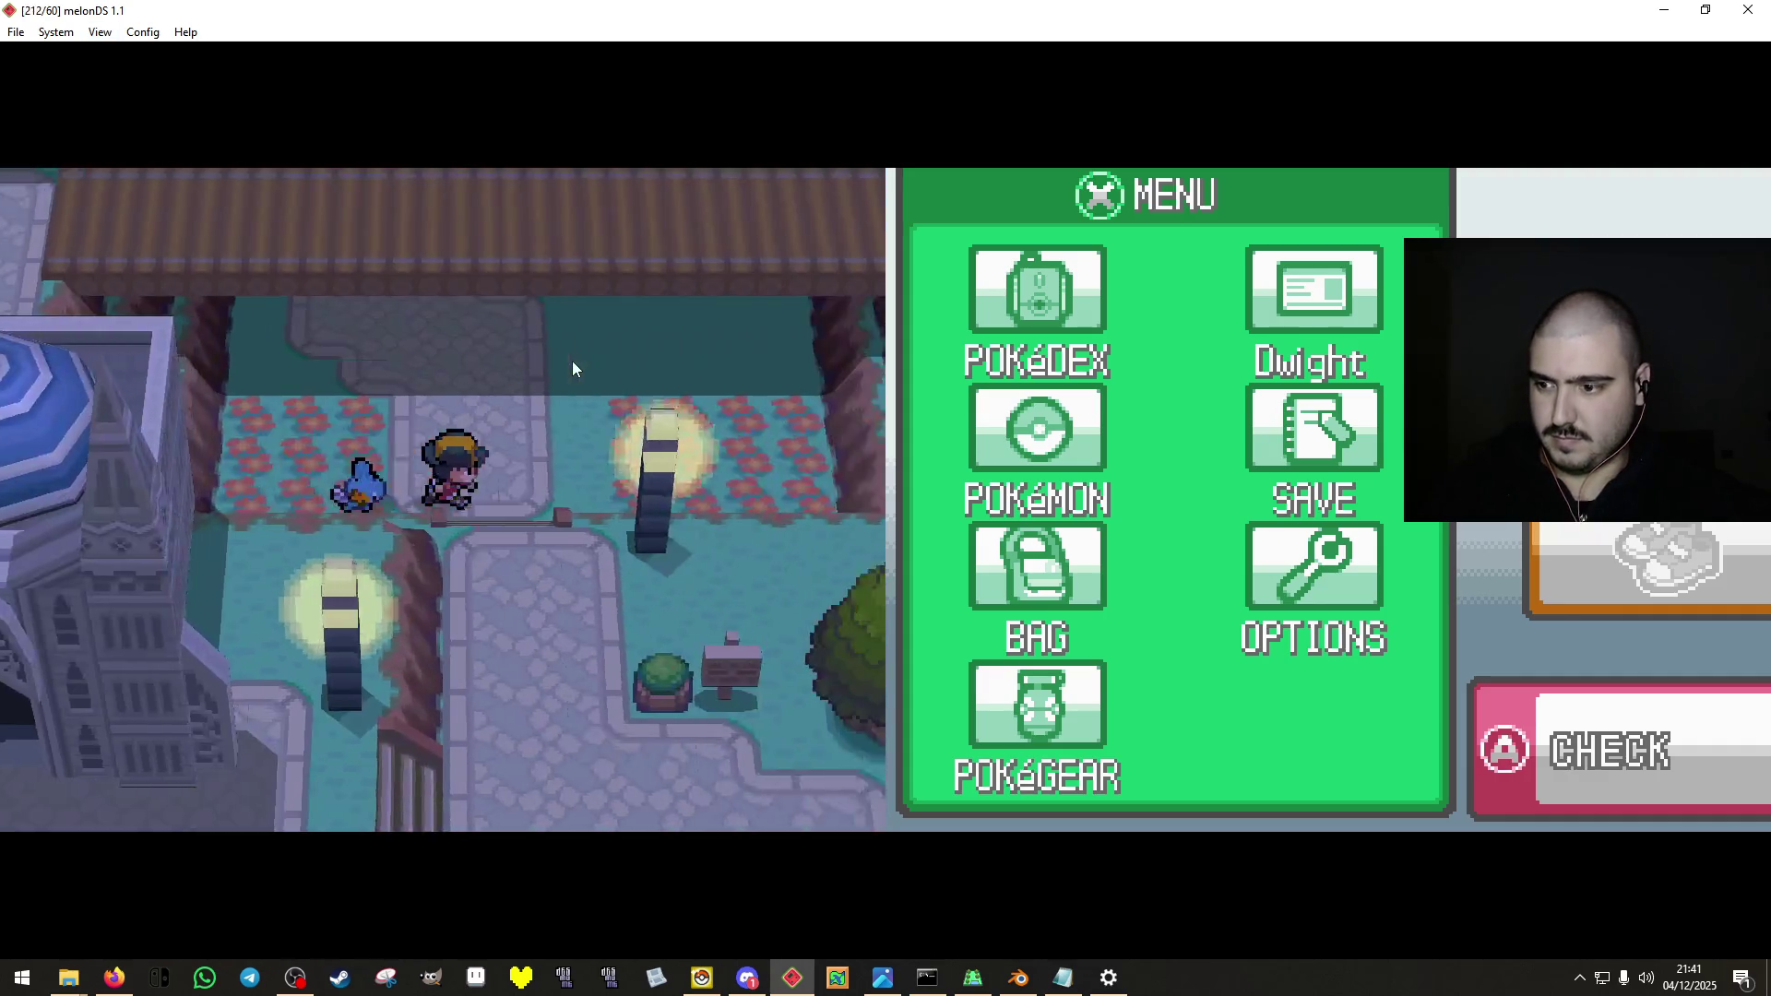
Switch to the Fiverr conversation and open the automatic reply editor.
{"action": "left_click", "coordinate": [114, 978]}
{"action": "left_click", "coordinate": [454, 897]}
{"action": "left_click", "coordinate": [557, 848]}
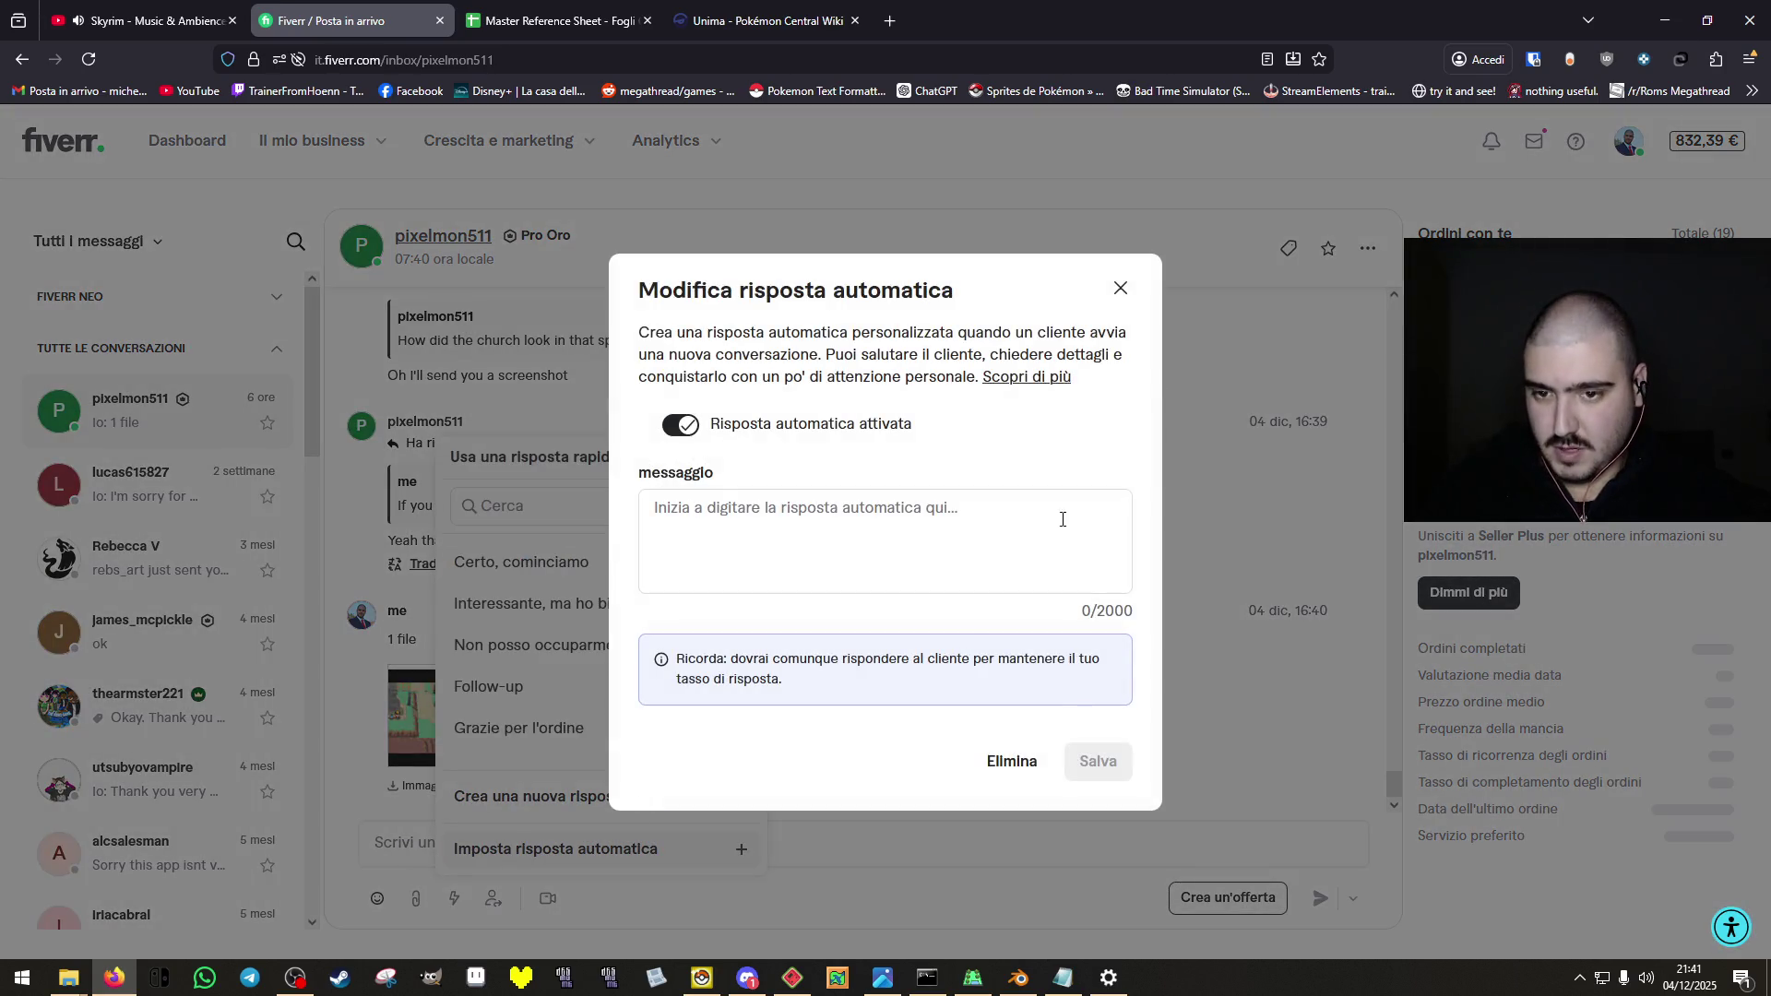
Close the auto-reply editor, paste a first game screenshot, and move the character two tiles left.
{"action": "left_click", "coordinate": [1120, 289]}
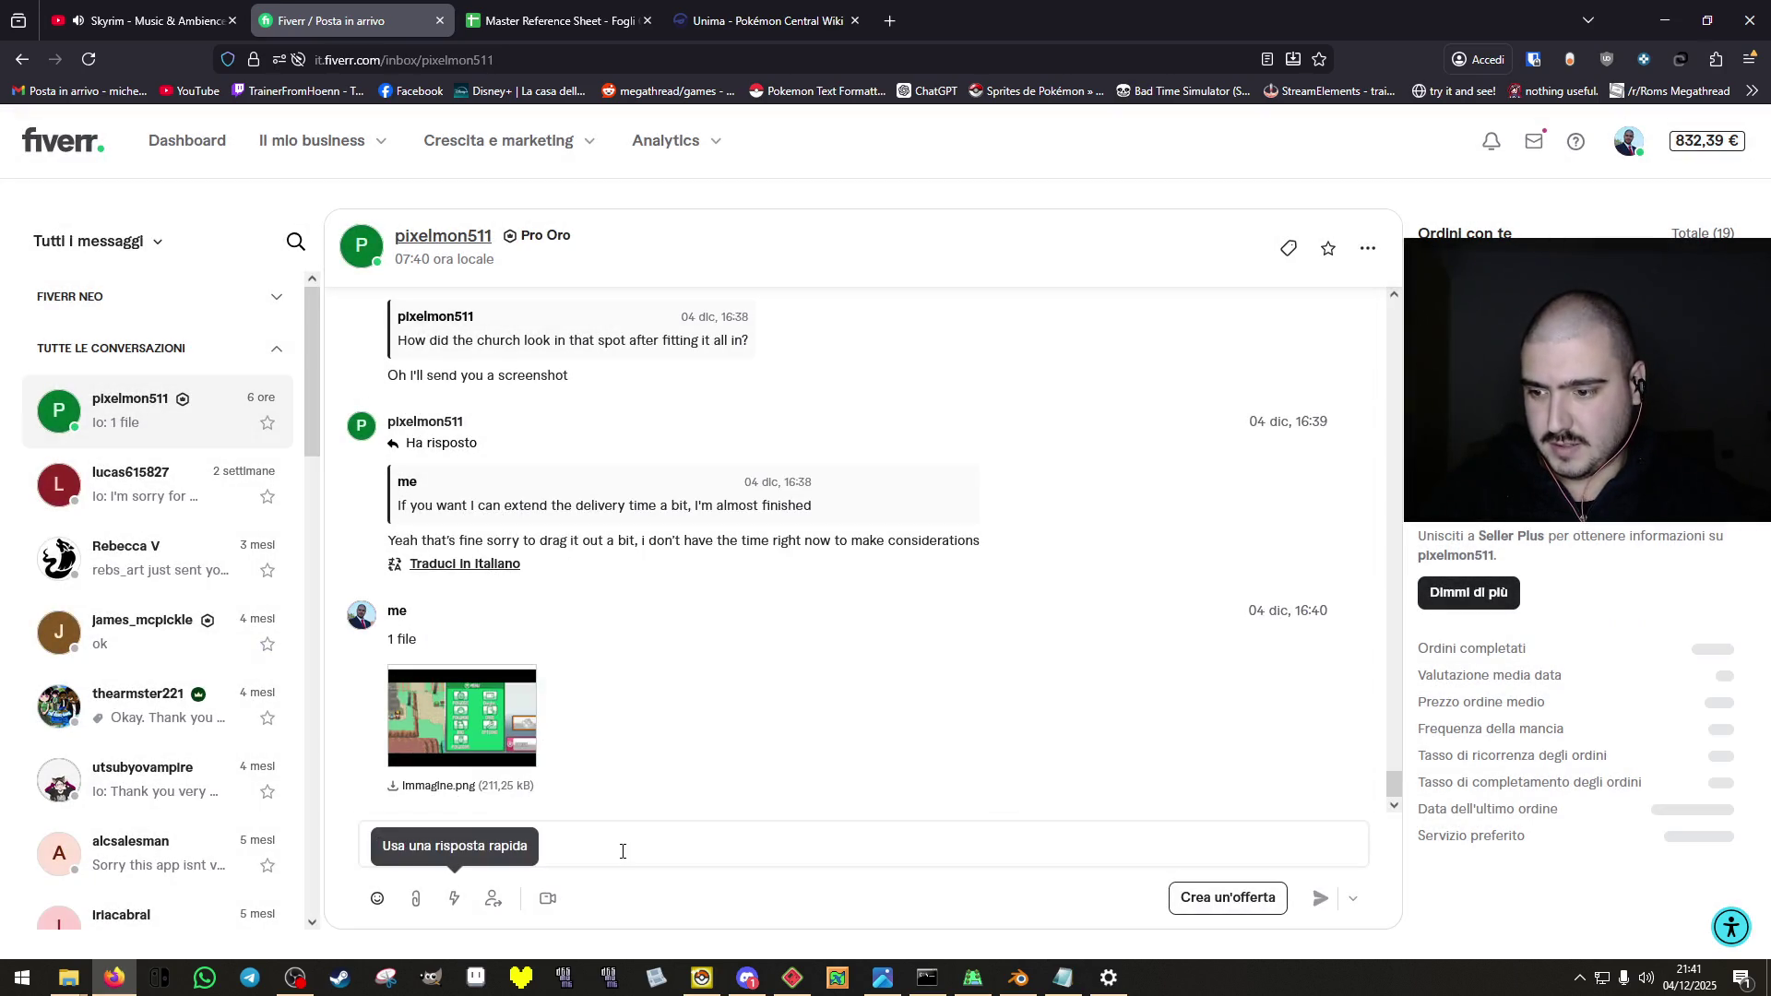
{"action": "key", "text": "ctrl+v"}
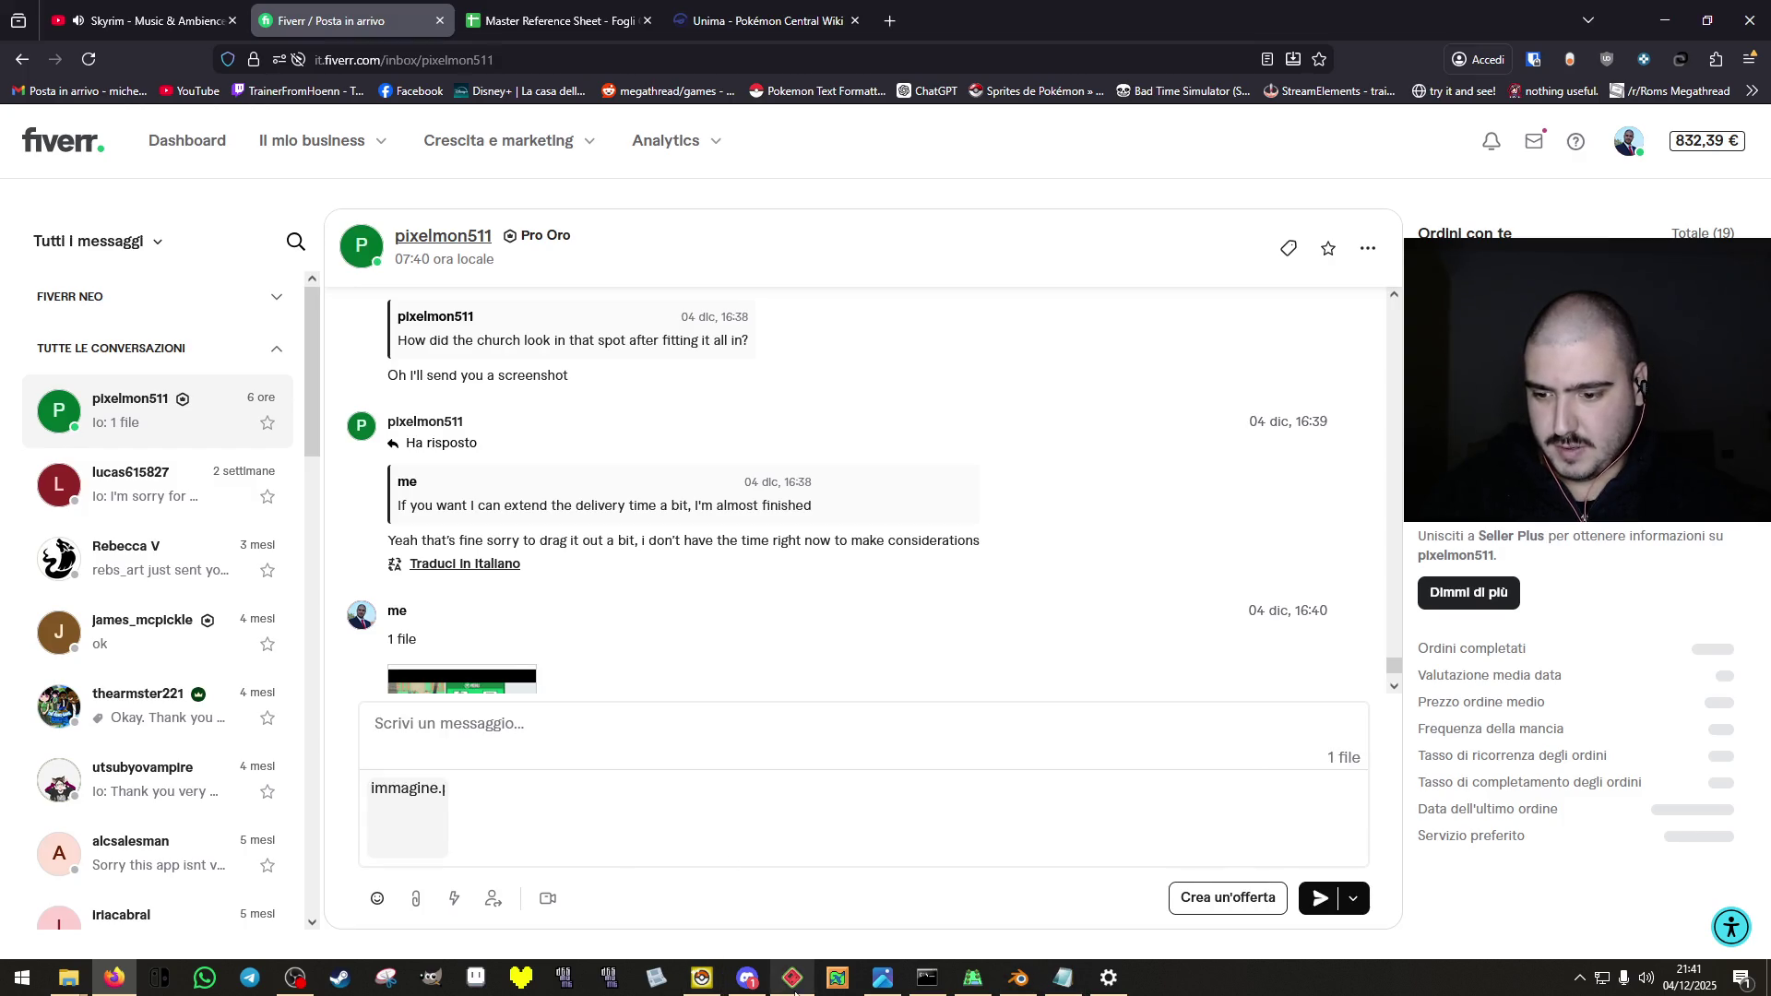
{"action": "left_click", "coordinate": [792, 977]}
{"action": "key", "text": "Left"}
{"action": "key", "text": "Left"}
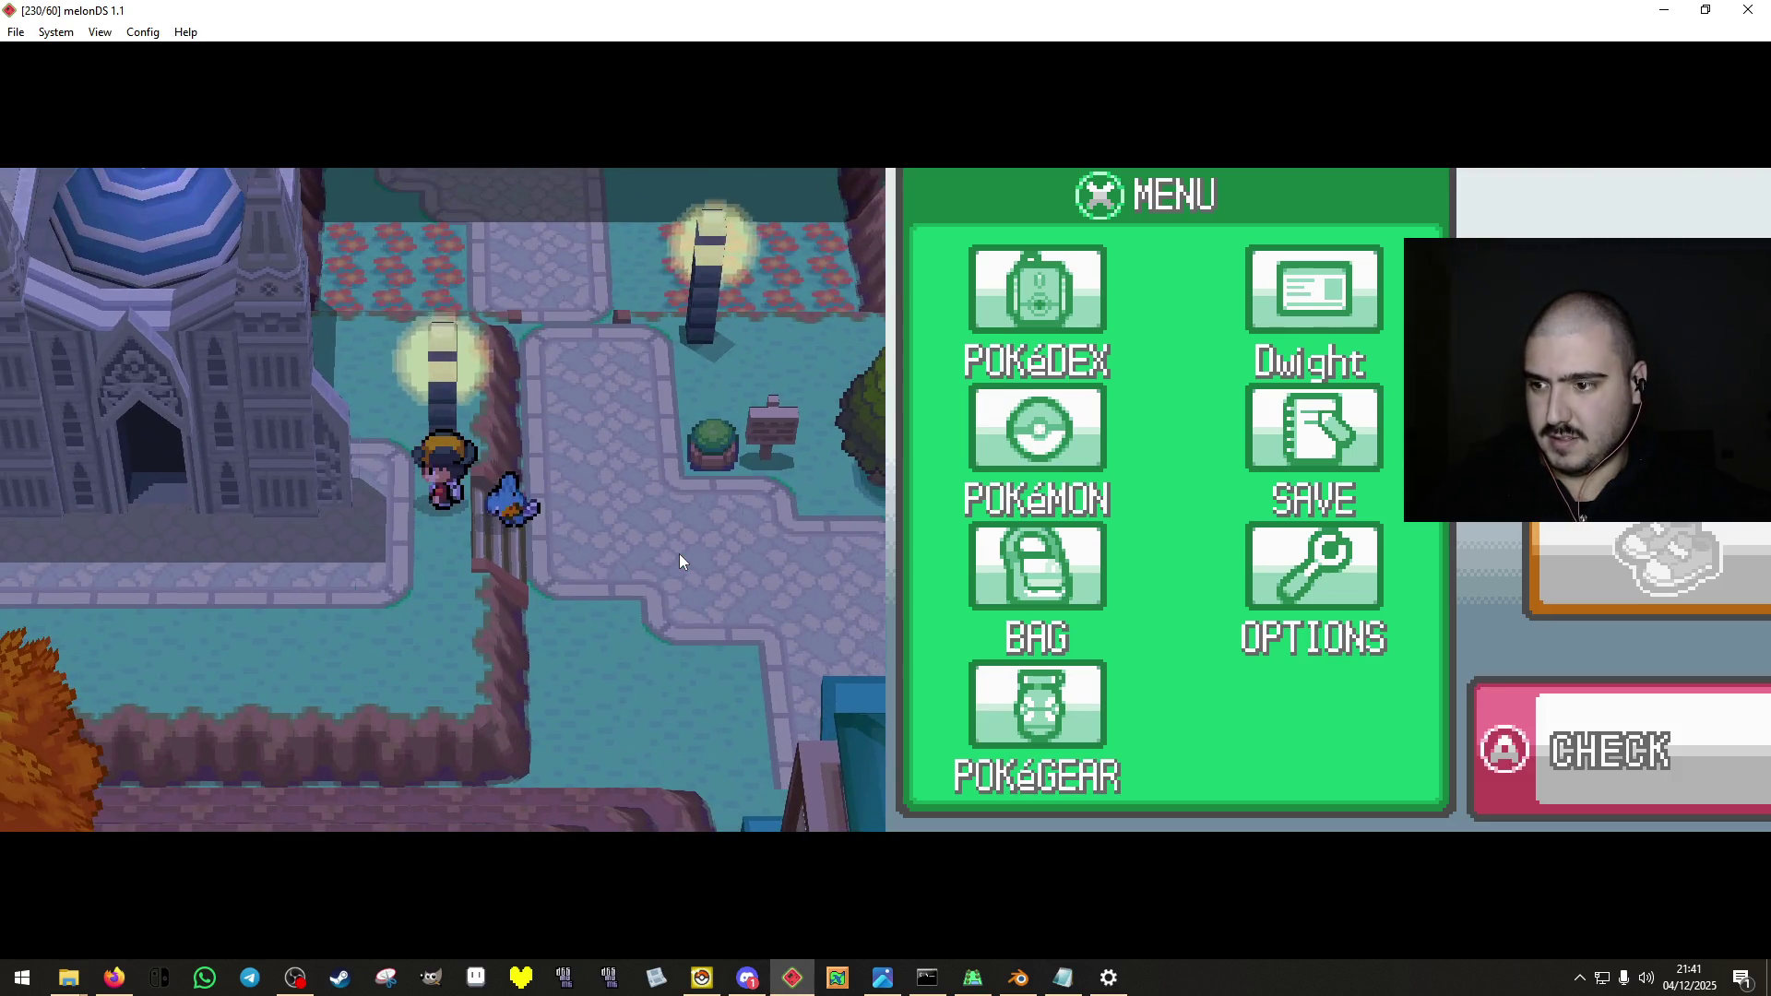
Paste a second screenshot and send it with the text 'Night time'.
{"action": "key", "text": "alt+Tab"}
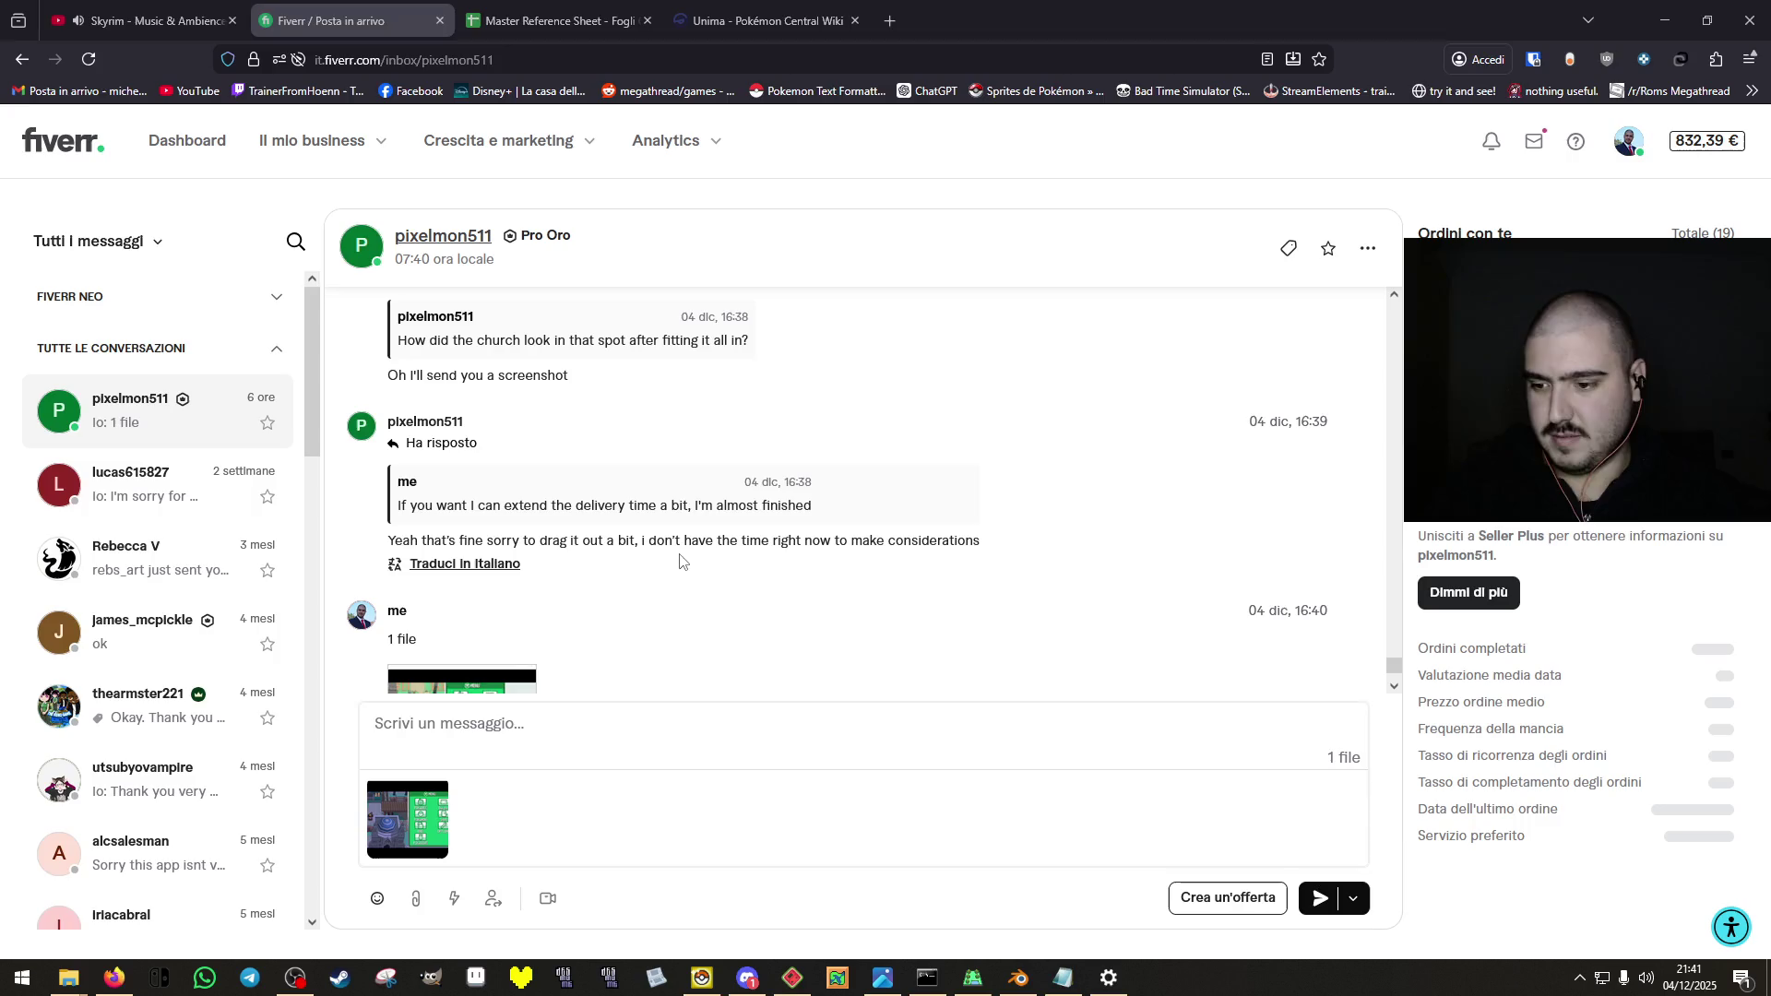
{"action": "key", "text": "ctrl+v"}
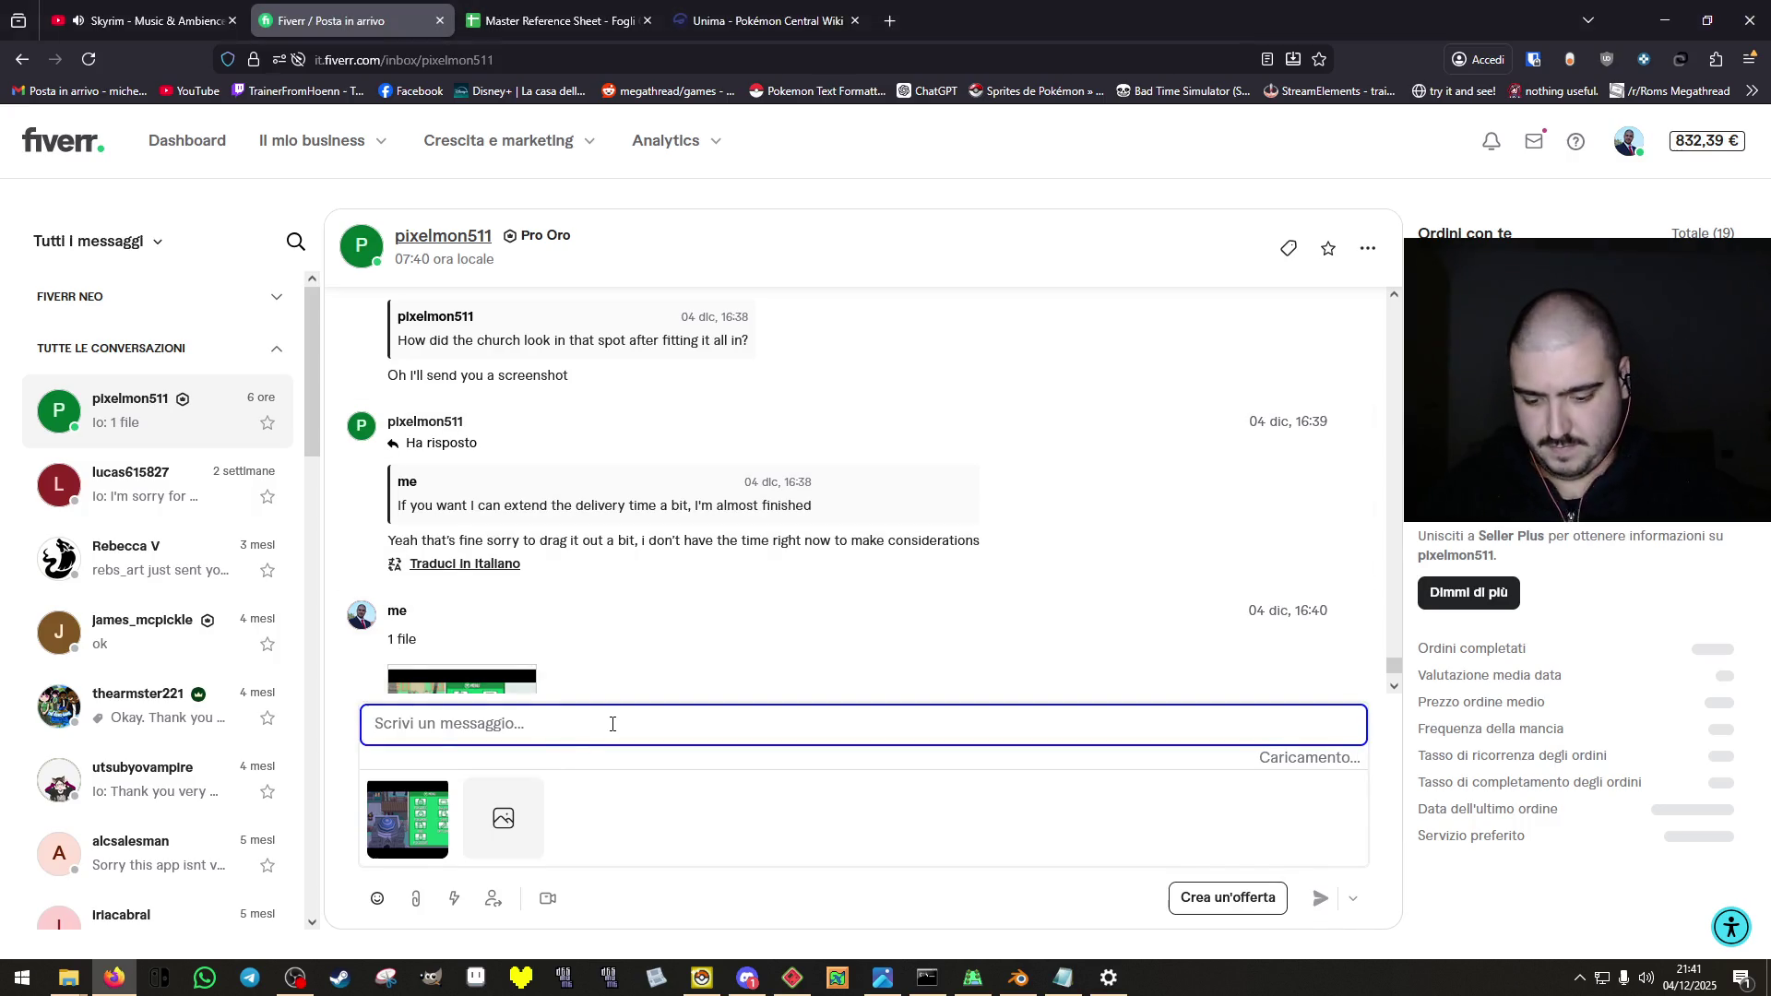
{"action": "type", "text": "Ni"}
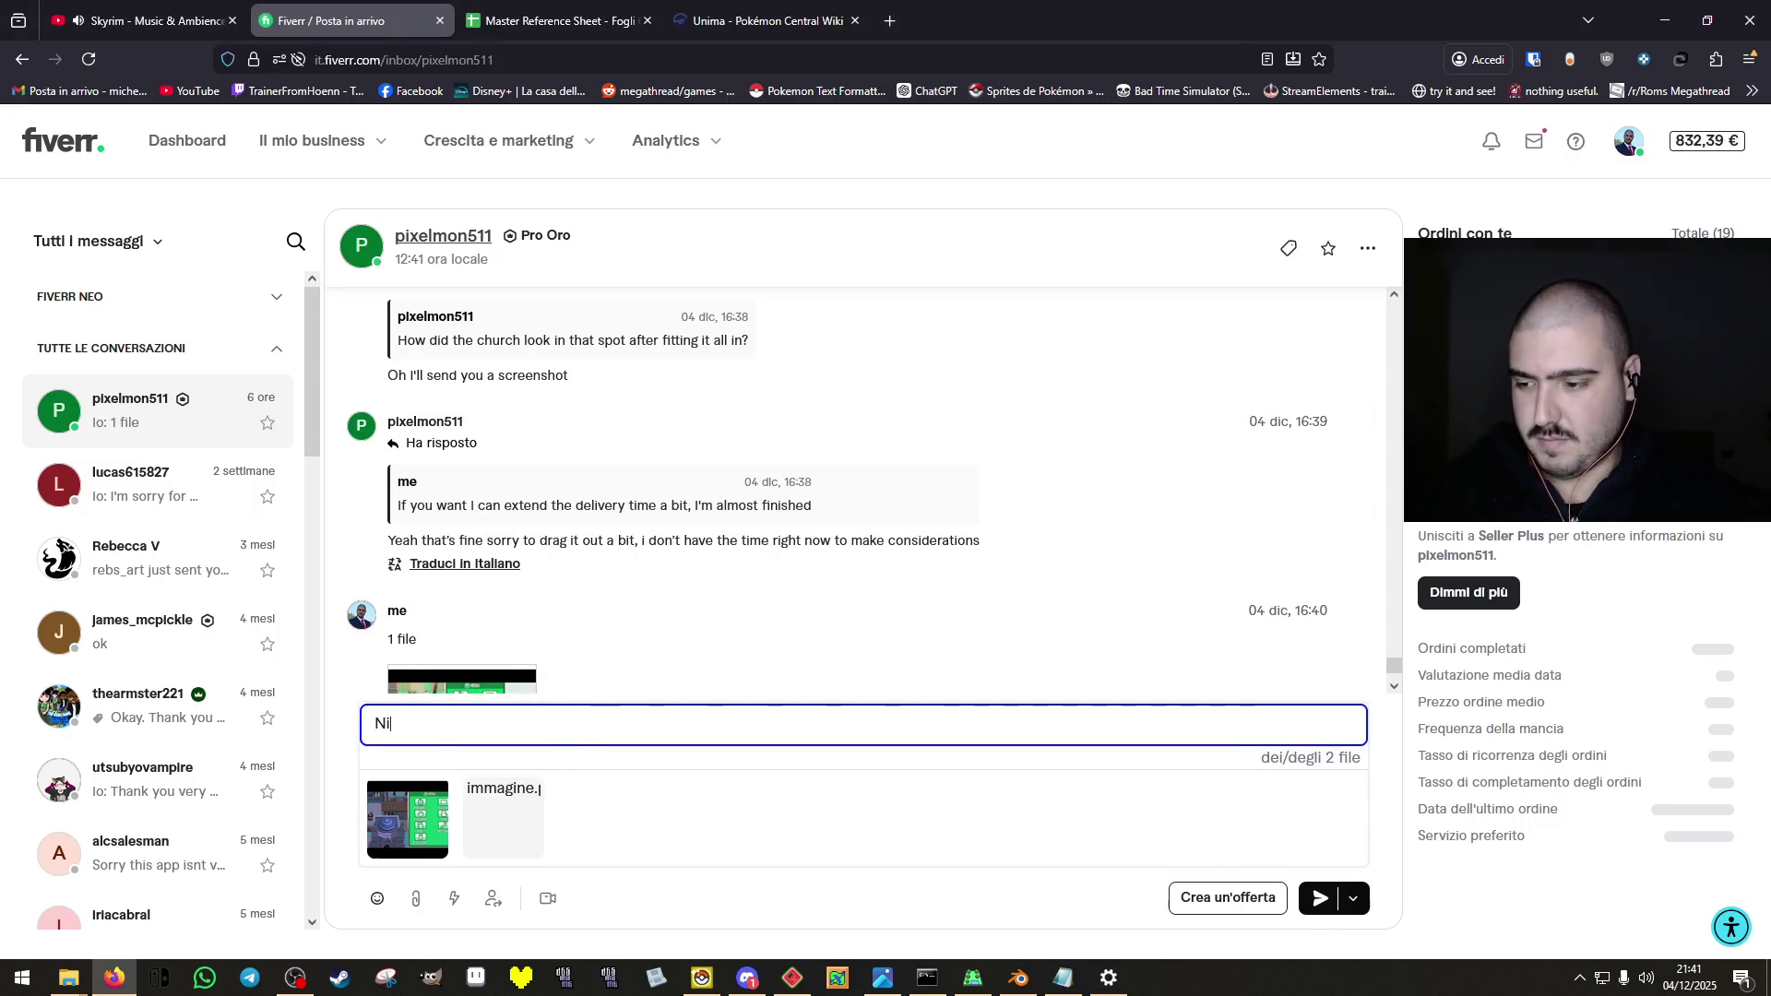
{"action": "type", "text": "ght time"}
{"action": "key", "text": "Return"}
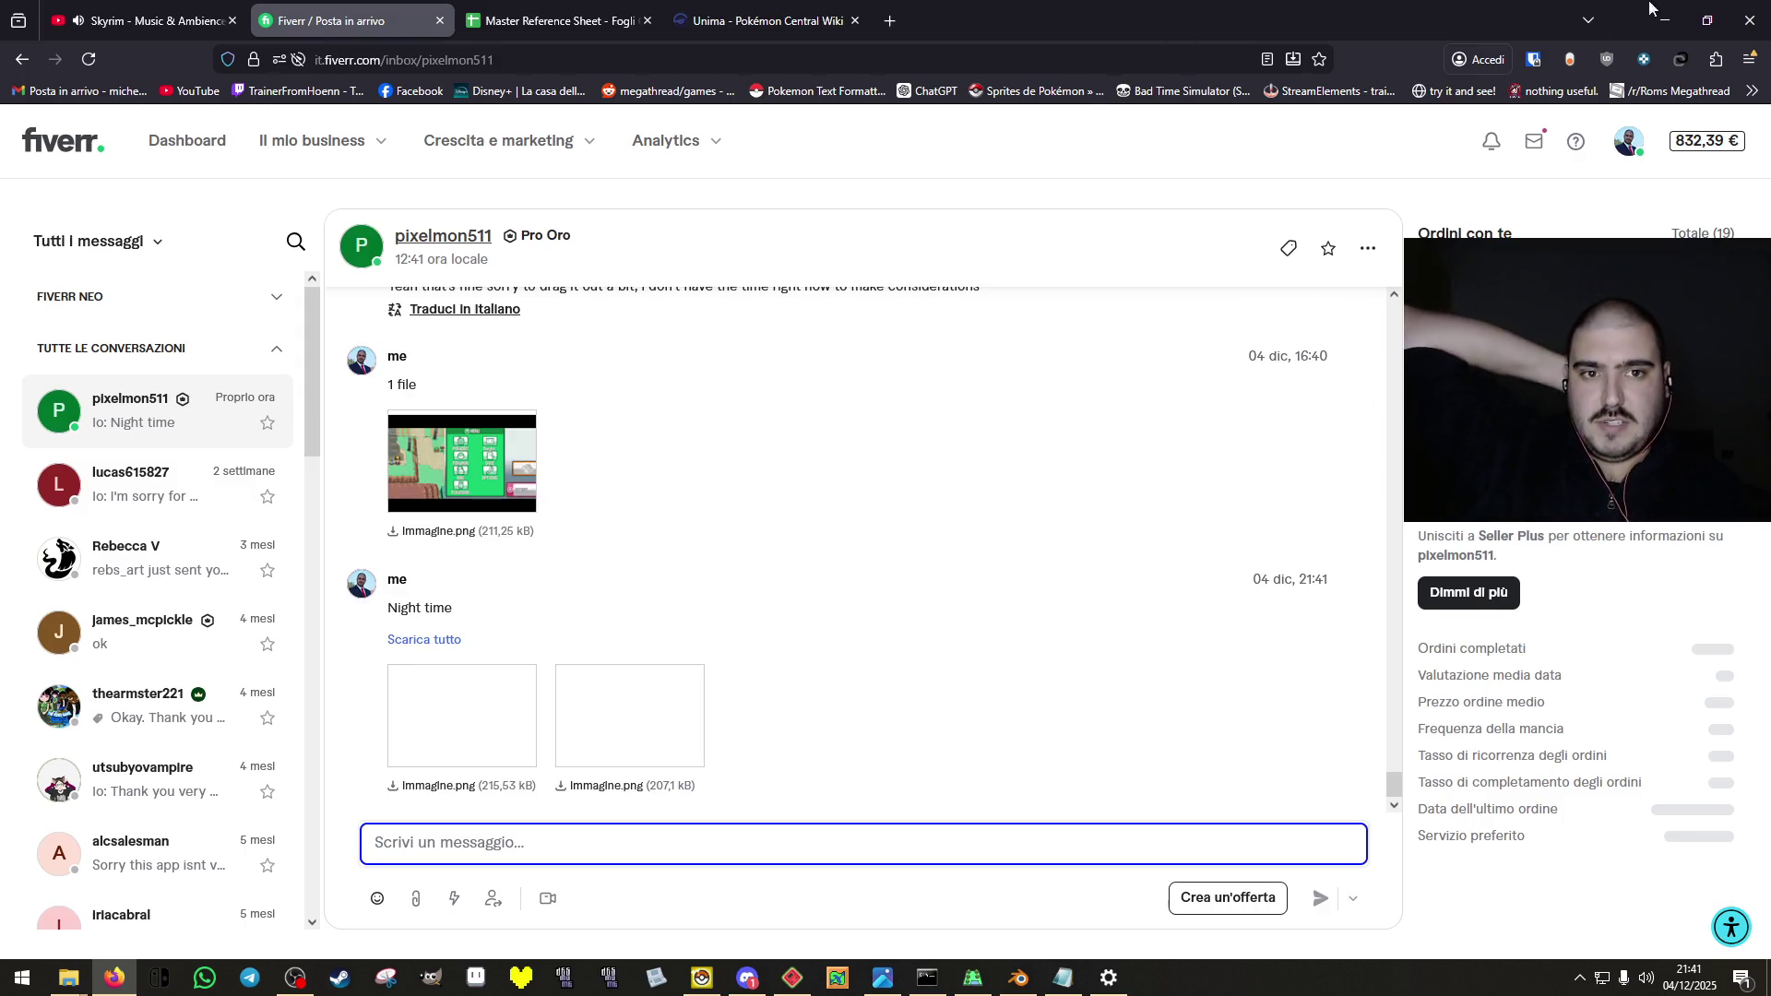
{"action": "left_click", "coordinate": [792, 978]}
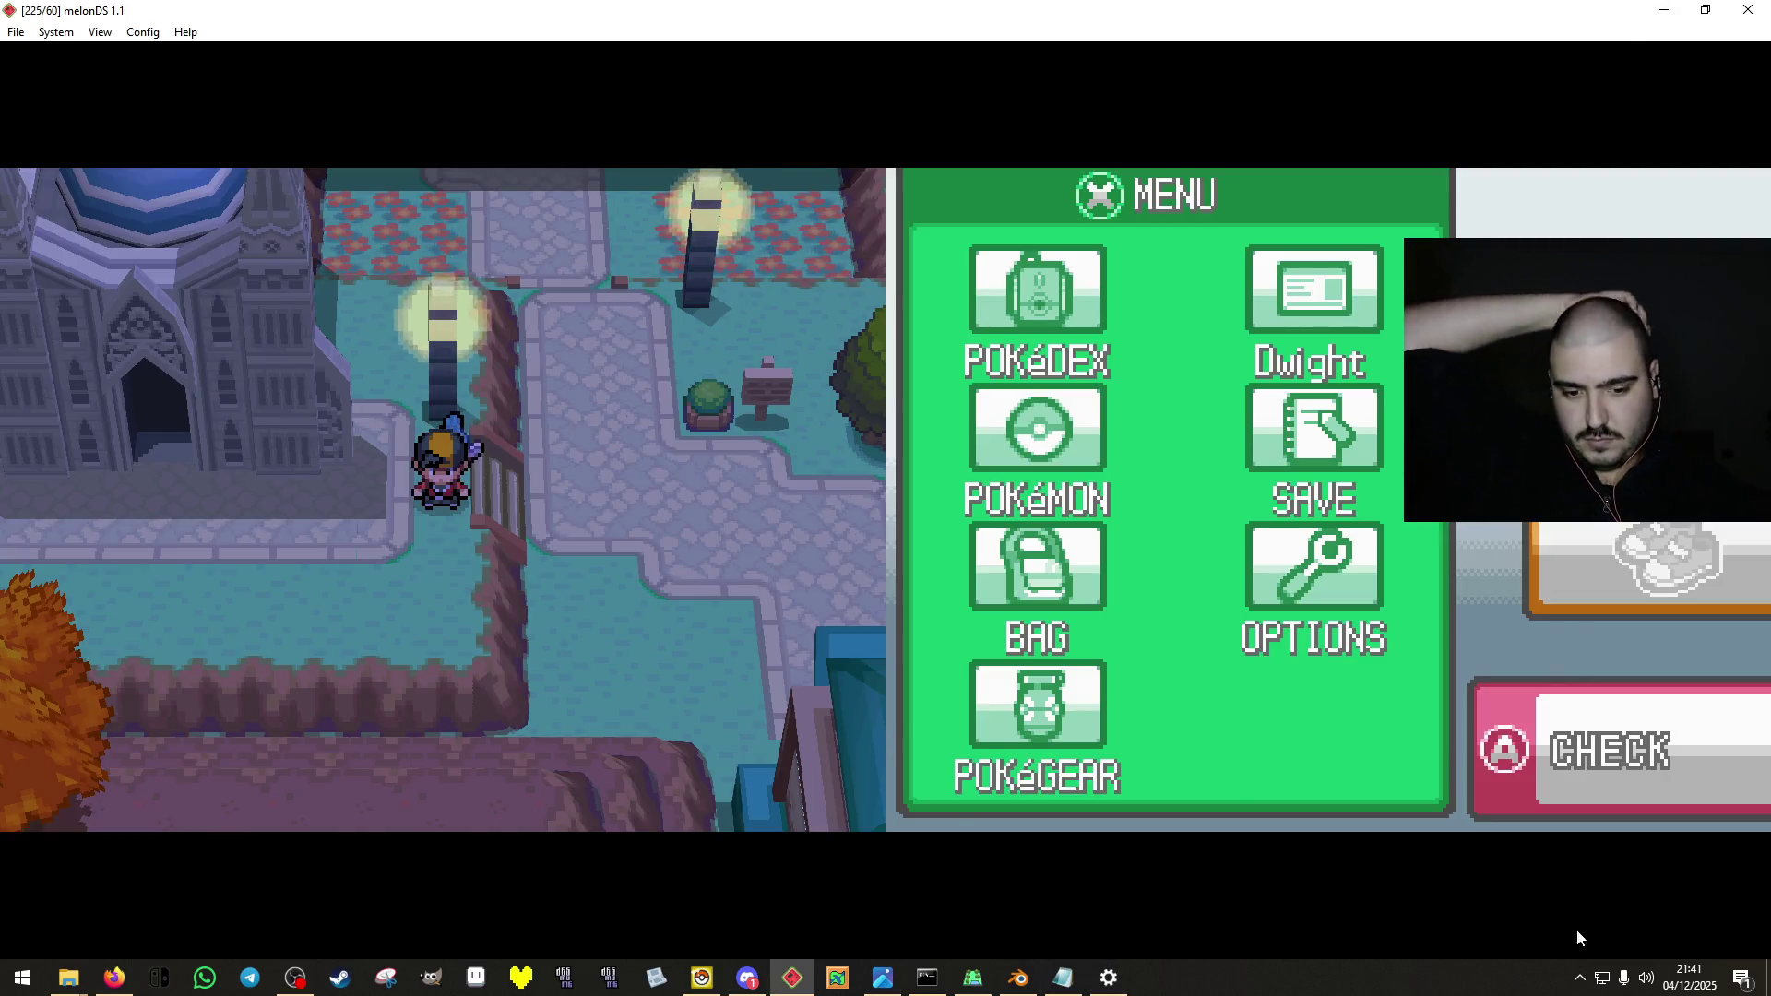
Turn Windows automatic time setting back on from the clock's Date and time settings.
{"action": "left_click", "coordinate": [1689, 978]}
{"action": "left_click", "coordinate": [1540, 940]}
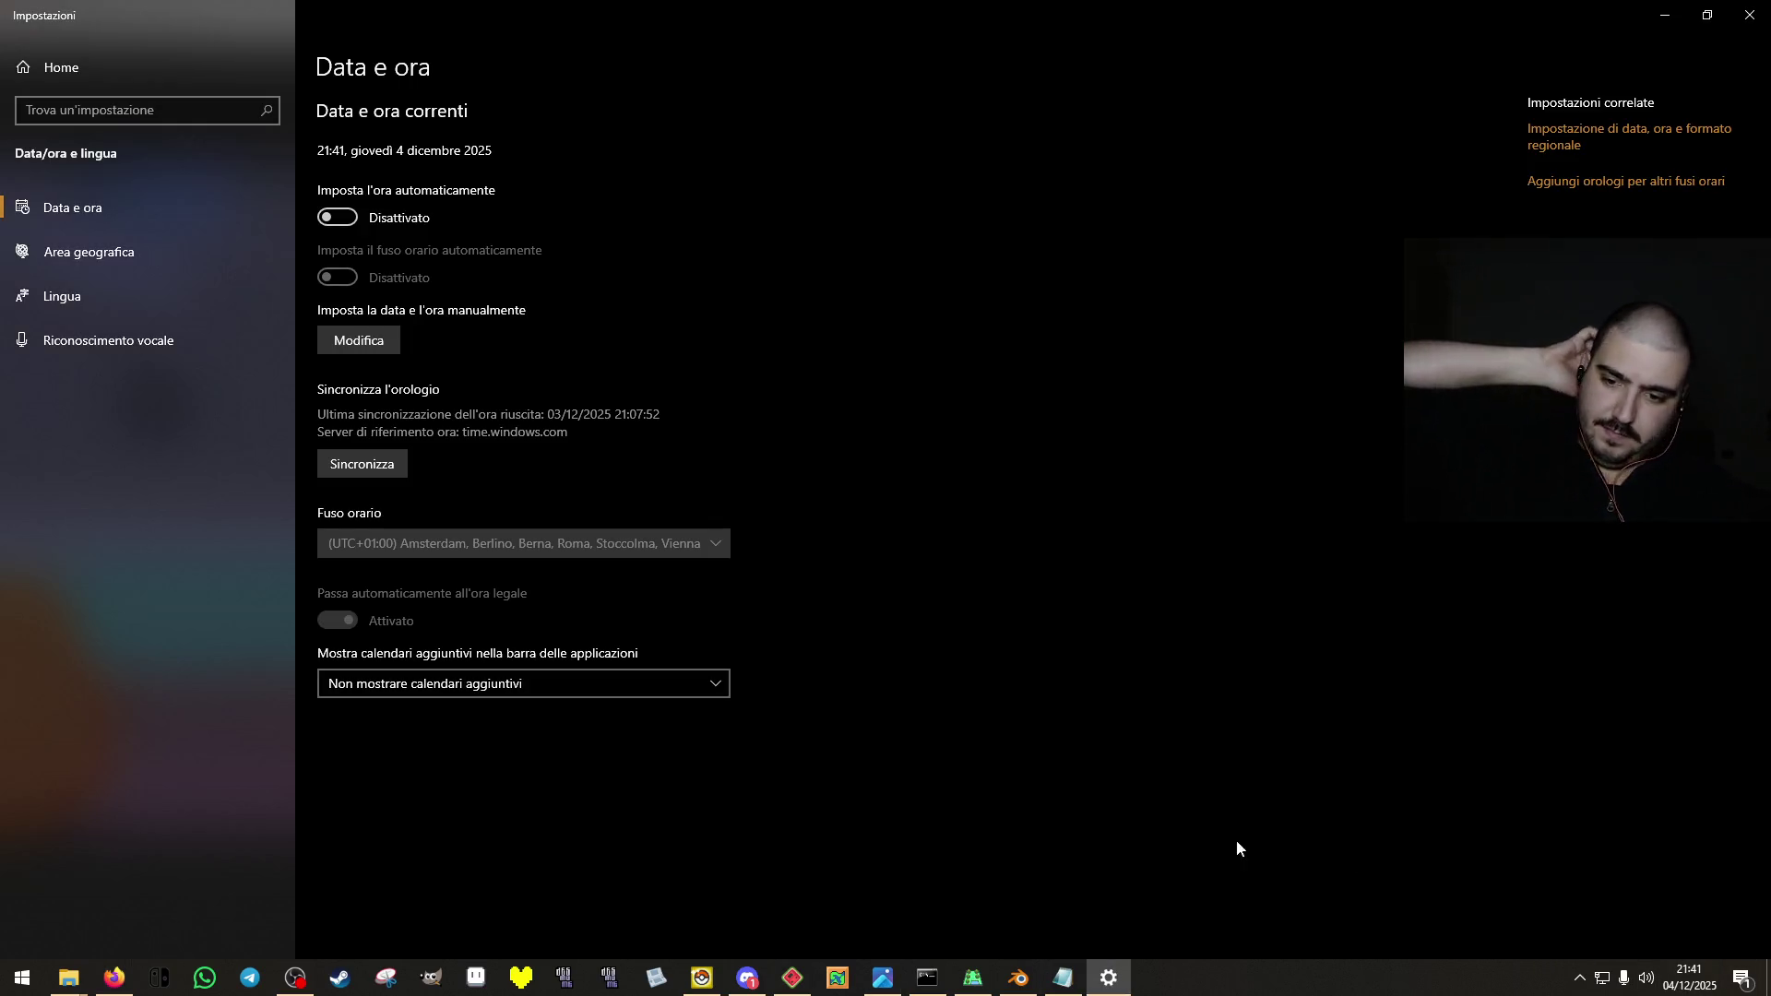
{"action": "left_click", "coordinate": [325, 224]}
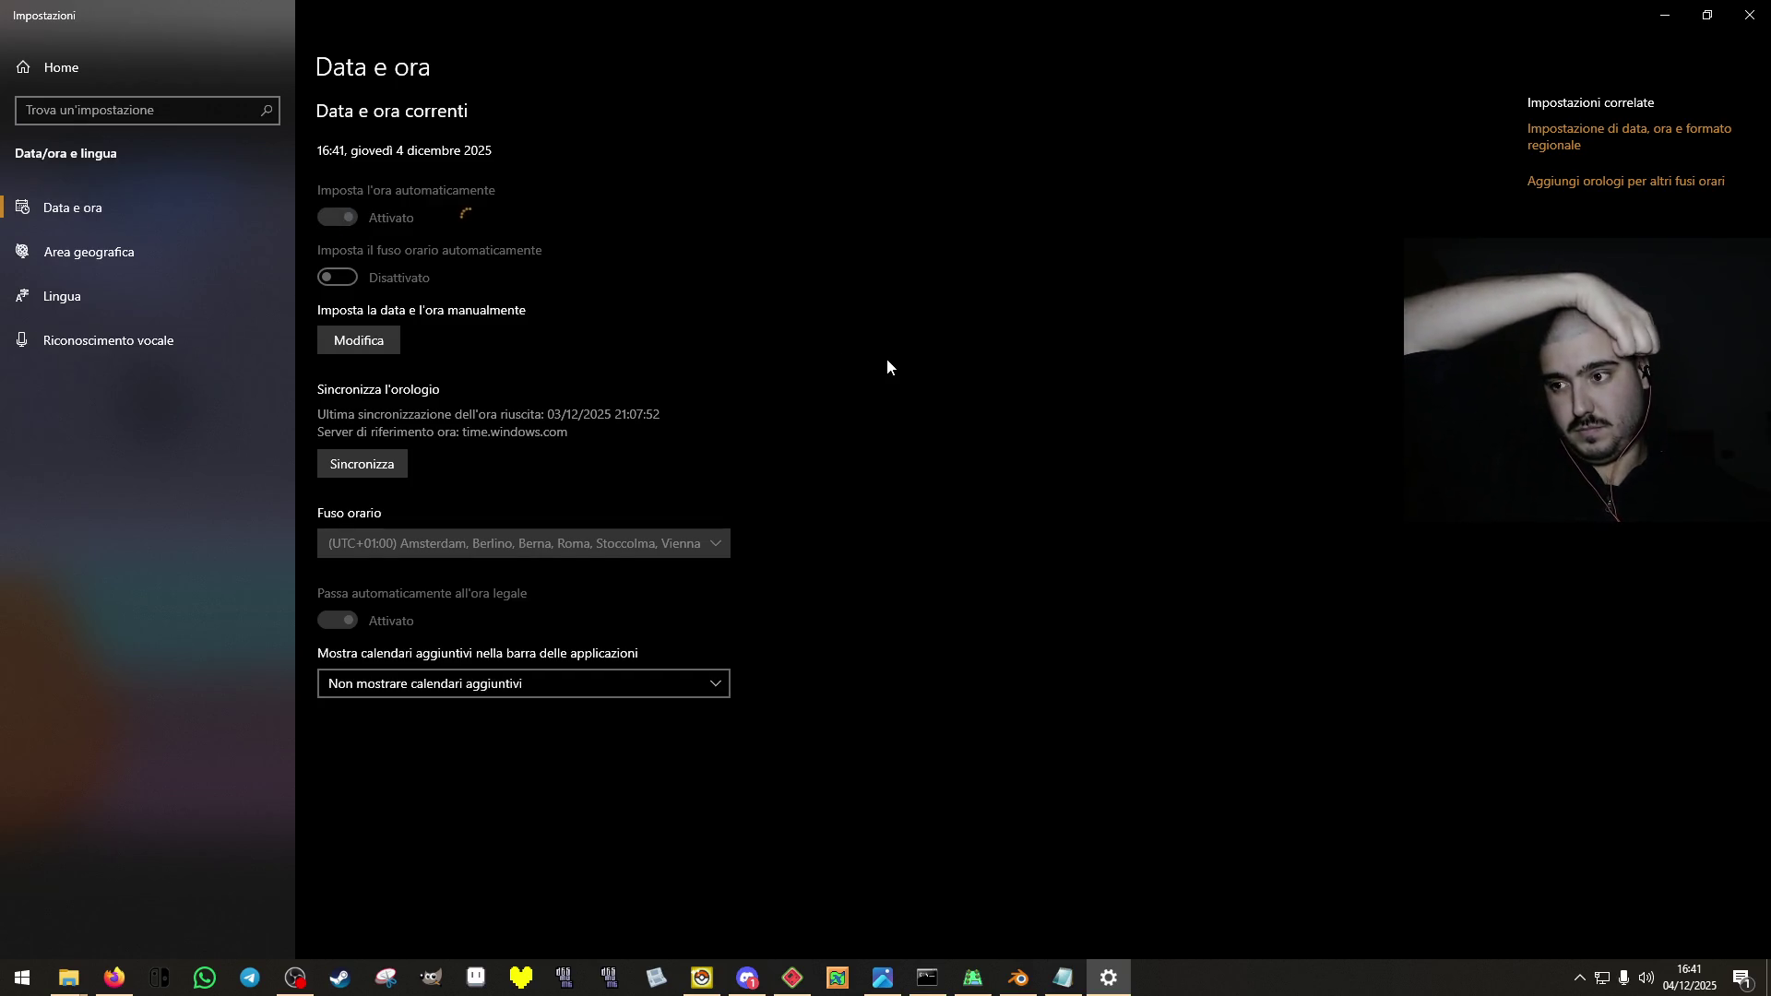
Reset and pause the game in melonDS, minimize it, and bring up Pokemon DS Map Studio.
{"action": "left_click", "coordinate": [792, 978]}
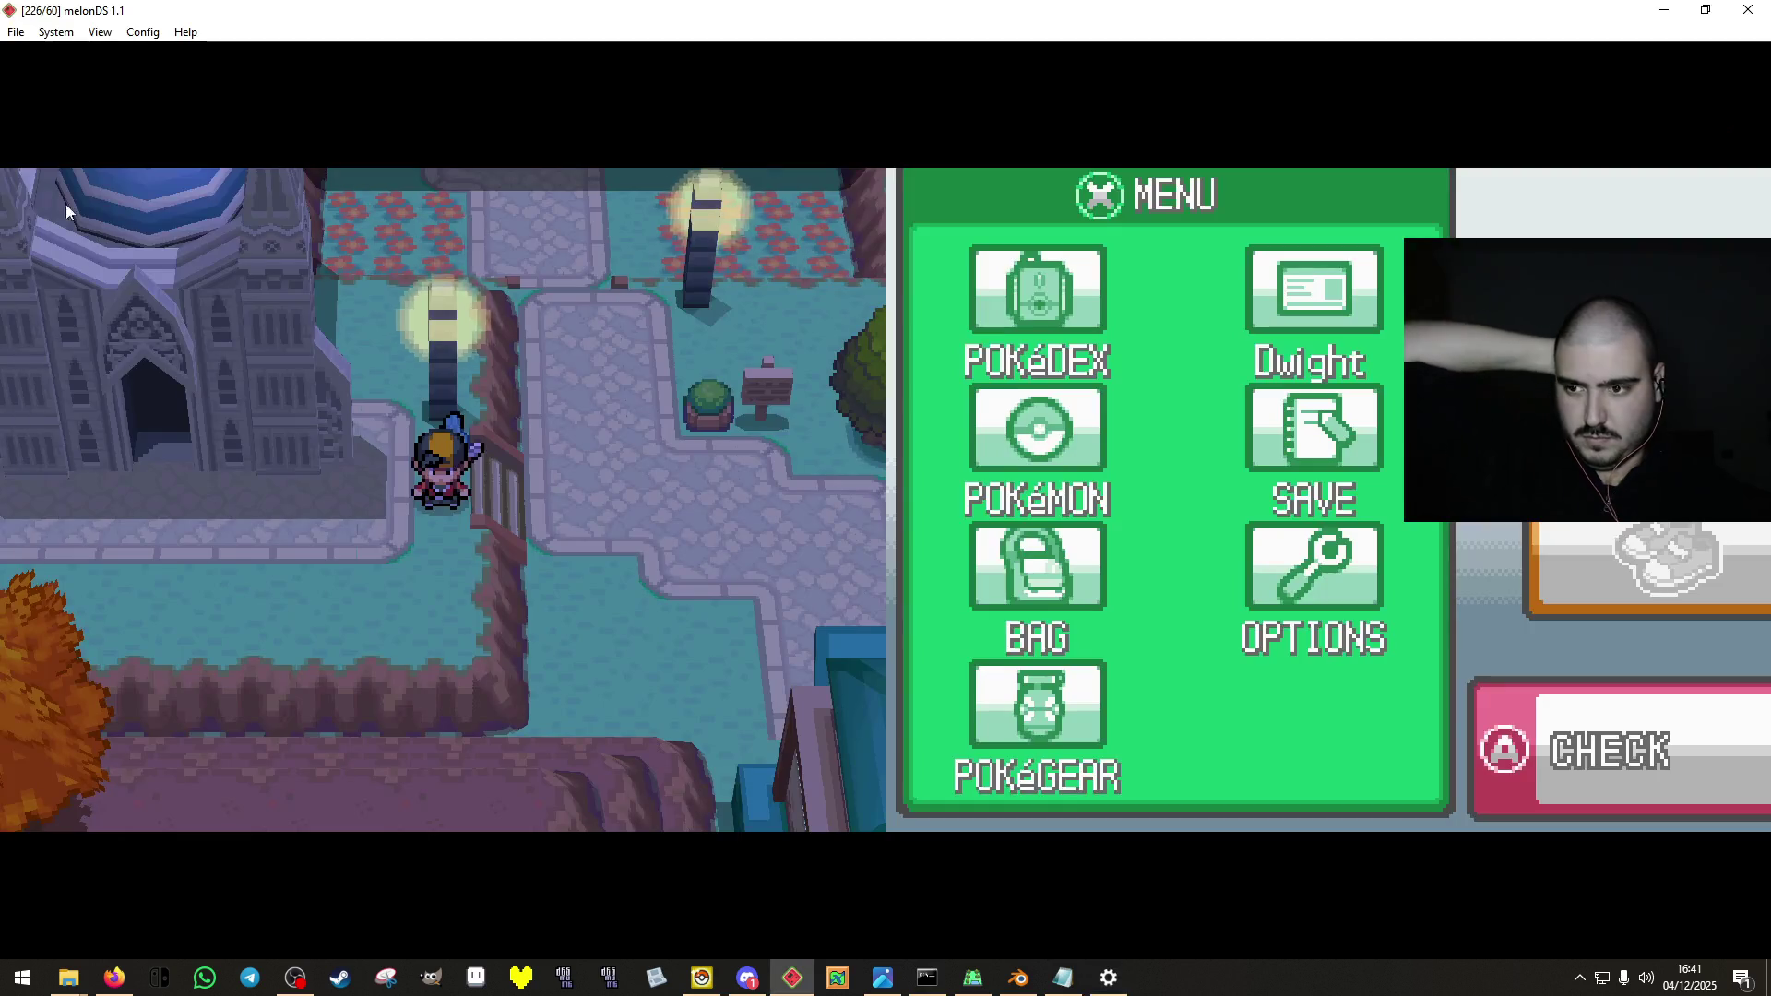
{"action": "left_click", "coordinate": [55, 31]}
{"action": "left_click", "coordinate": [81, 72]}
{"action": "left_click", "coordinate": [16, 32]}
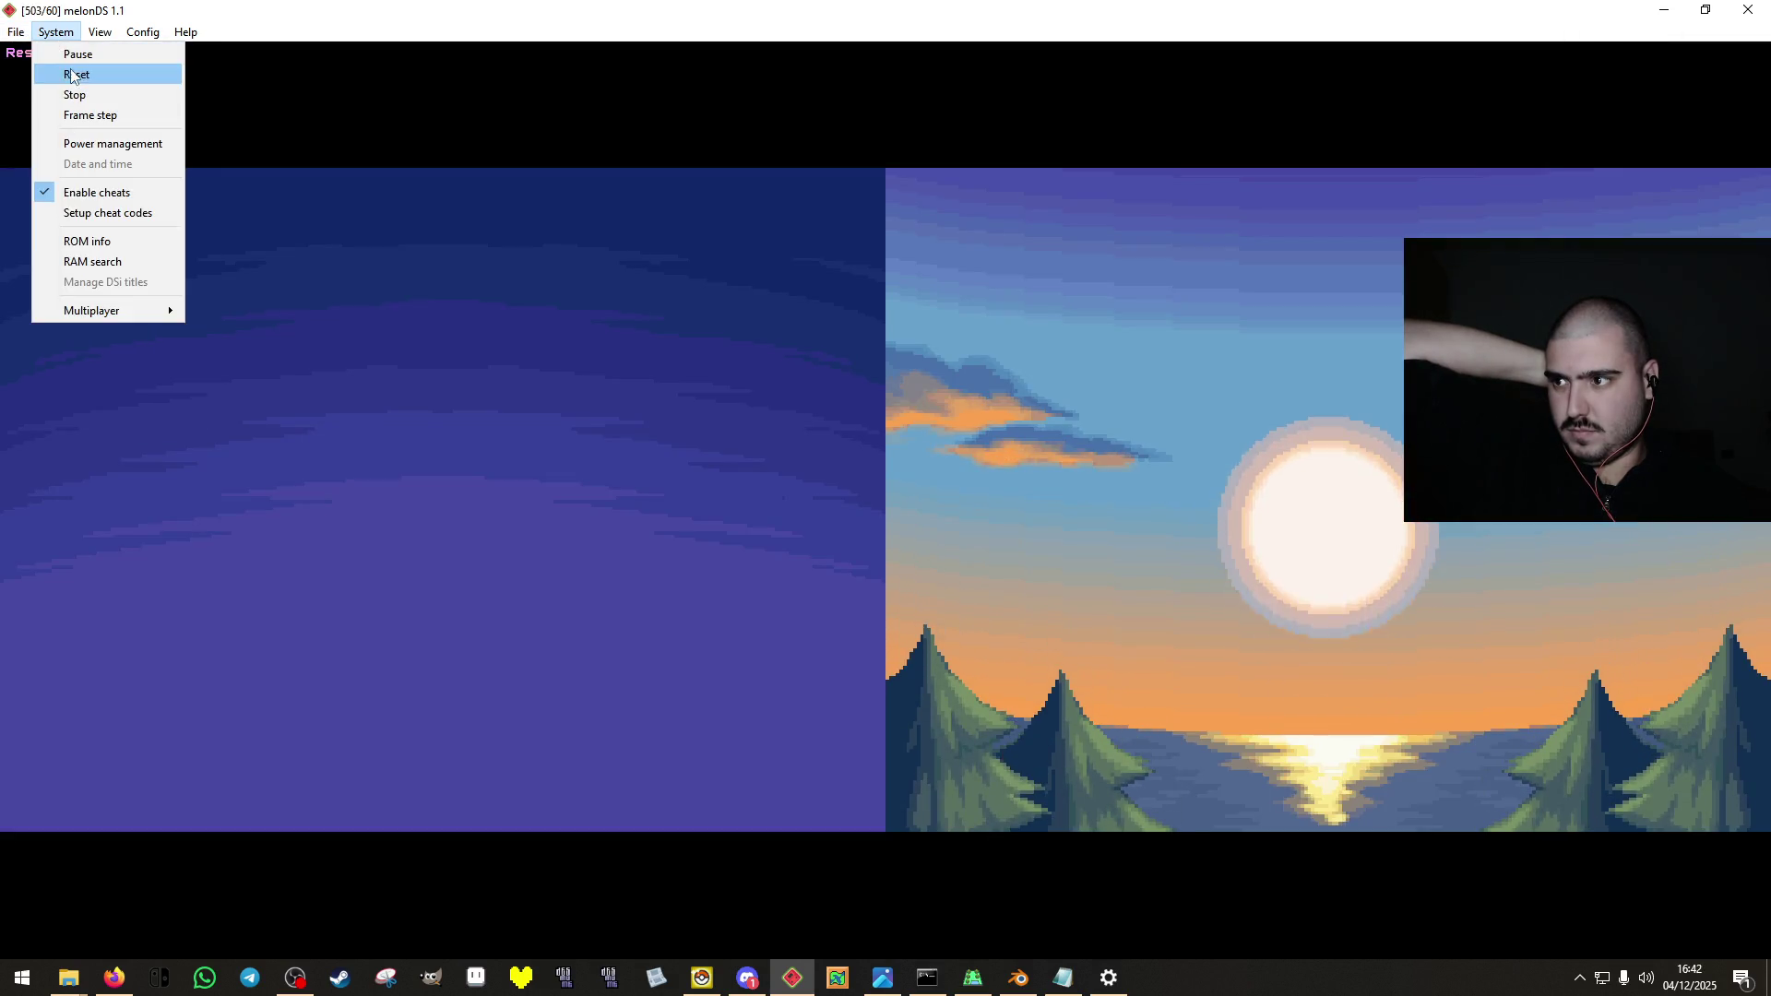
{"action": "left_click", "coordinate": [69, 70]}
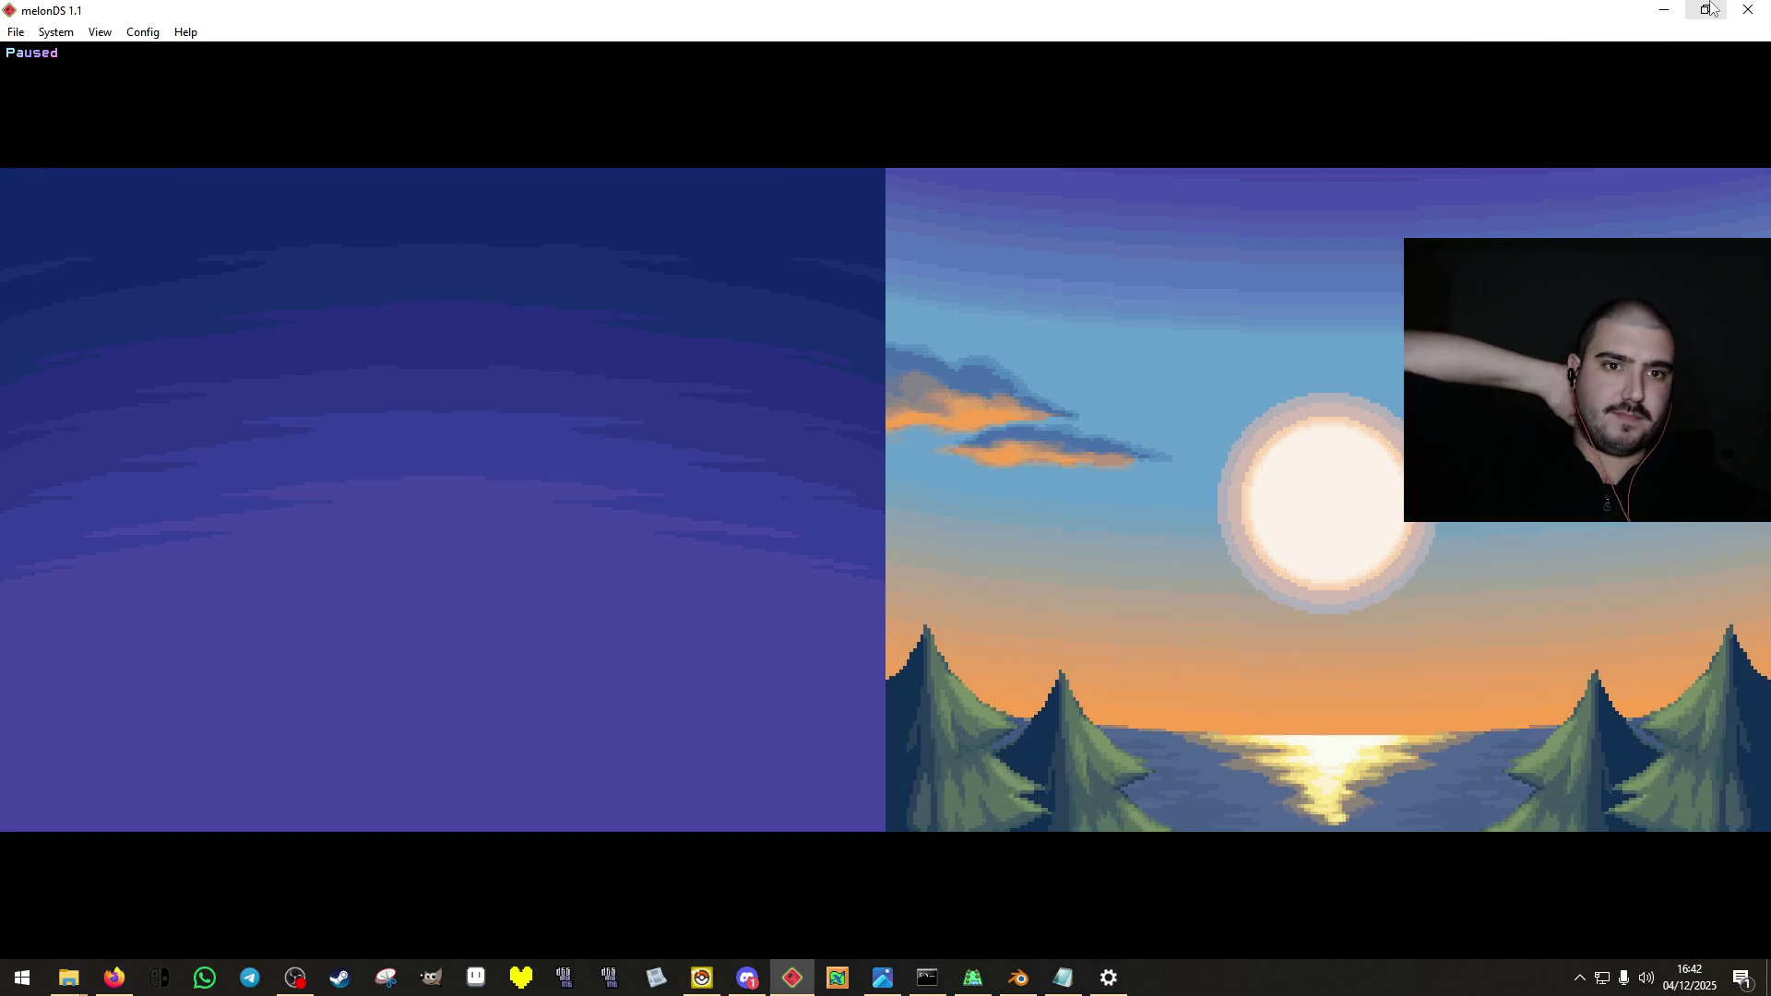
{"action": "left_click", "coordinate": [1664, 9]}
{"action": "left_click", "coordinate": [975, 984]}
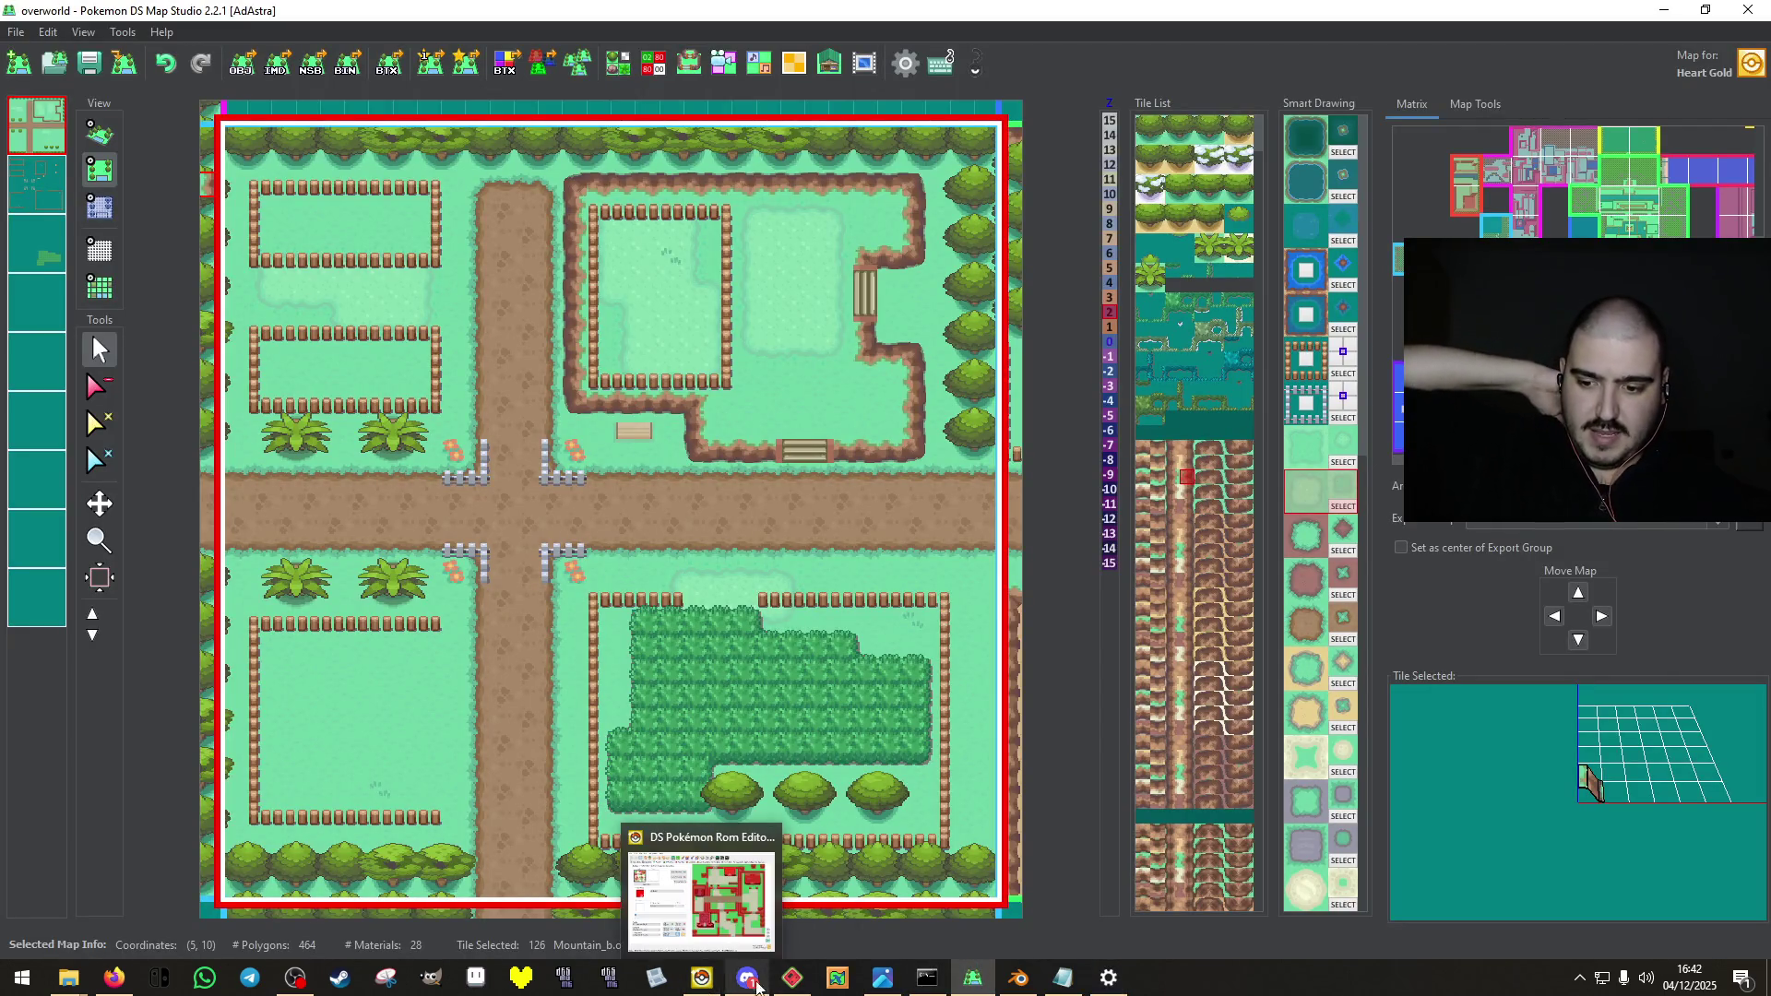
{"action": "left_click", "coordinate": [882, 977]}
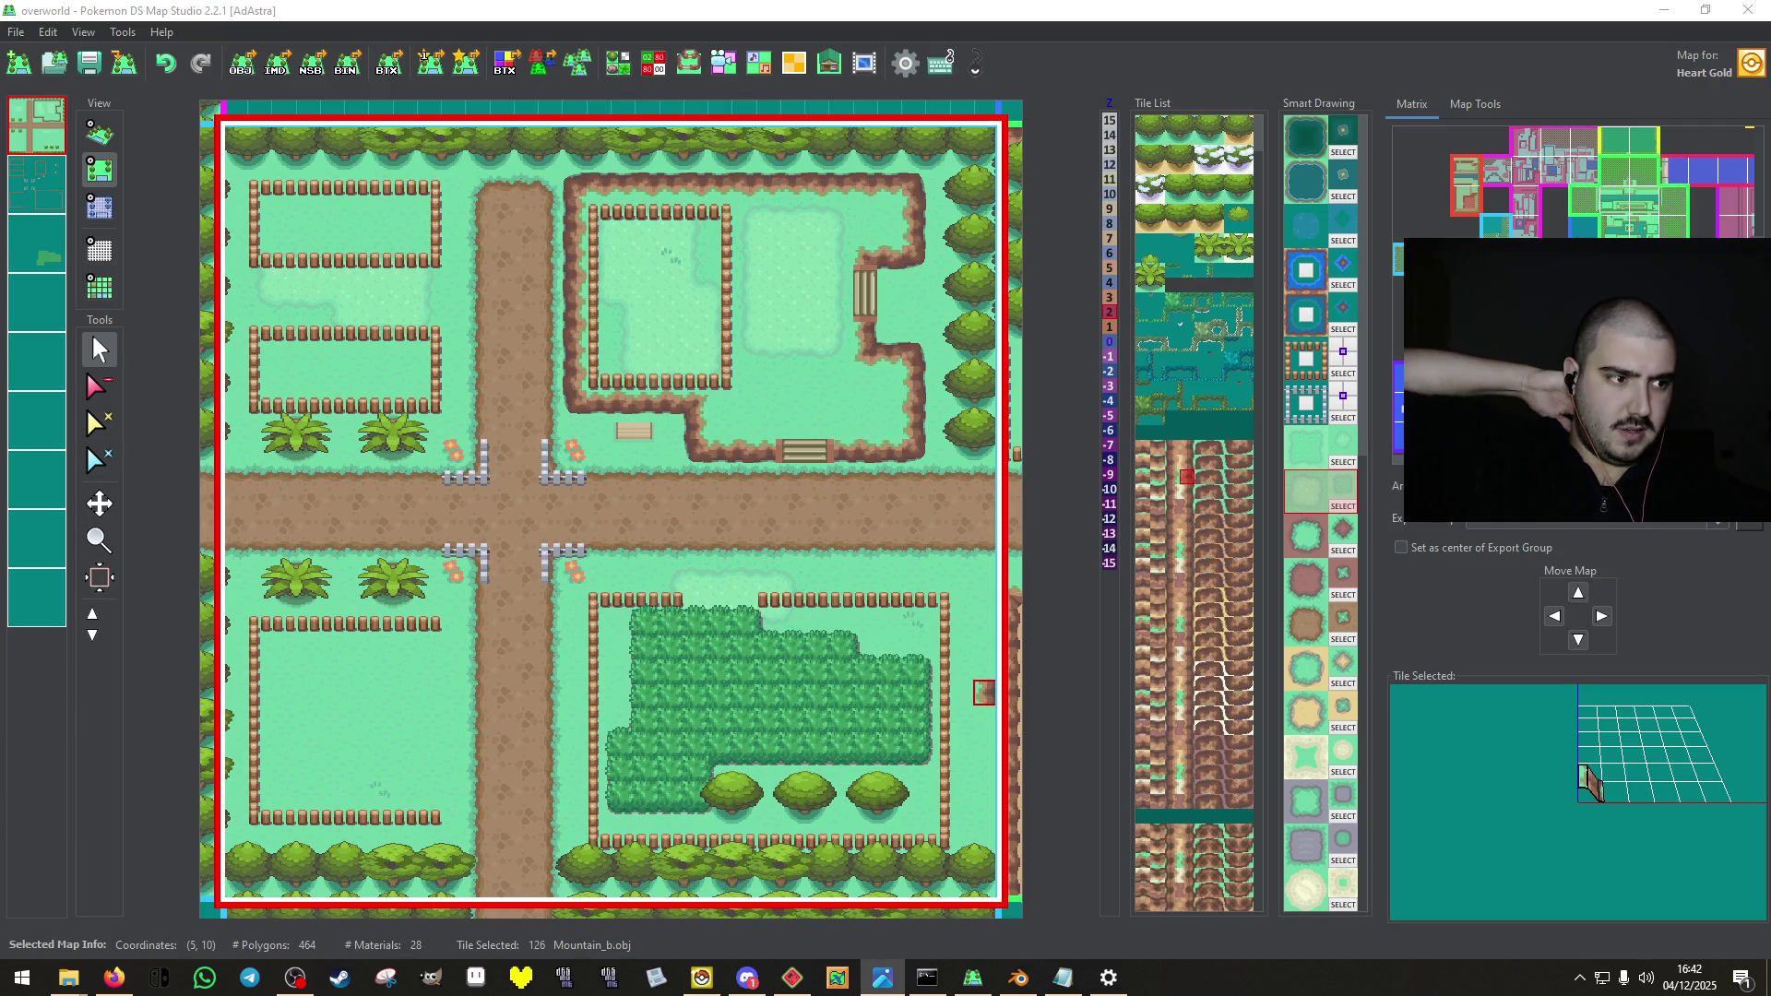
{"action": "mouse_move", "coordinate": [68, 977]}
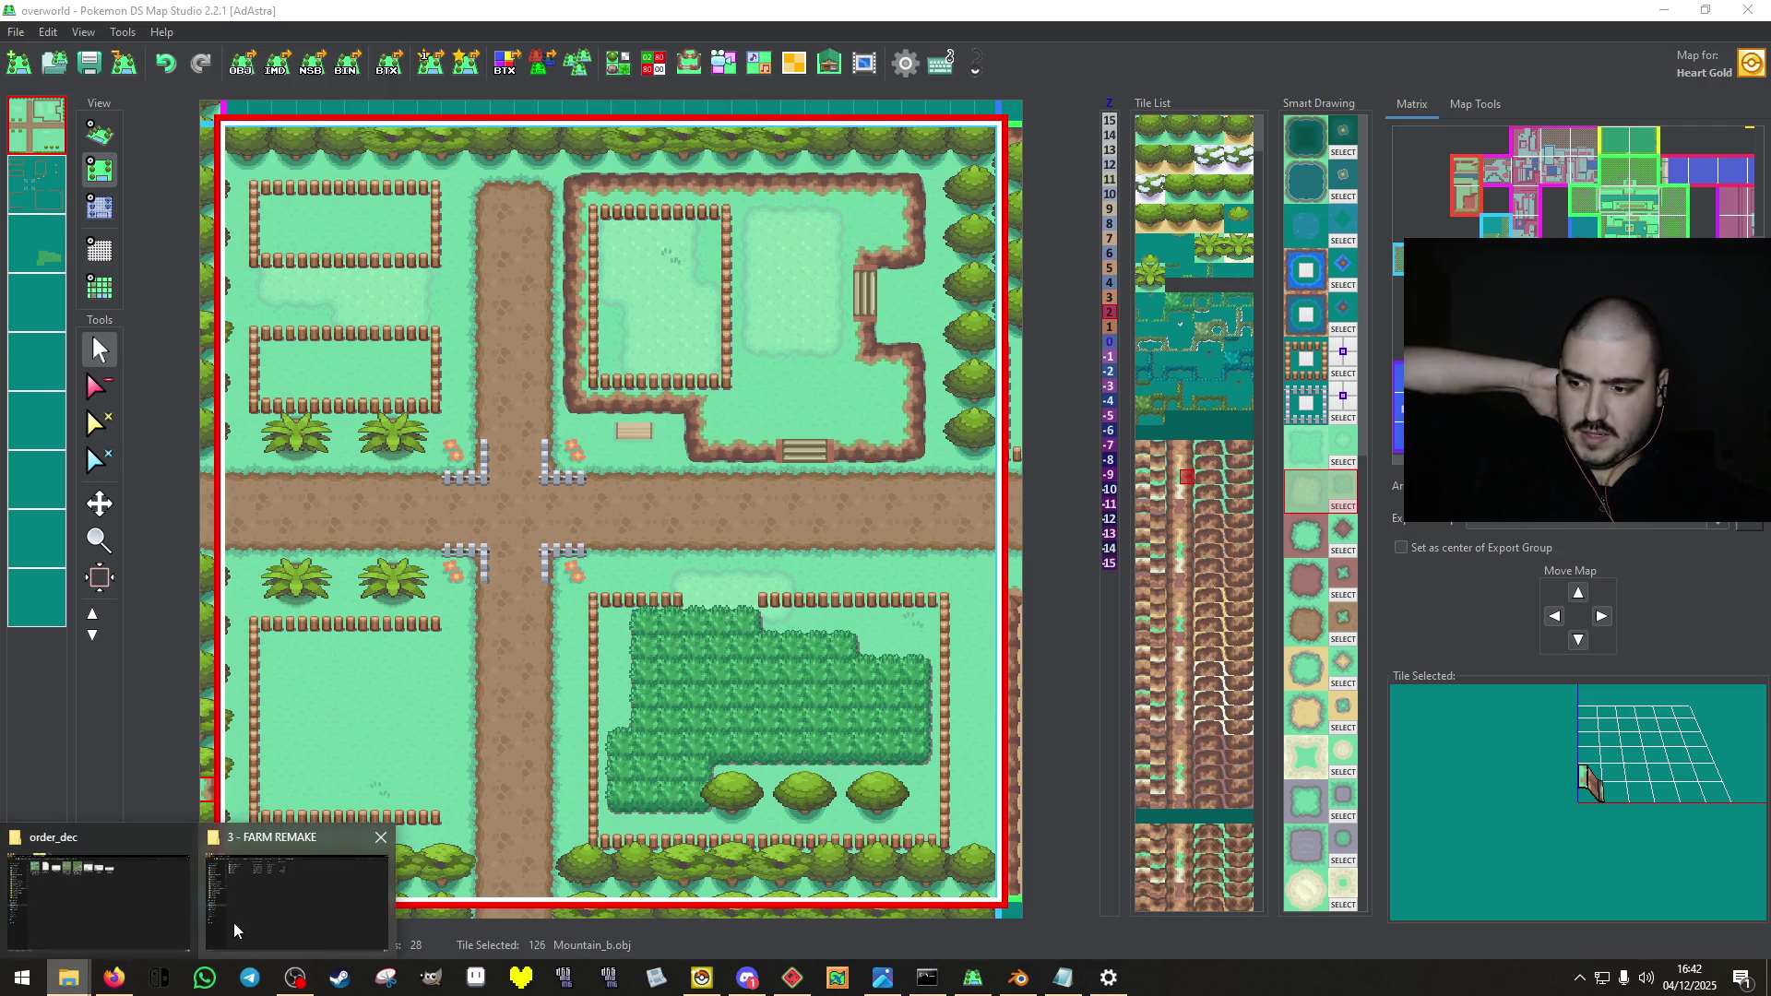
{"action": "left_click", "coordinate": [99, 891]}
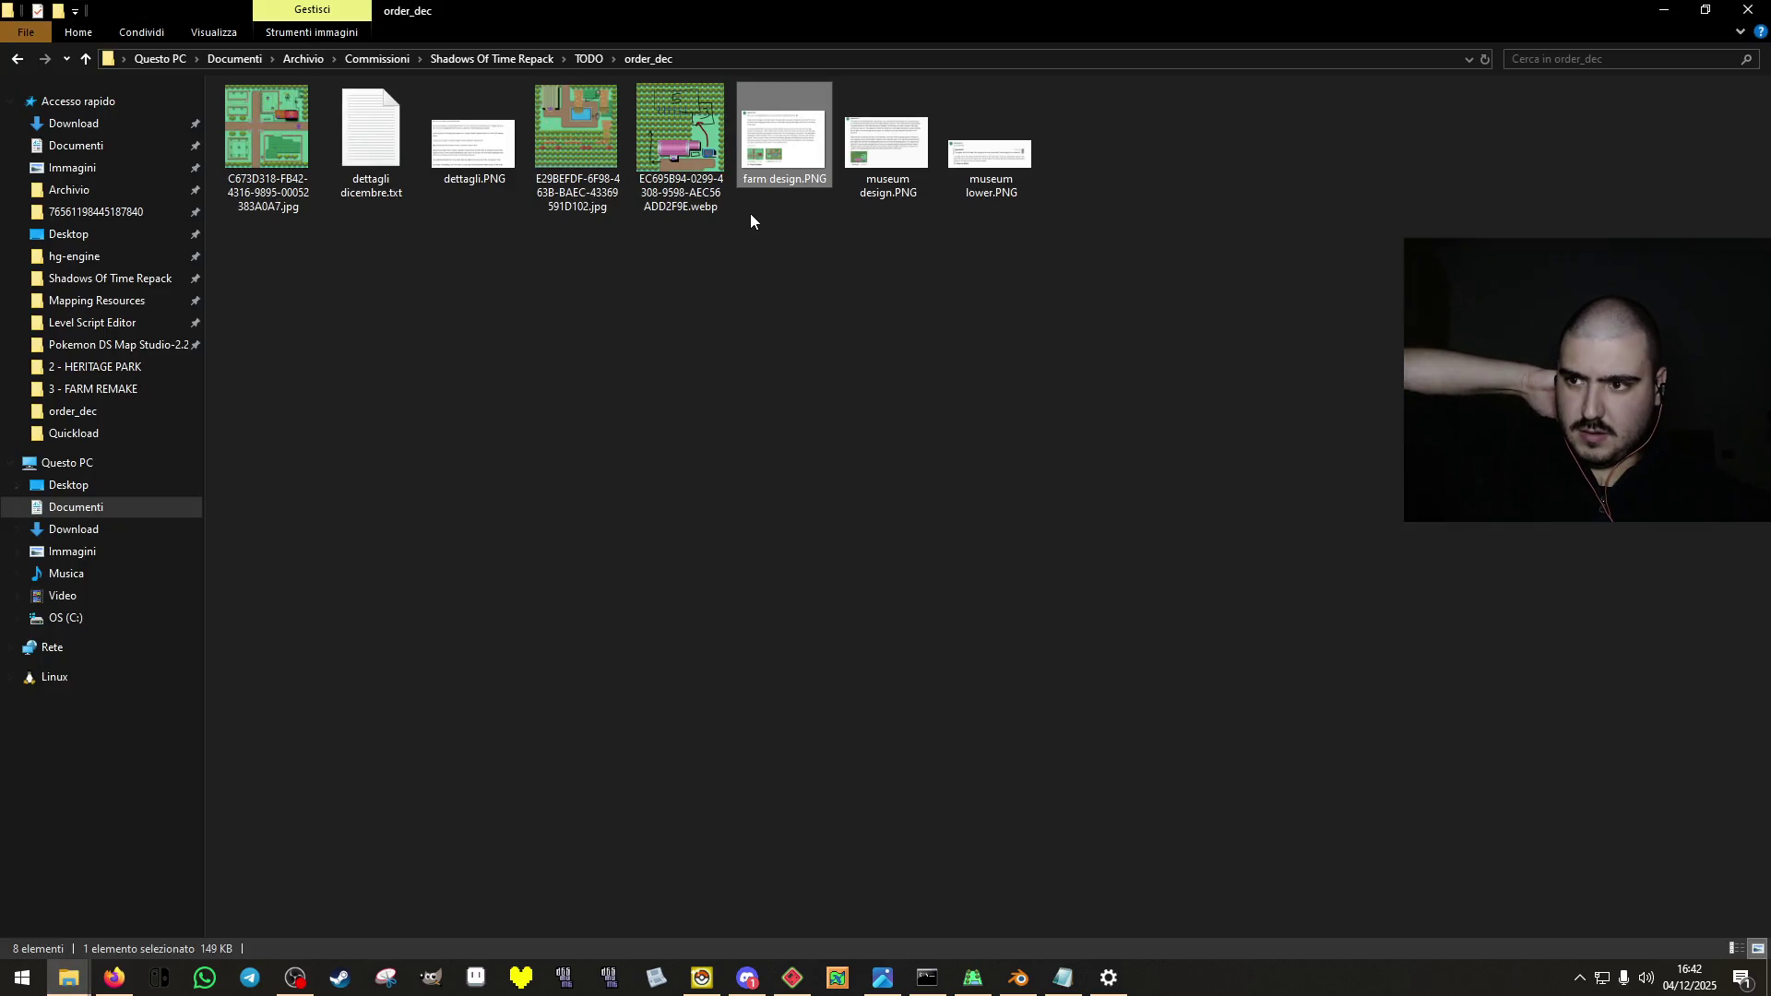
Clear the selection in order_dec and step to the next reference image in Photos.
{"action": "left_click", "coordinate": [785, 428]}
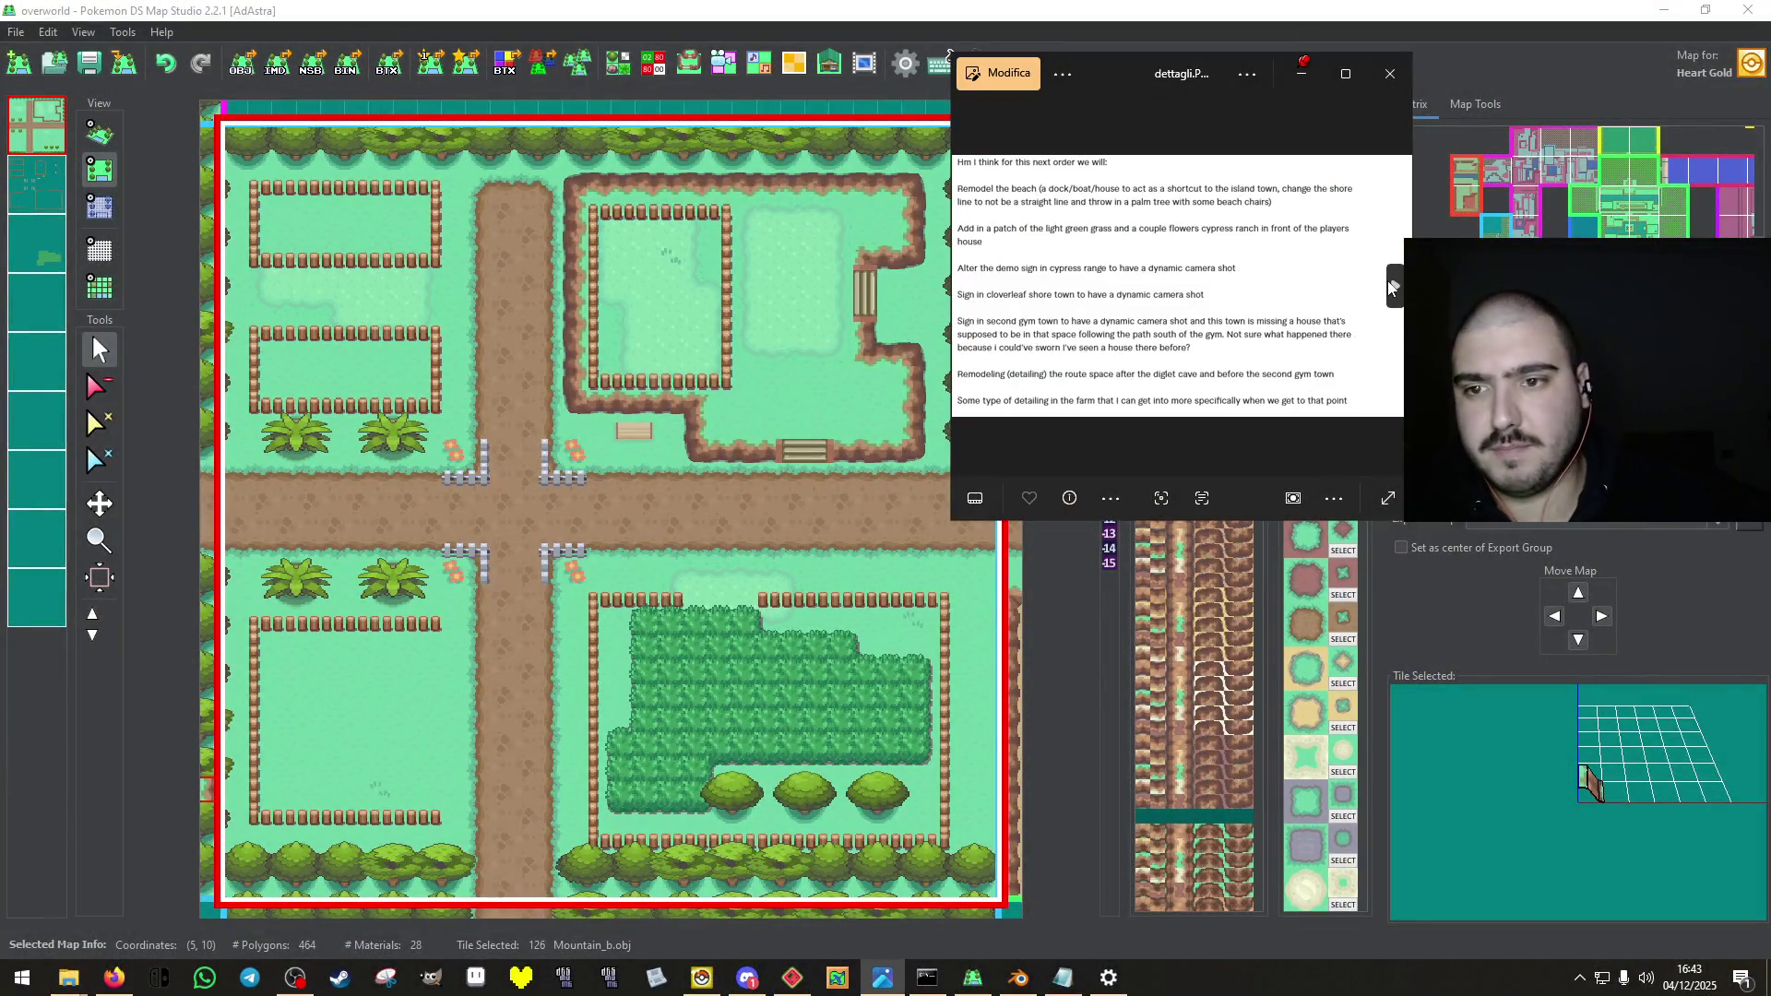
{"action": "left_click", "coordinate": [1391, 287]}
Browse the reference images to the Removed Bridge map, zooming and nudging the viewer left.
{"action": "left_click", "coordinate": [1390, 288]}
{"action": "left_click", "coordinate": [1391, 287]}
{"action": "left_click", "coordinate": [970, 284]}
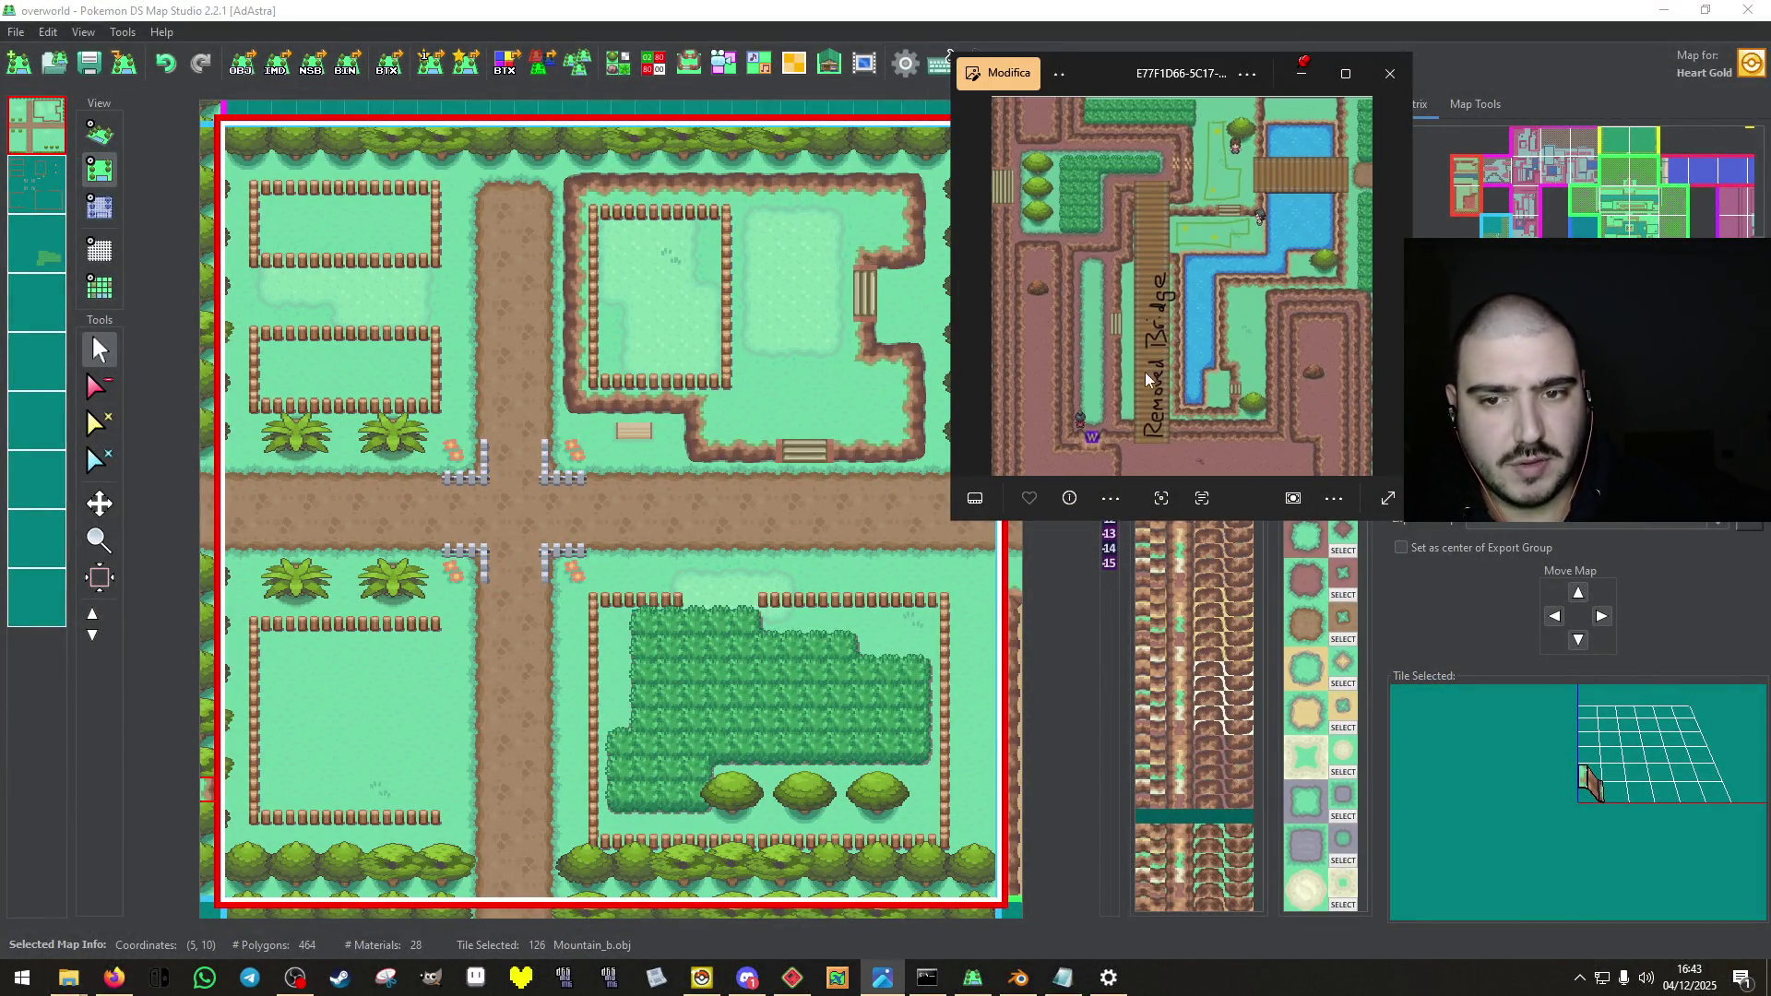
{"action": "scroll", "coordinate": [1147, 378], "scroll_direction": "up", "scroll_amount": 2}
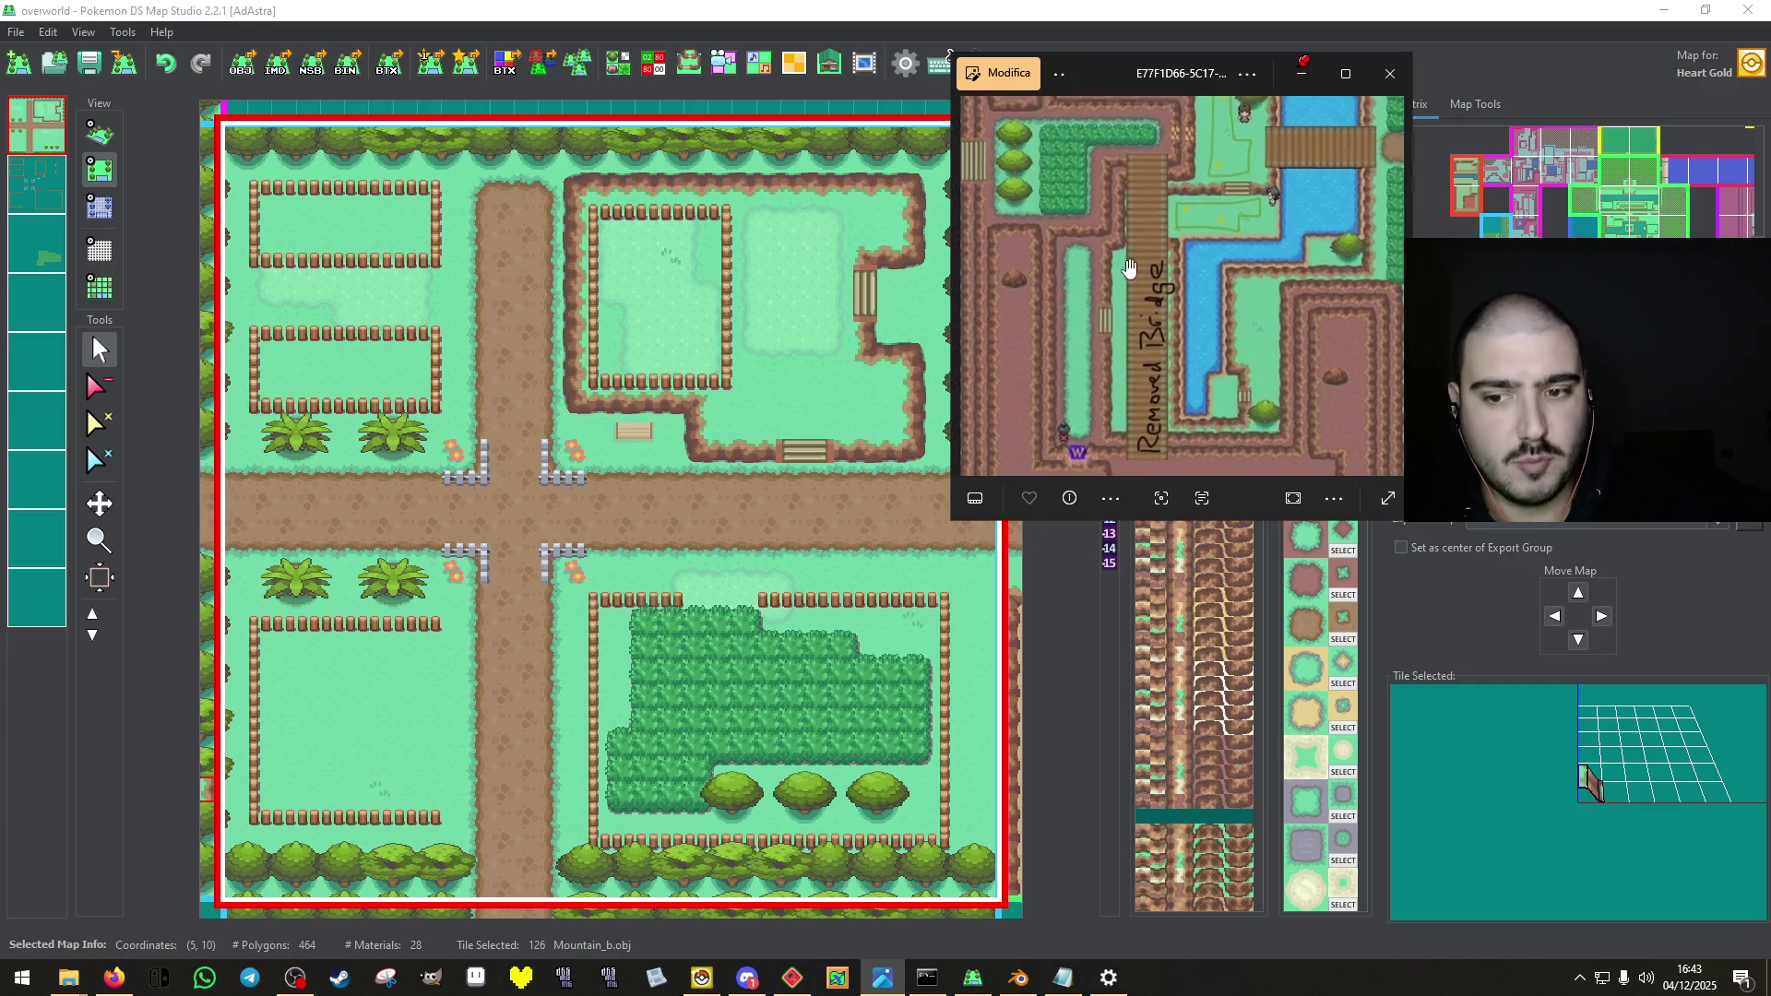
{"action": "scroll", "coordinate": [1160, 360], "scroll_direction": "down", "scroll_amount": 1}
{"action": "left_click_drag", "start_coordinate": [1177, 87], "coordinate": [1138, 105]}
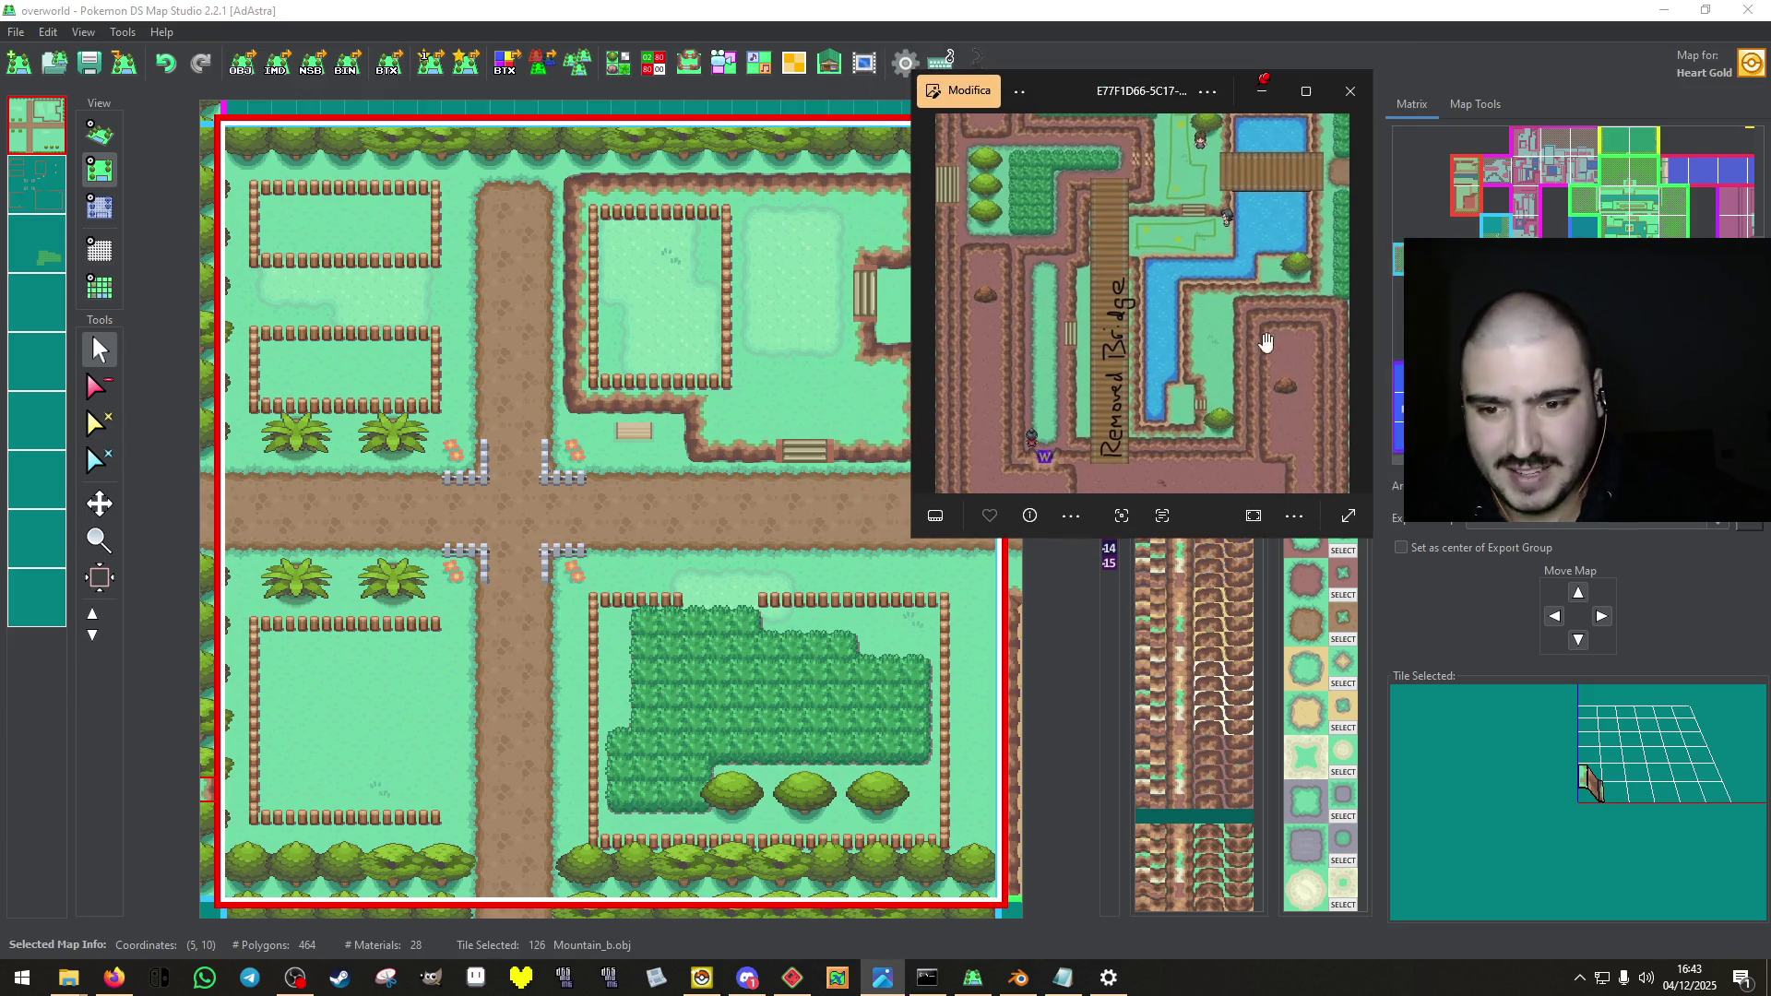
{"action": "left_click", "coordinate": [1355, 304]}
{"action": "left_click", "coordinate": [929, 318]}
Advance through the farm design notes to the route notes screenshot and zoom in.
{"action": "left_click", "coordinate": [1355, 304]}
{"action": "left_click", "coordinate": [1354, 304]}
{"action": "left_click", "coordinate": [1355, 305]}
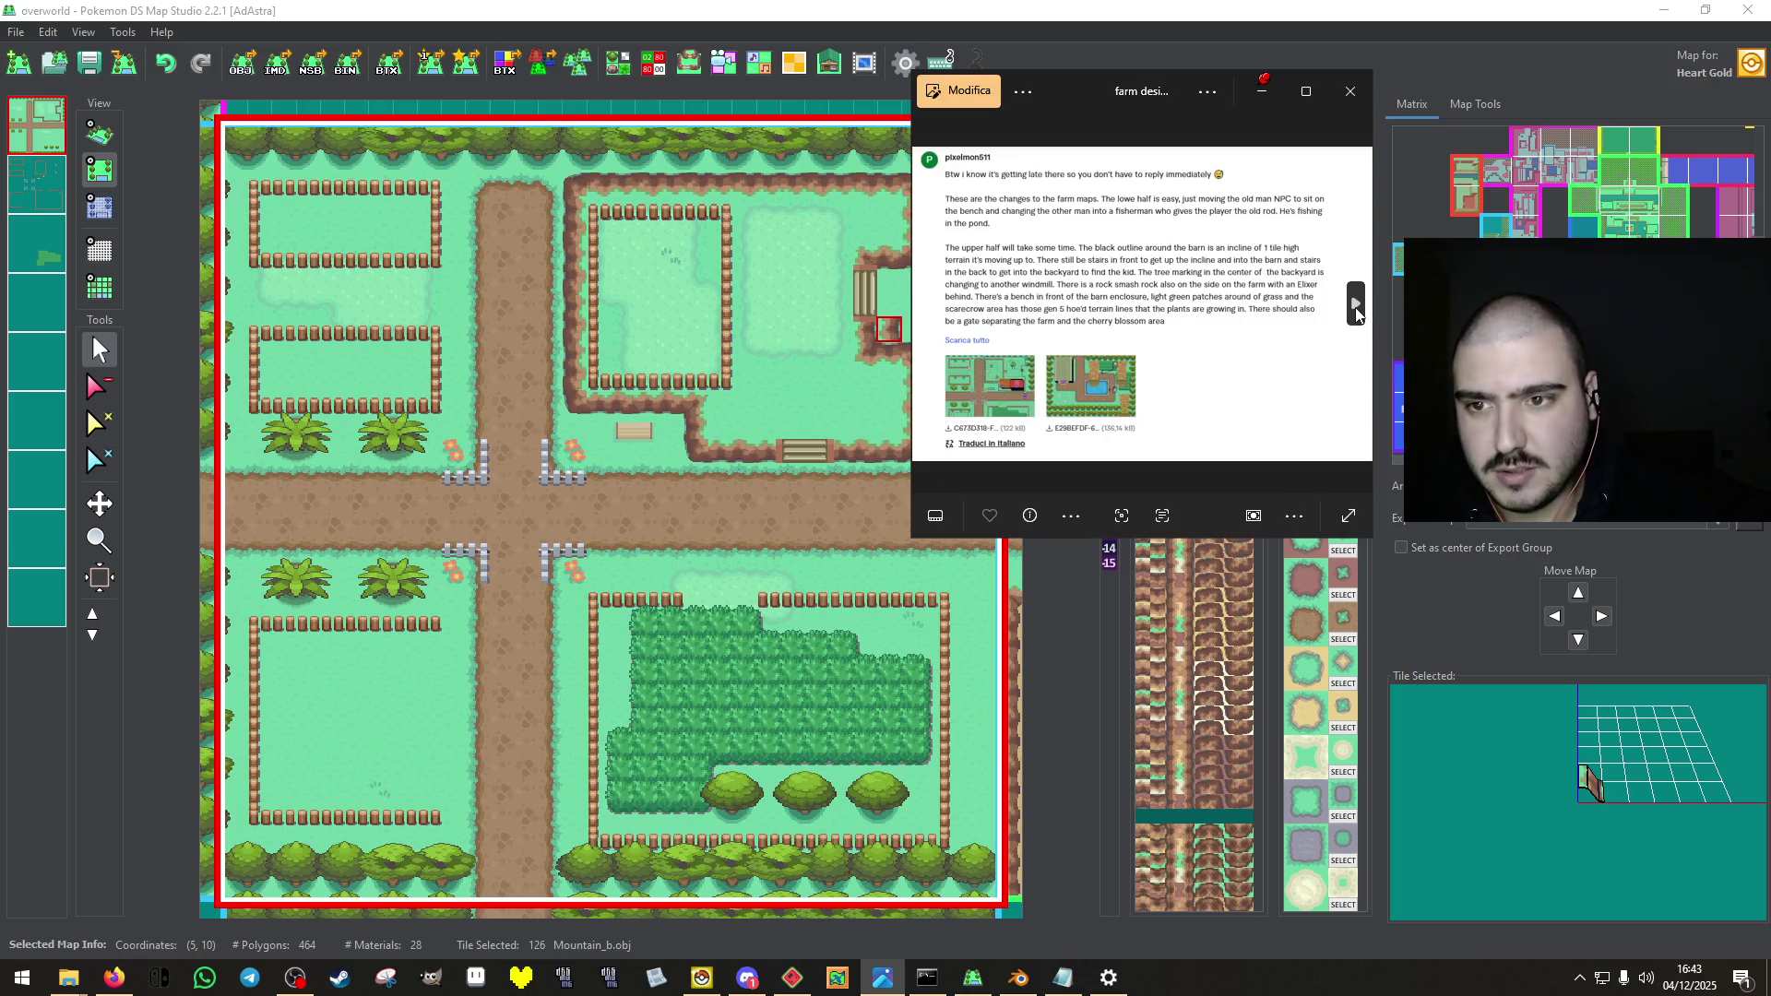
{"action": "left_click", "coordinate": [1355, 311]}
{"action": "left_click", "coordinate": [1355, 311]}
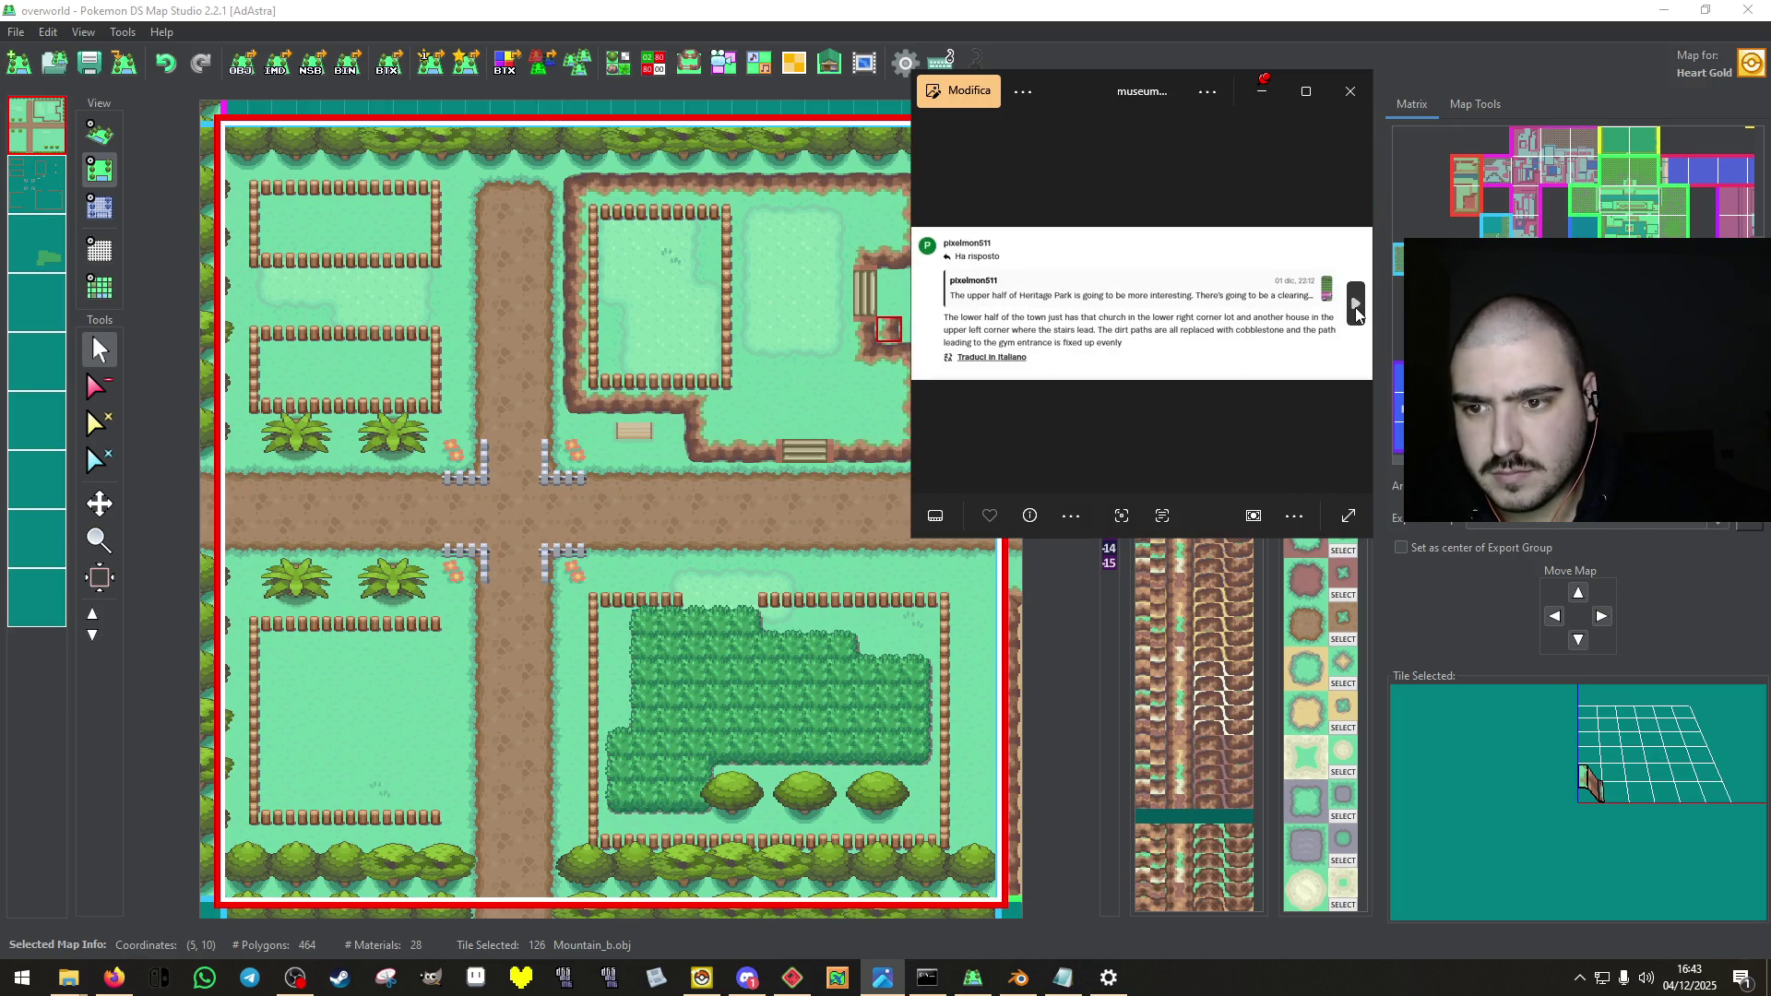
{"action": "left_click", "coordinate": [1356, 312]}
{"action": "scroll", "coordinate": [1143, 319], "scroll_direction": "up", "scroll_amount": 2}
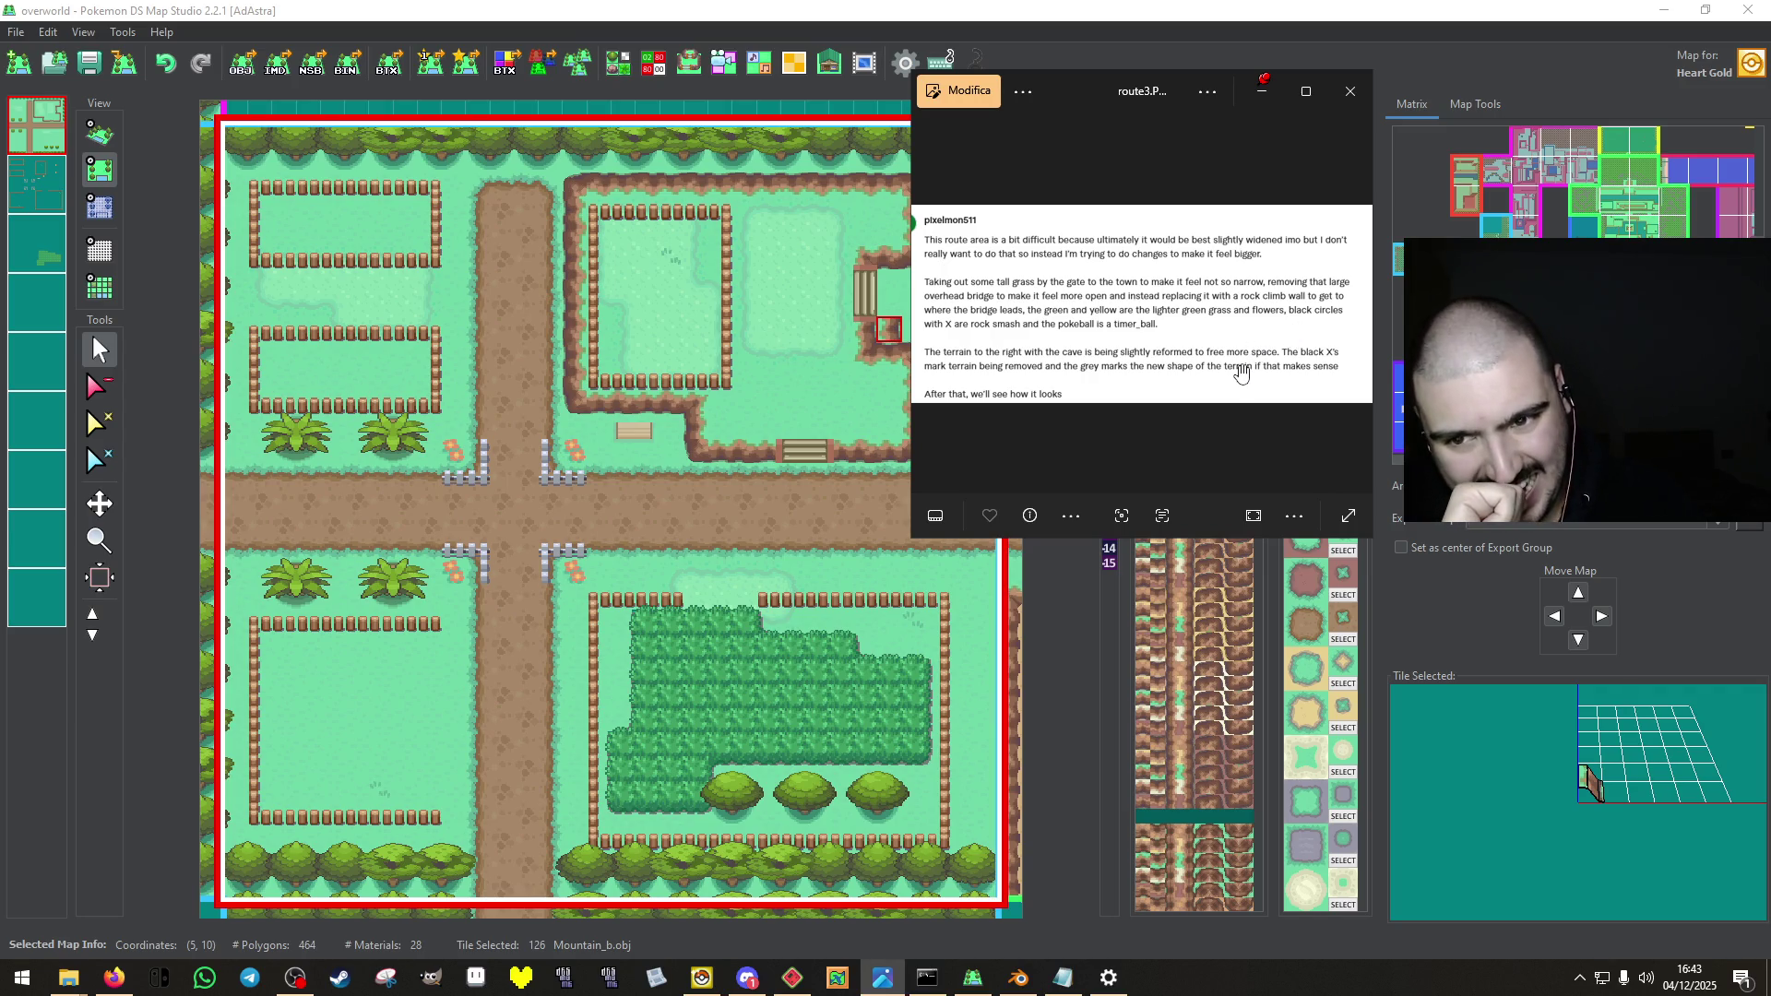
{"action": "scroll", "coordinate": [1236, 372], "scroll_direction": "up", "scroll_amount": 4}
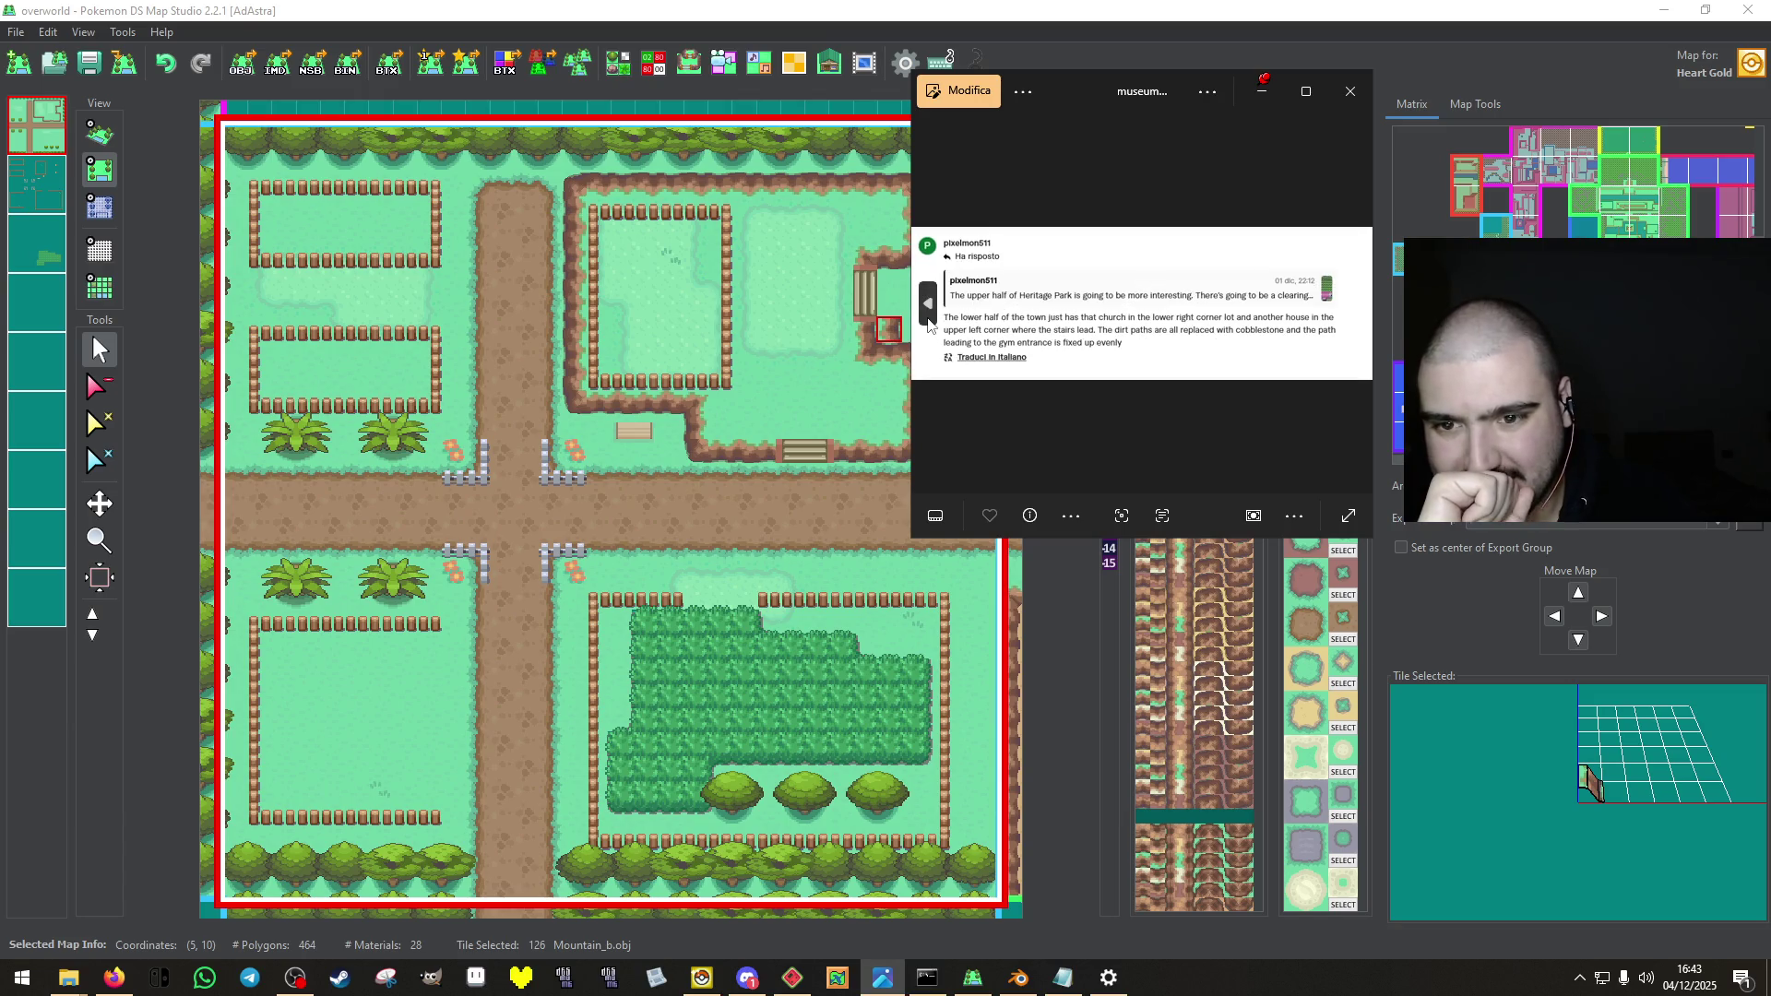
Step back past the hand-drawn route sketch to the Removed Bridge map, then close Photos.
{"action": "left_click", "coordinate": [927, 313]}
{"action": "left_click", "coordinate": [927, 311]}
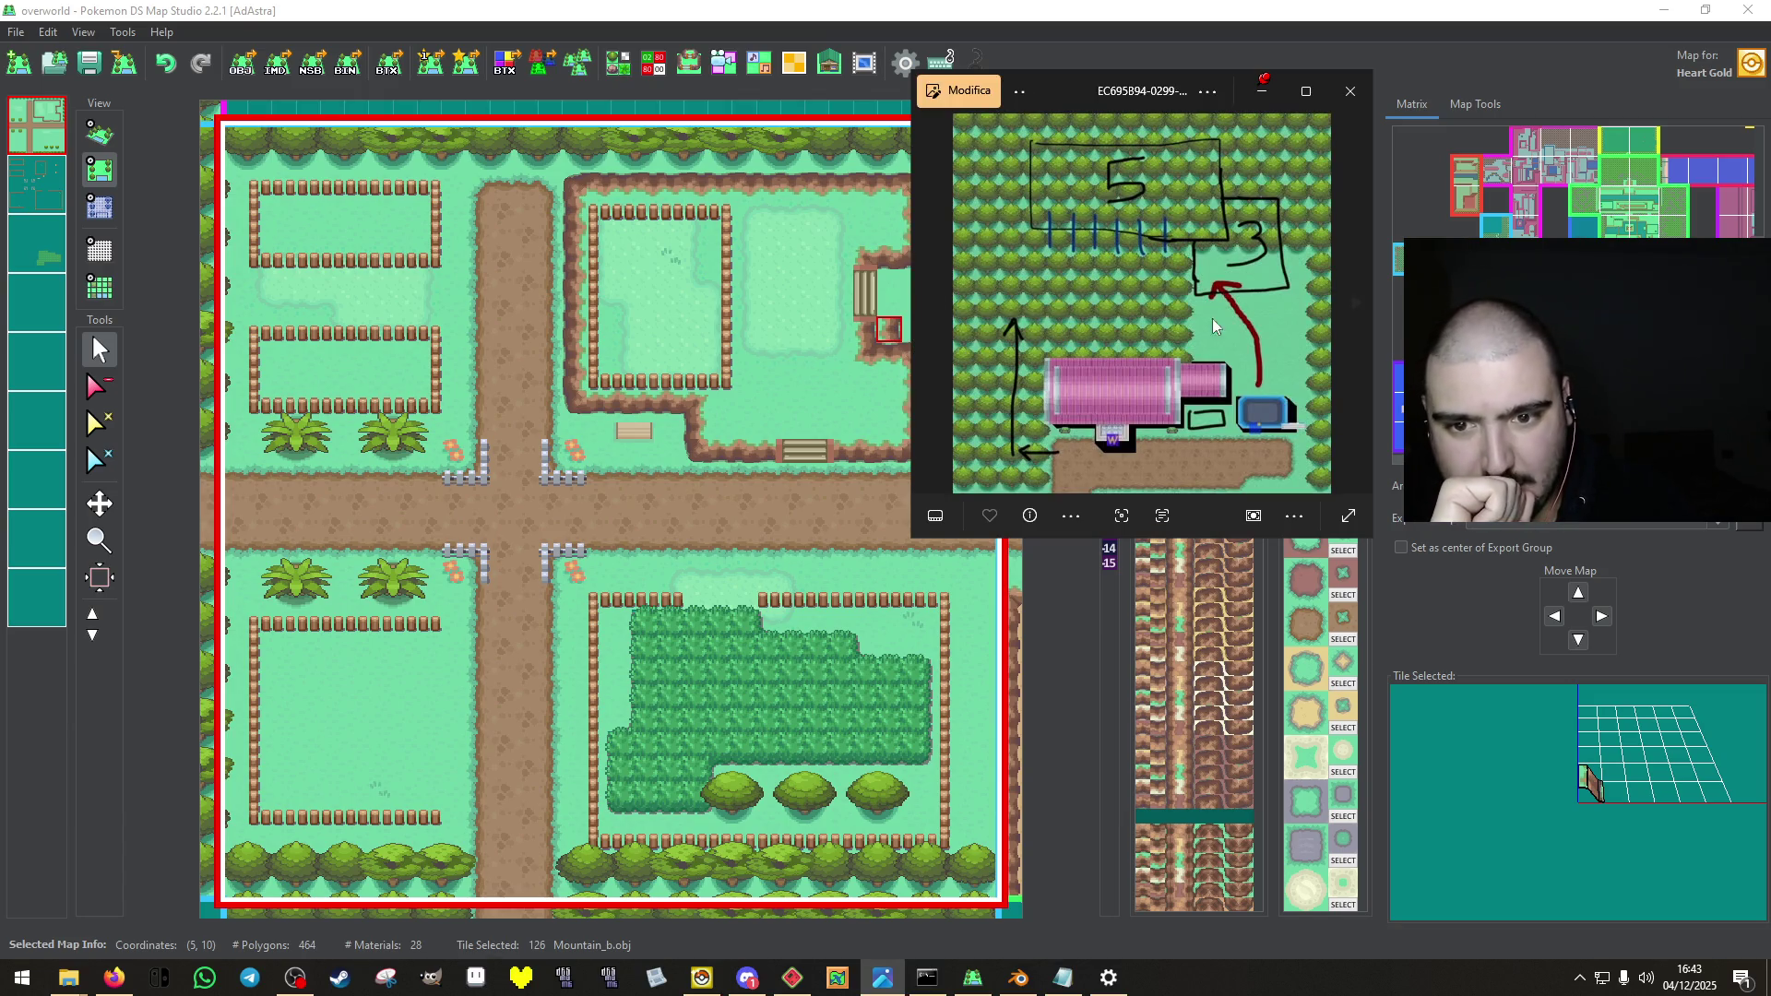
{"action": "left_click", "coordinate": [927, 309]}
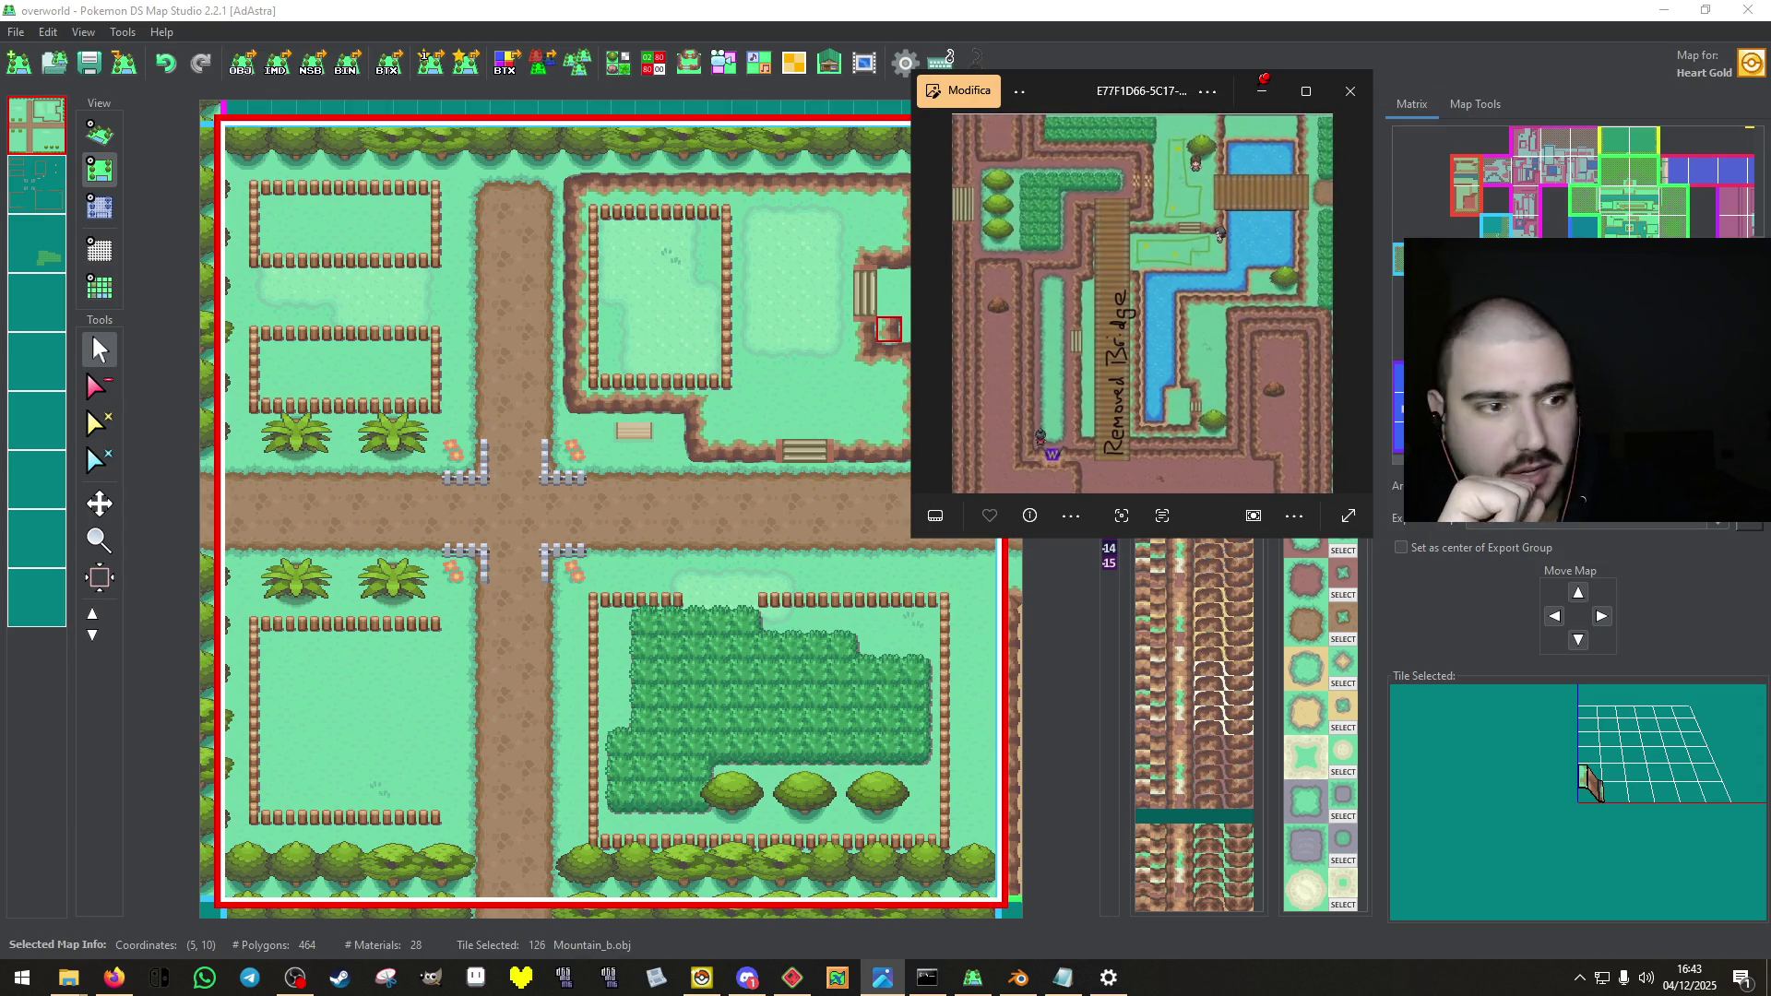
{"action": "left_click", "coordinate": [1262, 83]}
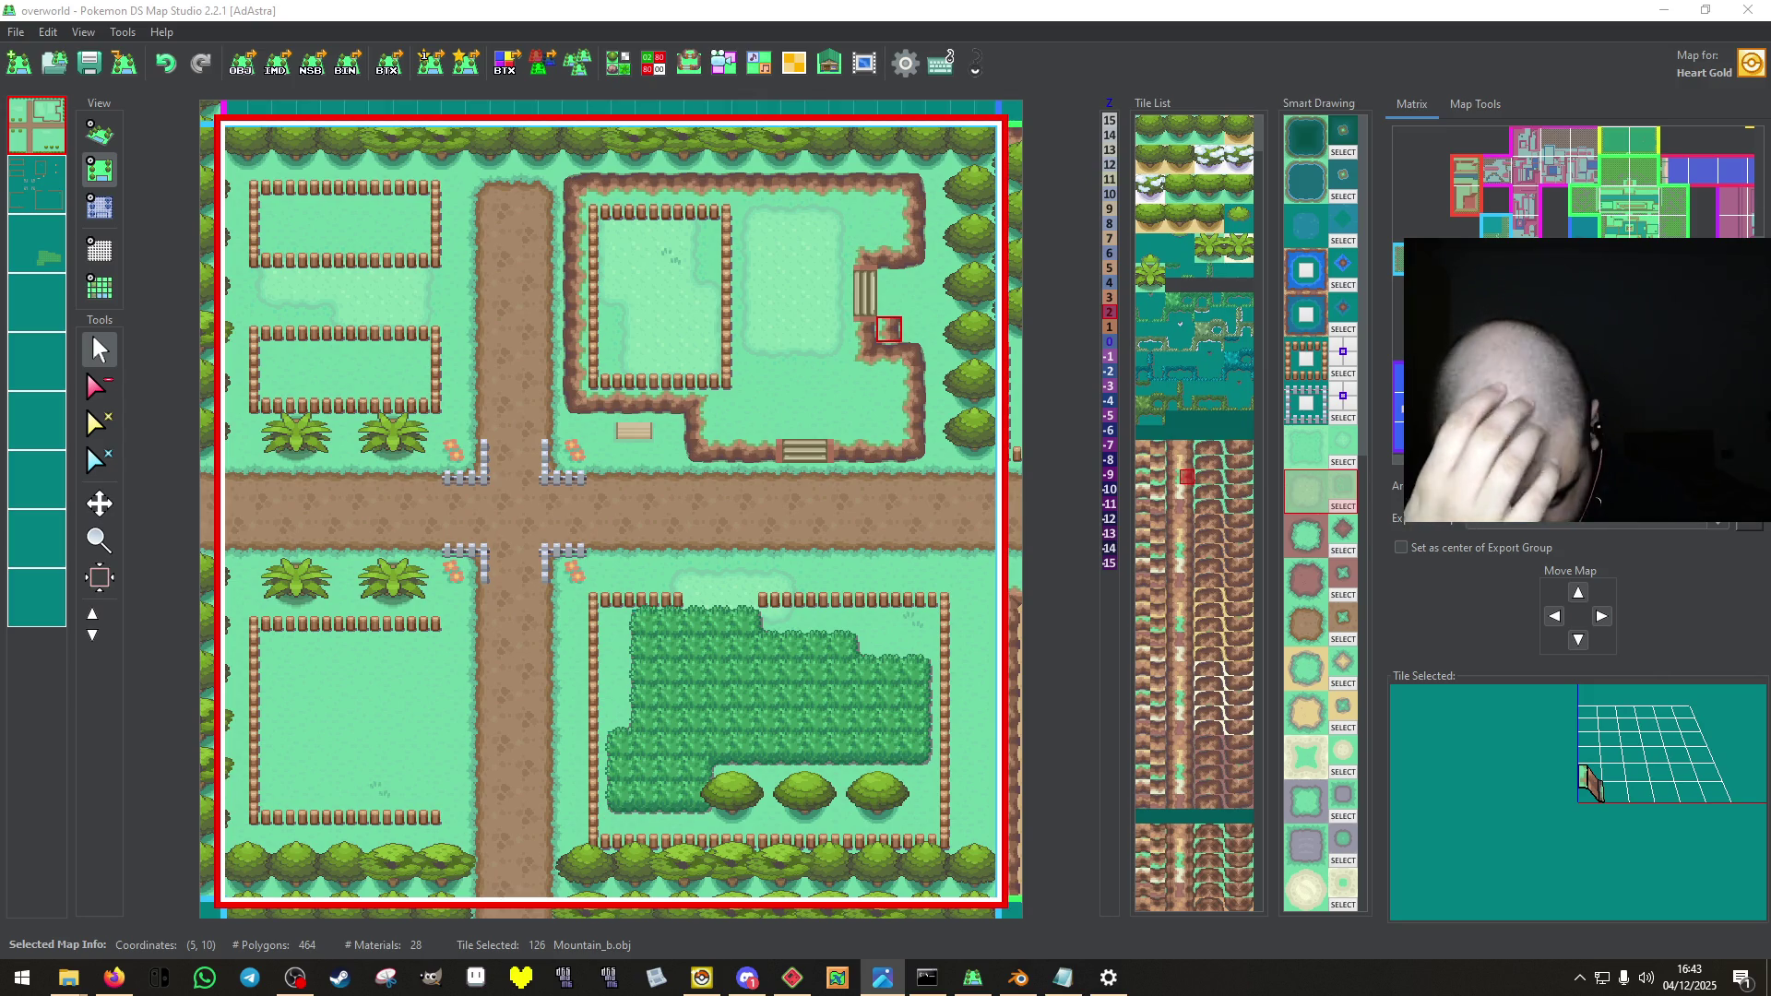
Open the river map and remove the long vertical wooden bridge from its layer.
{"action": "left_click", "coordinate": [1529, 184]}
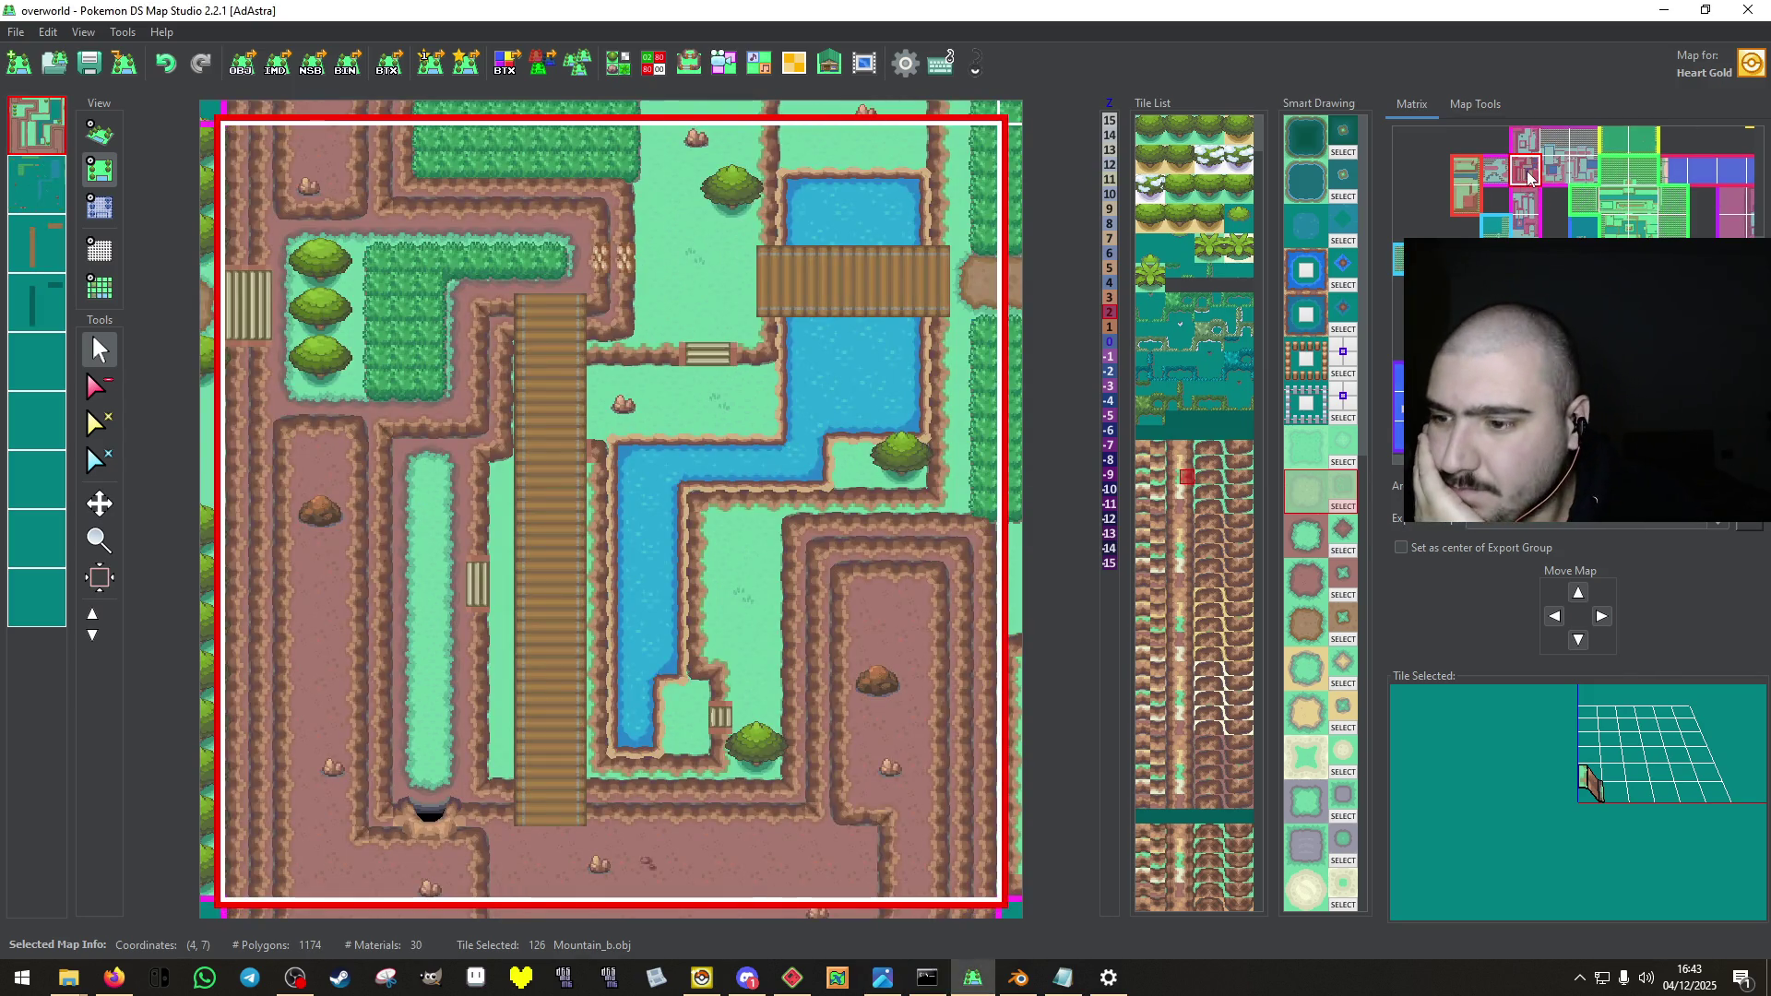
{"action": "left_click", "coordinate": [37, 243]}
{"action": "left_click", "coordinate": [97, 387]}
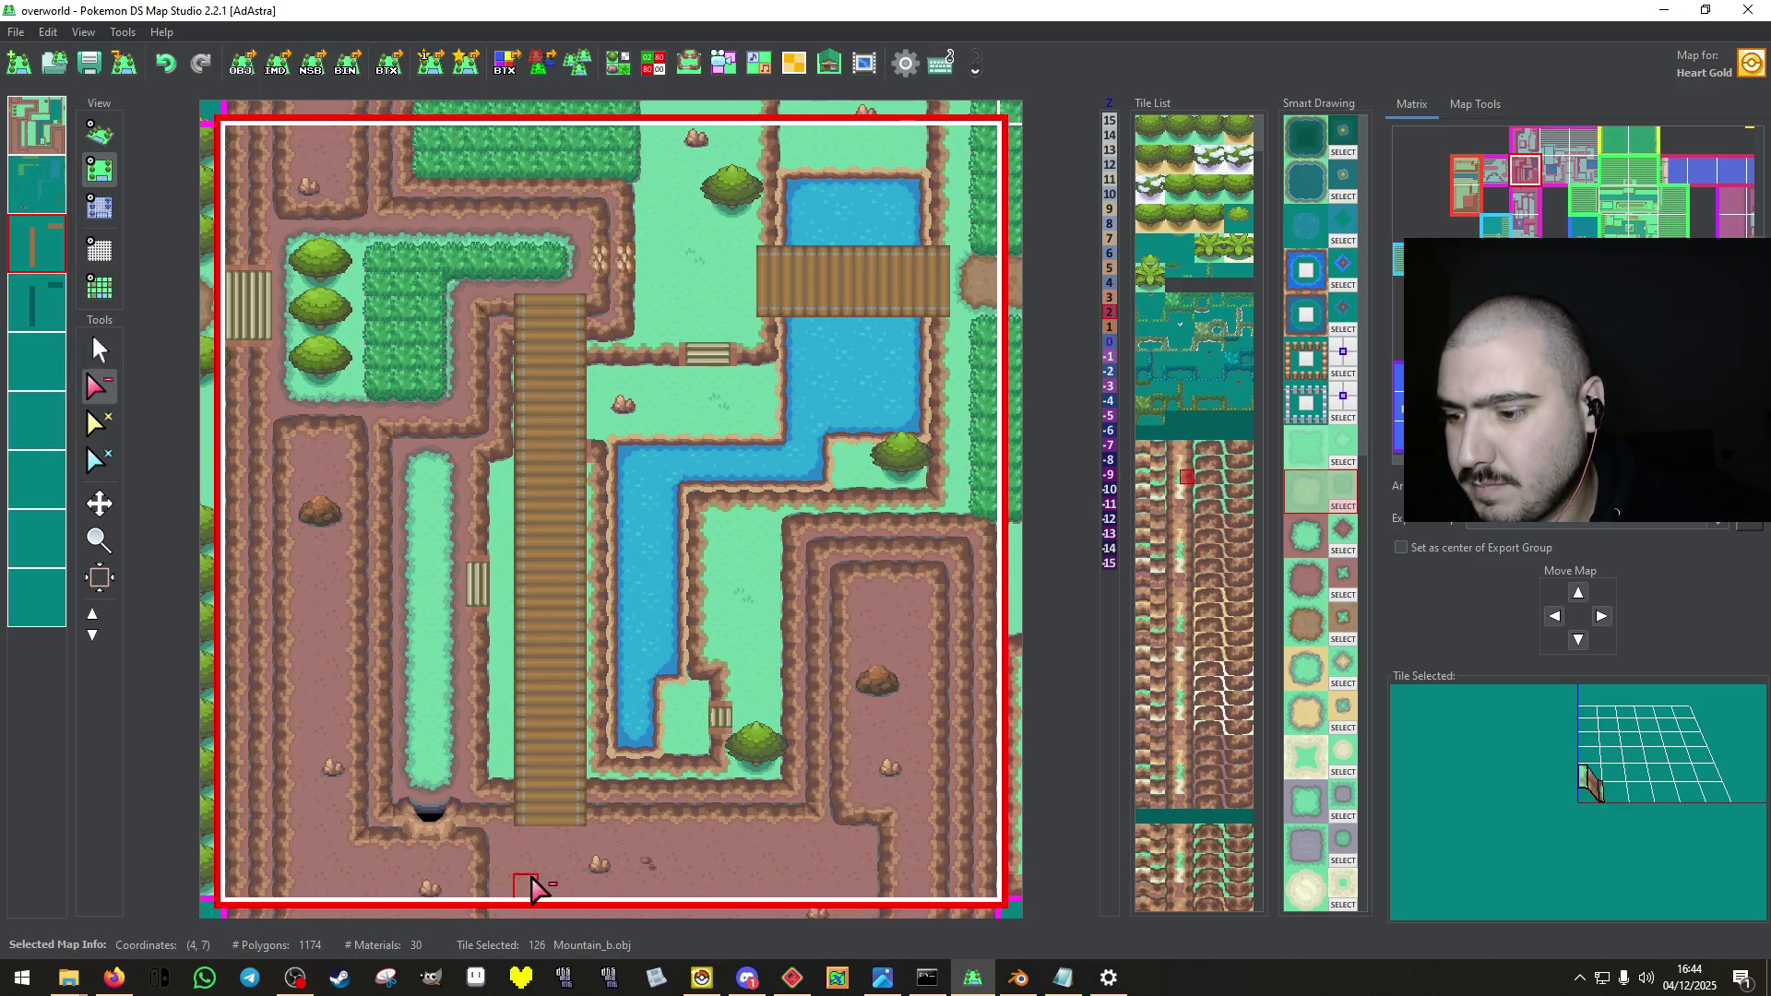
{"action": "left_click", "coordinate": [524, 806]}
{"action": "left_click", "coordinate": [37, 302]}
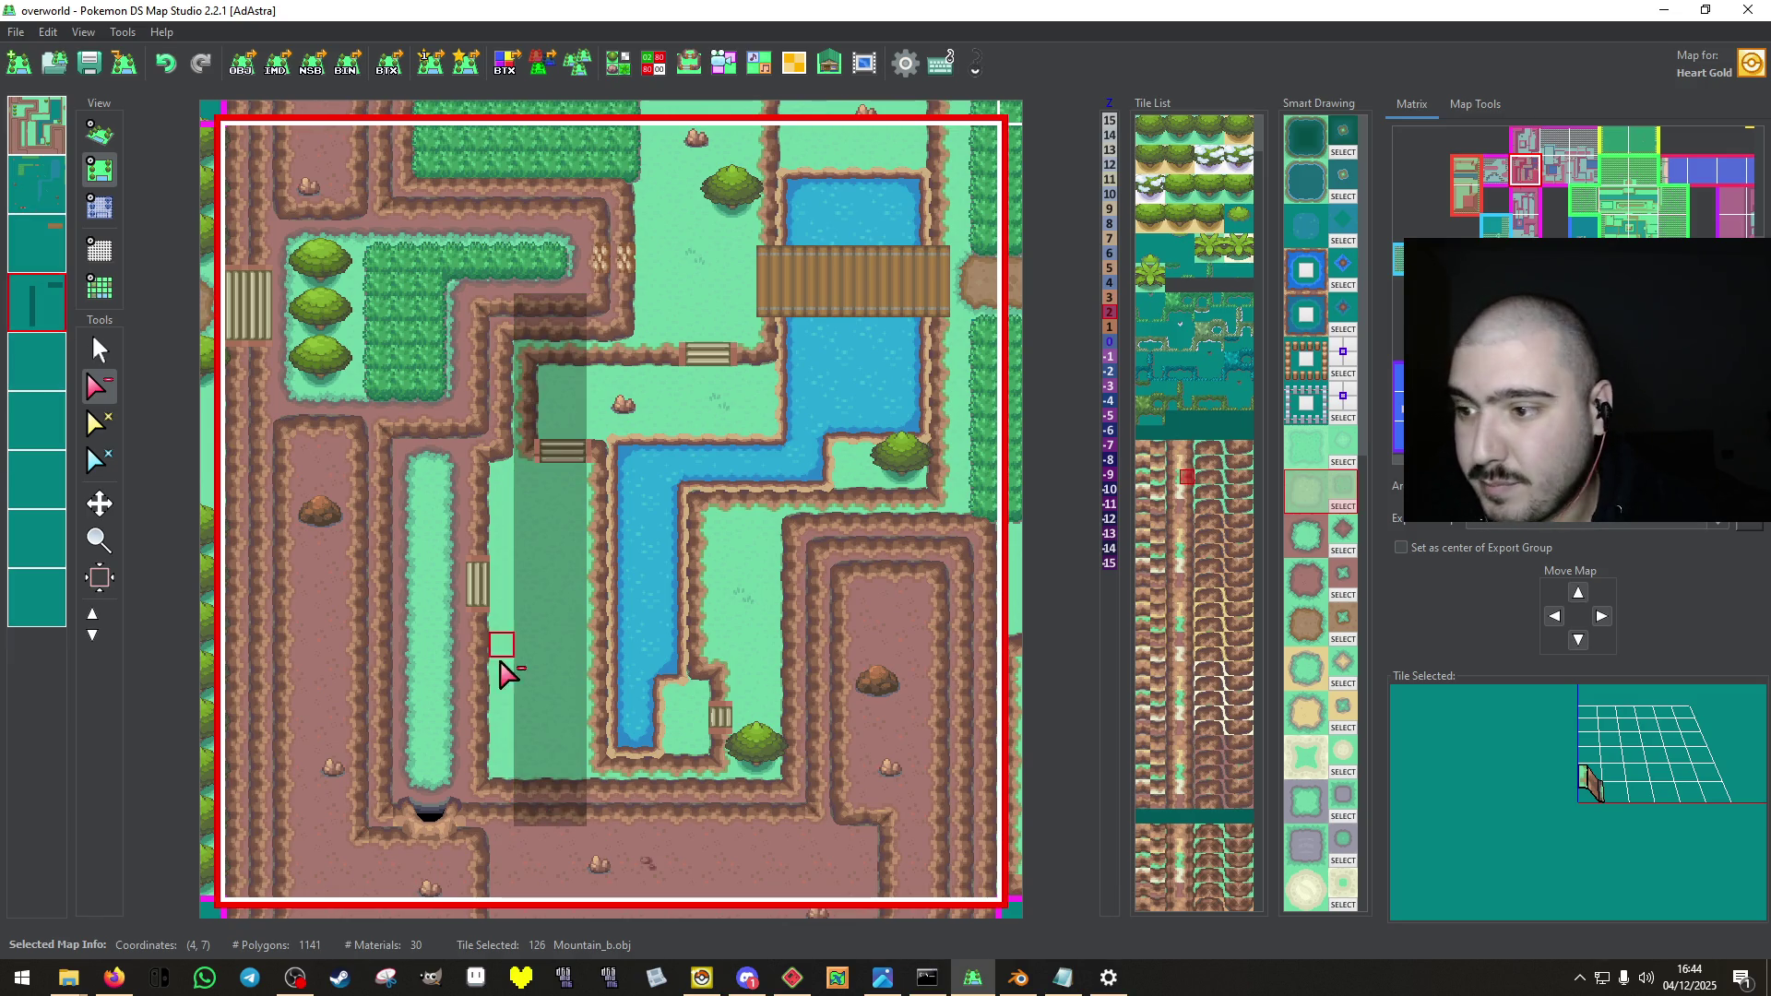
{"action": "left_click", "coordinate": [525, 816]}
{"action": "left_click", "coordinate": [551, 779]}
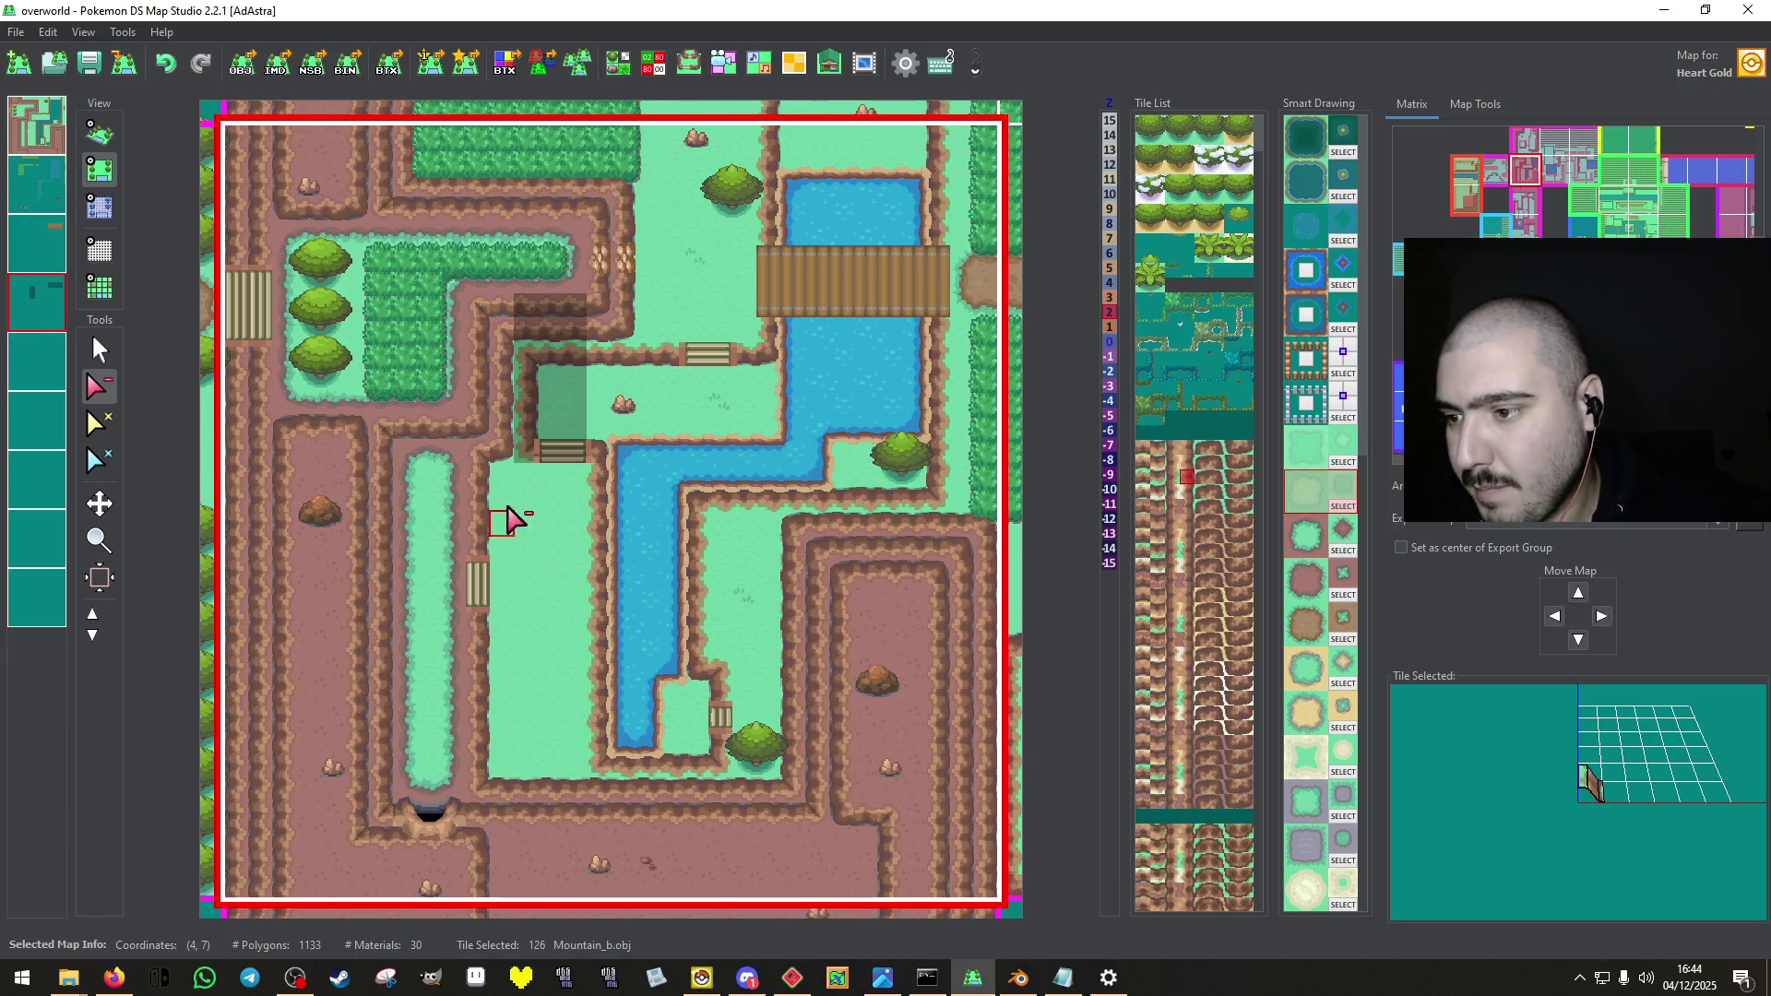
Remove the cliff tiles above the stairs and save the map.
{"action": "left_click", "coordinate": [525, 401]}
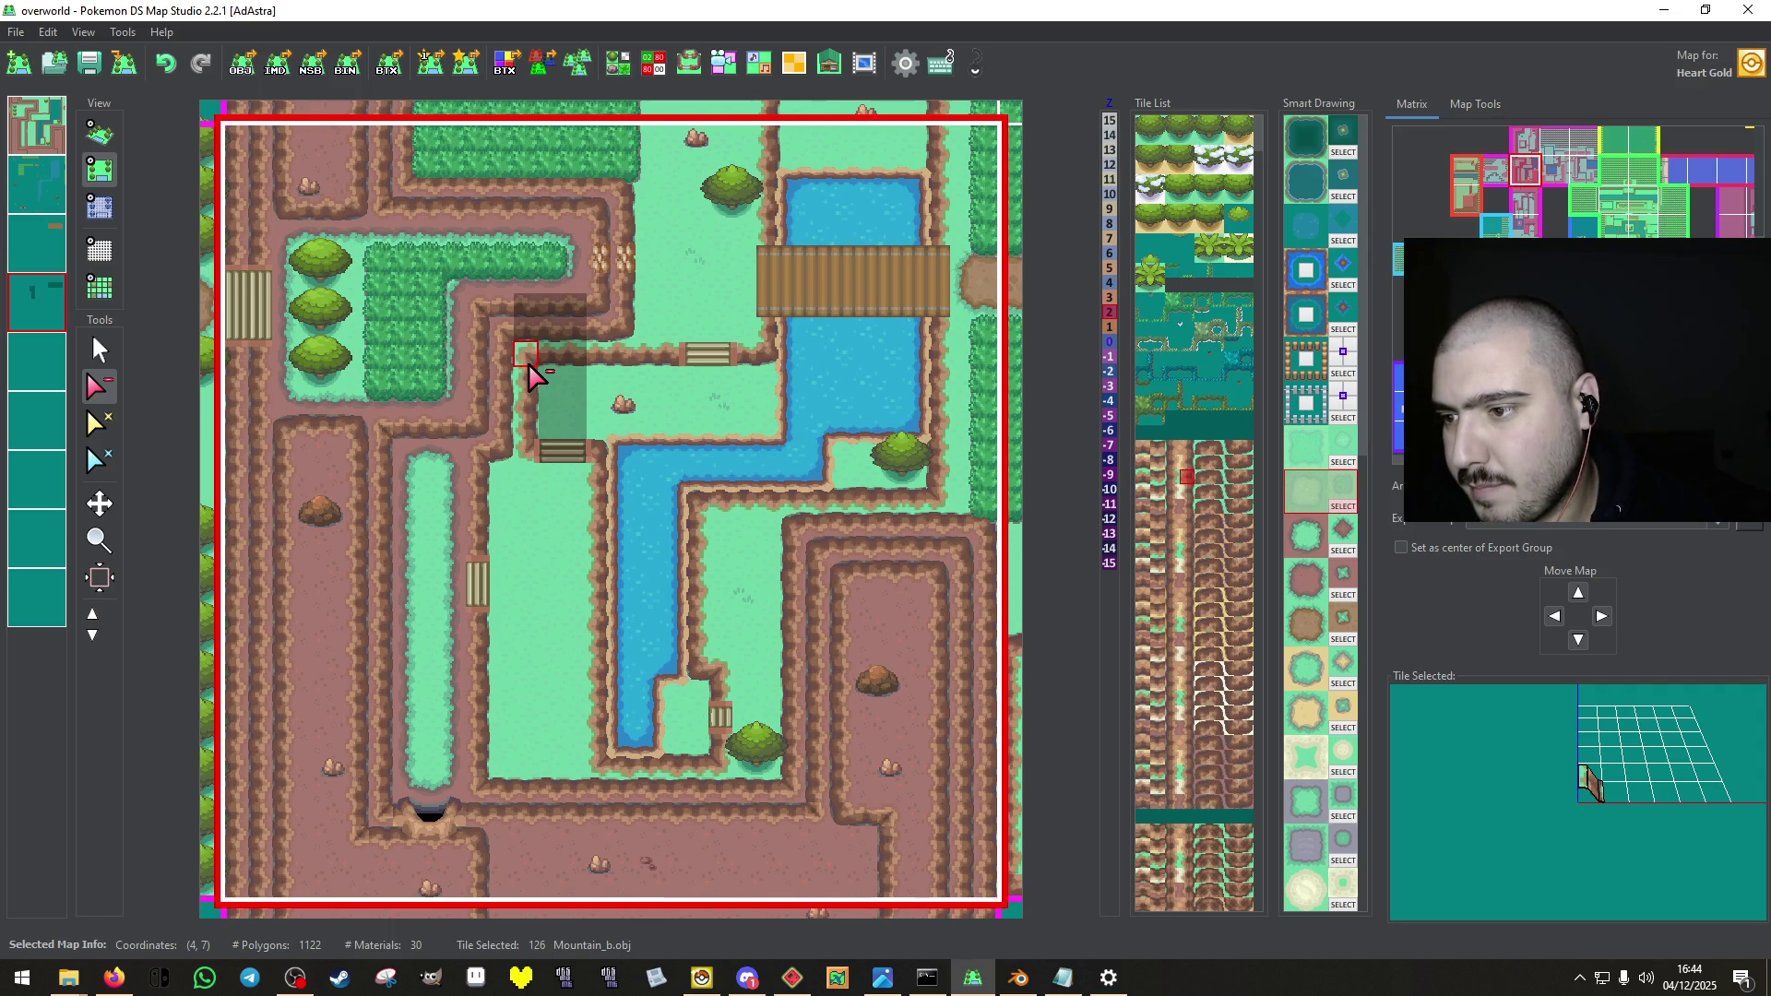
{"action": "left_click", "coordinate": [529, 330]}
{"action": "left_click", "coordinate": [561, 429]}
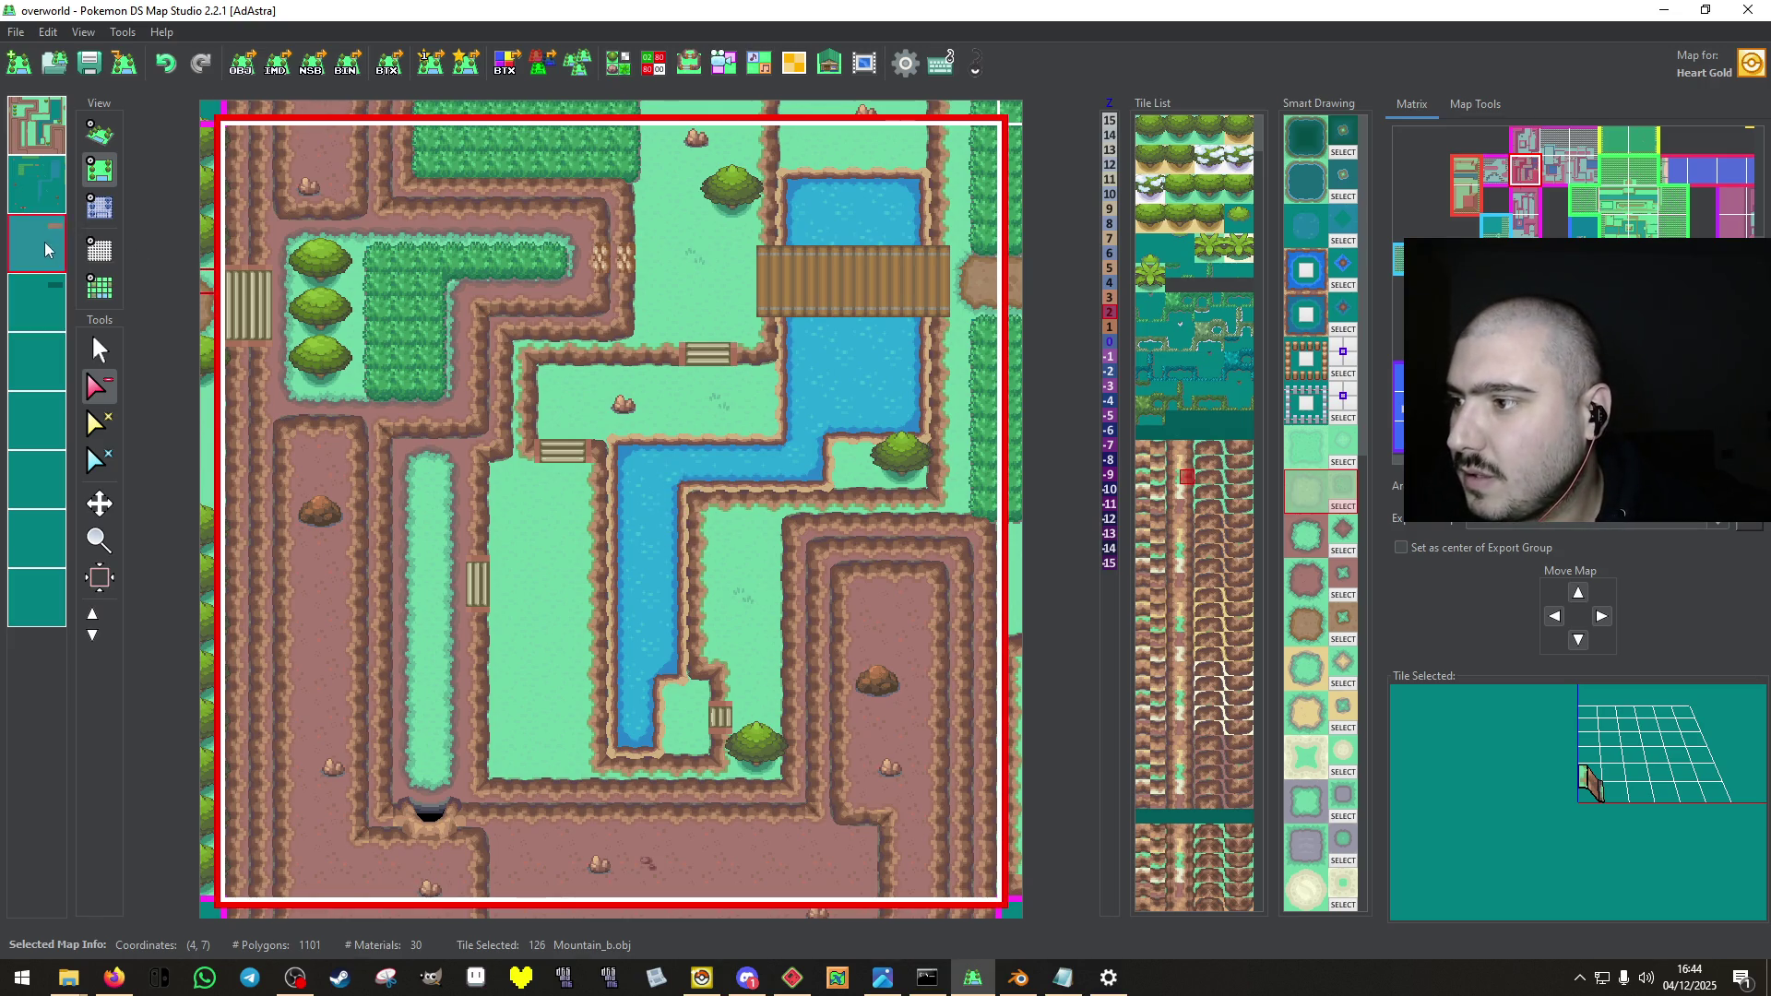
{"action": "left_click", "coordinate": [37, 183]}
{"action": "left_click", "coordinate": [89, 63]}
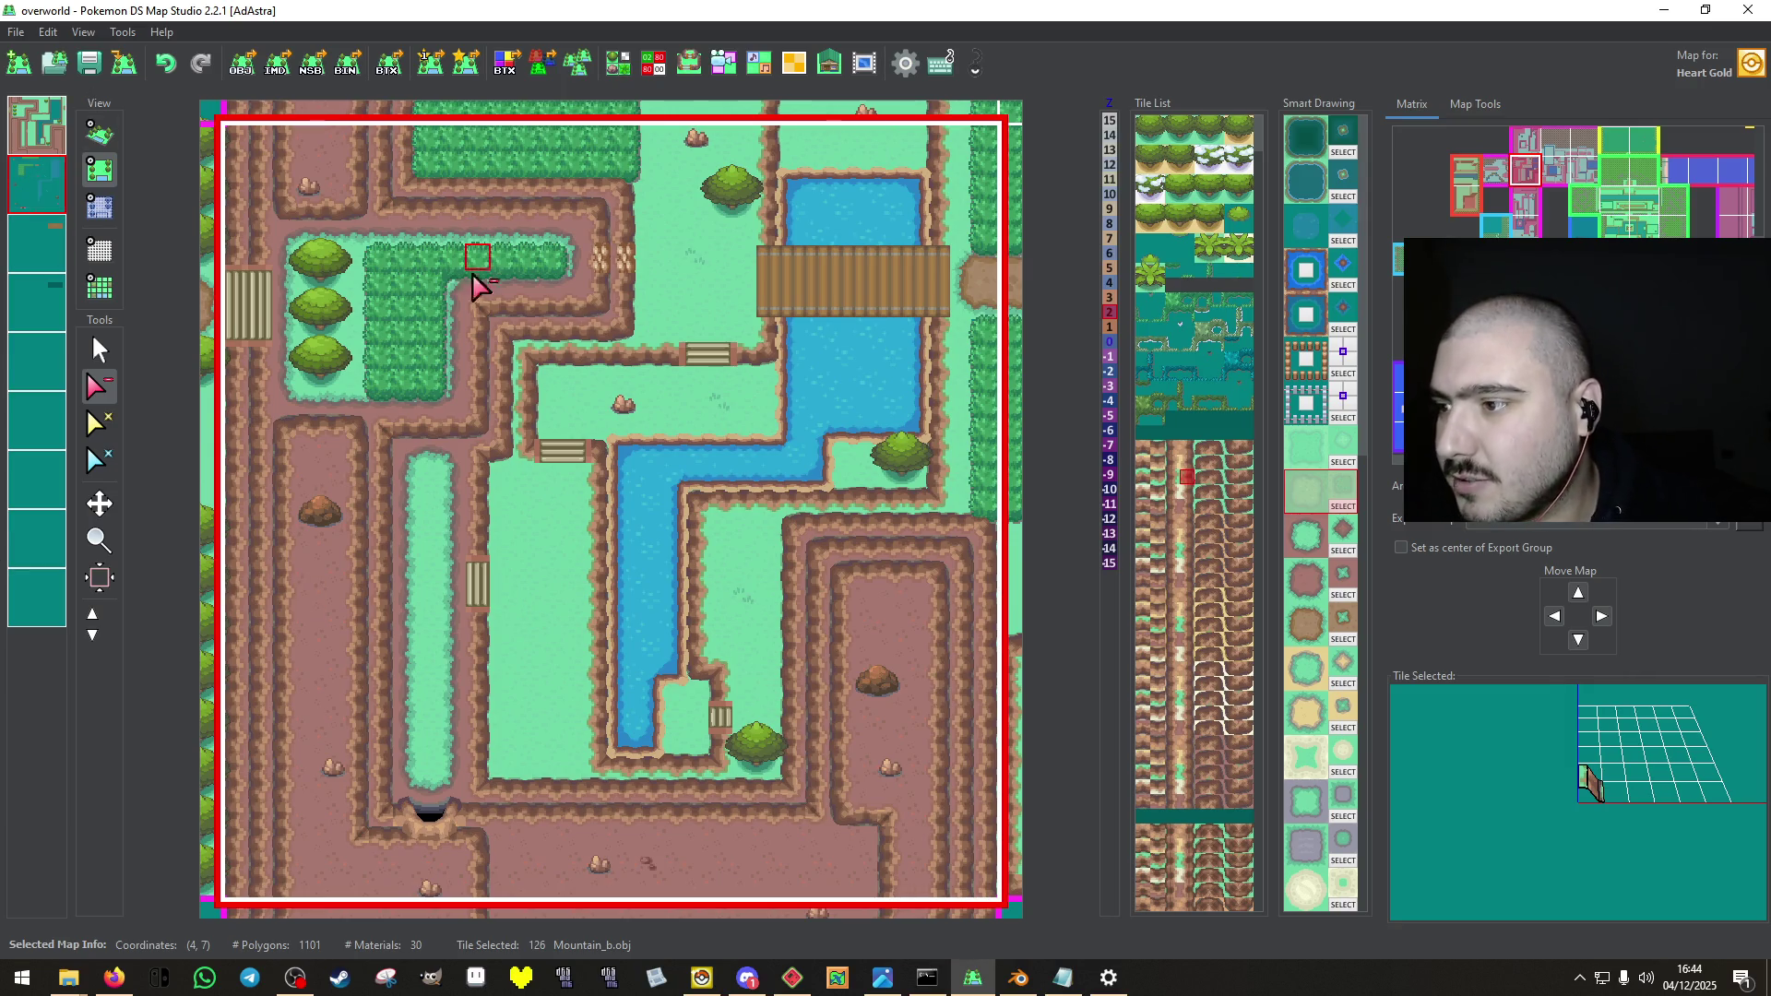
Return to the first layer and pick the Ice_path tile for painting.
{"action": "left_click", "coordinate": [37, 125]}
{"action": "left_click", "coordinate": [100, 351]}
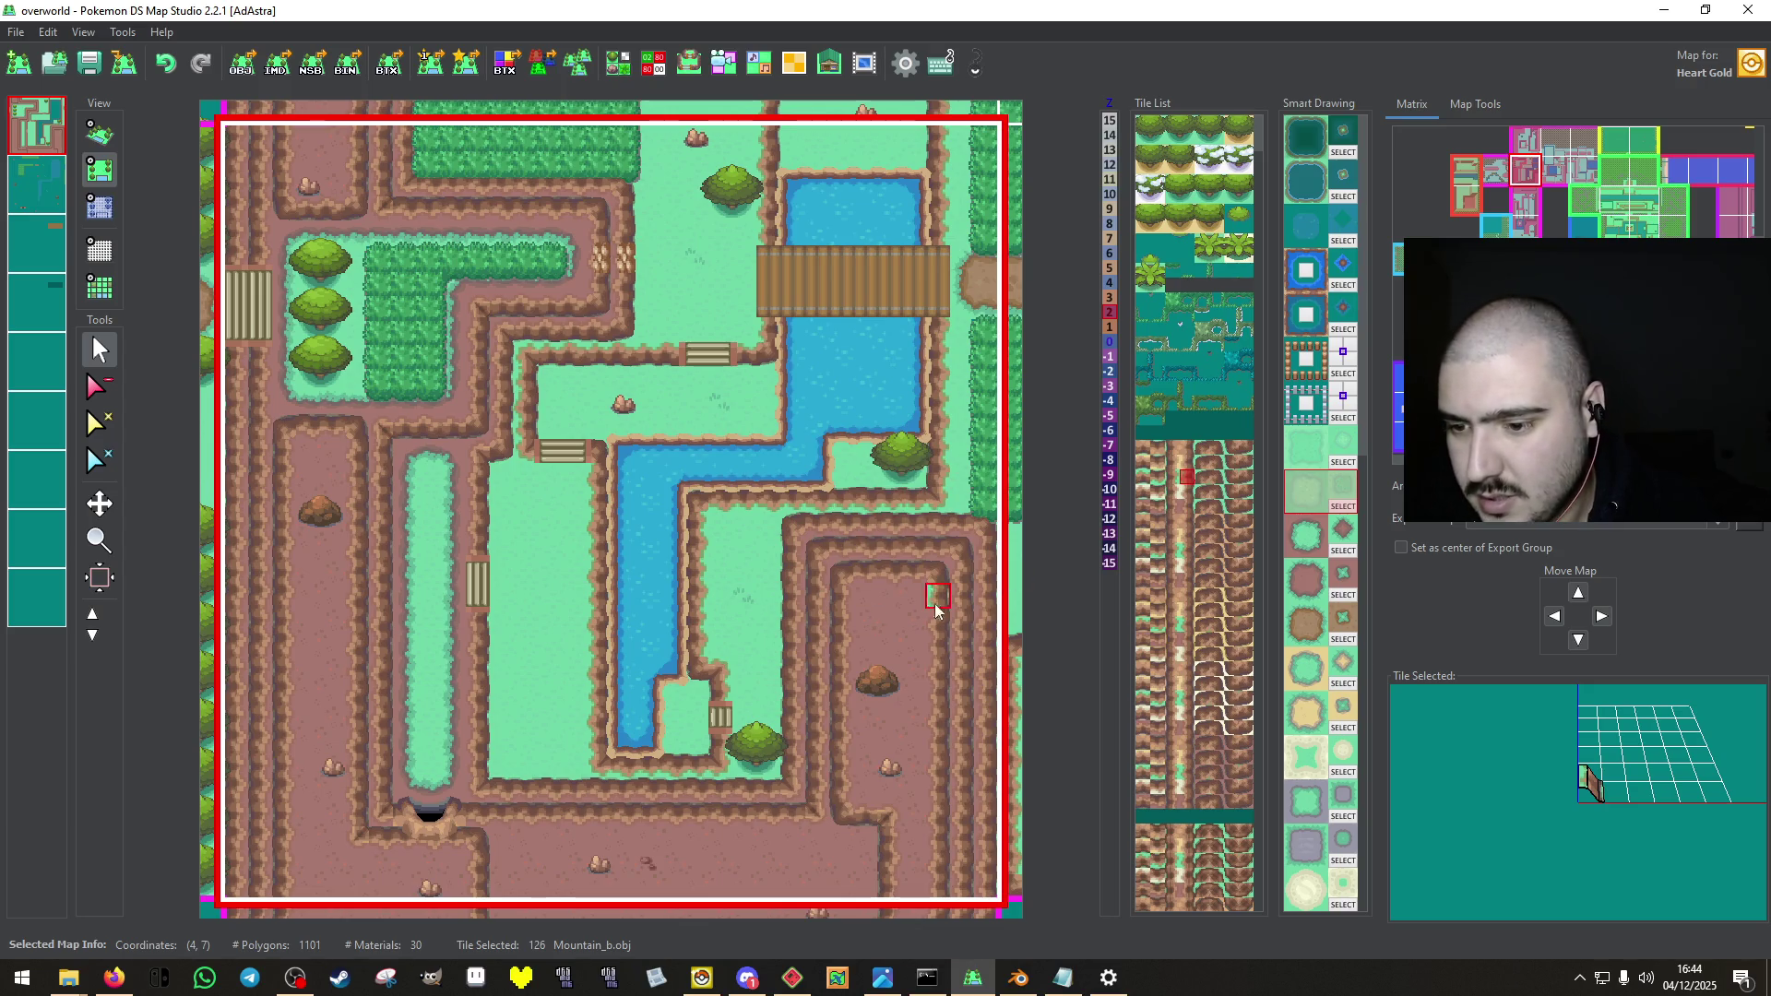
{"action": "left_click", "coordinate": [885, 627]}
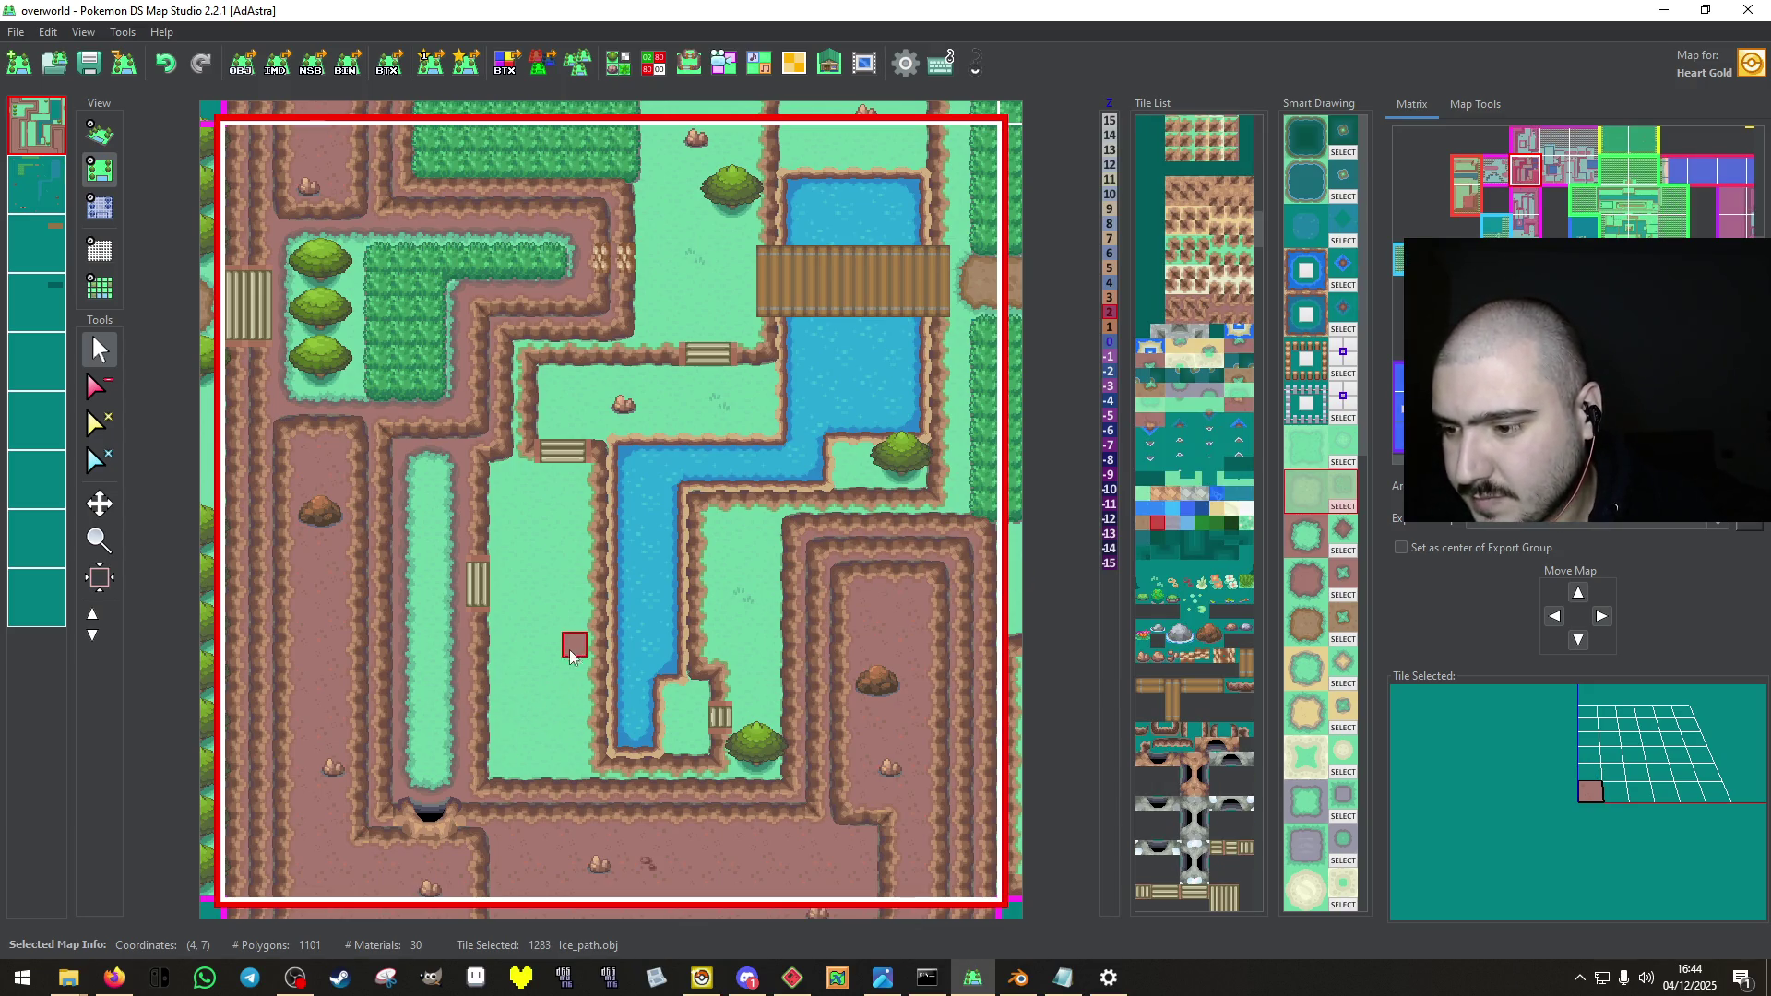
Paint a grass strip where the bridge stood with Smart Drawing and delete the rock beside the stairs.
{"action": "mouse_move", "coordinate": [574, 742]}
{"action": "left_mouse_down"}
{"action": "mouse_move", "coordinate": [521, 743]}
{"action": "mouse_move", "coordinate": [499, 663]}
{"action": "mouse_move", "coordinate": [554, 475]}
{"action": "mouse_move", "coordinate": [574, 549]}
{"action": "mouse_move", "coordinate": [569, 728]}
{"action": "mouse_move", "coordinate": [545, 696]}
{"action": "left_mouse_up"}
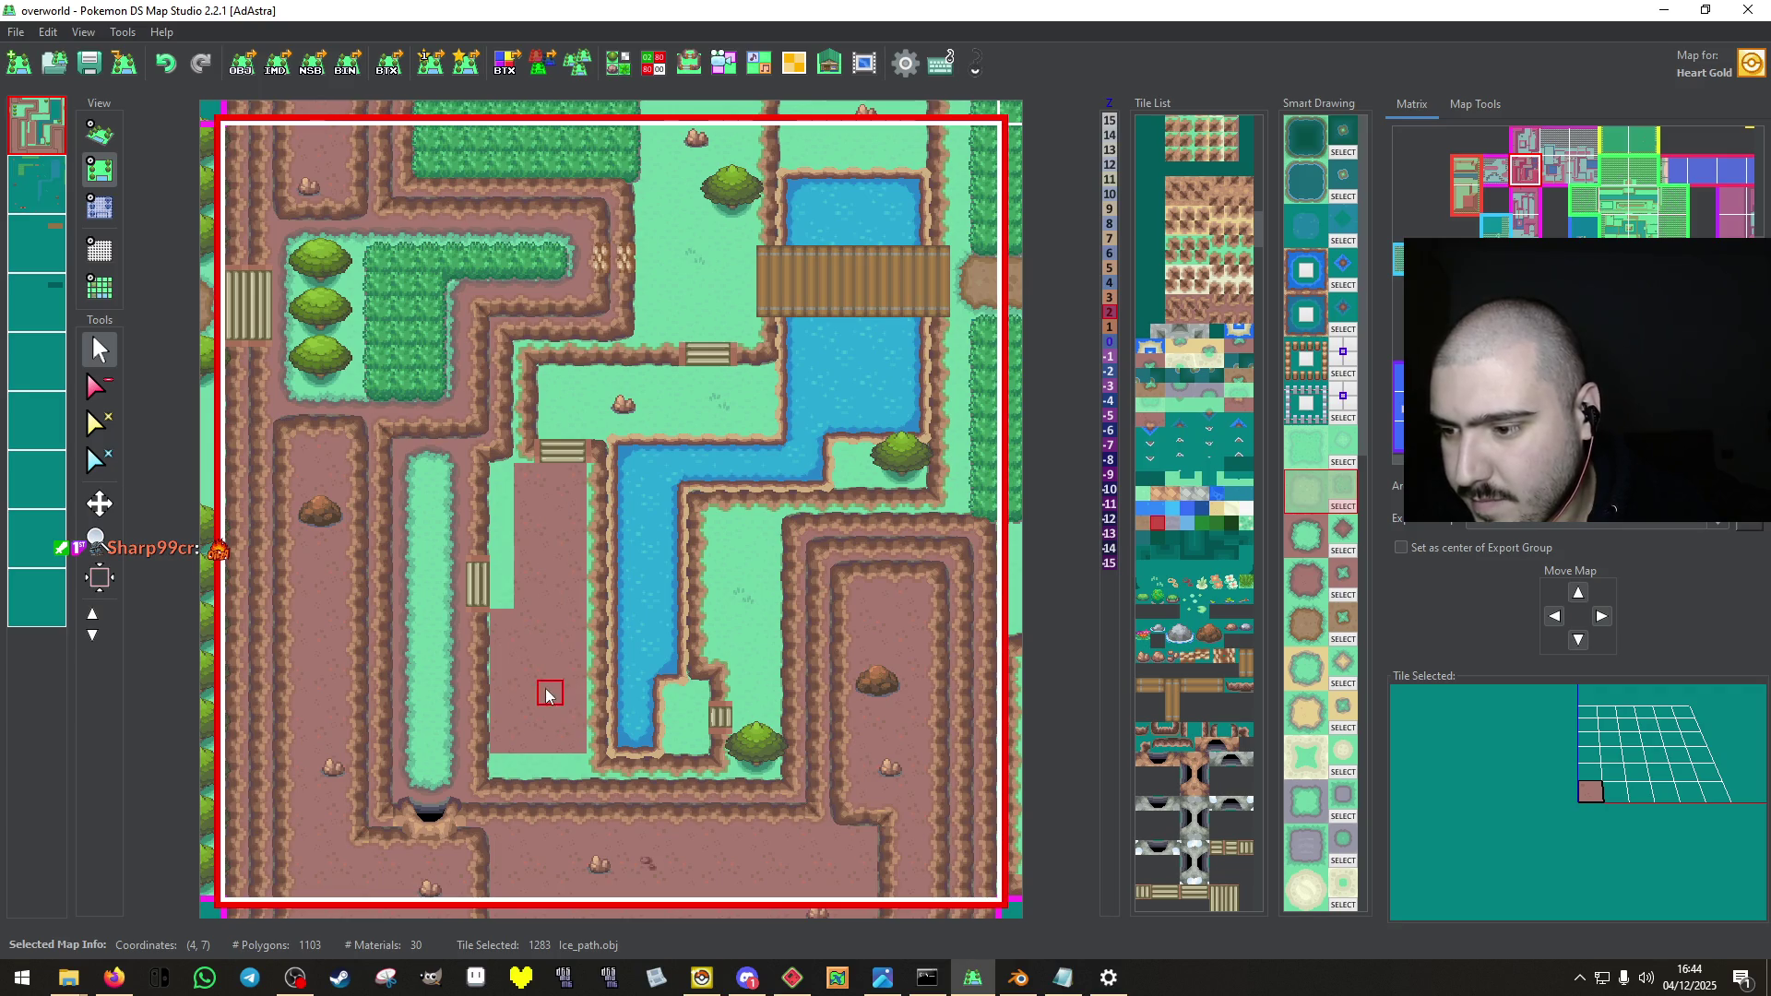
{"action": "key", "text": "3"}
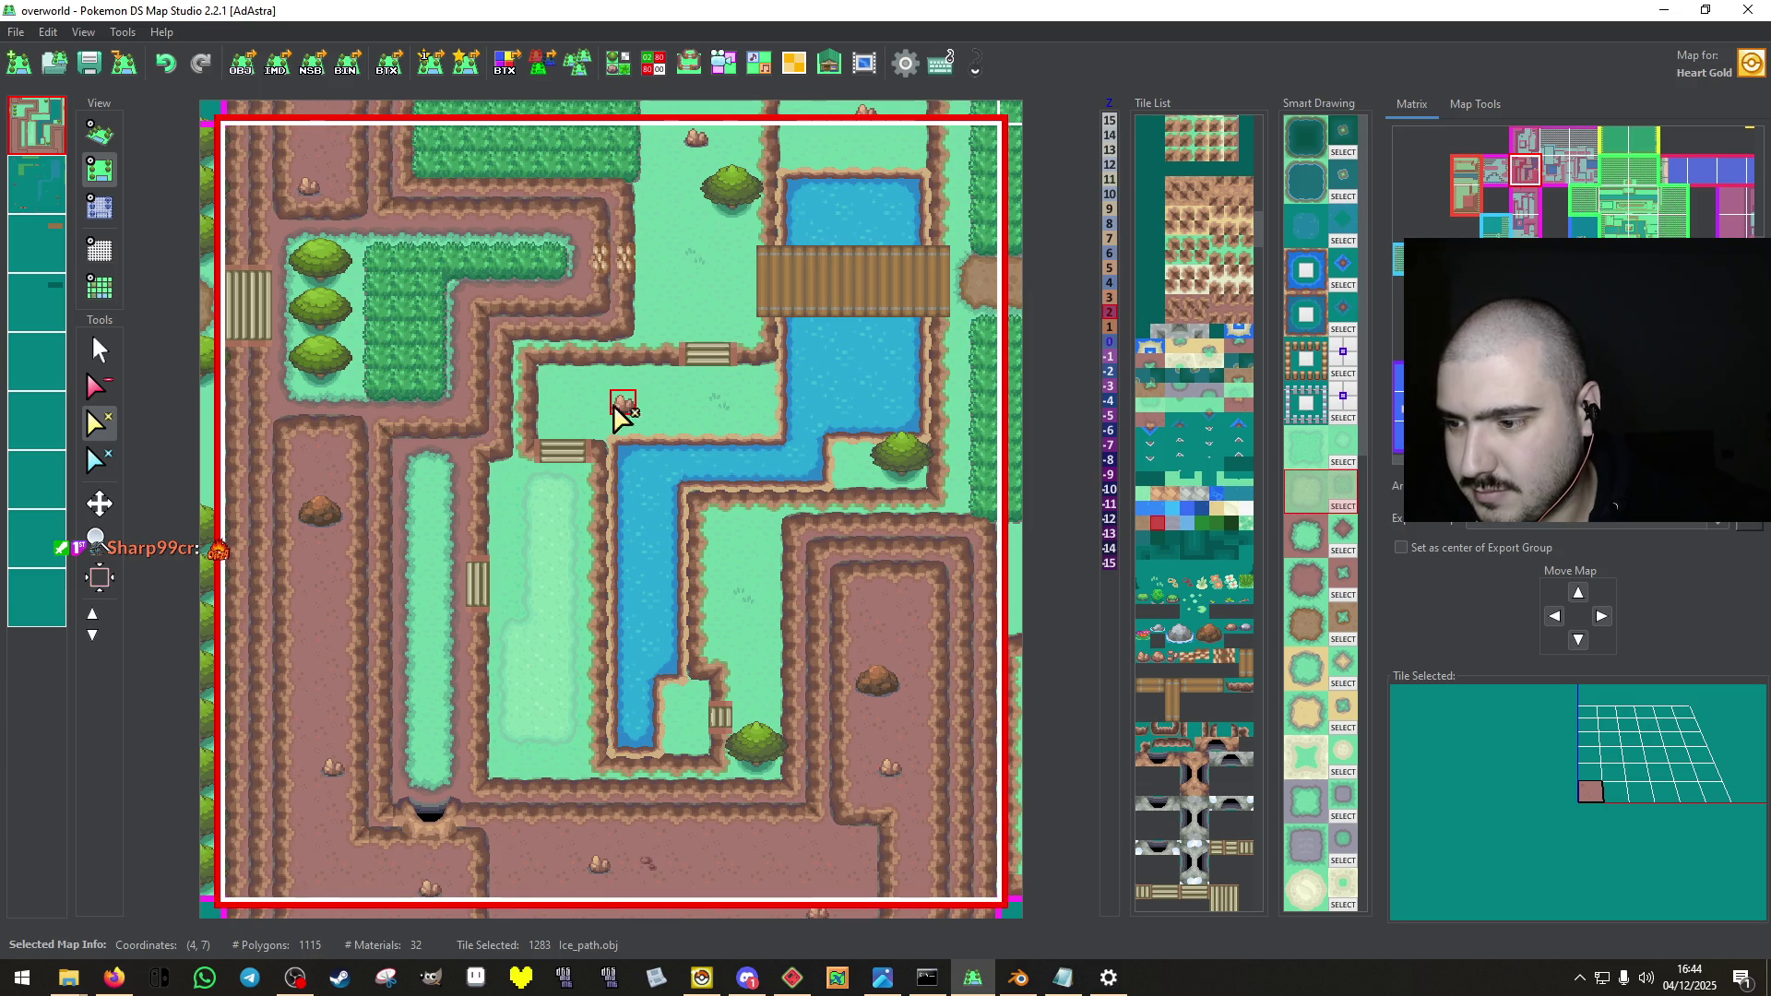
{"action": "left_click", "coordinate": [98, 388]}
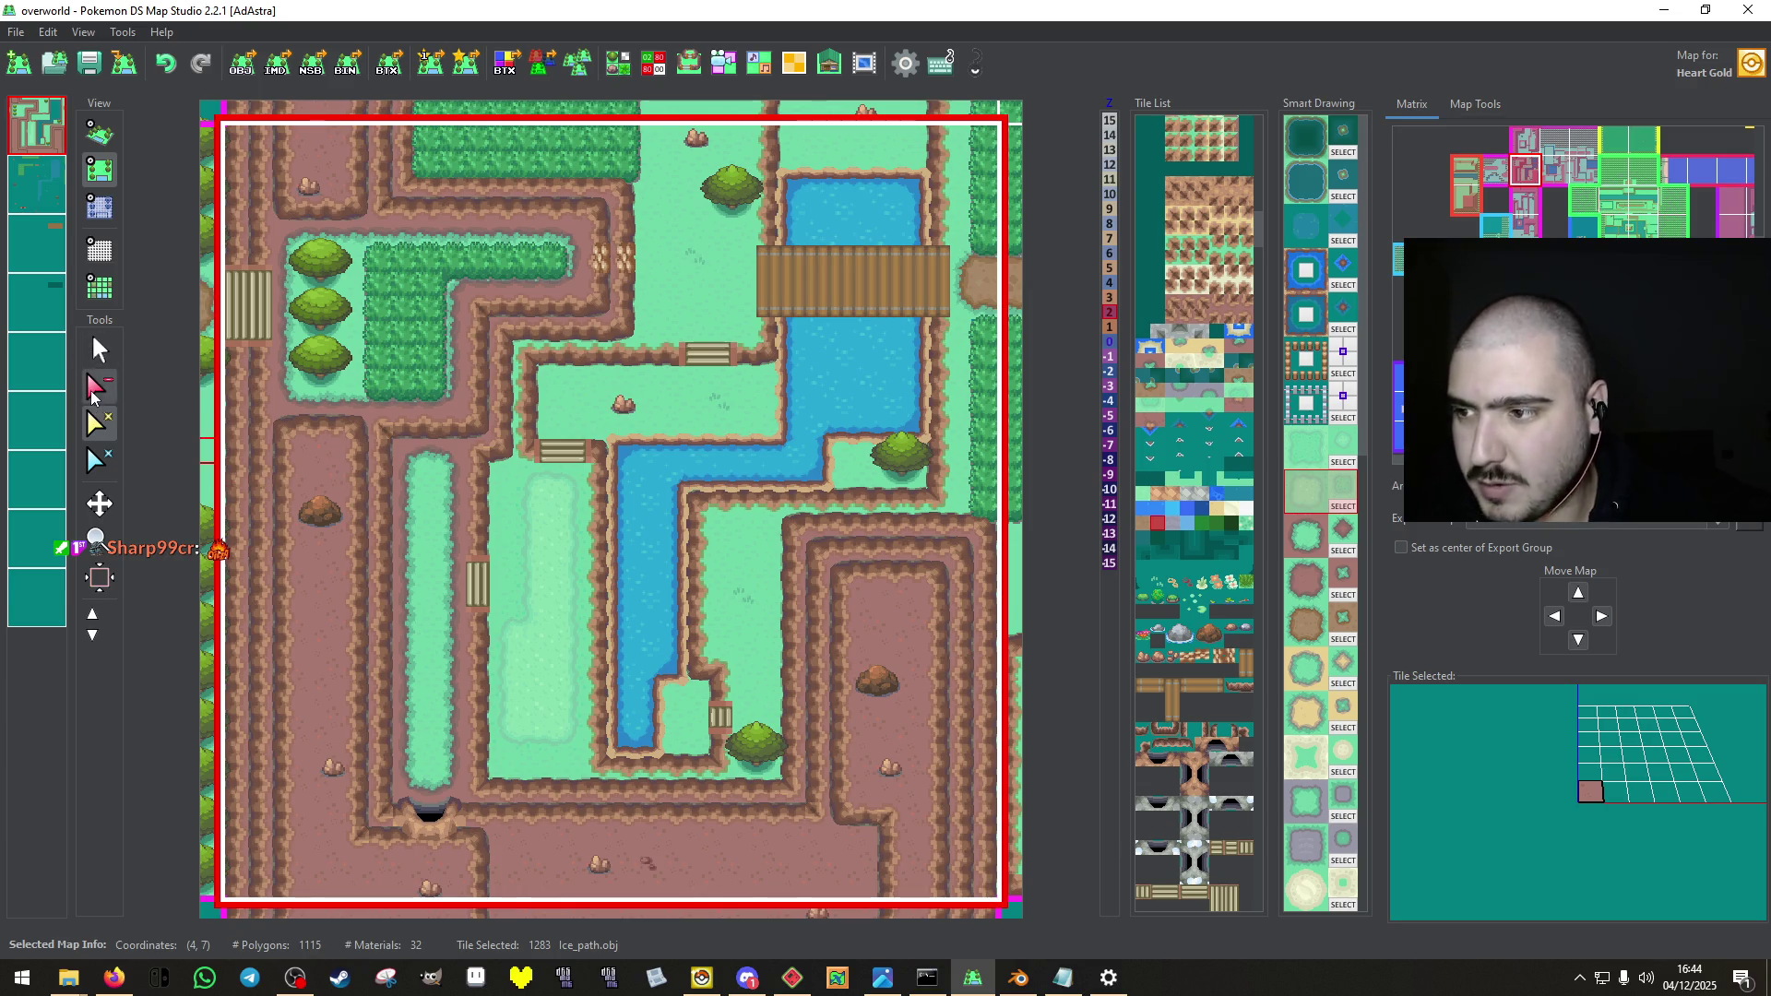
{"action": "left_click", "coordinate": [624, 405]}
{"action": "left_click", "coordinate": [40, 141]}
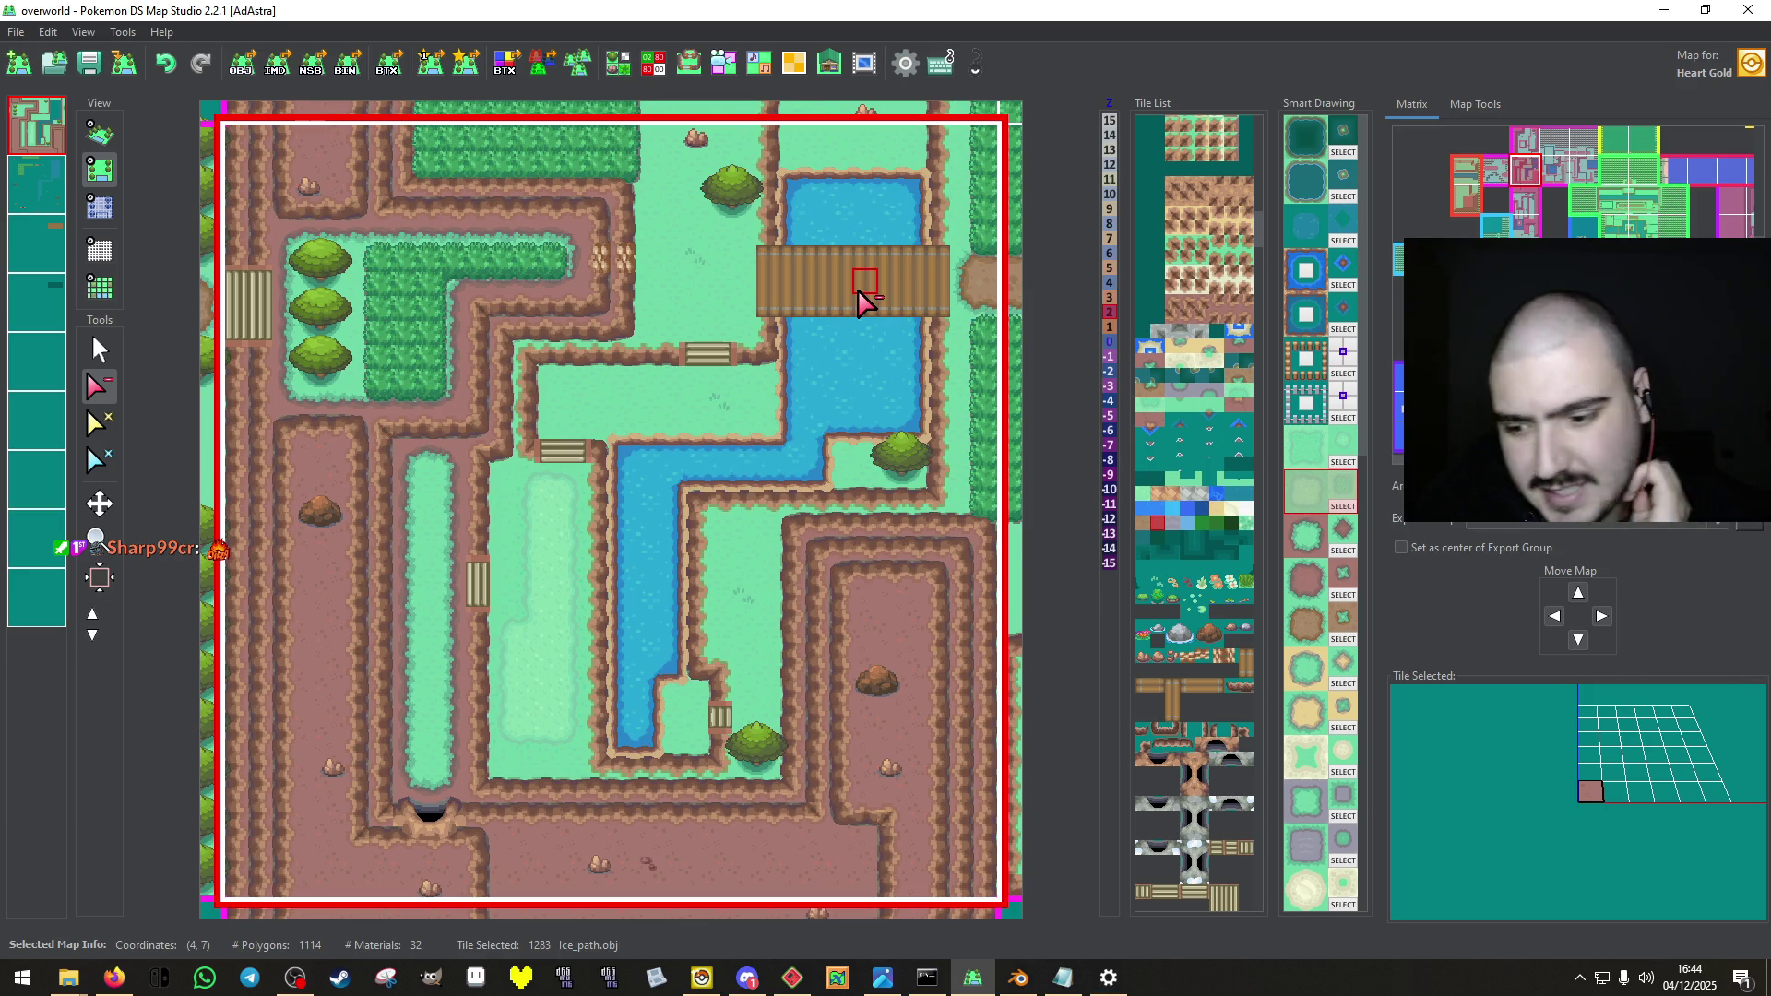
{"action": "left_click", "coordinate": [709, 985]}
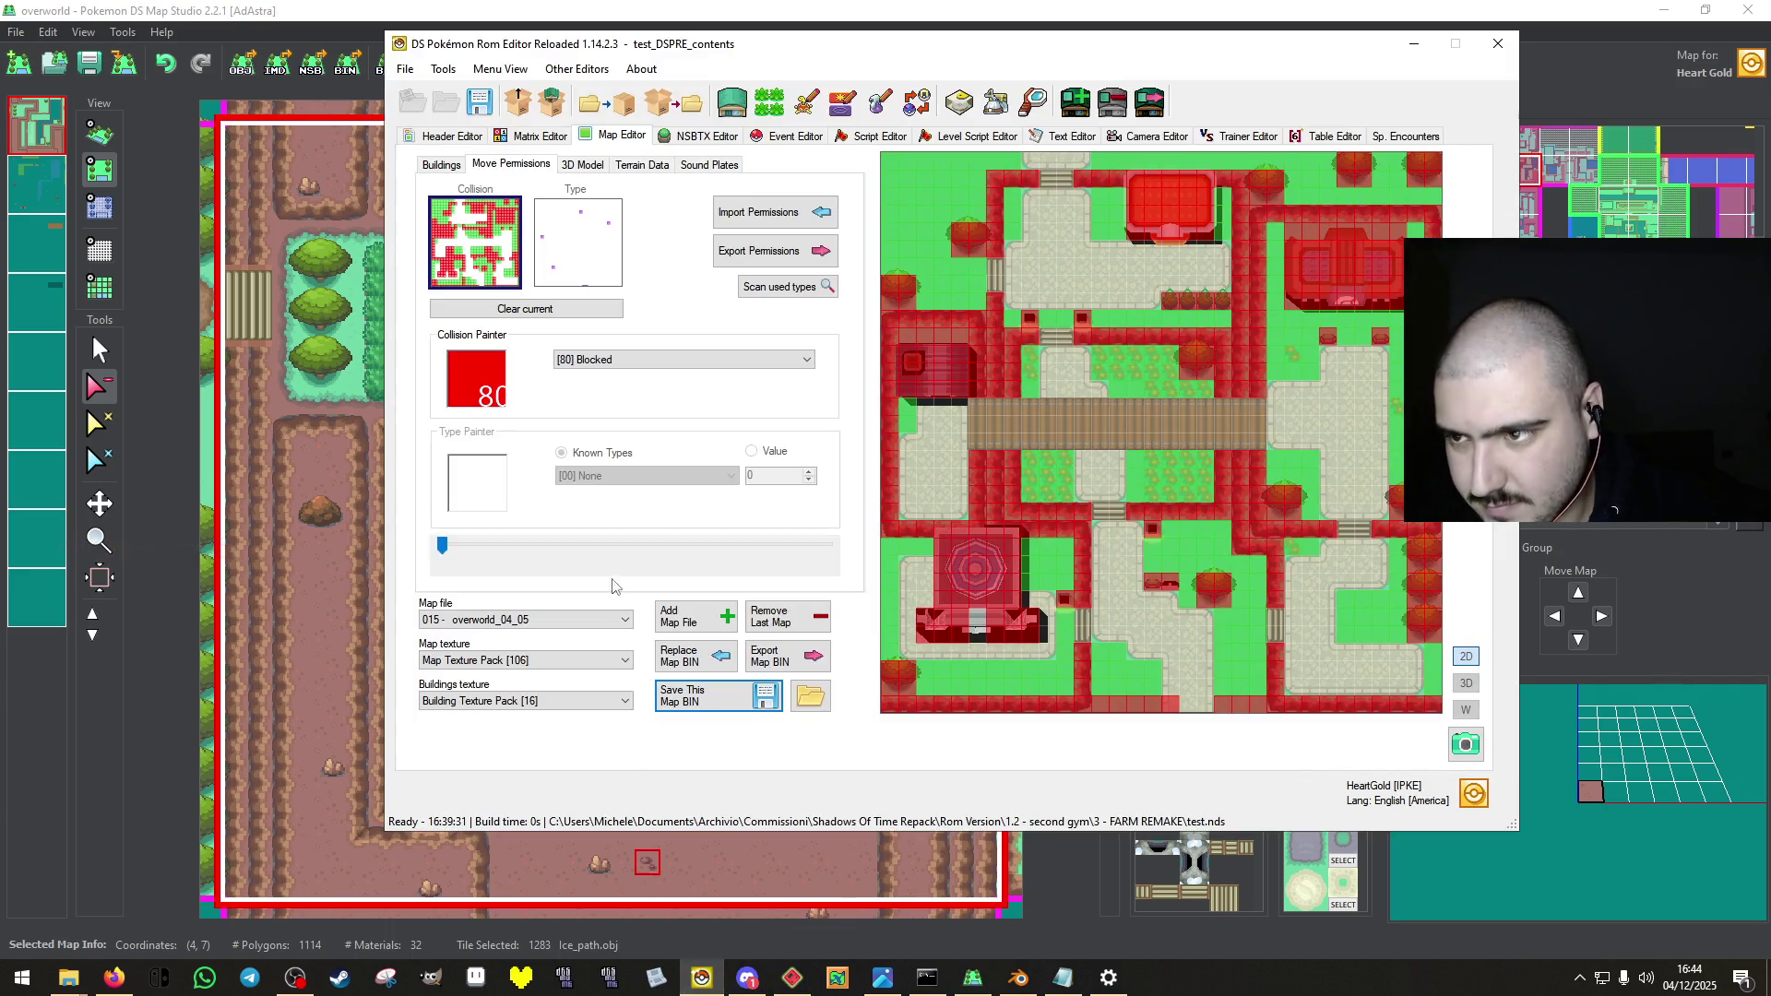
Open map overworld_03_07 from matrix cell 7,10 in DSPRE, checking its buildings and neighbour cell 7,9.
{"action": "left_click", "coordinate": [535, 136]}
{"action": "double_click", "coordinate": [823, 362]}
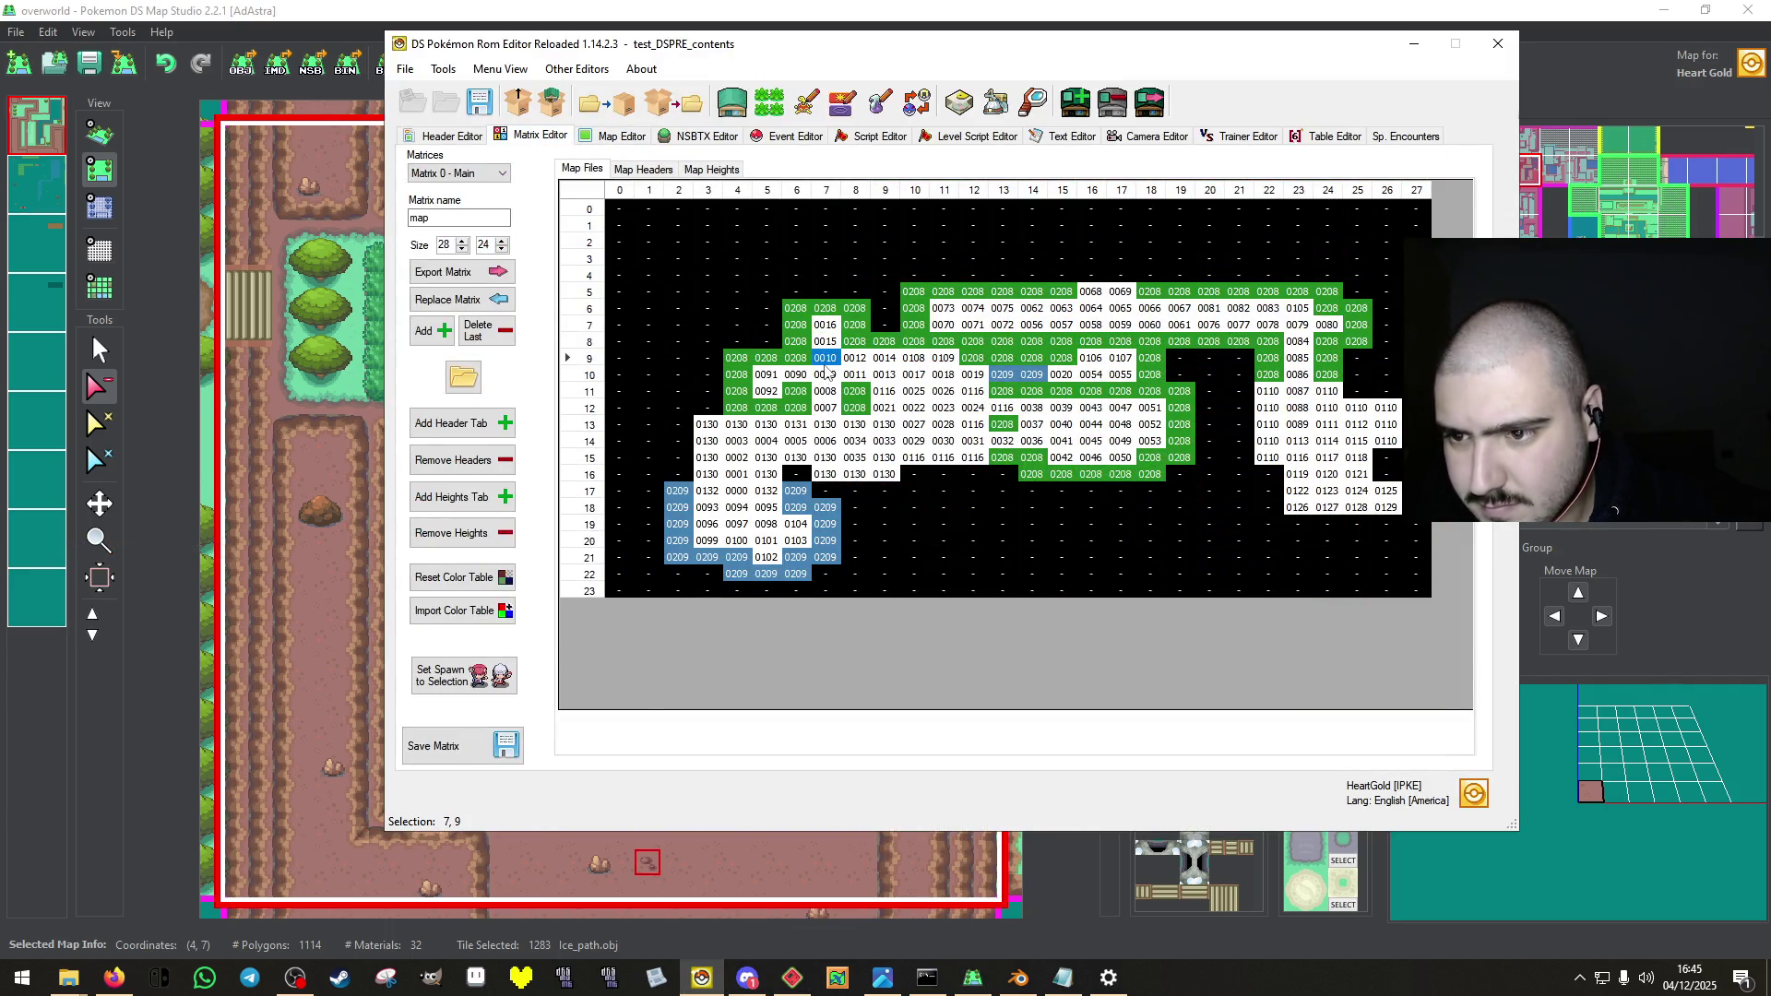
{"action": "left_click", "coordinate": [535, 136]}
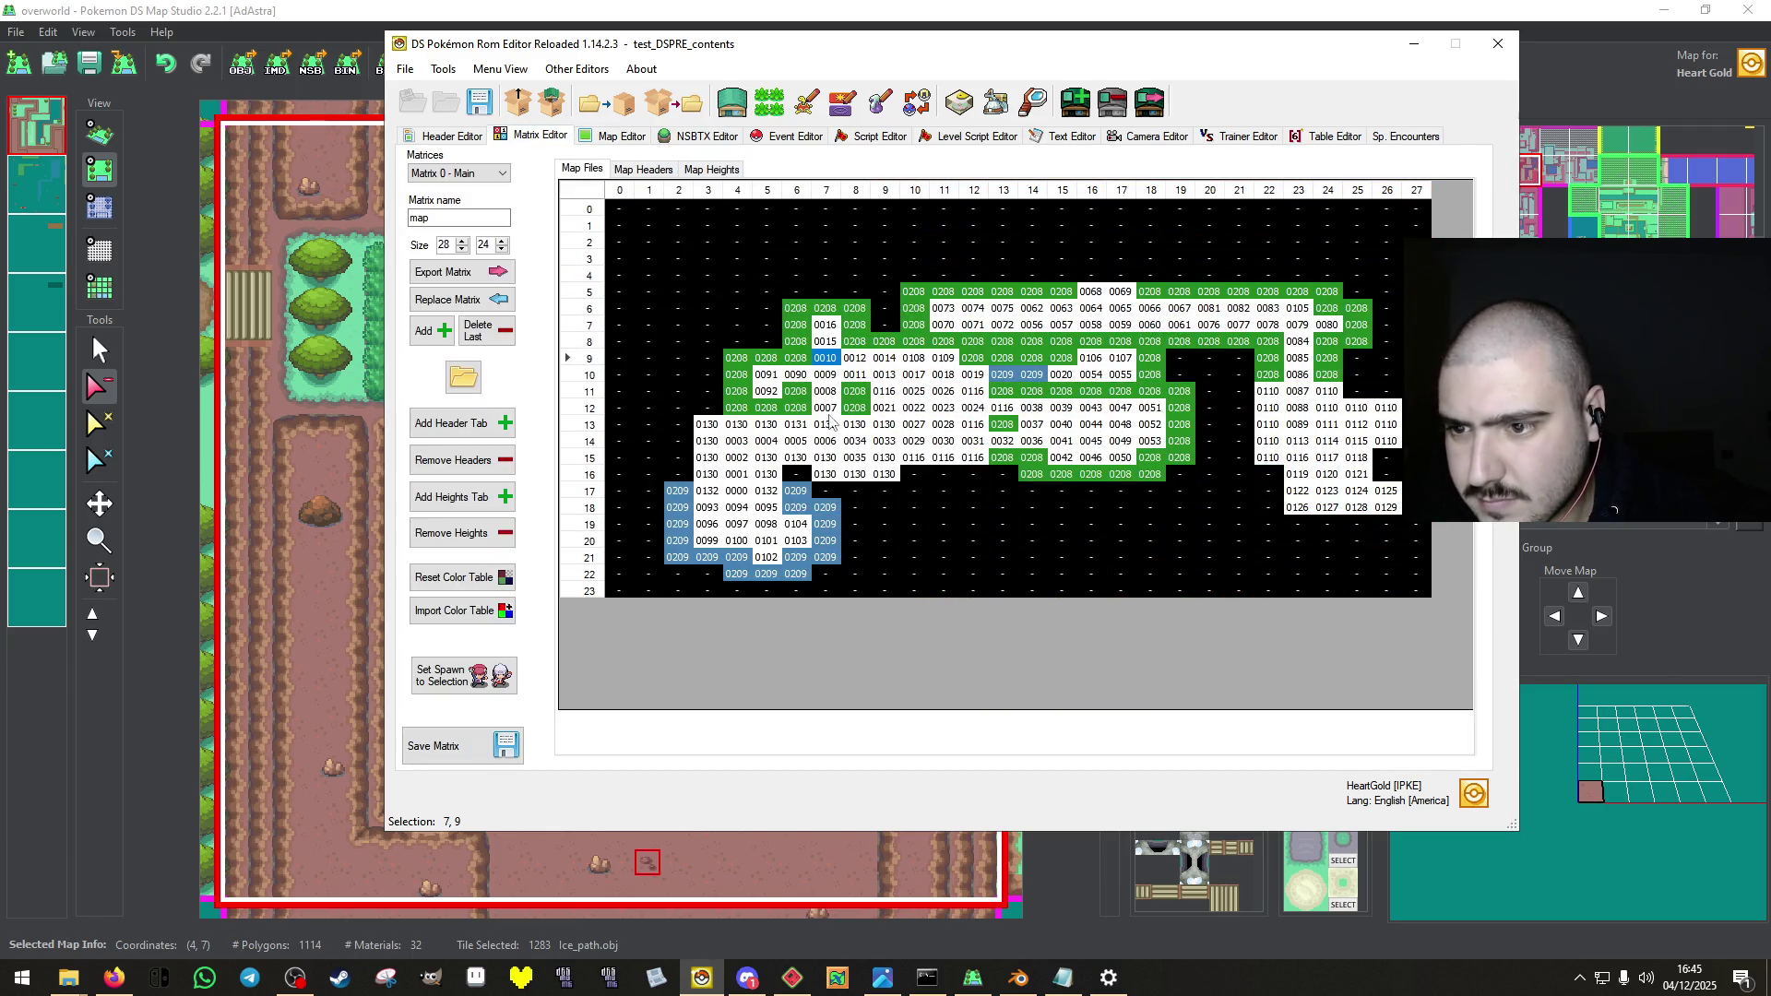
{"action": "double_click", "coordinate": [827, 376]}
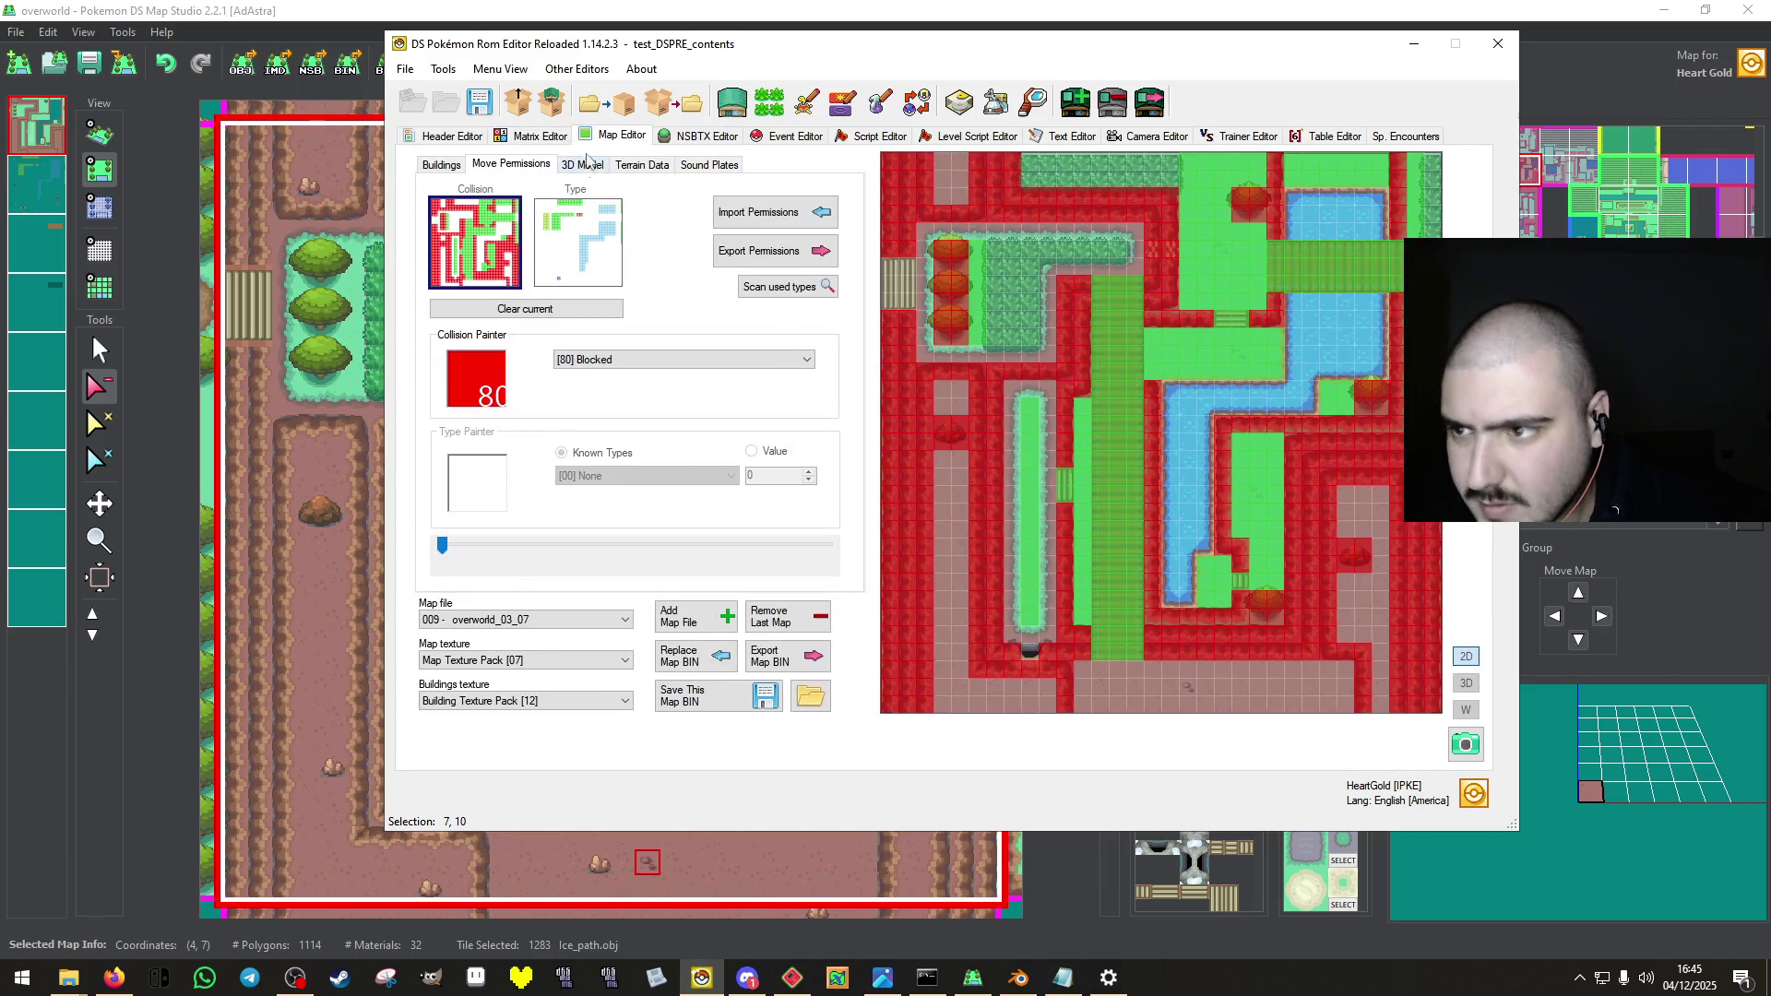
{"action": "left_click", "coordinate": [434, 166]}
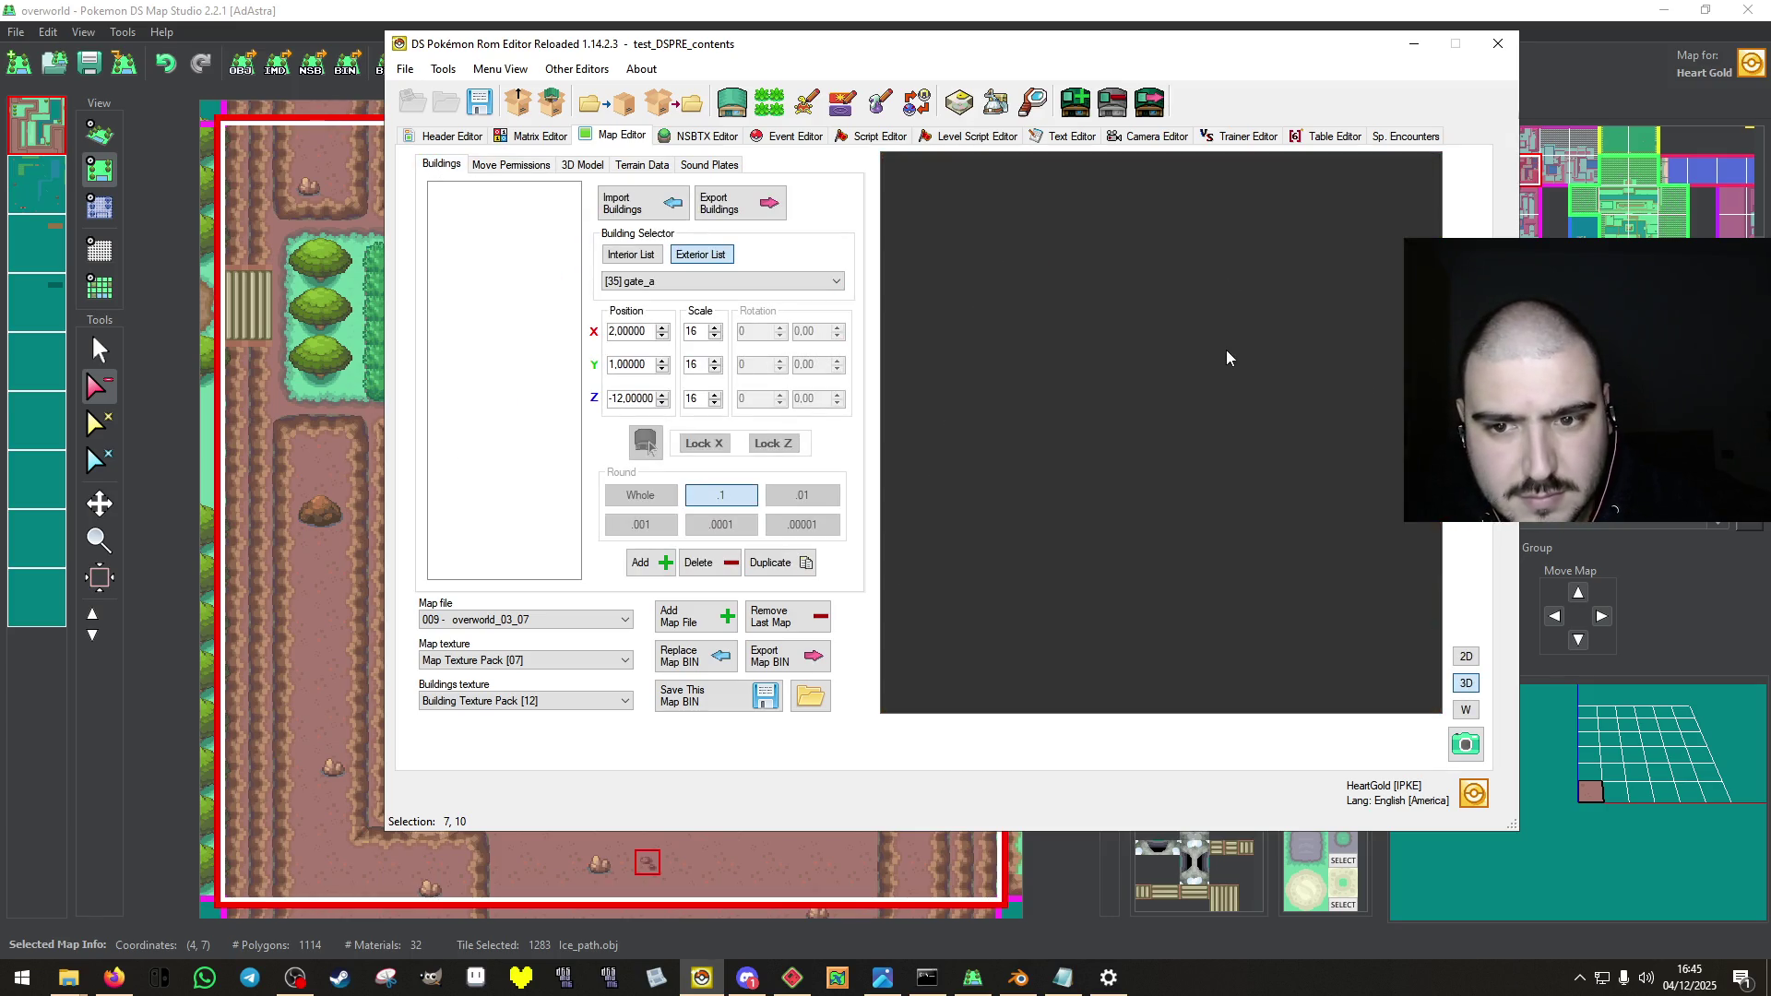
{"action": "left_click", "coordinate": [535, 136]}
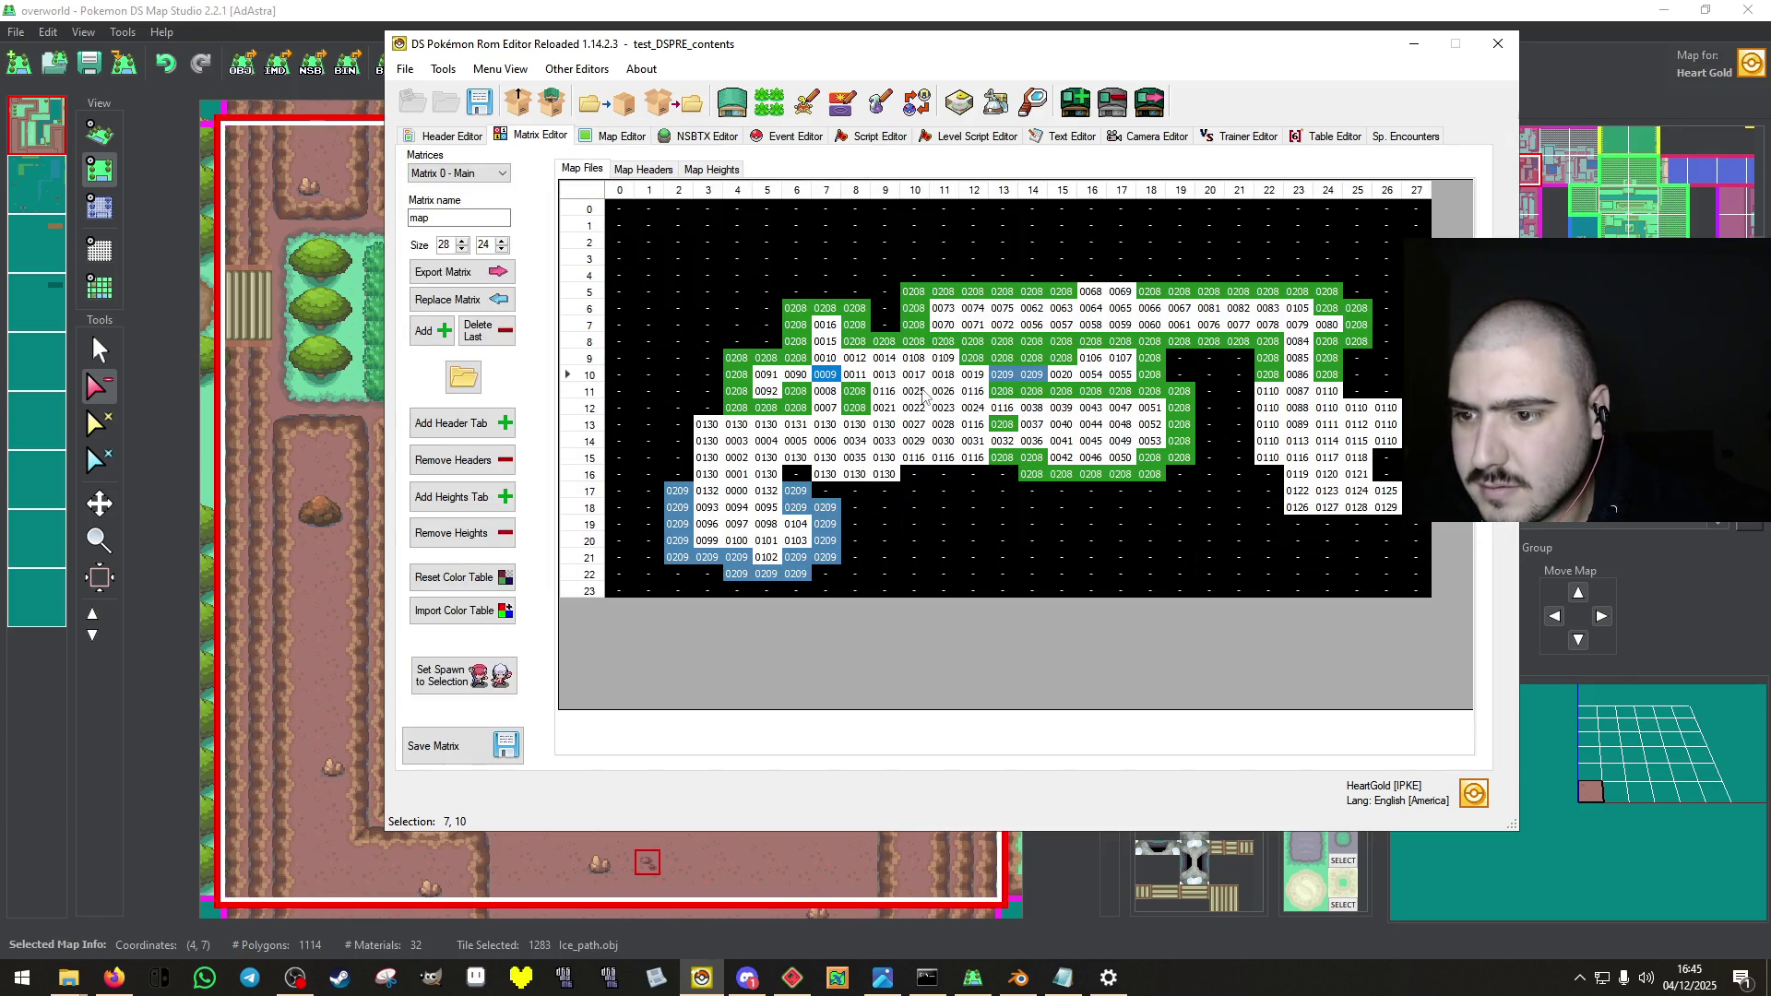
{"action": "double_click", "coordinate": [826, 376]}
{"action": "left_click", "coordinate": [537, 136]}
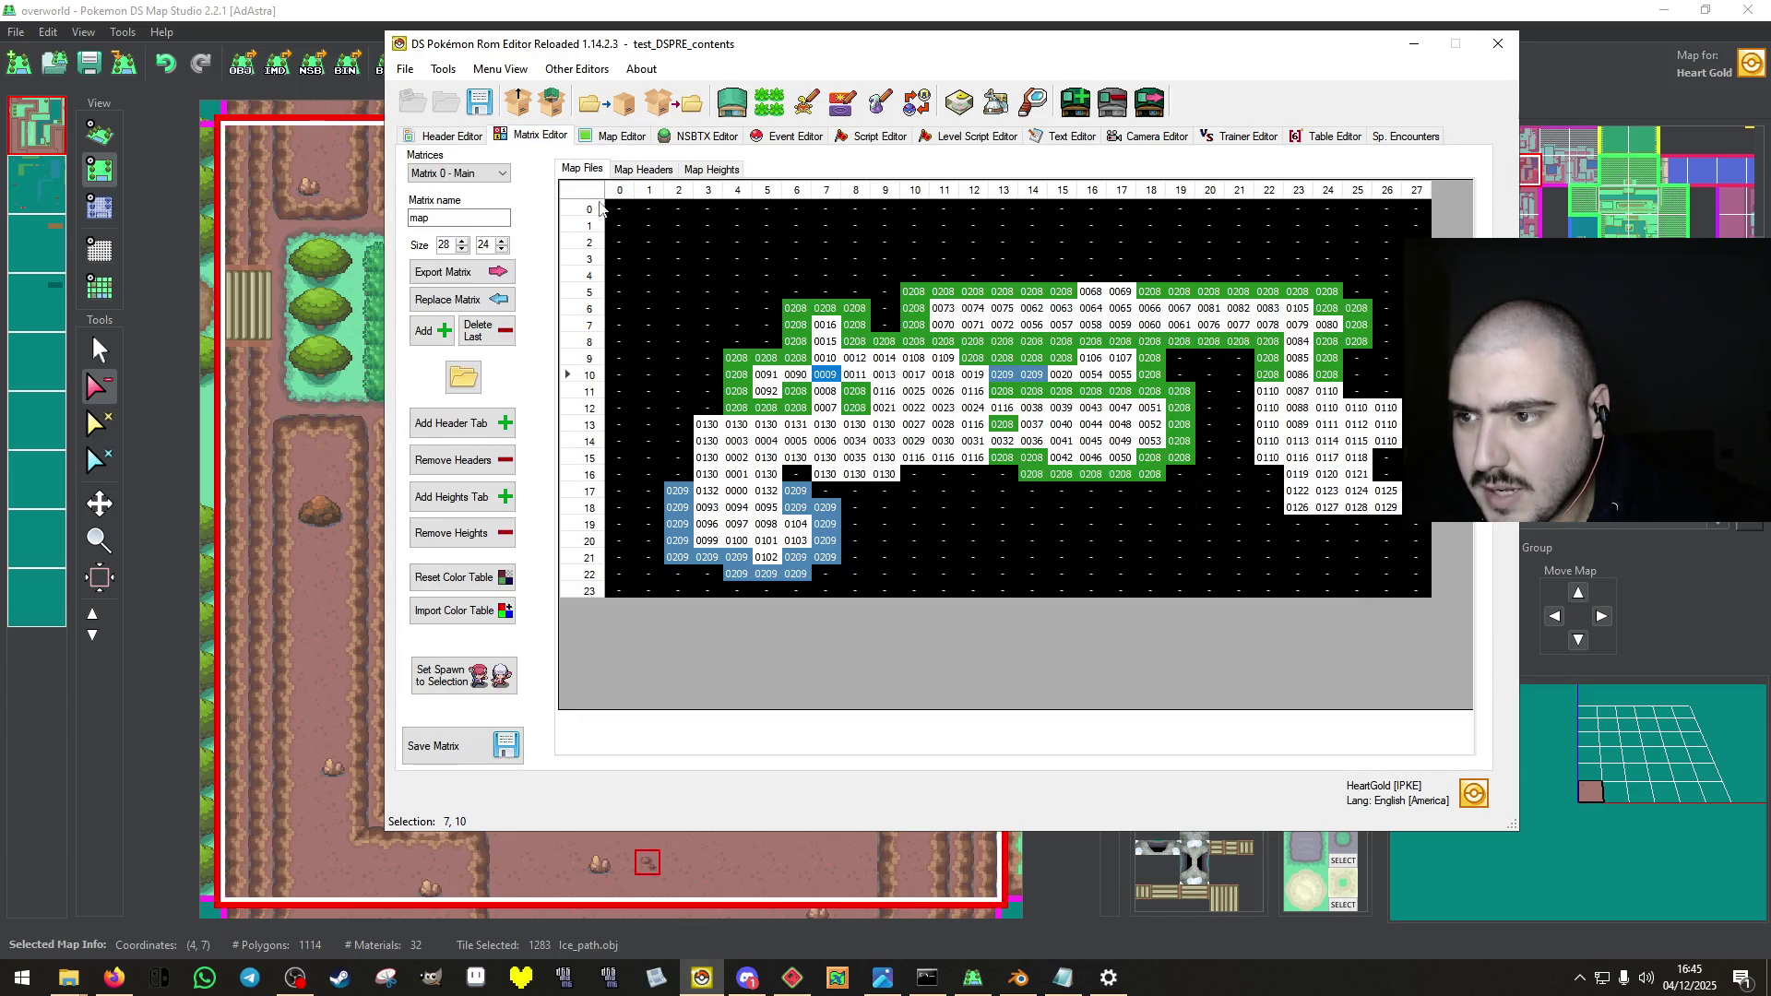
{"action": "double_click", "coordinate": [826, 358]}
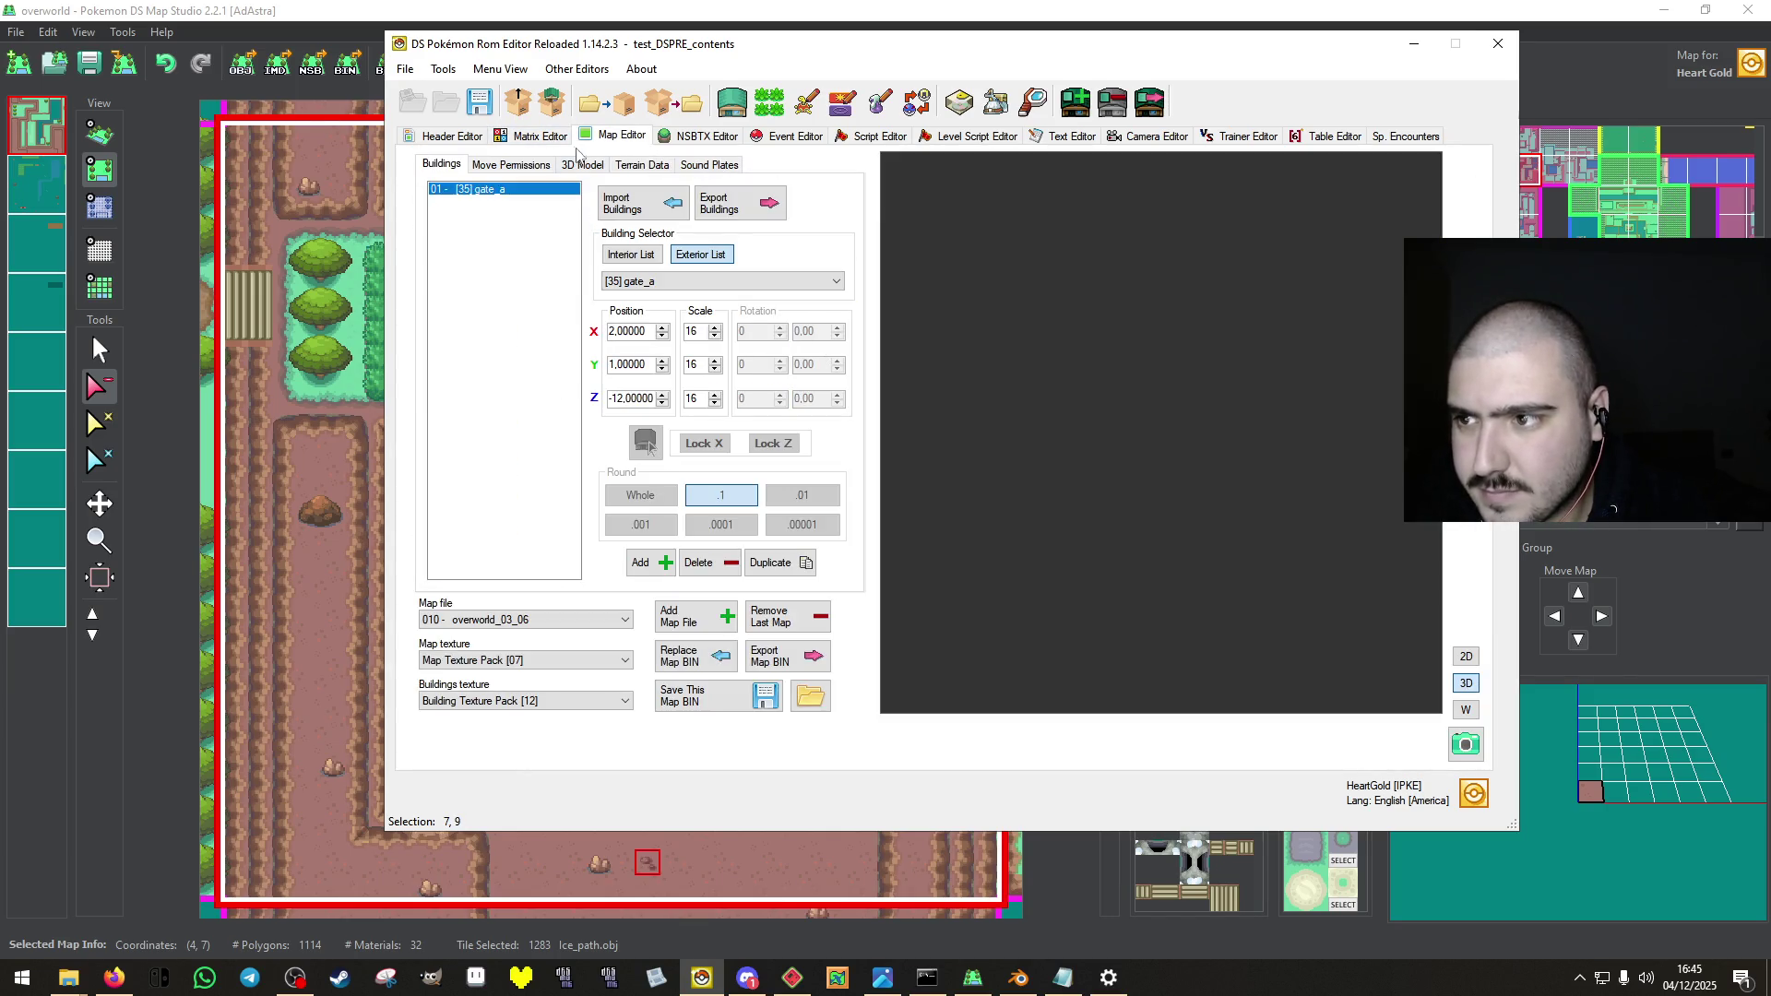
{"action": "key", "text": "ctrl+shift+Tab"}
{"action": "double_click", "coordinate": [825, 374]}
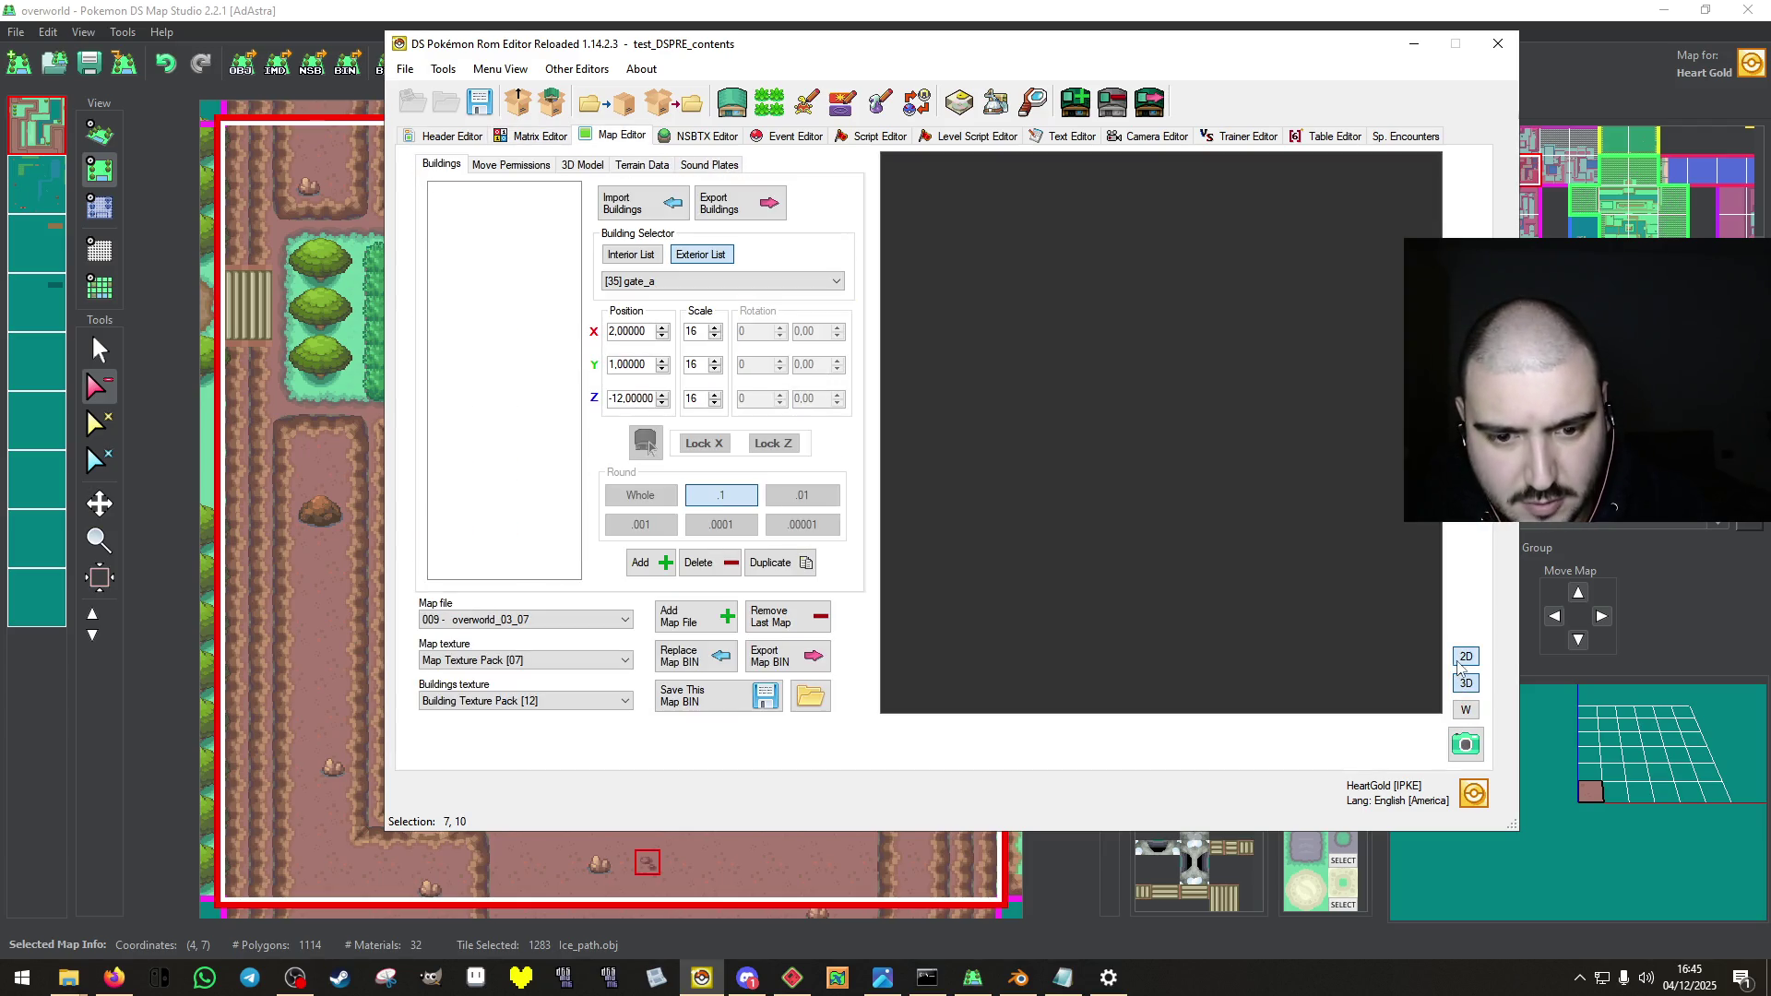
Show the map in top-down 2D view, move DSPRE aside, and return to Map Studio's single-tile placing.
{"action": "left_click", "coordinate": [1459, 659]}
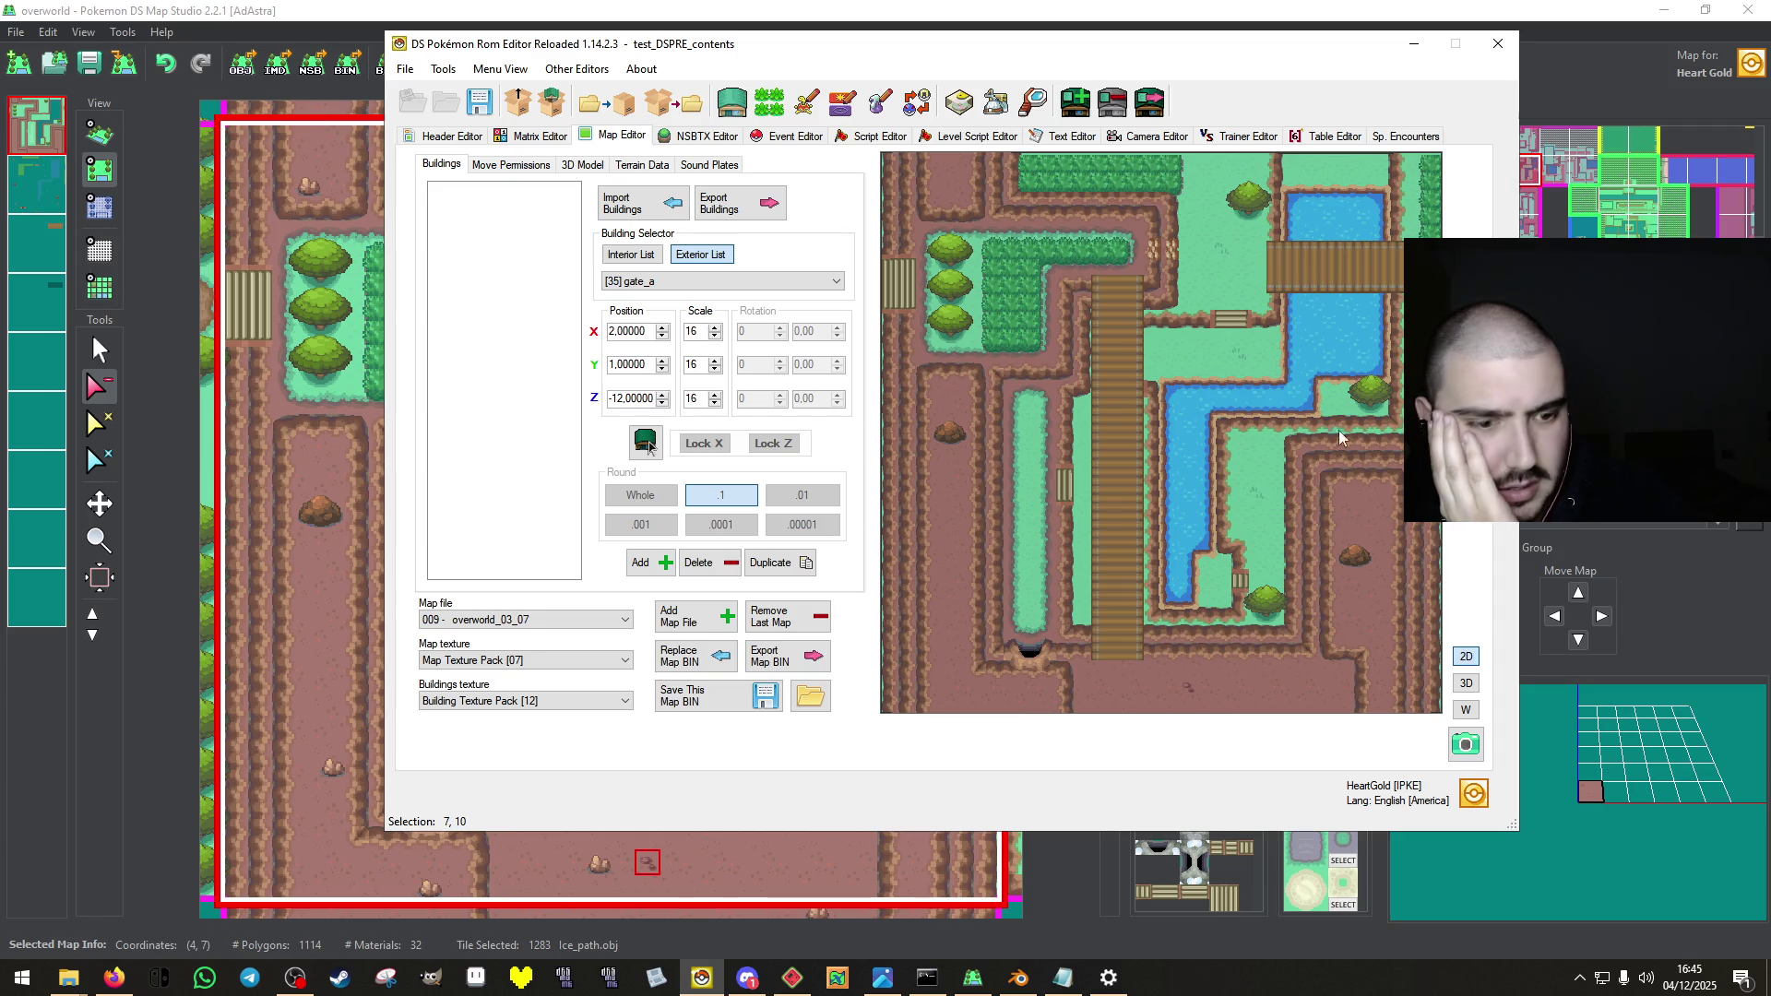
{"action": "key", "text": "Print"}
{"action": "left_click_drag", "start_coordinate": [1563, 108], "coordinate": [1565, 115]}
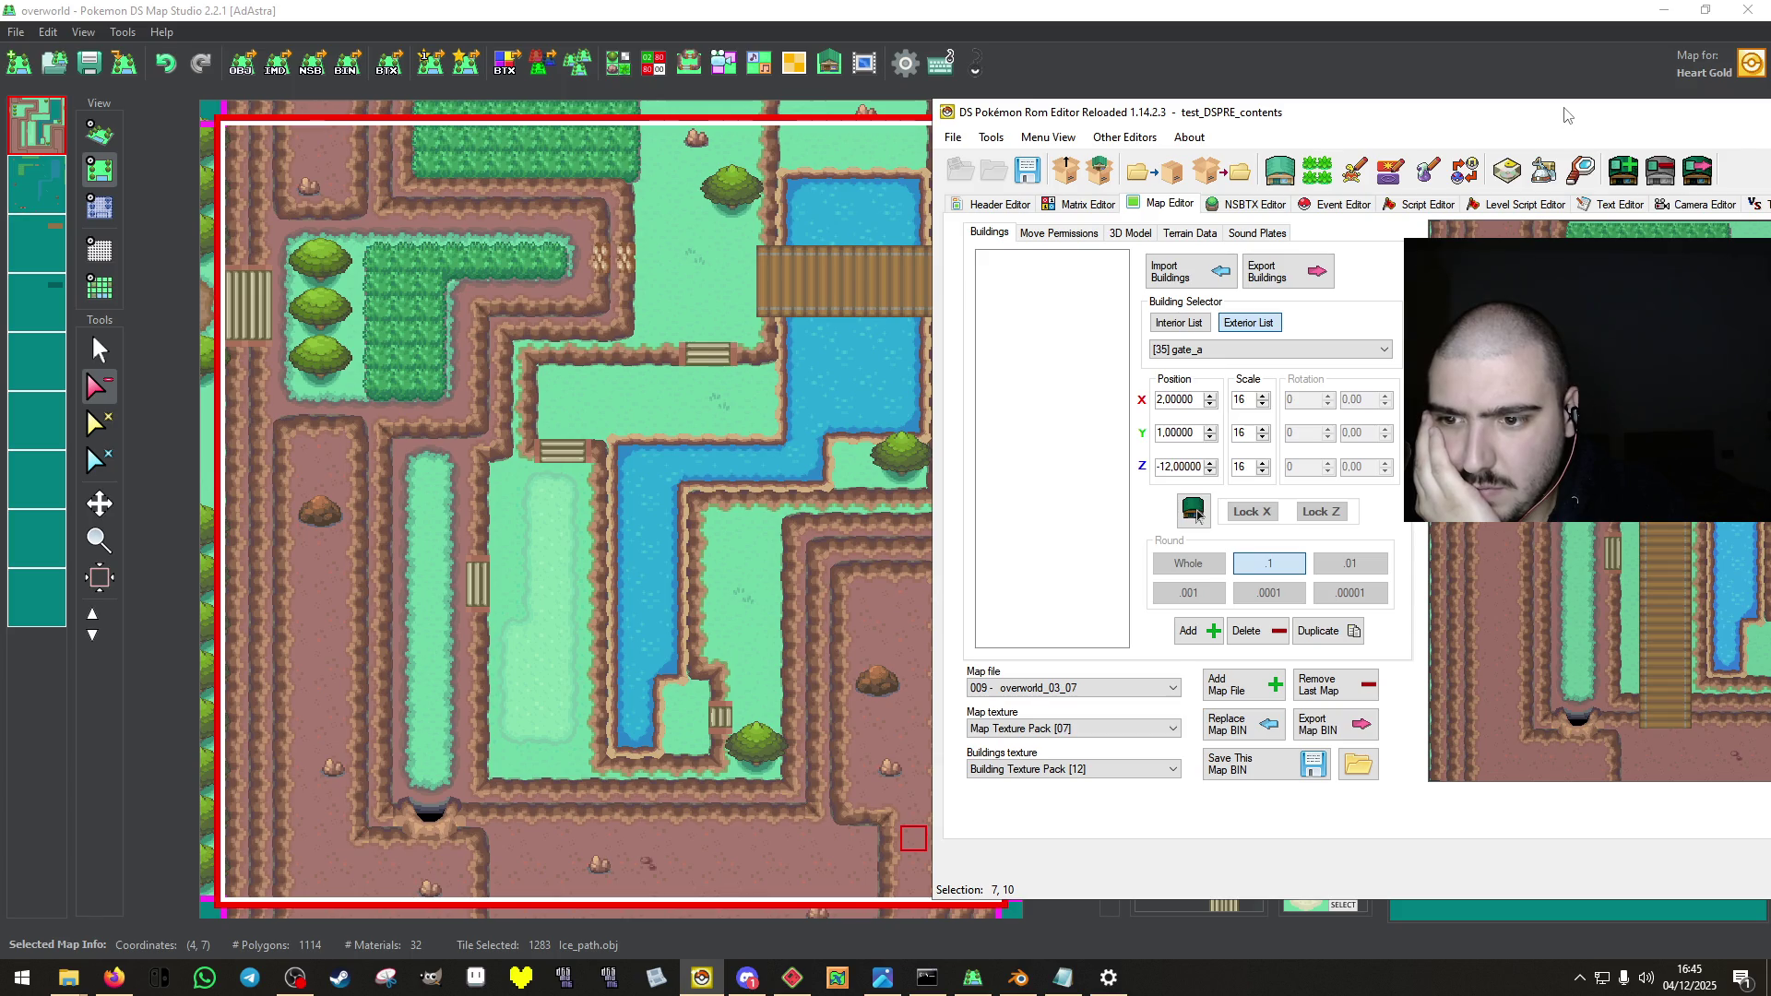
{"action": "mouse_move", "coordinate": [1564, 116]}
{"action": "left_mouse_down"}
{"action": "mouse_move", "coordinate": [911, 231]}
{"action": "mouse_move", "coordinate": [779, 382]}
{"action": "mouse_move", "coordinate": [1205, 46]}
{"action": "mouse_move", "coordinate": [1494, 184]}
{"action": "mouse_move", "coordinate": [1217, 148]}
{"action": "mouse_move", "coordinate": [1052, 166]}
{"action": "left_mouse_up"}
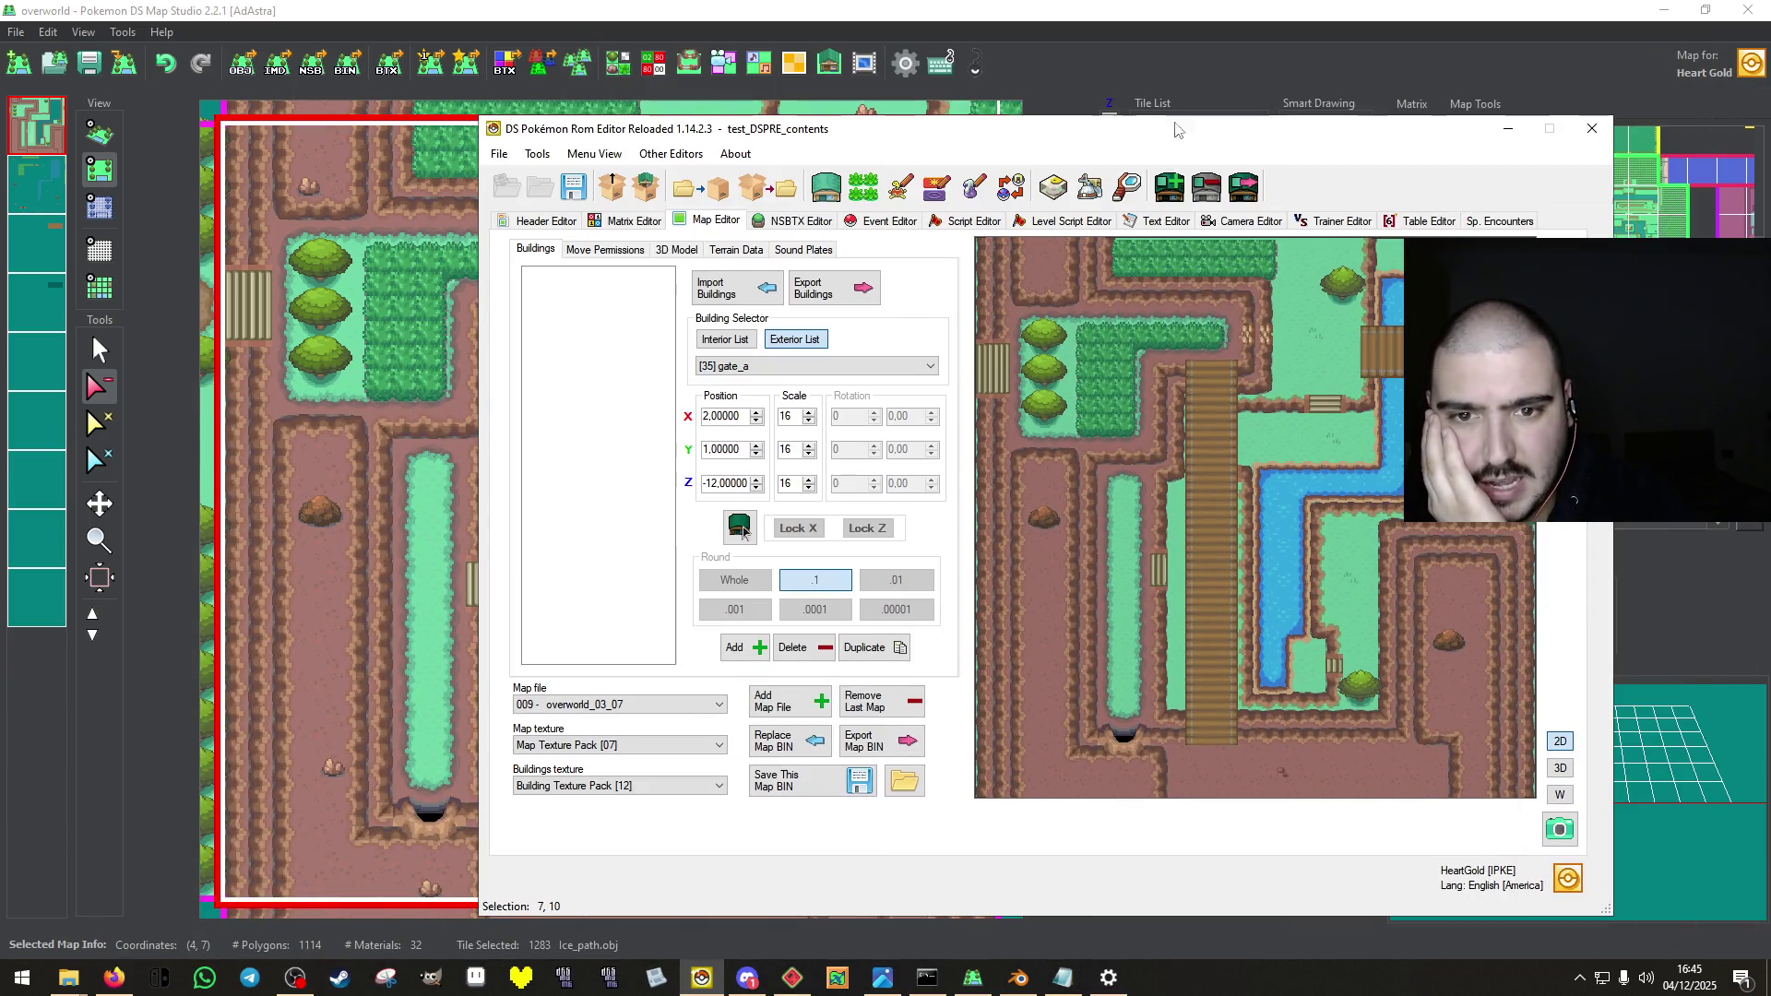
{"action": "left_click", "coordinate": [1197, 120]}
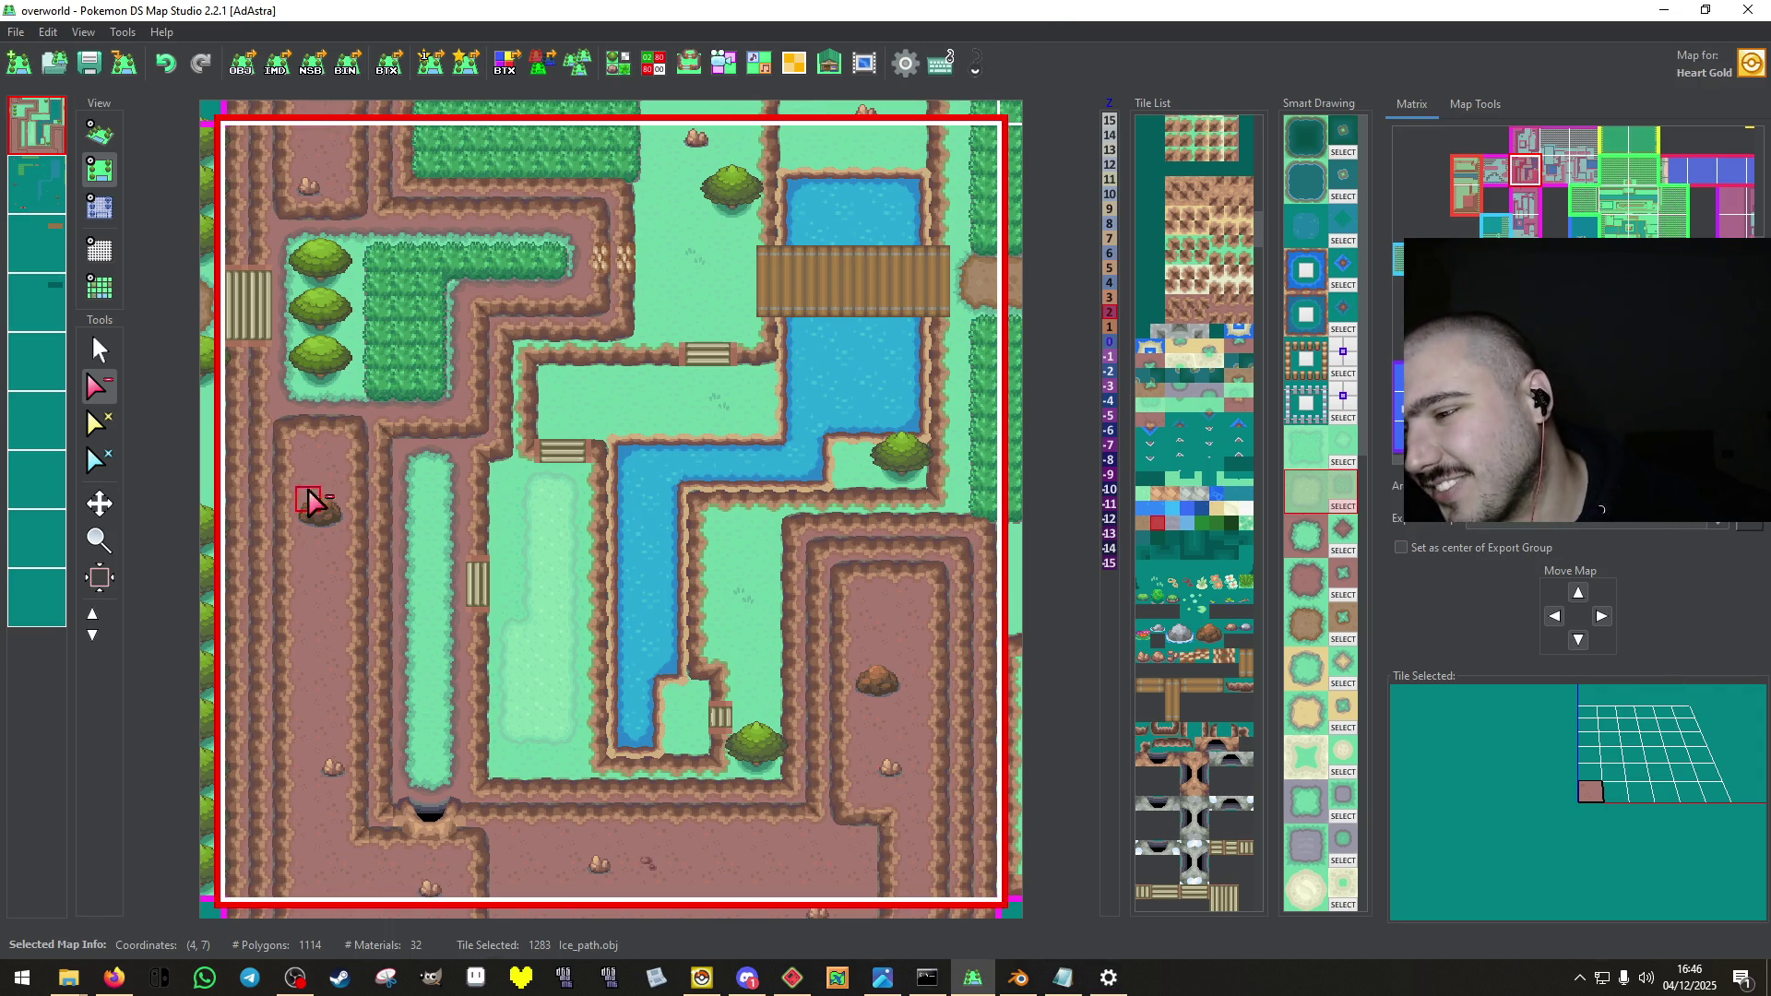
{"action": "left_click", "coordinate": [98, 350]}
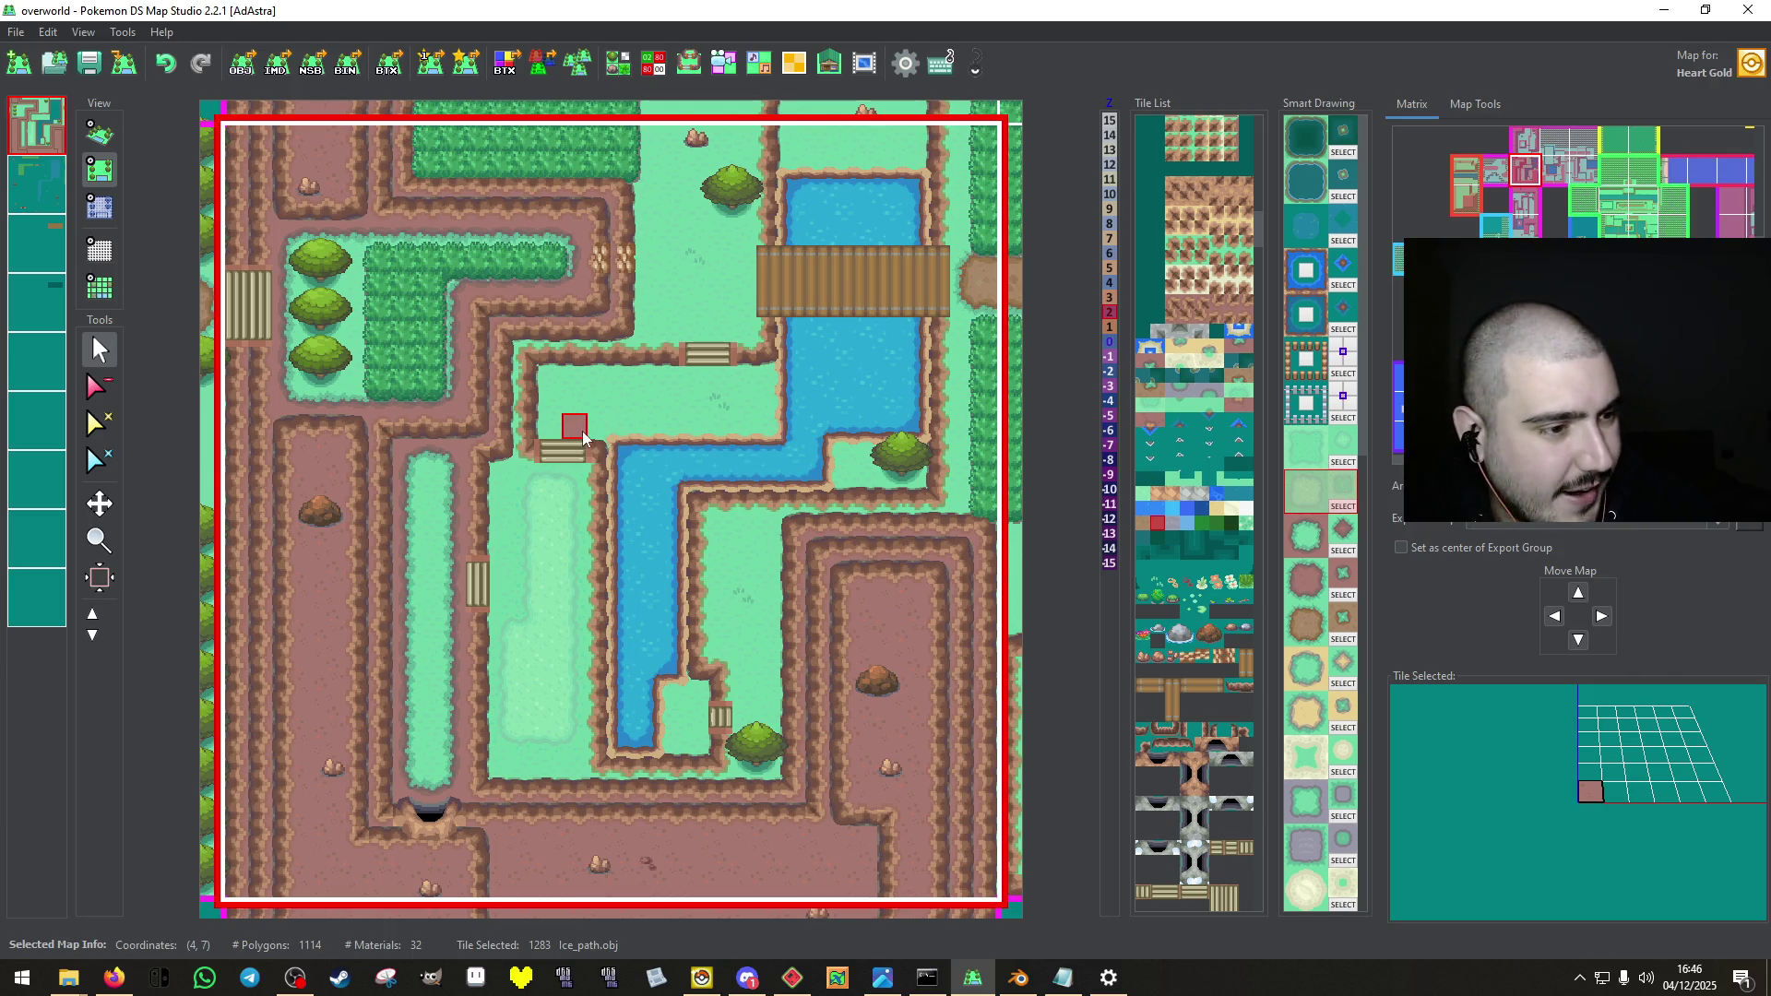
Paint an L-shaped patch above the river's left bank and fill it with light grass.
{"action": "mouse_move", "coordinate": [550, 429]}
{"action": "left_mouse_down"}
{"action": "mouse_move", "coordinate": [756, 382]}
{"action": "mouse_move", "coordinate": [652, 399]}
{"action": "mouse_move", "coordinate": [646, 428]}
{"action": "mouse_move", "coordinate": [572, 427]}
{"action": "mouse_move", "coordinate": [616, 419]}
{"action": "left_mouse_up"}
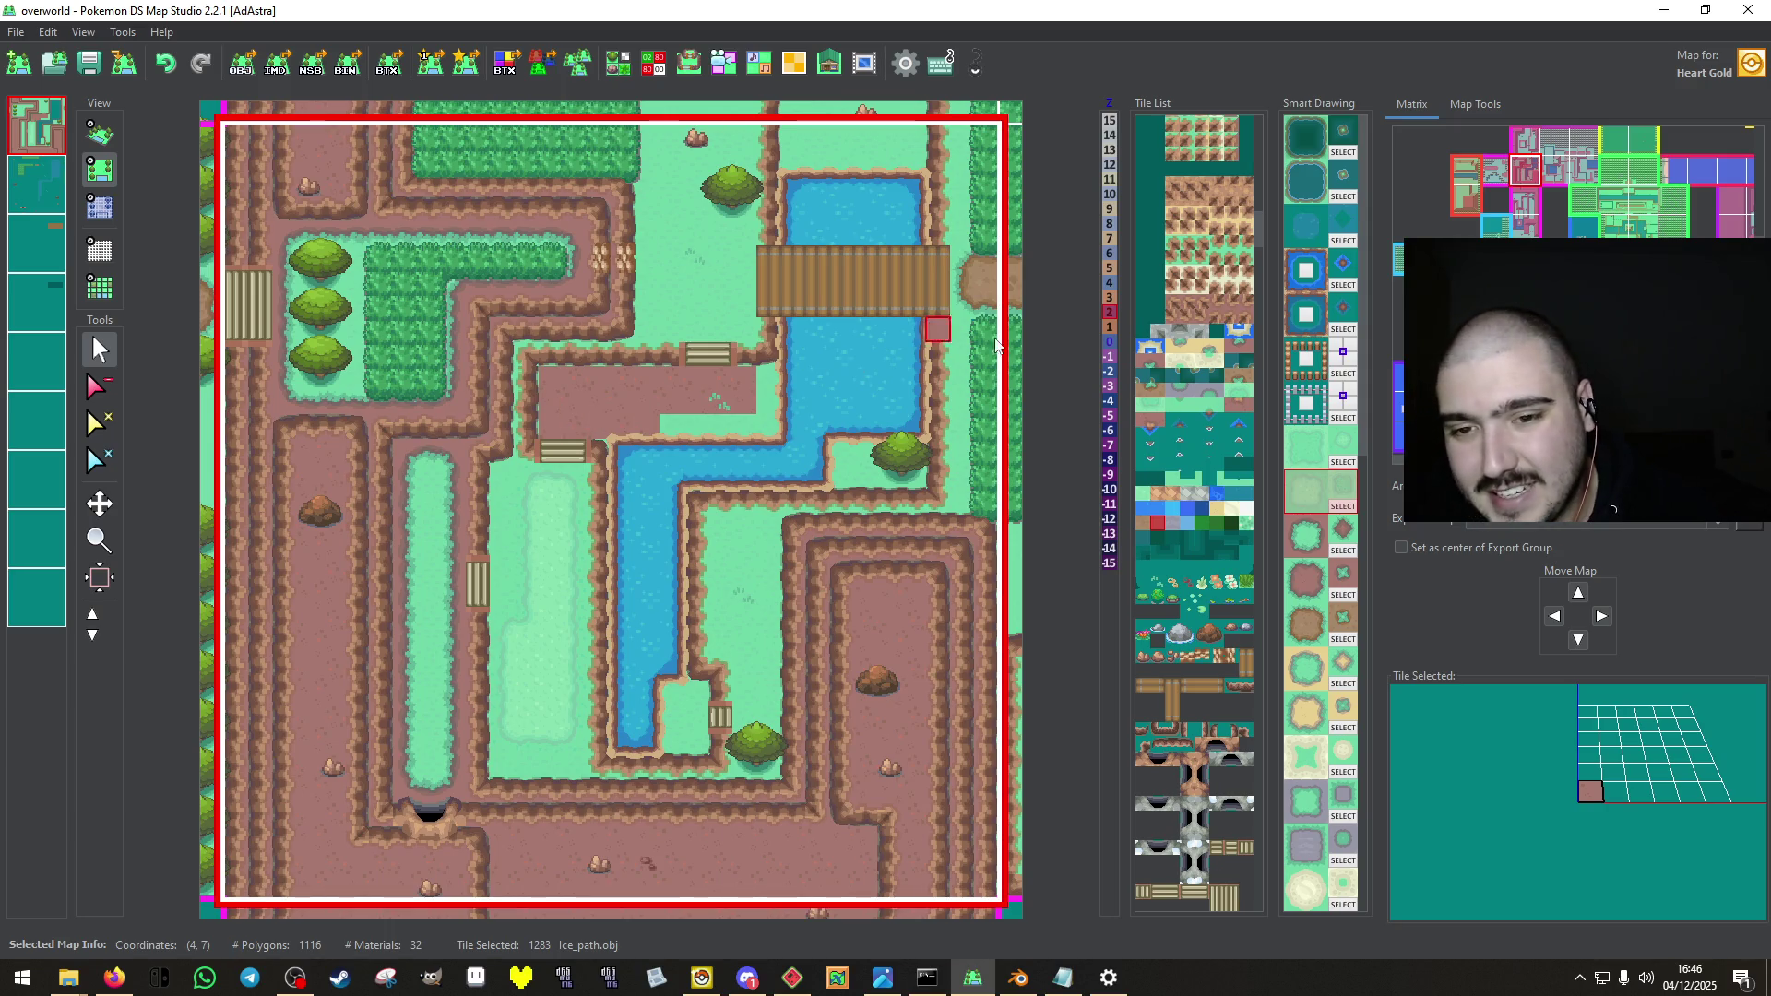
{"action": "key", "text": "3"}
{"action": "left_click", "coordinate": [565, 396]}
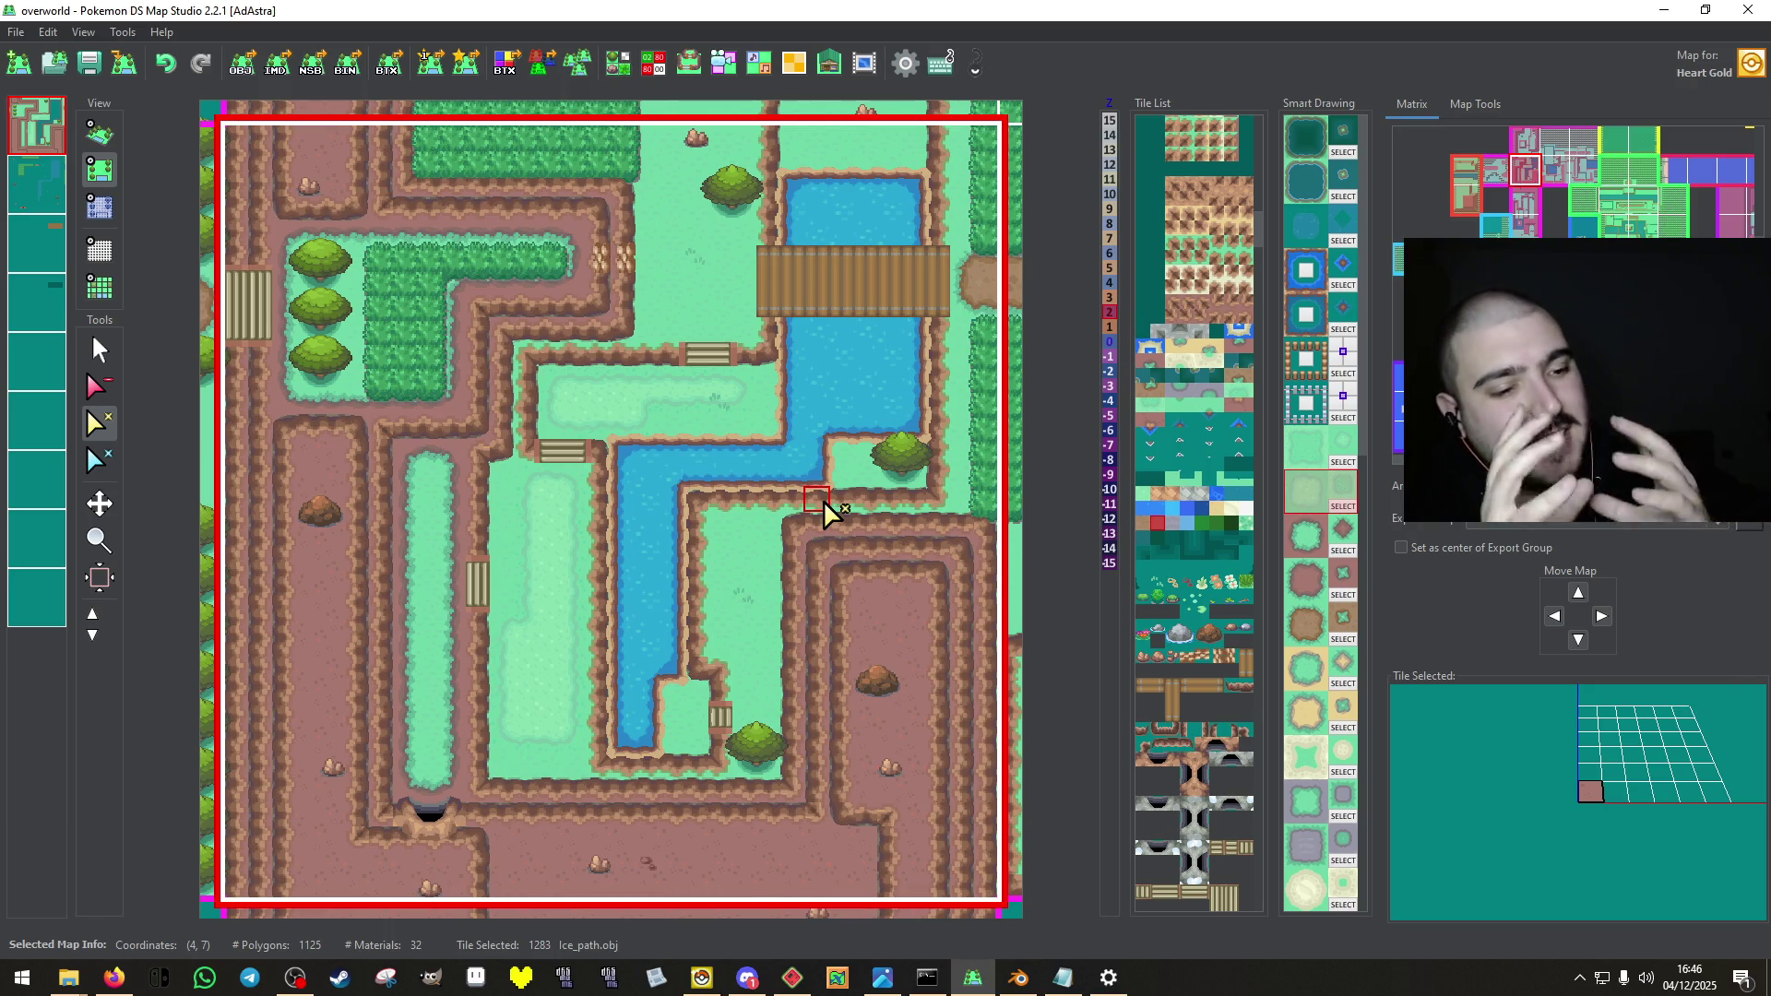
Undo the stray Sand_road tiles and paint a light-grass strip beside the top tree.
{"action": "left_click", "coordinate": [100, 350]}
{"action": "left_click", "coordinate": [542, 564]}
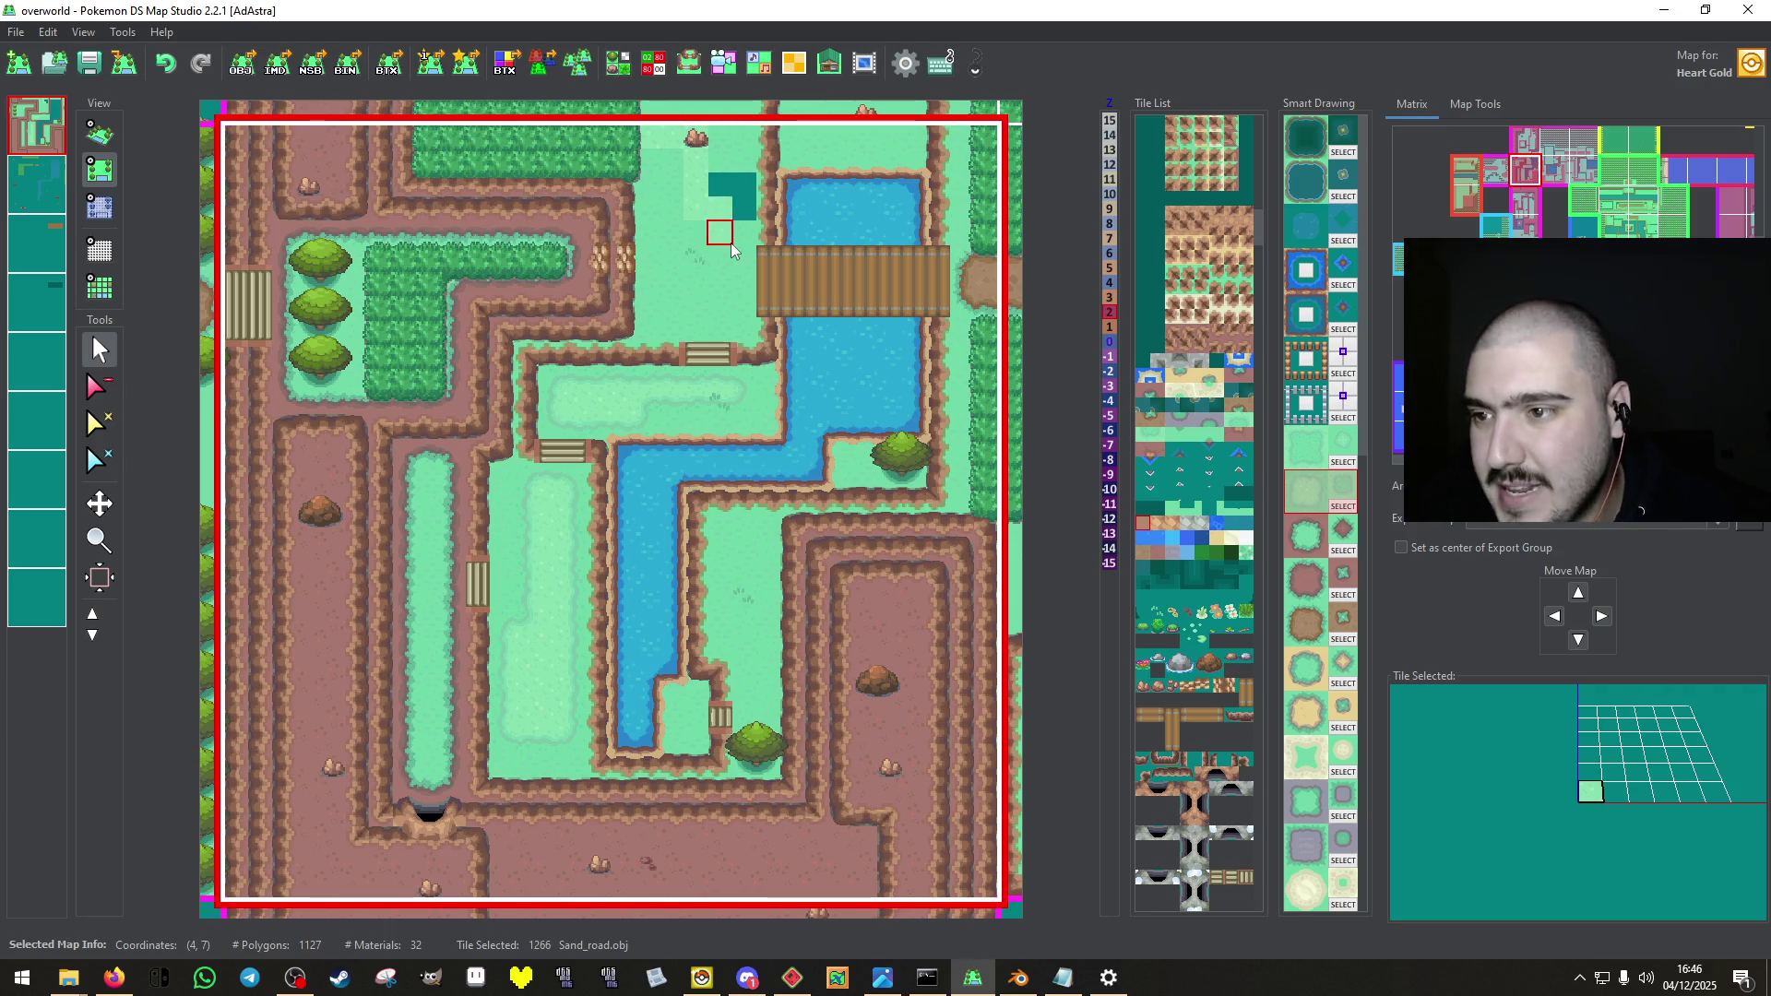
{"action": "key", "text": "ctrl+z"}
{"action": "left_click", "coordinate": [654, 143]}
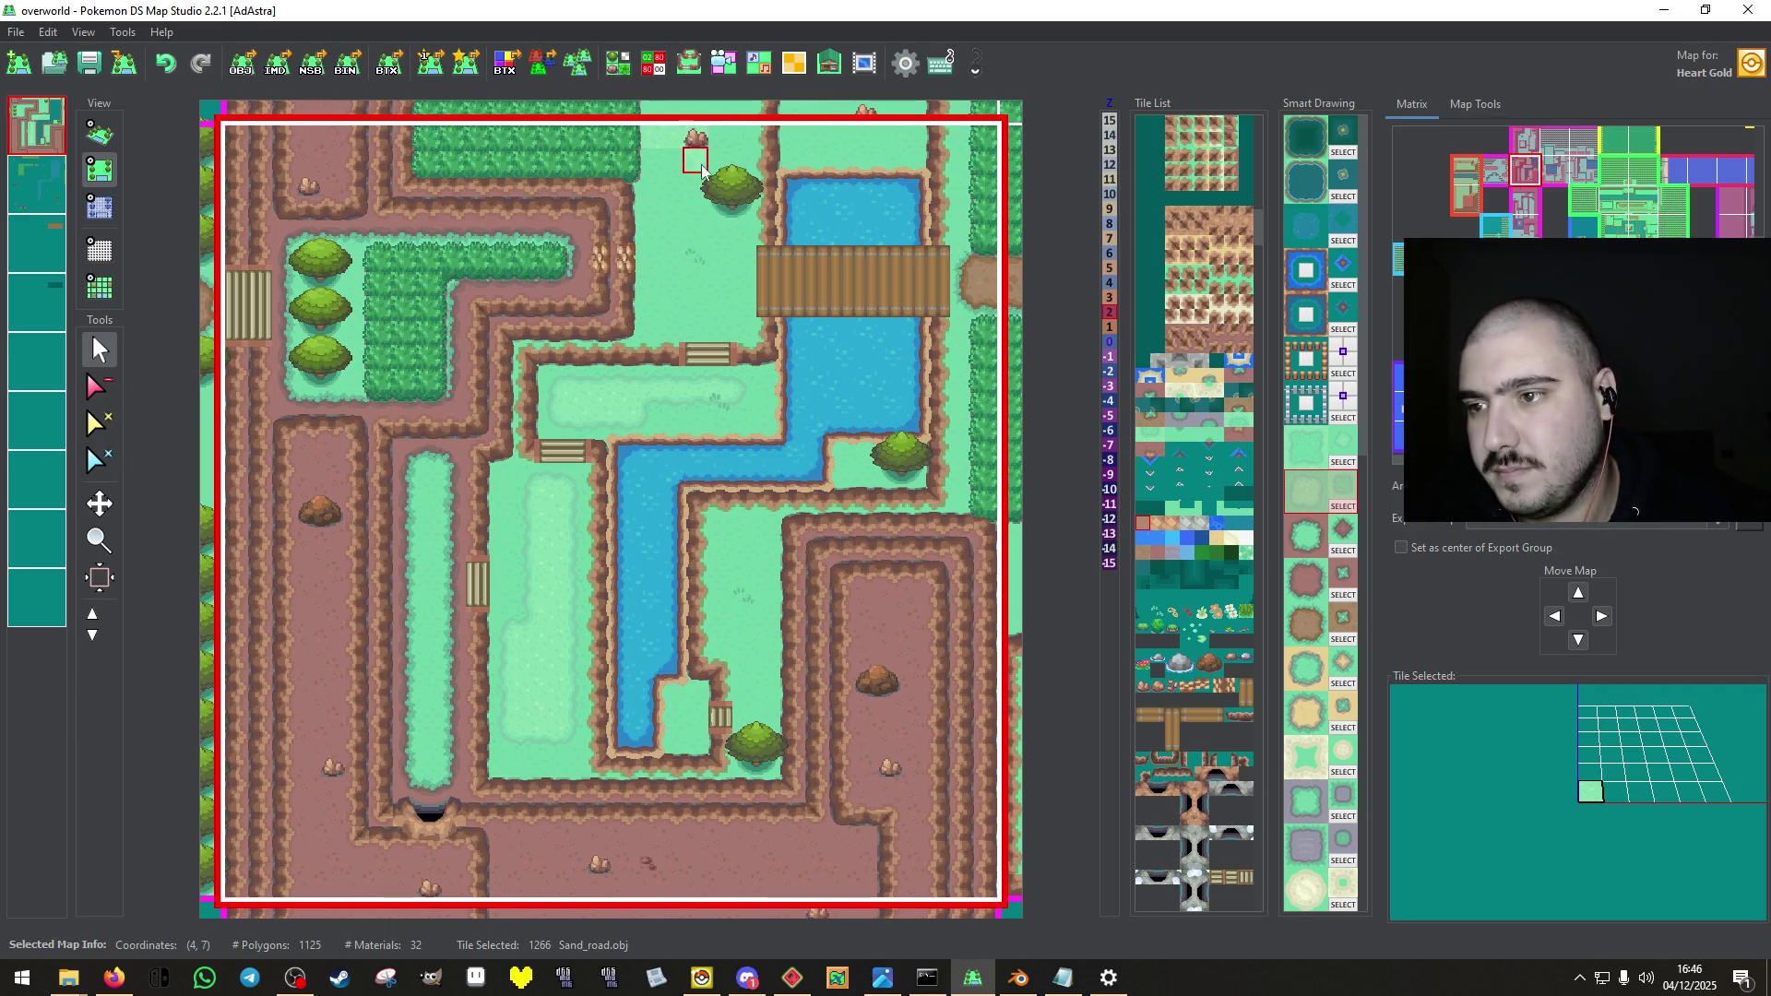
{"action": "key", "text": "ctrl+z"}
{"action": "mouse_move", "coordinate": [671, 164]}
{"action": "left_mouse_down"}
{"action": "mouse_move", "coordinate": [657, 152]}
{"action": "mouse_move", "coordinate": [696, 152]}
{"action": "mouse_move", "coordinate": [696, 212]}
{"action": "mouse_move", "coordinate": [742, 234]}
{"action": "mouse_move", "coordinate": [744, 301]}
{"action": "mouse_move", "coordinate": [687, 330]}
{"action": "mouse_move", "coordinate": [655, 328]}
{"action": "mouse_move", "coordinate": [648, 164]}
{"action": "mouse_move", "coordinate": [669, 188]}
{"action": "left_mouse_up"}
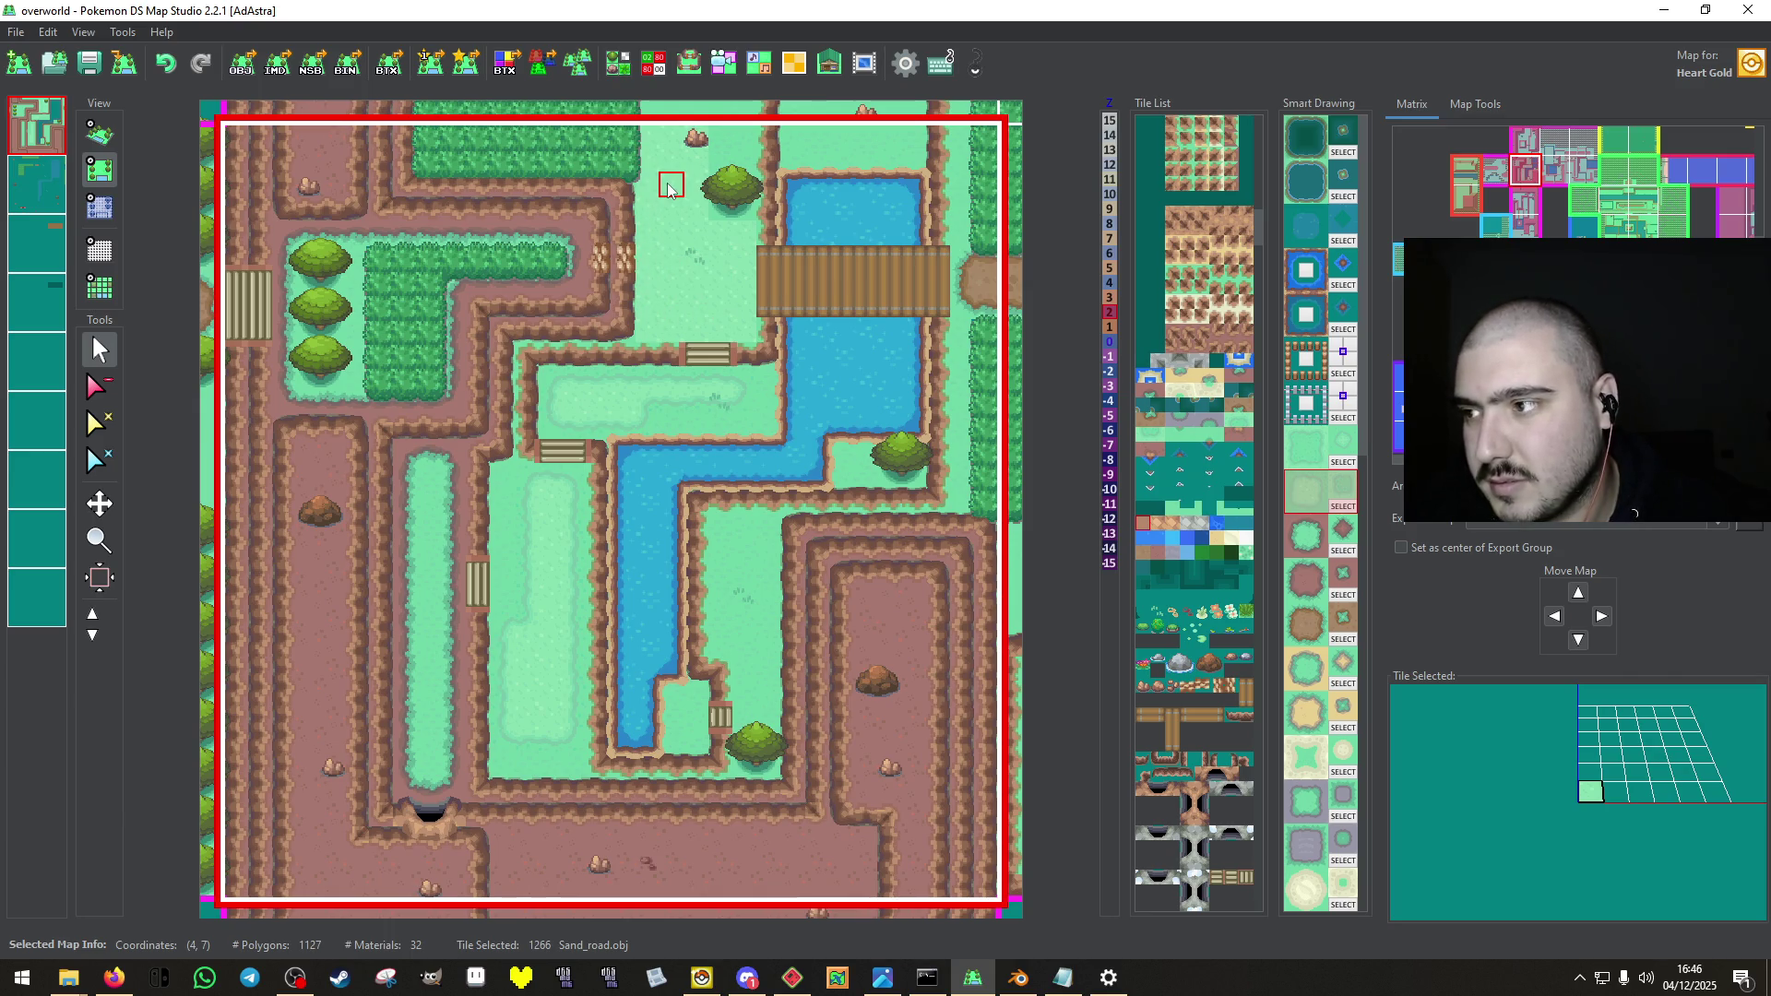
Place Ice_path_bl corner and path-edge tiles near the top hedge.
{"action": "key", "text": "3"}
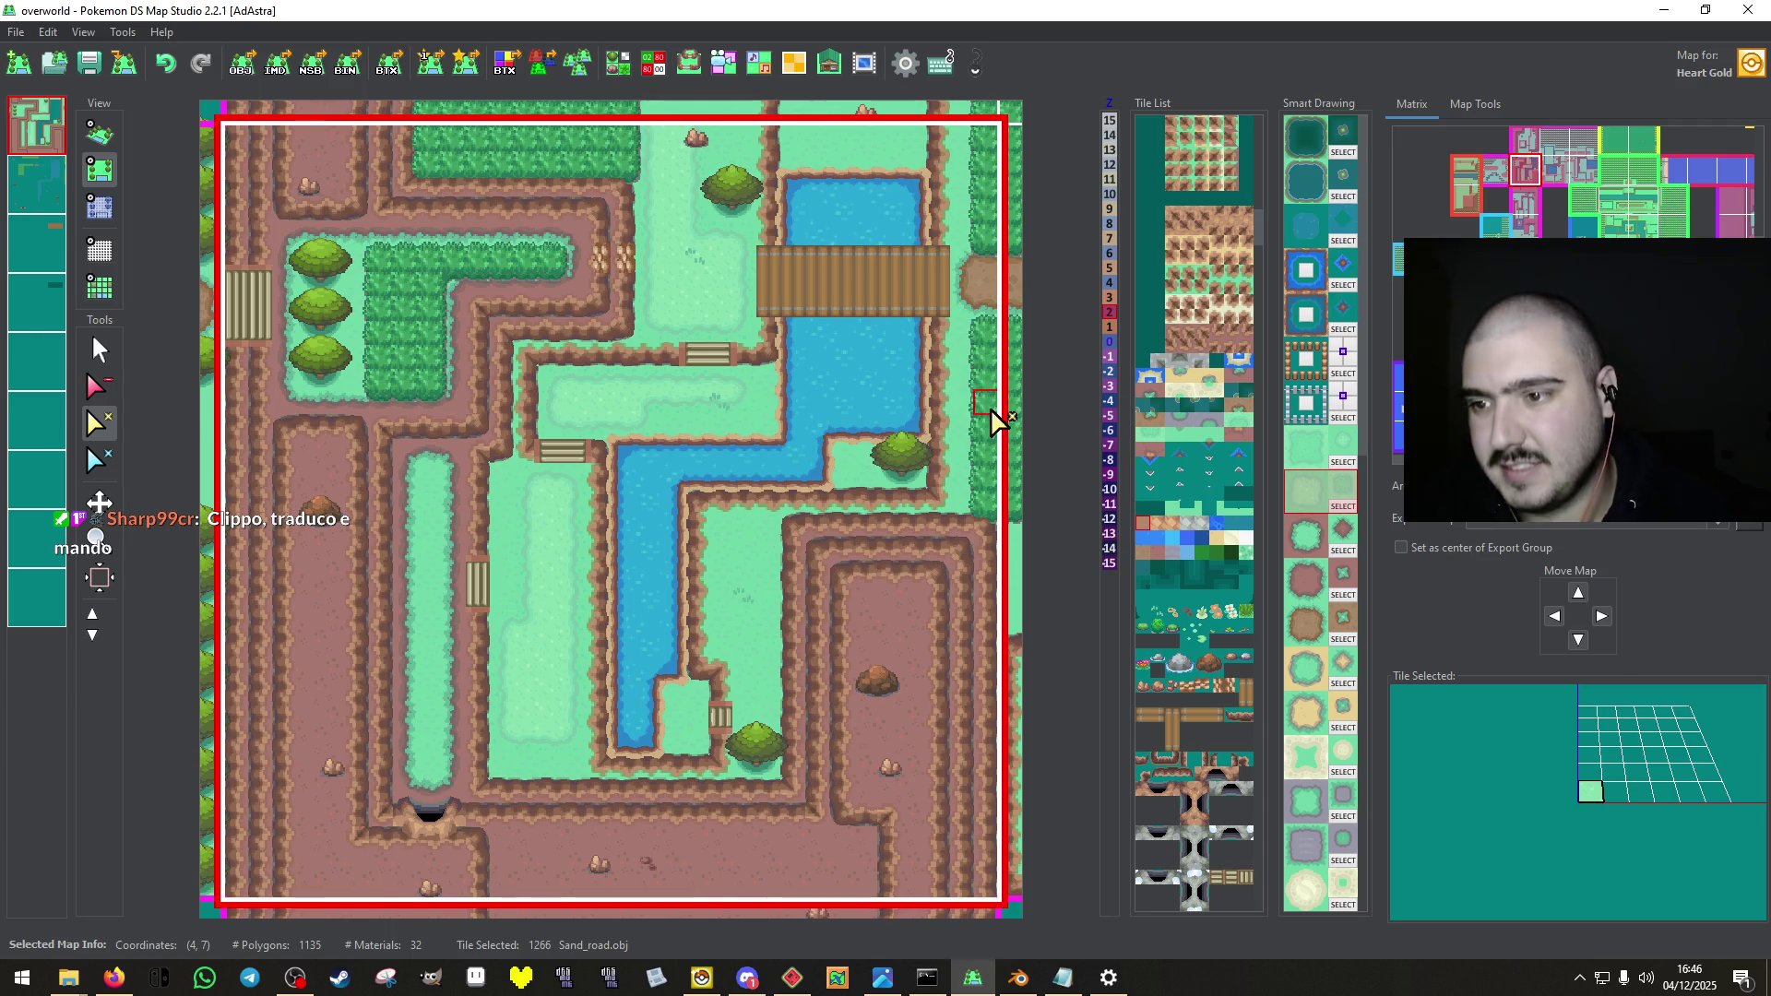
{"action": "left_click", "coordinate": [102, 352]}
{"action": "left_click", "coordinate": [558, 389]}
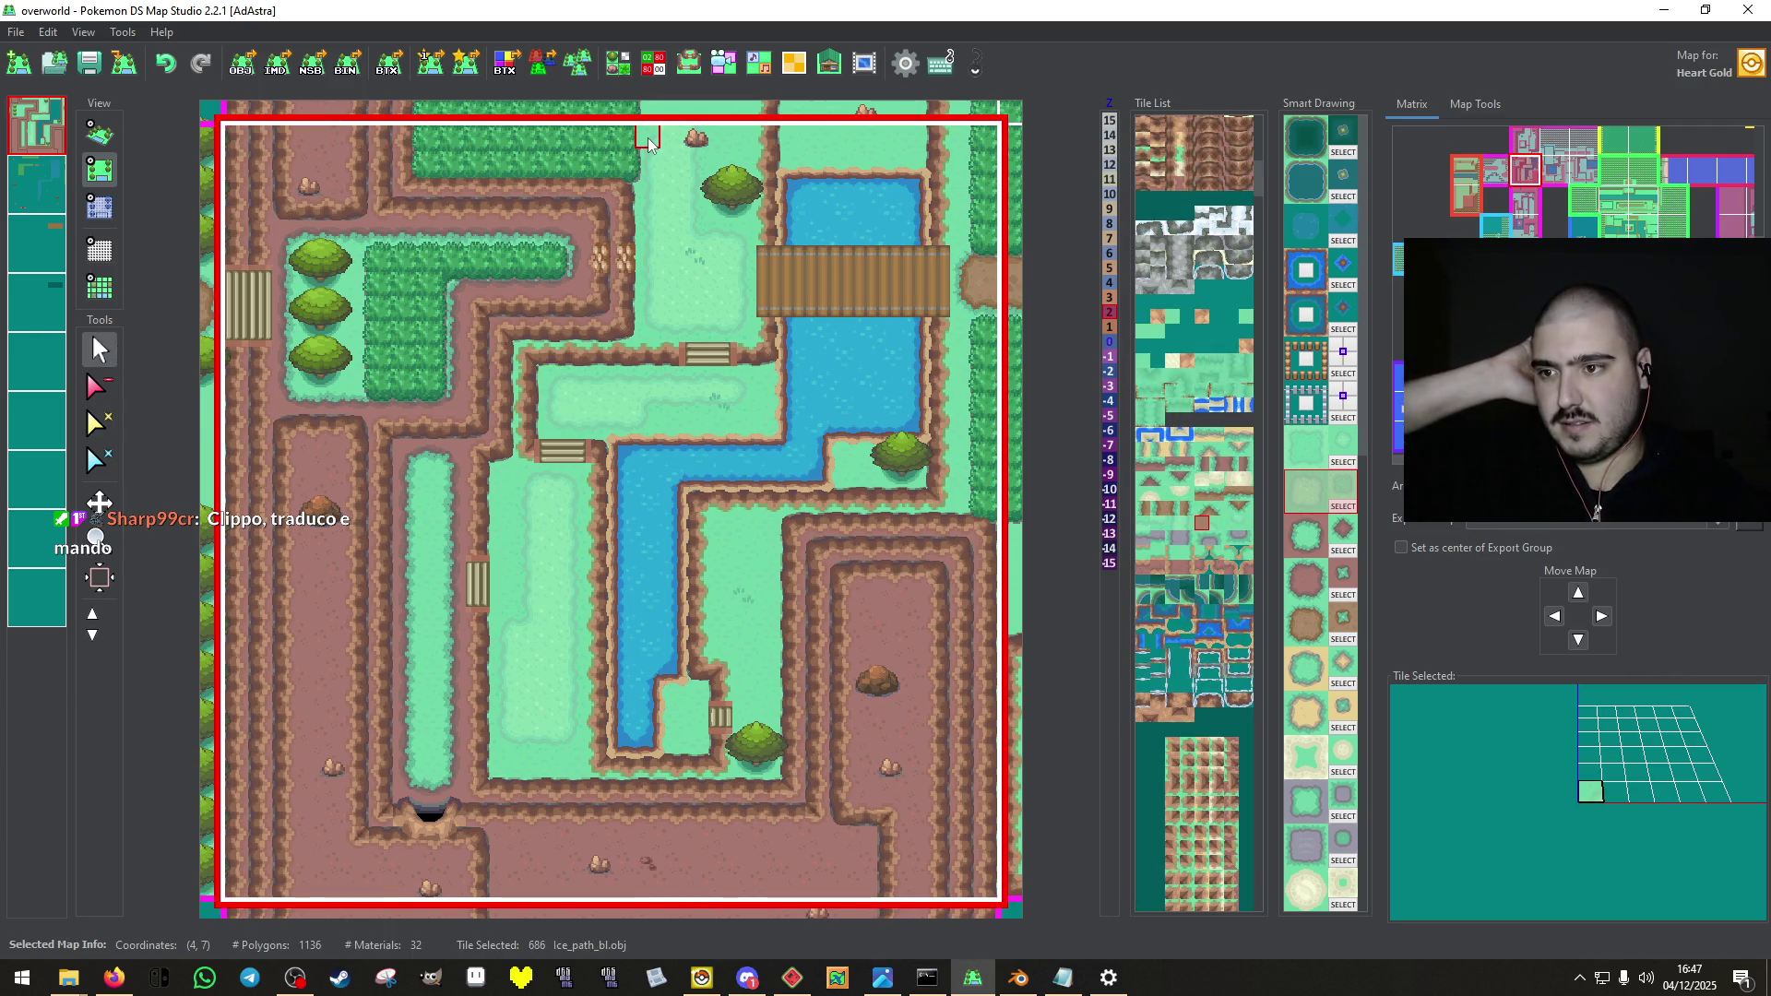
{"action": "right_click", "coordinate": [648, 355]}
{"action": "left_click", "coordinate": [693, 135]}
{"action": "right_click", "coordinate": [747, 387]}
{"action": "left_click", "coordinate": [699, 148]}
{"action": "left_click", "coordinate": [867, 281]}
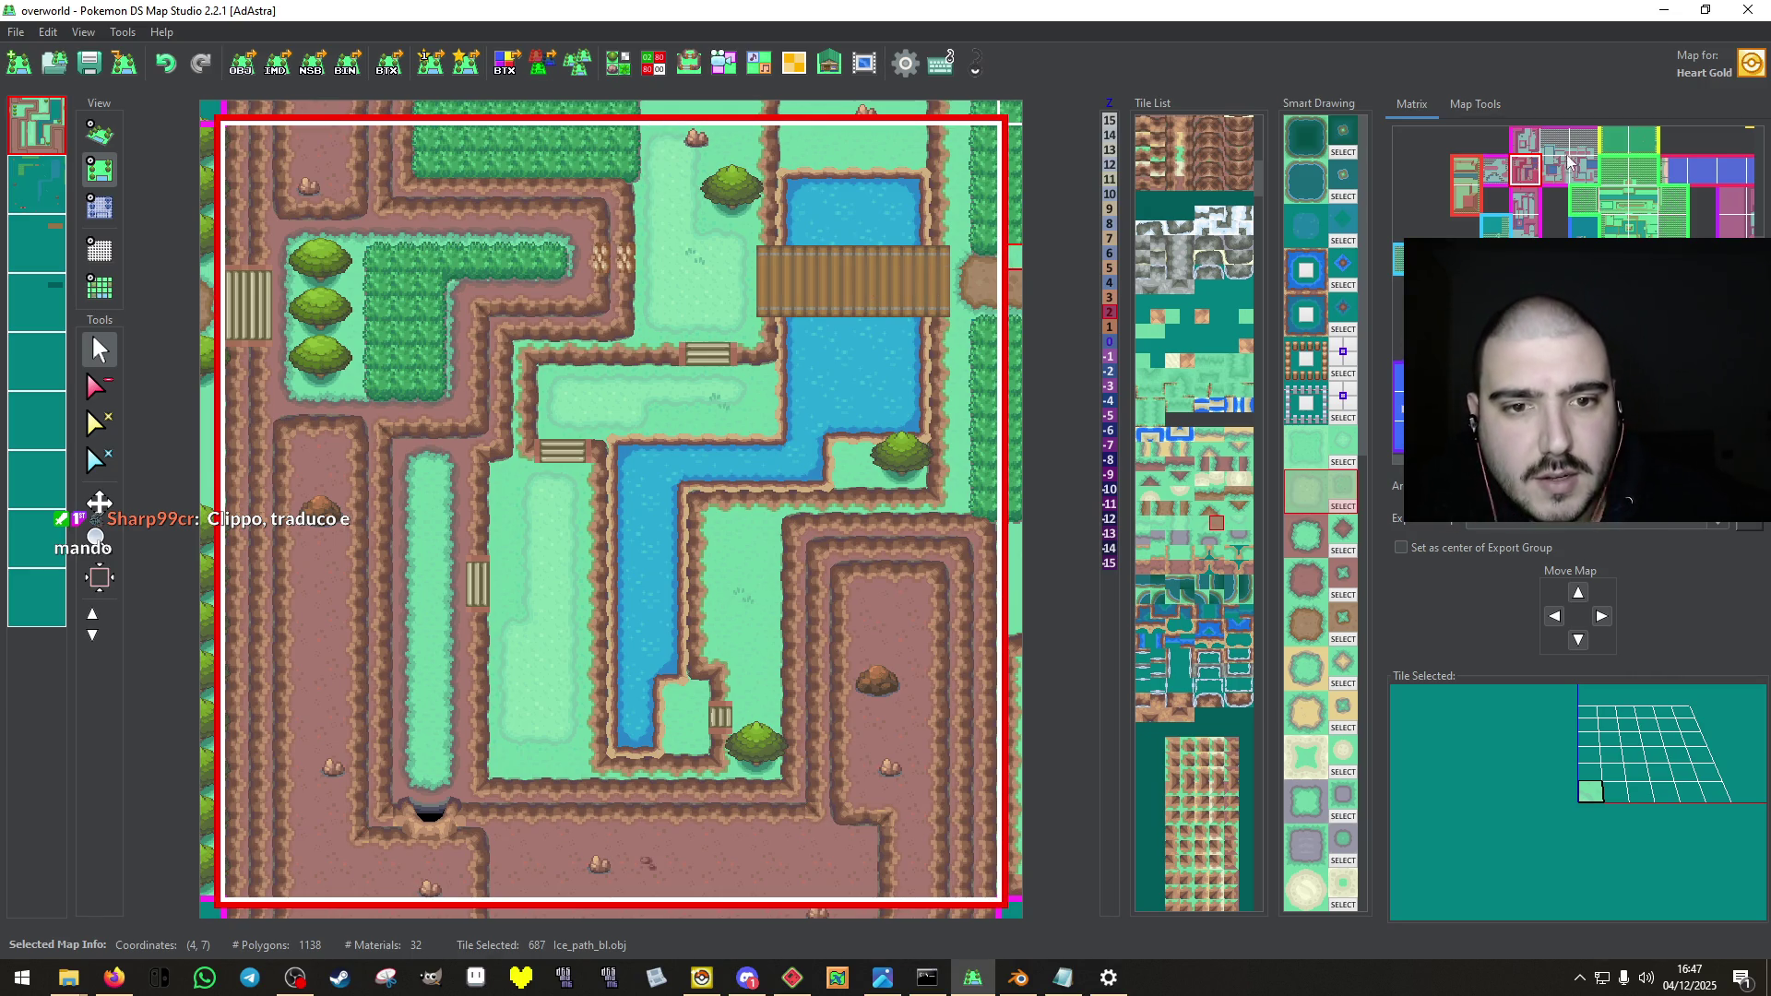
{"action": "left_click", "coordinate": [1525, 198]}
Browse the neighbouring matrix maps at cells 4,6, 4,8, 4,10 and 5,10.
{"action": "left_click", "coordinate": [1524, 226]}
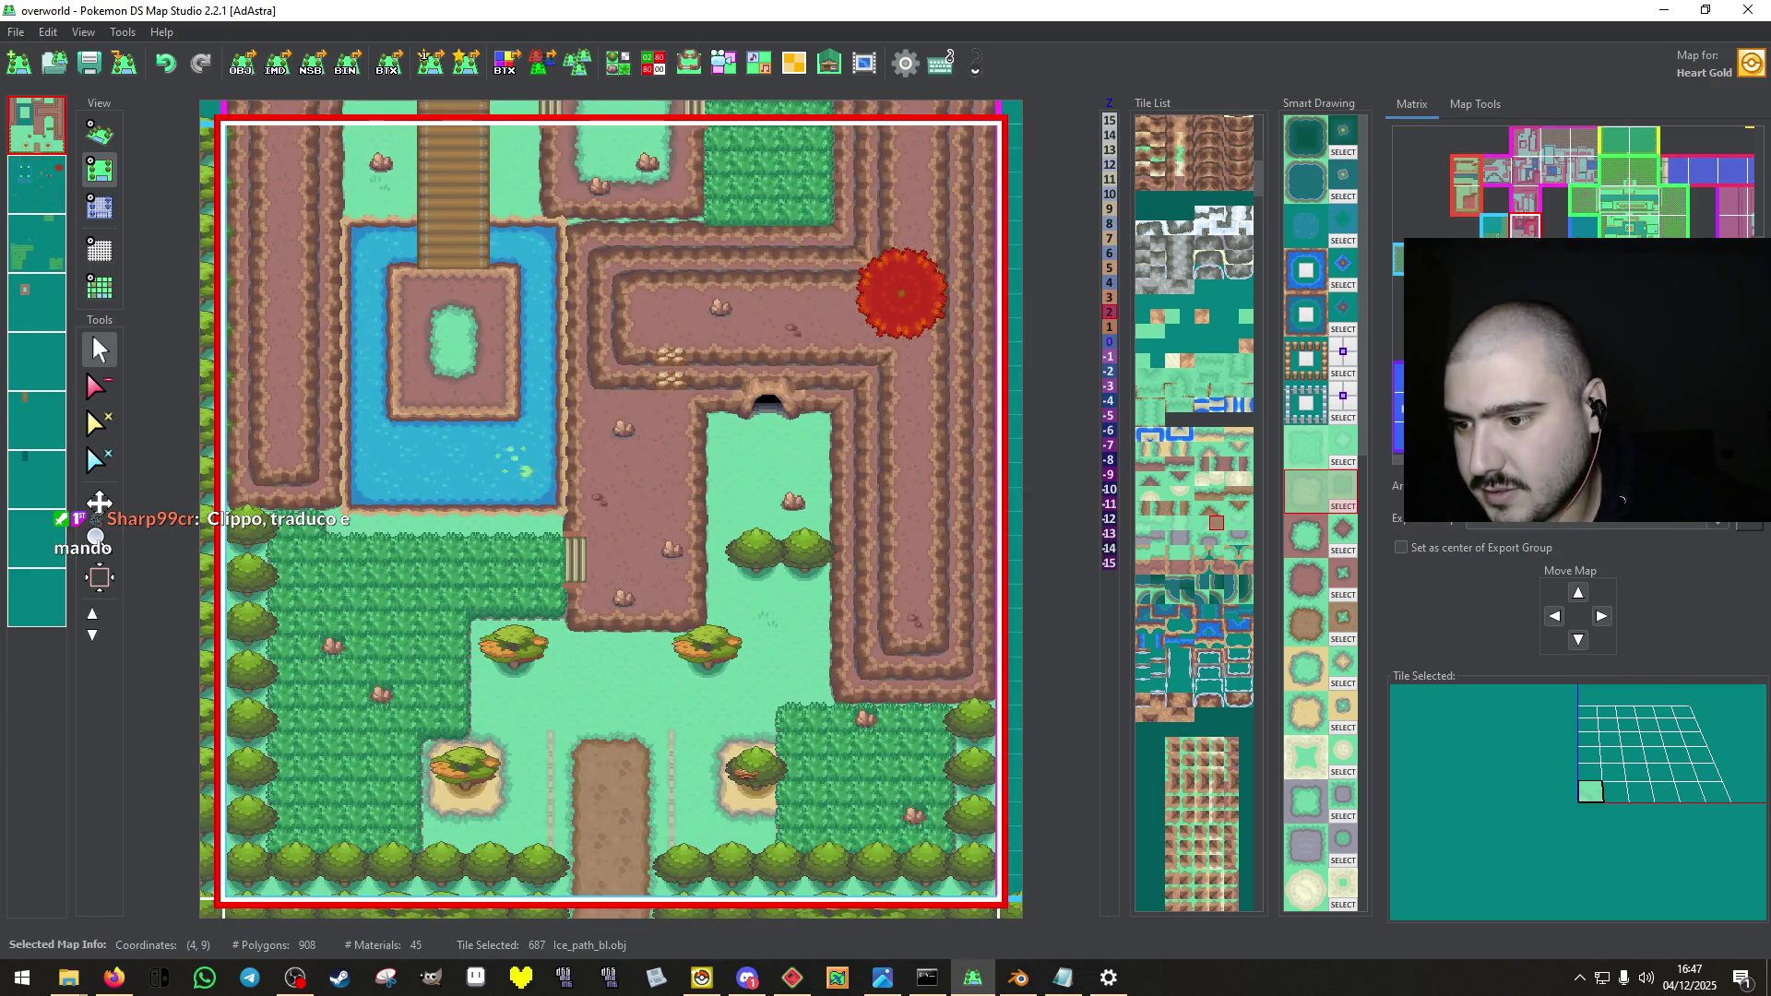
{"action": "left_click", "coordinate": [1524, 189]}
{"action": "left_click", "coordinate": [1524, 172]}
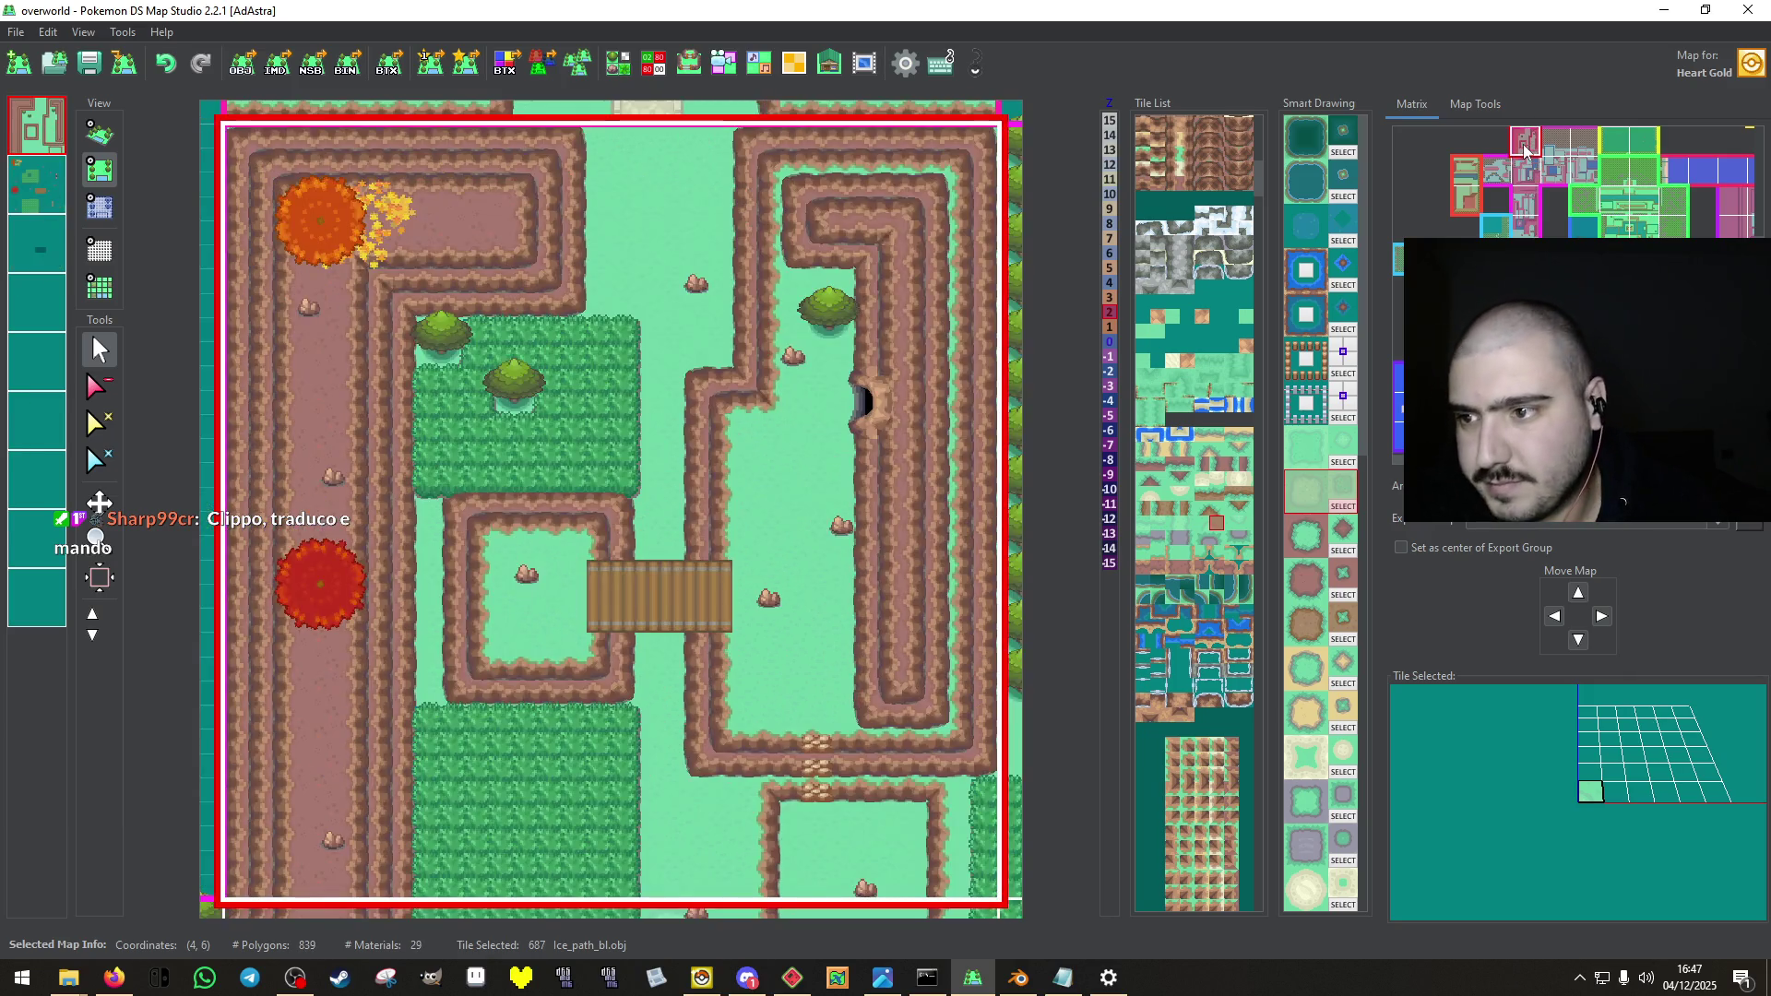
{"action": "left_click", "coordinate": [1525, 185]}
{"action": "left_click", "coordinate": [1525, 200]}
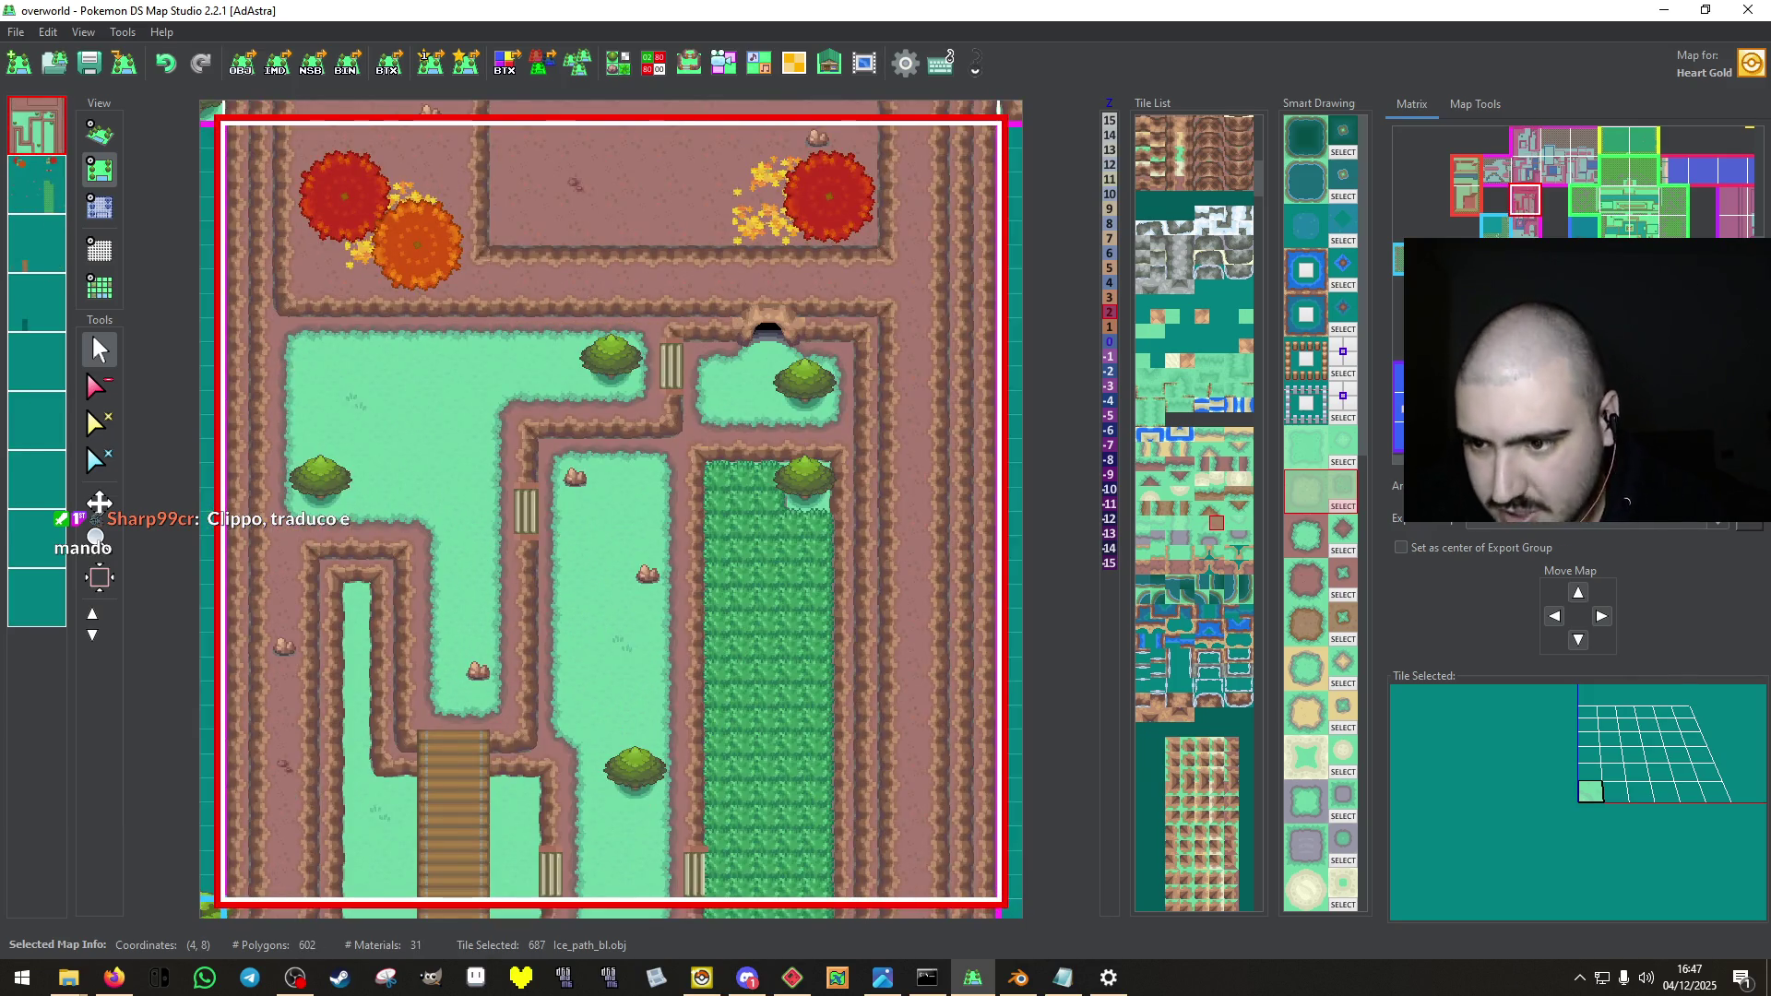
{"action": "left_click", "coordinate": [1536, 230]}
{"action": "left_click", "coordinate": [1536, 253]}
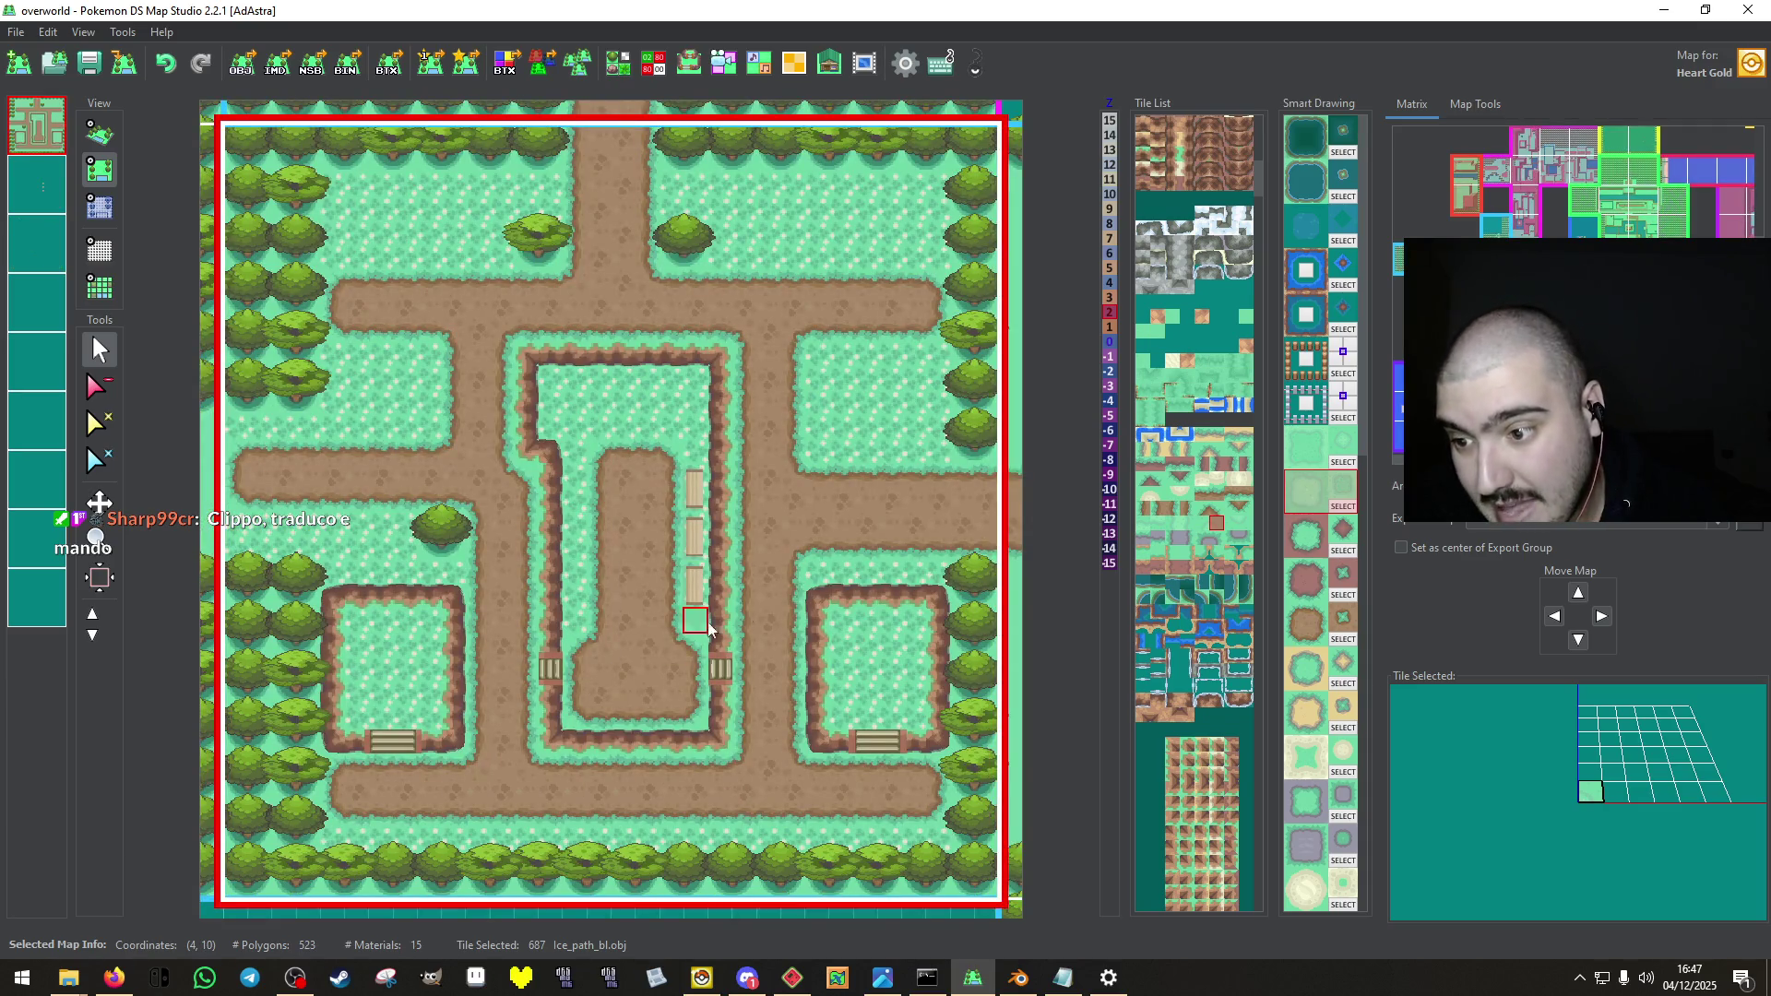
{"action": "left_click", "coordinate": [1015, 498]}
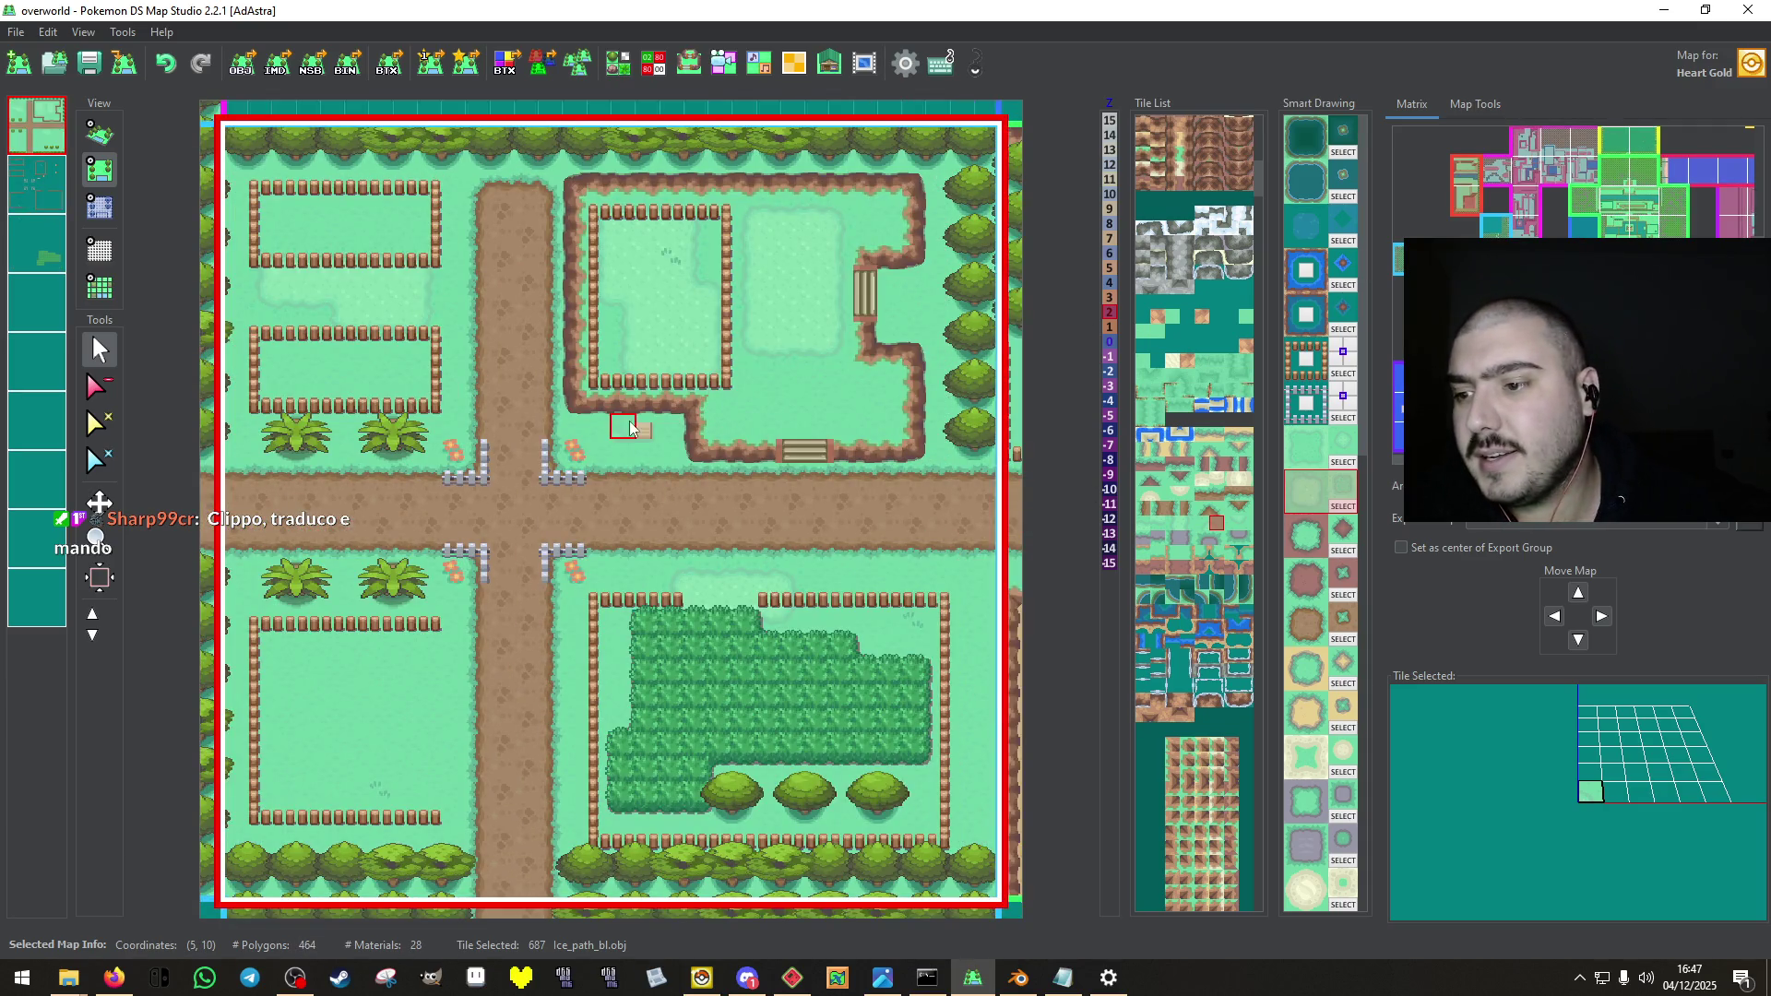
Pick the Grass_small flower tile on layer 2 and return to the map being edited.
{"action": "key", "text": "2"}
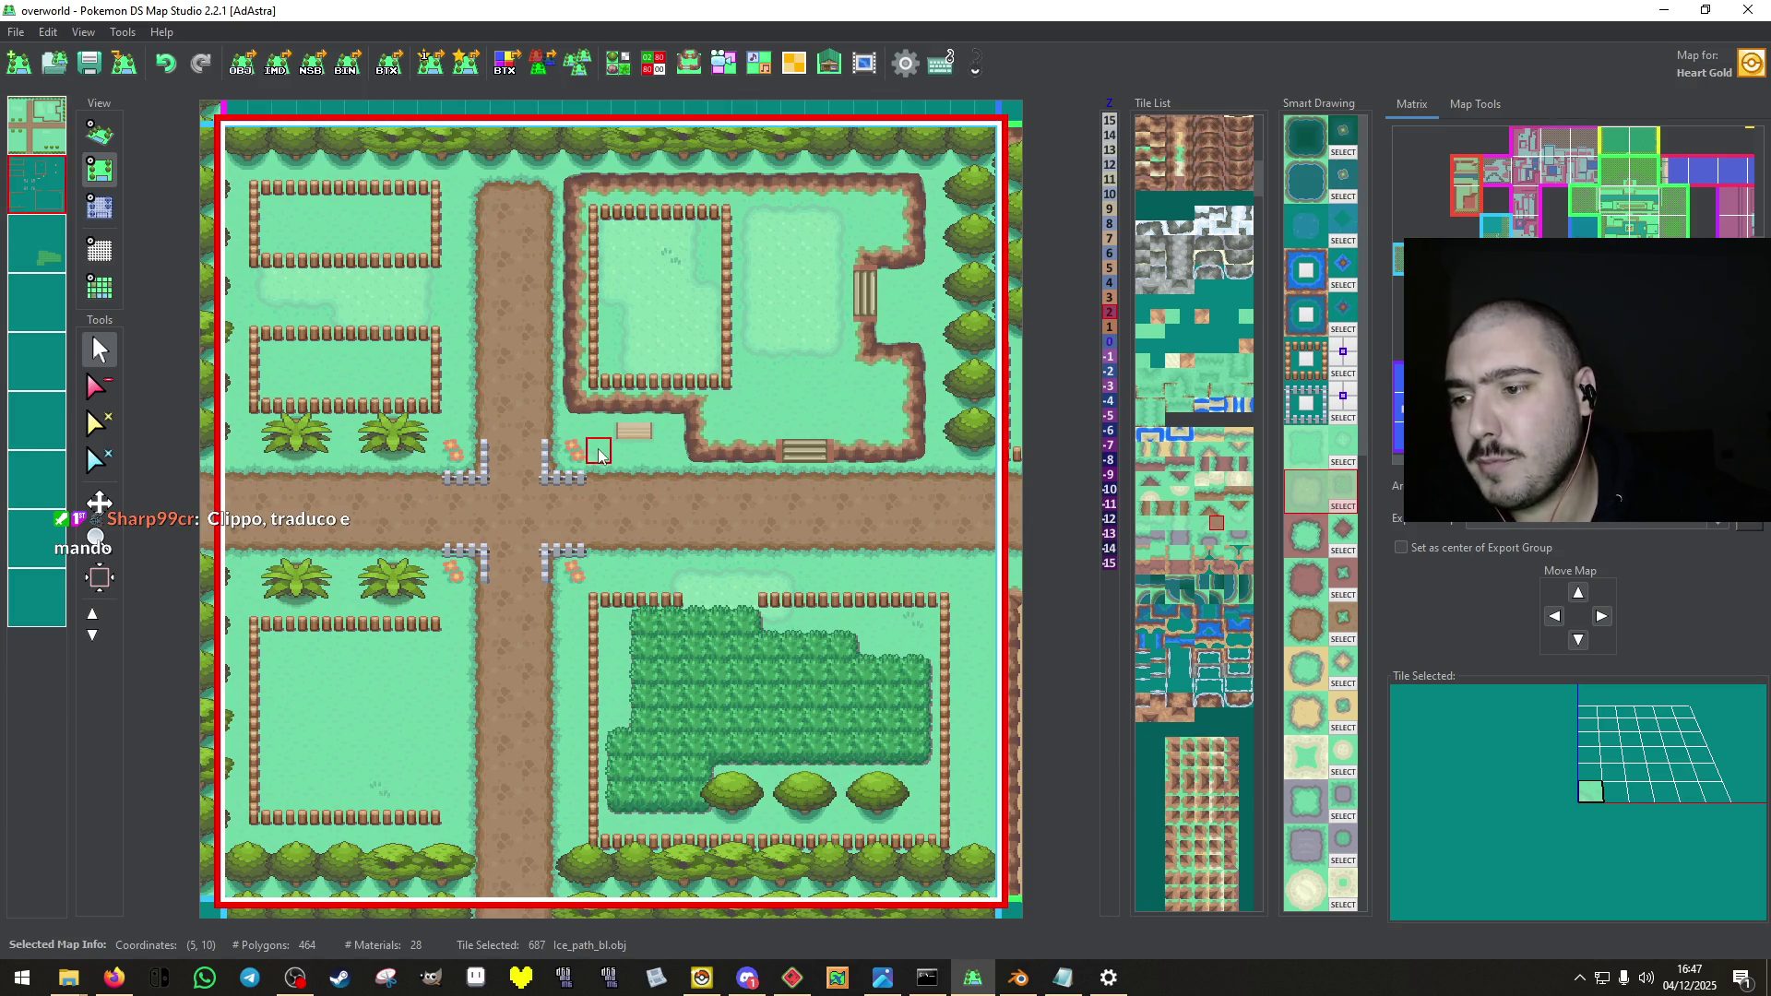
{"action": "left_click", "coordinate": [585, 443]}
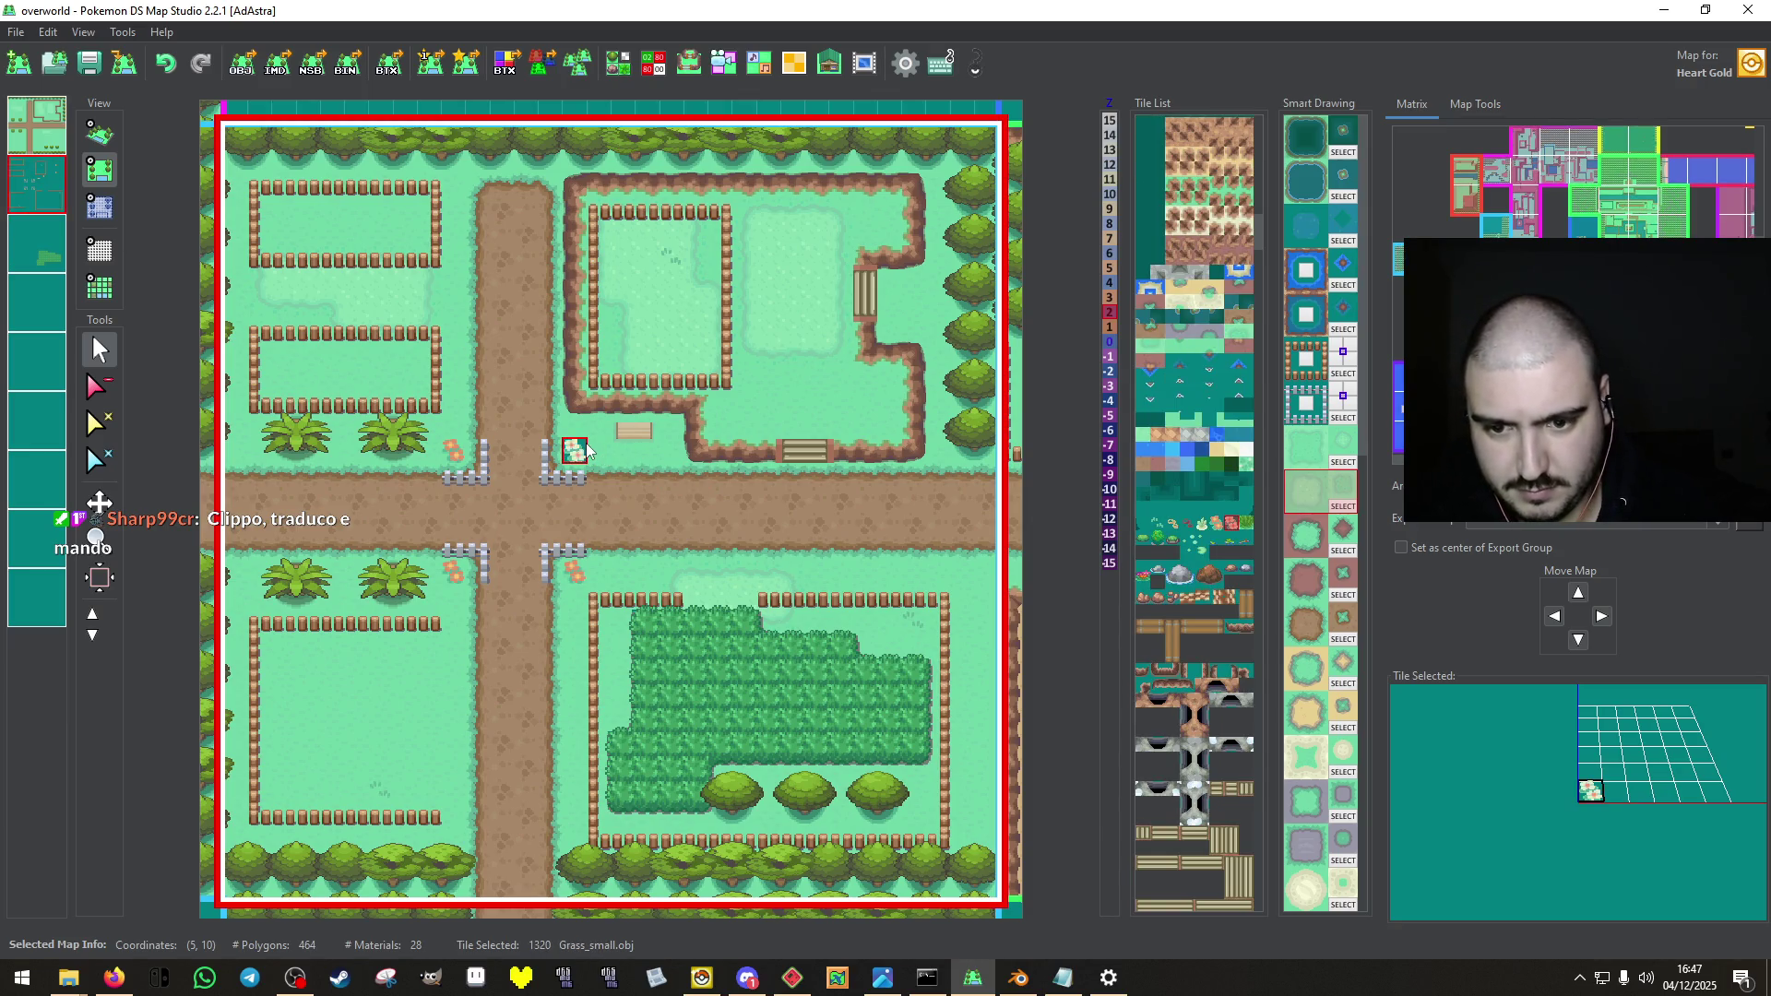
{"action": "scroll", "coordinate": [1121, 535], "scroll_direction": "up", "scroll_amount": 1}
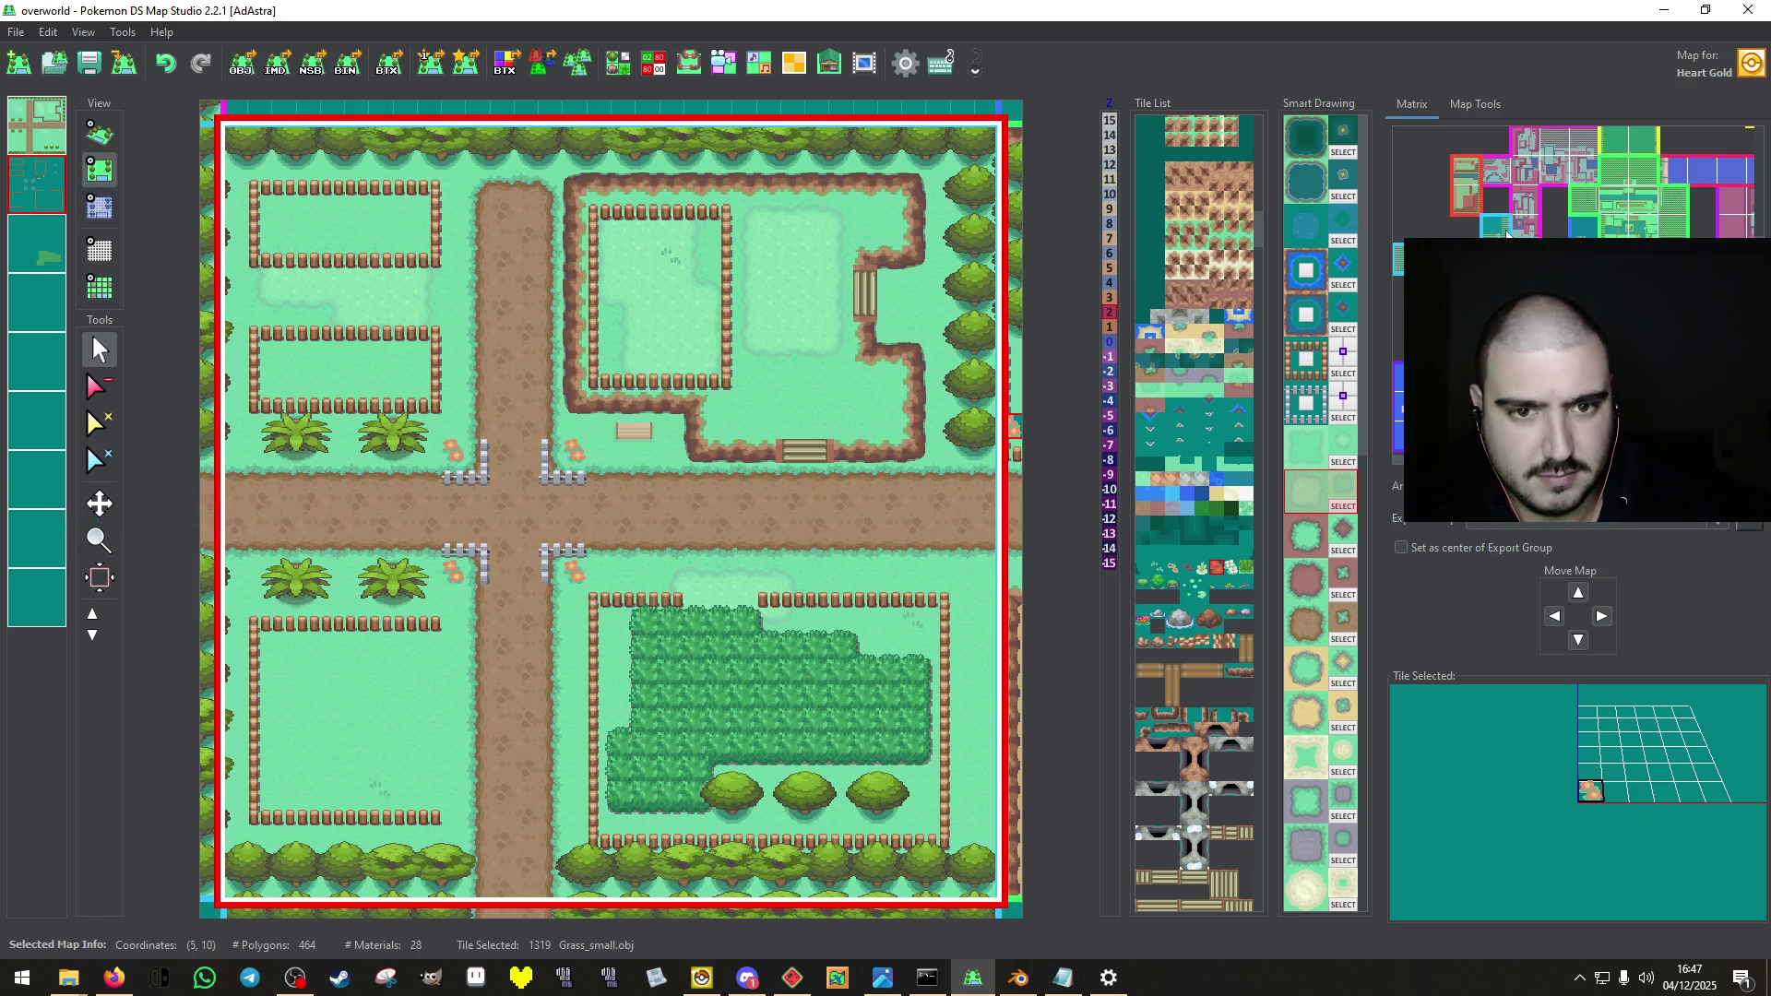
{"action": "left_click", "coordinate": [1512, 230]}
{"action": "left_click", "coordinate": [1520, 232]}
{"action": "left_click", "coordinate": [1524, 198]}
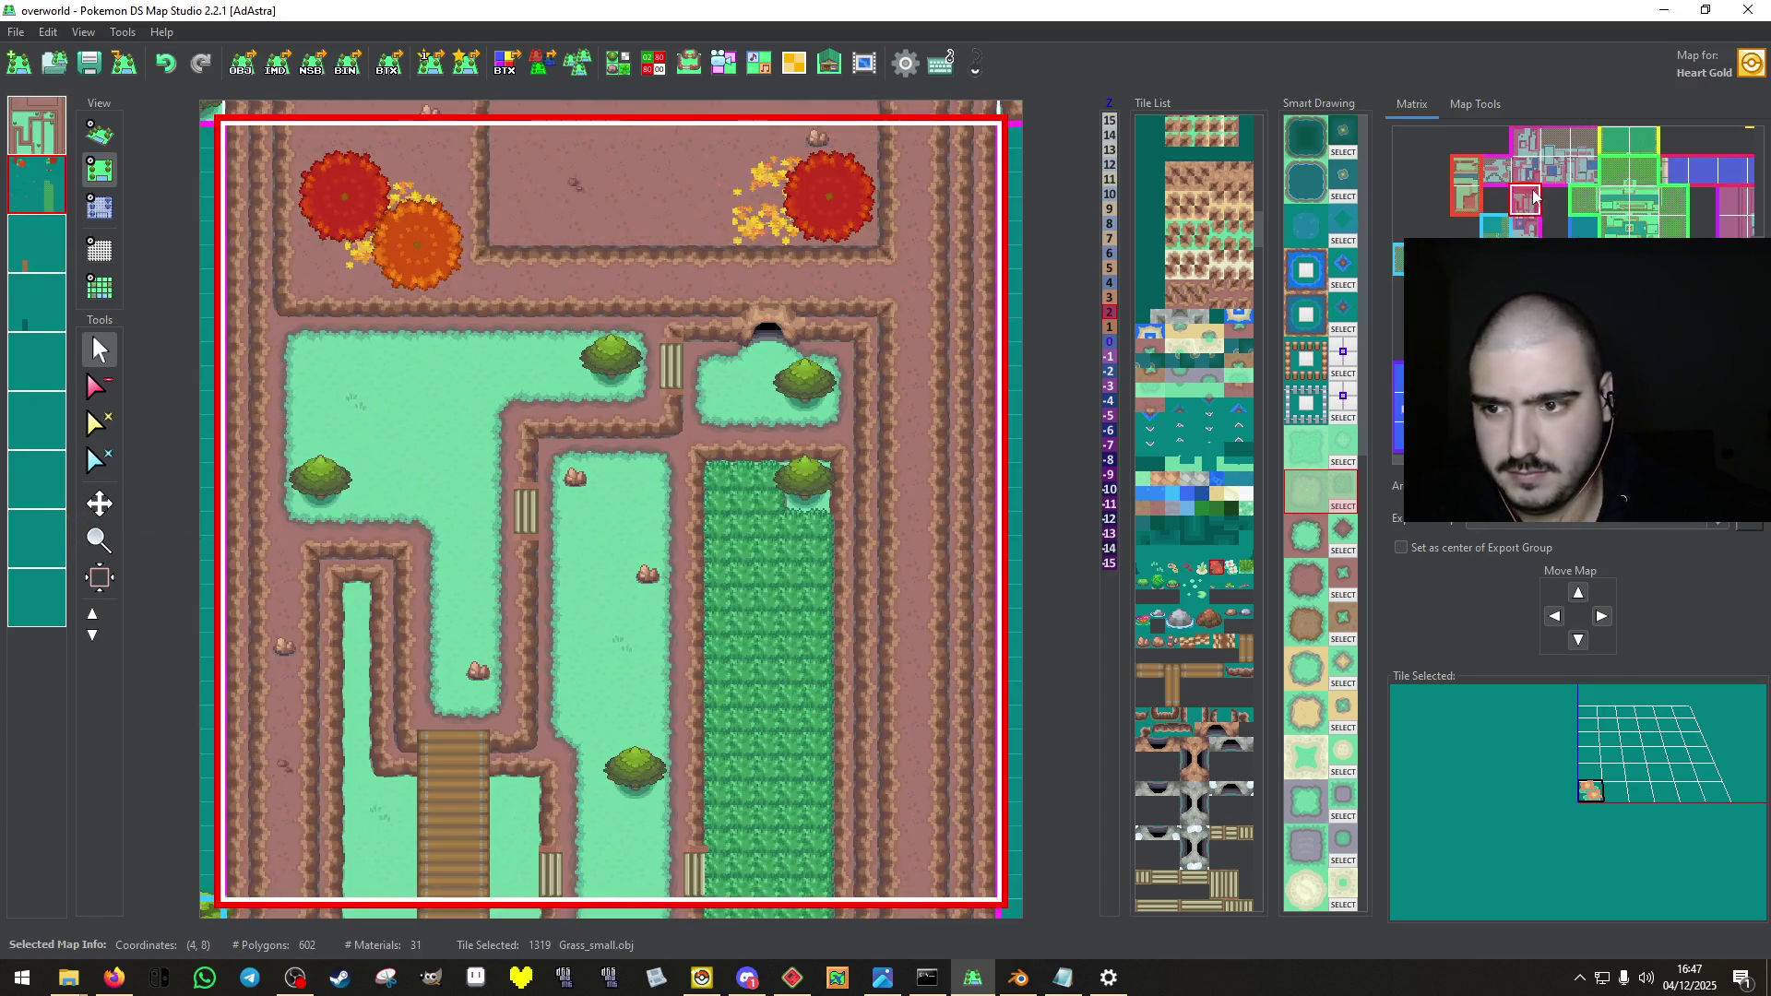
{"action": "left_click", "coordinate": [1526, 171]}
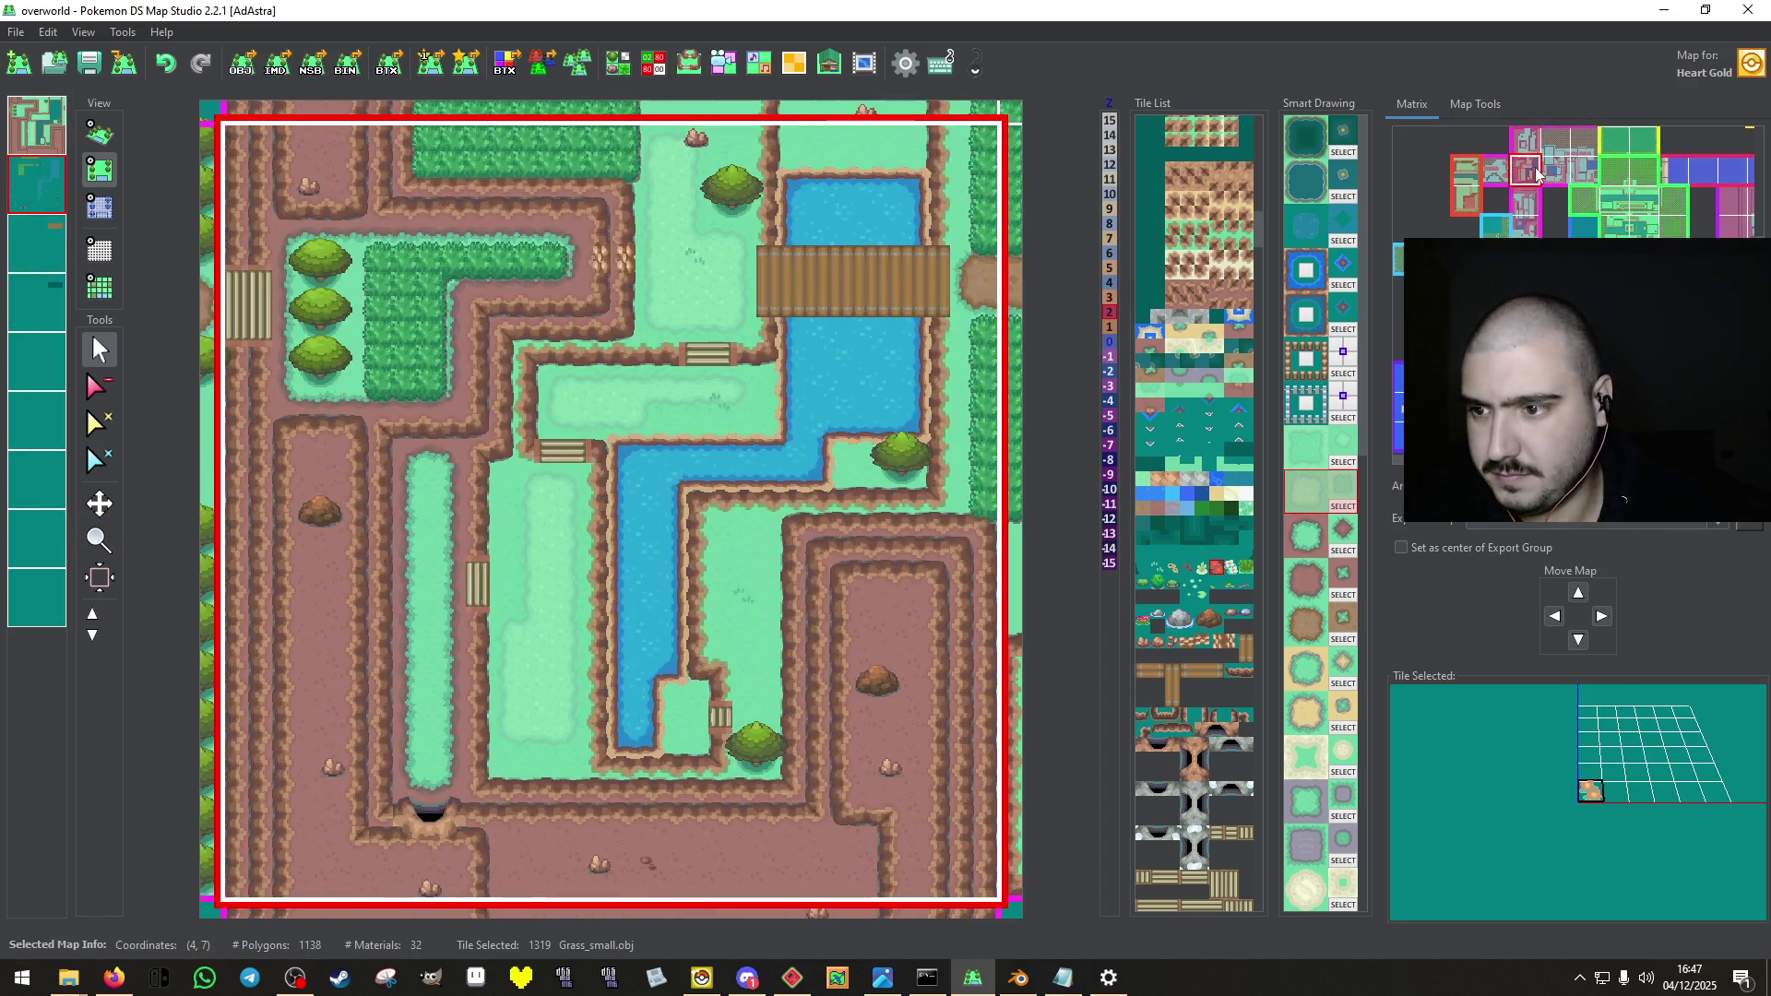
Place four flower tufts on the grass, by the river and near the top tree.
{"action": "left_click", "coordinate": [573, 386]}
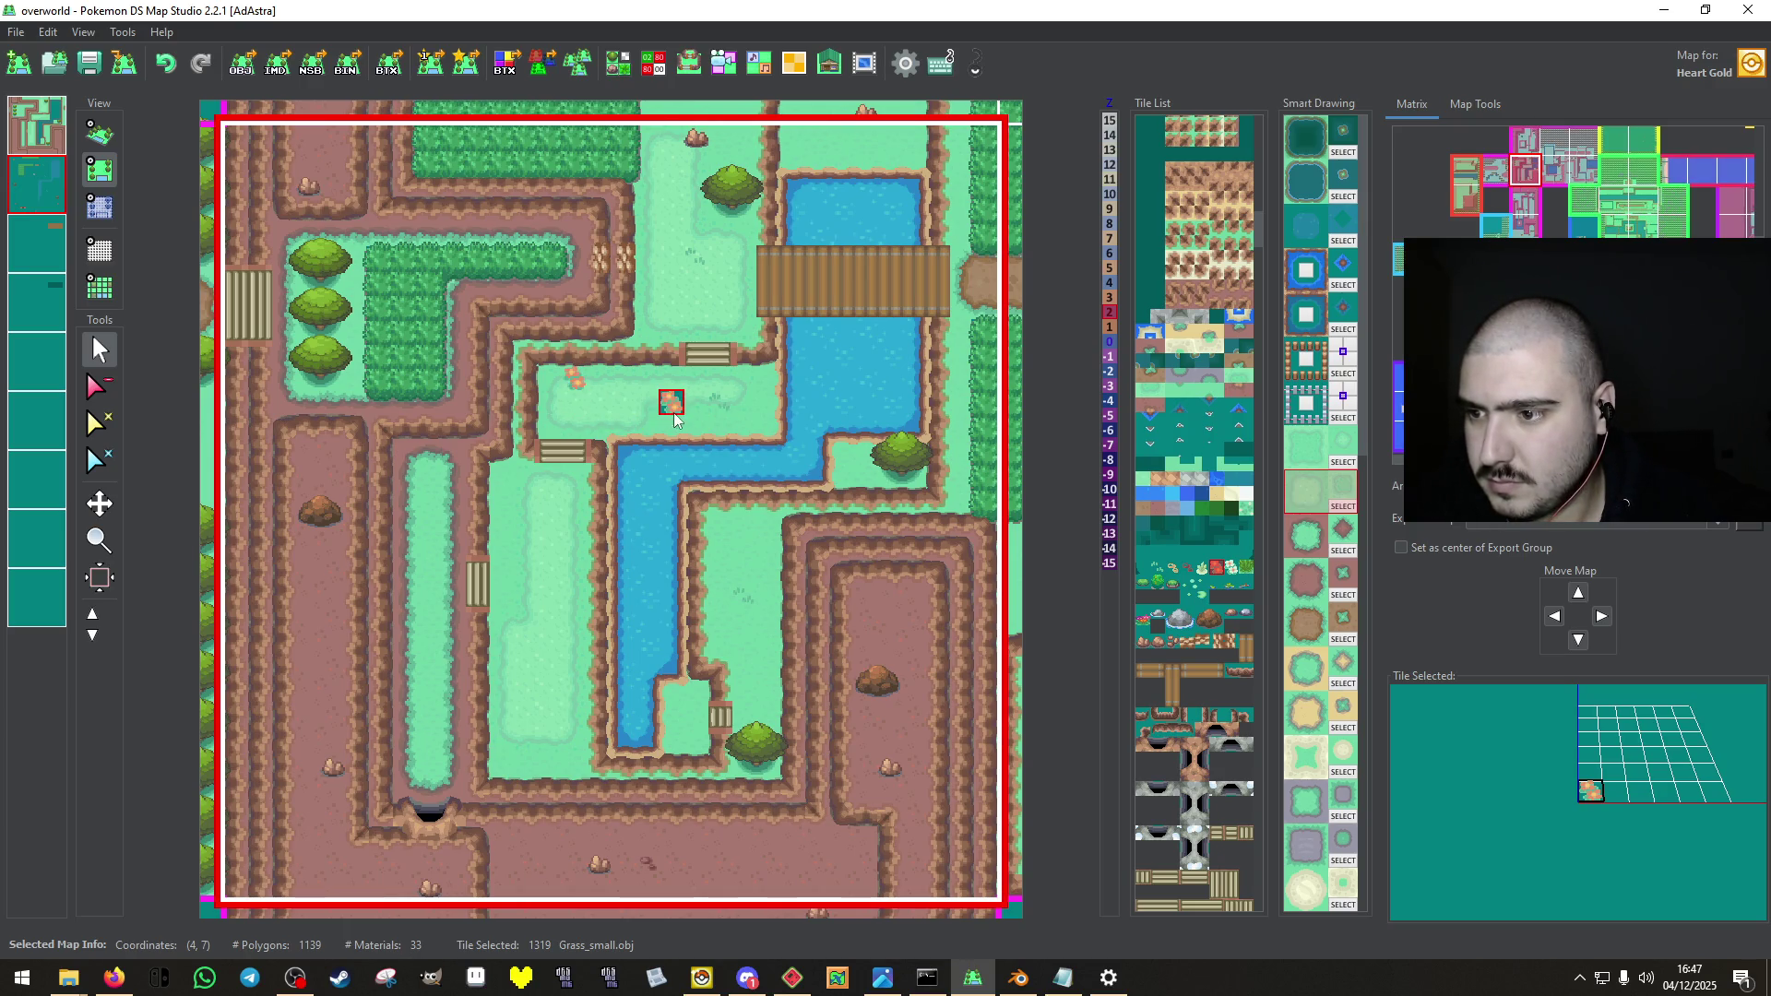
{"action": "left_click", "coordinate": [645, 407]}
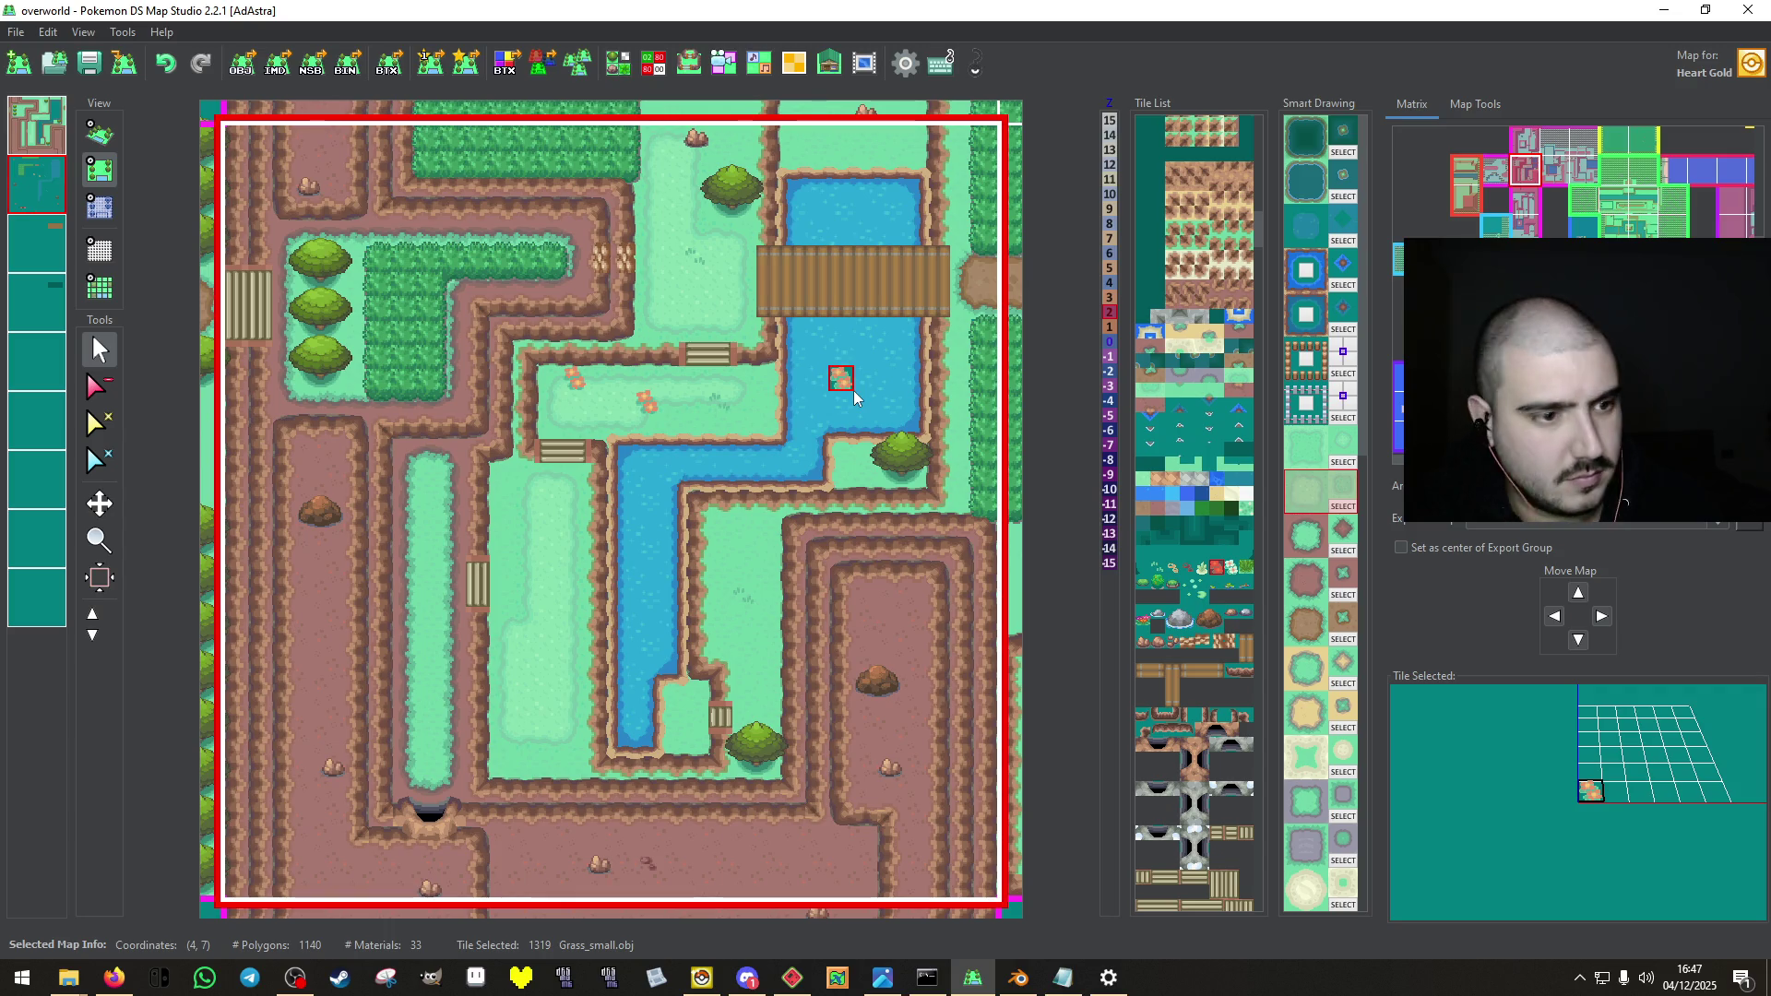
{"action": "left_click", "coordinate": [670, 313]}
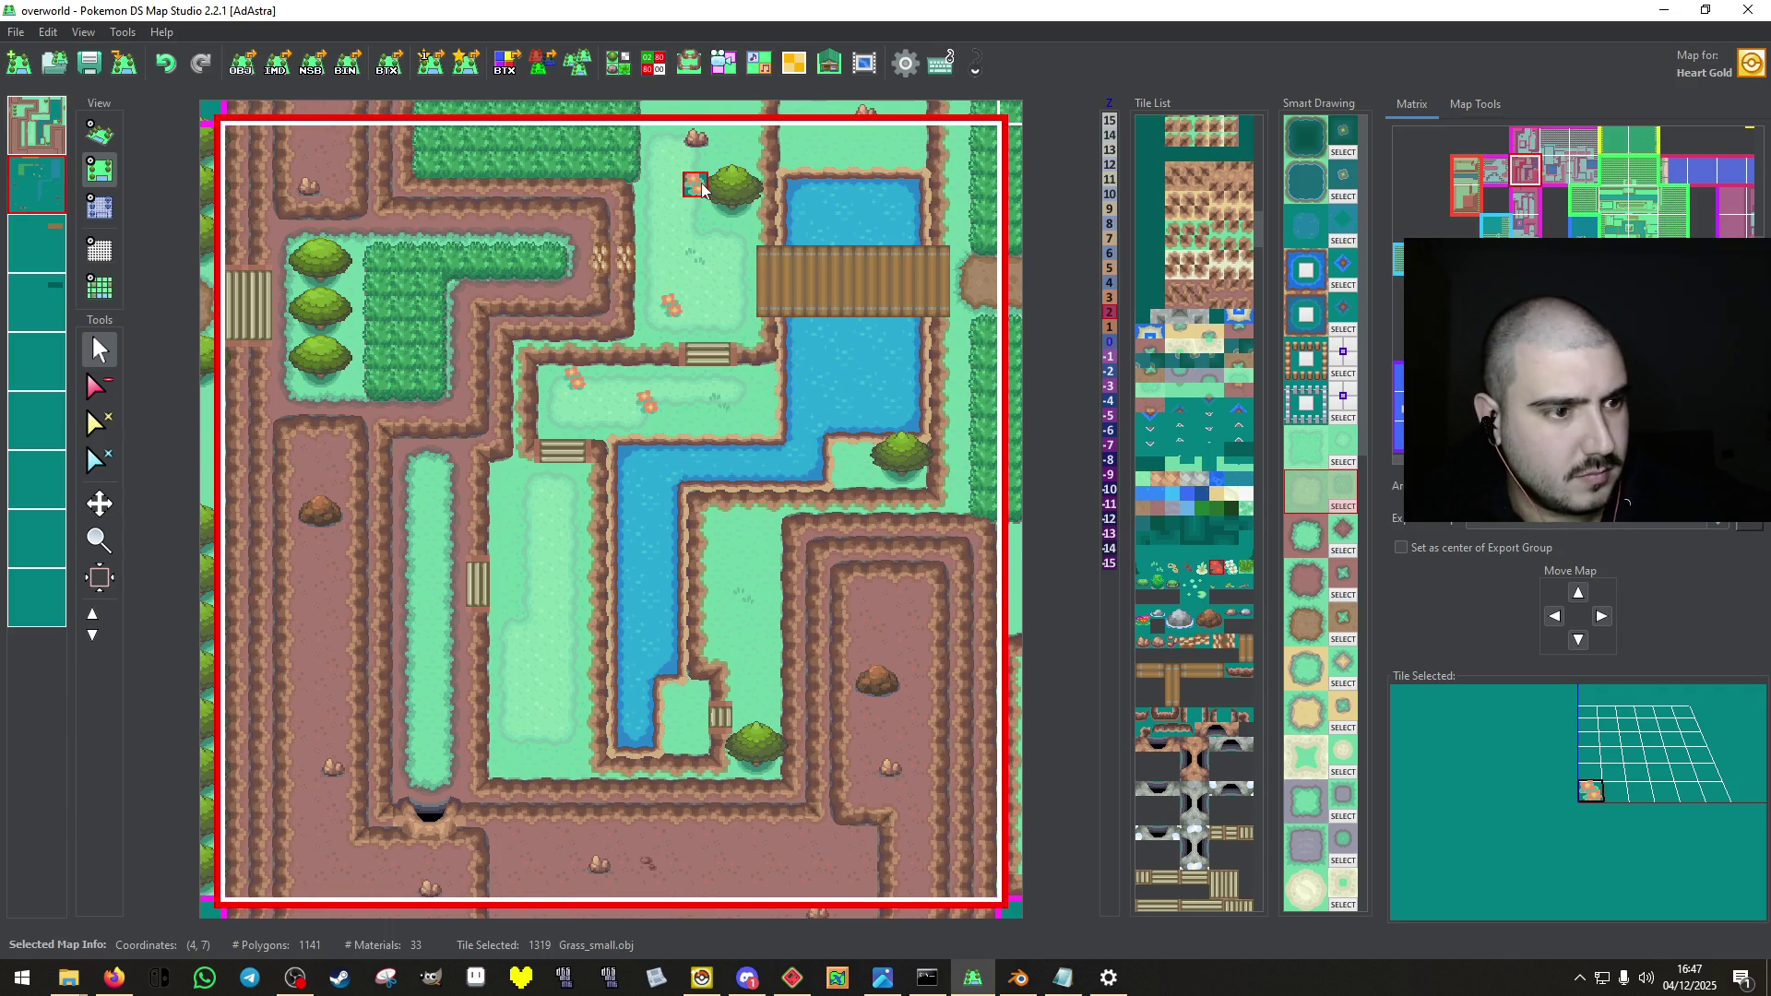
{"action": "left_click", "coordinate": [674, 164]}
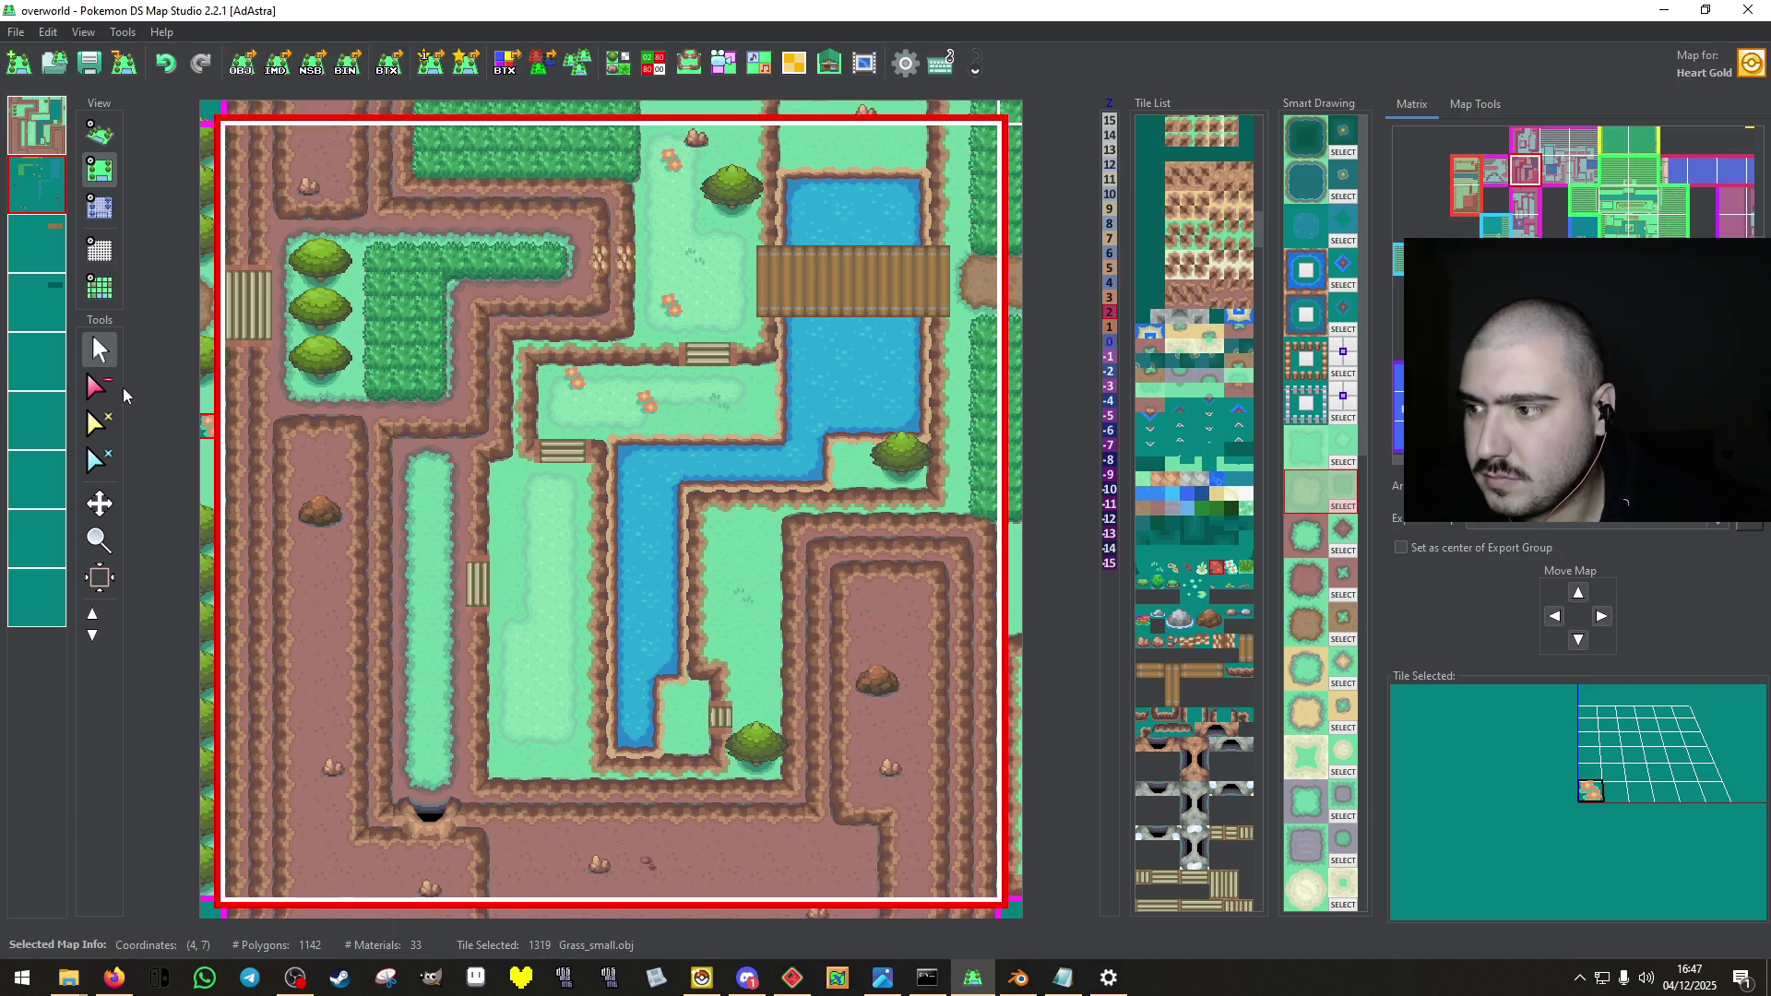
Remove the stray tile near the top and save the map.
{"action": "left_click", "coordinate": [100, 386]}
{"action": "left_click", "coordinate": [701, 141]}
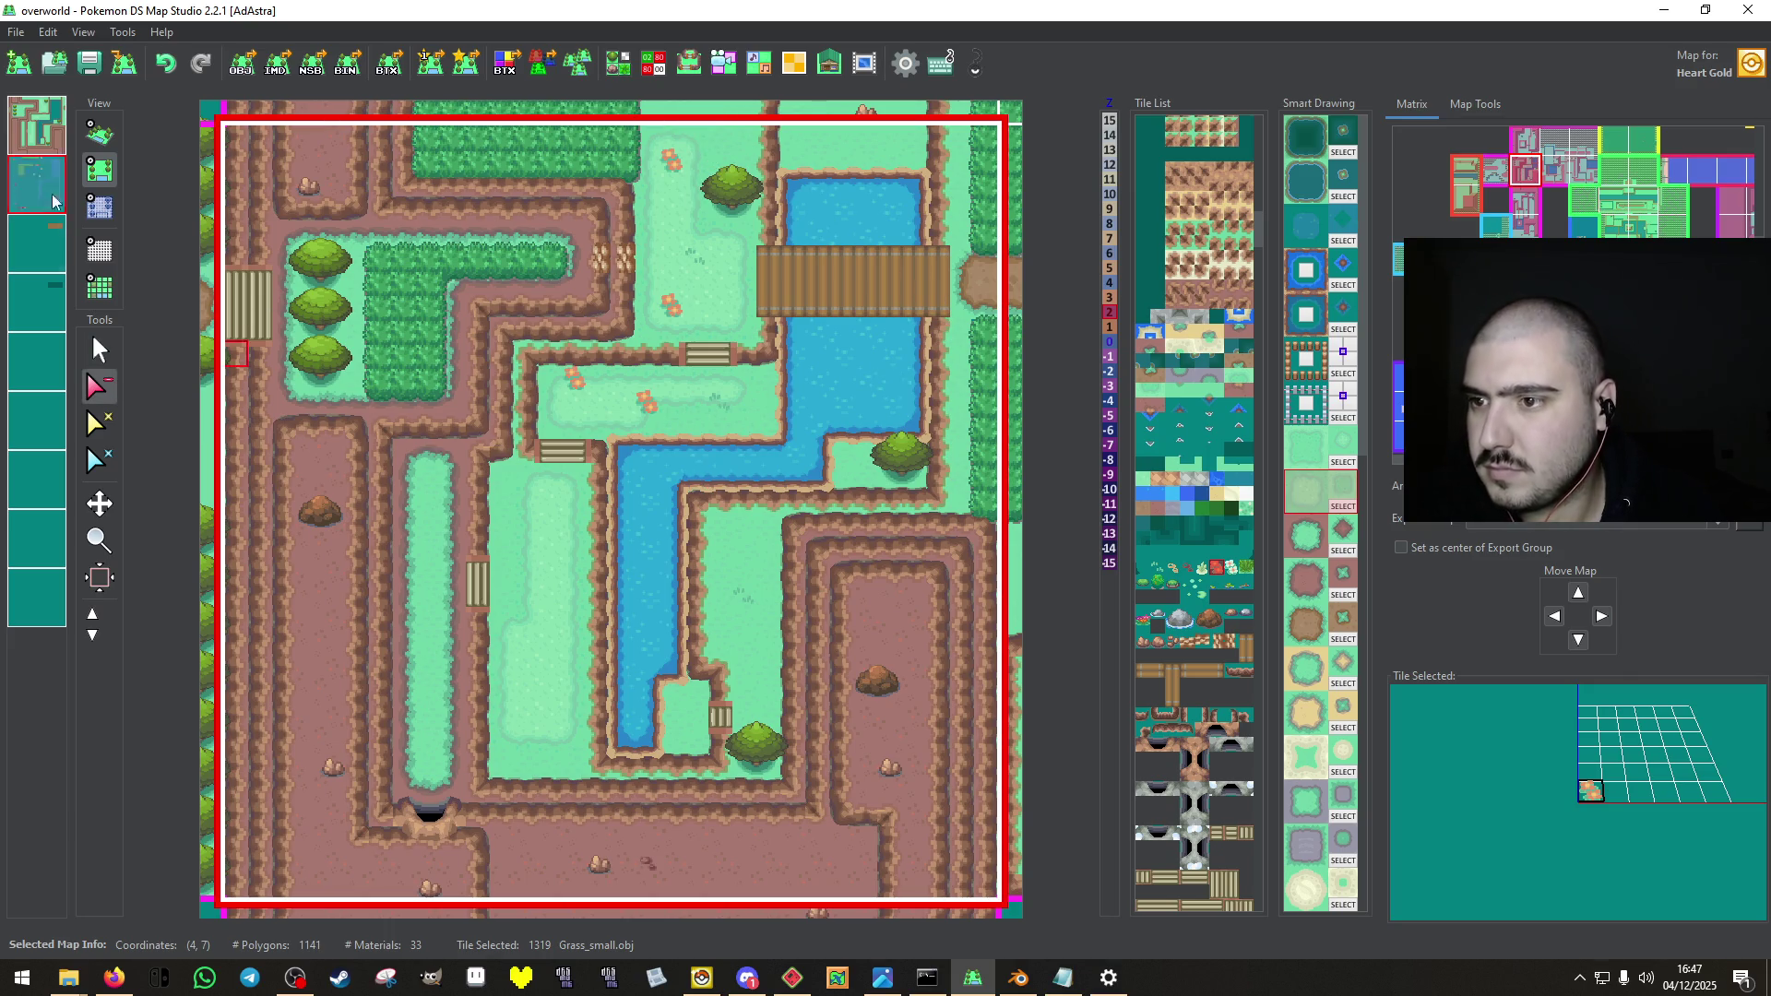
{"action": "left_click", "coordinate": [89, 63]}
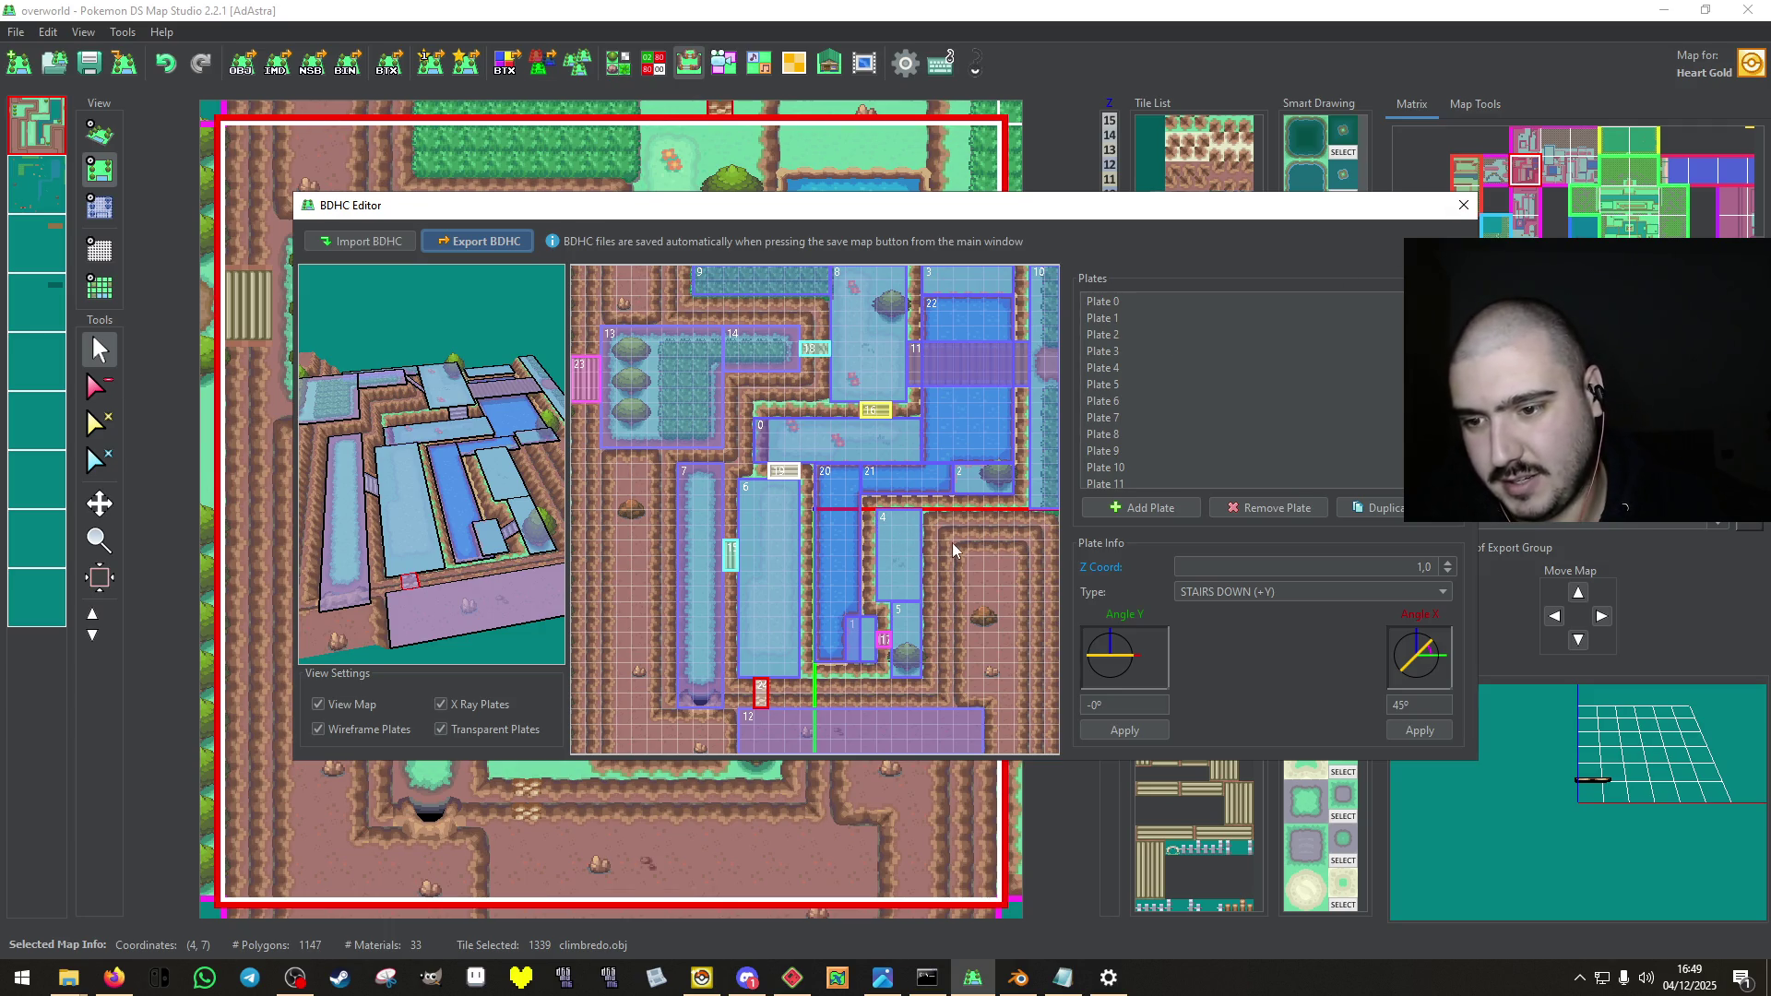
{"action": "left_click", "coordinate": [1462, 213]}
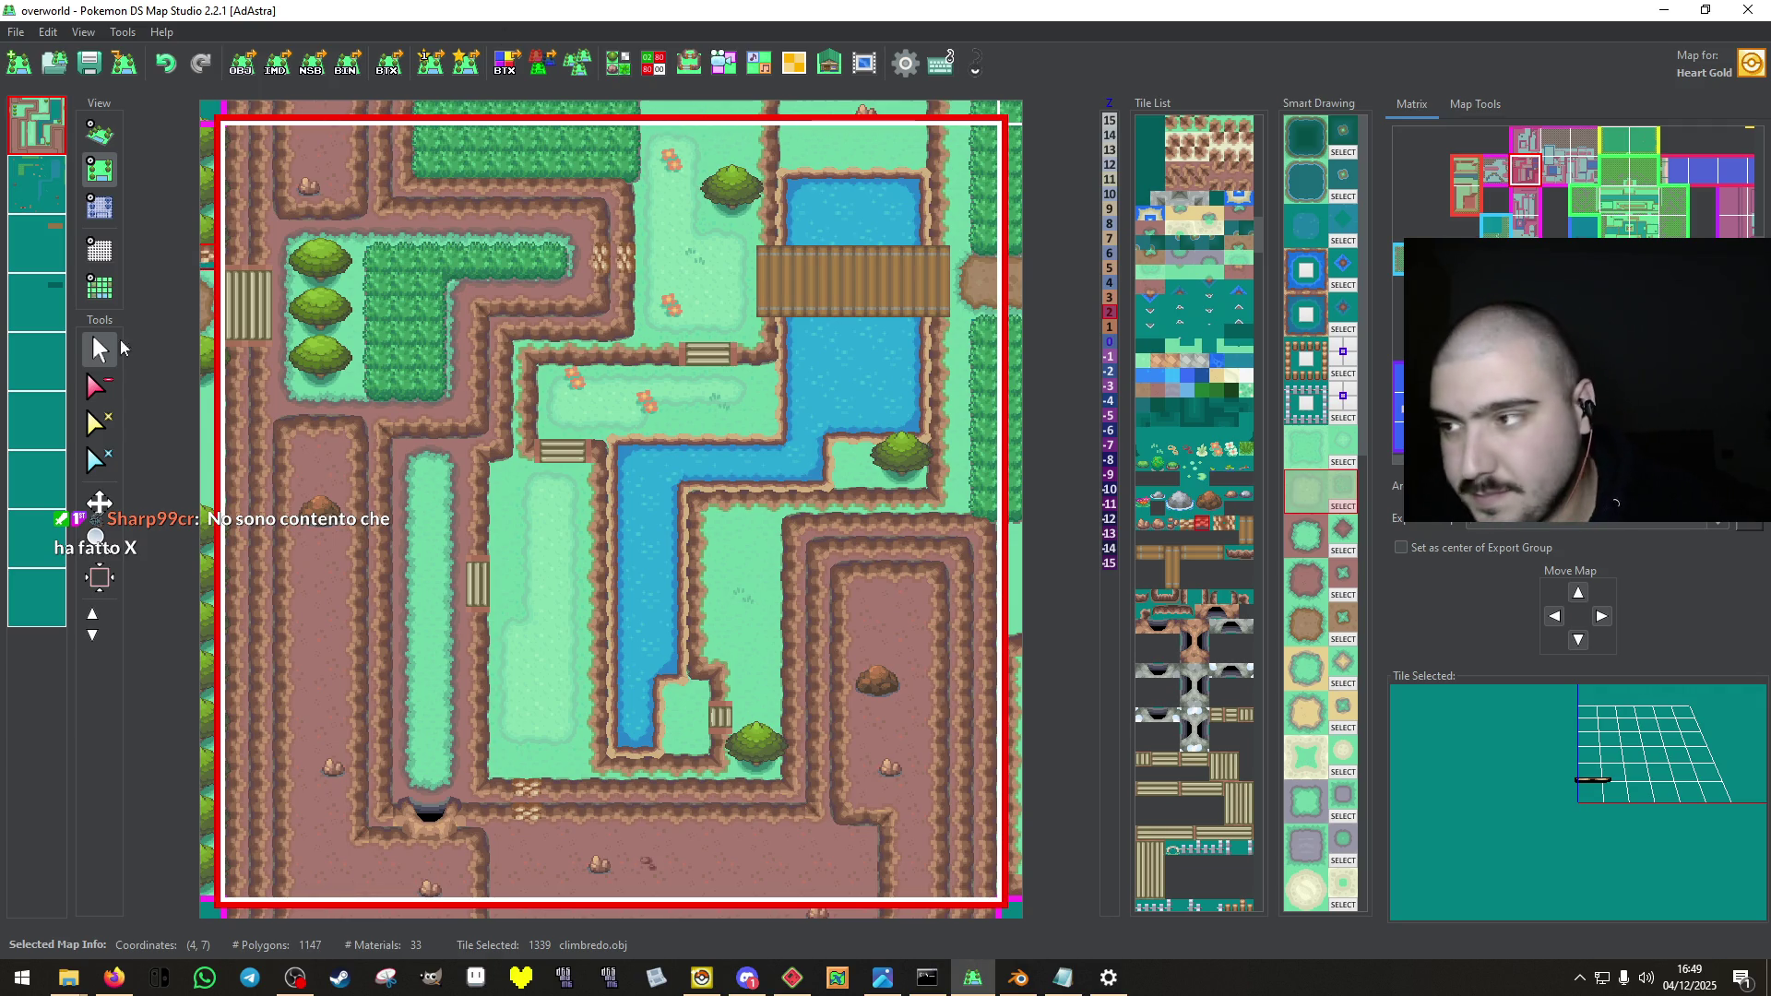
{"action": "left_click", "coordinate": [90, 78]}
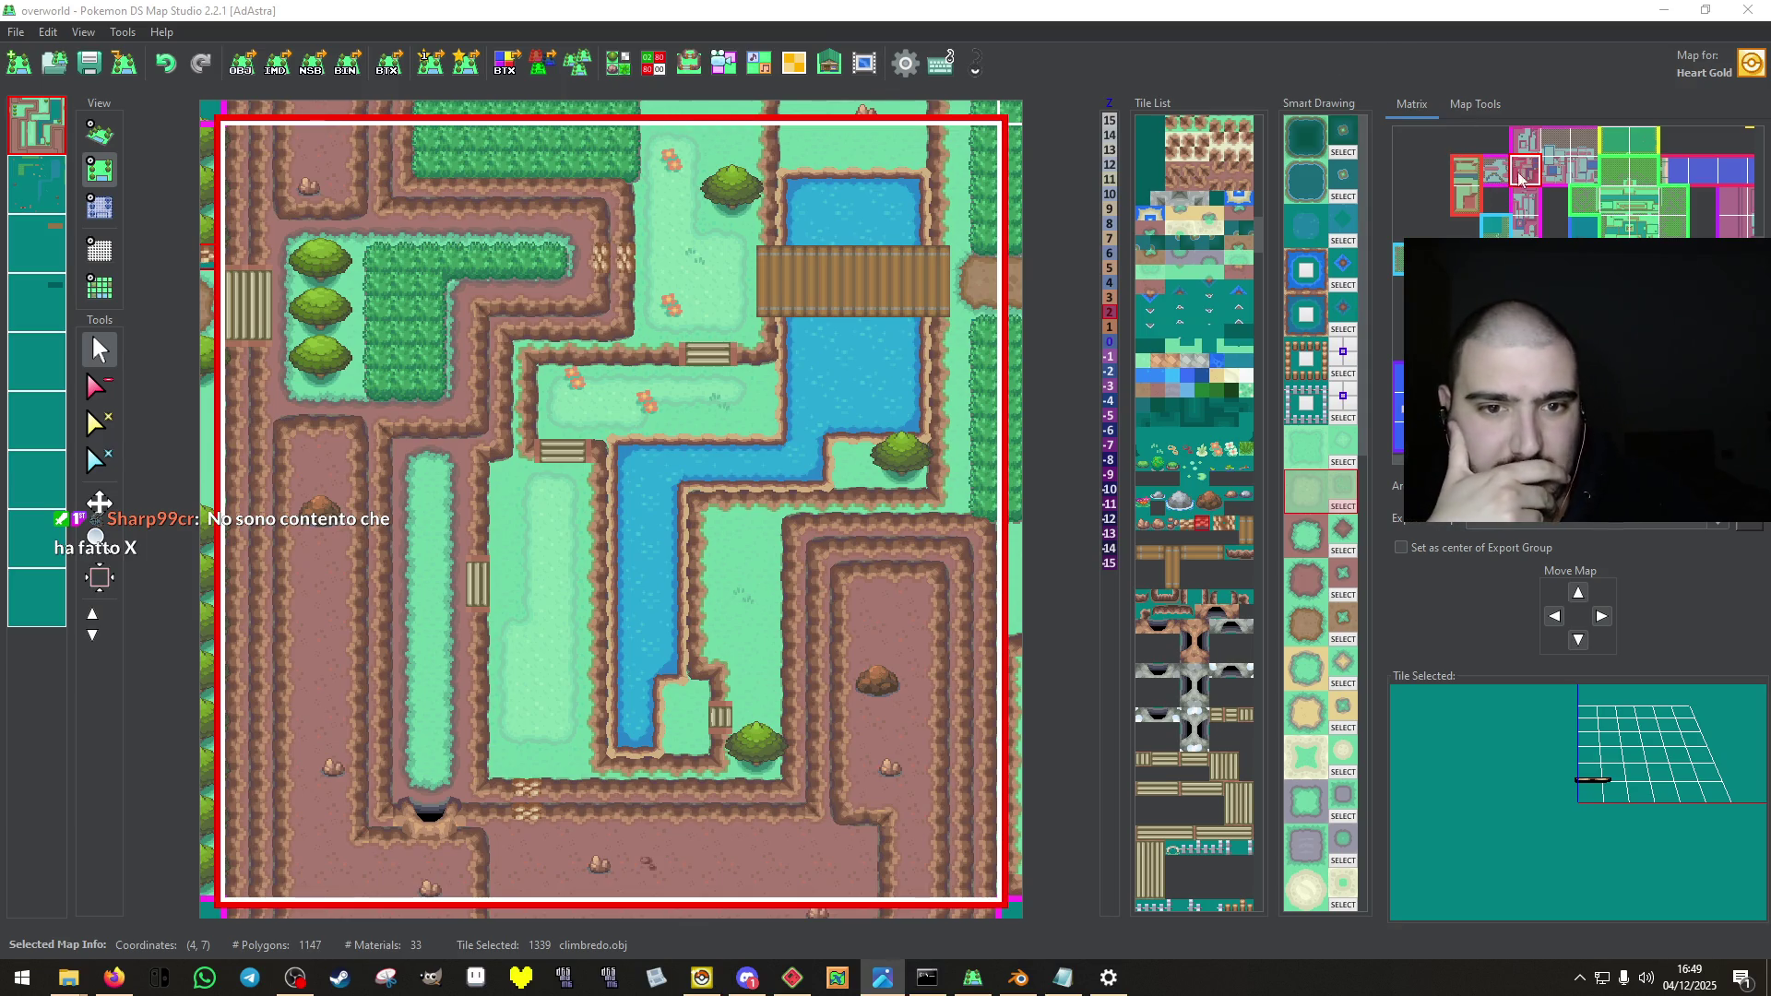
On the mountain map, paint an L-shaped Ice_path patch on the lower grass.
{"action": "left_click", "coordinate": [1524, 141]}
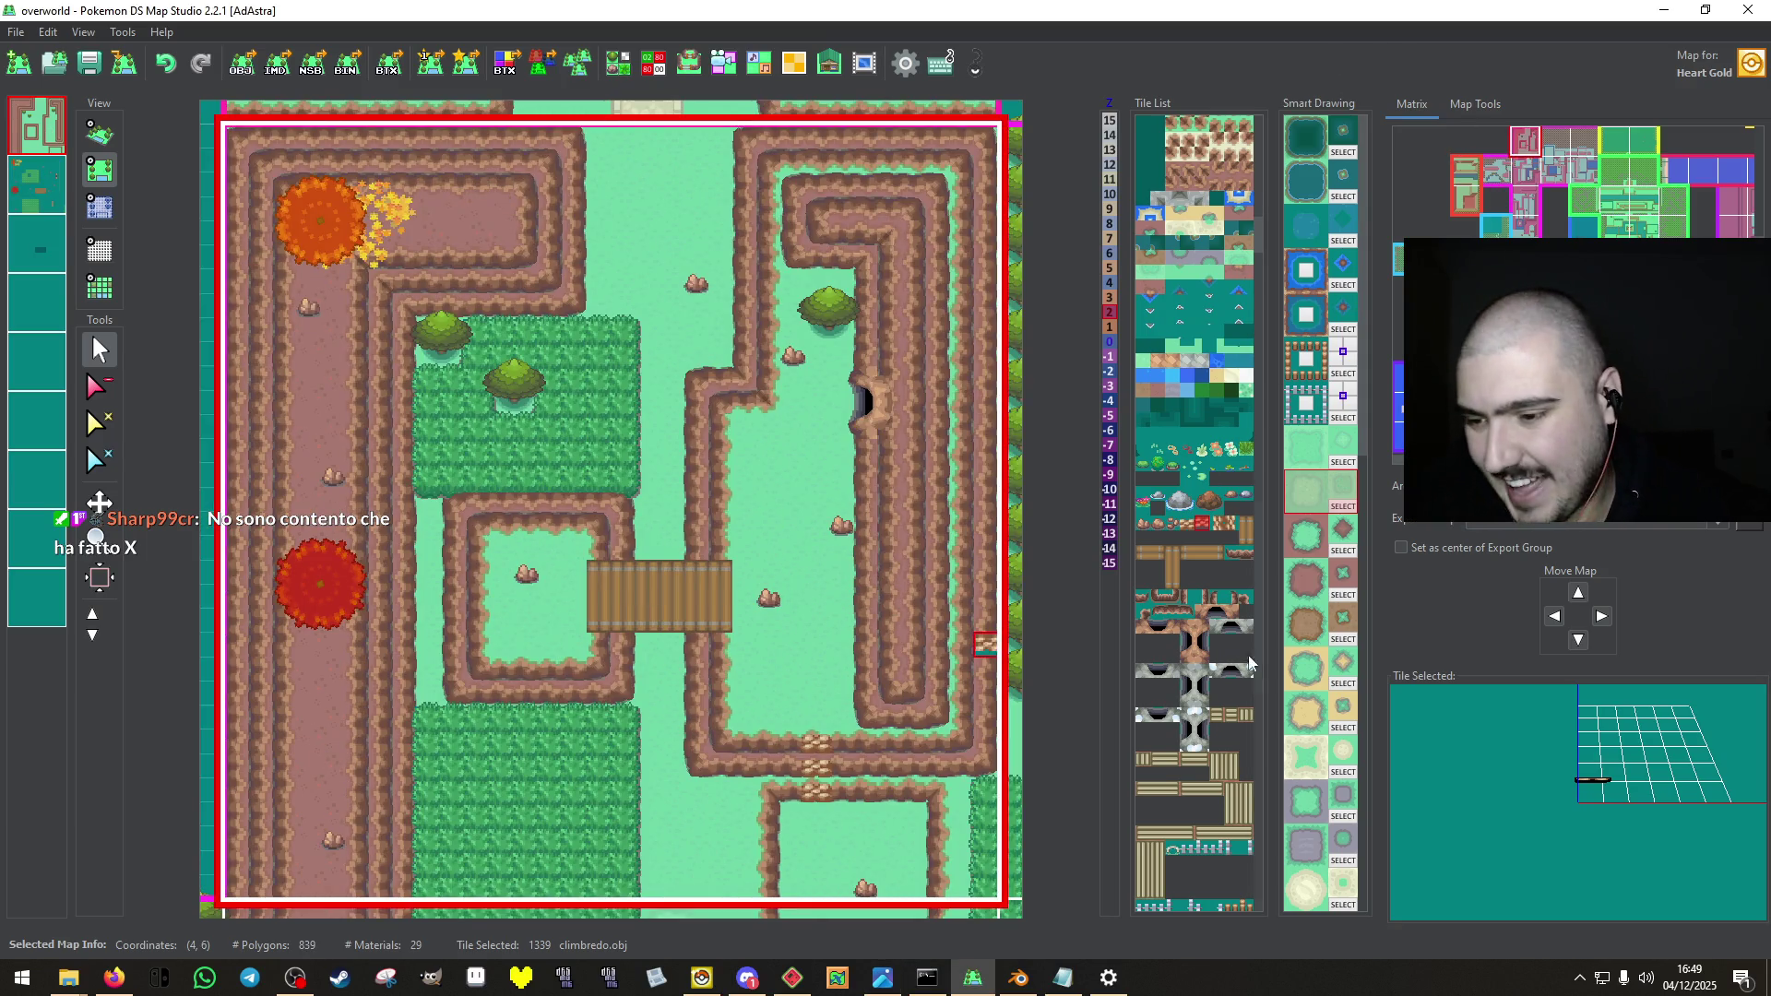
{"action": "left_click", "coordinate": [472, 215]}
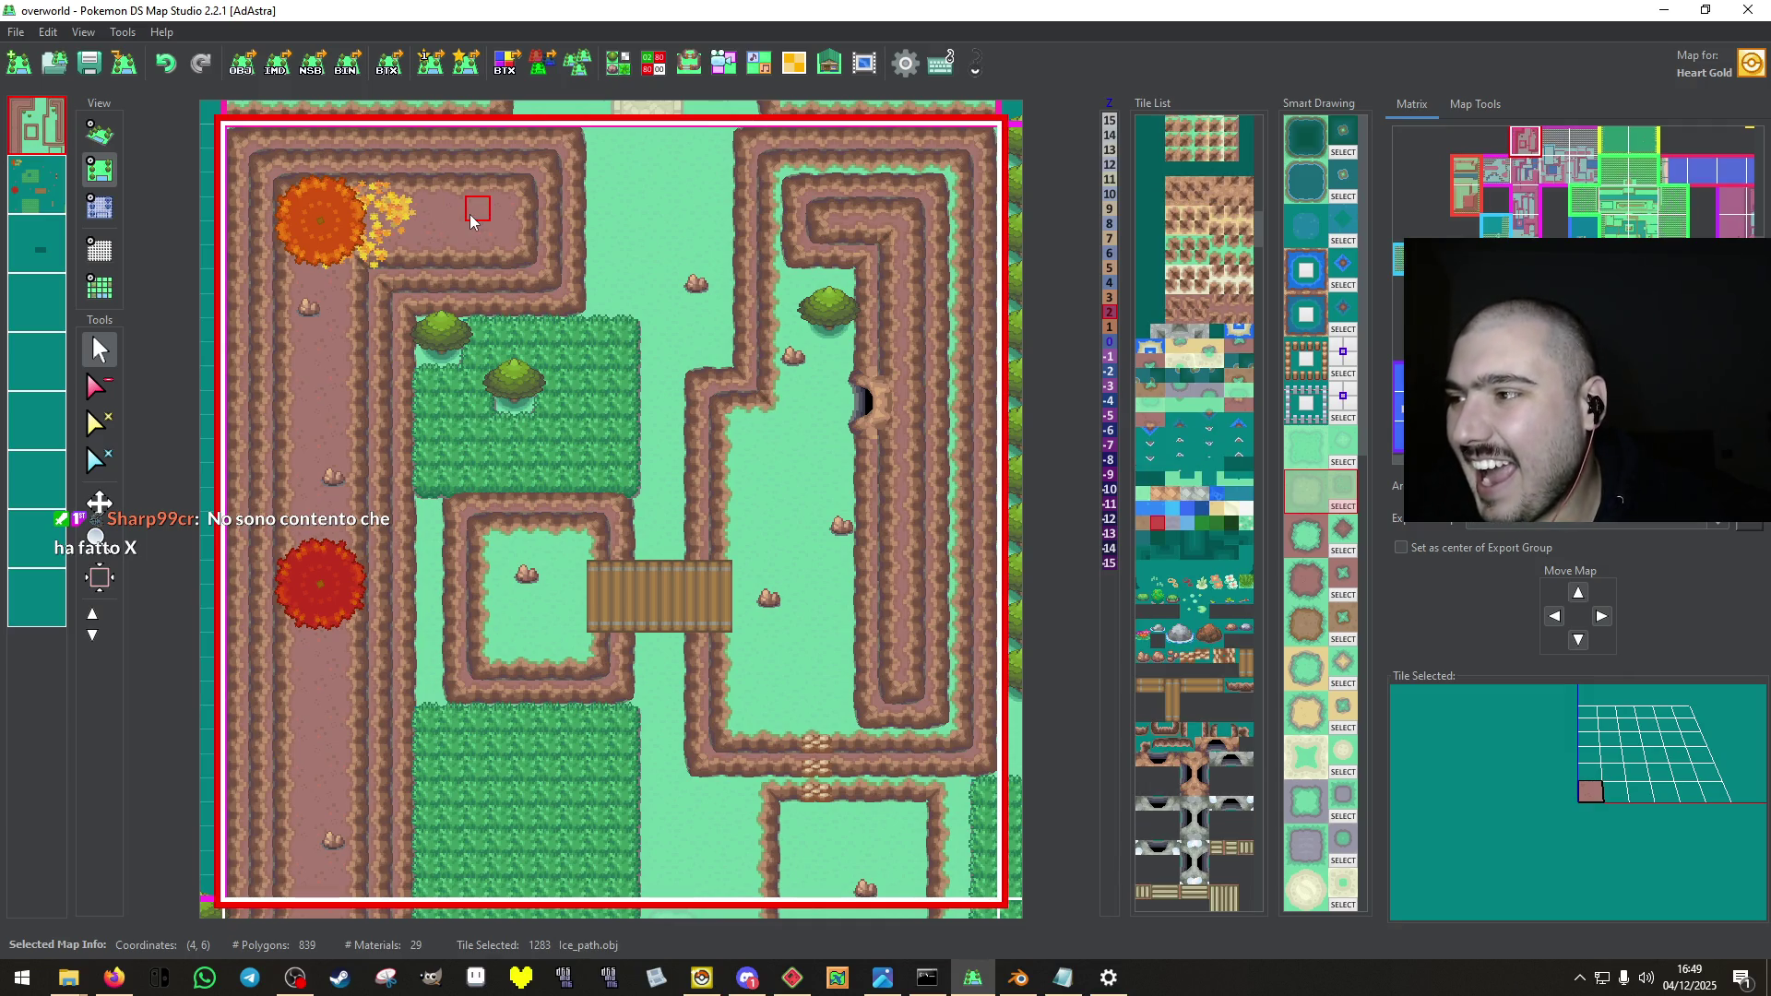
{"action": "left_click_drag", "start_coordinate": [657, 767], "coordinate": [740, 778]}
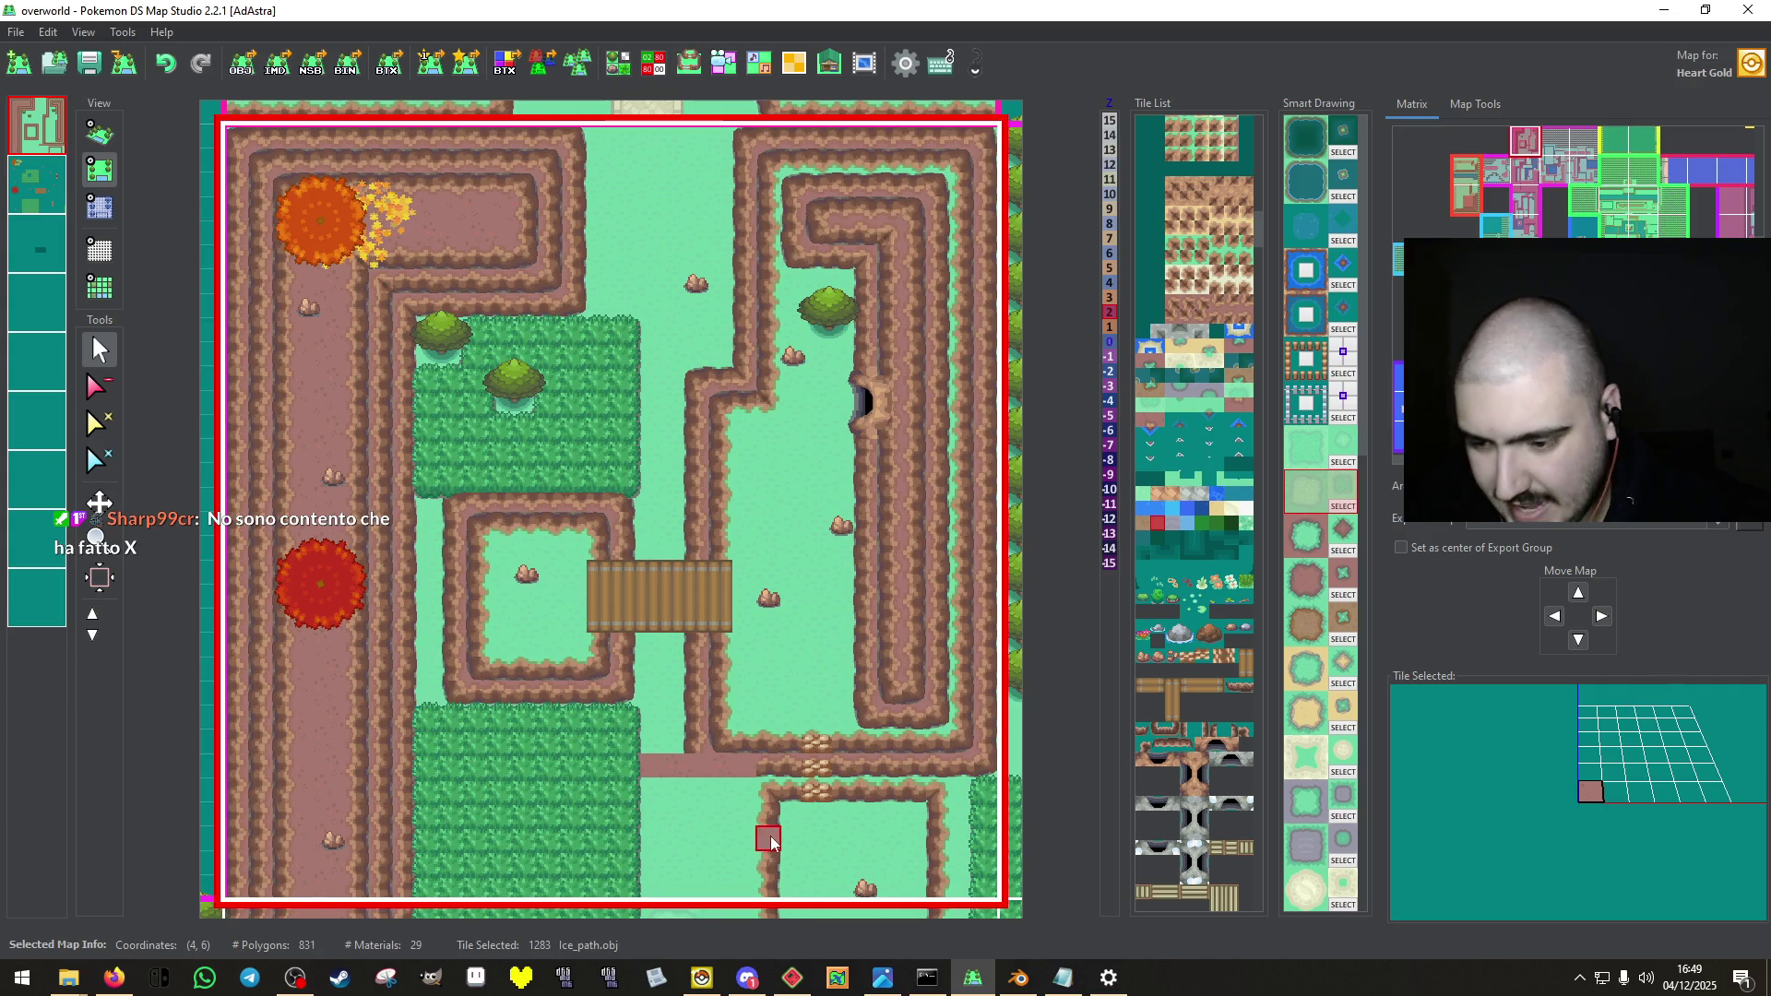
{"action": "key", "text": "ctrl+z"}
{"action": "mouse_move", "coordinate": [650, 789]}
{"action": "left_mouse_down"}
{"action": "mouse_move", "coordinate": [728, 790]}
{"action": "mouse_move", "coordinate": [745, 834]}
{"action": "mouse_move", "coordinate": [746, 888]}
{"action": "mouse_move", "coordinate": [659, 891]}
{"action": "mouse_move", "coordinate": [623, 802]}
{"action": "mouse_move", "coordinate": [710, 848]}
{"action": "left_mouse_up"}
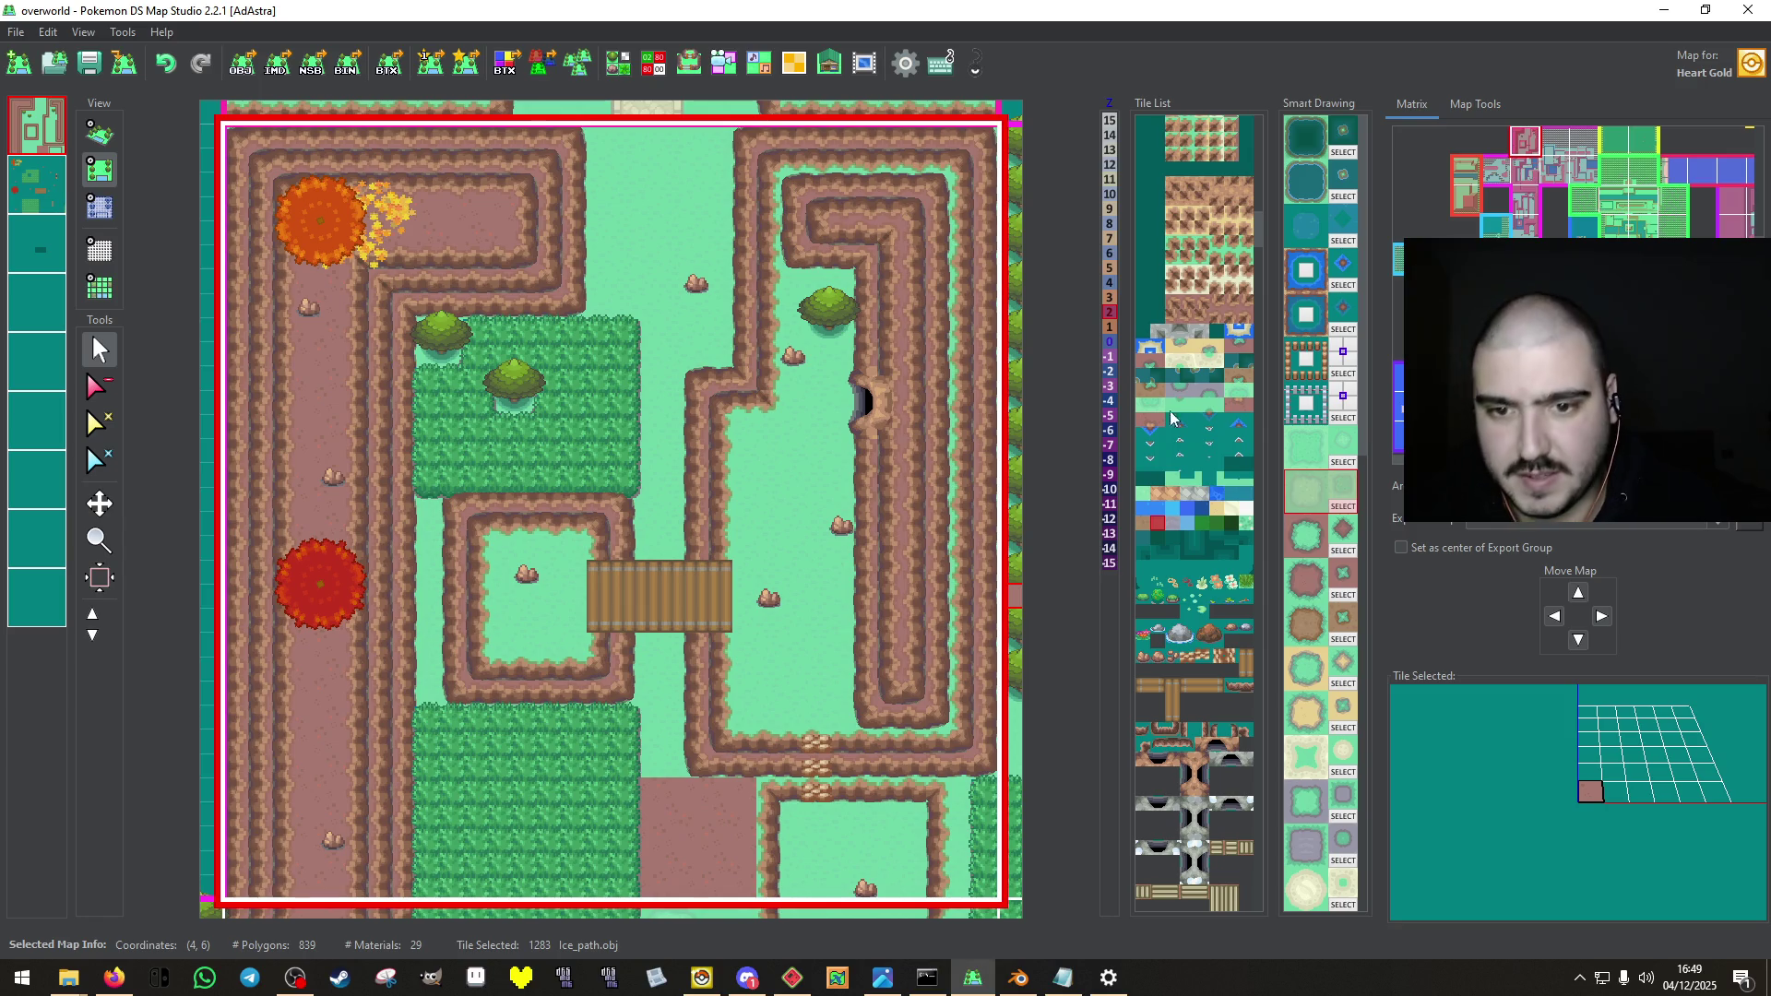
Smart-fill the path patch with edged tiles and place a path edge tile at its border.
{"action": "left_click", "coordinate": [1303, 538]}
{"action": "left_click", "coordinate": [728, 839]}
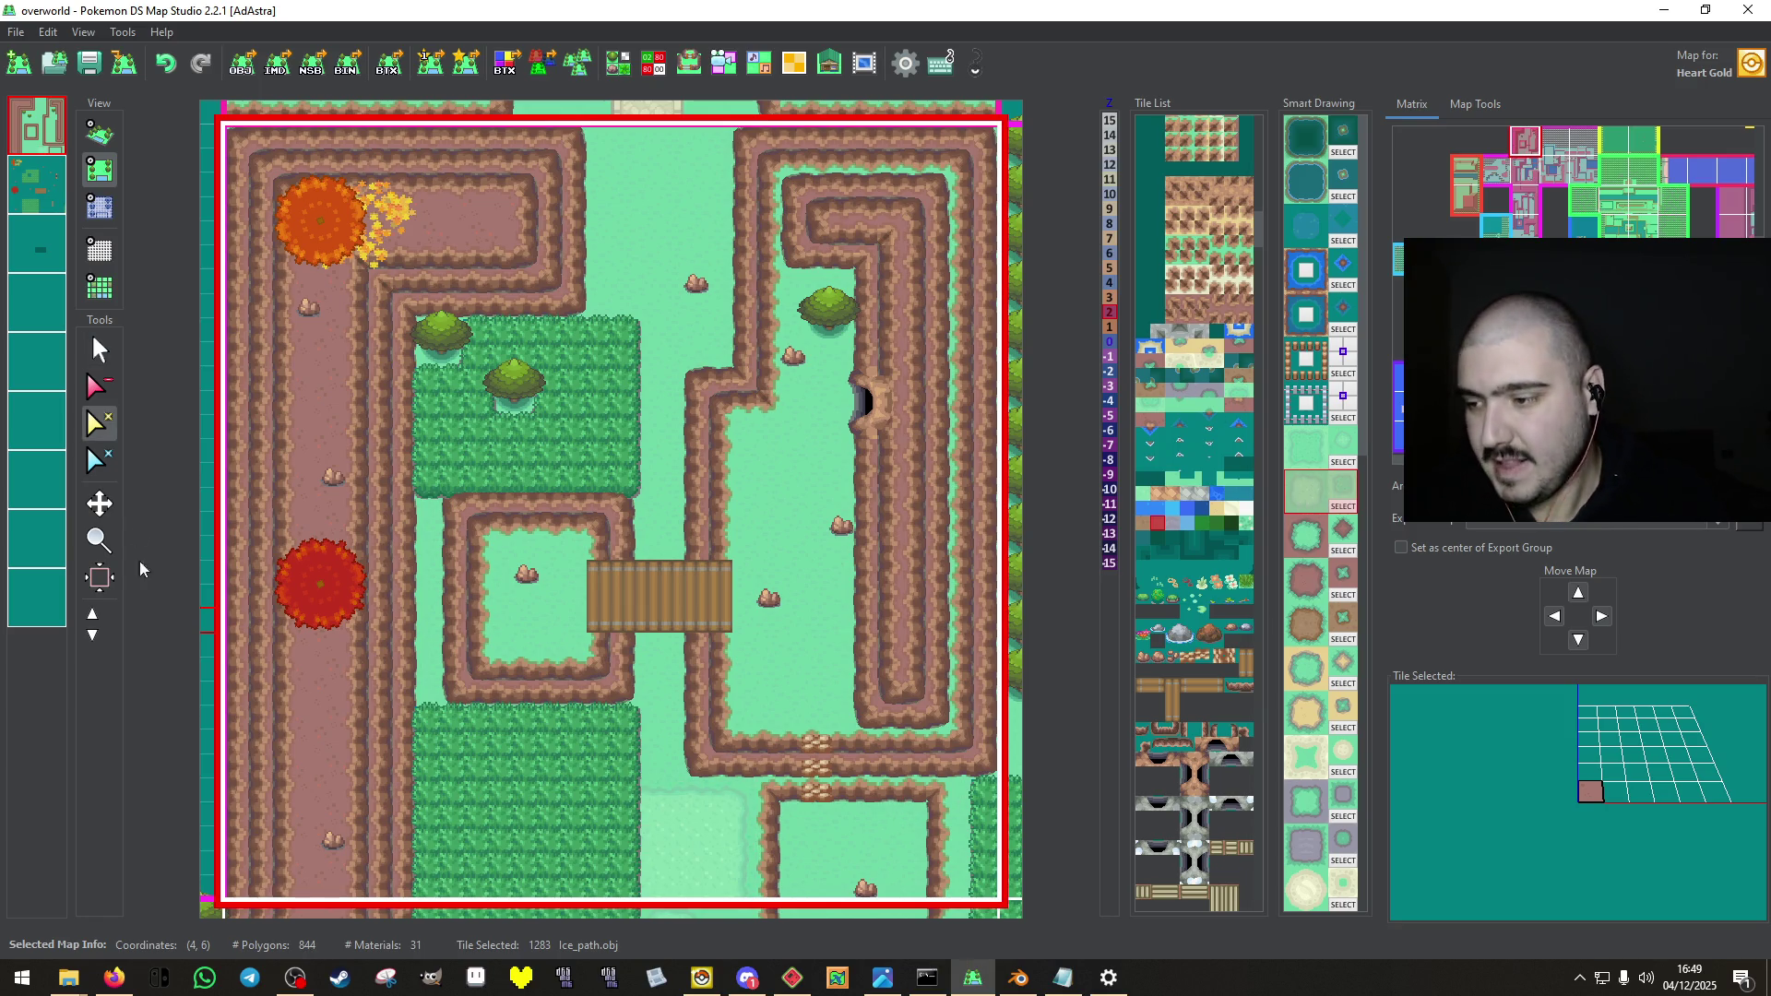
{"action": "left_click", "coordinate": [94, 339]}
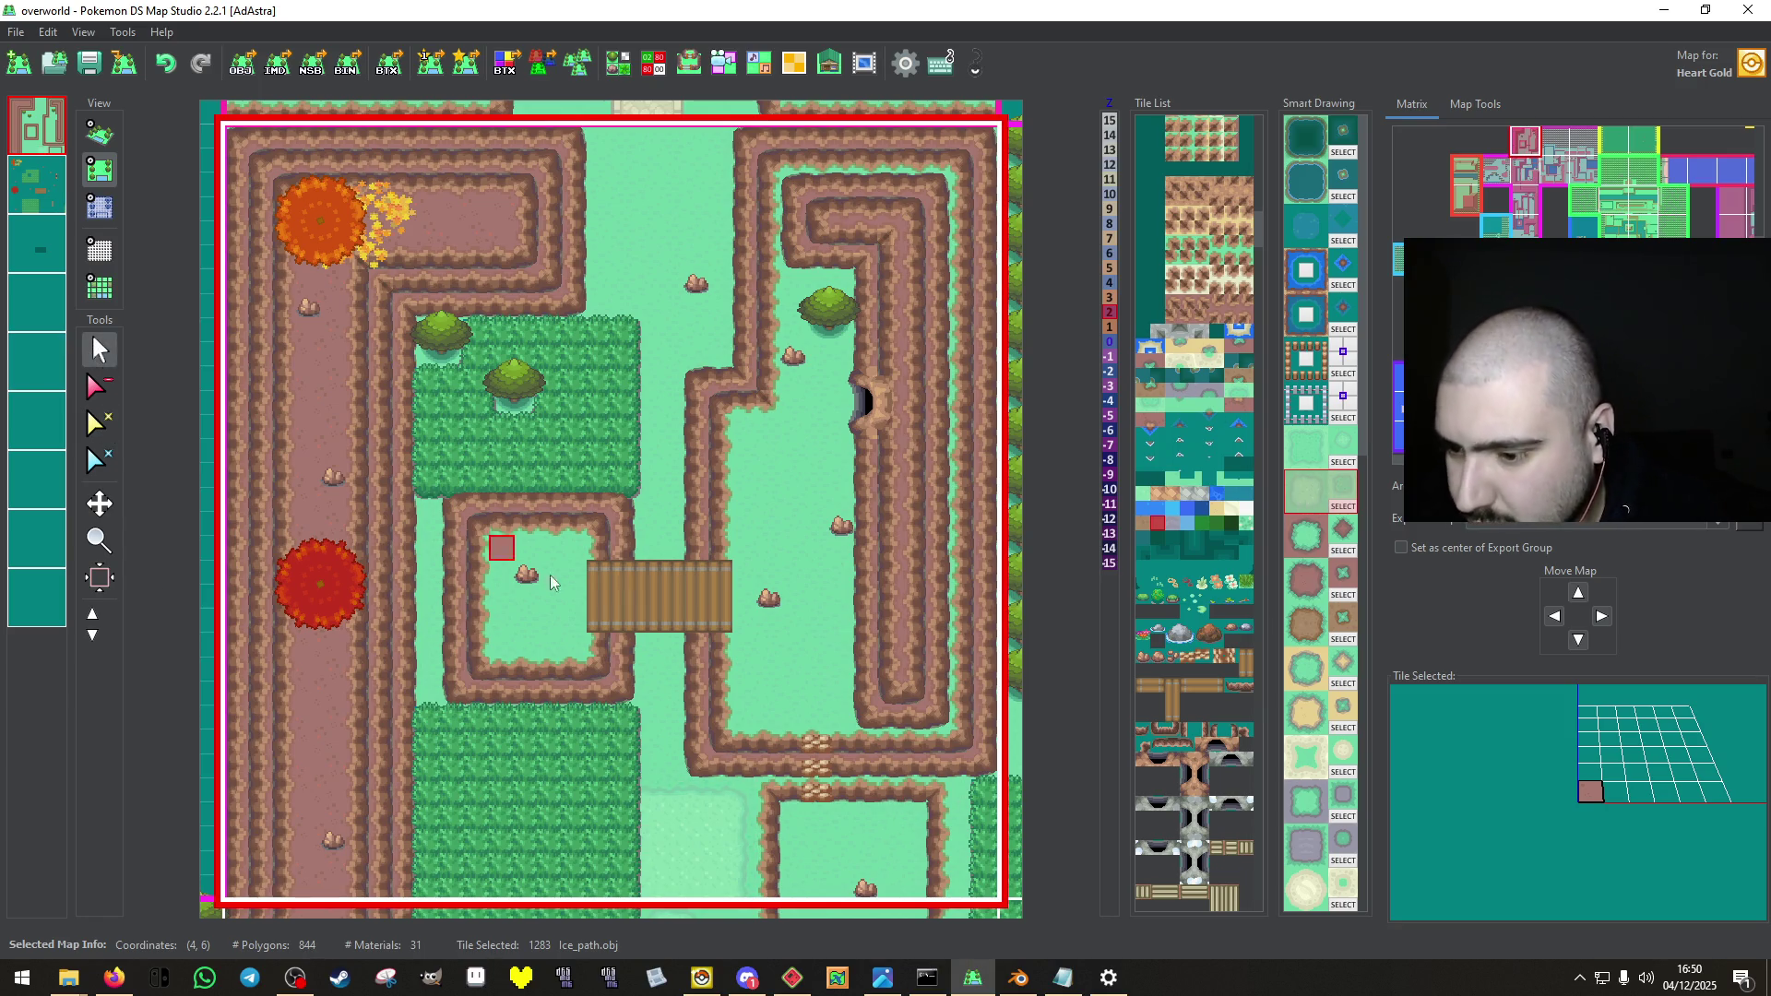
{"action": "left_click", "coordinate": [625, 791]}
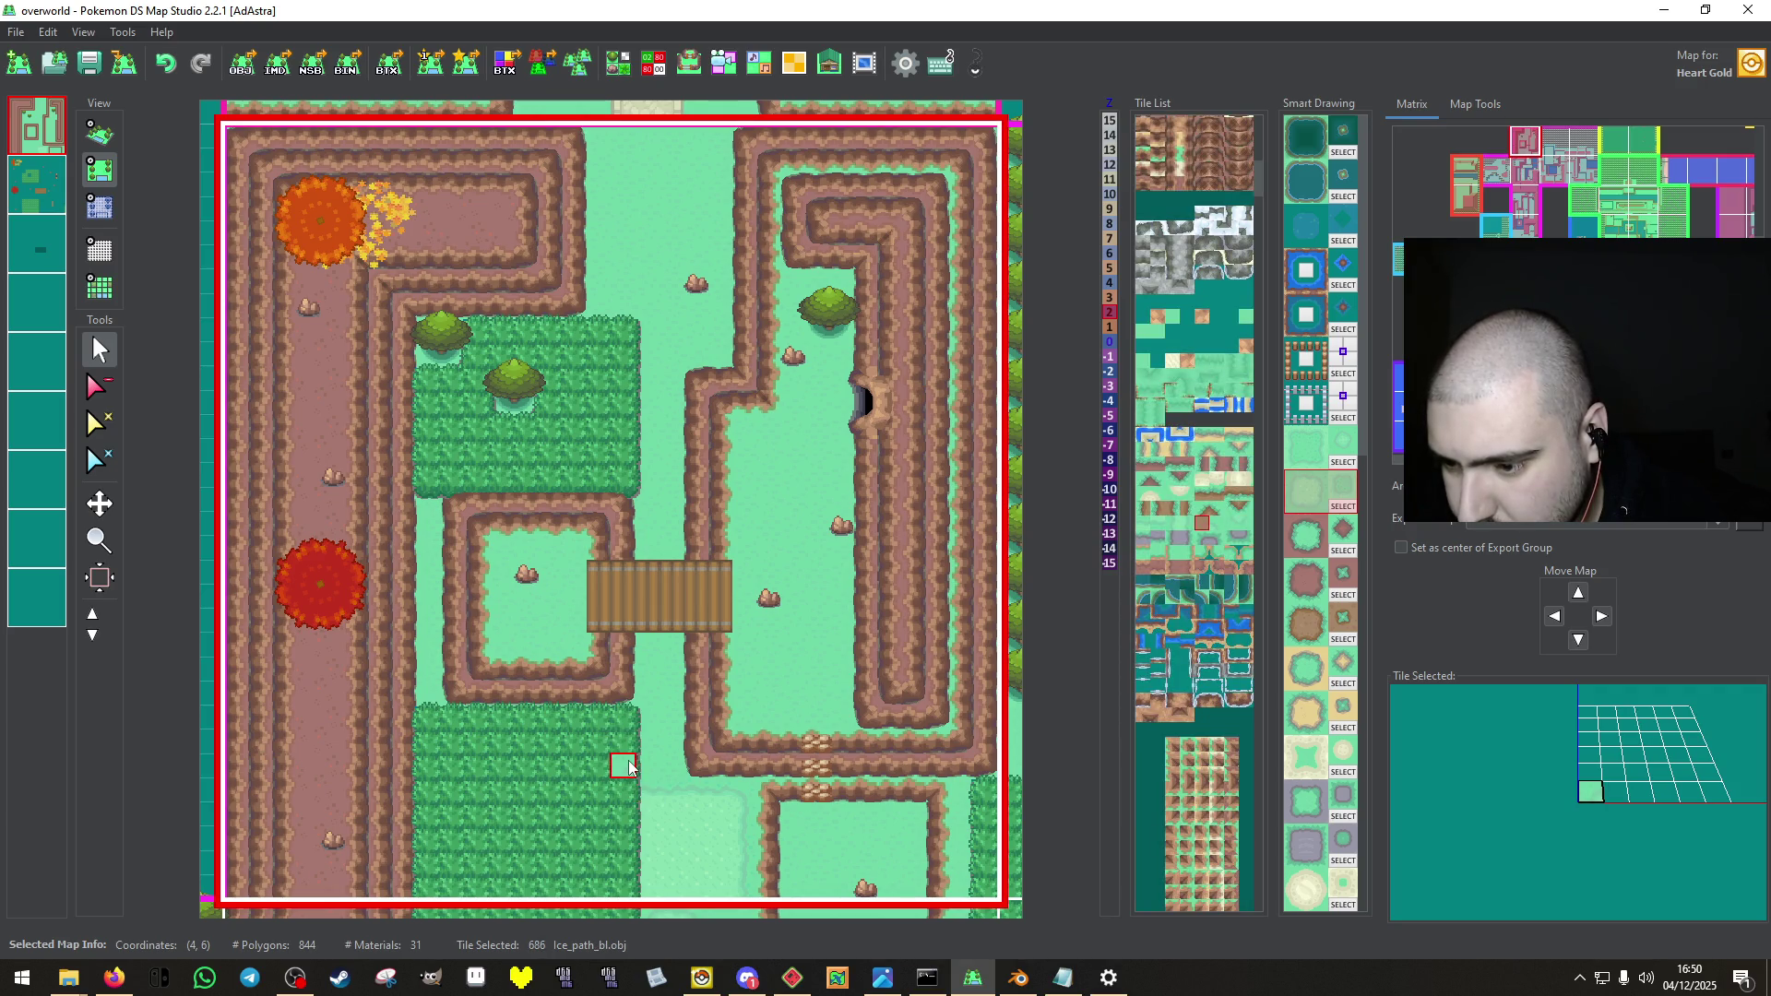
{"action": "left_click", "coordinate": [627, 807]}
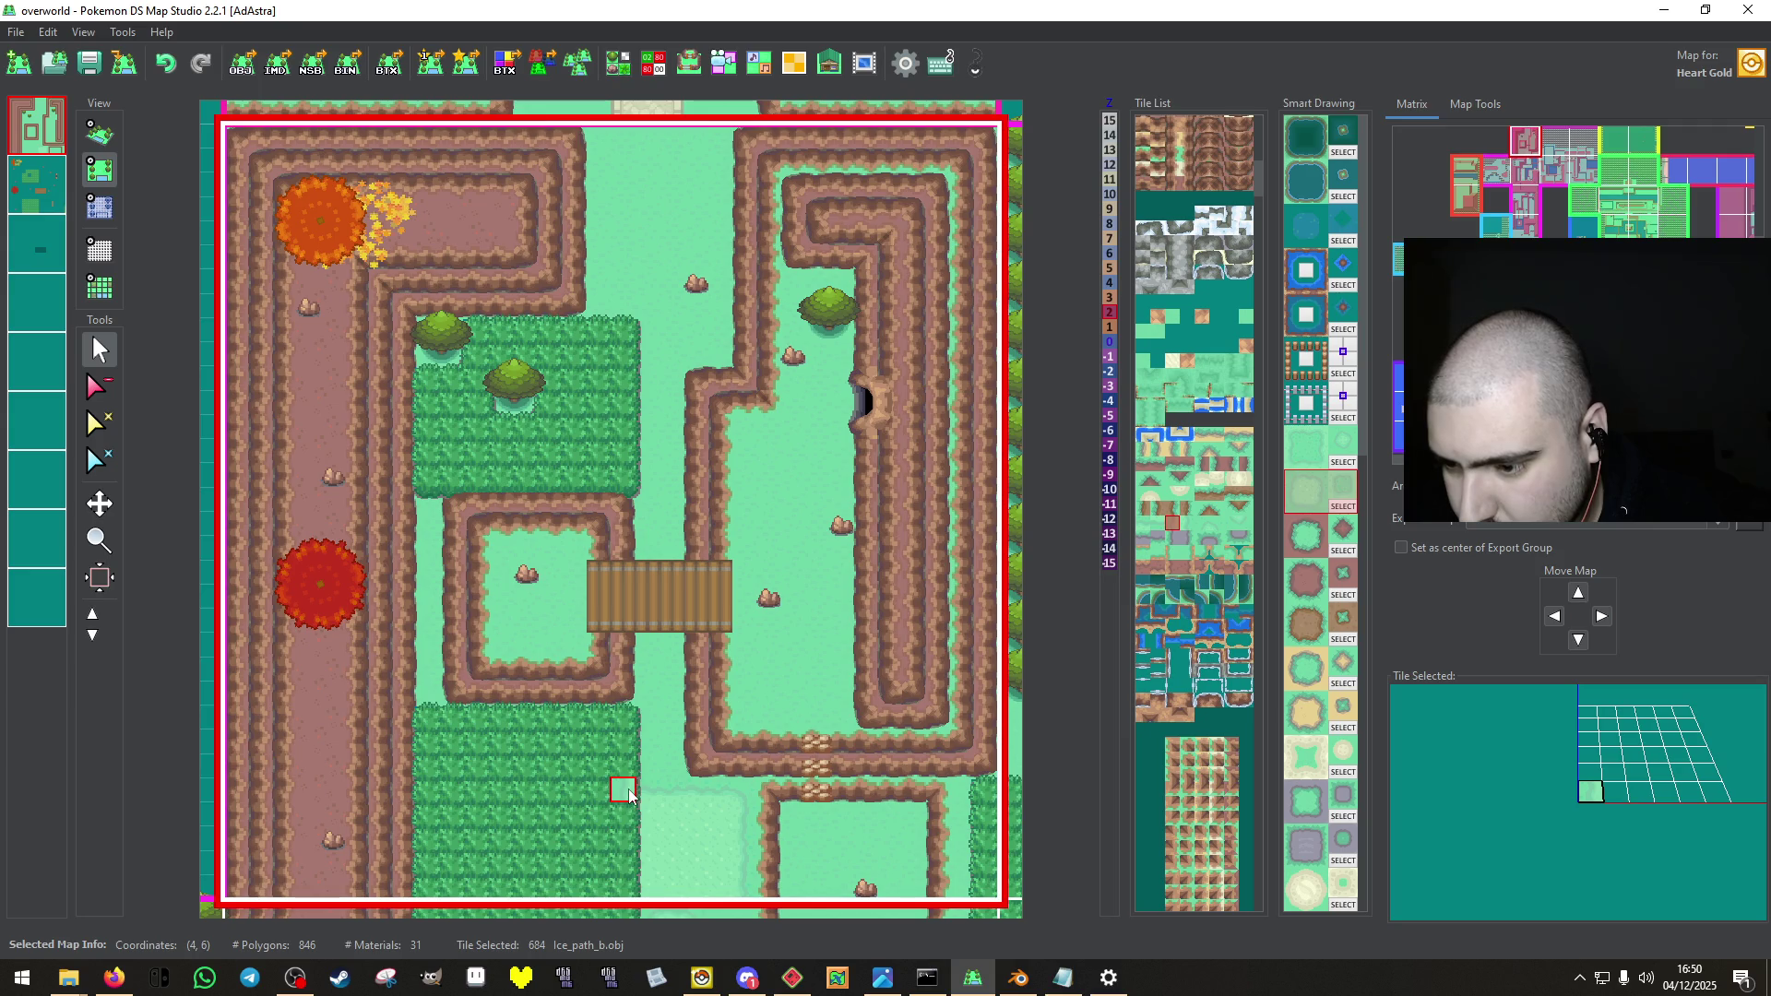
{"action": "left_click", "coordinate": [652, 797]}
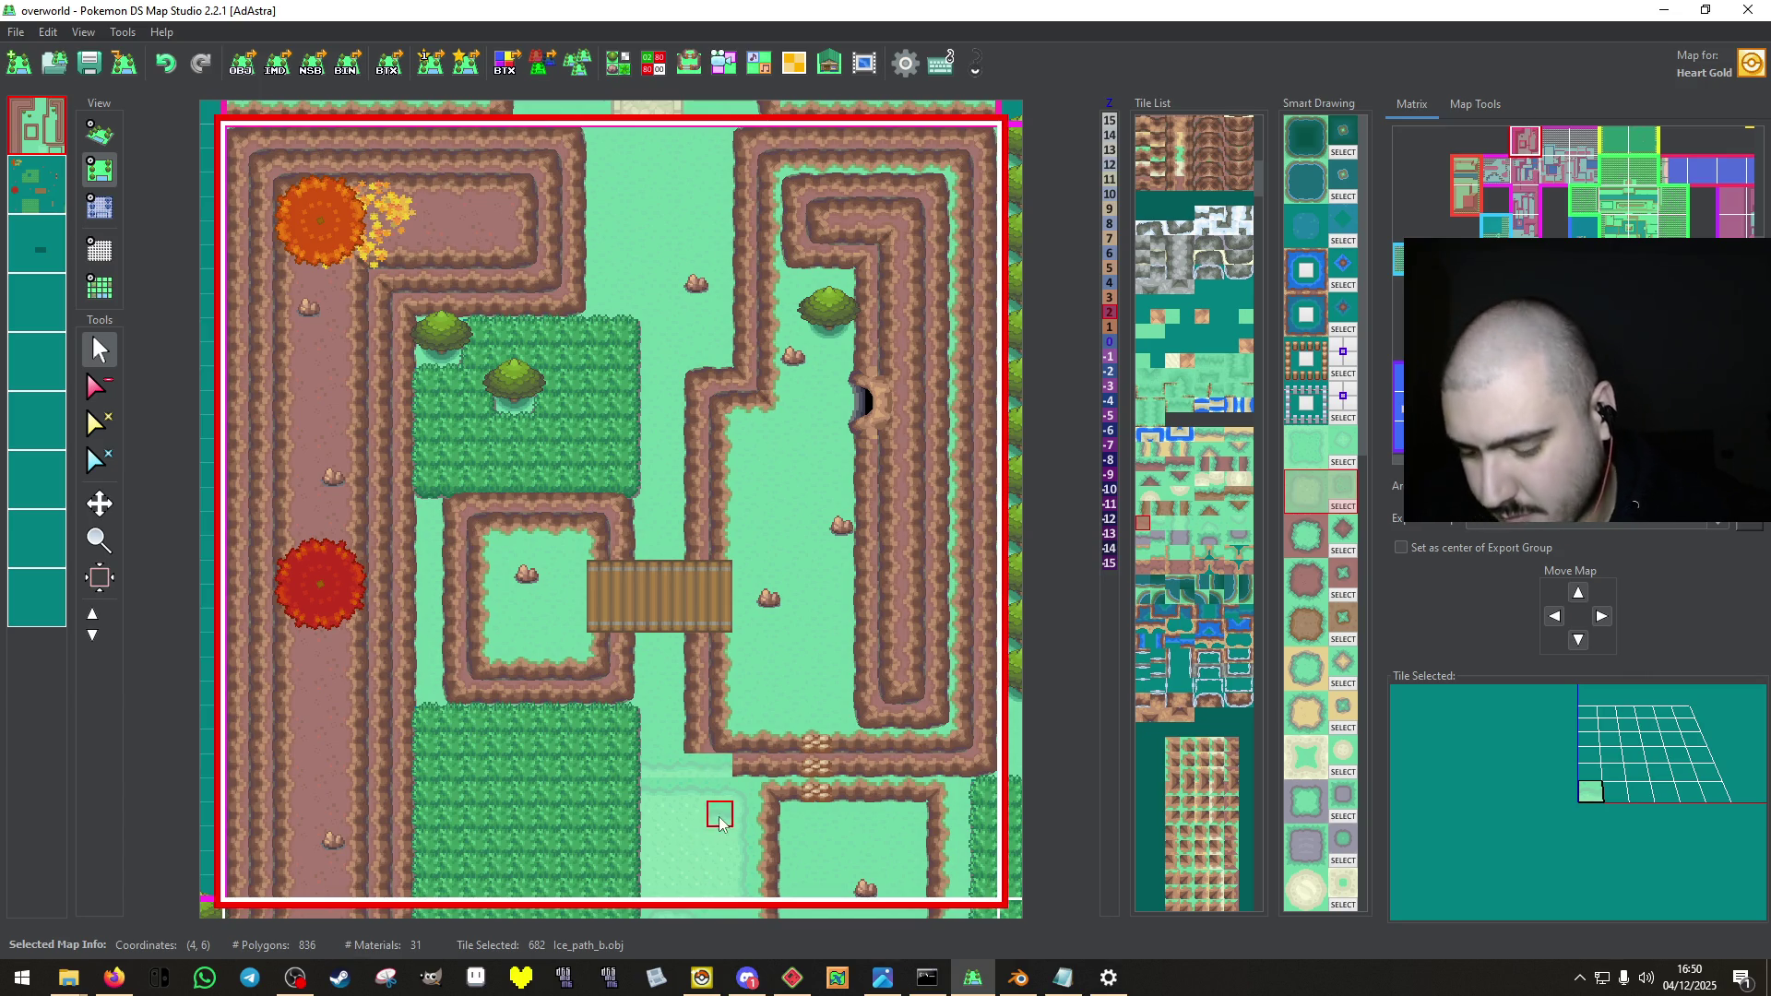
{"action": "key", "text": "ctrl+z"}
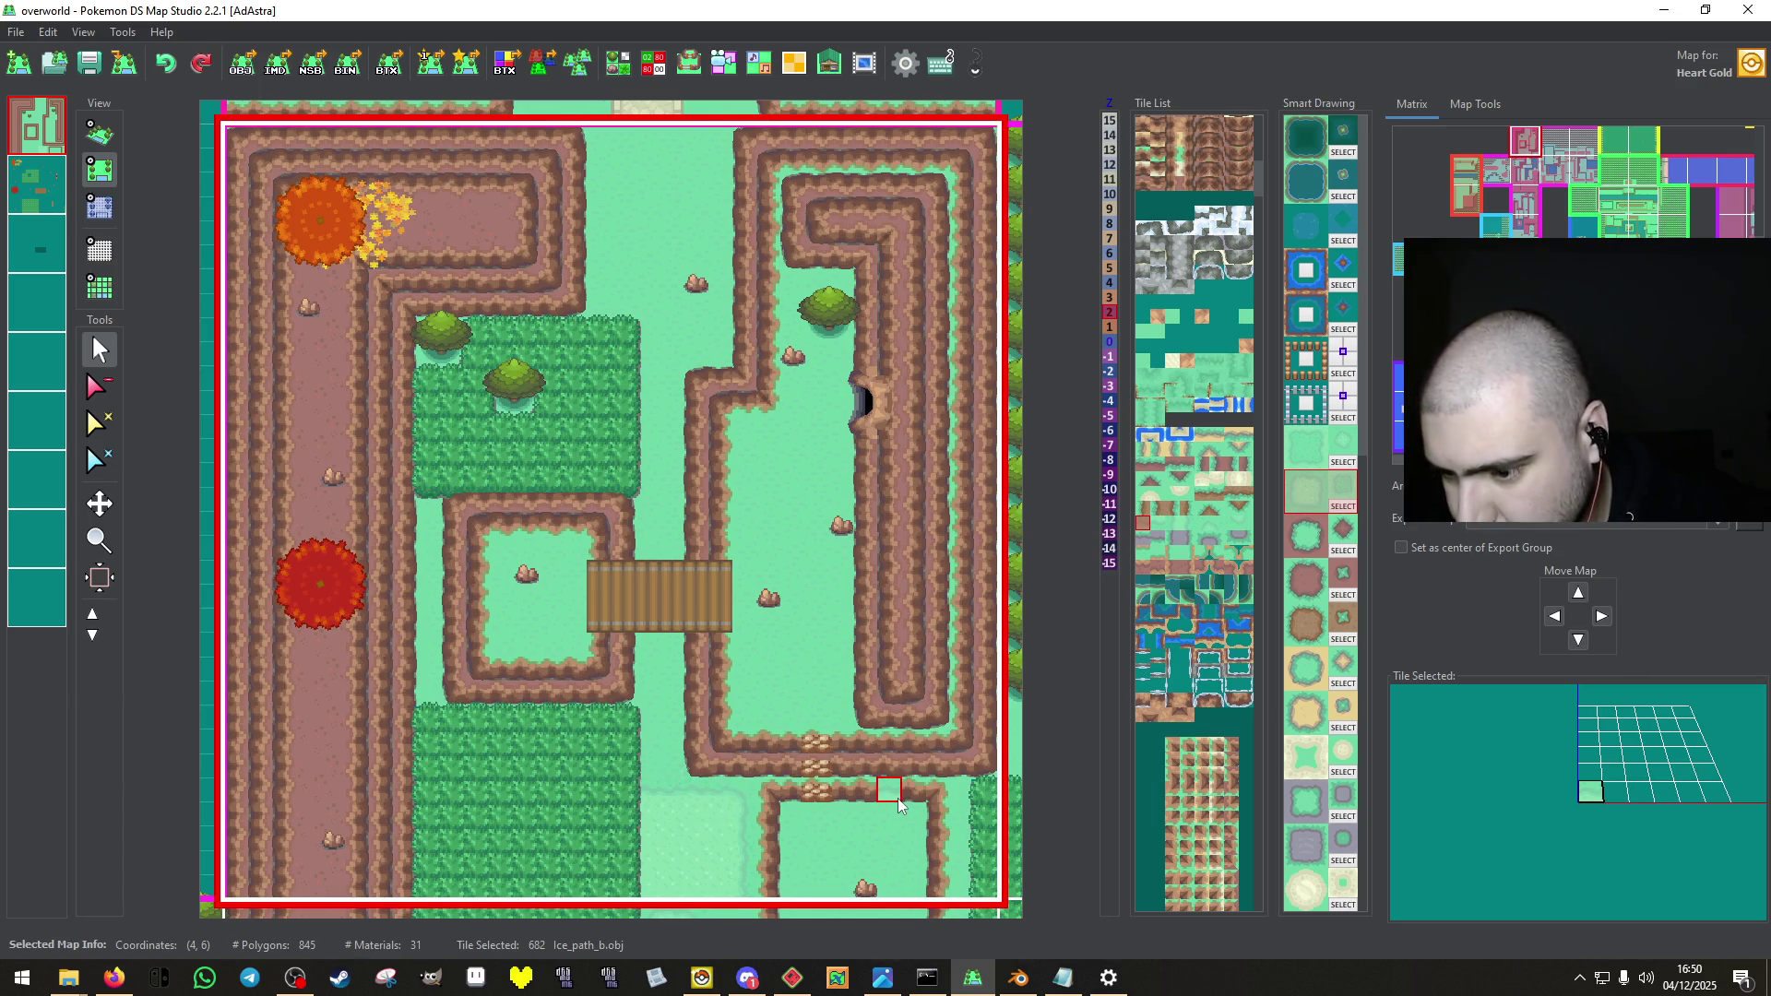
{"action": "left_click", "coordinate": [236, 572]}
{"action": "left_click", "coordinate": [32, 189]}
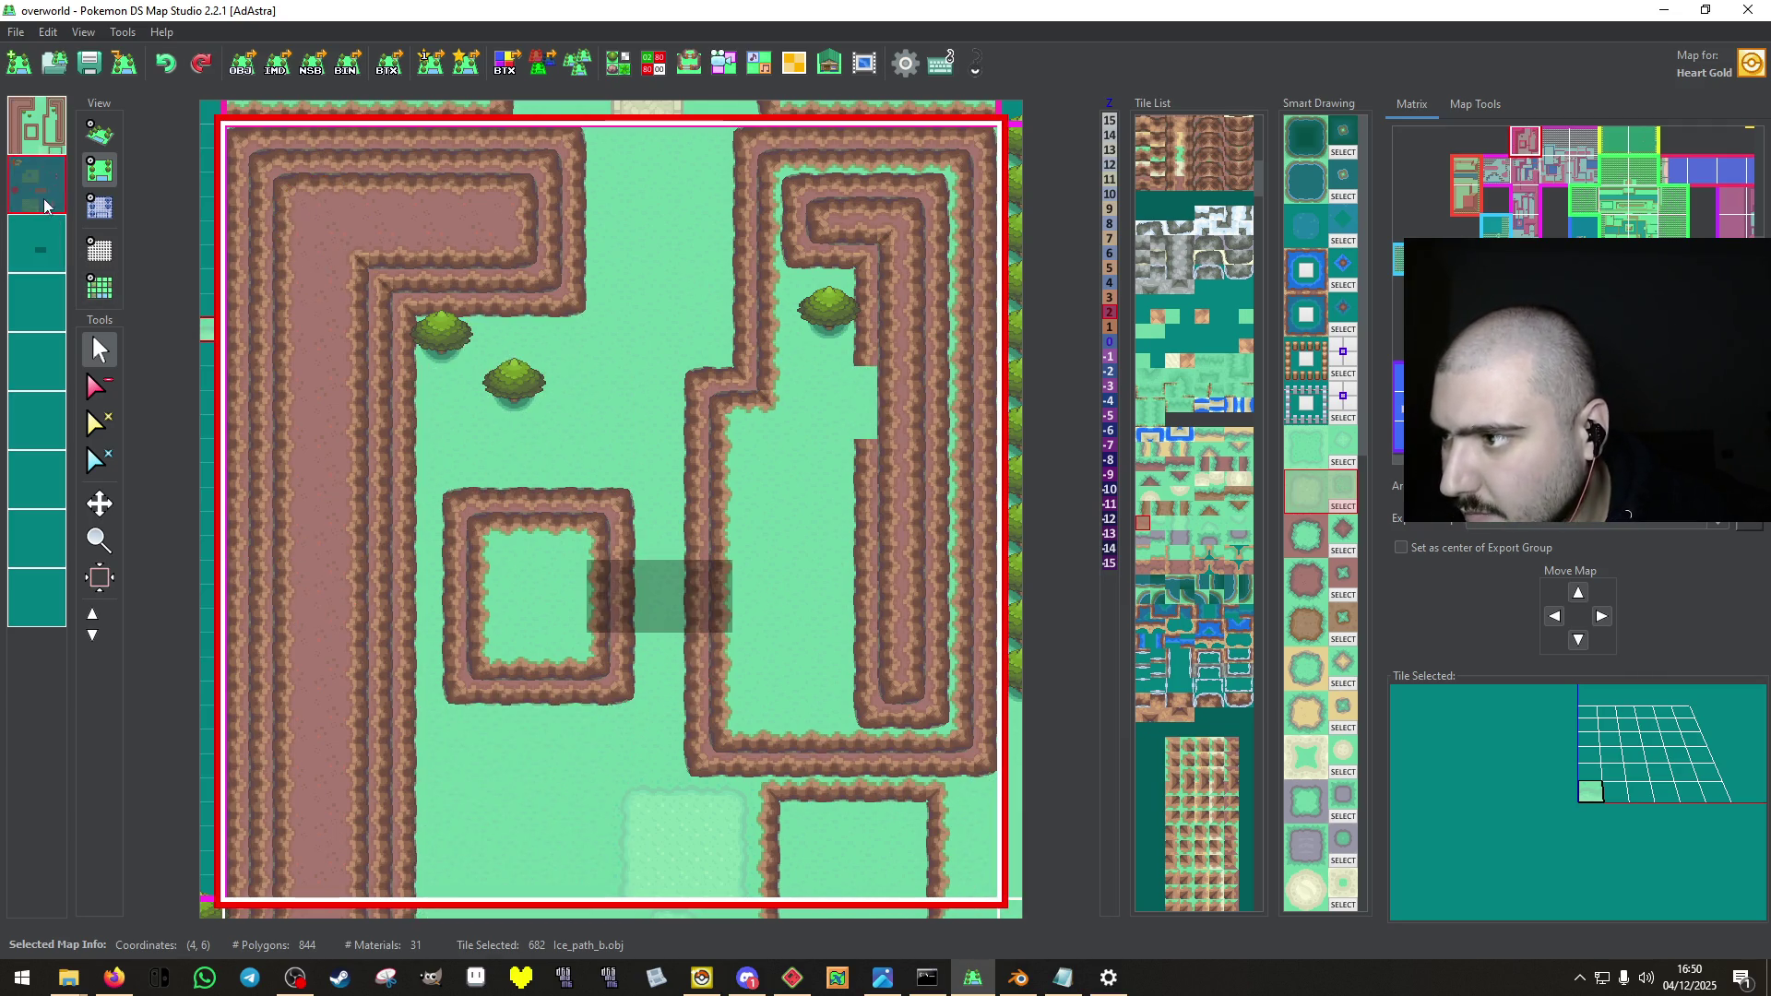
Inspect the 4,6 map in 3D and per layer, then take the Mountain_b_grass_b tile on layer 1.
{"action": "left_click", "coordinate": [37, 180]}
{"action": "left_click", "coordinate": [32, 131]}
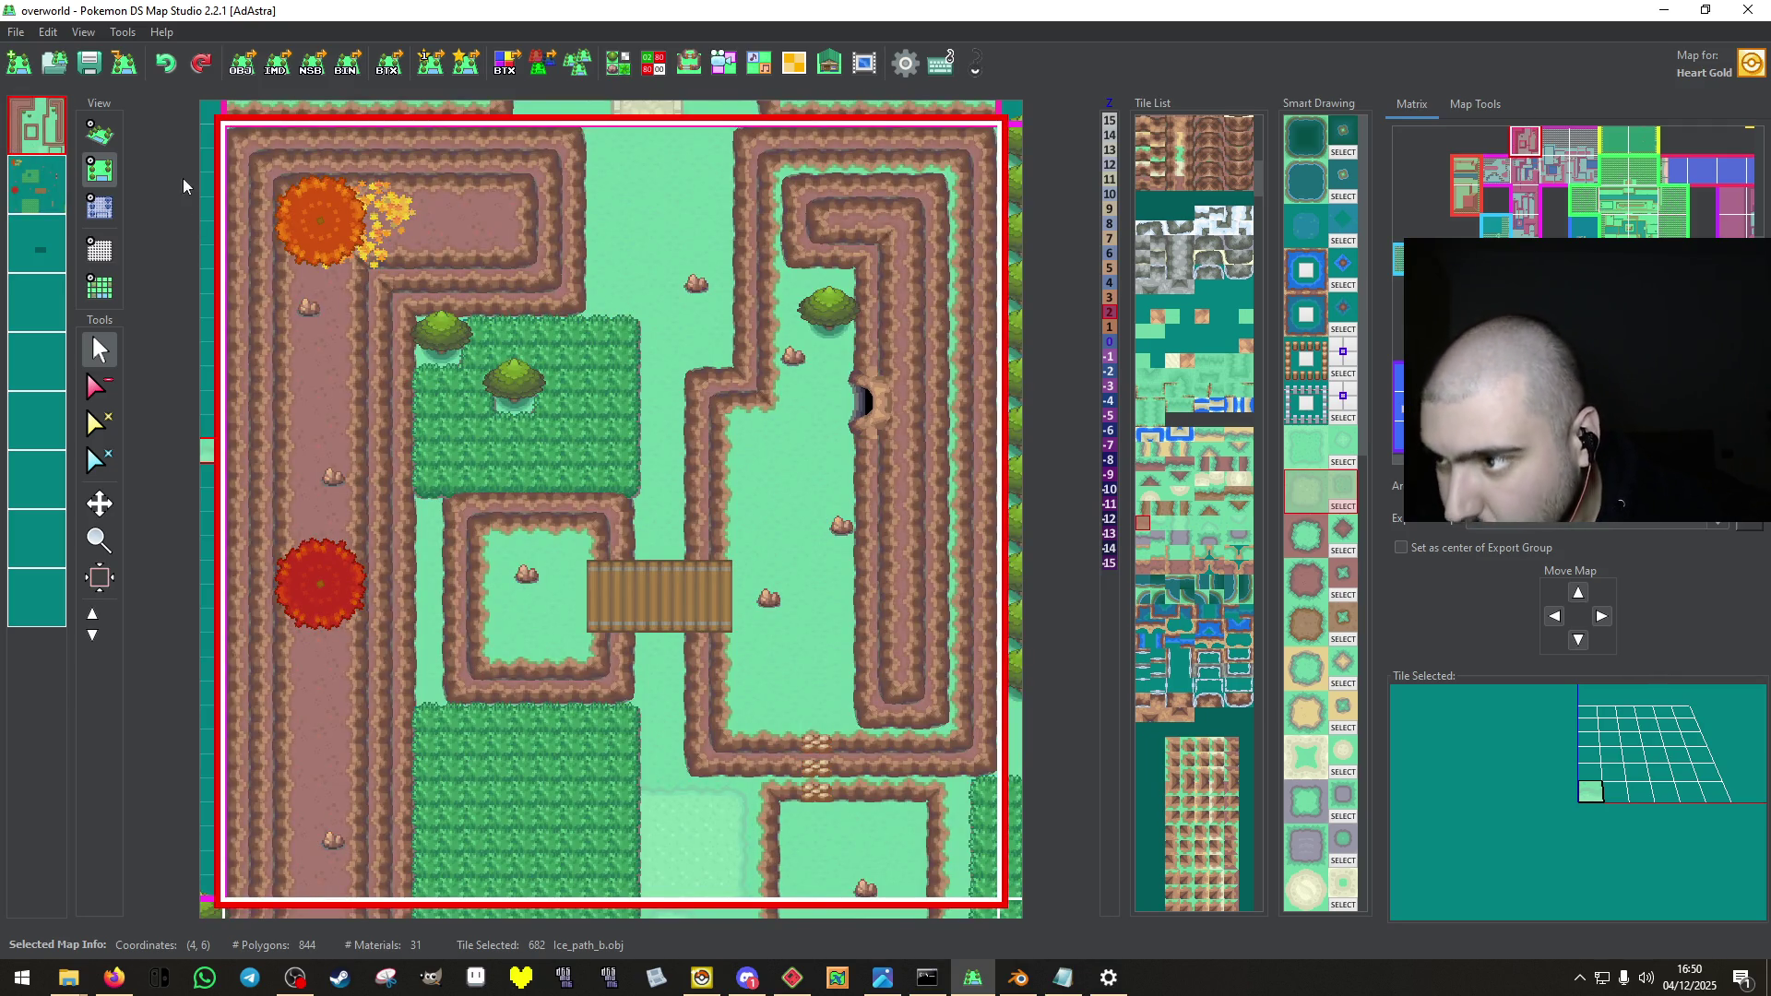
{"action": "left_click", "coordinate": [99, 134]}
{"action": "left_click", "coordinate": [99, 170]}
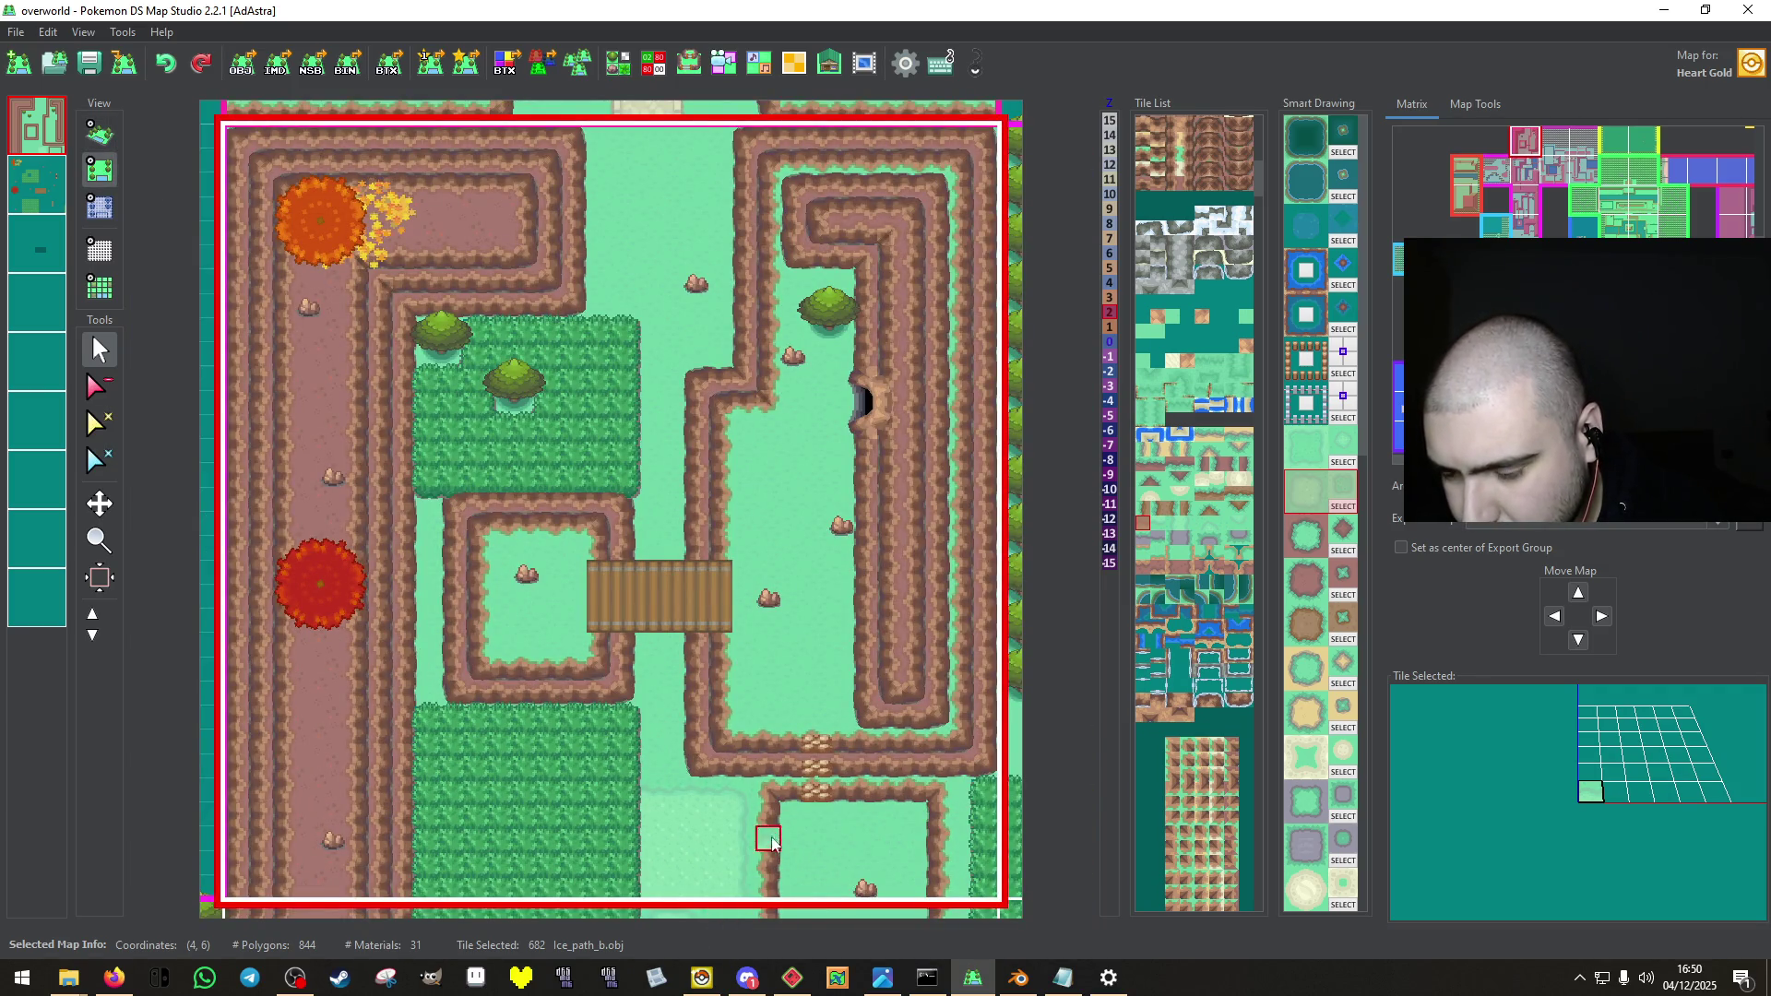
{"action": "left_click", "coordinate": [25, 137]}
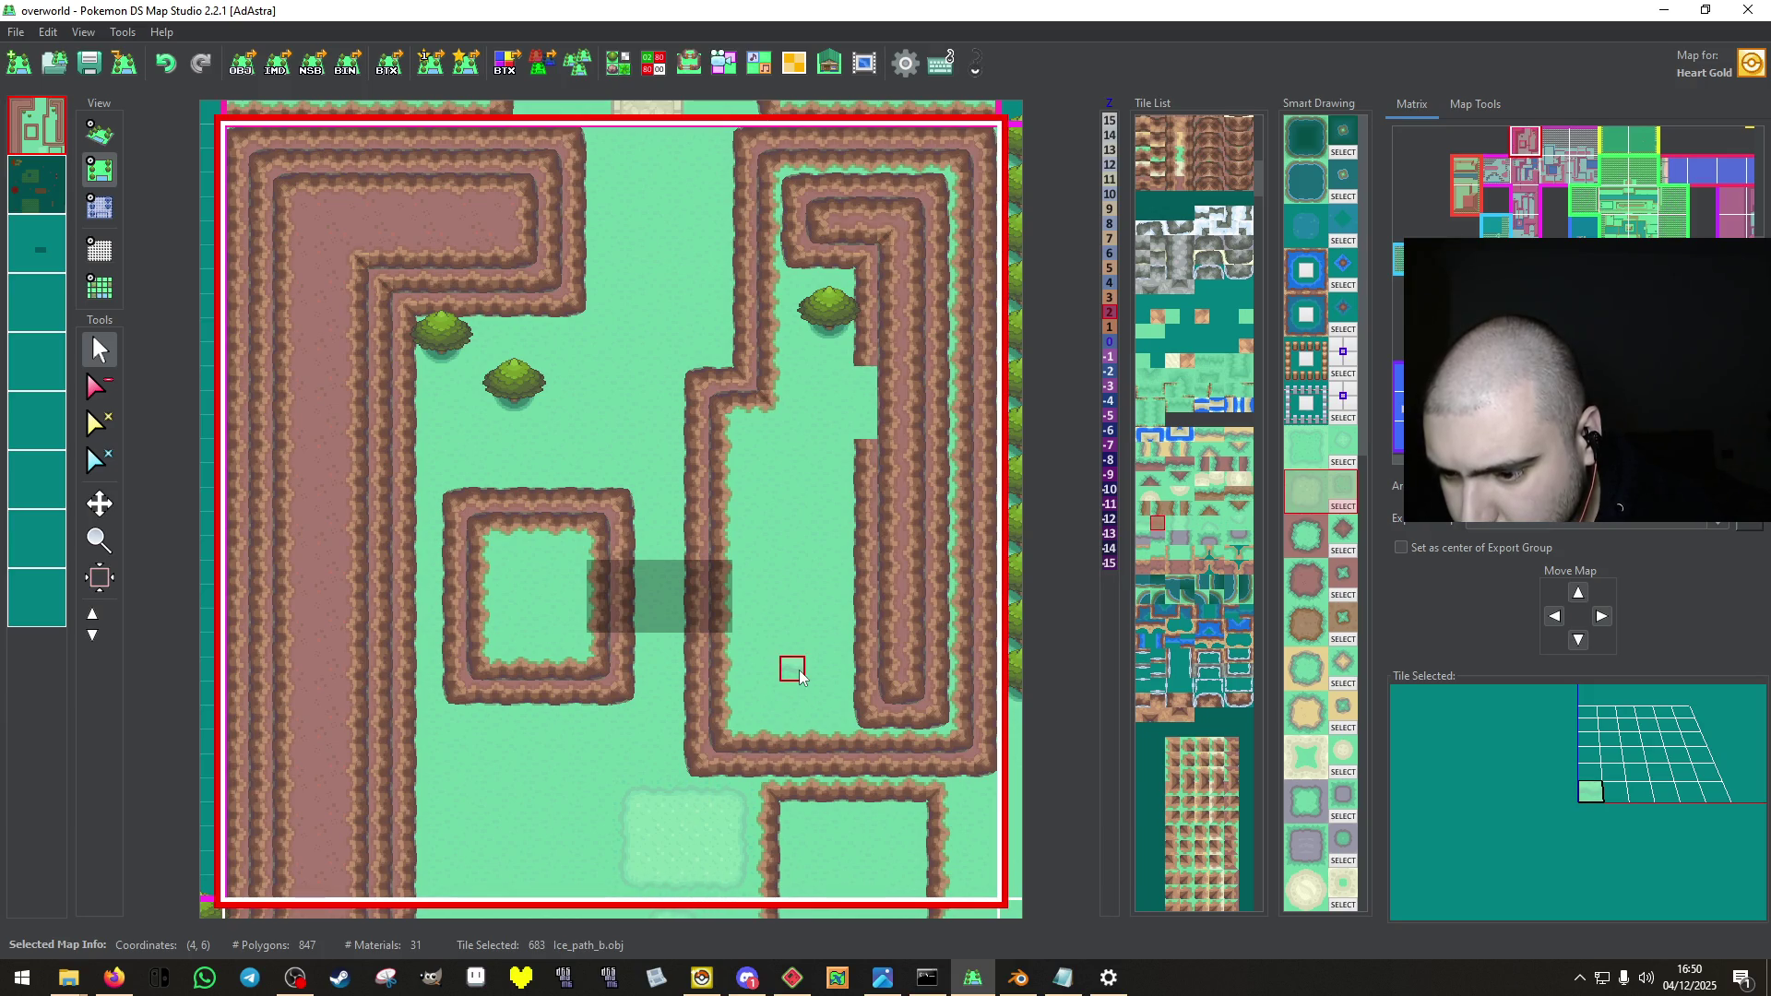
{"action": "left_click", "coordinate": [18, 205]}
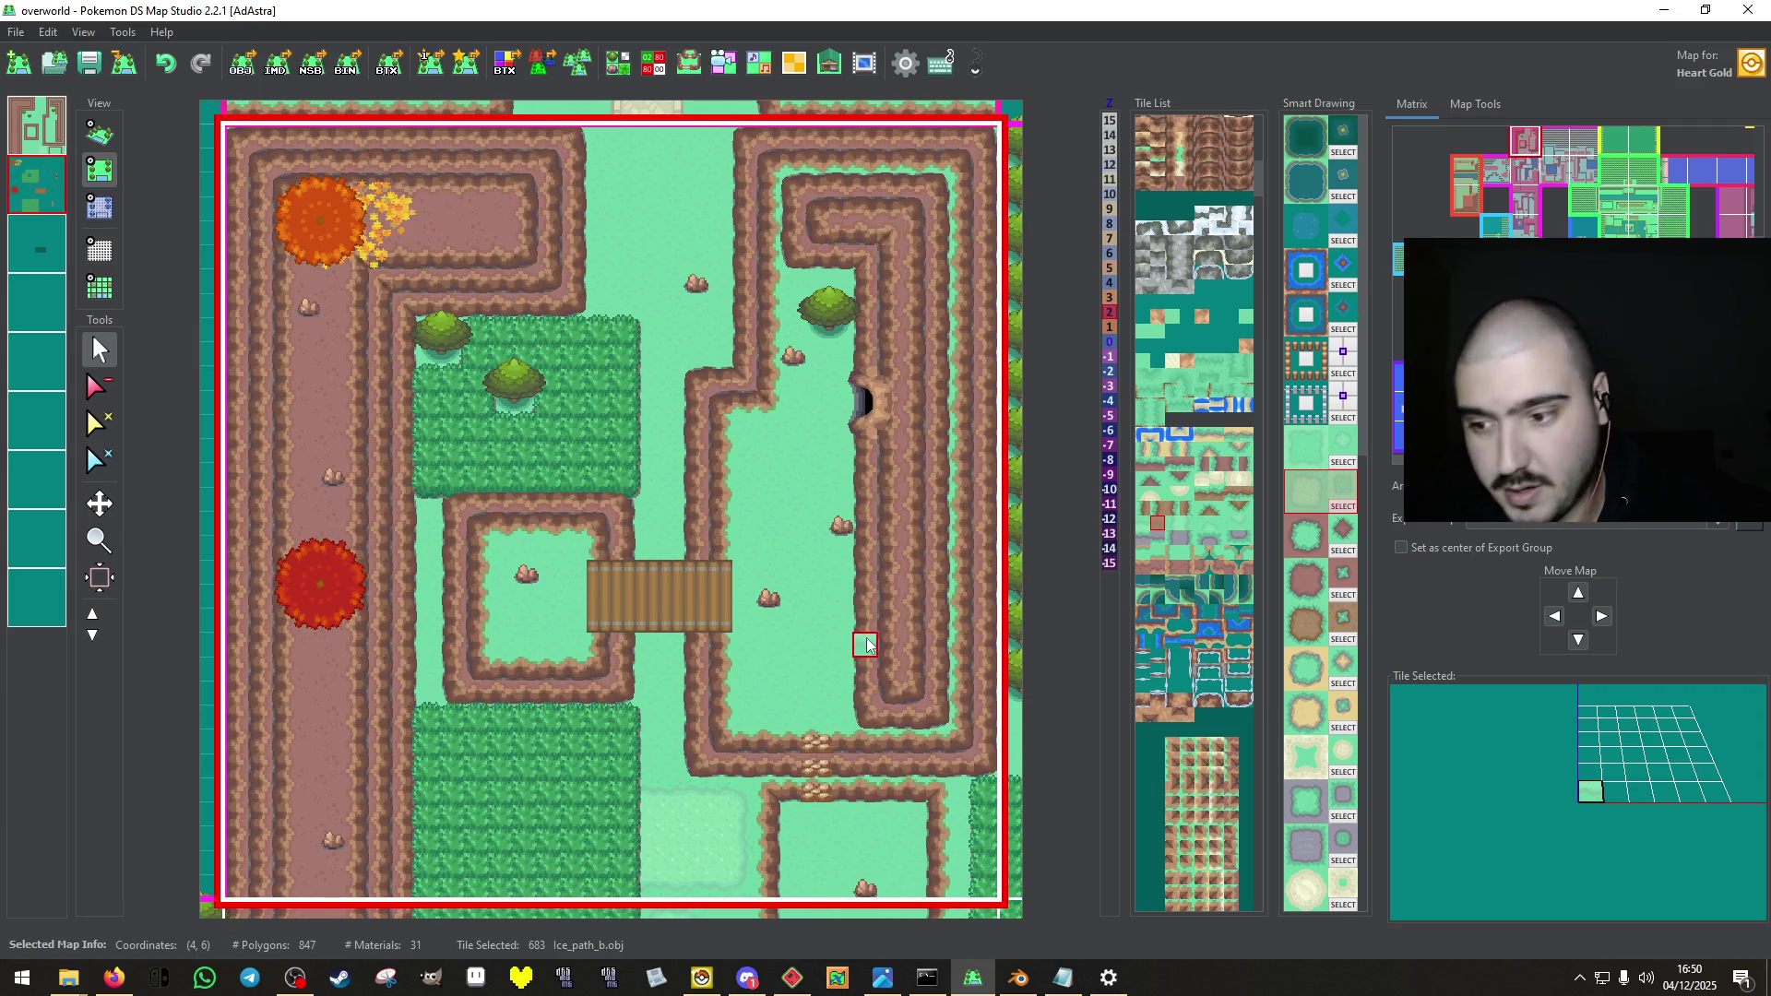
{"action": "left_click", "coordinate": [35, 124]}
{"action": "left_click", "coordinate": [703, 773]}
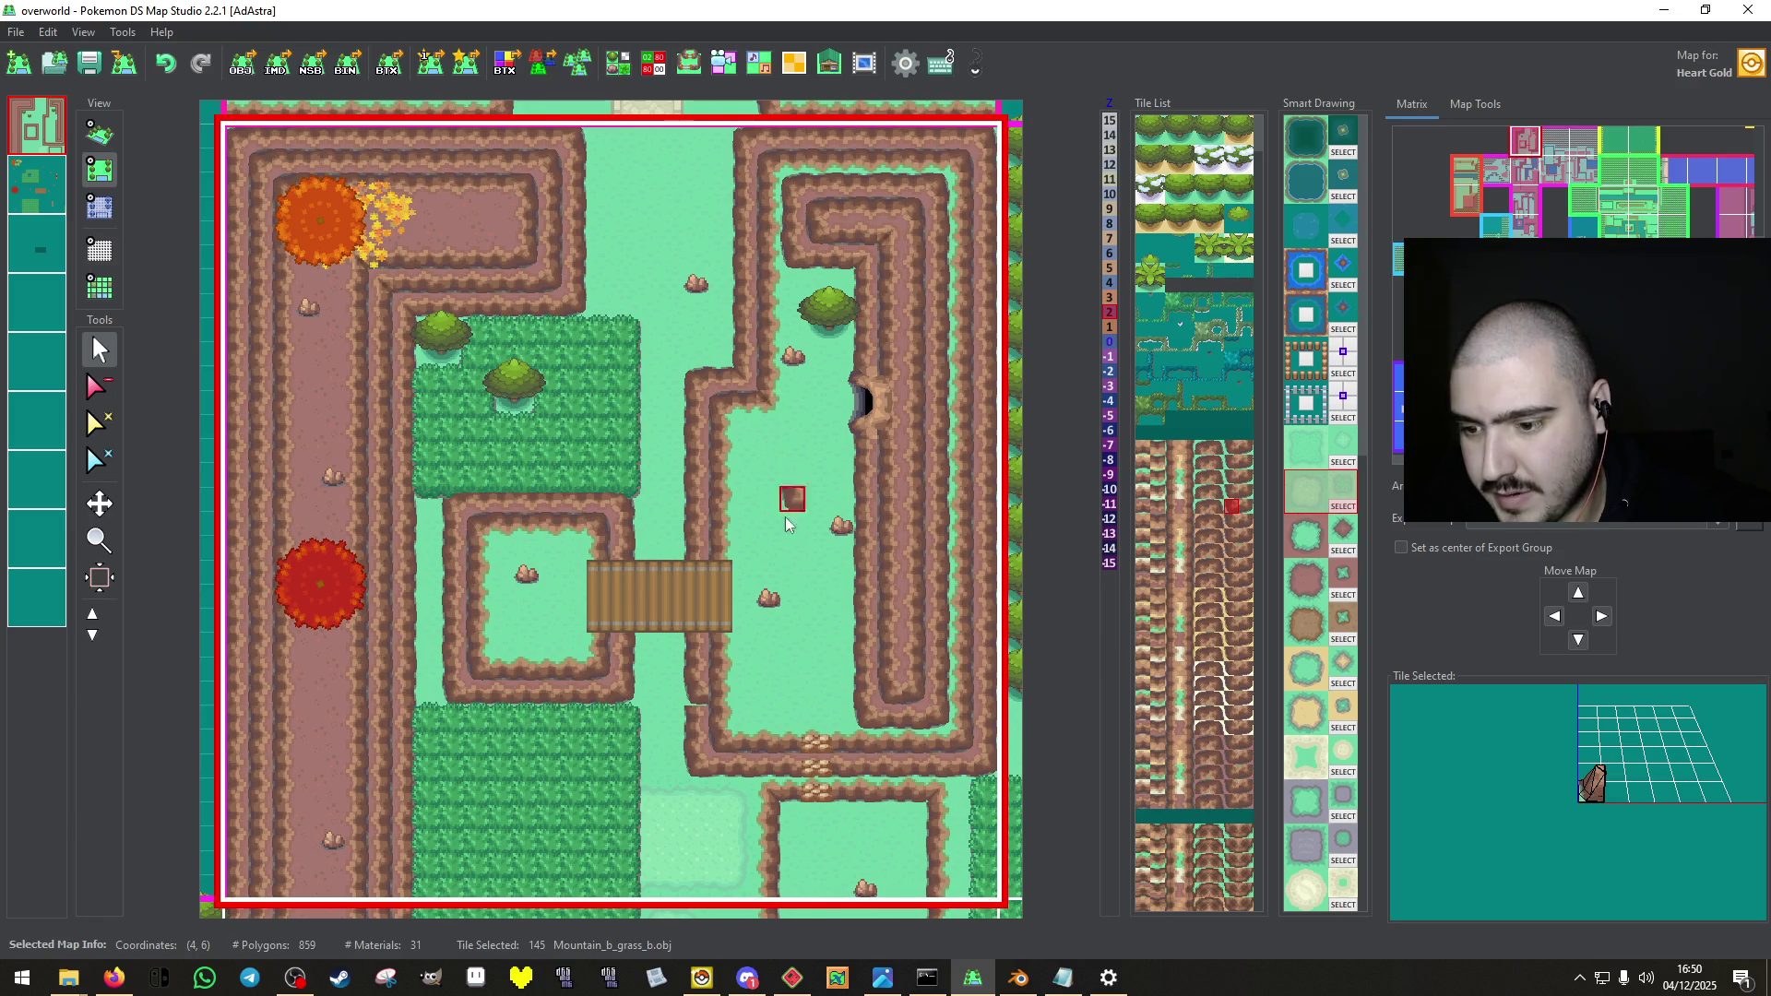
Place a Mountain_grass_b cliff-grass tile to reshape the cliff edge below the bridge.
{"action": "right_click", "coordinate": [733, 749]}
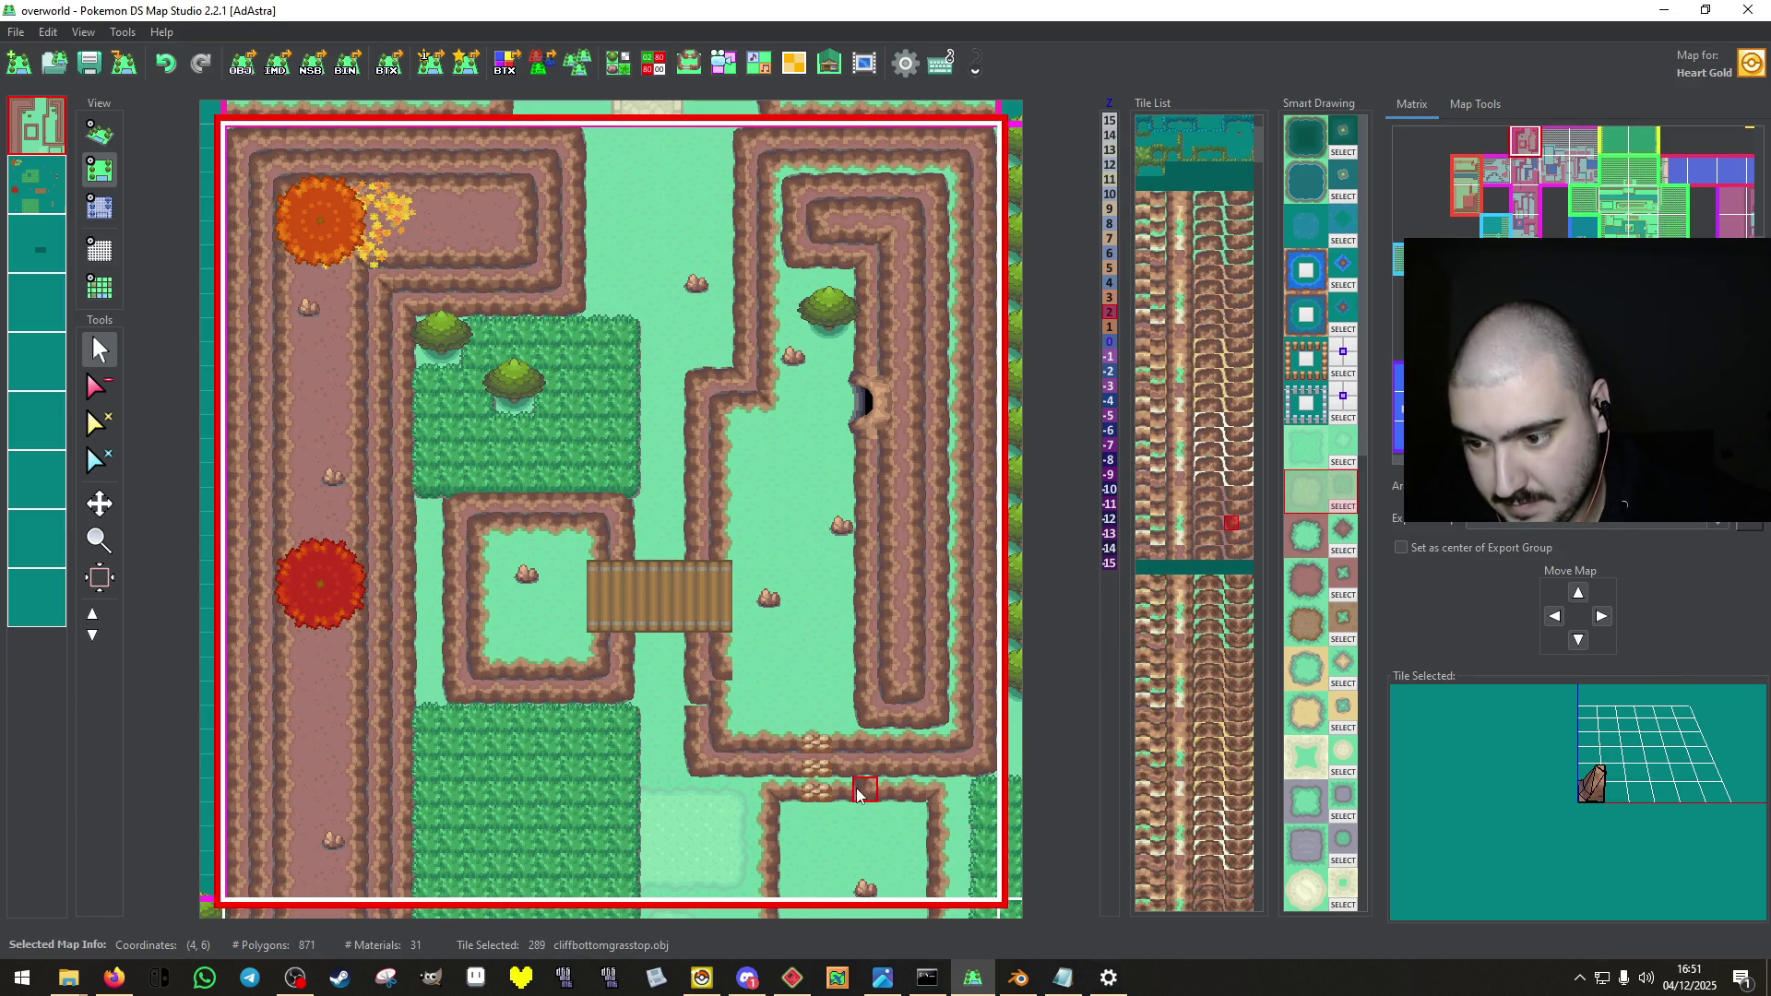
{"action": "right_click", "coordinate": [762, 738]}
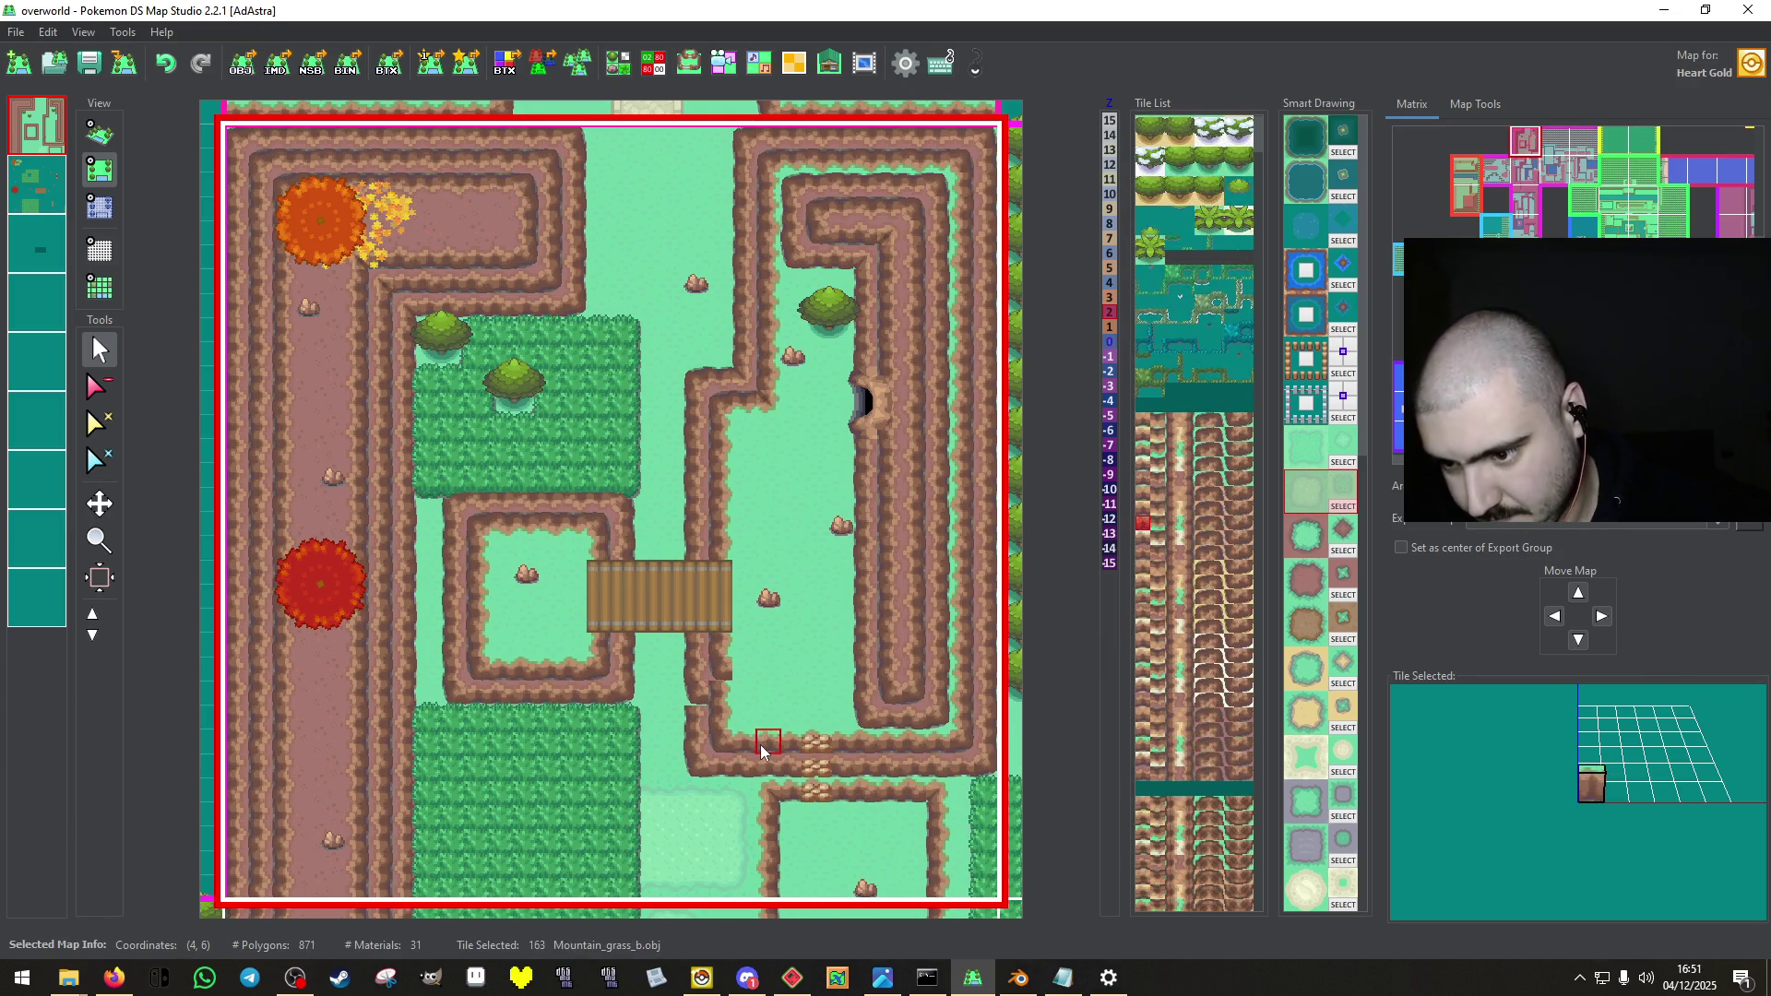
{"action": "left_click", "coordinate": [744, 668]}
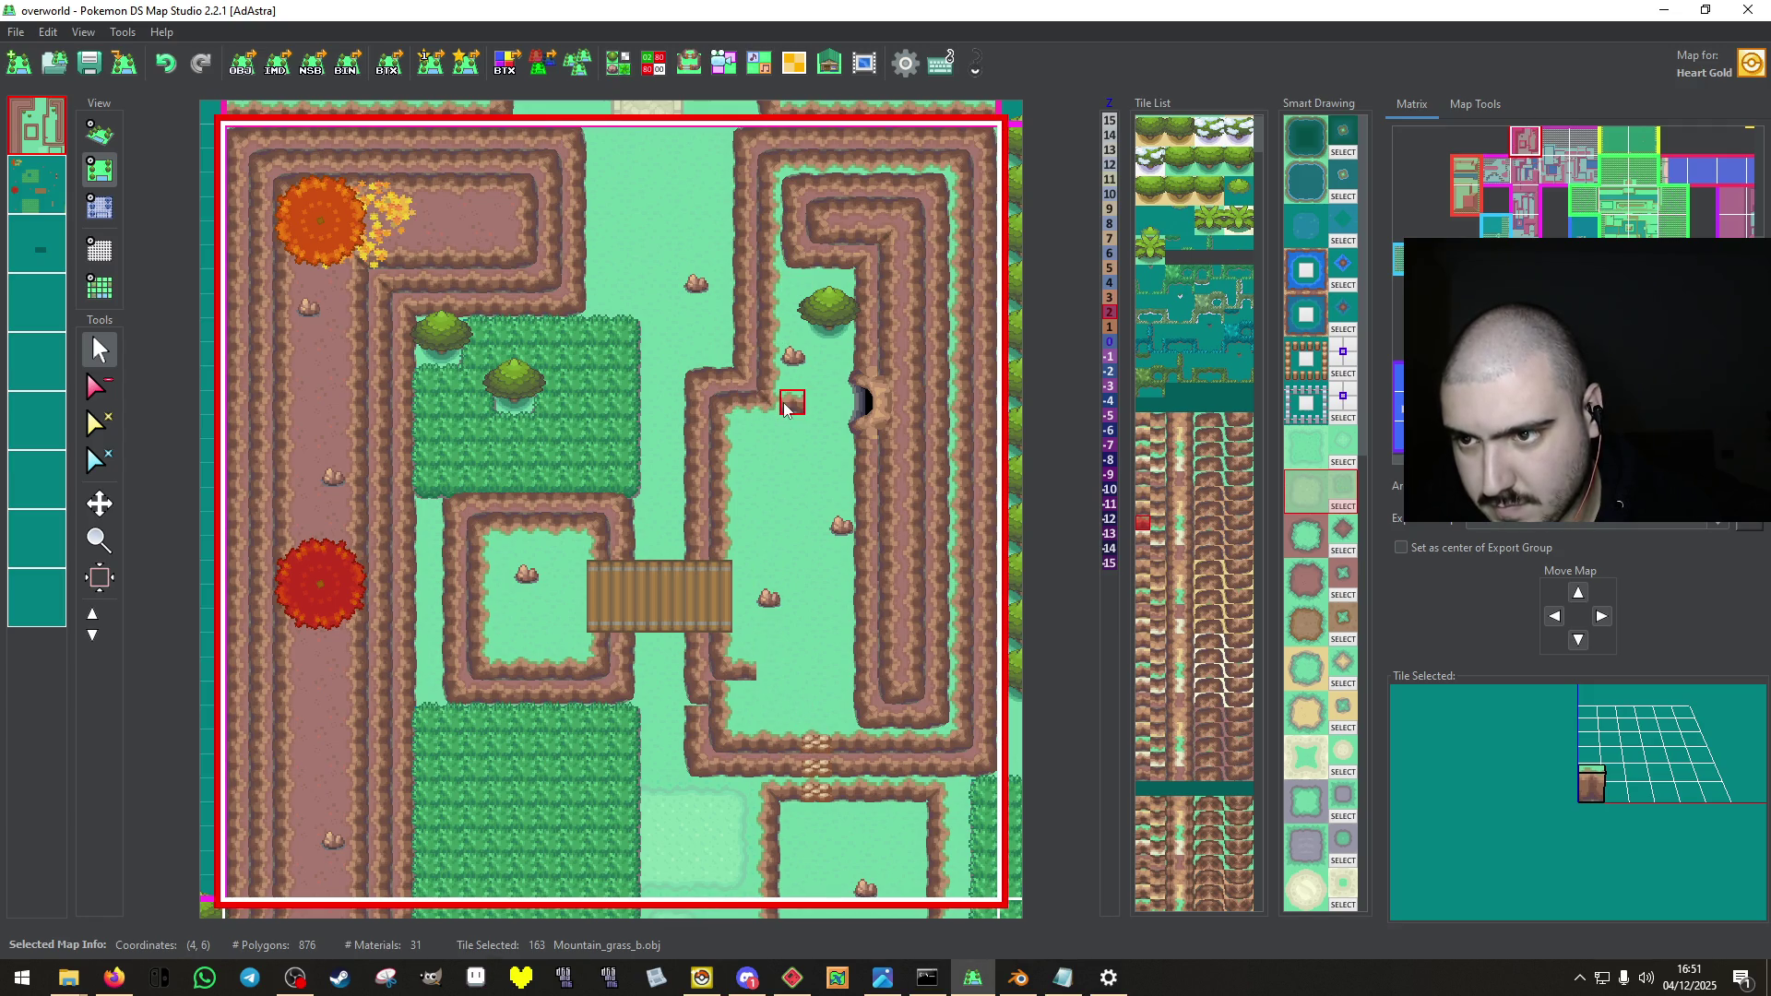
{"action": "right_click", "coordinate": [773, 404]}
{"action": "right_click", "coordinate": [773, 401]}
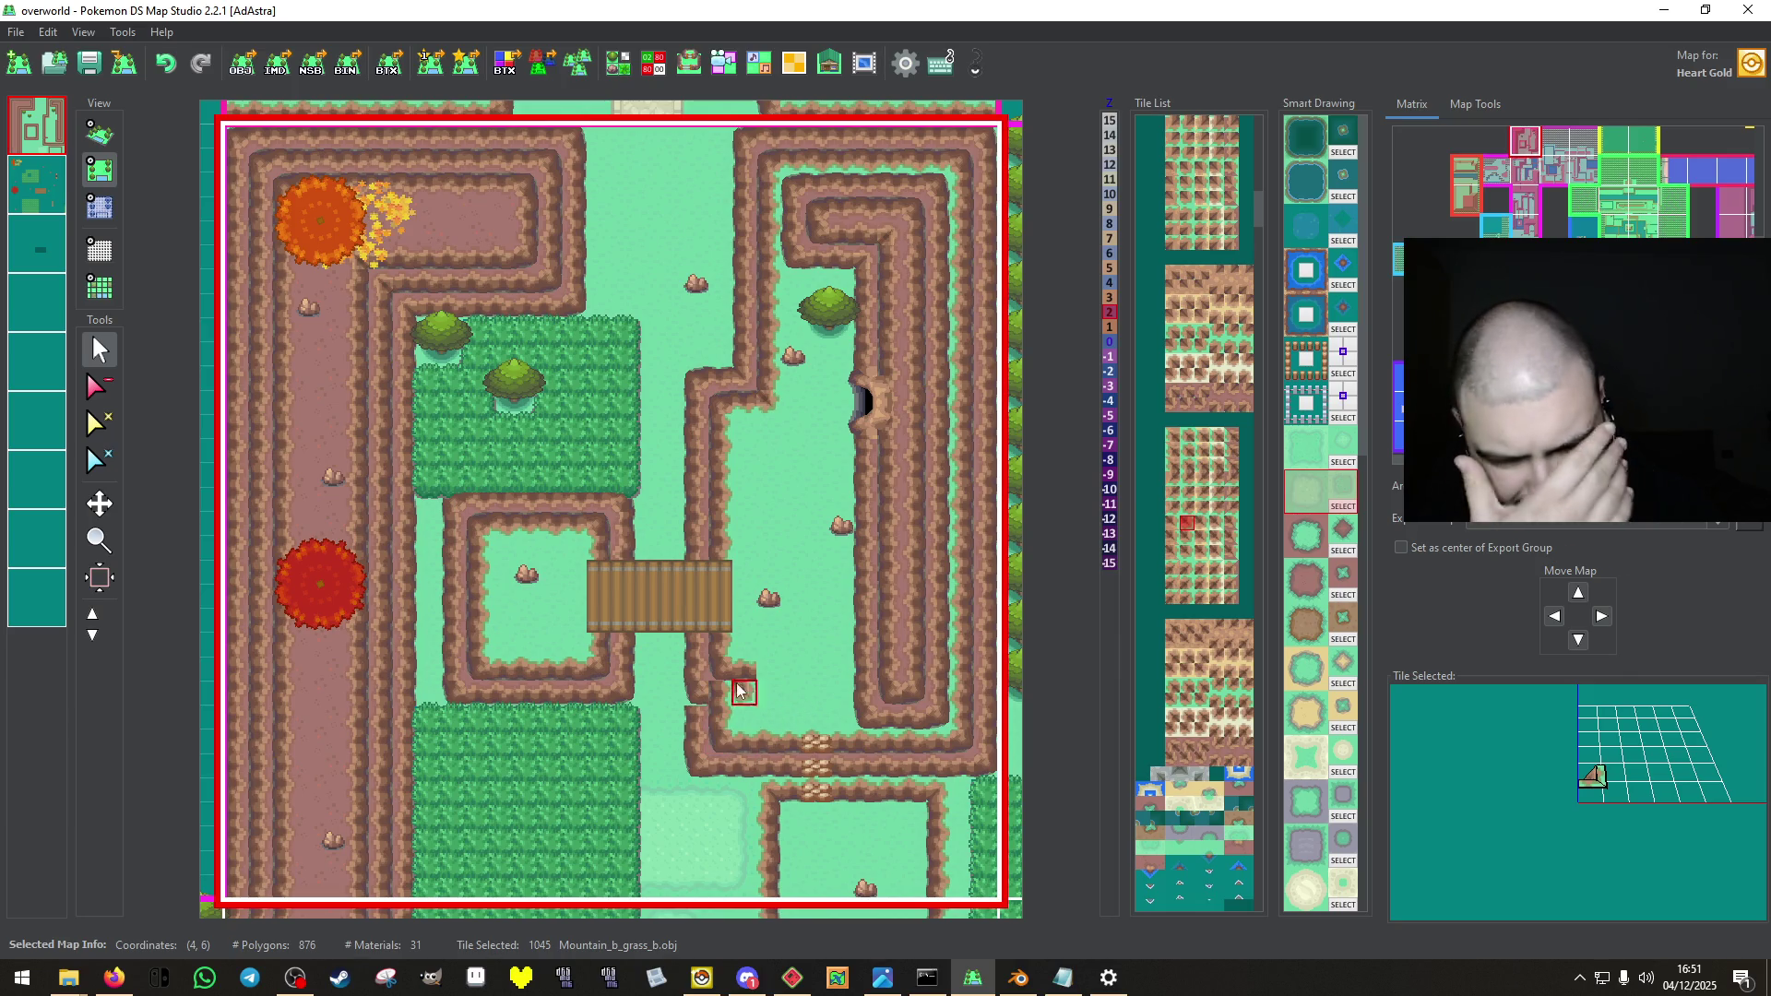
{"action": "right_click", "coordinate": [728, 533]}
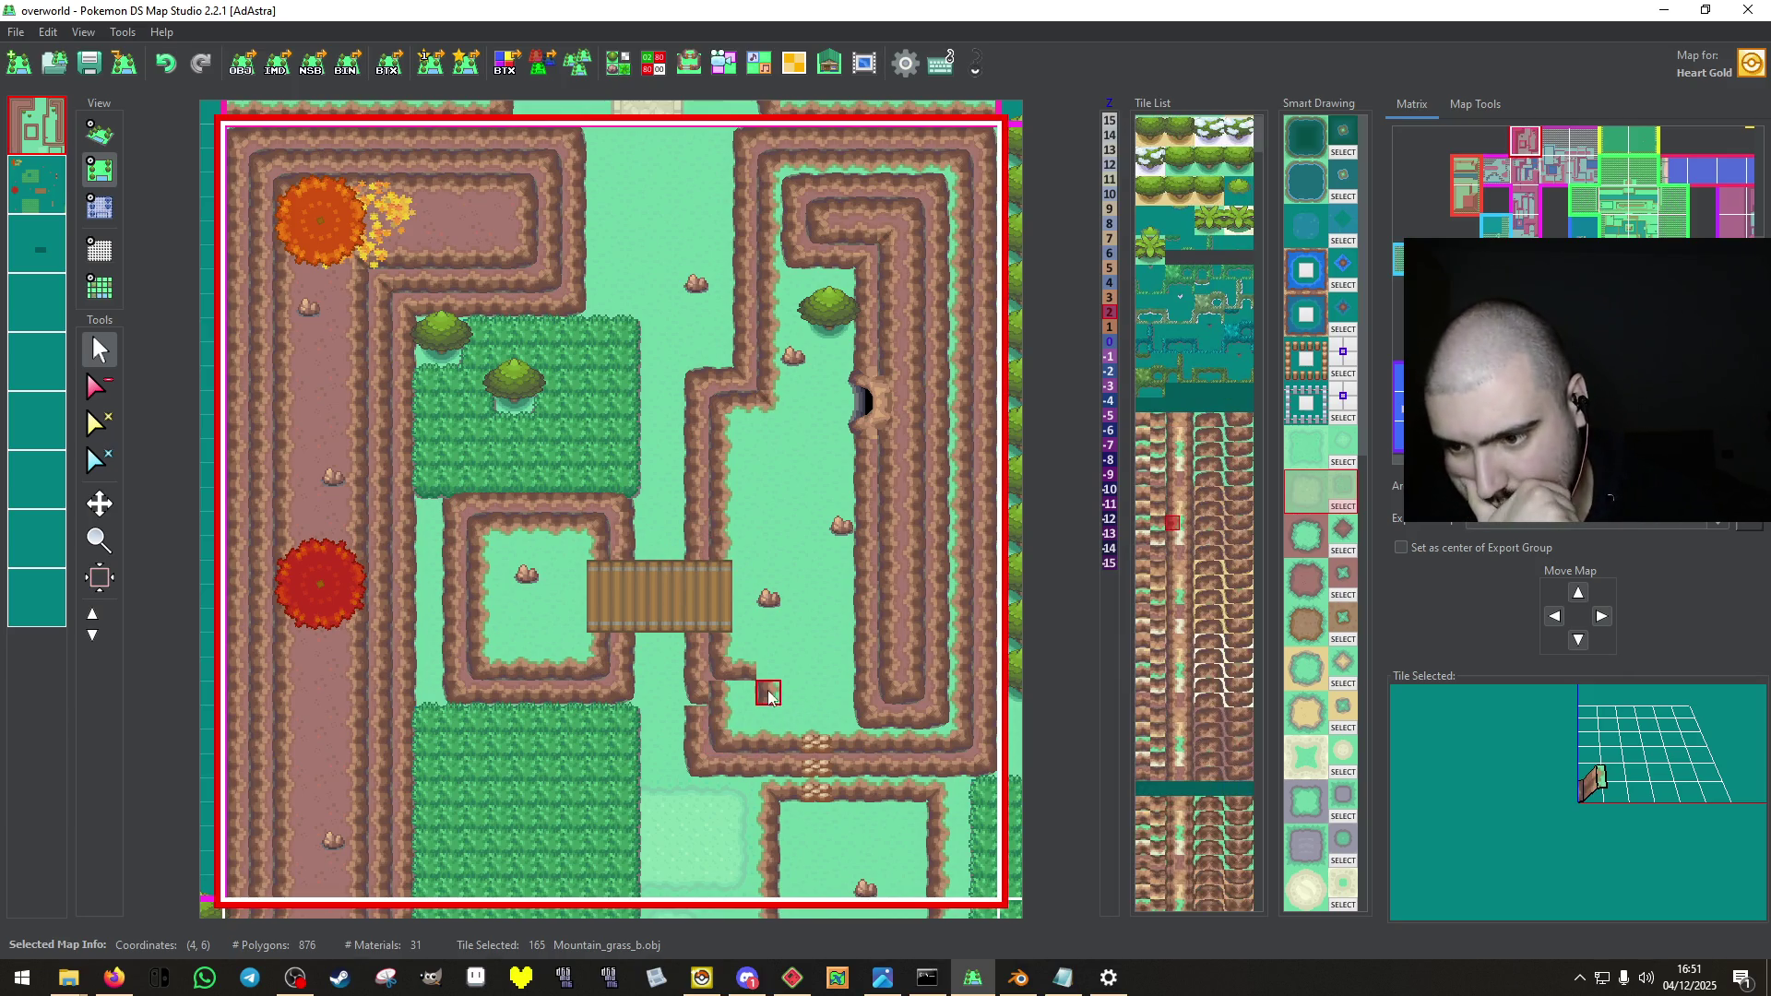
{"action": "right_click", "coordinate": [773, 743]}
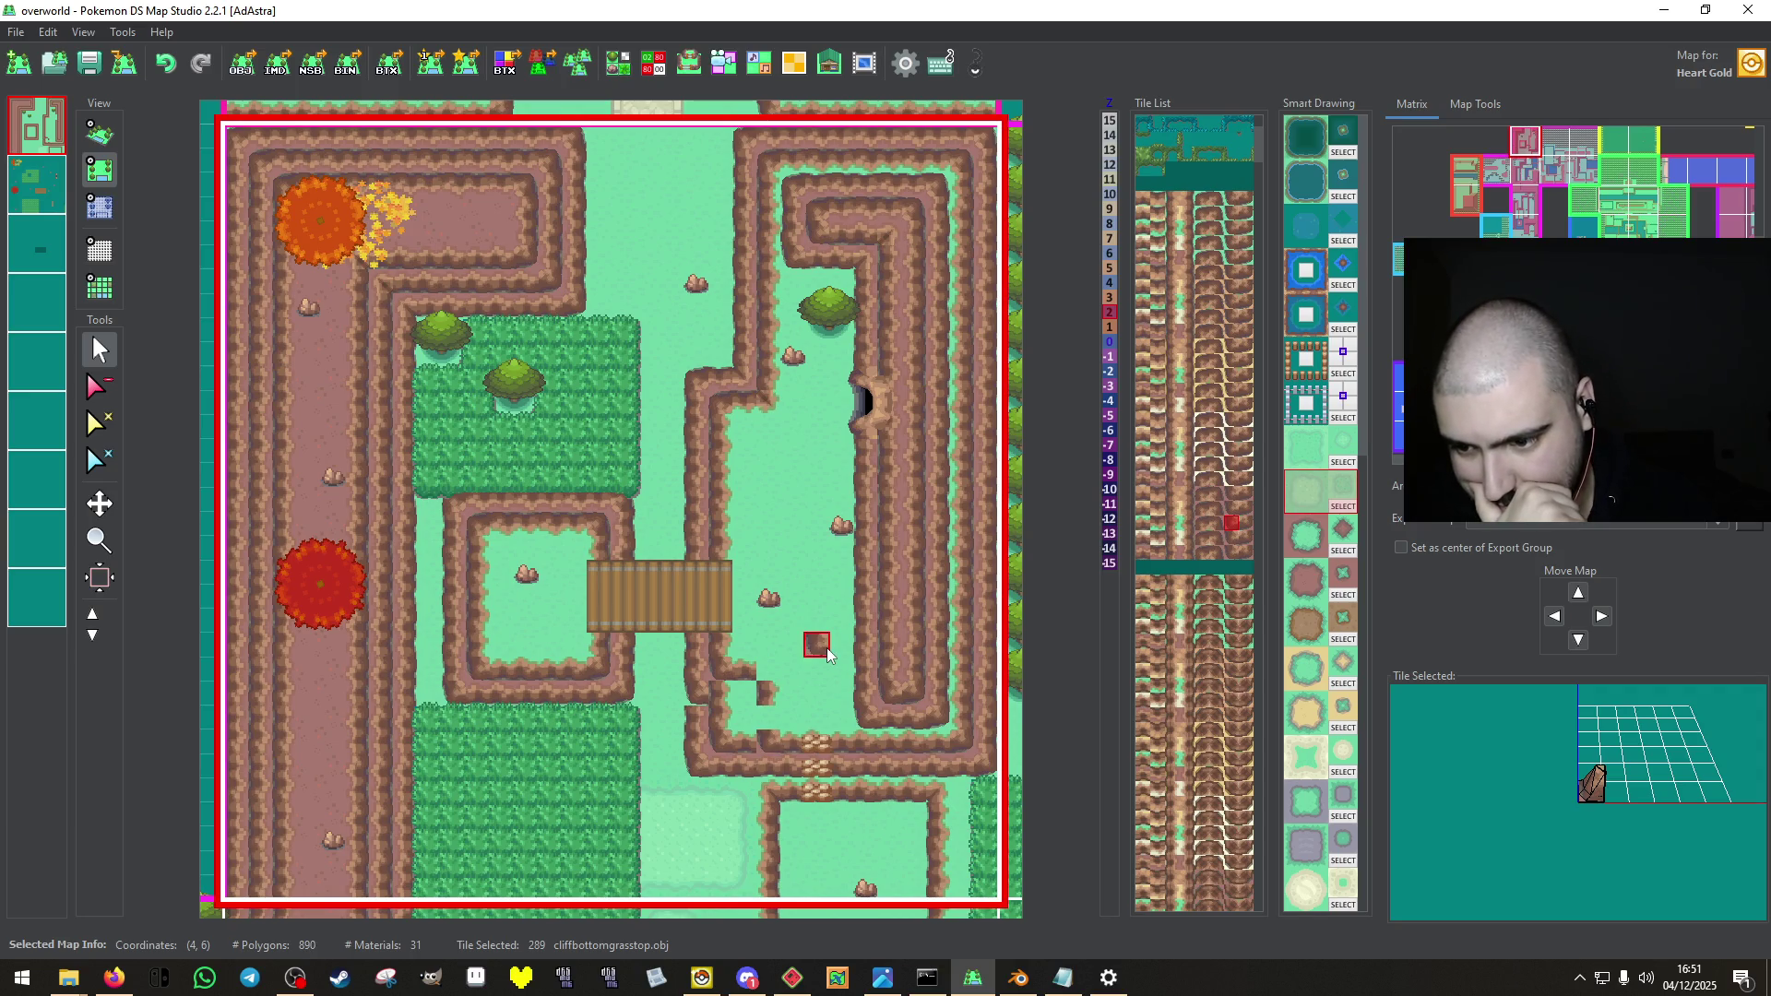
{"action": "right_click", "coordinate": [718, 726]}
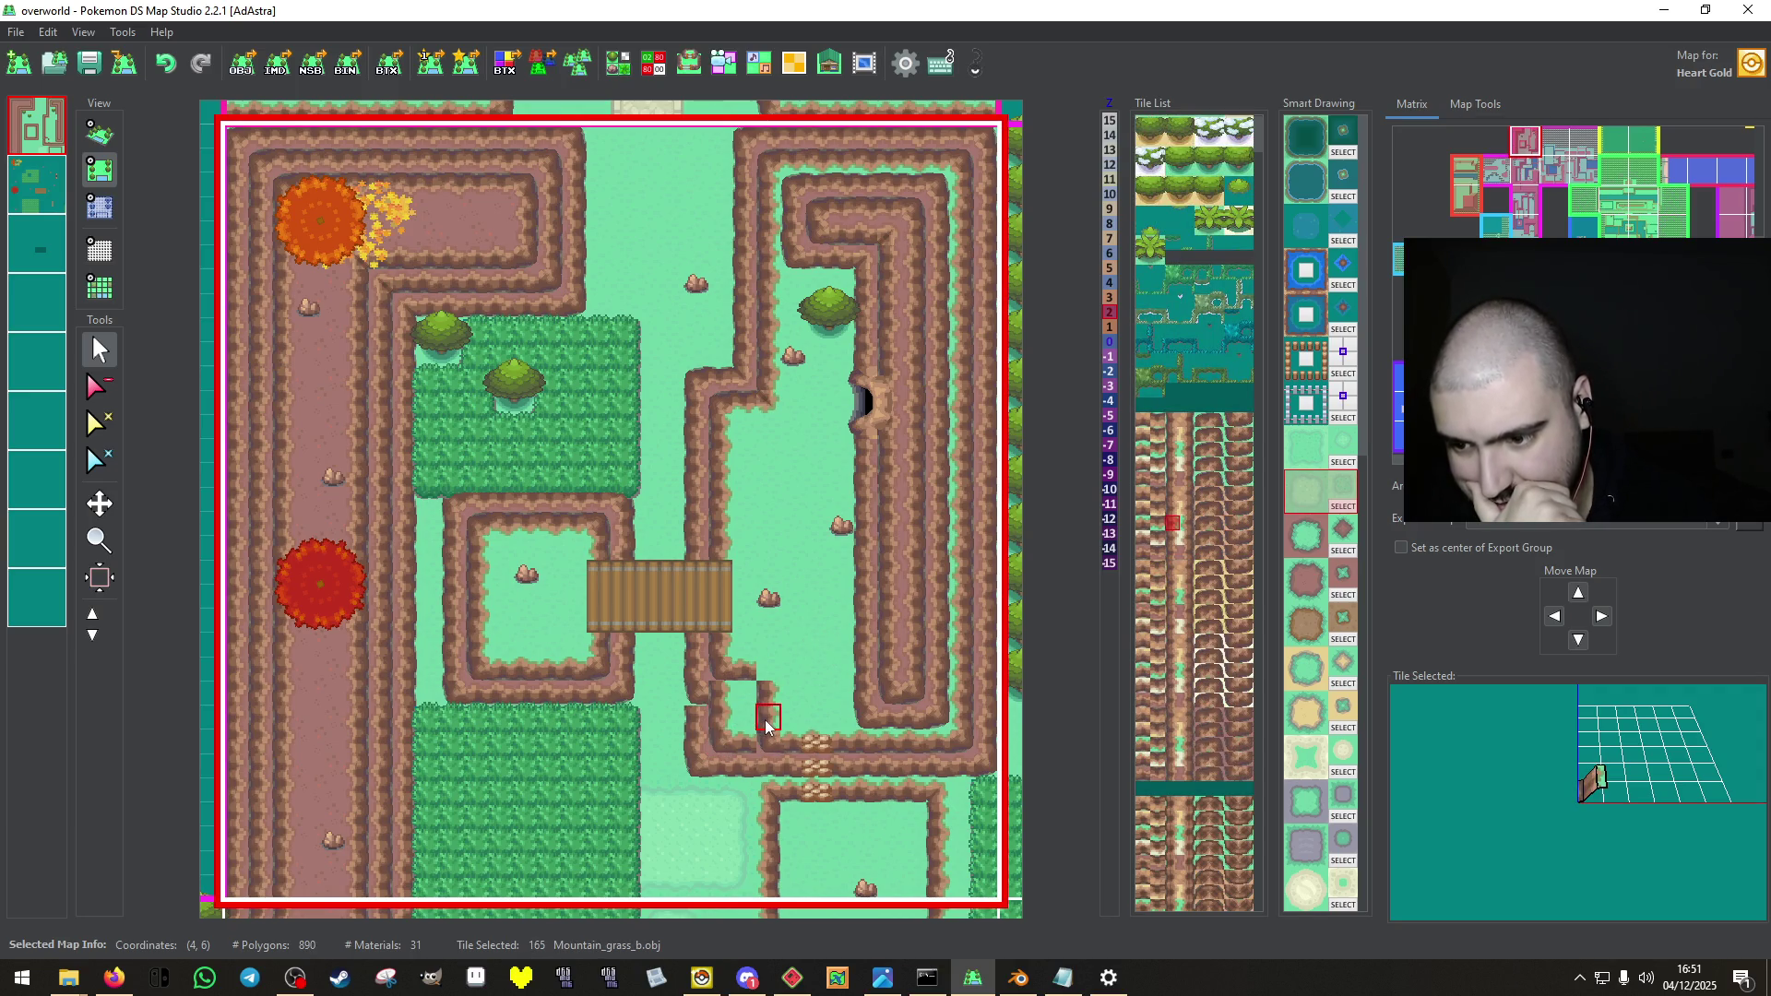
Fill the notch with a cliff corner tile and paint plain grass over the cliff below the bridge.
{"action": "right_click", "coordinate": [745, 768]}
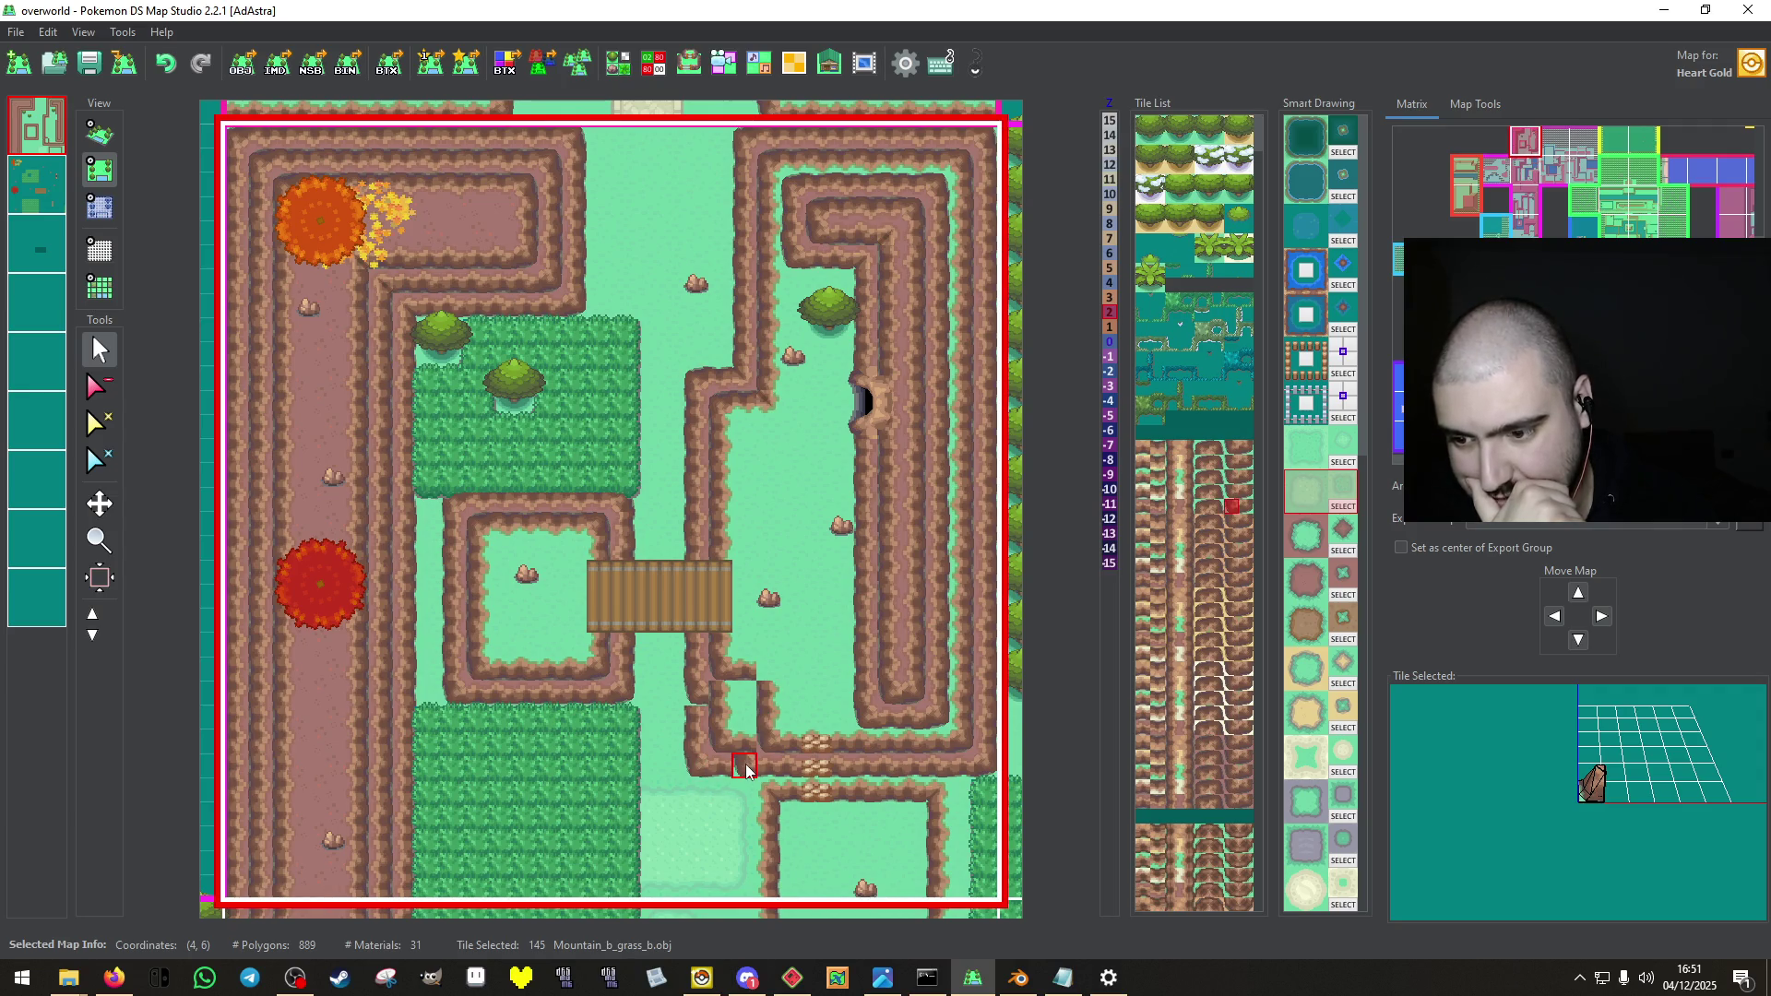
{"action": "right_click", "coordinate": [749, 743]}
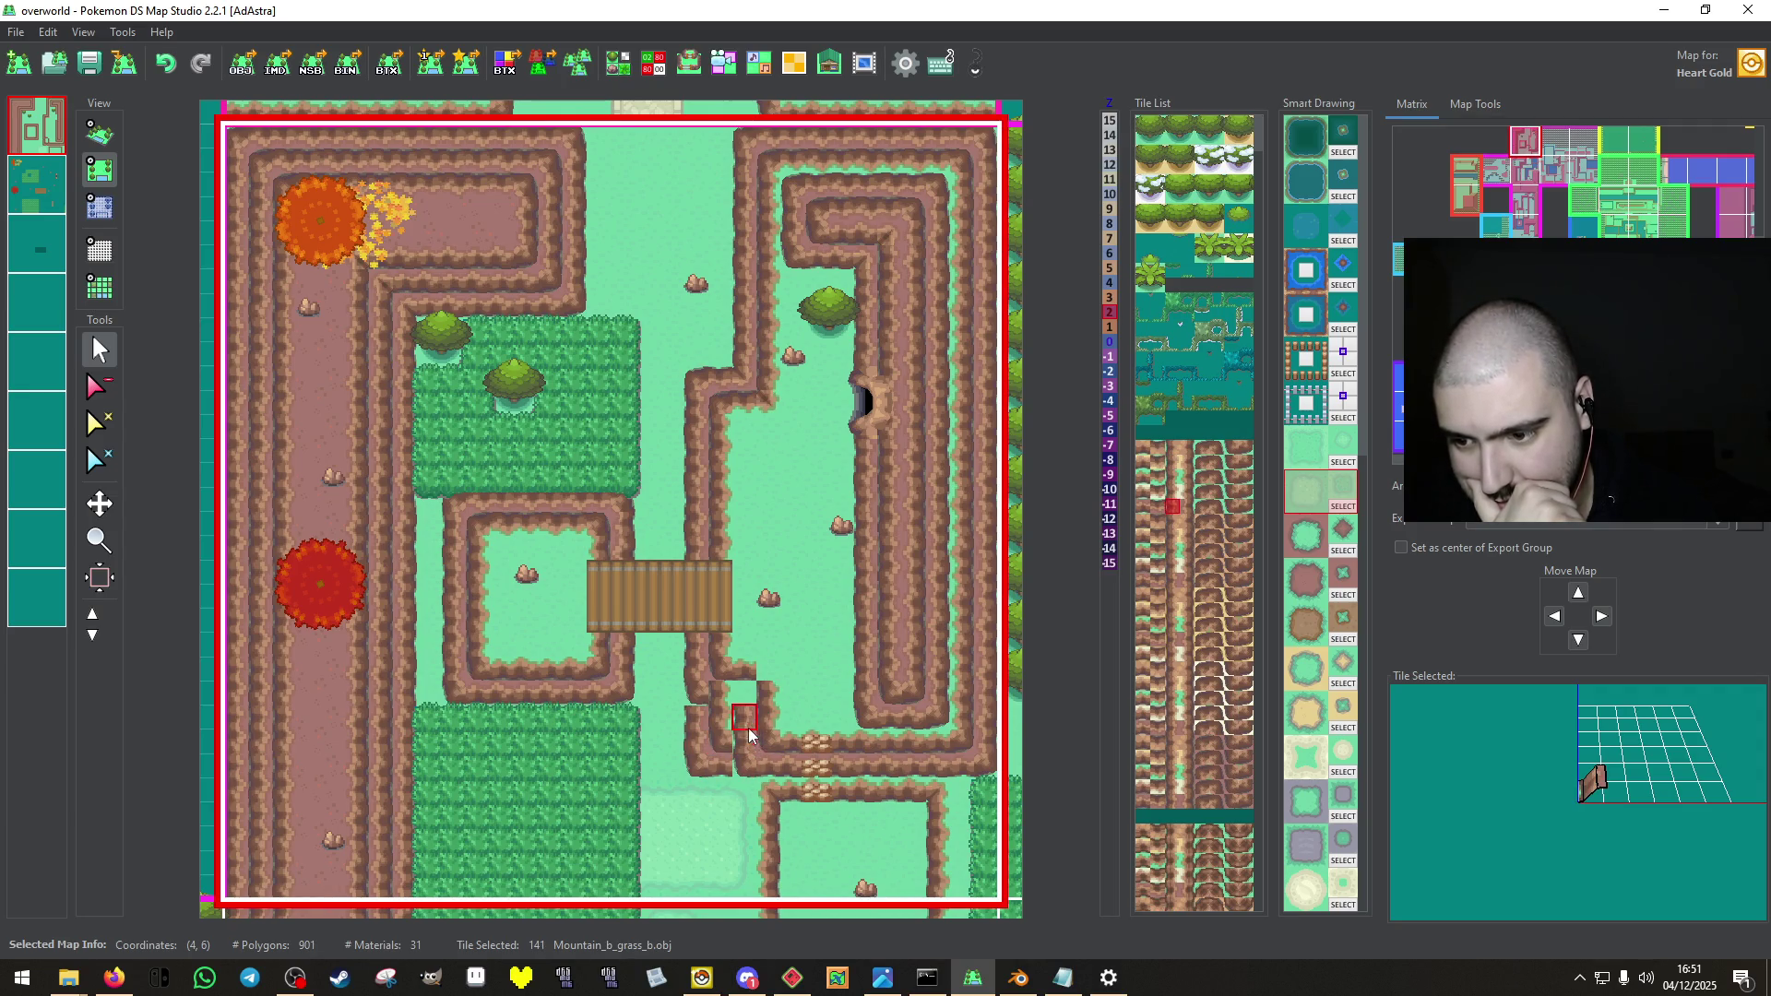
{"action": "right_click", "coordinate": [721, 770]}
{"action": "left_click", "coordinate": [721, 697]}
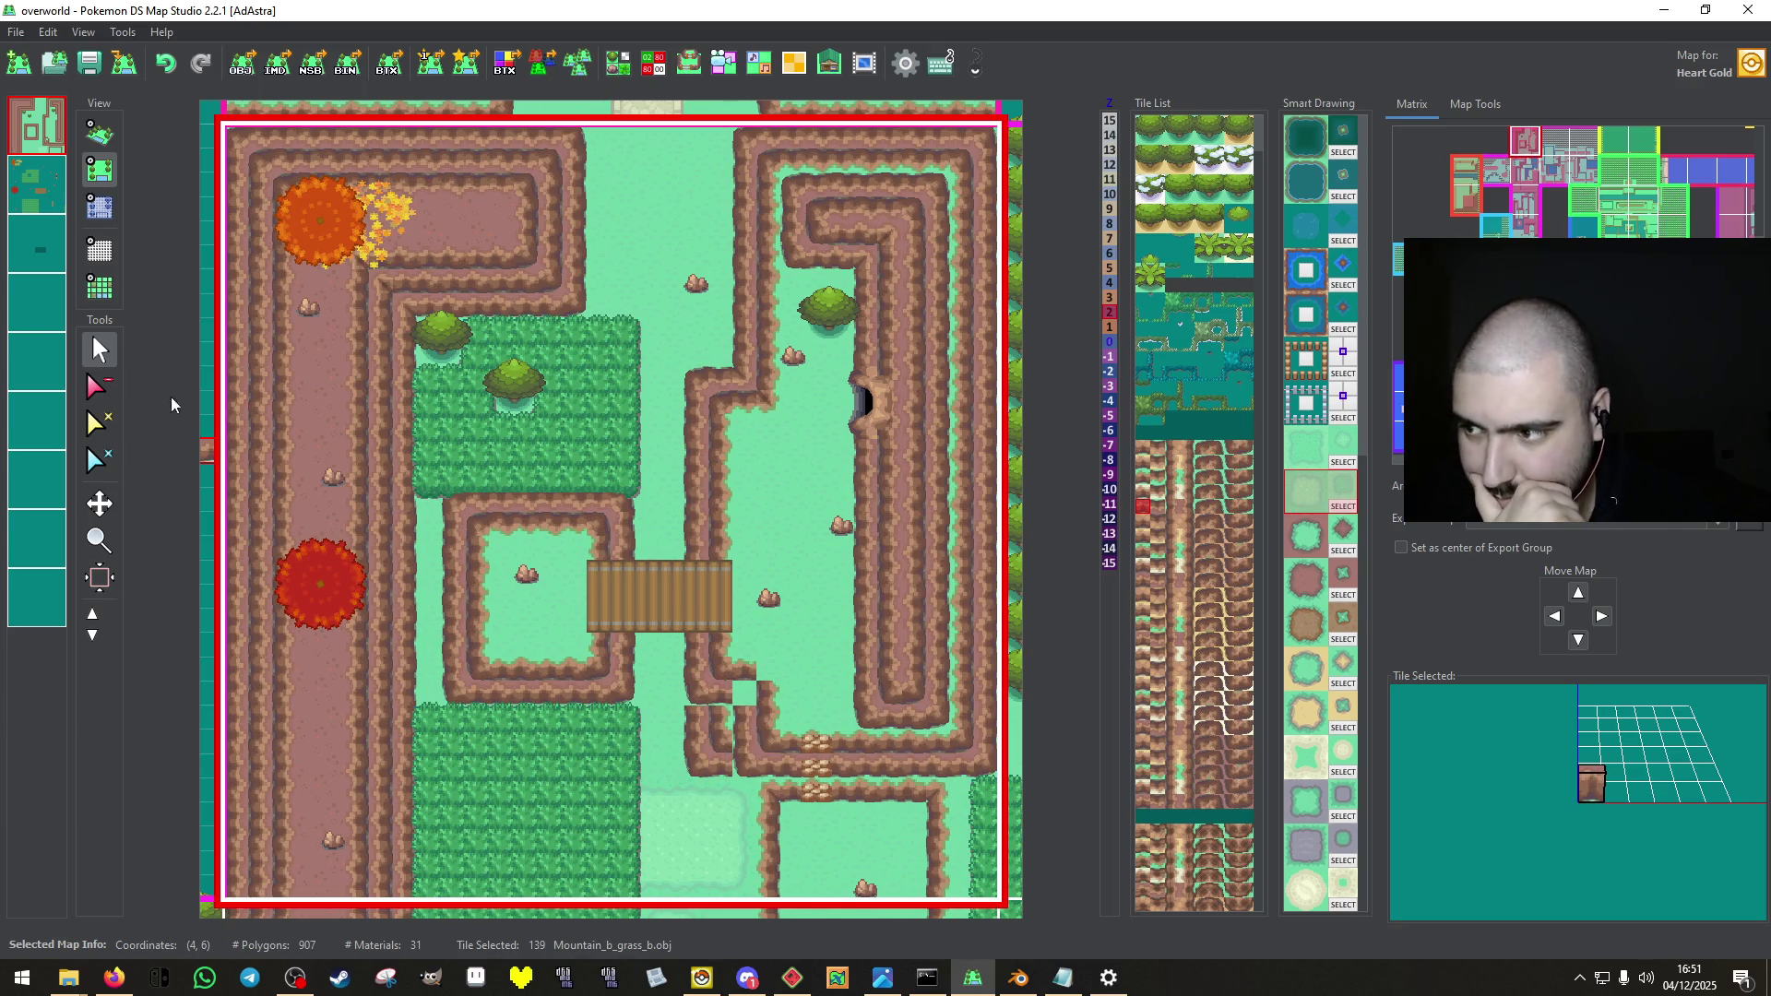
{"action": "right_click", "coordinate": [672, 766]}
{"action": "mouse_move", "coordinate": [735, 785]}
{"action": "left_mouse_down"}
{"action": "mouse_move", "coordinate": [696, 729]}
{"action": "mouse_move", "coordinate": [694, 765]}
{"action": "mouse_move", "coordinate": [764, 832]}
{"action": "left_mouse_up"}
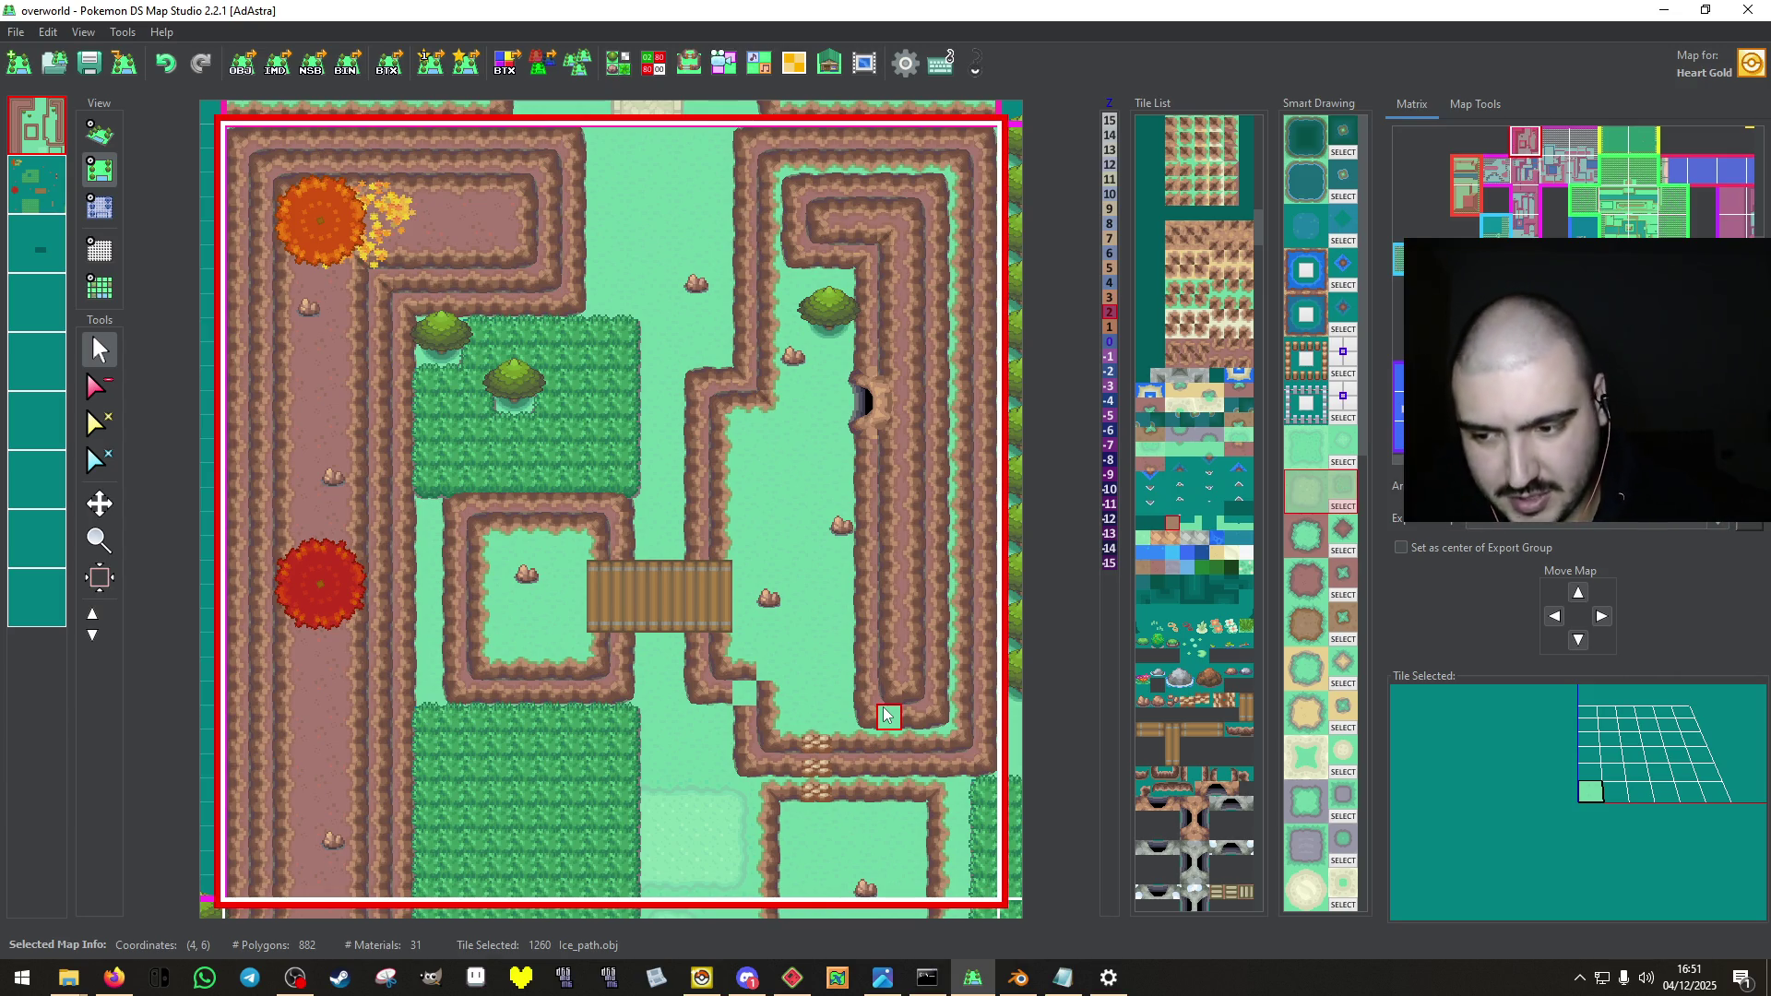
Place cliffbottomgrasstop and Mountain_grass_b pieces to close the grass gaps in the cliff edge.
{"action": "right_click", "coordinate": [722, 684]}
{"action": "left_click", "coordinate": [722, 652]}
{"action": "right_click", "coordinate": [744, 655]}
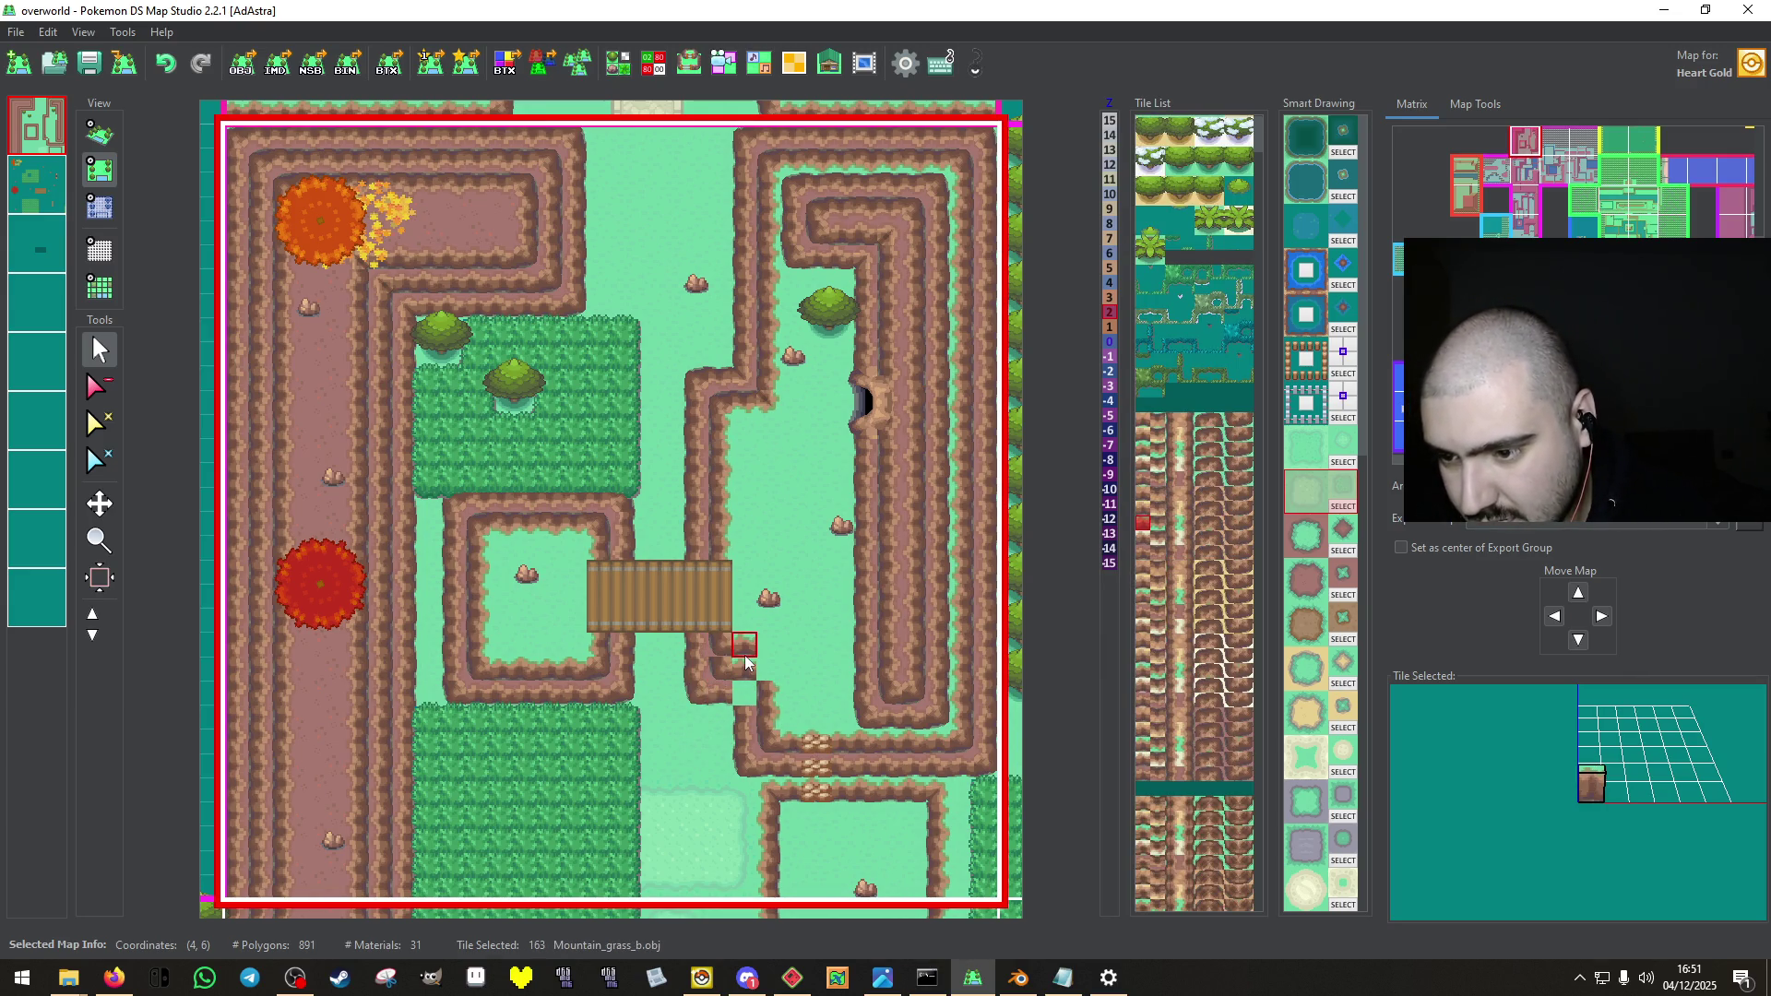
{"action": "right_click", "coordinate": [768, 693]}
{"action": "left_click", "coordinate": [769, 669]}
{"action": "left_click", "coordinate": [768, 644]}
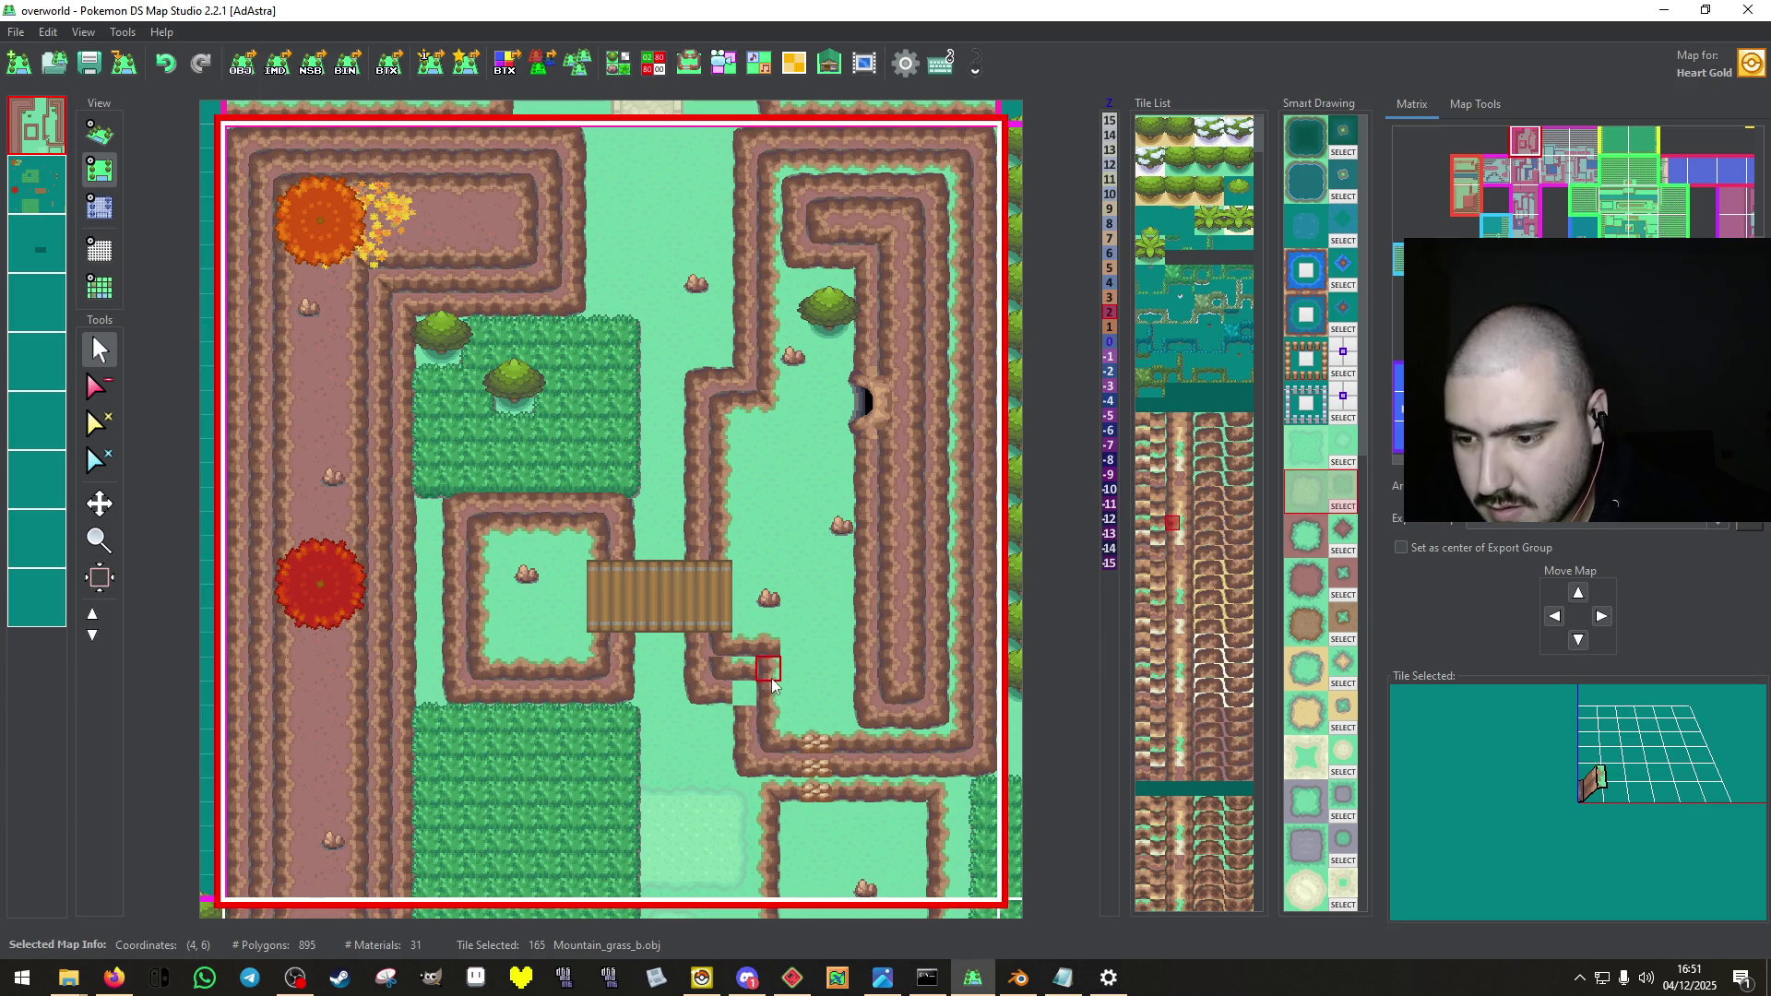
{"action": "right_click", "coordinate": [701, 693]}
{"action": "right_click", "coordinate": [715, 703]}
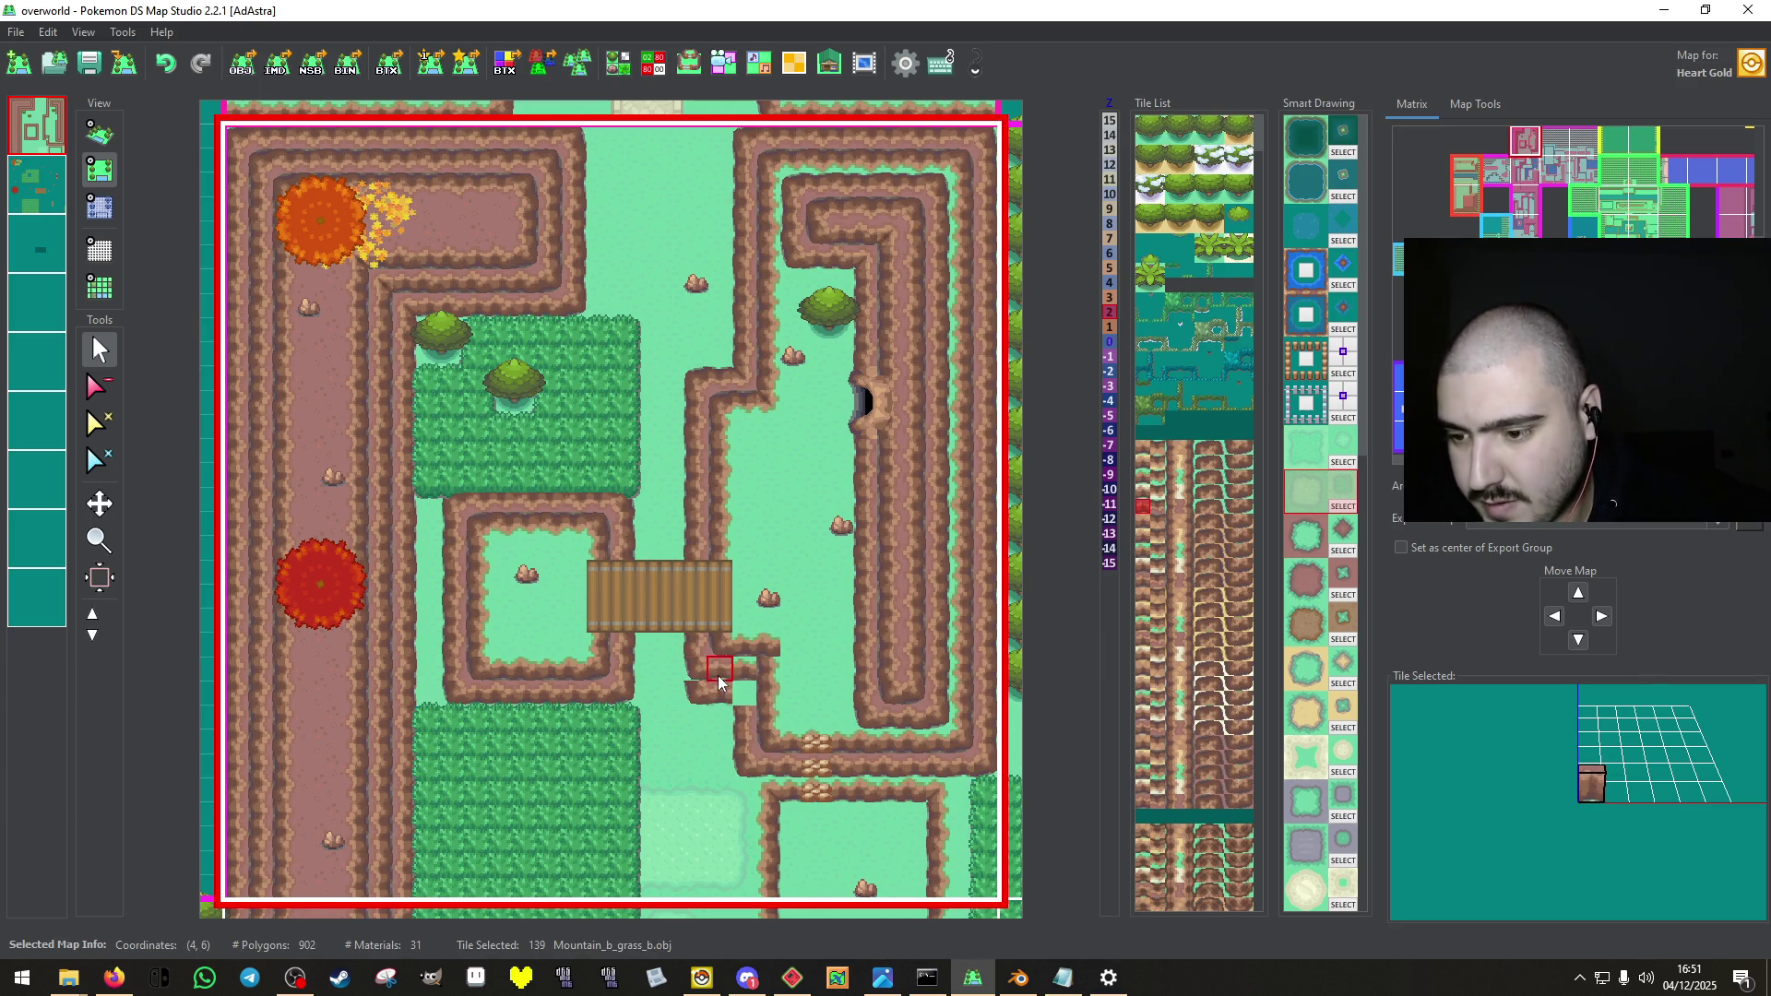
{"action": "left_click", "coordinate": [745, 692]}
Extend the cliff ledge by one tile and paint grass over leftover cliff pieces.
{"action": "right_click", "coordinate": [745, 719]}
{"action": "right_click", "coordinate": [667, 719]}
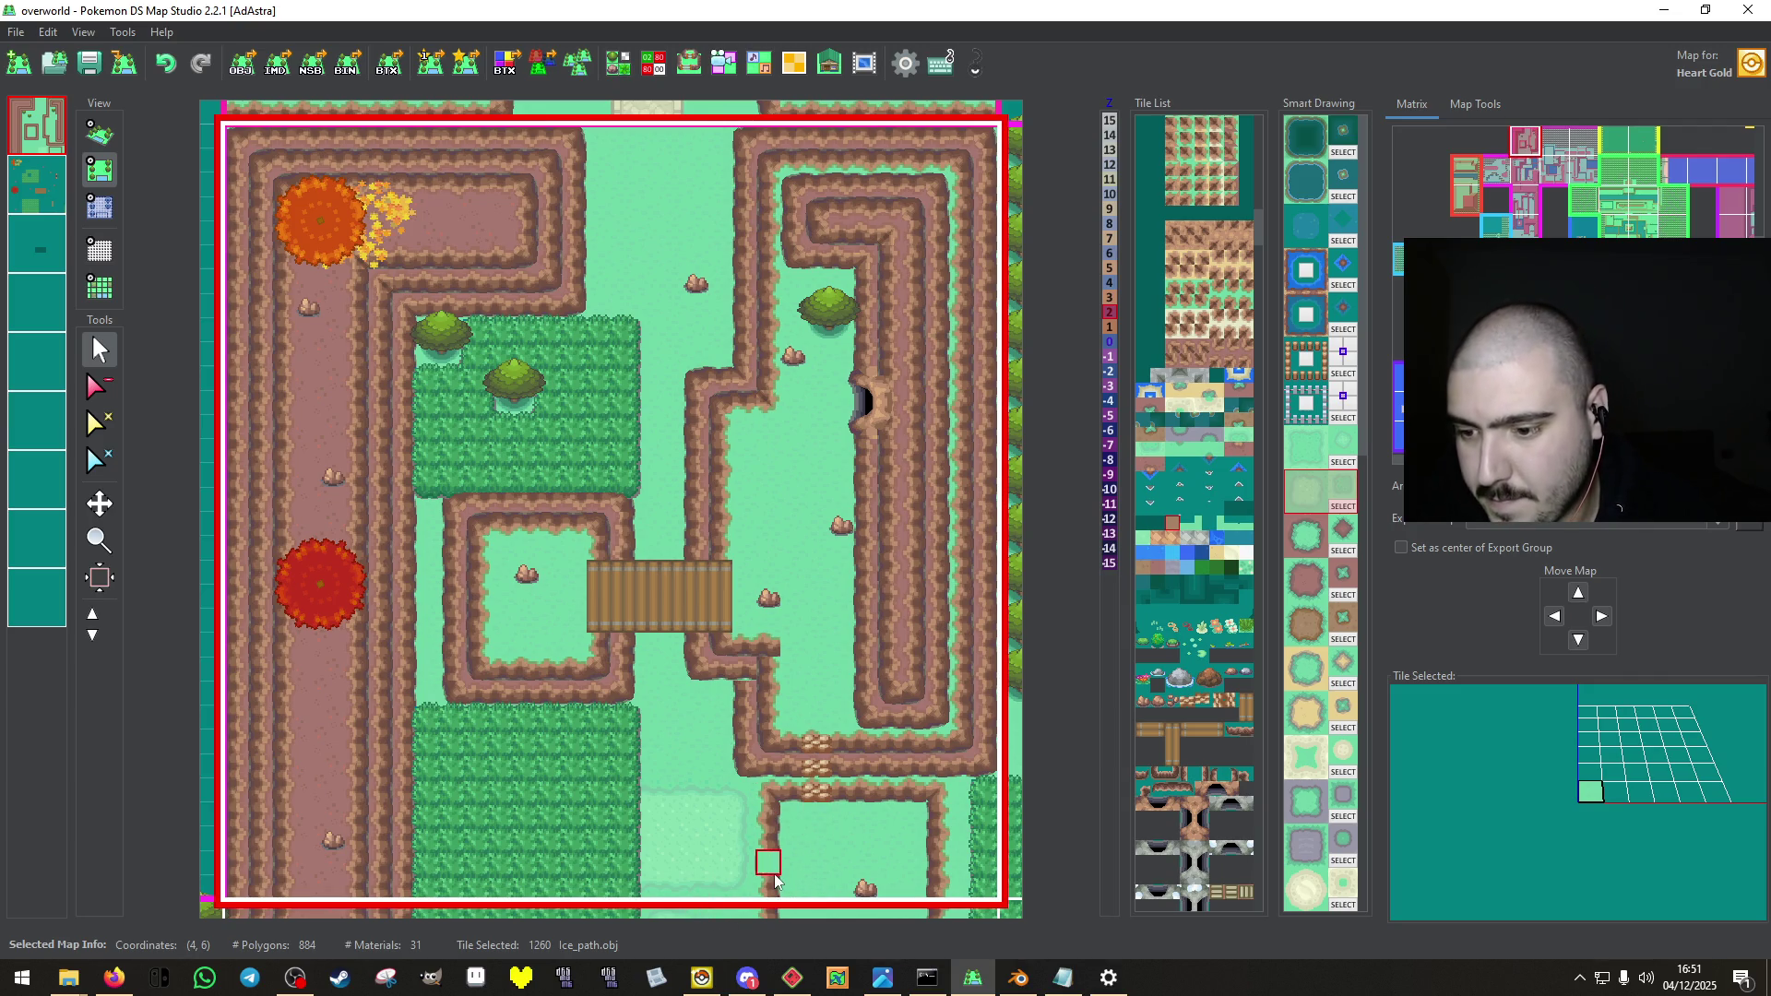
{"action": "right_click", "coordinate": [773, 747]}
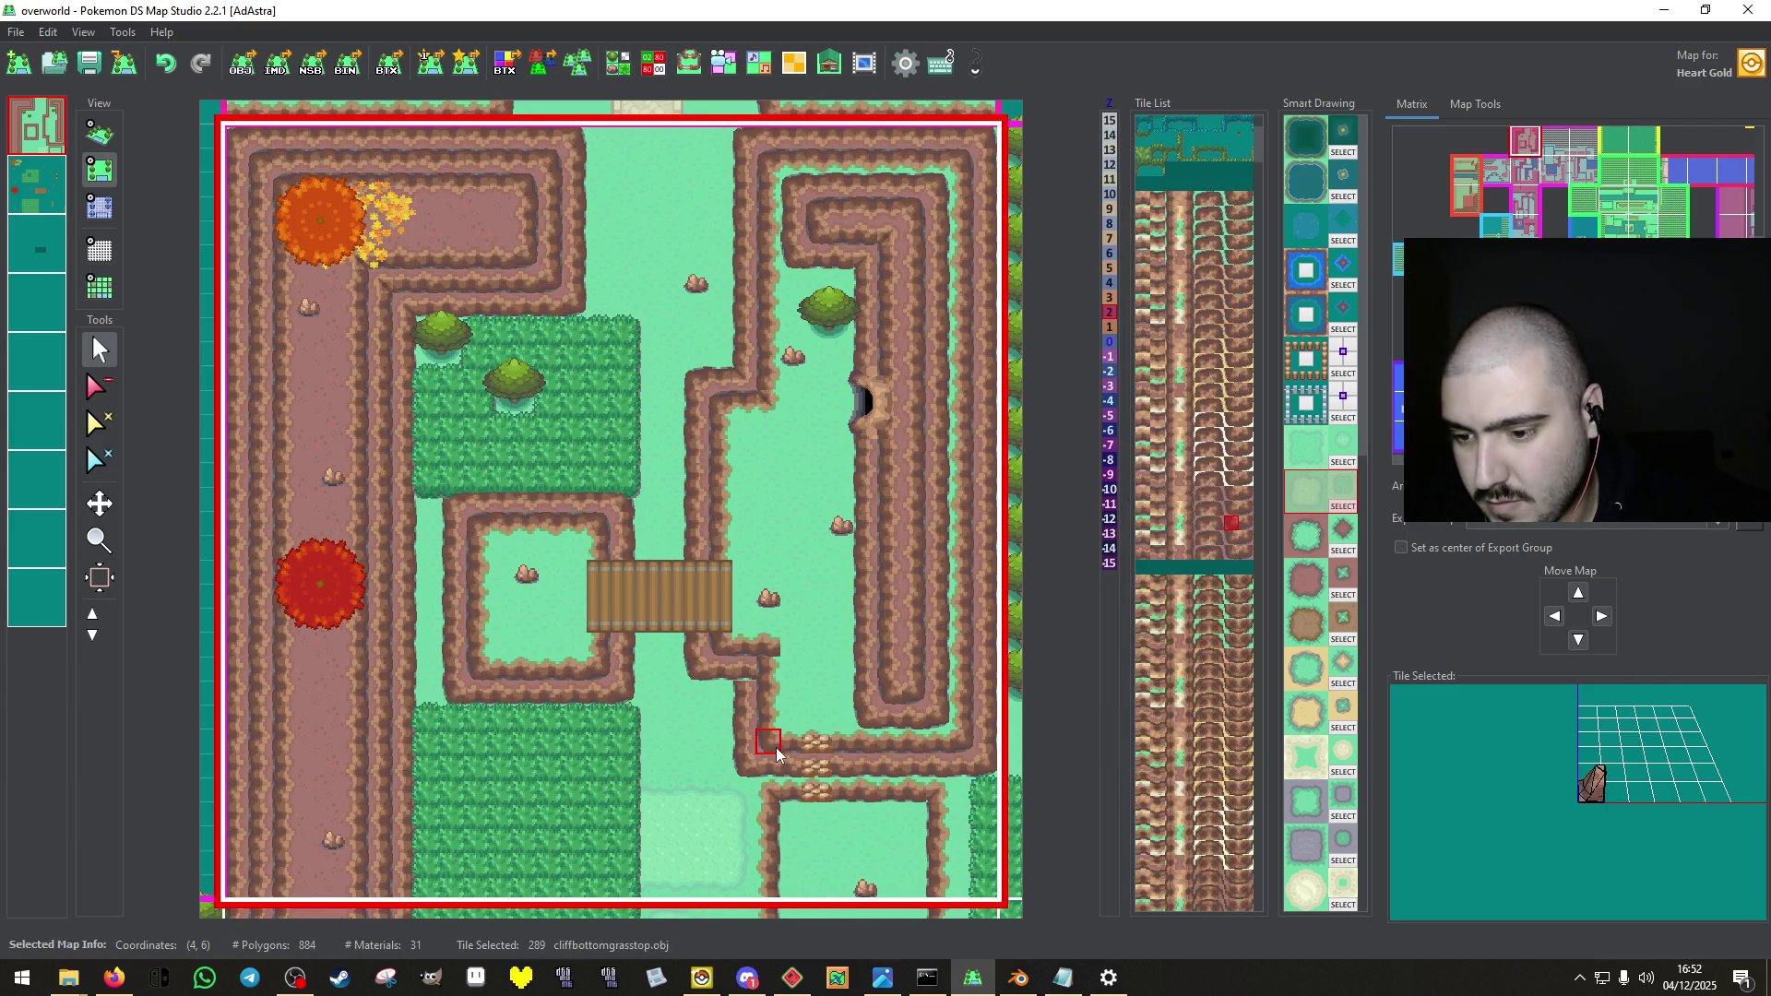
{"action": "right_click", "coordinate": [768, 701]}
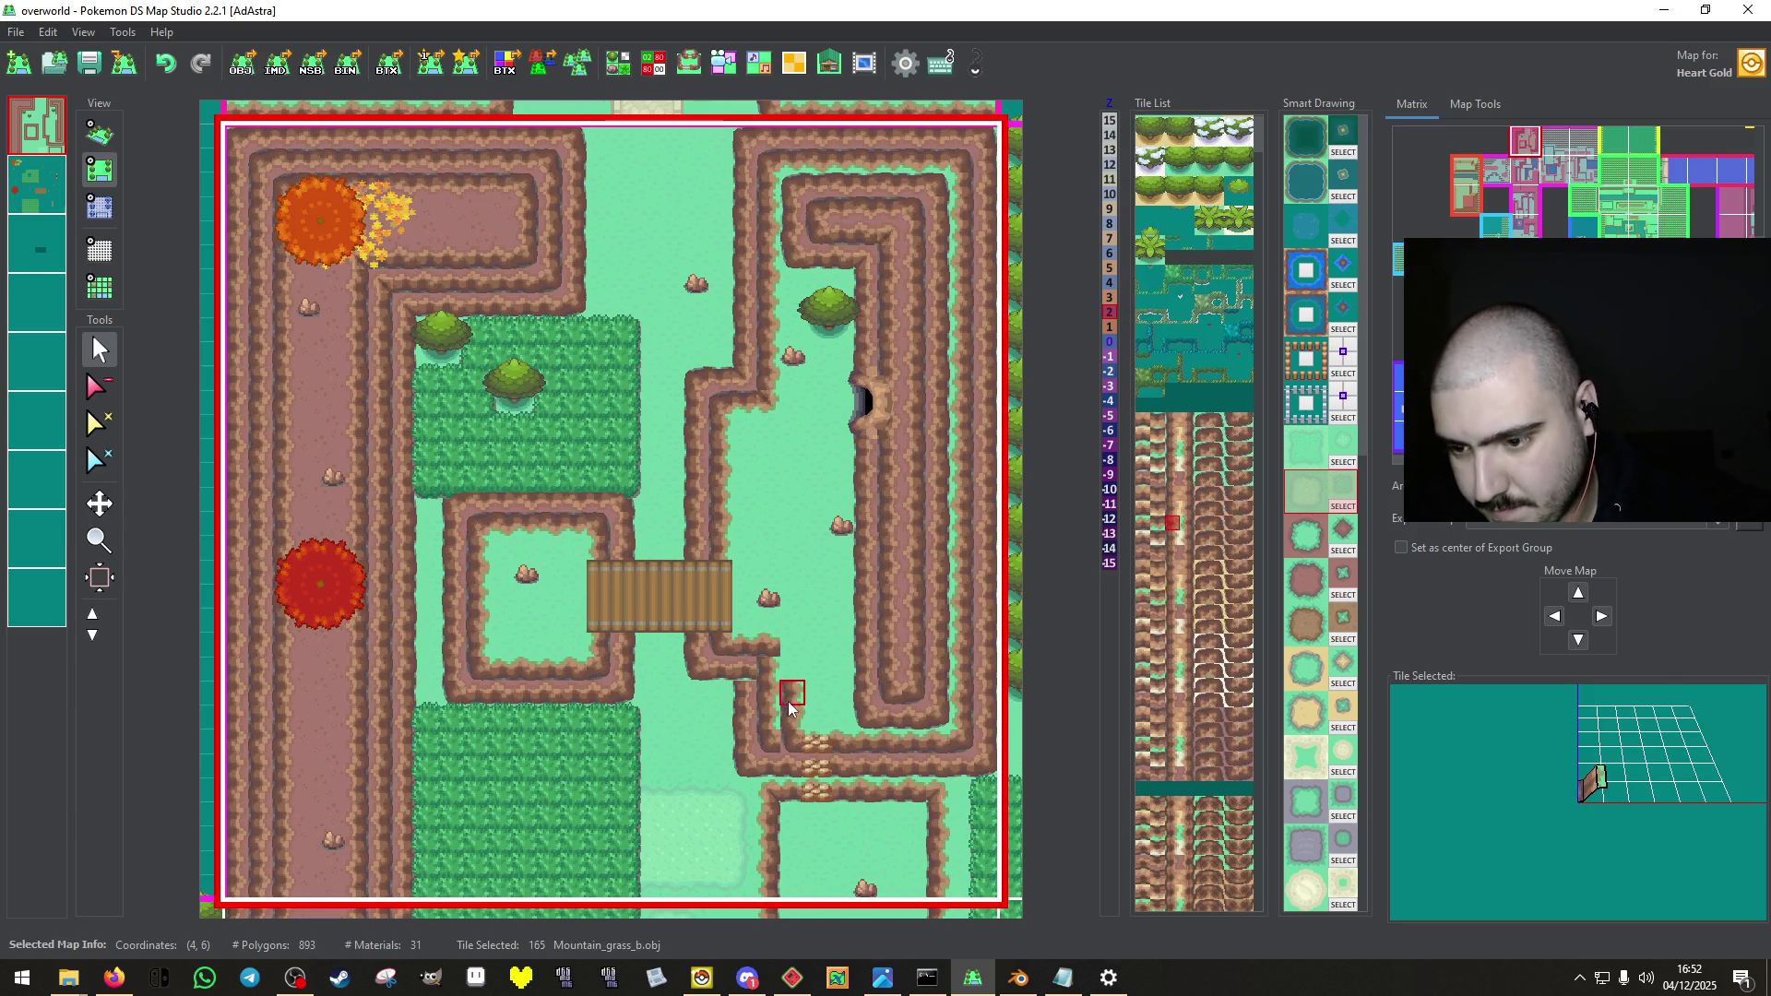
{"action": "left_click", "coordinate": [791, 650]}
{"action": "right_click", "coordinate": [771, 749]}
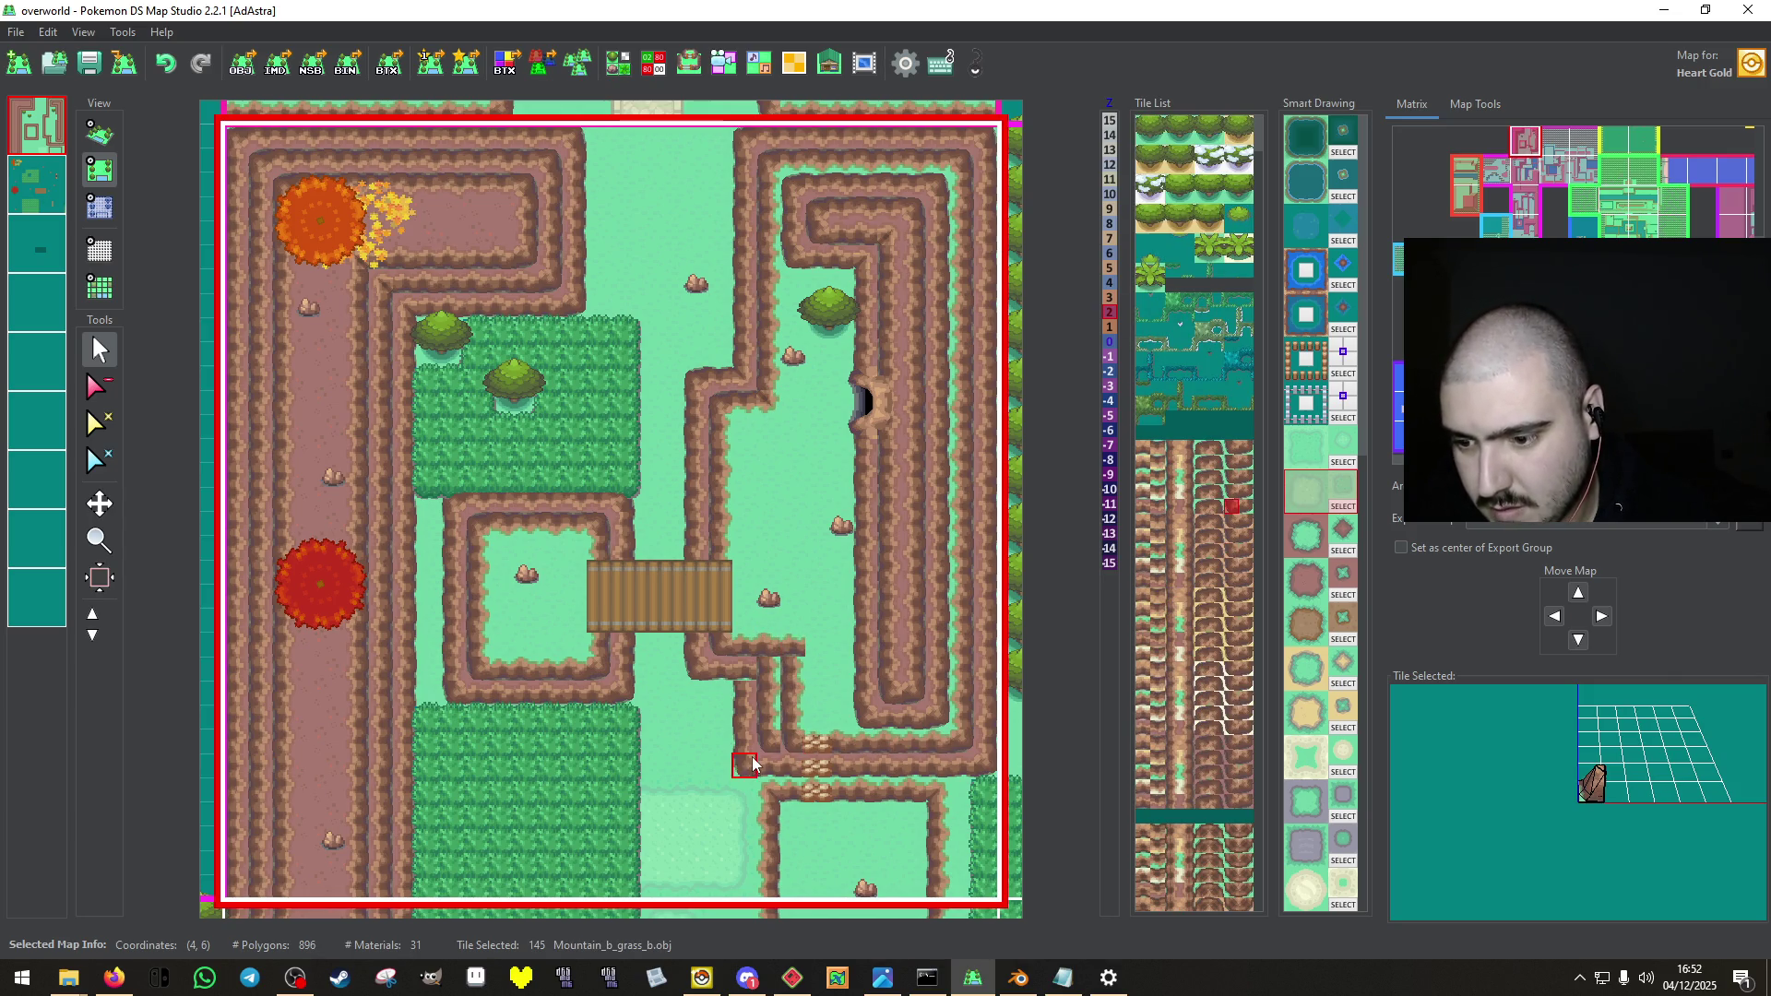
{"action": "right_click", "coordinate": [759, 680]}
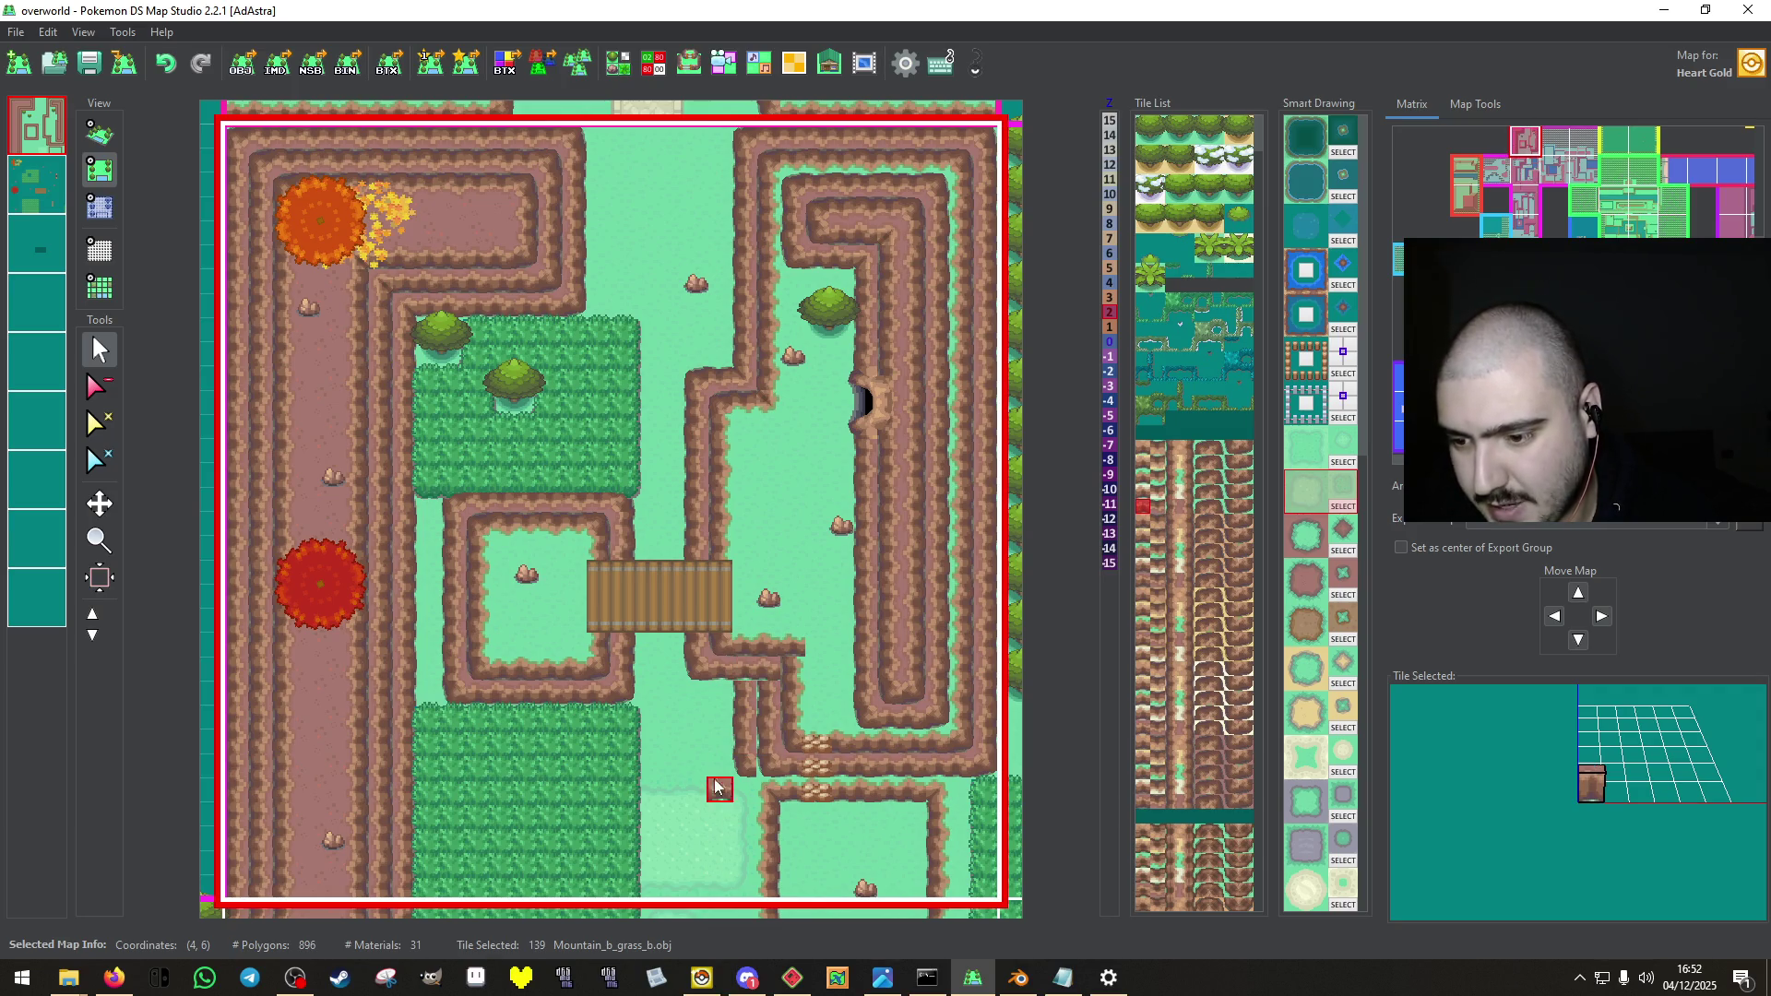
{"action": "right_click", "coordinate": [723, 782]}
{"action": "left_click", "coordinate": [747, 707]}
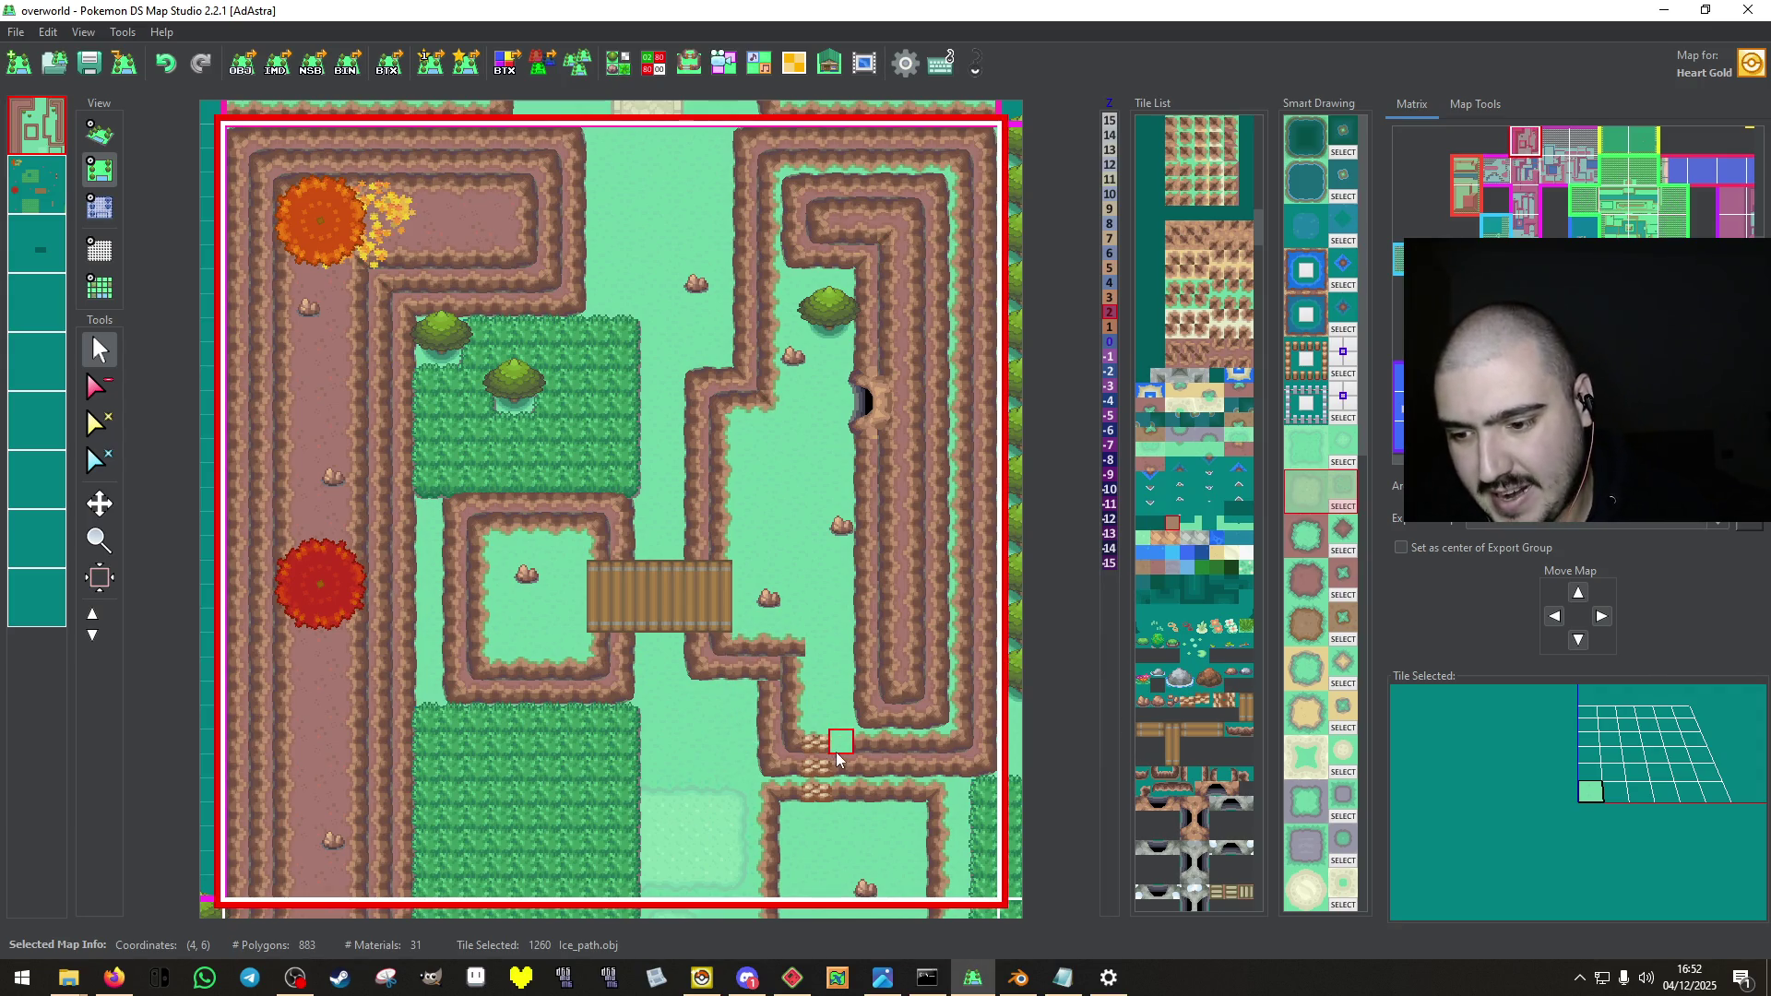
{"action": "left_click", "coordinate": [37, 208]}
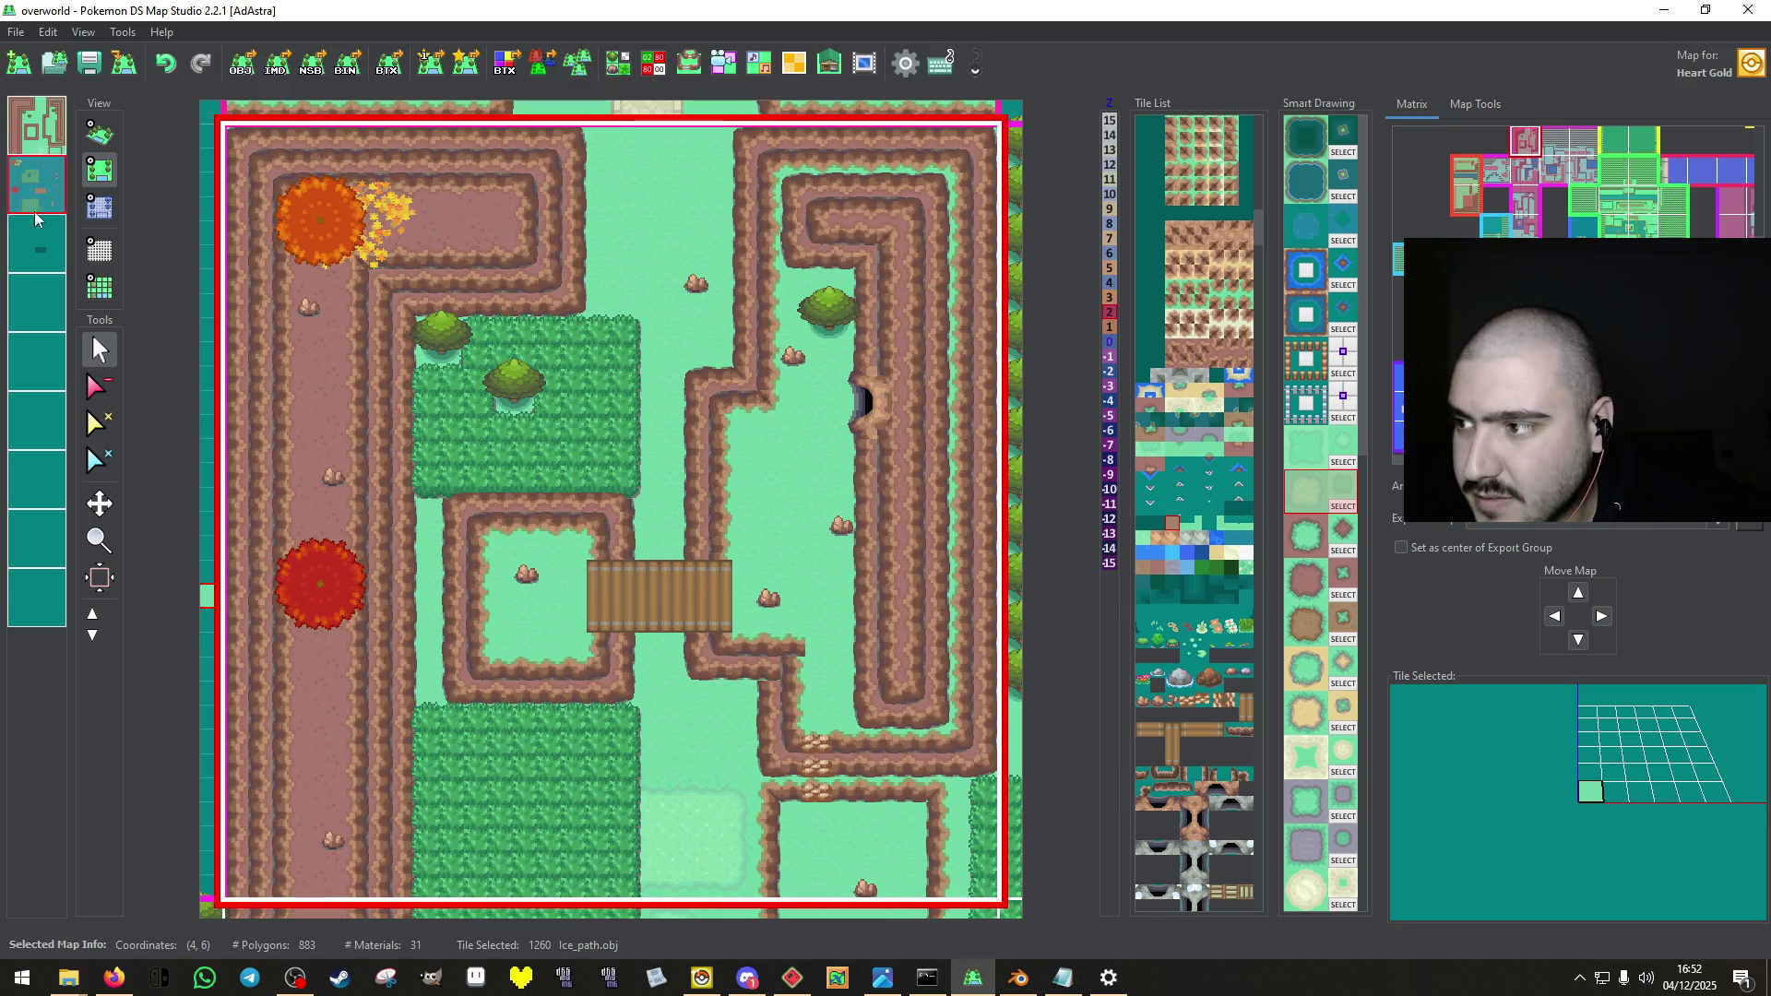
Add a stair piece beside the stairs and erase the stray stair piece.
{"action": "right_click", "coordinate": [821, 784]}
{"action": "left_click", "coordinate": [844, 744]}
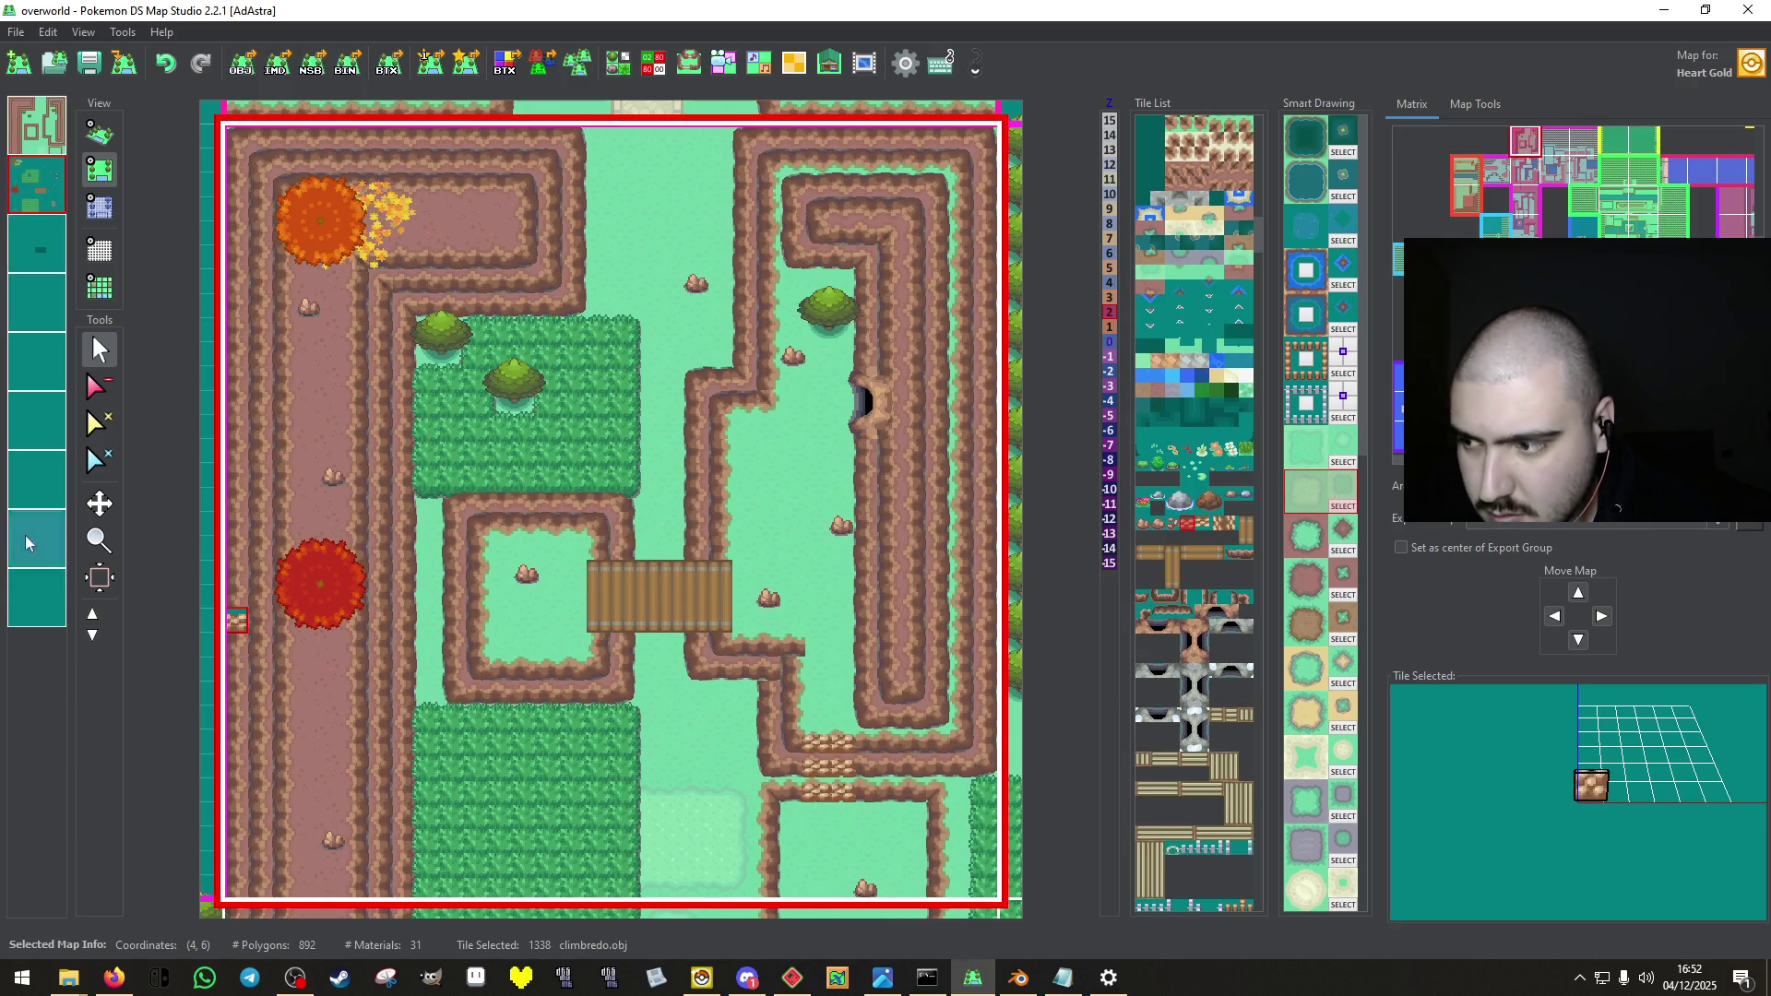
{"action": "left_click", "coordinate": [102, 387]}
{"action": "left_click", "coordinate": [814, 793]}
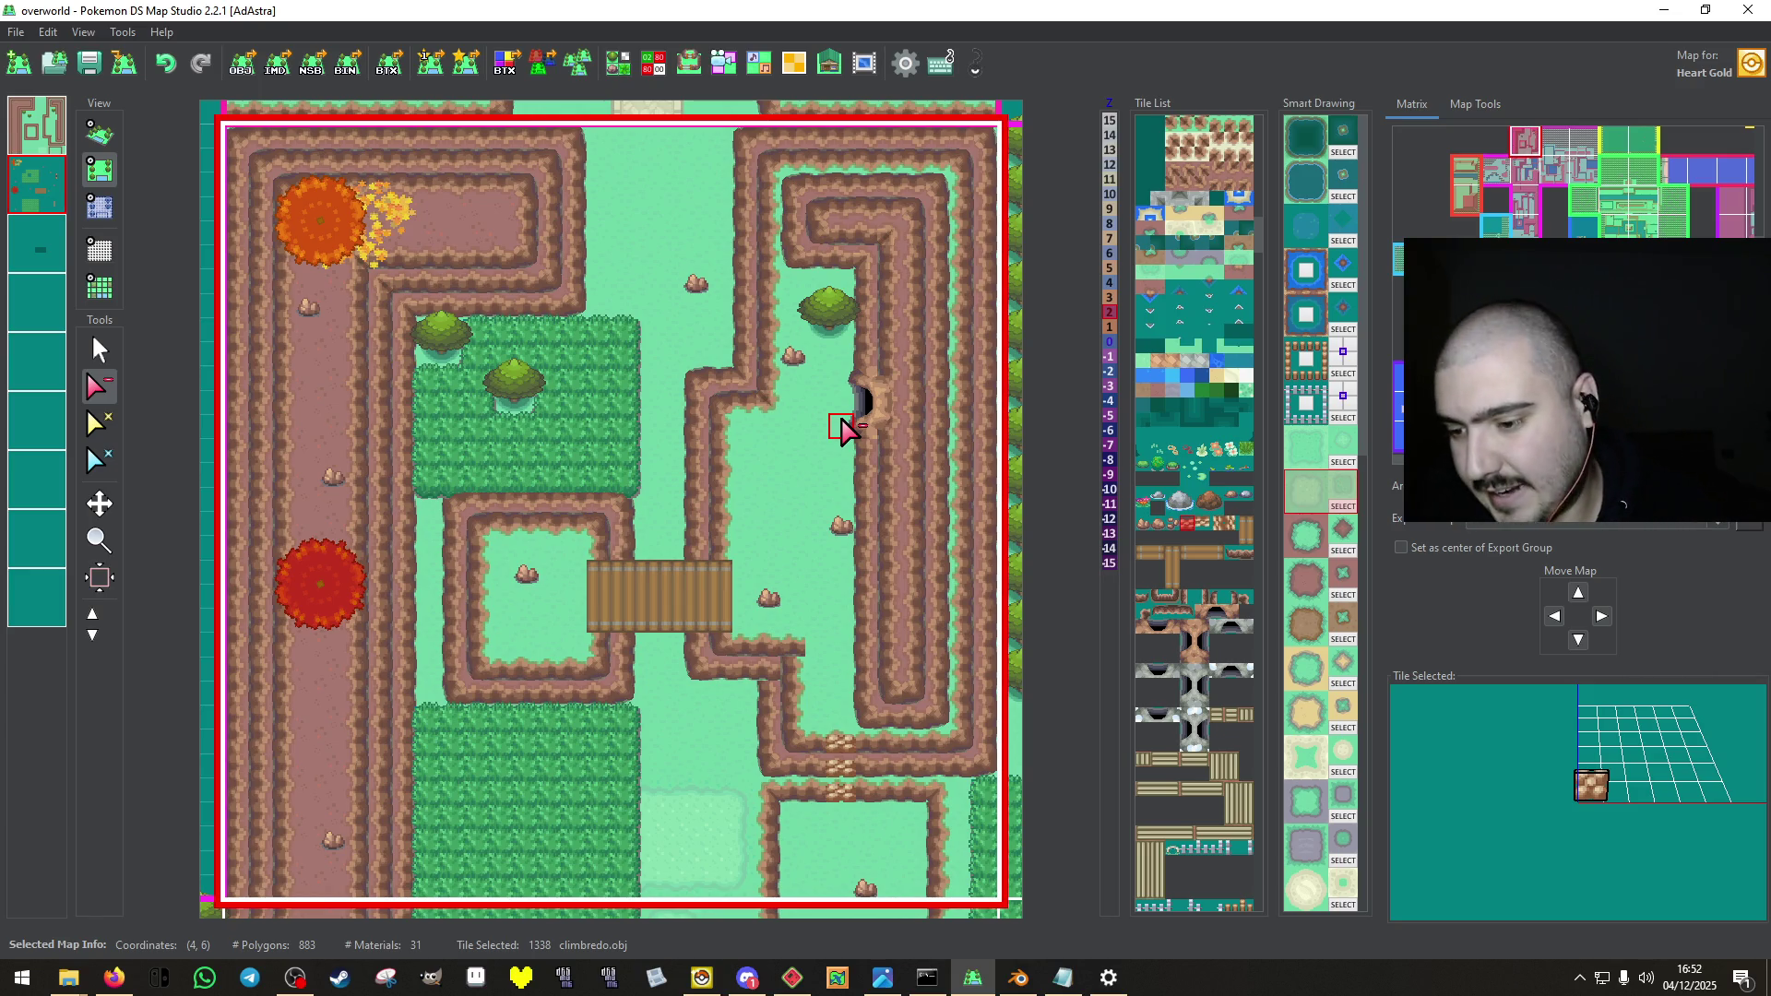
On layer 1, paint Ice_path_bl and Ice_path_b edge tiles around the pale path patch.
{"action": "left_click", "coordinate": [37, 129]}
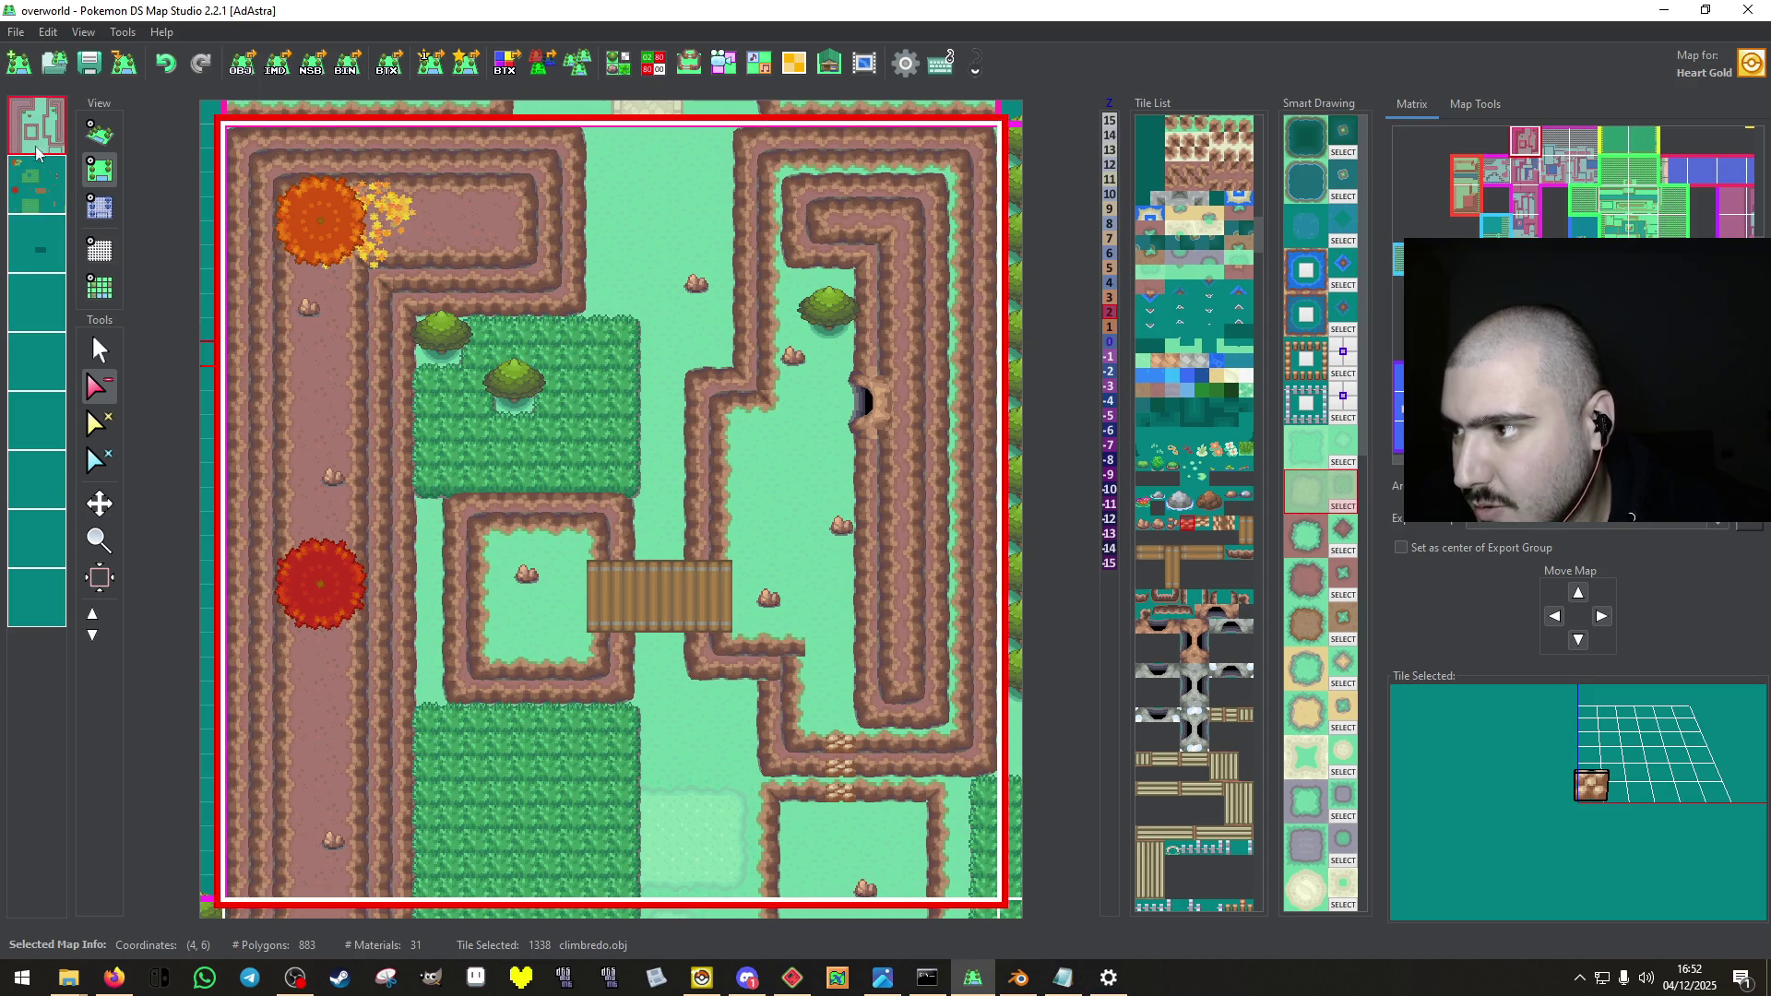
{"action": "left_click", "coordinate": [99, 349]}
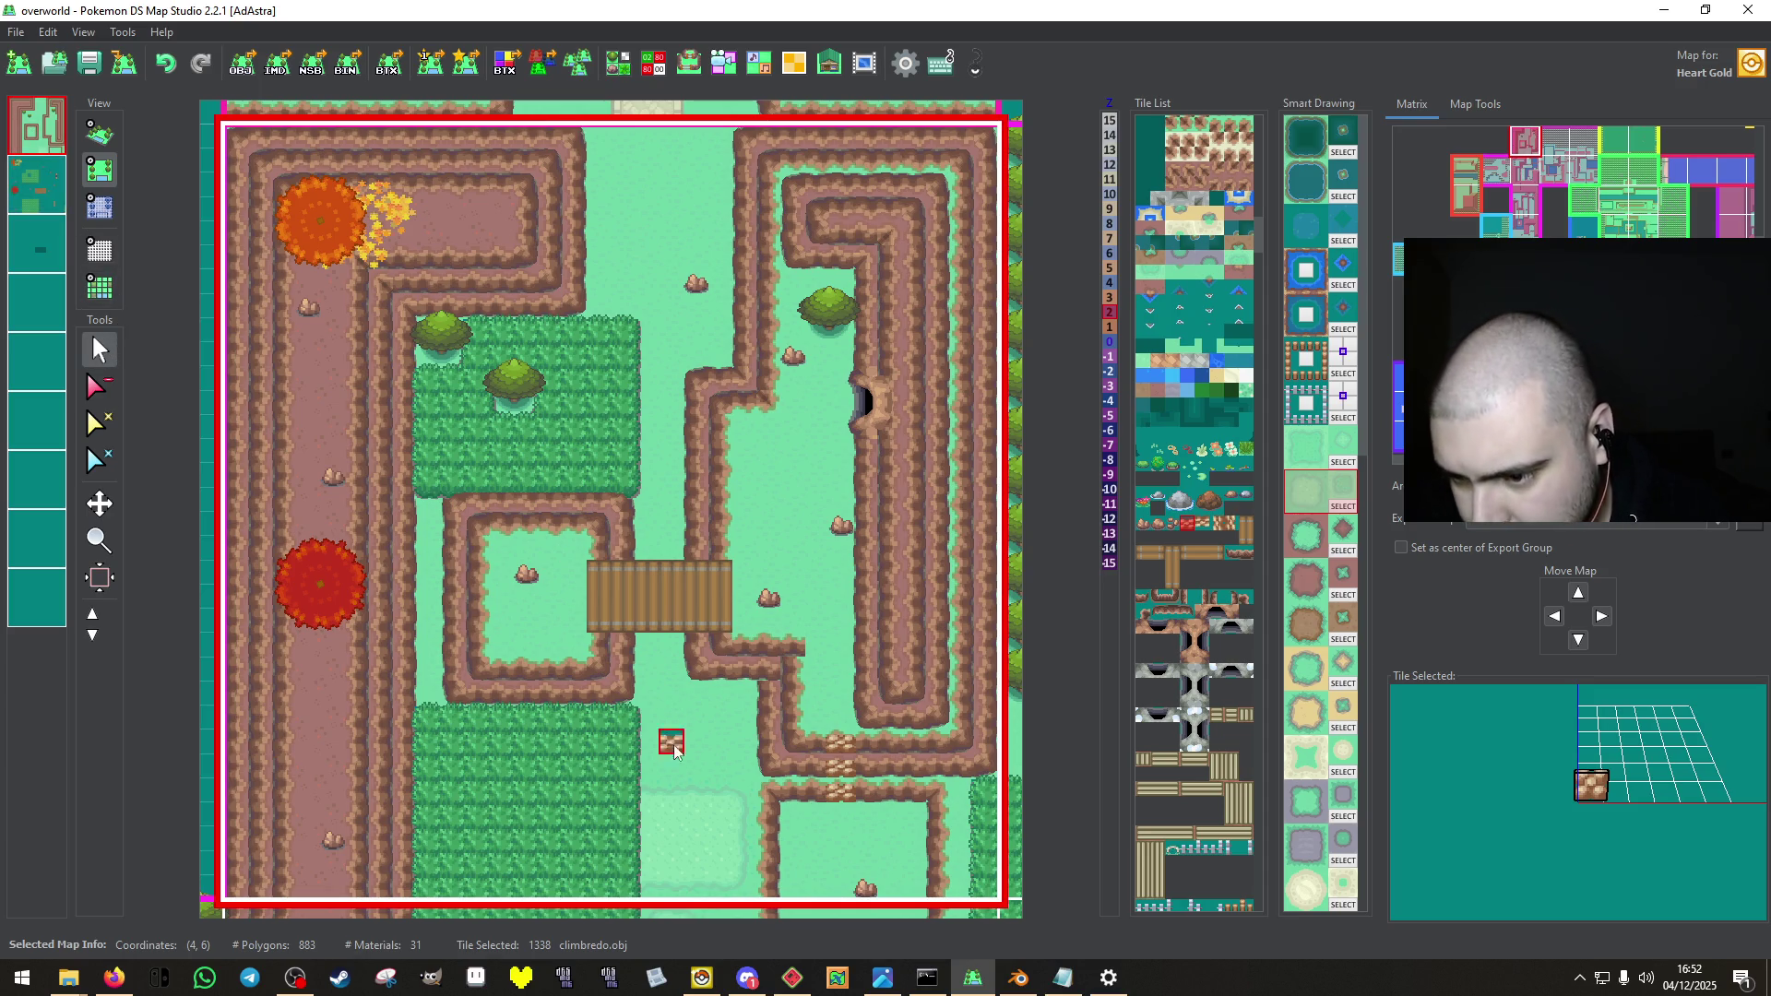
{"action": "left_click", "coordinate": [743, 791]}
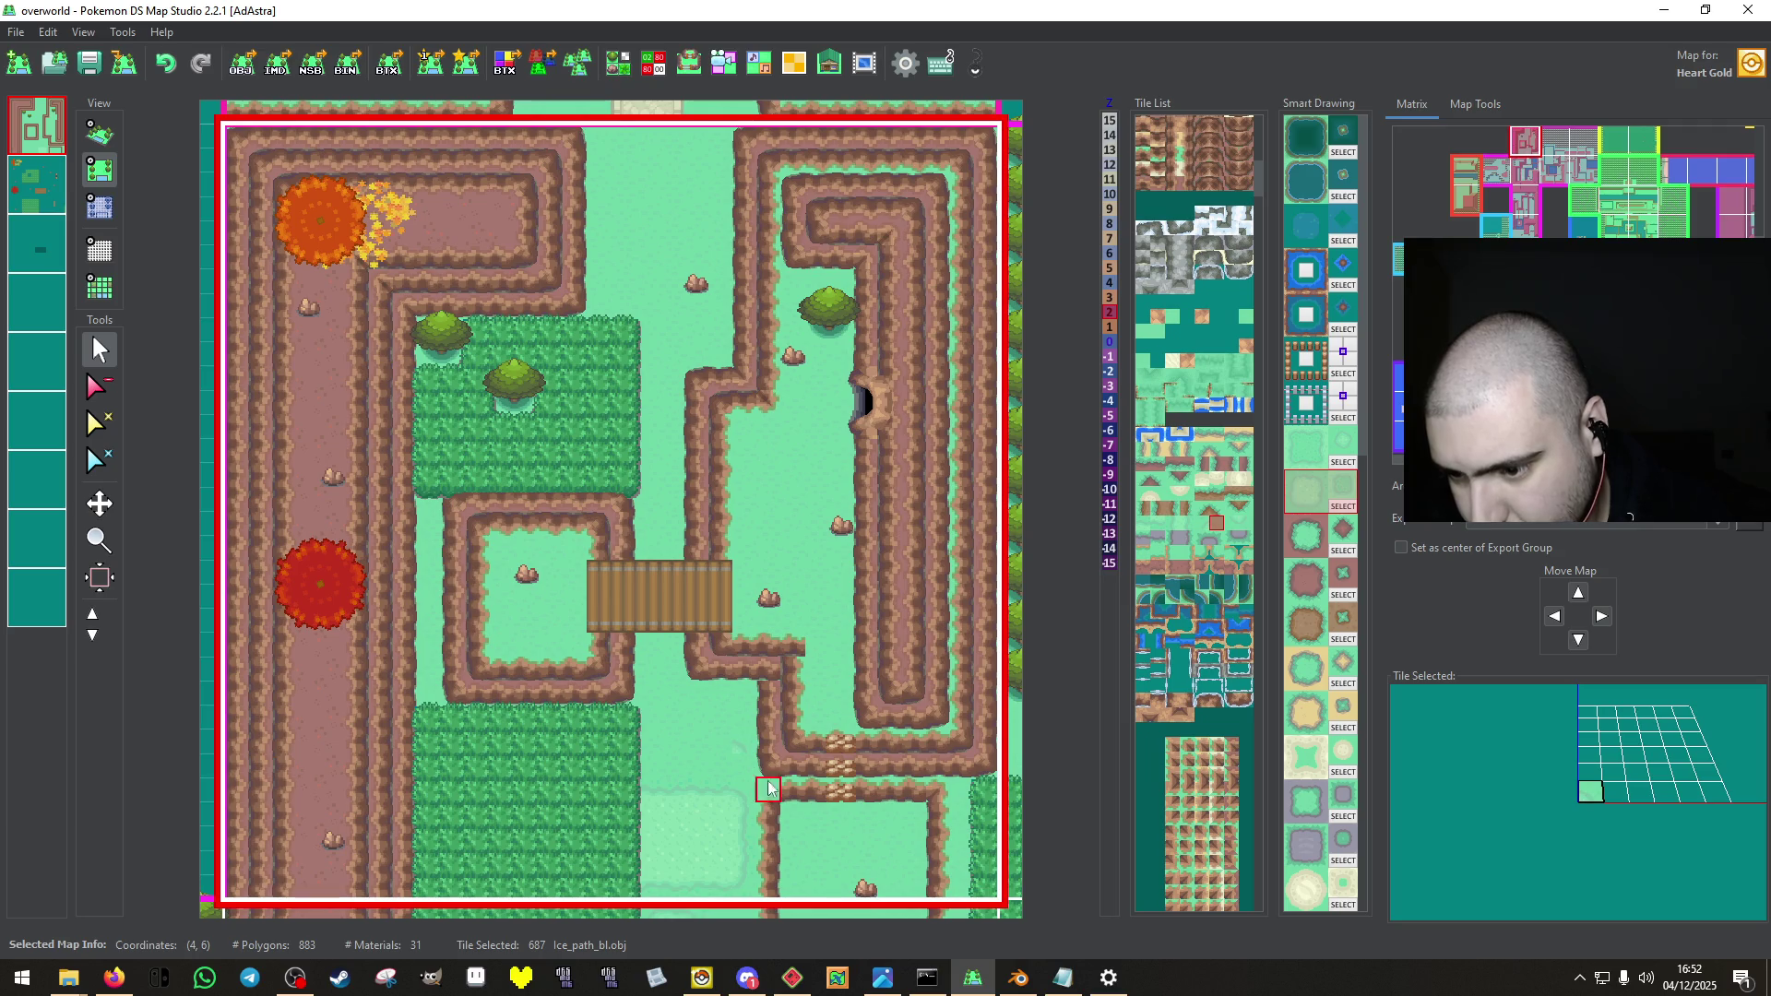
{"action": "left_click", "coordinate": [695, 787]}
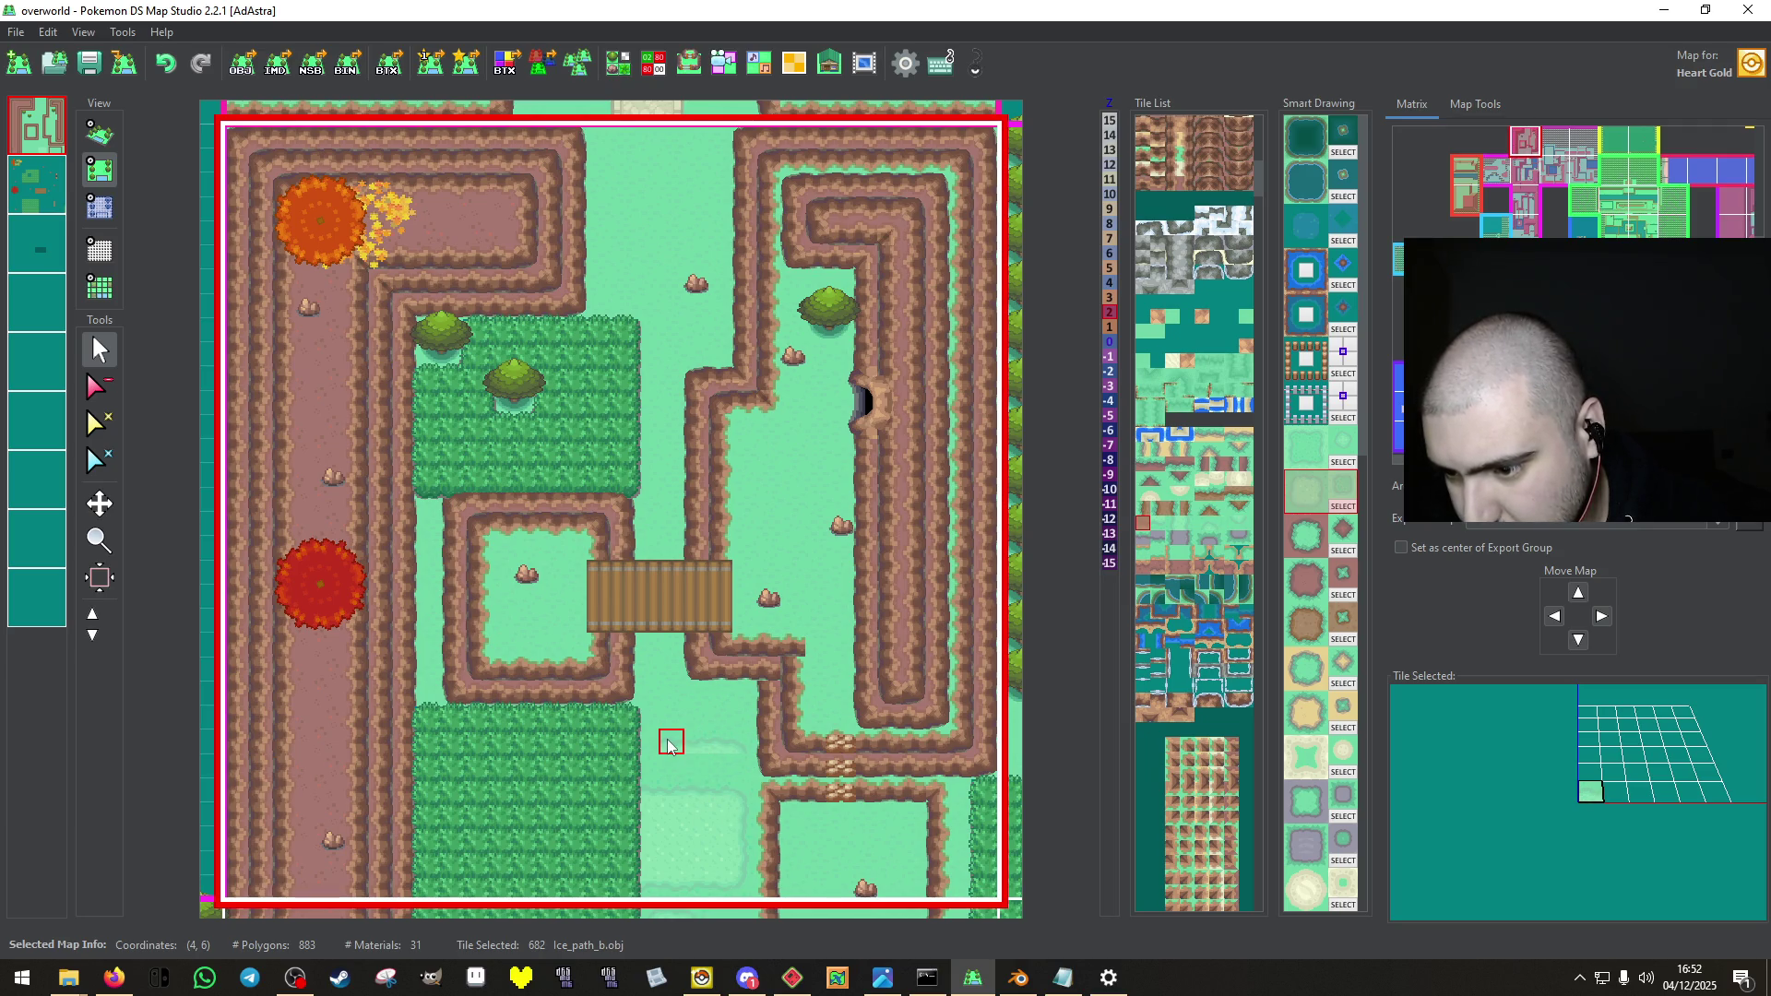
{"action": "left_click", "coordinate": [37, 184]}
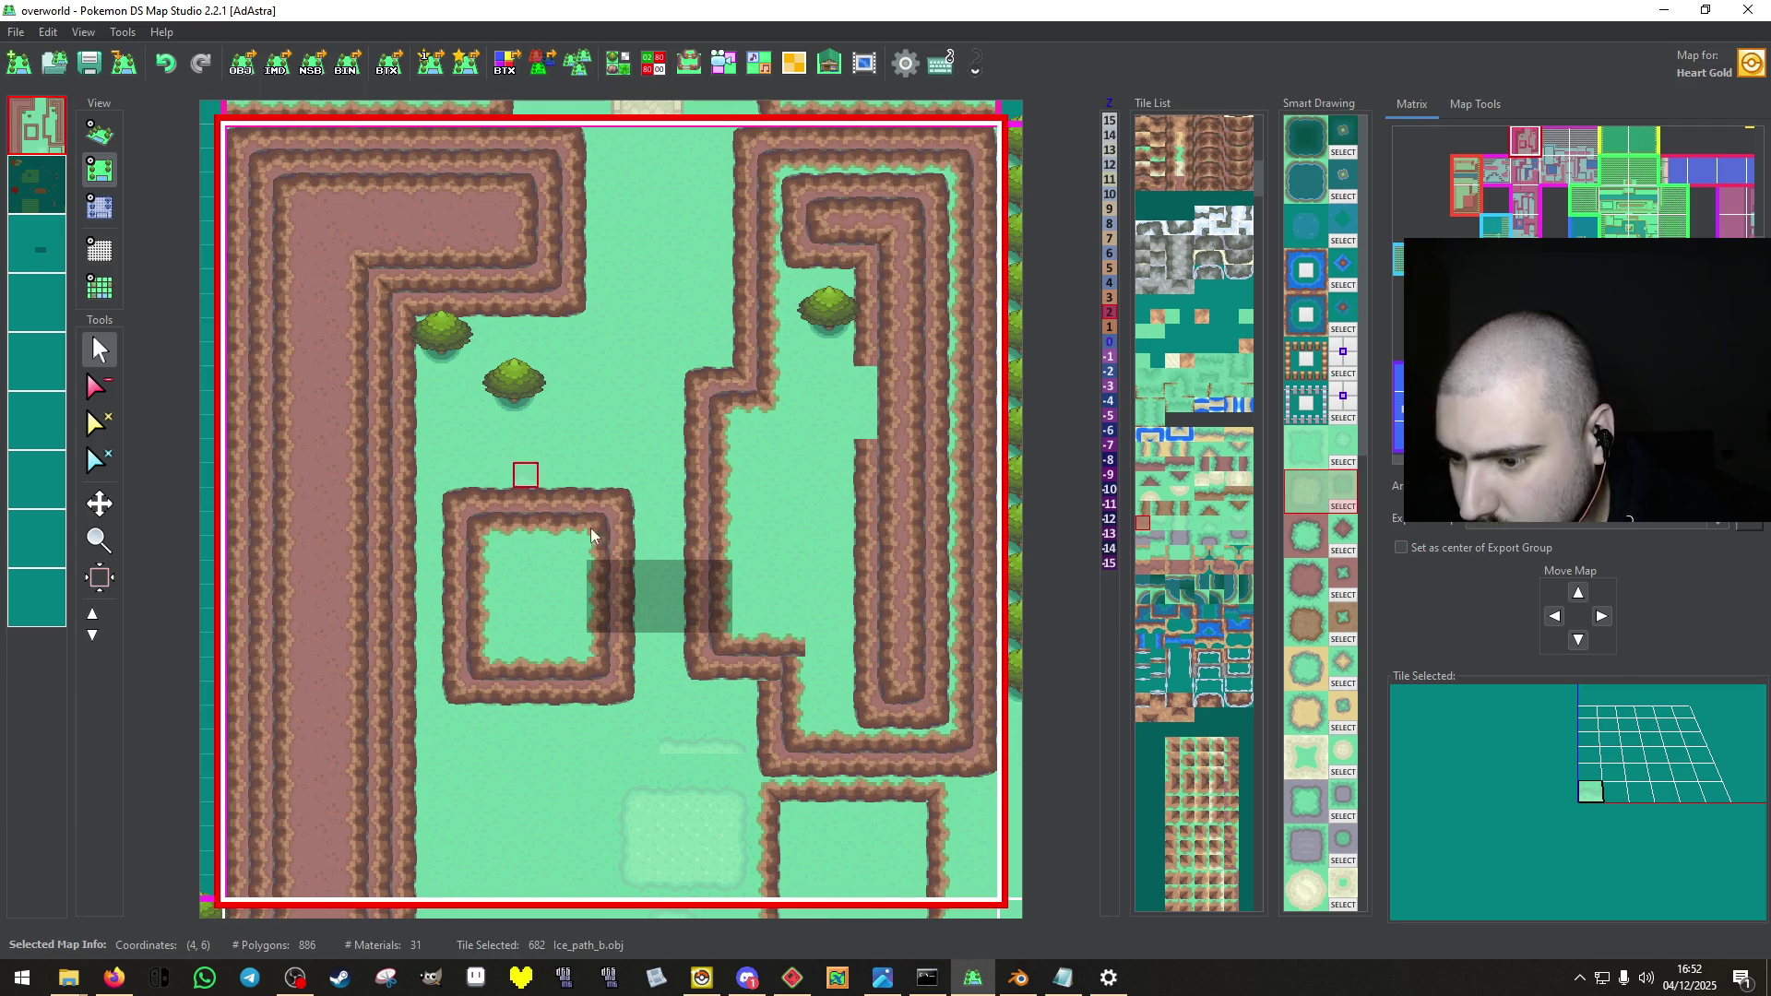
{"action": "left_click", "coordinate": [623, 743]}
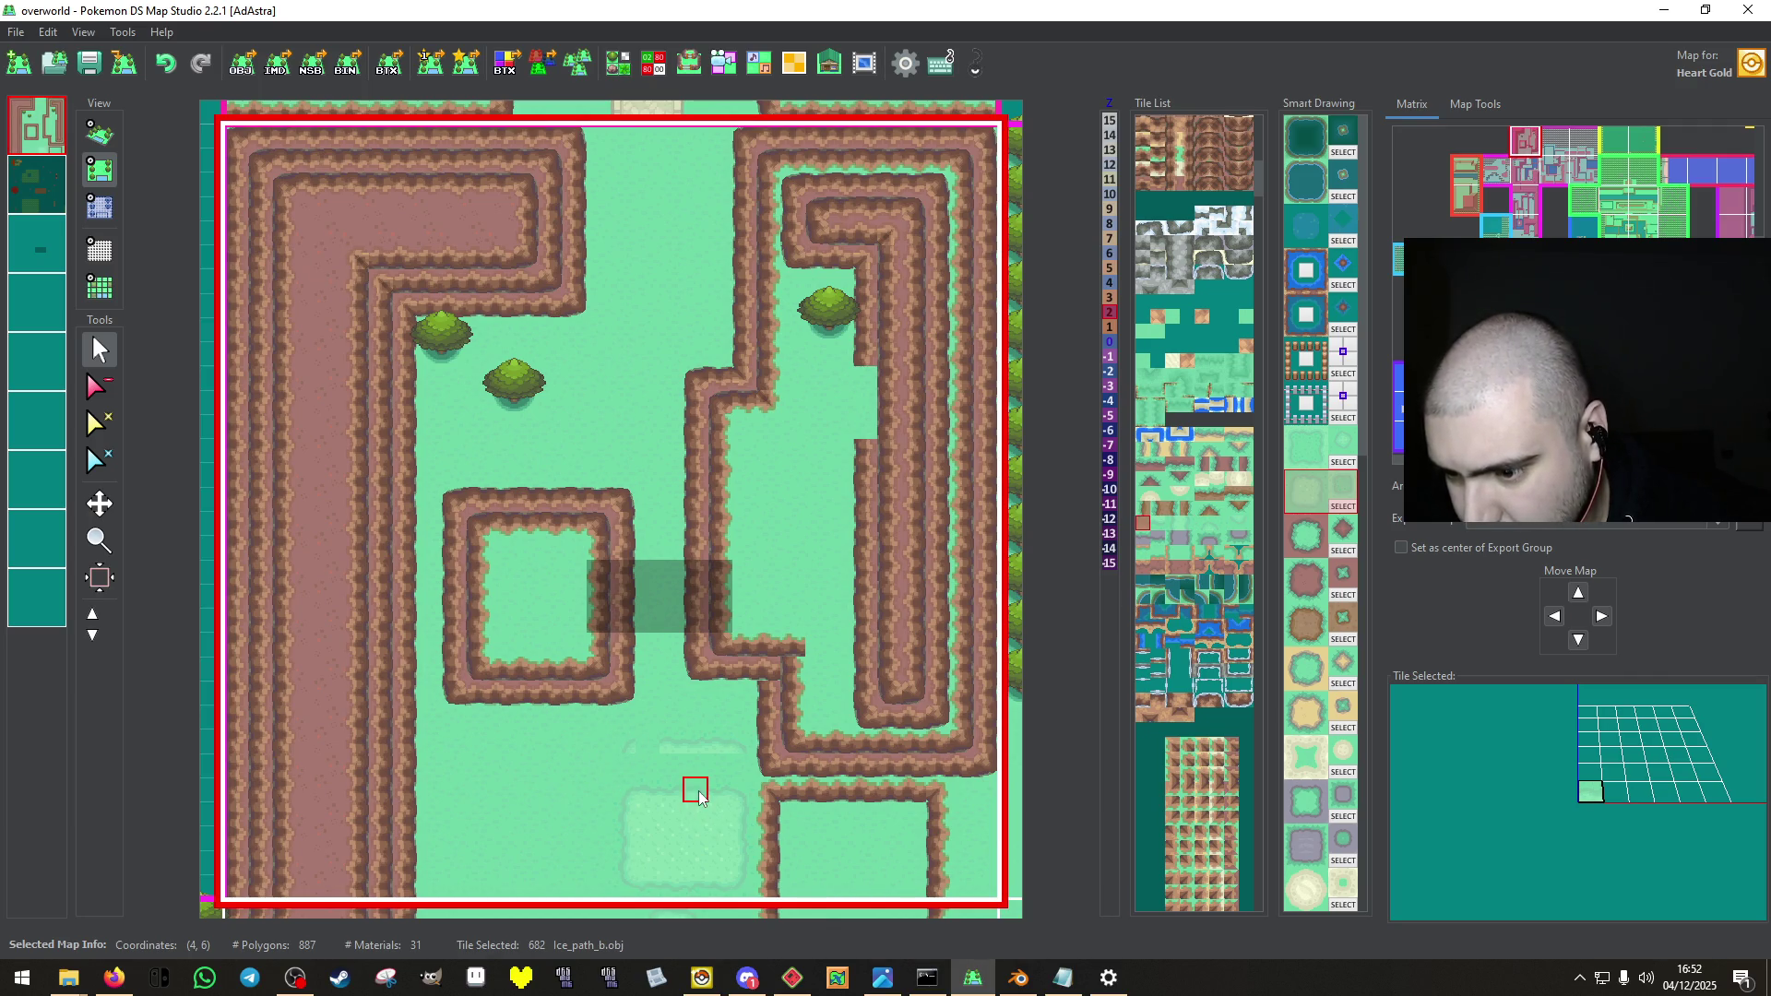
{"action": "left_click", "coordinate": [738, 828]}
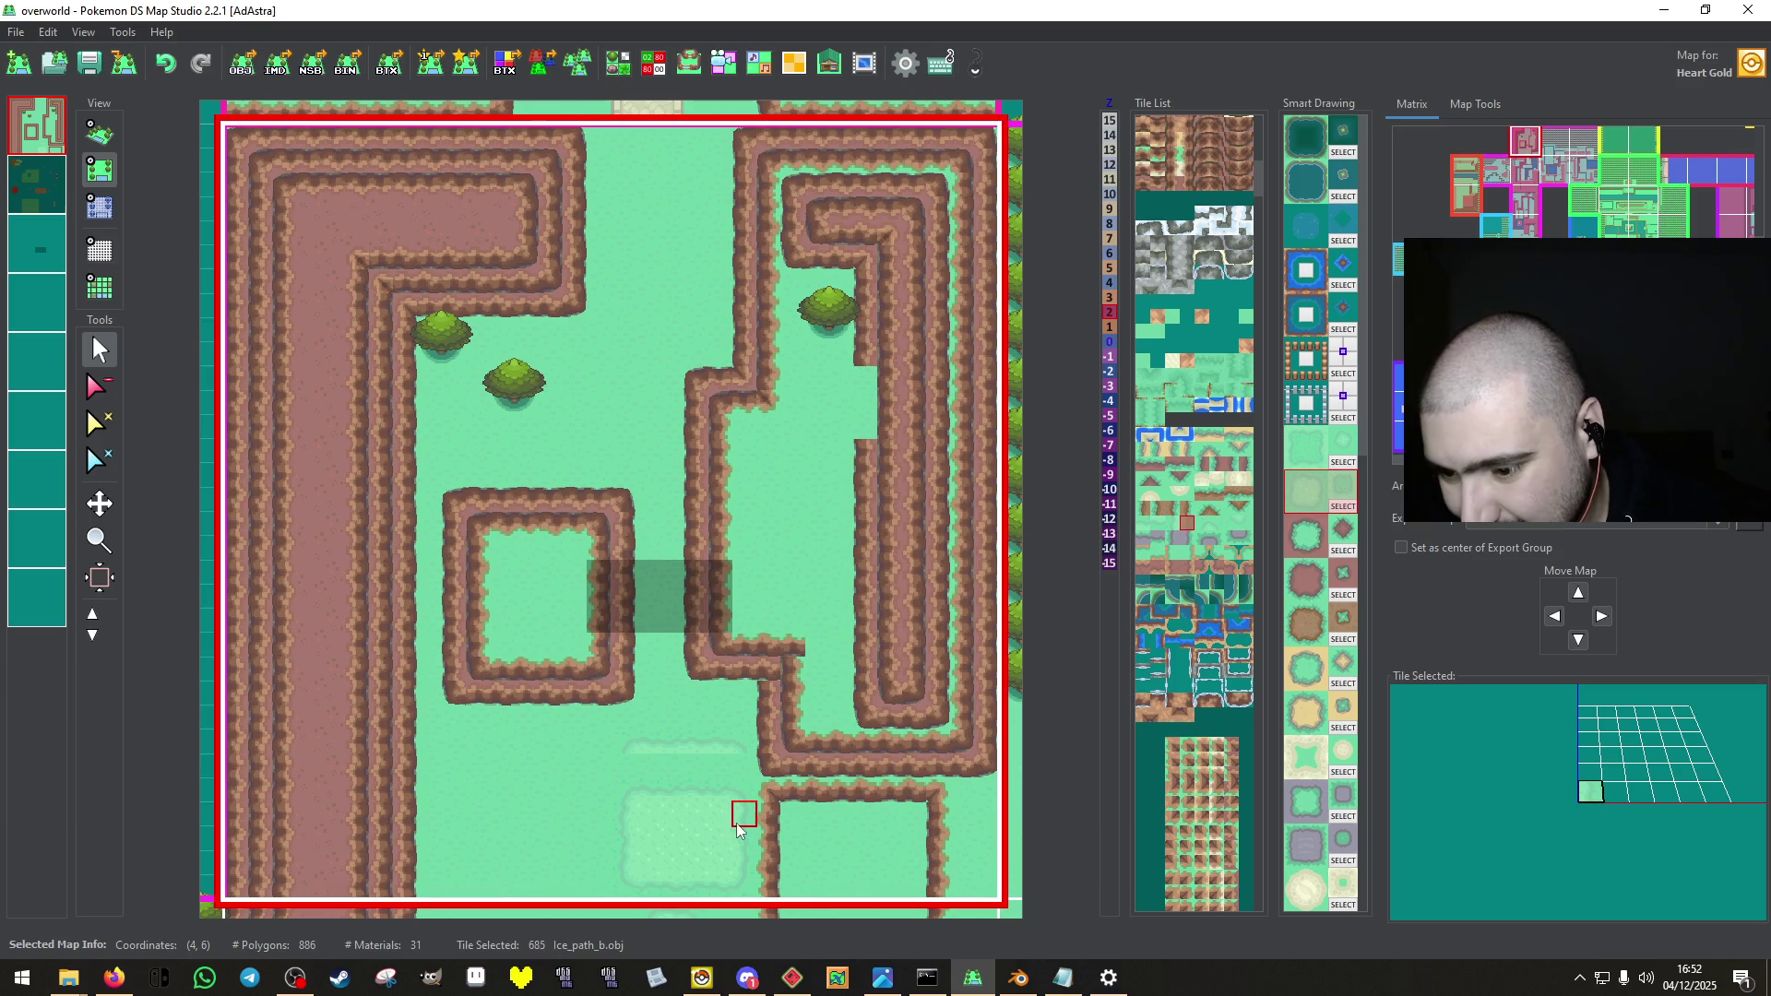
{"action": "left_click", "coordinate": [620, 814]}
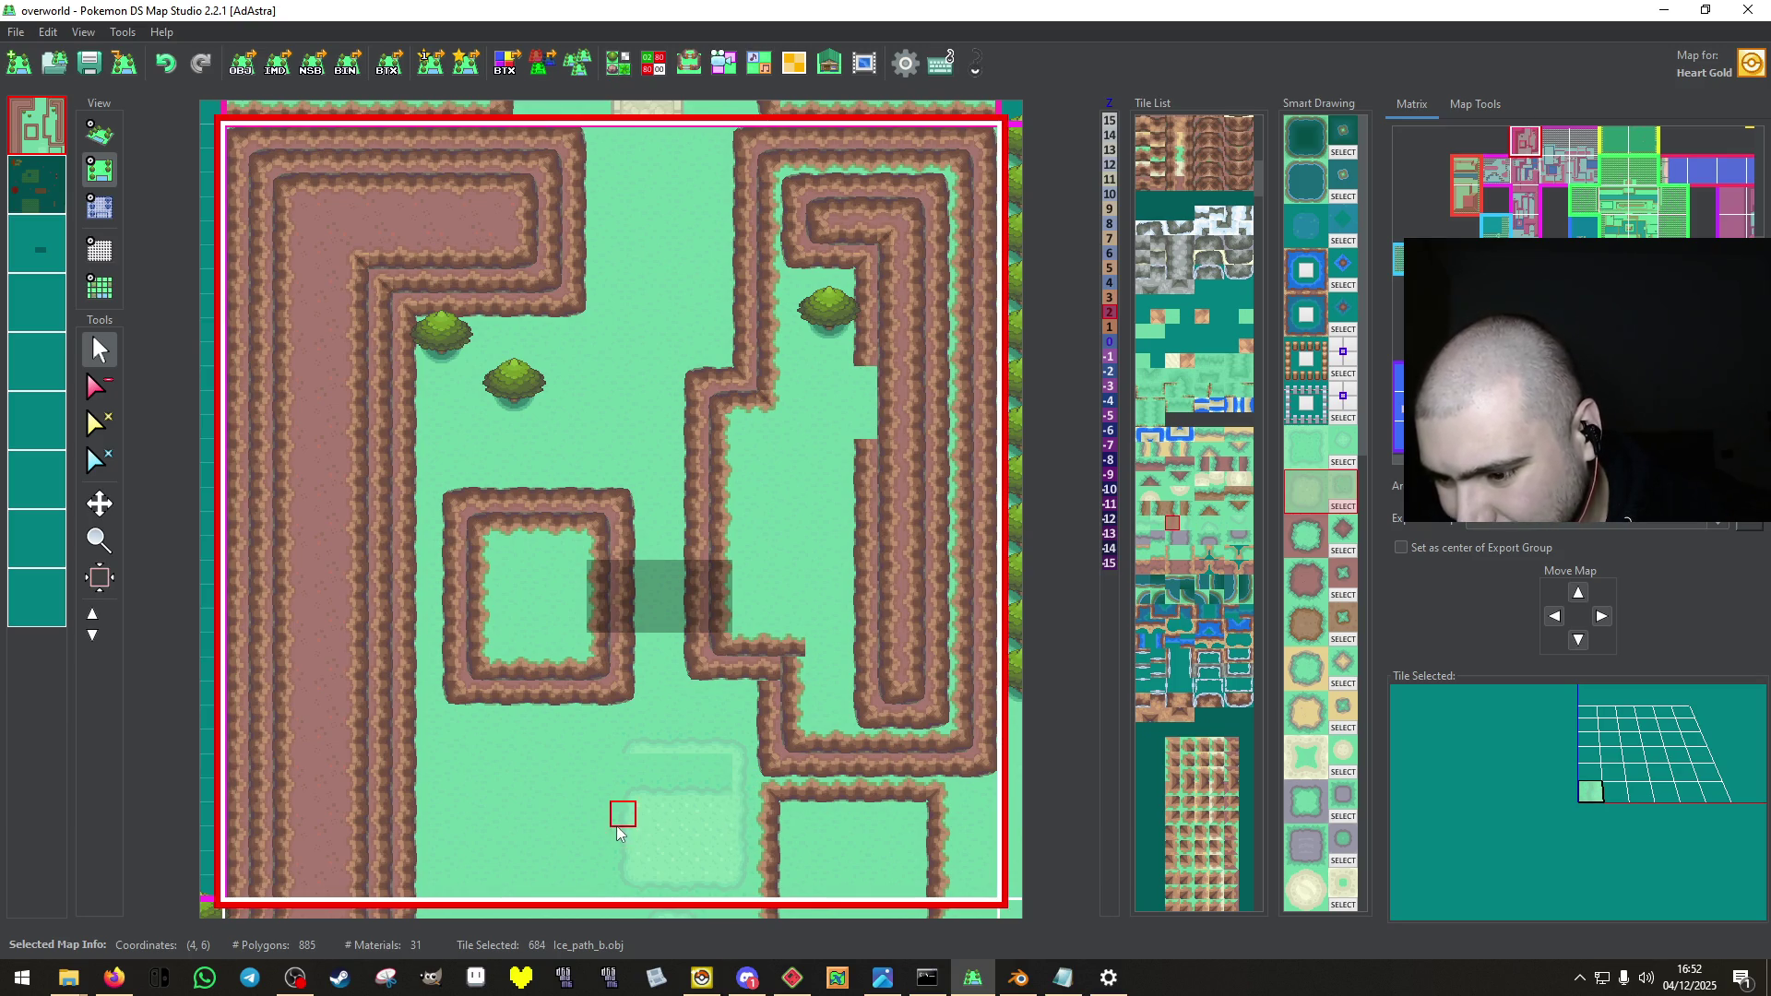
{"action": "left_click", "coordinate": [662, 827]}
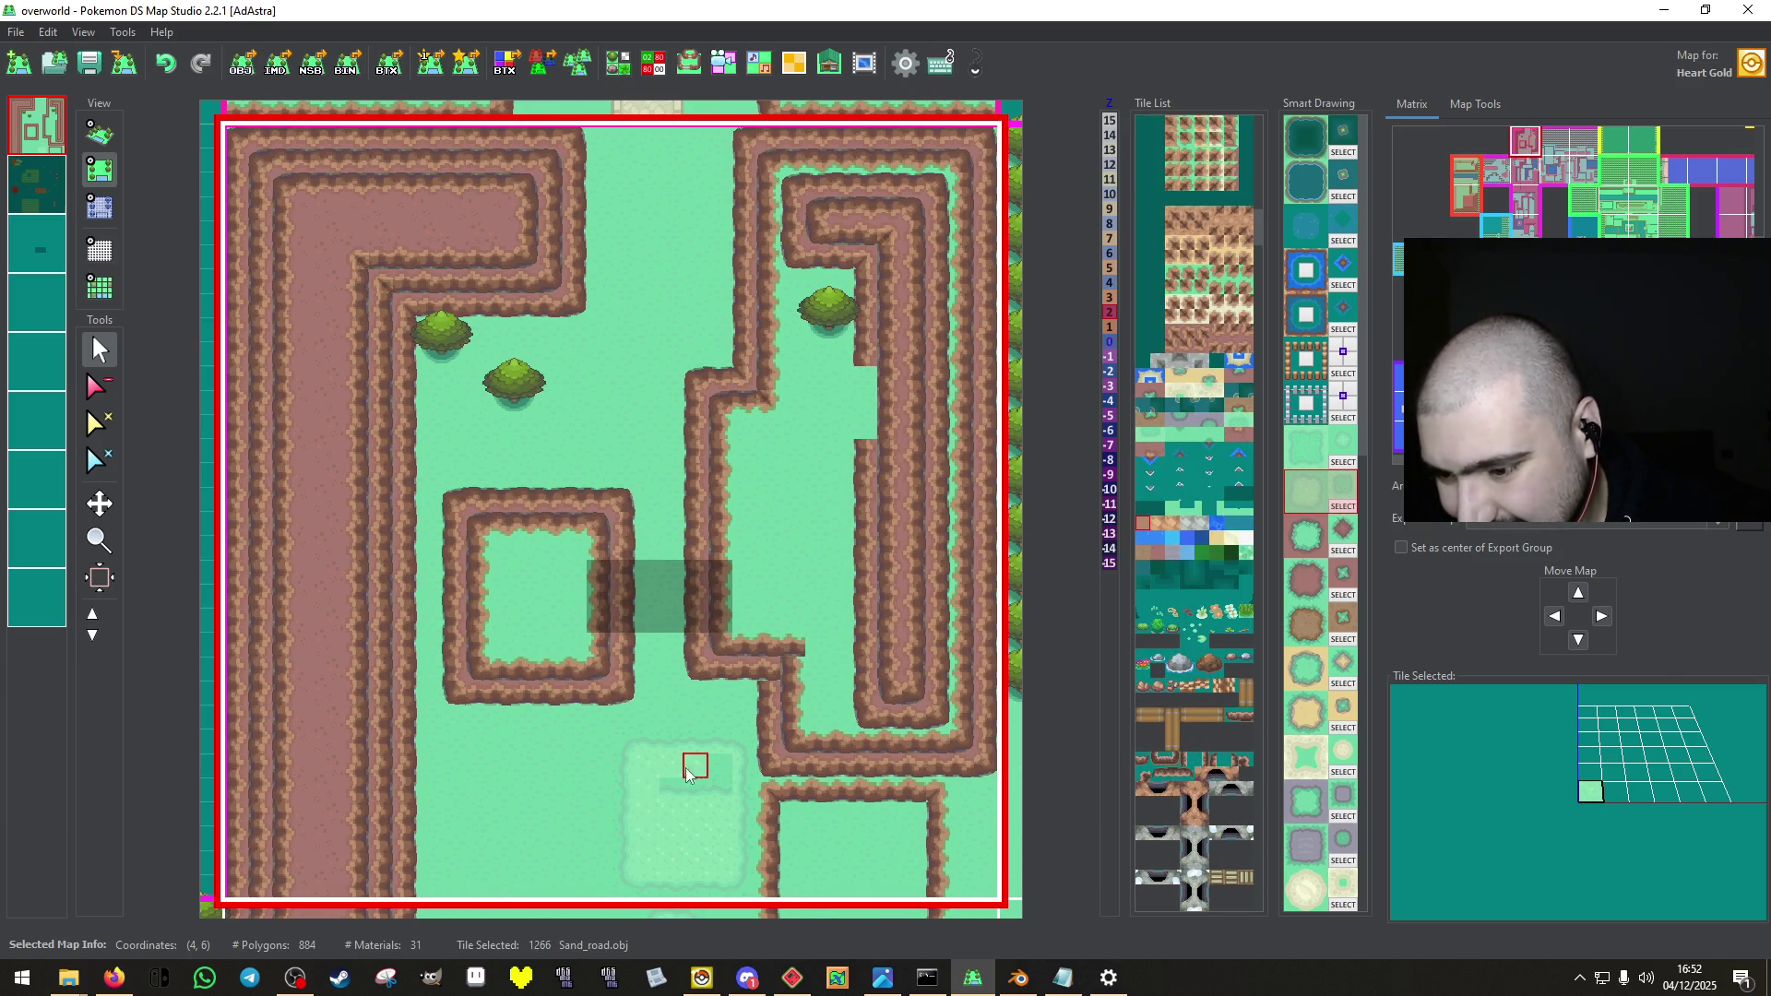
Return to the first layer and save the 4,6 map.
{"action": "left_click", "coordinate": [41, 201]}
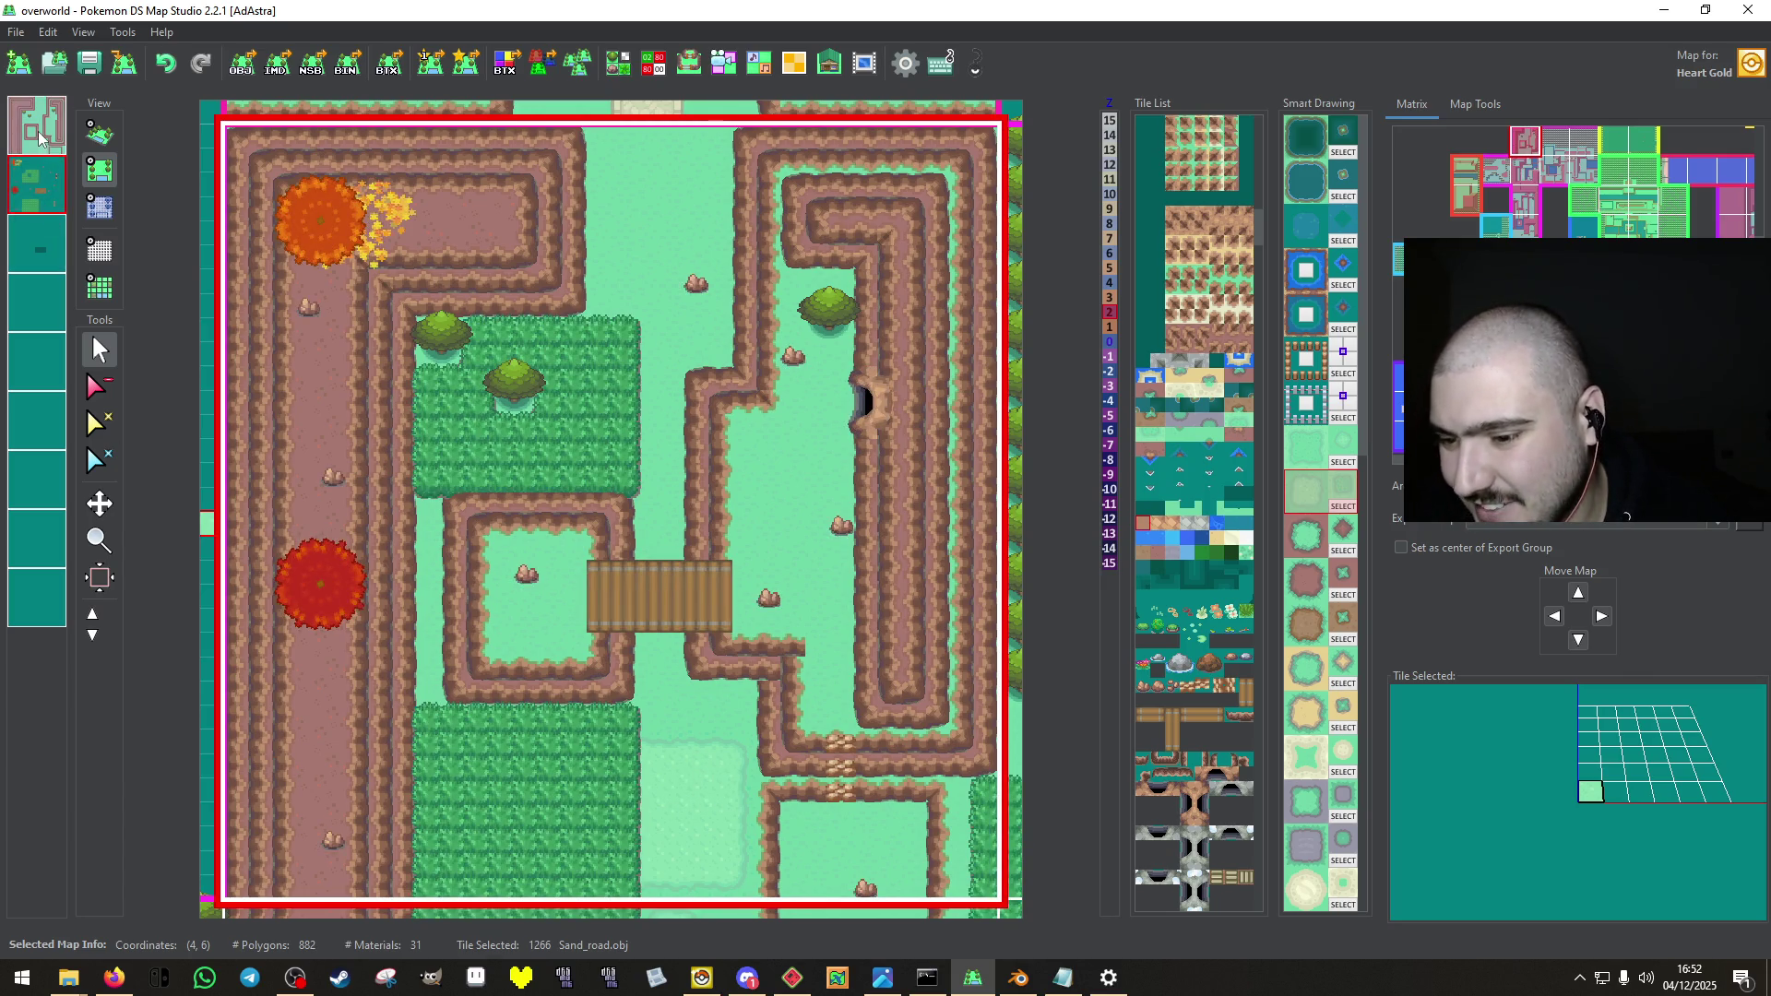
{"action": "left_click", "coordinate": [30, 134]}
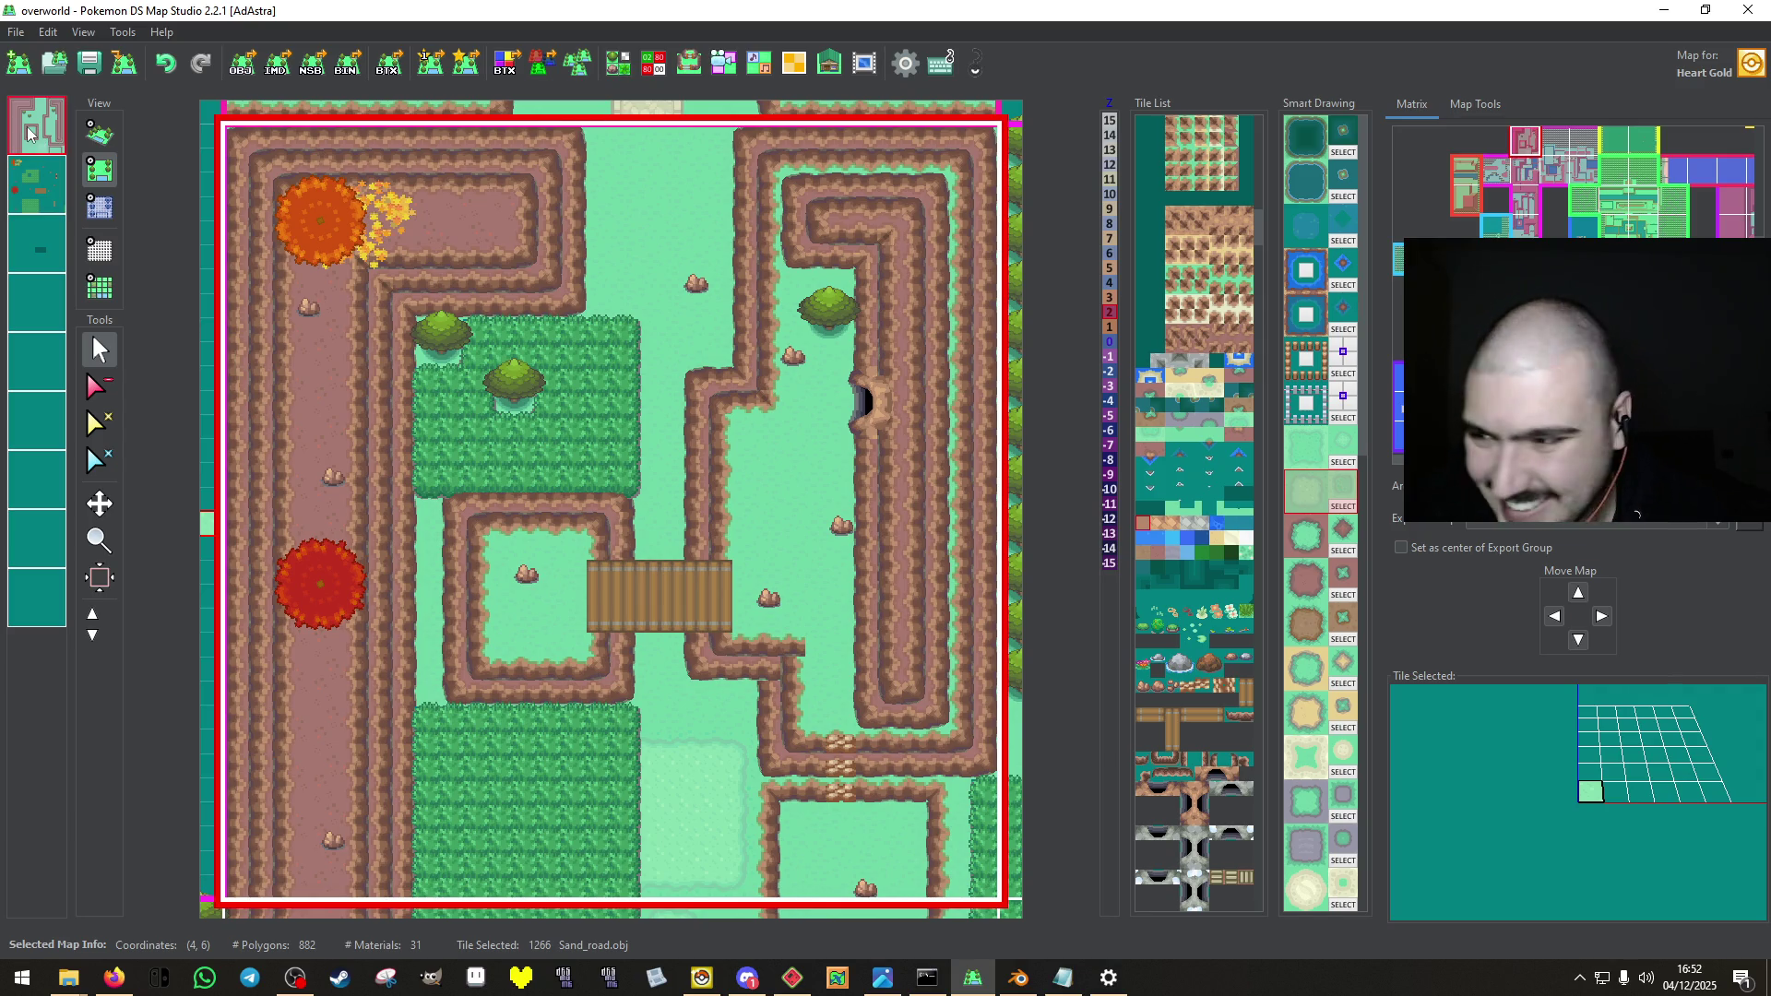
{"action": "left_click", "coordinate": [92, 63]}
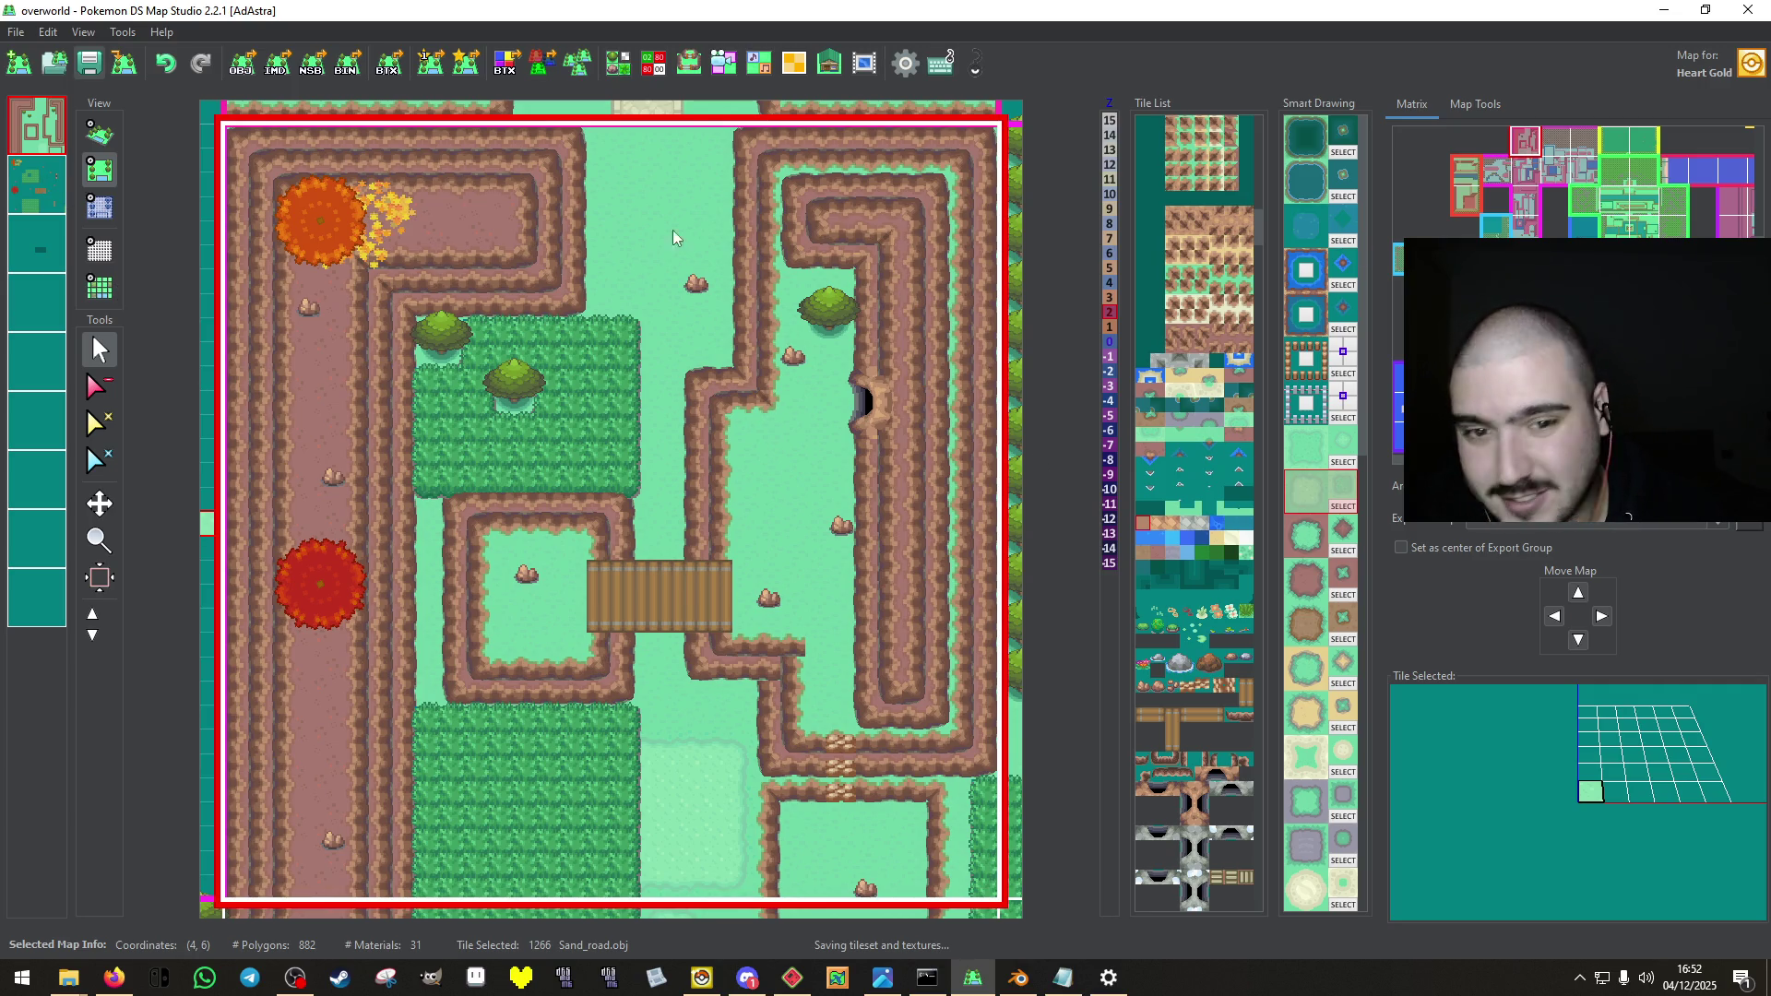
{"action": "left_click", "coordinate": [1525, 167]}
Place three Grass_small tufts on the pale patch of the 4,6 map and save it.
{"action": "left_click", "coordinate": [37, 185]}
{"action": "left_click", "coordinate": [643, 404]}
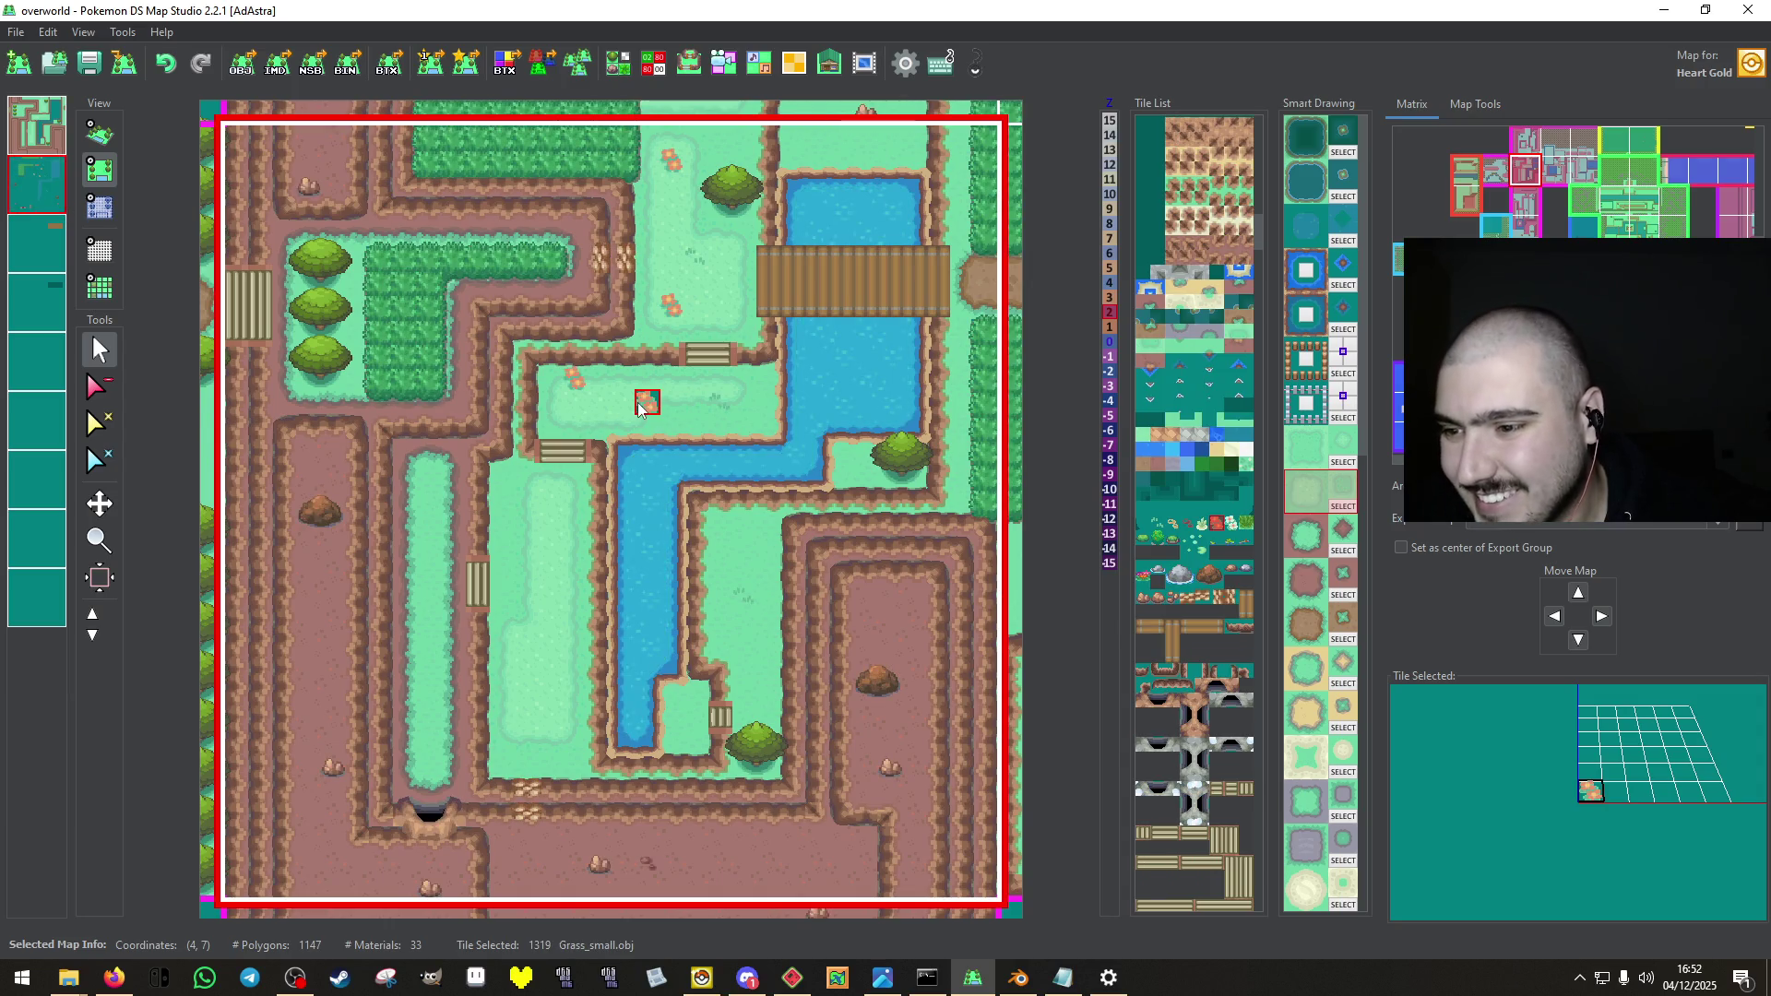
{"action": "left_click", "coordinate": [1527, 140]}
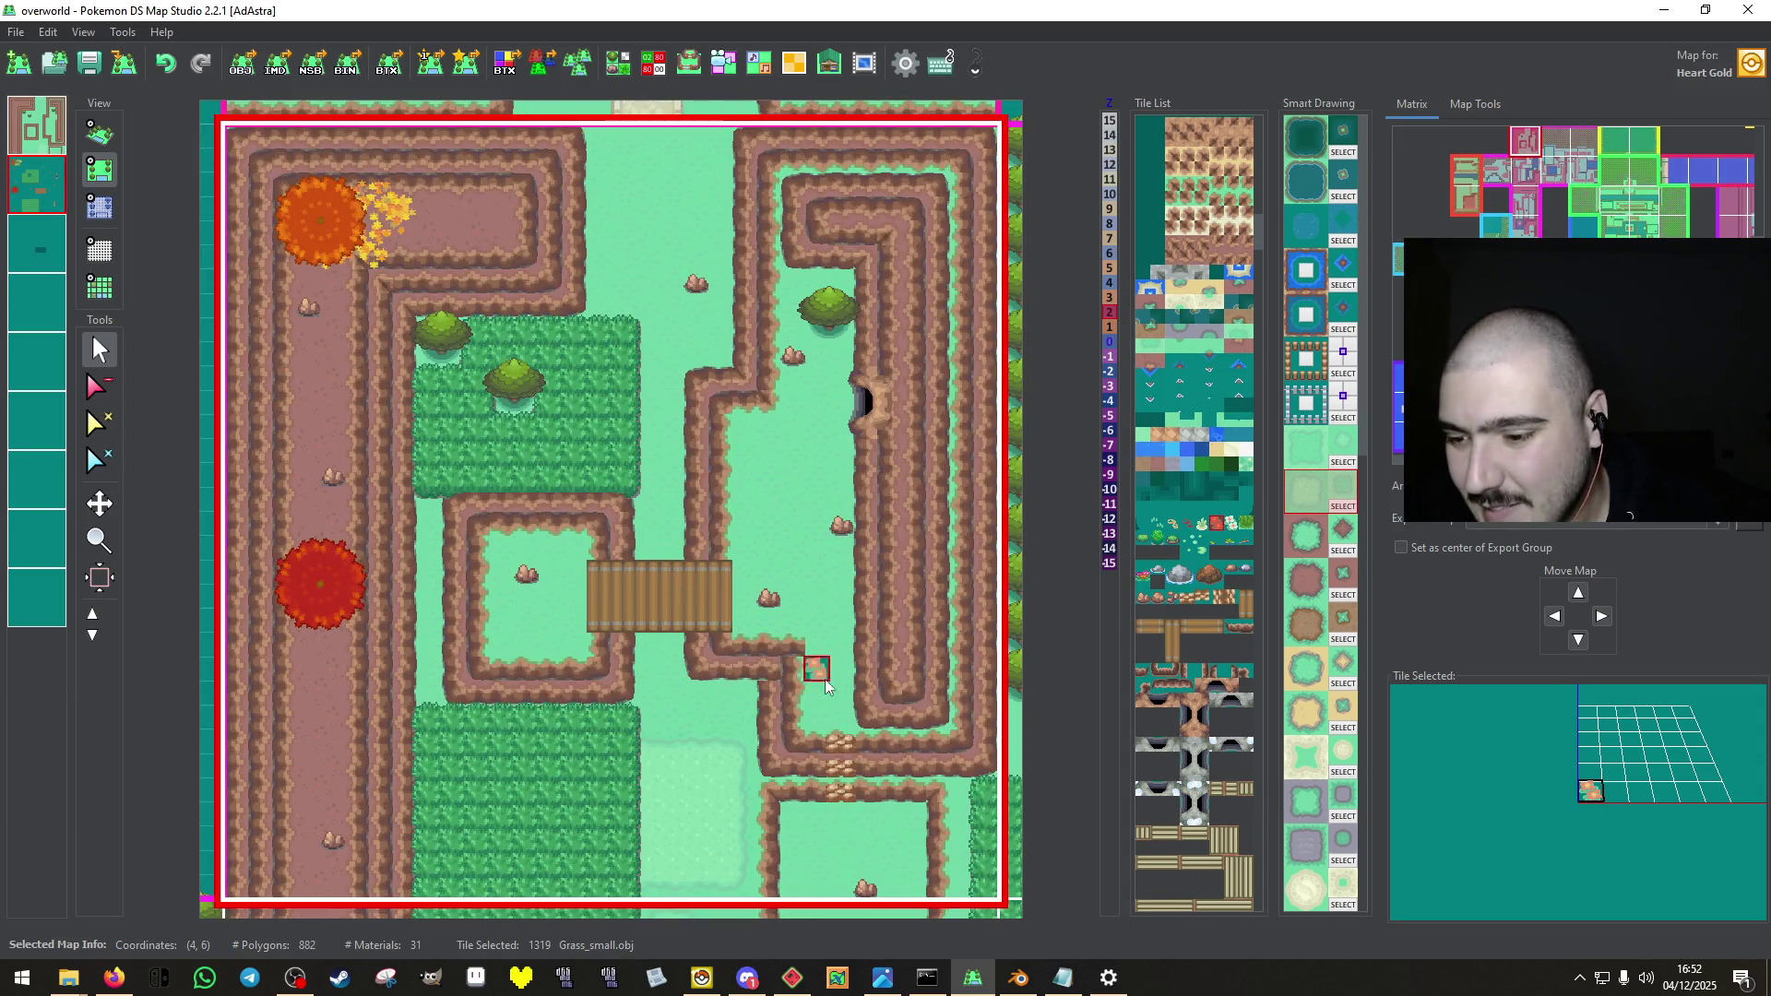
{"action": "left_click", "coordinate": [661, 777]}
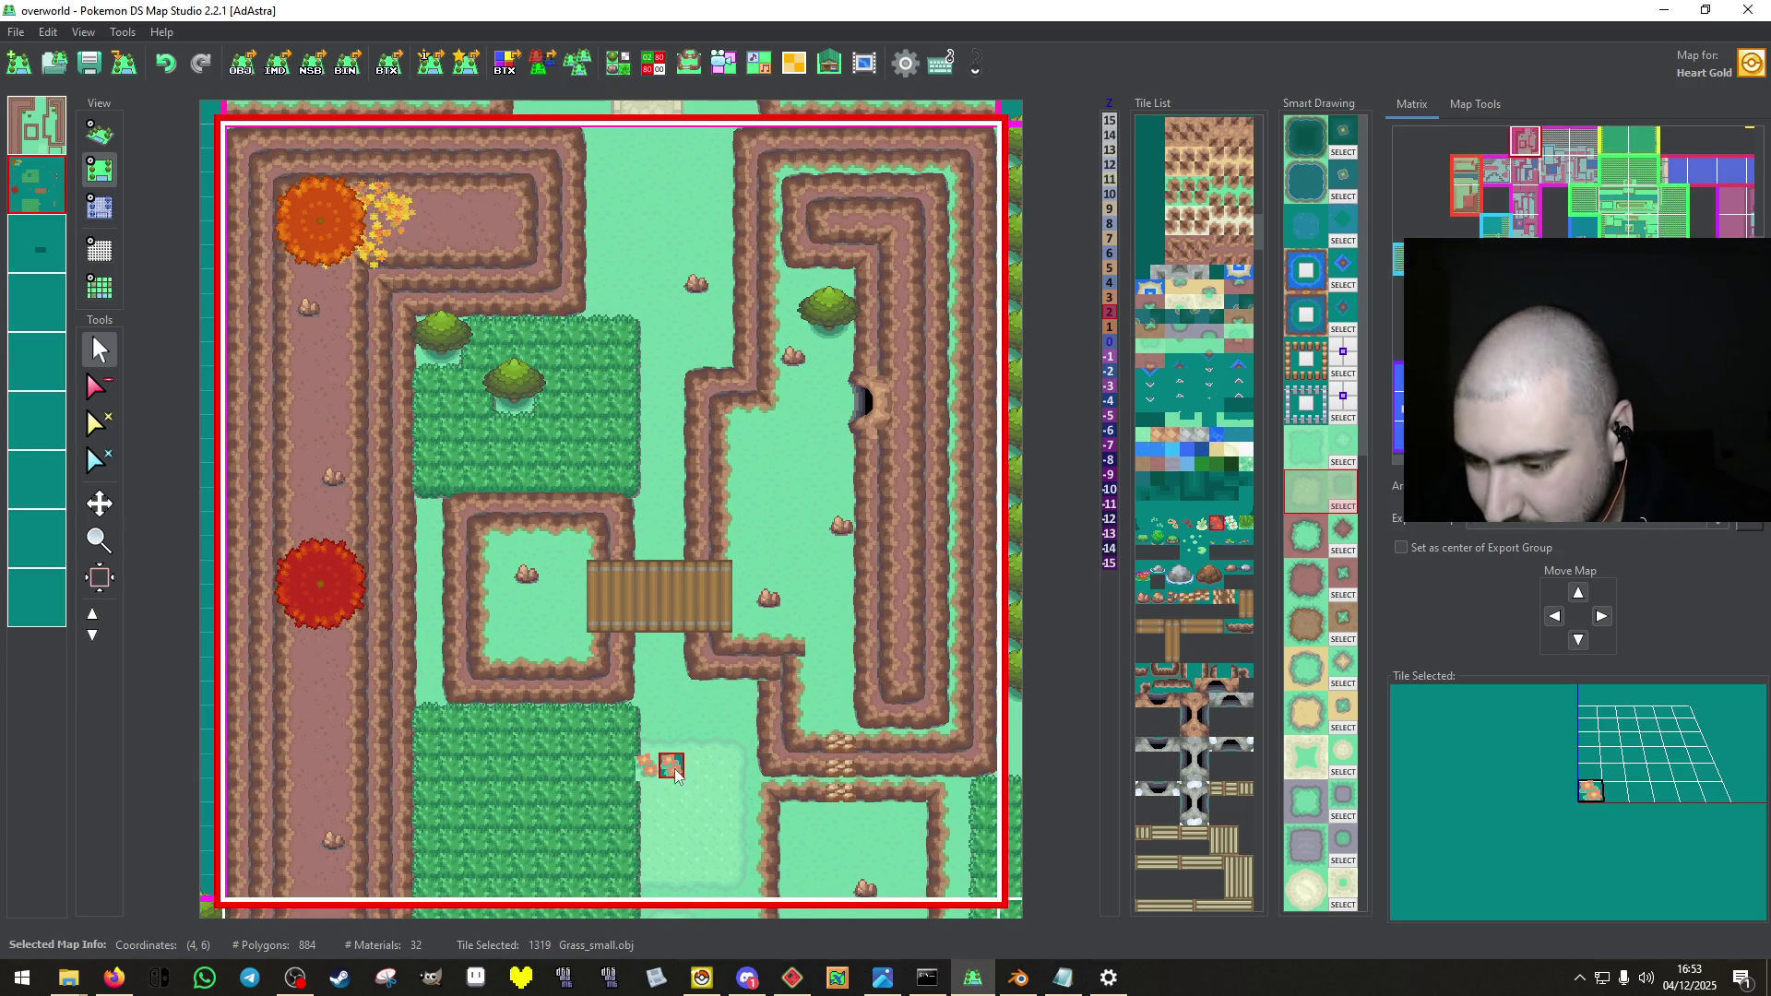
{"action": "left_click", "coordinate": [675, 777]}
{"action": "left_click", "coordinate": [718, 853]}
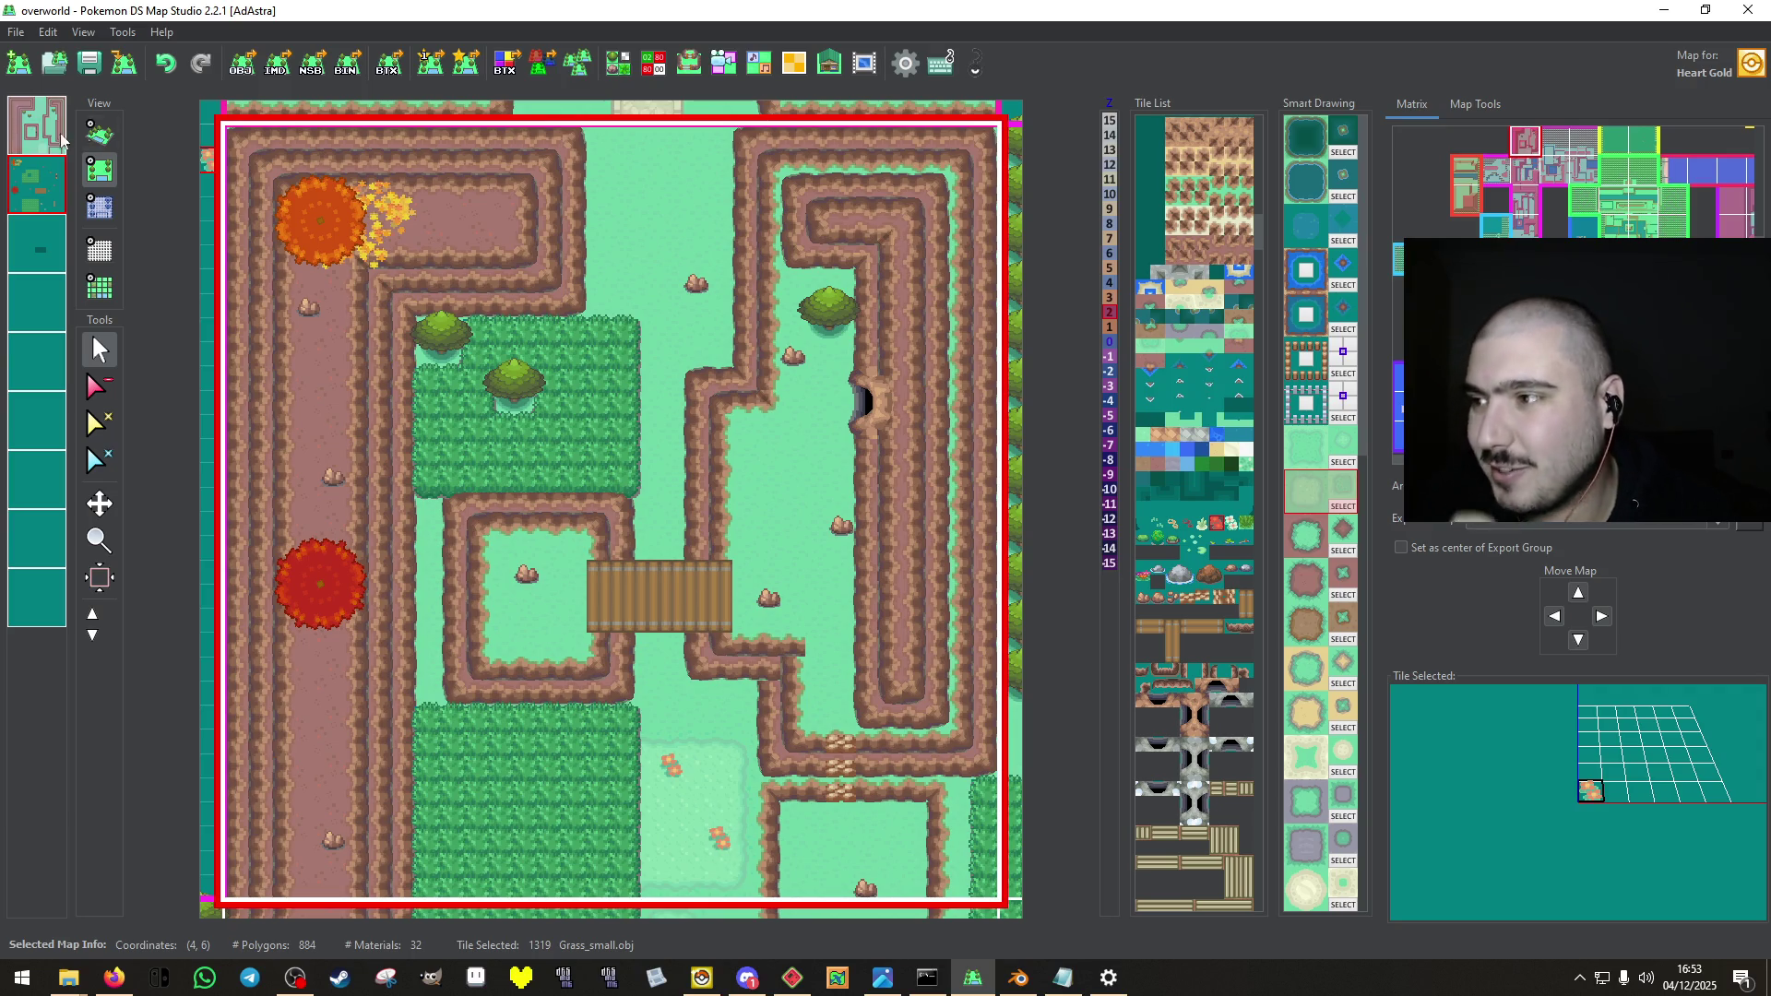
{"action": "left_click", "coordinate": [90, 62]}
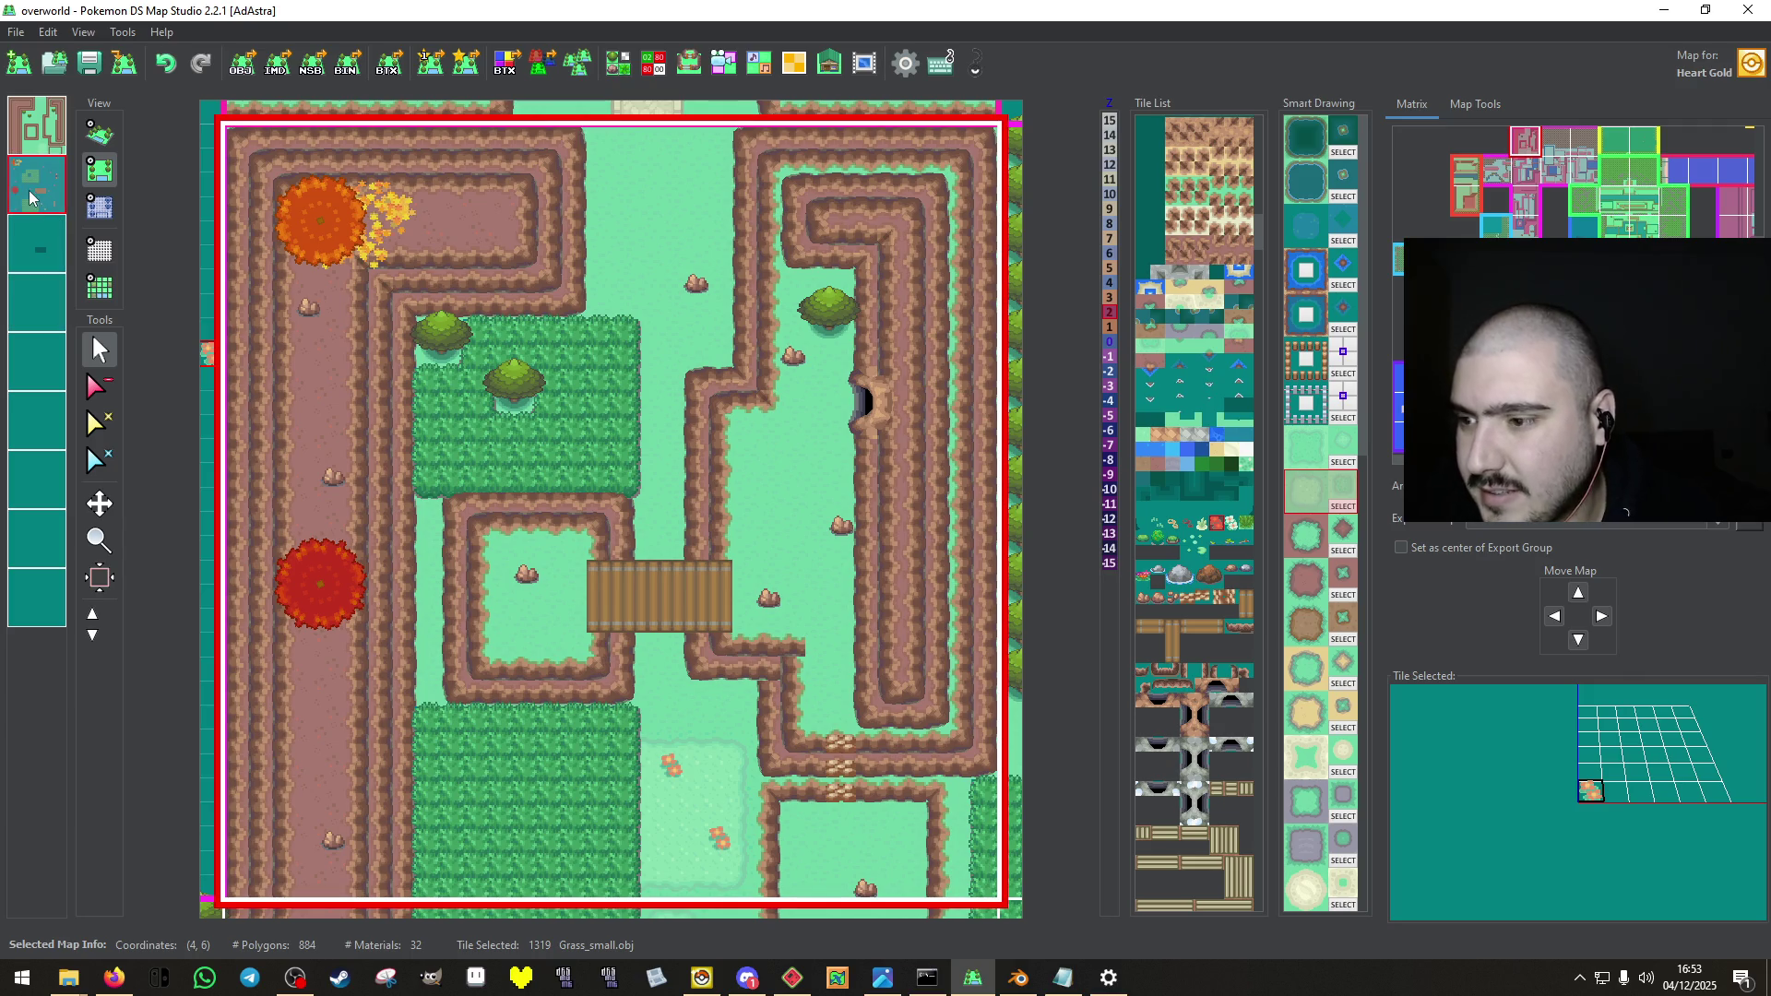
Paint tall-grass corner and edge tiles along the block's side, undoing the bad top stroke.
{"action": "right_click", "coordinate": [645, 502]}
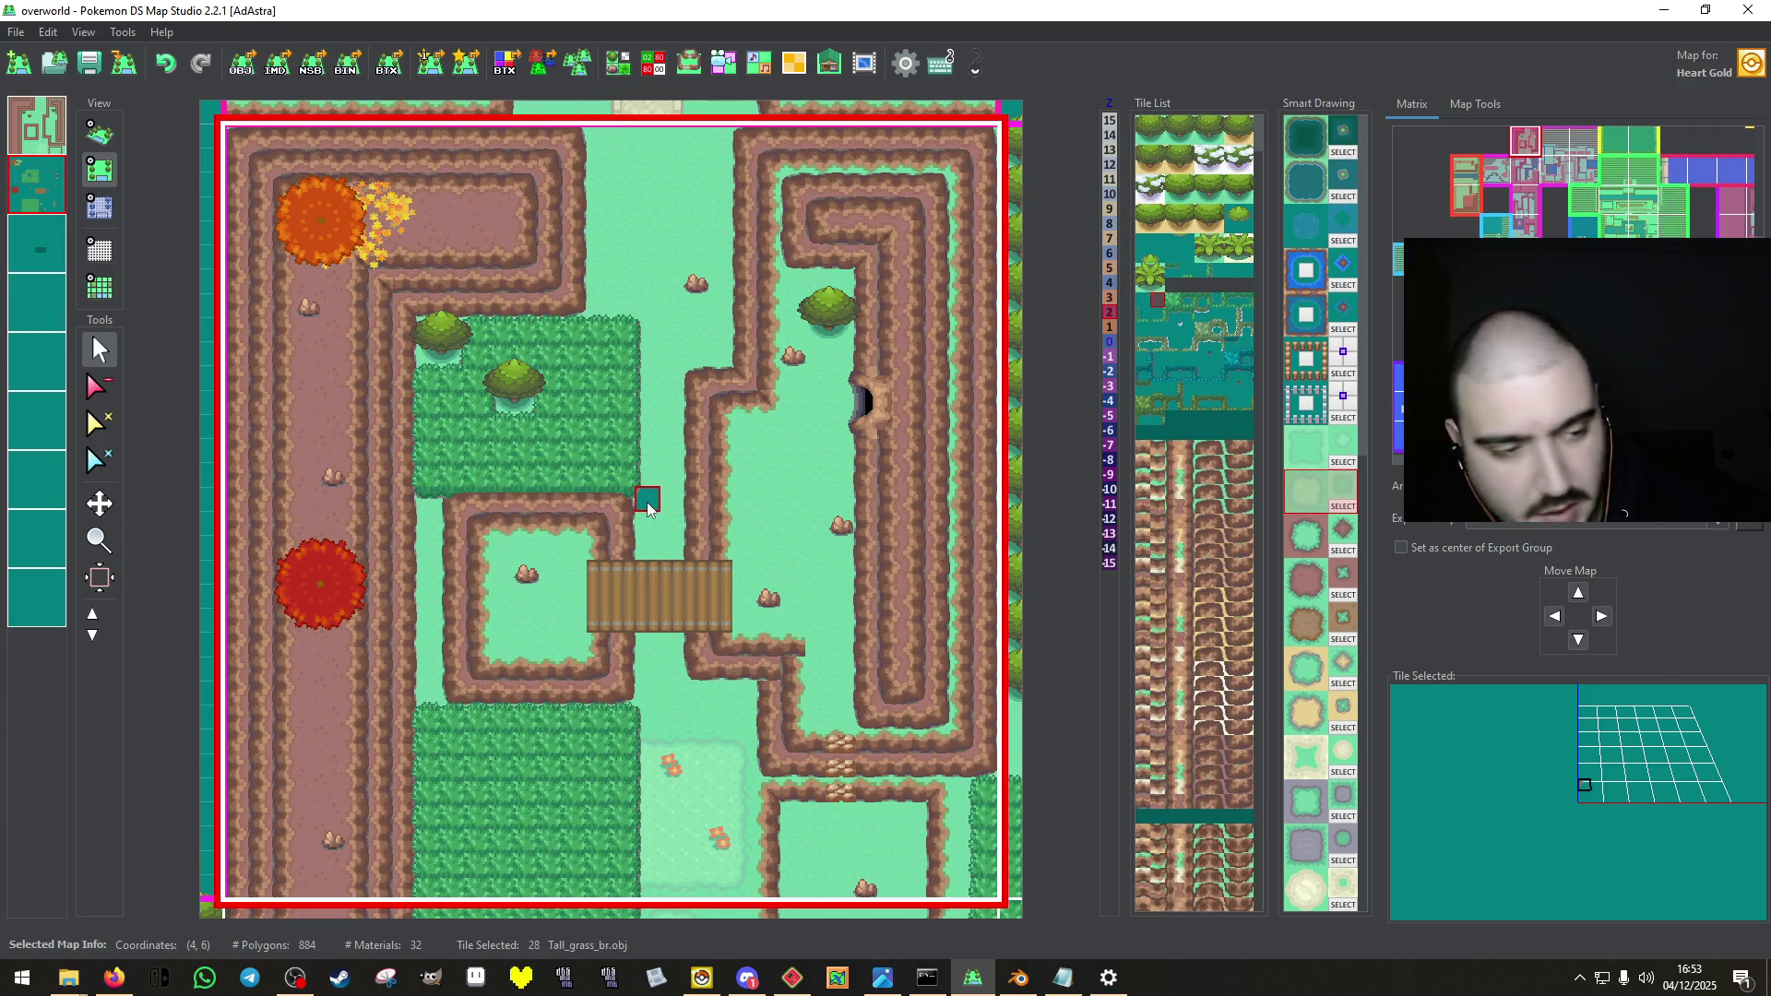
{"action": "left_click", "coordinate": [598, 498]}
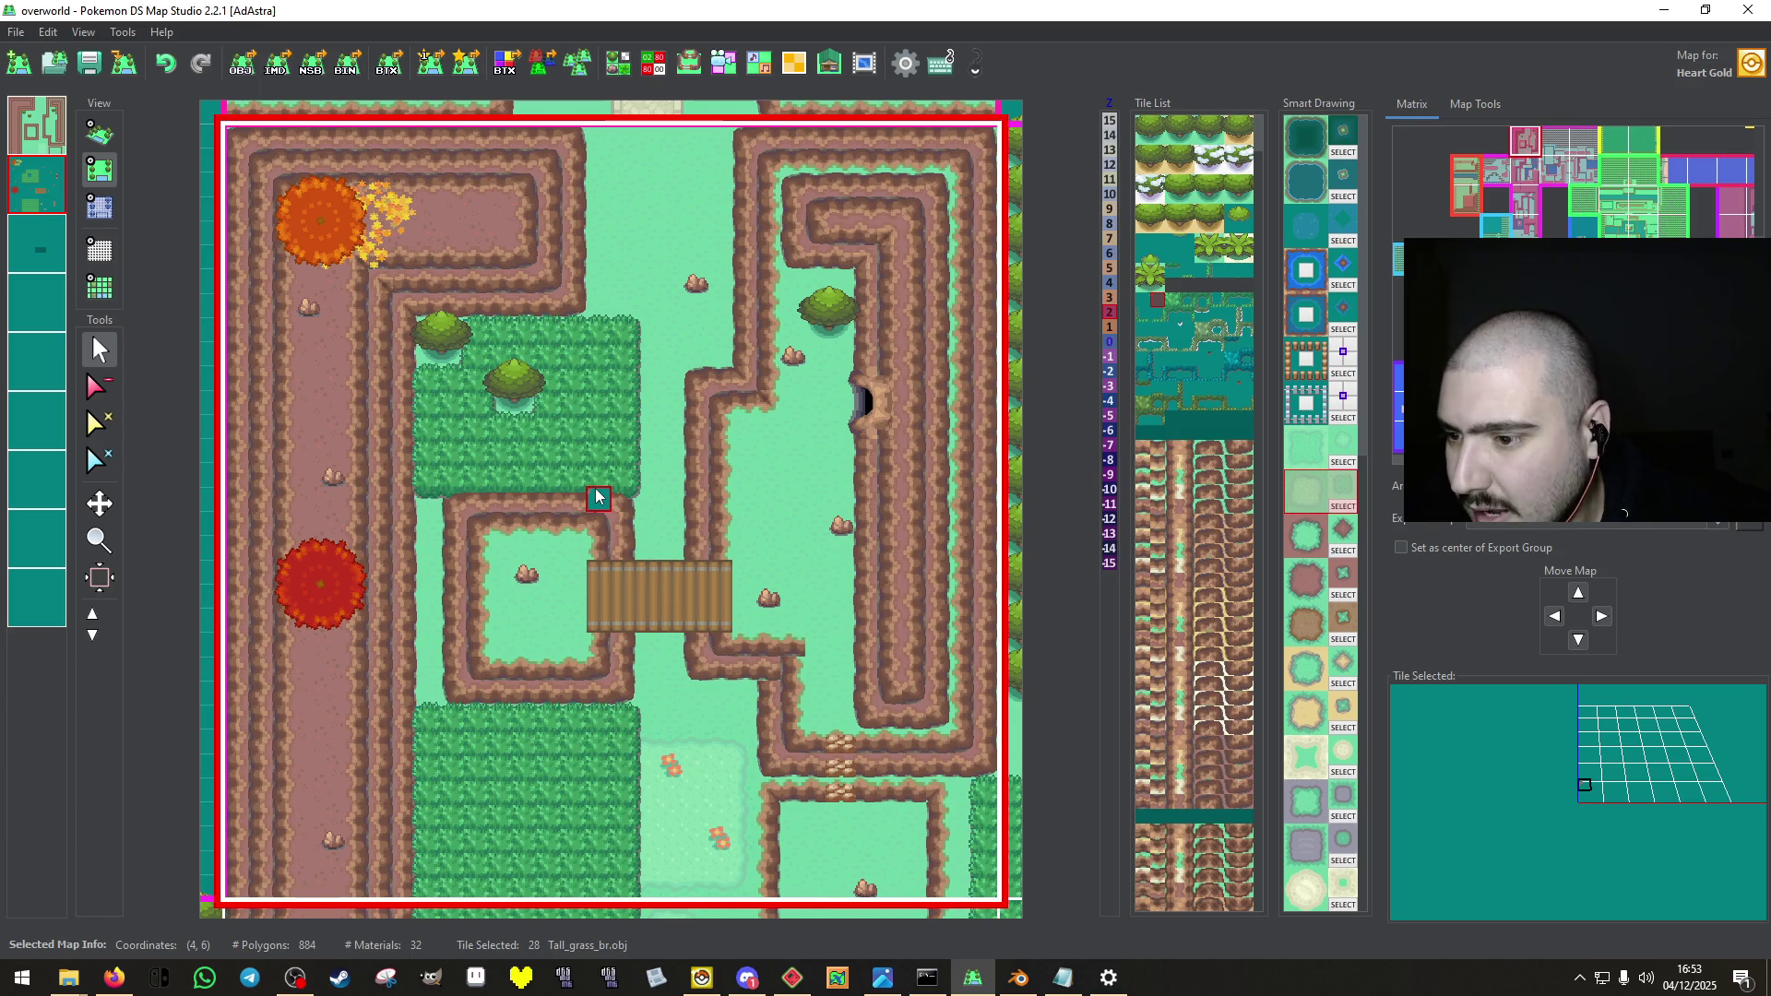
{"action": "right_click", "coordinate": [646, 452]}
{"action": "left_click_drag", "start_coordinate": [597, 482], "coordinate": [599, 368]}
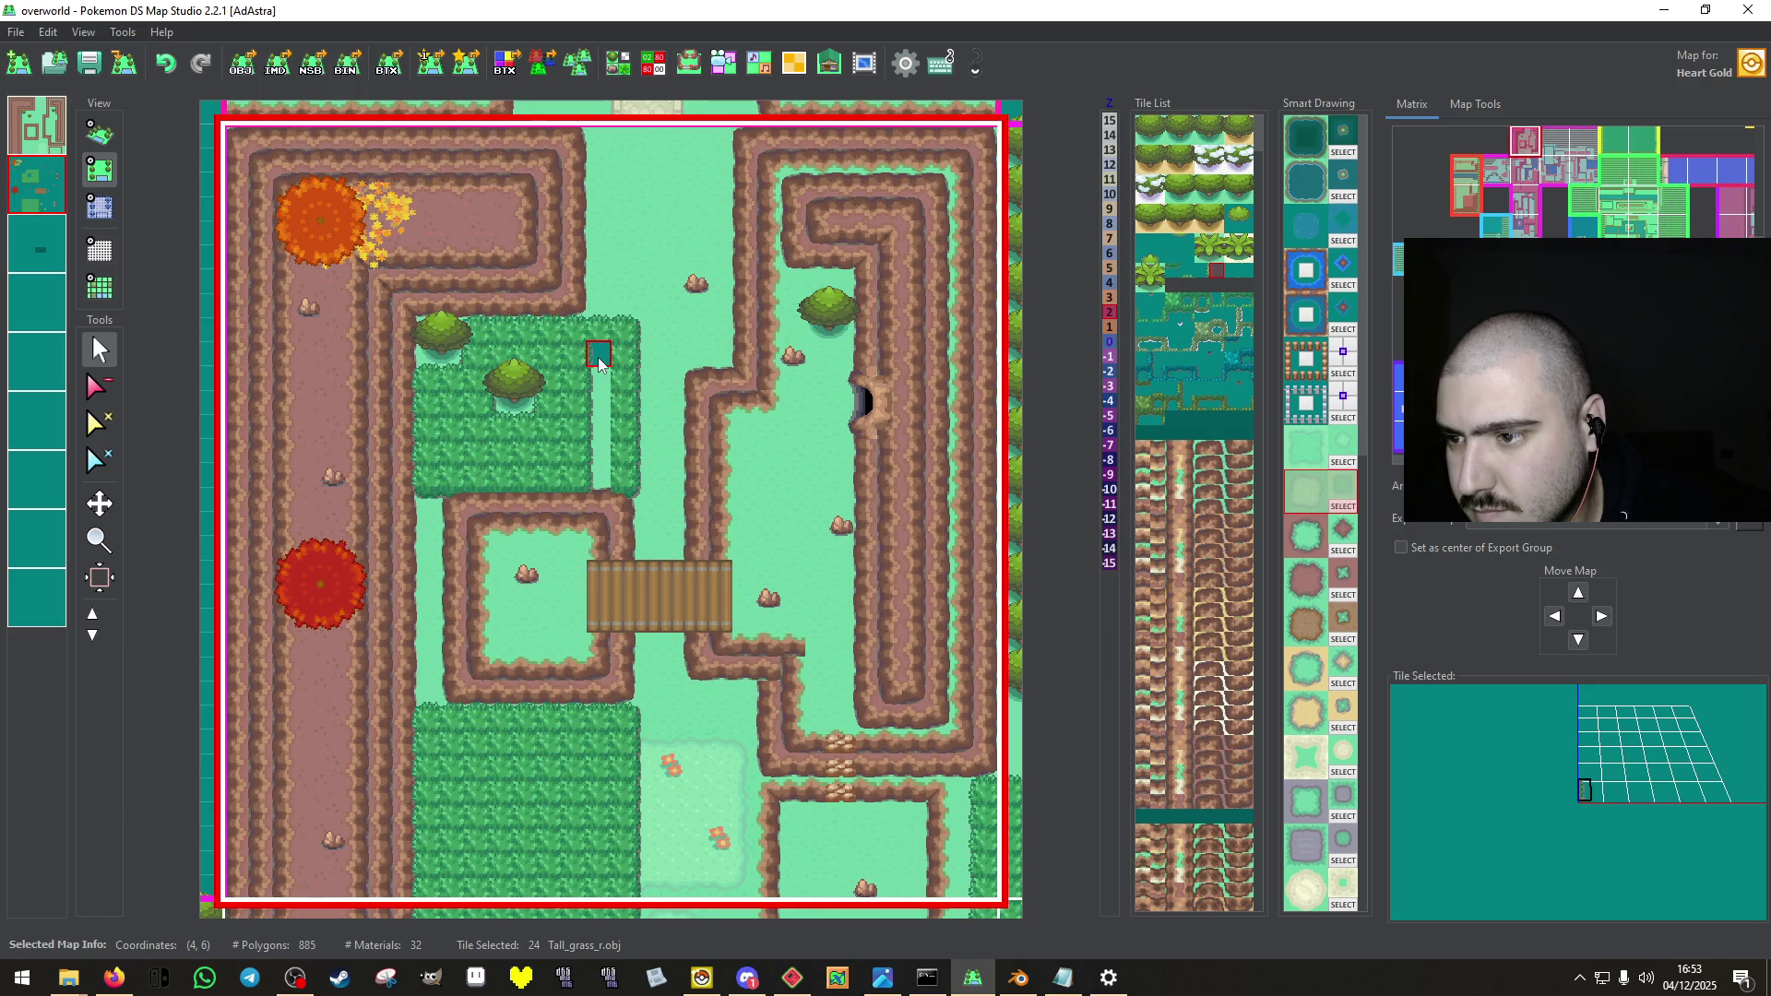
{"action": "right_click", "coordinate": [648, 310]}
{"action": "left_click_drag", "start_coordinate": [647, 310], "coordinate": [598, 310]}
{"action": "key", "text": "ctrl+z"}
{"action": "key", "text": "ctrl+z"}
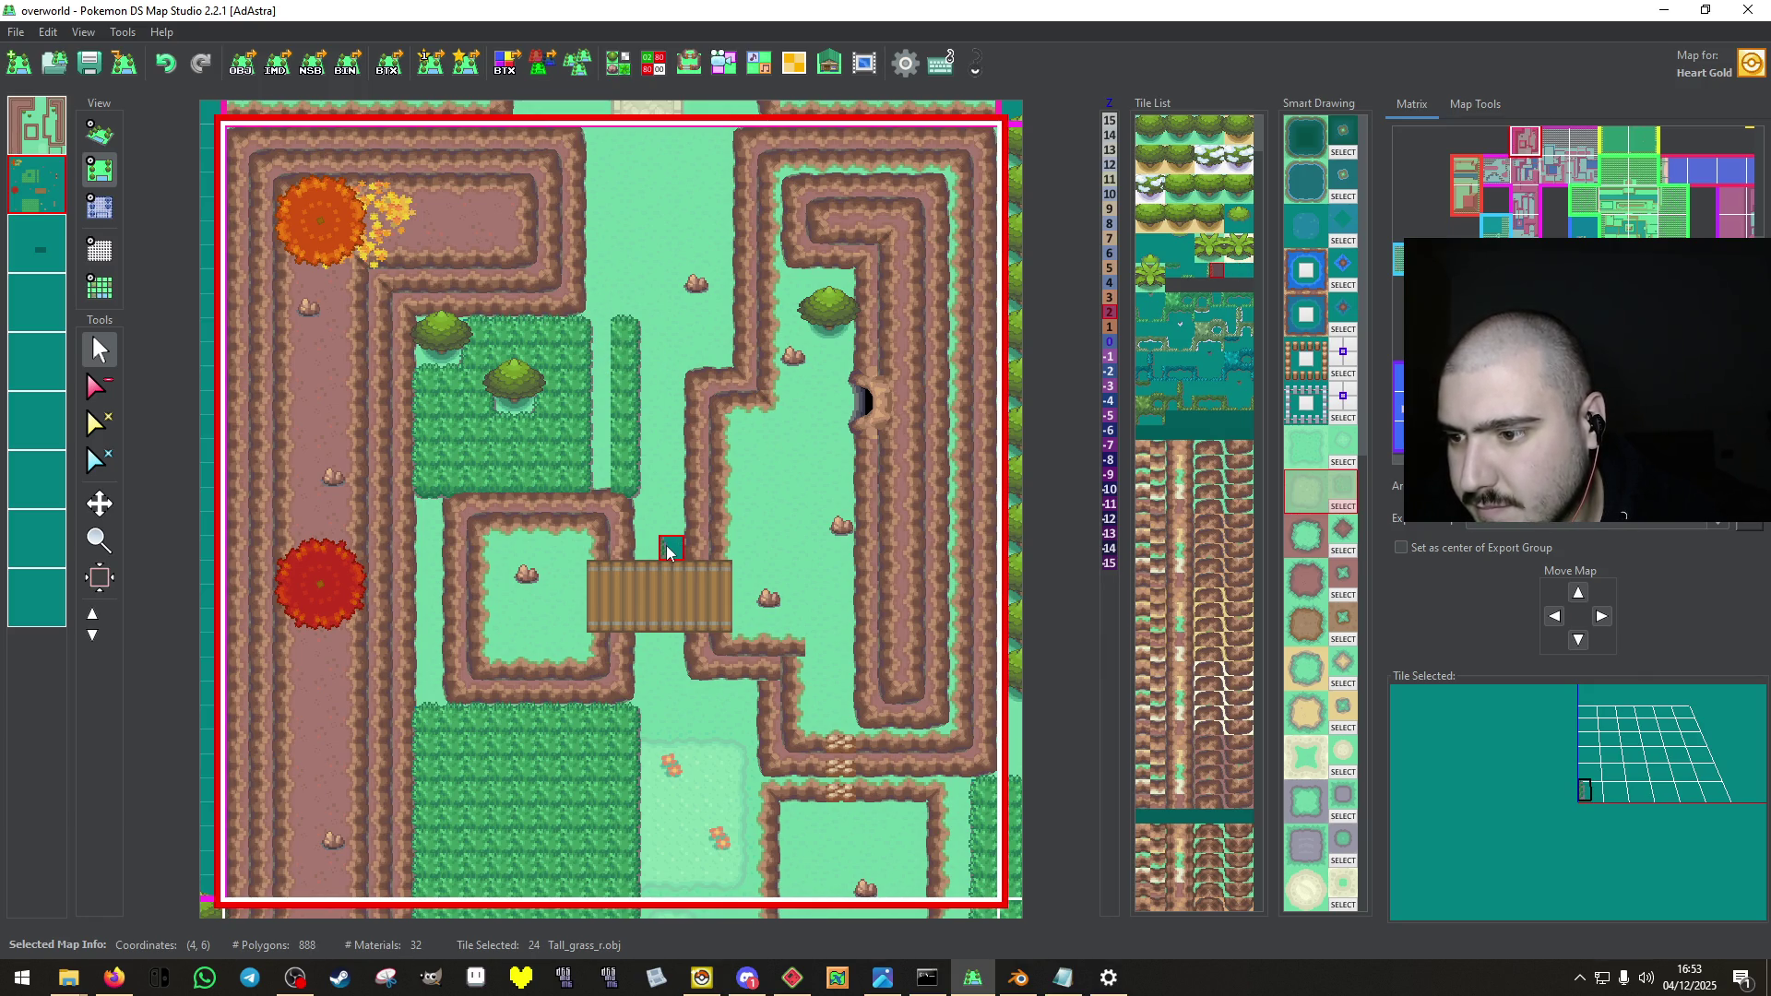
{"action": "right_click", "coordinate": [623, 487]}
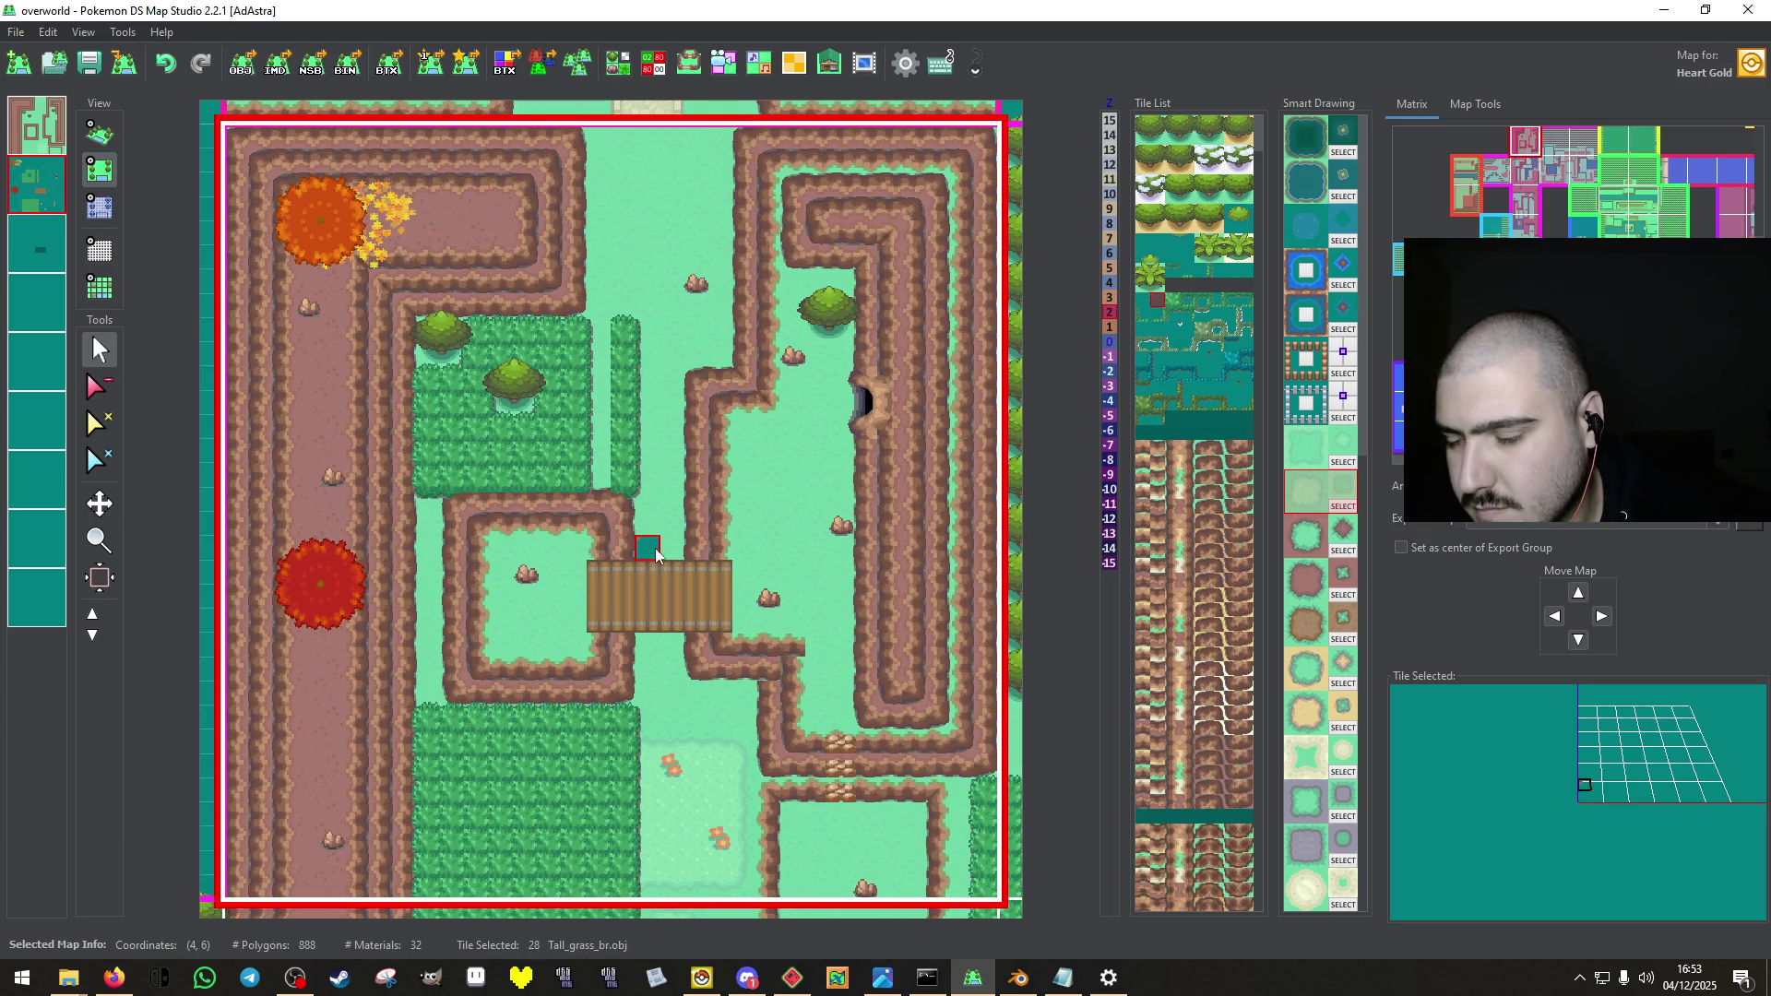
Erase the leftover narrow tall-grass column and save the map.
{"action": "left_click", "coordinate": [96, 387]}
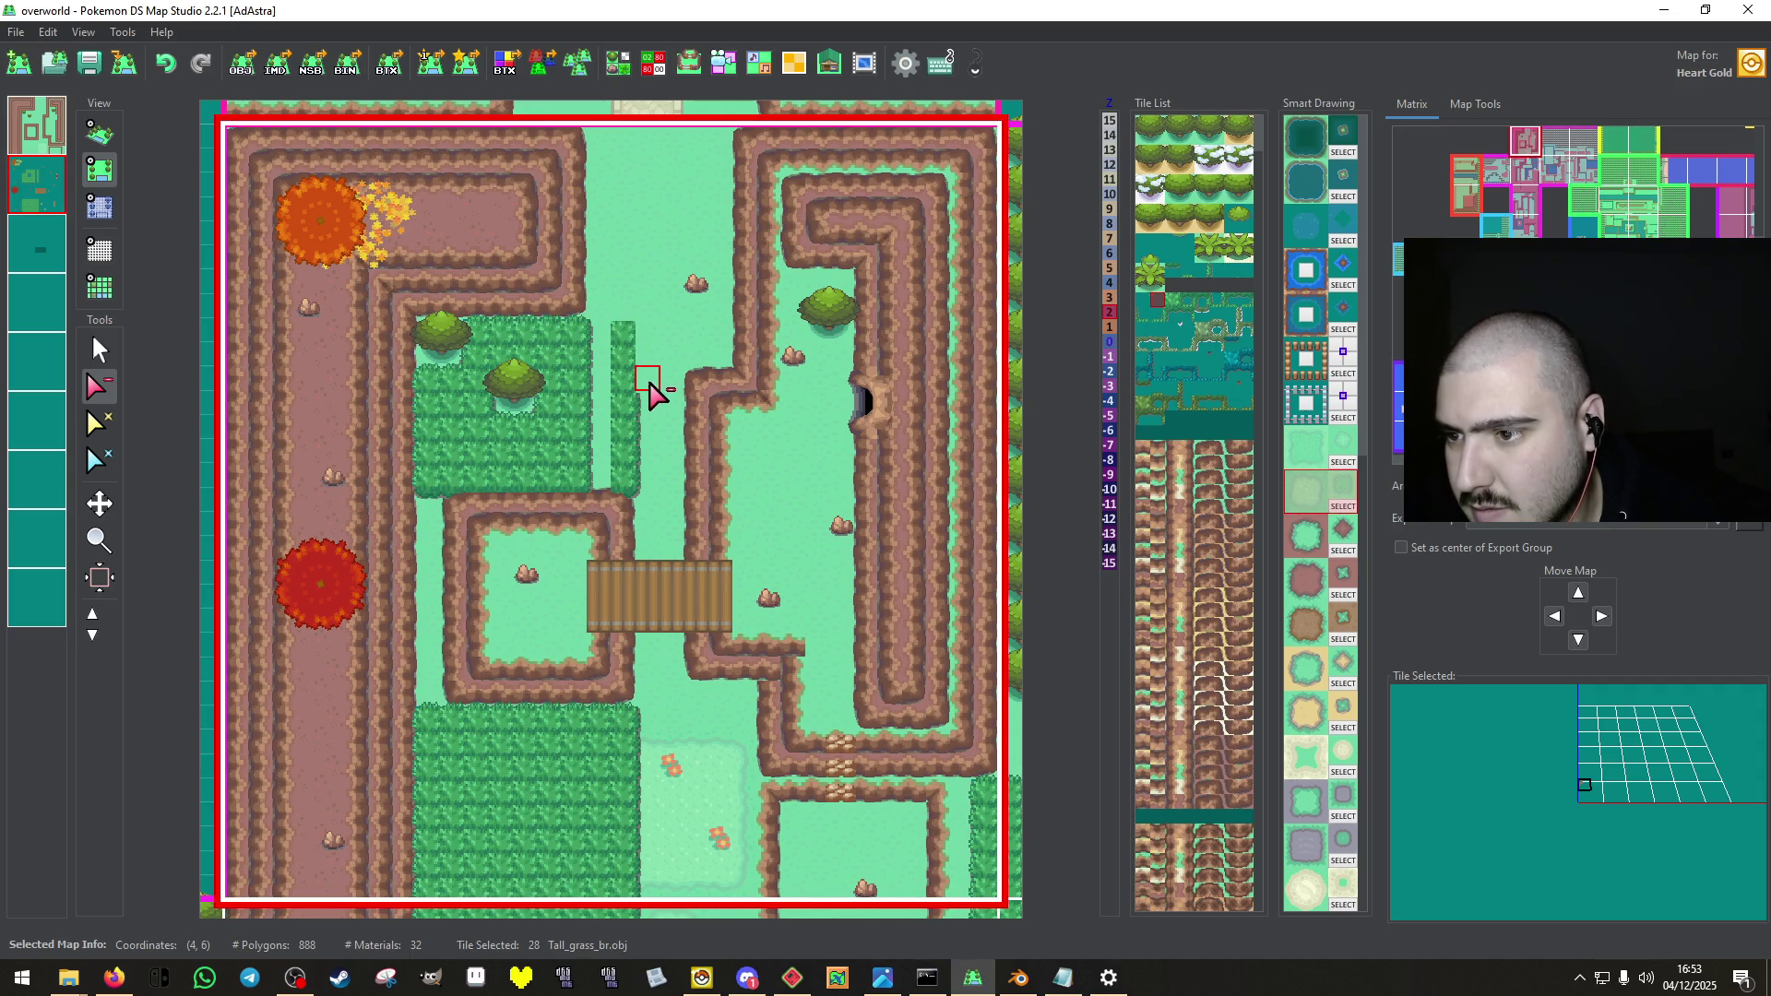
{"action": "left_click_drag", "start_coordinate": [632, 503], "coordinate": [633, 324]}
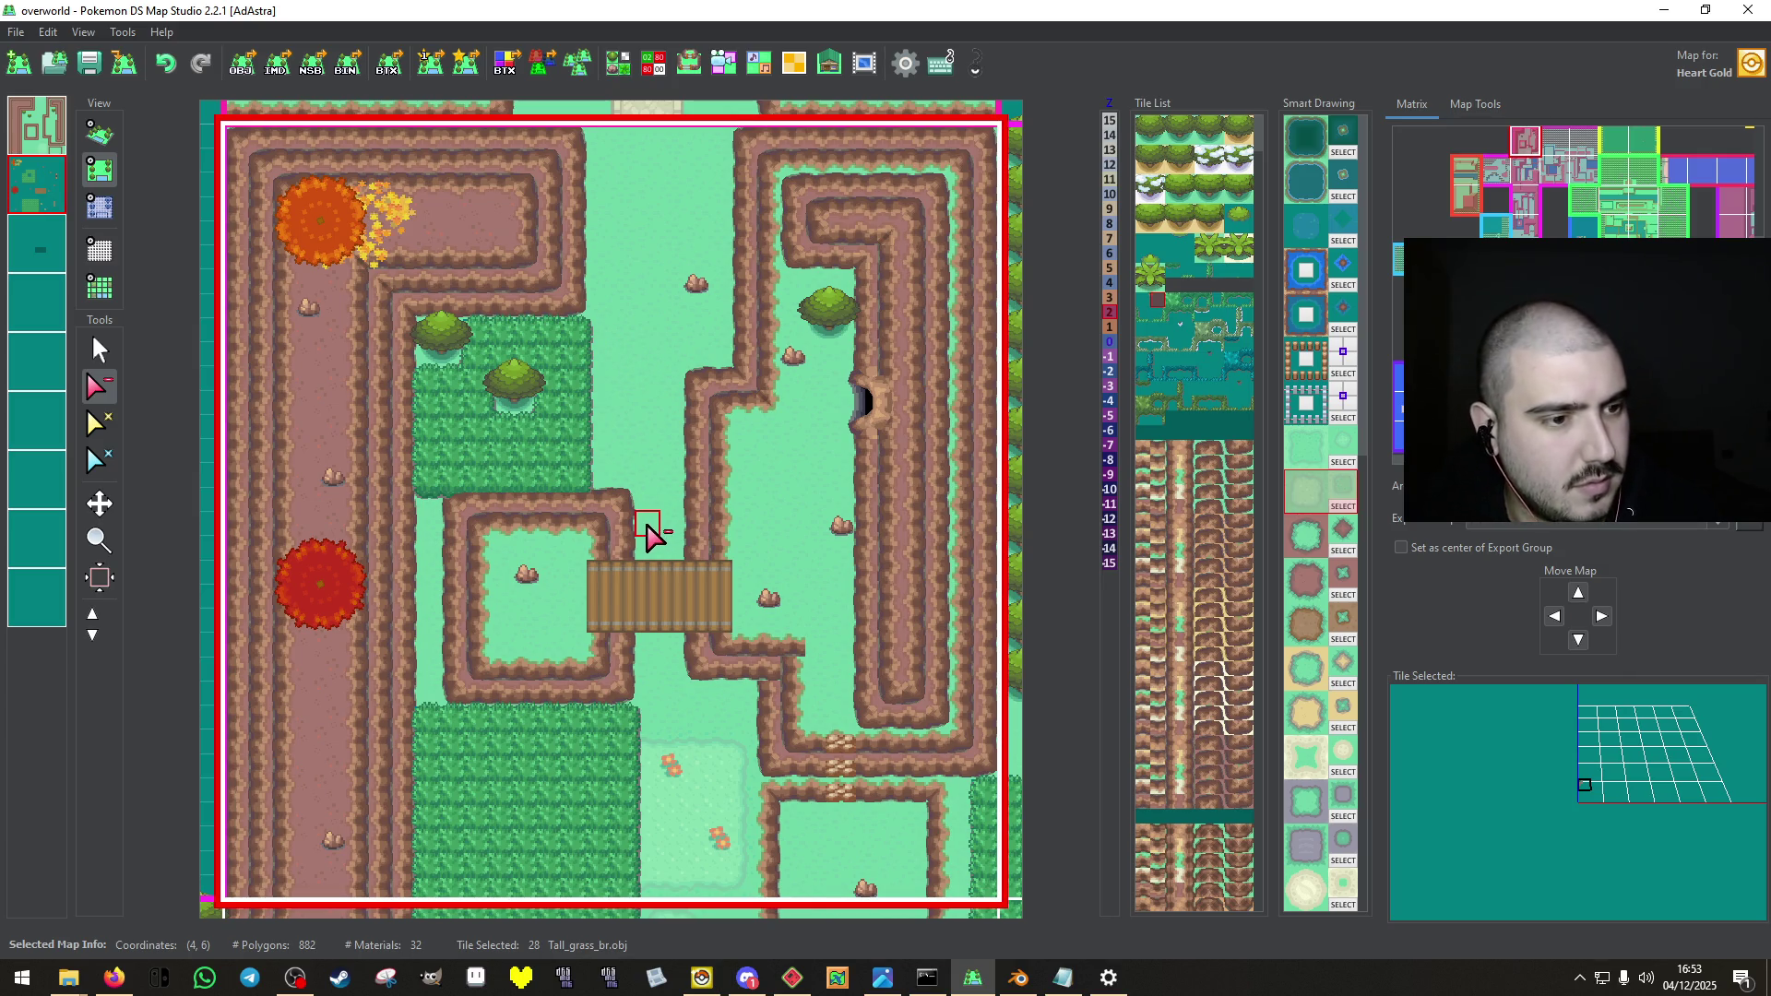
{"action": "left_click", "coordinate": [89, 63]}
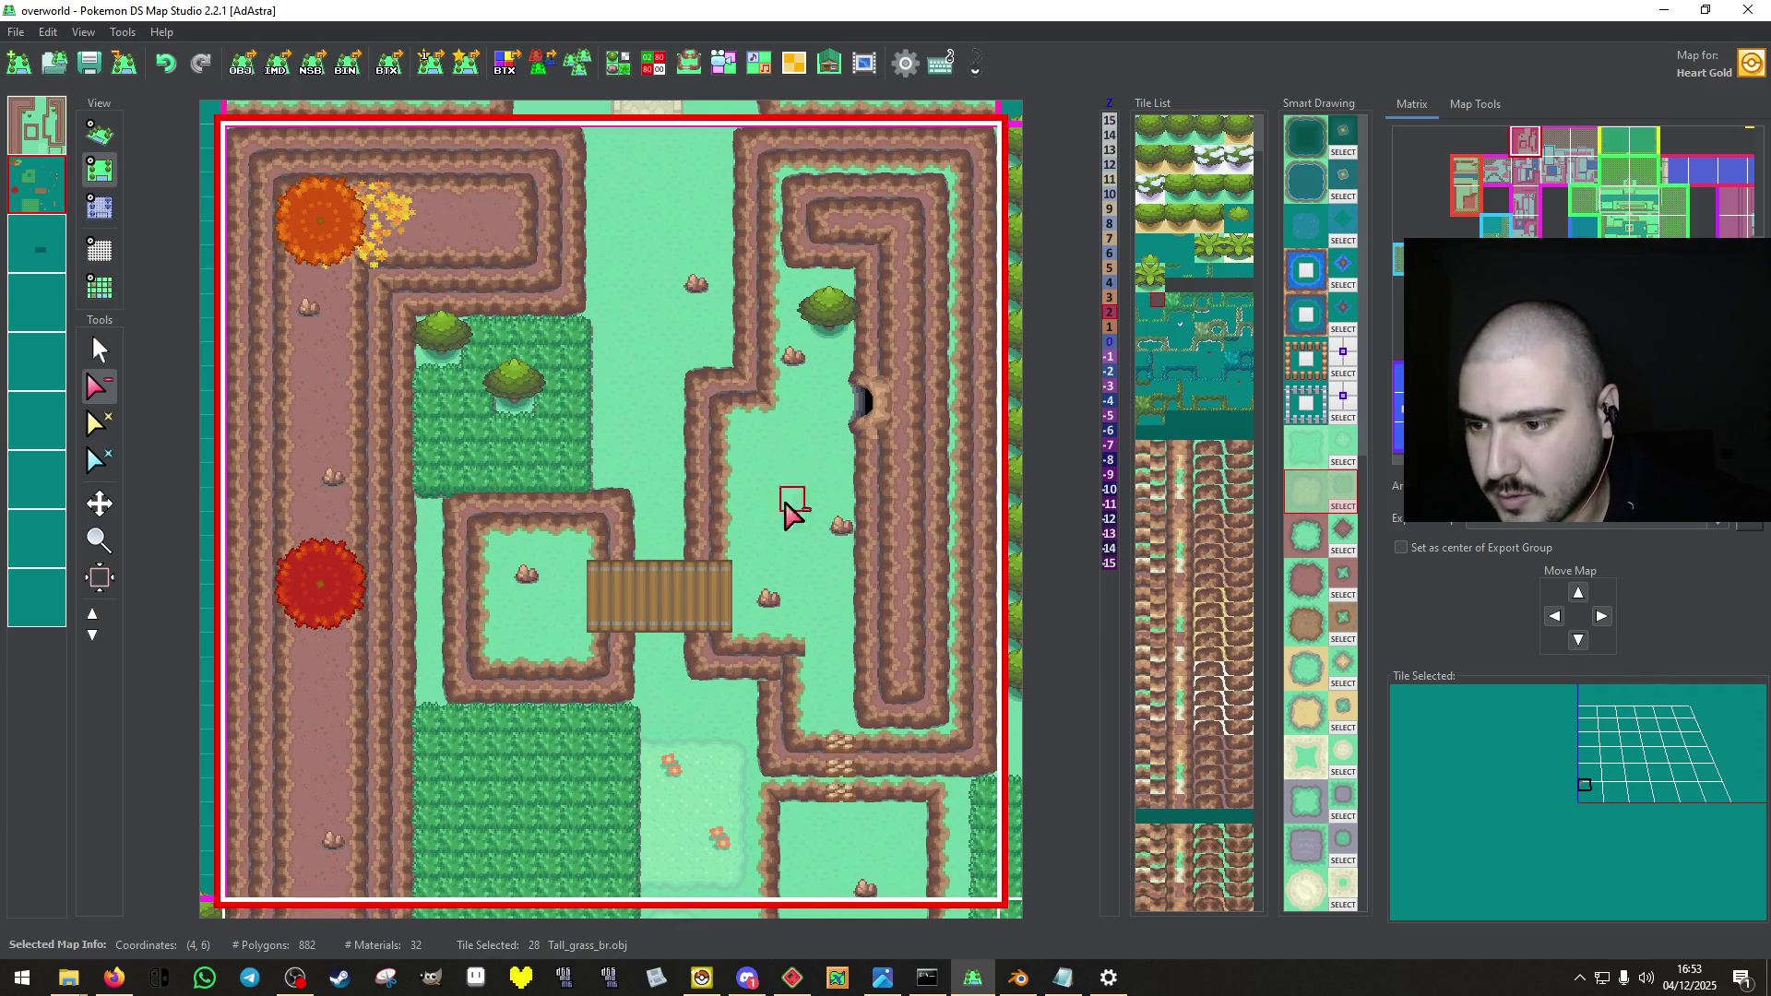
{"action": "left_click", "coordinate": [100, 350]}
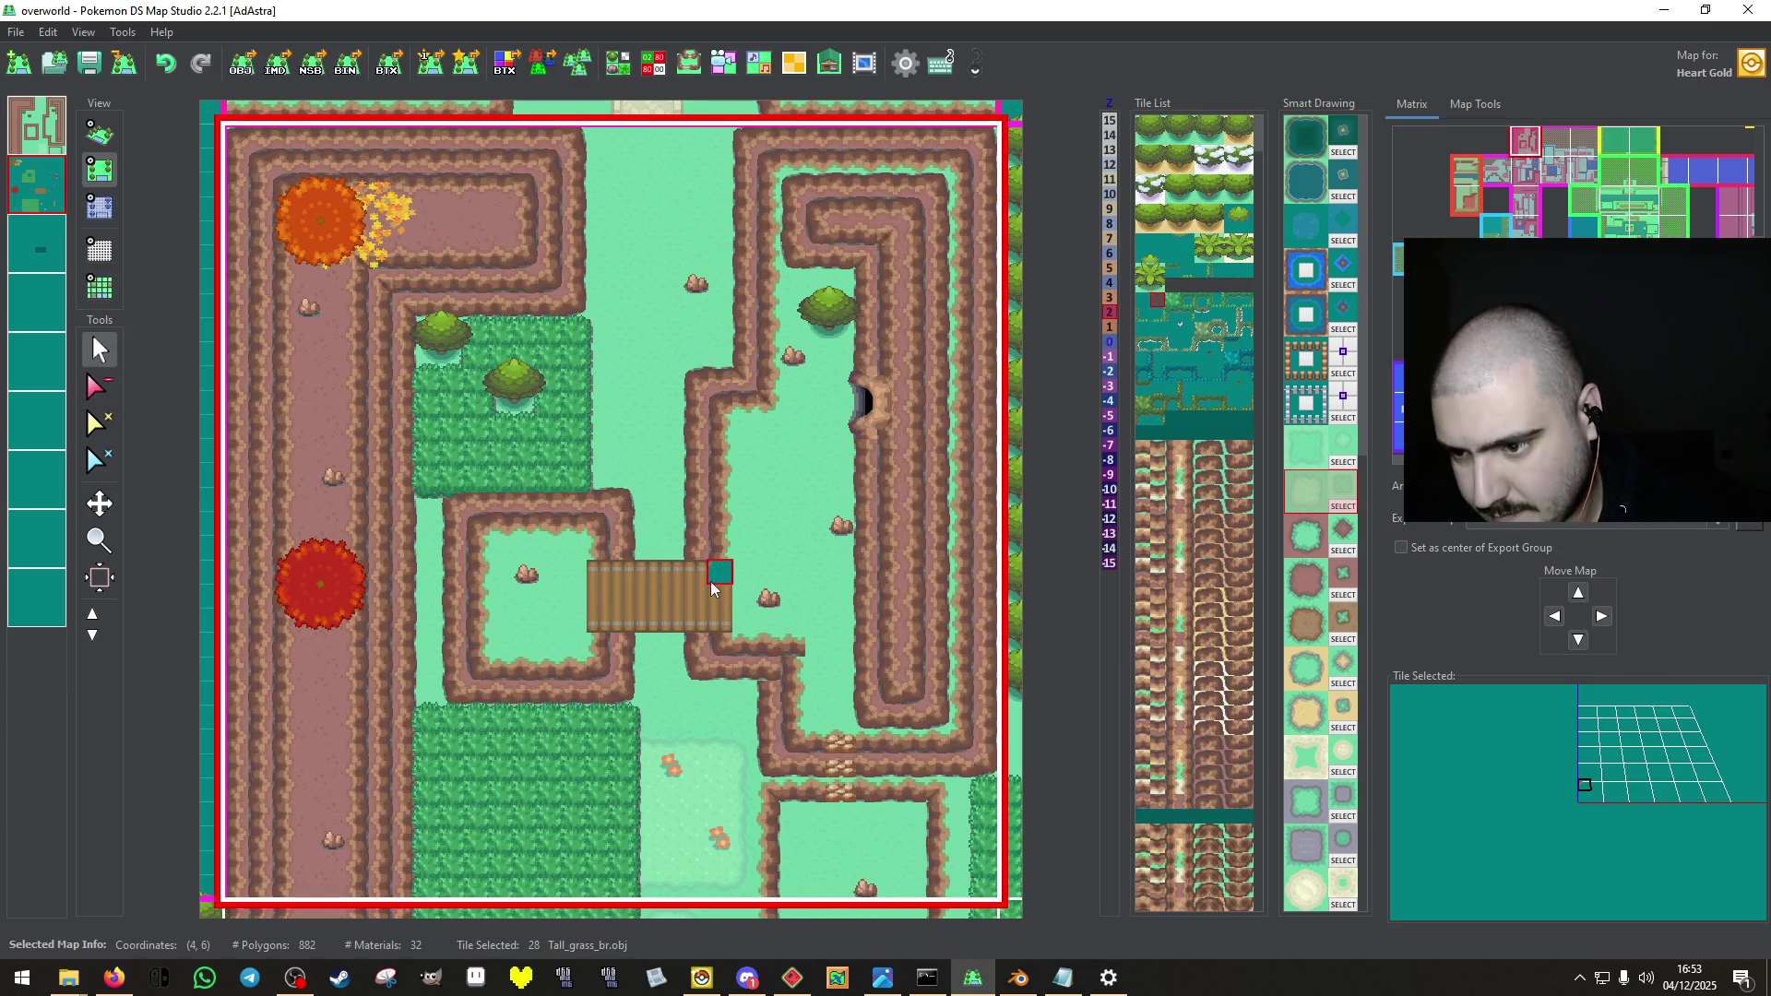
{"action": "key", "text": "1"}
{"action": "left_click", "coordinate": [744, 353]}
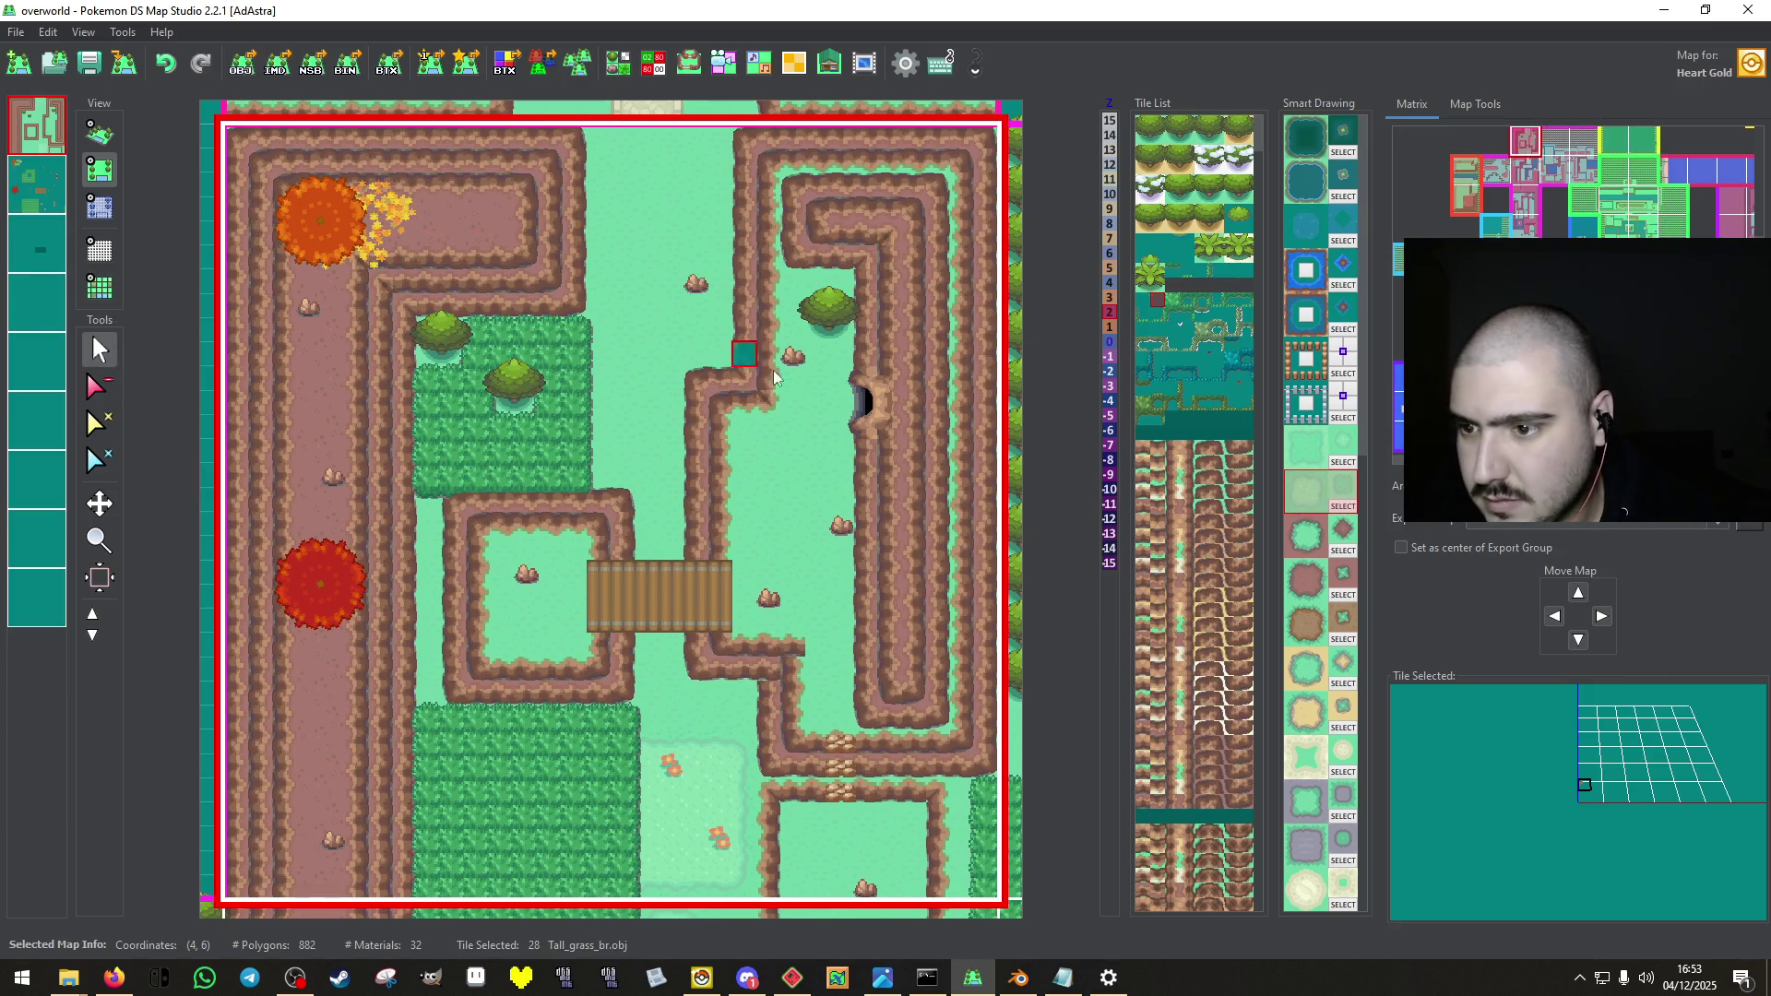
Place a cliff edge tile at the ridge corner and fill the grass notch with cliff tiles.
{"action": "right_click", "coordinate": [725, 411]}
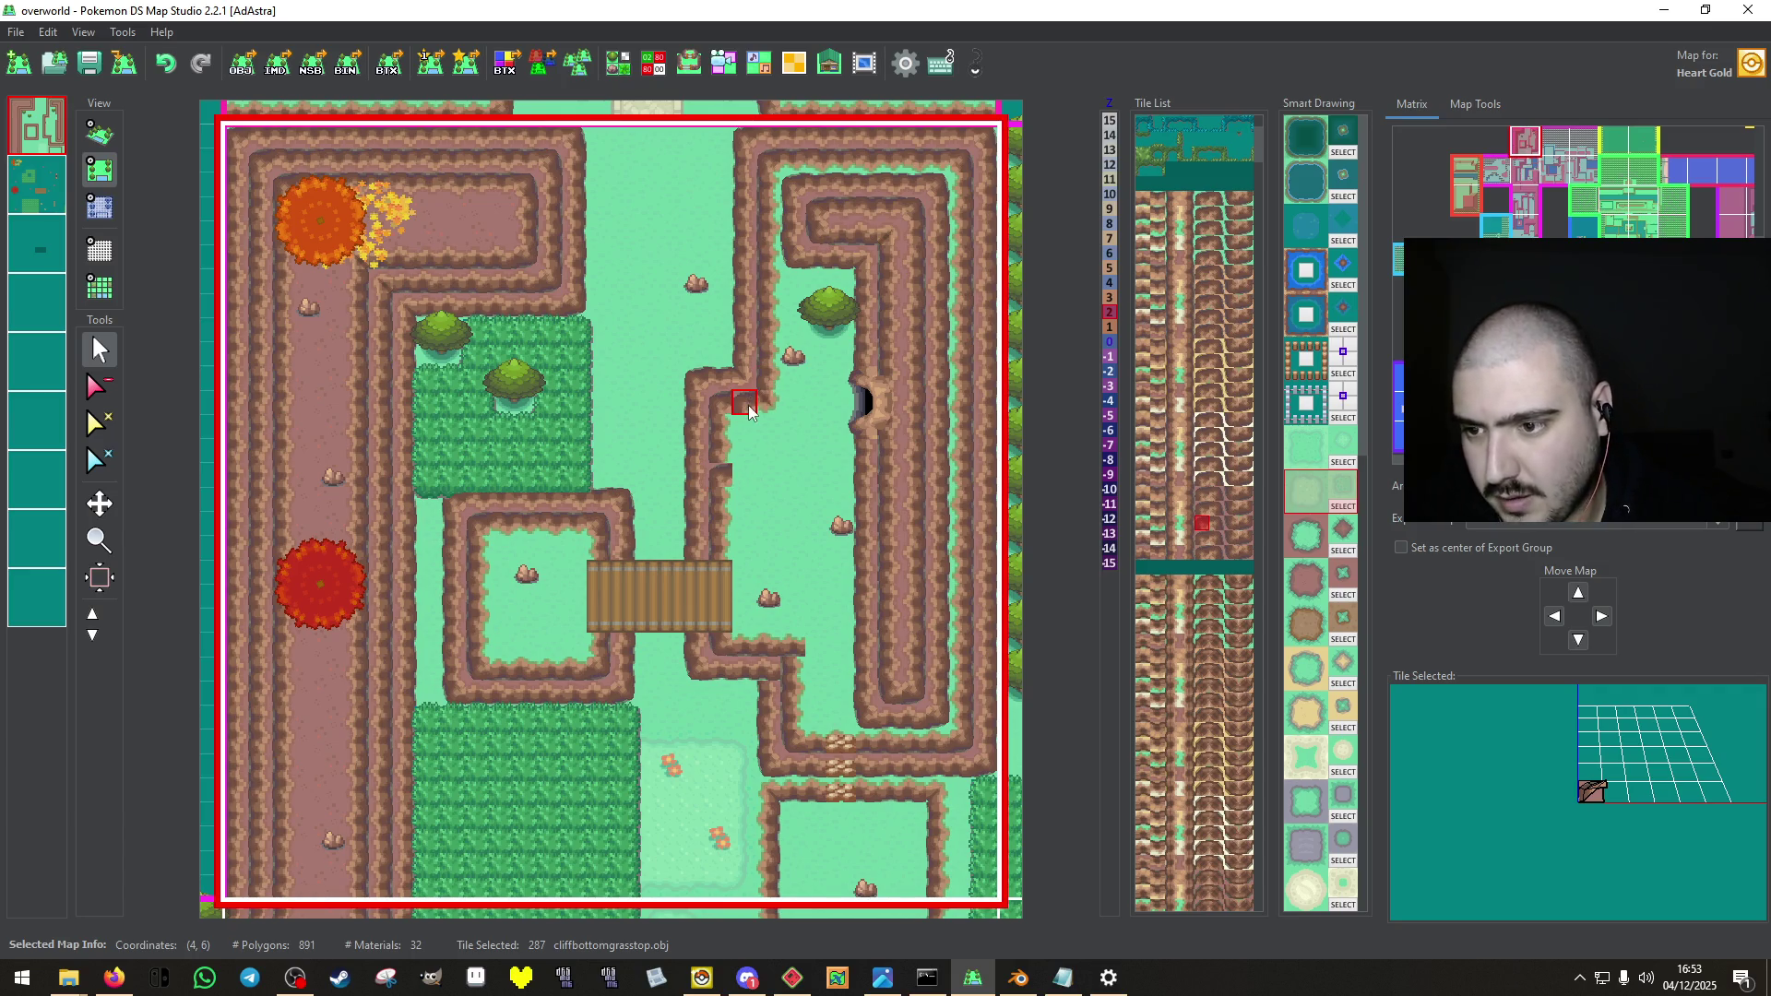
{"action": "right_click", "coordinate": [744, 473]}
{"action": "left_click", "coordinate": [751, 475]}
{"action": "right_click", "coordinate": [770, 360]}
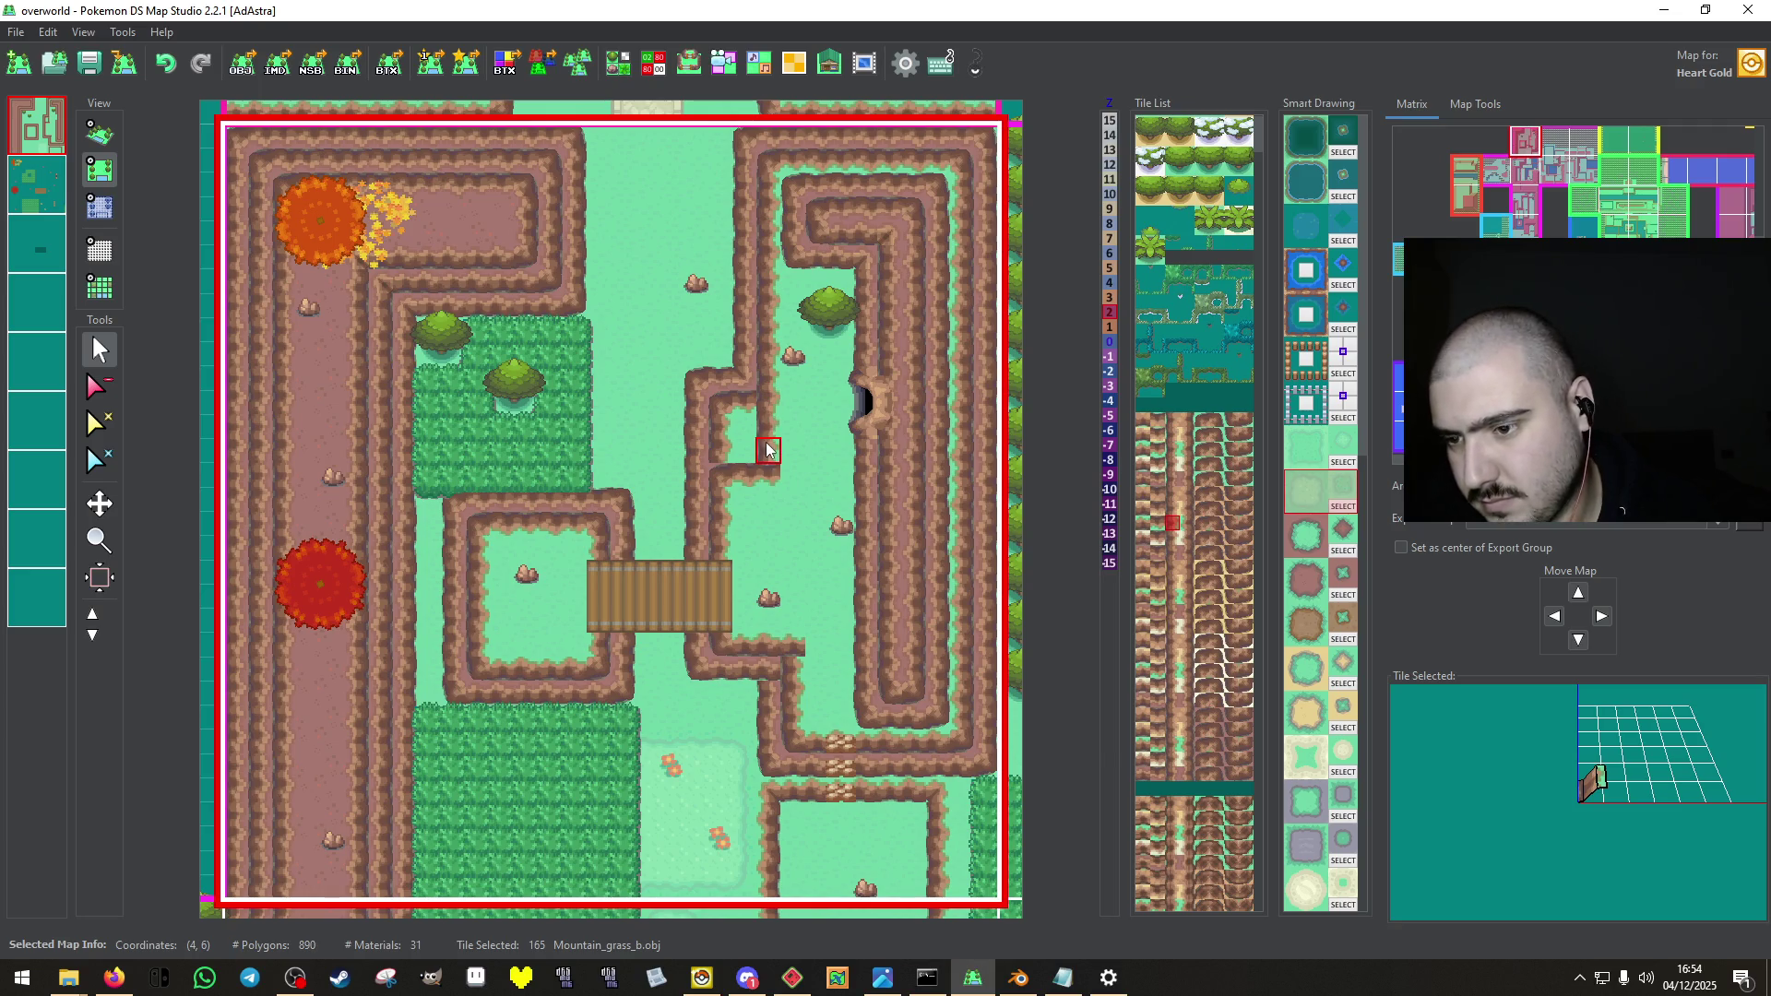
{"action": "right_click", "coordinate": [696, 386]}
{"action": "right_click", "coordinate": [701, 452]}
{"action": "left_click", "coordinate": [719, 450]}
{"action": "left_click", "coordinate": [745, 450]}
Paint plain grass over the cliff notch, then add a cliff edge tile on layer 2.
{"action": "right_click", "coordinate": [752, 341]}
{"action": "right_click", "coordinate": [698, 360]}
{"action": "mouse_move", "coordinate": [698, 360]}
{"action": "left_mouse_down"}
{"action": "mouse_move", "coordinate": [719, 431]}
{"action": "mouse_move", "coordinate": [708, 385]}
{"action": "left_mouse_up"}
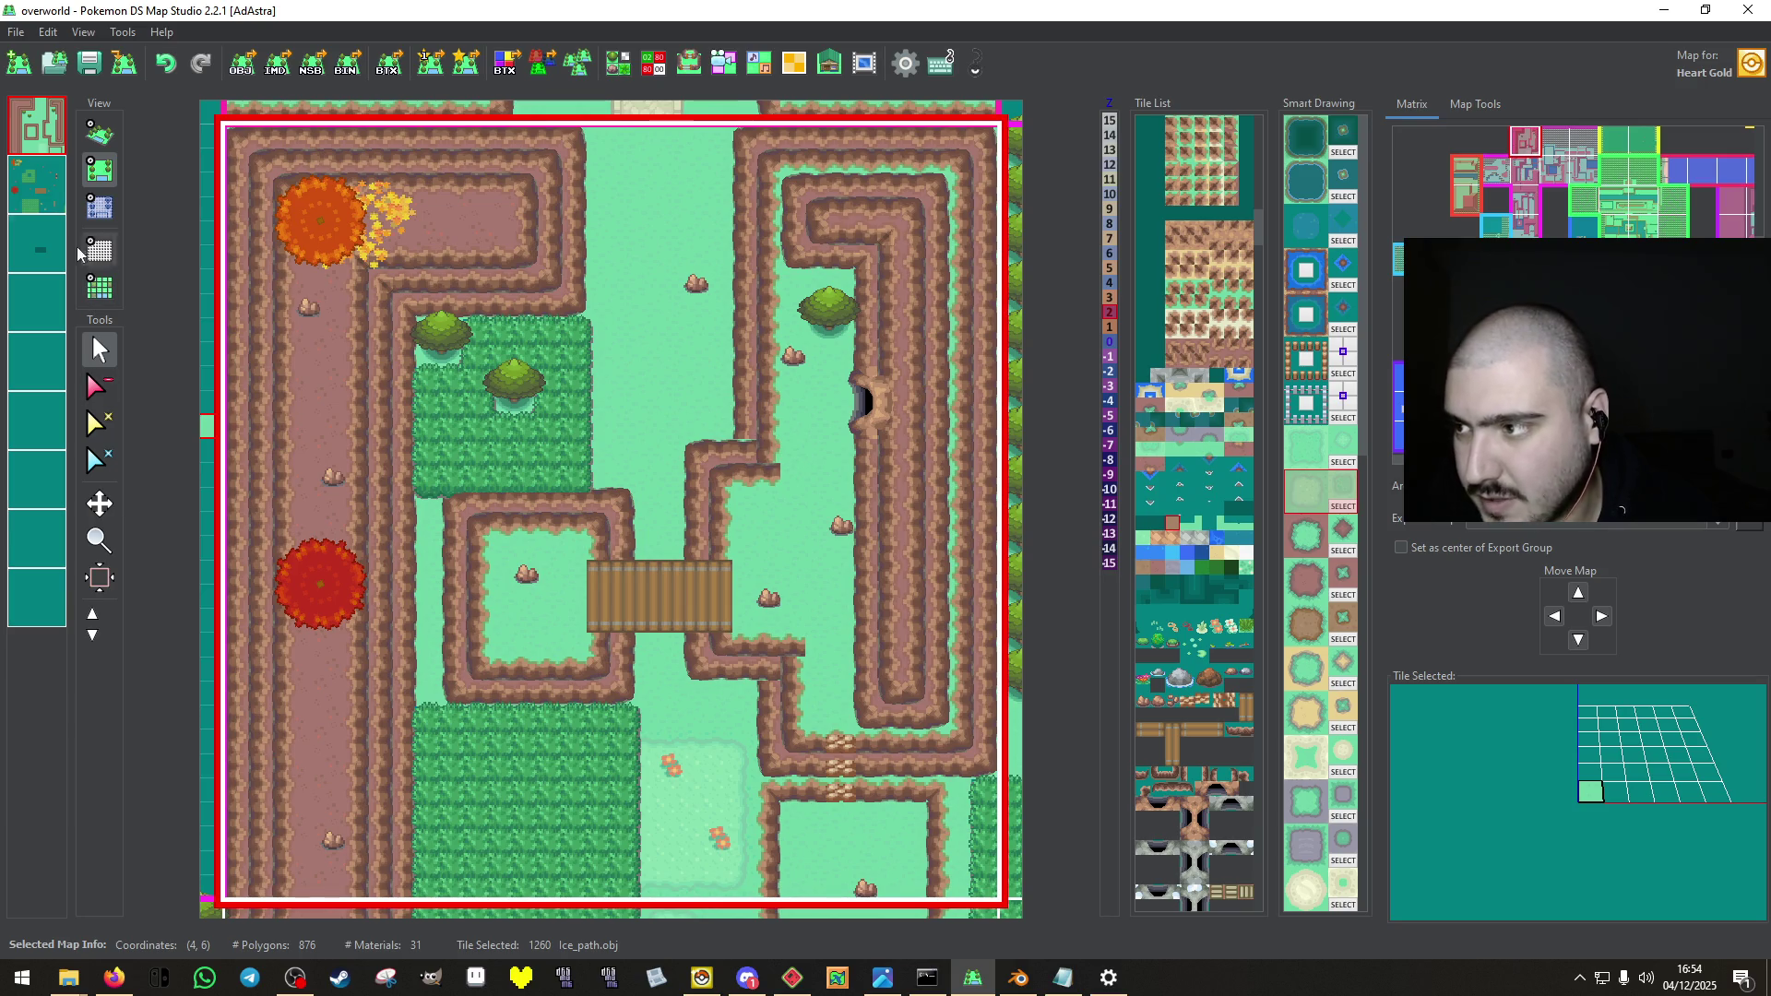
{"action": "right_click", "coordinate": [736, 434]}
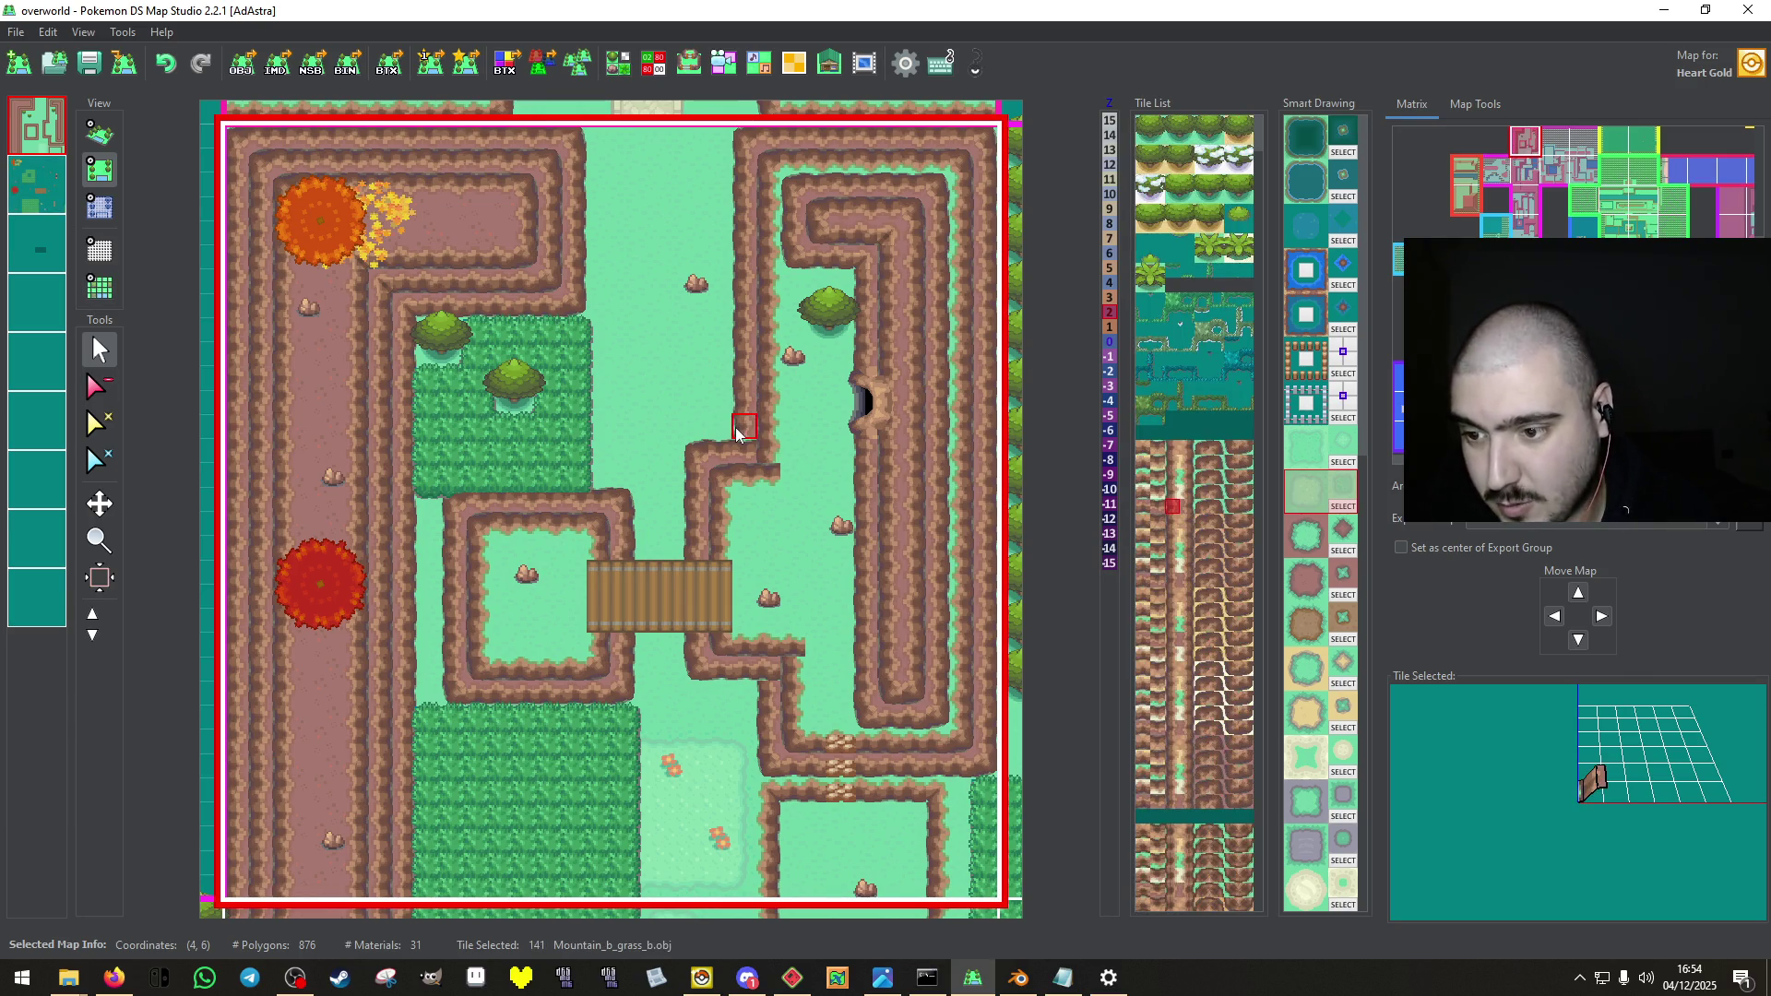
{"action": "left_click", "coordinate": [37, 185]}
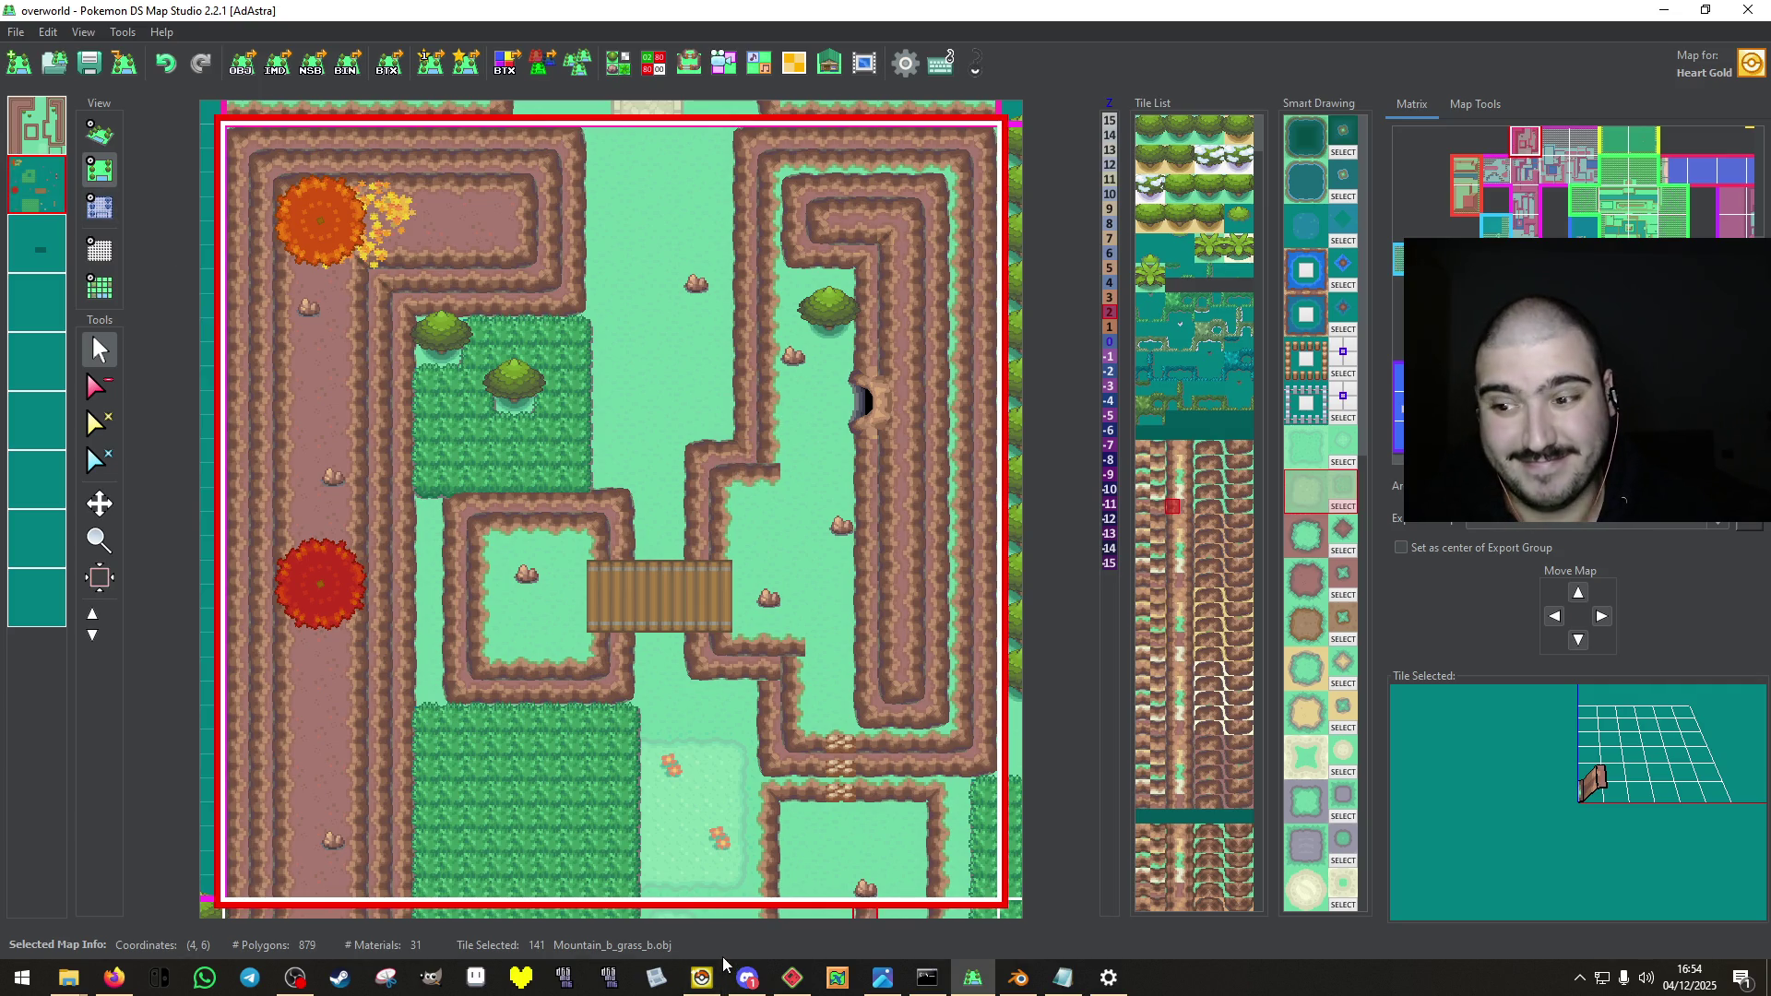
{"action": "left_click", "coordinate": [769, 667]}
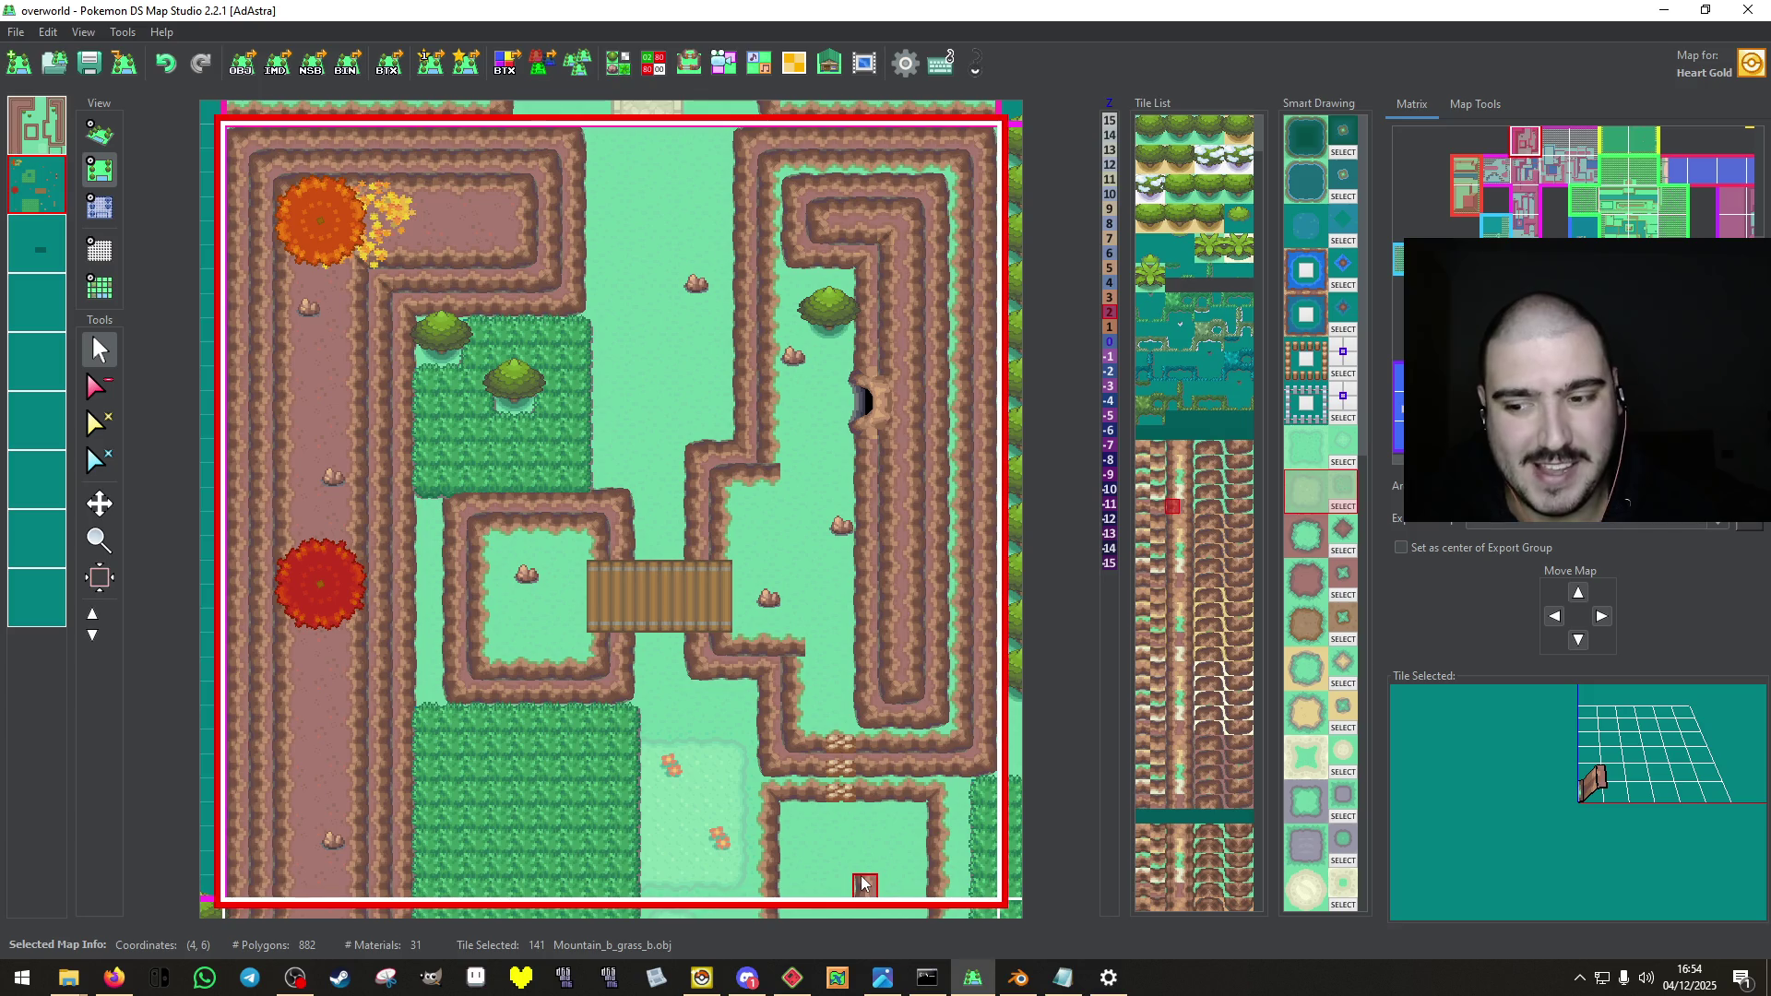
Inspect the reshaped cliffs in the 3D view, then return to the top-down view.
{"action": "left_click", "coordinate": [100, 134]}
{"action": "scroll", "coordinate": [339, 240], "scroll_direction": "up", "scroll_amount": 3}
{"action": "mouse_move", "coordinate": [339, 240]}
{"action": "left_mouse_down"}
{"action": "mouse_move", "coordinate": [1054, 494]}
{"action": "mouse_move", "coordinate": [369, 277]}
{"action": "left_mouse_up"}
{"action": "left_click", "coordinate": [37, 124]}
{"action": "left_click", "coordinate": [100, 171]}
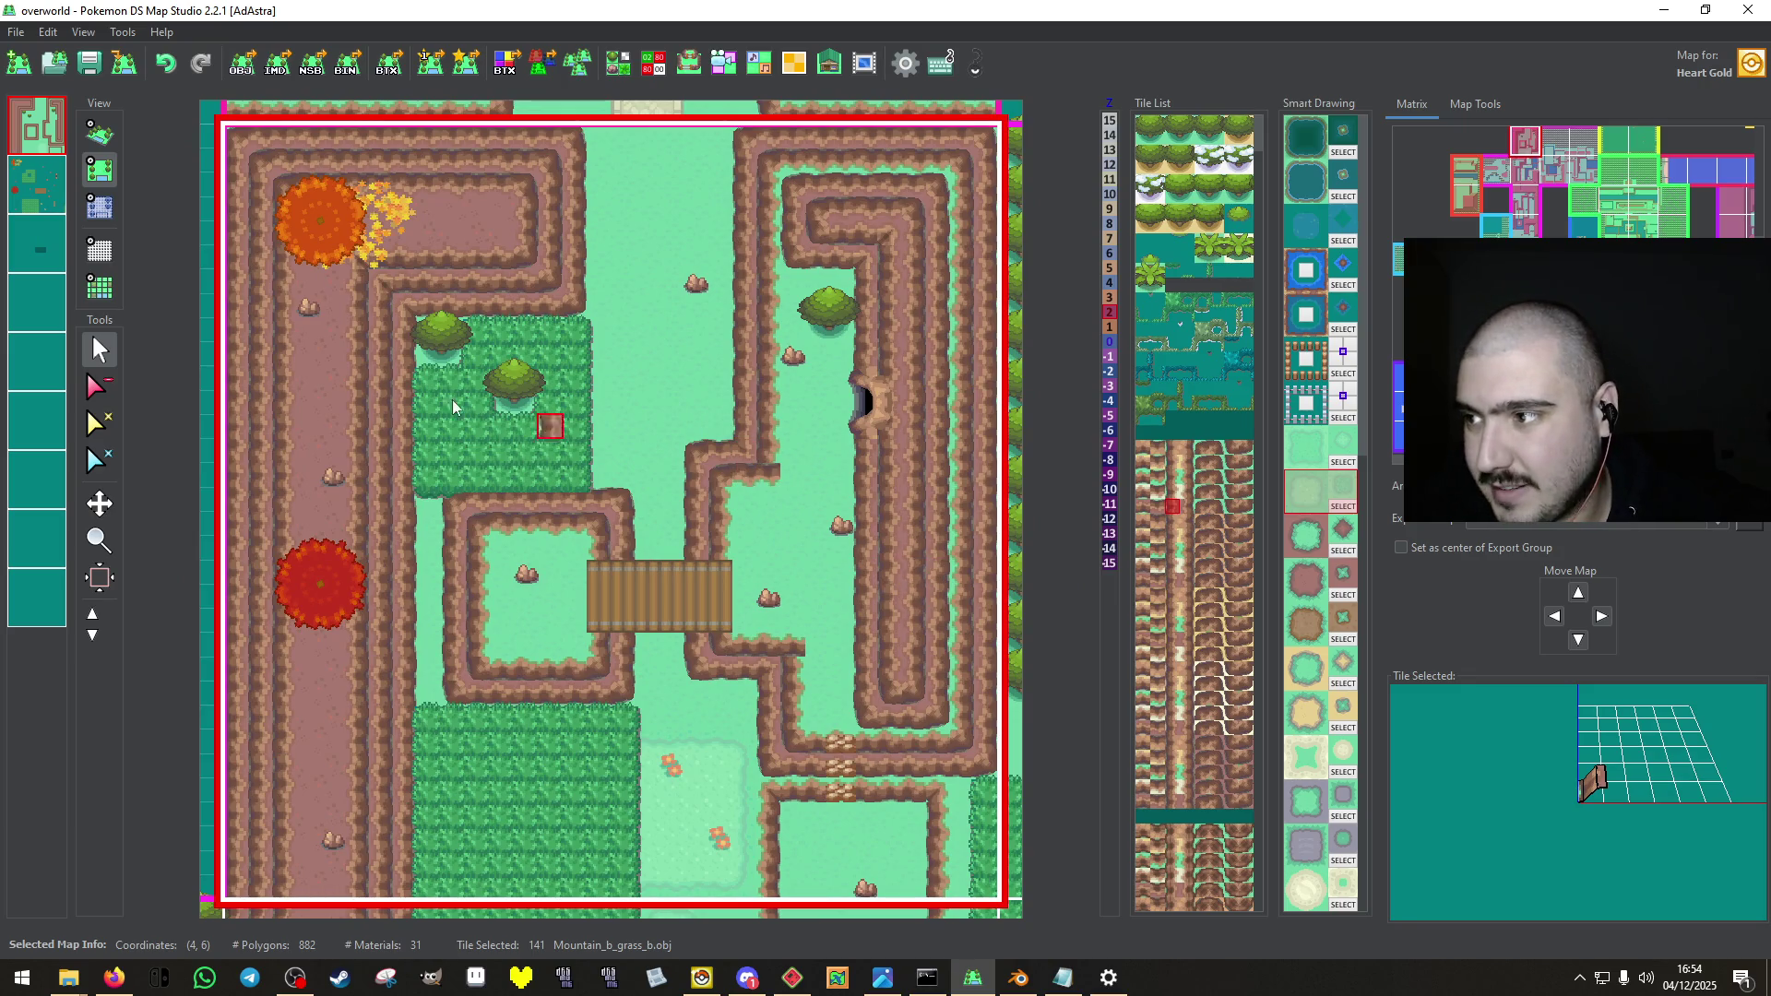
Place a mountain edge tile on the second layer.
{"action": "scroll", "coordinate": [764, 455], "scroll_direction": "down", "scroll_amount": 5}
{"action": "key", "text": "2"}
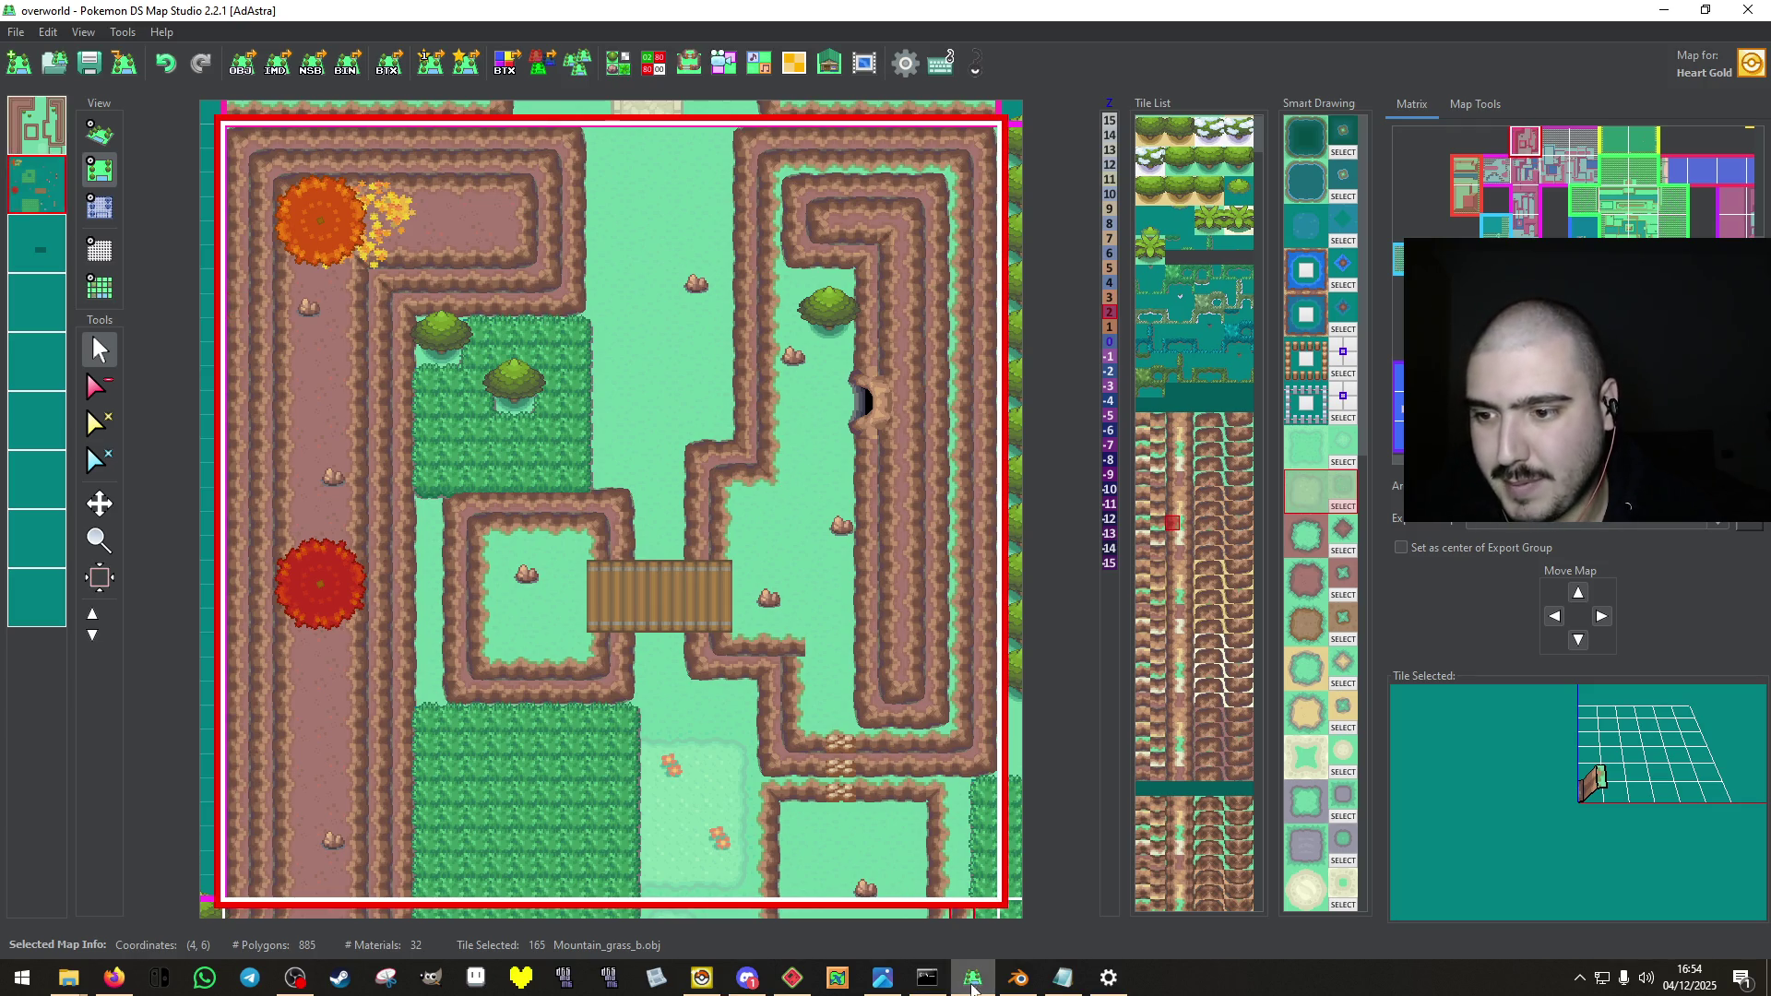
{"action": "left_click", "coordinate": [848, 873]}
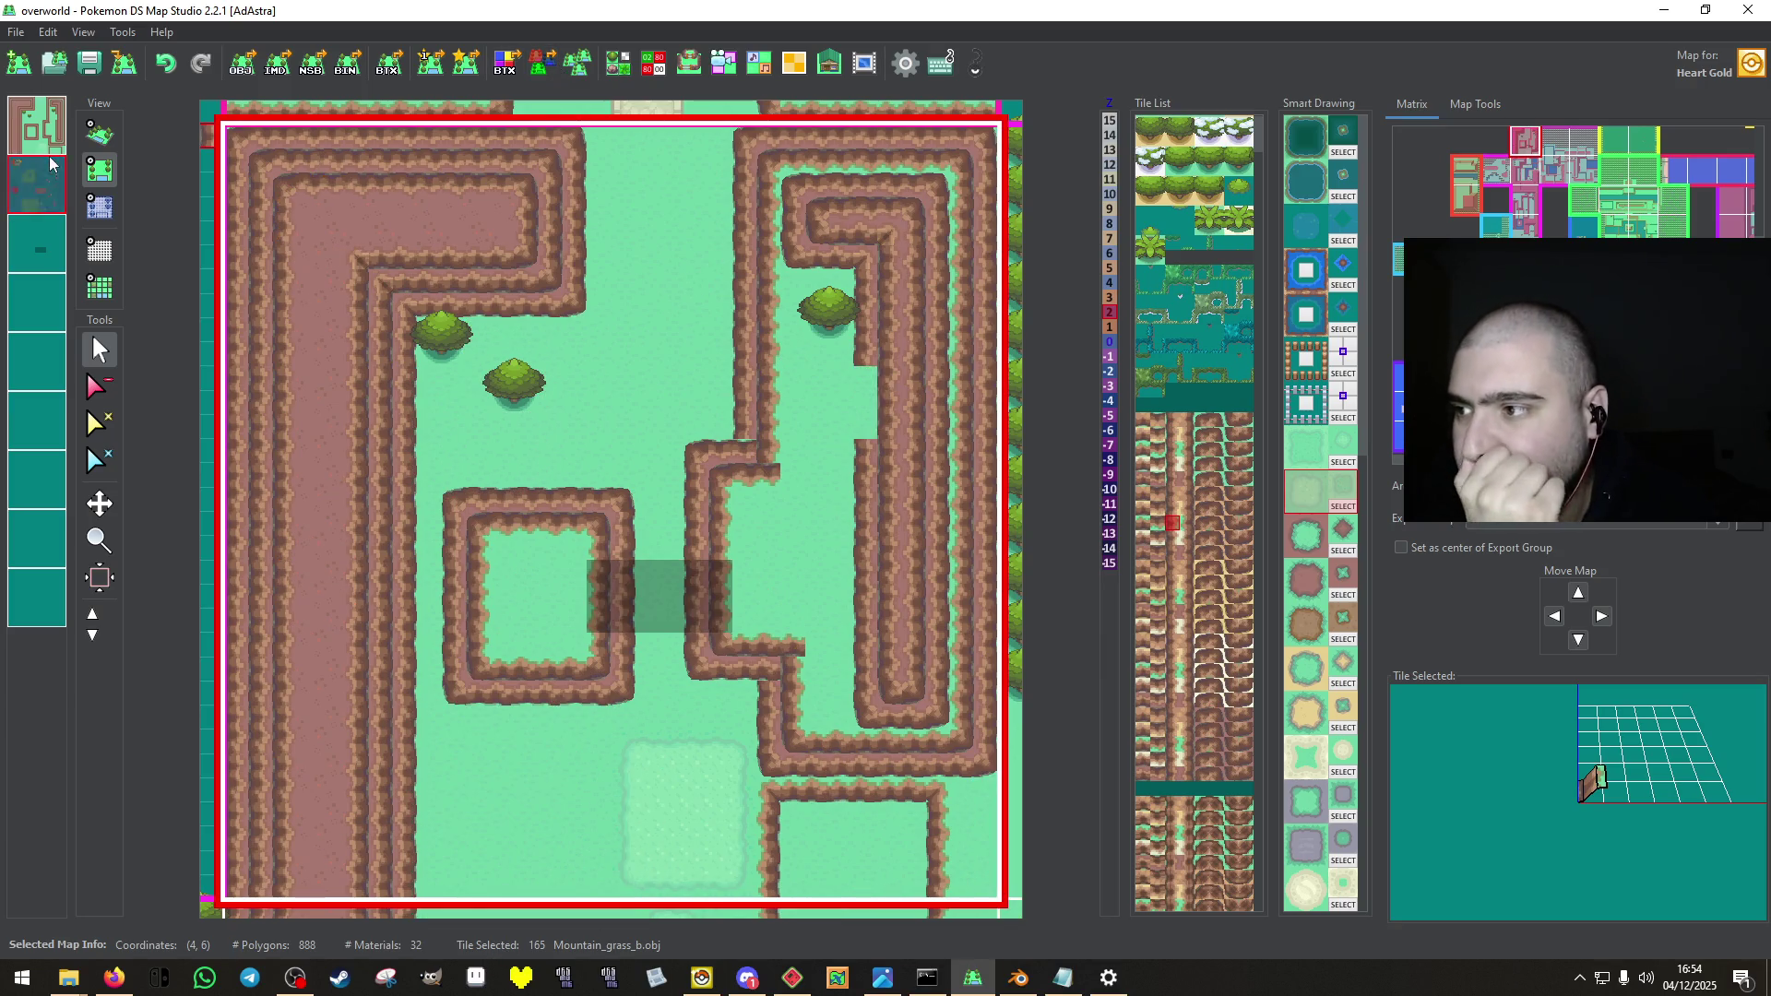
{"action": "left_click", "coordinate": [28, 125]}
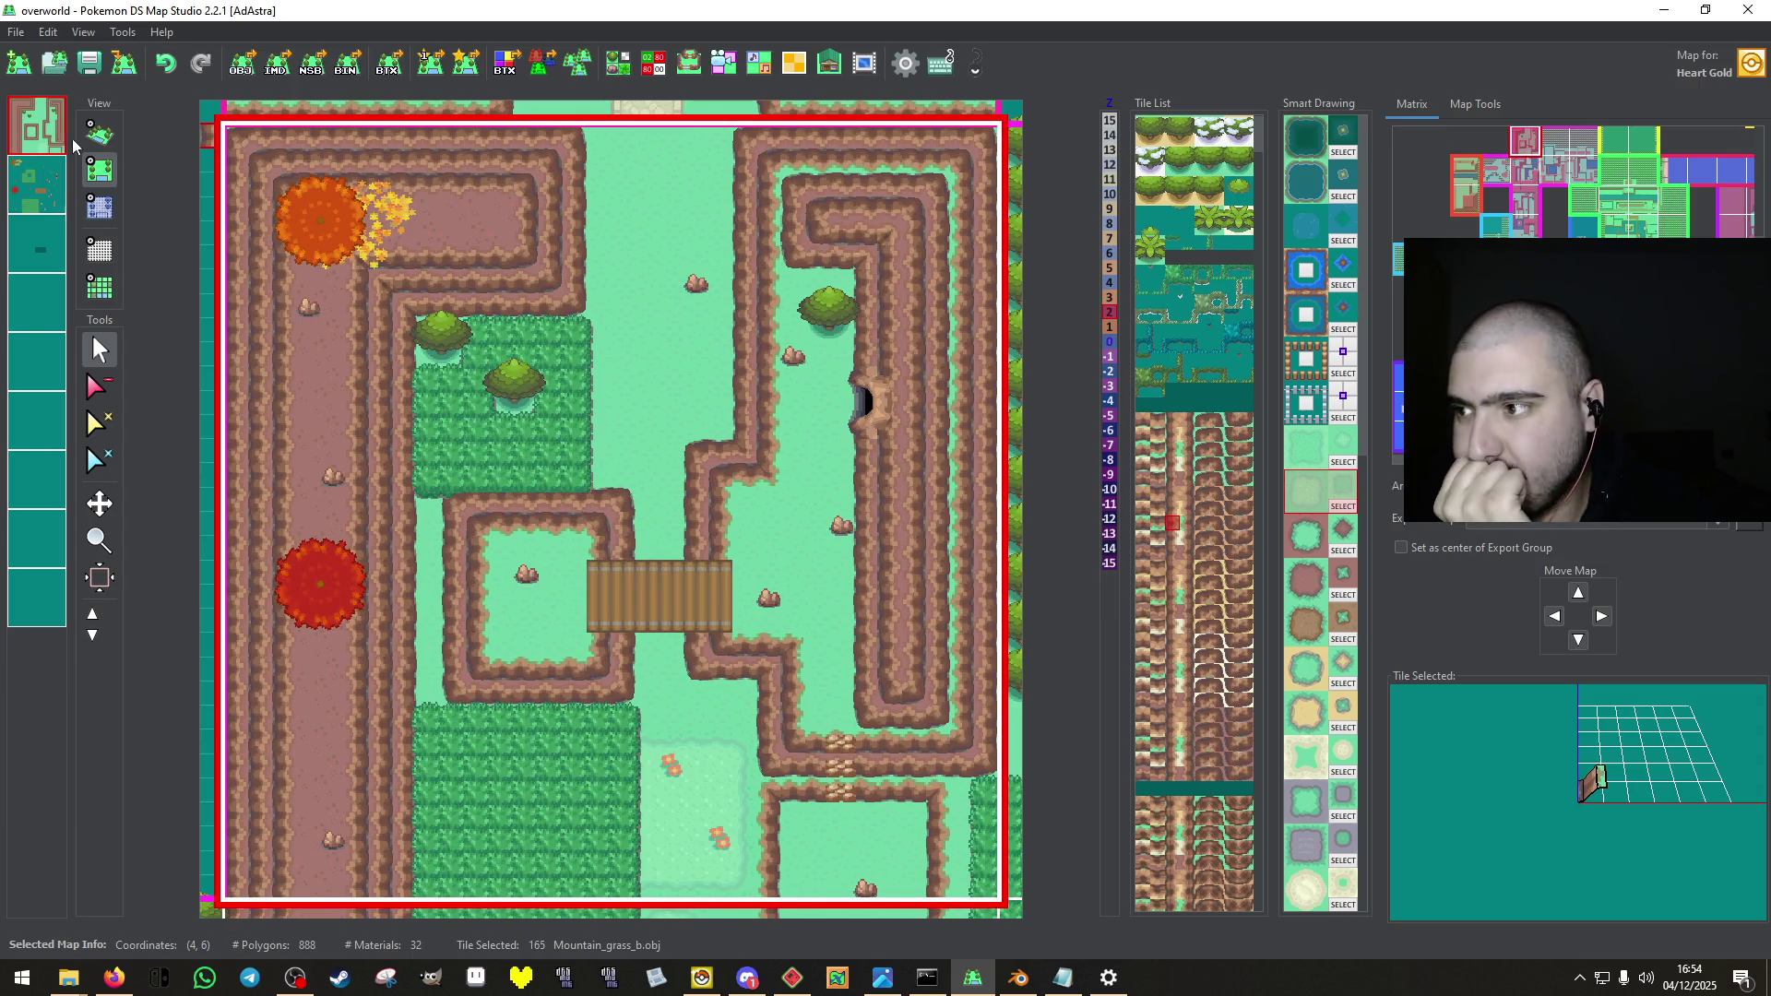
{"action": "left_click", "coordinate": [102, 209]}
Raise the cliff-corner cells and two more ridge cells to height 2, then save the map.
{"action": "scroll", "coordinate": [699, 450], "scroll_direction": "down", "scroll_amount": 1}
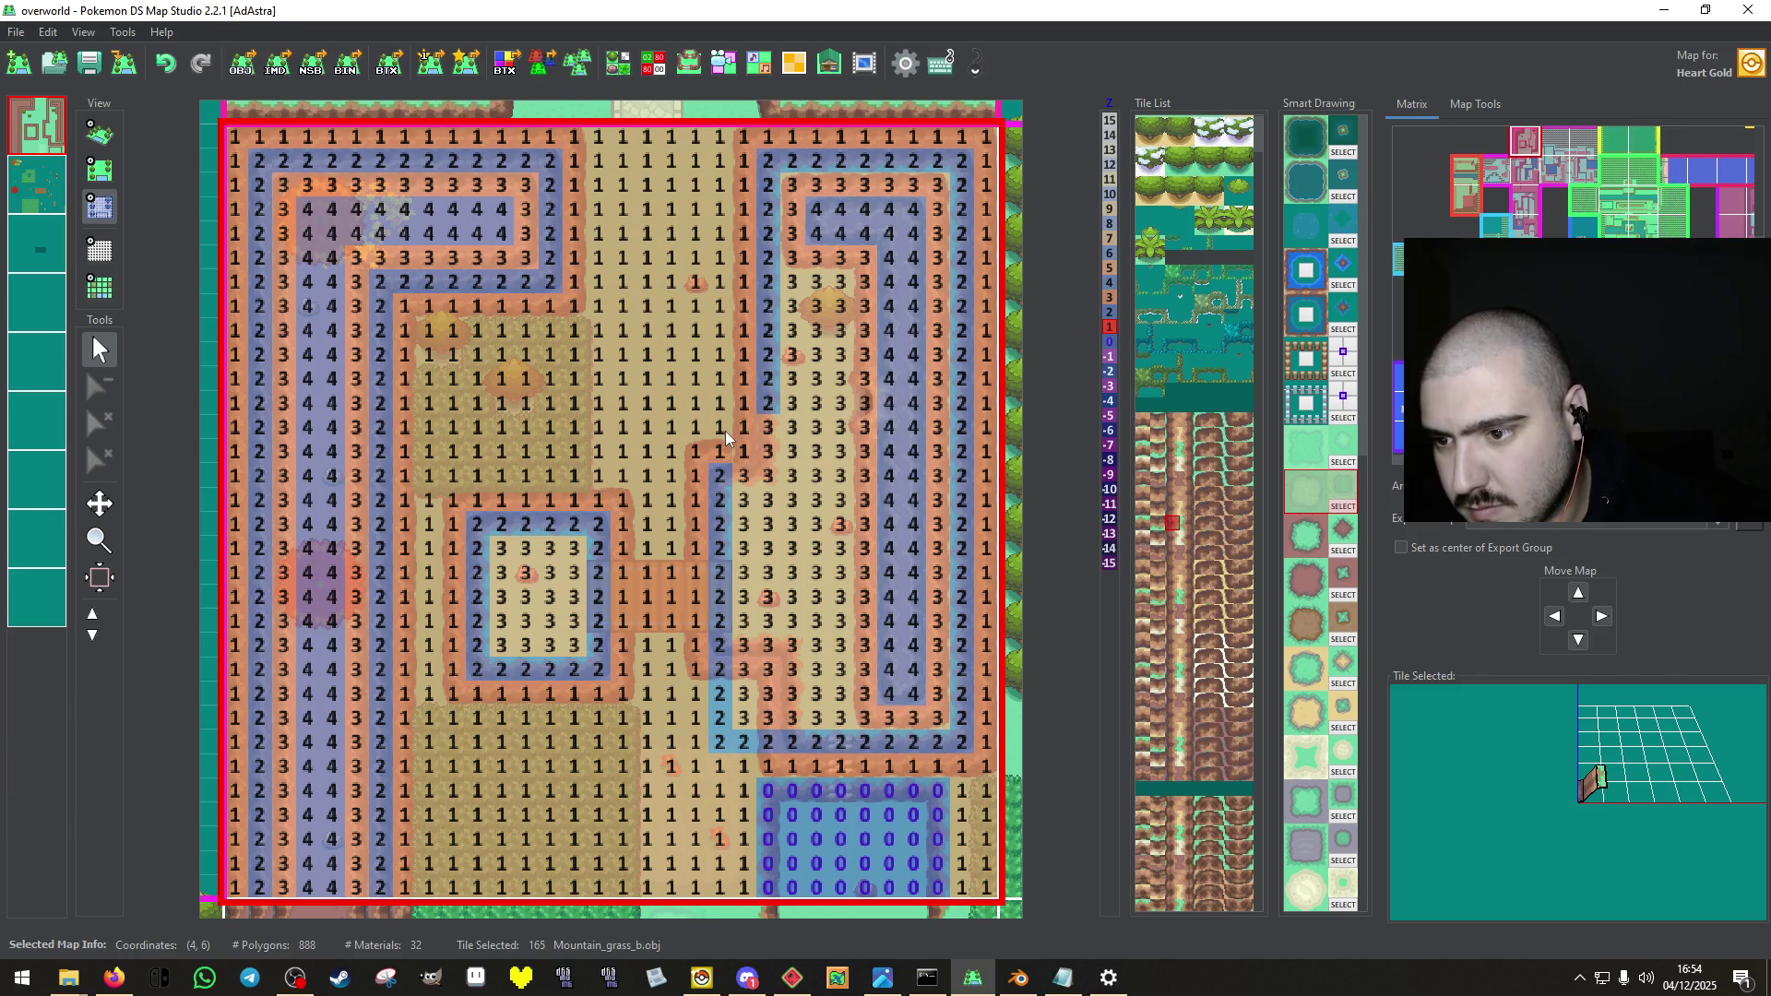
{"action": "scroll", "coordinate": [722, 470], "scroll_direction": "up", "scroll_amount": 1}
{"action": "left_click_drag", "start_coordinate": [722, 470], "coordinate": [771, 422]}
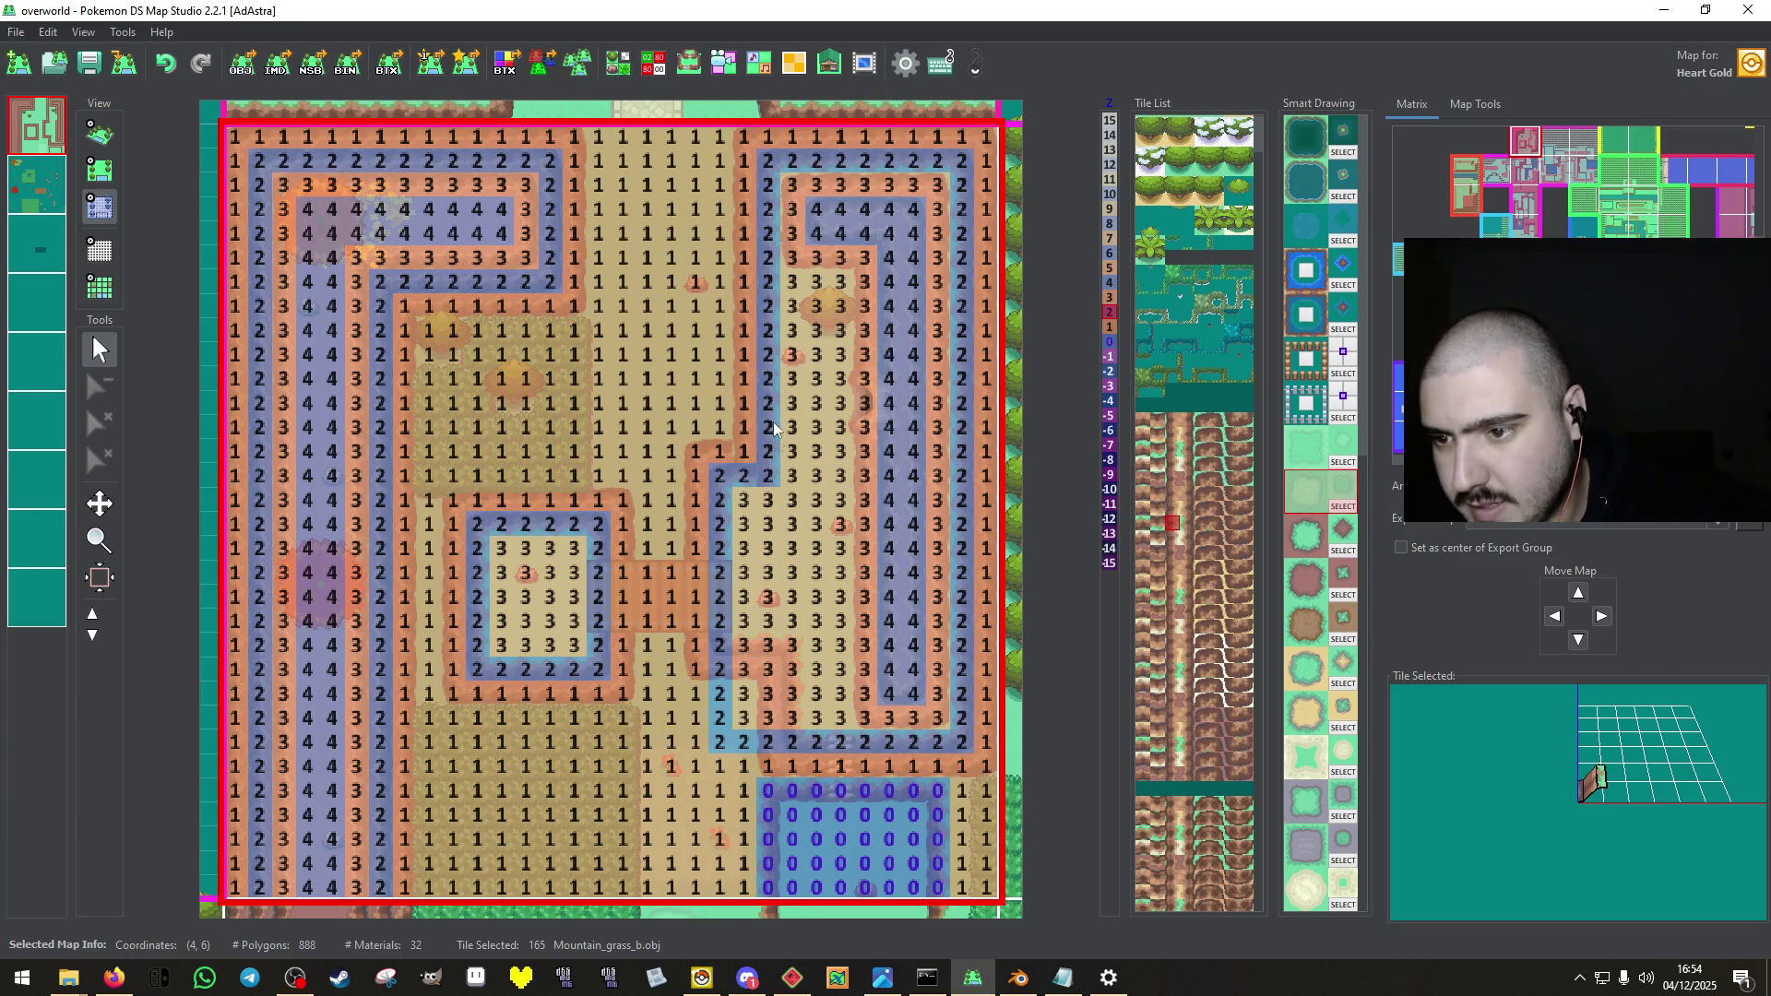
{"action": "scroll", "coordinate": [691, 671], "scroll_direction": "down", "scroll_amount": 1}
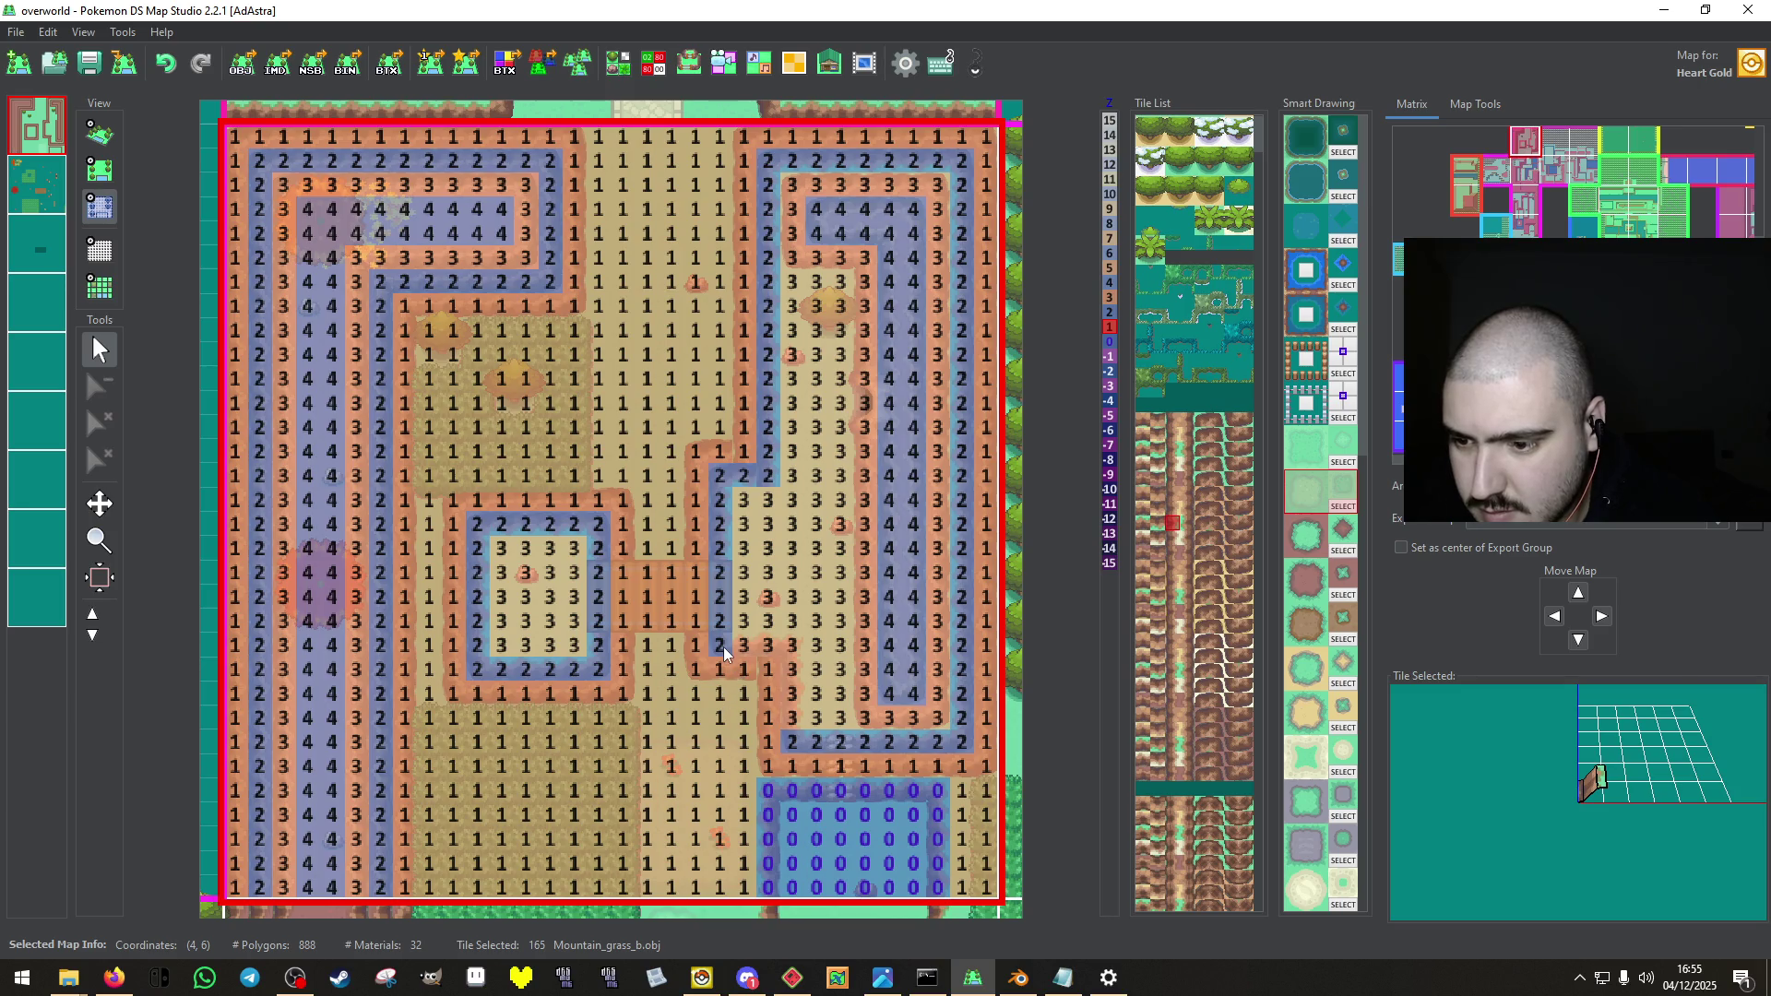
{"action": "scroll", "coordinate": [723, 646], "scroll_direction": "up", "scroll_amount": 1}
{"action": "left_click_drag", "start_coordinate": [723, 645], "coordinate": [775, 647]}
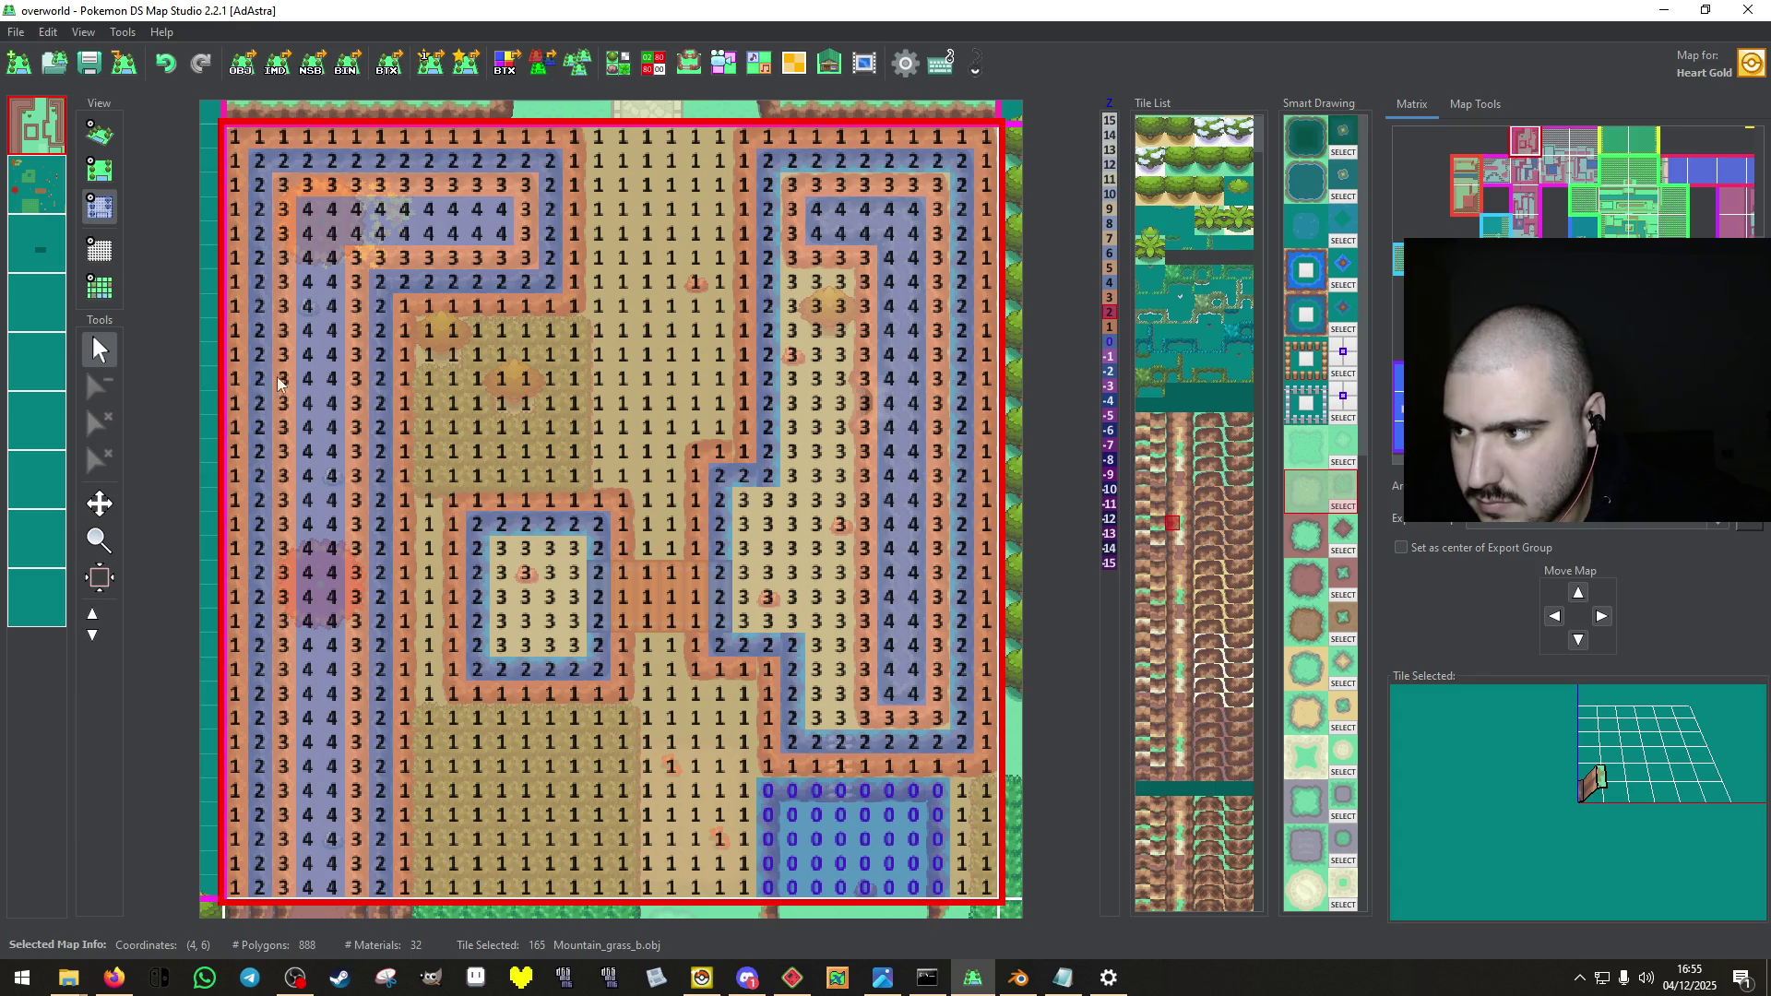
{"action": "left_click", "coordinate": [88, 63]}
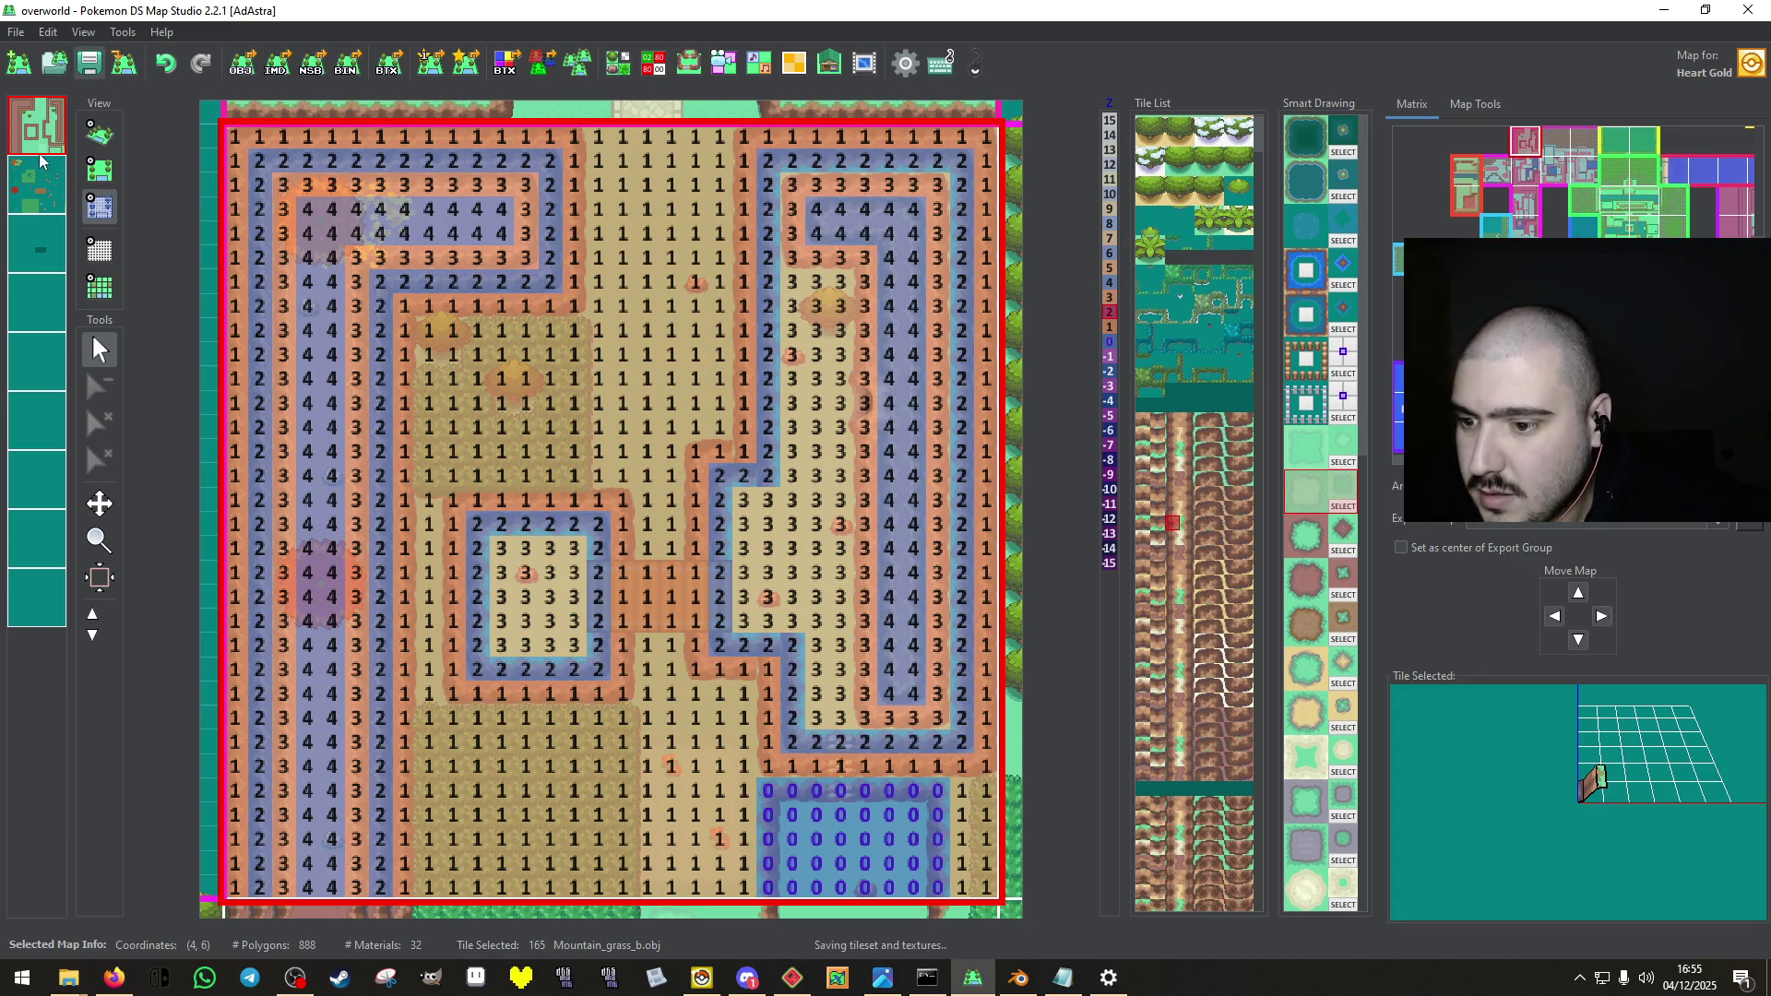
{"action": "left_click", "coordinate": [98, 170]}
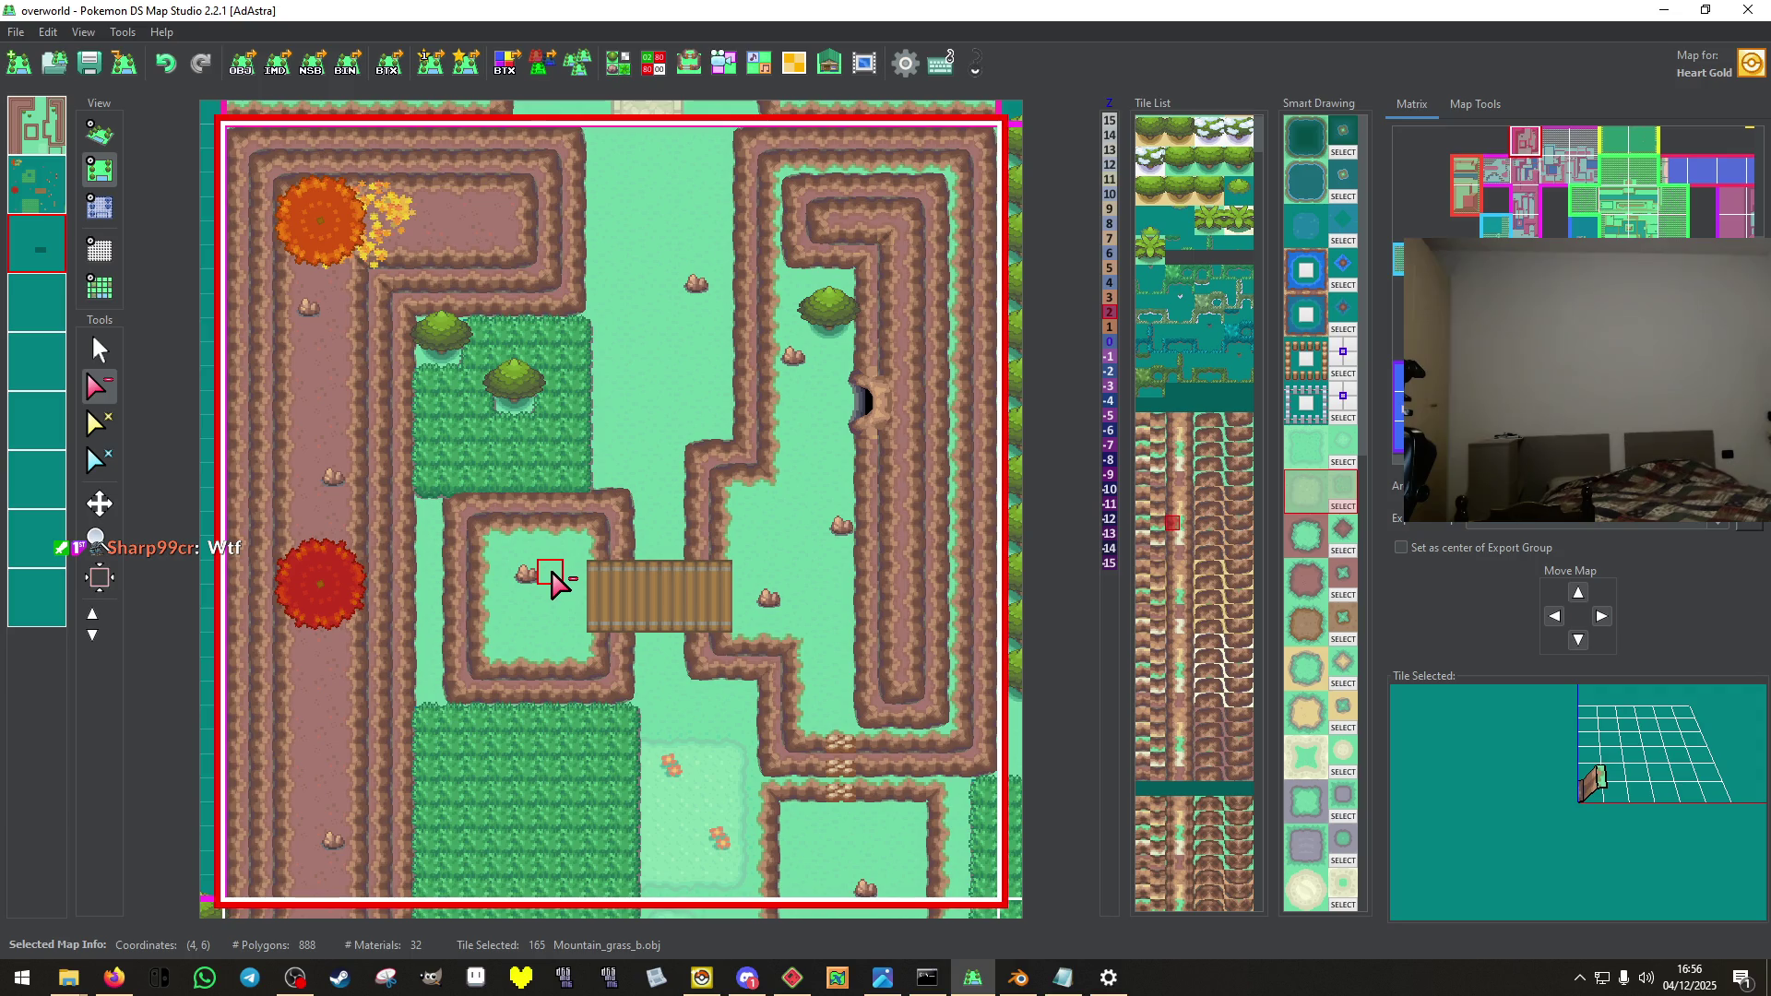
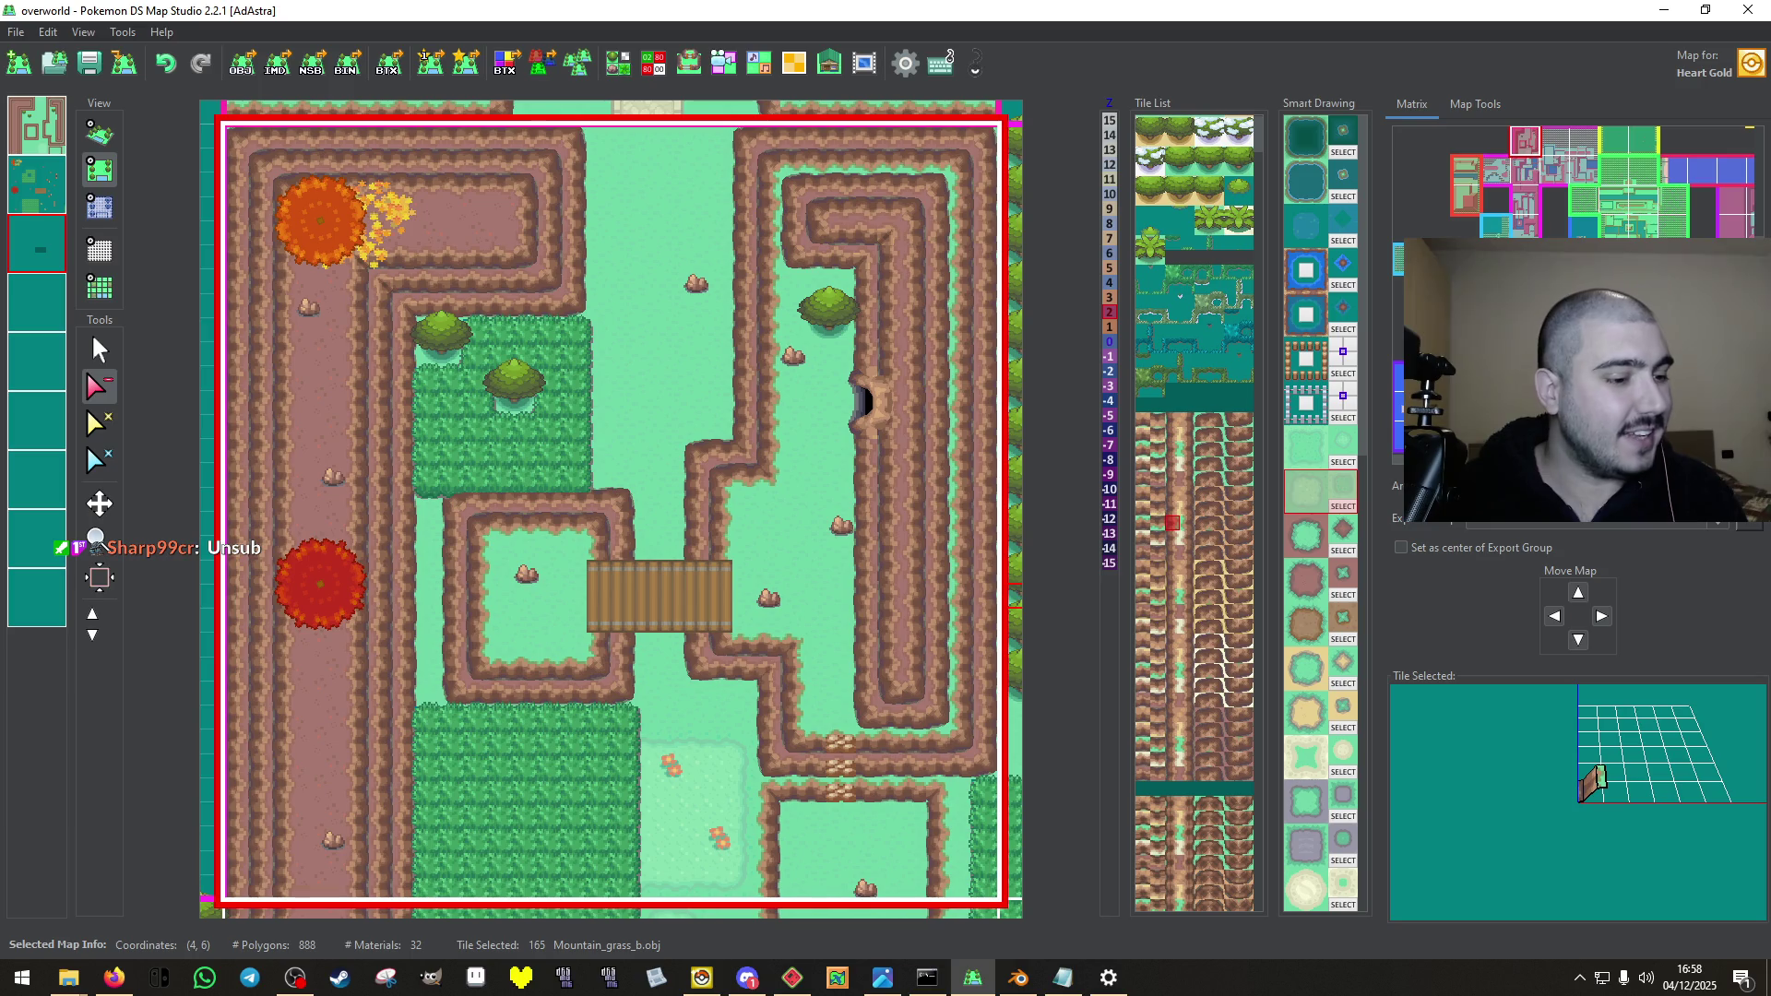
Preview the neighbouring maps (4,9), (4,8) and (4,7), then return to map (4,6).
{"action": "key", "text": "alt+Tab"}
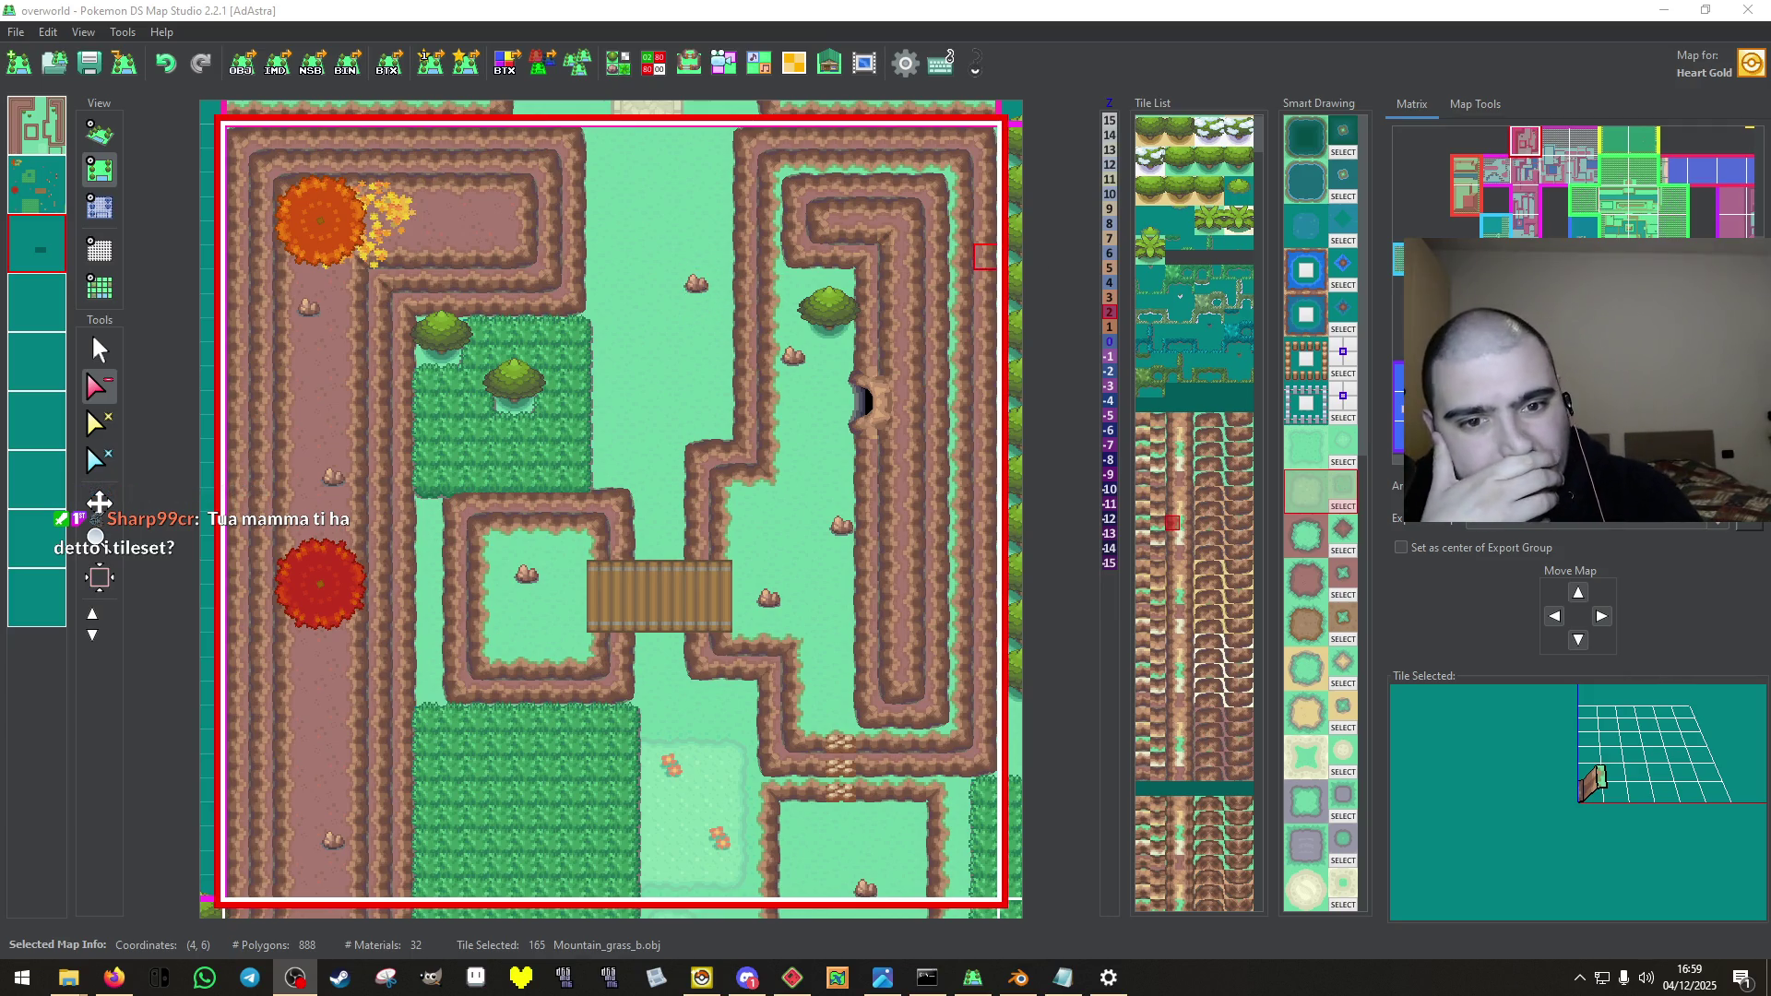
{"action": "left_click", "coordinate": [1534, 231]}
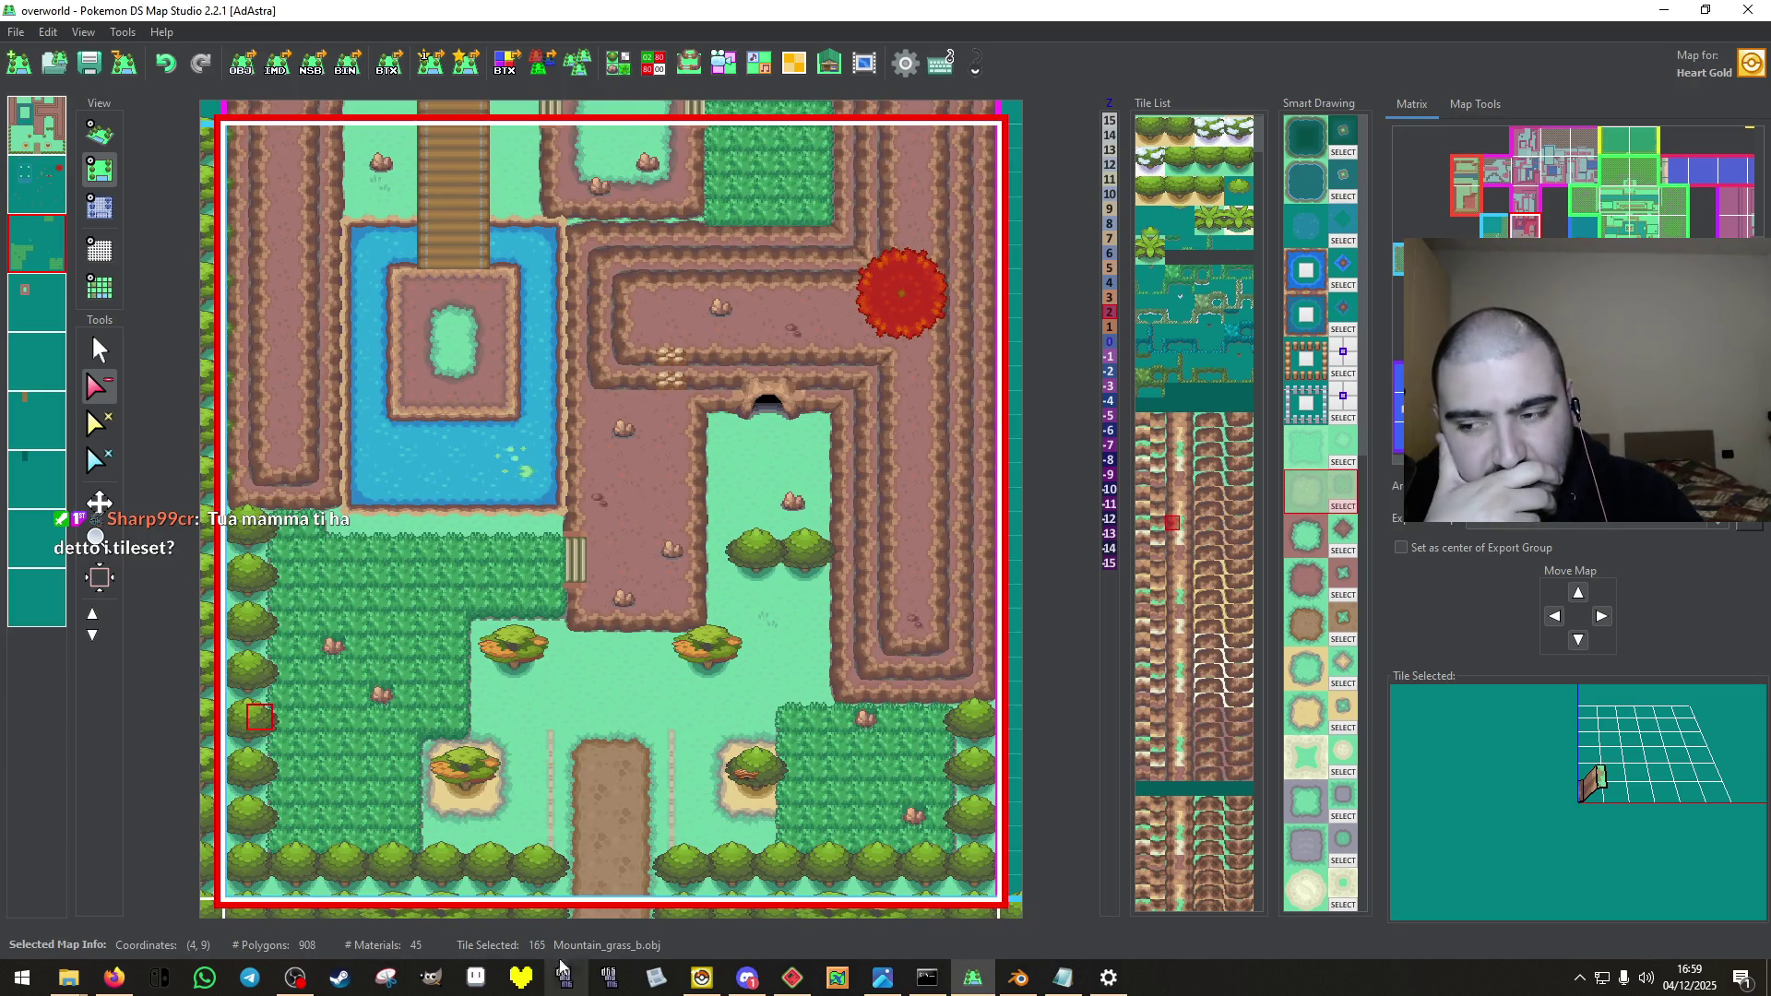
{"action": "left_click", "coordinate": [1527, 201]}
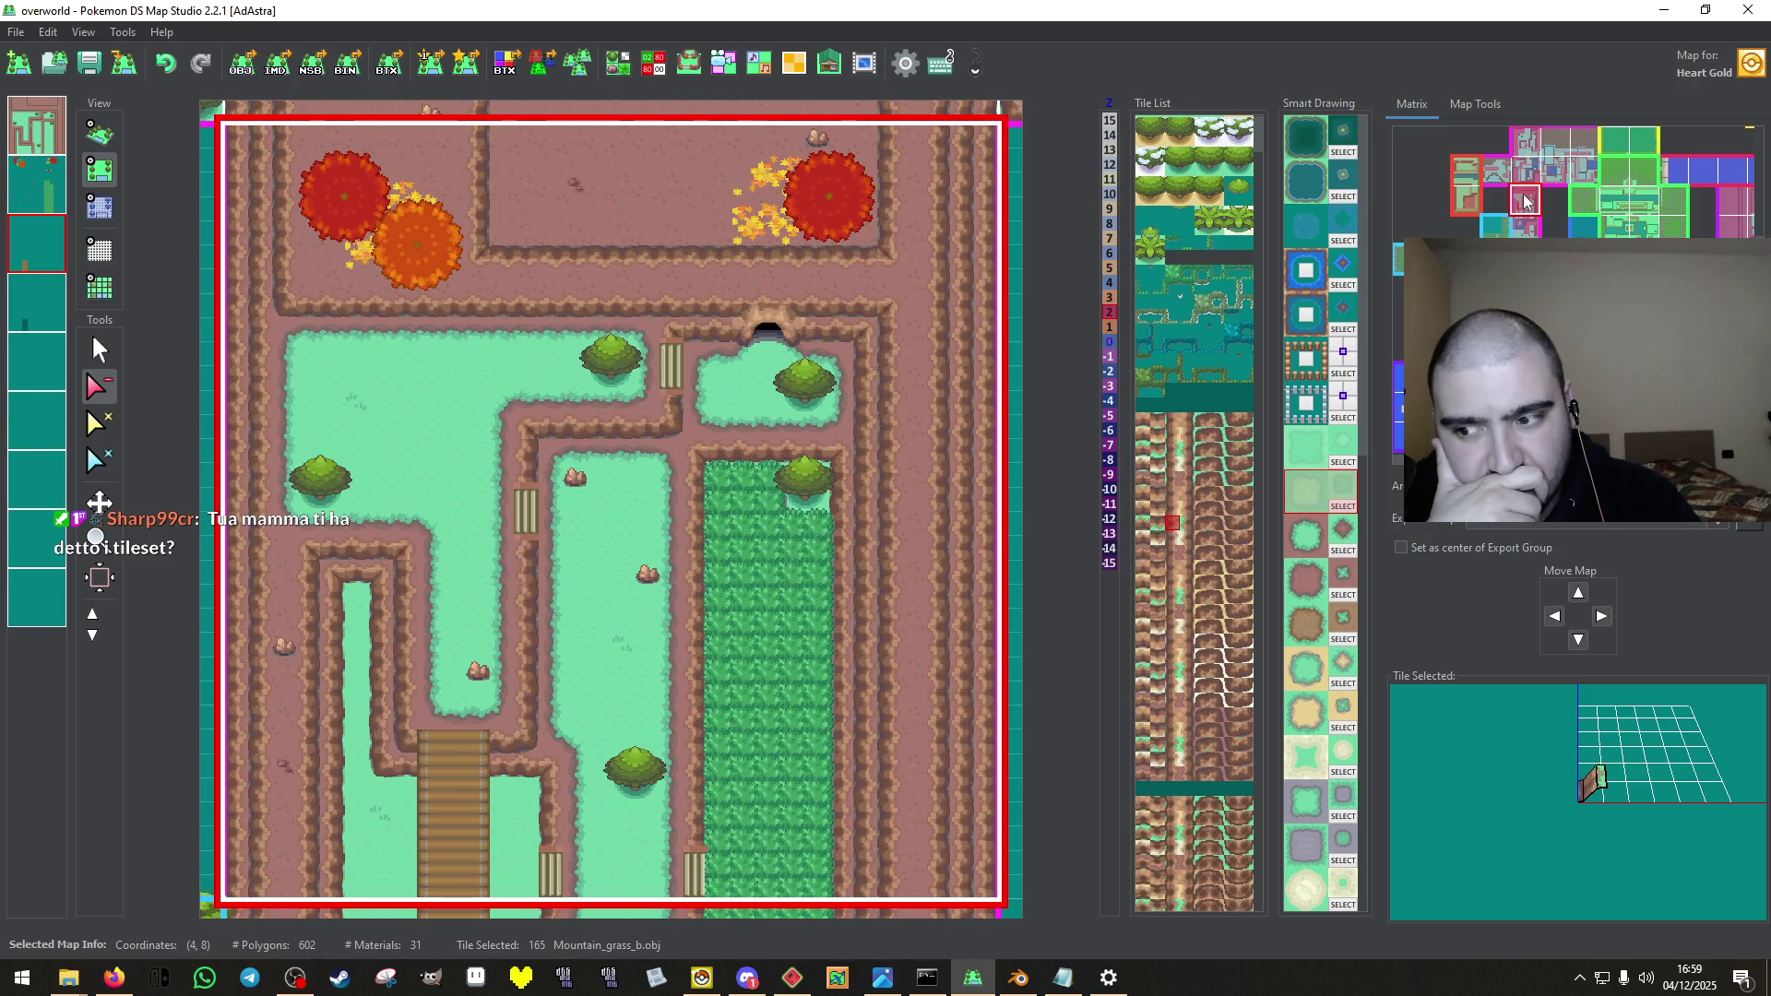
{"action": "left_click", "coordinate": [1538, 181]}
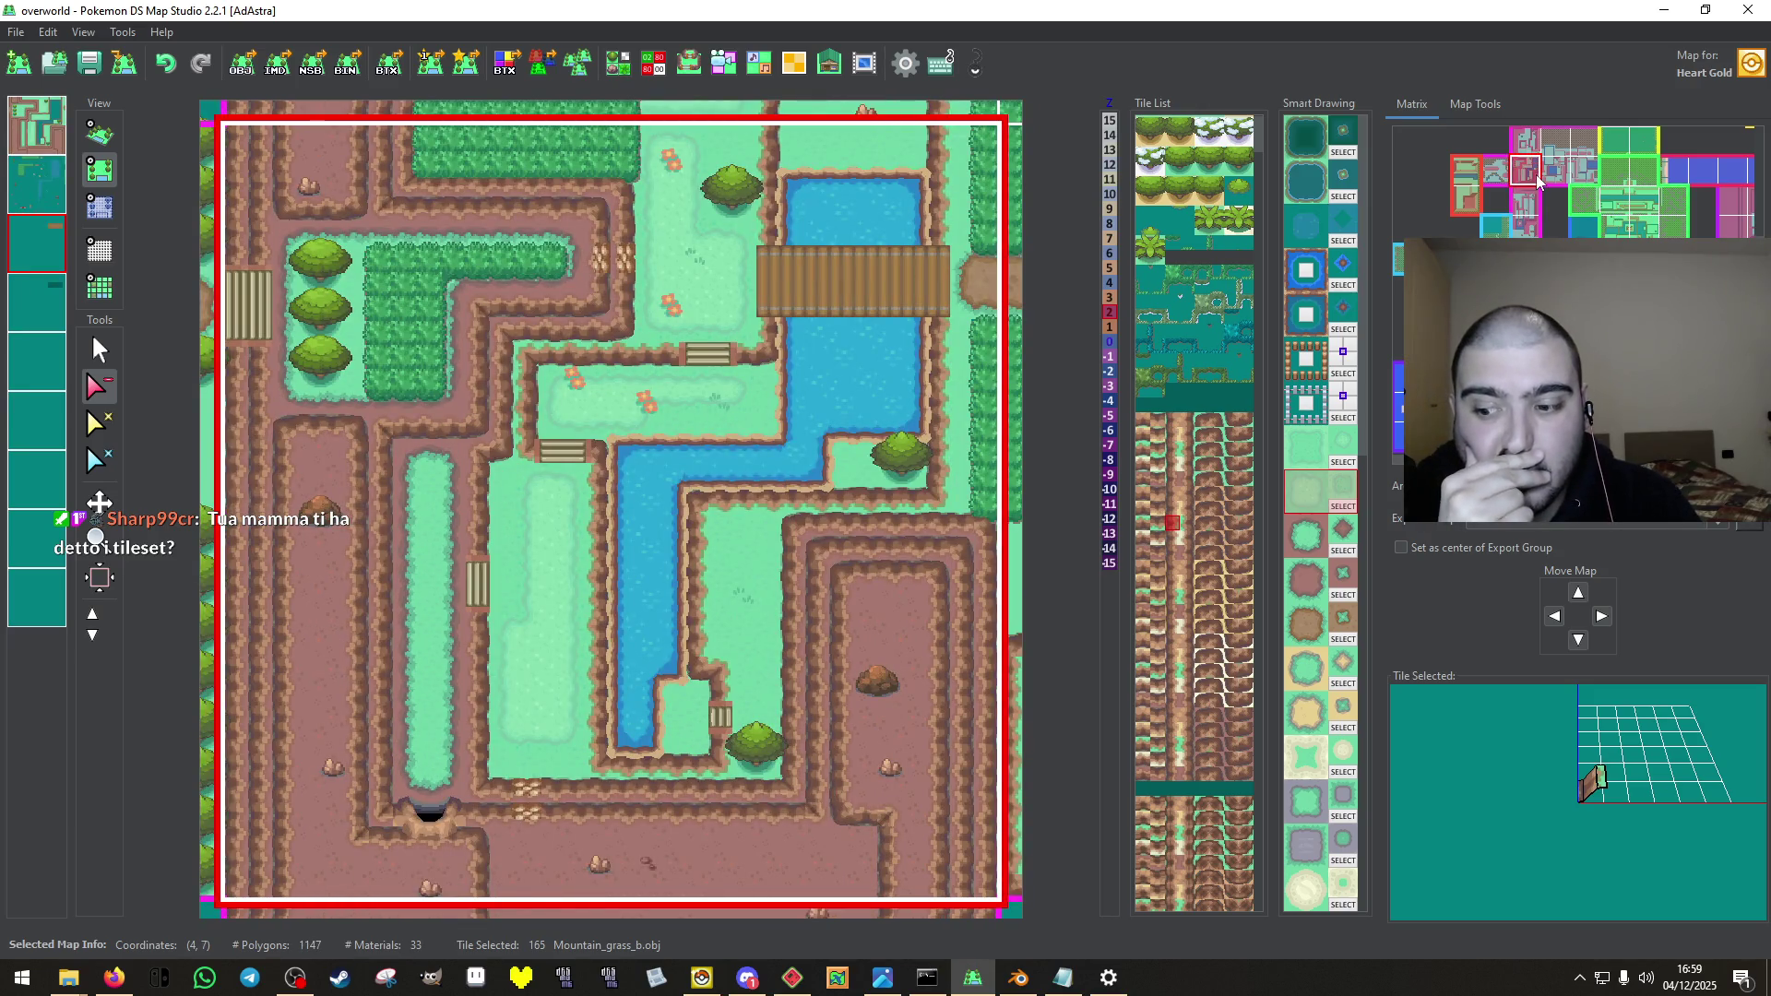
{"action": "left_click", "coordinate": [1526, 148]}
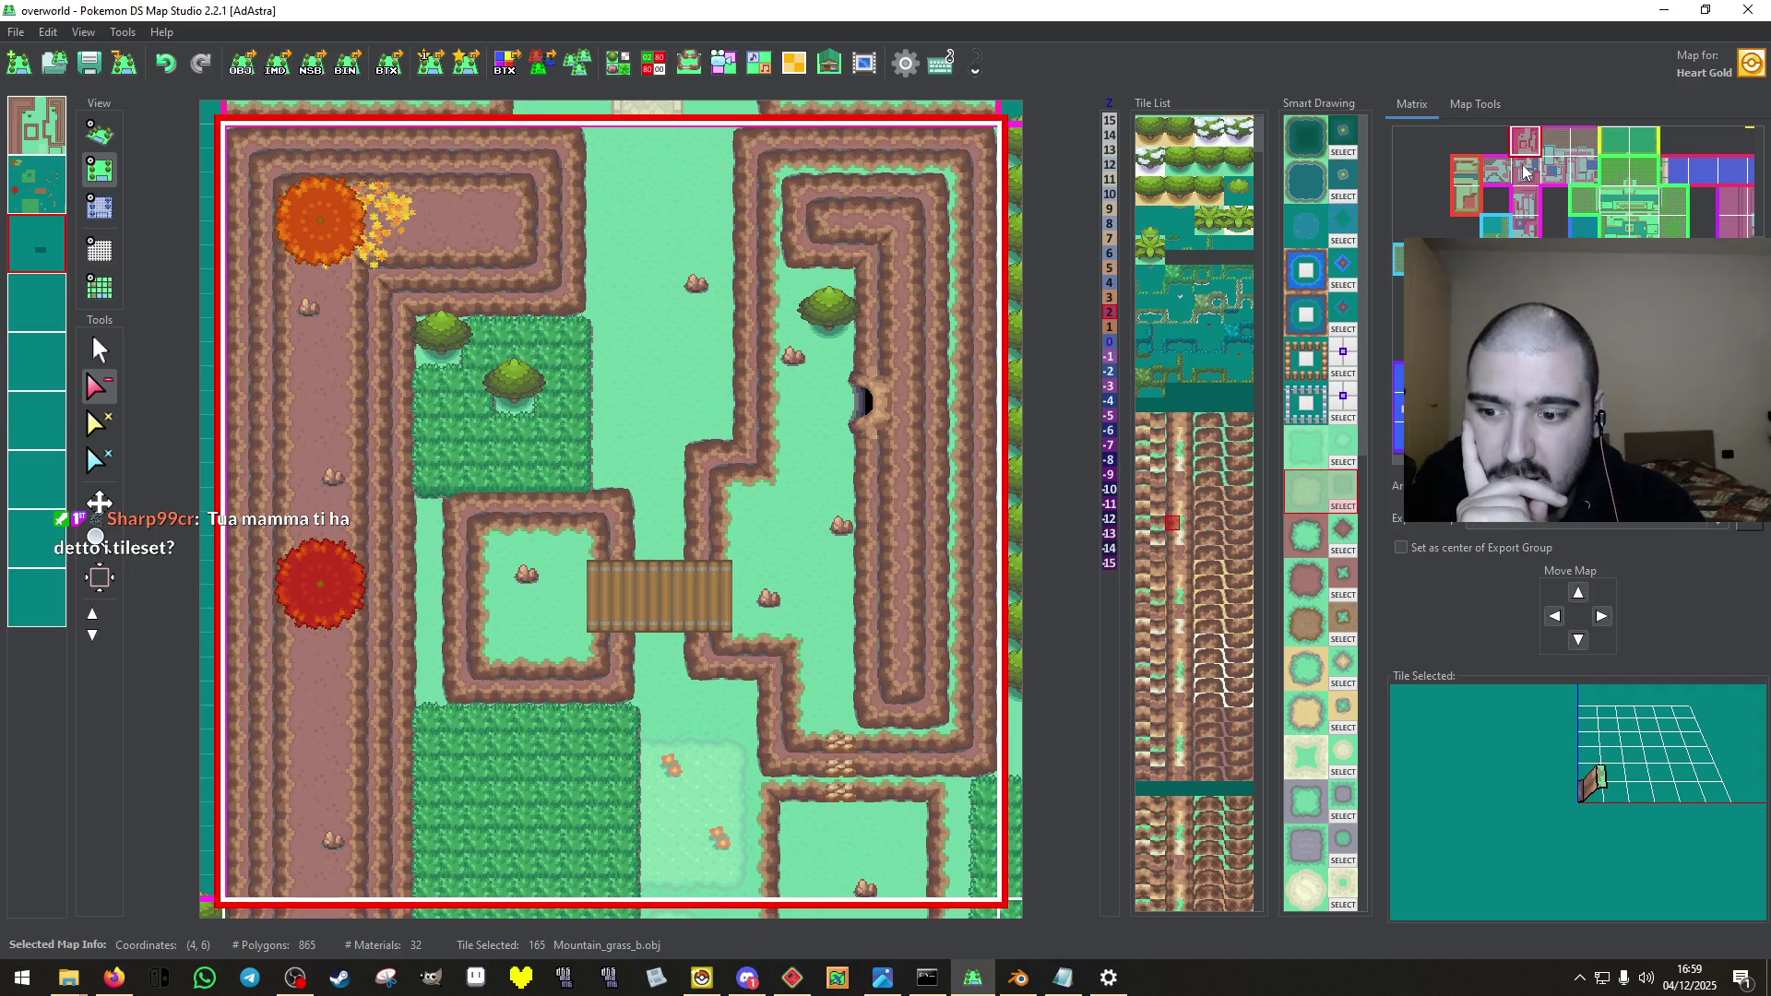
Glance at nearby maps again, then save map (4,6) with its tileset and textures.
{"action": "left_click", "coordinate": [1524, 172]}
{"action": "left_click", "coordinate": [1525, 191]}
{"action": "left_click", "coordinate": [1523, 189]}
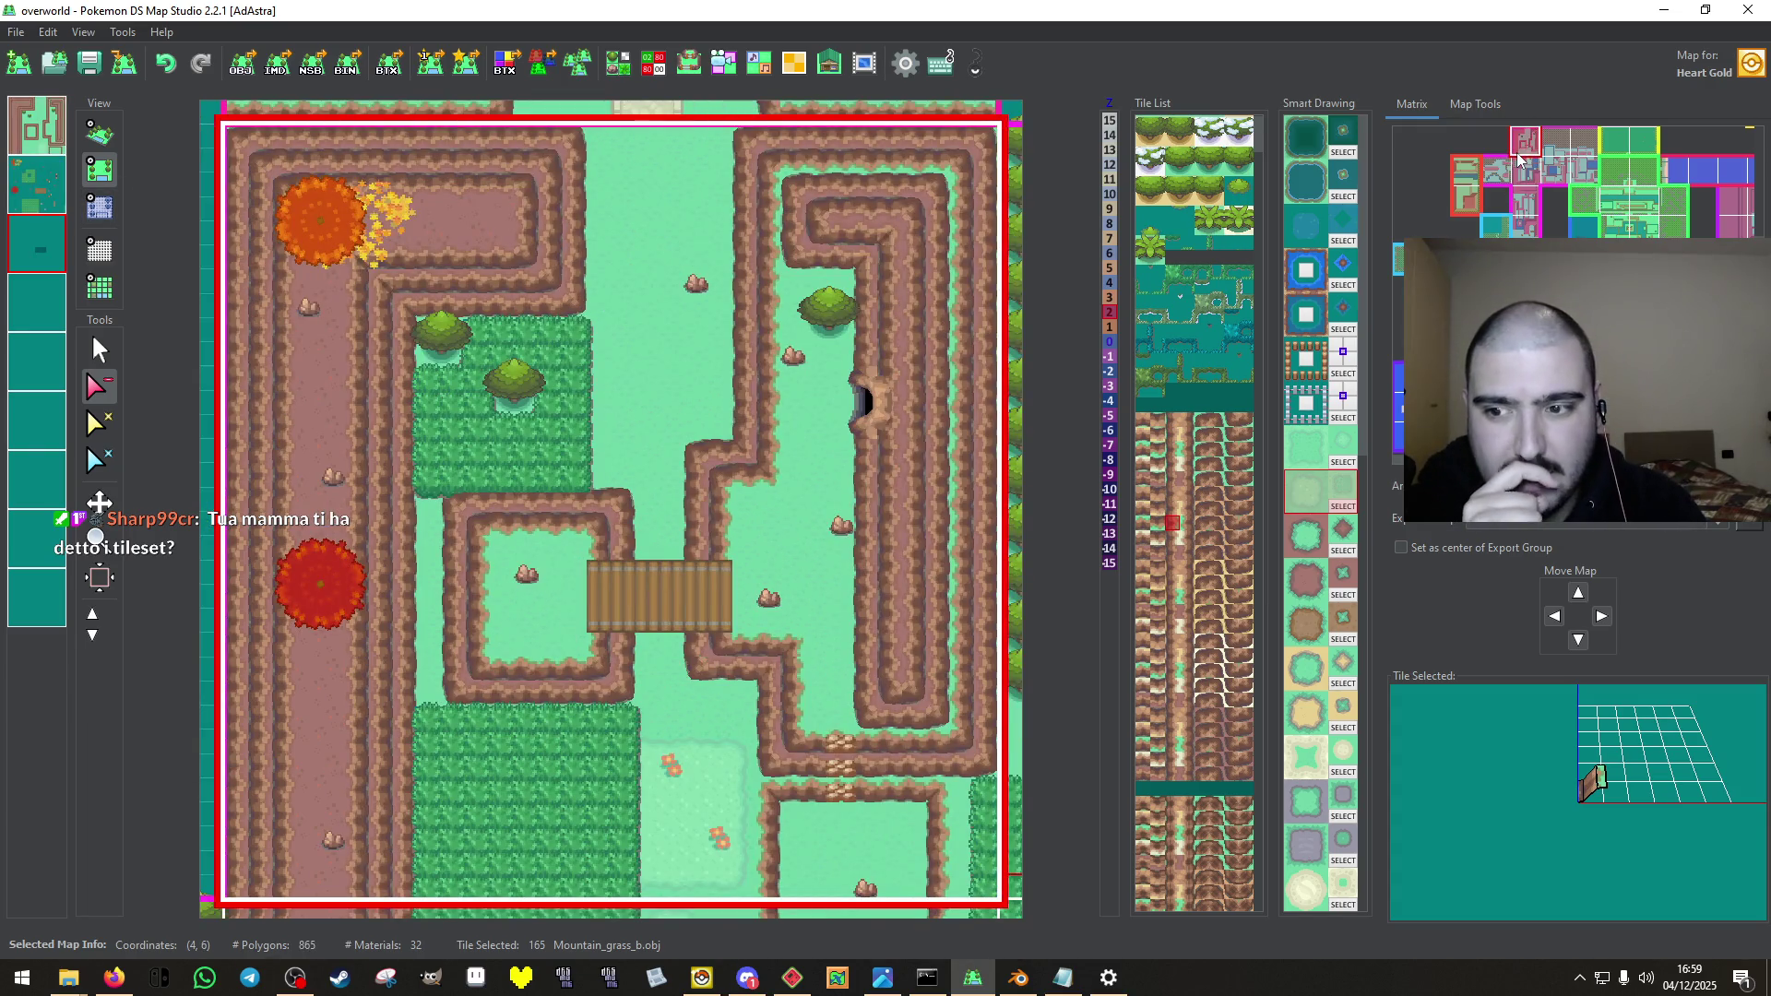
{"action": "left_click", "coordinate": [89, 62]}
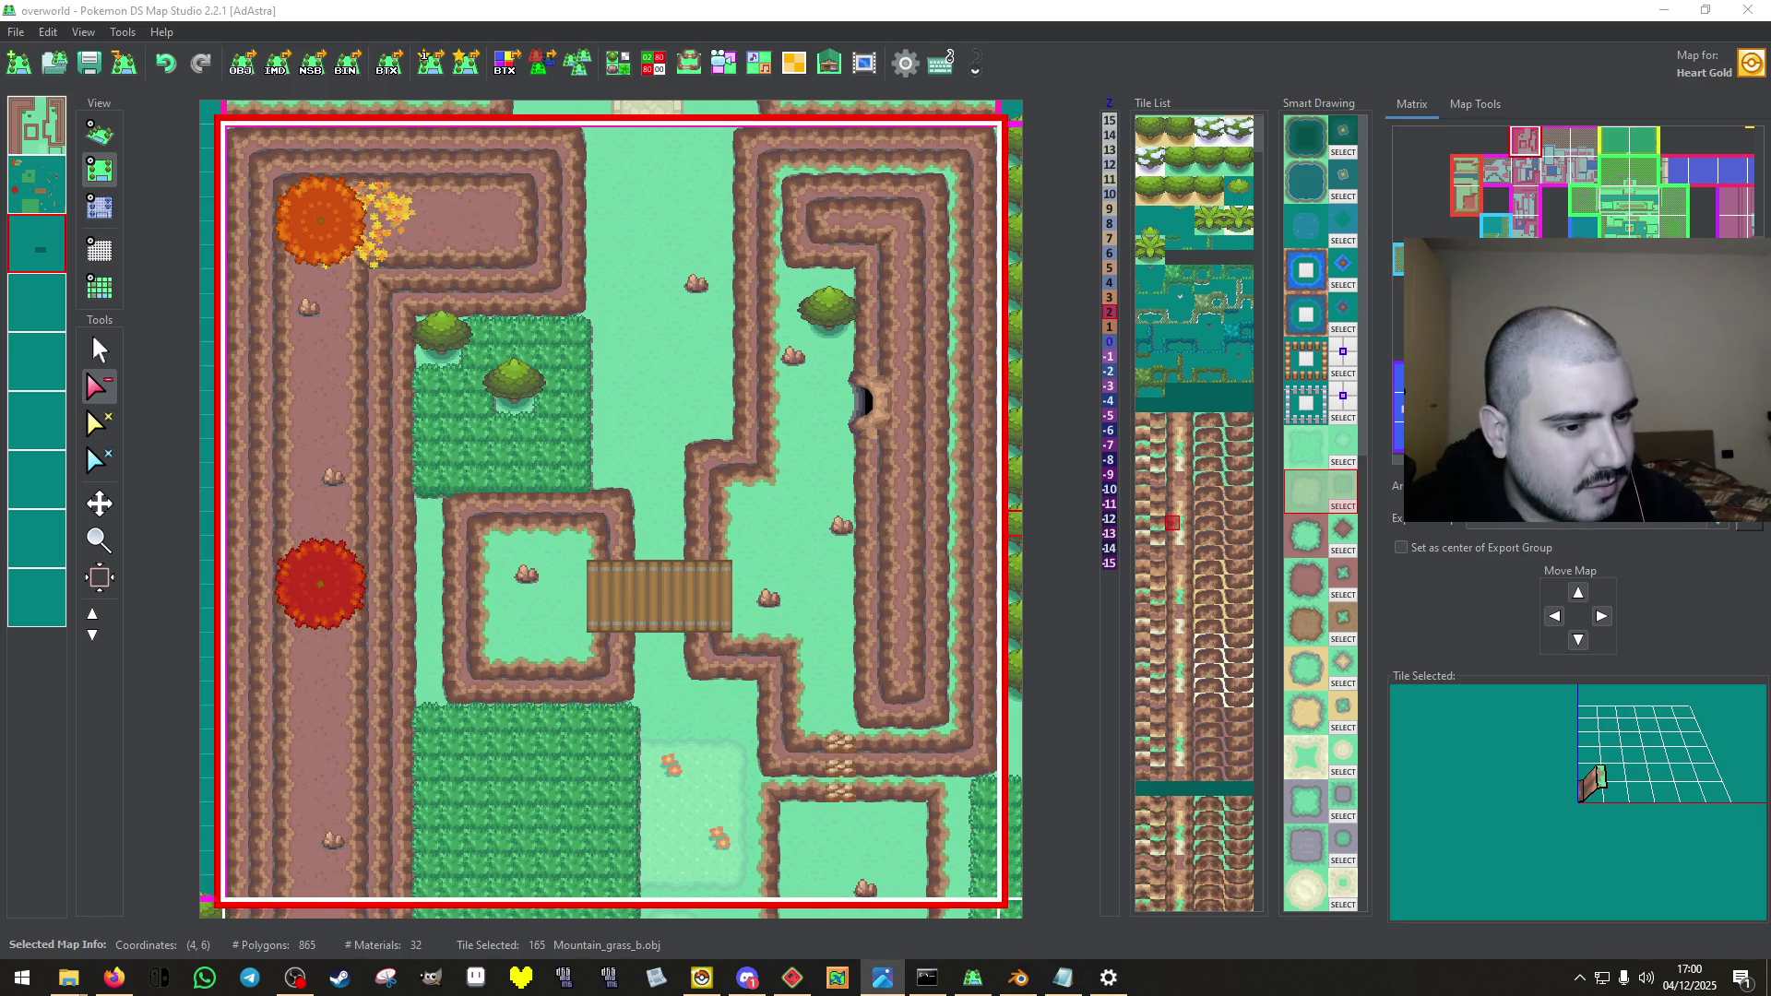
Zoom in and out on the annotated reference image around the character's grass area.
{"action": "key", "text": "alt+Tab"}
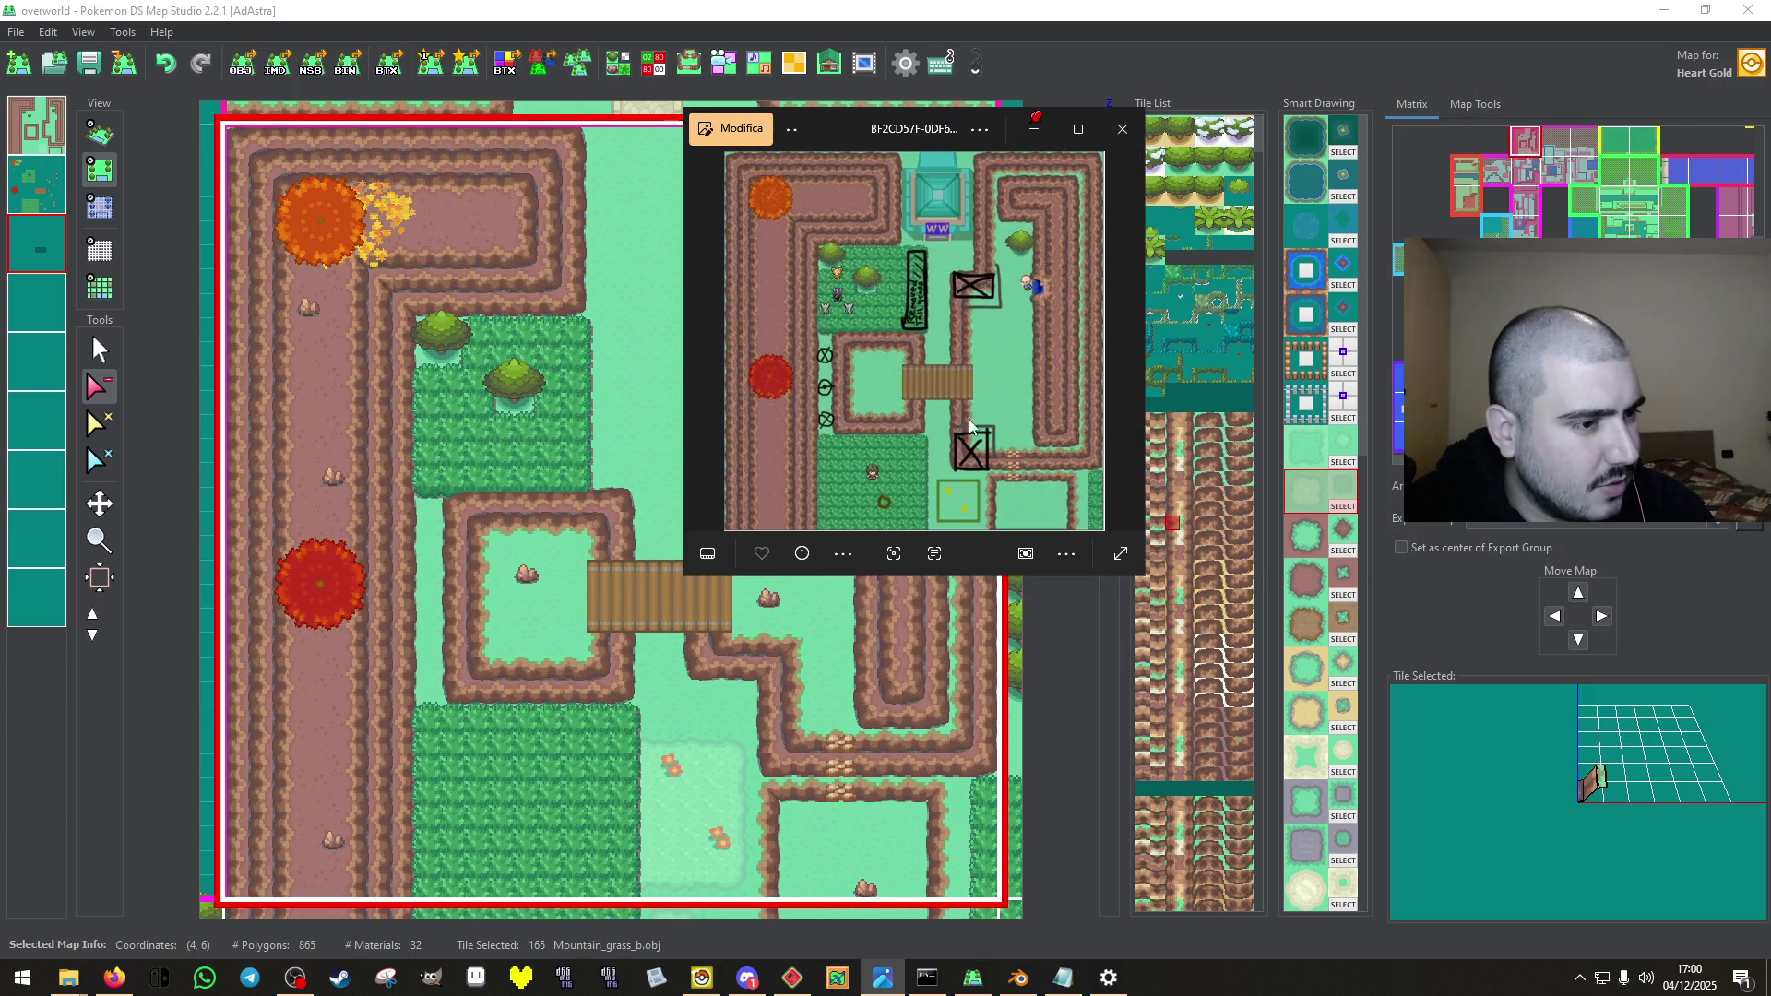
{"action": "scroll", "coordinate": [880, 496], "scroll_direction": "up", "scroll_amount": 5}
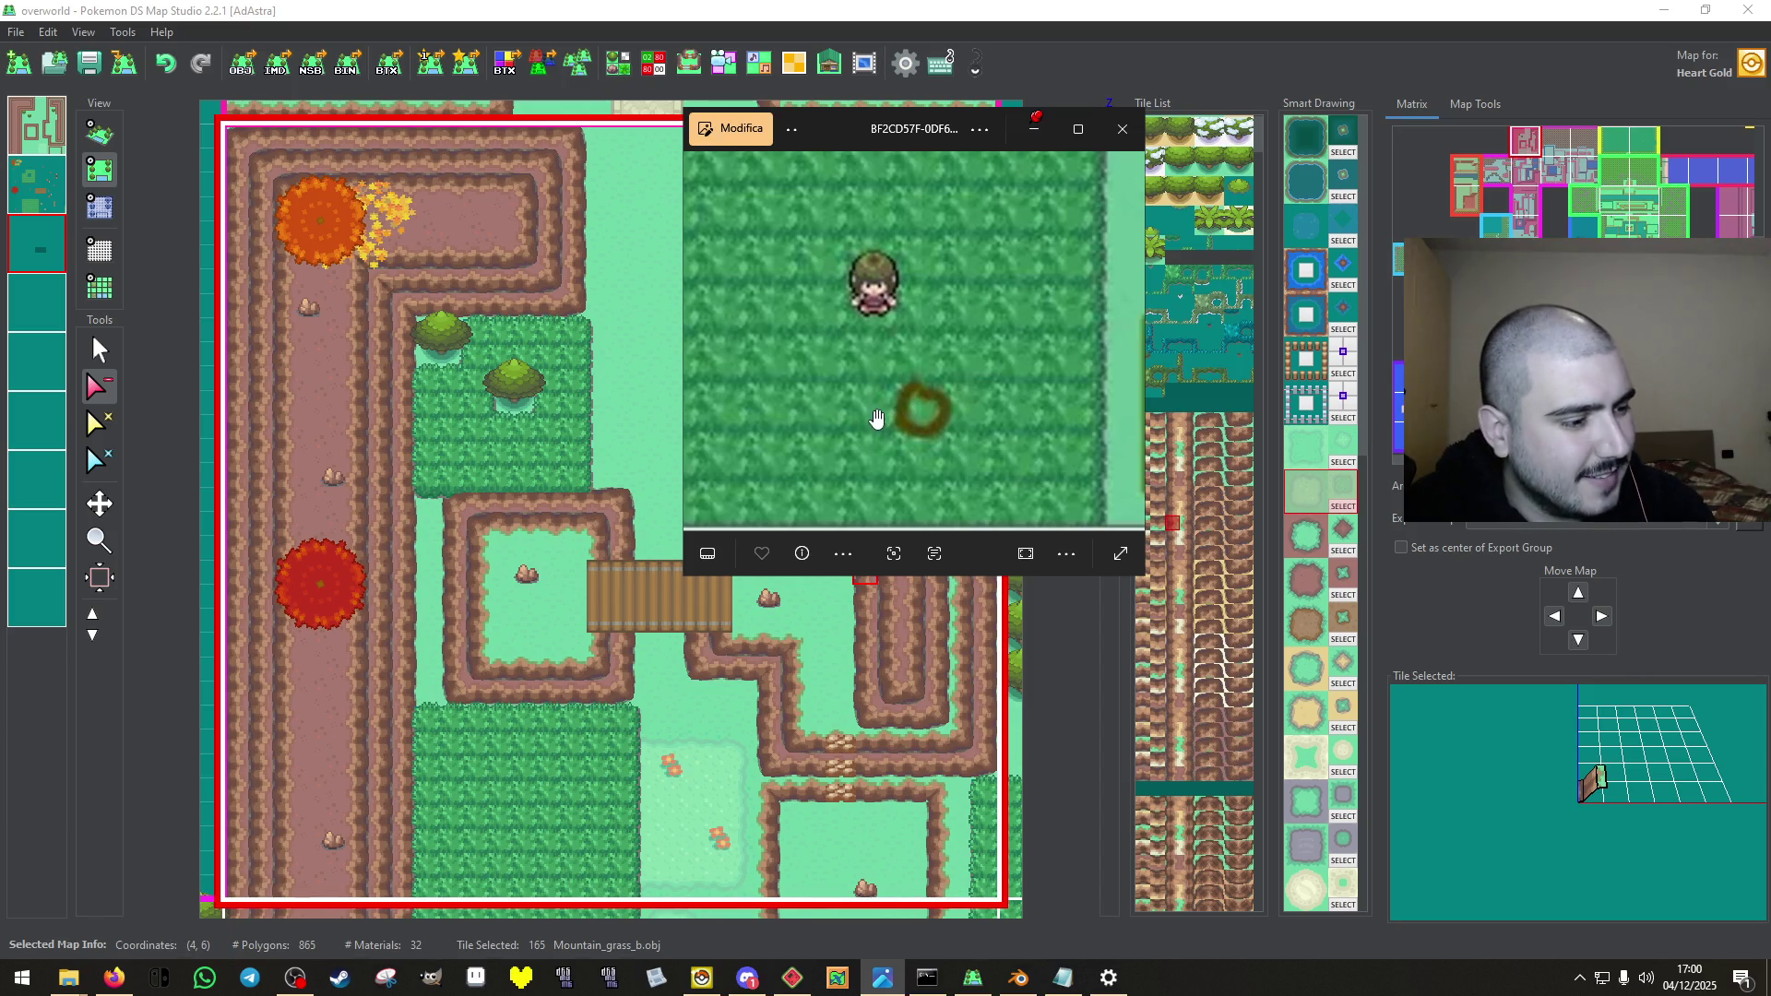
{"action": "scroll", "coordinate": [870, 420], "scroll_direction": "down", "scroll_amount": 5}
{"action": "scroll", "coordinate": [887, 478], "scroll_direction": "up", "scroll_amount": 5}
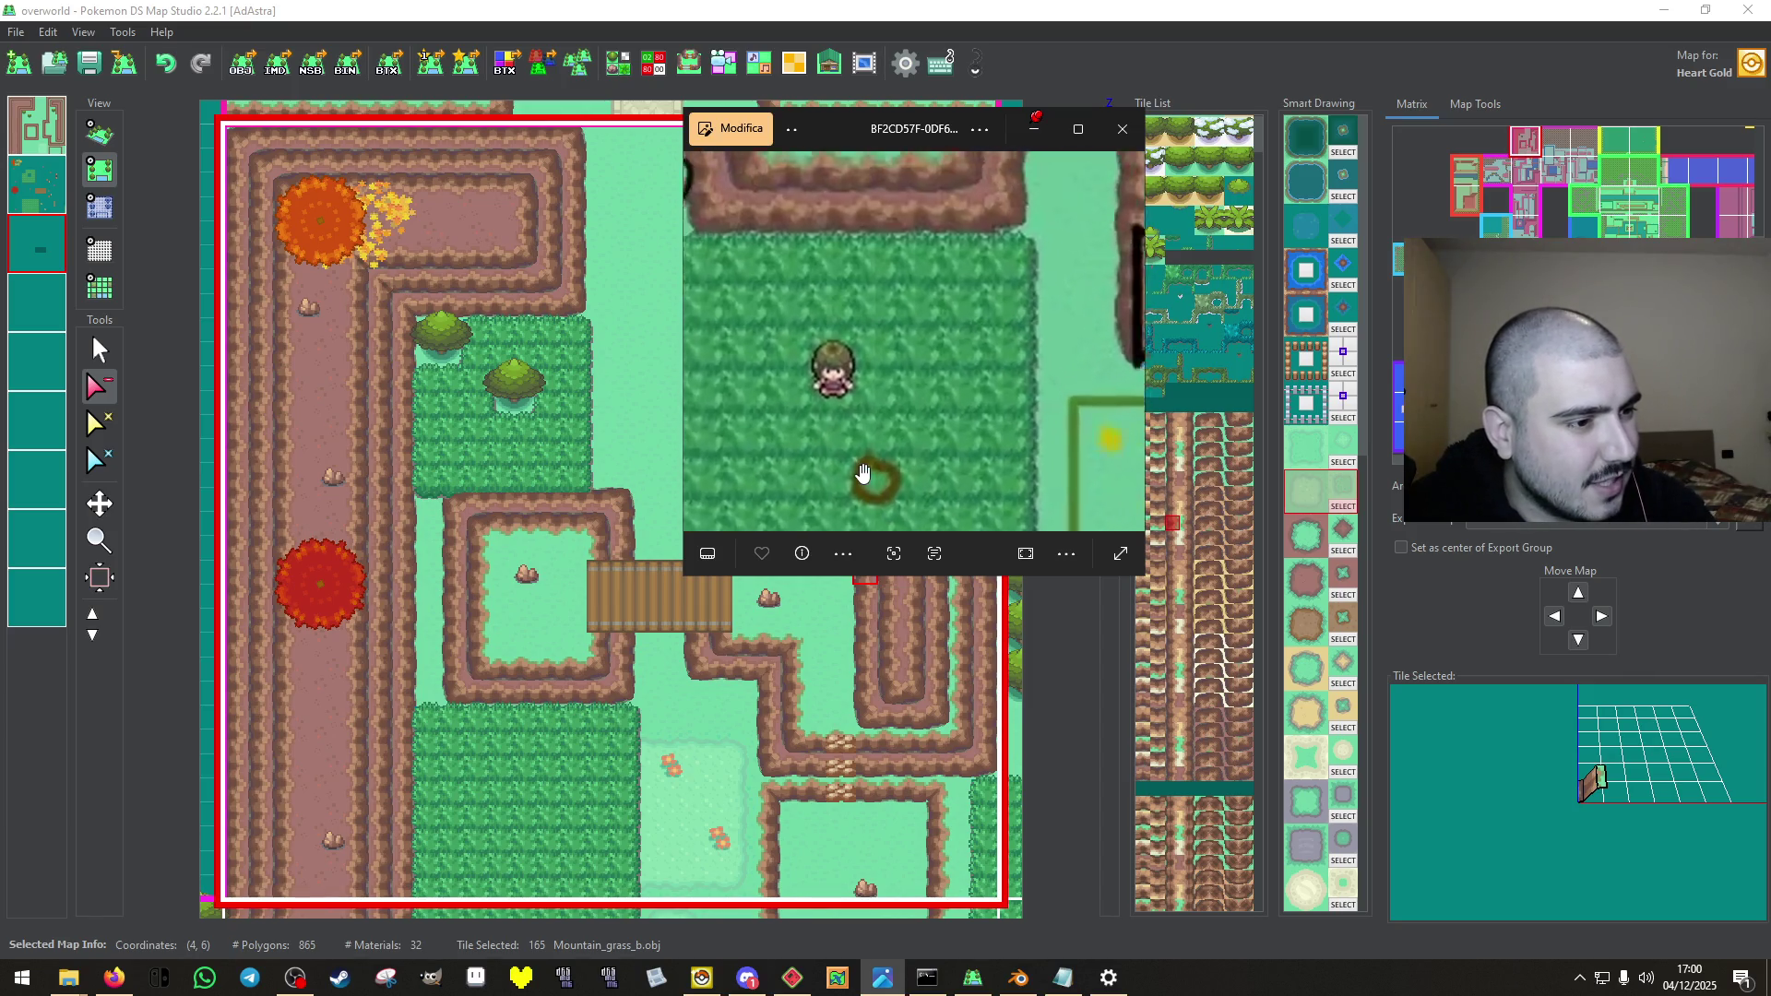
{"action": "scroll", "coordinate": [877, 478], "scroll_direction": "down", "scroll_amount": 4}
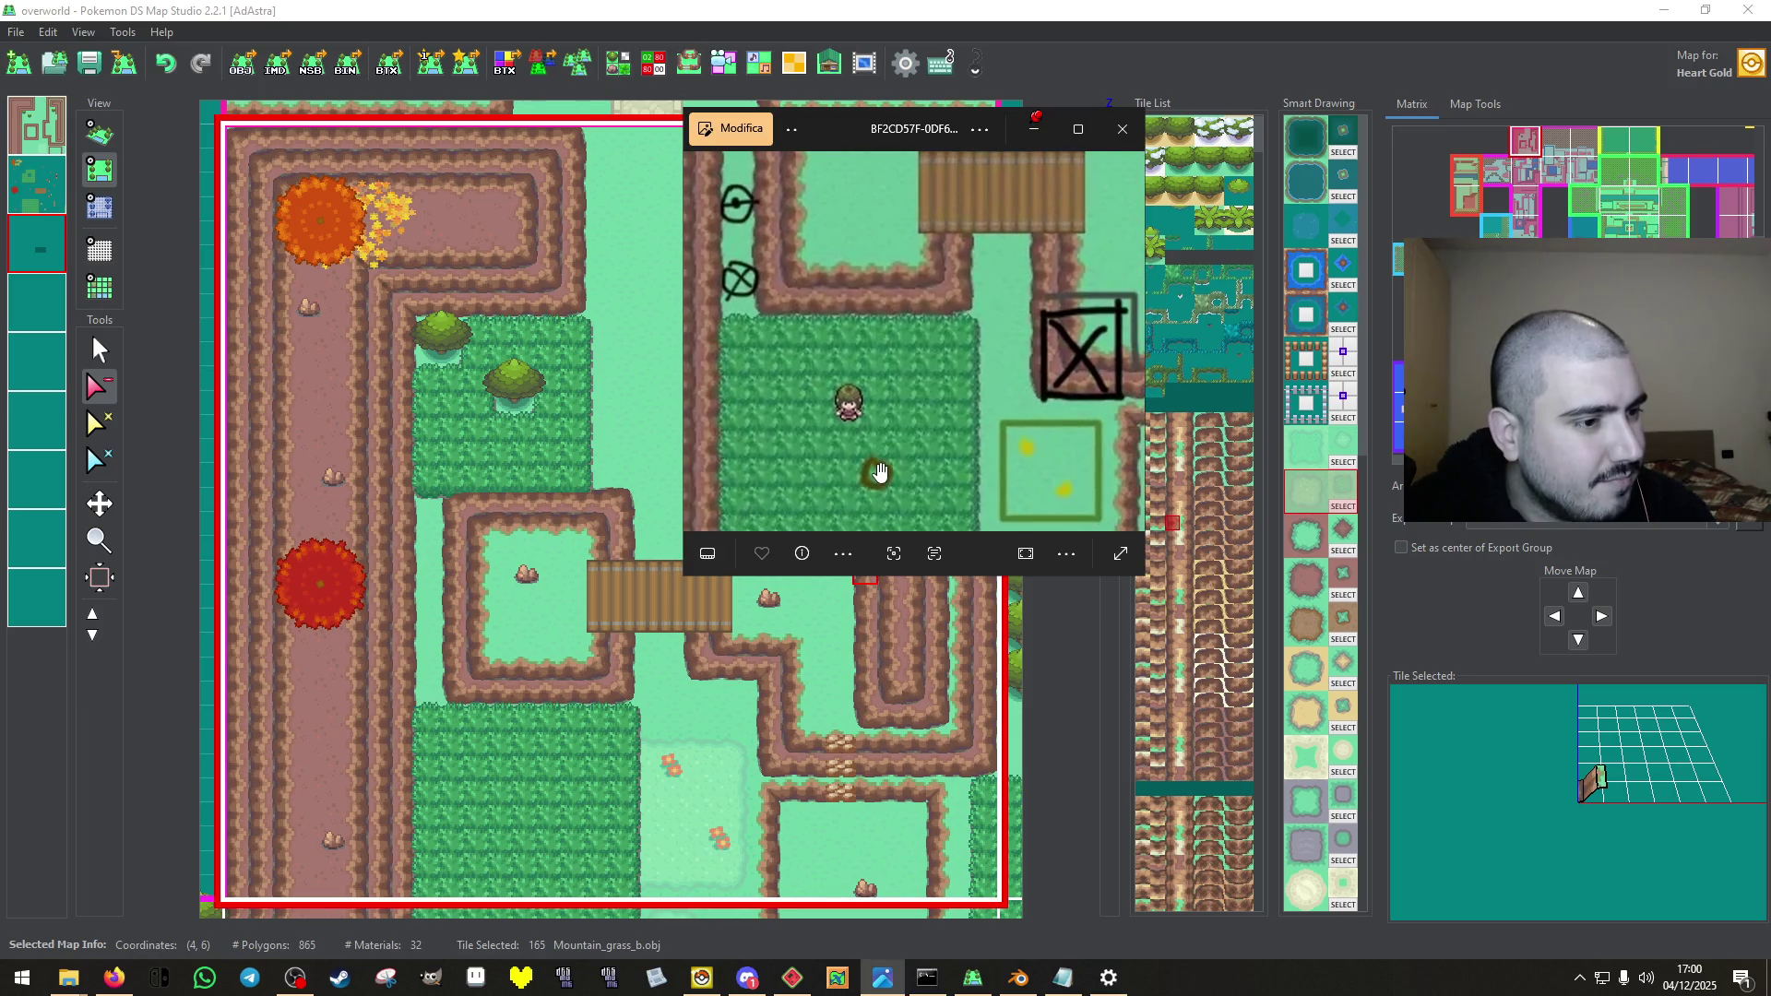
Place a Tall_grass tile in the lower grass patch of map (4,6).
{"action": "left_click", "coordinate": [1034, 132]}
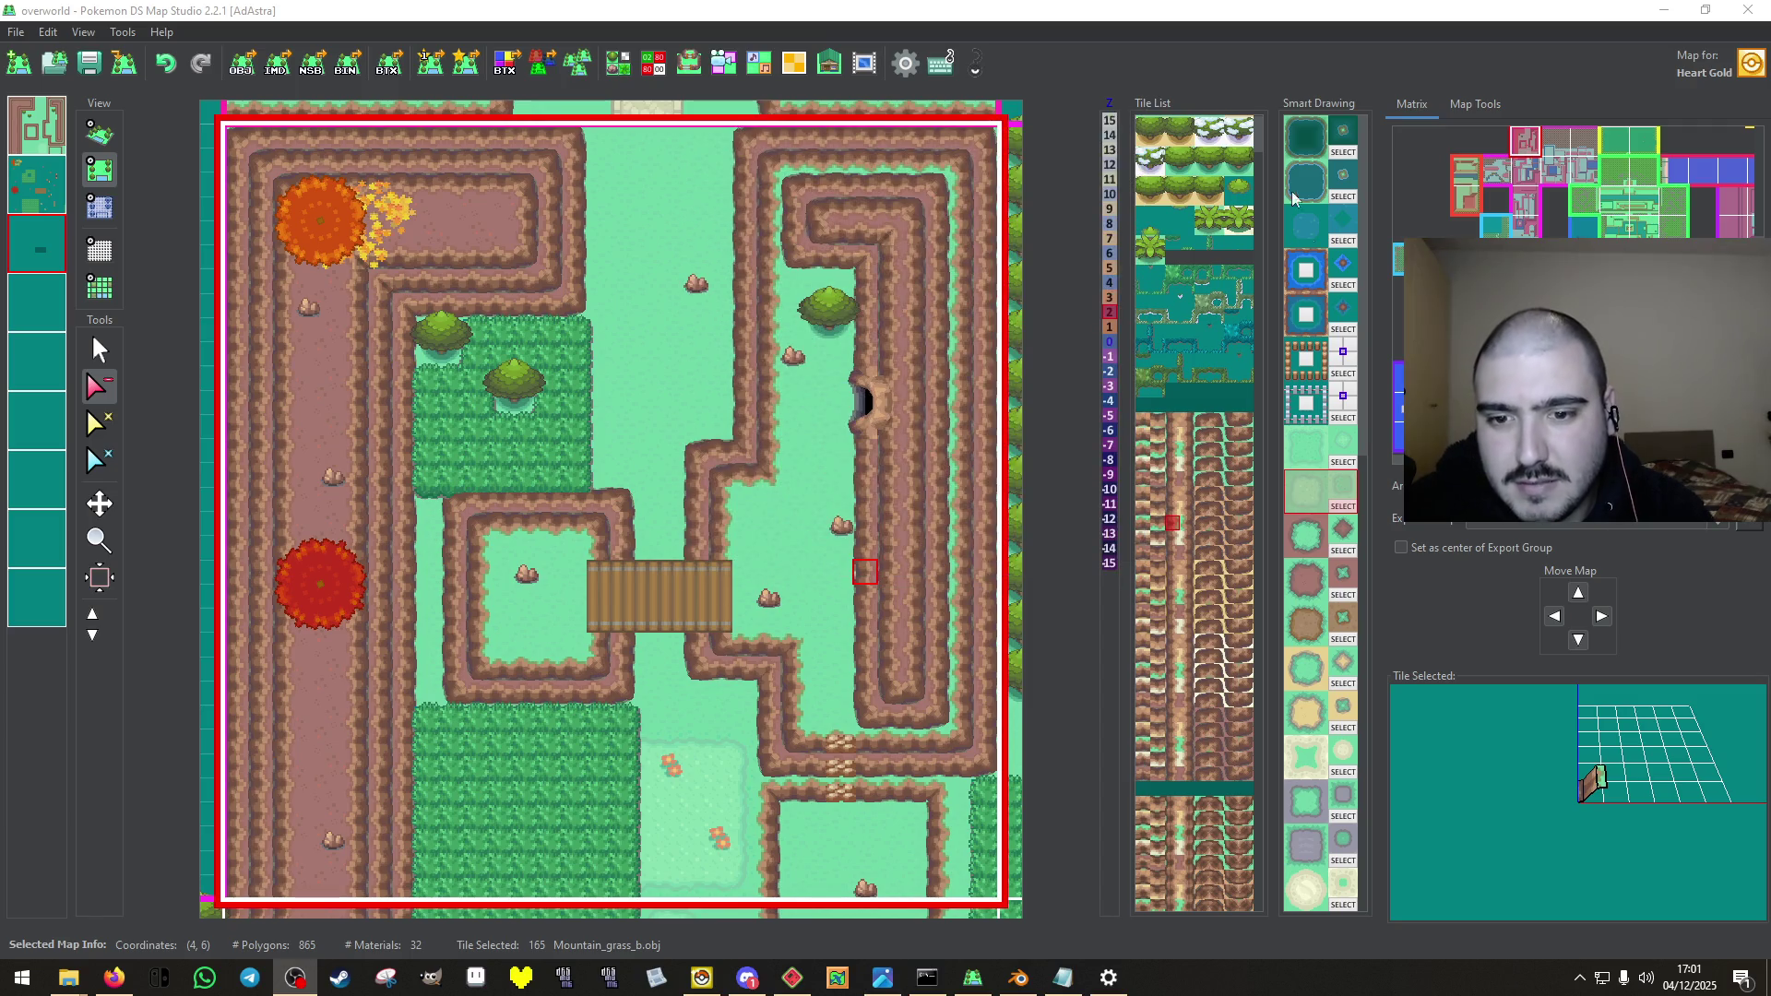
{"action": "left_click", "coordinate": [1187, 272]}
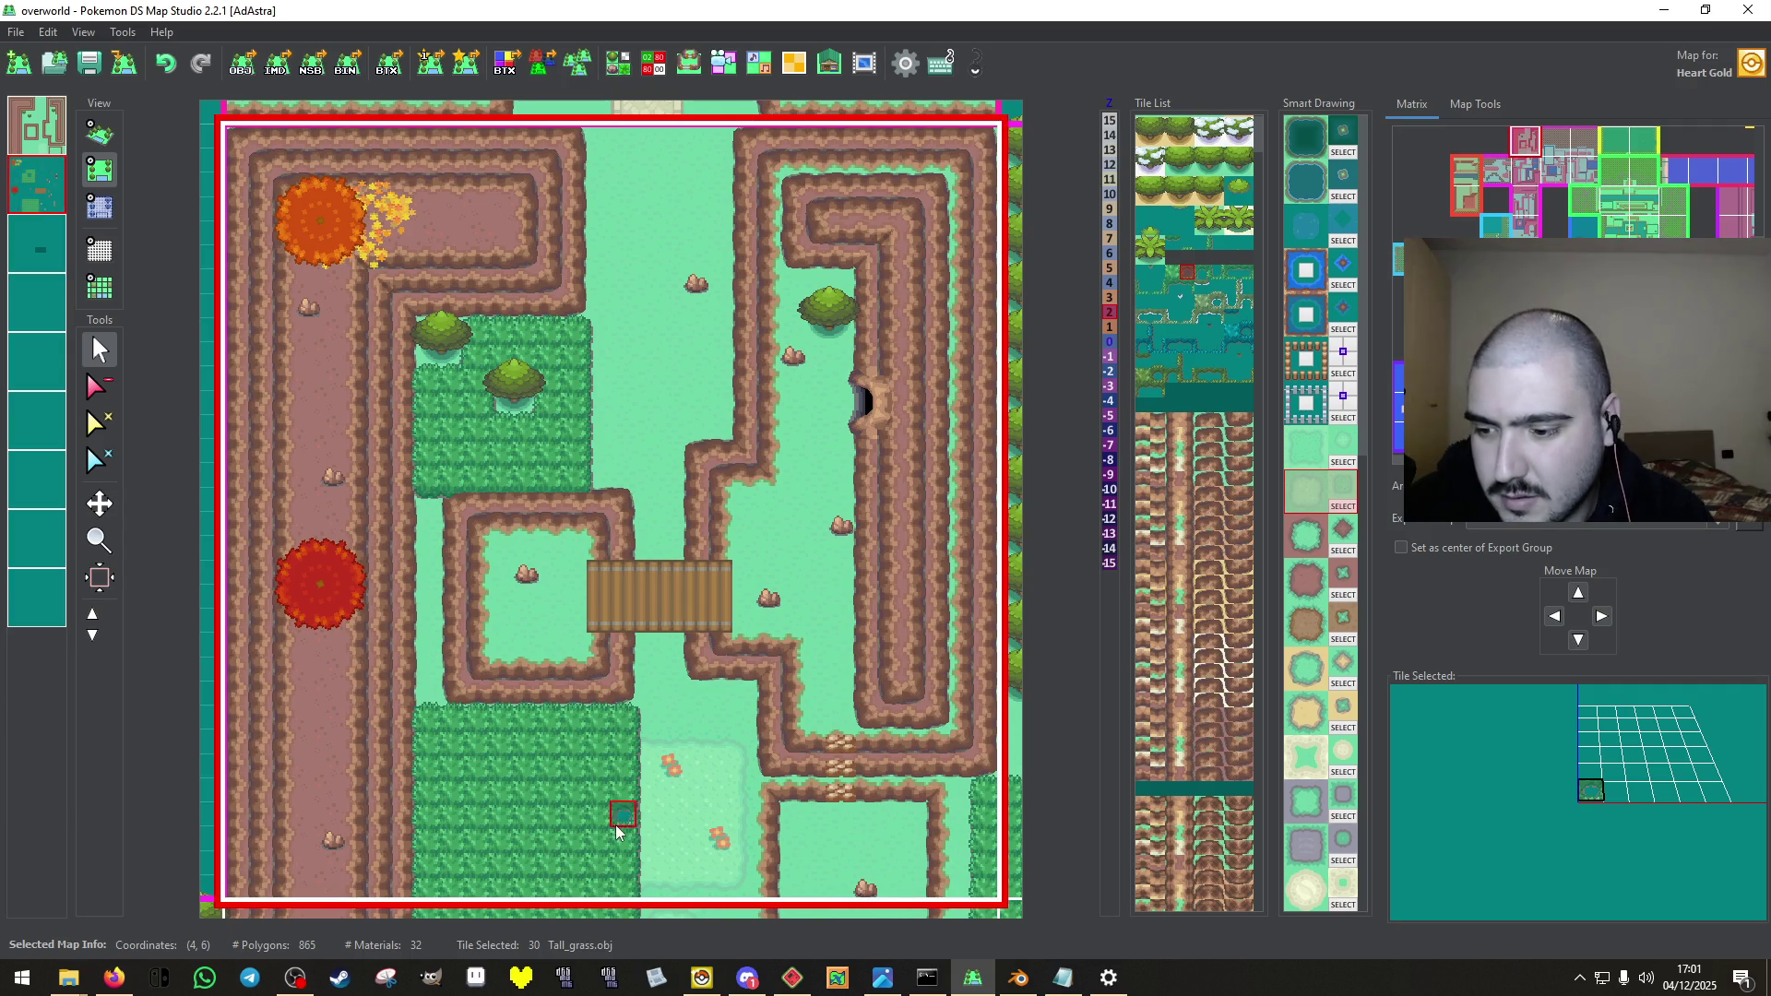
{"action": "left_click", "coordinate": [551, 841]}
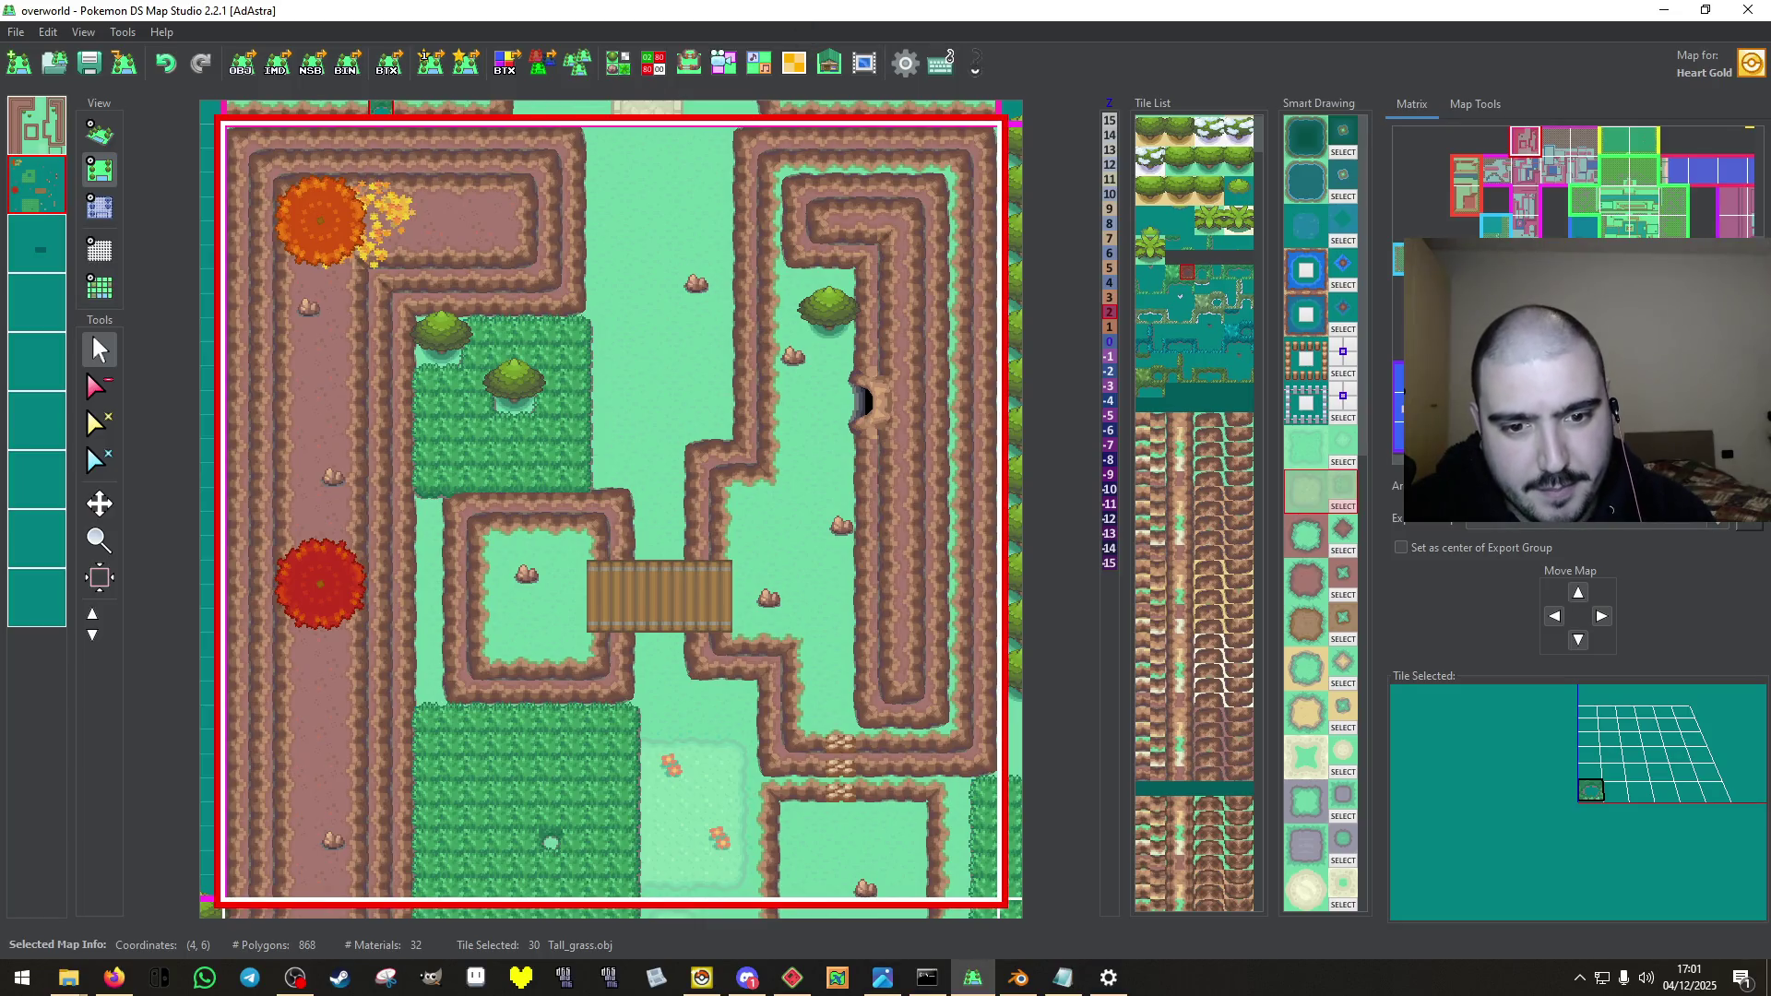
{"action": "scroll", "coordinate": [1568, 369], "scroll_direction": "right", "scroll_amount": 3}
{"action": "scroll", "coordinate": [1536, 192], "scroll_direction": "left", "scroll_amount": 2}
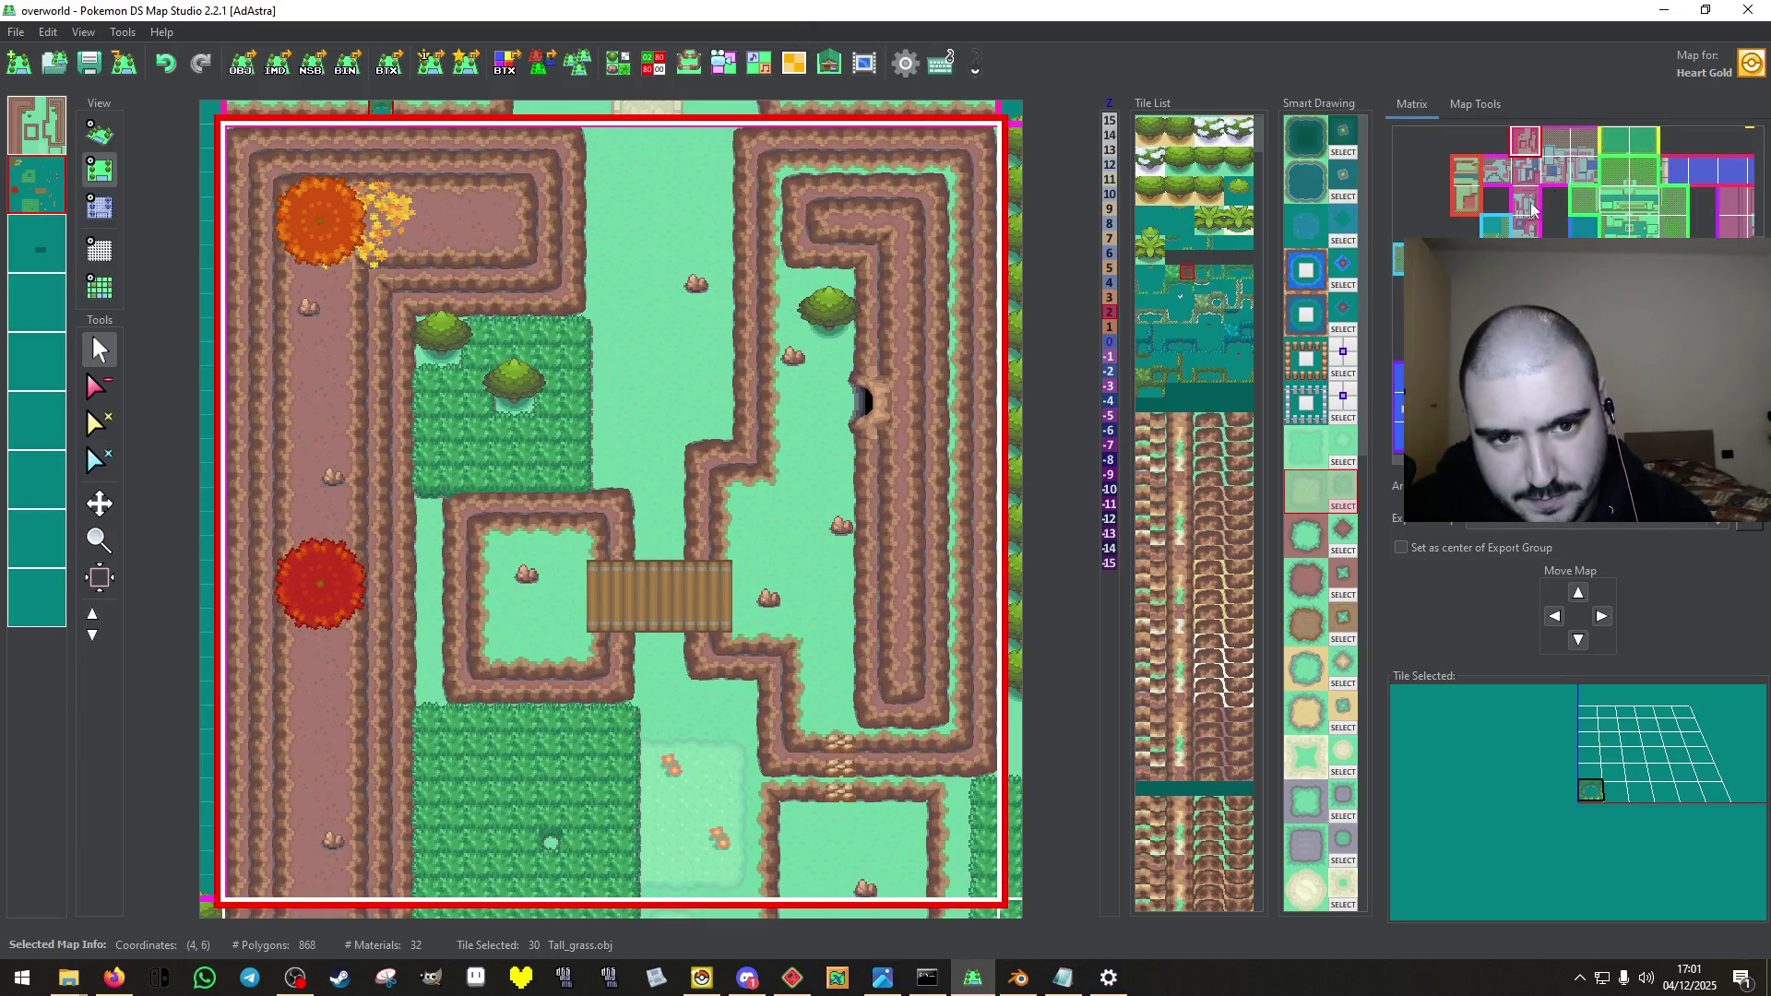
Step through maps (4,9) and (4,8) to reach the water map at (4,7) and its collision data.
{"action": "left_click", "coordinate": [1536, 192]}
{"action": "left_click", "coordinate": [1534, 196]}
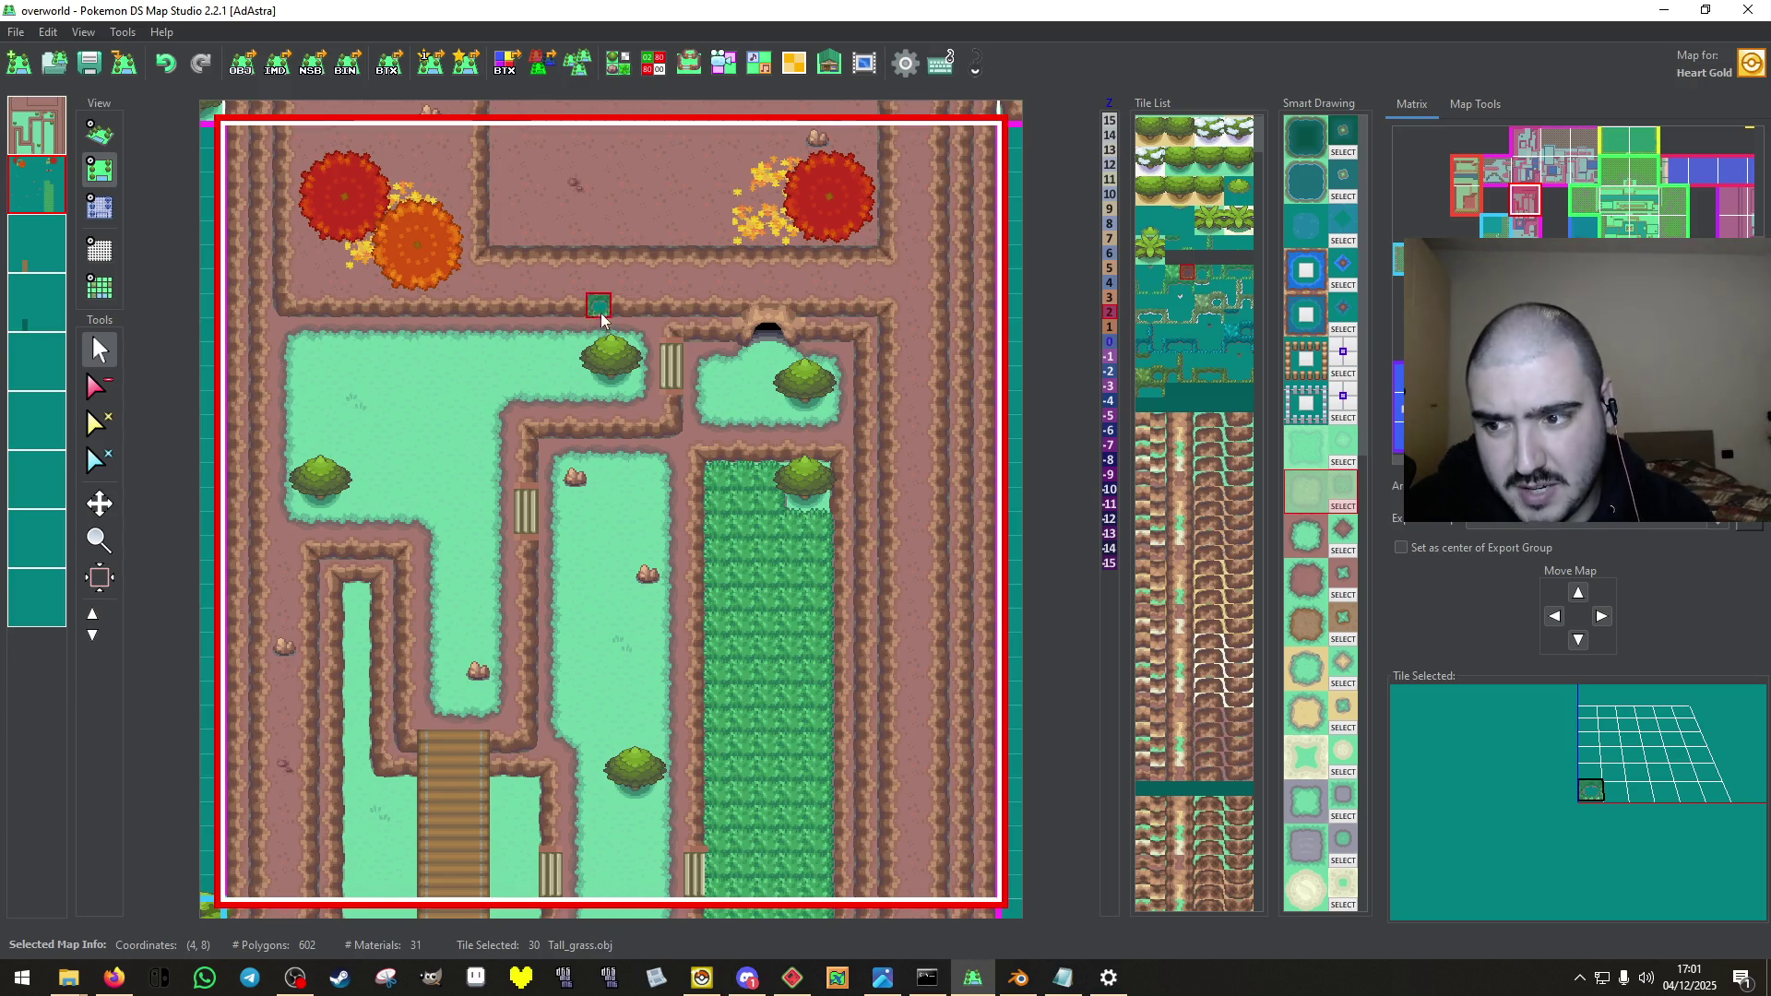
{"action": "left_click", "coordinate": [1535, 170]}
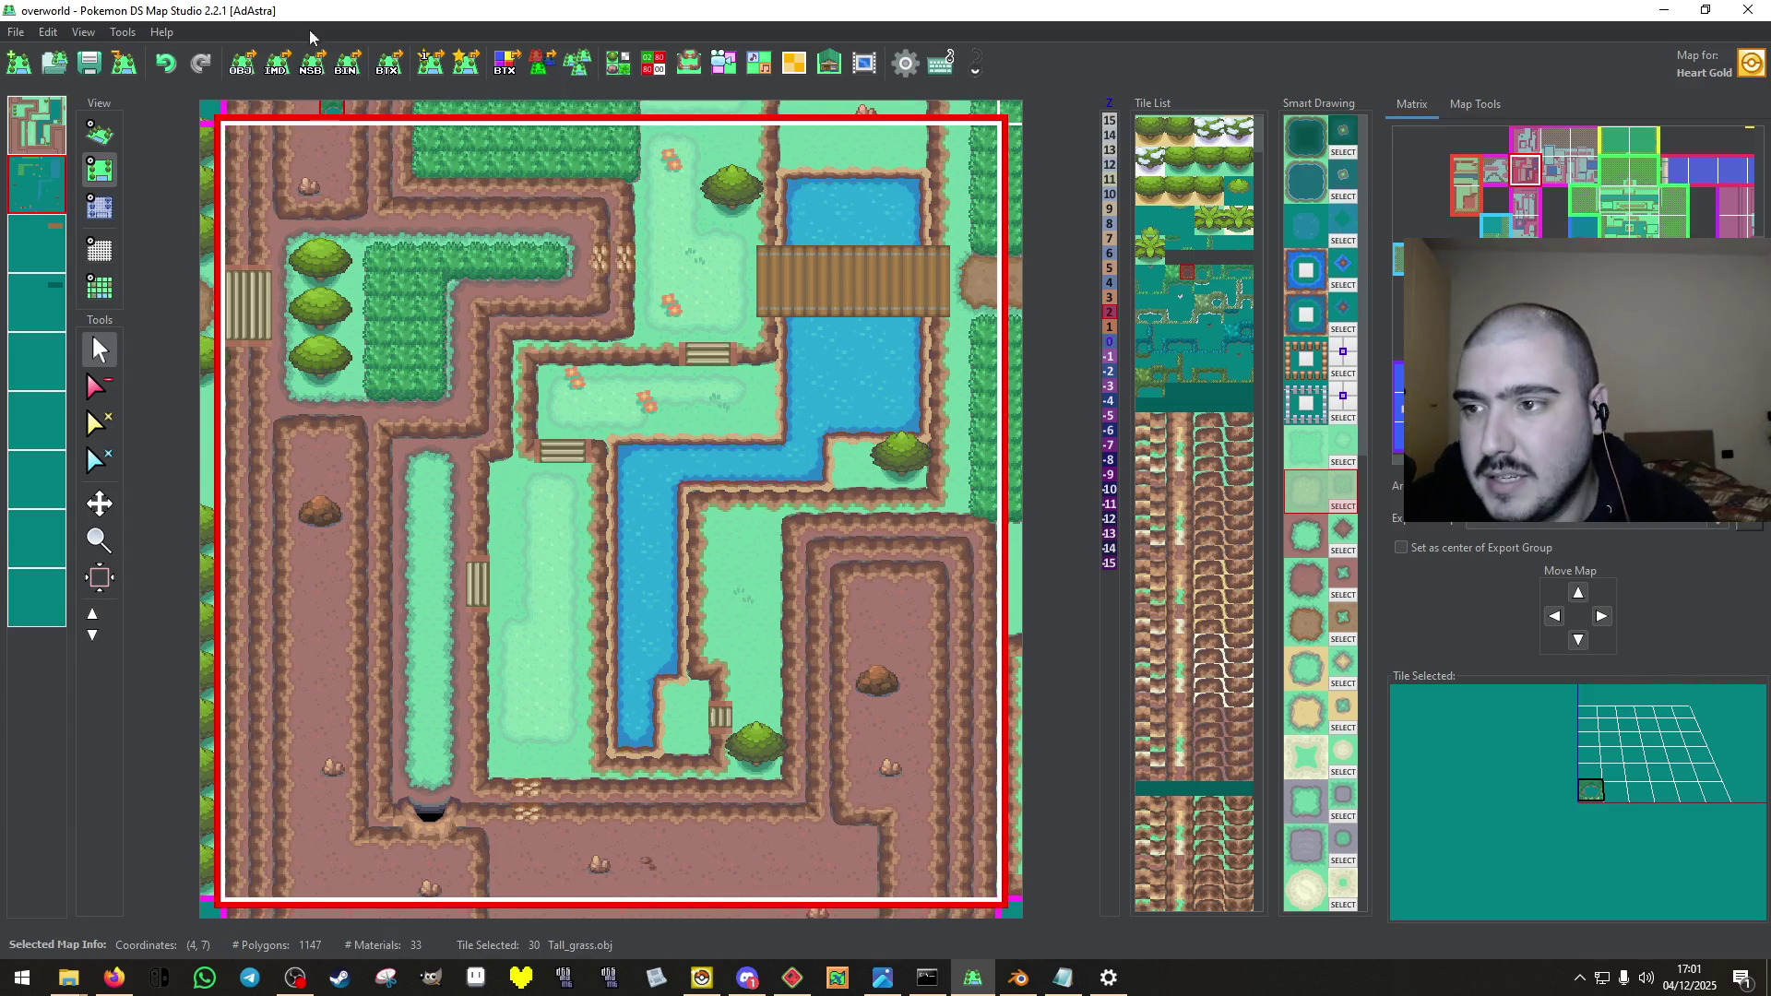
{"action": "left_click", "coordinate": [654, 63]}
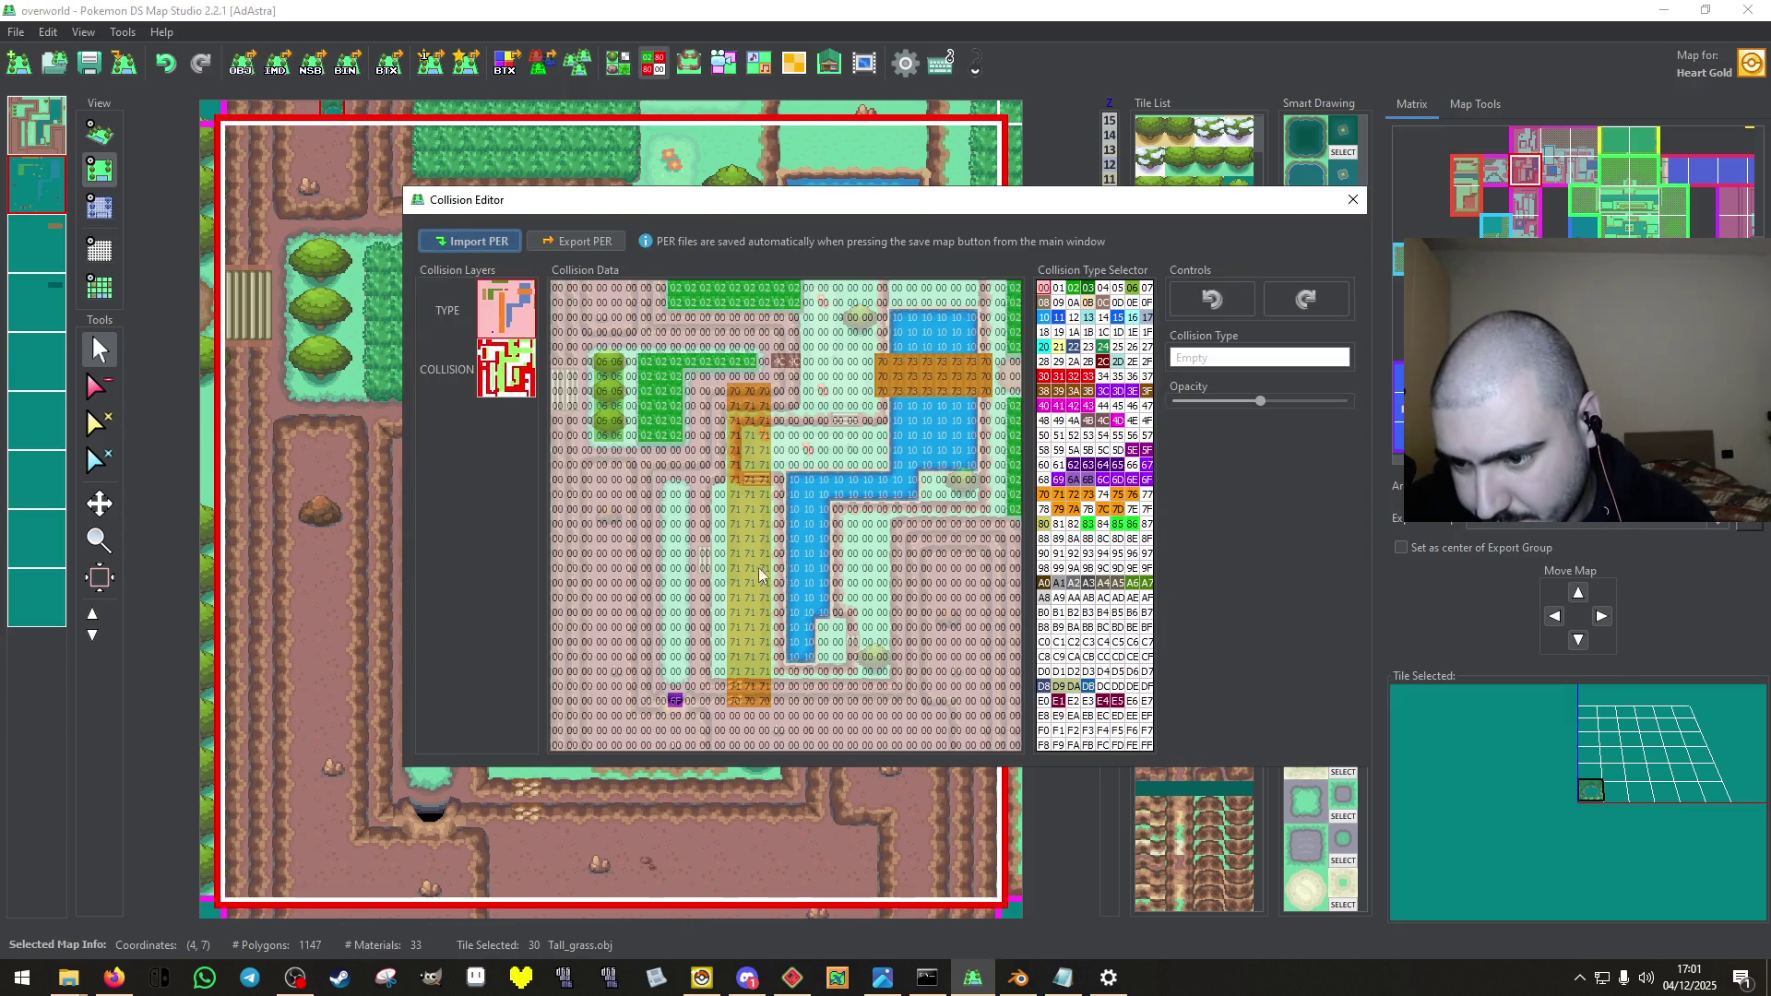
Clear the columns of 71 type cells to 00 on the TYPE layer.
{"action": "mouse_move", "coordinate": [739, 709]}
{"action": "left_mouse_down"}
{"action": "mouse_move", "coordinate": [745, 595]}
{"action": "mouse_move", "coordinate": [737, 637]}
{"action": "left_mouse_up"}
{"action": "left_click_drag", "start_coordinate": [745, 489], "coordinate": [736, 517]}
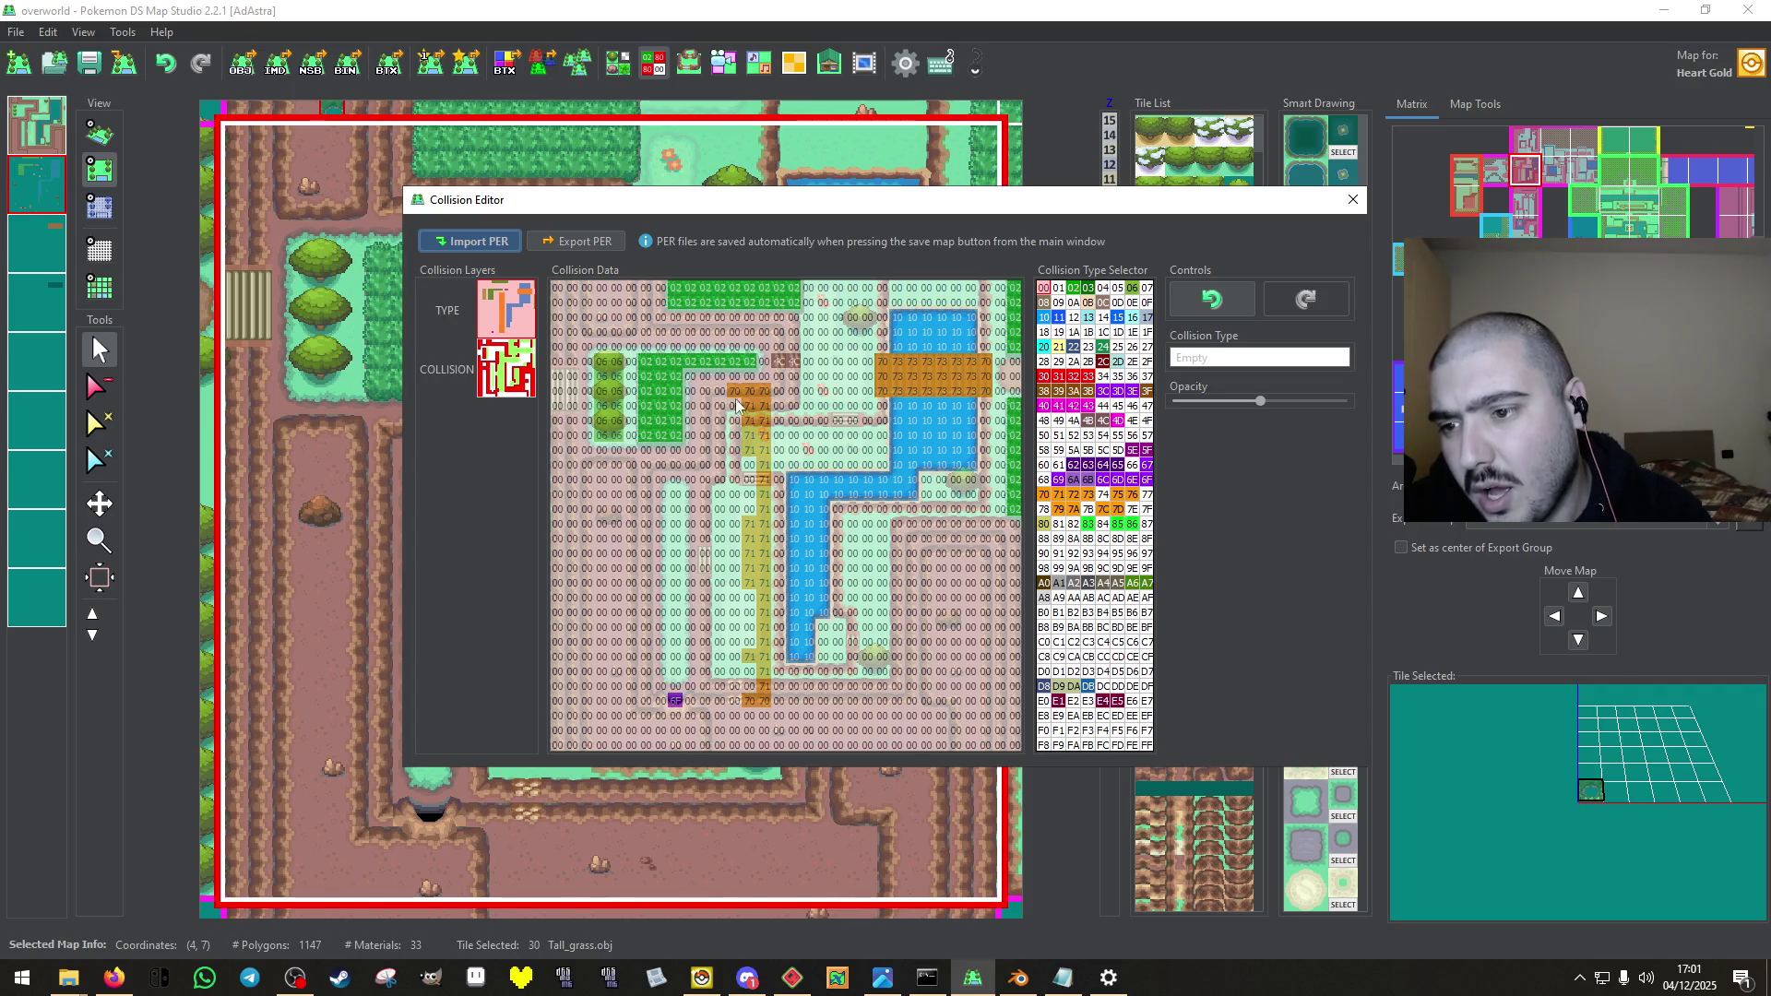
{"action": "left_click_drag", "start_coordinate": [767, 391], "coordinate": [760, 486]}
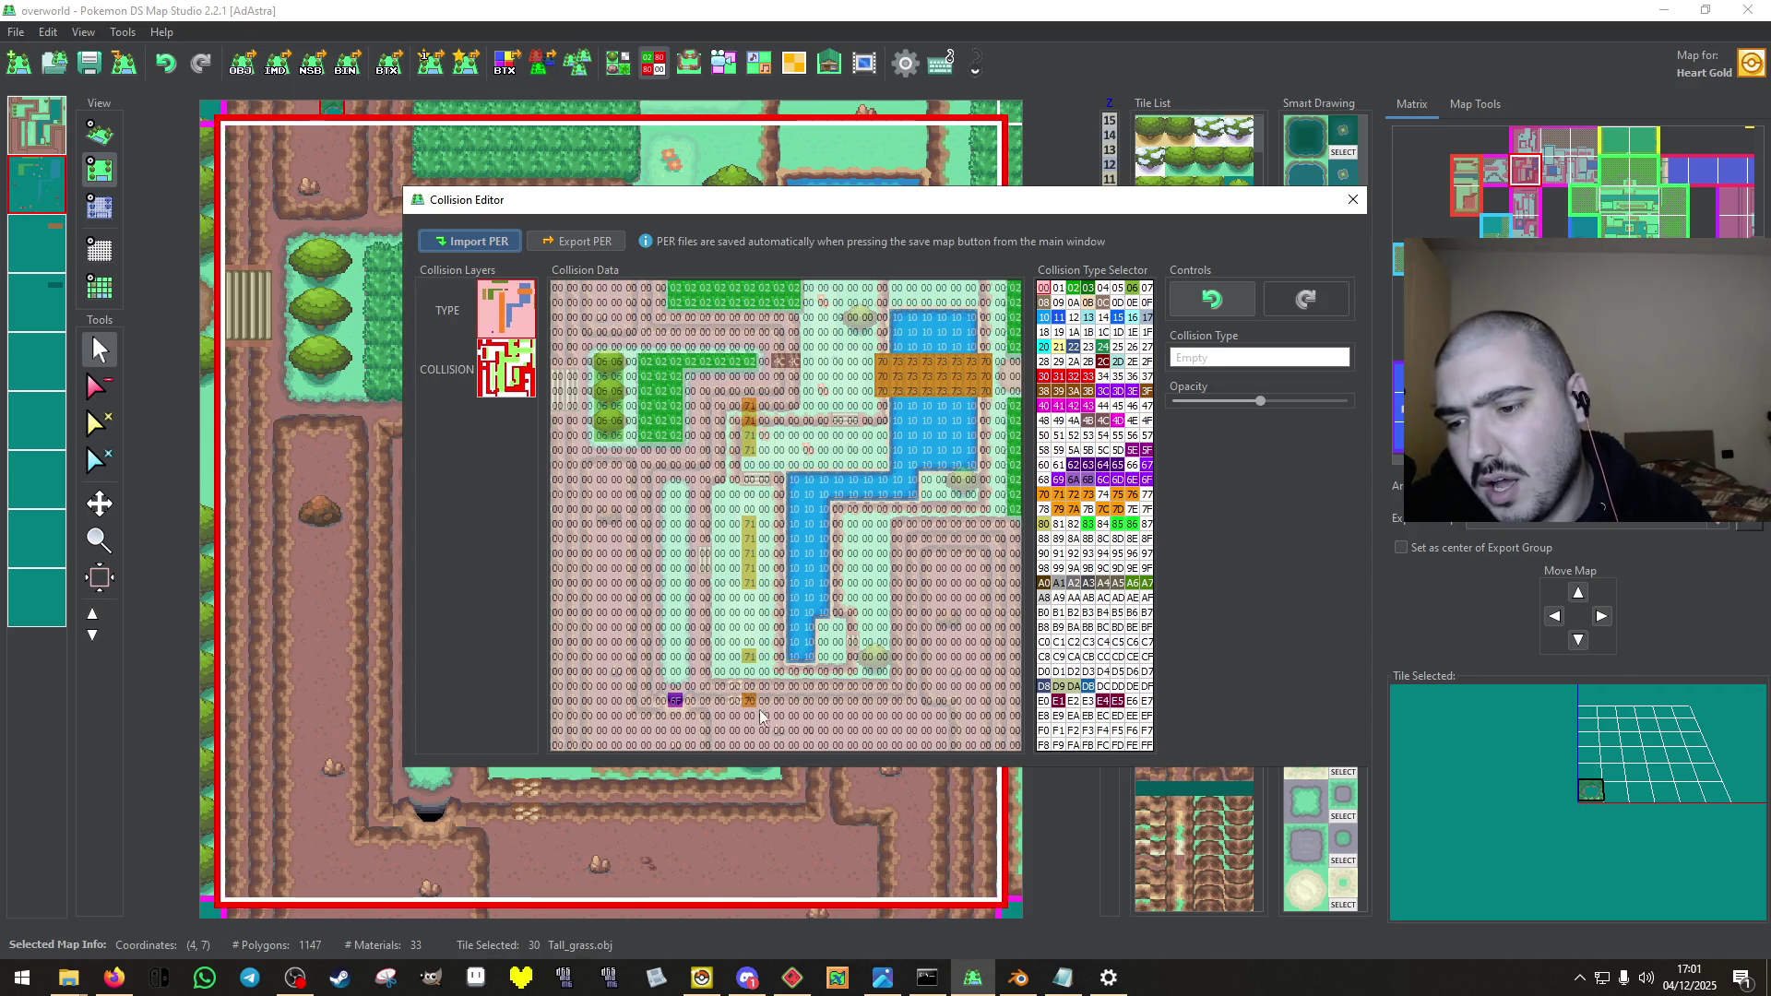
{"action": "mouse_move", "coordinate": [754, 672]}
{"action": "left_mouse_down"}
{"action": "mouse_move", "coordinate": [762, 419]}
{"action": "mouse_move", "coordinate": [745, 470]}
{"action": "left_mouse_up"}
On the collision layer, block green cells with 80 and make upper cells walkable with 00.
{"action": "left_click", "coordinate": [496, 369]}
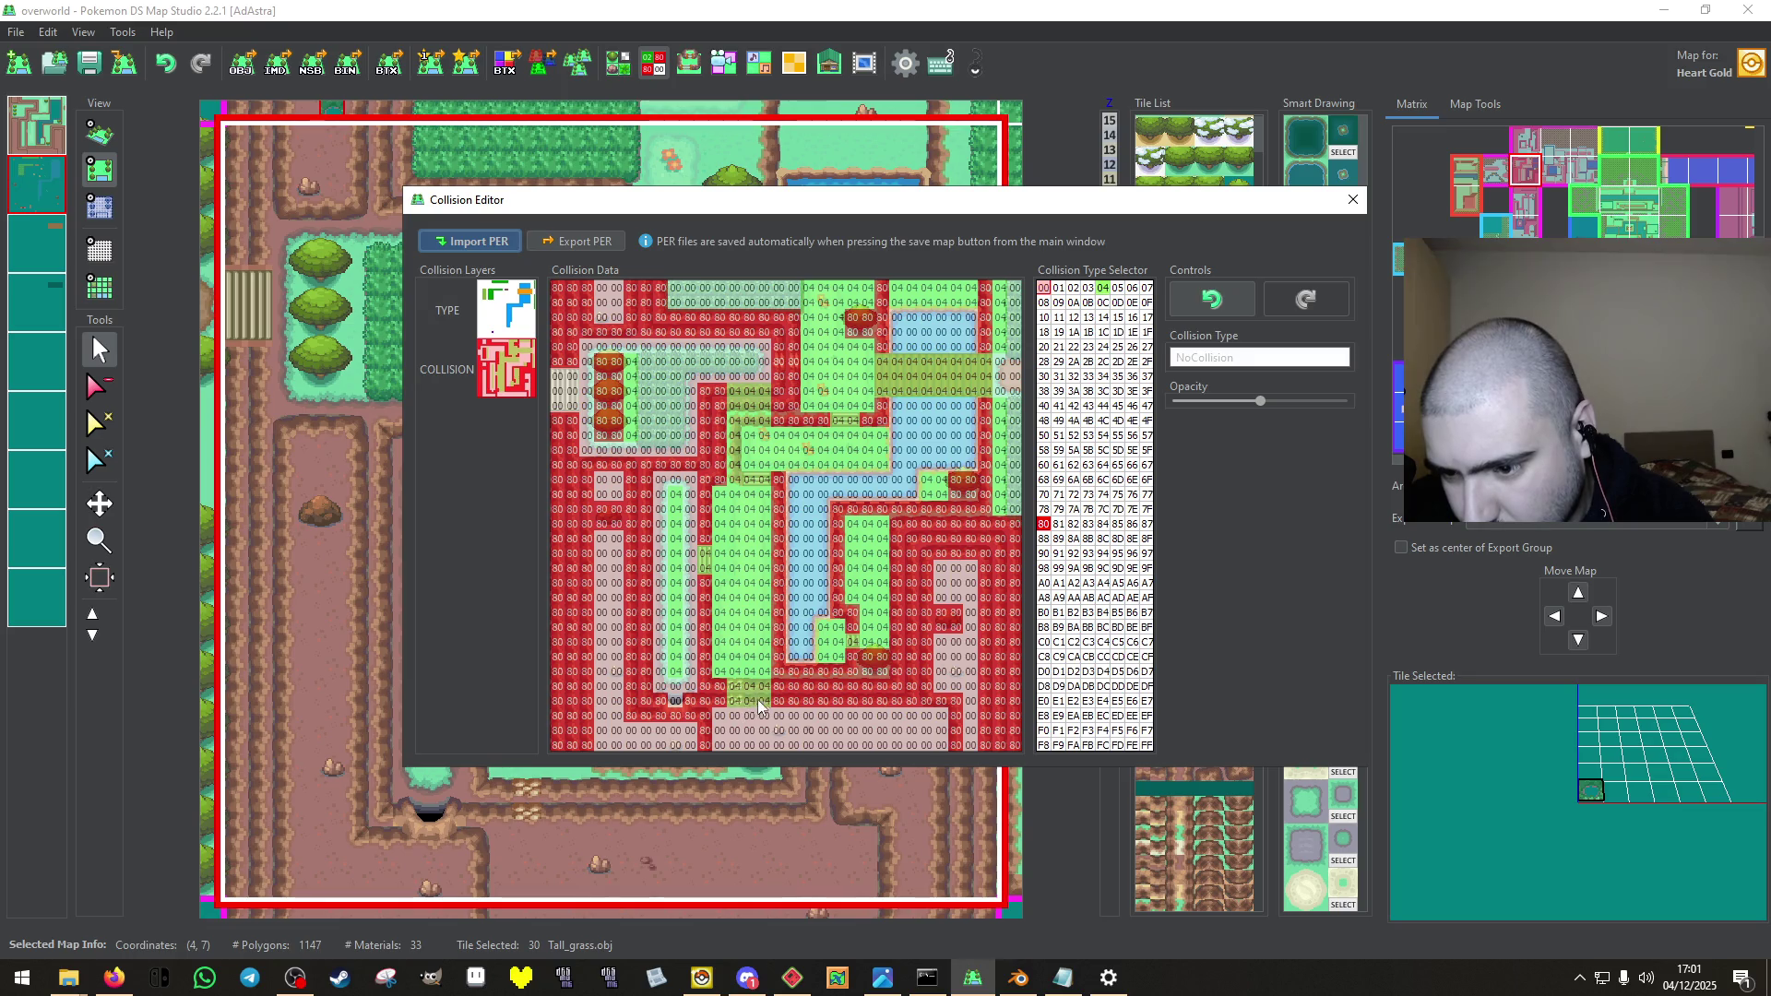
{"action": "left_click", "coordinate": [1043, 524]}
{"action": "mouse_move", "coordinate": [736, 699]}
{"action": "left_mouse_down"}
{"action": "mouse_move", "coordinate": [761, 694]}
{"action": "mouse_move", "coordinate": [735, 696]}
{"action": "left_mouse_up"}
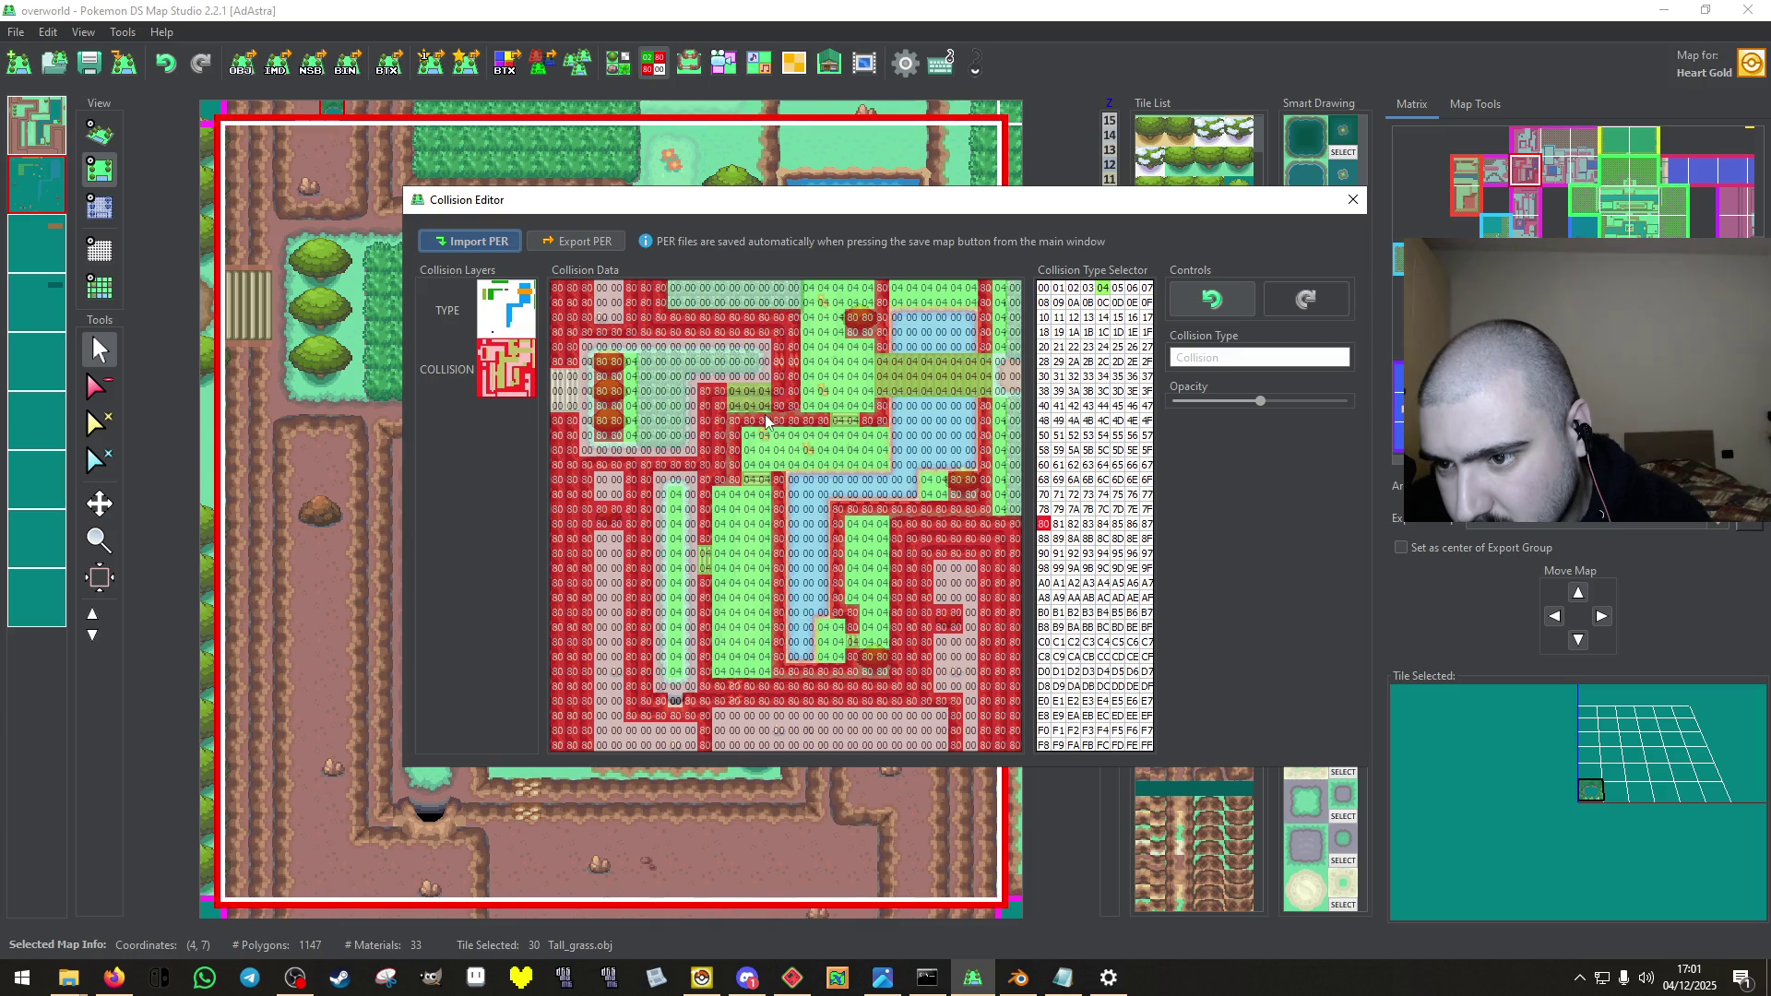
{"action": "left_click_drag", "start_coordinate": [765, 421], "coordinate": [725, 394]}
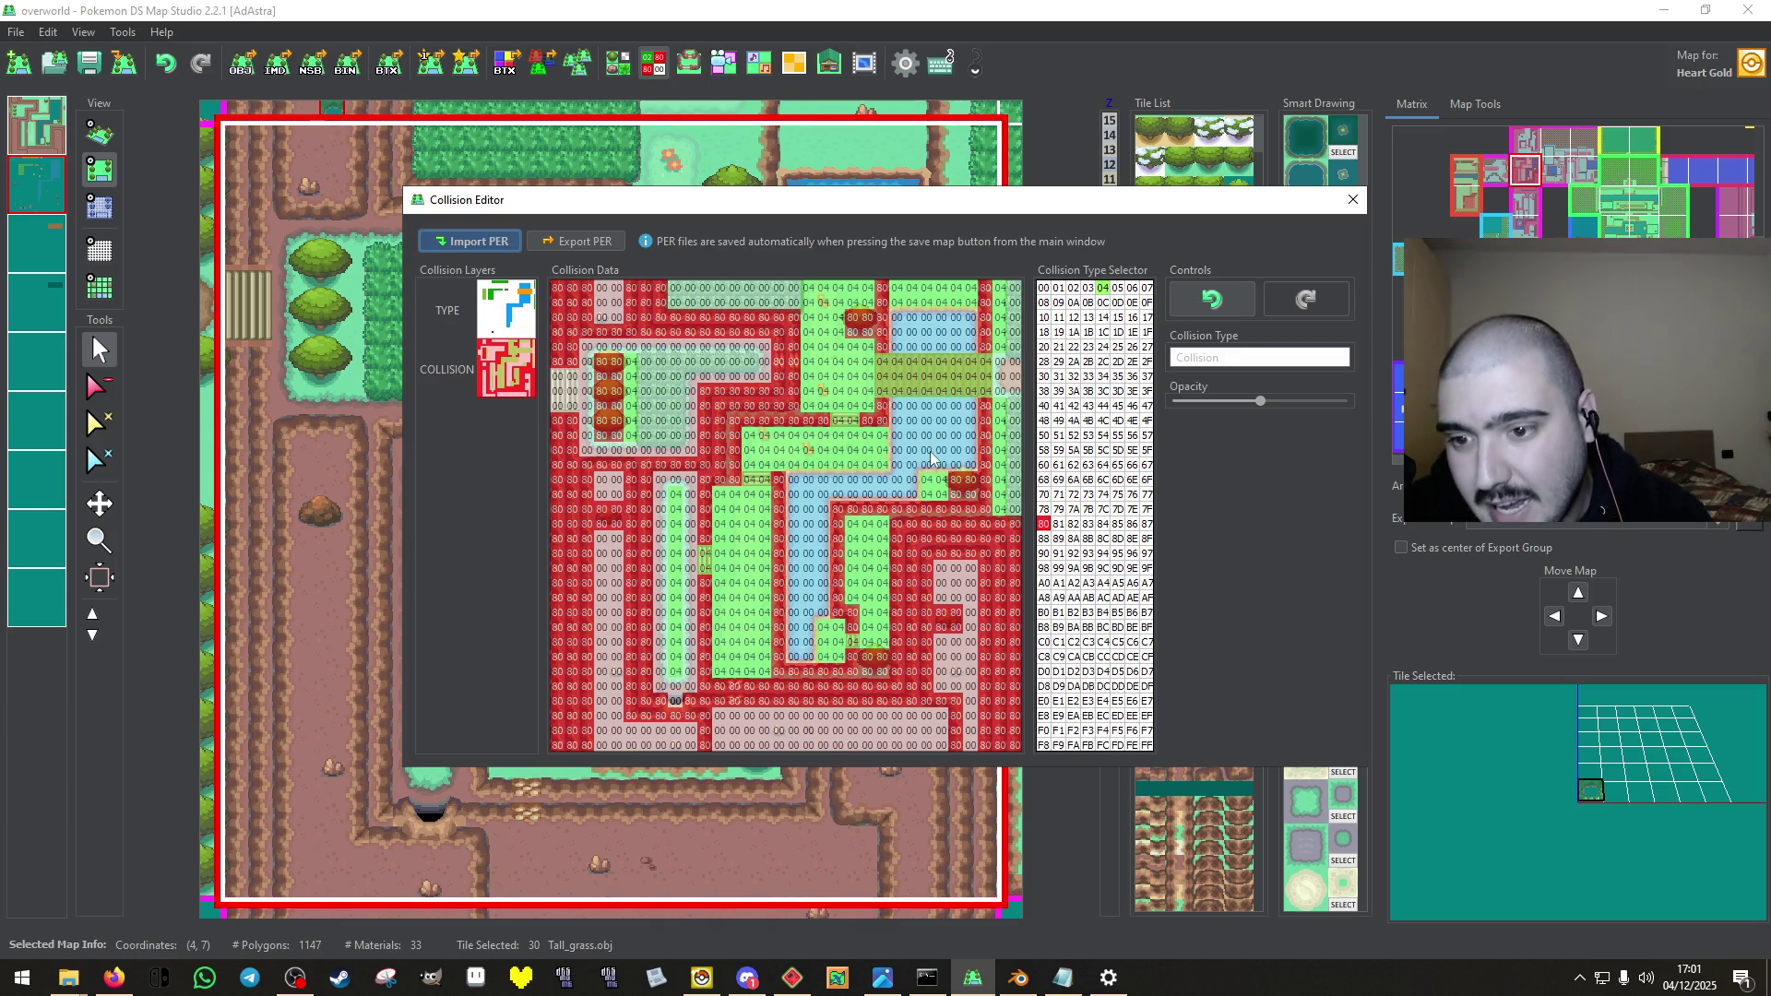
{"action": "right_click", "coordinate": [903, 422]}
{"action": "mouse_move", "coordinate": [973, 362]}
{"action": "left_mouse_down"}
{"action": "mouse_move", "coordinate": [982, 384]}
{"action": "mouse_move", "coordinate": [894, 395]}
{"action": "mouse_move", "coordinate": [889, 377]}
{"action": "left_mouse_up"}
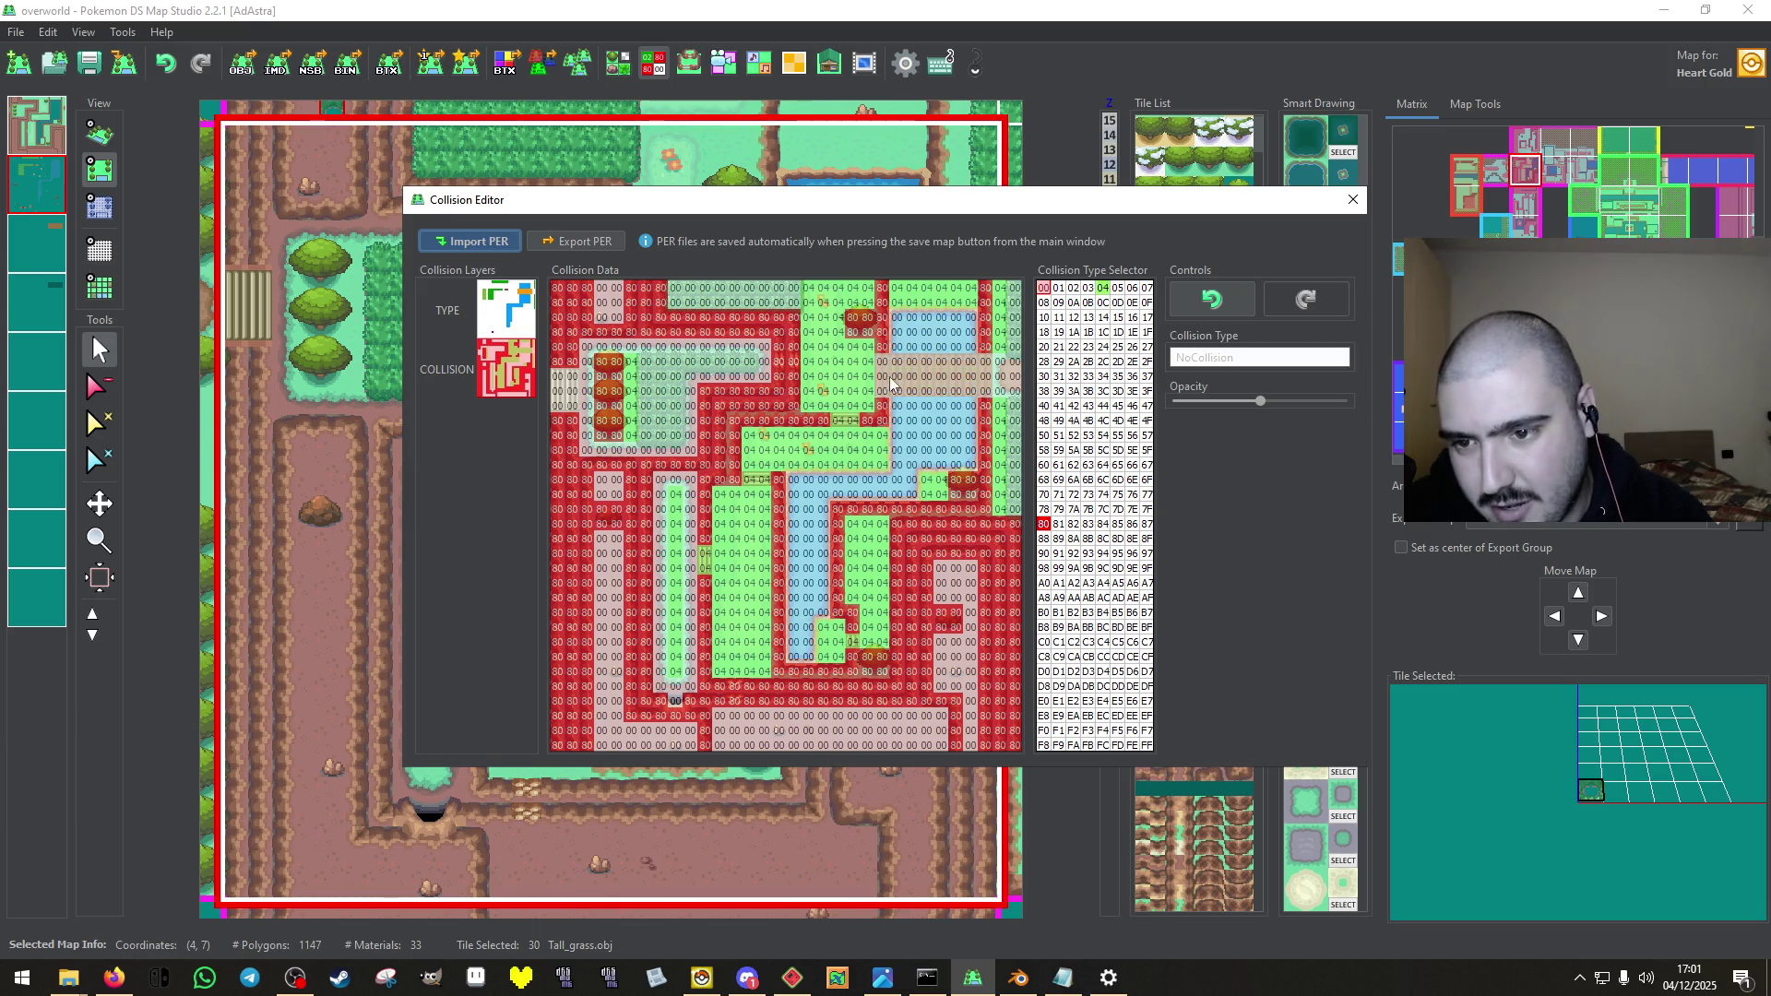
{"action": "right_click", "coordinate": [757, 407]}
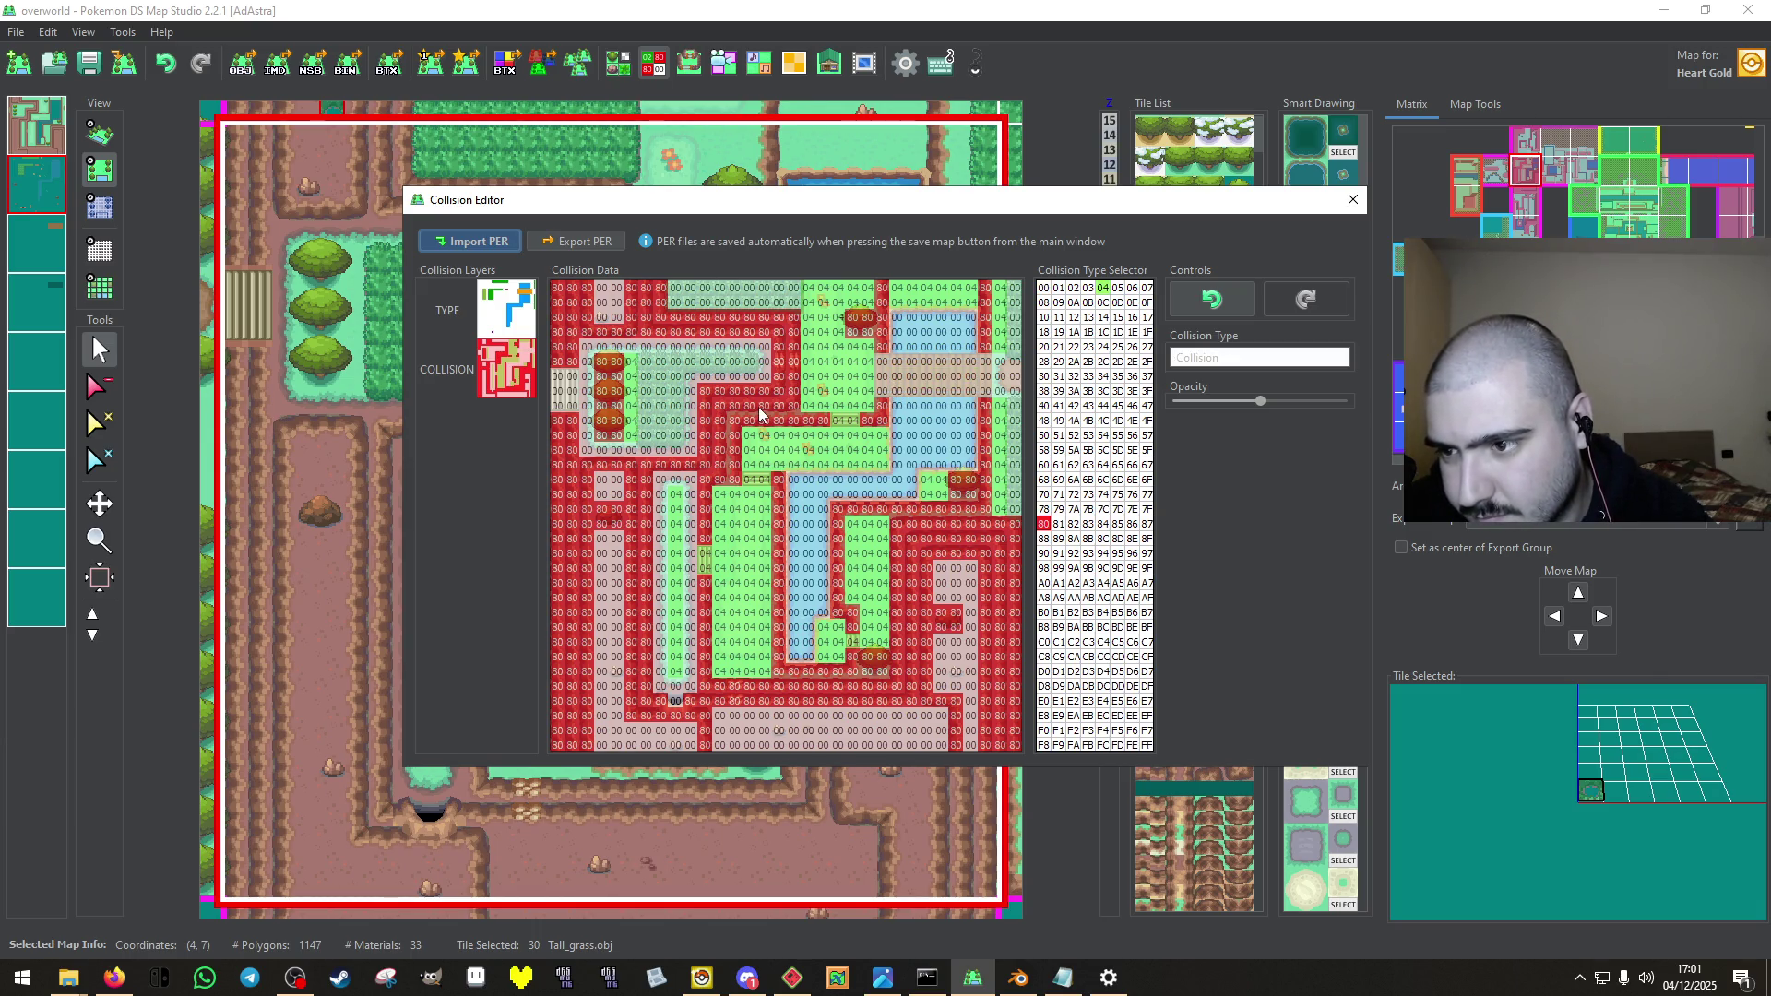
{"action": "right_click", "coordinate": [752, 554]}
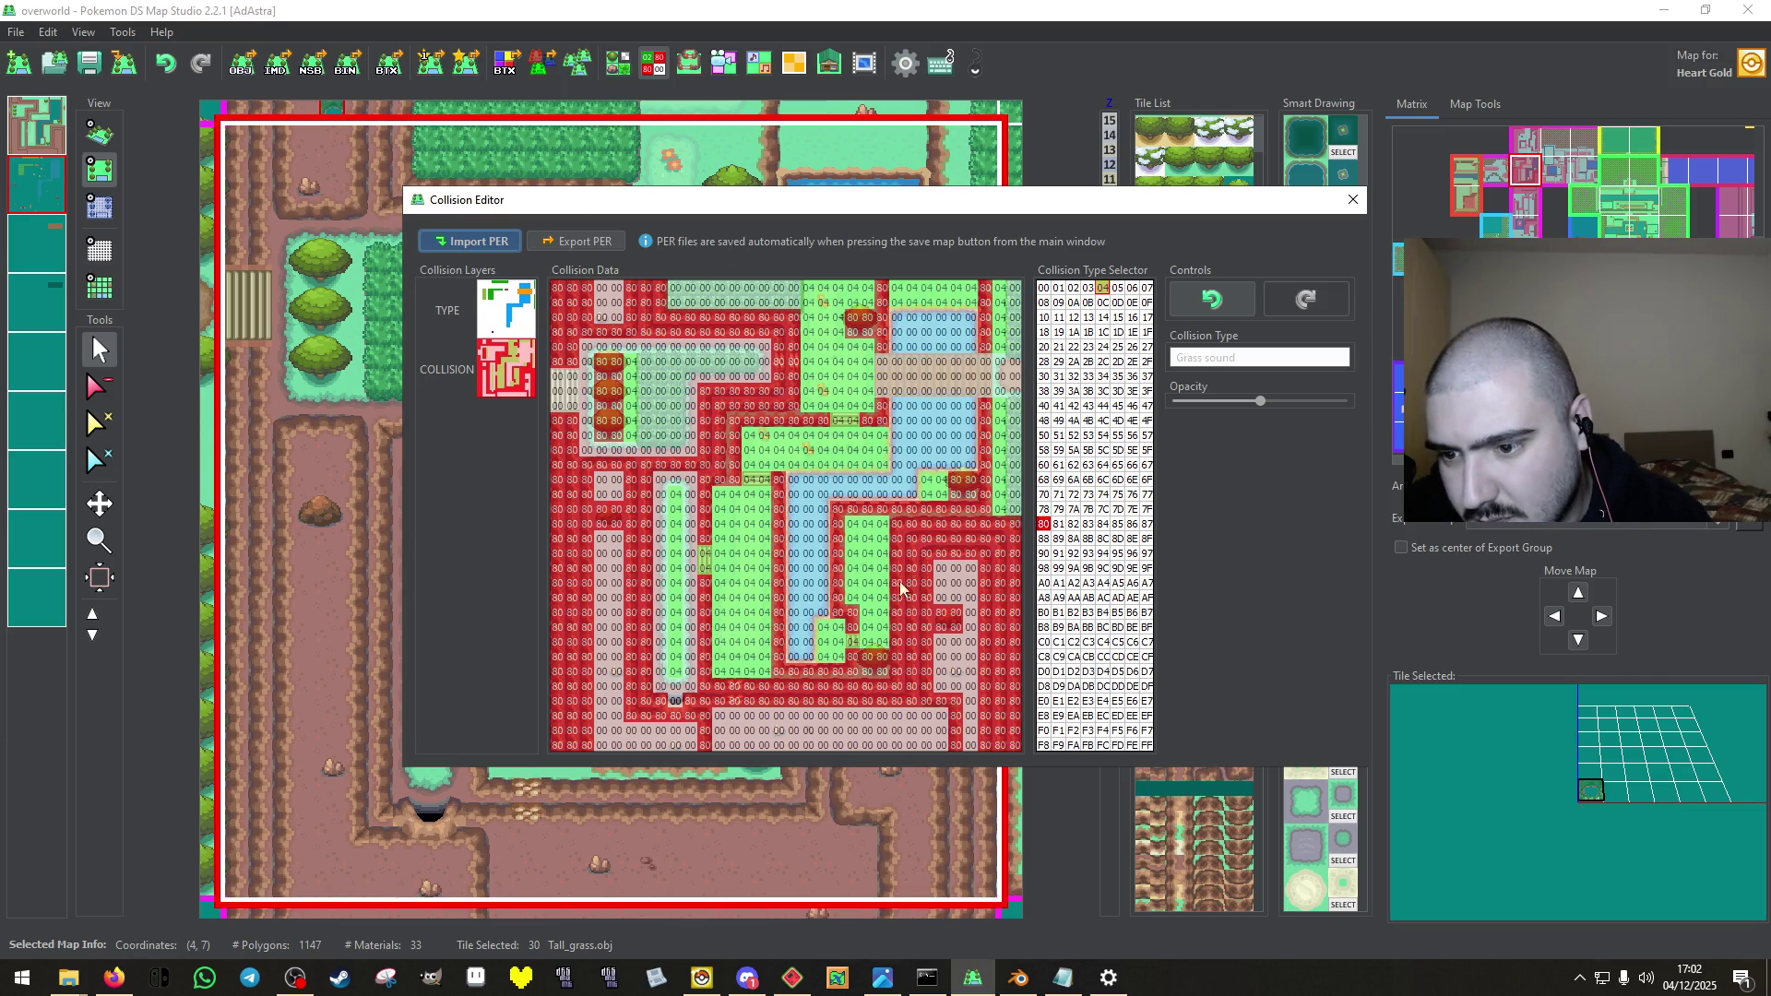
Check the mountain climb types against the collision layer, then close the Collision Editor.
{"action": "left_click", "coordinate": [523, 323]}
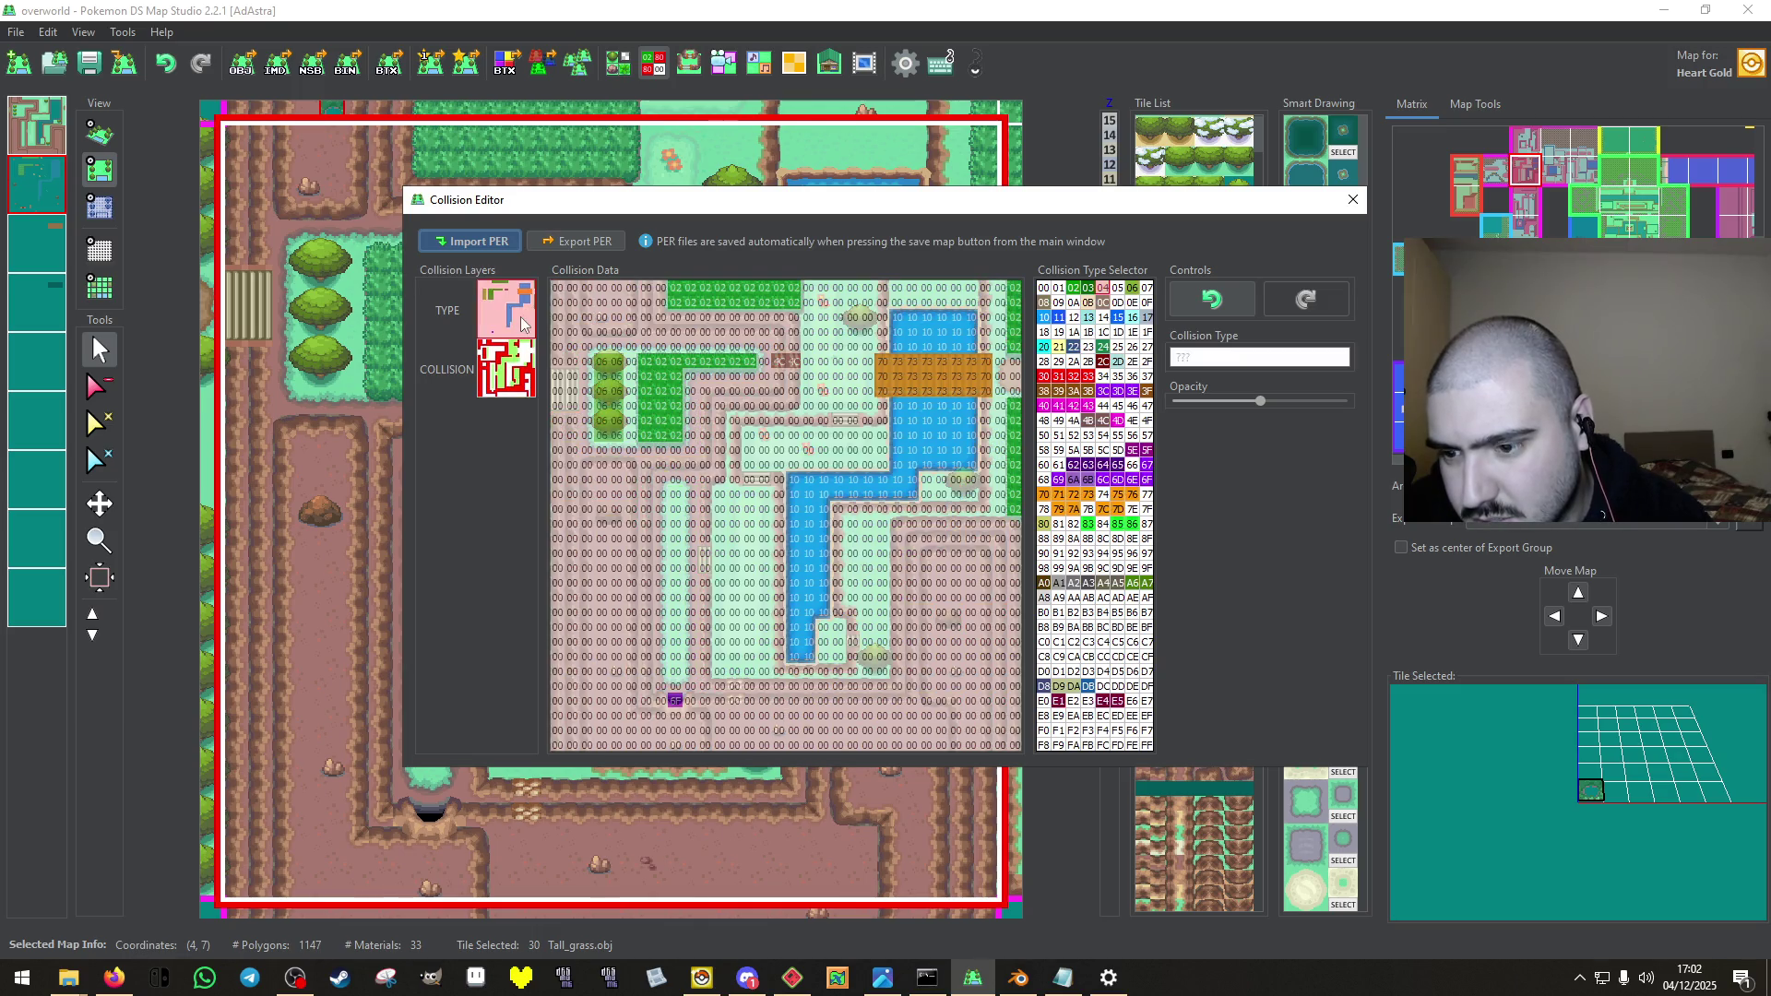
{"action": "right_click", "coordinate": [786, 365]}
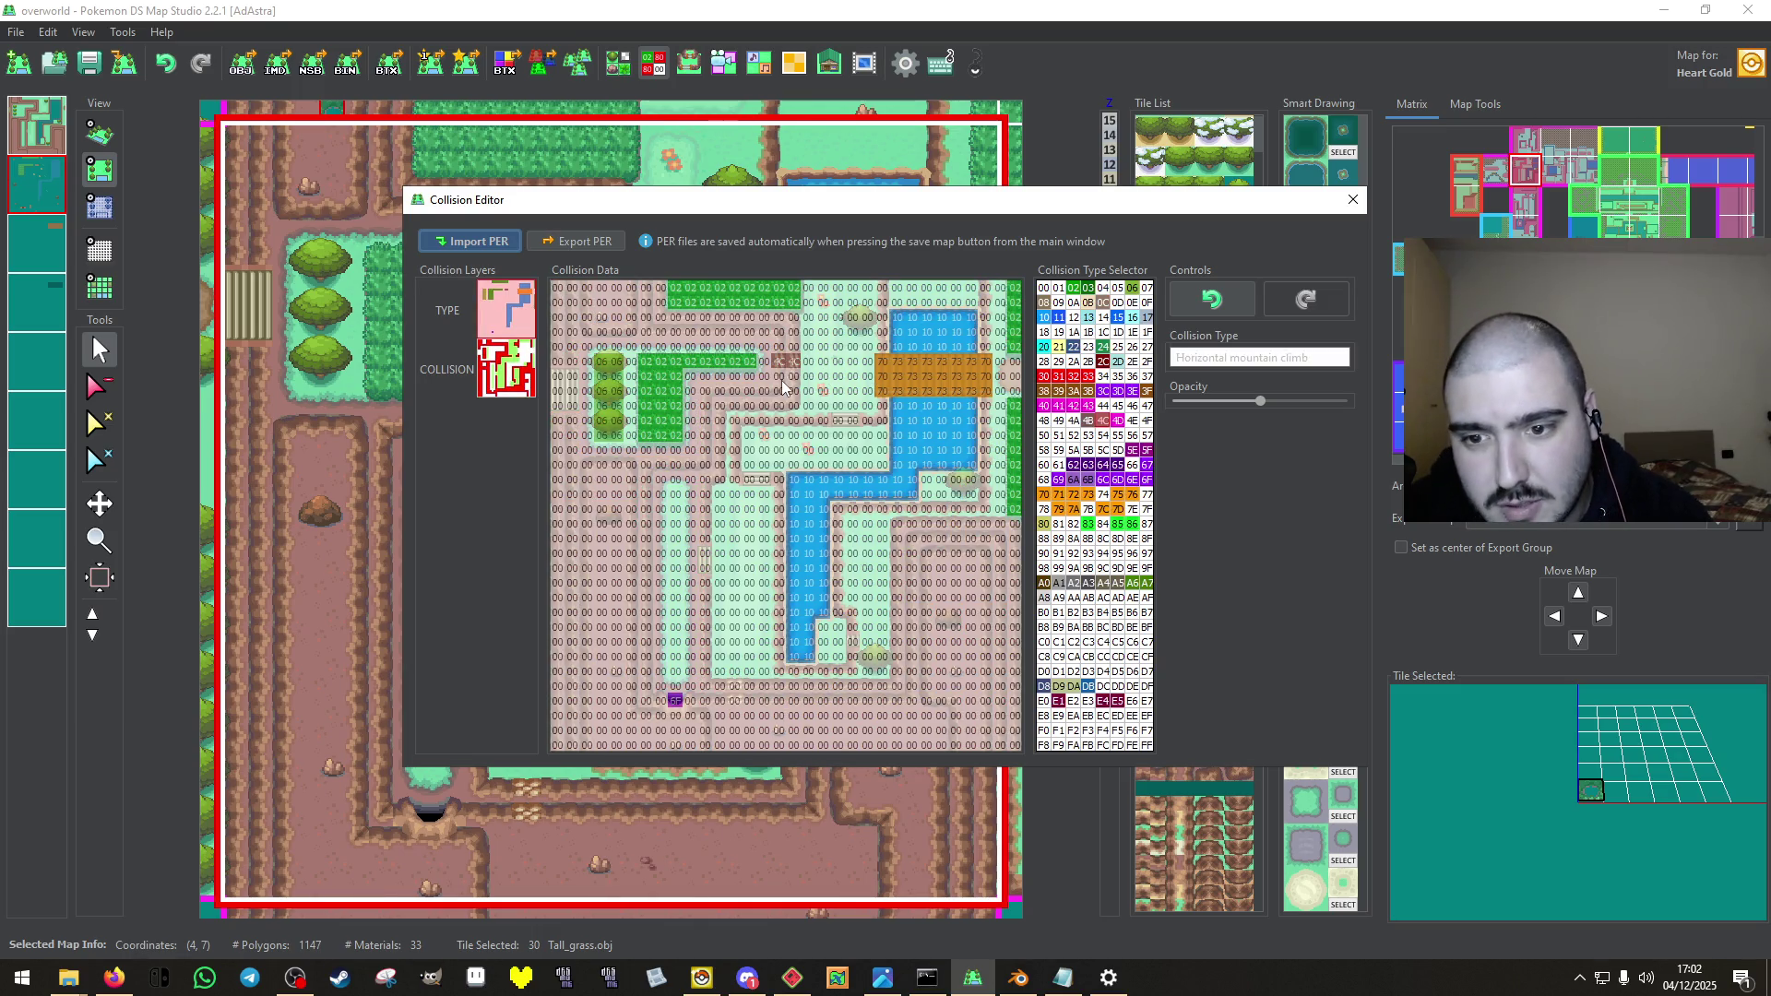
{"action": "right_click", "coordinate": [784, 387]}
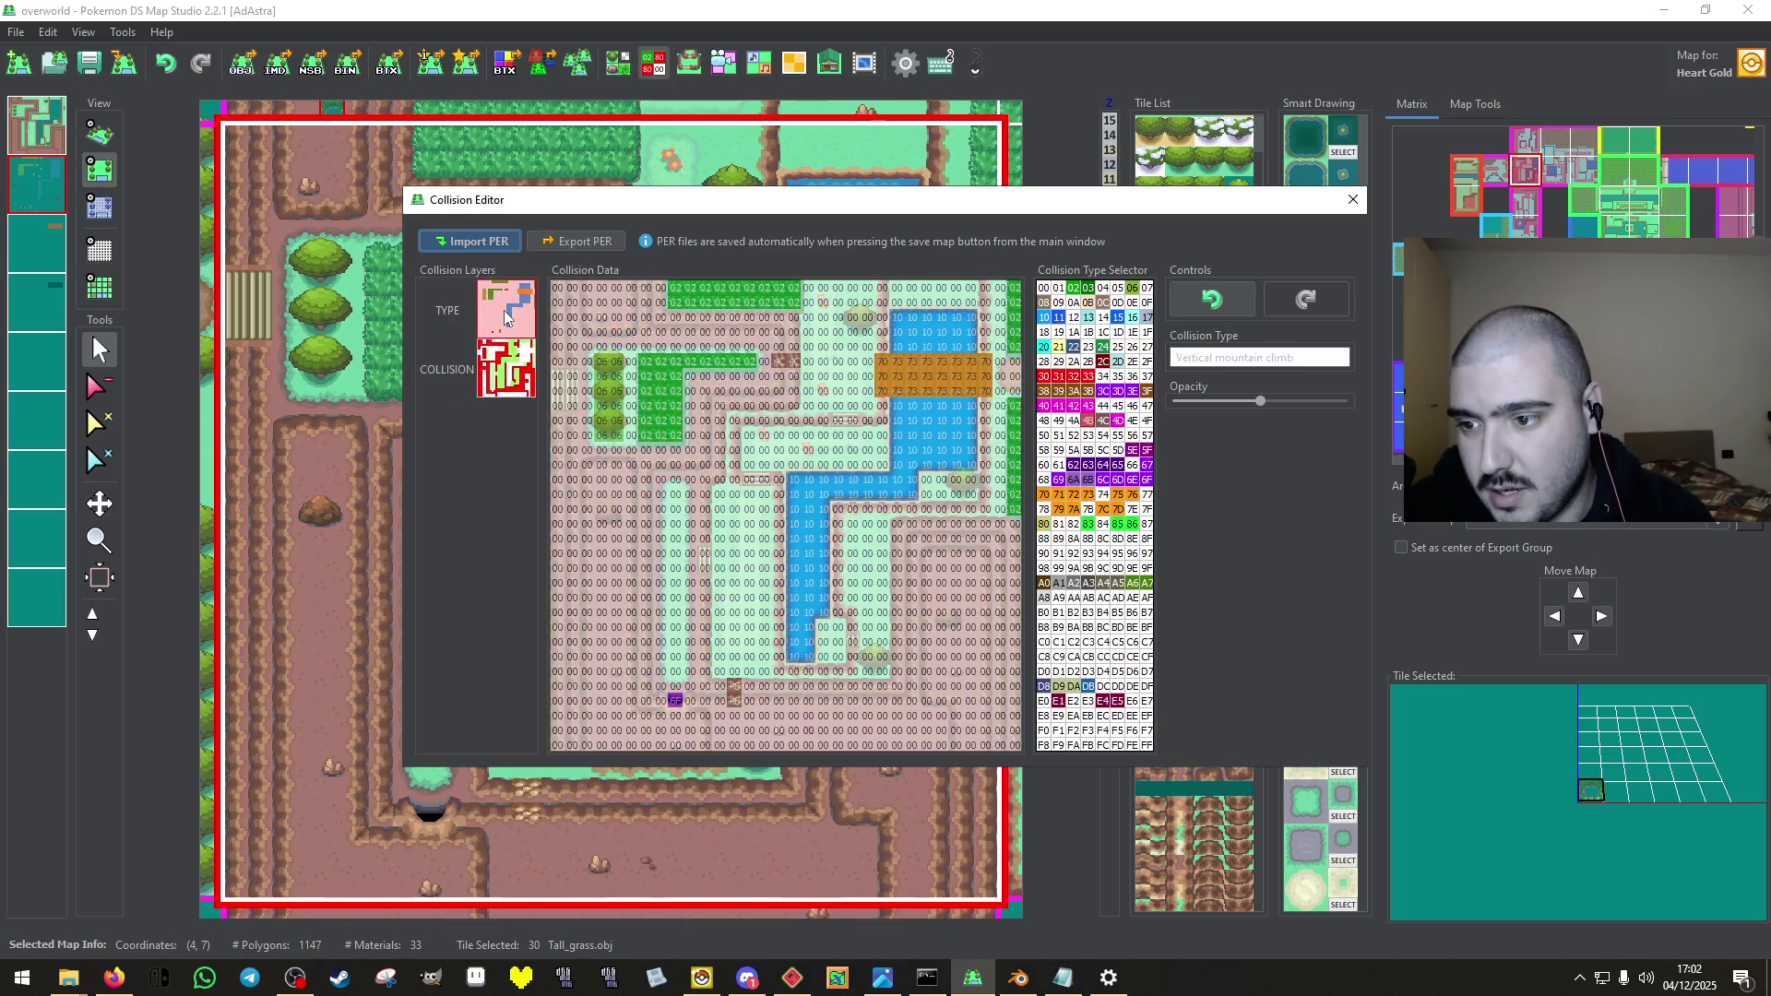
{"action": "left_click", "coordinate": [515, 350]}
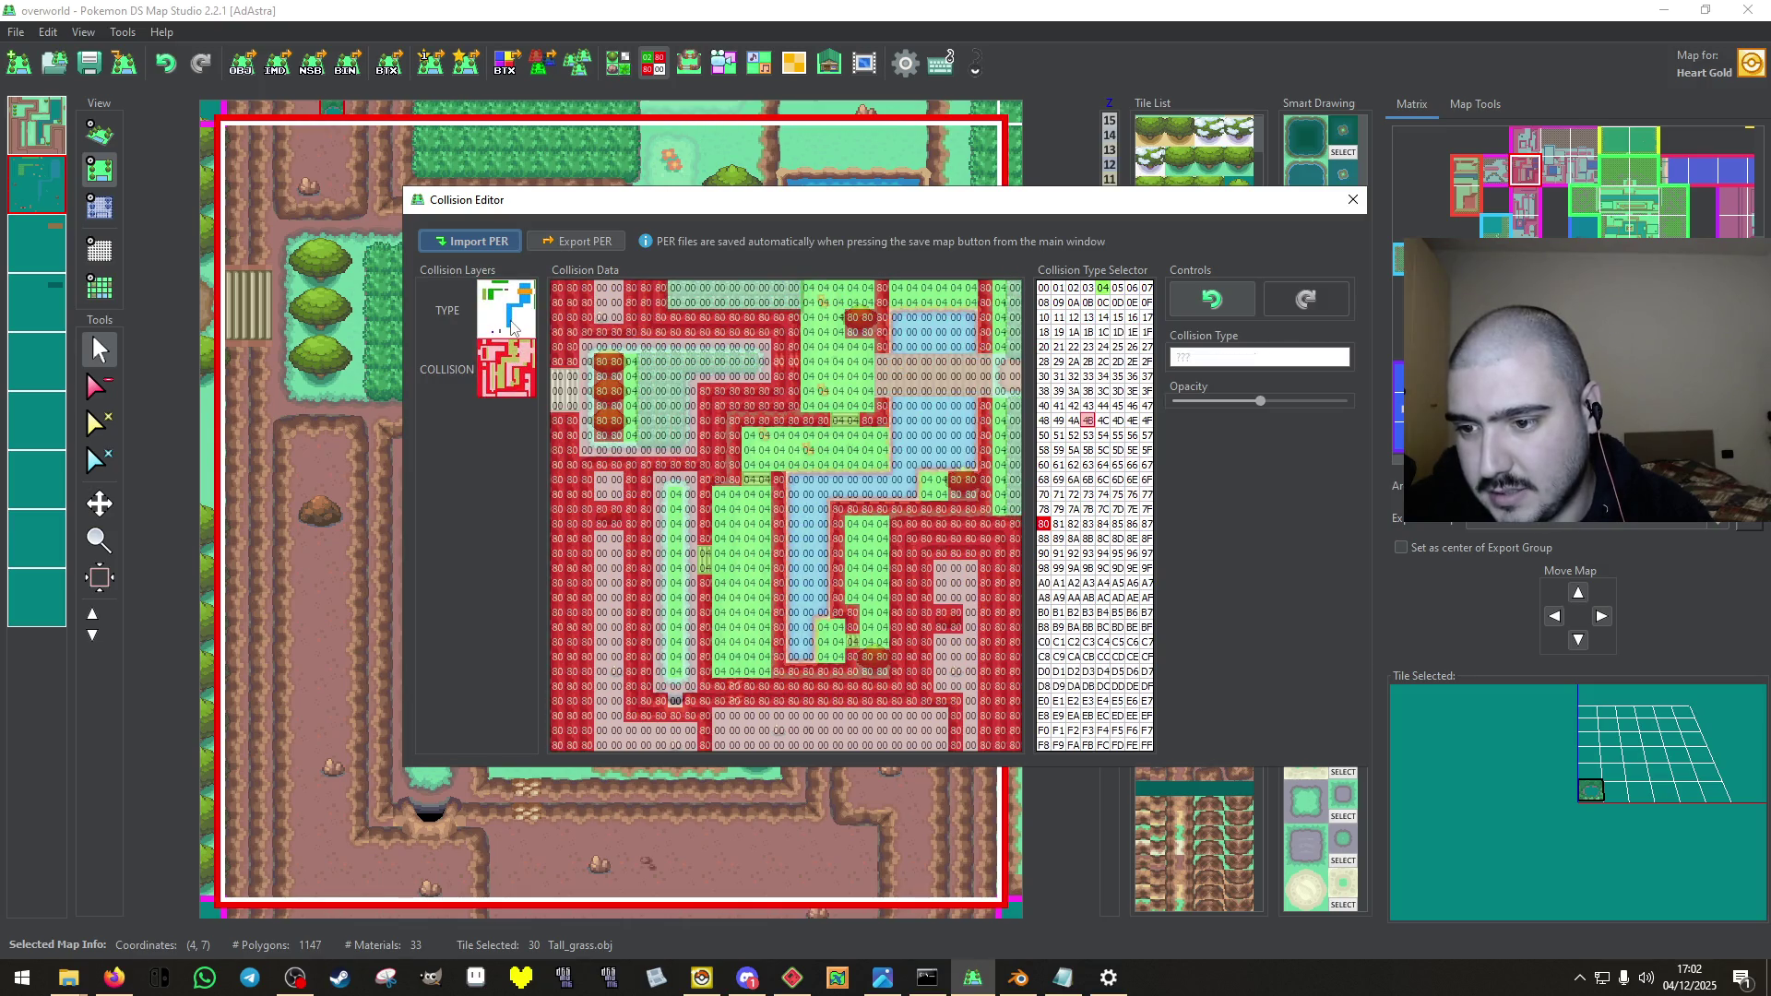
{"action": "left_click", "coordinate": [520, 312]}
{"action": "left_click", "coordinate": [519, 360]}
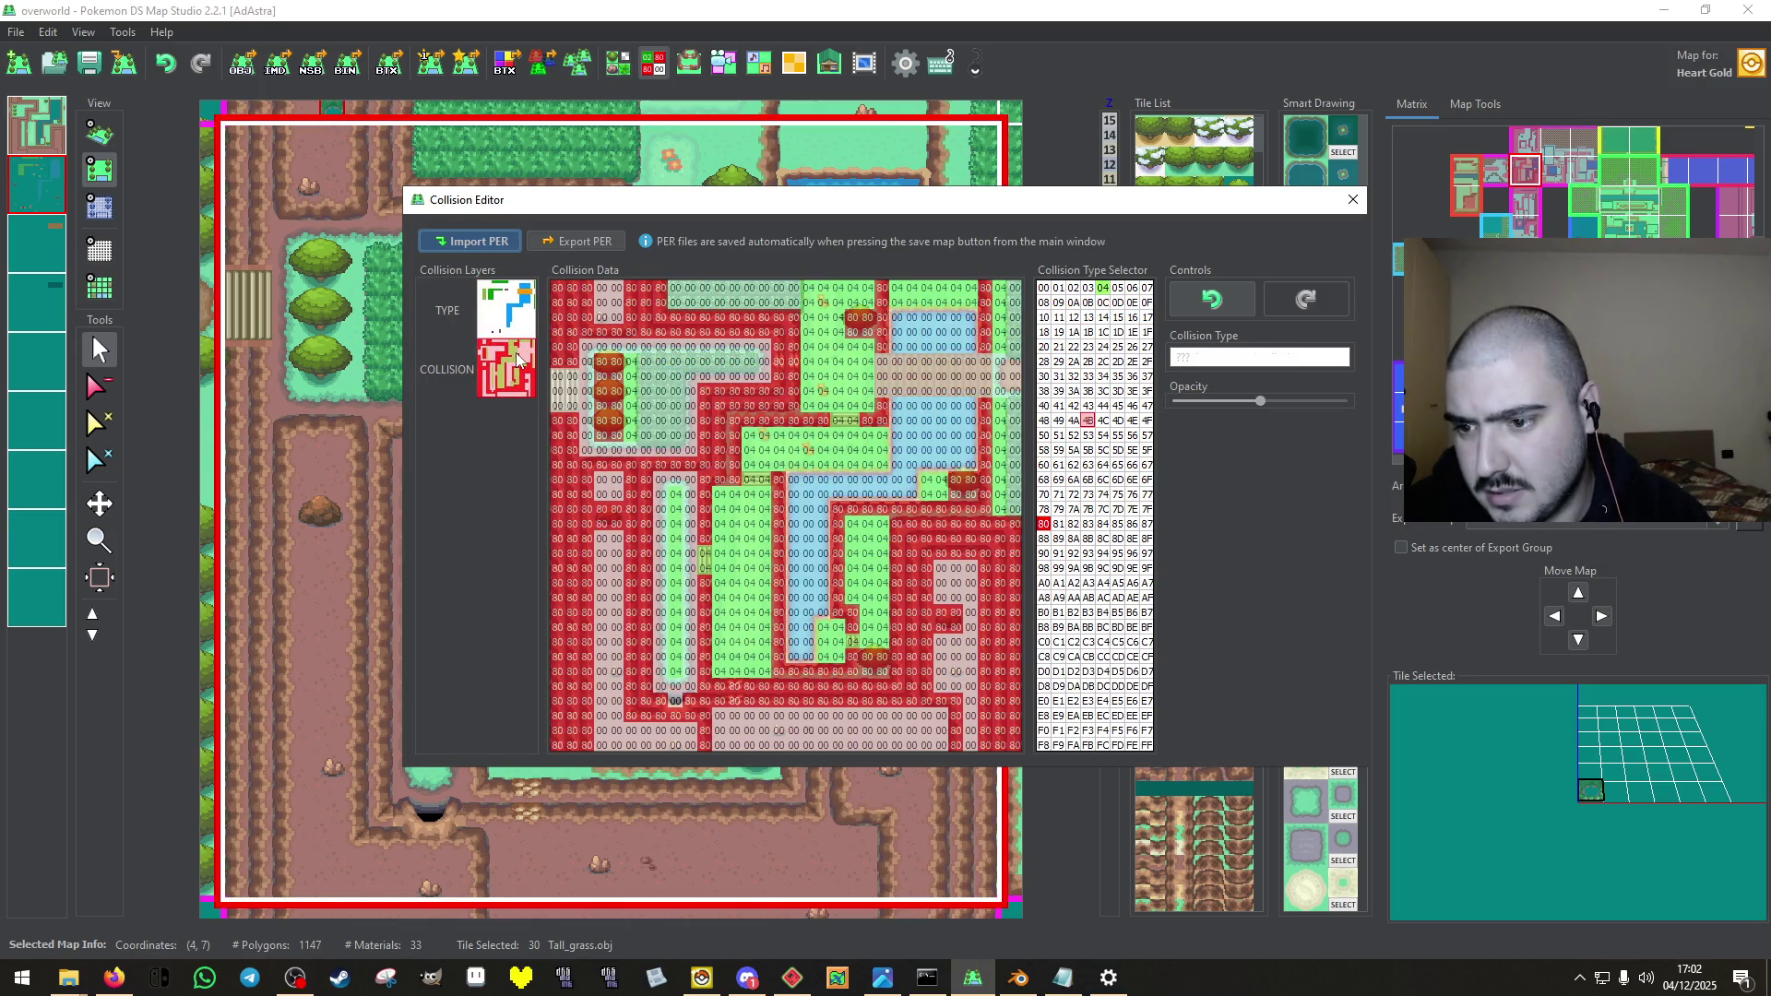
{"action": "right_click", "coordinate": [999, 393]}
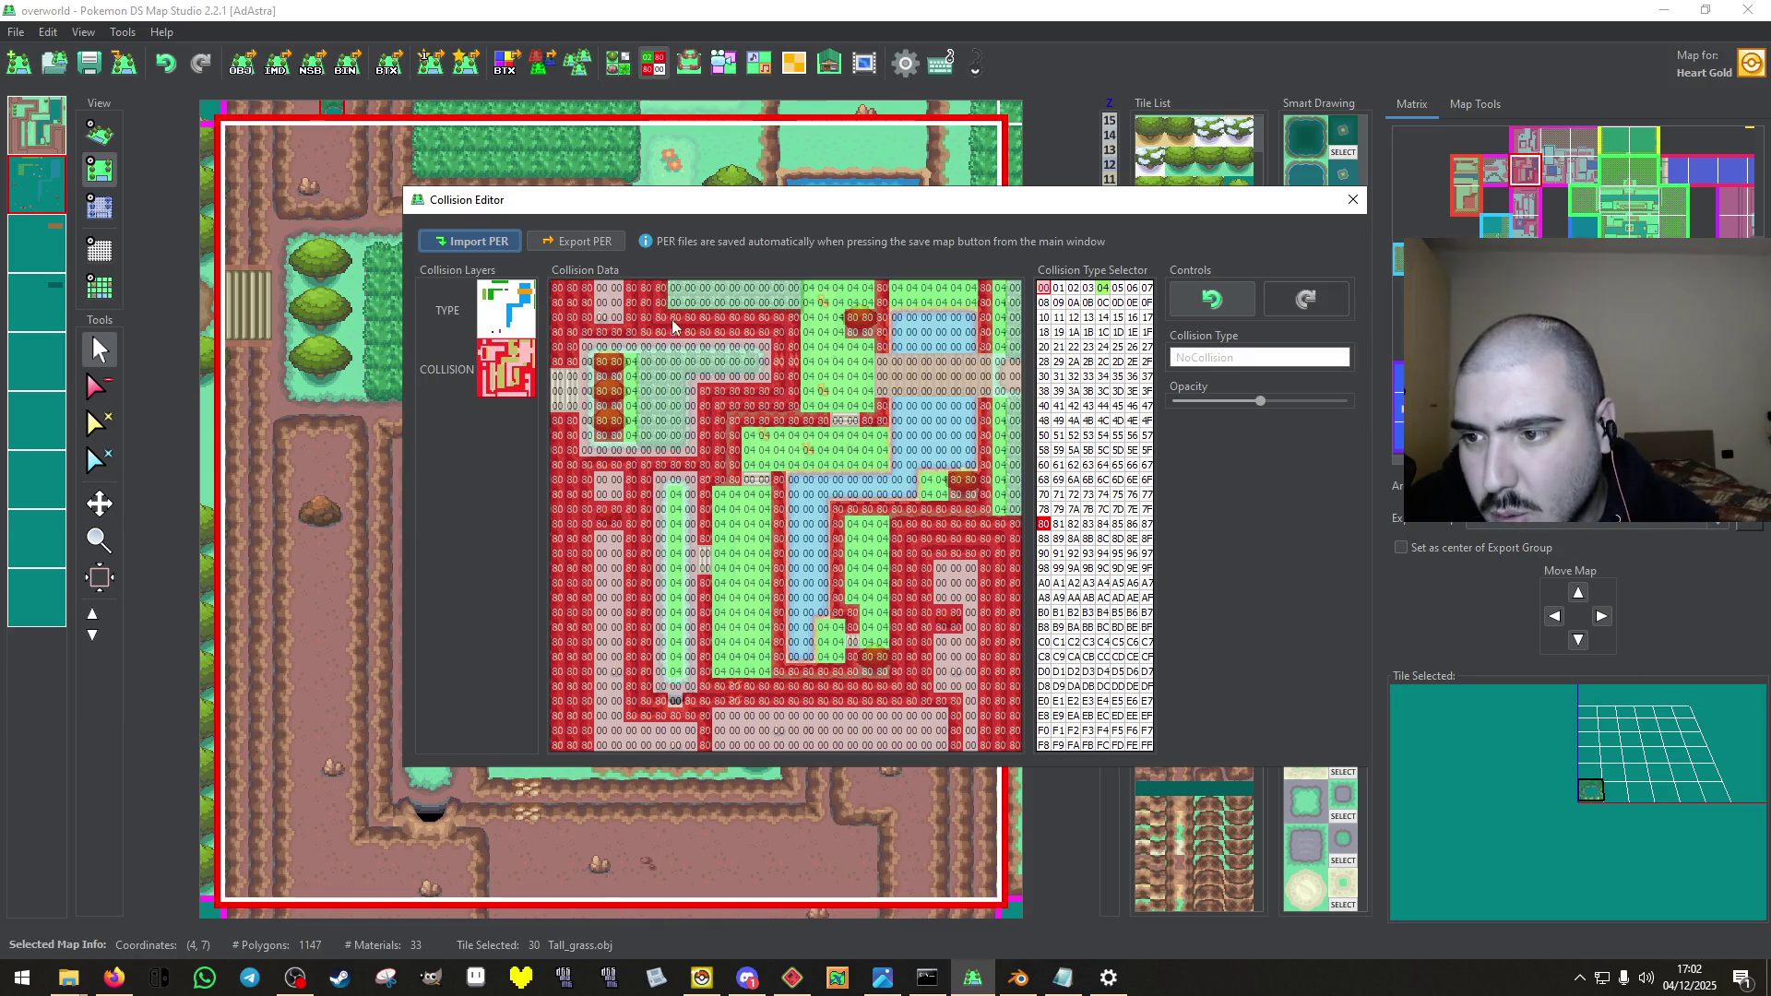
{"action": "left_click", "coordinate": [495, 321]}
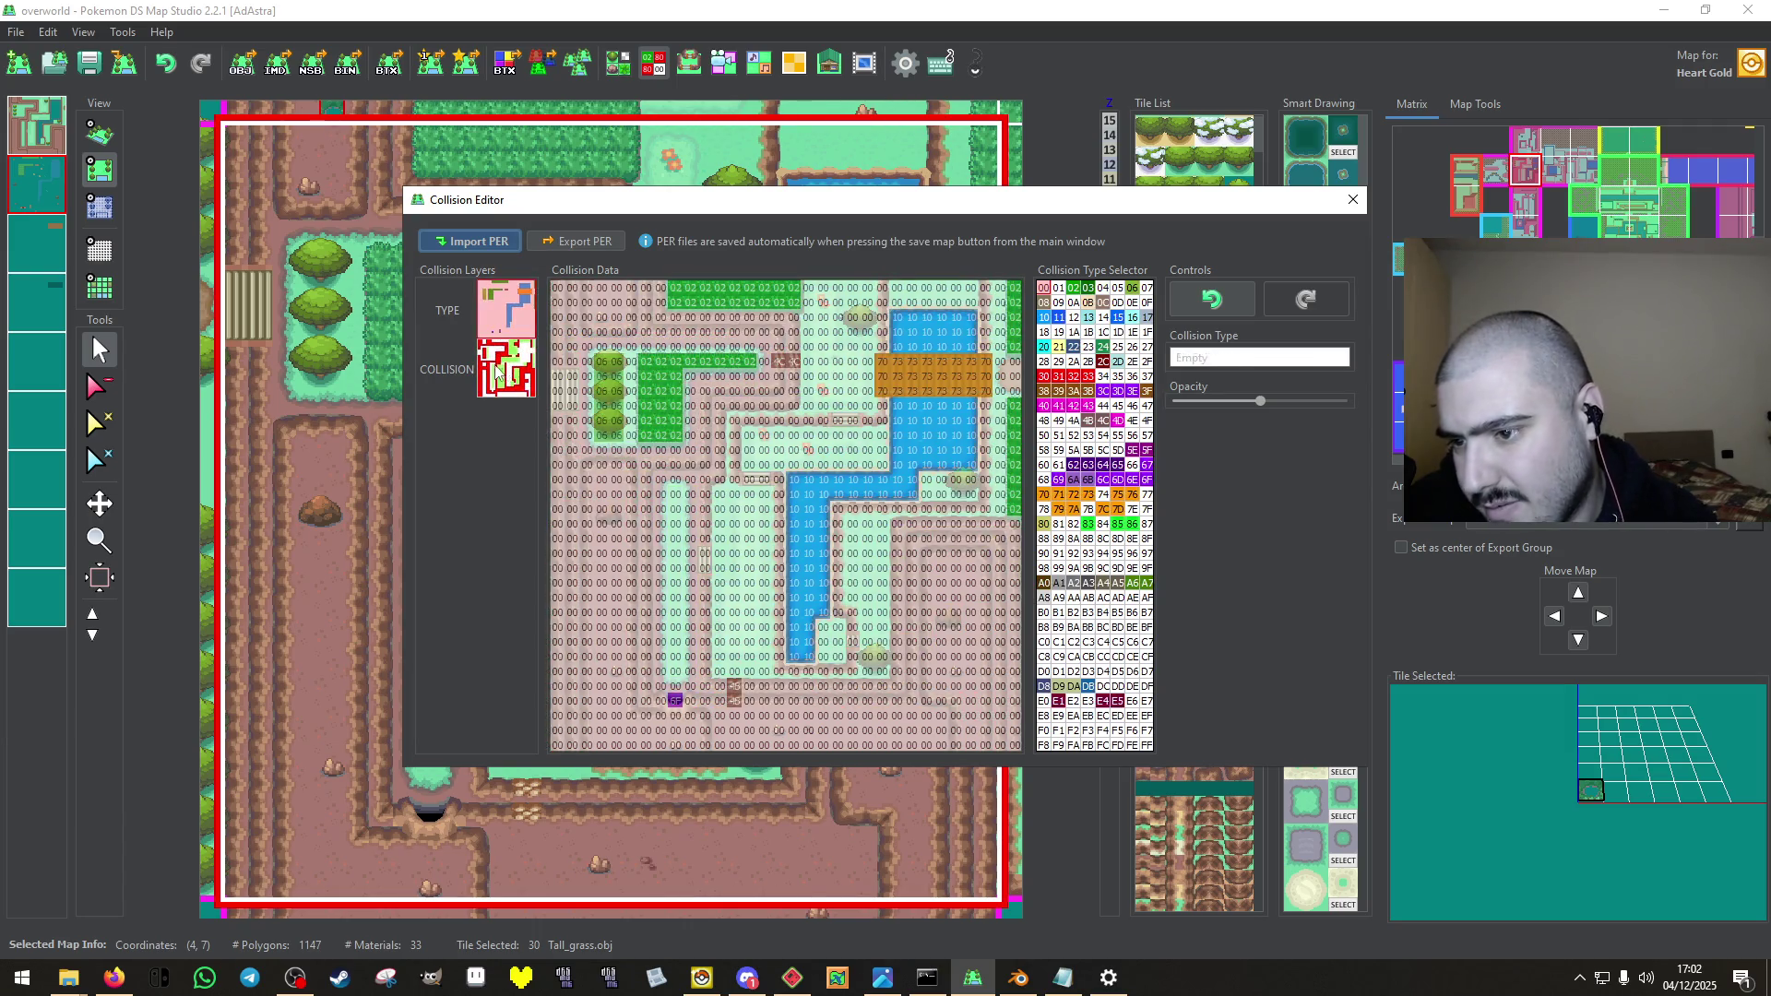
{"action": "left_click", "coordinate": [1353, 200]}
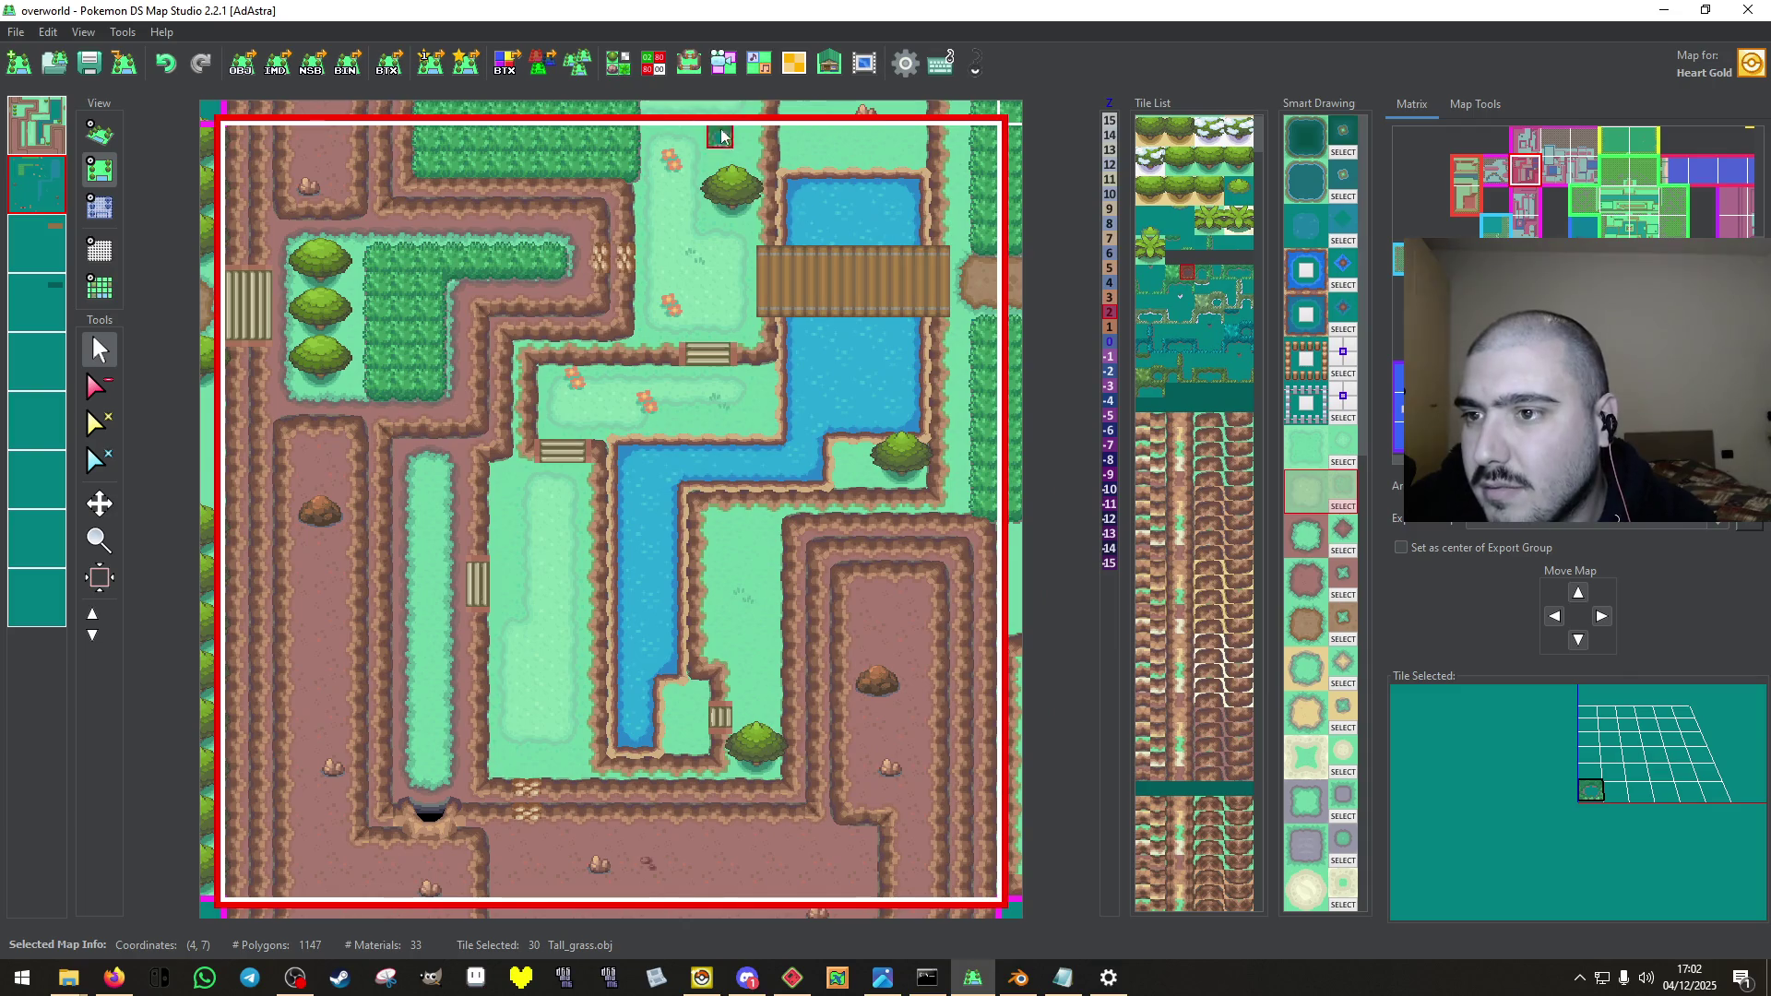
Inspect the BDHC height plates by rotating the 3D preview.
{"action": "left_click", "coordinate": [698, 61]}
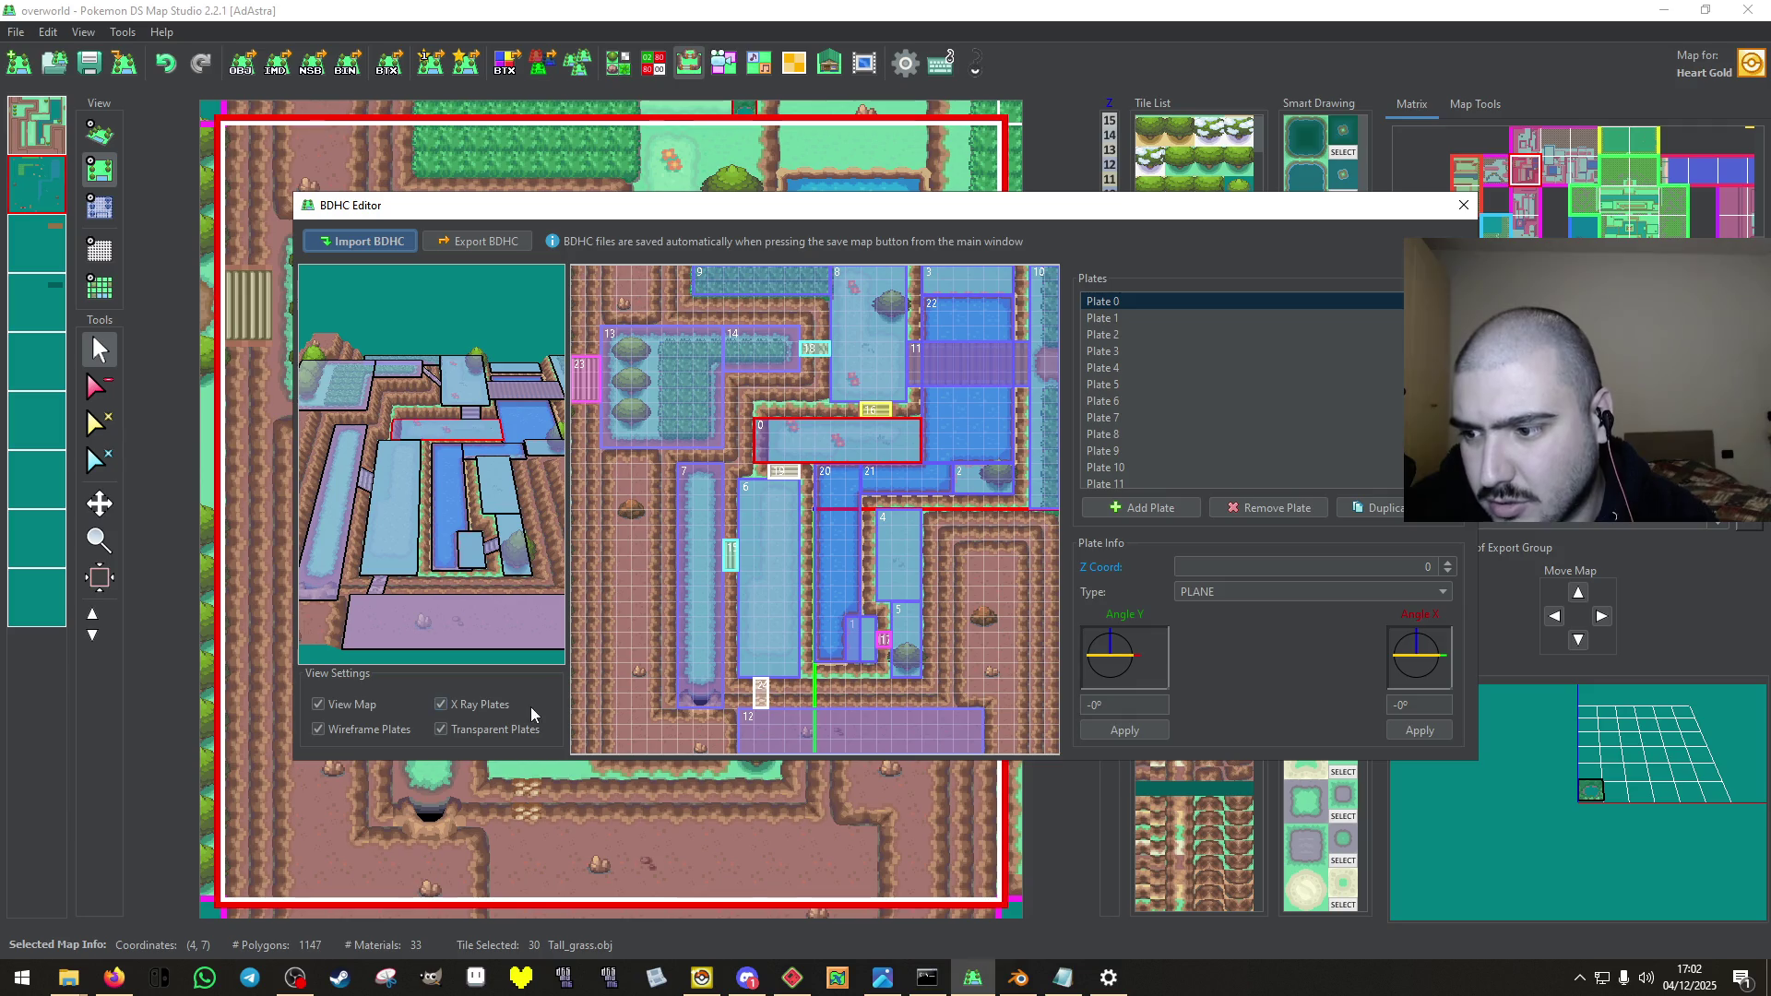
{"action": "mouse_move", "coordinate": [494, 623]}
{"action": "left_mouse_down"}
{"action": "mouse_move", "coordinate": [412, 505]}
{"action": "mouse_move", "coordinate": [471, 582]}
{"action": "left_mouse_up"}
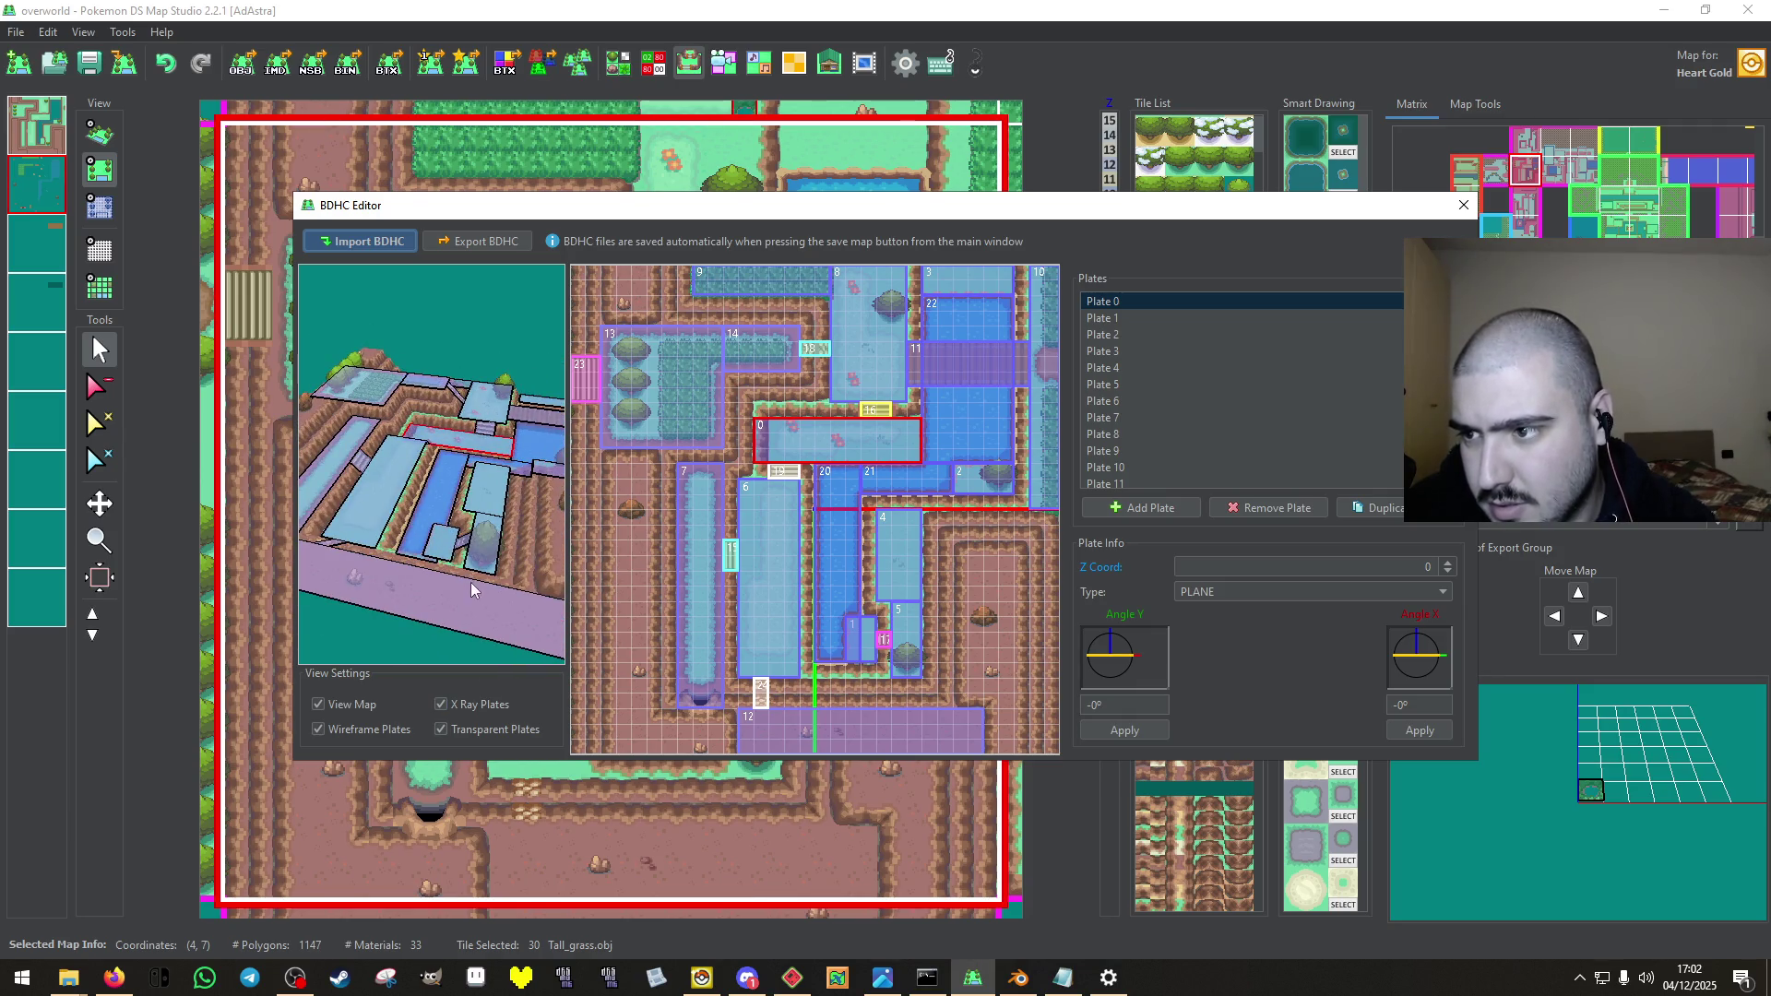
{"action": "left_click", "coordinate": [1463, 205]}
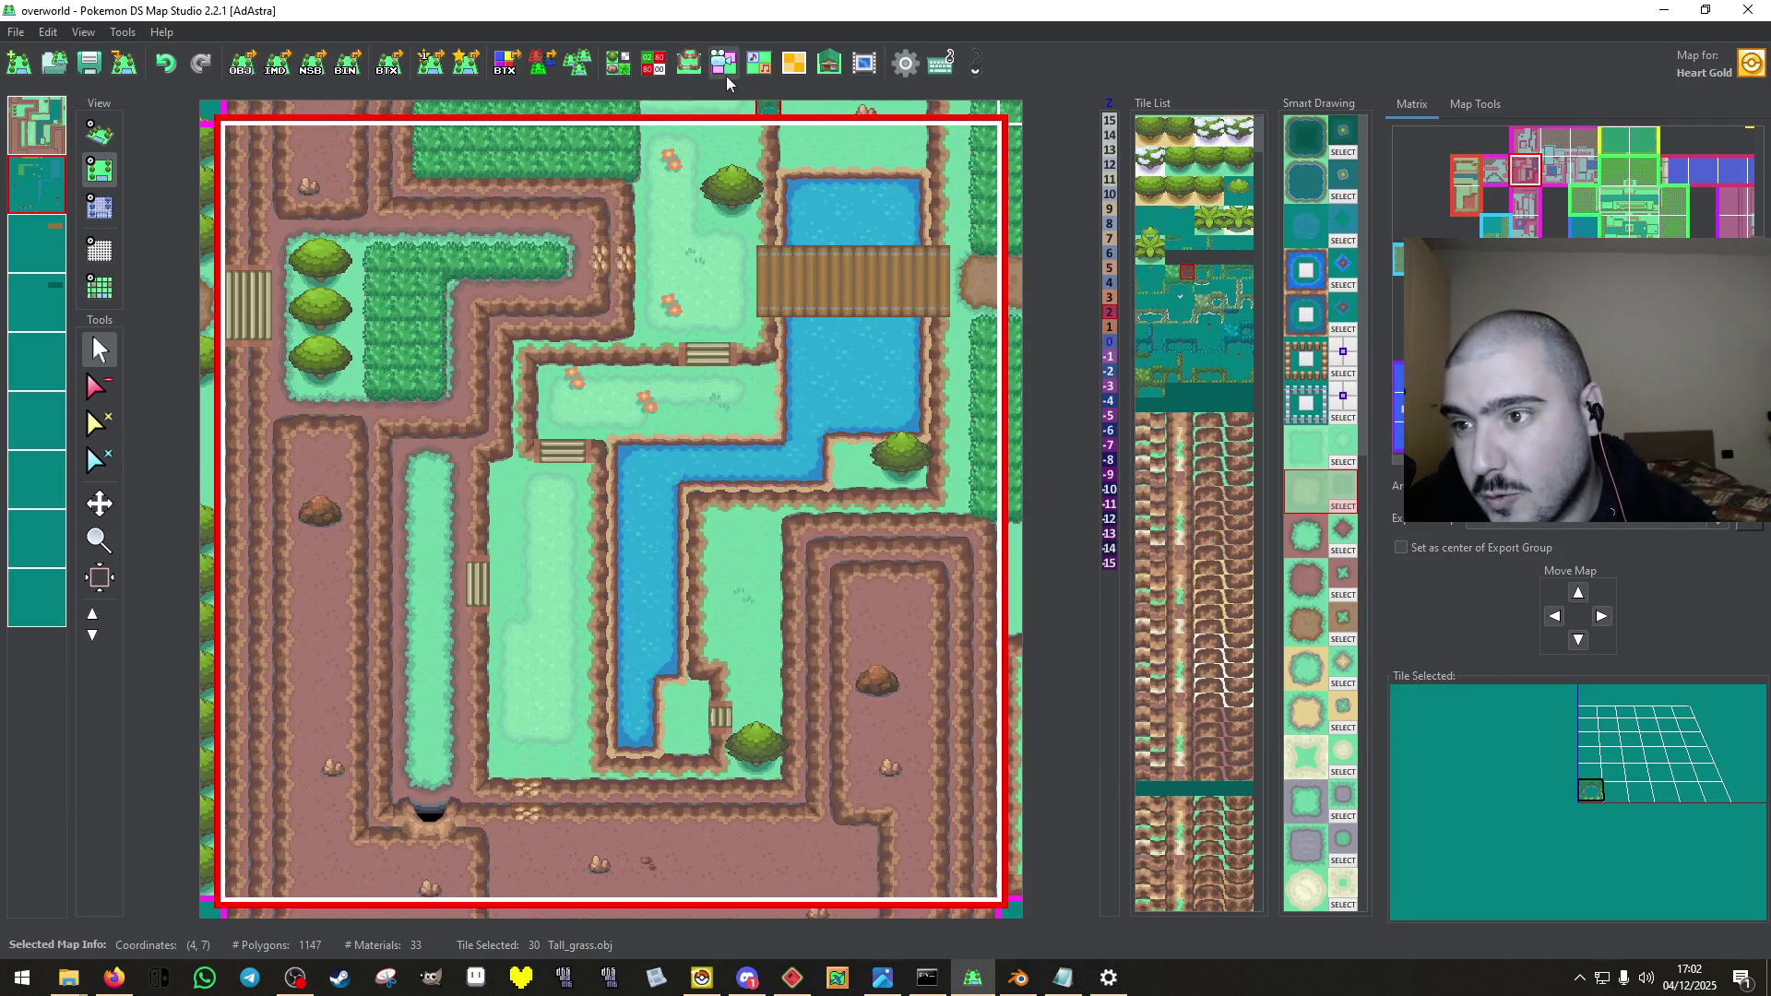
Delete all four BDHCAM camera plates, save the map, and select the map above.
{"action": "left_click", "coordinate": [727, 74]}
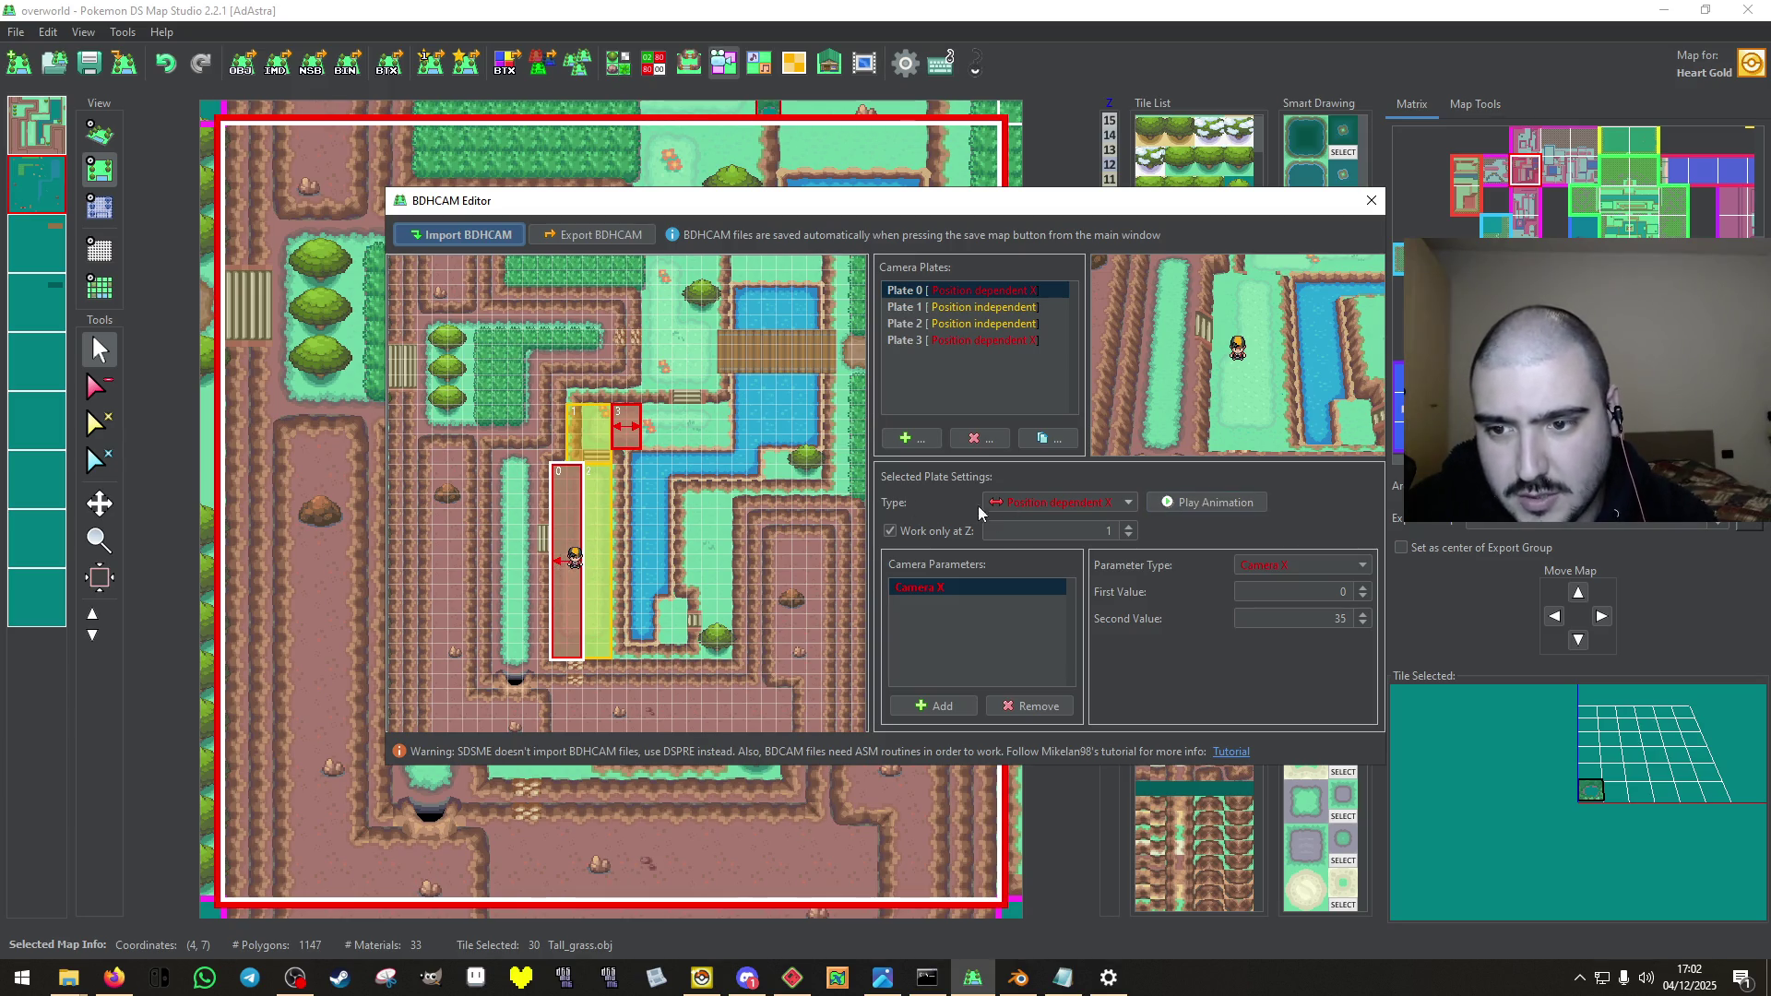
{"action": "left_click", "coordinate": [978, 439]}
{"action": "left_click", "coordinate": [978, 439]}
{"action": "left_click", "coordinate": [978, 439]}
{"action": "left_click", "coordinate": [977, 438]}
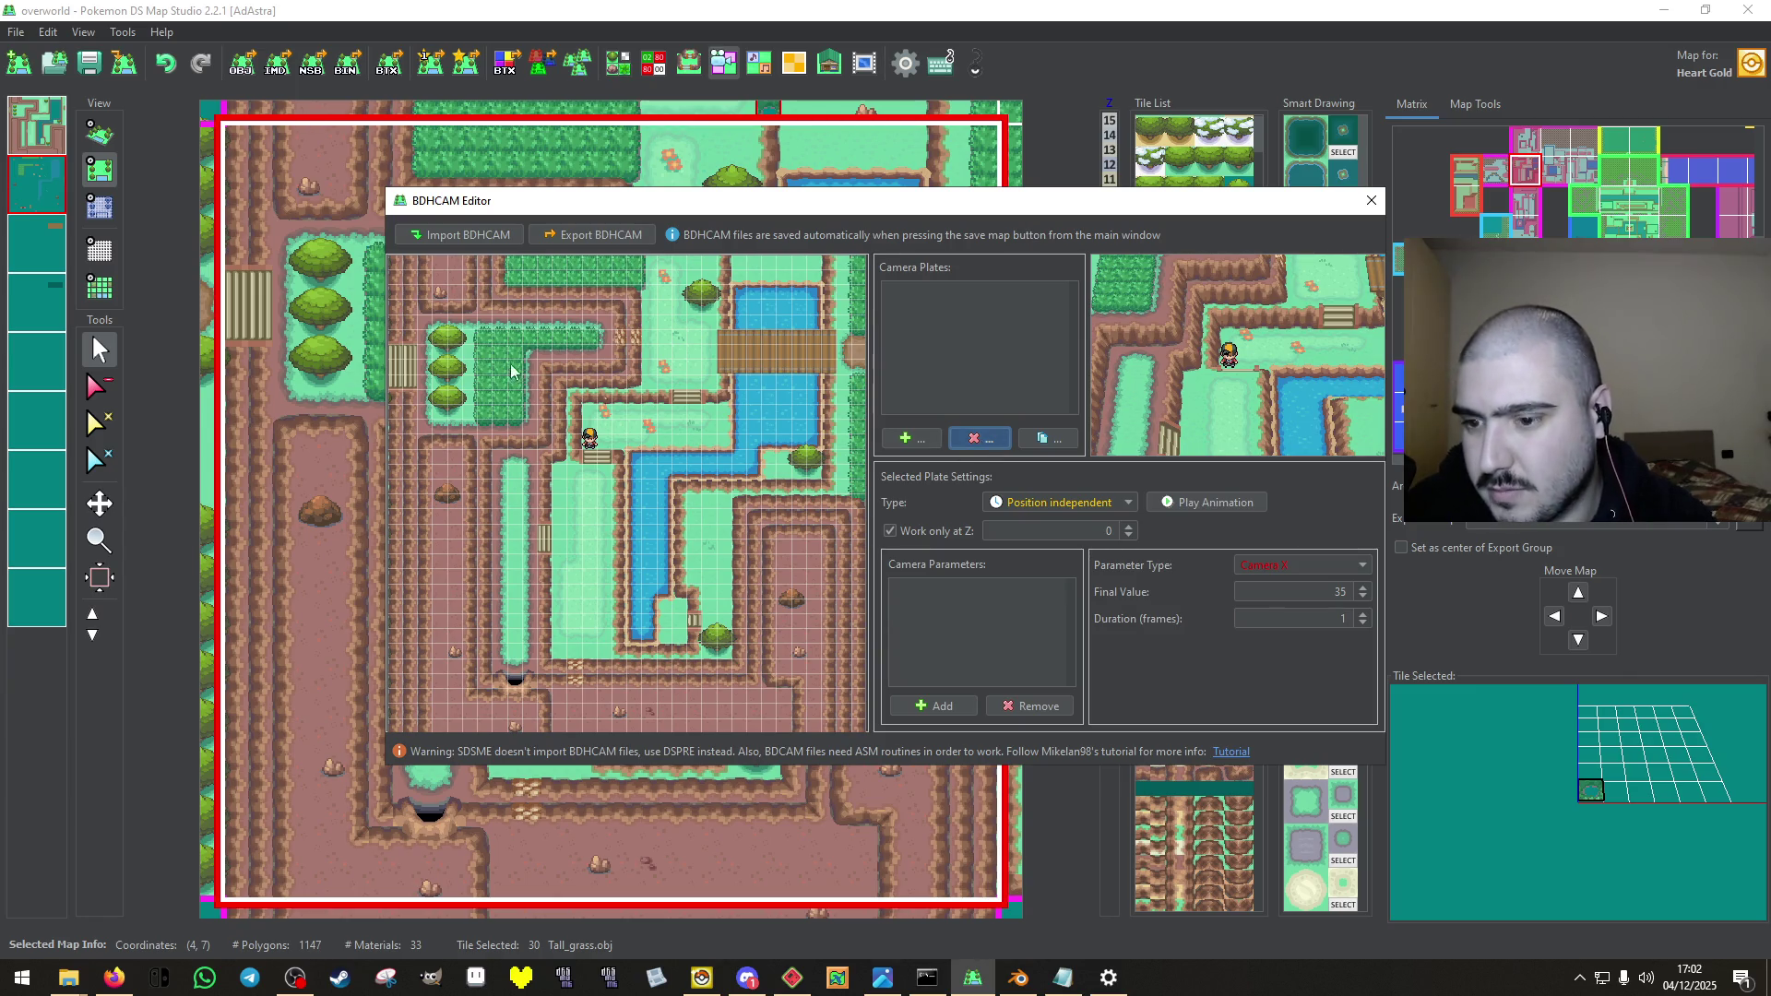
{"action": "left_click", "coordinate": [1371, 200]}
{"action": "left_click", "coordinate": [98, 79]}
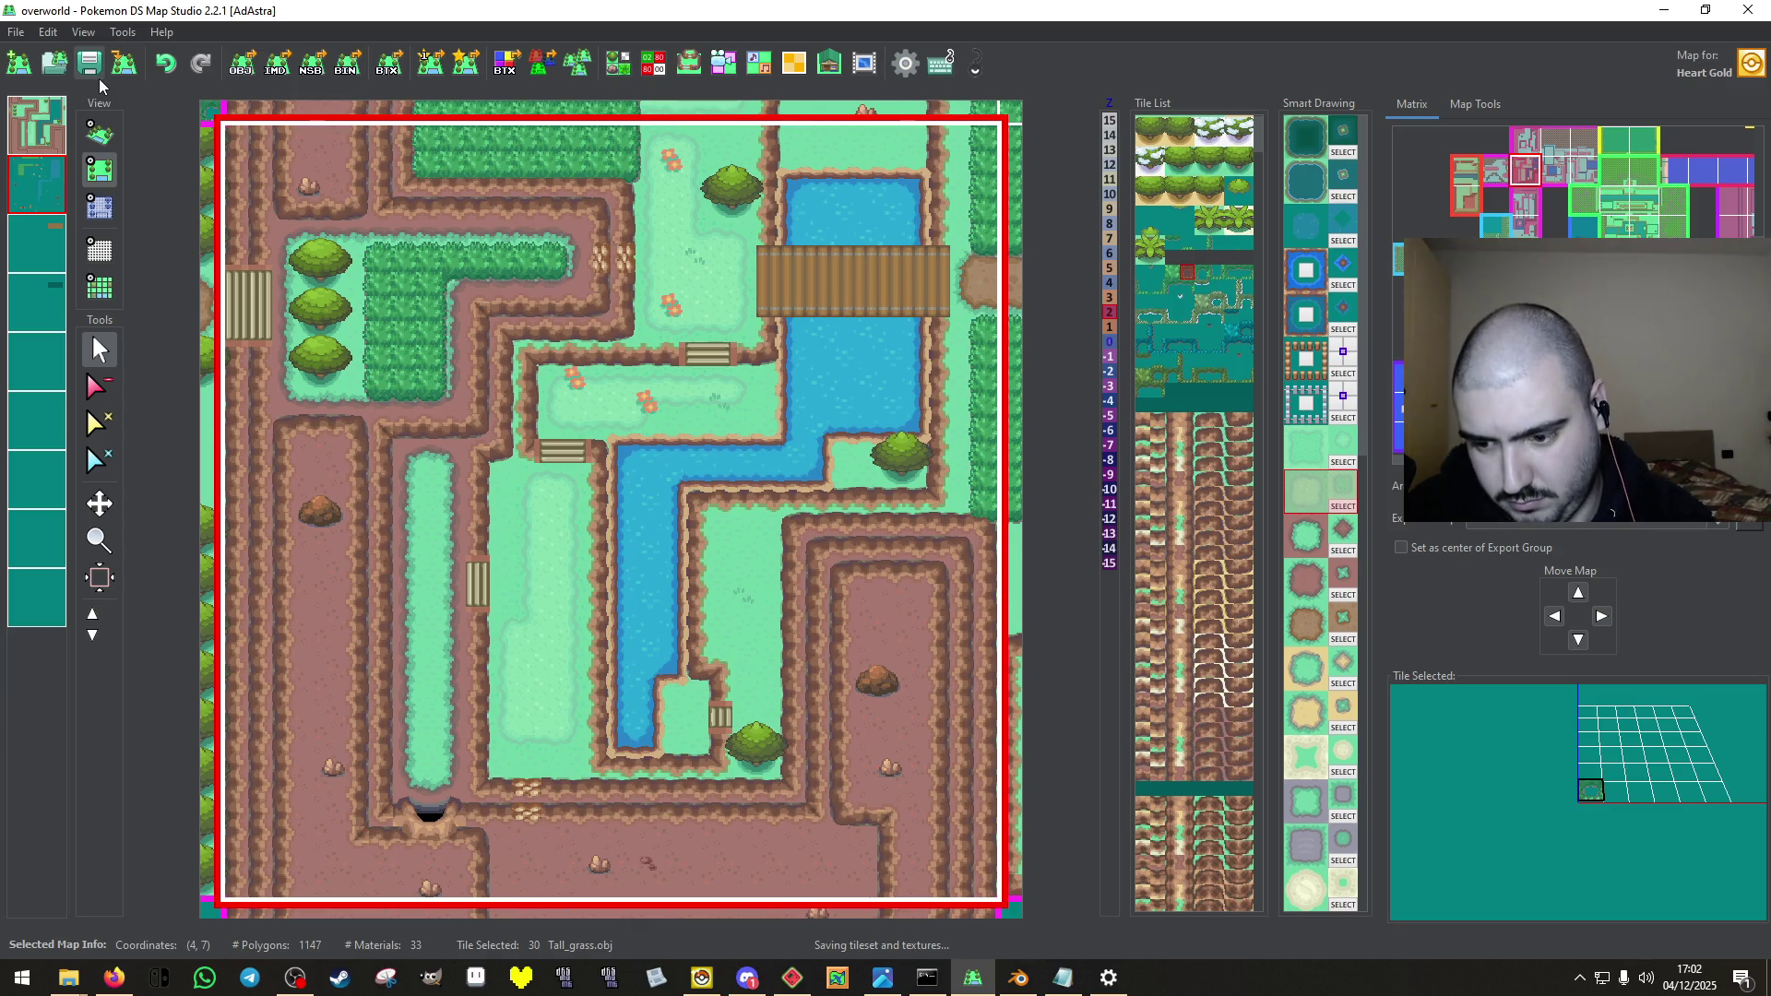
{"action": "left_click", "coordinate": [1528, 141]}
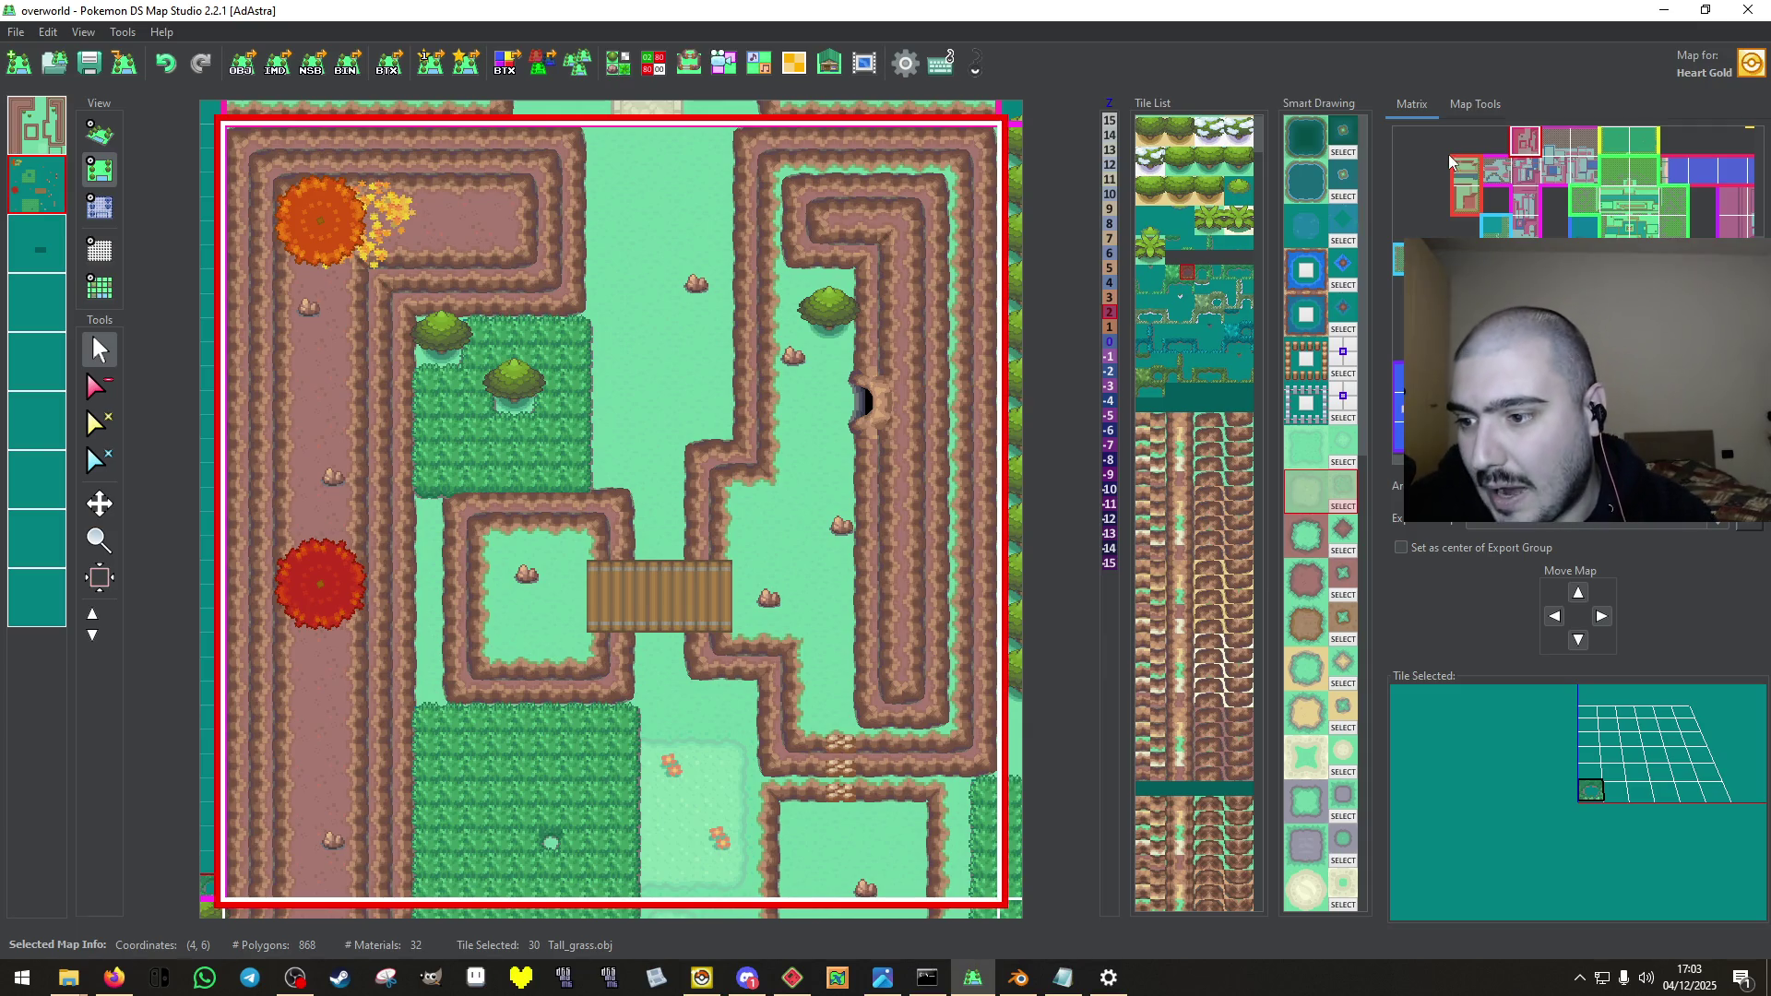
Paste the copied collision data into map (4,6), then repaint individual cells as 80, 04 and 00.
{"action": "left_click", "coordinate": [656, 70]}
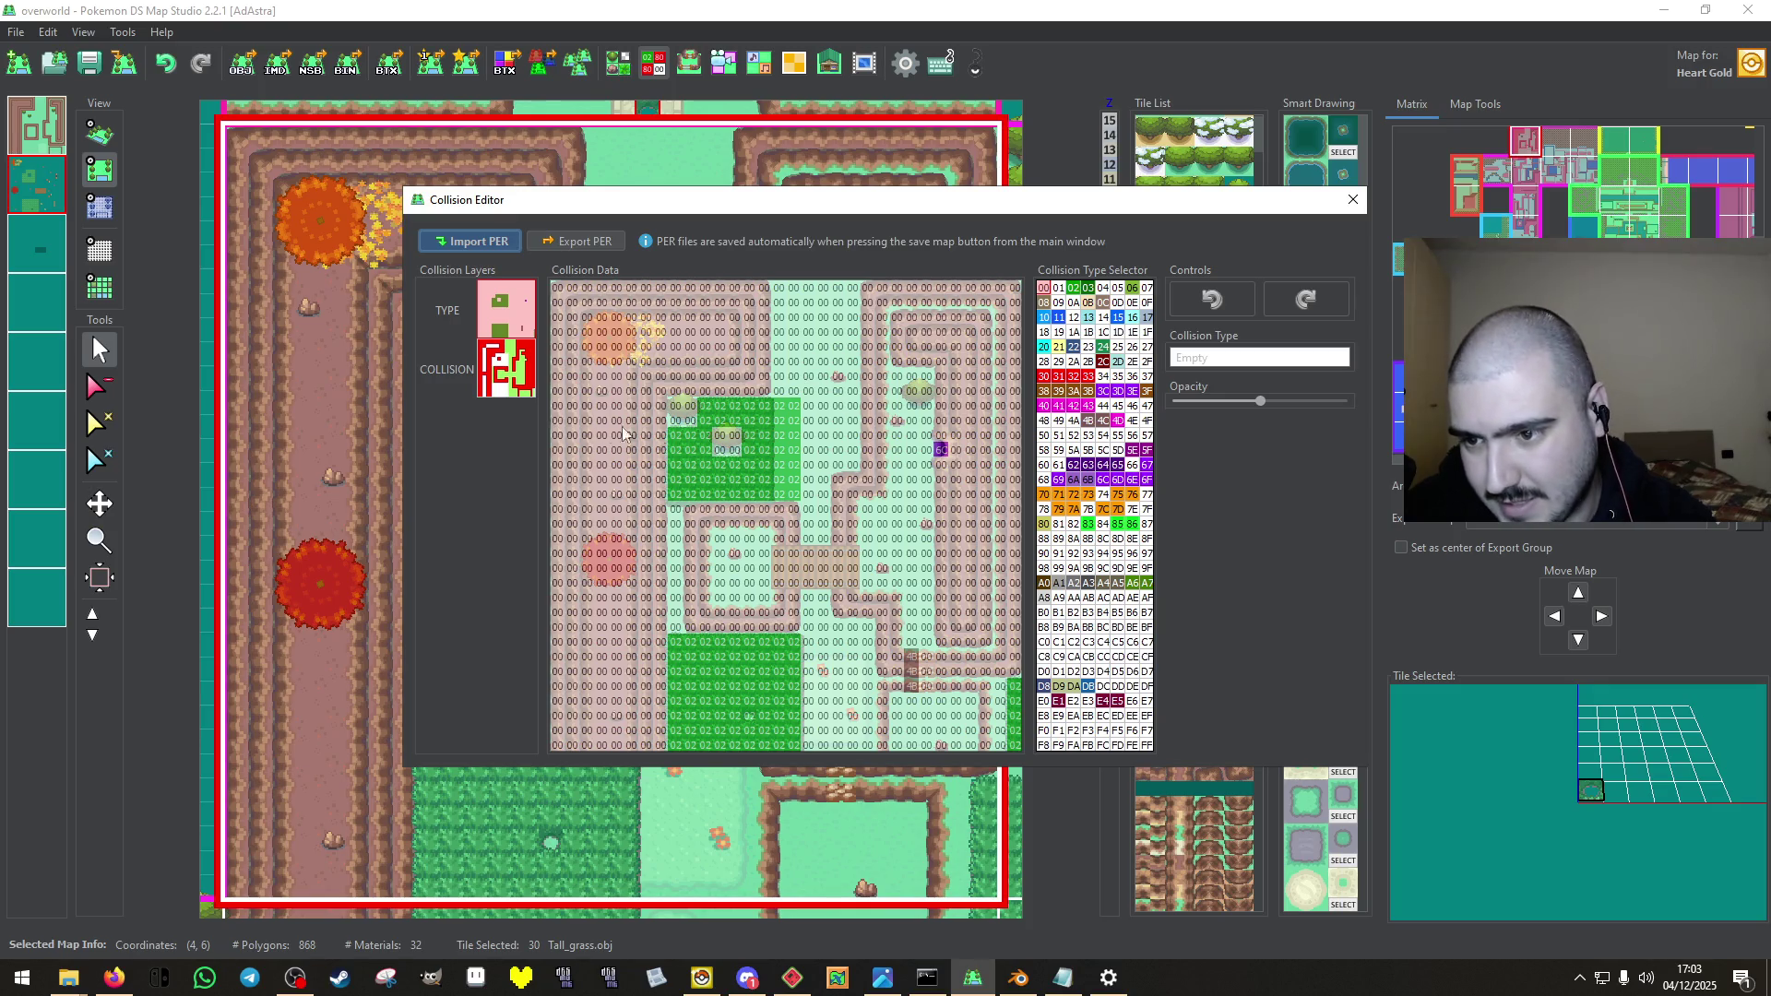
{"action": "key", "text": "ctrl+v"}
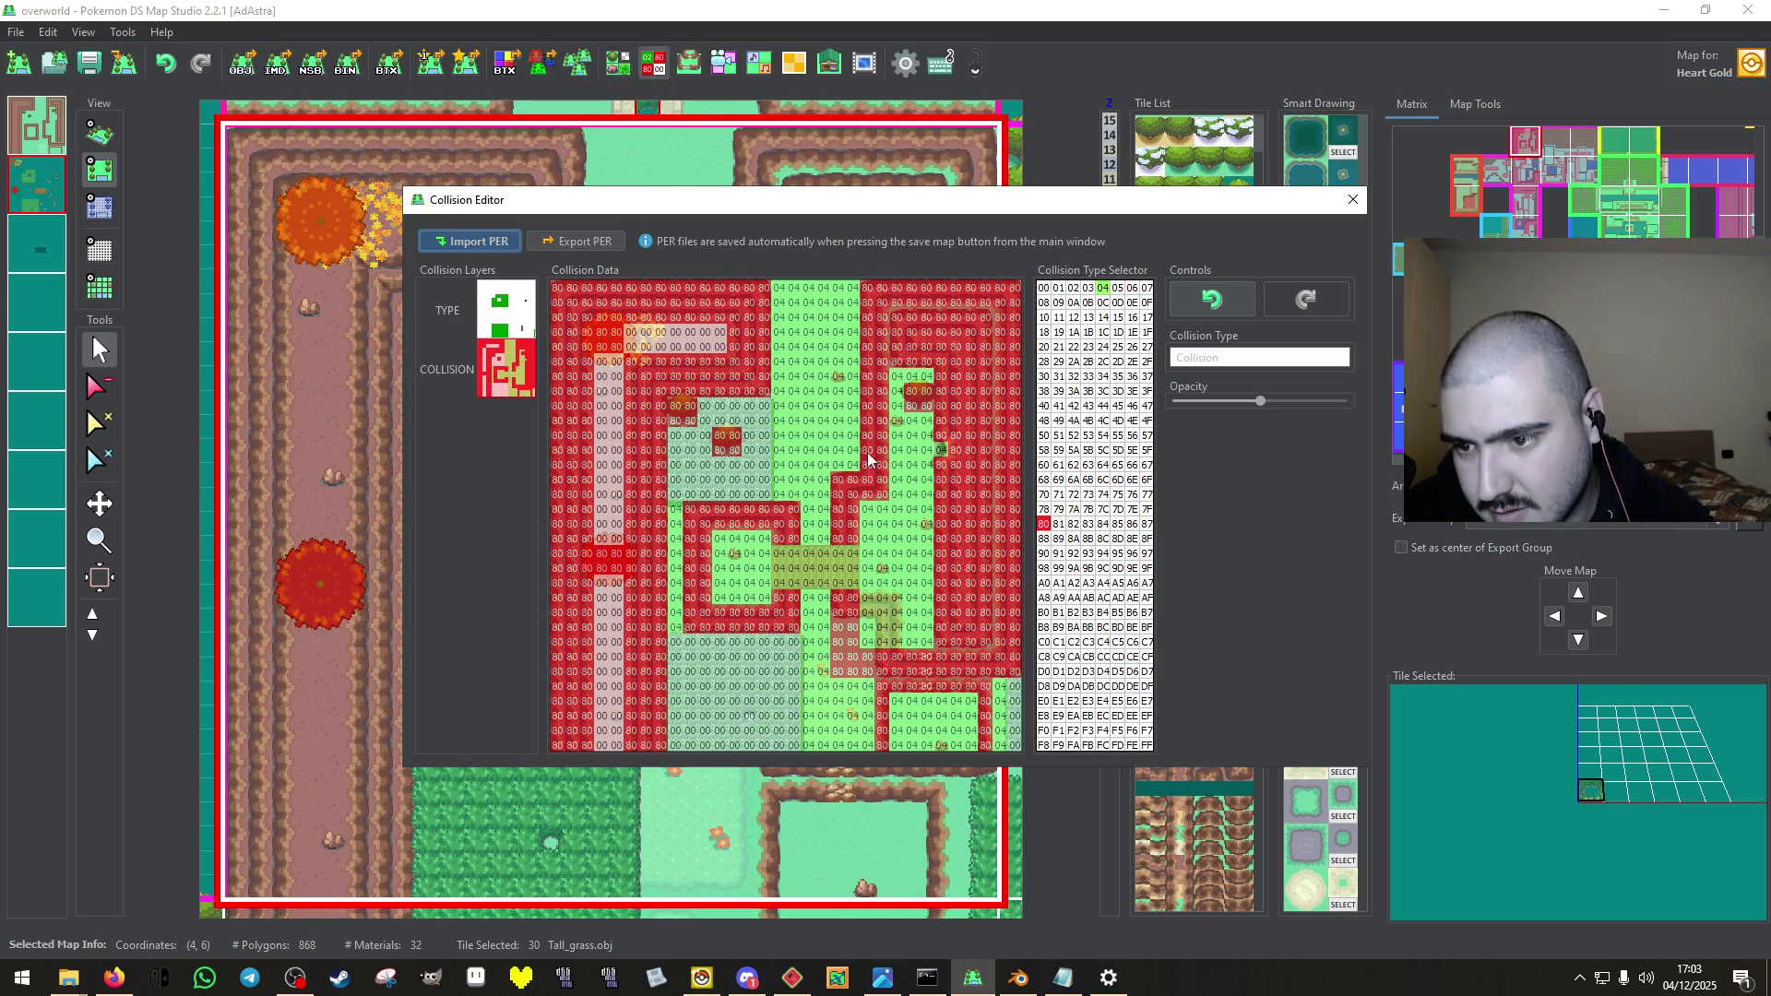
{"action": "left_click", "coordinate": [838, 378]}
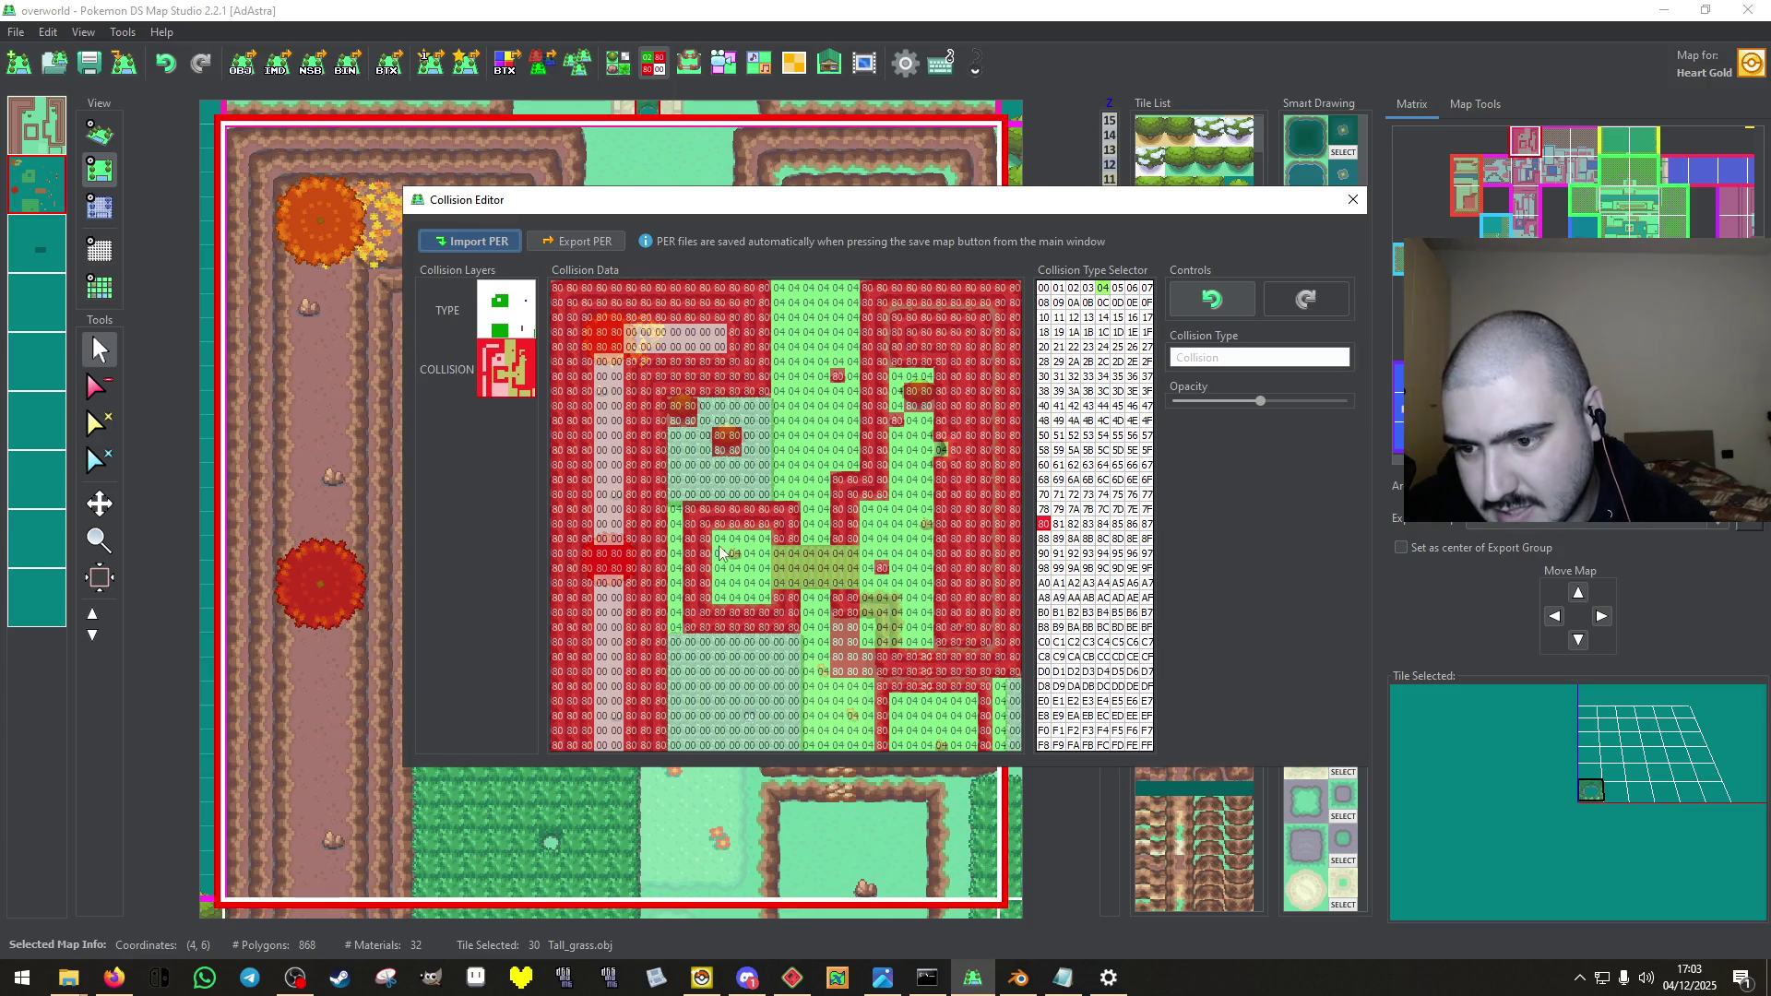
{"action": "left_click", "coordinate": [927, 524]}
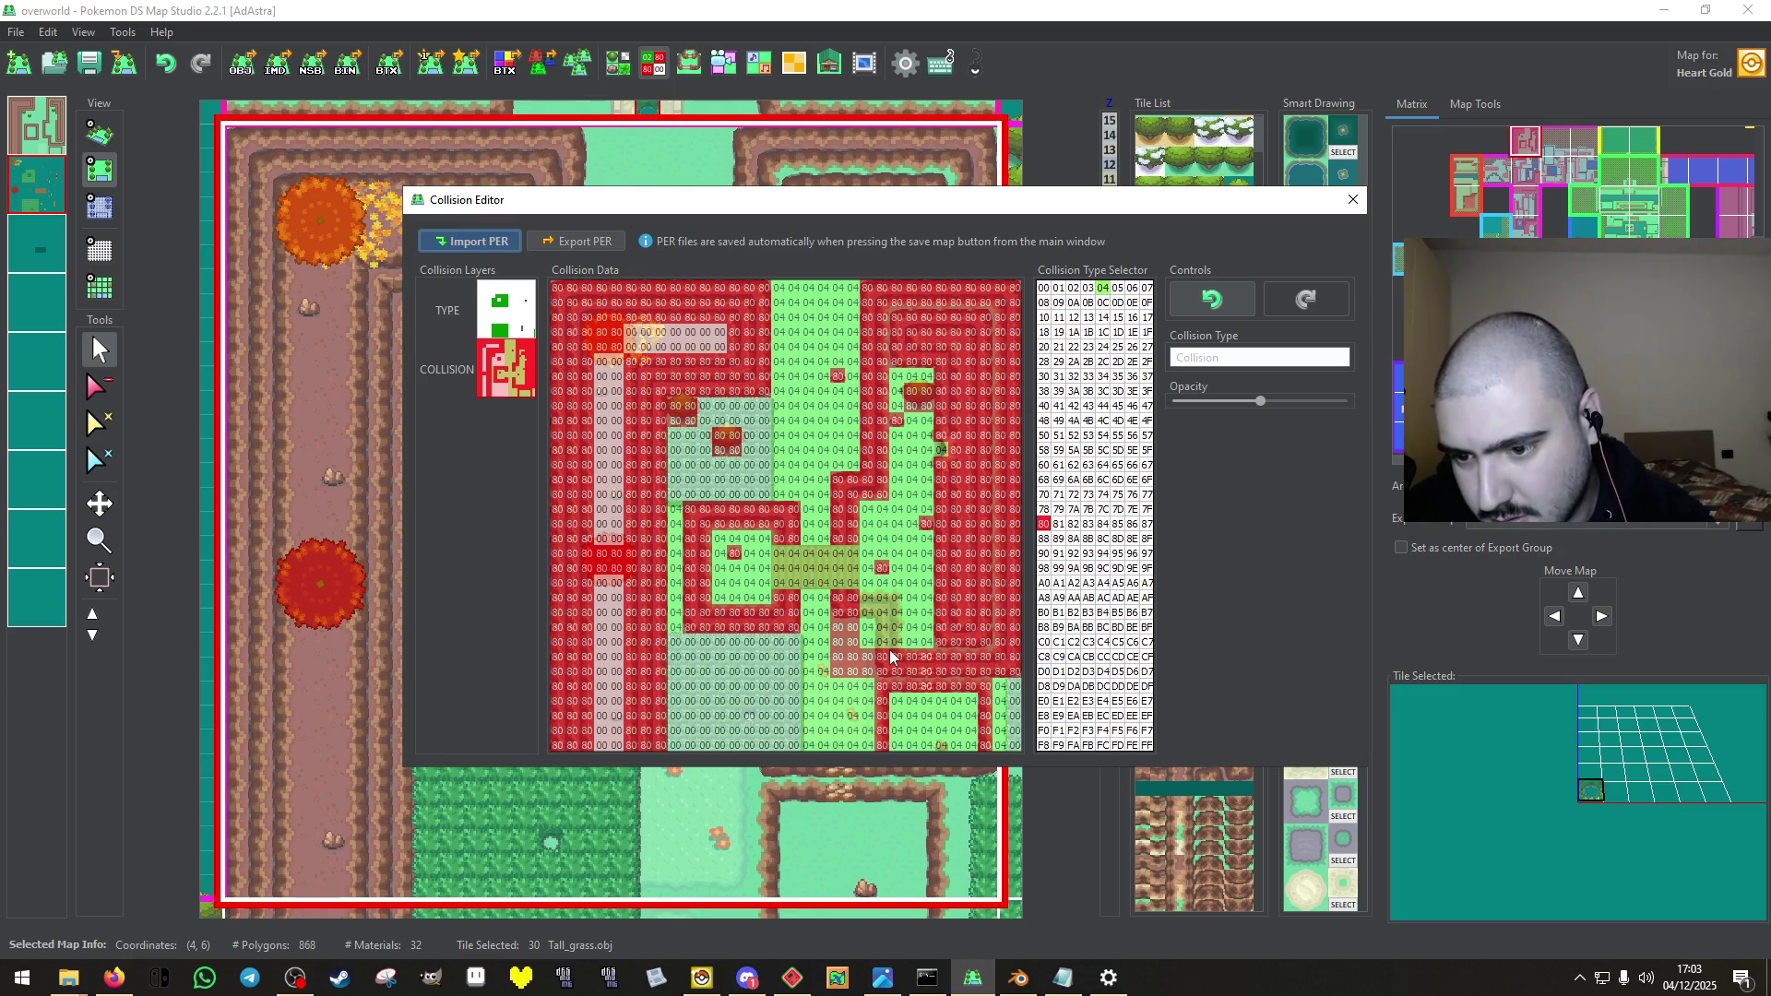
{"action": "right_click", "coordinate": [882, 613]}
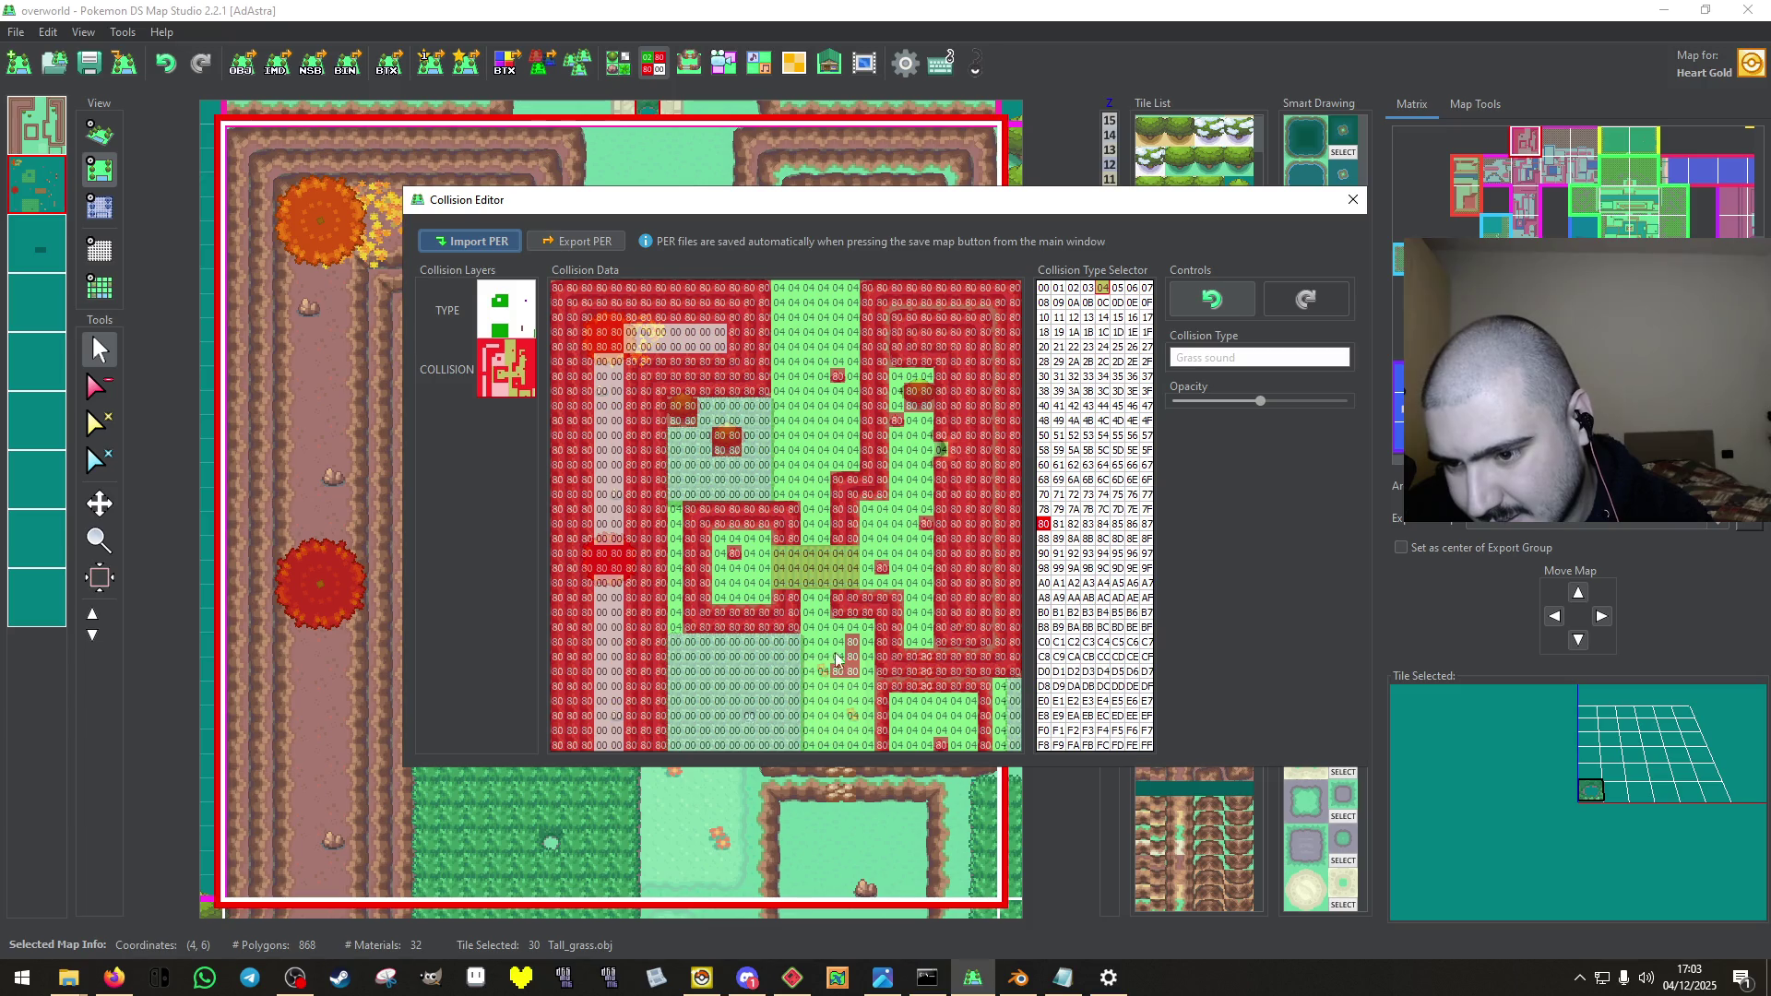
{"action": "left_click_drag", "start_coordinate": [837, 659], "coordinate": [854, 659]}
{"action": "right_click", "coordinate": [749, 486]}
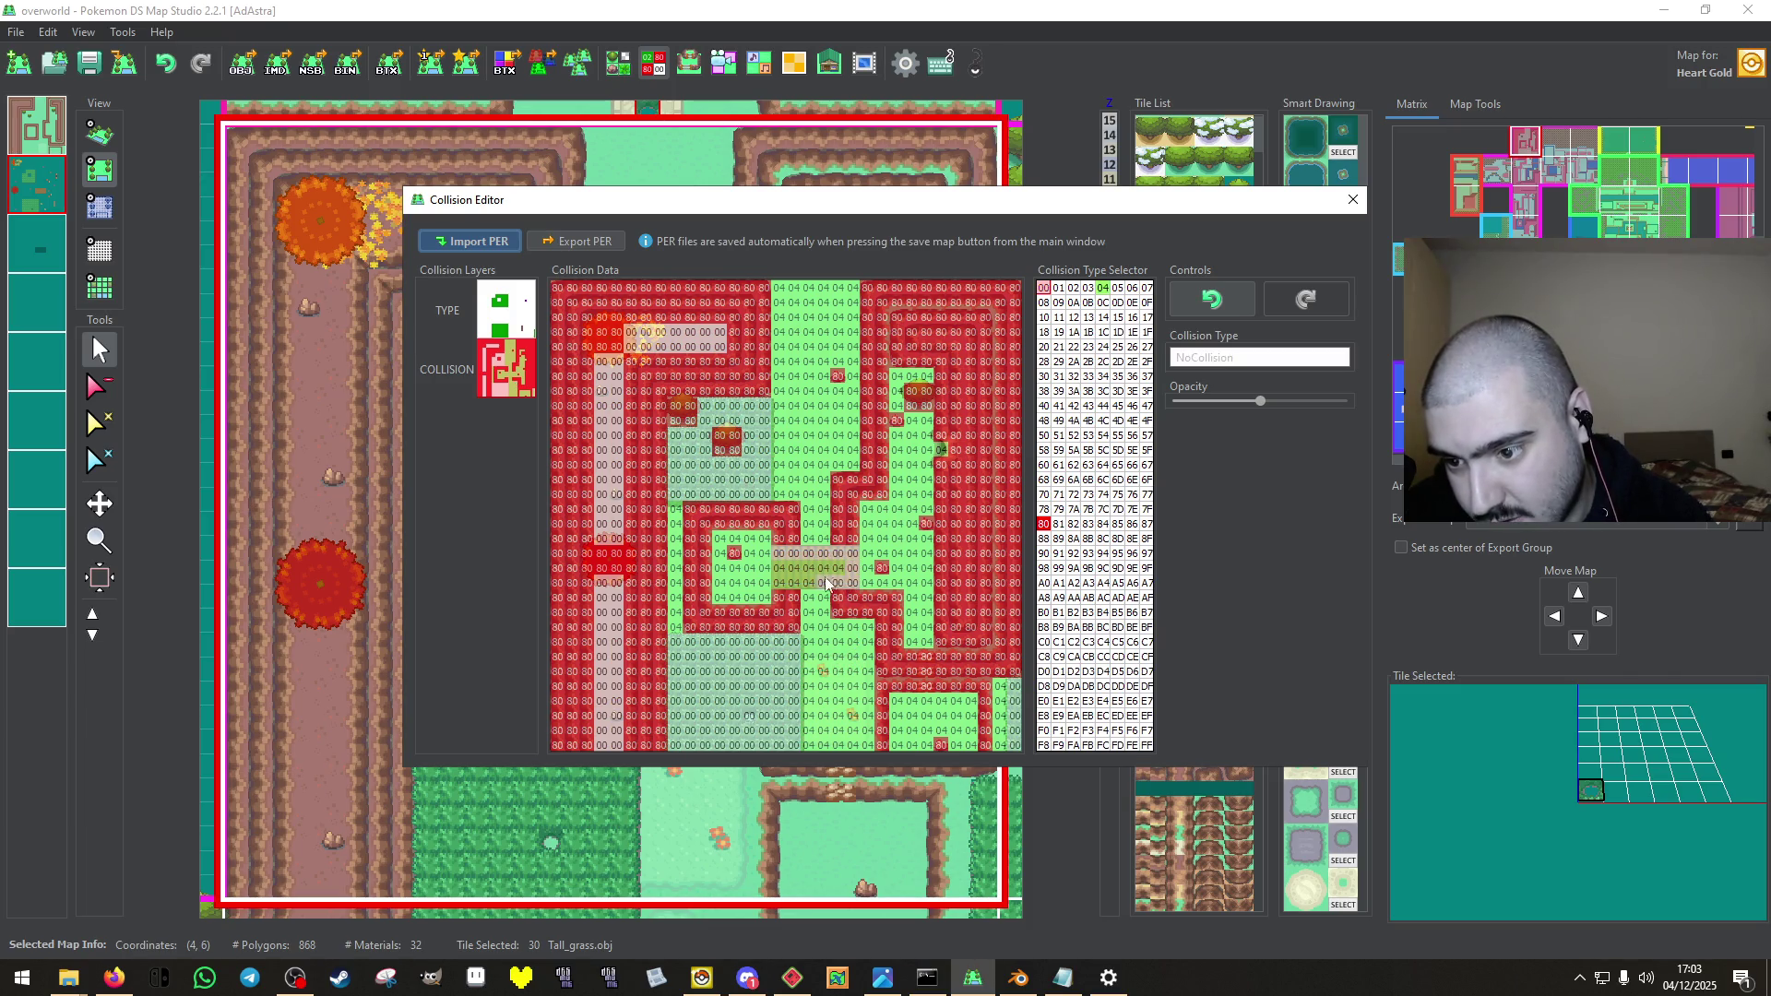
{"action": "left_click_drag", "start_coordinate": [817, 583], "coordinate": [833, 567]}
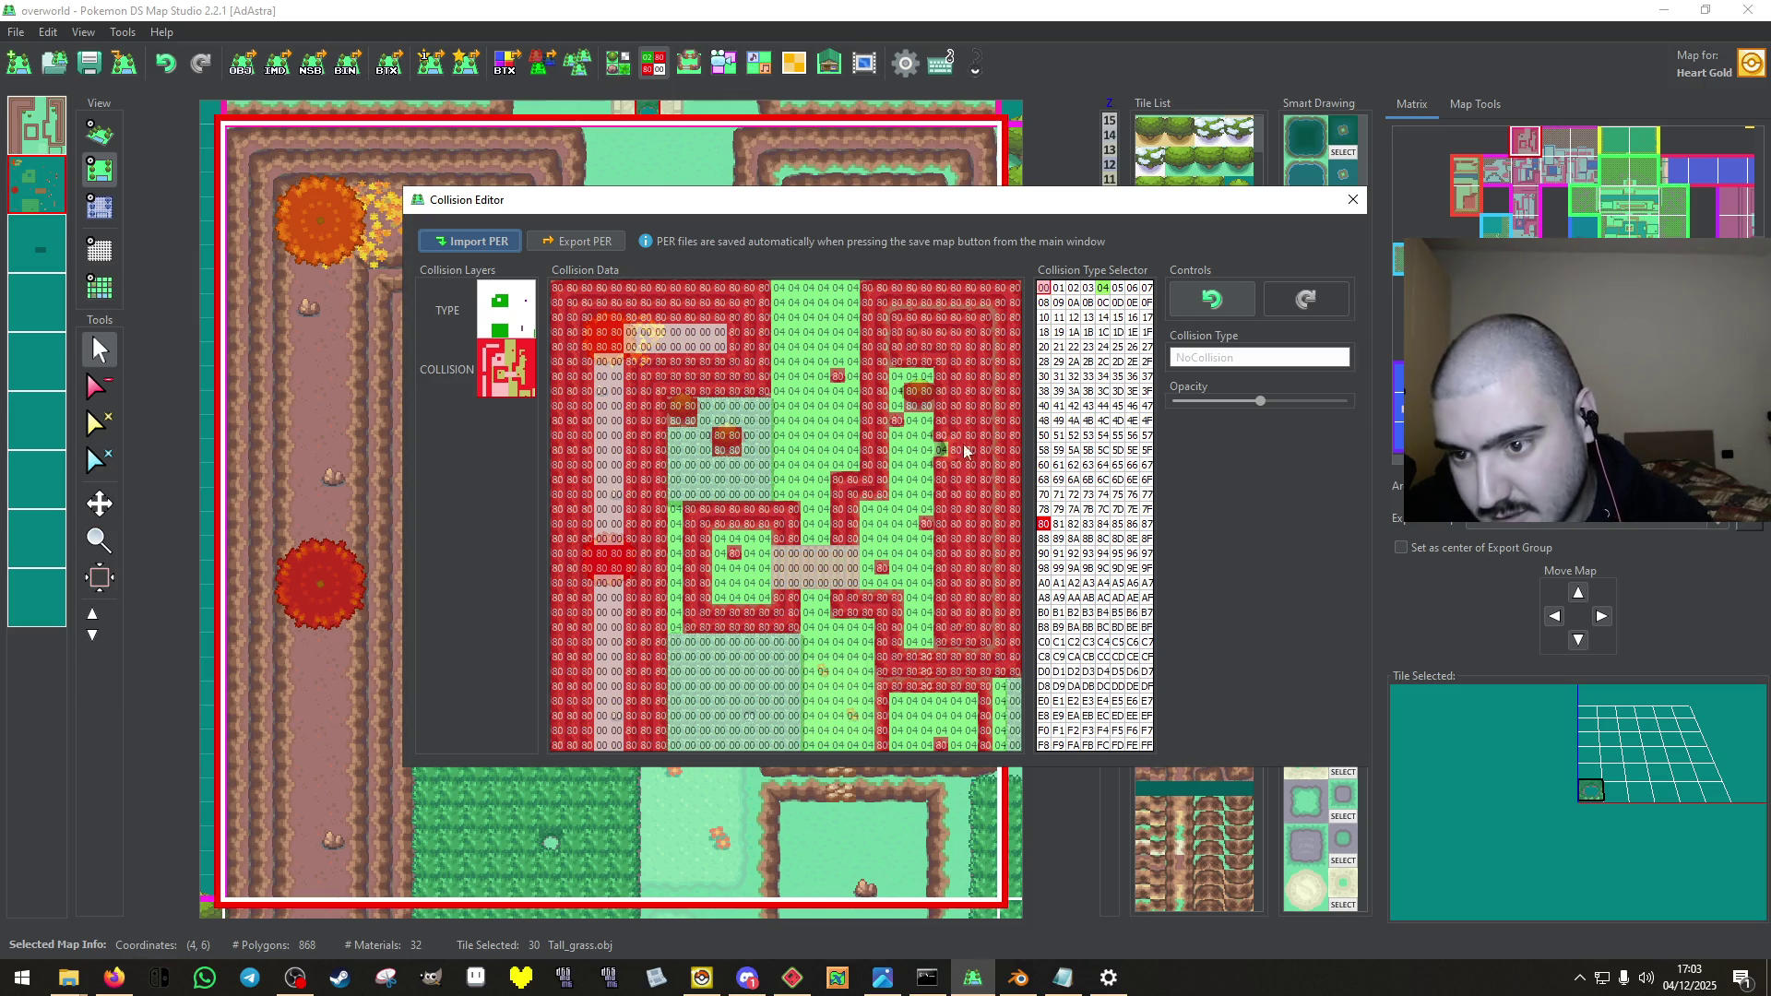
{"action": "left_click", "coordinate": [527, 329]}
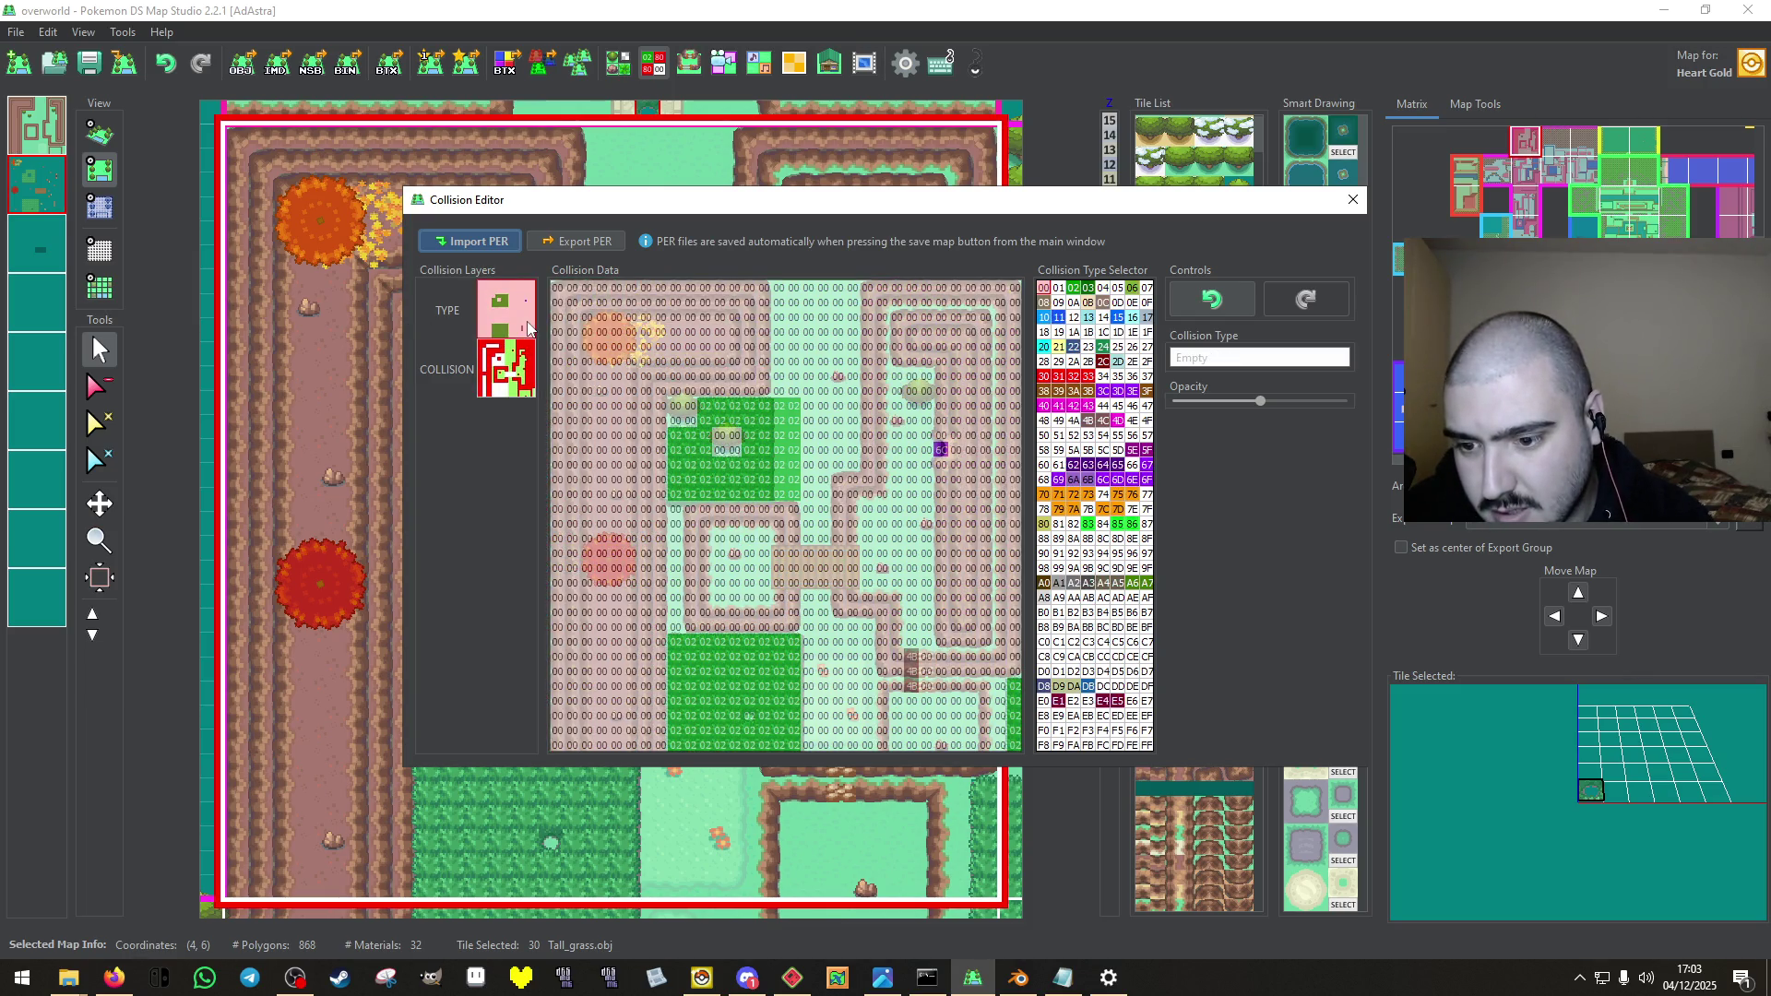
Shift the 4B Vertical mountain climb cells one column over and clear the rightmost 02 grass cells.
{"action": "left_click_drag", "start_coordinate": [924, 707], "coordinate": [917, 670]}
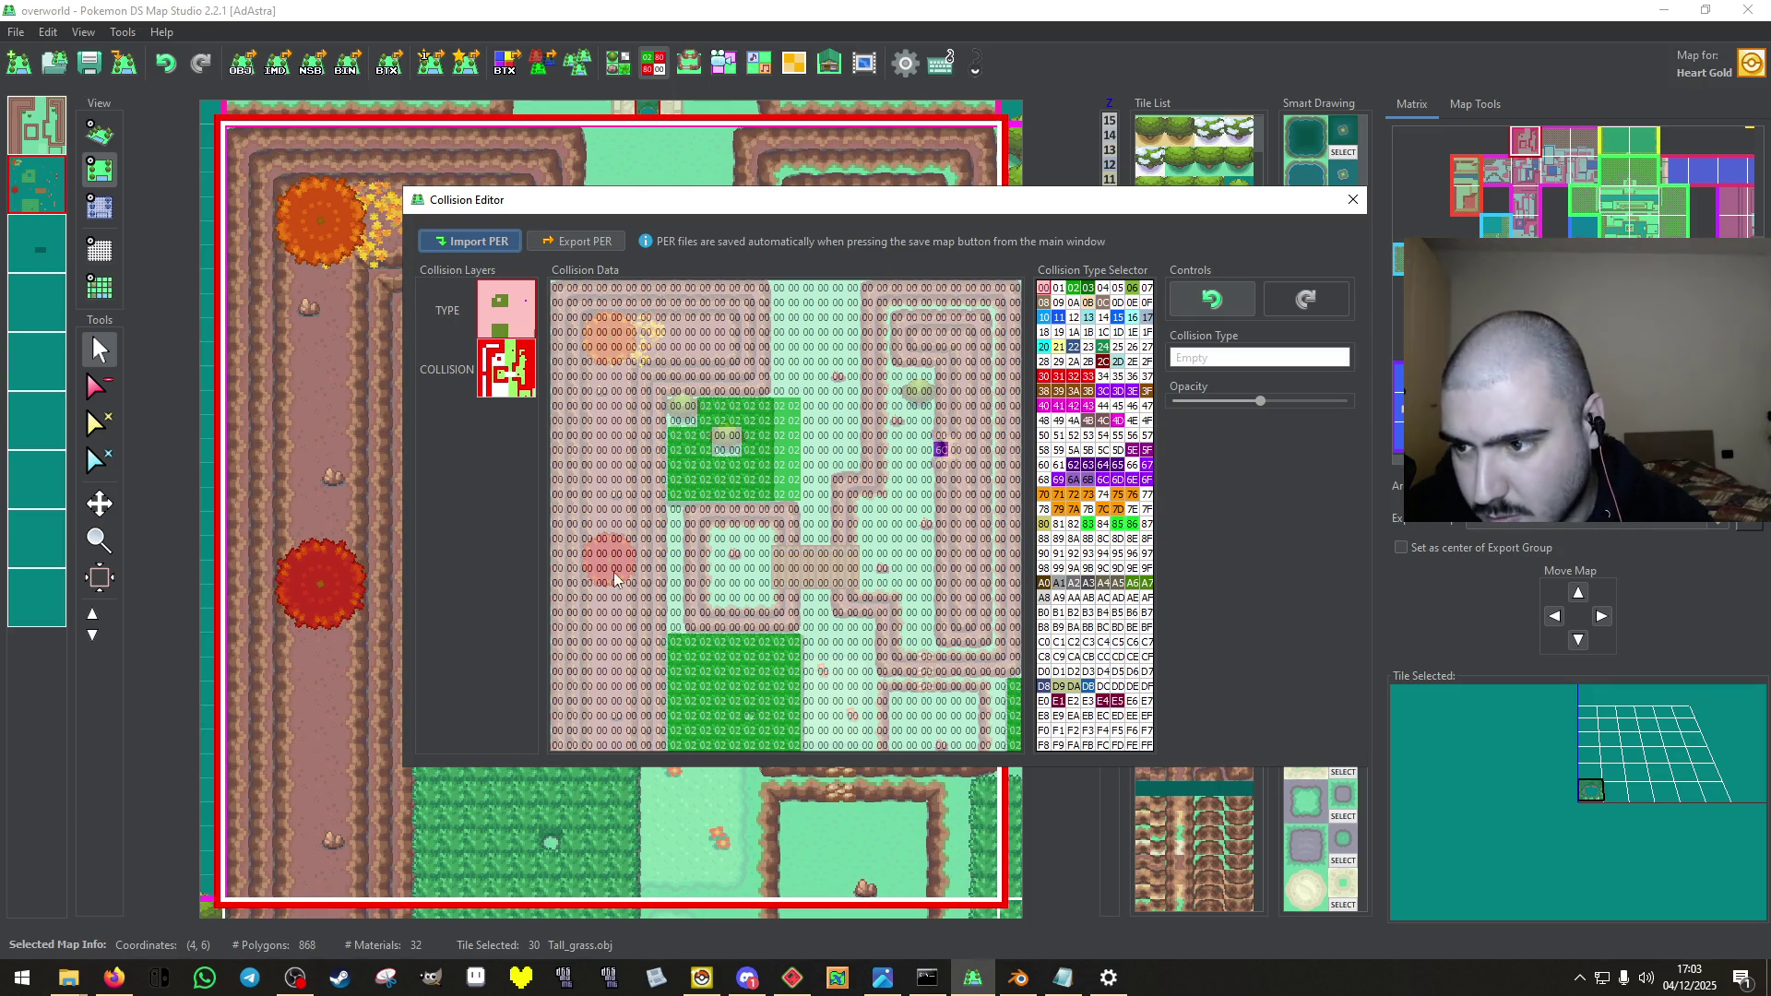
{"action": "left_click", "coordinate": [1088, 421]}
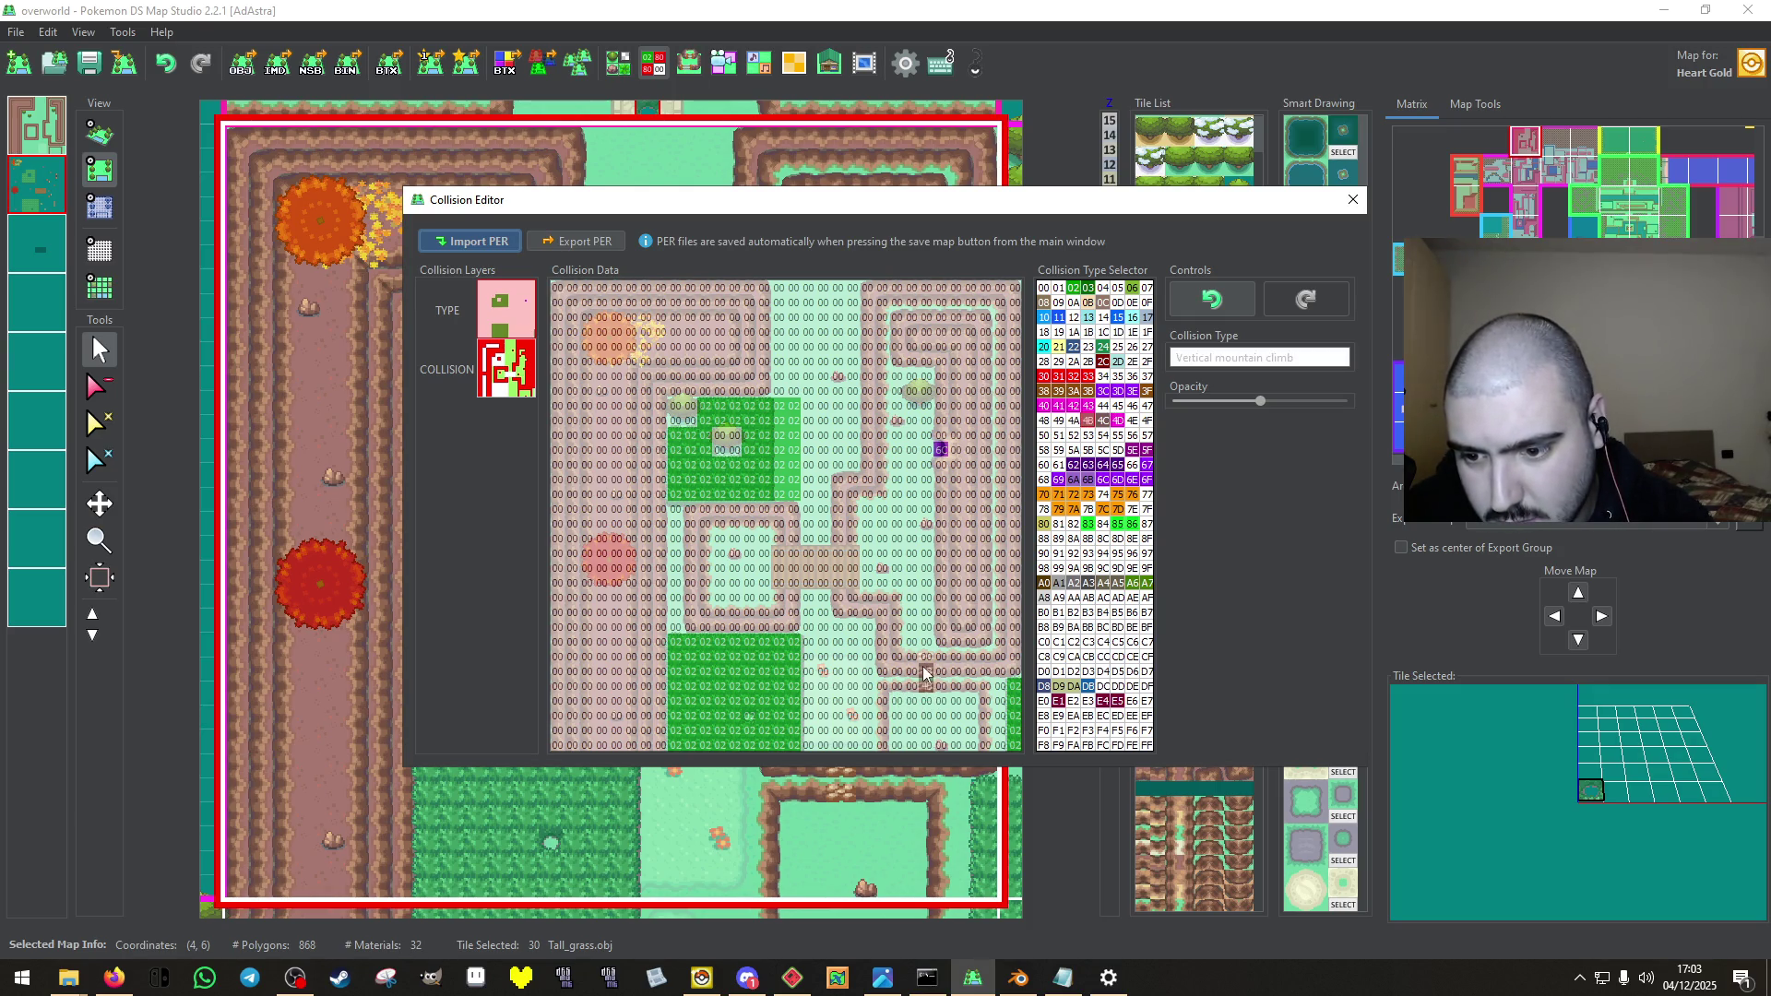
{"action": "left_click_drag", "start_coordinate": [928, 656], "coordinate": [926, 686]}
{"action": "right_click", "coordinate": [812, 496]}
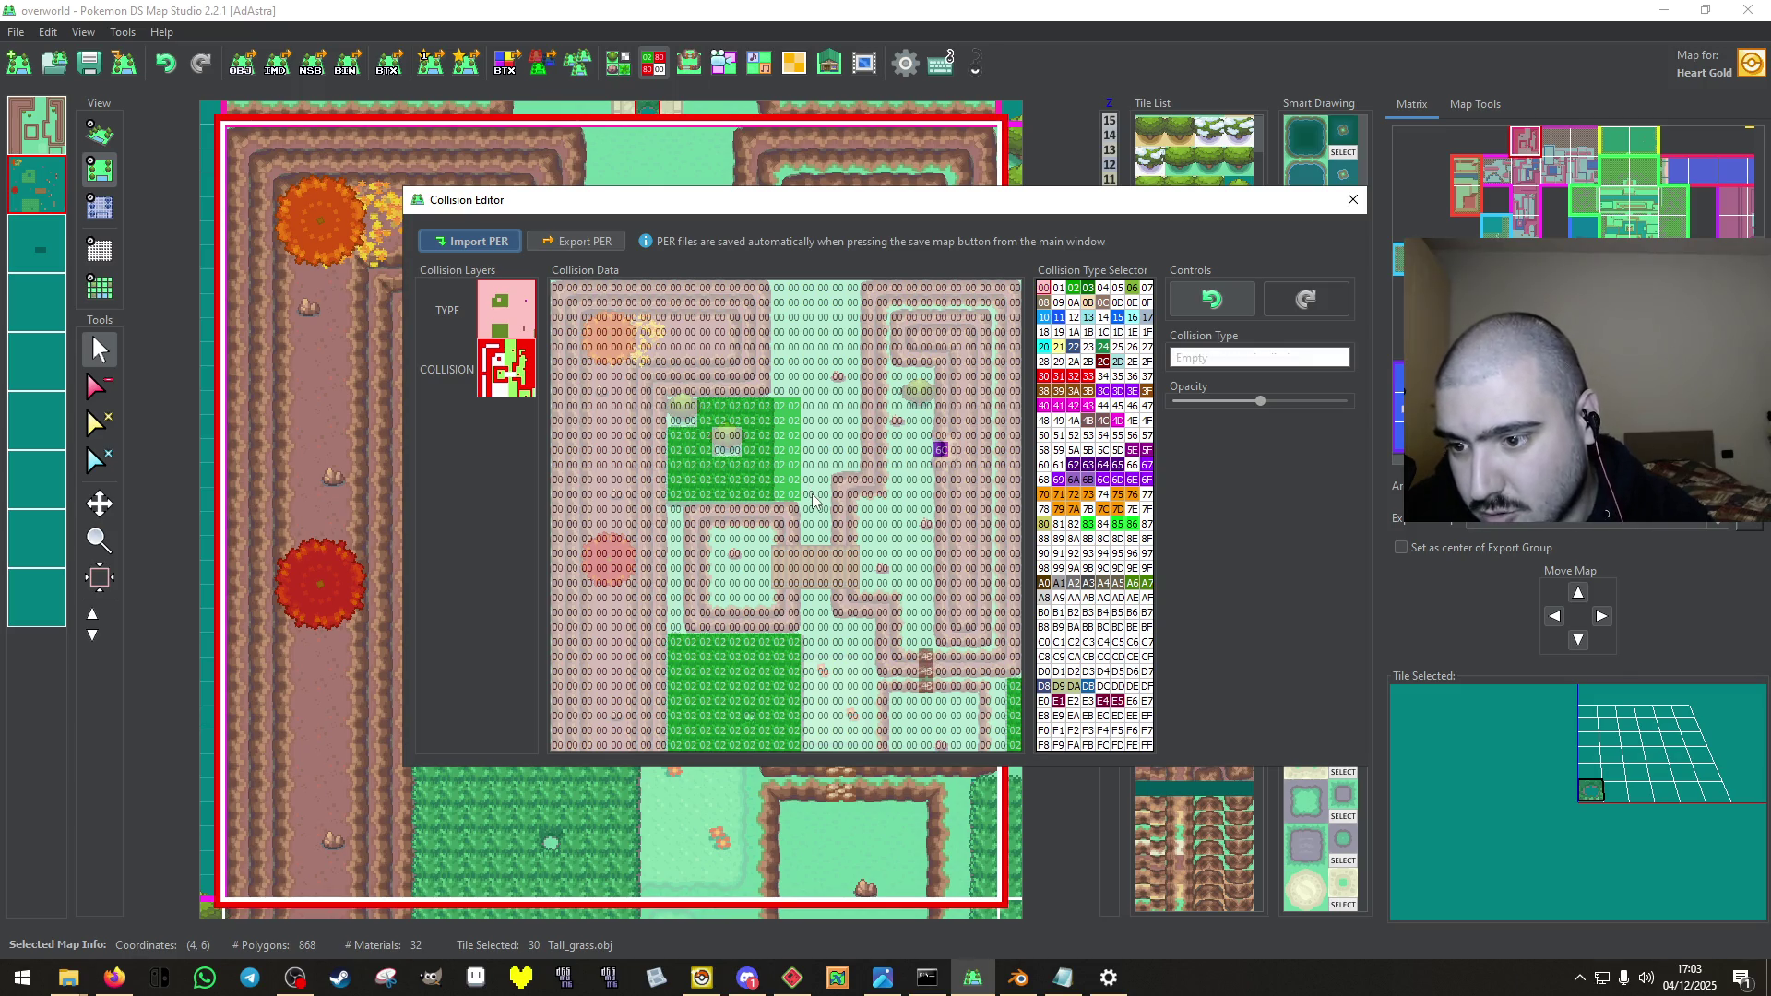
{"action": "mouse_move", "coordinate": [804, 496]}
{"action": "left_mouse_down"}
{"action": "mouse_move", "coordinate": [787, 413]}
{"action": "mouse_move", "coordinate": [797, 489]}
{"action": "mouse_move", "coordinate": [793, 469]}
{"action": "left_mouse_up"}
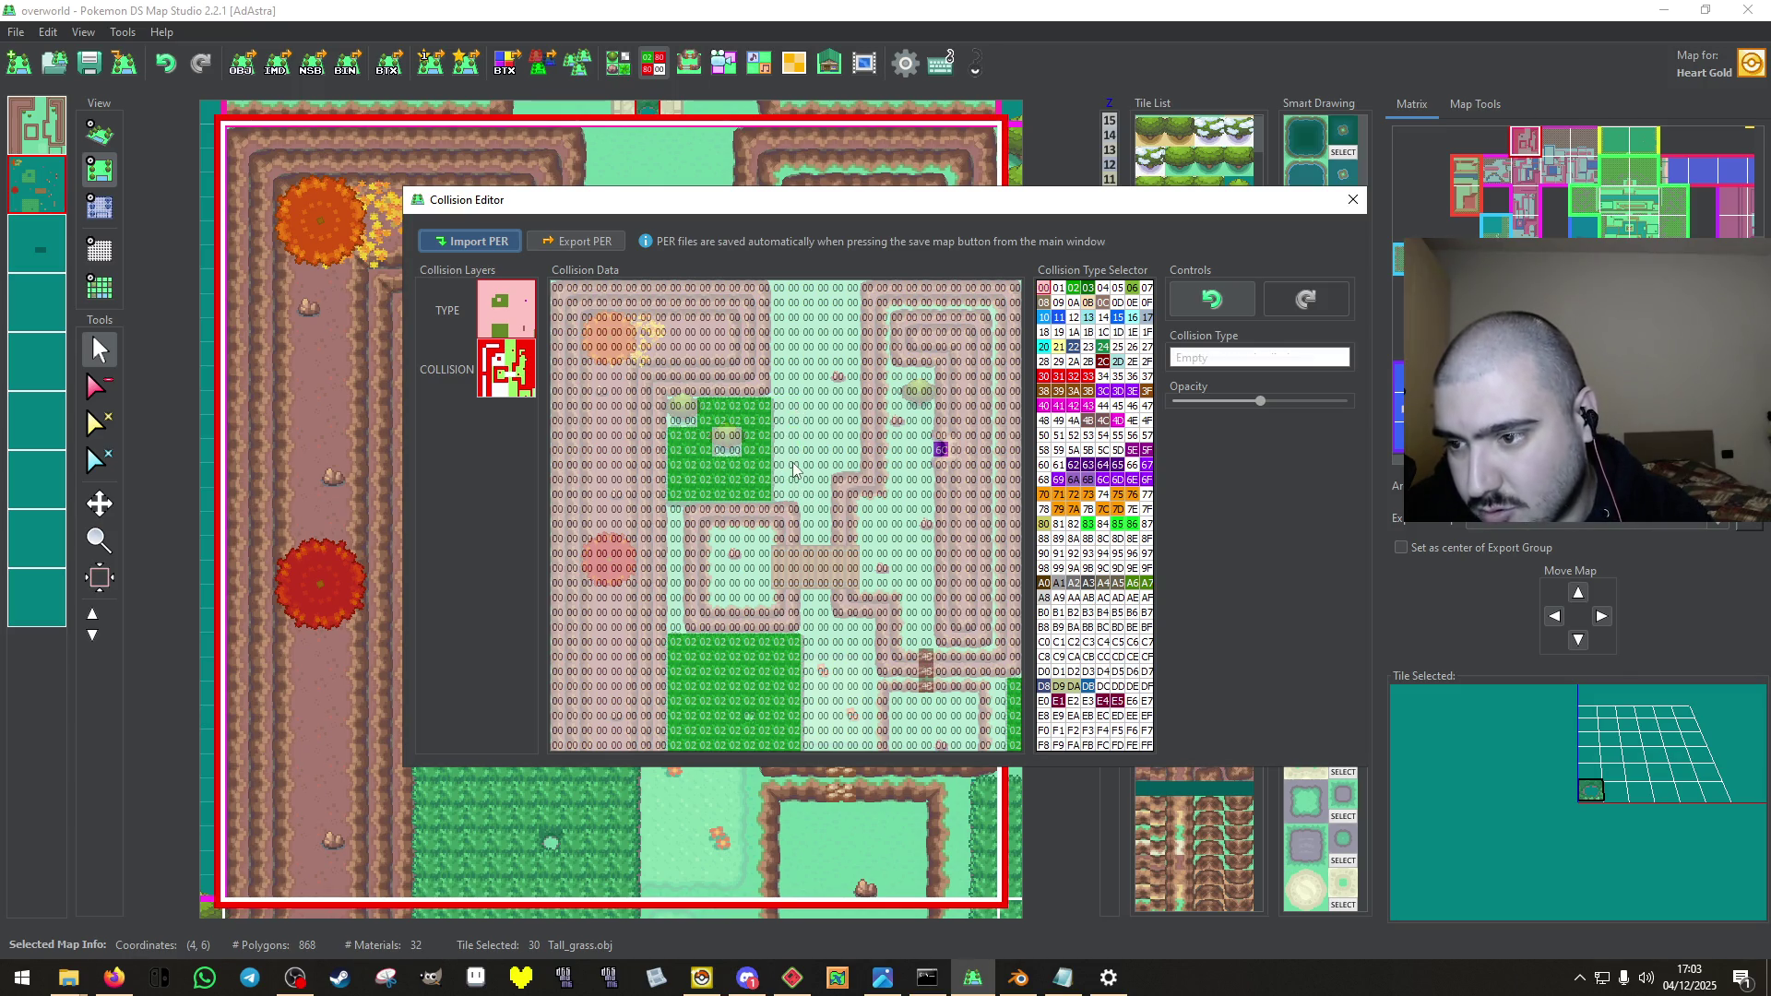
Compare the TYPE and COLLISION layers repeatedly, then close the Collision Editor.
{"action": "left_click", "coordinate": [486, 380]}
{"action": "left_click", "coordinate": [487, 326]}
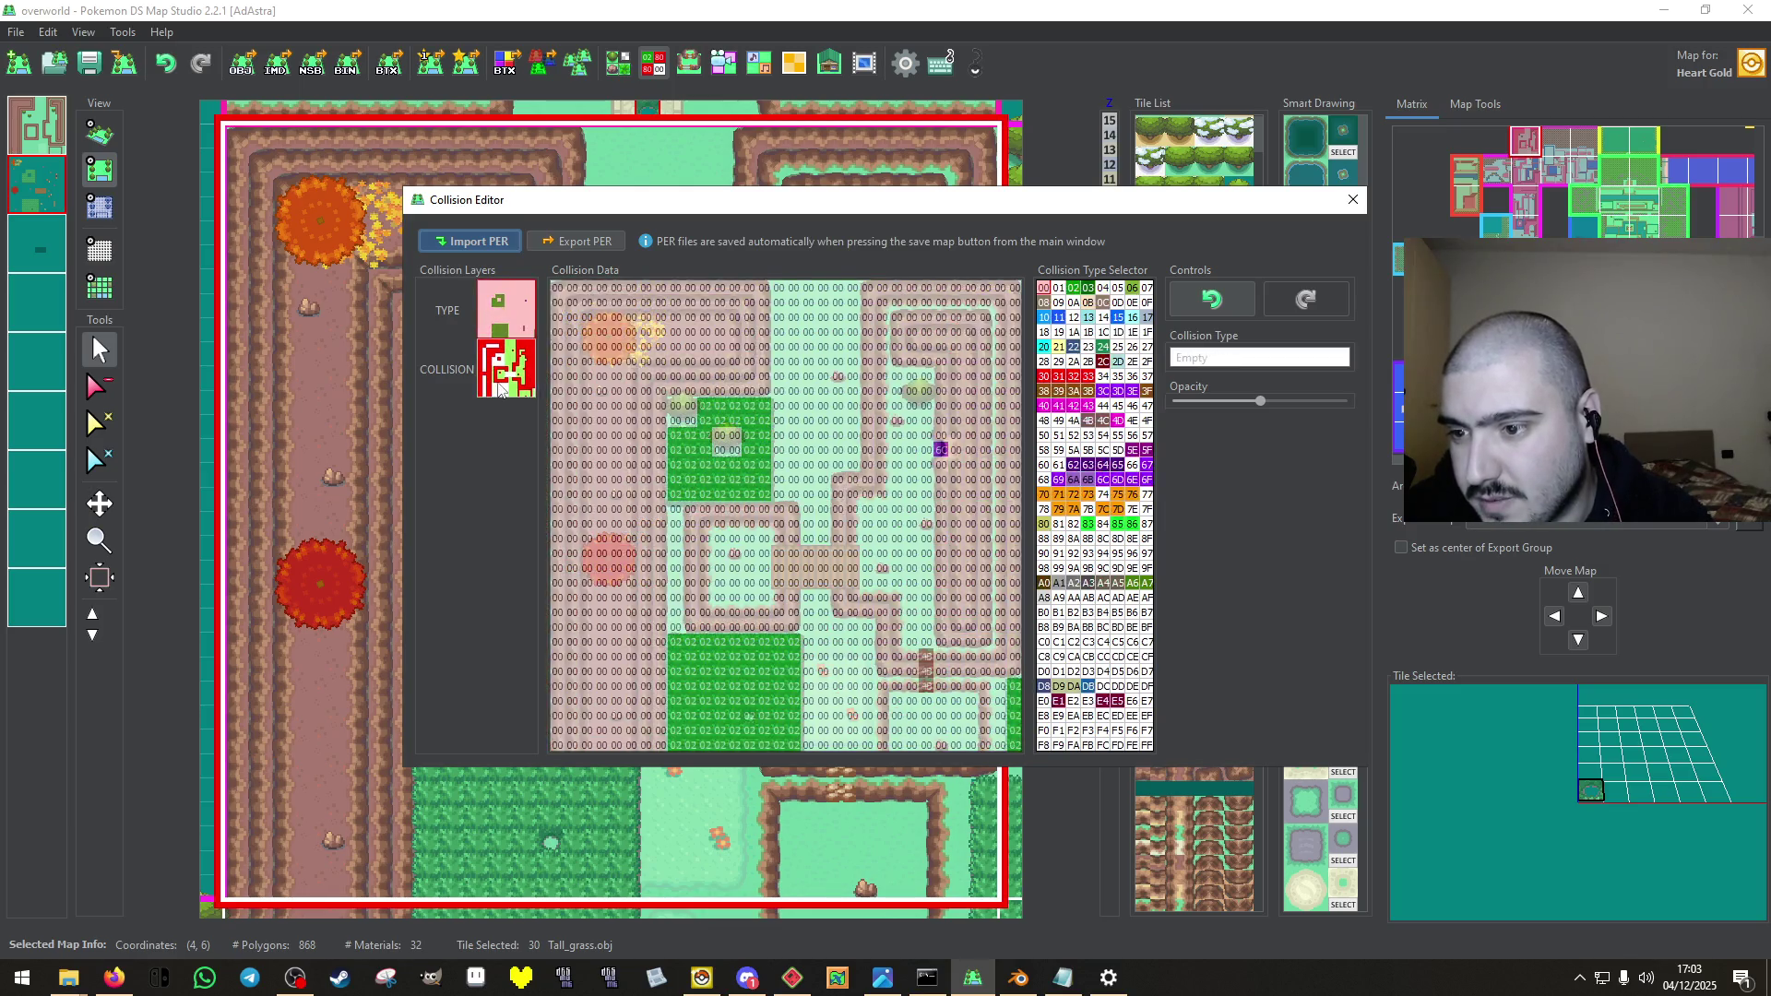
{"action": "left_click", "coordinate": [499, 387]}
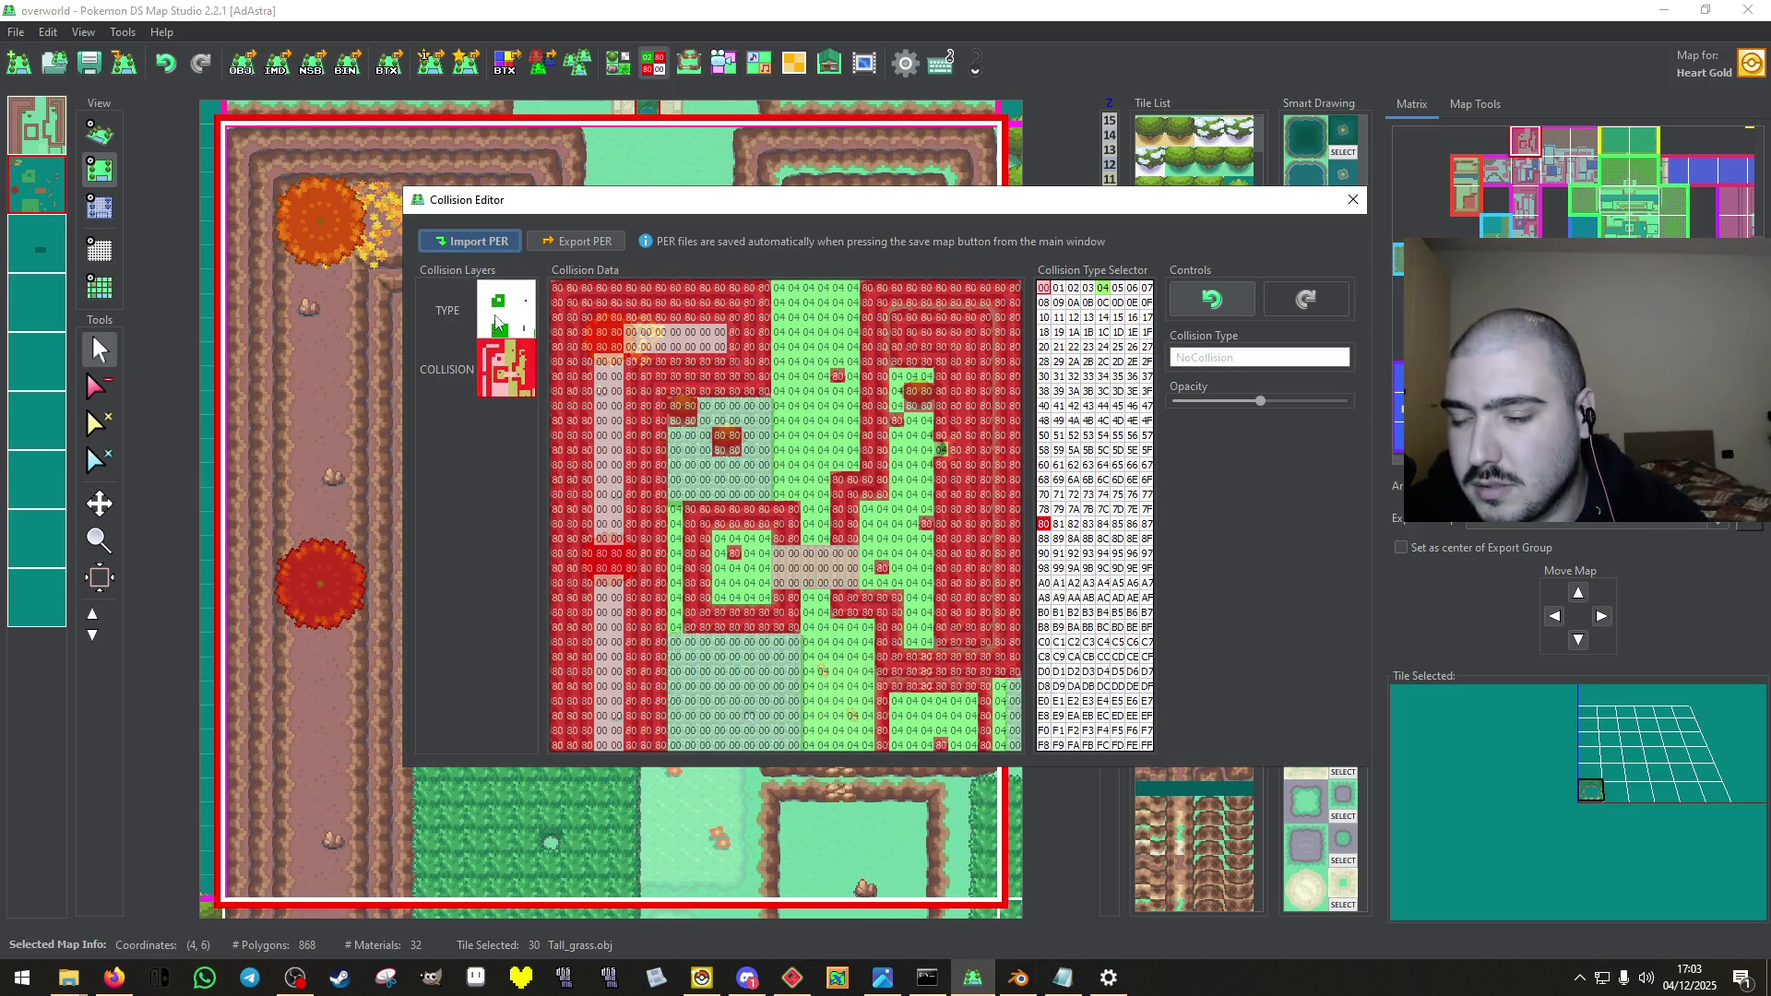
{"action": "left_click", "coordinate": [498, 323]}
{"action": "left_click", "coordinate": [506, 386]}
{"action": "left_click", "coordinate": [510, 322]}
{"action": "left_click", "coordinate": [492, 385]}
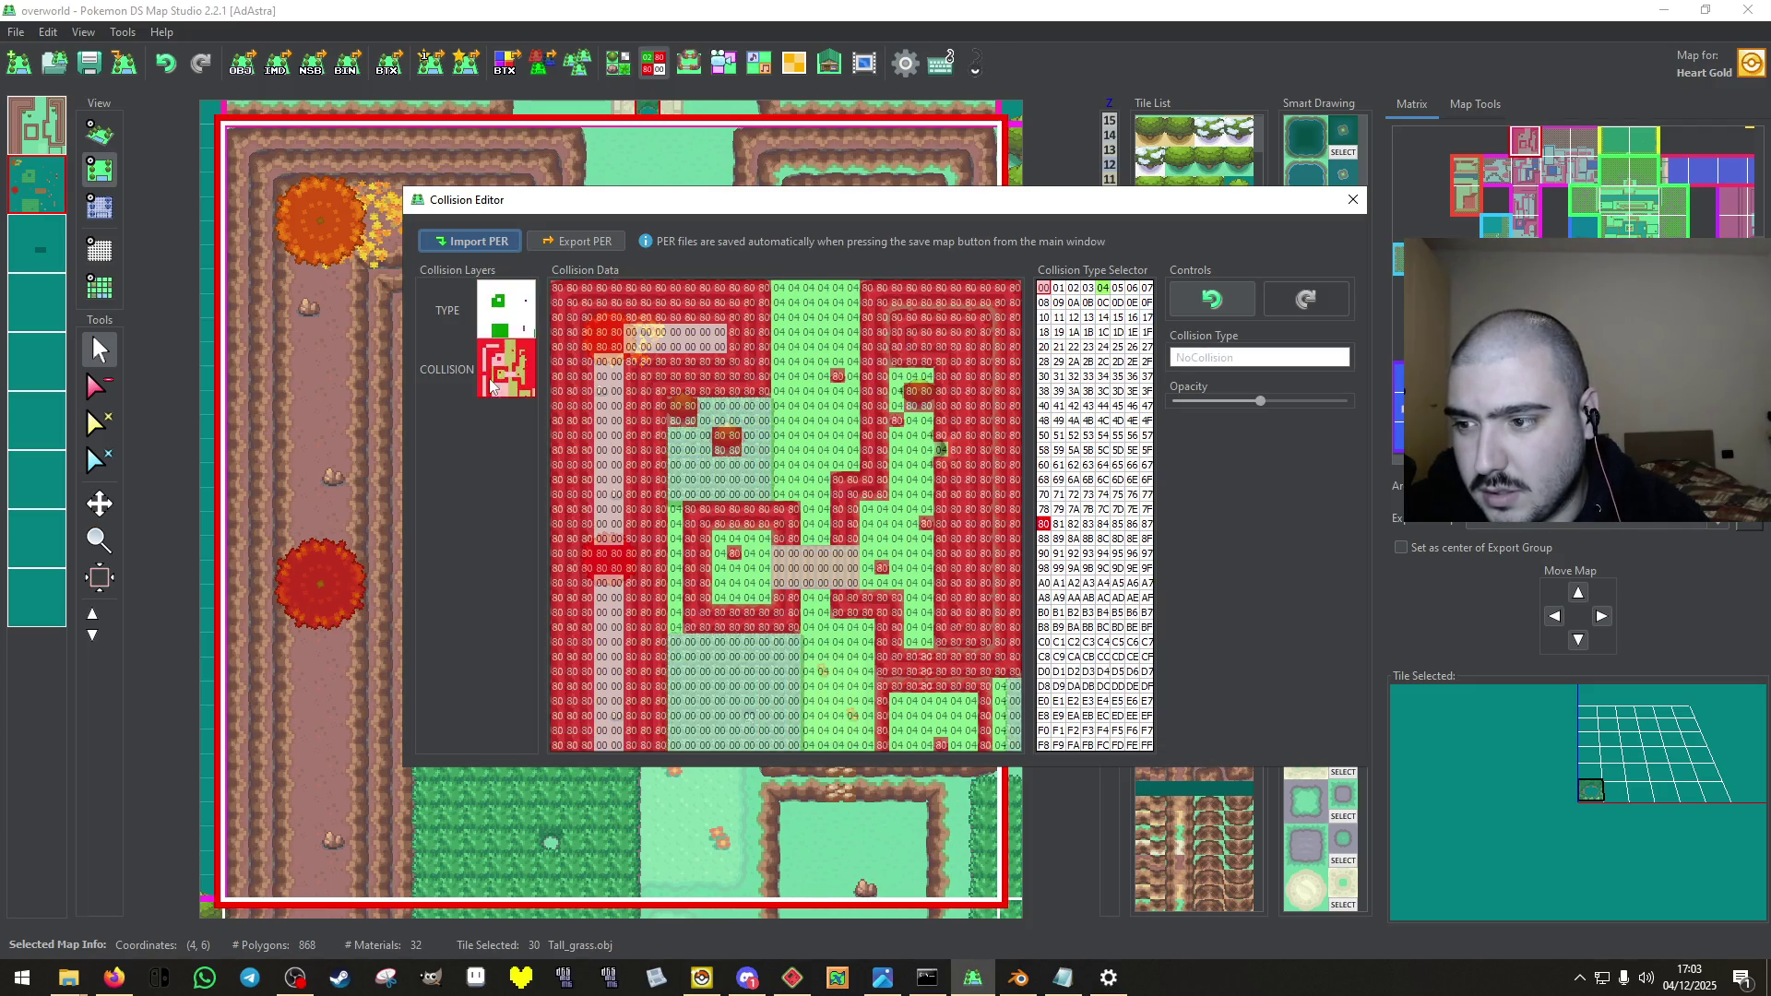
{"action": "left_click", "coordinate": [505, 334]}
{"action": "left_click", "coordinate": [502, 363]}
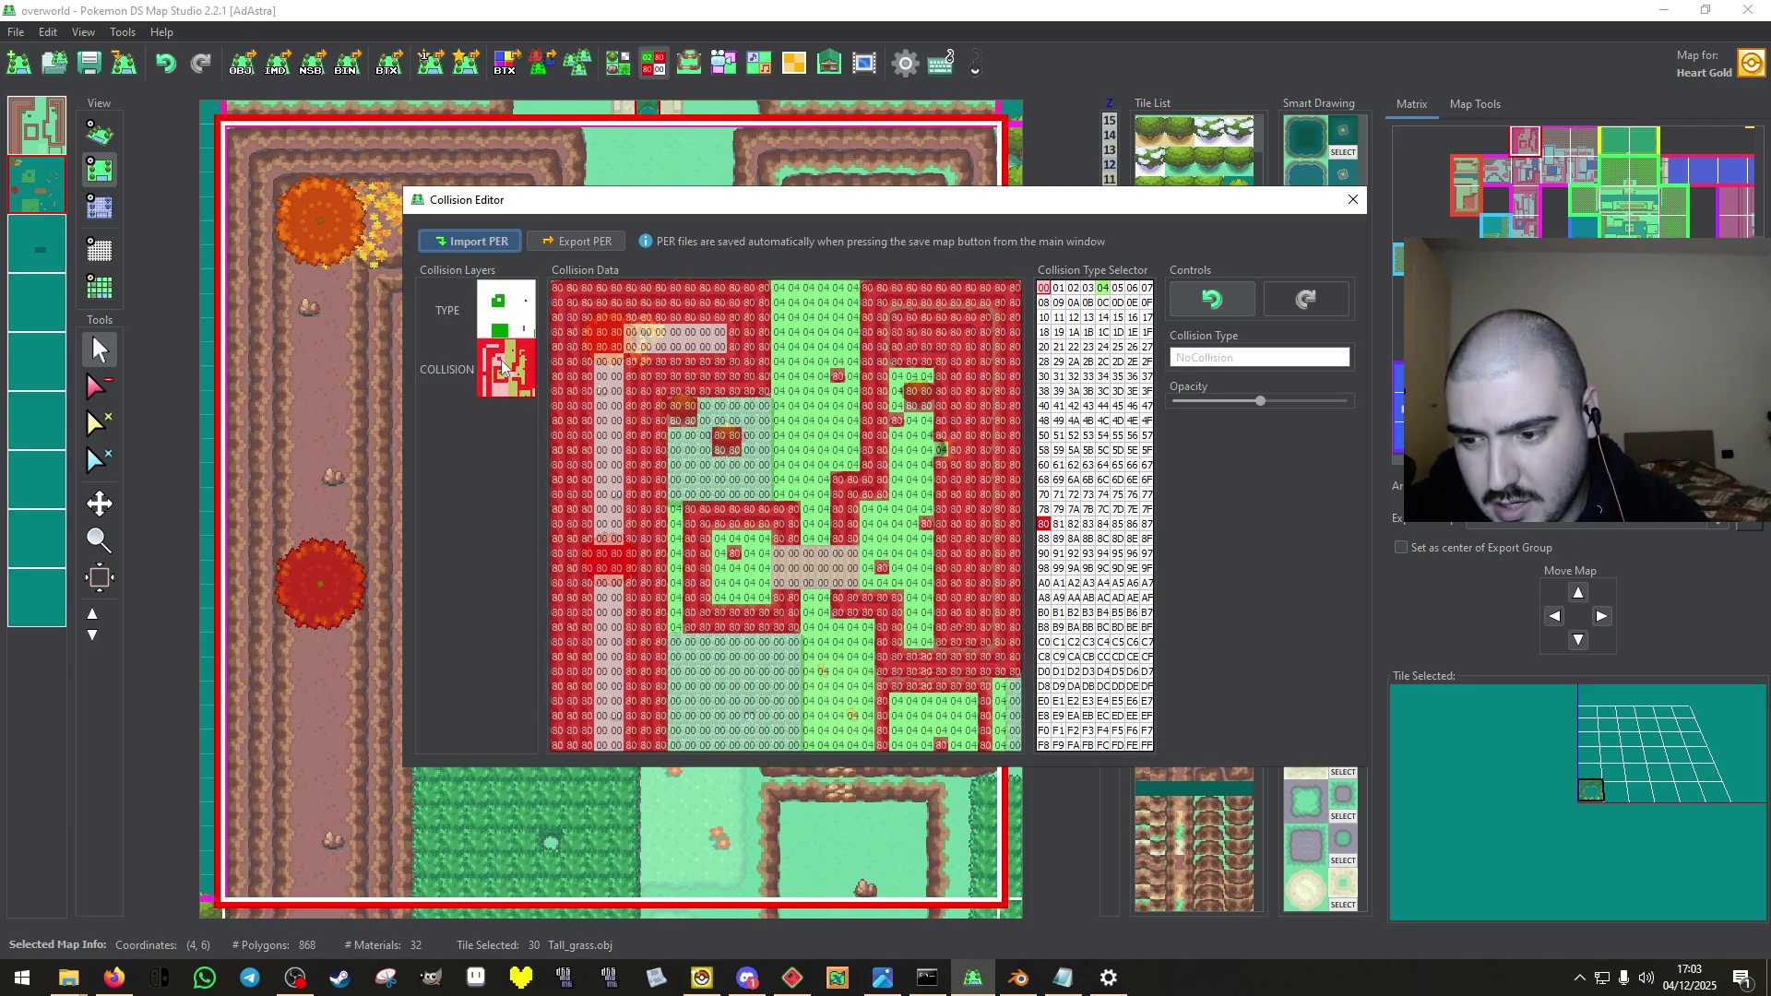
{"action": "left_click", "coordinate": [501, 313]}
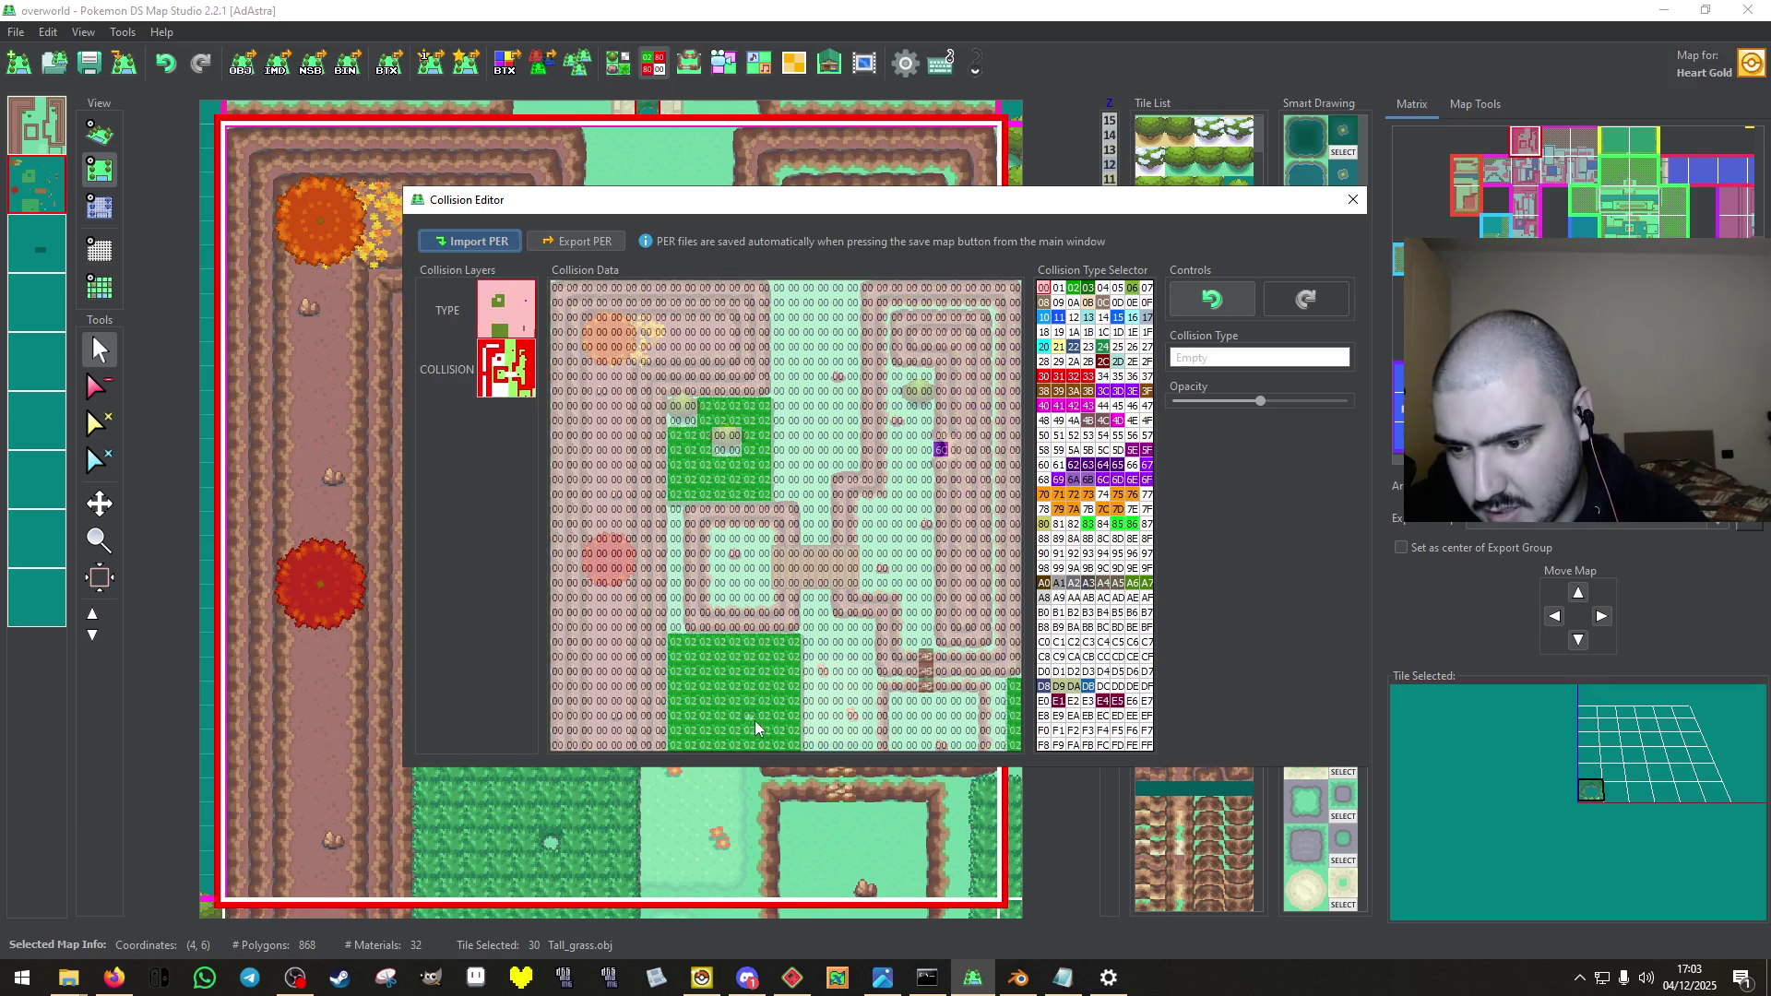
{"action": "left_click", "coordinate": [1352, 204]}
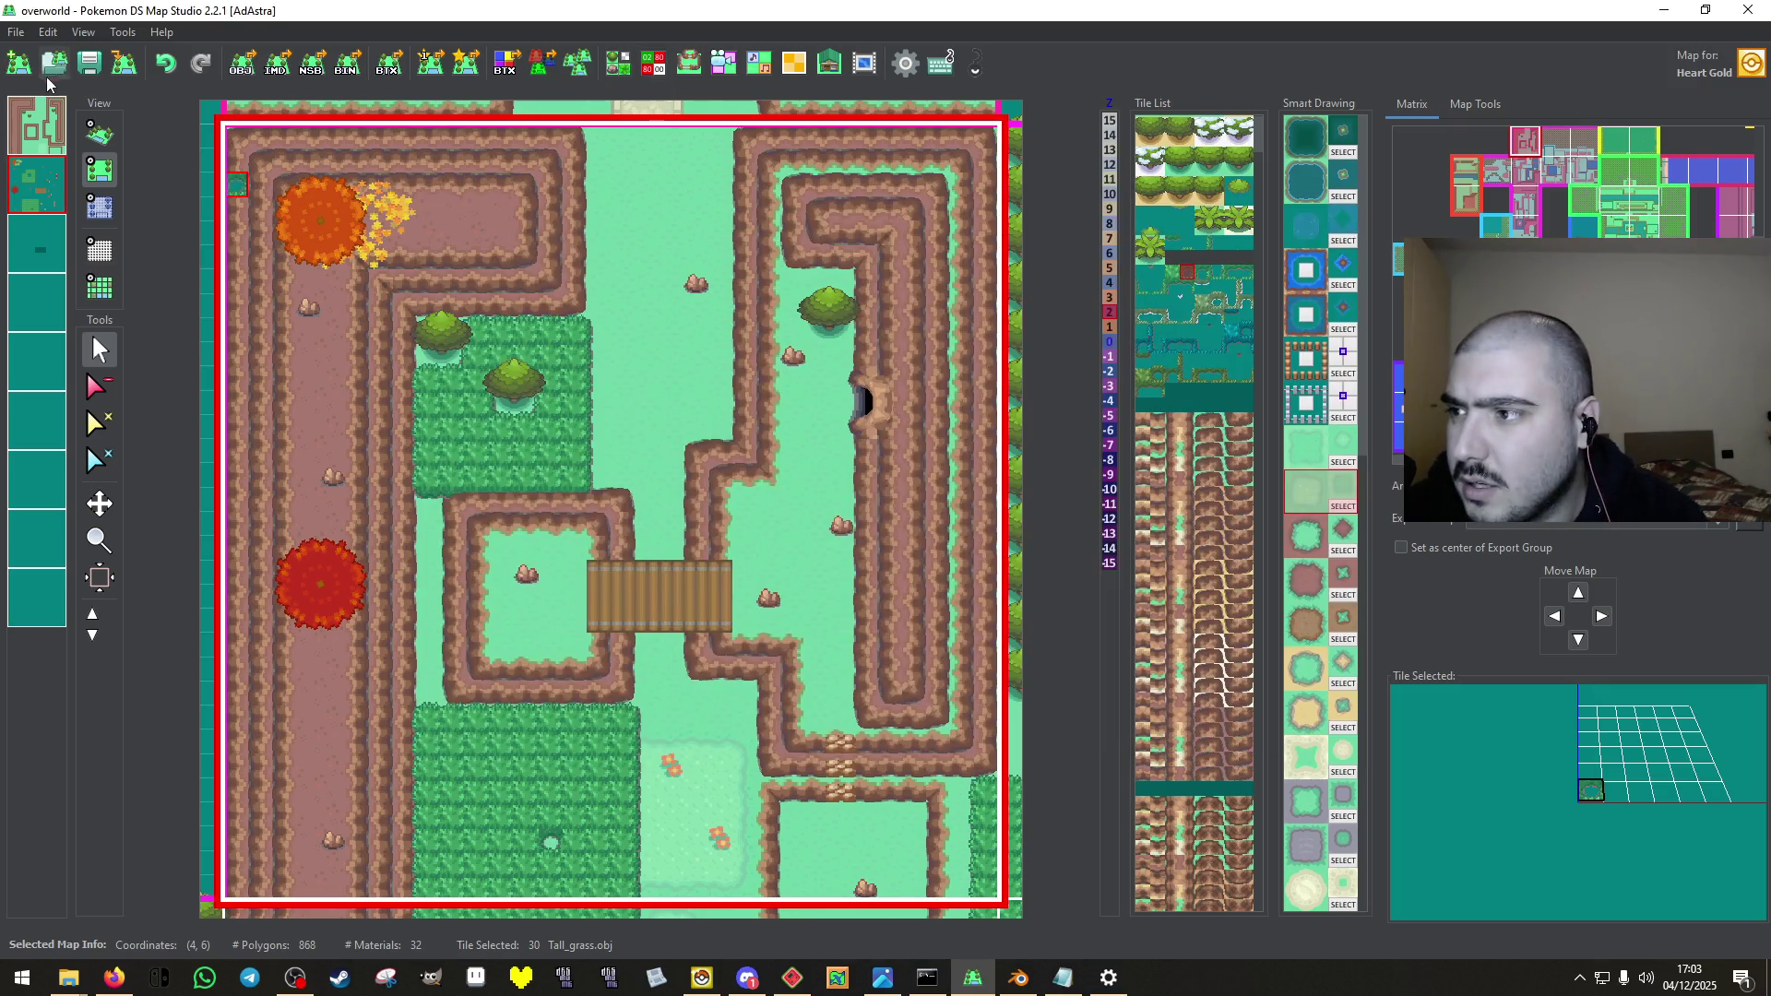
Save map (4,6) and switch back to map (4,7).
{"action": "left_click", "coordinate": [65, 69]}
{"action": "left_click", "coordinate": [997, 618]}
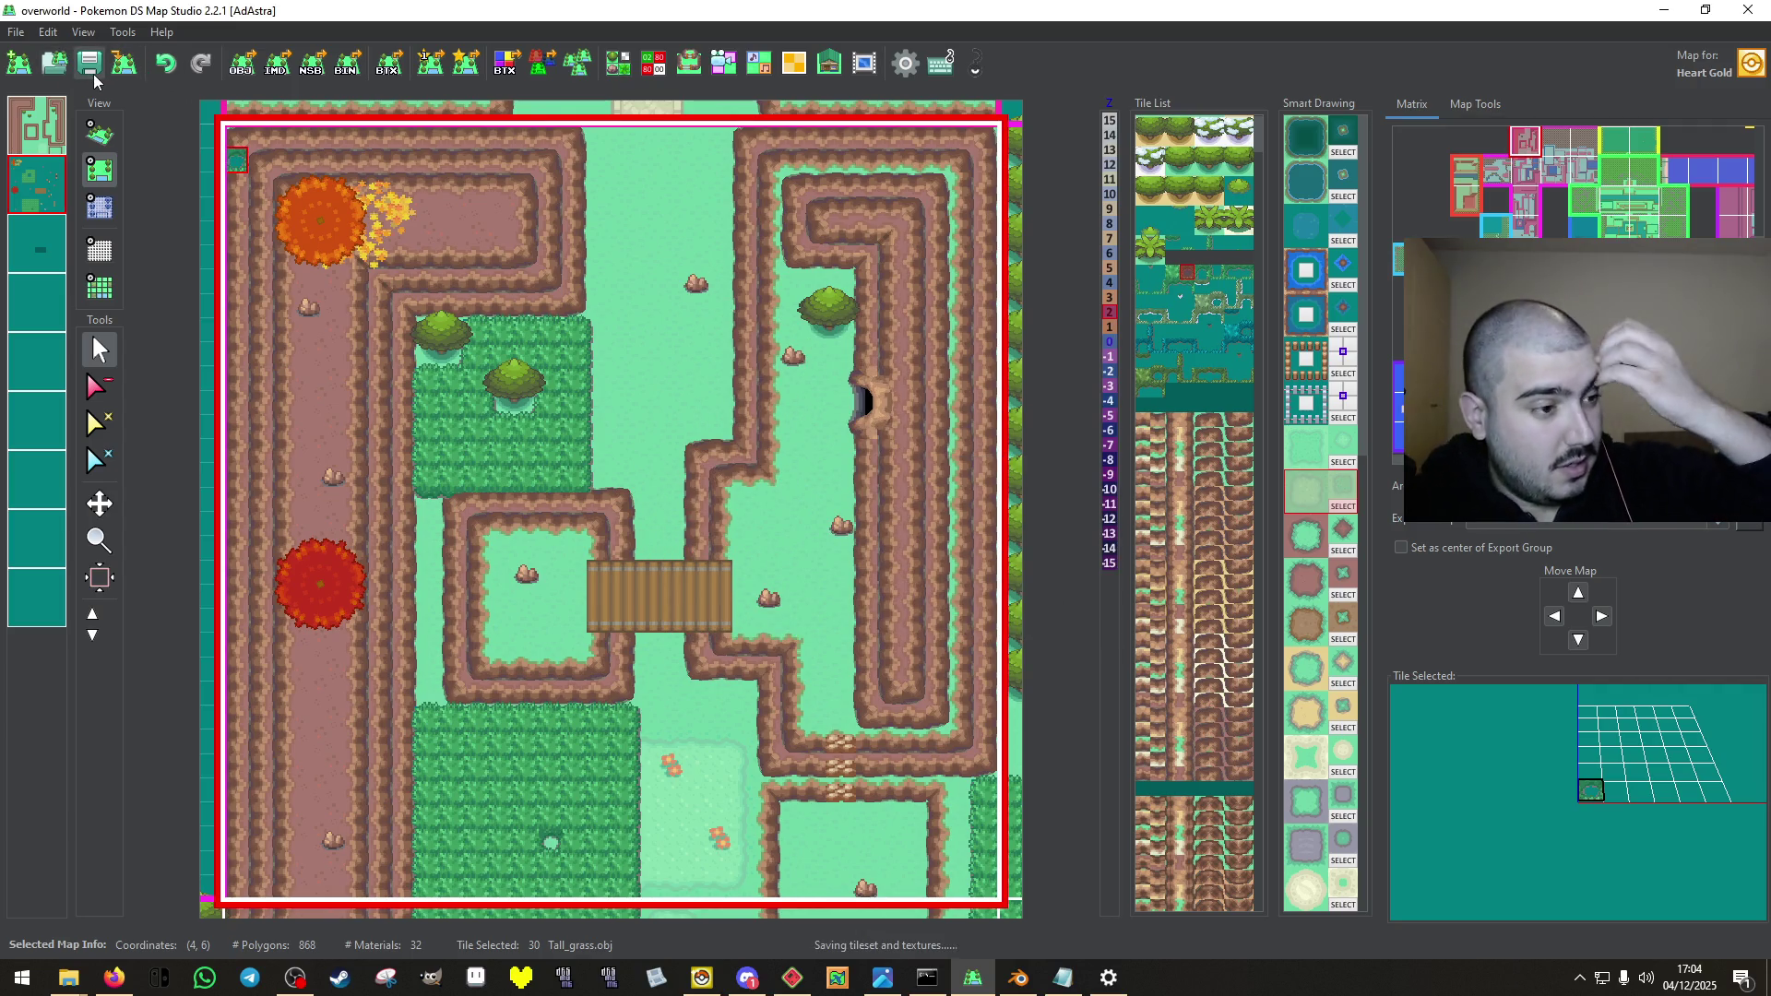
{"action": "left_click", "coordinate": [1528, 178]}
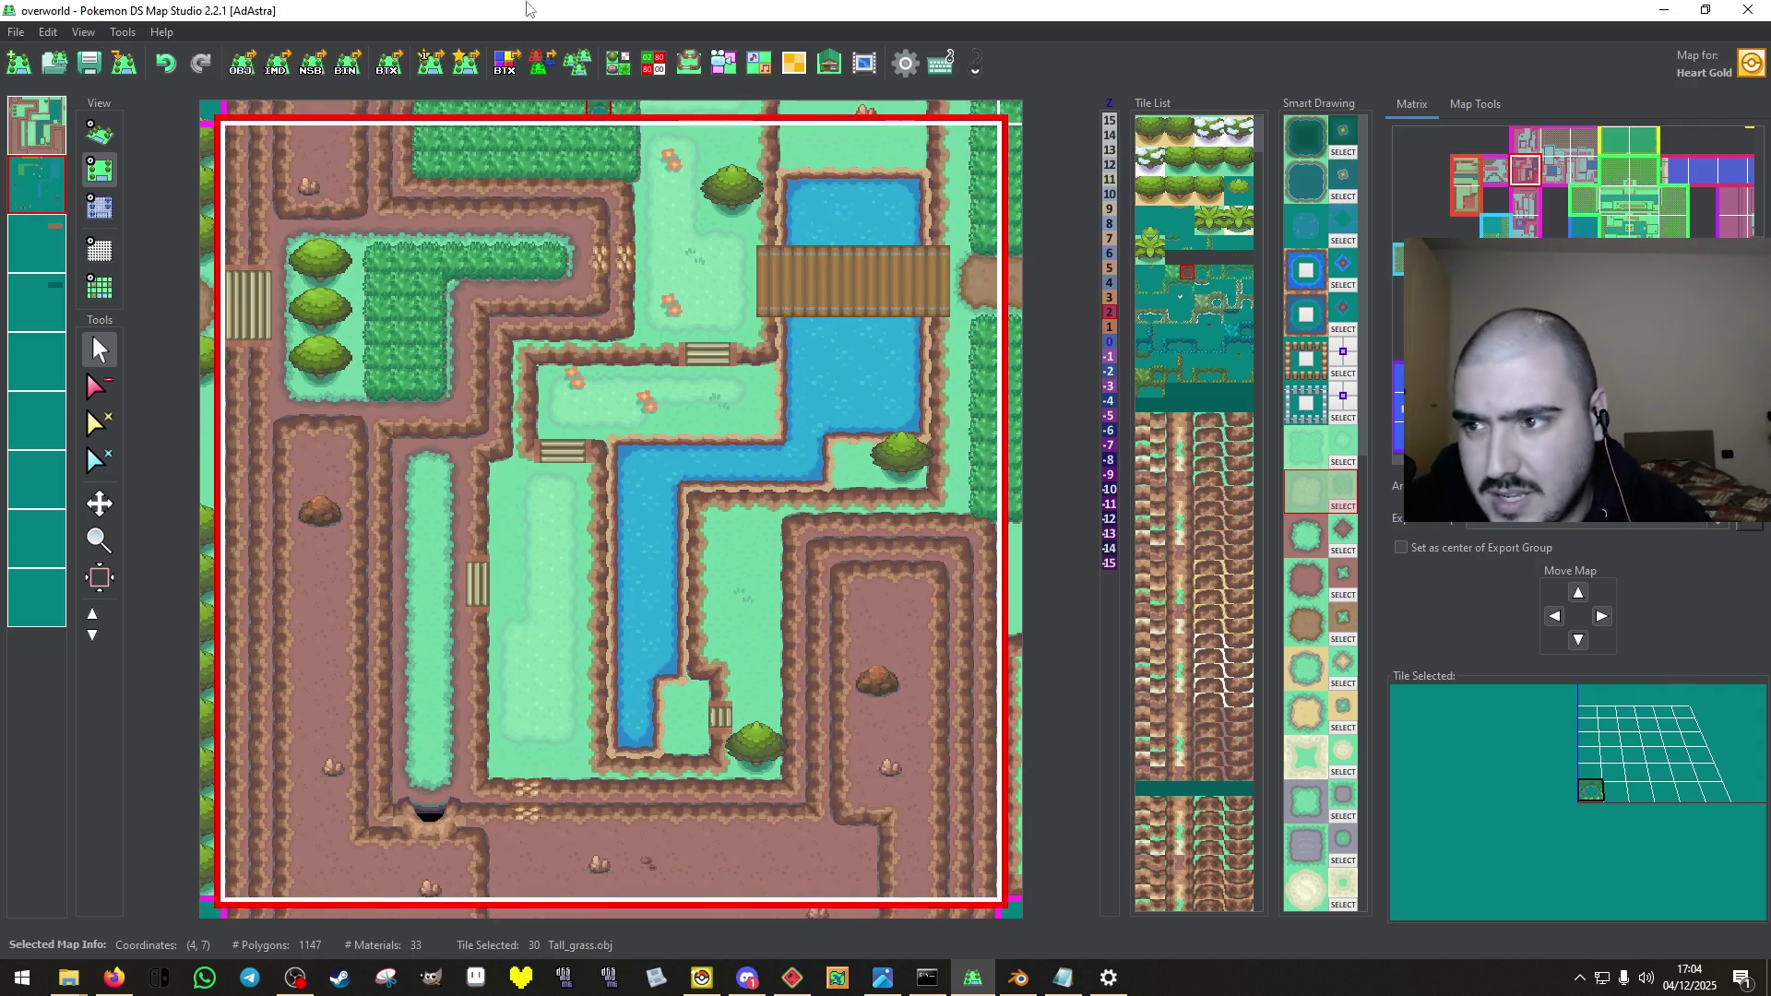
Make map (4,7)'s collision grid see-through and block three more cells with 80.
{"action": "left_click", "coordinate": [650, 61]}
{"action": "left_click", "coordinate": [505, 387]}
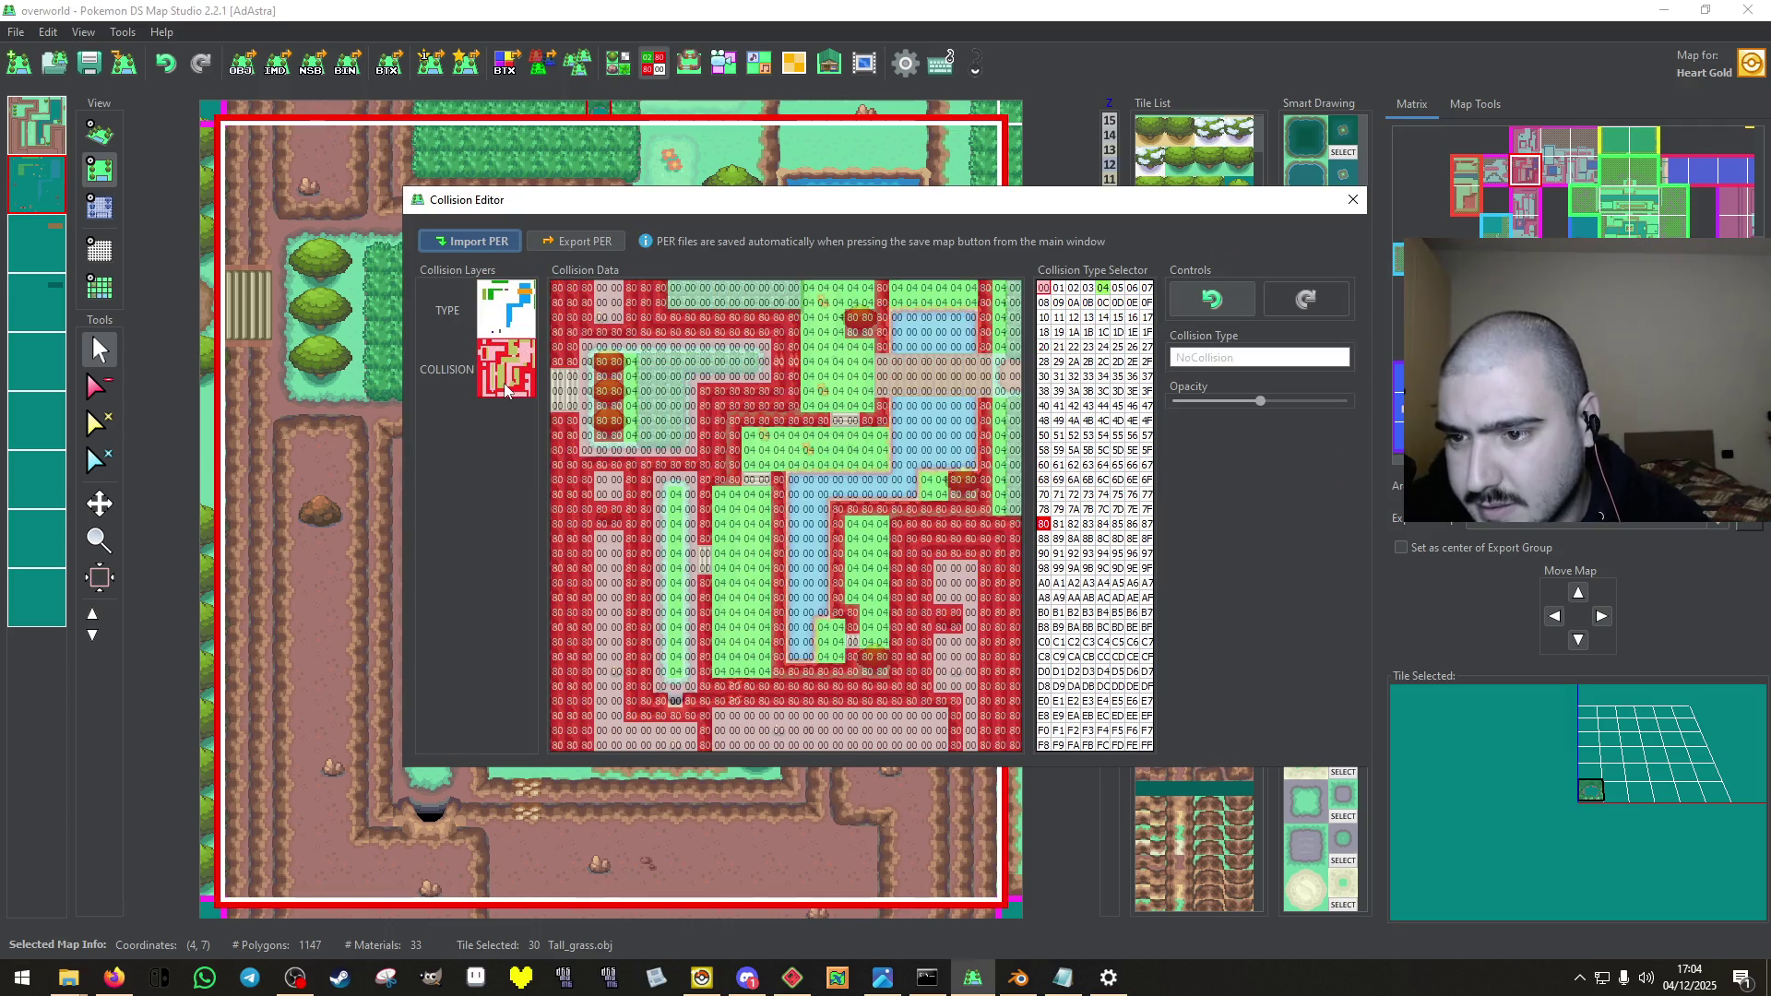
{"action": "left_click_drag", "start_coordinate": [1259, 401], "coordinate": [1206, 406]}
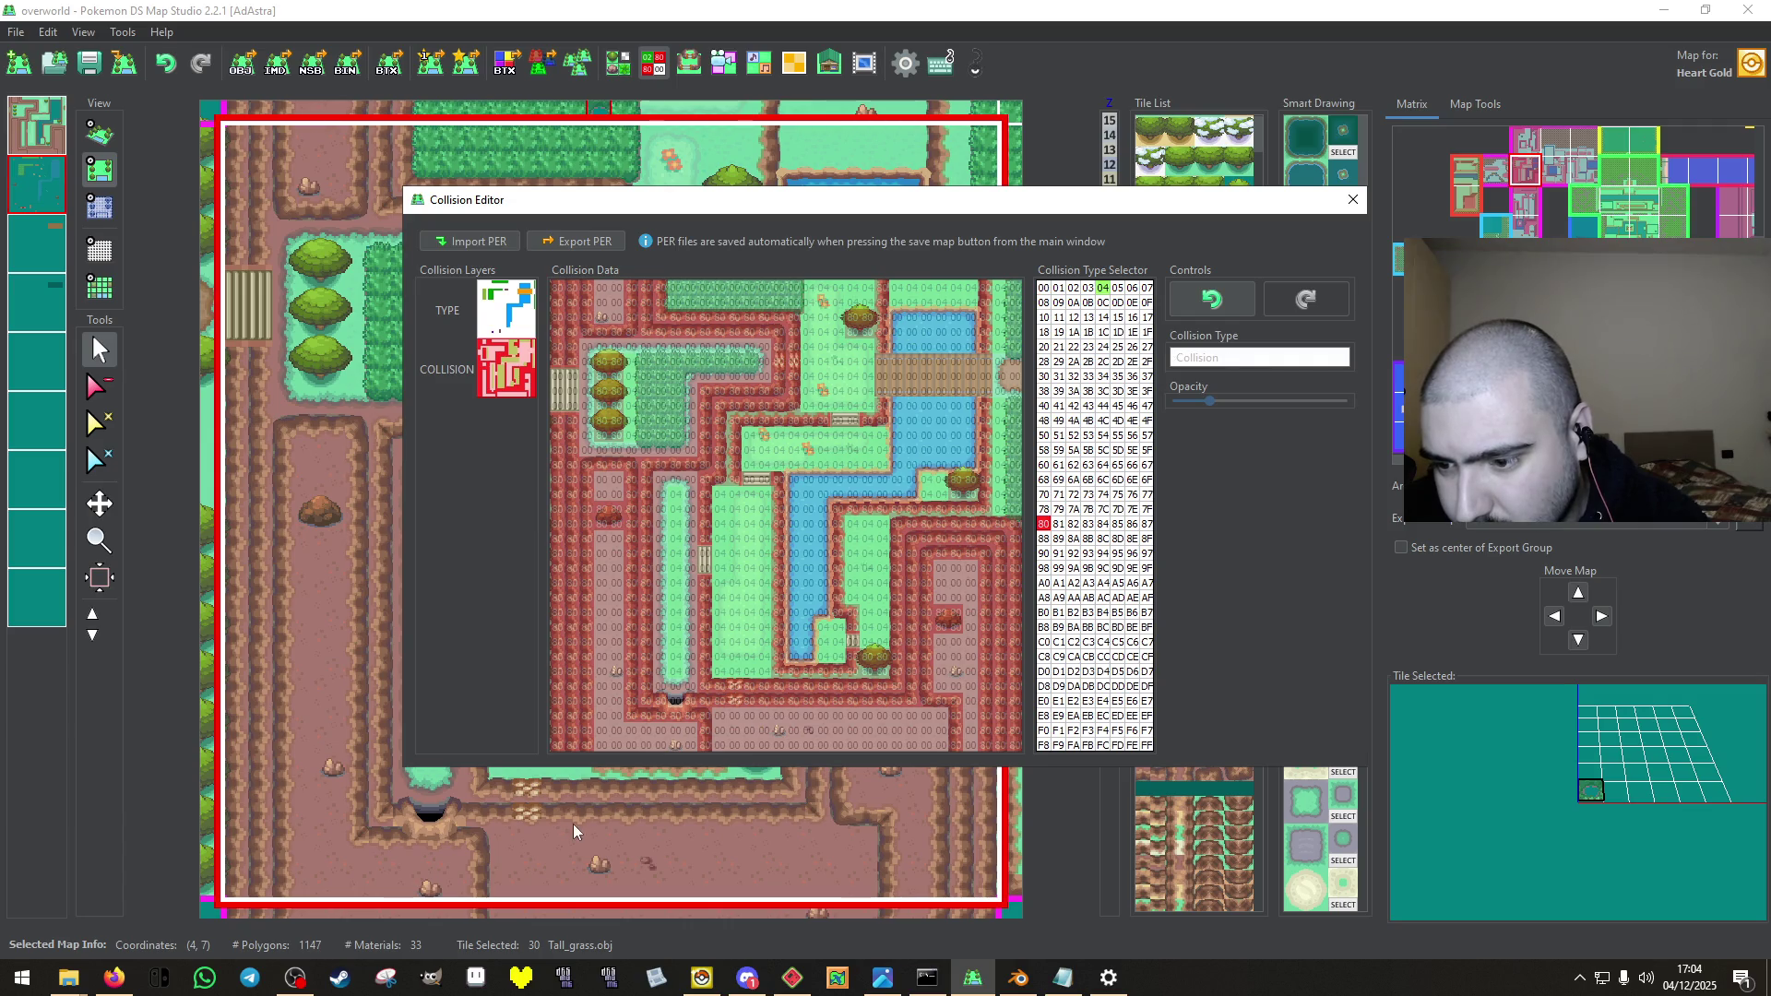
{"action": "left_click", "coordinate": [781, 730]}
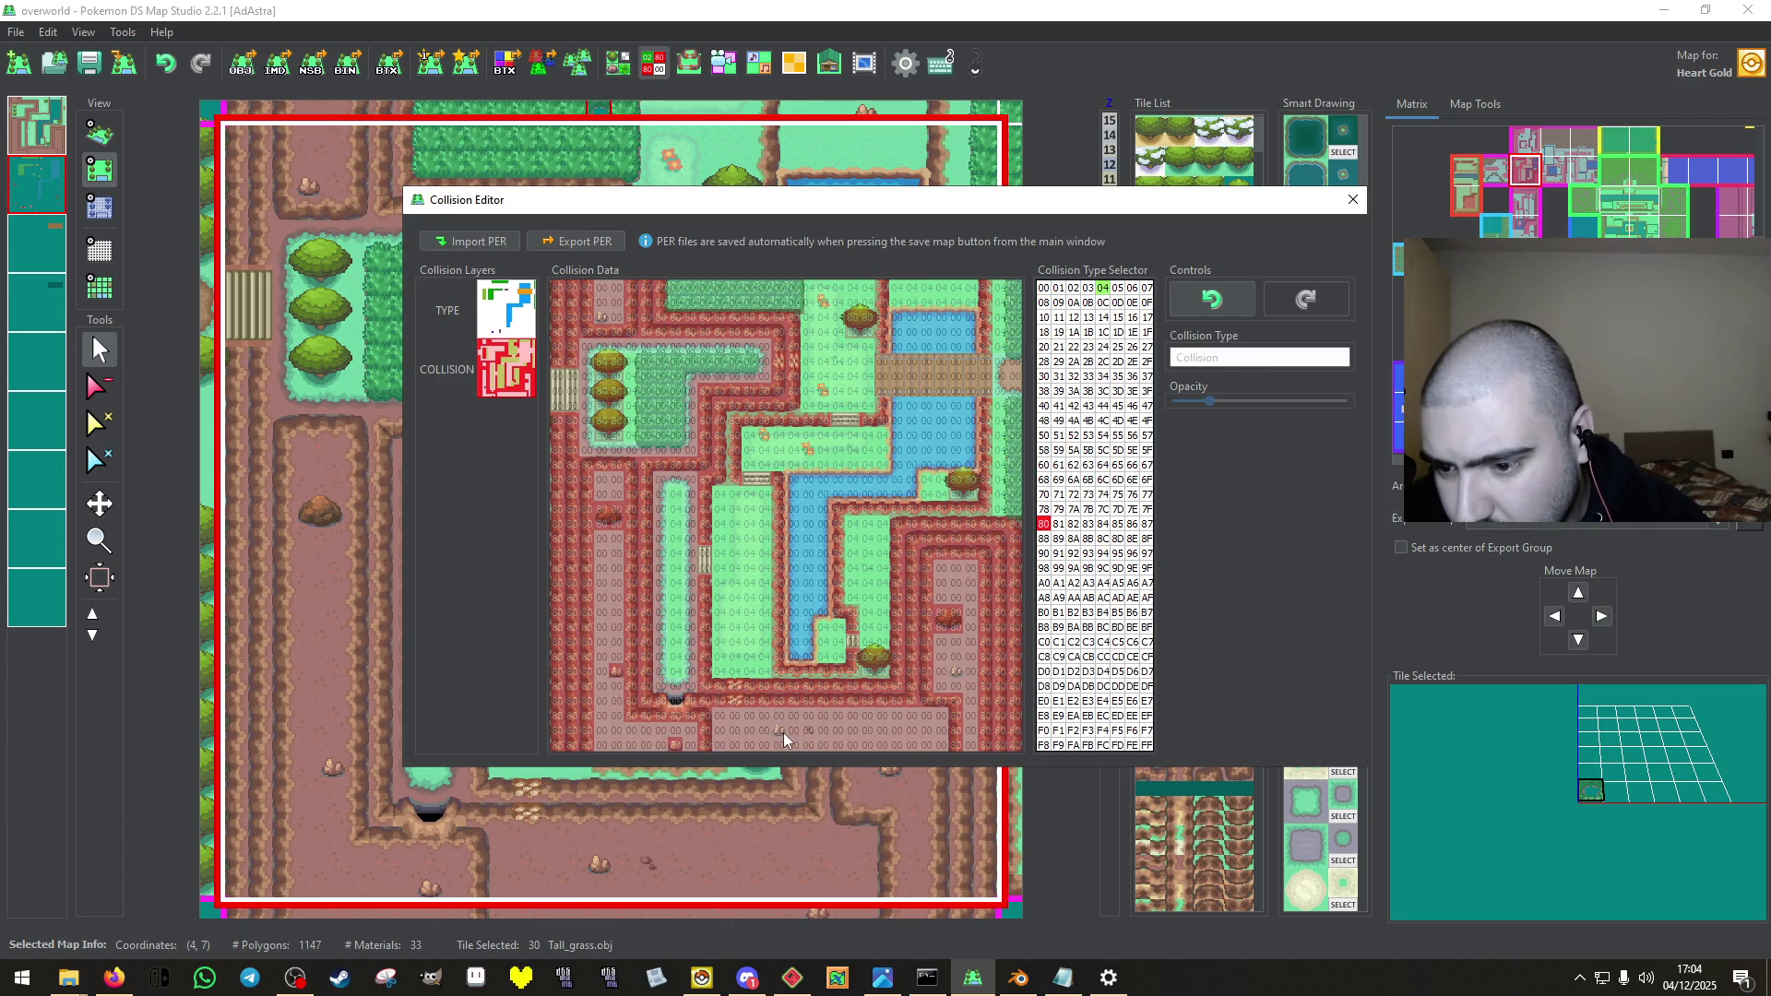
{"action": "left_click", "coordinate": [958, 671]}
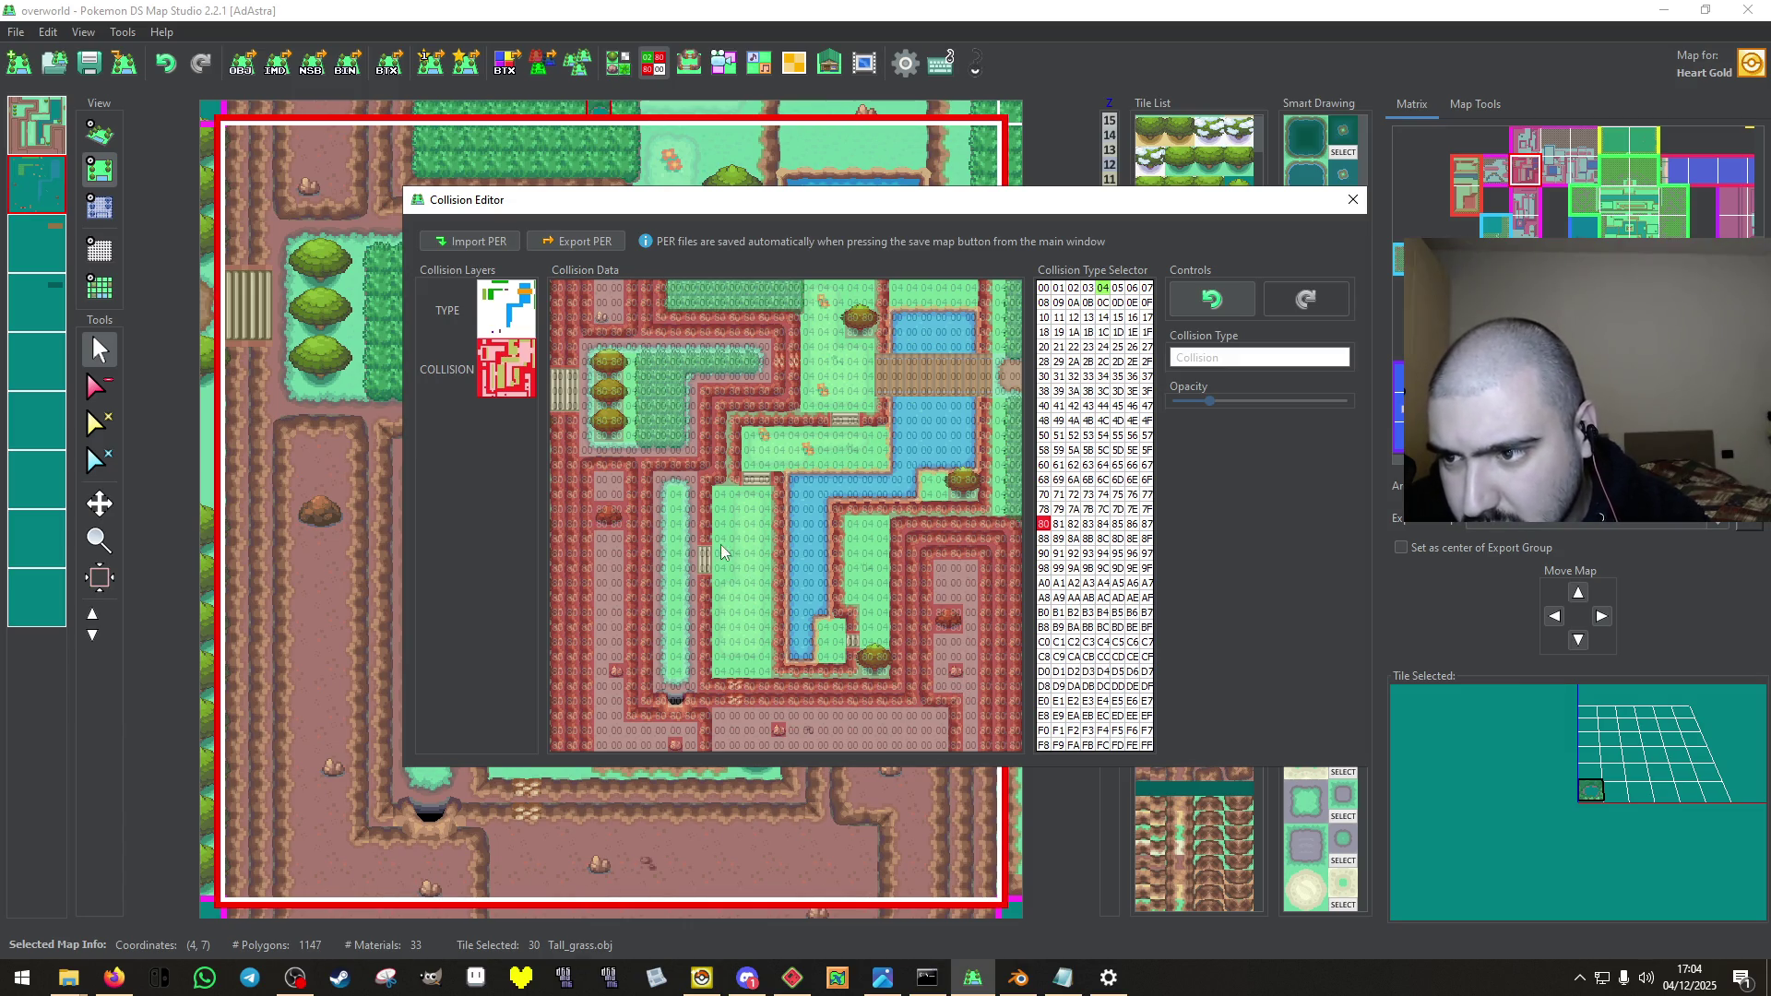
{"action": "left_click", "coordinate": [601, 316]}
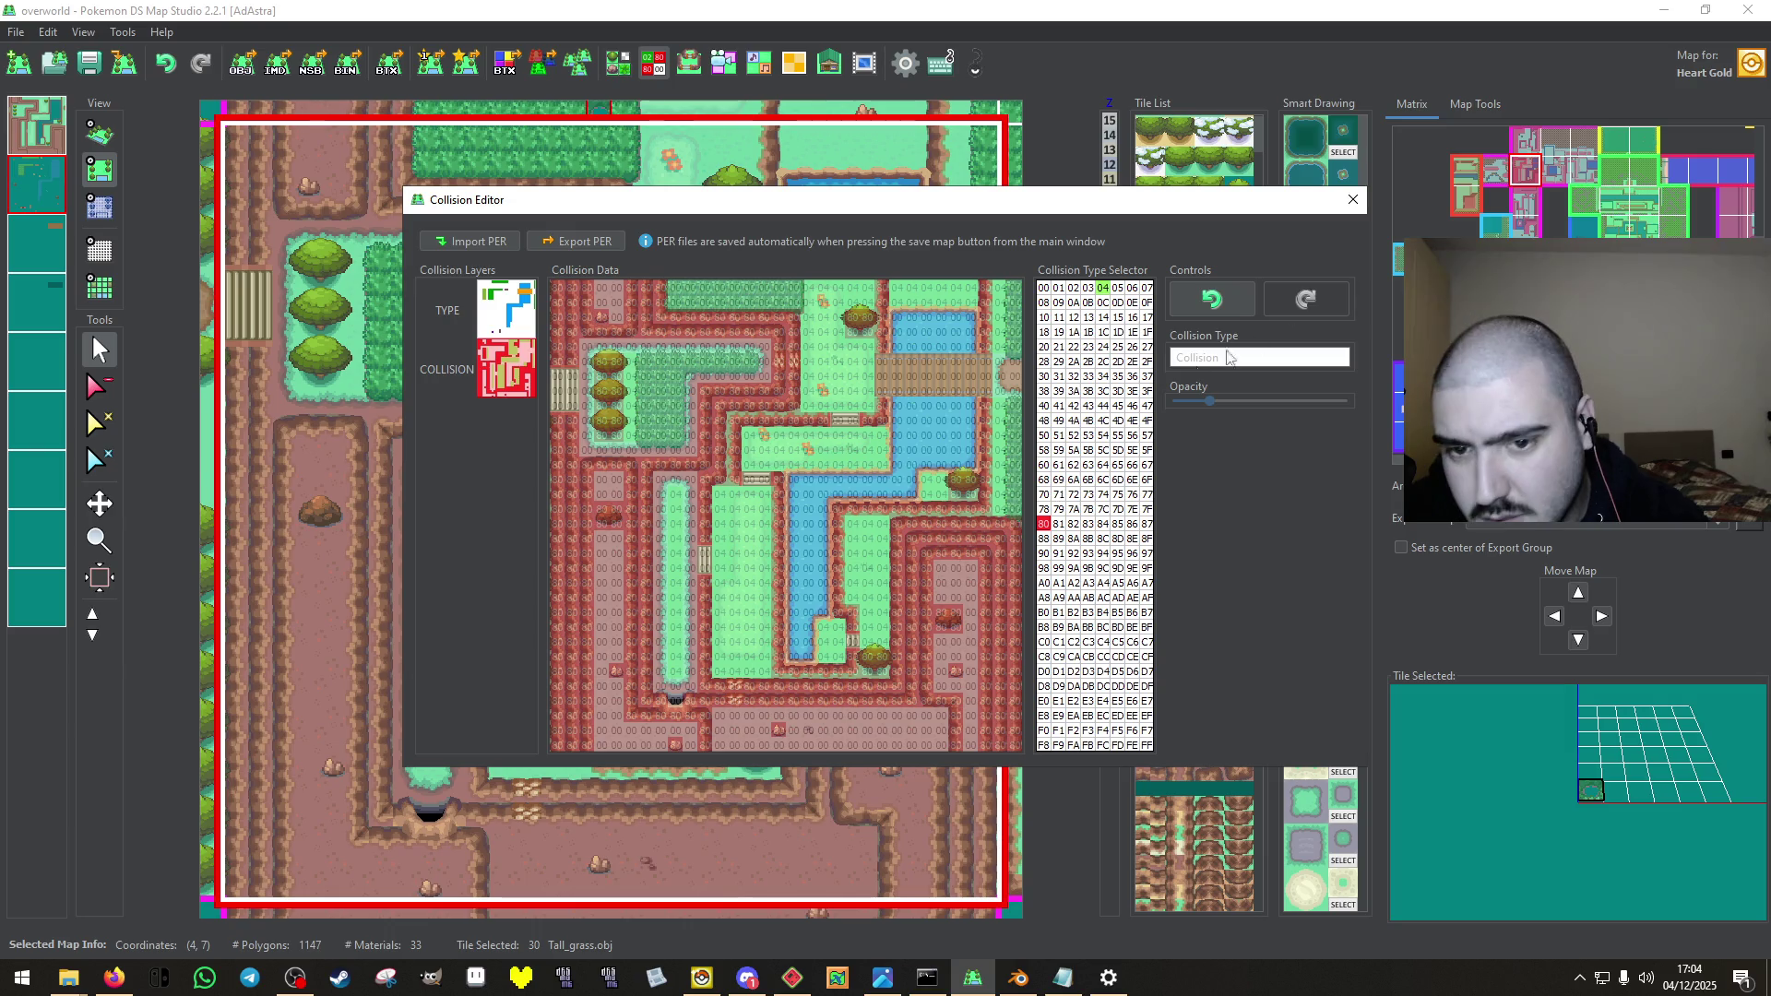
{"action": "left_click", "coordinate": [1352, 200]}
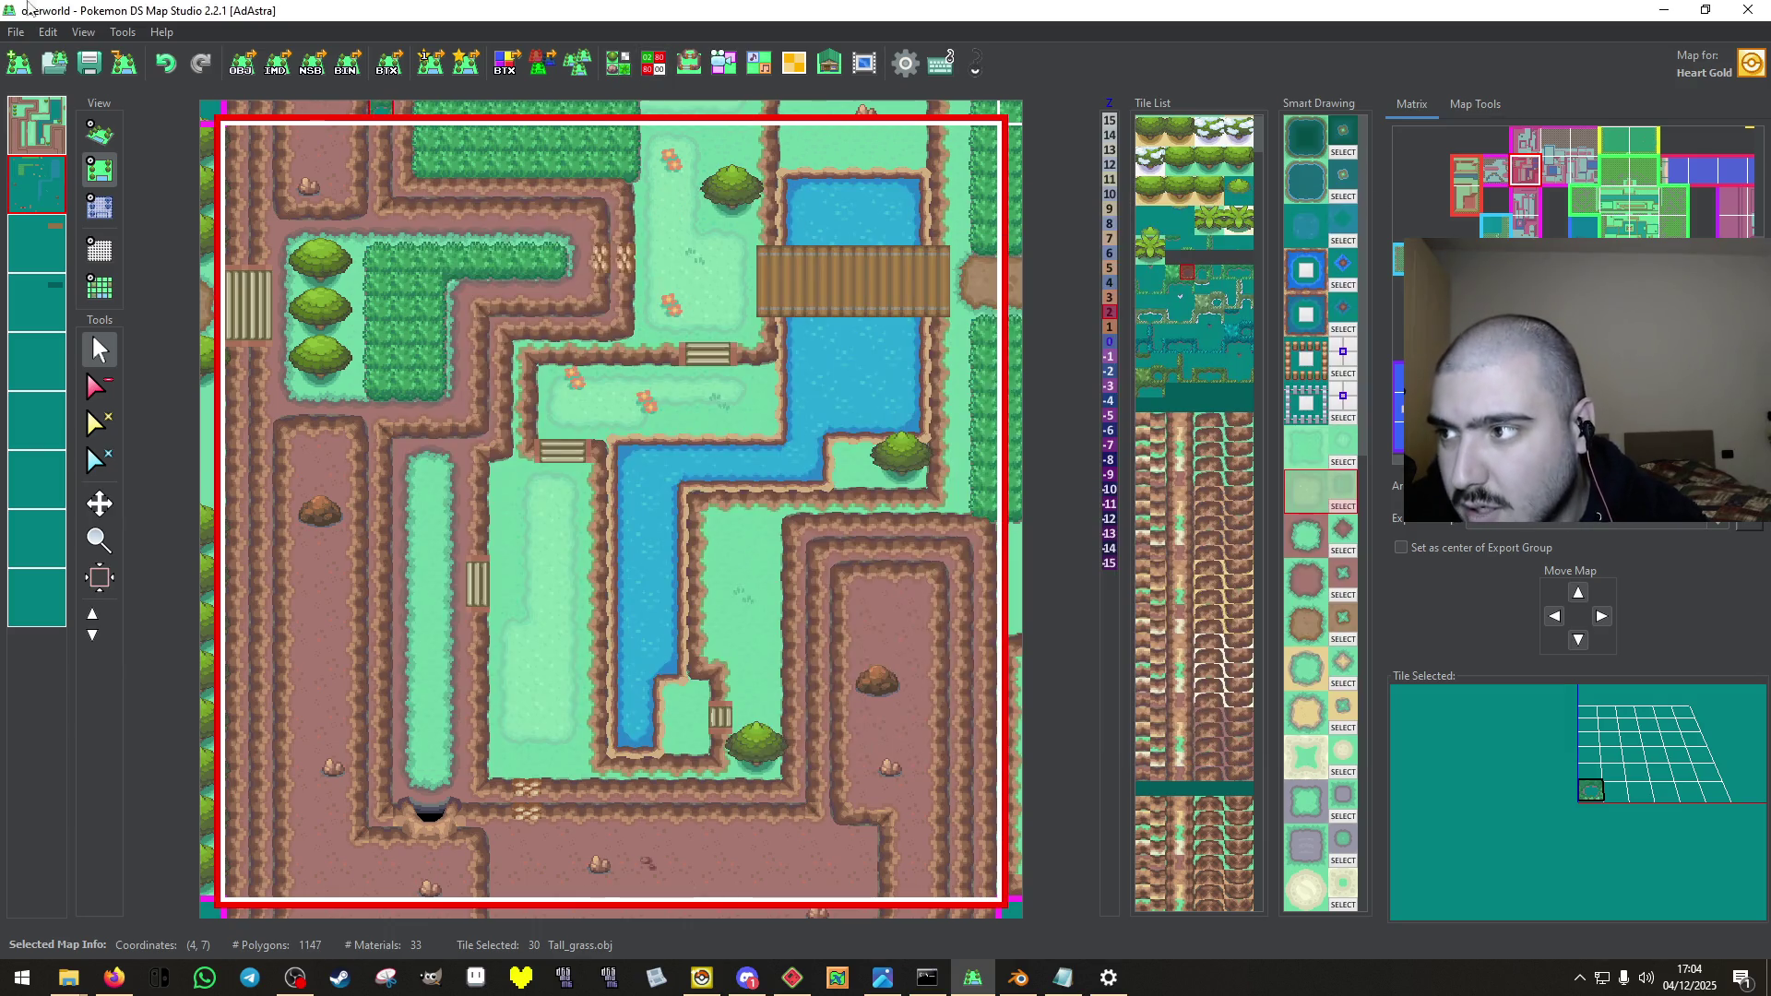
Save map (4,7) and move to the map one row up in the matrix.
{"action": "left_click", "coordinate": [83, 70]}
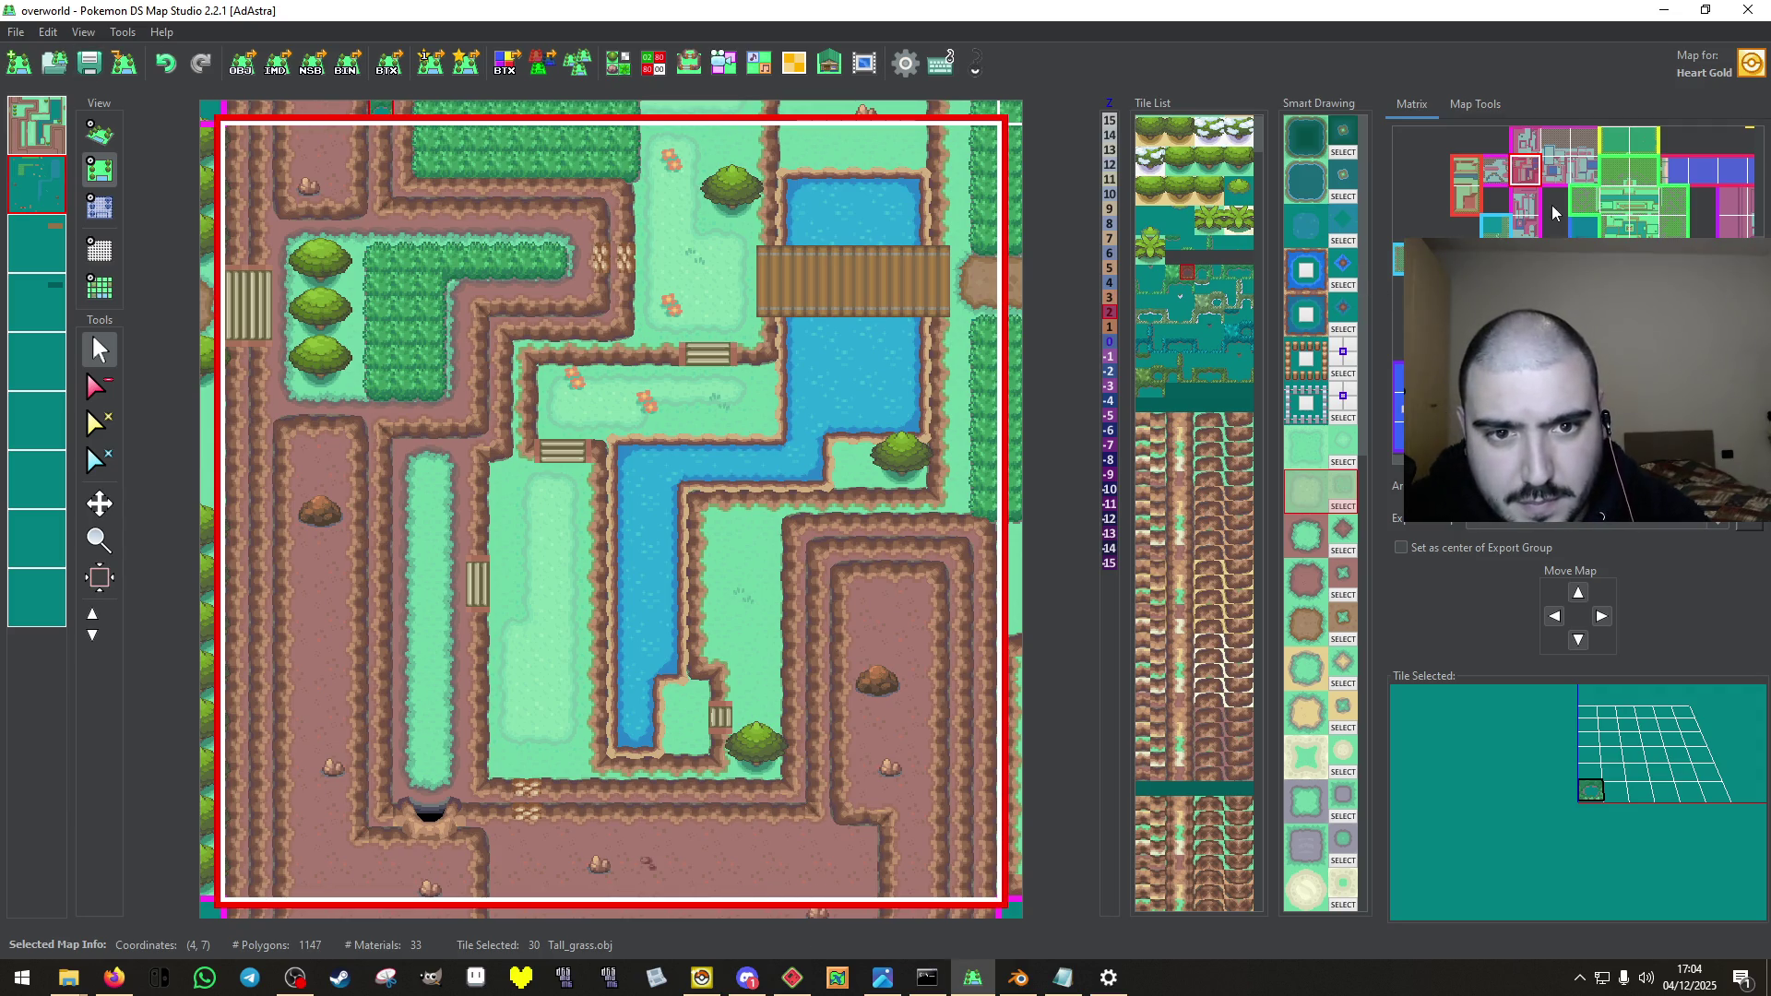
{"action": "left_click", "coordinate": [653, 63]}
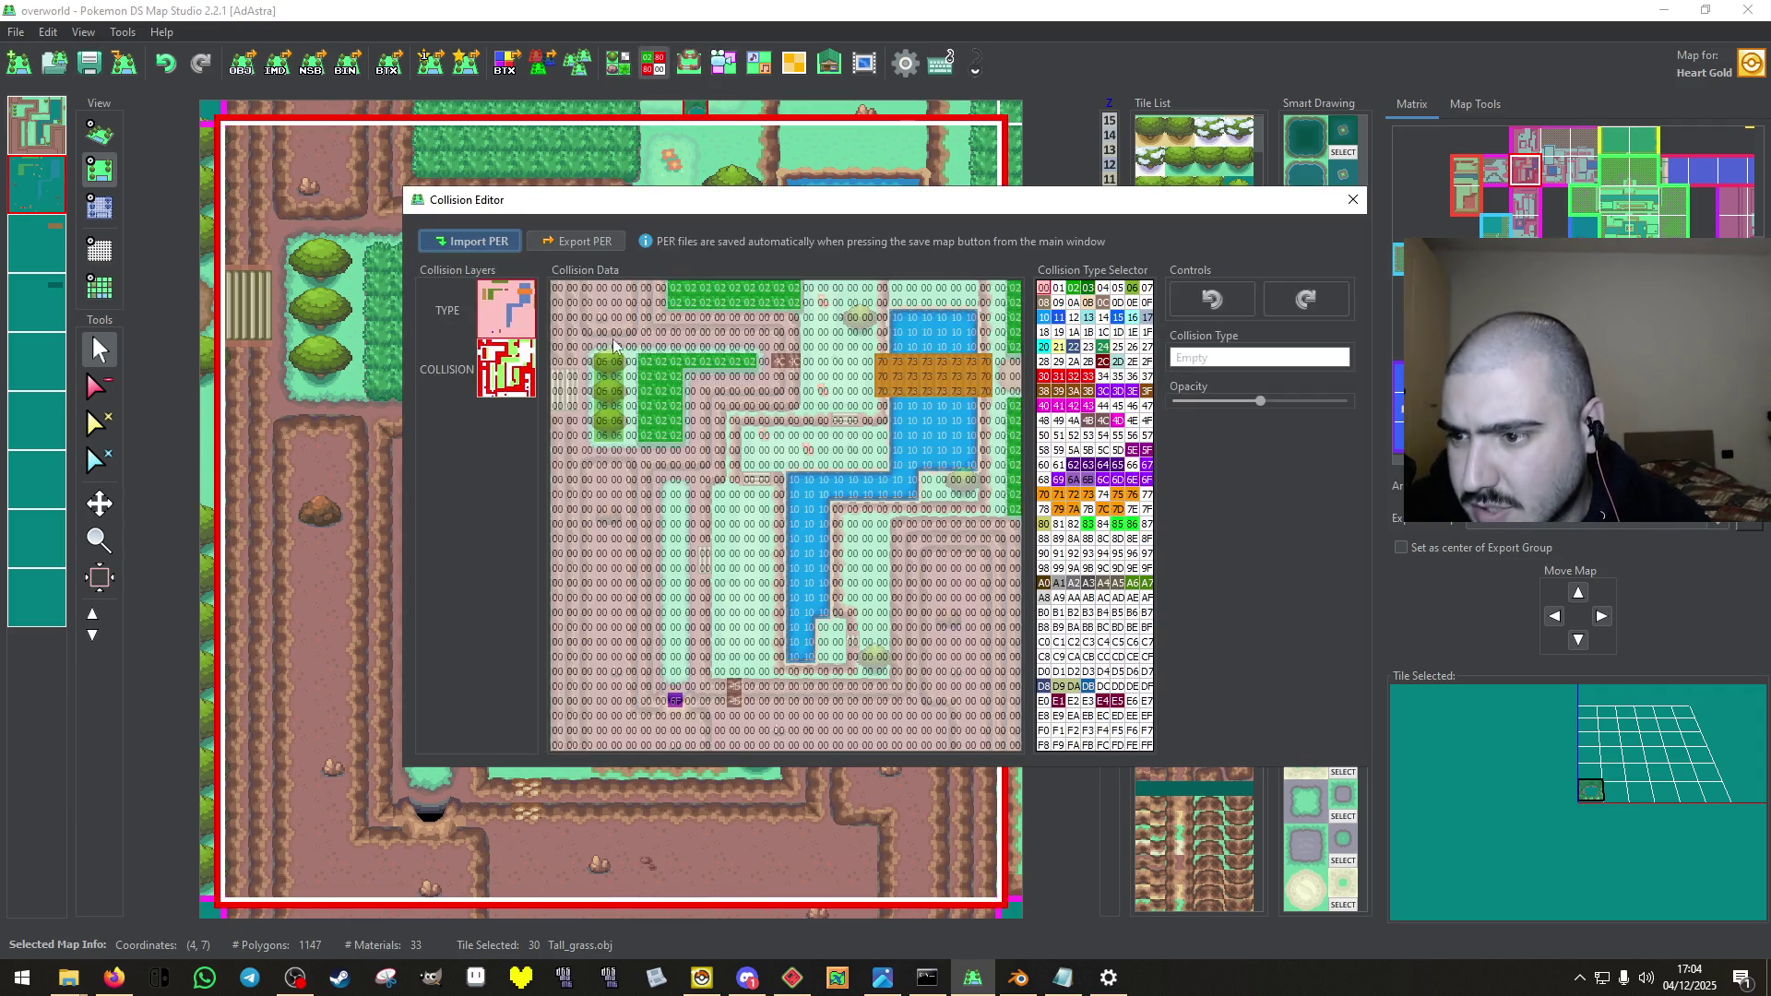
{"action": "left_click", "coordinate": [1352, 200]}
{"action": "left_click", "coordinate": [1524, 140]}
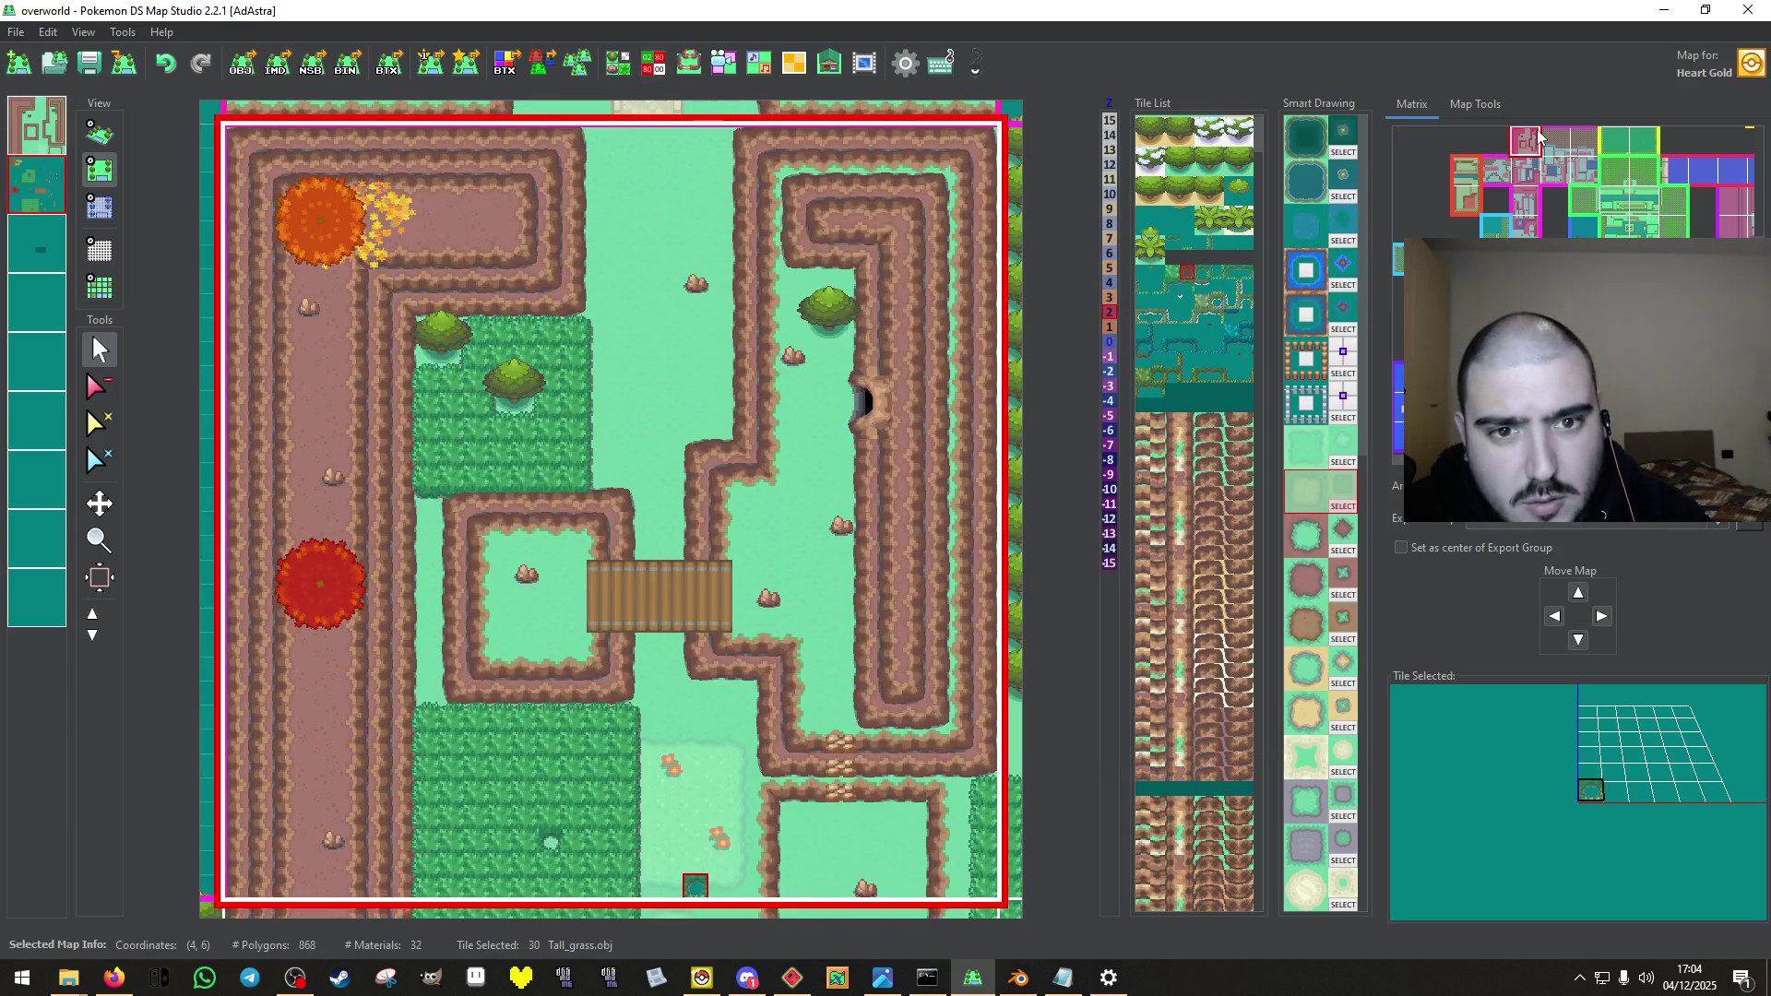
Compare map (4,6)'s TYPE and COLLISION layers in the Collision Editor.
{"action": "left_click", "coordinate": [664, 70]}
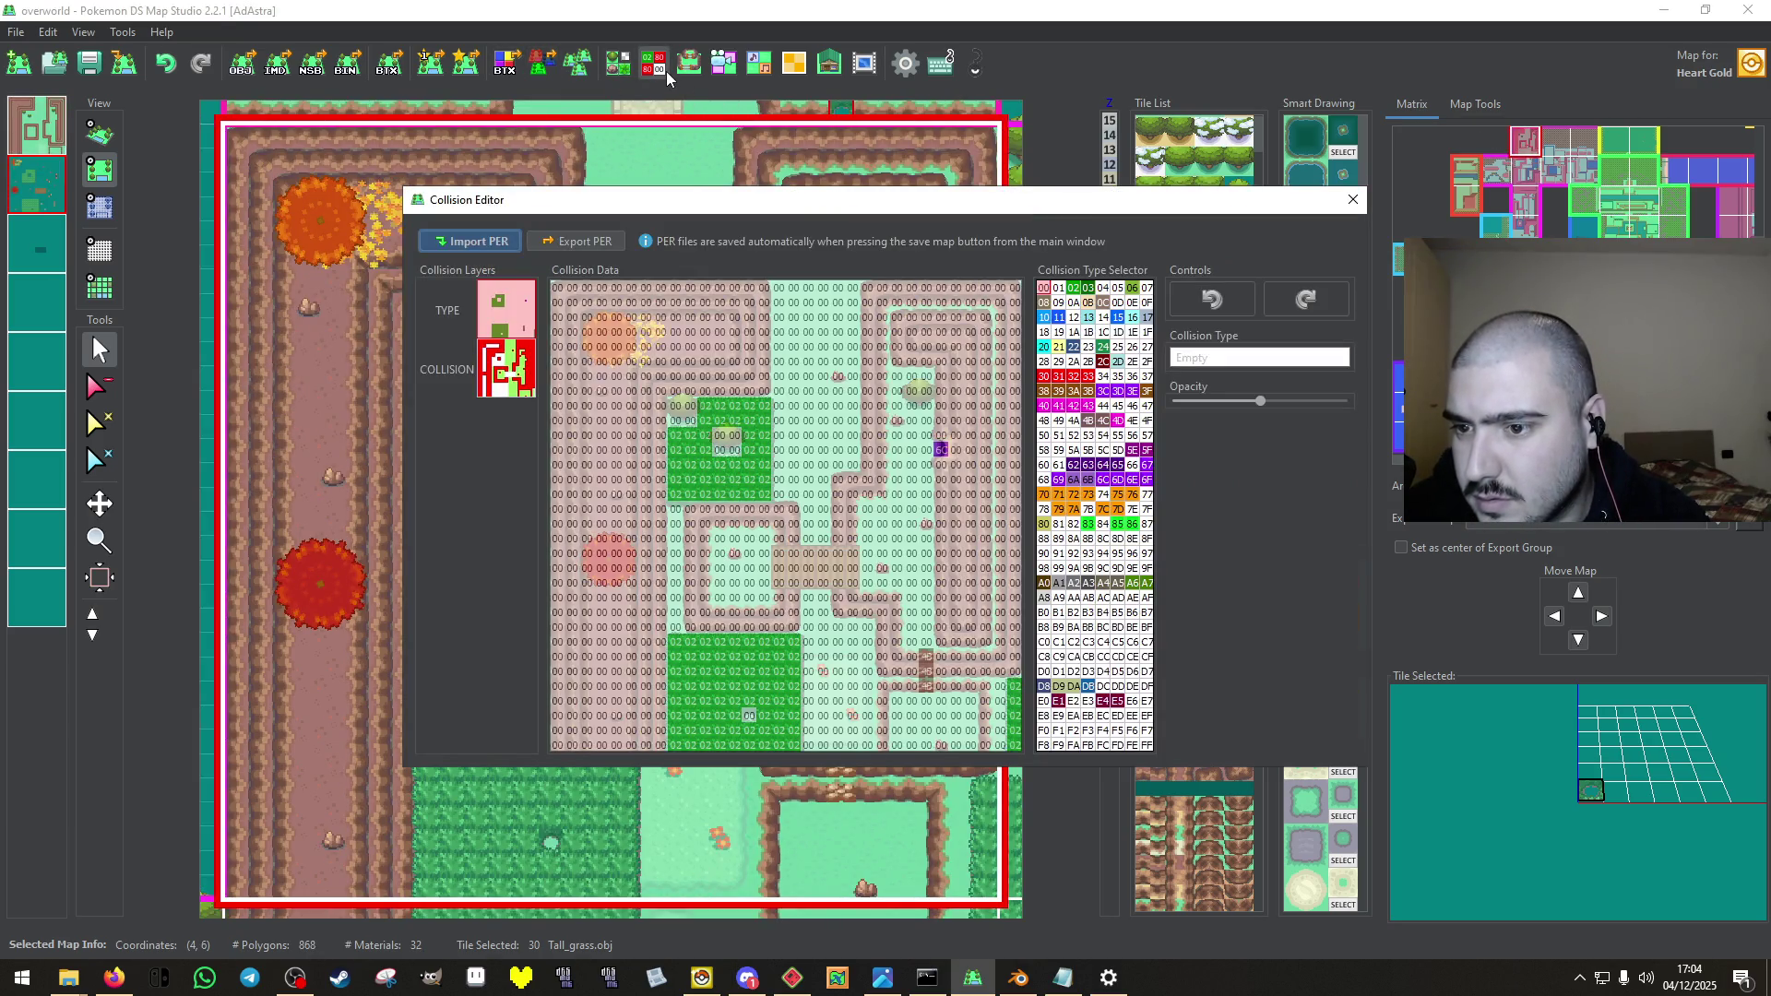
{"action": "left_click", "coordinate": [500, 397]}
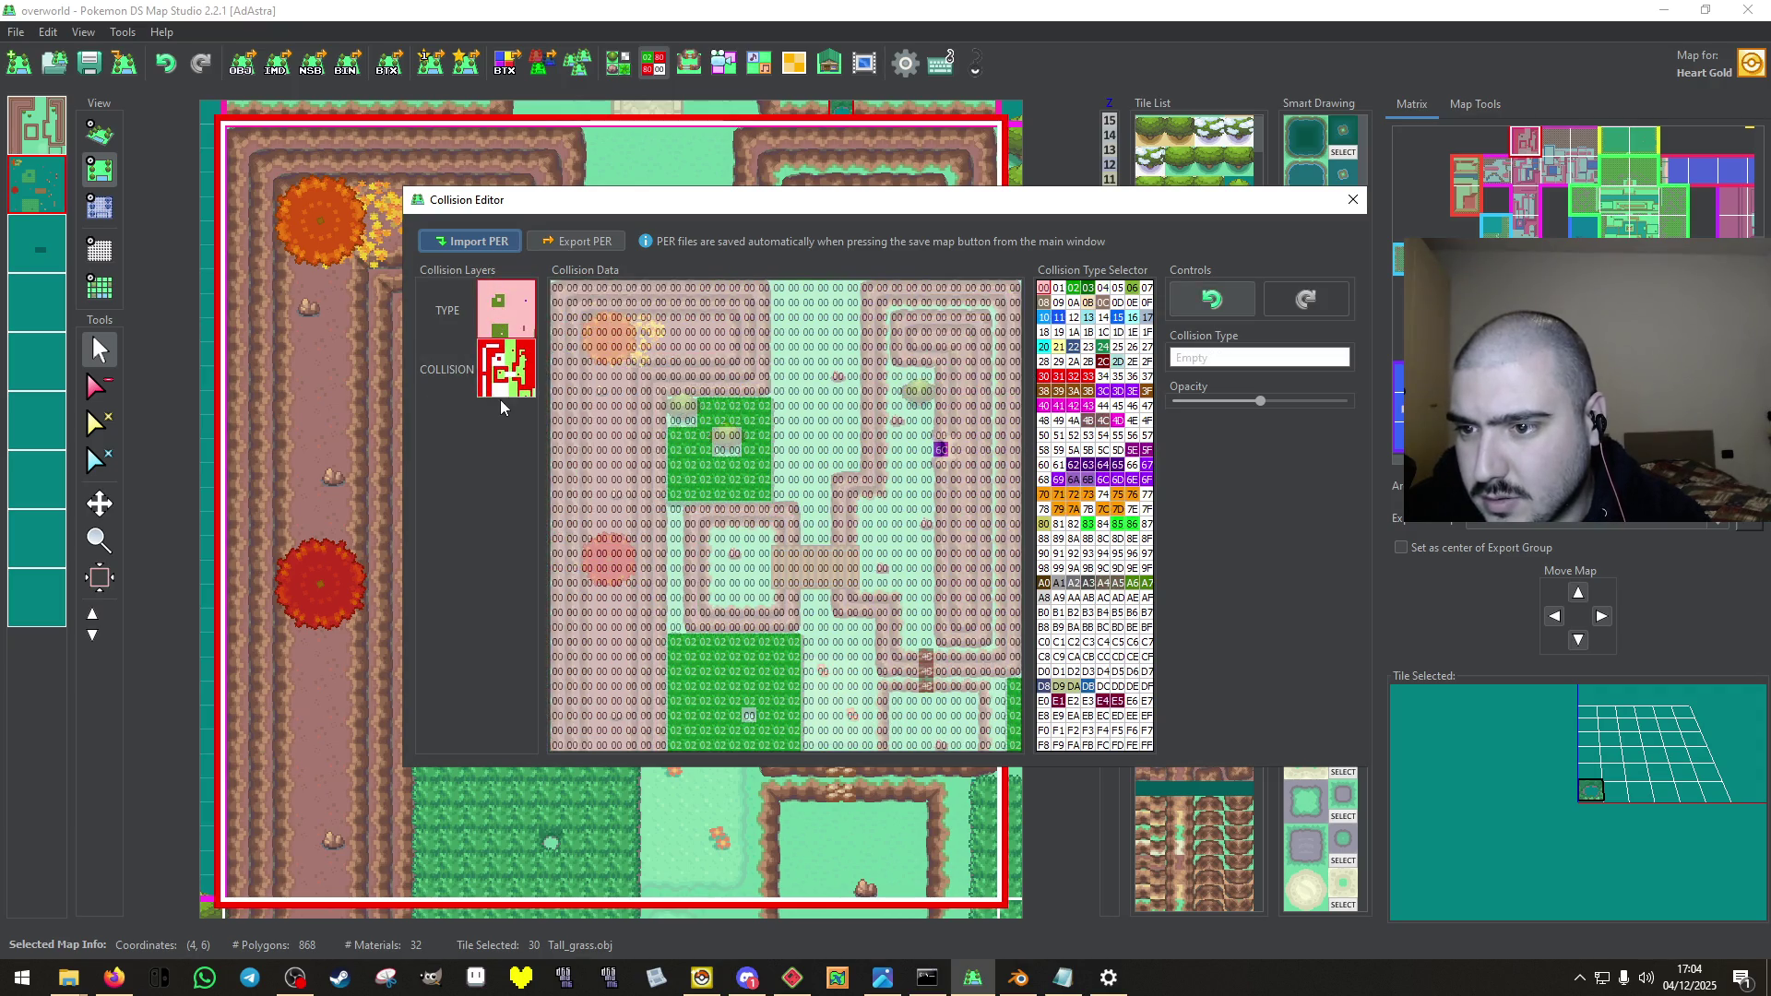
{"action": "left_click", "coordinate": [513, 320]}
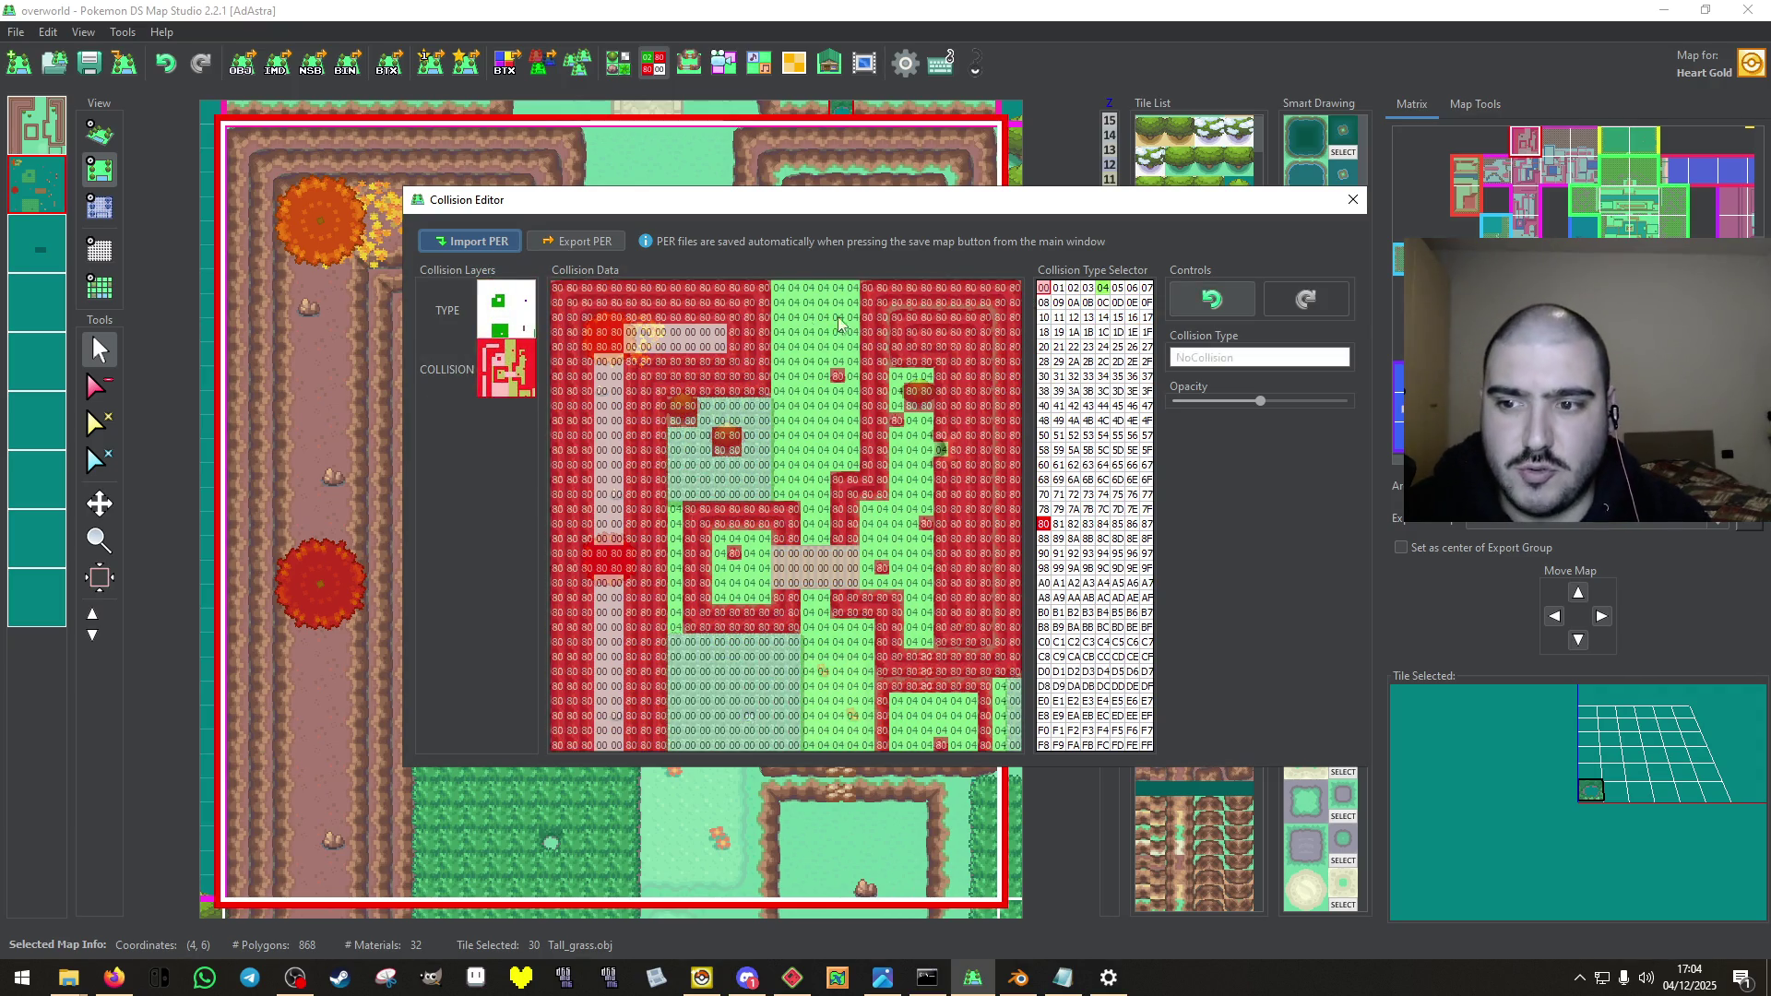
{"action": "left_click", "coordinate": [498, 372]}
{"action": "left_click", "coordinate": [498, 372]}
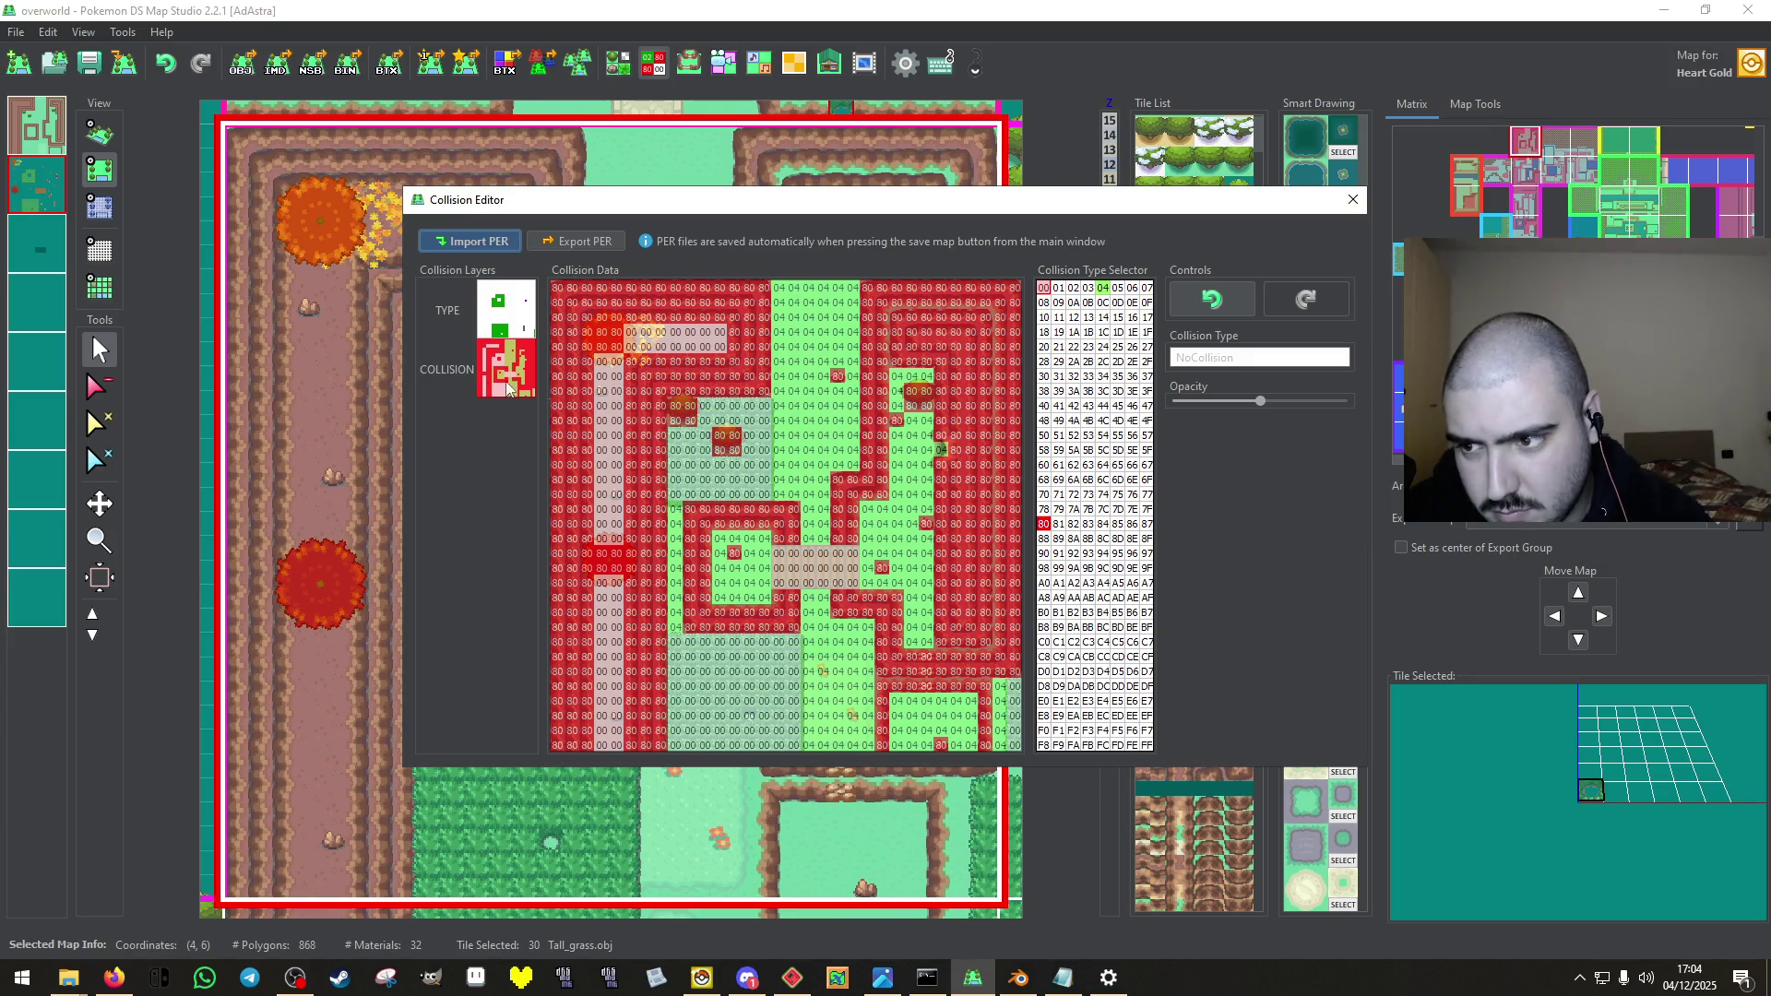
{"action": "left_click", "coordinate": [525, 308]}
{"action": "left_click", "coordinate": [506, 367]}
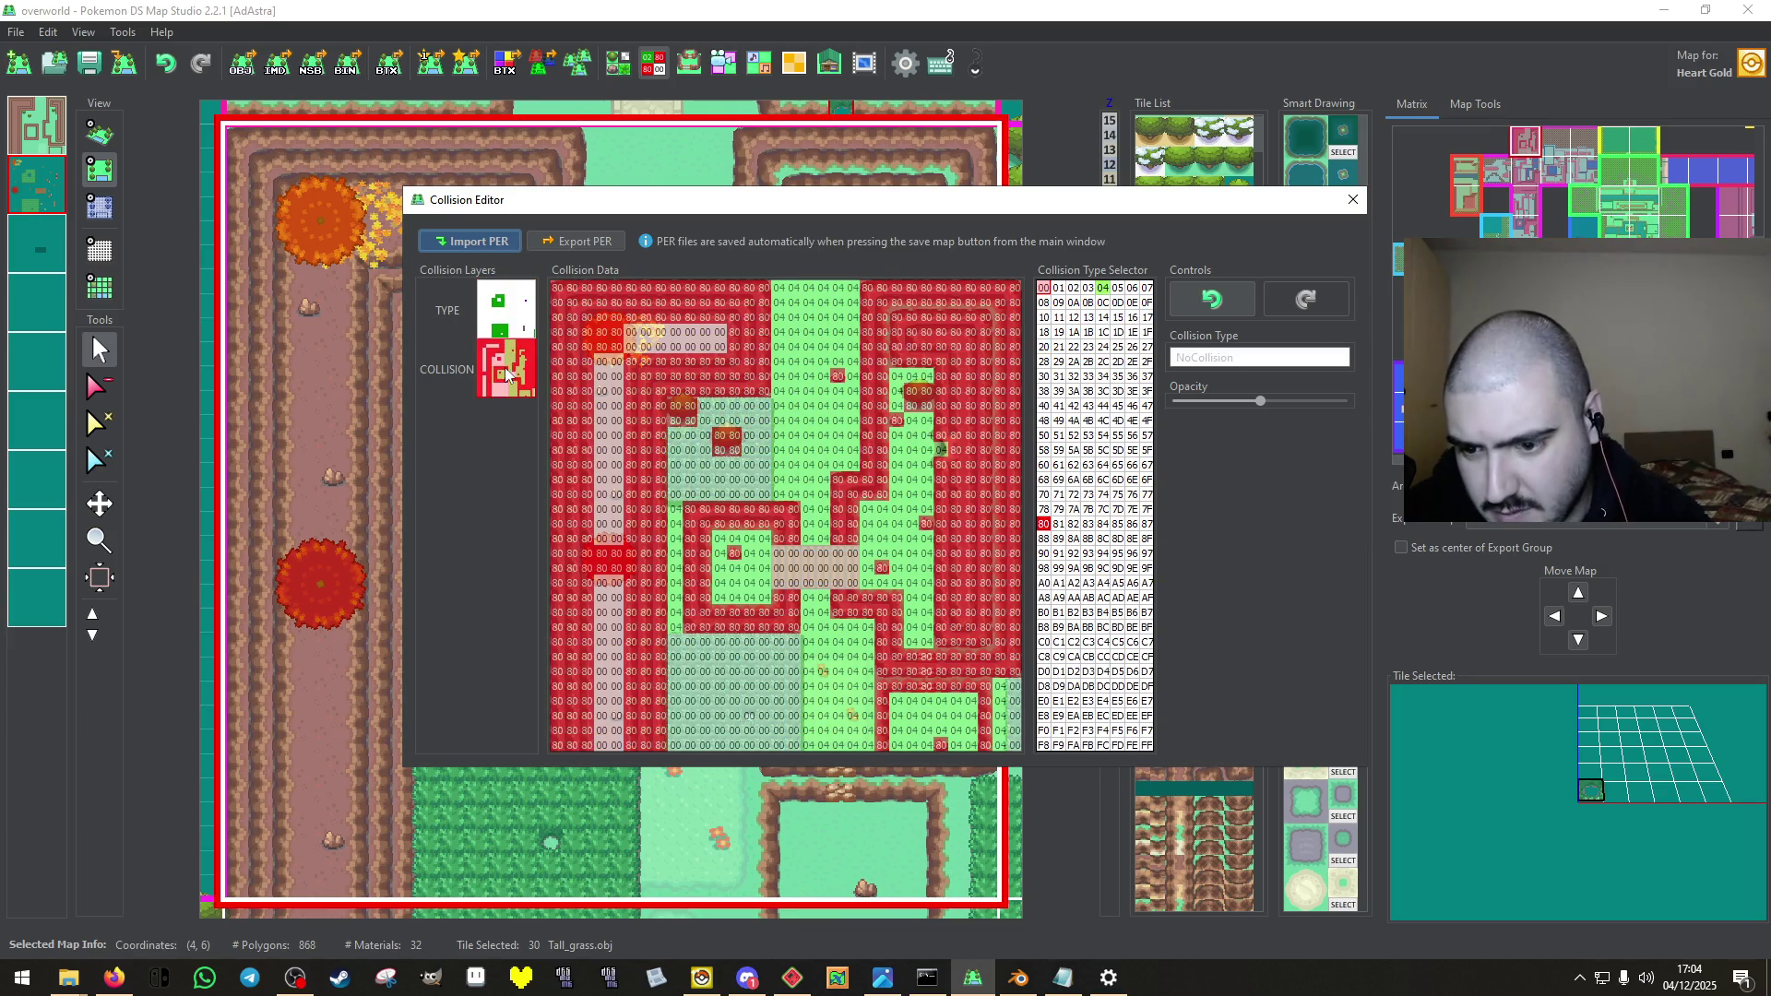
{"action": "left_click", "coordinate": [489, 318]}
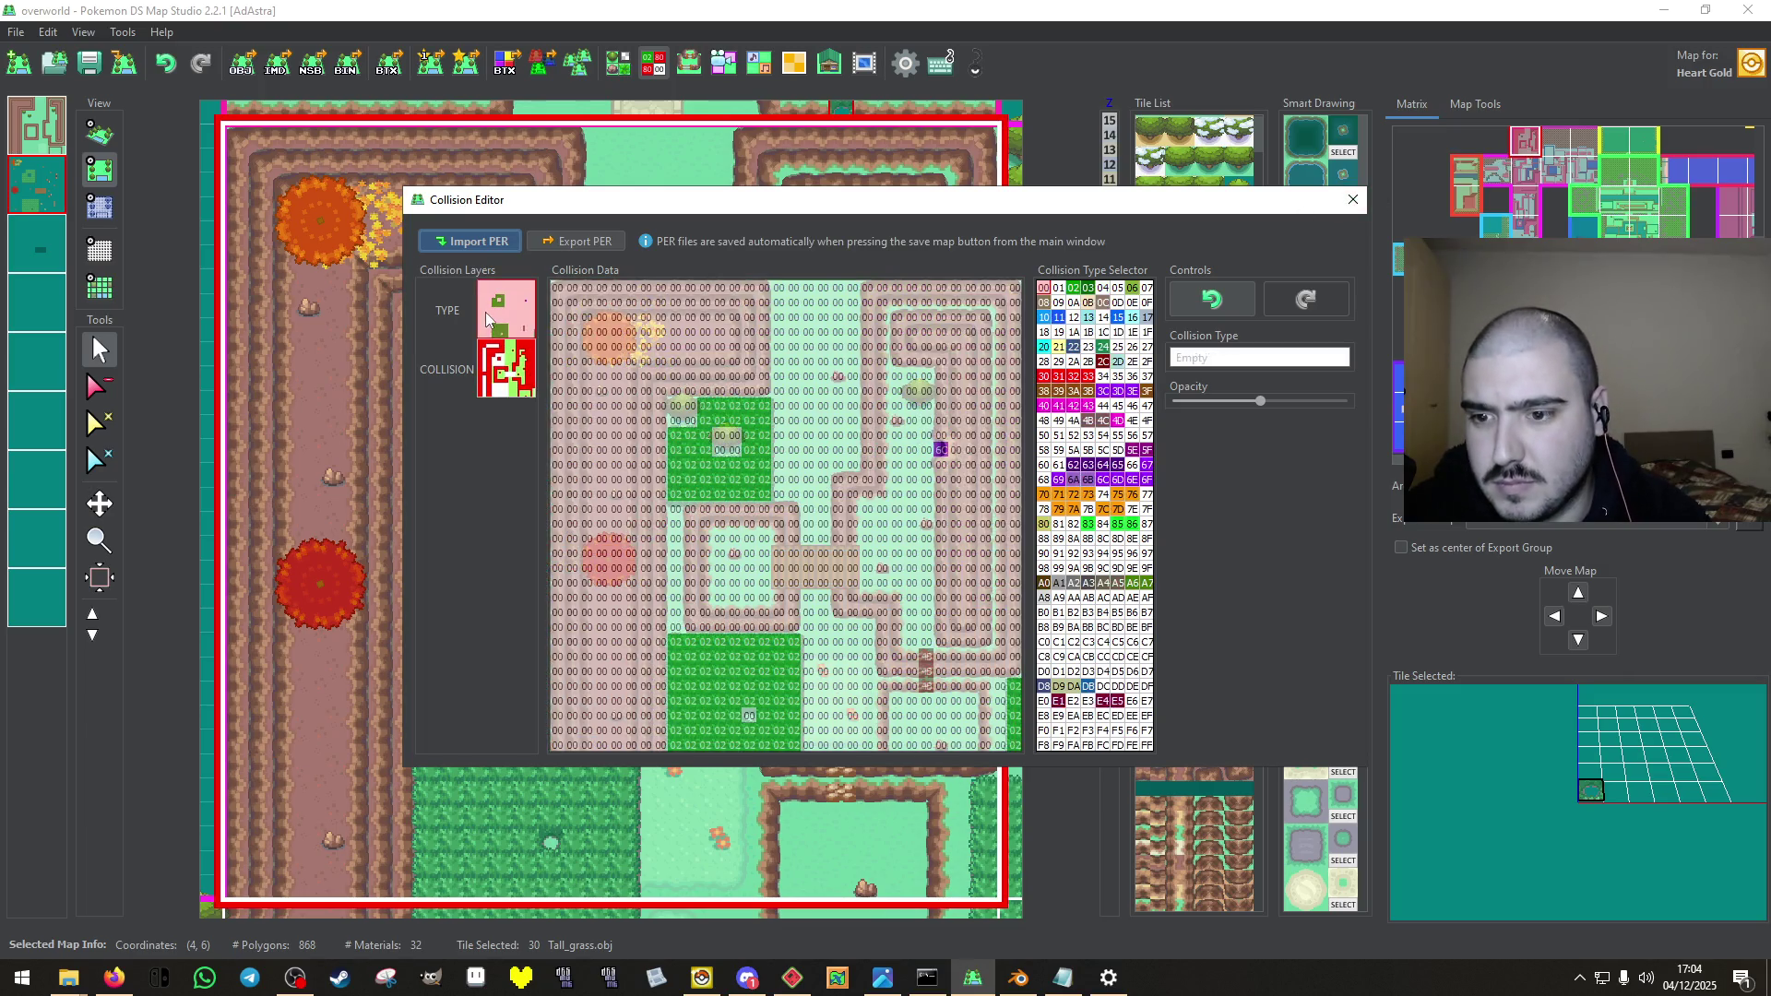
{"action": "left_click", "coordinate": [502, 378]}
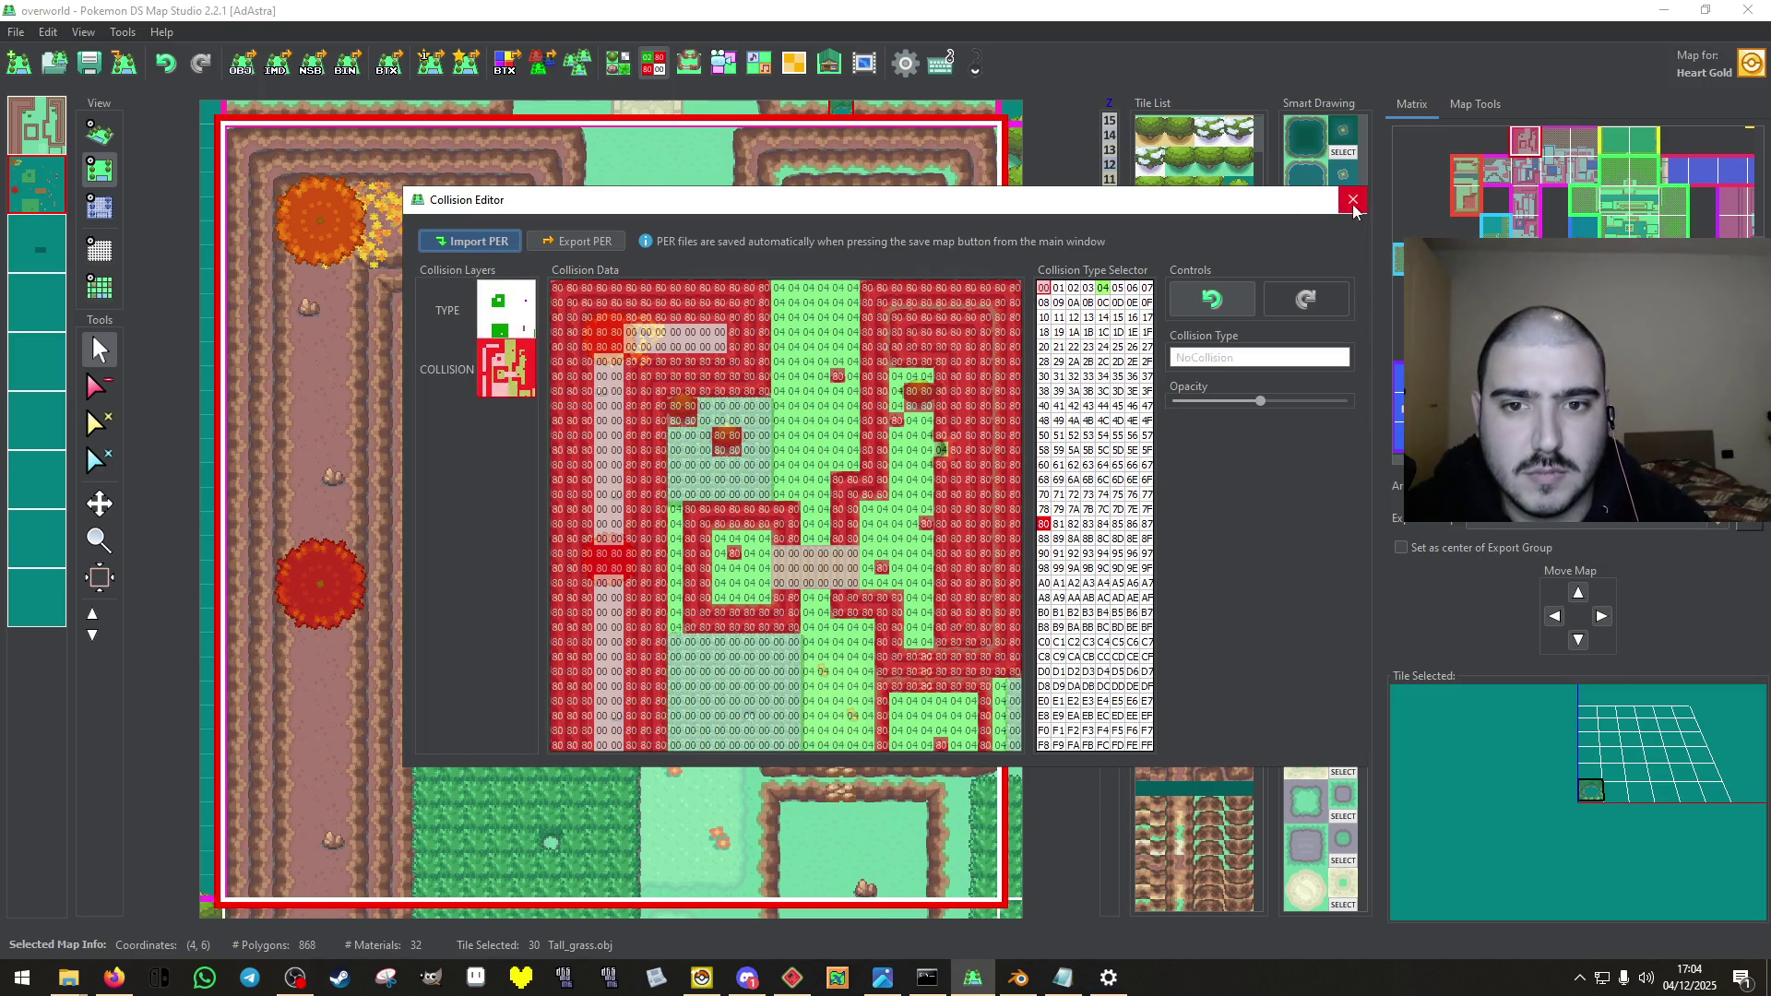
{"action": "left_click", "coordinate": [1352, 199]}
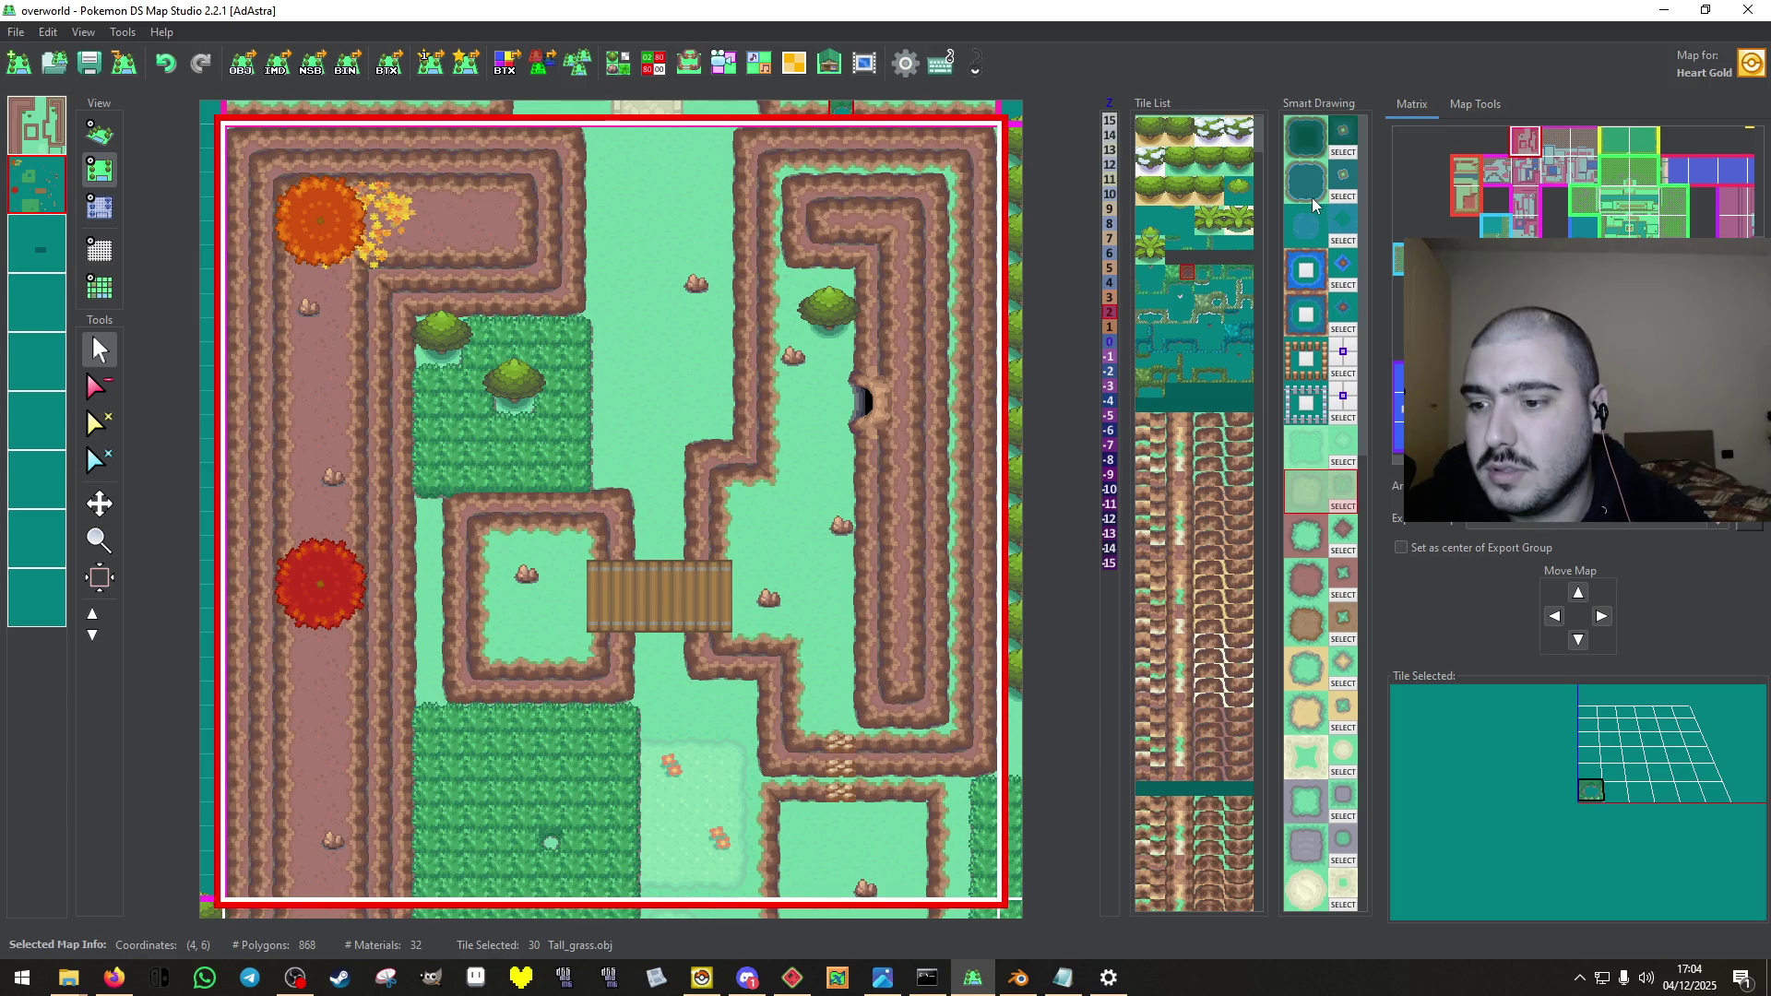
Briefly check map (4,6)'s BDHC plates and tileset, then return to its collision data.
{"action": "left_click", "coordinate": [695, 67]}
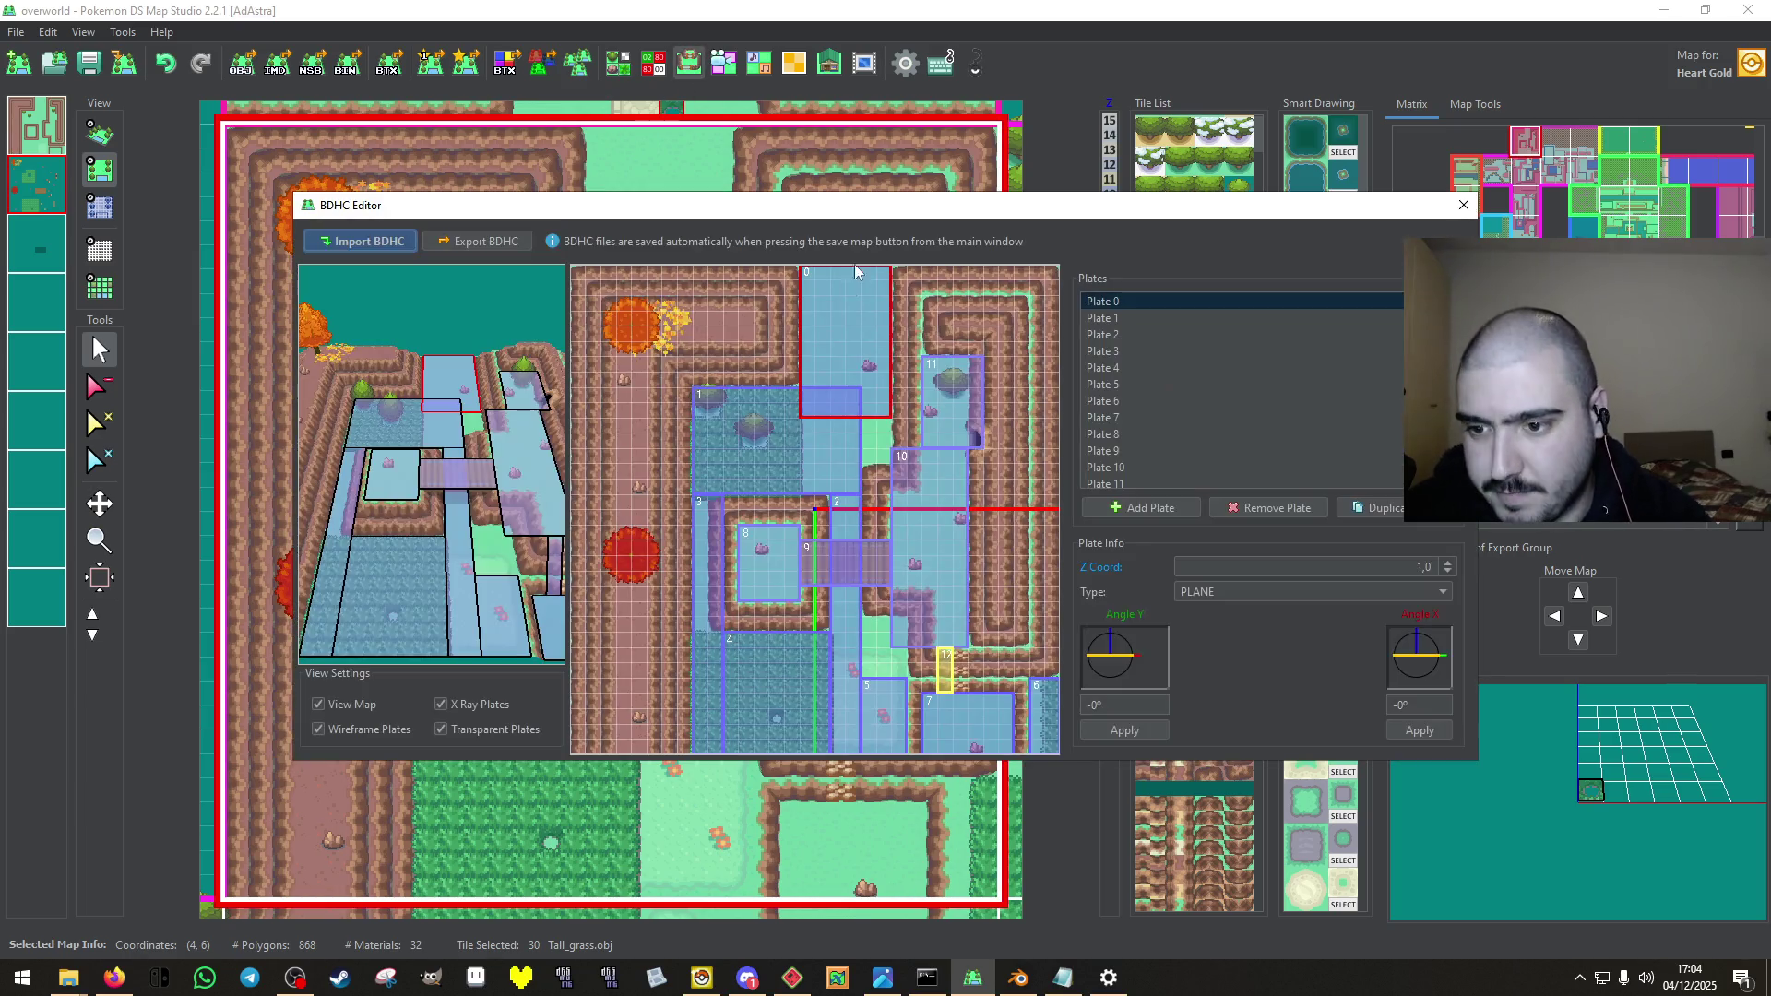
{"action": "left_click", "coordinate": [1464, 205]}
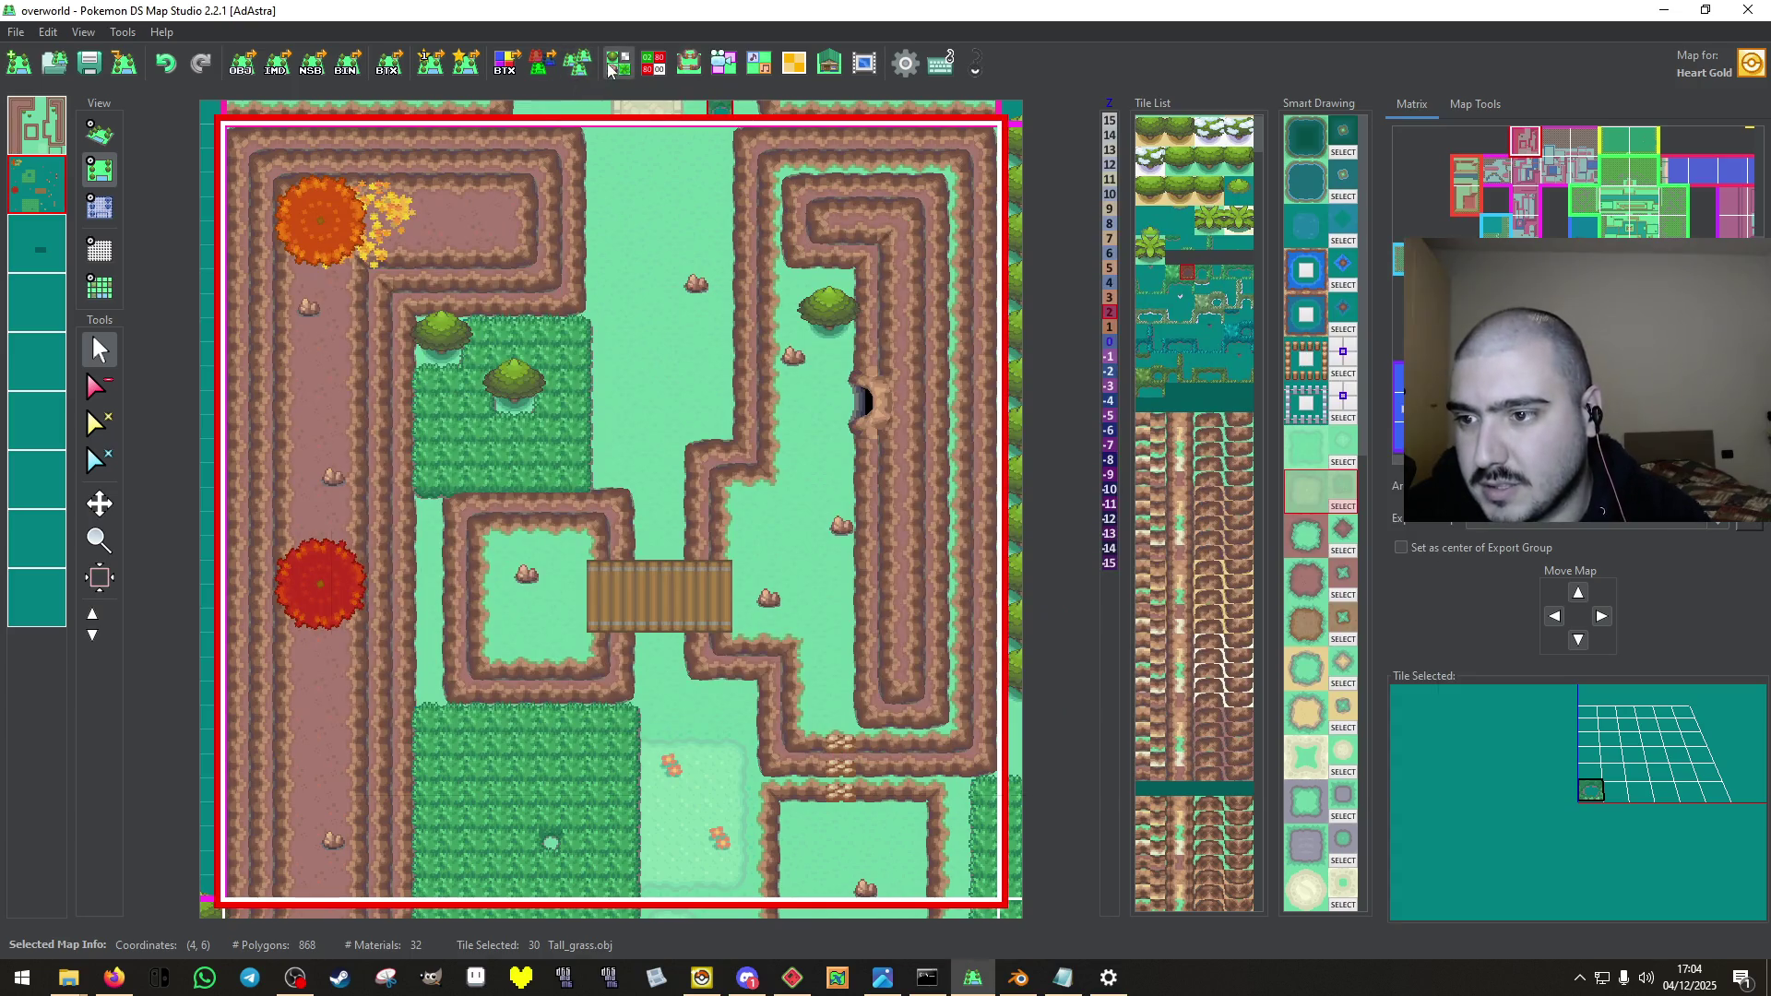
{"action": "left_click", "coordinate": [618, 62]}
{"action": "left_click", "coordinate": [1424, 170]}
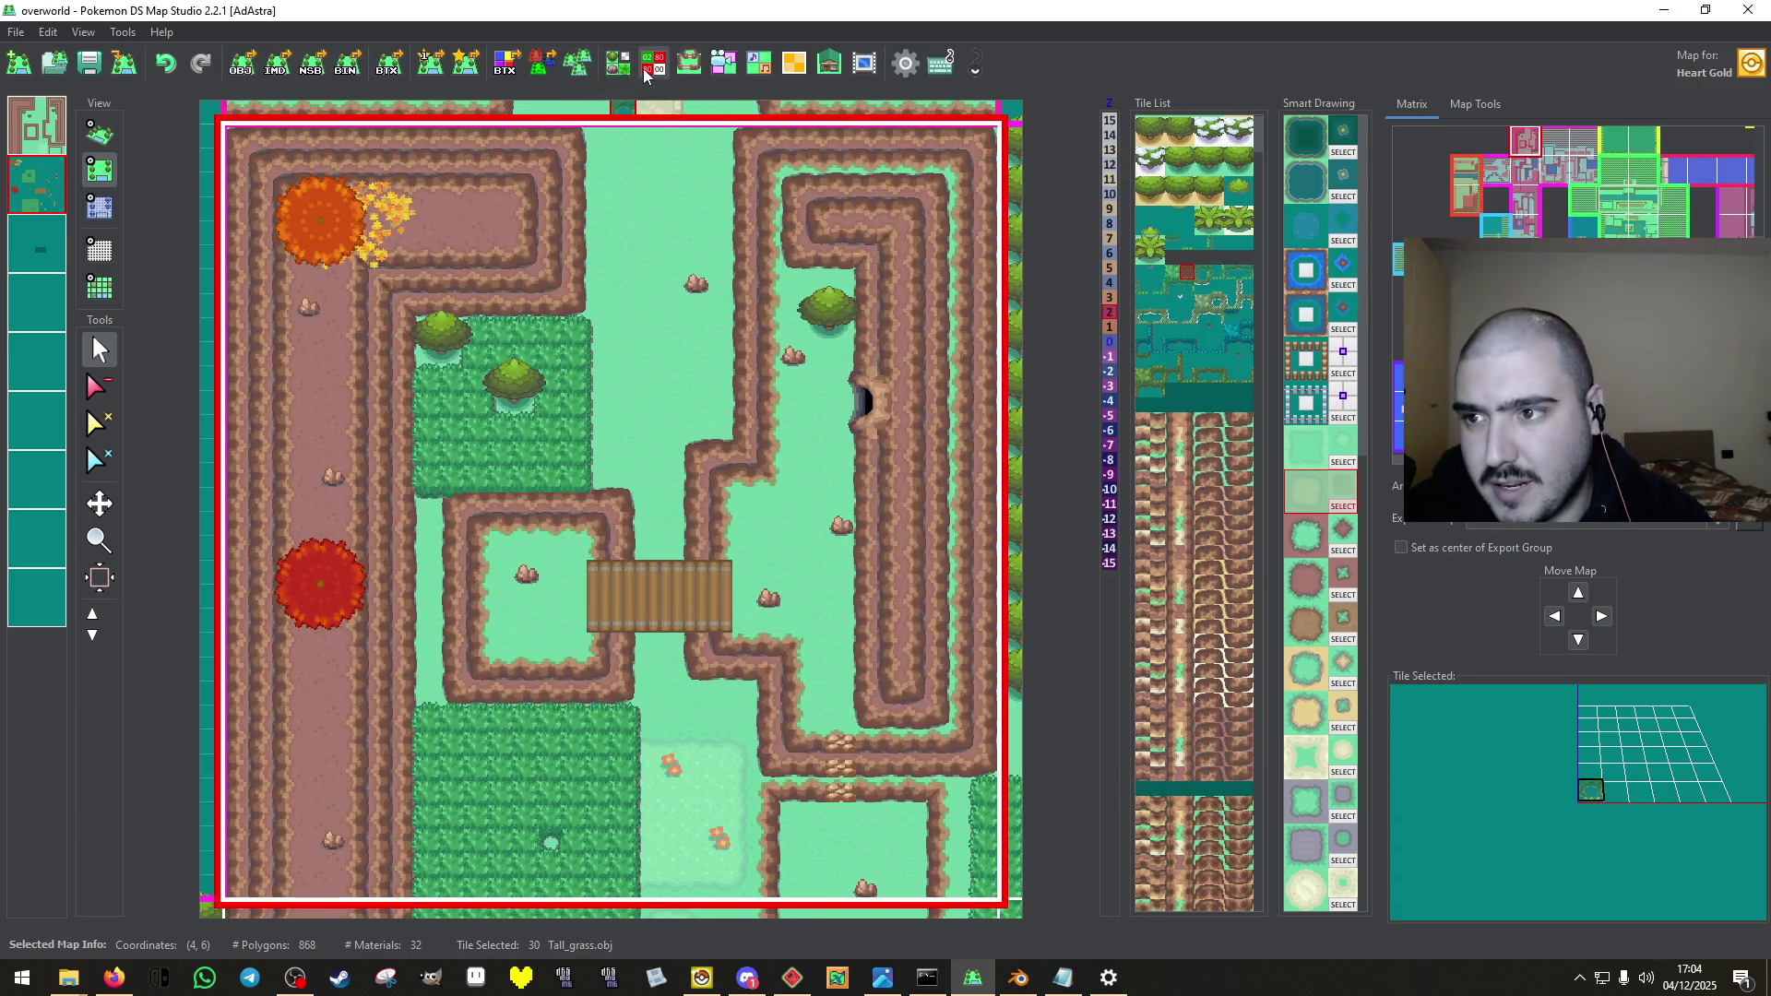
{"action": "left_click", "coordinate": [652, 65]}
In the TYPE layer, paint the bridge ends as 70 Bridge start and the middle as 71 Bridge middle.
{"action": "left_click", "coordinate": [475, 369]}
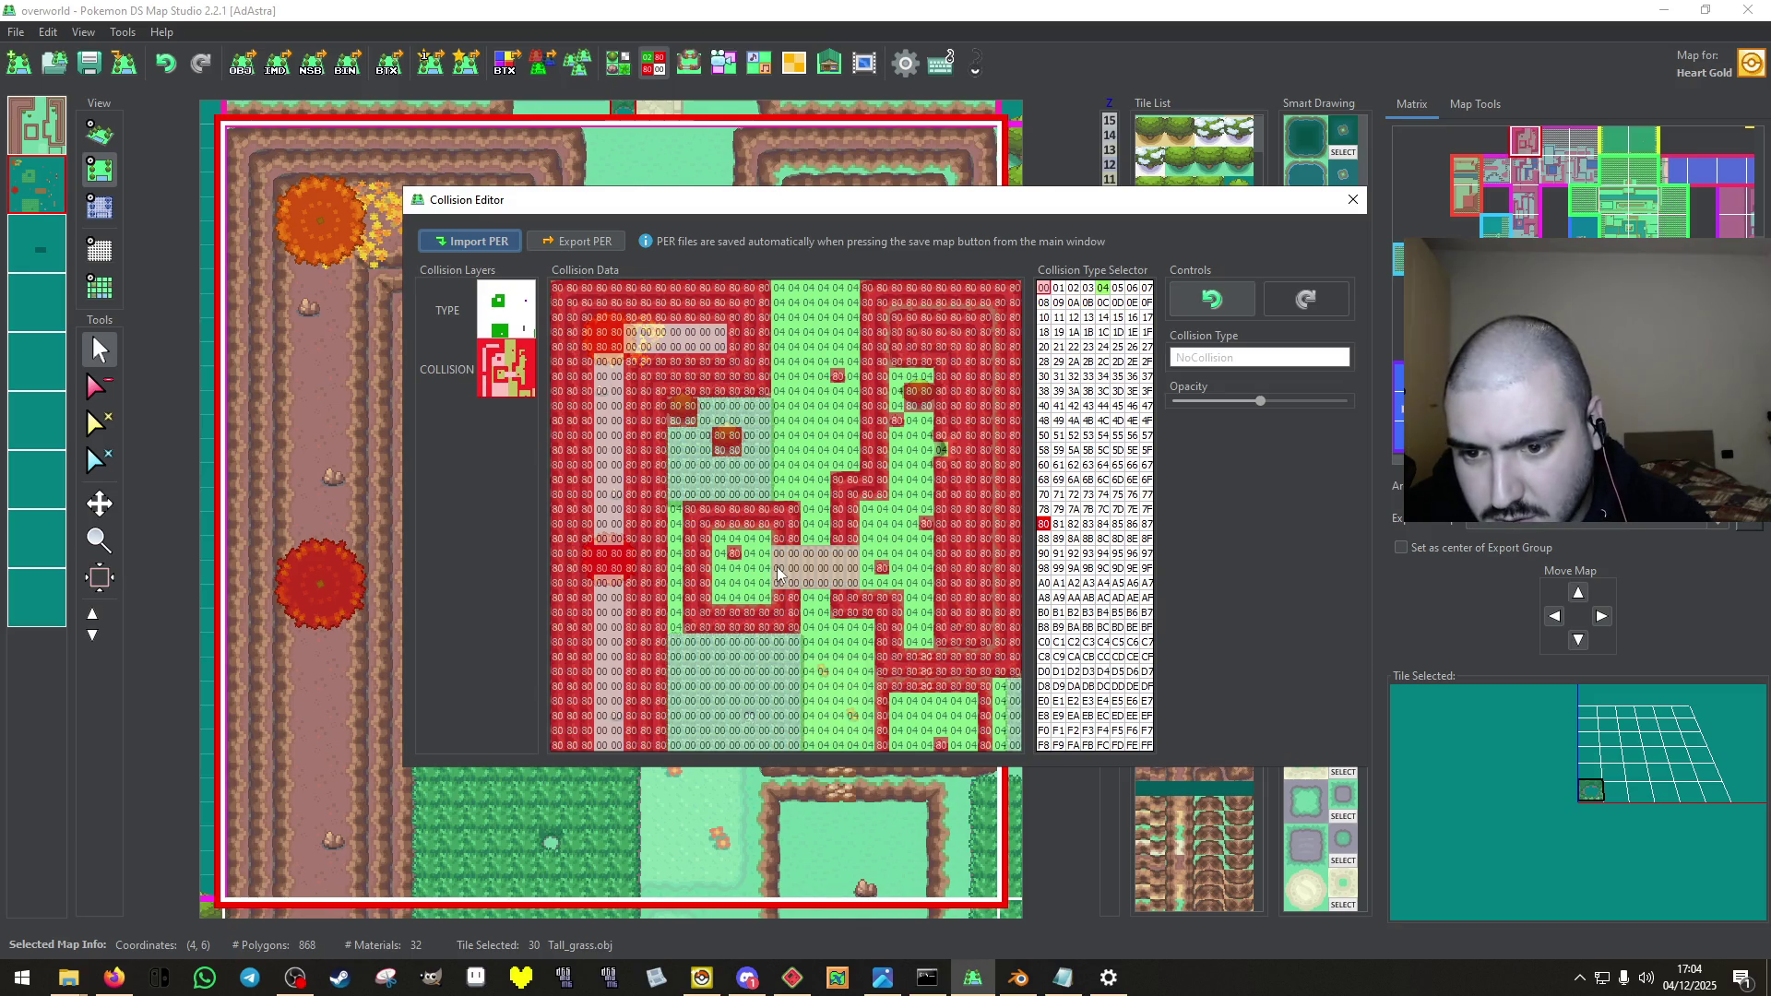
{"action": "left_click", "coordinate": [857, 498]}
{"action": "left_click", "coordinate": [1043, 494]}
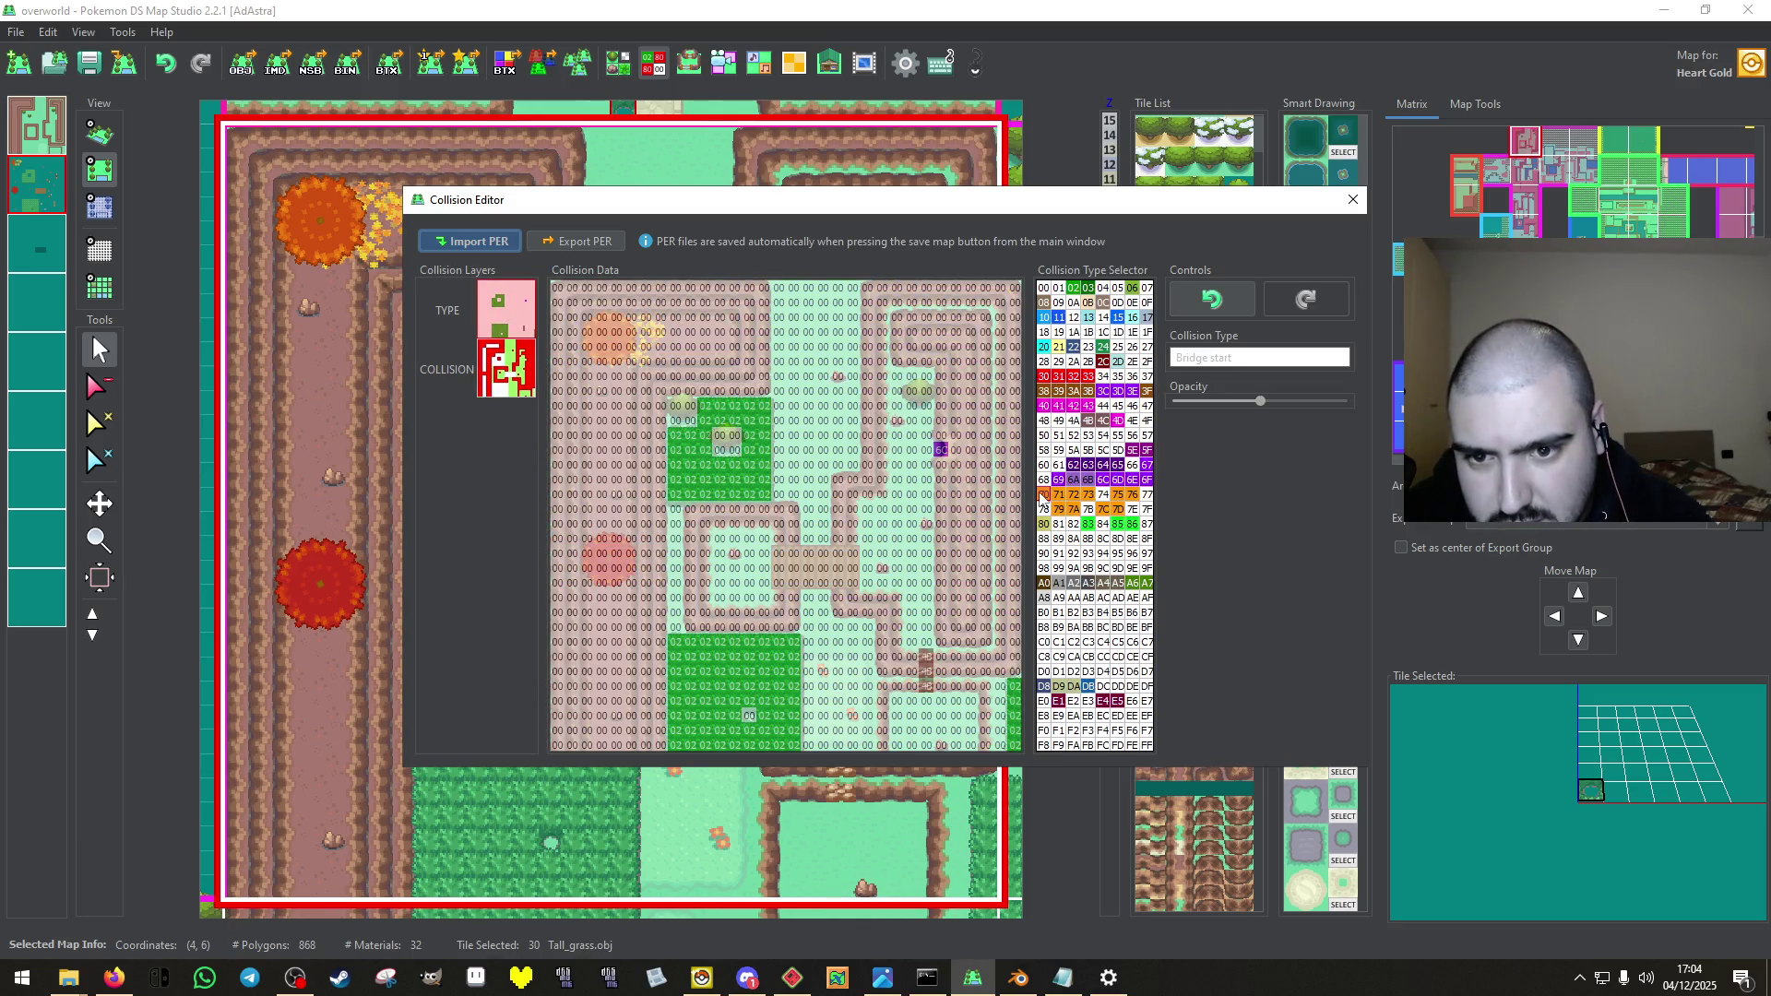
{"action": "mouse_move", "coordinate": [777, 584]}
{"action": "left_mouse_down"}
{"action": "mouse_move", "coordinate": [780, 553]}
{"action": "mouse_move", "coordinate": [853, 580]}
{"action": "mouse_move", "coordinate": [853, 563]}
{"action": "mouse_move", "coordinate": [794, 554]}
{"action": "mouse_move", "coordinate": [822, 567]}
{"action": "left_mouse_up"}
{"action": "left_click", "coordinate": [1058, 495]}
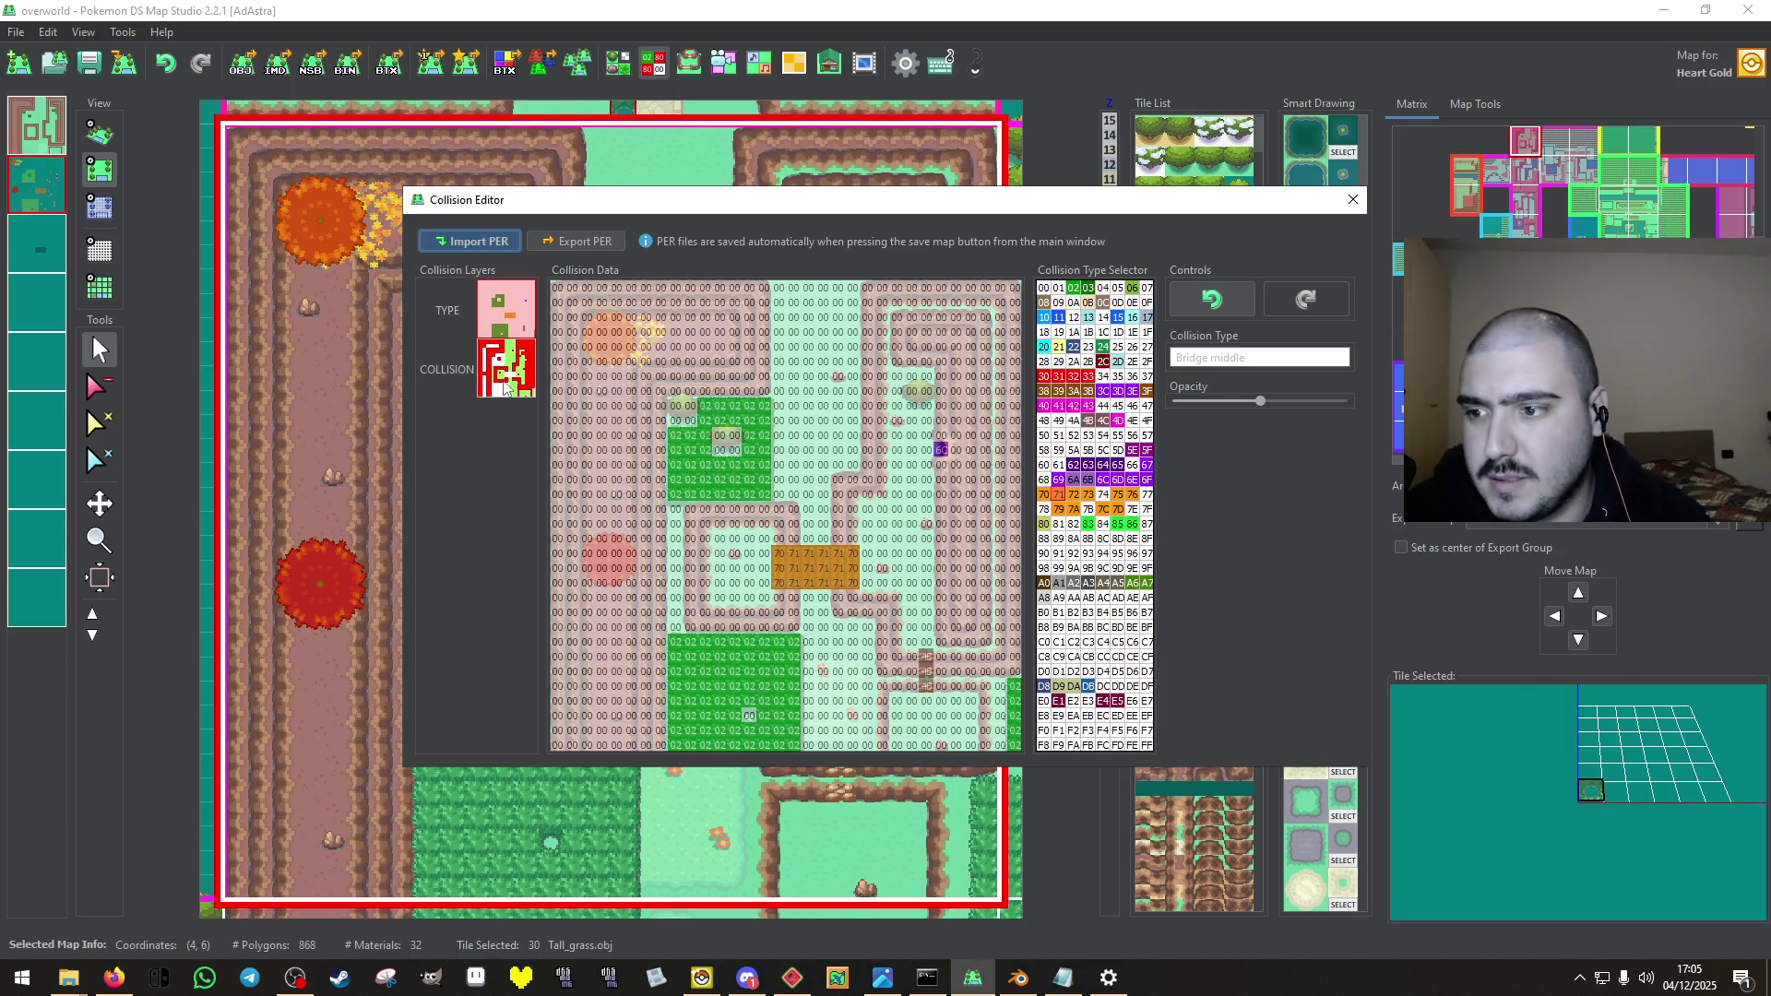
Switch back to COLLISION, close the collision editor and save the map.
{"action": "left_click", "coordinate": [493, 395]}
{"action": "left_click", "coordinate": [1352, 199]}
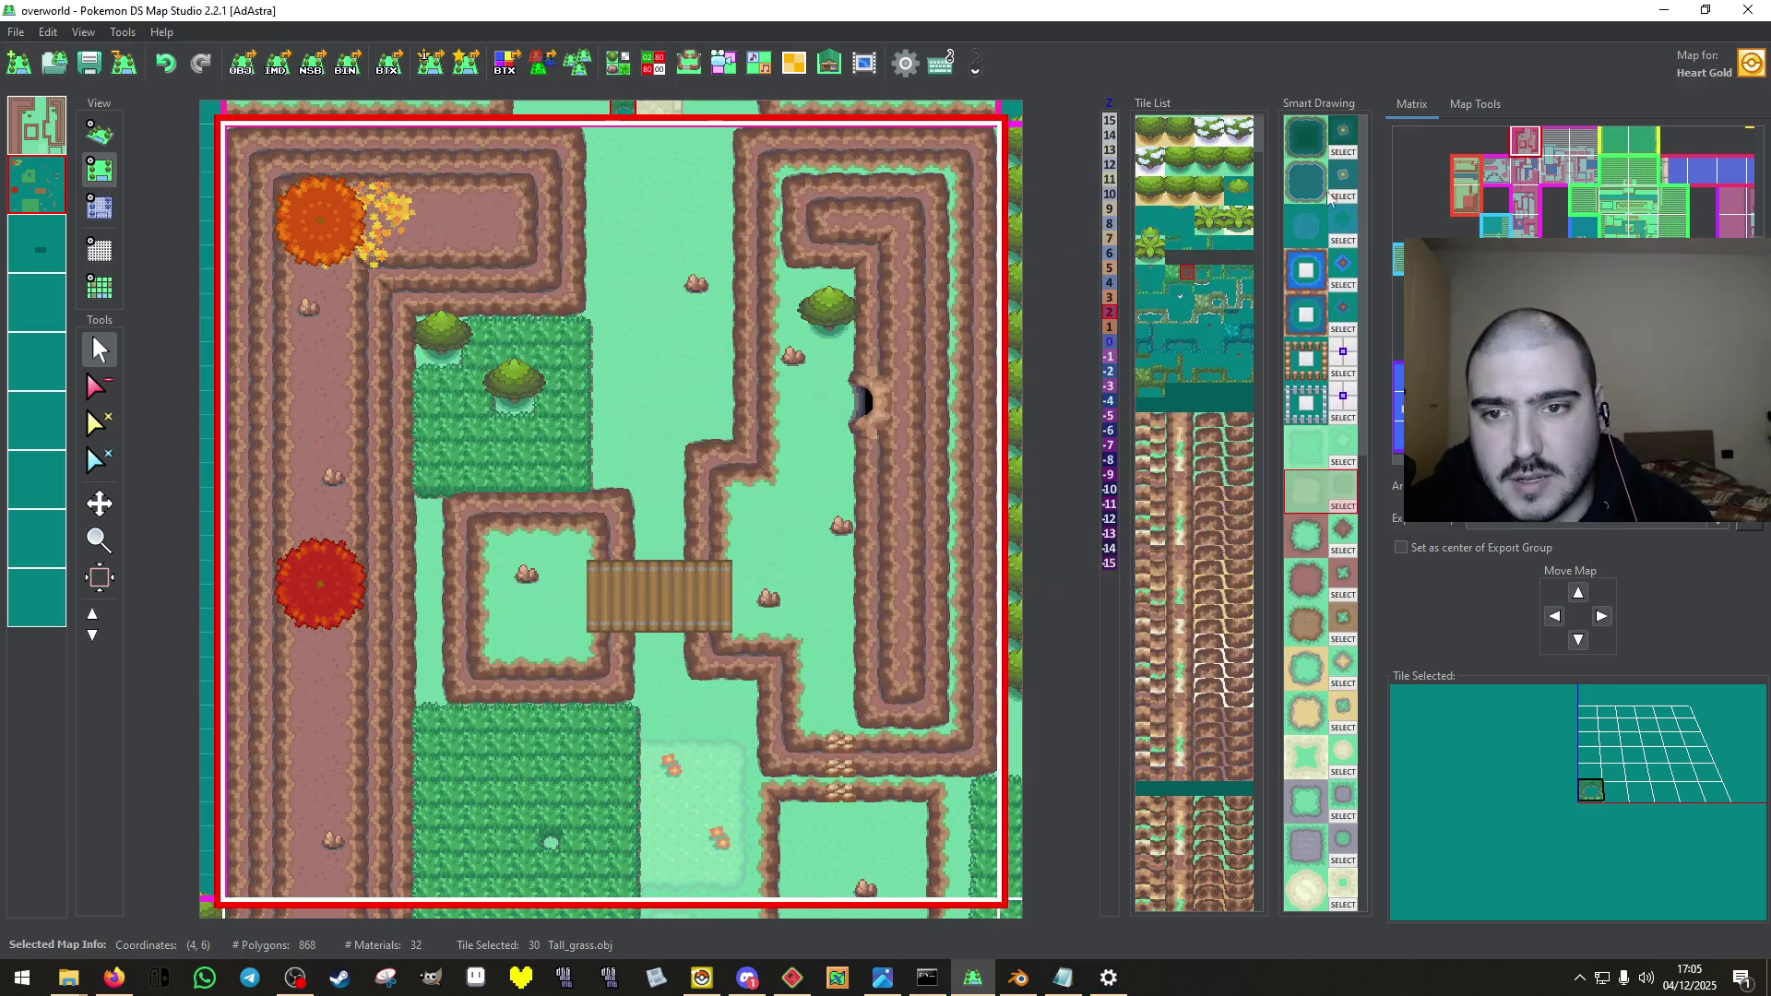
{"action": "left_click", "coordinate": [91, 70]}
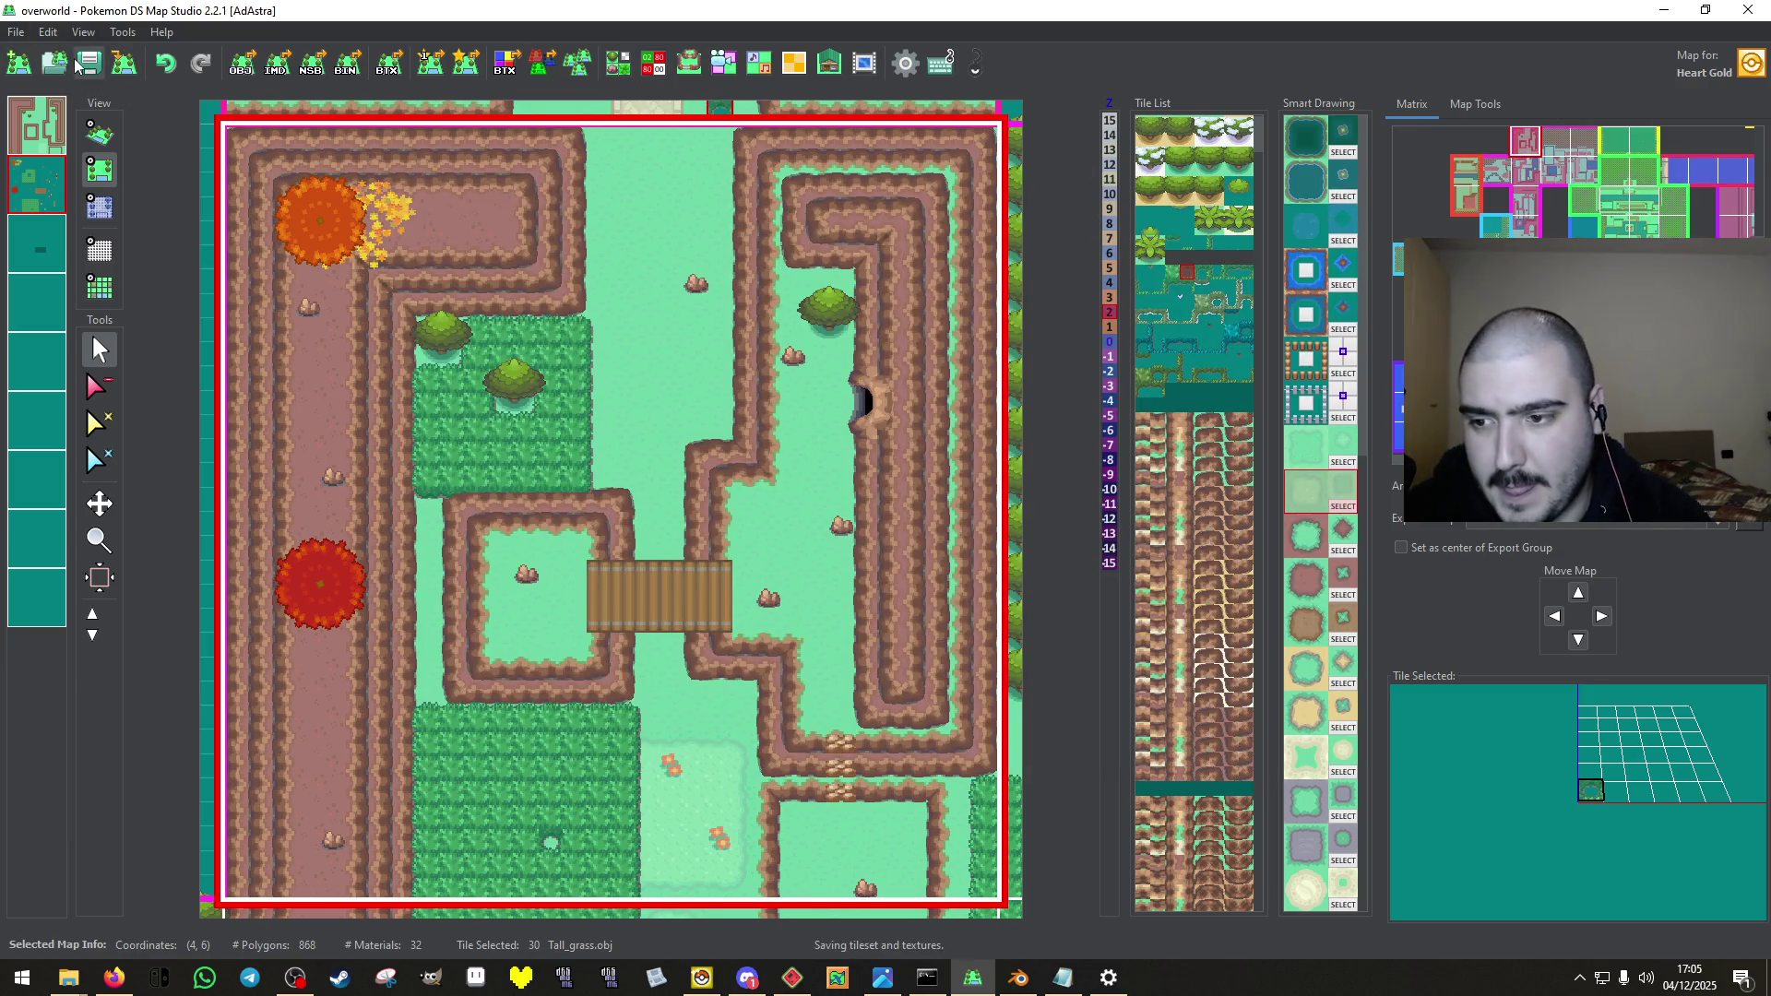
In the BDHC Editor, resize plates 0, 10 and 5 and shift the stairs plate slightly right.
{"action": "left_click", "coordinate": [690, 64]}
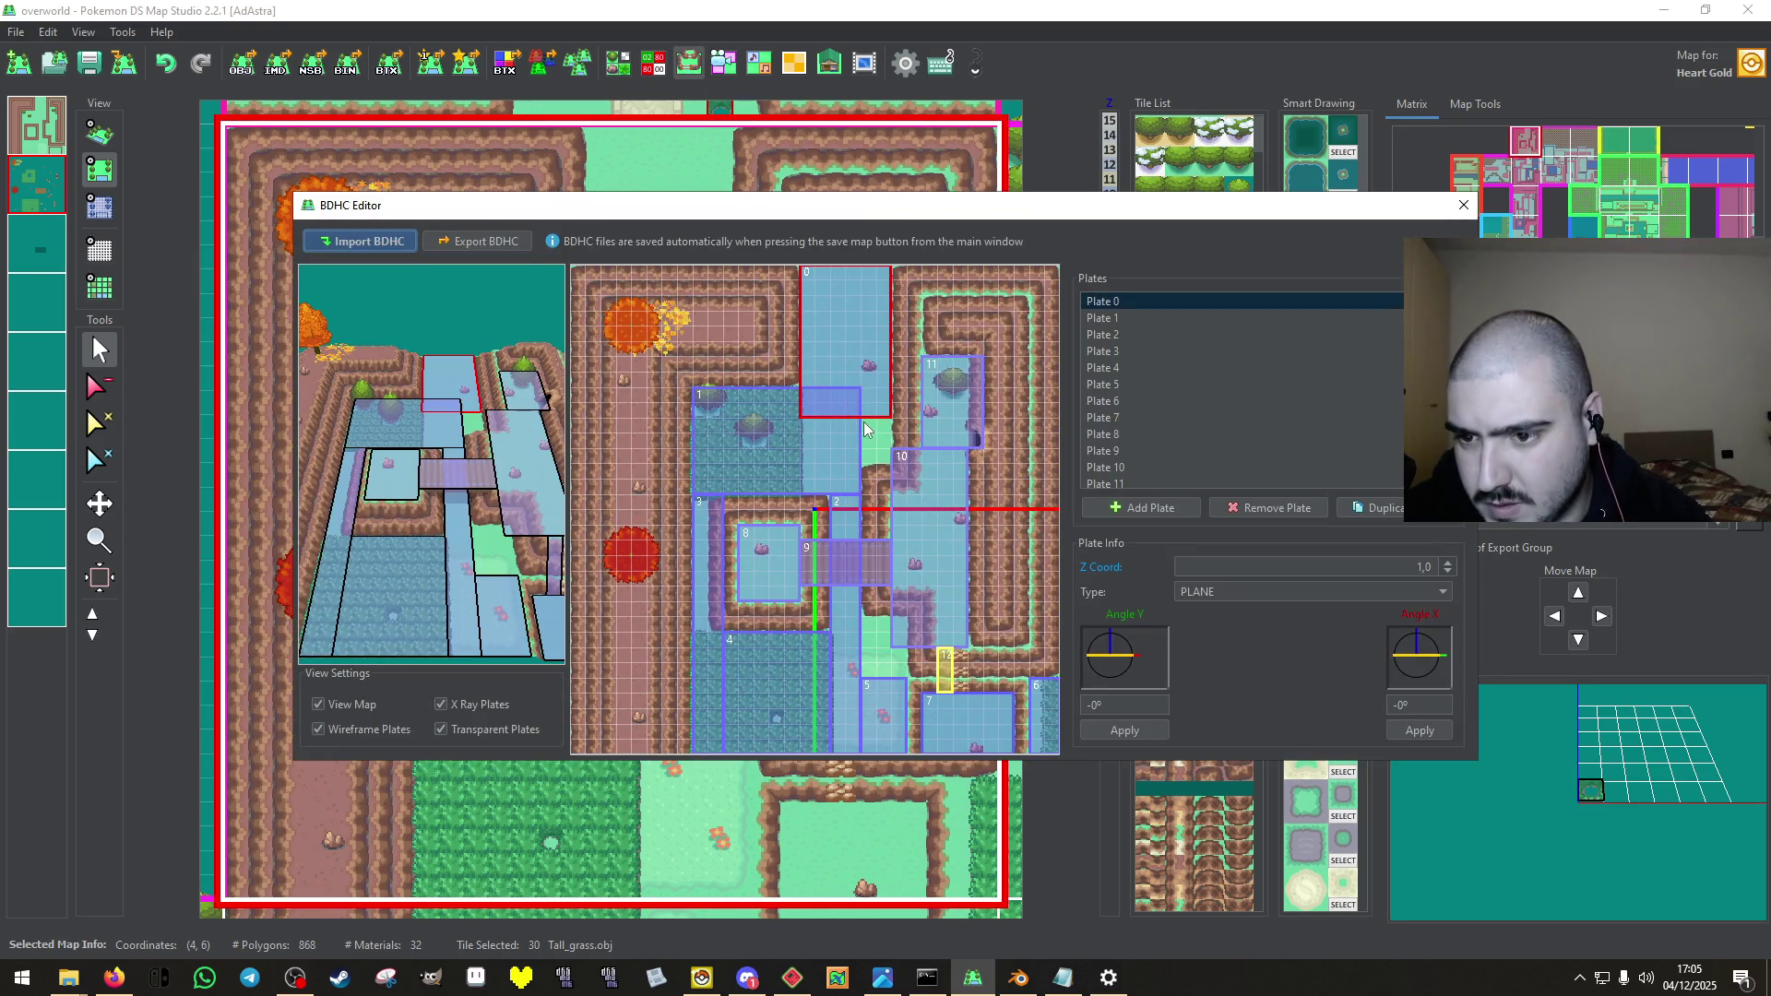
{"action": "left_click_drag", "start_coordinate": [858, 429], "coordinate": [850, 468]}
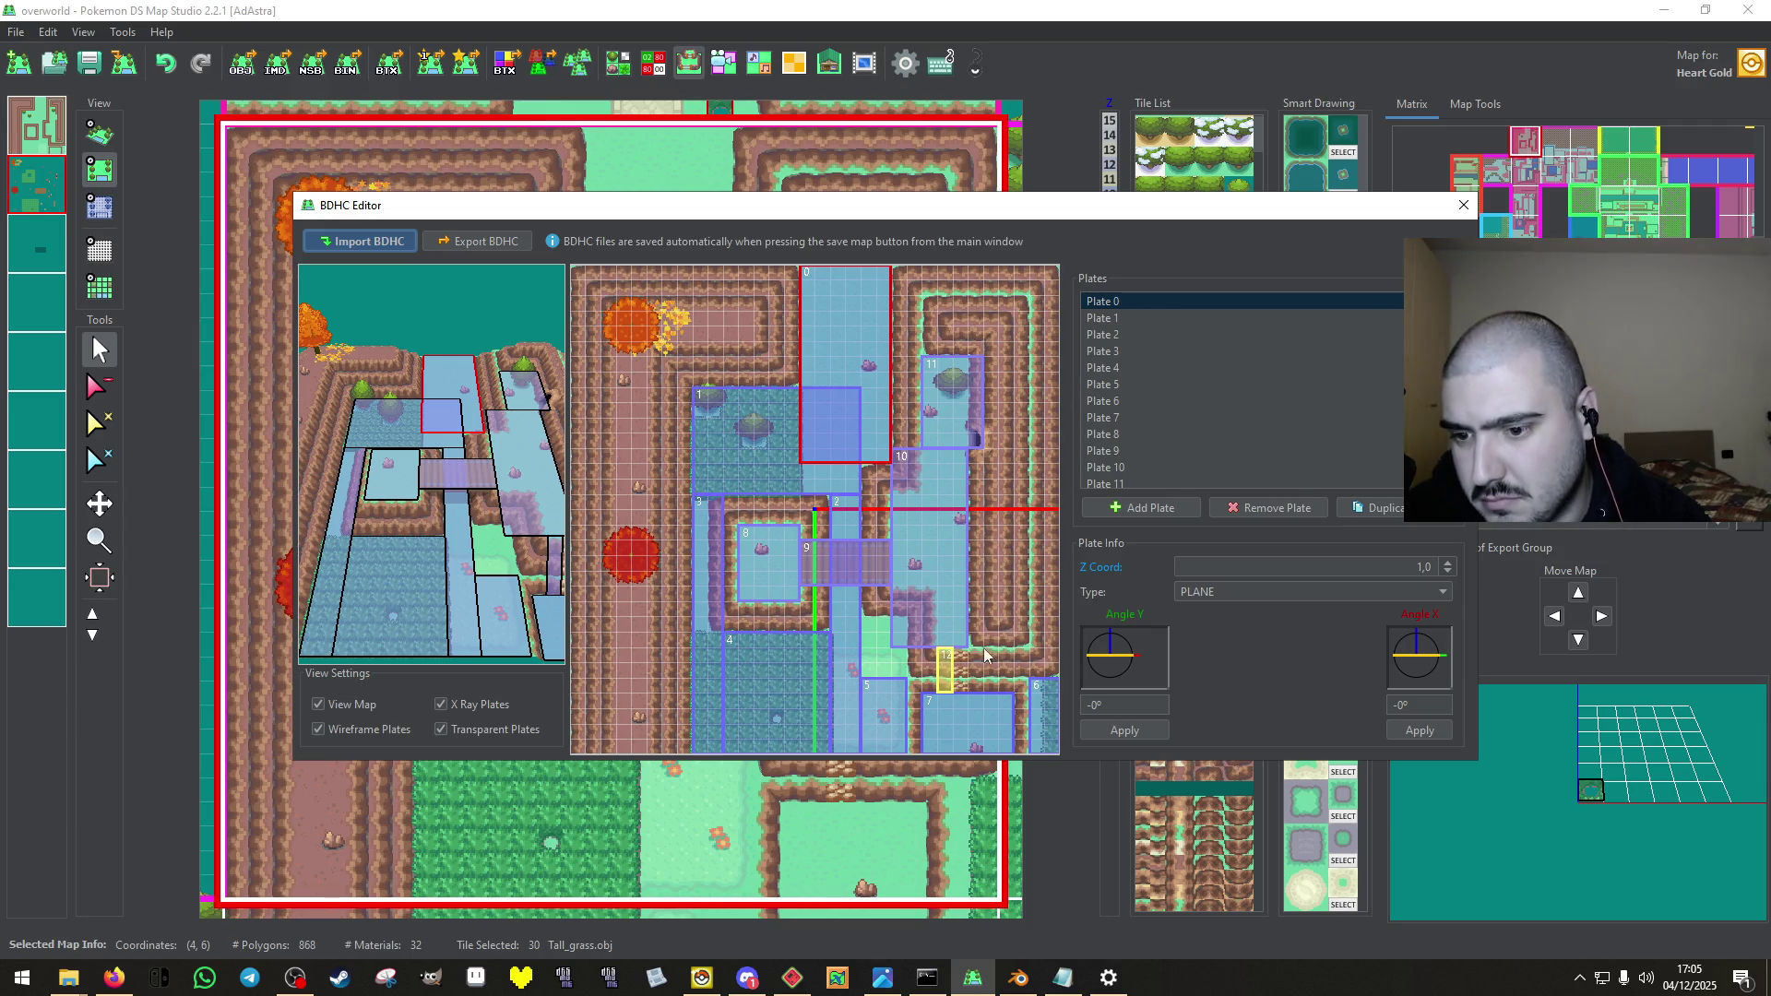
{"action": "left_click_drag", "start_coordinate": [893, 647], "coordinate": [903, 581]}
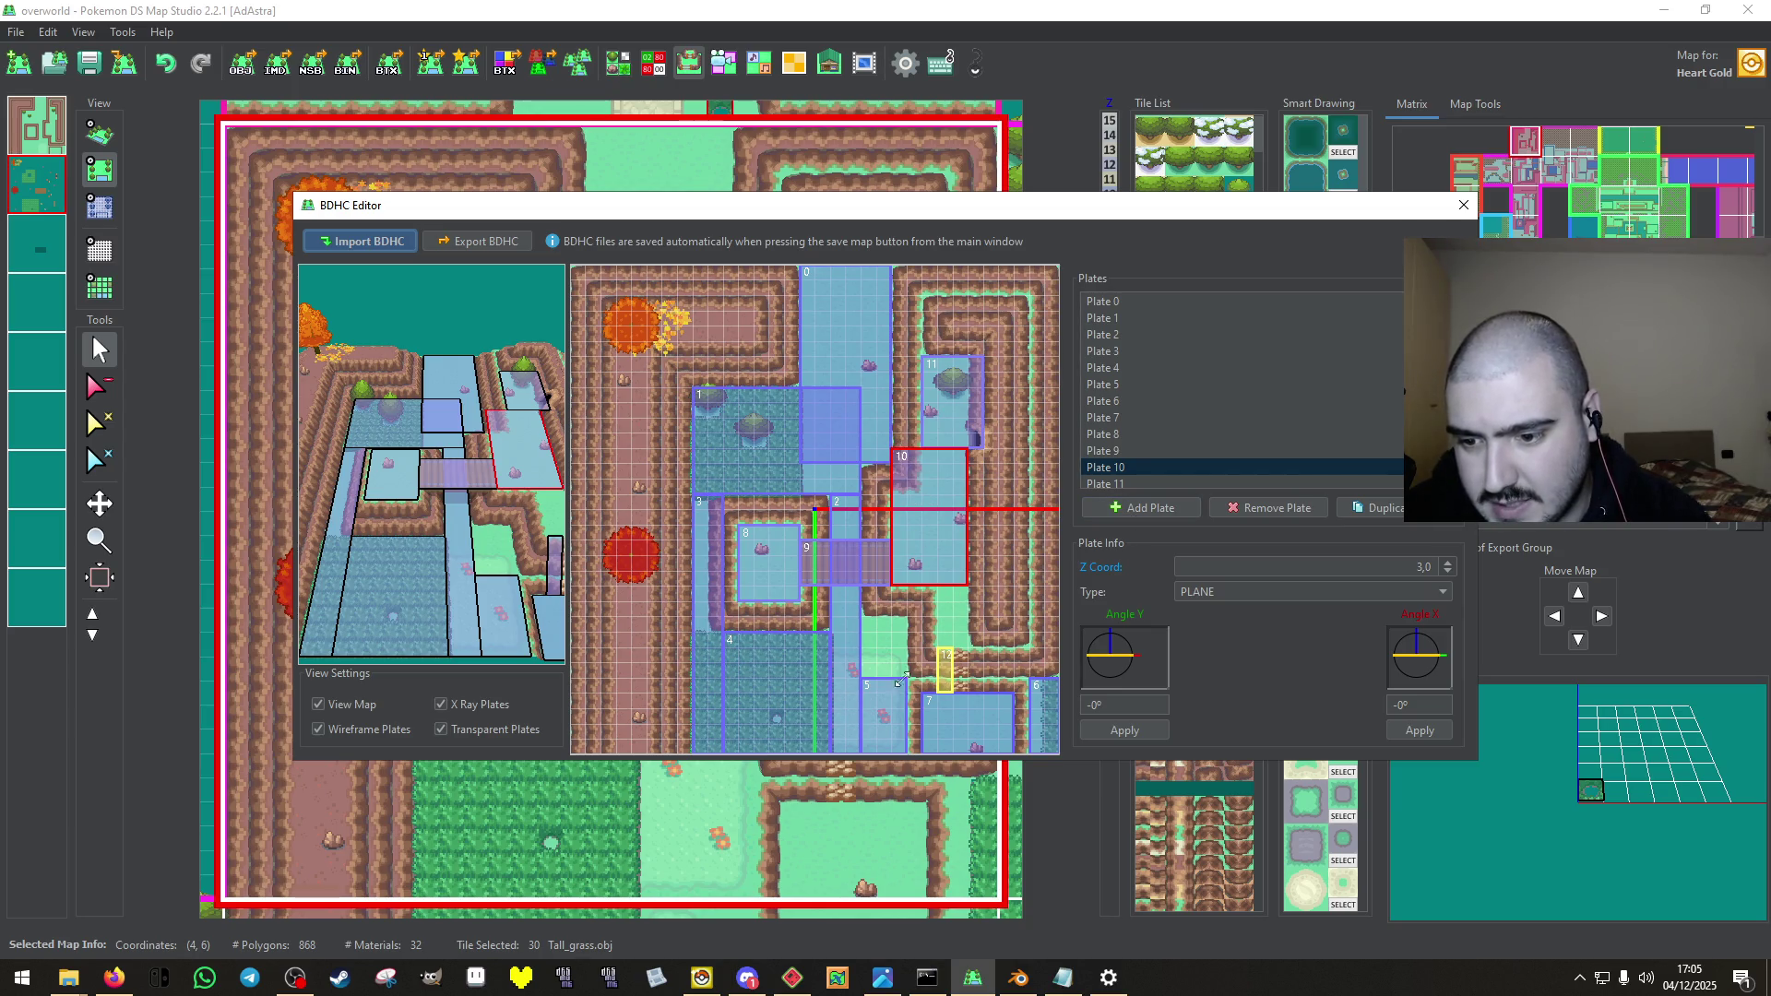
{"action": "left_click_drag", "start_coordinate": [895, 679], "coordinate": [892, 618]}
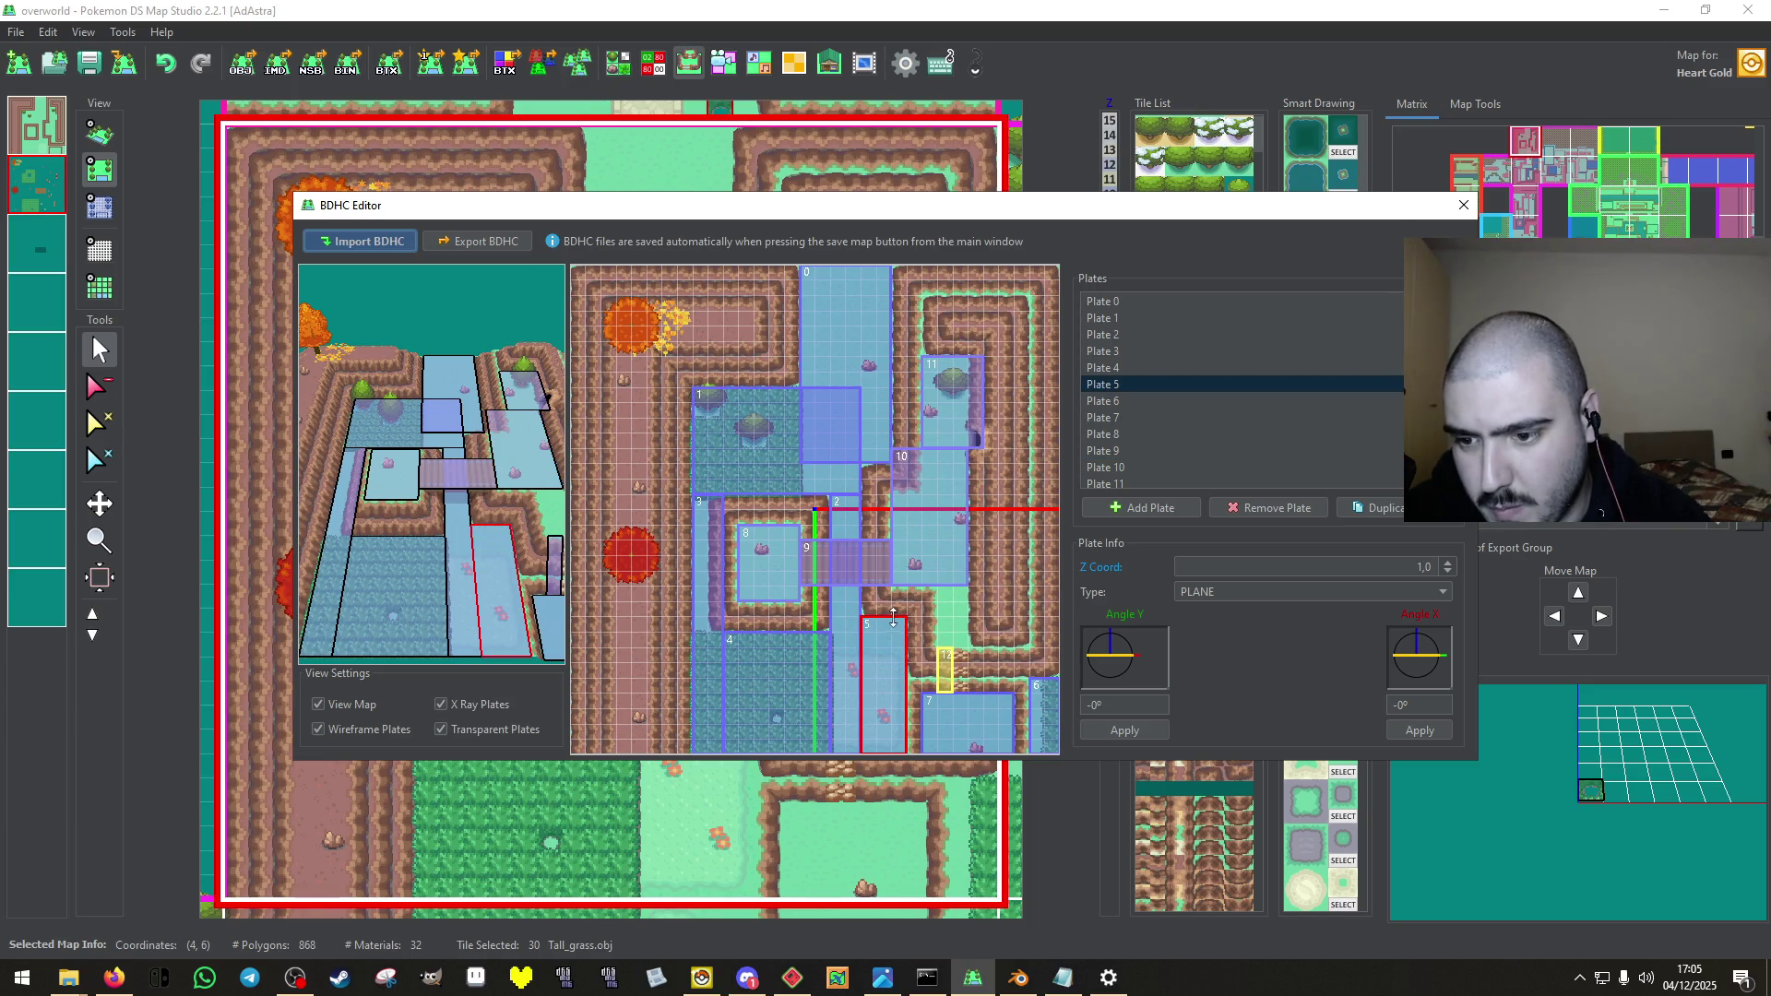
{"action": "mouse_move", "coordinate": [378, 600]}
{"action": "left_mouse_down"}
{"action": "mouse_move", "coordinate": [517, 360]}
{"action": "mouse_move", "coordinate": [531, 387]}
{"action": "mouse_move", "coordinate": [368, 537]}
{"action": "mouse_move", "coordinate": [466, 601]}
{"action": "left_mouse_up"}
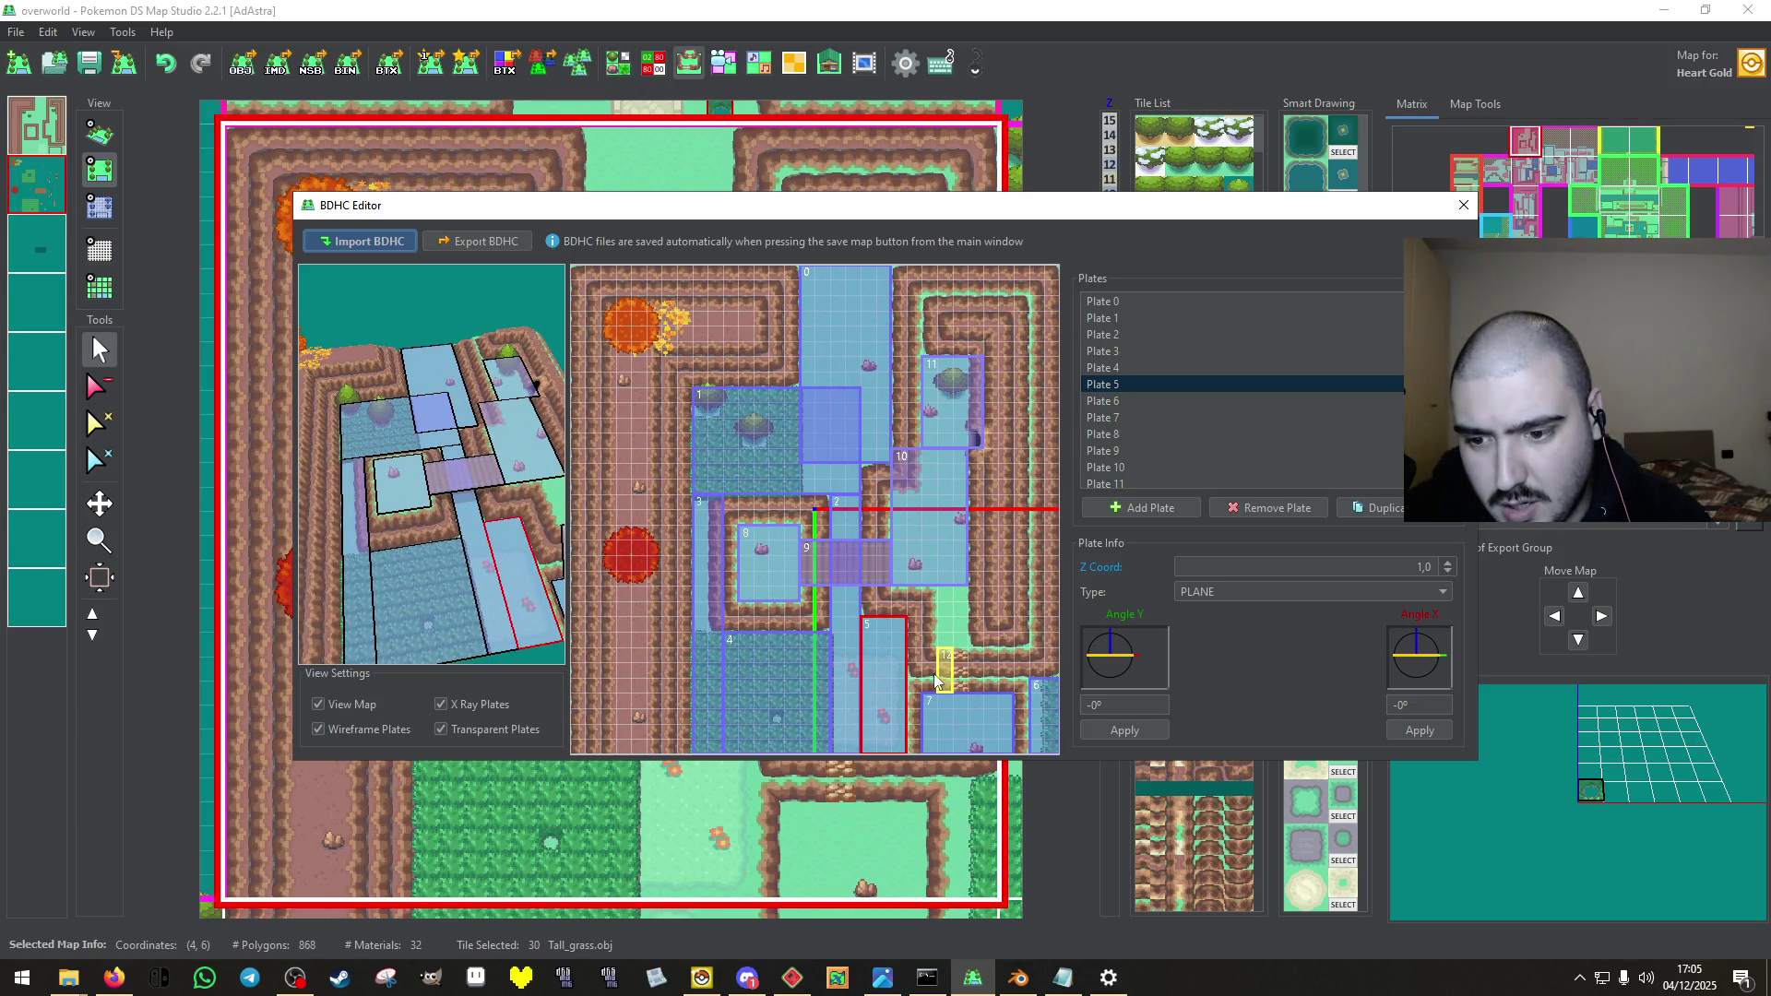
{"action": "left_click_drag", "start_coordinate": [947, 666], "coordinate": [962, 662]}
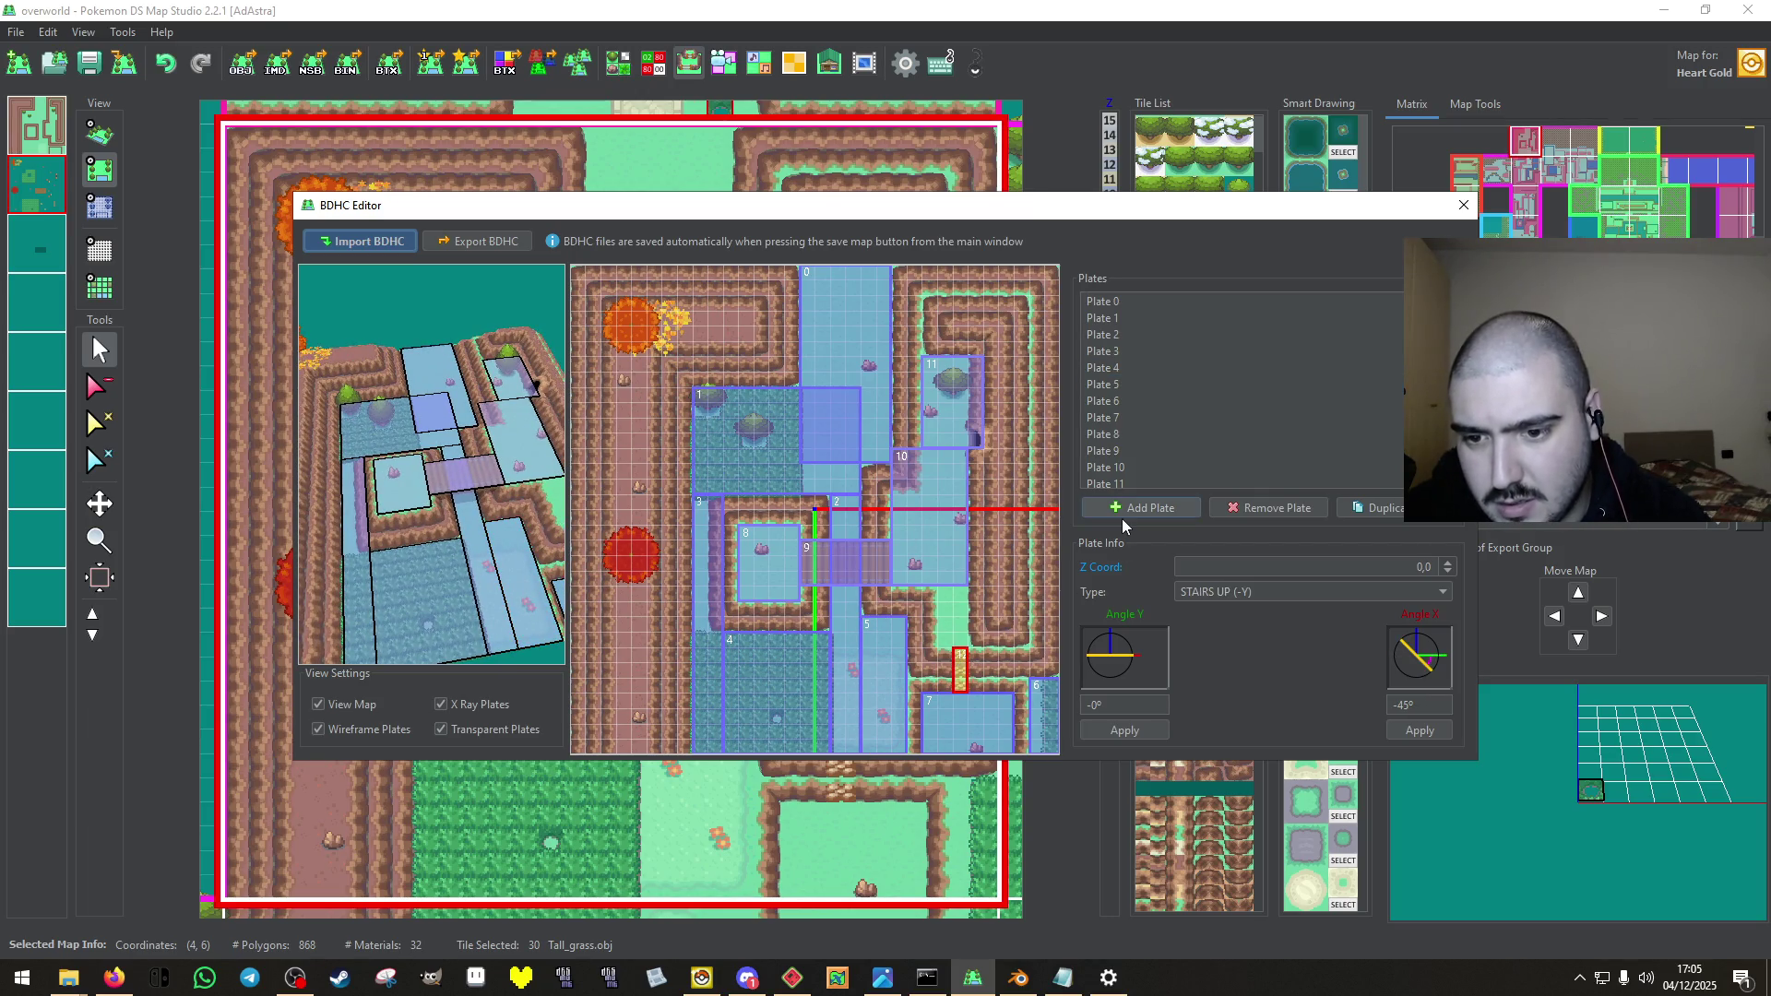
Duplicate Plate 10 as plate 13 and move the copy lower.
{"action": "left_click", "coordinate": [919, 542]}
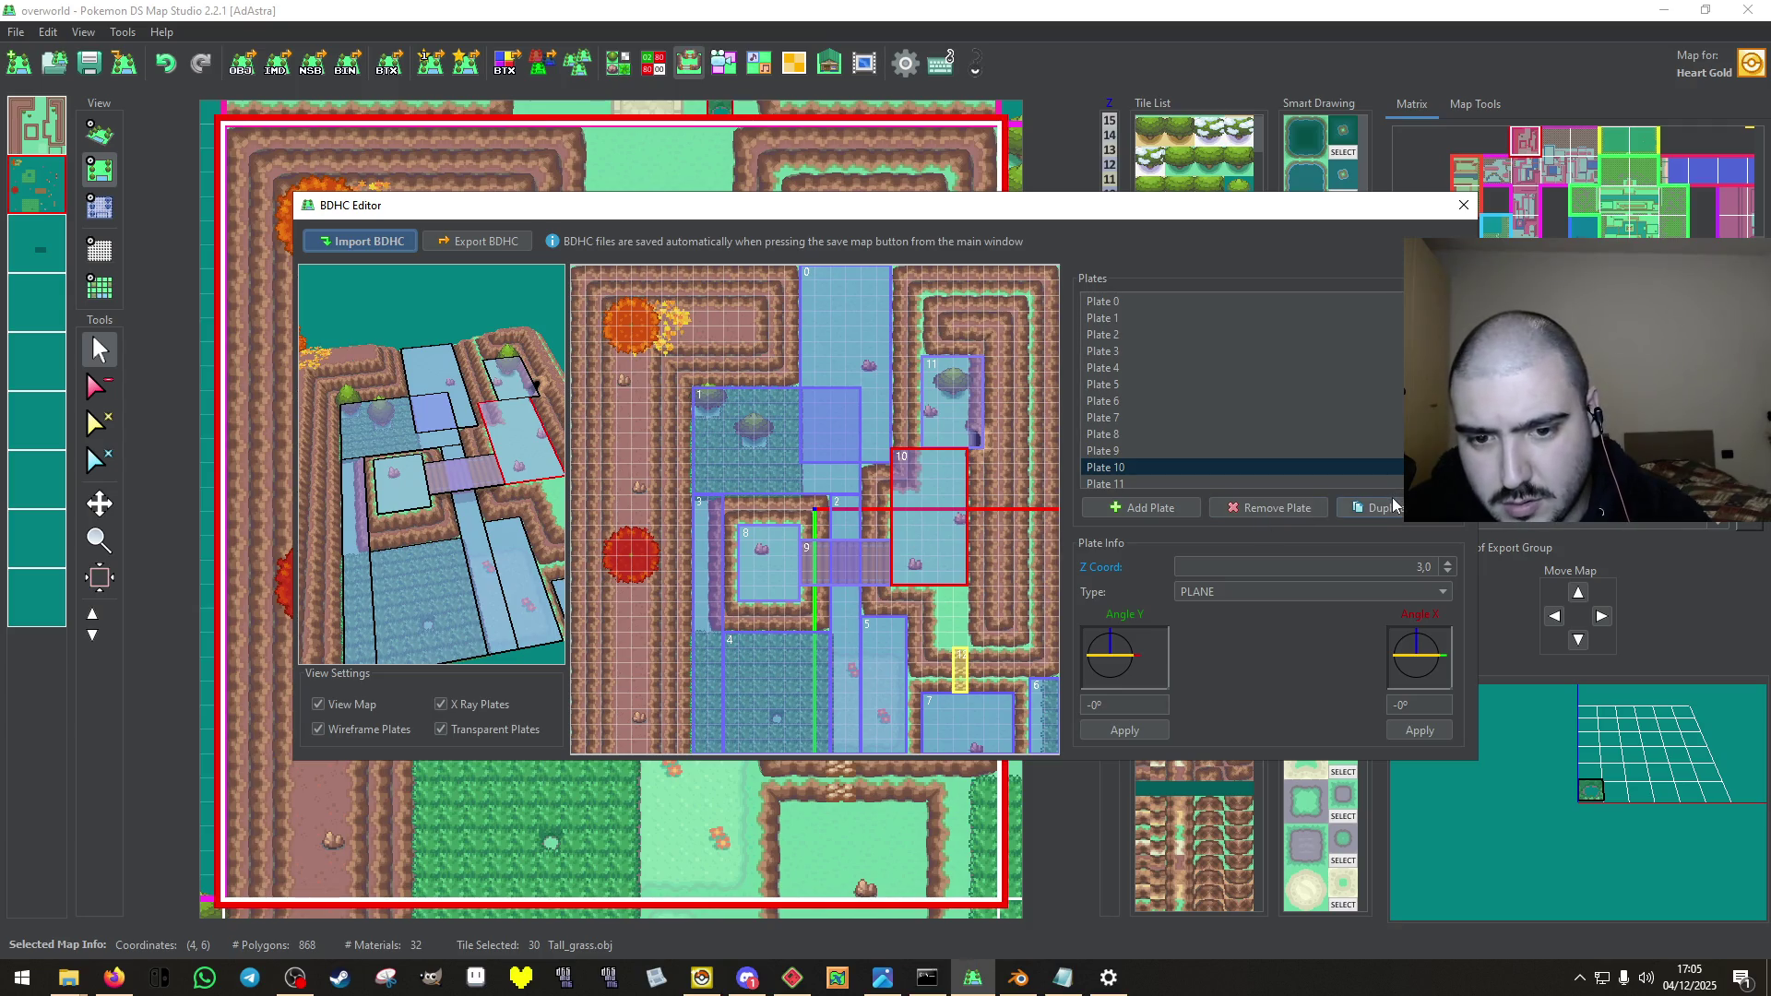
{"action": "left_click", "coordinate": [1369, 513]}
{"action": "mouse_move", "coordinate": [936, 534]}
{"action": "left_mouse_down"}
{"action": "mouse_move", "coordinate": [922, 592]}
{"action": "mouse_move", "coordinate": [945, 594]}
{"action": "left_mouse_up"}
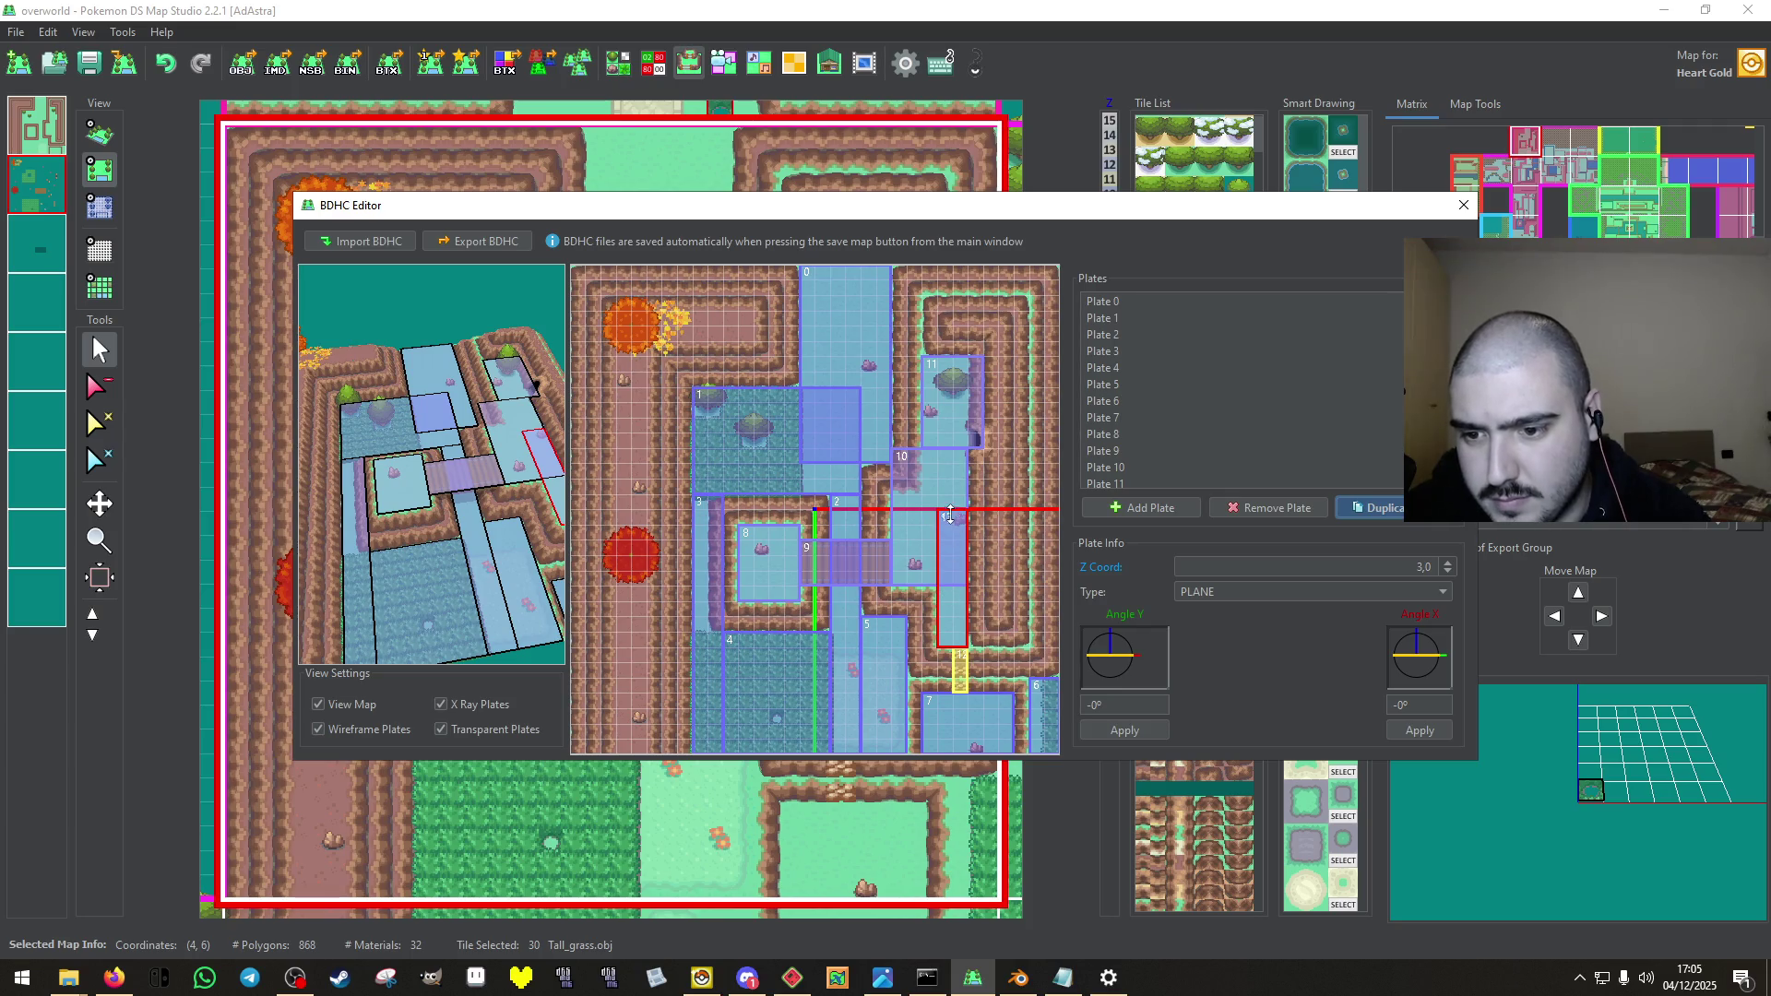
{"action": "mouse_move", "coordinate": [569, 616]}
{"action": "left_mouse_down"}
{"action": "mouse_move", "coordinate": [614, 616]}
{"action": "mouse_move", "coordinate": [583, 622]}
{"action": "left_mouse_up"}
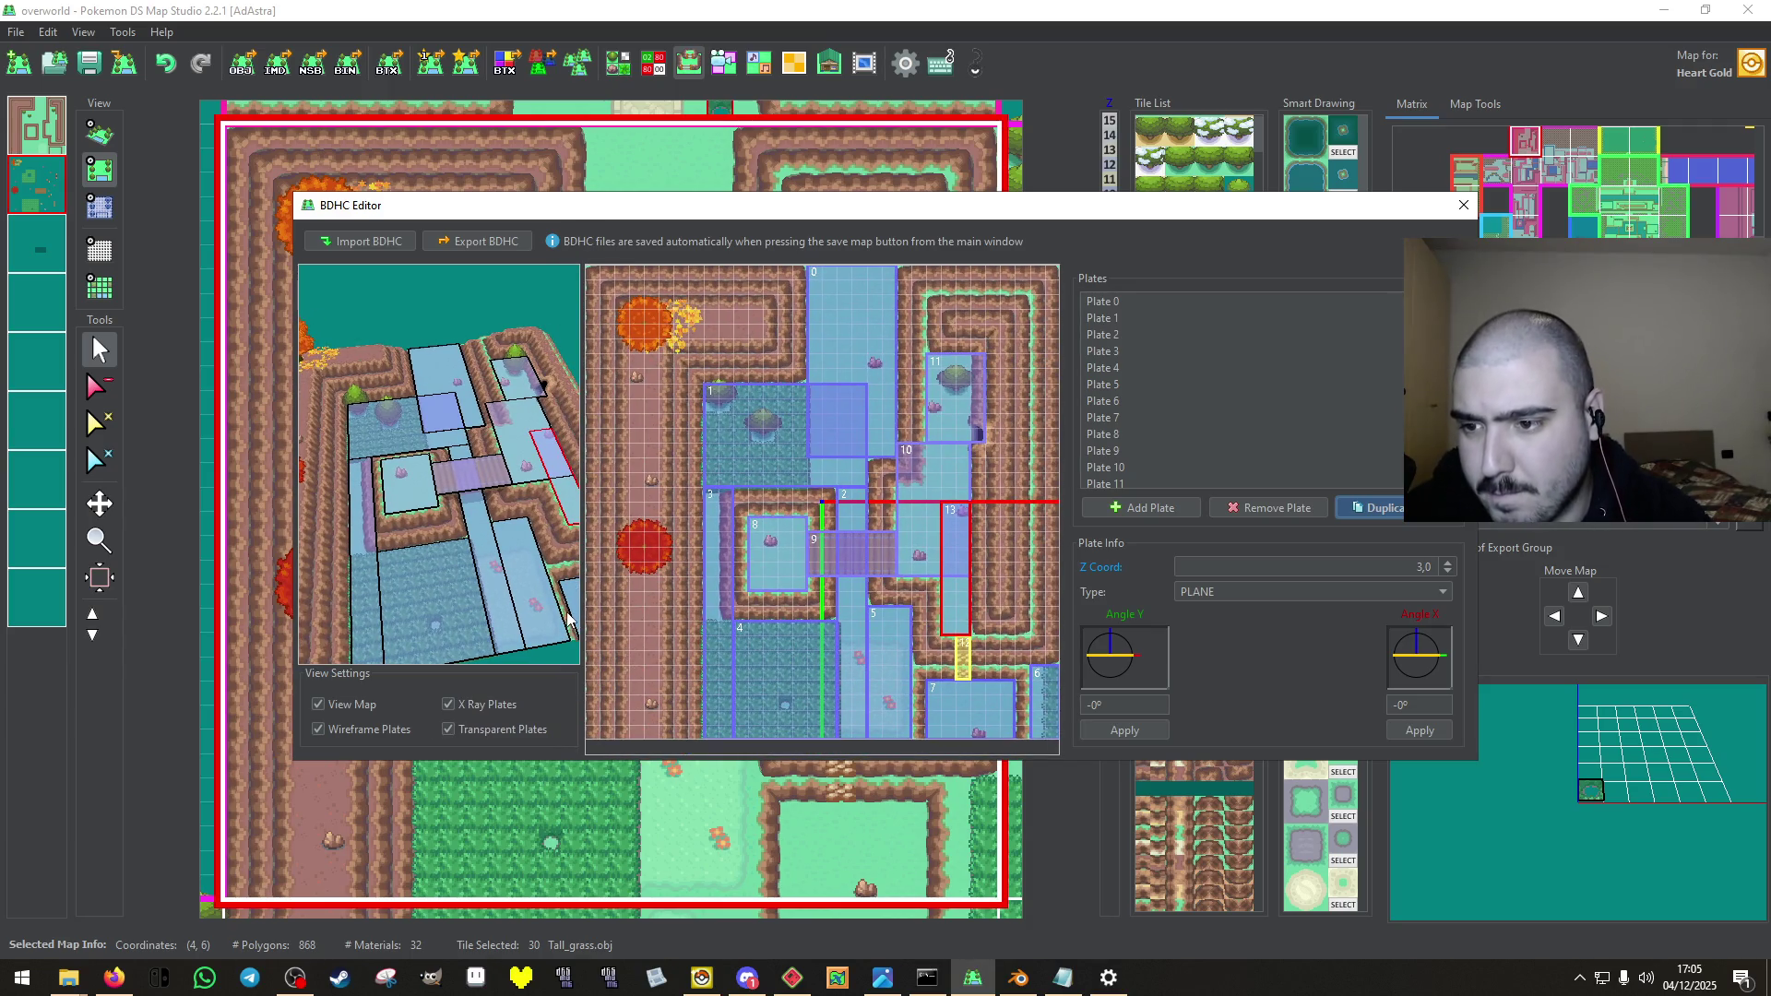
{"action": "left_click", "coordinate": [1464, 204]}
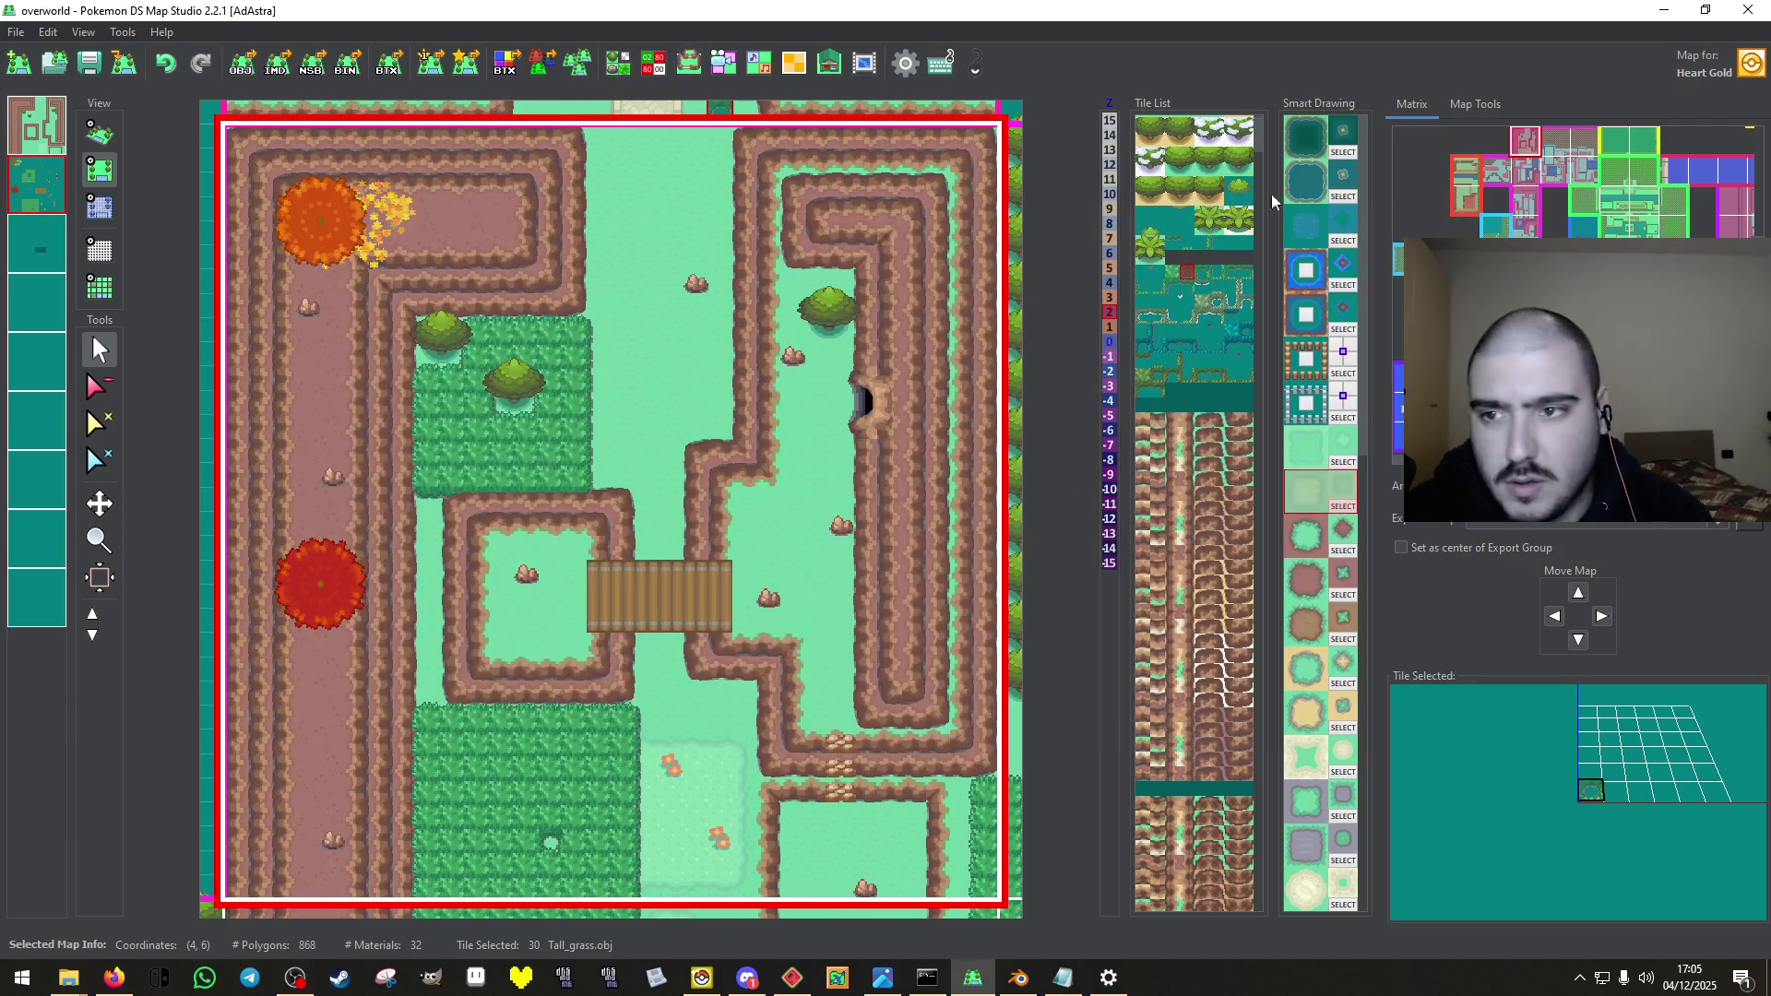
Save, then export all maps as separate OBJ files named overworld.
{"action": "left_click", "coordinate": [101, 68]}
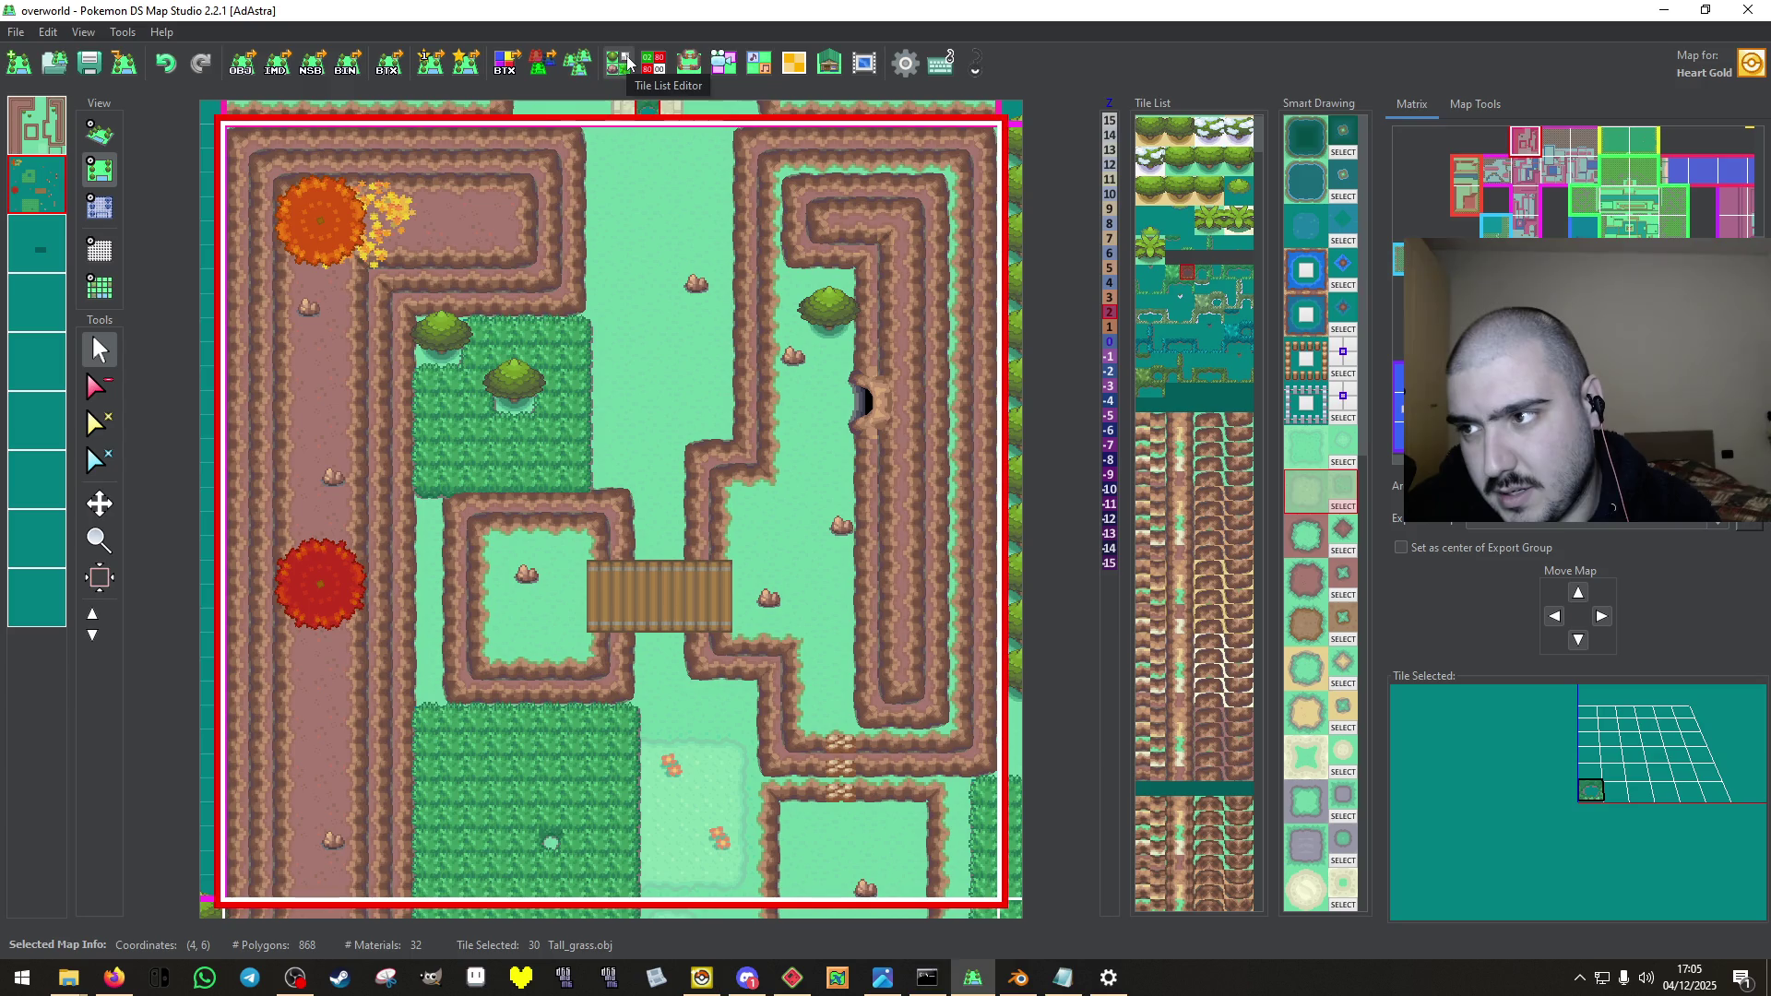
{"action": "left_click", "coordinate": [241, 63]}
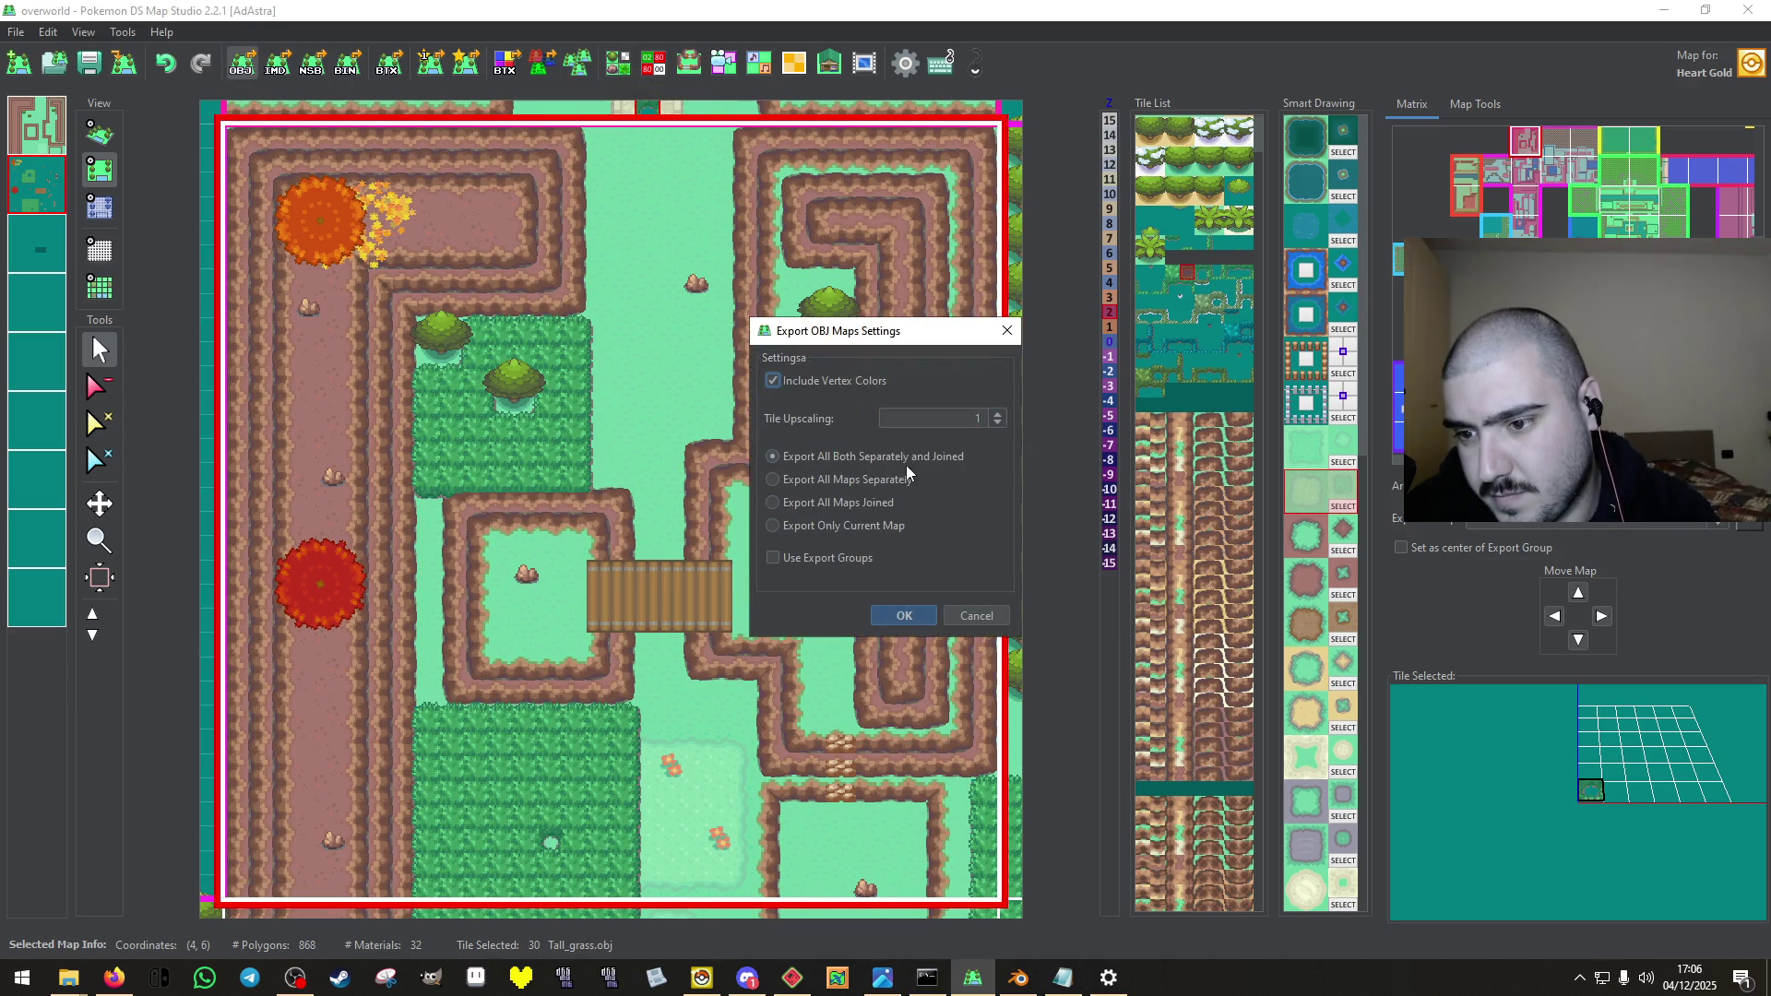
{"action": "left_click", "coordinate": [997, 413]}
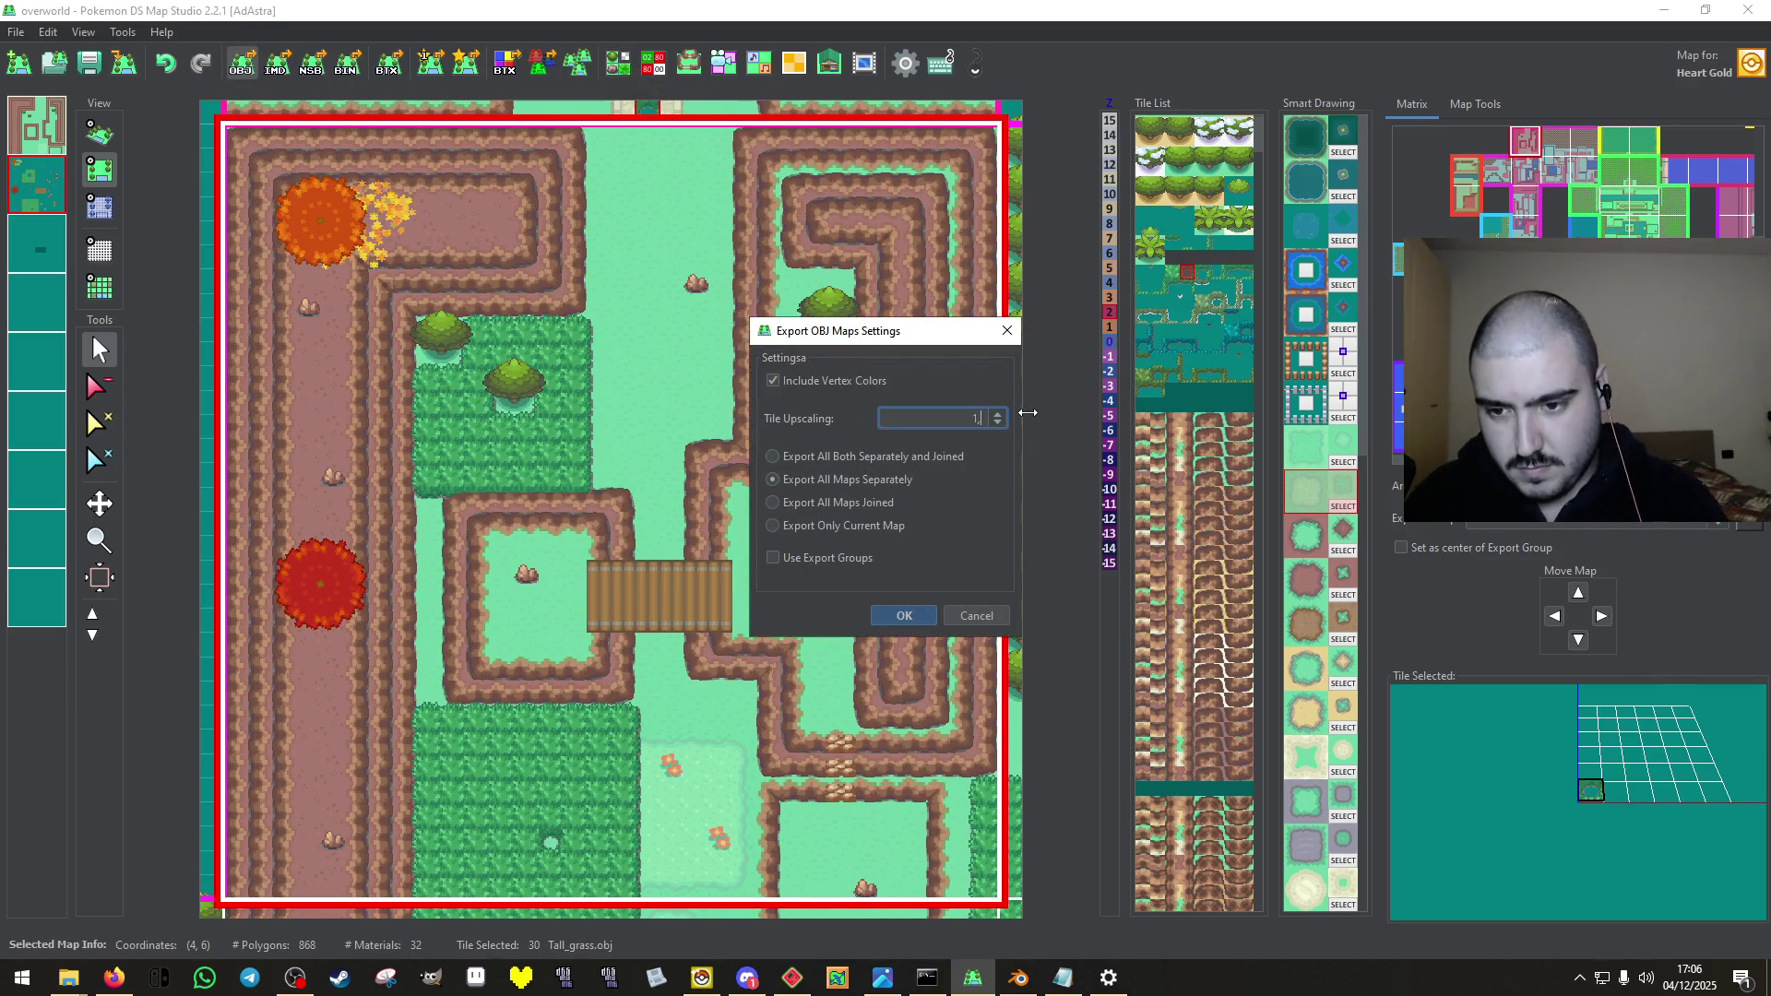
{"action": "key", "text": "Return"}
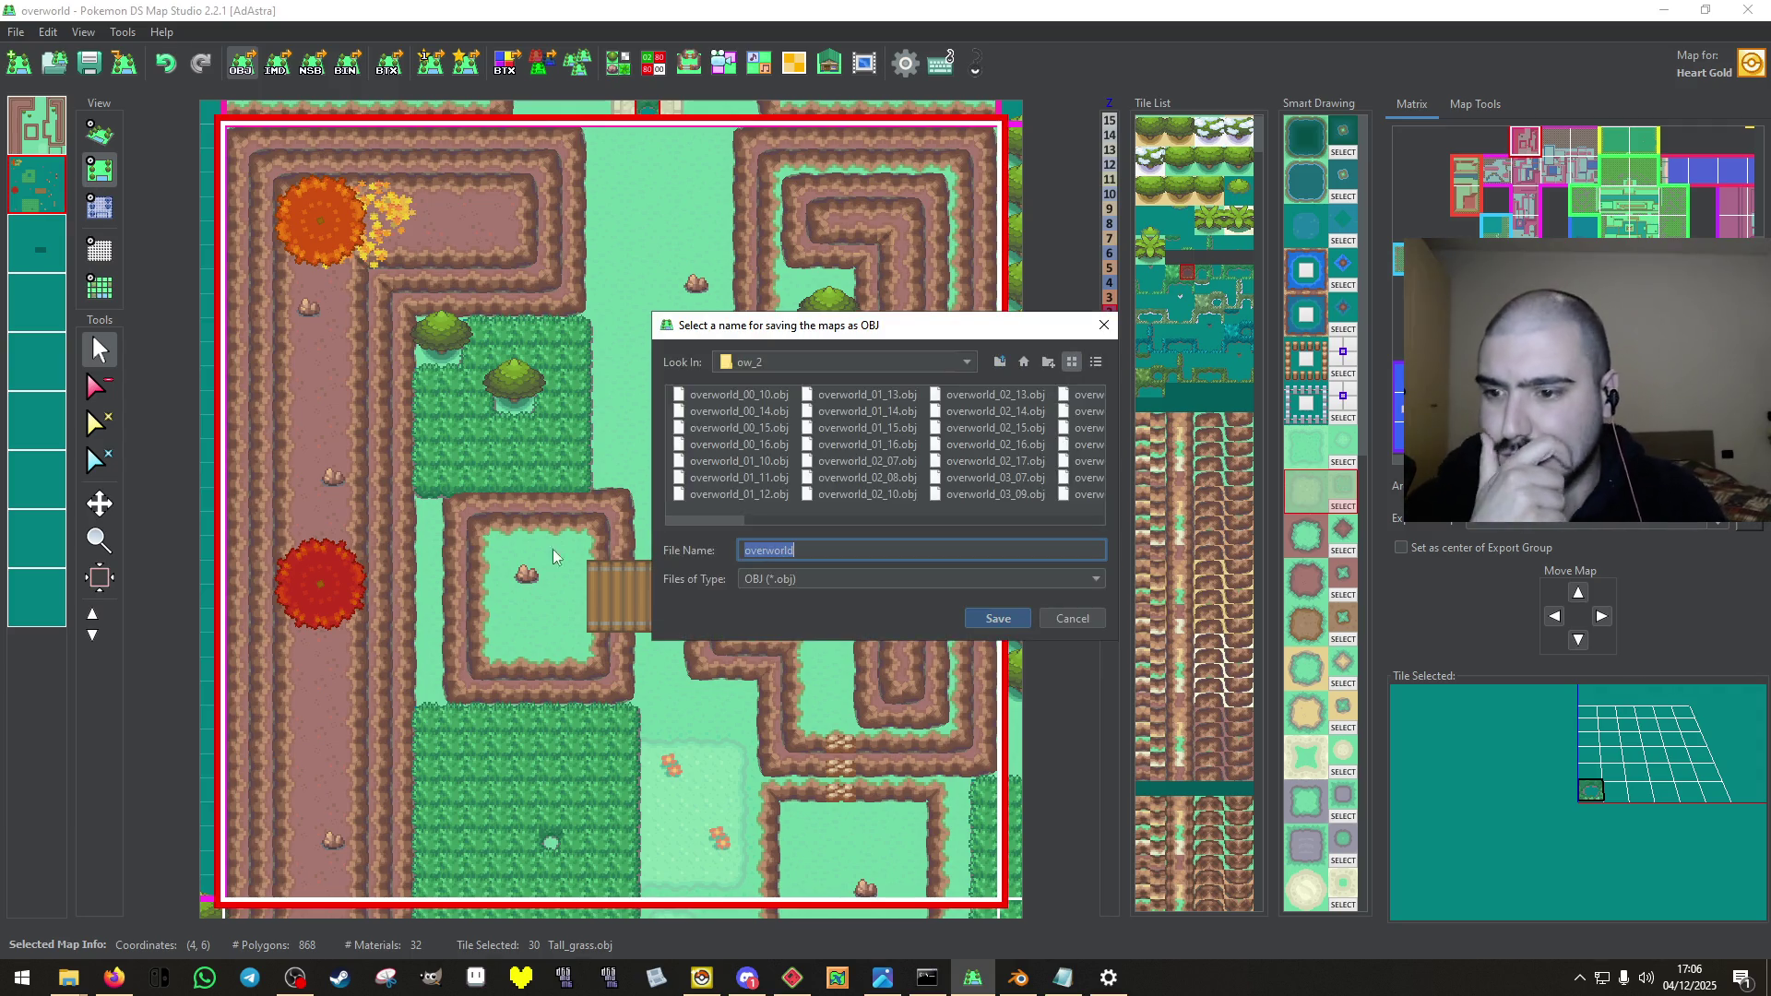
{"action": "key", "text": "Return"}
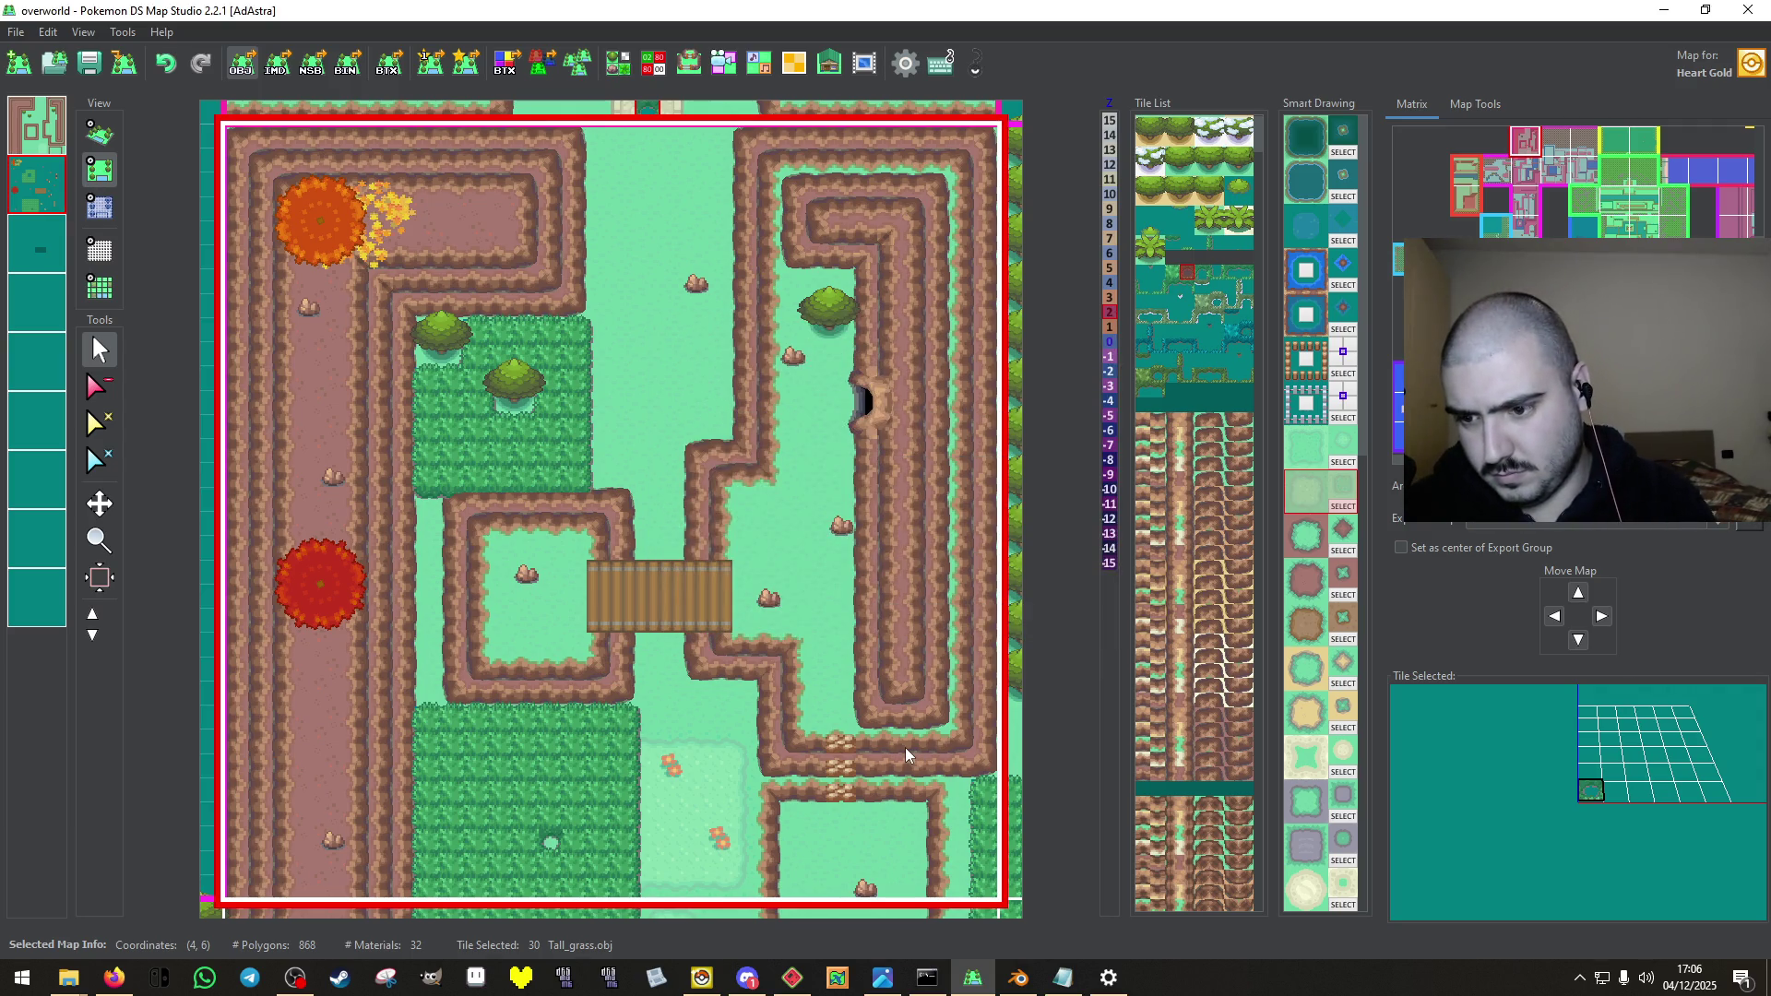
{"action": "key", "text": "Return"}
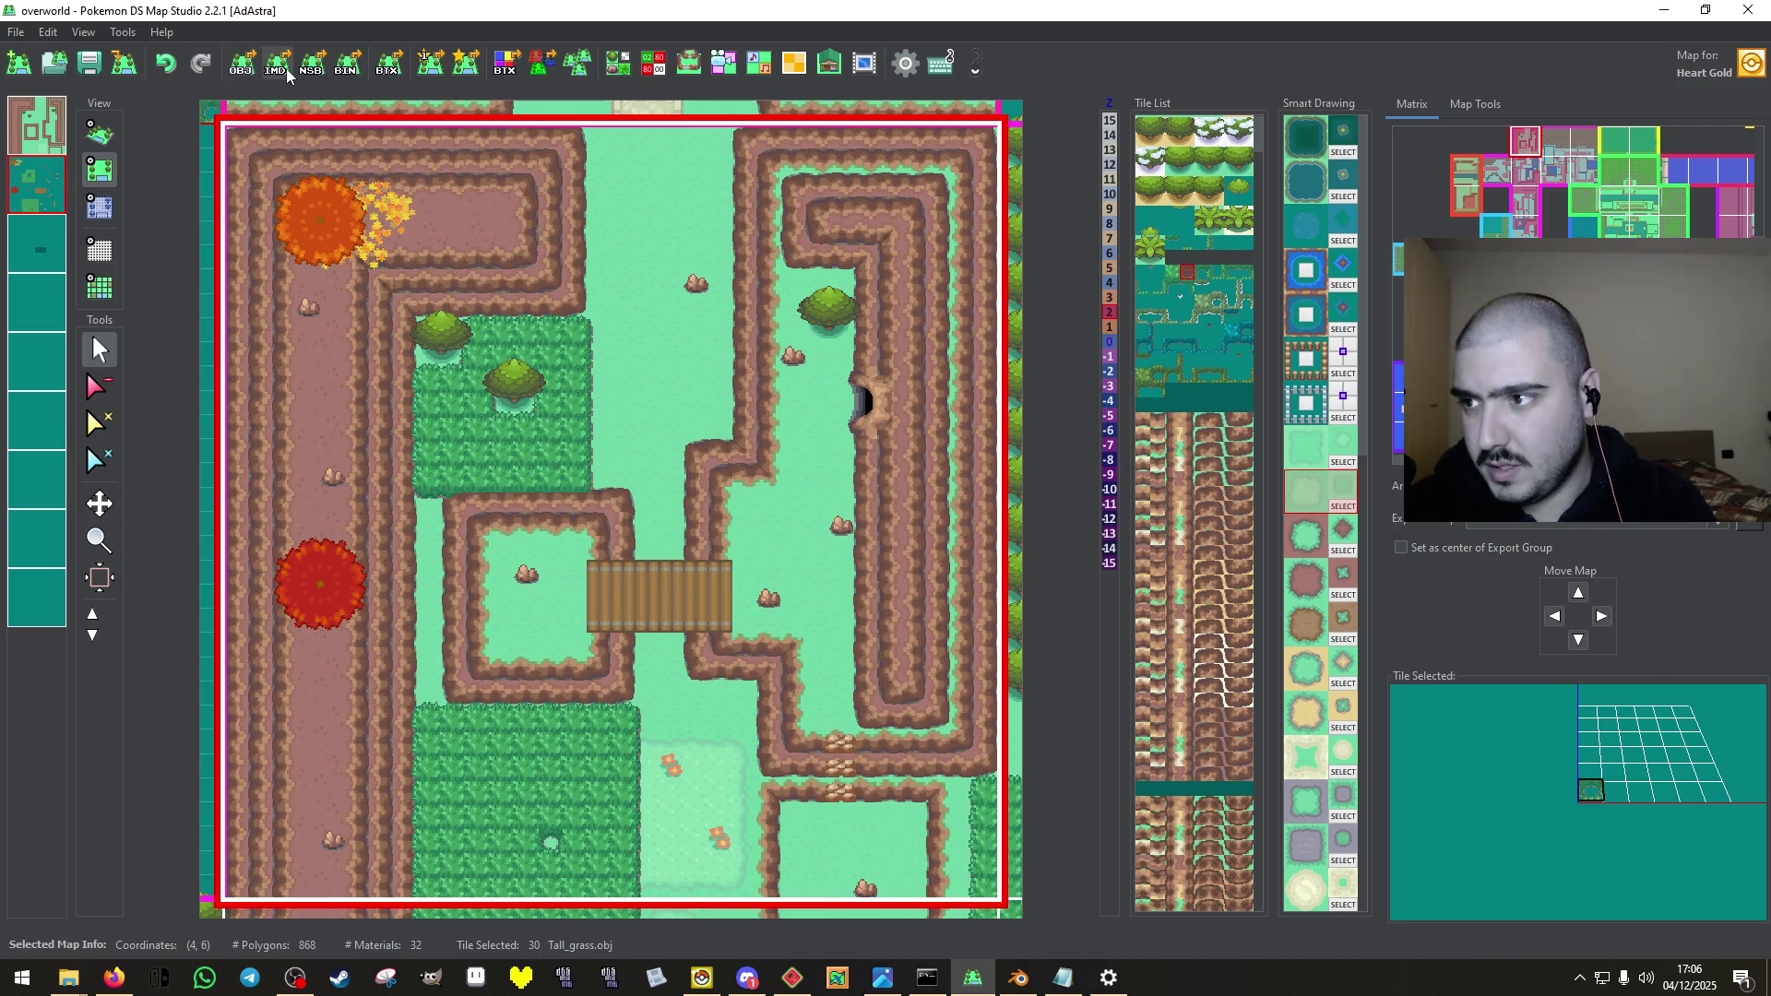
Convert the OBJ maps into IMD files.
{"action": "left_click", "coordinate": [286, 68]}
{"action": "key", "text": "Return"}
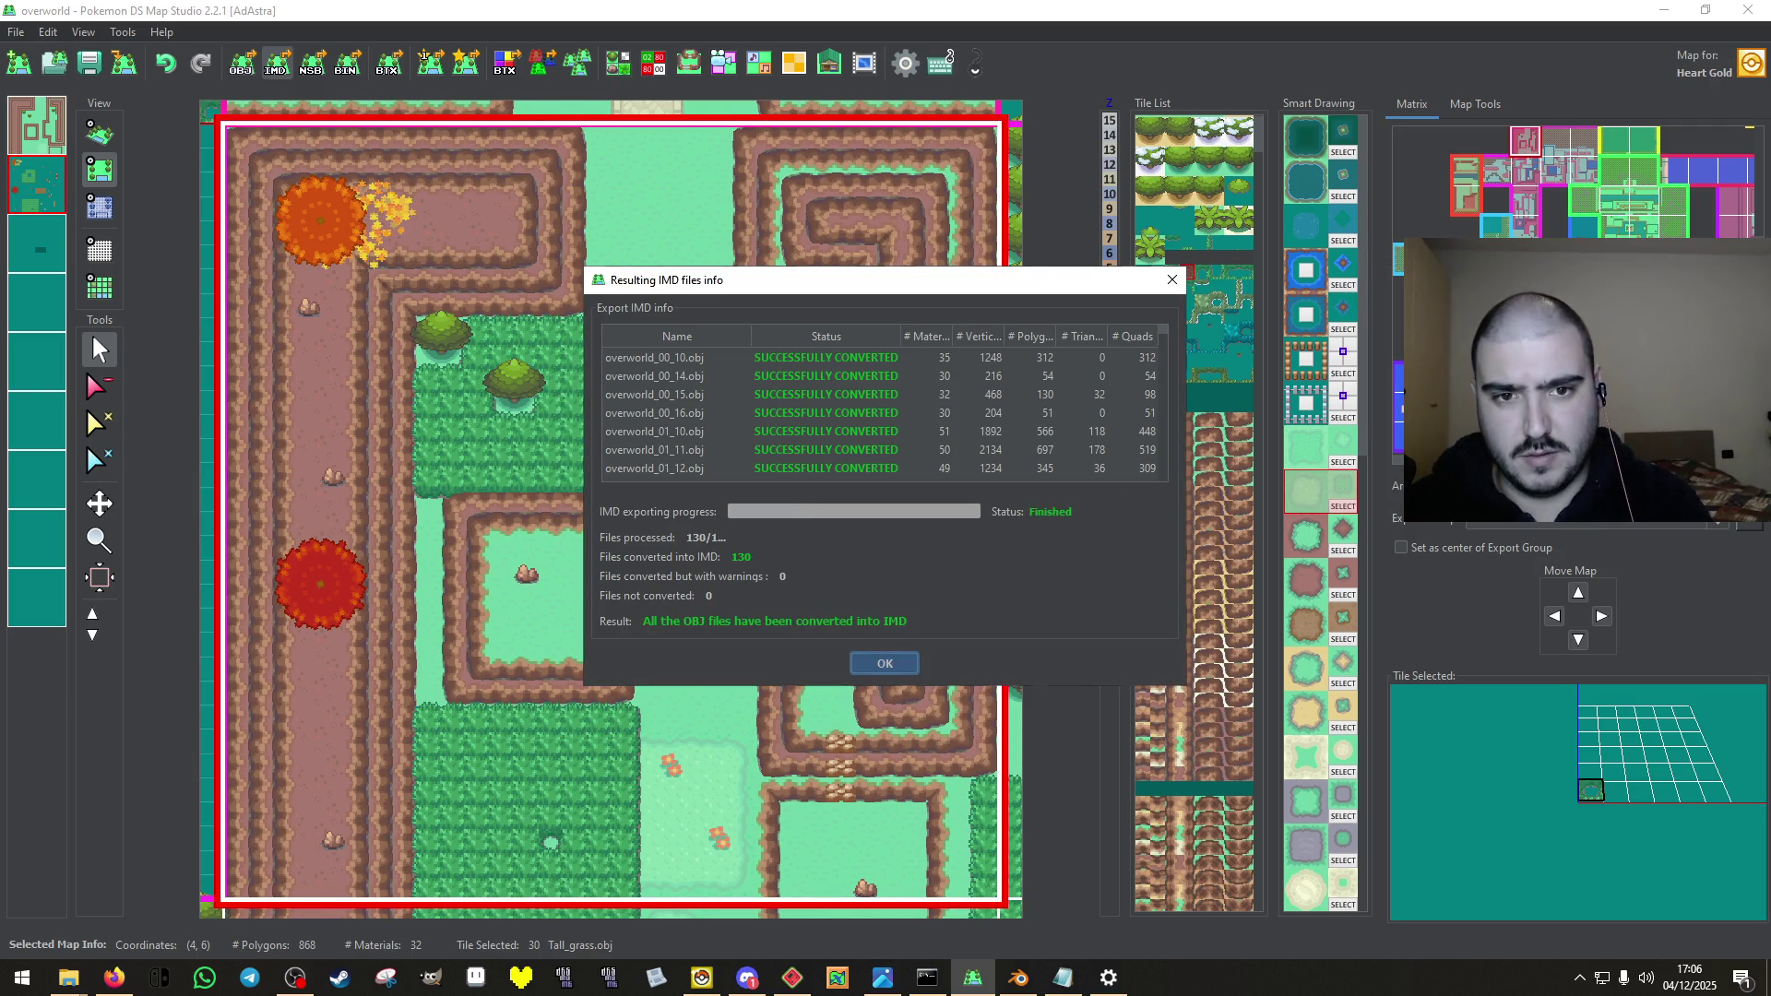
{"action": "left_click", "coordinate": [913, 660]}
{"action": "scroll", "coordinate": [1481, 209], "scroll_direction": "up", "scroll_amount": 3}
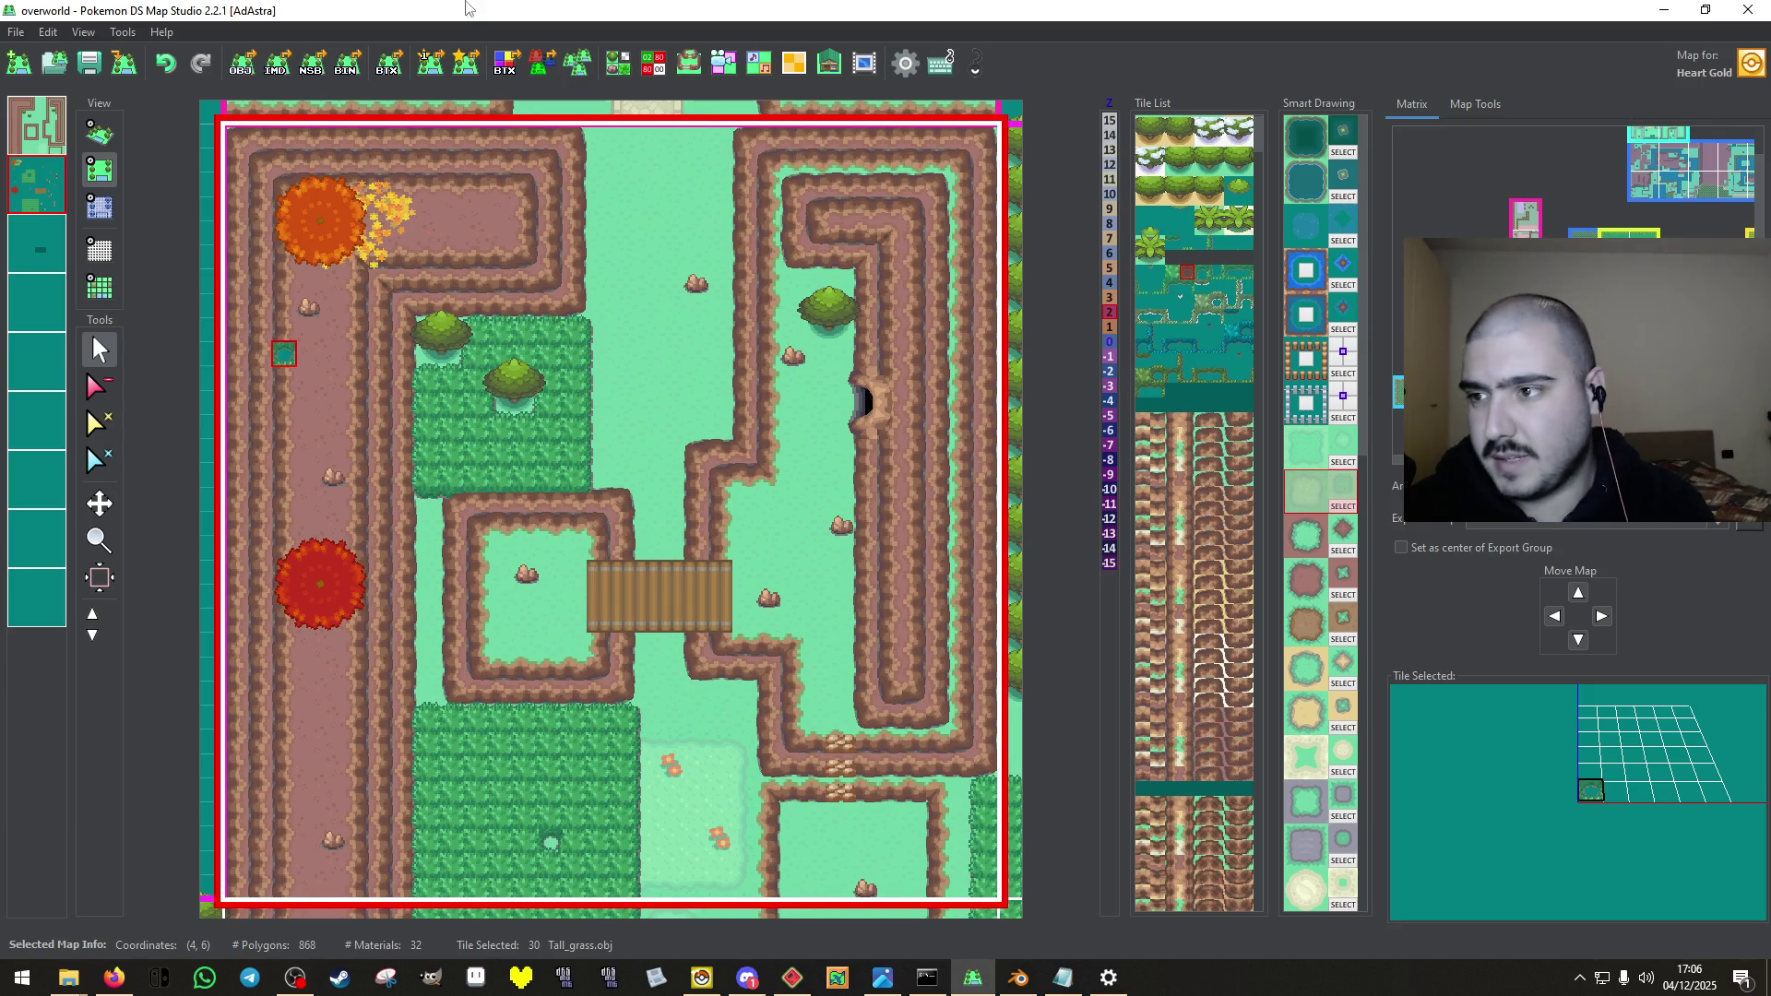
Convert the IMD files to NSBMD, previewing overworld_04_06 and overworld_04_07.
{"action": "left_click", "coordinate": [311, 63]}
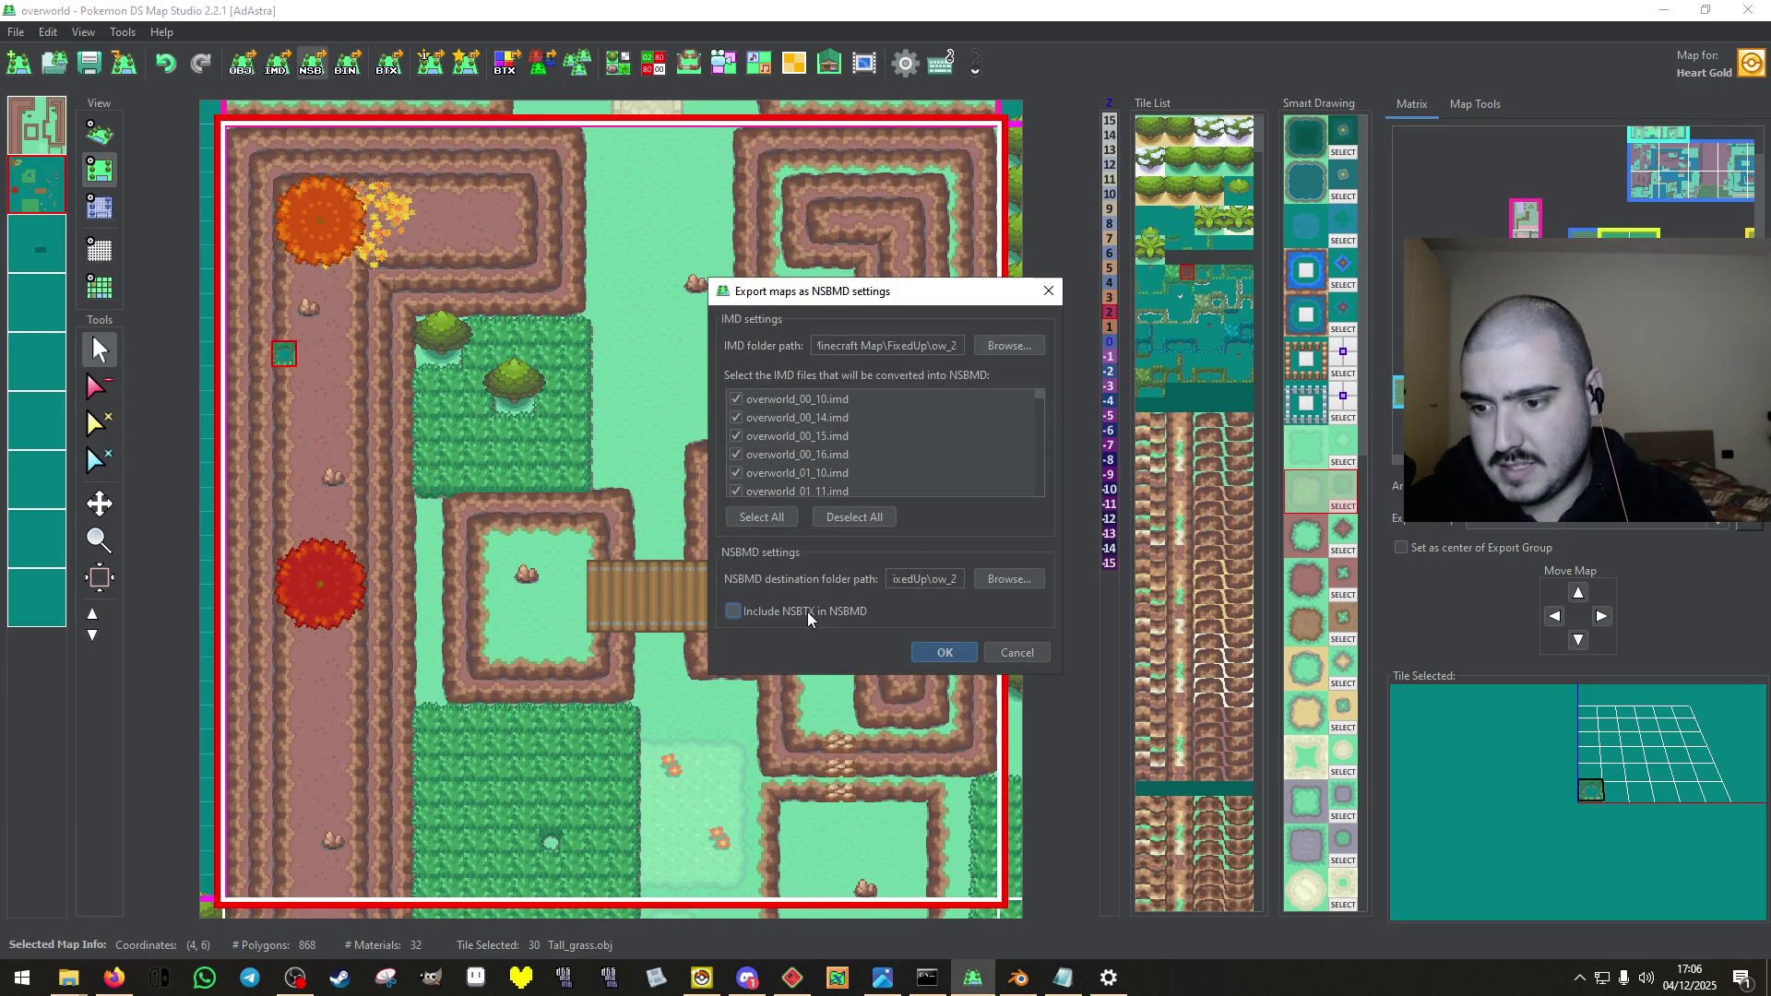
{"action": "key", "text": "Return"}
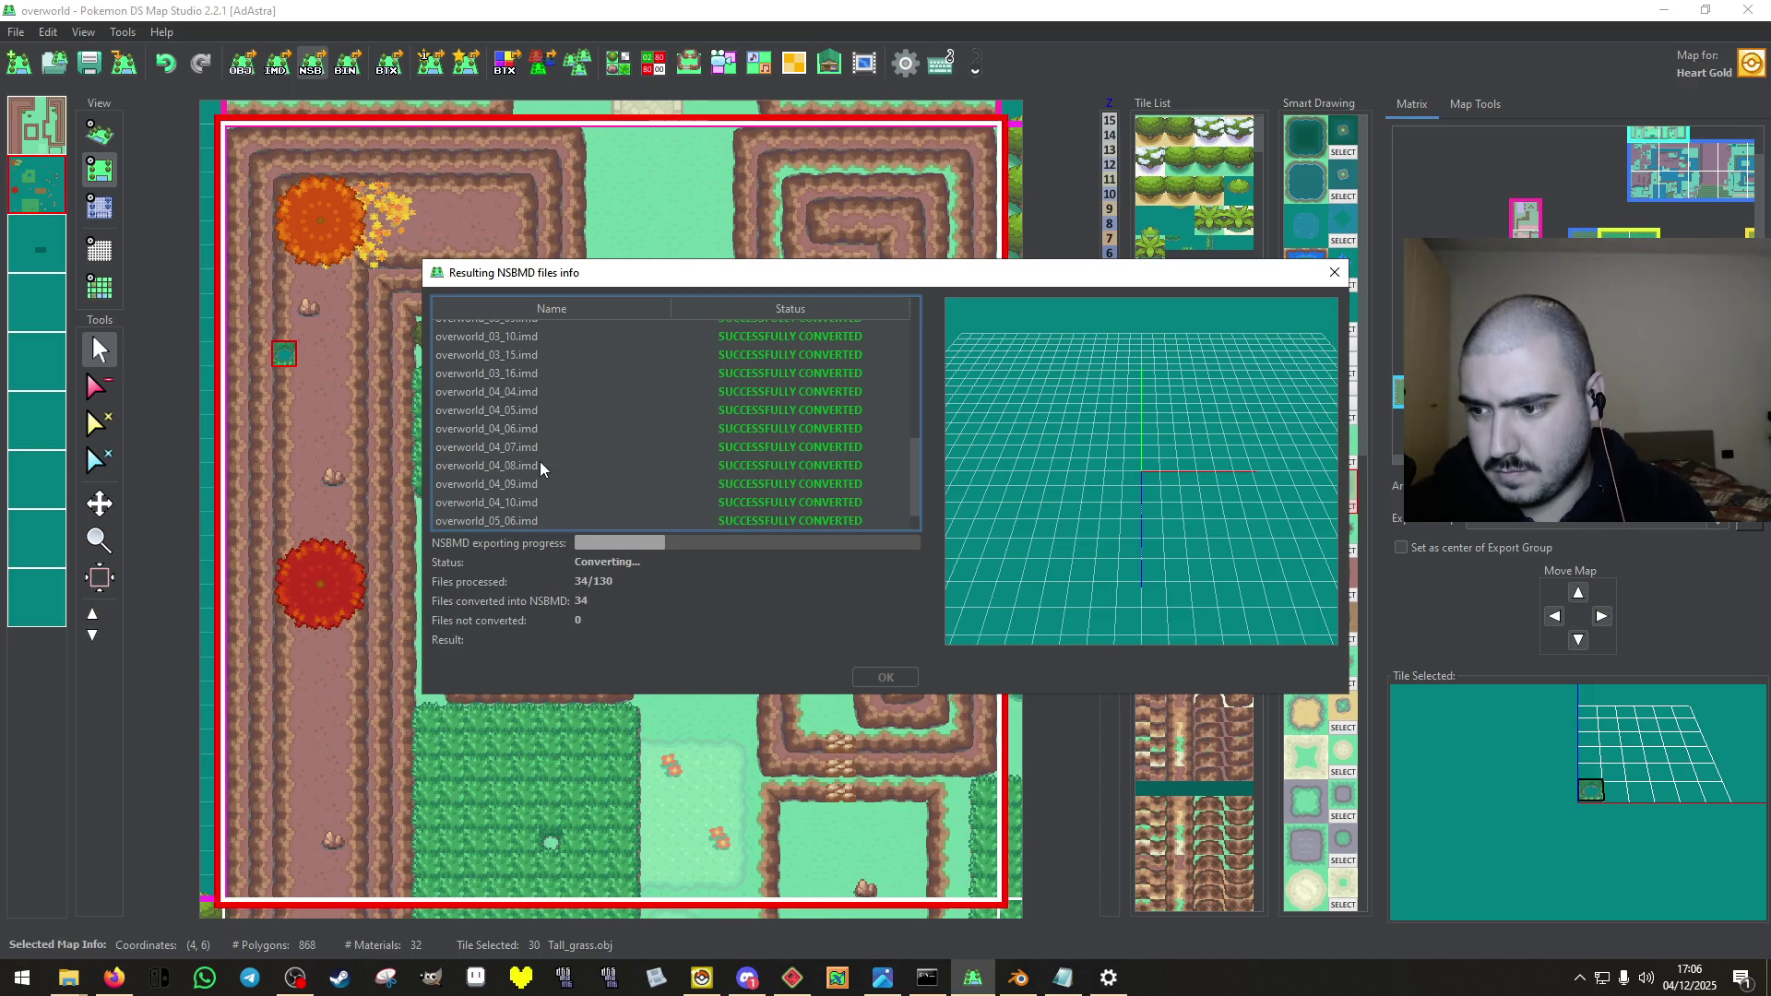
{"action": "left_click", "coordinate": [524, 429]}
{"action": "scroll", "coordinate": [1061, 491], "scroll_direction": "down", "scroll_amount": 5}
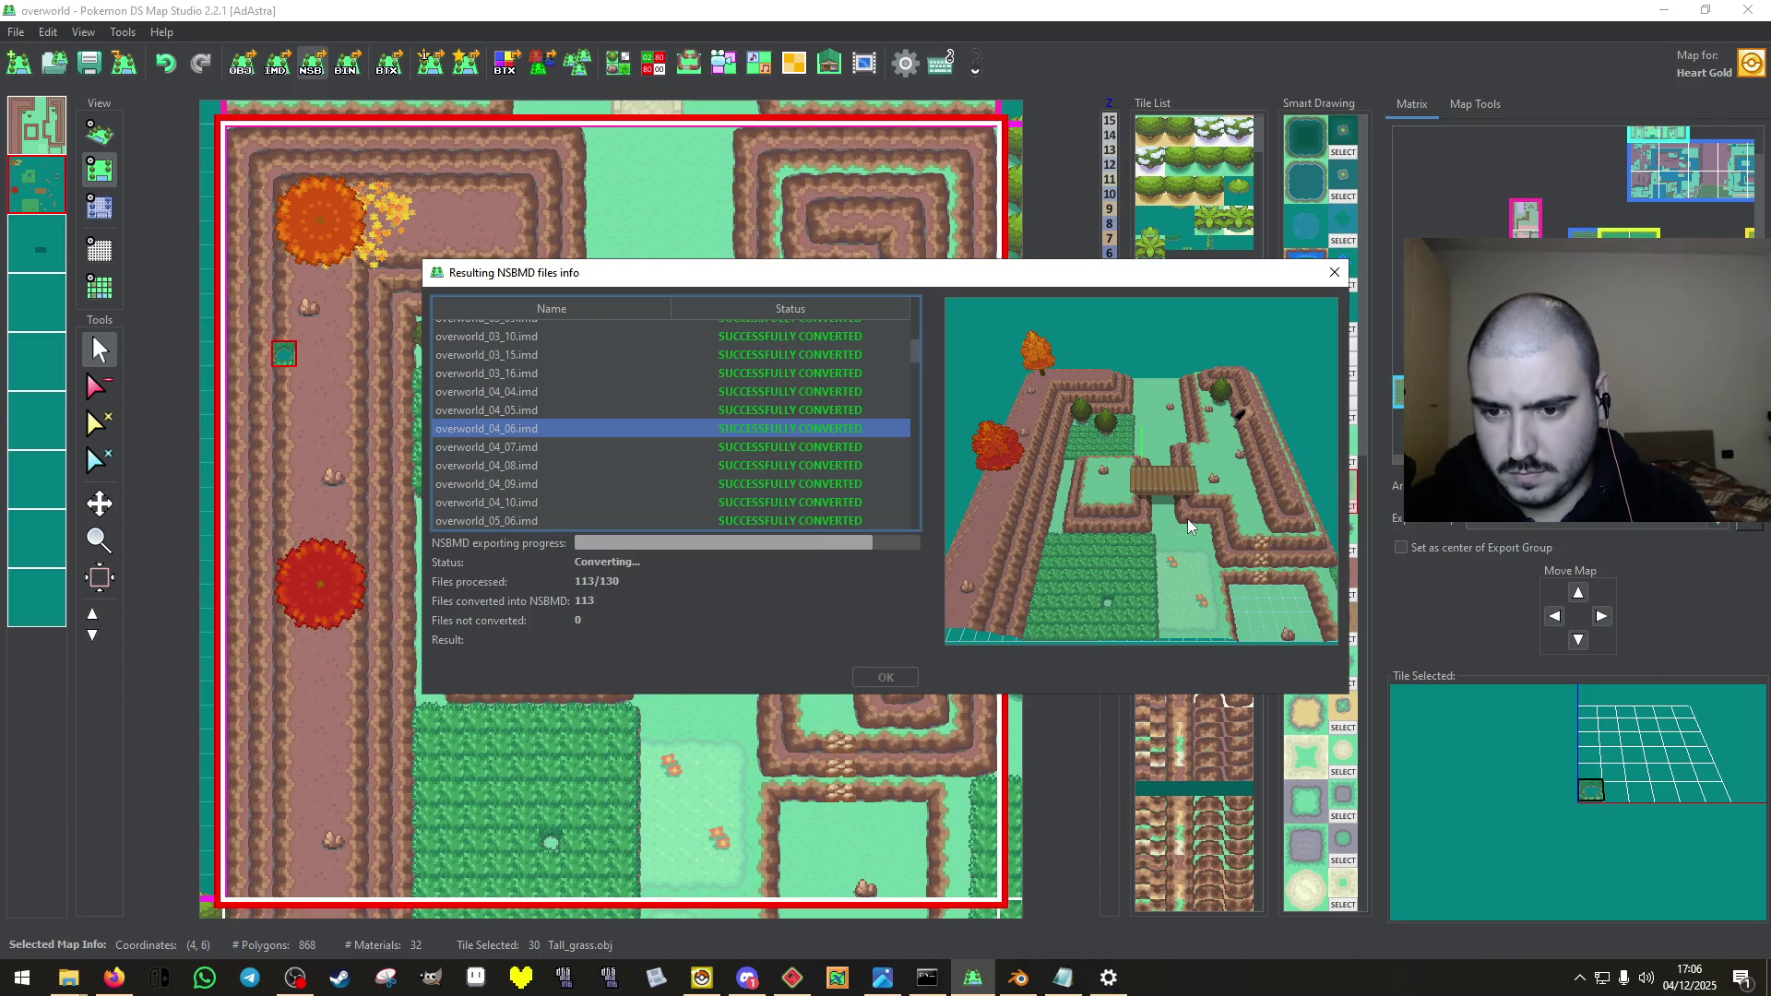
{"action": "left_click", "coordinate": [514, 446]}
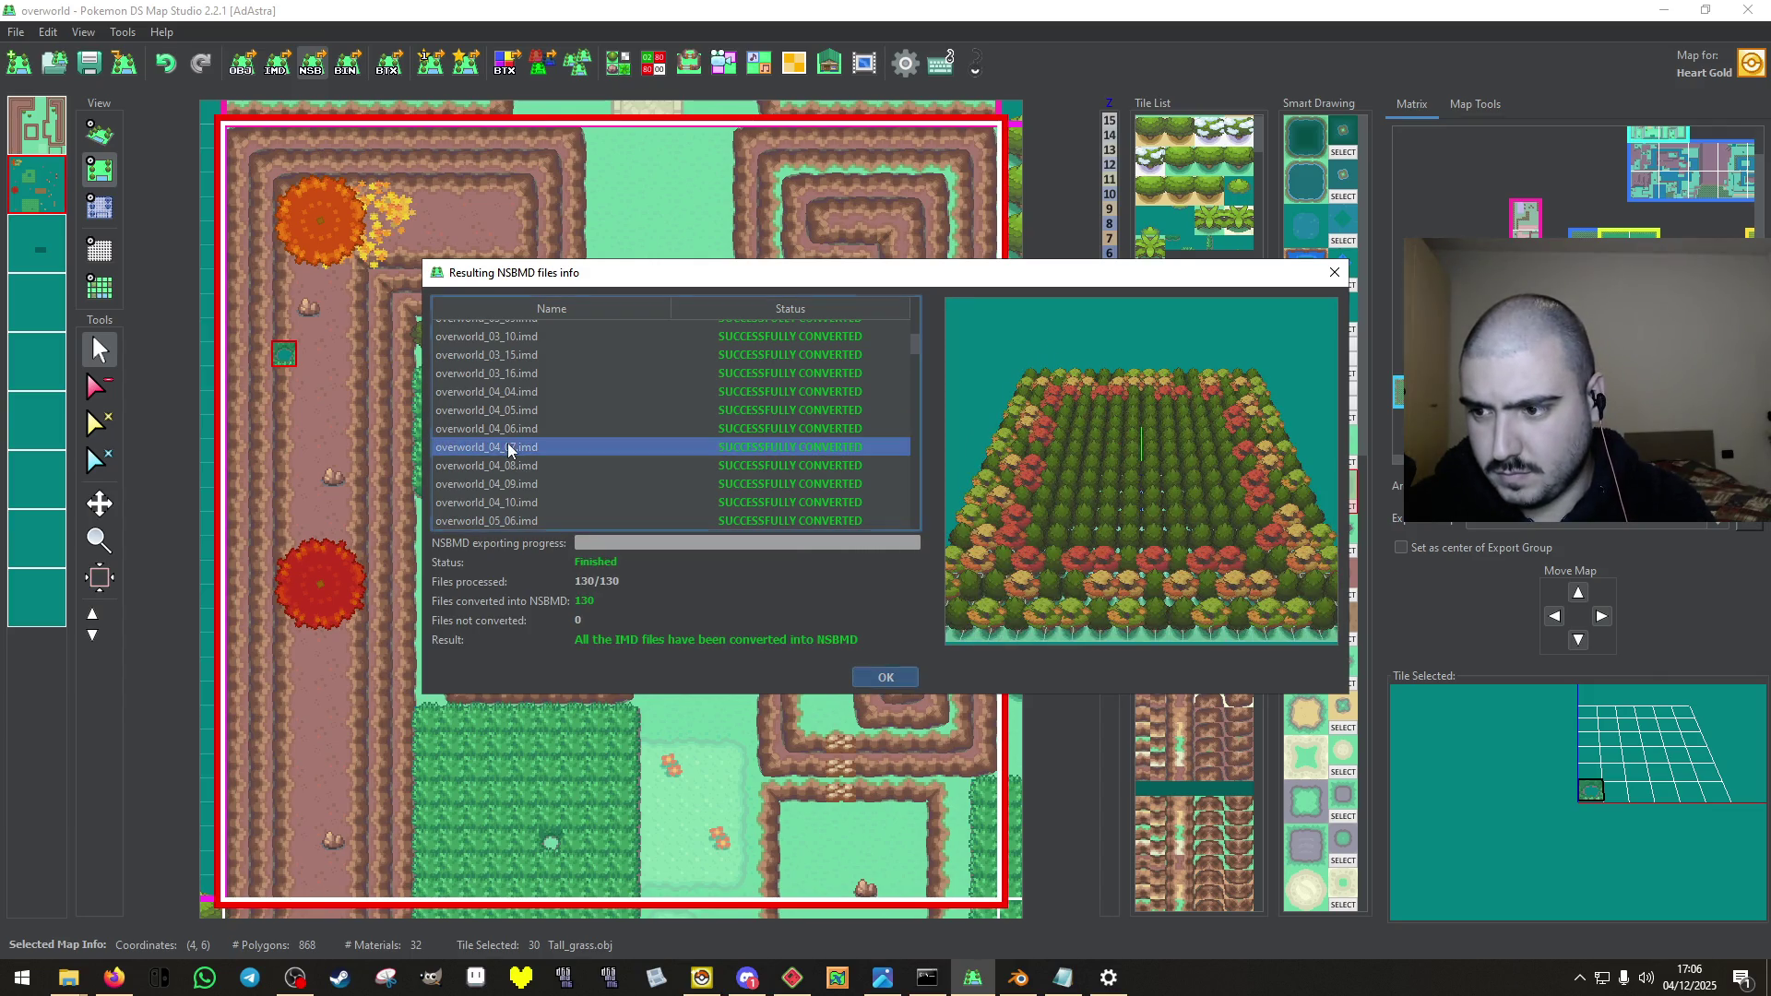
{"action": "left_click_drag", "start_coordinate": [1133, 495], "coordinate": [1142, 511]}
{"action": "left_click", "coordinate": [885, 677]}
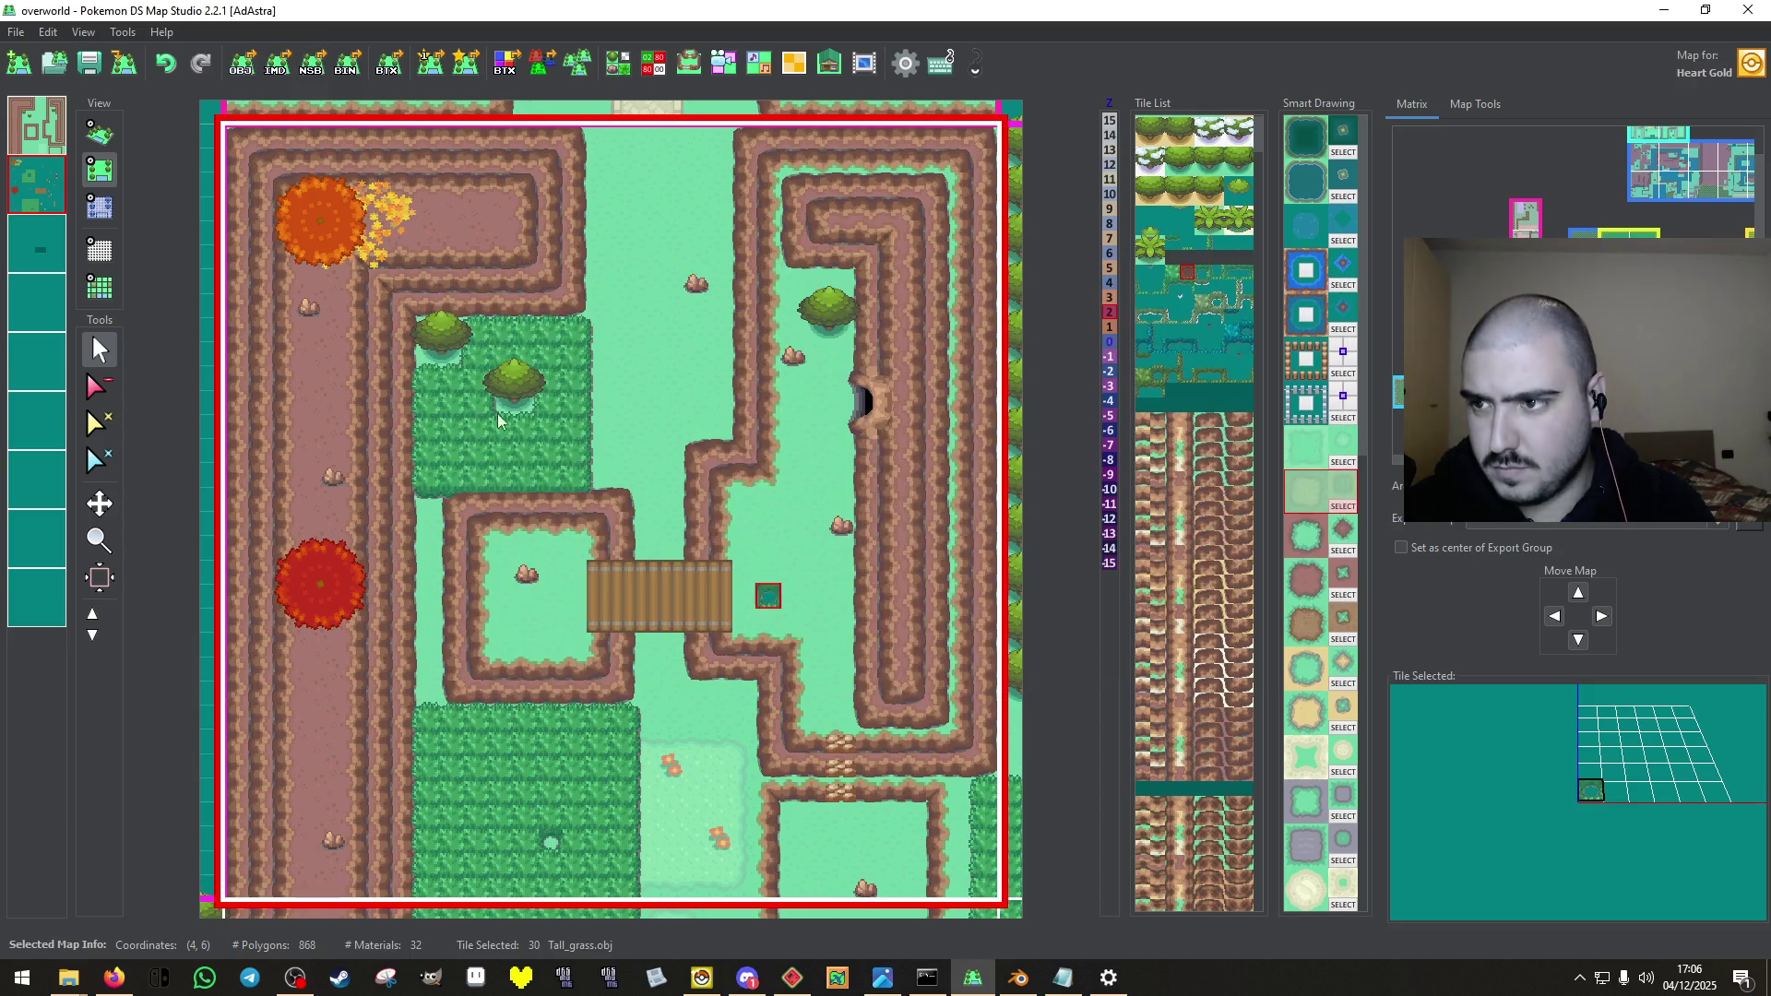
Export all maps as BIN files.
{"action": "left_click", "coordinate": [347, 62]}
{"action": "left_click", "coordinate": [961, 554]}
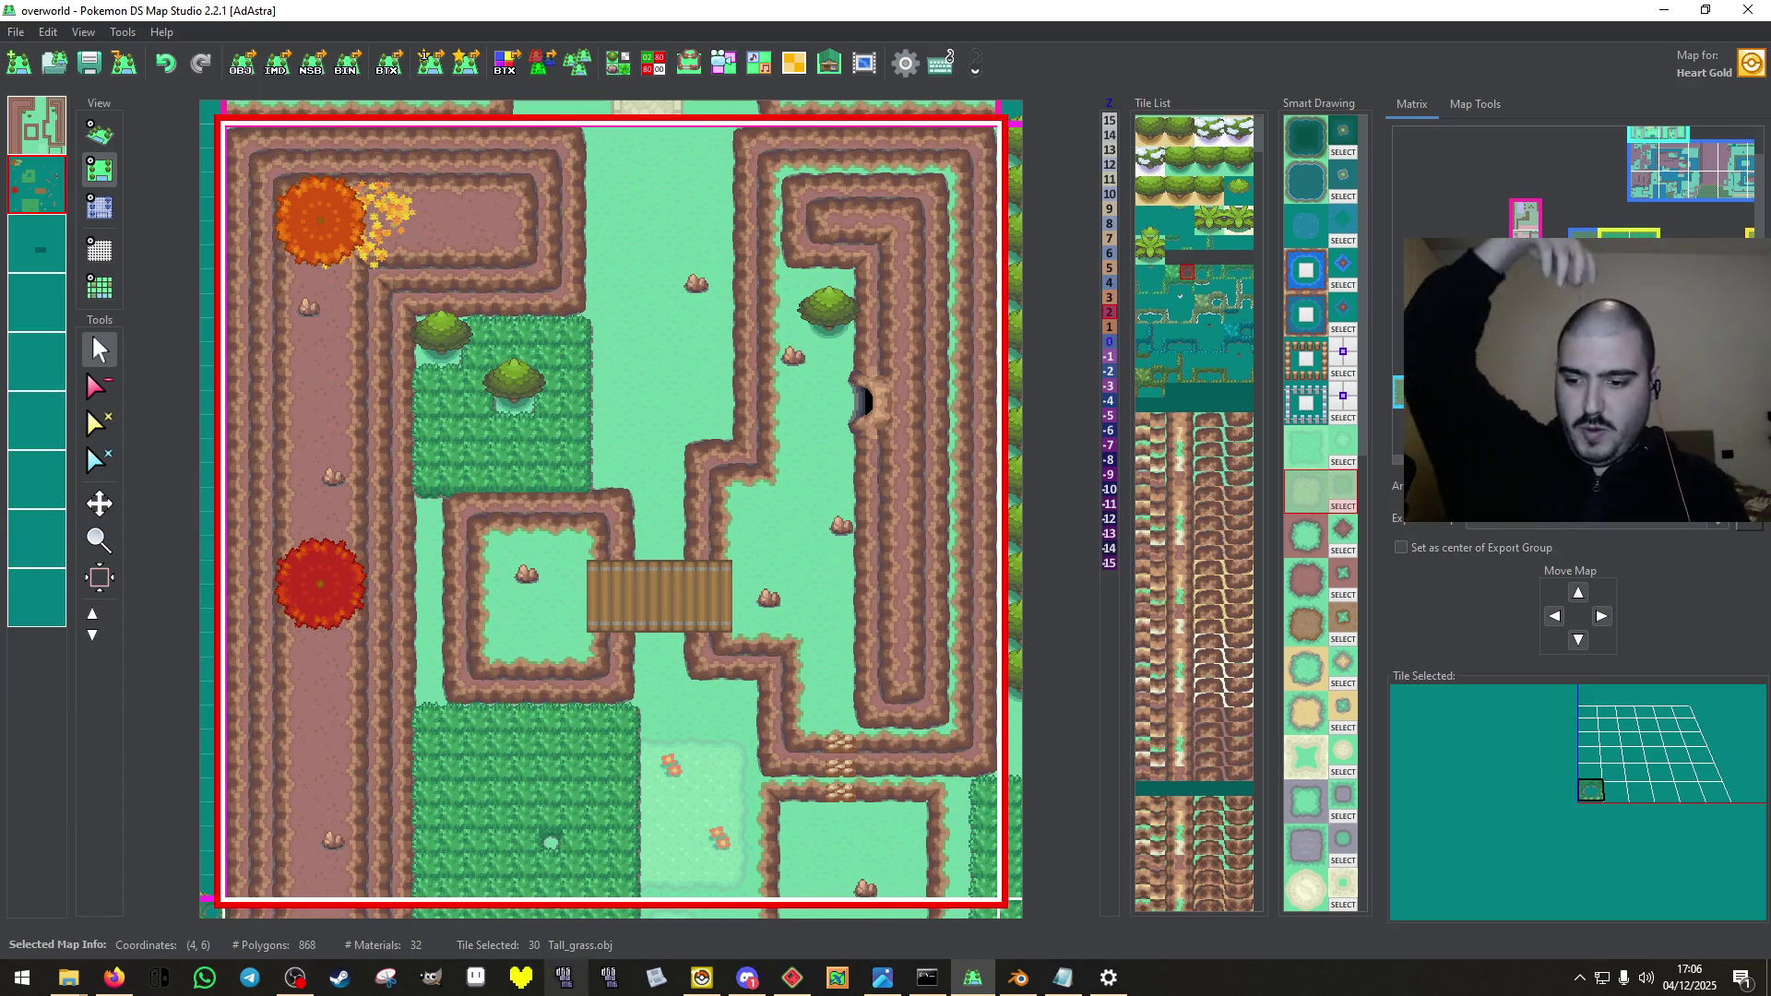
{"action": "left_click", "coordinate": [716, 978]}
Open map 010 overworld_03_06 from the Matrix Editor and show its Move Permissions.
{"action": "left_click", "coordinate": [635, 220]}
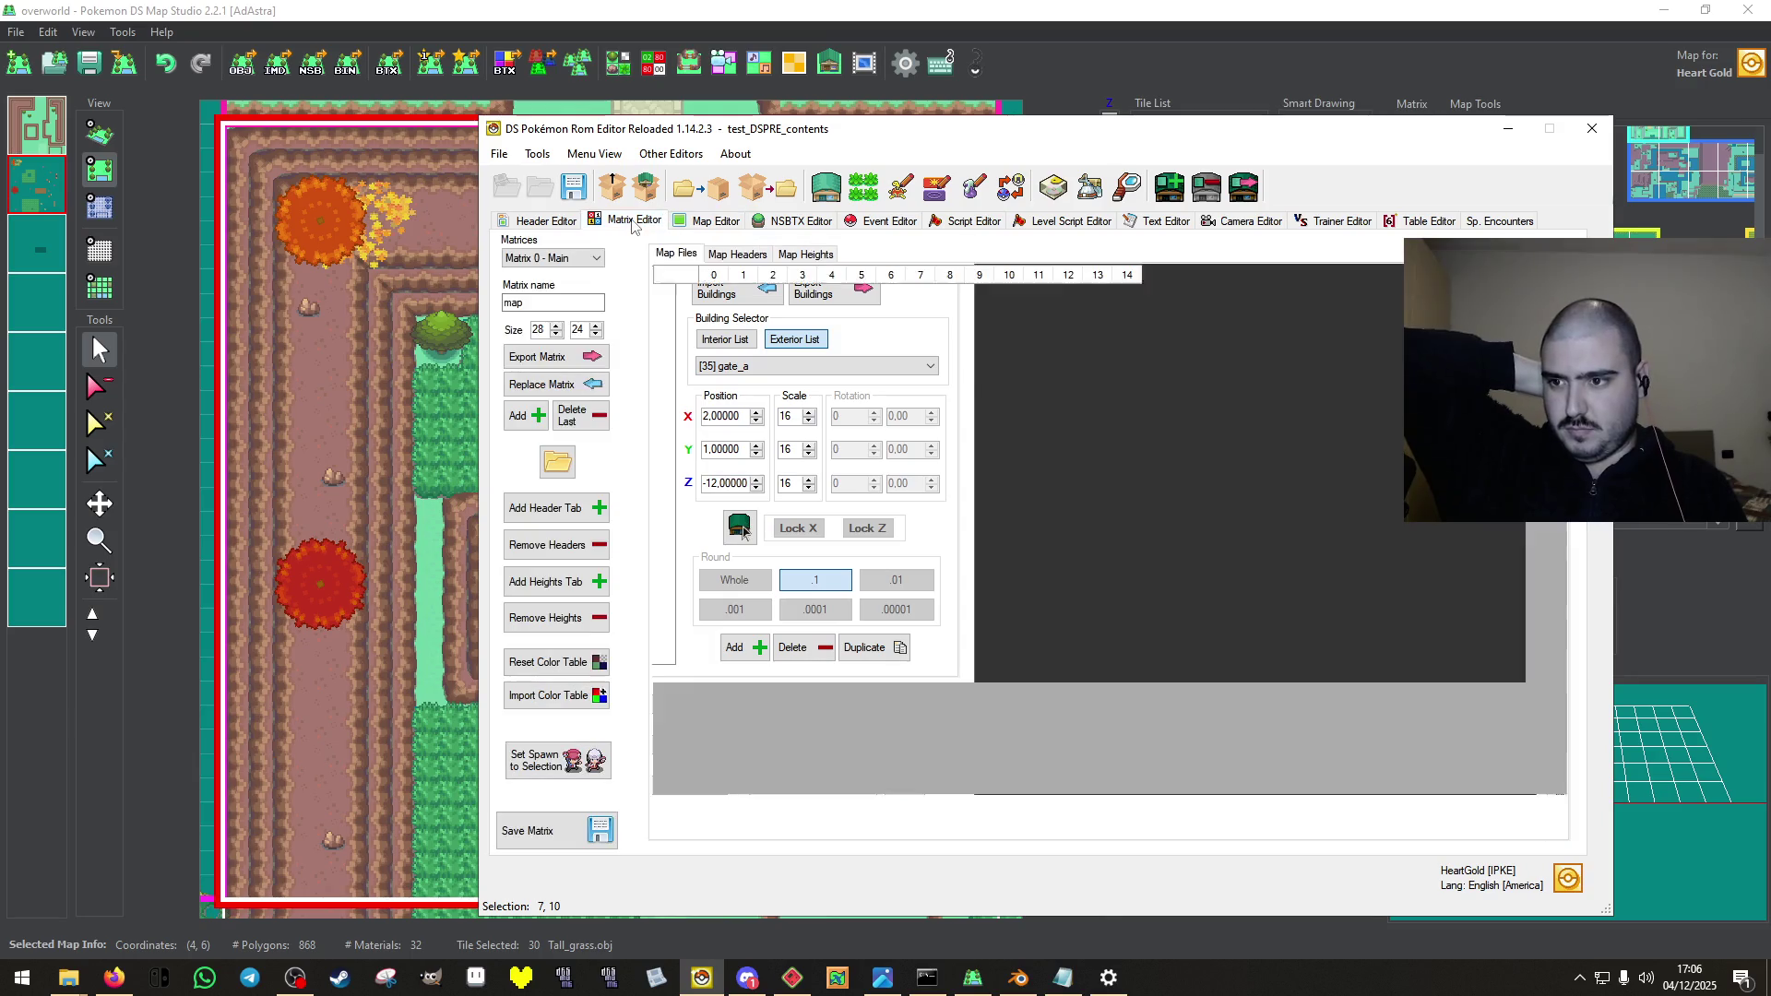
{"action": "double_click", "coordinate": [918, 444]}
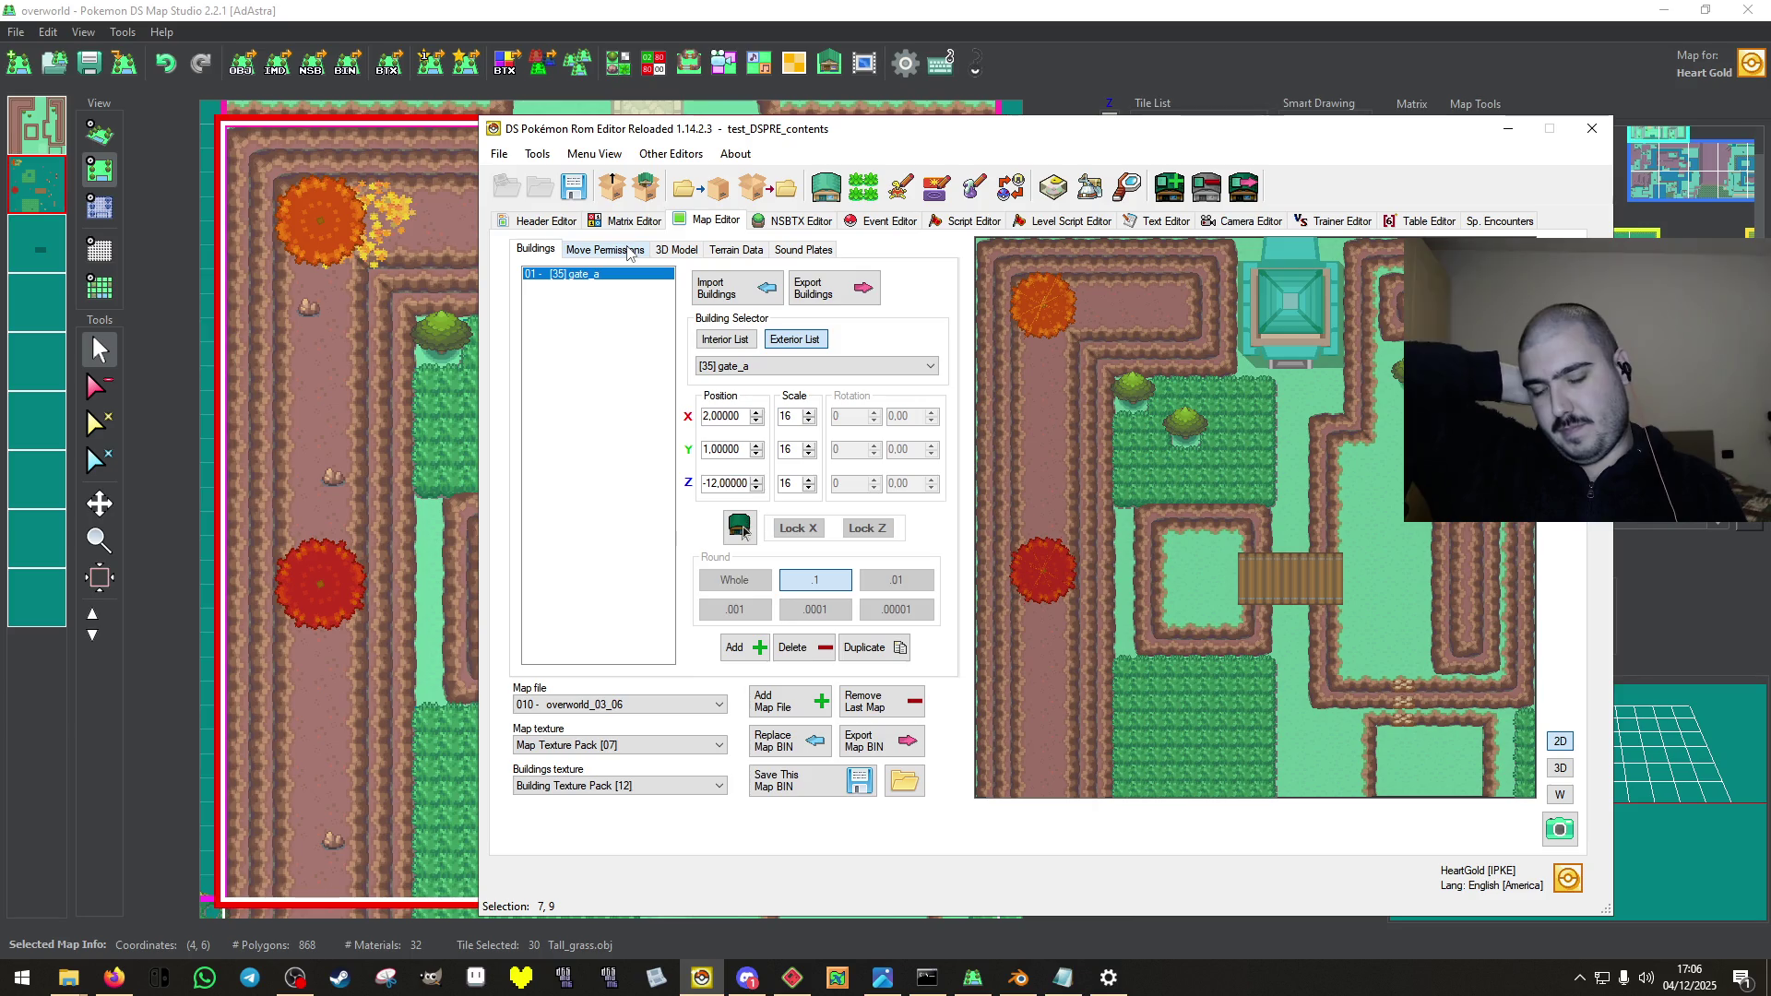
{"action": "left_click", "coordinate": [630, 253]}
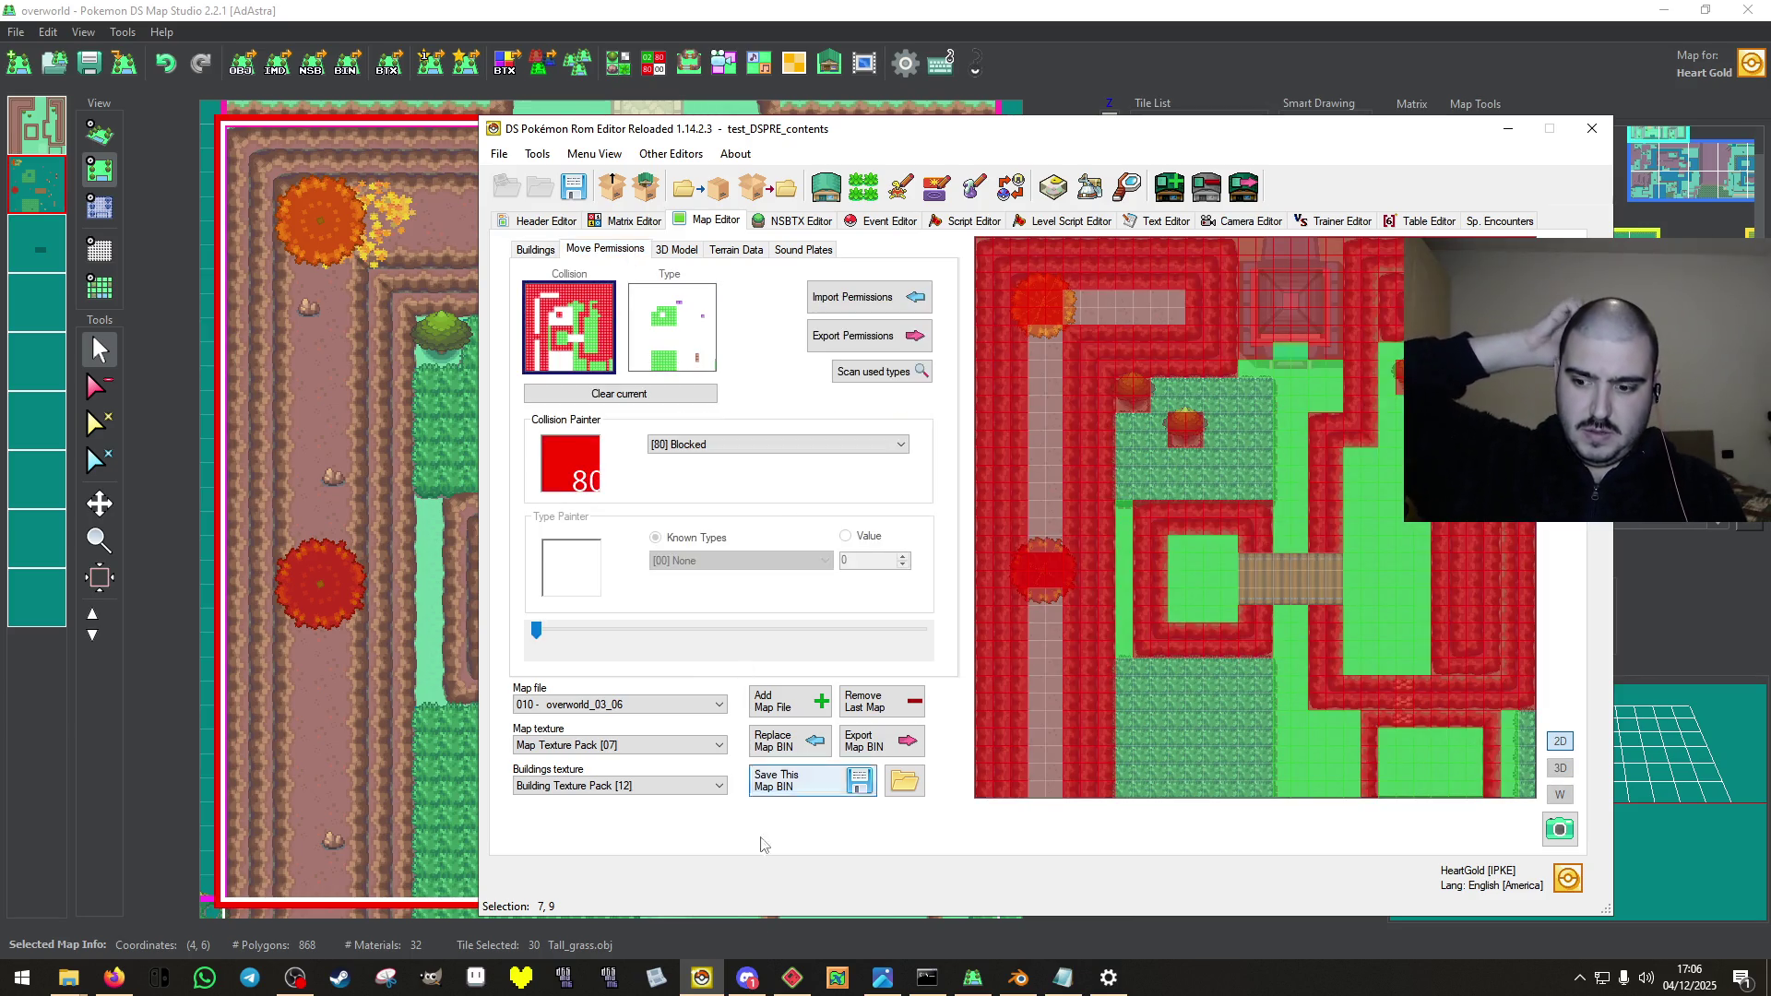
Snip the collision layout with Snipping Tool, then return to the Buildings tab.
{"action": "left_click", "coordinate": [386, 978]}
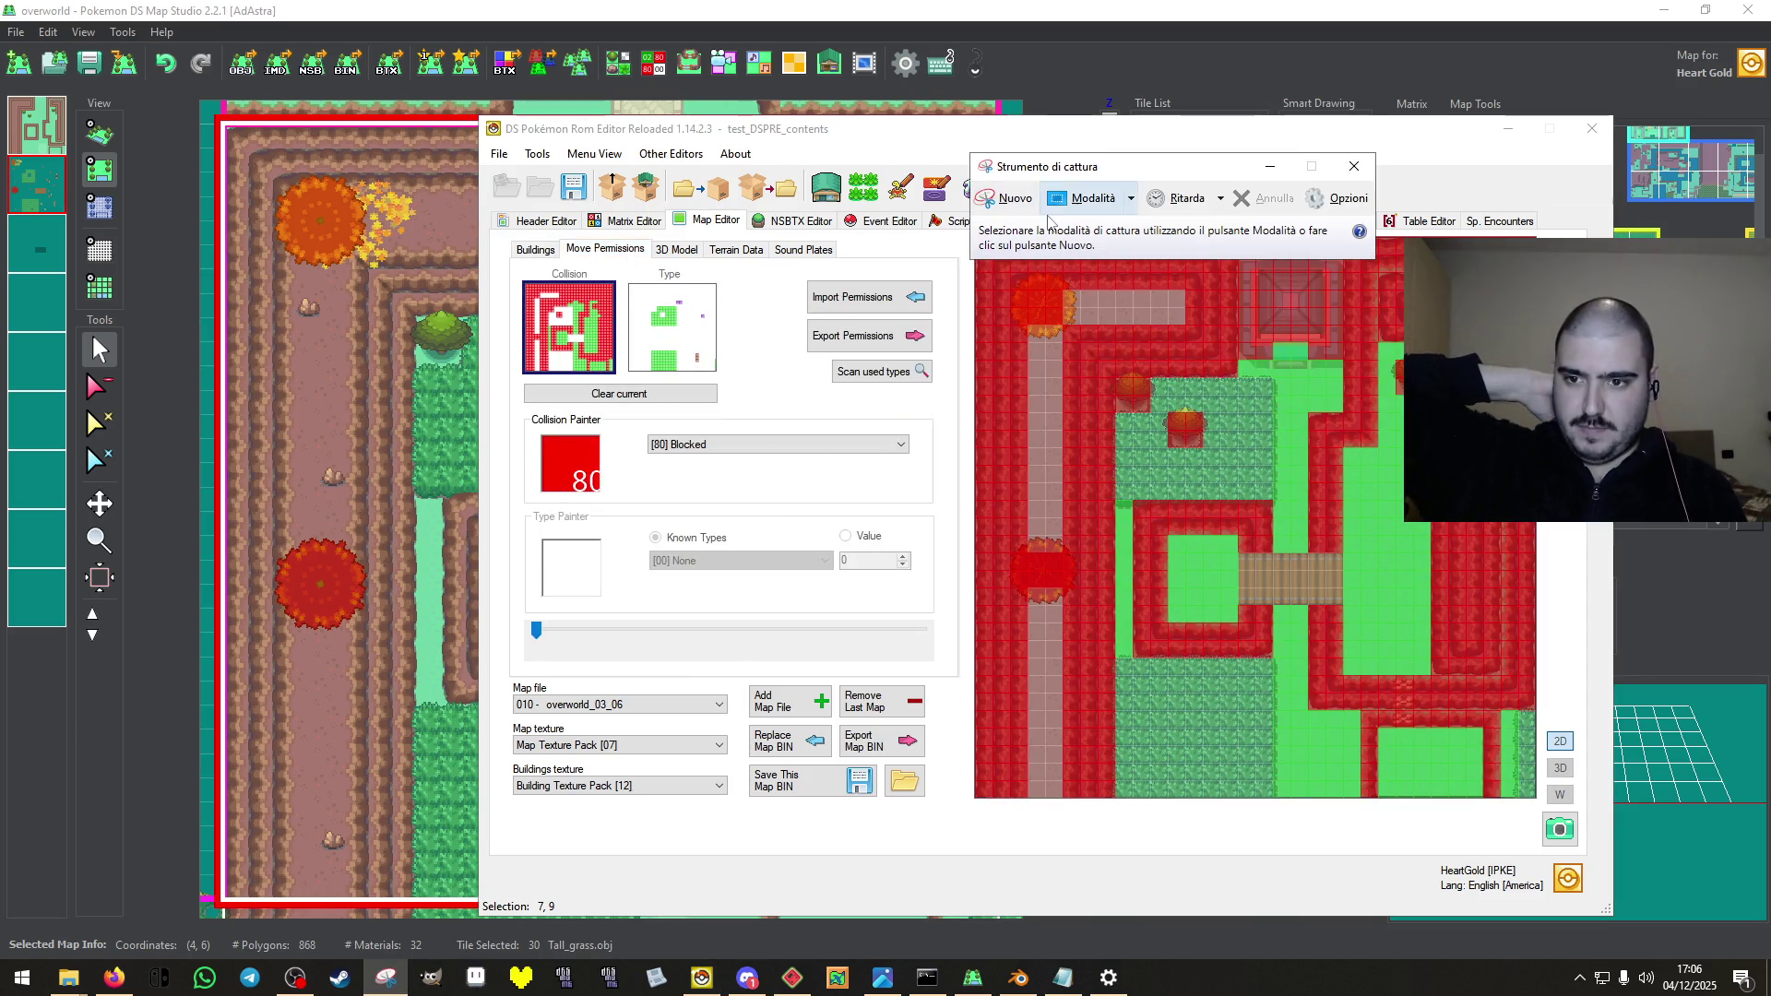
{"action": "left_click", "coordinate": [1007, 198]}
{"action": "mouse_move", "coordinate": [942, 192]}
{"action": "left_mouse_down"}
{"action": "mouse_move", "coordinate": [1572, 795]}
{"action": "mouse_move", "coordinate": [1536, 805]}
{"action": "left_mouse_up"}
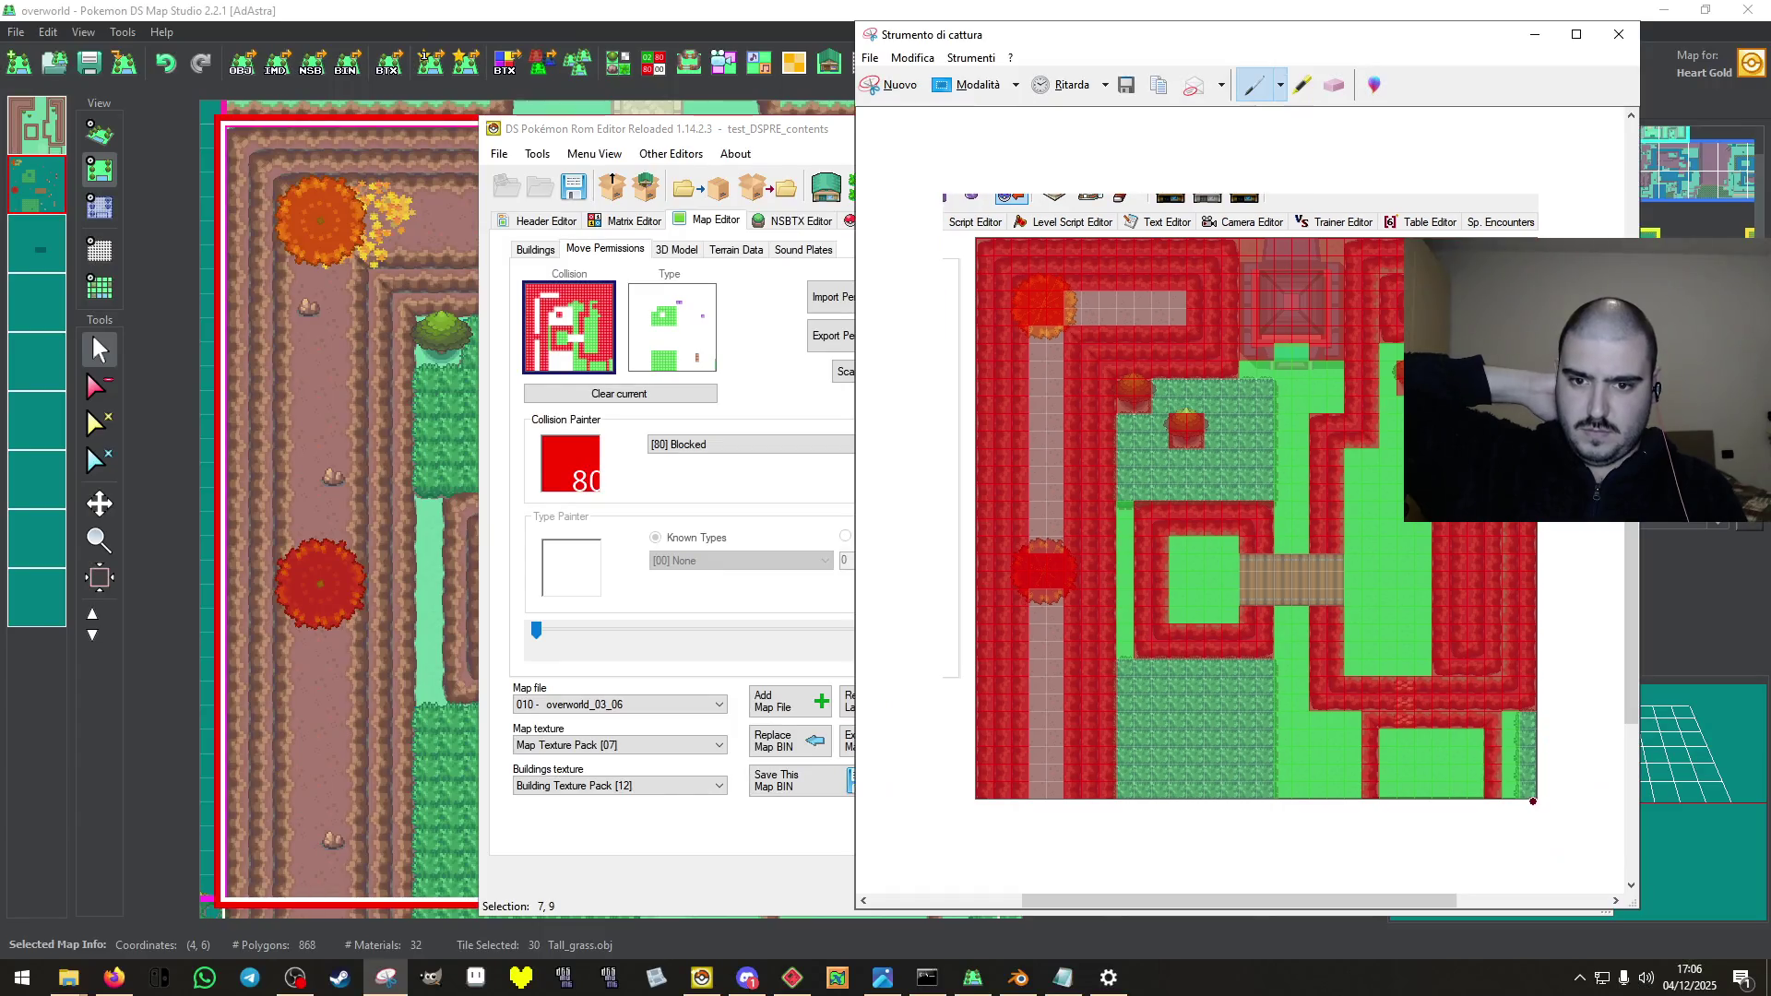
{"action": "left_click", "coordinate": [566, 209]}
{"action": "left_click", "coordinate": [536, 250]}
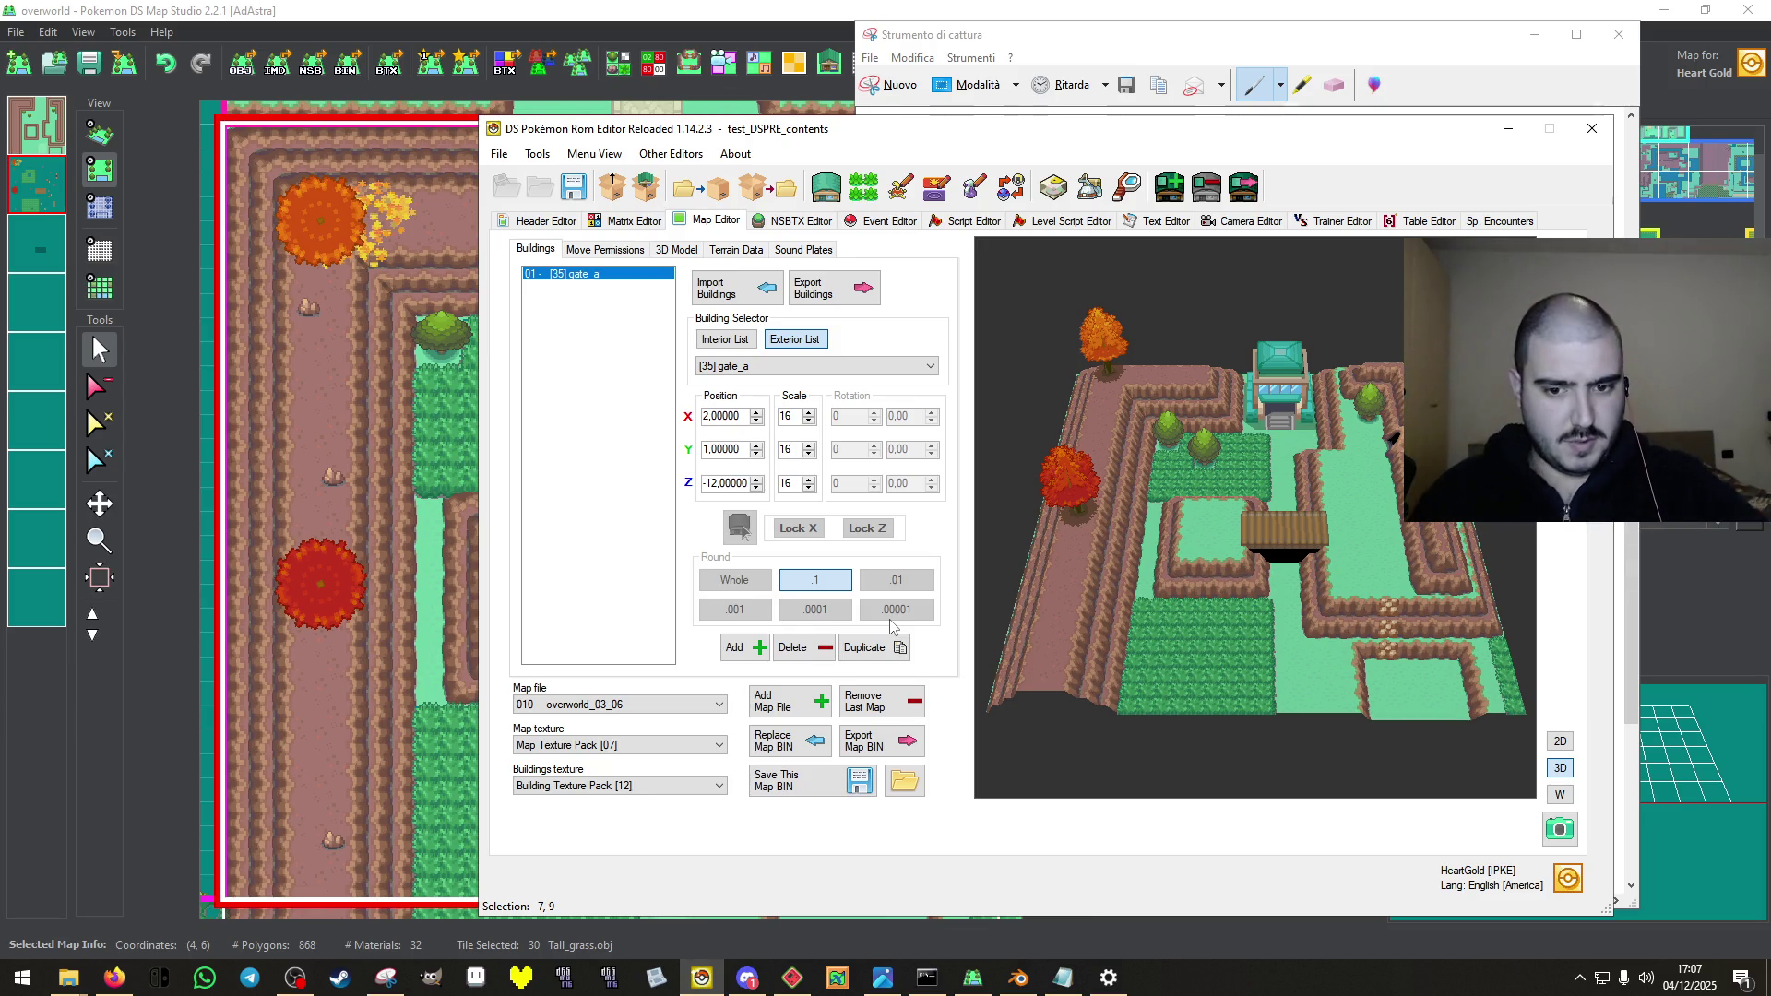
{"action": "left_click", "coordinate": [810, 737]}
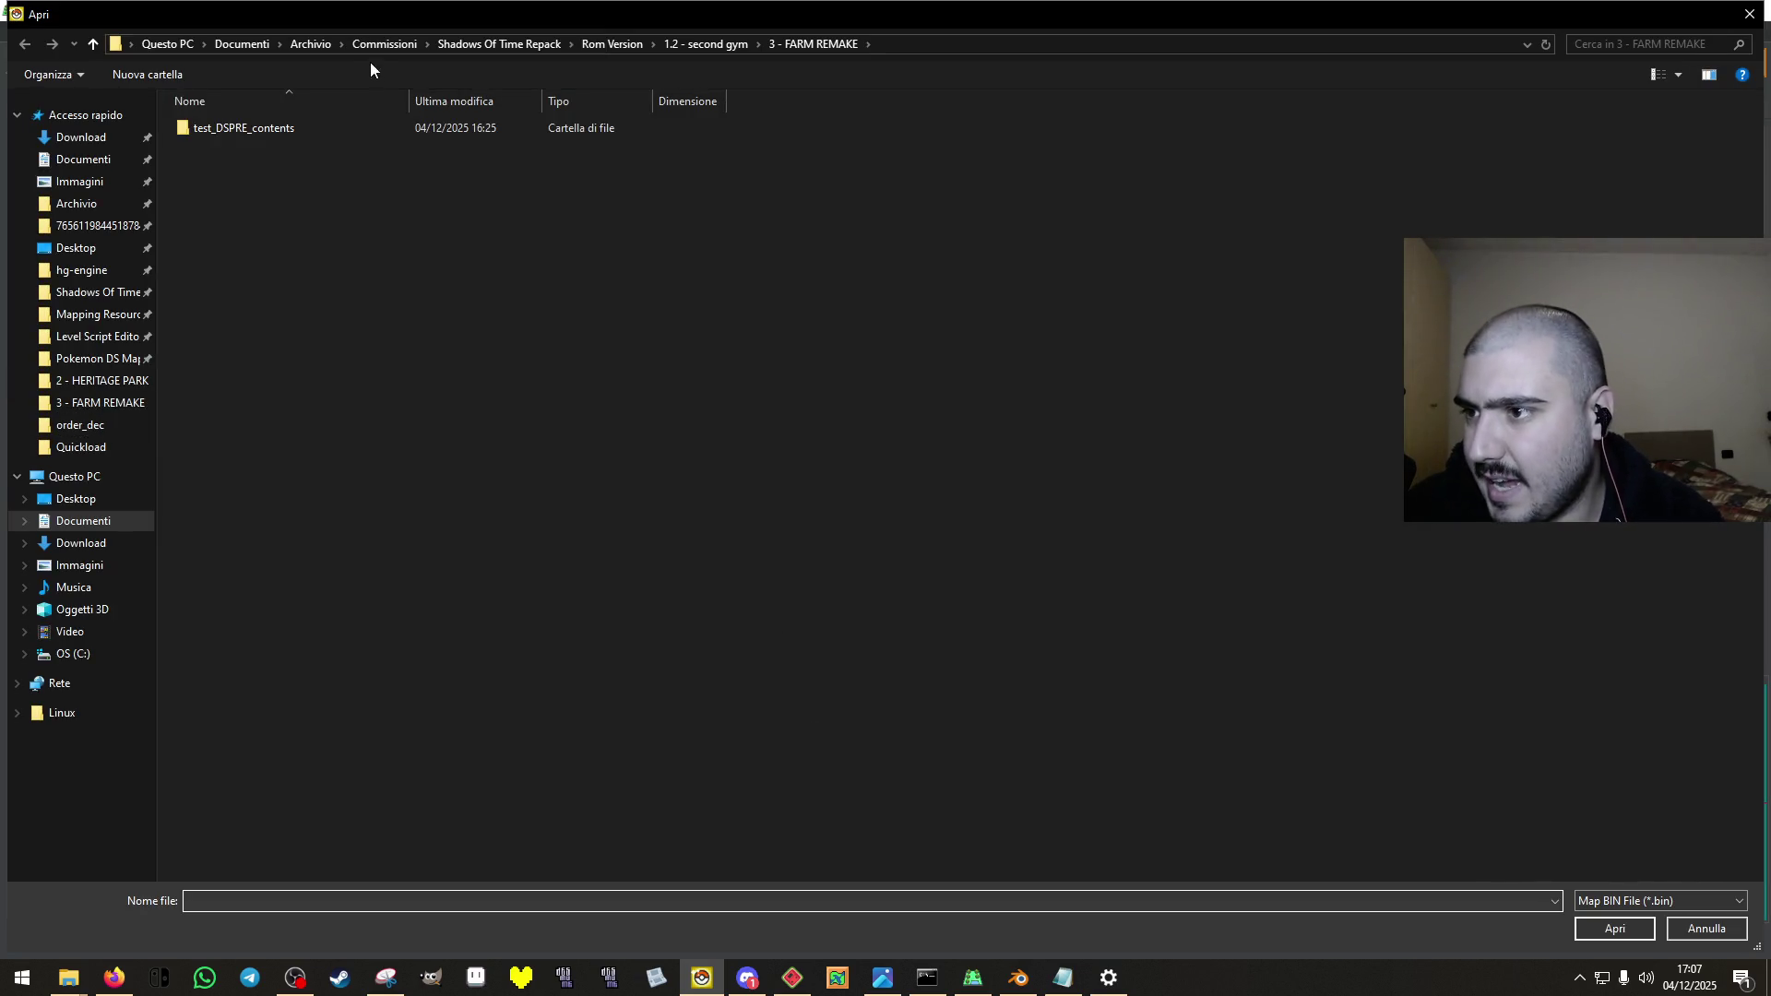
Import overworld_04_06.bin from Giant Minecraft Map > FixedUp > ow_2 as map 010's BIN.
{"action": "left_click", "coordinate": [382, 45]}
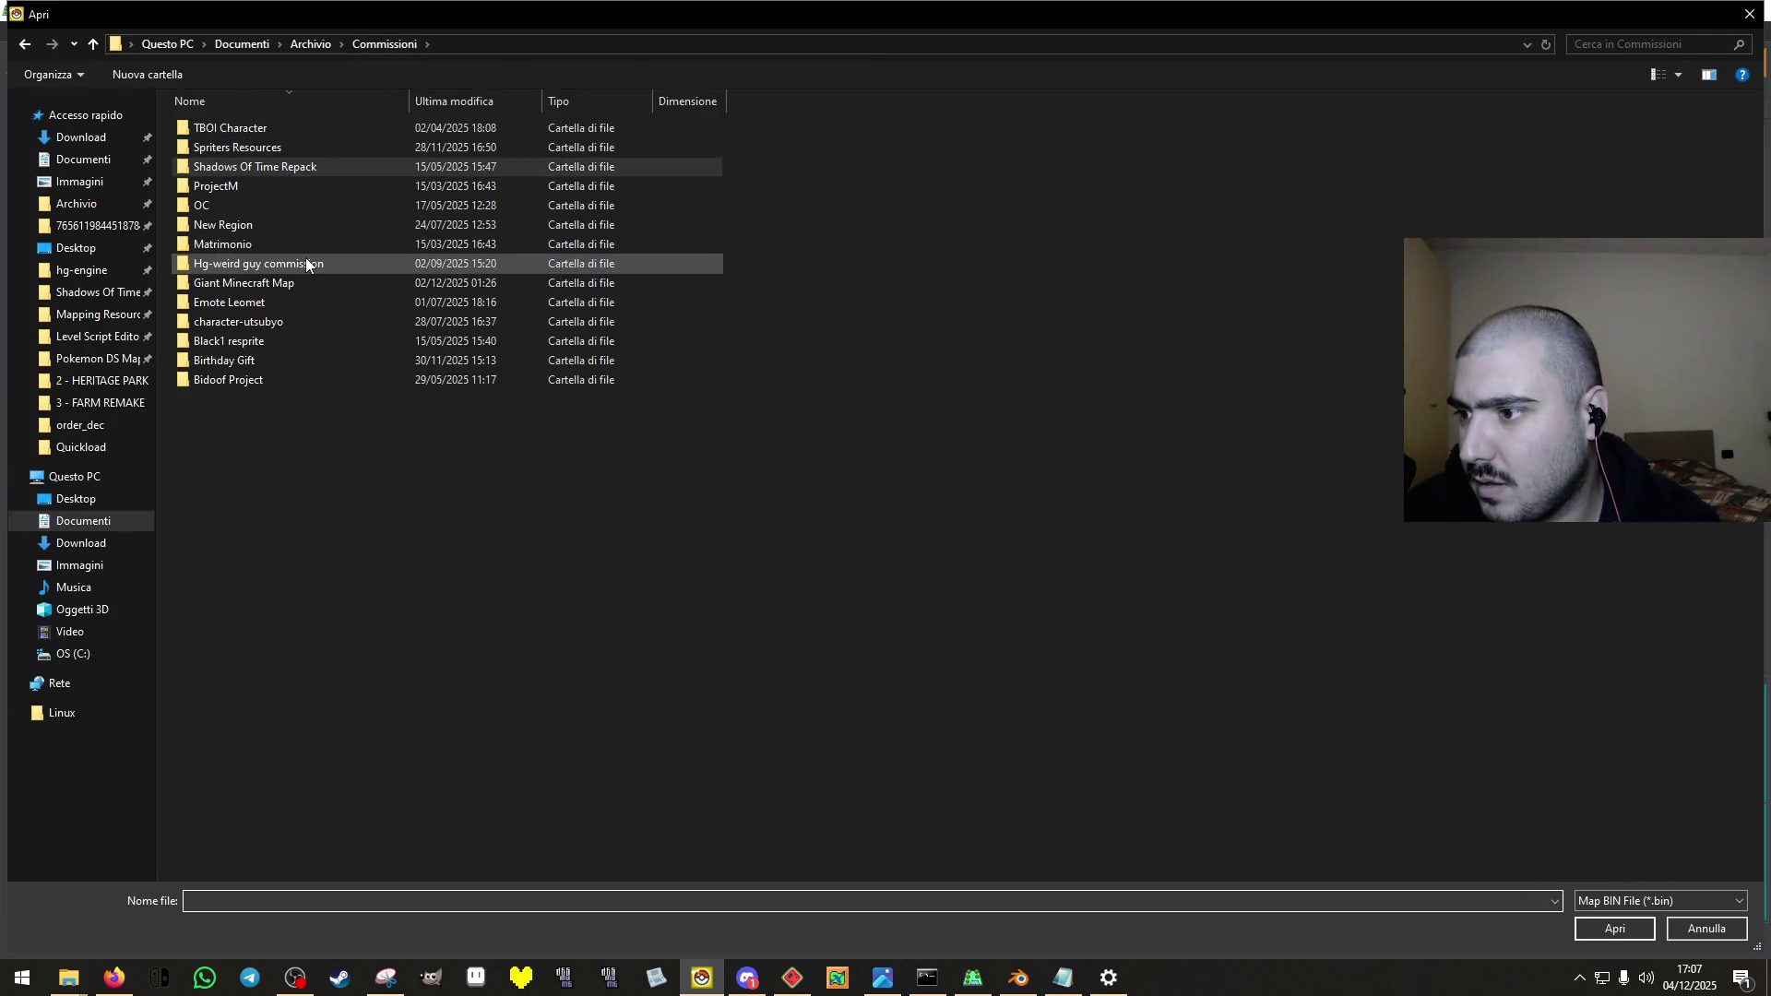
{"action": "double_click", "coordinate": [284, 283]}
{"action": "double_click", "coordinate": [400, 162]}
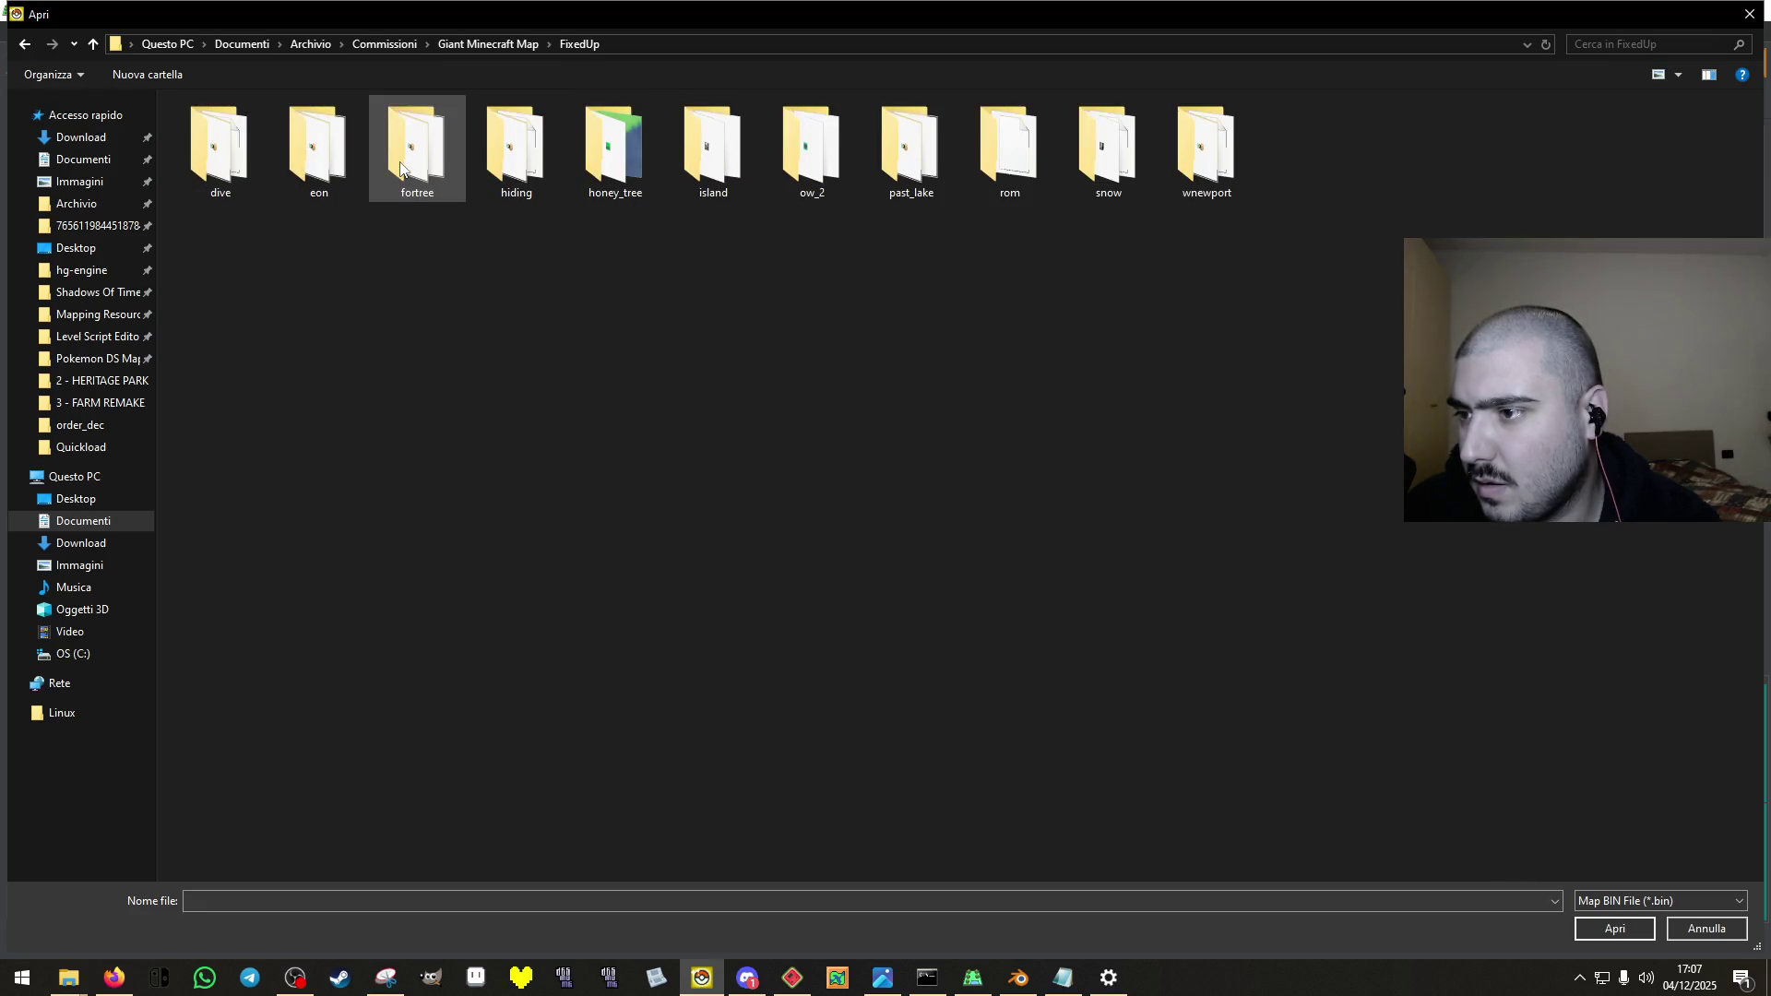
{"action": "double_click", "coordinate": [808, 177]}
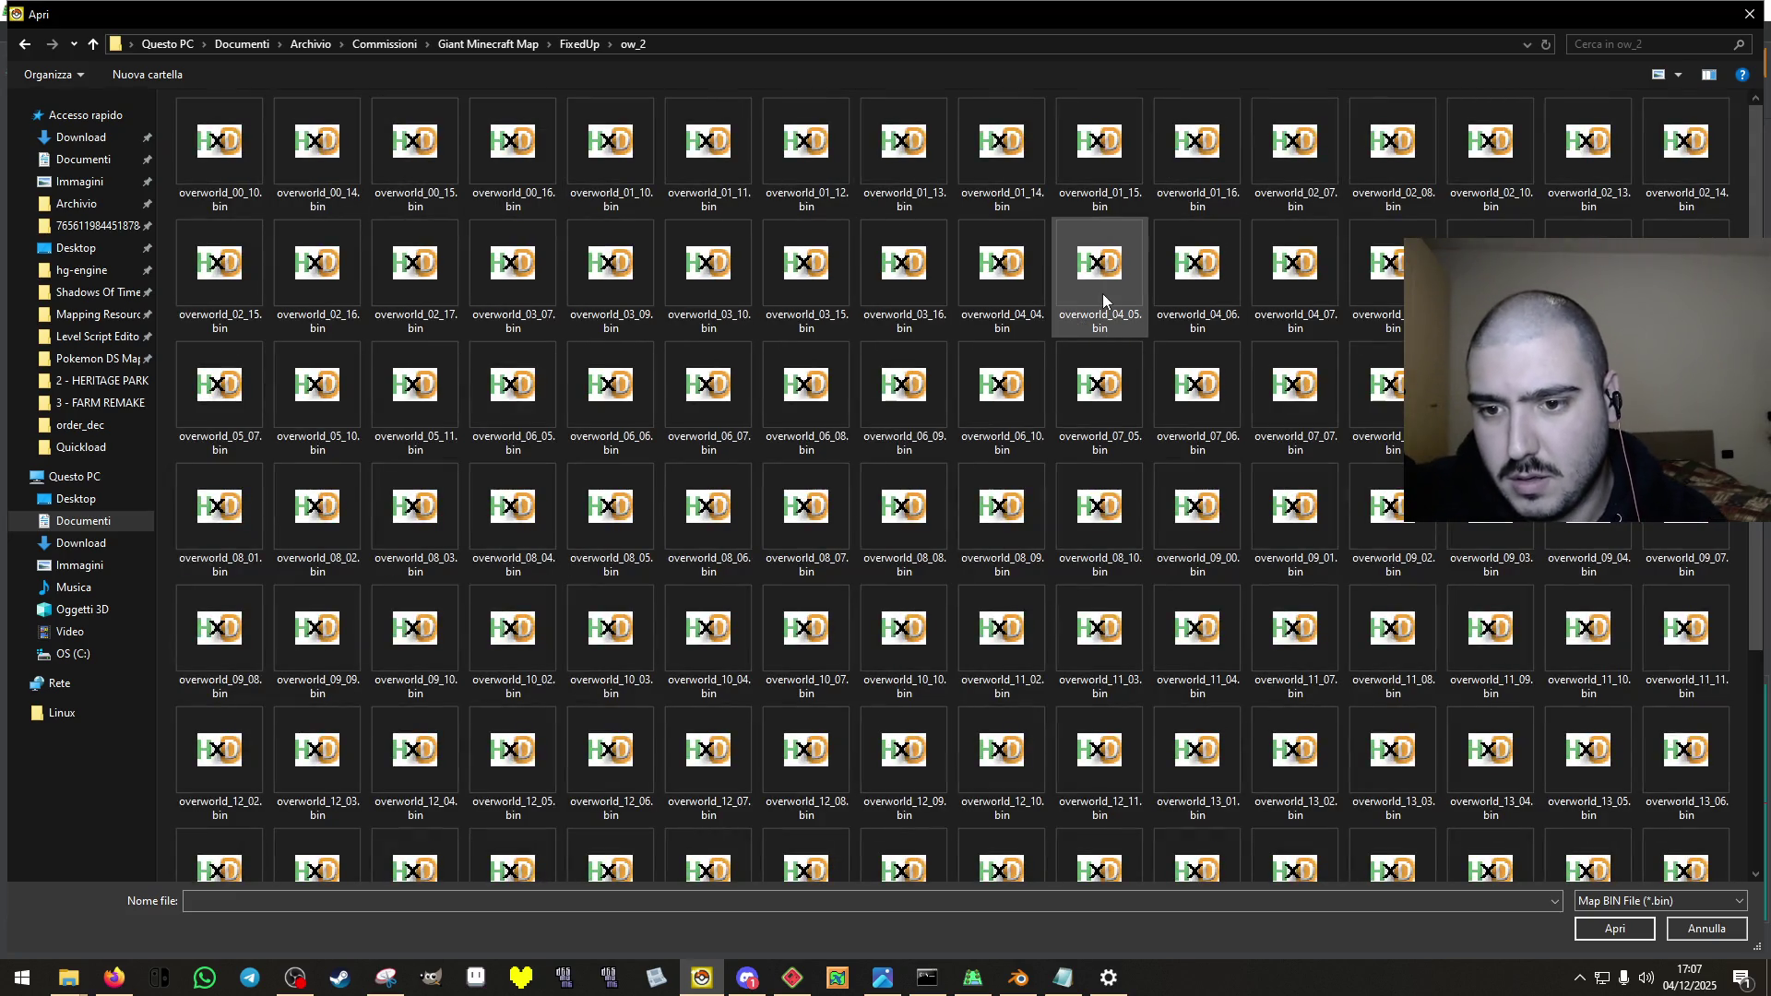
{"action": "left_click", "coordinate": [1197, 276]}
{"action": "left_click", "coordinate": [1616, 928]}
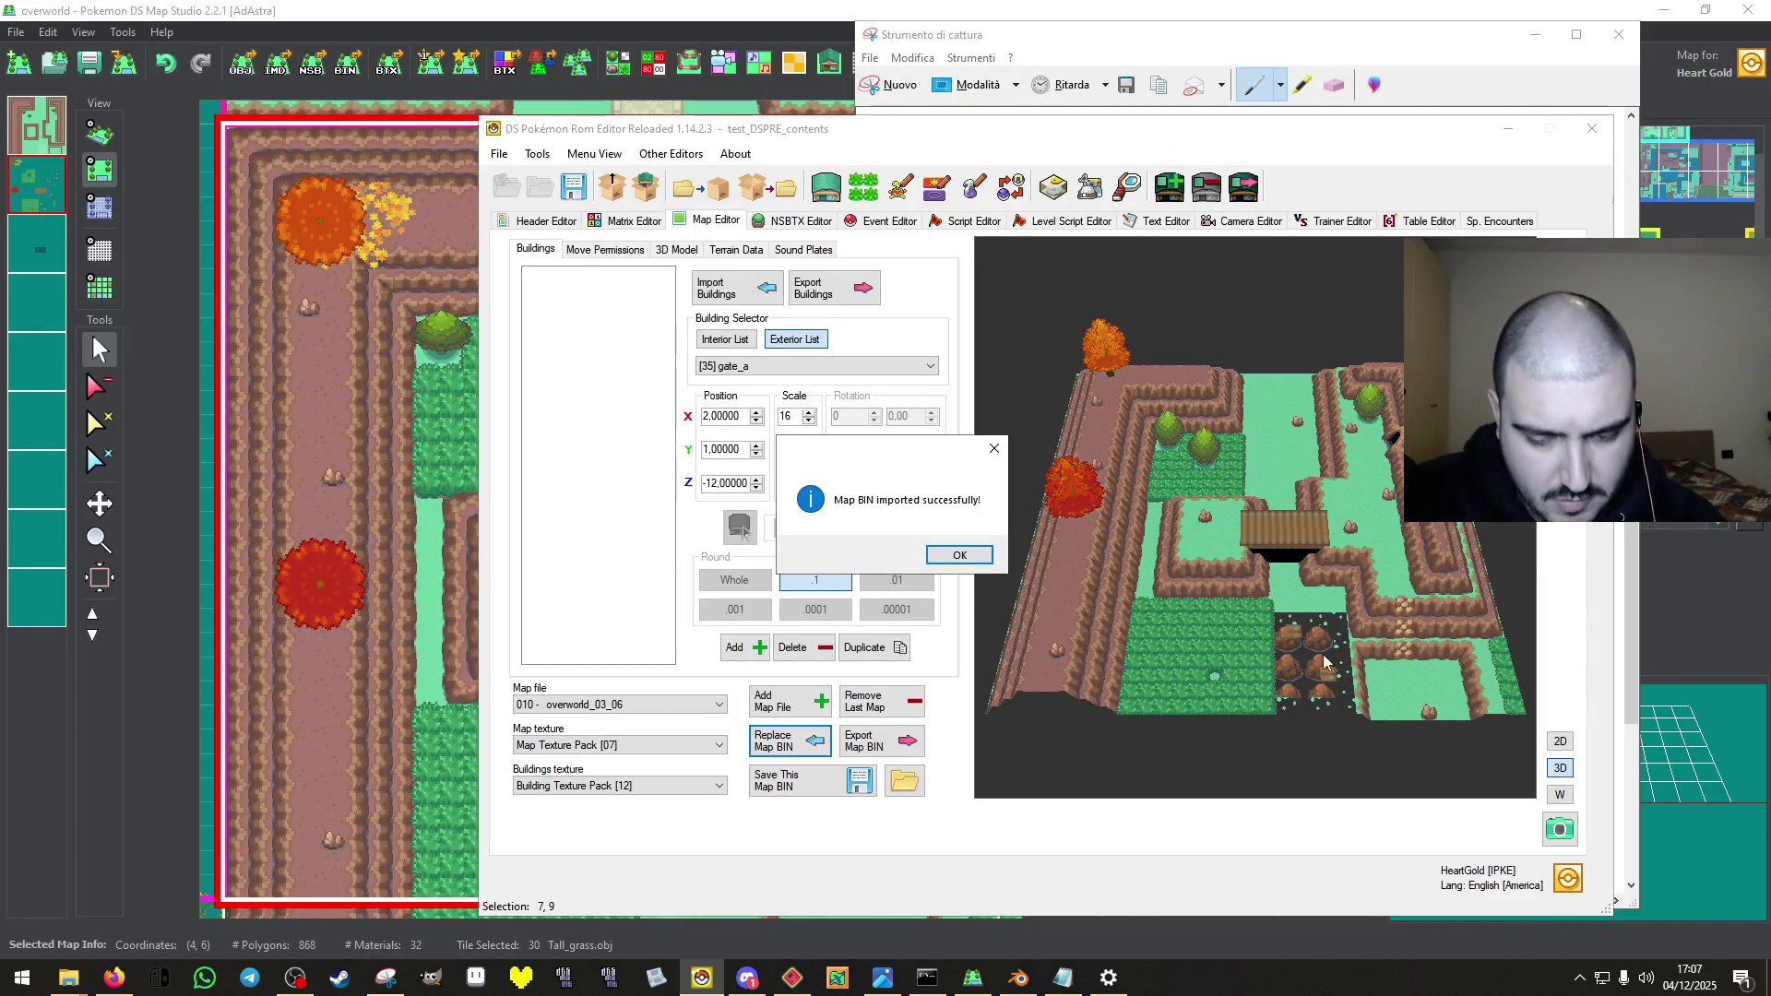
{"action": "left_click", "coordinate": [976, 550]}
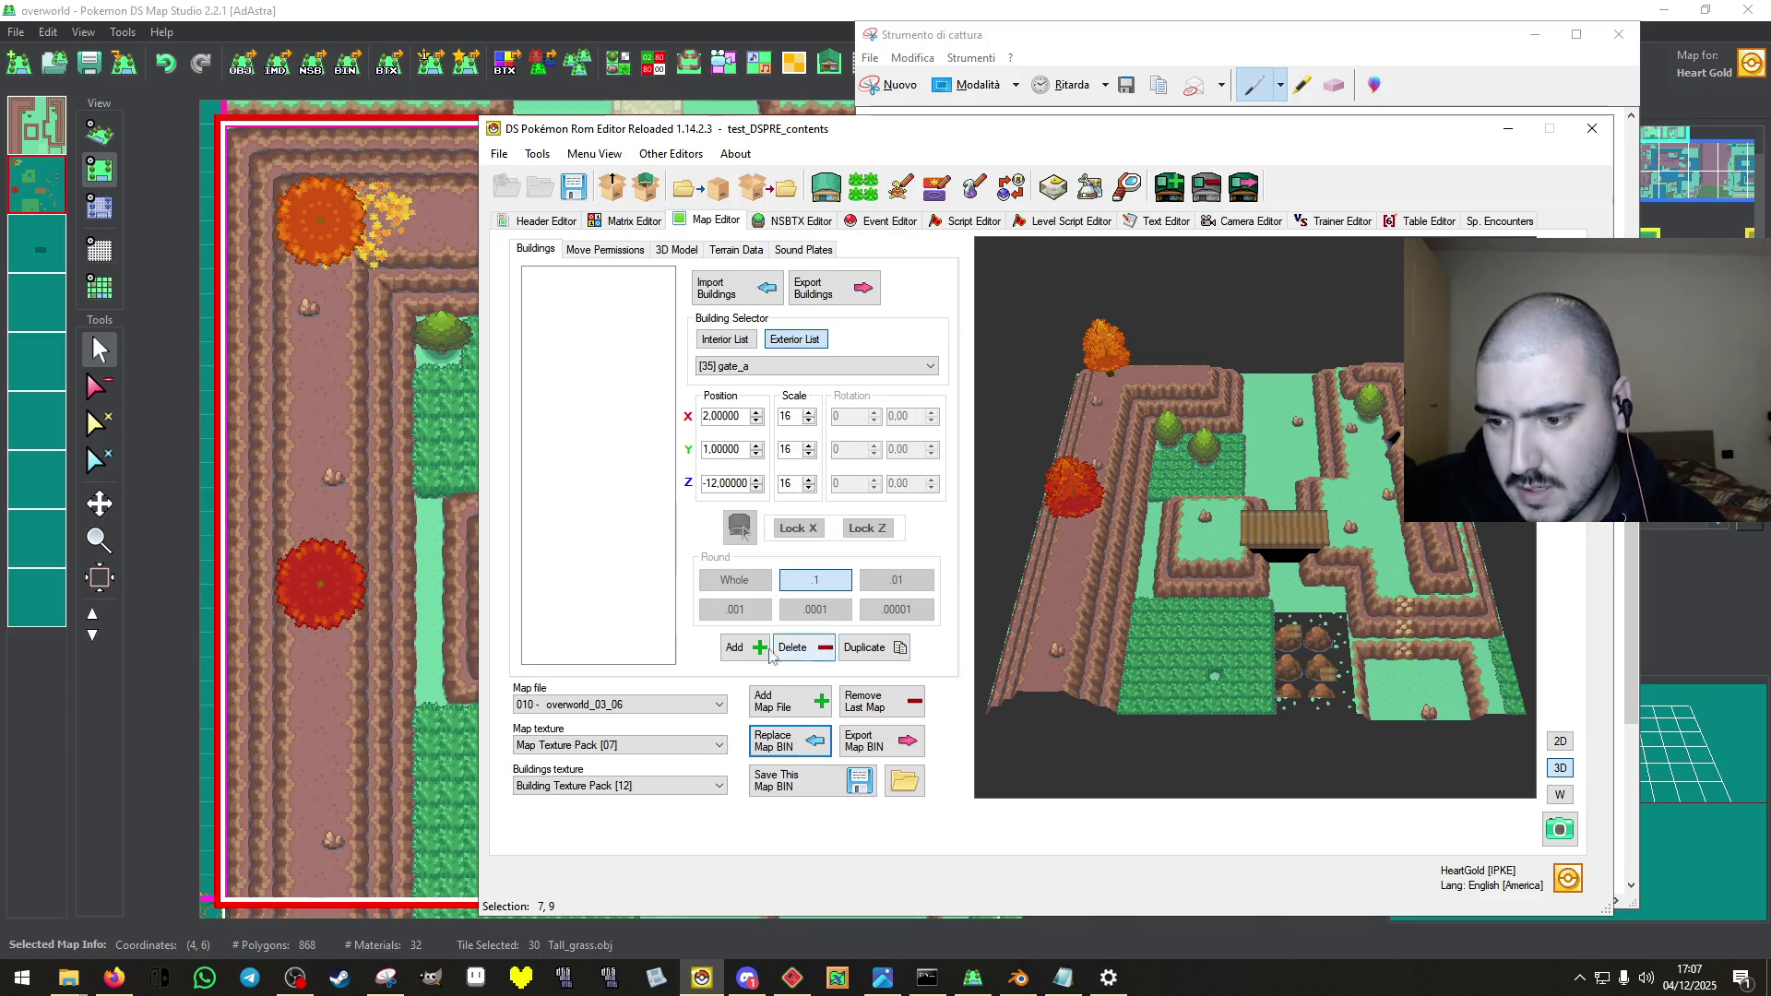
Add a new building and browse the exterior models starting from en_h01a.
{"action": "left_click", "coordinate": [734, 647]}
{"action": "left_click", "coordinate": [930, 367]}
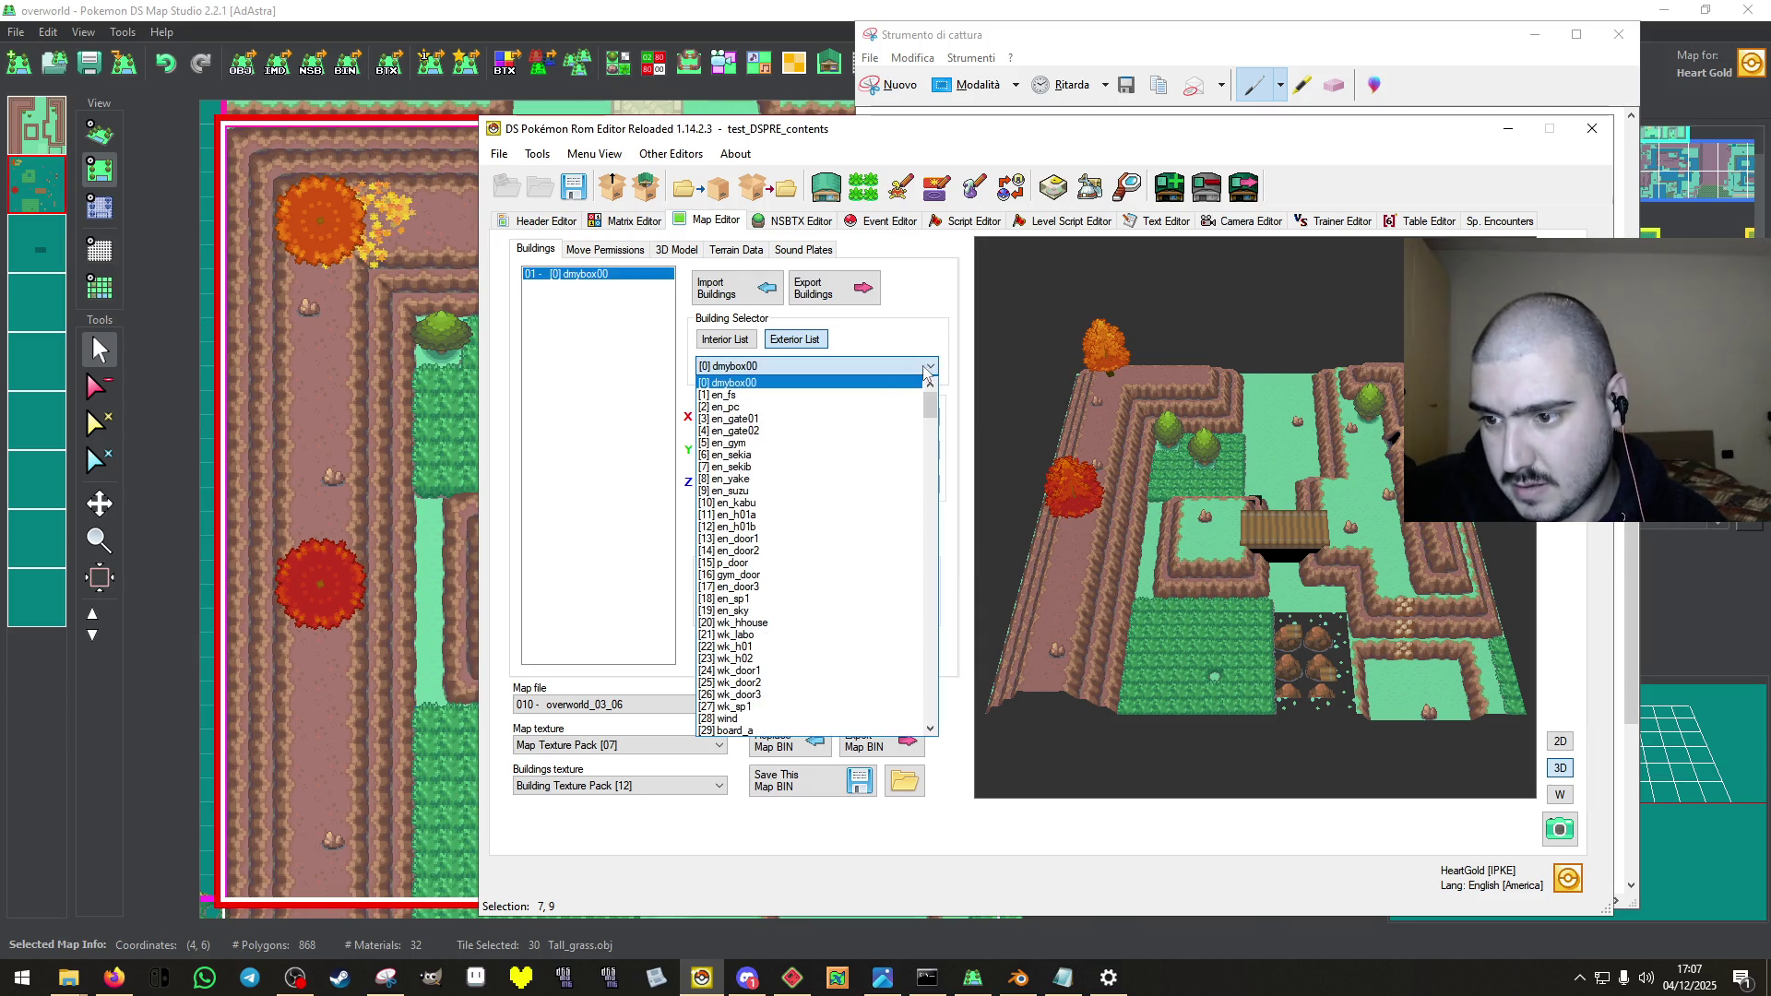
{"action": "left_click", "coordinate": [840, 514]}
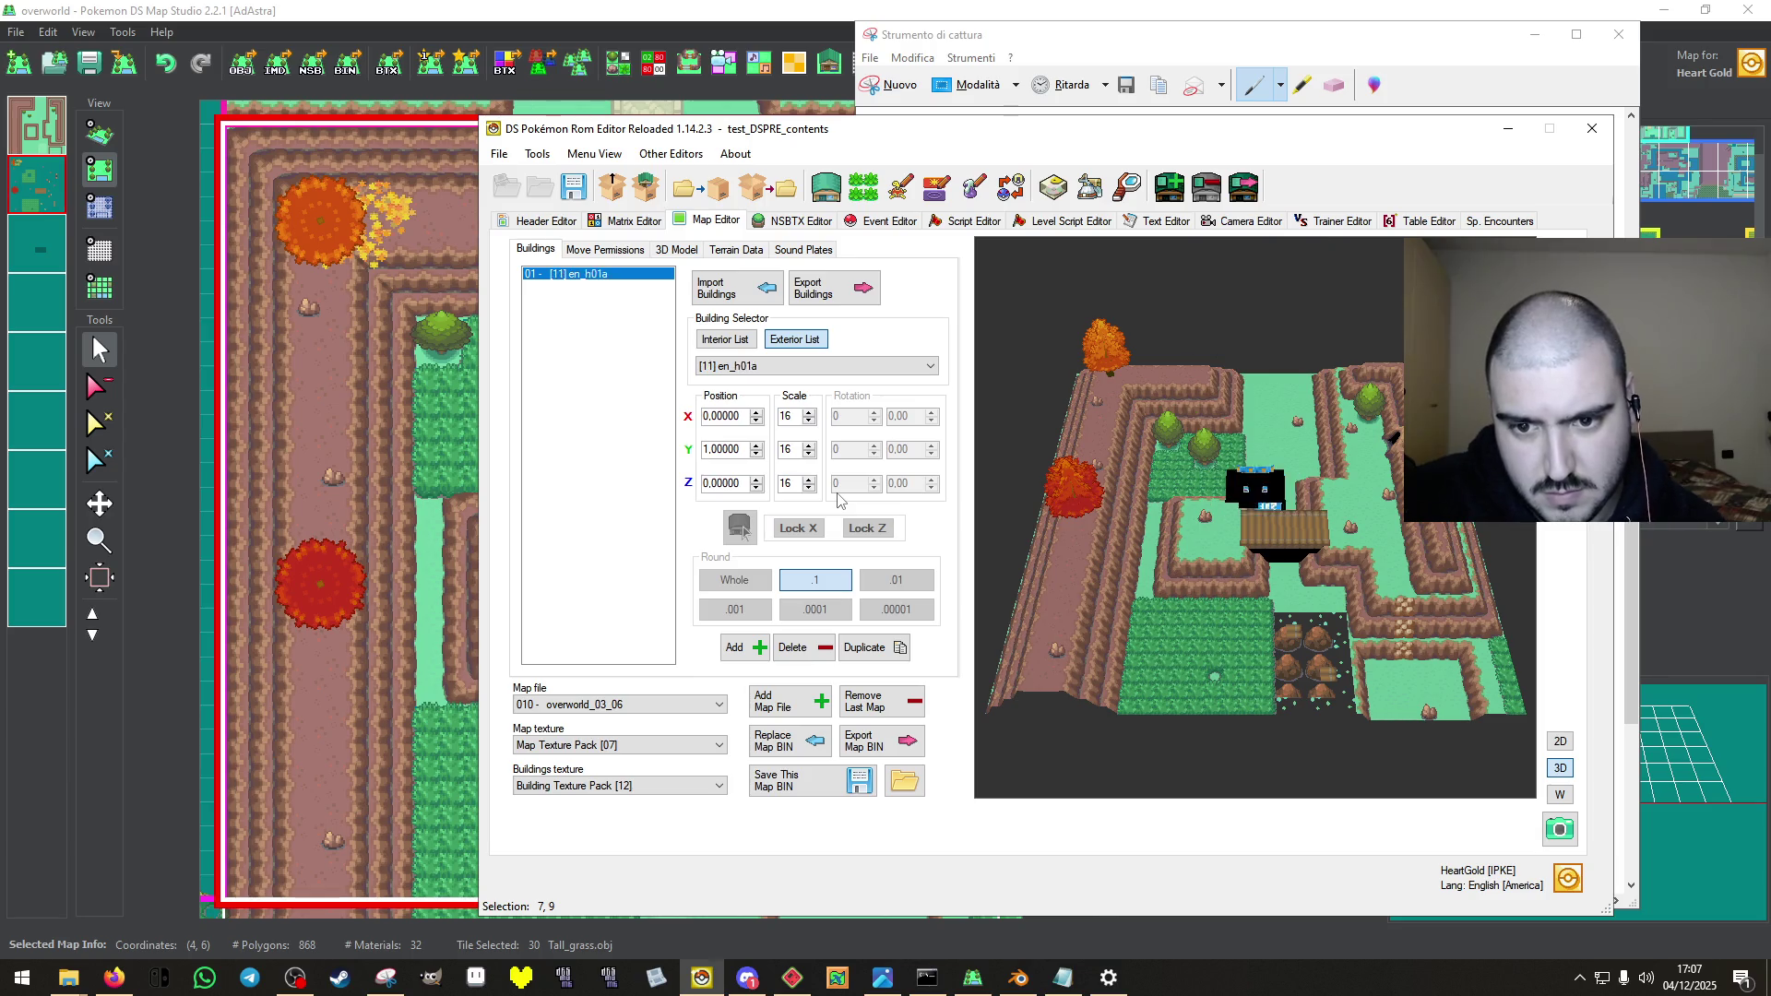
{"action": "key", "text": "Down"}
{"action": "key", "text": "Down"}
{"action": "key", "text": "Down"}
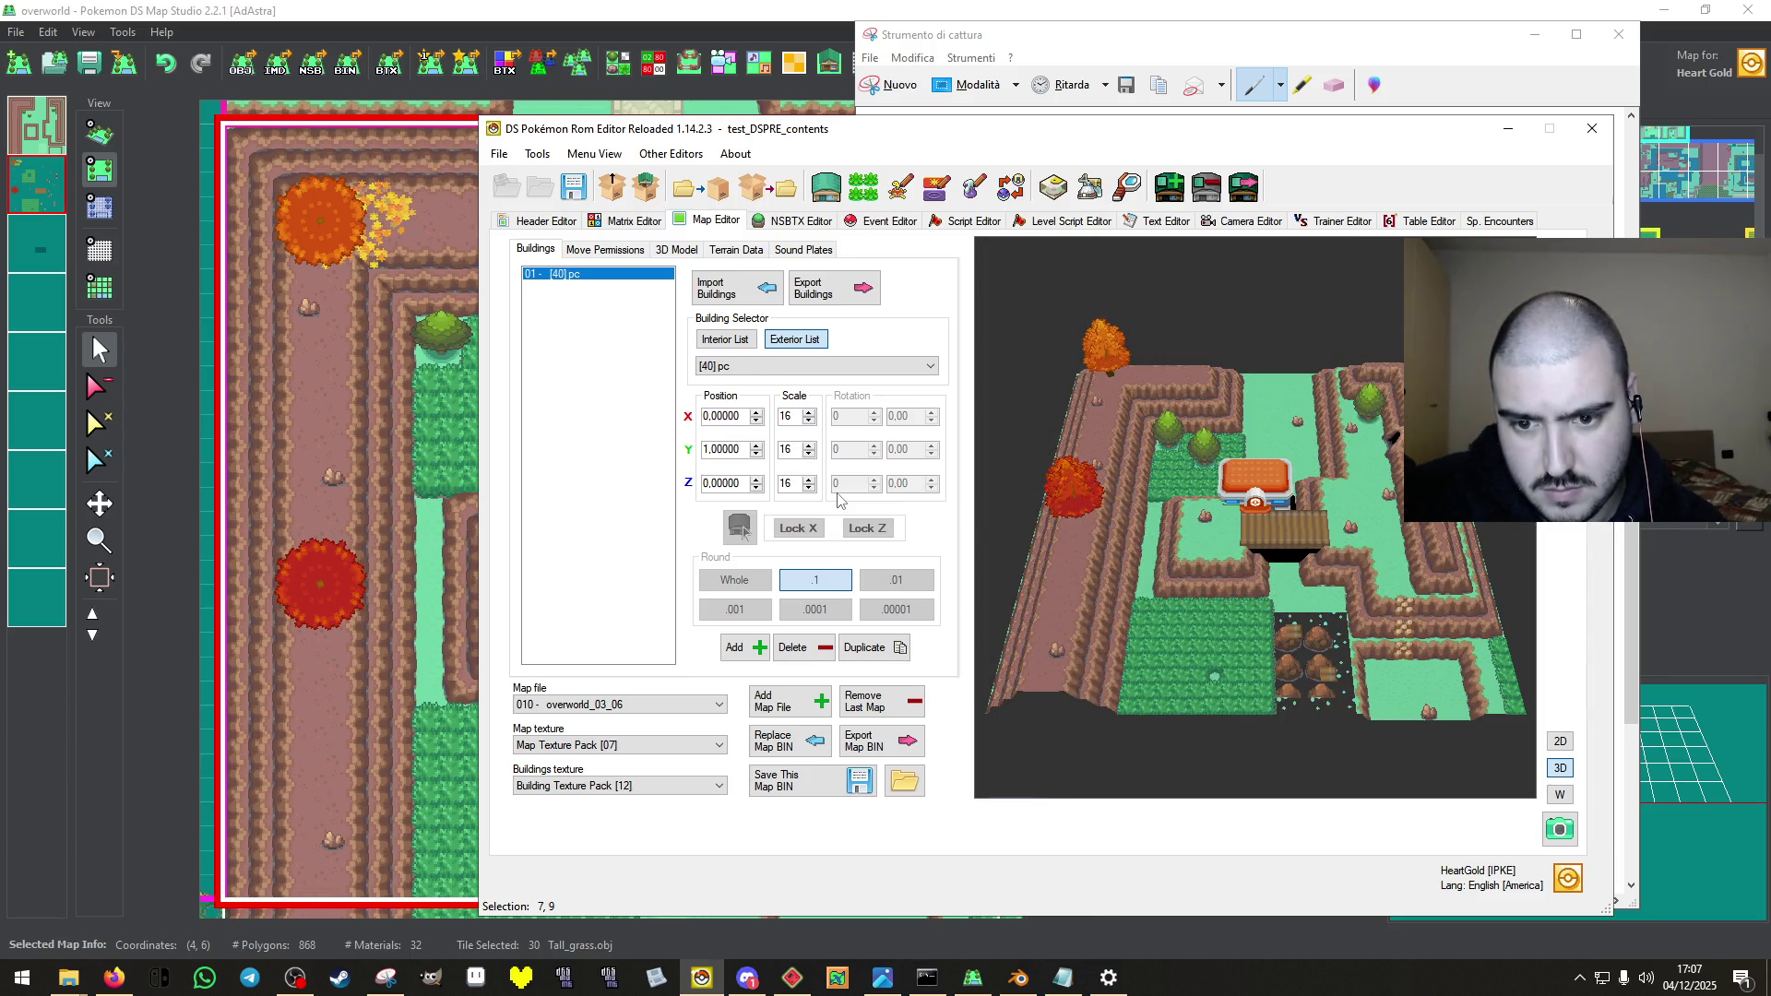
{"action": "key", "text": "Down"}
{"action": "key", "text": "Down"}
{"action": "key", "text": "Down"}
{"action": "key", "text": "Down"}
{"action": "key", "text": "Down"}
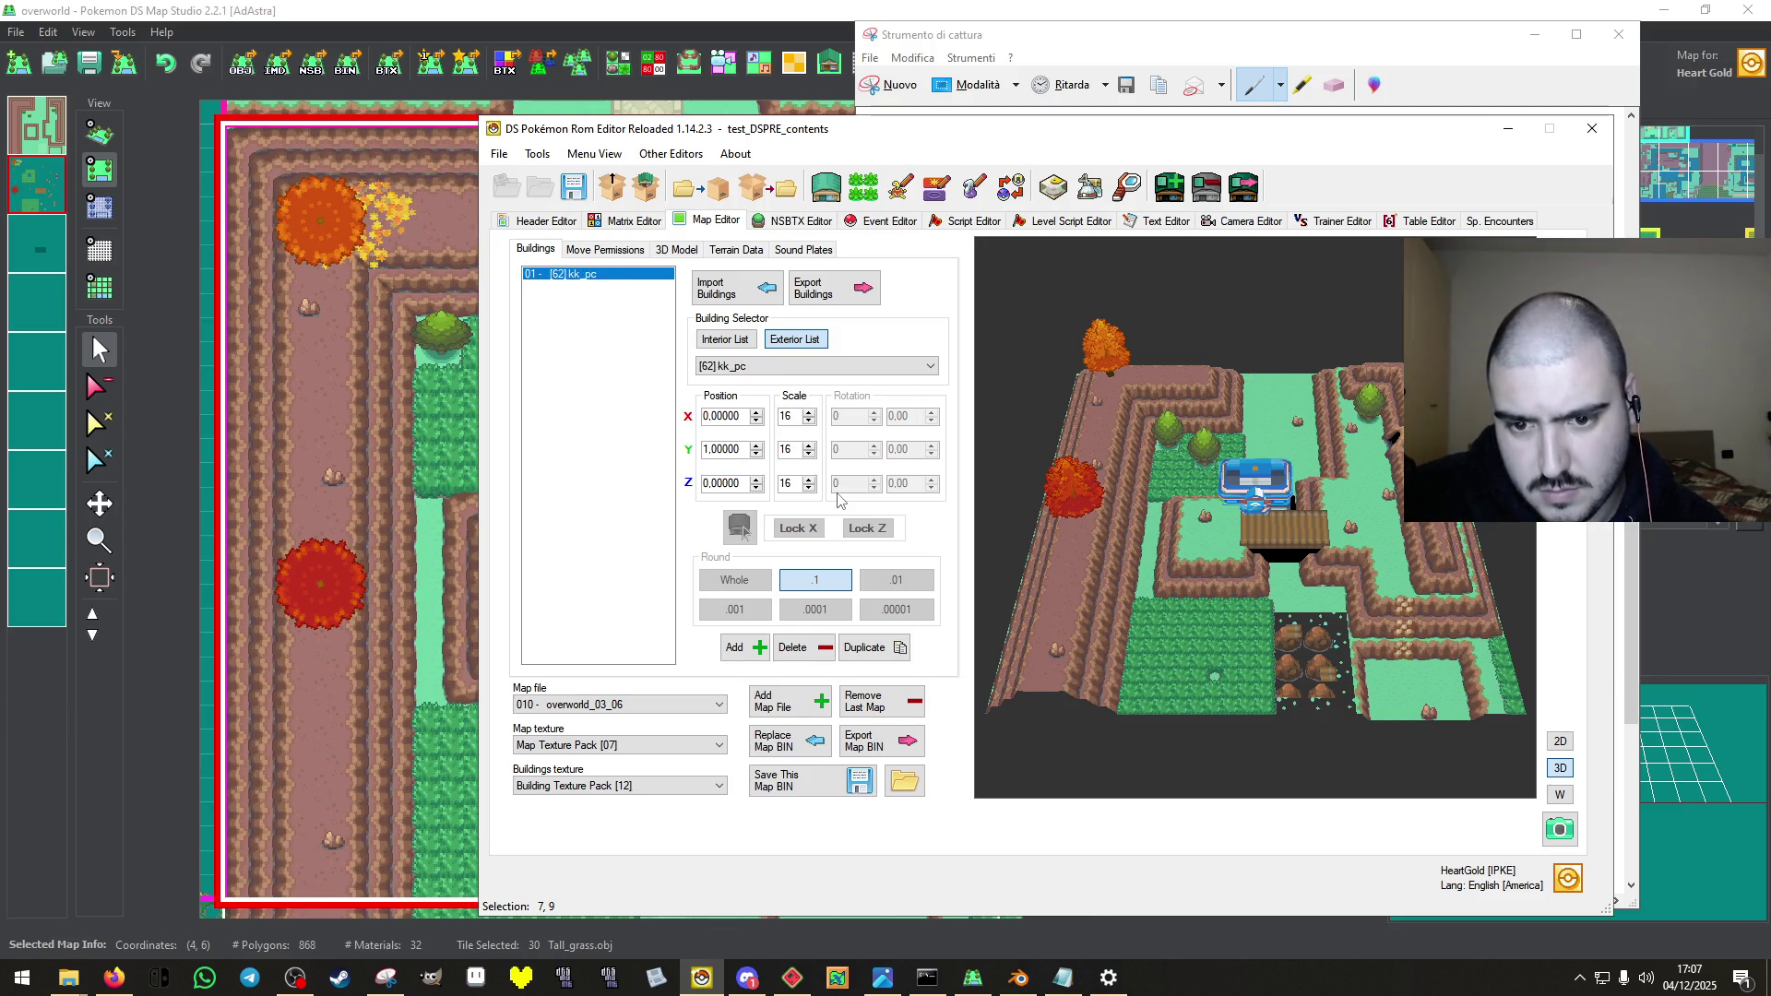
{"action": "key", "text": "Down"}
{"action": "key", "text": "Down"}
{"action": "key", "text": "Down"}
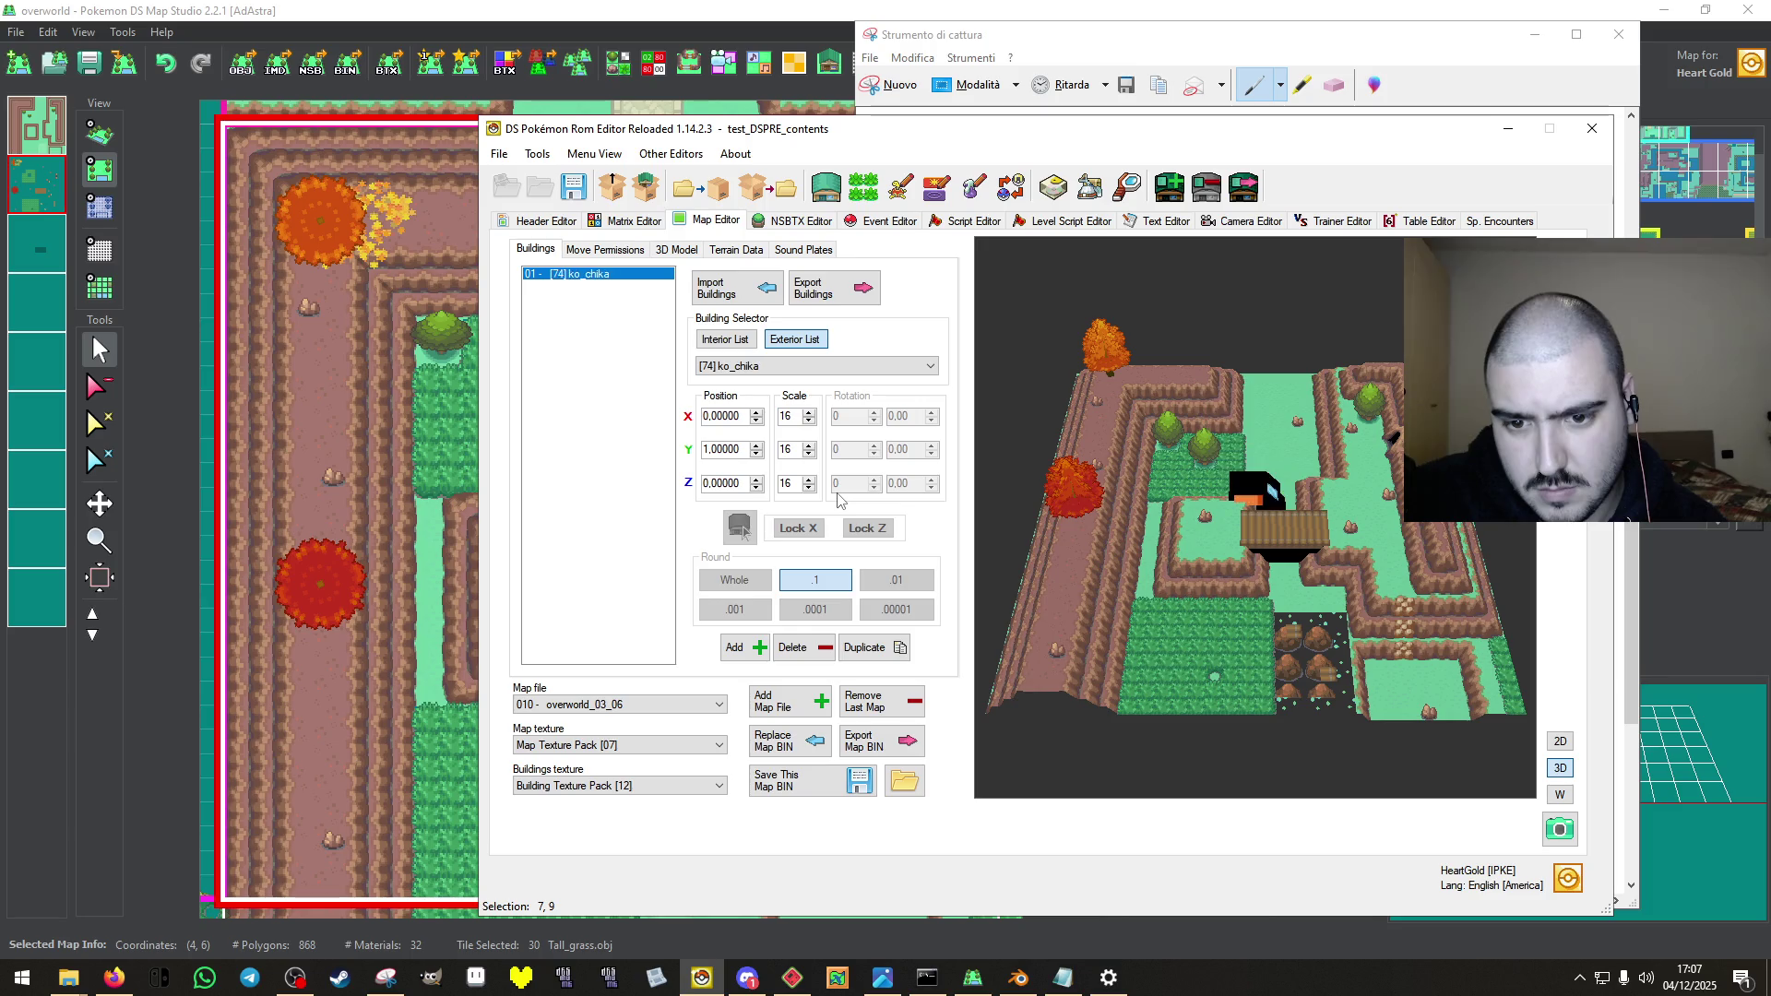
{"action": "key", "text": "Down"}
{"action": "key", "text": "Down"}
{"action": "key", "text": "Down"}
{"action": "key", "text": "Down"}
{"action": "key", "text": "Down"}
{"action": "key", "text": "Down"}
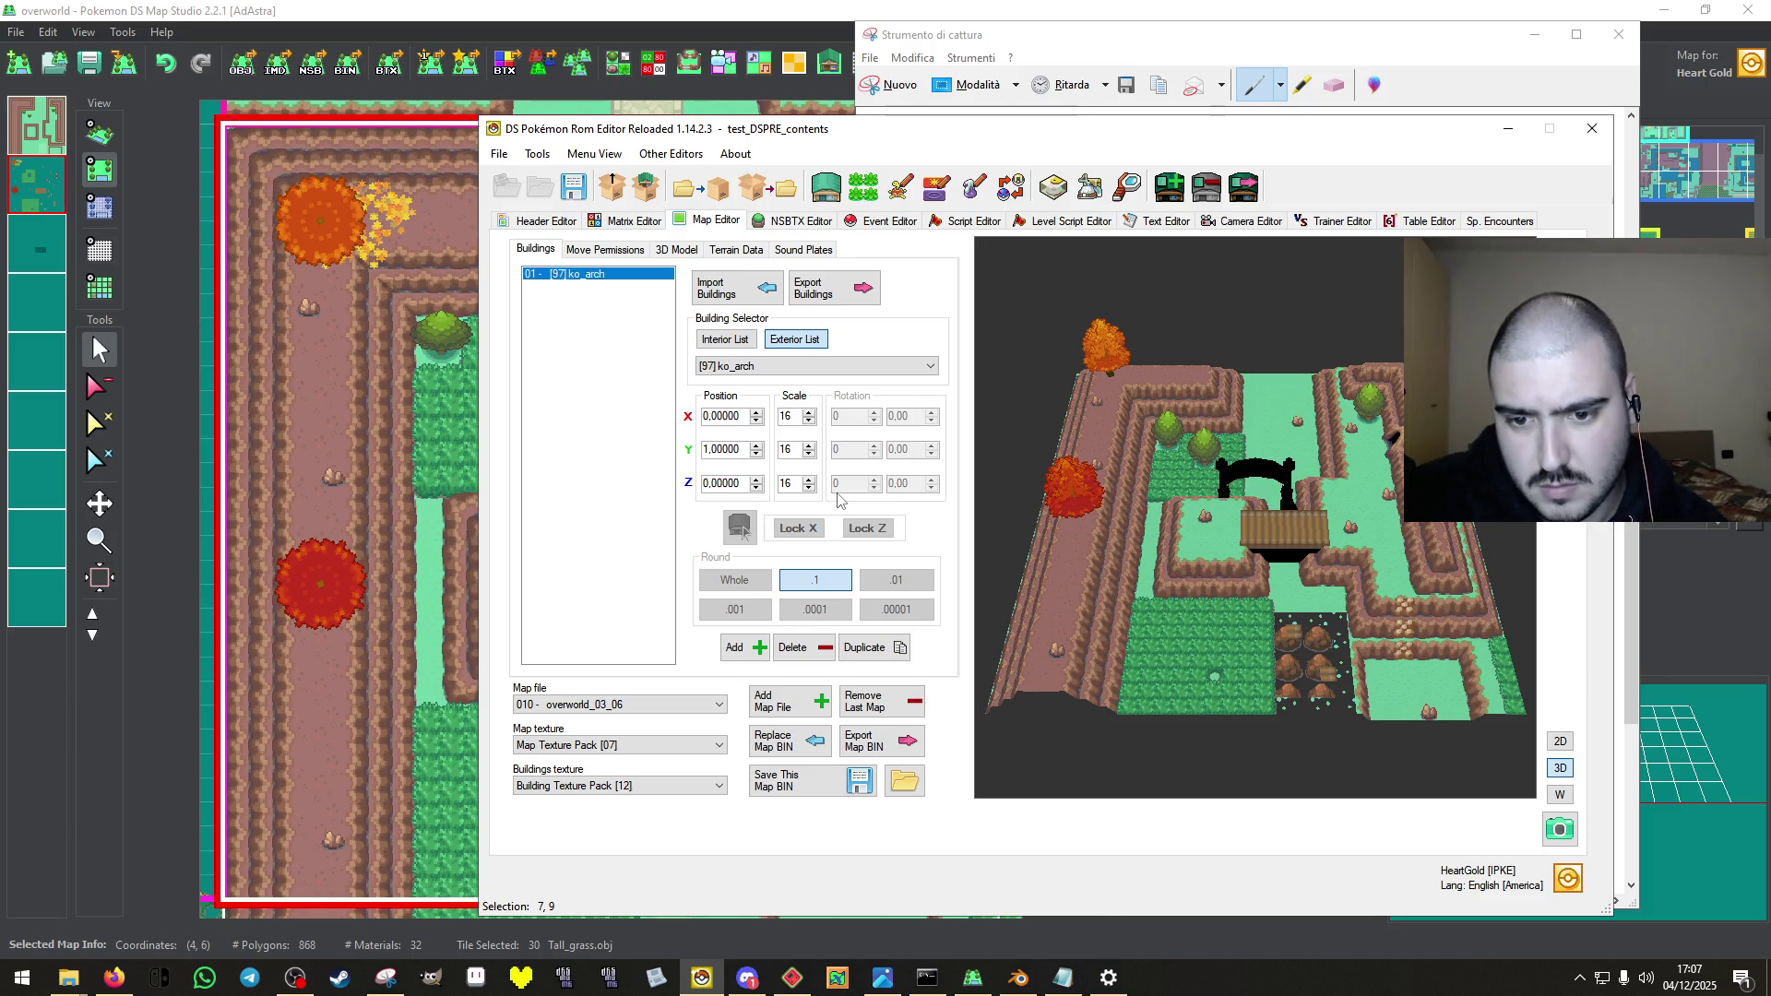
{"action": "key", "text": "Down"}
{"action": "key", "text": "Down"}
{"action": "key", "text": "Down"}
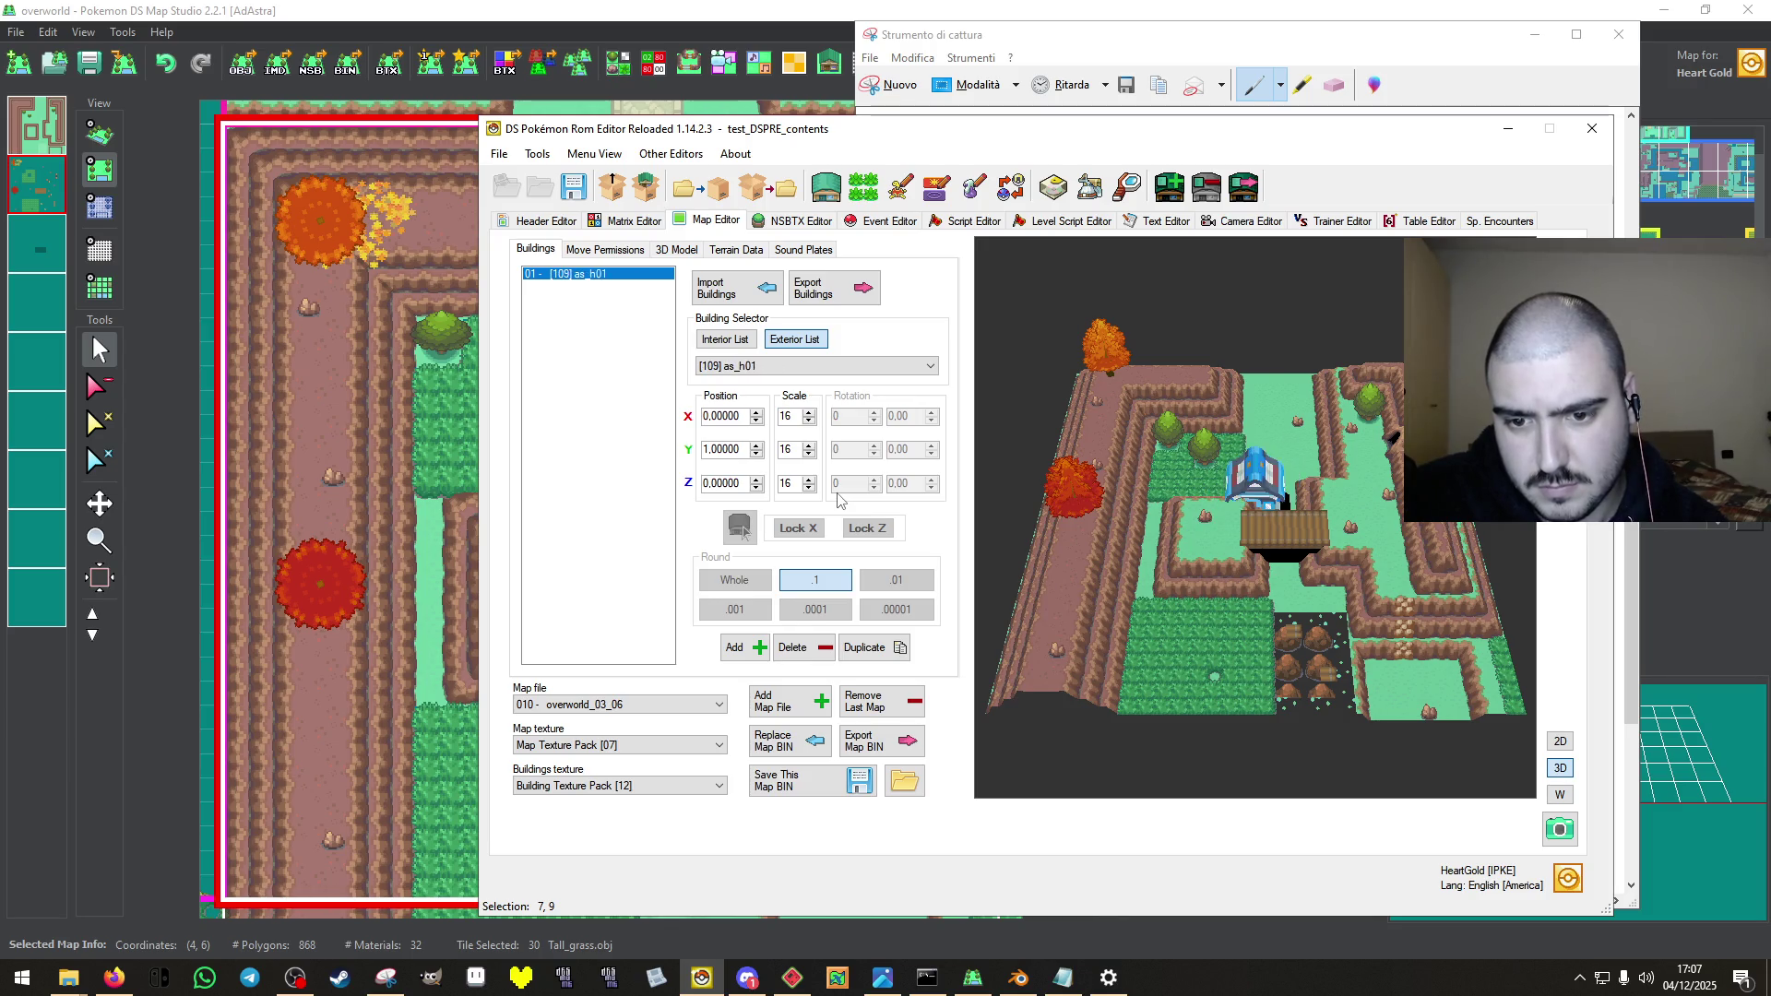
{"action": "key", "text": "Down"}
{"action": "key", "text": "Down"}
{"action": "key", "text": "Down"}
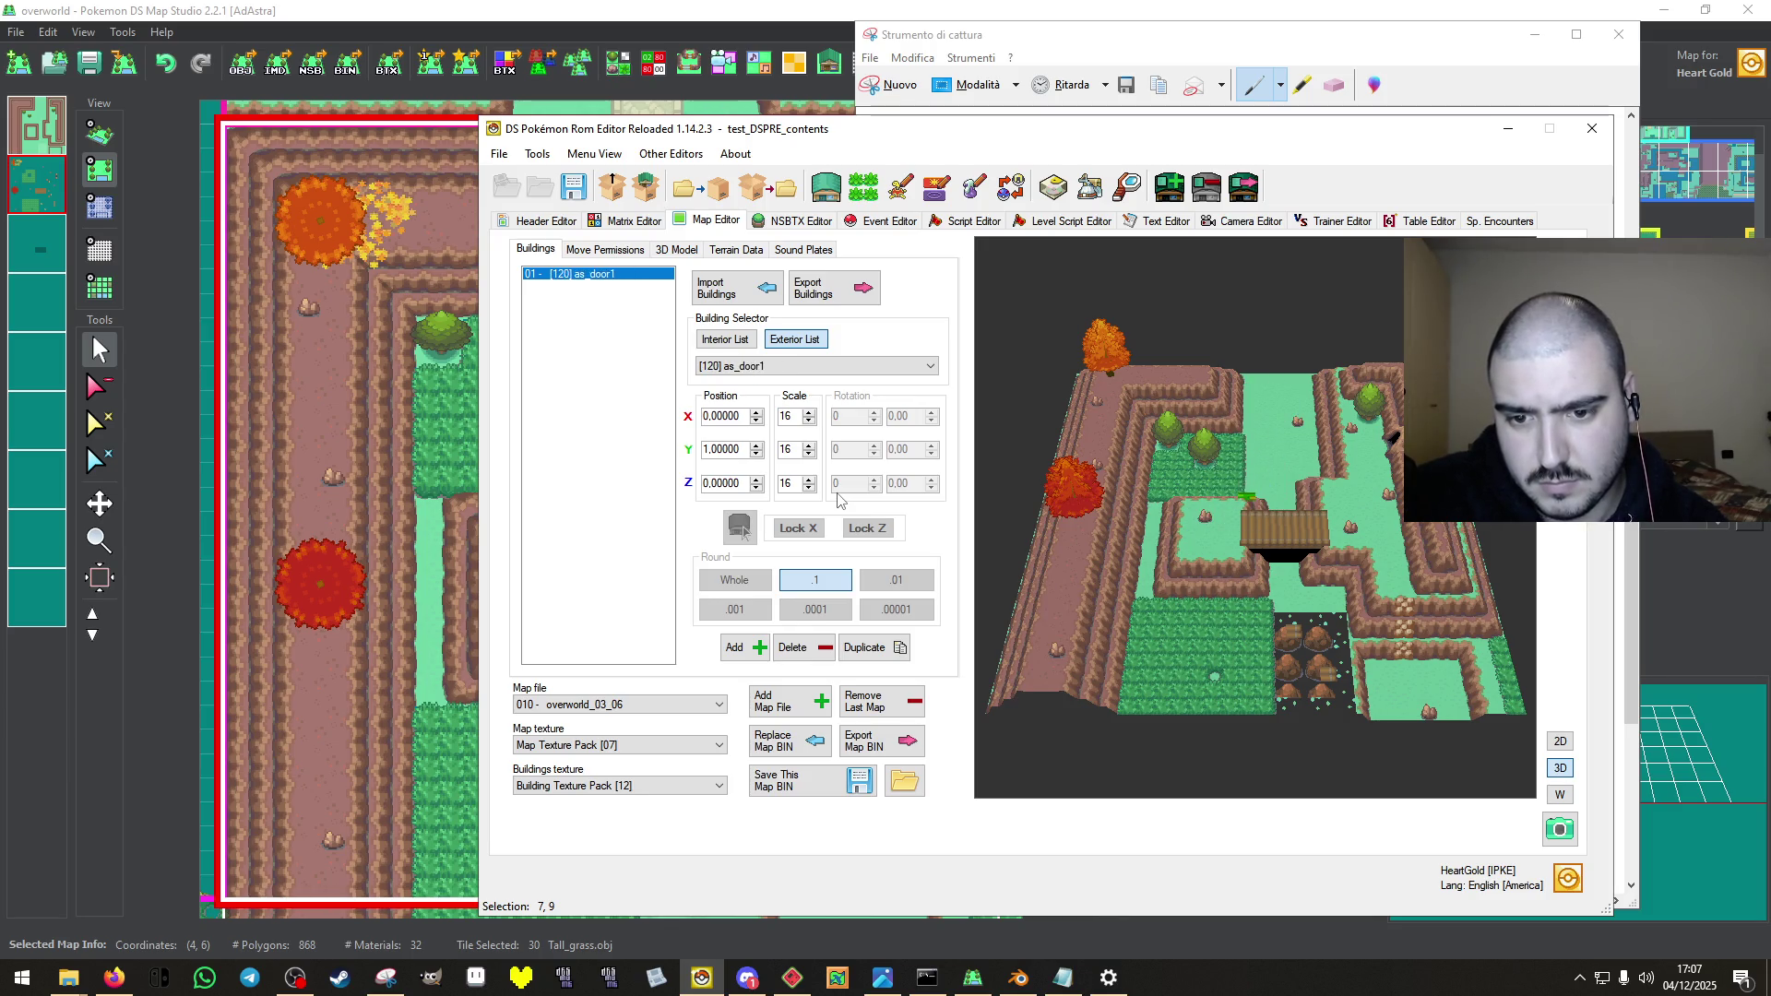
{"action": "key", "text": "Down"}
{"action": "key", "text": "Down"}
{"action": "key", "text": "Down"}
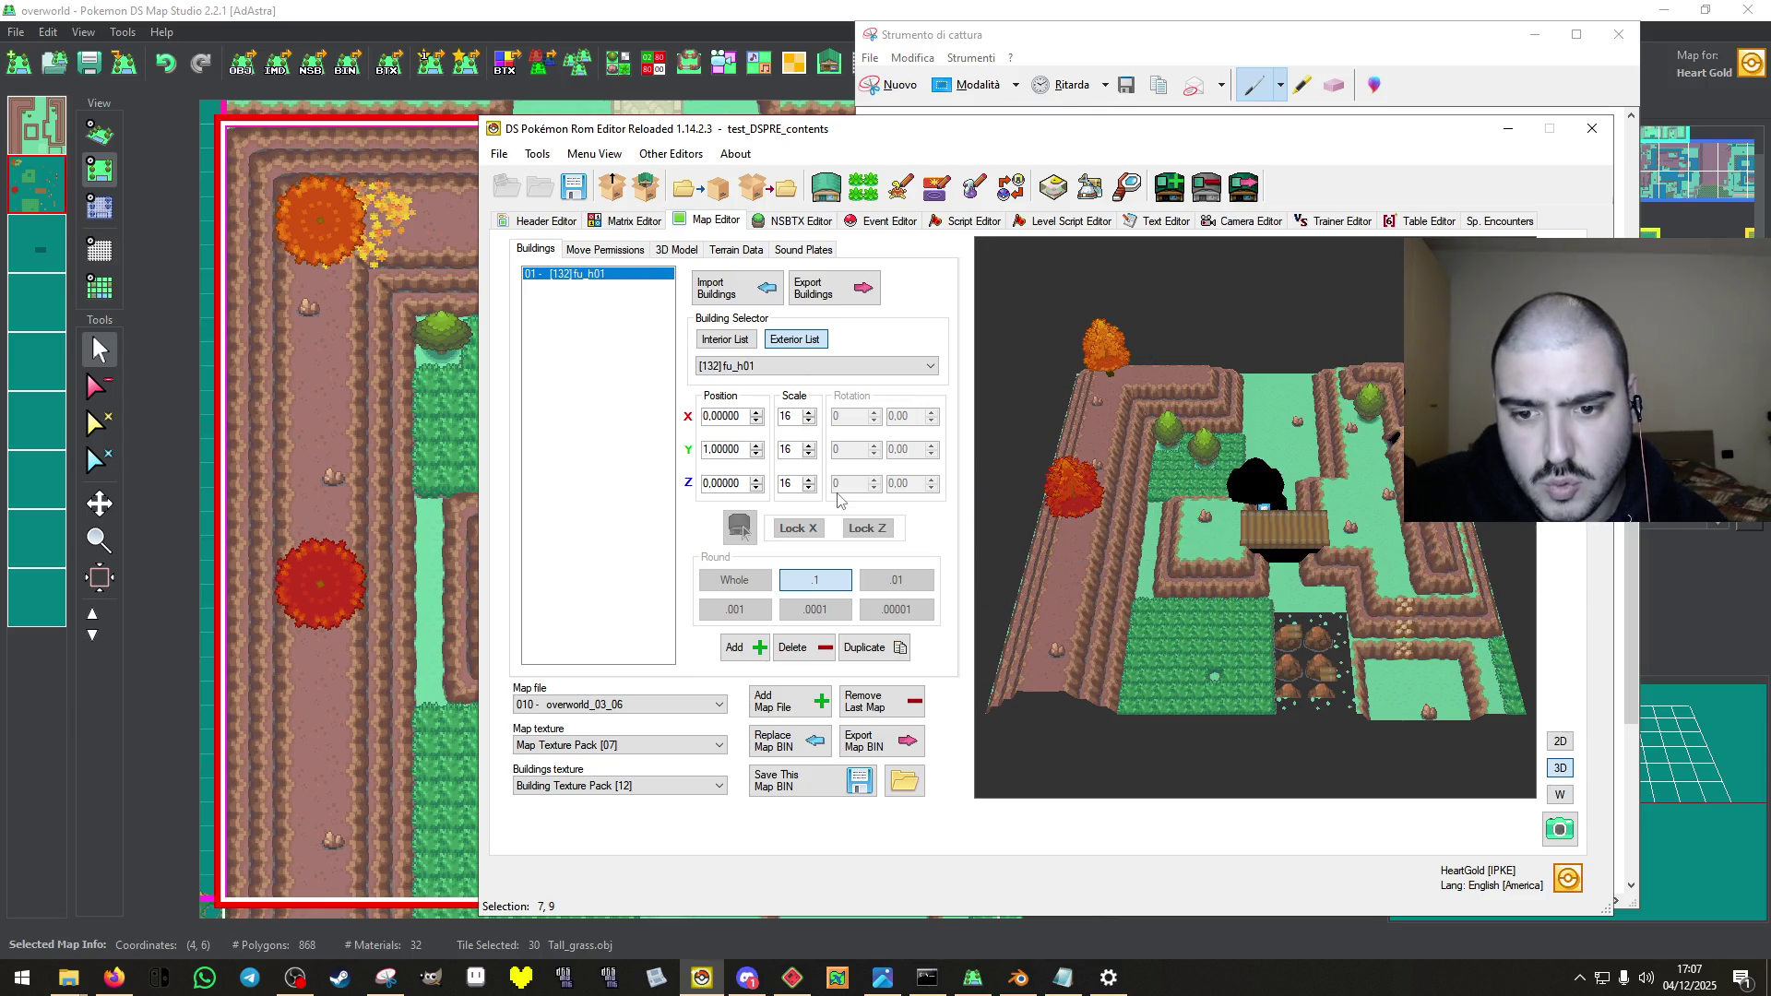
{"action": "key", "text": "Down"}
{"action": "key", "text": "Down"}
{"action": "key", "text": "Down"}
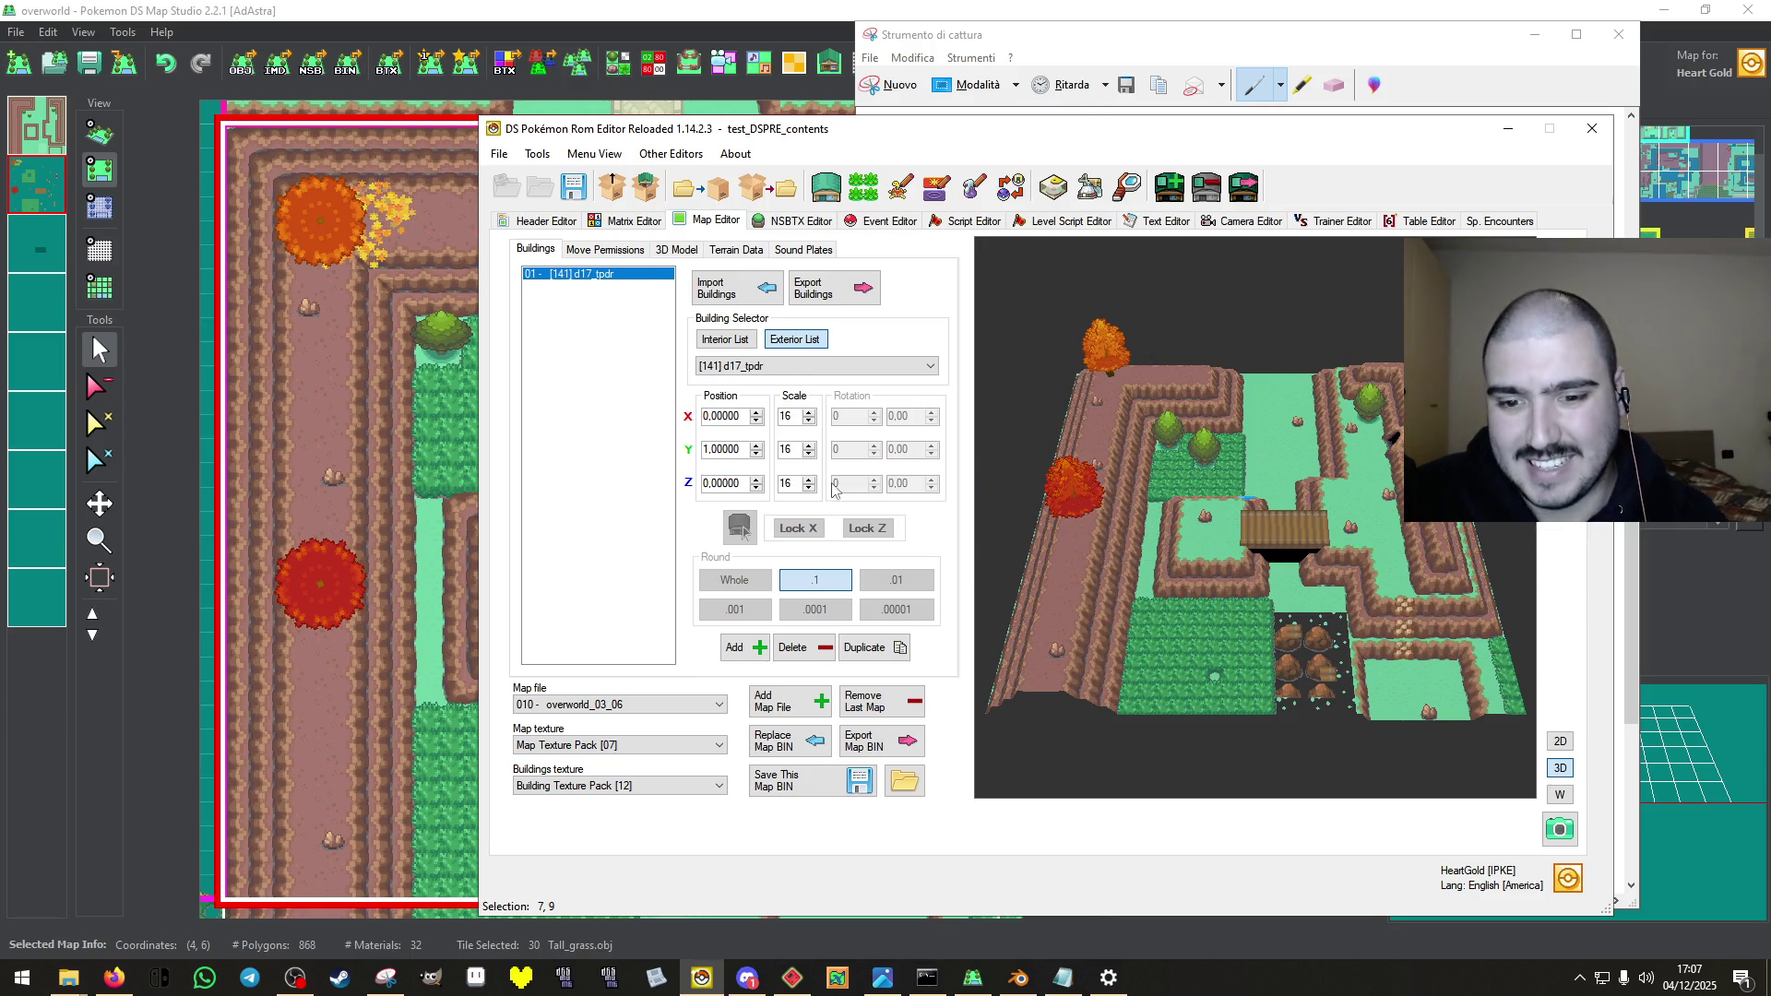
Try en_gate01 and neighbouring models, then settle on [35] gate_a.
{"action": "left_click", "coordinate": [915, 364]}
{"action": "scroll", "coordinate": [742, 419], "scroll_direction": "up", "scroll_amount": 15}
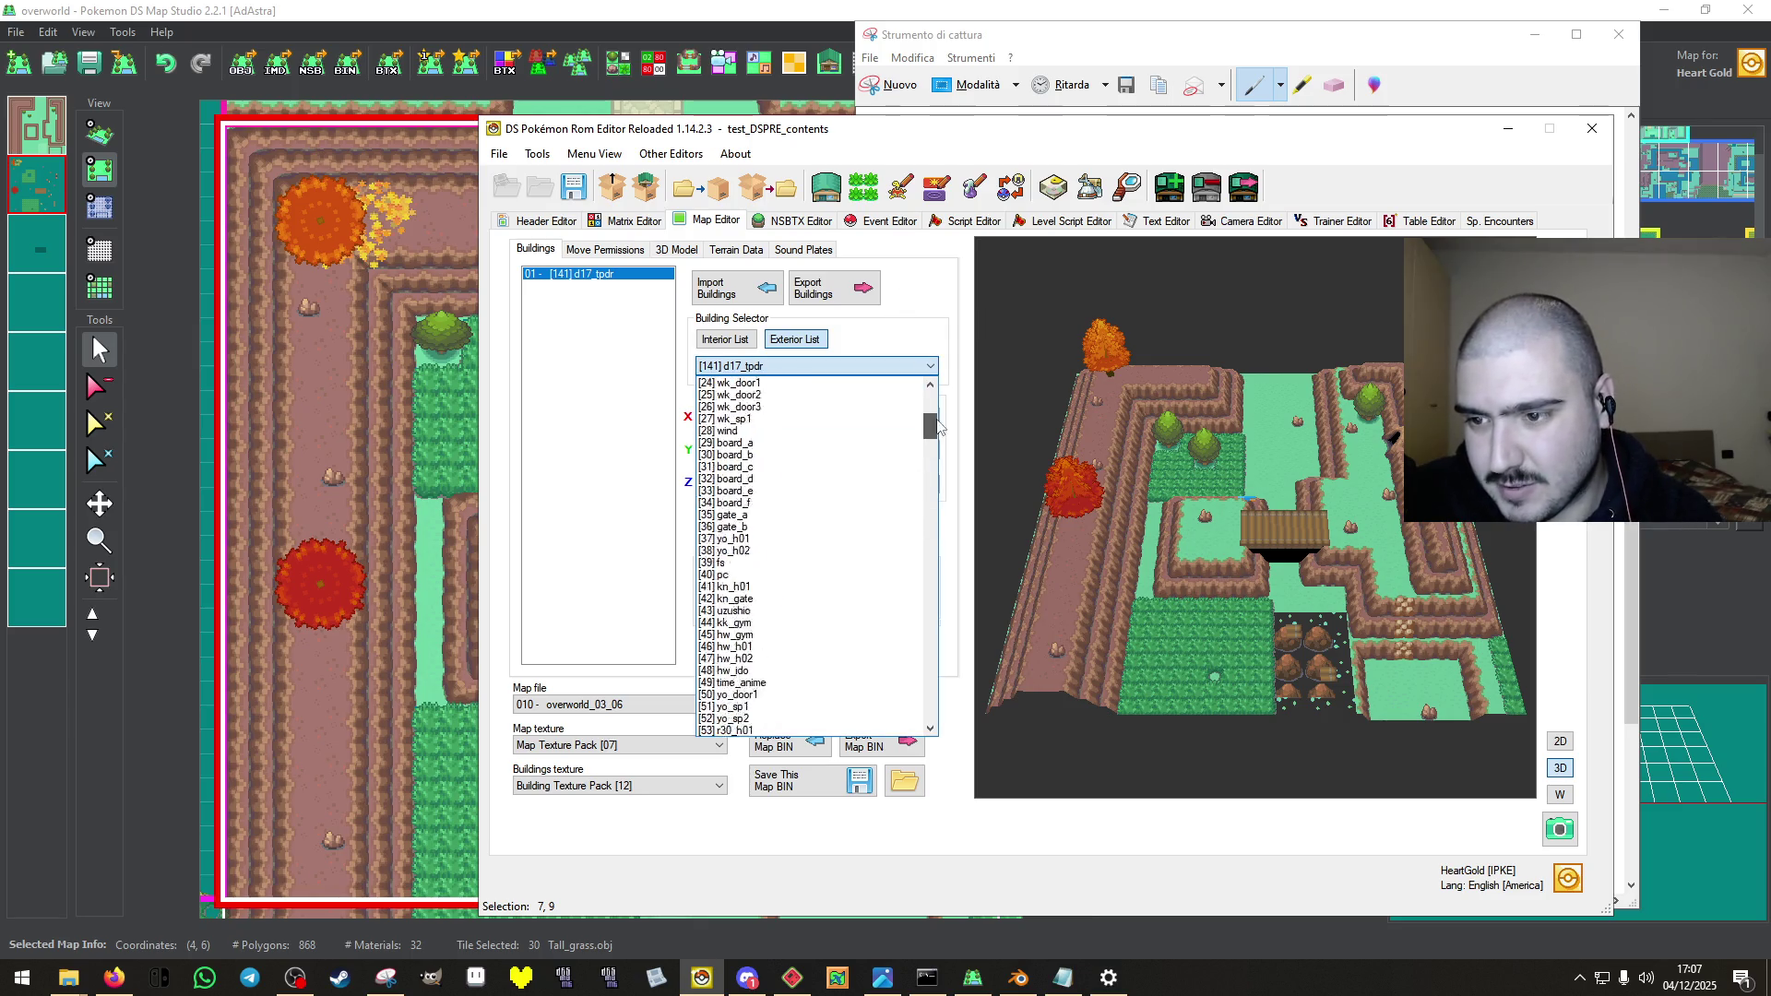
{"action": "left_click", "coordinate": [743, 420]}
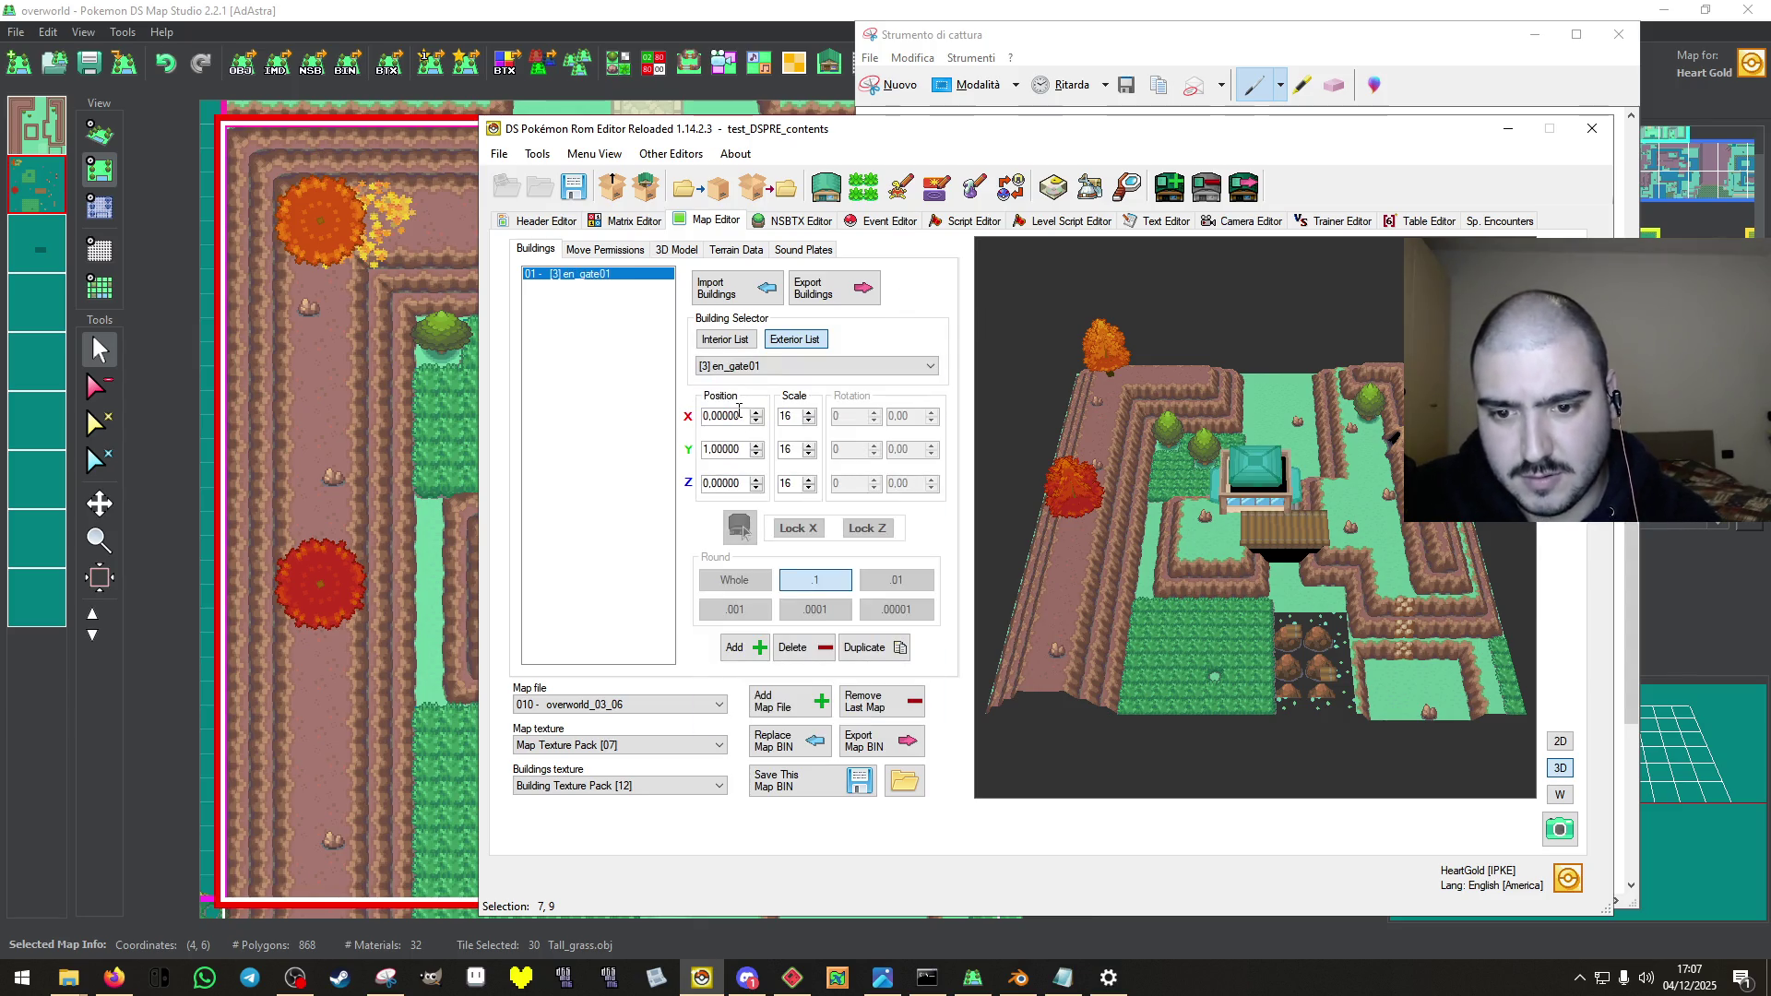
{"action": "key", "text": "Up"}
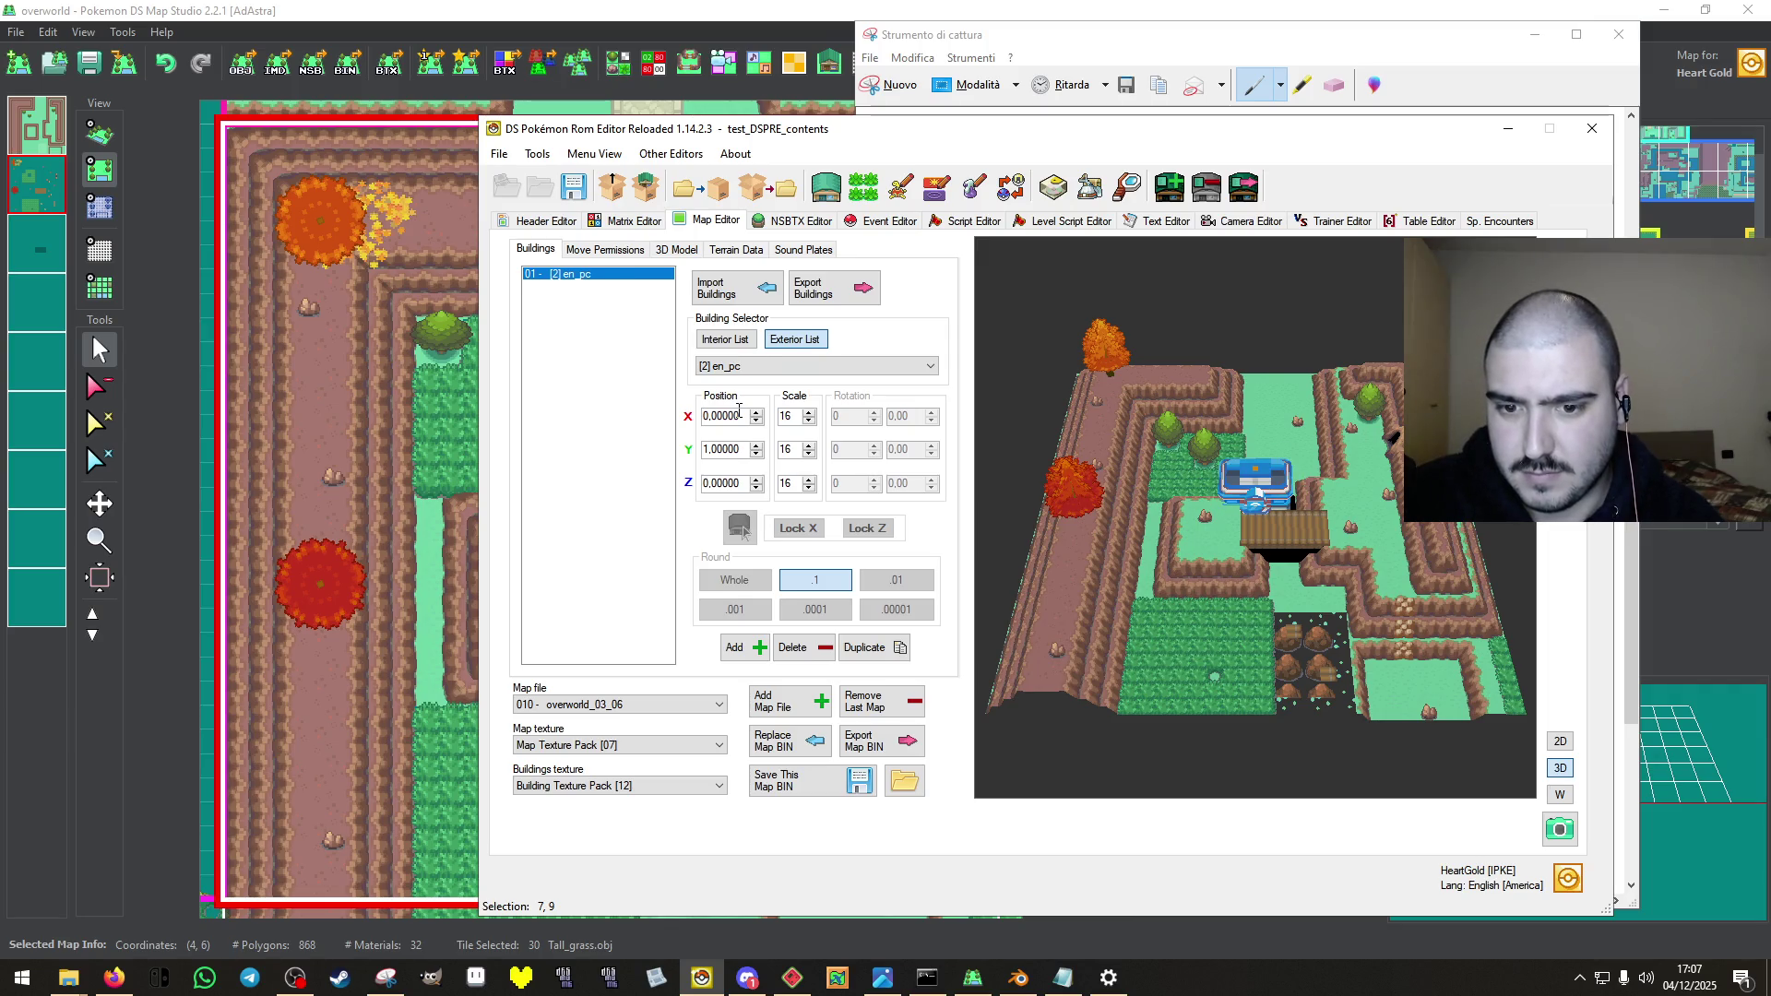
{"action": "key", "text": "Down"}
{"action": "key", "text": "Down"}
{"action": "key", "text": "Down"}
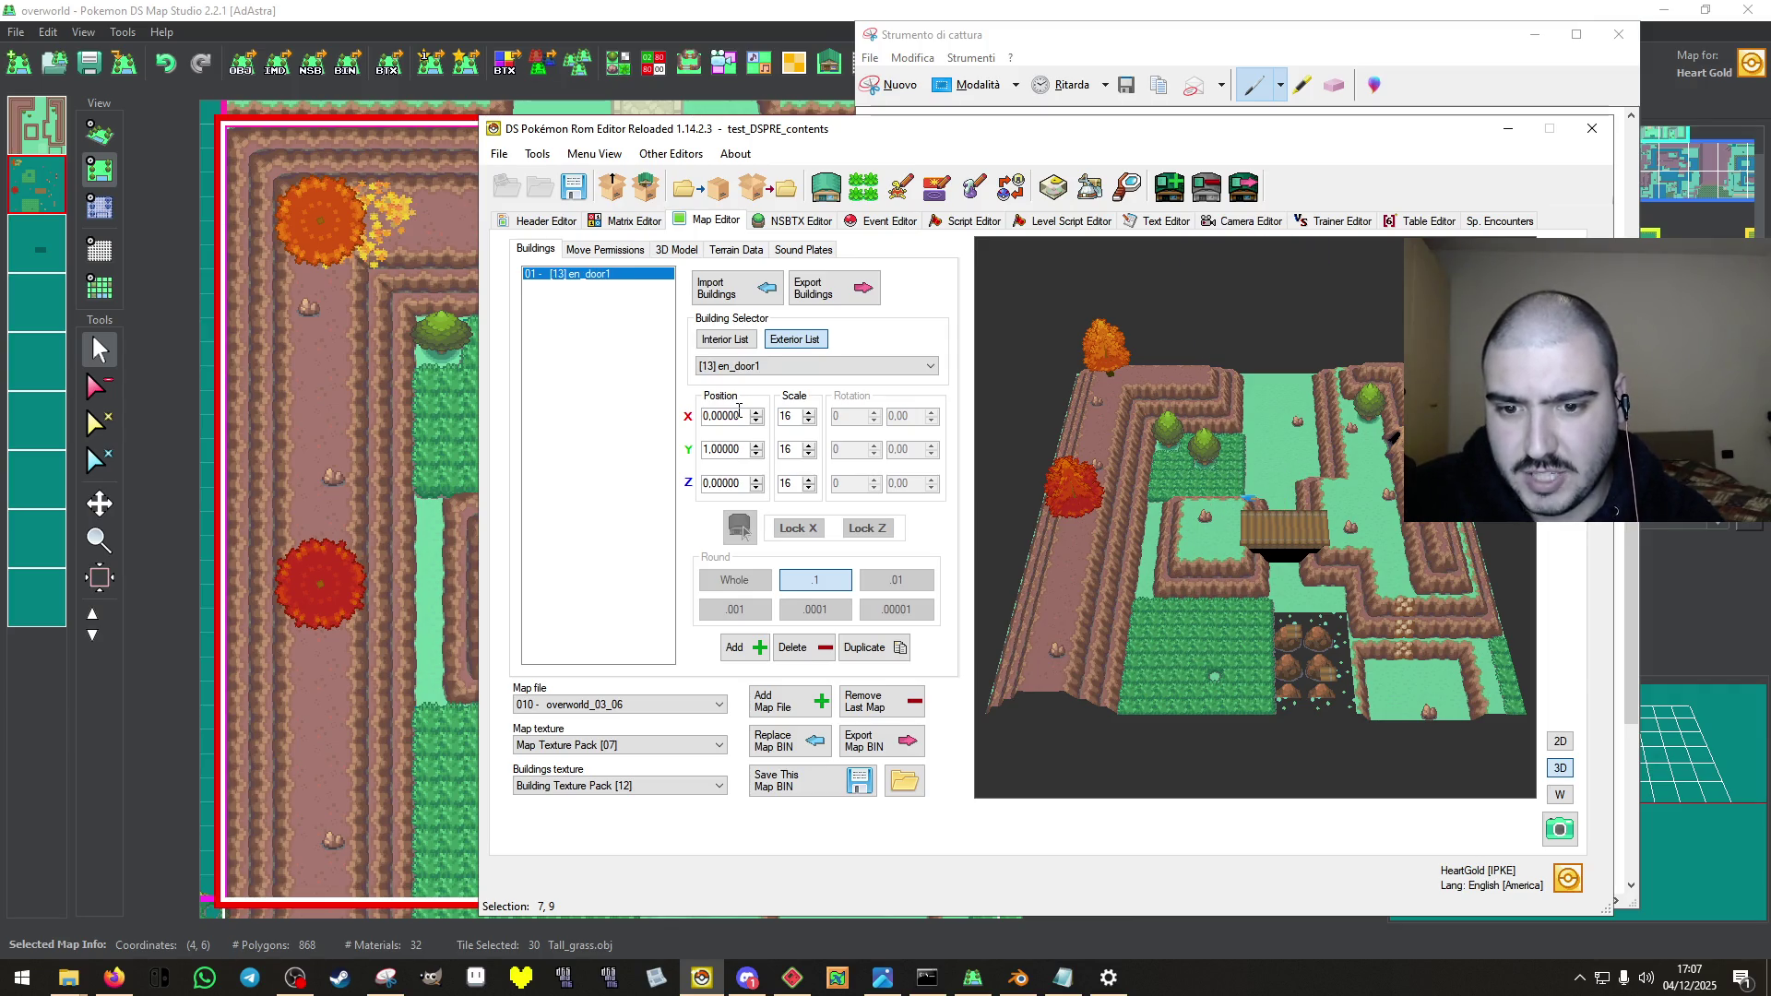
{"action": "left_click", "coordinate": [827, 366]}
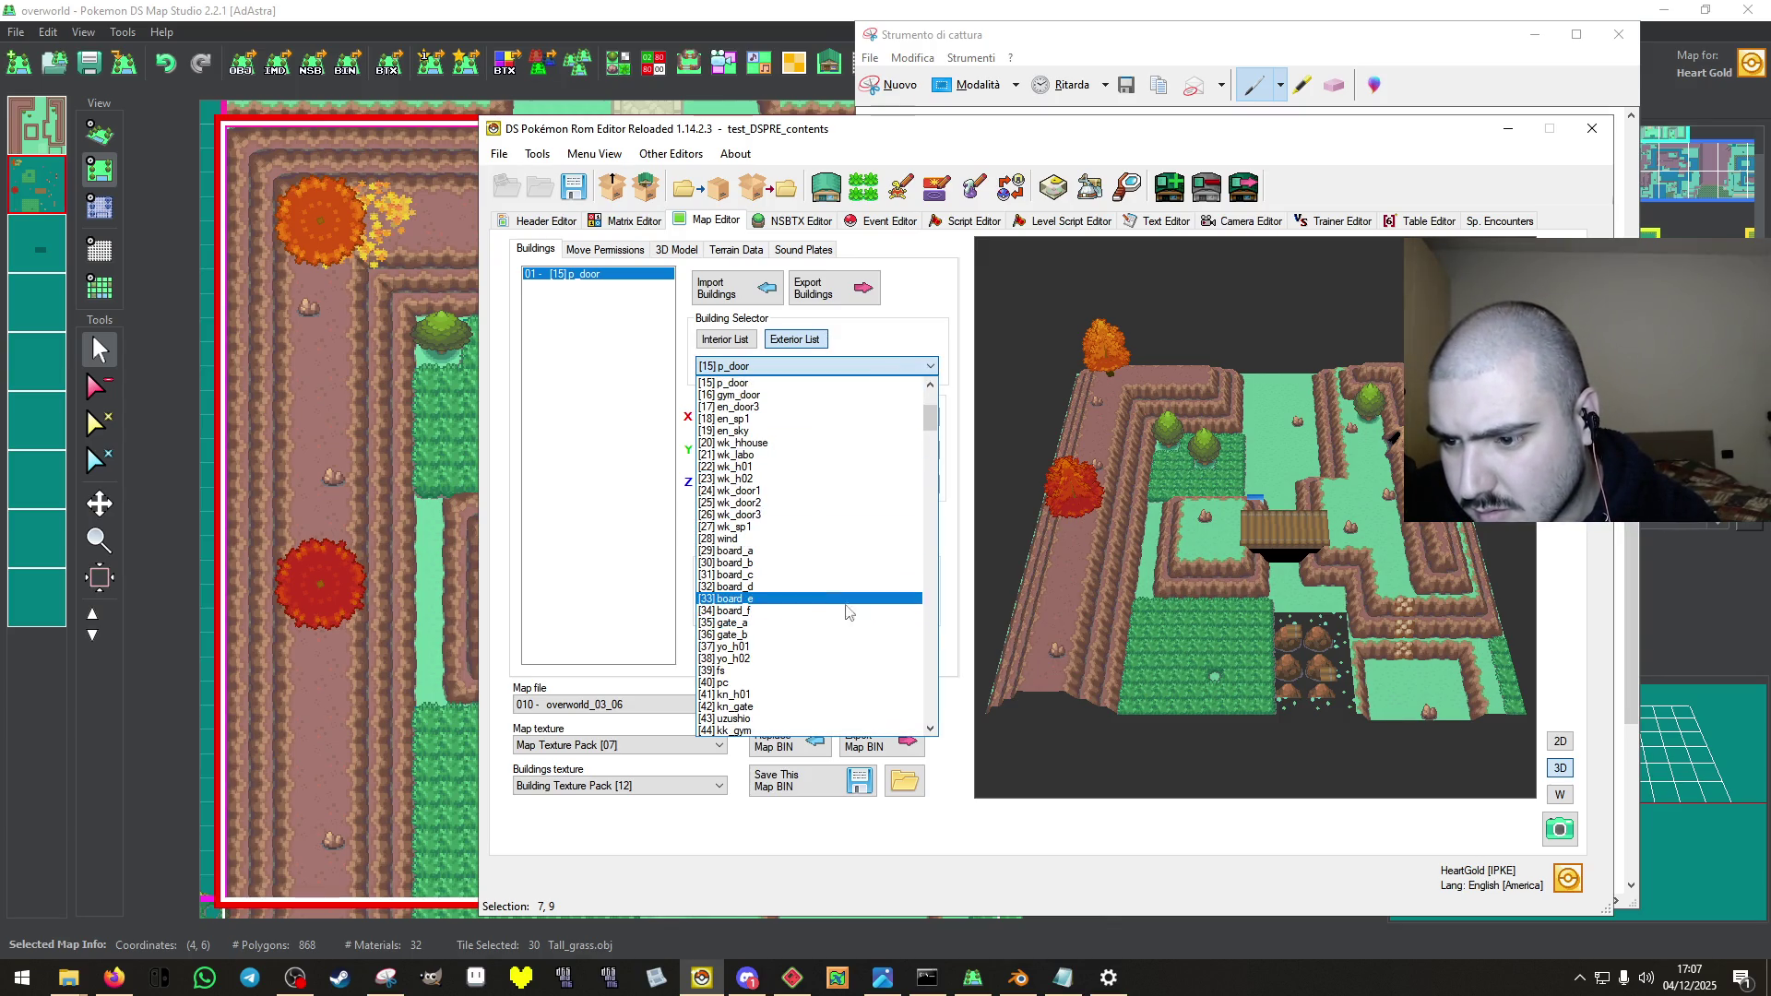
{"action": "left_click", "coordinate": [829, 626]}
{"action": "type", "text": "-12"}
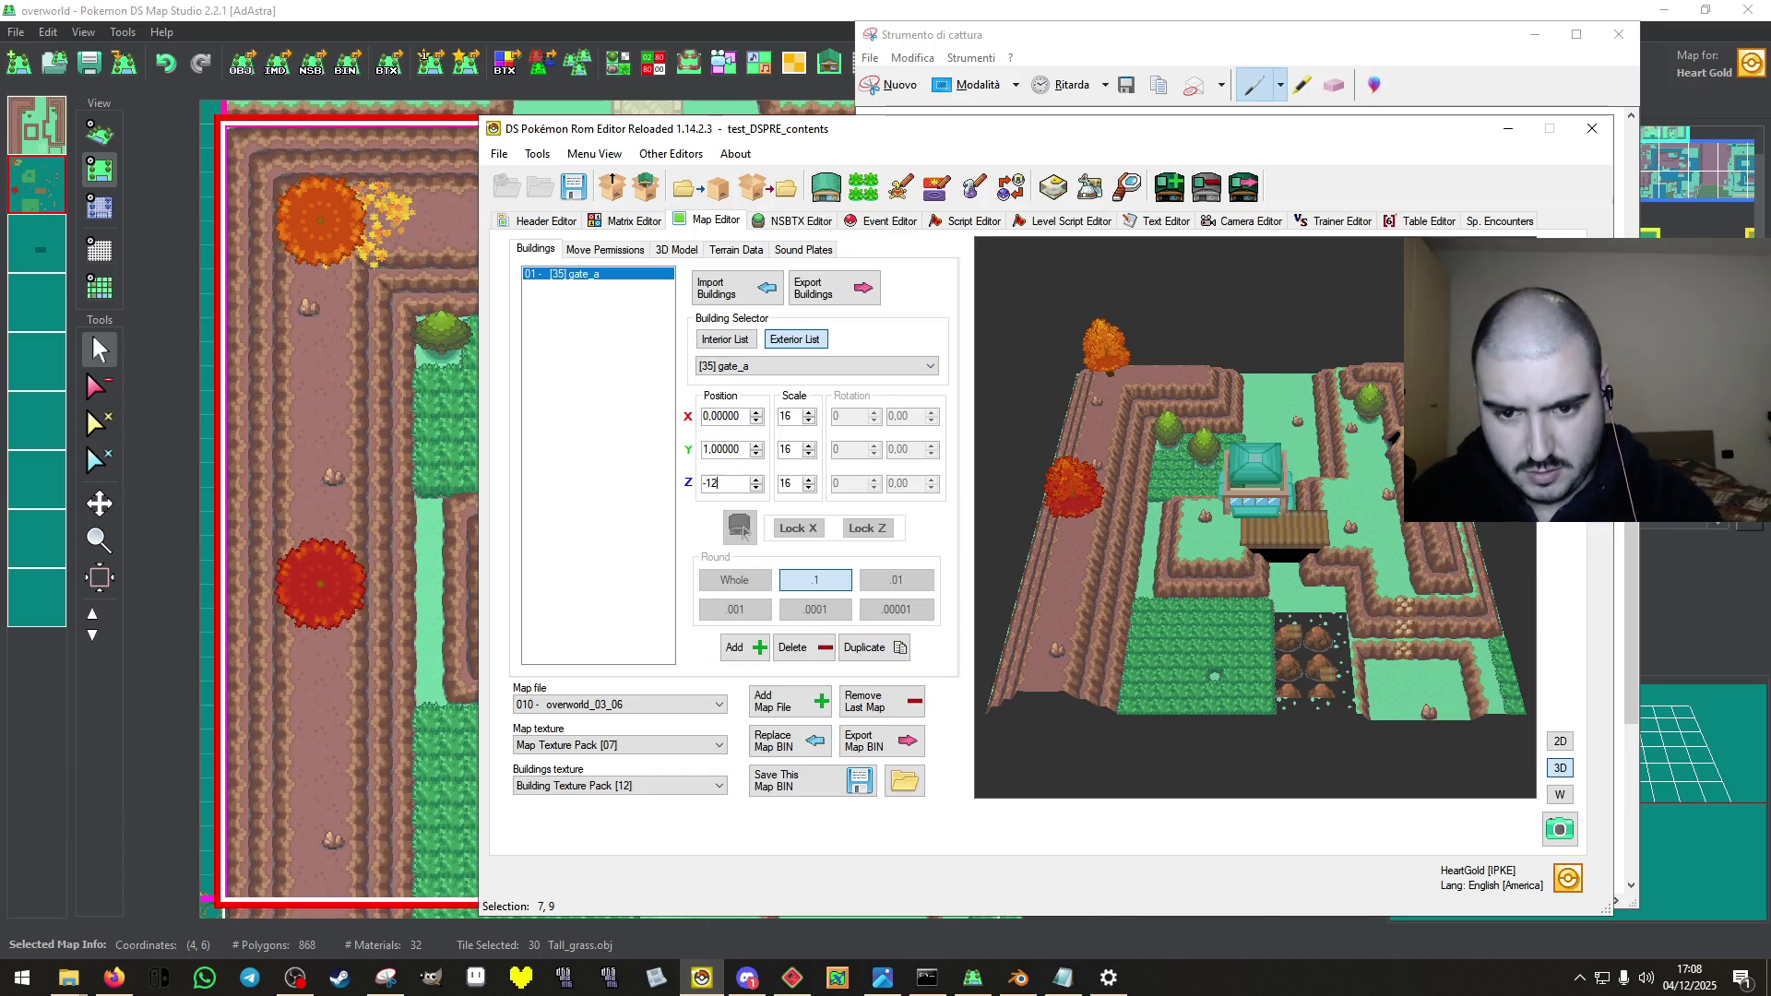
Position the gate_a building at X 2, Y 1, Z -12.
{"action": "key", "text": "Return"}
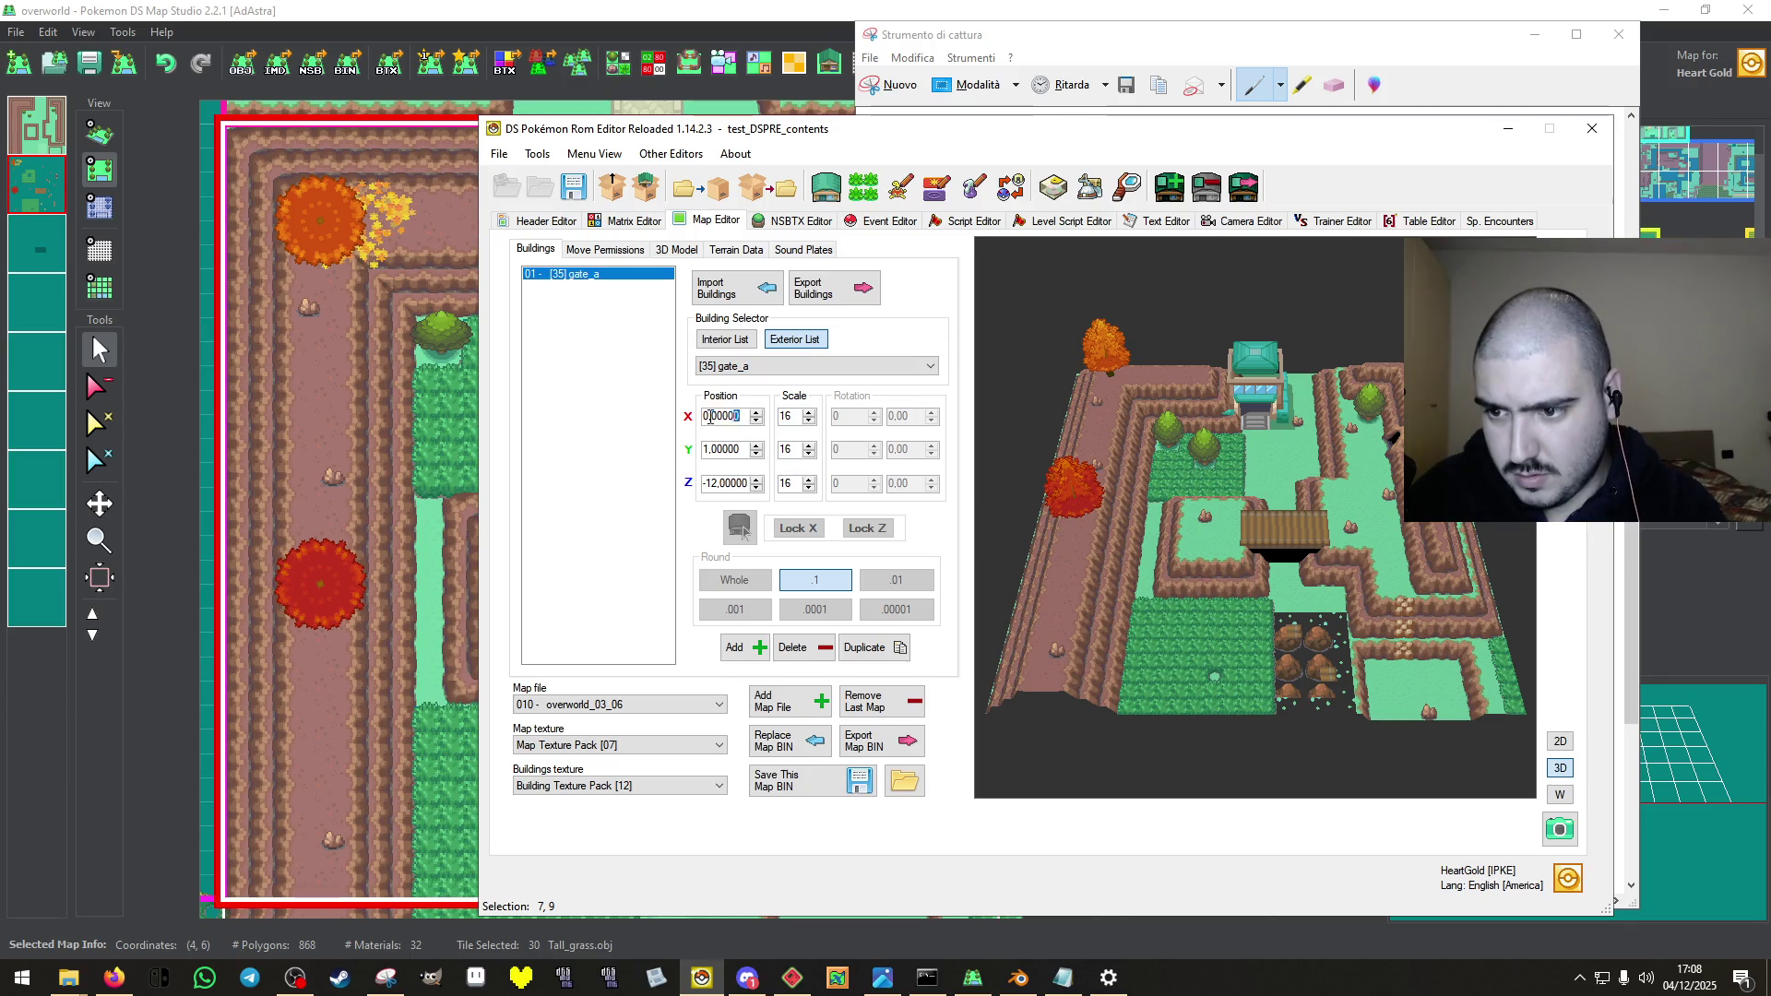
{"action": "type", "text": "1"}
{"action": "key", "text": "Return"}
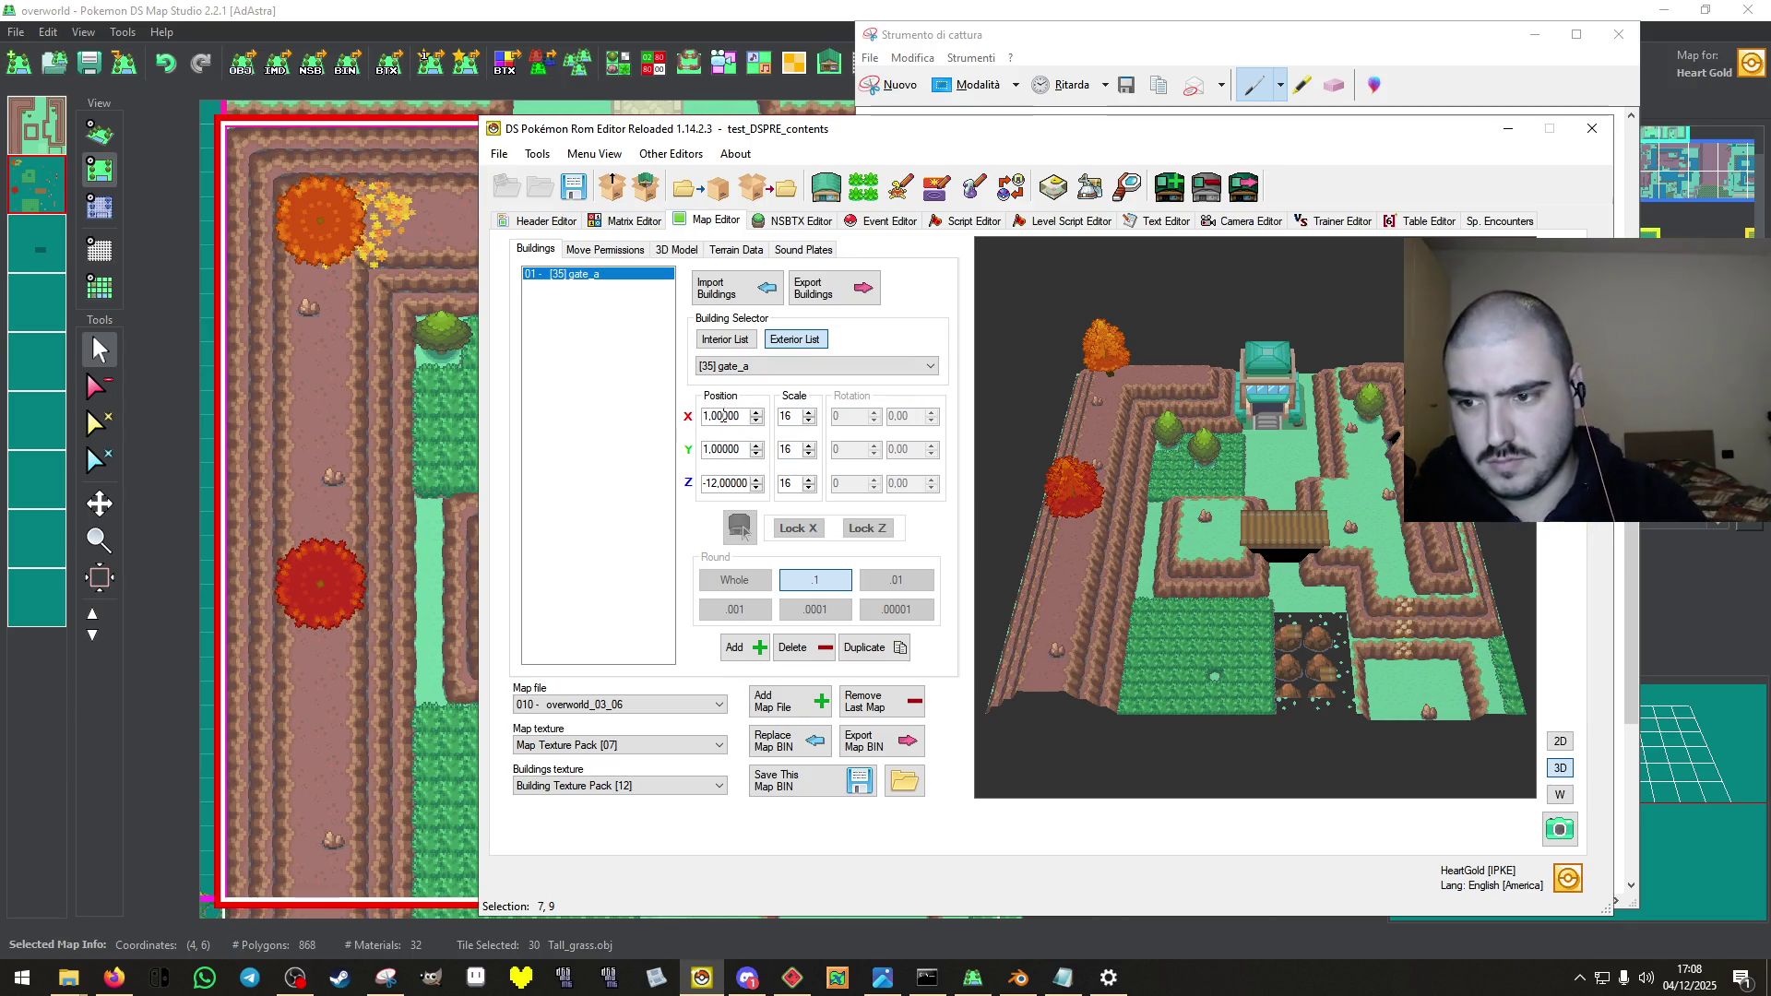
{"action": "type", "text": "2.00000"}
{"action": "key", "text": "Return"}
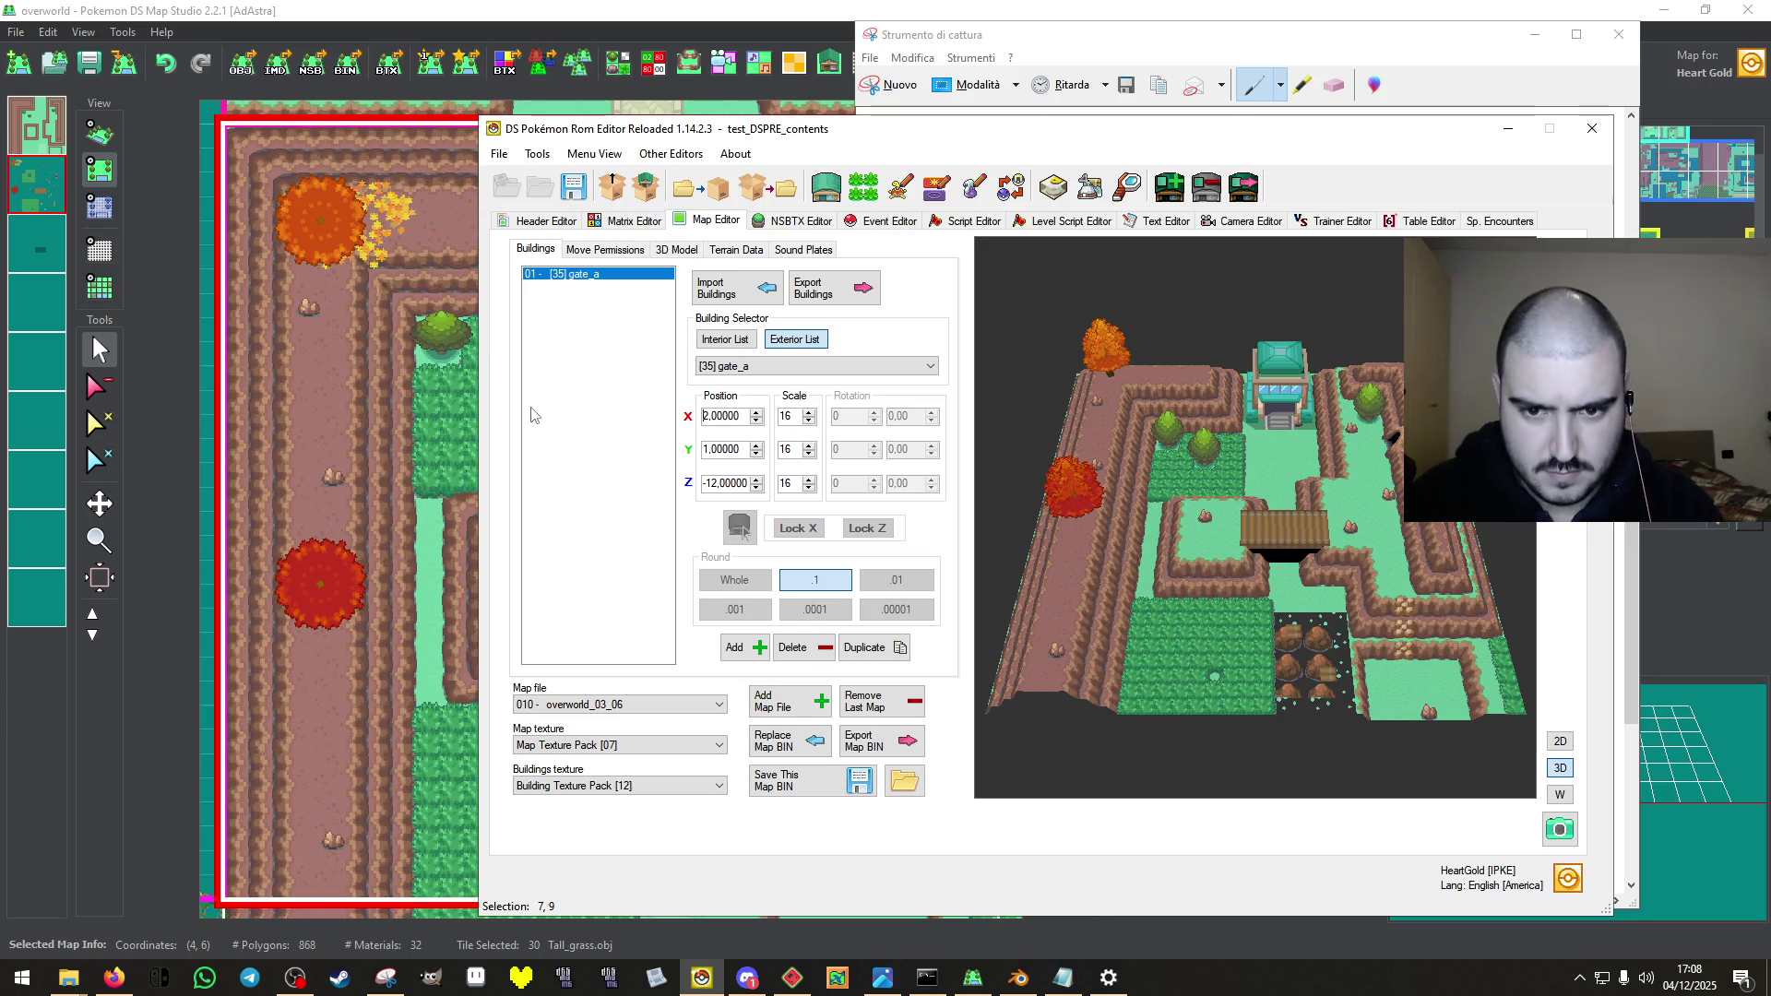
{"action": "left_click", "coordinate": [756, 454]}
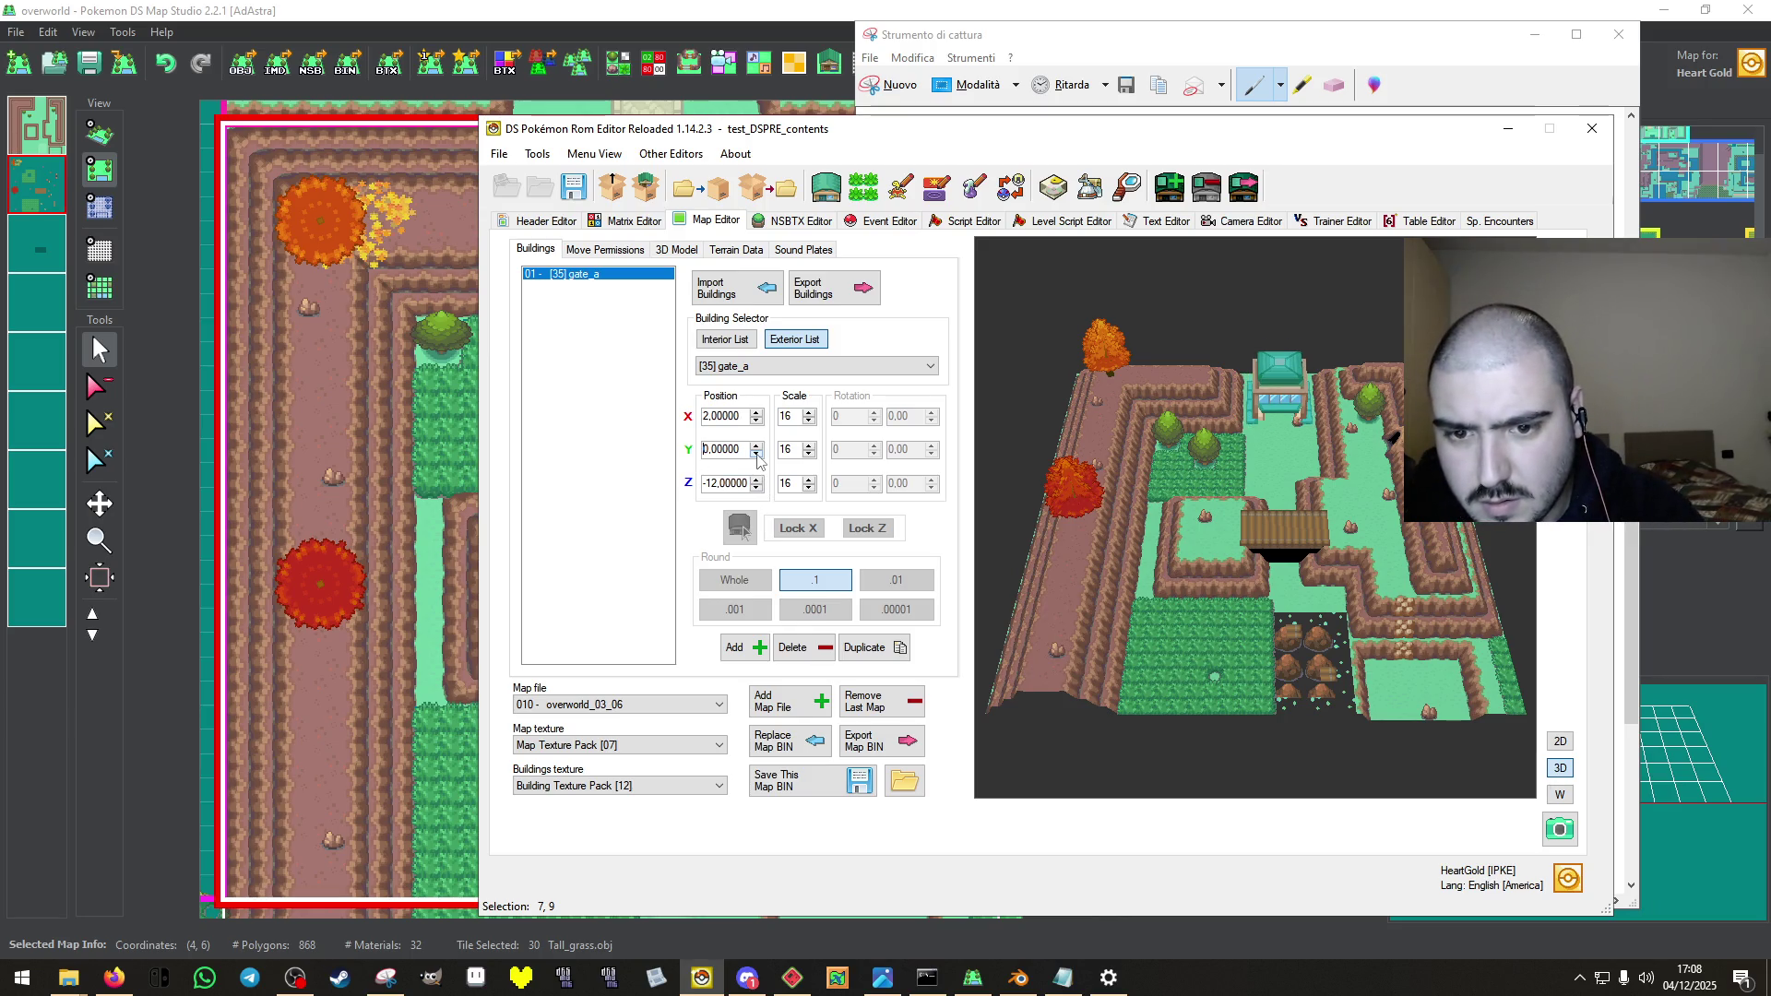
{"action": "left_click", "coordinate": [758, 485]}
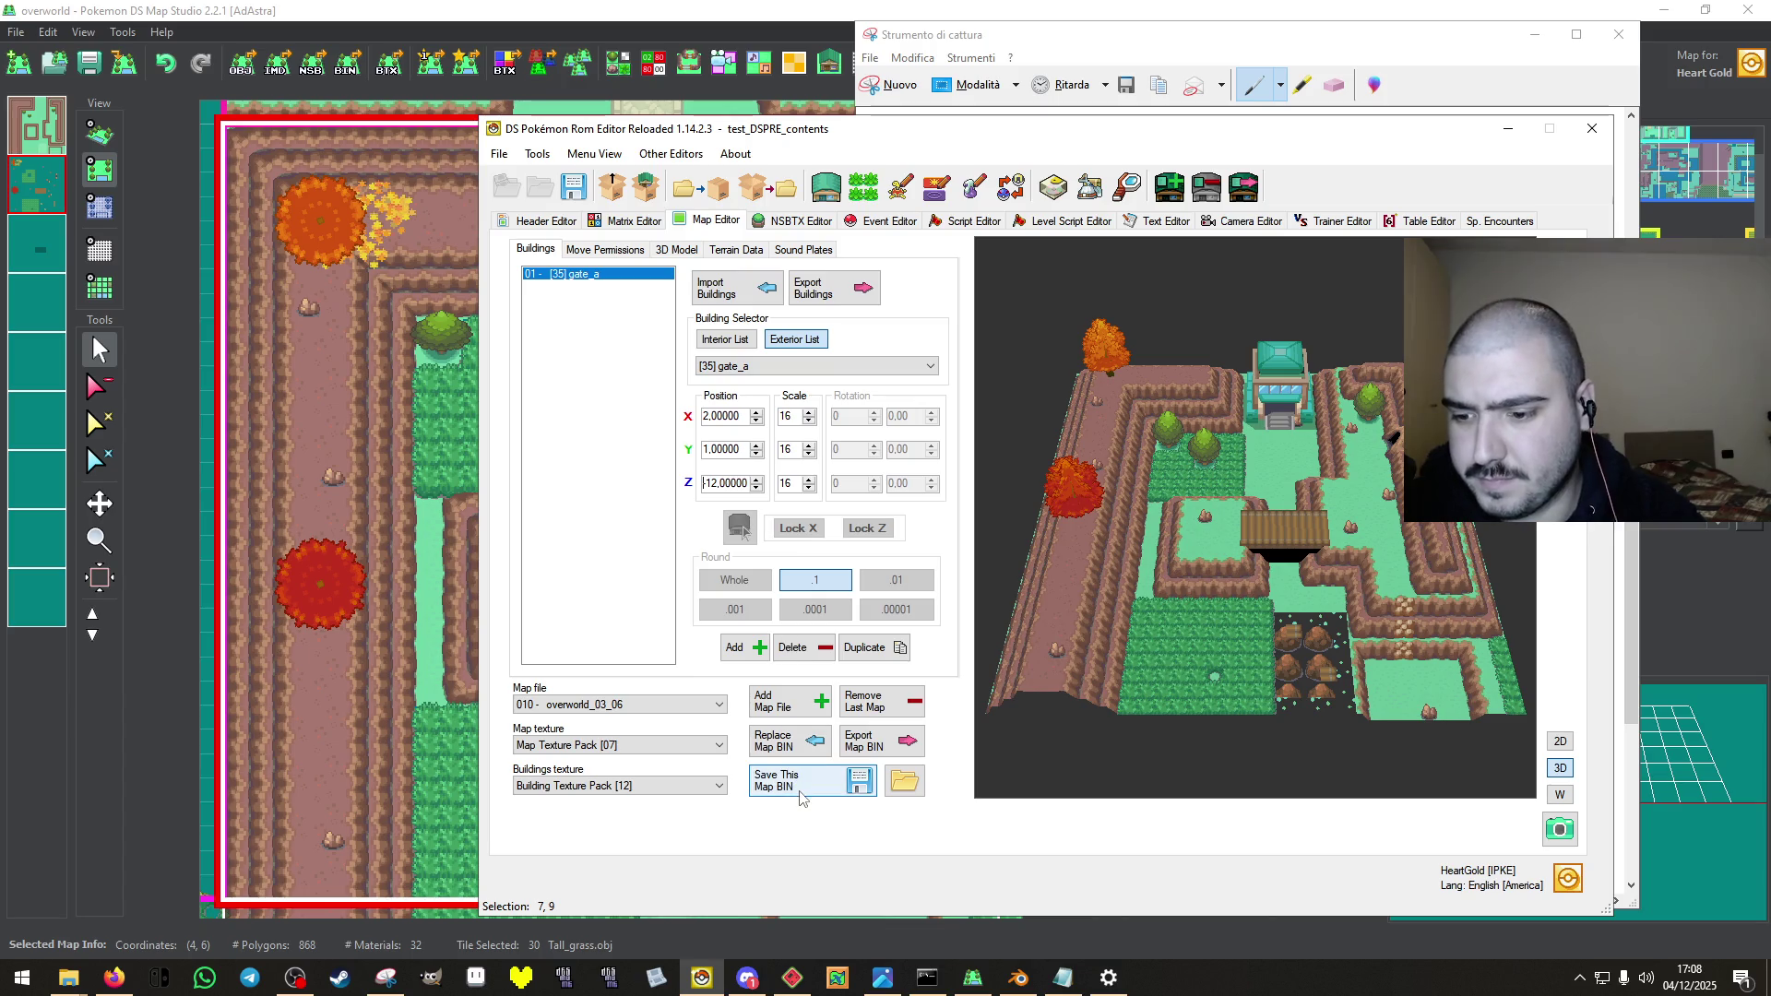
Remove the small rock in the upper clearing and save the map.
{"action": "left_click", "coordinate": [993, 8]}
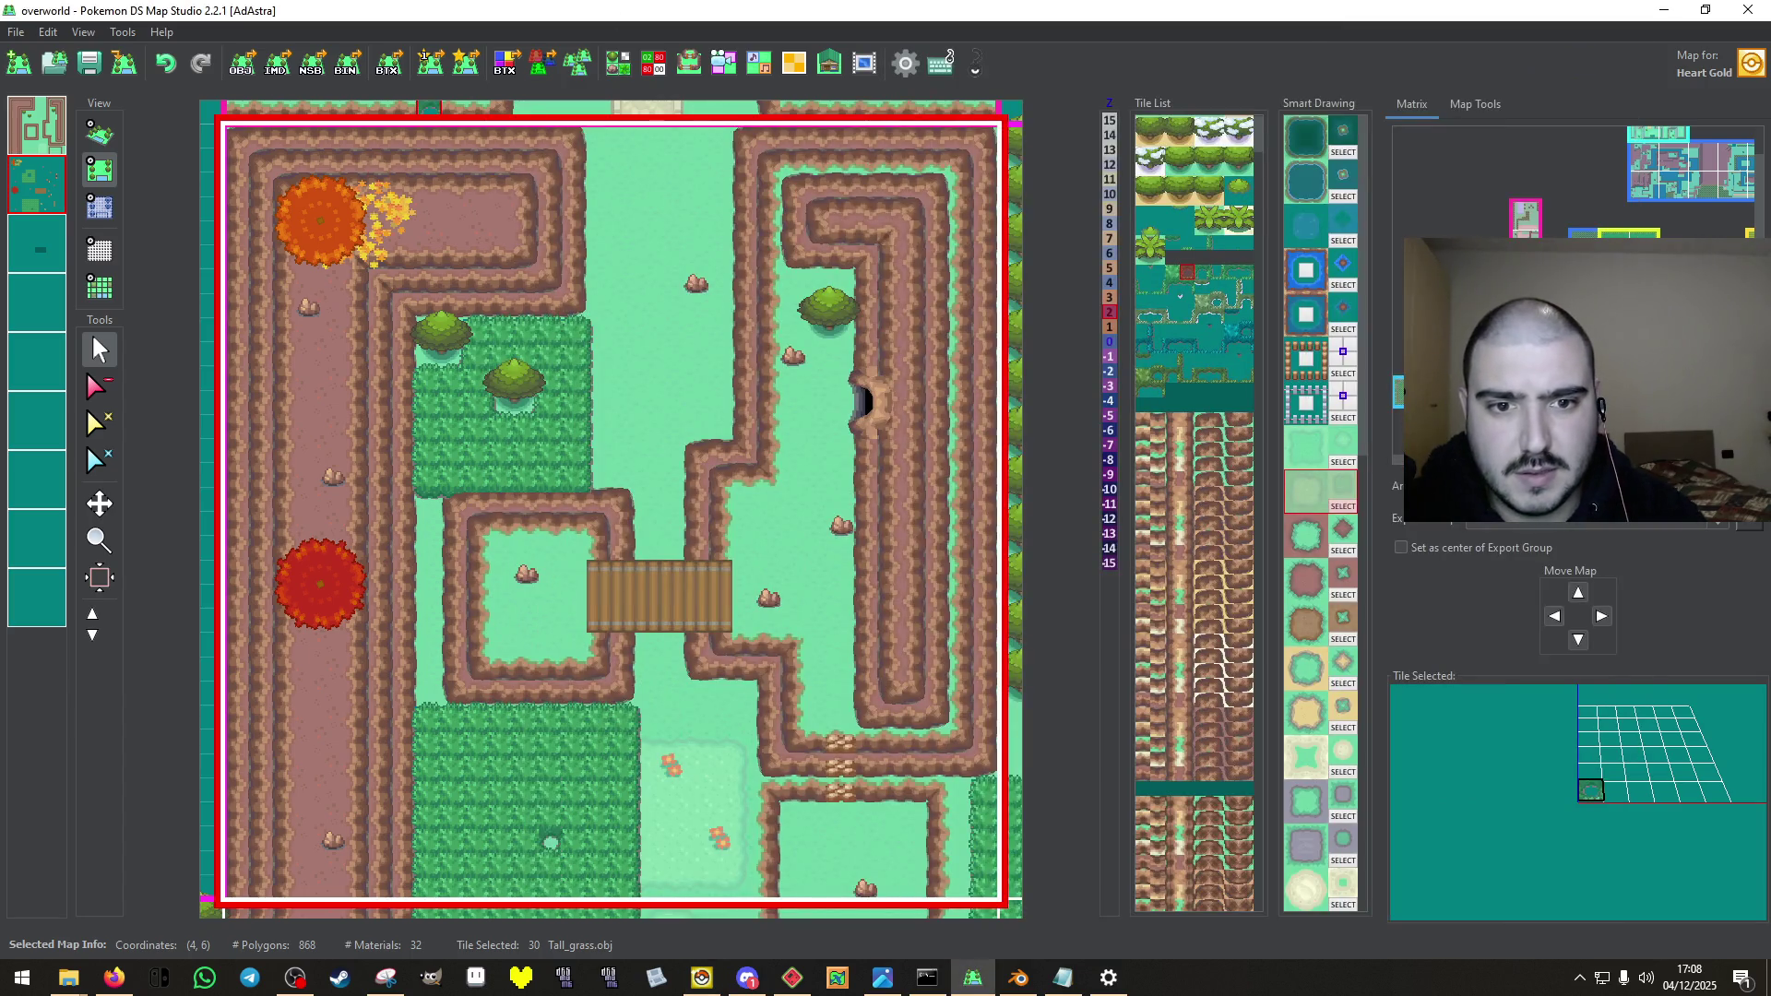
{"action": "left_click", "coordinate": [100, 386]}
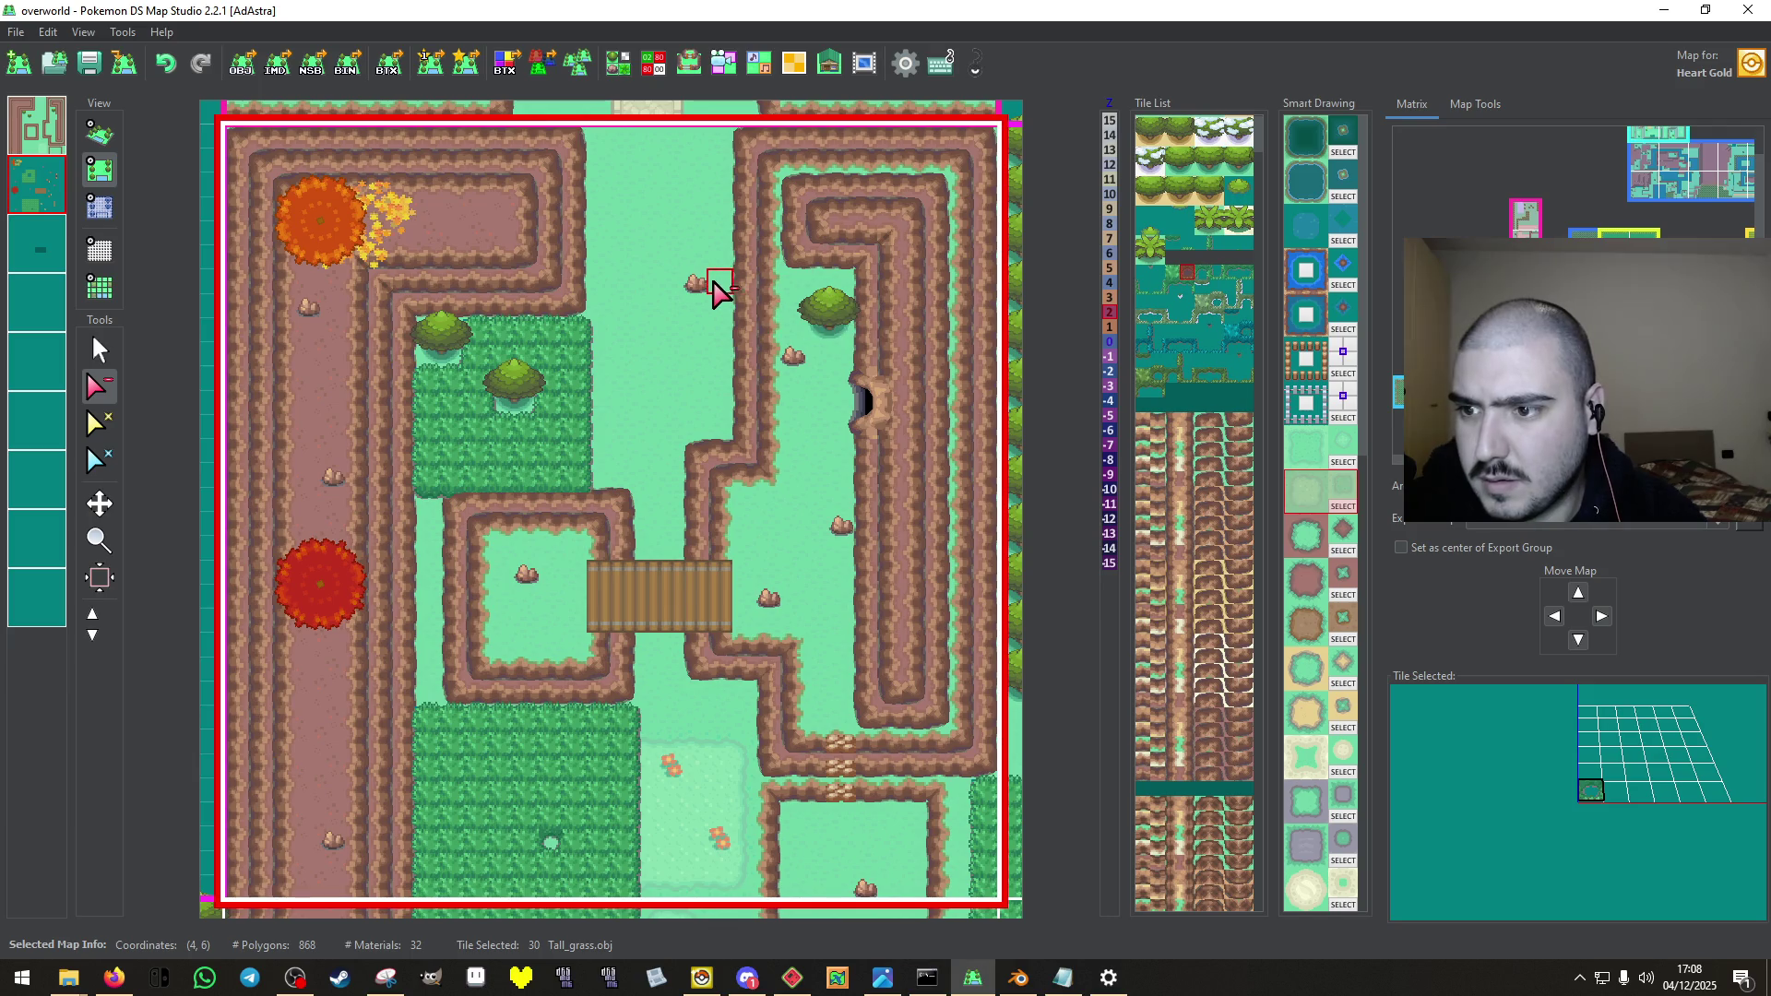
{"action": "left_click", "coordinate": [698, 284]}
{"action": "left_click", "coordinate": [102, 69]}
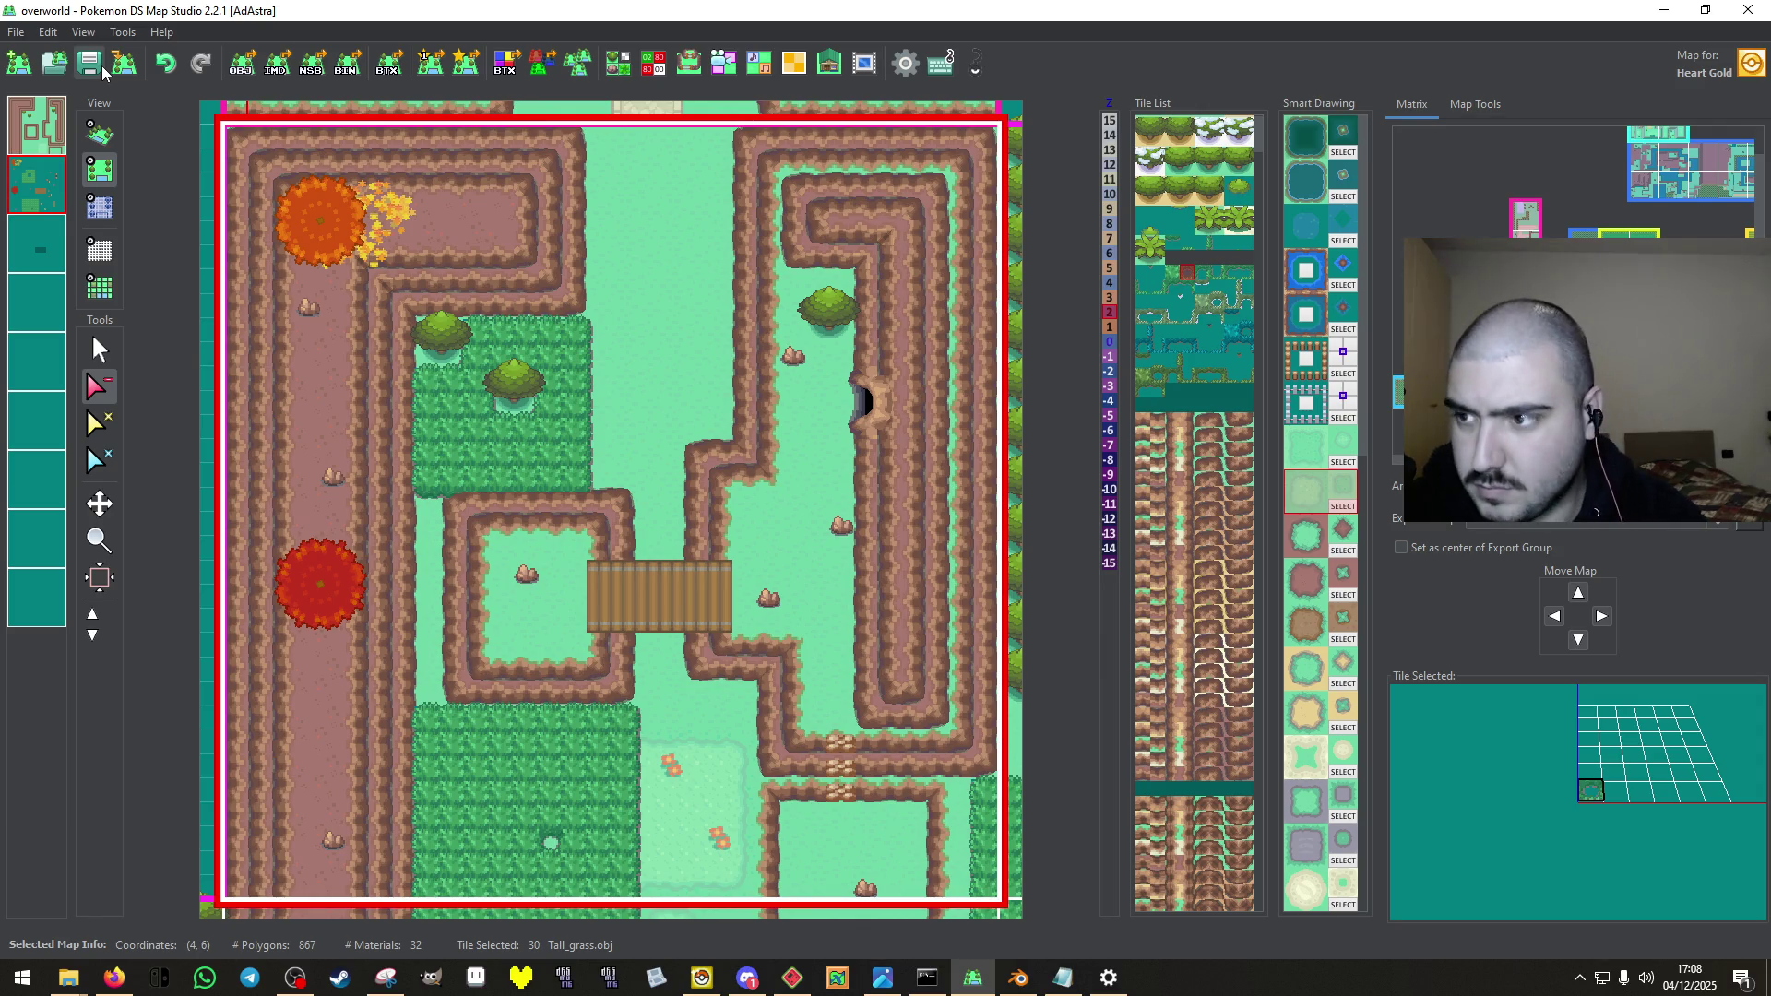
Export all maps as OBJ with tile upscaling 1,0, then convert them to IMD.
{"action": "left_click", "coordinate": [242, 63]}
{"action": "left_click", "coordinate": [959, 418]}
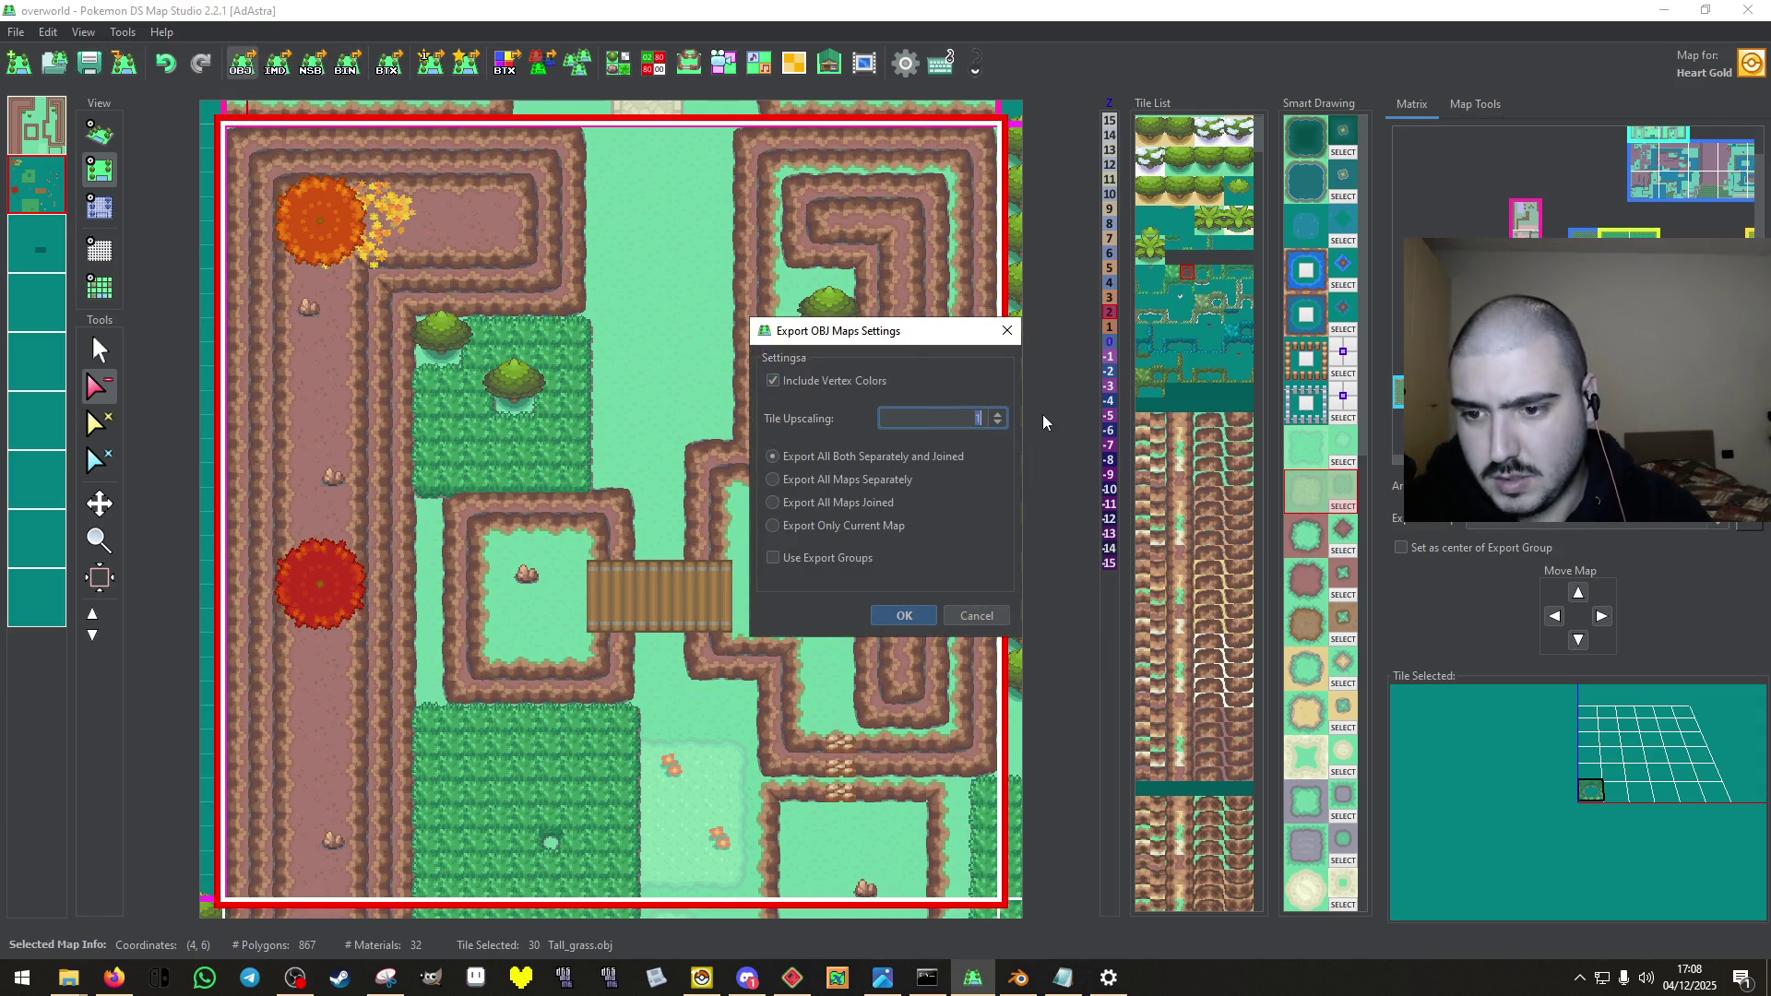
{"action": "type", "text": ",01"}
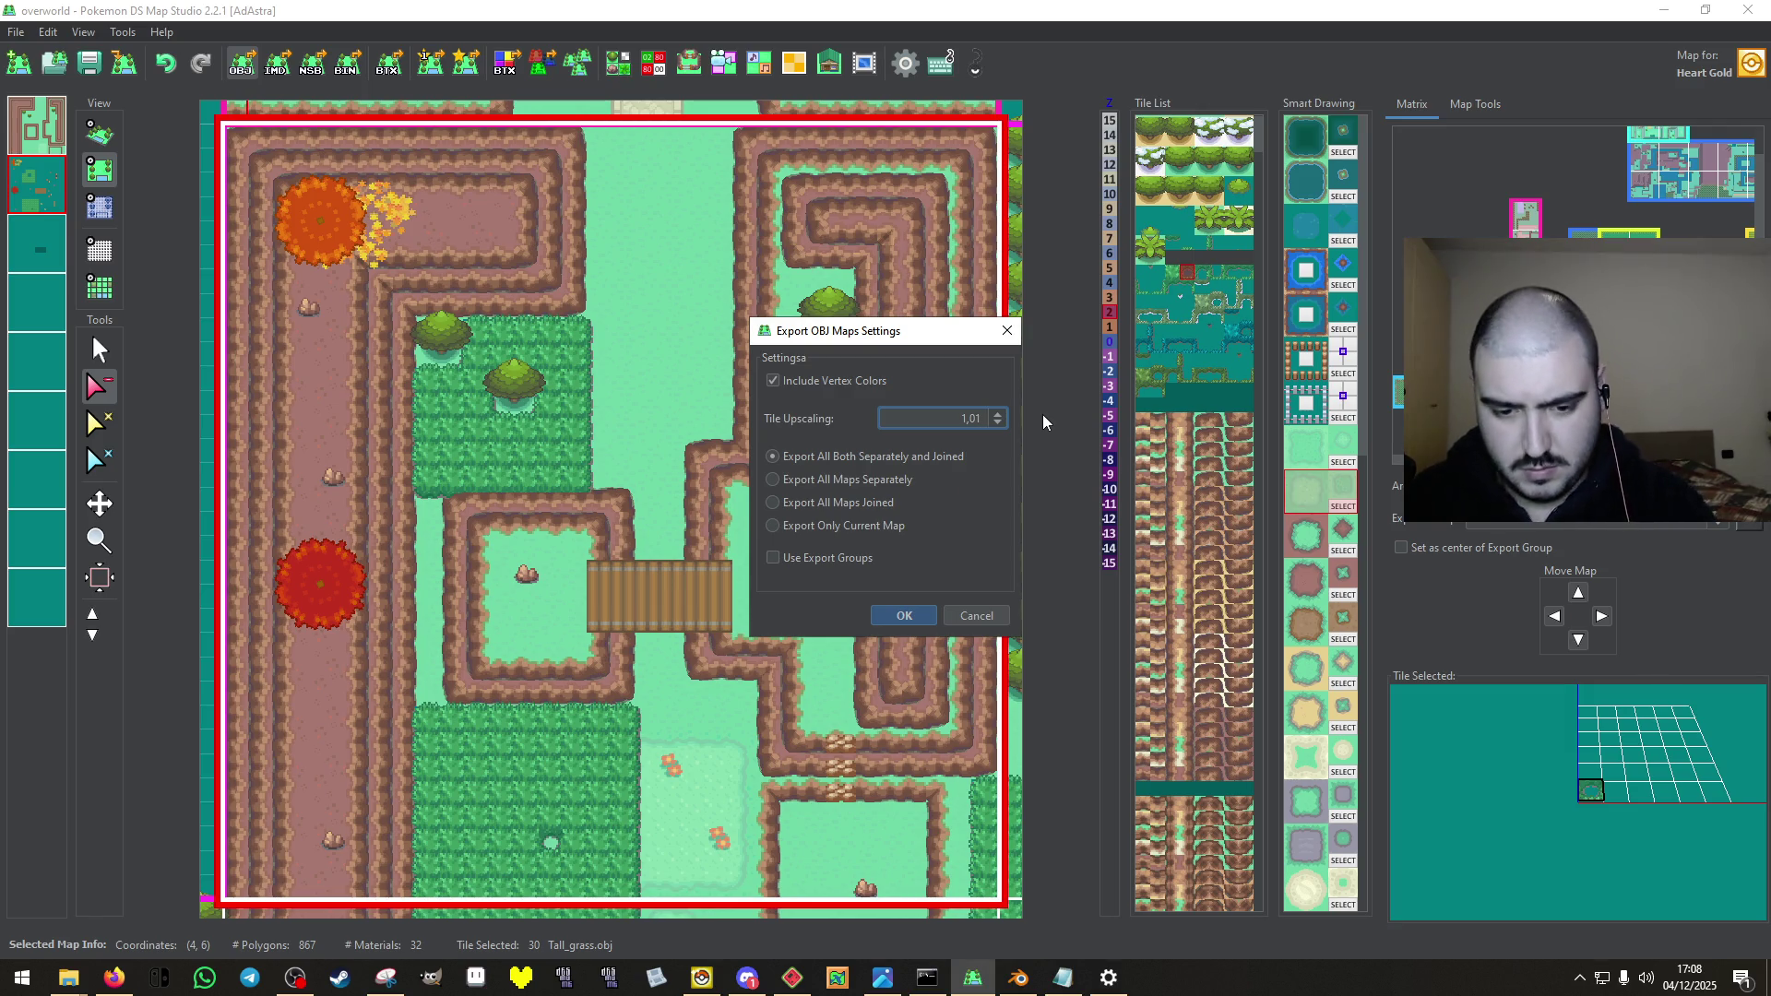
{"action": "key", "text": "Return"}
{"action": "key", "text": "Return"}
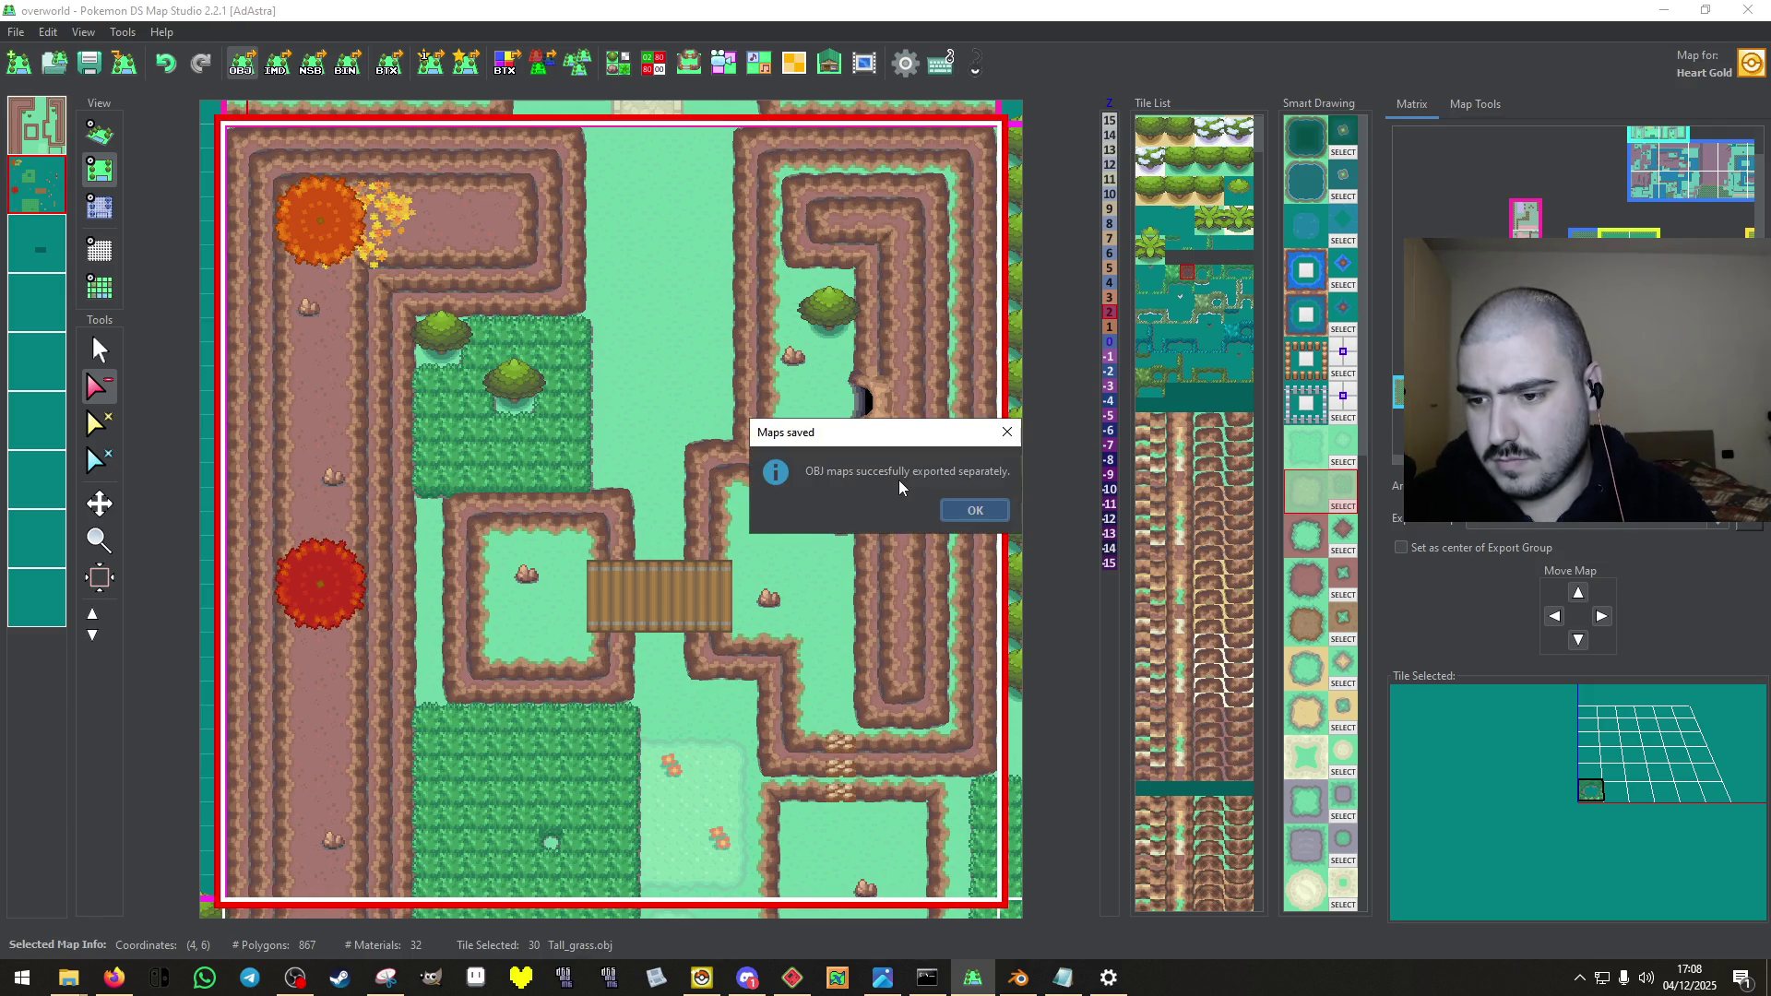
{"action": "key", "text": "Return"}
{"action": "key", "text": "Return"}
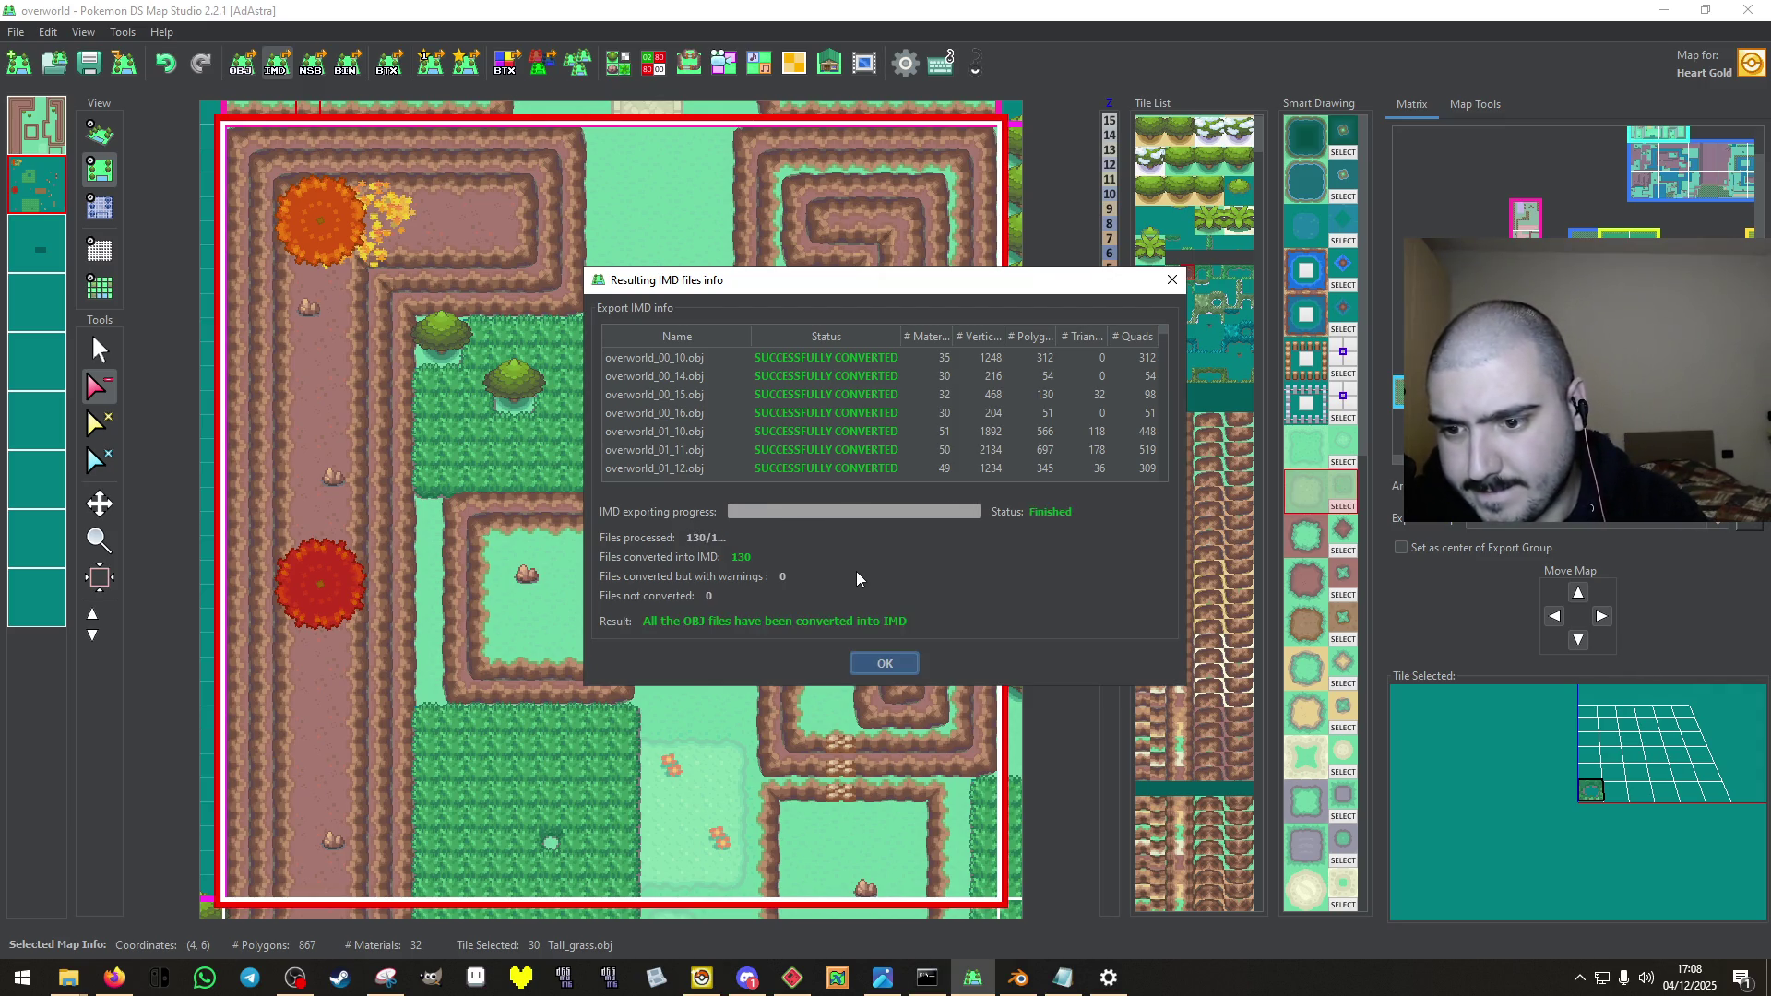
{"action": "key", "text": "Return"}
Convert the maps to NSBMD and preview the overworld_04_06 model.
{"action": "left_click", "coordinate": [317, 75]}
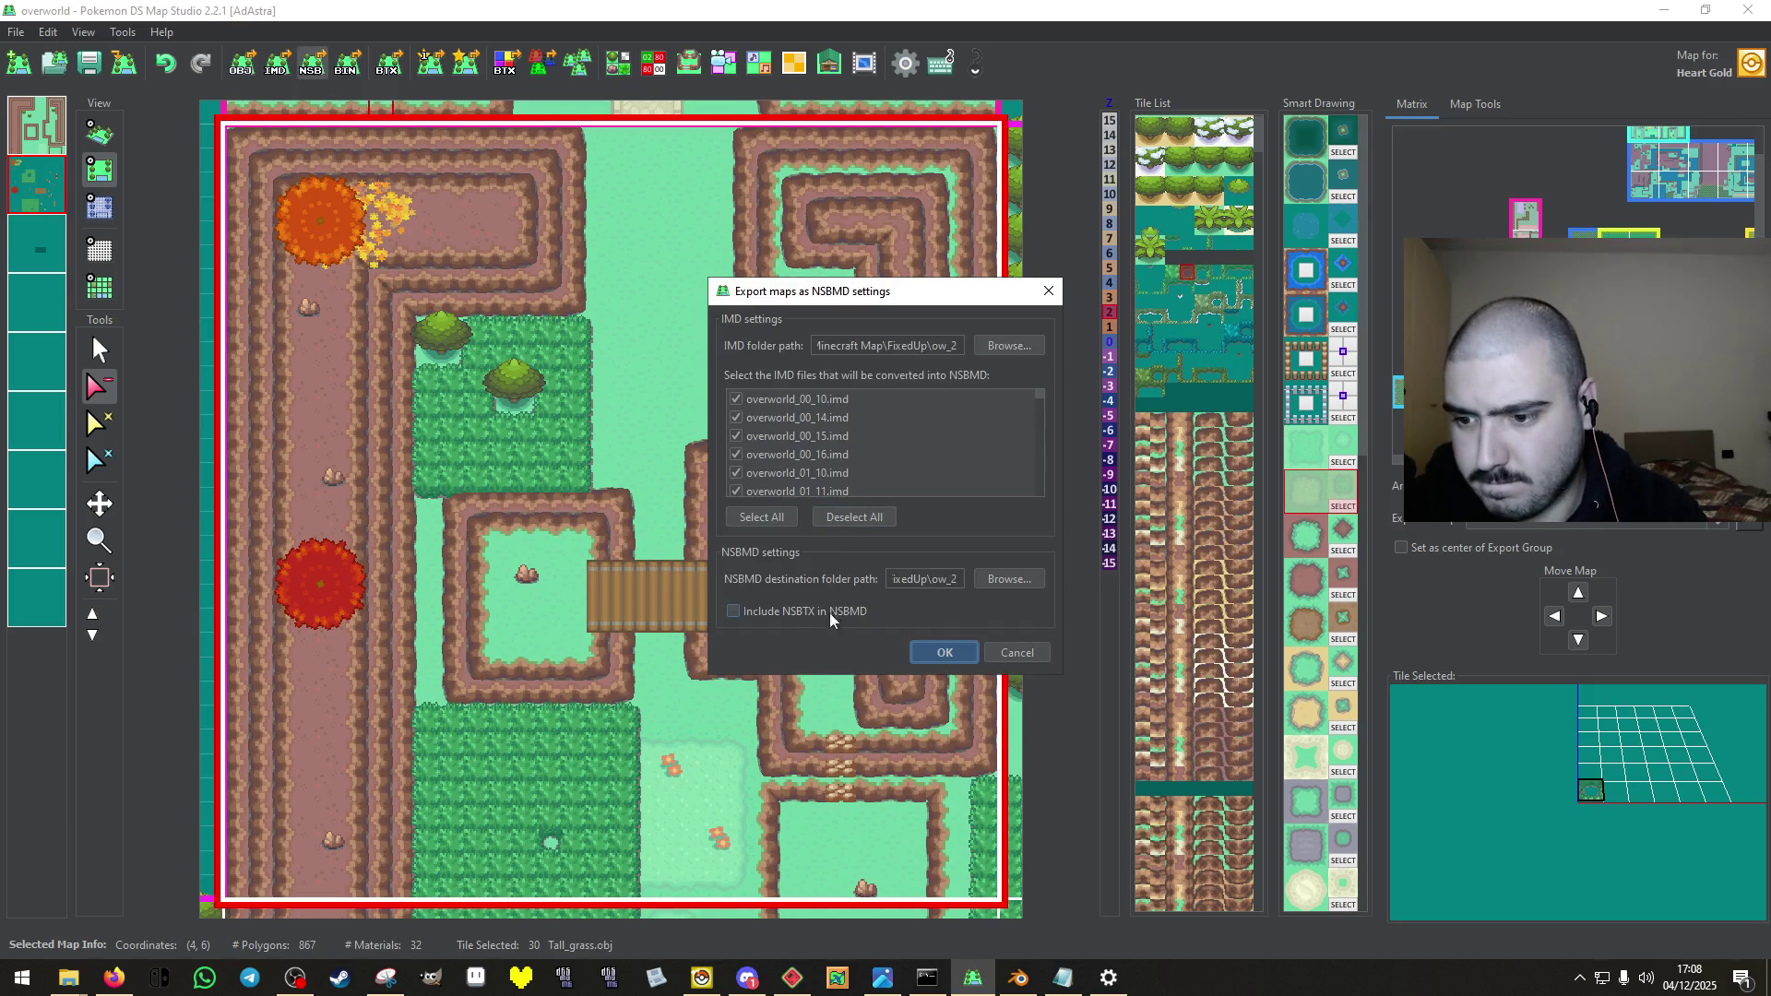
{"action": "key", "text": "Return"}
{"action": "scroll", "coordinate": [701, 470], "scroll_direction": "down", "scroll_amount": 5}
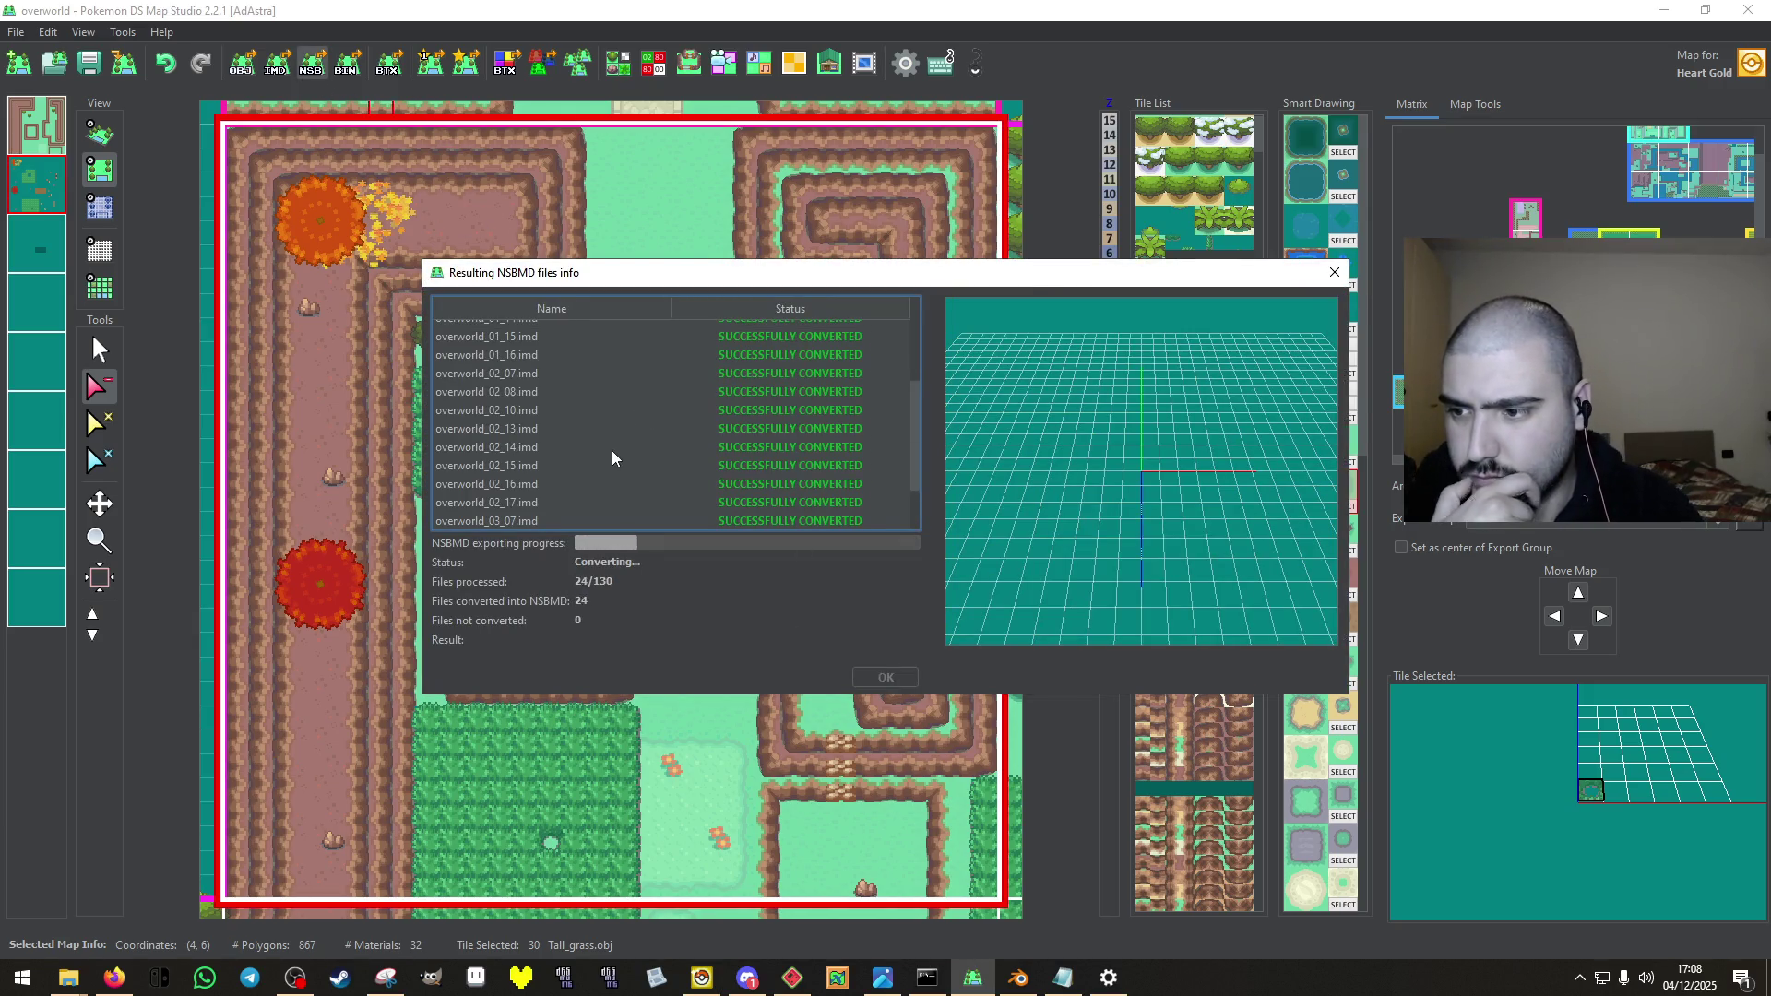
{"action": "scroll", "coordinate": [601, 465], "scroll_direction": "down", "scroll_amount": 5}
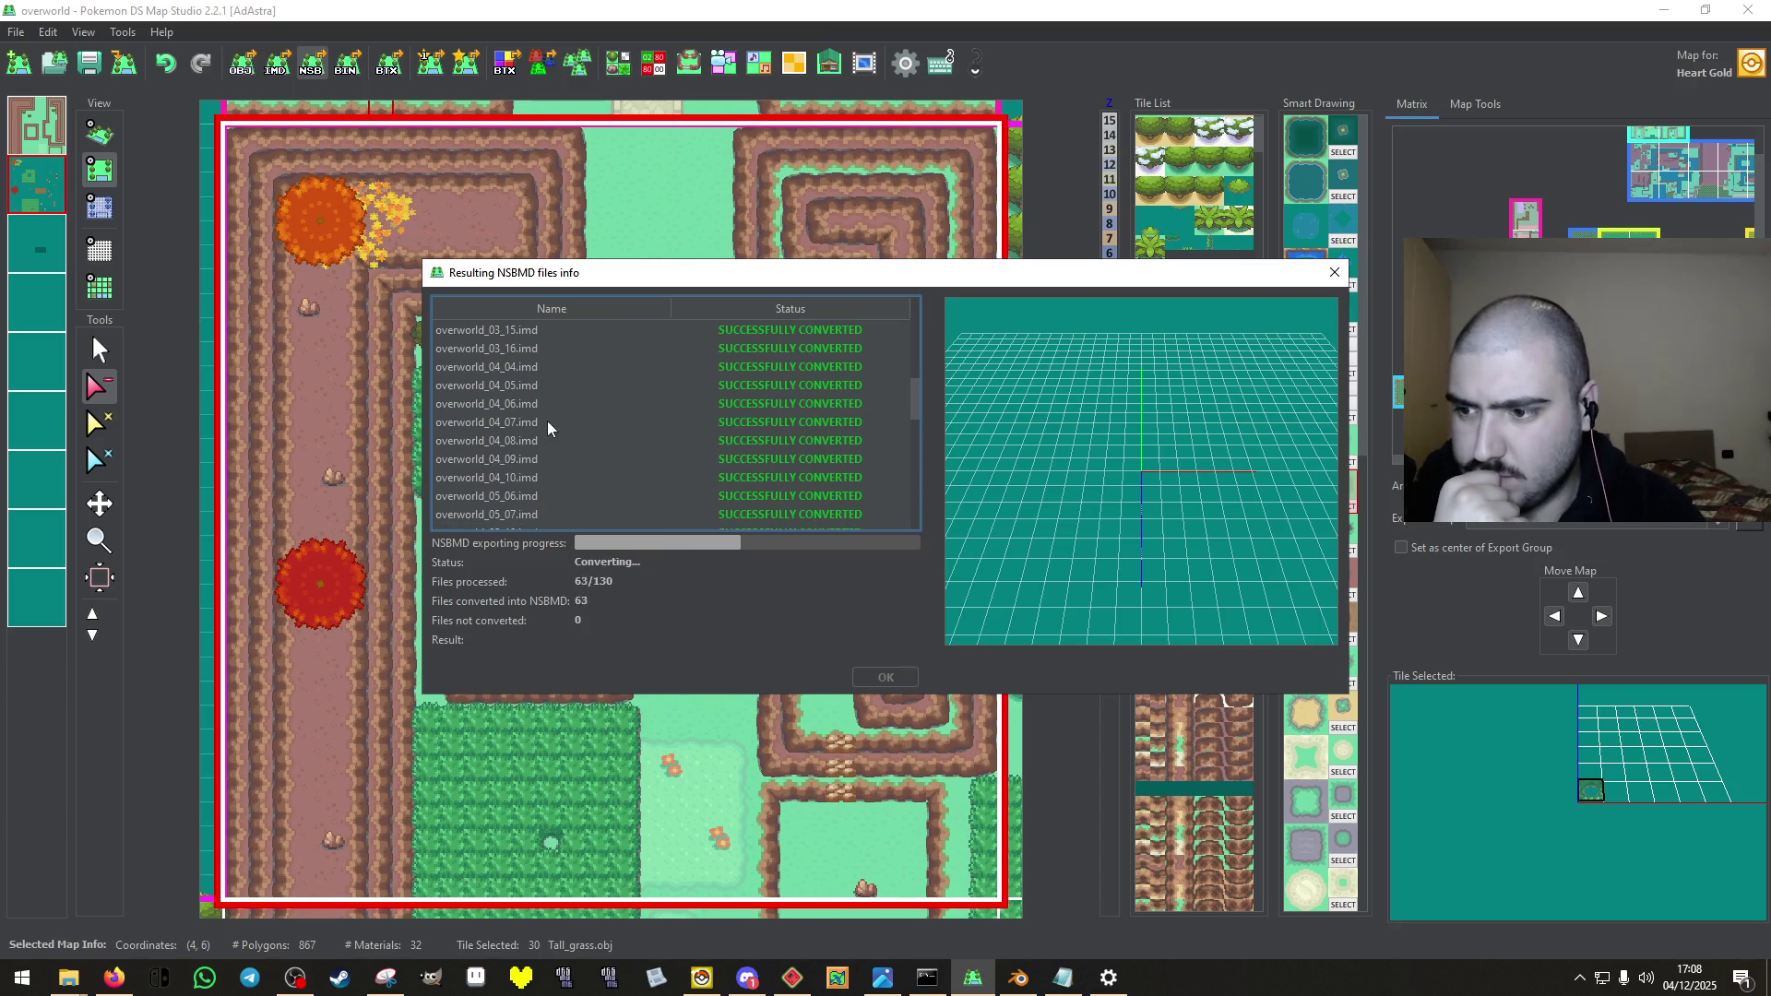
{"action": "left_click", "coordinate": [529, 403]}
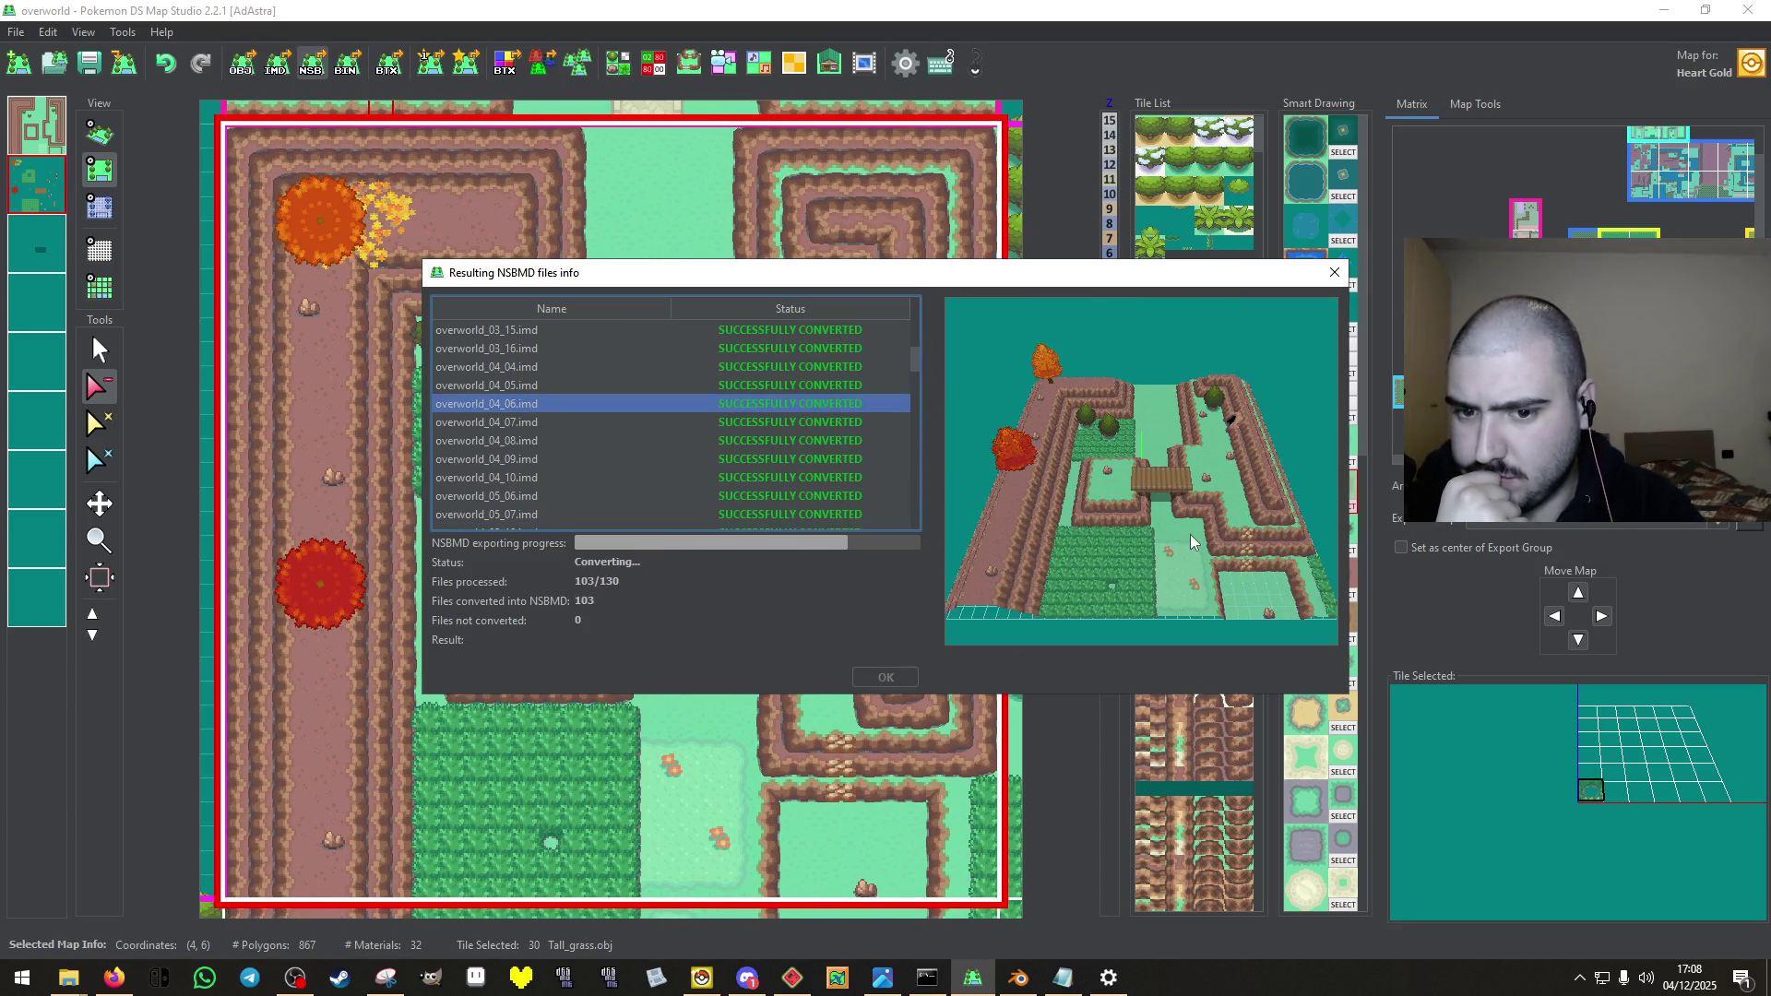
{"action": "left_click", "coordinate": [885, 676]}
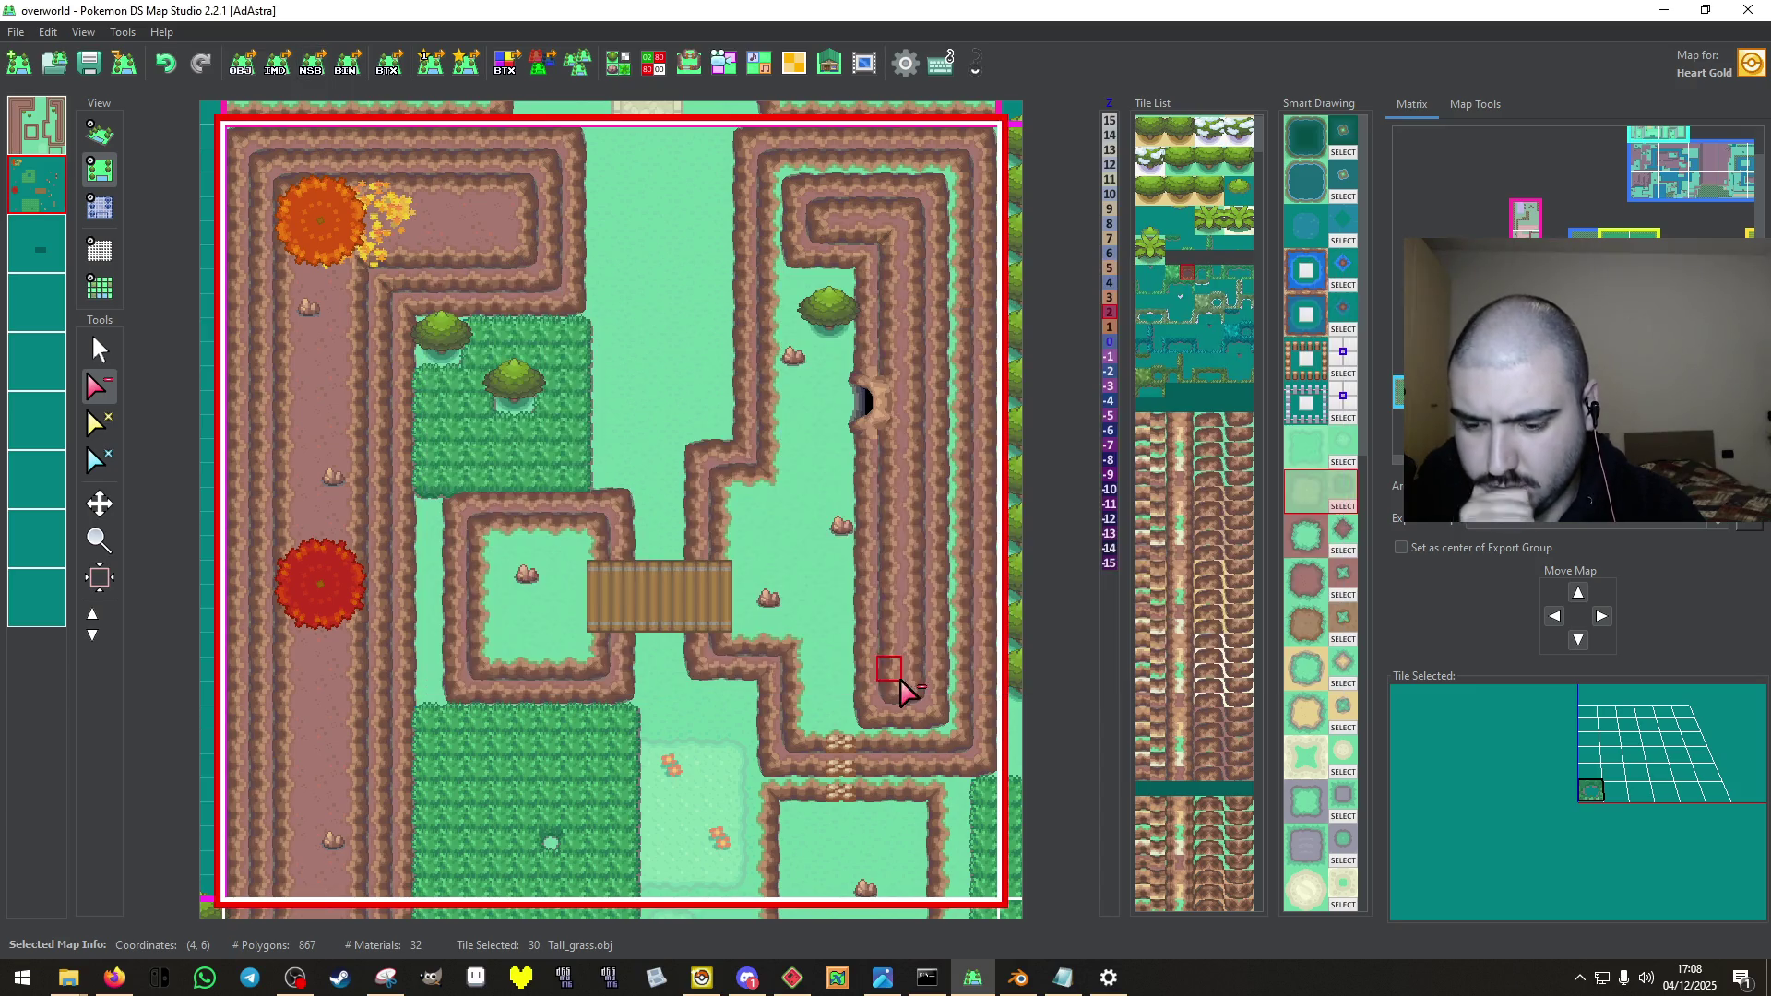
{"action": "left_click", "coordinate": [702, 977]}
Import overworld_04_06.nsbmd as map 010's 3D model.
{"action": "left_click", "coordinate": [605, 249]}
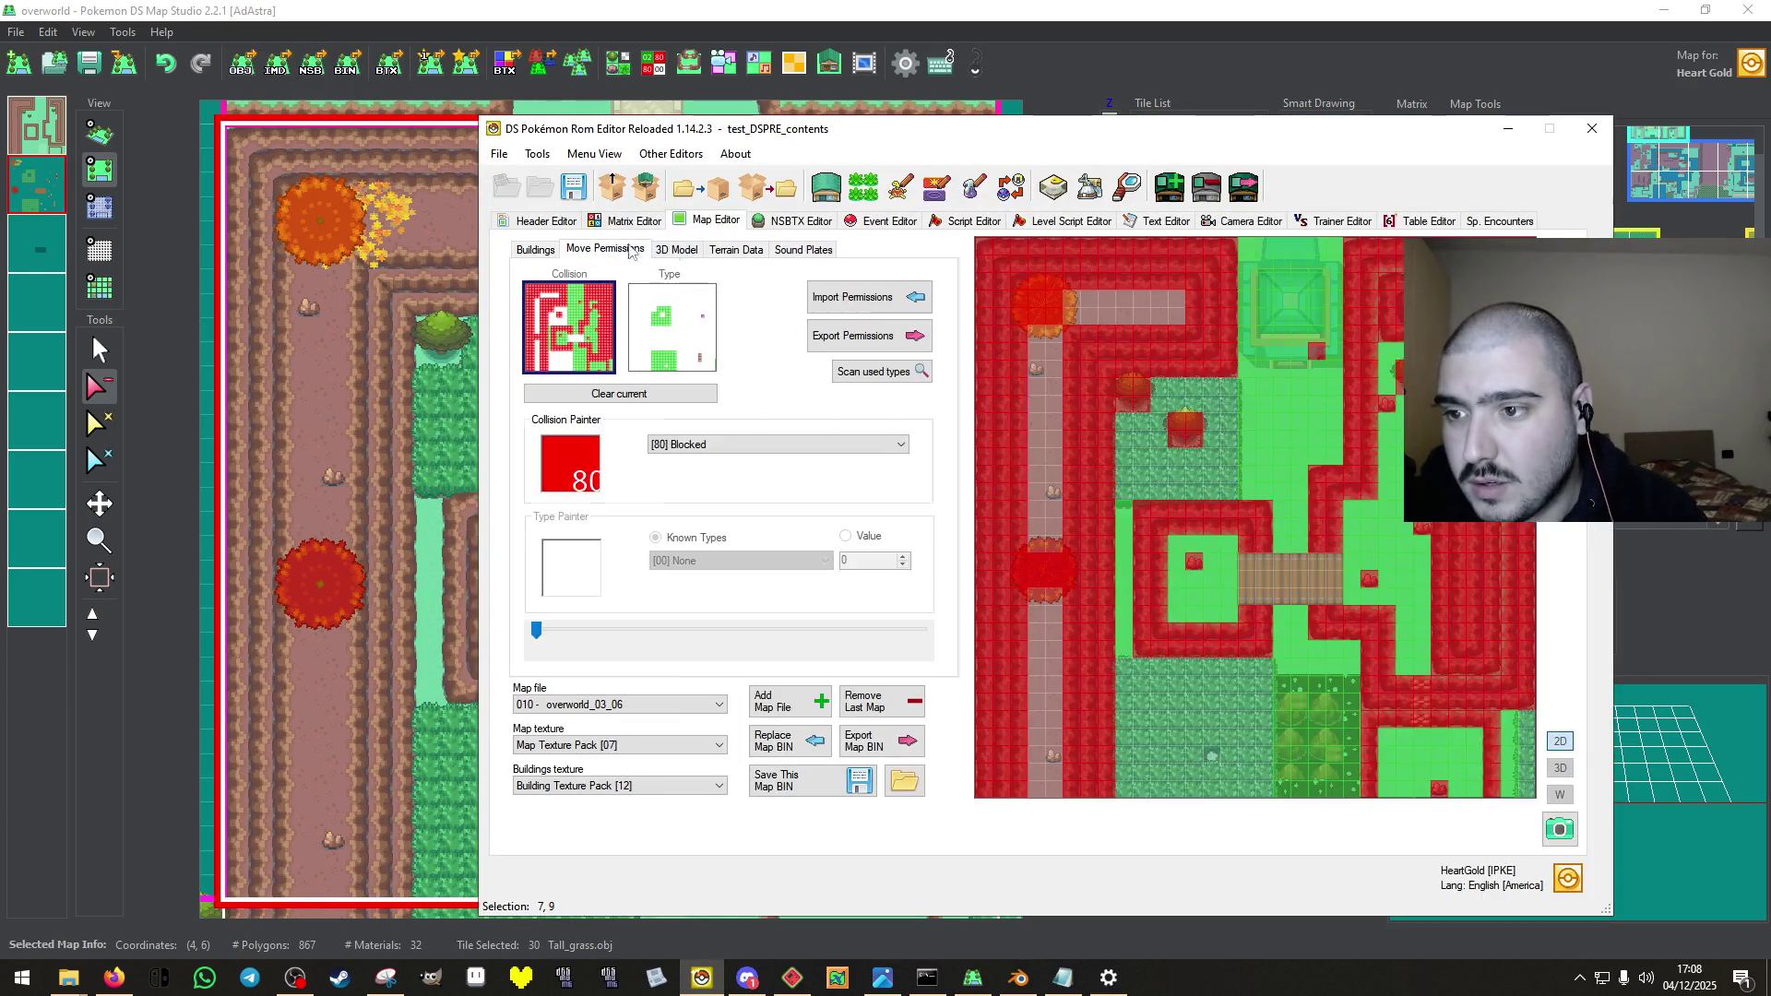
{"action": "left_click", "coordinate": [676, 249]}
{"action": "left_click", "coordinate": [882, 296]}
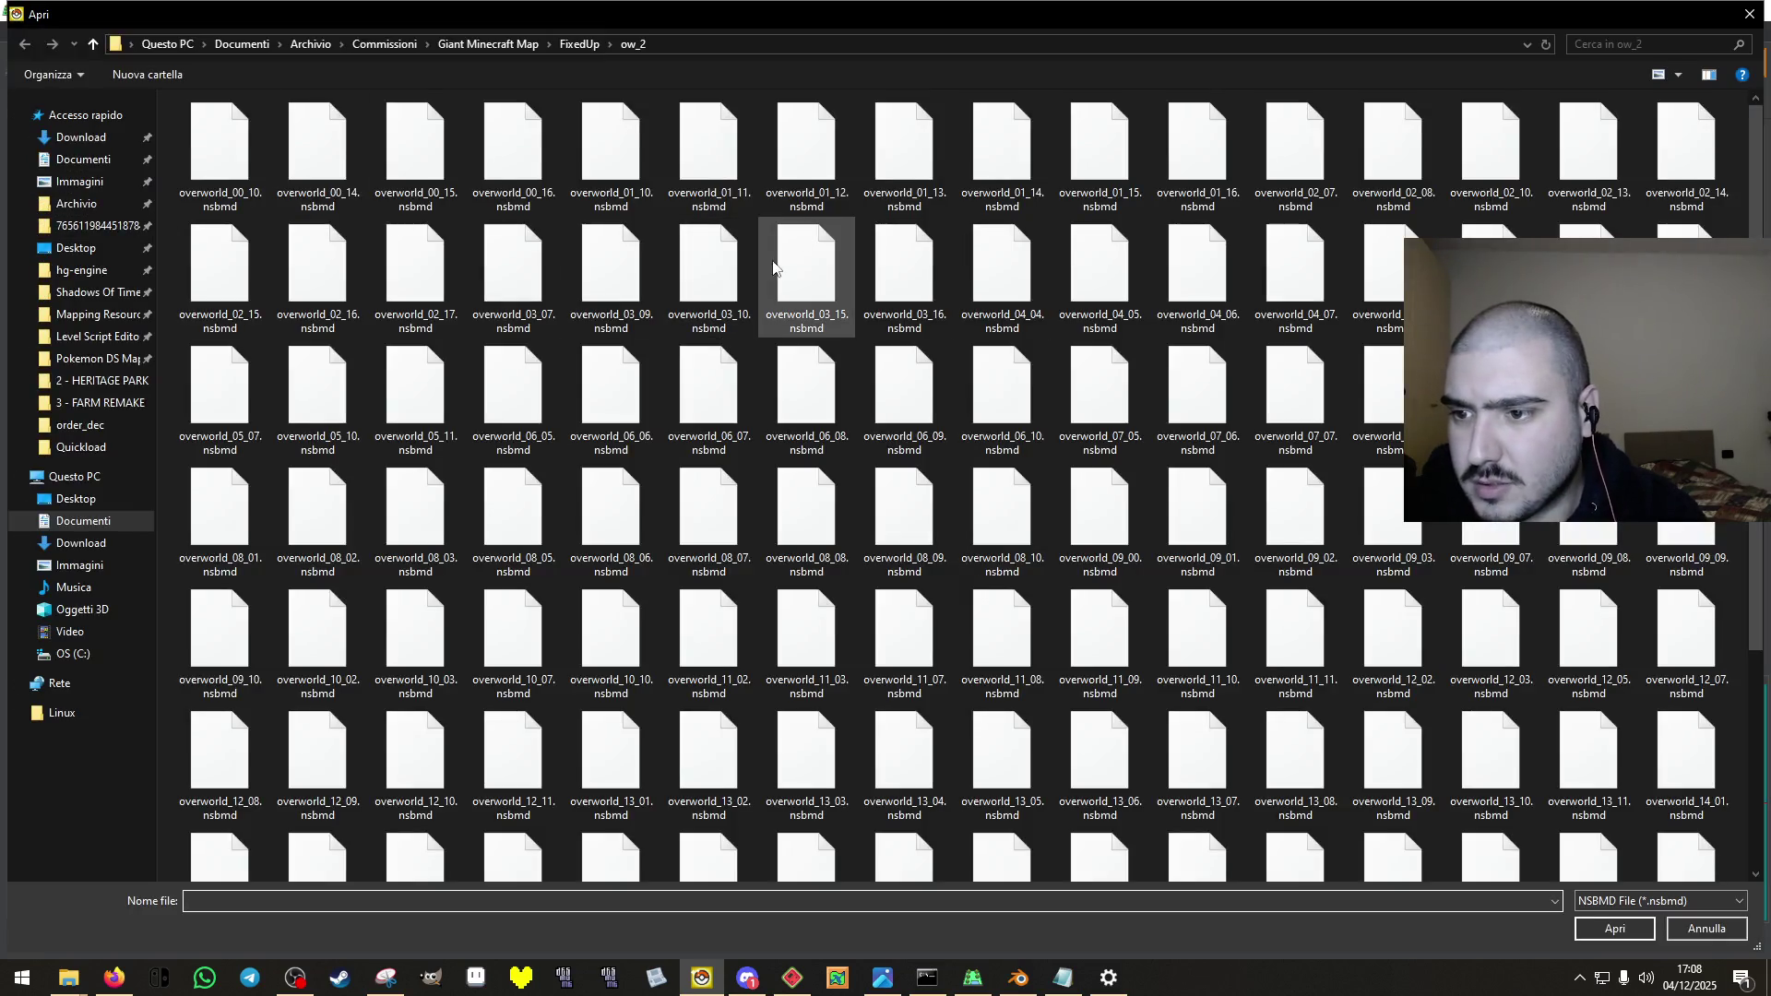
{"action": "left_click", "coordinate": [1197, 268]}
{"action": "left_click", "coordinate": [1614, 928]}
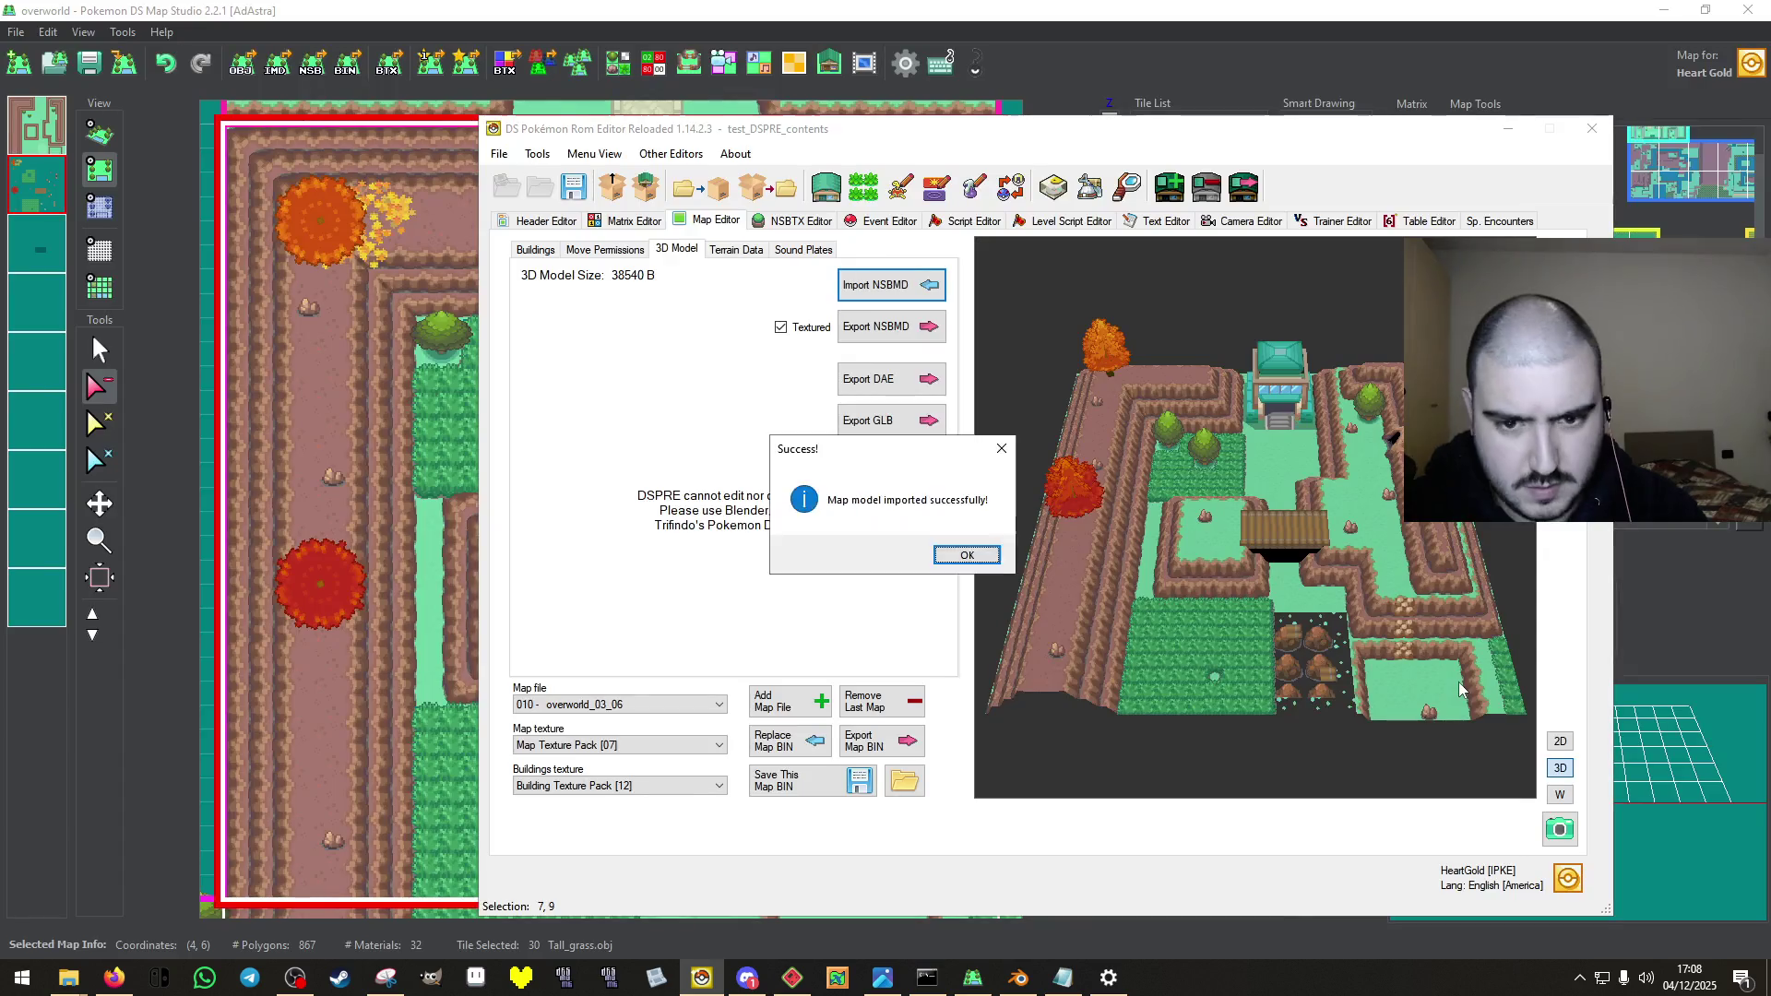
{"action": "left_click", "coordinate": [950, 552]}
Save the map BIN file.
{"action": "left_click", "coordinate": [821, 788]}
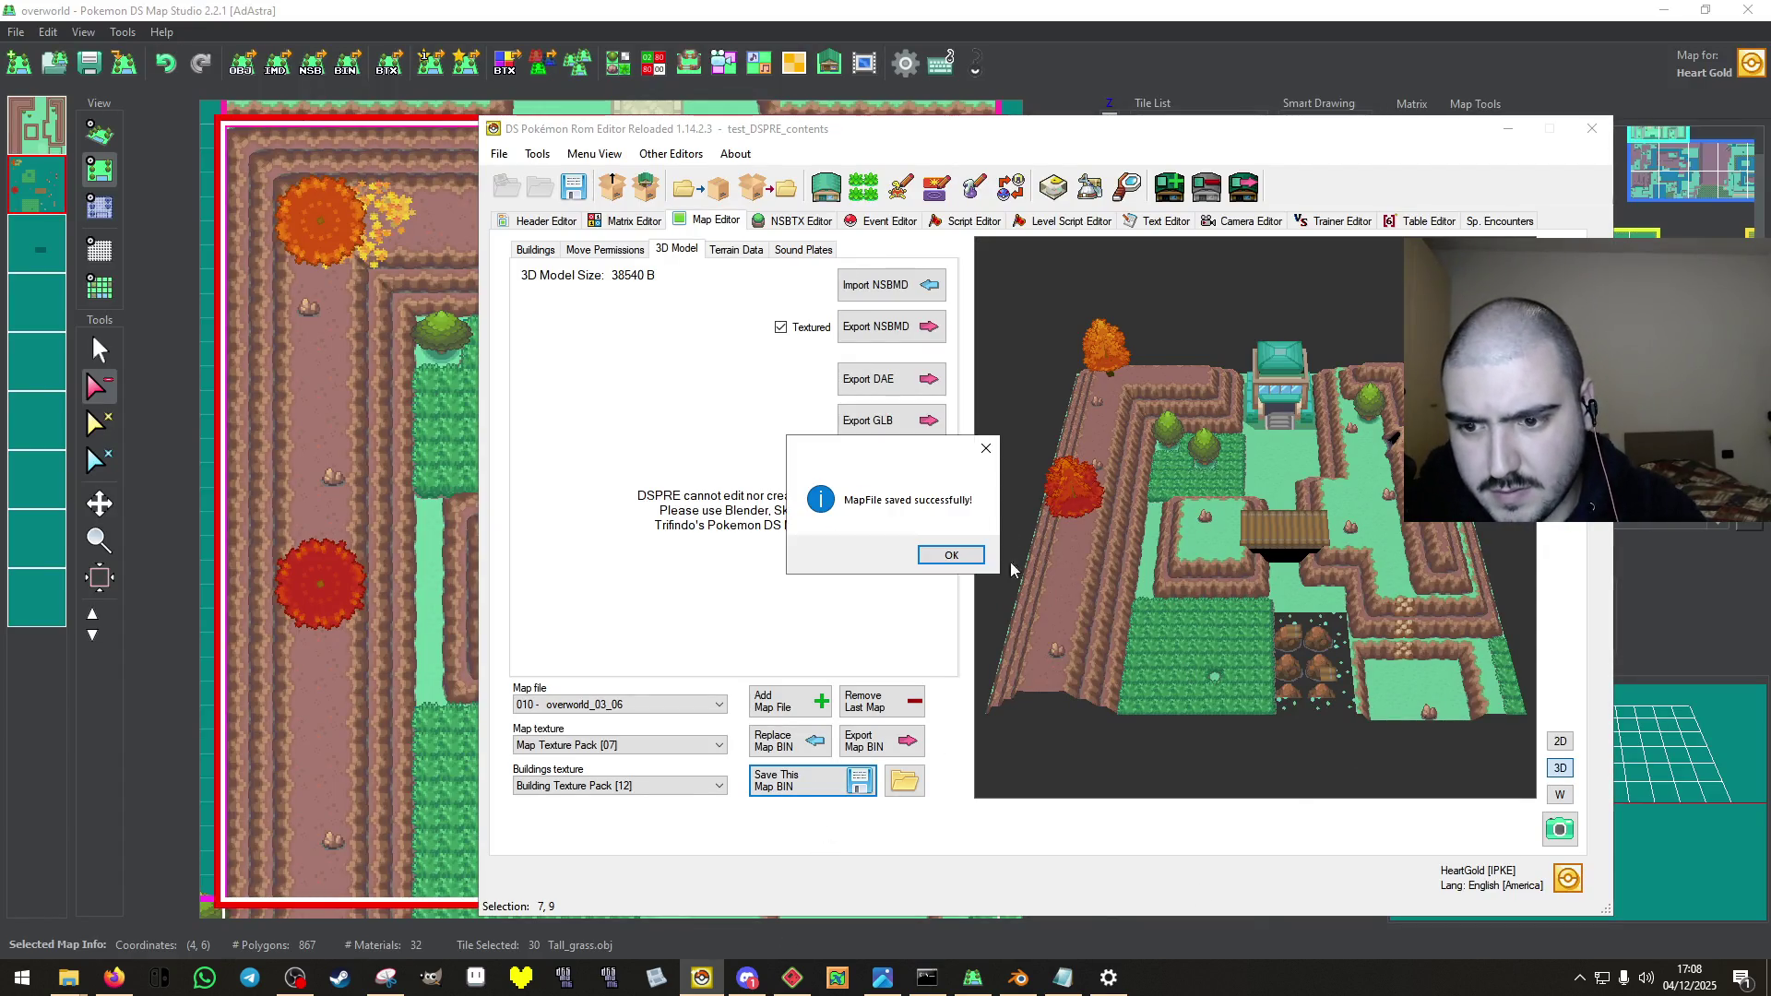
{"action": "left_click", "coordinate": [950, 554]}
{"action": "left_click", "coordinate": [587, 250]}
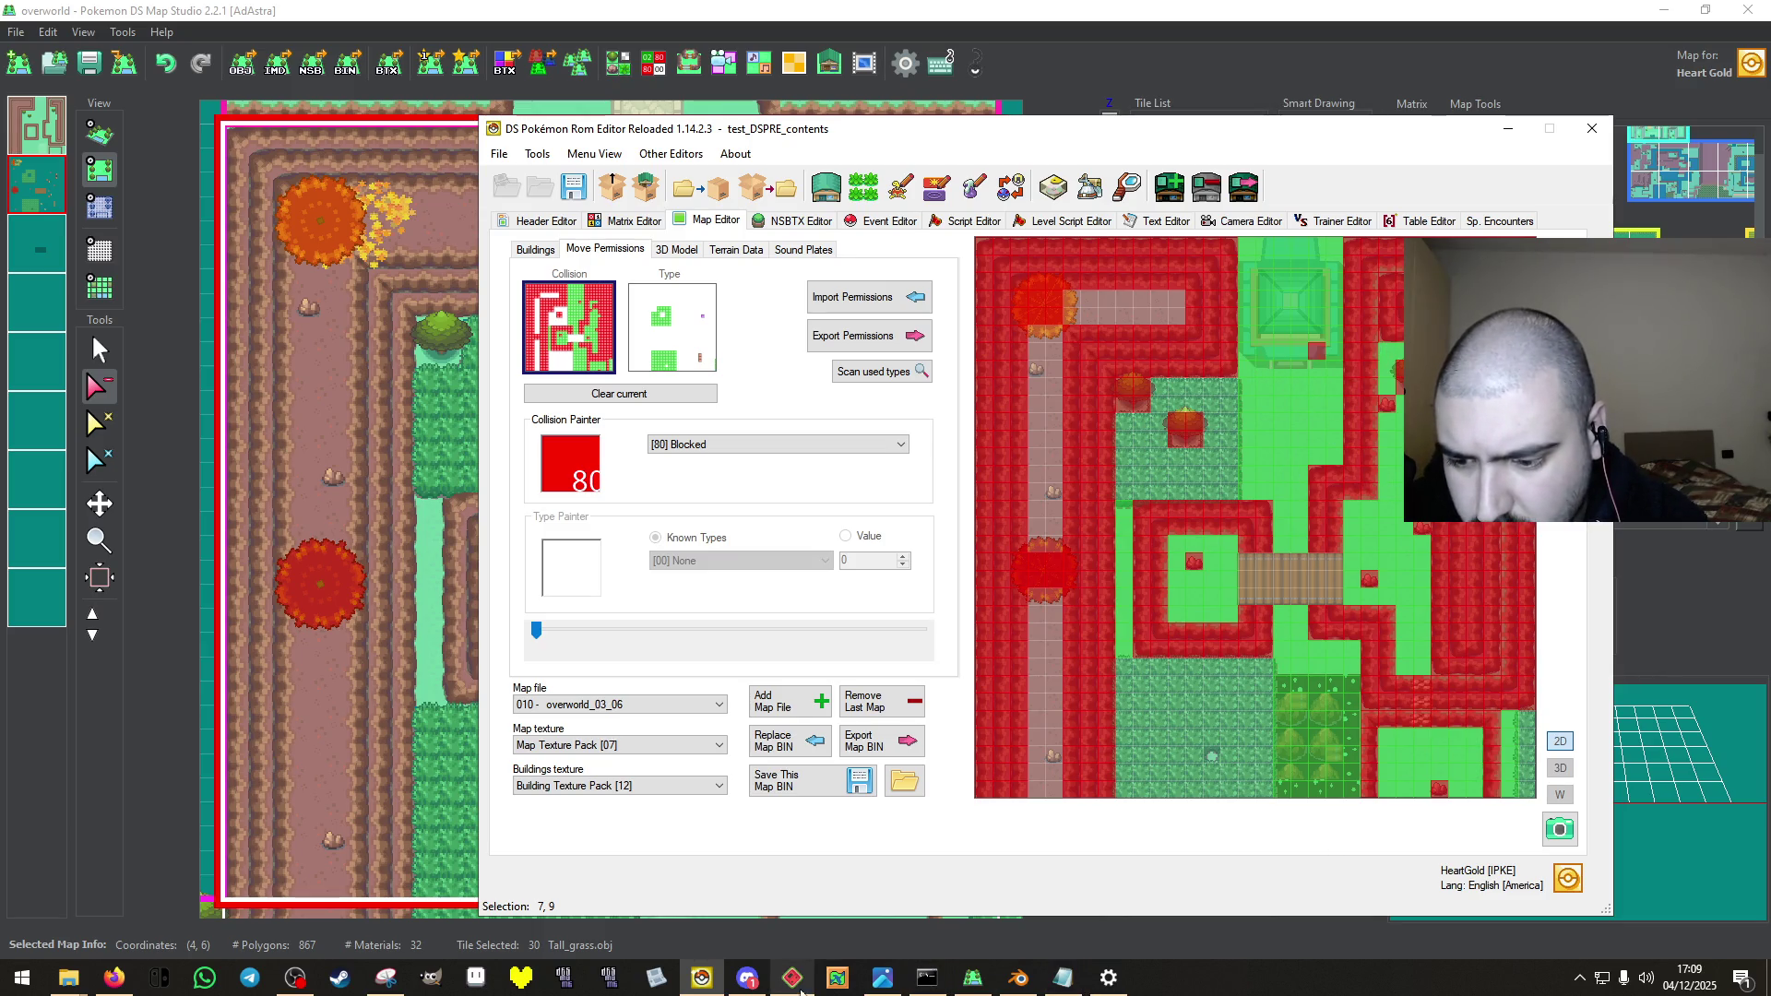
Paint [80] Blocked along the map's top row, checking the reference screenshot.
{"action": "left_click", "coordinate": [384, 986]}
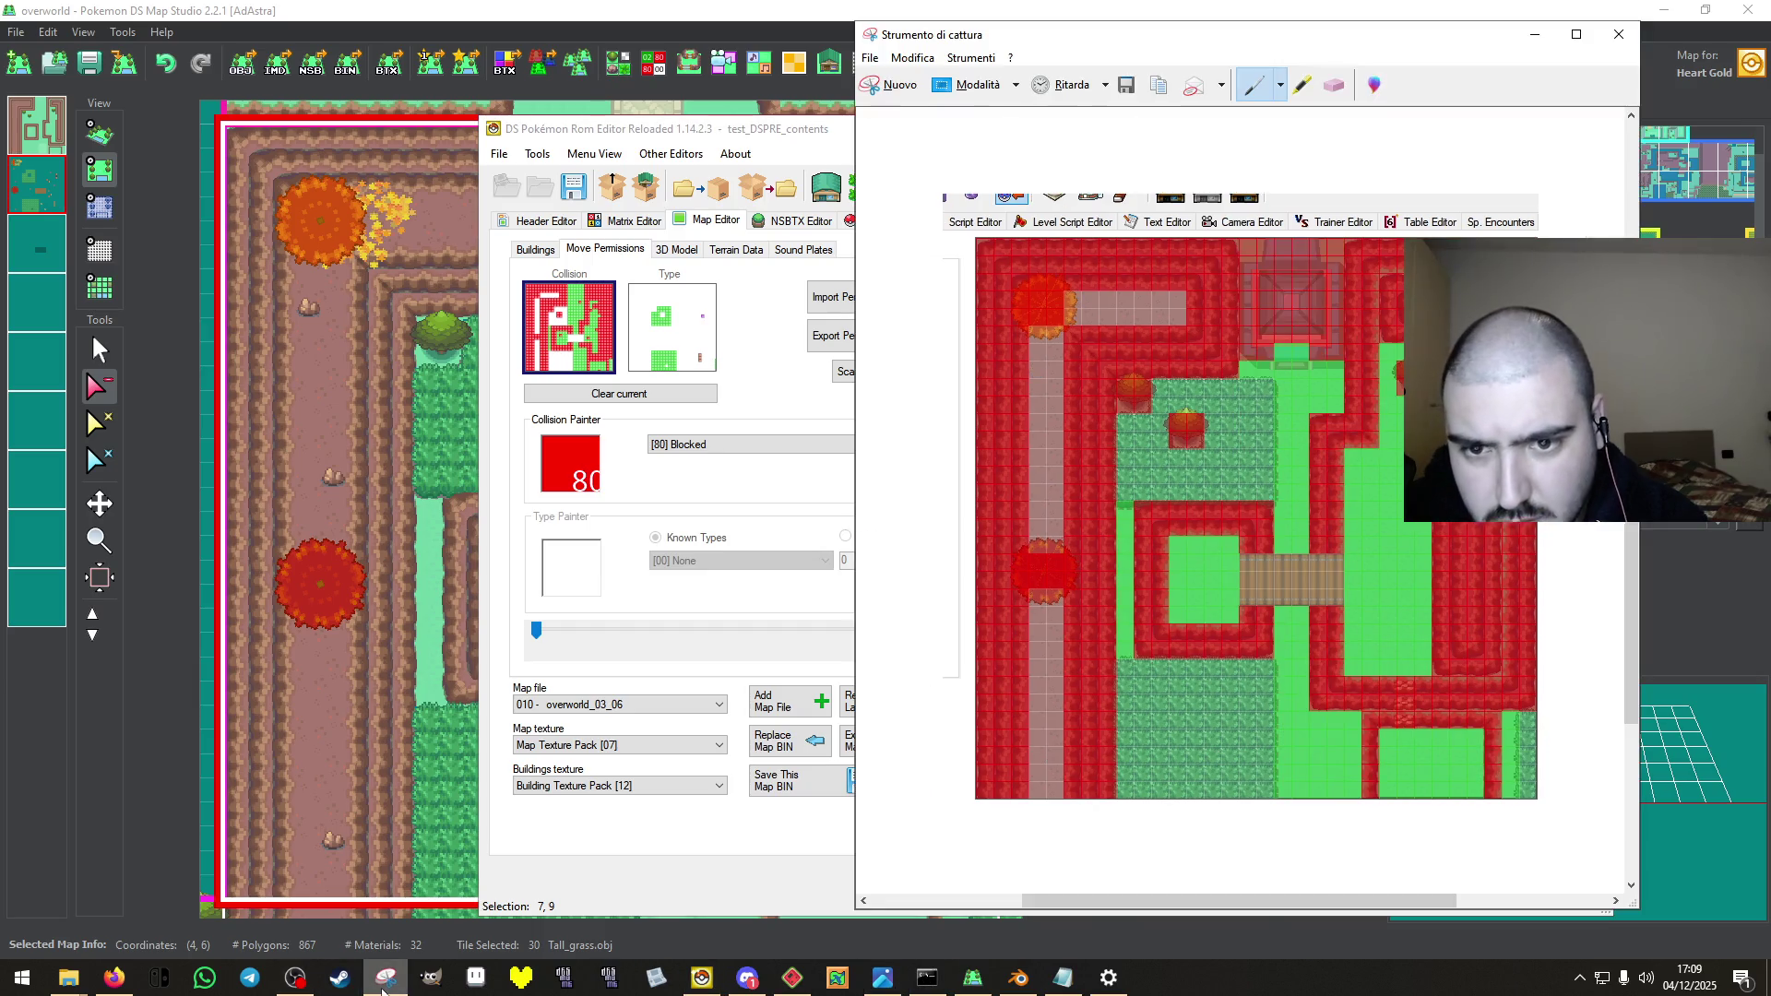
{"action": "left_click", "coordinate": [383, 987]}
{"action": "left_click", "coordinate": [383, 987]}
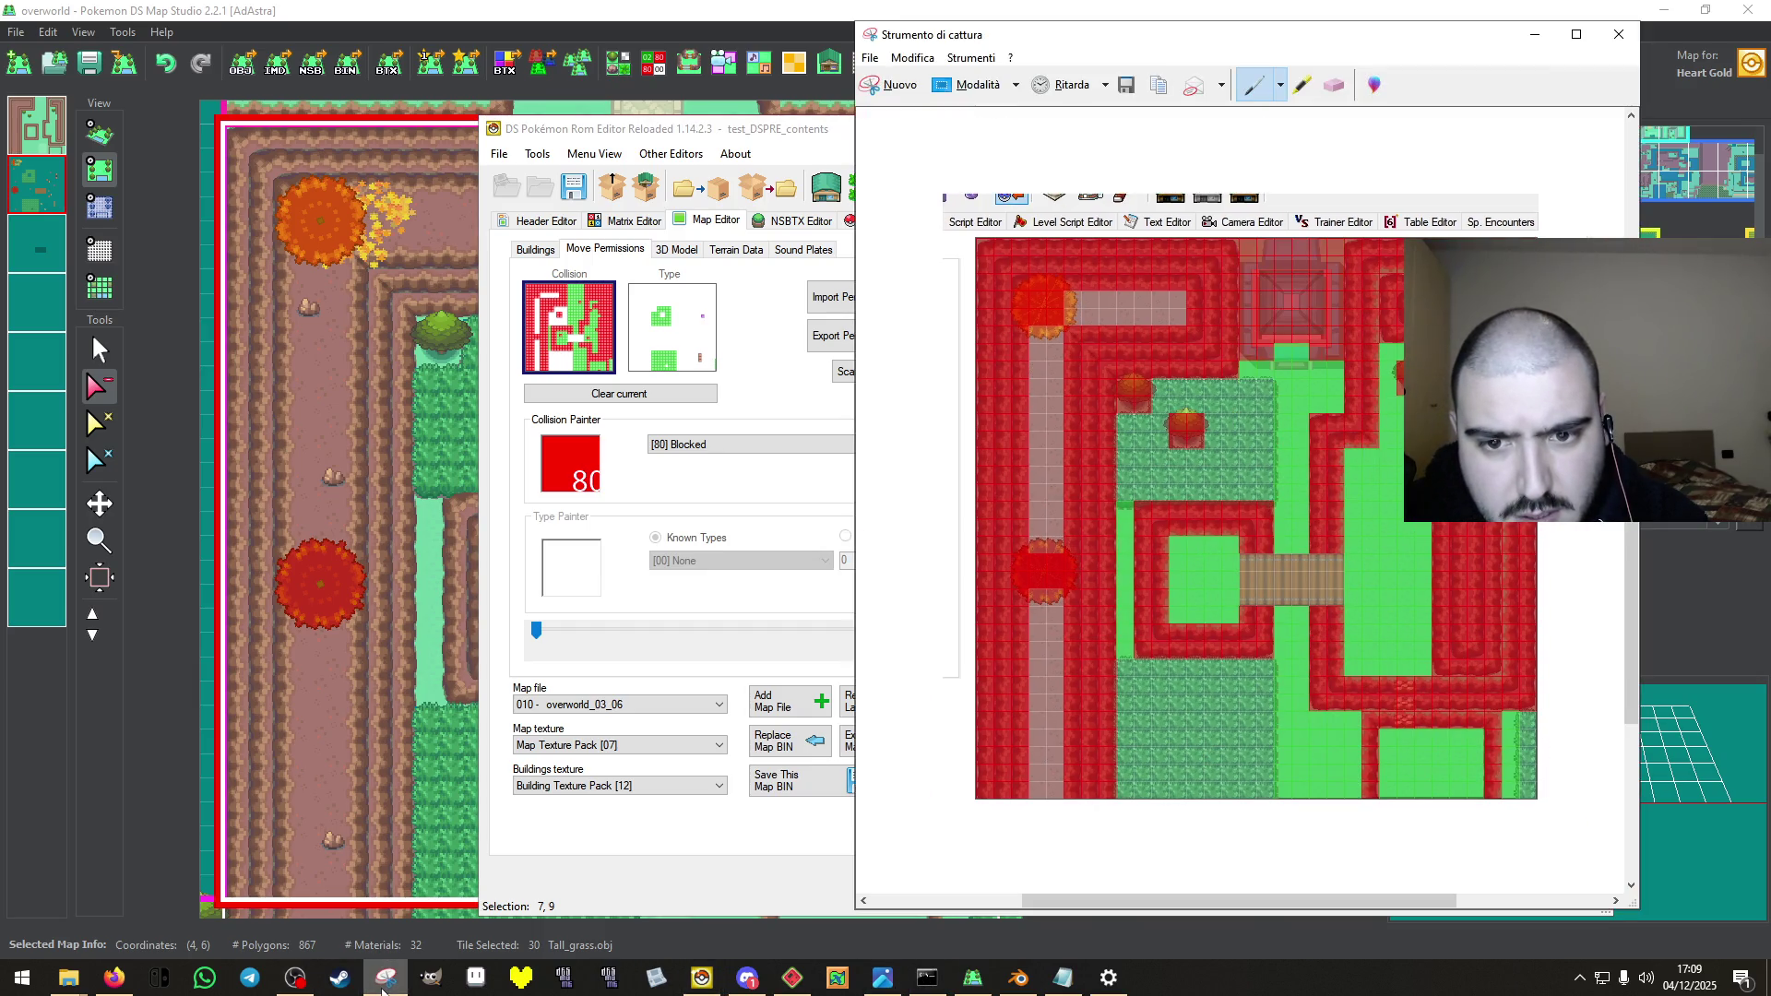
{"action": "left_click", "coordinate": [383, 986]}
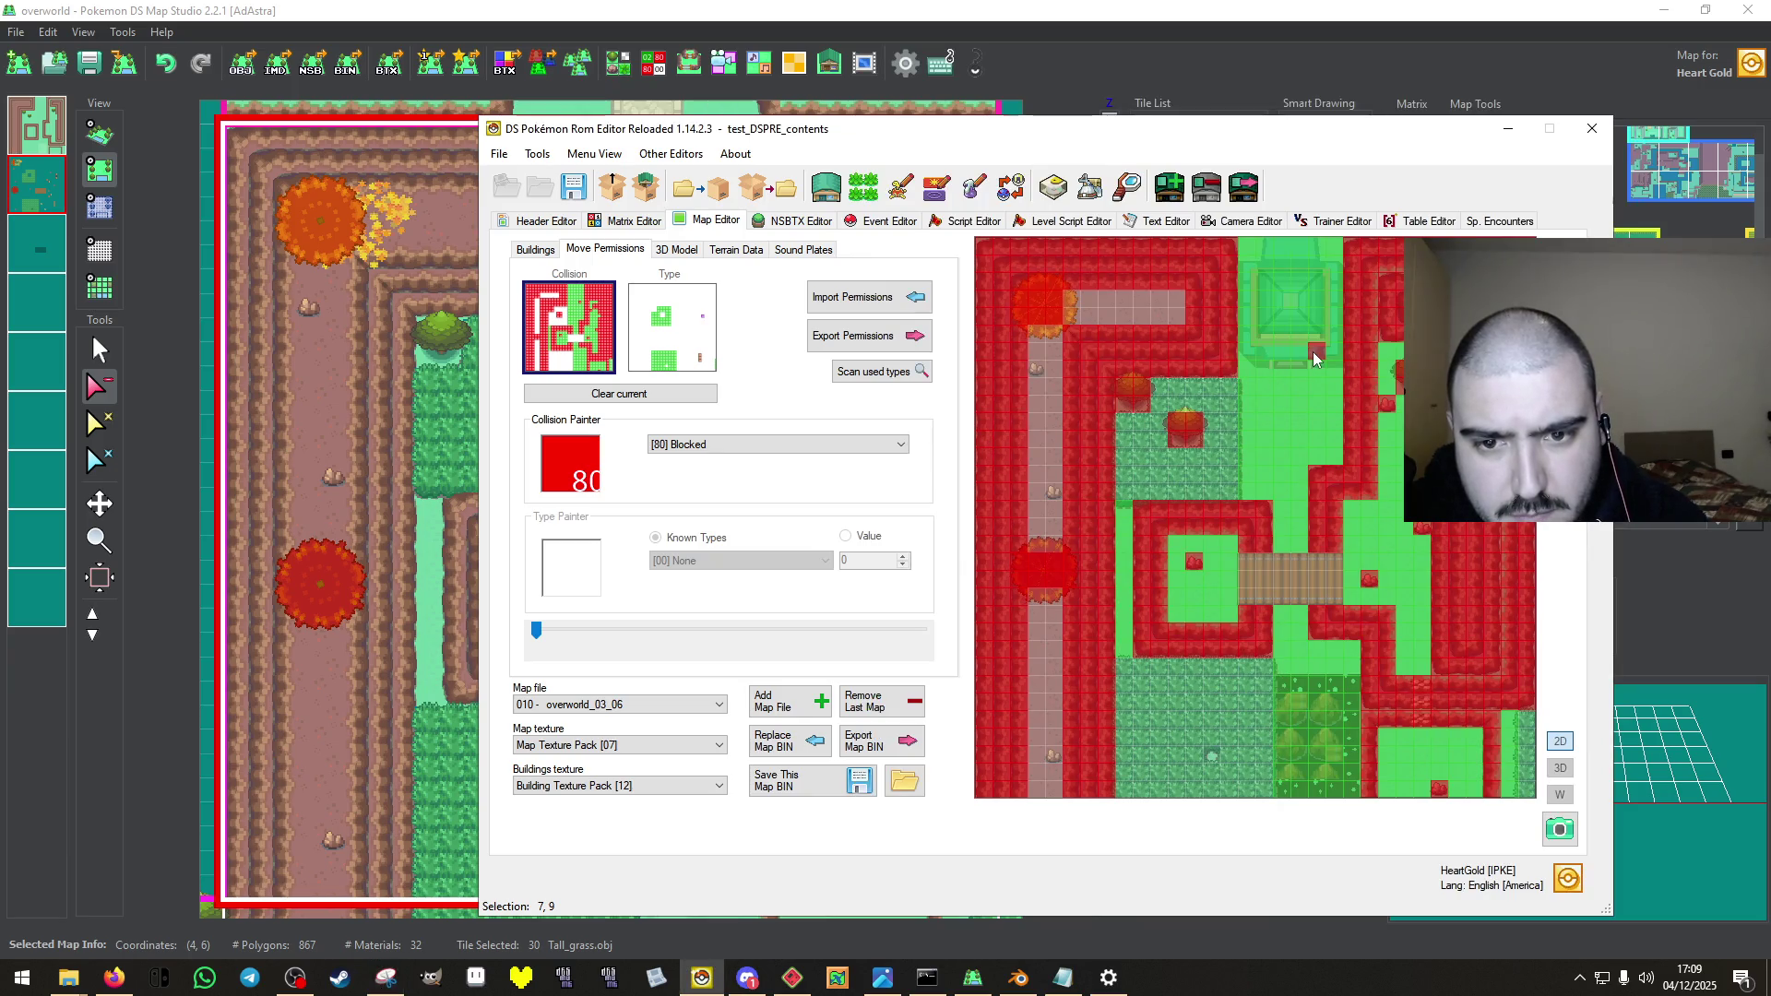
{"action": "left_click_drag", "start_coordinate": [1270, 360], "coordinate": [1236, 350]}
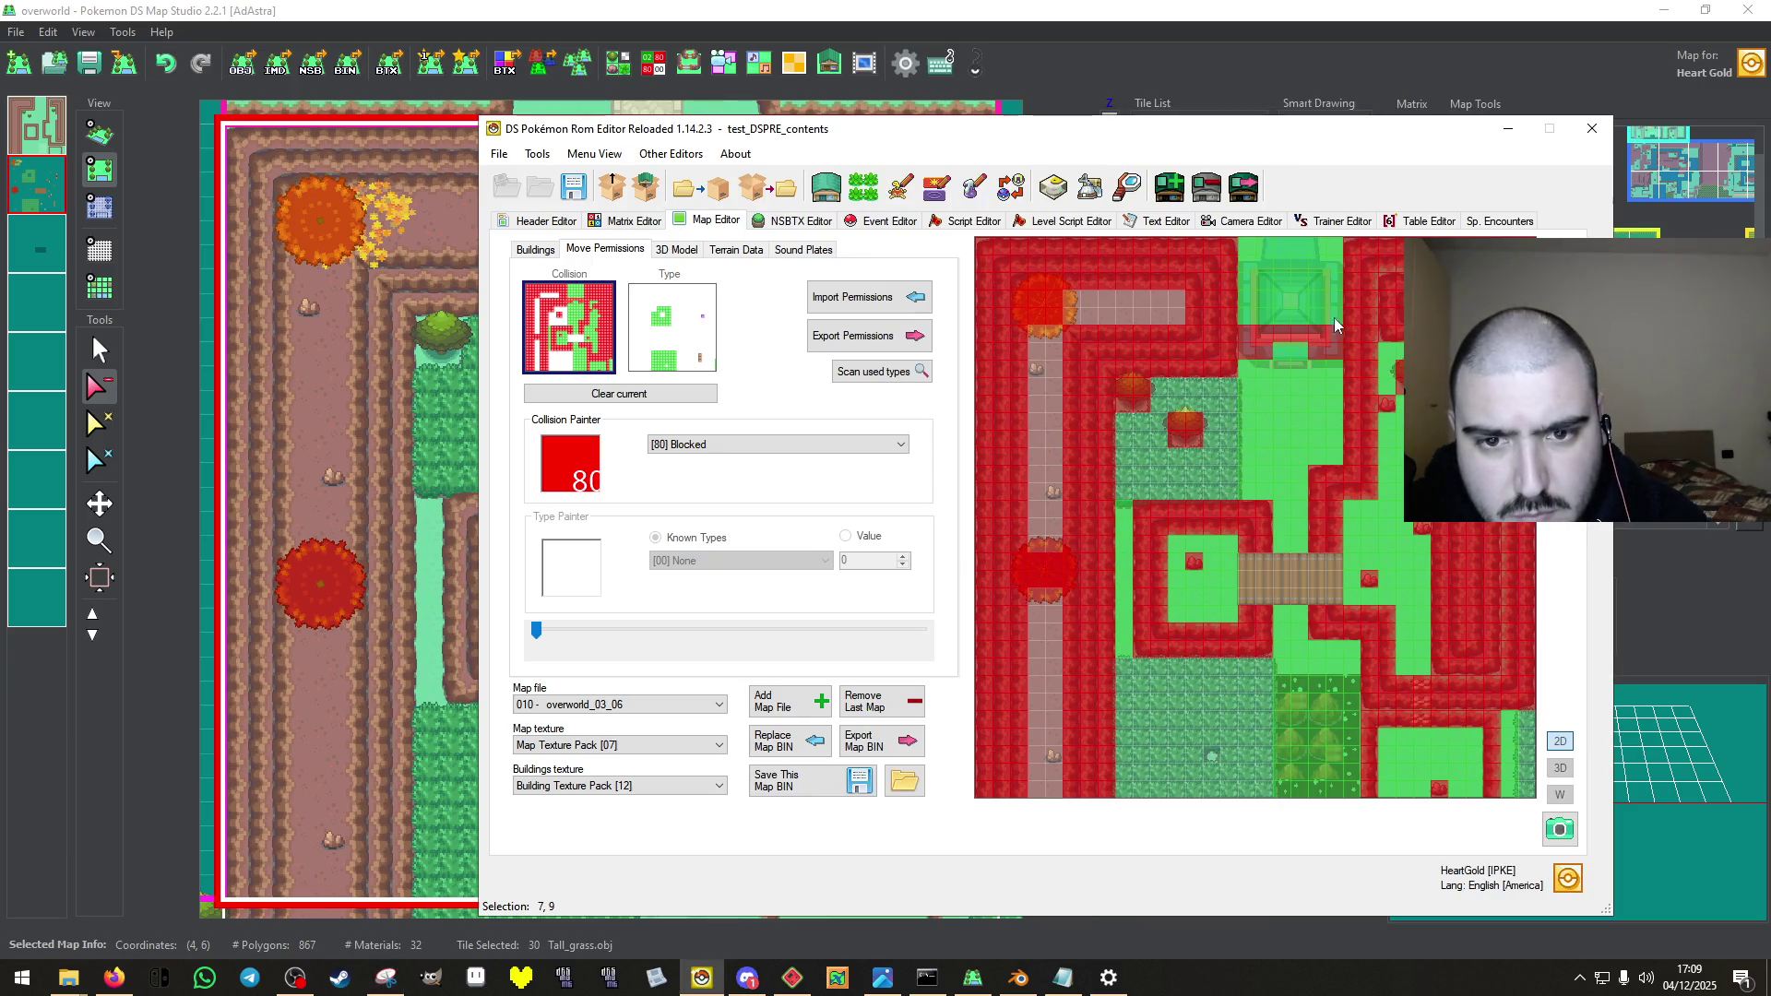
{"action": "left_click_drag", "start_coordinate": [1343, 267], "coordinate": [1219, 254]}
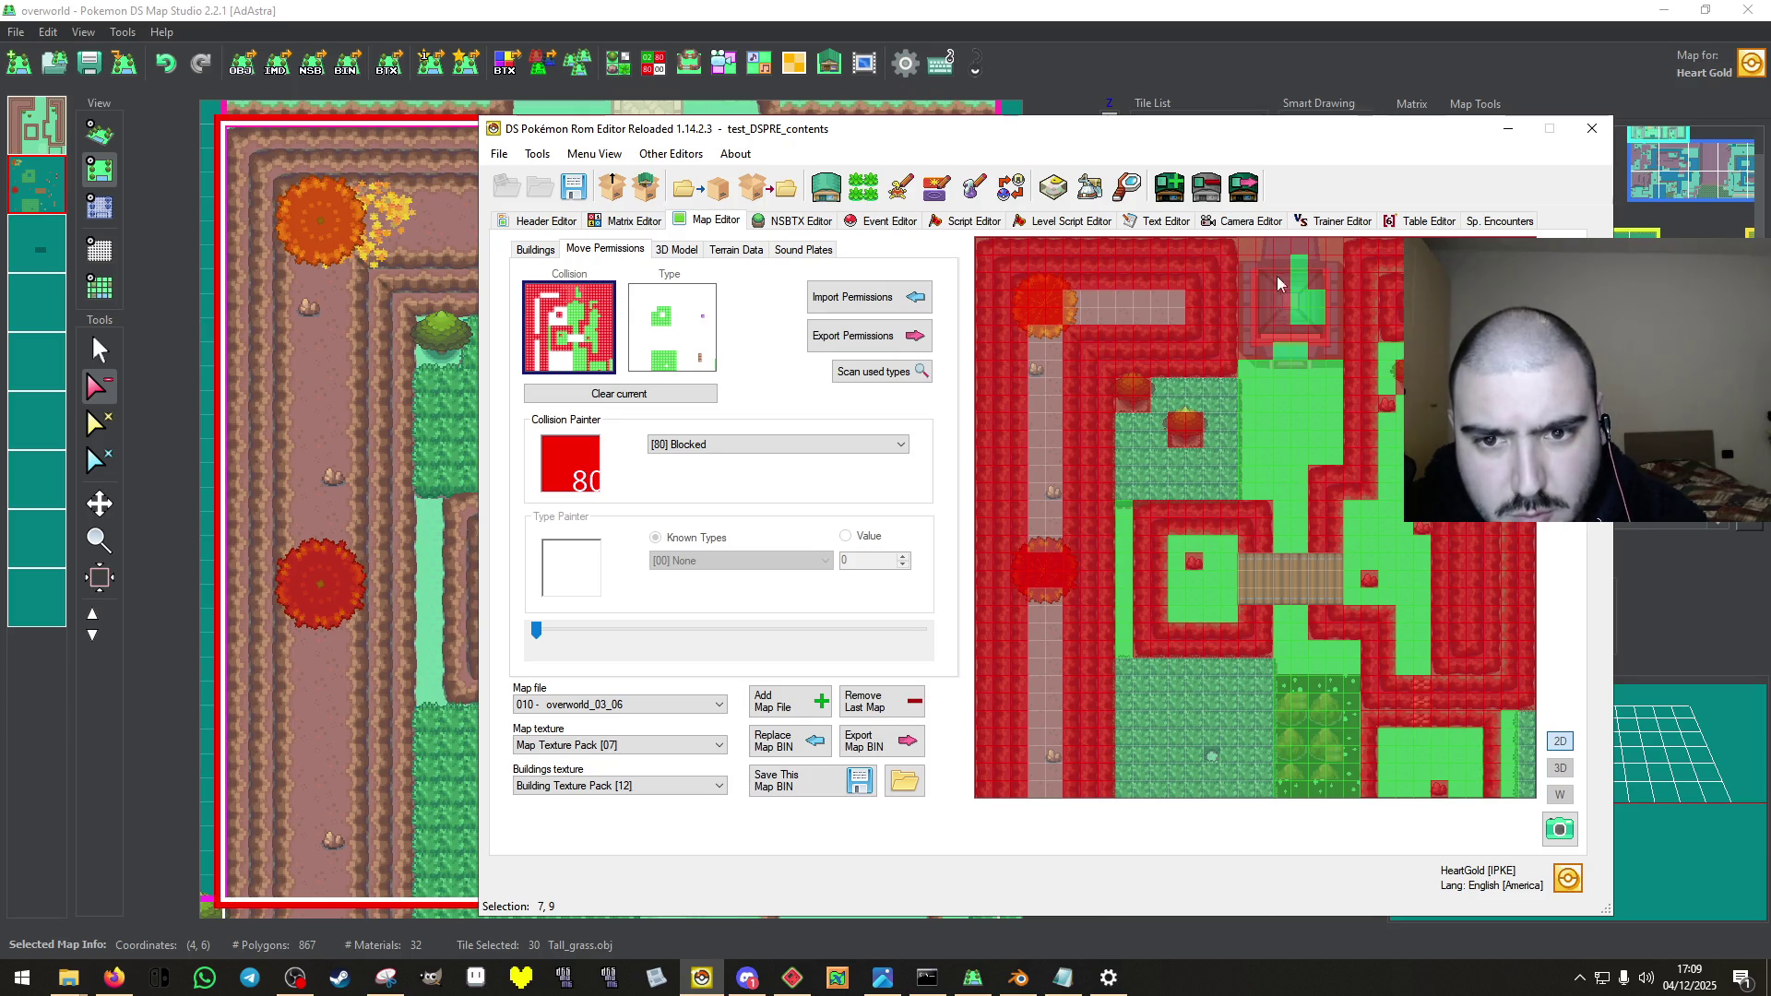
Paint two [6E] Warp Up type cells at the gate entrance.
{"action": "left_click", "coordinate": [887, 979]}
{"action": "left_click", "coordinate": [887, 980]}
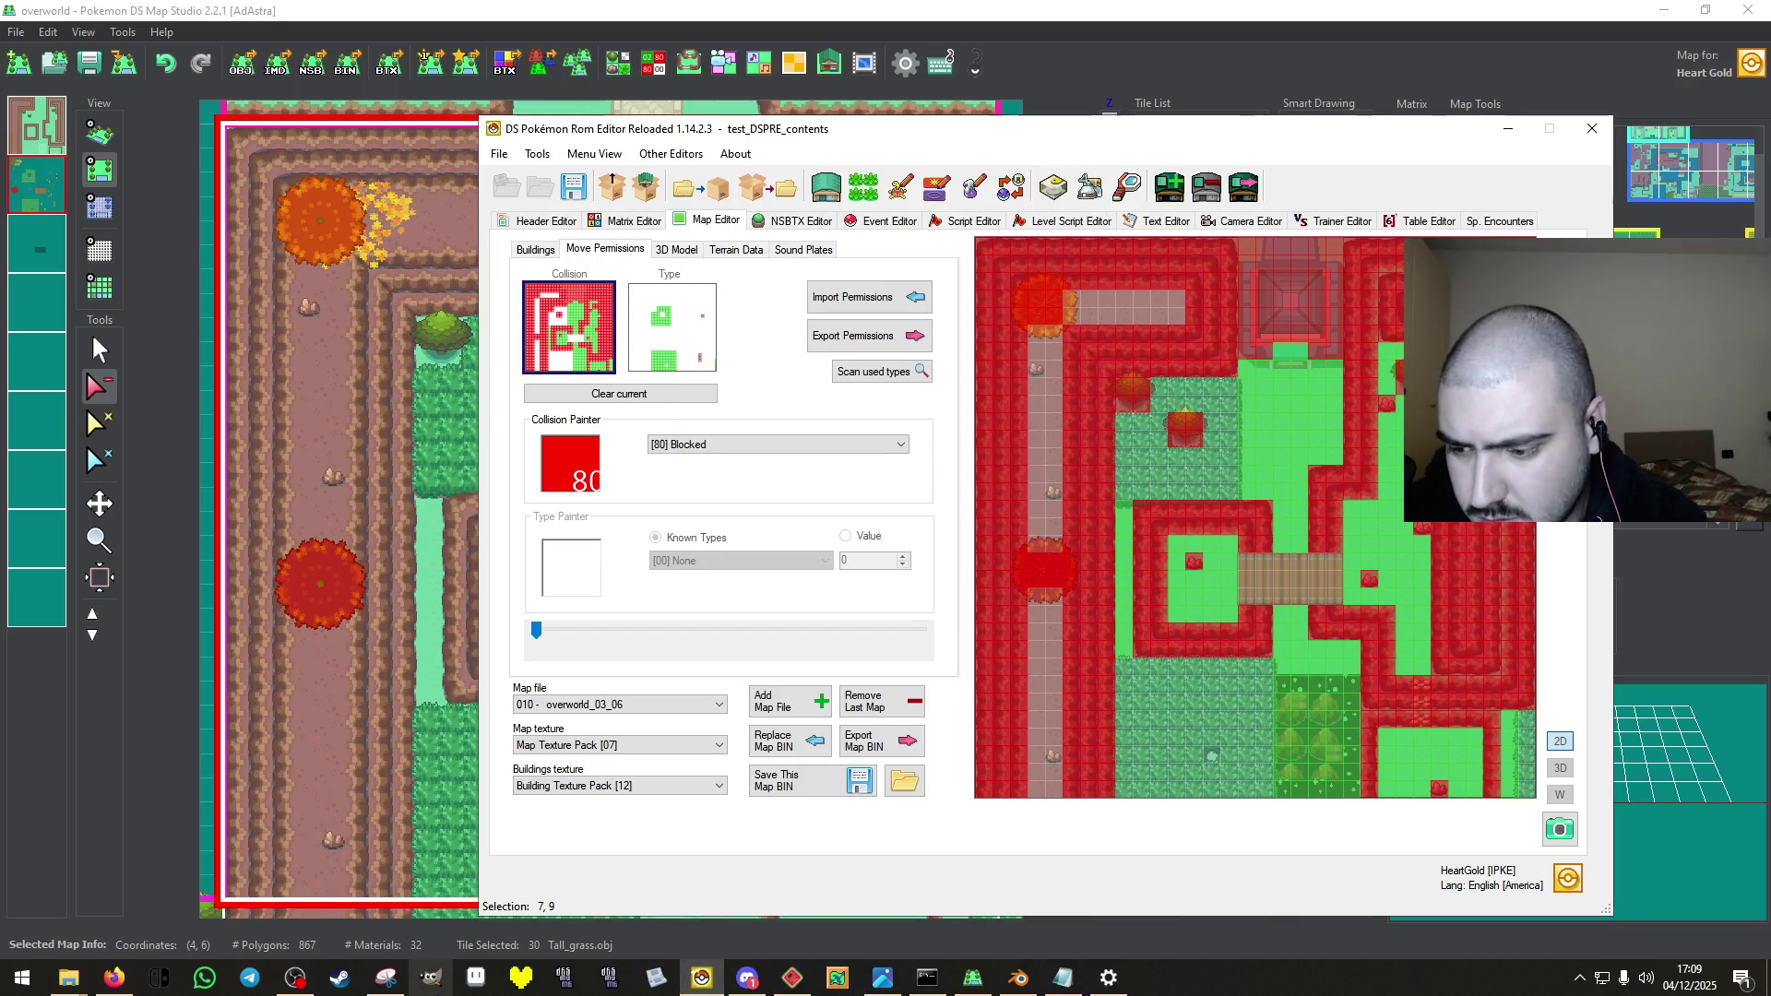
{"action": "left_click", "coordinate": [385, 977]}
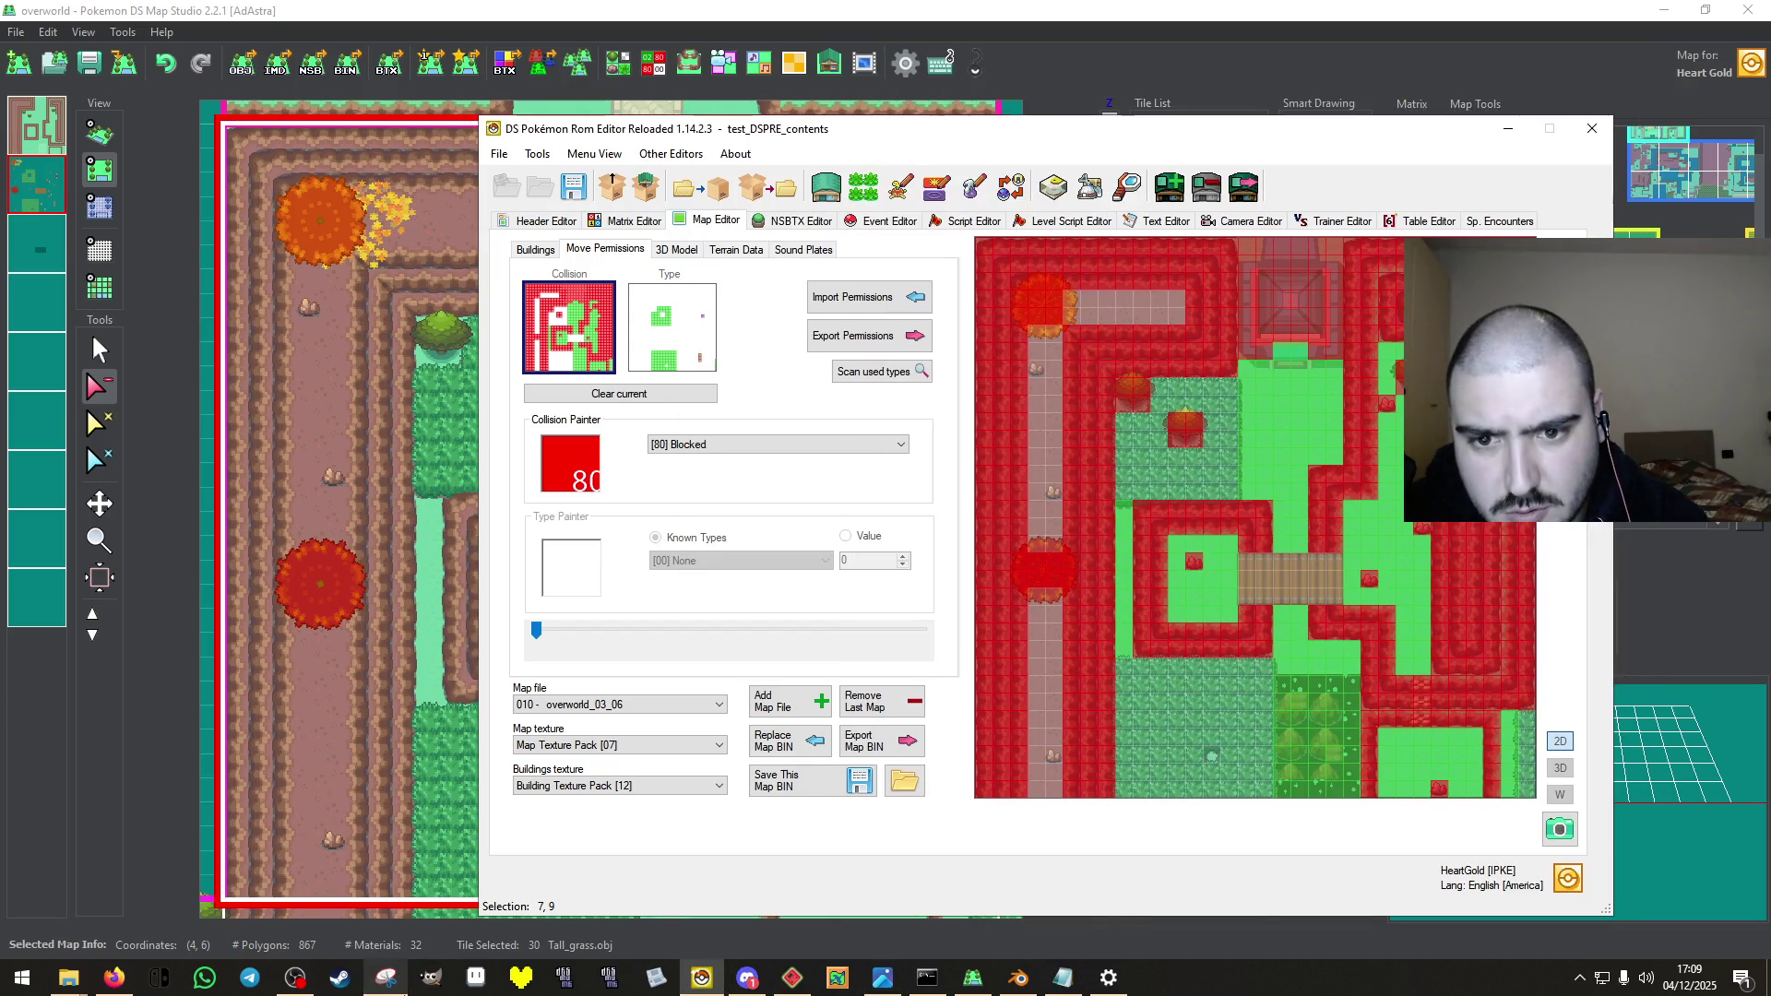
{"action": "left_click", "coordinate": [386, 977]}
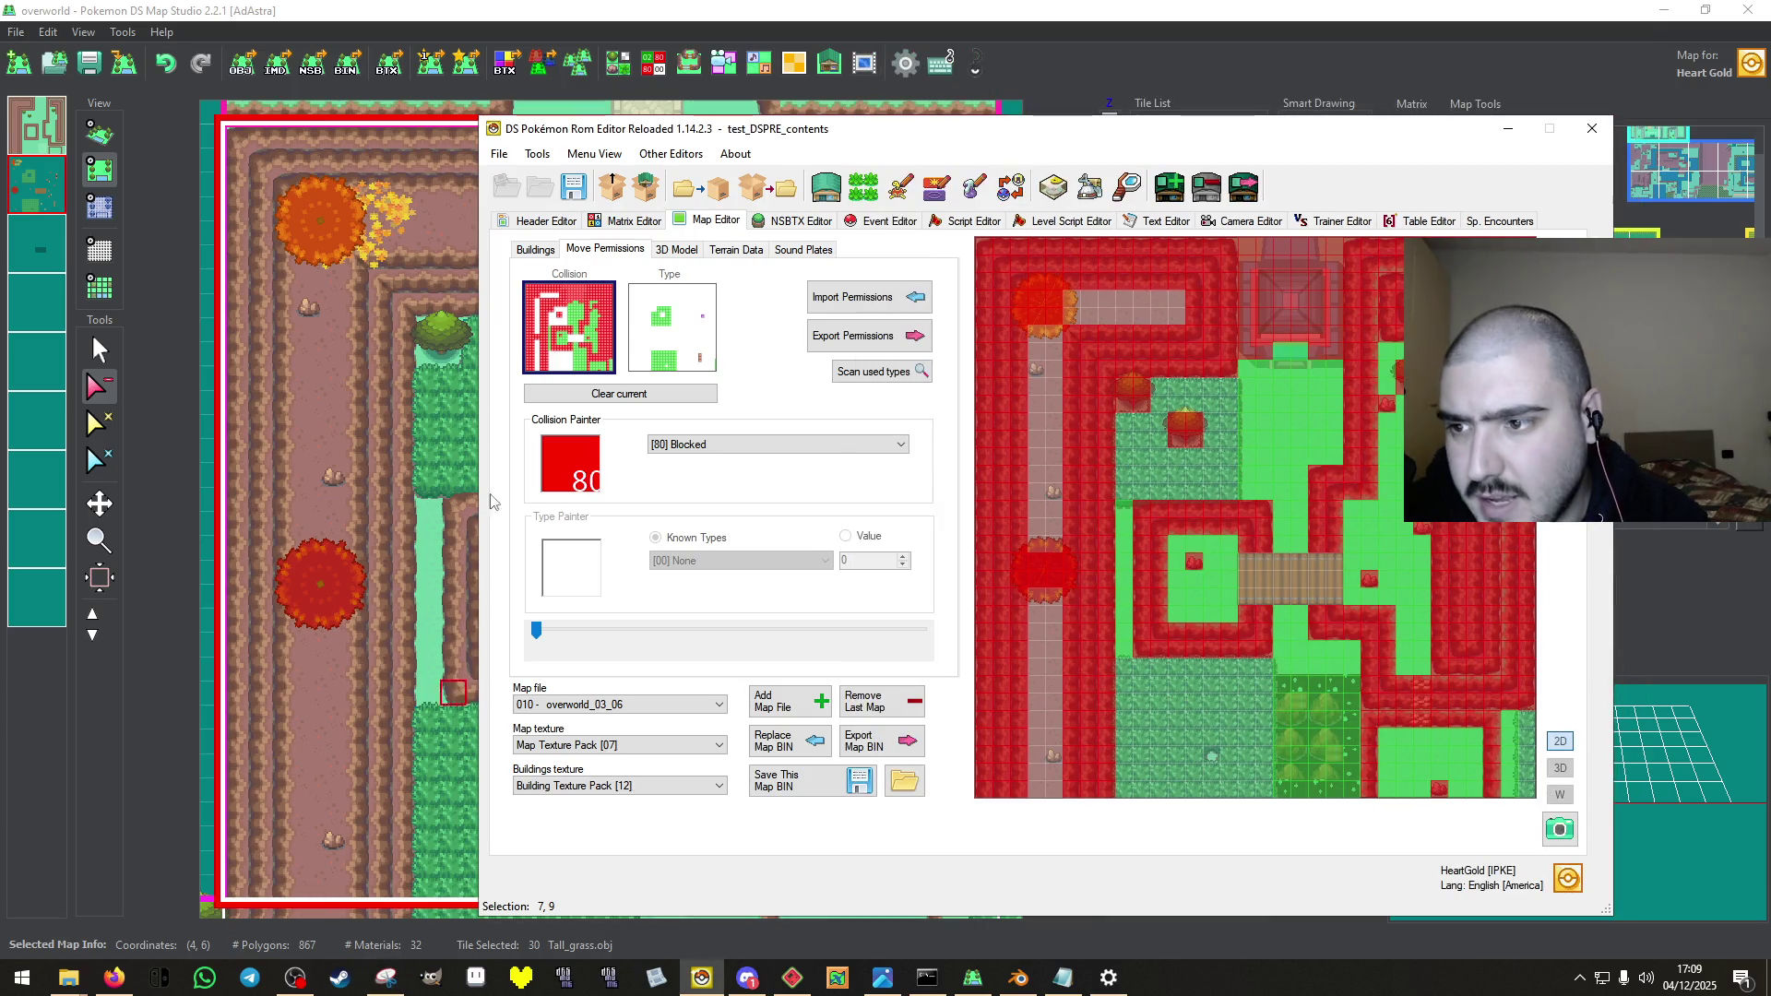
{"action": "left_click", "coordinate": [671, 341]}
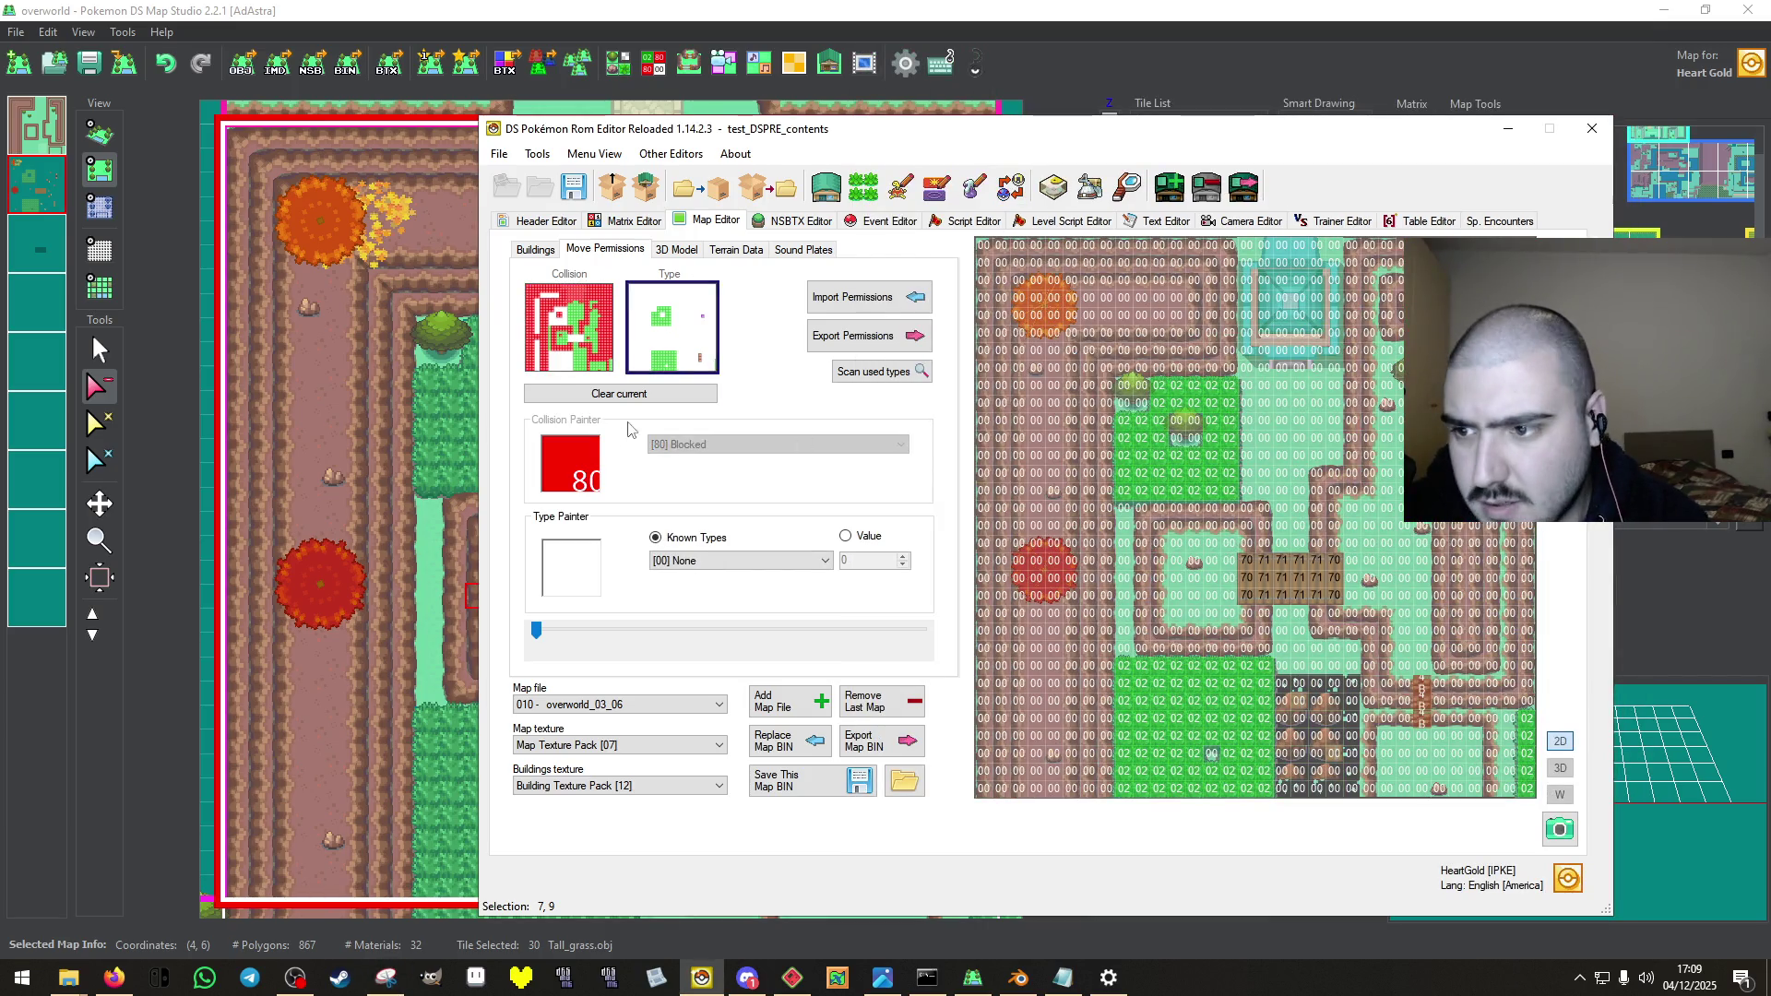
{"action": "left_click", "coordinate": [880, 371]}
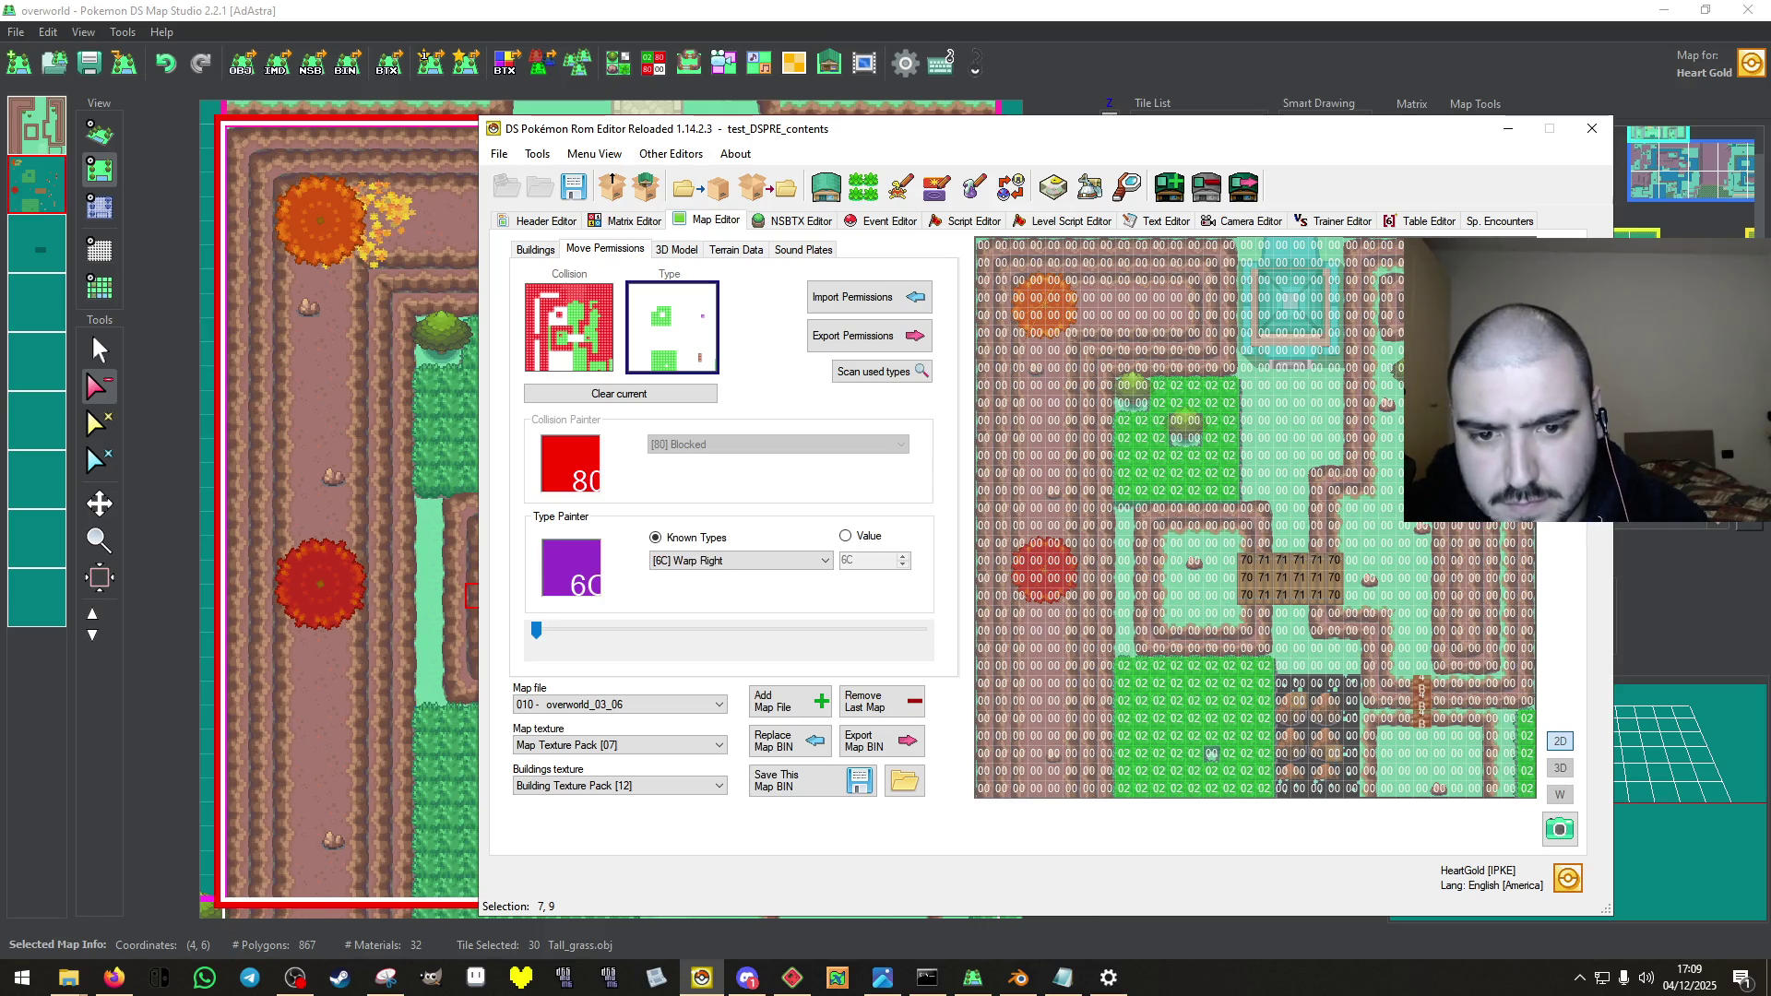
{"action": "left_click", "coordinate": [745, 561]}
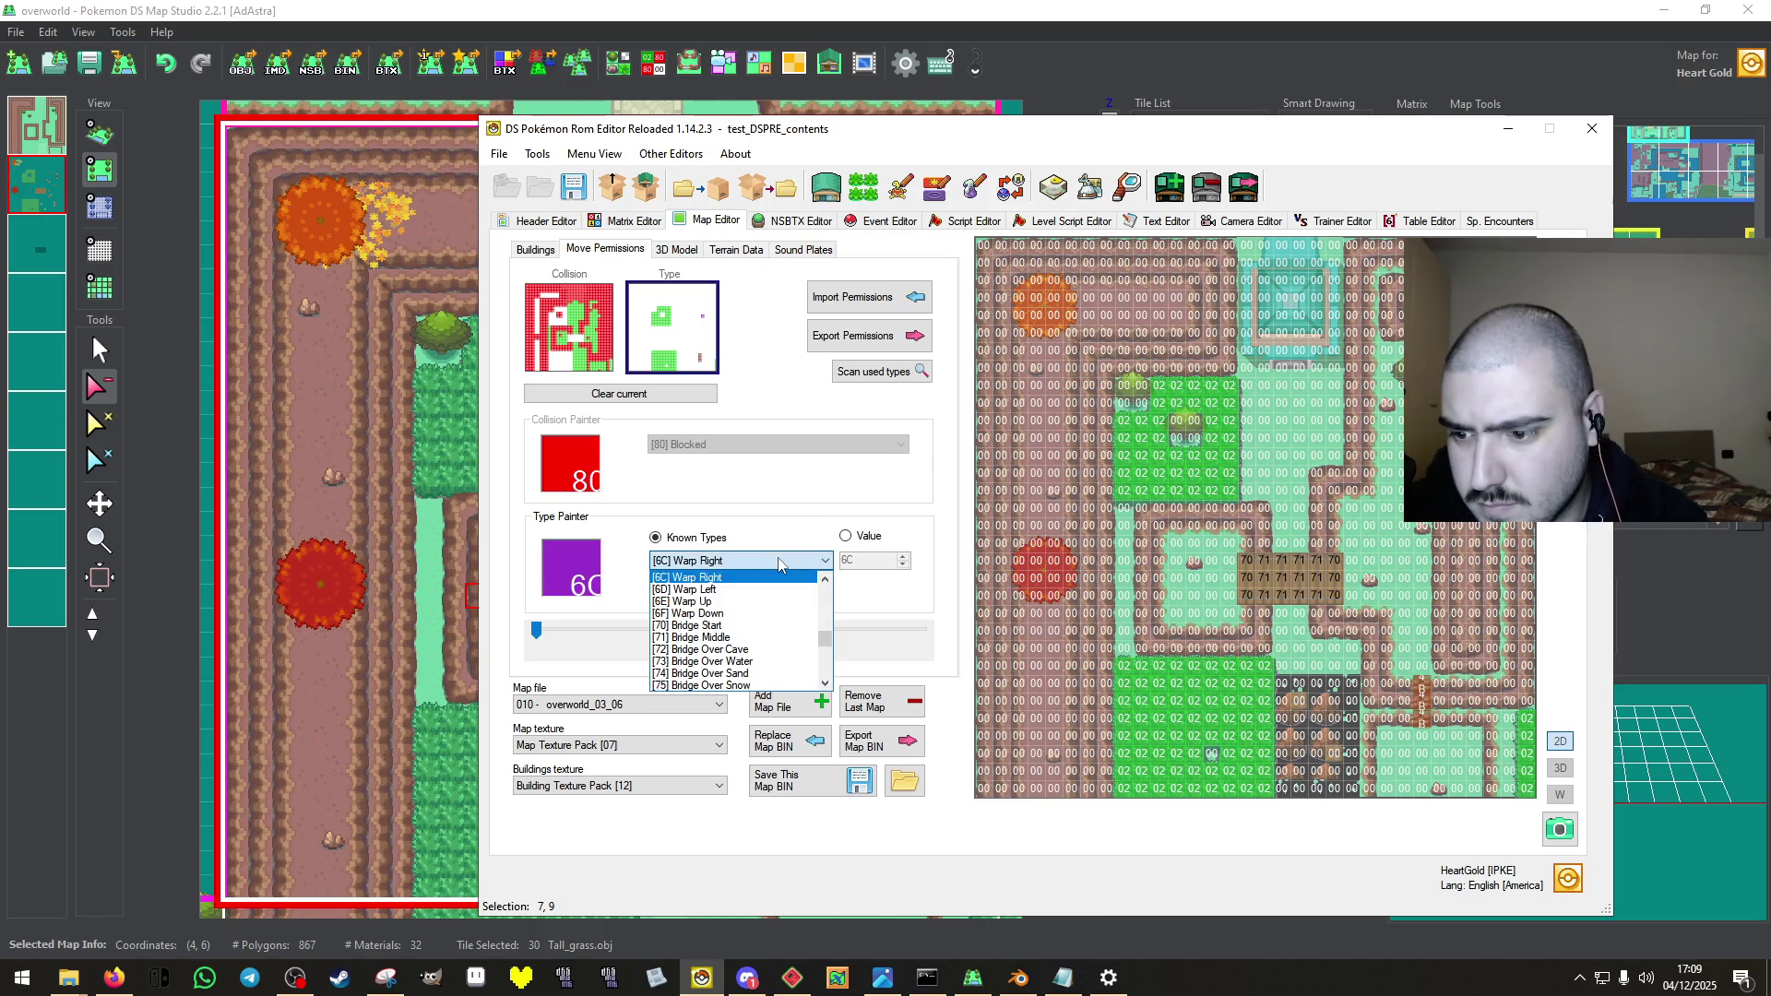
{"action": "left_click", "coordinate": [747, 611]}
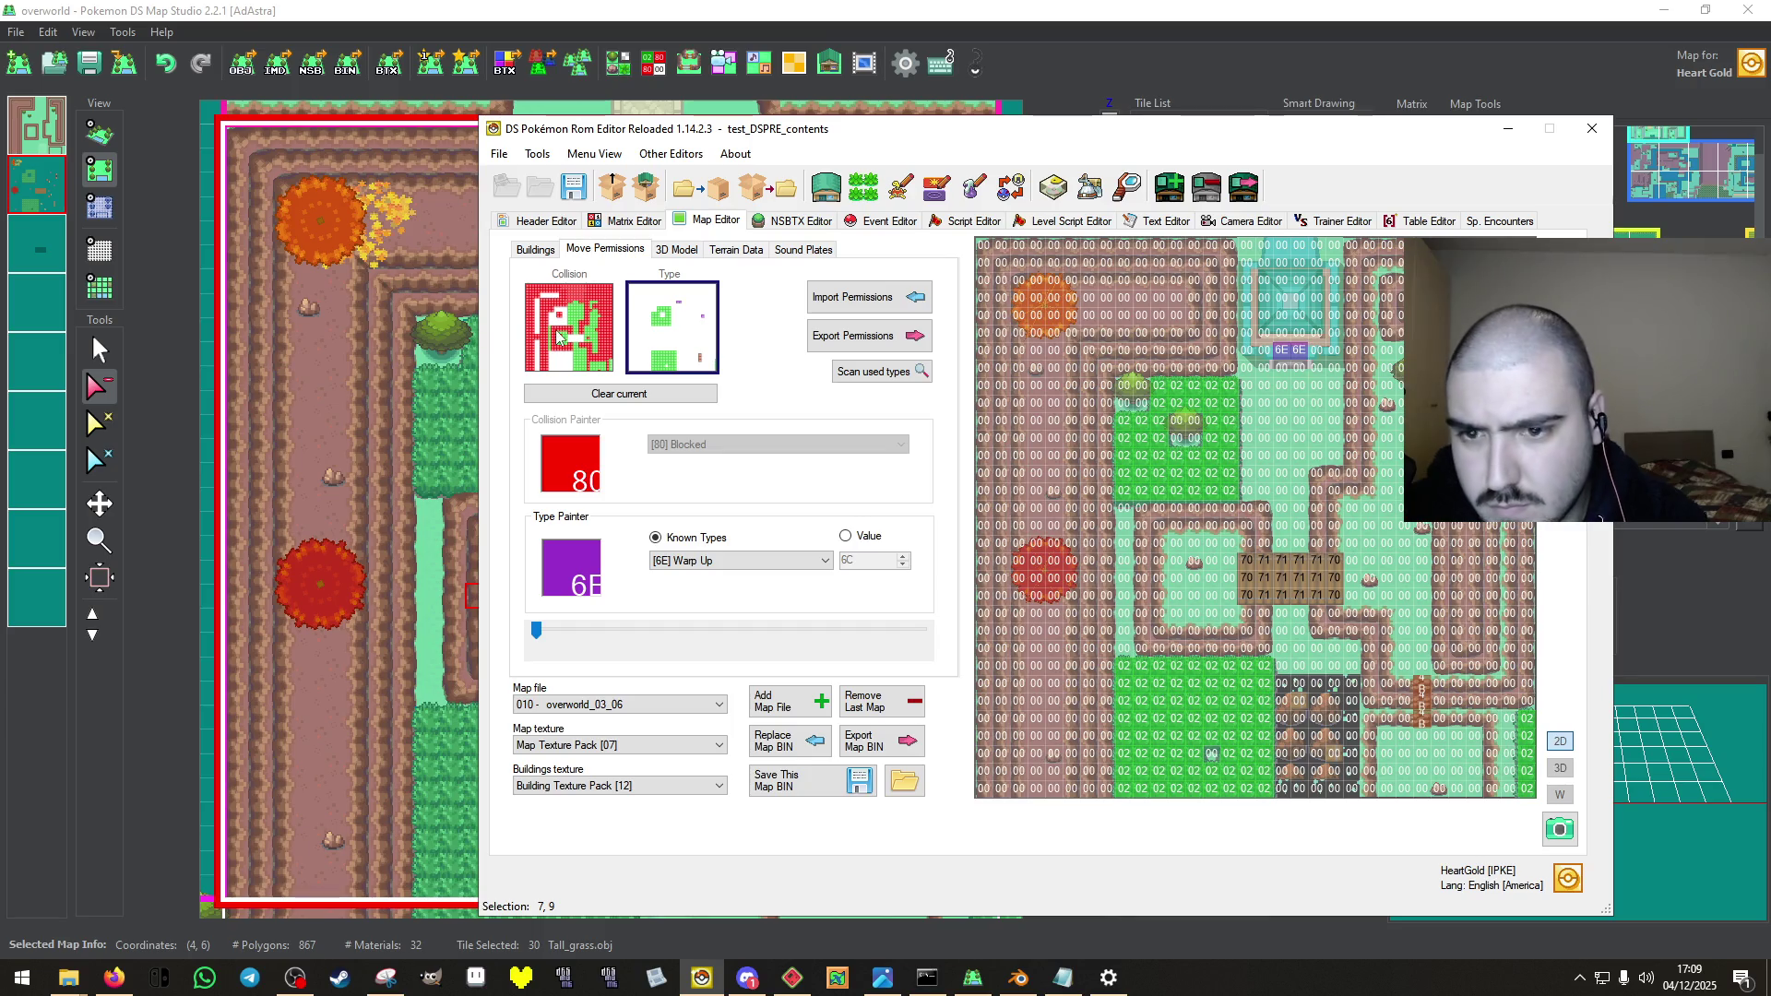
{"action": "left_click", "coordinate": [558, 336]}
{"action": "left_click", "coordinate": [581, 332]}
Save the map BIN and review the Buildings, 3D model, terrain and sound plate tabs.
{"action": "left_click", "coordinate": [817, 790]}
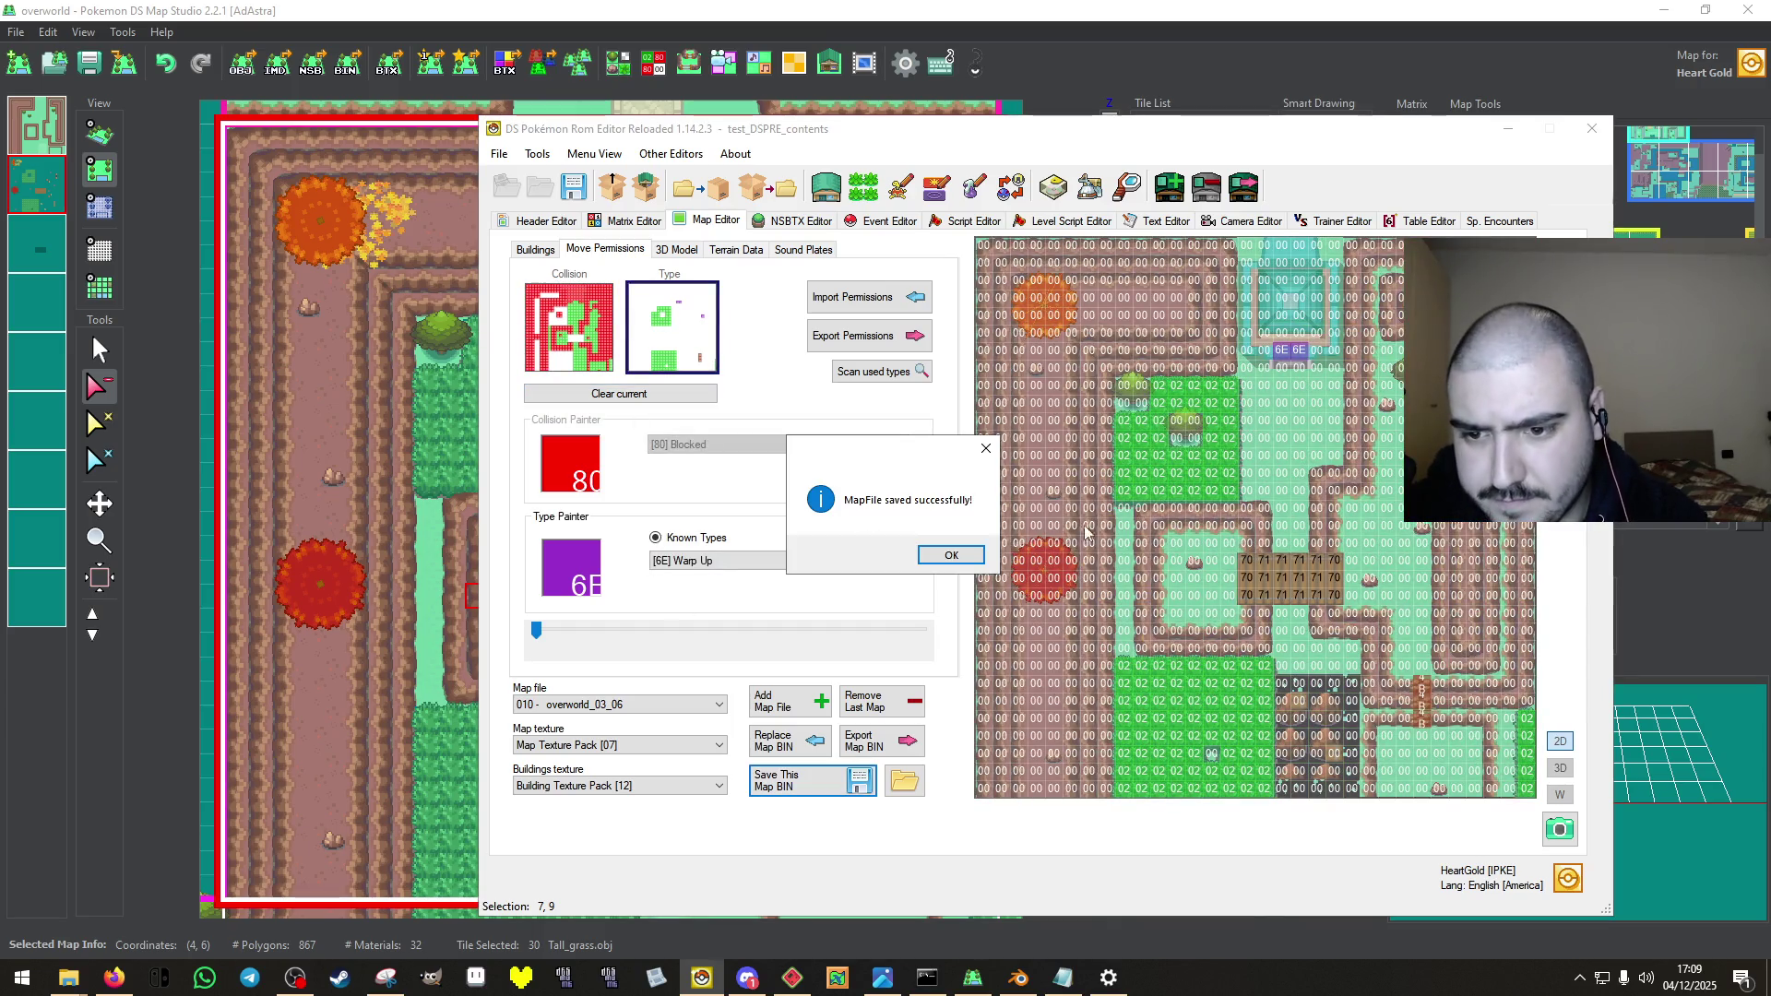
{"action": "left_click", "coordinate": [950, 556]}
{"action": "left_click", "coordinate": [535, 250]}
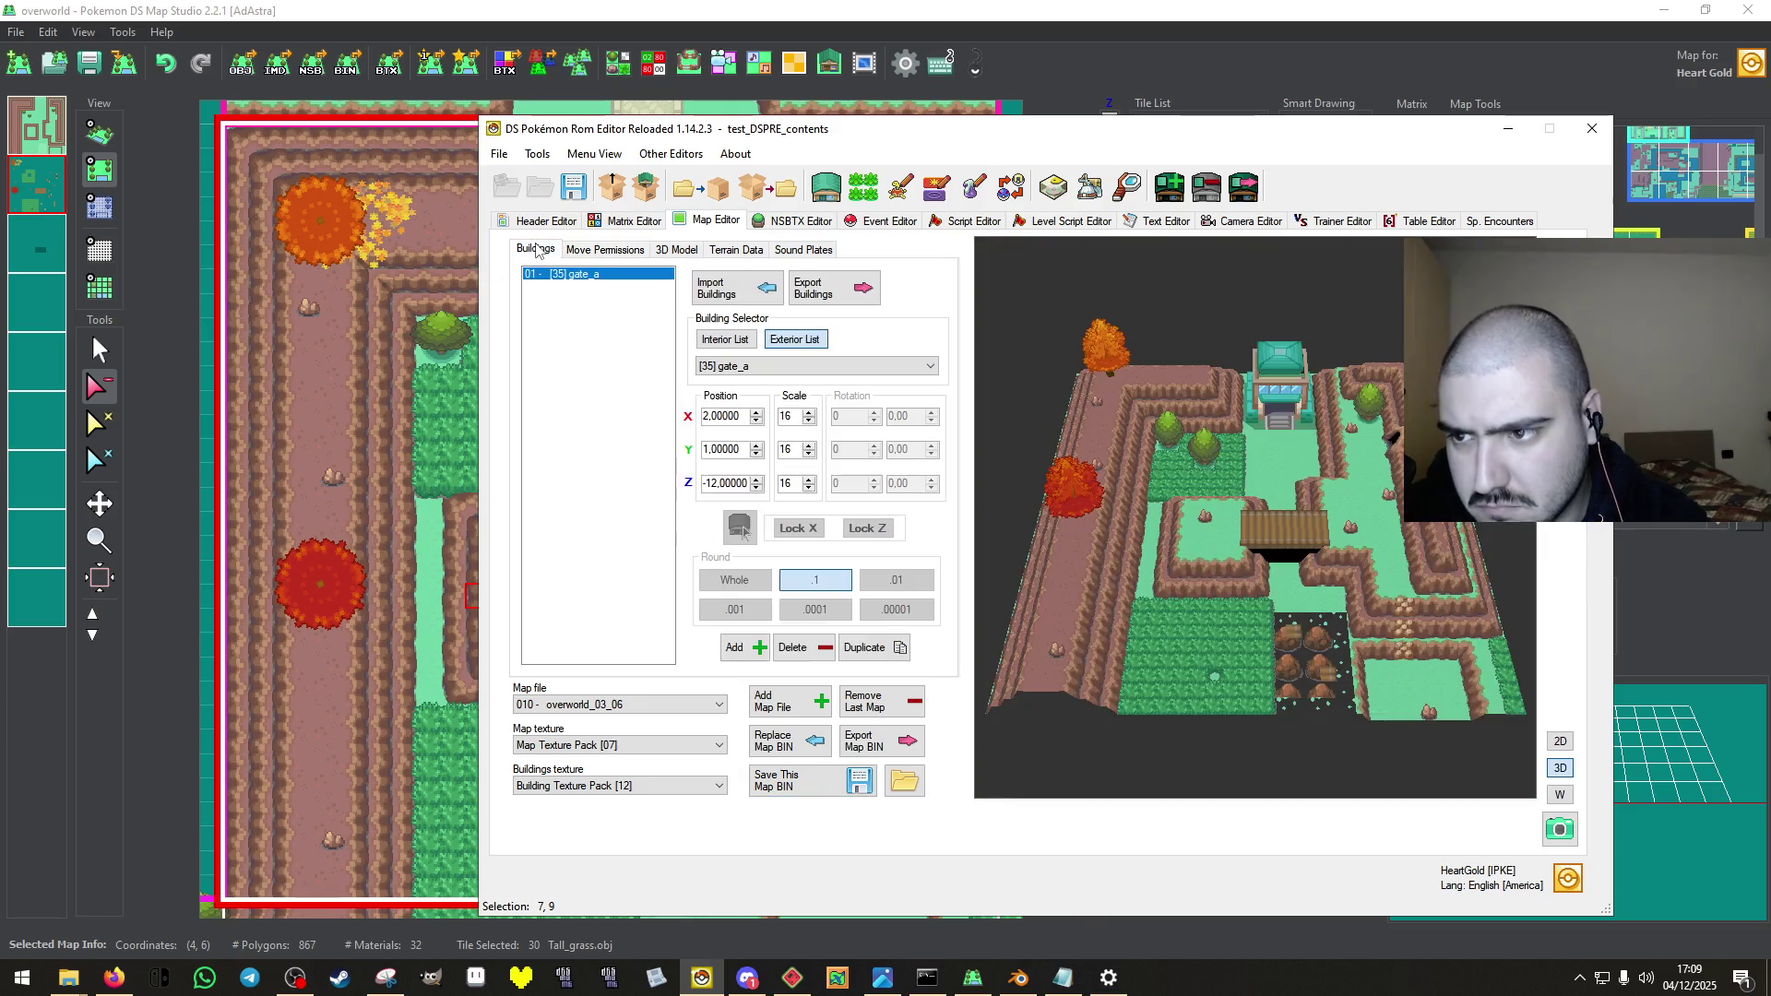
{"action": "left_click", "coordinate": [811, 782]}
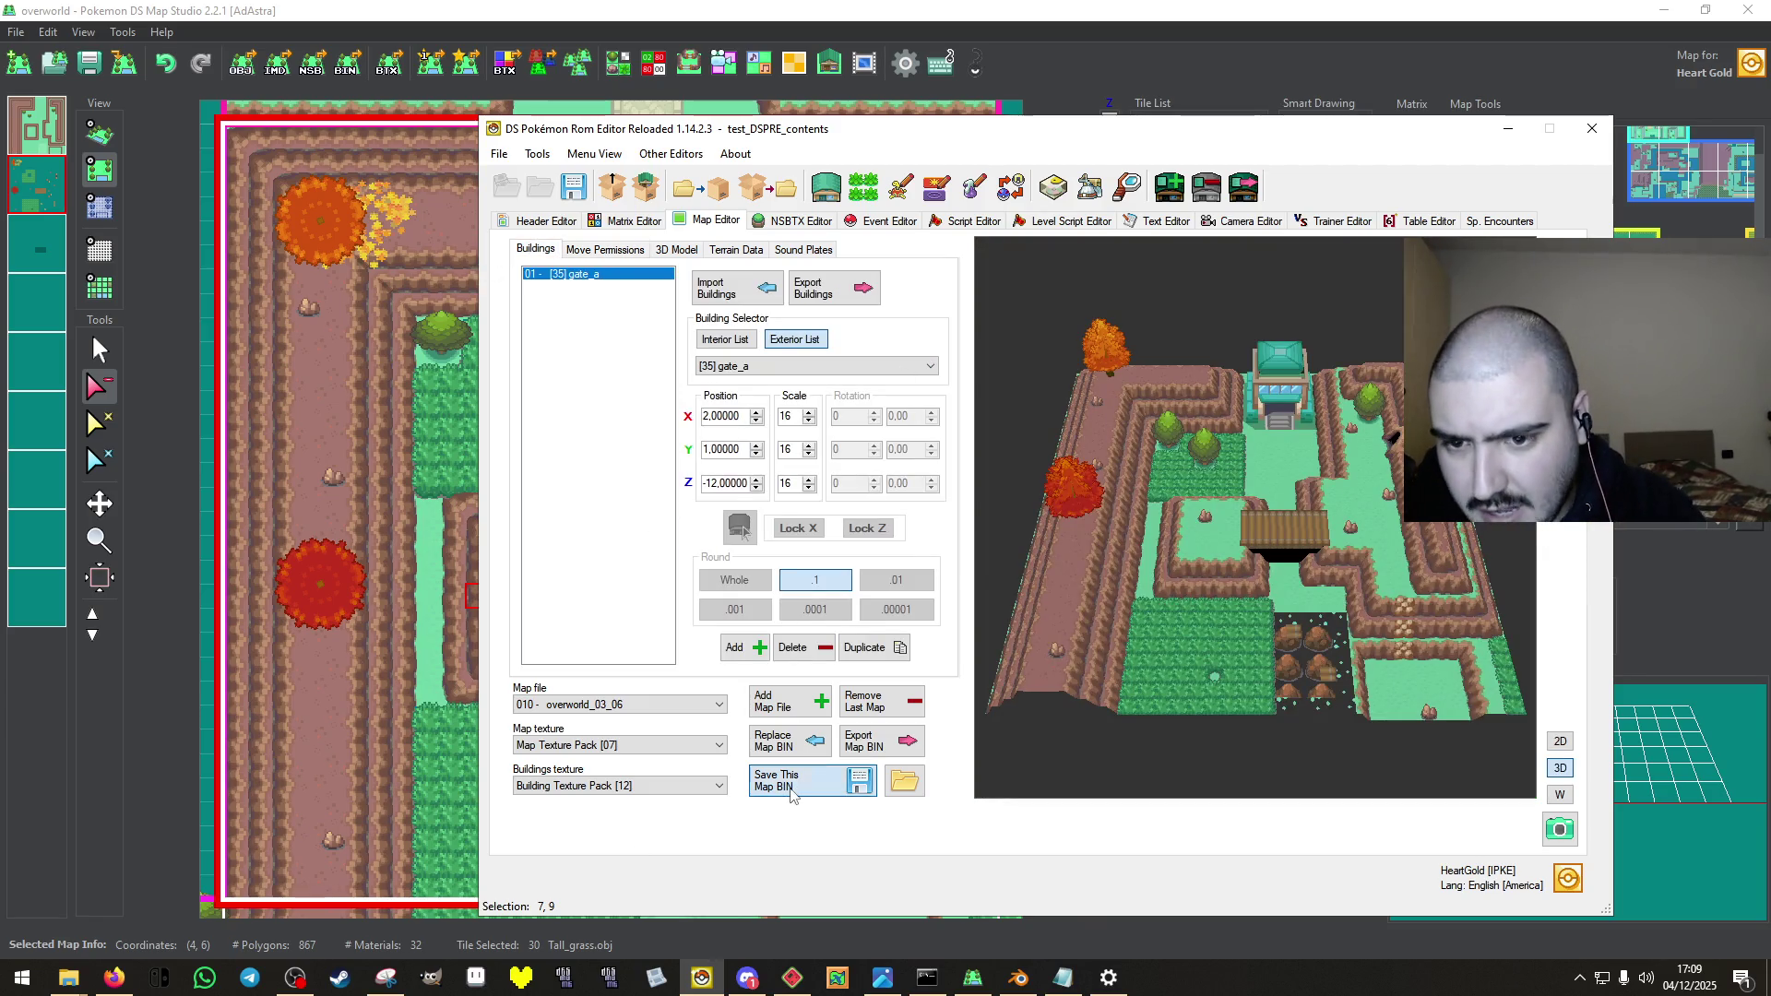
{"action": "left_click", "coordinate": [951, 557]}
{"action": "left_click", "coordinate": [590, 252]}
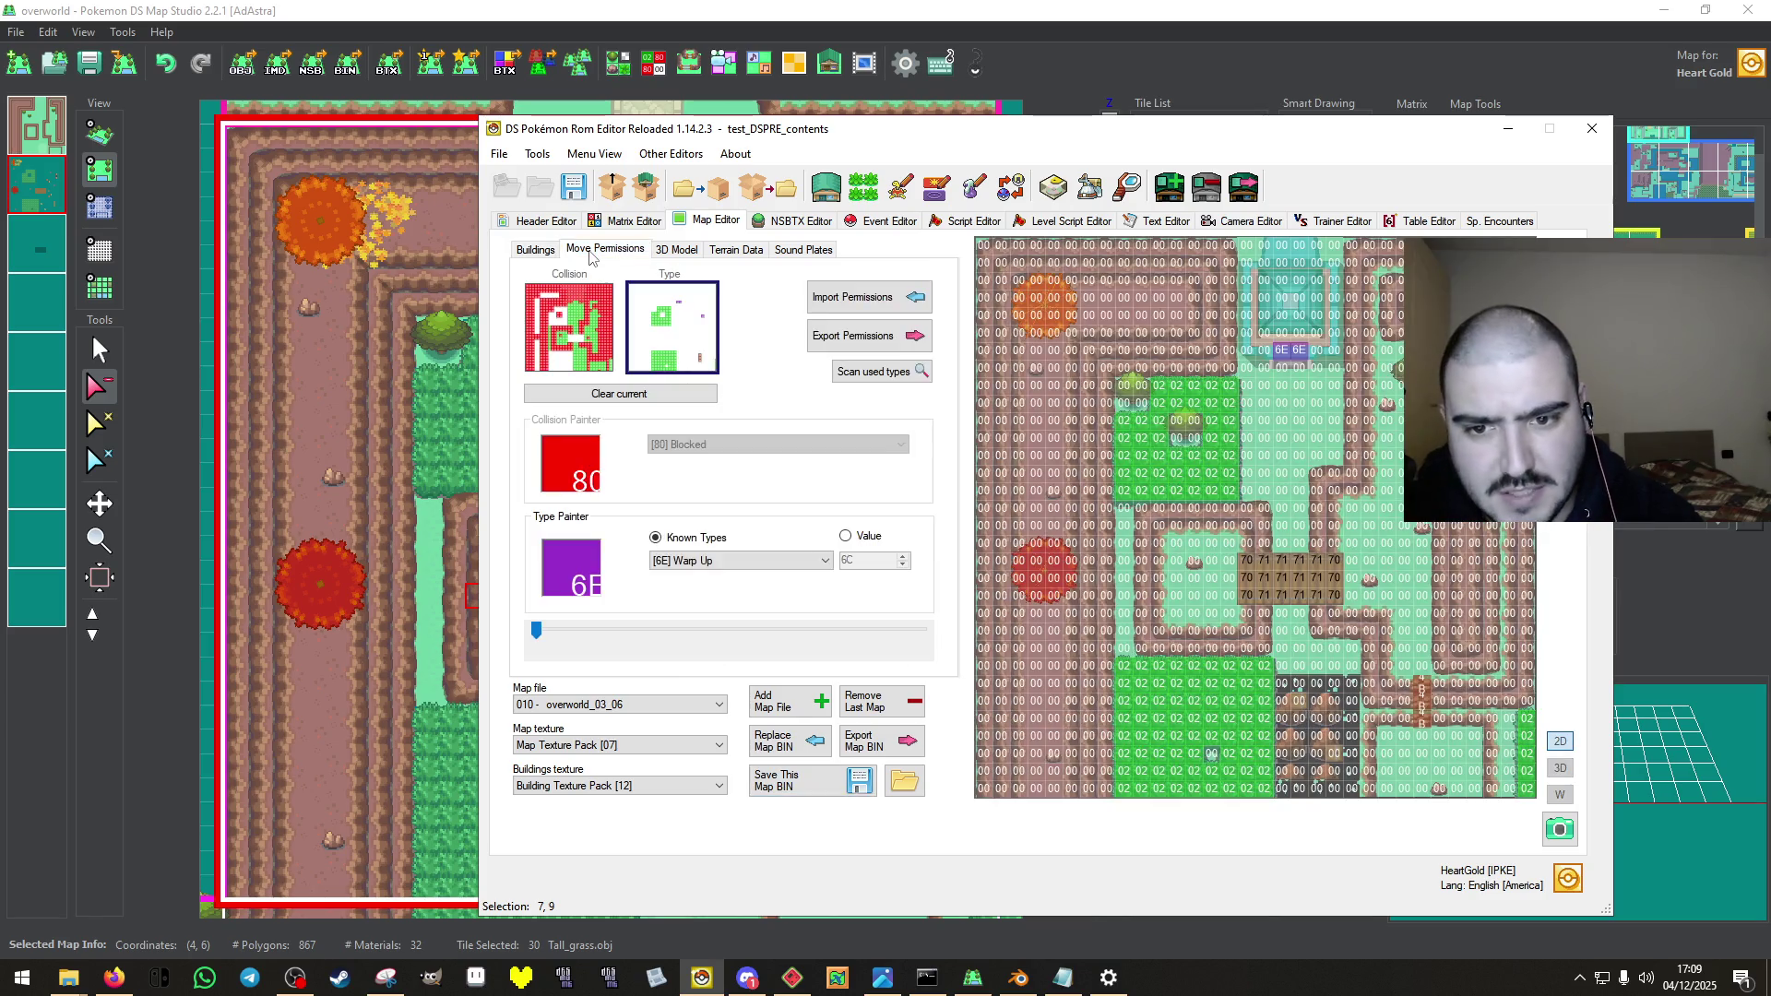
{"action": "left_click", "coordinate": [687, 250]}
{"action": "left_click", "coordinate": [737, 250]}
{"action": "left_click", "coordinate": [784, 249]}
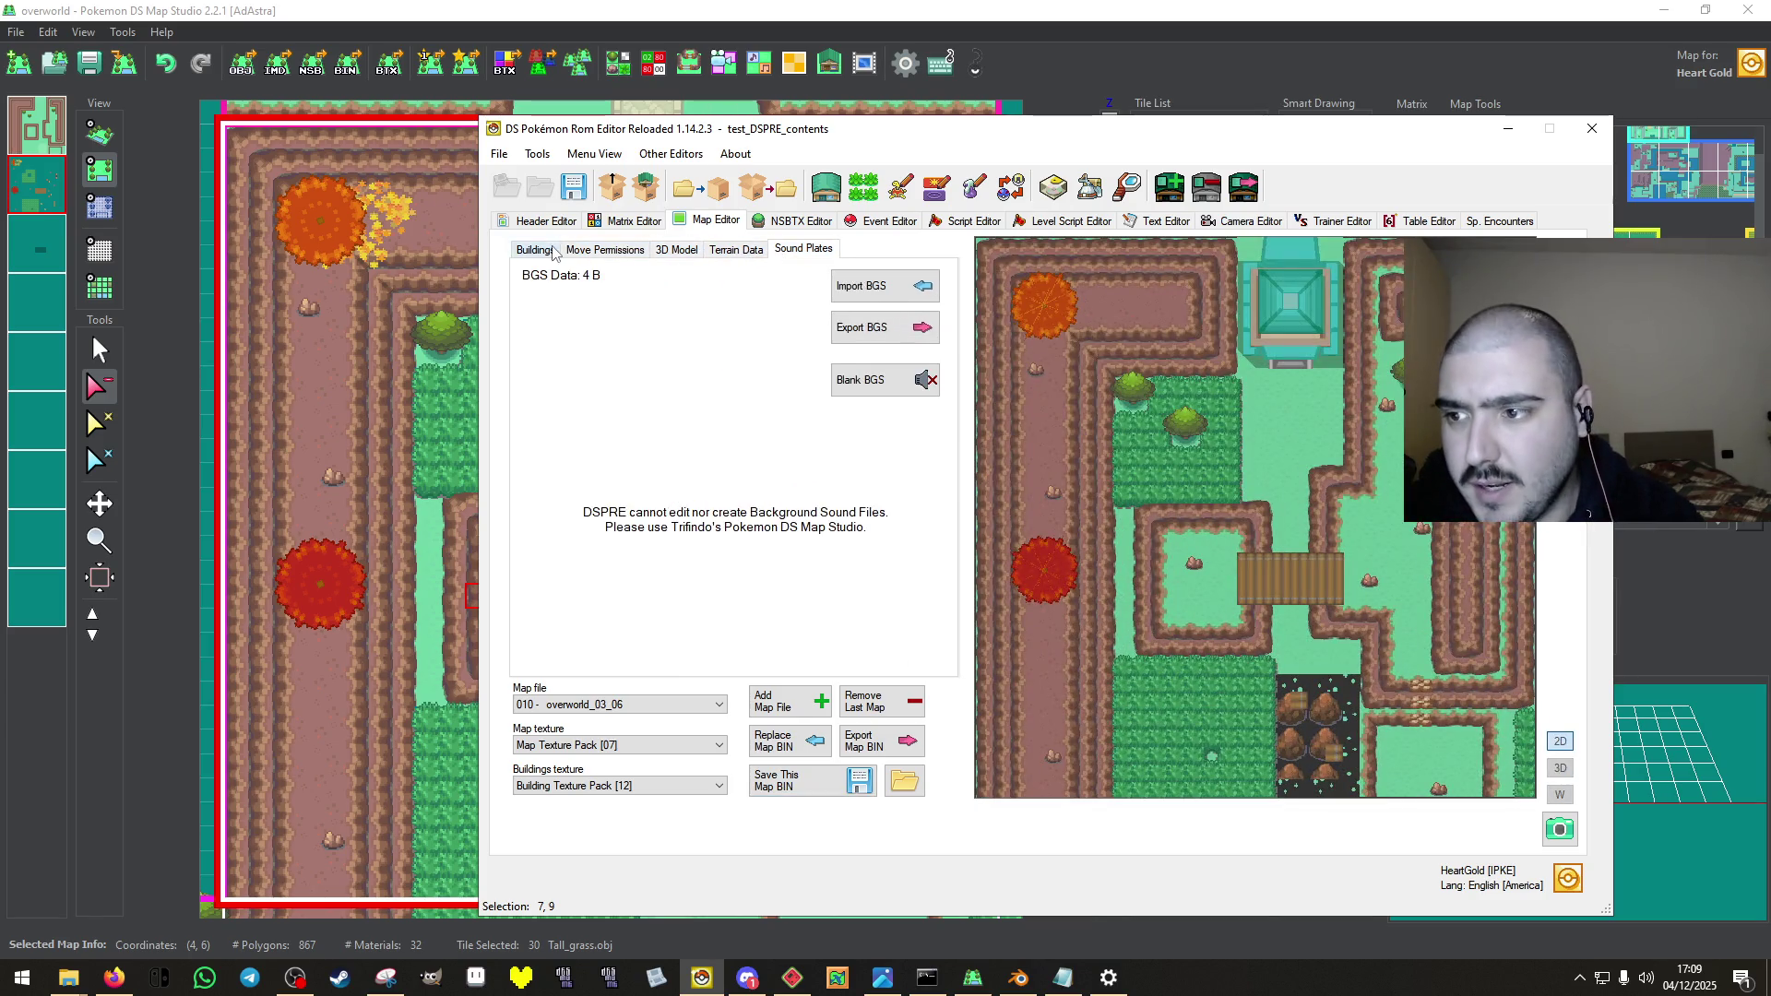
{"action": "left_click", "coordinate": [548, 250]}
{"action": "left_click", "coordinate": [627, 223]}
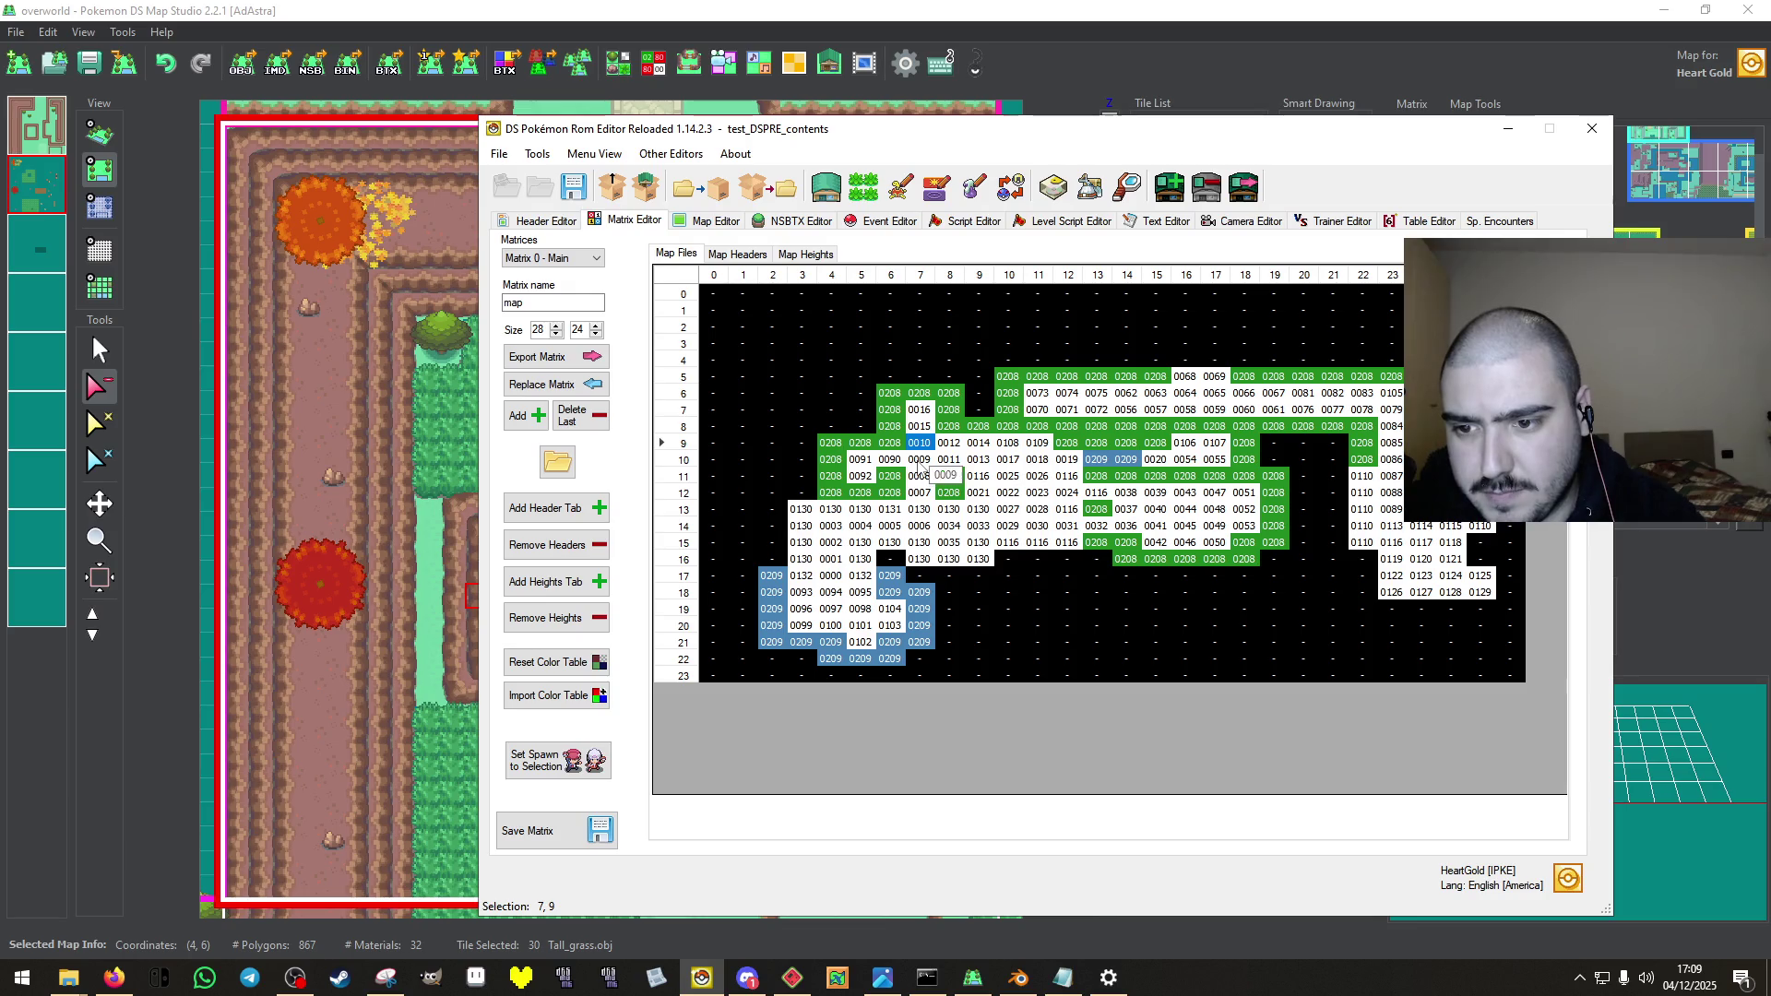
Replace map 0009 overworld_03_07 with overworld_04_07.bin and save the map BIN.
{"action": "double_click", "coordinate": [919, 463]}
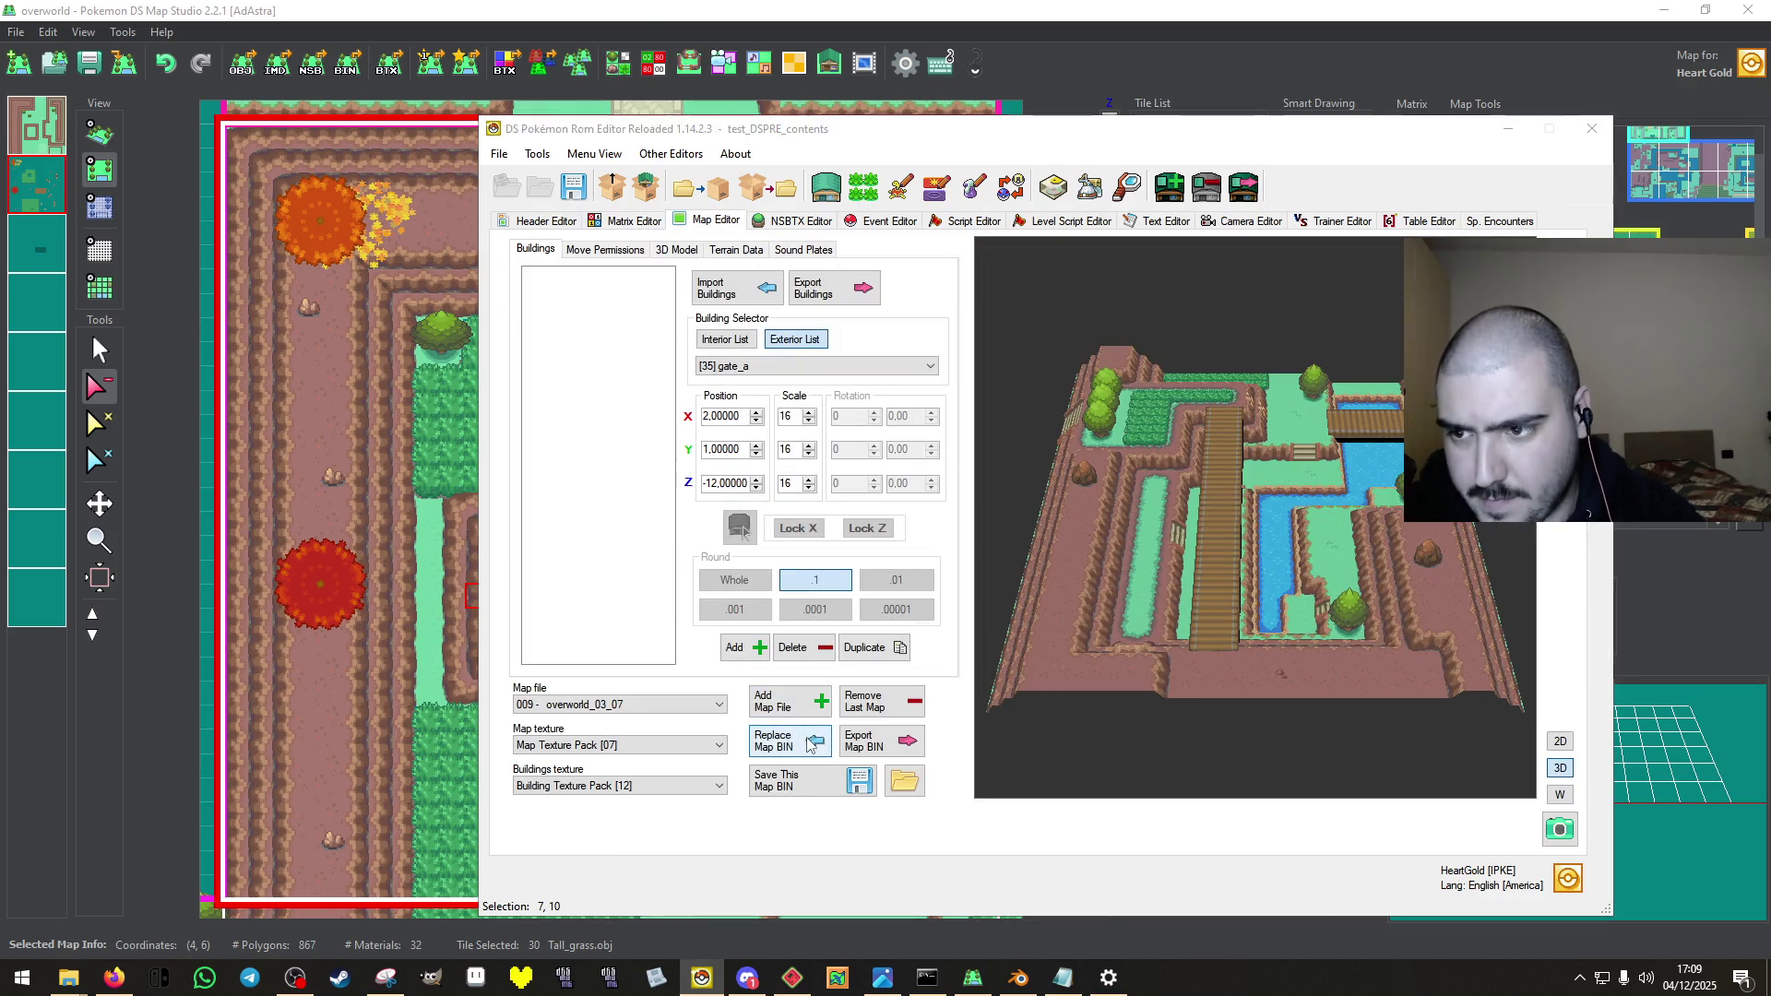
{"action": "left_click", "coordinate": [809, 745]}
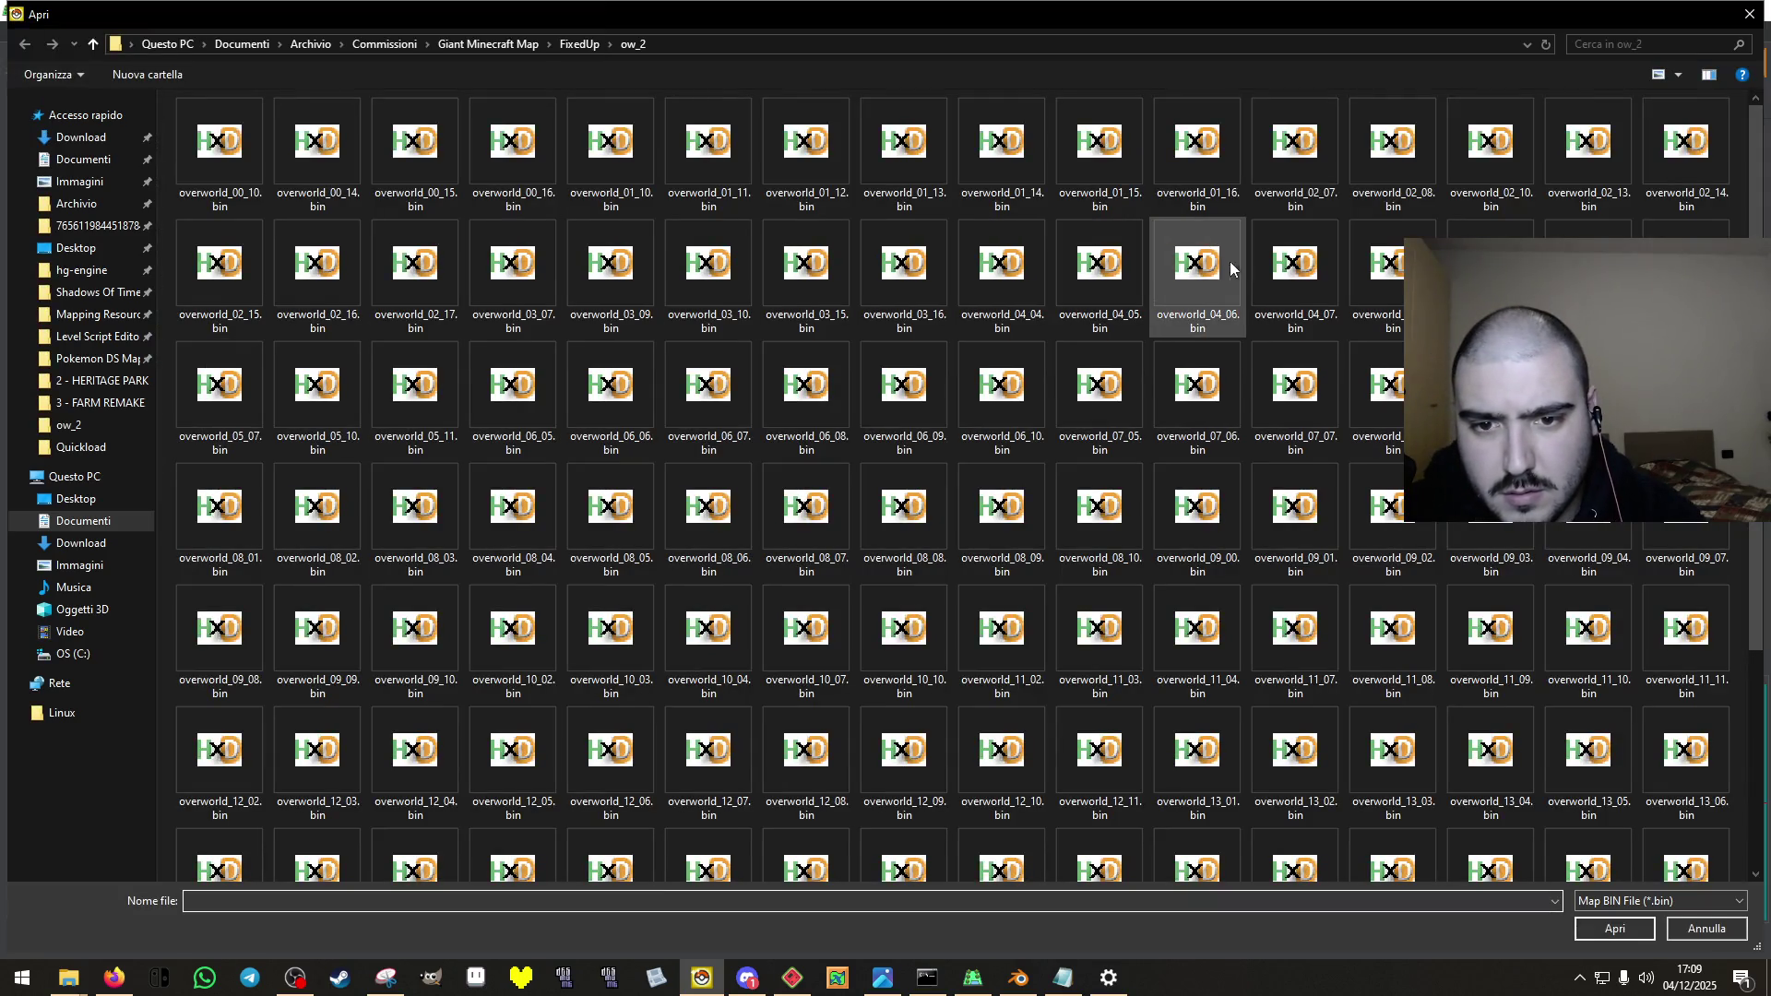
{"action": "left_click", "coordinate": [1291, 268]}
{"action": "left_click", "coordinate": [1640, 934]}
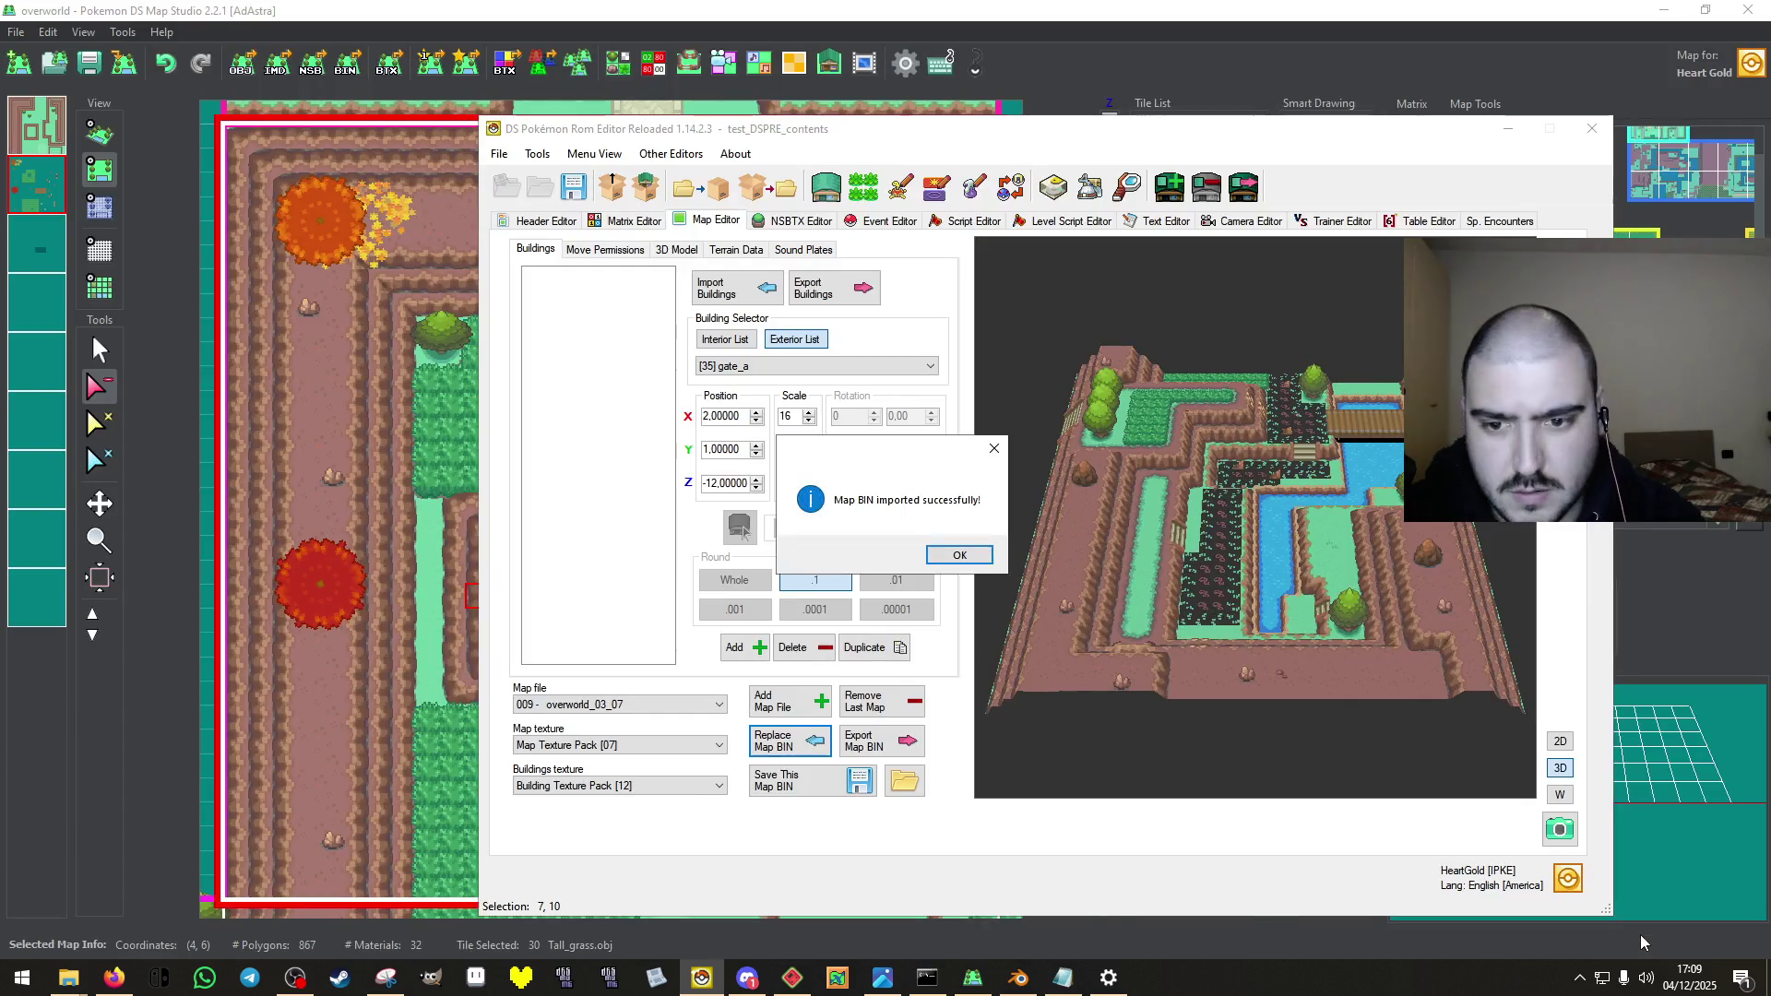
{"action": "left_click", "coordinate": [983, 561]}
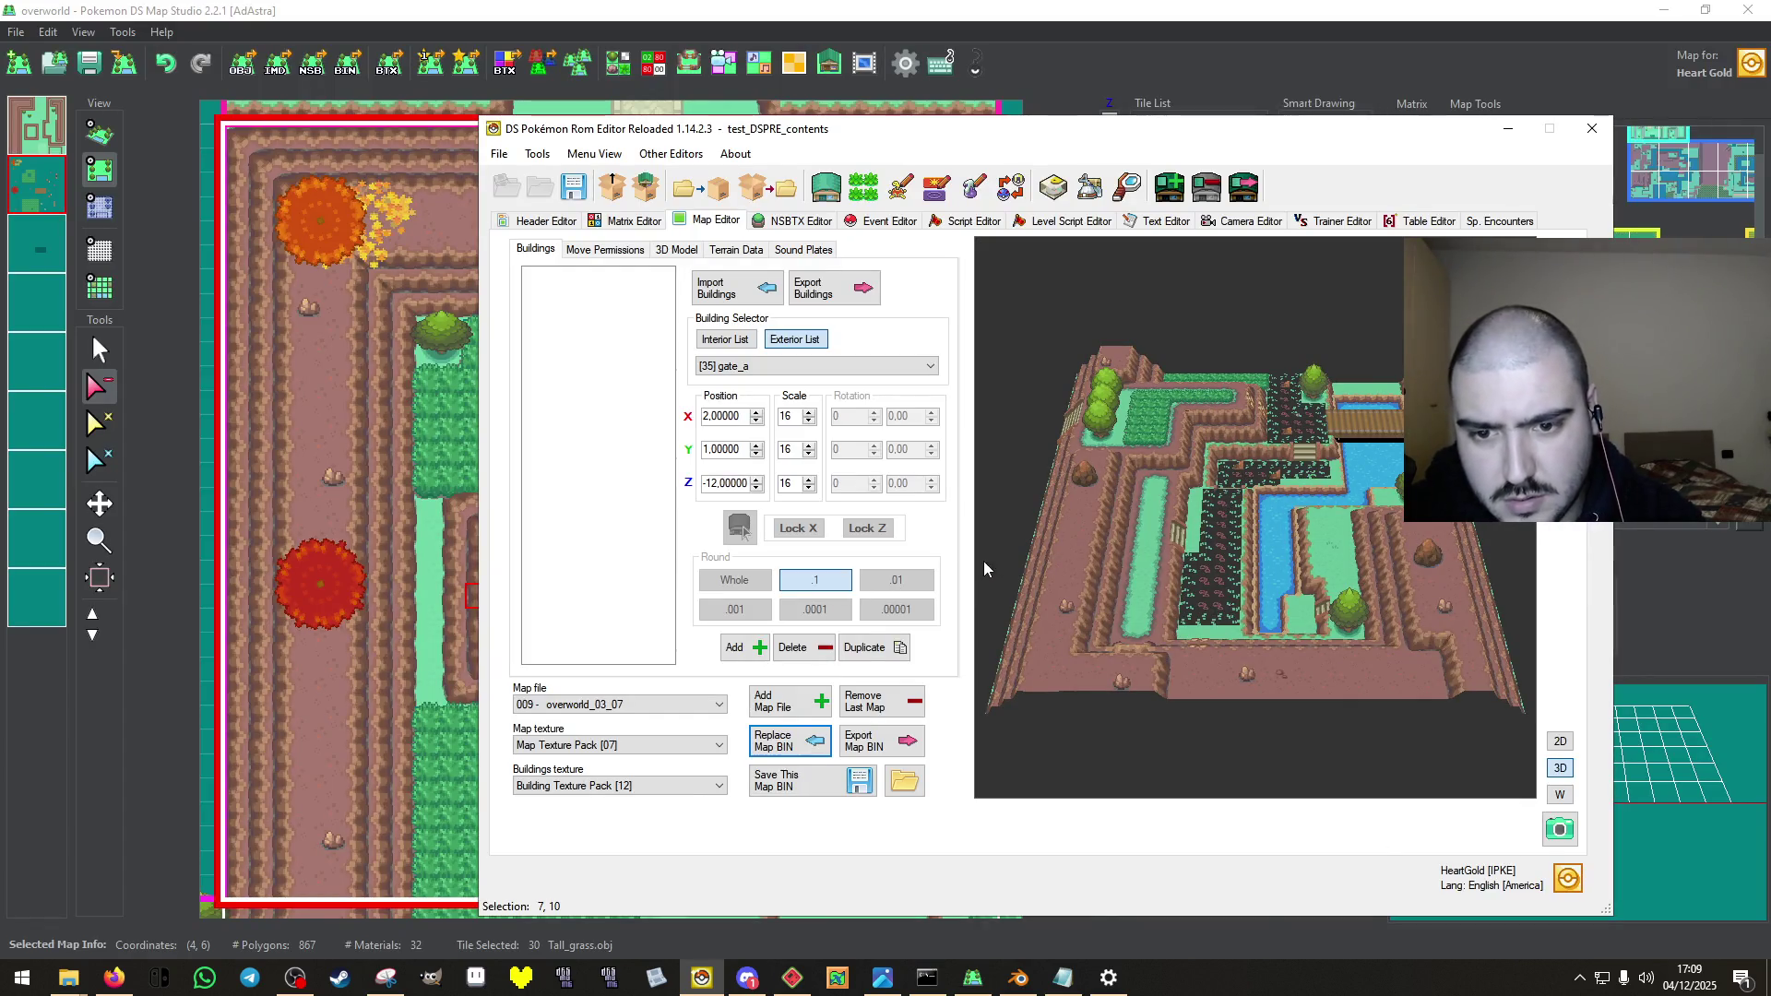
{"action": "left_click", "coordinate": [798, 786]}
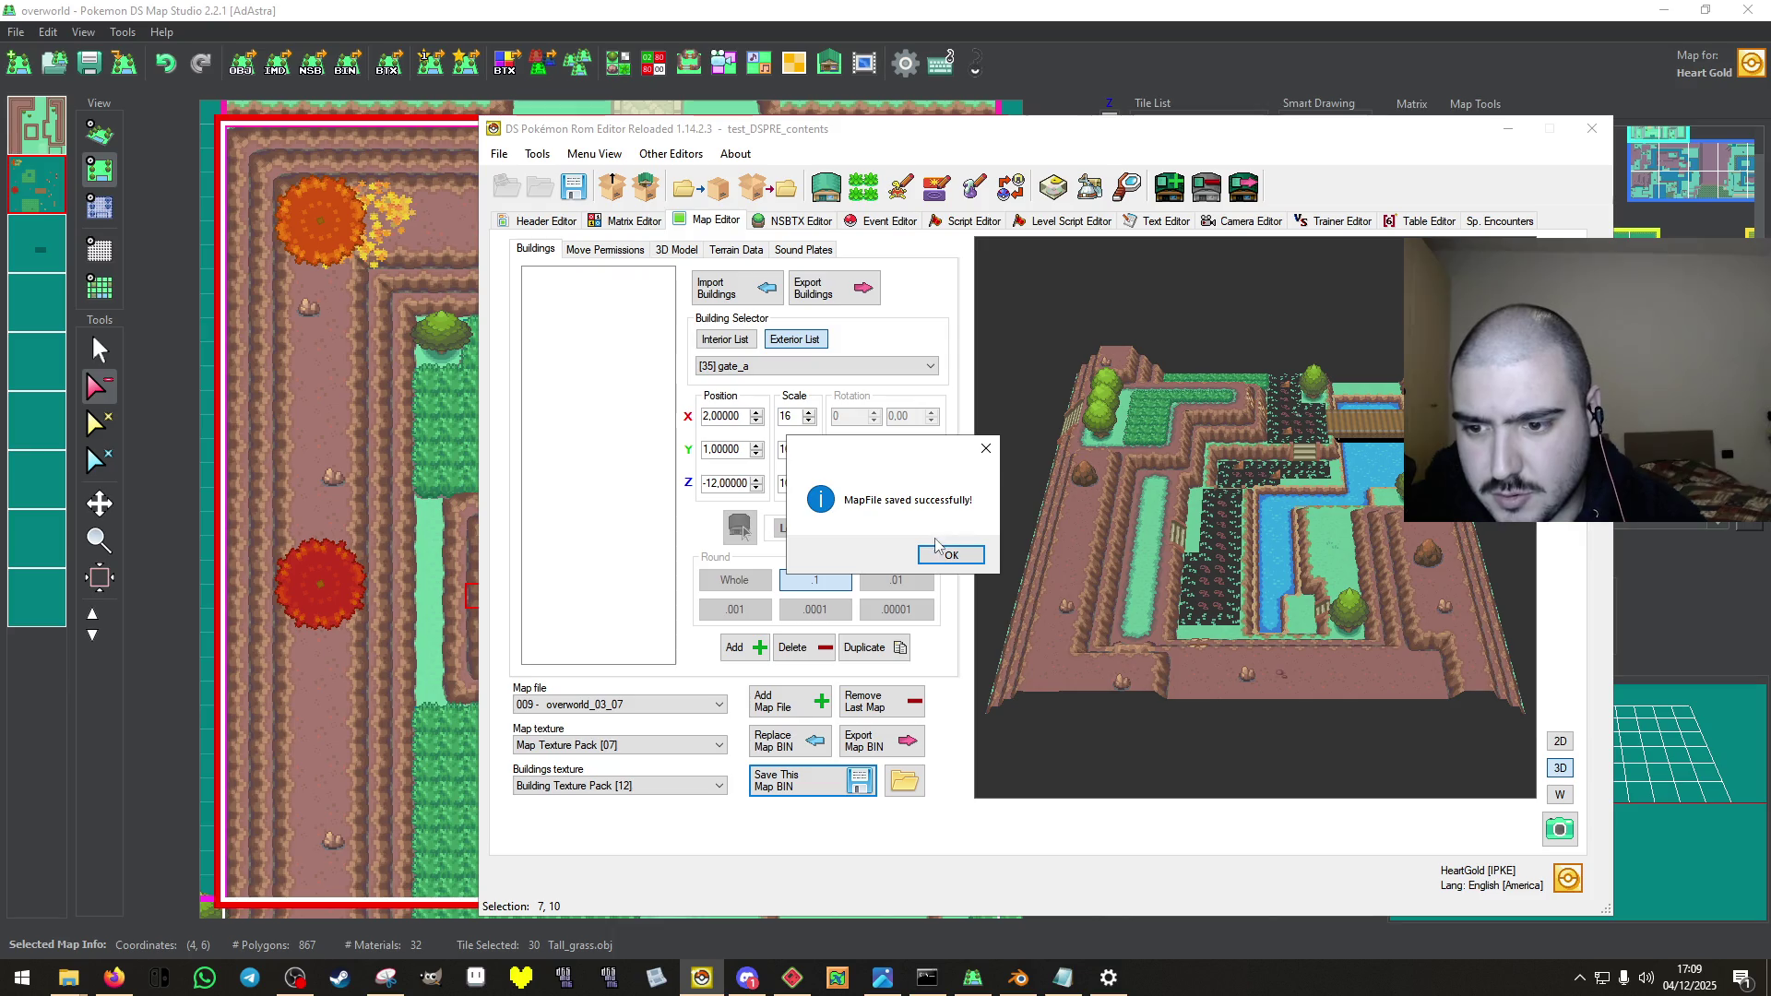
{"action": "left_click", "coordinate": [949, 558]}
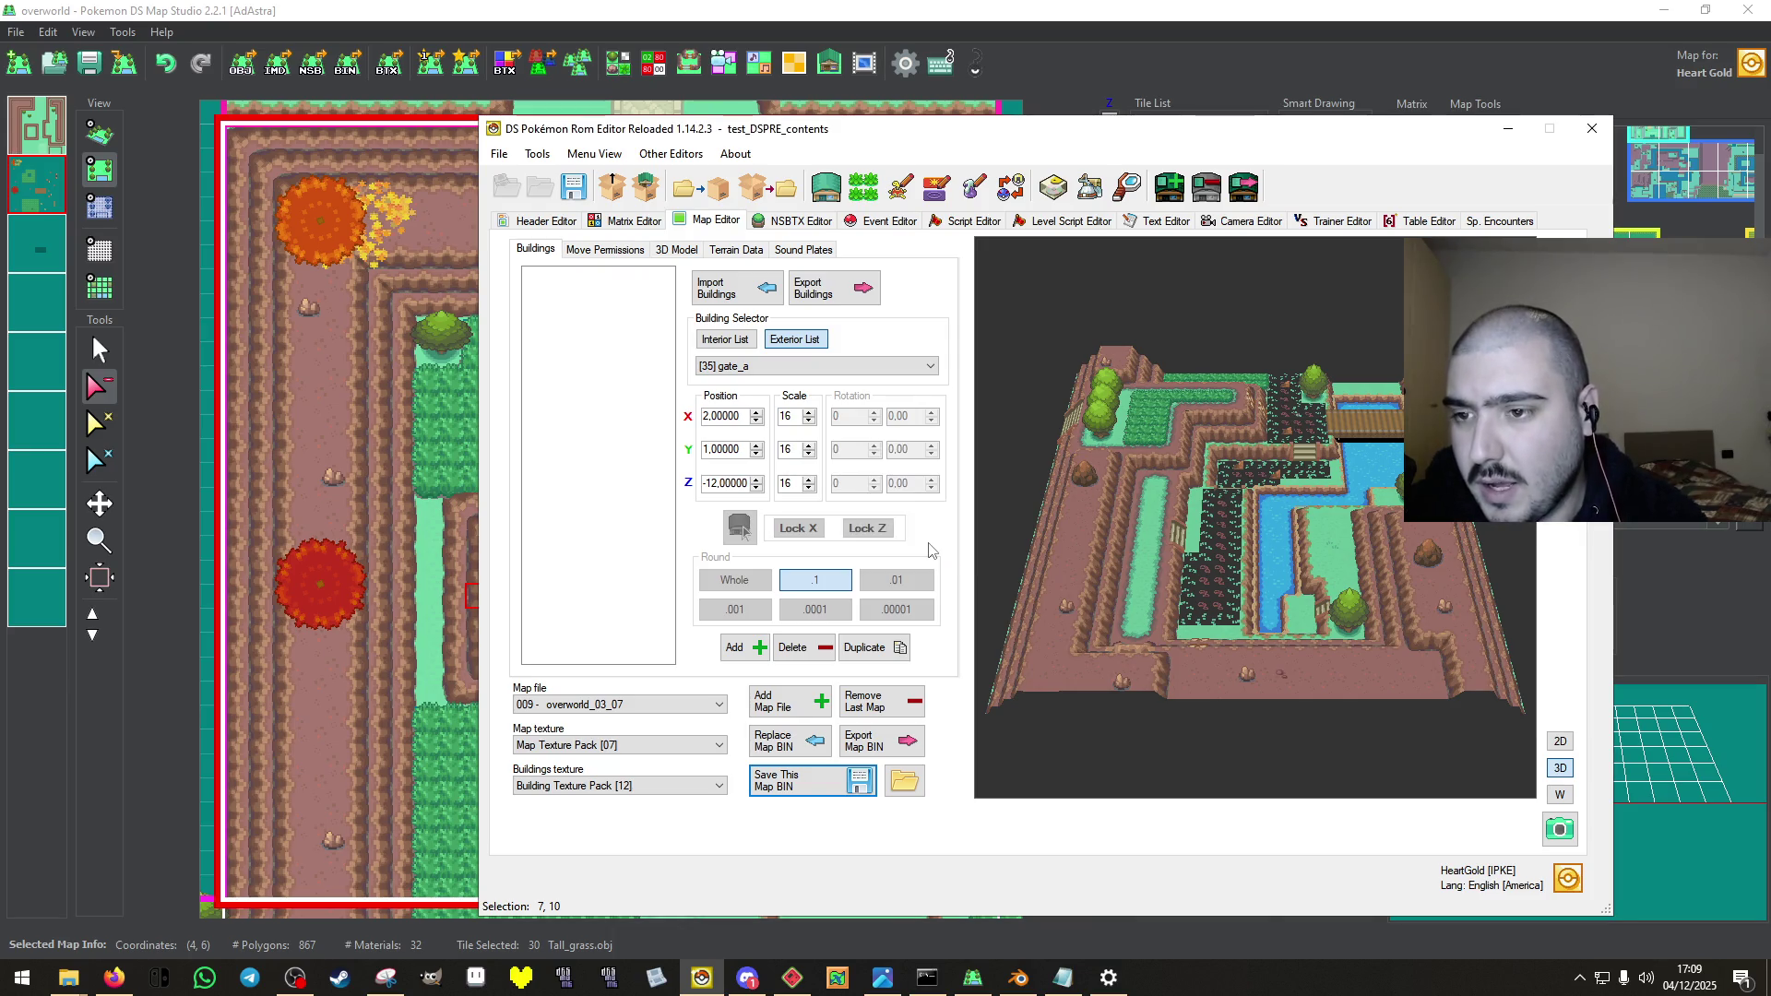
Export Texture Pack 7 as an NSBTX file into the 3 - FARM REMAKE folder.
{"action": "left_click", "coordinate": [793, 222]}
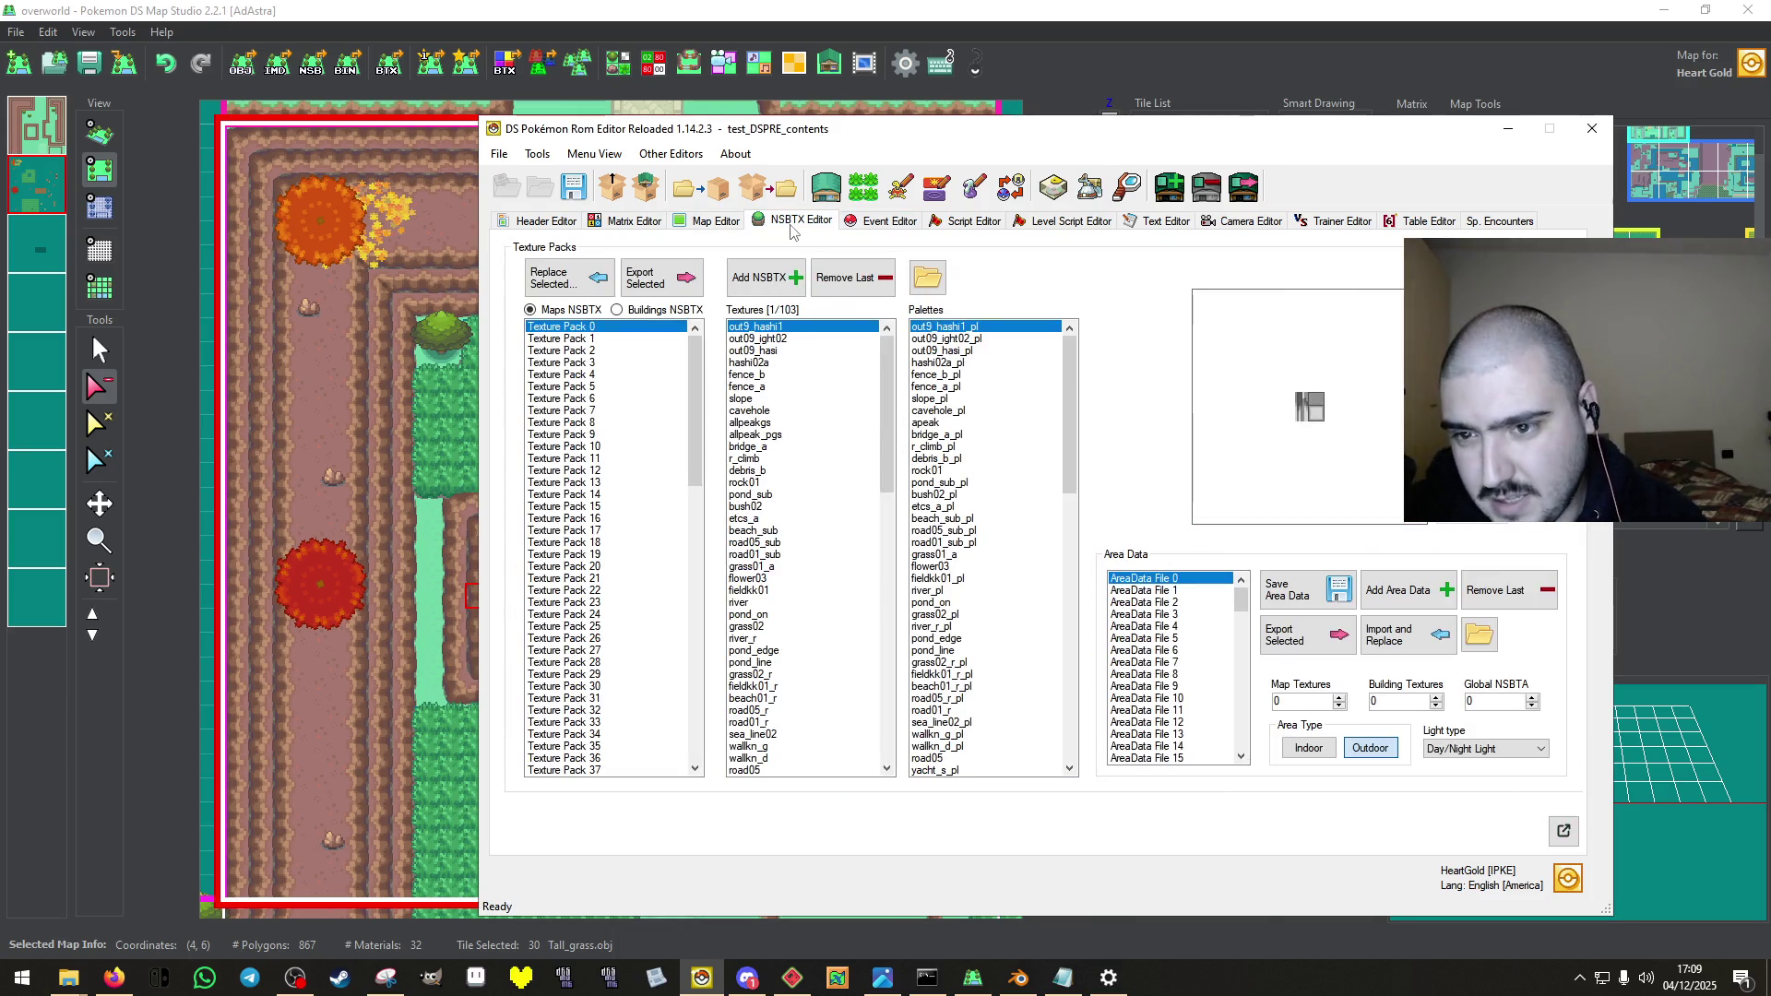
{"action": "left_click", "coordinate": [551, 223]}
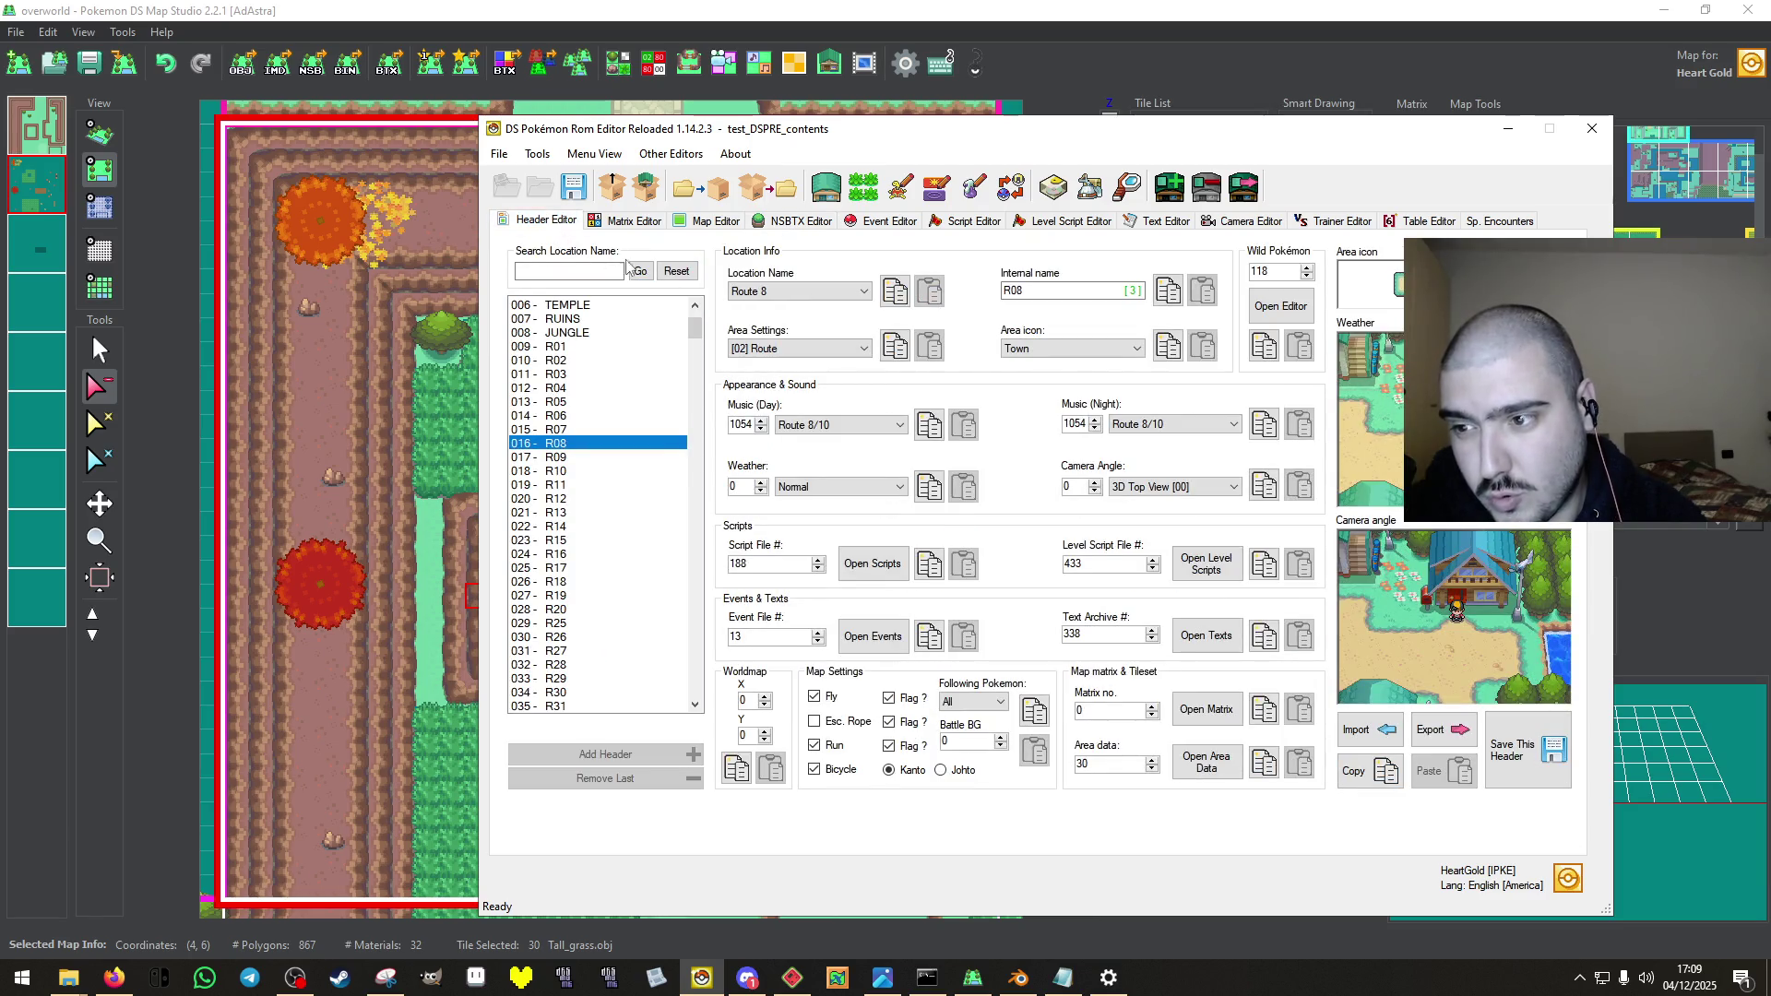
{"action": "left_click", "coordinate": [572, 378]}
{"action": "left_click", "coordinate": [1215, 771]}
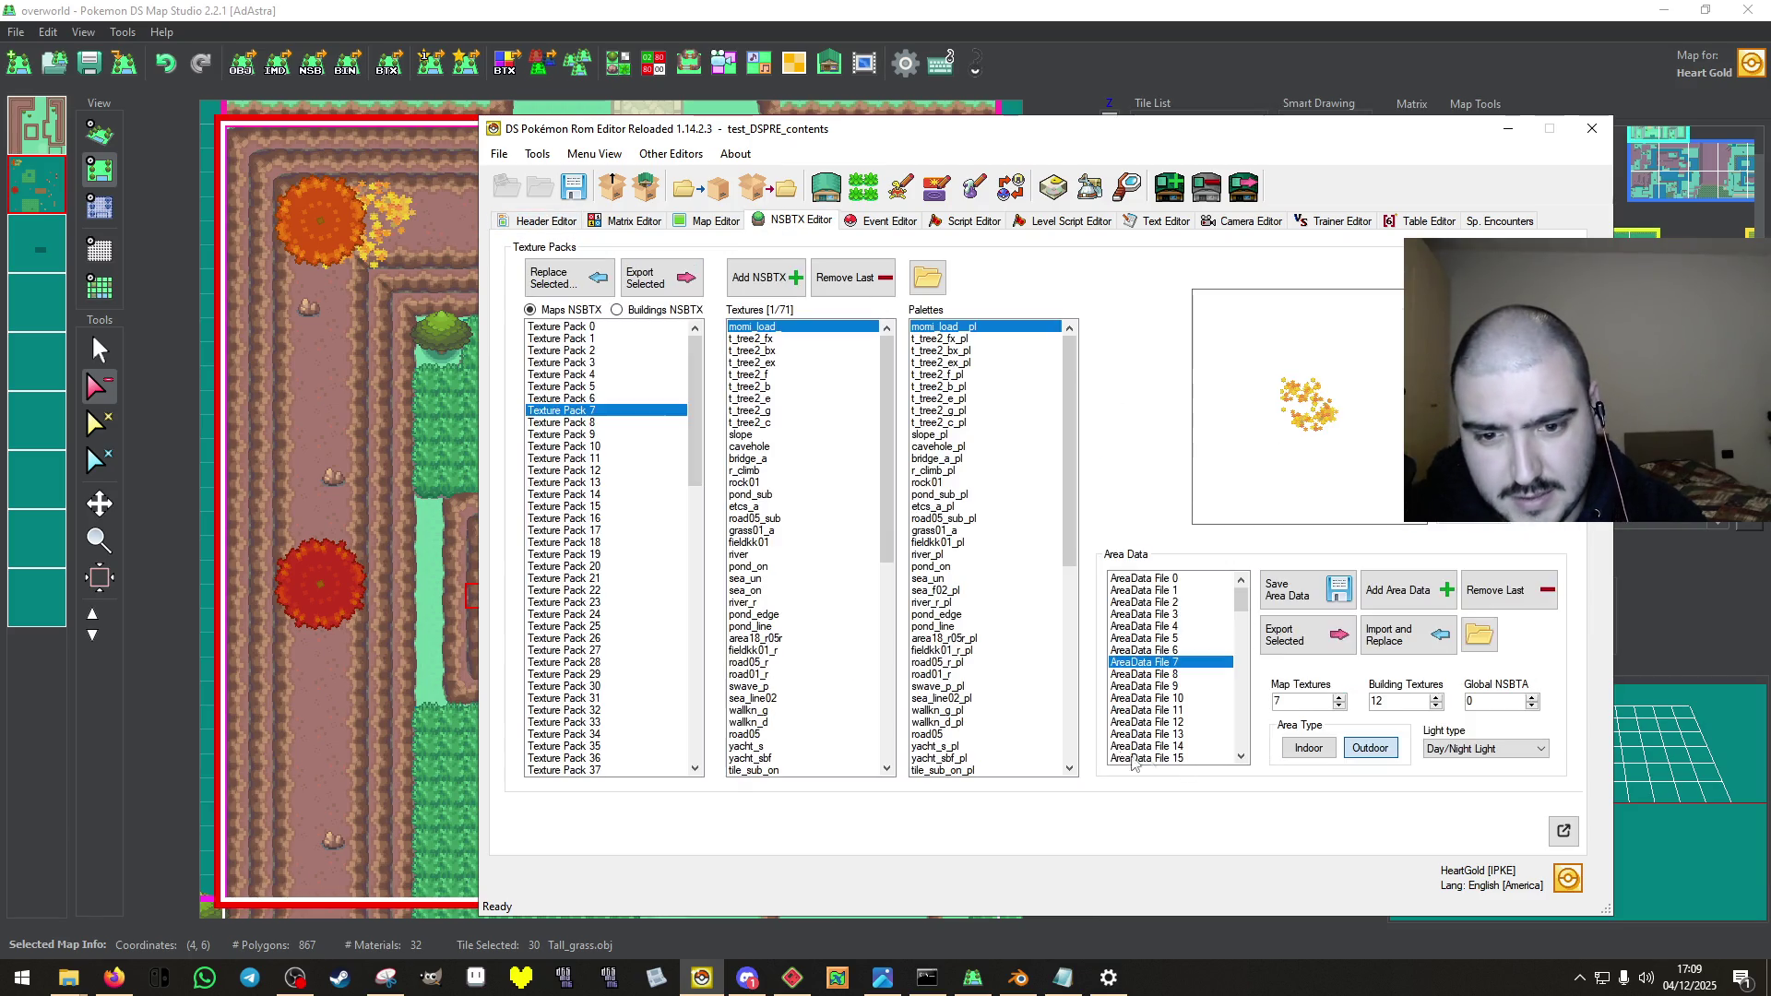
{"action": "left_click", "coordinate": [662, 274]}
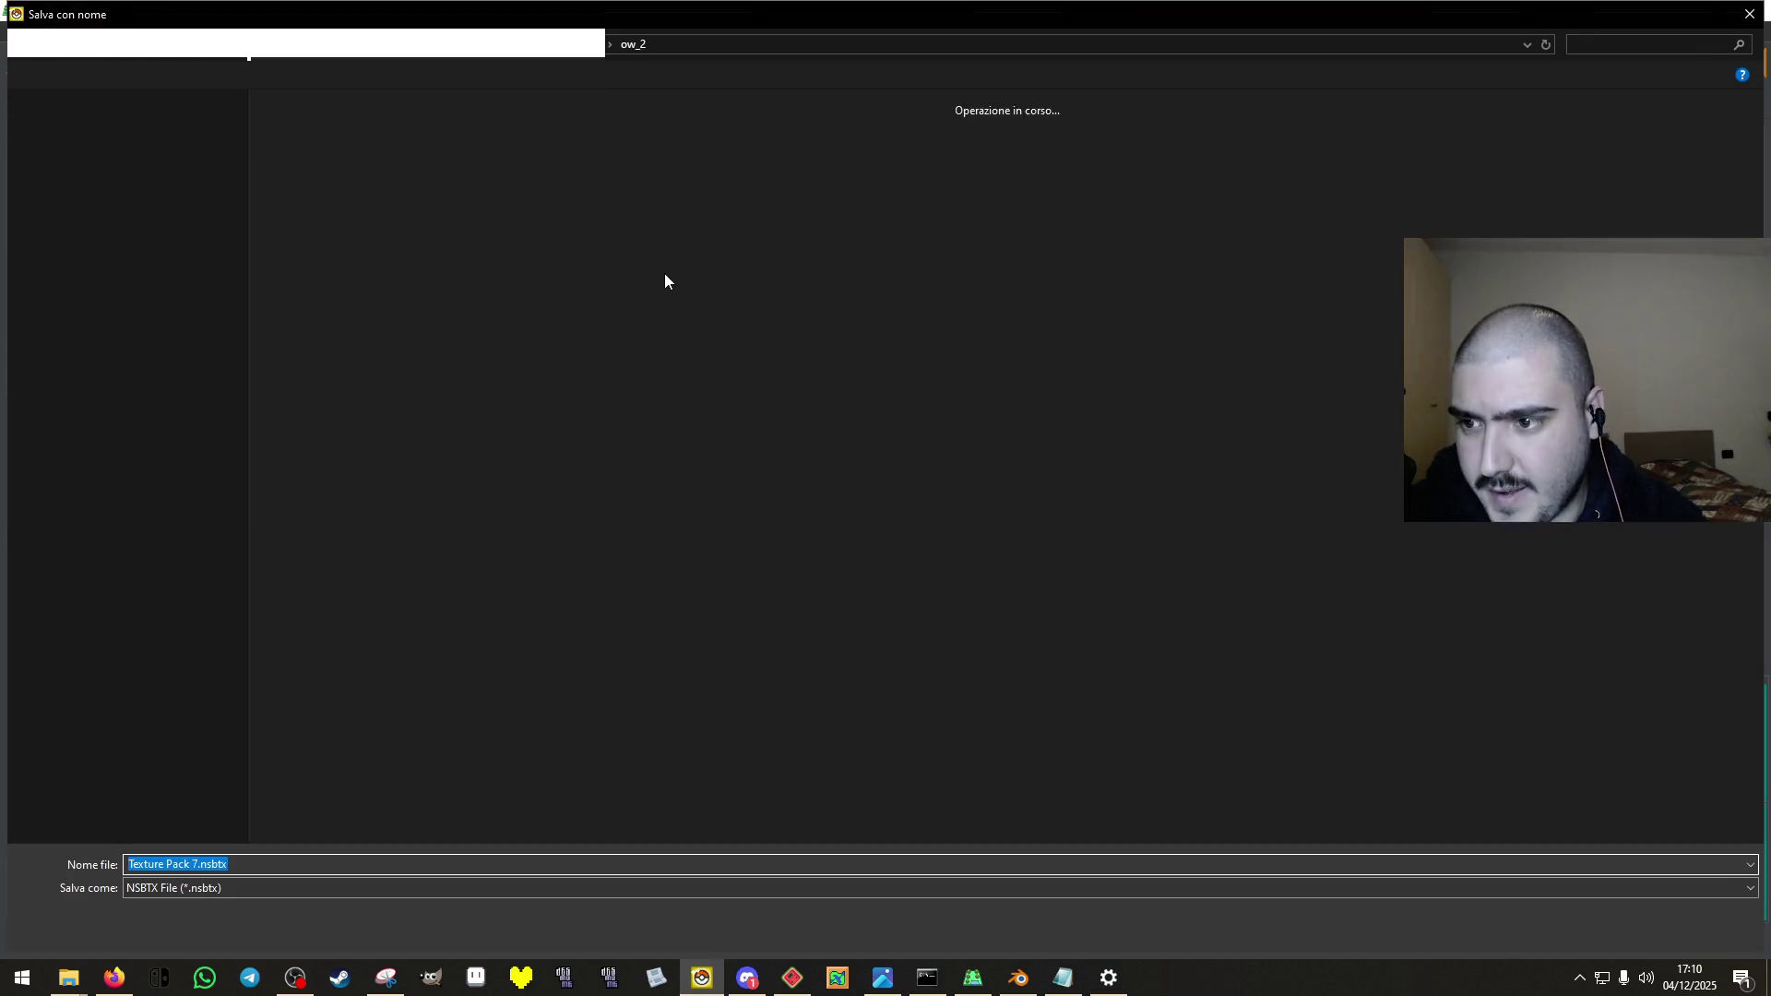
{"action": "left_click", "coordinate": [101, 403]}
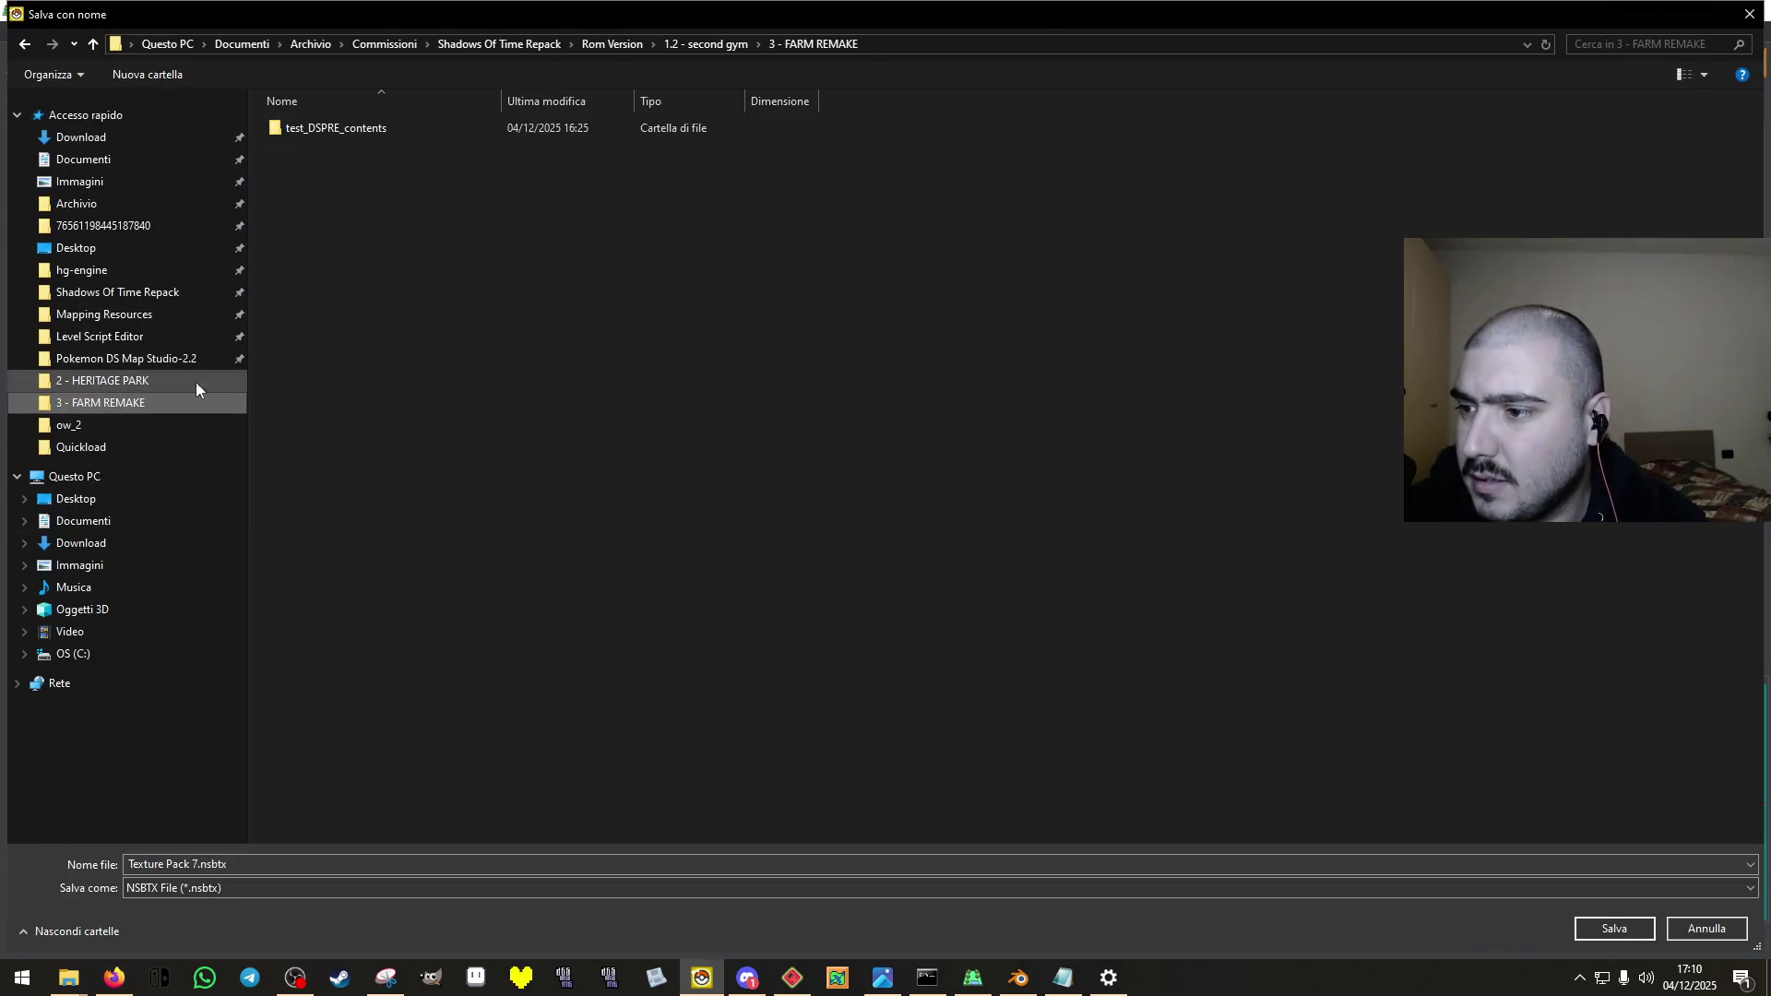
{"action": "left_click", "coordinate": [1615, 928]}
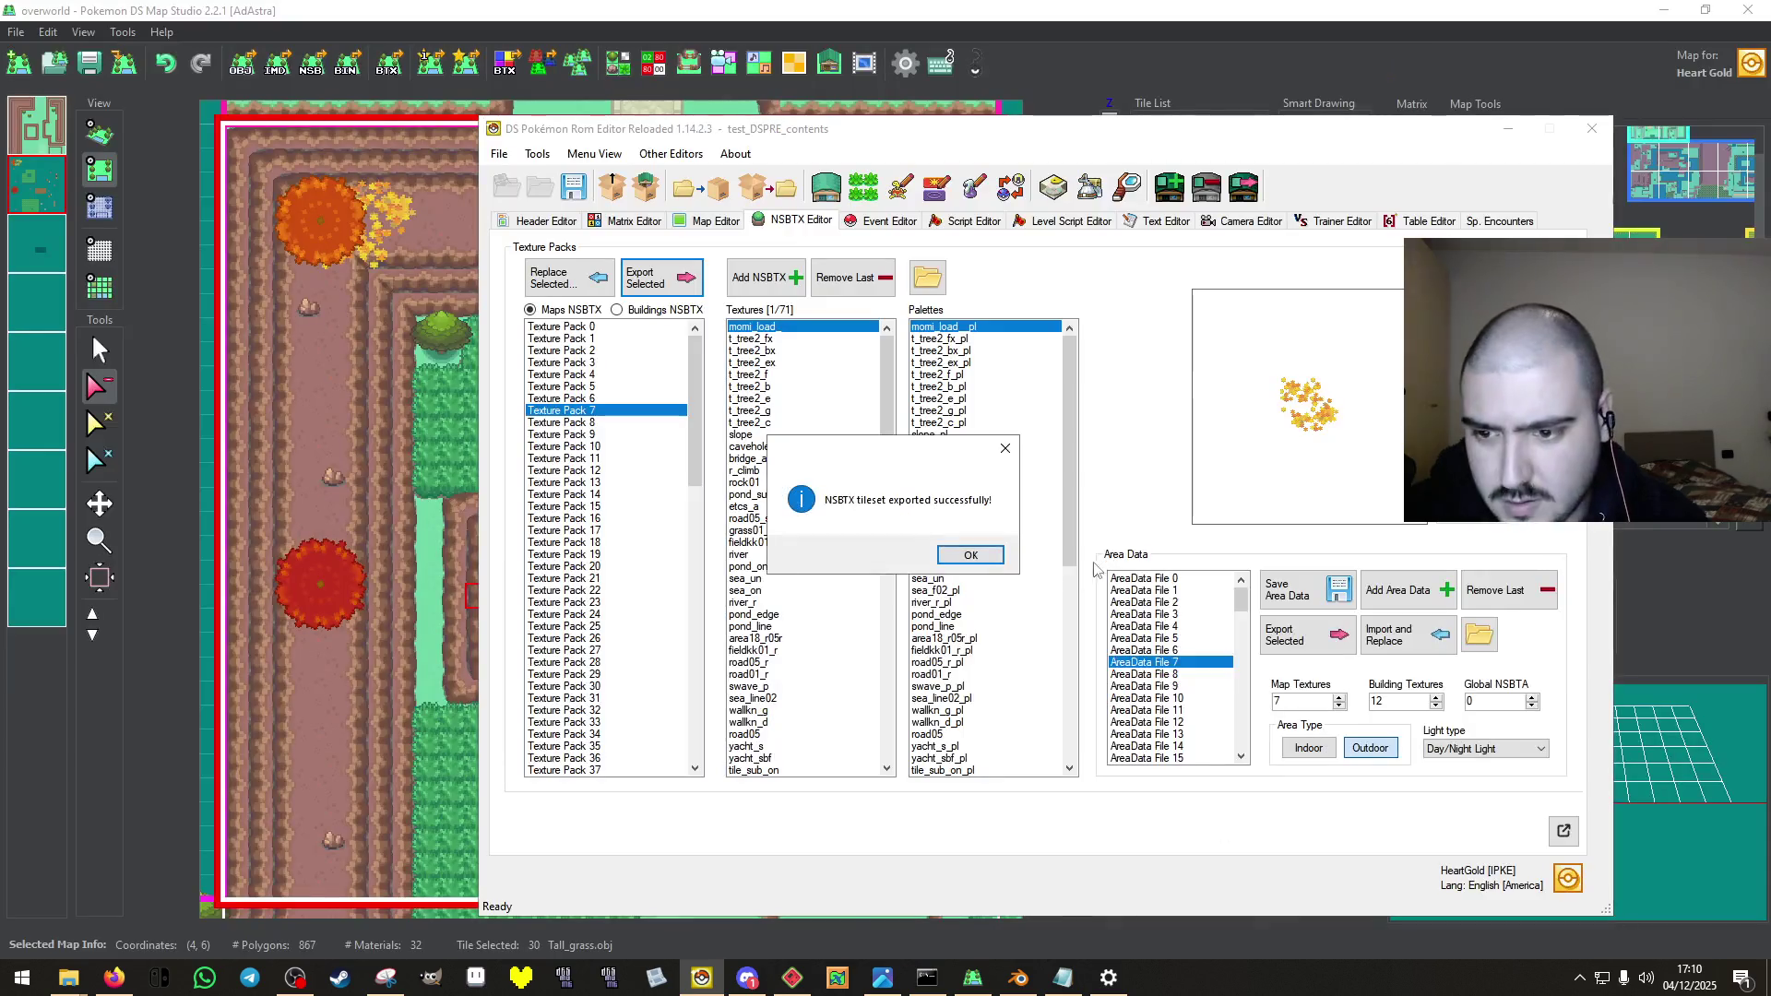
{"action": "left_click", "coordinate": [1001, 558]}
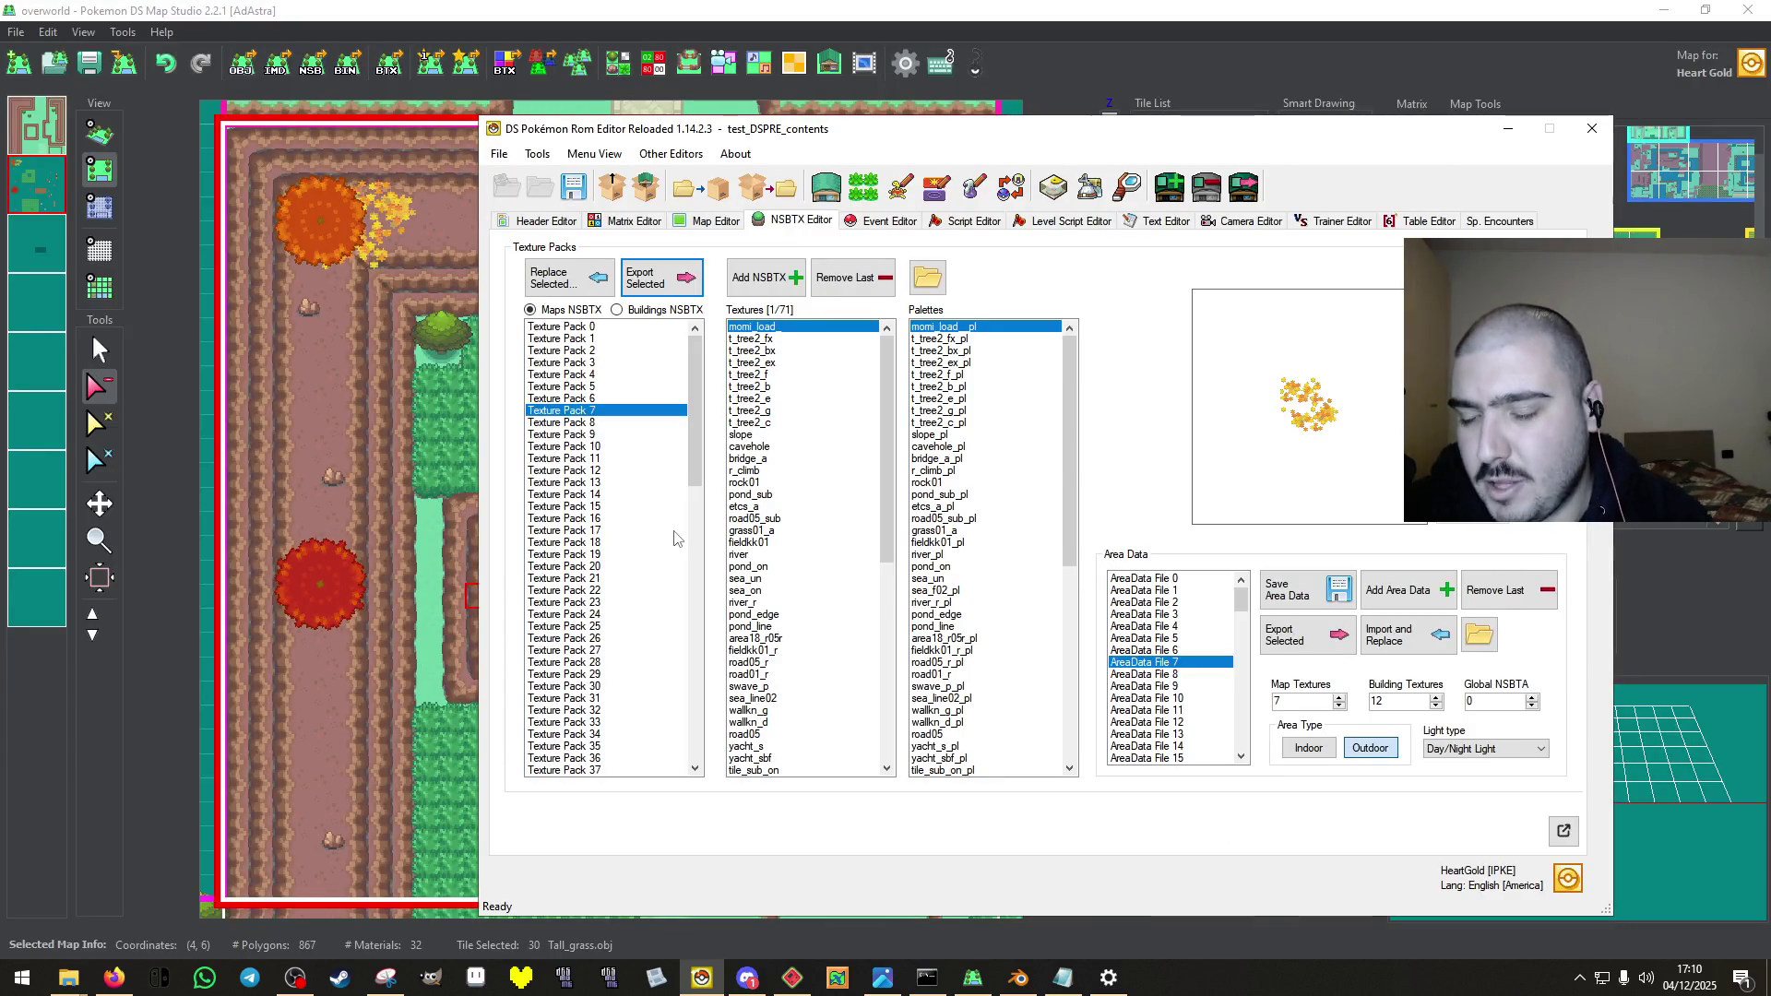
{"action": "left_click", "coordinate": [1093, 102]}
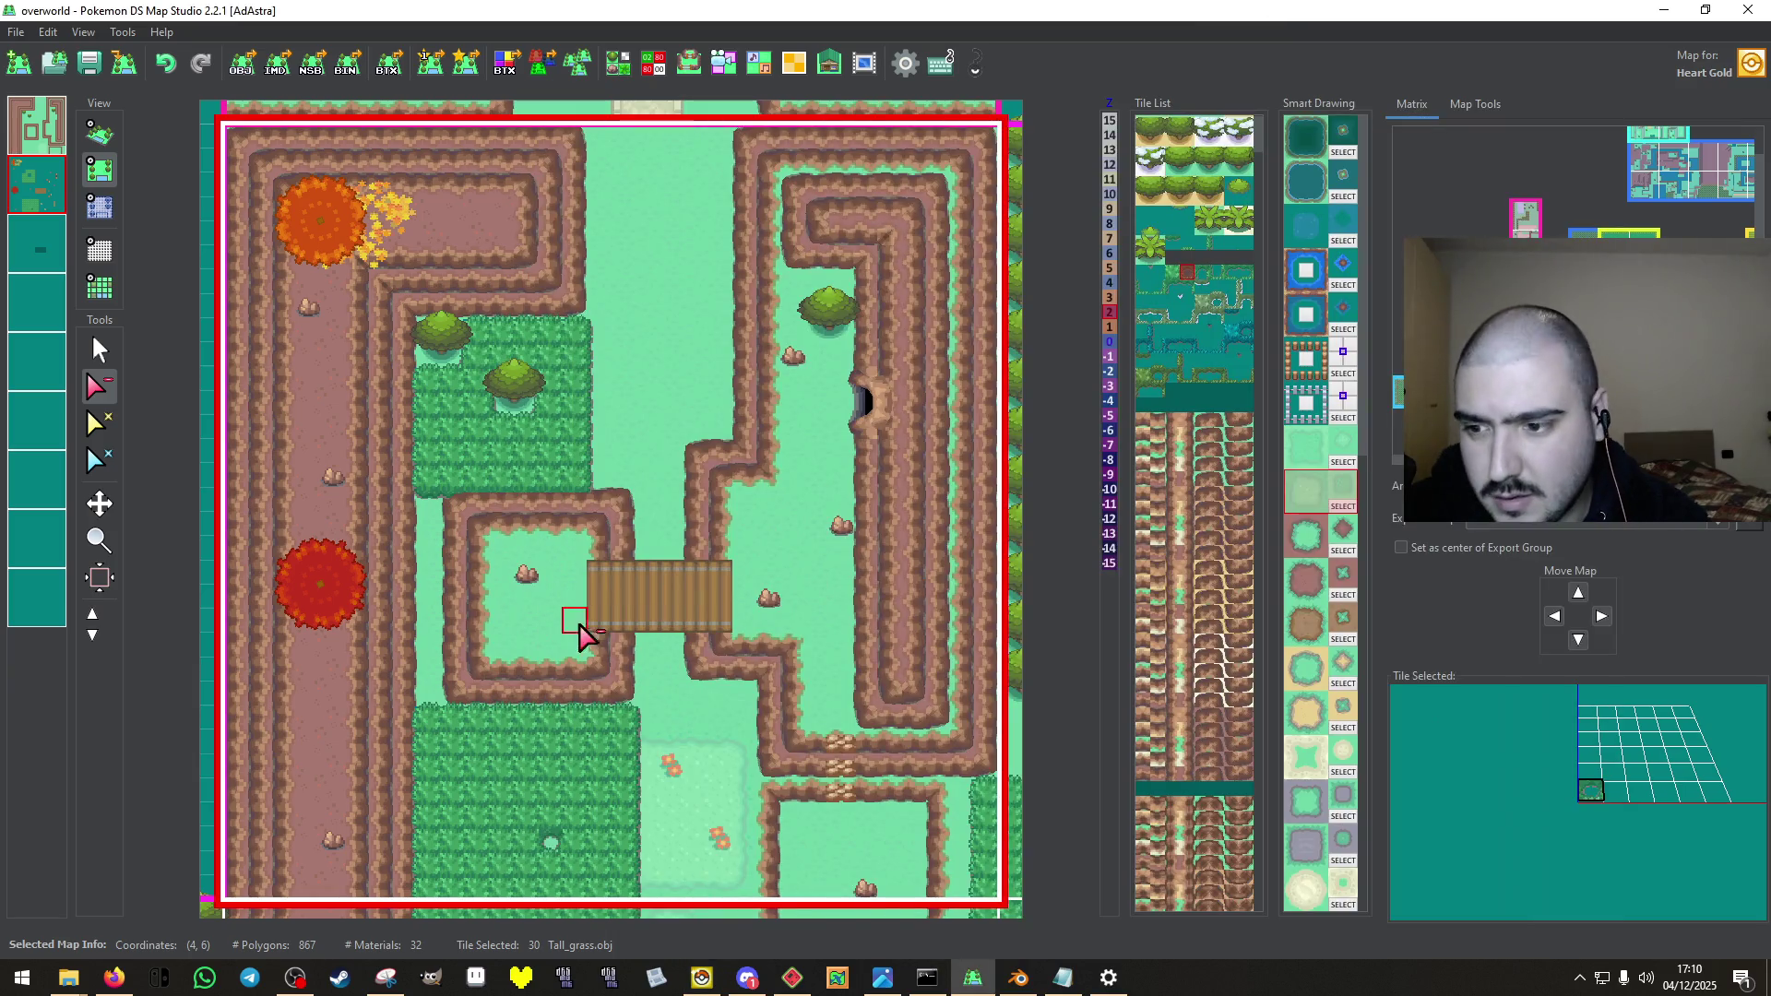
Pick the small flower tile from the map and check its material and texture.
{"action": "left_click", "coordinate": [99, 350]}
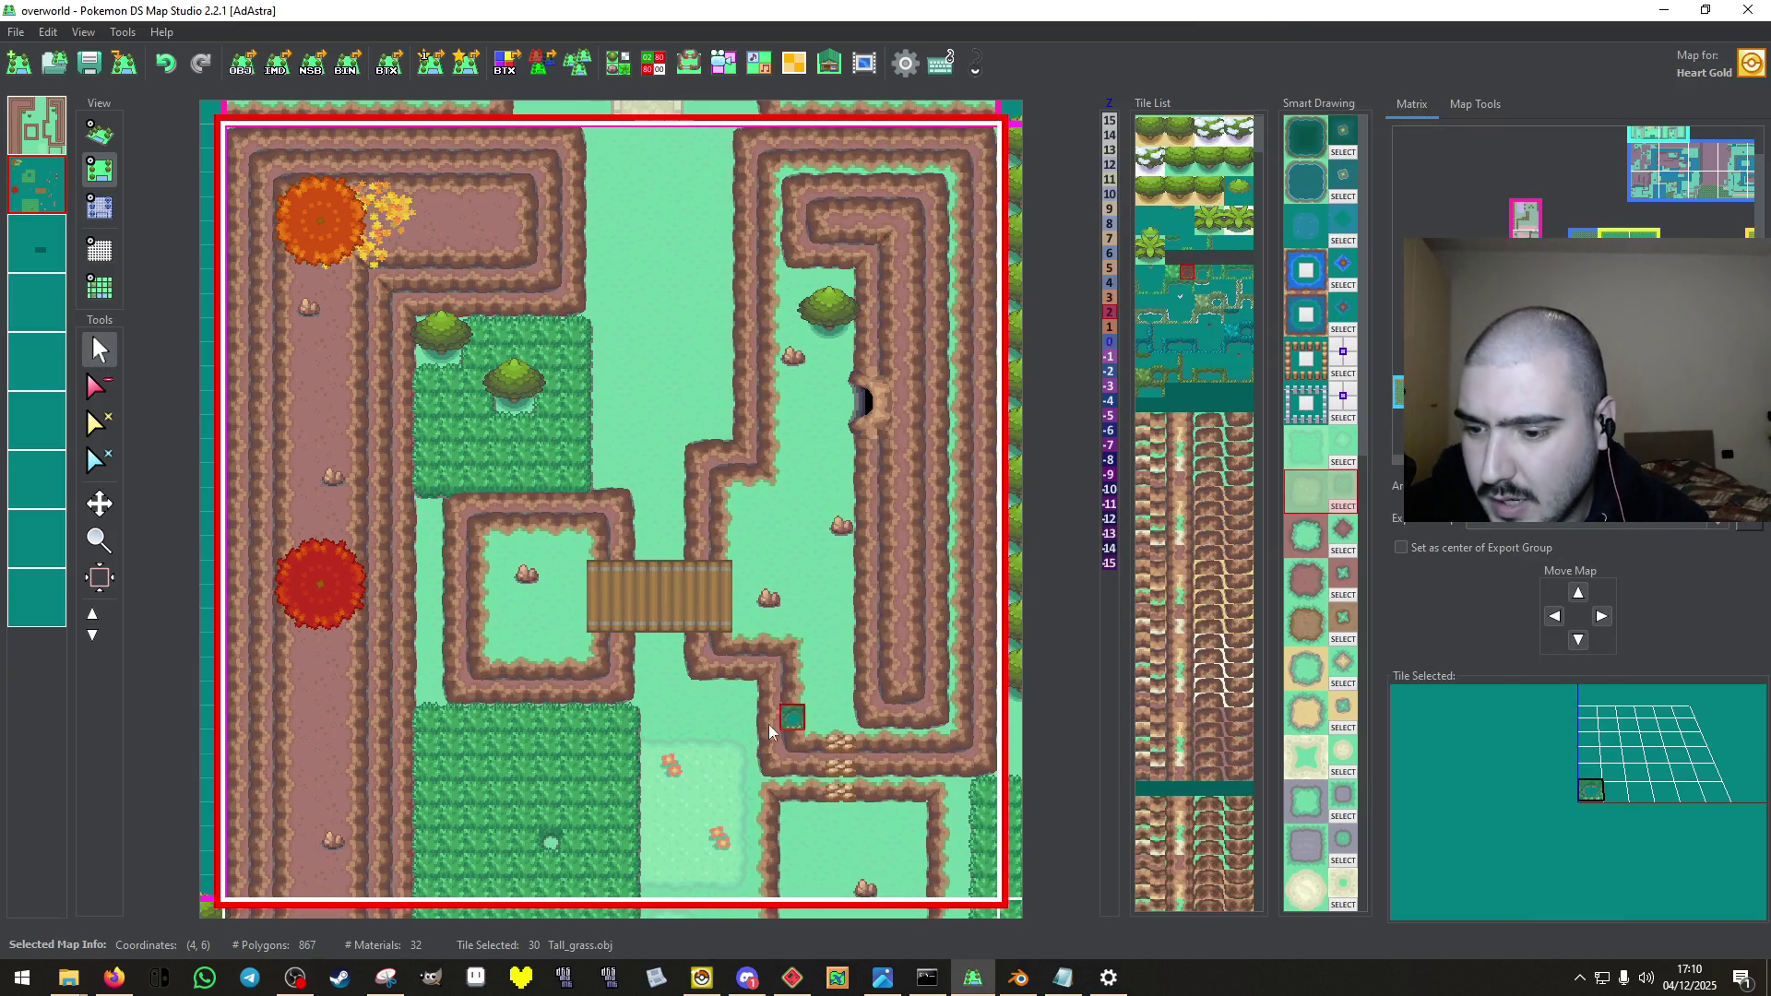
{"action": "left_click", "coordinate": [672, 765]}
{"action": "left_click", "coordinate": [631, 69]}
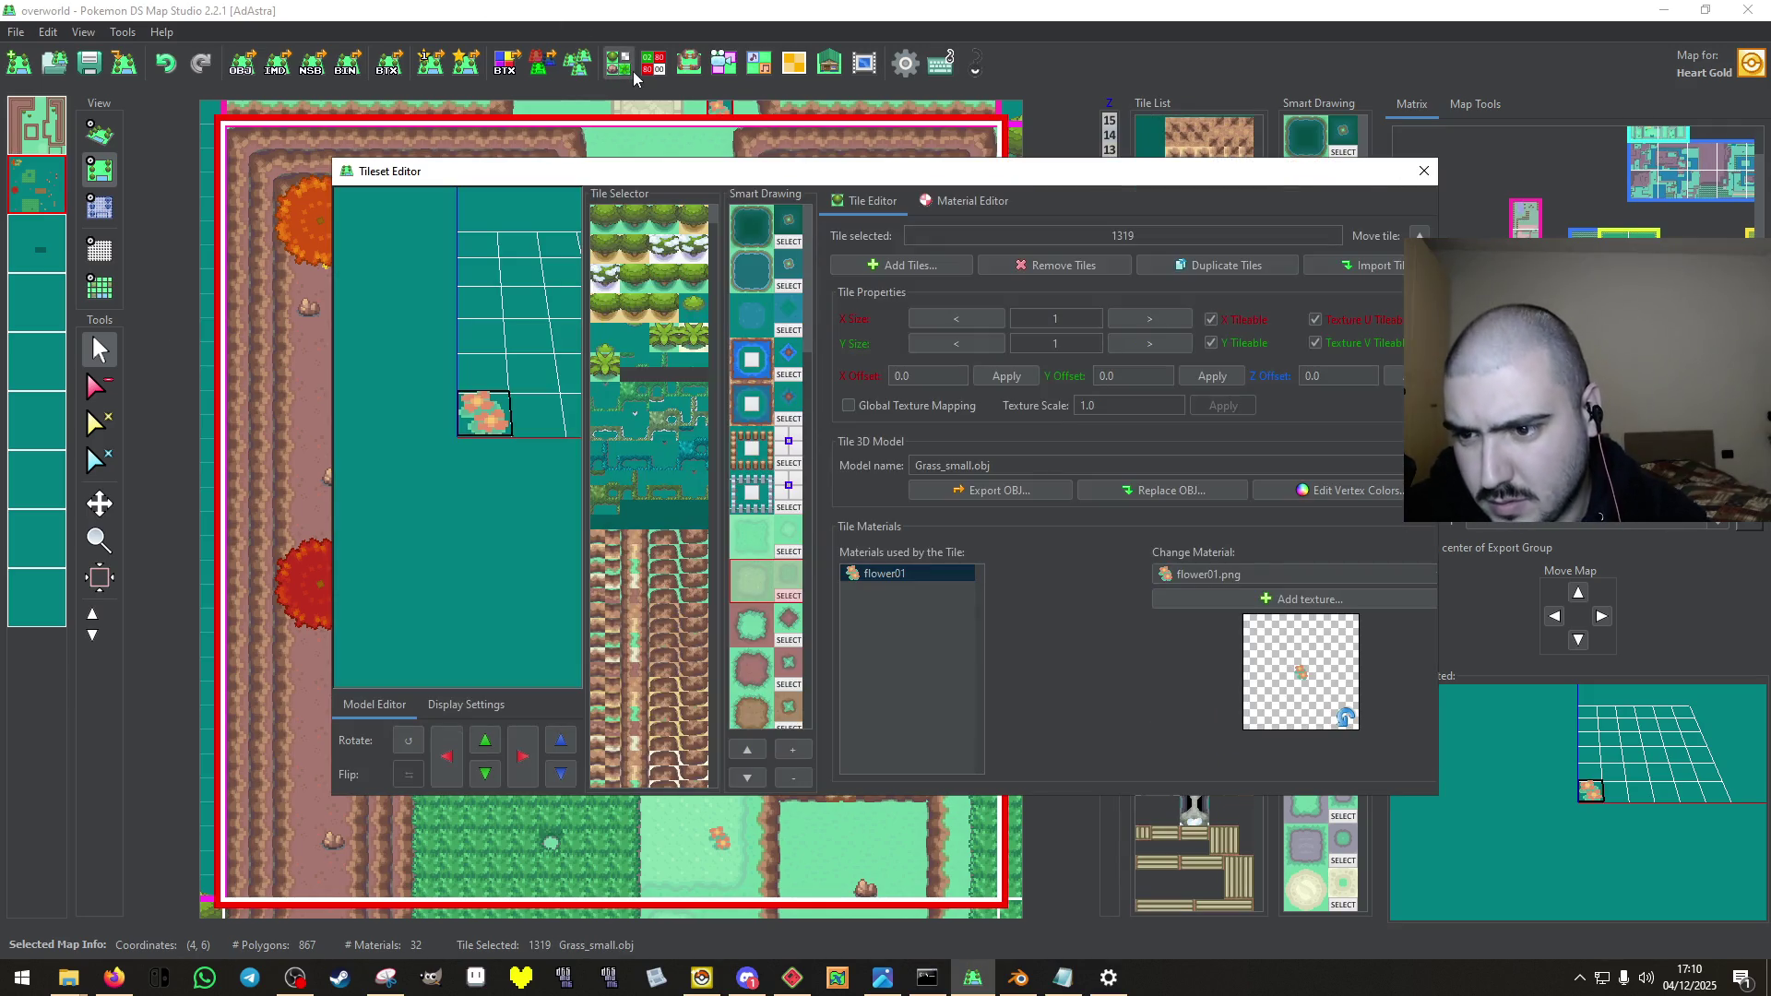
{"action": "left_click", "coordinate": [1424, 174]}
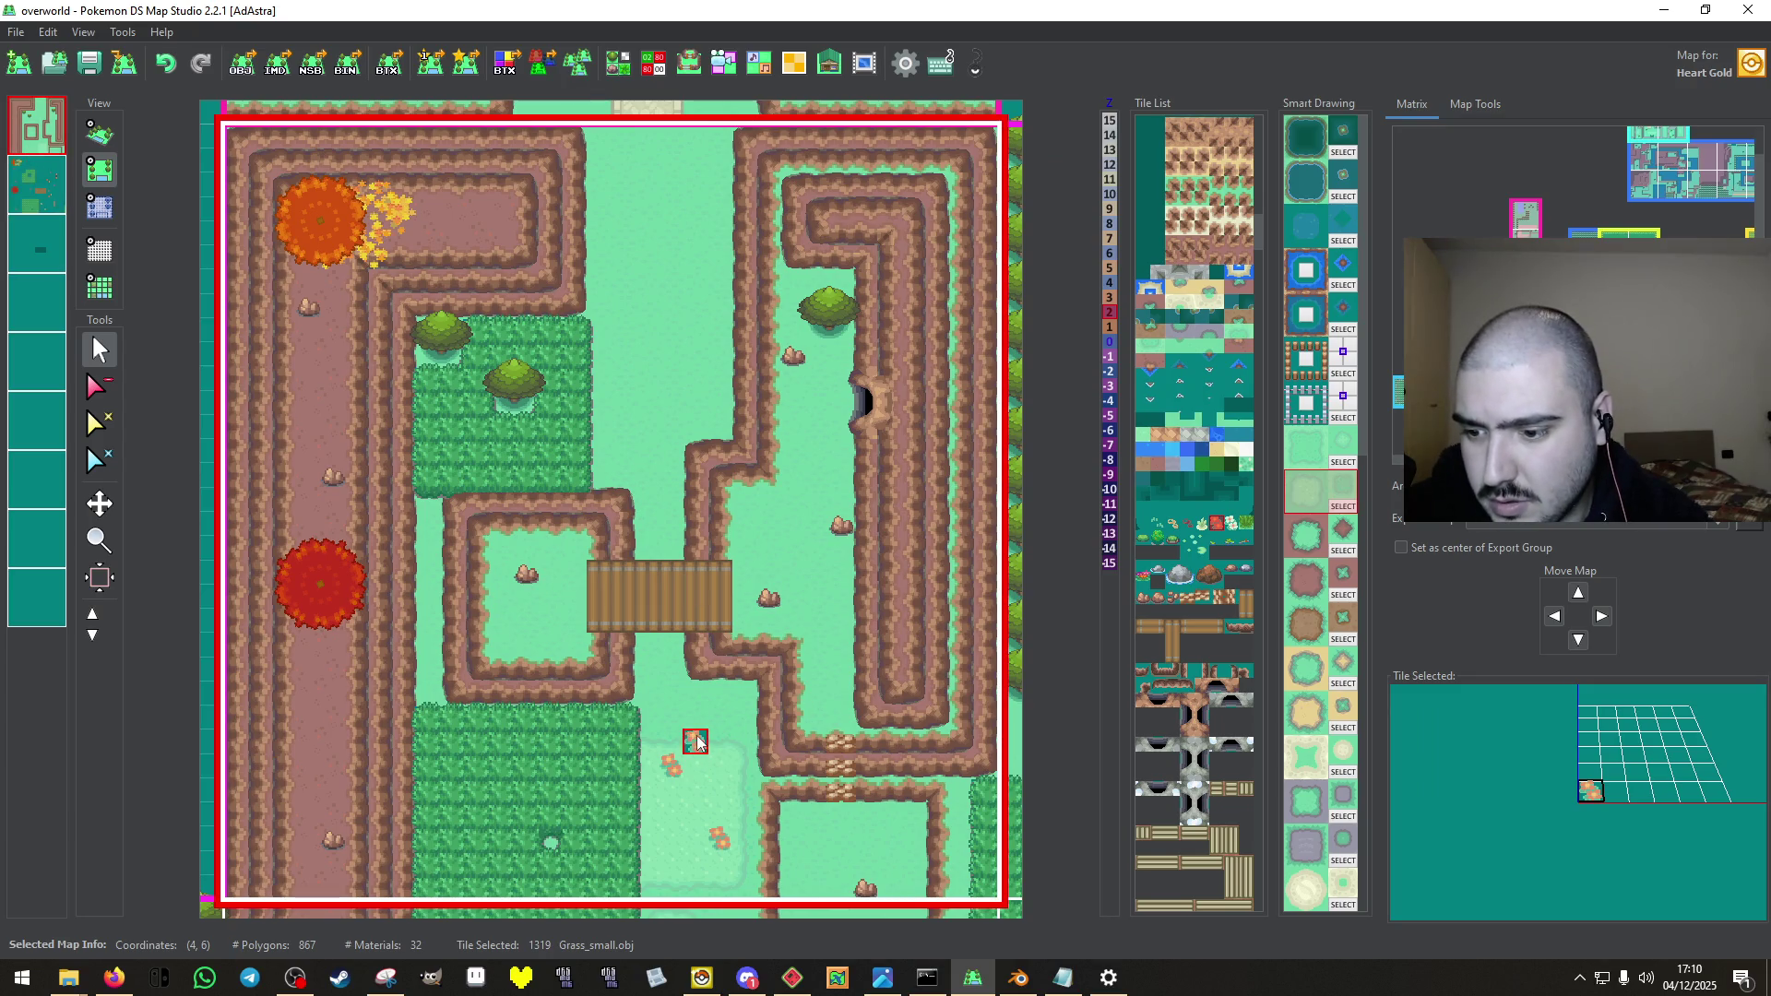
Check the Ice_path_b and Sand_road tiles' materials, then bring up the NSBTX Editor.
{"action": "left_click", "coordinate": [765, 155]}
{"action": "left_click", "coordinate": [621, 70]}
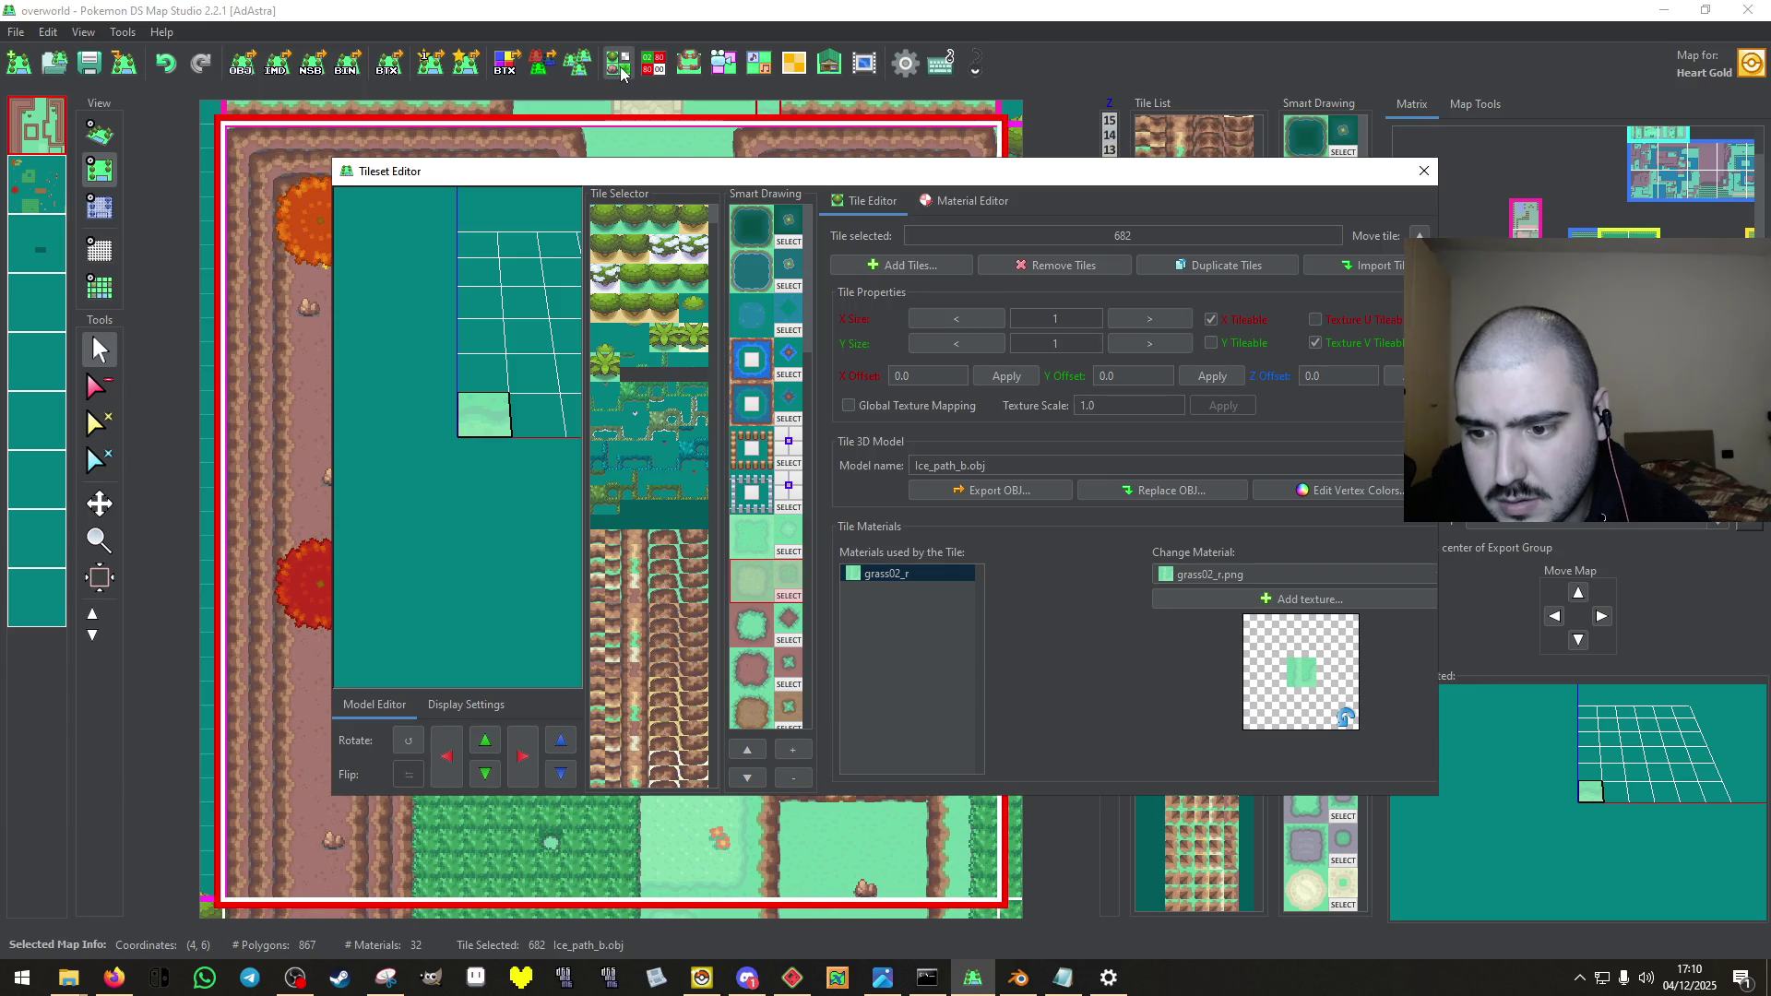
{"action": "left_click", "coordinate": [1424, 170]}
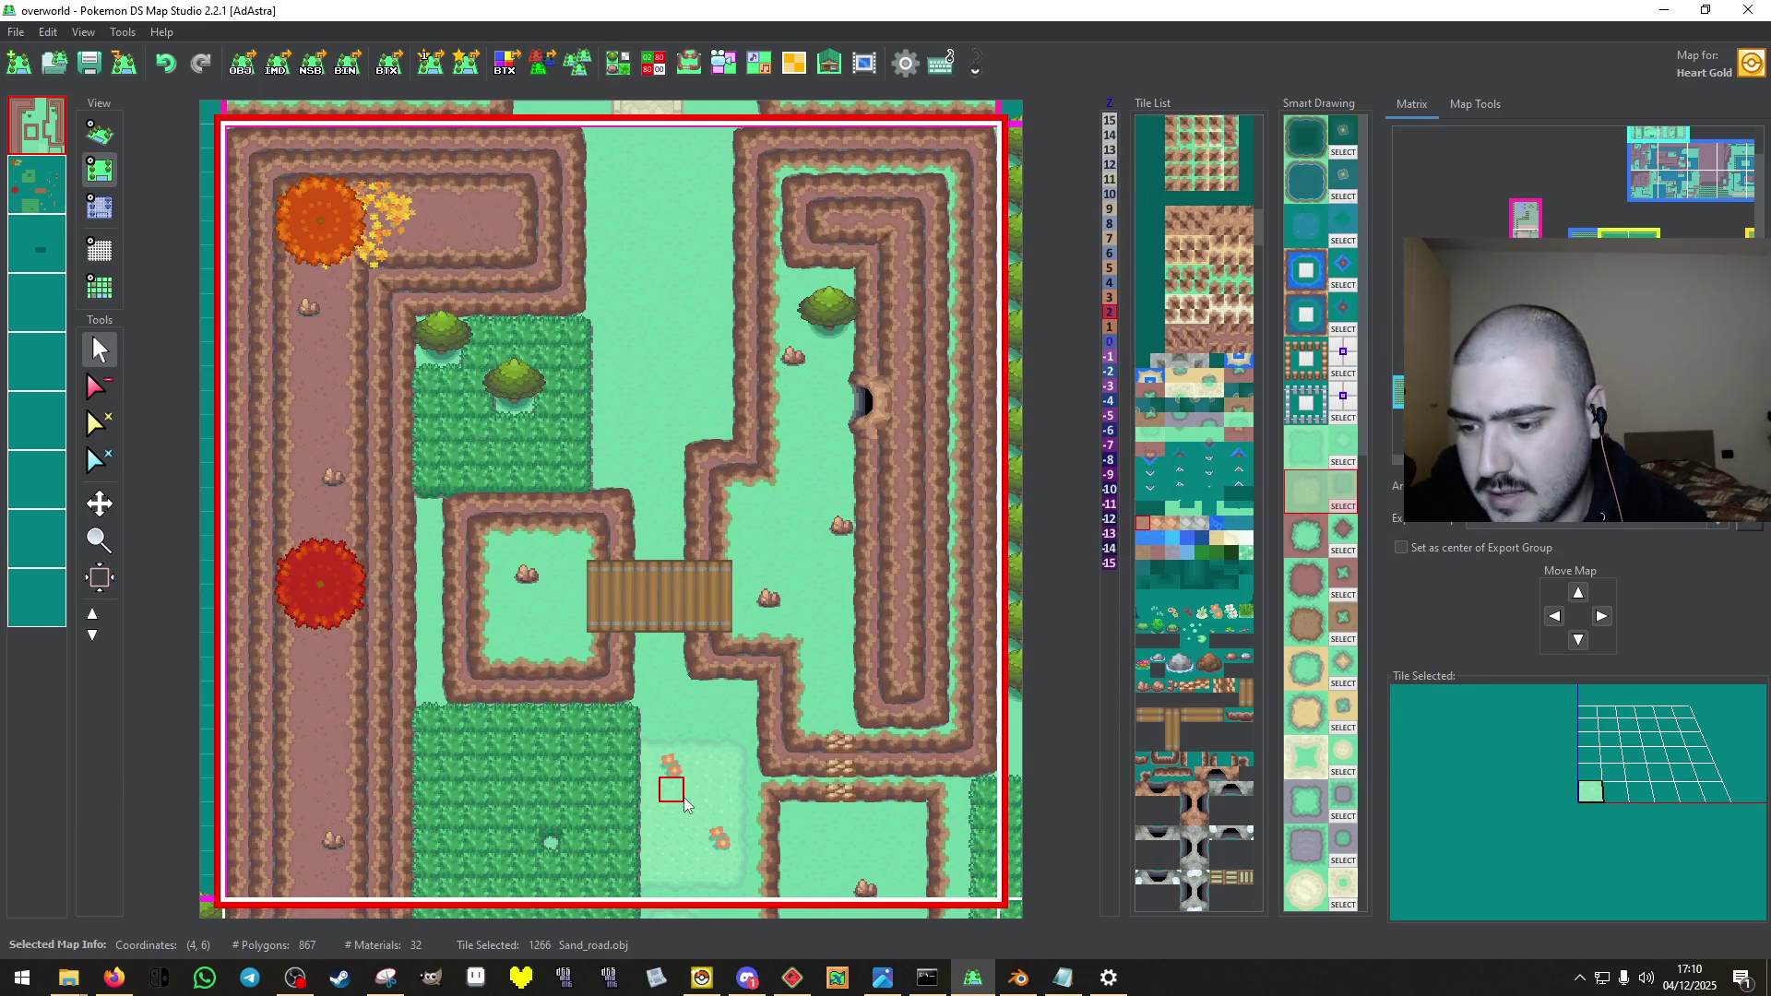
{"action": "left_click", "coordinate": [622, 70]}
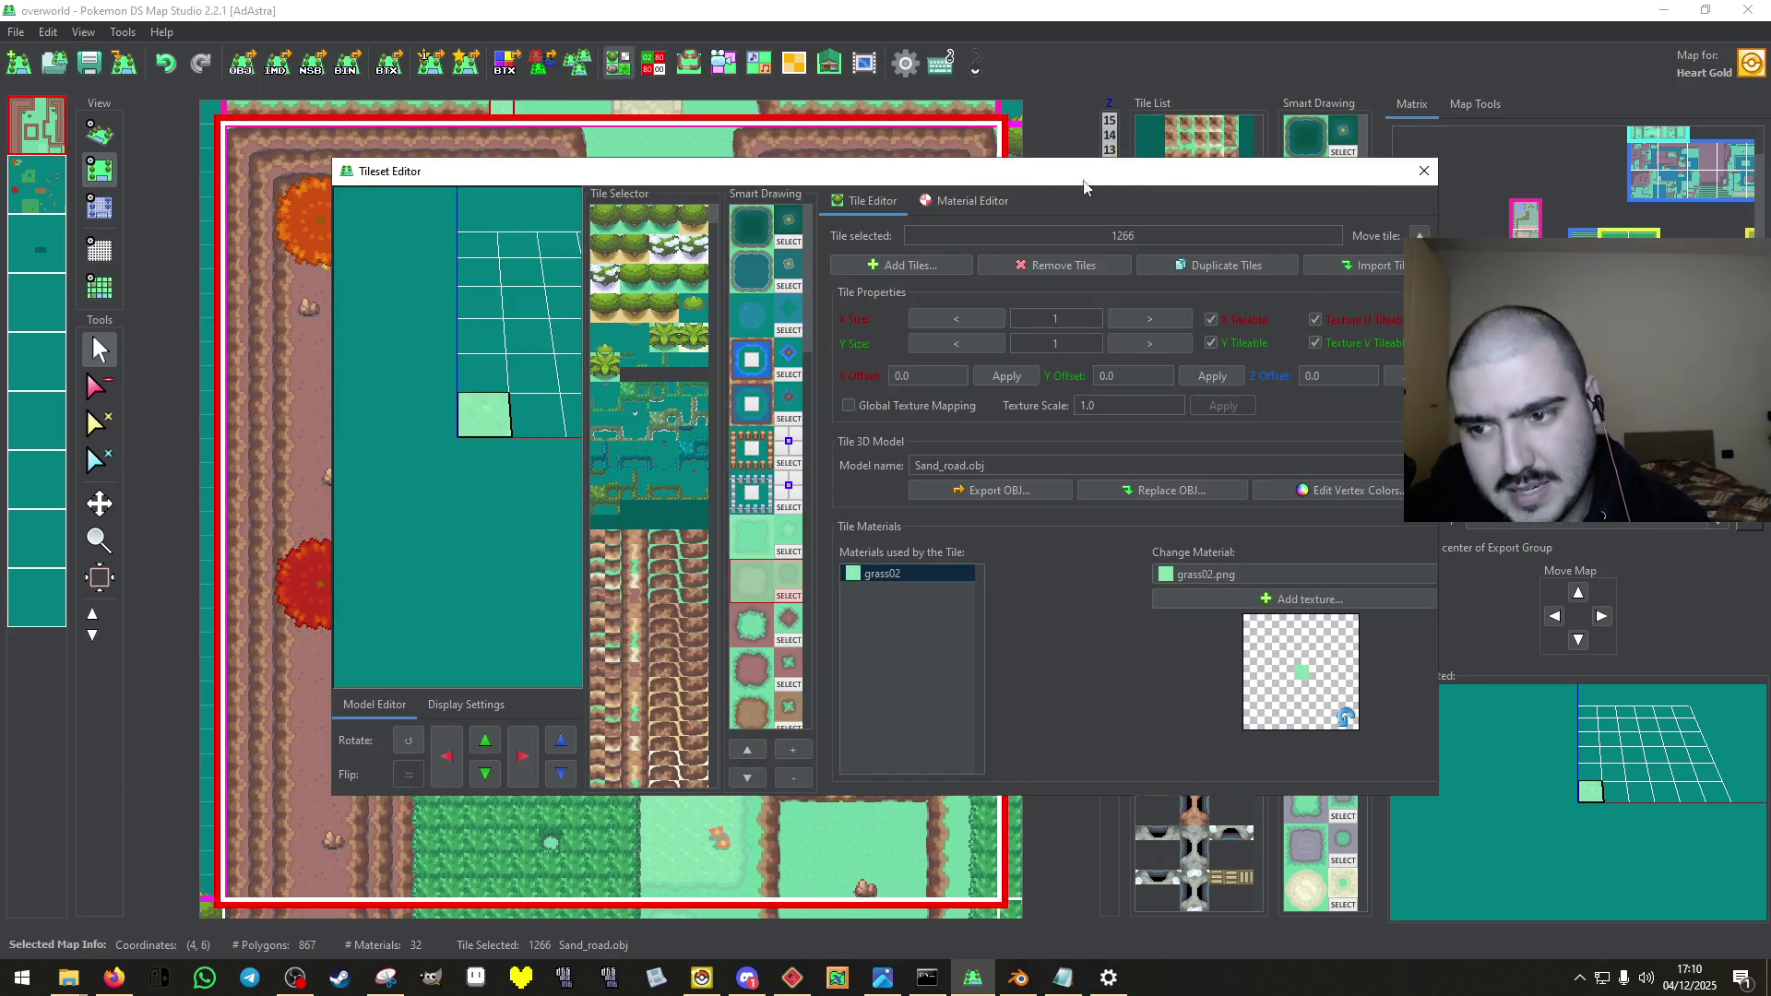
{"action": "left_click", "coordinate": [1425, 172]}
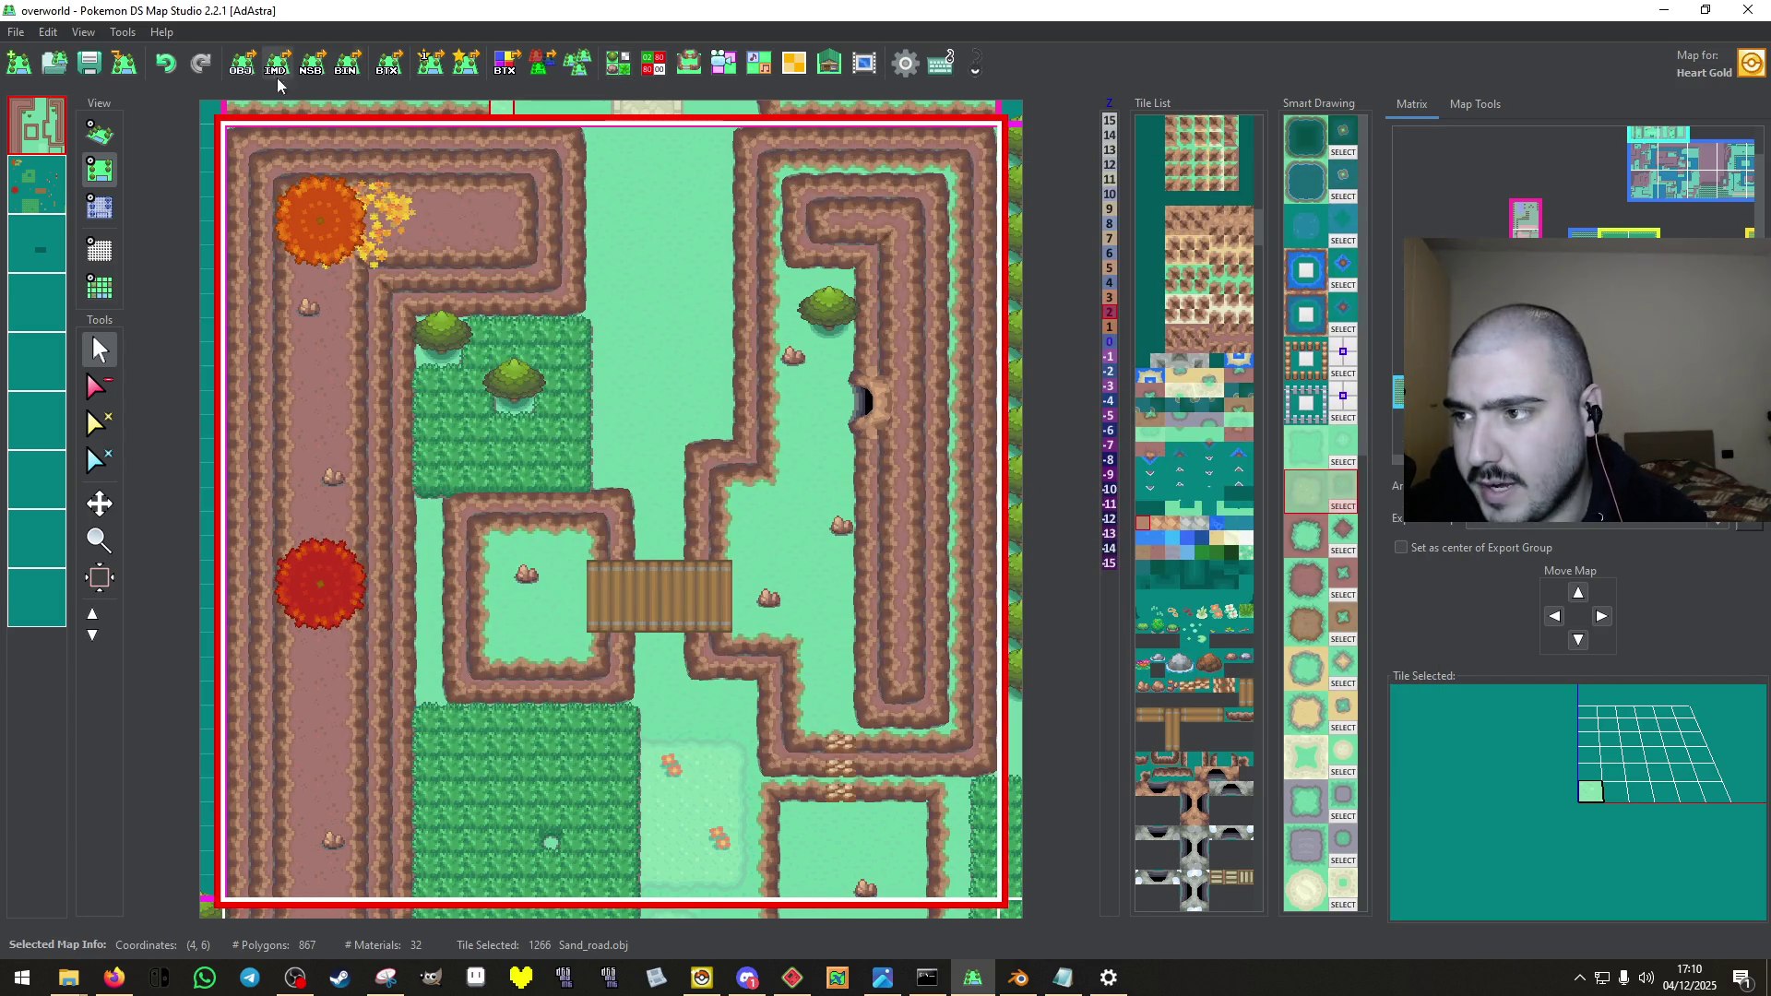
{"action": "left_click", "coordinate": [808, 65]}
{"action": "left_click", "coordinate": [396, 283]}
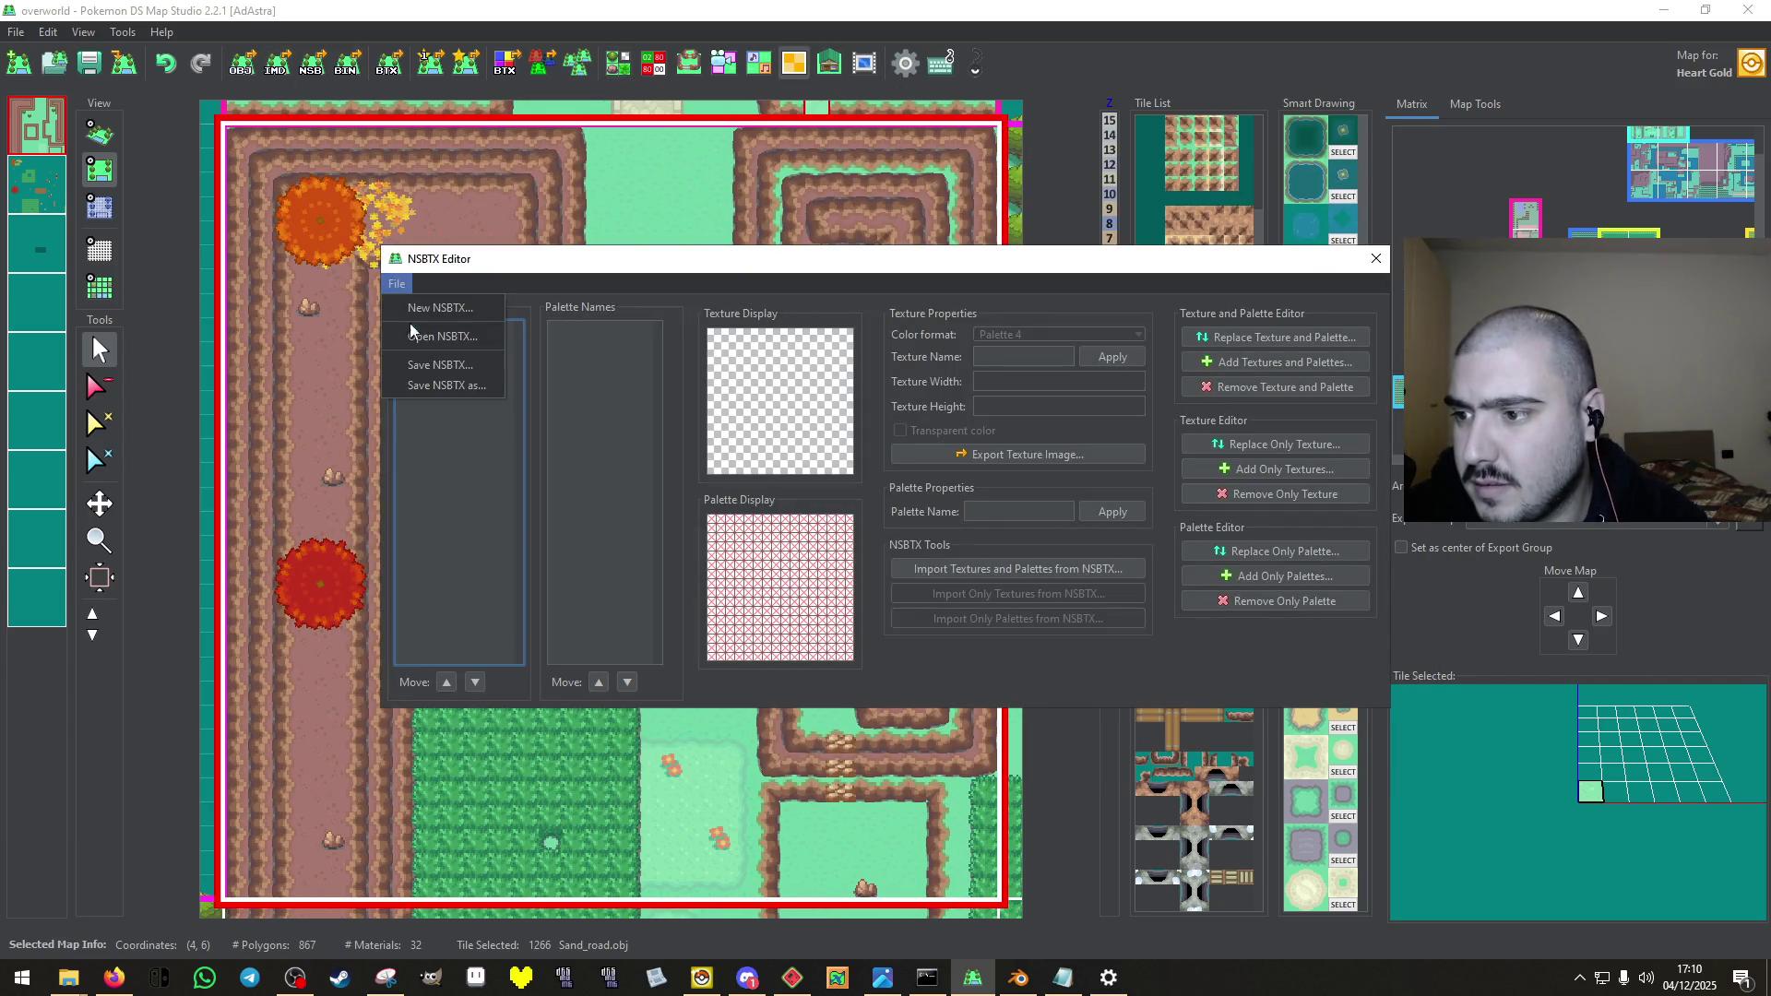
Load Texture Pack 7.nsbtx from the 3 - FARM REMAKE folder.
{"action": "left_click", "coordinate": [424, 333]}
{"action": "left_click", "coordinate": [772, 444]}
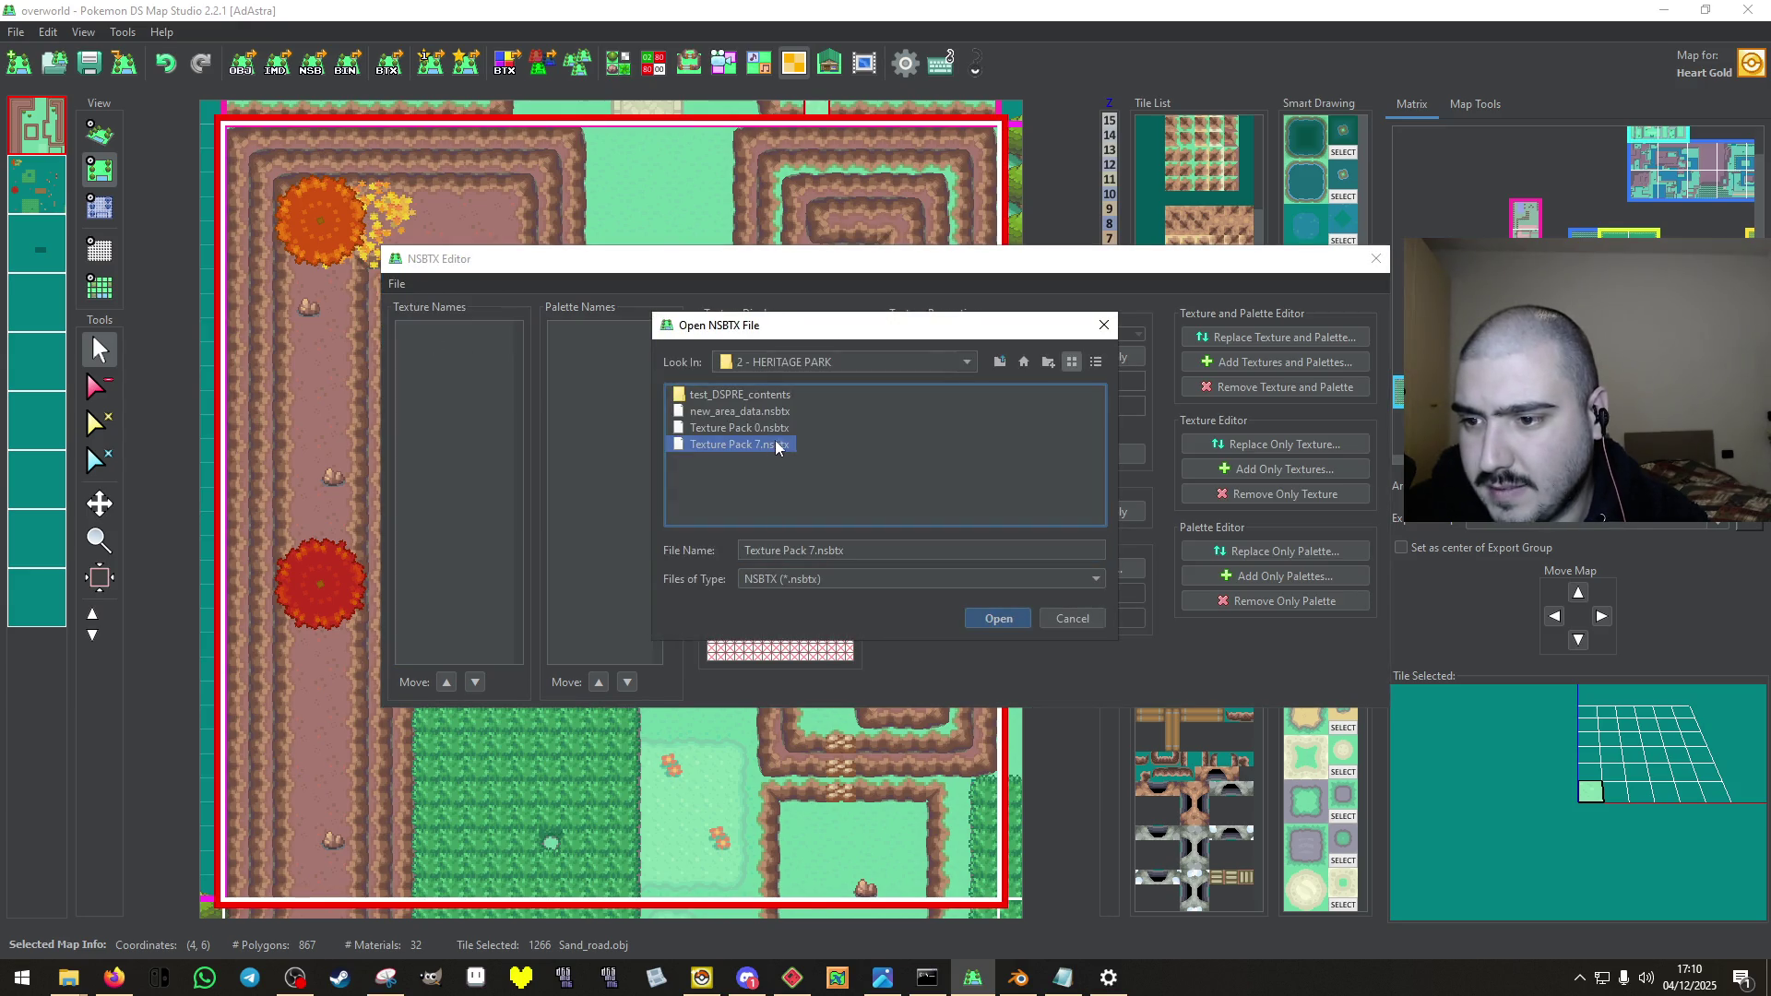
{"action": "left_click", "coordinate": [999, 362]}
{"action": "double_click", "coordinate": [749, 430]}
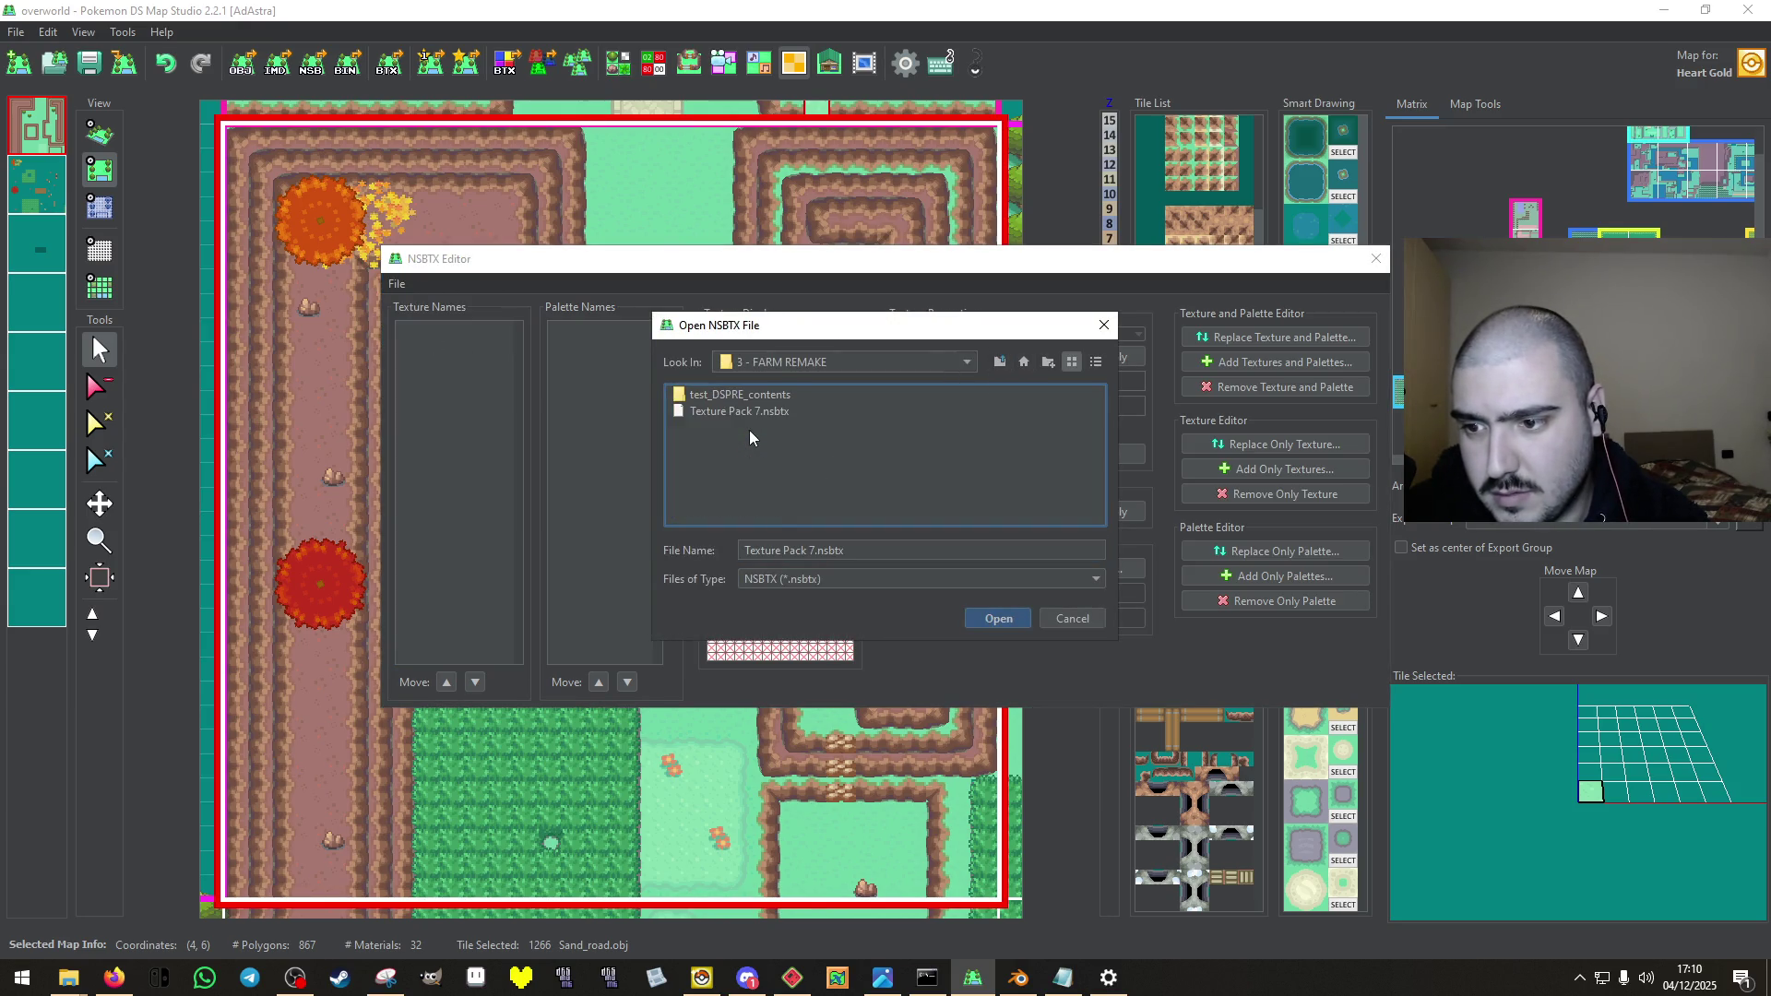
{"action": "left_click", "coordinate": [751, 413]}
{"action": "left_click", "coordinate": [991, 618]}
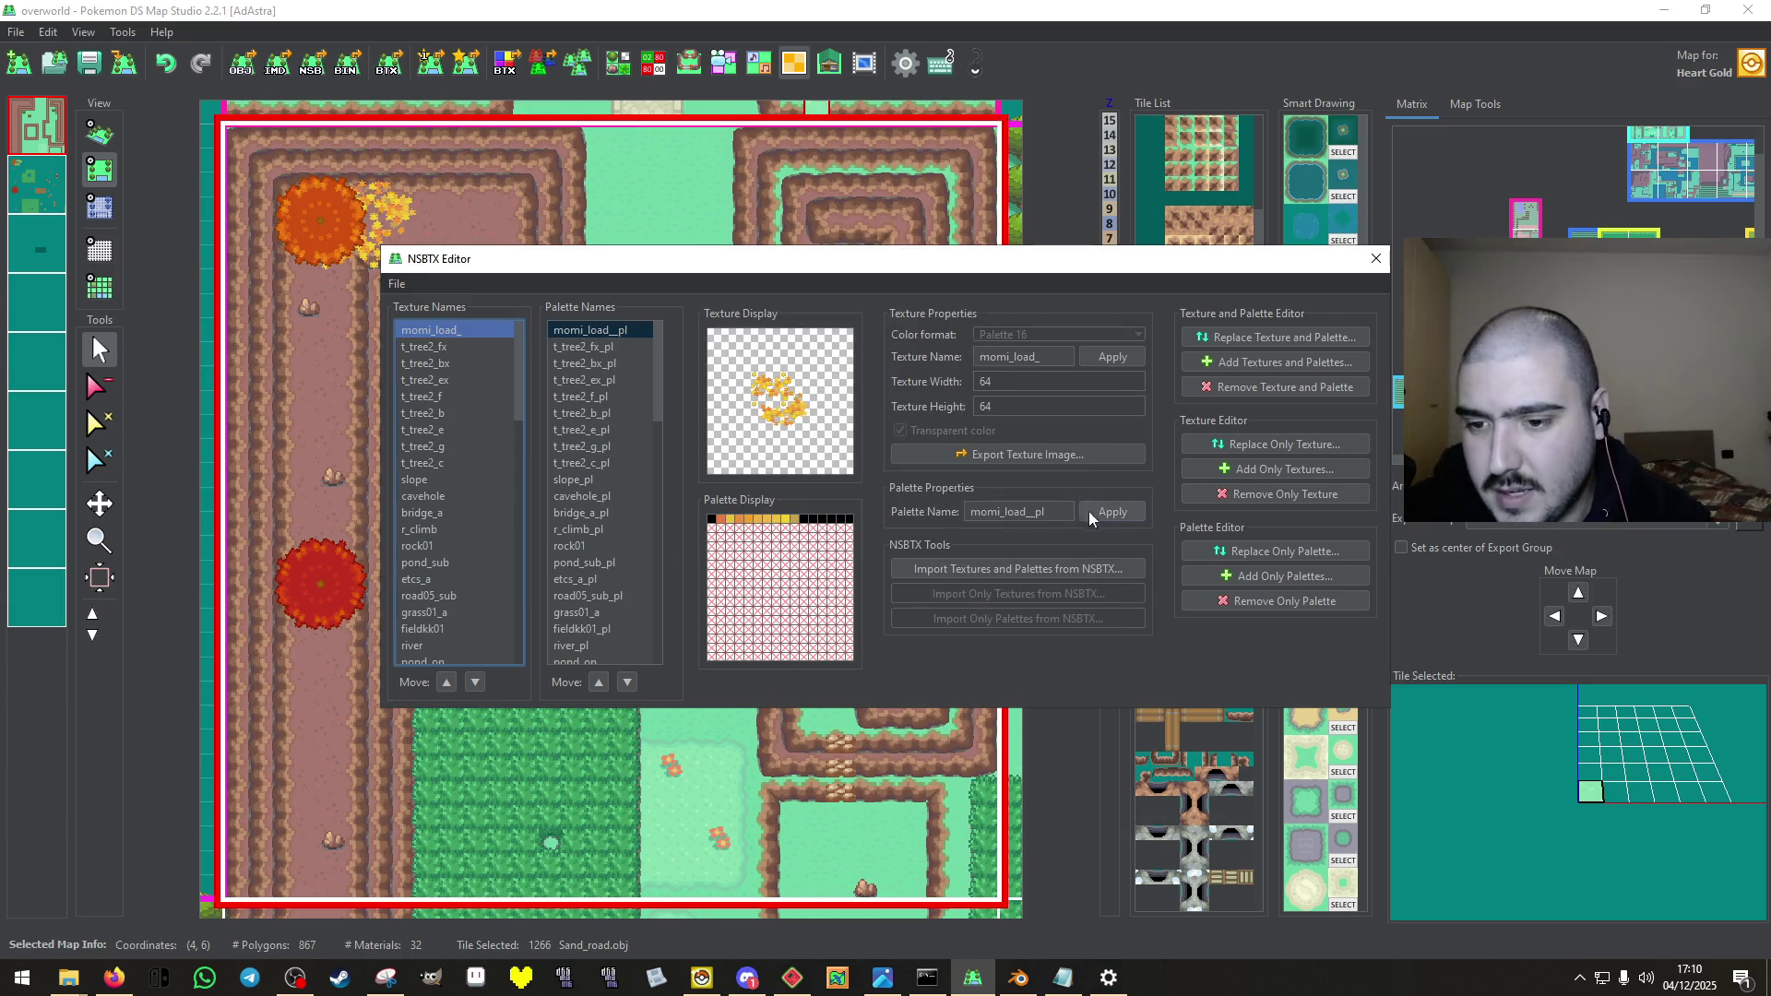
Browse new_area_data.nsbtx from 2 - HERITAGE PARK for importing, then cancel that import.
{"action": "left_click", "coordinate": [1031, 570]}
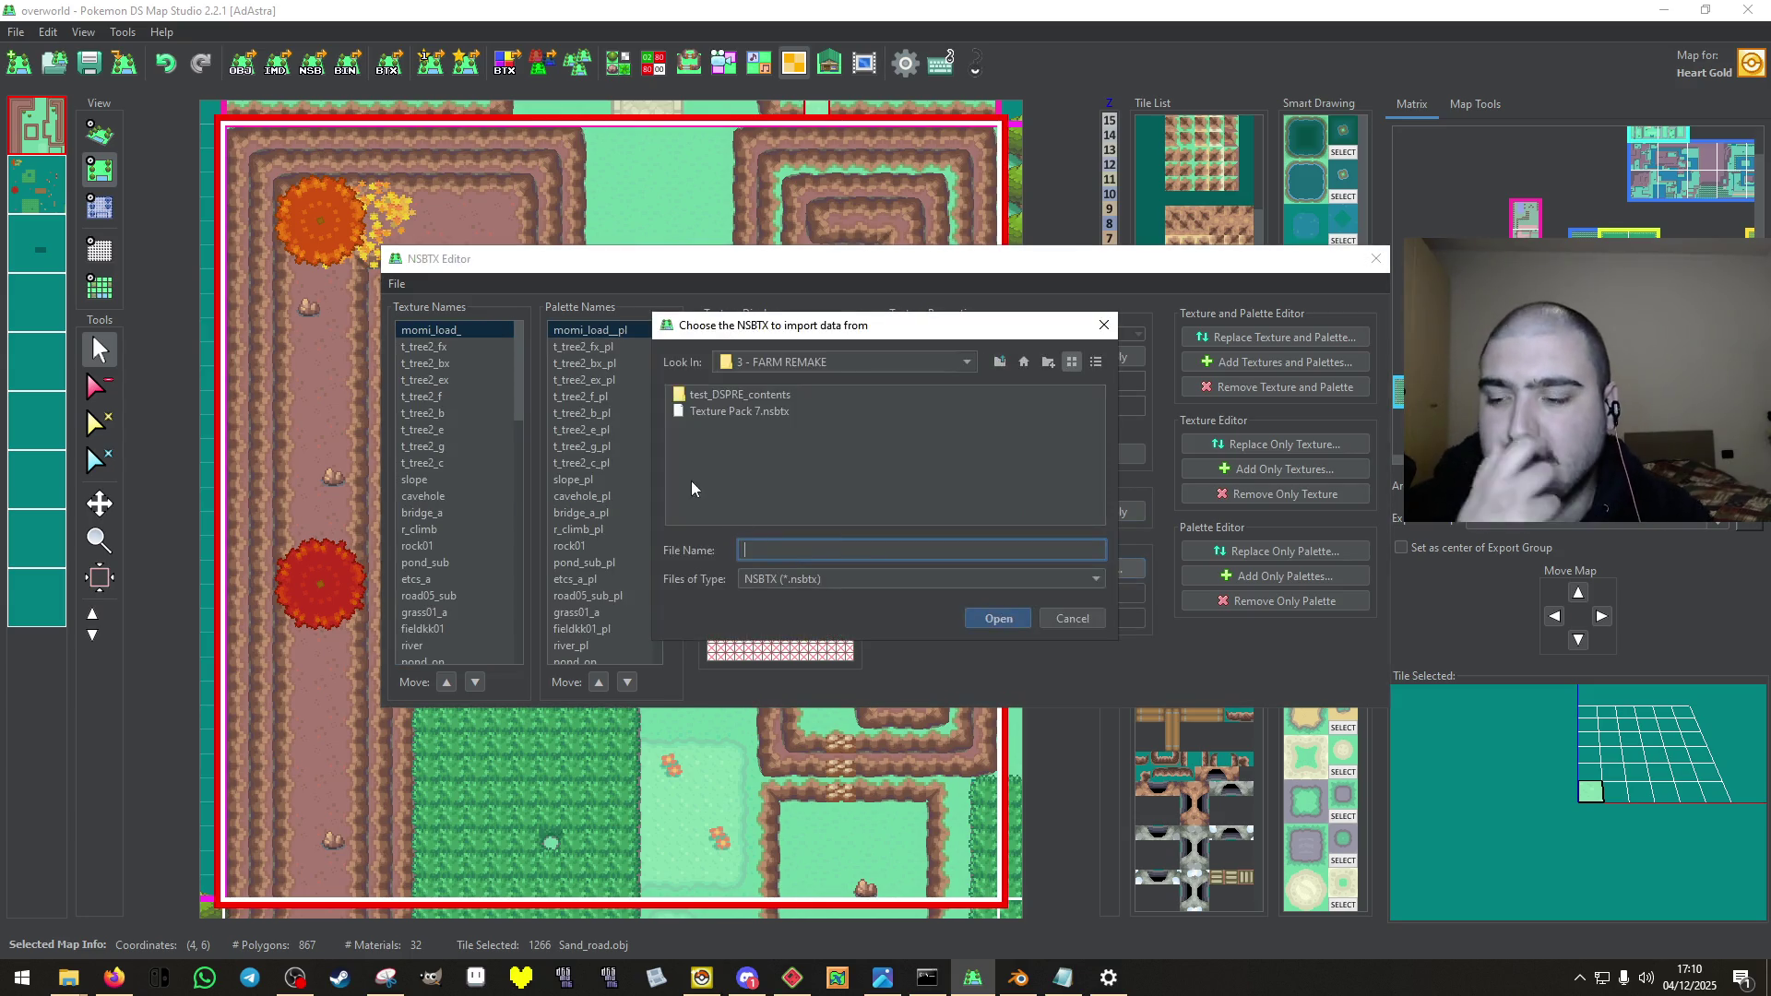
{"action": "left_click", "coordinate": [999, 362]}
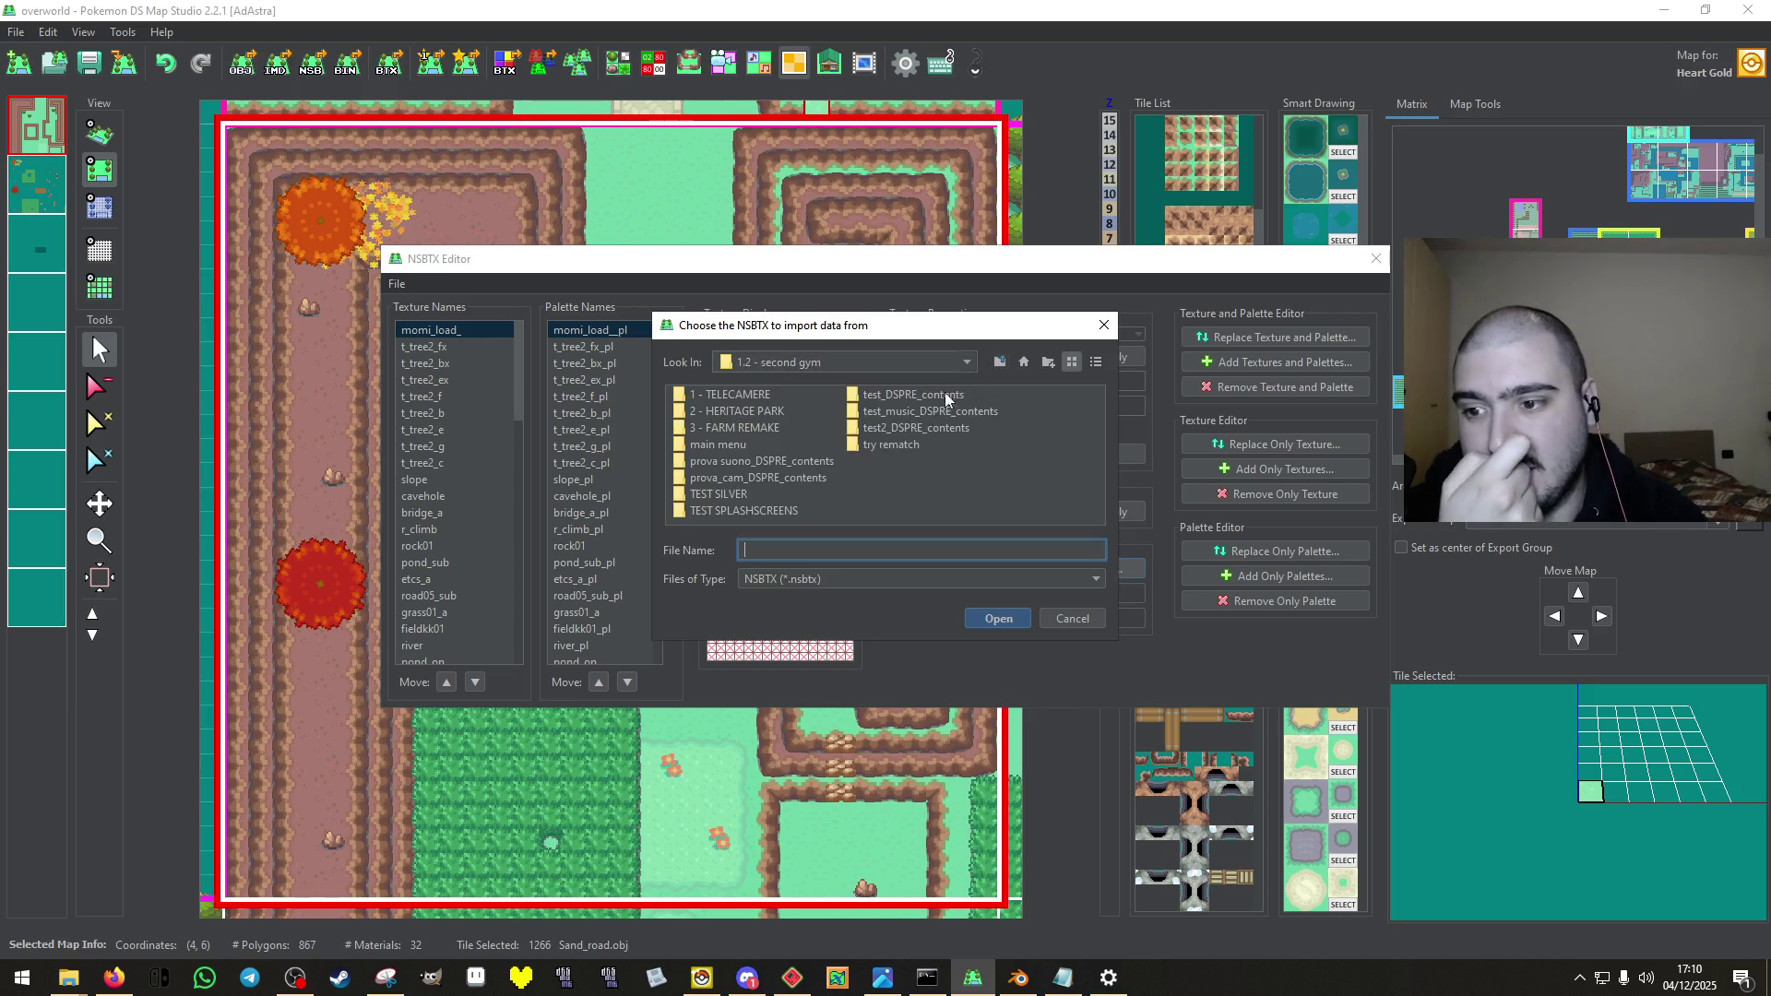
{"action": "double_click", "coordinate": [749, 415]}
{"action": "left_click", "coordinate": [745, 413]}
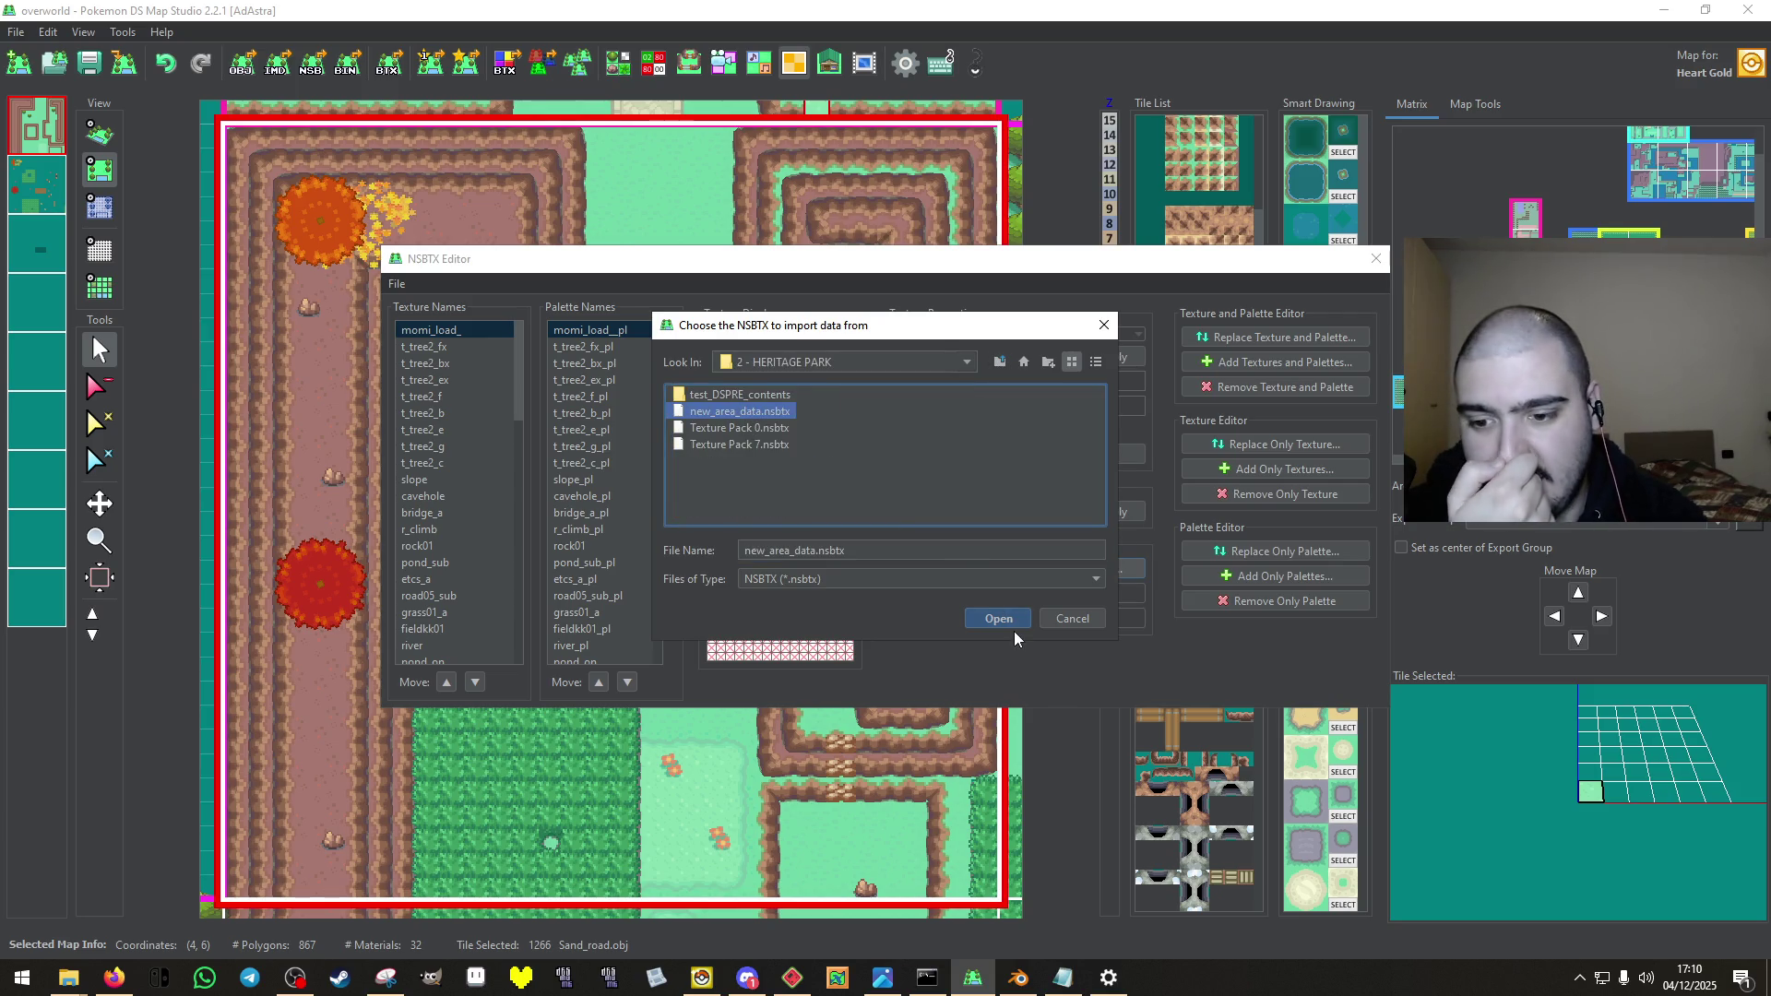
{"action": "left_click", "coordinate": [1009, 624]}
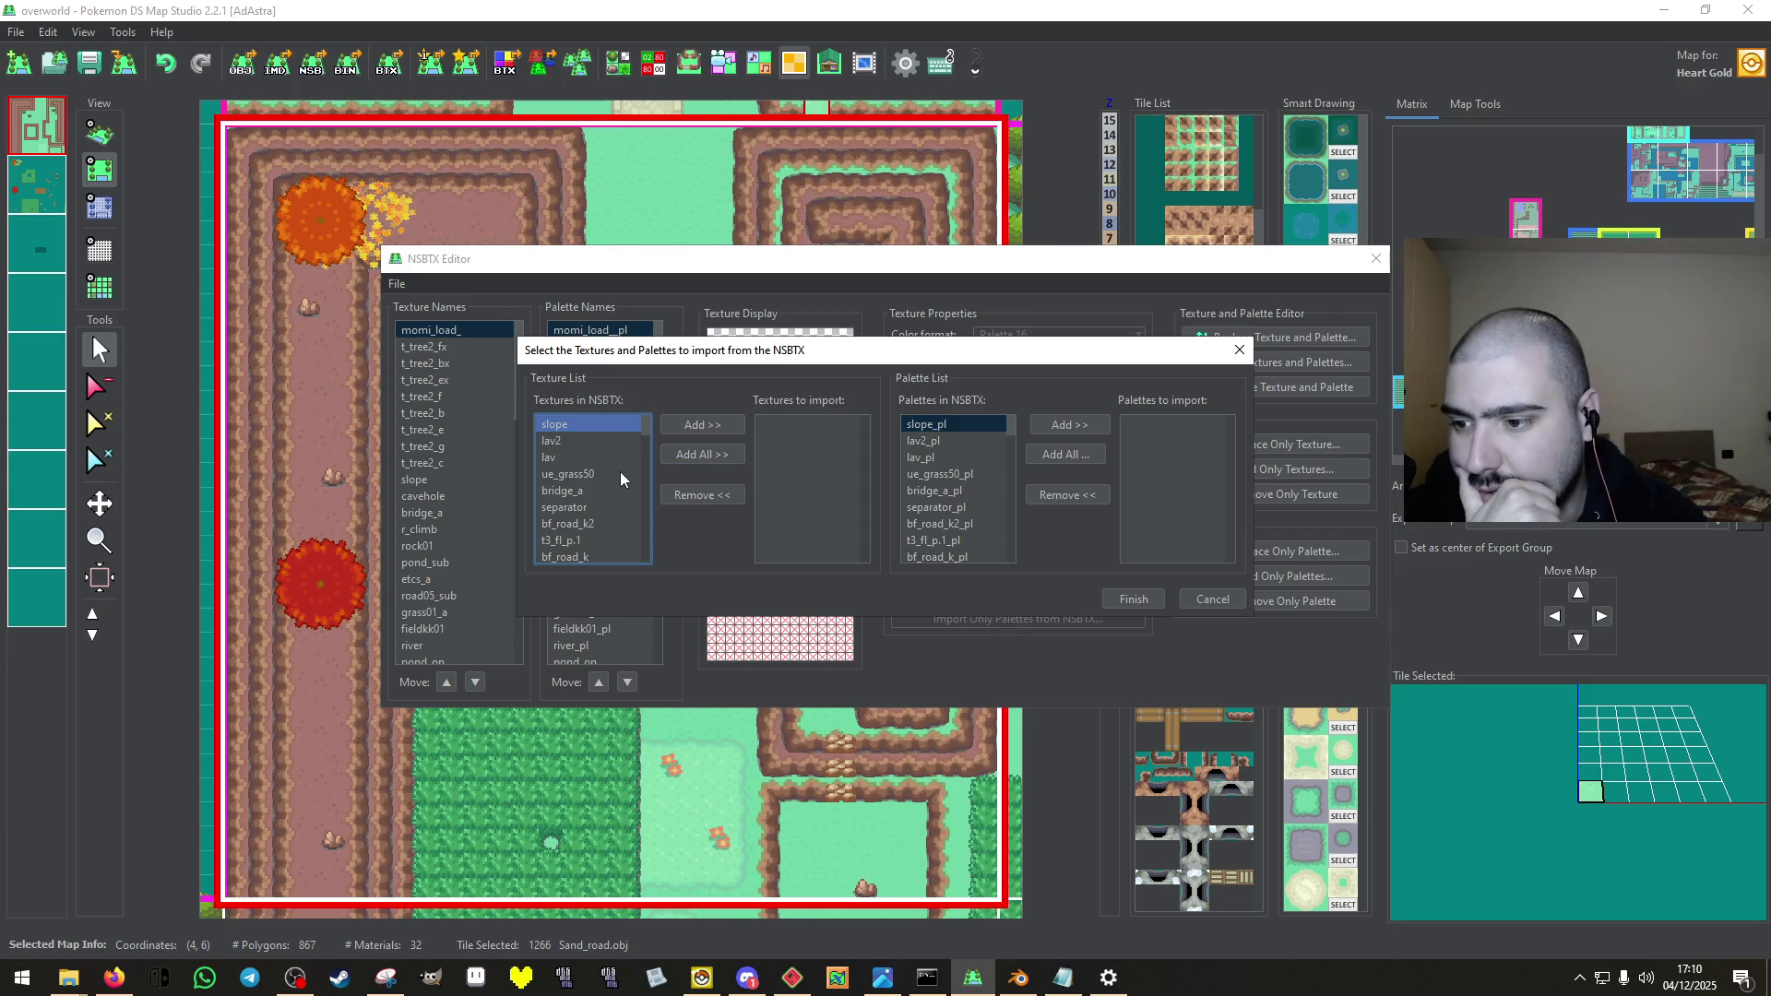
{"action": "scroll", "coordinate": [620, 479], "scroll_direction": "down", "scroll_amount": 10}
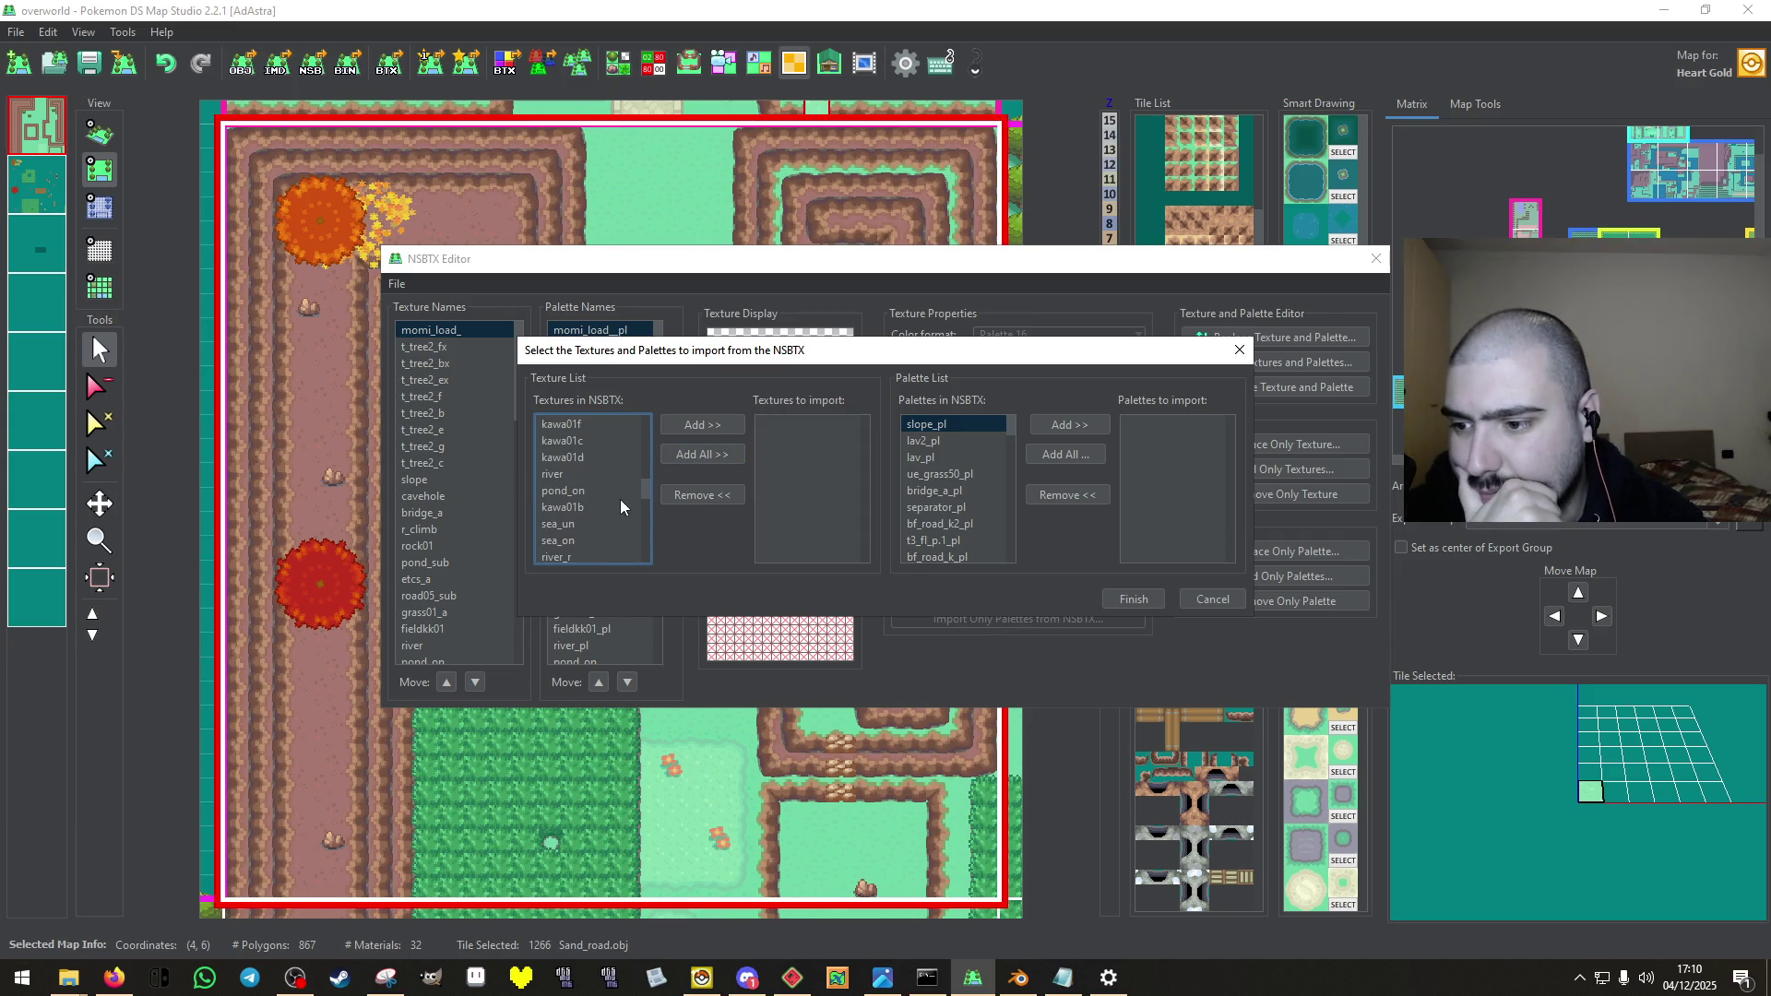
{"action": "scroll", "coordinate": [620, 500], "scroll_direction": "down", "scroll_amount": 5}
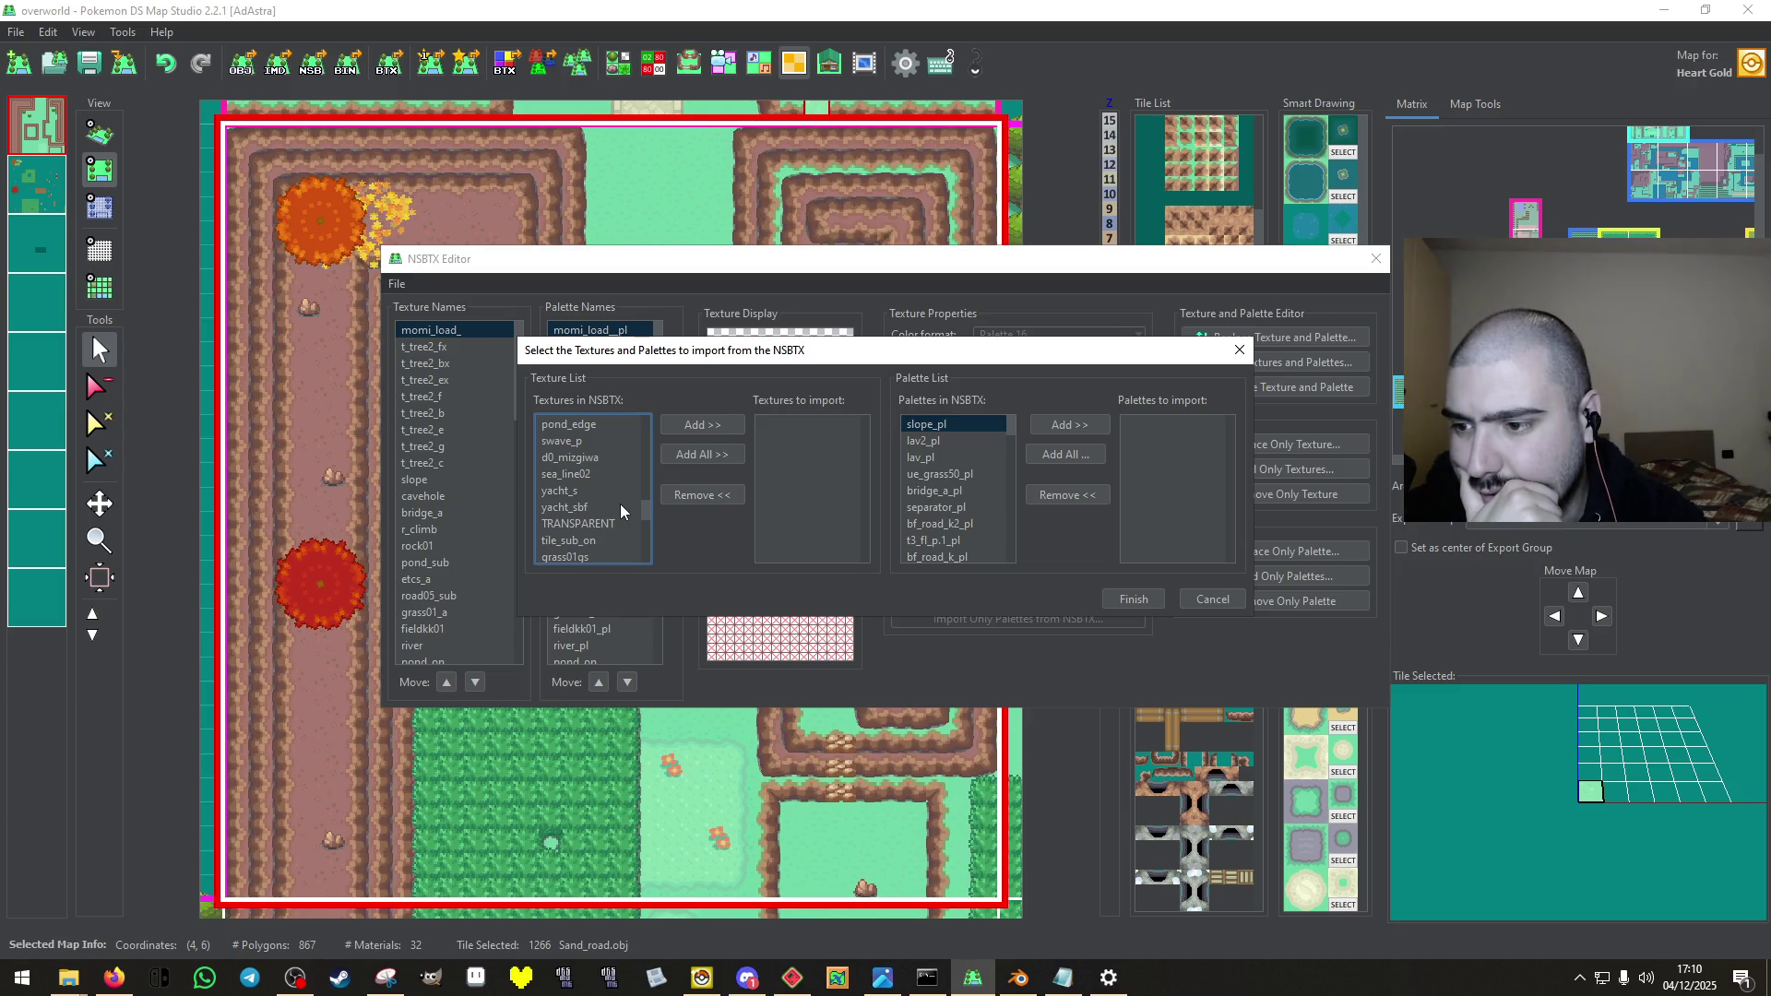
{"action": "scroll", "coordinate": [620, 503], "scroll_direction": "up", "scroll_amount": 6}
{"action": "scroll", "coordinate": [619, 503], "scroll_direction": "down", "scroll_amount": 6}
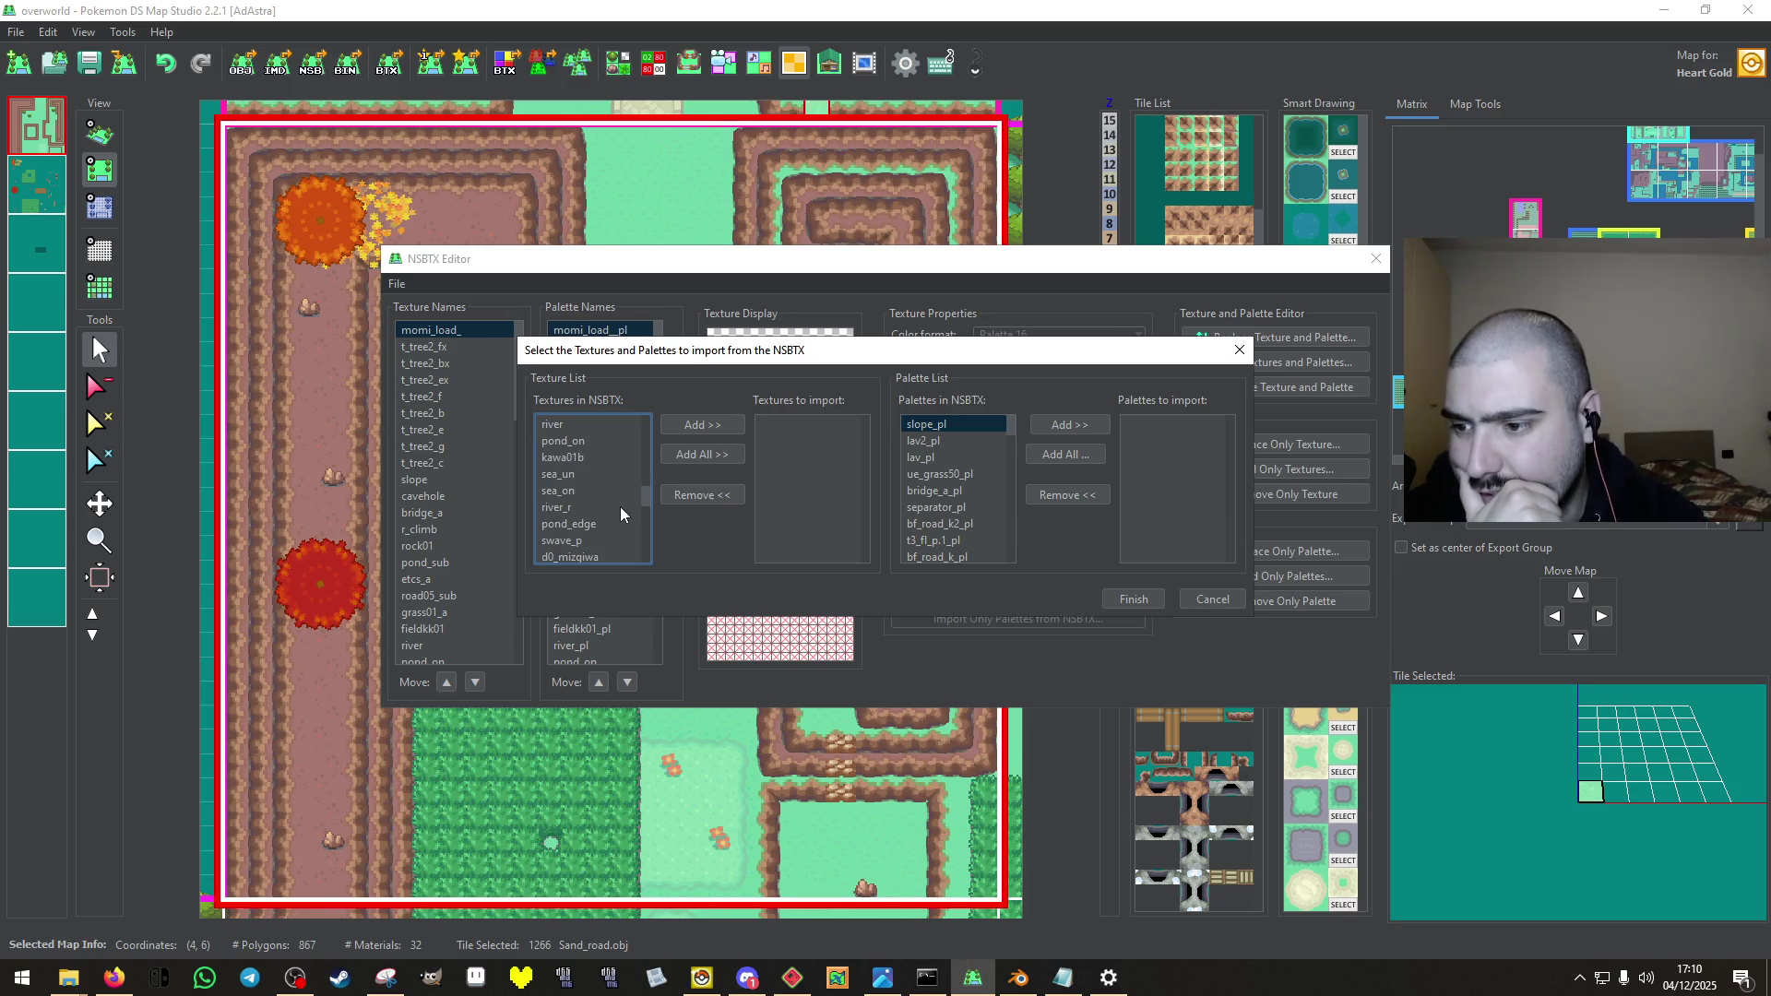
{"action": "scroll", "coordinate": [619, 506], "scroll_direction": "down", "scroll_amount": 5}
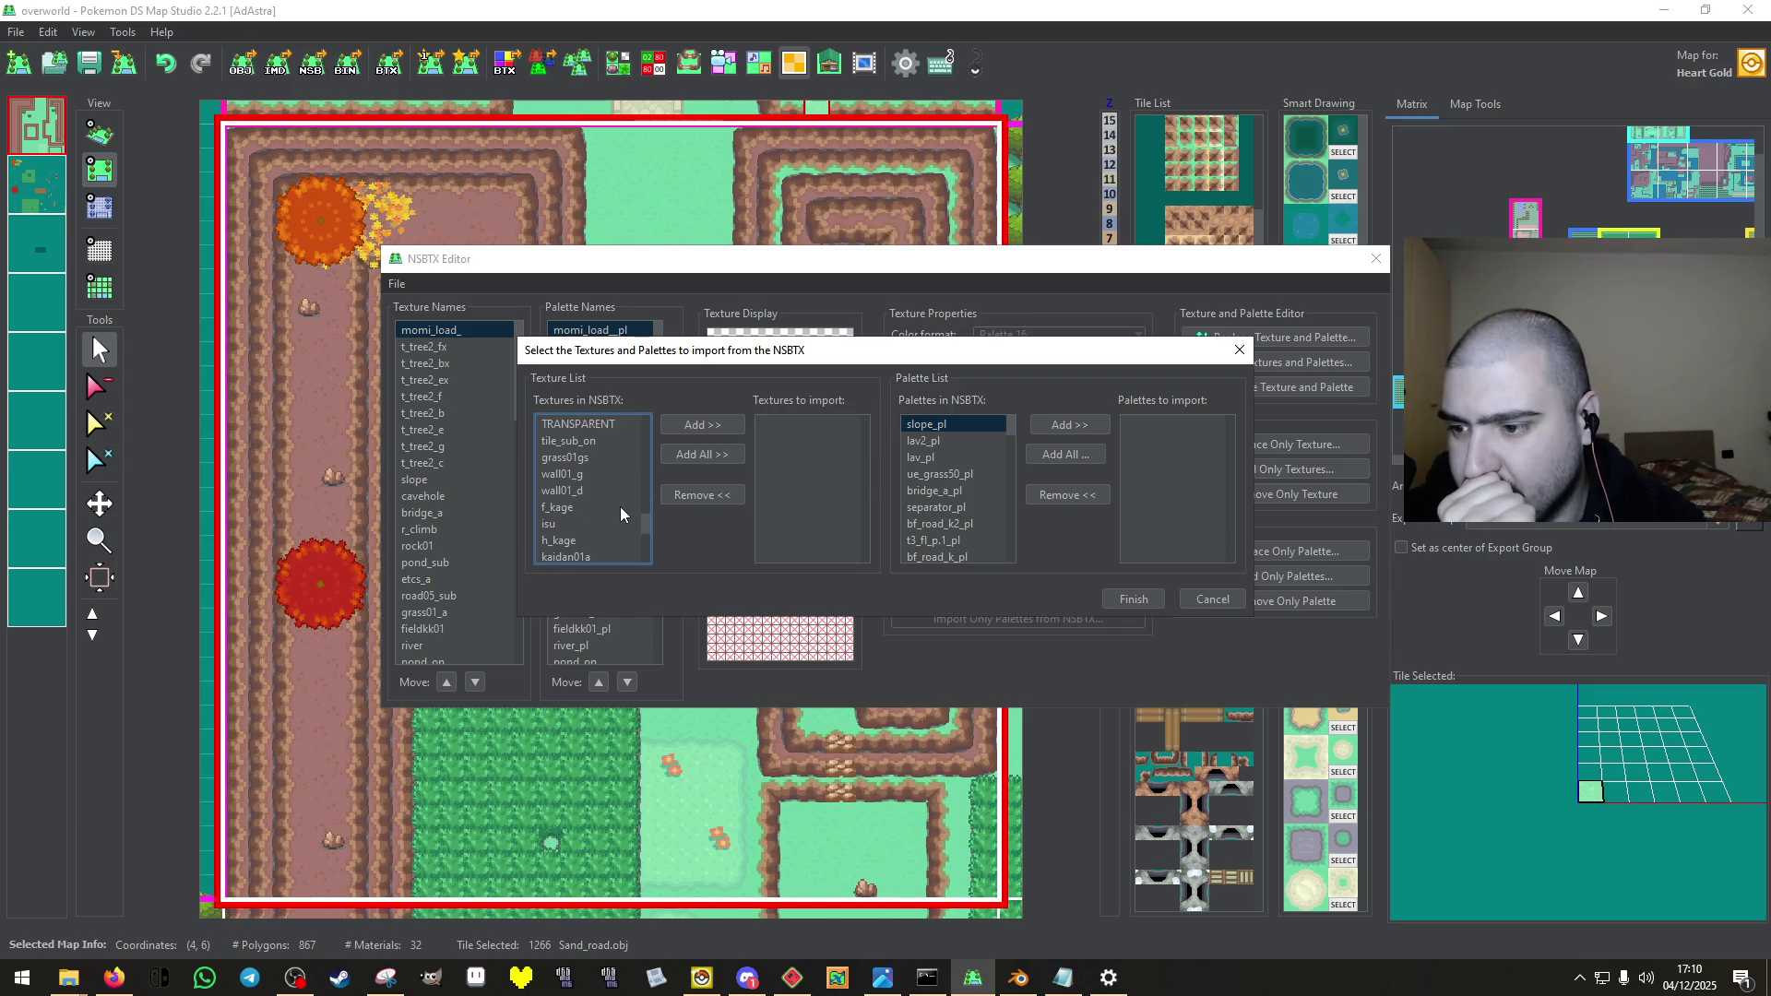
{"action": "scroll", "coordinate": [620, 507], "scroll_direction": "up", "scroll_amount": 2}
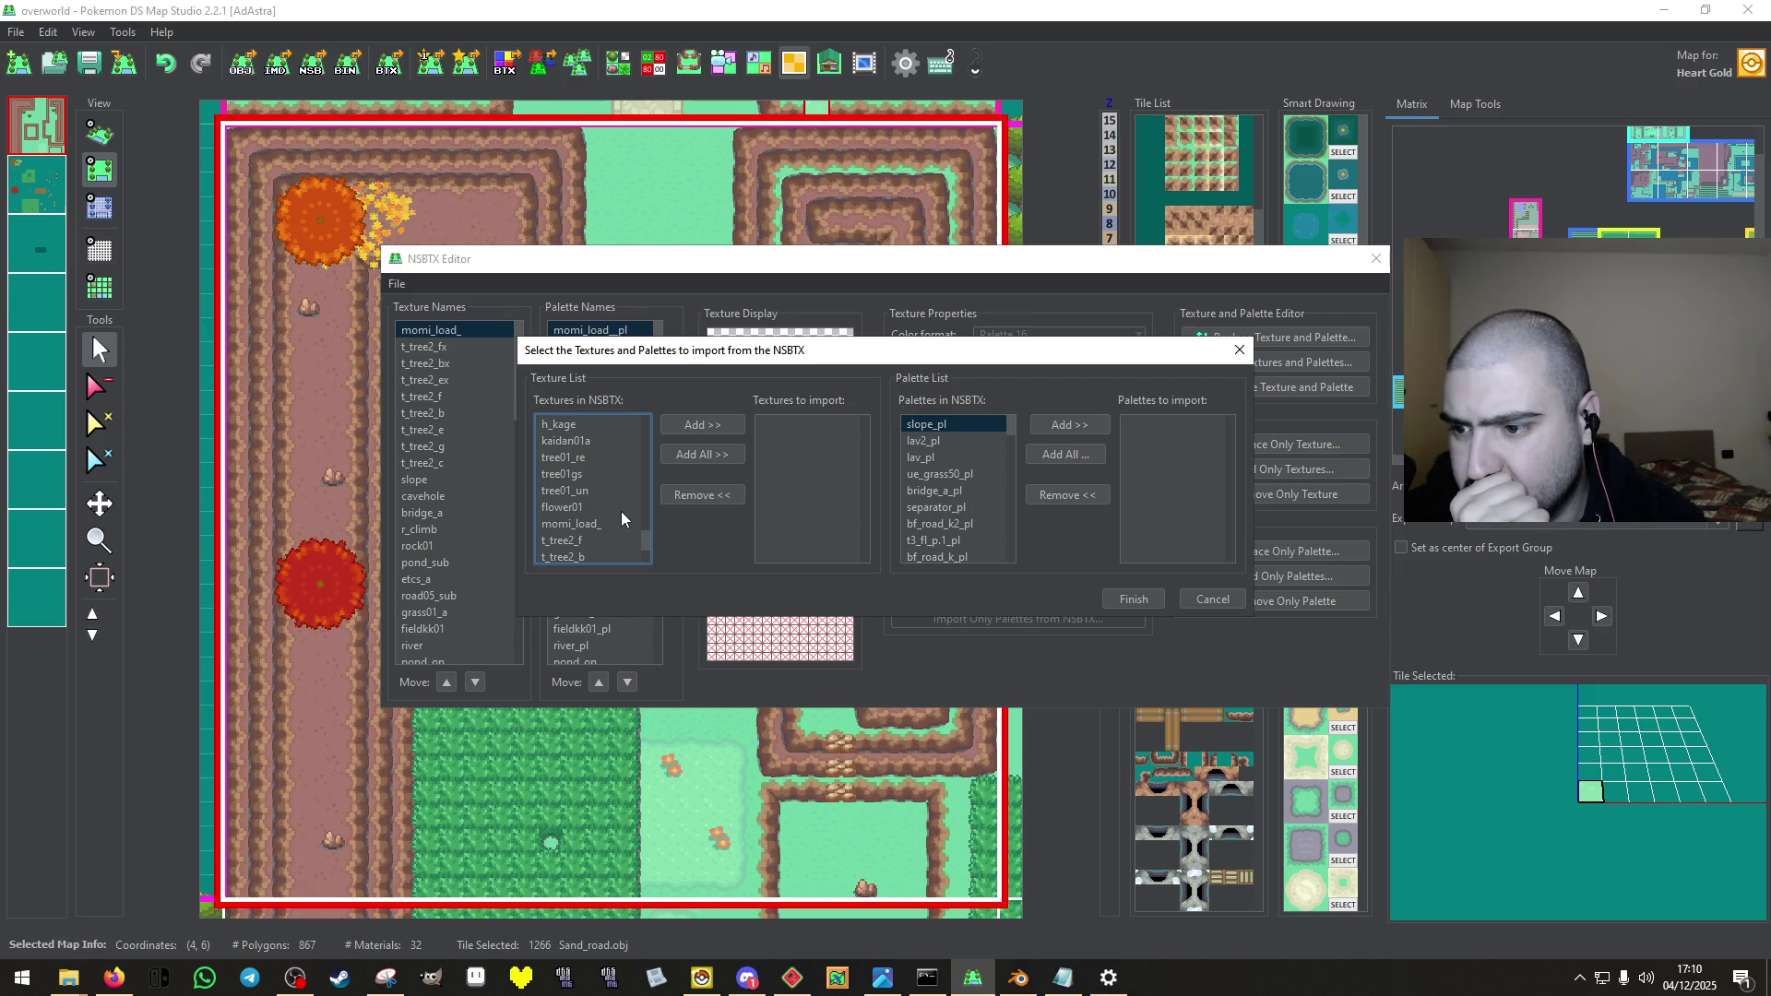
{"action": "scroll", "coordinate": [621, 511], "scroll_direction": "up", "scroll_amount": 5}
{"action": "scroll", "coordinate": [628, 523], "scroll_direction": "up", "scroll_amount": 1}
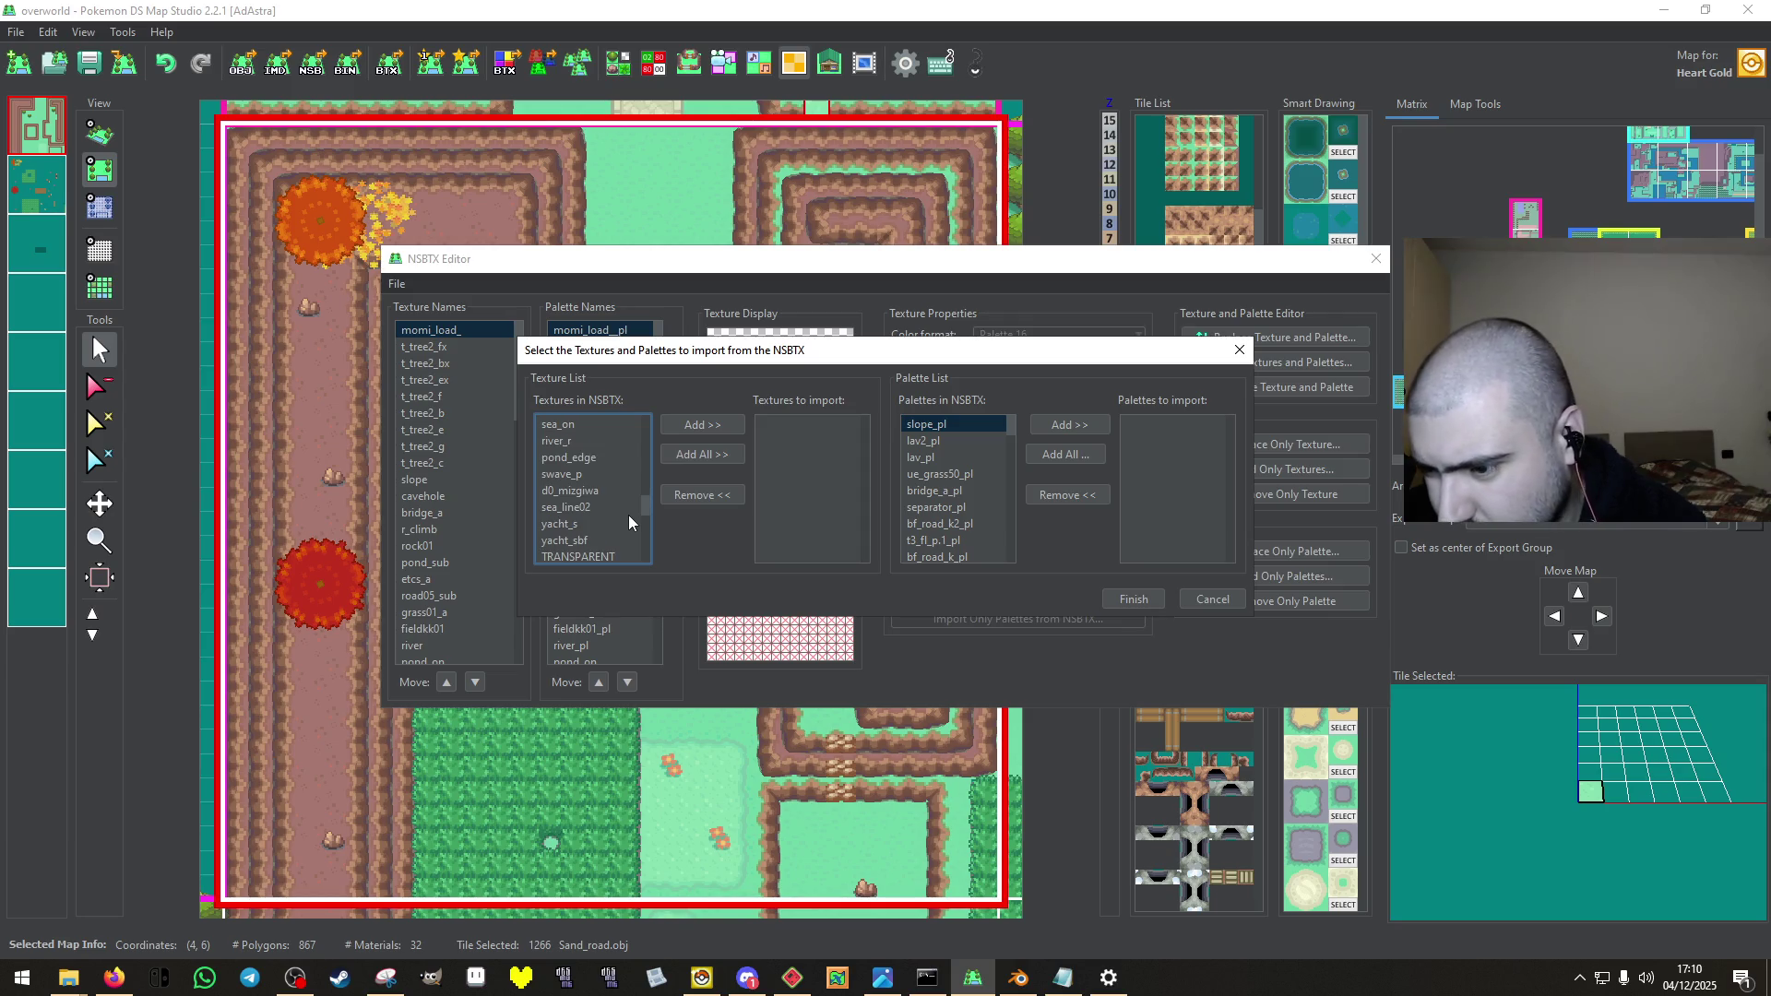
{"action": "scroll", "coordinate": [628, 523], "scroll_direction": "up", "scroll_amount": 2}
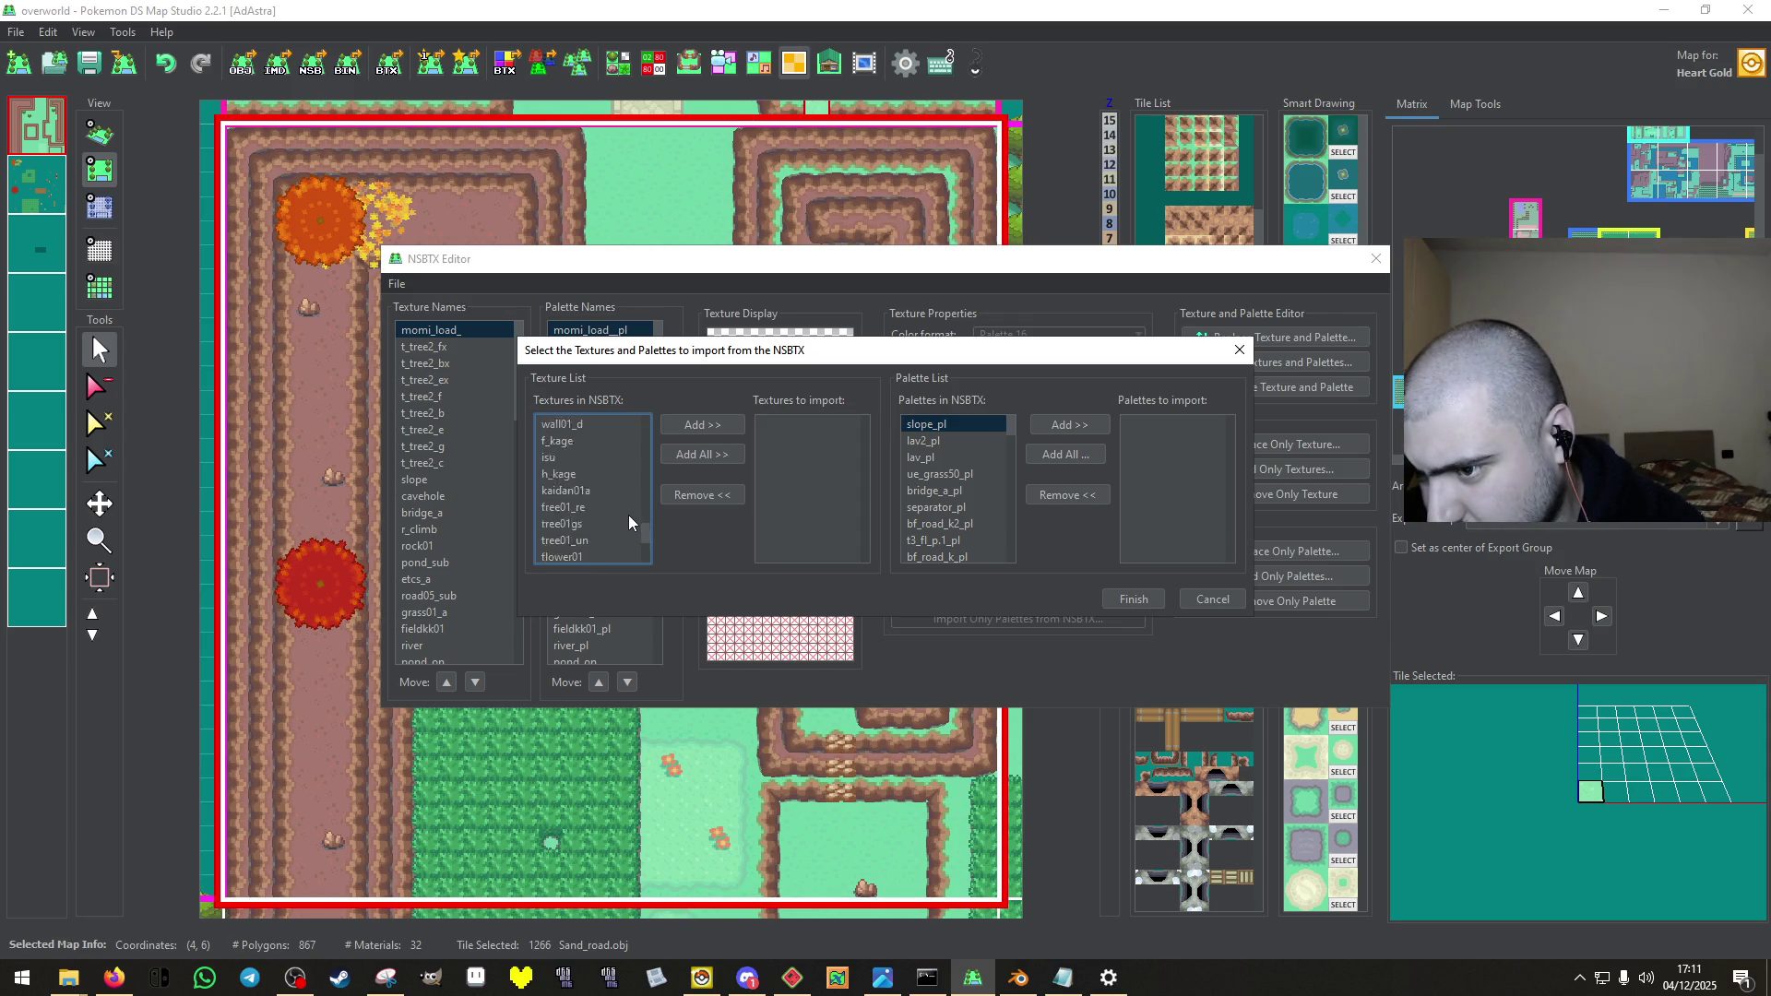
{"action": "scroll", "coordinate": [628, 515], "scroll_direction": "up", "scroll_amount": 3}
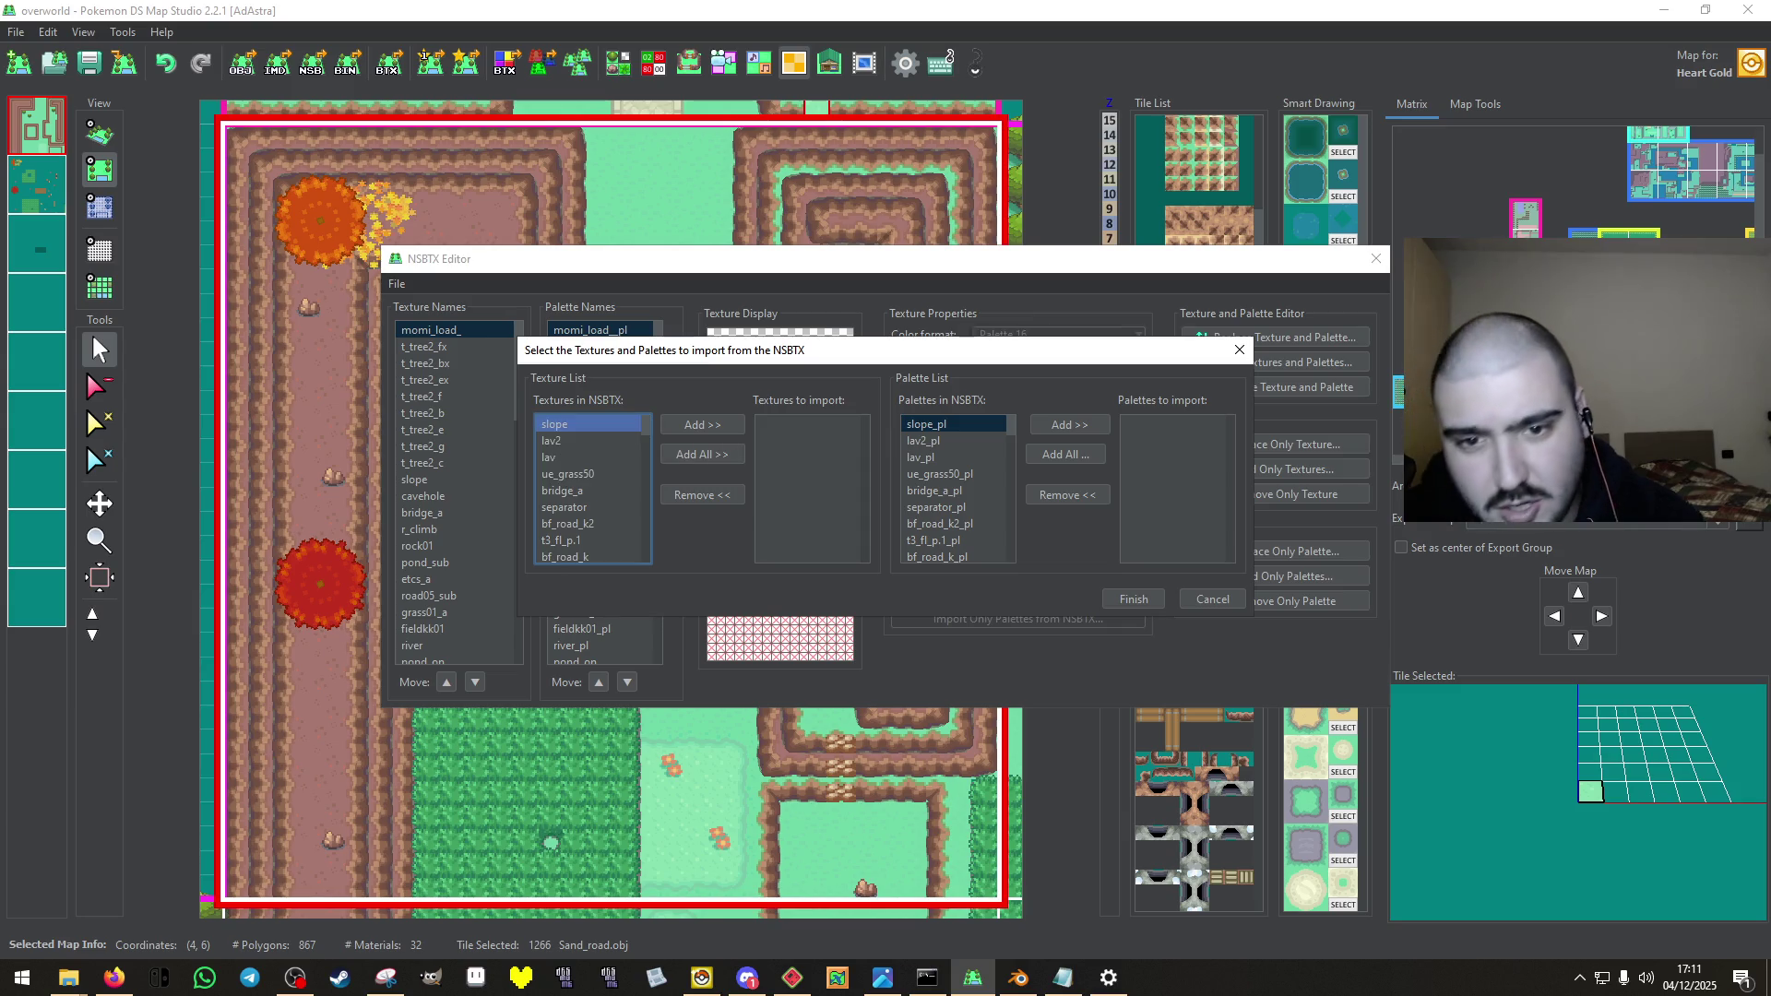
{"action": "left_click", "coordinate": [1240, 351]}
Import from a different texture pack, adding the grass02_r, grass02 and flower01 textures.
{"action": "left_click", "coordinate": [1016, 574]}
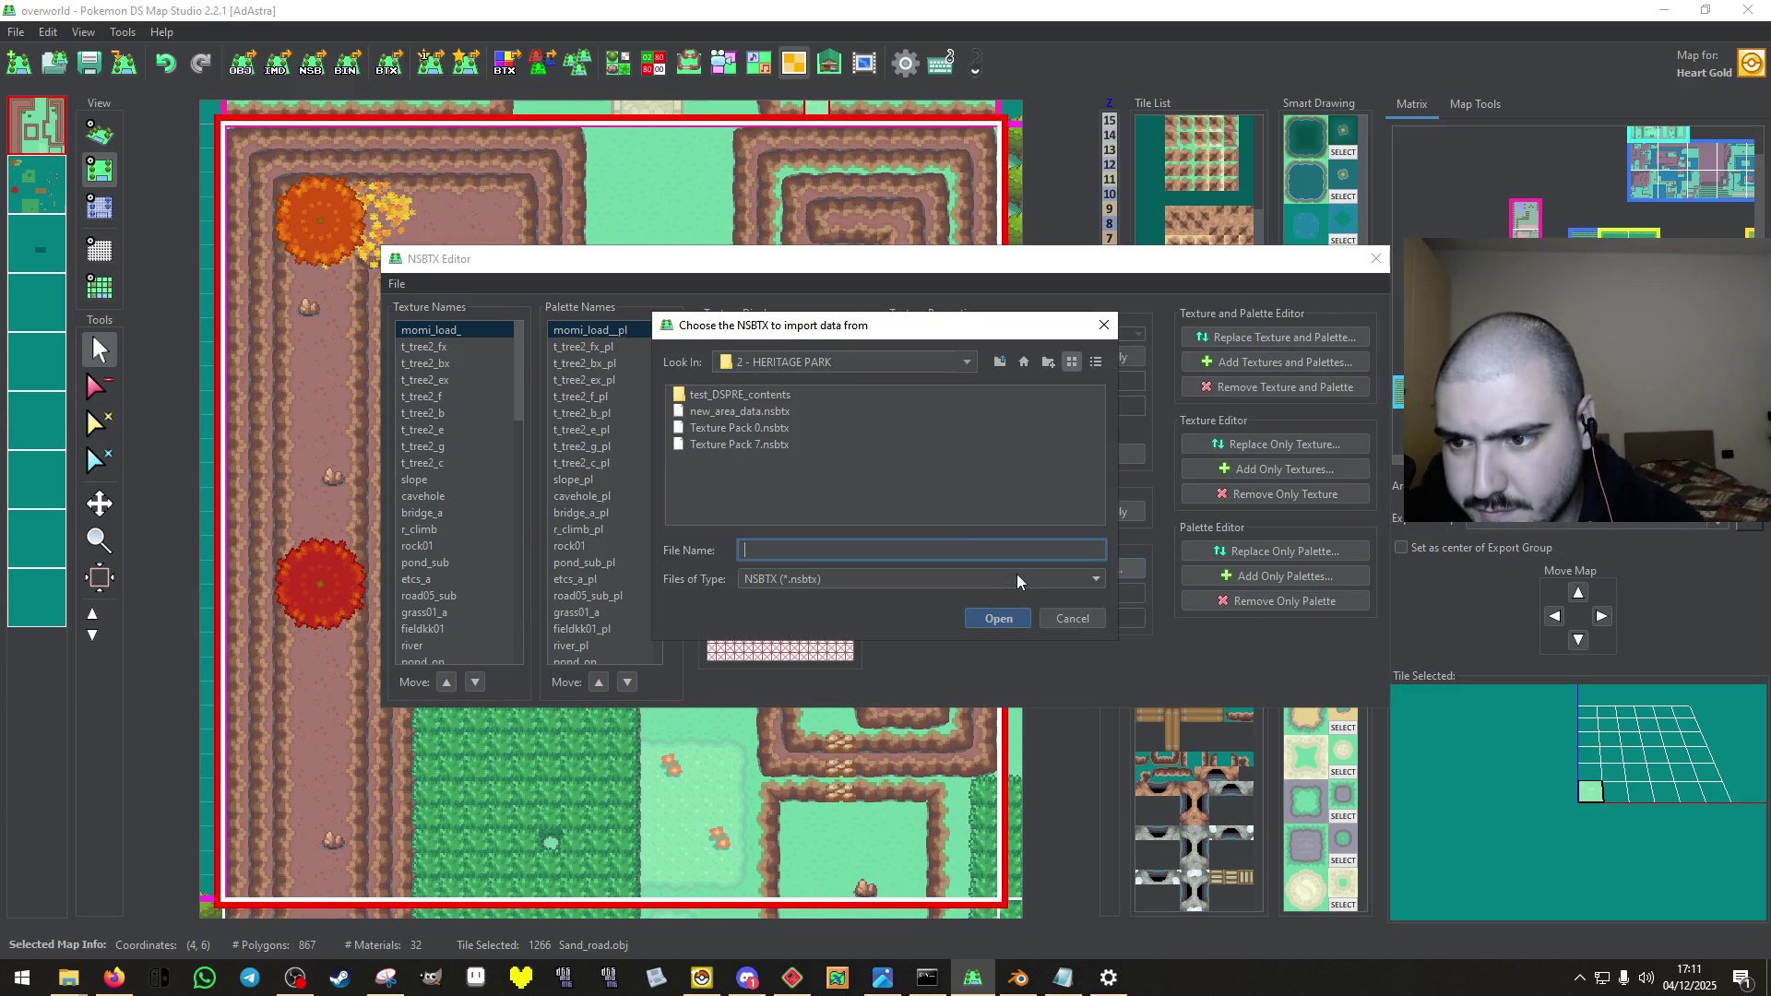
{"action": "left_click", "coordinate": [802, 445]}
{"action": "left_click", "coordinate": [1000, 620]}
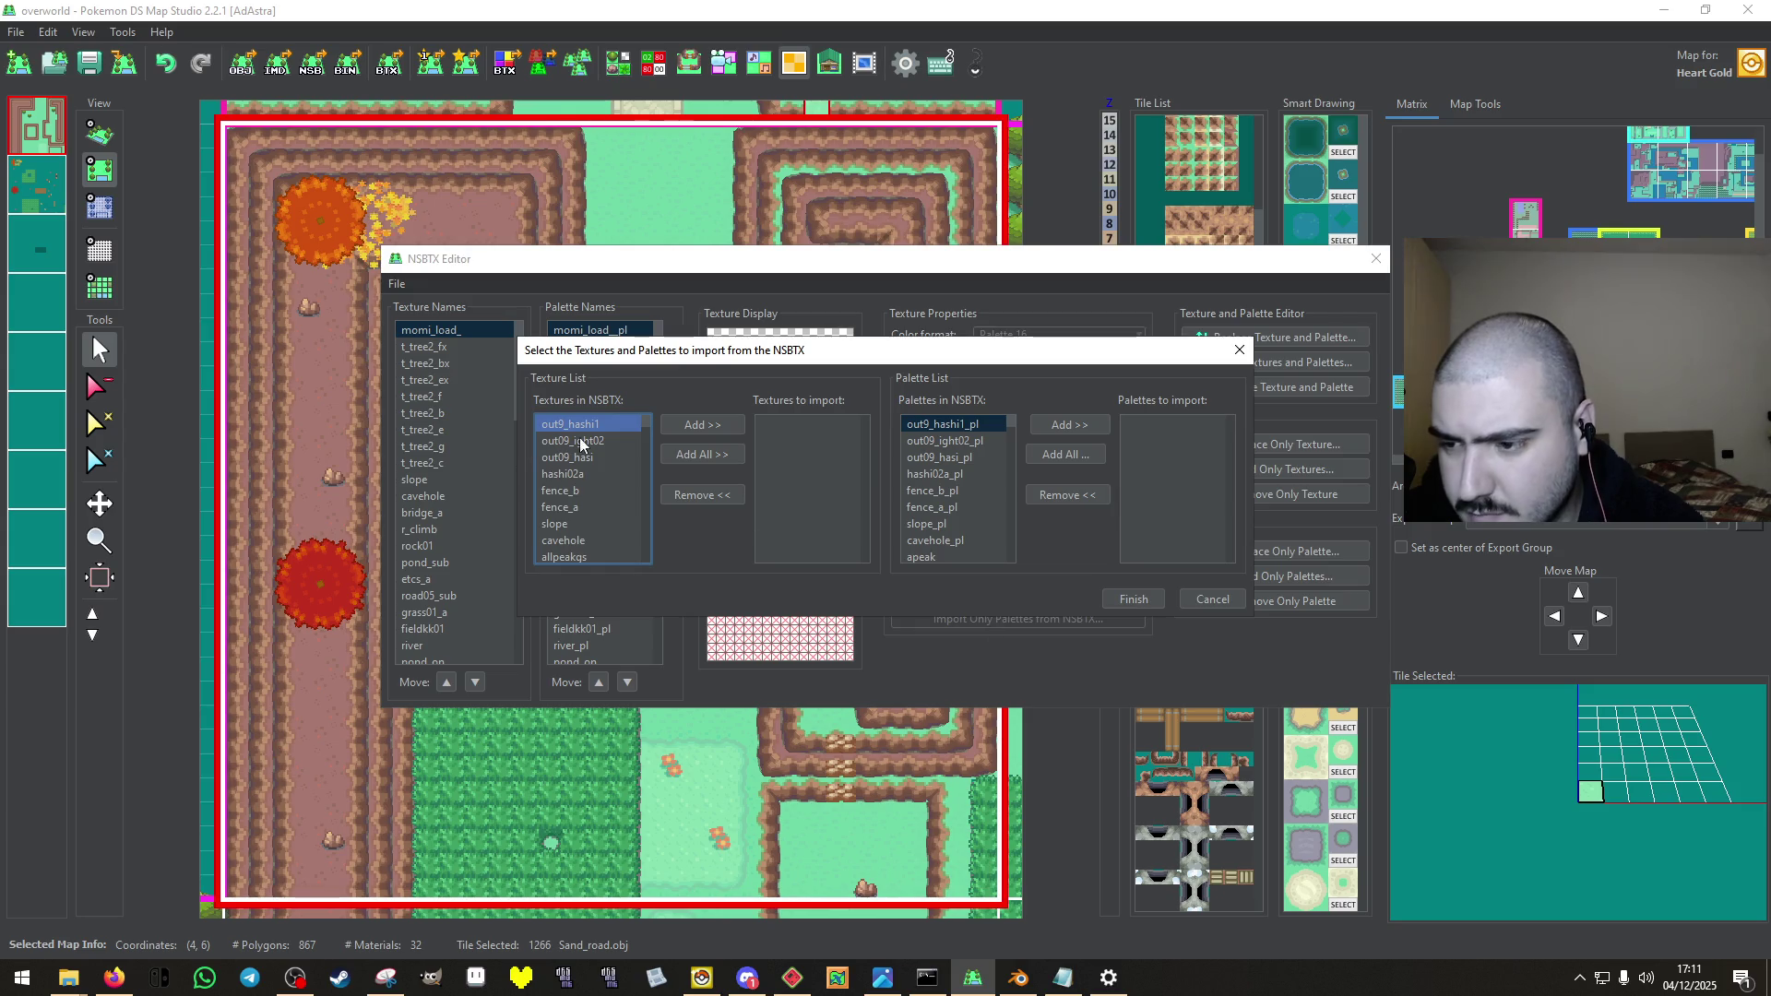
{"action": "scroll", "coordinate": [594, 473], "scroll_direction": "down", "scroll_amount": 2}
{"action": "scroll", "coordinate": [601, 476], "scroll_direction": "down", "scroll_amount": 2}
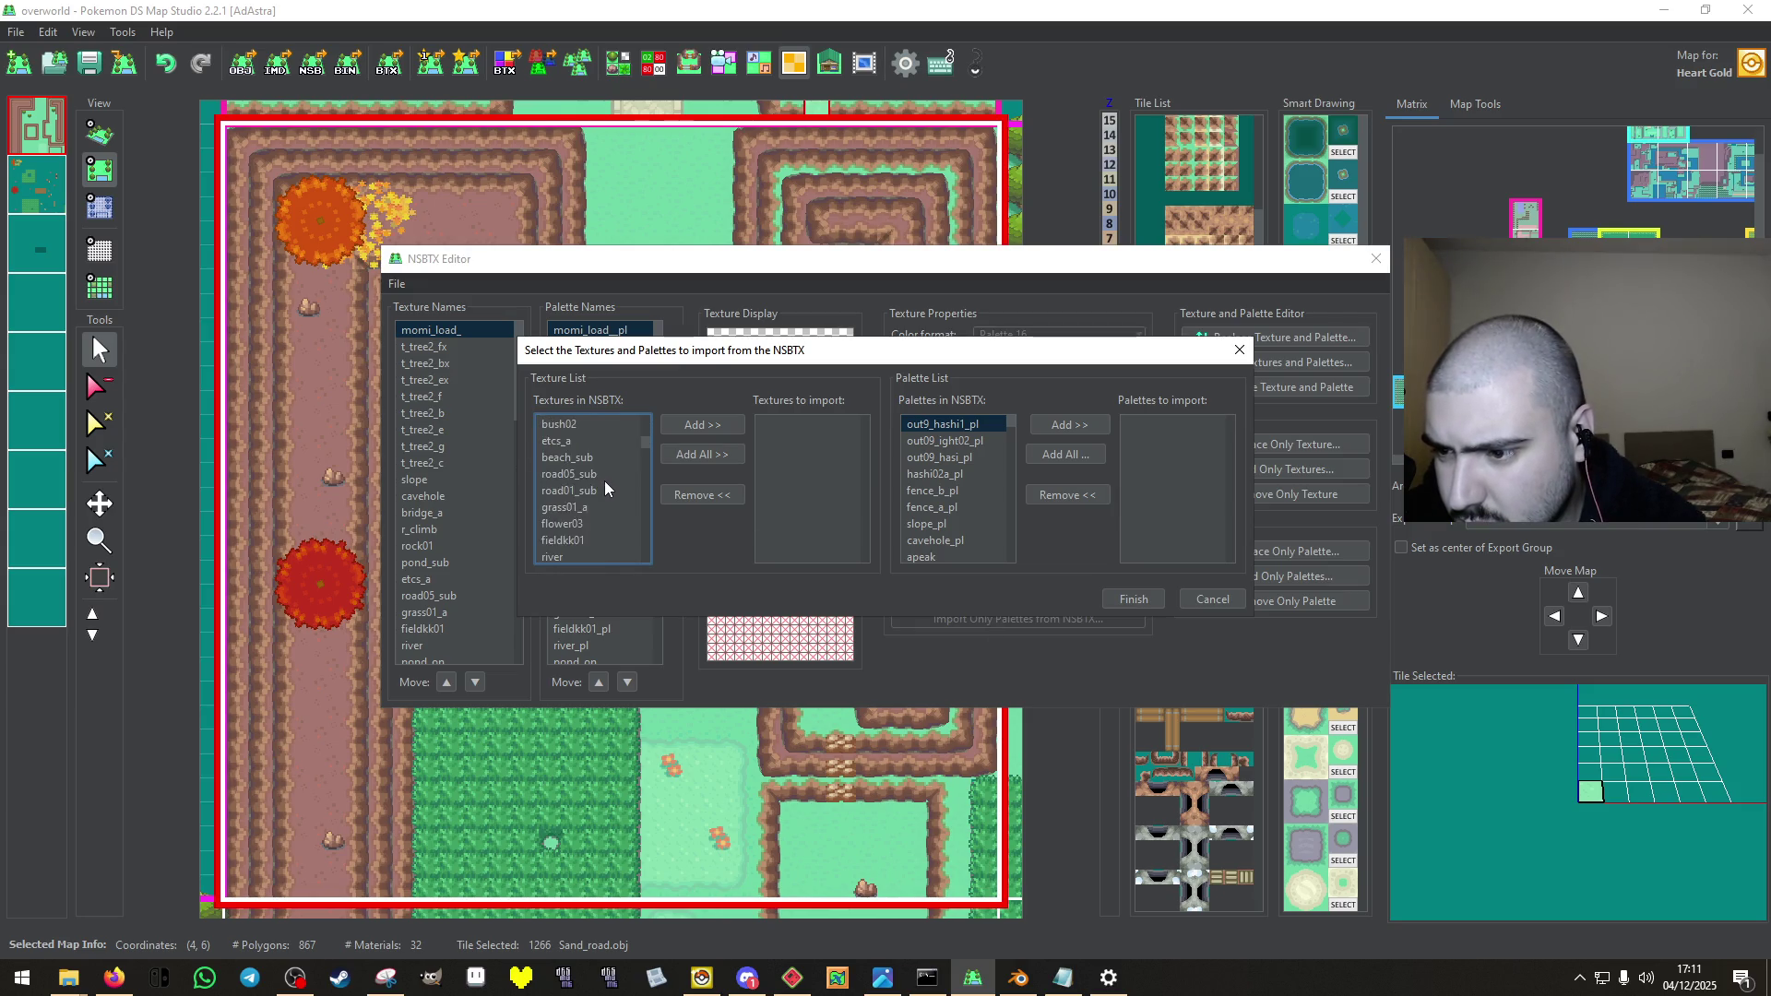
{"action": "scroll", "coordinate": [588, 473], "scroll_direction": "down", "scroll_amount": 1}
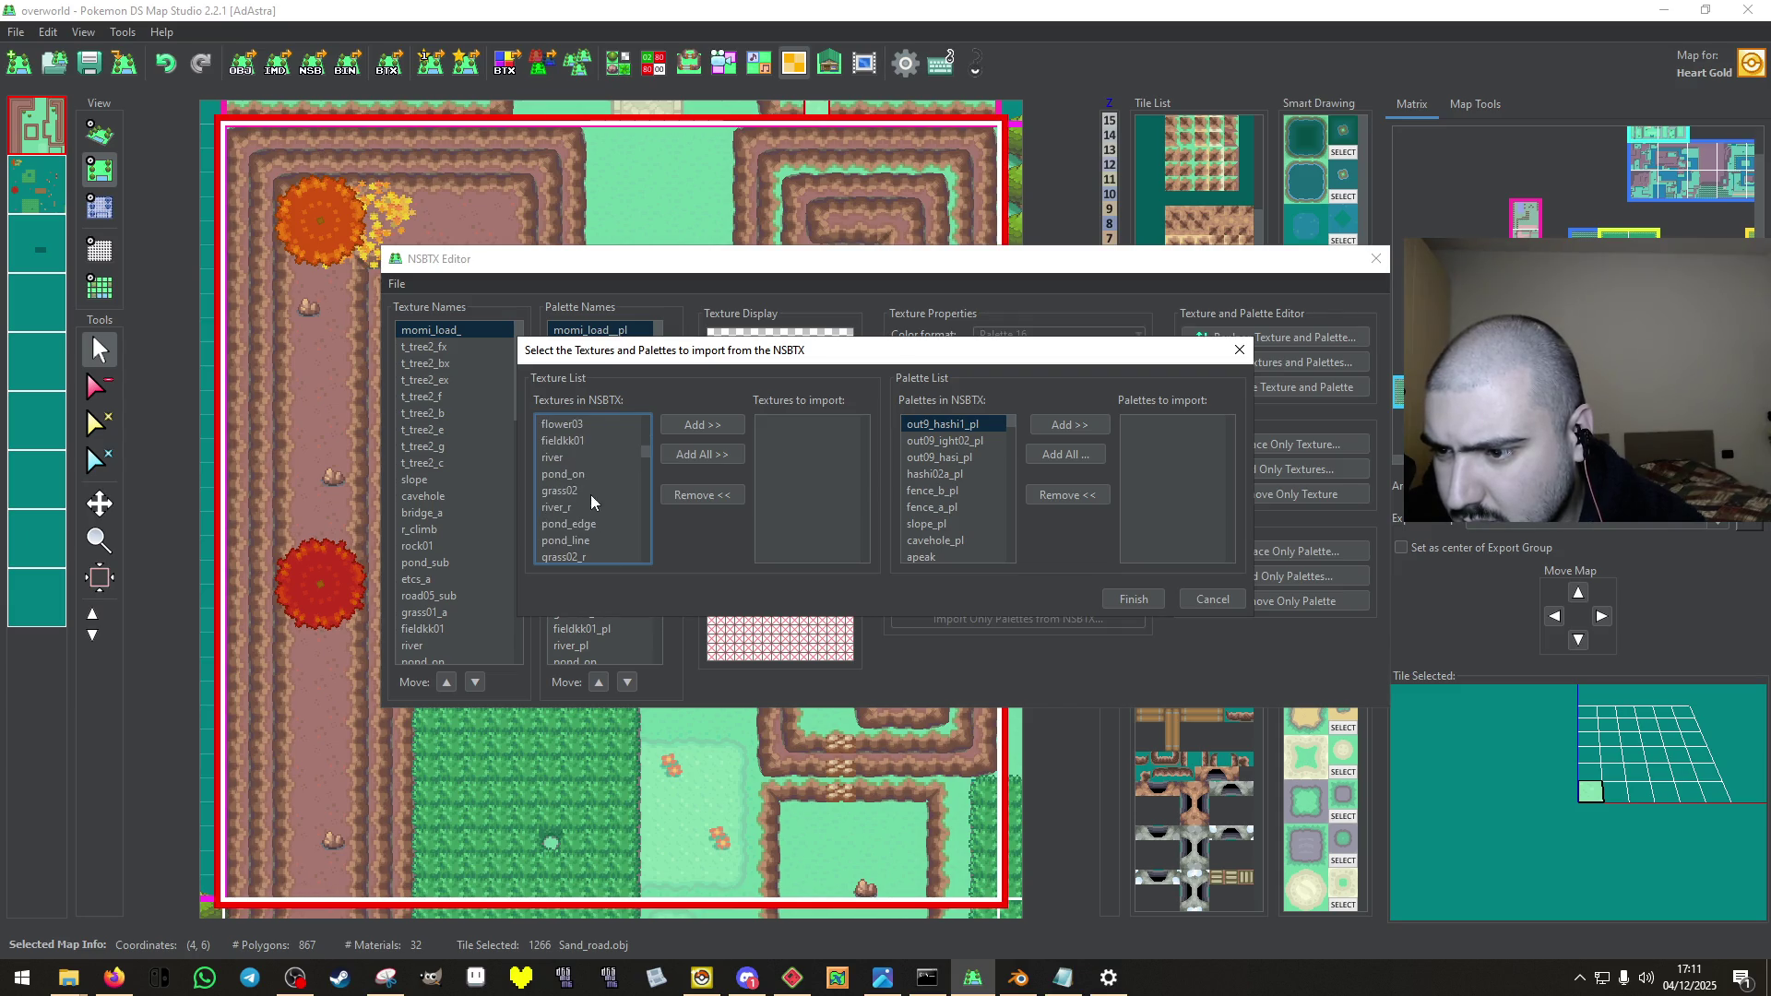
{"action": "scroll", "coordinate": [612, 516], "scroll_direction": "down", "scroll_amount": 1}
{"action": "left_click", "coordinate": [579, 508]}
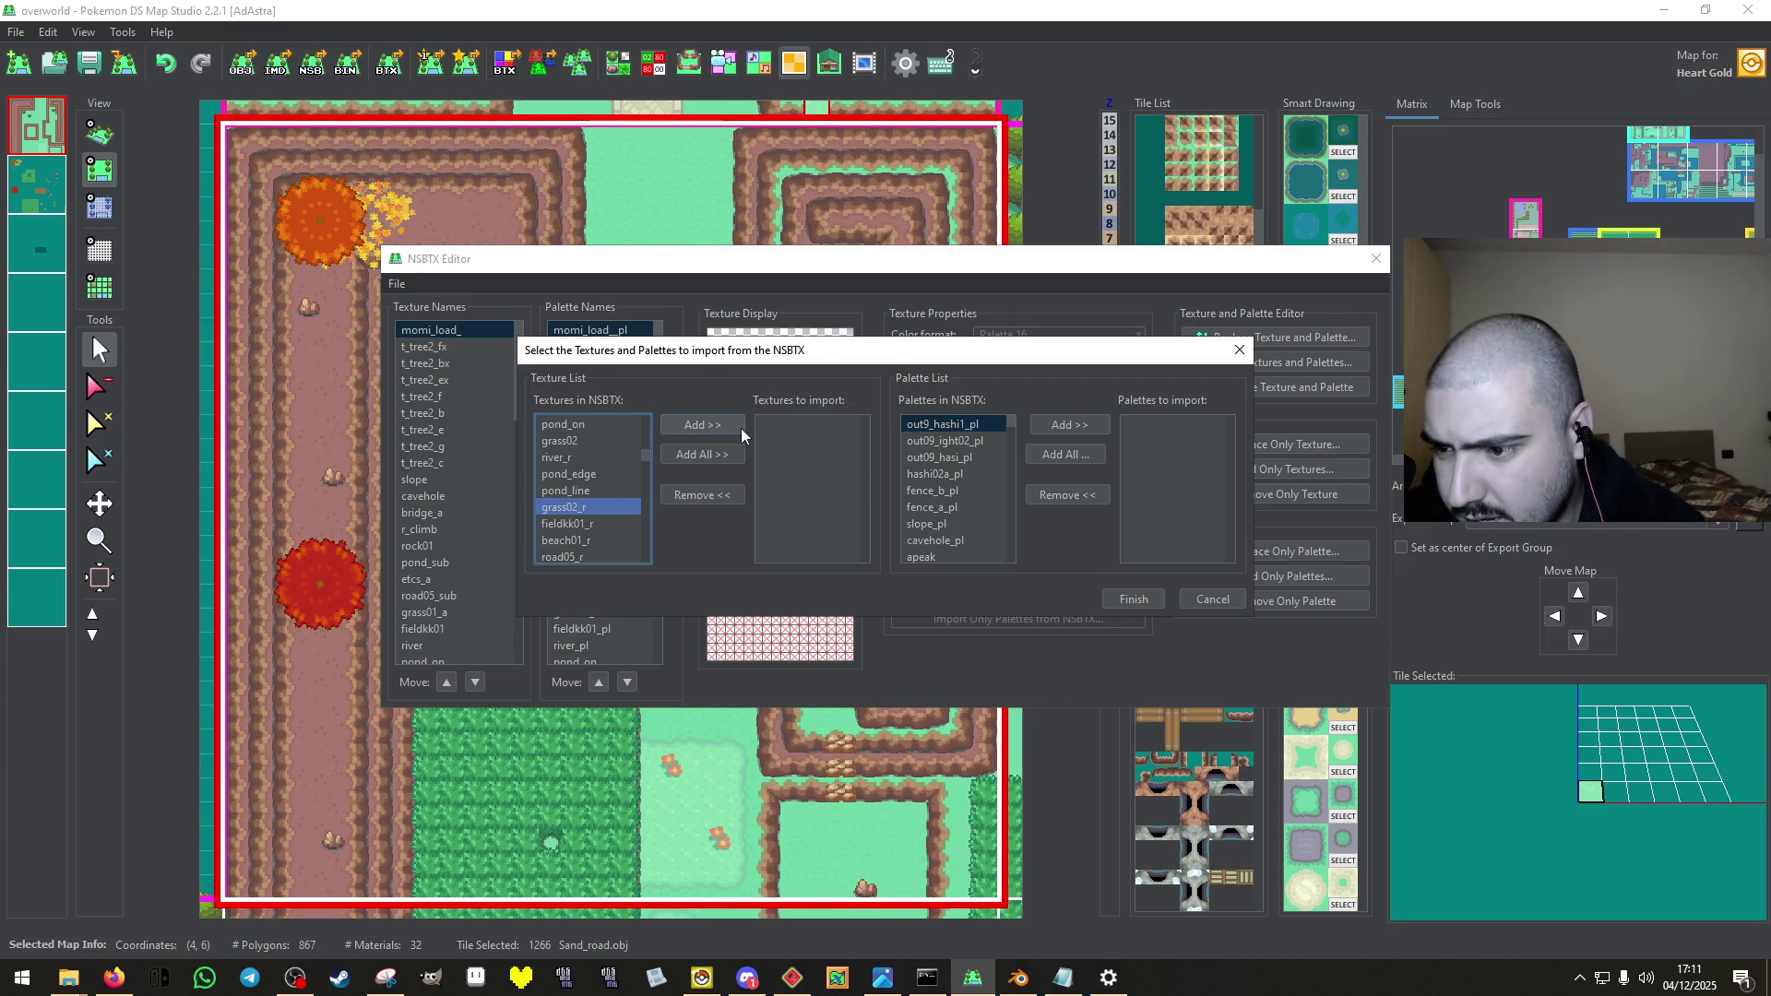
{"action": "left_click", "coordinate": [718, 433]}
{"action": "left_click", "coordinate": [588, 443]}
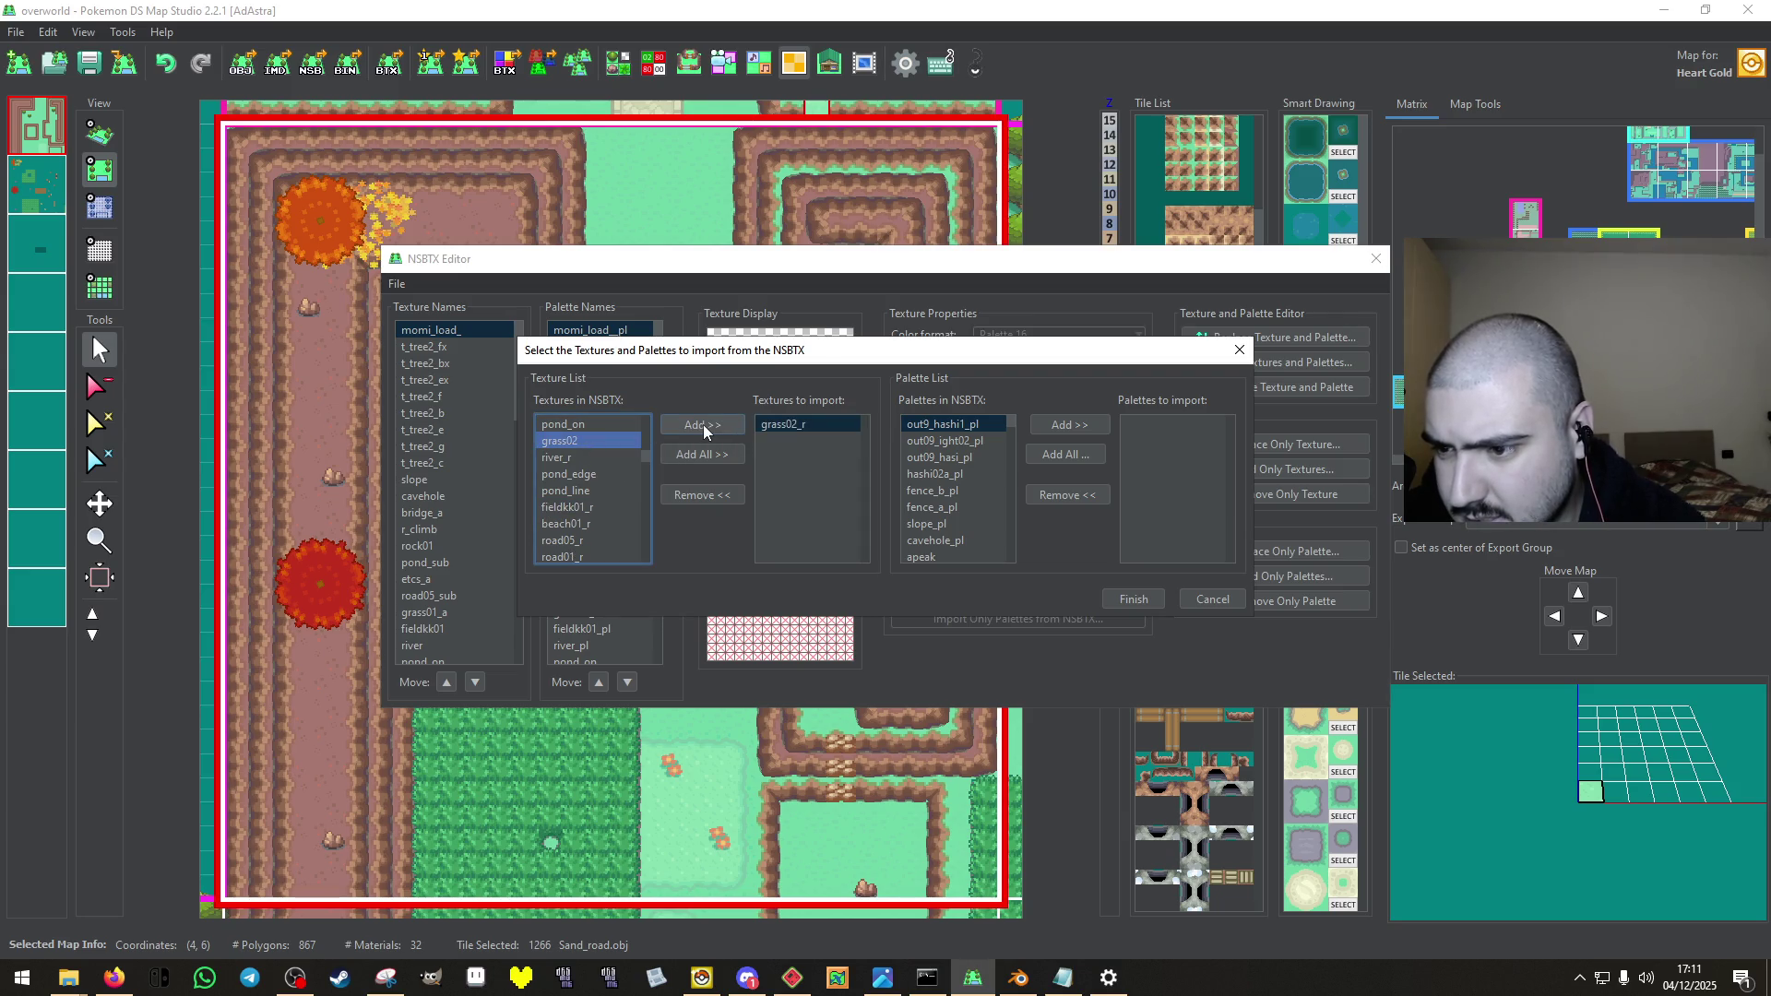
{"action": "left_click", "coordinate": [703, 424]}
{"action": "scroll", "coordinate": [609, 490], "scroll_direction": "down", "scroll_amount": 3}
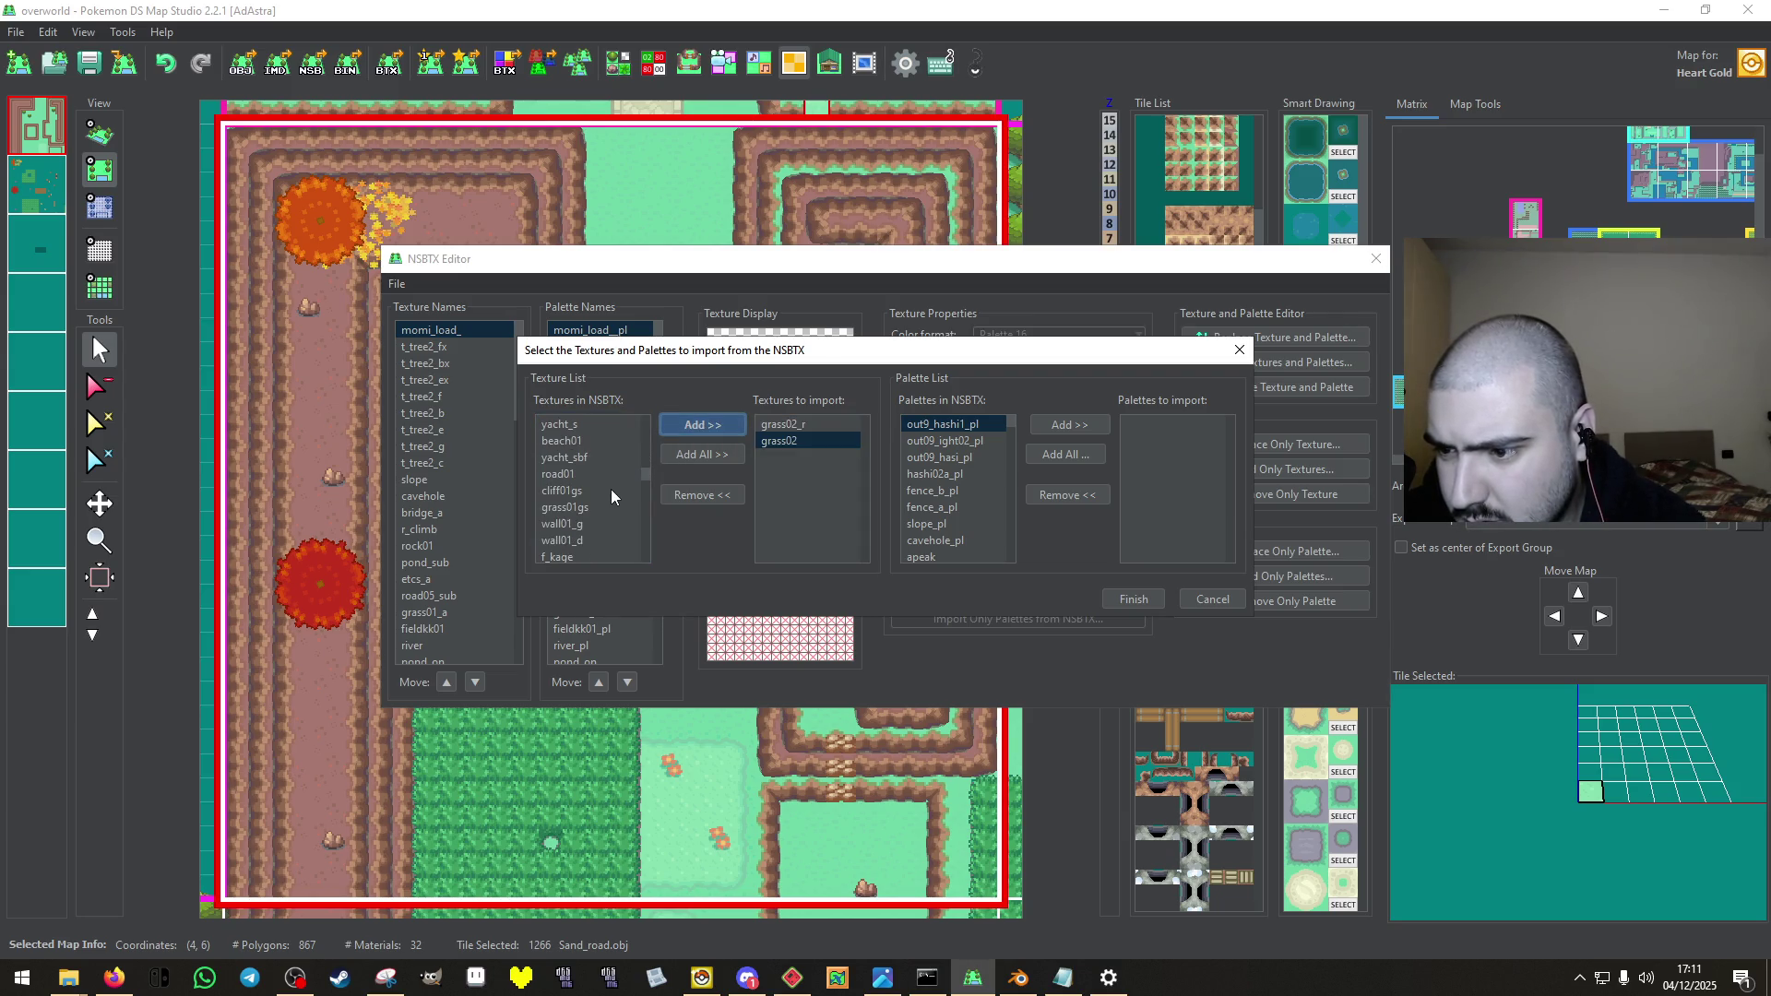
{"action": "scroll", "coordinate": [610, 489], "scroll_direction": "down", "scroll_amount": 5}
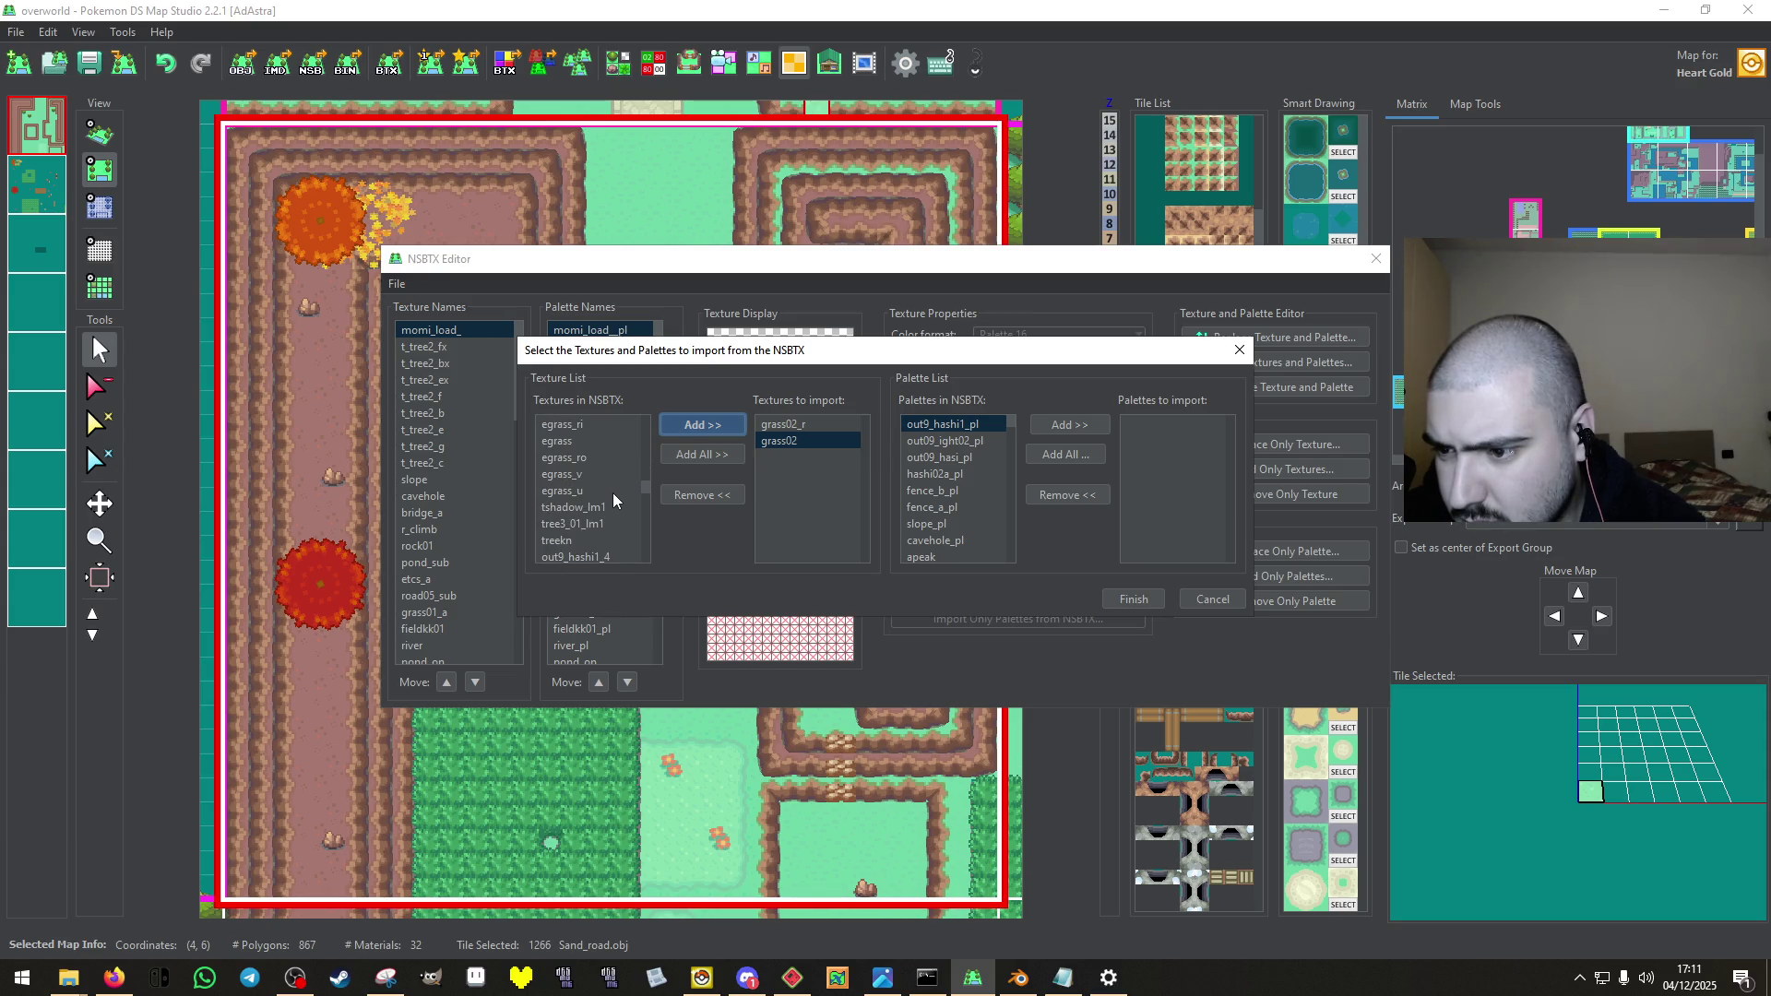
{"action": "scroll", "coordinate": [614, 499], "scroll_direction": "down", "scroll_amount": 2}
{"action": "left_click", "coordinate": [581, 524]}
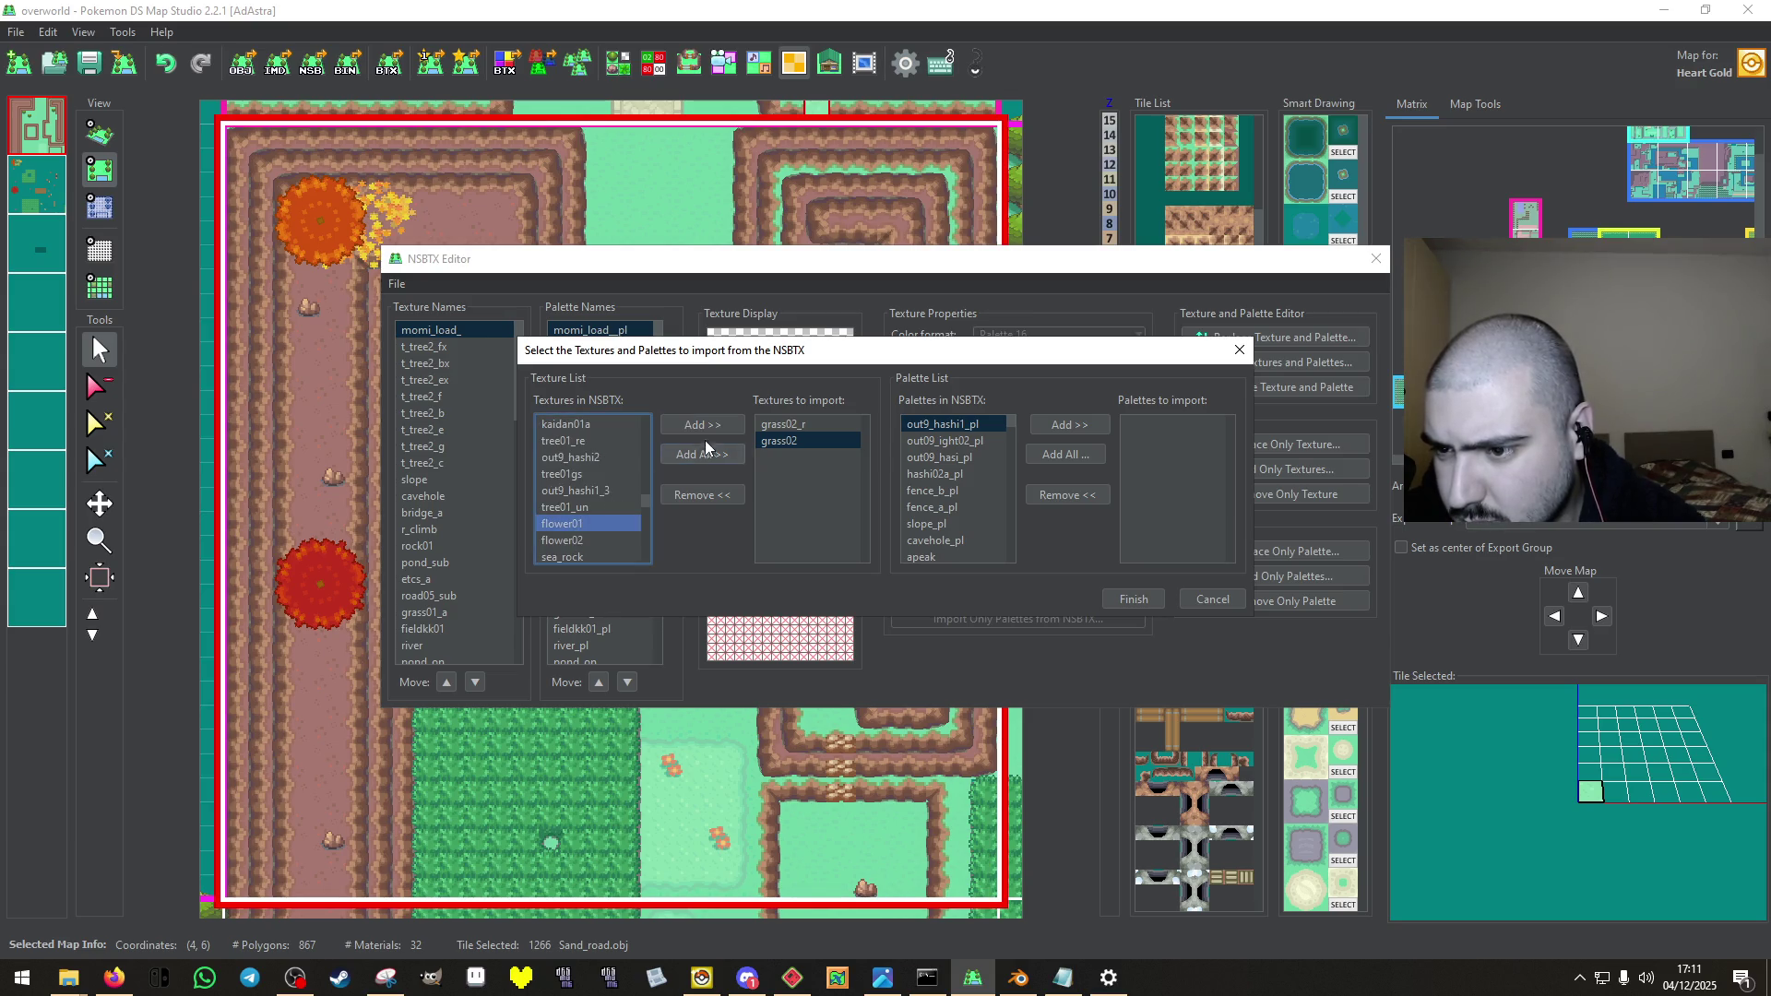
{"action": "left_click", "coordinate": [705, 432]}
Add the grass02_r_pl, grass02_pl and flower01 palettes and finish the import.
{"action": "scroll", "coordinate": [965, 473], "scroll_direction": "down", "scroll_amount": 2}
{"action": "scroll", "coordinate": [966, 472], "scroll_direction": "down", "scroll_amount": 4}
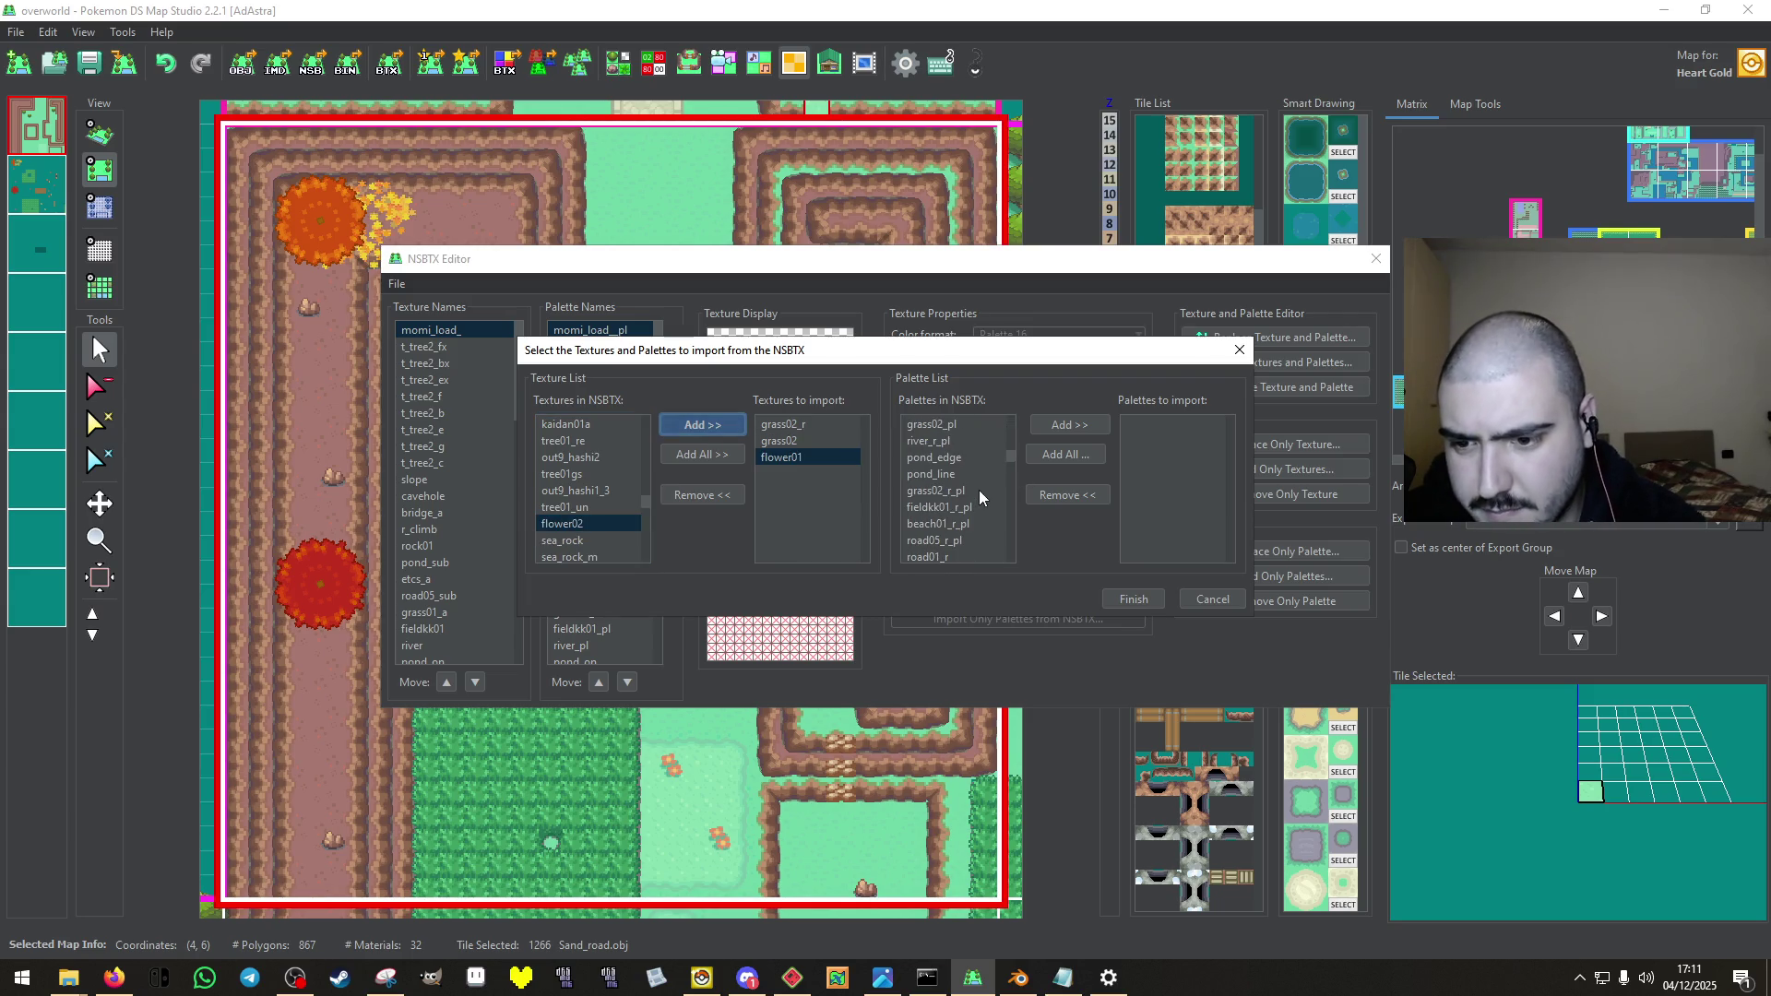
{"action": "left_click", "coordinate": [936, 441]}
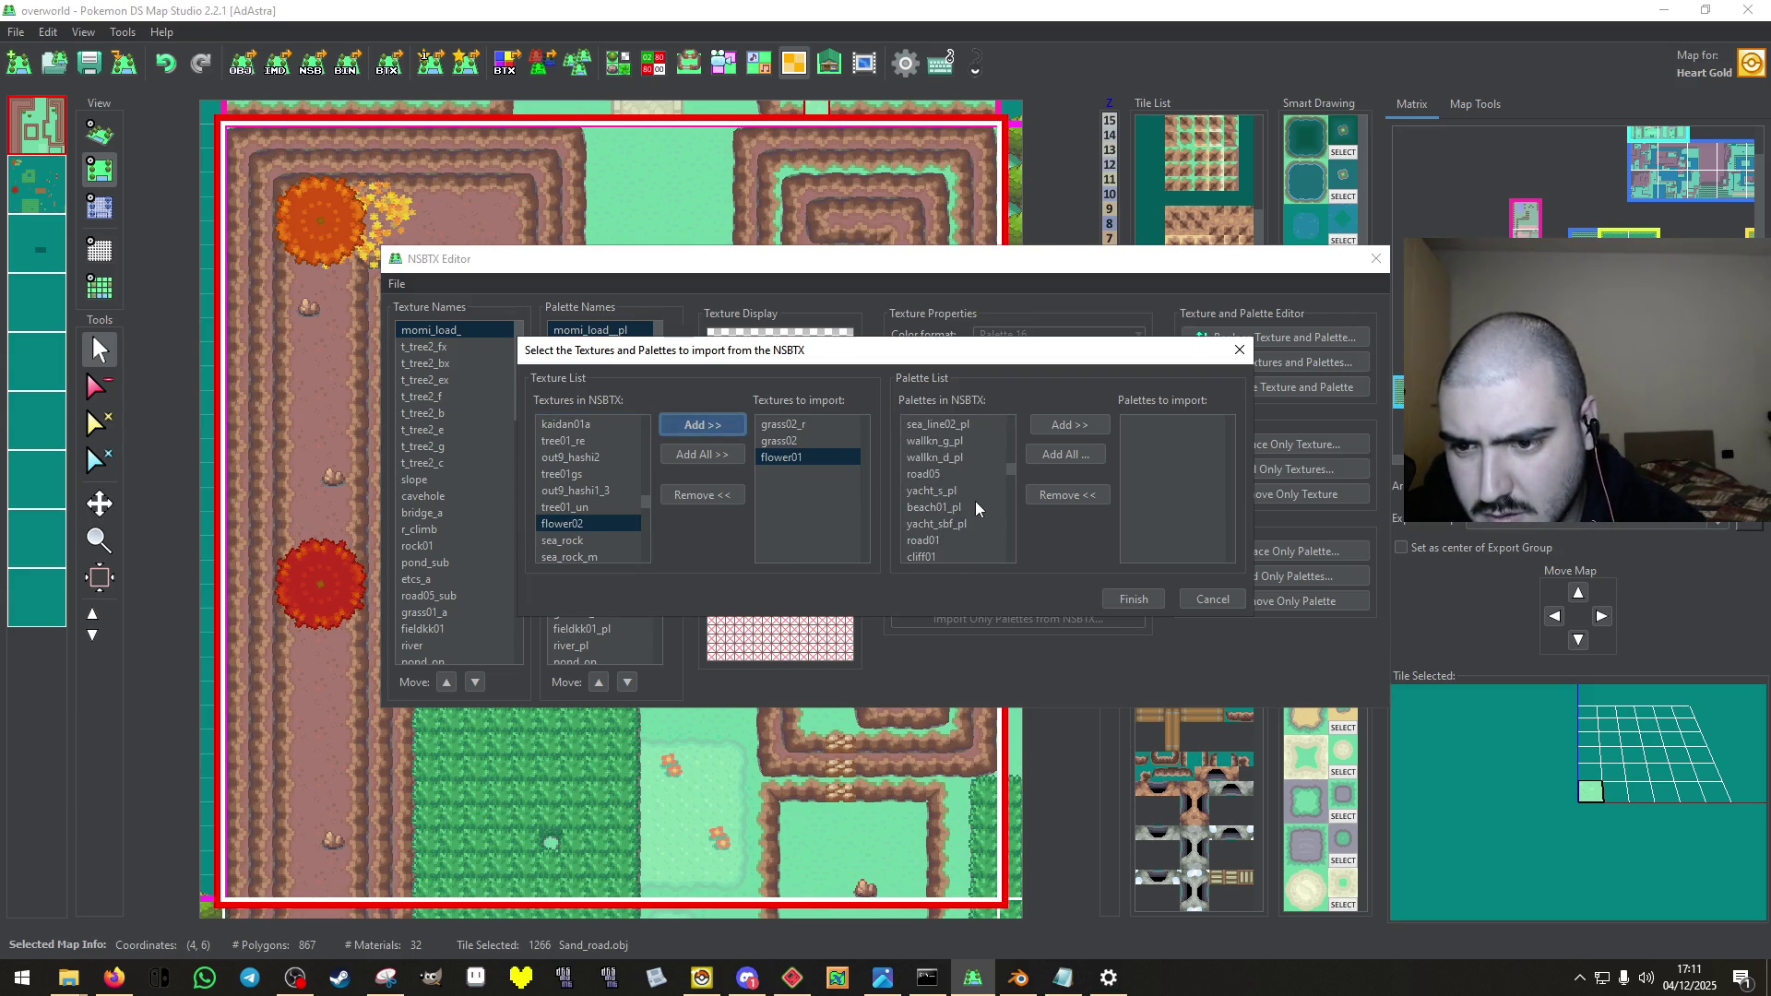
{"action": "left_click", "coordinate": [1070, 425]}
{"action": "scroll", "coordinate": [967, 472], "scroll_direction": "up", "scroll_amount": 2}
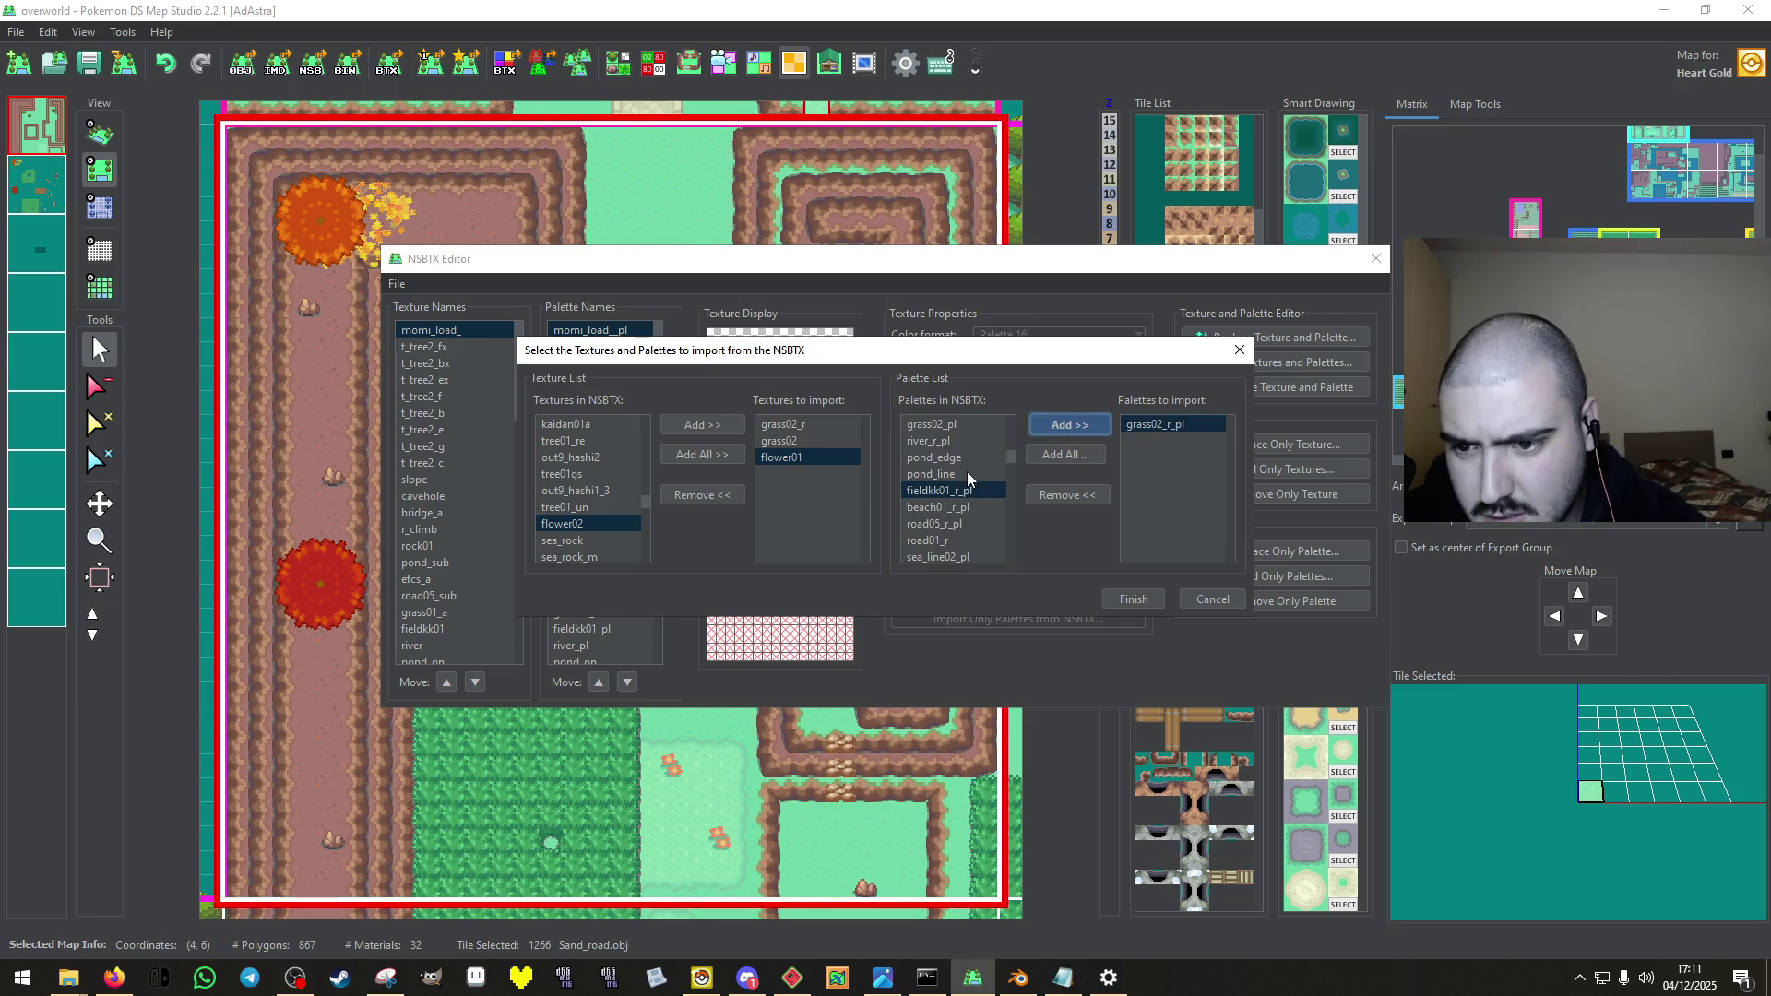
{"action": "left_click", "coordinate": [960, 474]}
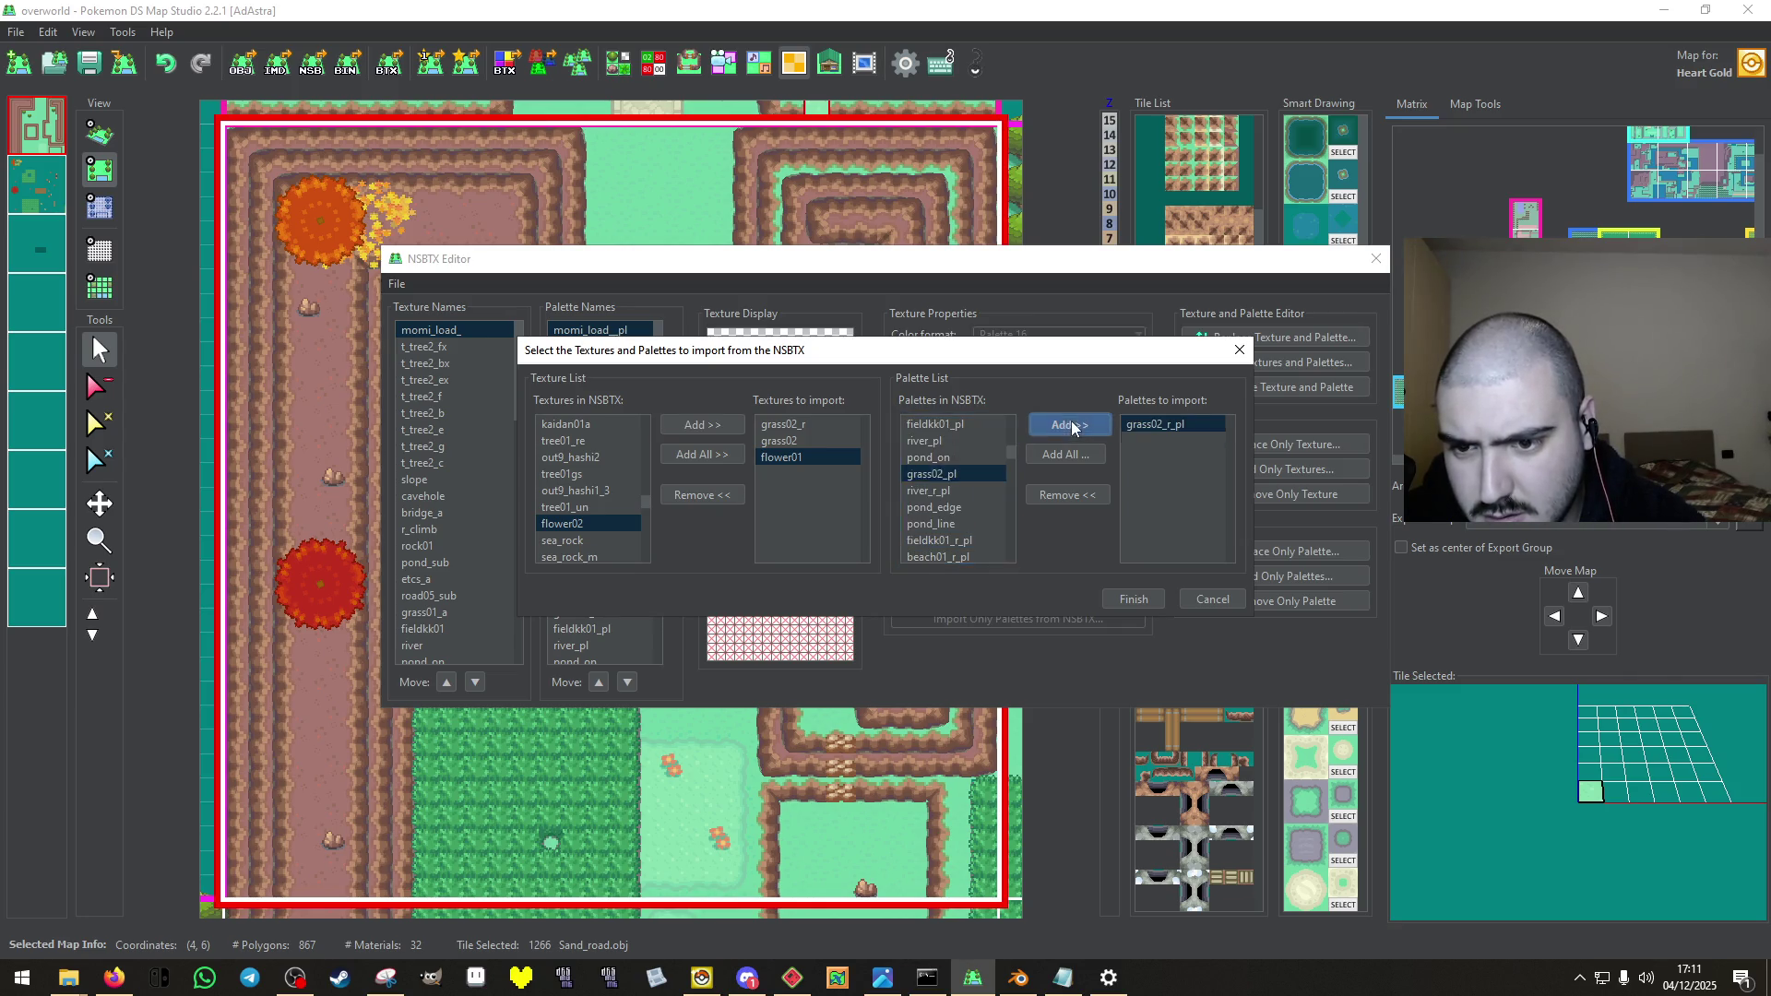
{"action": "left_click", "coordinate": [1069, 425]}
{"action": "scroll", "coordinate": [965, 504], "scroll_direction": "down", "scroll_amount": 3}
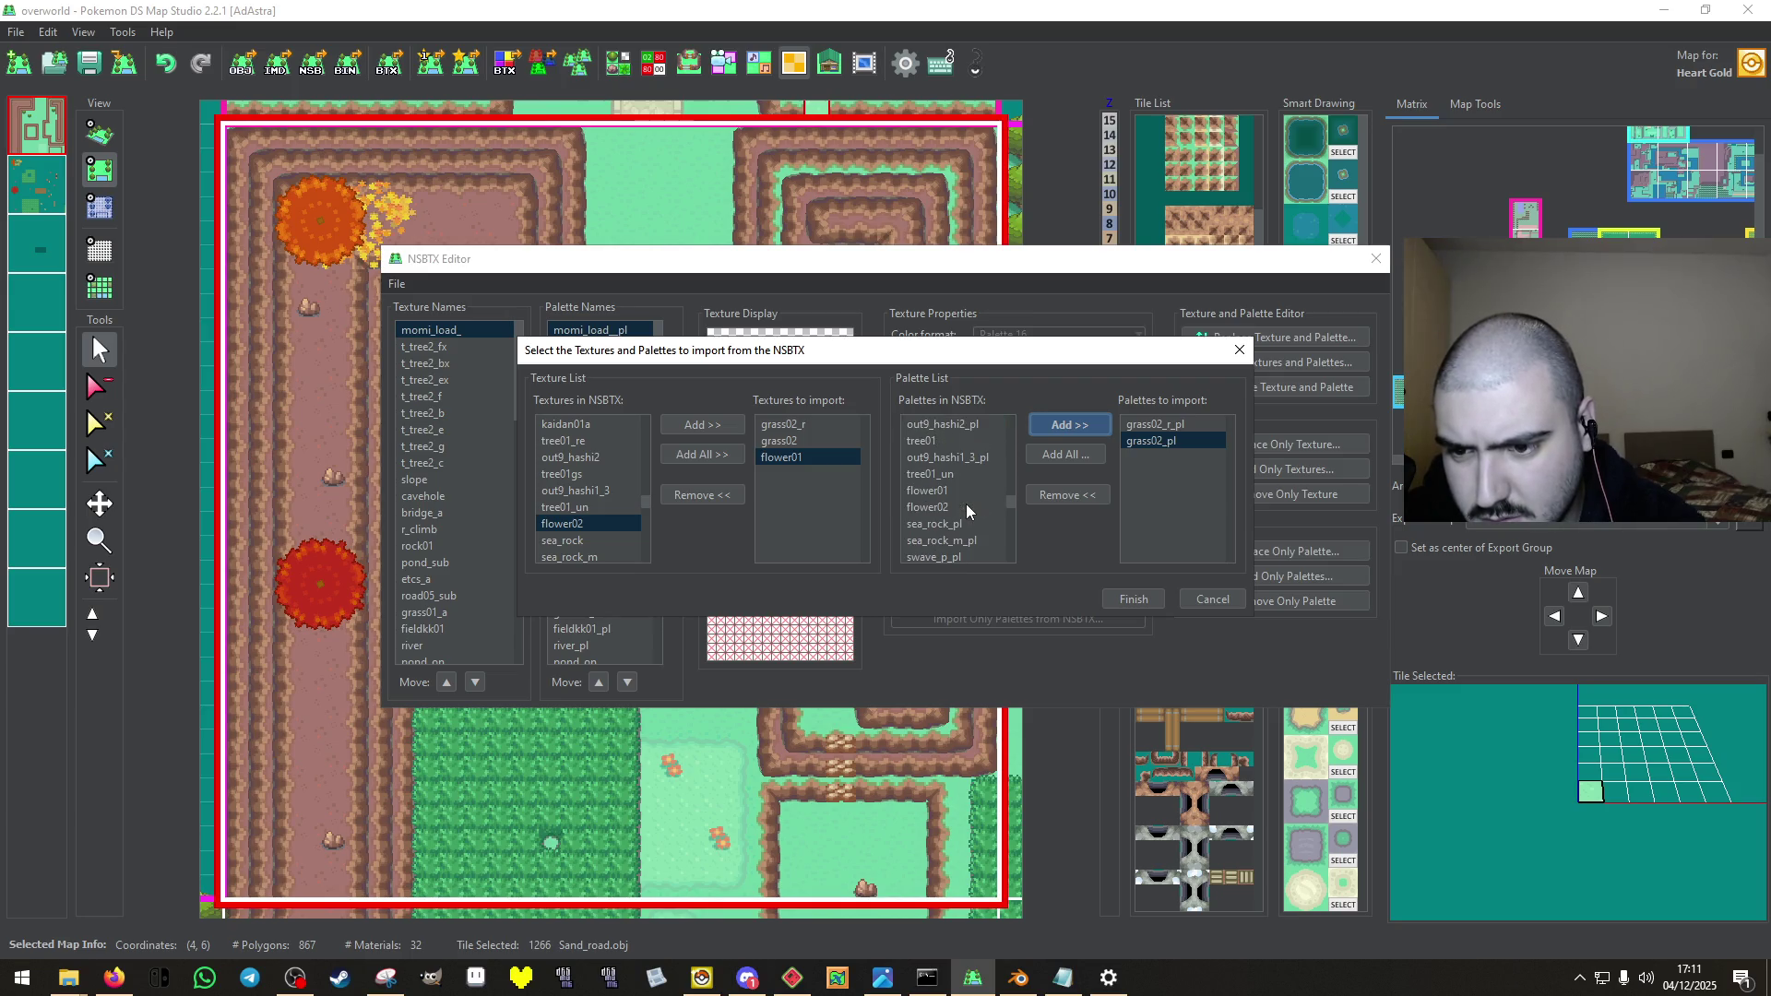
{"action": "scroll", "coordinate": [965, 503], "scroll_direction": "down", "scroll_amount": 3}
{"action": "left_click", "coordinate": [966, 503]}
{"action": "left_click", "coordinate": [1070, 426]}
{"action": "left_click", "coordinate": [1123, 601]}
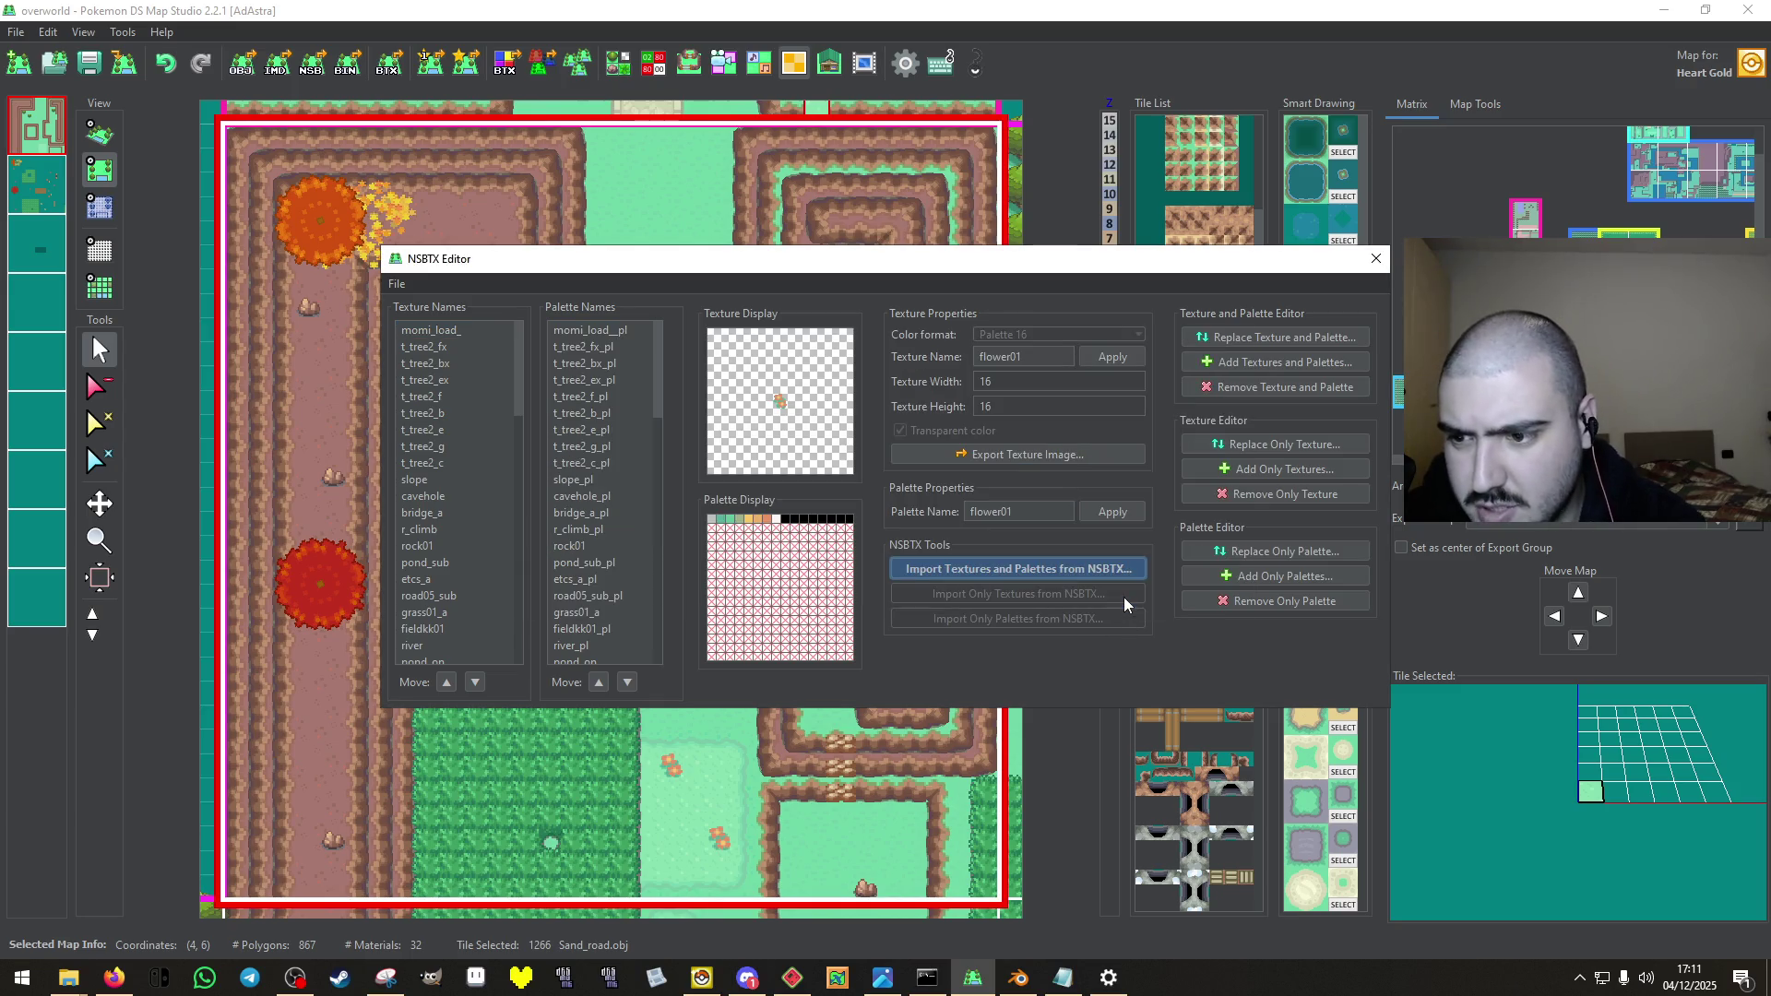
{"action": "left_click", "coordinate": [397, 284]}
Save the texture pack under the name new 7.nsbtx inside 3 - FARM REMAKE.
{"action": "left_click", "coordinate": [467, 384]}
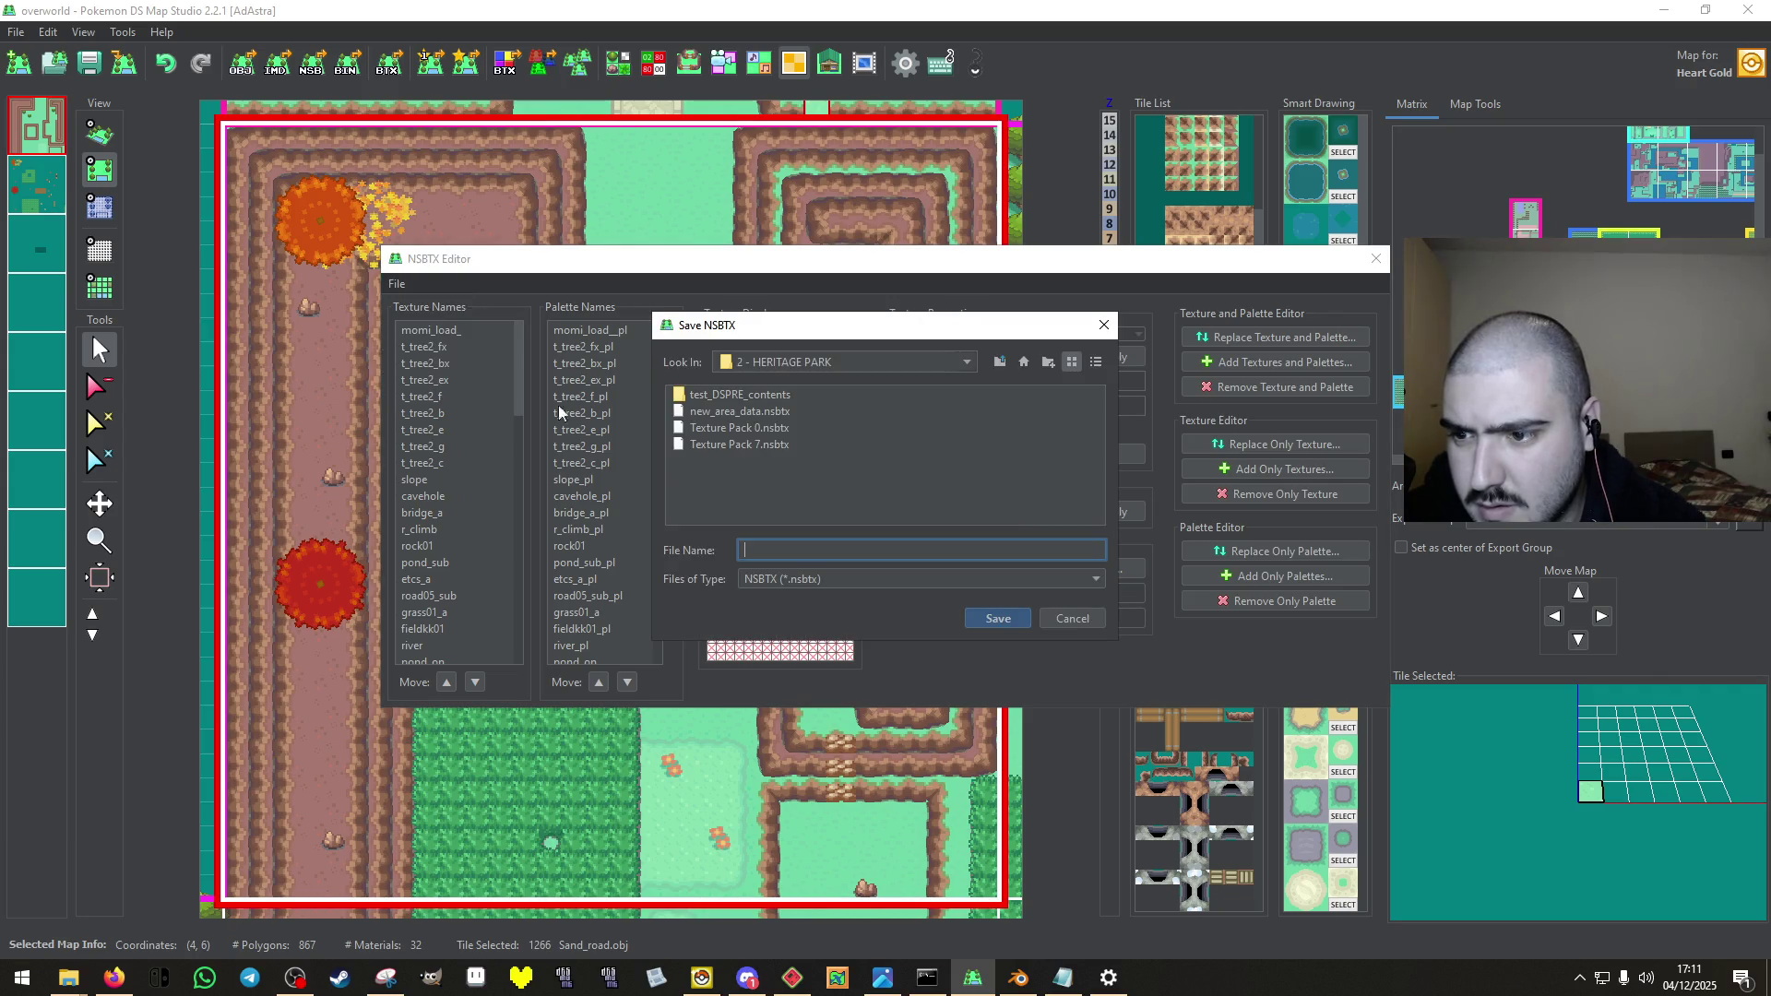
{"action": "left_click", "coordinate": [1001, 362]}
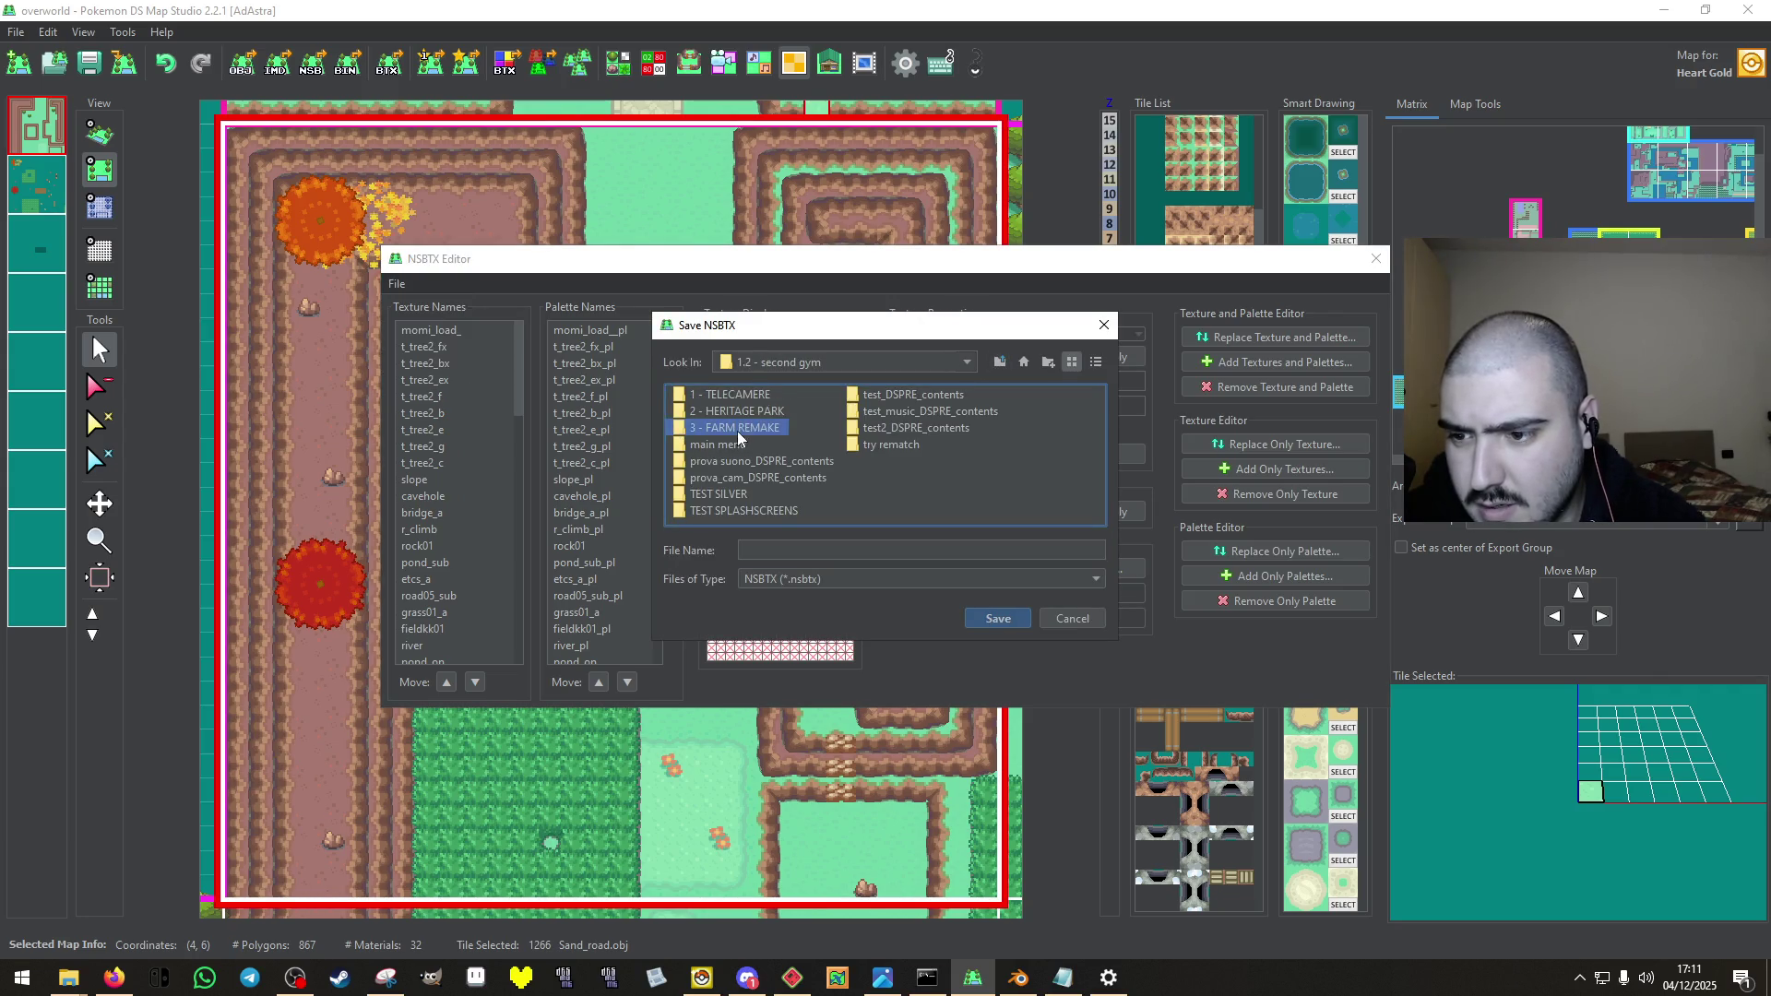
{"action": "double_click", "coordinate": [737, 430]}
{"action": "left_click", "coordinate": [860, 557]}
{"action": "type", "text": "new 7.nsbtx"}
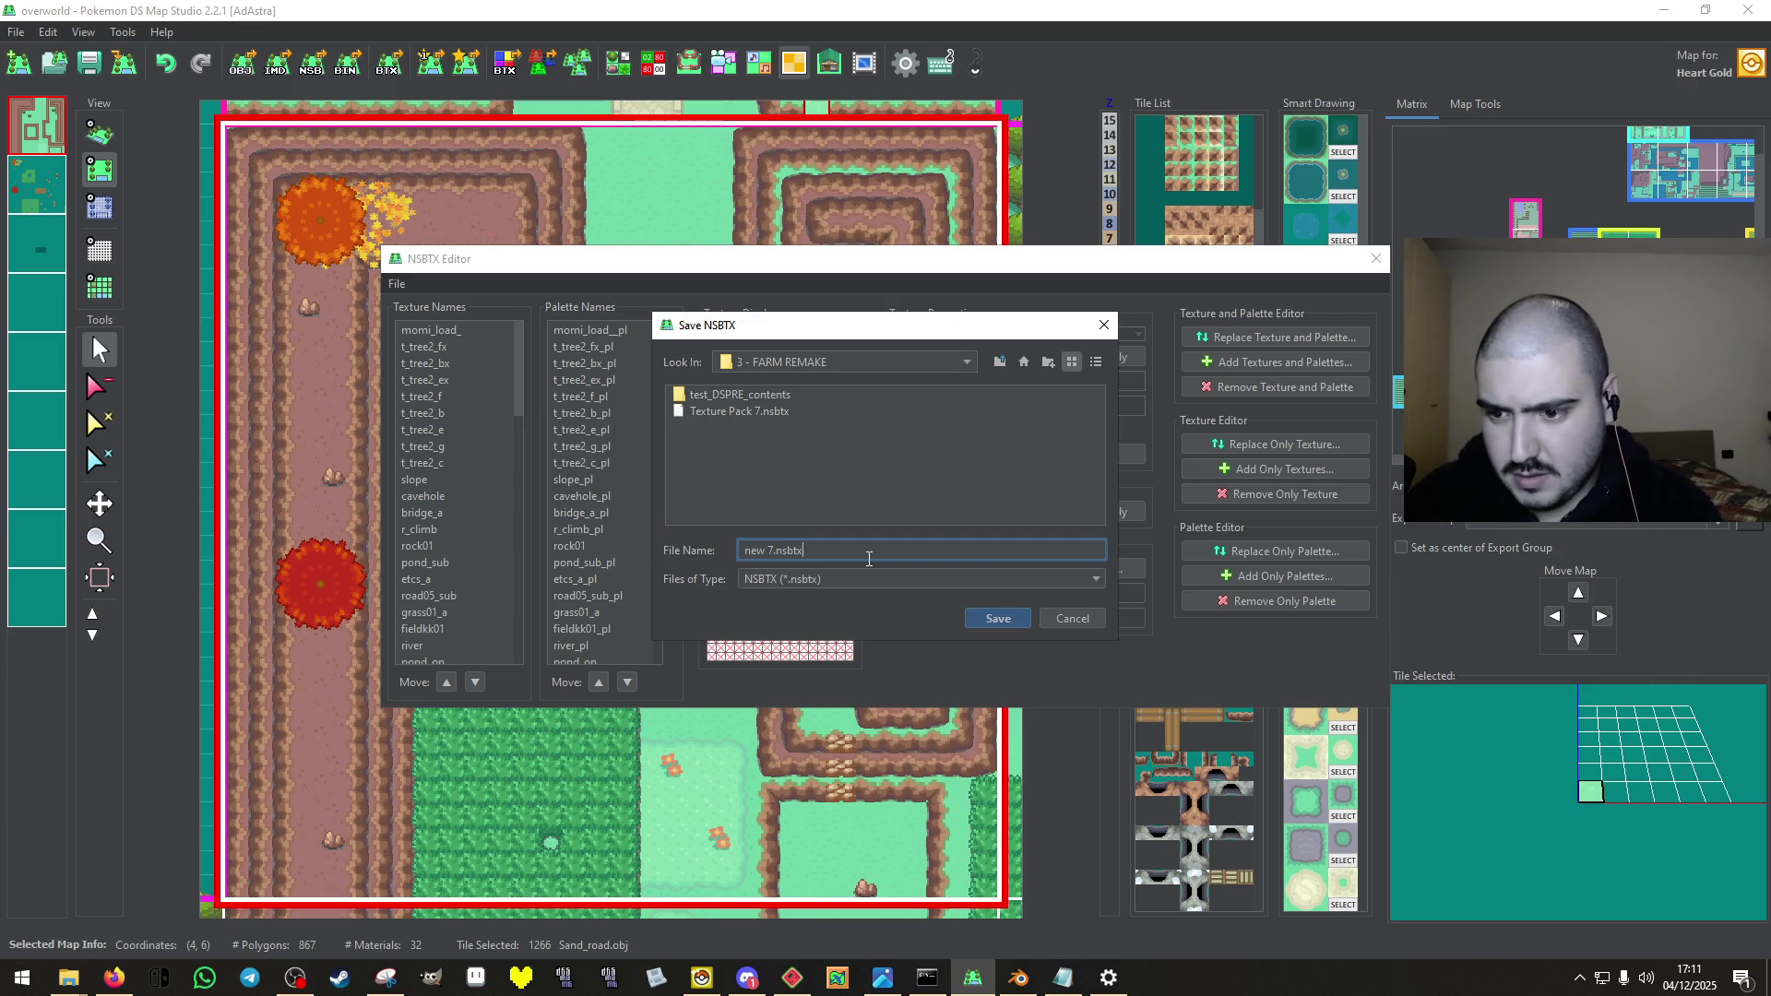
{"action": "key", "text": "Return"}
{"action": "key", "text": "Return"}
{"action": "left_click", "coordinate": [701, 979]}
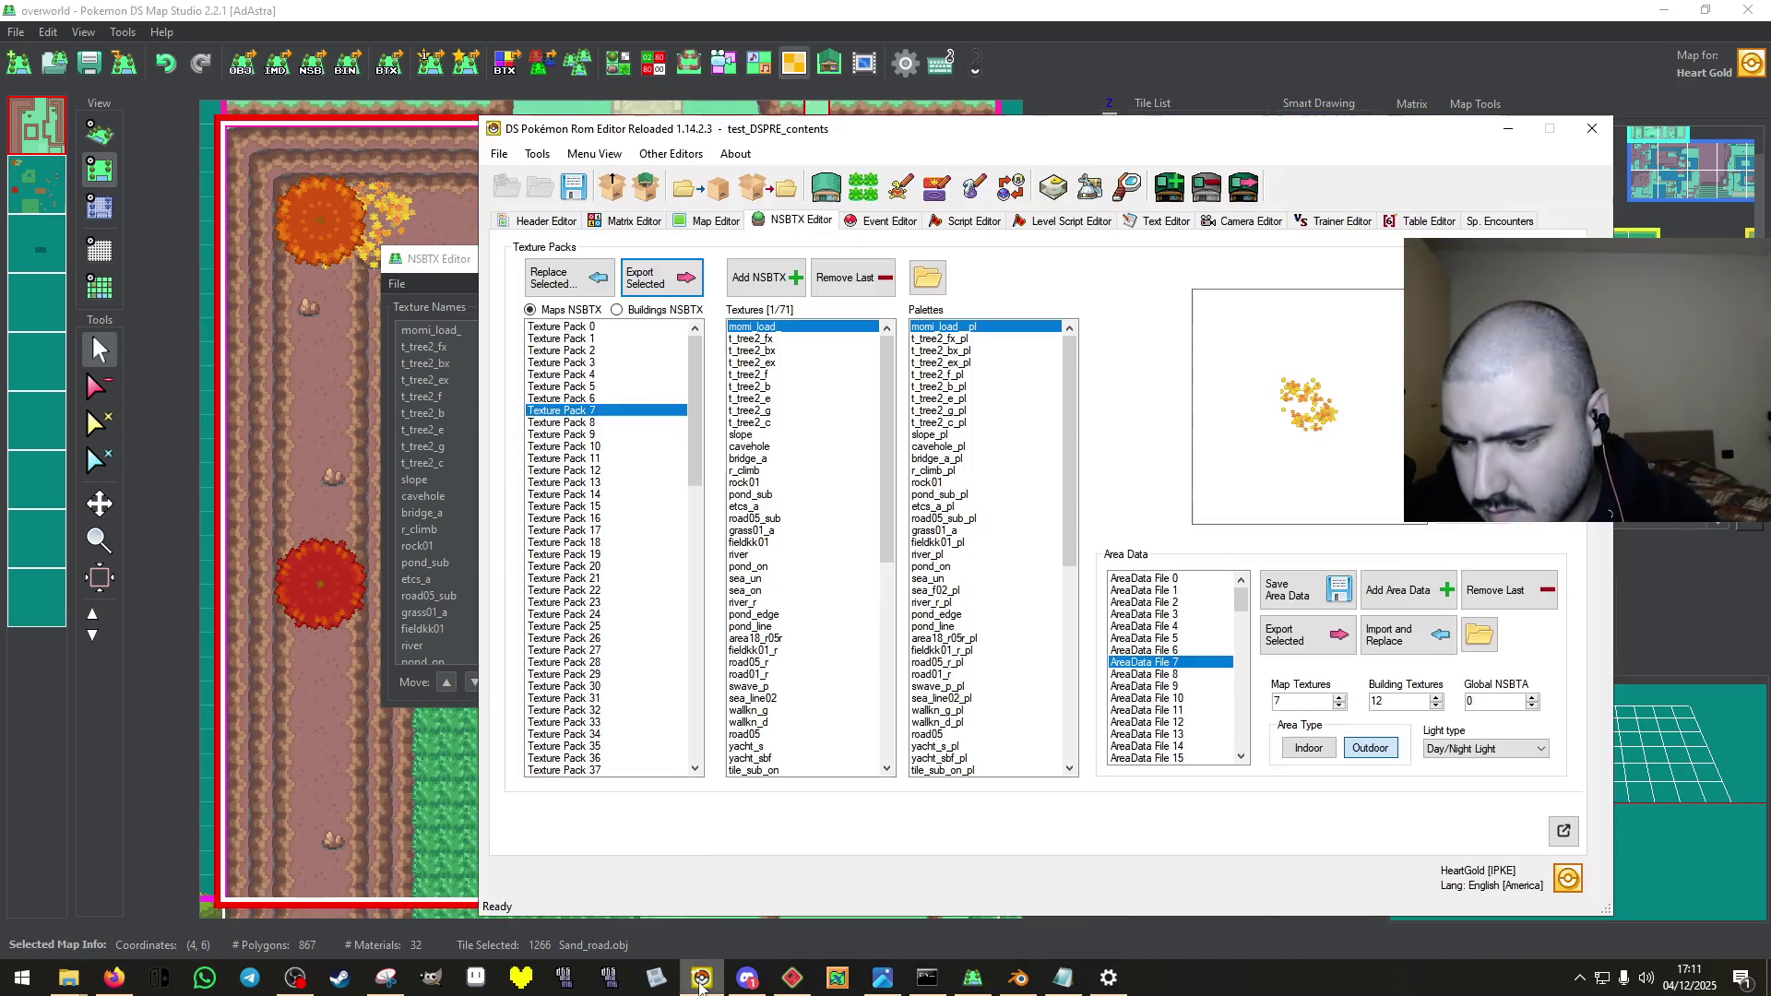
Replace Texture Pack 7 with new 7.nsbtx and save the area data.
{"action": "left_click", "coordinate": [558, 276]}
{"action": "left_click", "coordinate": [197, 148]}
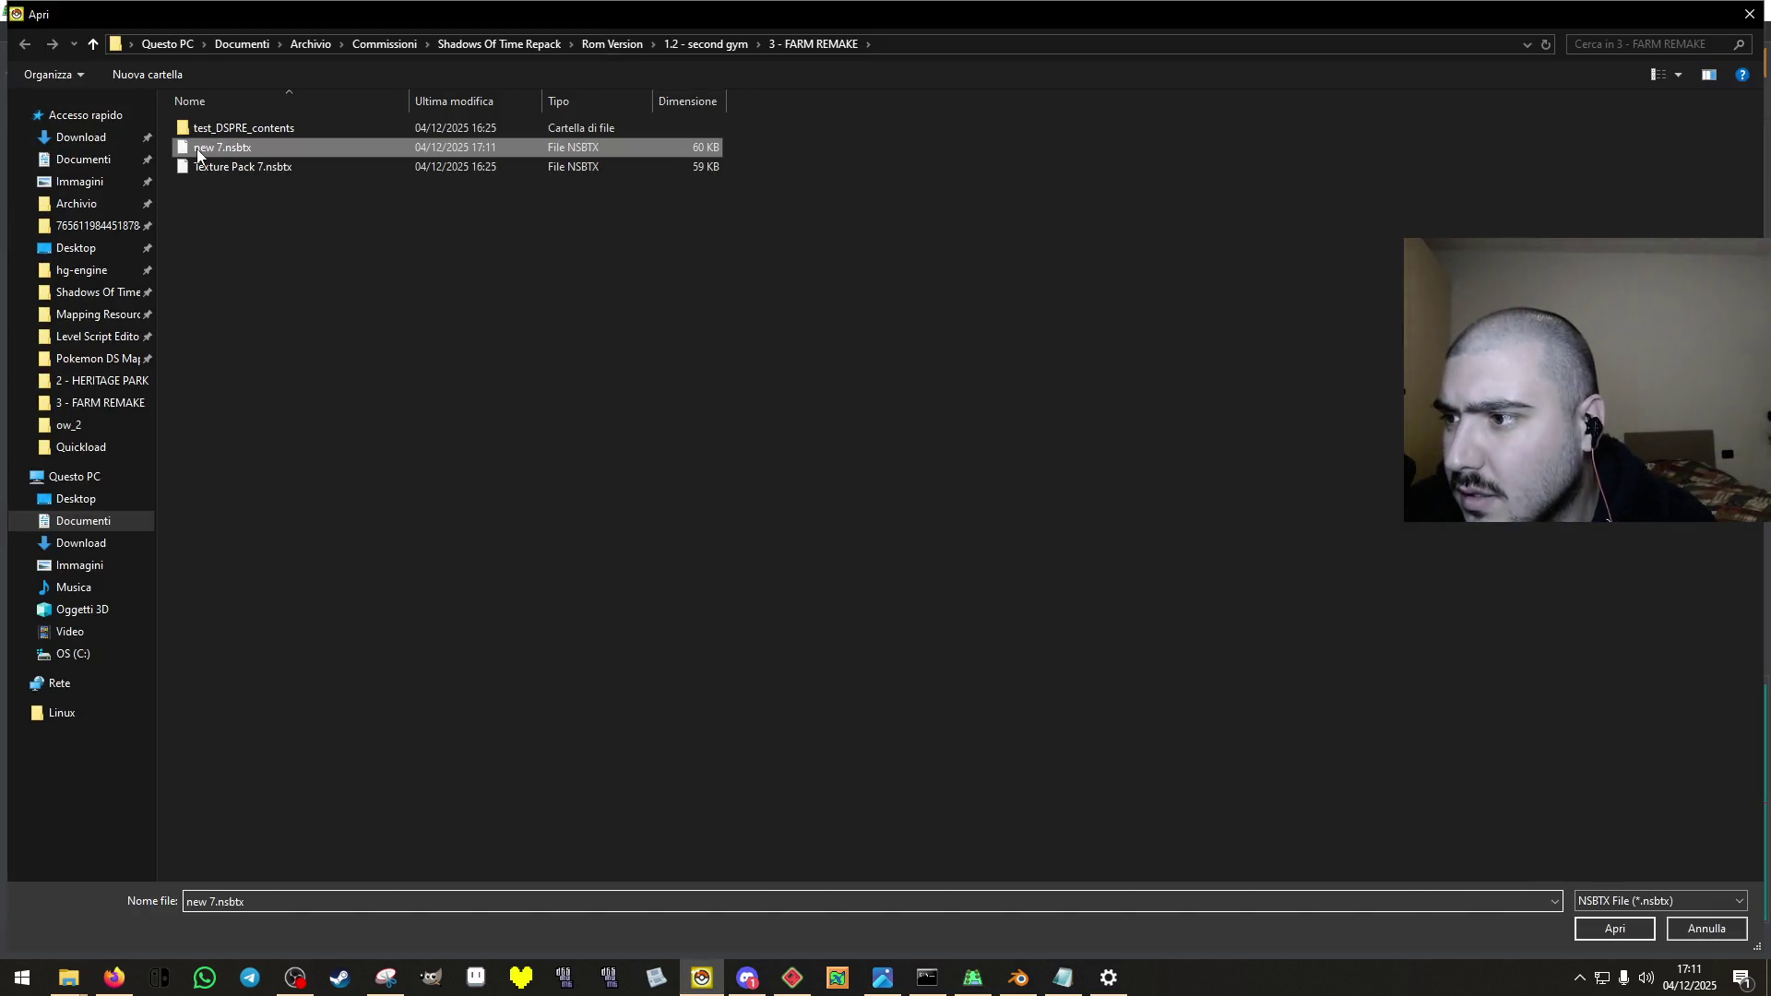
{"action": "double_click", "coordinate": [196, 148]}
{"action": "key", "text": "Return"}
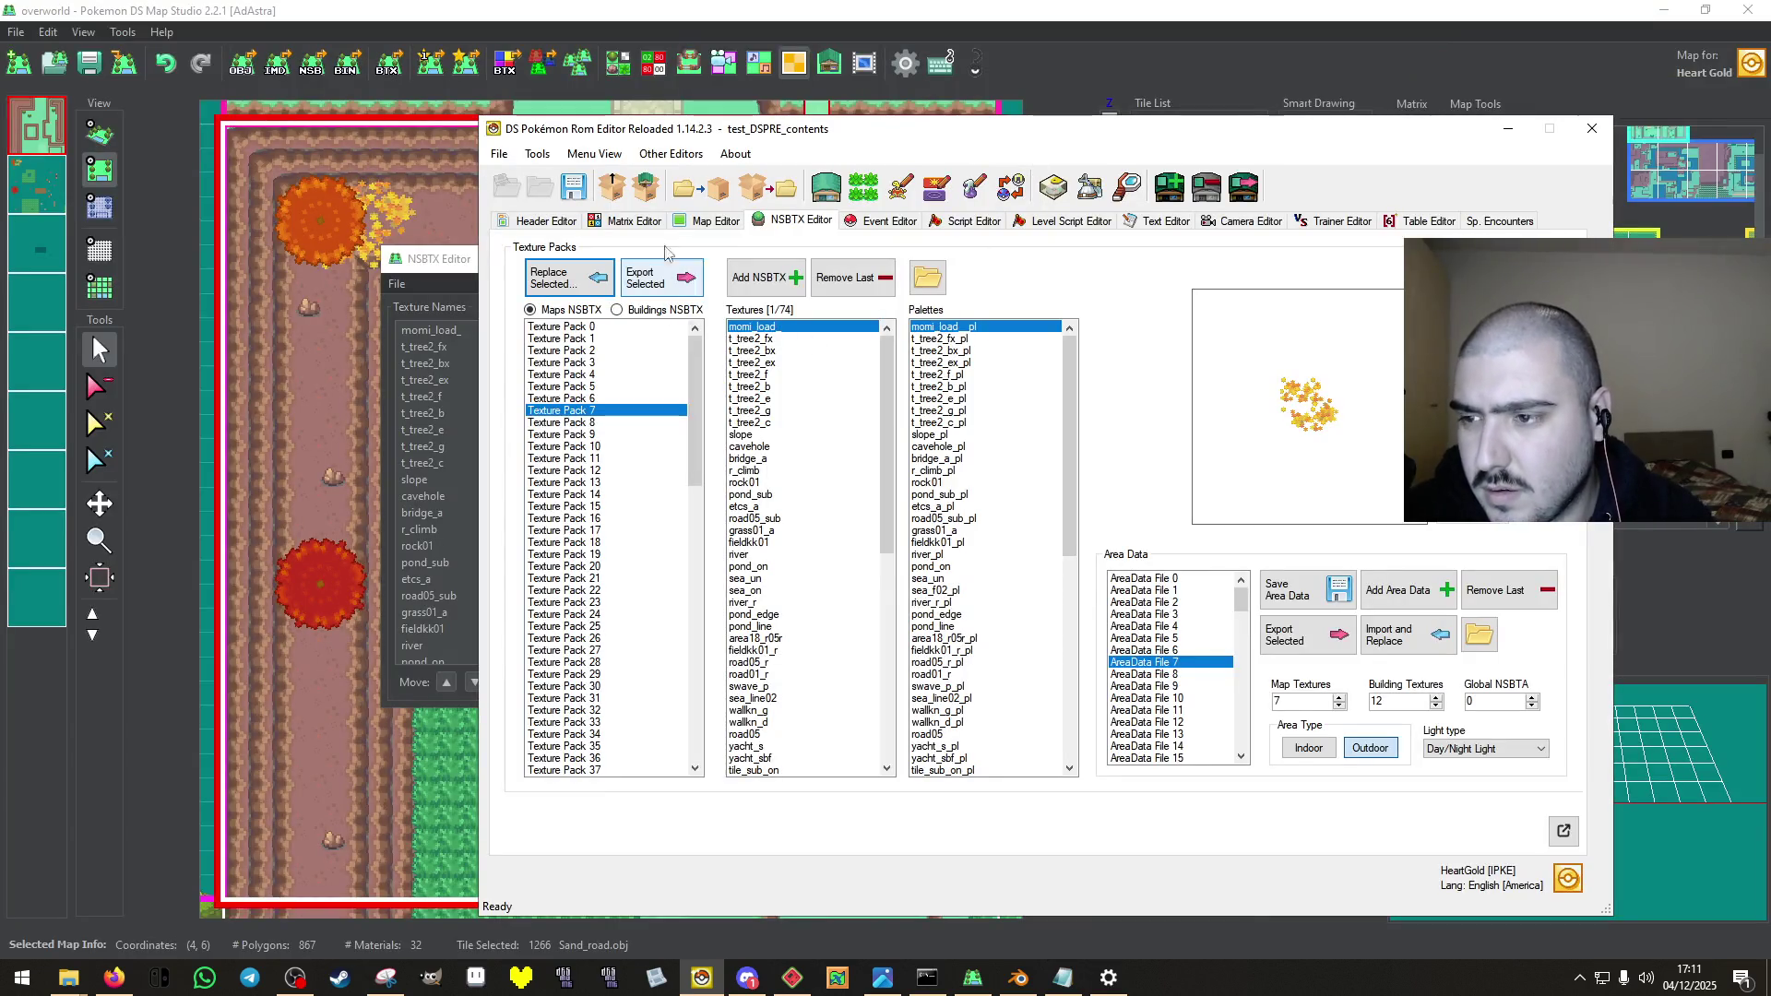
{"action": "left_click", "coordinate": [1301, 597]}
{"action": "left_click", "coordinate": [959, 555]}
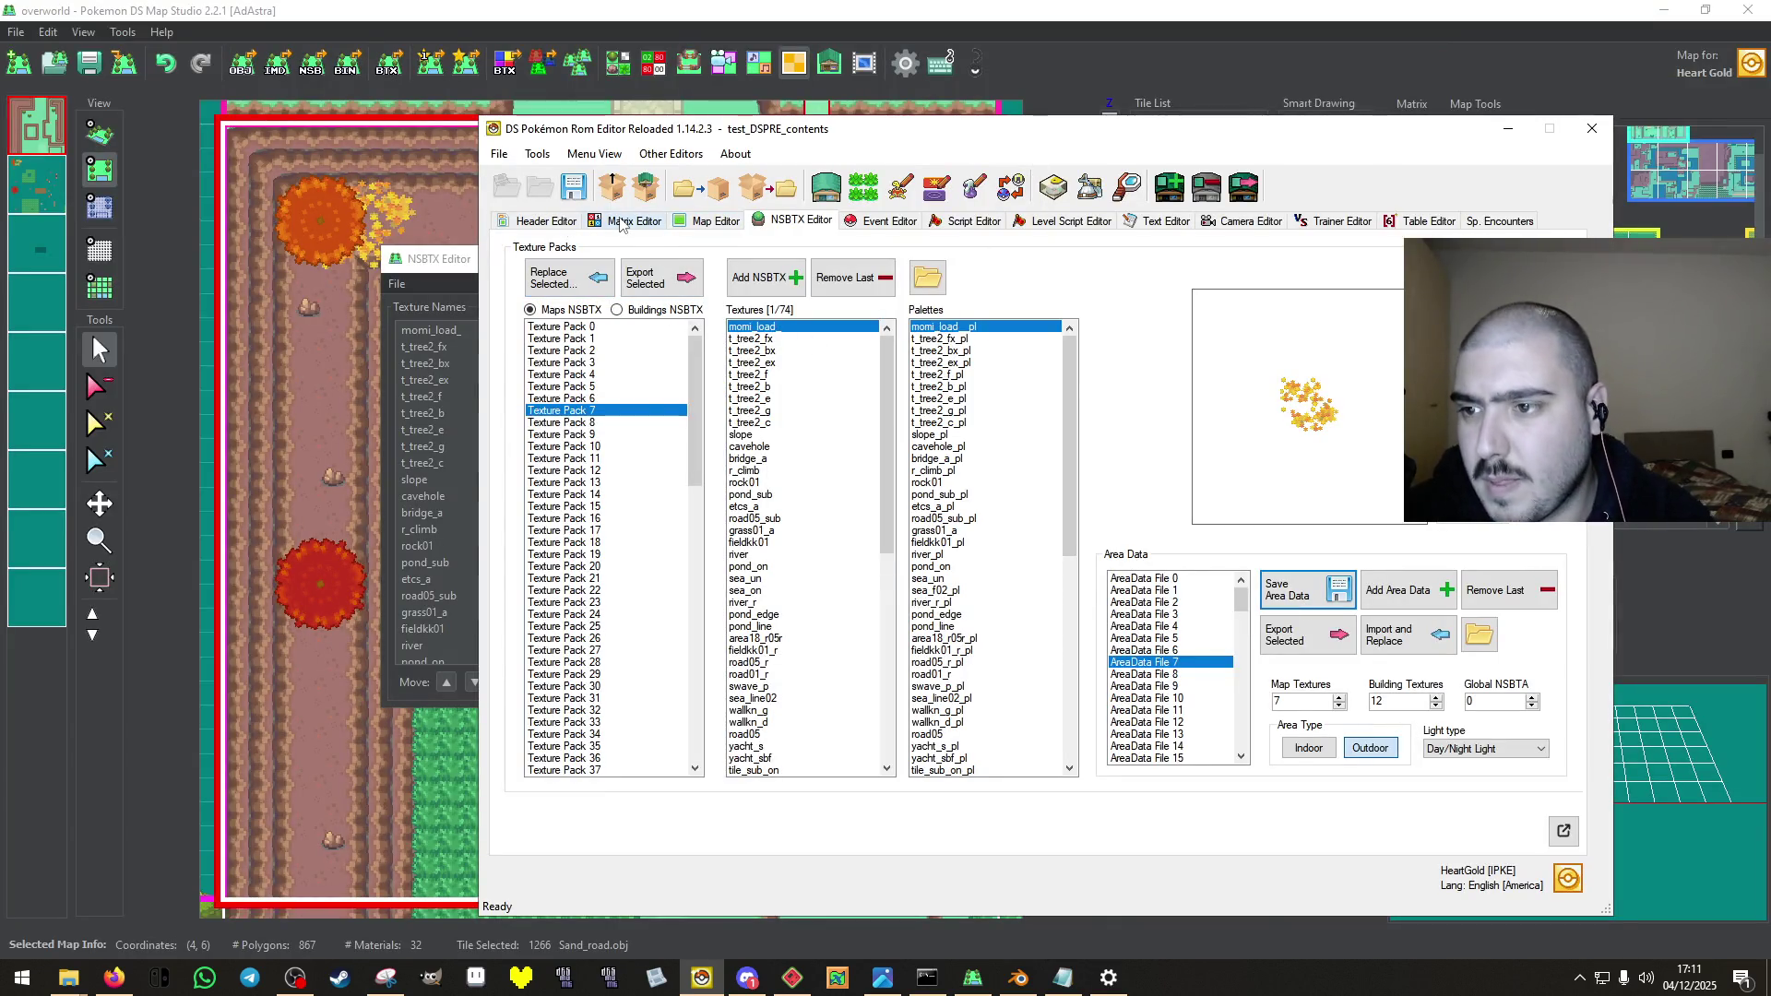
Open the maps at matrix cells 7,8, 7,9 and 7,10, then save overworld_03_07.
{"action": "left_click", "coordinate": [625, 222]}
{"action": "double_click", "coordinate": [927, 441]}
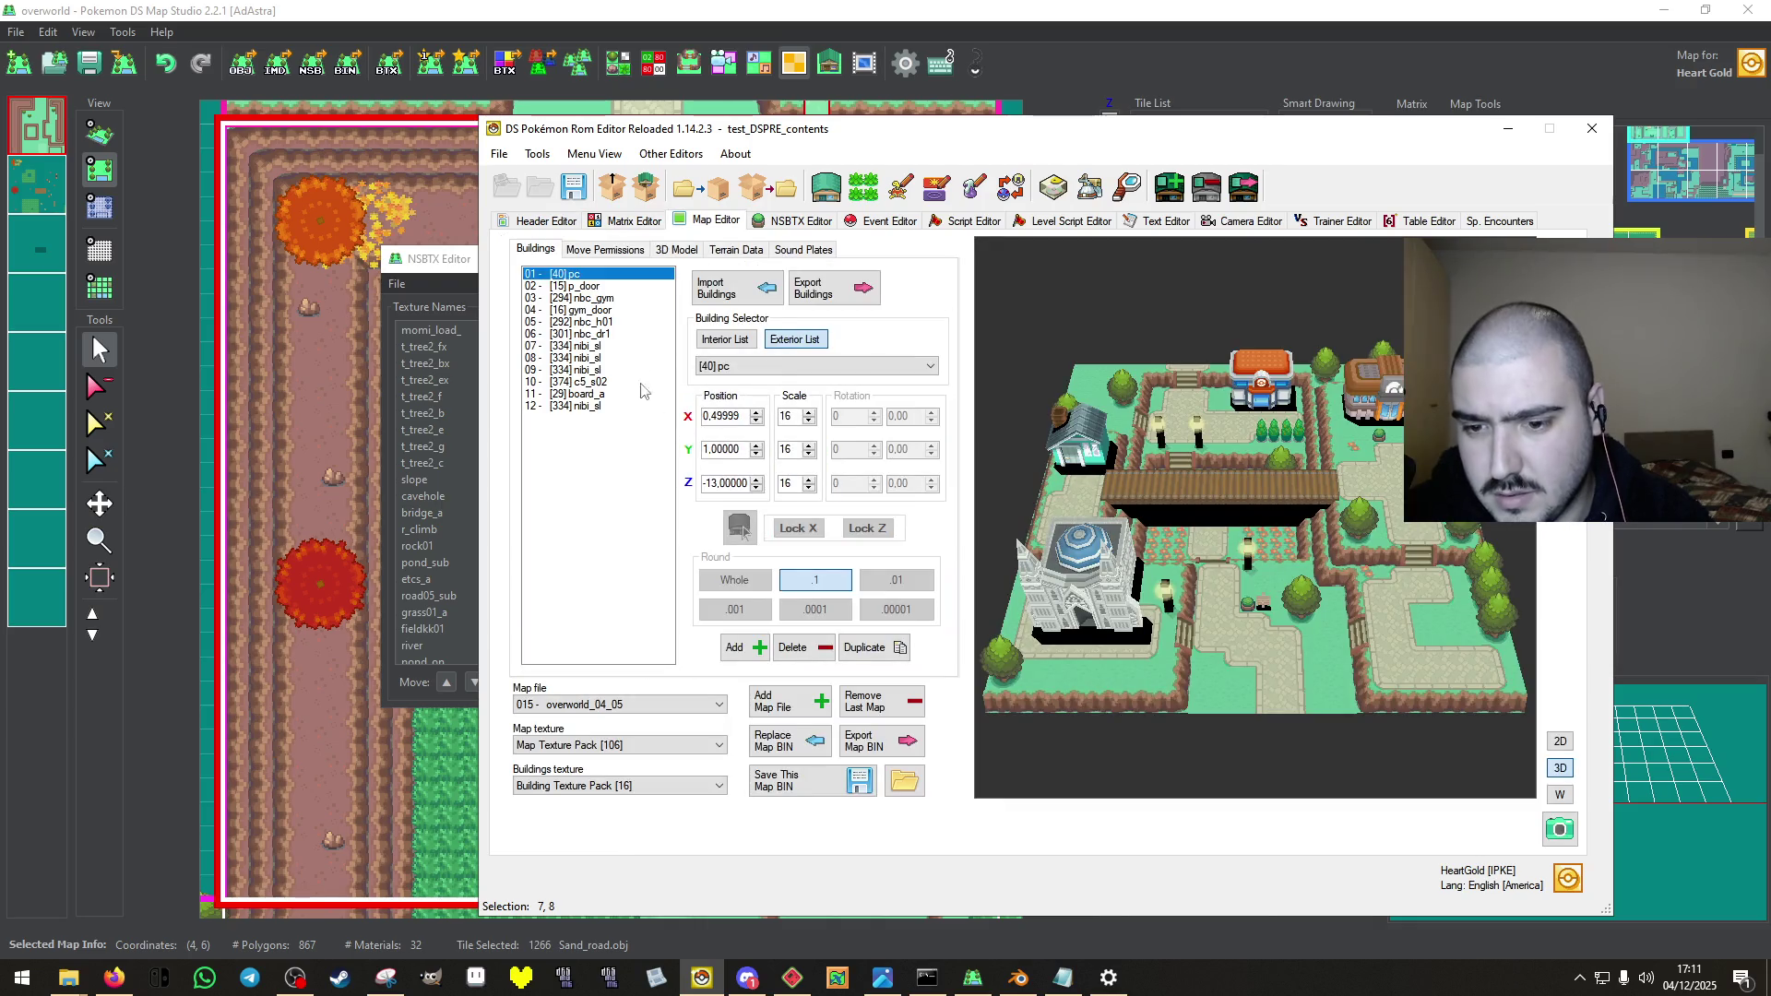
{"action": "left_click", "coordinate": [618, 223]}
{"action": "double_click", "coordinate": [929, 449]}
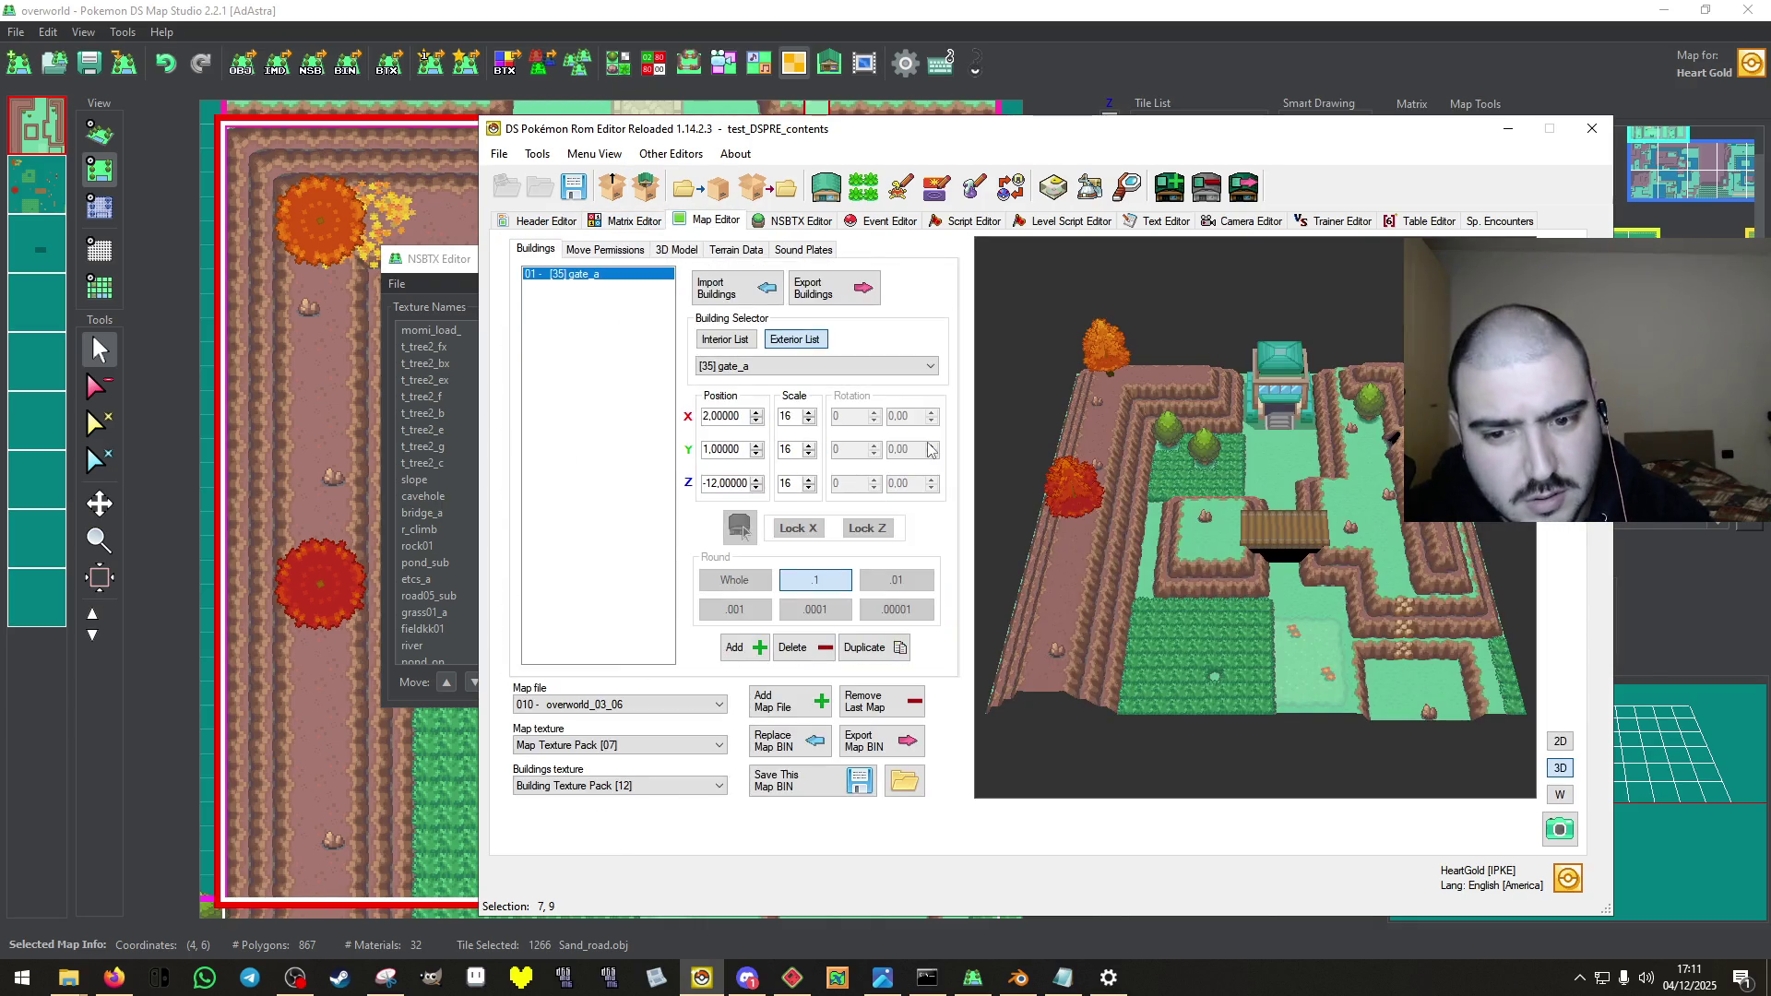
{"action": "left_click", "coordinate": [636, 223]}
{"action": "double_click", "coordinate": [922, 461]}
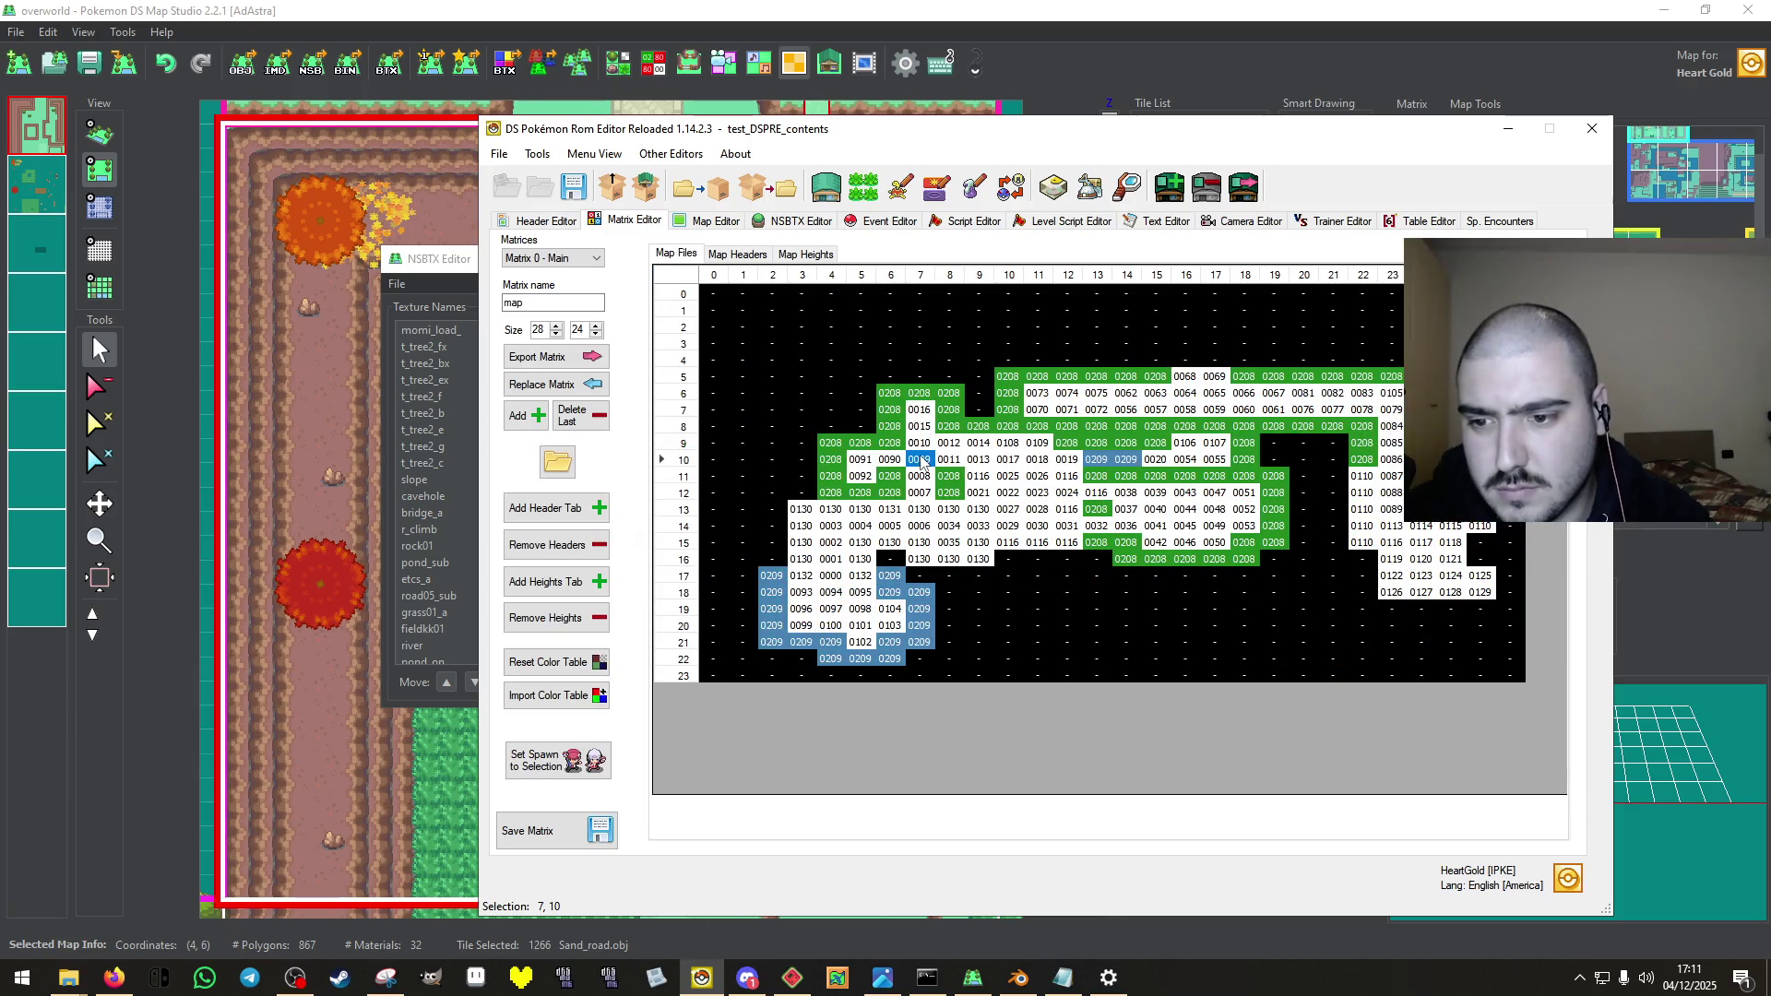
{"action": "left_click", "coordinate": [775, 780]}
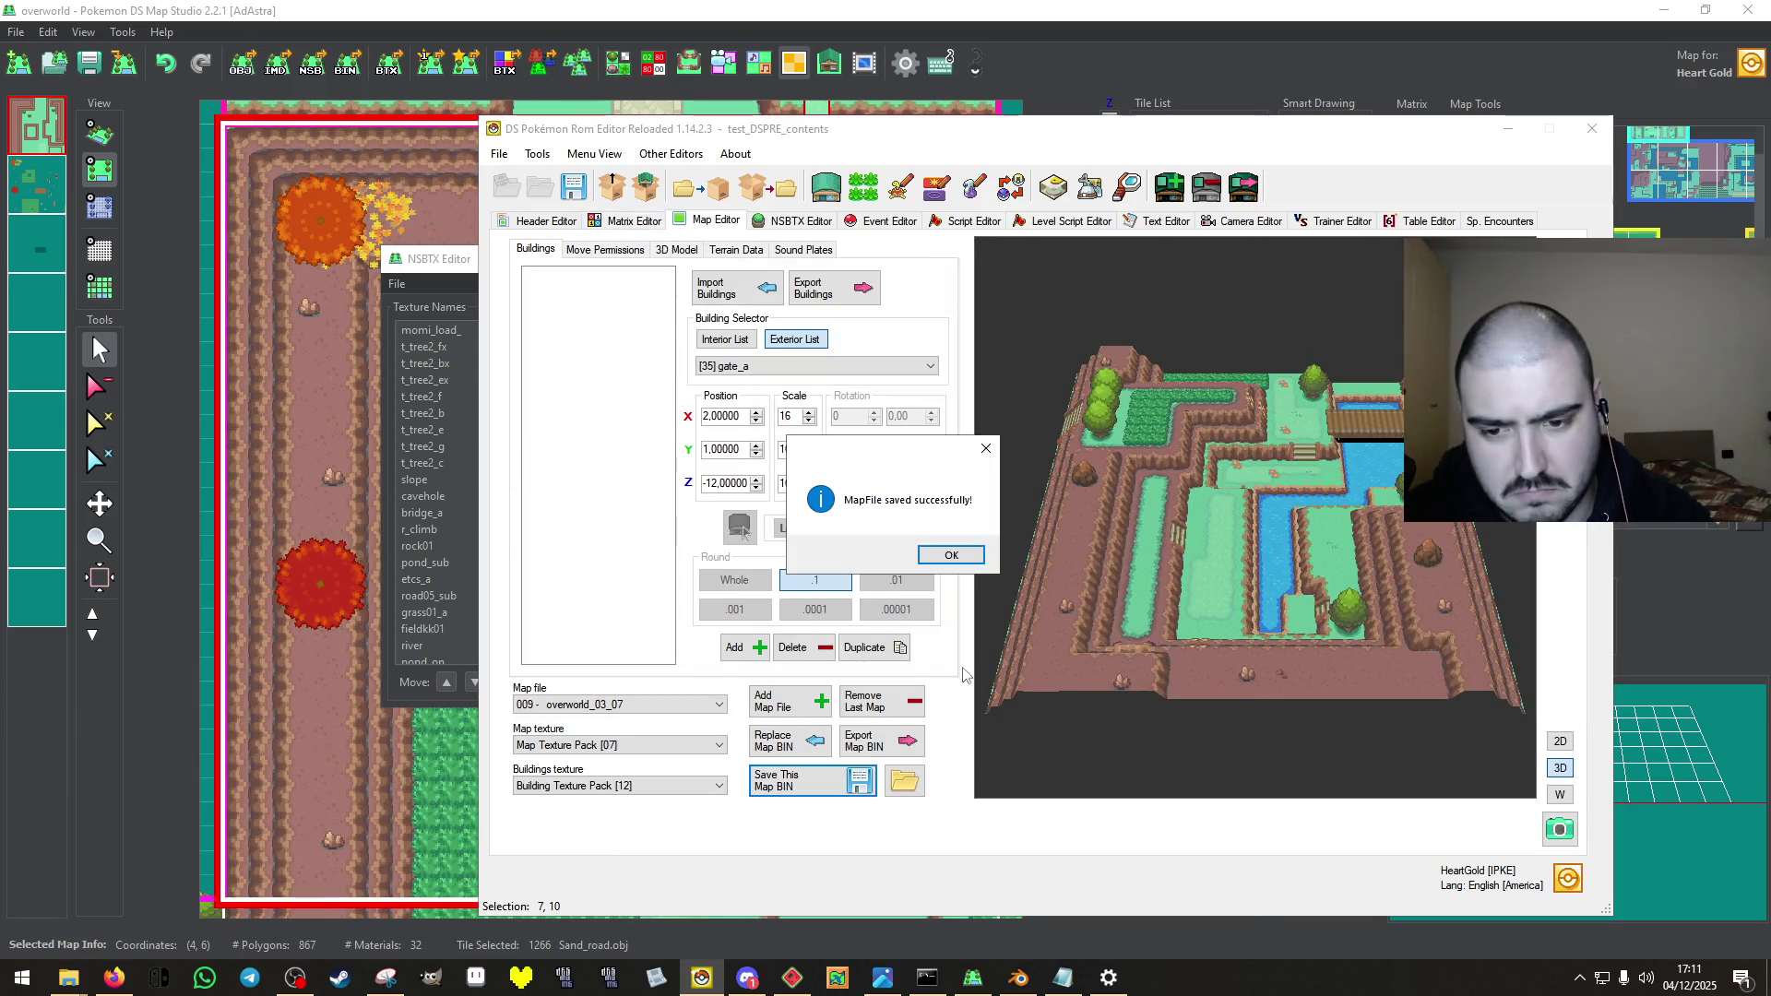
{"action": "left_click", "coordinate": [960, 557]}
Review overworld_03_07's permissions, 3D model, terrain and sound plates, then save it again.
{"action": "left_click", "coordinate": [636, 256]}
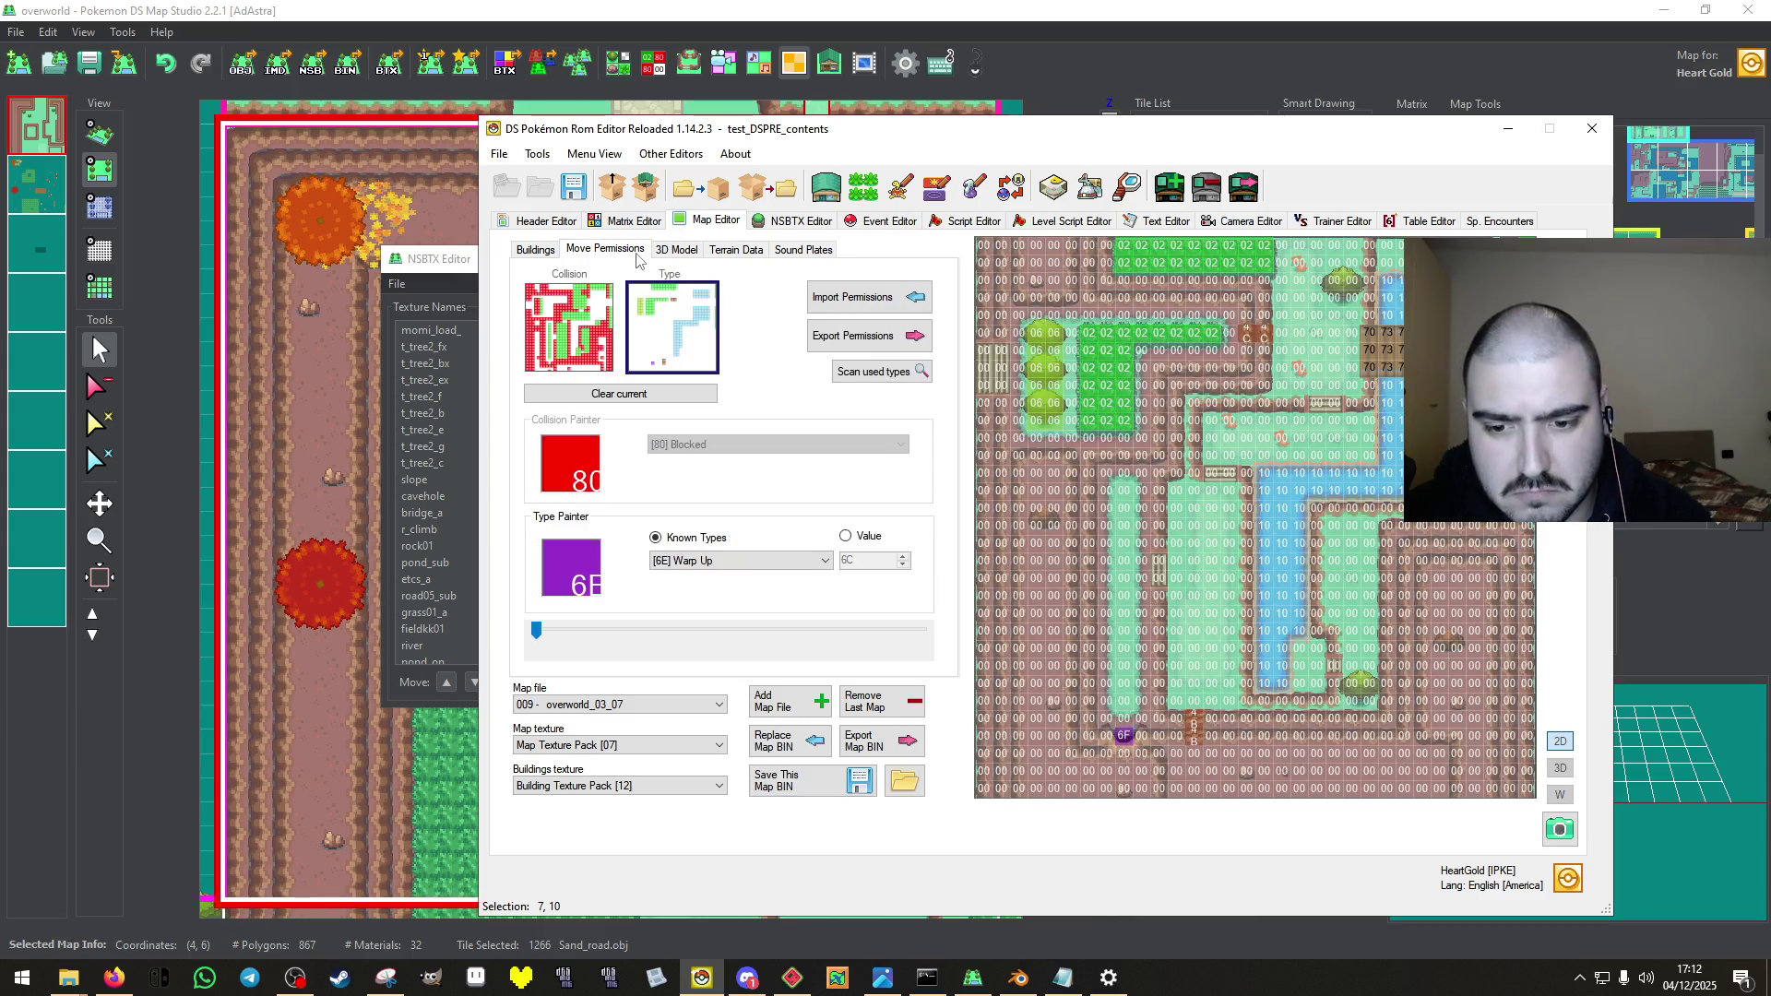
{"action": "left_click", "coordinate": [671, 251]}
{"action": "left_click", "coordinate": [762, 251]}
{"action": "left_click", "coordinate": [817, 252]}
{"action": "left_click", "coordinate": [540, 252]}
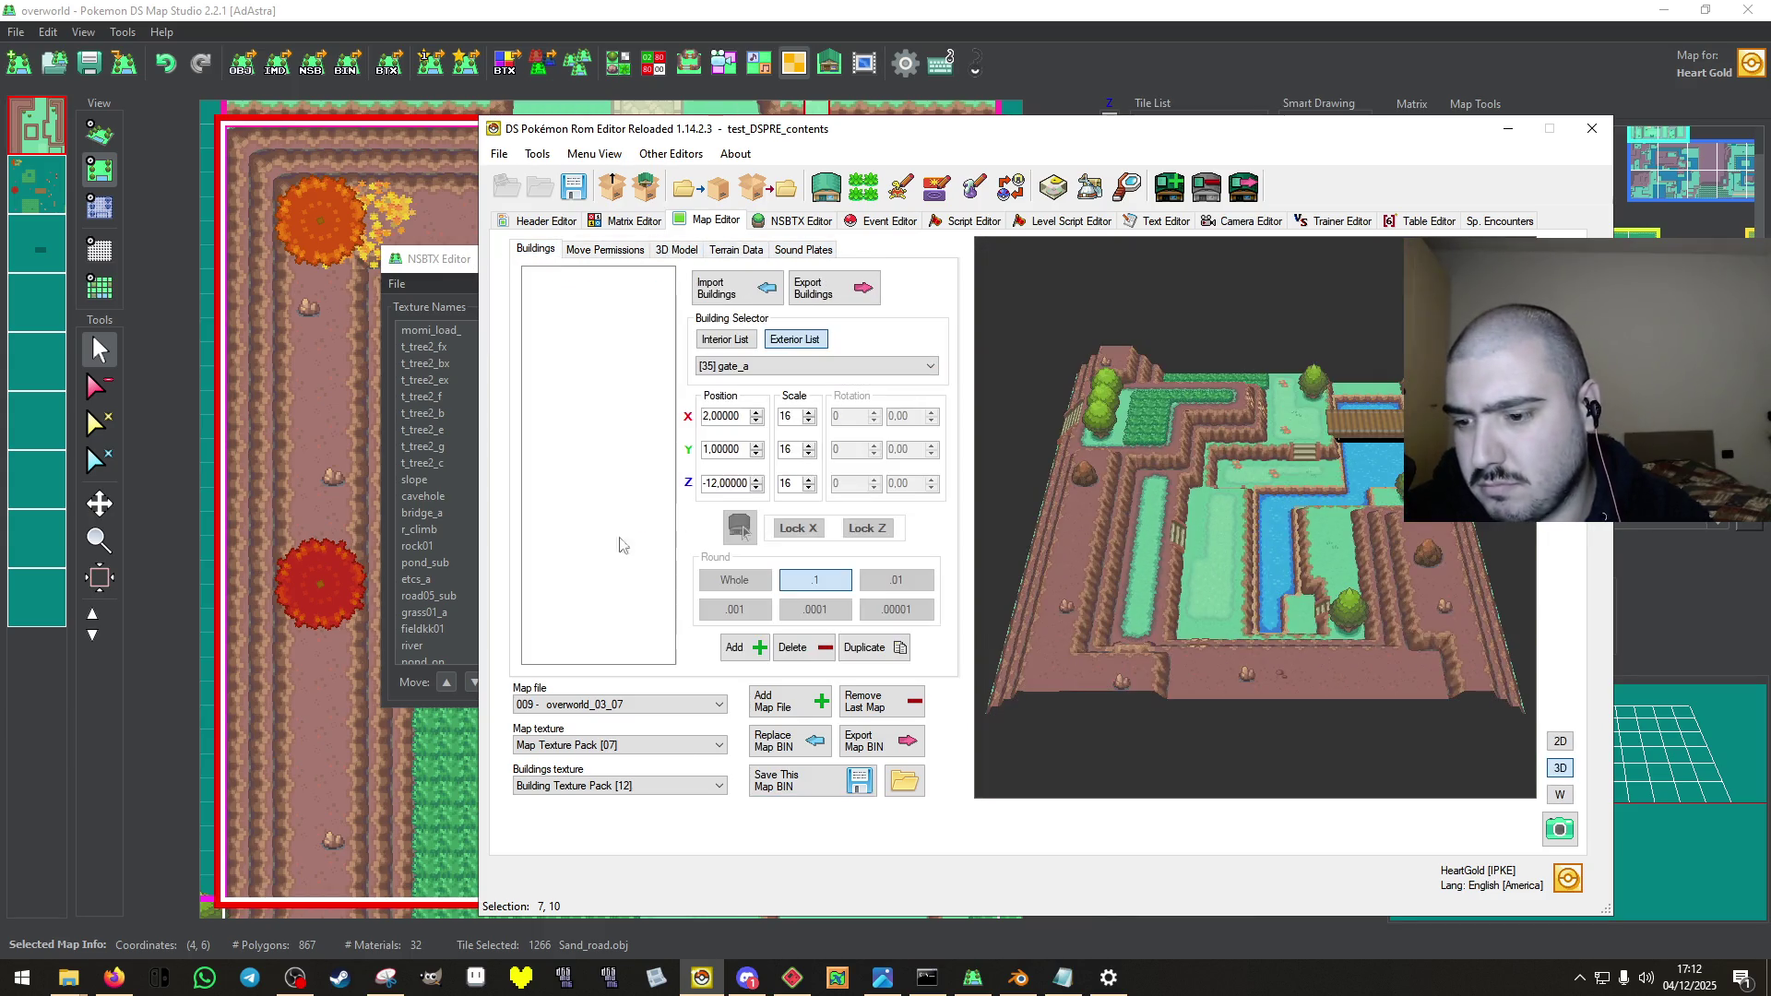
{"action": "left_click", "coordinate": [775, 780]}
{"action": "left_click", "coordinate": [950, 562]}
{"action": "left_click", "coordinate": [538, 219]}
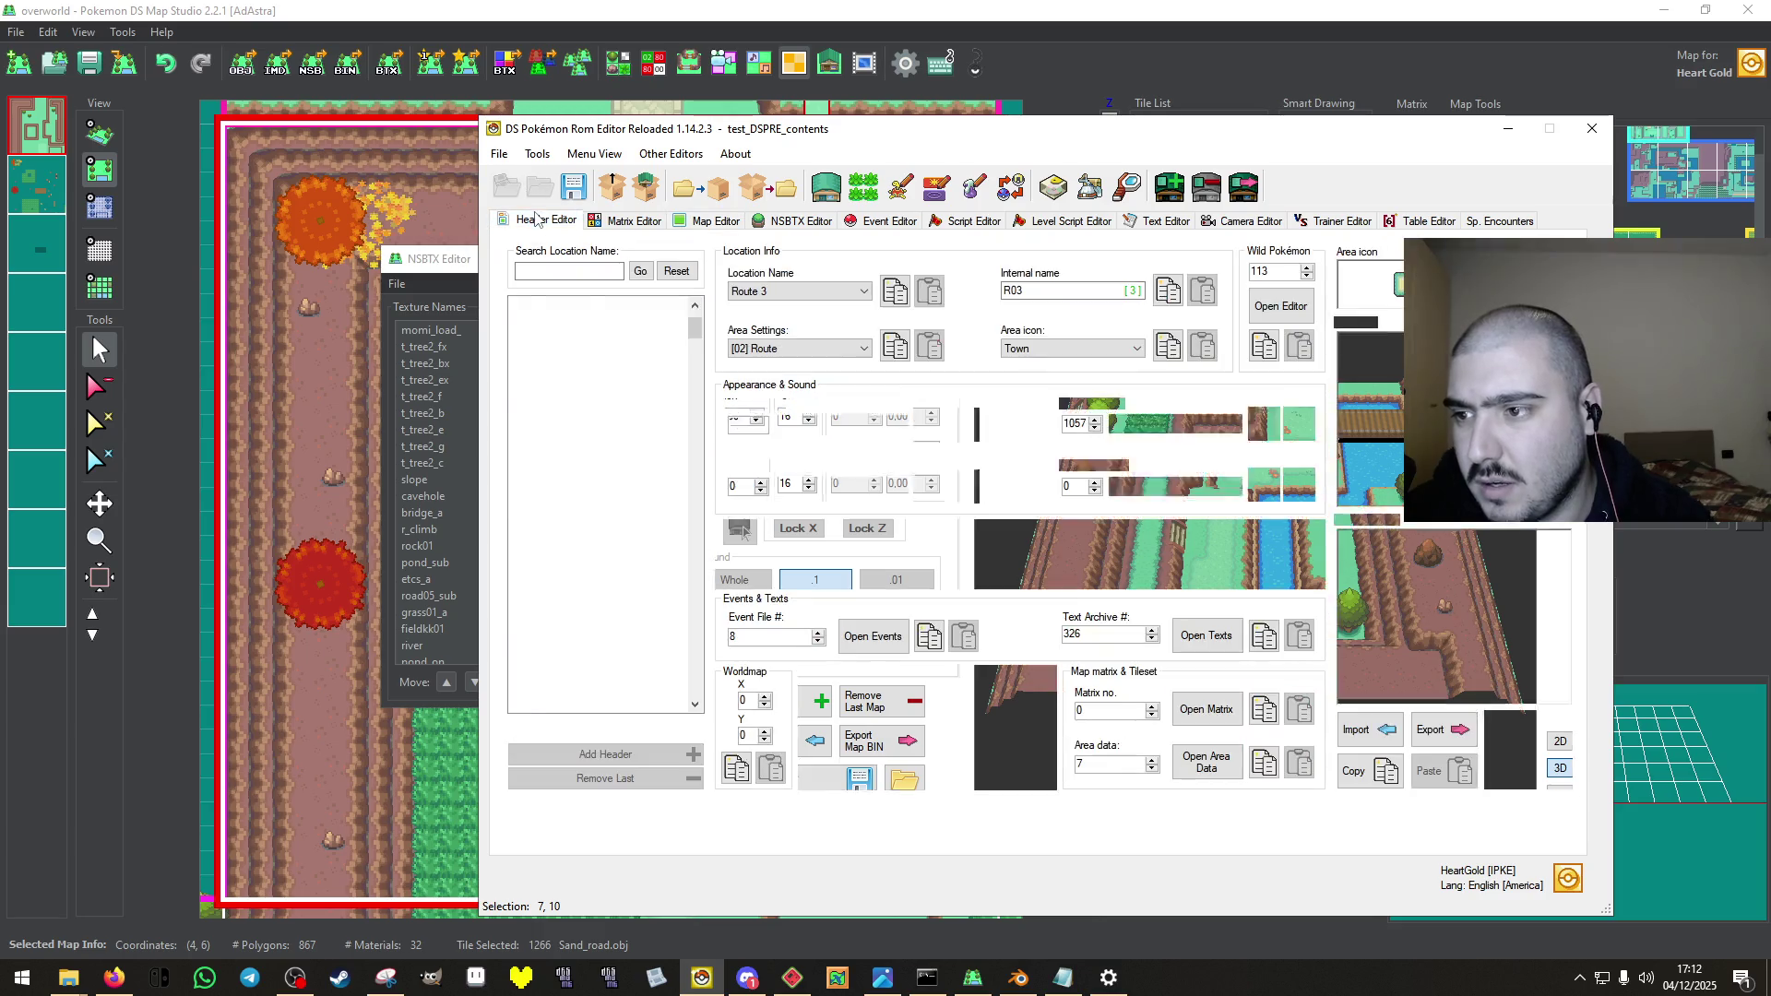
Open the map's events and move the view three areas north.
{"action": "left_click", "coordinate": [867, 636]}
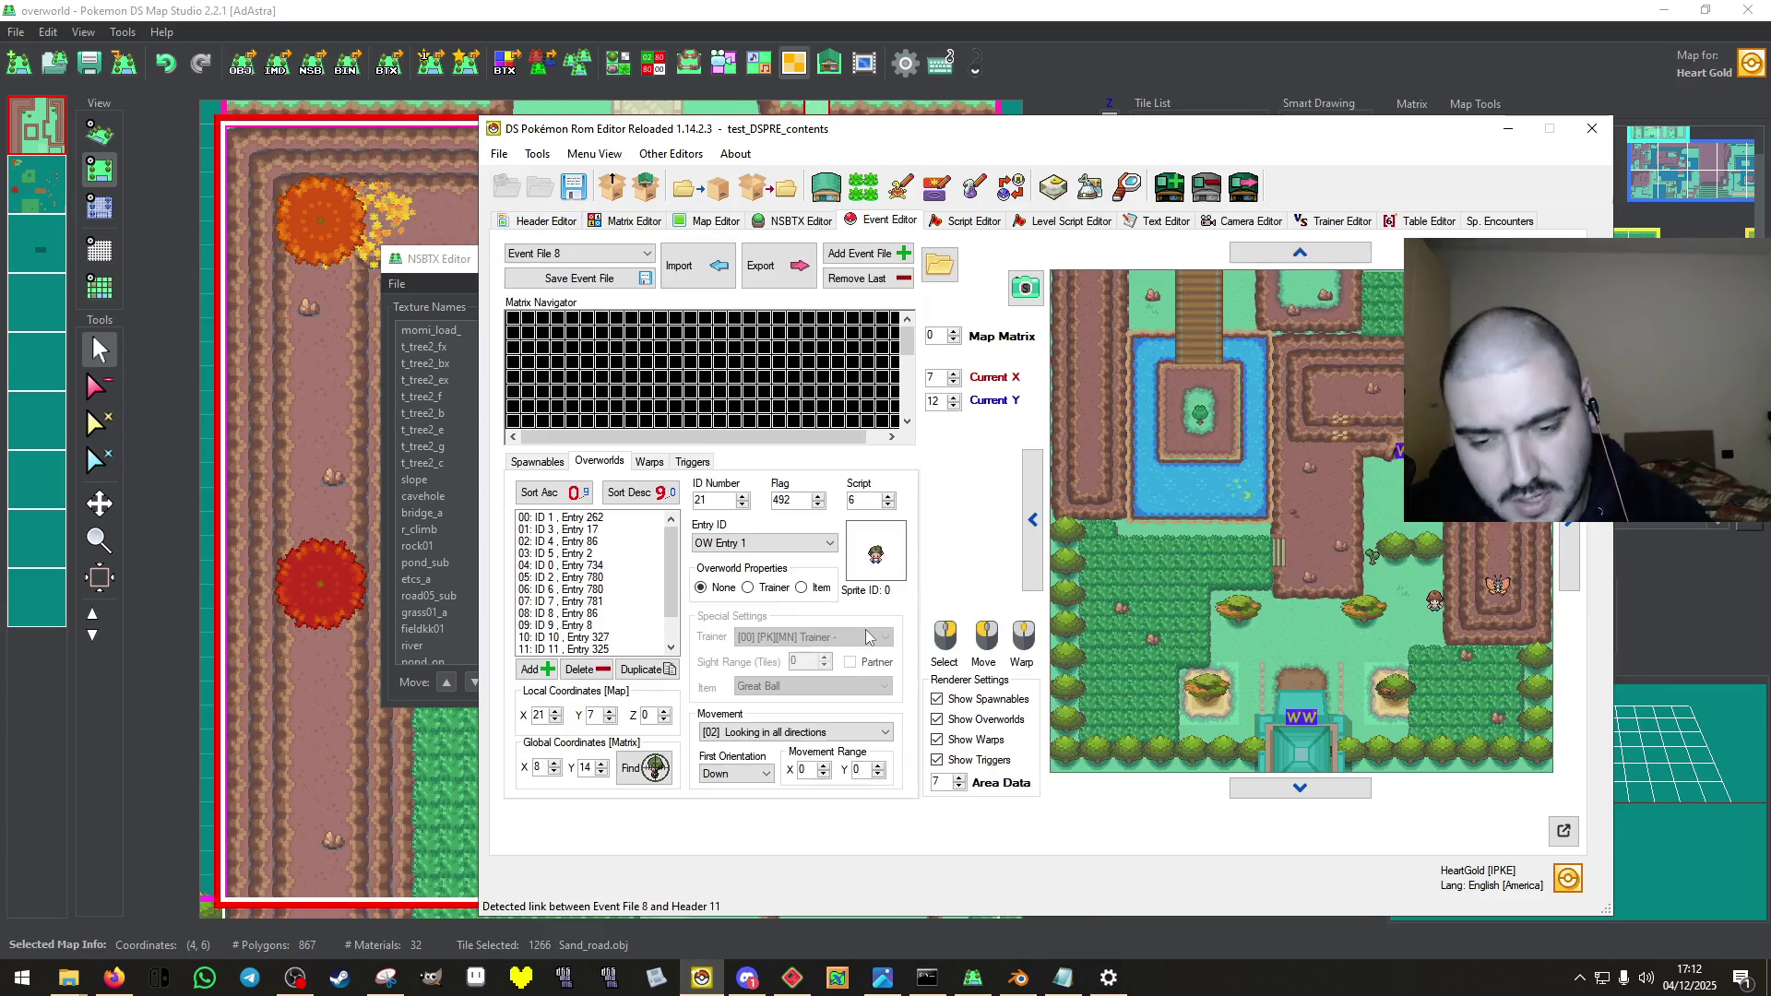
{"action": "left_click", "coordinate": [1300, 253]}
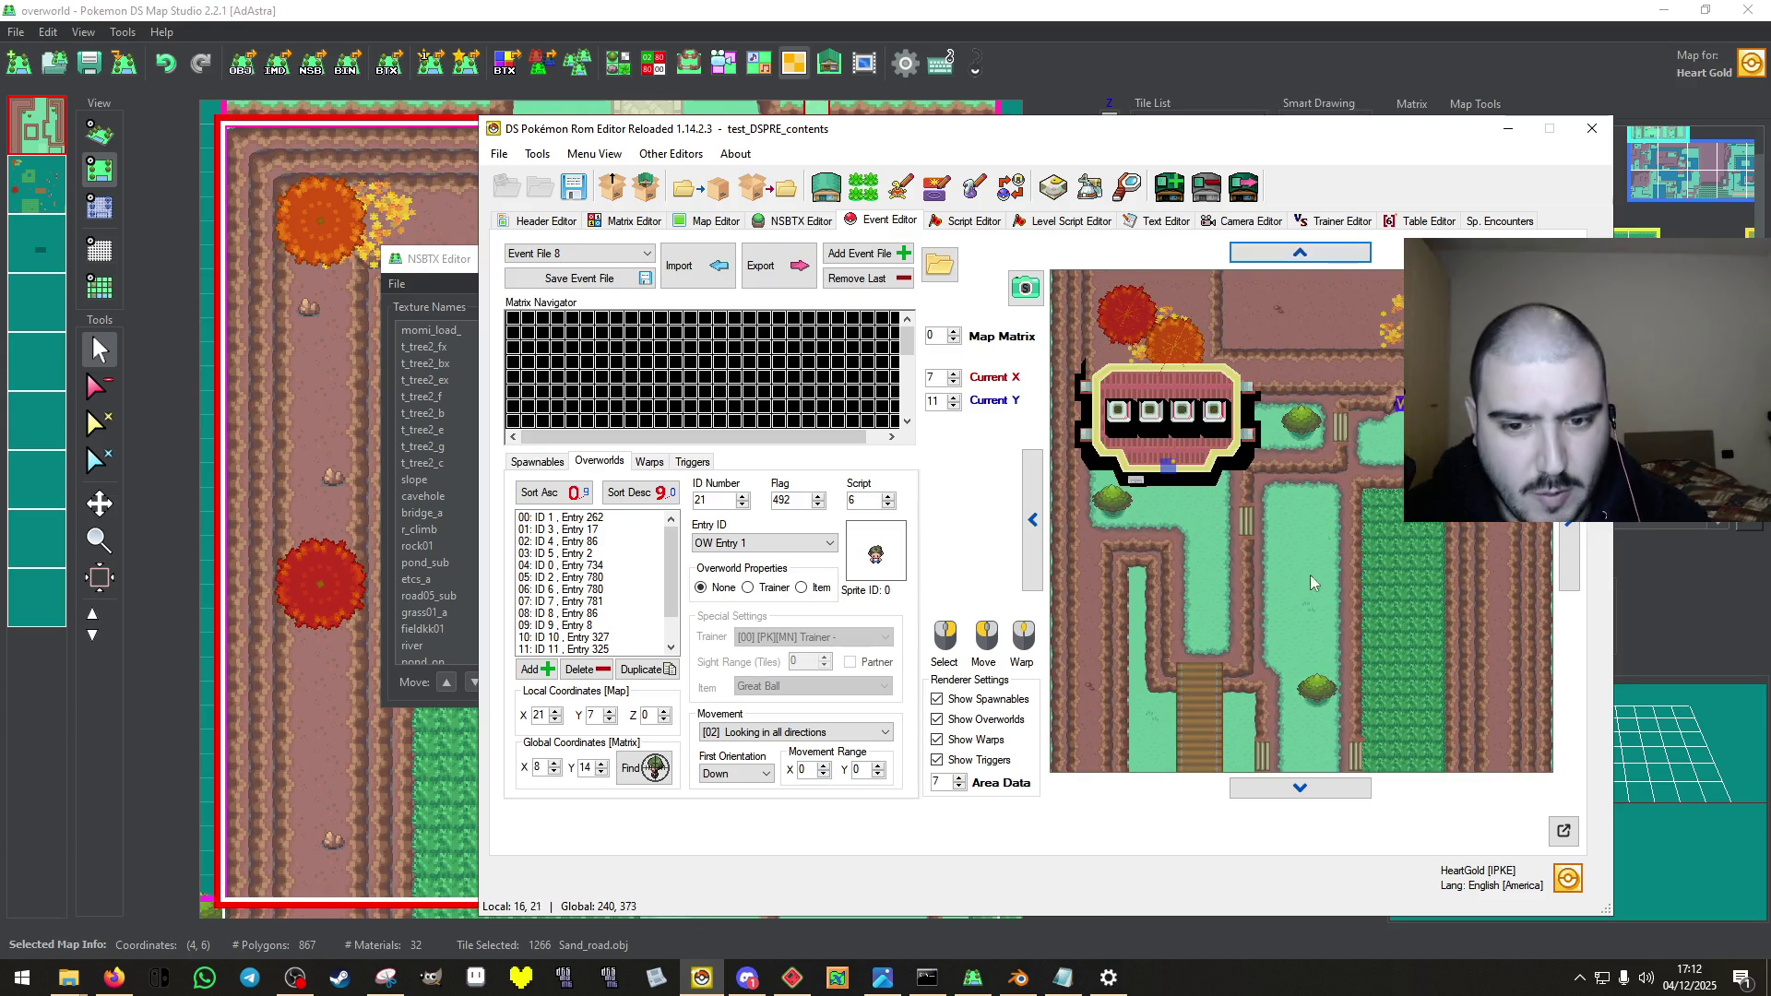
{"action": "left_click", "coordinate": [1300, 252]}
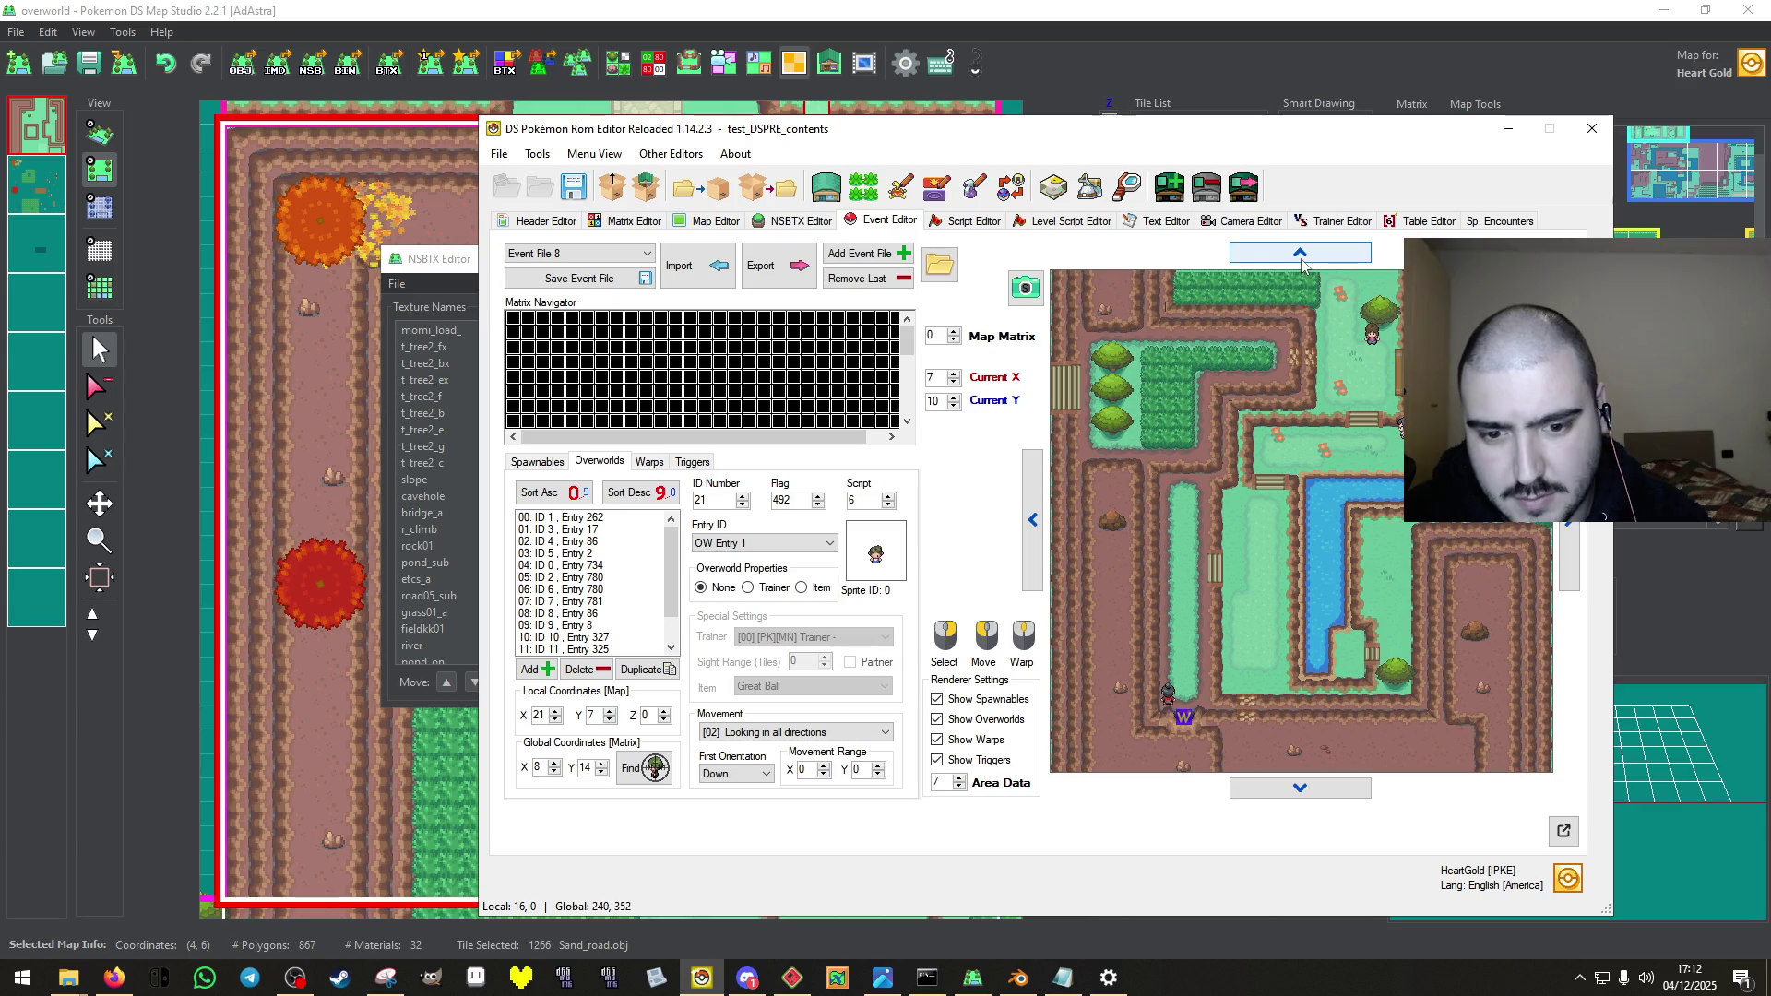
{"action": "left_click", "coordinate": [1299, 253]}
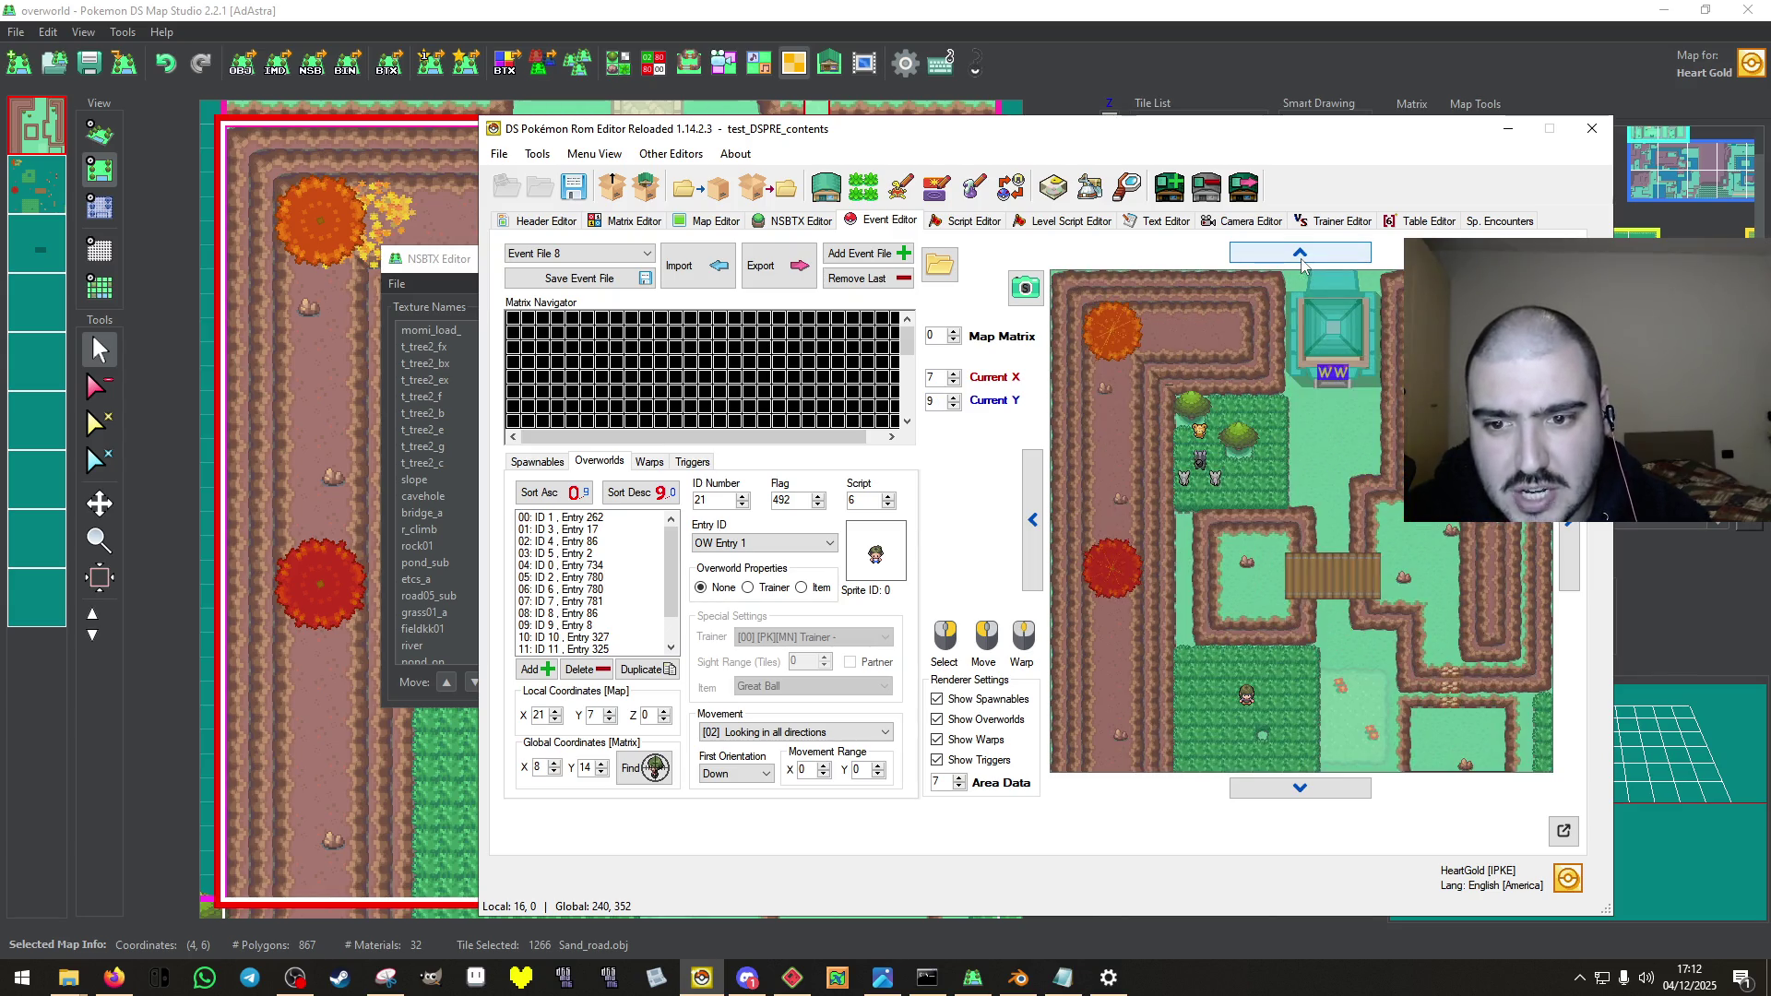
Place an OW Entry 85 overworld at X8 Y17 and a duplicate at X8 Y21.
{"action": "left_click", "coordinate": [536, 668]}
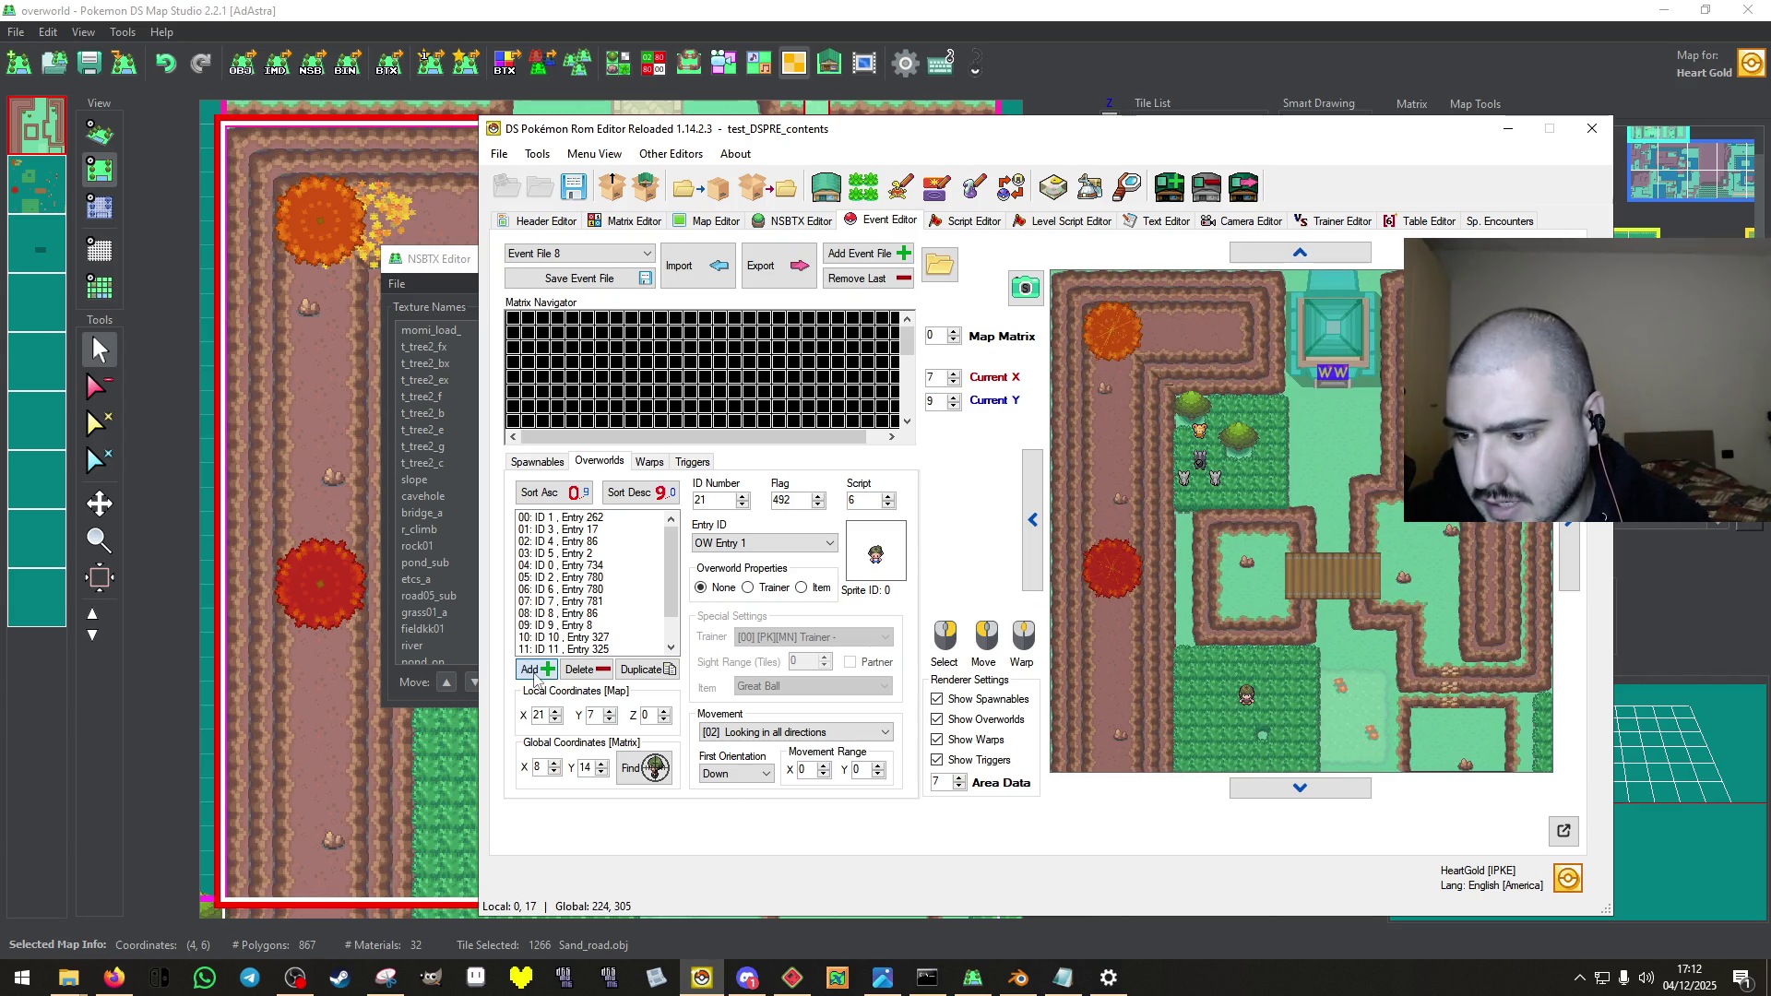
{"action": "left_click", "coordinate": [829, 542]}
{"action": "mouse_move", "coordinate": [829, 567]}
{"action": "left_mouse_down"}
{"action": "mouse_move", "coordinate": [823, 658]}
{"action": "mouse_move", "coordinate": [835, 602]}
{"action": "left_mouse_up"}
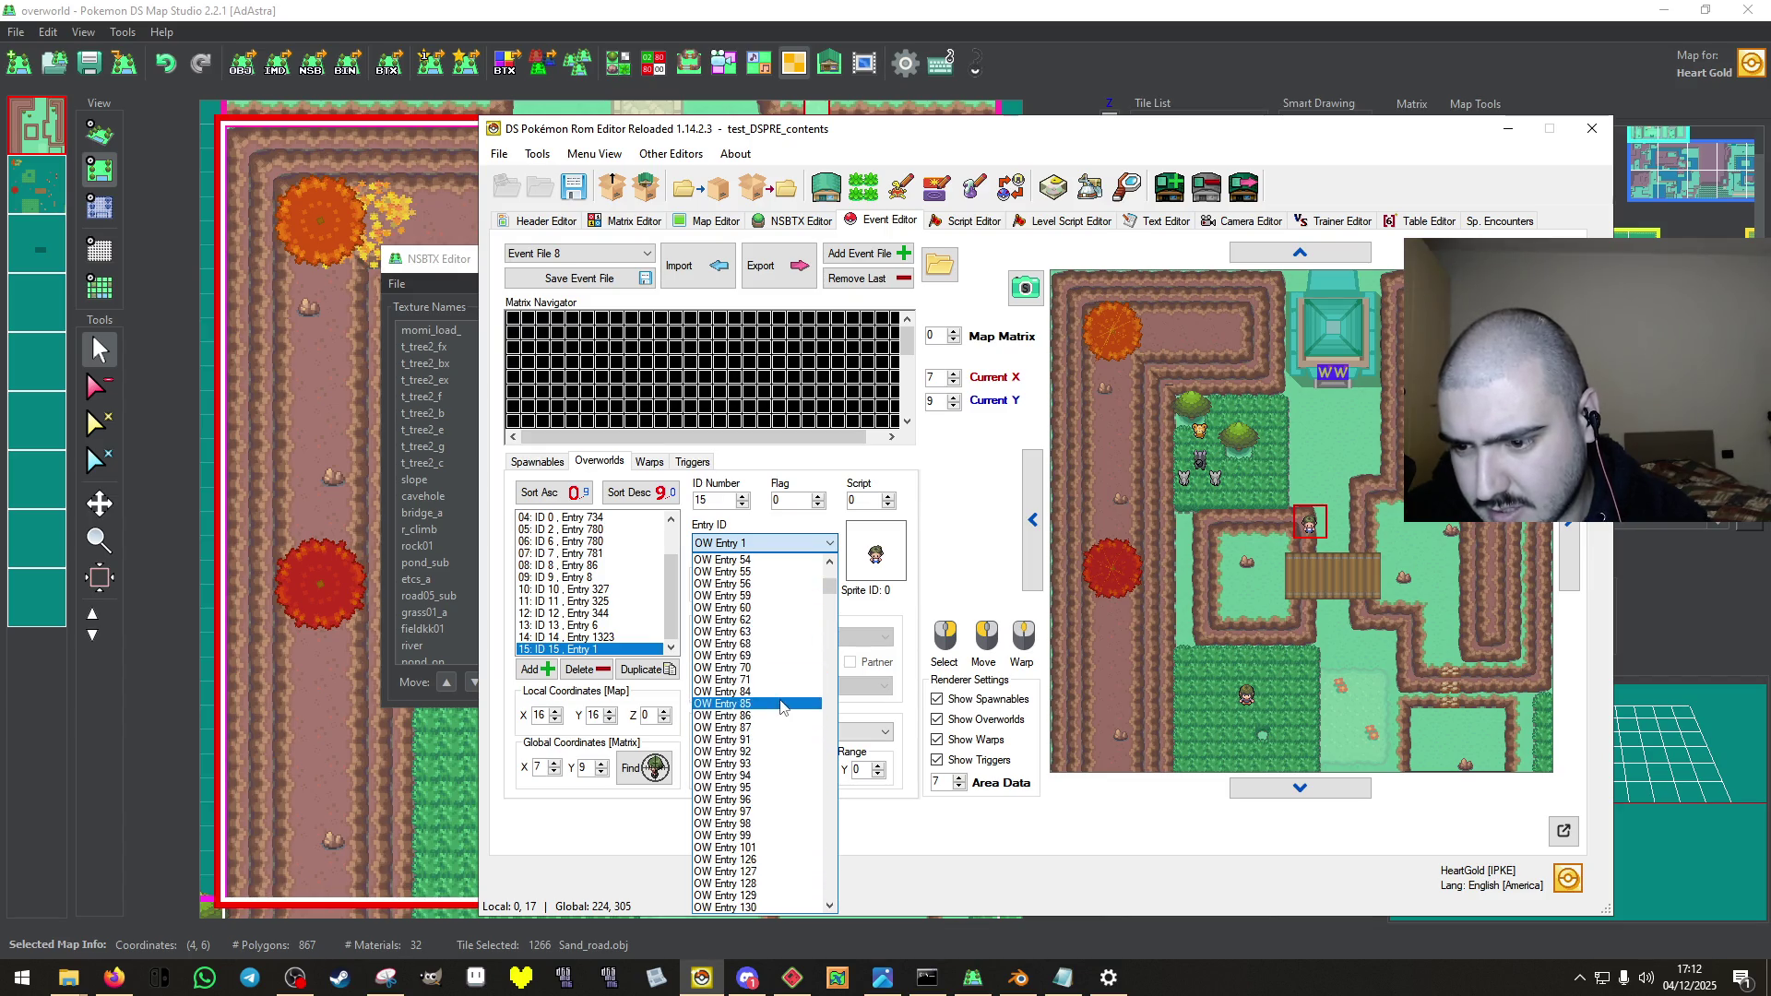
{"action": "left_click", "coordinate": [783, 704]}
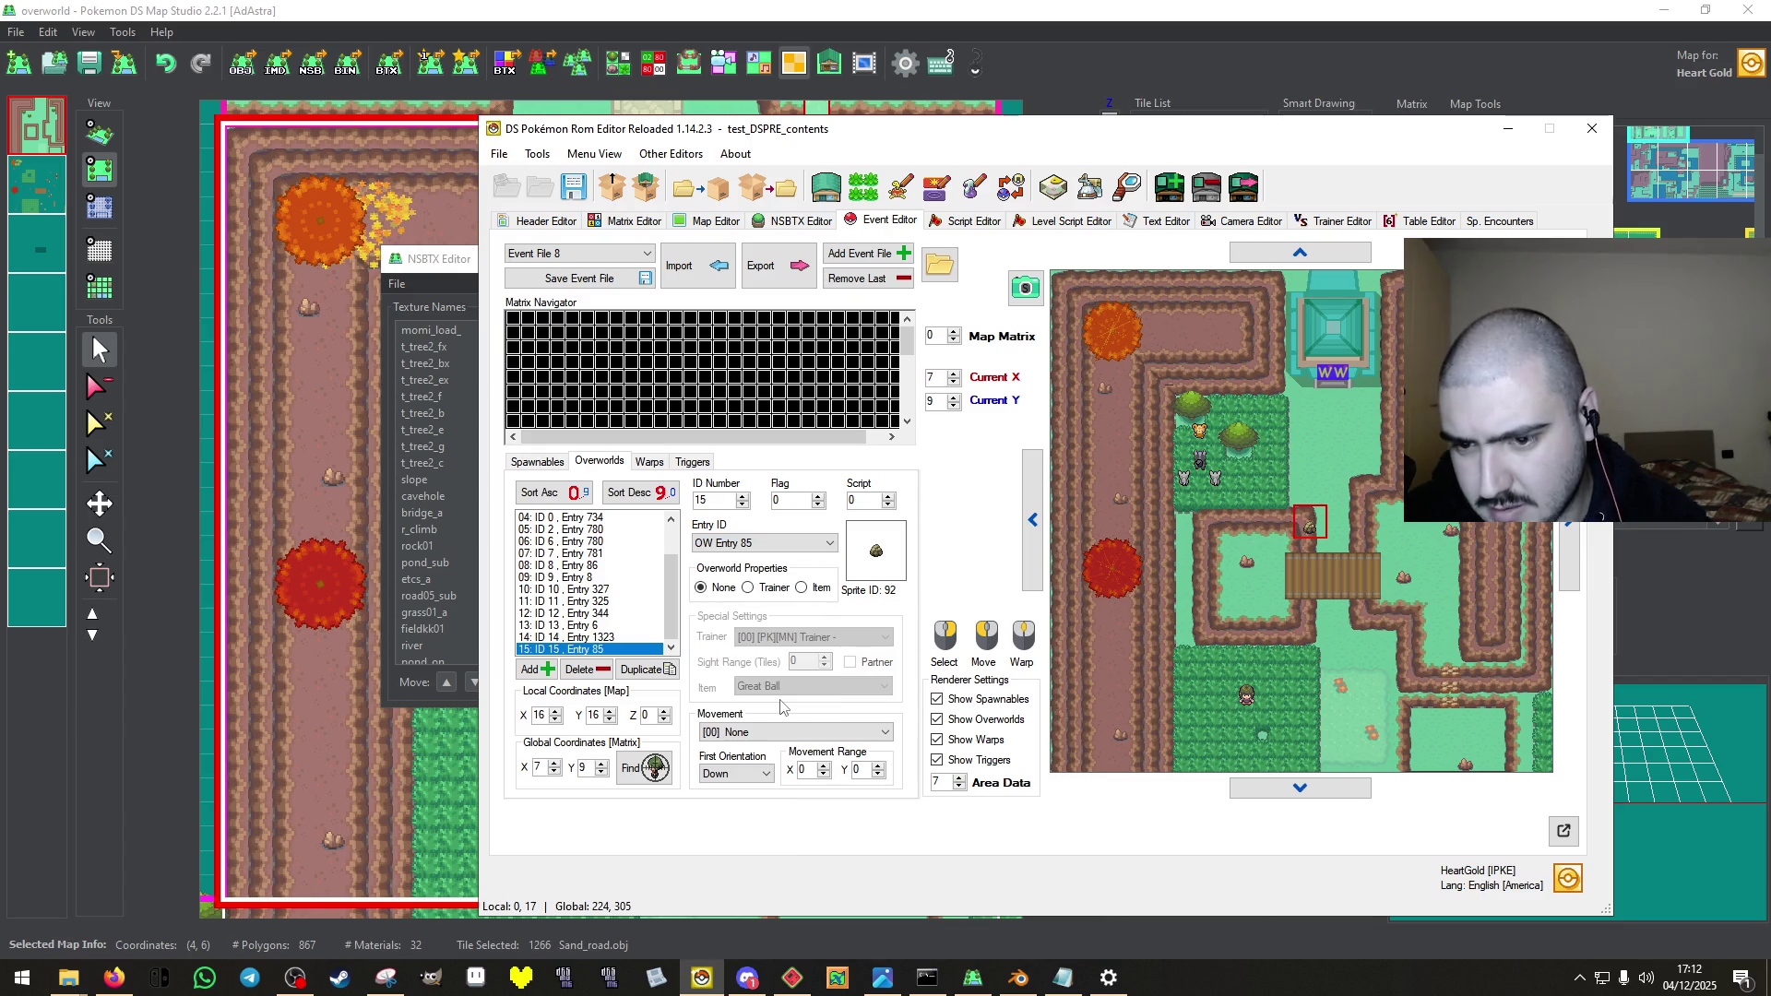
{"action": "left_click", "coordinate": [1185, 541]}
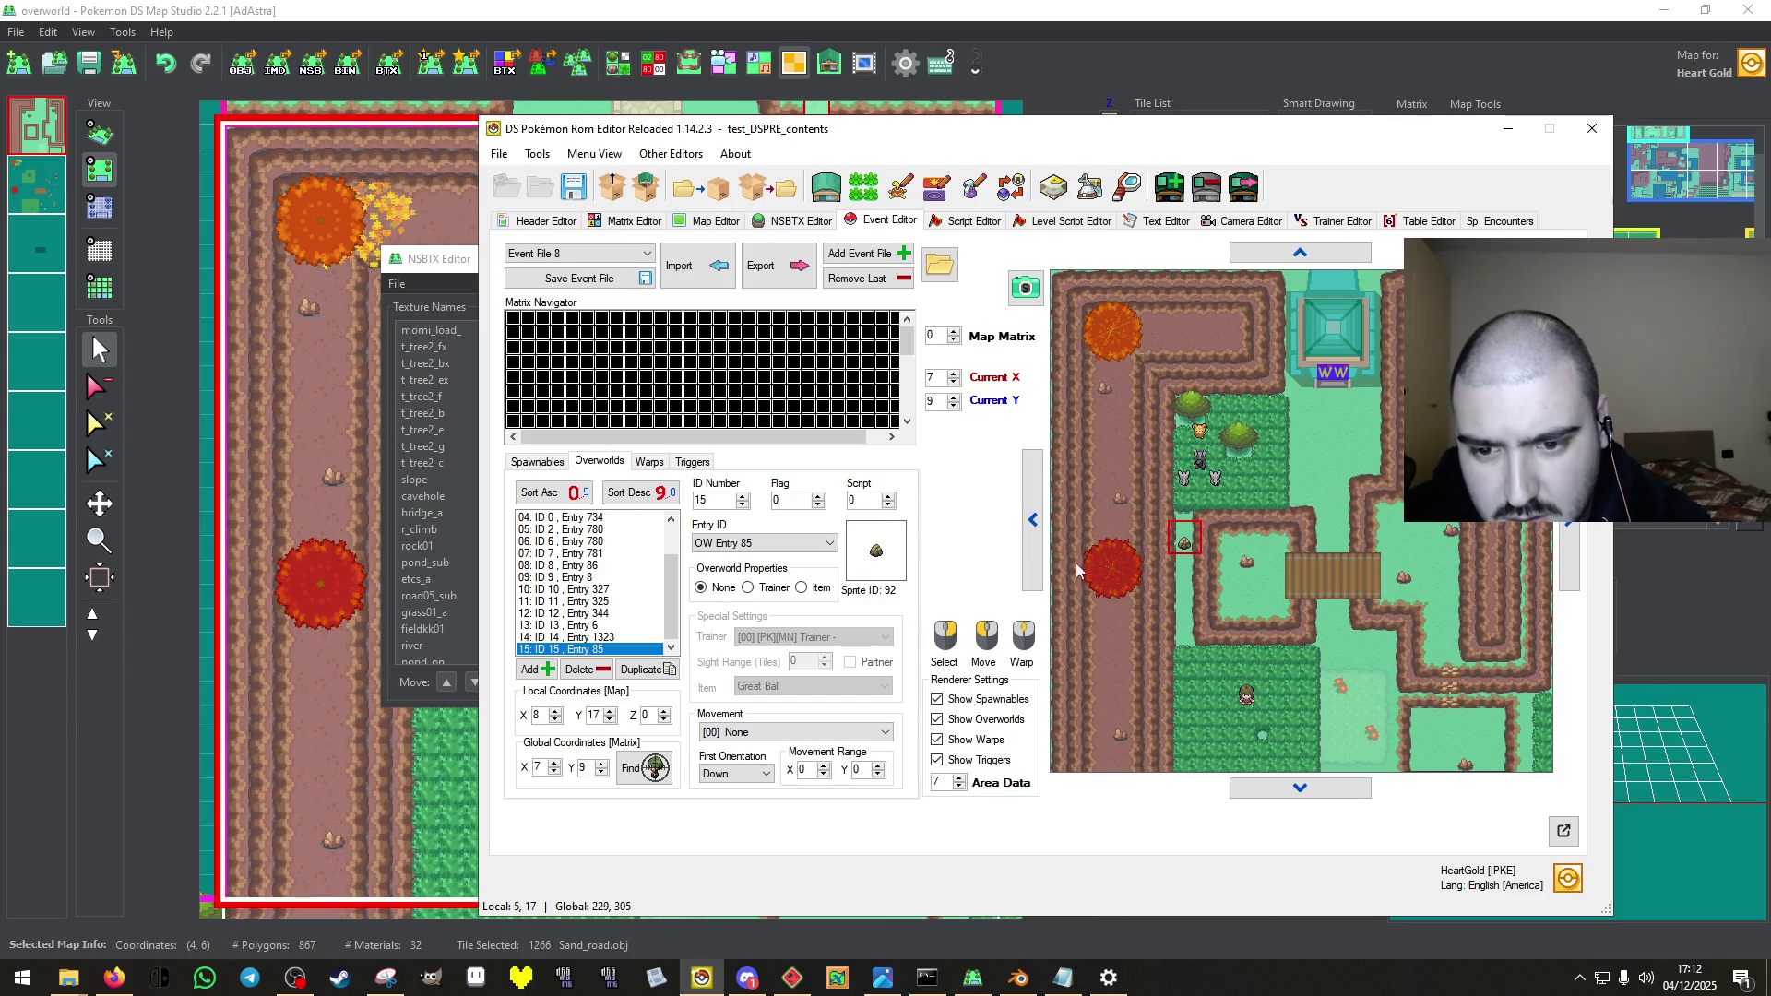
{"action": "left_click", "coordinate": [645, 669]}
{"action": "left_click", "coordinate": [1189, 609]}
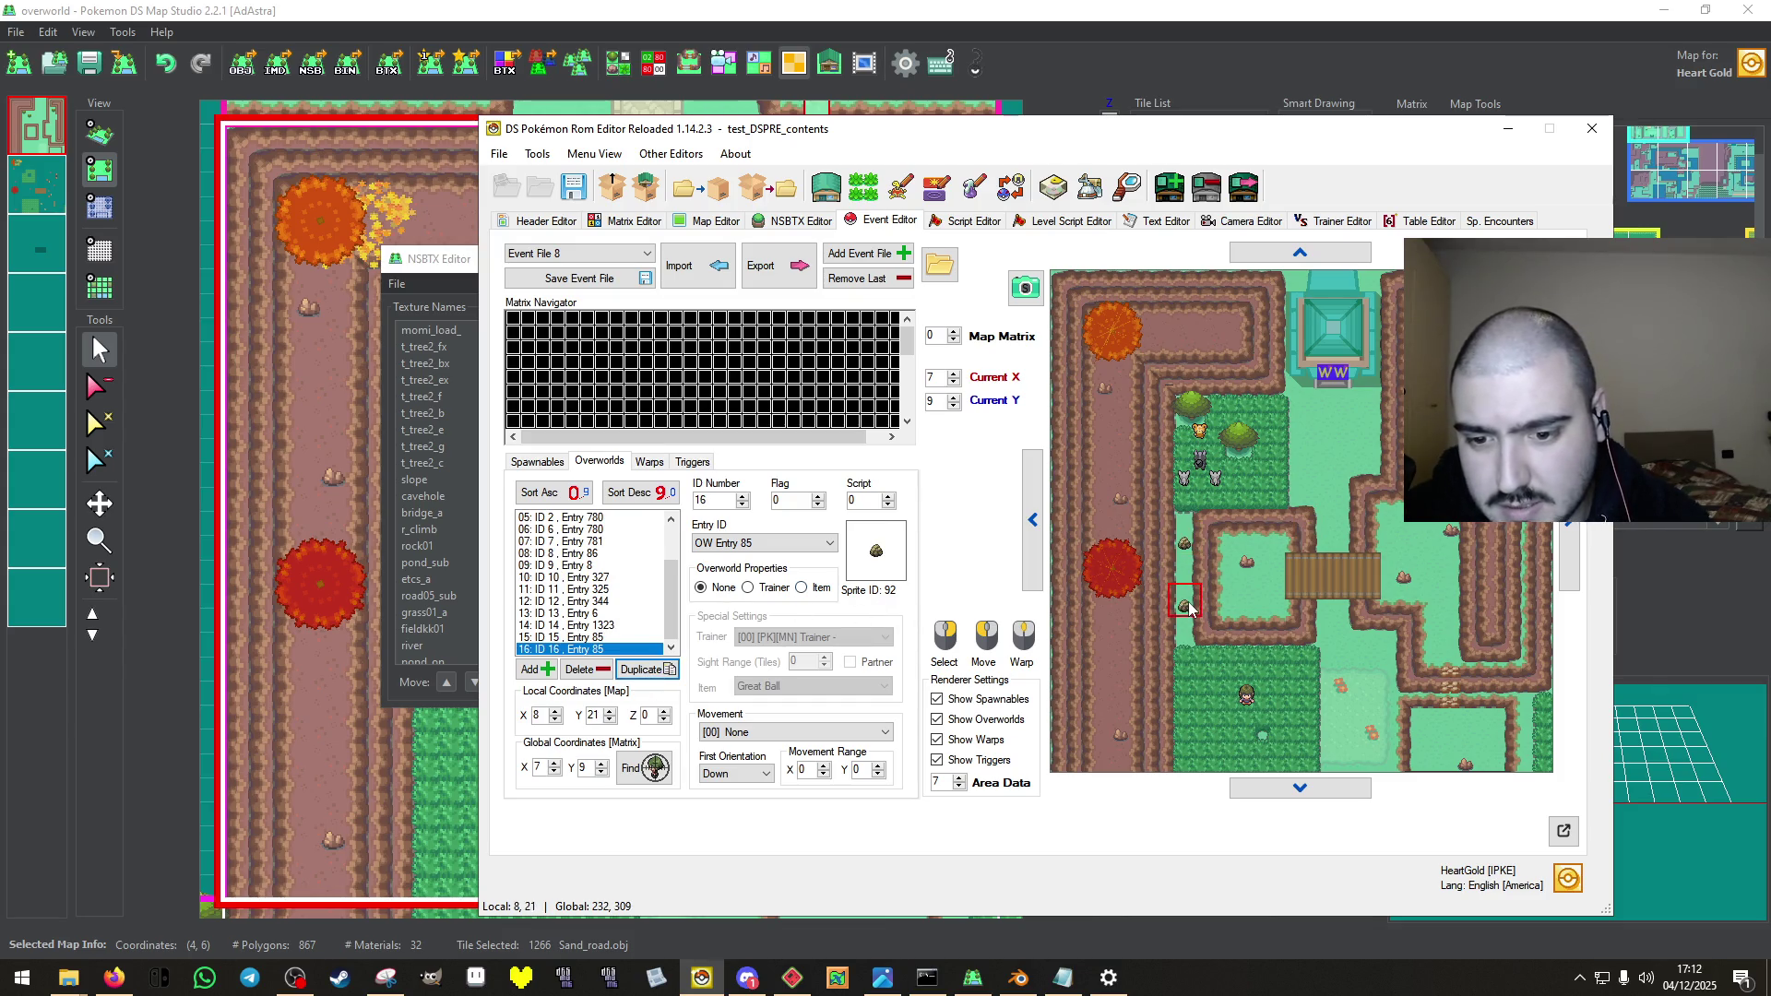
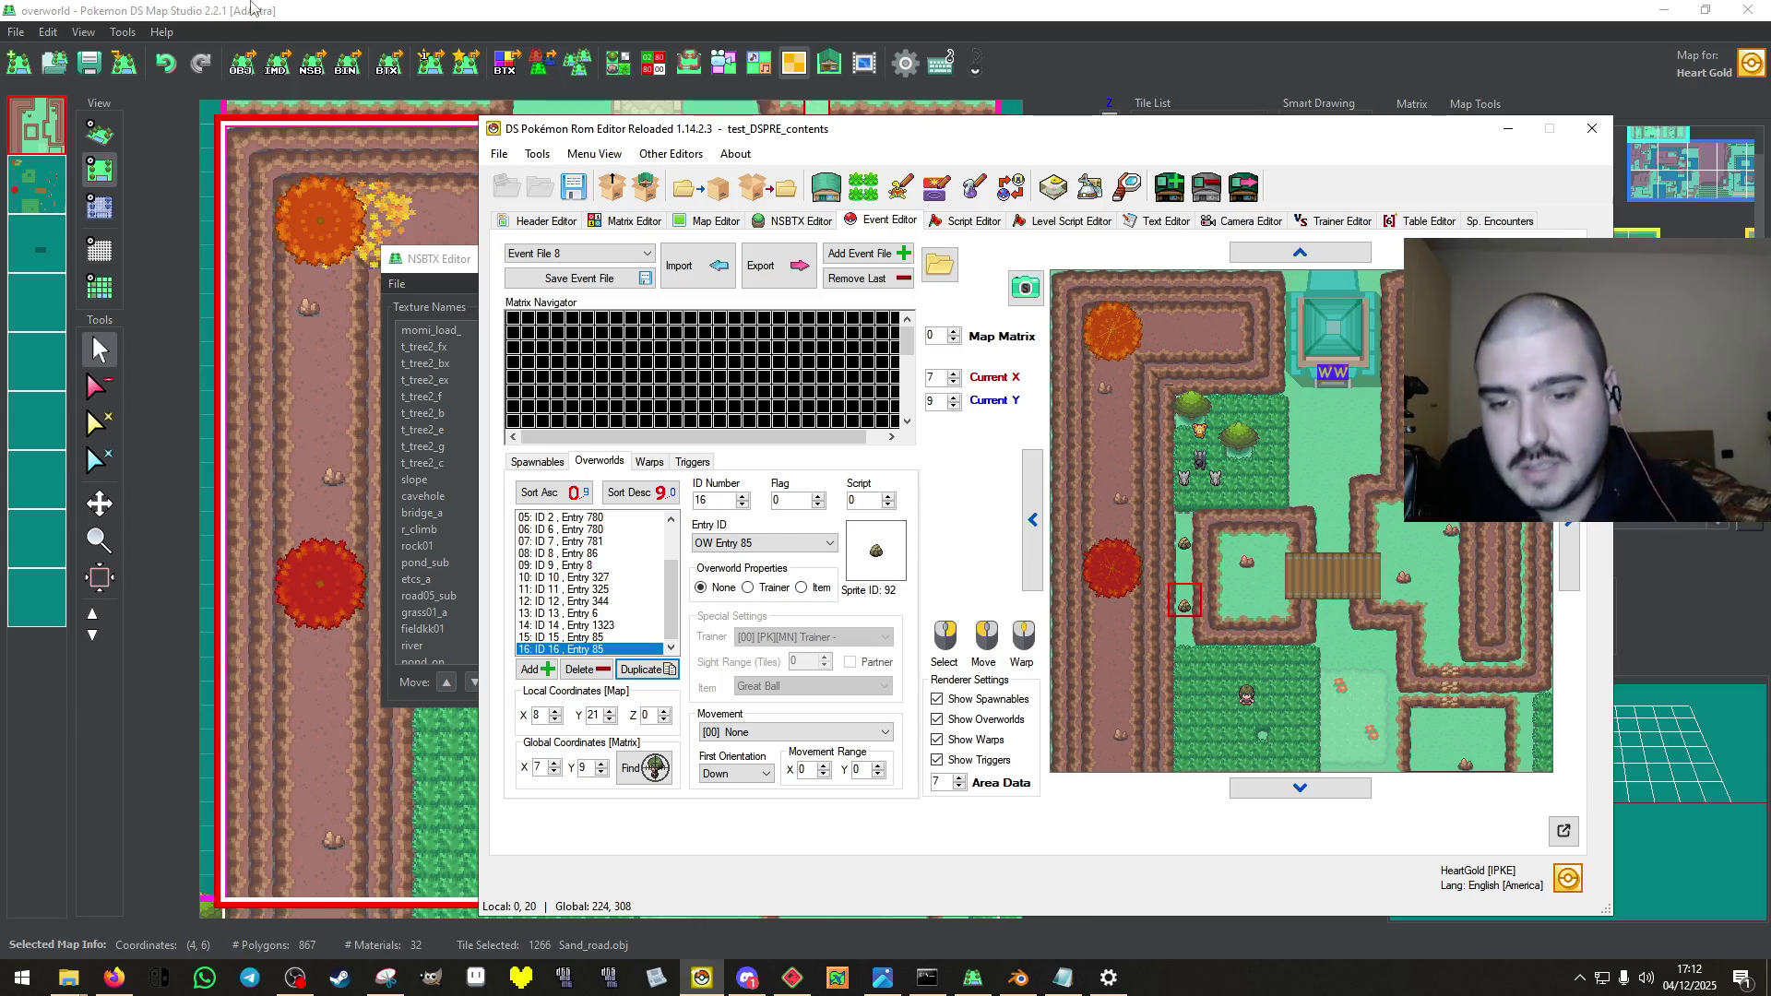
Add a new overworld at tile 8,19 and set its Entry ID to OW Entry 87.
{"action": "left_click", "coordinate": [535, 669]}
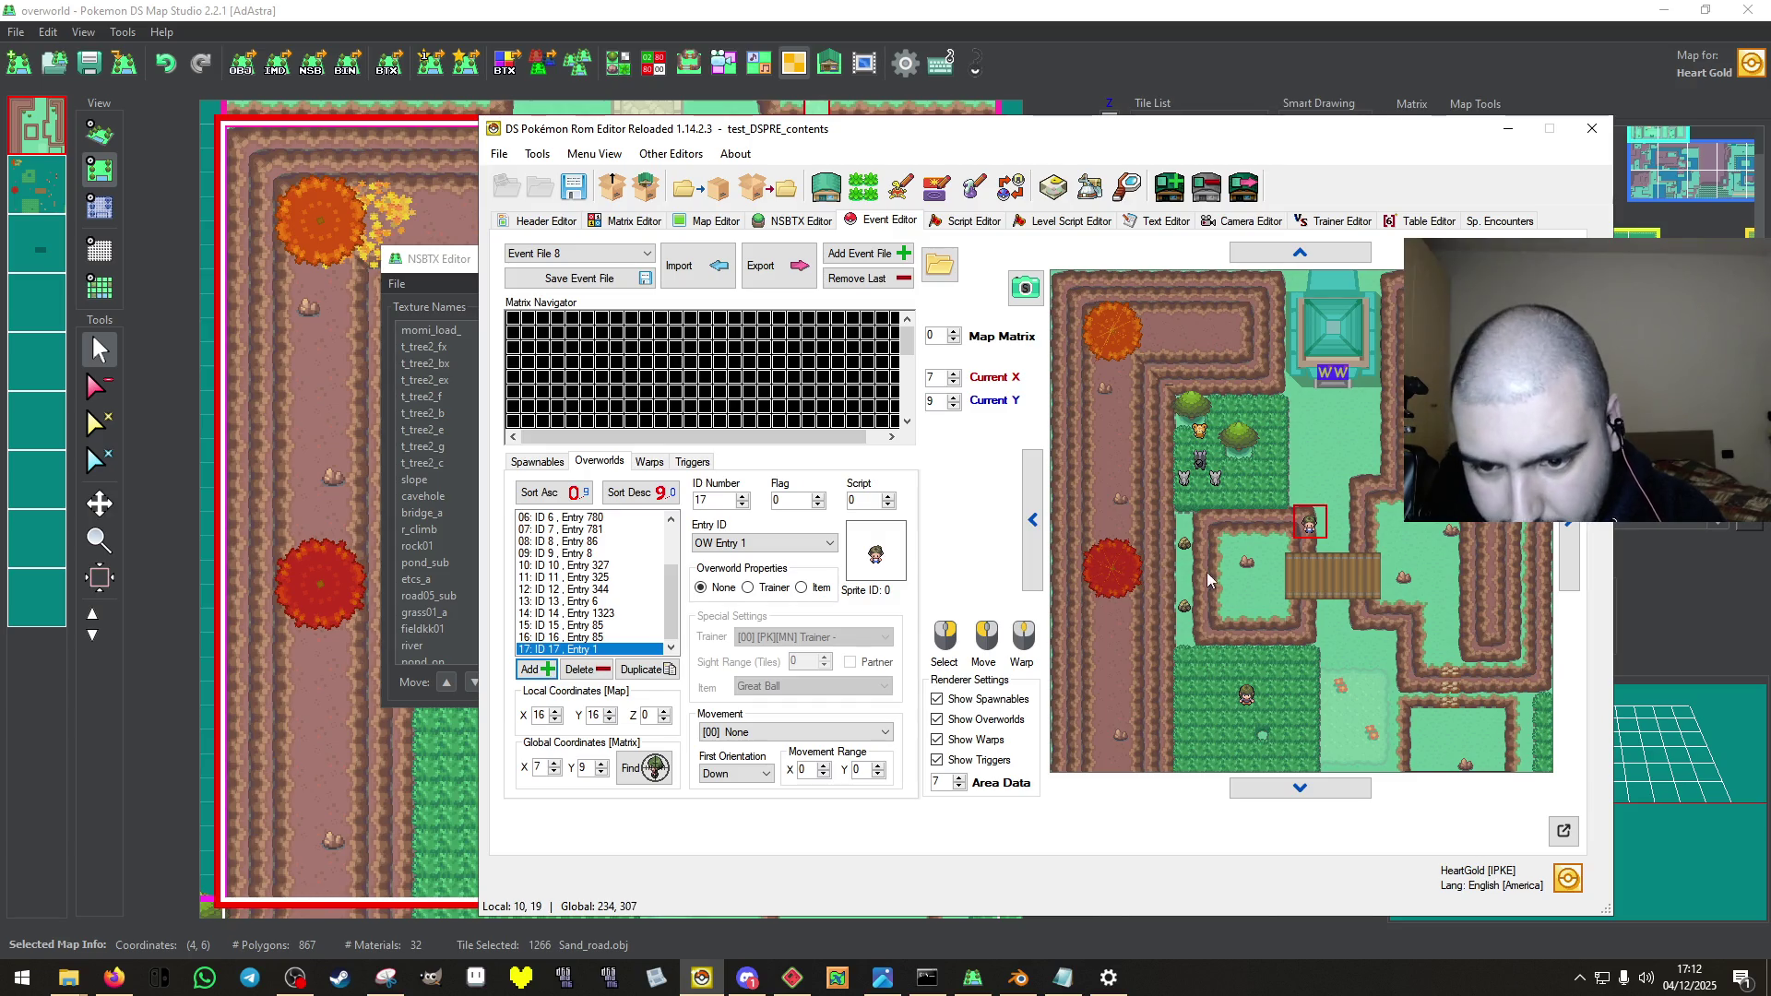
{"action": "left_click", "coordinate": [1186, 576]}
{"action": "left_click", "coordinate": [829, 542]}
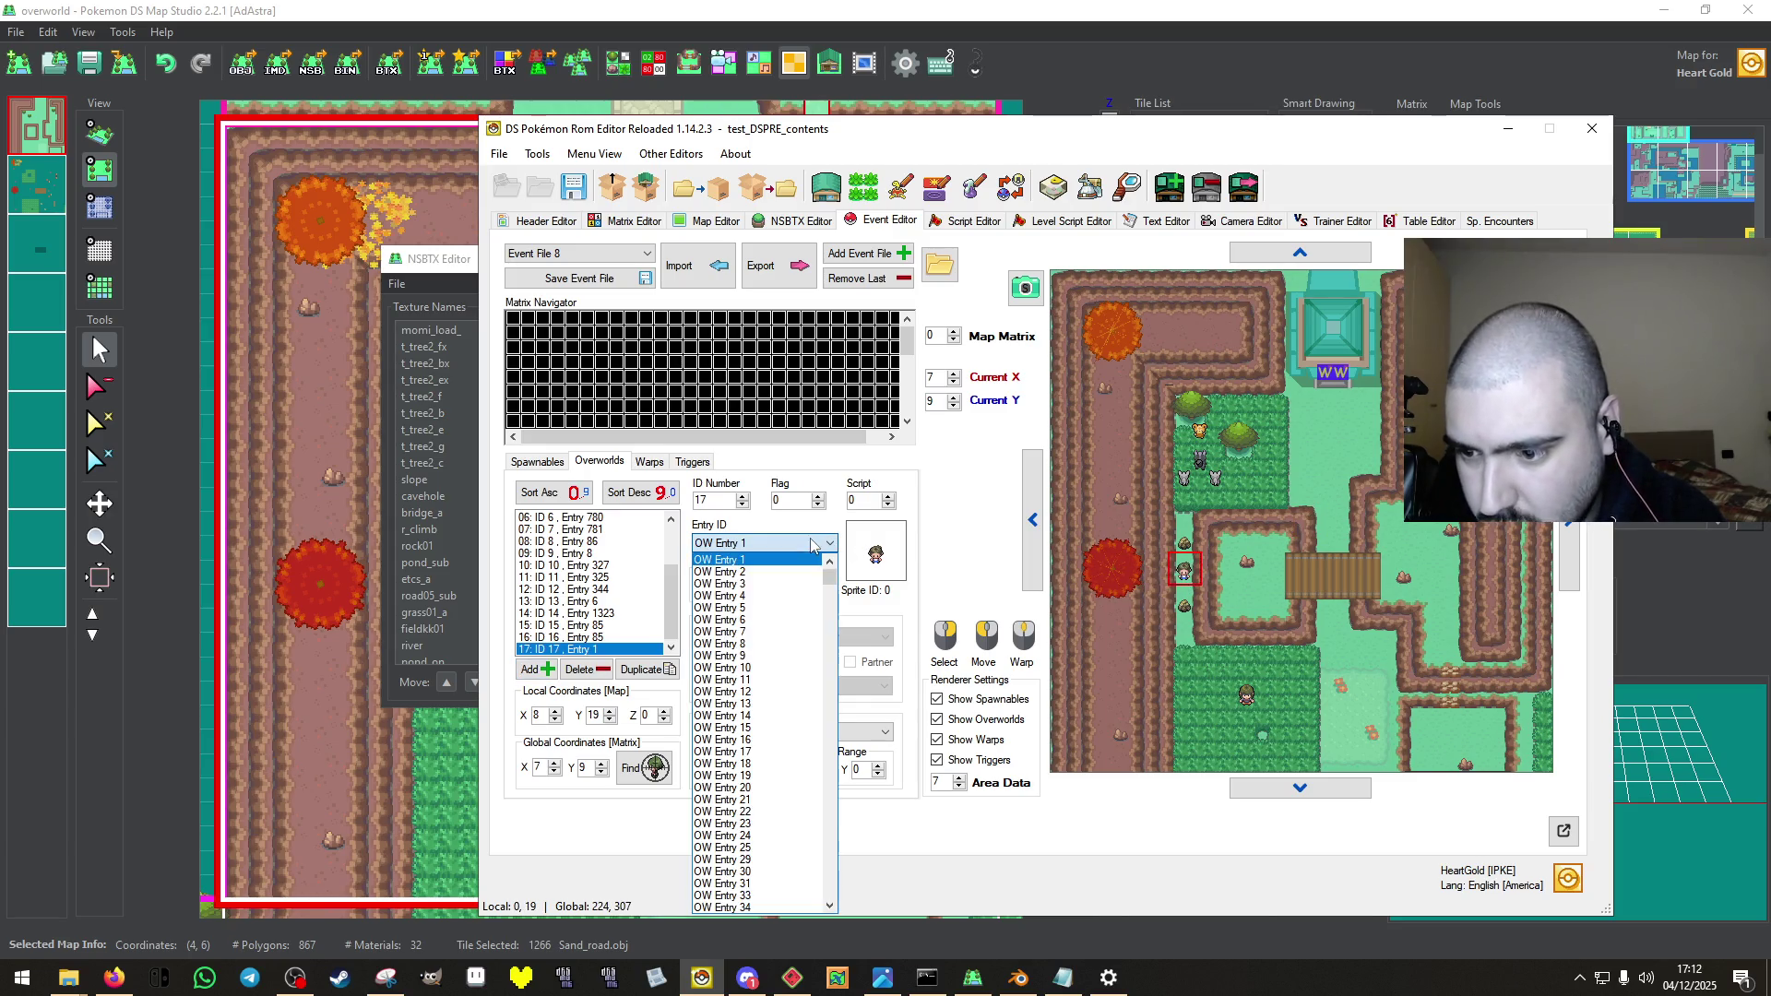
{"action": "scroll", "coordinate": [818, 653], "scroll_direction": "down", "scroll_amount": 4}
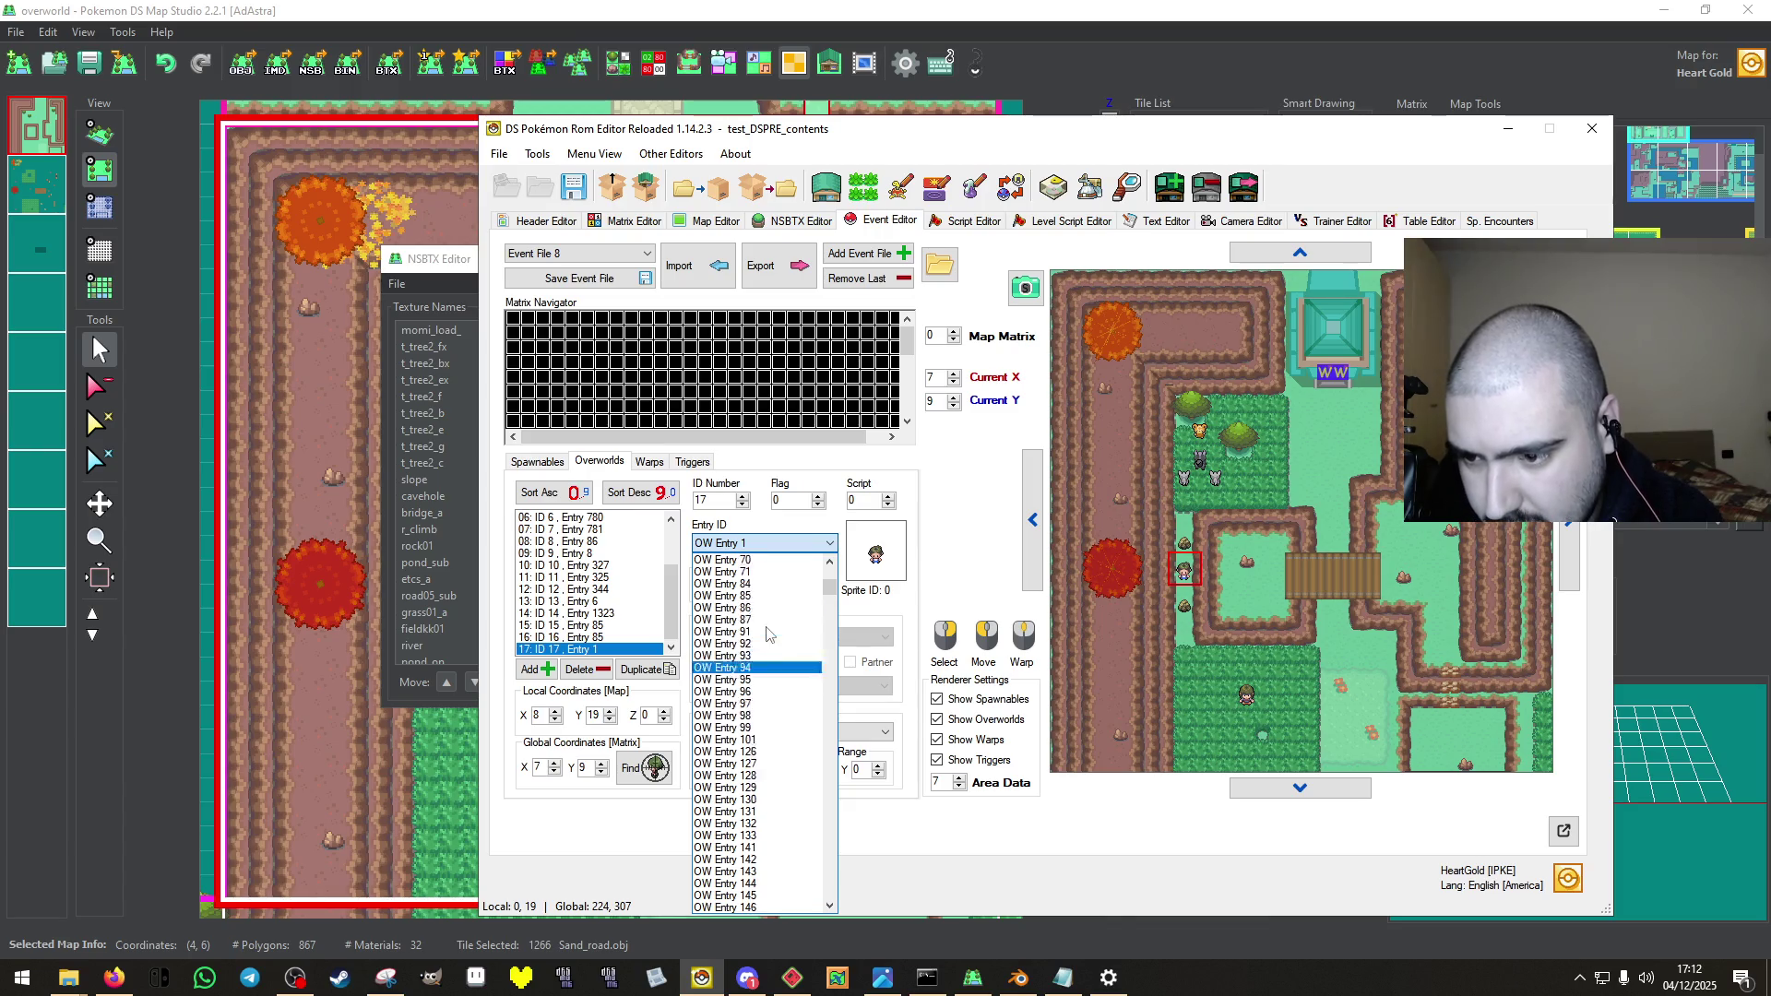
{"action": "left_click", "coordinate": [769, 655]}
Save the event file and switch to the Matrix Editor.
{"action": "left_click", "coordinate": [579, 277]}
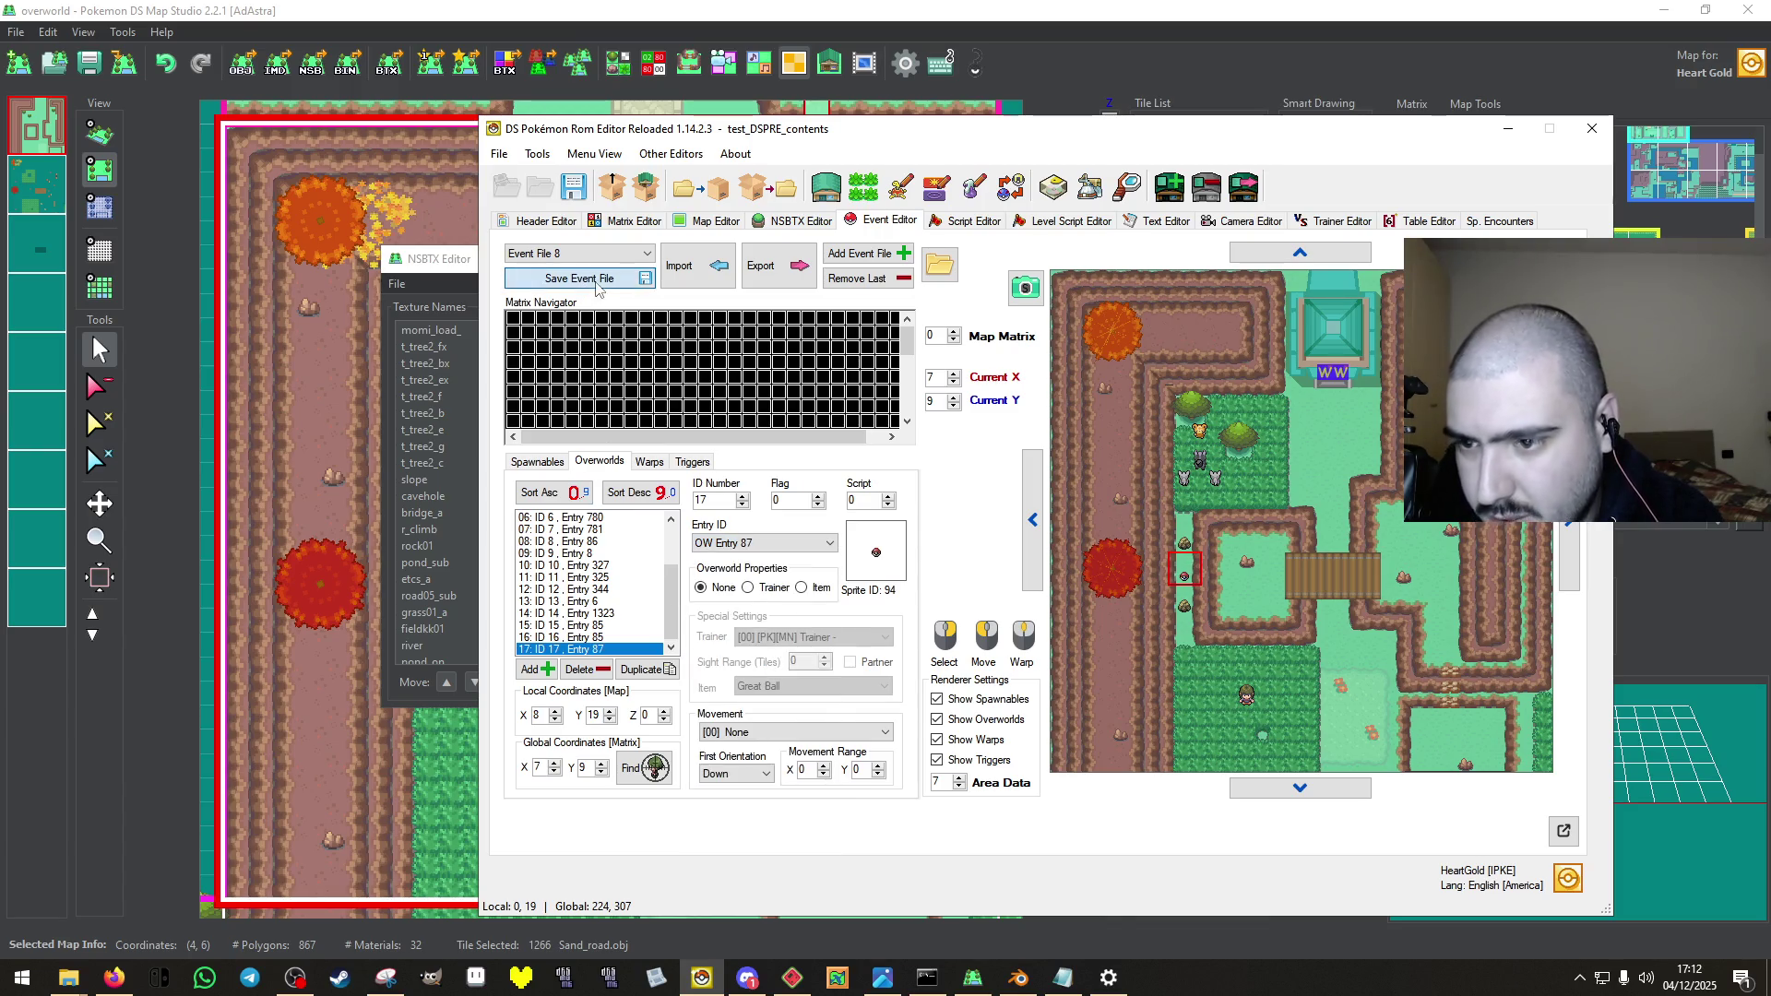
{"action": "key", "text": "Return"}
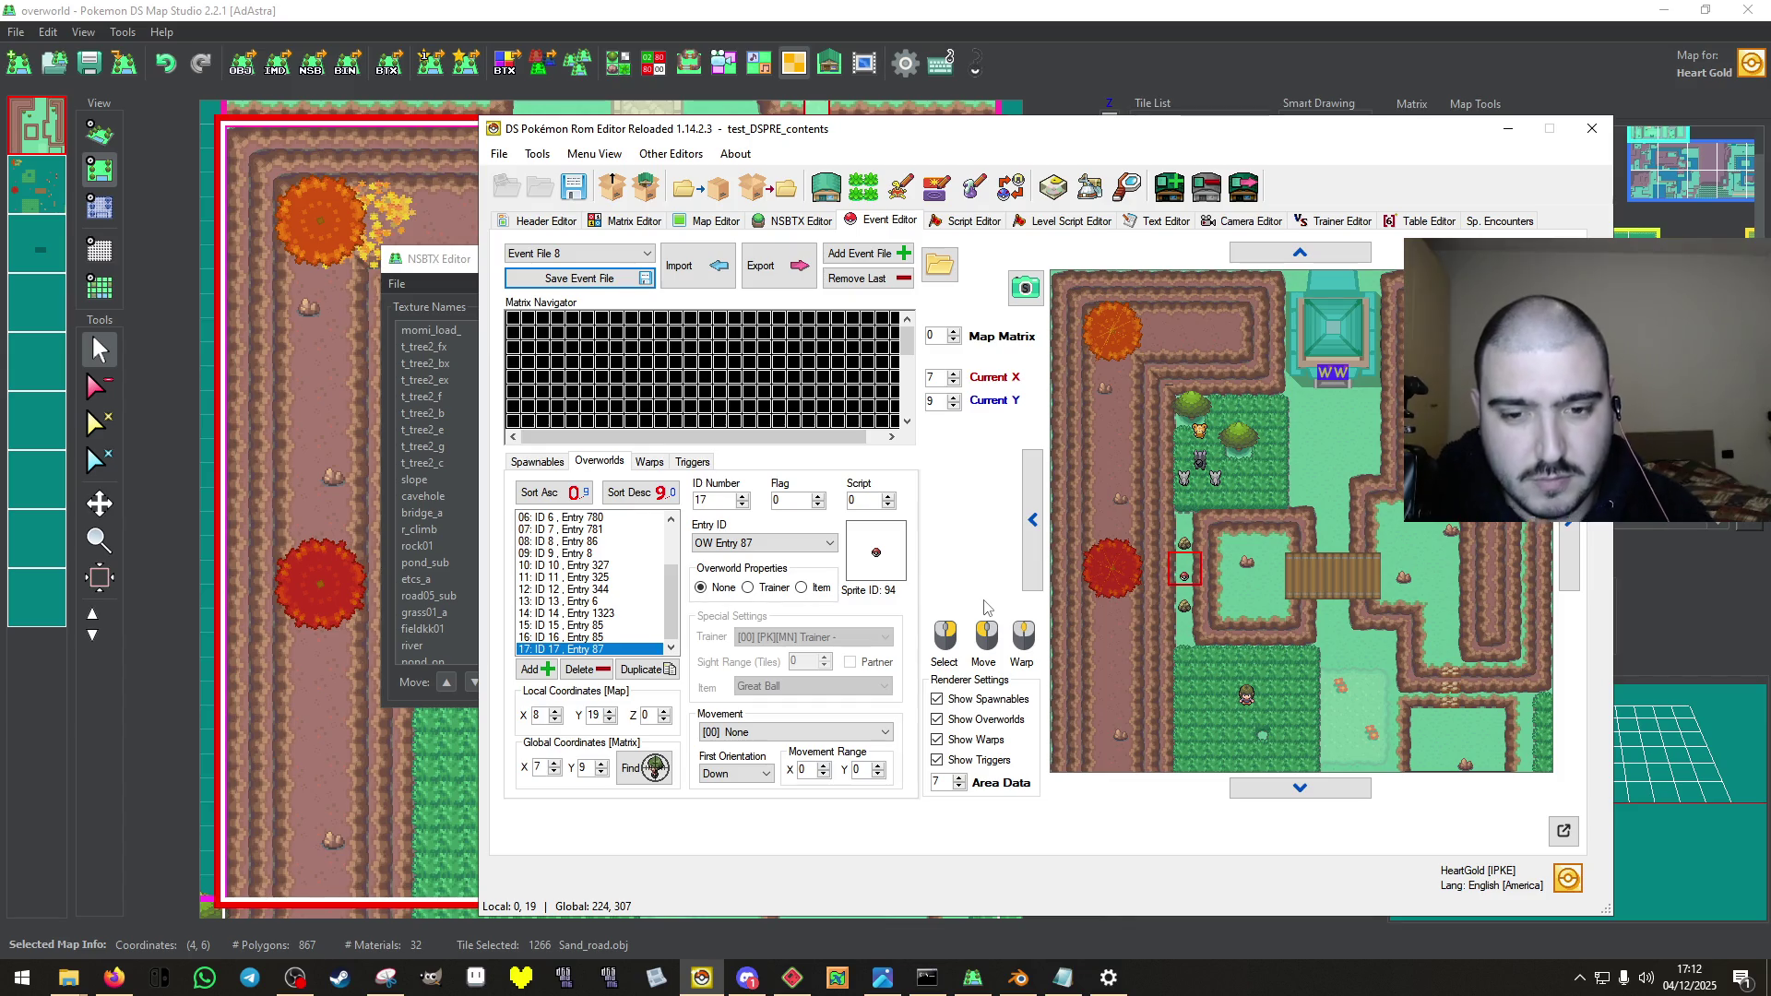
{"action": "left_click", "coordinate": [1331, 791]}
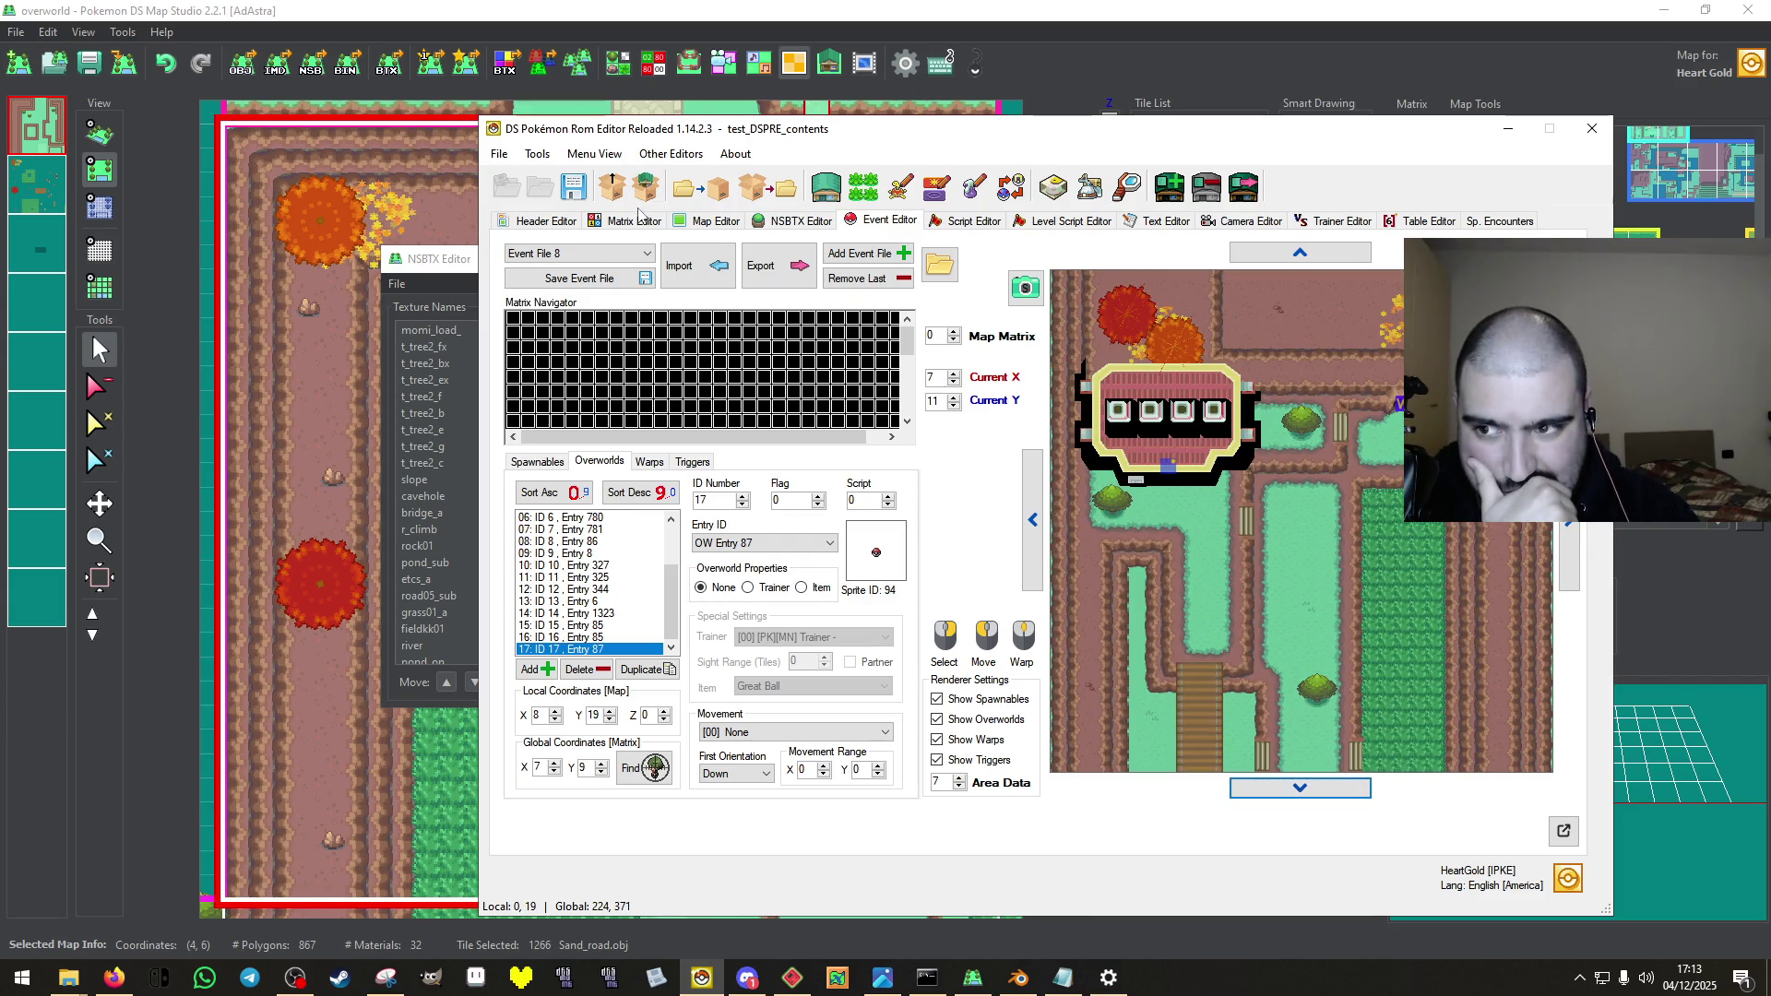
{"action": "left_click", "coordinate": [634, 222]}
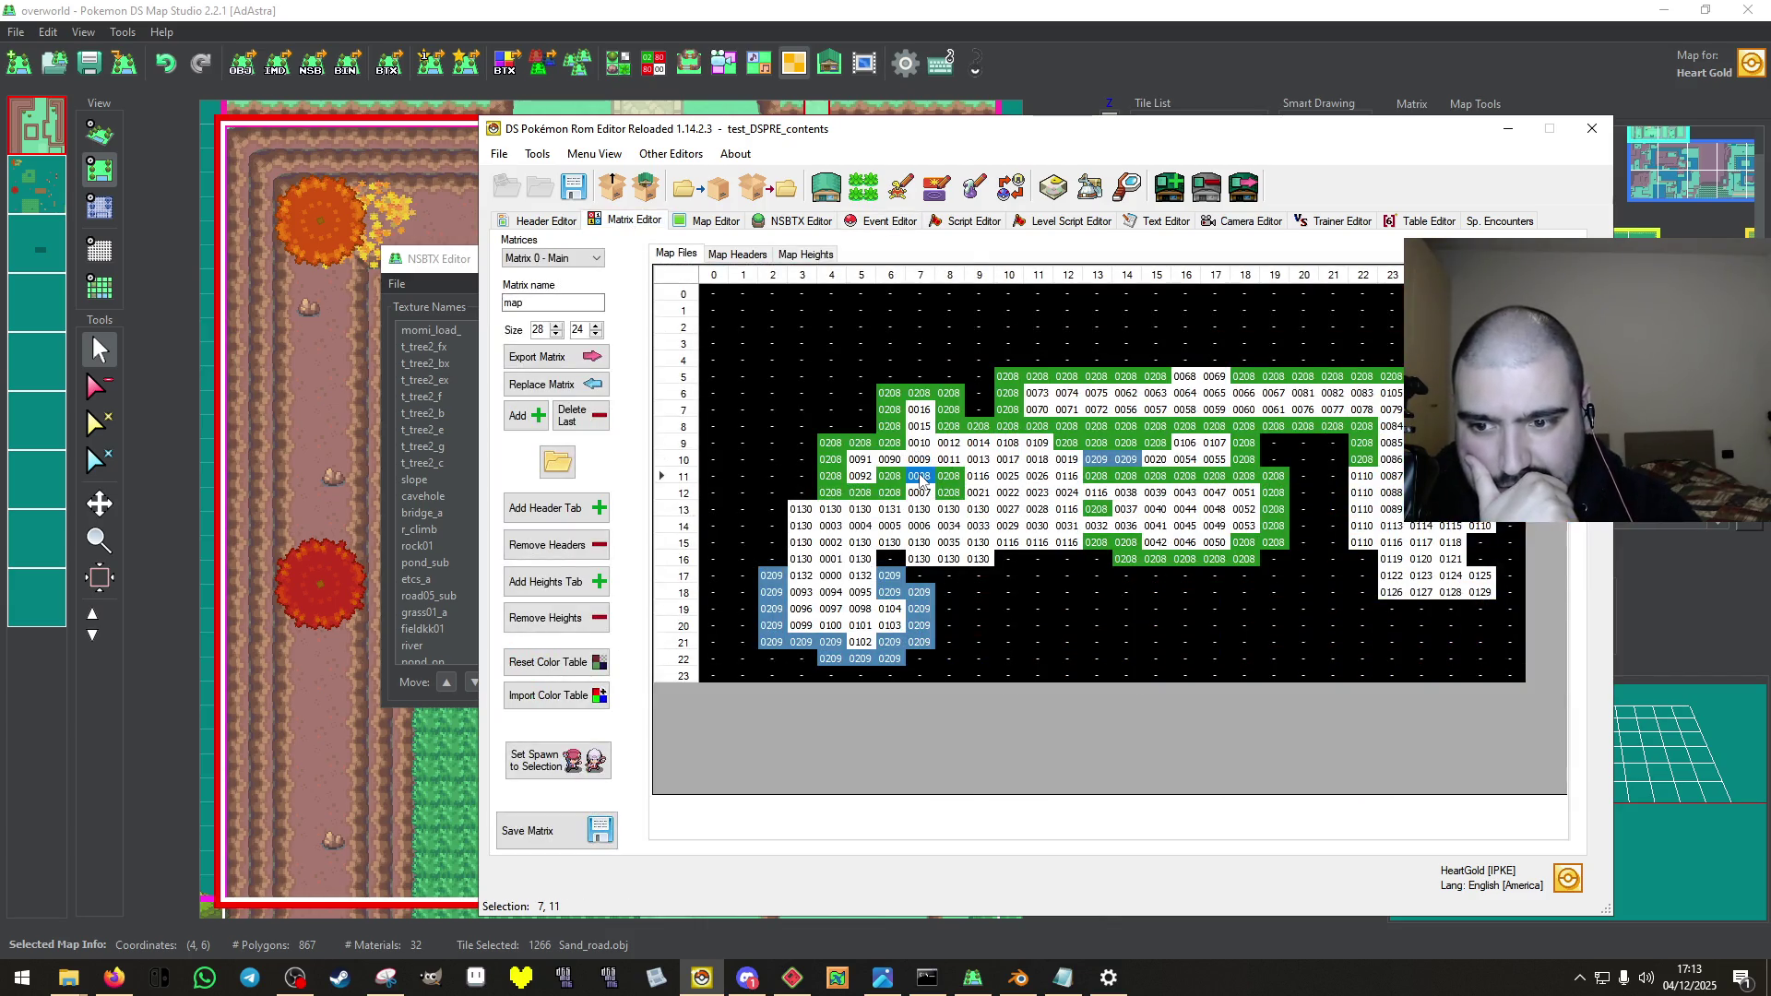
Open map overworld_03_08 at cell 7,11 and import ow_2\overworld_04_08.nsbmd as its 3D model.
{"action": "double_click", "coordinate": [921, 478]}
{"action": "left_click", "coordinate": [690, 251]}
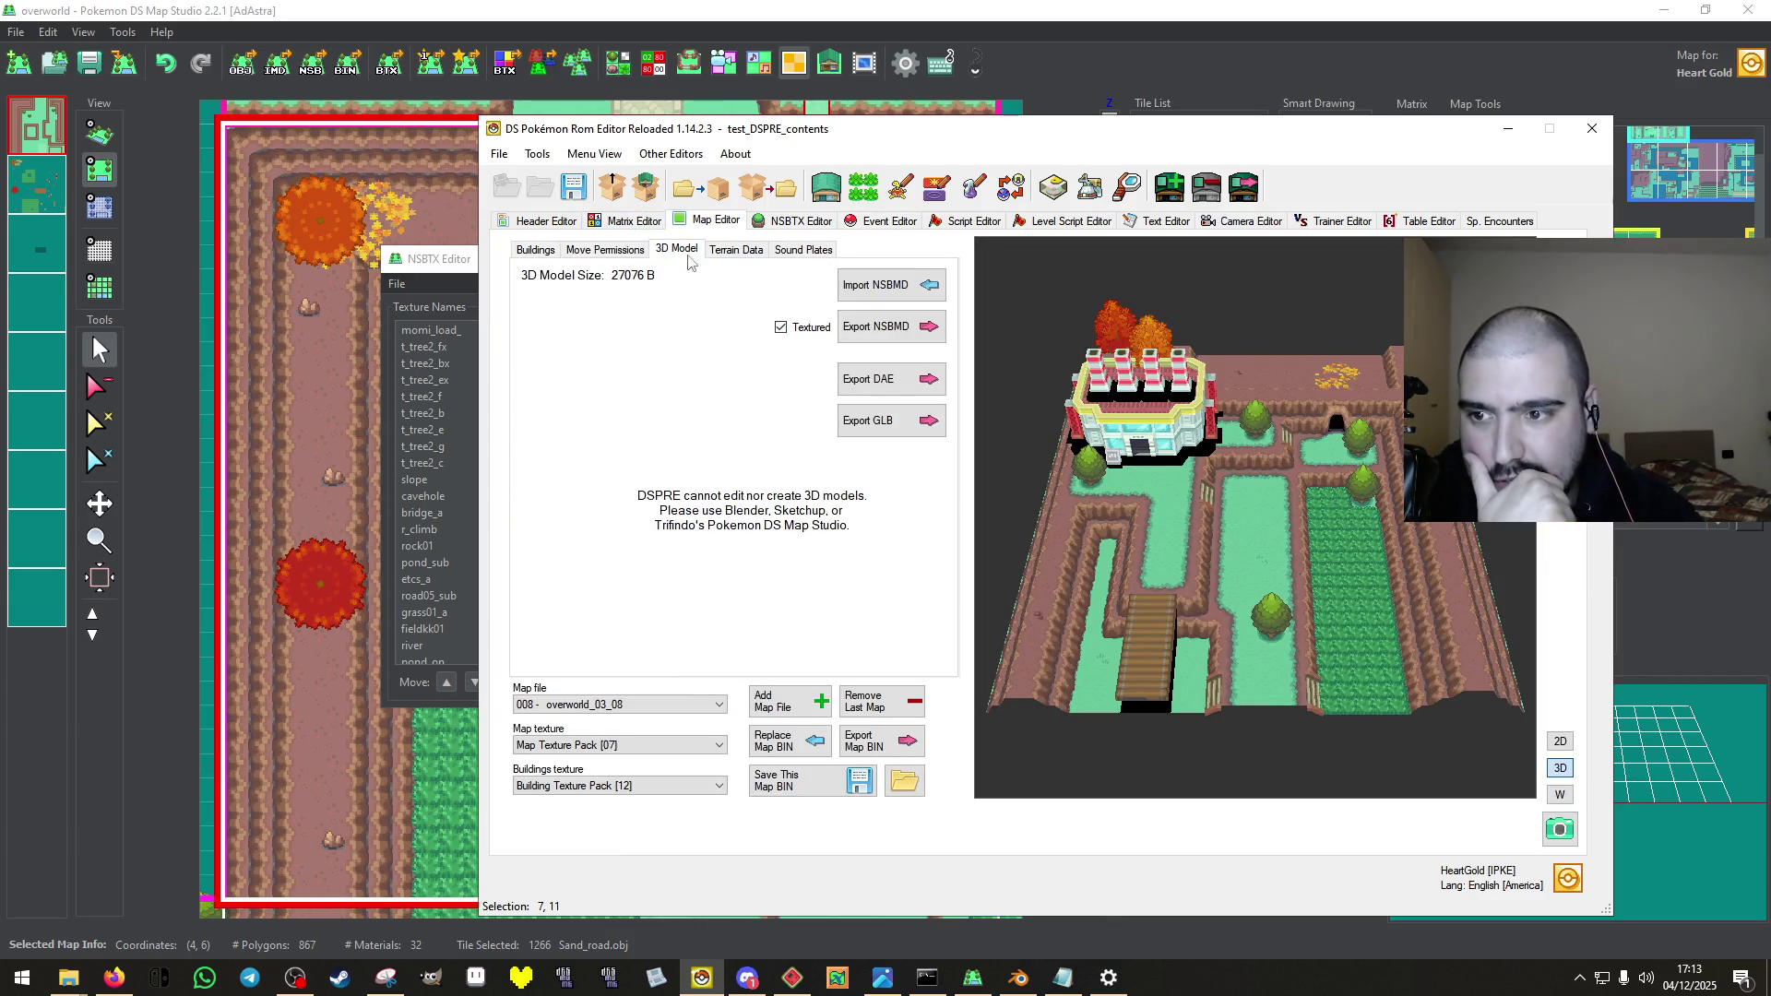
{"action": "left_click", "coordinate": [877, 279]}
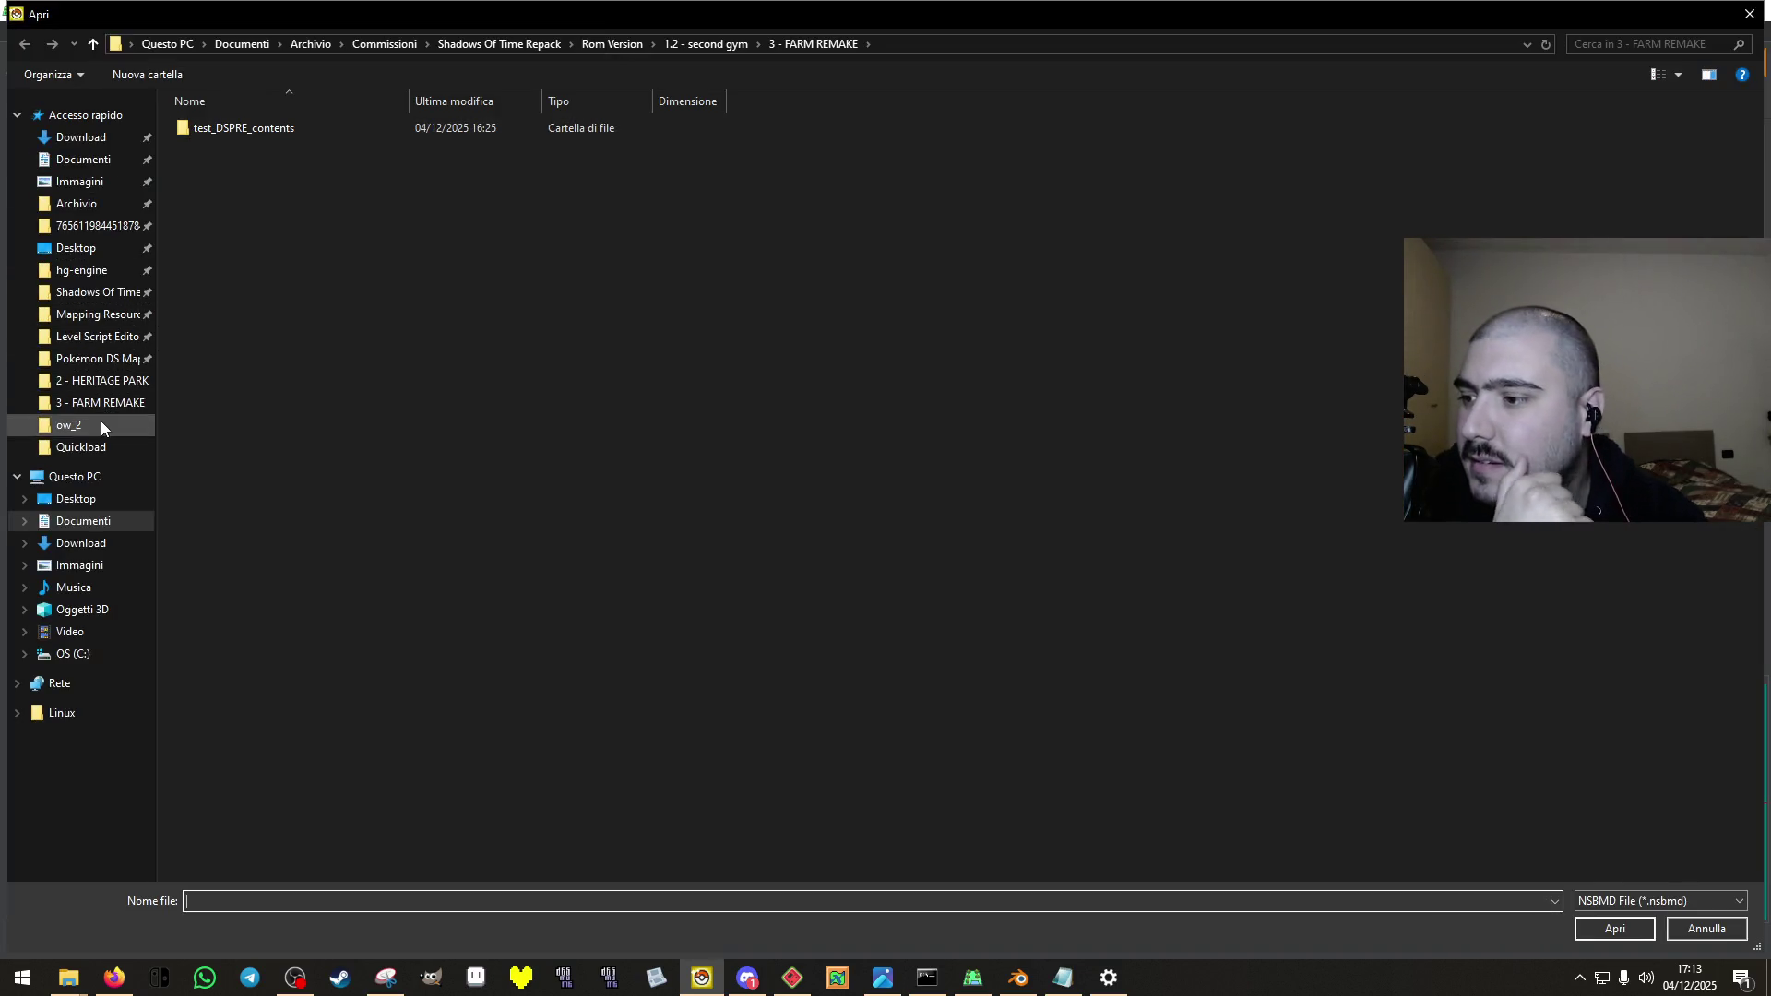
{"action": "left_click", "coordinate": [102, 422]}
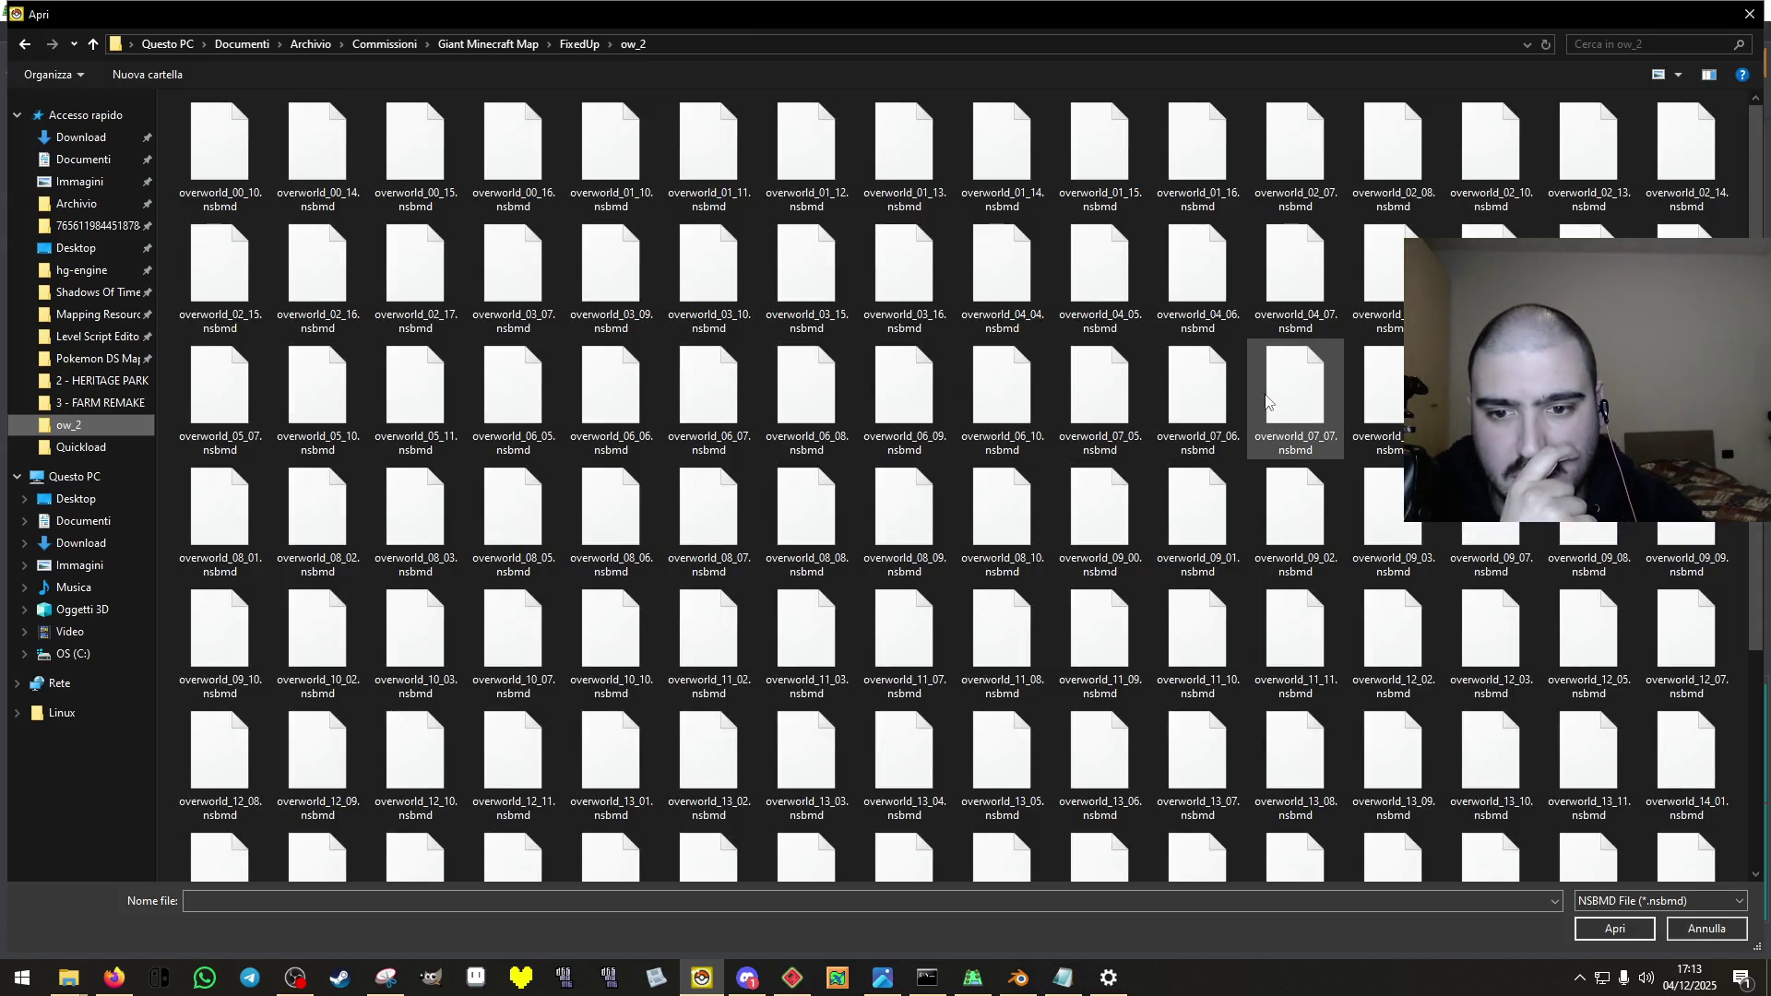
{"action": "left_click", "coordinate": [1378, 272]}
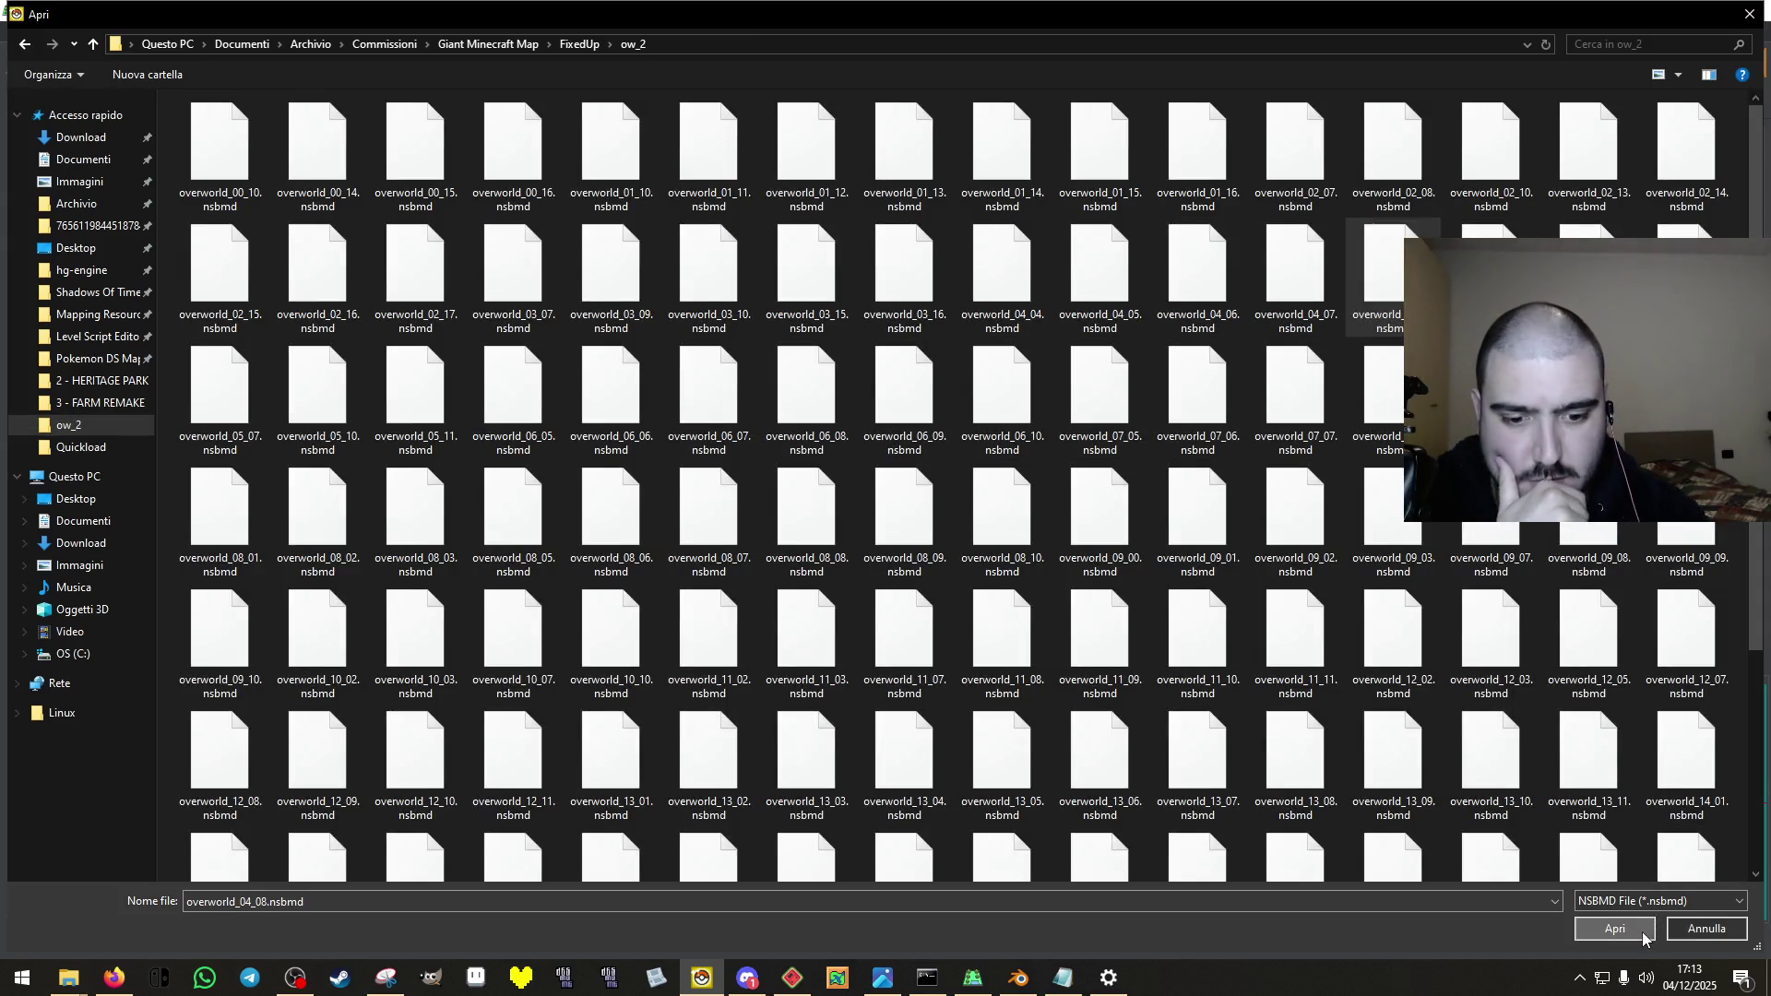
{"action": "left_click", "coordinate": [1644, 933]}
{"action": "left_click", "coordinate": [960, 562]}
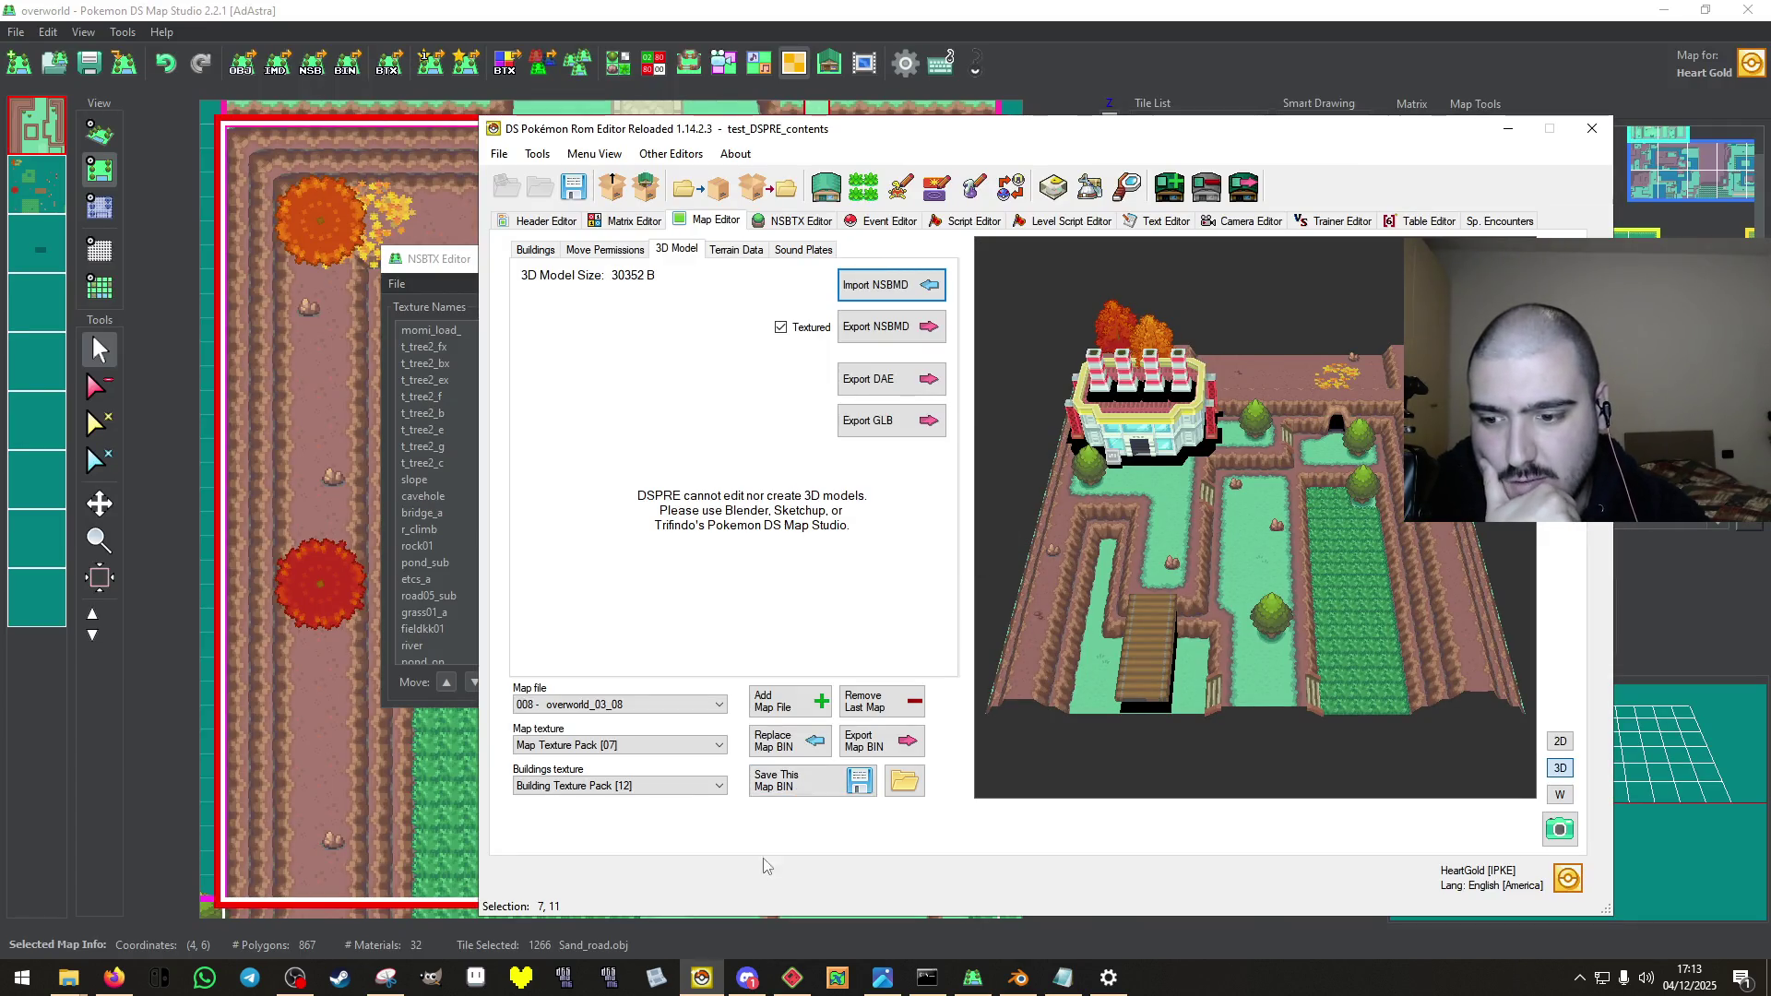
Save the map BIN and show its movement permissions.
{"action": "left_click", "coordinate": [817, 777]}
{"action": "left_click", "coordinate": [951, 554]}
{"action": "key", "text": "ctrl+shift+Tab"}
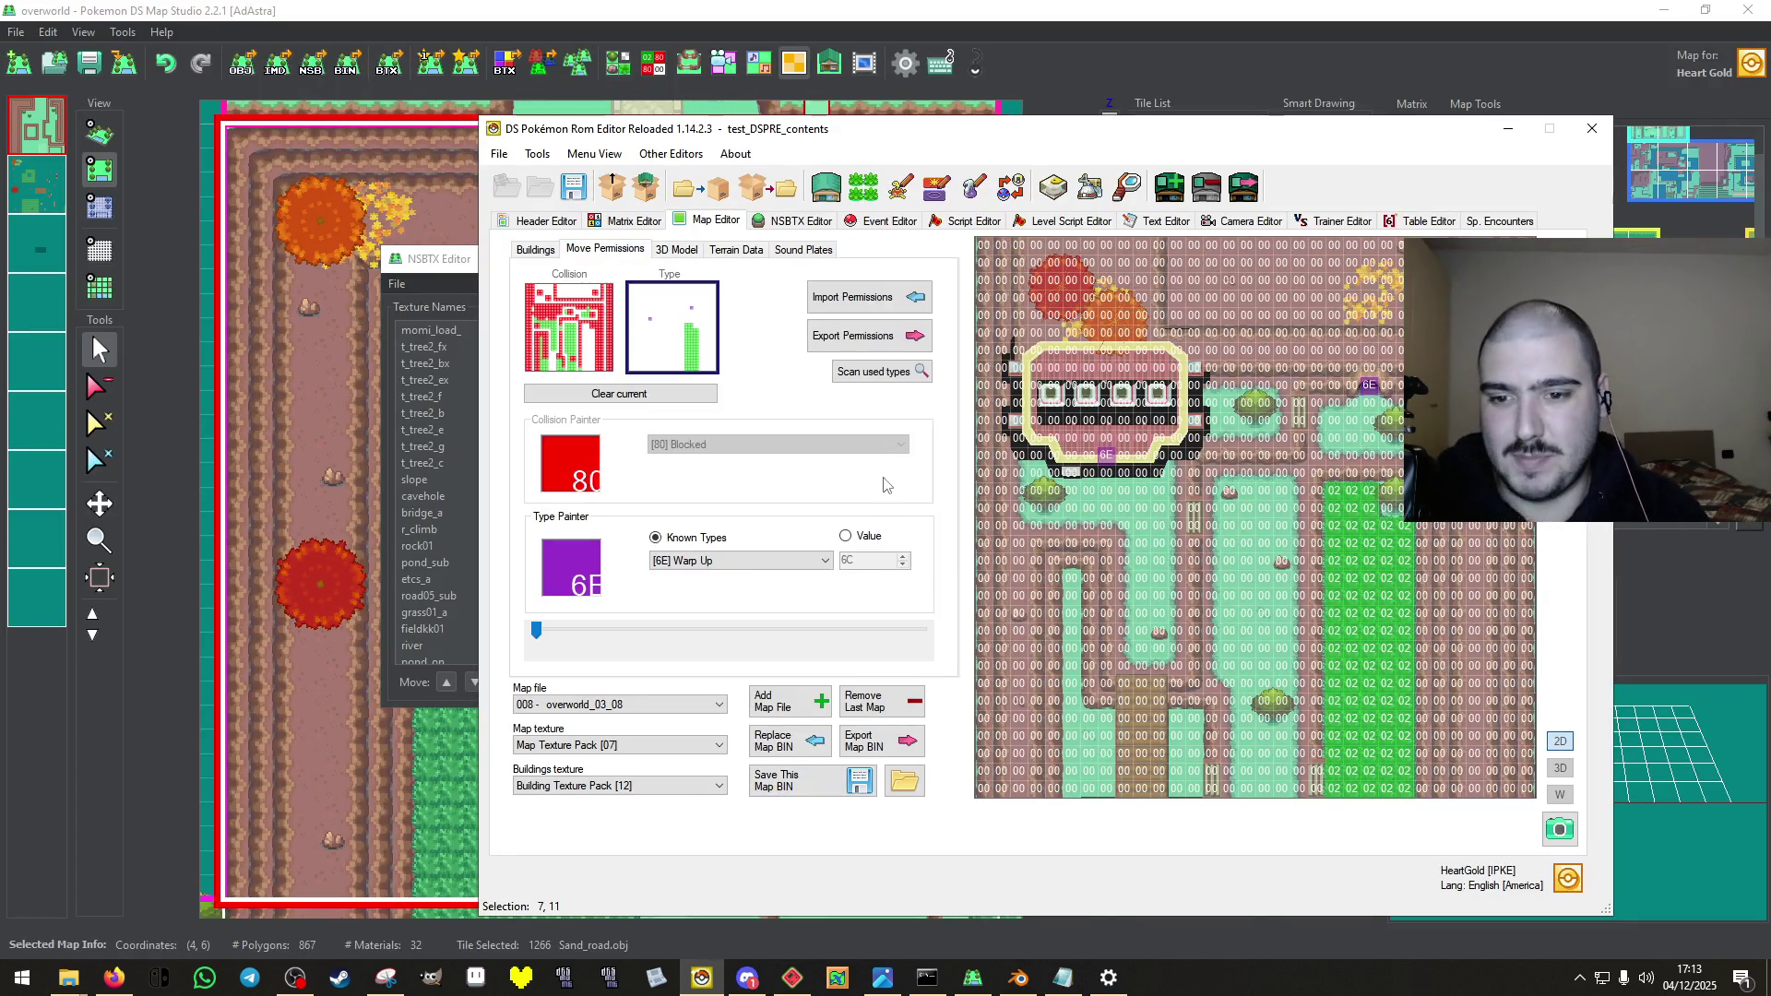
On the collision layer, block two grass tiles and make a bottom-edge tile walkable.
{"action": "left_click", "coordinate": [562, 332]}
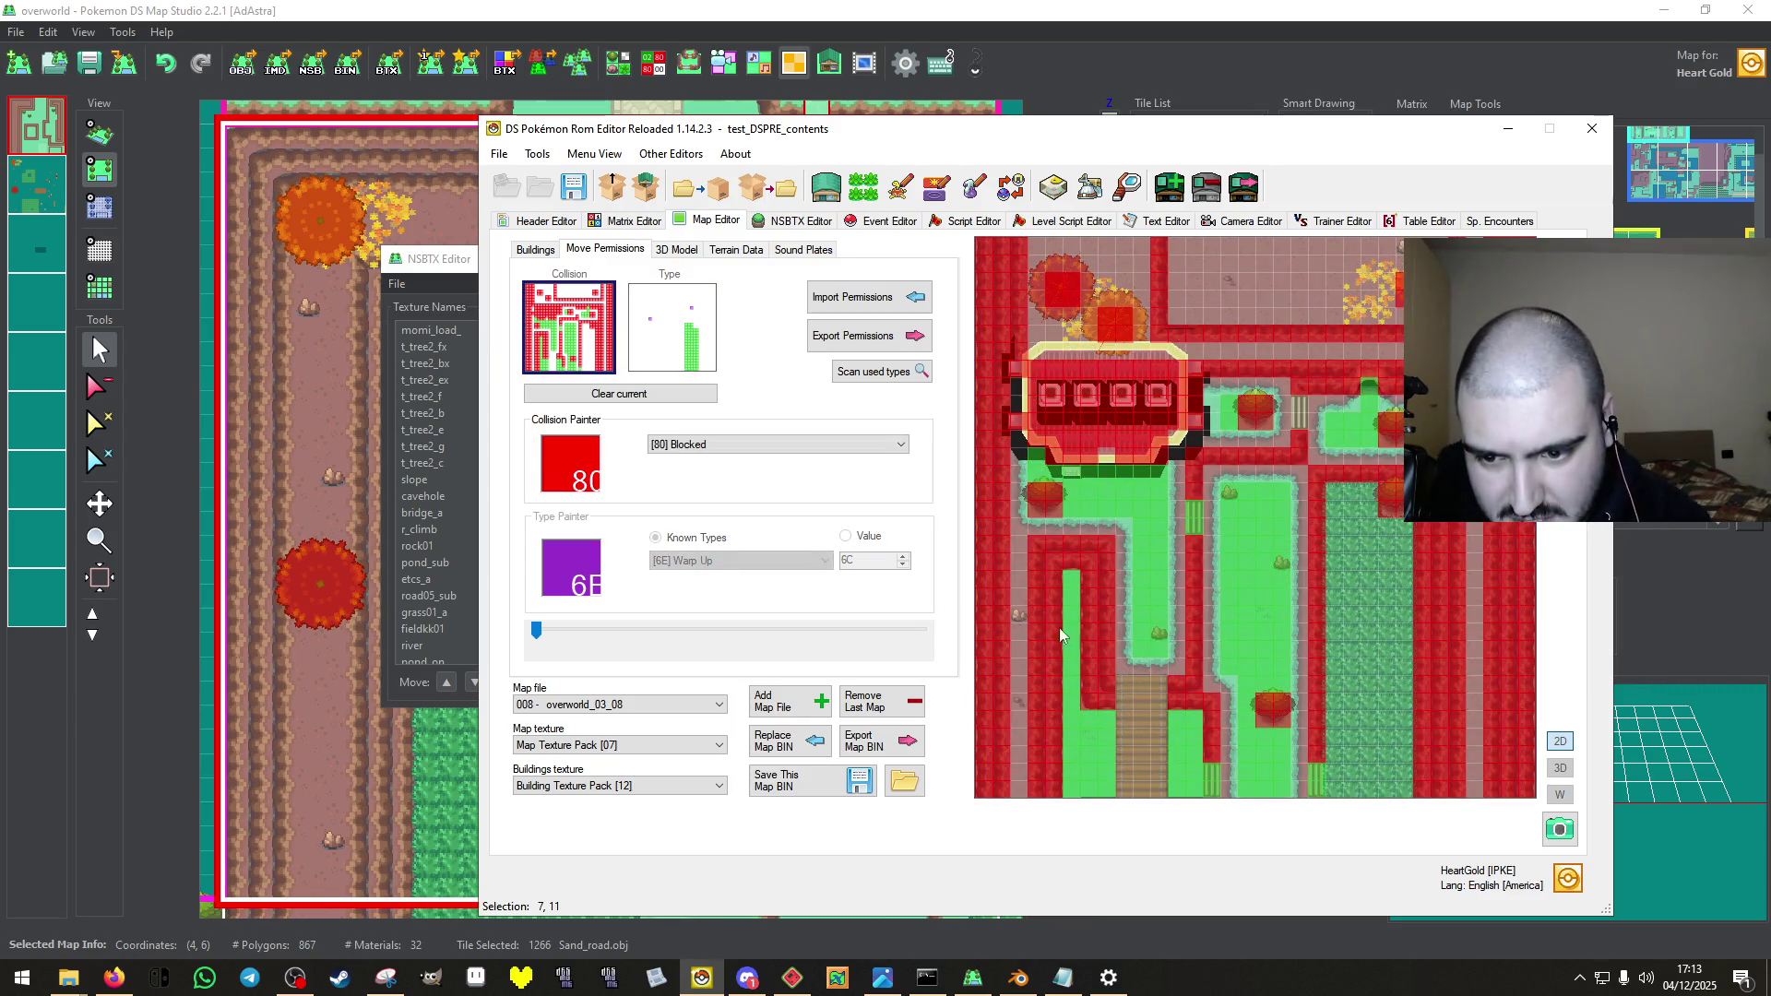
{"action": "left_click", "coordinate": [1230, 490]}
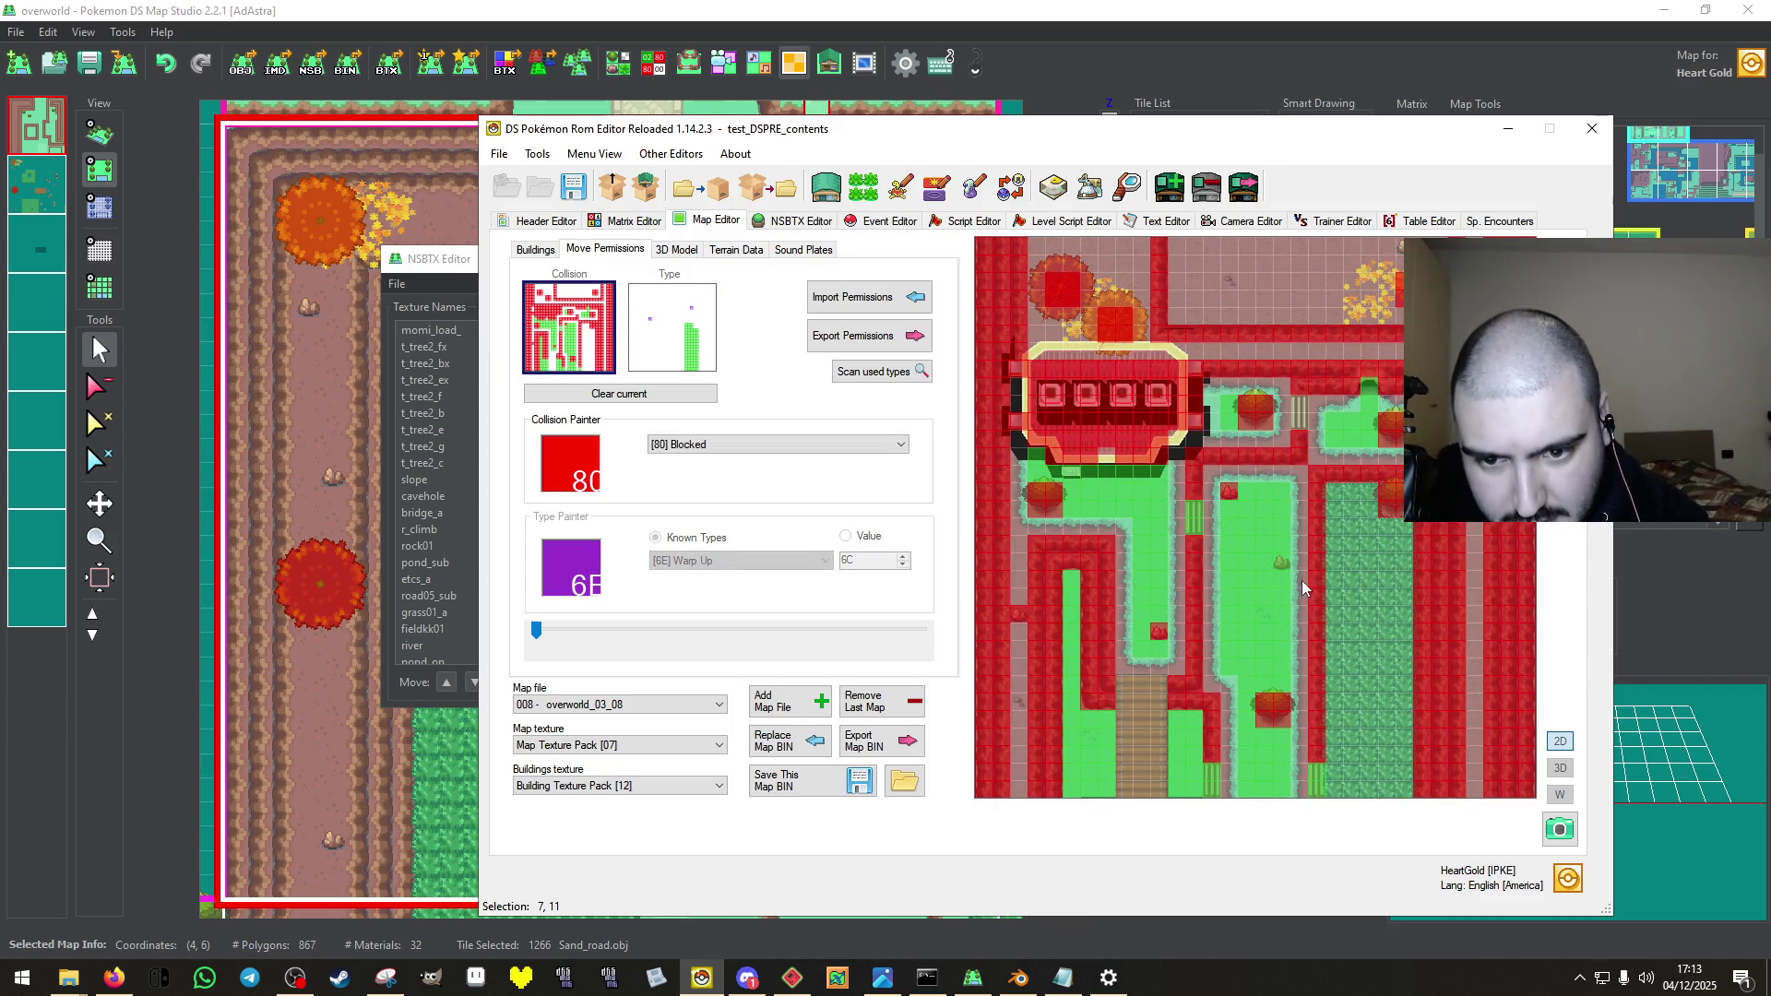
{"action": "left_click", "coordinate": [1281, 560]}
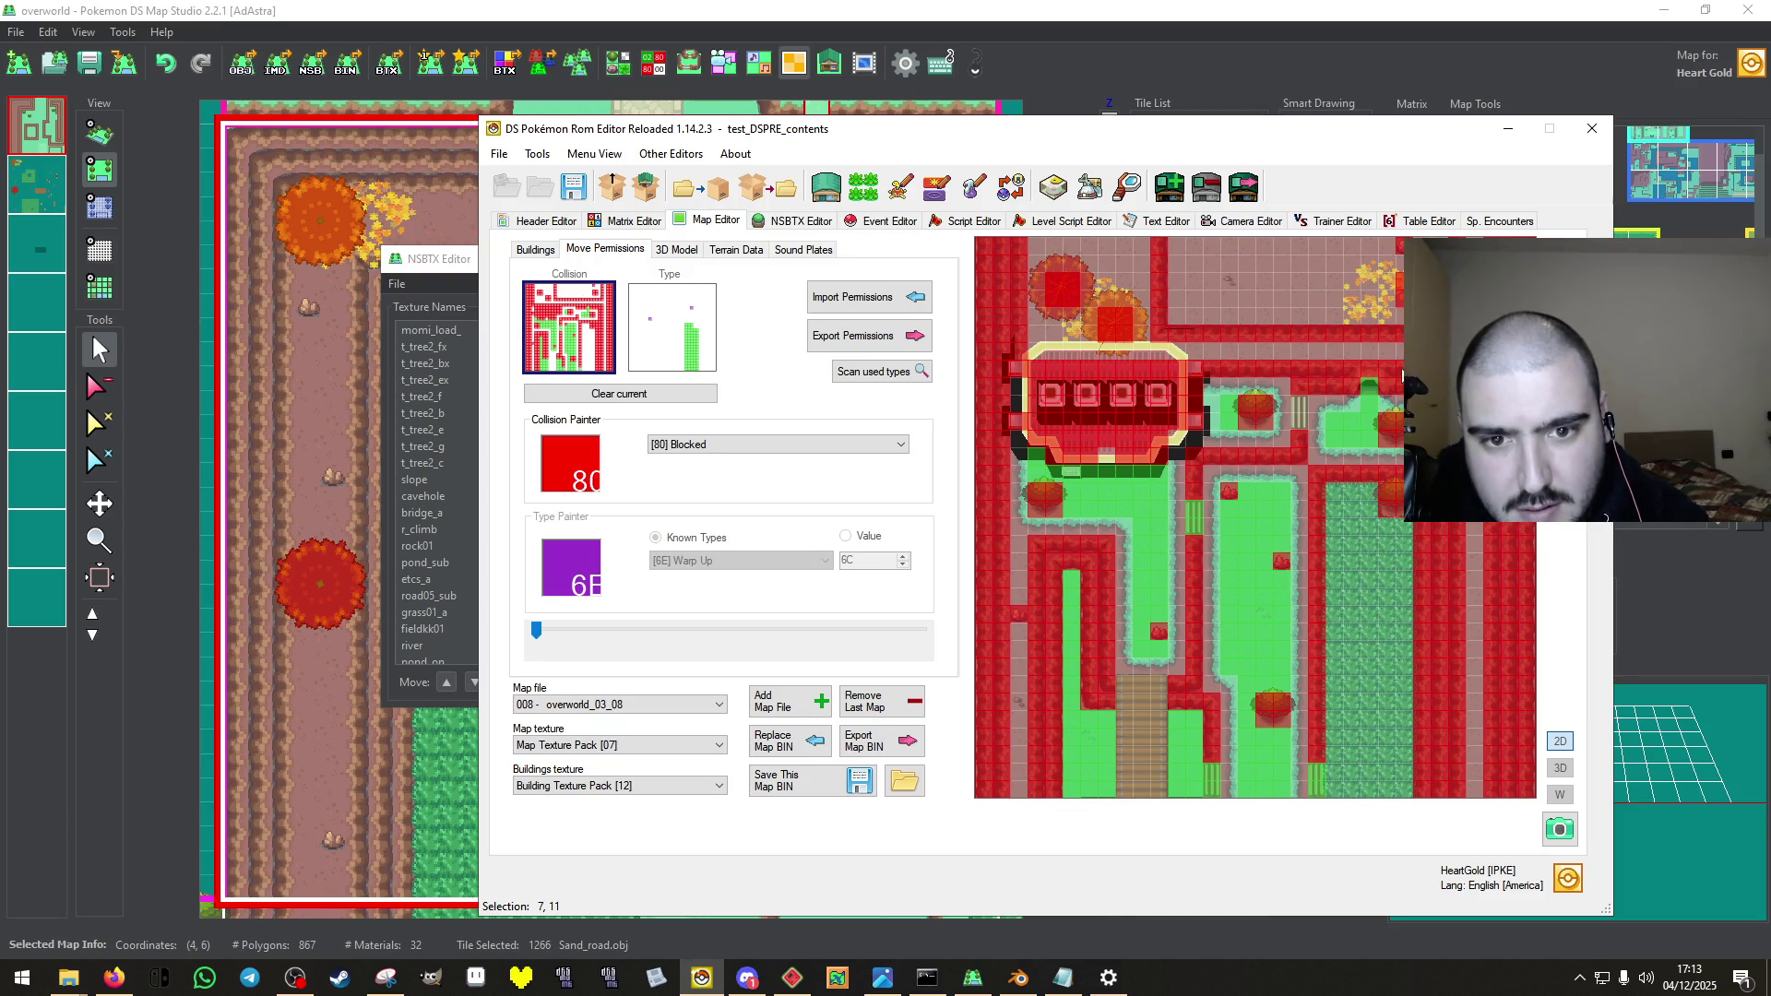
{"action": "right_click", "coordinate": [1388, 321]}
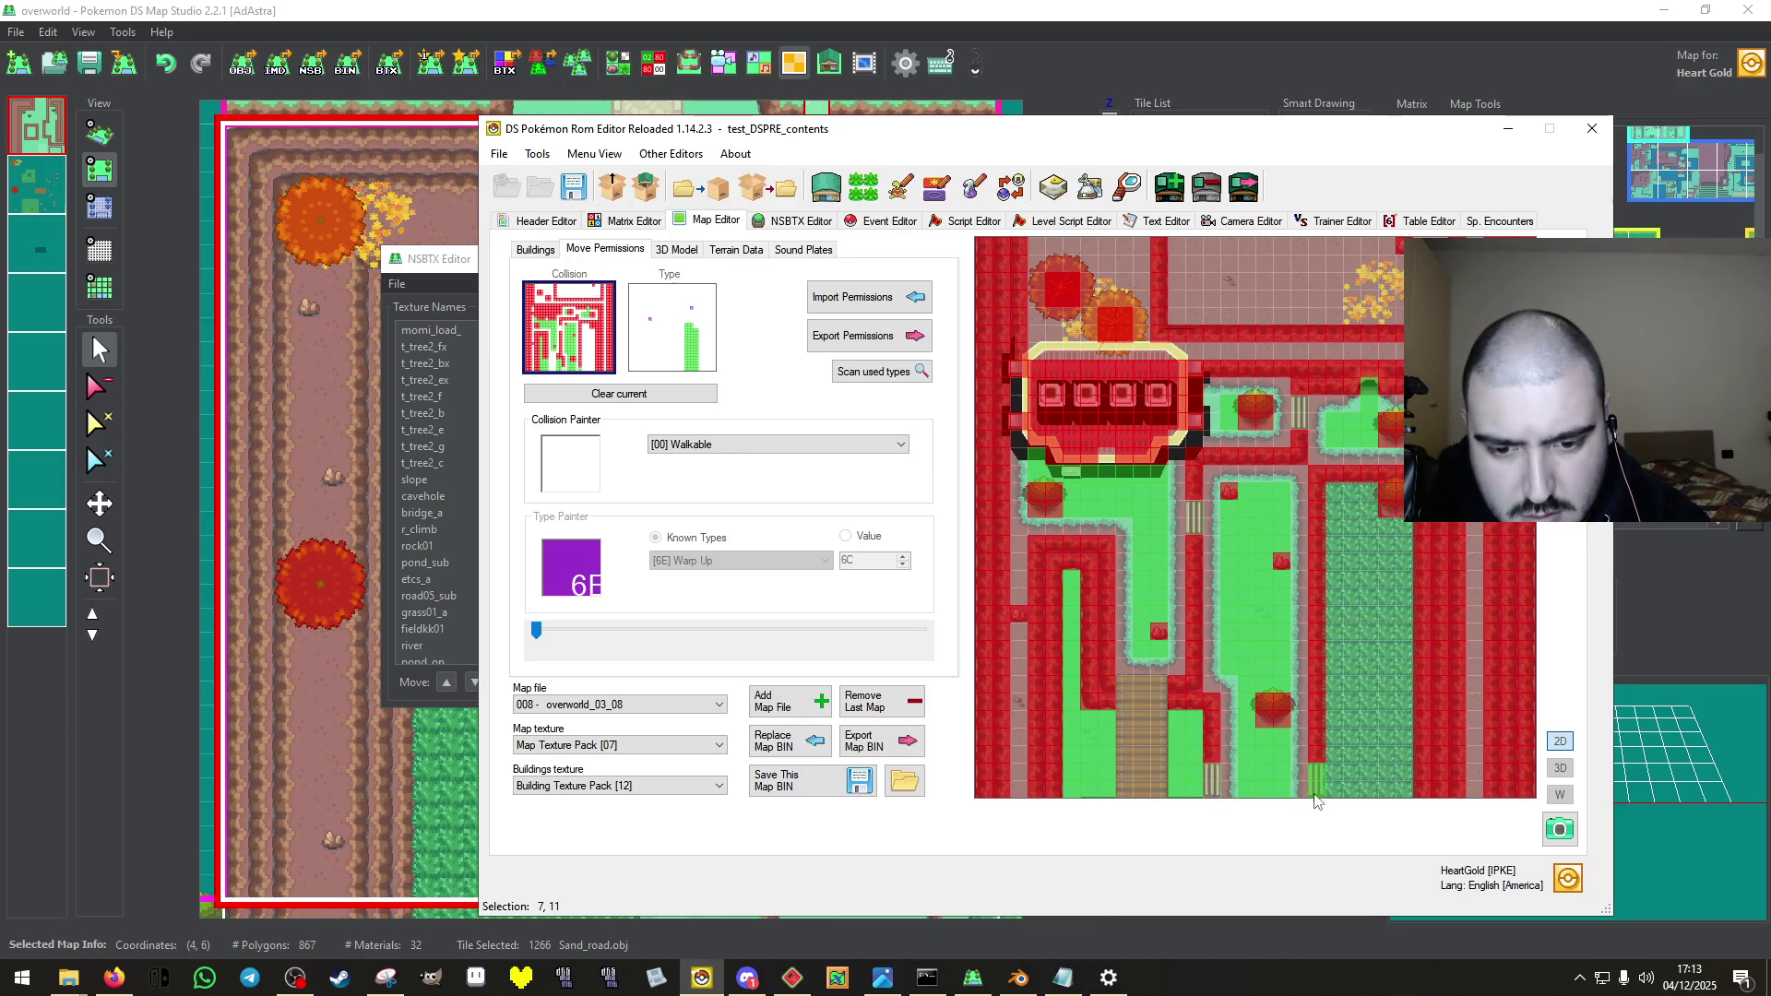
{"action": "left_click", "coordinate": [1319, 780]}
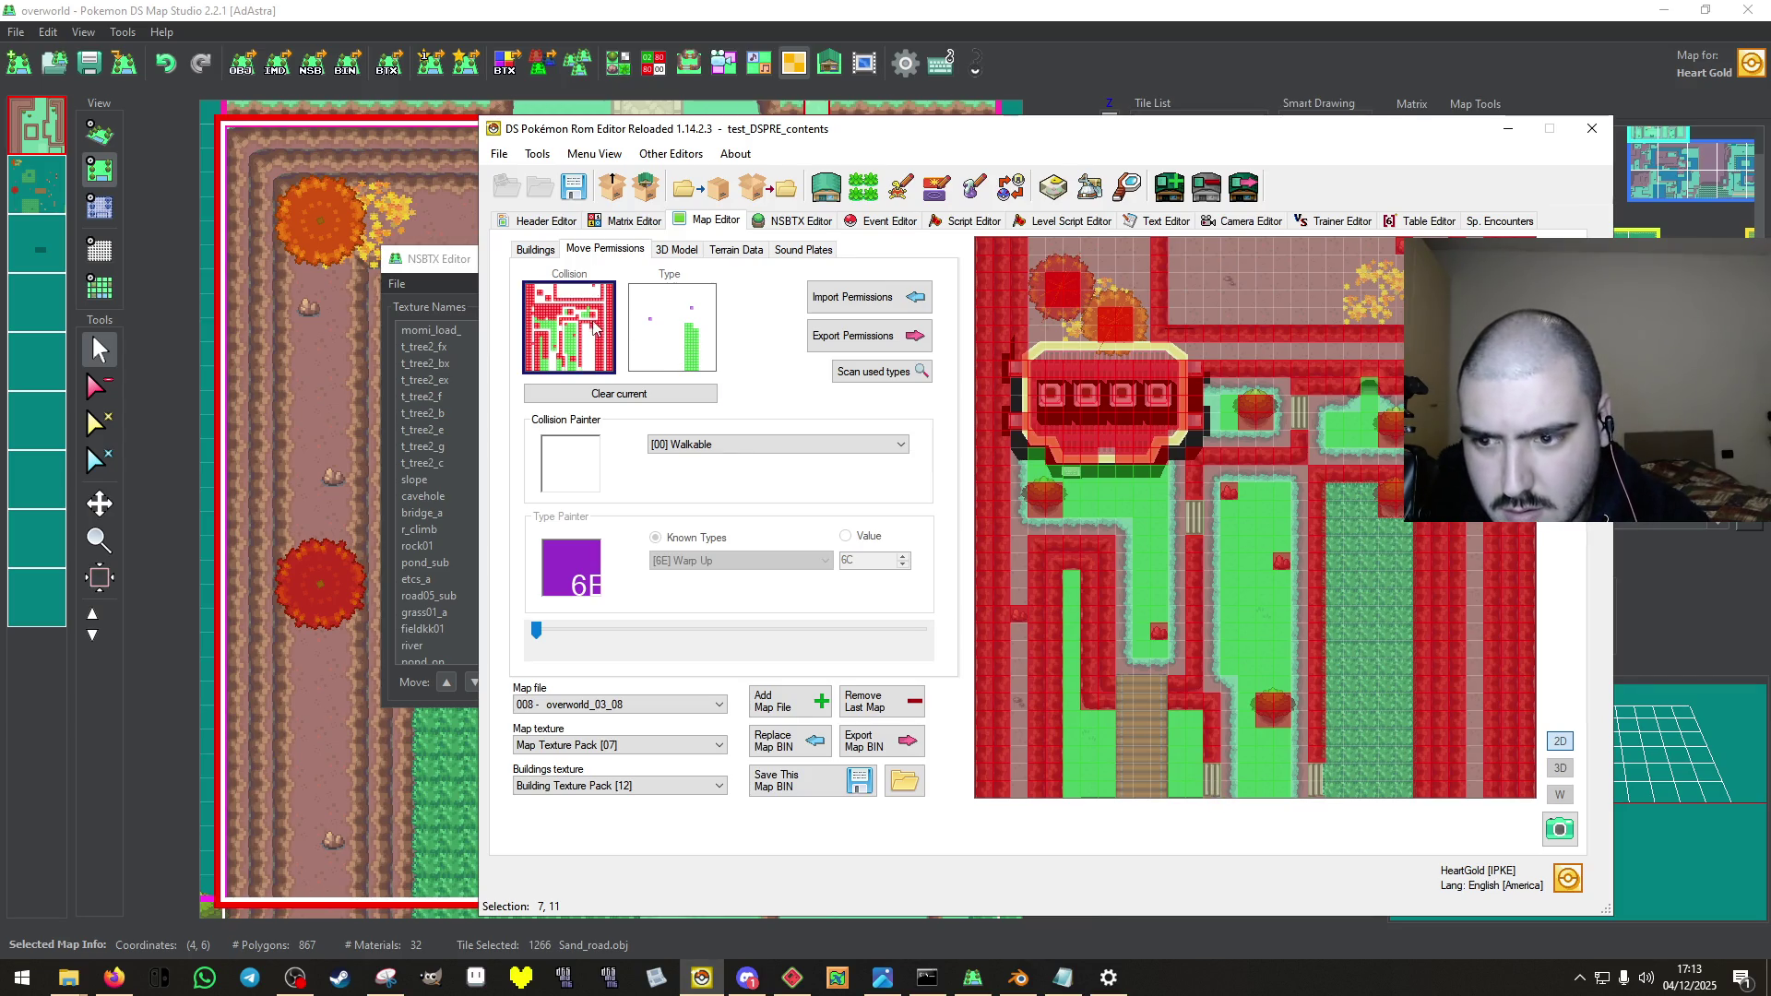
Check the tile type layer, return to collision, and save the map file.
{"action": "left_click", "coordinate": [678, 342]}
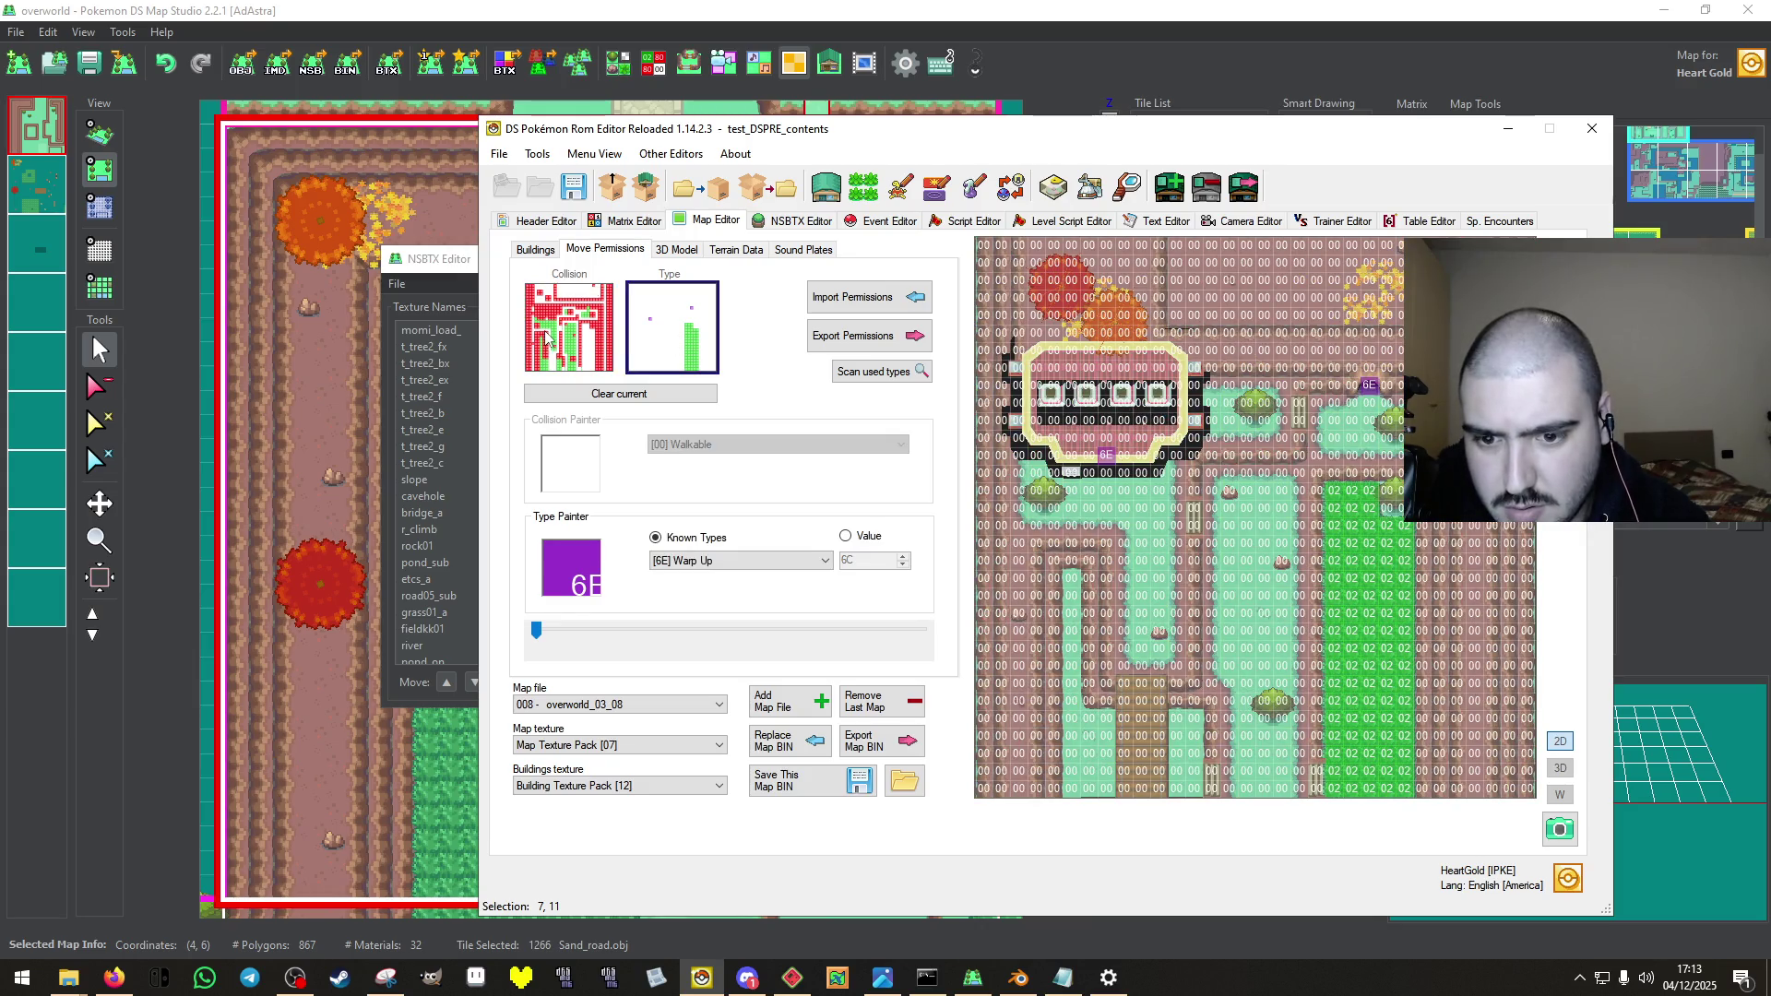
{"action": "left_click", "coordinate": [549, 339]}
{"action": "left_click", "coordinate": [701, 337]}
{"action": "left_click", "coordinate": [577, 347]}
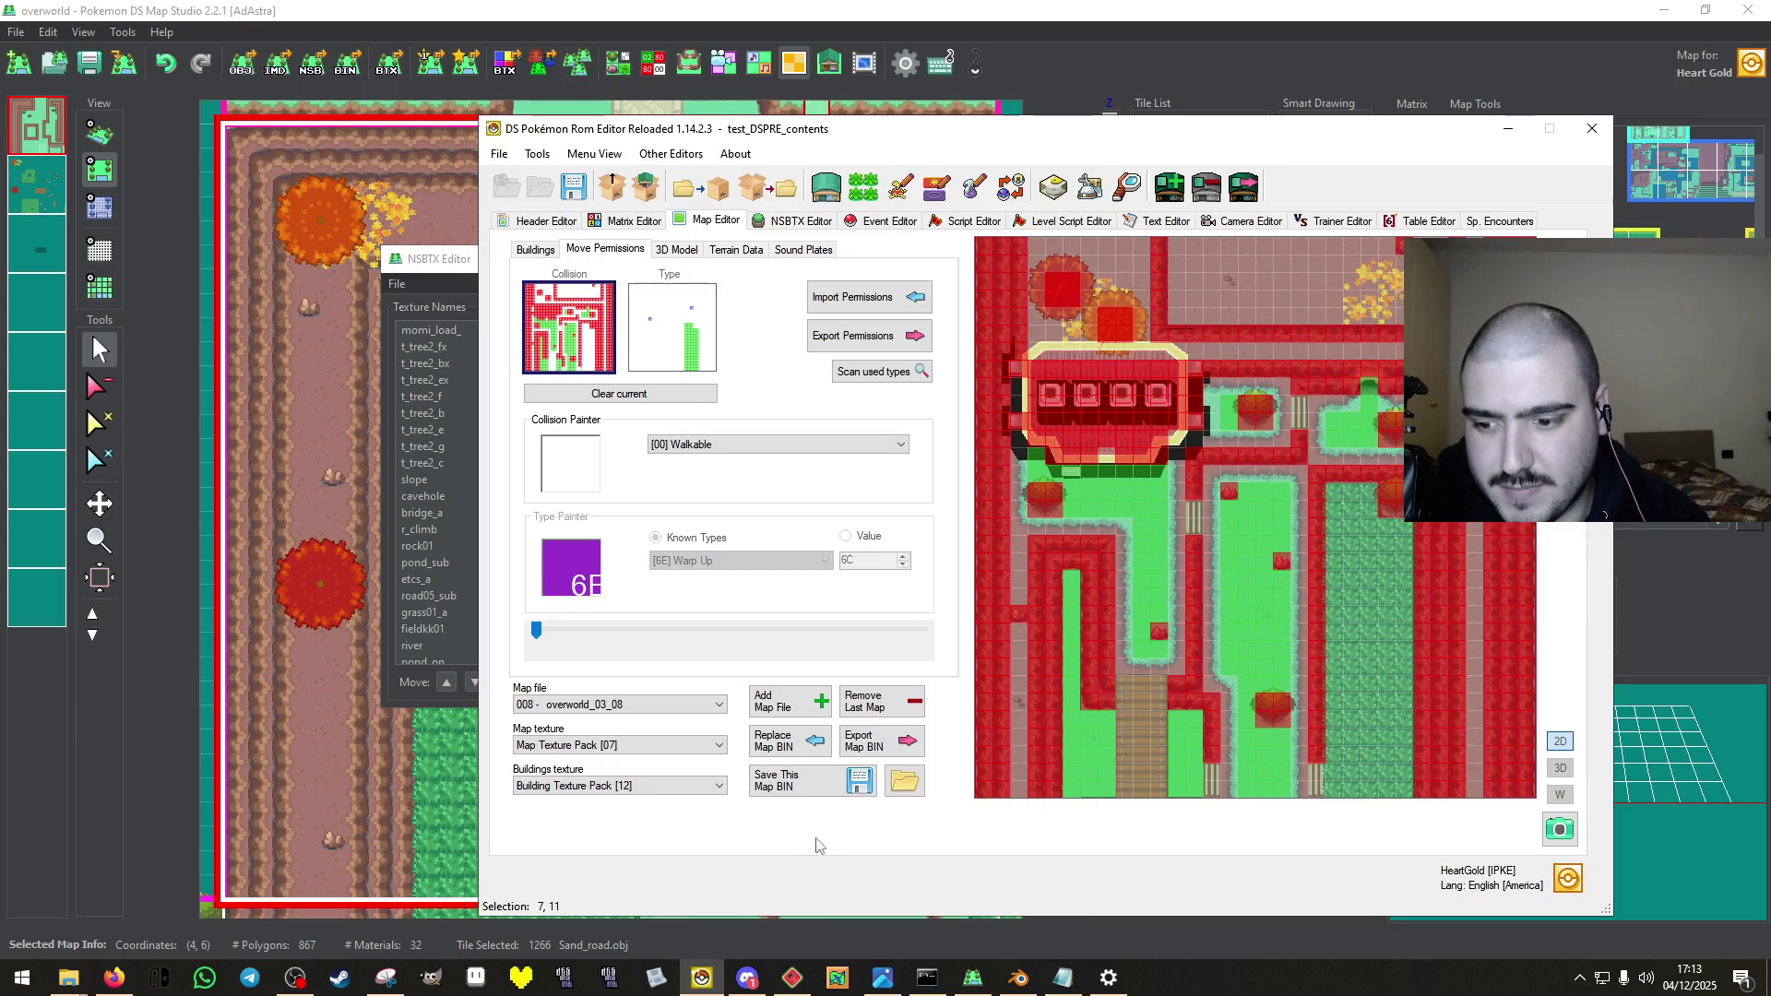
{"action": "left_click", "coordinate": [812, 782]}
{"action": "left_click", "coordinate": [959, 552]}
Mark the bridge end as Bridge Start and its middle tiles as Bridge Middle, then save.
{"action": "left_click", "coordinate": [640, 339]}
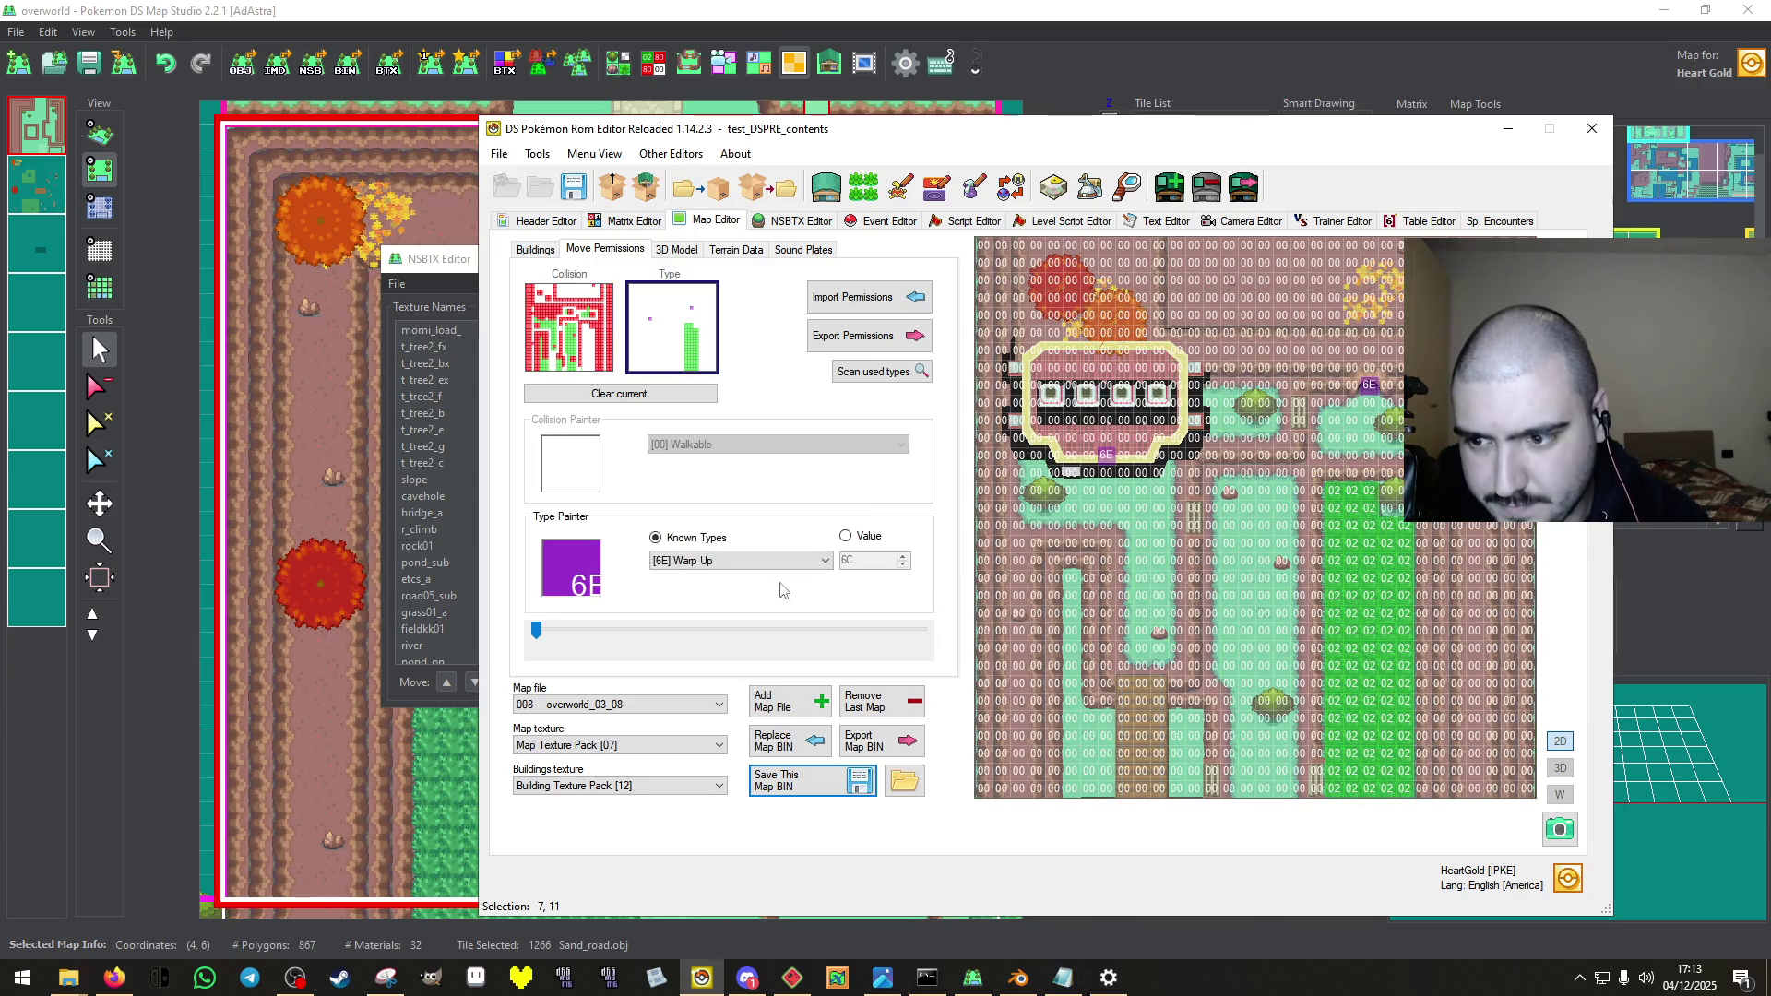
{"action": "left_click", "coordinate": [786, 561]}
{"action": "left_click", "coordinate": [764, 604]}
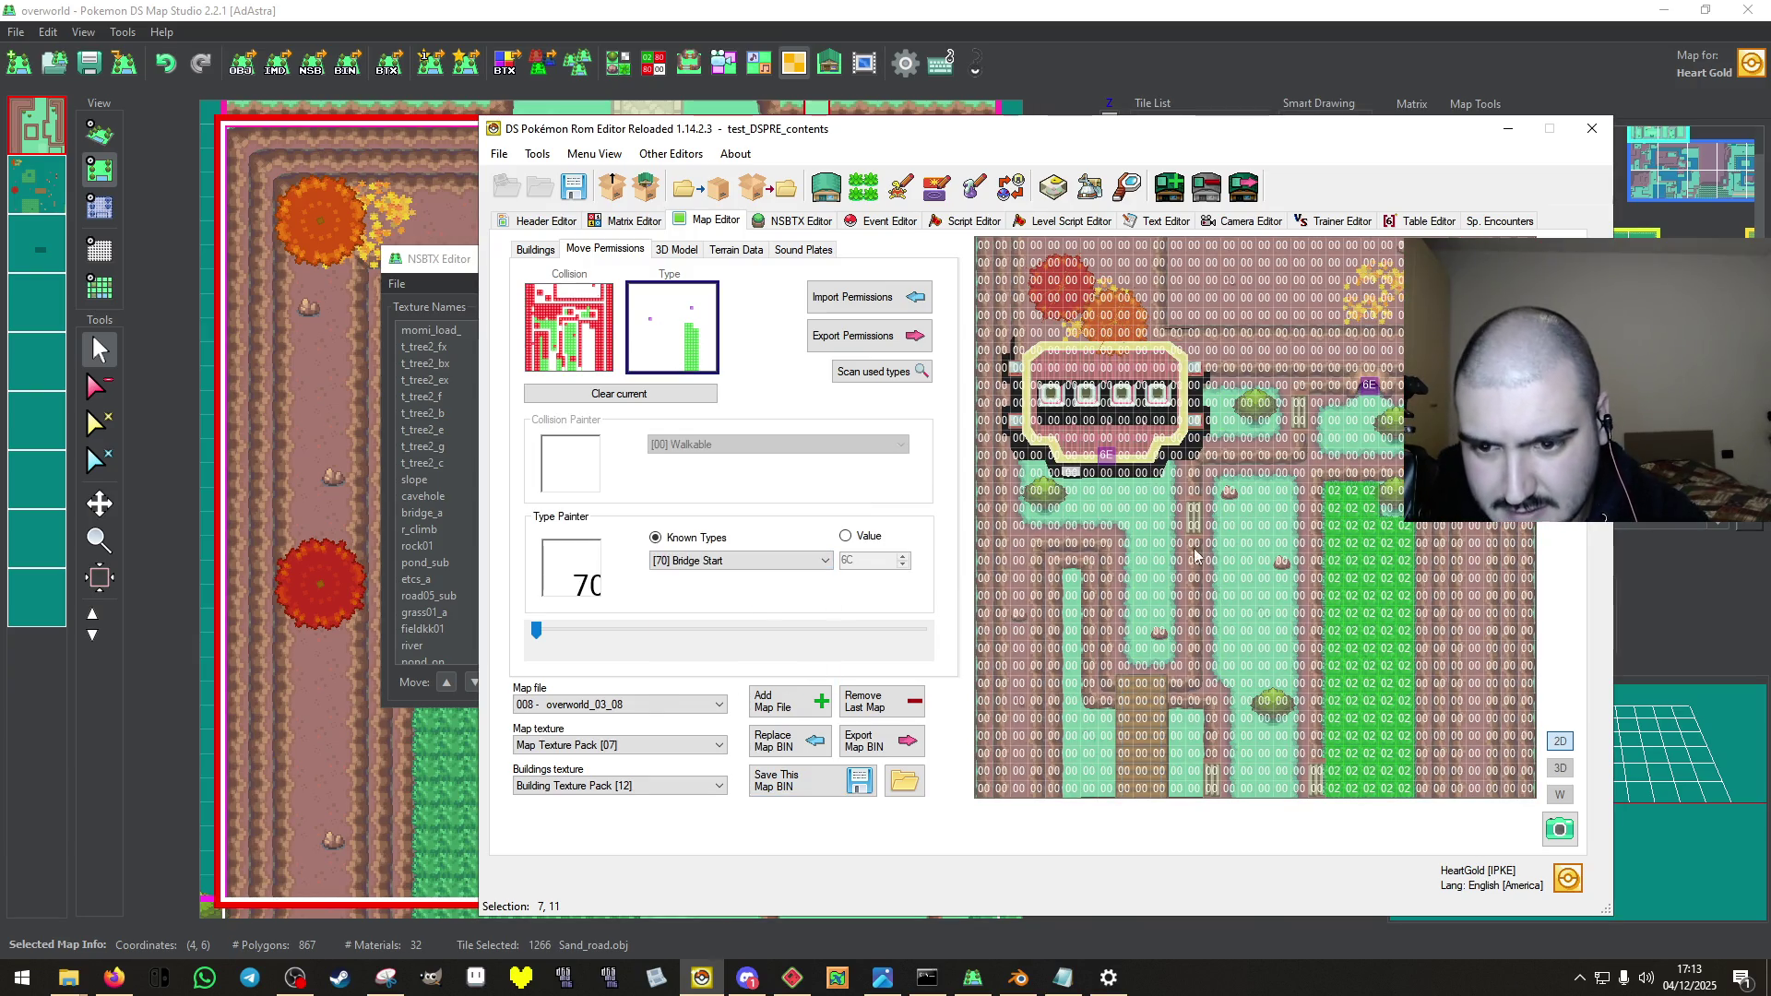
{"action": "left_click", "coordinate": [1151, 687]}
{"action": "left_click", "coordinate": [786, 561]}
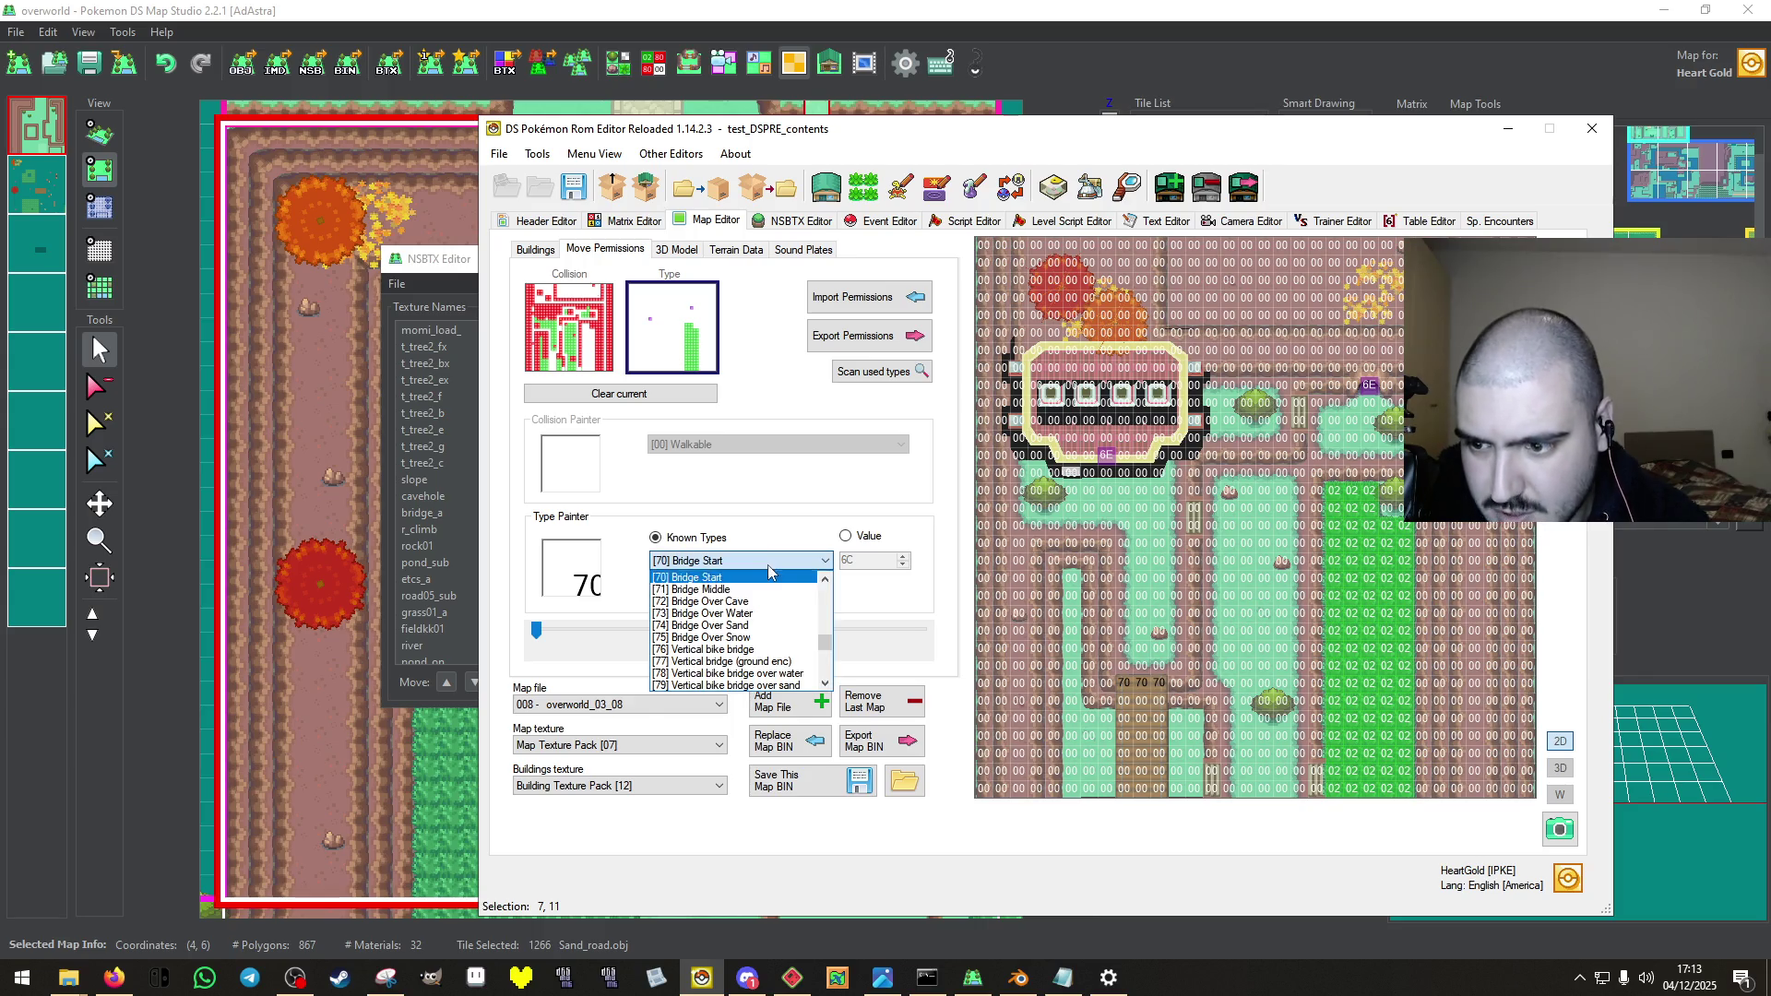
{"action": "left_click", "coordinate": [701, 593]}
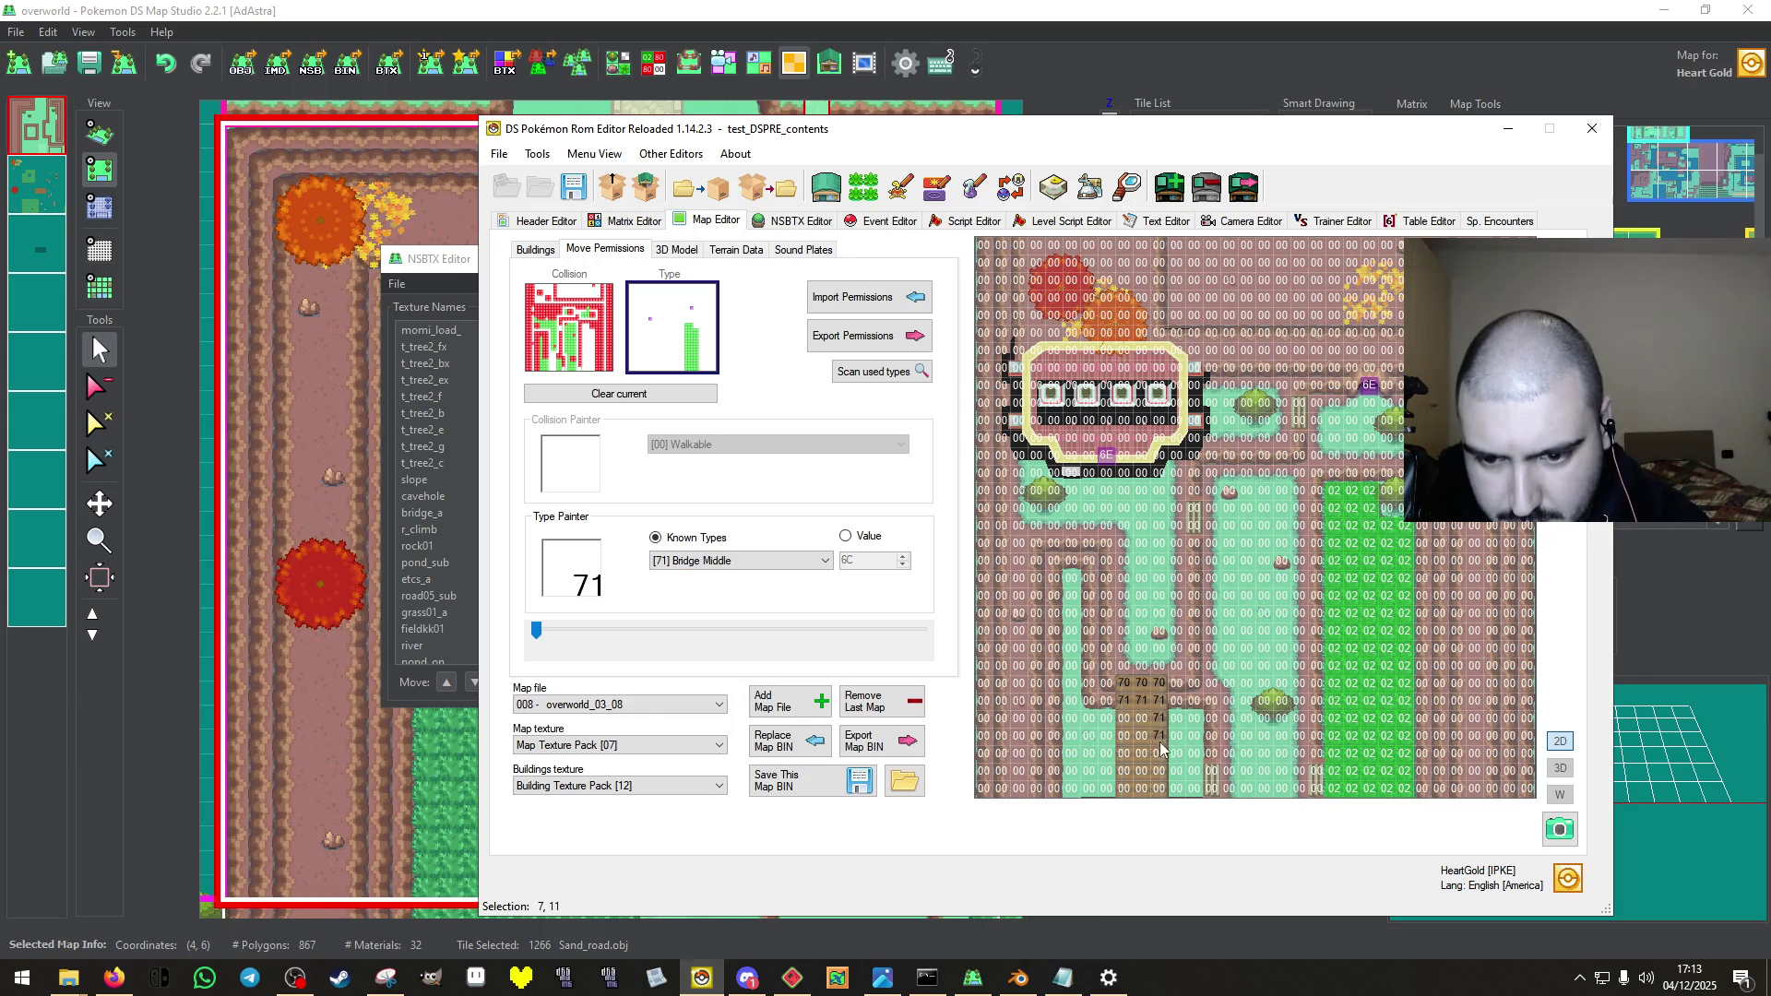
{"action": "left_click_drag", "start_coordinate": [1127, 779], "coordinate": [1140, 733]}
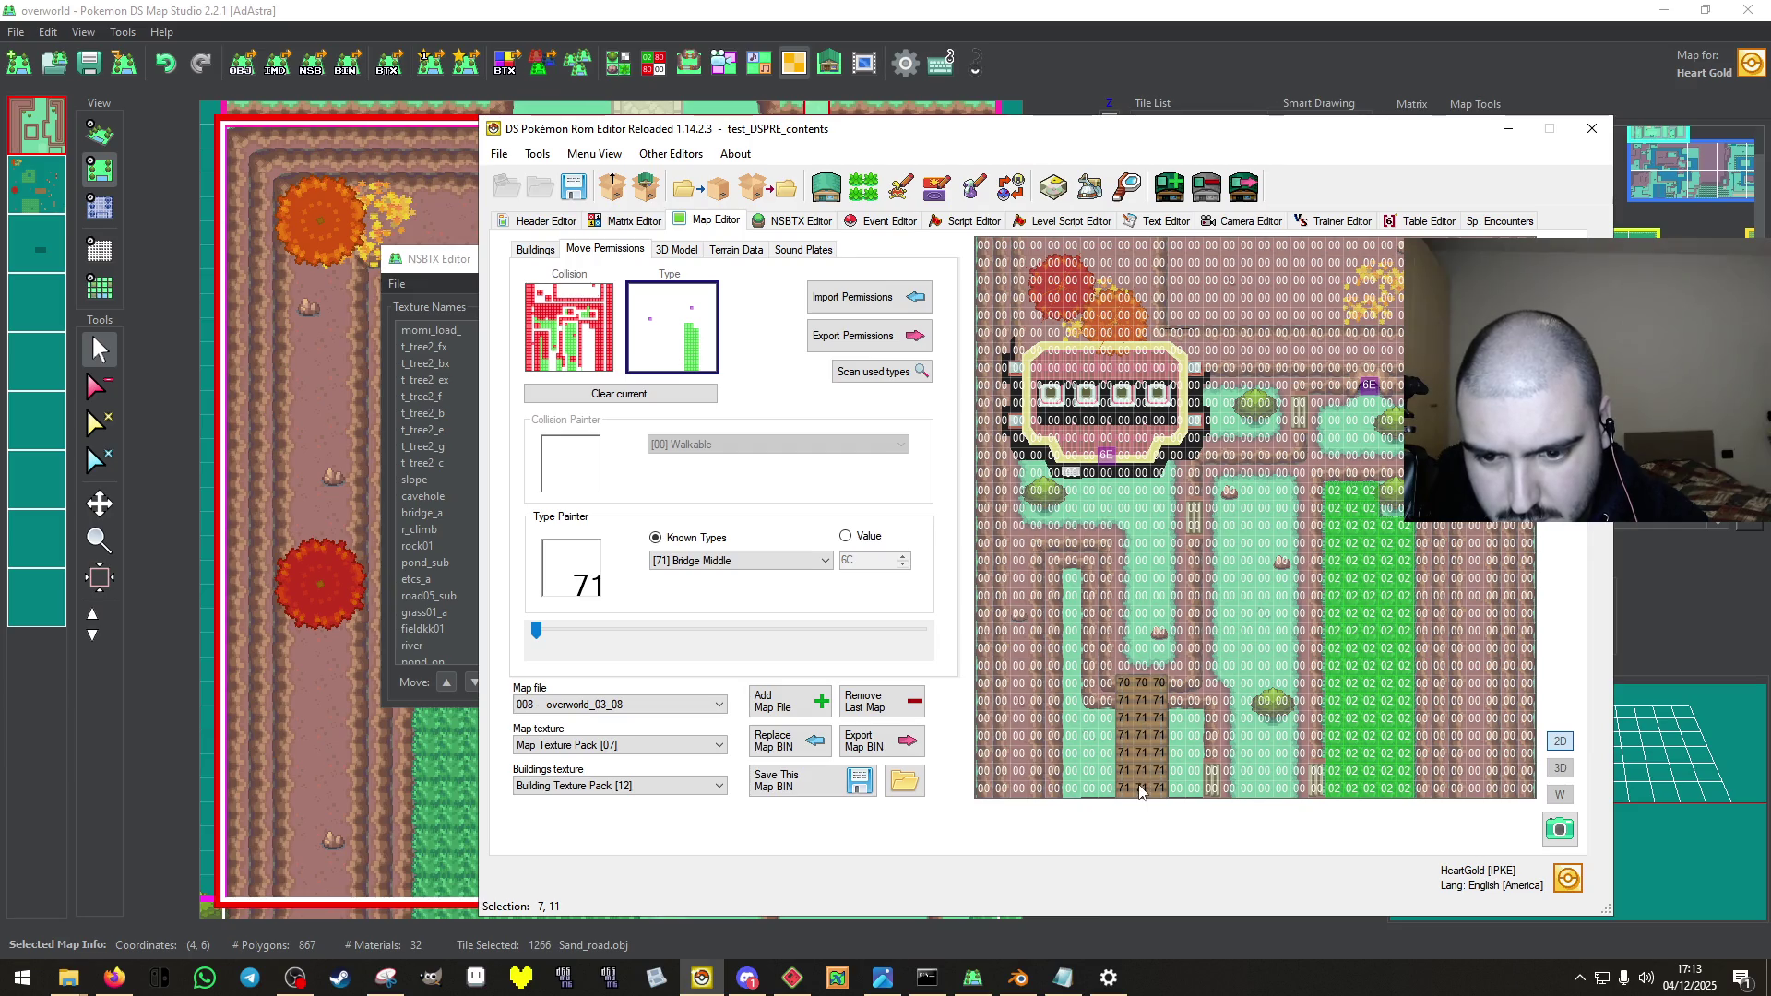
{"action": "left_click", "coordinate": [804, 782]}
{"action": "left_click", "coordinate": [979, 565]}
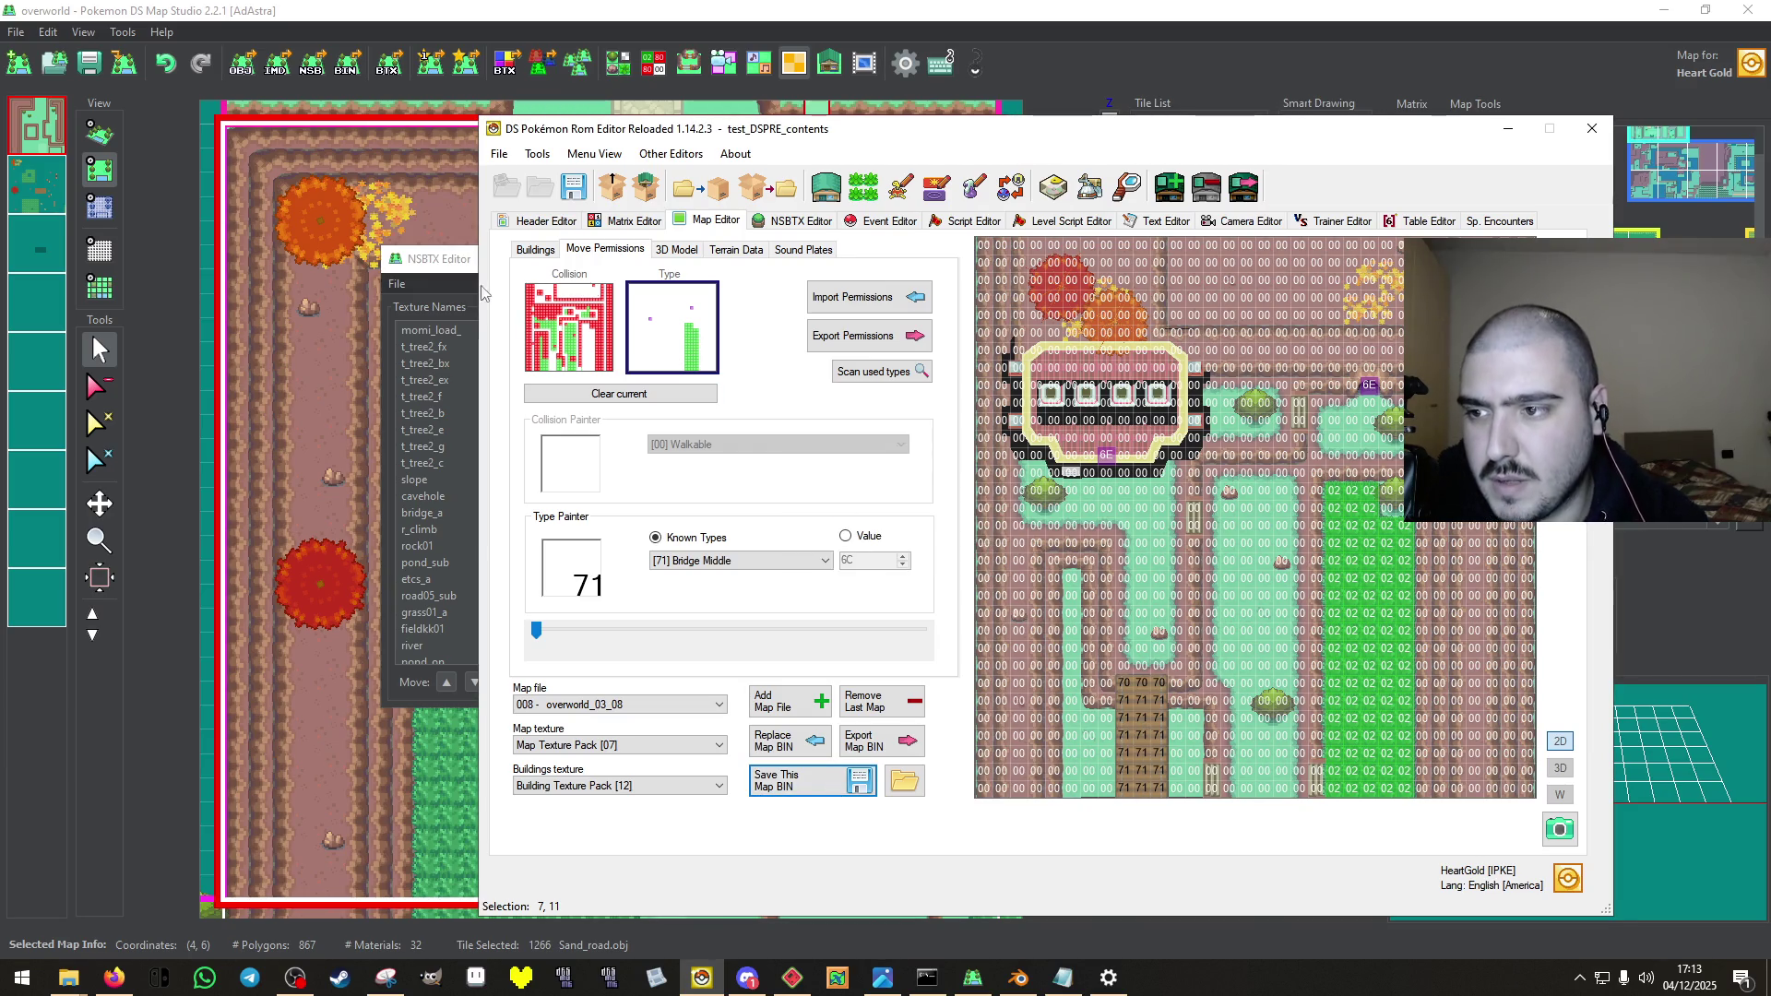
Open map overworld_04_09 at matrix cell 7,12 and show its movement permissions.
{"action": "left_click", "coordinate": [536, 249]}
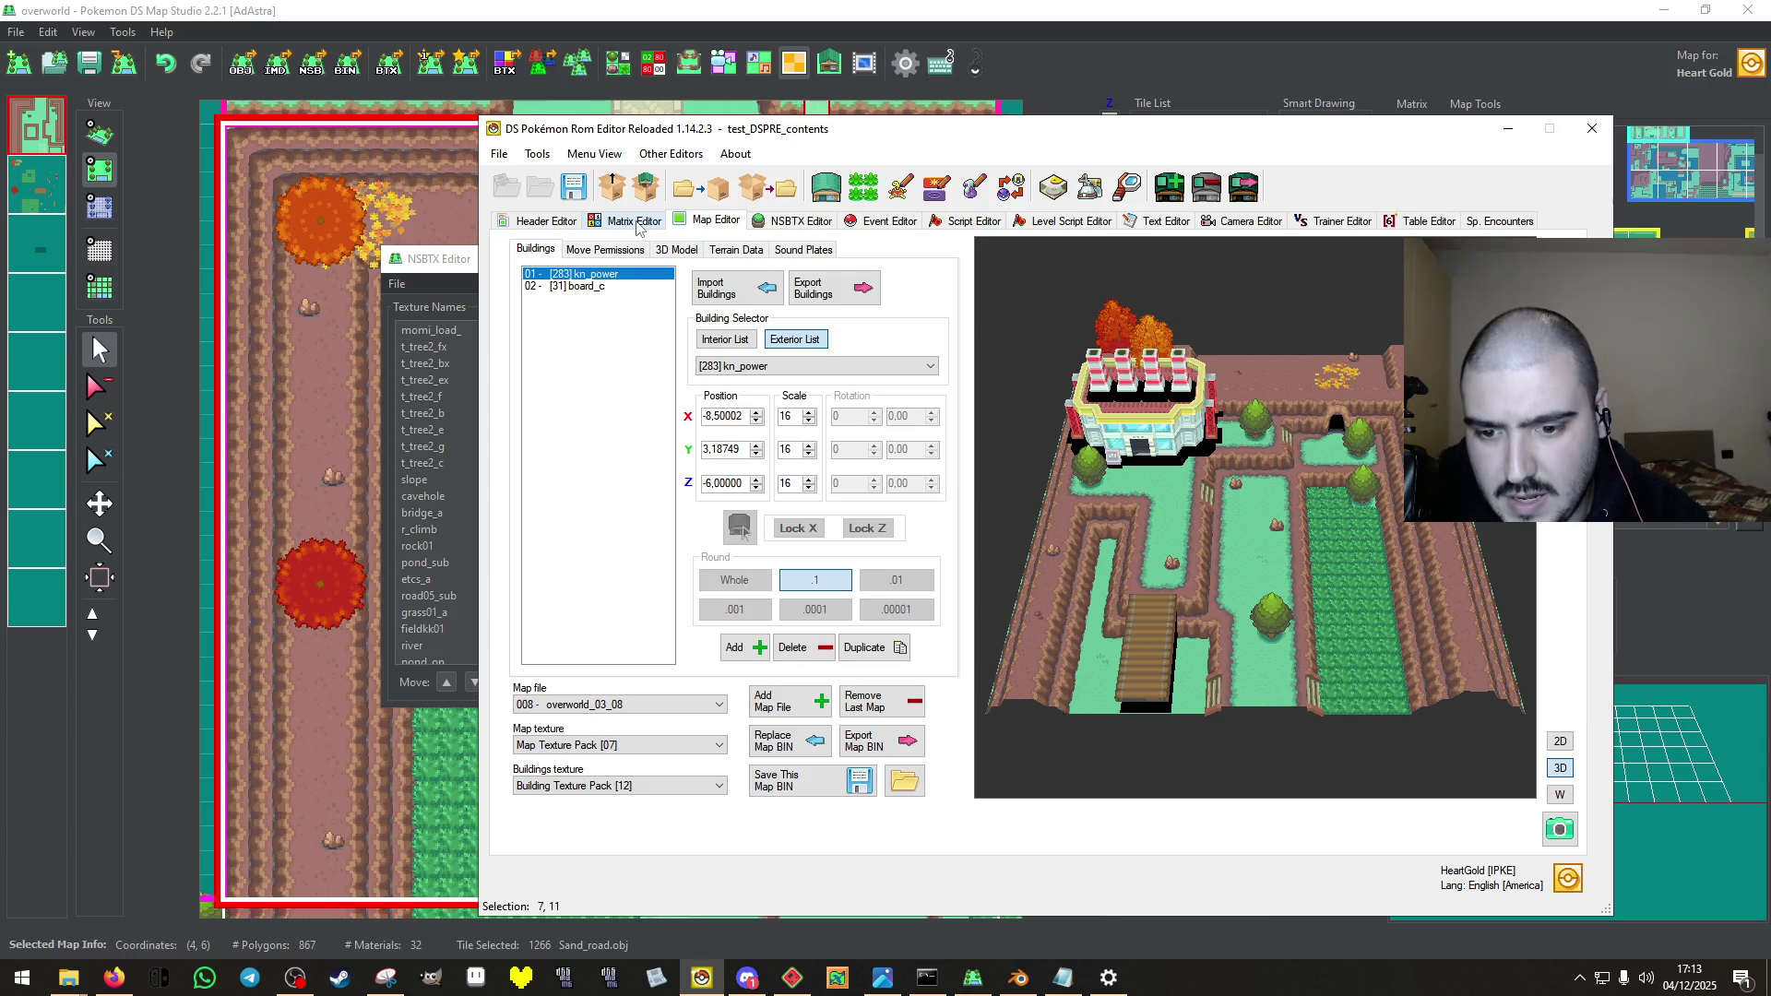
{"action": "left_click", "coordinate": [634, 221]}
{"action": "double_click", "coordinate": [920, 493]}
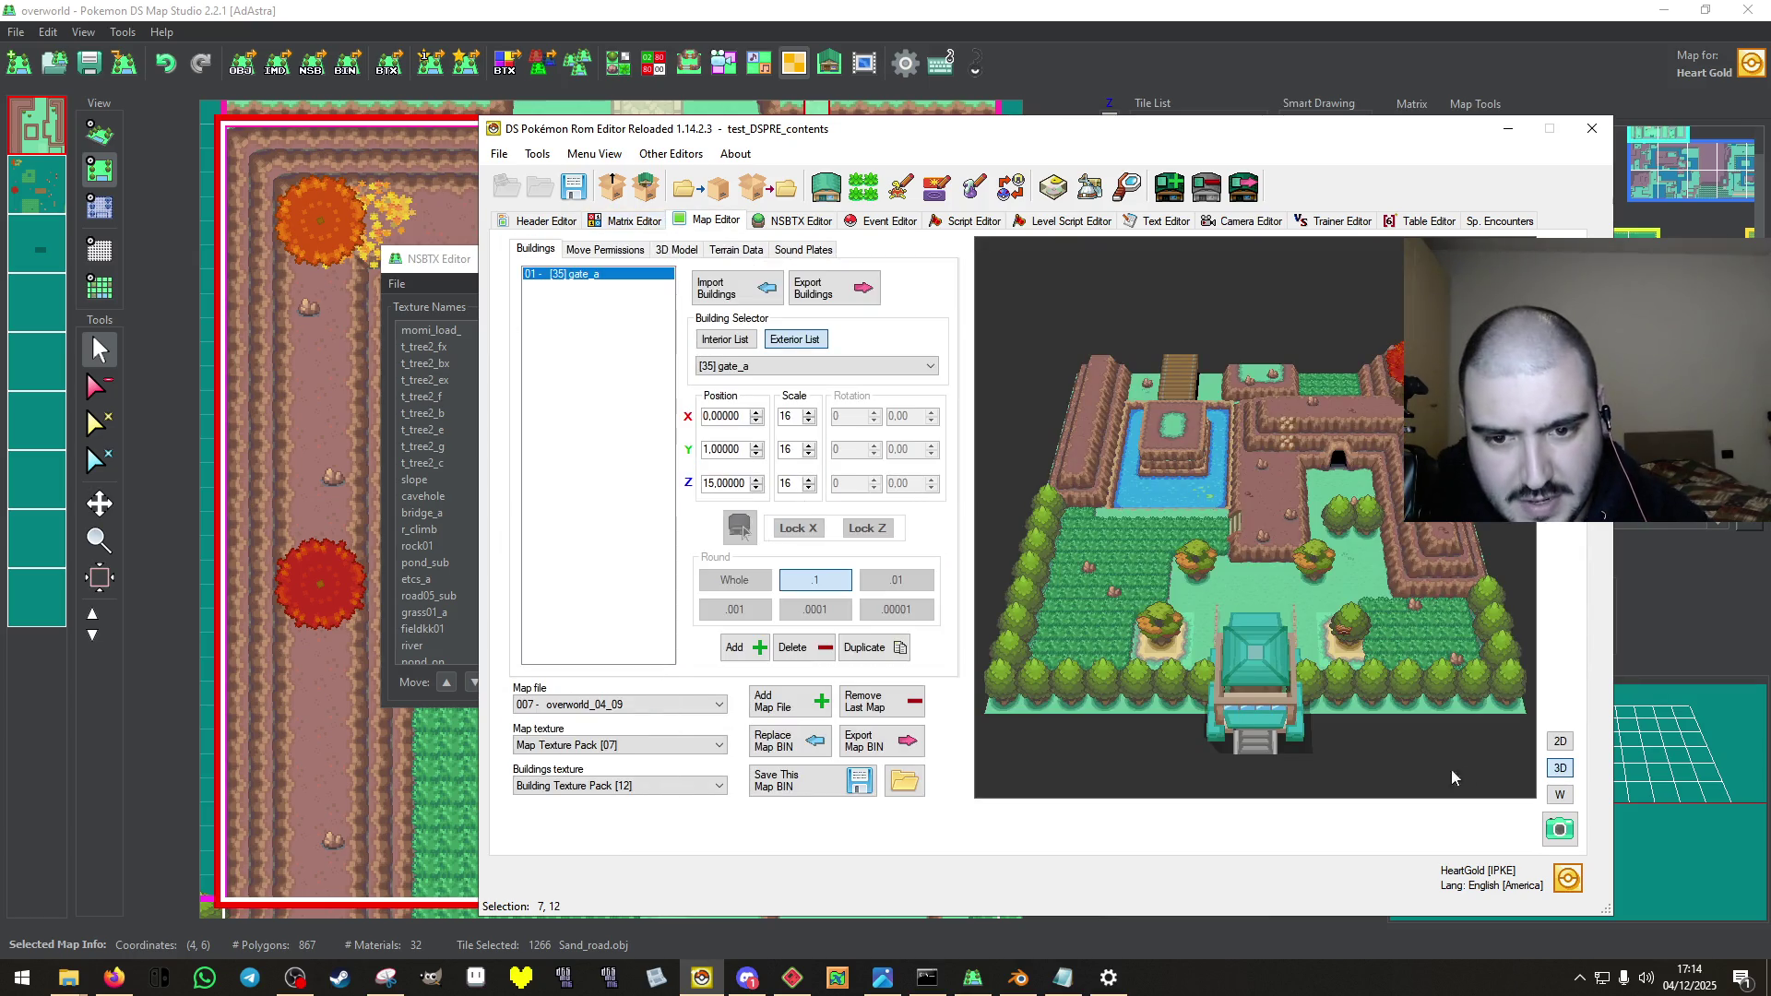
{"action": "left_click", "coordinate": [606, 249]}
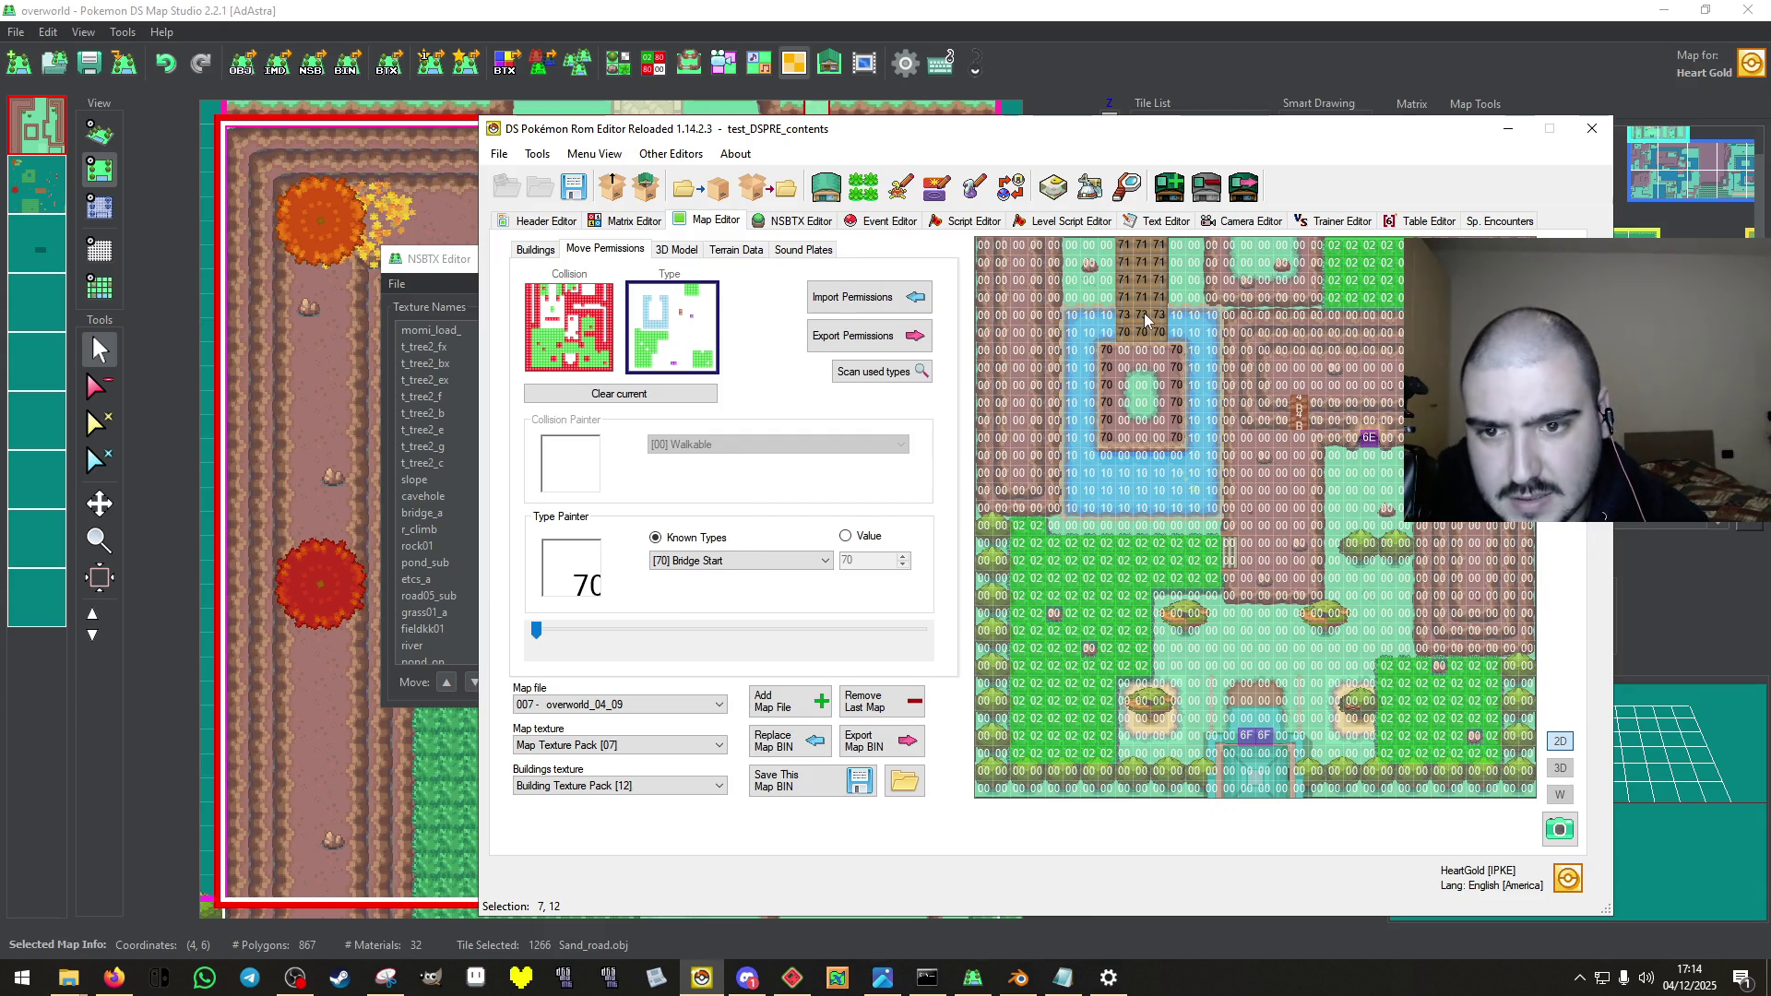
Apply the Bridge Middle type on overworld_04_09, save the map, and return to the matrix.
{"action": "right_click", "coordinate": [1150, 286]}
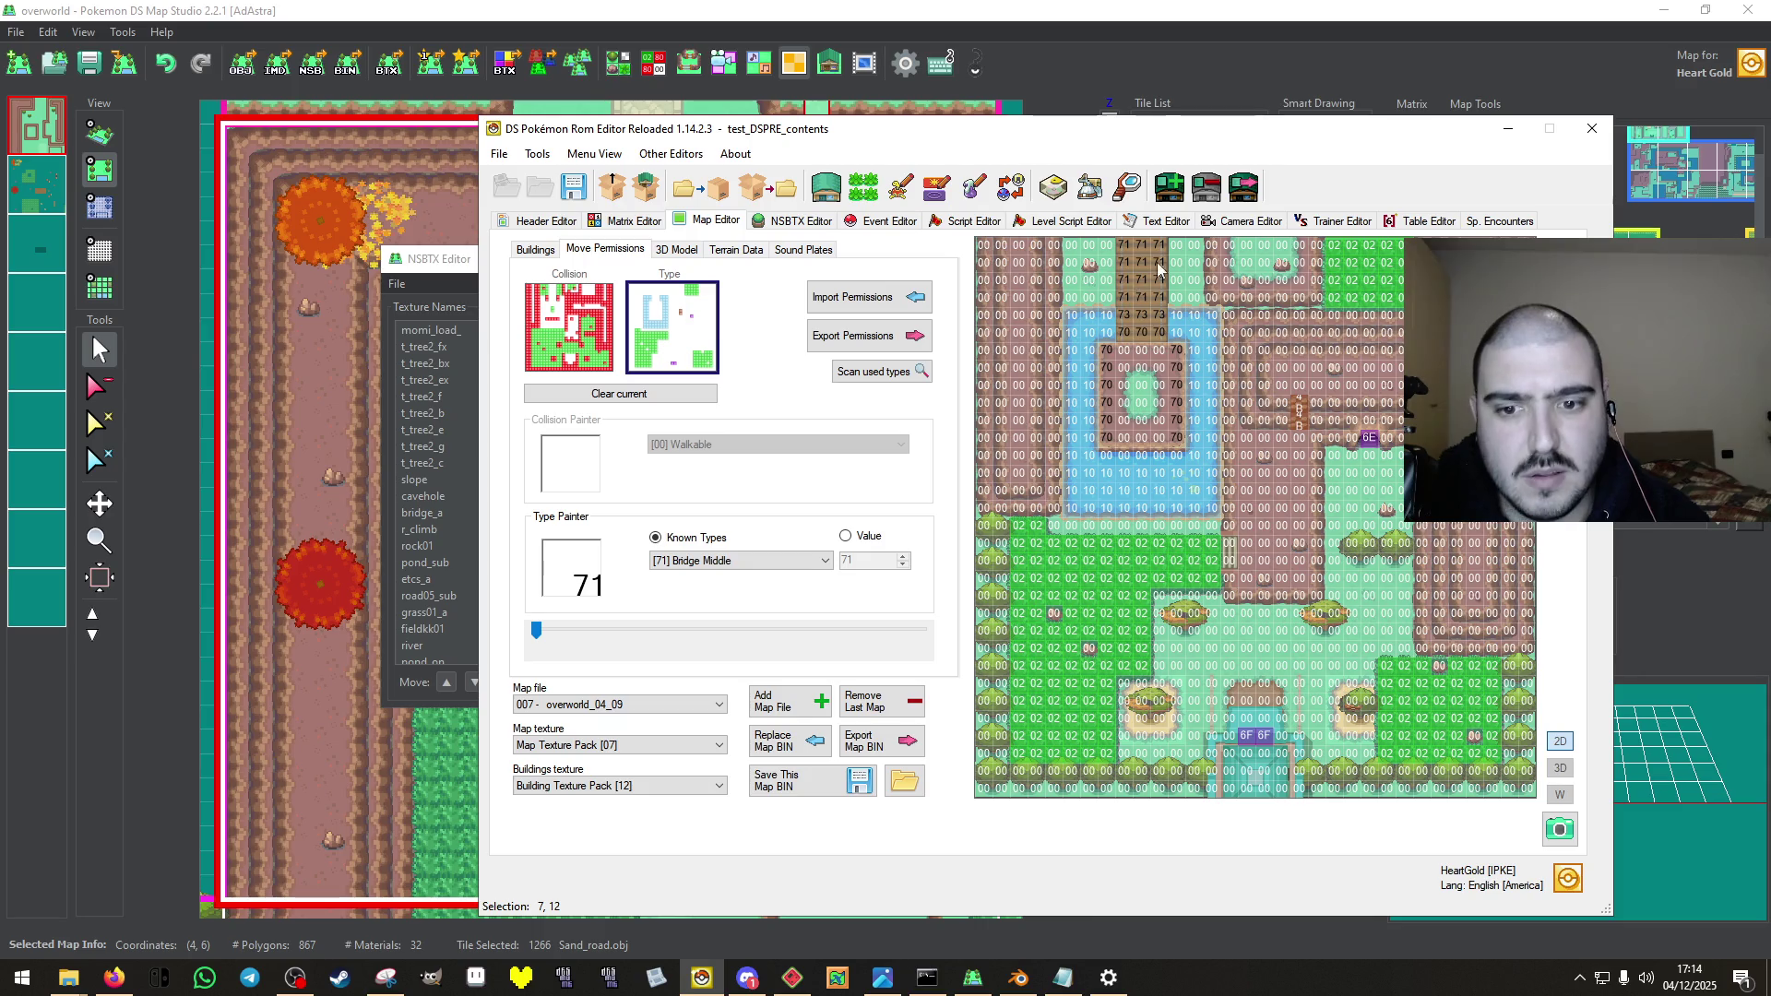
{"action": "left_click", "coordinate": [556, 348]}
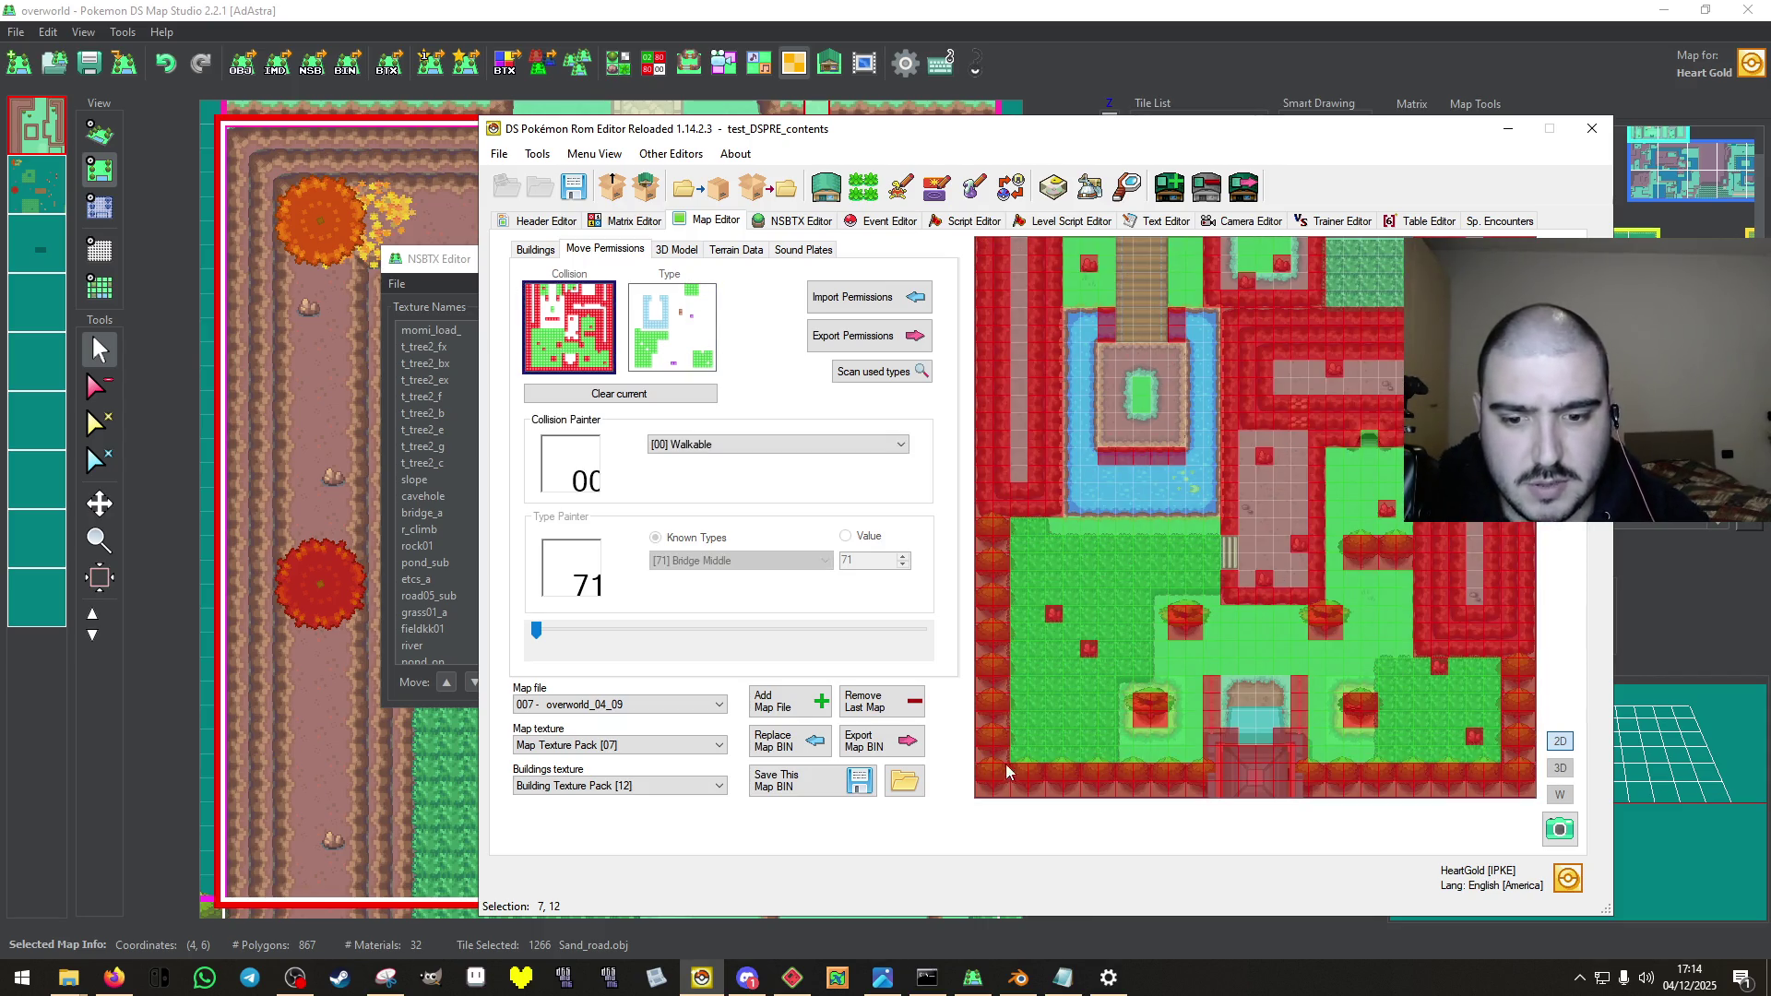
{"action": "left_click", "coordinate": [799, 780]}
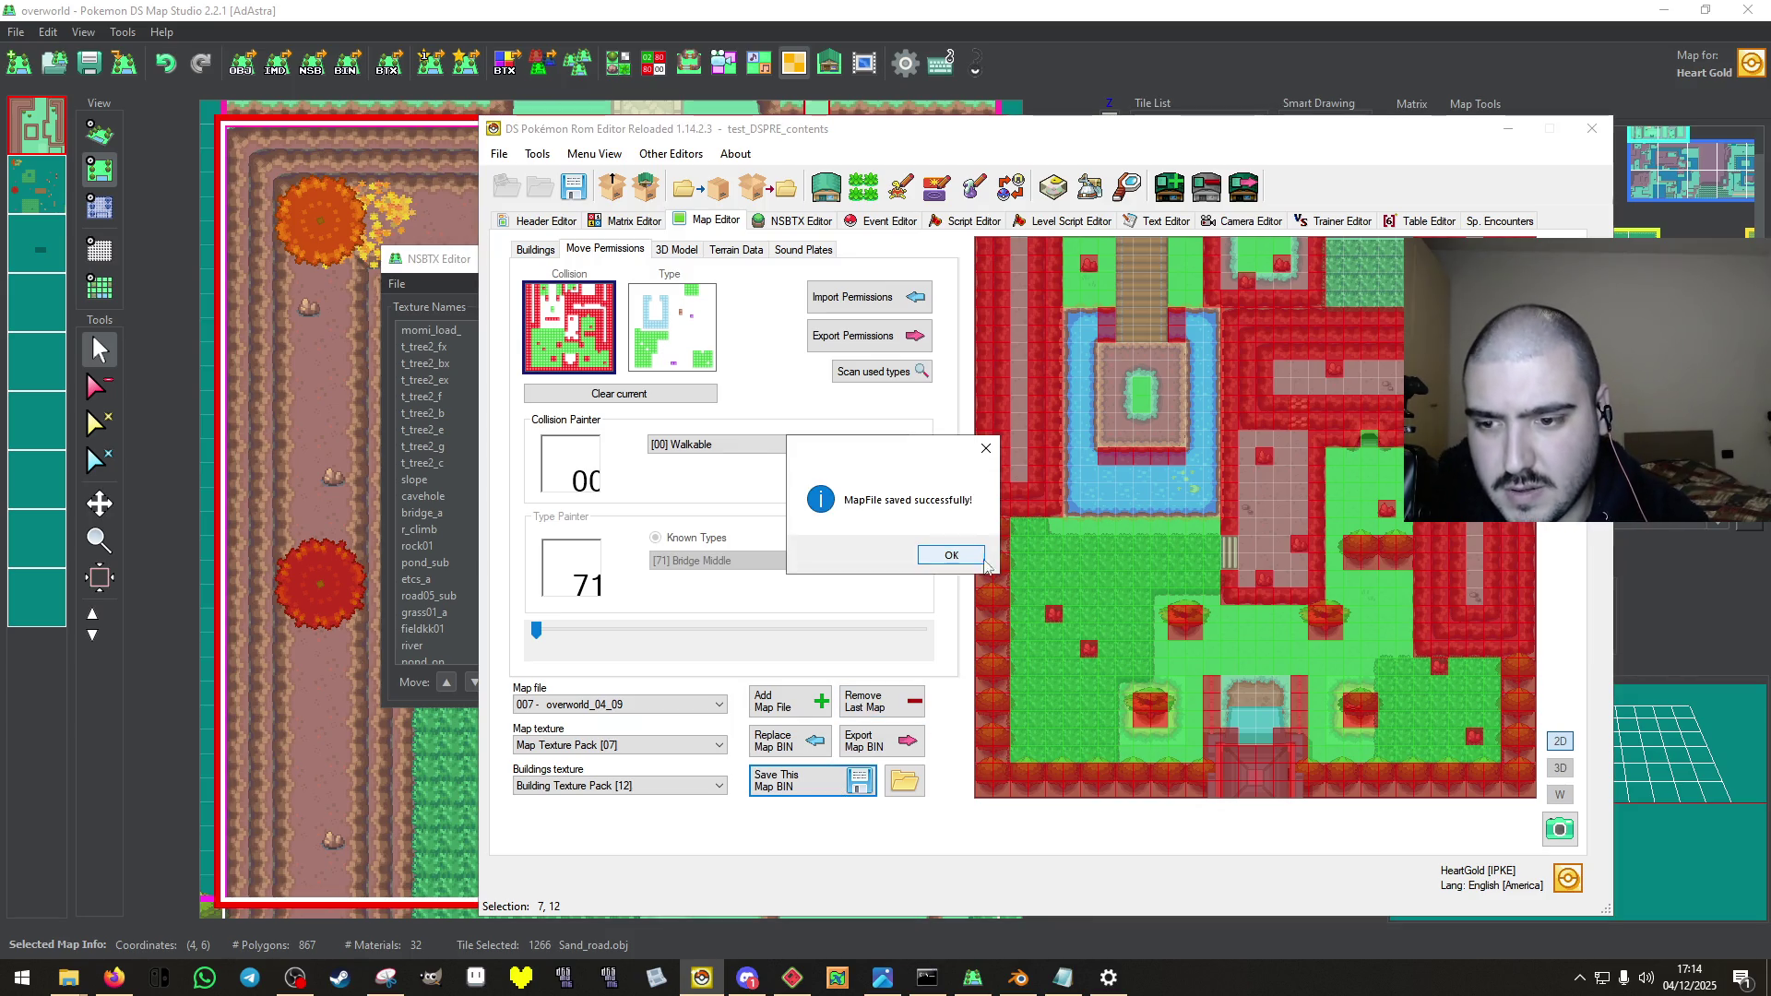
{"action": "left_click", "coordinate": [973, 559]}
{"action": "left_click", "coordinate": [642, 218]}
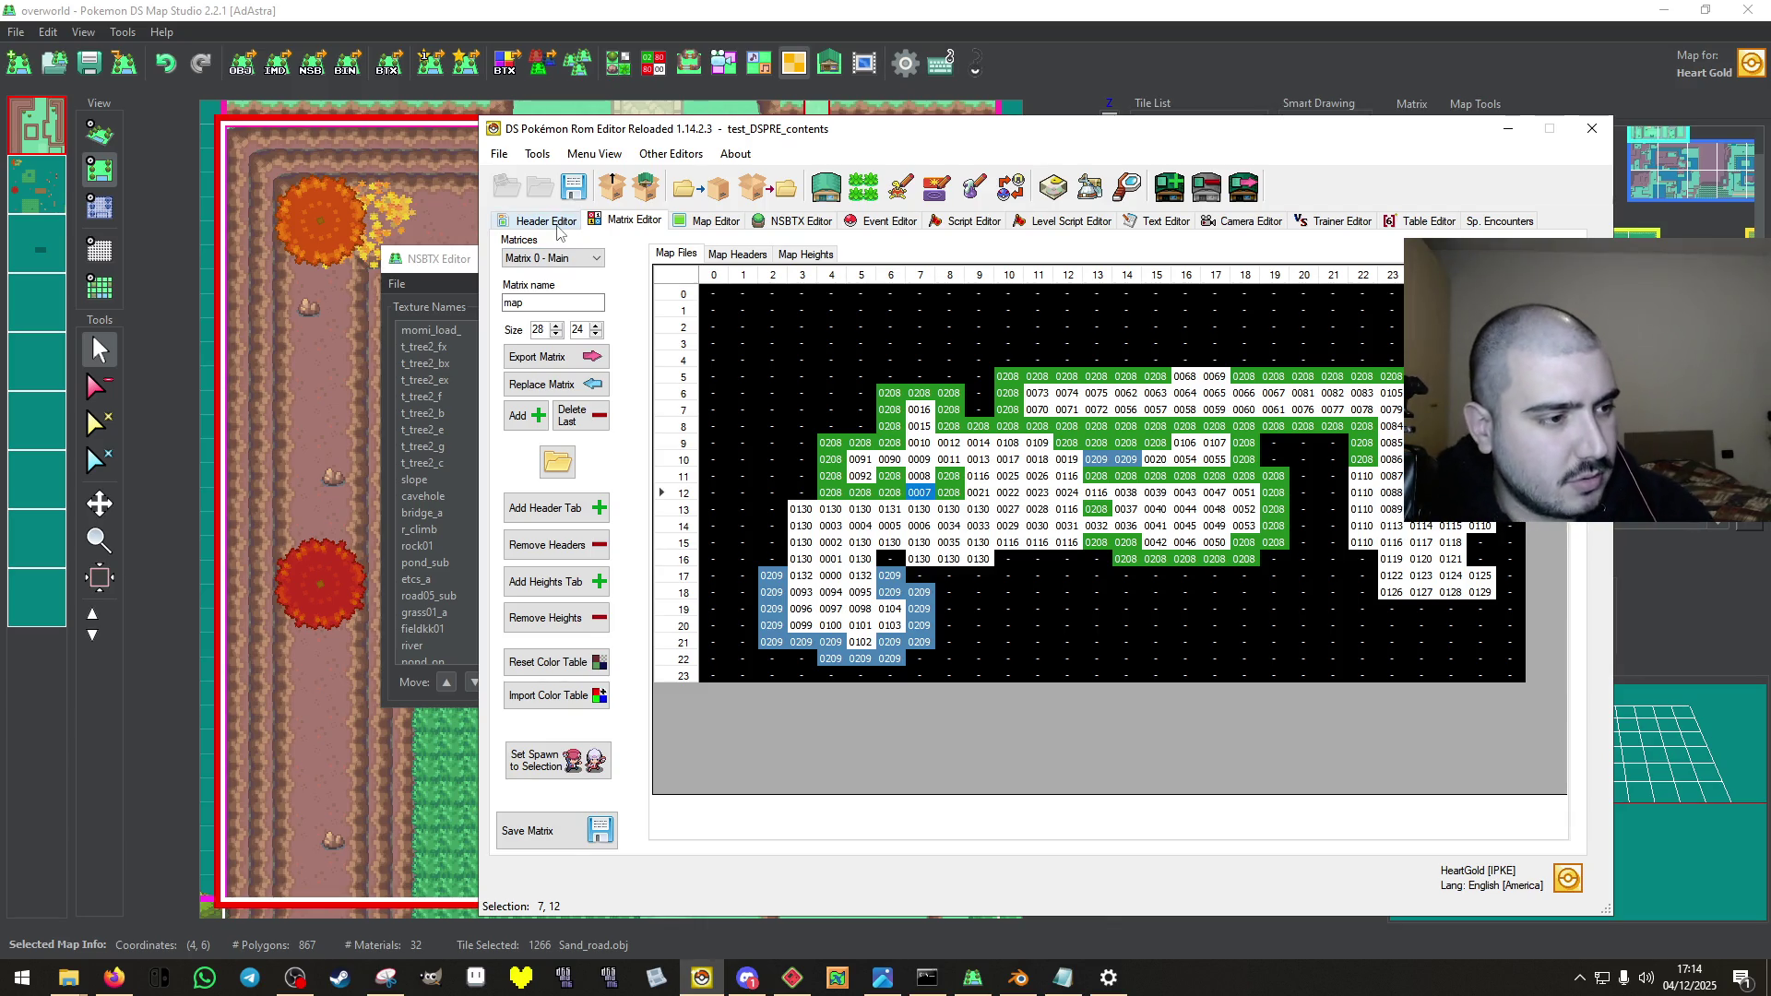
Close Map Studio's NSBTX texture editor and return to the ROM editor.
{"action": "left_click", "coordinate": [973, 978]}
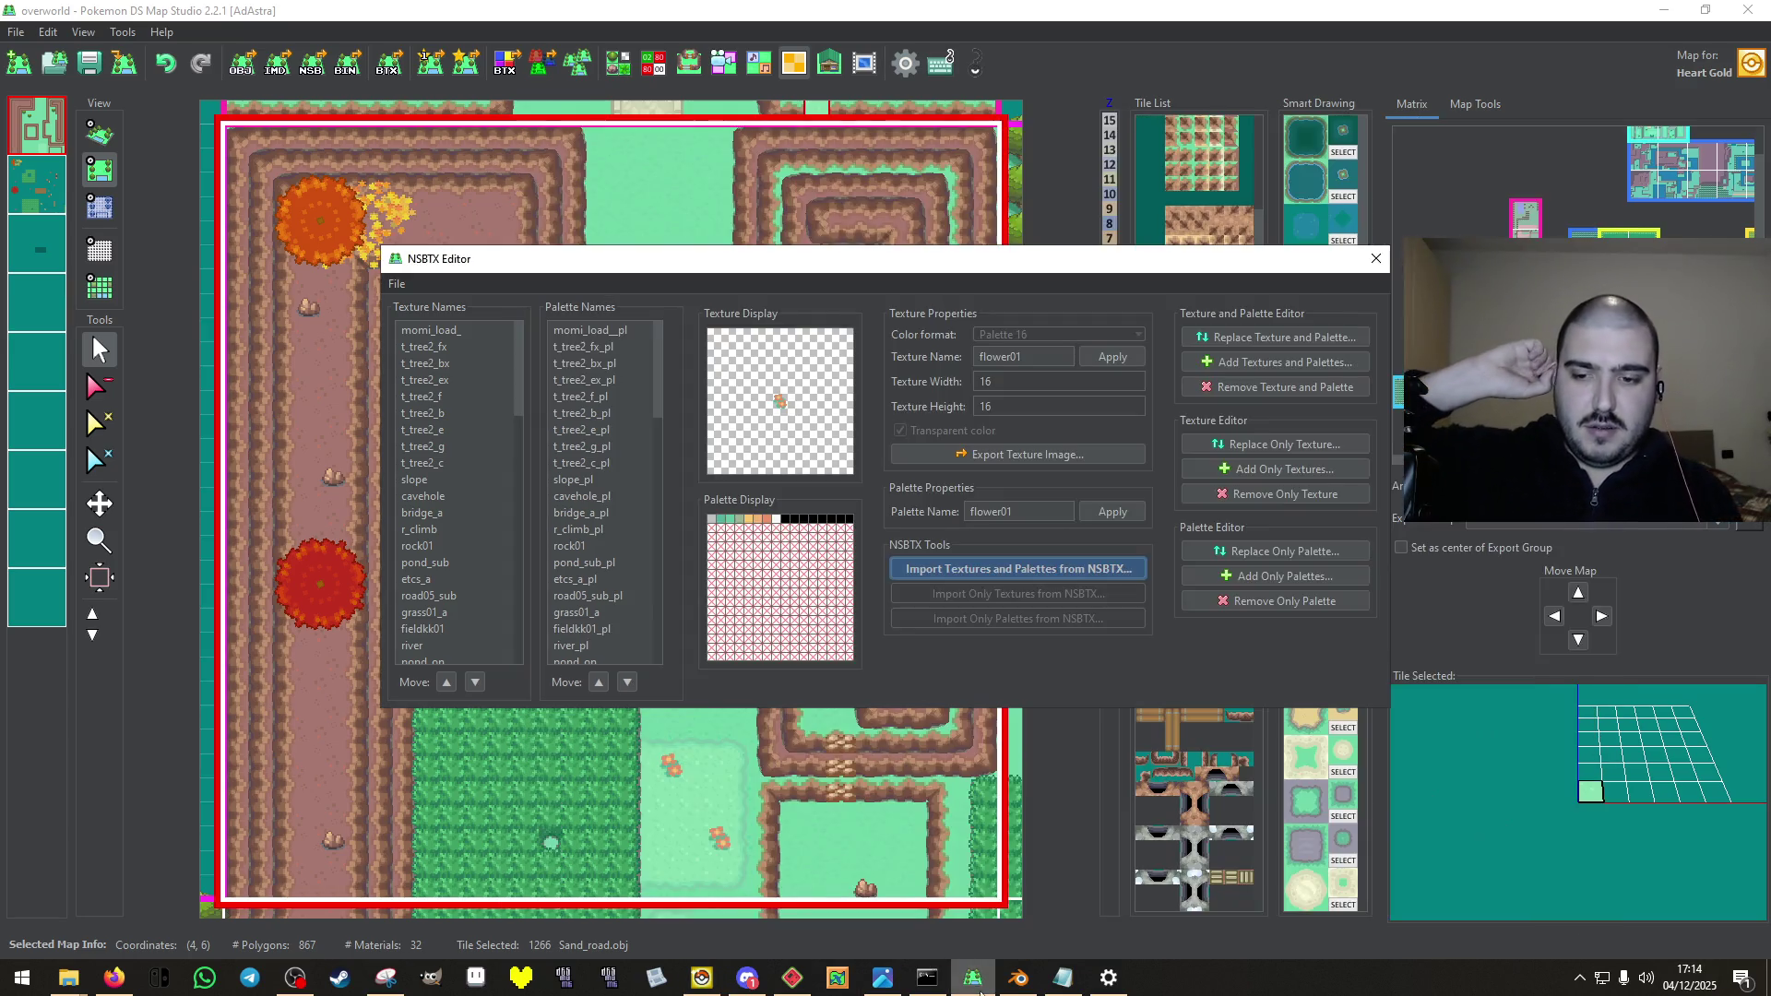
{"action": "left_click", "coordinate": [1375, 258]}
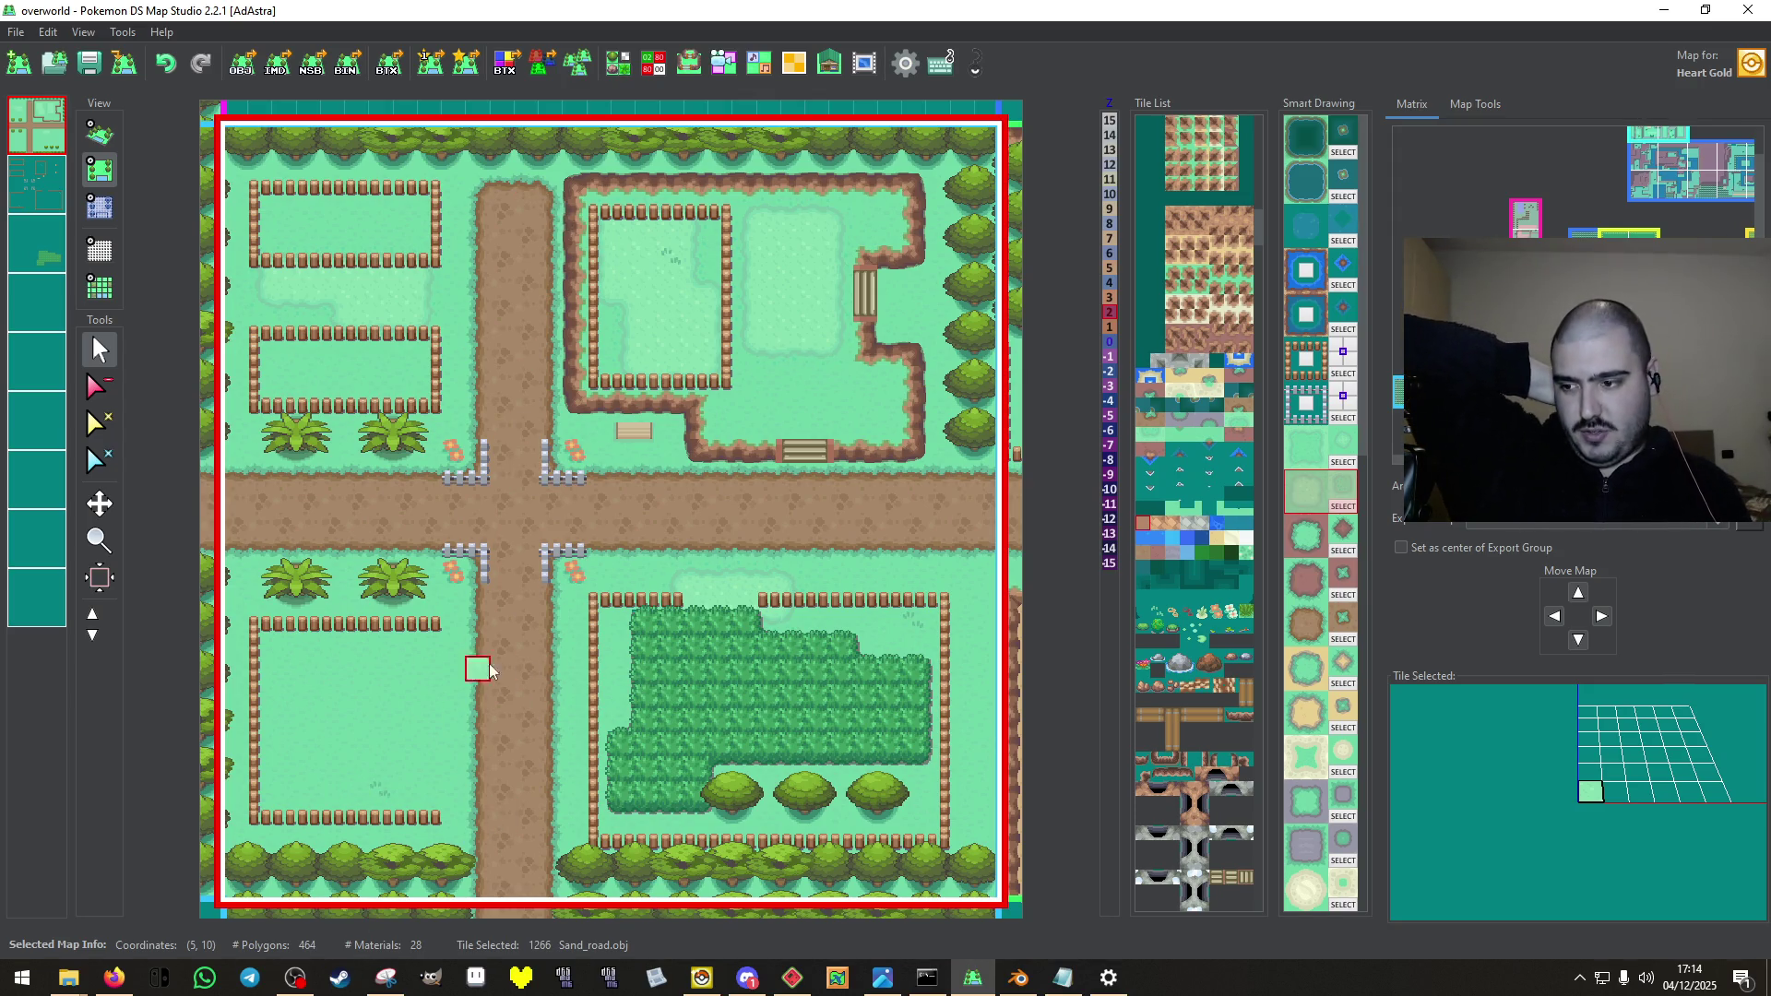
{"action": "left_click", "coordinate": [702, 980]}
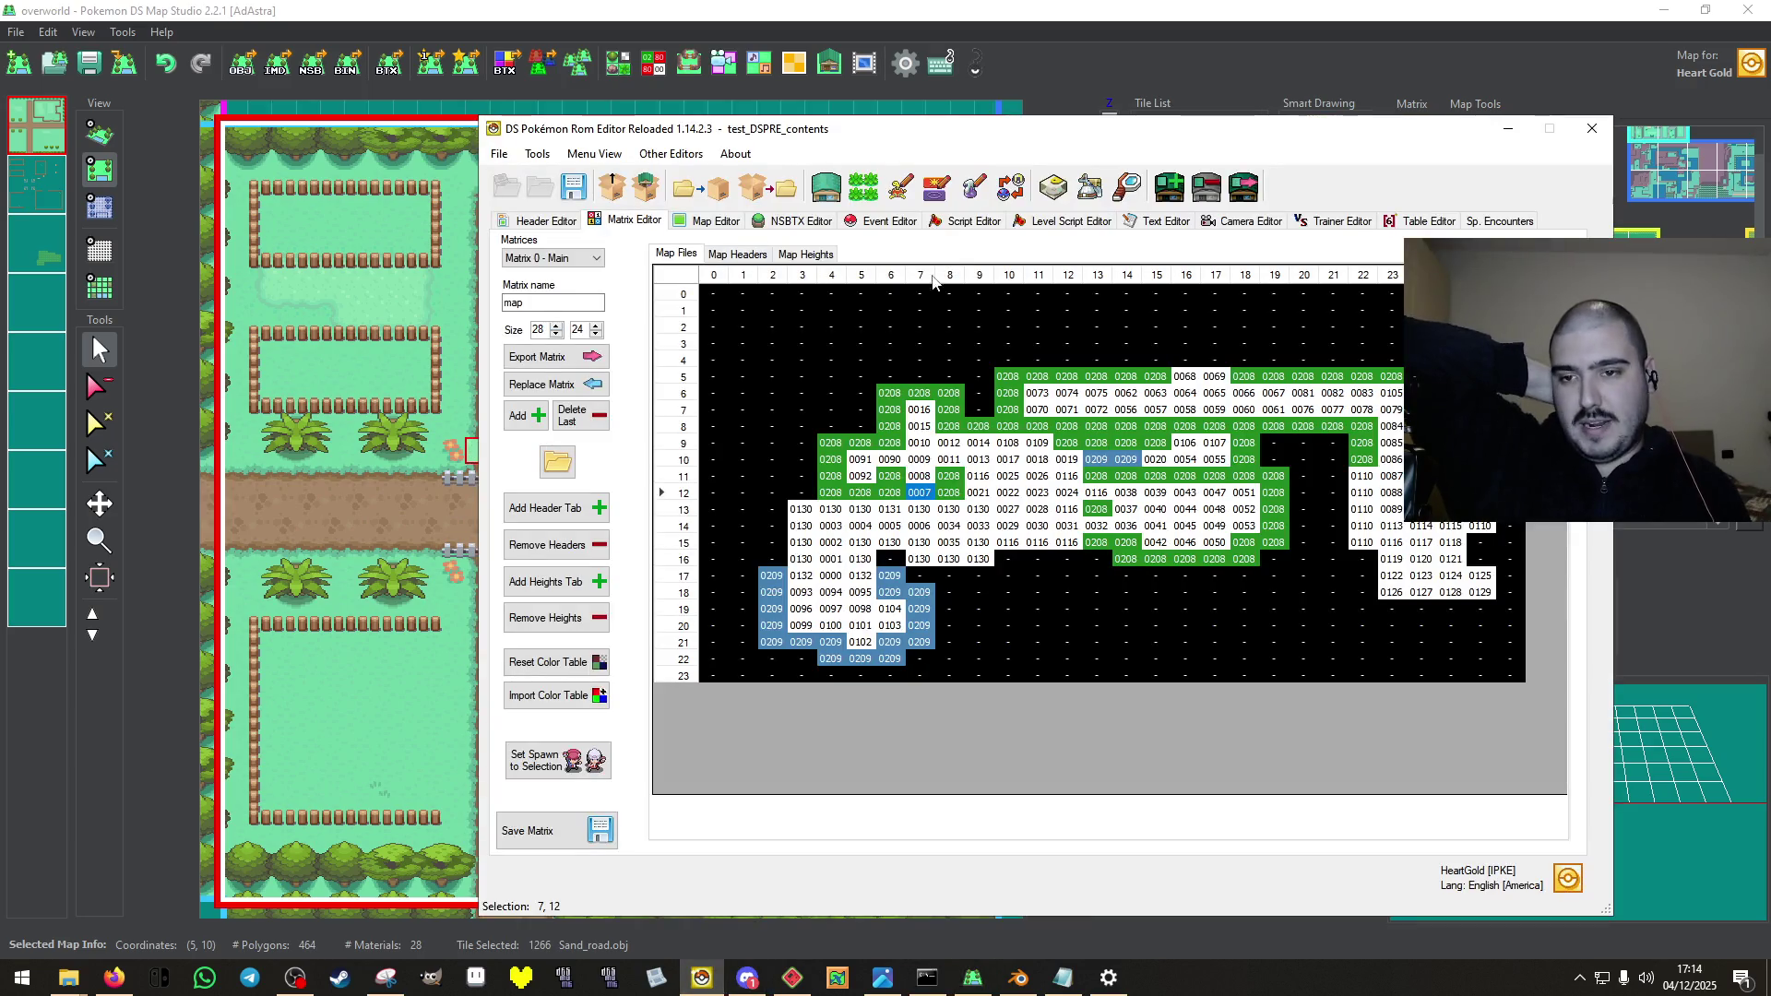
Save the ROM over test.nds in the 3 - FARM REMAKE folder.
{"action": "left_click", "coordinate": [576, 195]}
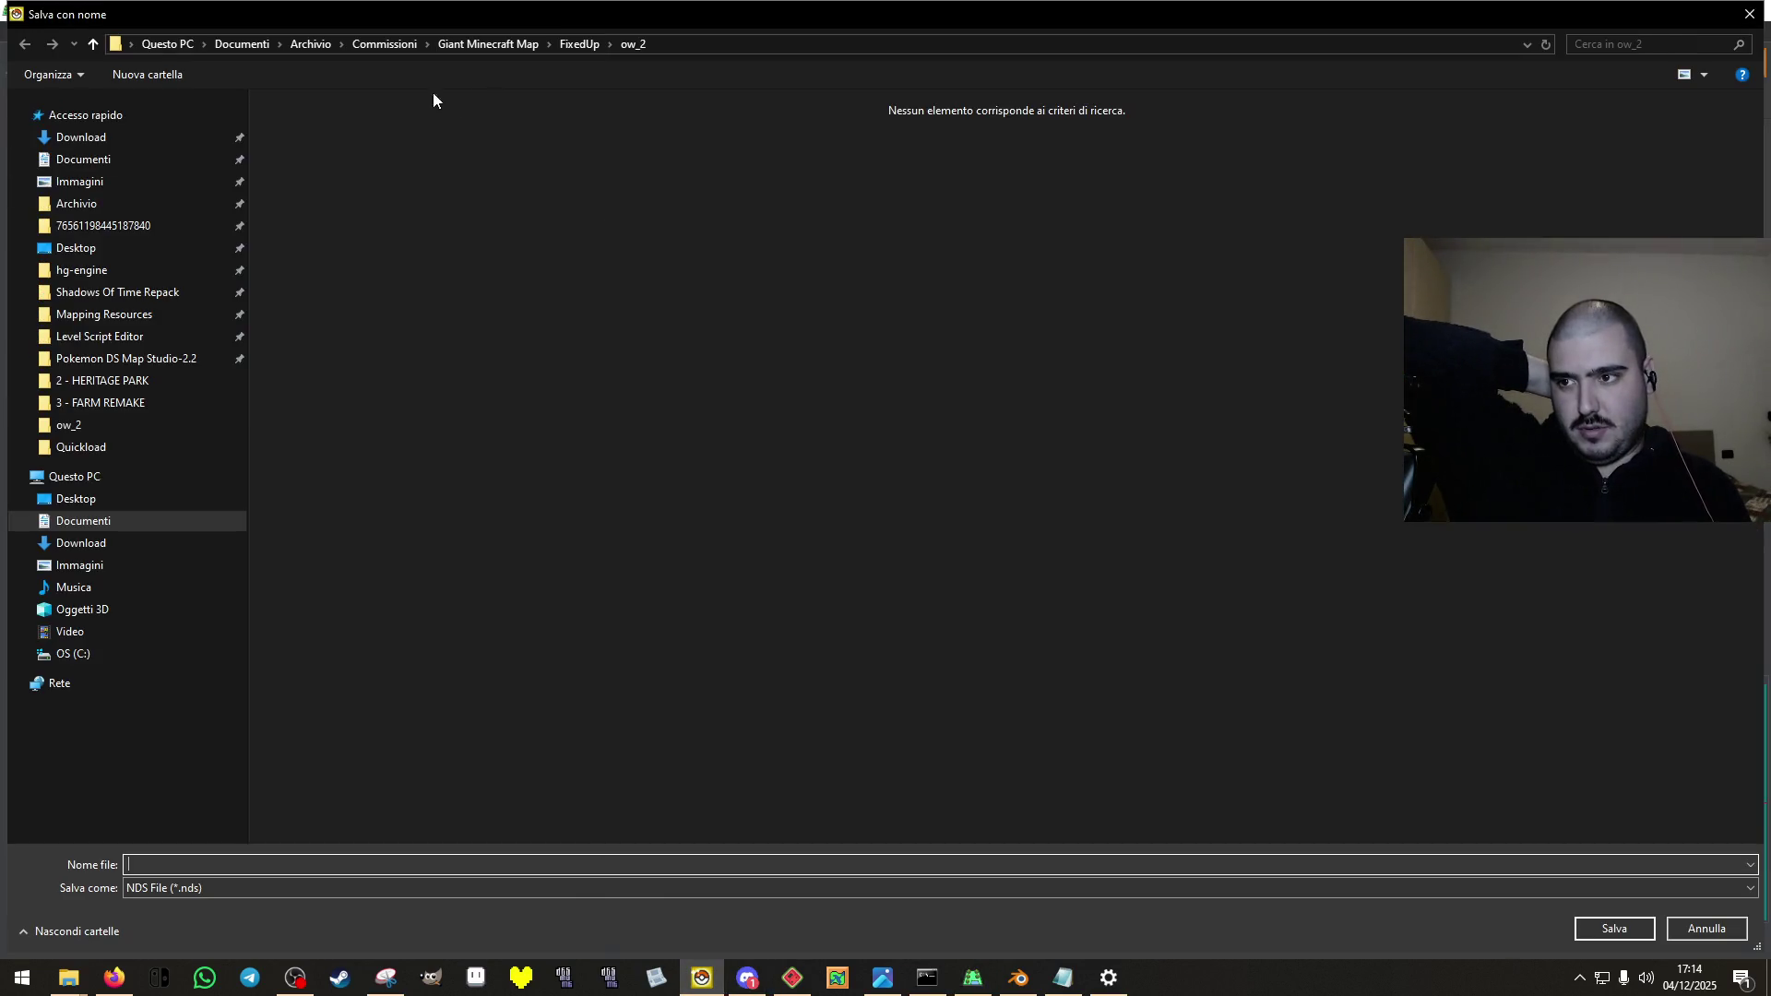
{"action": "left_click", "coordinate": [109, 403]}
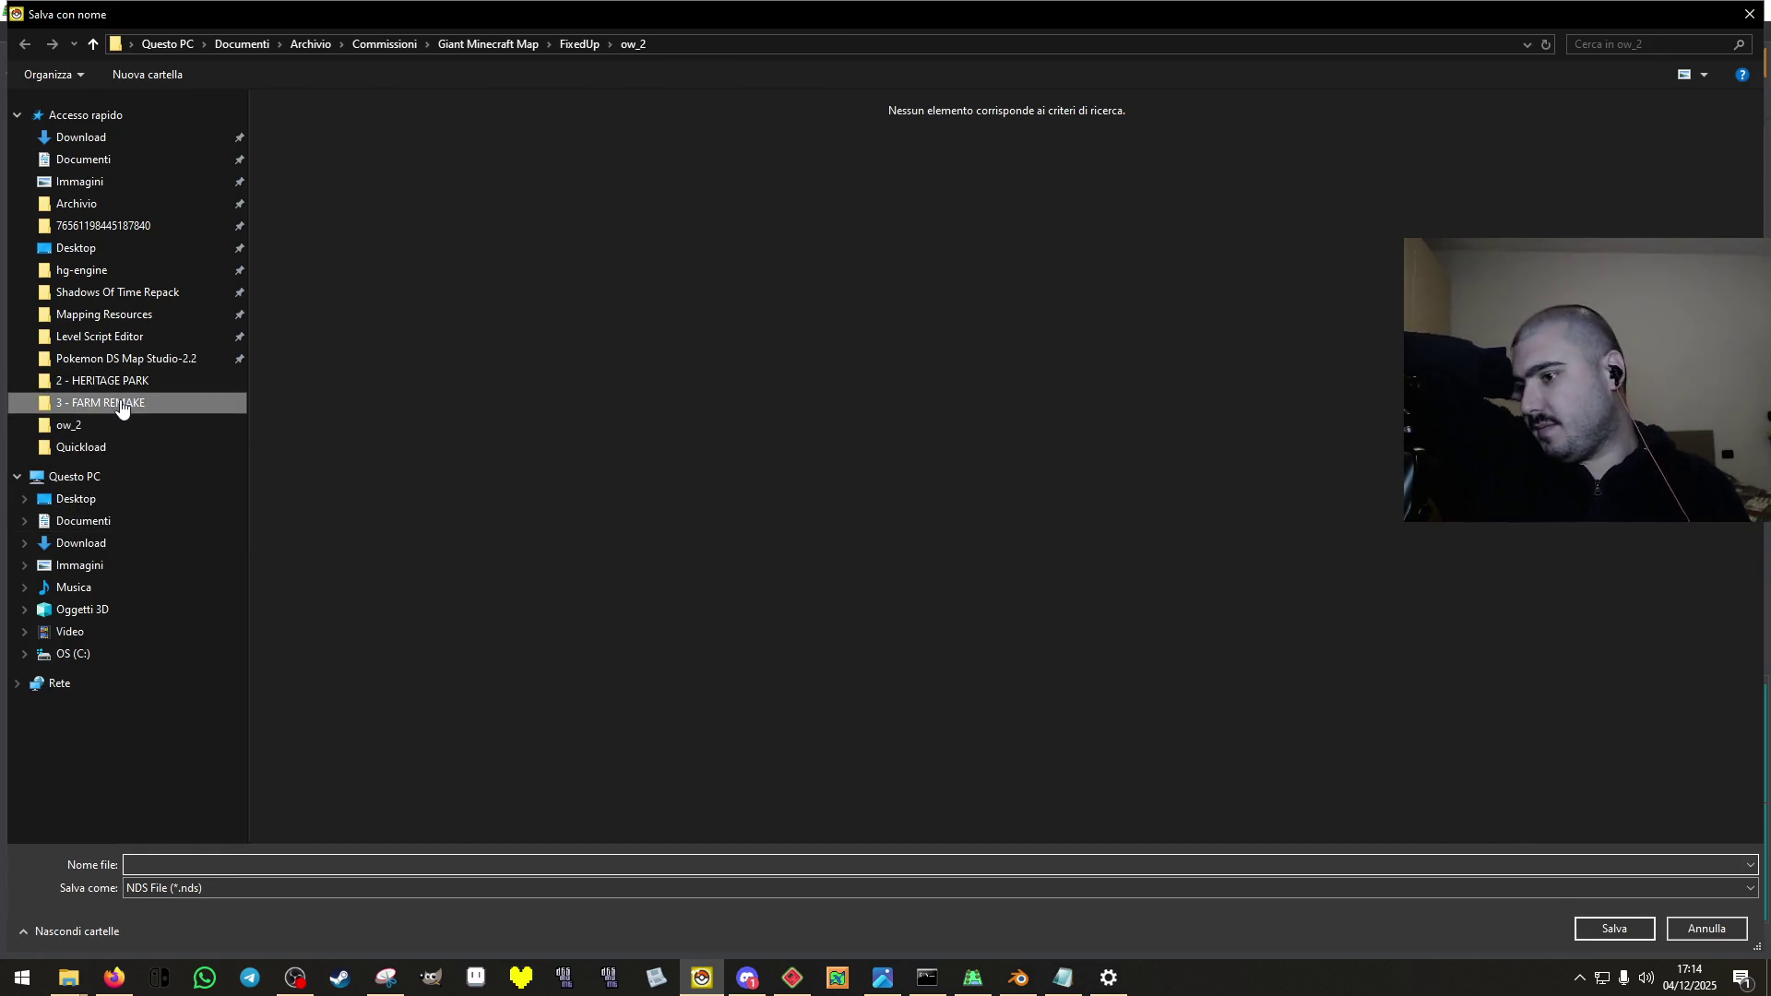
{"action": "left_click", "coordinate": [386, 149]}
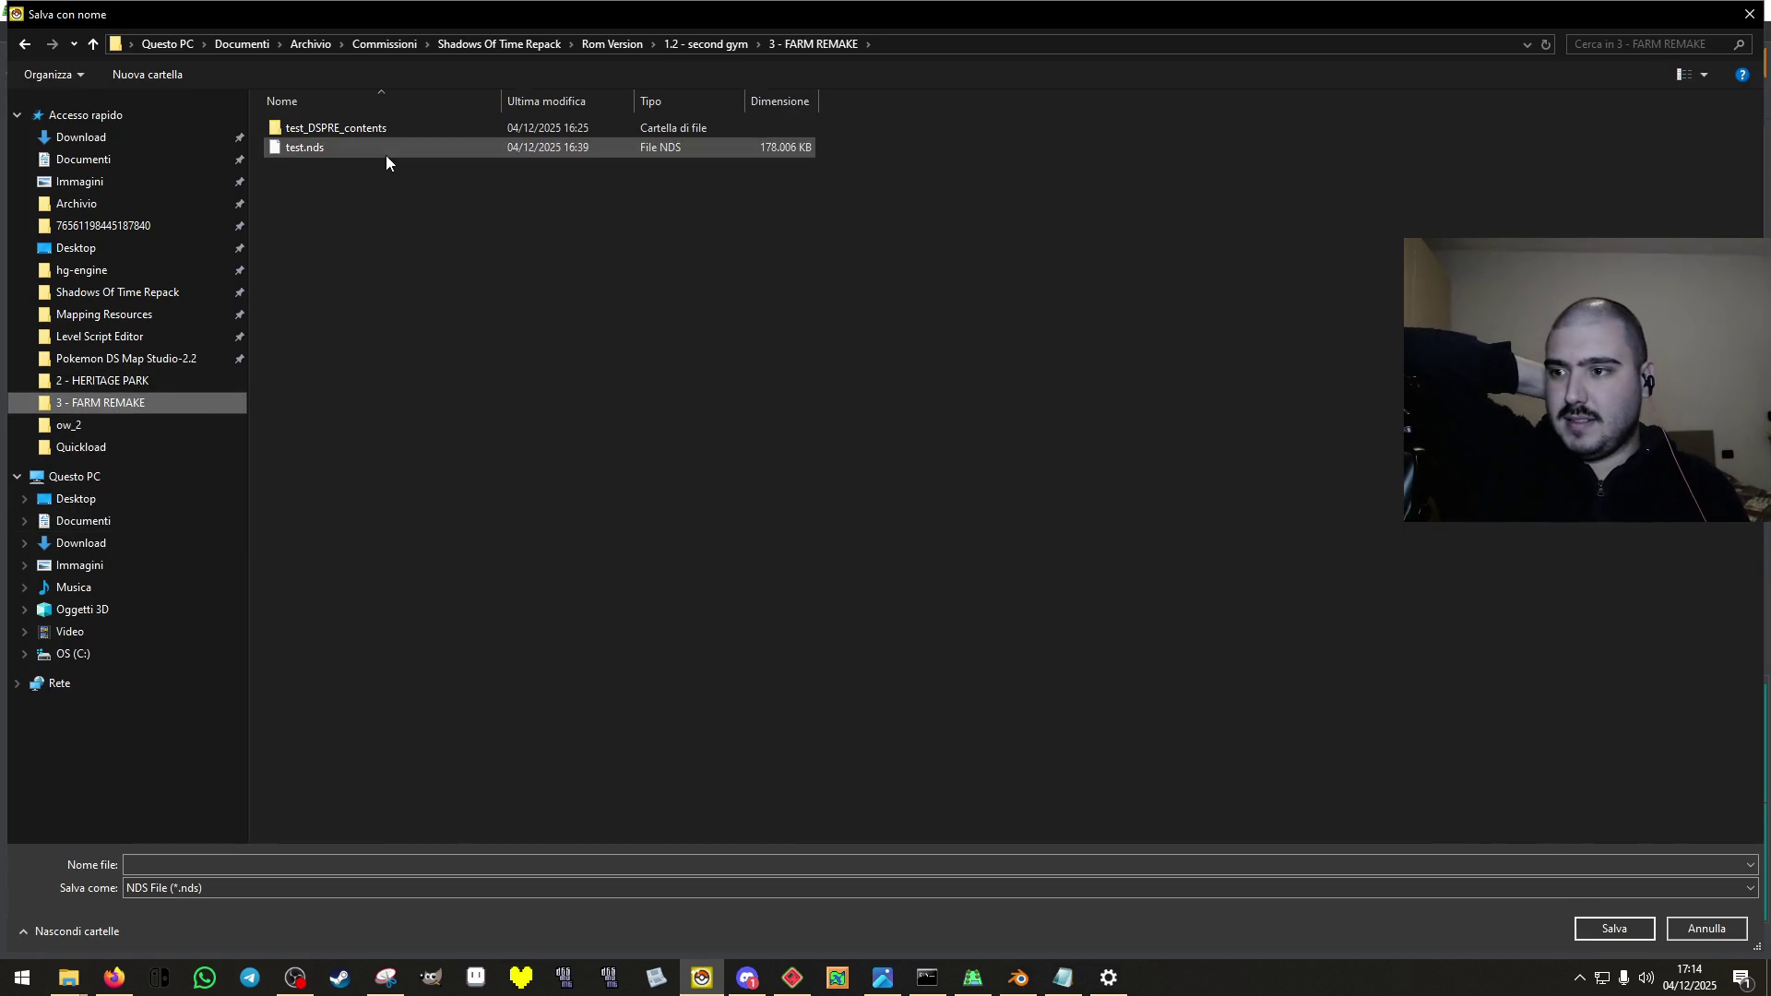
{"action": "left_click", "coordinate": [1613, 927]}
{"action": "left_click", "coordinate": [930, 488]}
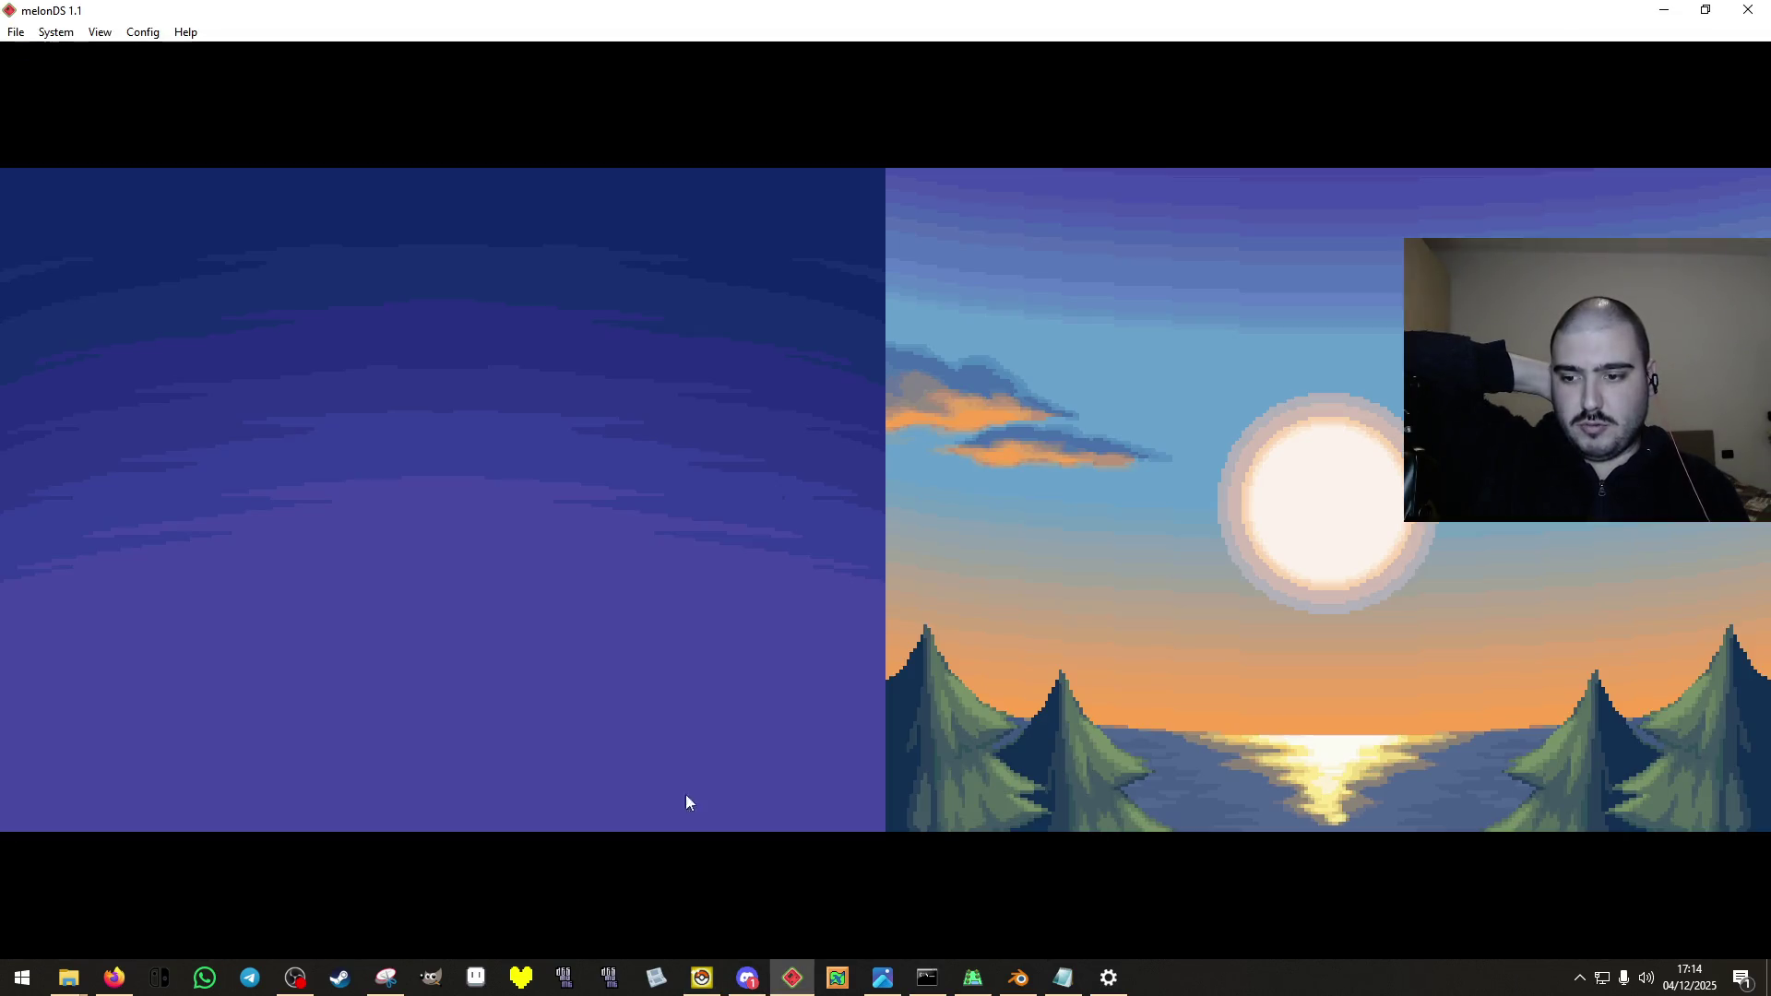
Load the freshly saved FARM REMAKE test ROM and continue the saved game.
{"action": "left_click", "coordinate": [16, 31]}
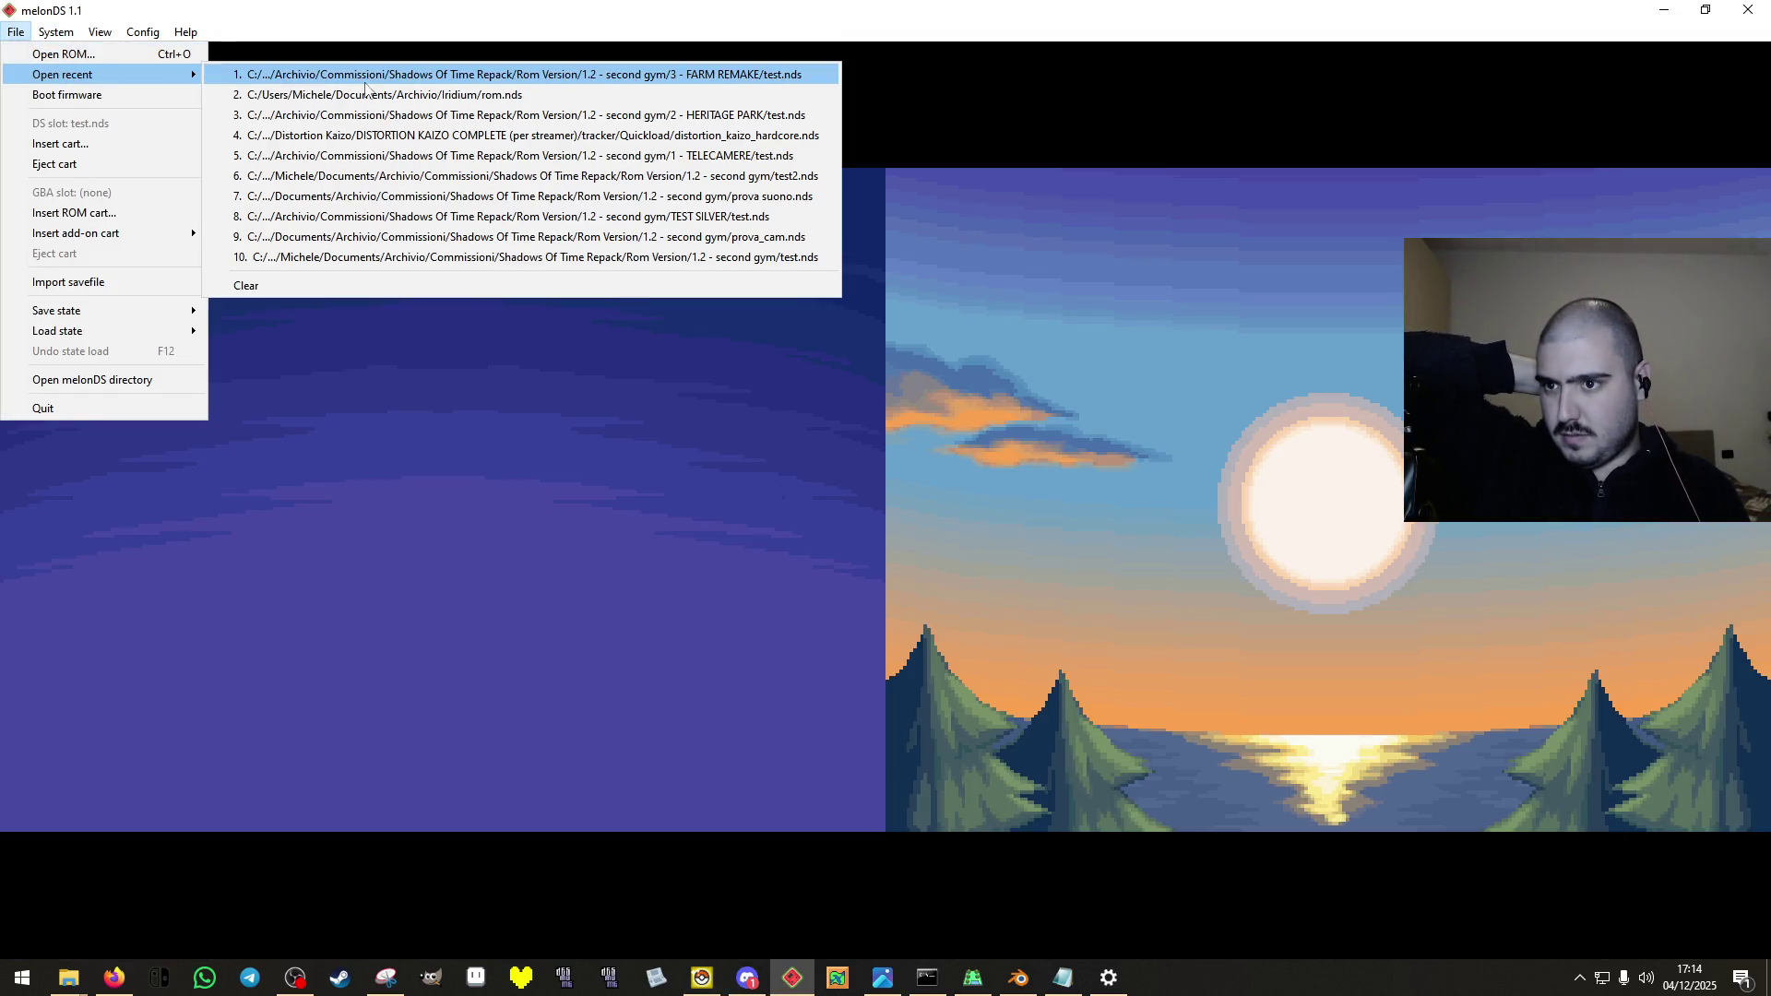
{"action": "key", "text": "Escape"}
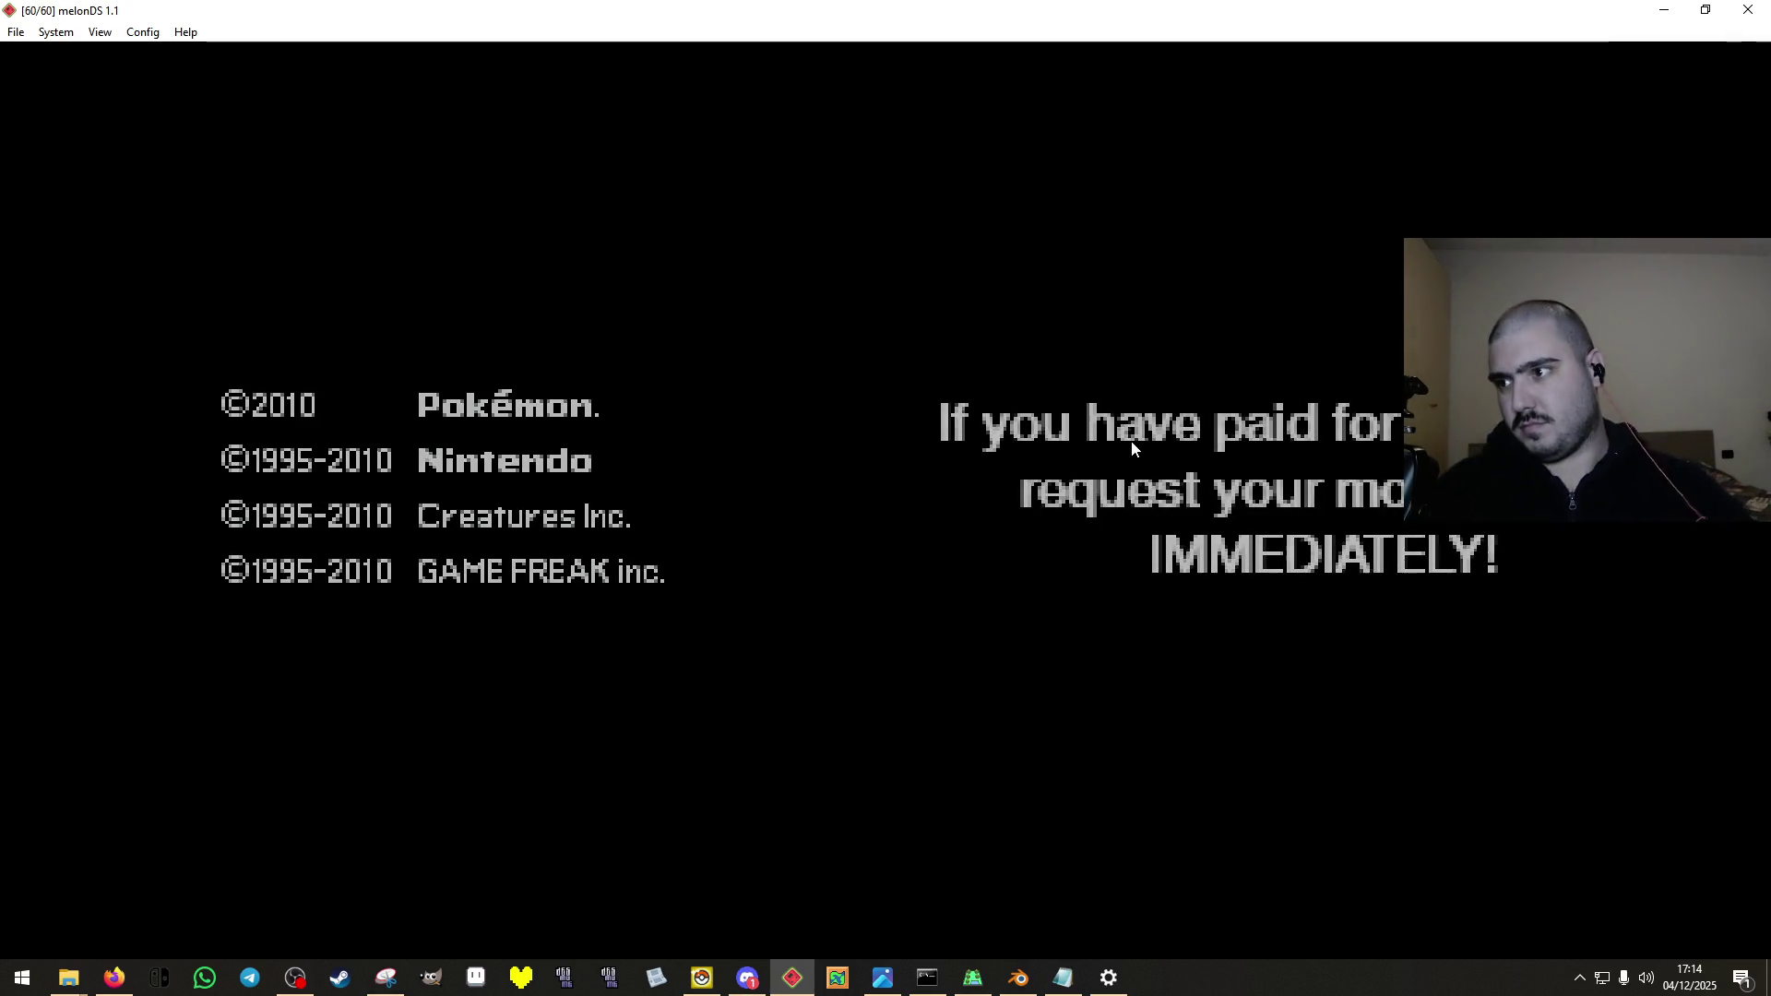
{"action": "key", "text": "Return"}
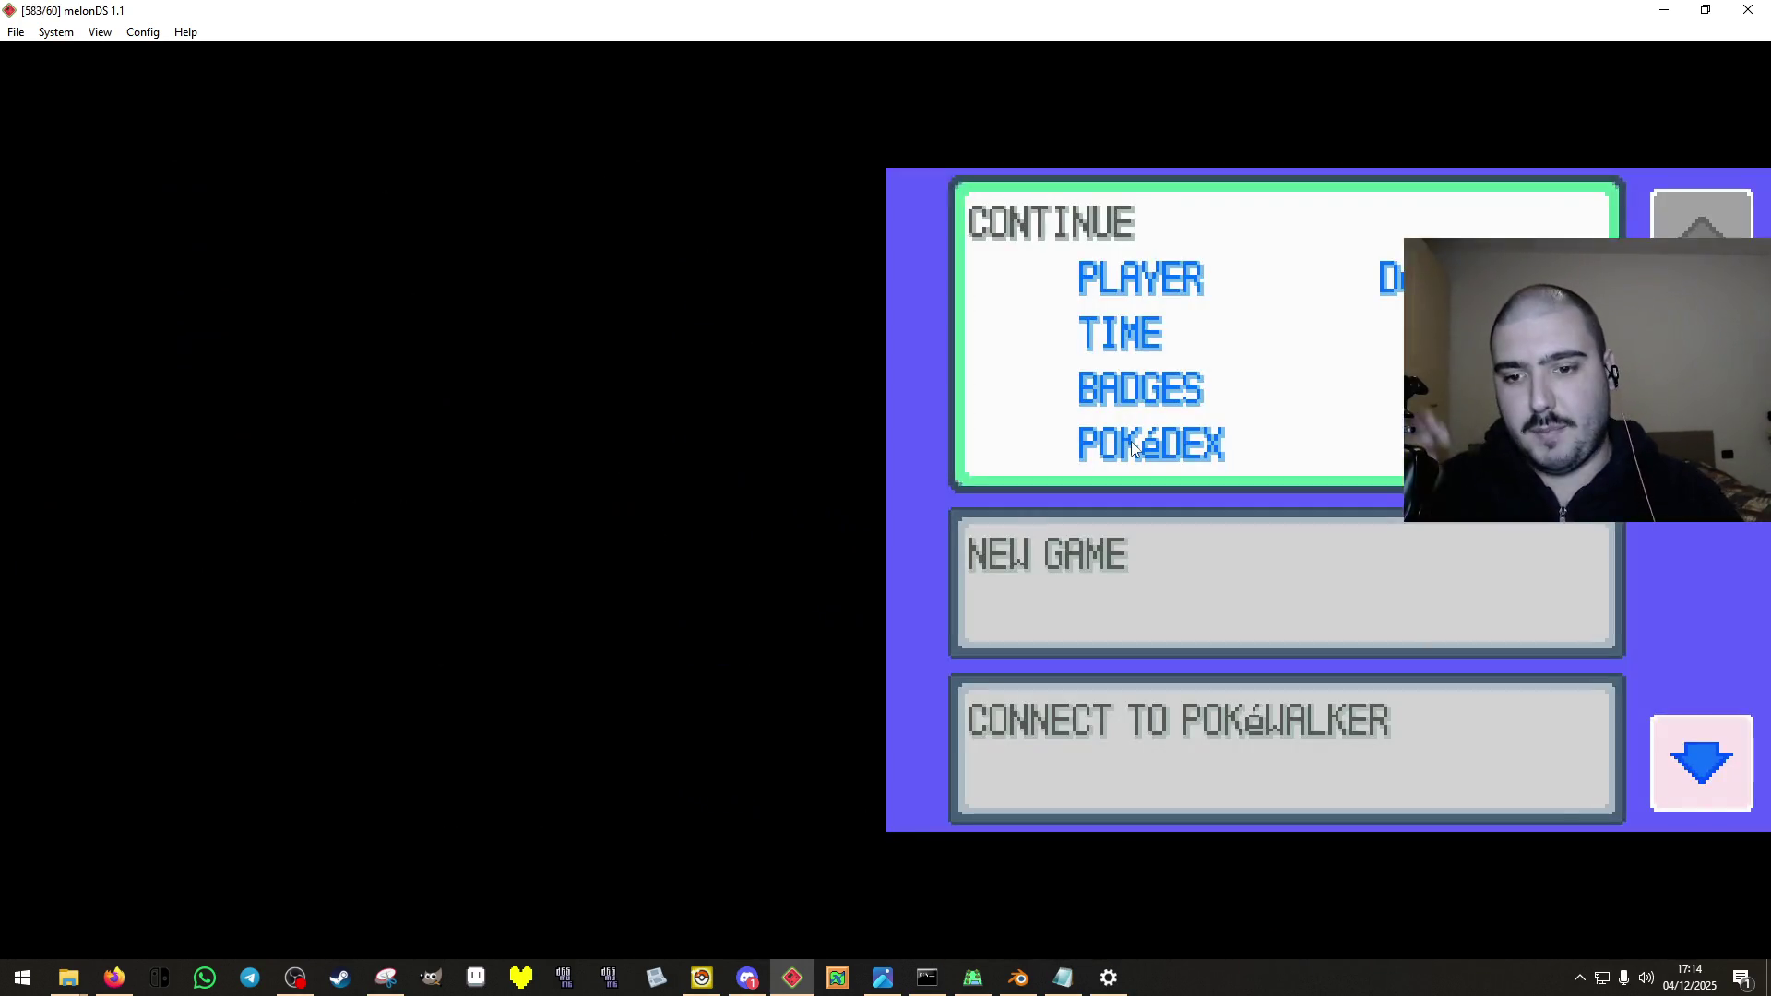
{"action": "left_click", "coordinate": [1131, 441]}
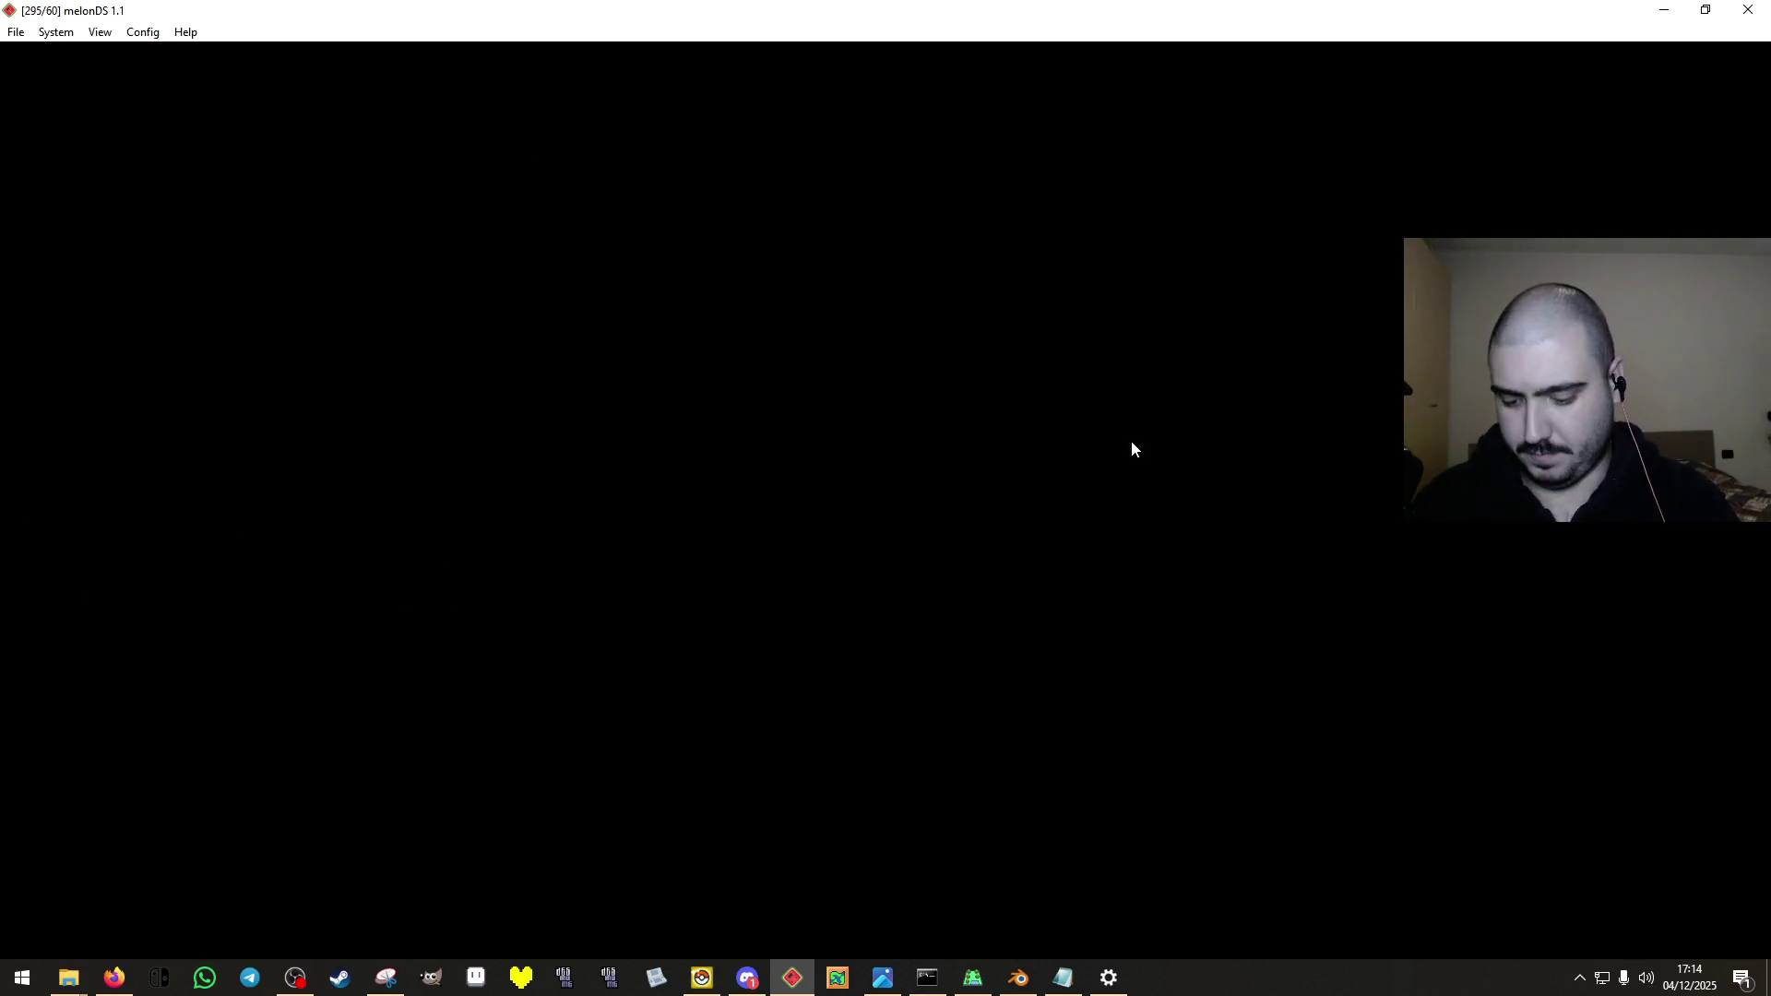
Walk Route 8, talk to the Apricorn NPC by the fences and the NPC inside the building.
{"action": "key", "text": "Left"}
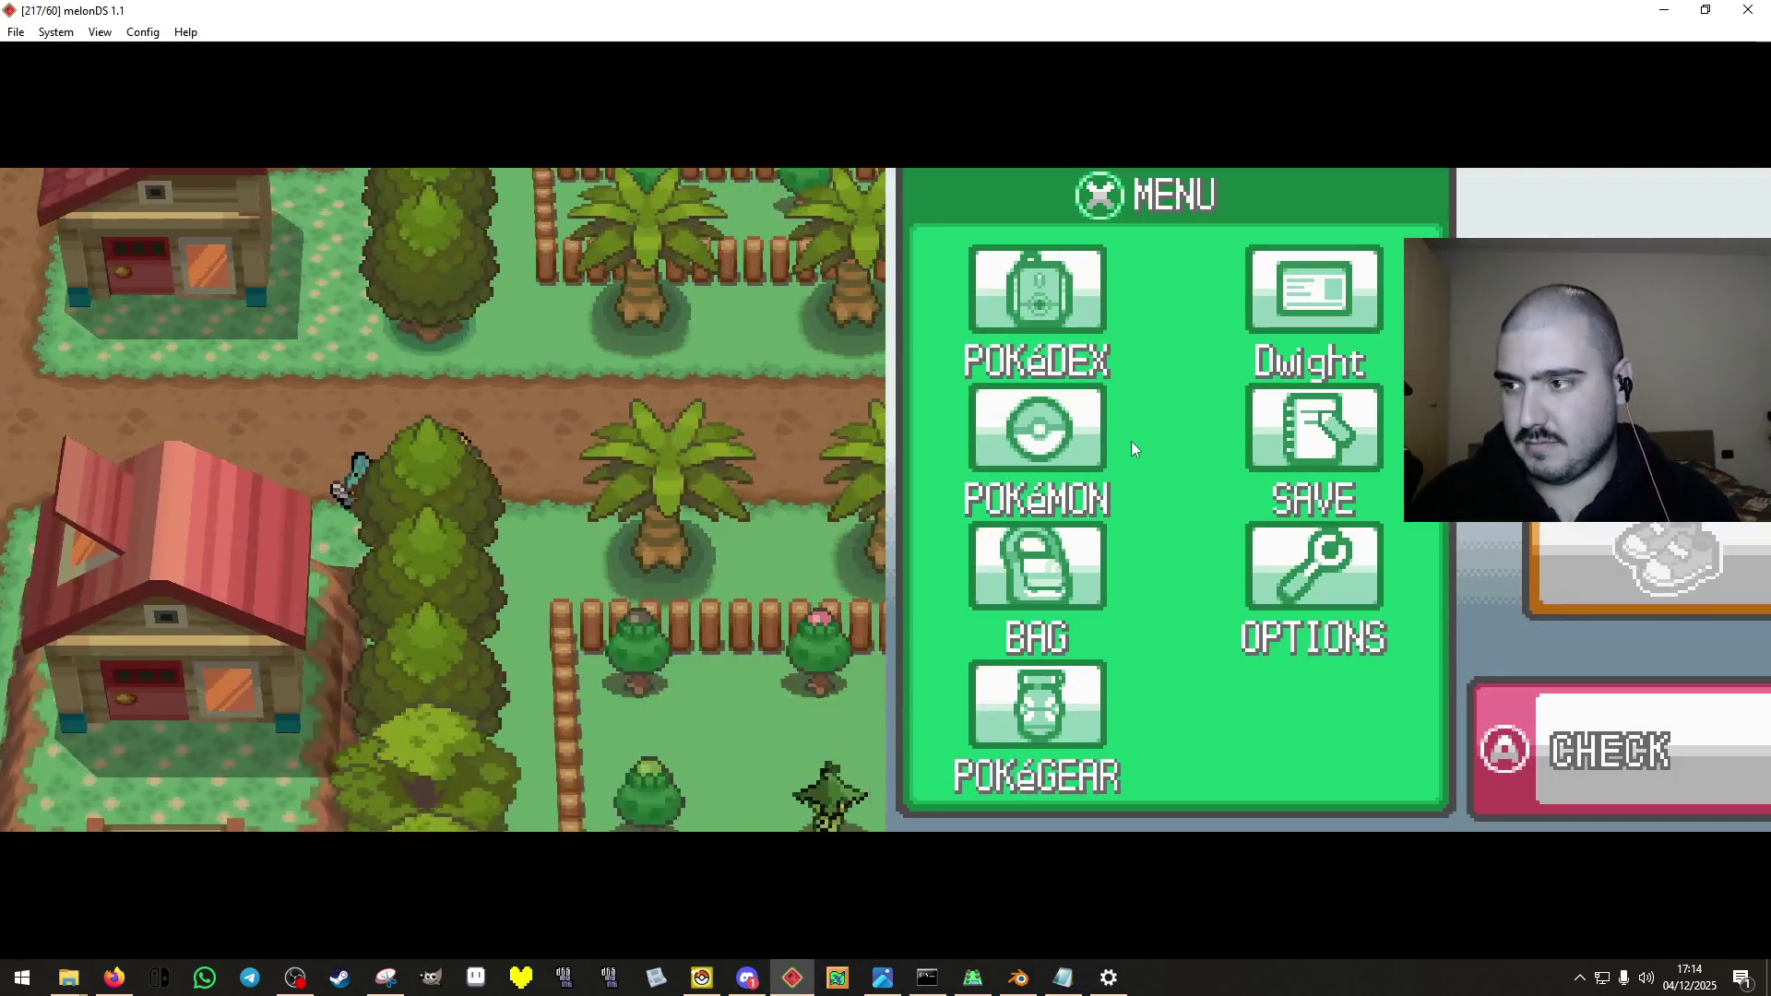
{"action": "key", "text": "Up"}
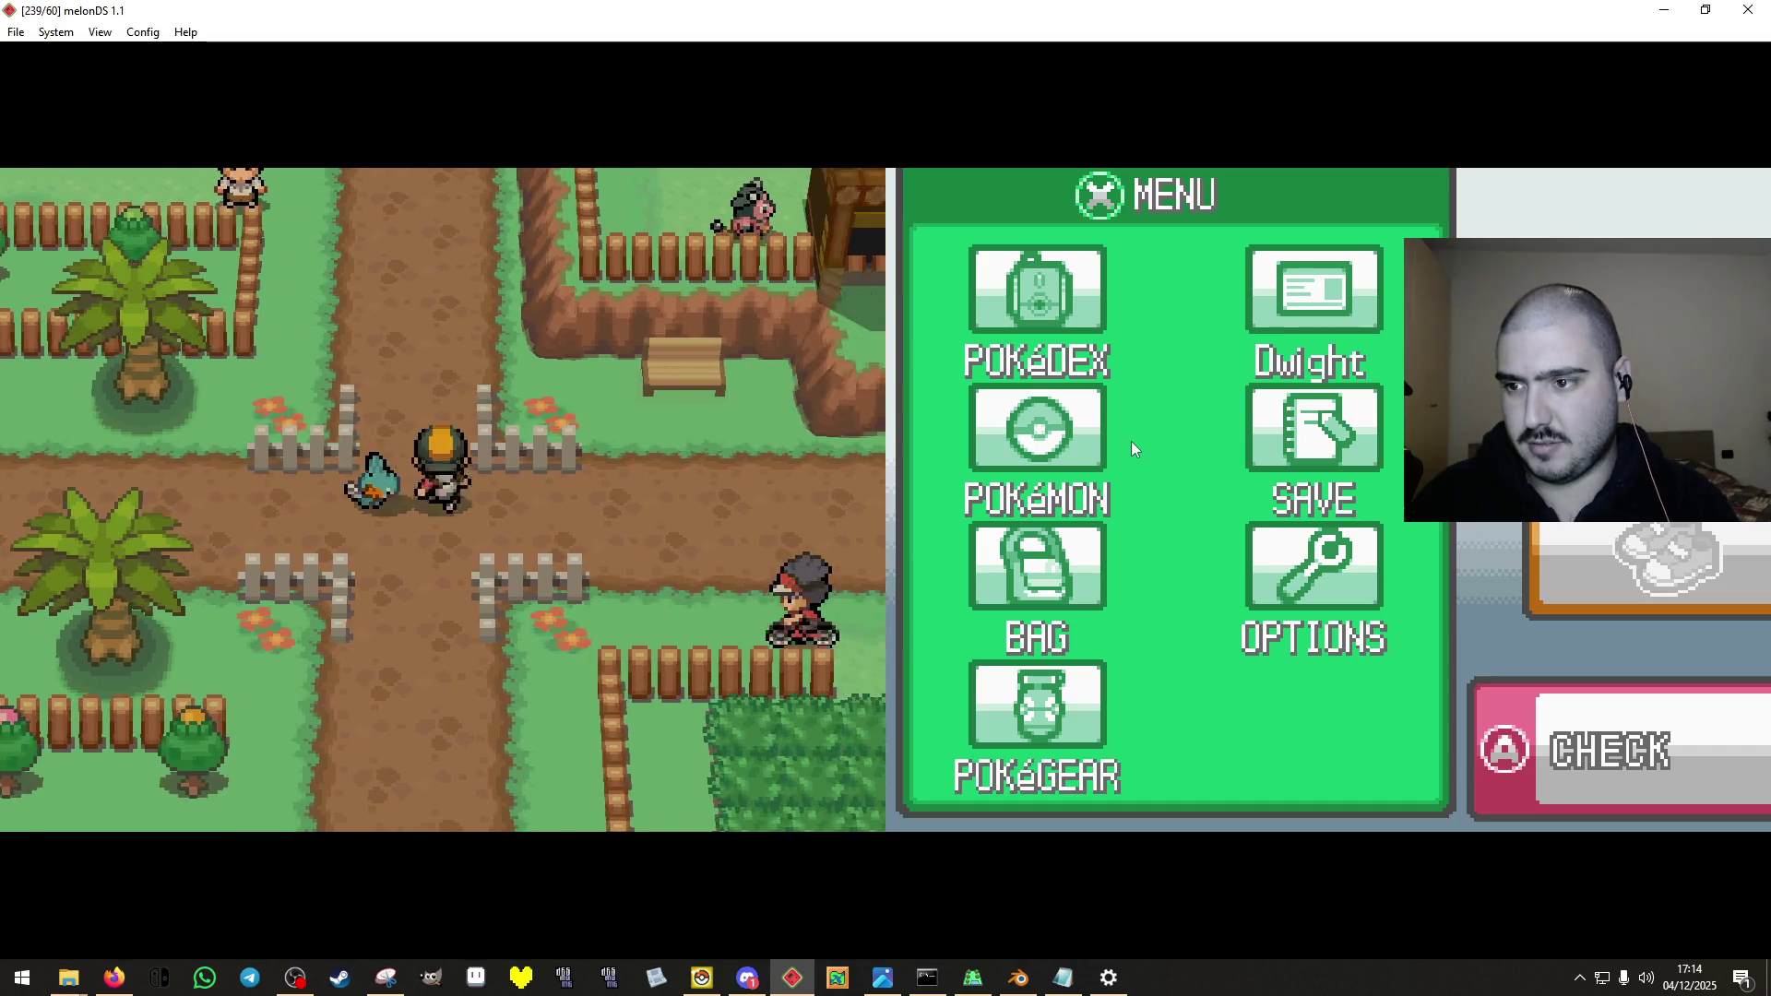
{"action": "key", "text": "Down"}
{"action": "key", "text": "x"}
{"action": "key", "text": "x"}
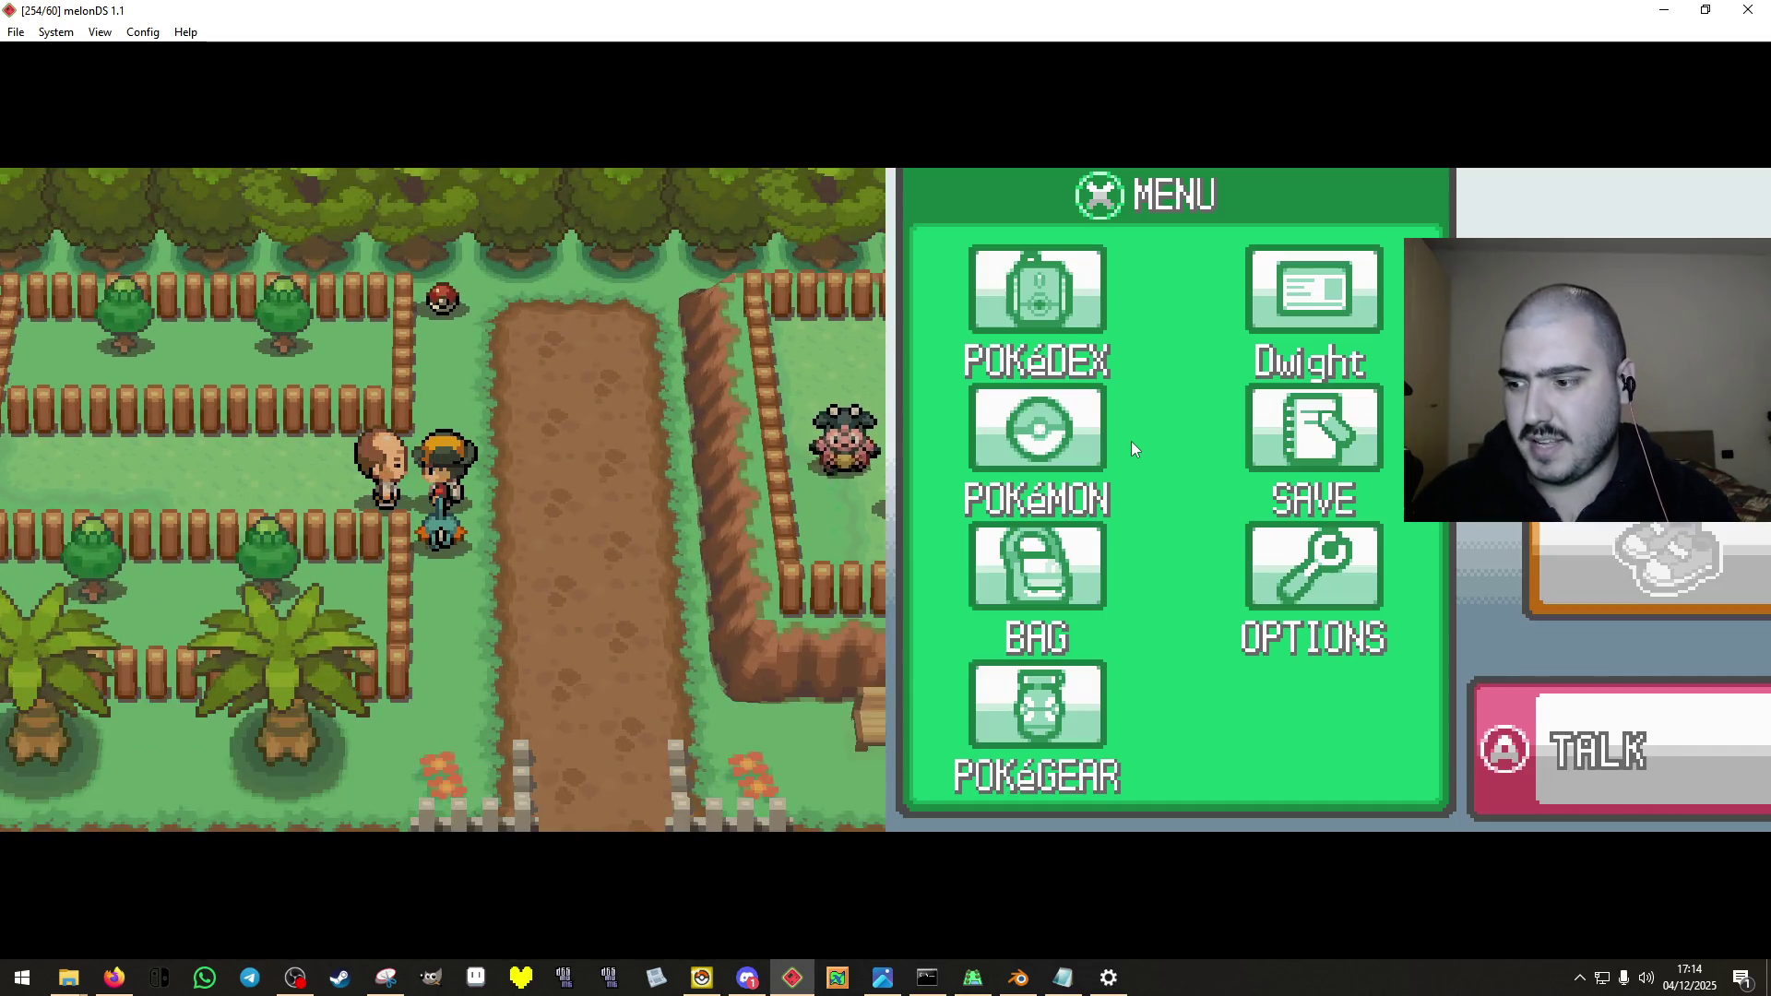
{"action": "key", "text": "Down"}
{"action": "key", "text": "Down"}
{"action": "key", "text": "Left"}
{"action": "key", "text": "Up"}
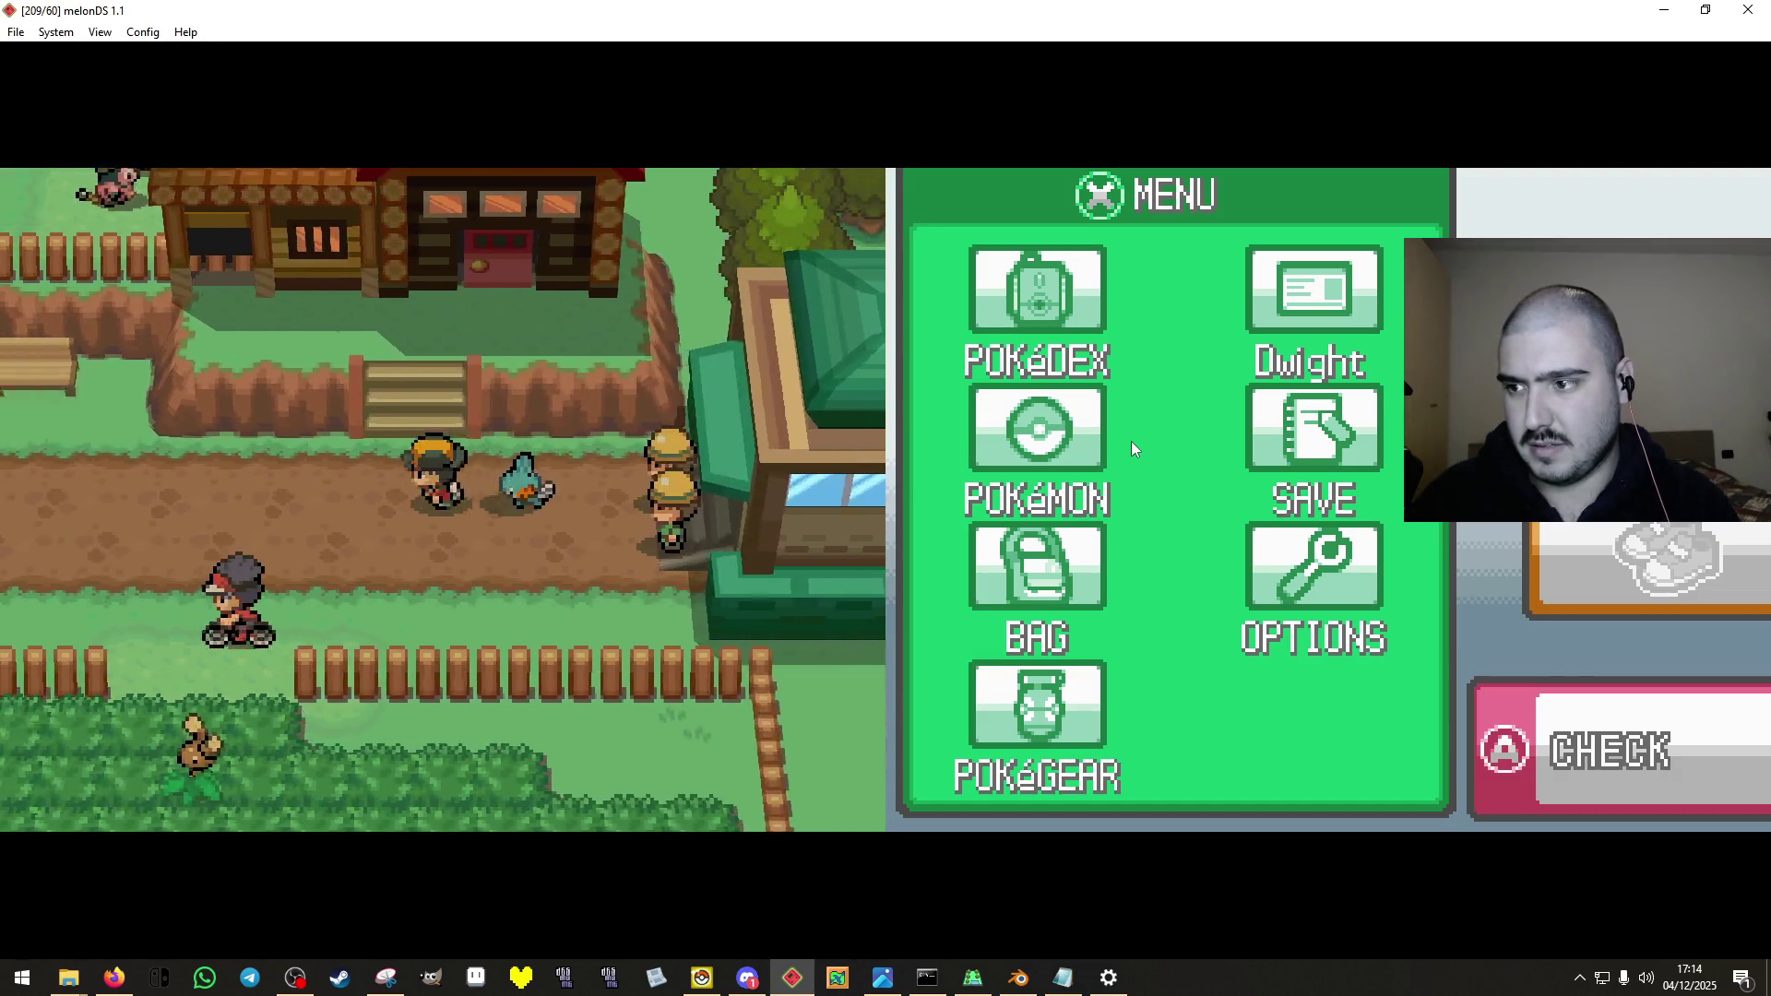
{"action": "key", "text": "Up"}
{"action": "key", "text": "x"}
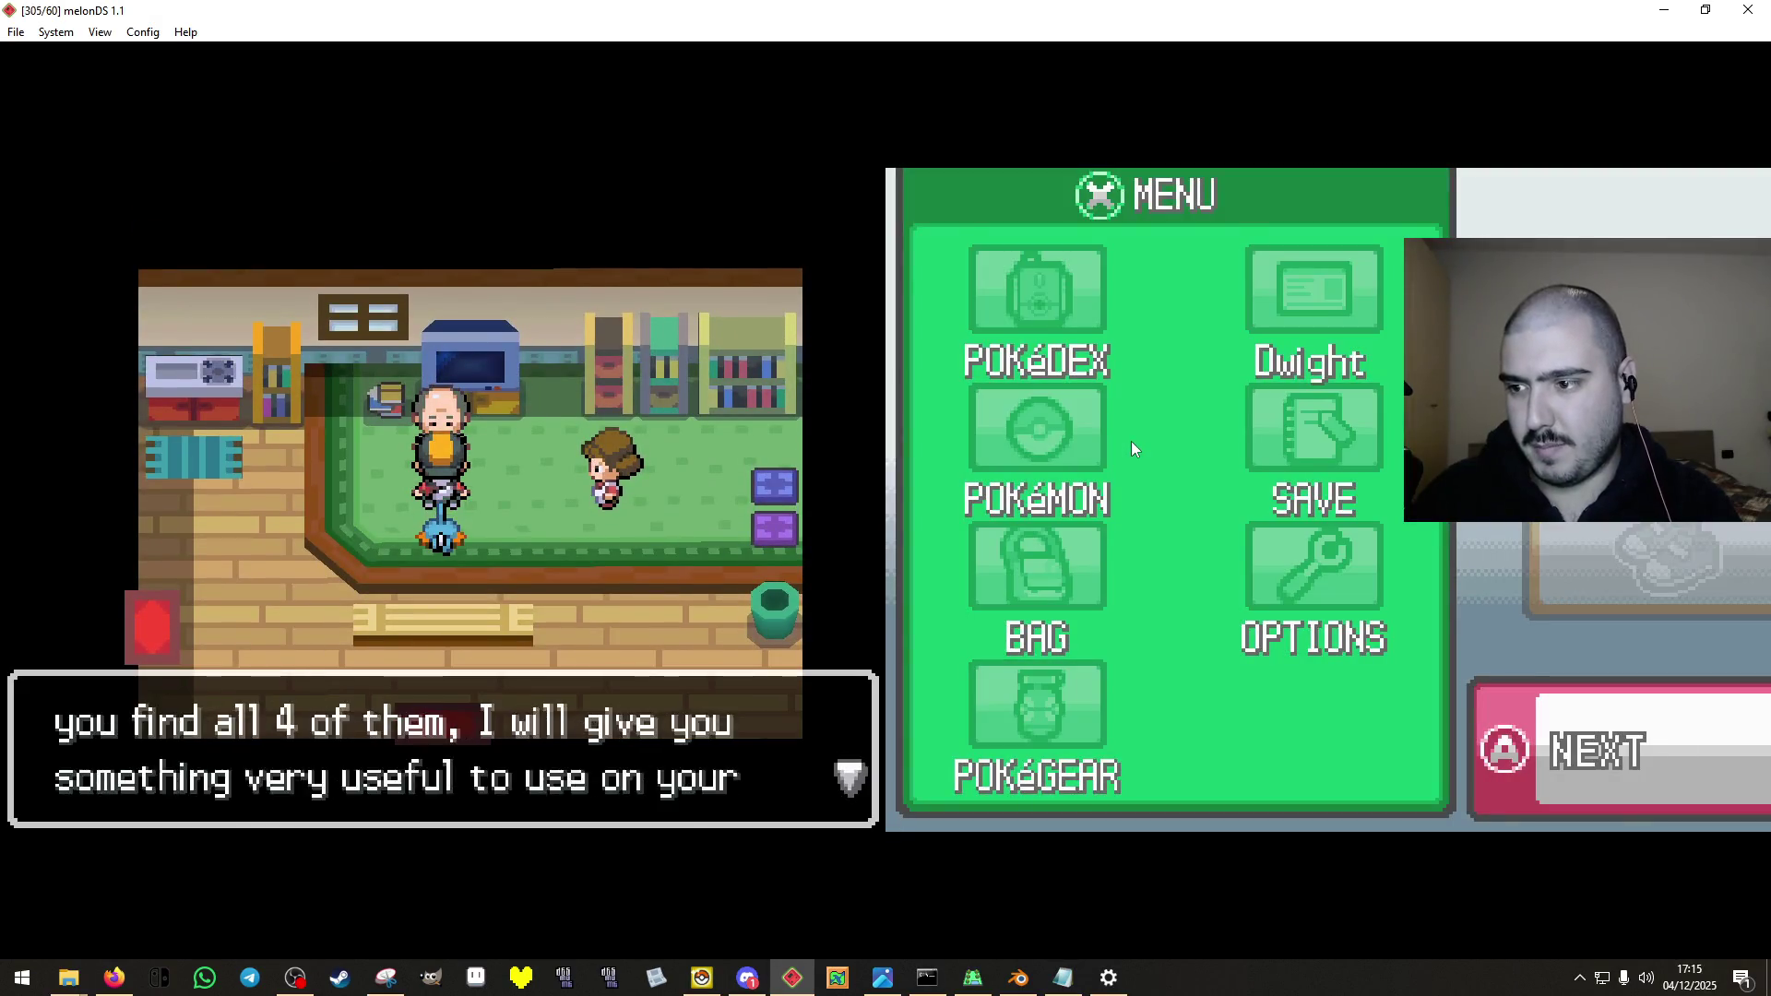
{"action": "key", "text": "x"}
{"action": "key", "text": "Down"}
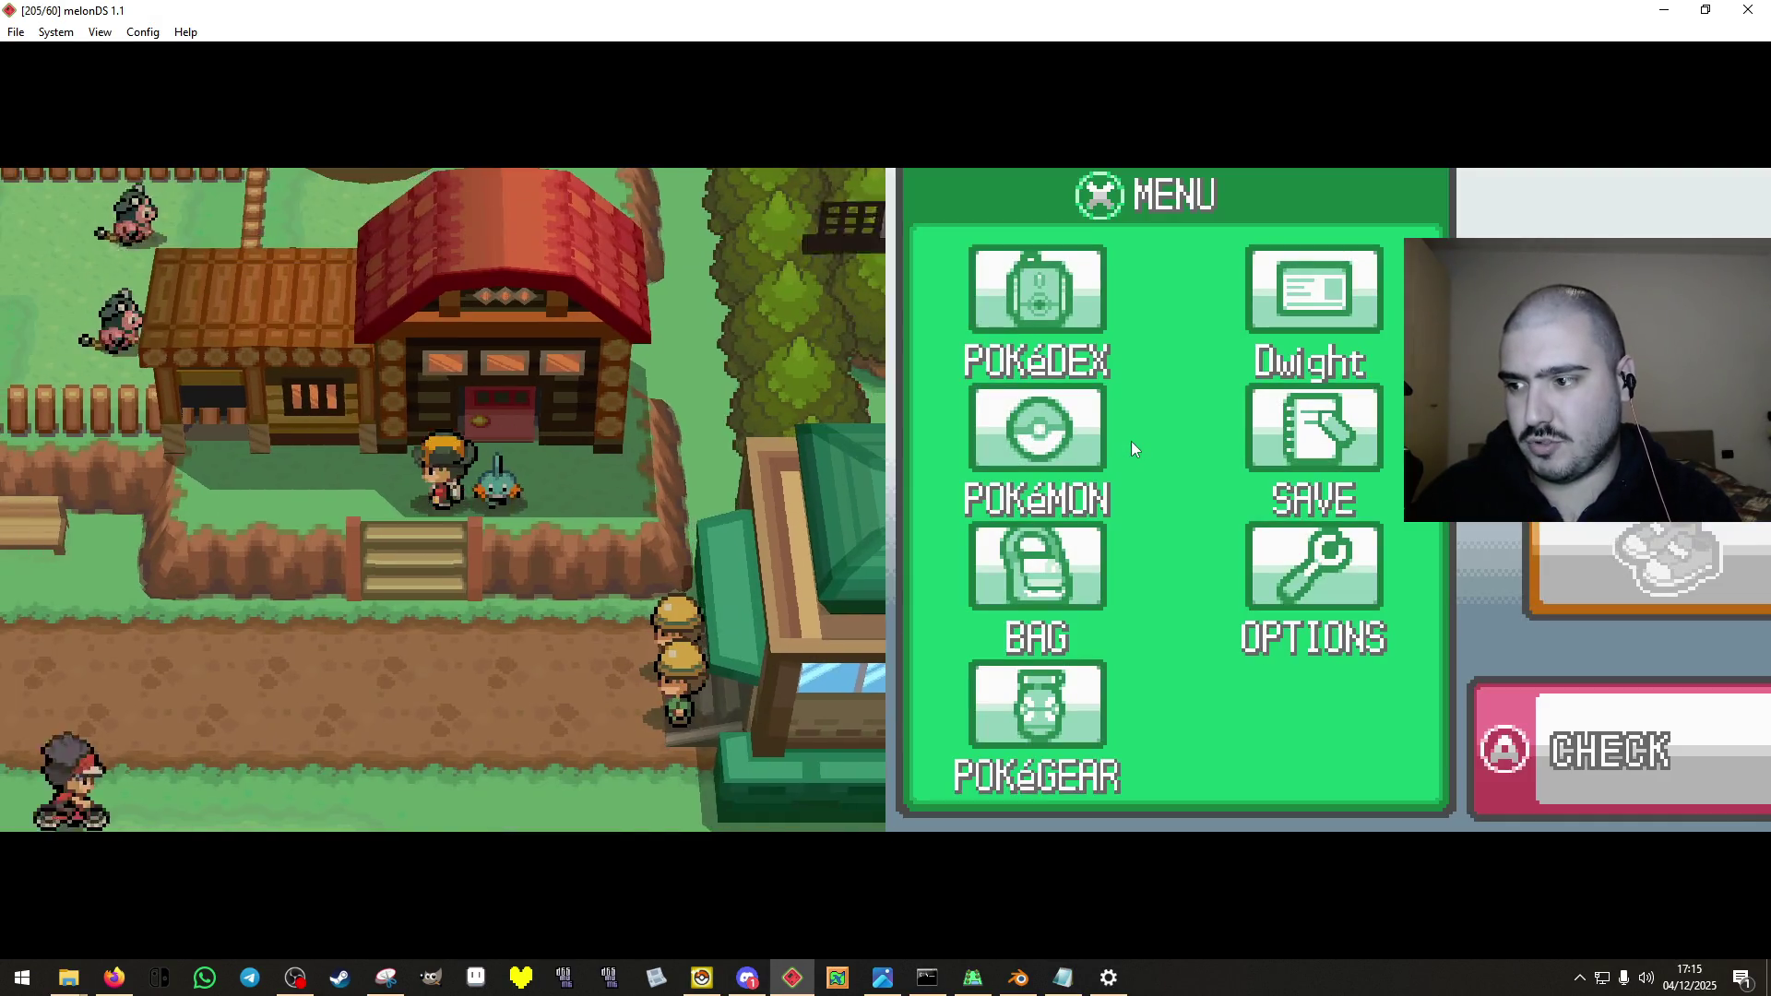
Walk through the tall grass, fleeing Weedle and Patrat battles and meeting the hidden character.
{"action": "key", "text": "Down"}
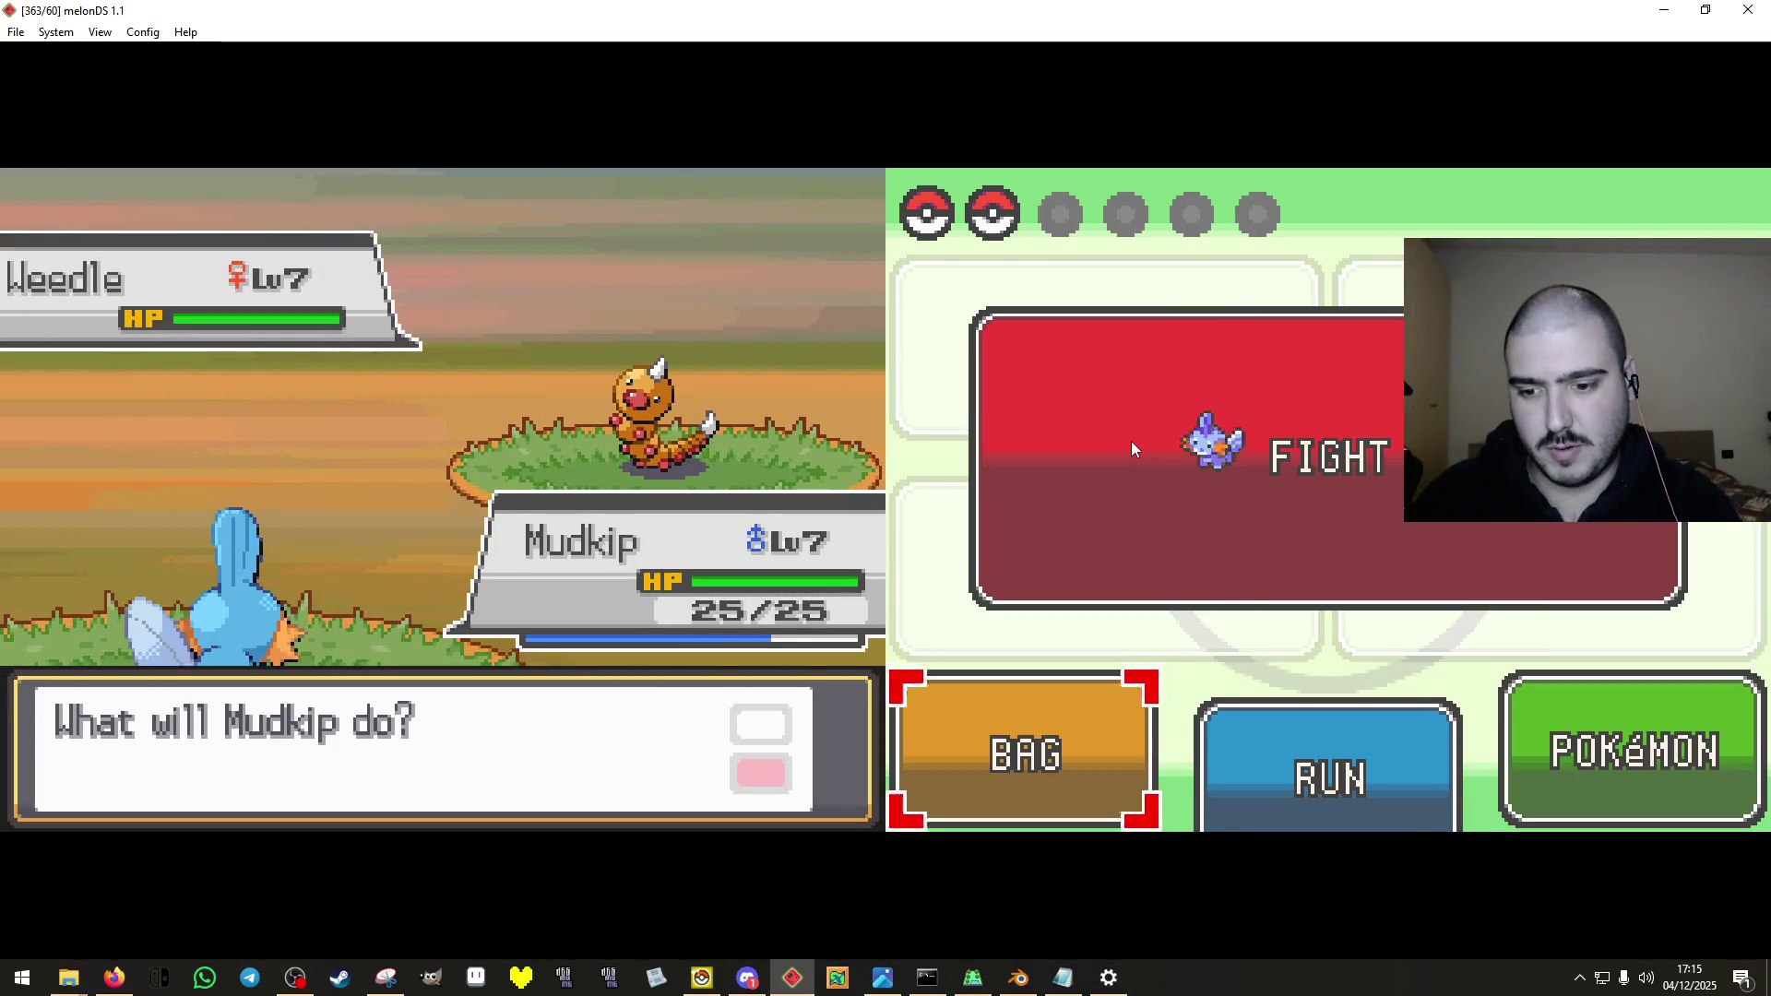
{"action": "key", "text": "Escape"}
{"action": "key", "text": "s"}
{"action": "key", "text": "x"}
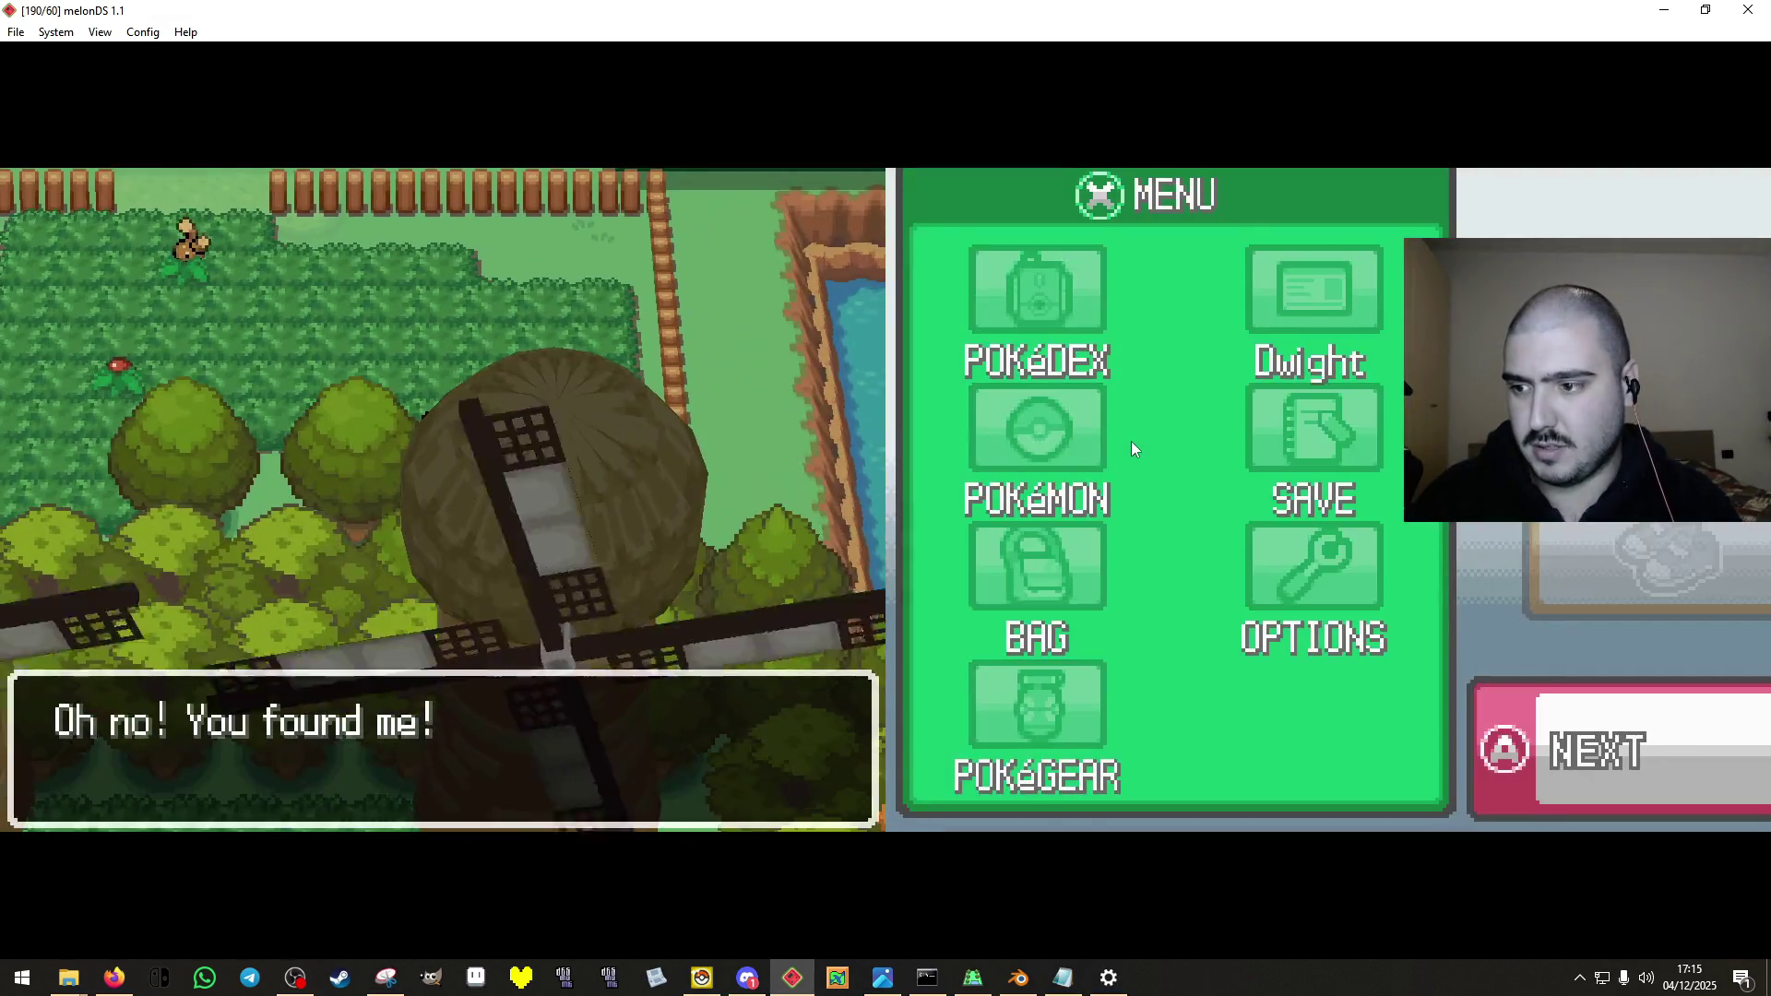
{"action": "key", "text": "x"}
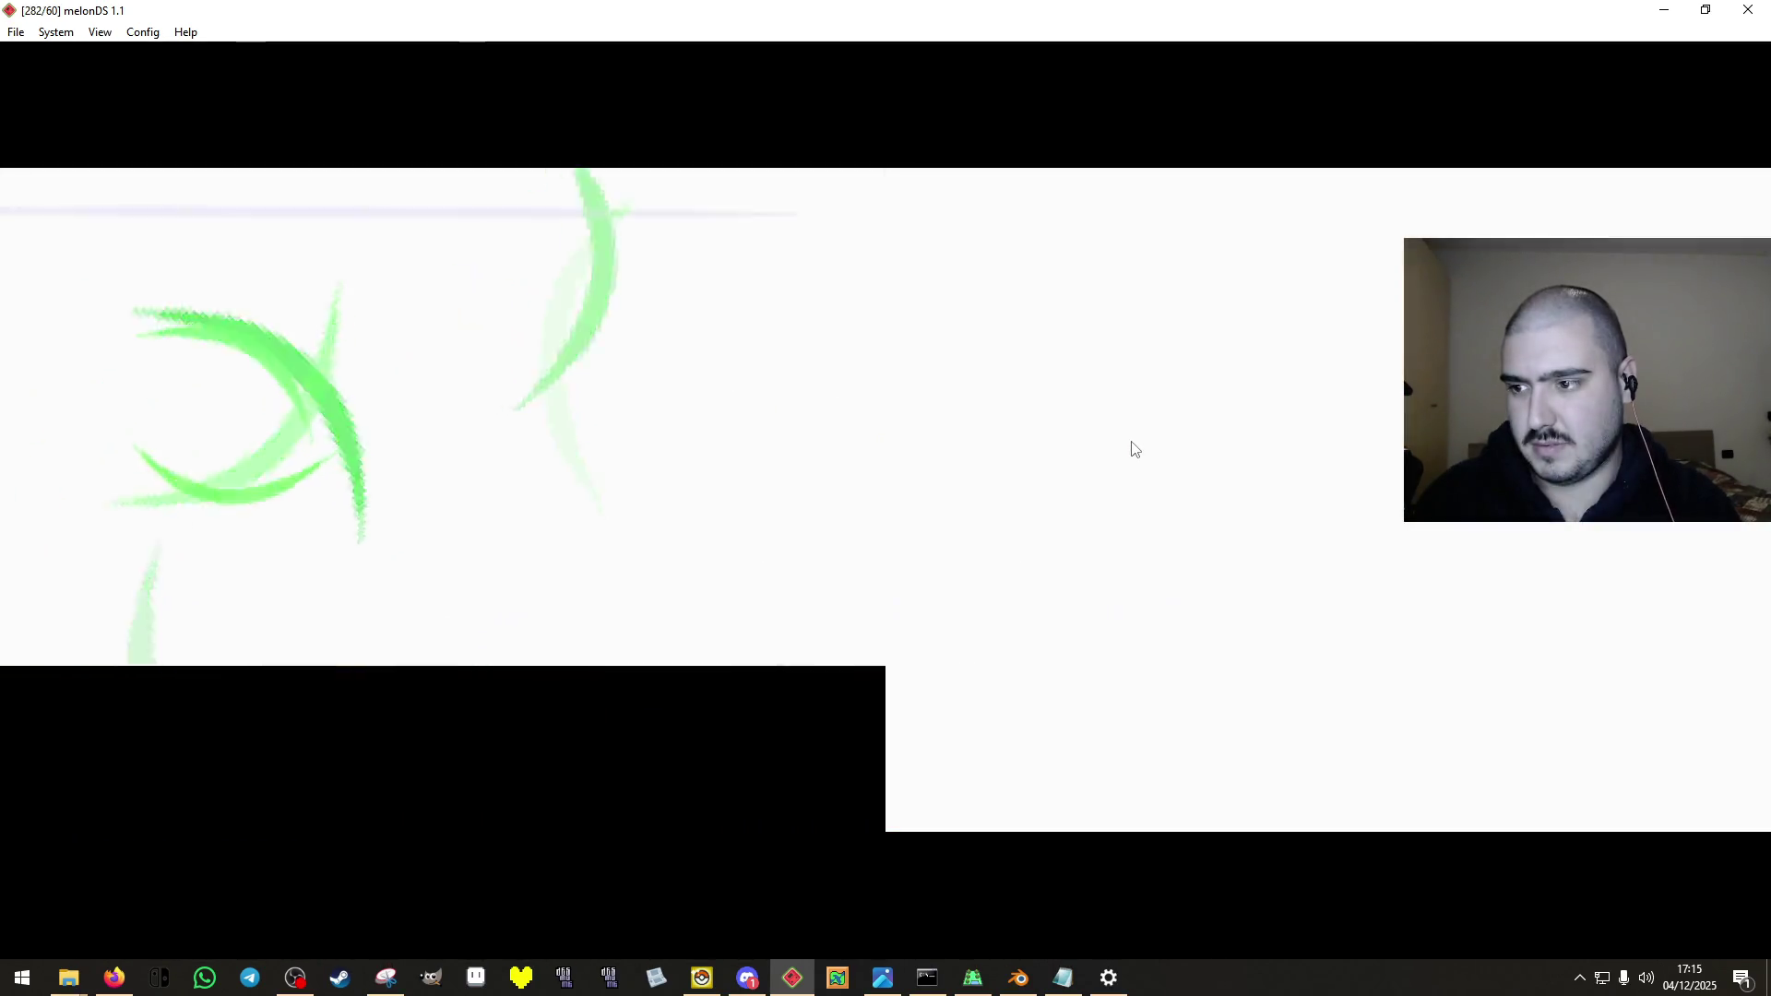
{"action": "key", "text": "Escape"}
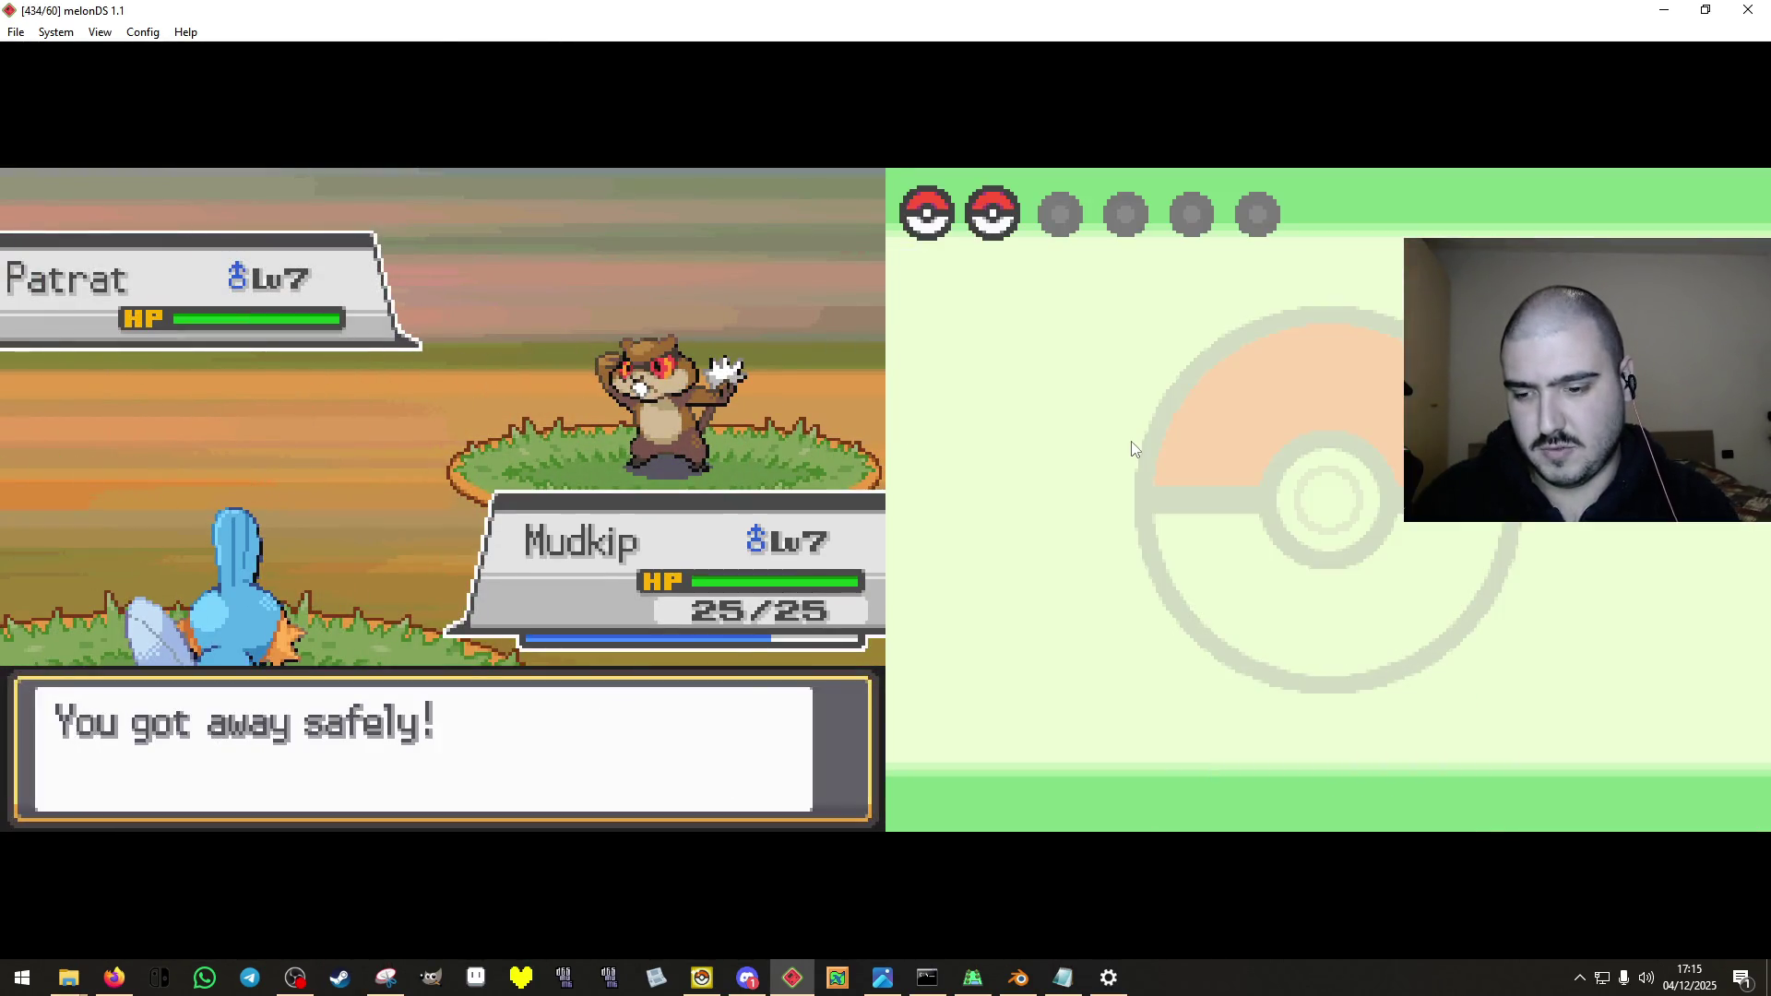
{"action": "key", "text": "s"}
{"action": "key", "text": "x"}
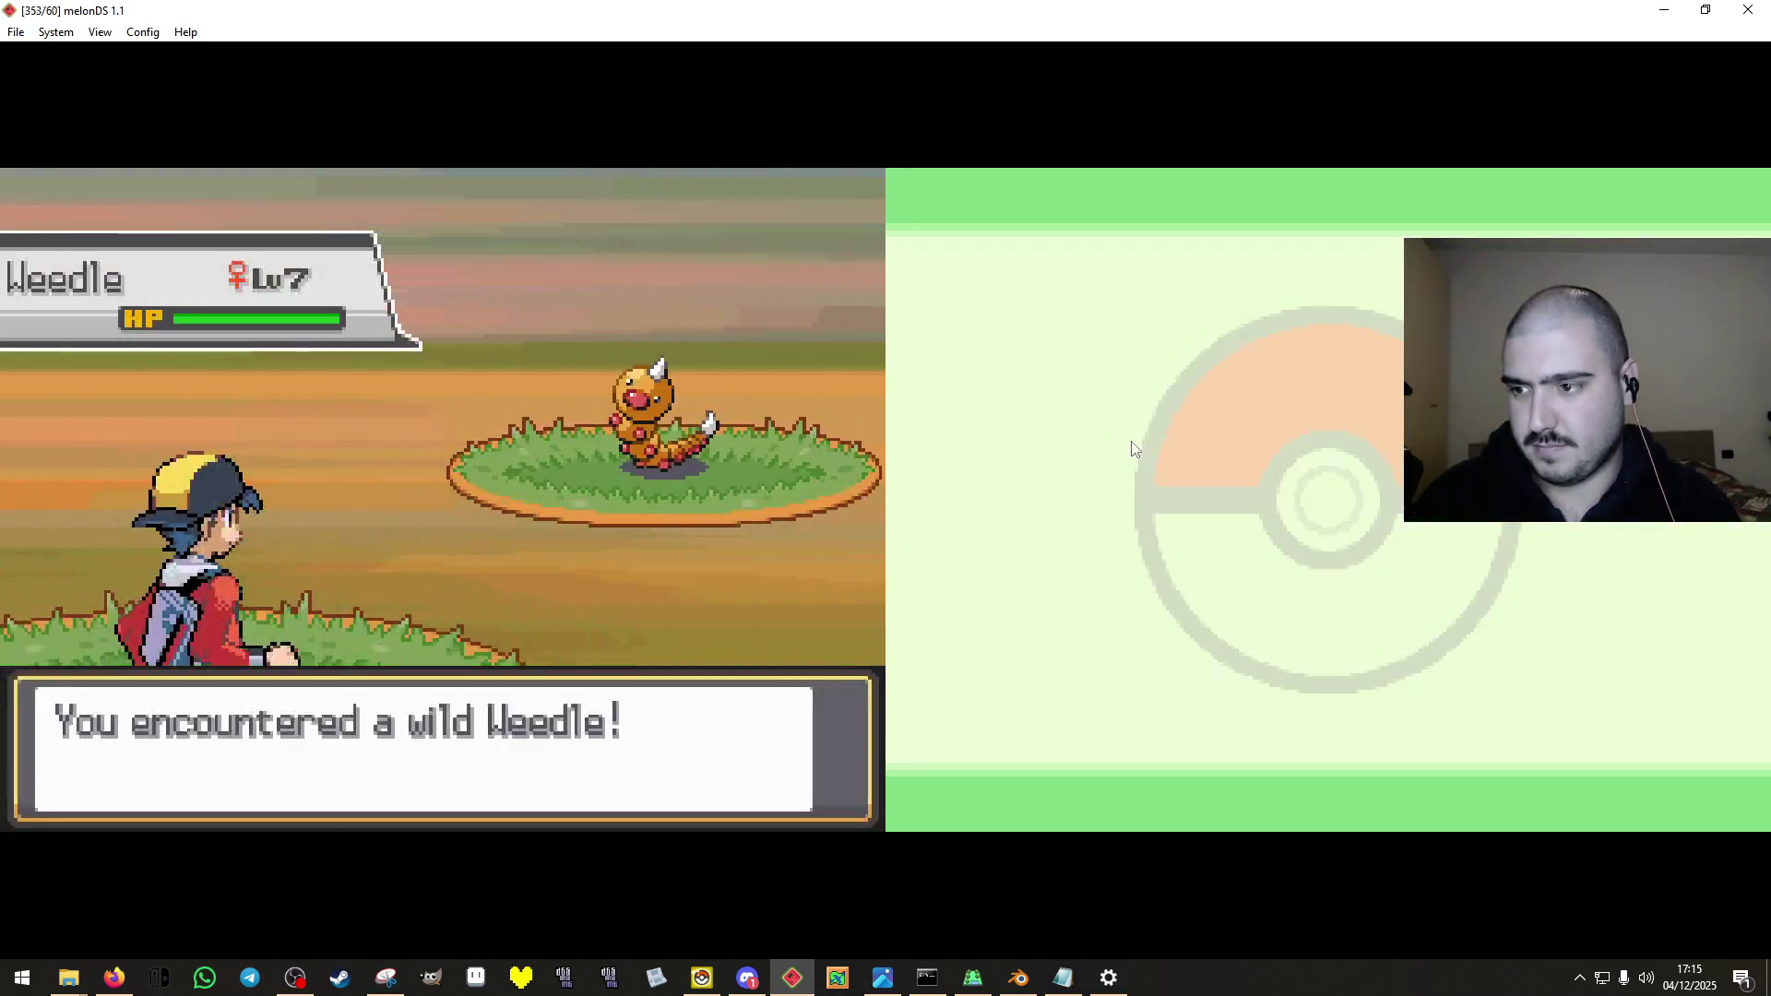
{"action": "key", "text": "x"}
{"action": "key", "text": "s"}
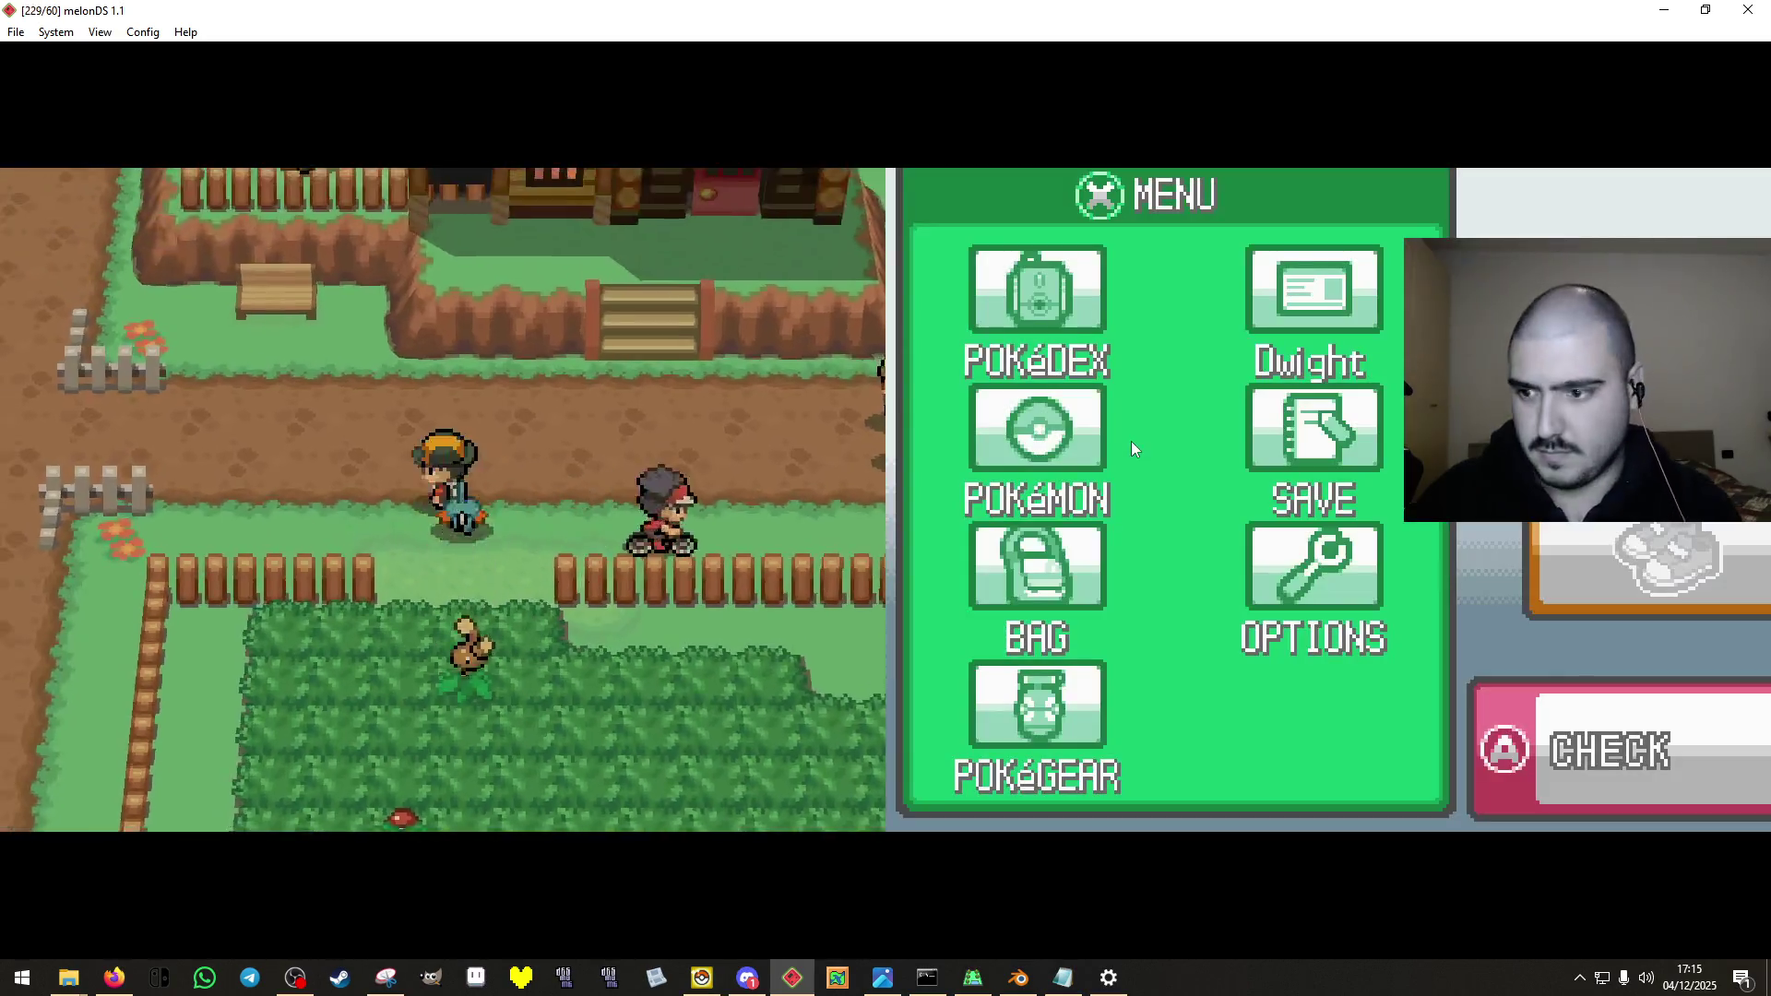
Walk left along the route, then right through the farm into Solis Gardens.
{"action": "key", "text": "Left"}
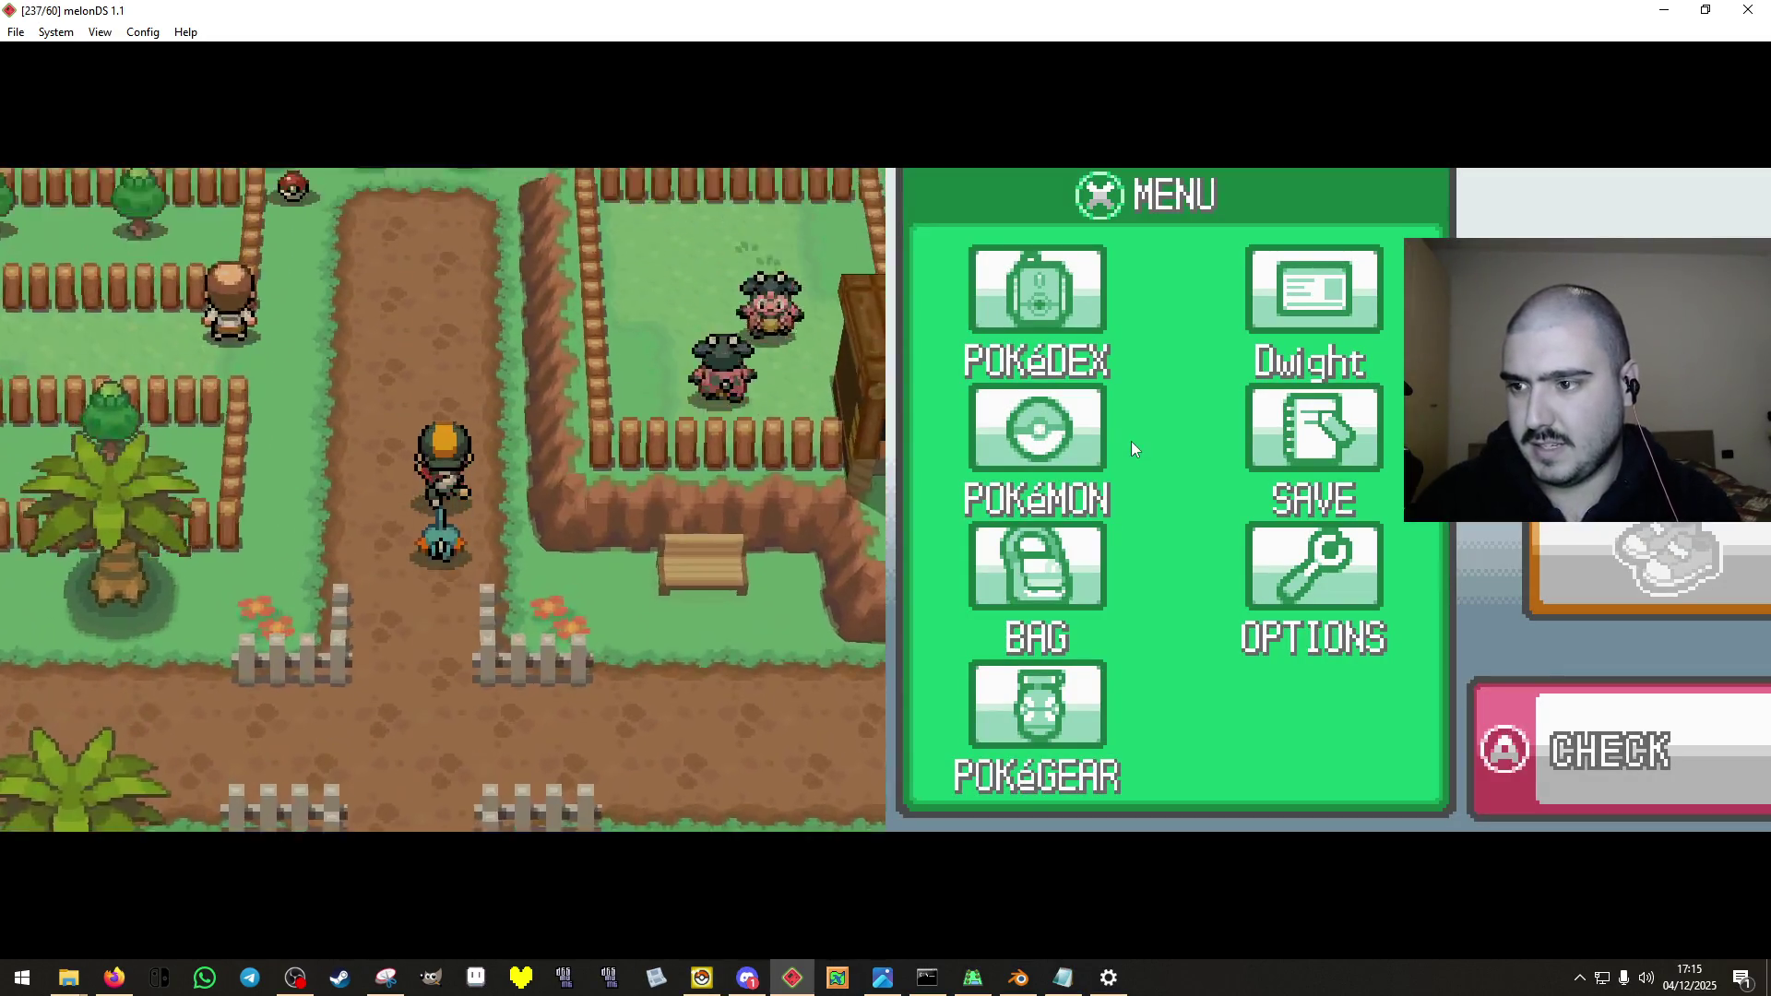
{"action": "key", "text": "Left"}
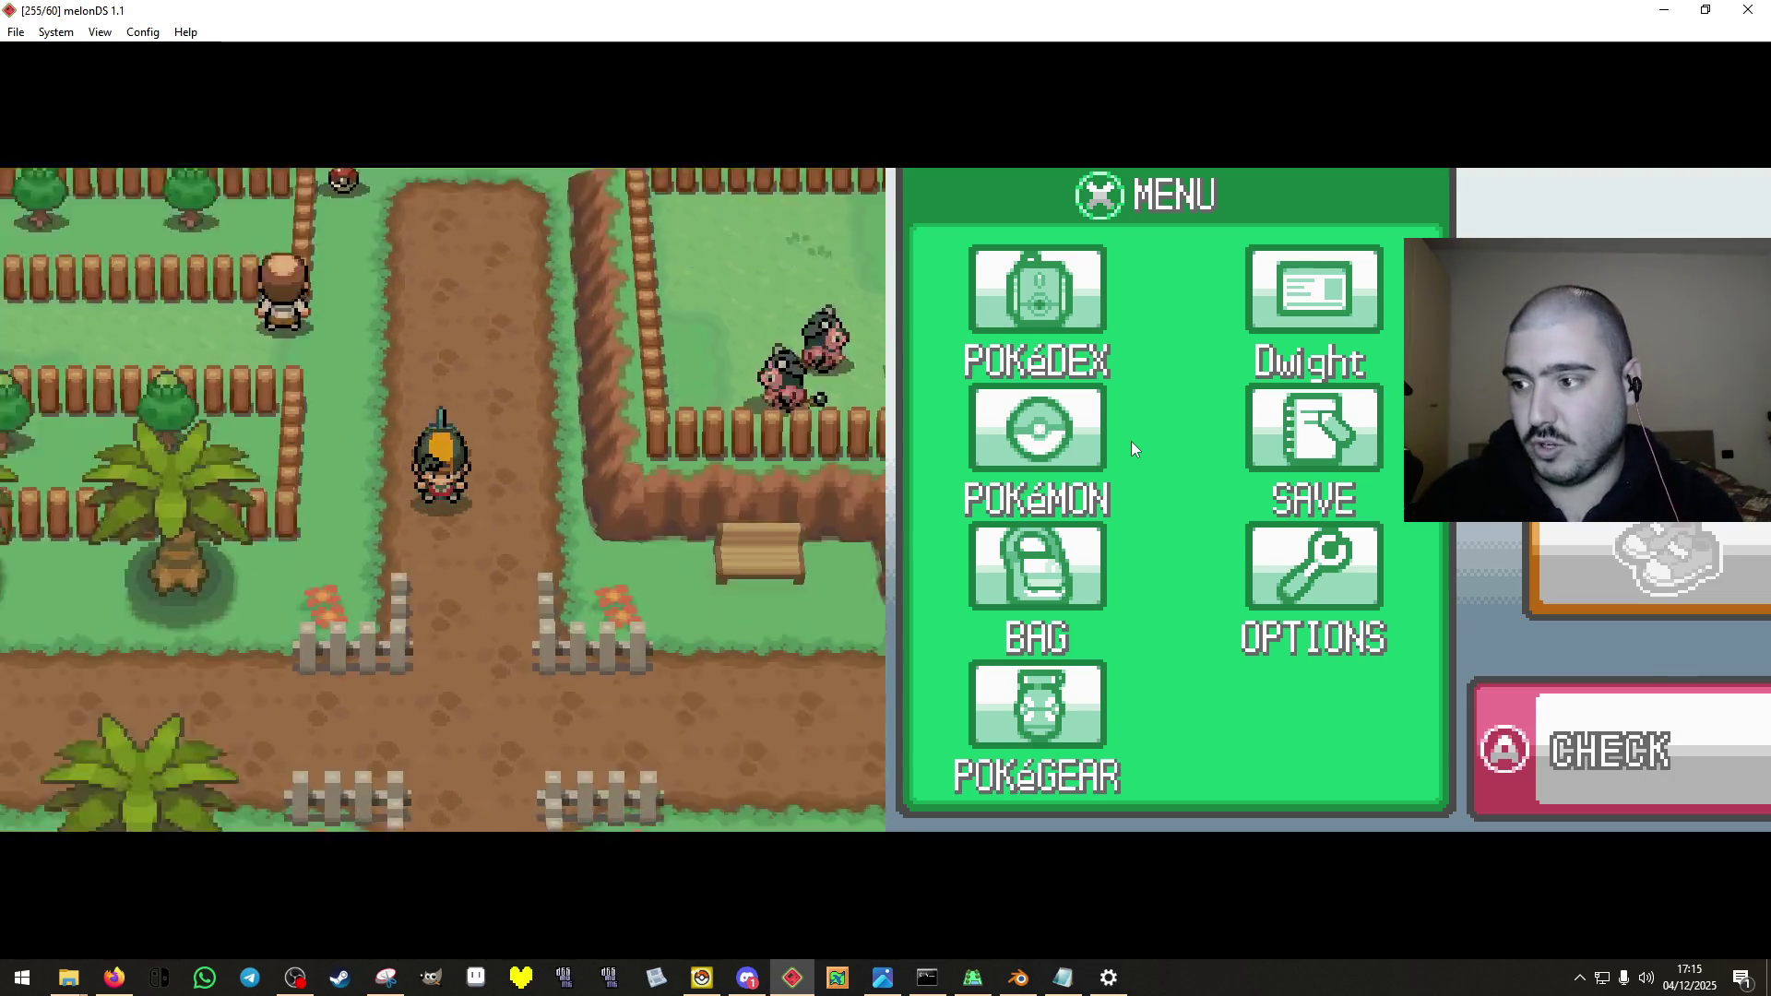
{"action": "key", "text": "Right"}
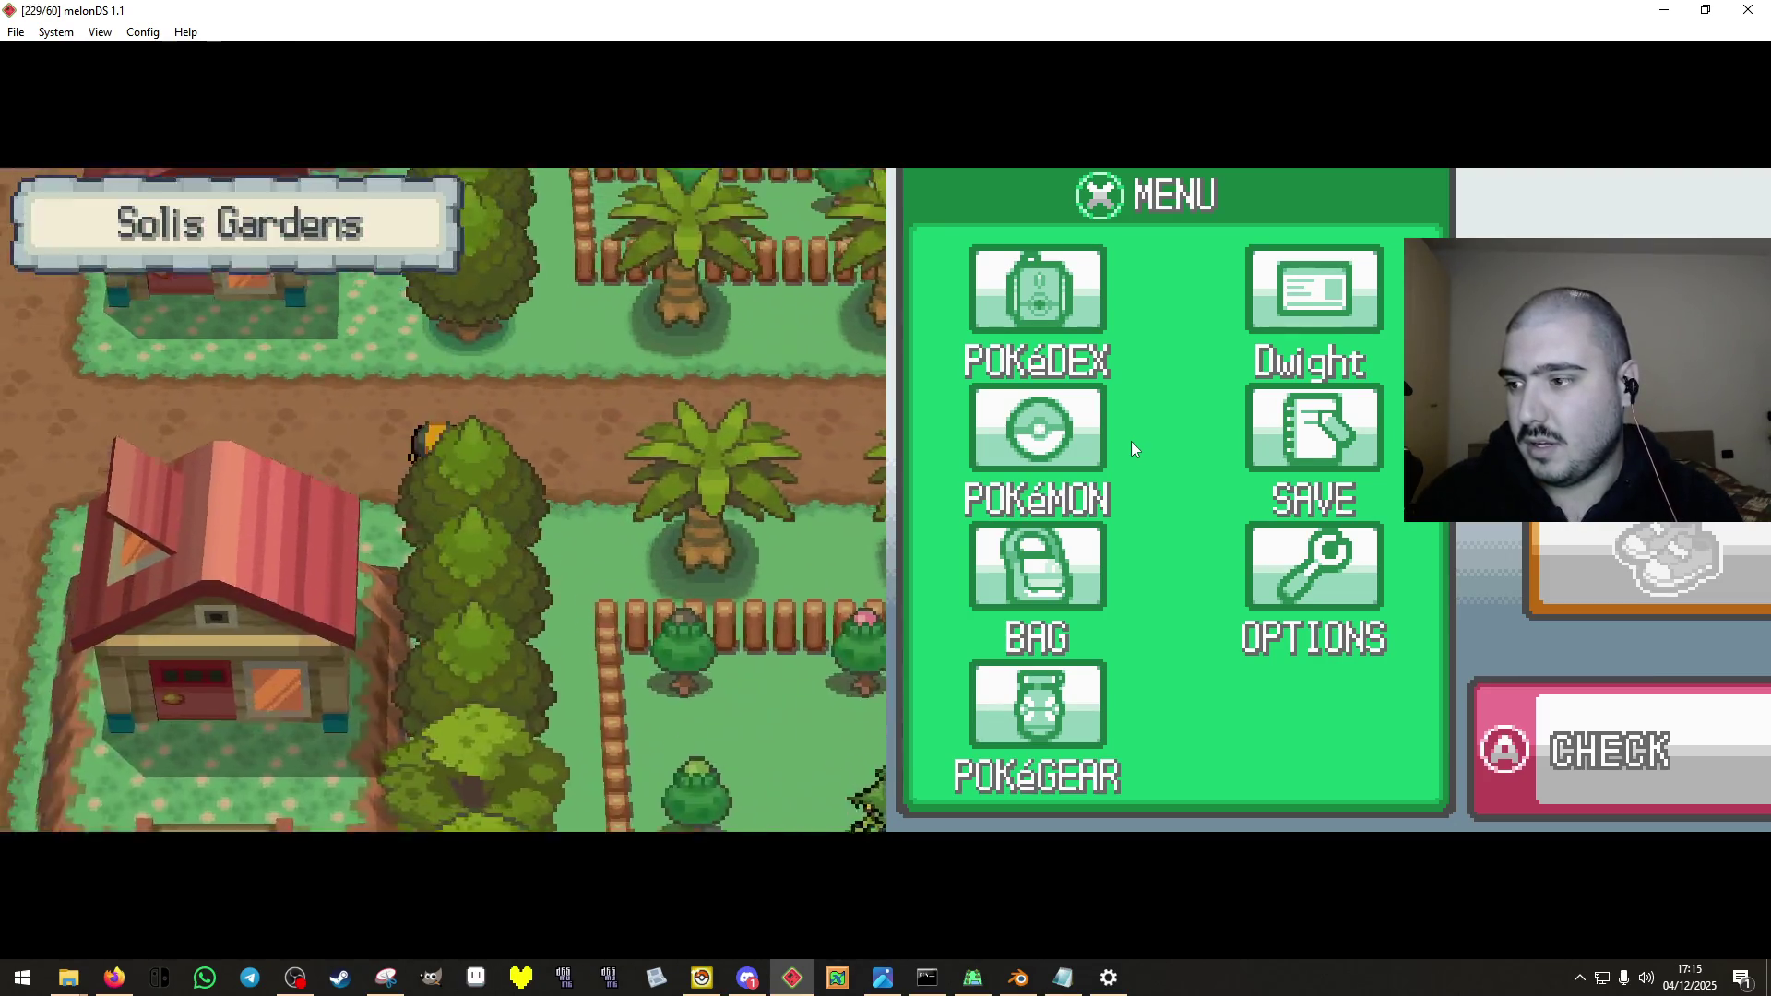
Leave Solis Gardens through the gate and walk up Route 3 past the NPCs.
{"action": "key", "text": "Left"}
{"action": "key", "text": "Up"}
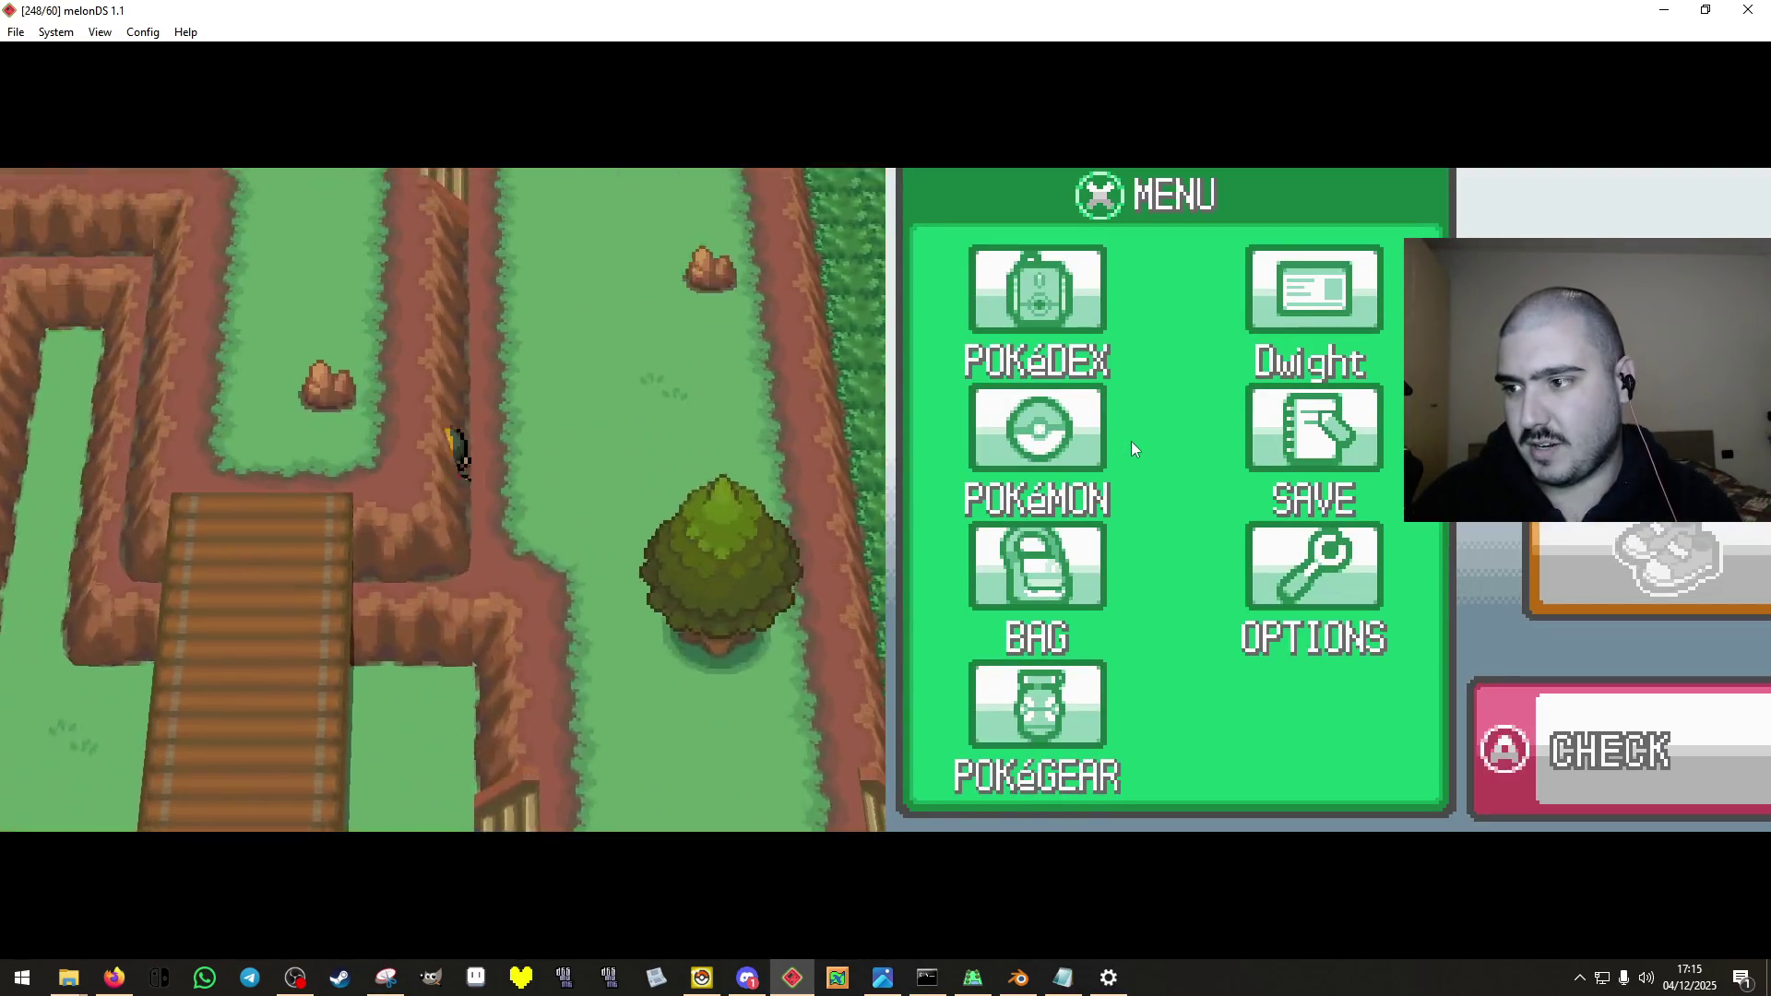
{"action": "key", "text": "Up"}
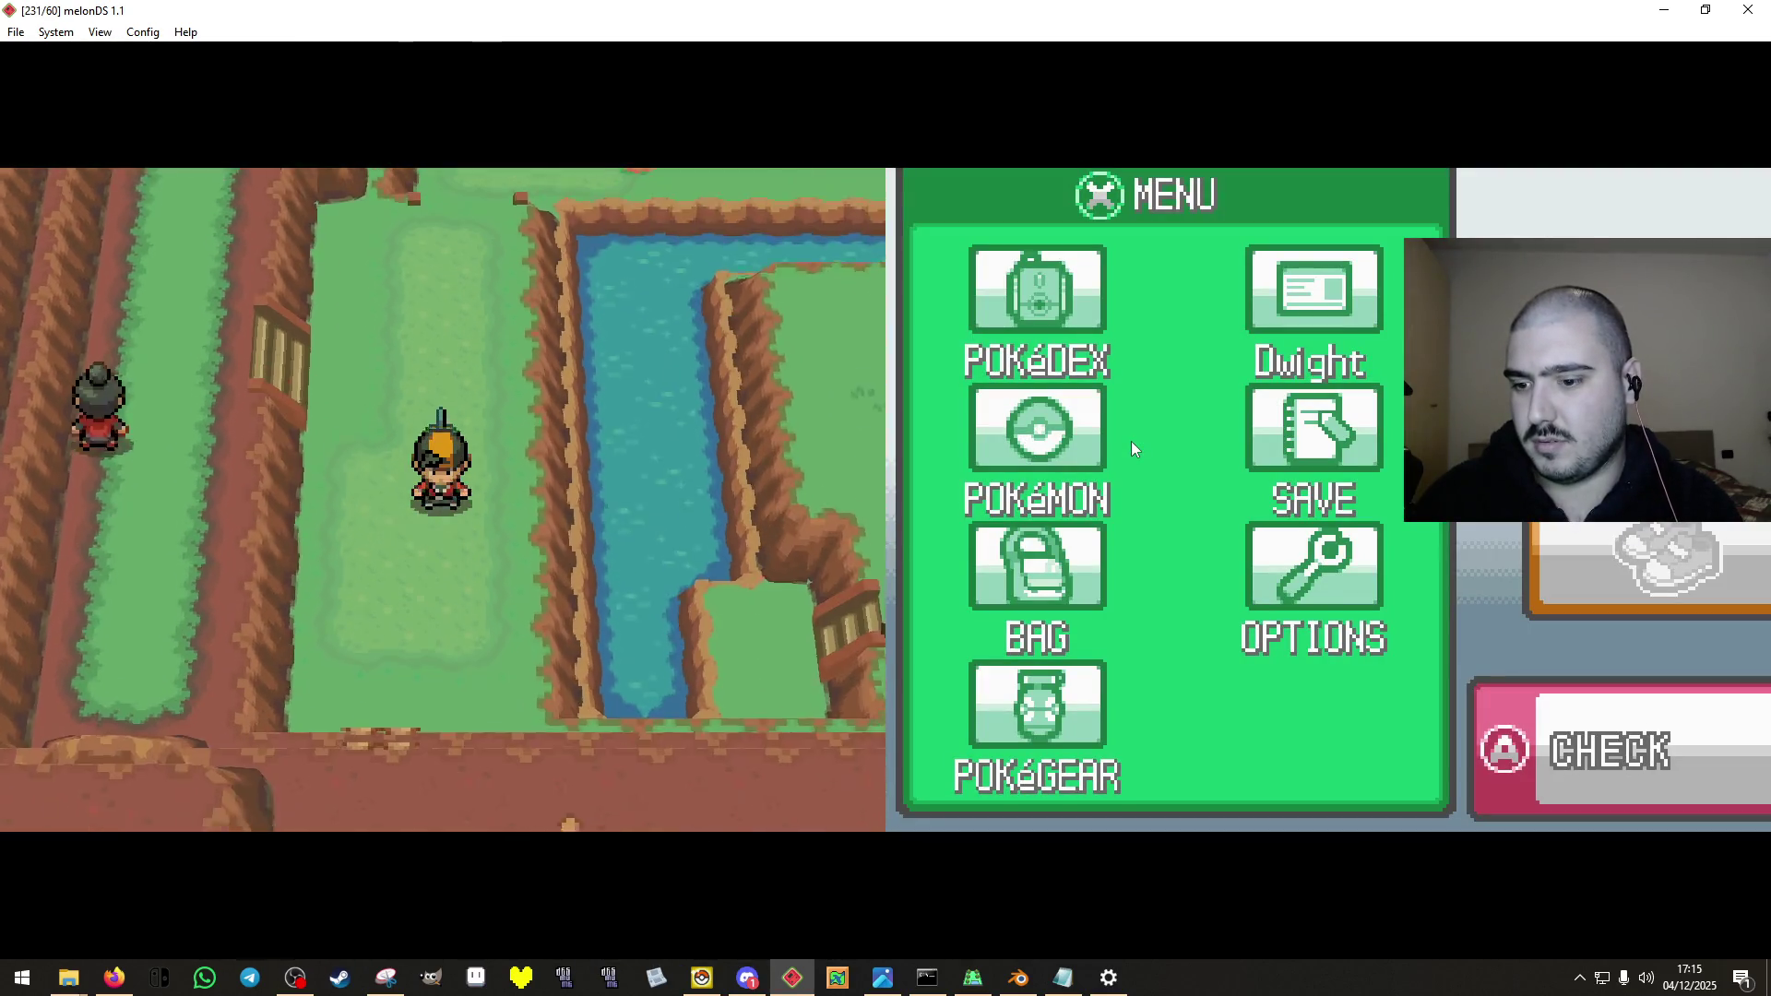
{"action": "key", "text": "Up"}
{"action": "key", "text": "Up"}
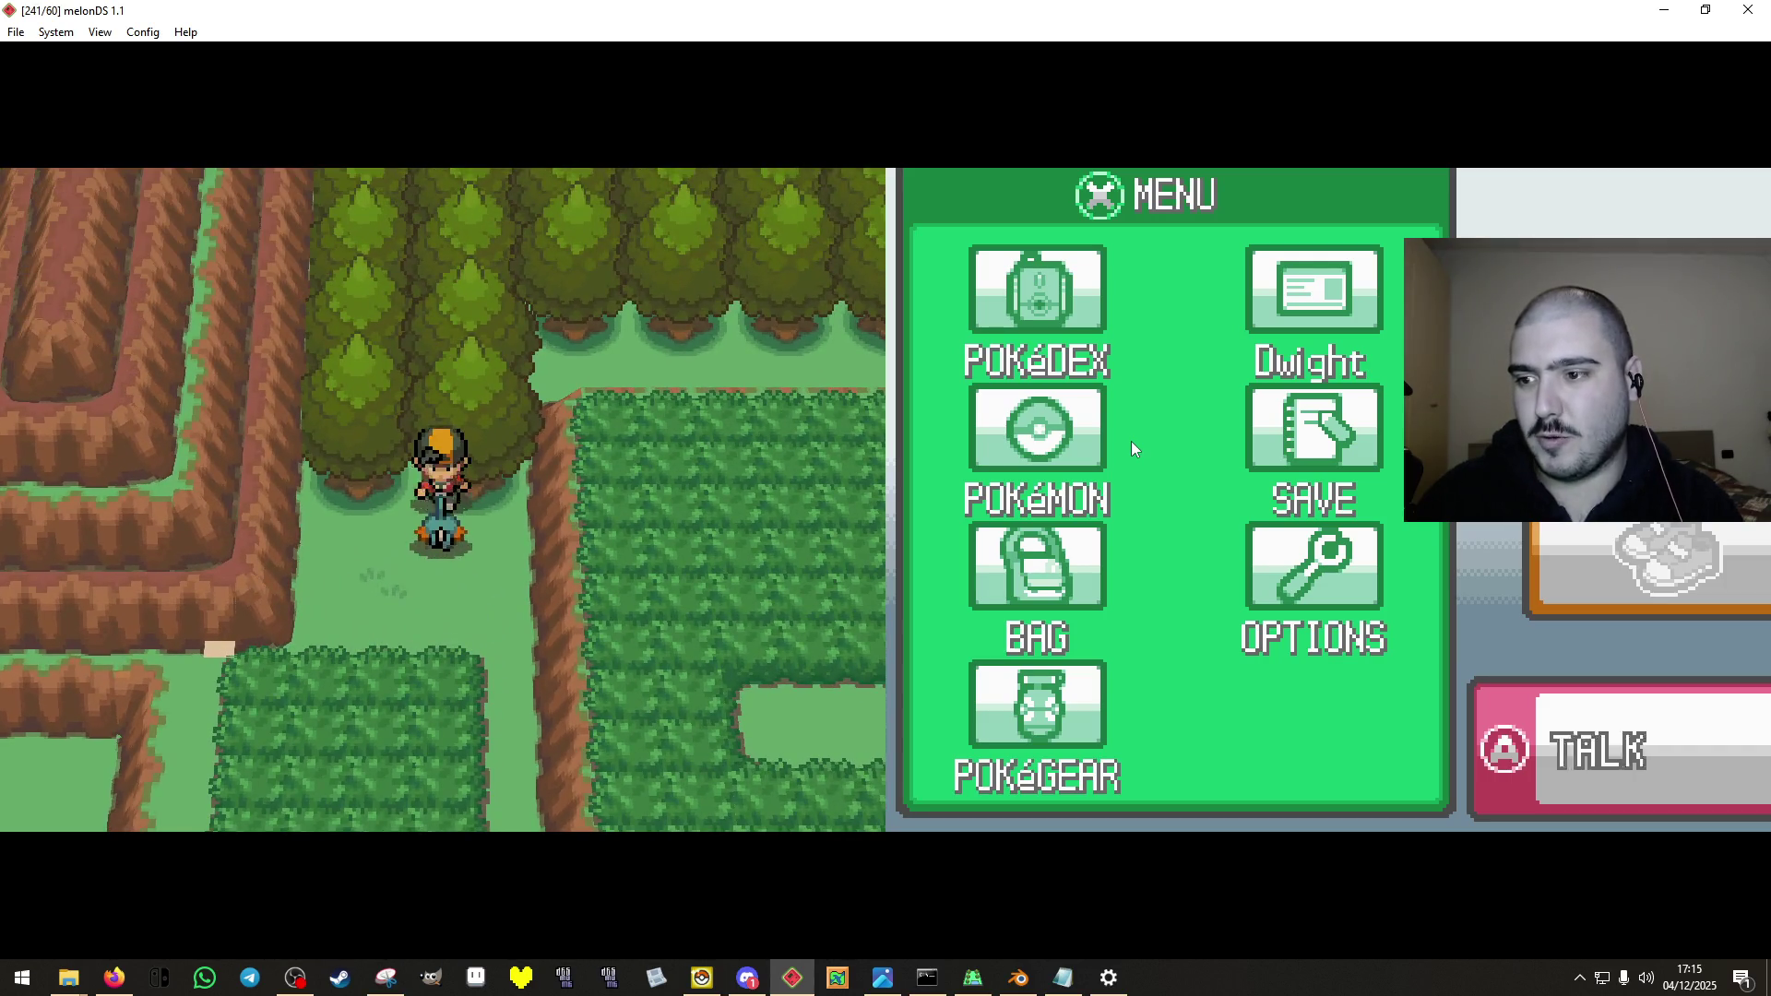
Walk up past the wooden bridge and step into the trainer's line of sight.
{"action": "key", "text": "Left"}
{"action": "key", "text": "Up"}
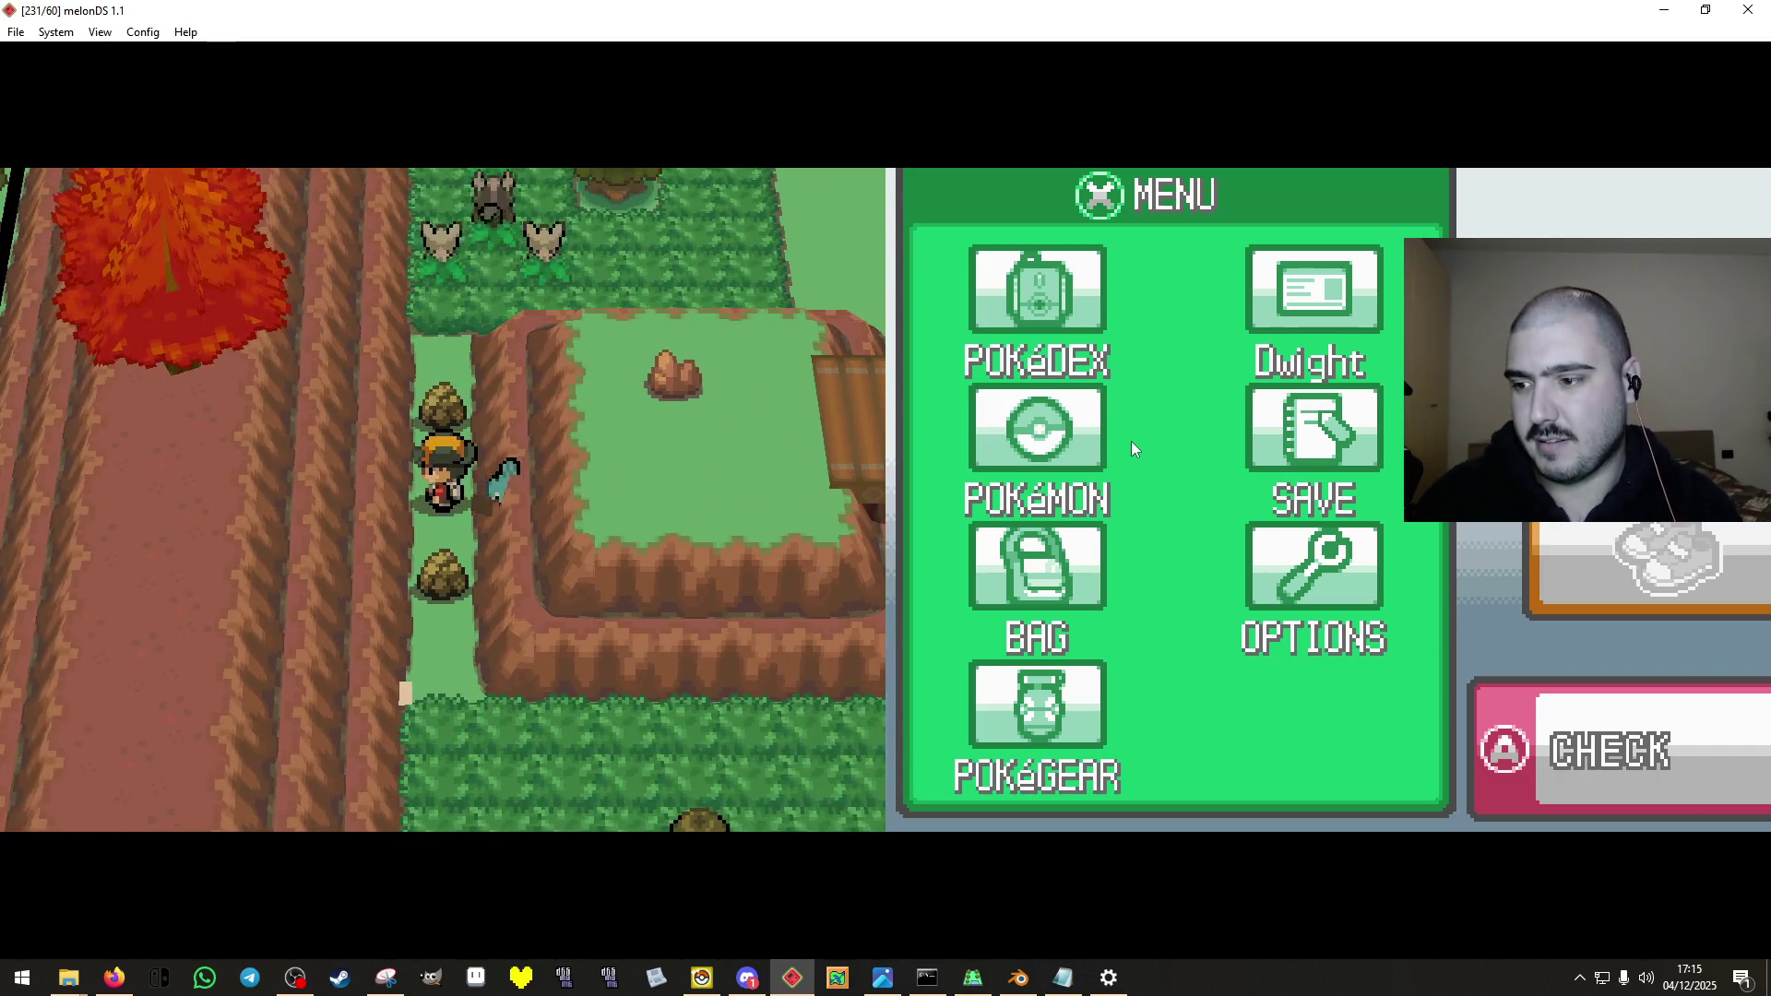
{"action": "key", "text": "Up"}
{"action": "key", "text": "Right"}
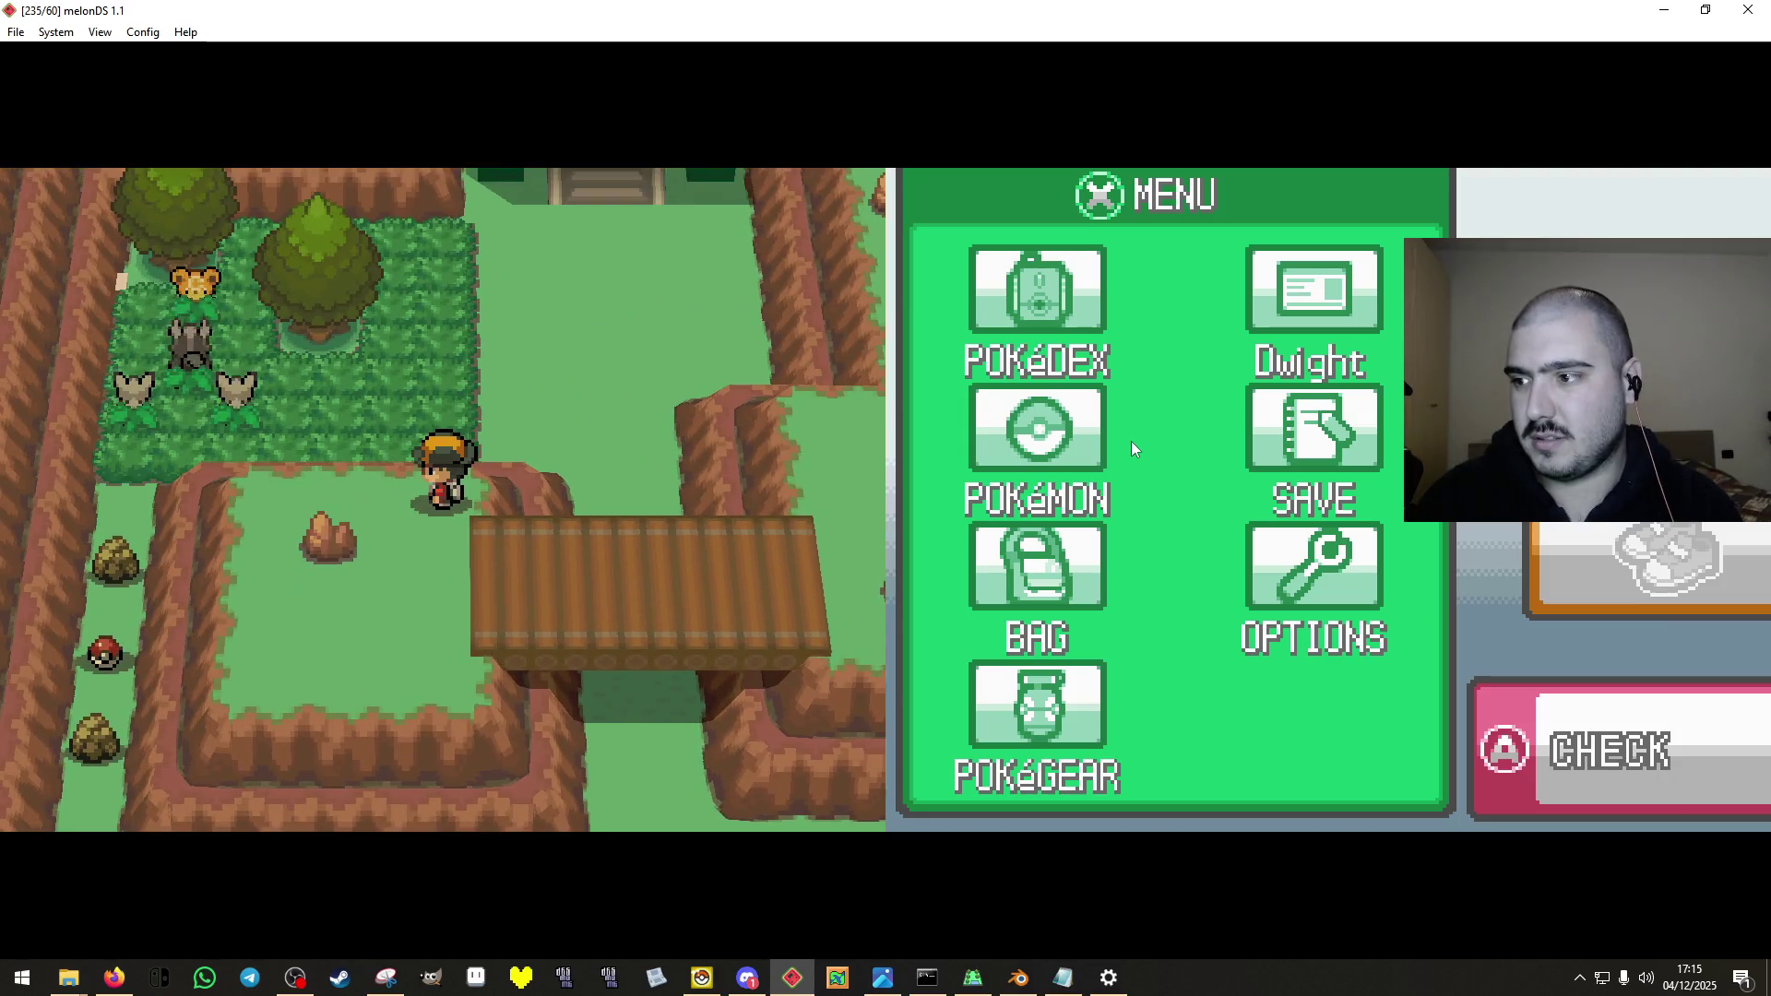
{"action": "key", "text": "Down"}
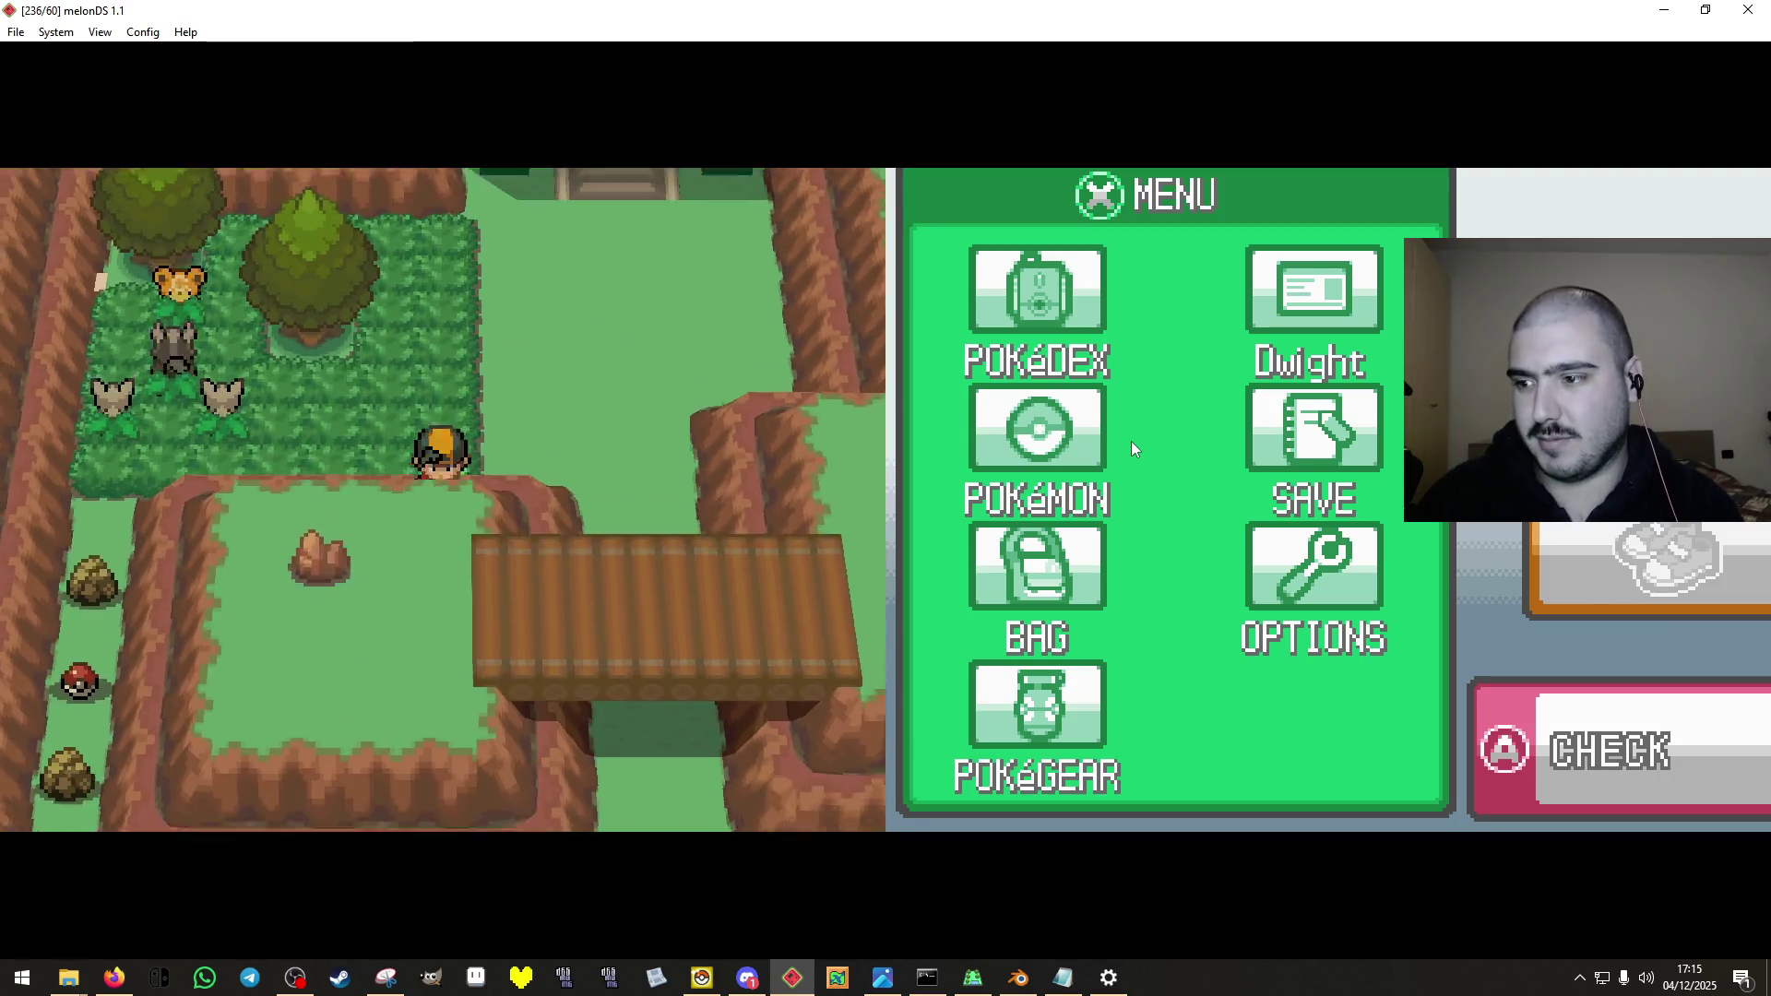
{"action": "key", "text": "Down"}
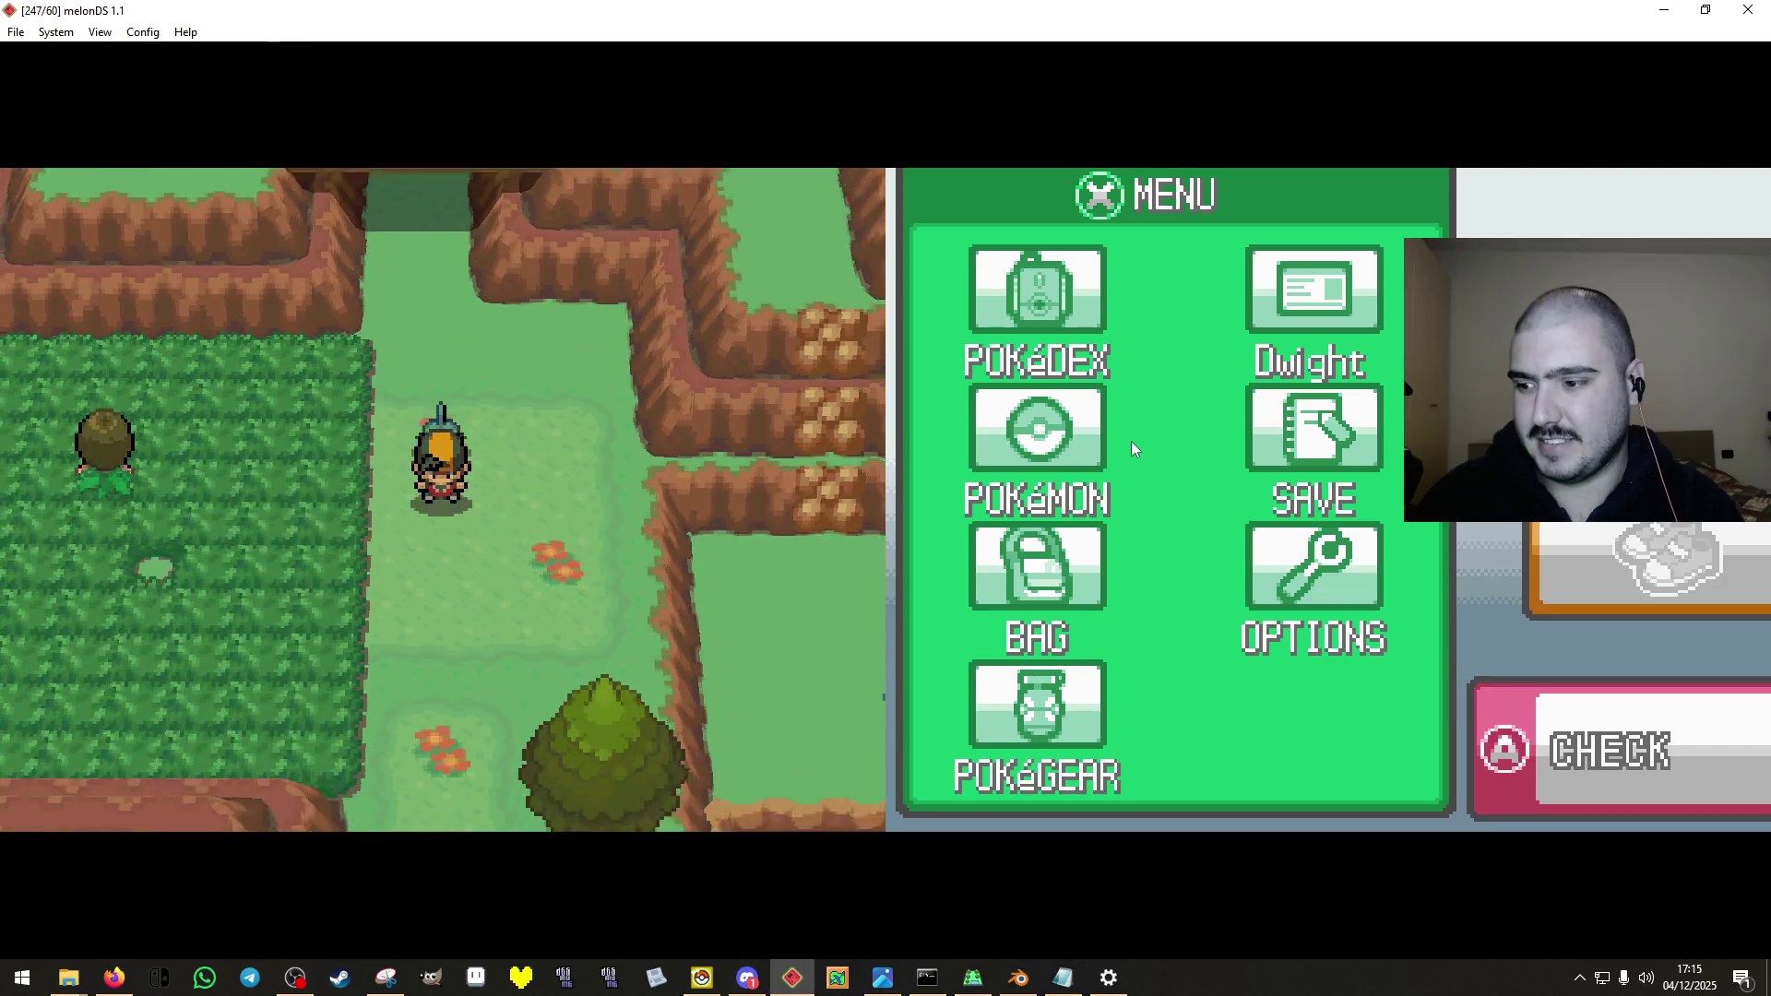
Knock out Chimchar with Water Gun, decline Mud-Slap, and keep battling without switching.
{"action": "key", "text": "x"}
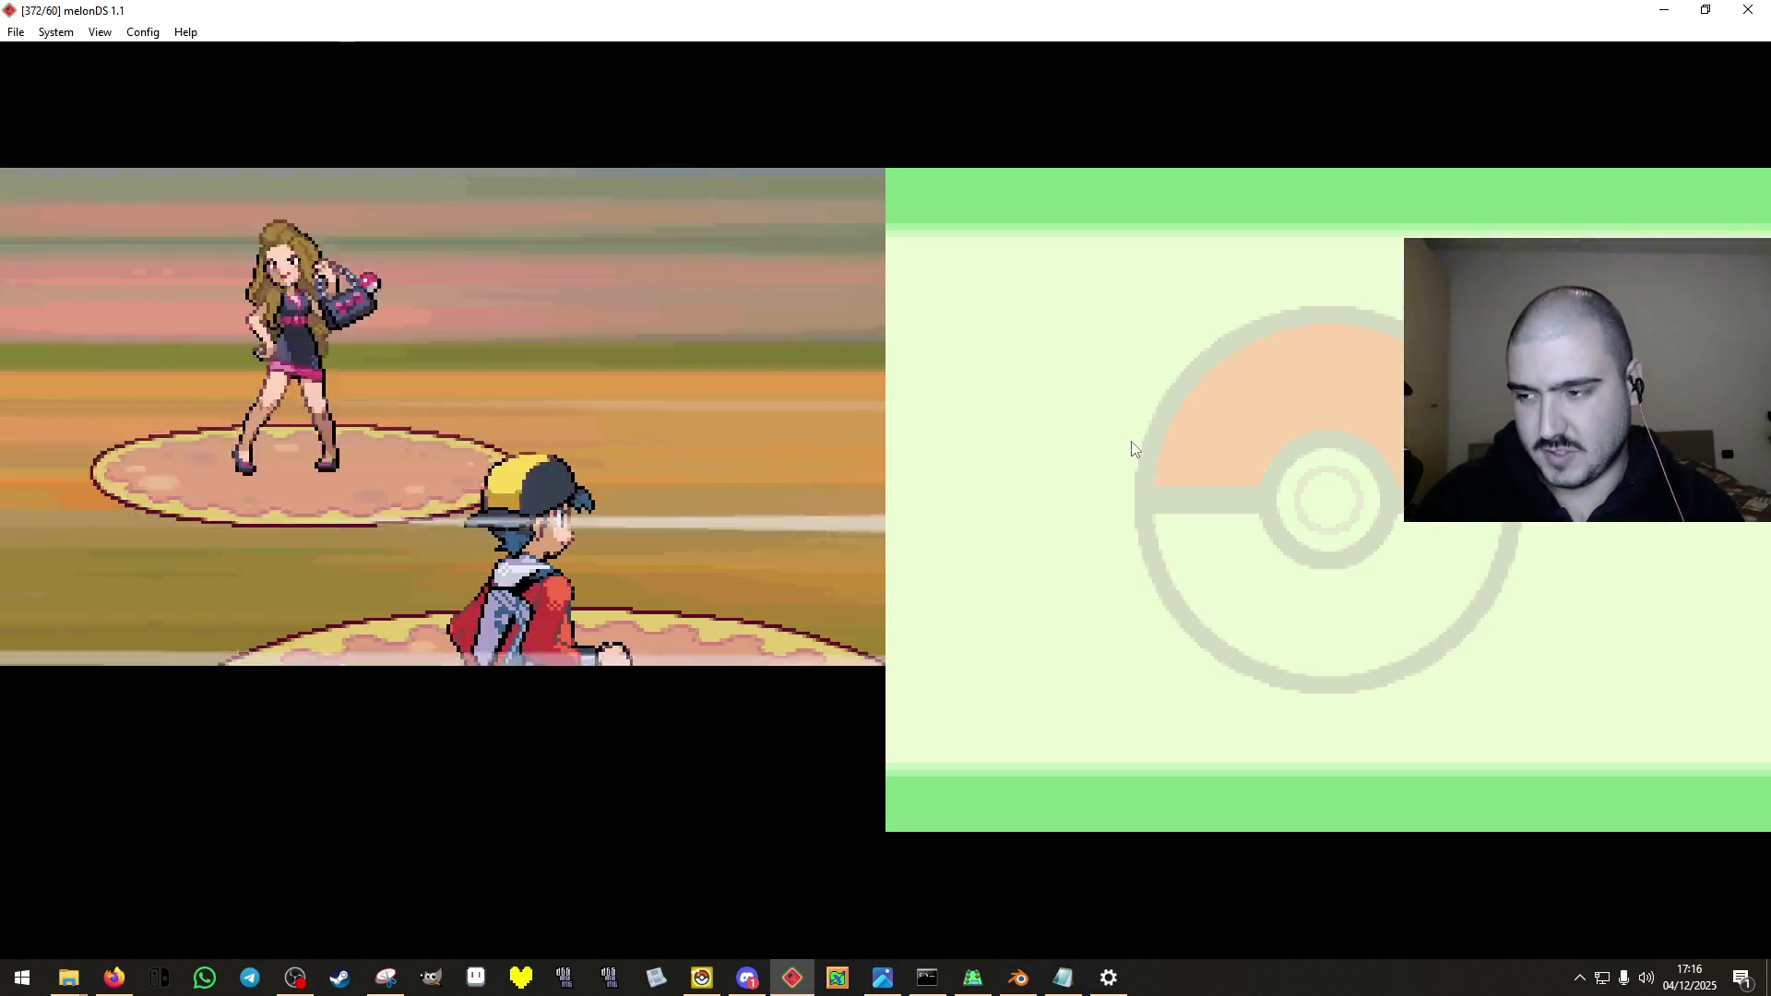
{"action": "key", "text": "x"}
{"action": "key", "text": "Down"}
{"action": "key", "text": "x"}
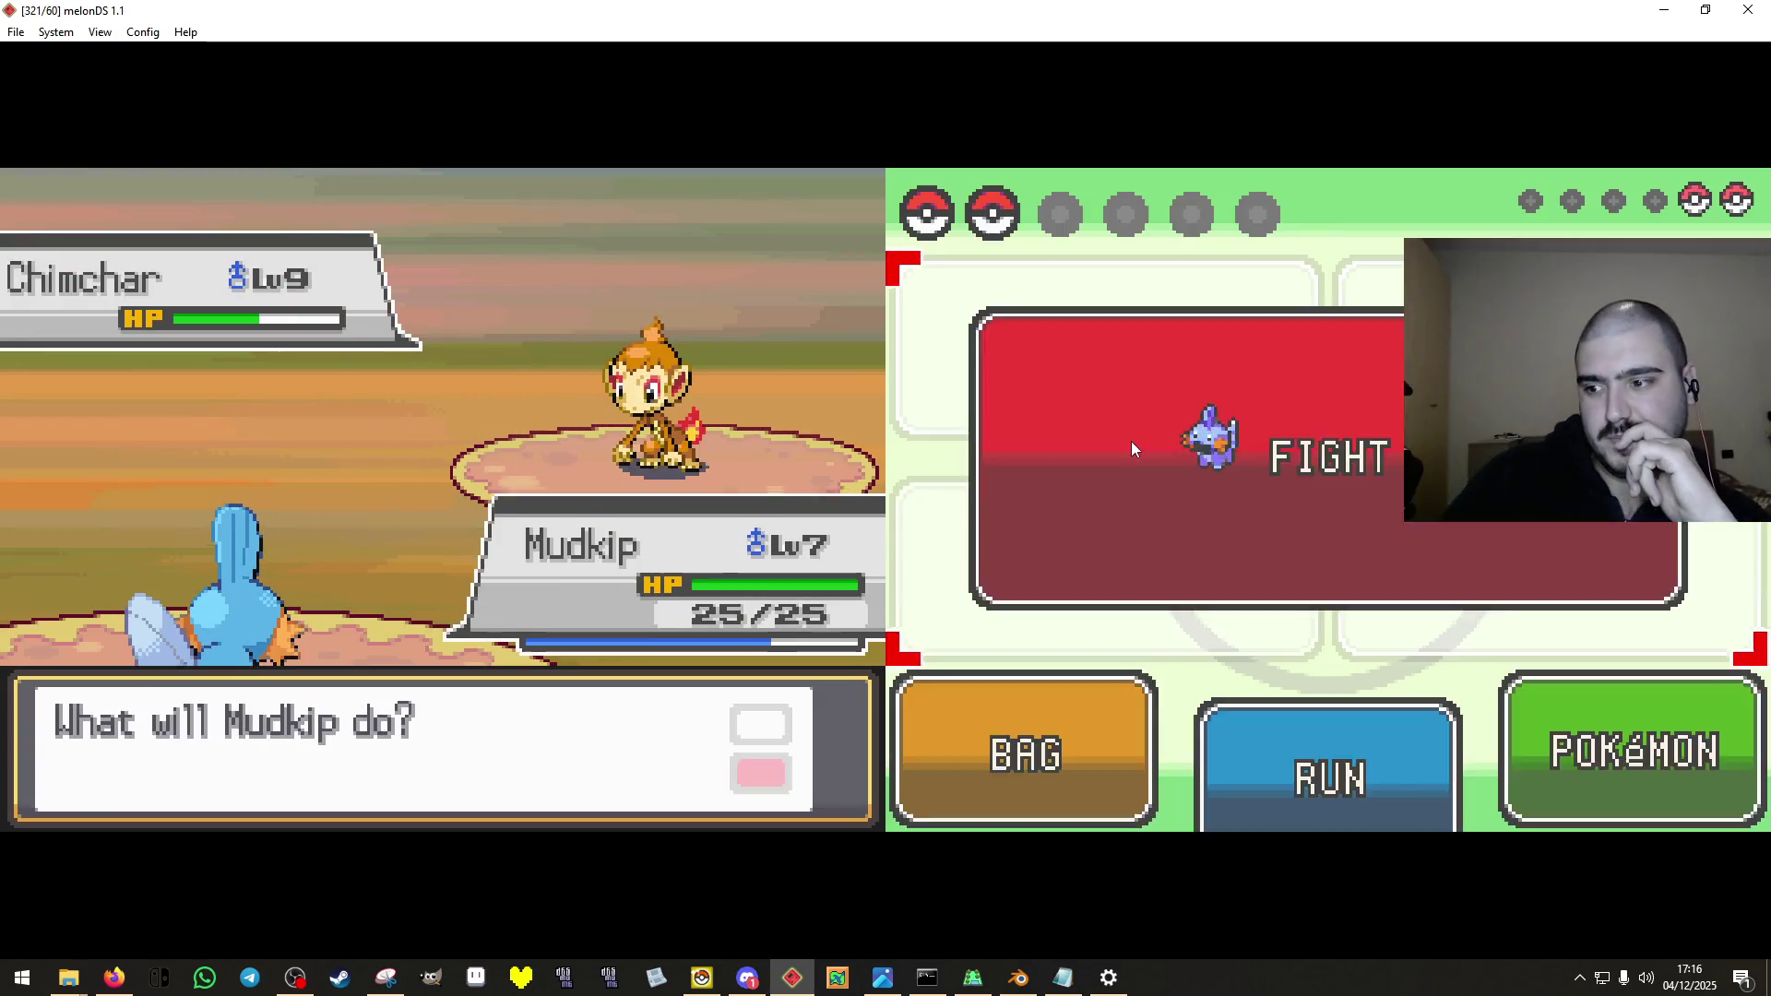
{"action": "key", "text": "x"}
{"action": "key", "text": "x"}
{"action": "key", "text": "x"}
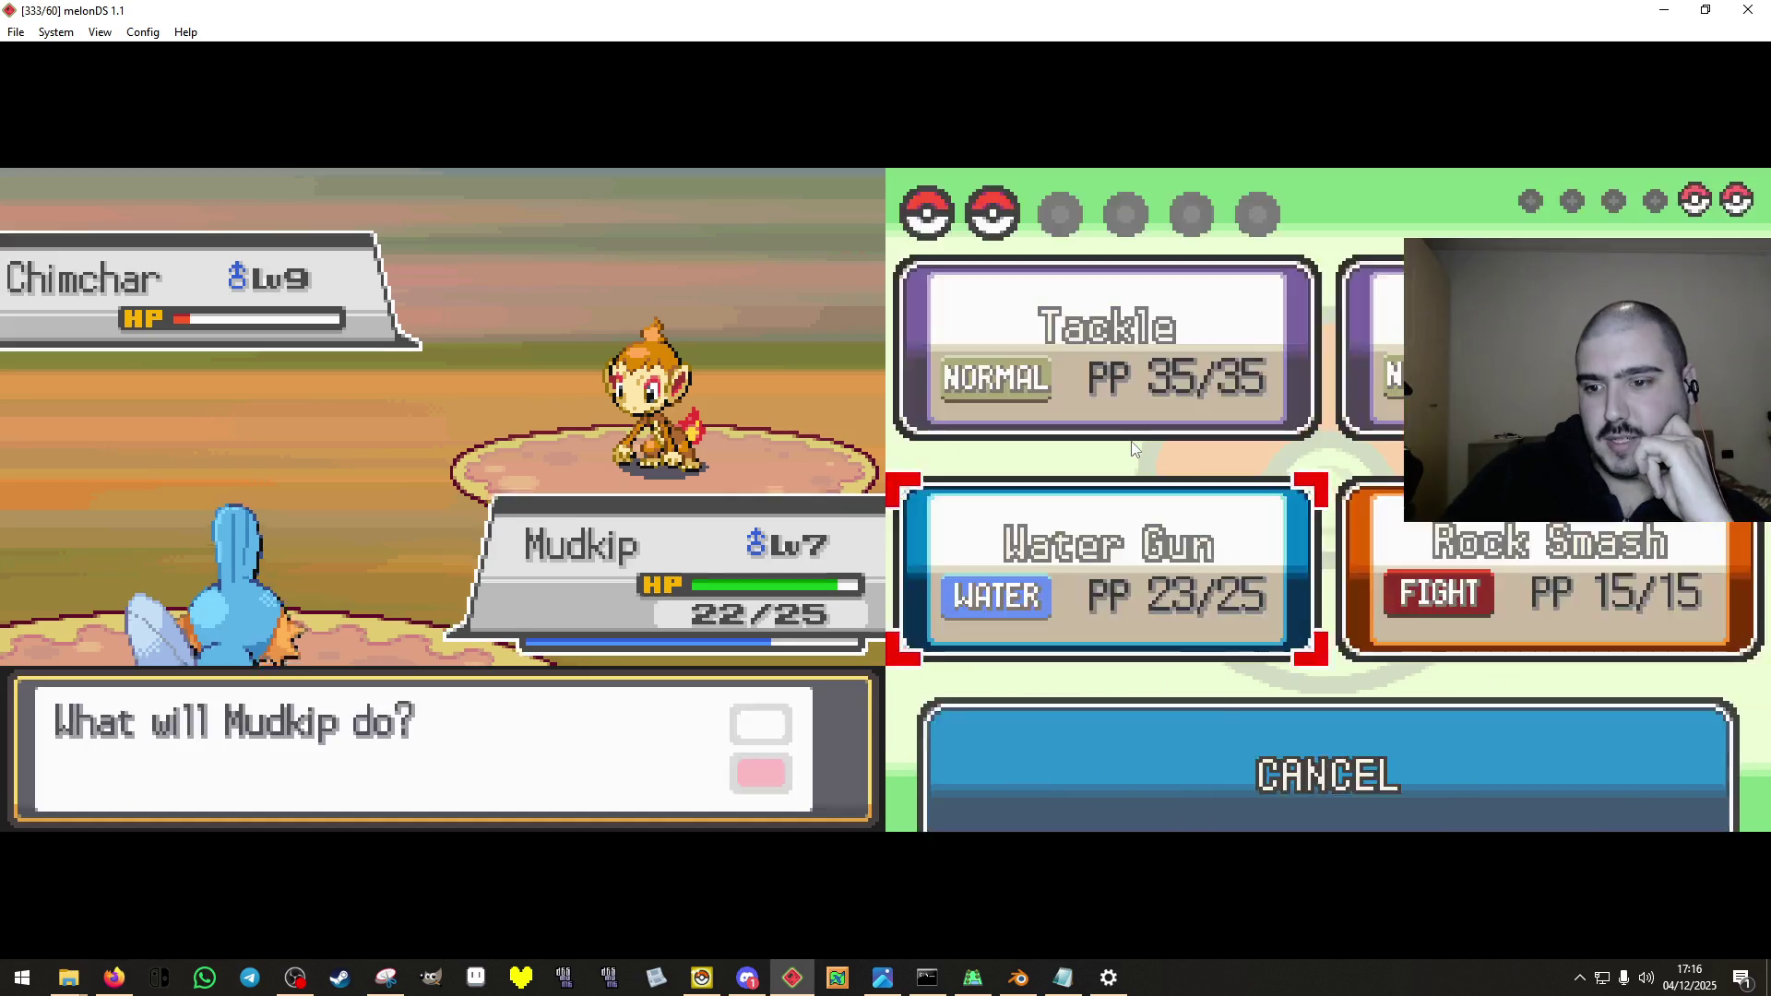
{"action": "key", "text": "x"}
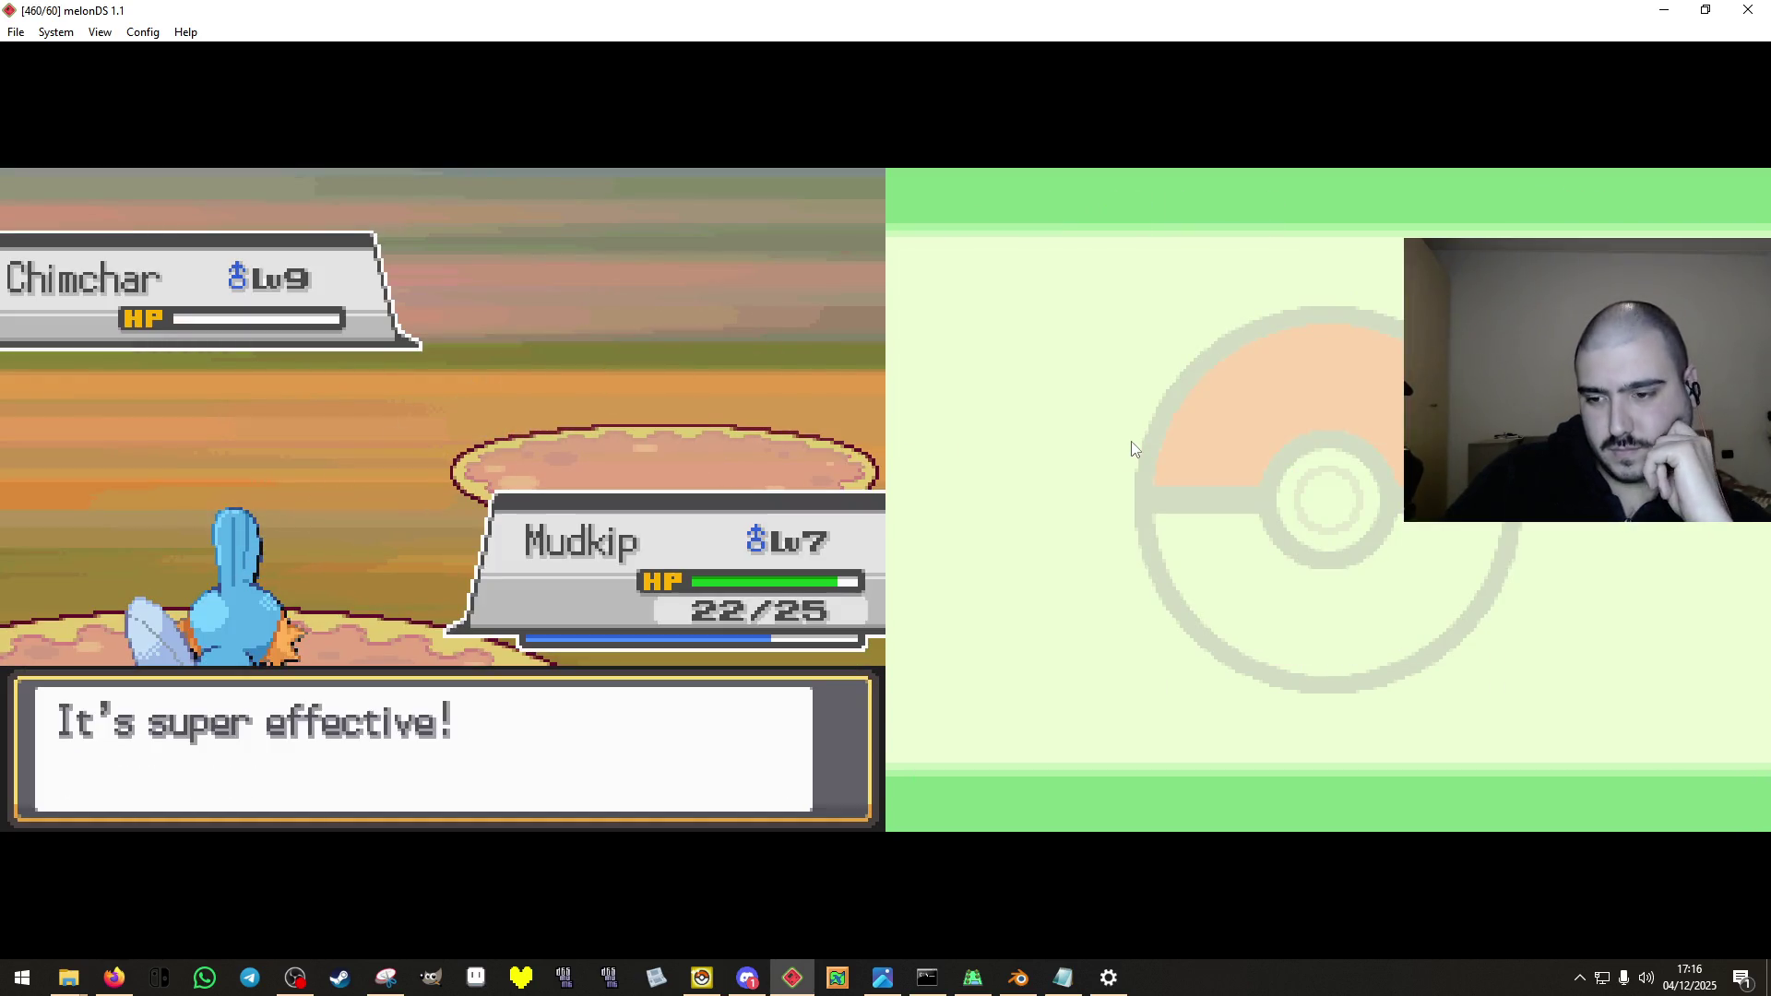
{"action": "key", "text": "x"}
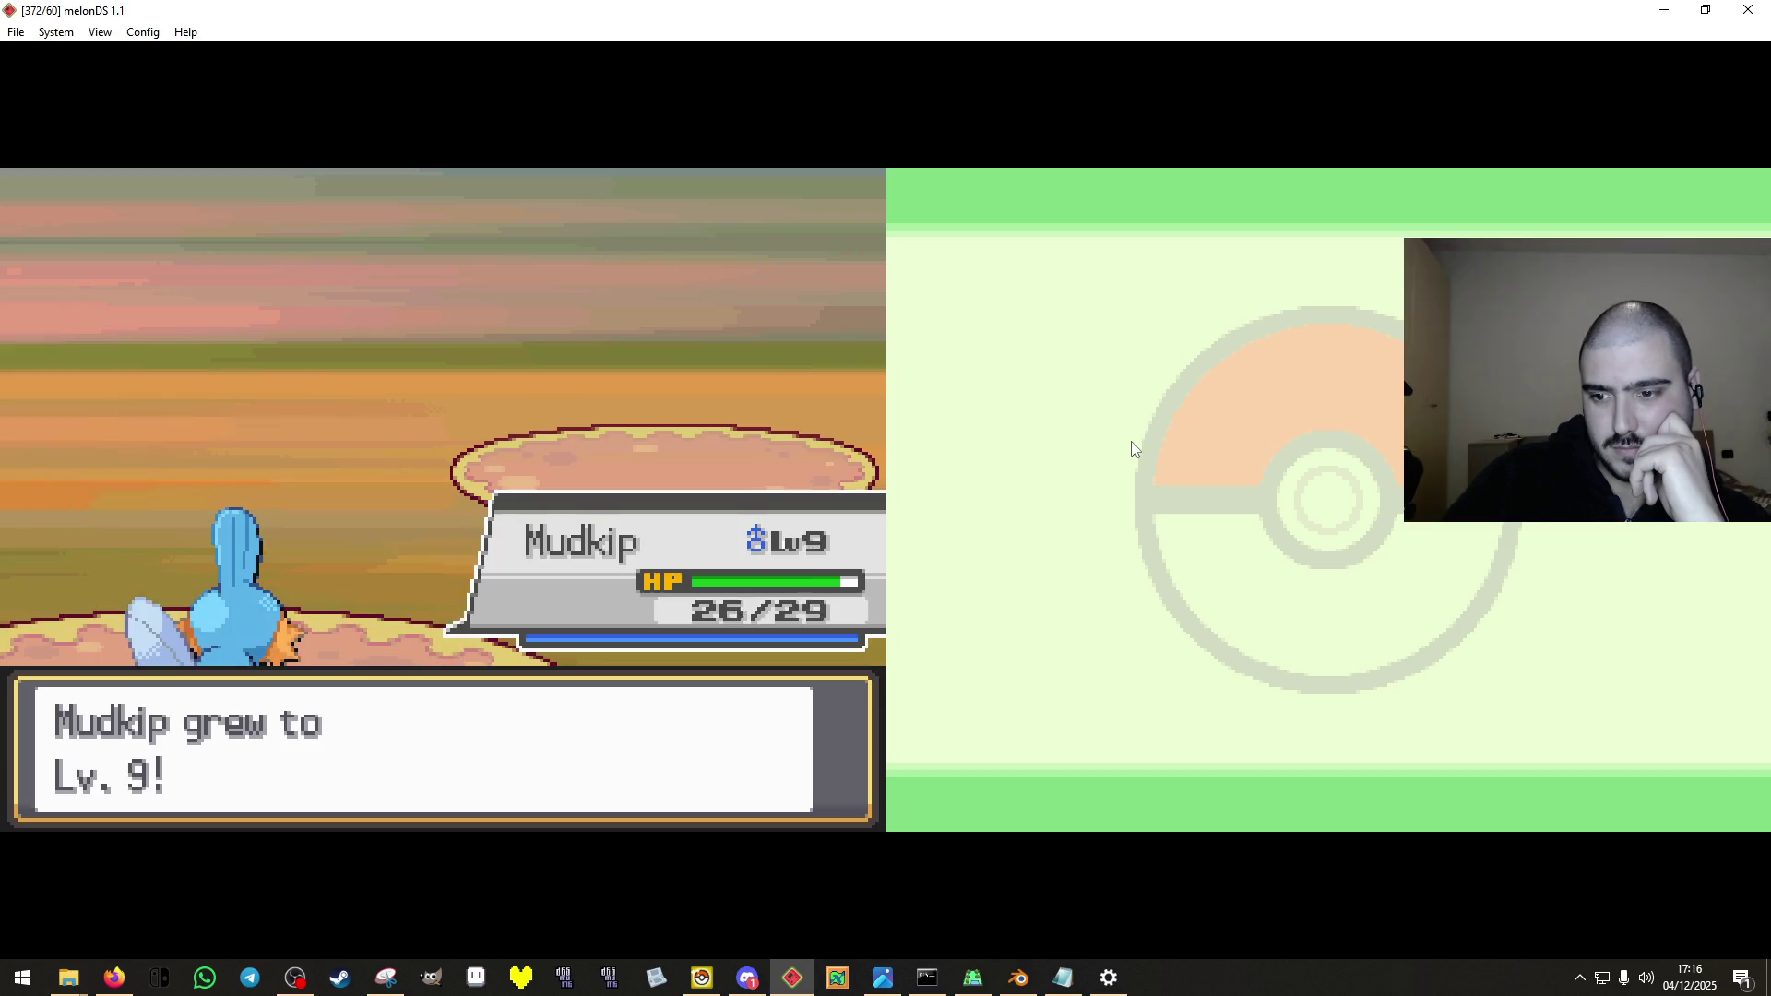
{"action": "key", "text": "x"}
{"action": "key", "text": "x"}
{"action": "key", "text": "x"}
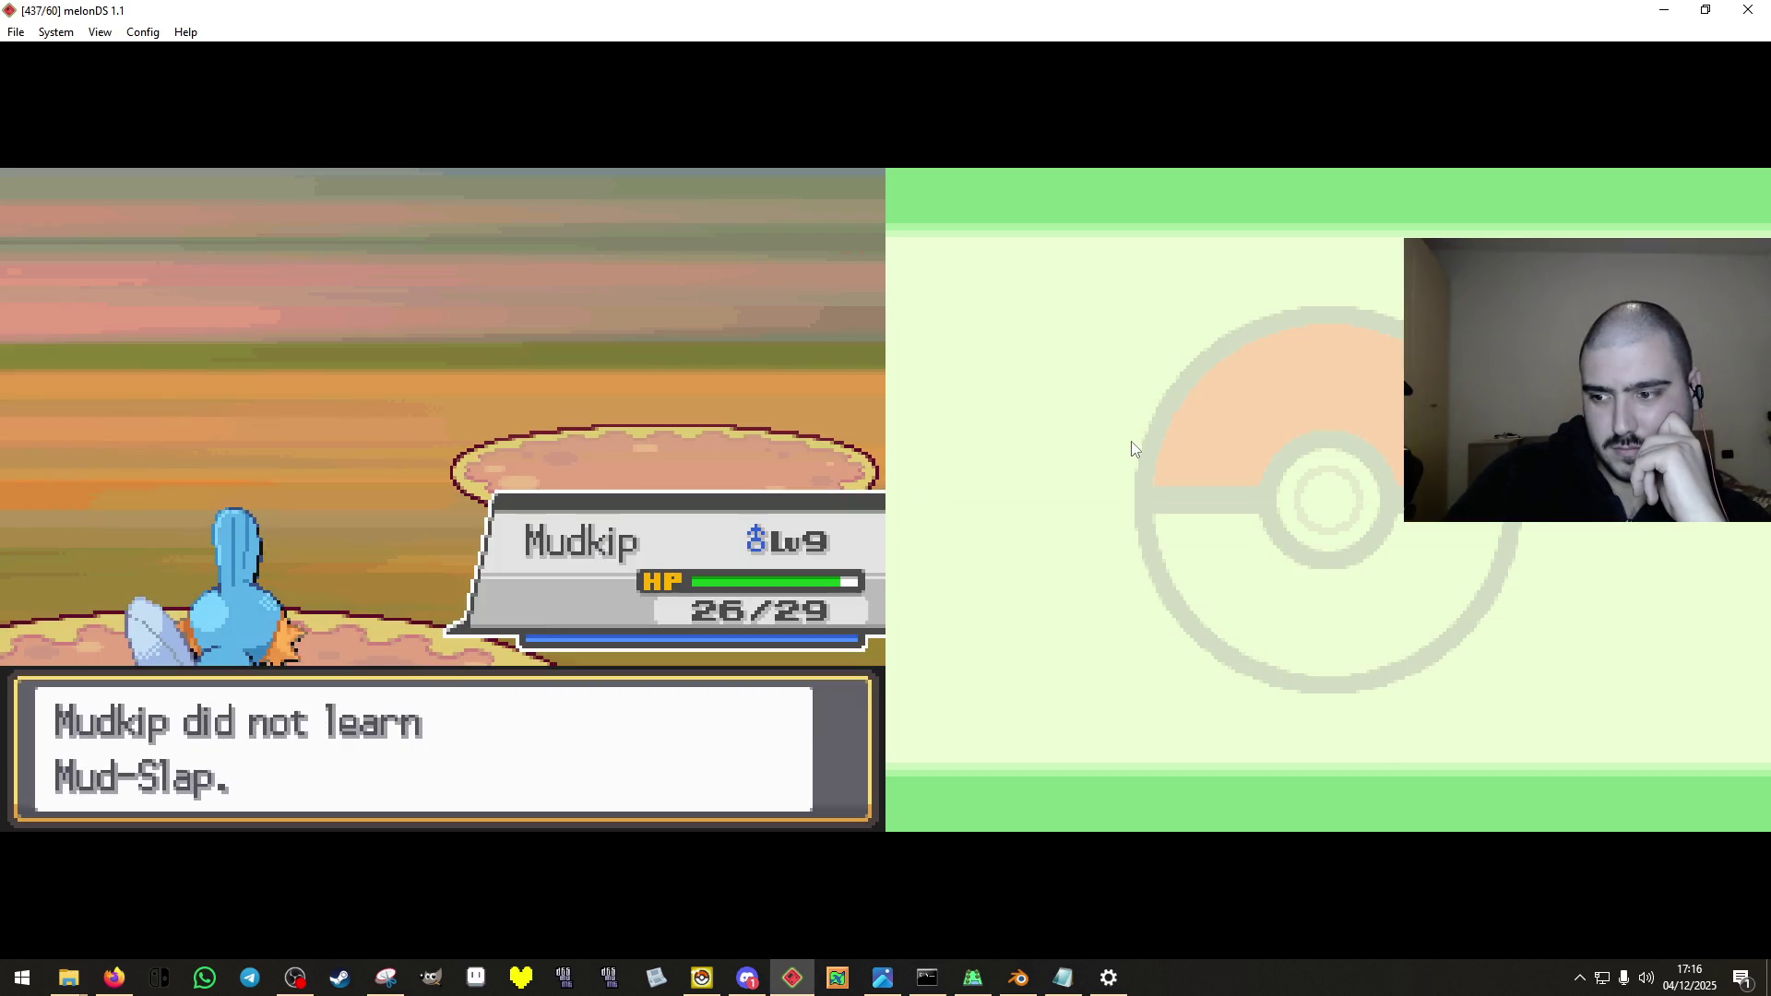
{"action": "key", "text": "x"}
{"action": "key", "text": "x"}
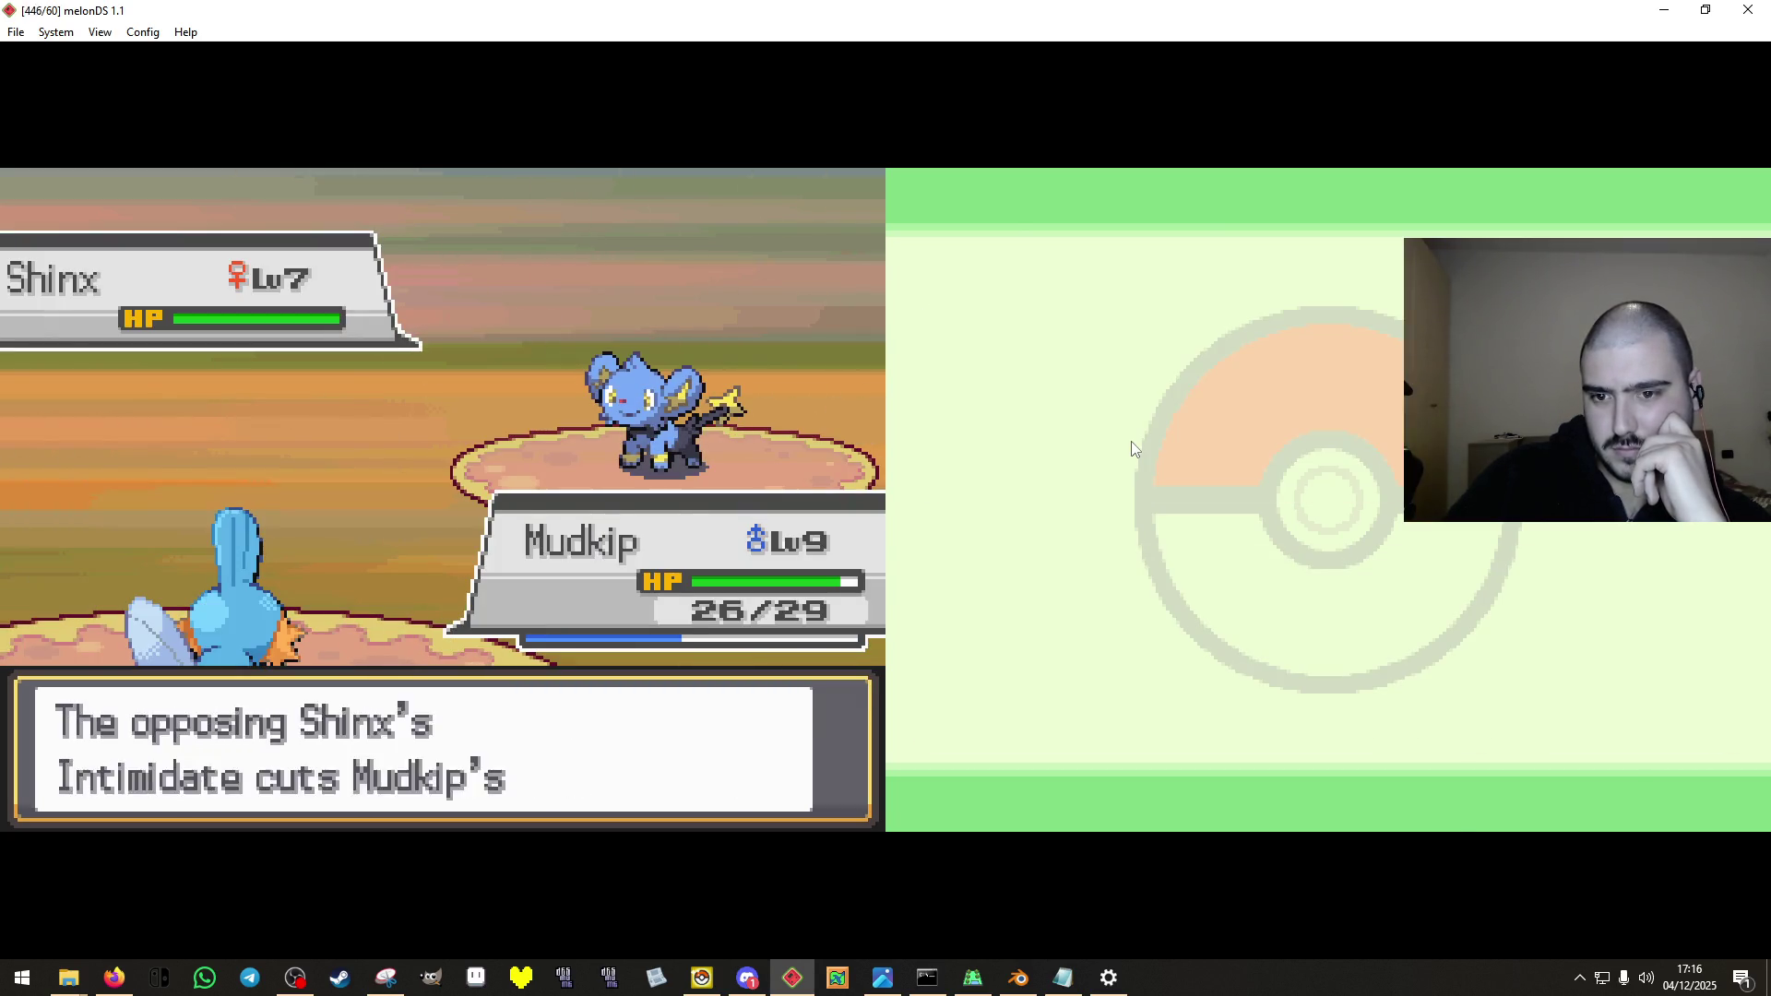
{"action": "key", "text": "x"}
{"action": "key", "text": "x"}
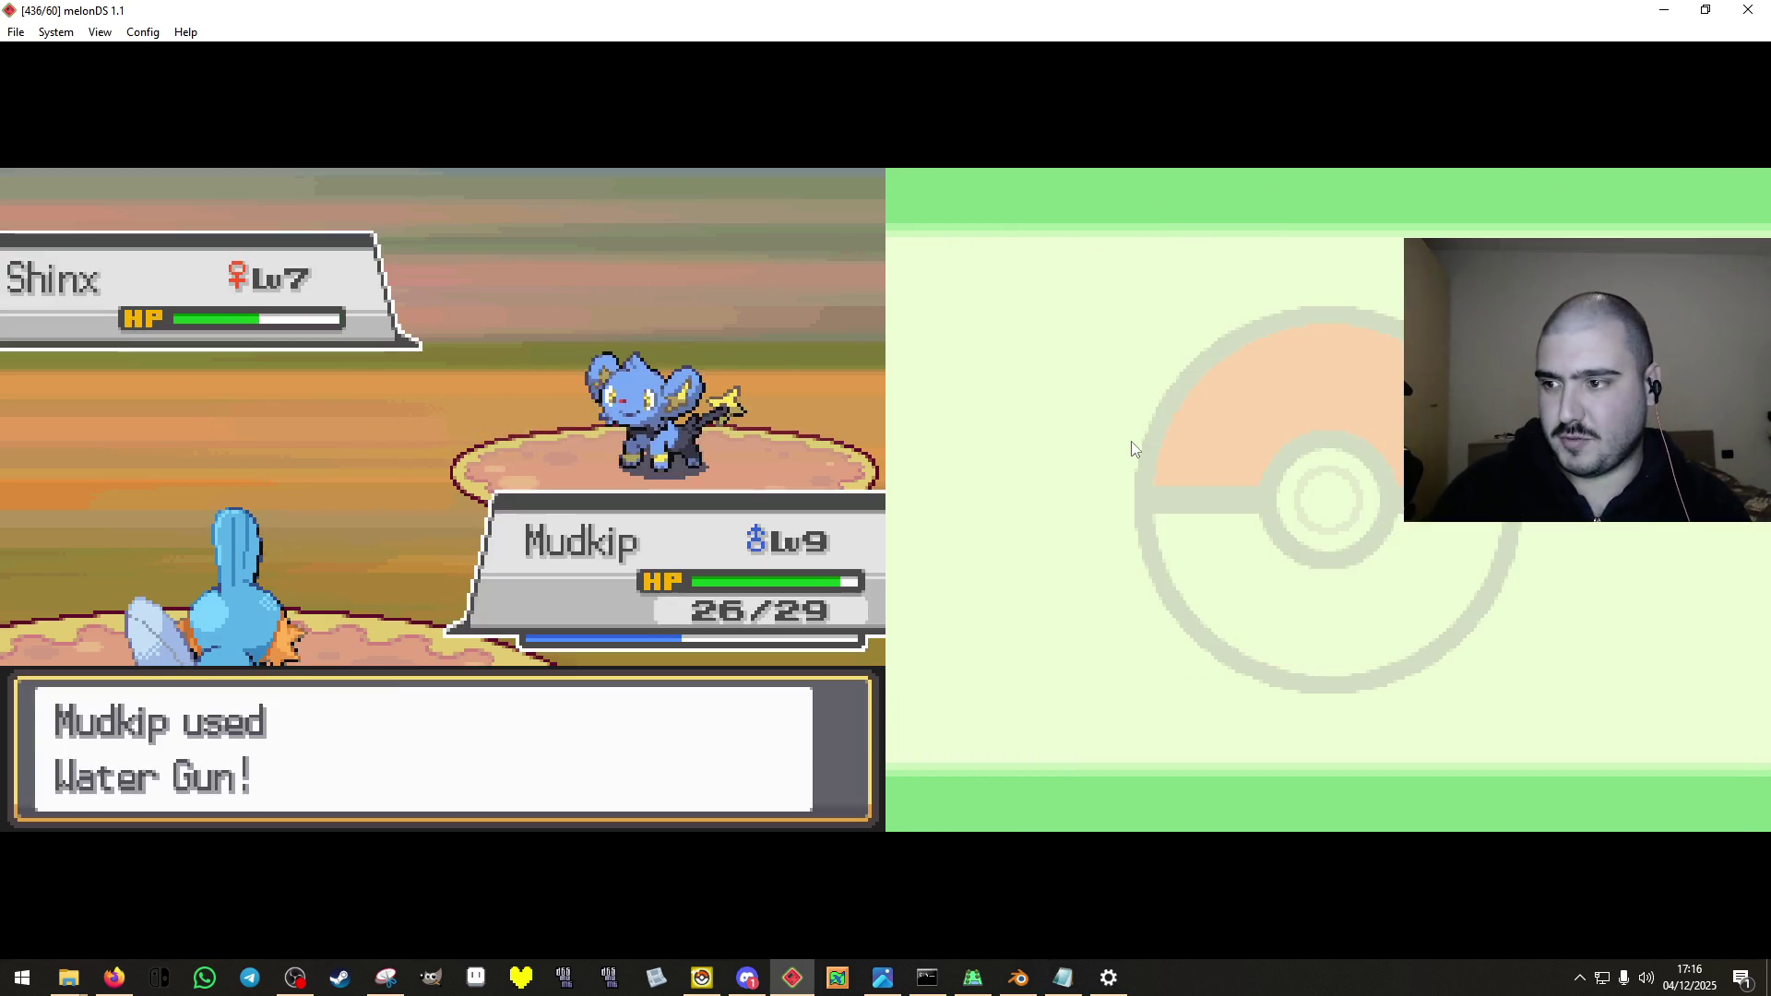
Defeat the trainer's Shinx with Rock Smash.
{"action": "left_click", "coordinate": [1508, 573]}
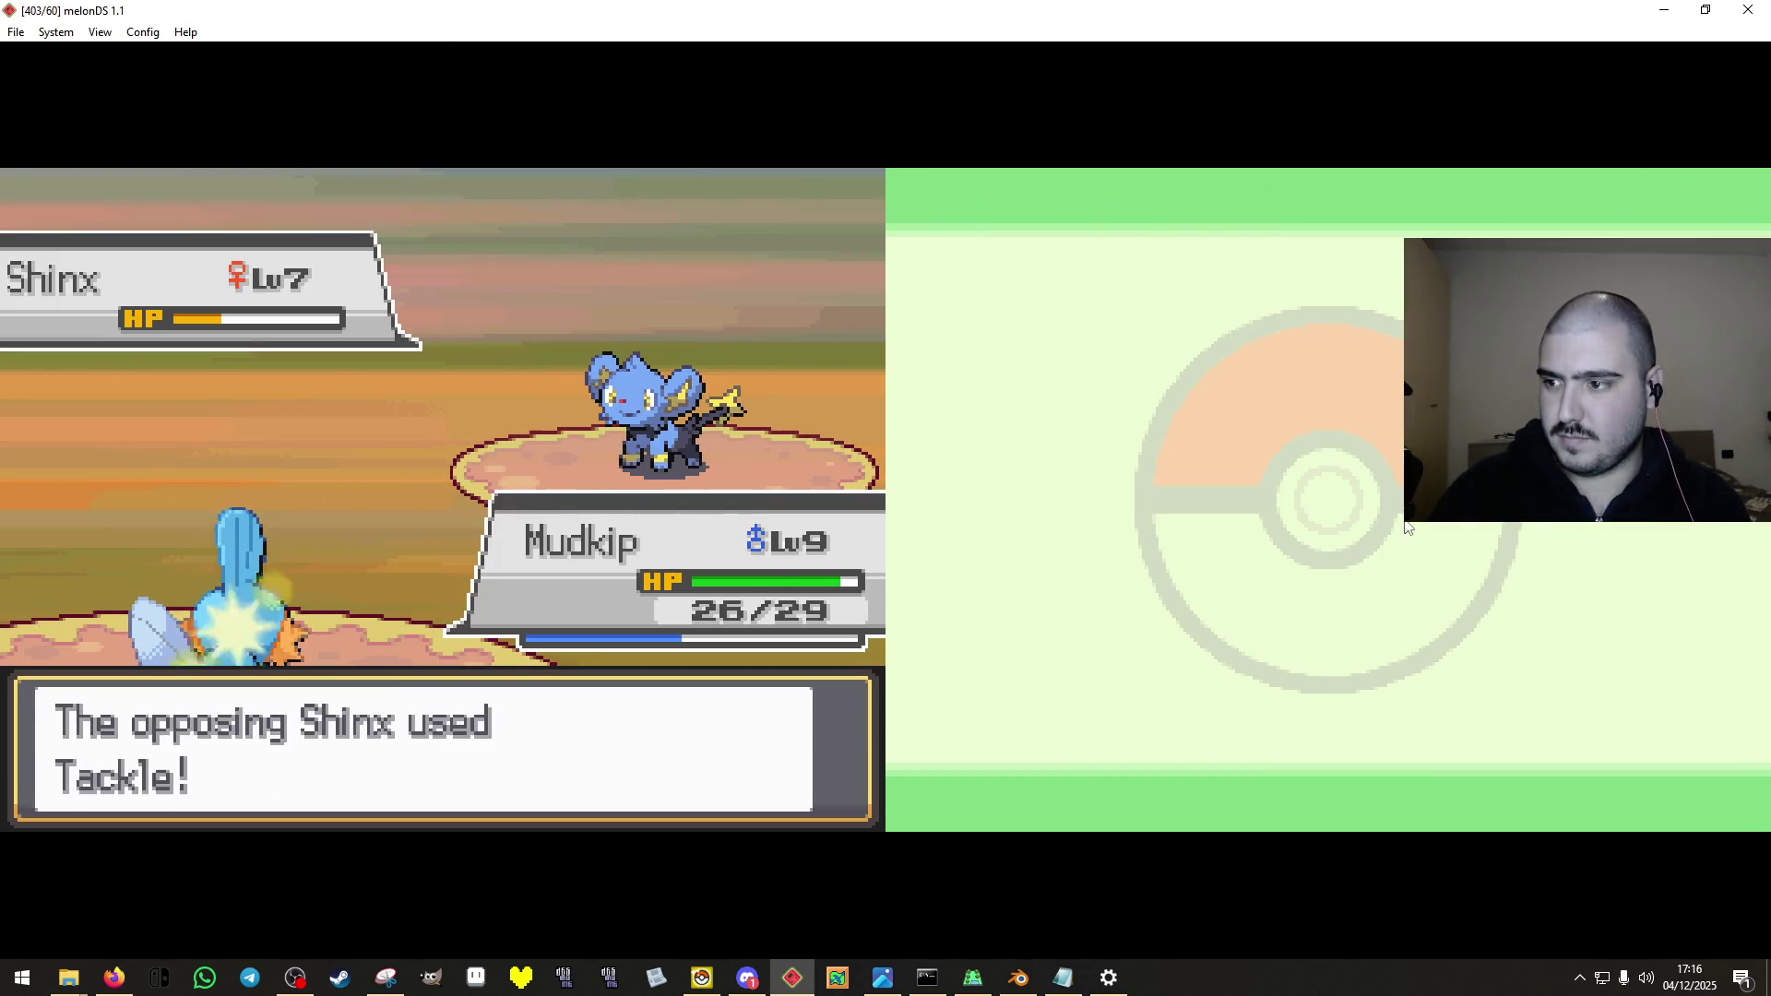
{"action": "left_click", "coordinate": [1405, 527]}
{"action": "left_click", "coordinate": [1503, 526]}
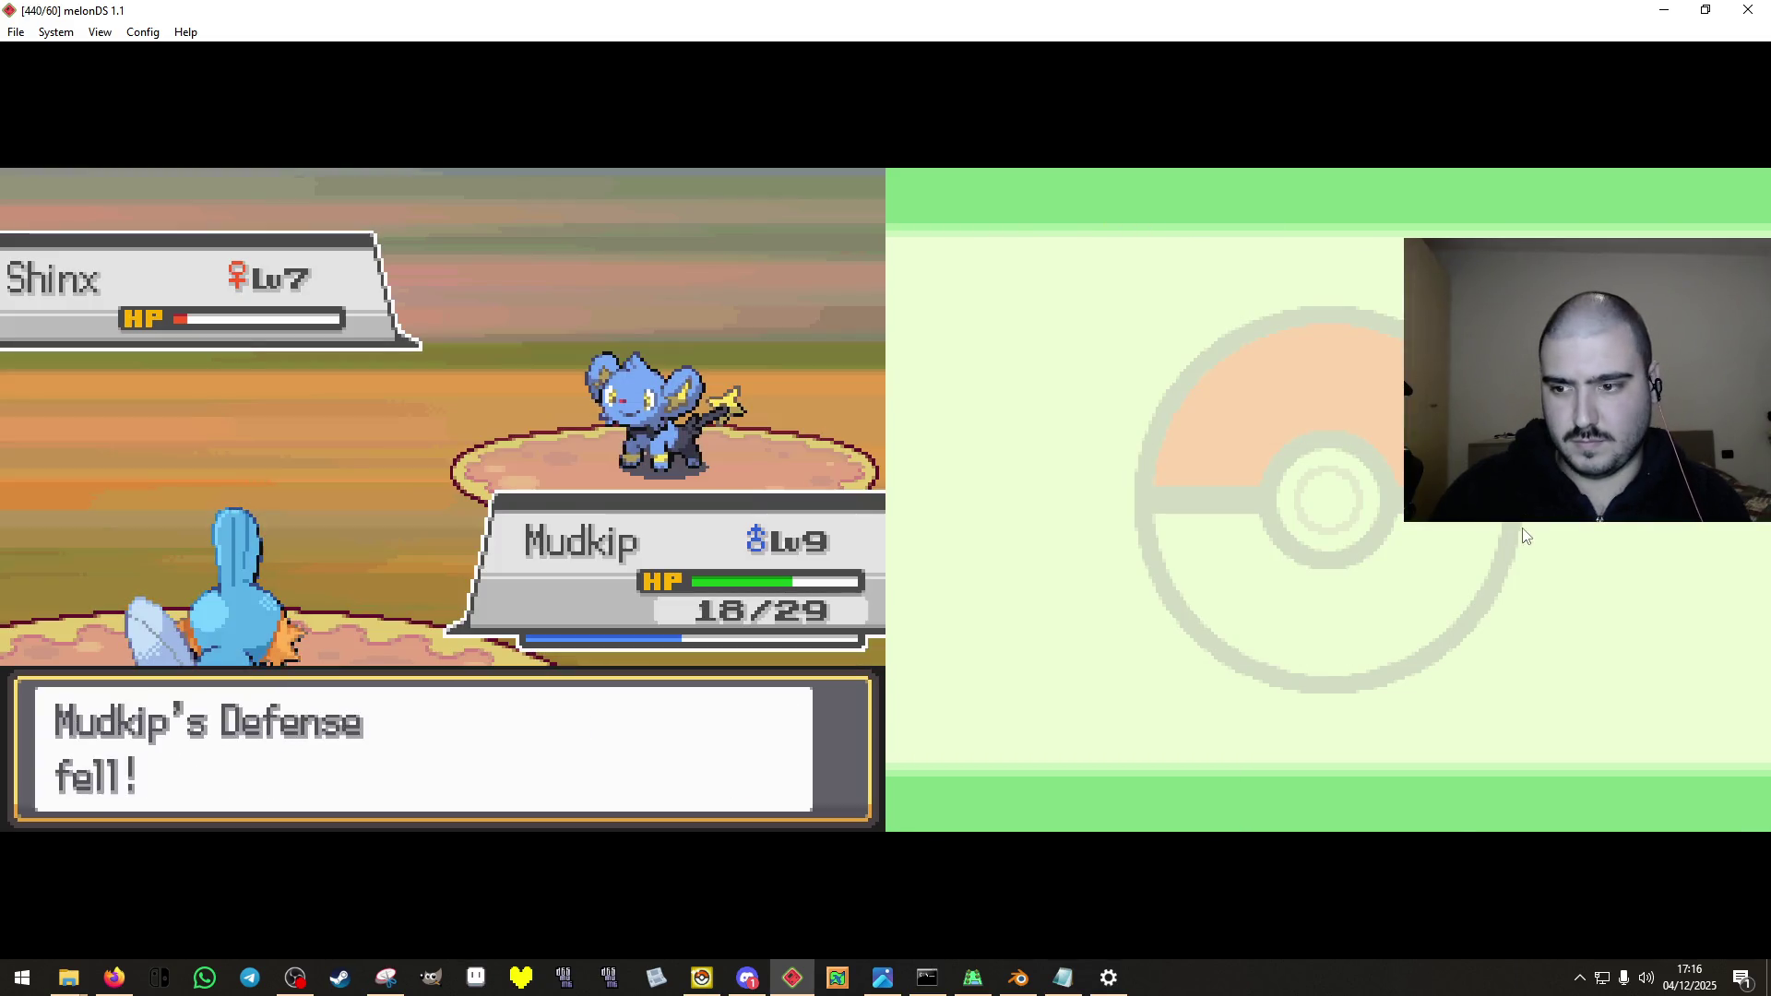
{"action": "left_click", "coordinate": [1517, 531]}
{"action": "left_click", "coordinate": [1517, 532]}
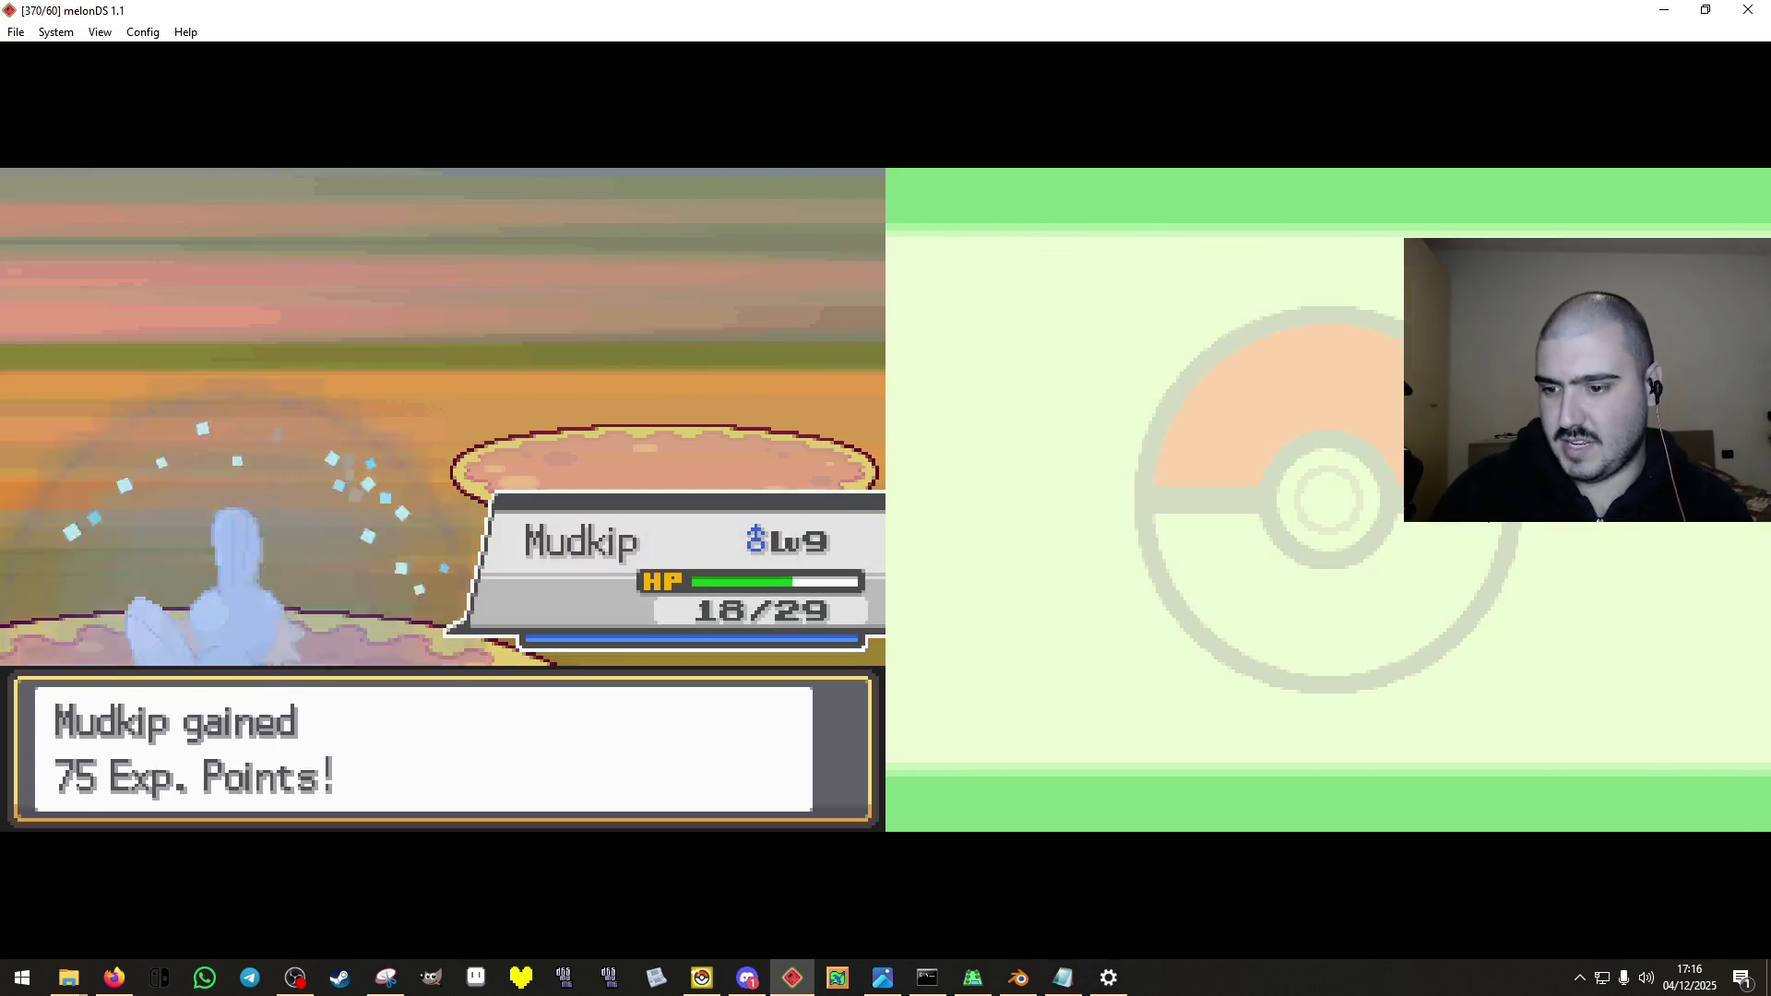
Return to the map and walk north past the red tree to the green-roofed building.
{"action": "key", "text": "x"}
{"action": "key", "text": "x"}
{"action": "key", "text": "x"}
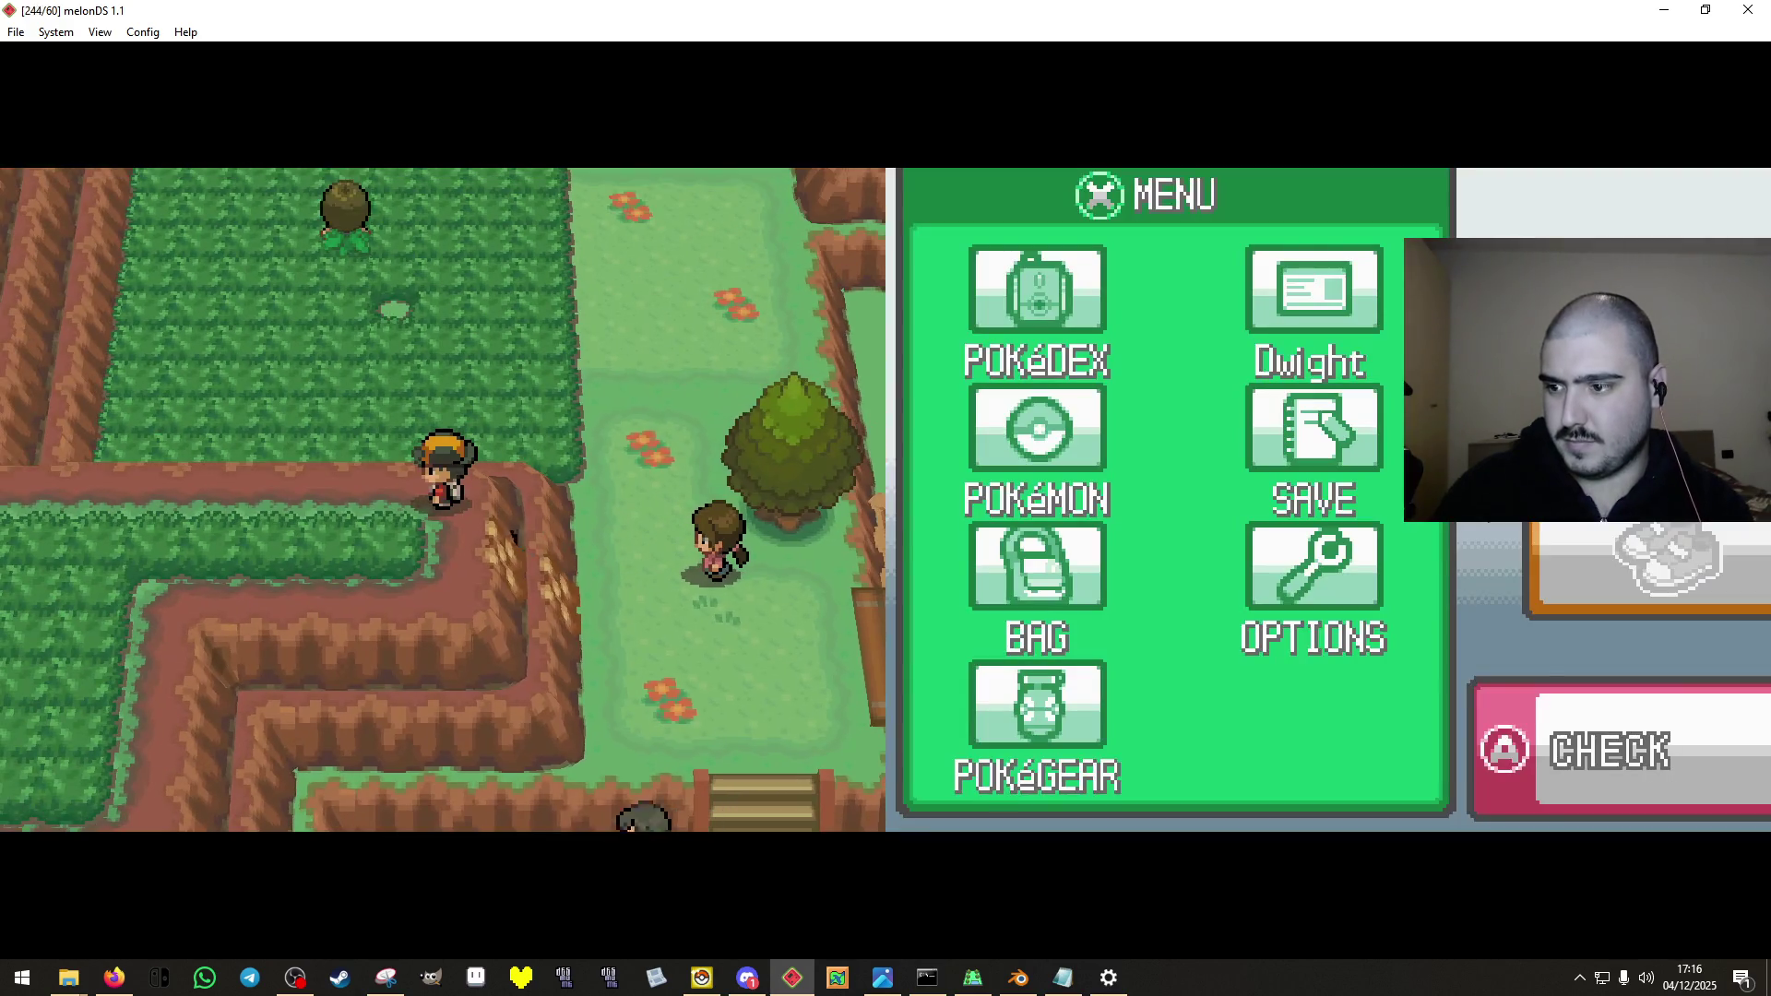
{"action": "key", "text": "Left"}
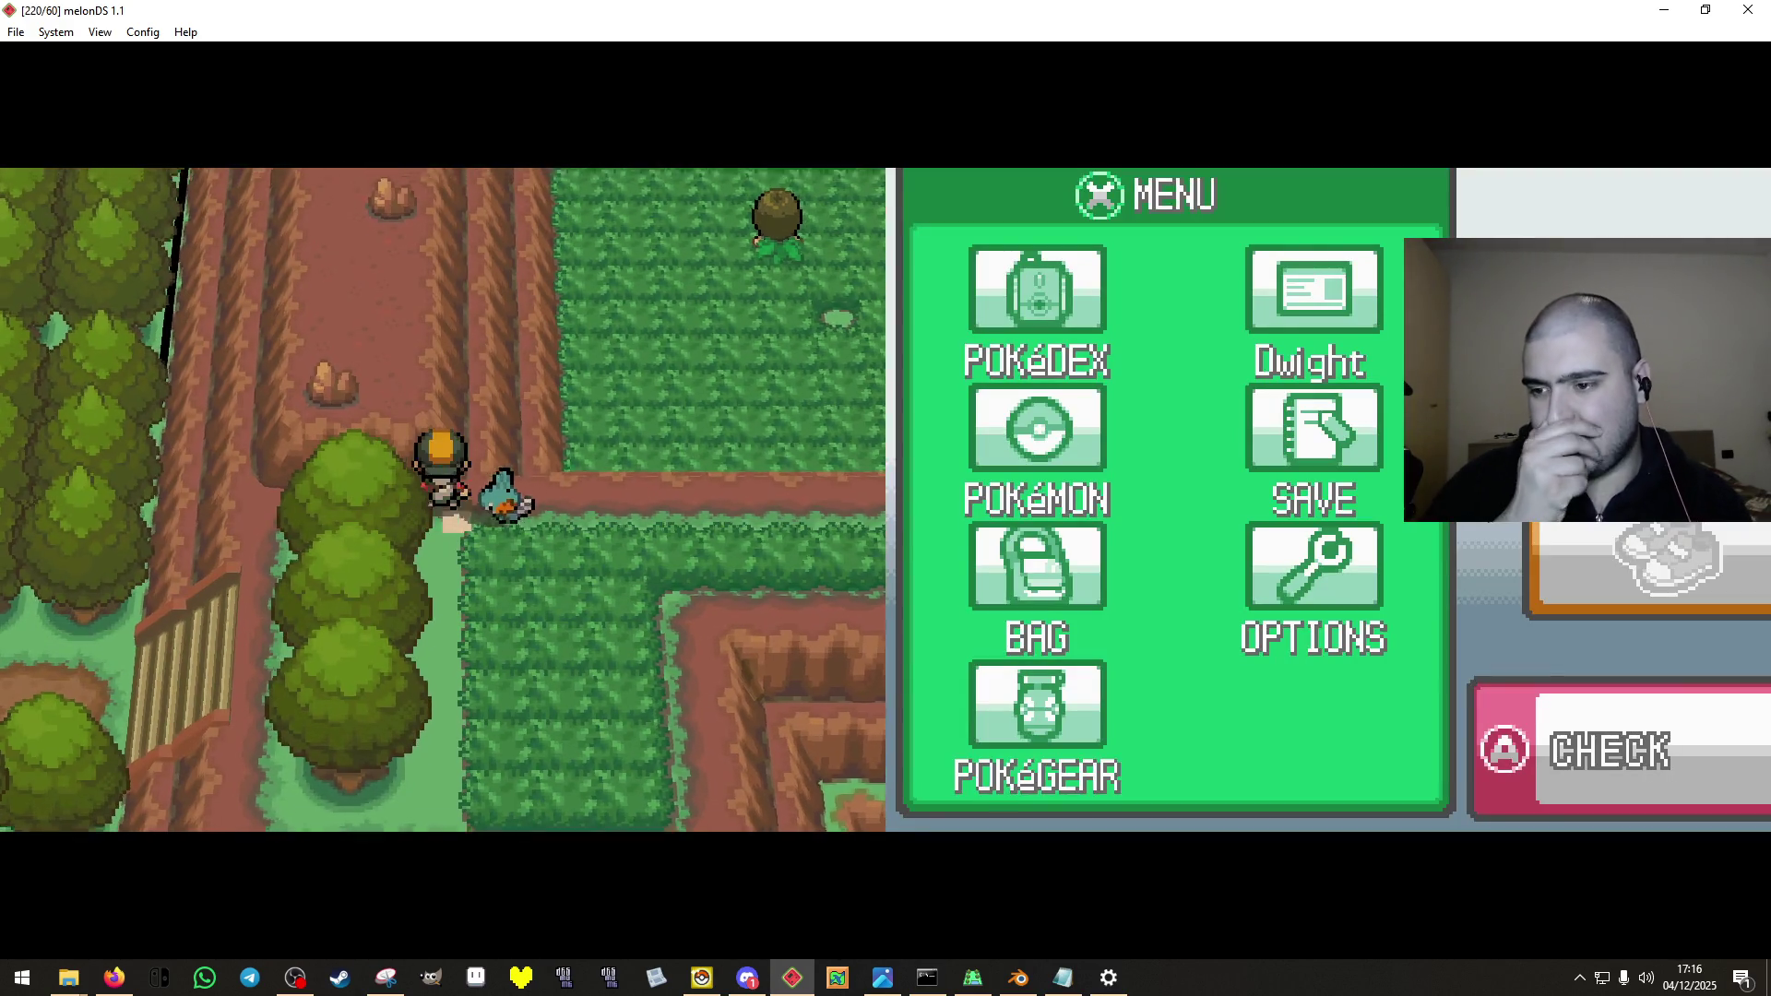
{"action": "key", "text": "Right"}
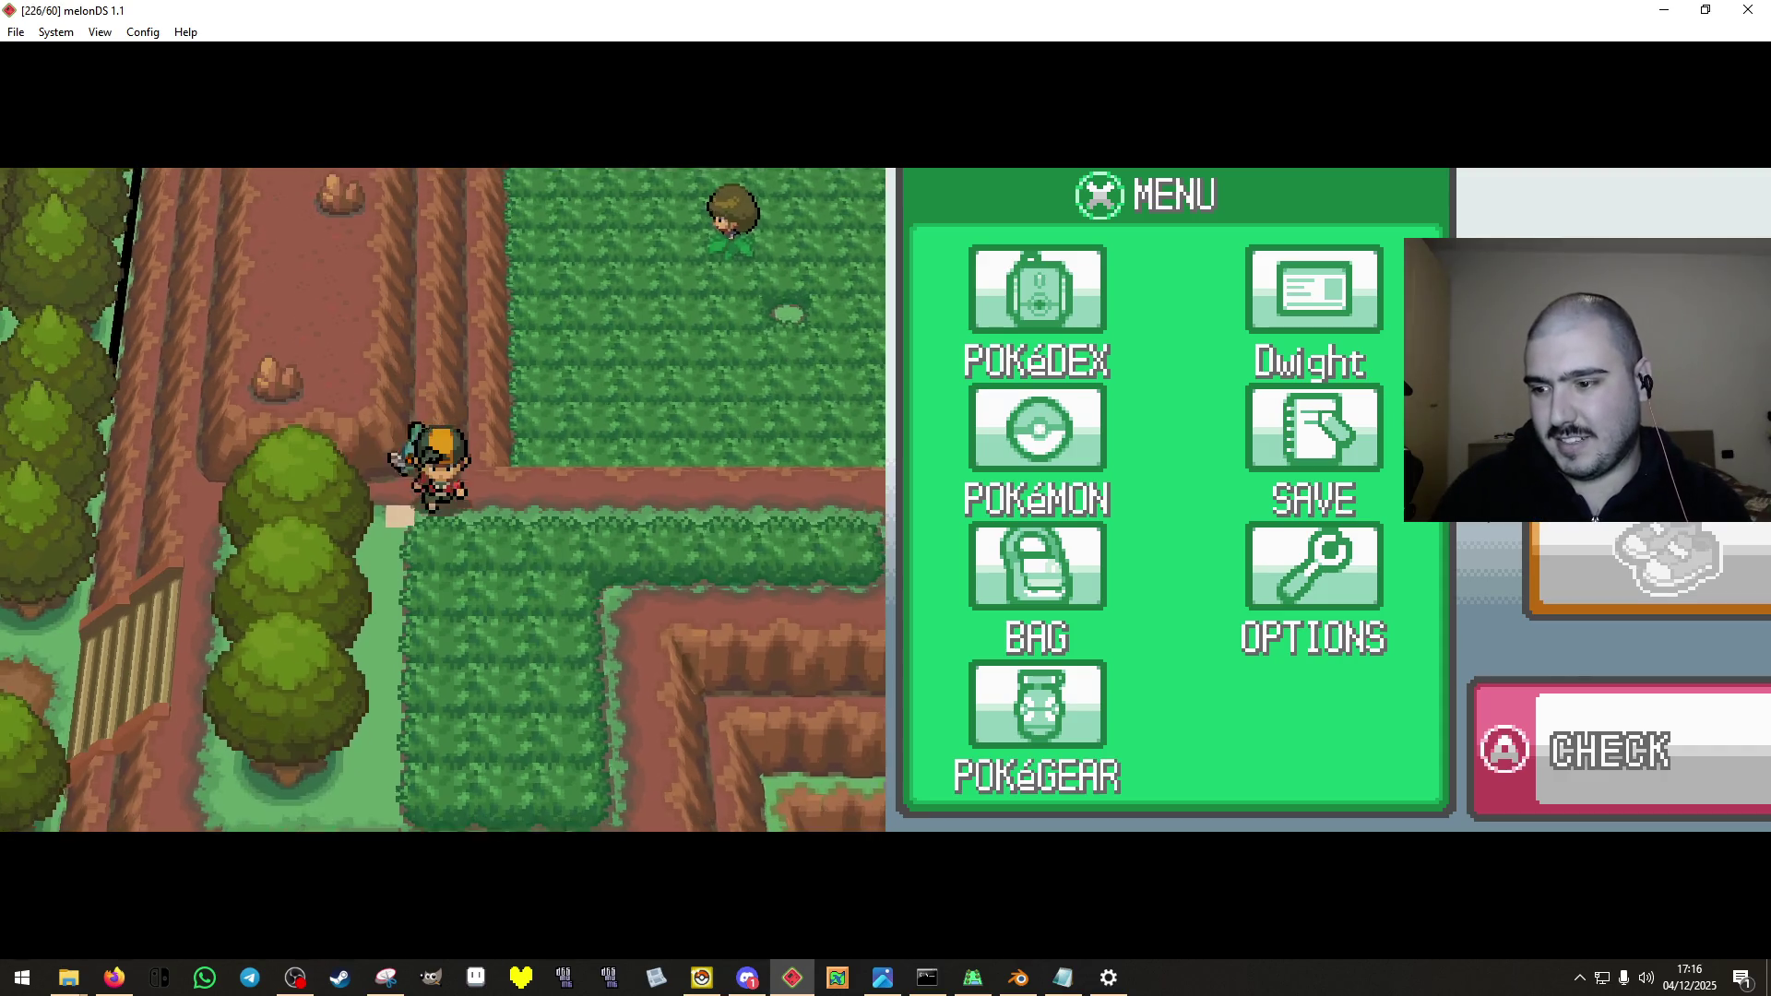
{"action": "key", "text": "Right"}
{"action": "key", "text": "Left"}
{"action": "key", "text": "Up"}
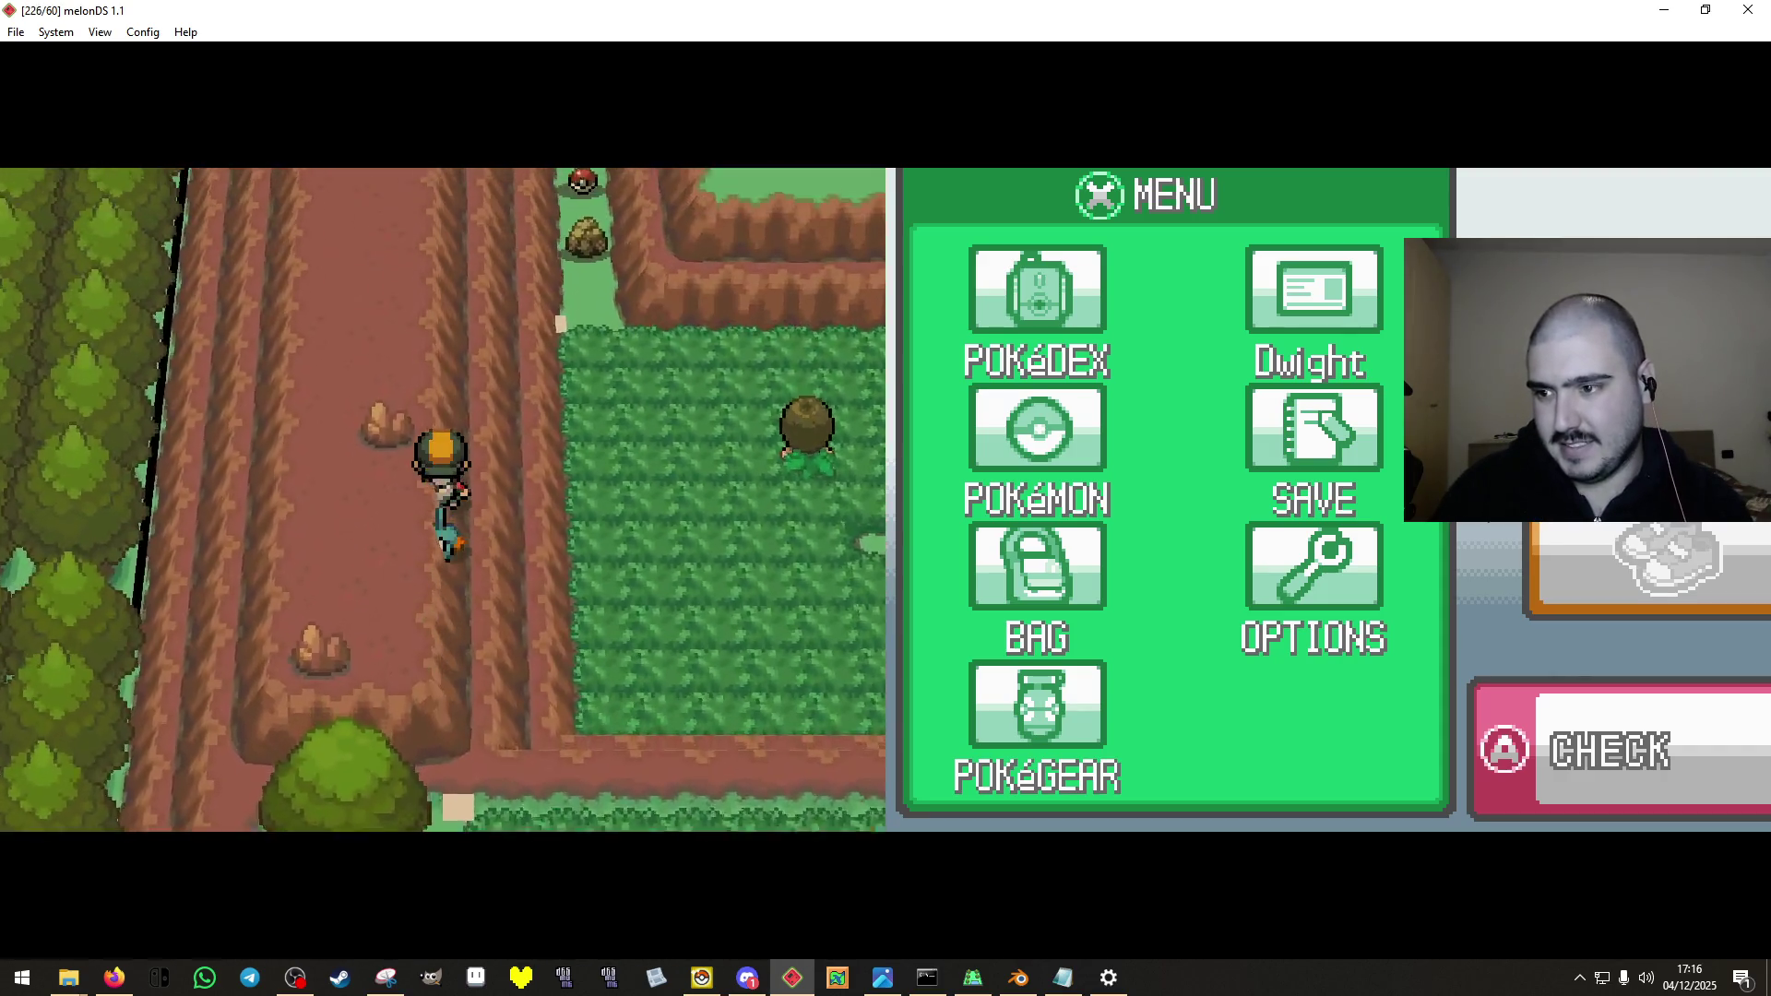
{"action": "key", "text": "Up"}
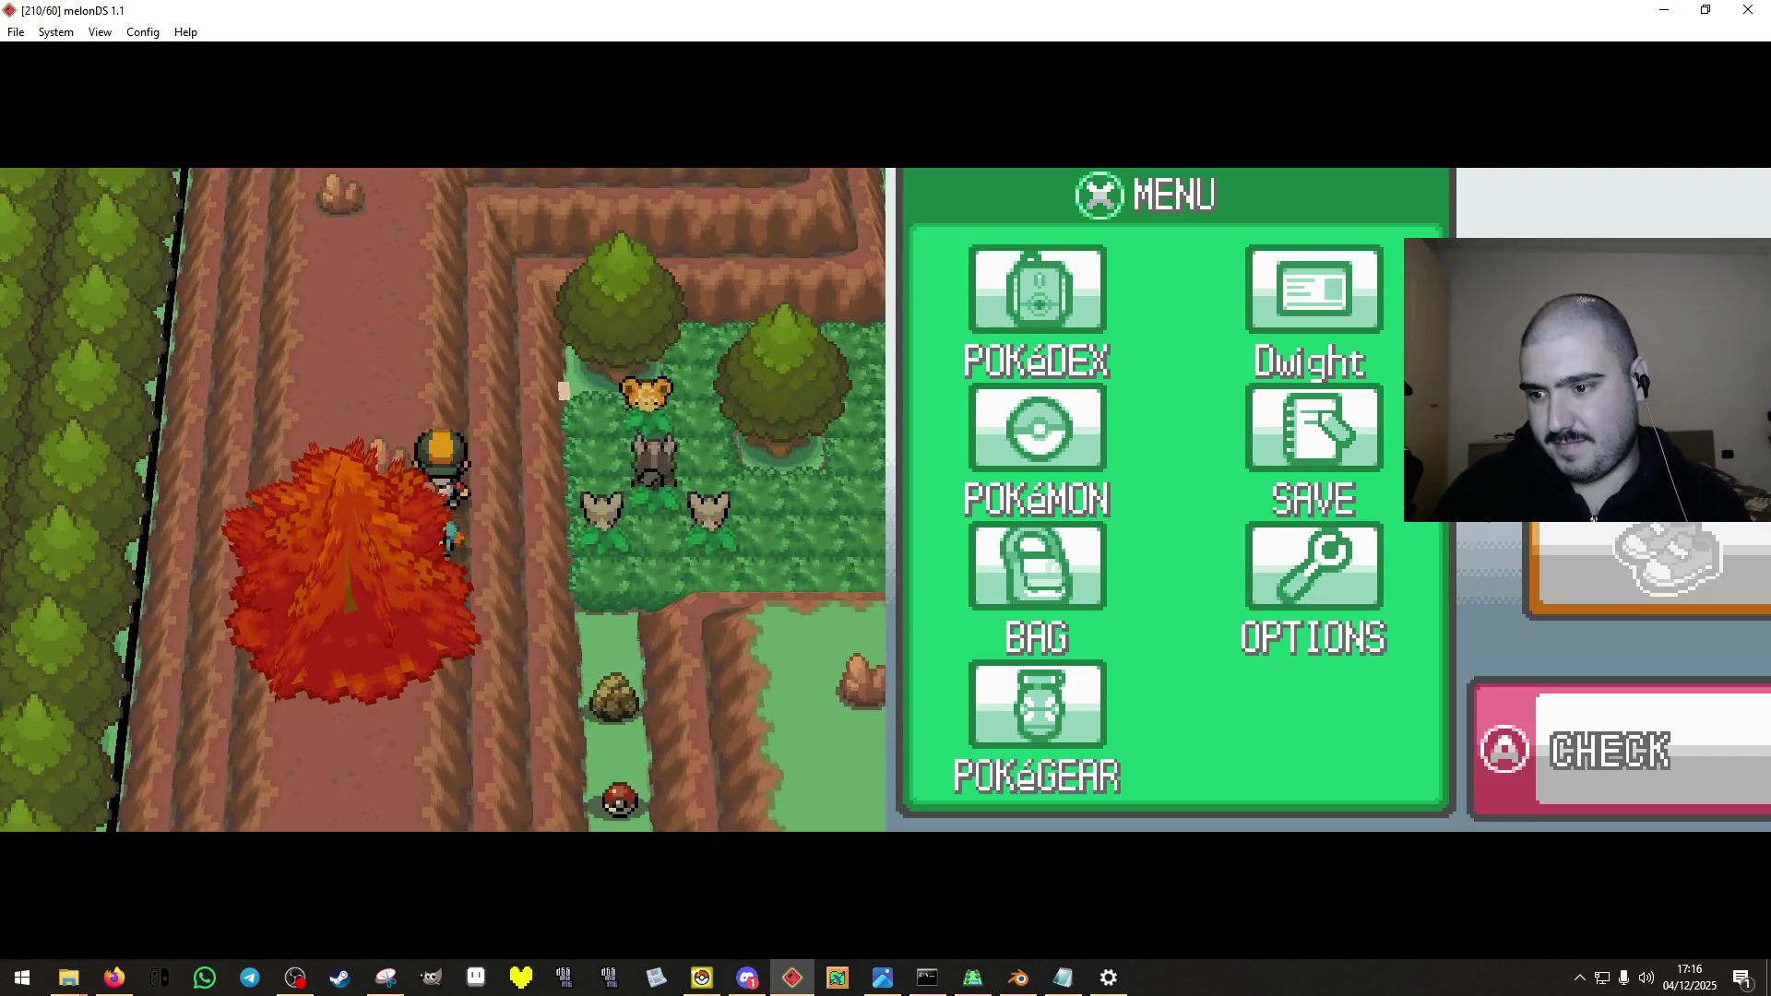
{"action": "key", "text": "Up"}
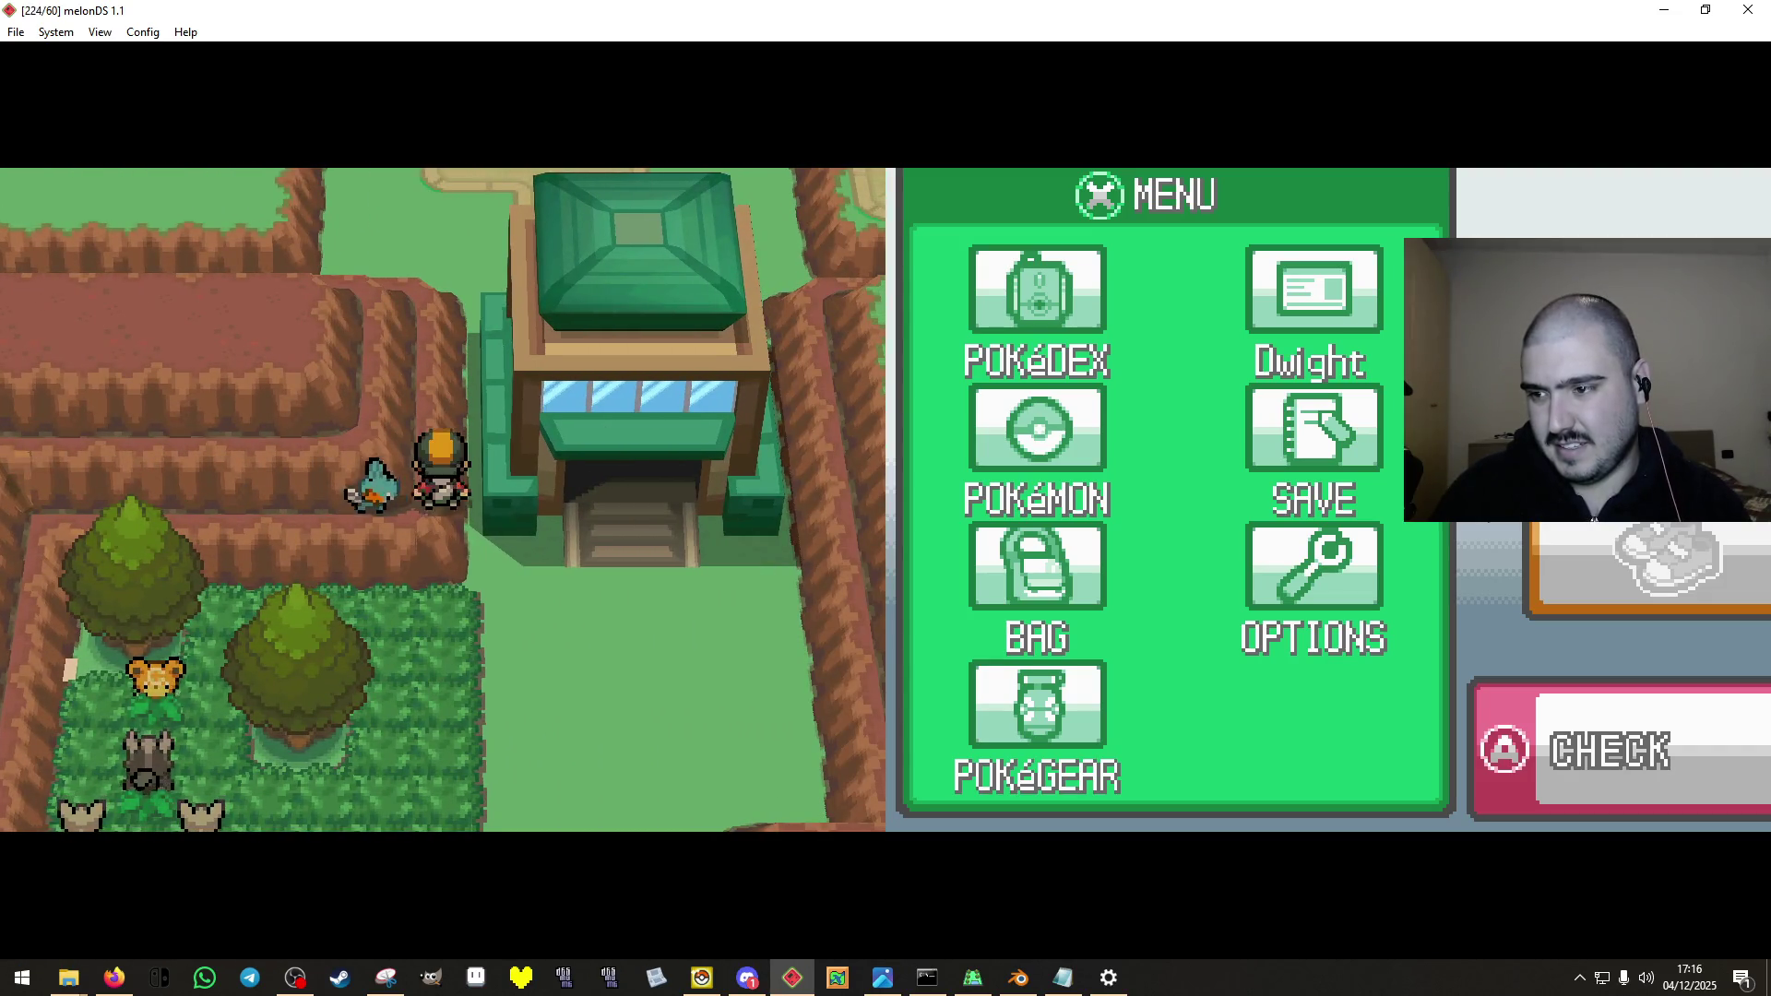
Enter the building into Heritage Park and climb the stairs onto the lamp-post plaza.
{"action": "key", "text": "Down"}
{"action": "key", "text": "Up"}
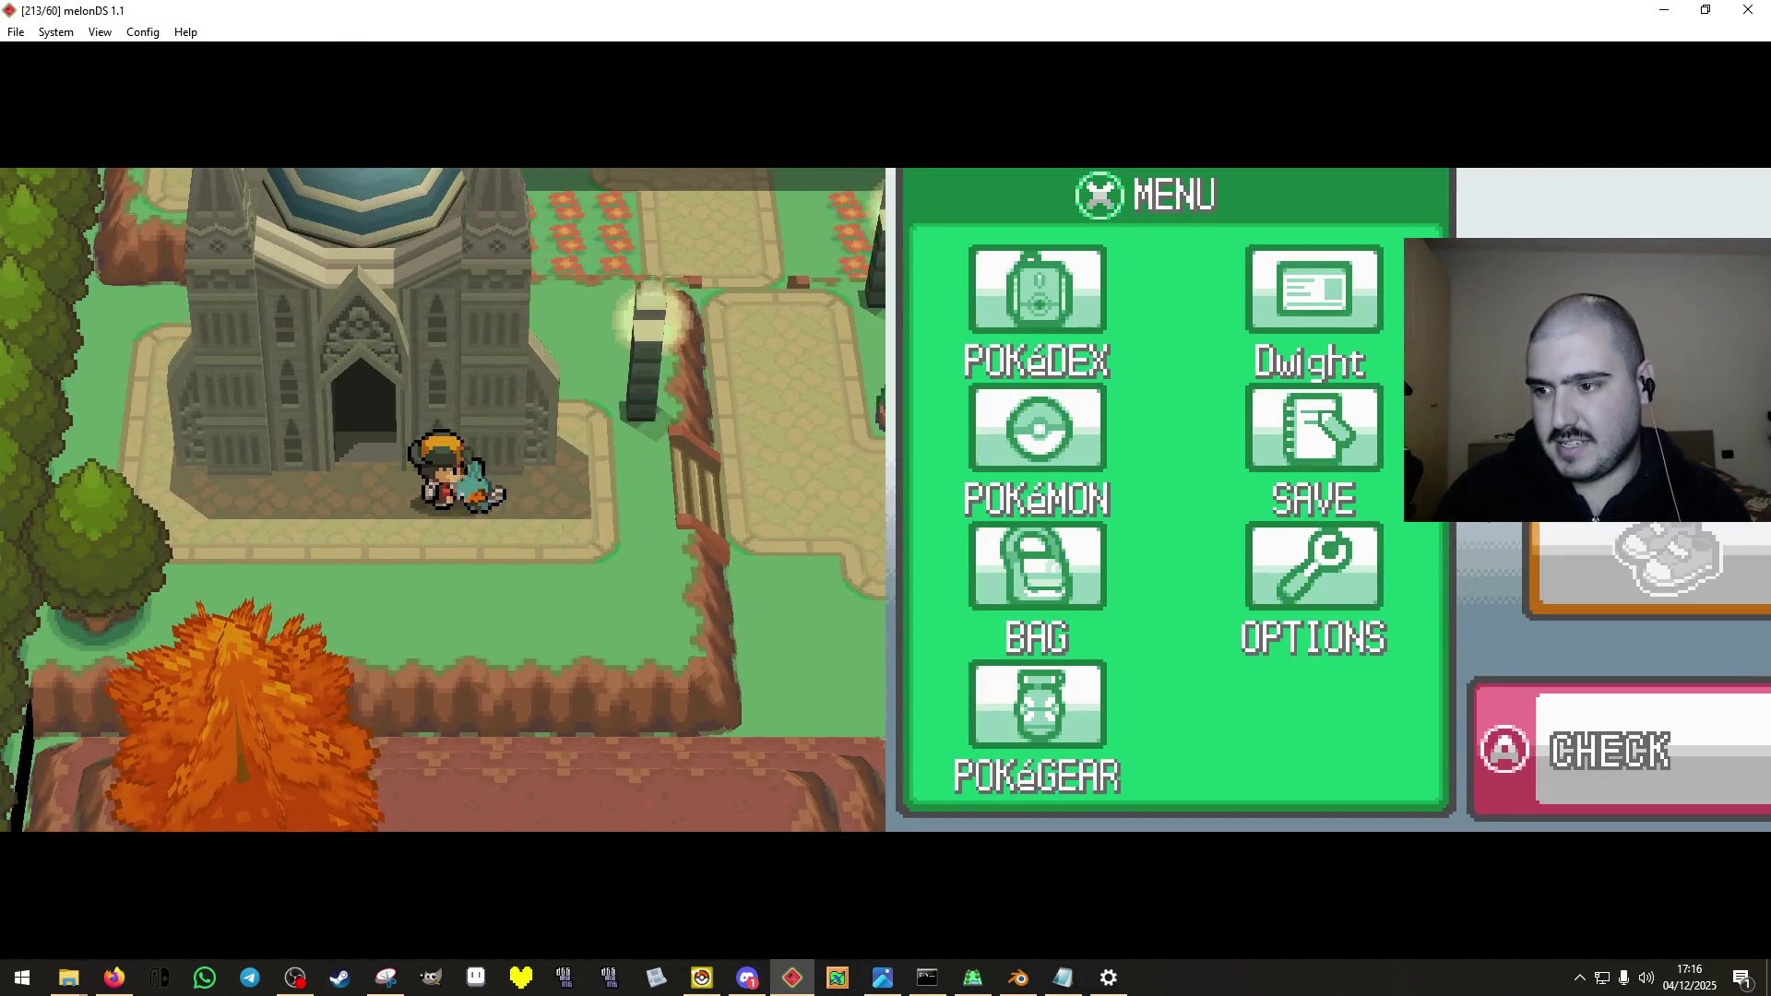
{"action": "key", "text": "Up"}
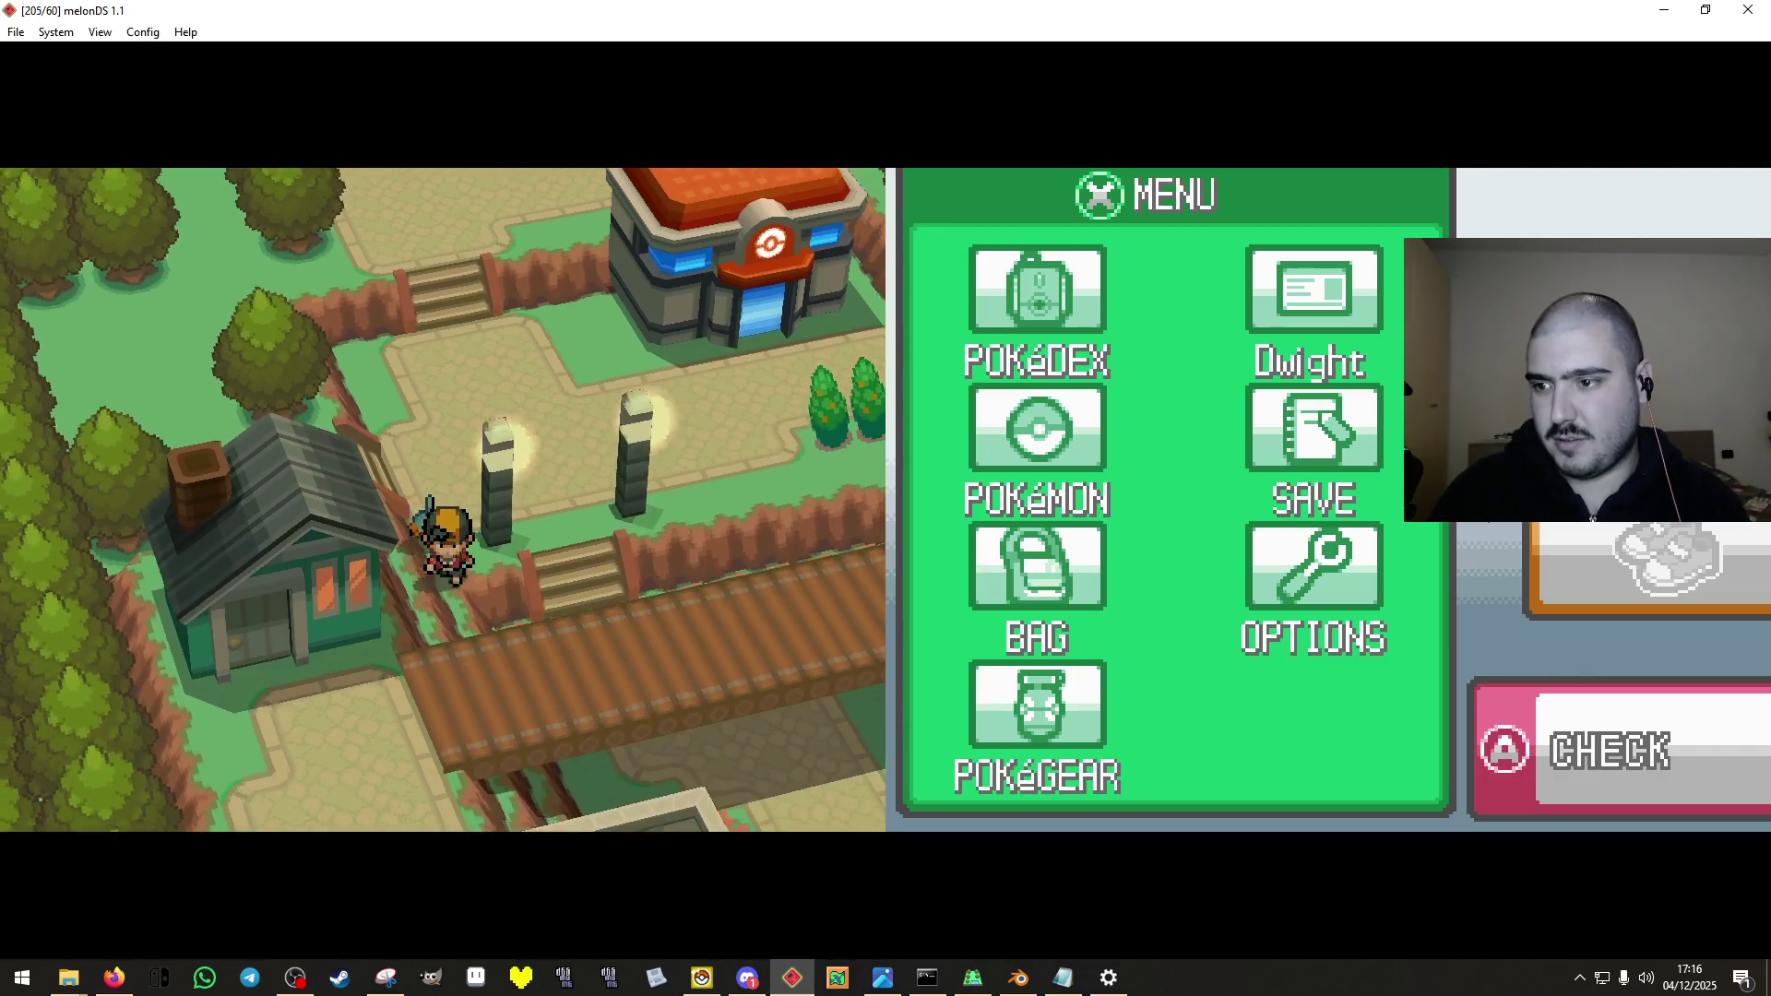
{"action": "key", "text": "Up"}
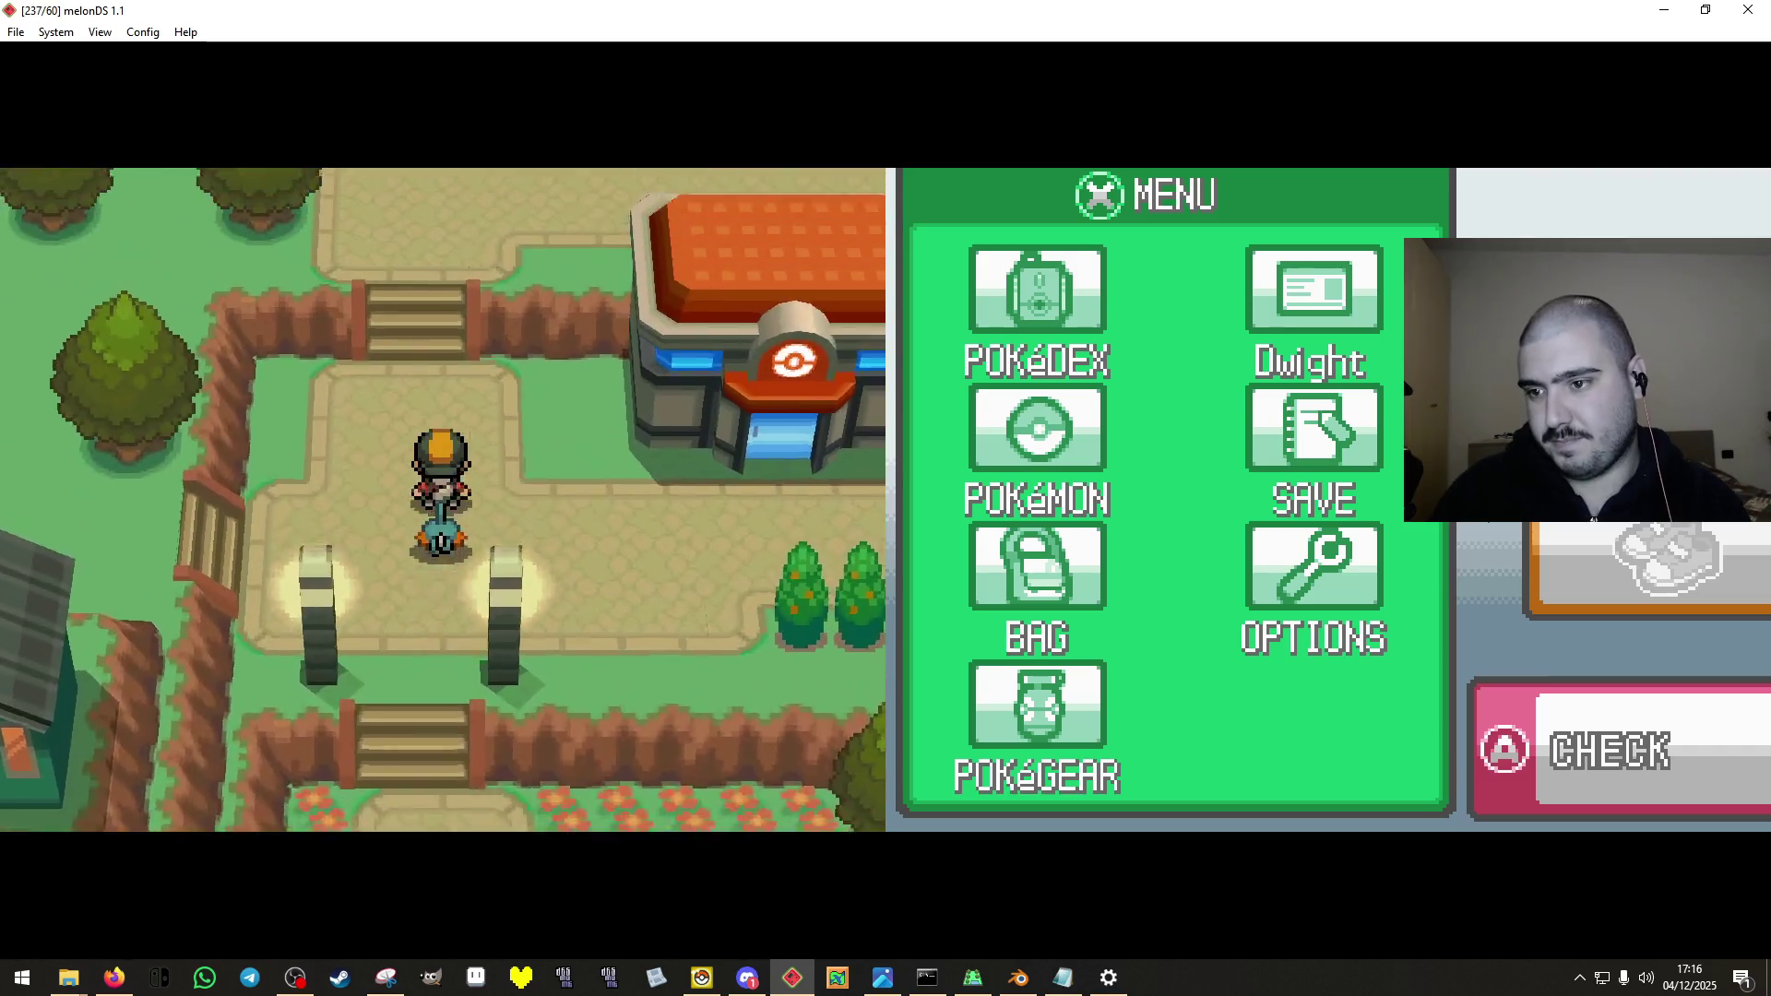